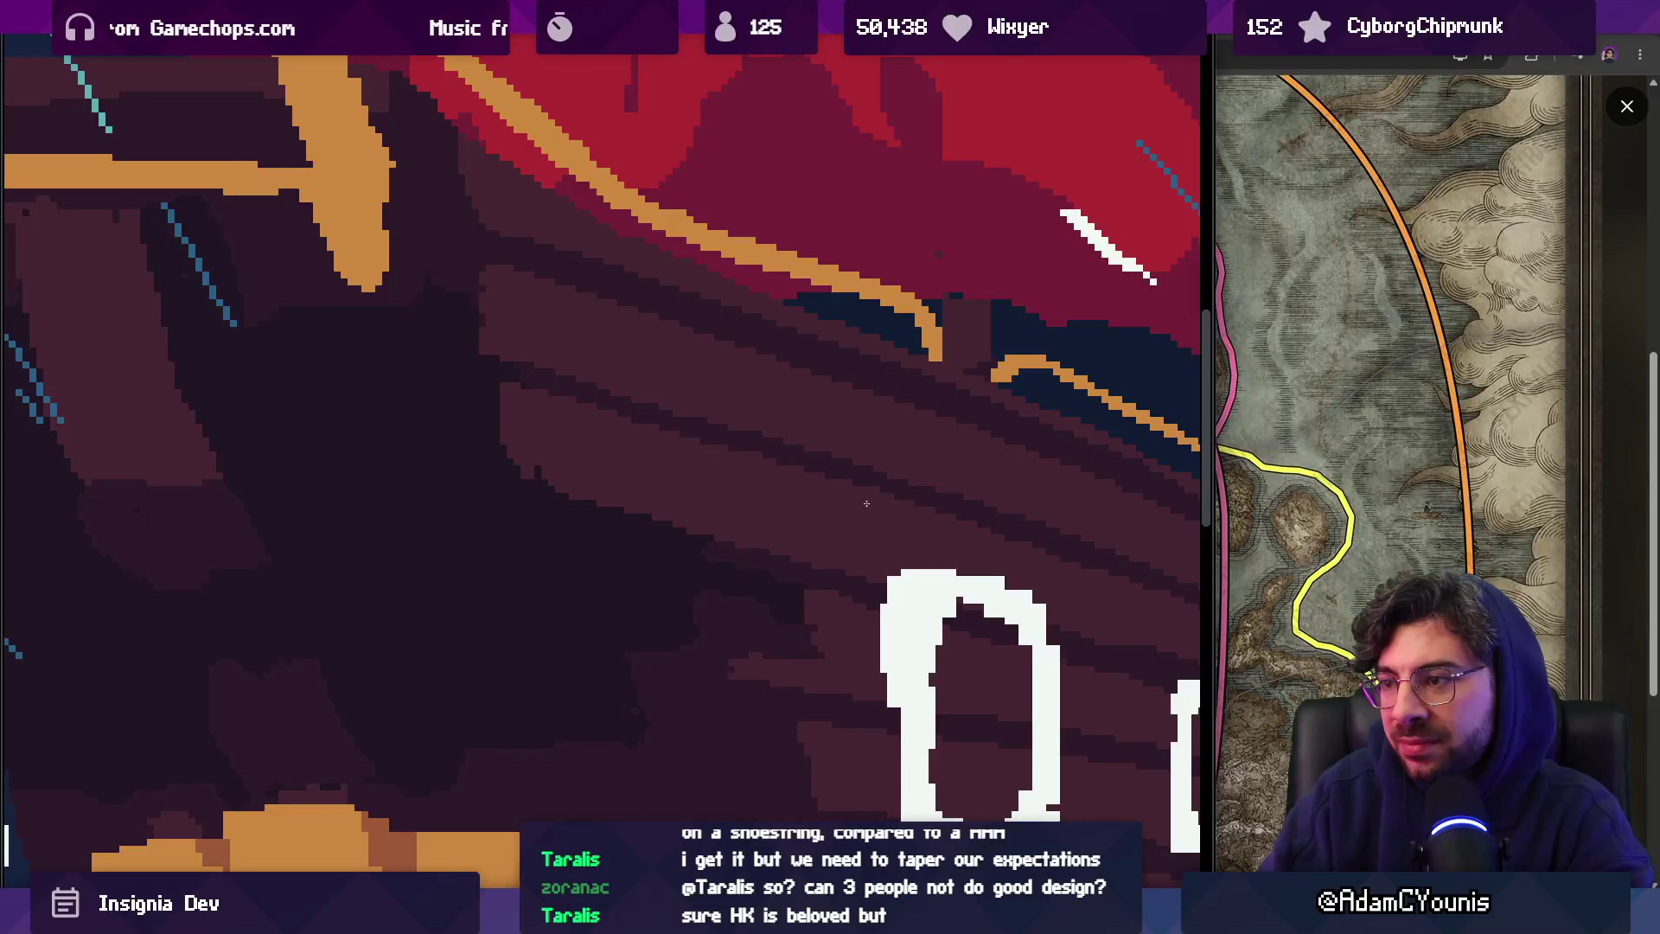
Paint over the lighter patch on the hull in dark brown
{"action": "left_click", "coordinate": [734, 436]}
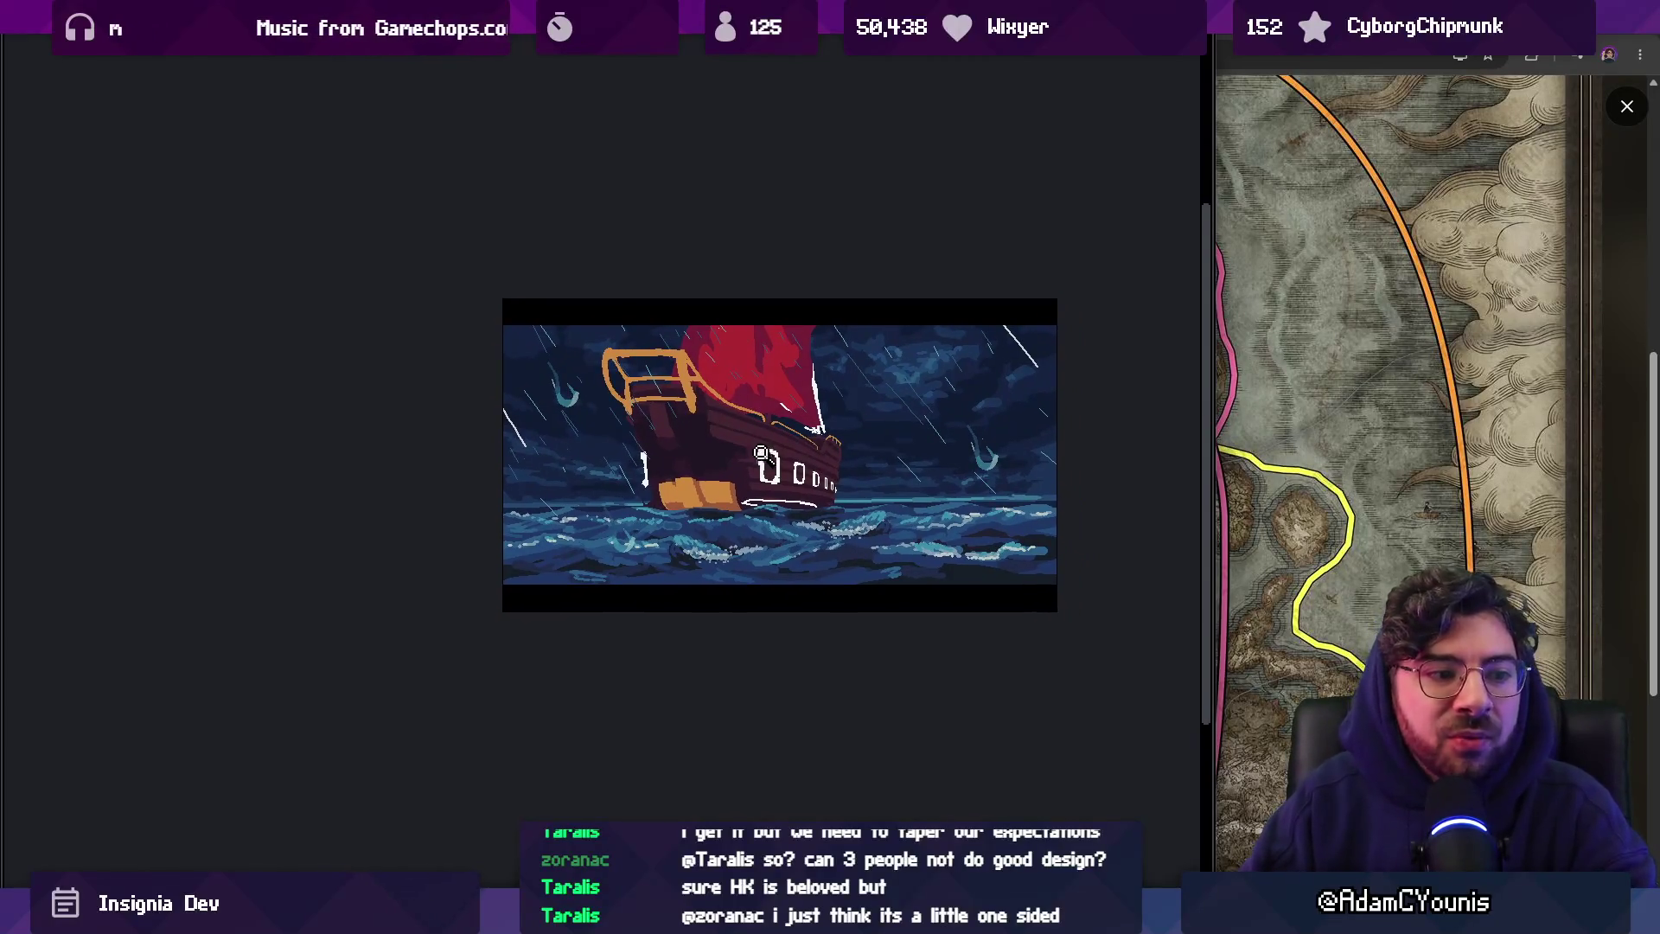
{"action": "scroll", "coordinate": [734, 420], "scroll_direction": "up", "scroll_amount": 5}
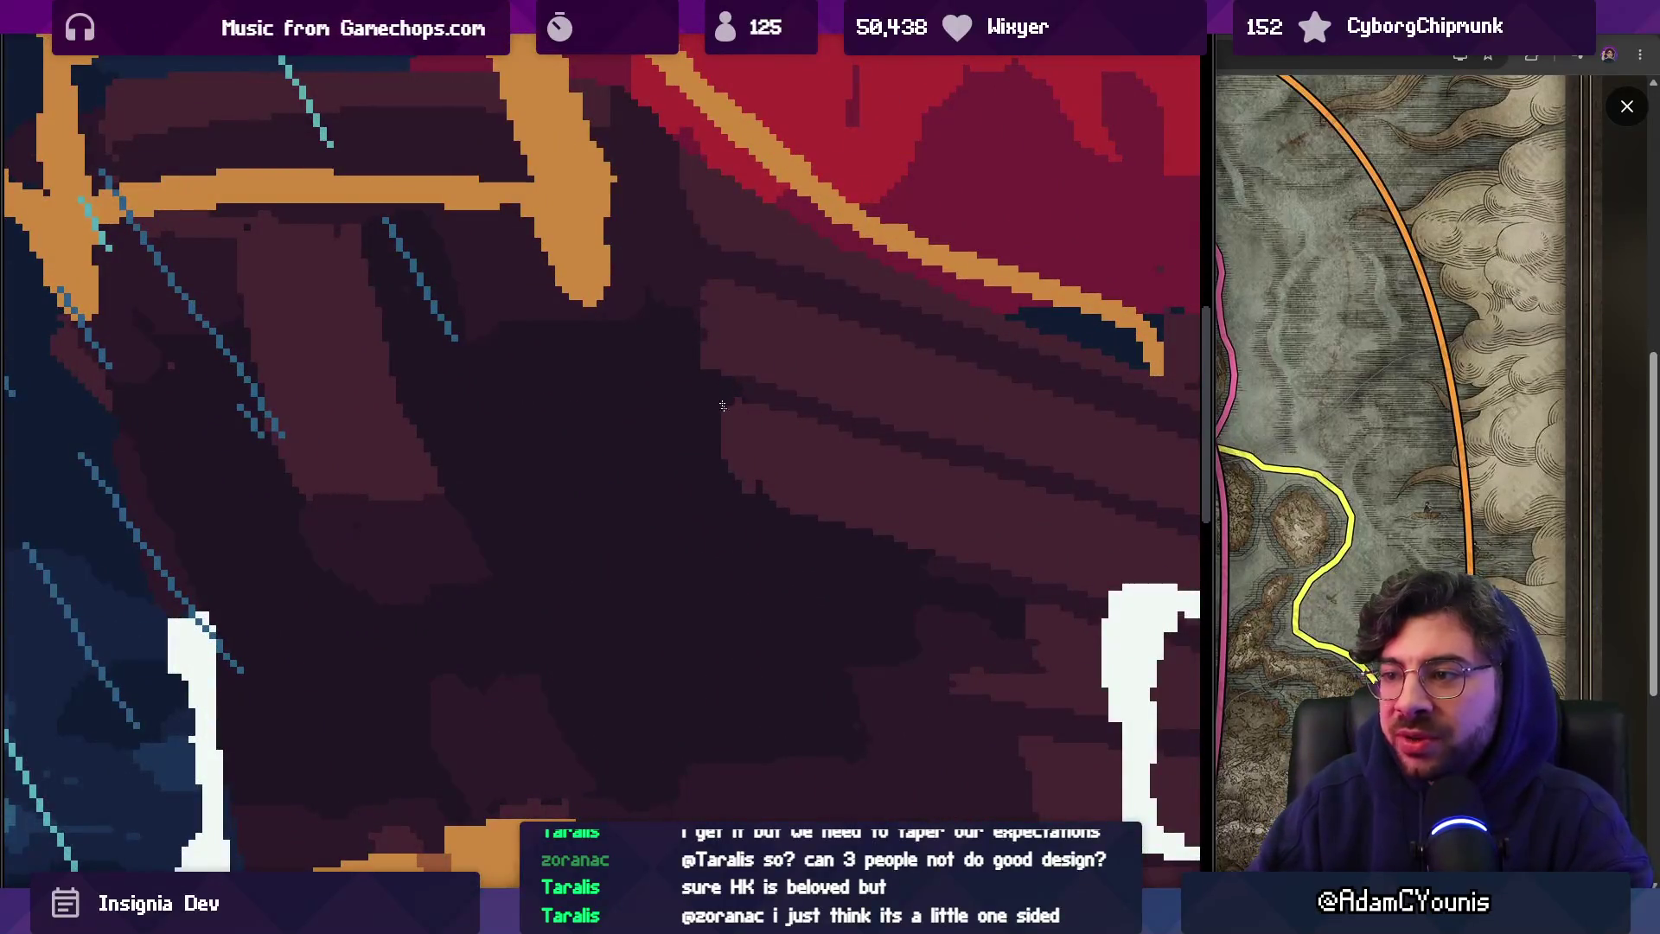
{"action": "mouse_move", "coordinate": [722, 406]}
{"action": "left_mouse_down"}
{"action": "mouse_move", "coordinate": [759, 458]}
{"action": "mouse_move", "coordinate": [754, 414]}
{"action": "left_mouse_up"}
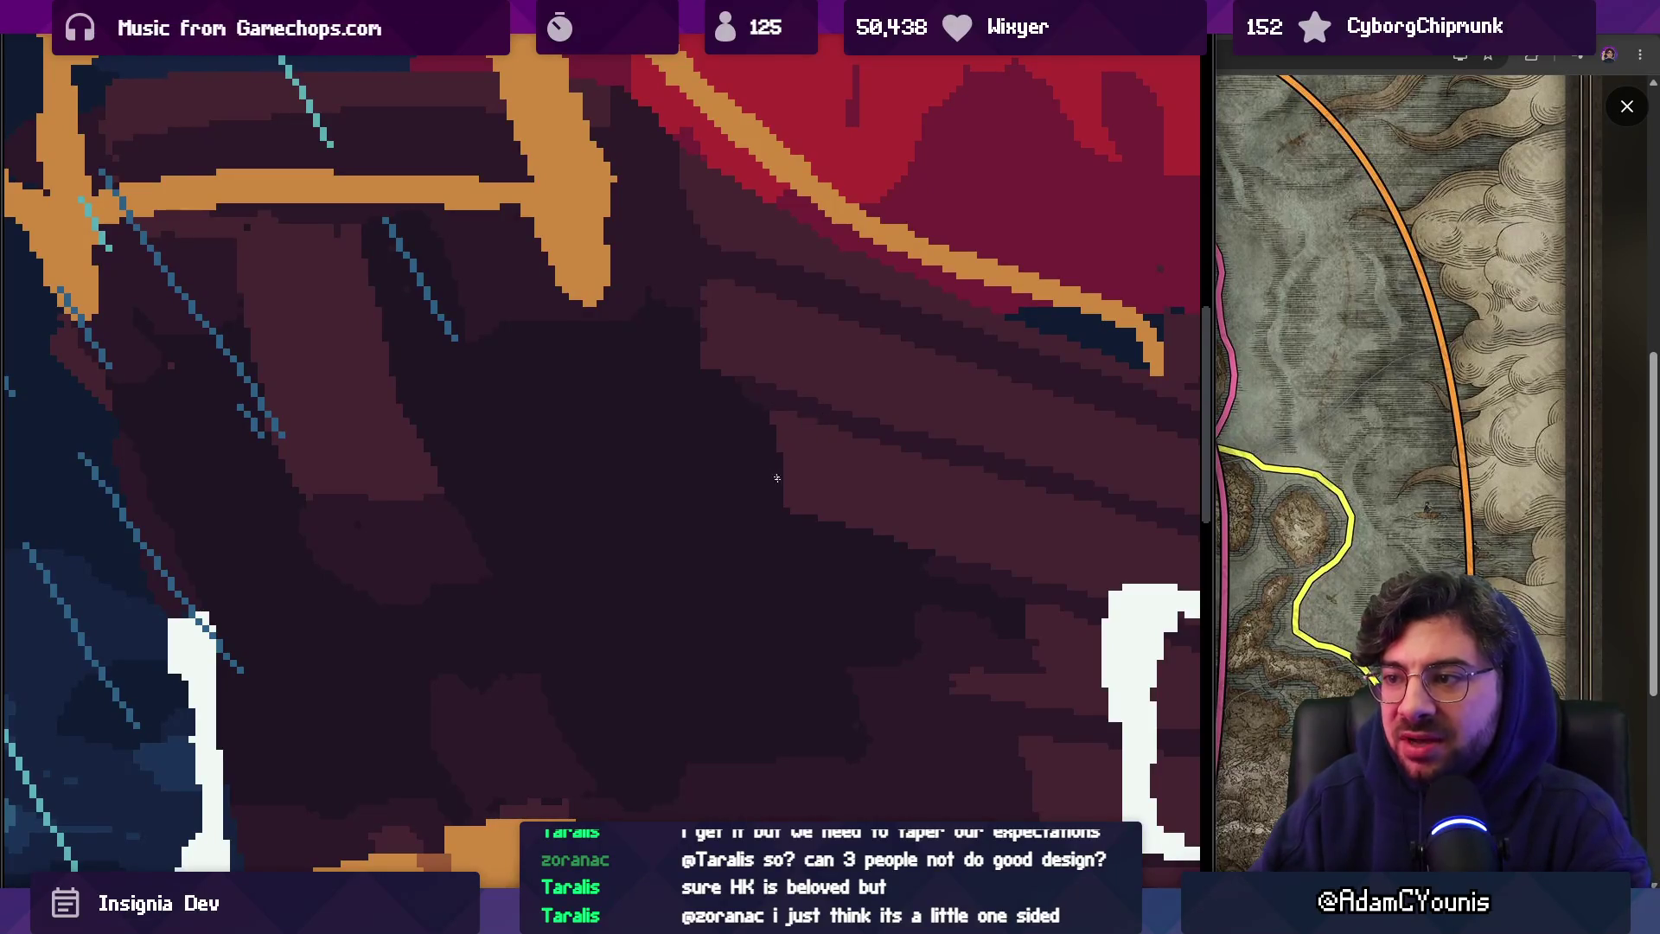
{"action": "scroll", "coordinate": [806, 474], "scroll_direction": "down", "scroll_amount": 3}
{"action": "scroll", "coordinate": [796, 427], "scroll_direction": "up", "scroll_amount": 2}
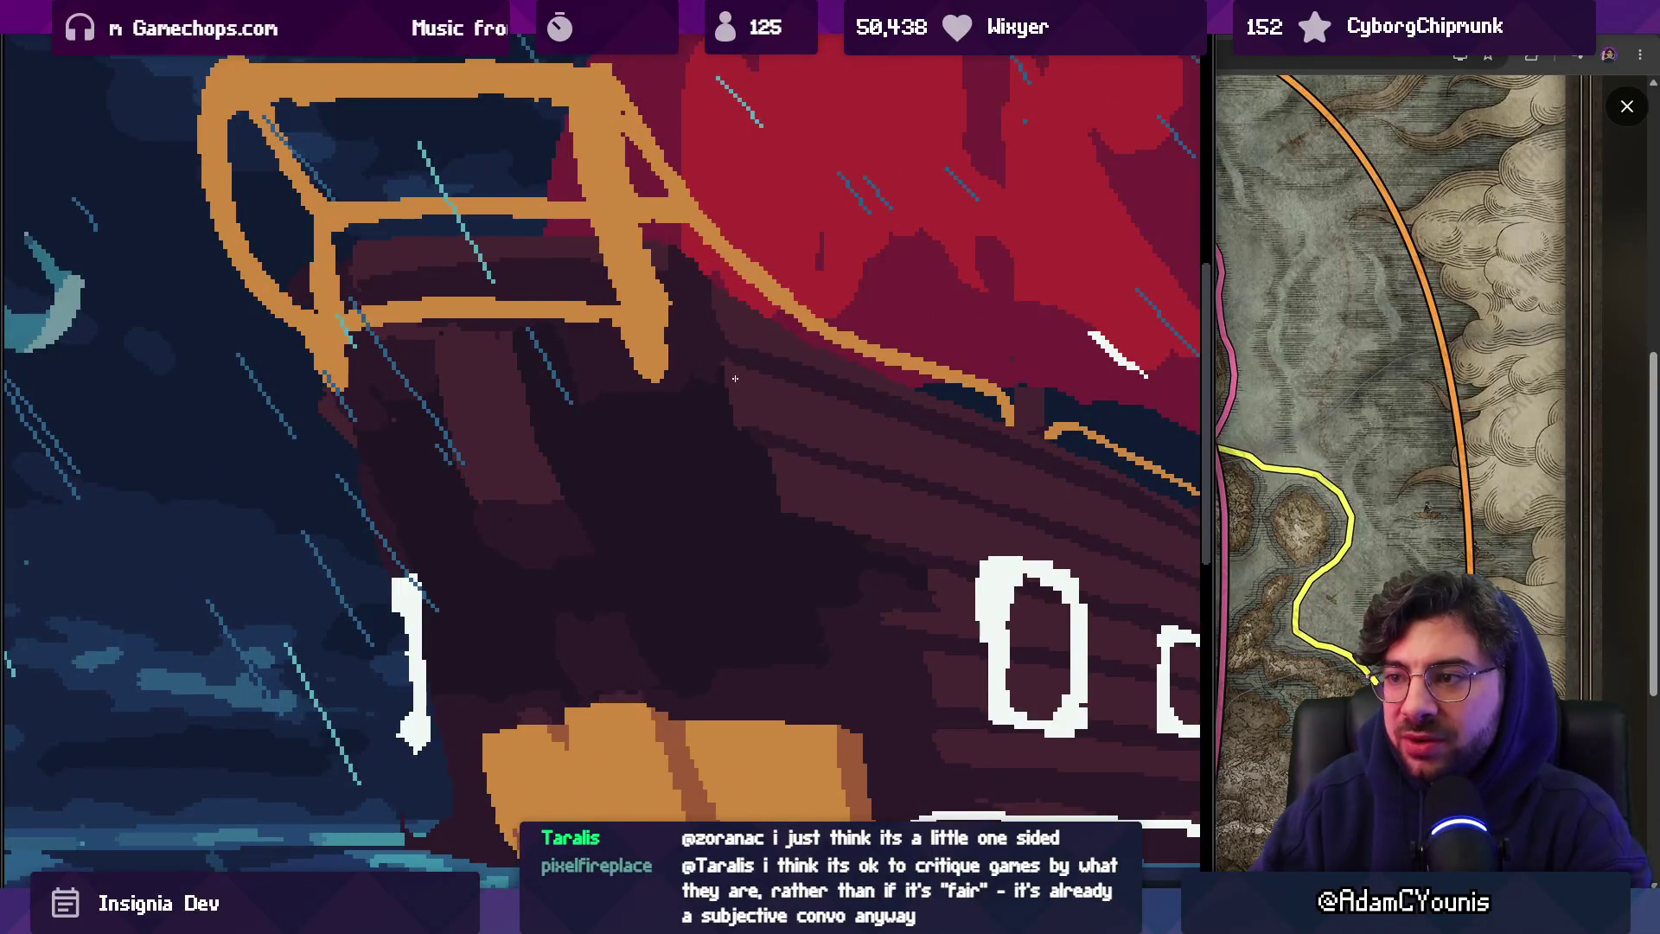
{"action": "scroll", "coordinate": [735, 435], "scroll_direction": "down", "scroll_amount": 3}
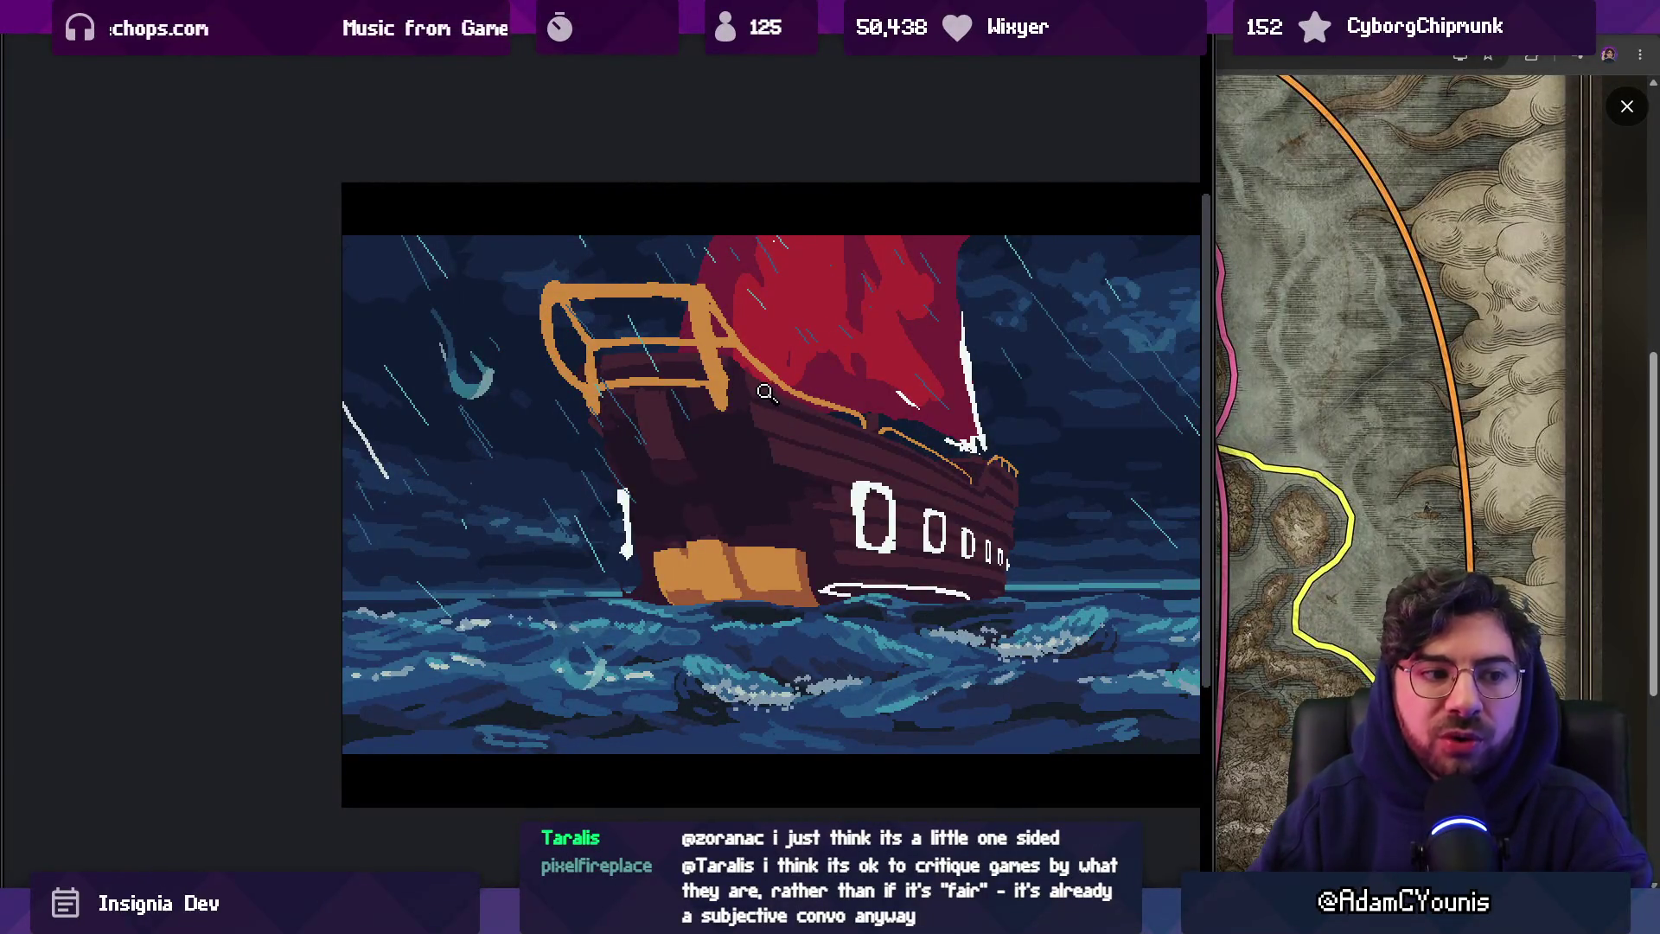
{"action": "scroll", "coordinate": [787, 402], "scroll_direction": "up", "scroll_amount": 3}
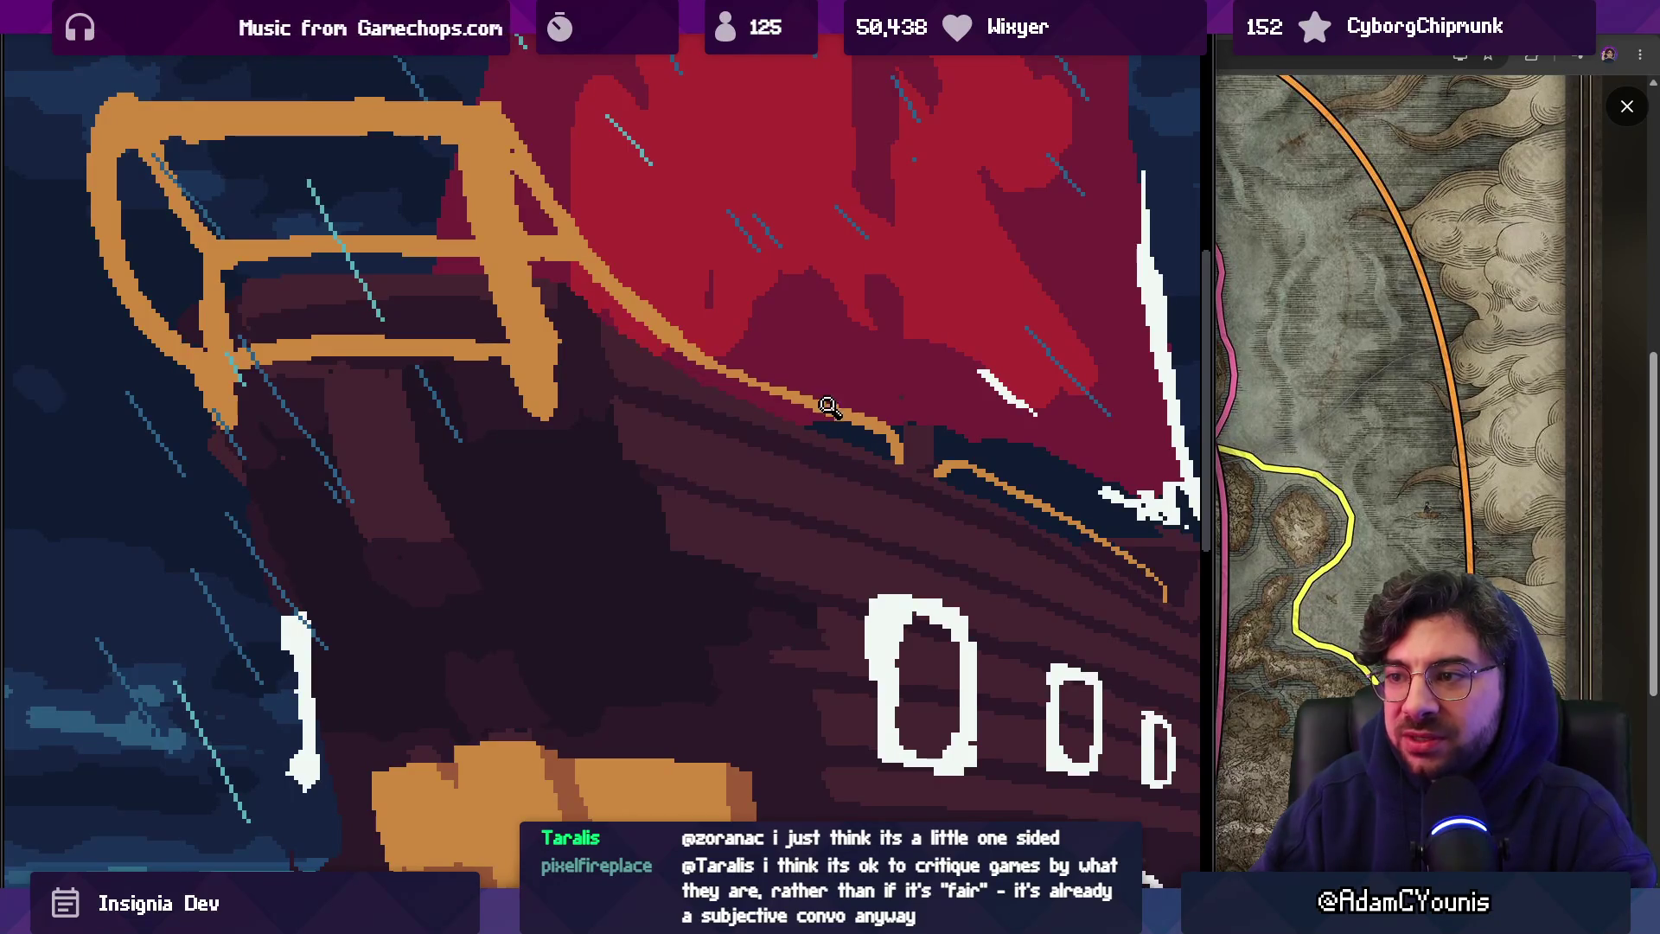
Retrace the orange diagonal rigging line running down toward the deck
{"action": "scroll", "coordinate": [838, 407], "scroll_direction": "down", "scroll_amount": 5}
{"action": "scroll", "coordinate": [789, 380], "scroll_direction": "up", "scroll_amount": 6}
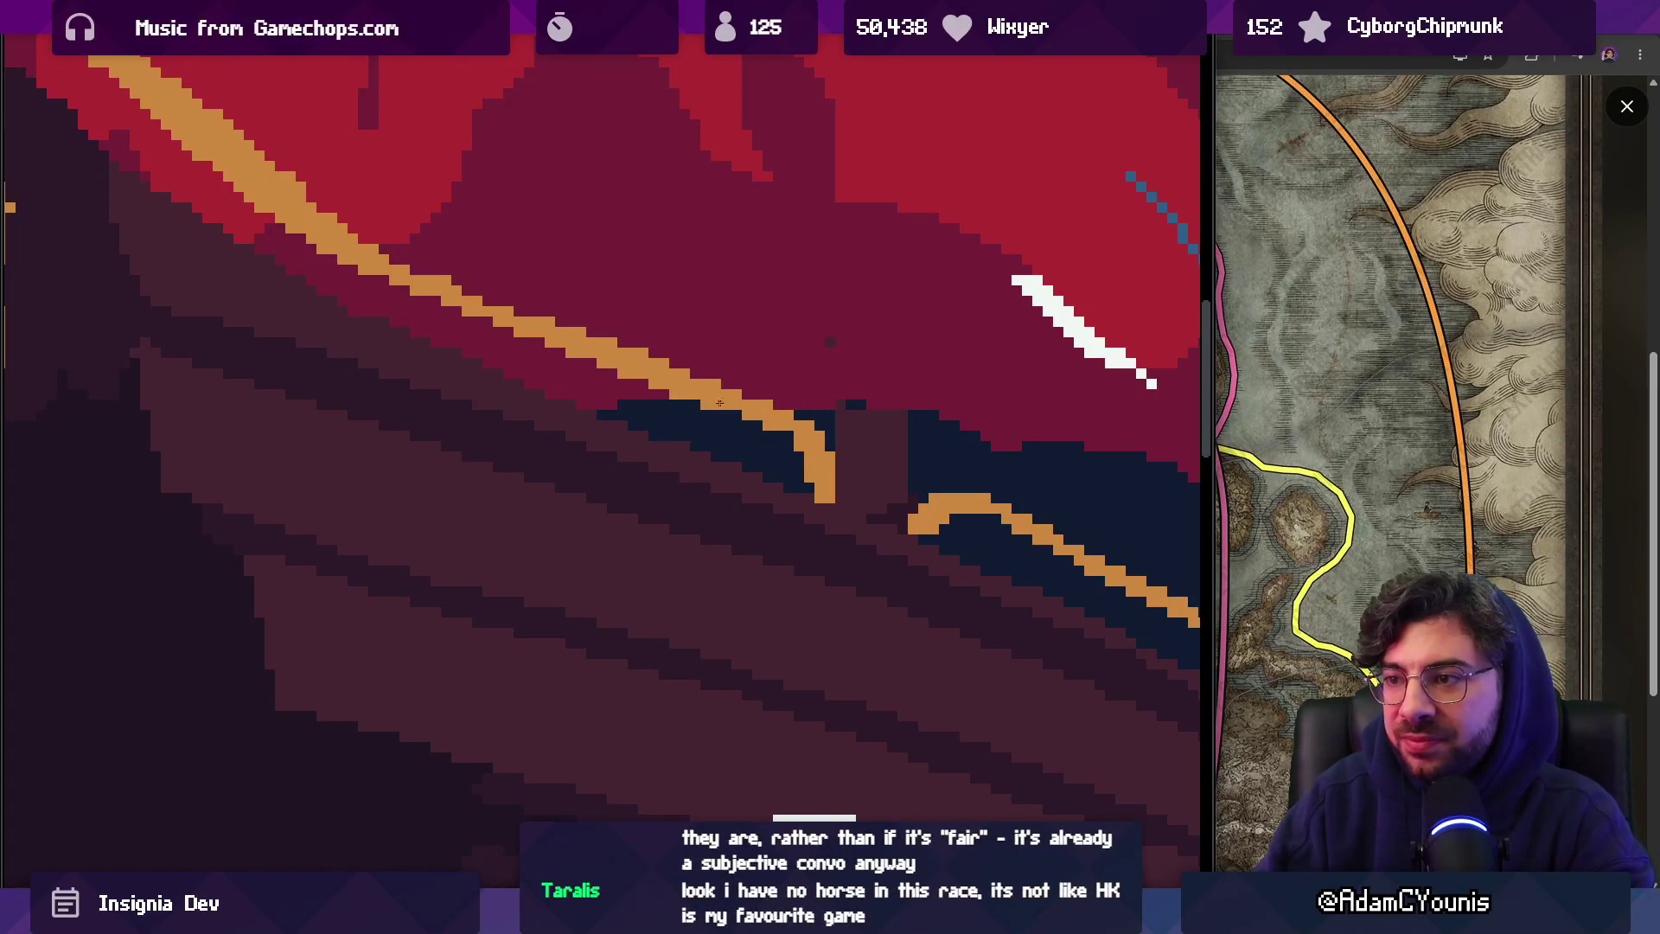
{"action": "scroll", "coordinate": [809, 408], "scroll_direction": "down", "scroll_amount": 5}
{"action": "scroll", "coordinate": [816, 386], "scroll_direction": "up", "scroll_amount": 5}
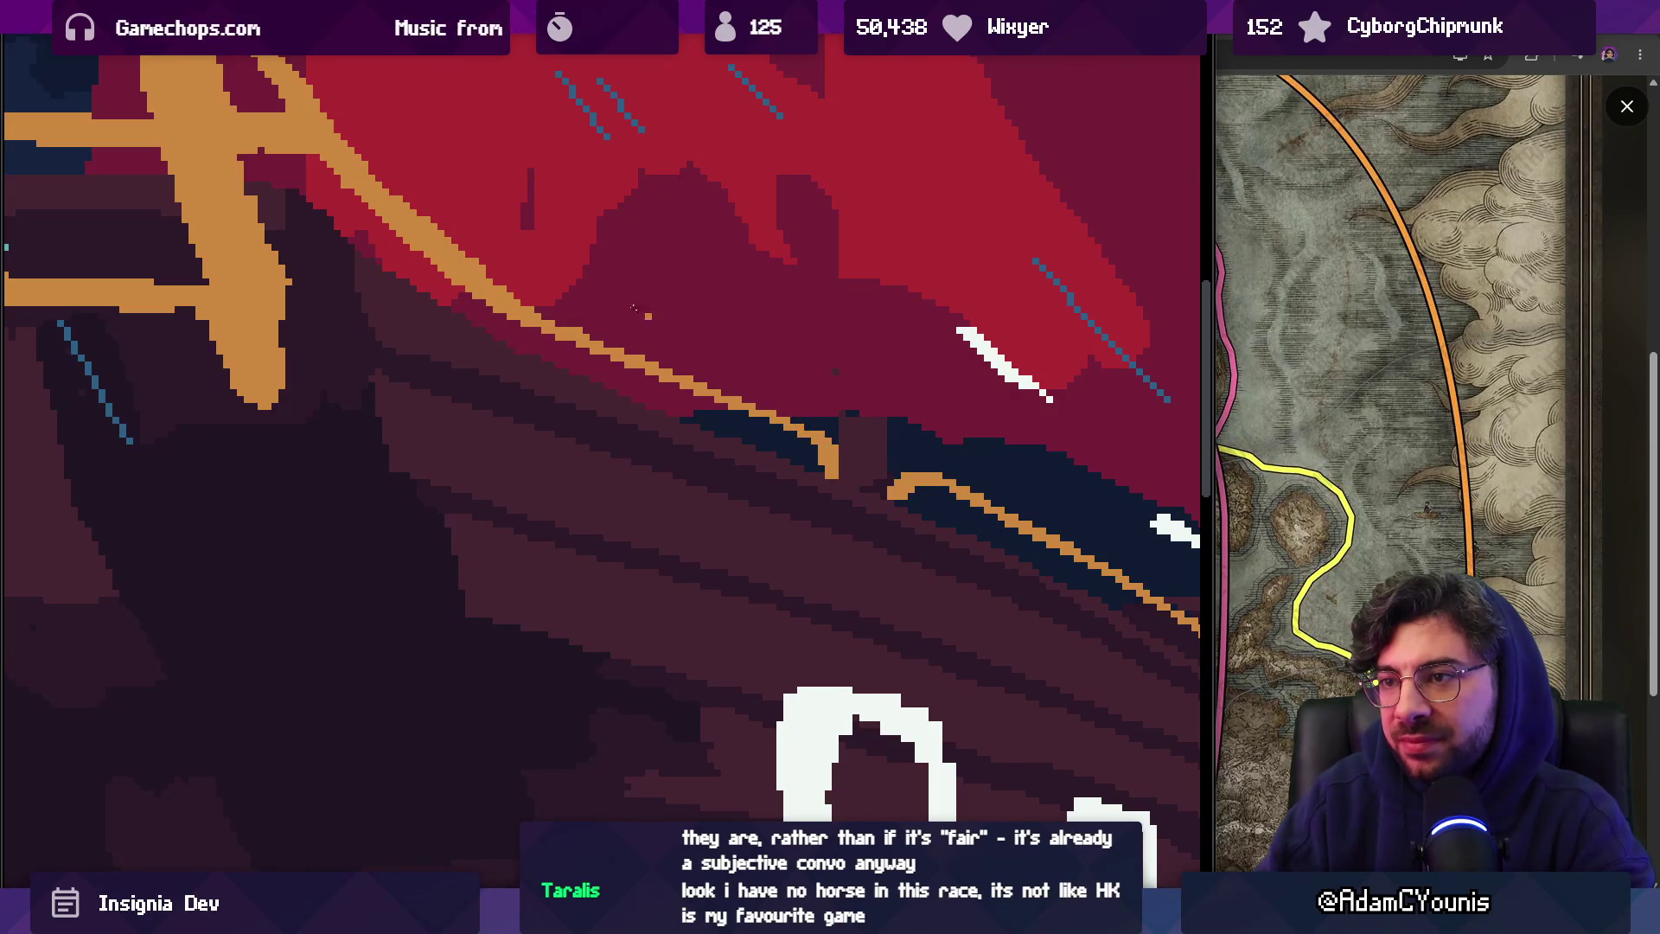
{"action": "scroll", "coordinate": [630, 308], "scroll_direction": "down", "scroll_amount": 3}
{"action": "scroll", "coordinate": [632, 340], "scroll_direction": "up", "scroll_amount": 2}
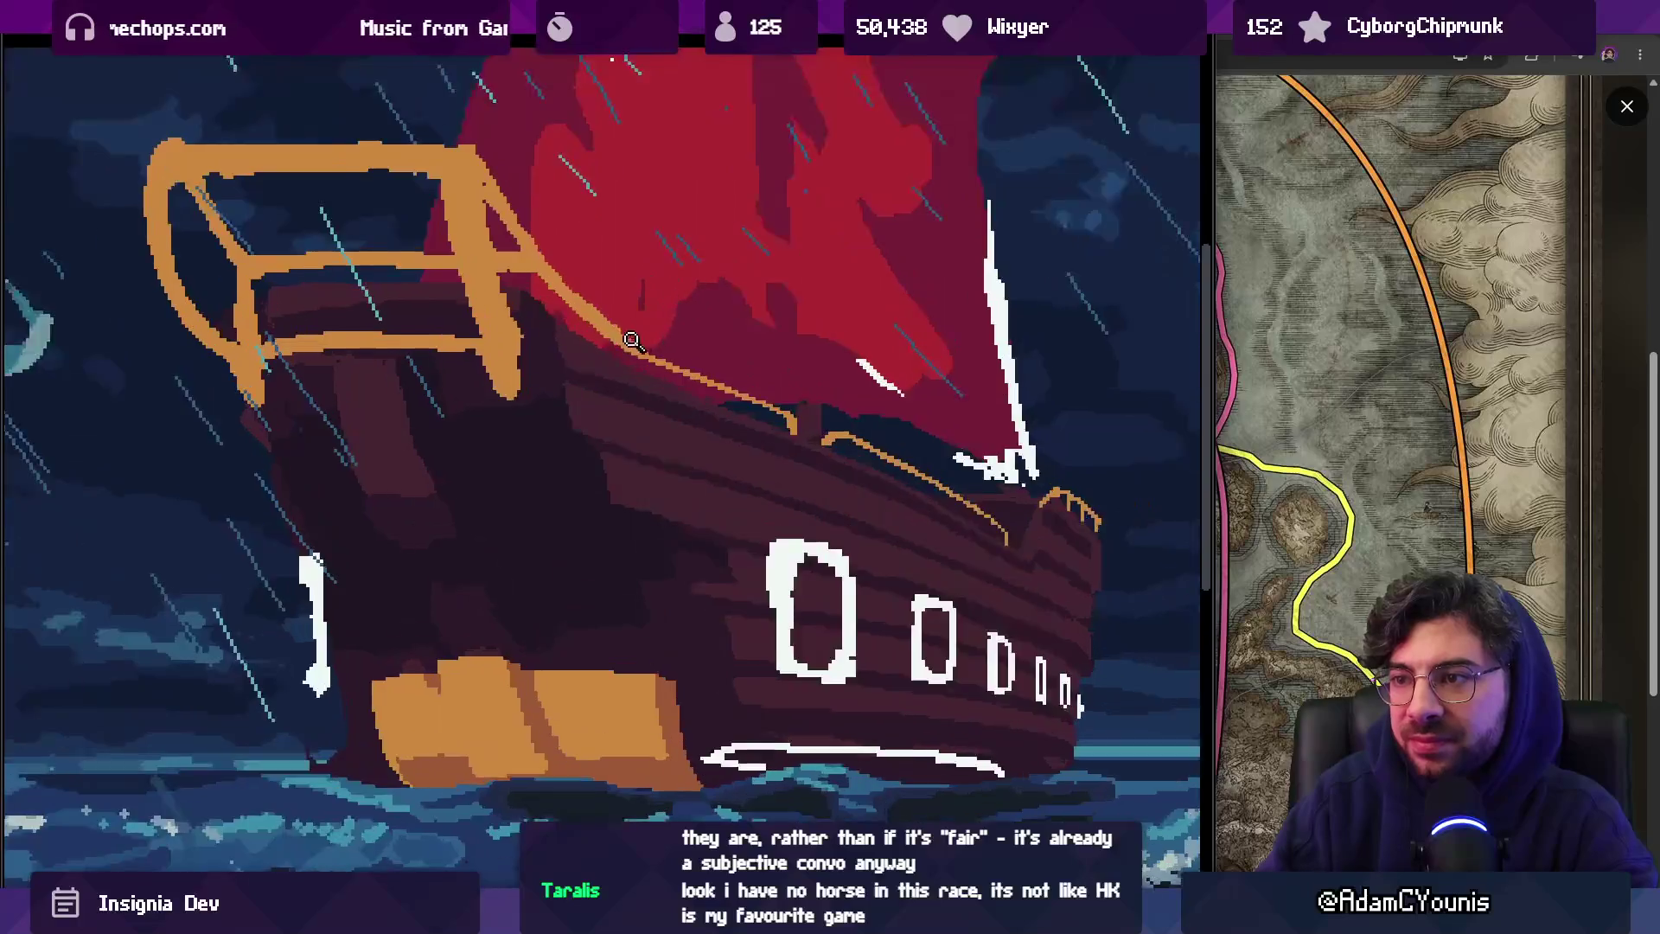
{"action": "scroll", "coordinate": [632, 340], "scroll_direction": "up", "scroll_amount": 1}
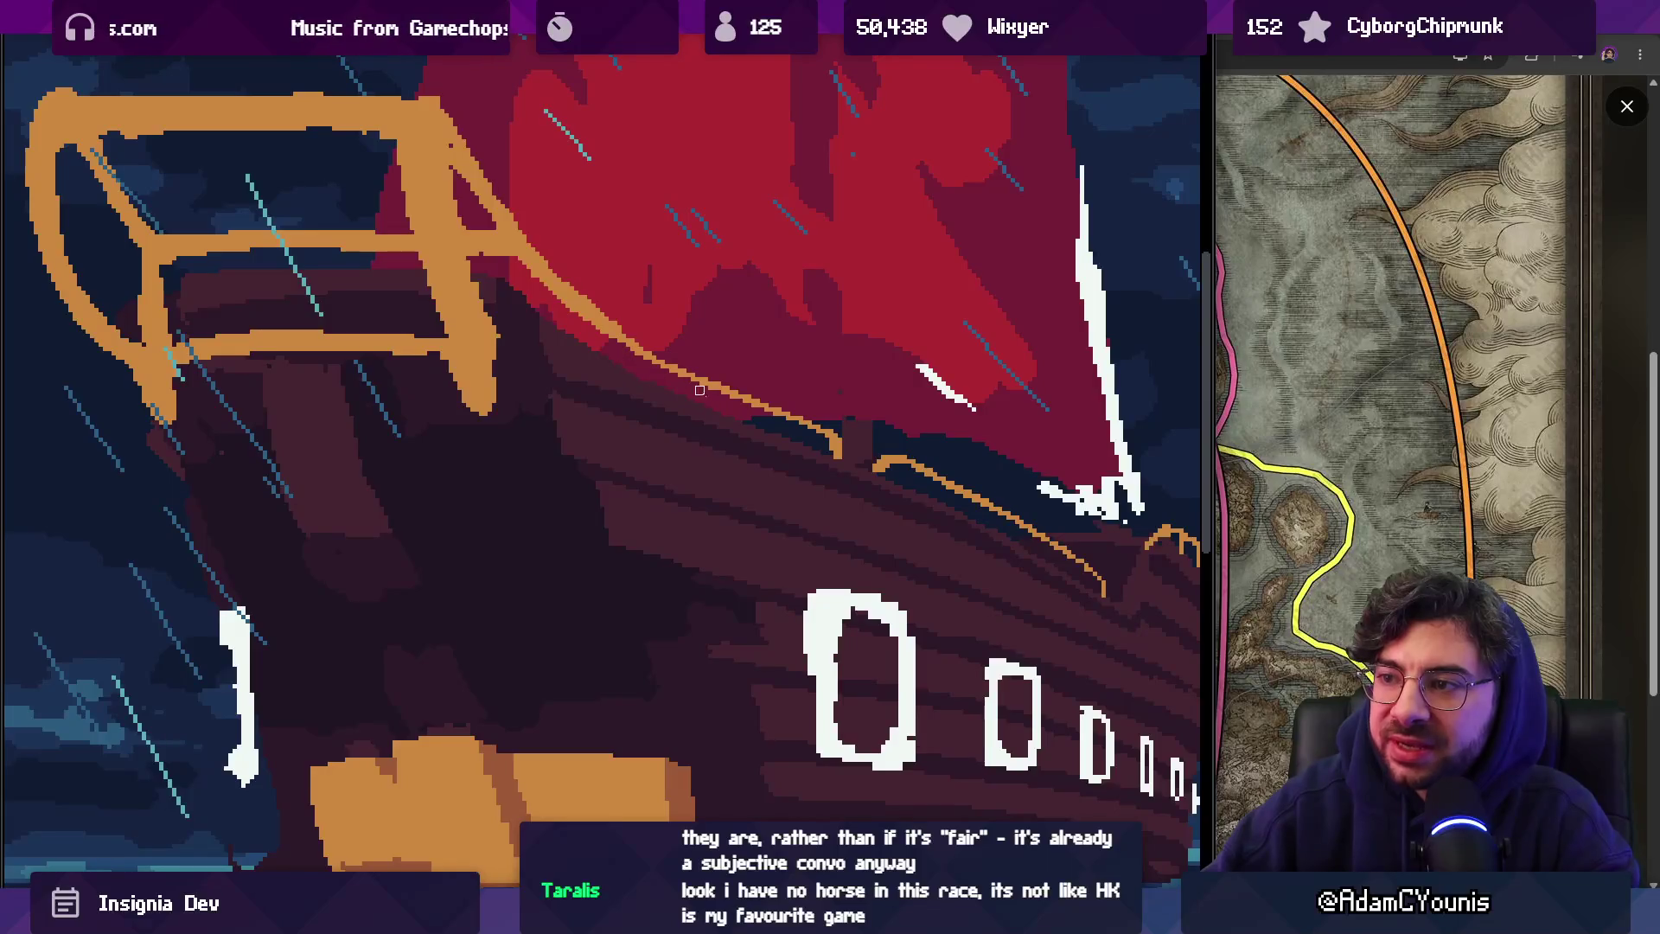
{"action": "scroll", "coordinate": [675, 339], "scroll_direction": "up", "scroll_amount": 1}
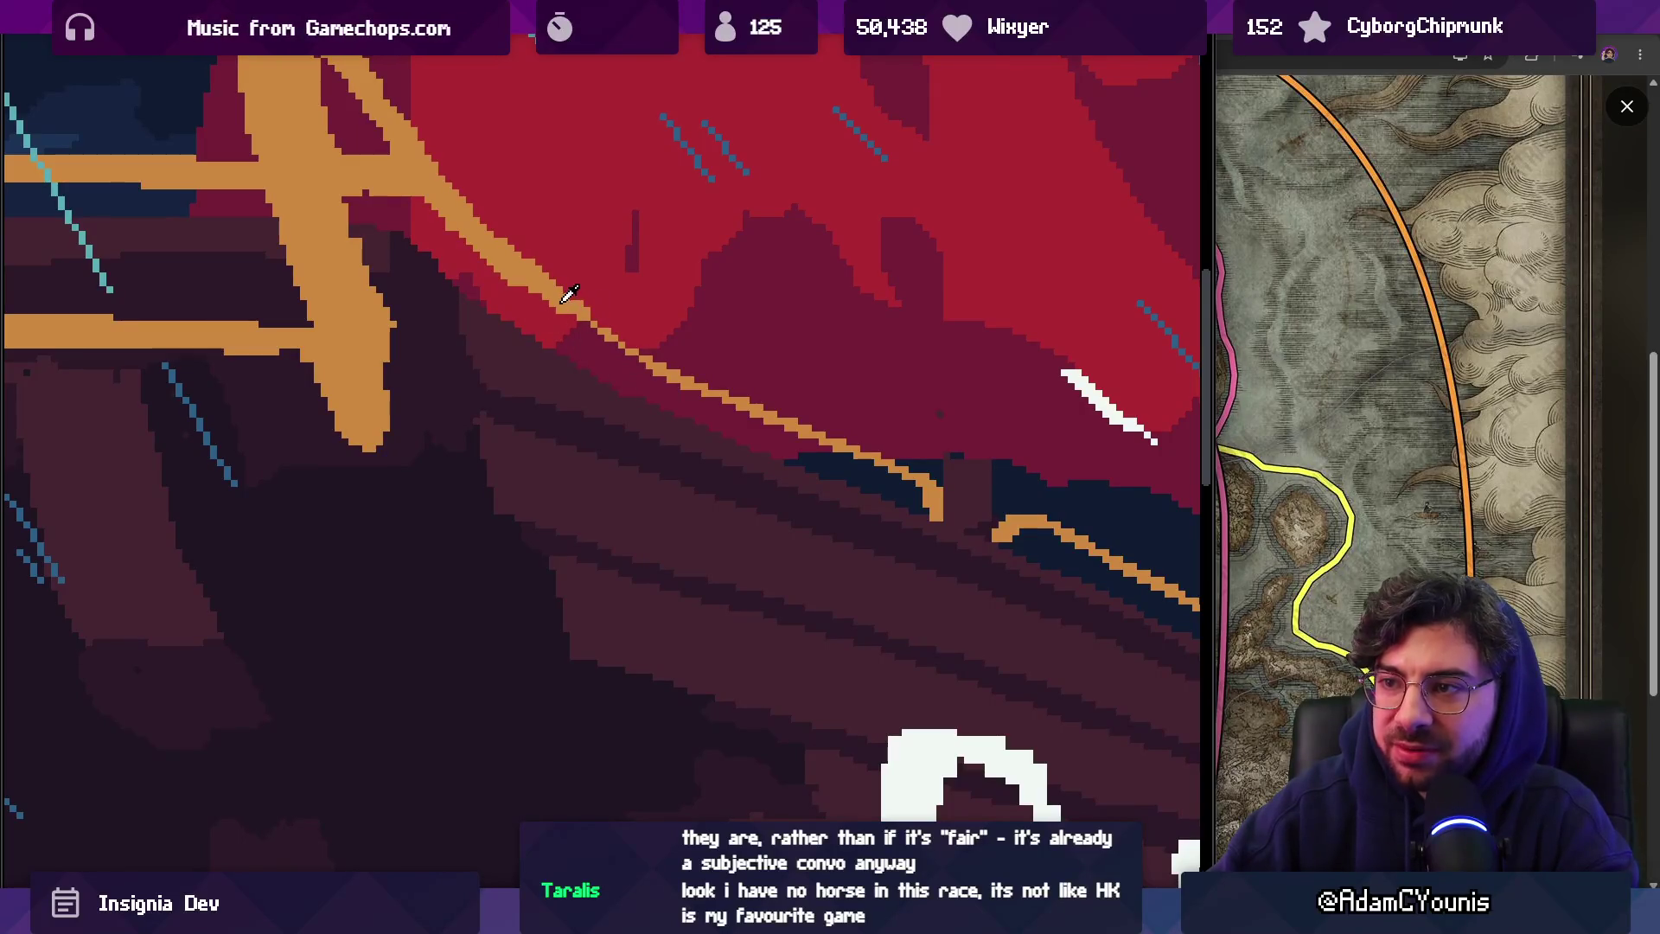
{"action": "left_click_drag", "start_coordinate": [561, 298], "coordinate": [649, 357]}
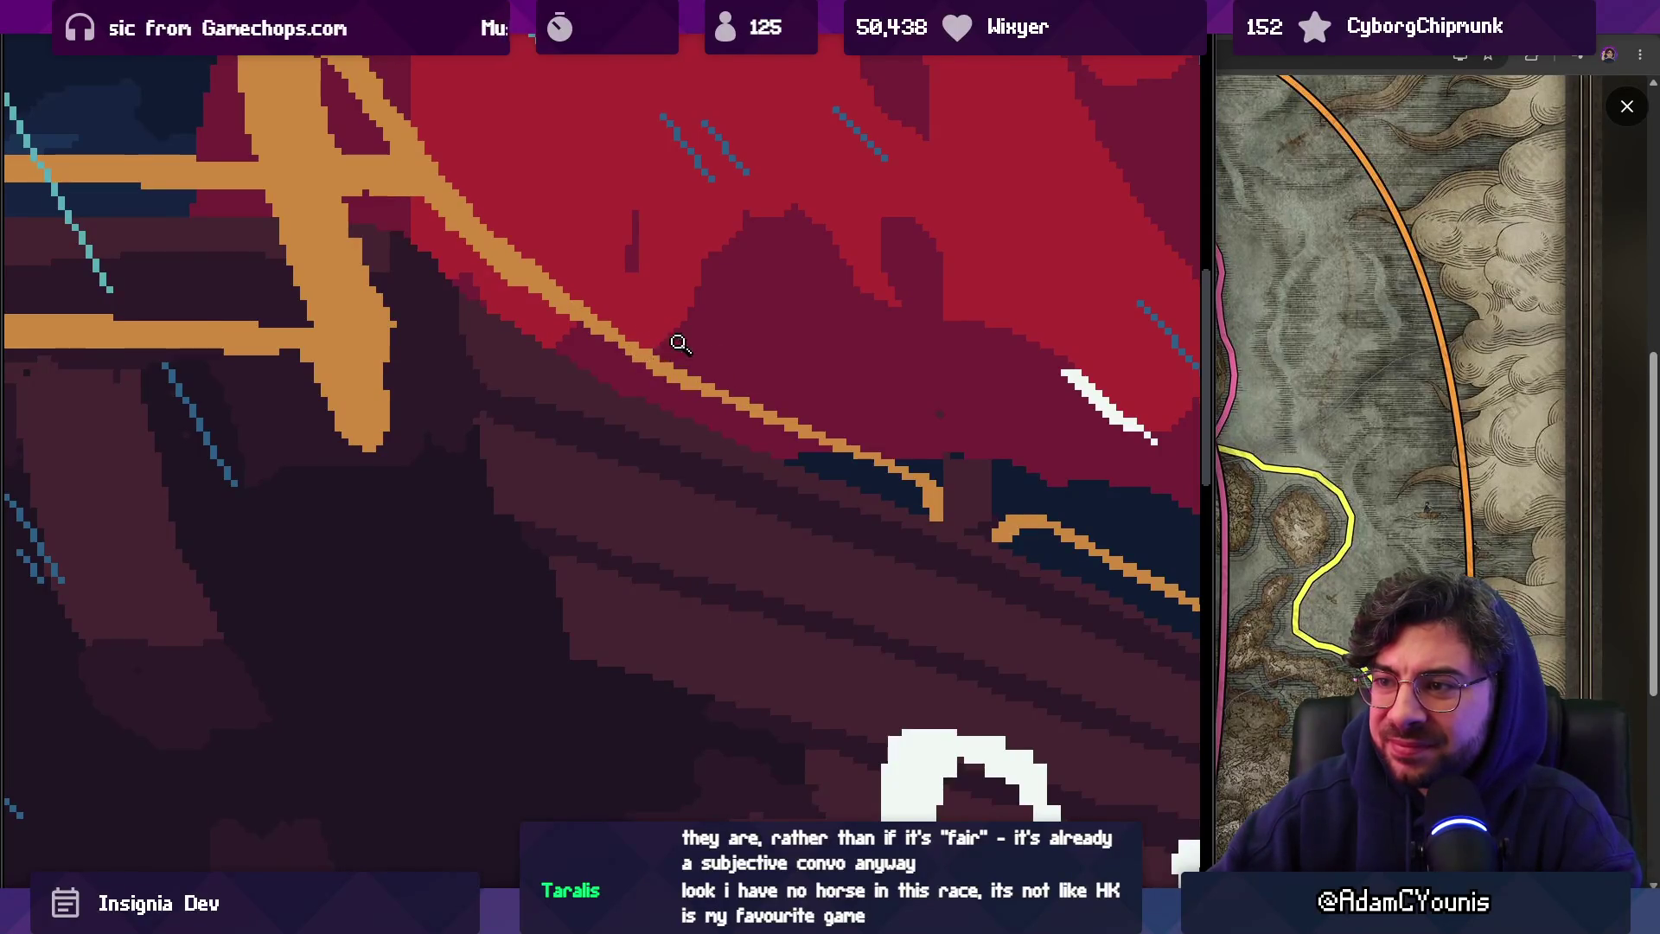
{"action": "scroll", "coordinate": [683, 338], "scroll_direction": "down", "scroll_amount": 5}
{"action": "scroll", "coordinate": [678, 322], "scroll_direction": "up", "scroll_amount": 3}
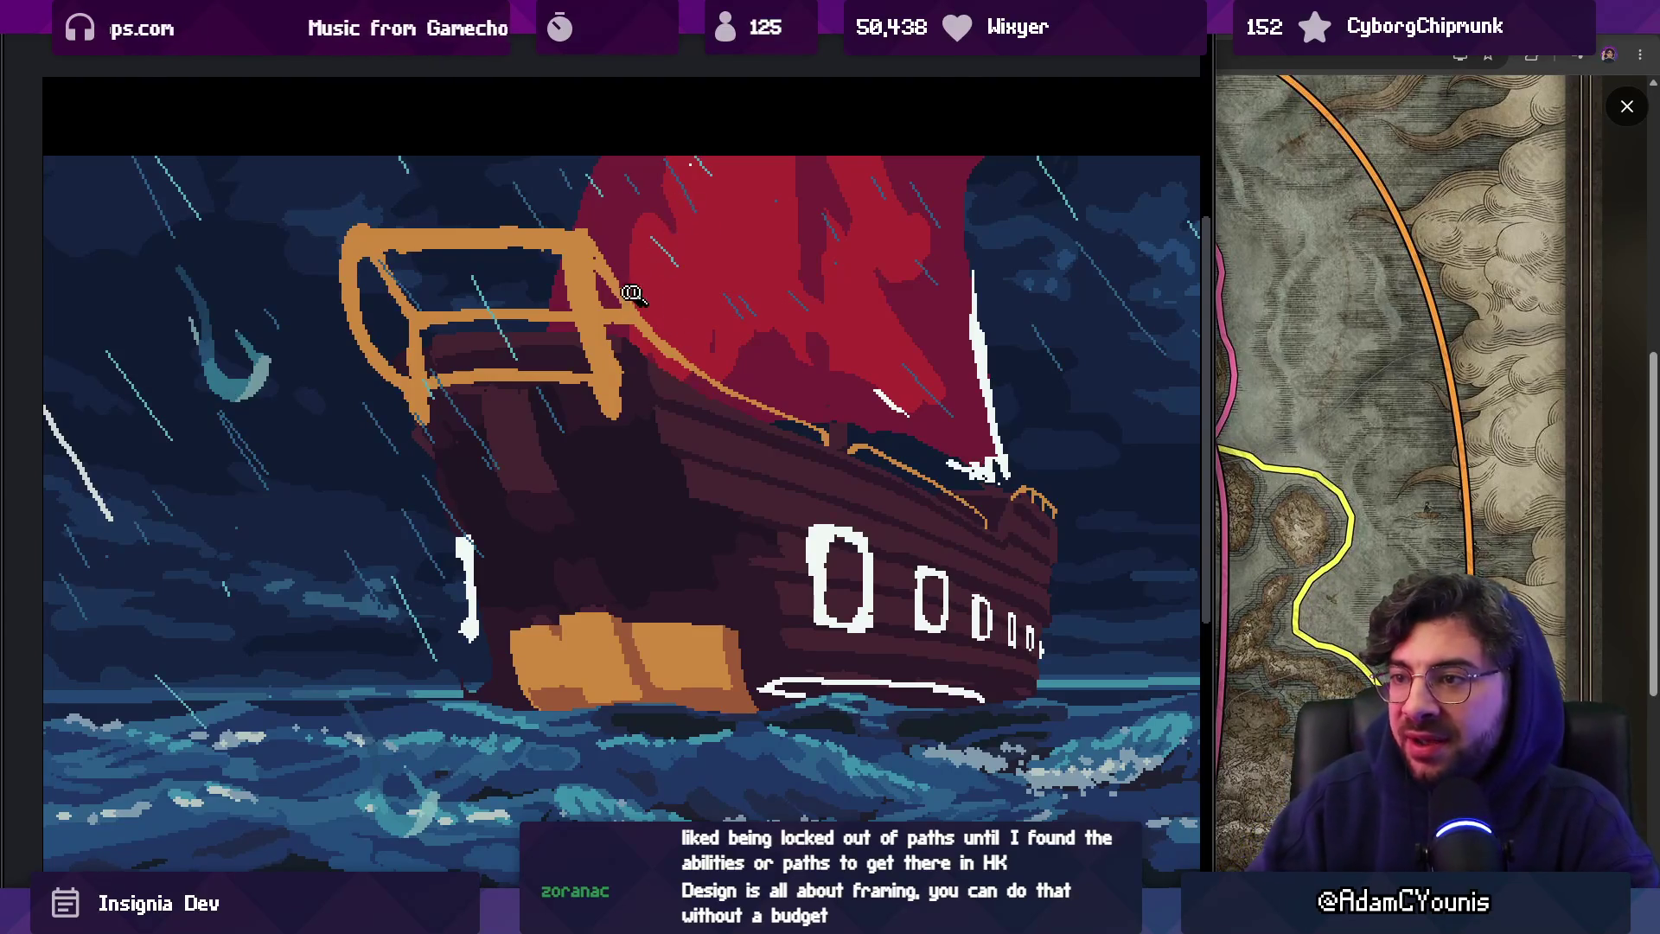
{"action": "scroll", "coordinate": [644, 307], "scroll_direction": "up", "scroll_amount": 2}
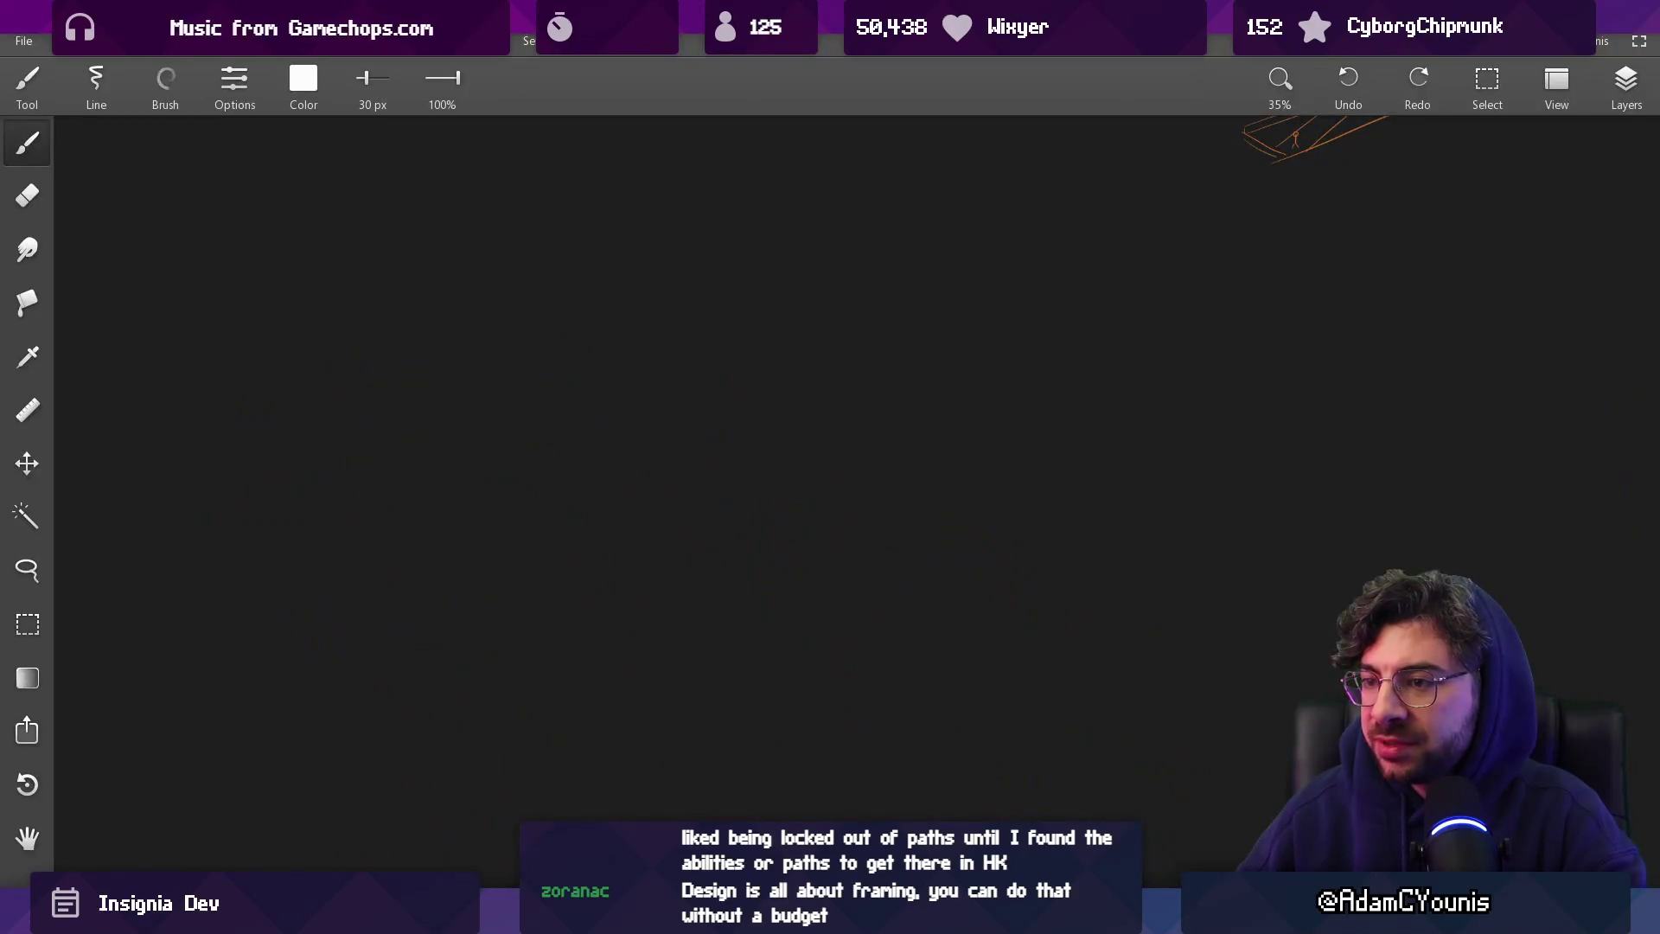
Zoom and pan the sketching canvas to locate the large three-masted red-sailed airship painting
{"action": "scroll", "coordinate": [796, 352], "scroll_direction": "up", "scroll_amount": 3}
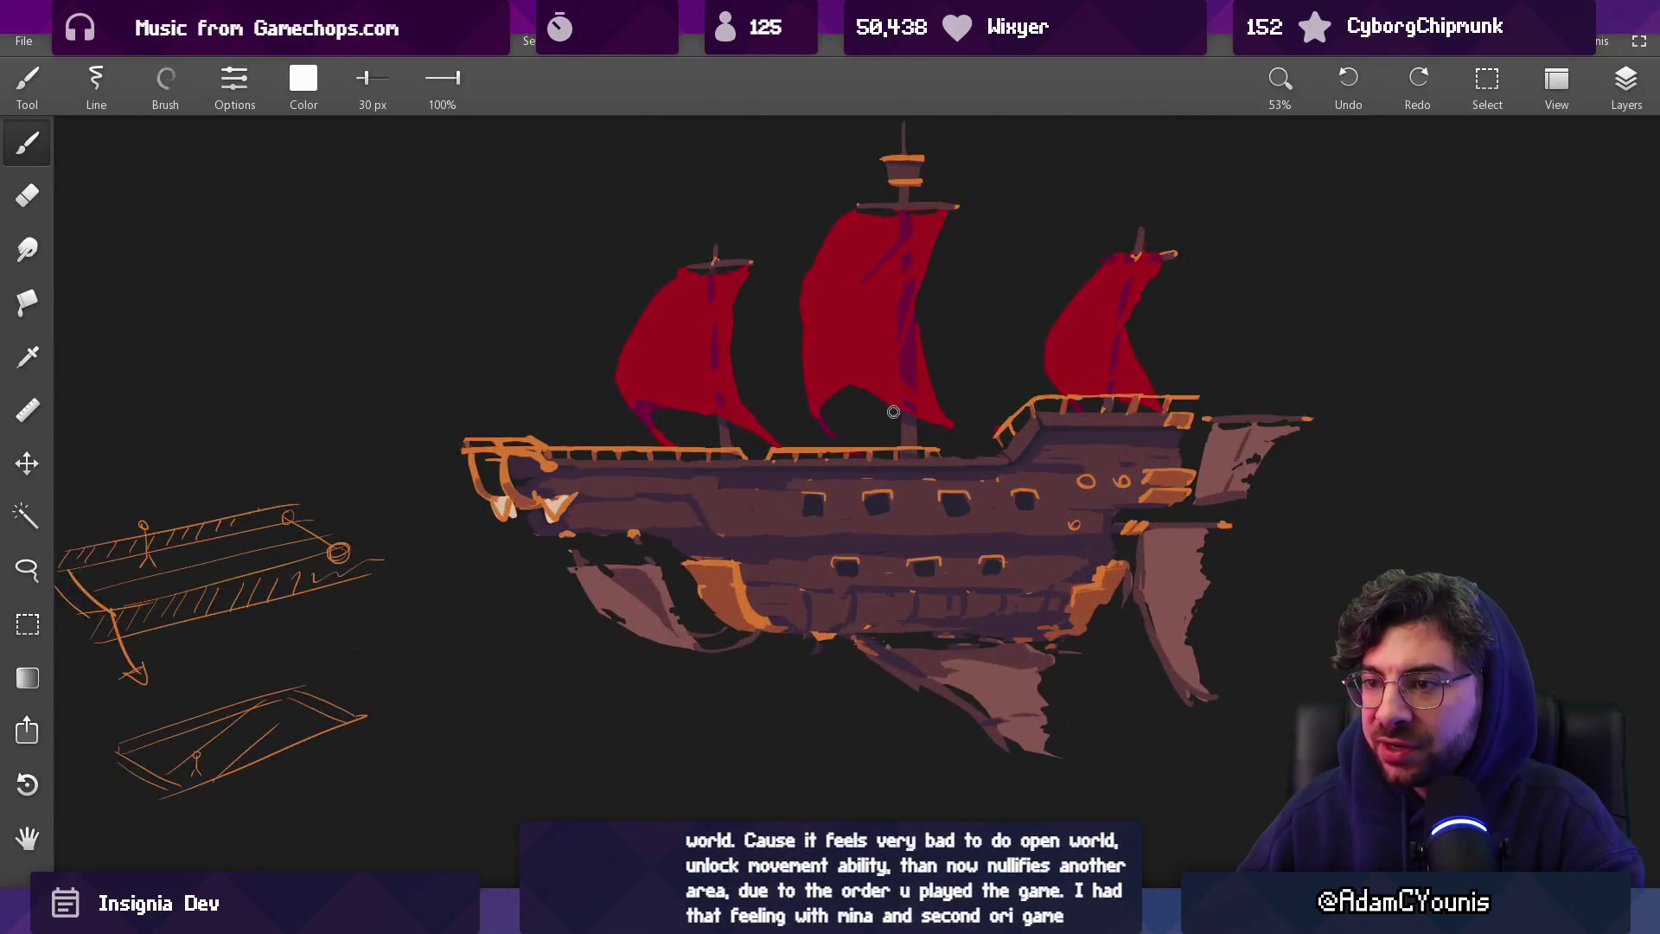
{"action": "scroll", "coordinate": [1548, 554], "scroll_direction": "down", "scroll_amount": 3}
{"action": "scroll", "coordinate": [1554, 561], "scroll_direction": "down", "scroll_amount": 2}
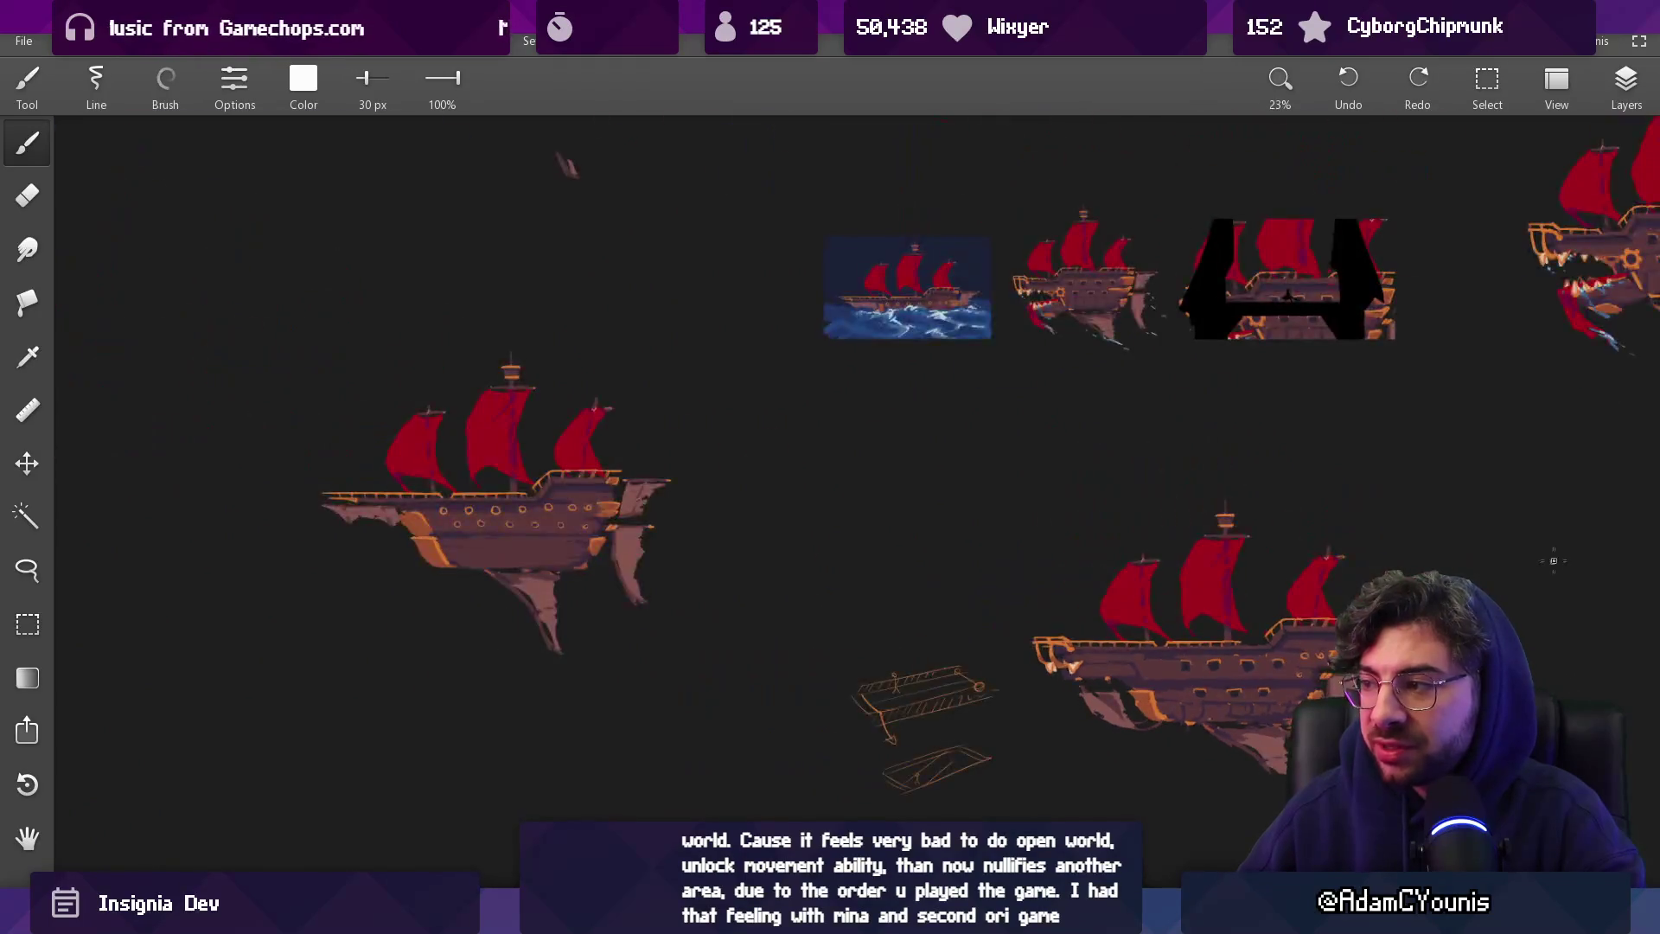
{"action": "scroll", "coordinate": [1554, 561], "scroll_direction": "up", "scroll_amount": 3}
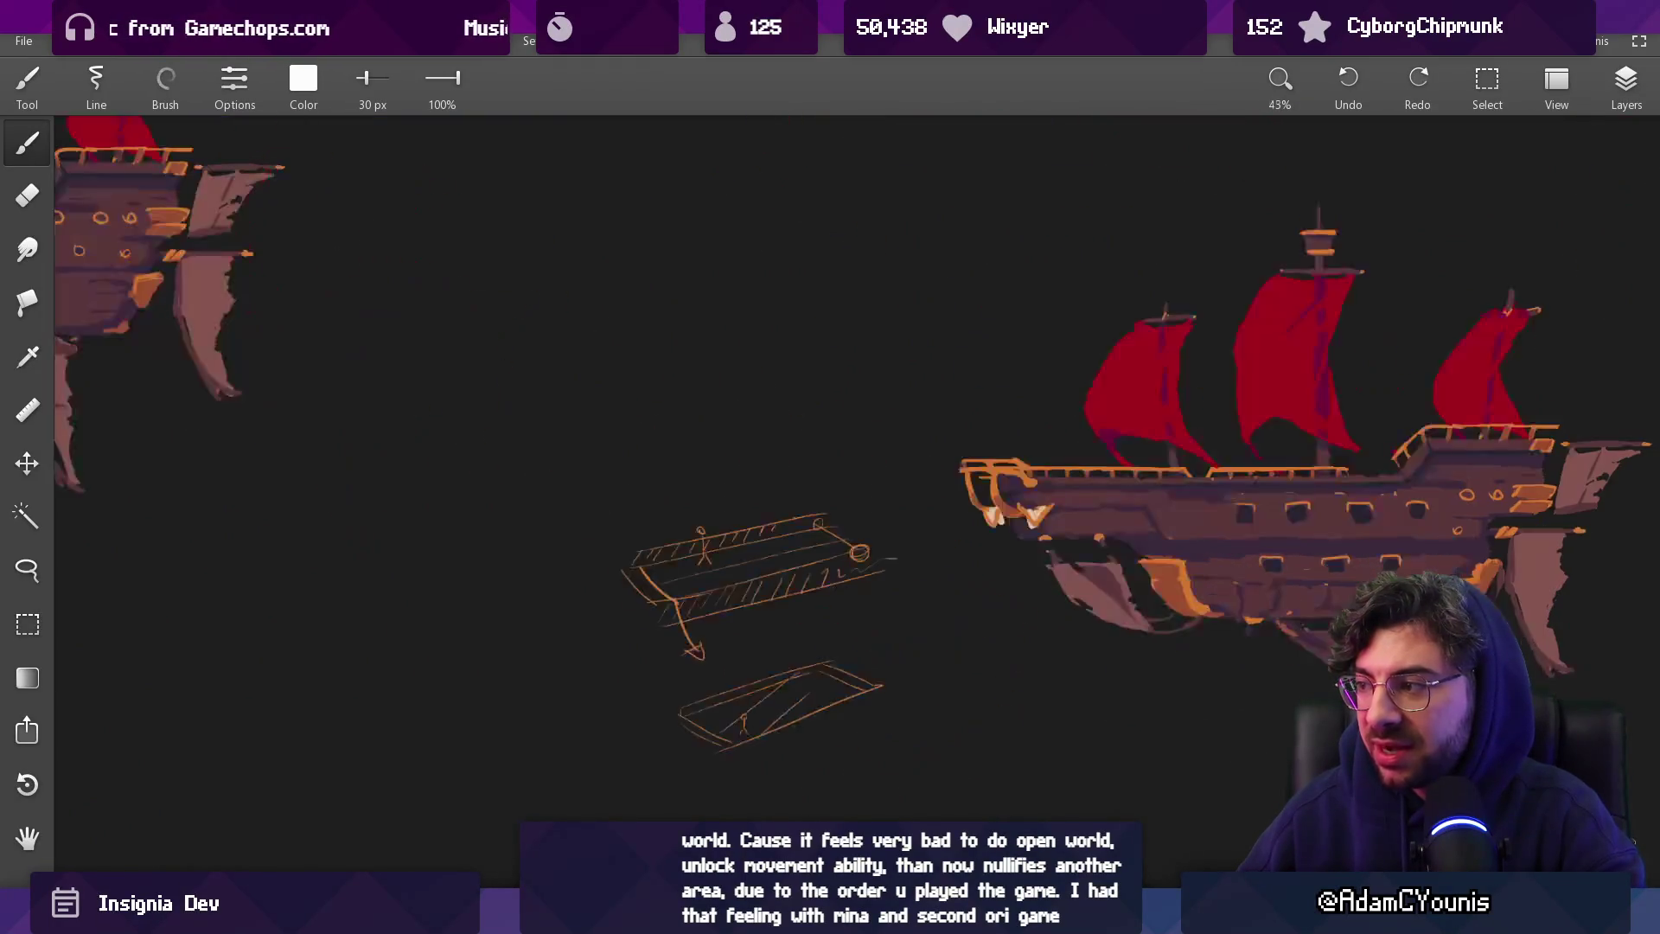
{"action": "scroll", "coordinate": [1189, 753], "scroll_direction": "down", "scroll_amount": 2}
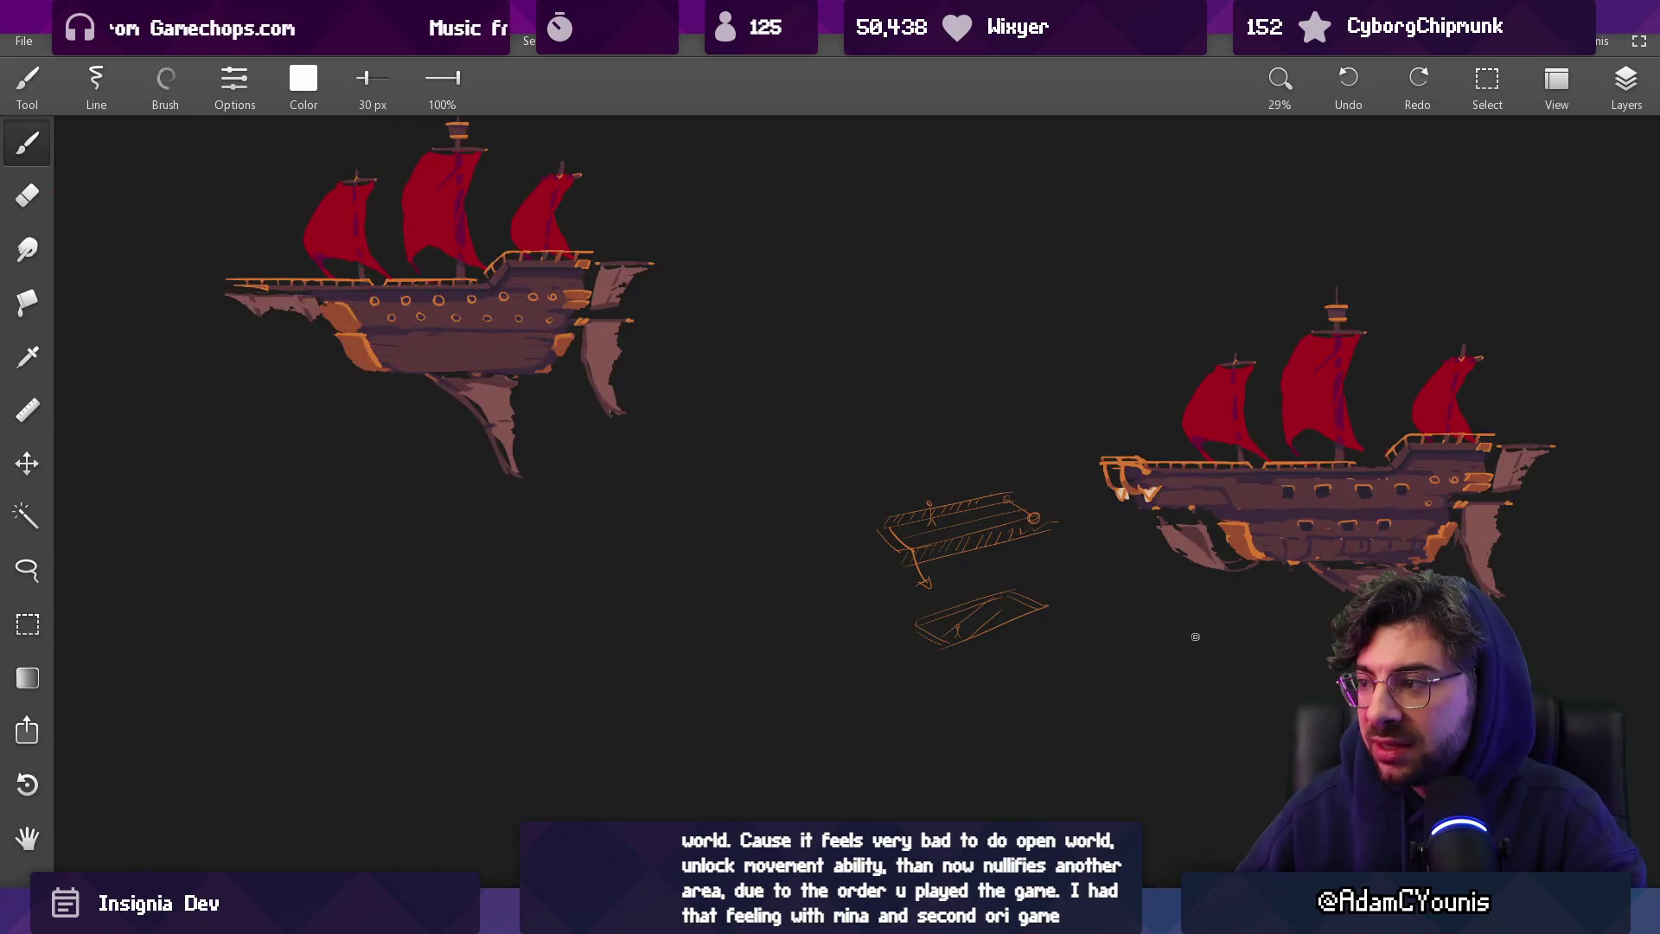
{"action": "scroll", "coordinate": [1195, 637], "scroll_direction": "down", "scroll_amount": 1}
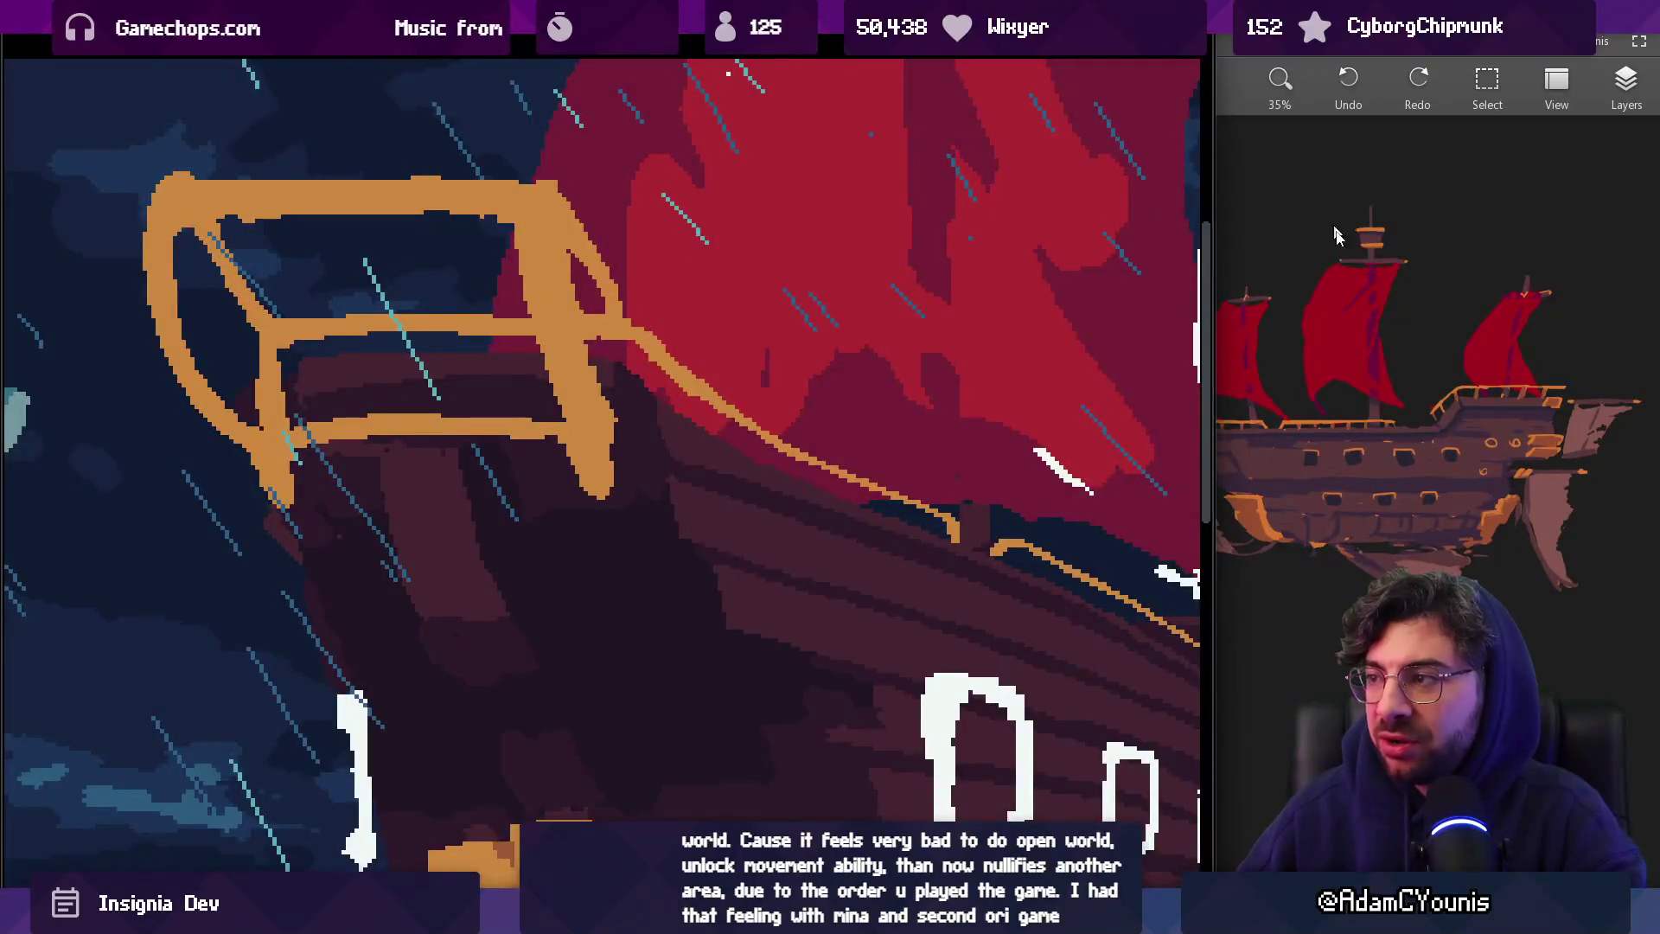
Zoom in close on the ship's bow, red sail and hull
{"action": "scroll", "coordinate": [1383, 389], "scroll_direction": "down", "scroll_amount": 2}
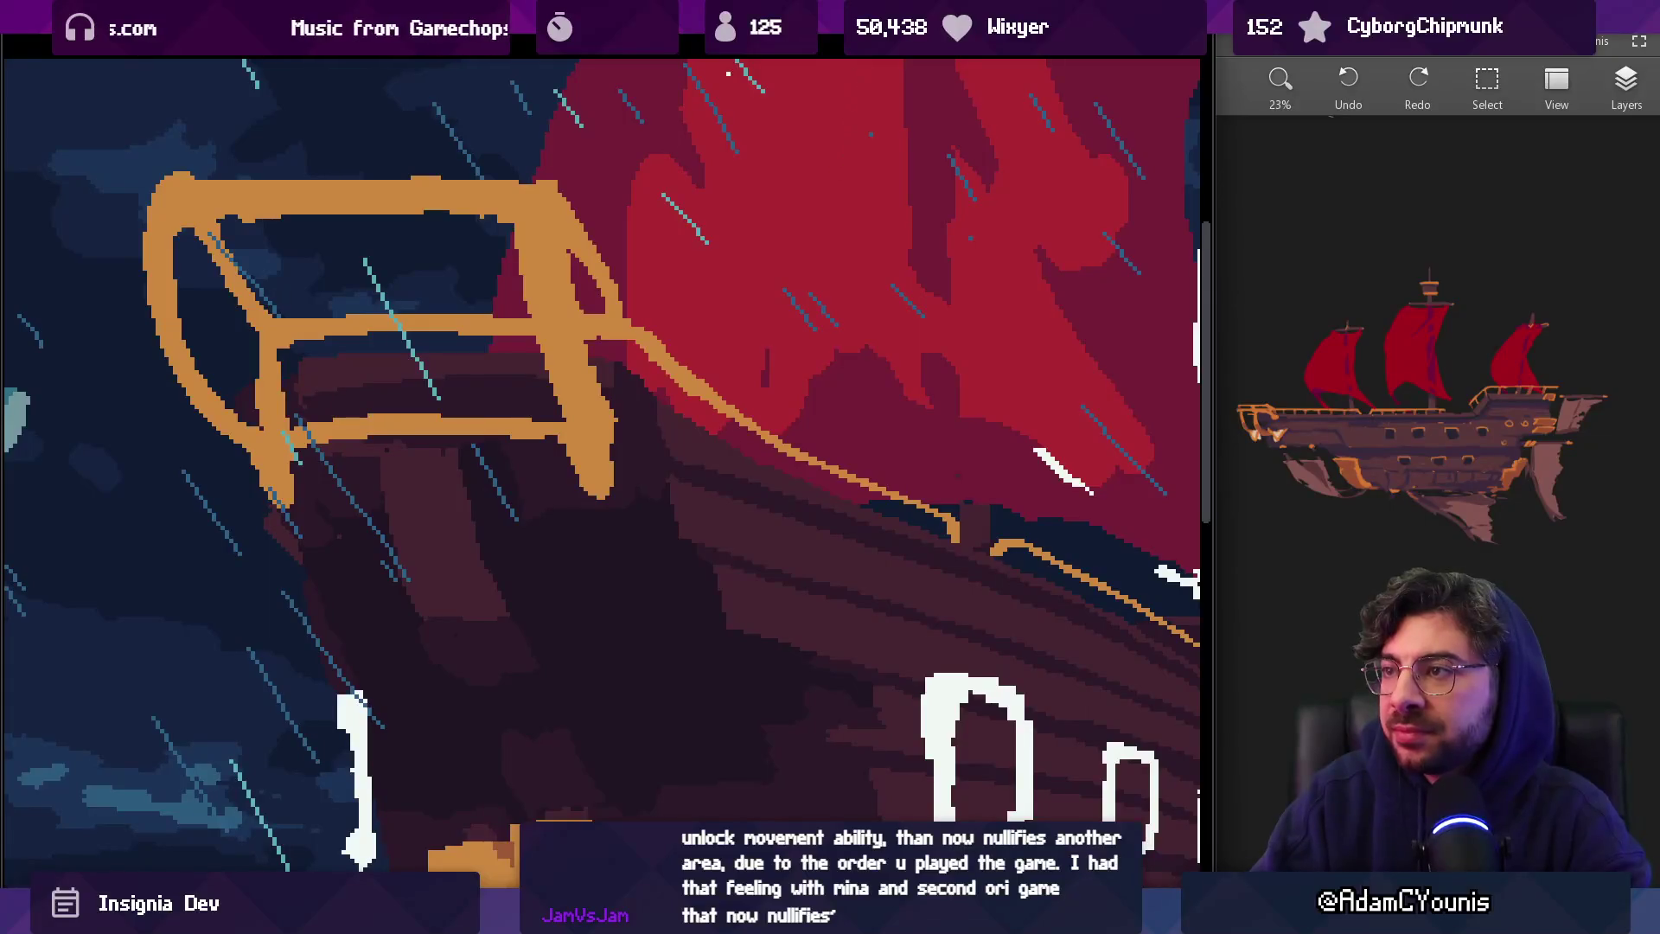
{"action": "scroll", "coordinate": [717, 336], "scroll_direction": "down", "scroll_amount": 1}
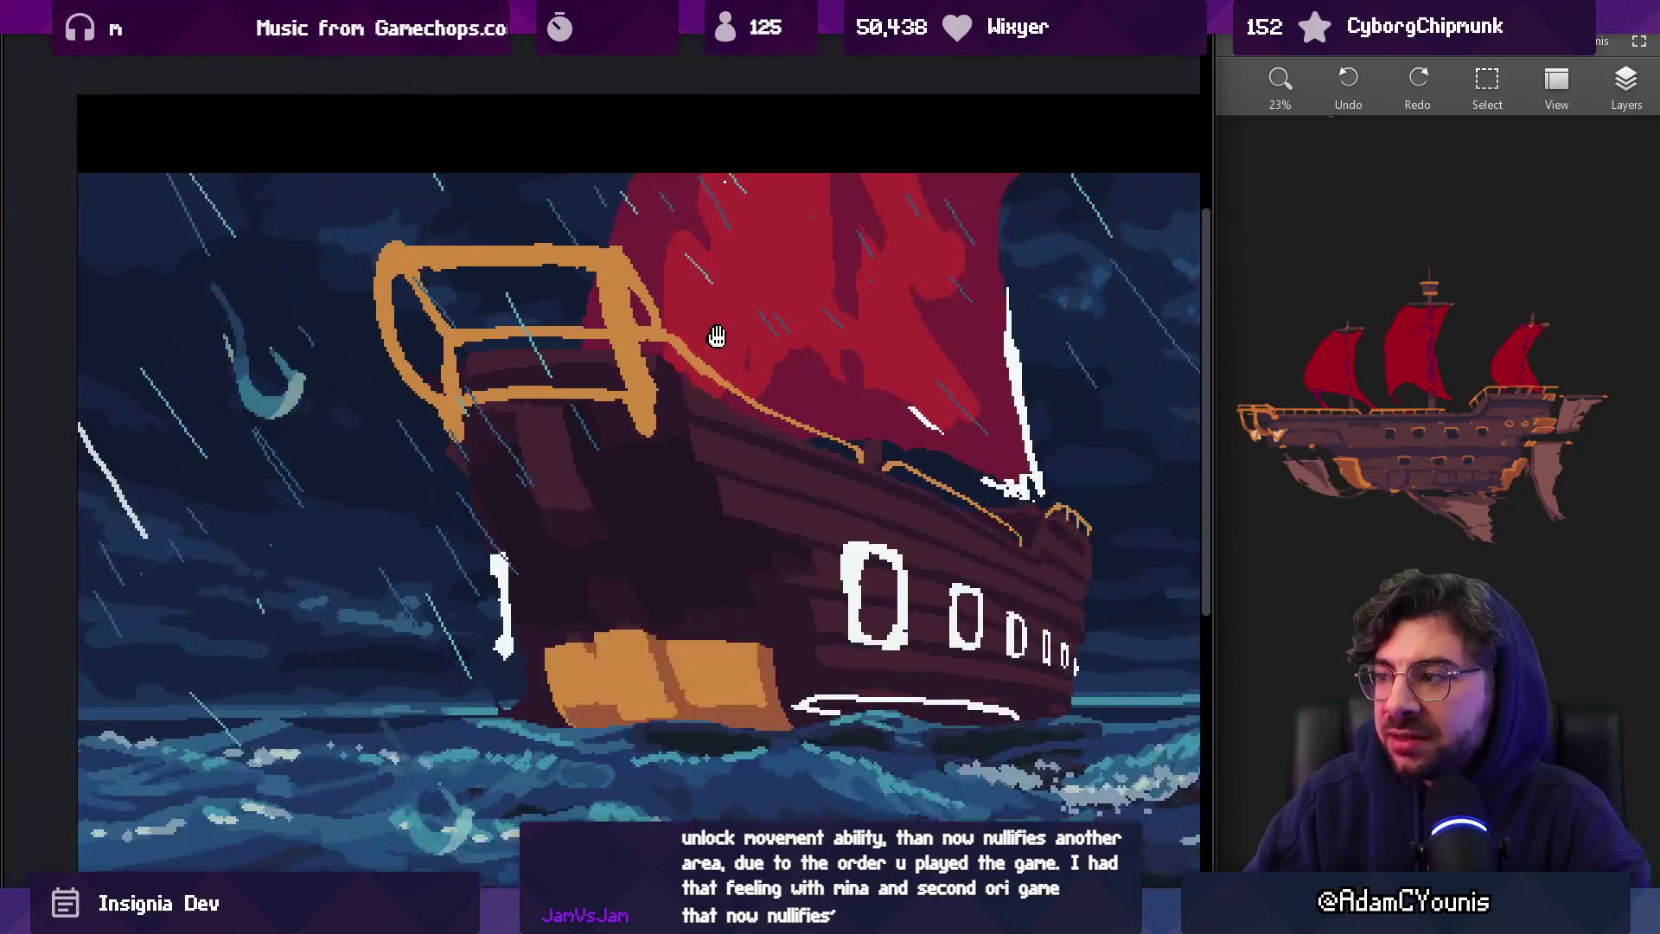
{"action": "left_click_drag", "start_coordinate": [717, 335], "coordinate": [667, 370]}
{"action": "scroll", "coordinate": [661, 380], "scroll_direction": "up", "scroll_amount": 3}
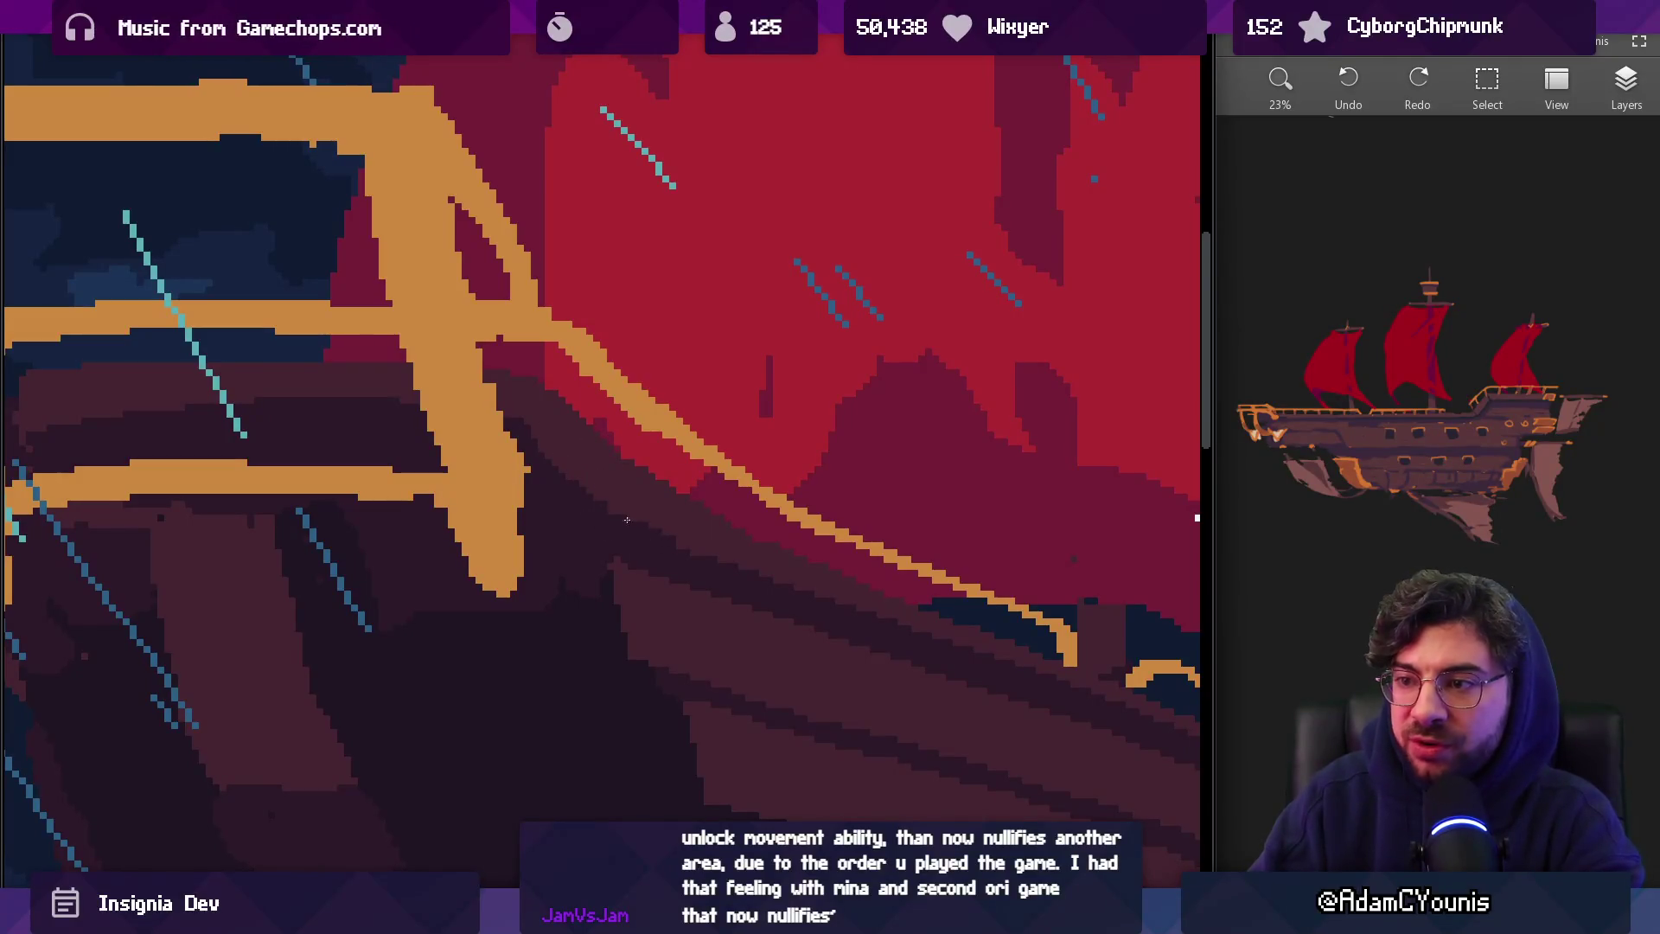
{"action": "scroll", "coordinate": [683, 502], "scroll_direction": "down", "scroll_amount": 4}
{"action": "scroll", "coordinate": [726, 492], "scroll_direction": "up", "scroll_amount": 3}
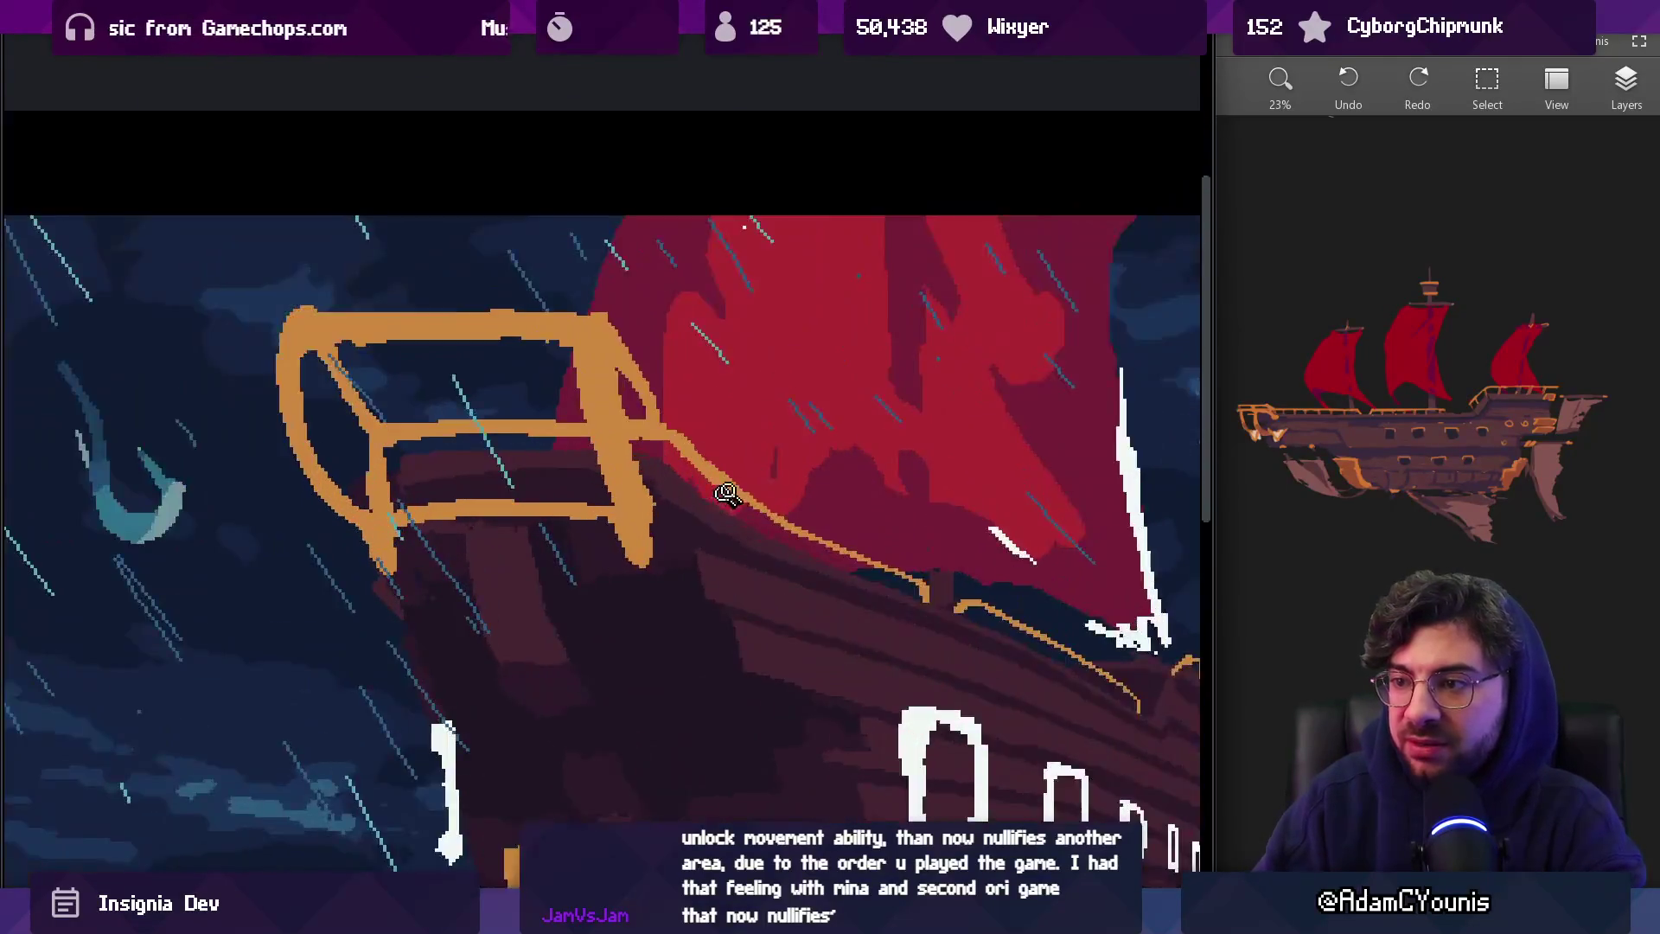
{"action": "scroll", "coordinate": [692, 503], "scroll_direction": "up", "scroll_amount": 1}
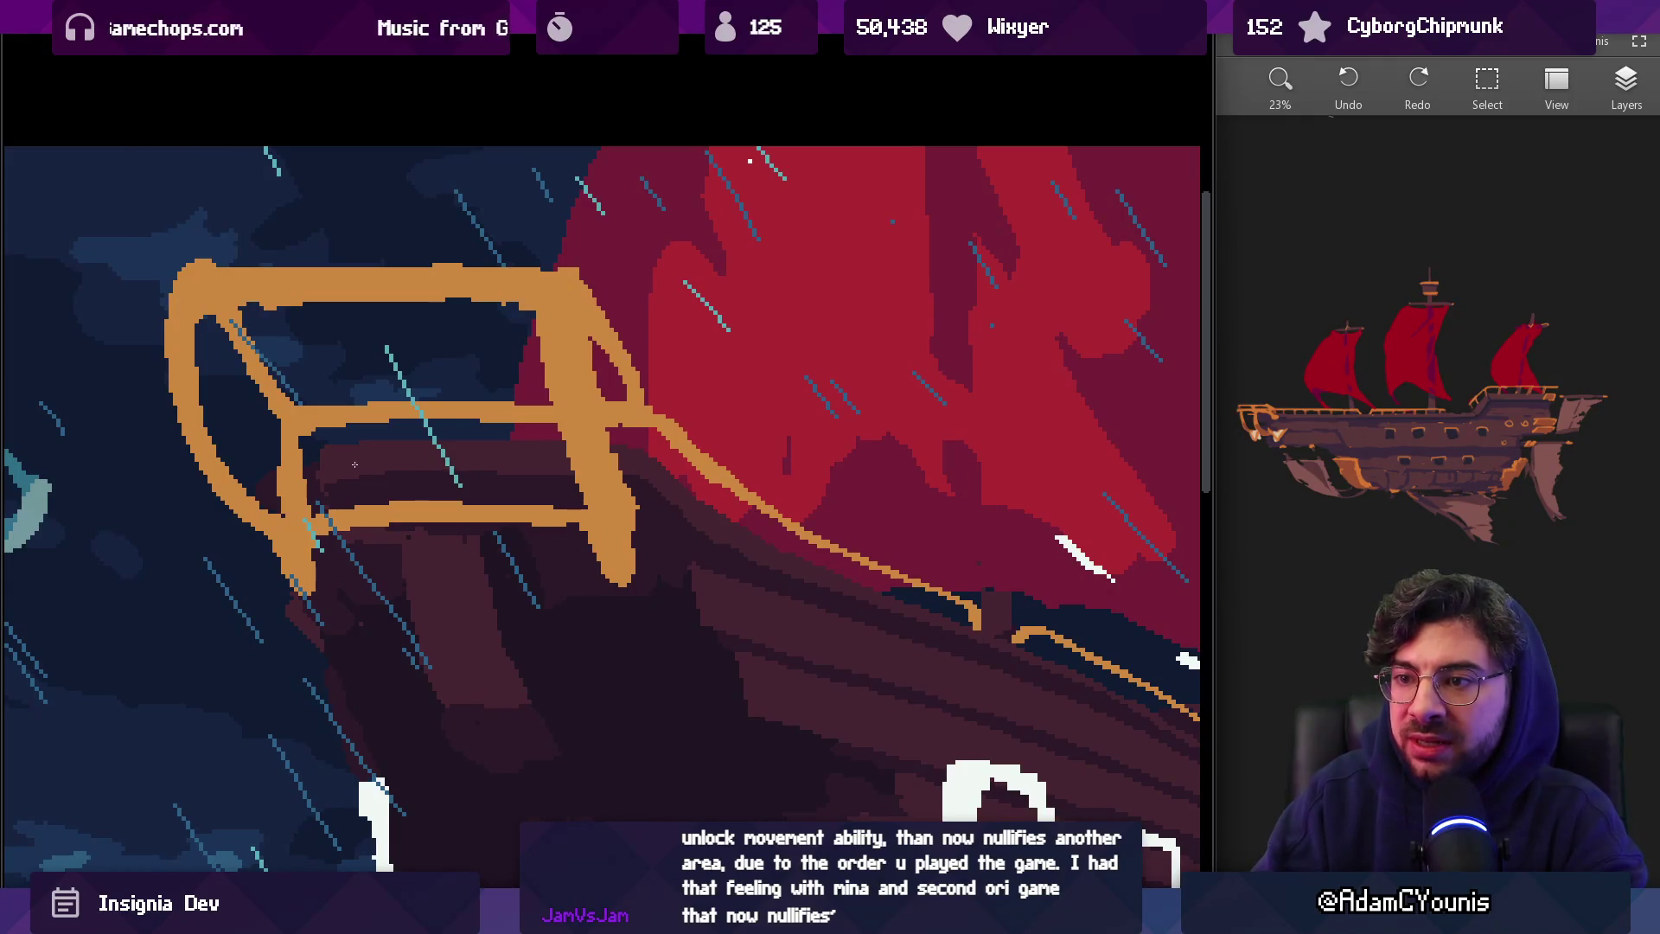
{"action": "scroll", "coordinate": [723, 493], "scroll_direction": "right", "scroll_amount": 2}
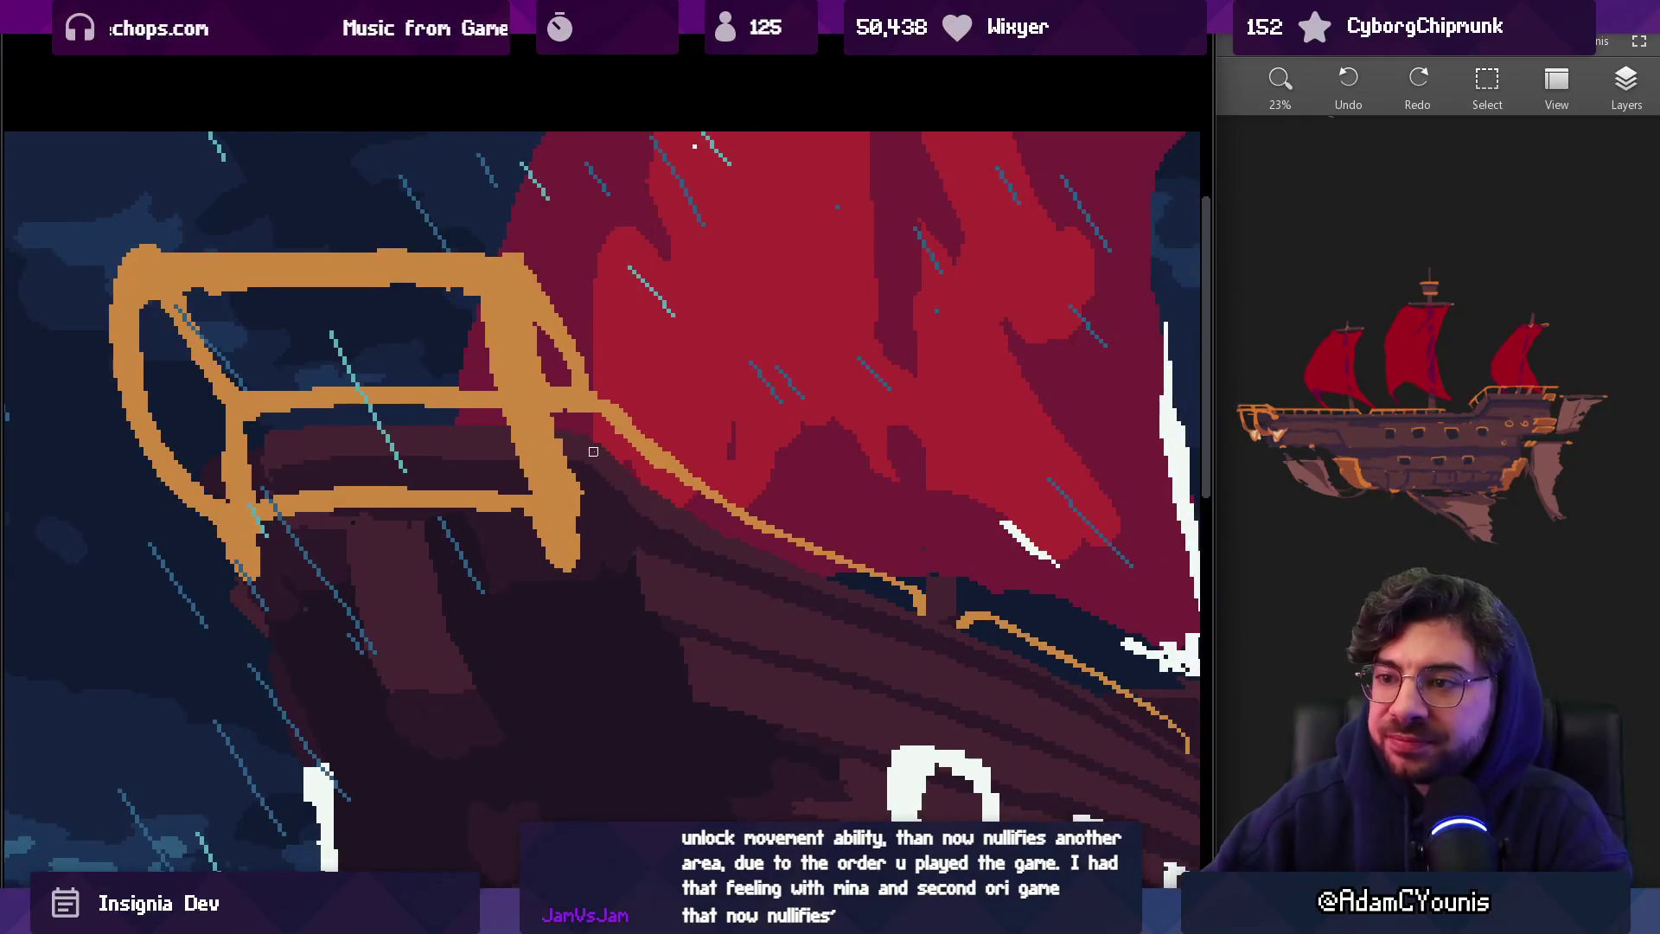
{"action": "left_click_drag", "start_coordinate": [627, 493], "coordinate": [484, 404]}
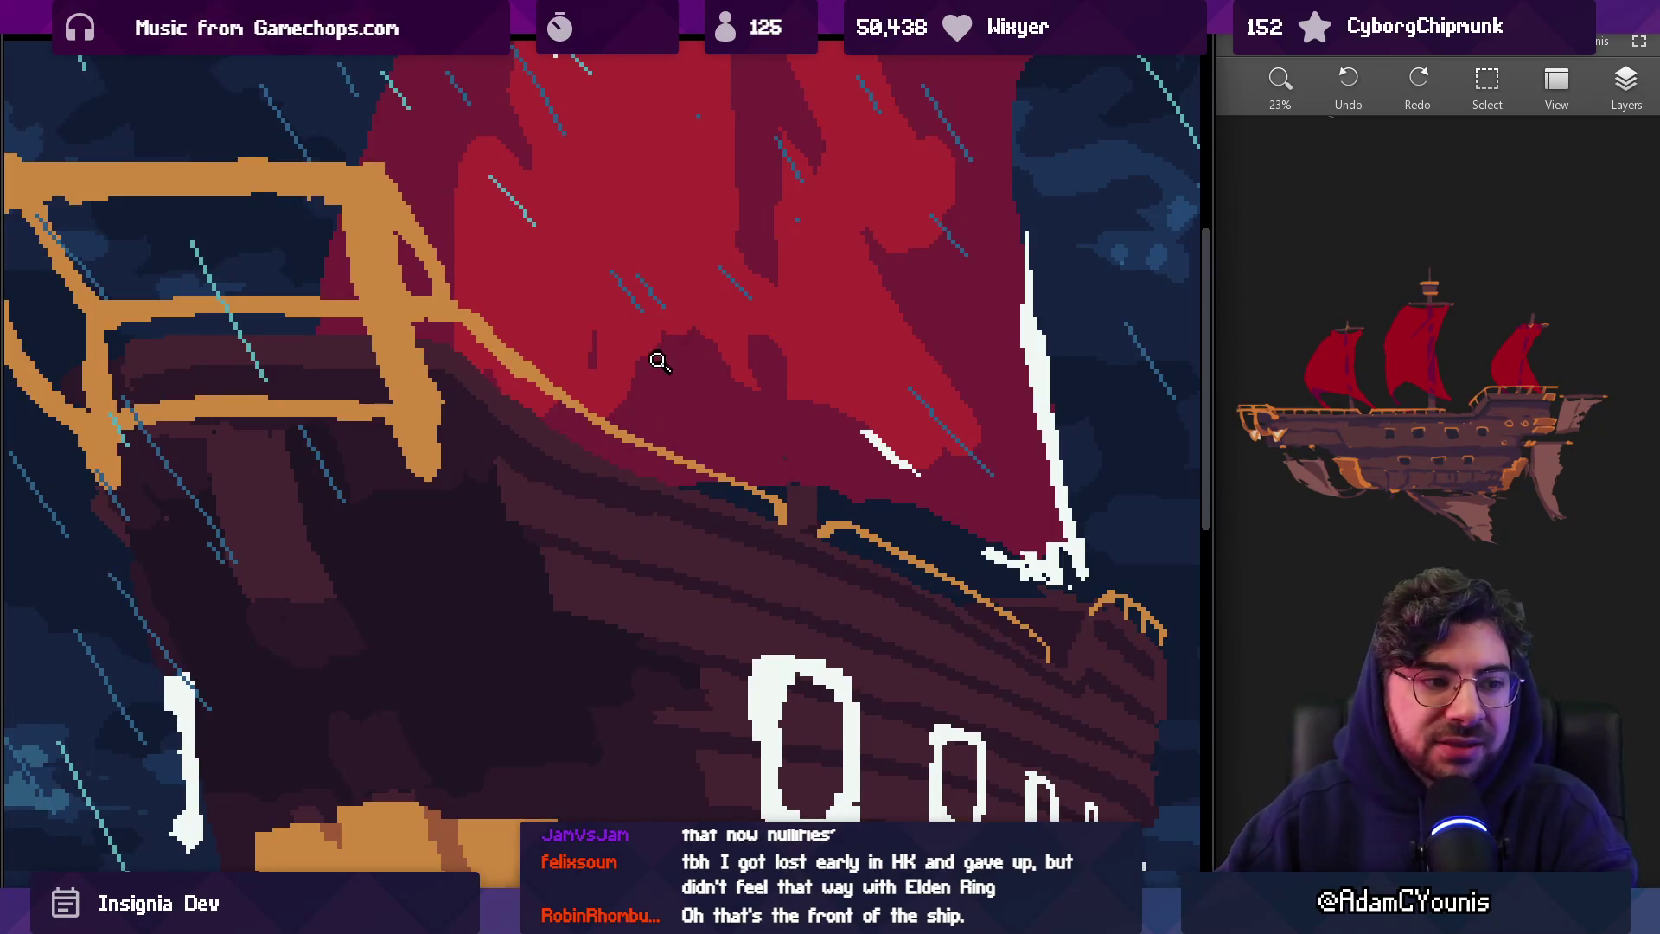
Paint over the remaining orange stern rail pixels in dark brown
{"action": "scroll", "coordinate": [652, 360], "scroll_direction": "down", "scroll_amount": 2}
{"action": "scroll", "coordinate": [715, 313], "scroll_direction": "down", "scroll_amount": 2}
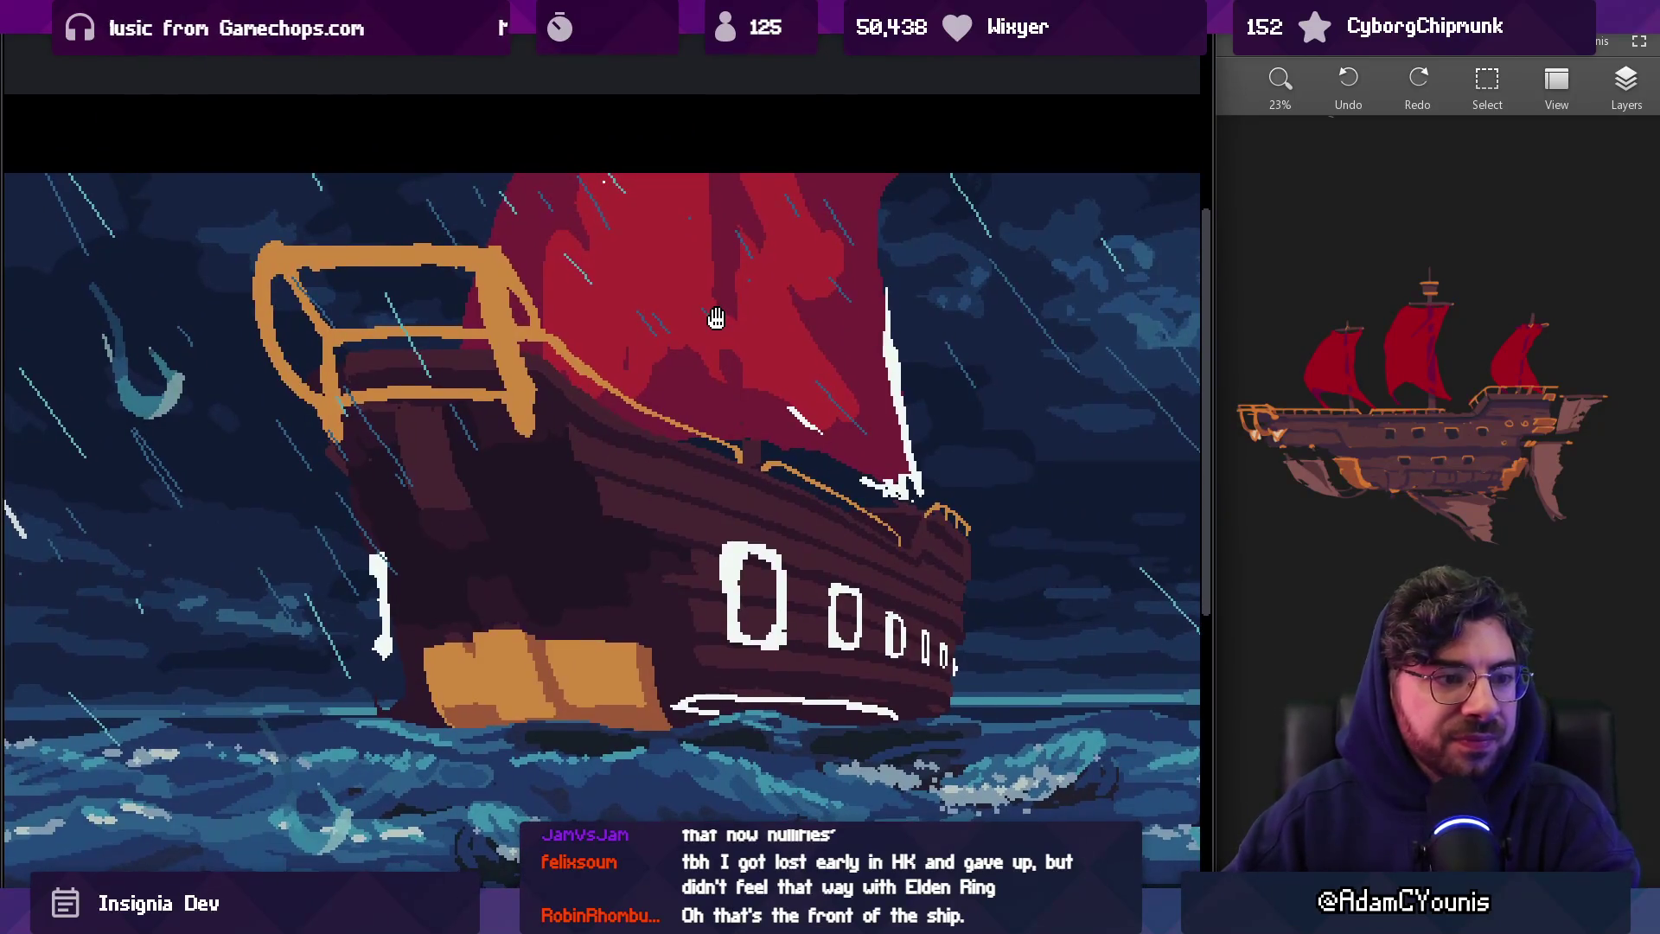
{"action": "scroll", "coordinate": [536, 311], "scroll_direction": "up", "scroll_amount": 1}
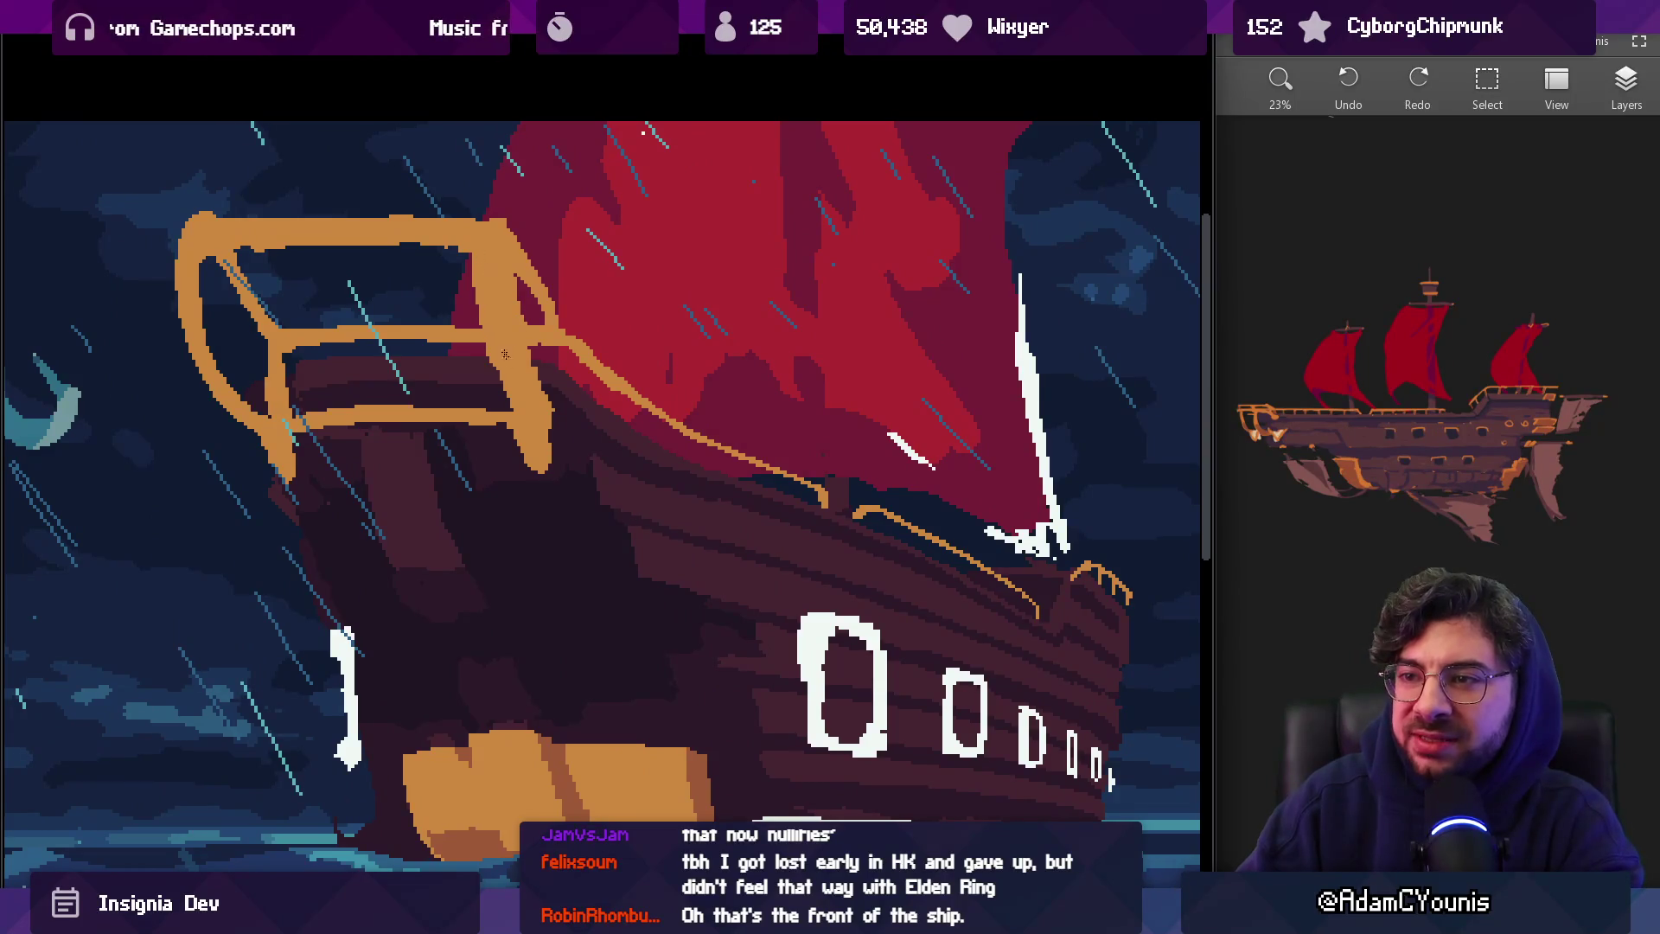
{"action": "mouse_move", "coordinate": [509, 276]}
{"action": "left_mouse_down"}
{"action": "mouse_move", "coordinate": [525, 371]}
{"action": "mouse_move", "coordinate": [515, 354]}
{"action": "left_mouse_up"}
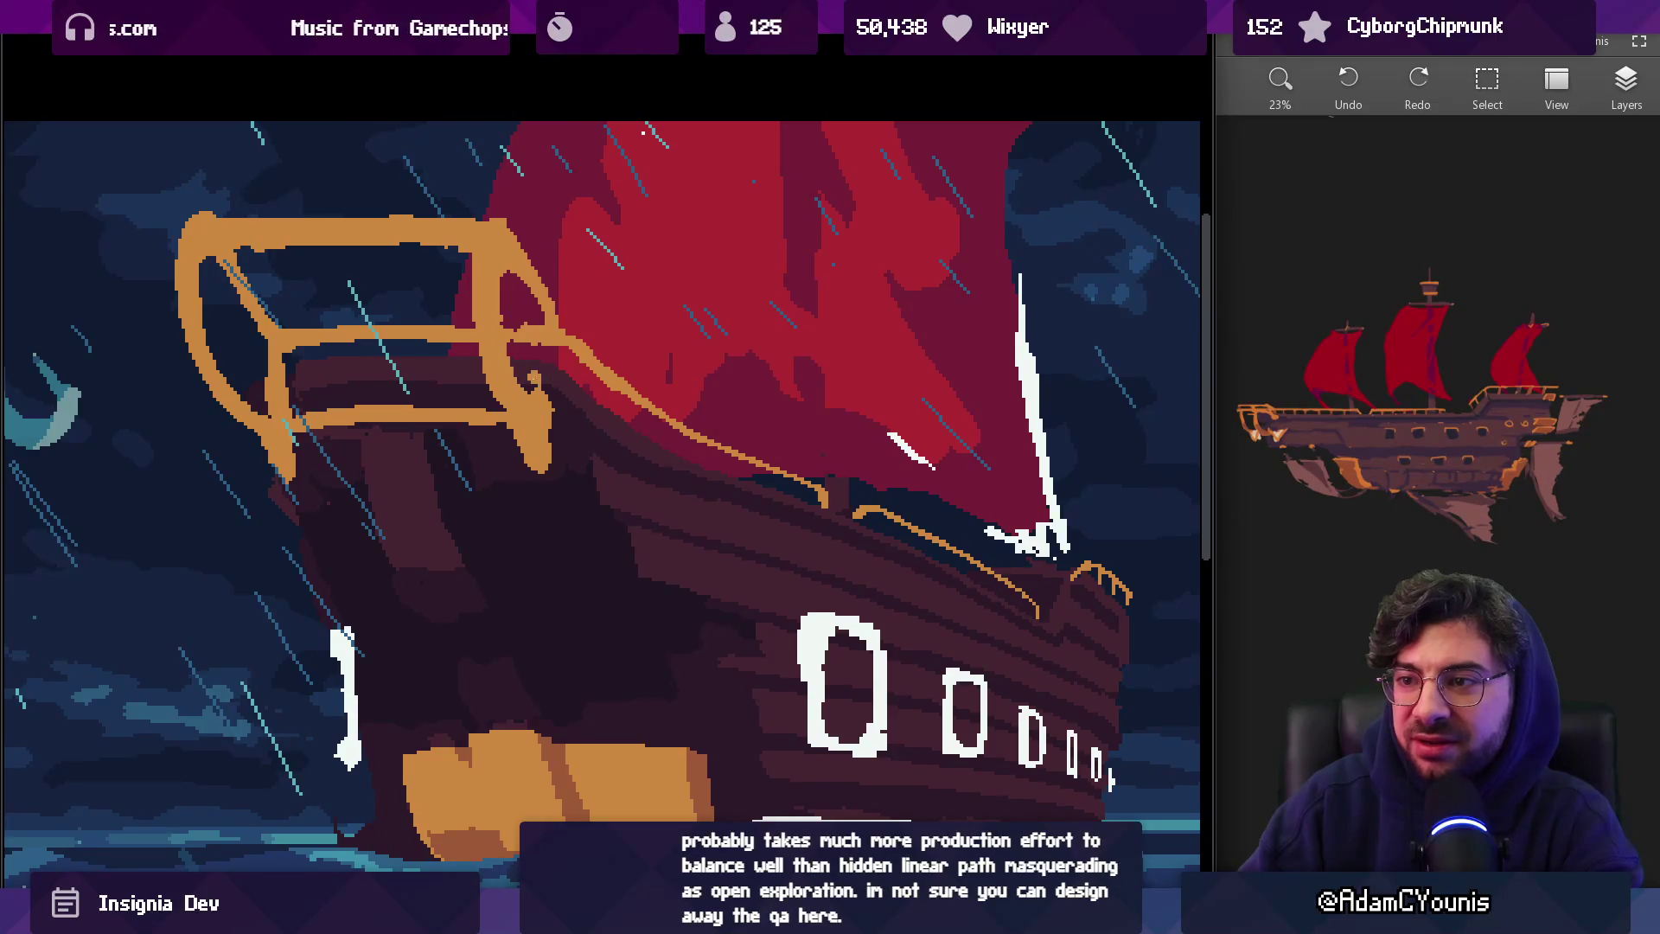
{"action": "mouse_move", "coordinate": [528, 374]}
{"action": "left_mouse_down"}
{"action": "mouse_move", "coordinate": [532, 396]}
{"action": "mouse_move", "coordinate": [506, 366]}
{"action": "left_mouse_up"}
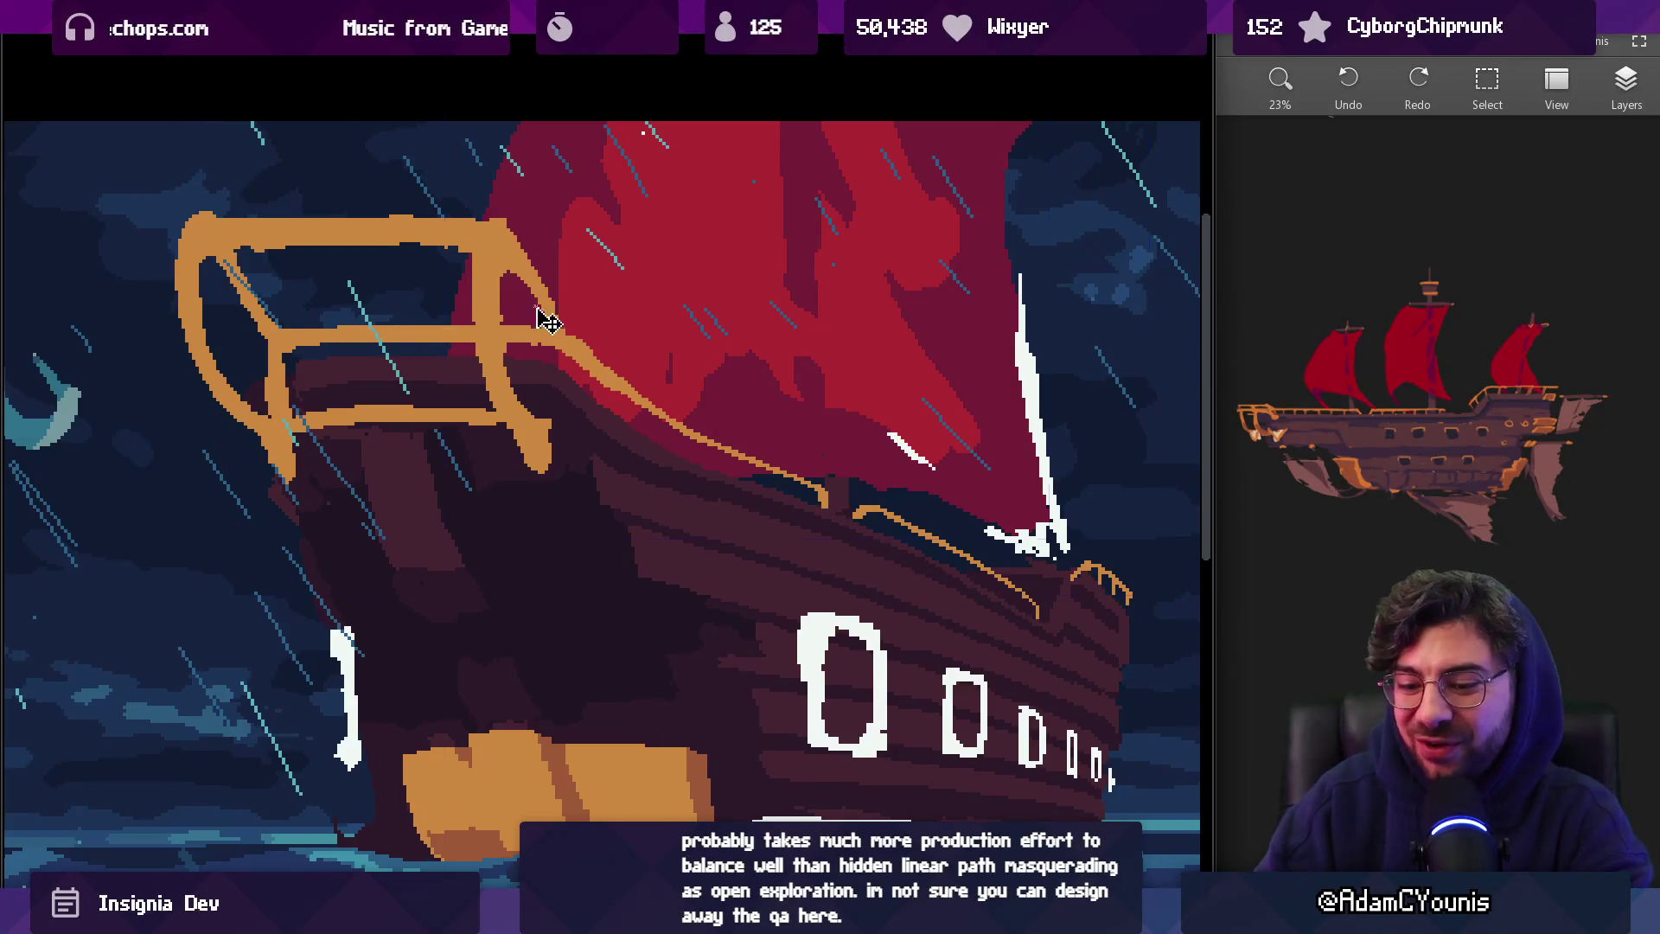
{"action": "key", "text": "Tab"}
Repaint the bow rail and its left post in darker brown
{"action": "scroll", "coordinate": [548, 370], "scroll_direction": "up", "scroll_amount": 1}
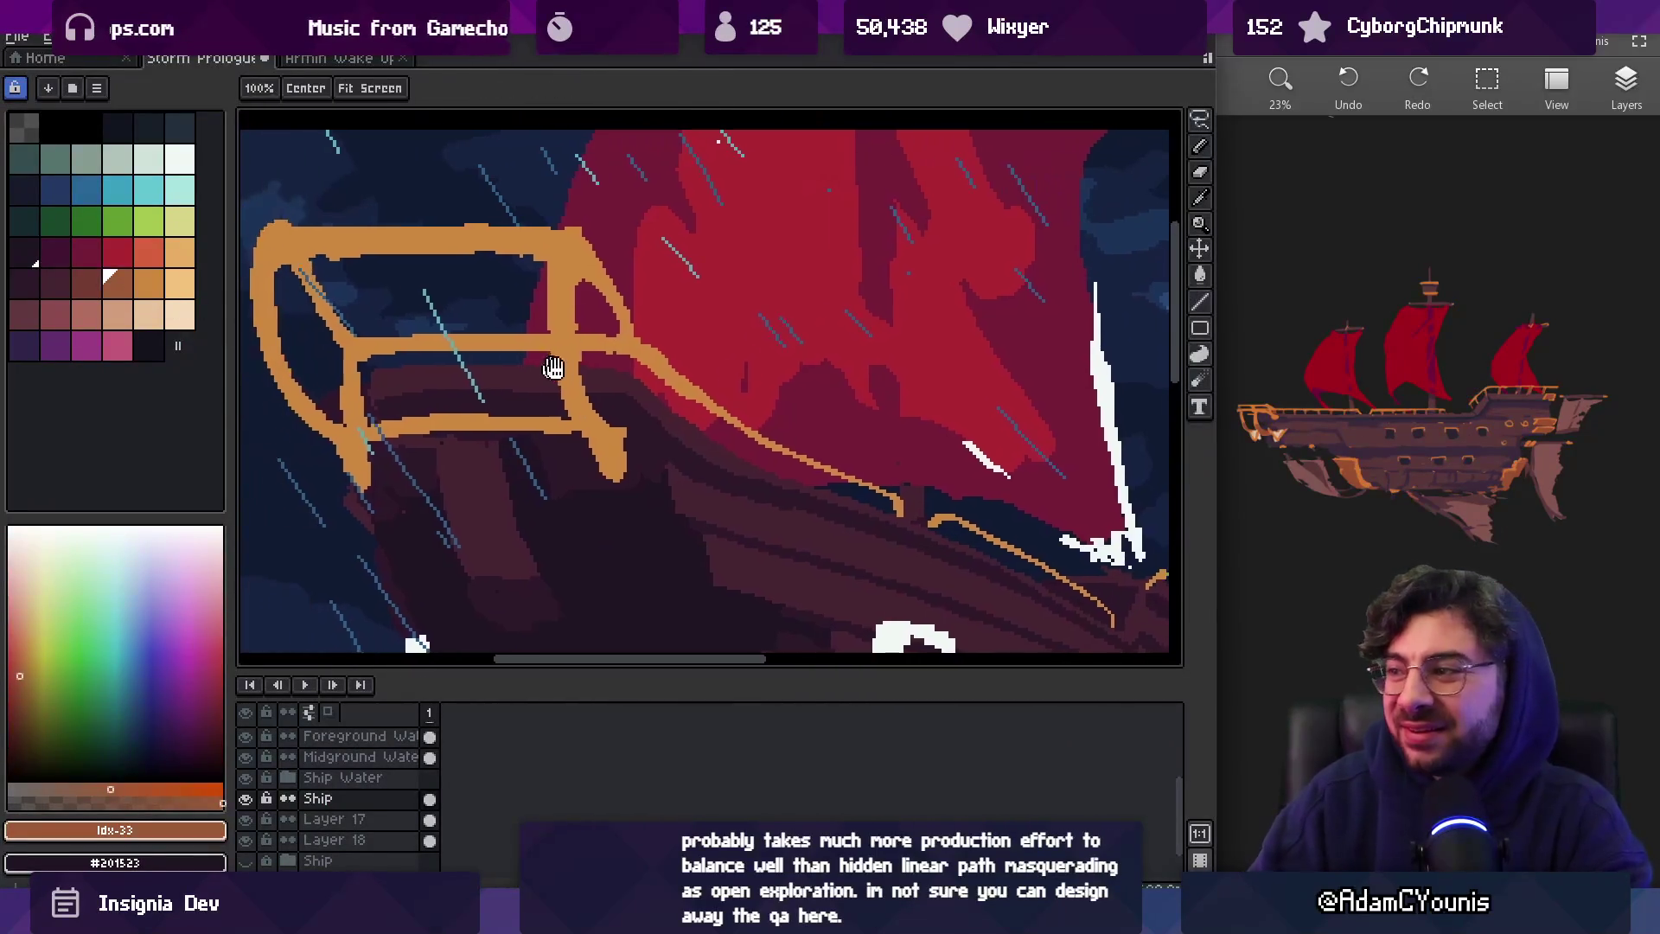
{"action": "key", "text": "x"}
{"action": "key", "text": "x"}
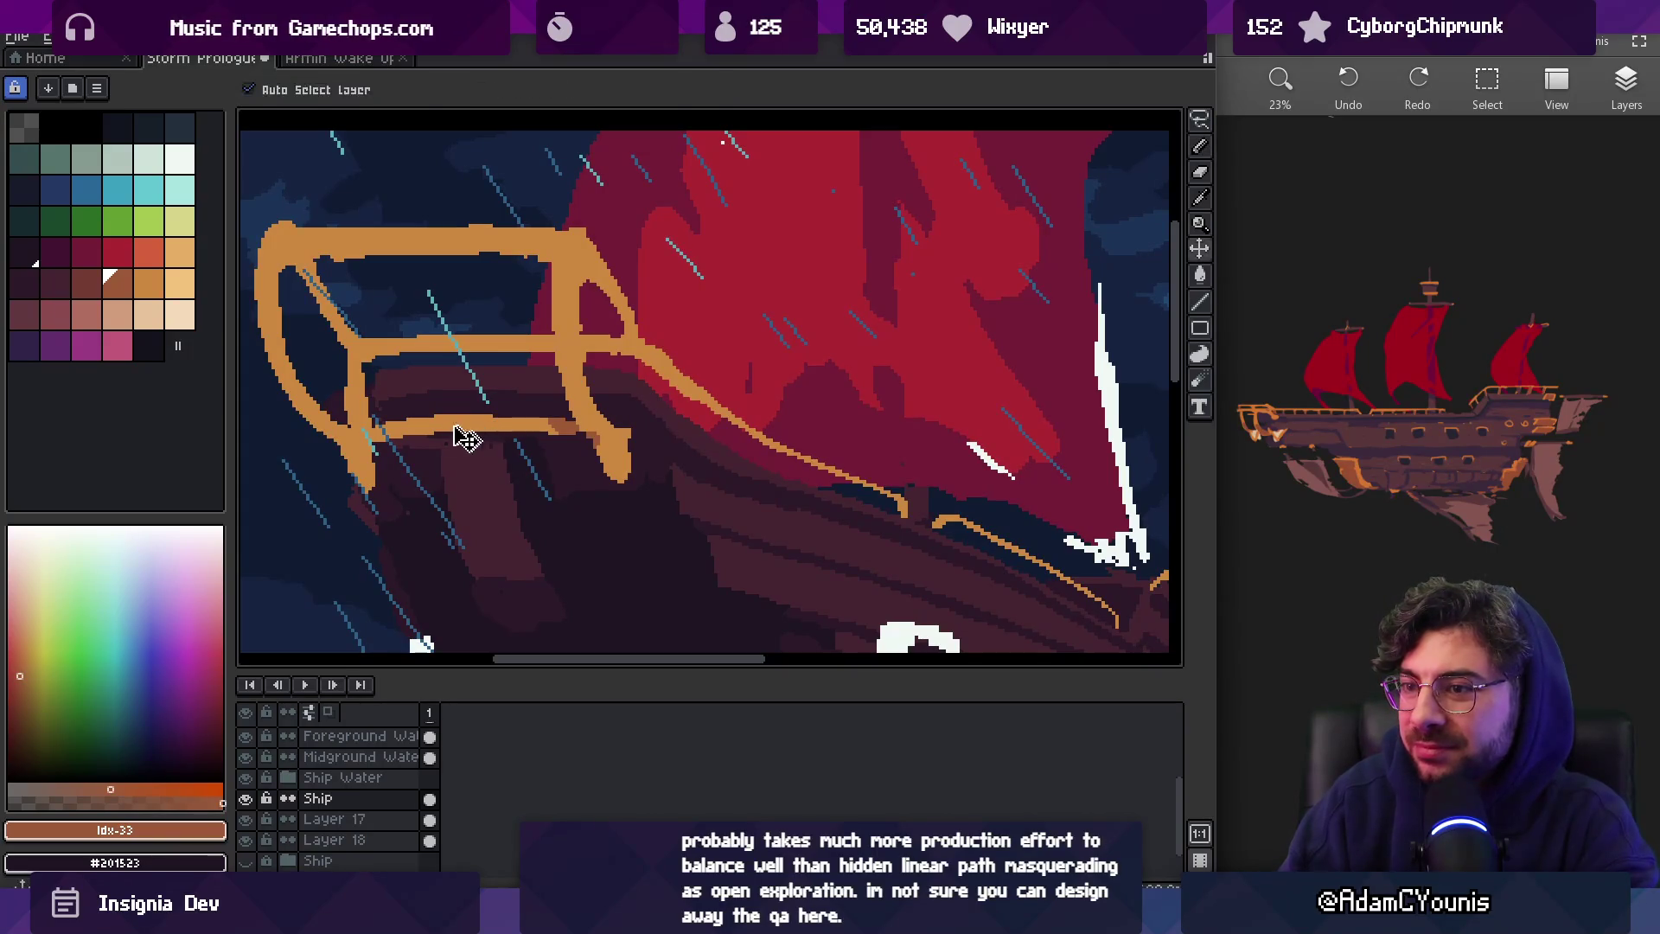
{"action": "mouse_move", "coordinate": [381, 433]}
{"action": "left_mouse_down"}
{"action": "mouse_move", "coordinate": [550, 421]}
{"action": "mouse_move", "coordinate": [616, 456]}
{"action": "mouse_move", "coordinate": [568, 380]}
{"action": "left_mouse_up"}
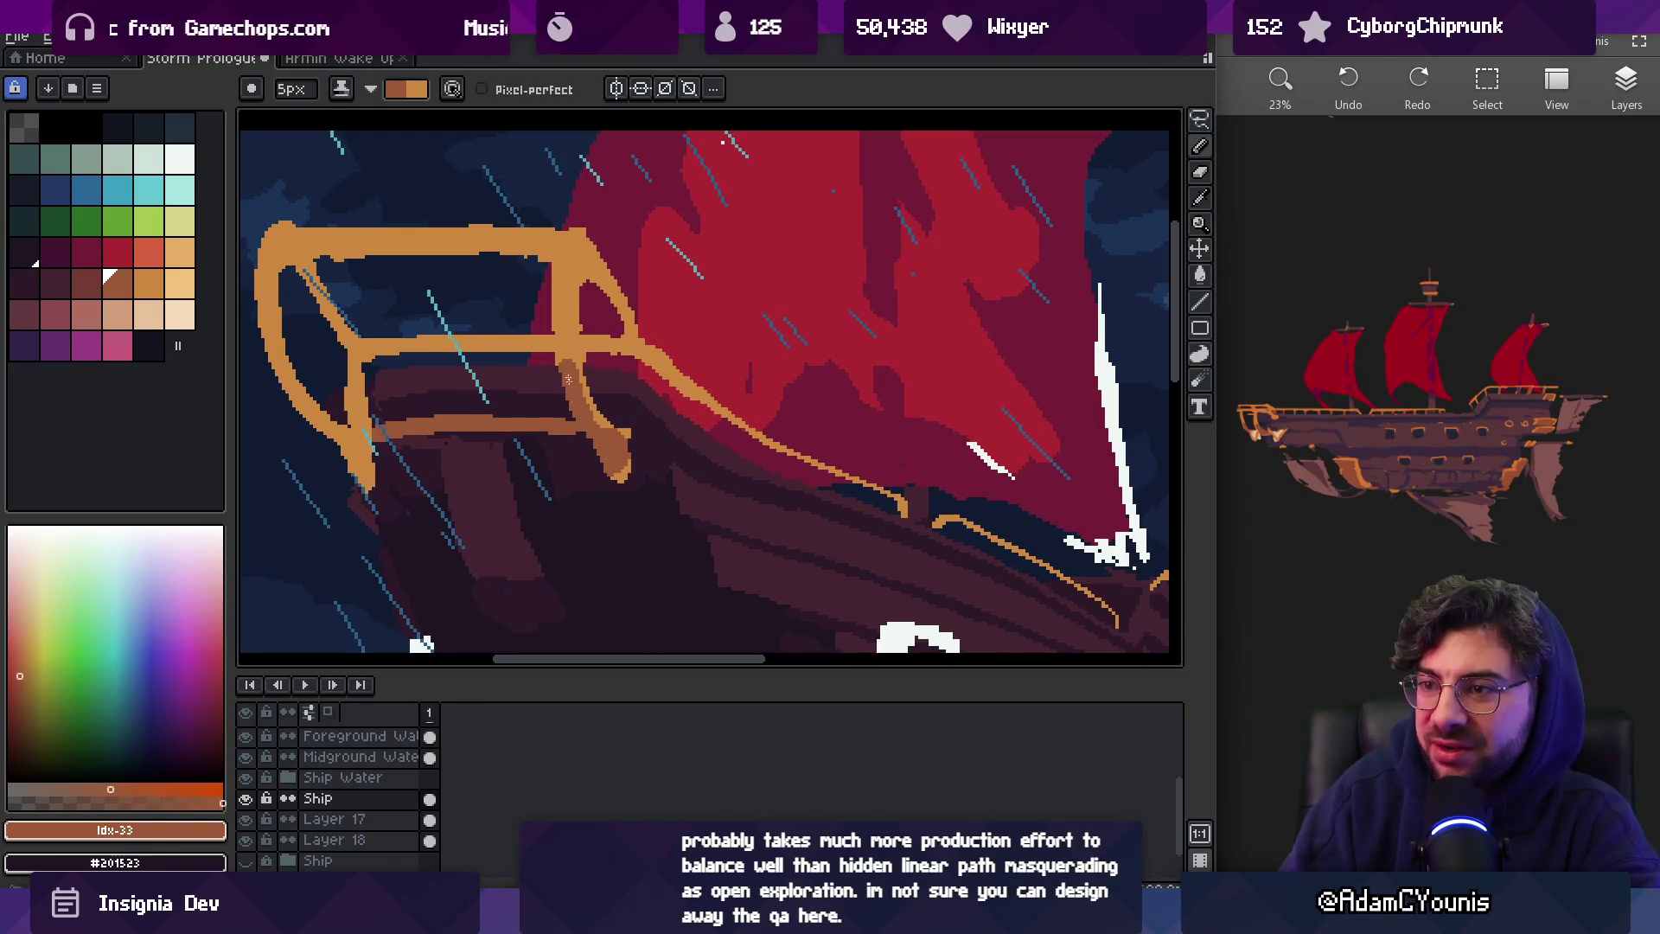
{"action": "left_click_drag", "start_coordinate": [274, 361], "coordinate": [369, 478]}
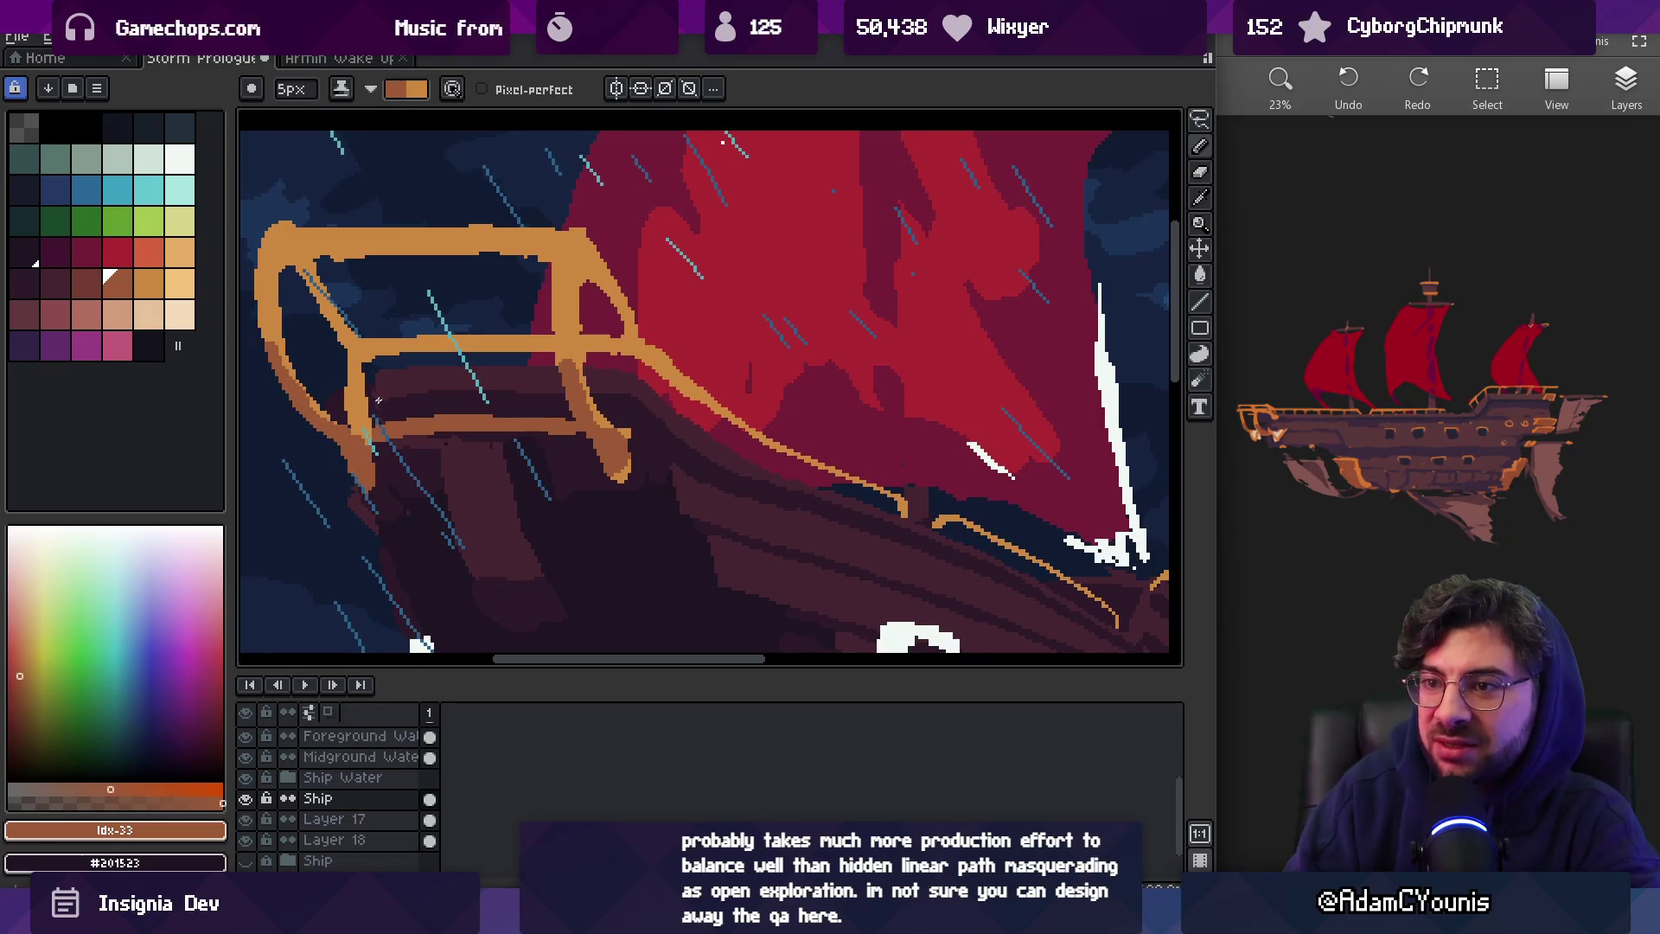
Erase the orange post pixels below the top rail and redraw new orange pixels there
{"action": "key", "text": "v"}
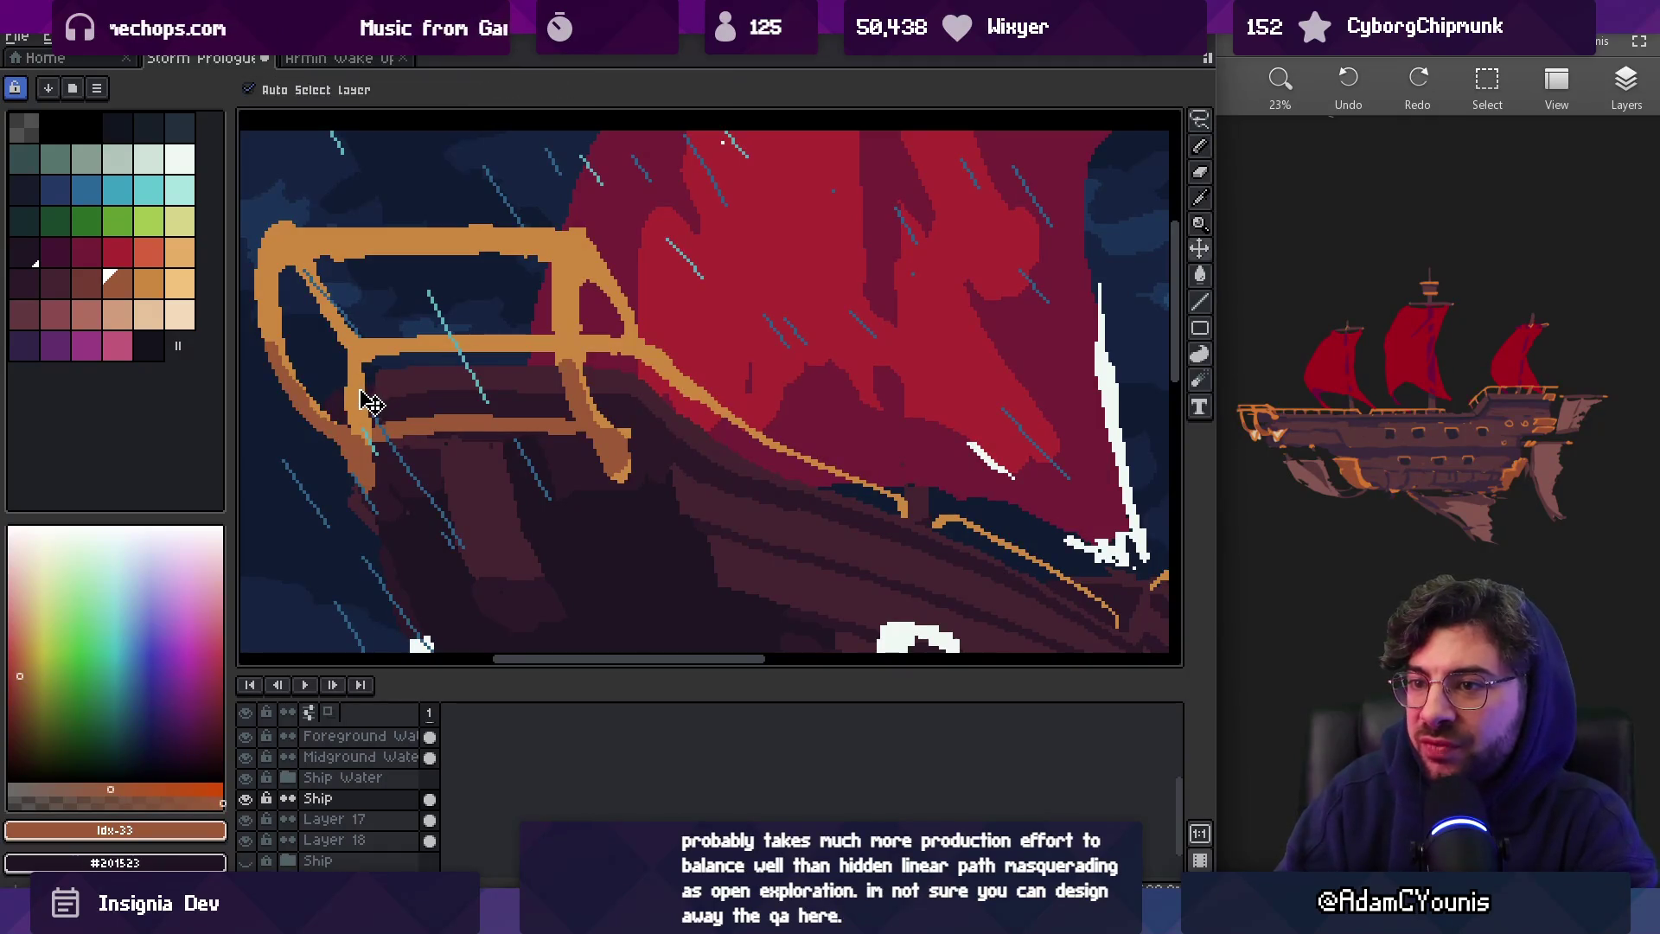
{"action": "key", "text": "e"}
{"action": "left_click_drag", "start_coordinate": [350, 364], "coordinate": [356, 412]}
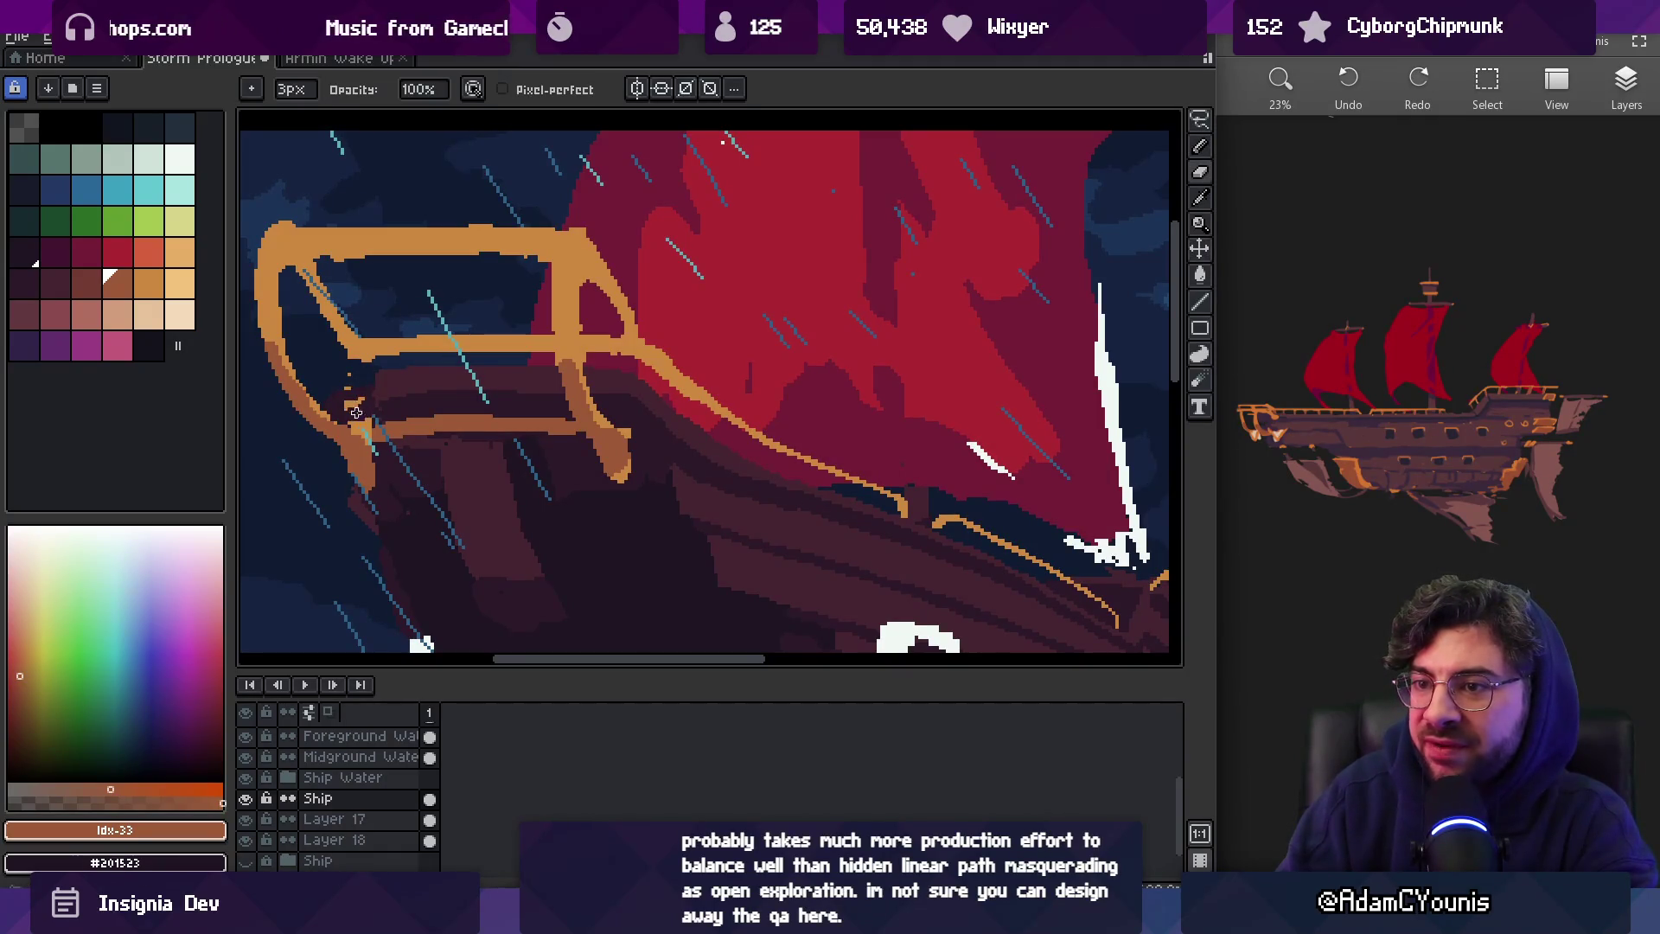
{"action": "key", "text": "z"}
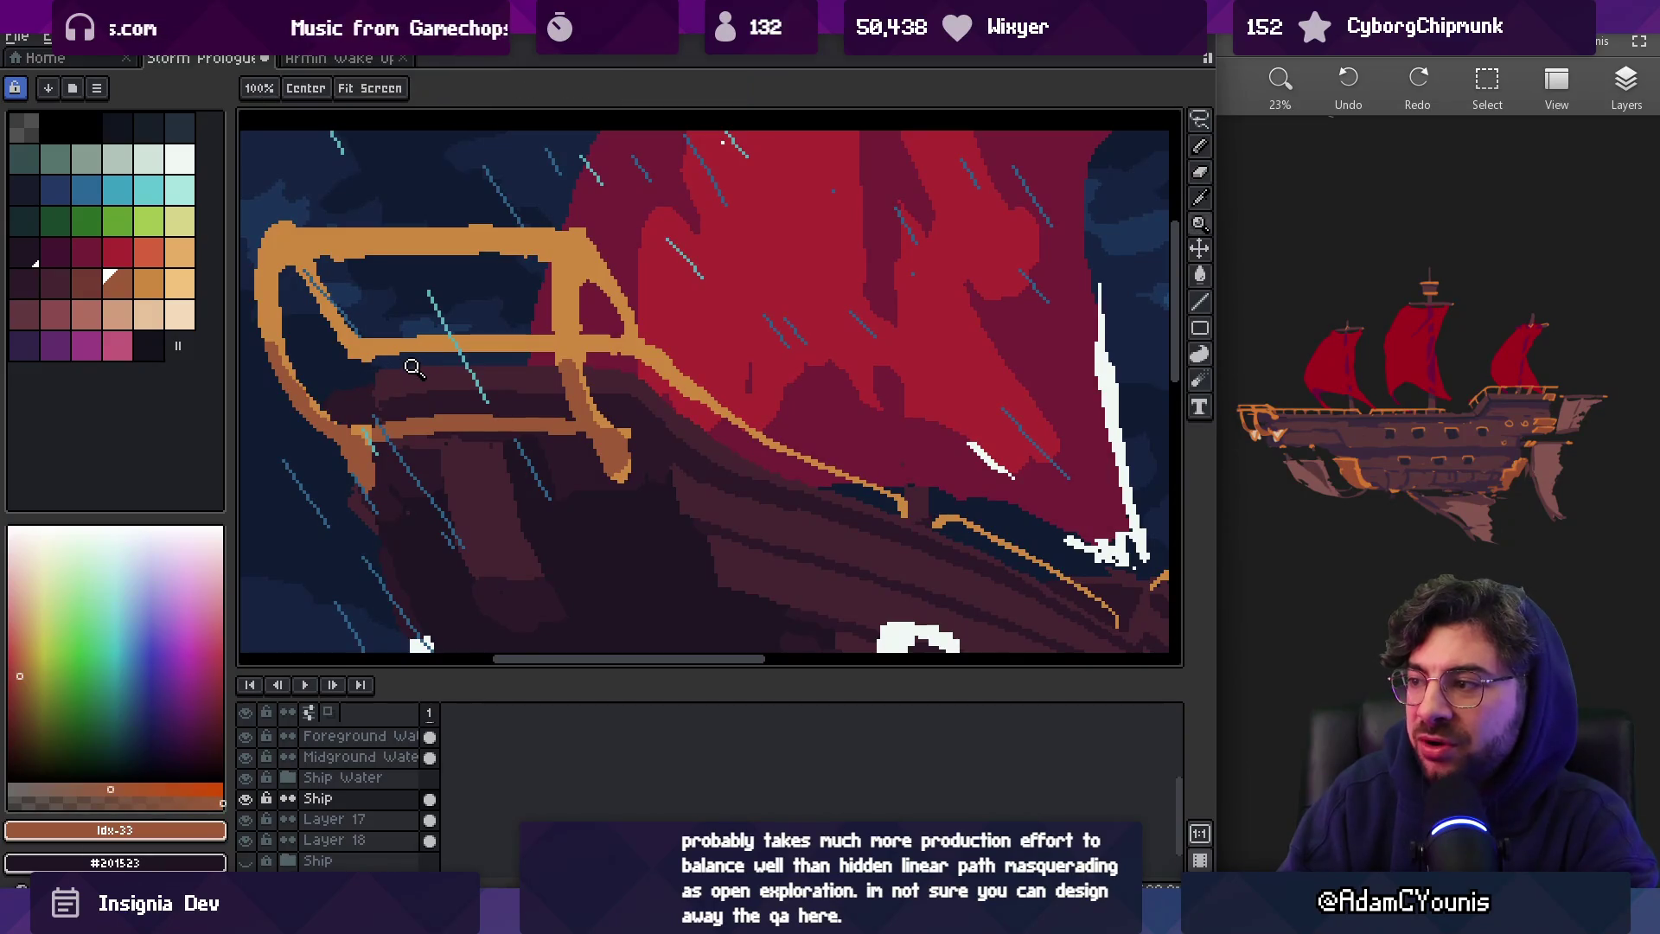
{"action": "right_click", "coordinate": [402, 362]}
{"action": "left_click", "coordinate": [398, 361]}
{"action": "left_click", "coordinate": [380, 355], "text": "alt"}
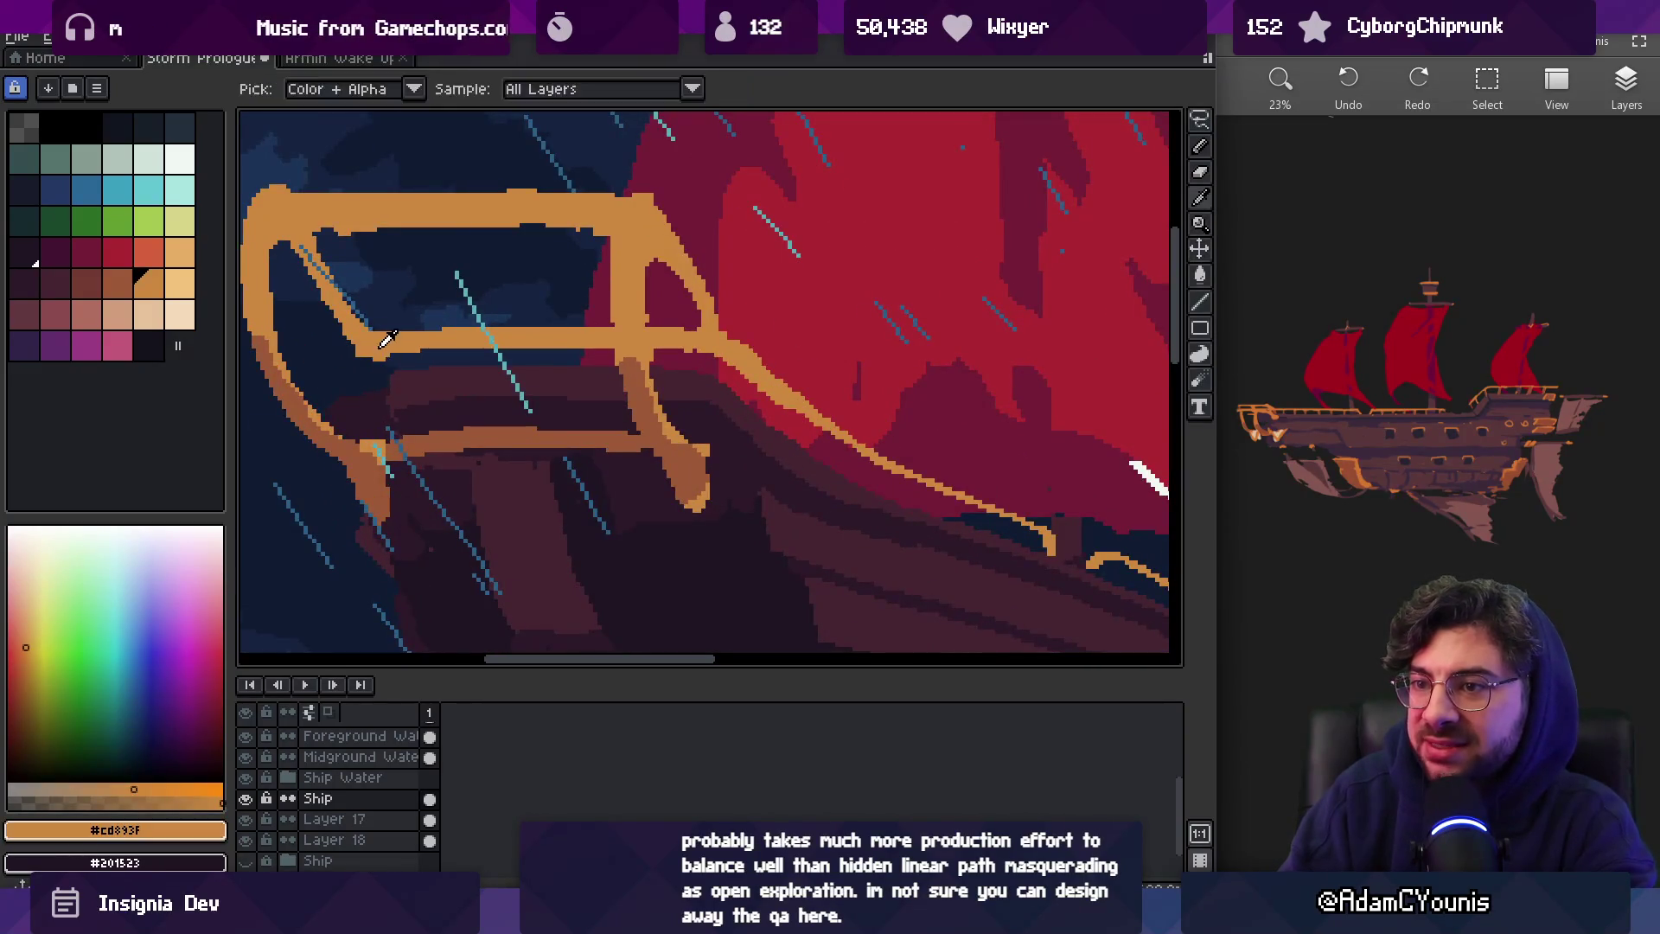
{"action": "key", "text": "b"}
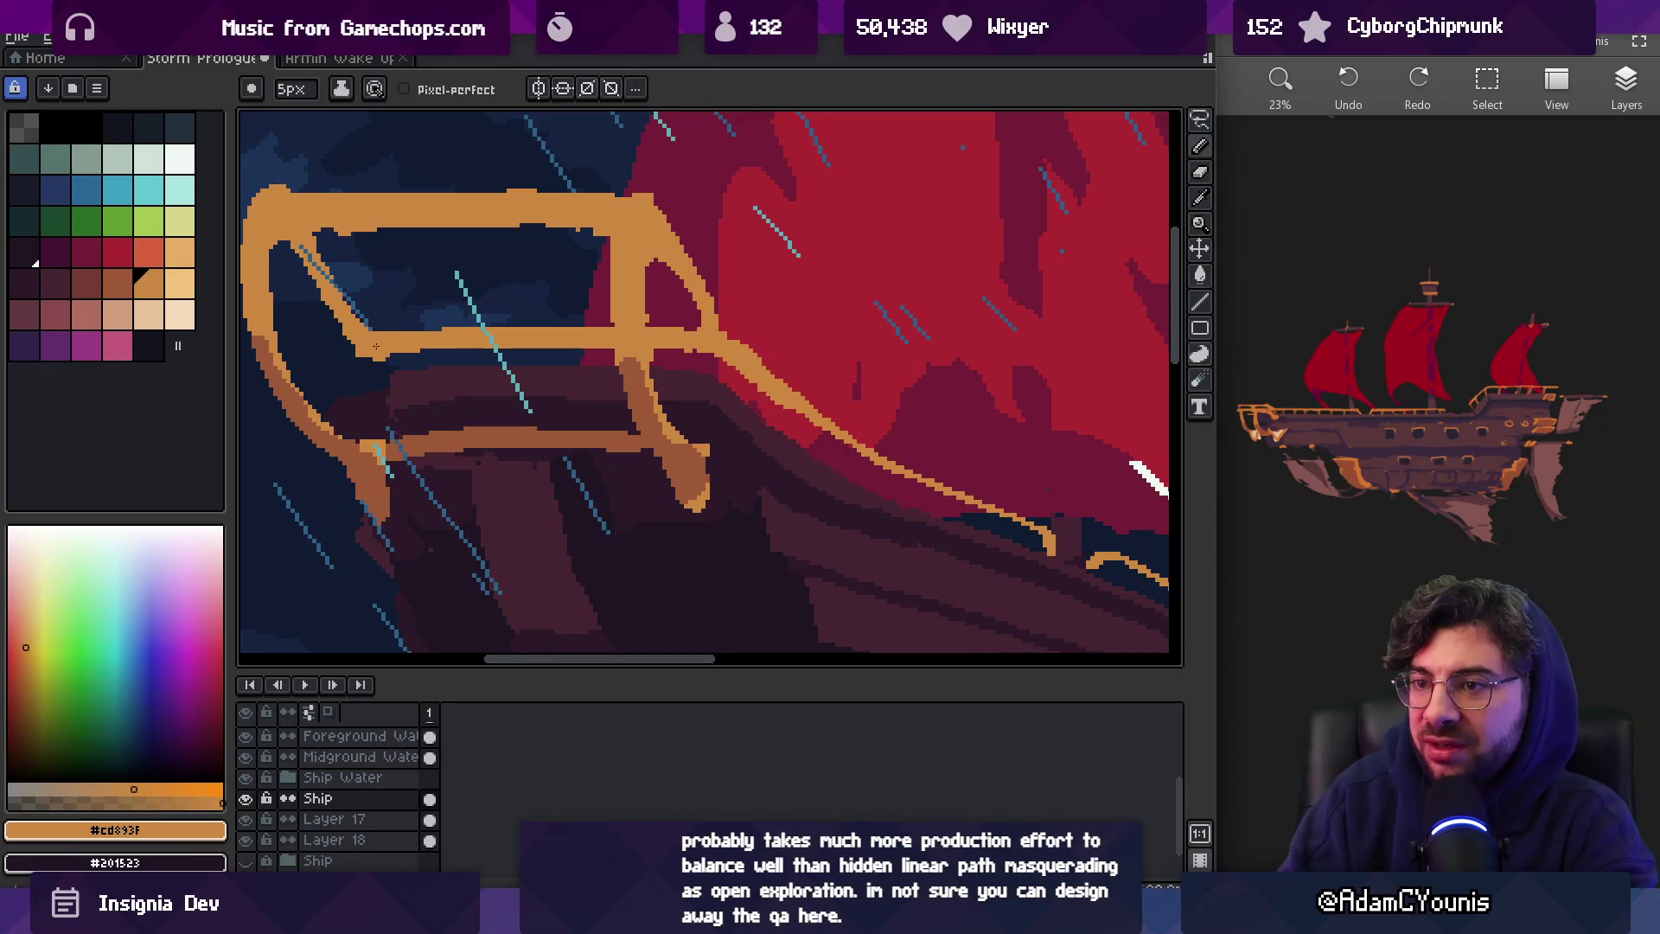
{"action": "left_click_drag", "start_coordinate": [380, 356], "coordinate": [378, 366]}
Thin the outer edge of the orange rail with the pencil
{"action": "key", "text": "e"}
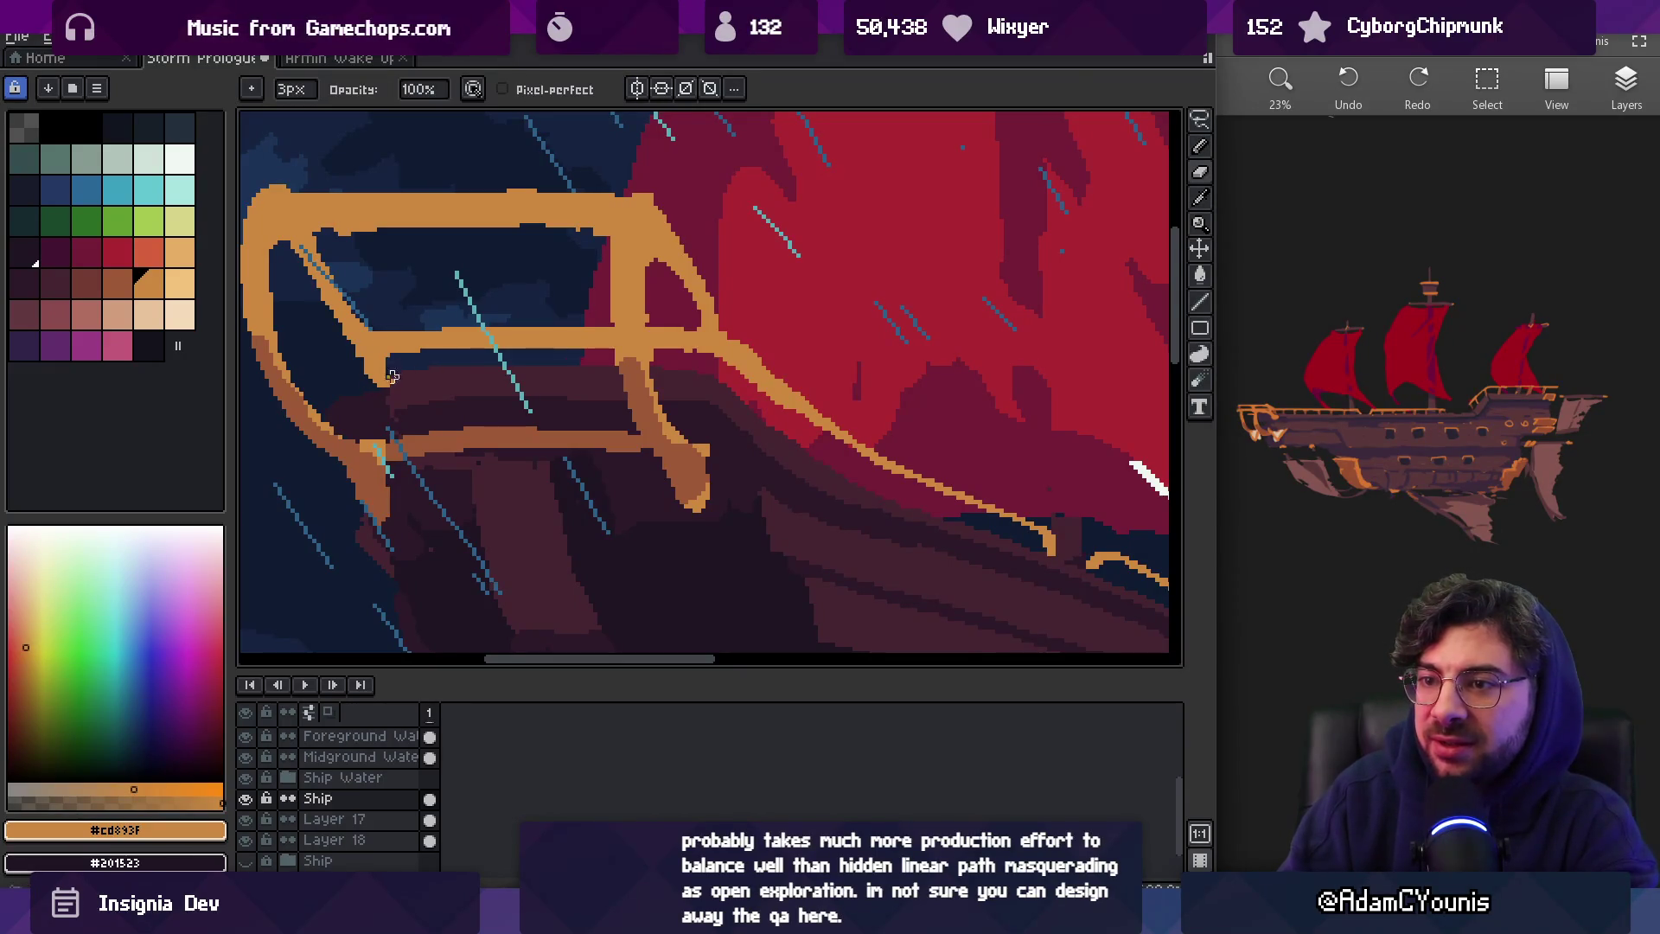
{"action": "key", "text": "b"}
{"action": "right_click", "coordinate": [437, 344]}
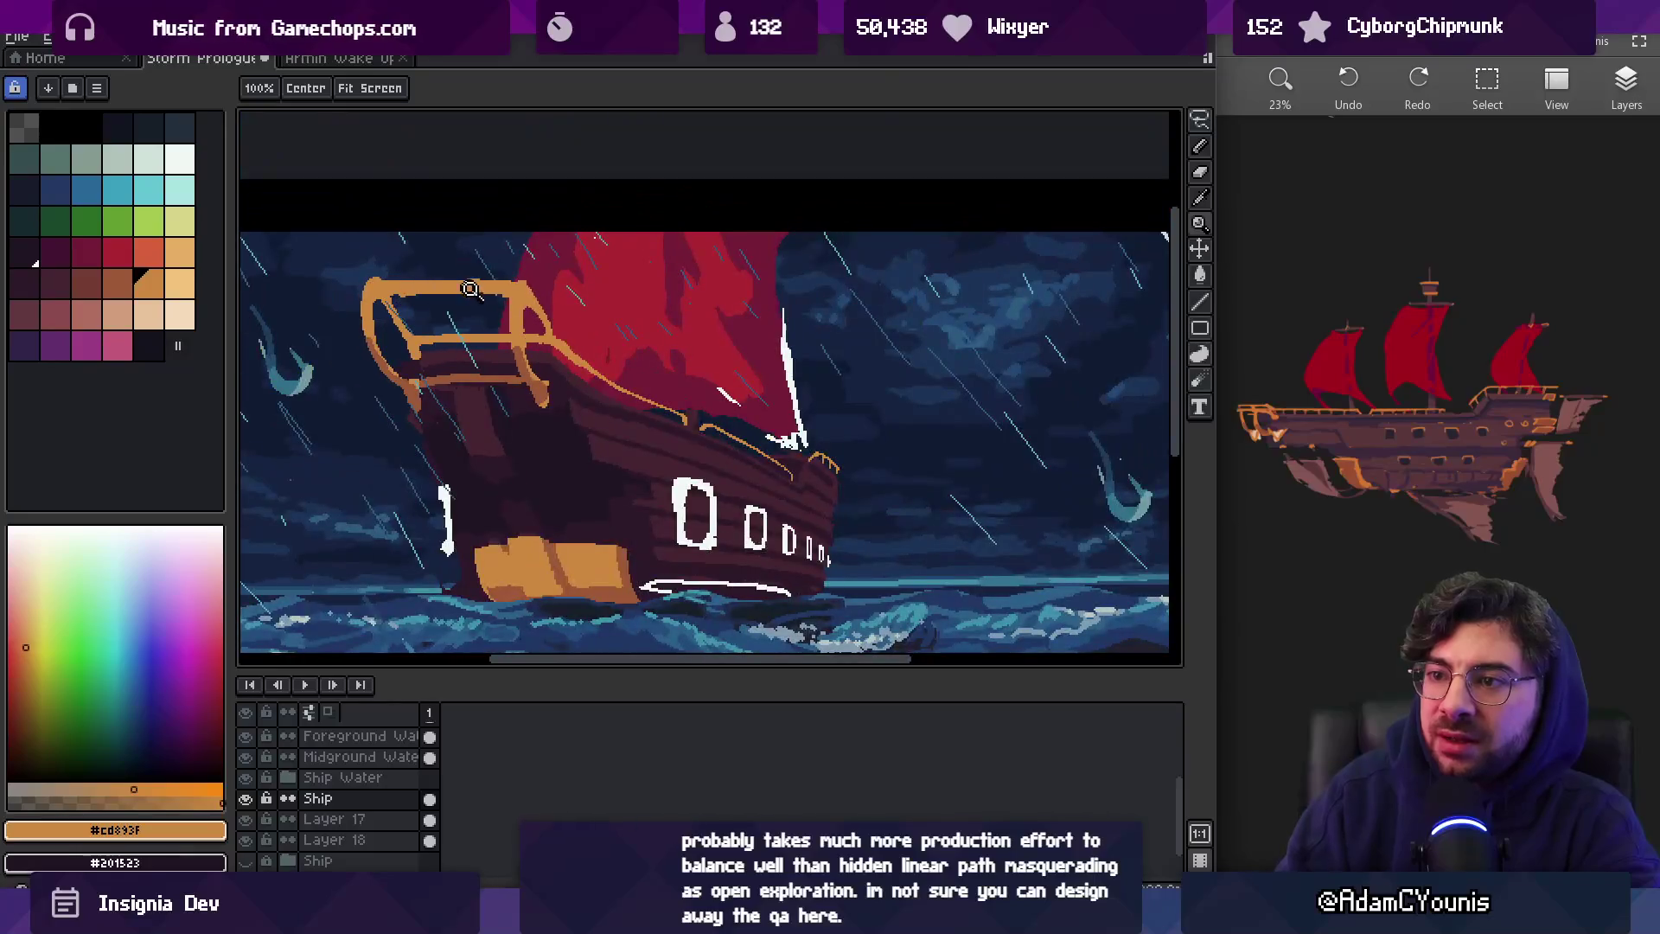
{"action": "left_click", "coordinate": [429, 316]}
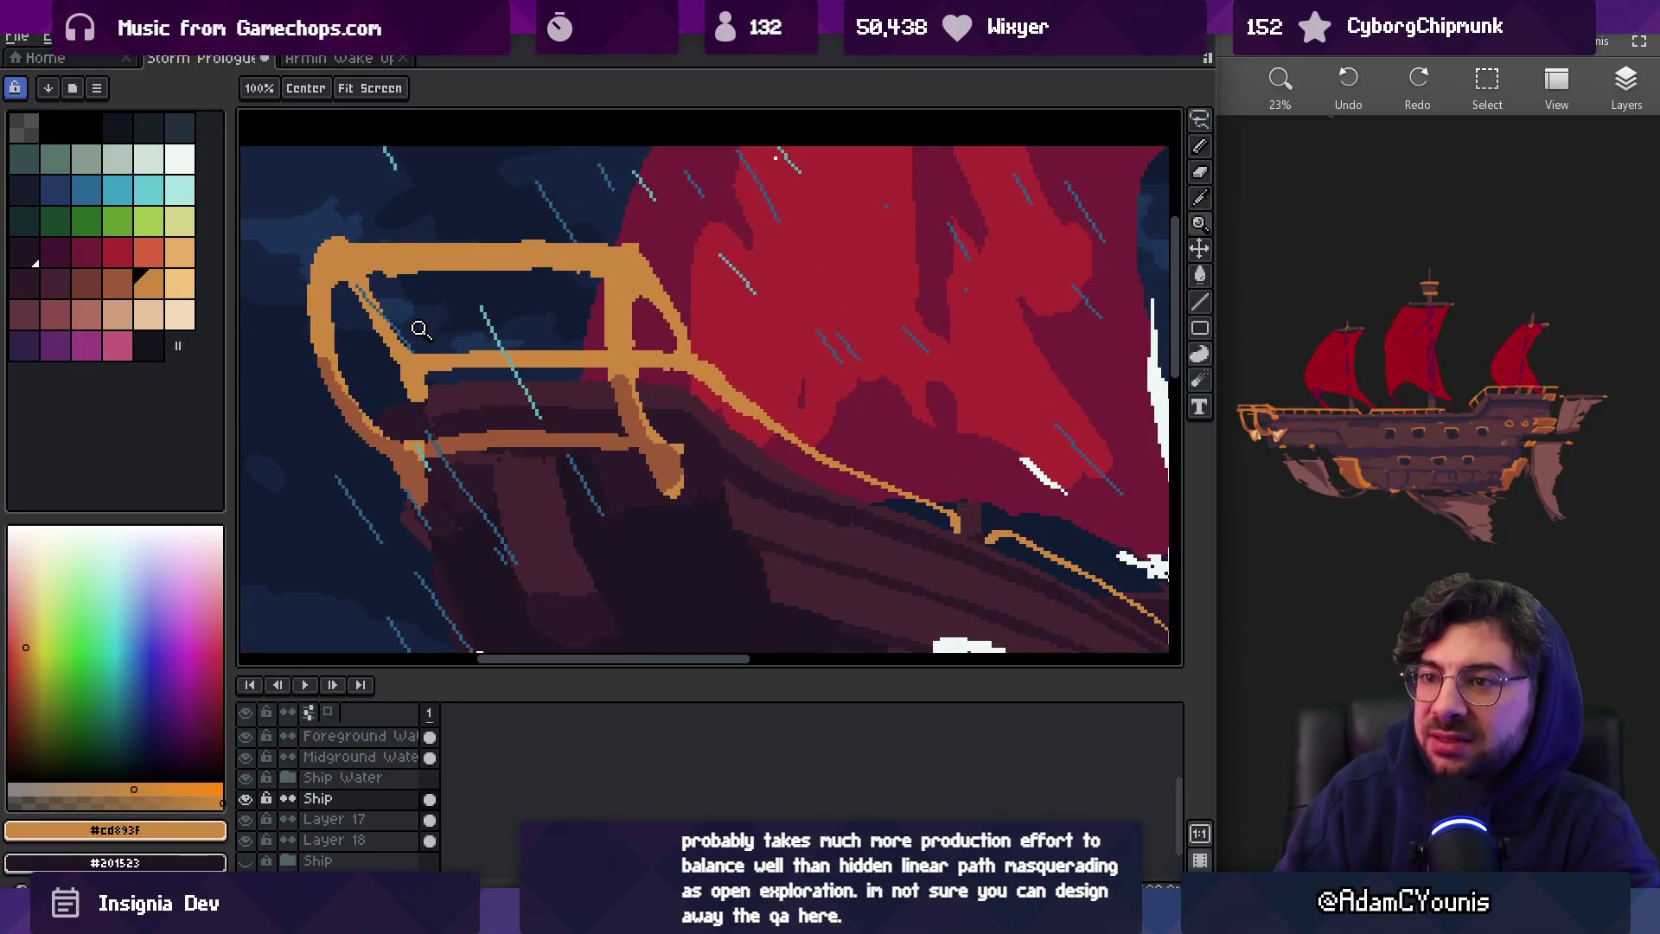
{"action": "key", "text": "b"}
{"action": "left_click_drag", "start_coordinate": [310, 252], "coordinate": [333, 417]}
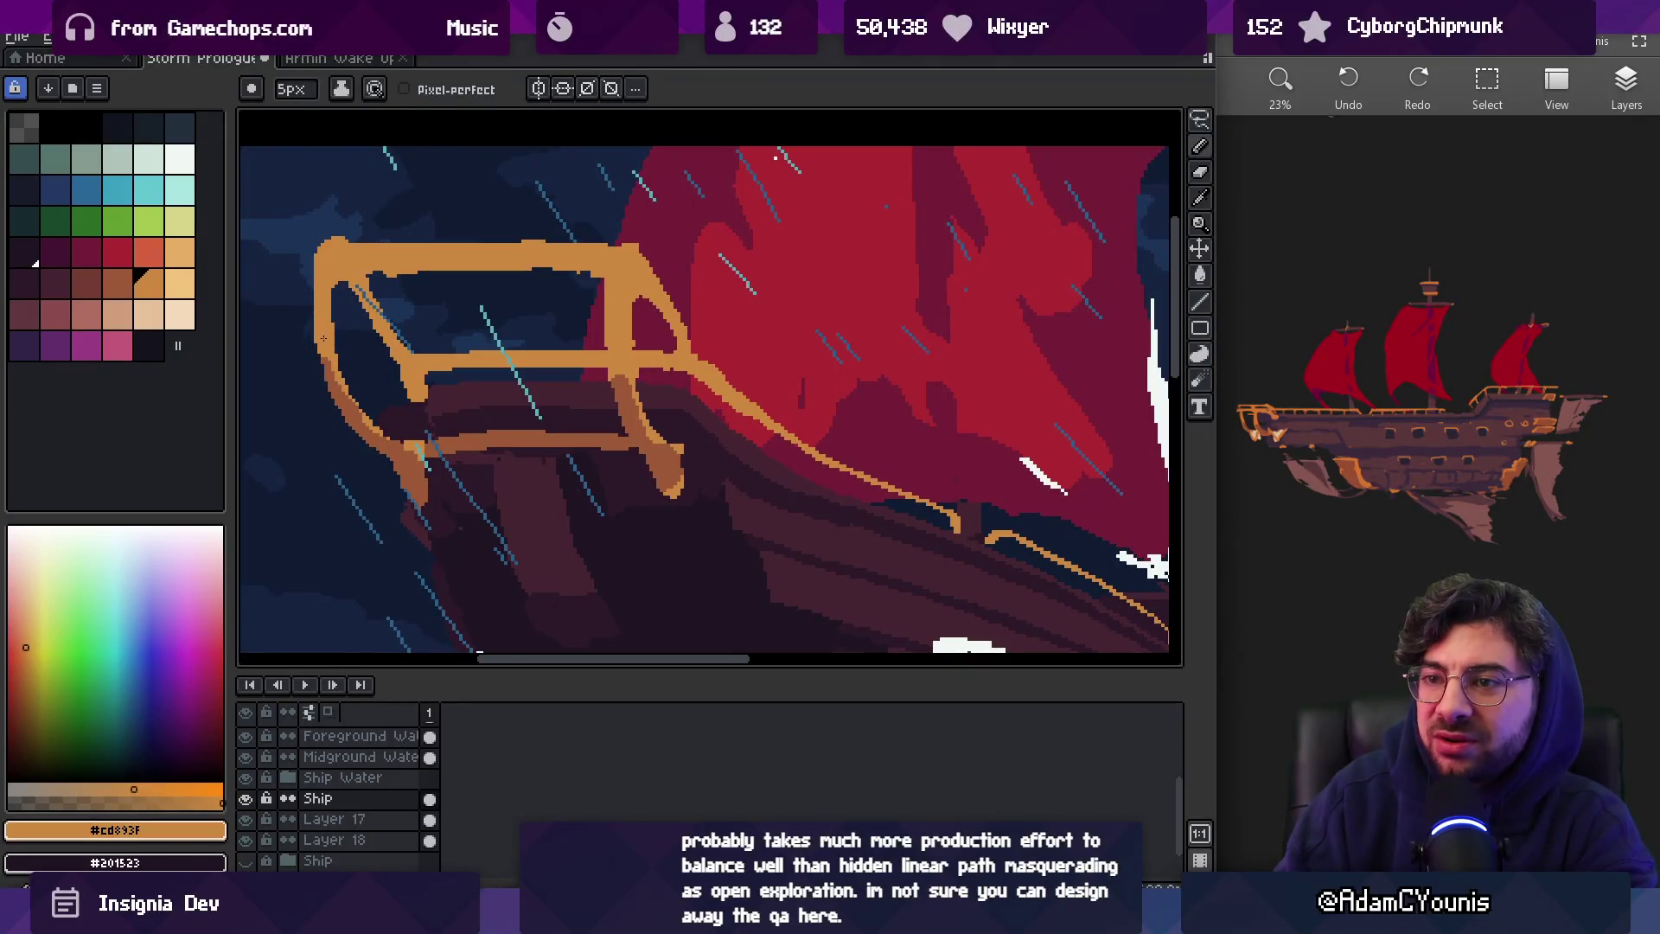
{"action": "left_click", "coordinate": [337, 375], "text": "alt"}
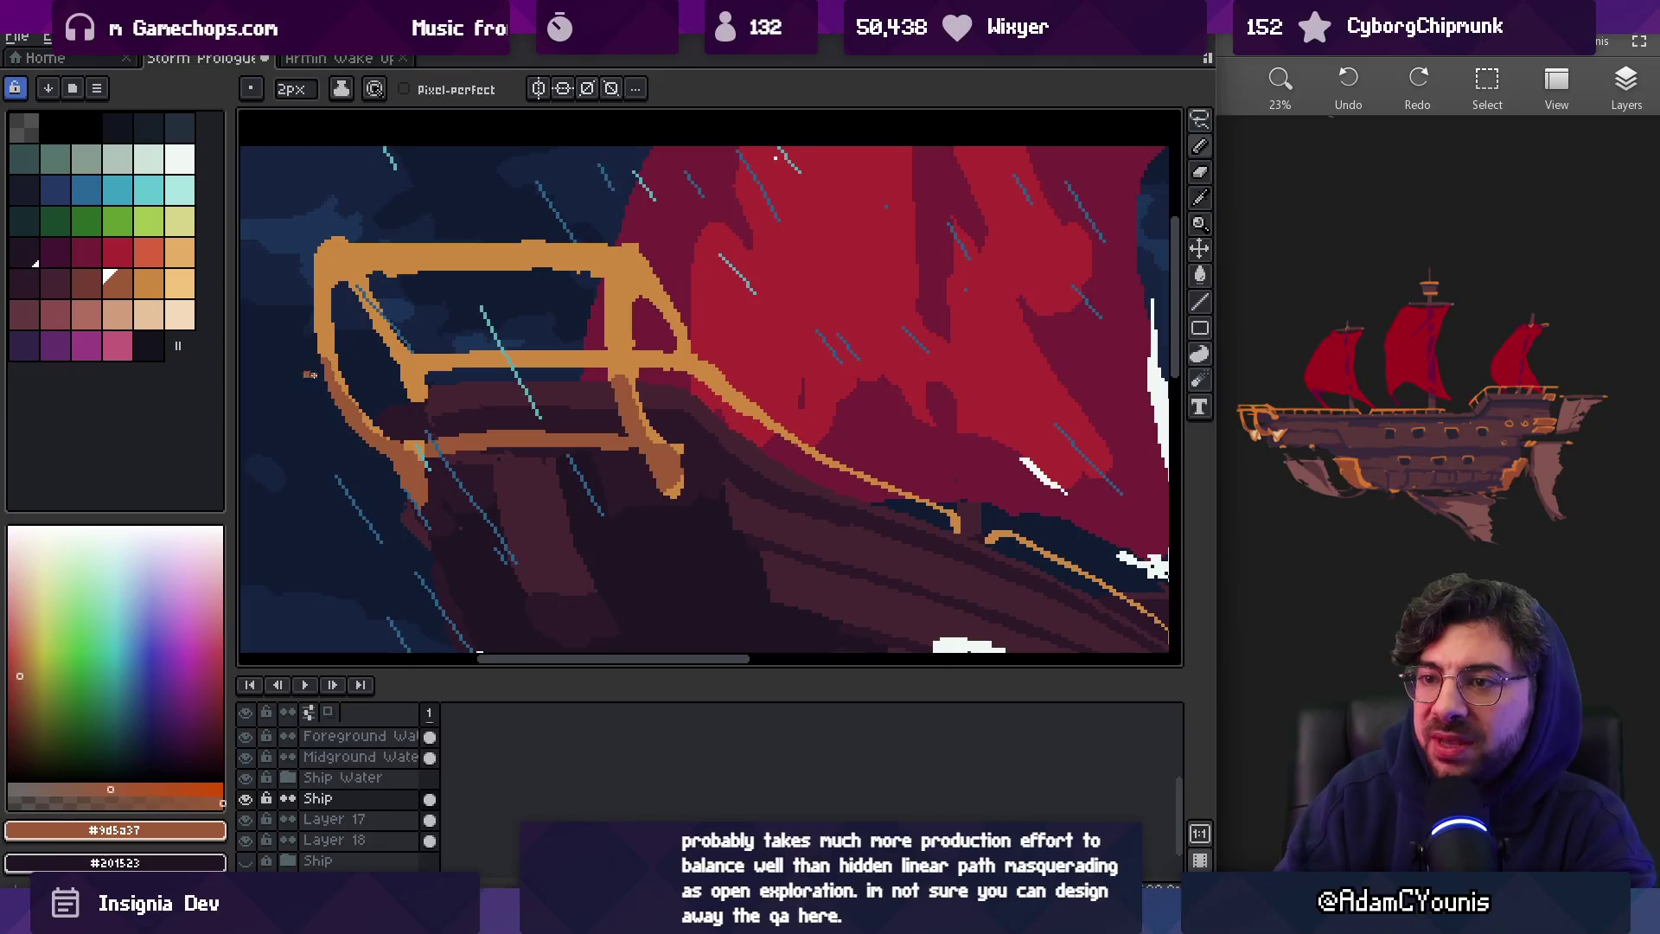
{"action": "left_click", "coordinate": [324, 368], "text": "alt"}
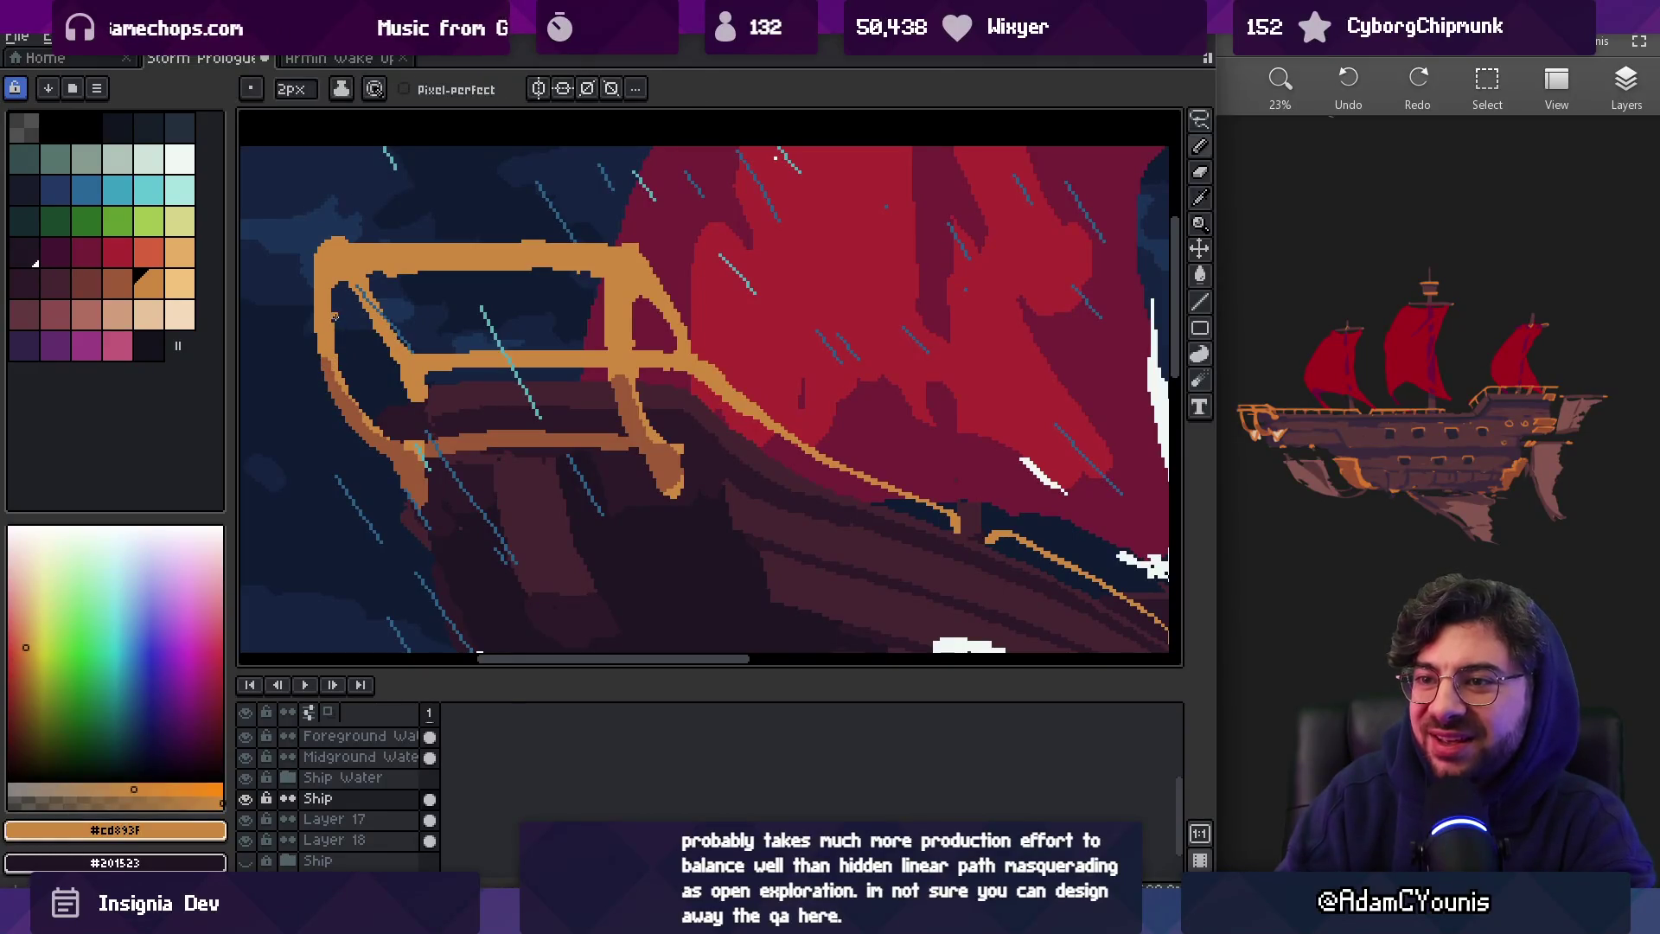
Lasso-select the left rail post and squeeze it narrower
{"action": "key", "text": "m"}
{"action": "mouse_move", "coordinate": [295, 307]}
{"action": "left_mouse_down"}
{"action": "mouse_move", "coordinate": [373, 430]}
{"action": "mouse_move", "coordinate": [332, 302]}
{"action": "left_mouse_up"}
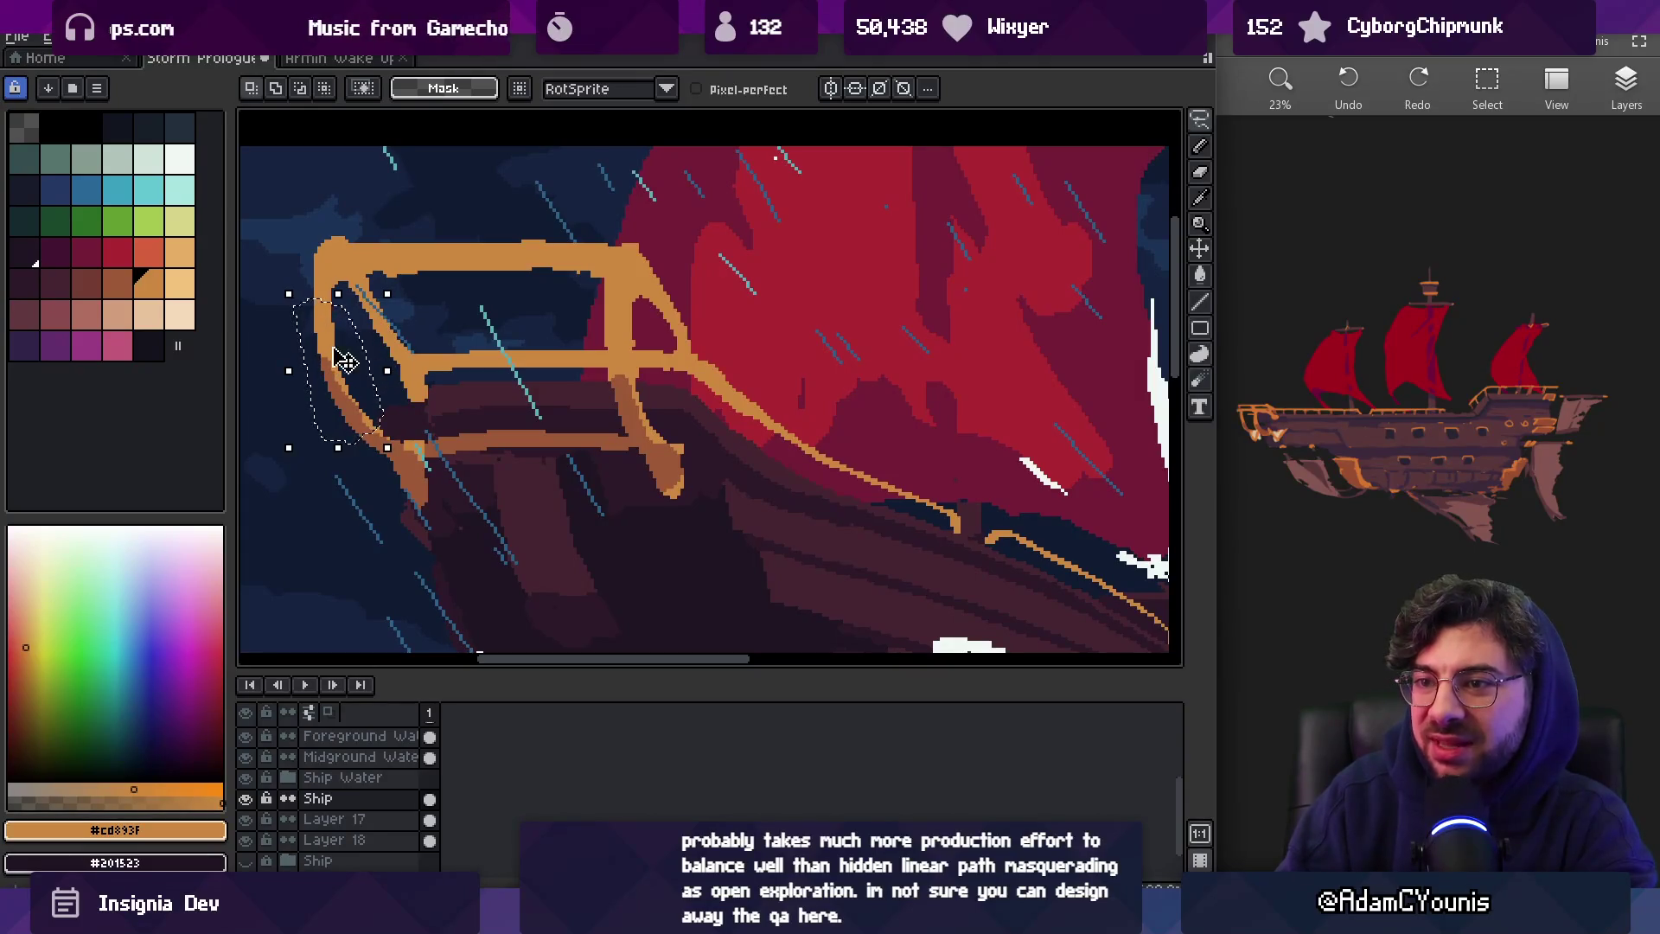
{"action": "left_click_drag", "start_coordinate": [290, 370], "coordinate": [300, 372]}
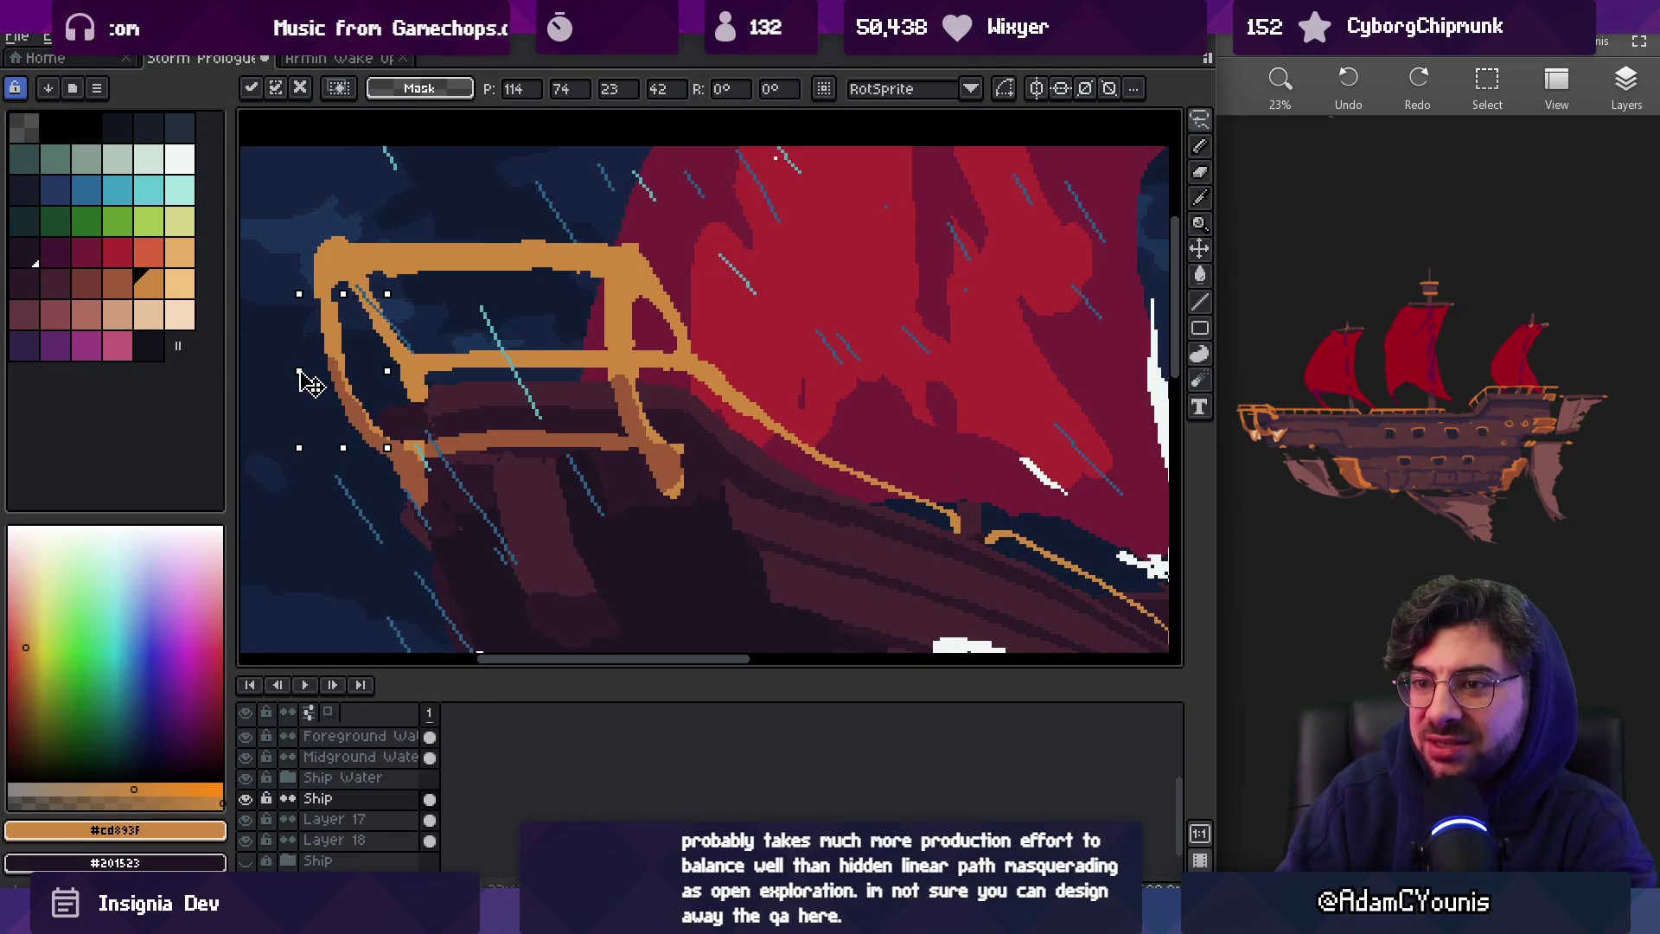
{"action": "key", "text": "Return"}
{"action": "key", "text": "ctrl+d"}
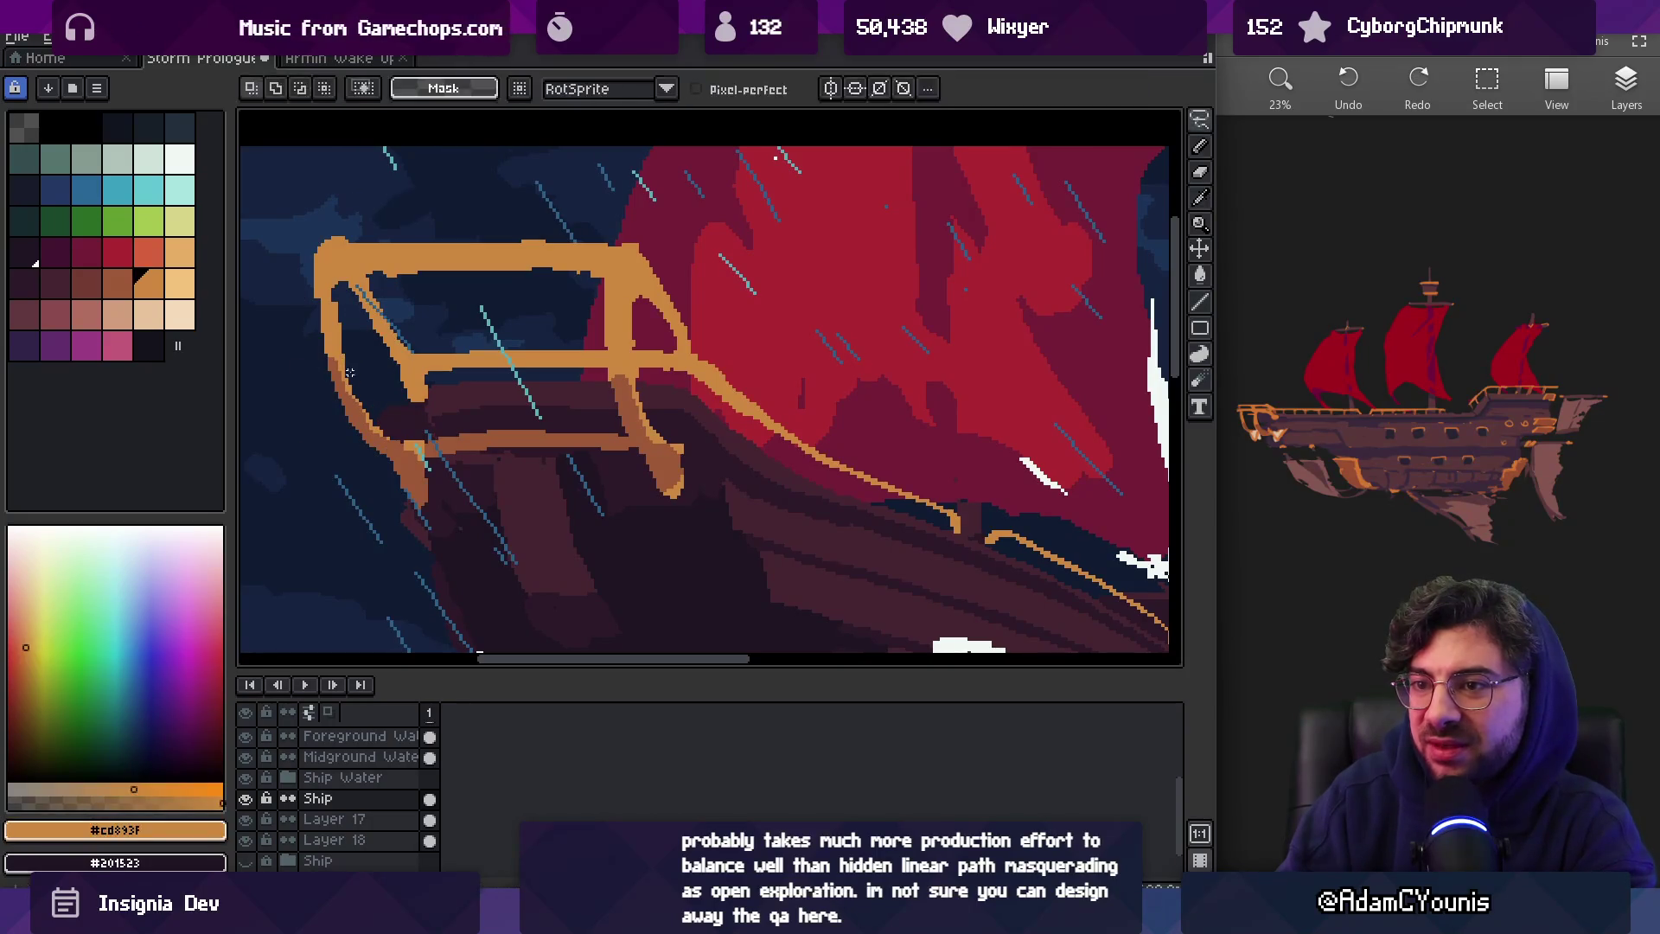
{"action": "key", "text": "b"}
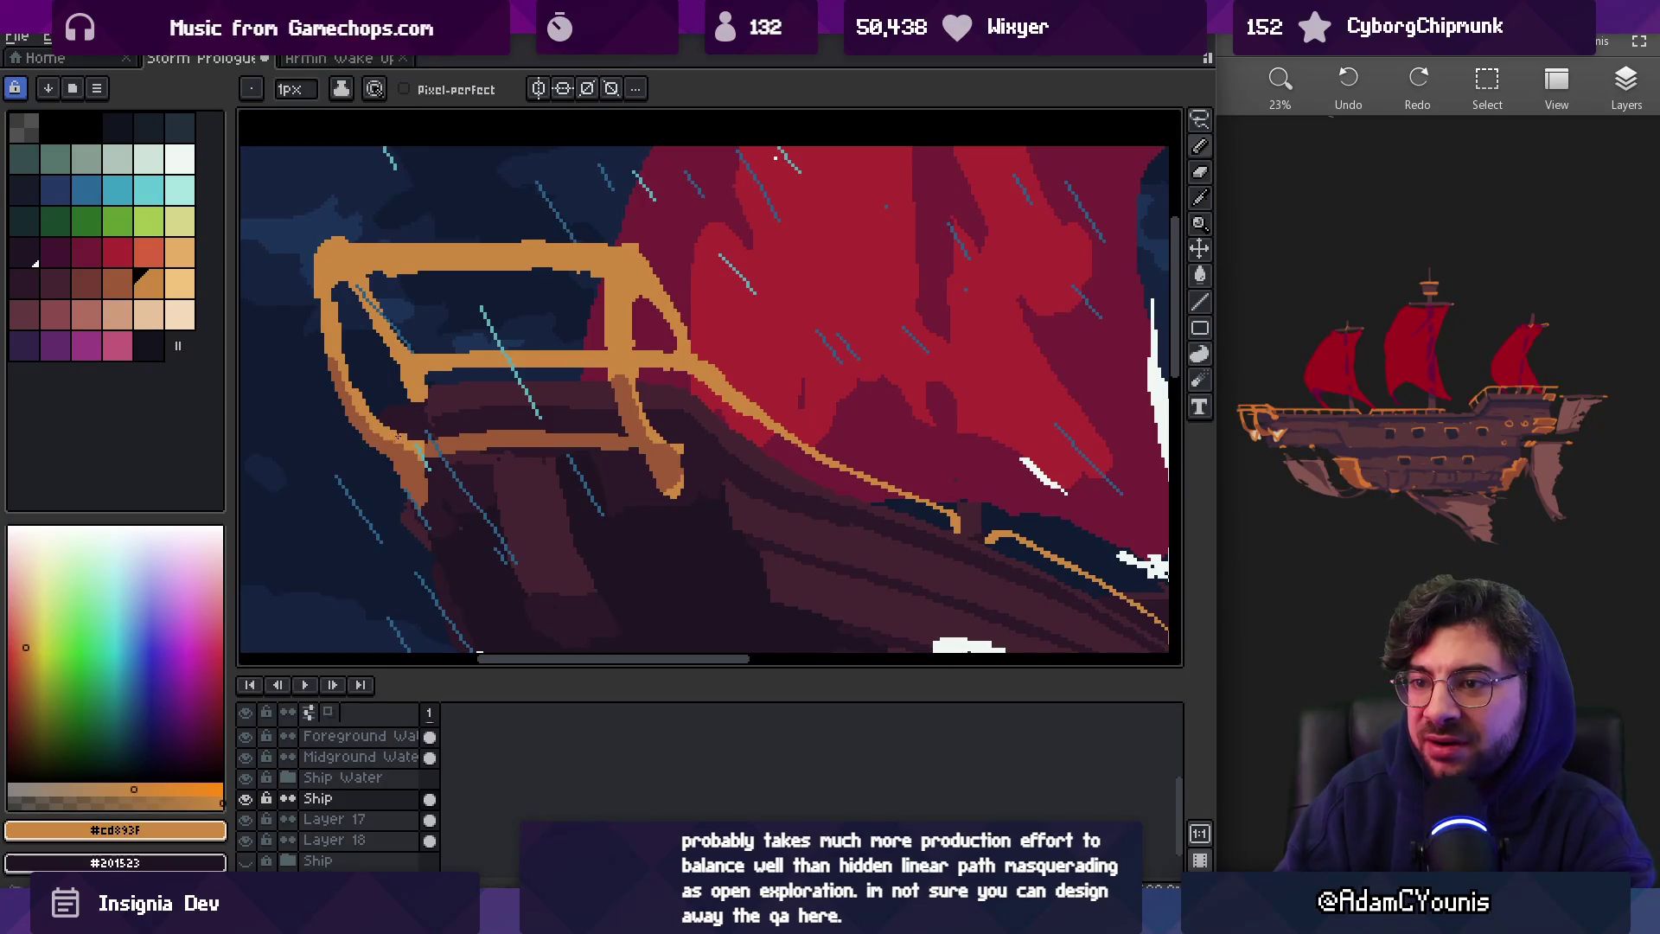
Shade the rail's left edge darker using shading mode with the rail orange
{"action": "left_click", "coordinate": [372, 426], "text": "alt"}
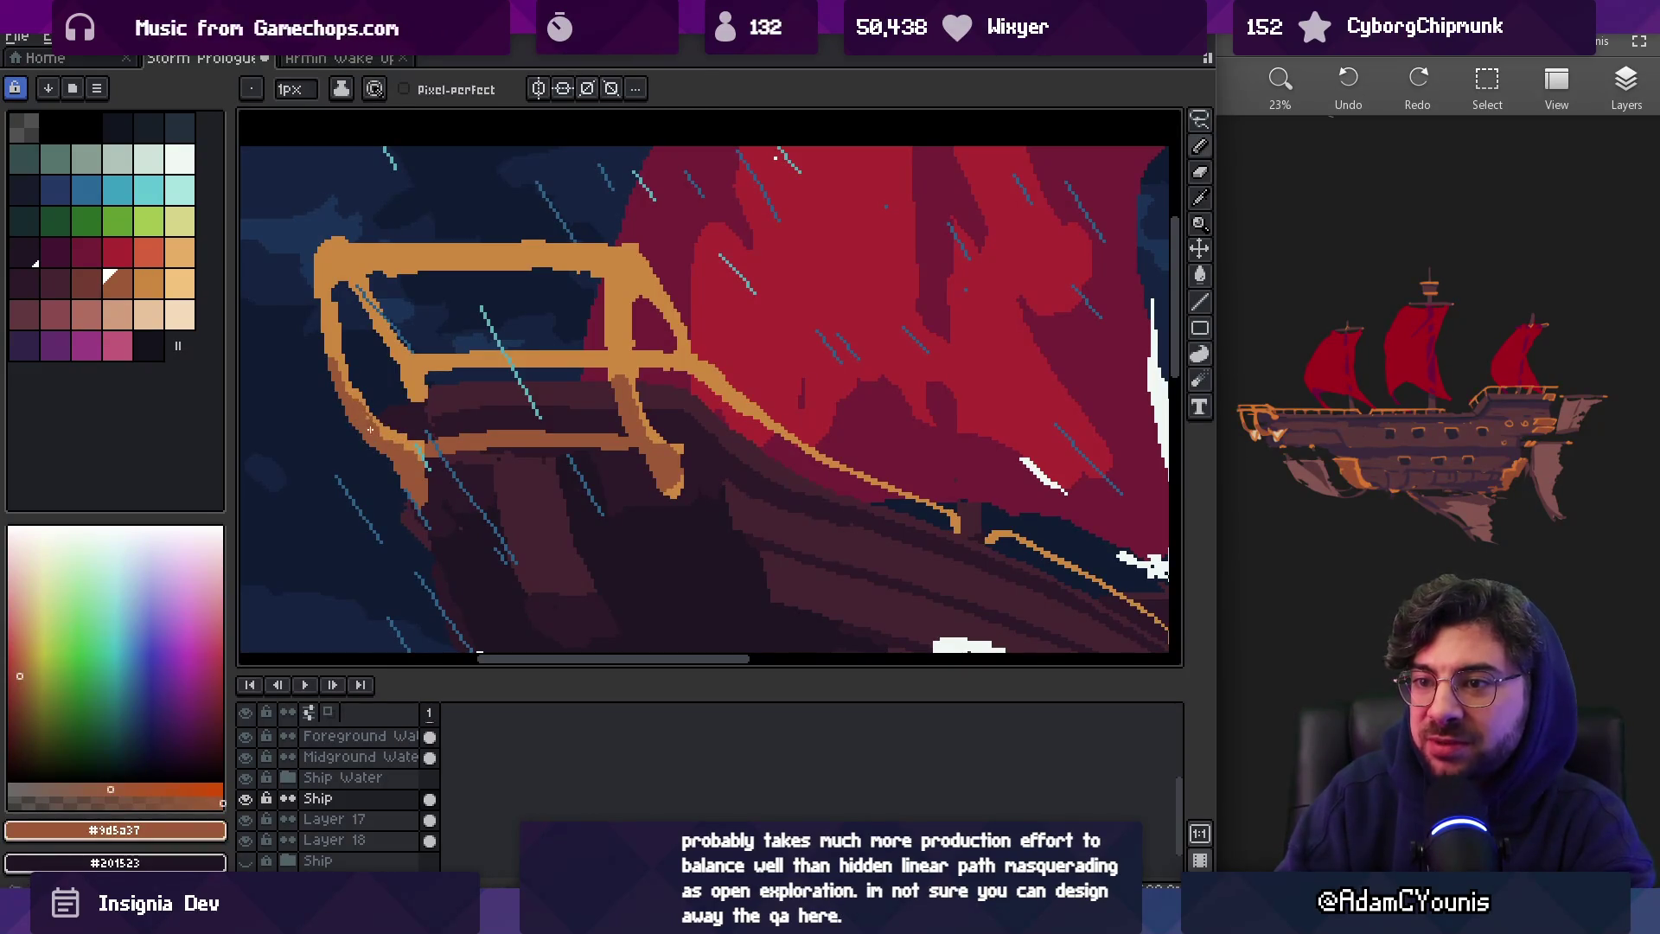
{"action": "key", "text": "e"}
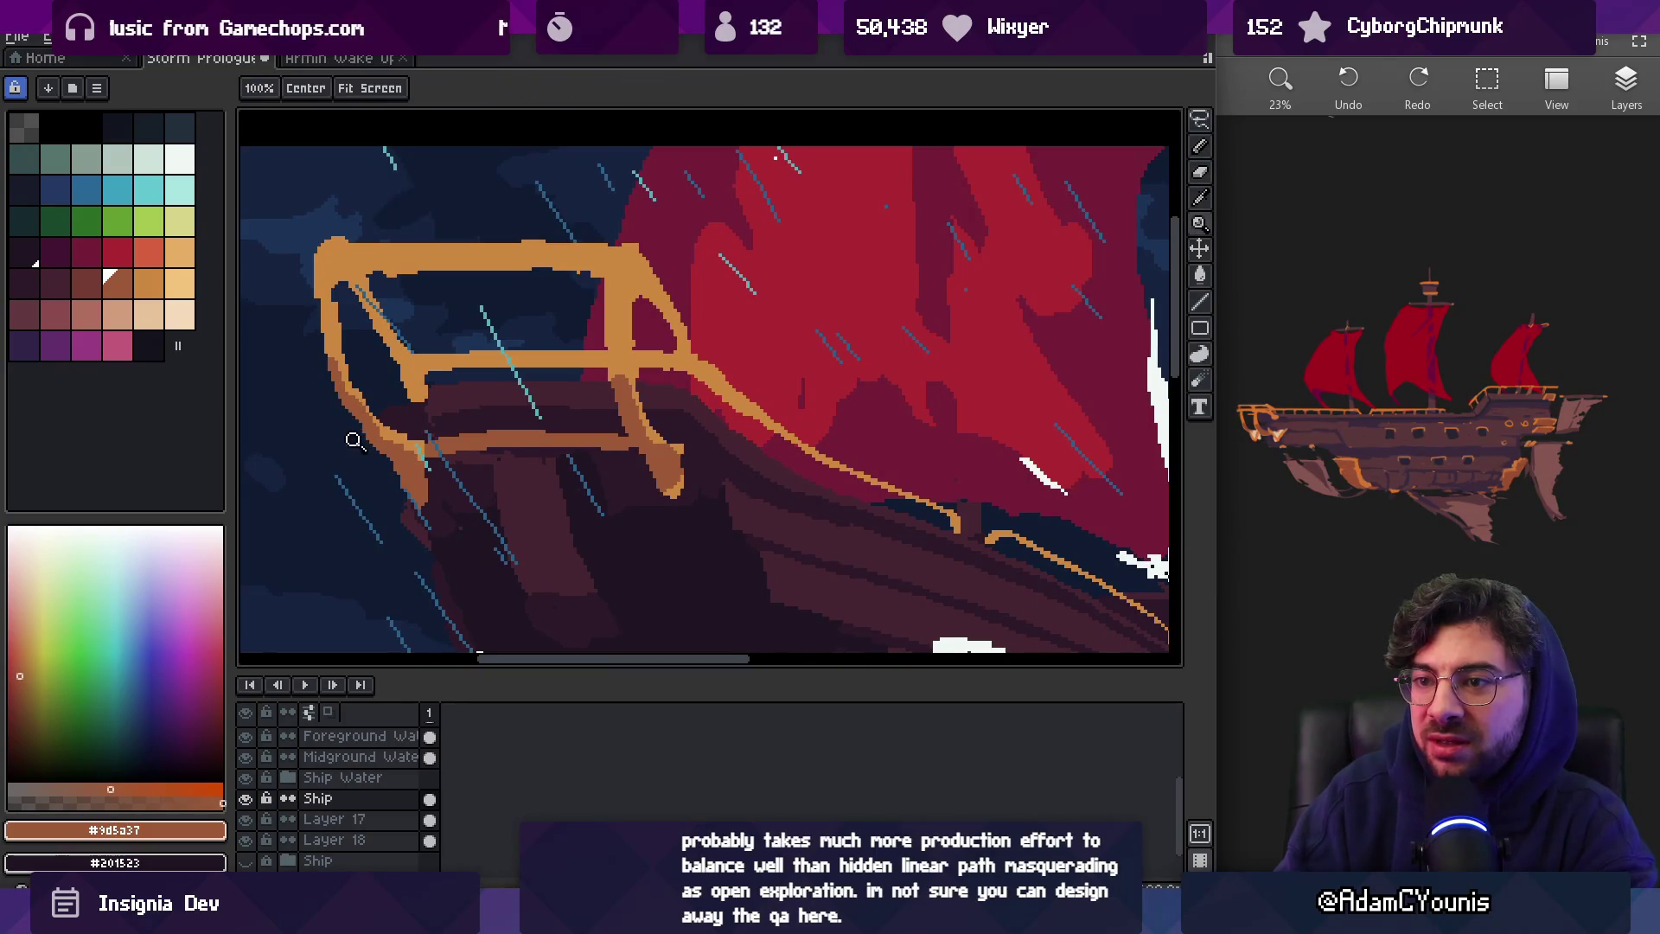
{"action": "scroll", "coordinate": [349, 424], "scroll_direction": "up", "scroll_amount": 1}
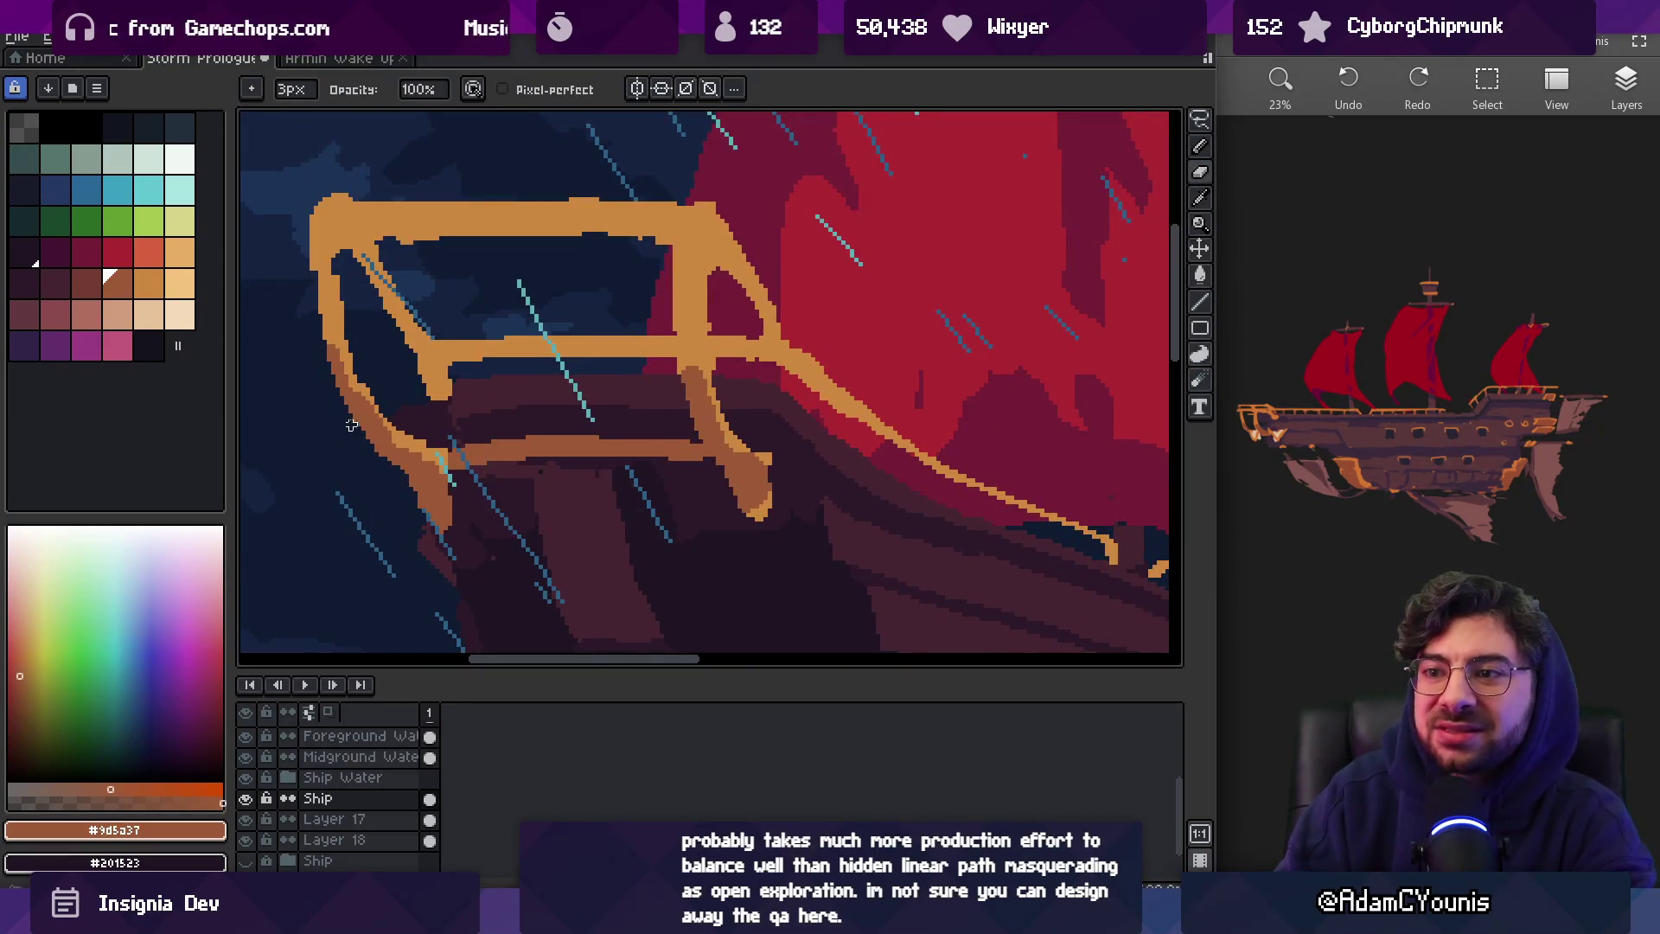
{"action": "key", "text": "b"}
{"action": "left_click", "coordinate": [357, 380], "text": "alt"}
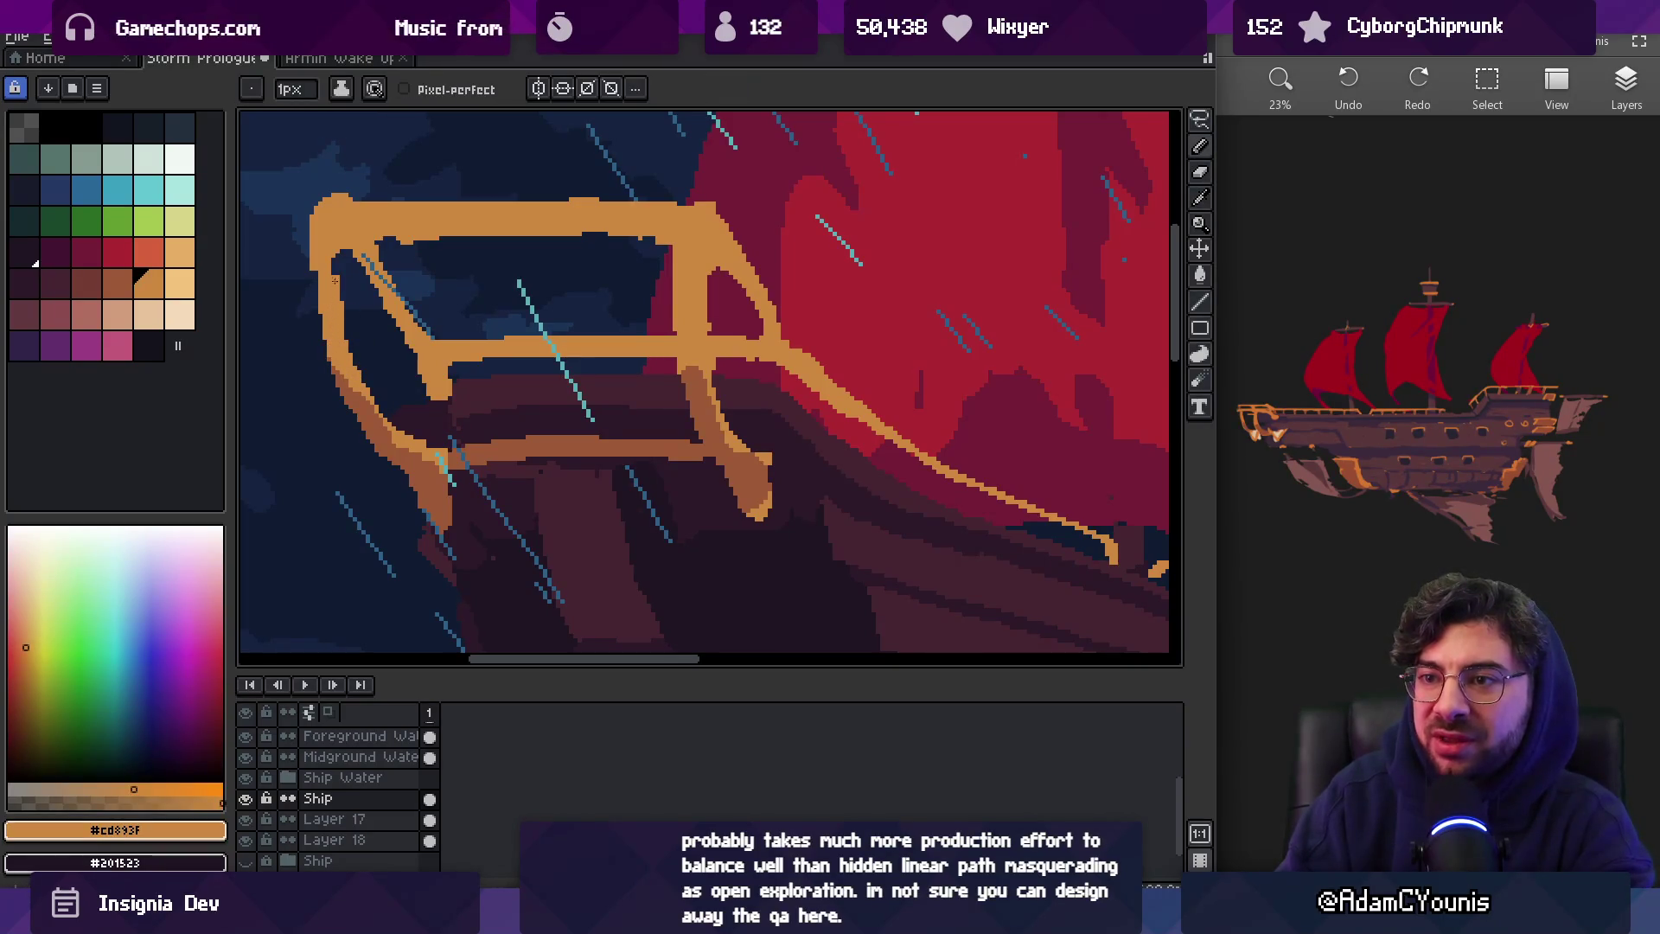
{"action": "key", "text": "d"}
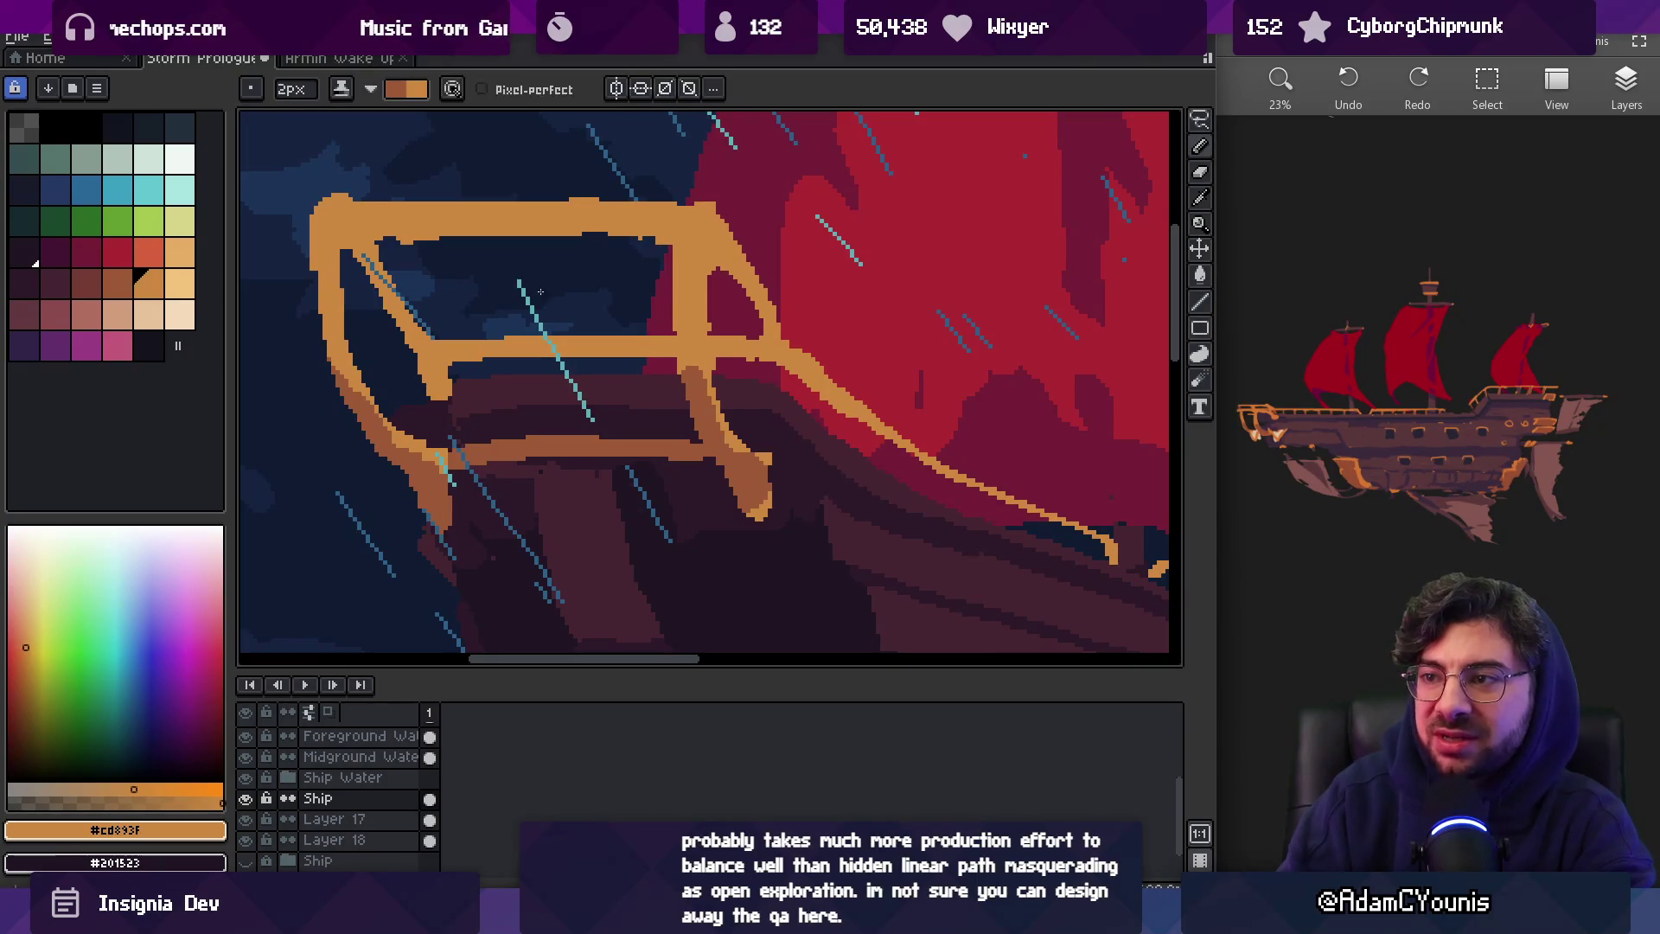
{"action": "left_click_drag", "start_coordinate": [321, 264], "coordinate": [323, 268]}
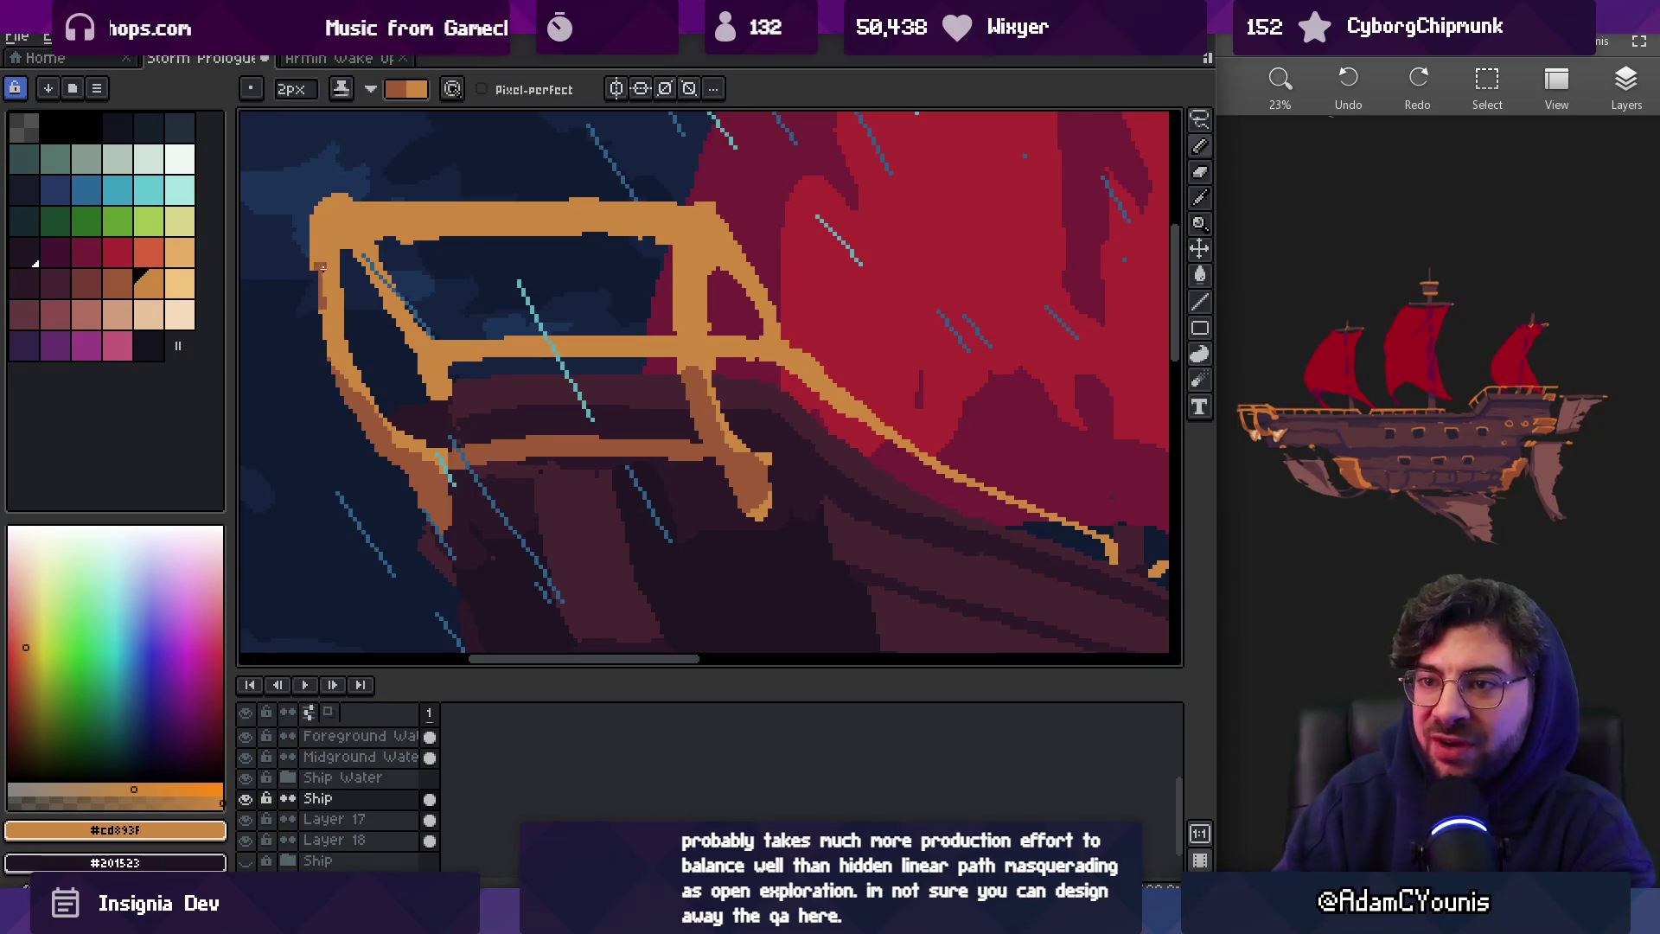
{"action": "key", "text": "d"}
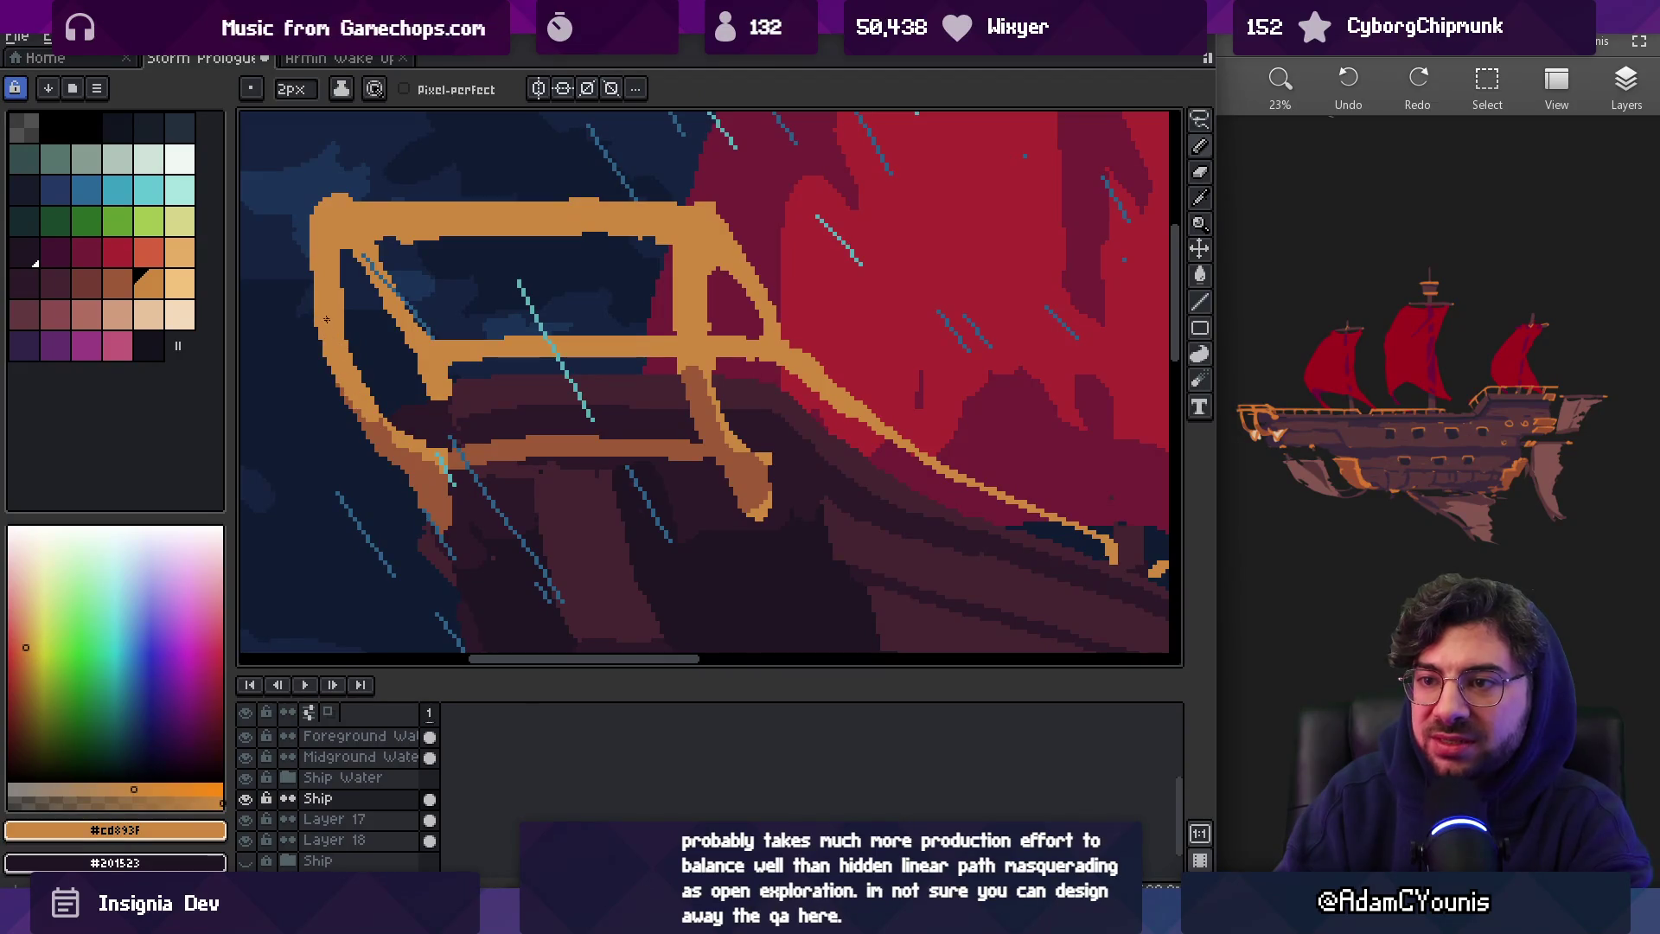
{"action": "left_click", "coordinate": [378, 437], "text": "alt"}
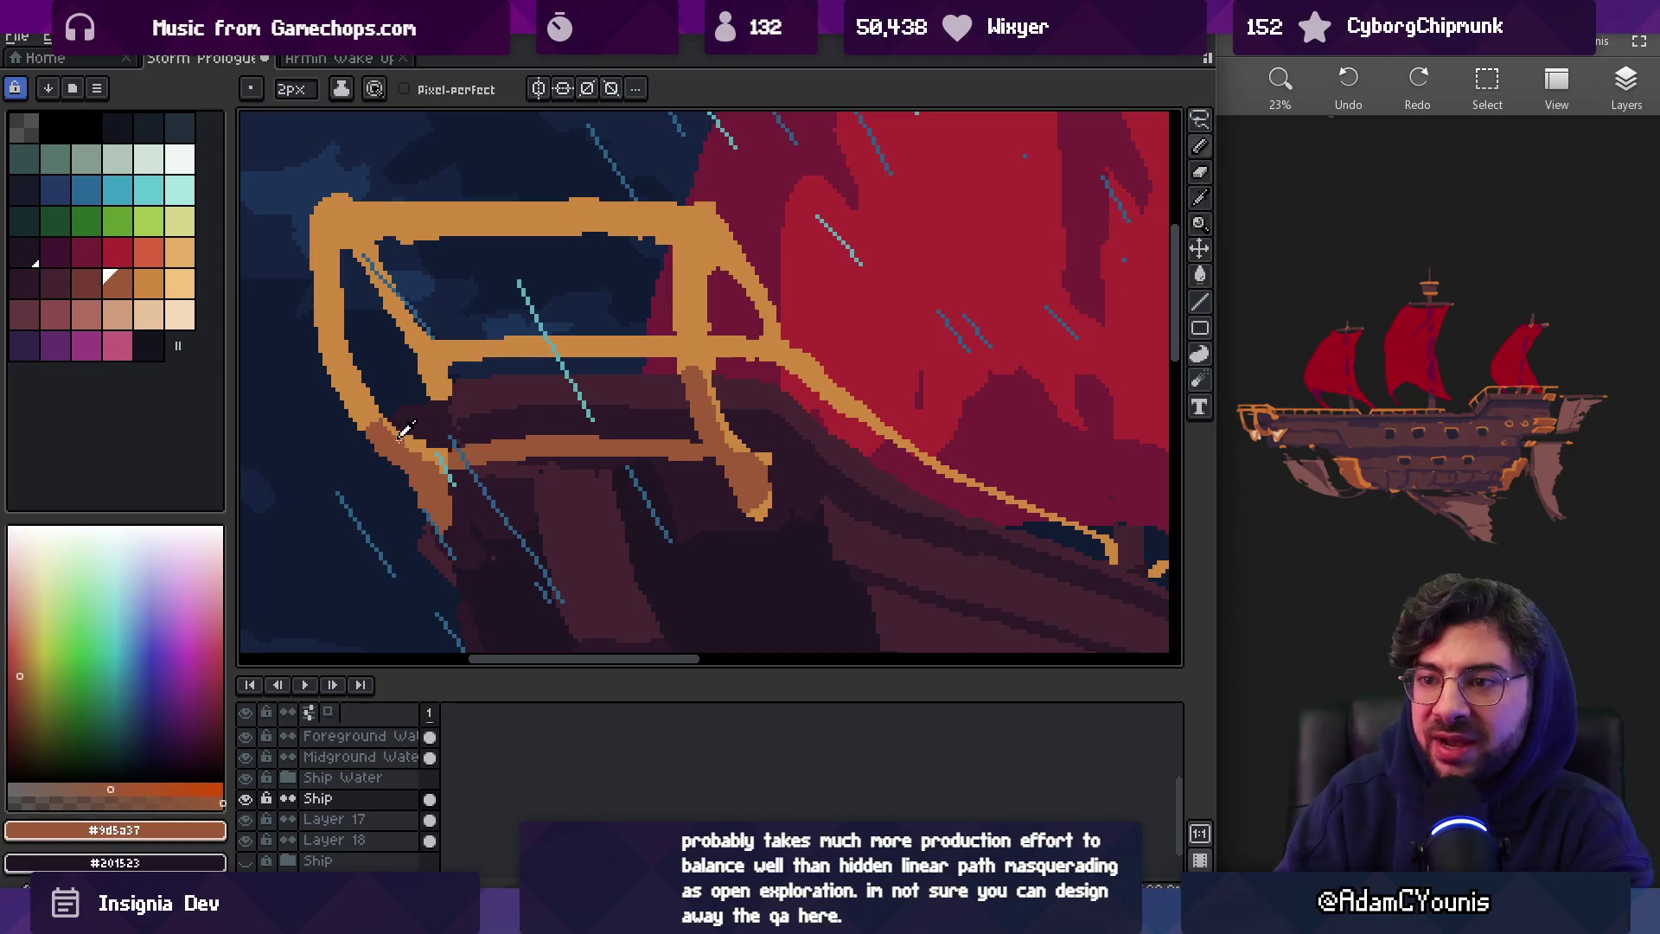
{"action": "left_click", "coordinate": [386, 428], "text": "alt"}
Shrink the eraser to 1 pixel for final cleanup and zoom out to check the ship
{"action": "scroll", "coordinate": [386, 427], "scroll_direction": "down", "scroll_amount": 5}
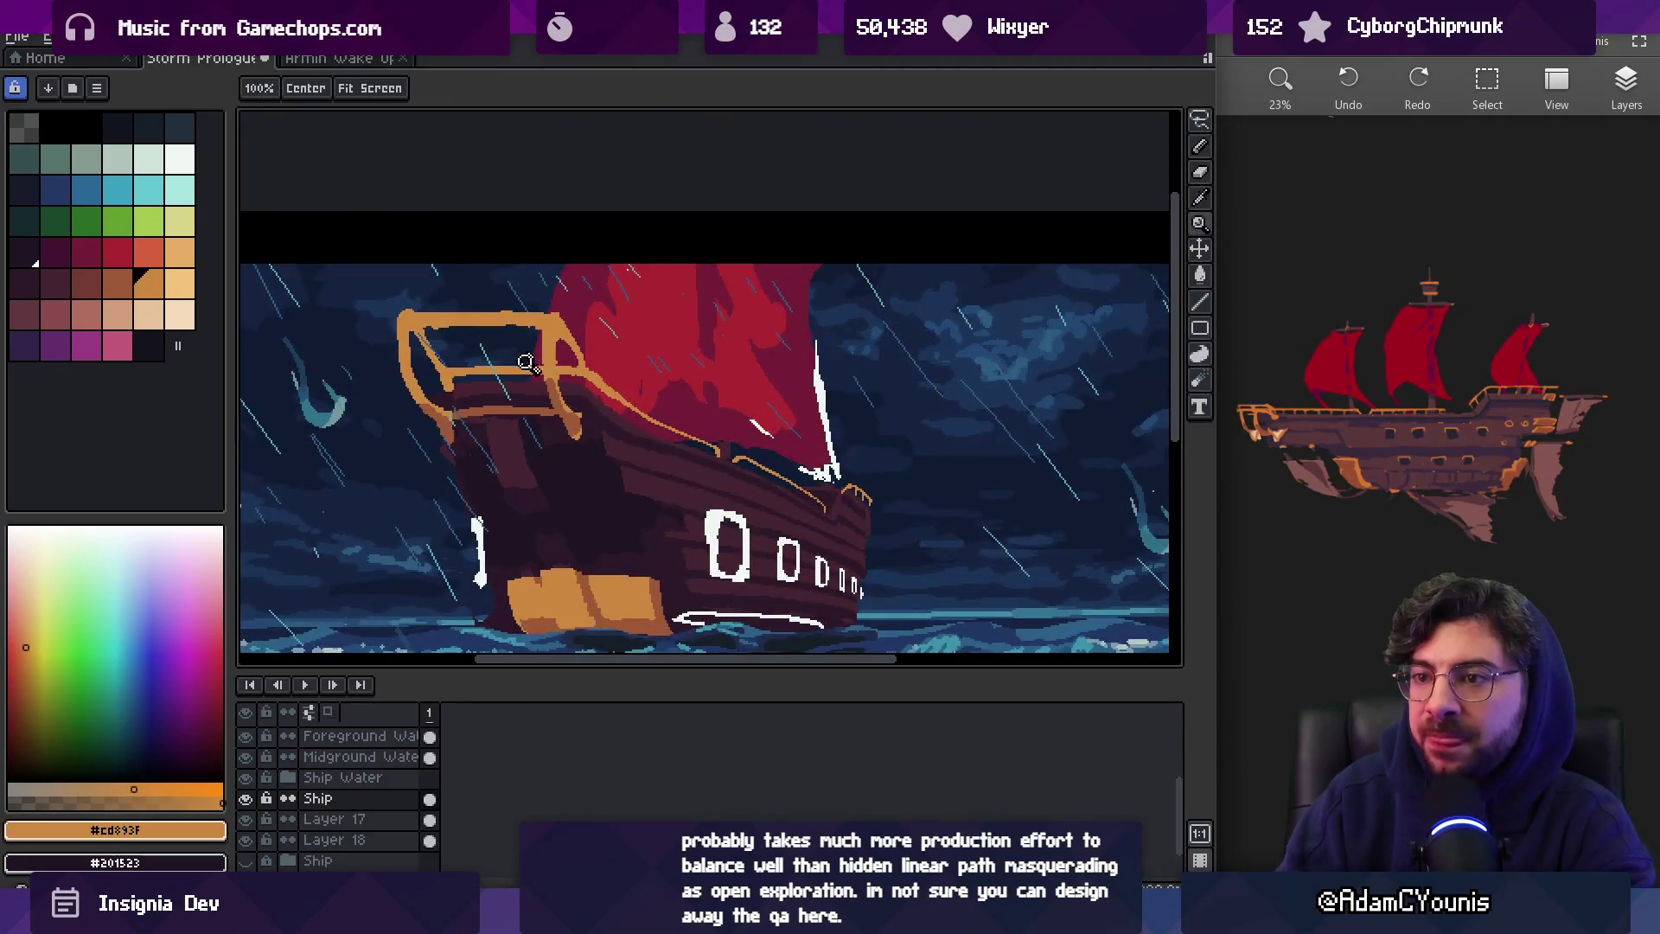
{"action": "scroll", "coordinate": [407, 402], "scroll_direction": "up", "scroll_amount": 5}
{"action": "key", "text": "b"}
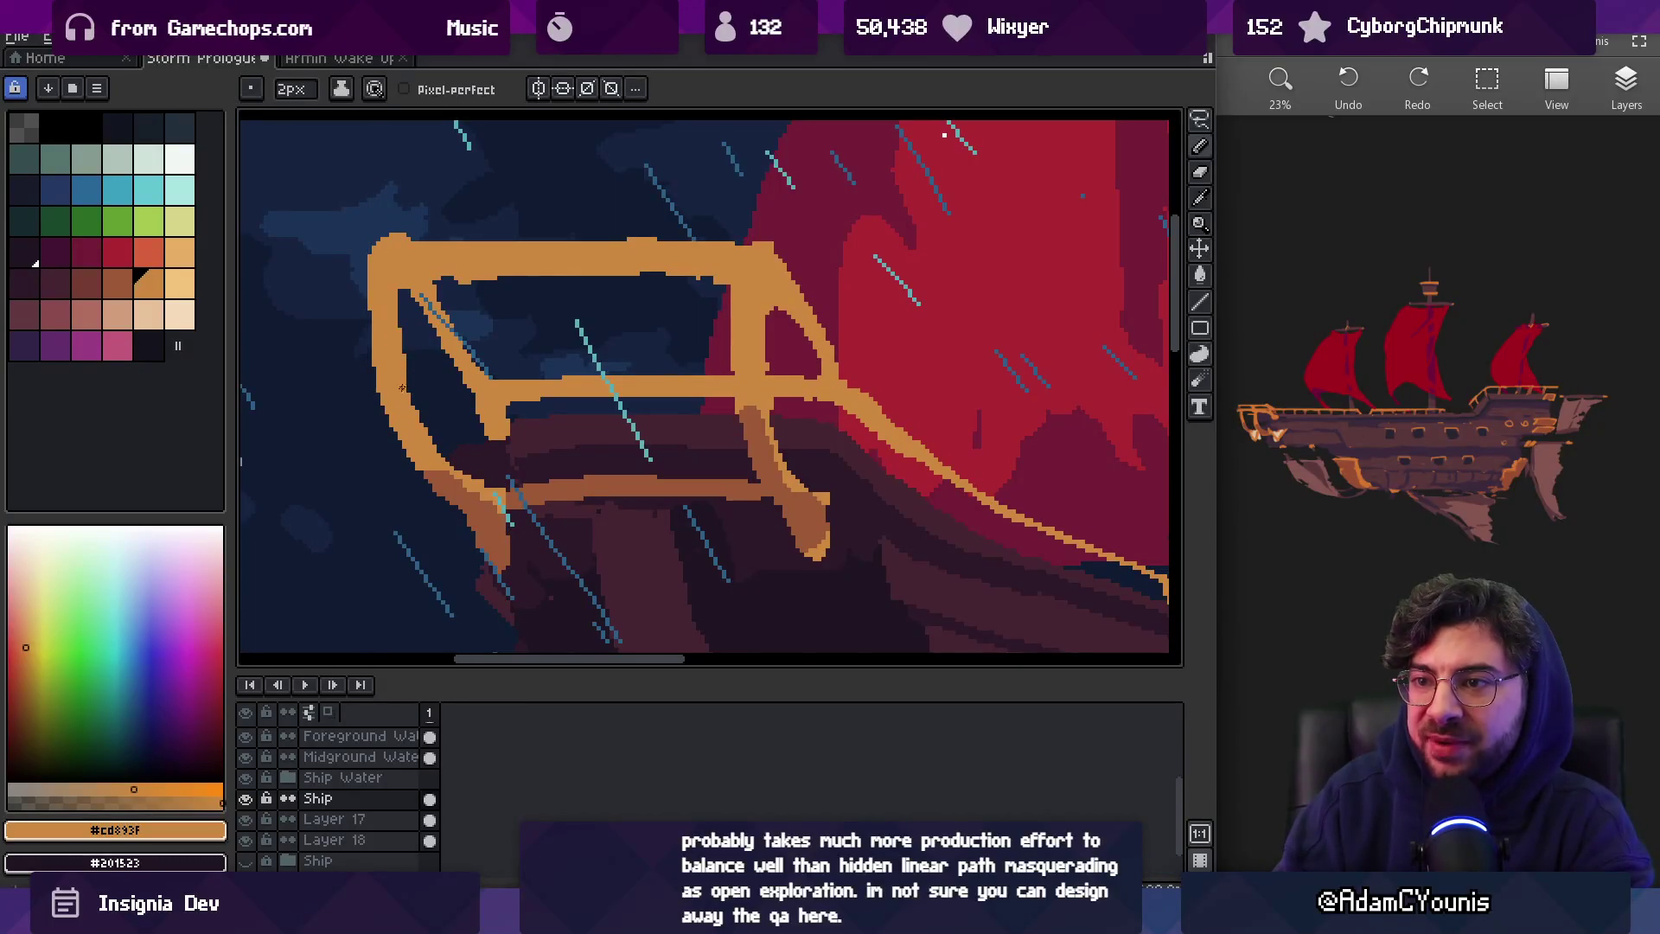
{"action": "key", "text": "e"}
{"action": "key", "text": "minus"}
{"action": "key", "text": "minus"}
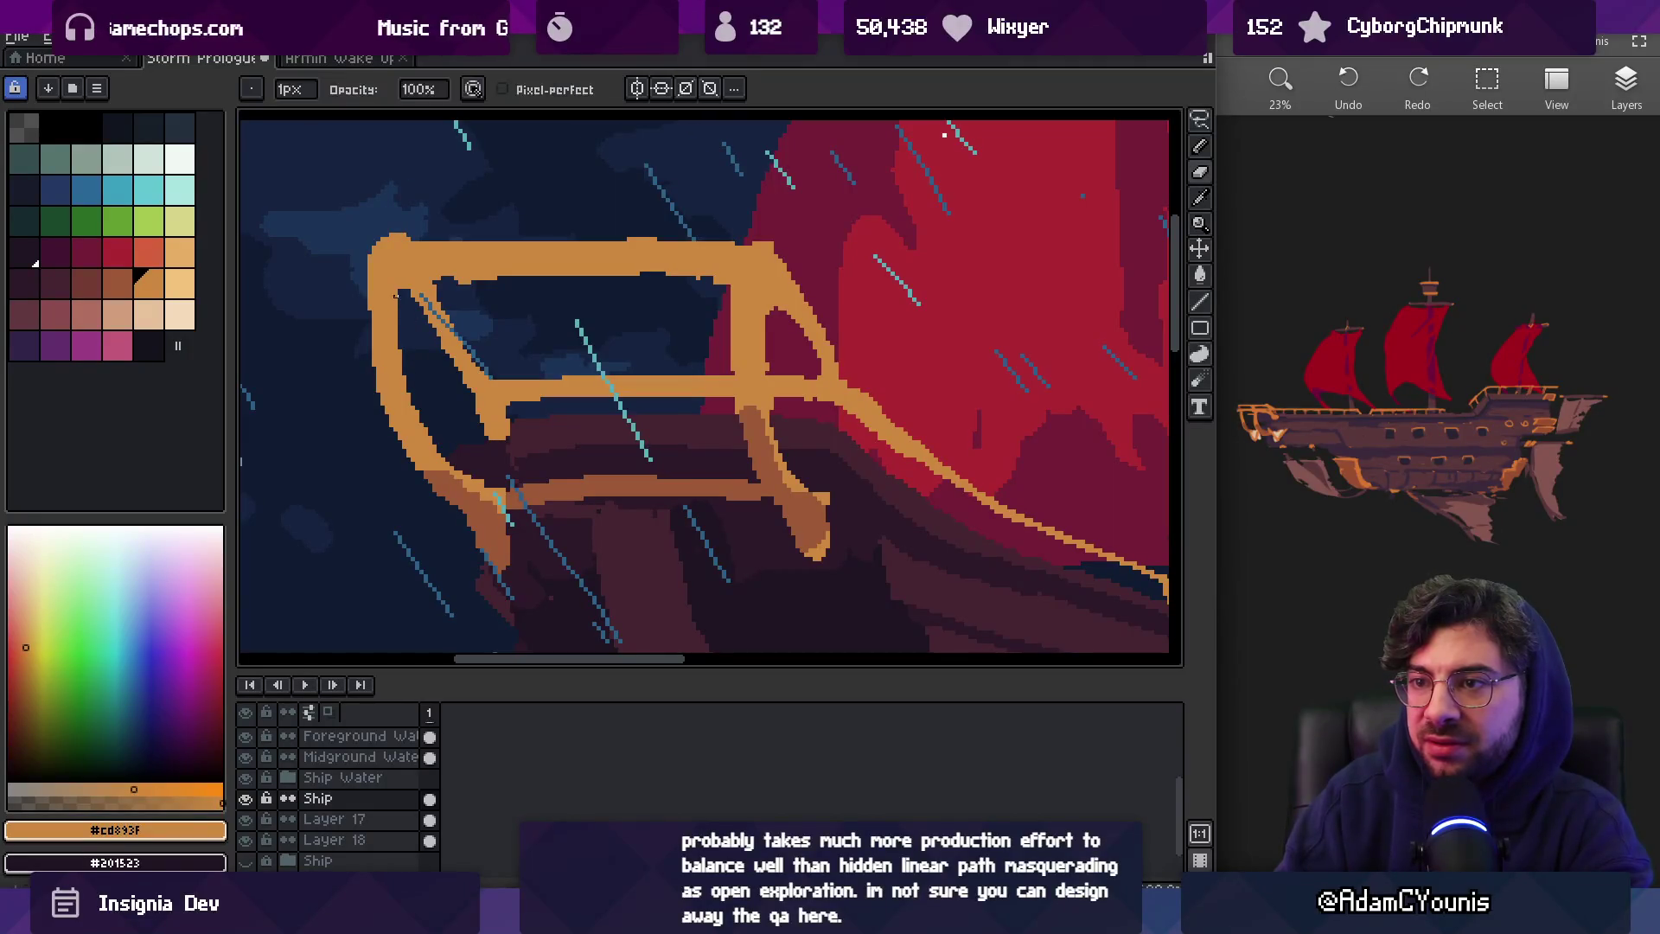
{"action": "key", "text": "b"}
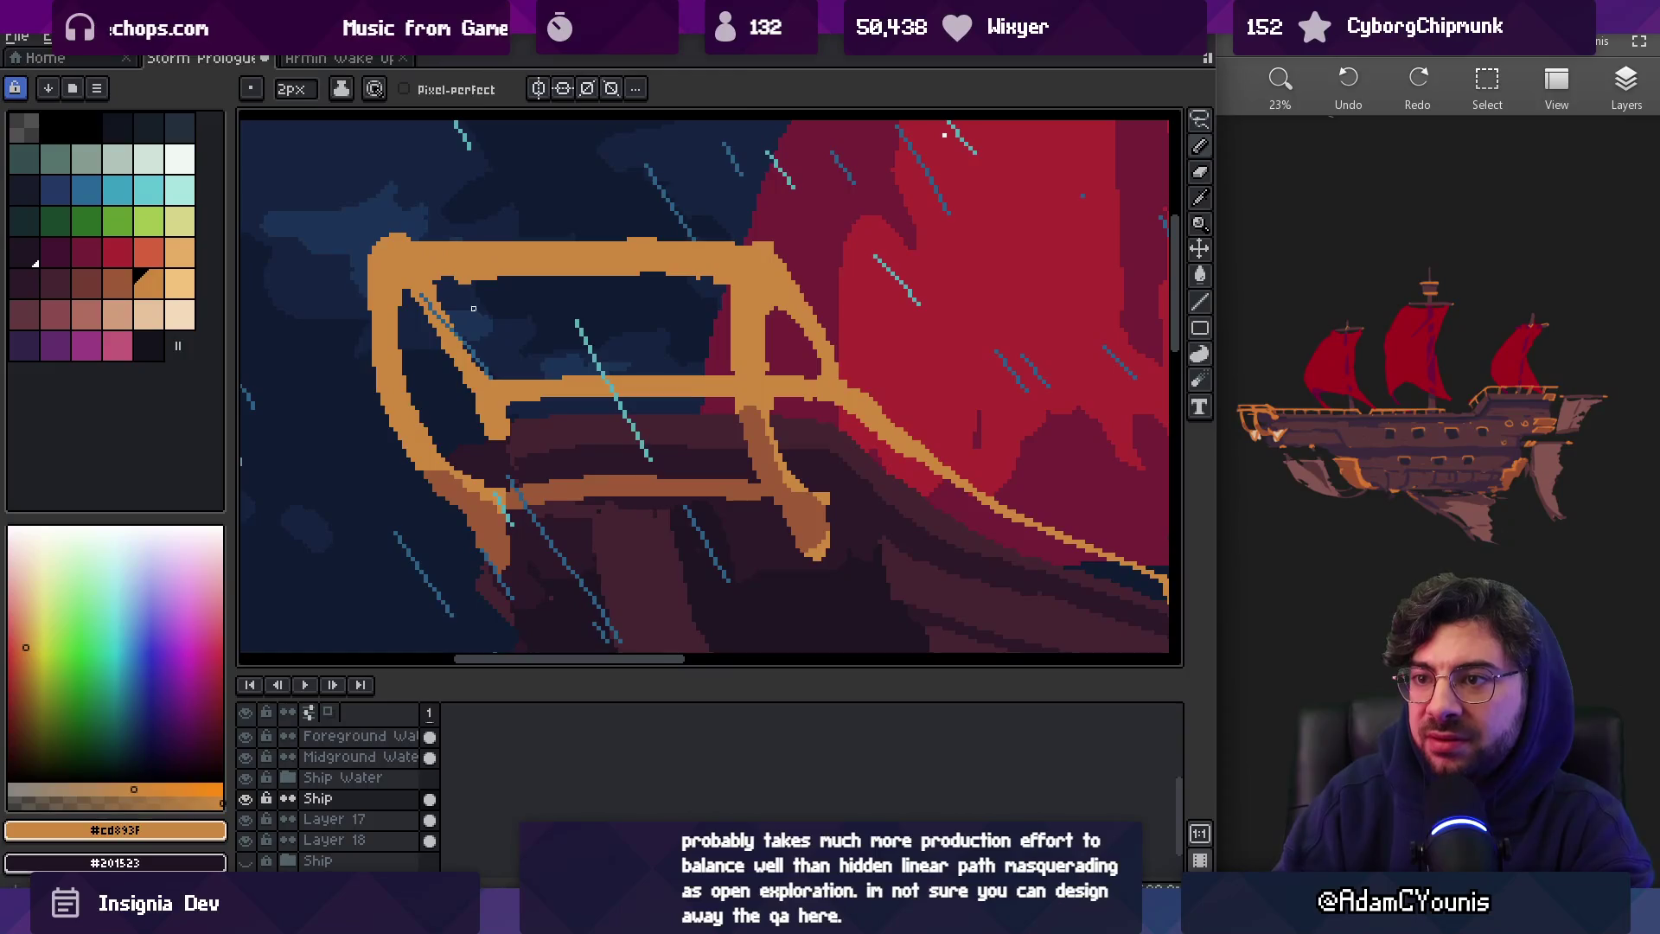
{"action": "key", "text": "e"}
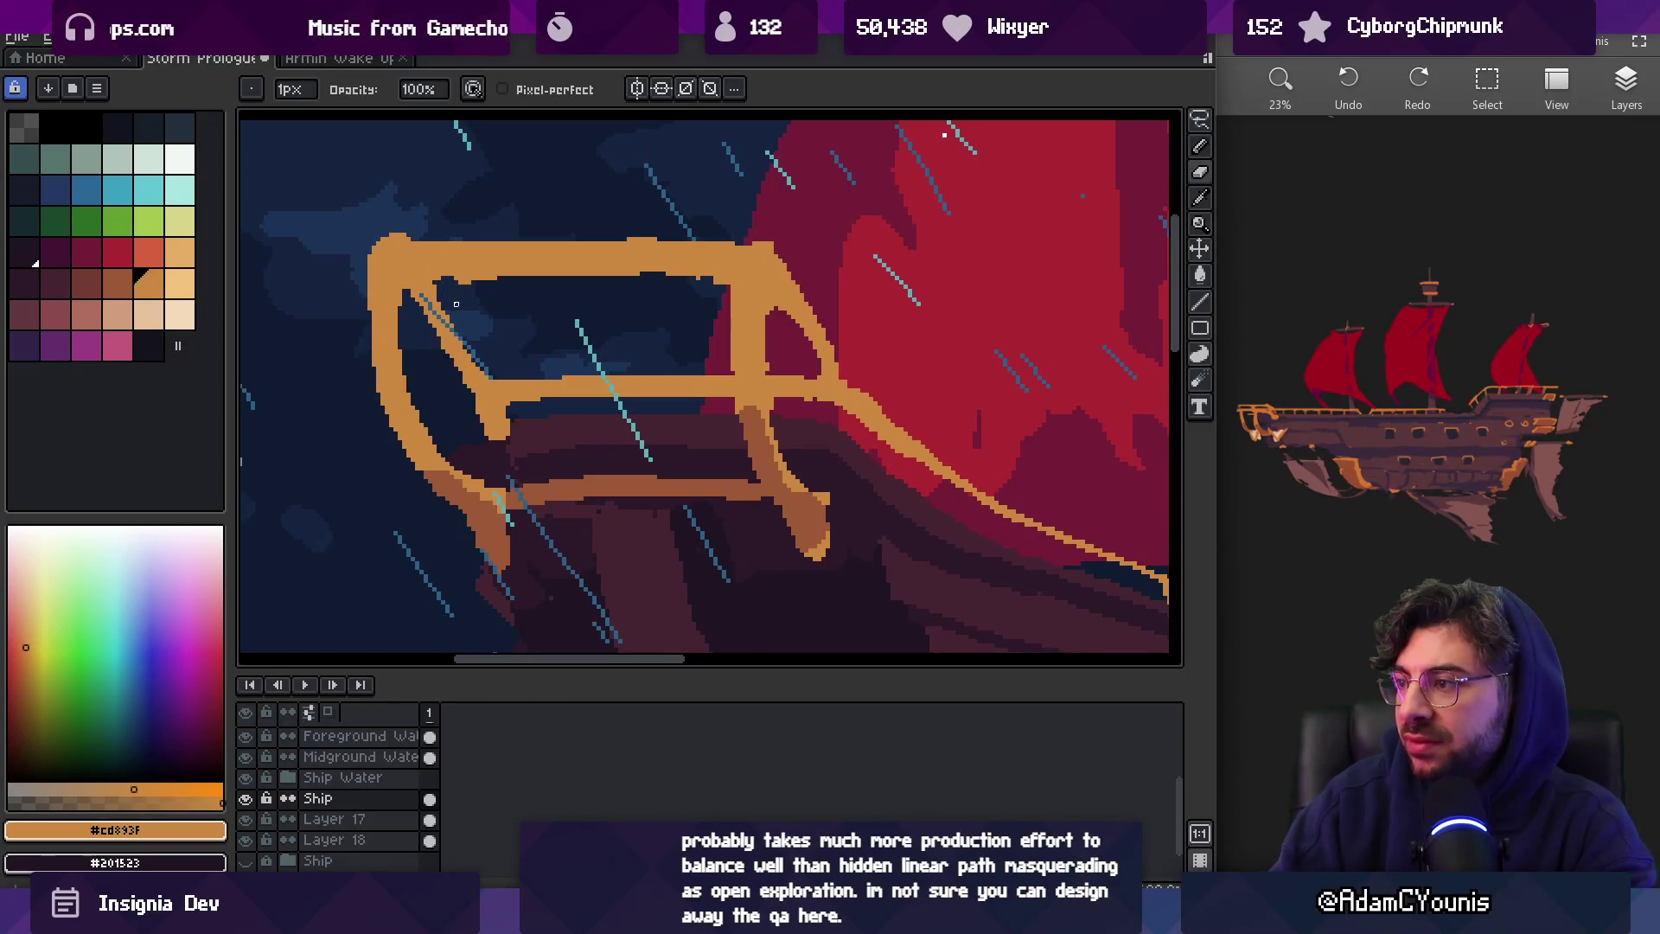
{"action": "key", "text": "z"}
{"action": "scroll", "coordinate": [605, 337], "scroll_direction": "down", "scroll_amount": 5}
{"action": "scroll", "coordinate": [621, 361], "scroll_direction": "up", "scroll_amount": 3}
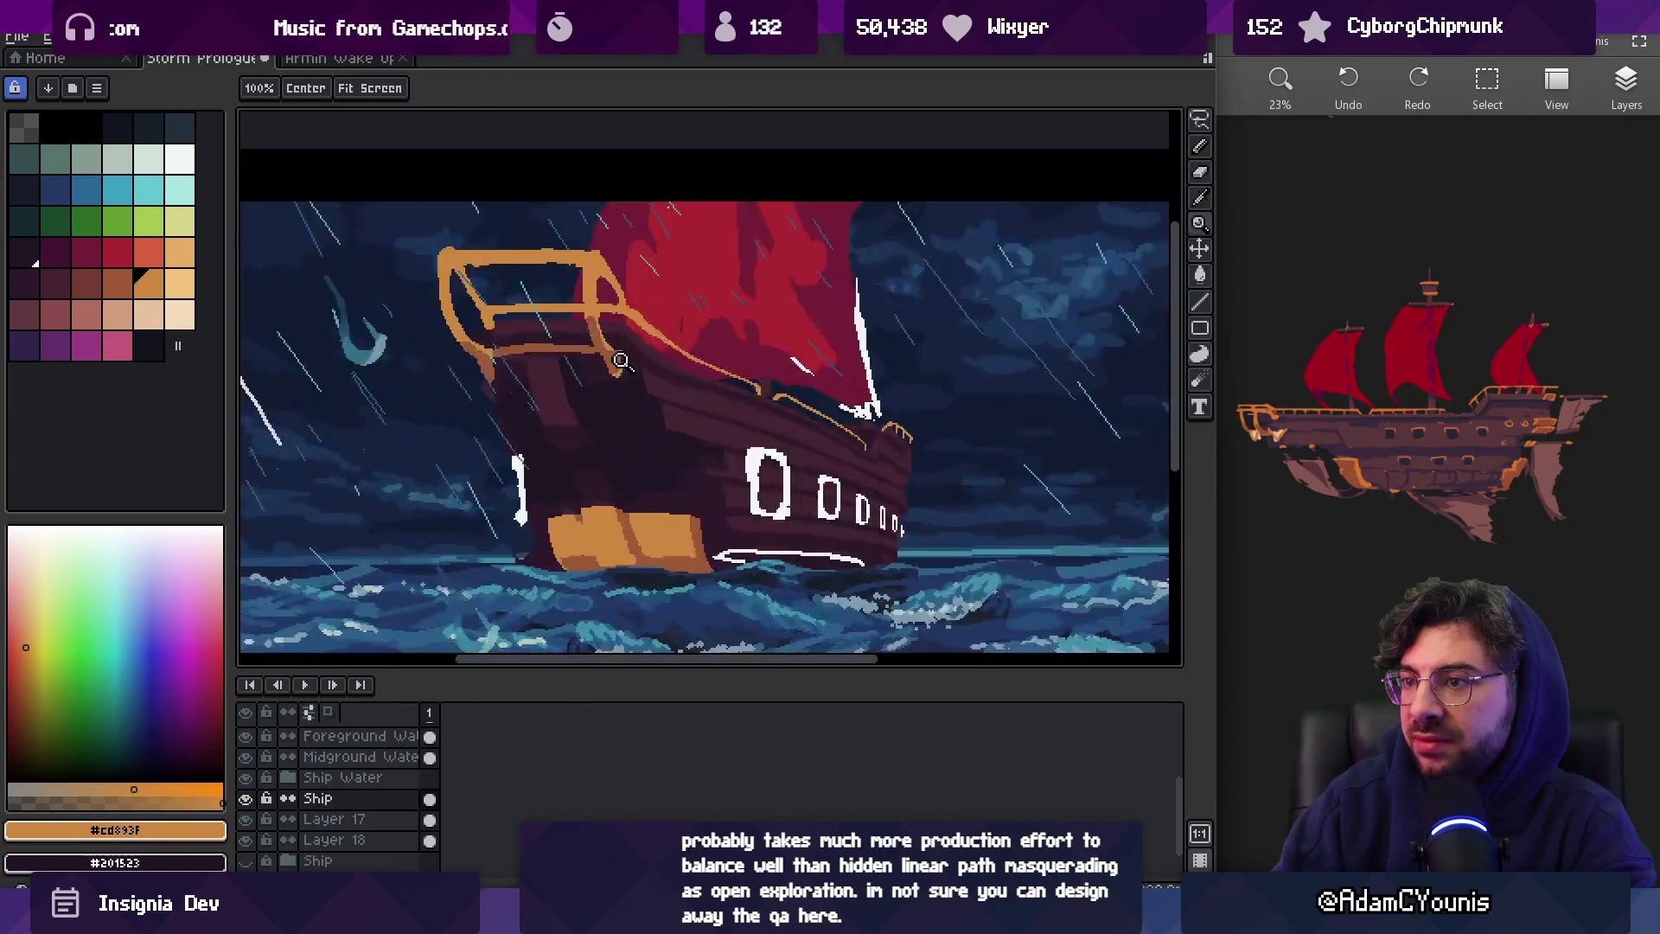
With a 3px pencil, draw the first support tips alternating orange #cd893f and brown #9d5a37
{"action": "scroll", "coordinate": [621, 362], "scroll_direction": "up", "scroll_amount": 2}
{"action": "key", "text": "i"}
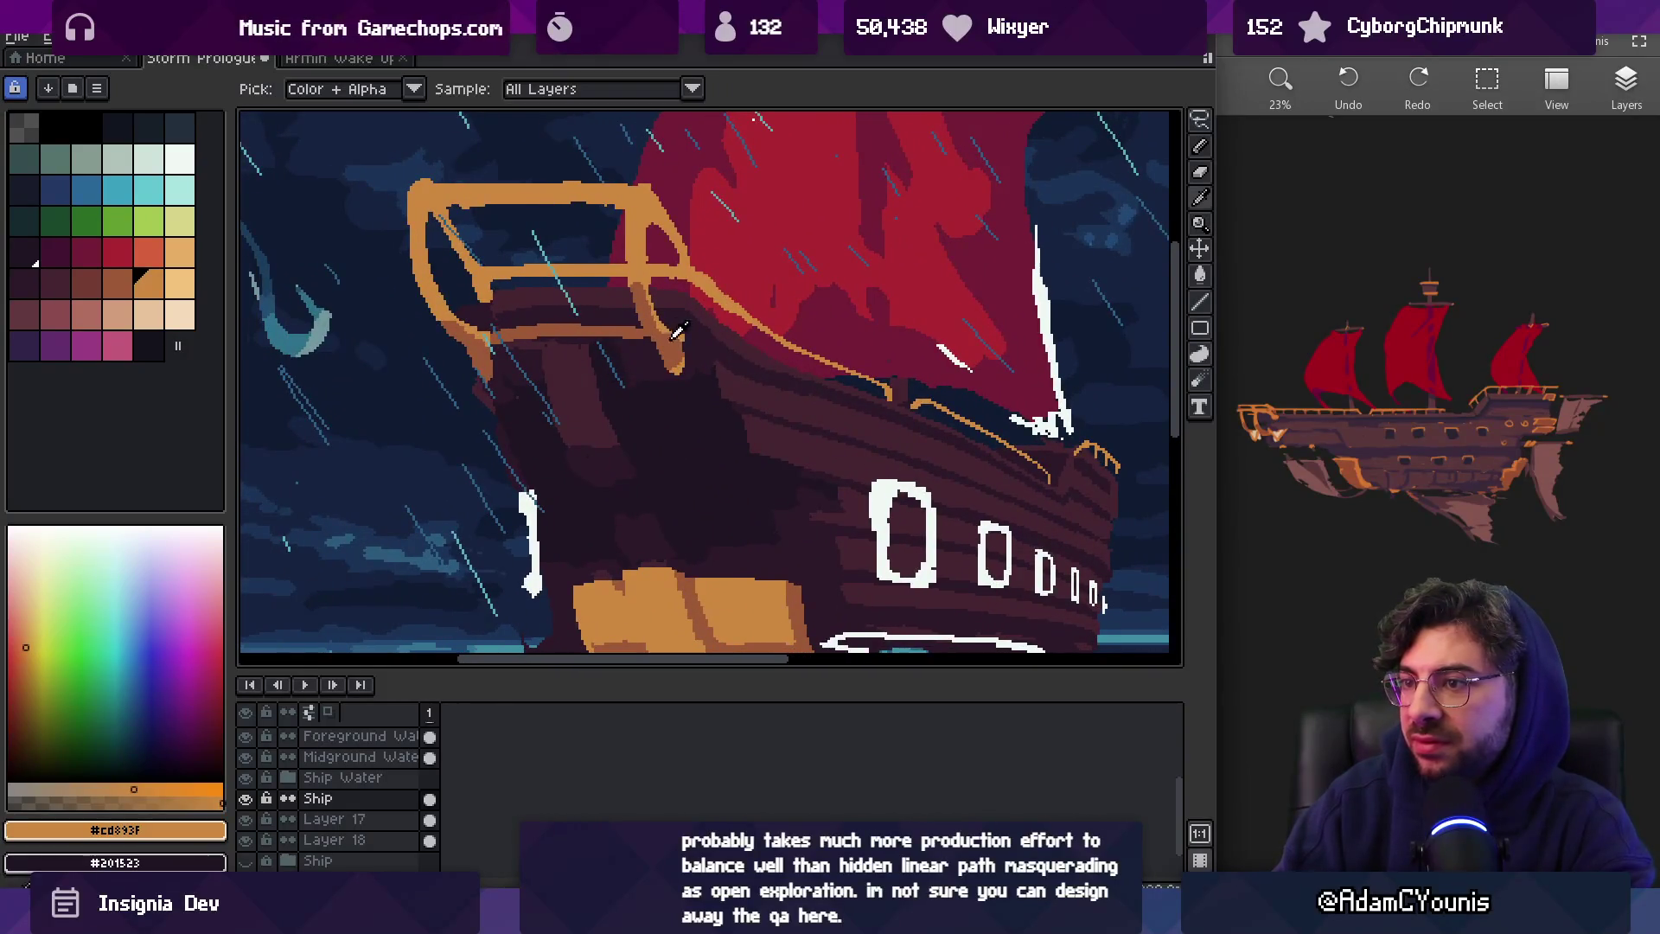
{"action": "left_click", "coordinate": [682, 348]}
{"action": "left_click", "coordinate": [679, 363]}
{"action": "key", "text": "b"}
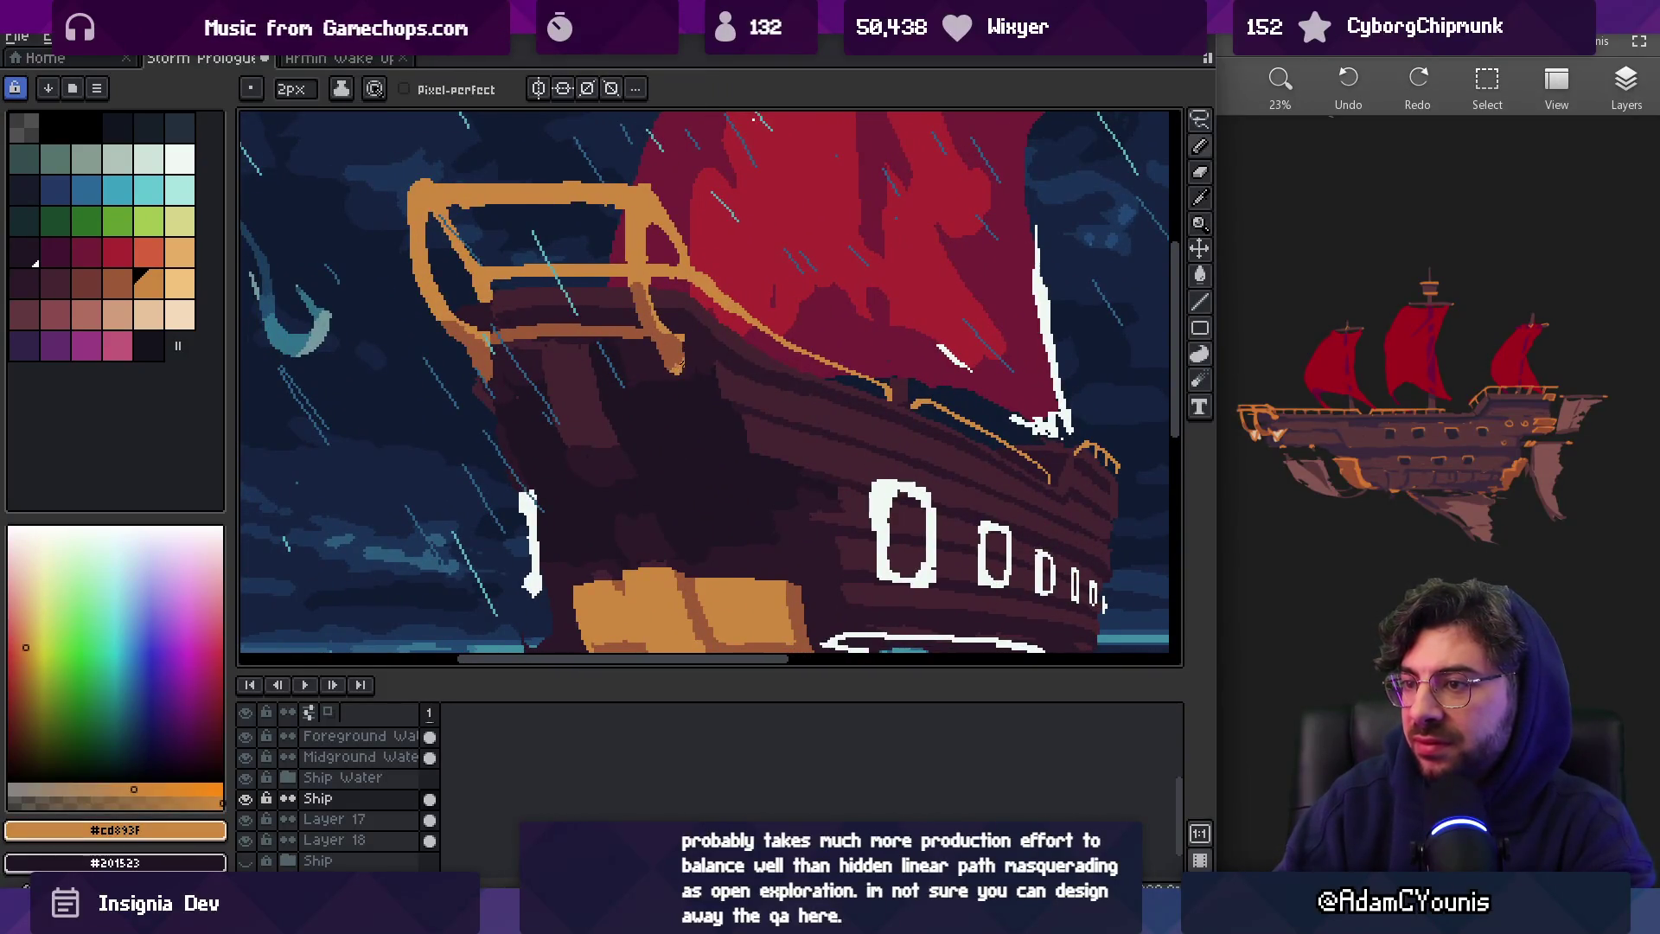
{"action": "key", "text": "plus"}
{"action": "key", "text": "i"}
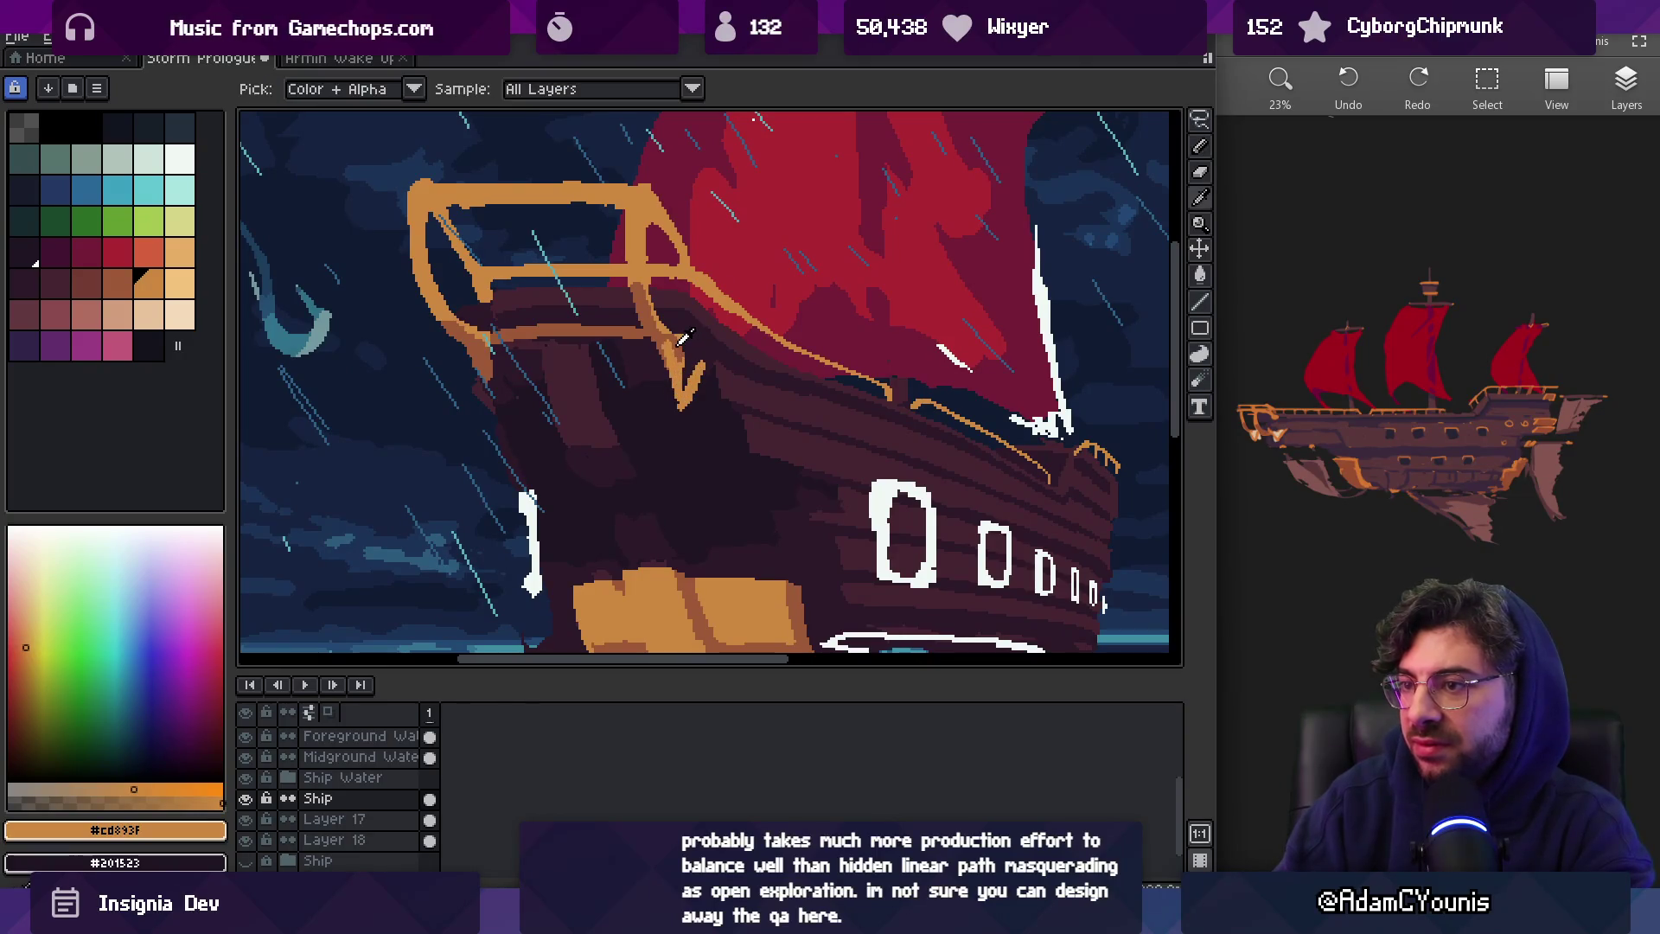
{"action": "left_click", "coordinate": [693, 363]}
{"action": "key", "text": "b"}
{"action": "key", "text": "i"}
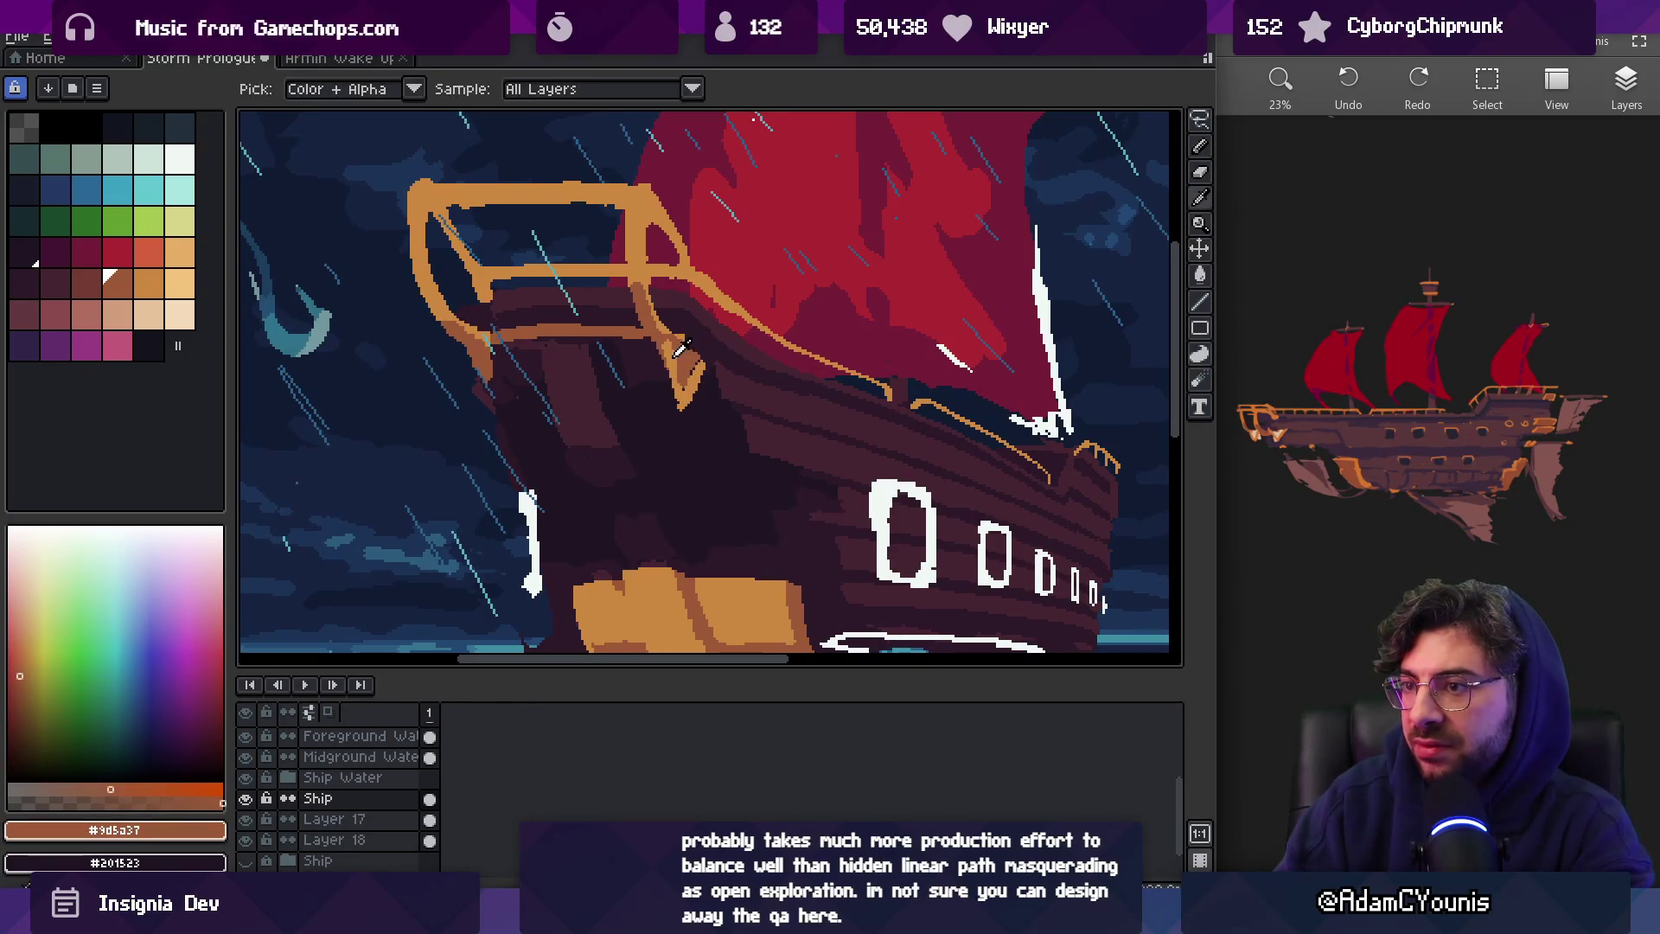
{"action": "left_click", "coordinate": [669, 347]}
{"action": "key", "text": "b"}
Shade the remaining front post tips in brown #9d5a37 and orange #cd893f
{"action": "key", "text": "i"}
{"action": "left_click", "coordinate": [683, 387]}
{"action": "key", "text": "b"}
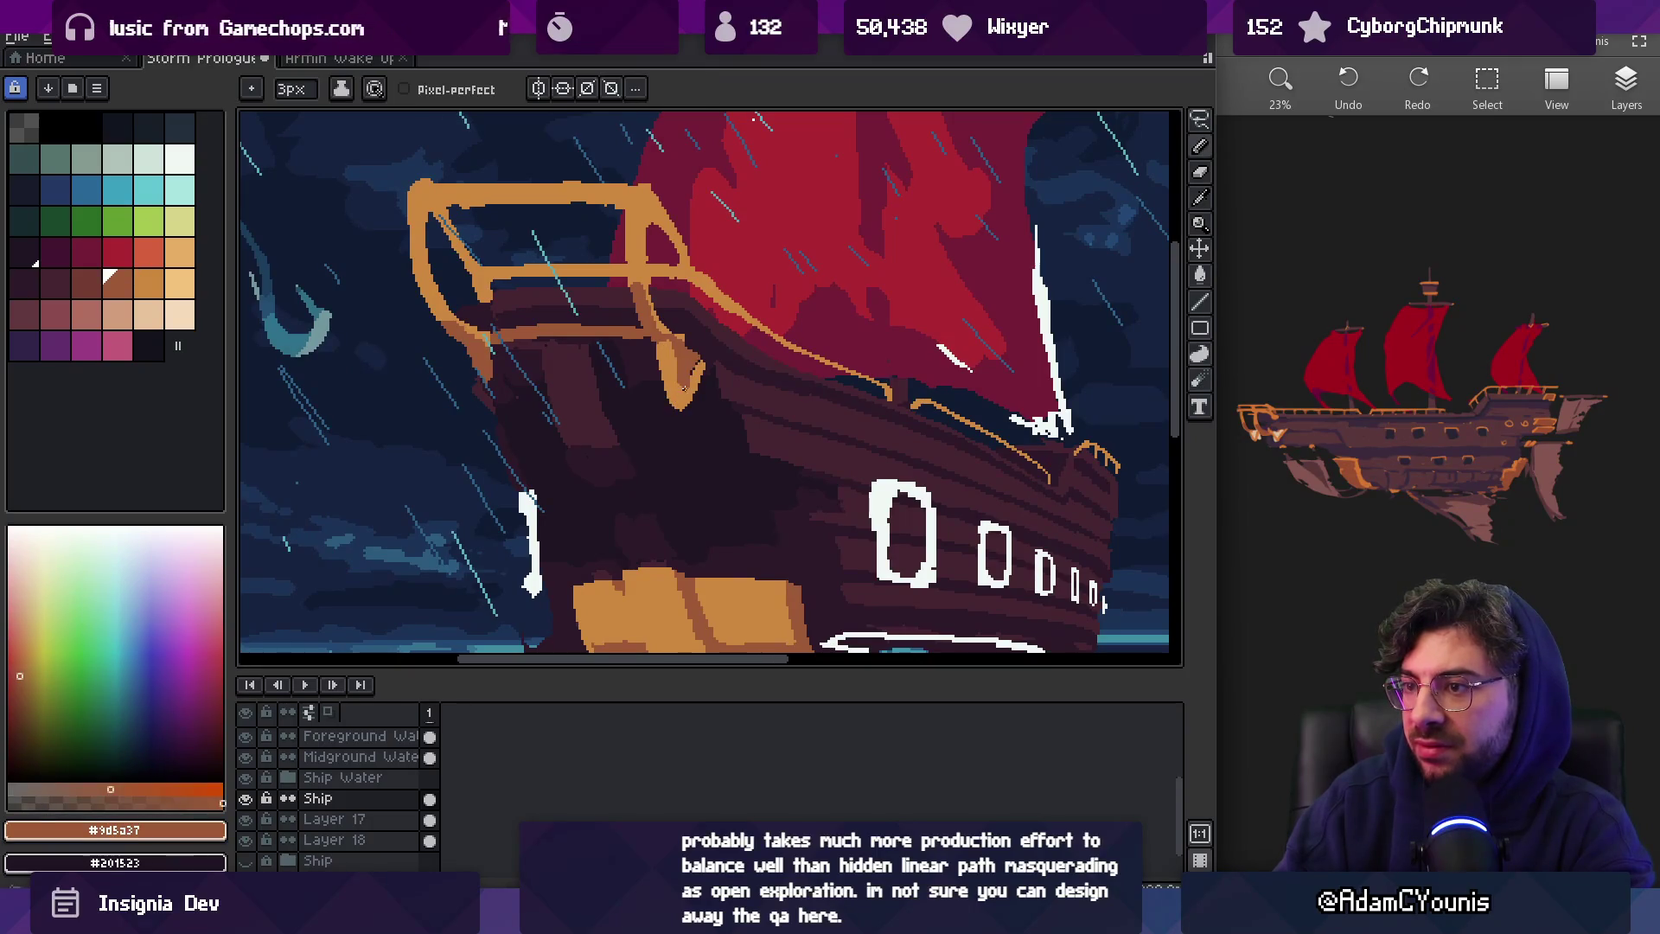
{"action": "key", "text": "i"}
{"action": "left_click", "coordinate": [507, 371]}
{"action": "key", "text": "b"}
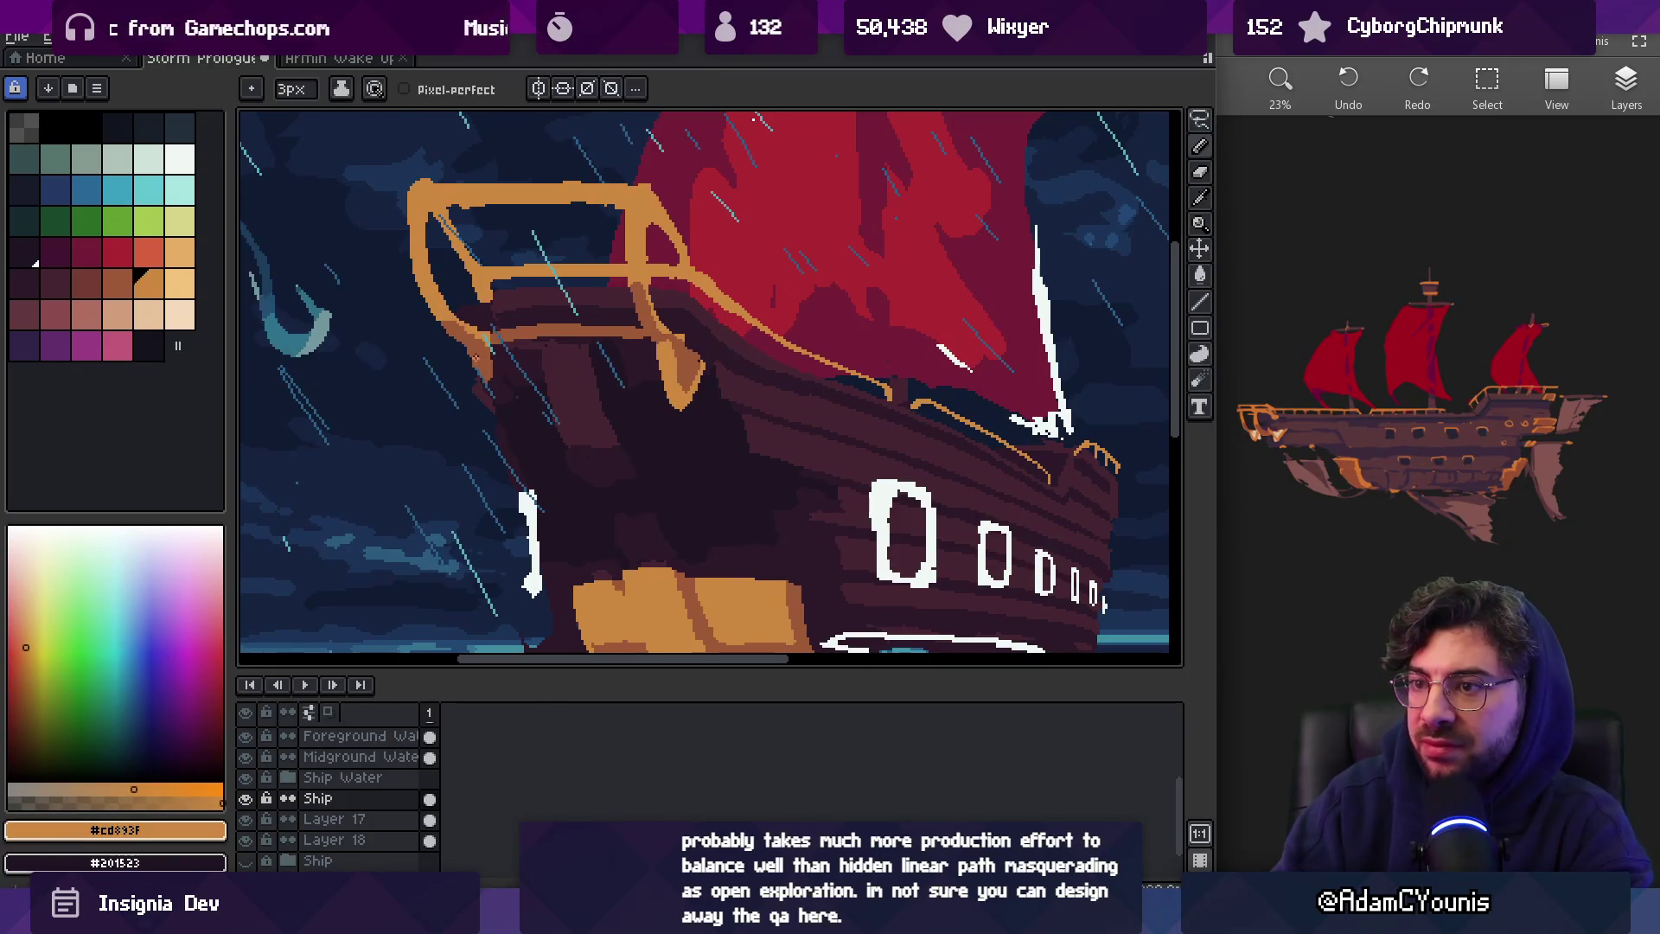
{"action": "key", "text": "i"}
{"action": "left_click", "coordinate": [487, 367]}
{"action": "key", "text": "b"}
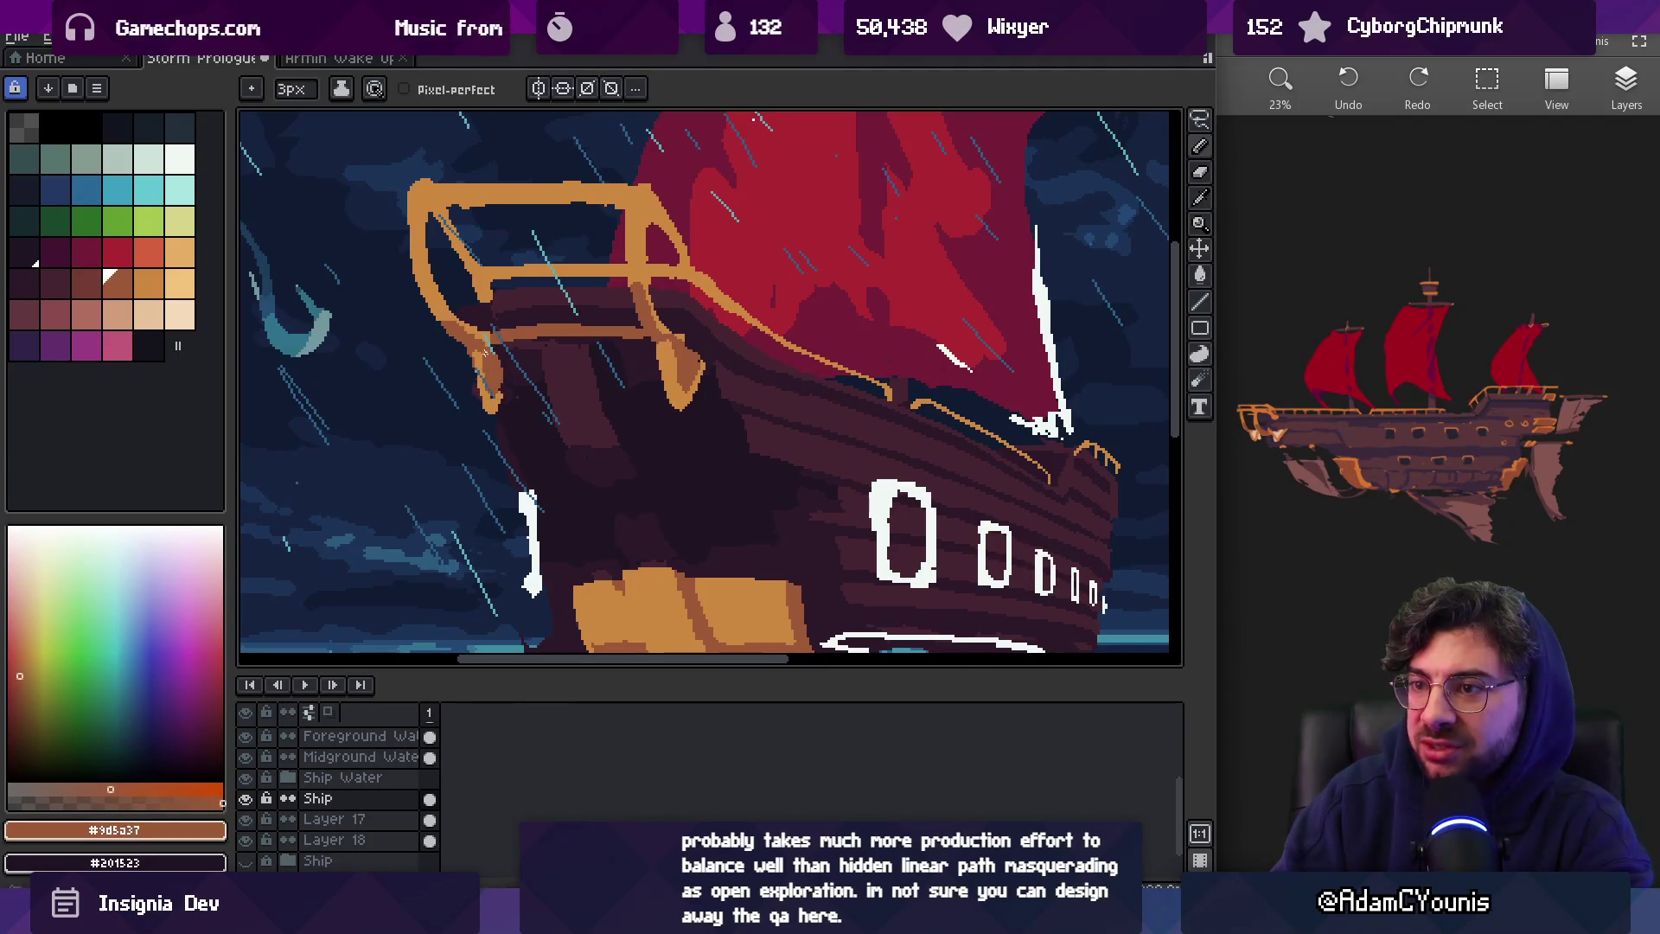
{"action": "key", "text": "i"}
{"action": "scroll", "coordinate": [478, 350], "scroll_direction": "down", "scroll_amount": 5}
{"action": "scroll", "coordinate": [600, 397], "scroll_direction": "up", "scroll_amount": 7}
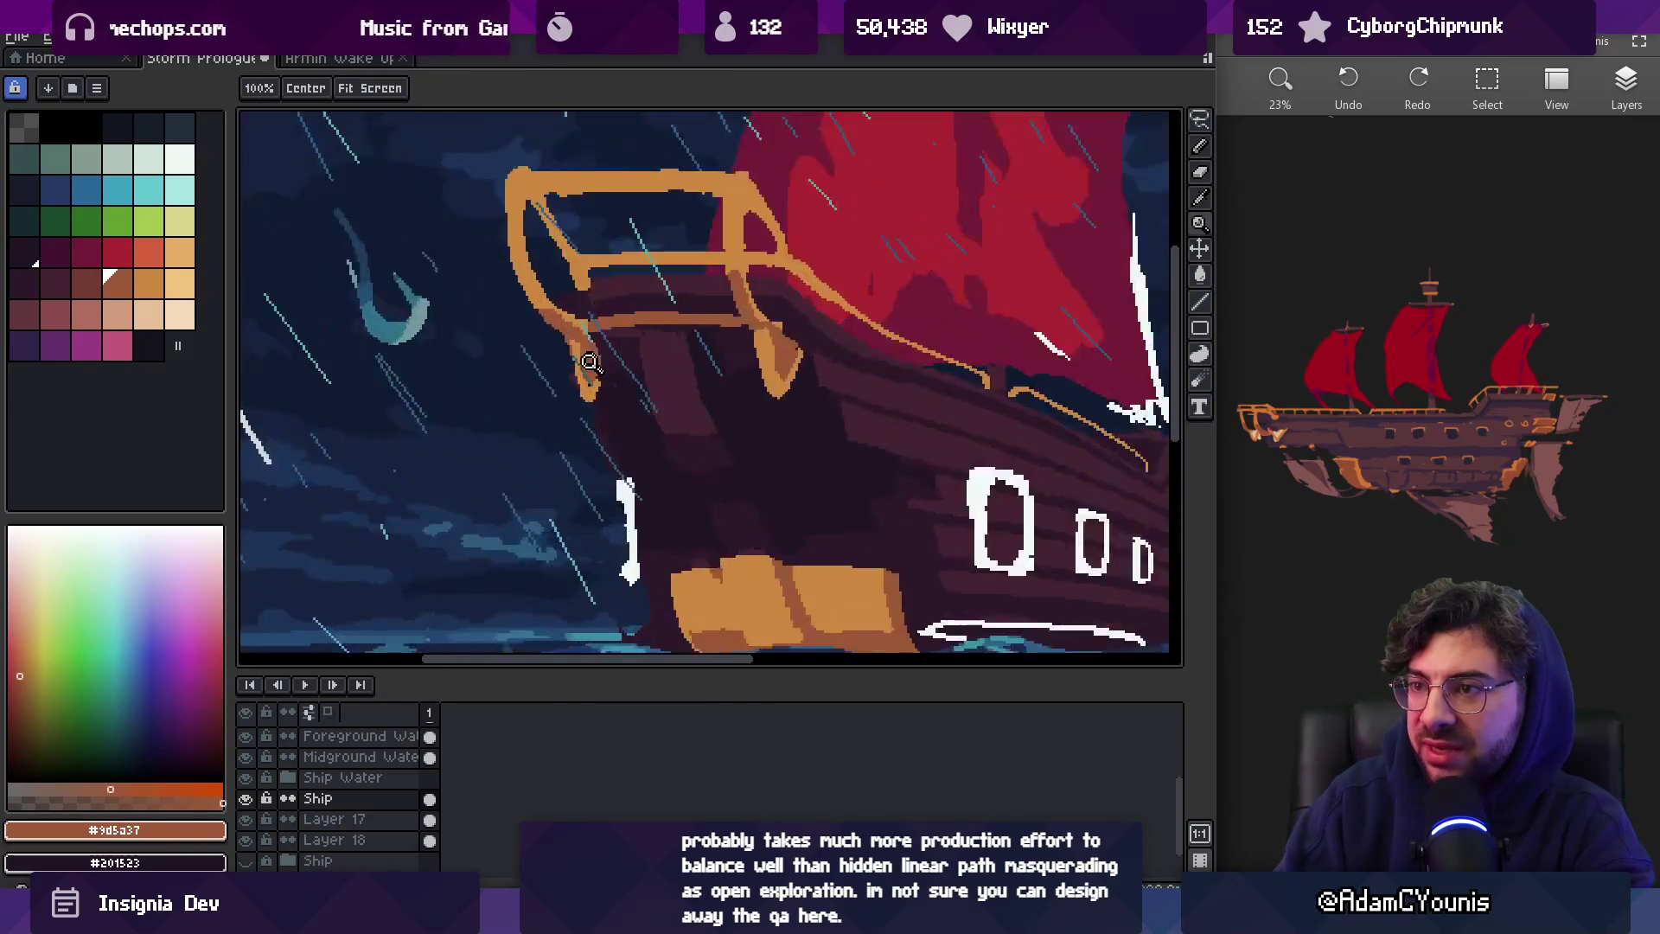
Add orange #cd893f and brown #9d5a37 pixels along the left bow support's edge
{"action": "left_click", "coordinate": [597, 401]}
{"action": "key", "text": "b"}
{"action": "left_click_drag", "start_coordinate": [558, 331], "coordinate": [563, 396]}
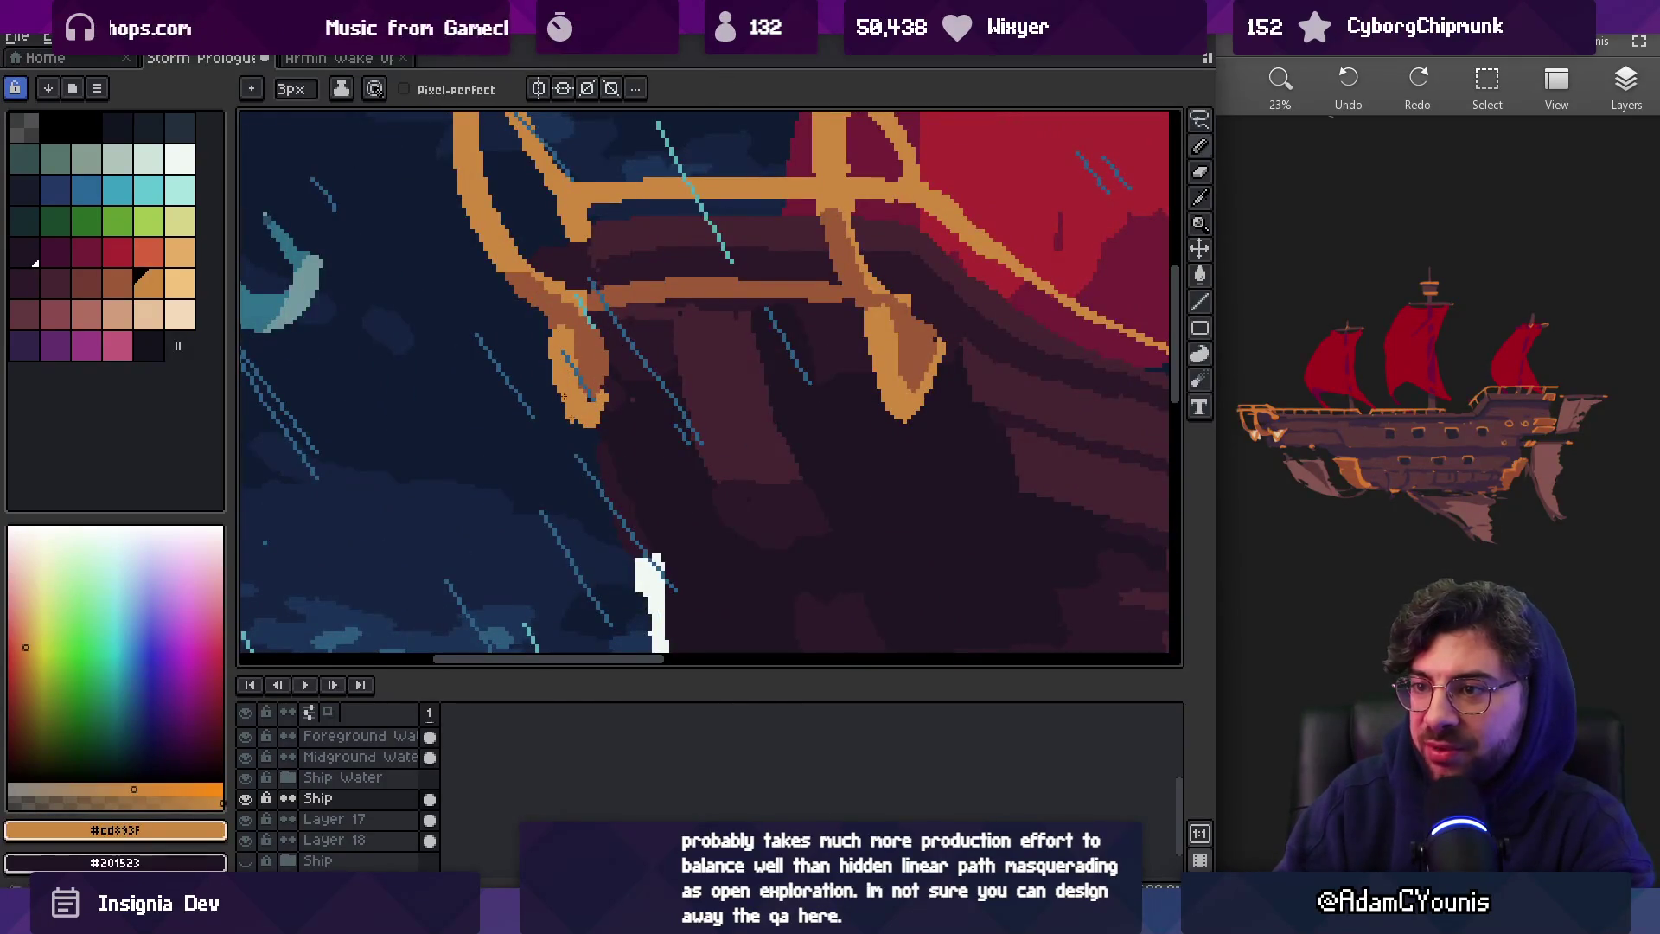
{"action": "left_click", "coordinate": [600, 377], "text": "alt"}
{"action": "mouse_move", "coordinate": [570, 339]}
{"action": "left_mouse_down"}
{"action": "mouse_move", "coordinate": [579, 372]}
{"action": "mouse_move", "coordinate": [507, 366]}
{"action": "left_mouse_up"}
{"action": "key", "text": "e"}
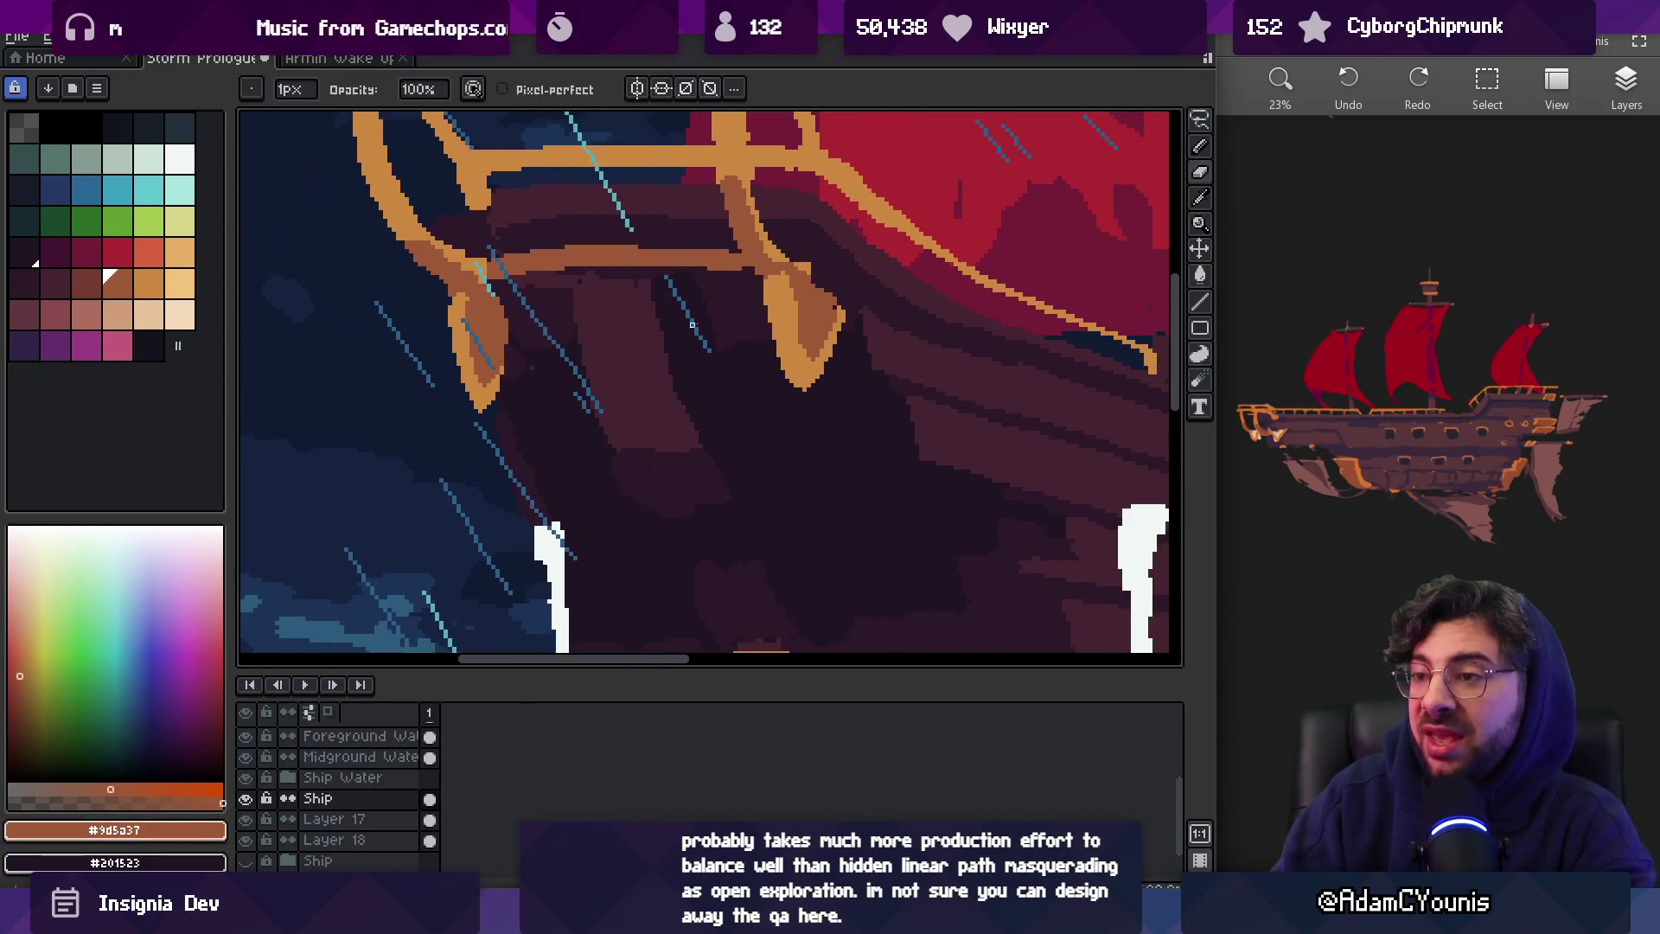
Touch up the right support tip with orange #cd893f and brown #9d5a37, erasing stray pixels
{"action": "left_click", "coordinate": [780, 326], "text": "alt"}
{"action": "key", "text": "b"}
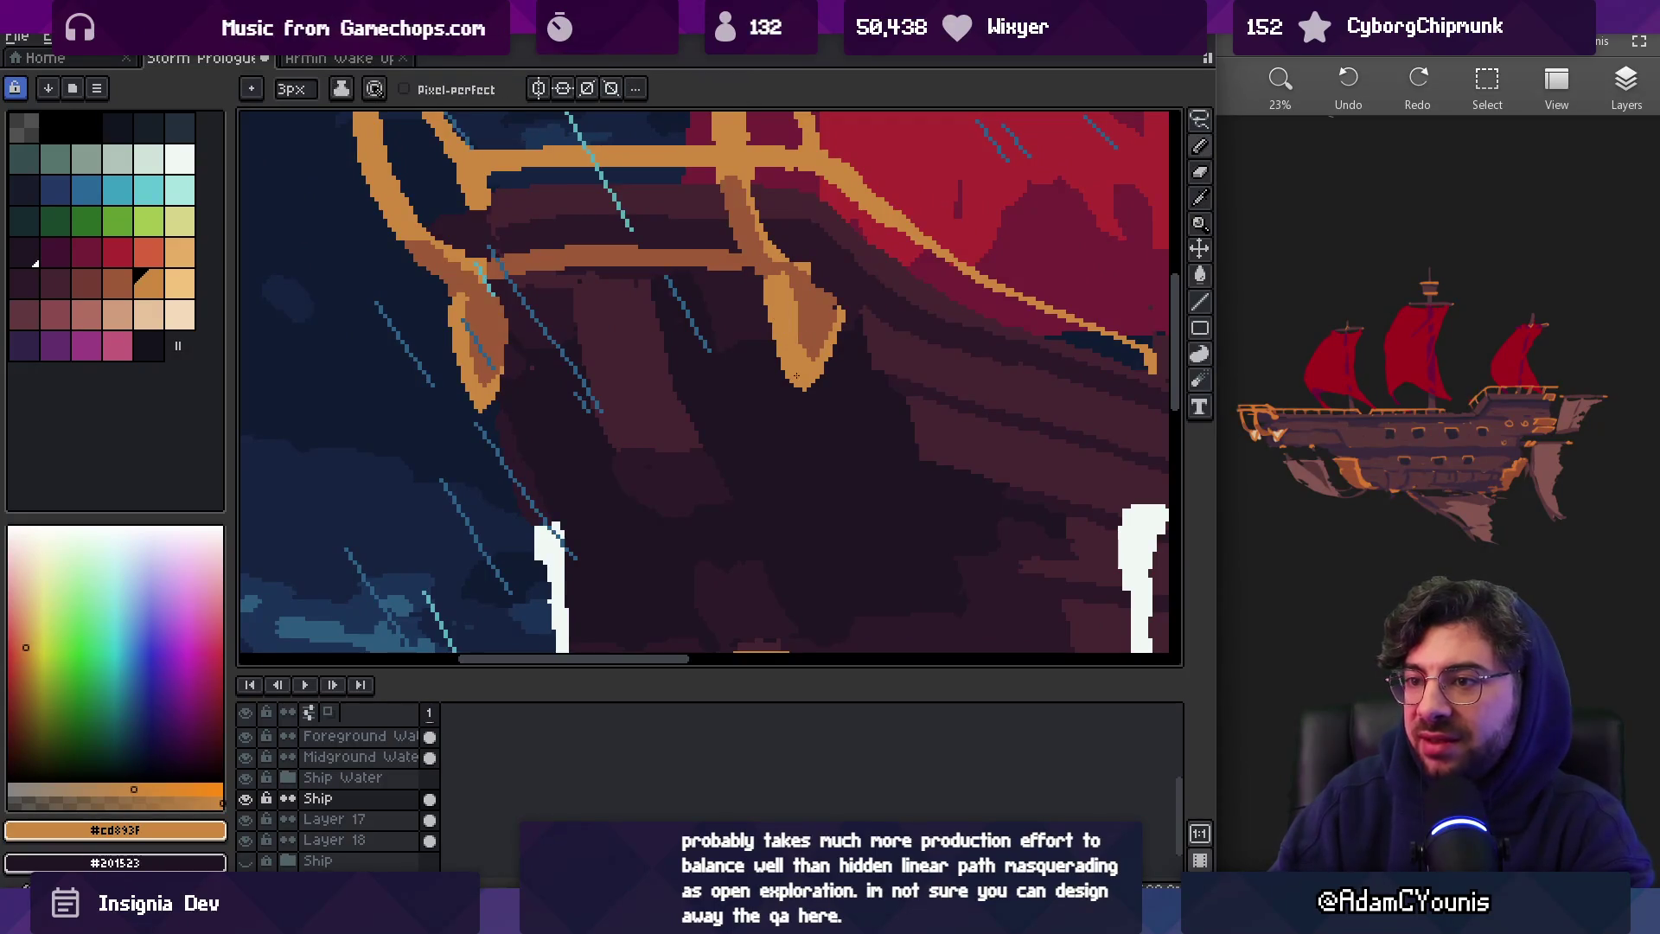
{"action": "left_click", "coordinate": [789, 290], "text": "alt"}
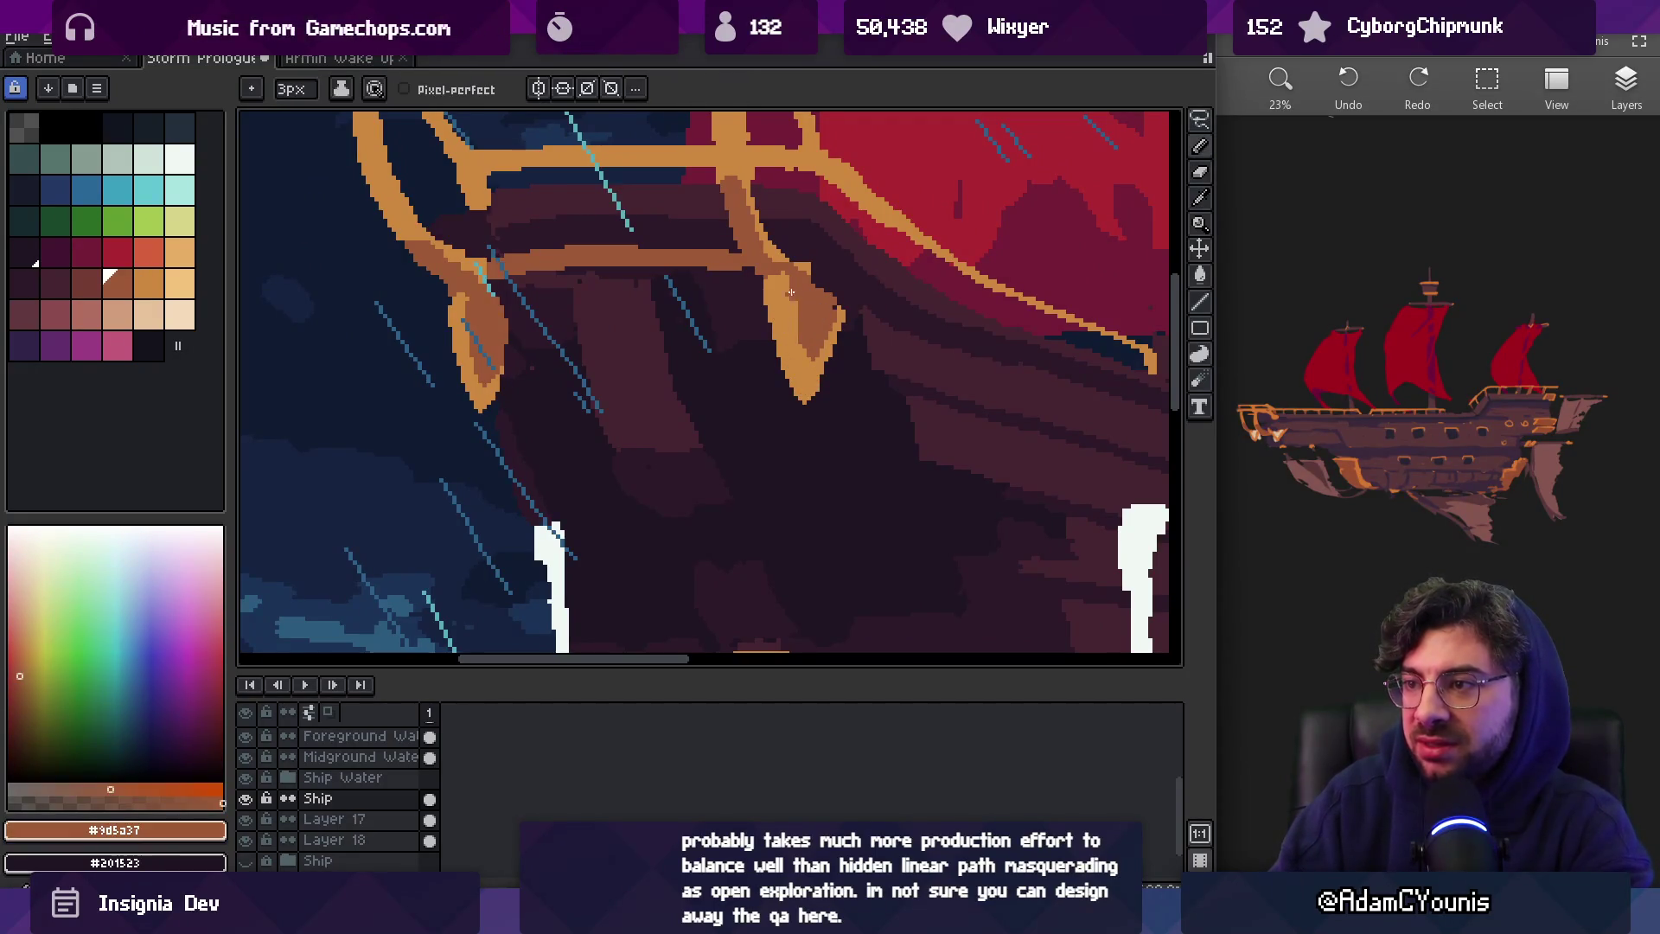
{"action": "left_click", "coordinate": [813, 382], "text": "alt"}
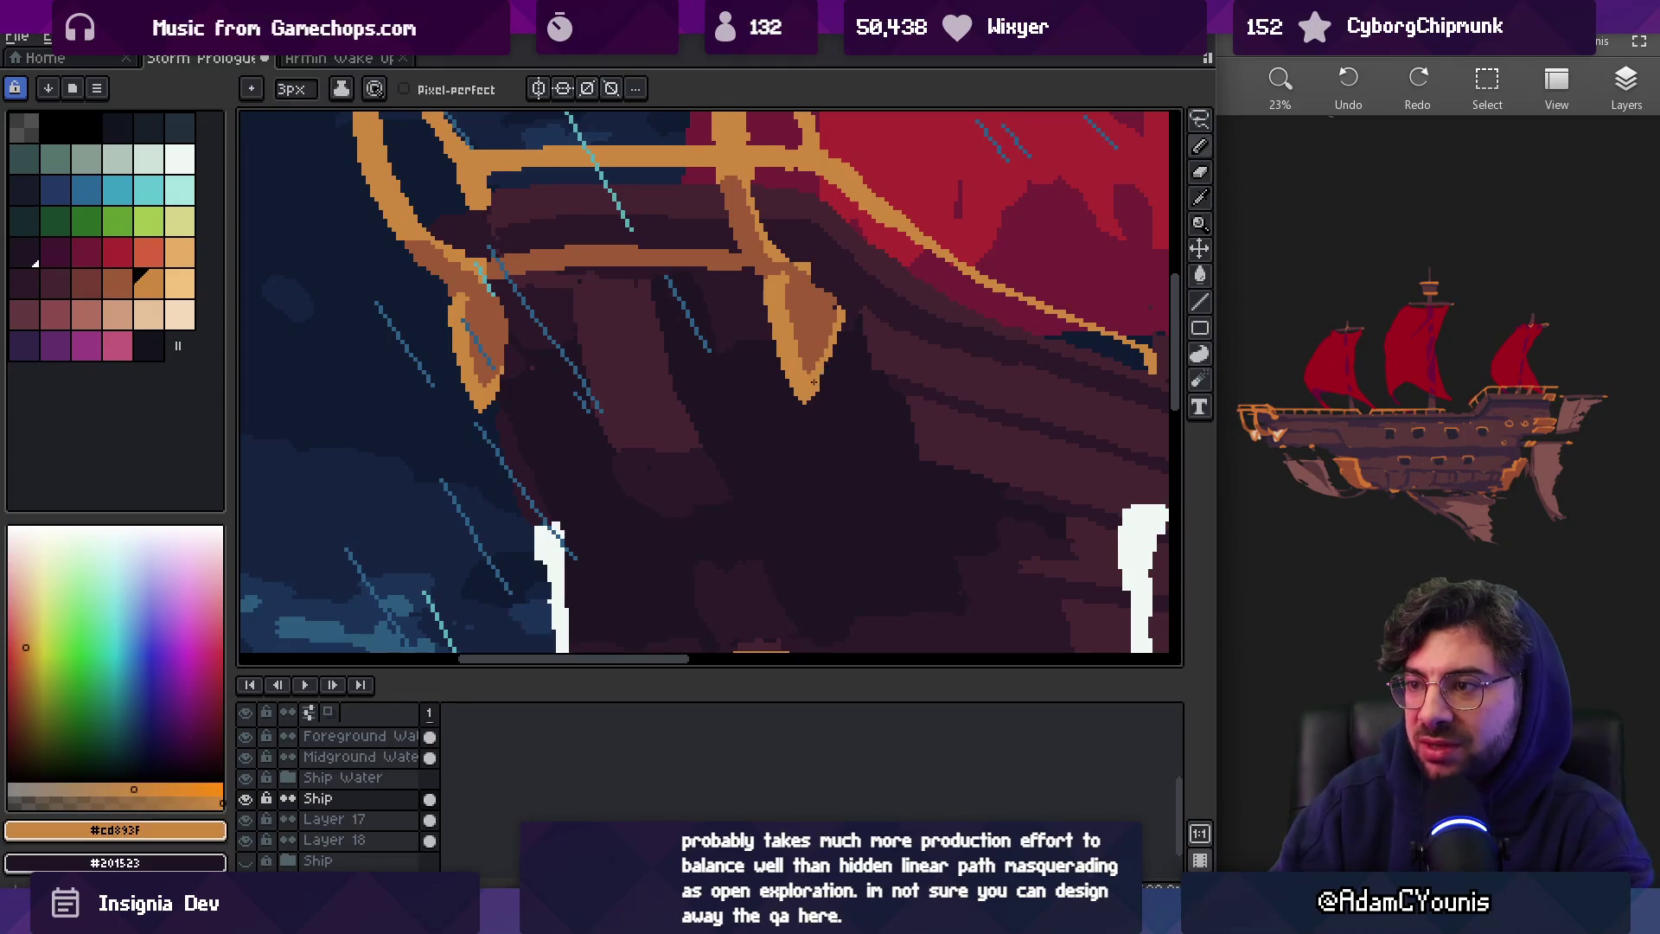
{"action": "key", "text": "e"}
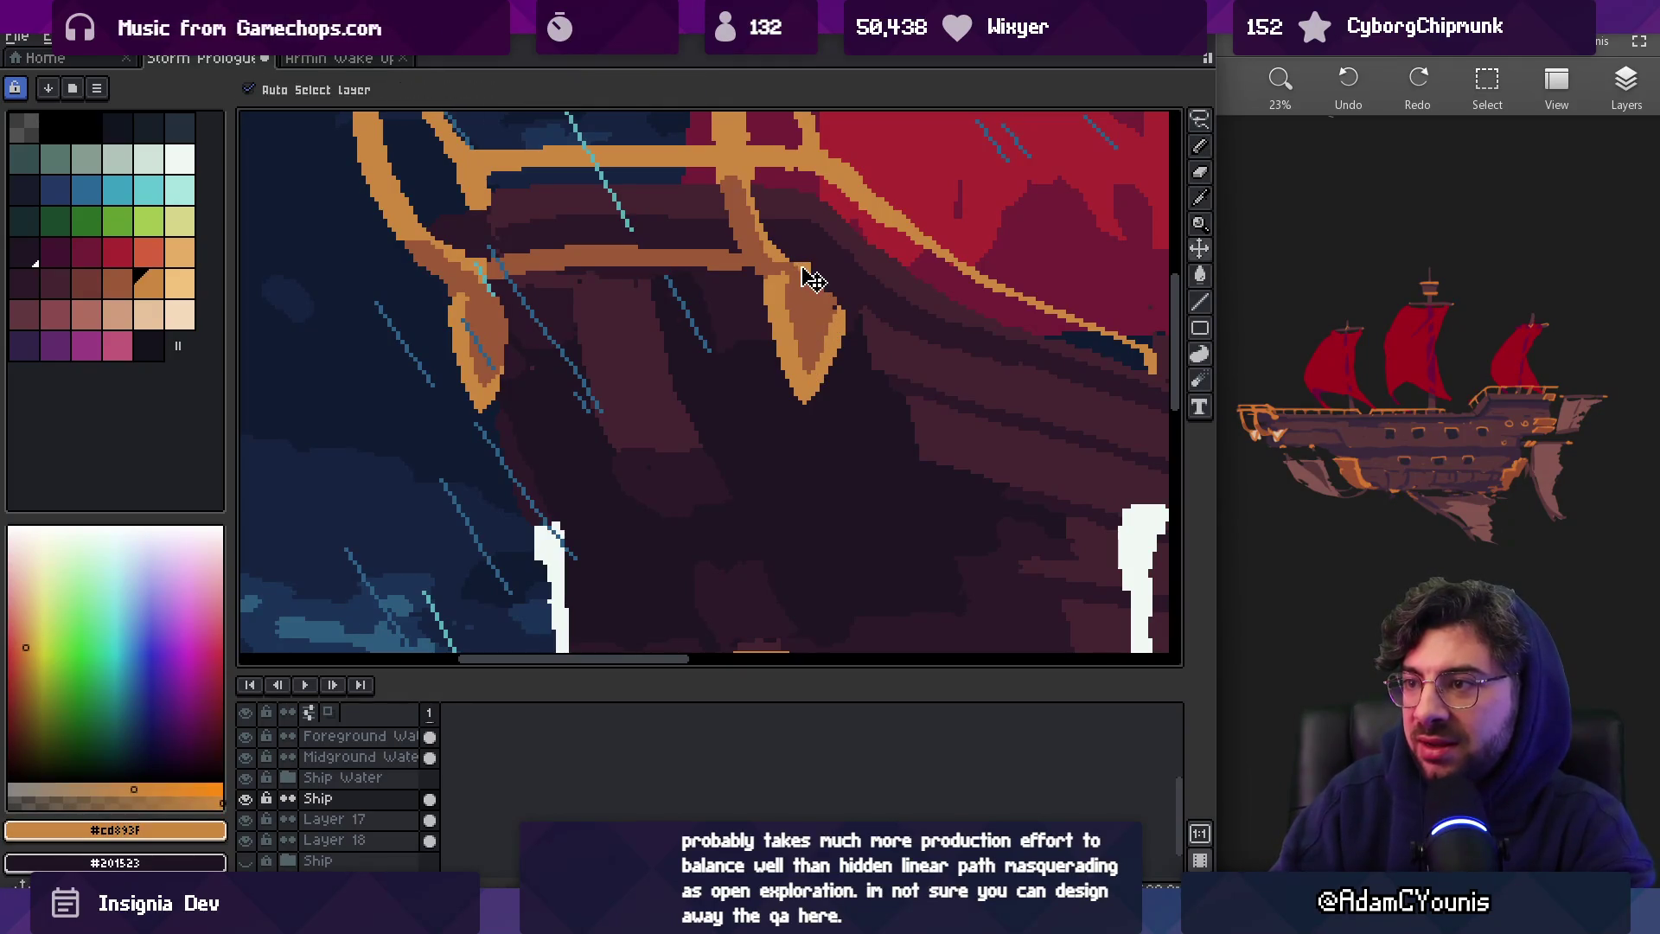
{"action": "left_click", "coordinate": [823, 290], "text": "alt"}
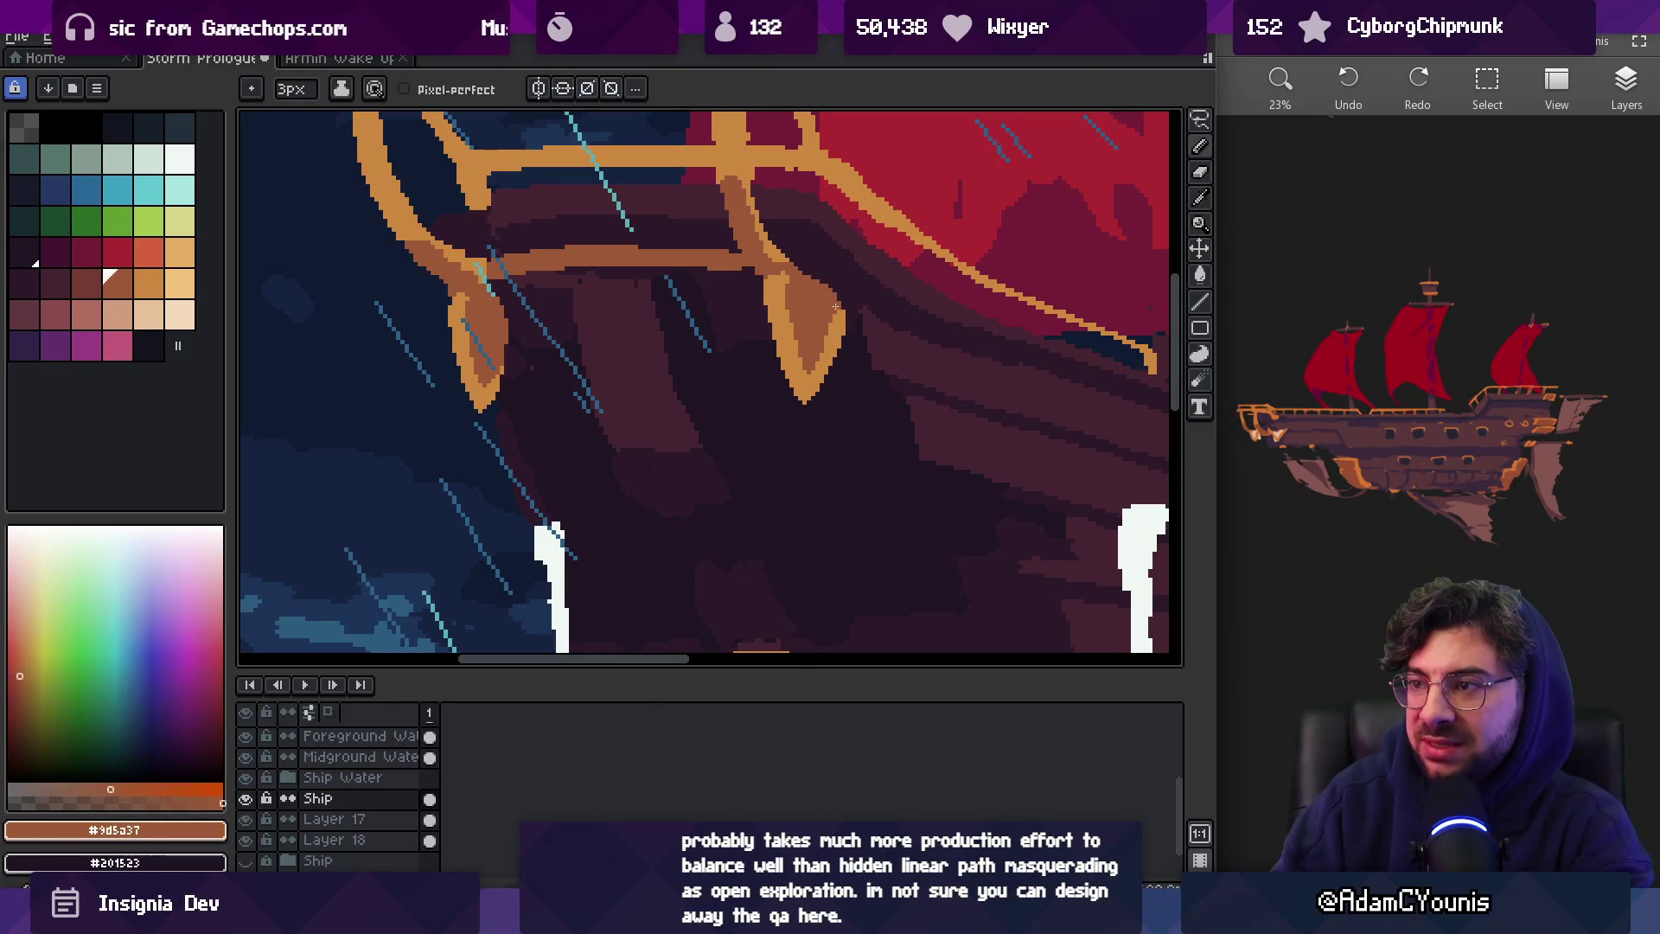
Add a small orange patch to the right bow support and sample the hull brown
{"action": "scroll", "coordinate": [832, 300], "scroll_direction": "down", "scroll_amount": 4}
{"action": "scroll", "coordinate": [766, 295], "scroll_direction": "up", "scroll_amount": 4}
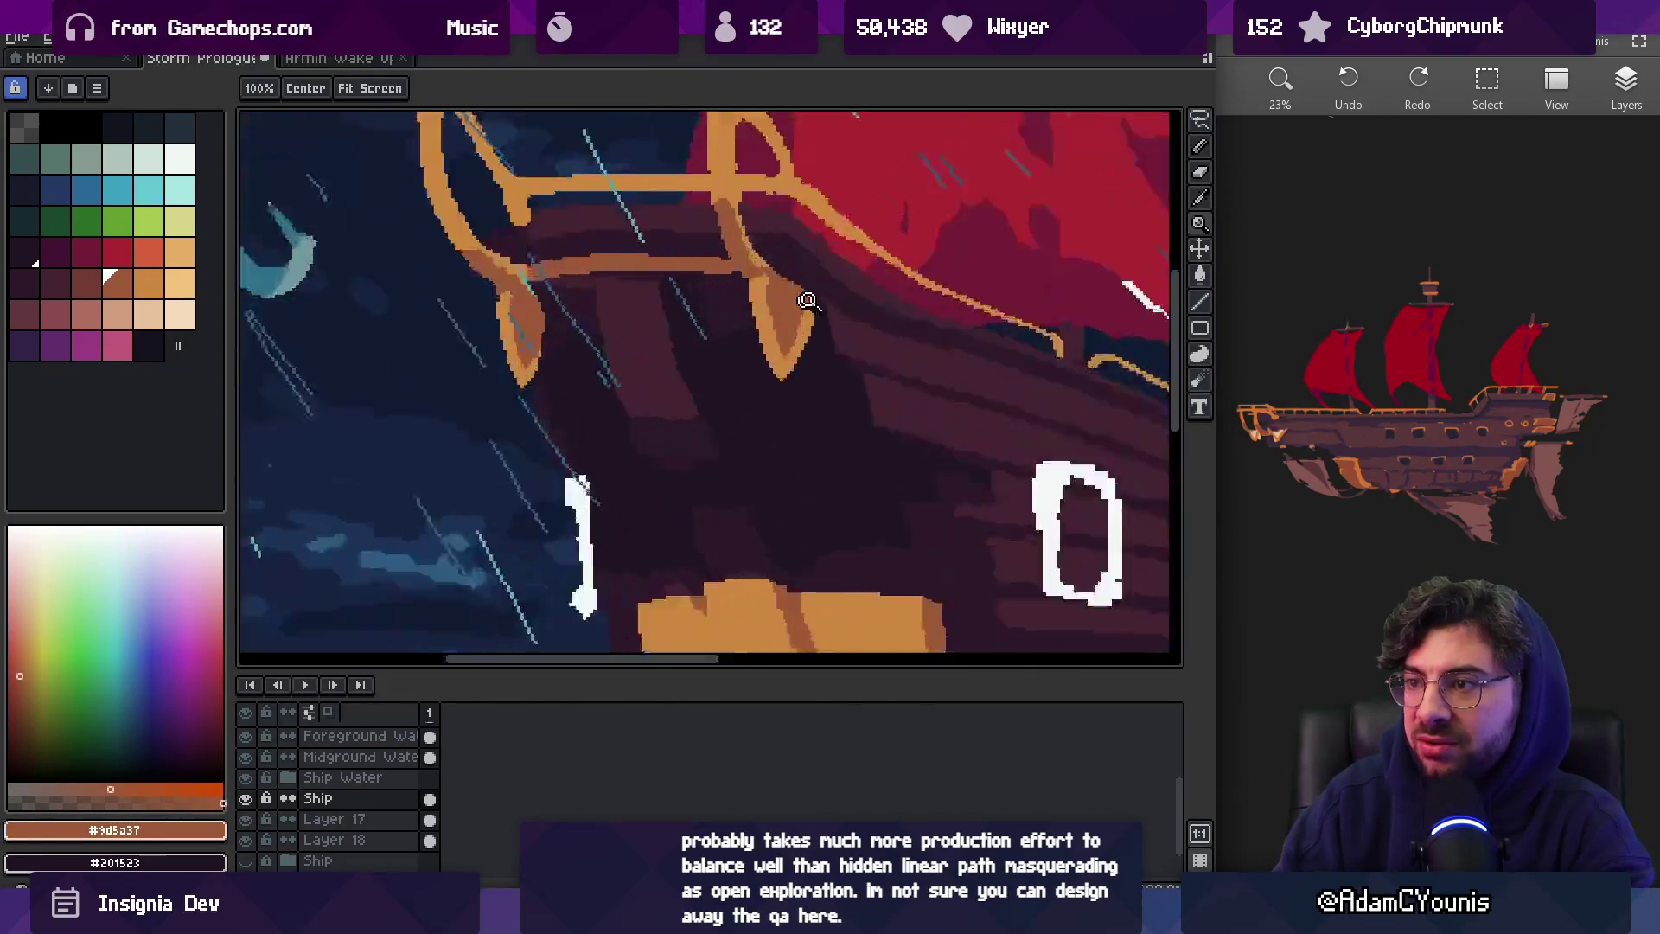
{"action": "left_click", "coordinate": [766, 296], "text": "alt"}
{"action": "key", "text": "b"}
{"action": "left_click", "coordinate": [787, 363]}
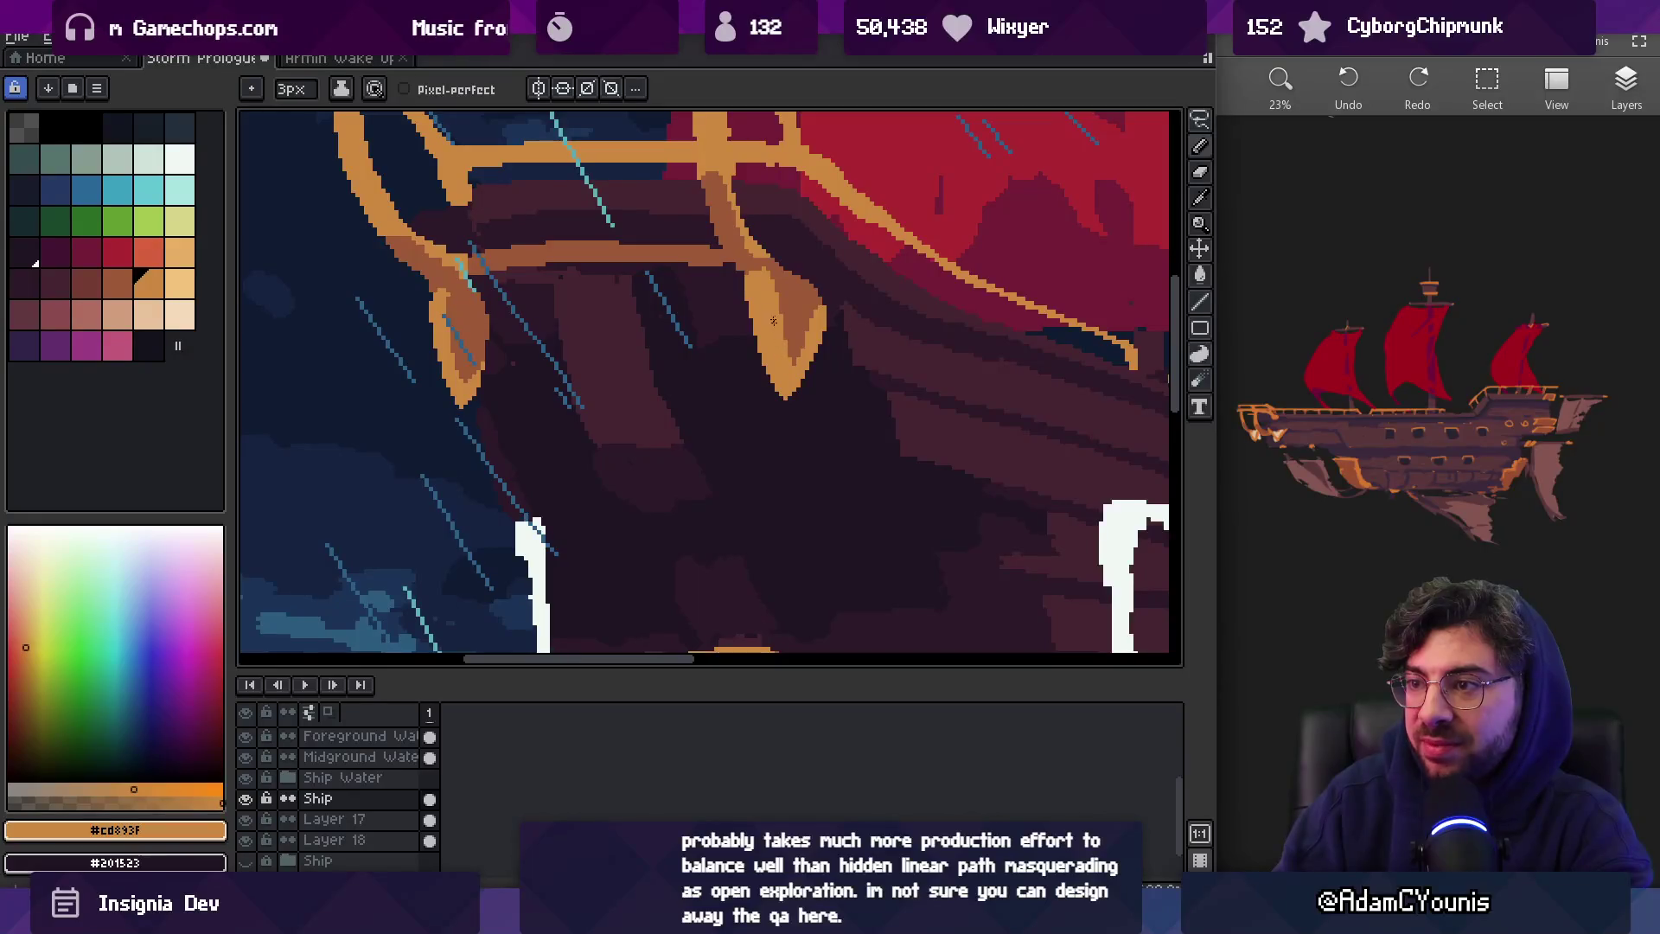
{"action": "left_click", "coordinate": [747, 249], "text": "alt"}
{"action": "left_click_drag", "start_coordinate": [730, 226], "coordinate": [745, 277]}
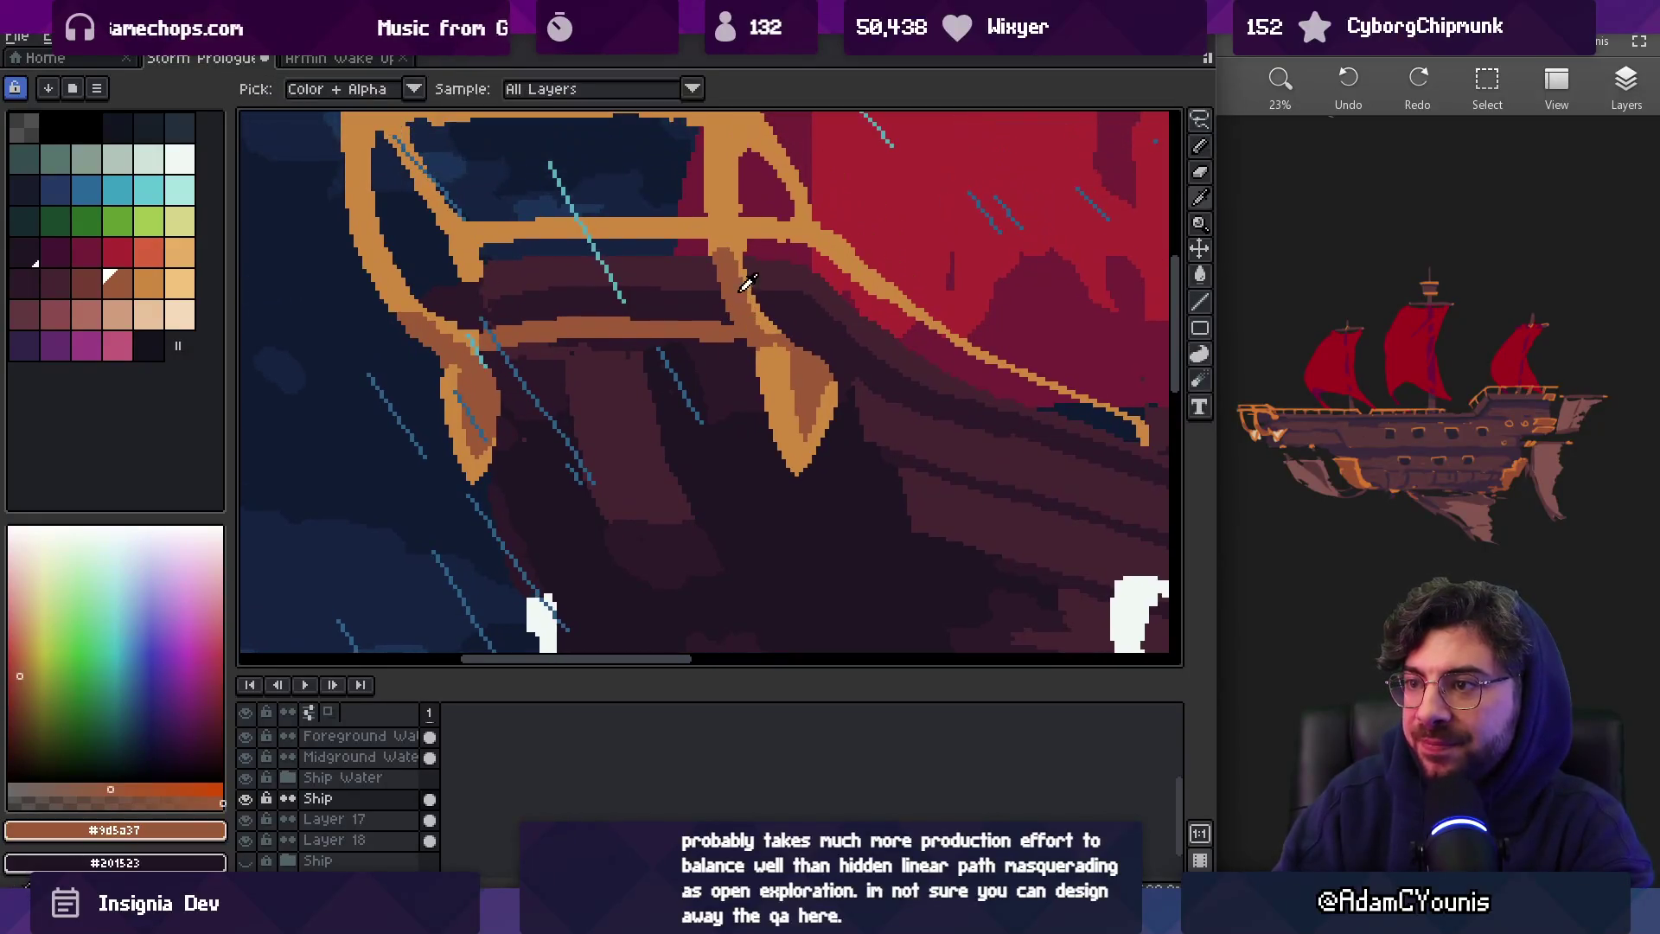
Review the whole ship, then sample the railing orange and hull brown #9d5a37
{"action": "key", "text": "z"}
{"action": "scroll", "coordinate": [761, 260], "scroll_direction": "down", "scroll_amount": 3}
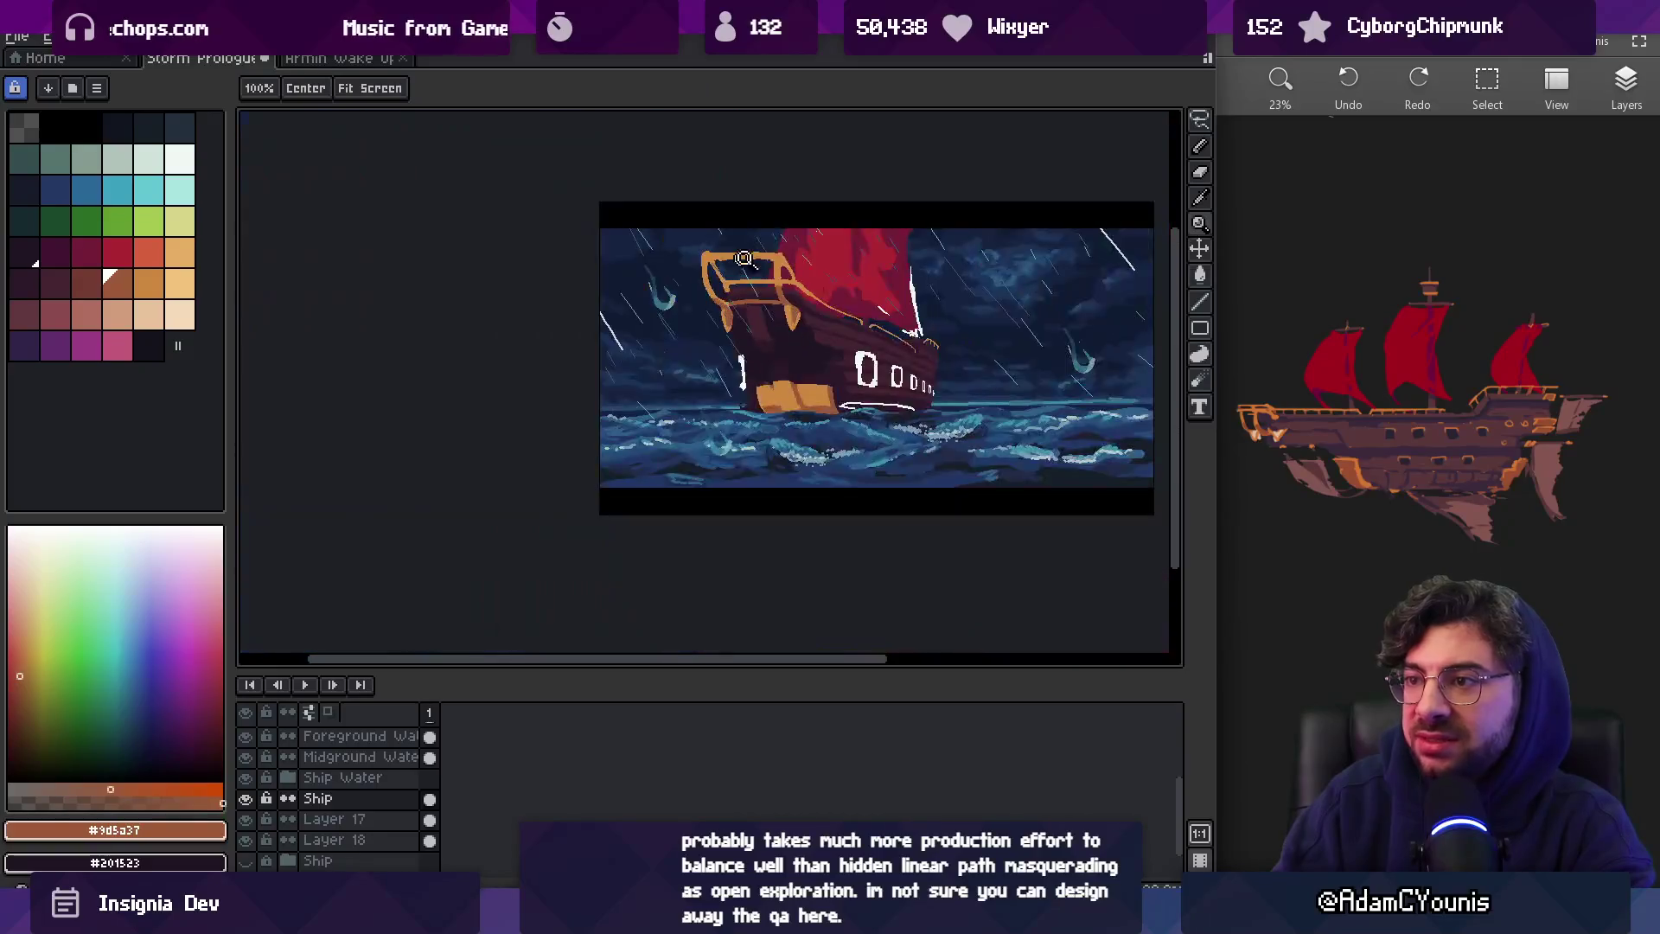
{"action": "scroll", "coordinate": [792, 240], "scroll_direction": "up", "scroll_amount": 5}
{"action": "key", "text": "b"}
{"action": "left_click", "coordinate": [993, 267], "text": "alt"}
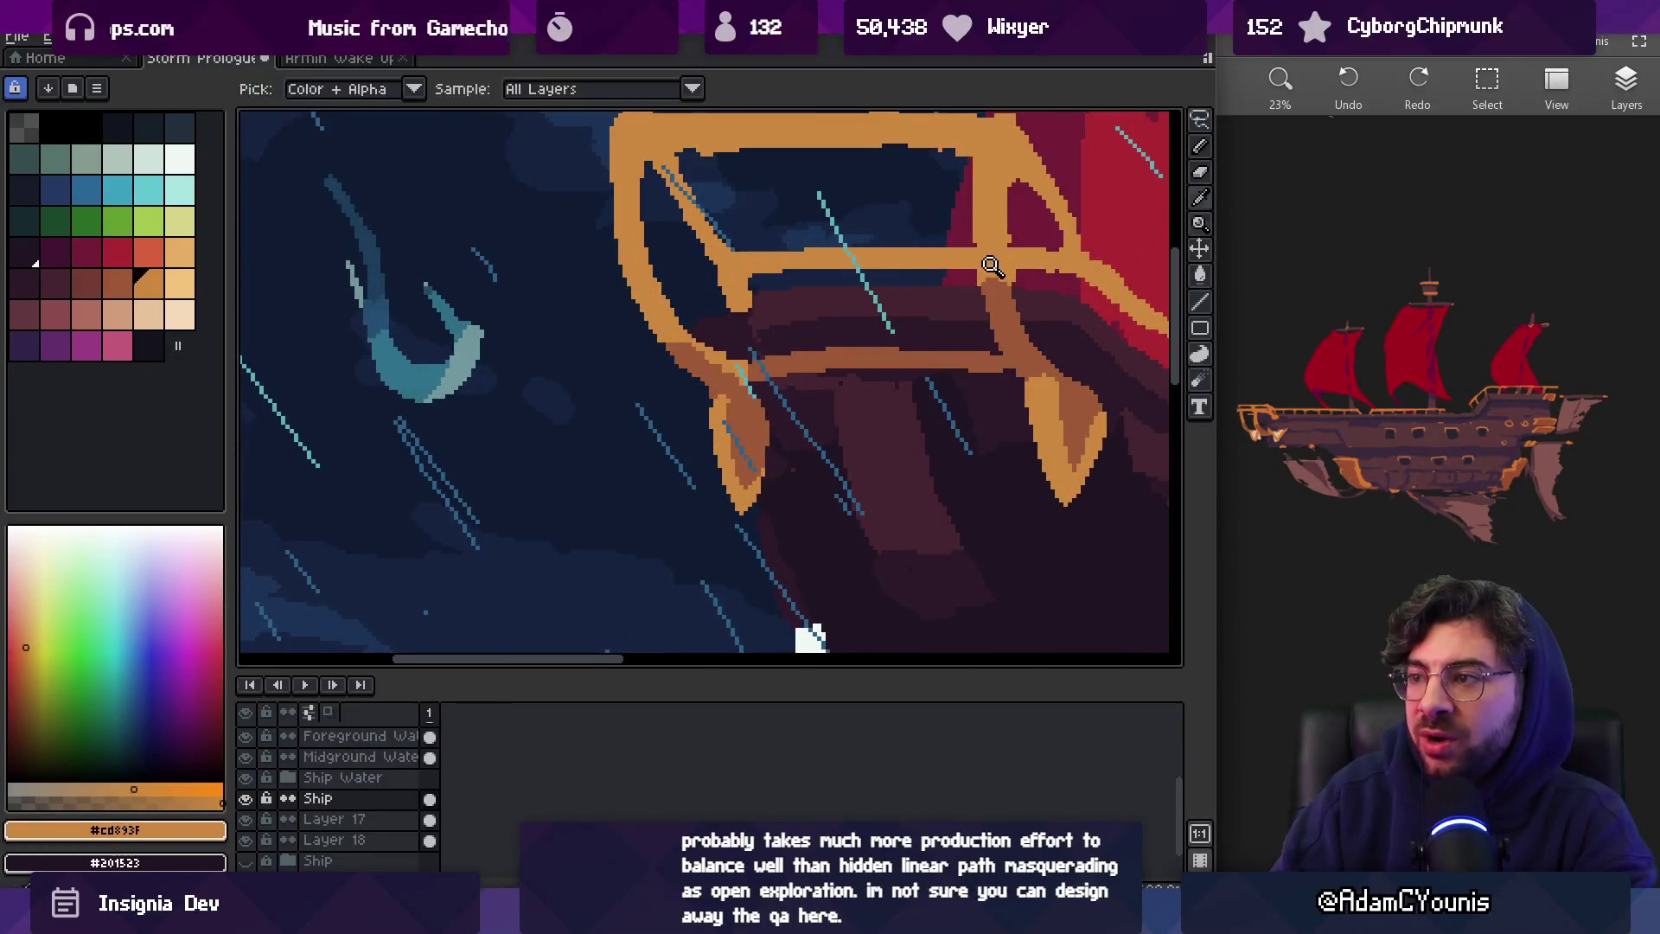
{"action": "left_click", "coordinate": [732, 369], "text": "alt"}
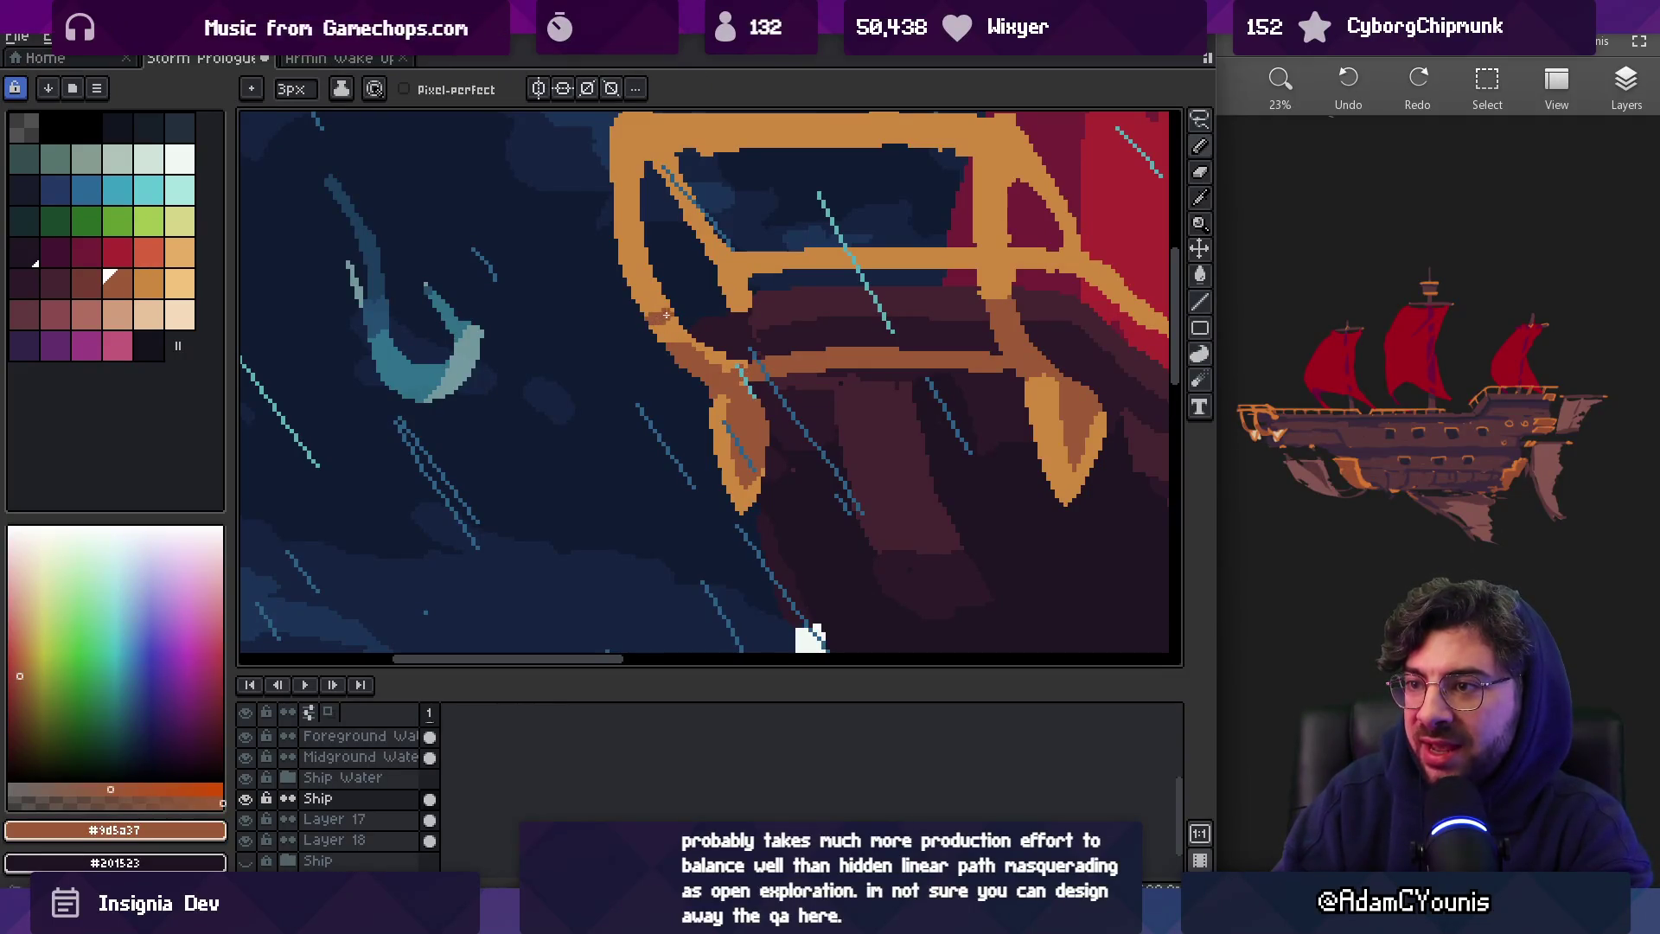
Set the pencil to 1 pixel for fine cleanup and sample the light orange railing colour
{"action": "key", "text": "b"}
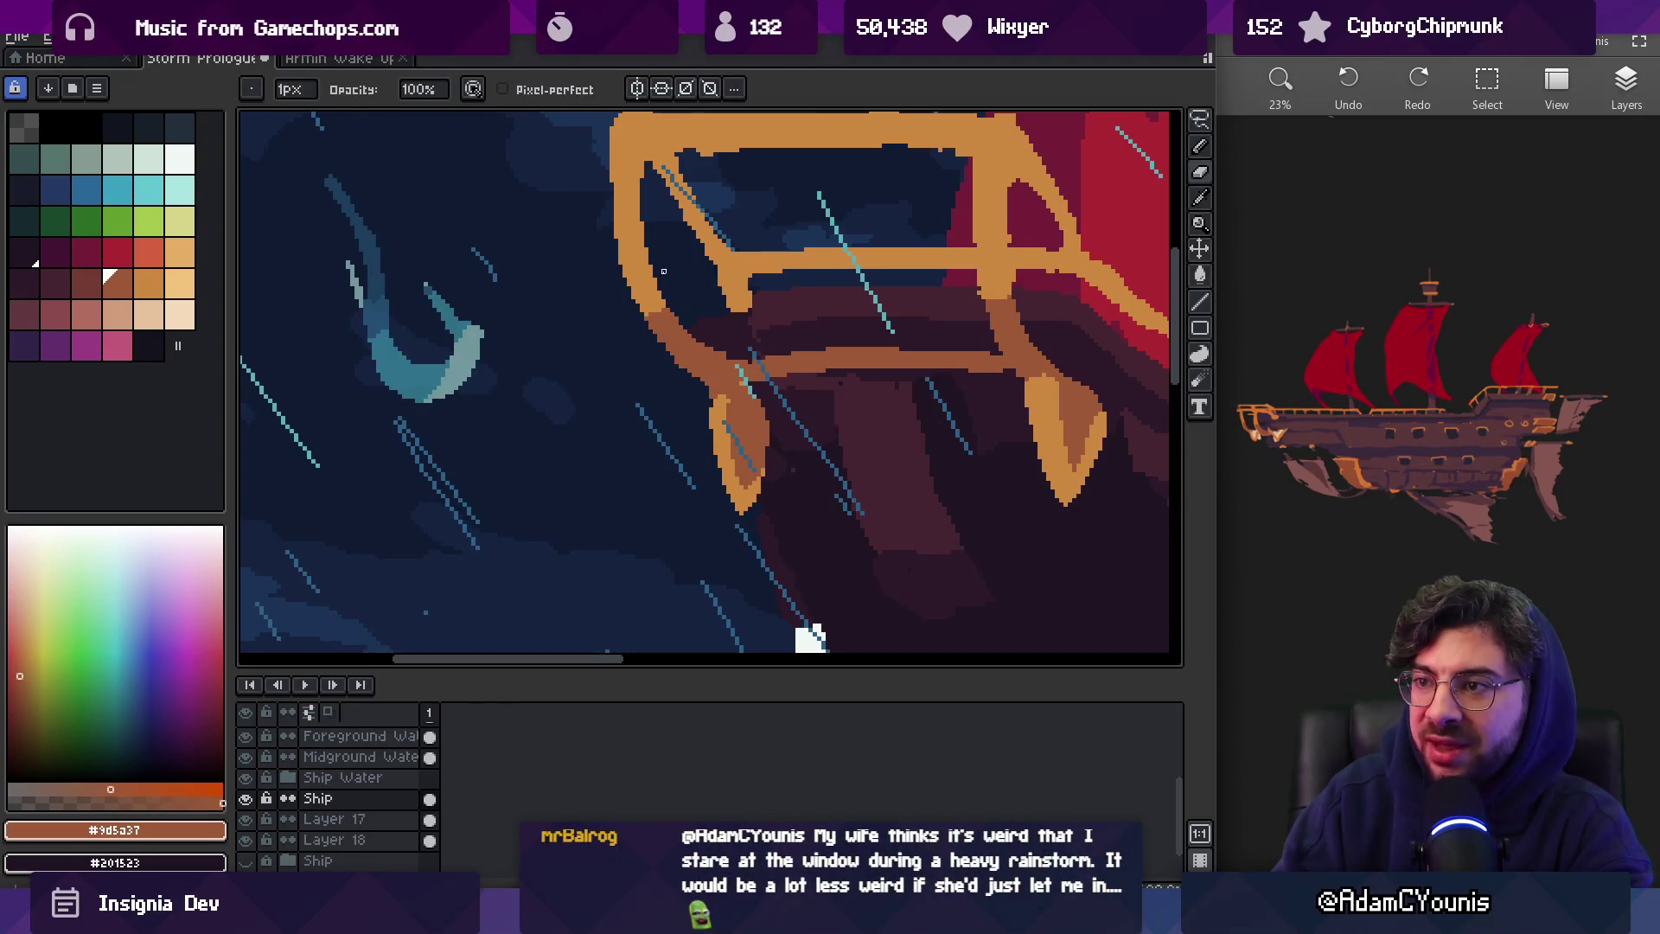
{"action": "key", "text": "z"}
{"action": "scroll", "coordinate": [663, 272], "scroll_direction": "down", "scroll_amount": 2}
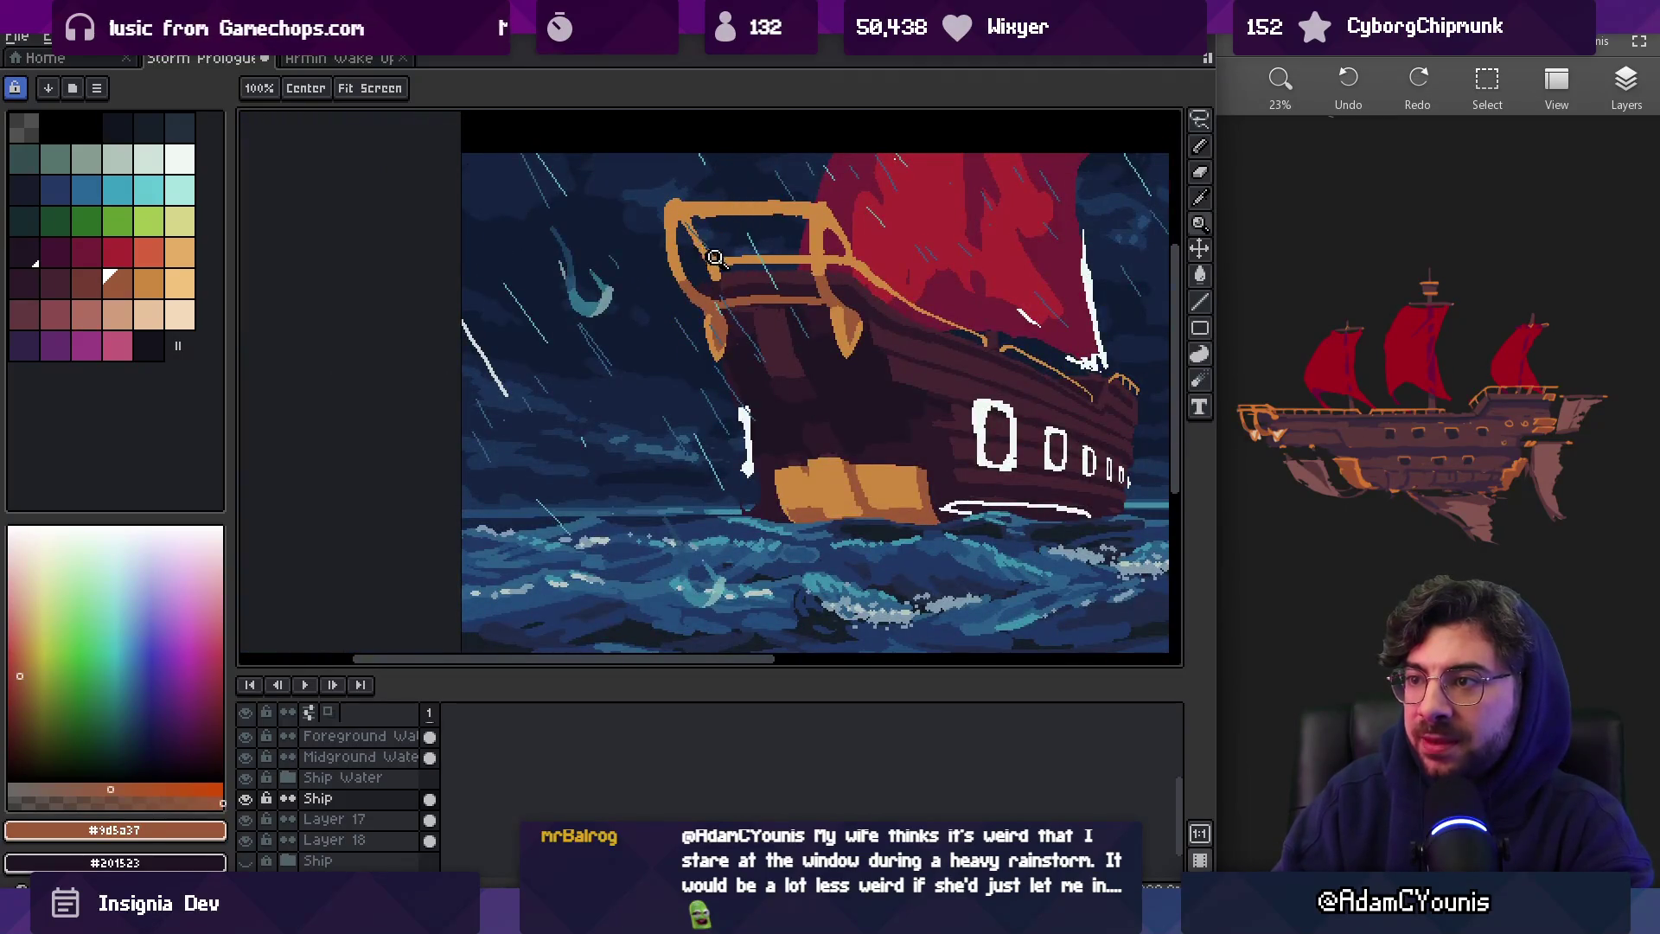
{"action": "scroll", "coordinate": [715, 258], "scroll_direction": "up", "scroll_amount": 5}
{"action": "key", "text": "b"}
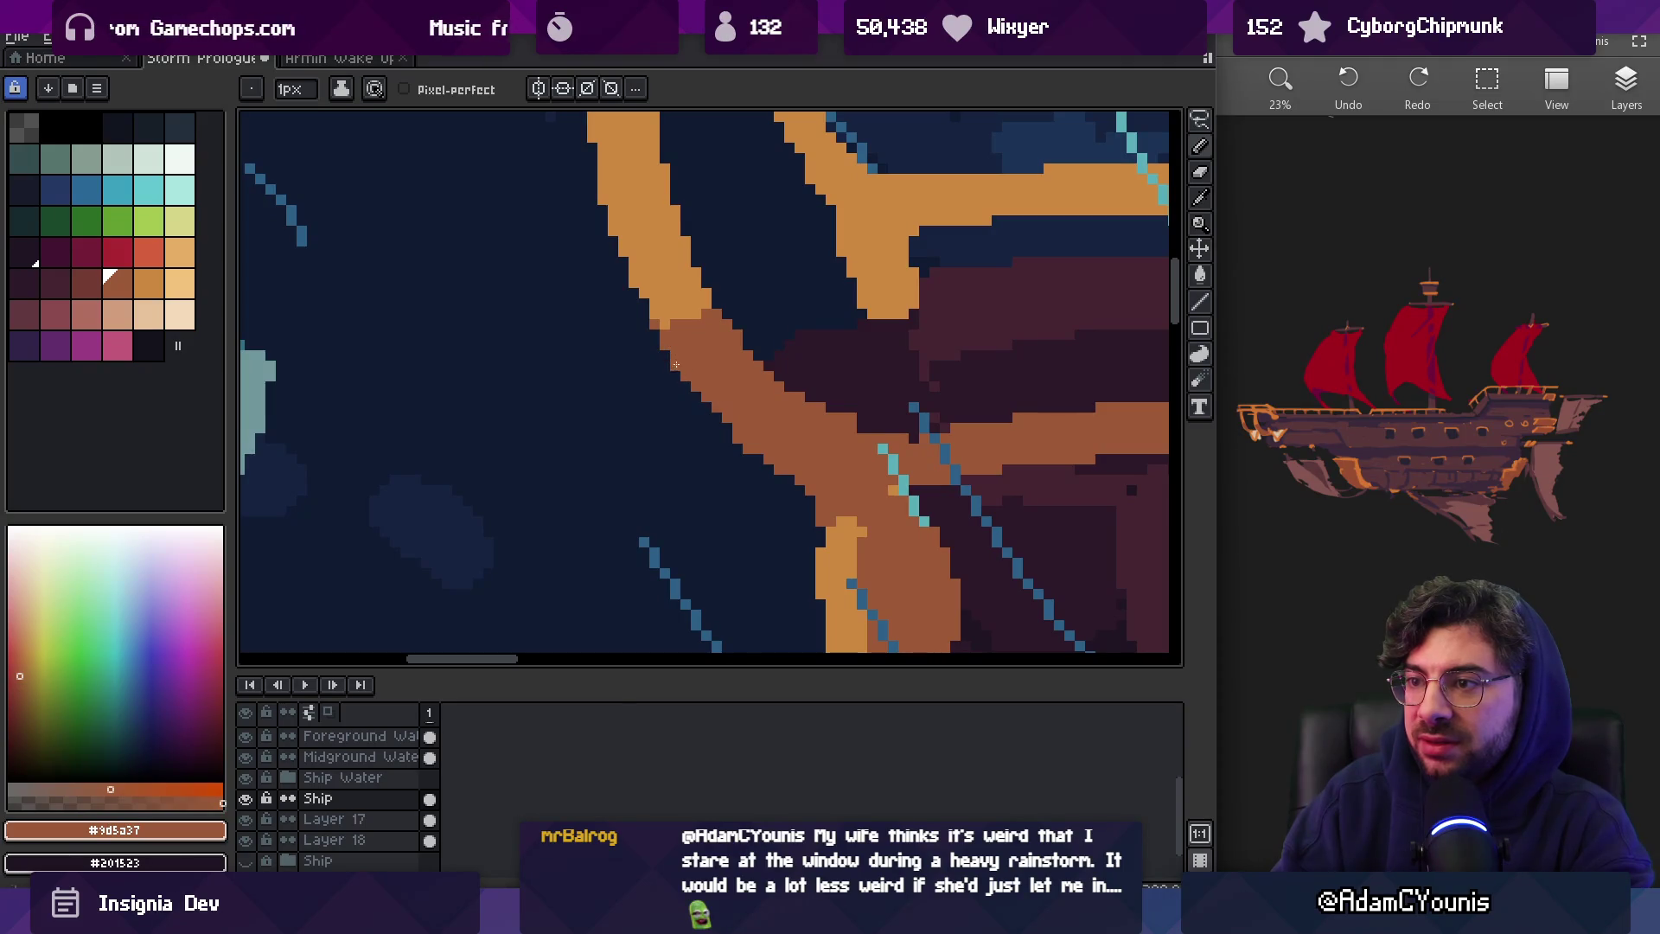
{"action": "key", "text": "z"}
{"action": "scroll", "coordinate": [767, 315], "scroll_direction": "down", "scroll_amount": 3}
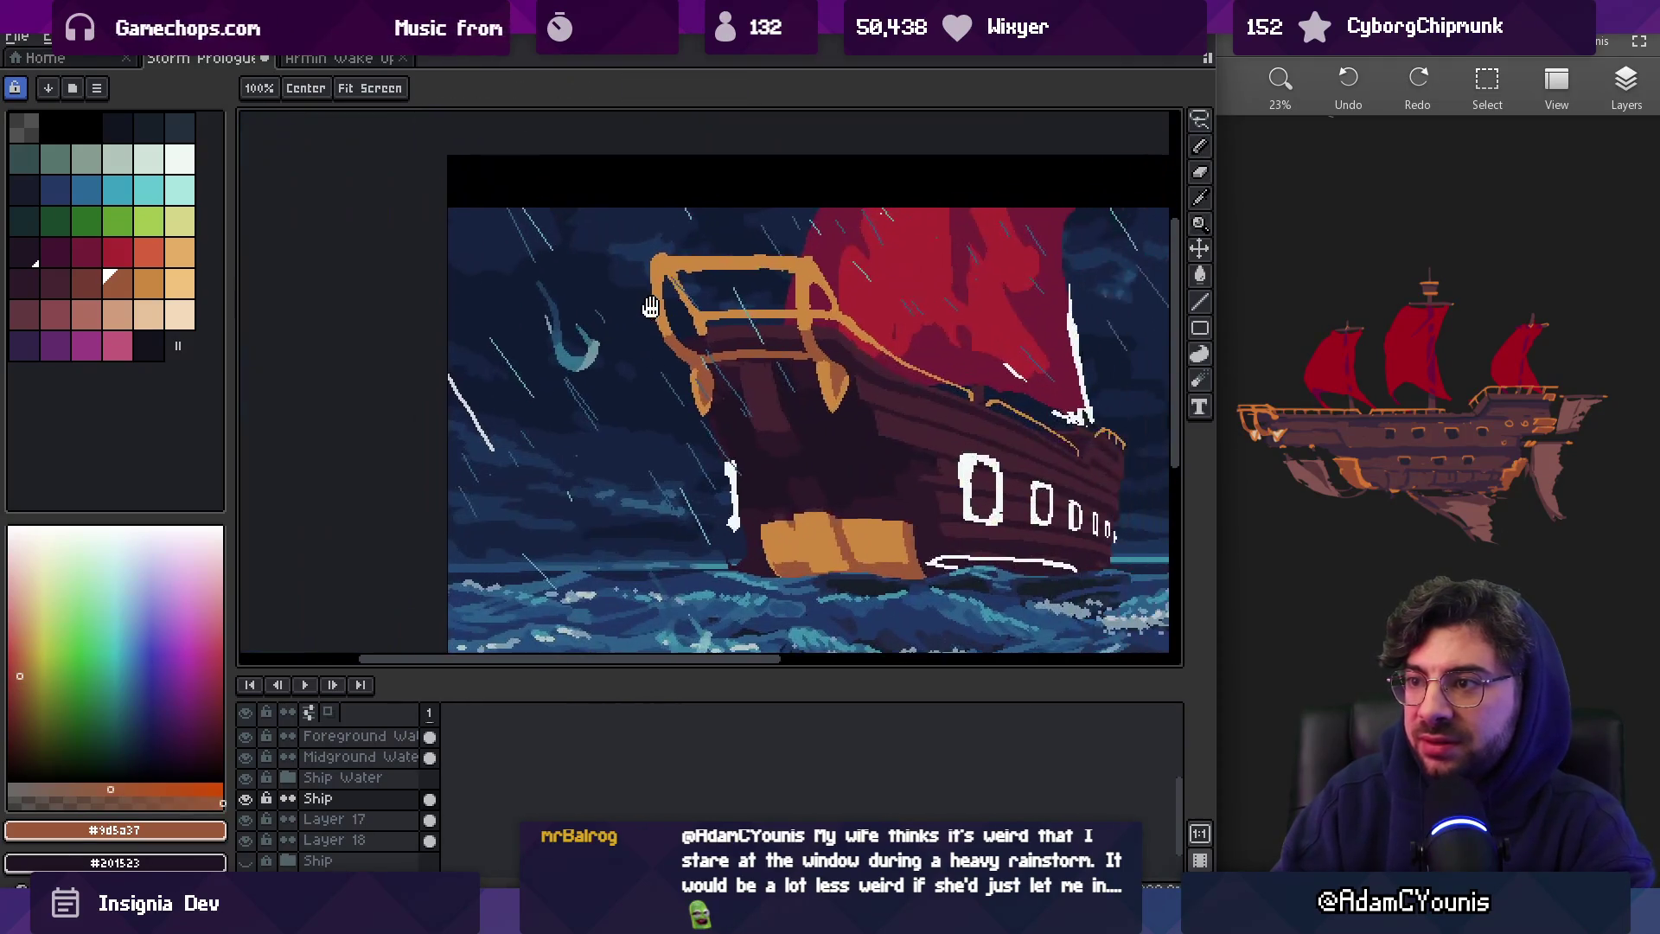
{"action": "scroll", "coordinate": [688, 306], "scroll_direction": "up", "scroll_amount": 4}
{"action": "key", "text": "b"}
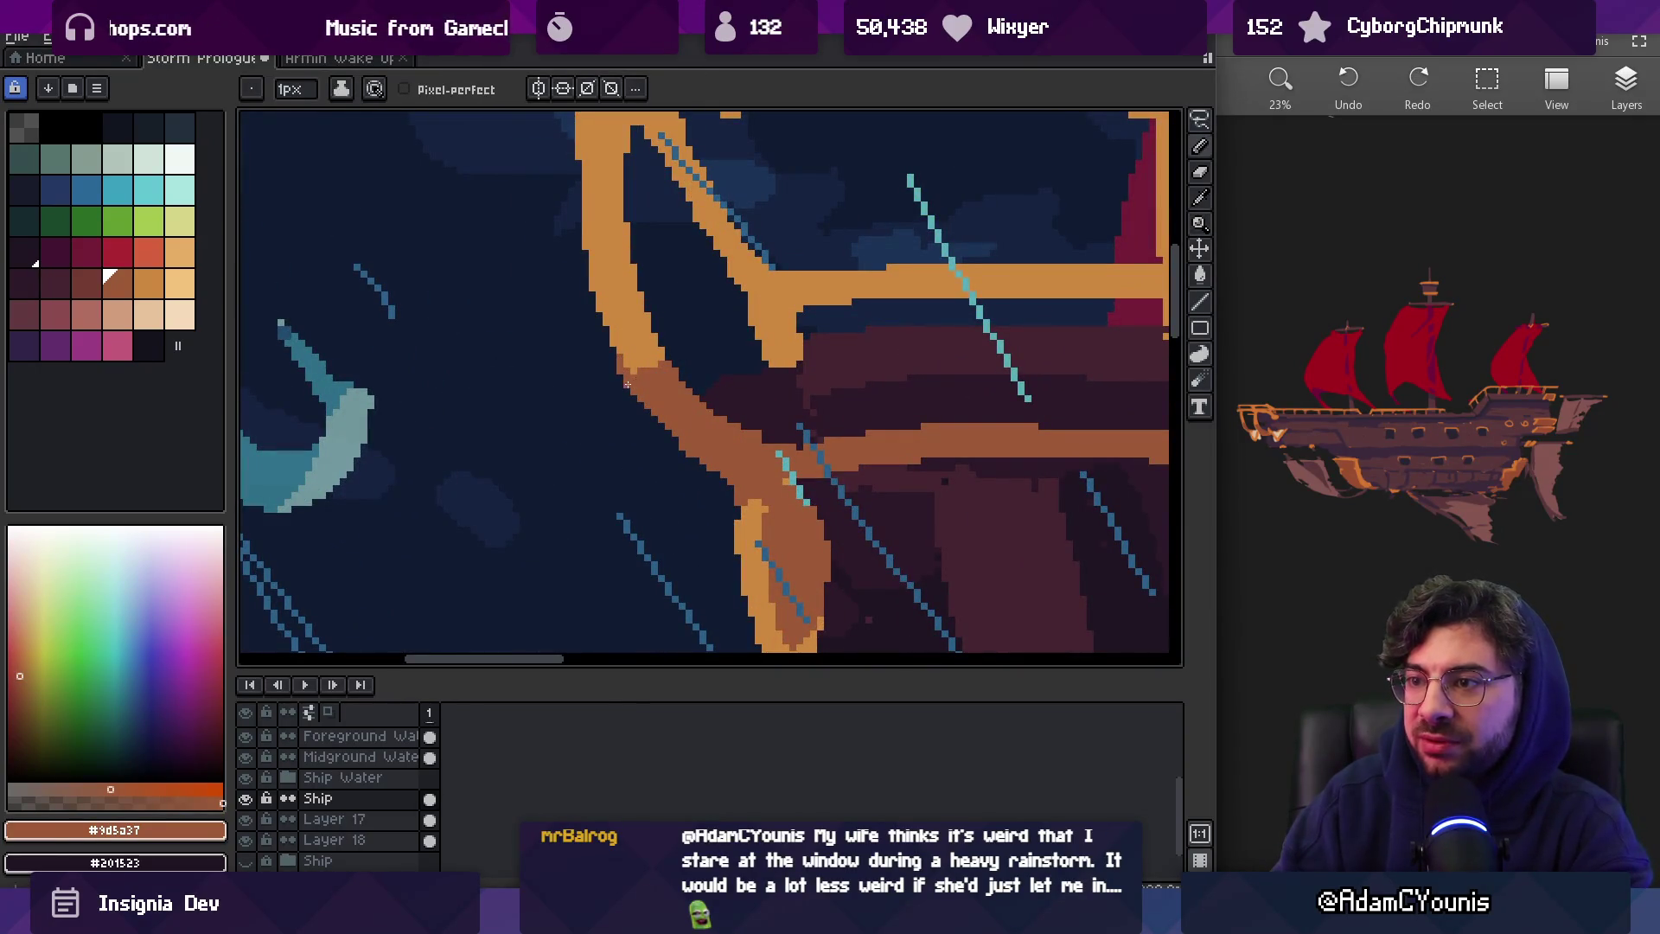
{"action": "left_click", "coordinate": [622, 354], "text": "alt"}
Darken a pixel on the railing edge with the darker brown railing colour
{"action": "key", "text": "z"}
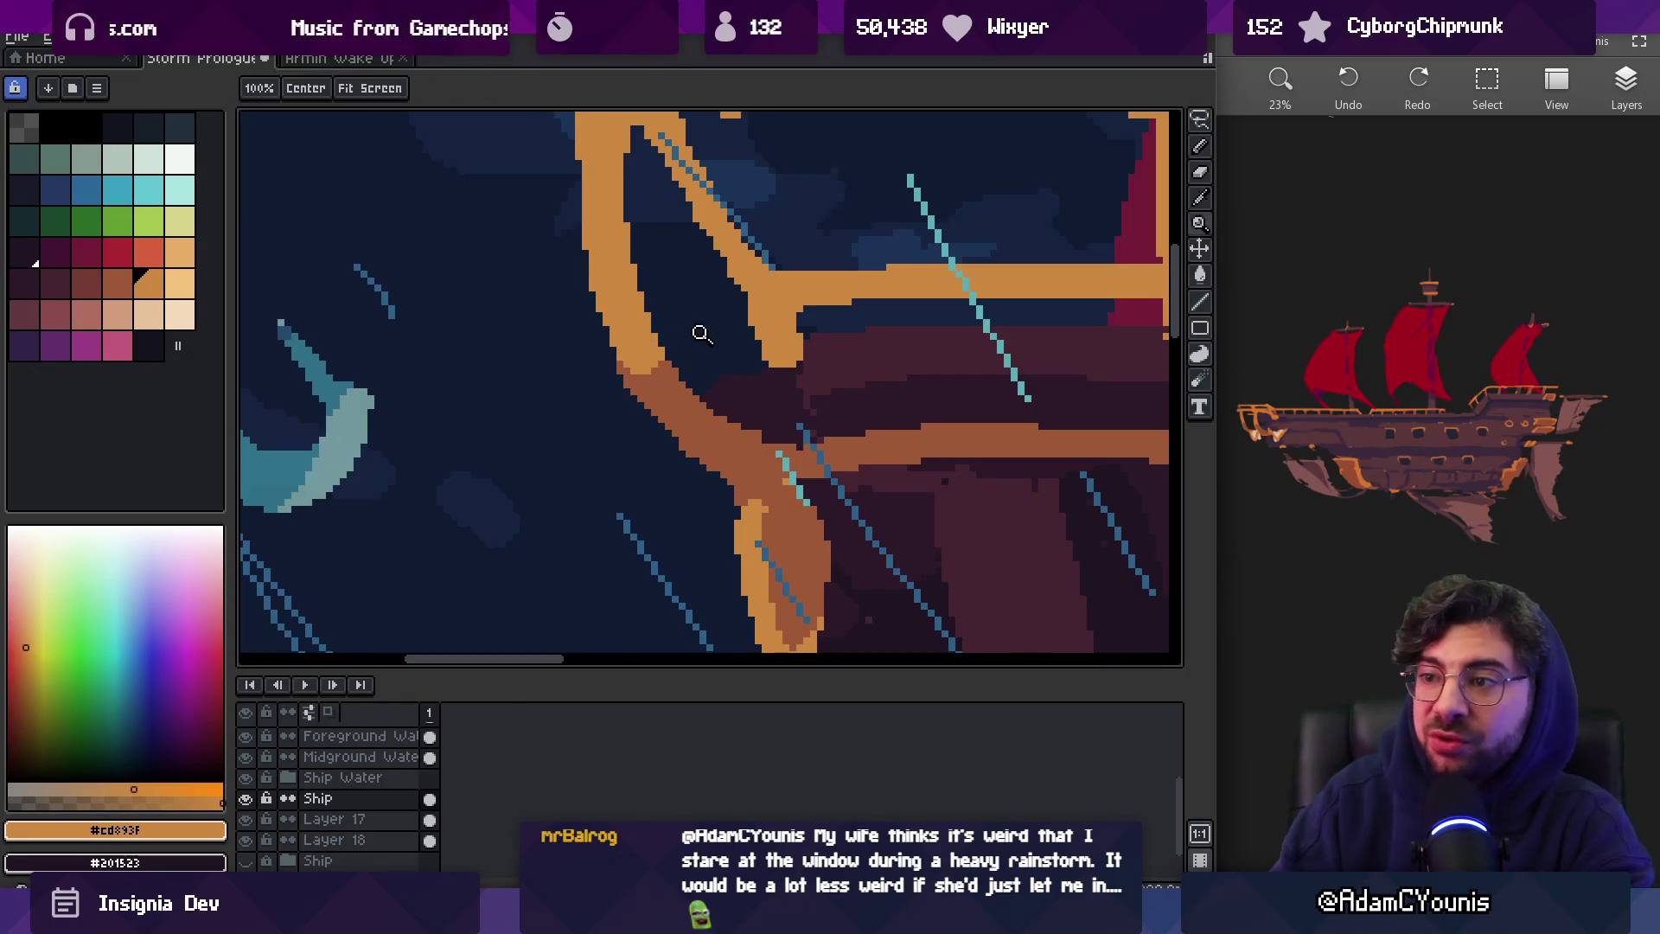
{"action": "scroll", "coordinate": [700, 334], "scroll_direction": "down", "scroll_amount": 2}
{"action": "scroll", "coordinate": [818, 411], "scroll_direction": "up", "scroll_amount": 3}
{"action": "left_click", "coordinate": [818, 411], "text": "alt"}
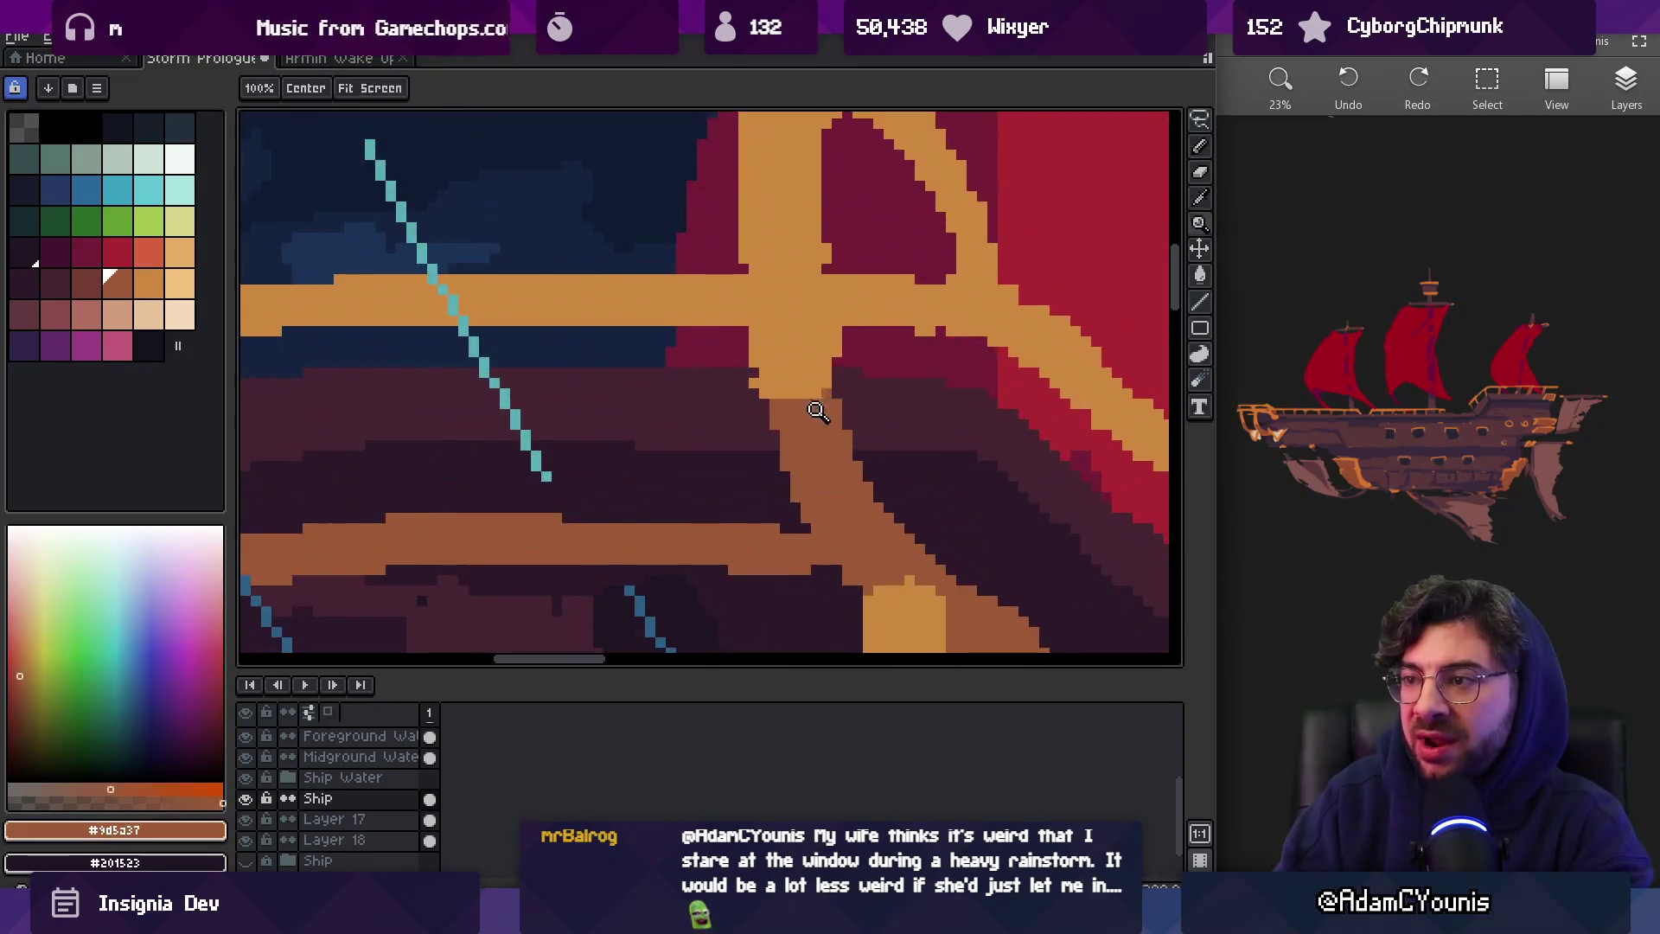
{"action": "key", "text": "b"}
{"action": "left_click", "coordinate": [754, 385]}
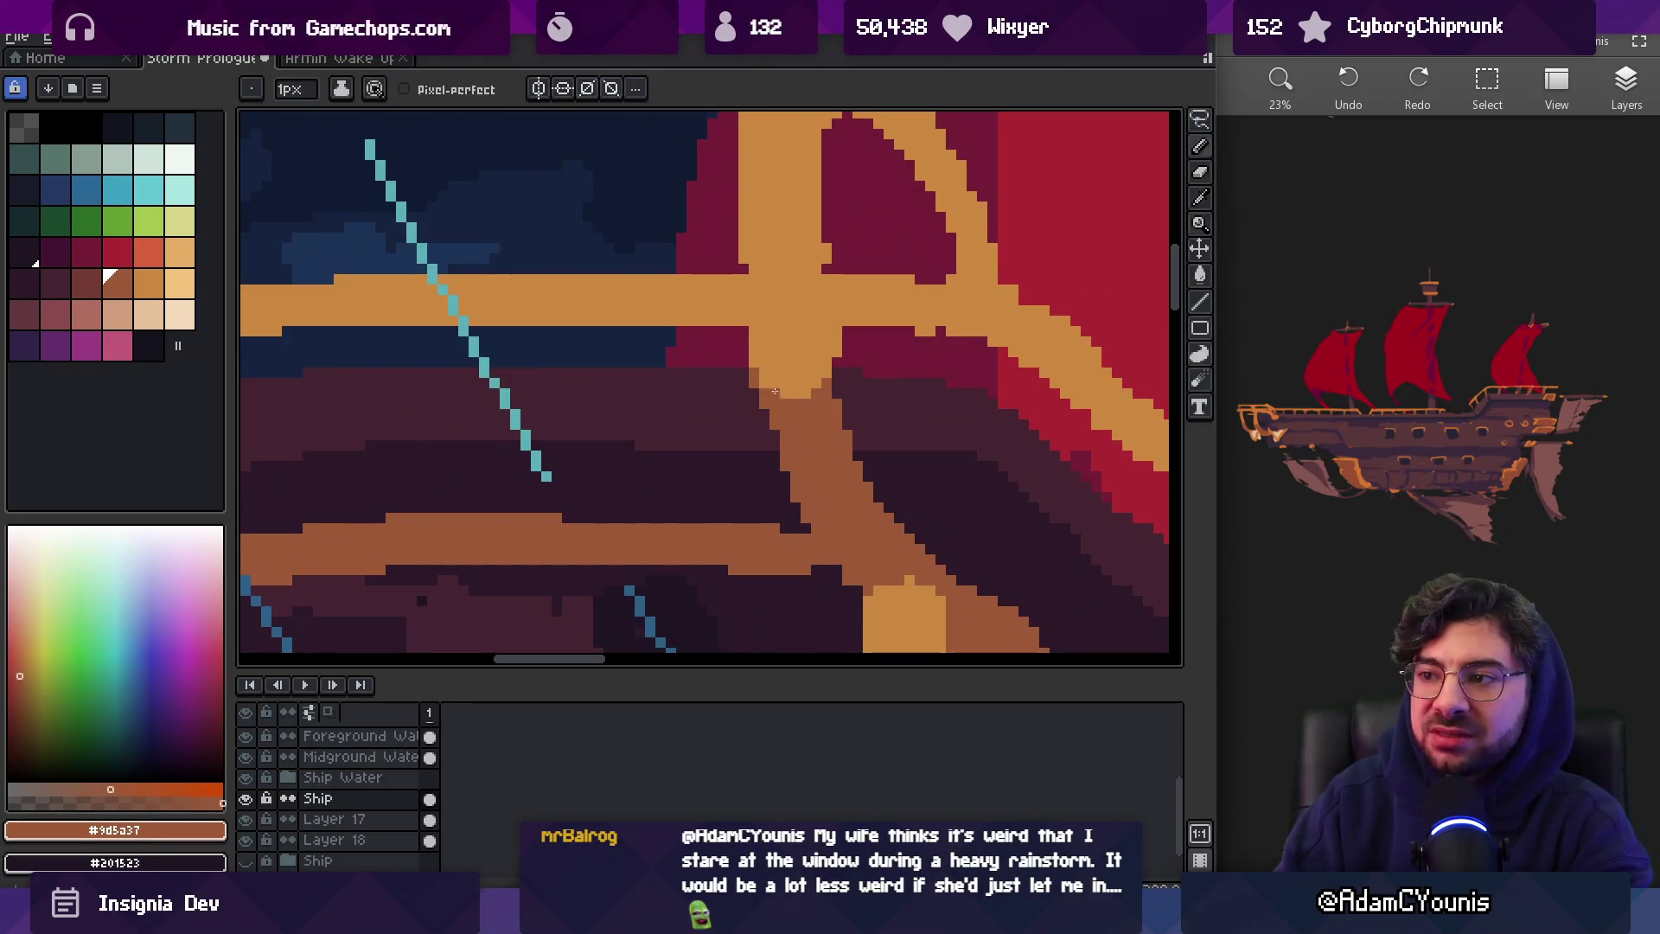
Darken the spot where the bow railing meets the hull
{"action": "scroll", "coordinate": [761, 363], "scroll_direction": "down", "scroll_amount": 3}
{"action": "scroll", "coordinate": [822, 346], "scroll_direction": "up", "scroll_amount": 3}
{"action": "key", "text": "b"}
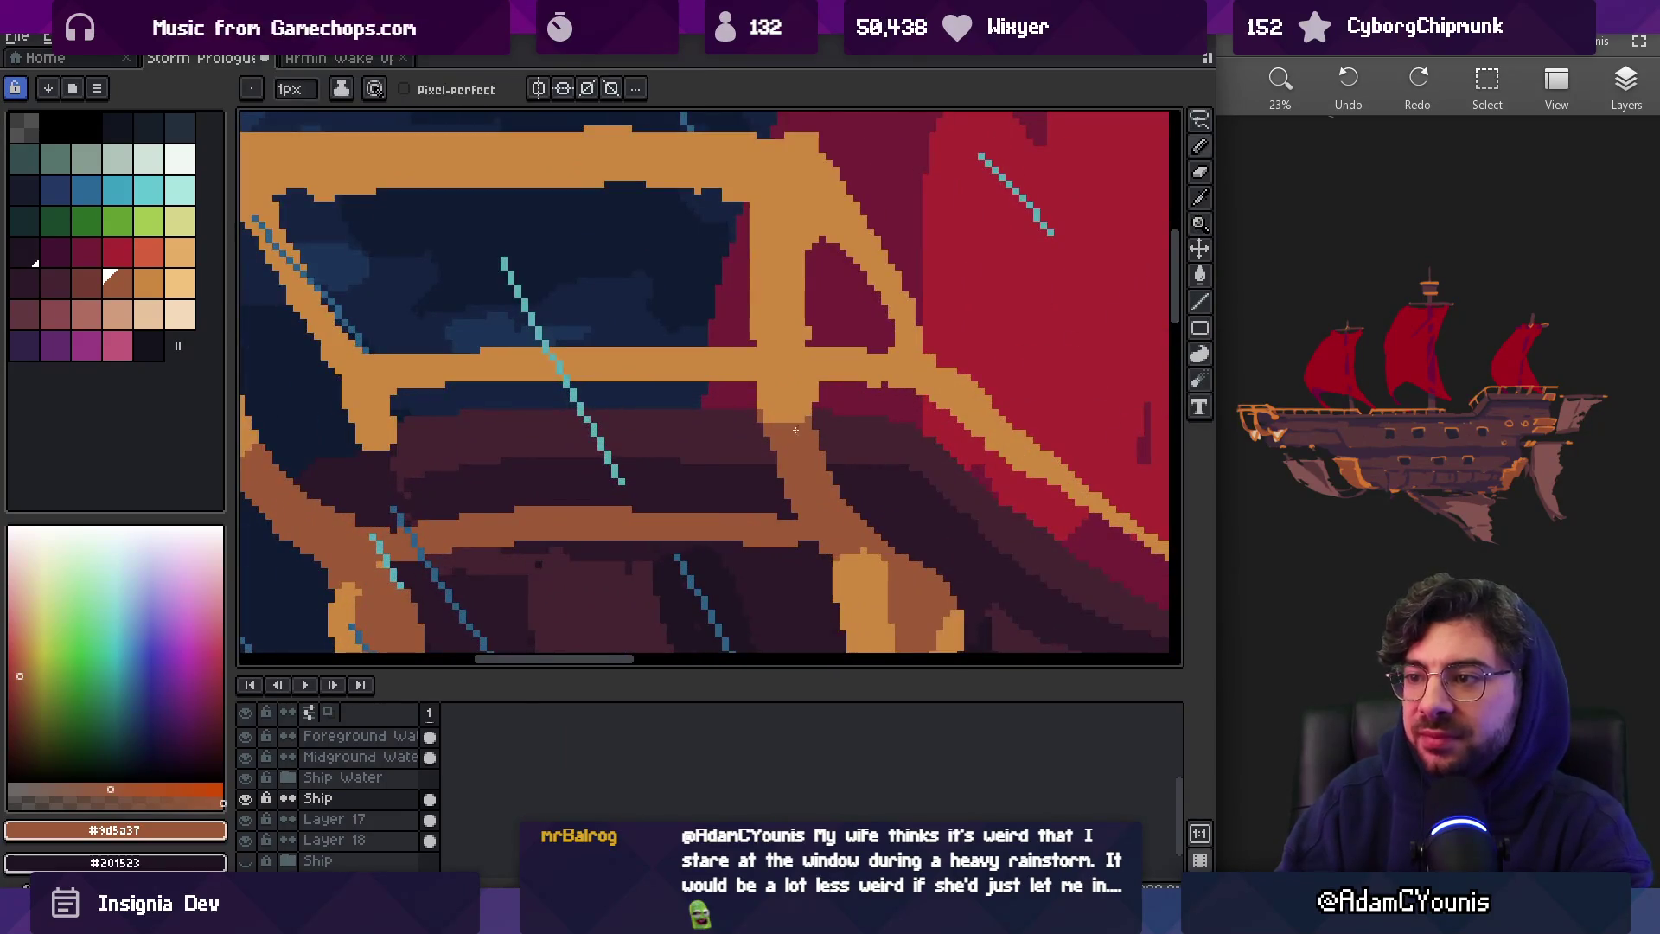
{"action": "left_click", "coordinate": [790, 387]}
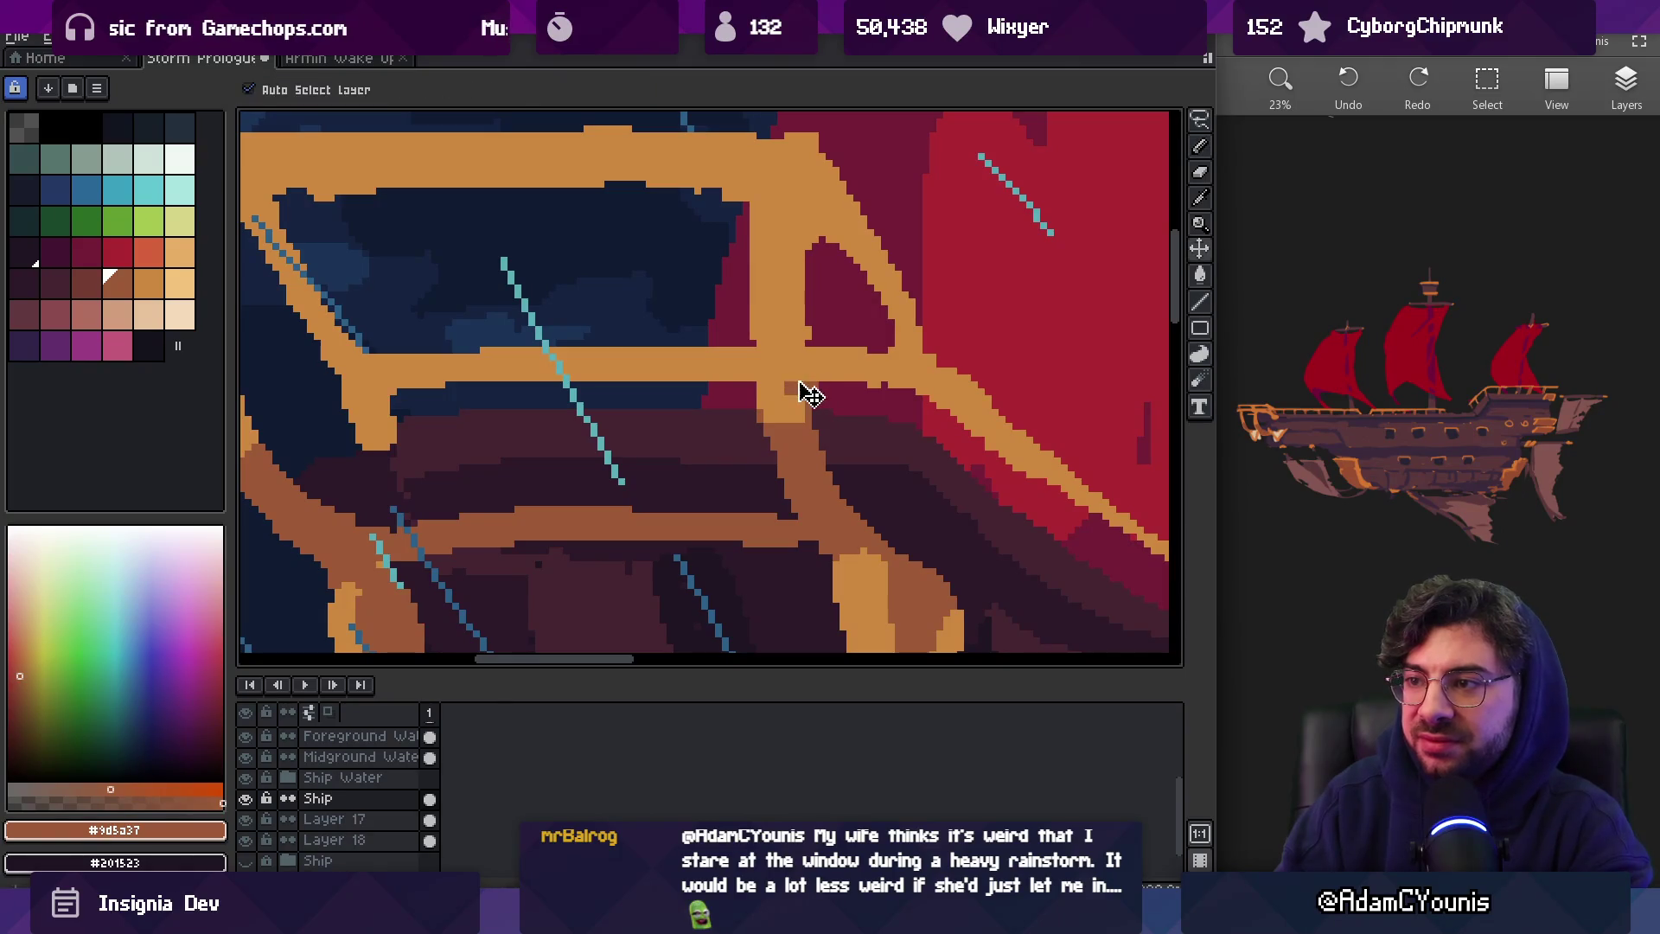
{"action": "key", "text": "z"}
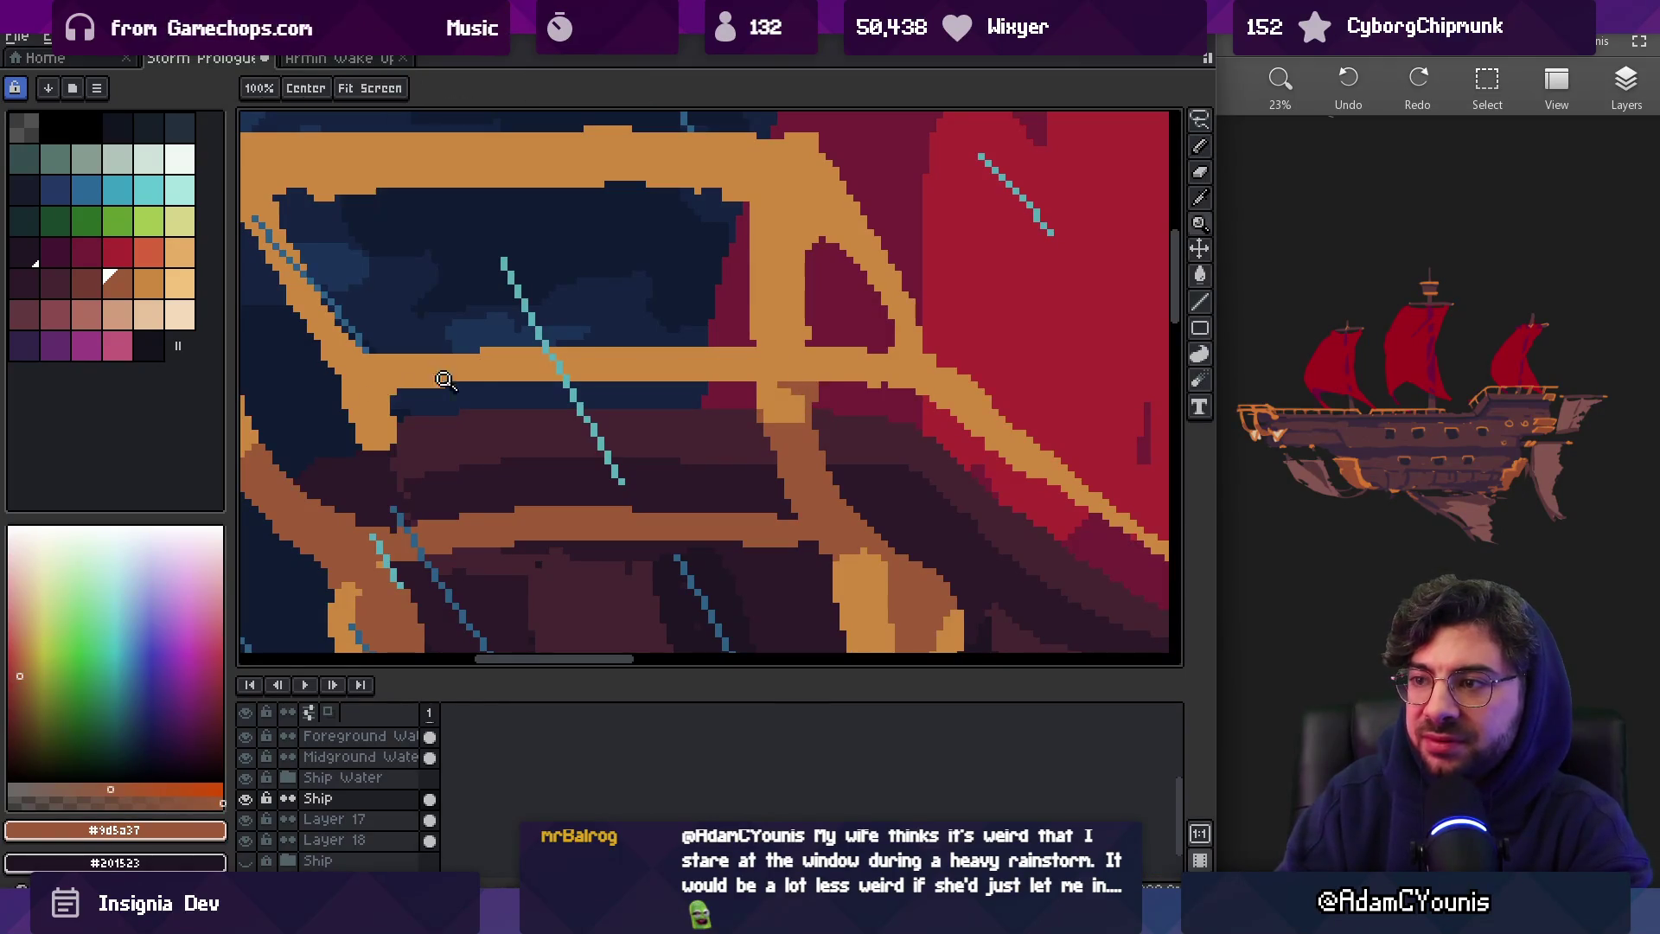
{"action": "scroll", "coordinate": [408, 361], "scroll_direction": "down", "scroll_amount": 3}
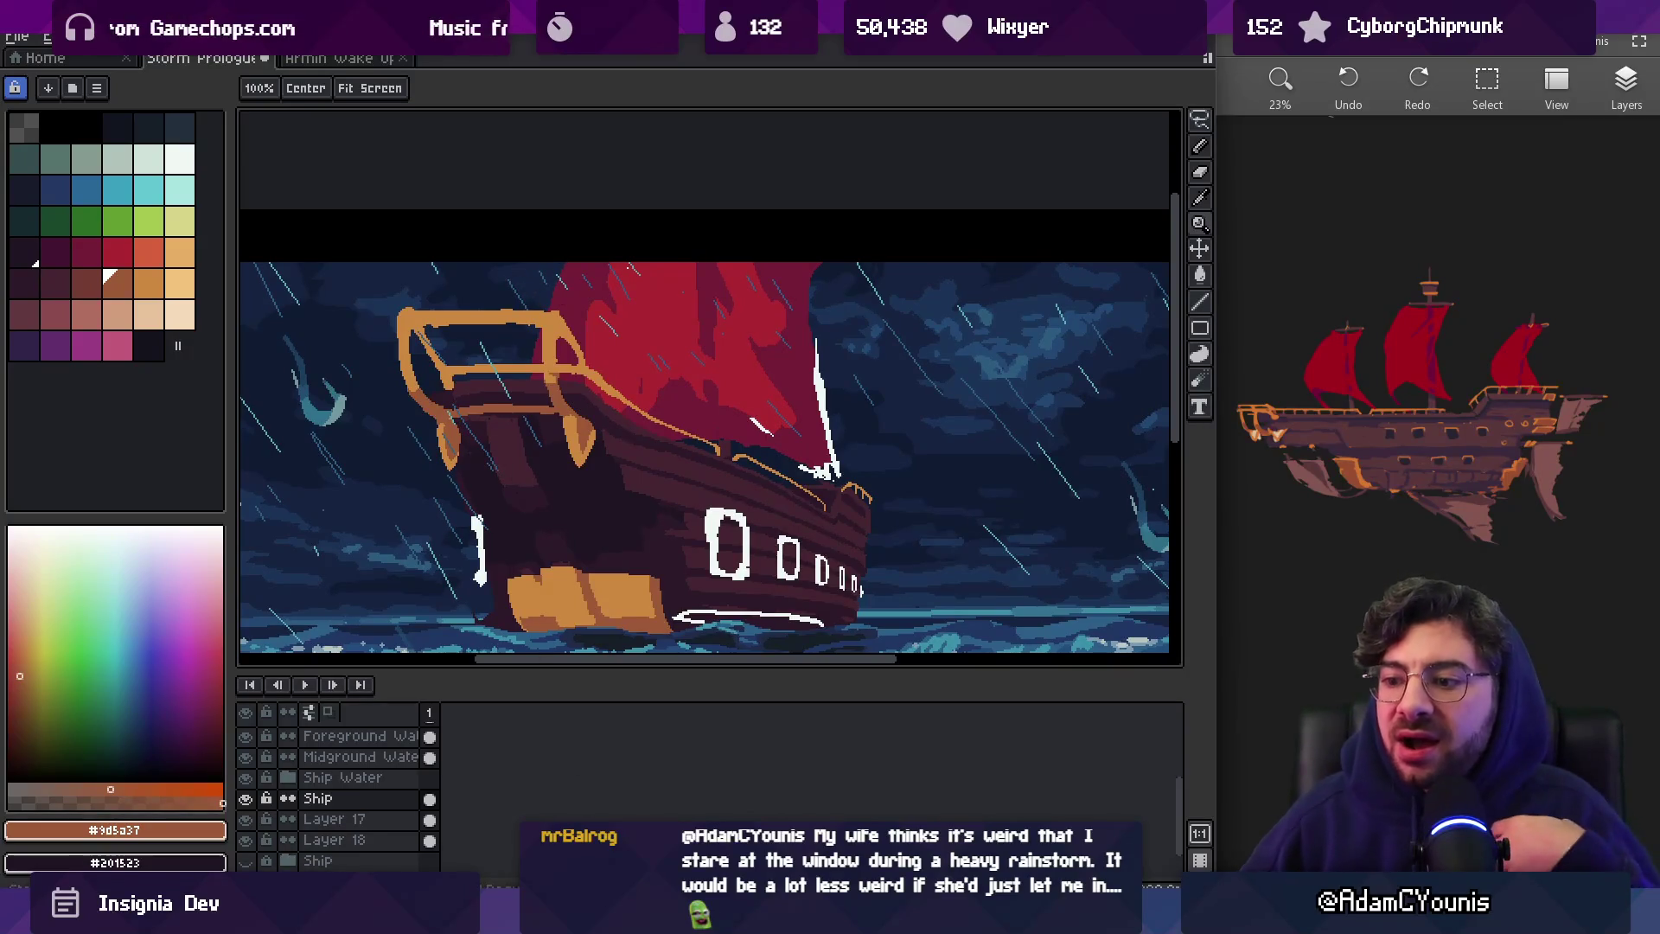
Switch from Aseprite to the Unity editor showing the level scene graph
{"action": "key", "text": "alt+Tab"}
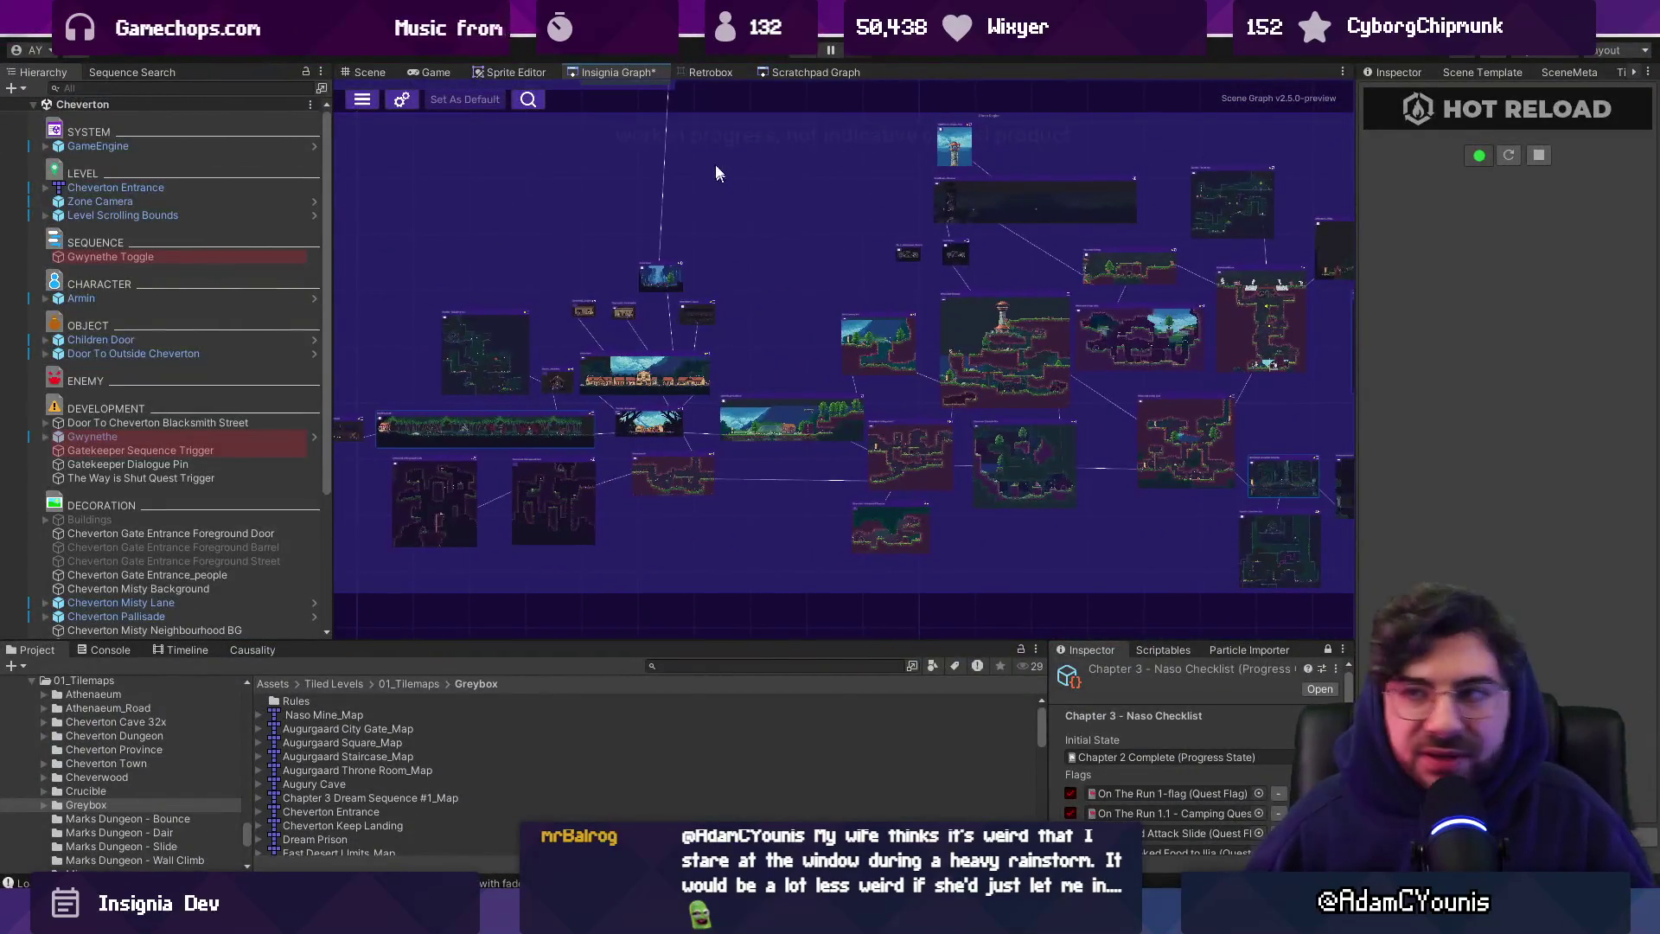
{"action": "key", "text": "shift+space"}
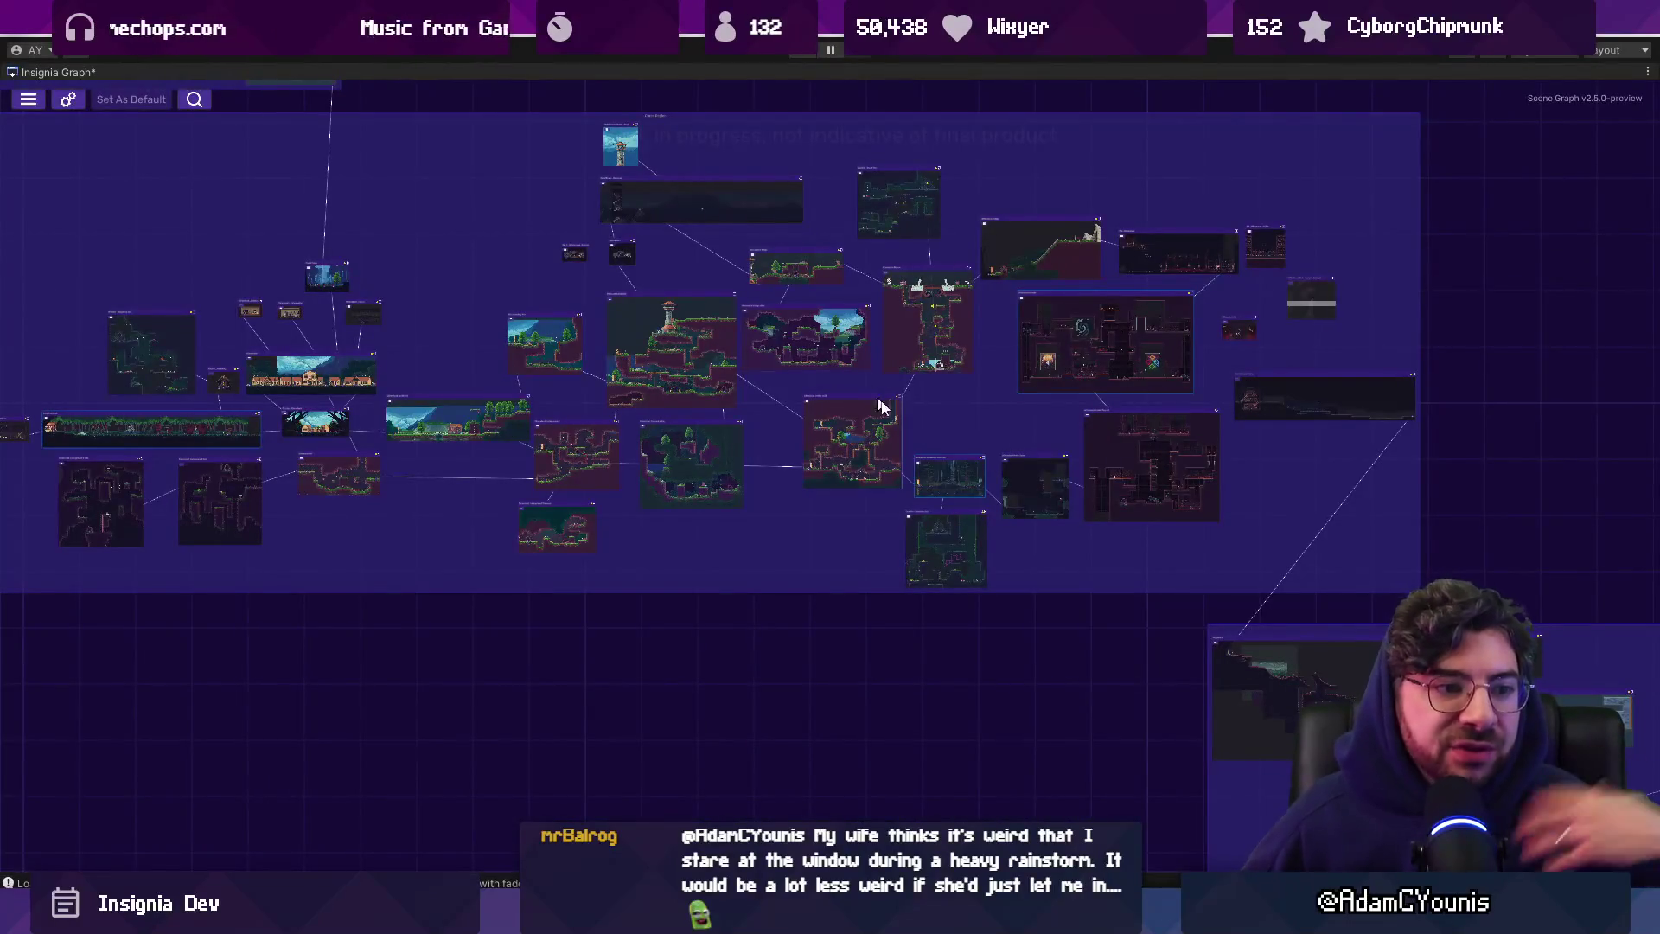
{"action": "scroll", "coordinate": [1049, 465], "scroll_direction": "down", "scroll_amount": 5}
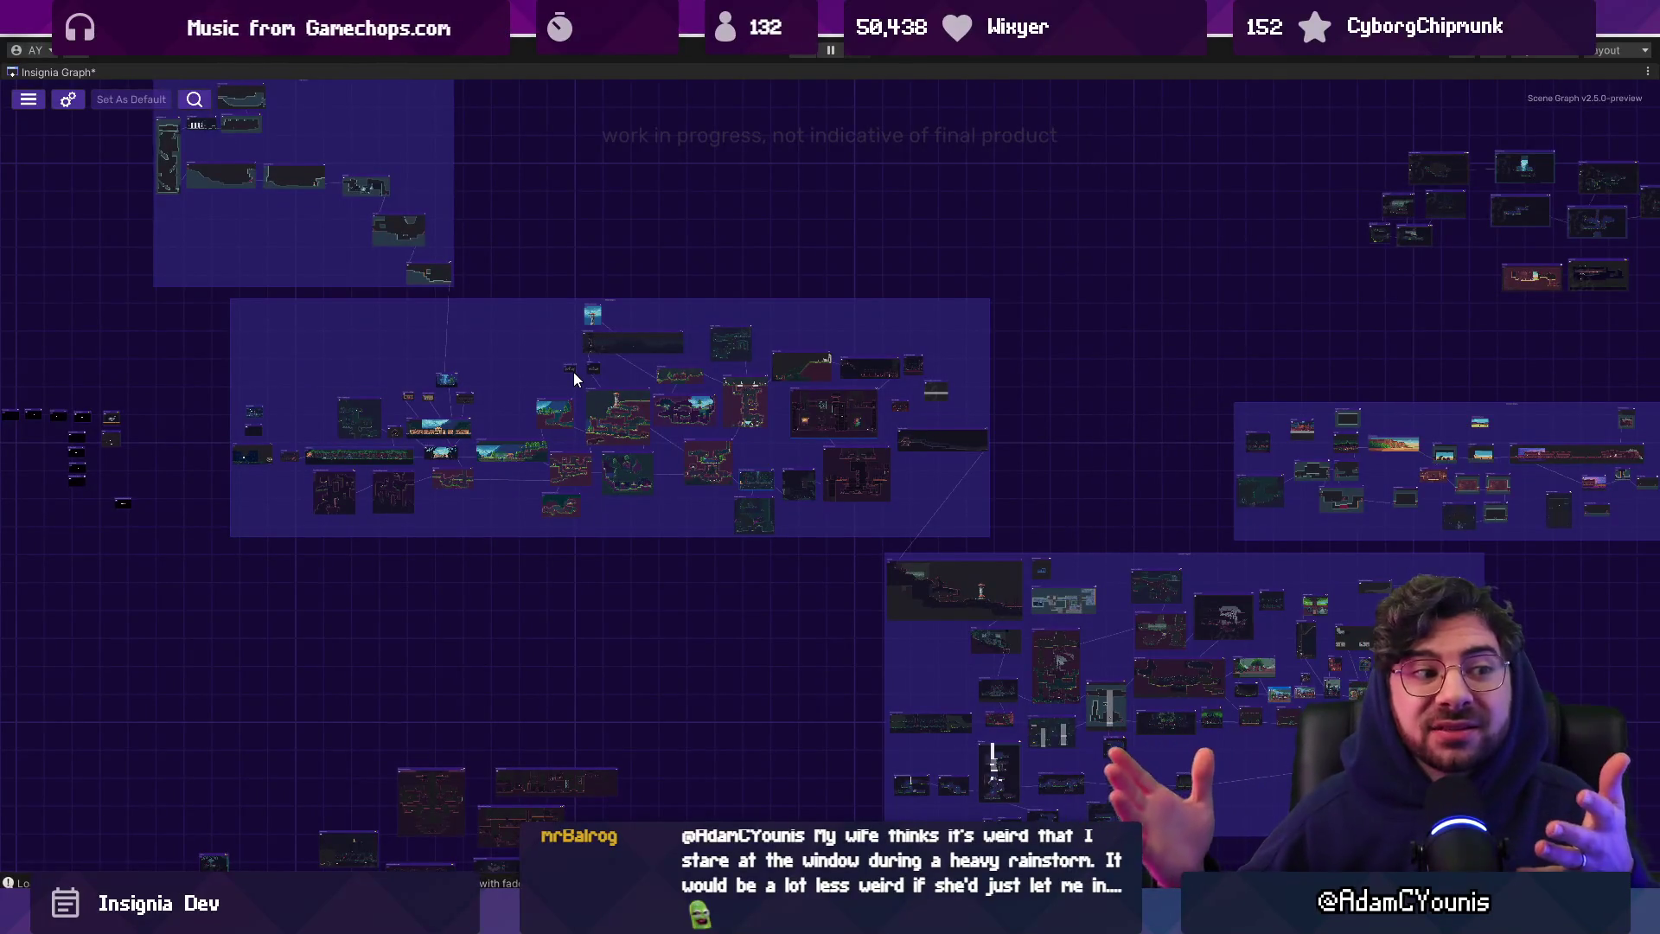
{"action": "scroll", "coordinate": [505, 413], "scroll_direction": "up", "scroll_amount": 1}
{"action": "scroll", "coordinate": [503, 403], "scroll_direction": "up", "scroll_amount": 3}
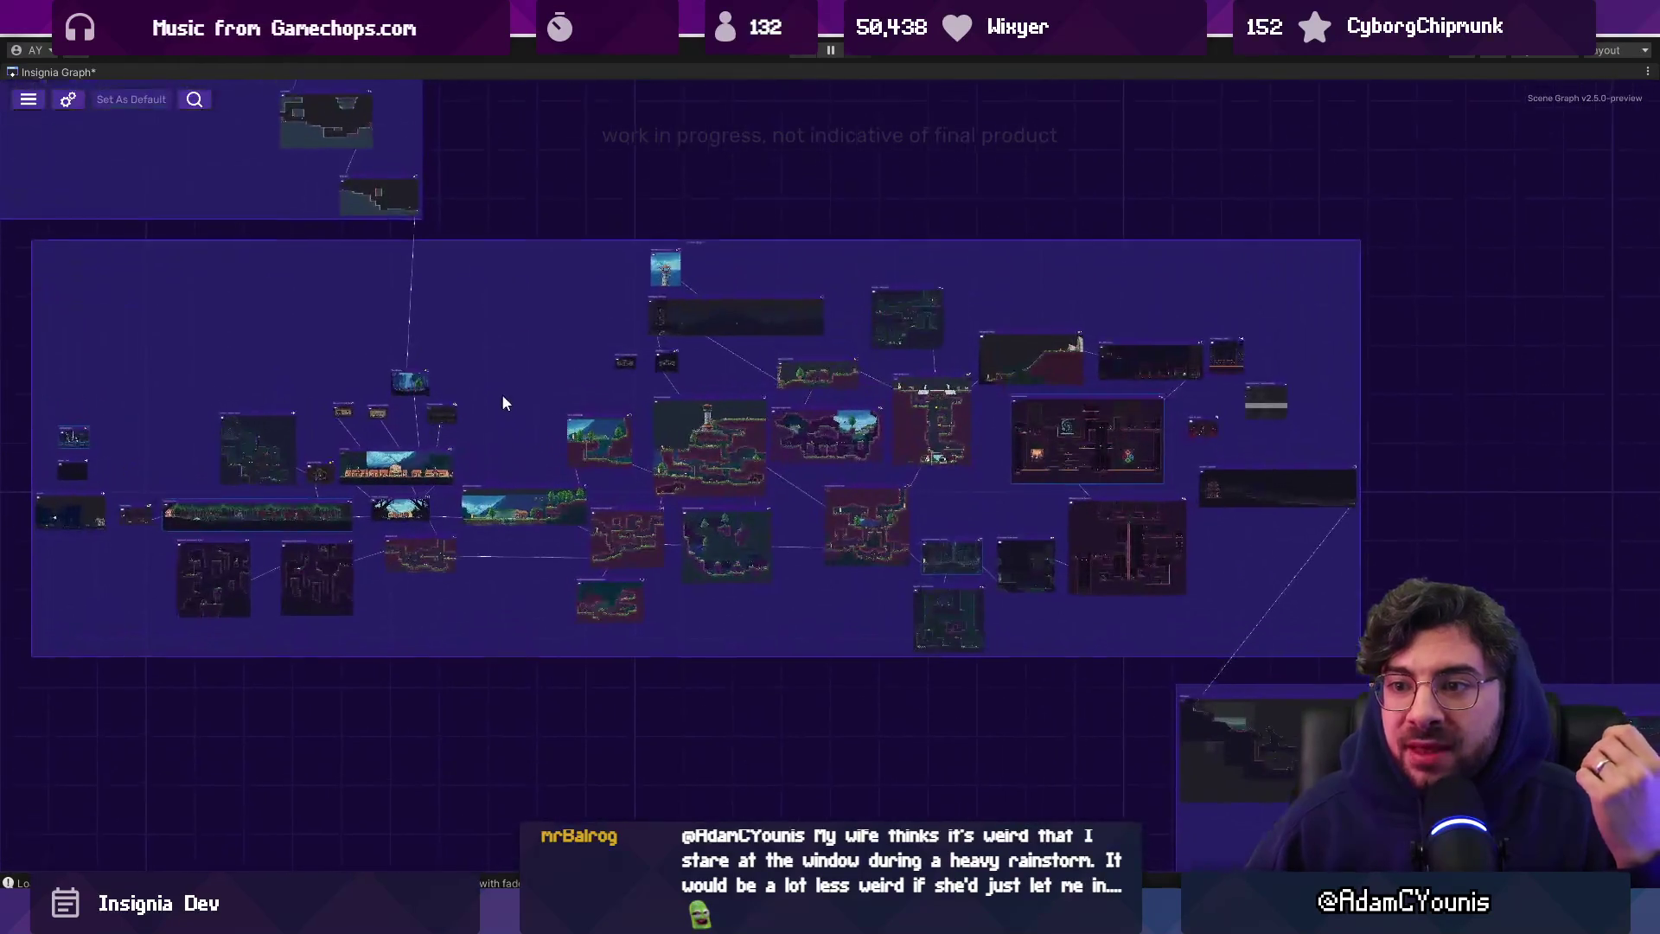
{"action": "left_click_drag", "start_coordinate": [501, 386], "coordinate": [569, 391]}
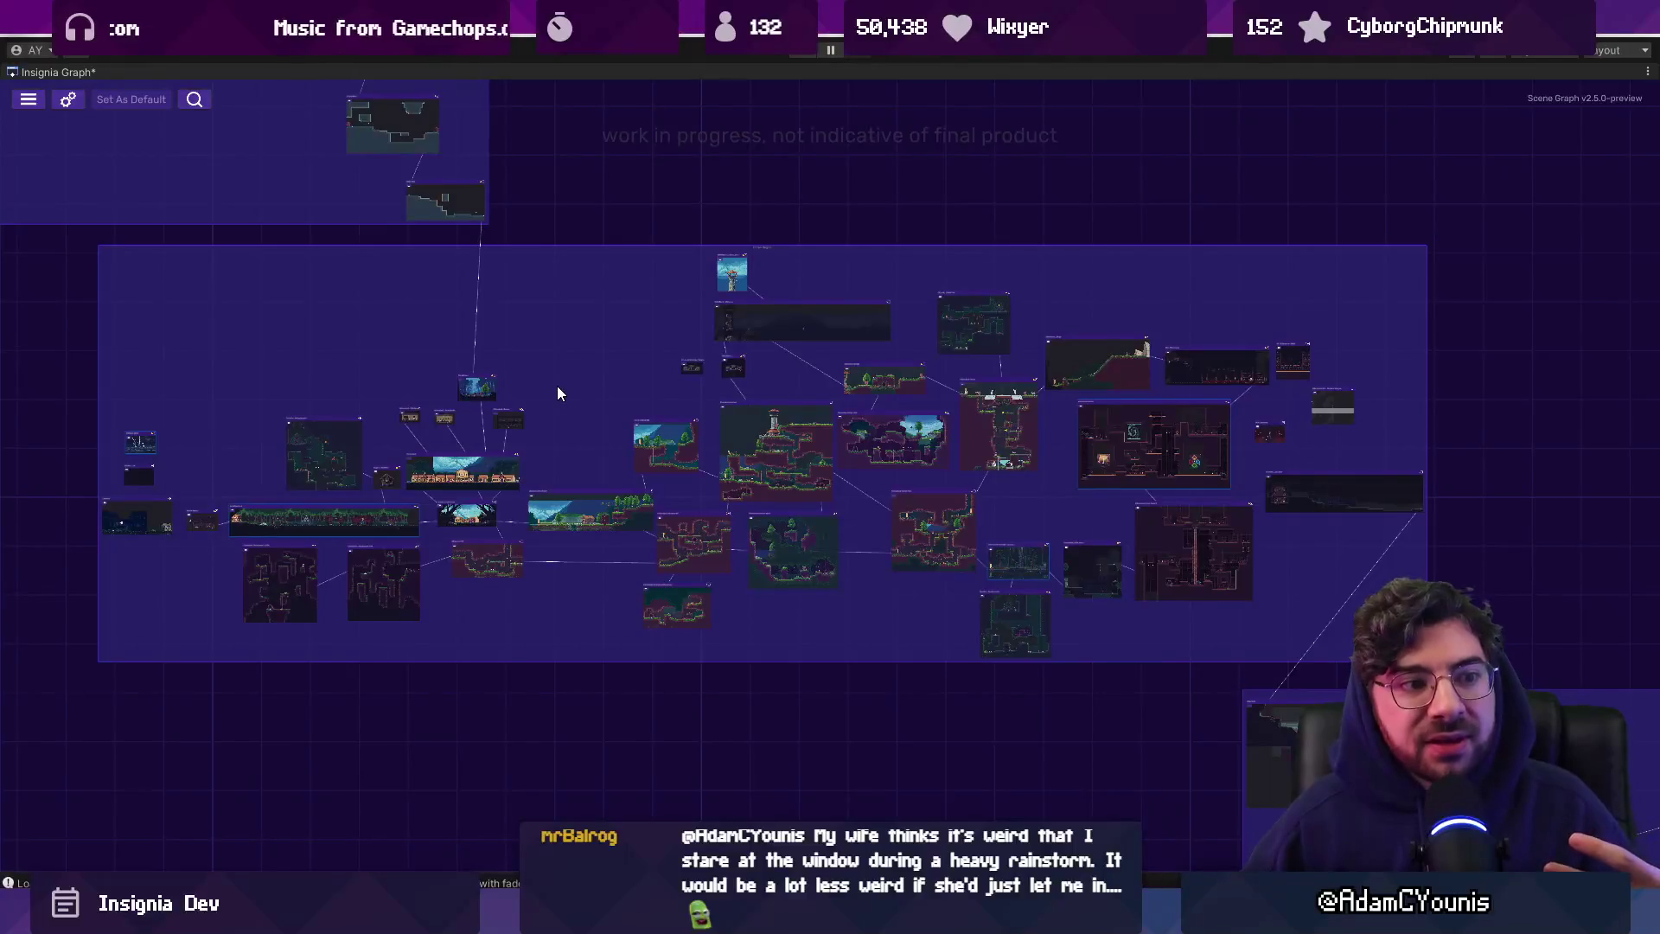
{"action": "scroll", "coordinate": [568, 429], "scroll_direction": "up", "scroll_amount": 1}
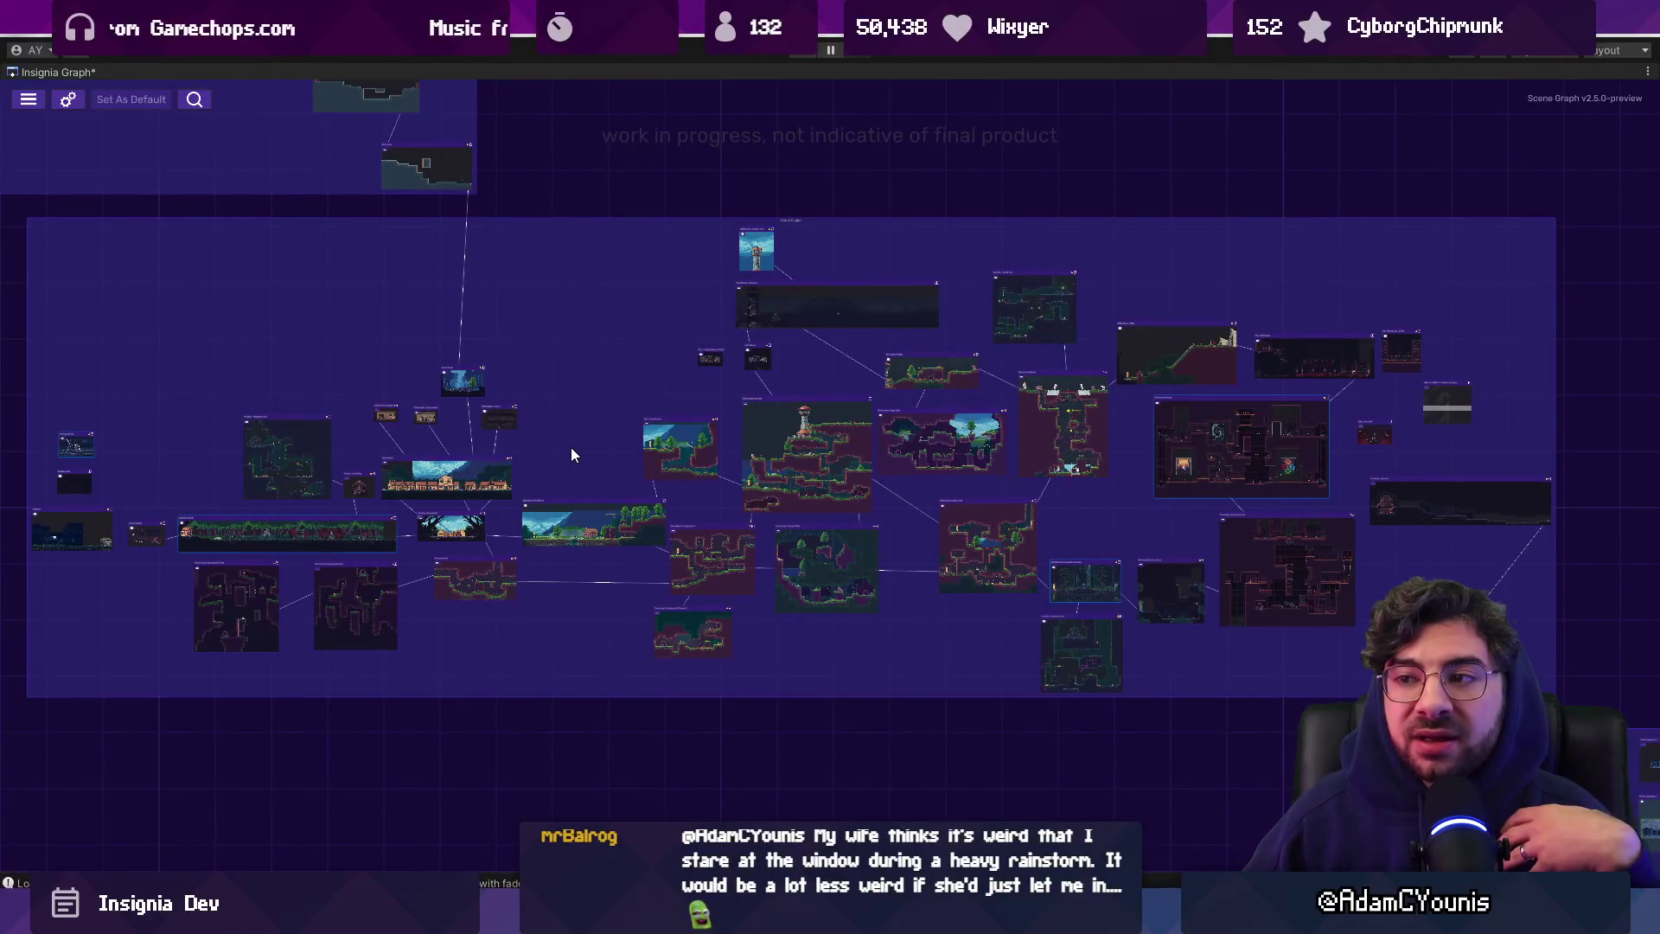
{"action": "left_click_drag", "start_coordinate": [571, 448], "coordinate": [582, 434]}
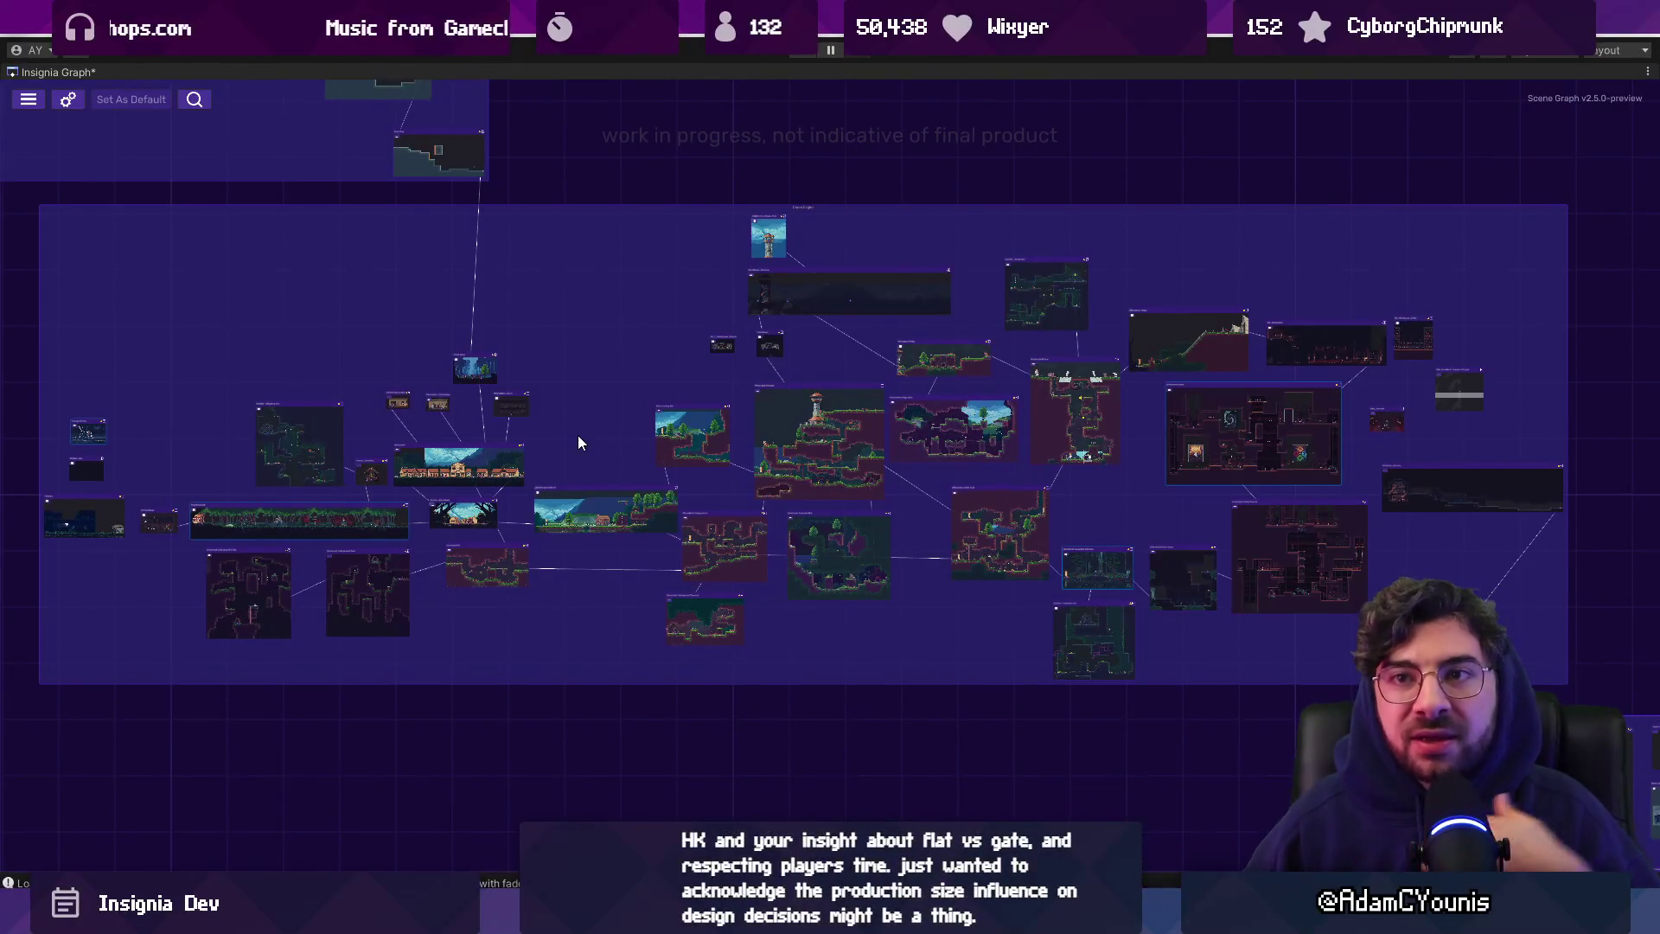
{"action": "double_click", "coordinate": [83, 69]}
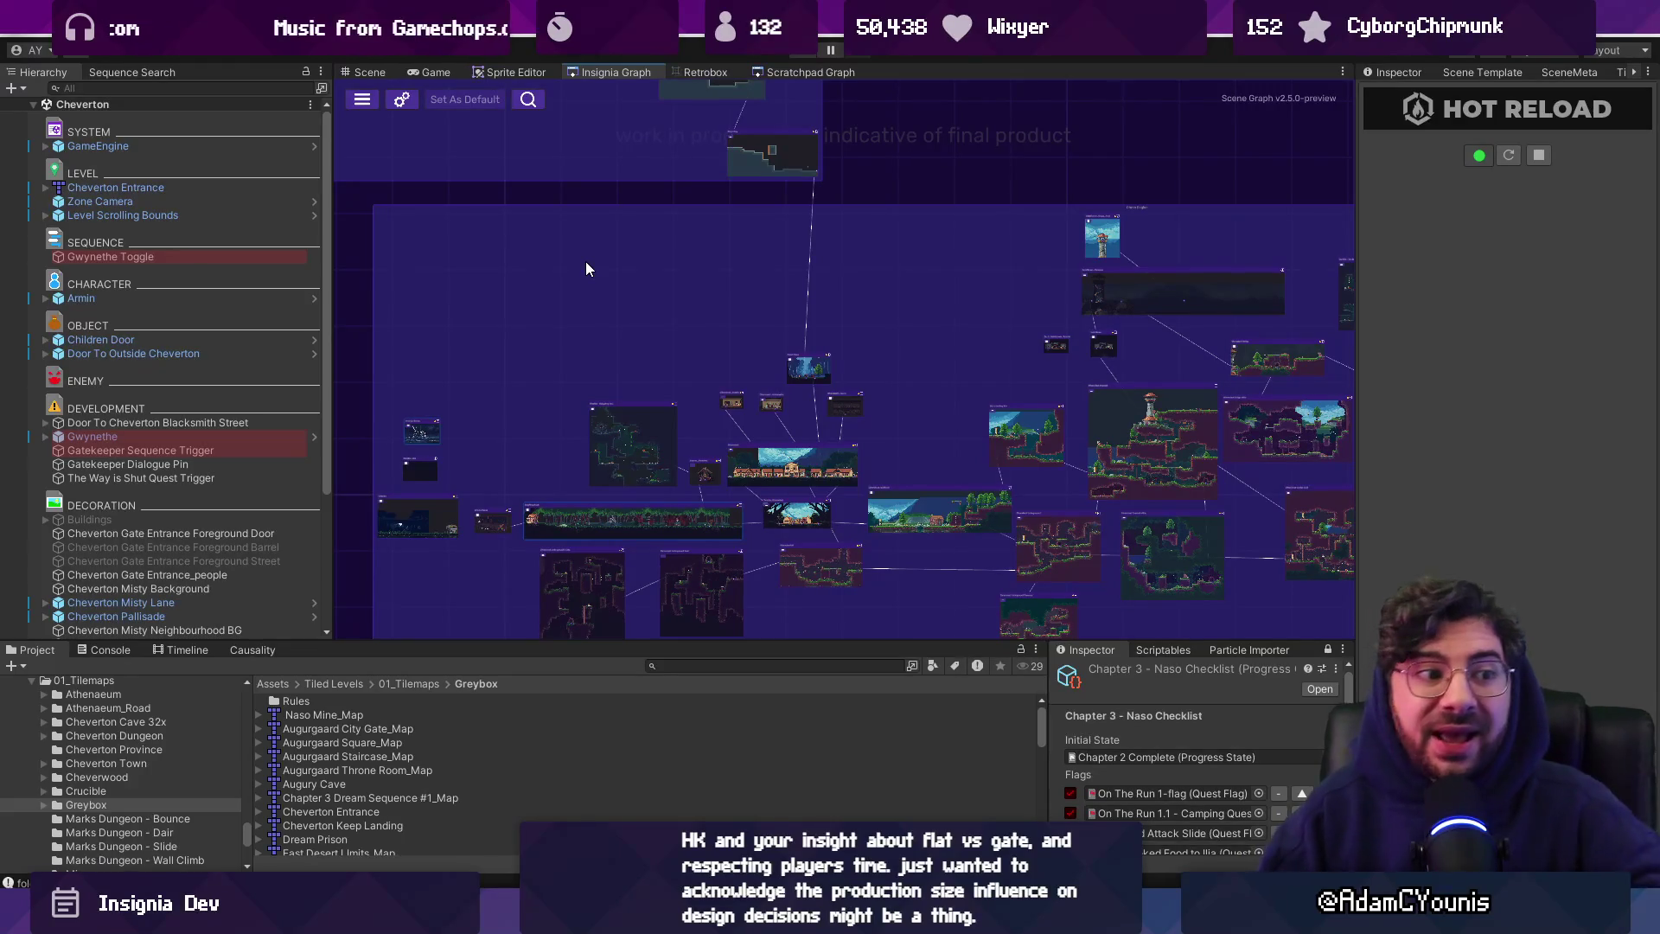
{"action": "key", "text": "alt+Tab"}
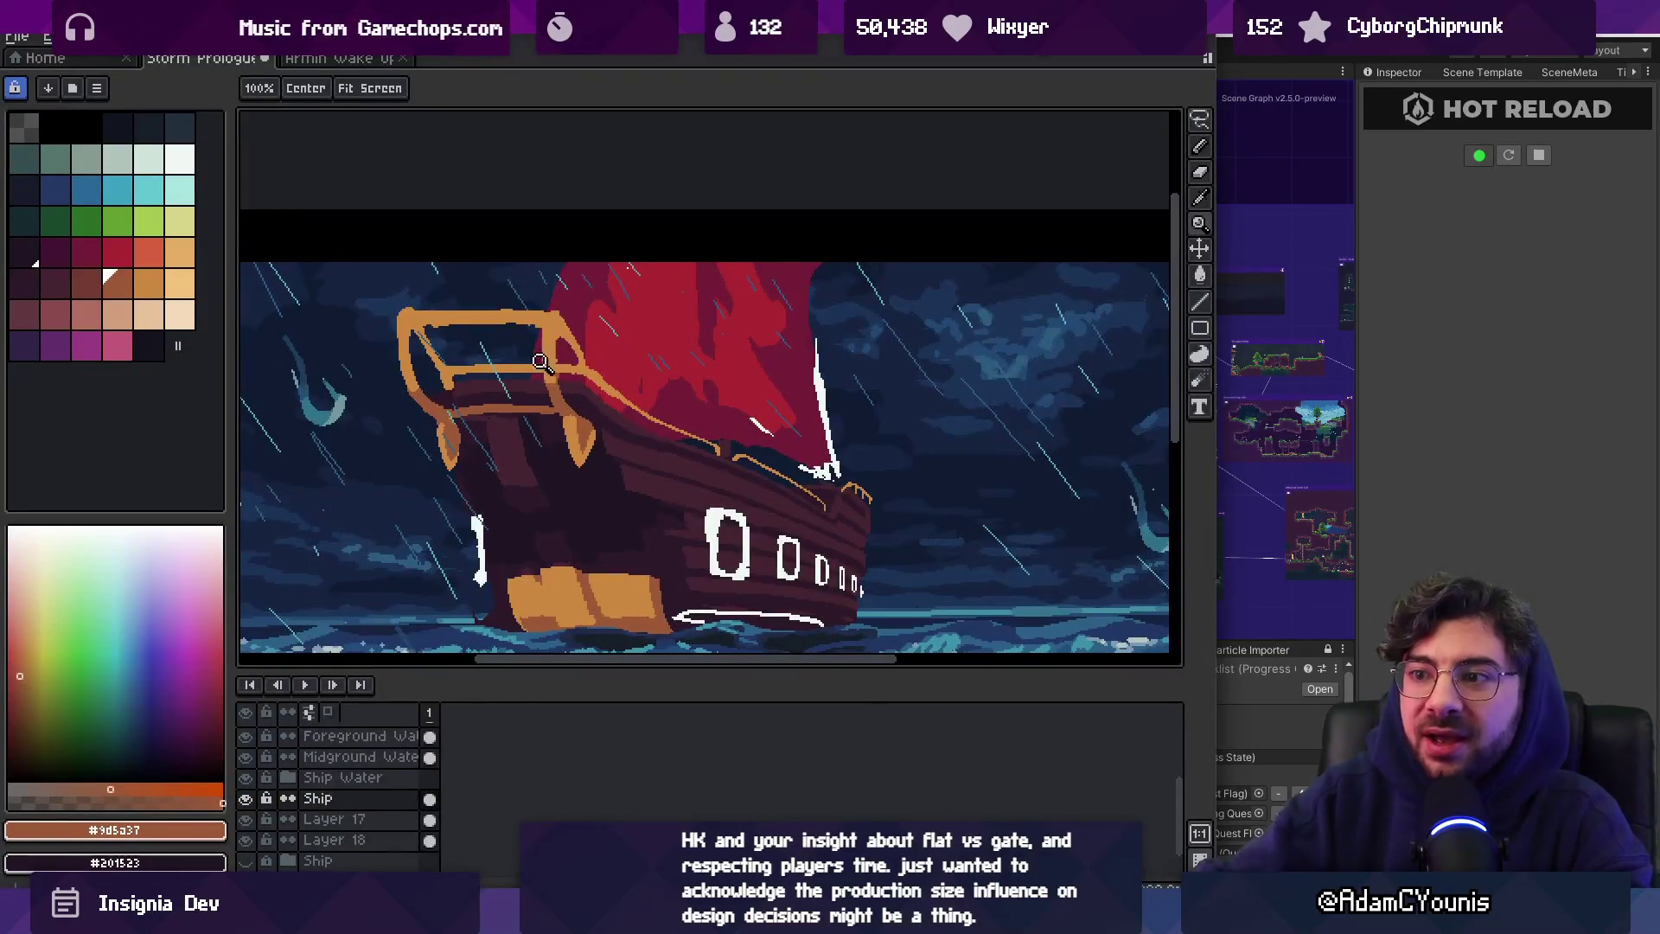
Zoom in on the bow railing, sample its orange and hull brown, and undo the orange patch by the sail
{"action": "left_click", "coordinate": [590, 350]}
{"action": "key", "text": "b"}
{"action": "left_click", "coordinate": [587, 357], "text": "alt"}
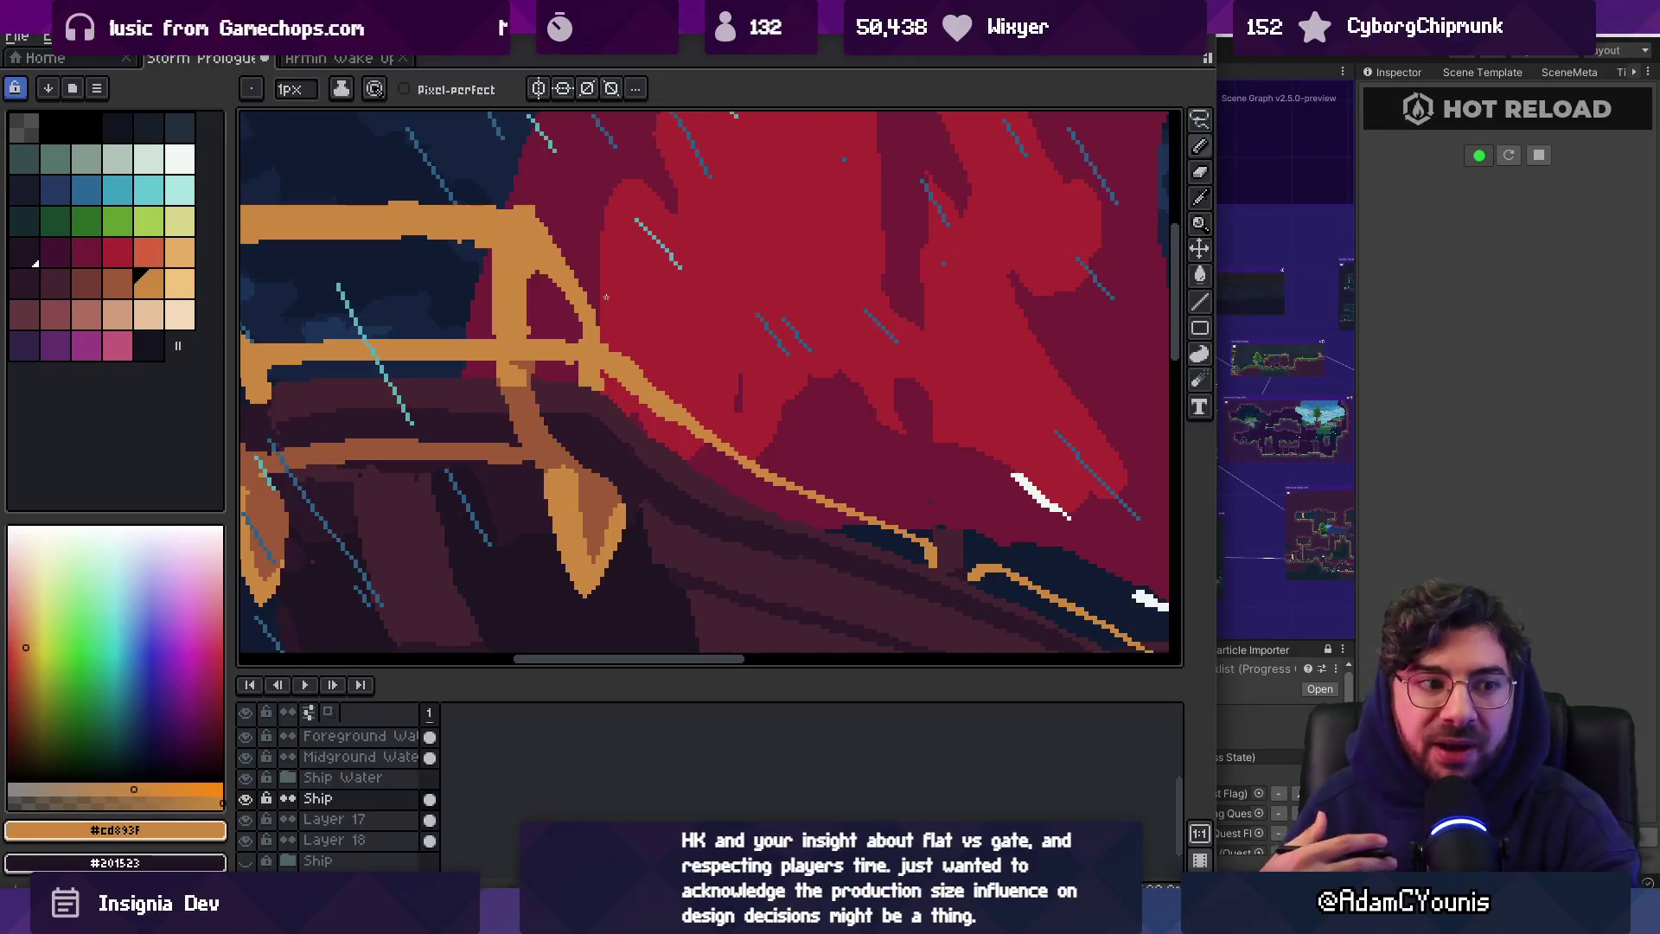
{"action": "left_click", "coordinate": [537, 404], "text": "alt"}
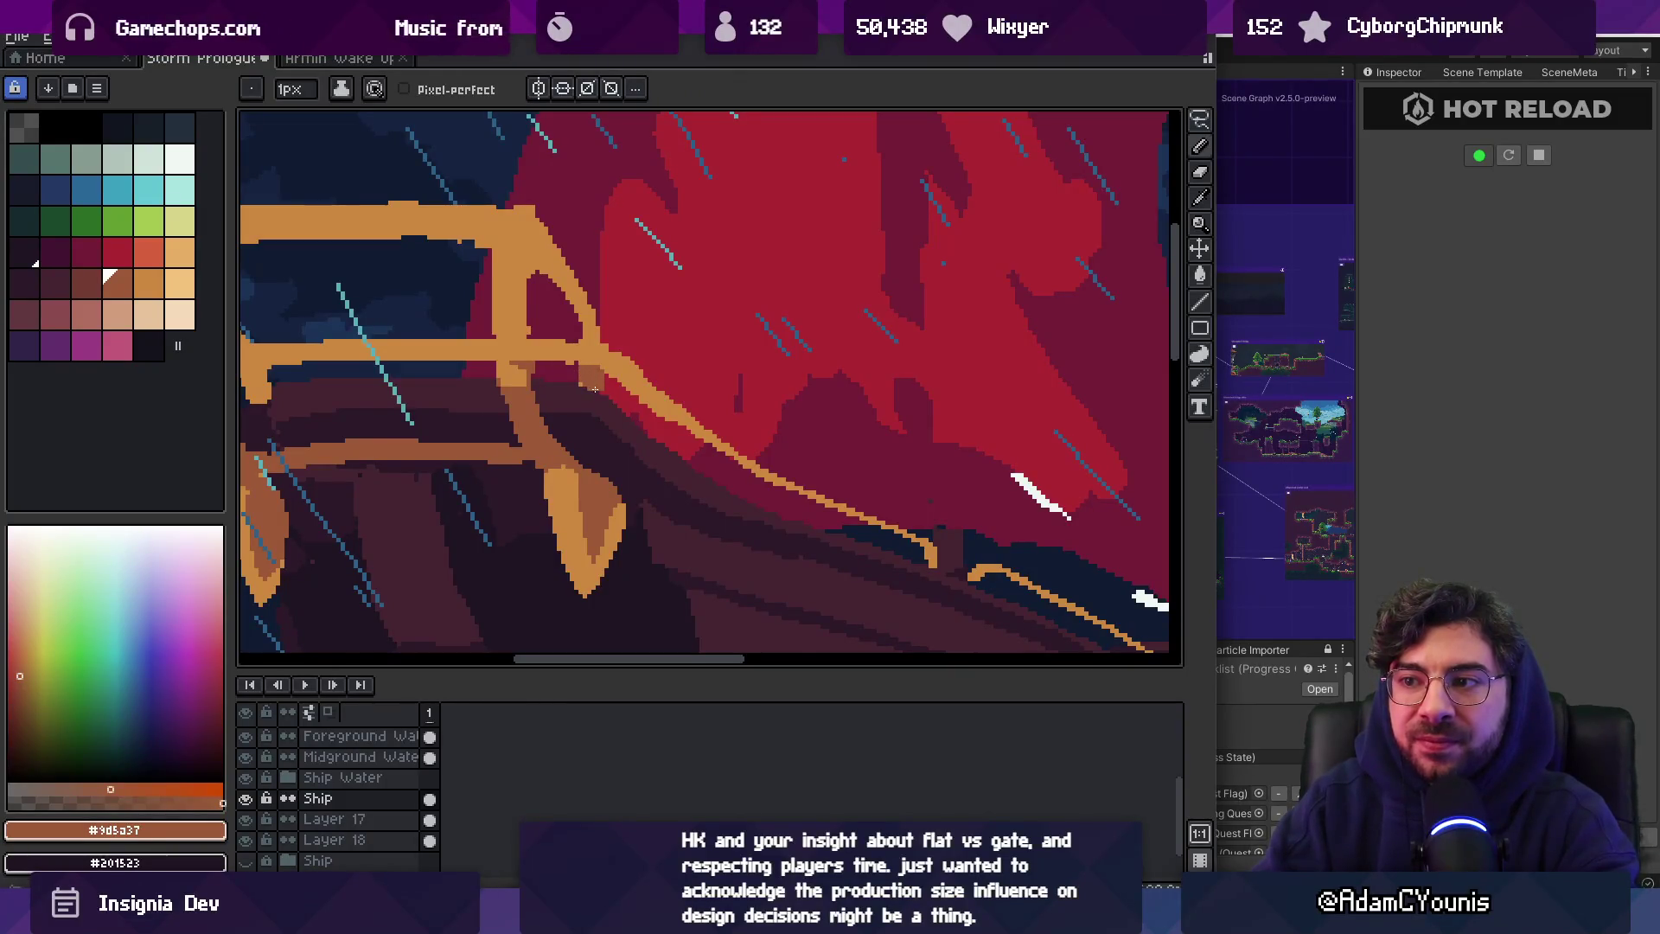
{"action": "scroll", "coordinate": [595, 391], "scroll_direction": "up", "scroll_amount": 4}
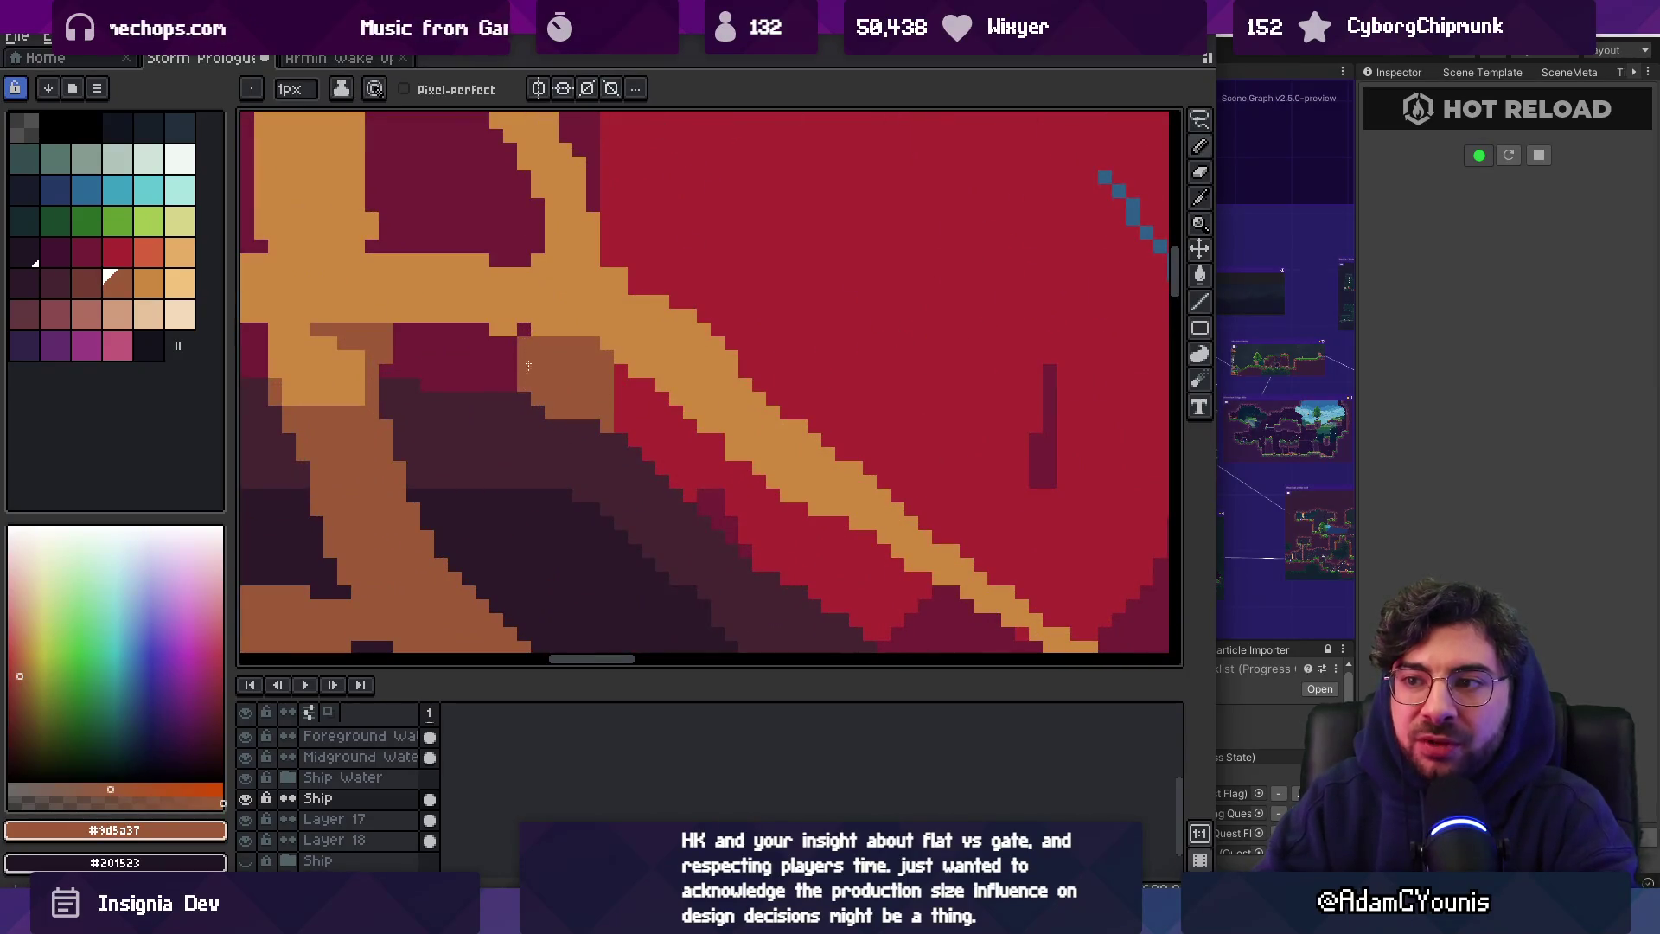
{"action": "key", "text": "ctrl+z"}
Paint orange #cd893f pixels on the railing corner and along the left railing post
{"action": "key", "text": "z"}
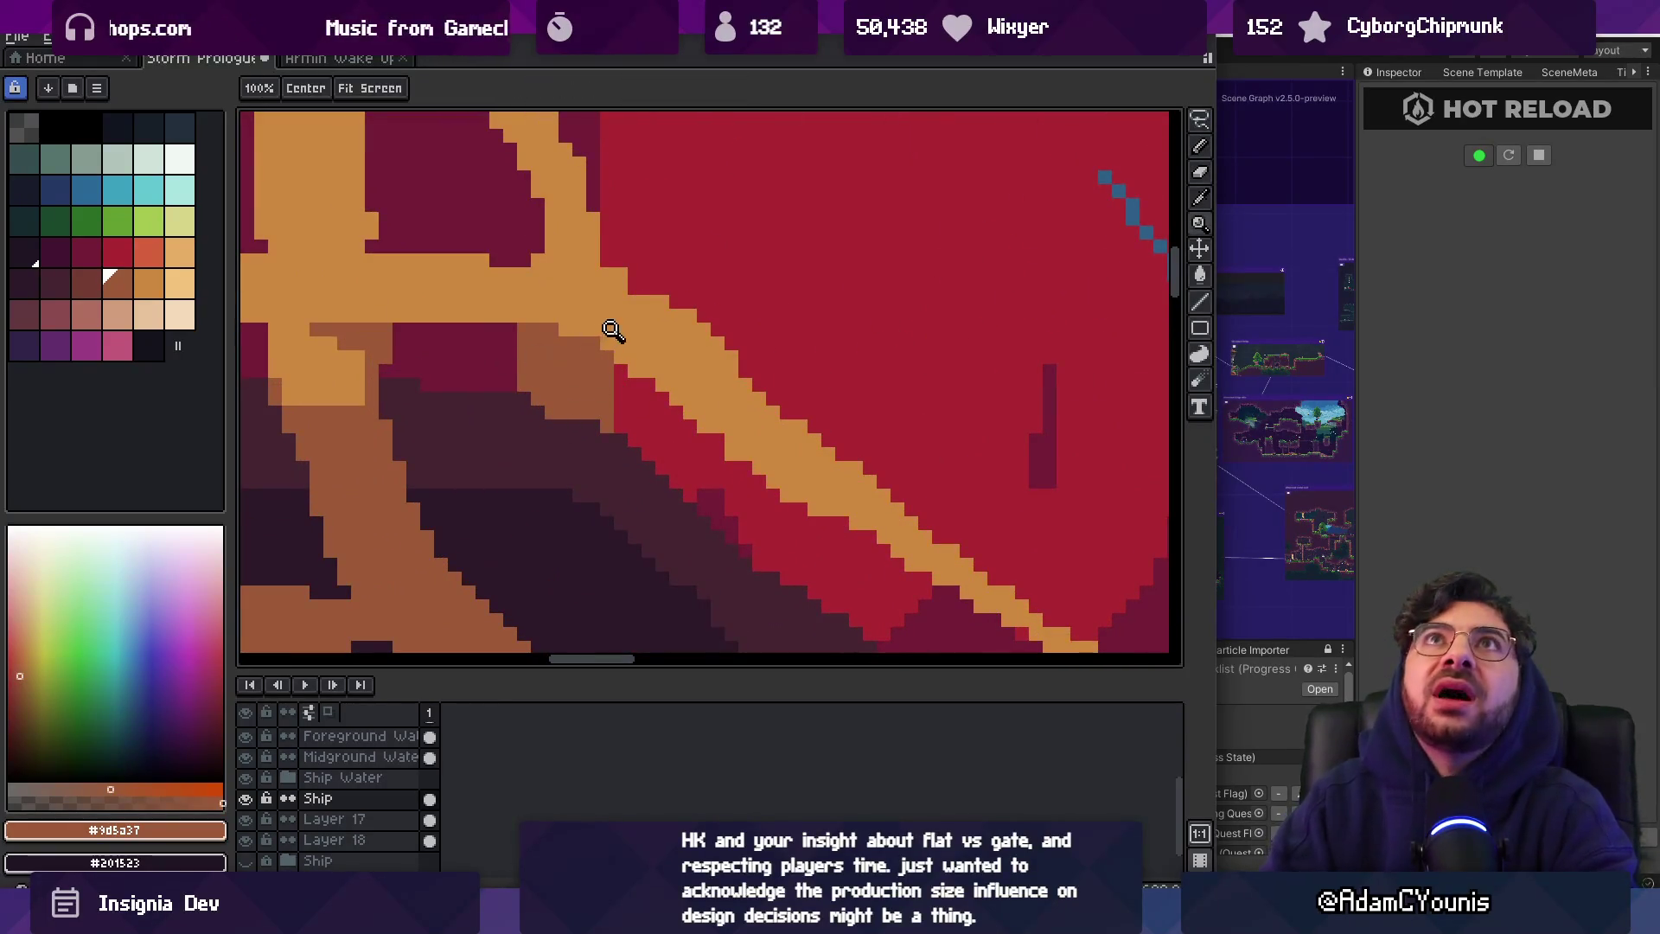
{"action": "scroll", "coordinate": [598, 339], "scroll_direction": "down", "scroll_amount": 5}
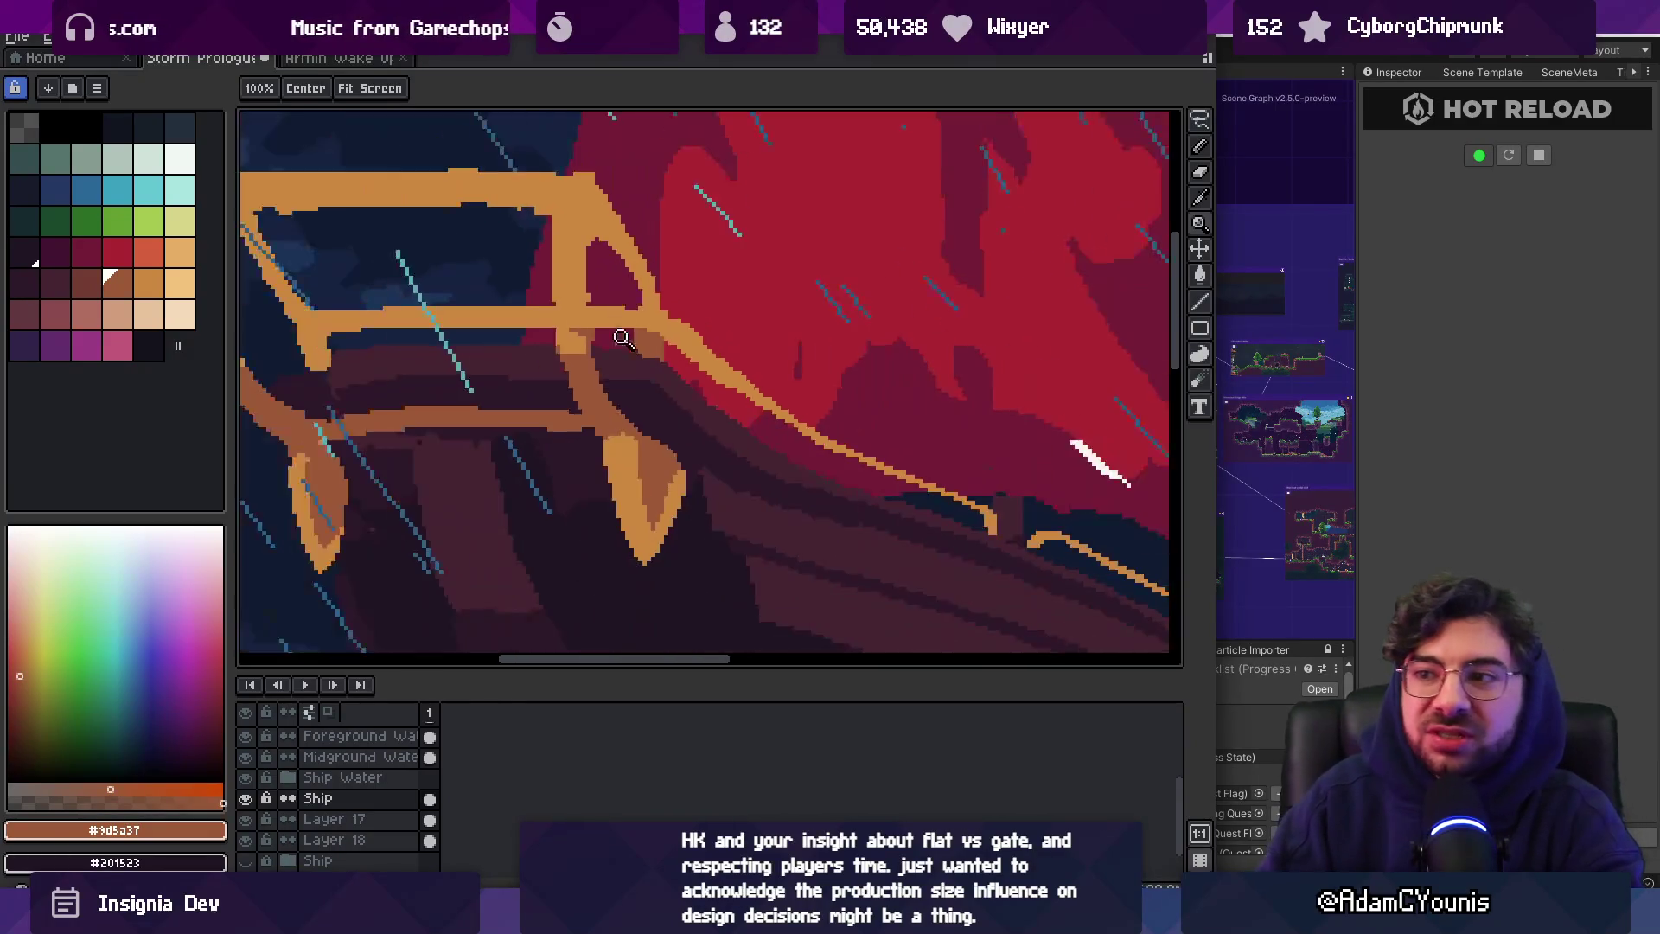
{"action": "scroll", "coordinate": [650, 342], "scroll_direction": "up", "scroll_amount": 6}
{"action": "scroll", "coordinate": [628, 321], "scroll_direction": "down", "scroll_amount": 4}
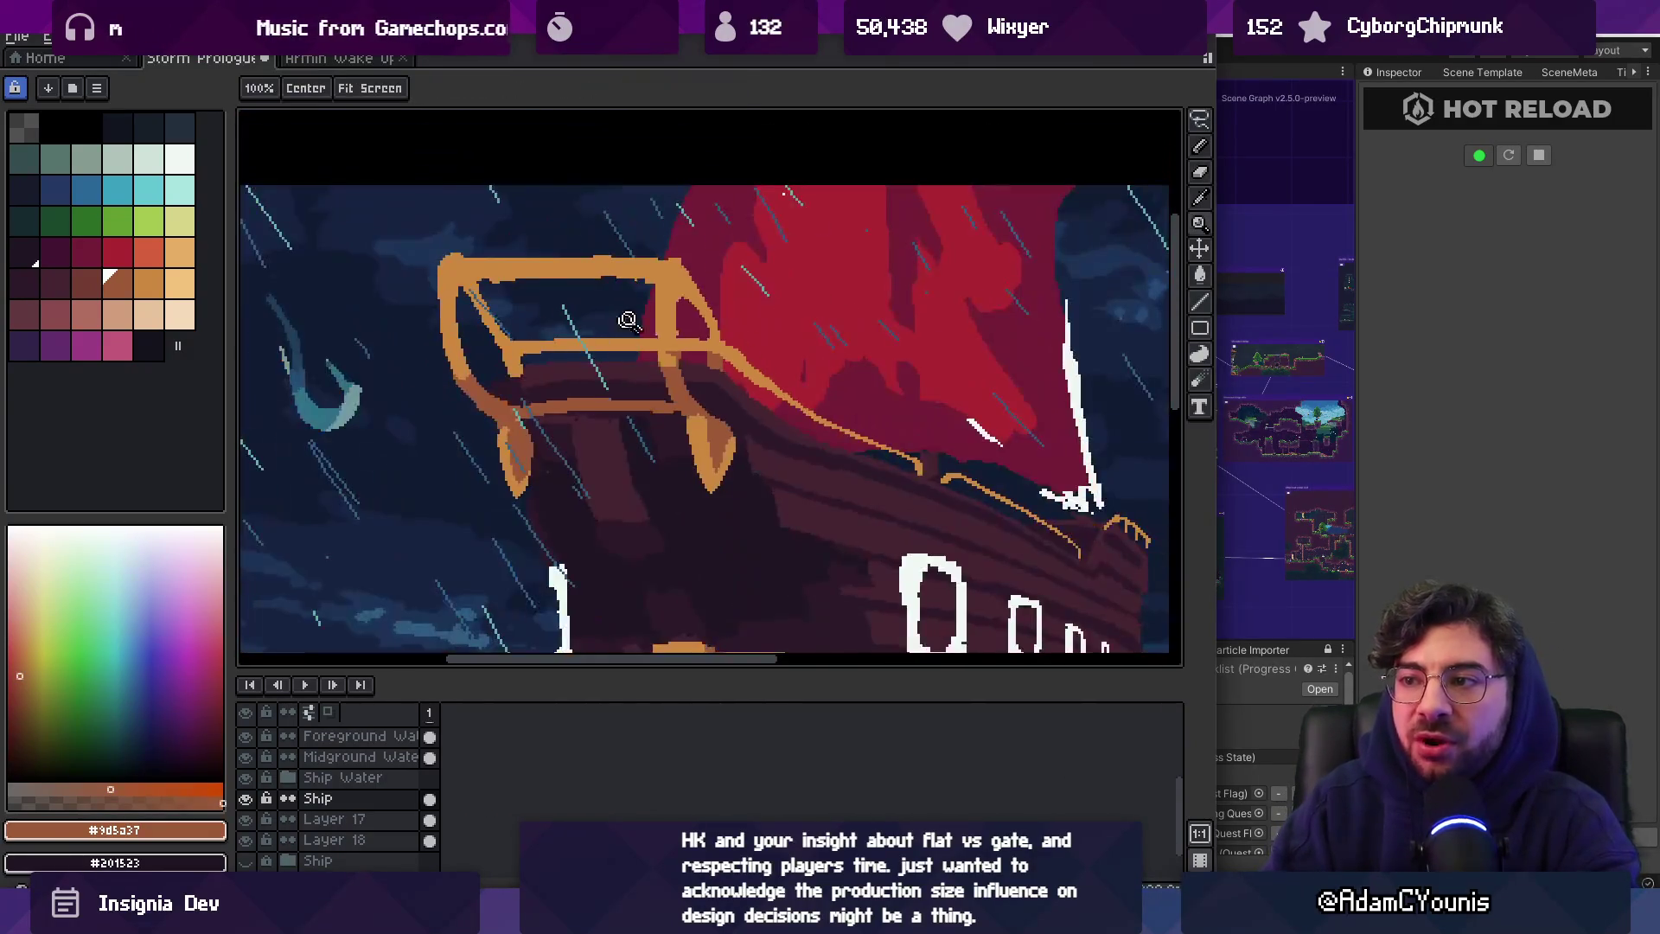
{"action": "scroll", "coordinate": [540, 355], "scroll_direction": "up", "scroll_amount": 4}
{"action": "key", "text": "b"}
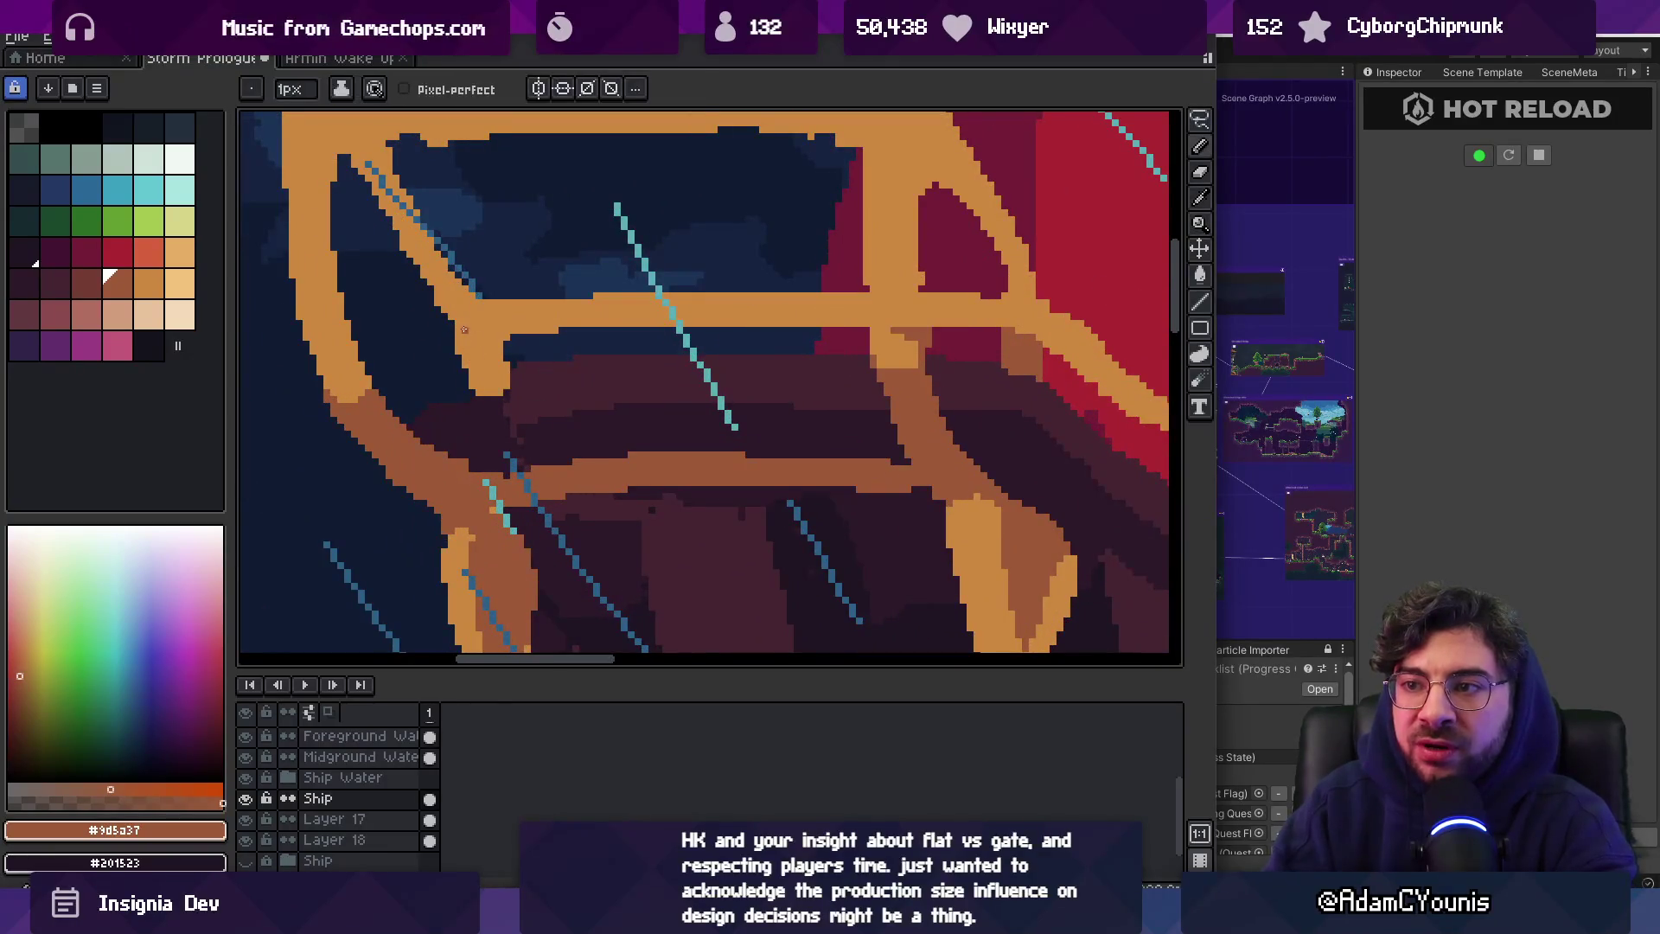
{"action": "scroll", "coordinate": [498, 341], "scroll_direction": "up", "scroll_amount": 2}
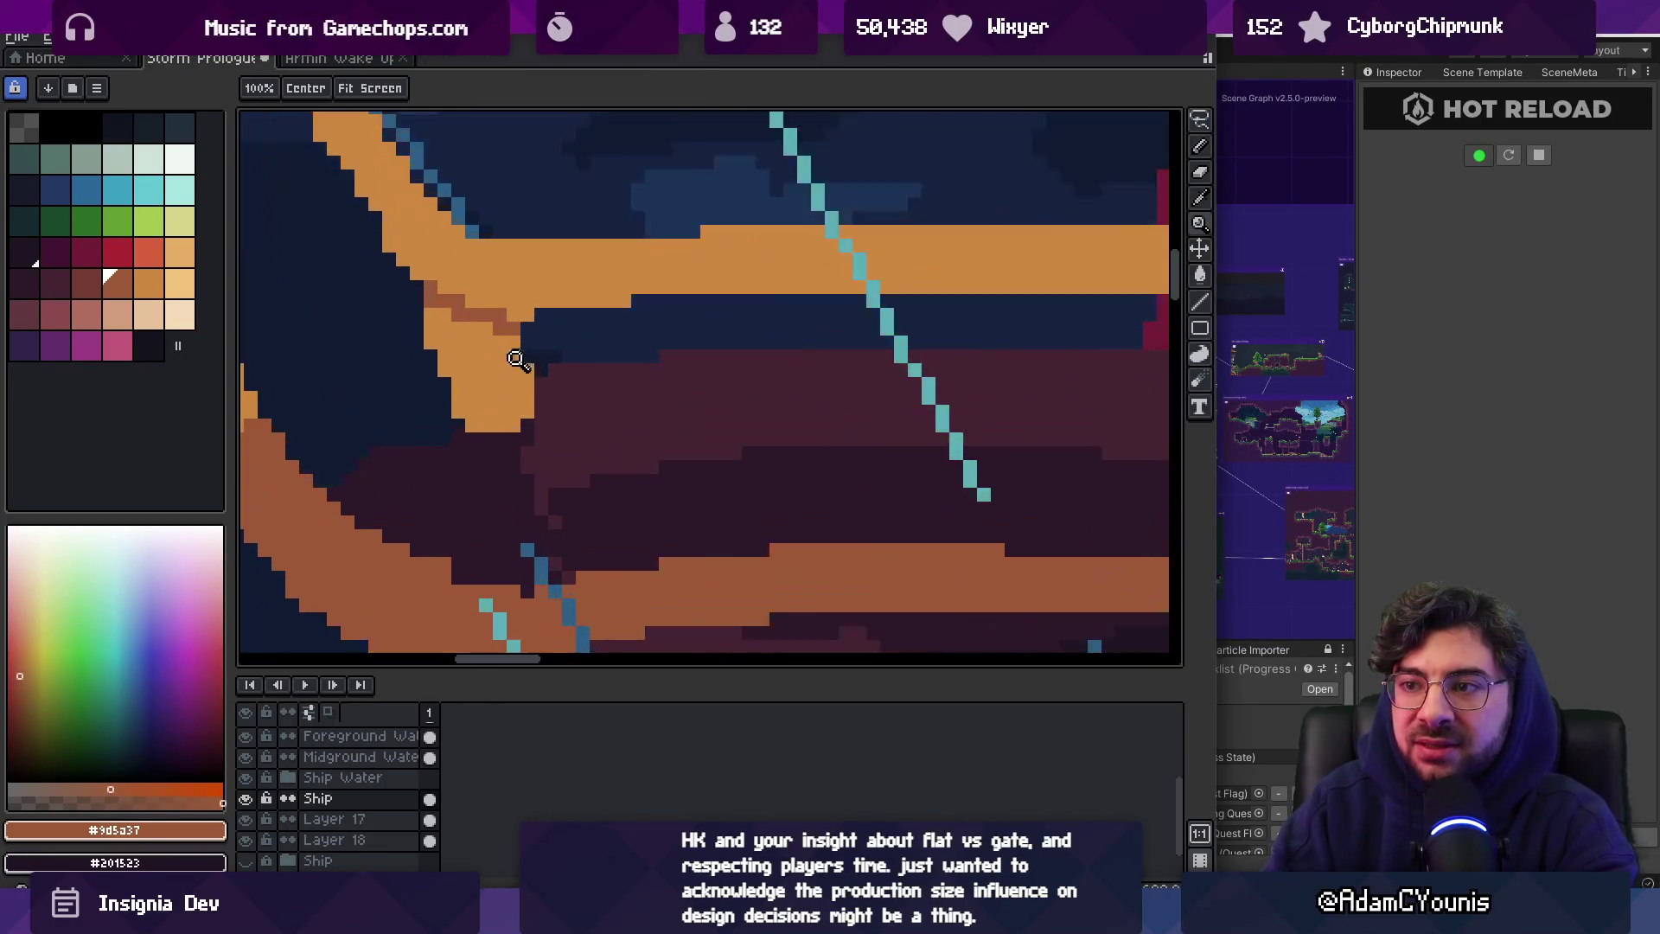
{"action": "left_click", "coordinate": [478, 386], "text": "alt"}
{"action": "left_click", "coordinate": [452, 428]}
{"action": "left_click_drag", "start_coordinate": [439, 379], "coordinate": [432, 428]}
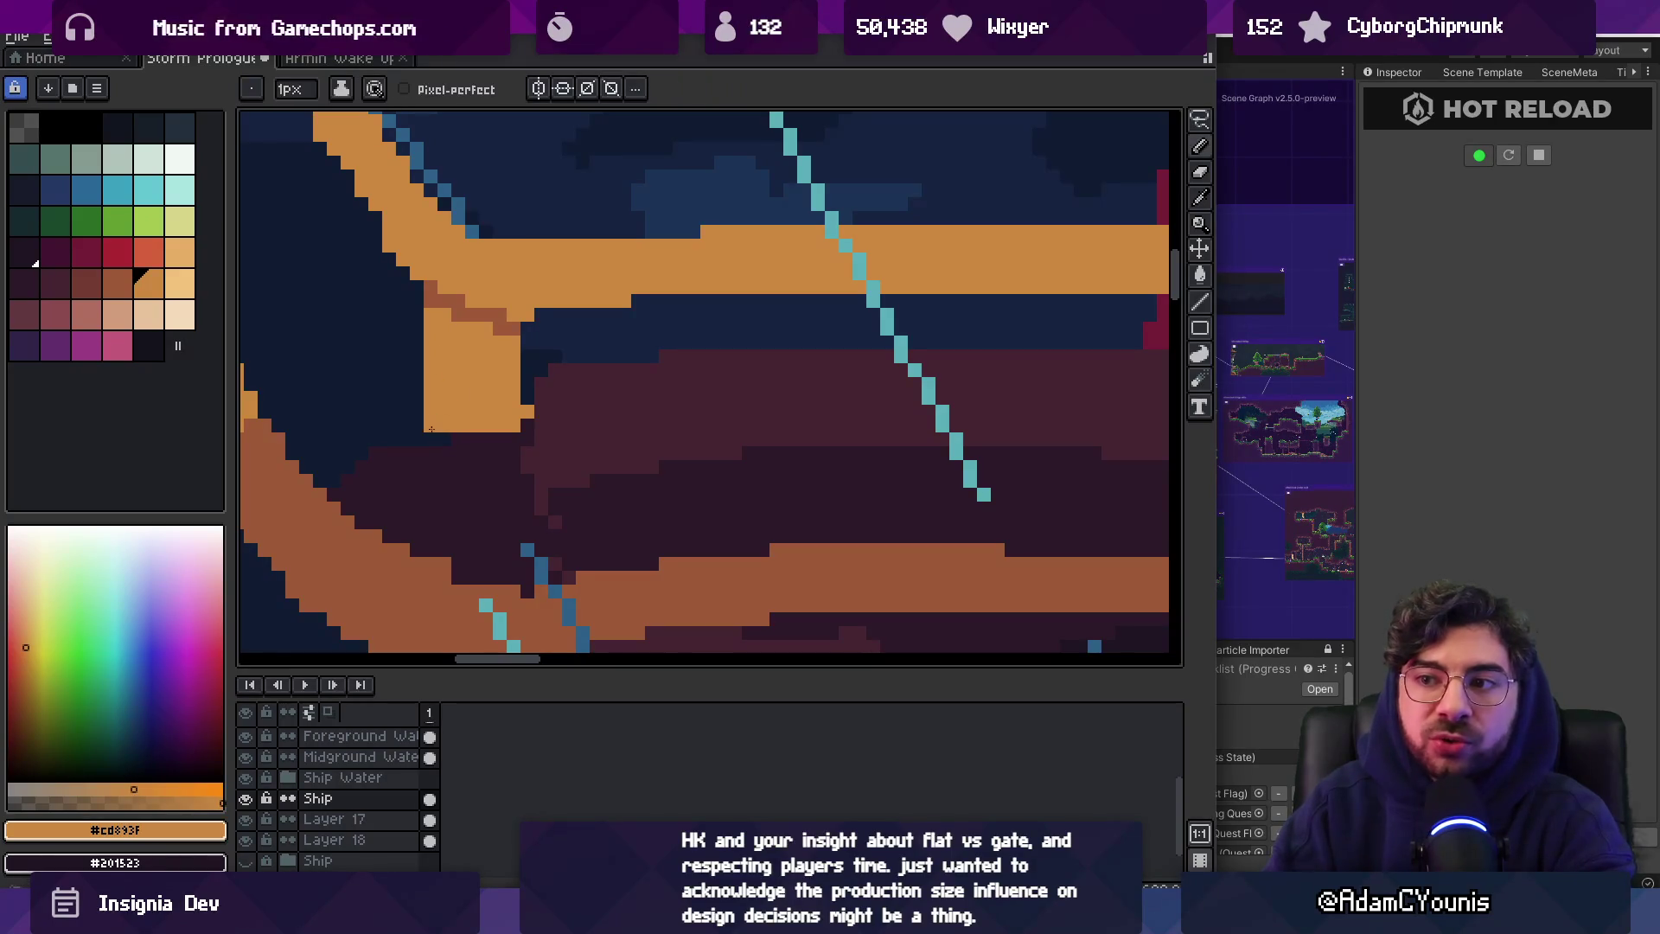
Paint darker brown pixels beside the railing post
{"action": "left_click", "coordinate": [482, 303], "text": "alt"}
{"action": "left_click_drag", "start_coordinate": [482, 303], "coordinate": [507, 371]}
{"action": "key", "text": "z"}
{"action": "scroll", "coordinate": [538, 335], "scroll_direction": "down", "scroll_amount": 5}
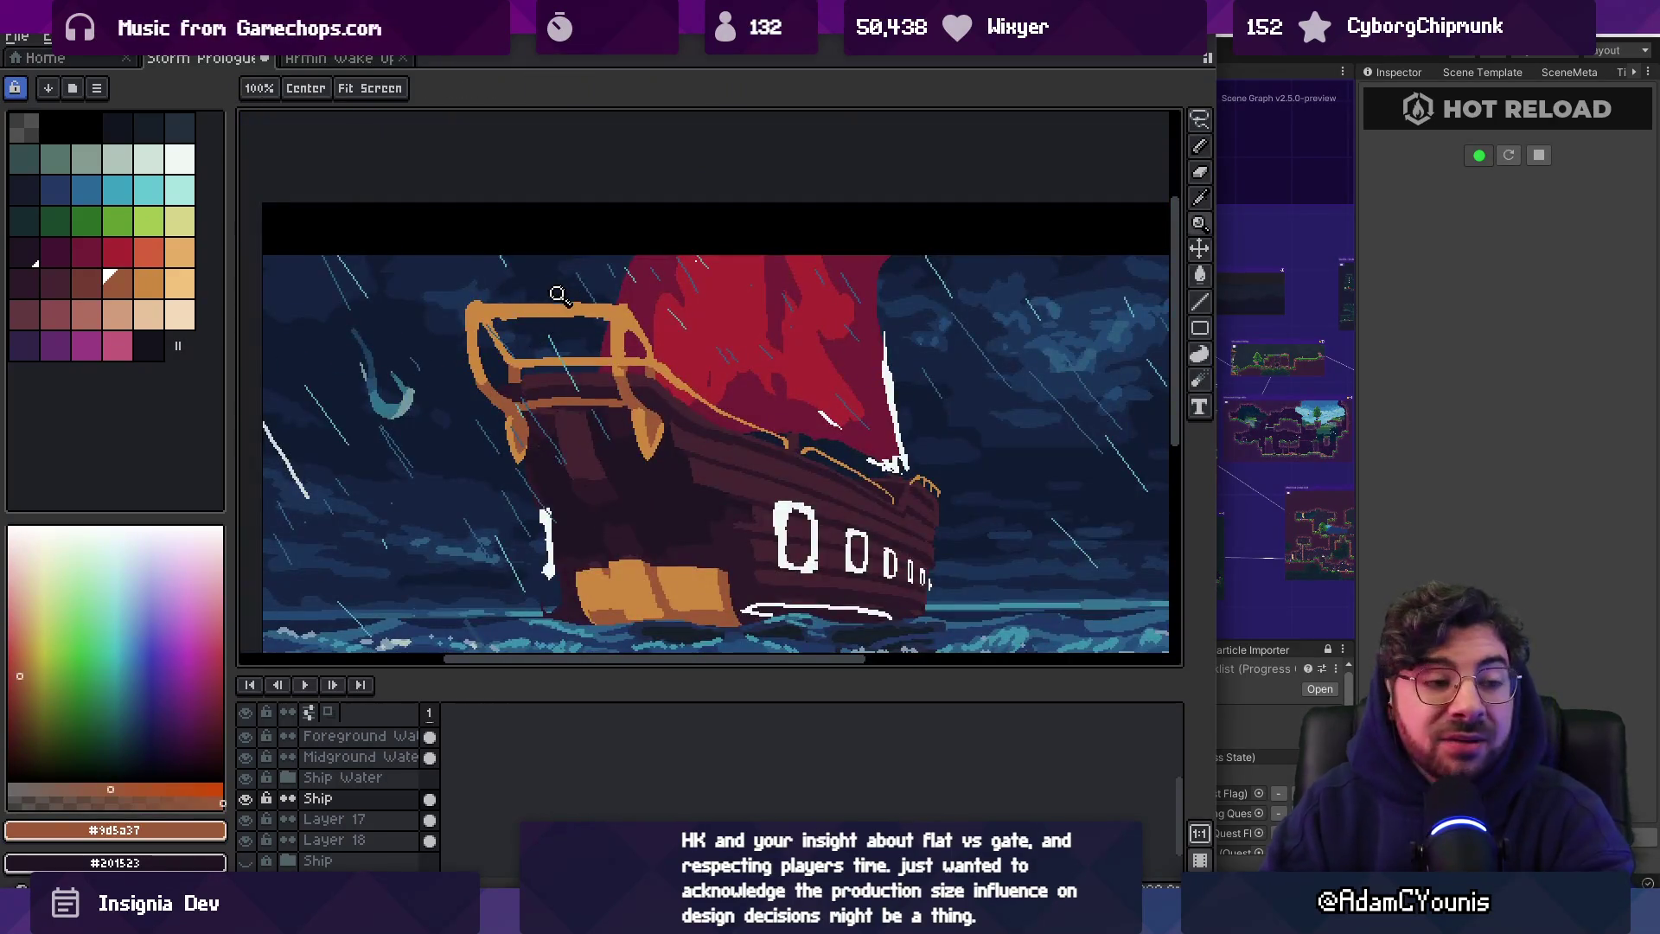
Cover the stray orange pixels under the stern railing with dark maroon from the hull
{"action": "scroll", "coordinate": [525, 344], "scroll_direction": "up", "scroll_amount": 4}
{"action": "key", "text": "b"}
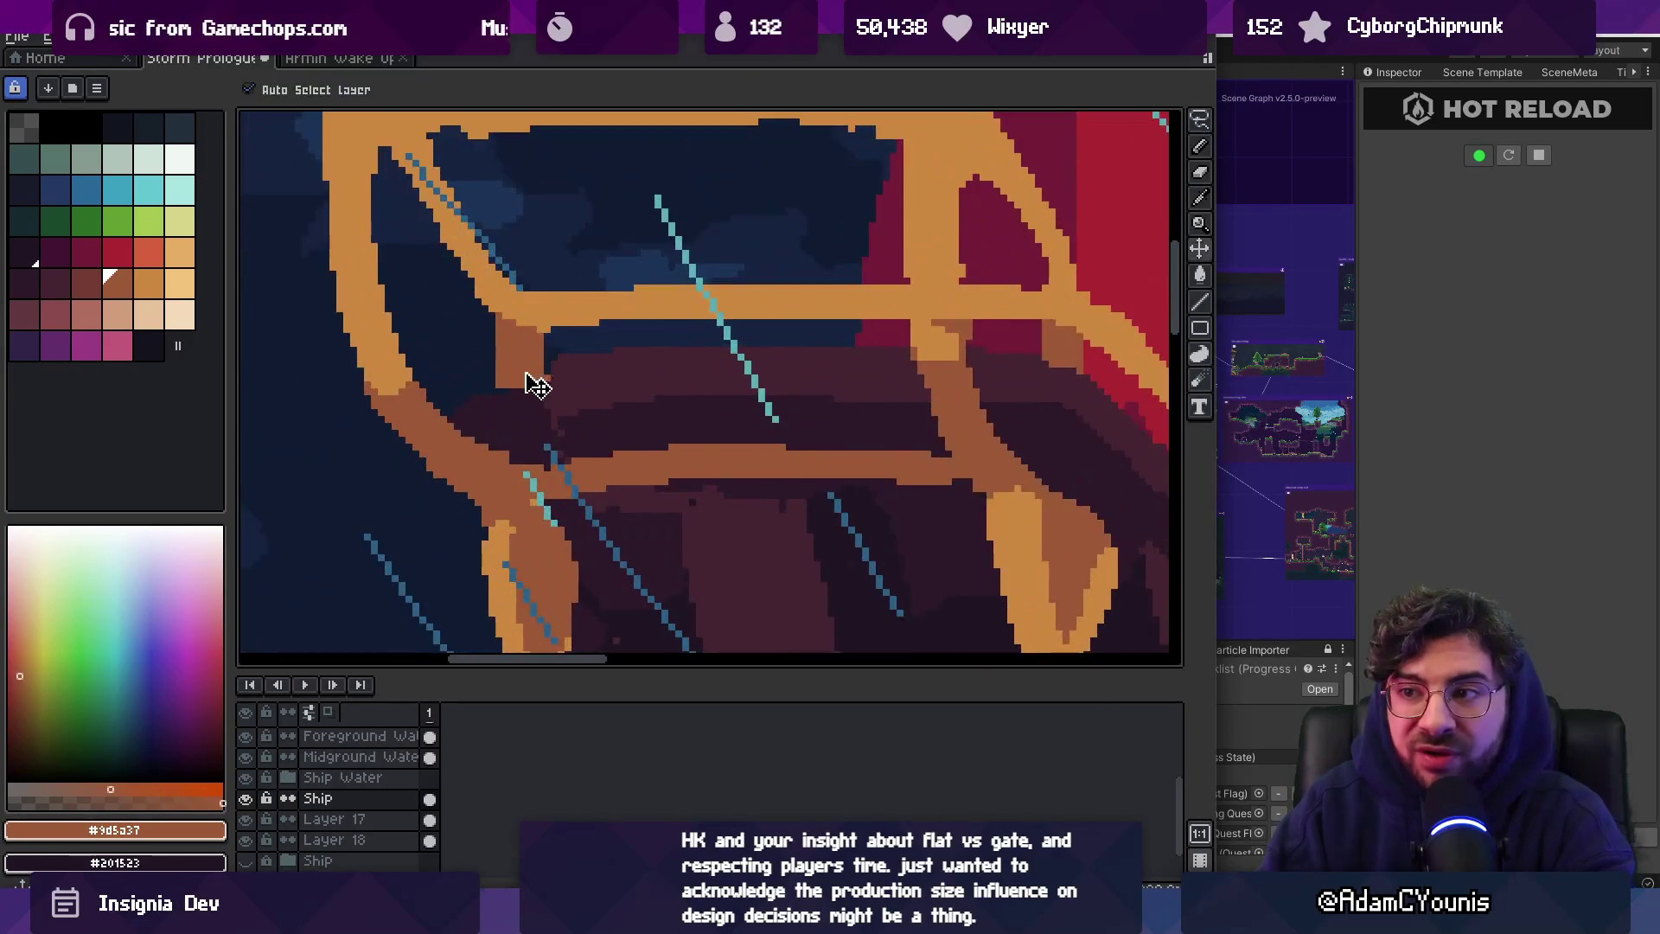
{"action": "key", "text": "z"}
{"action": "scroll", "coordinate": [545, 381], "scroll_direction": "up", "scroll_amount": 2}
{"action": "key", "text": "b"}
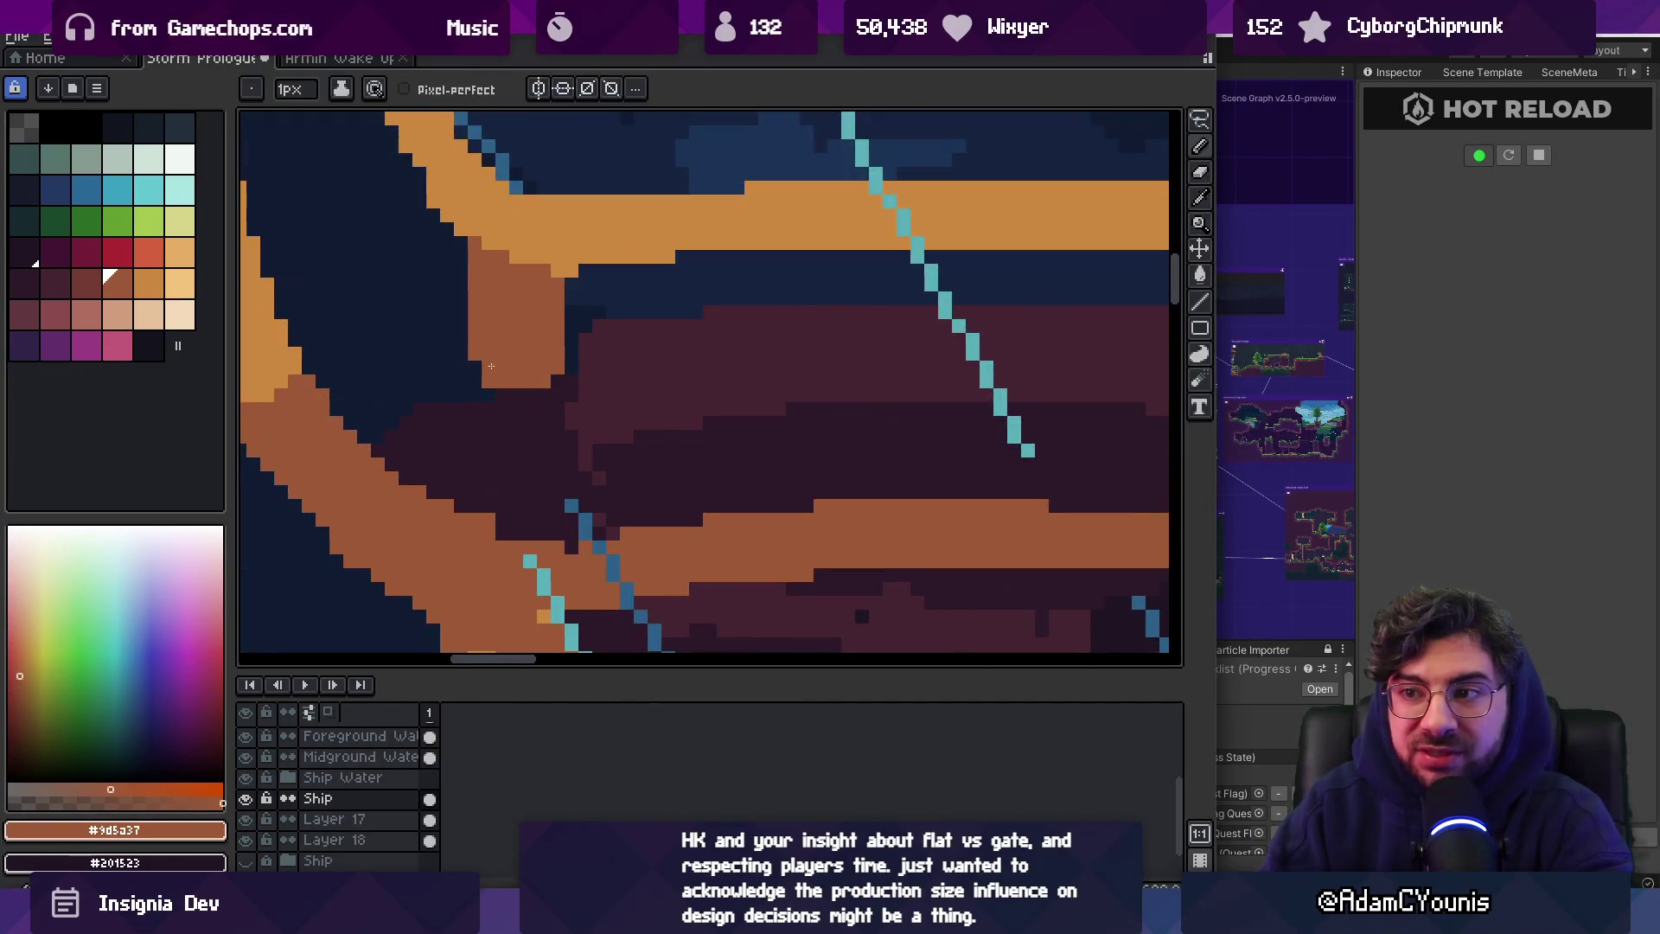
{"action": "left_click", "coordinate": [501, 430], "text": "alt"}
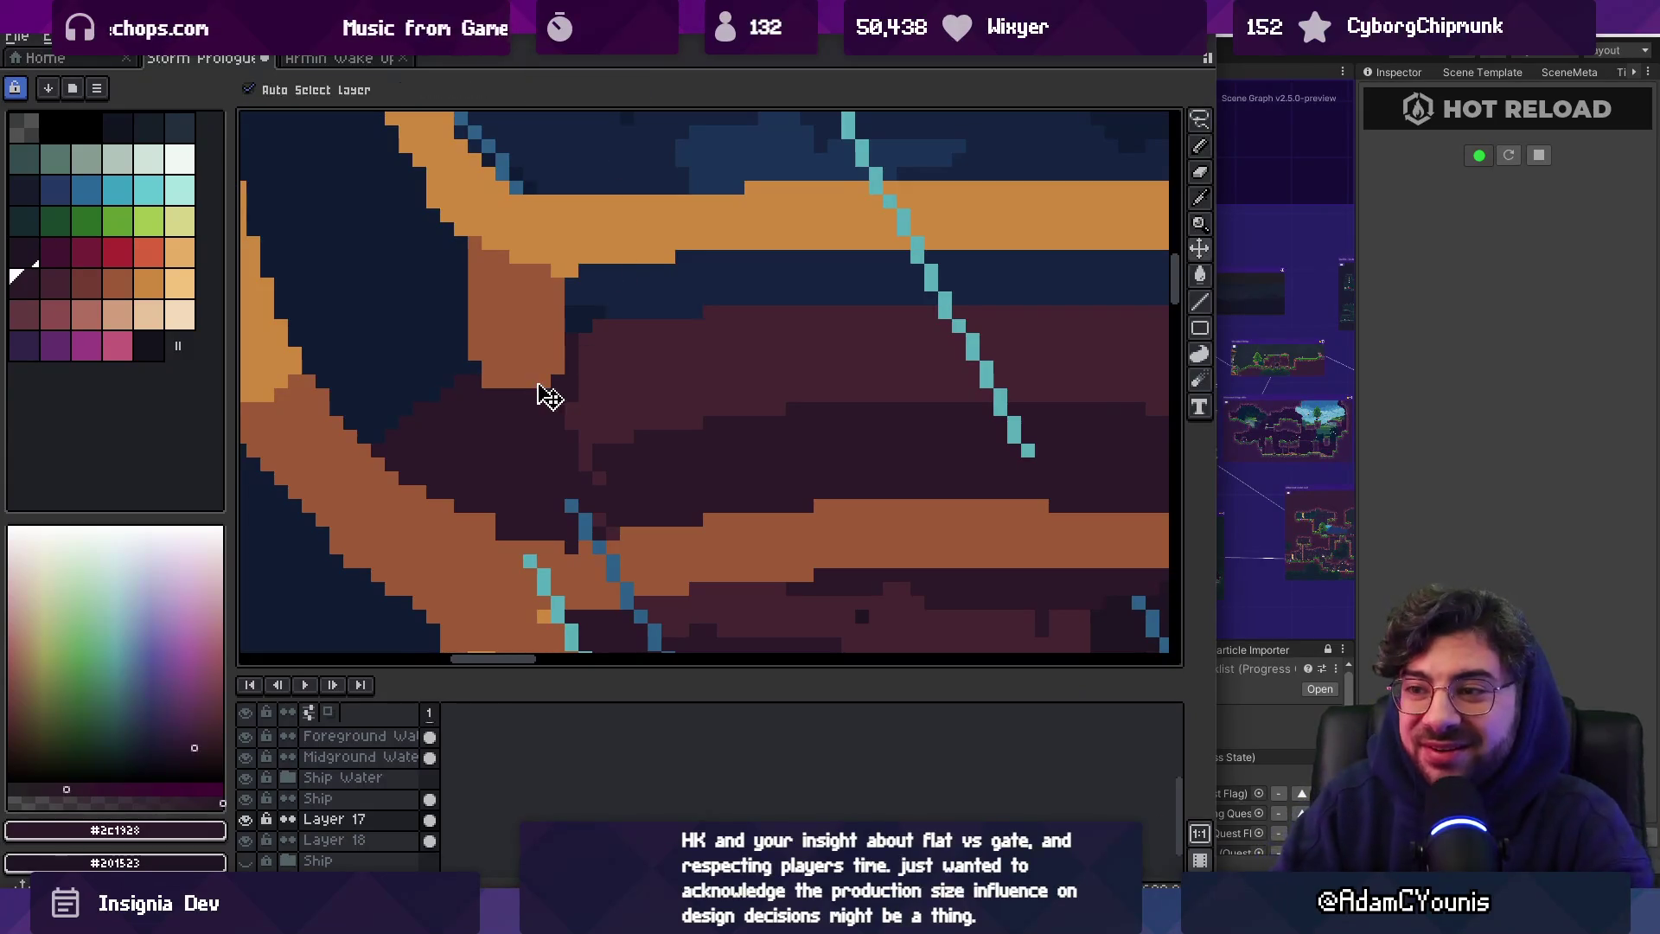
{"action": "left_click", "coordinate": [544, 393], "text": "alt"}
{"action": "left_click_drag", "start_coordinate": [485, 386], "coordinate": [586, 353]}
Touch up the hull and its edge below the railing with the lighter maroon
{"action": "scroll", "coordinate": [588, 350], "scroll_direction": "down", "scroll_amount": 3}
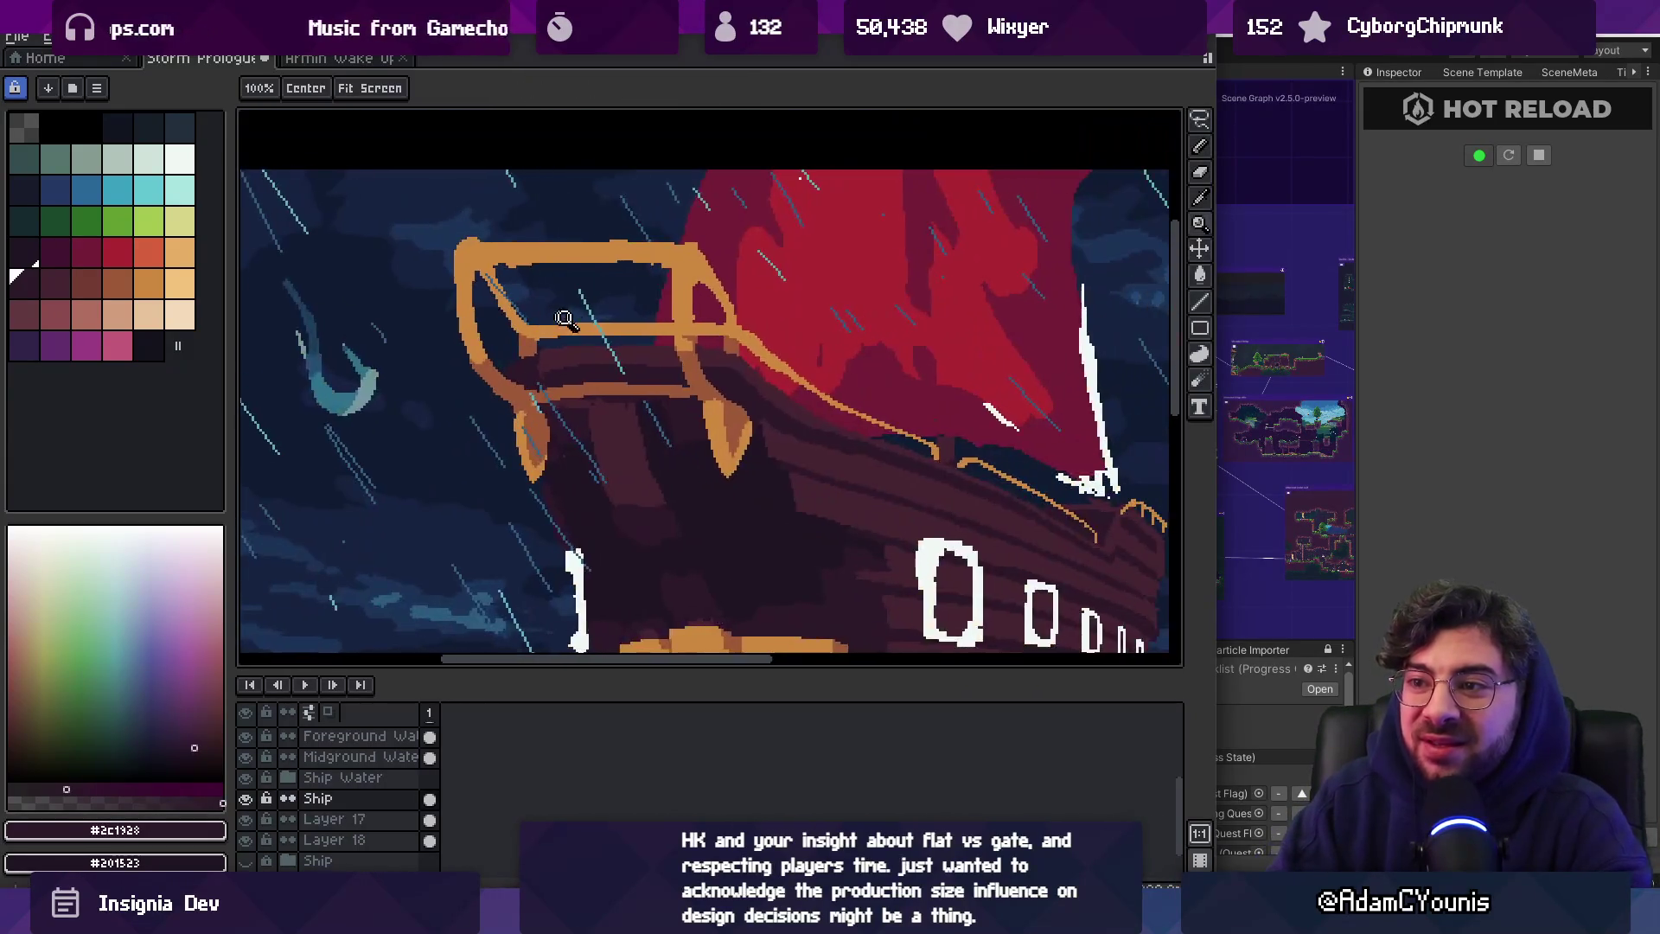
{"action": "scroll", "coordinate": [562, 354], "scroll_direction": "up", "scroll_amount": 2}
{"action": "left_click", "coordinate": [572, 355], "text": "ctrl"}
{"action": "left_click", "coordinate": [543, 343], "text": "alt"}
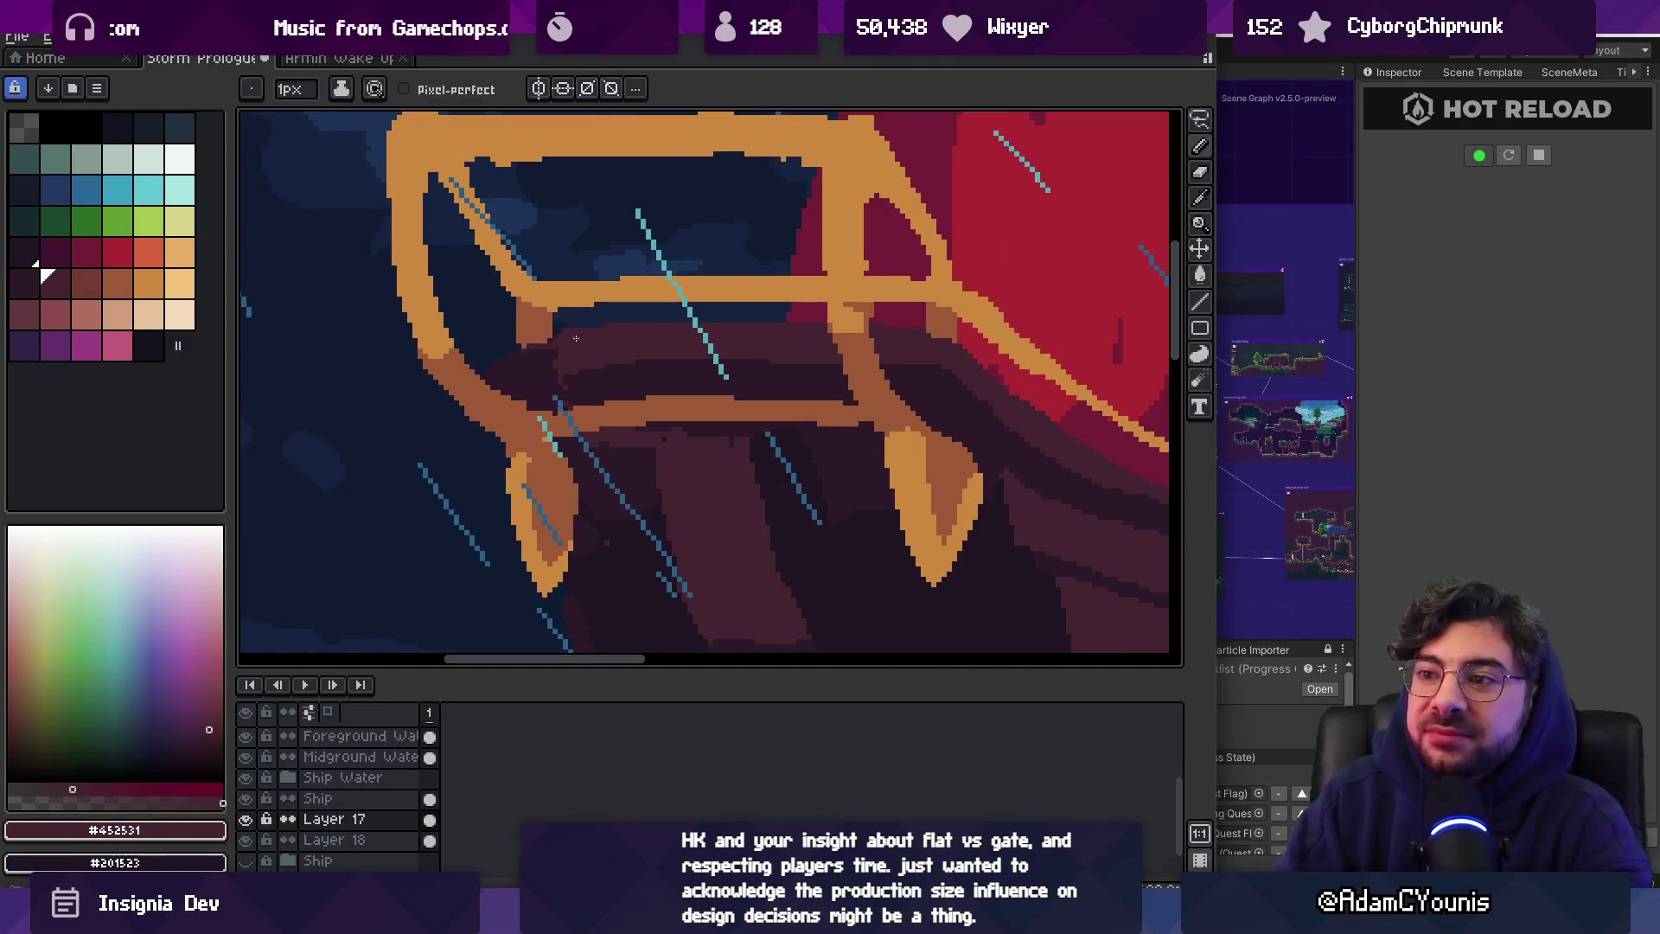
{"action": "left_click", "coordinate": [529, 343], "text": "alt"}
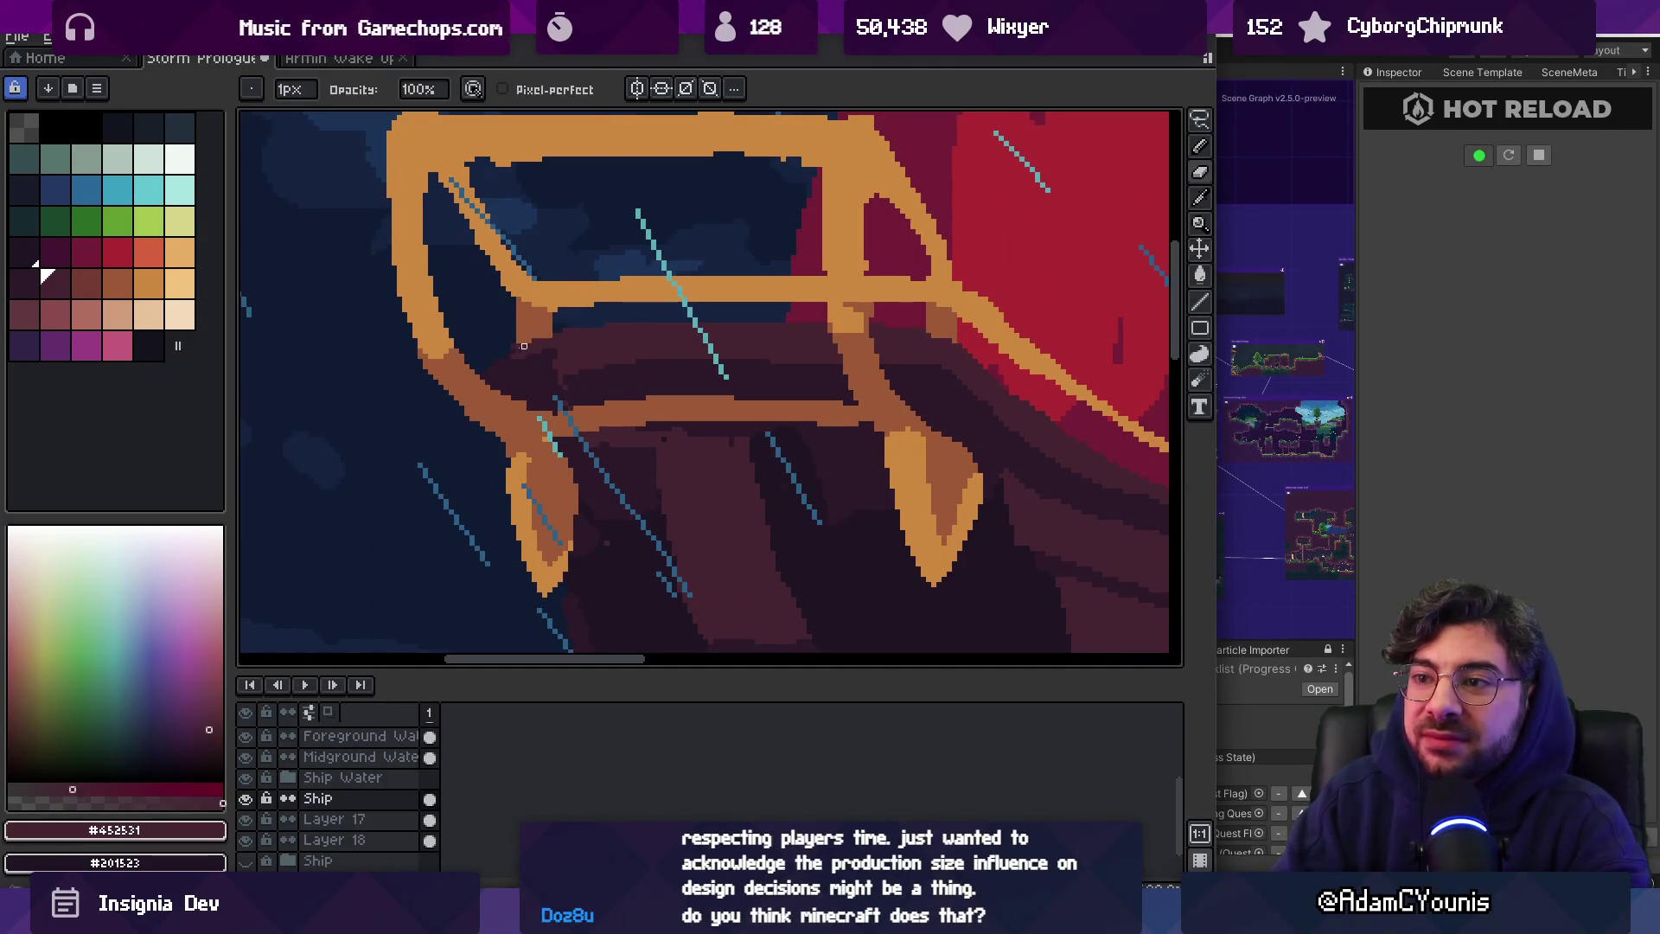
{"action": "scroll", "coordinate": [571, 346], "scroll_direction": "up", "scroll_amount": 2}
{"action": "left_click", "coordinate": [588, 359], "text": "ctrl"}
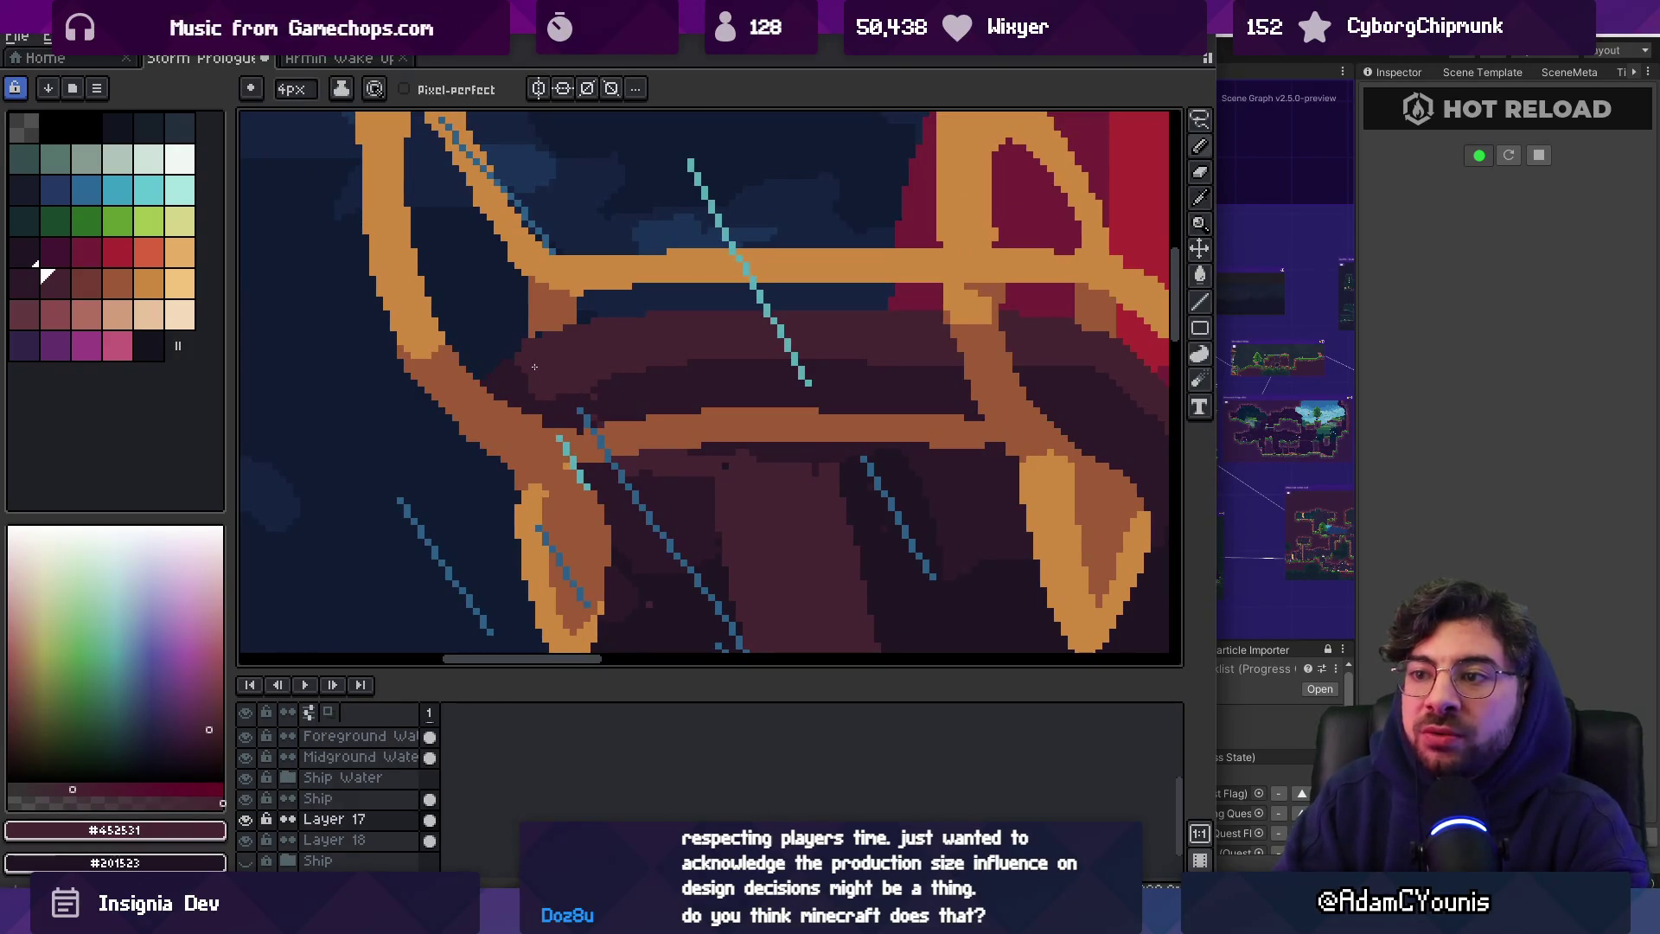
{"action": "left_click", "coordinate": [546, 328], "text": "alt"}
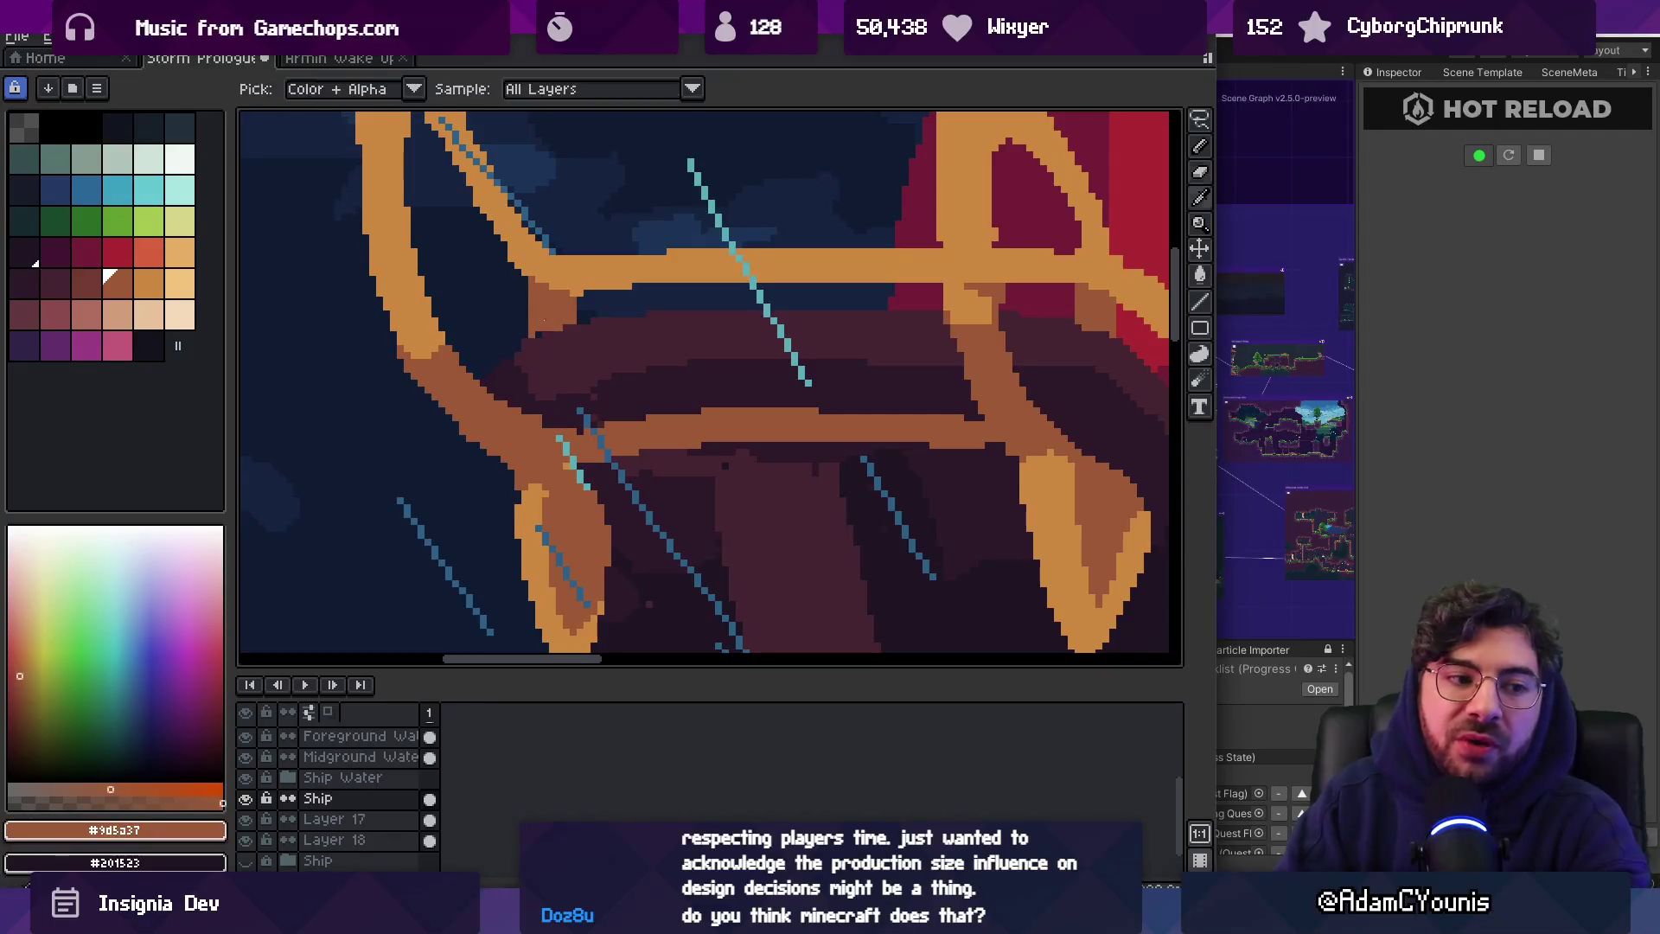
Resample the railing brown and the mid and darkest maroon hull colours for further touch-ups
{"action": "left_click", "coordinate": [546, 328], "text": "alt"}
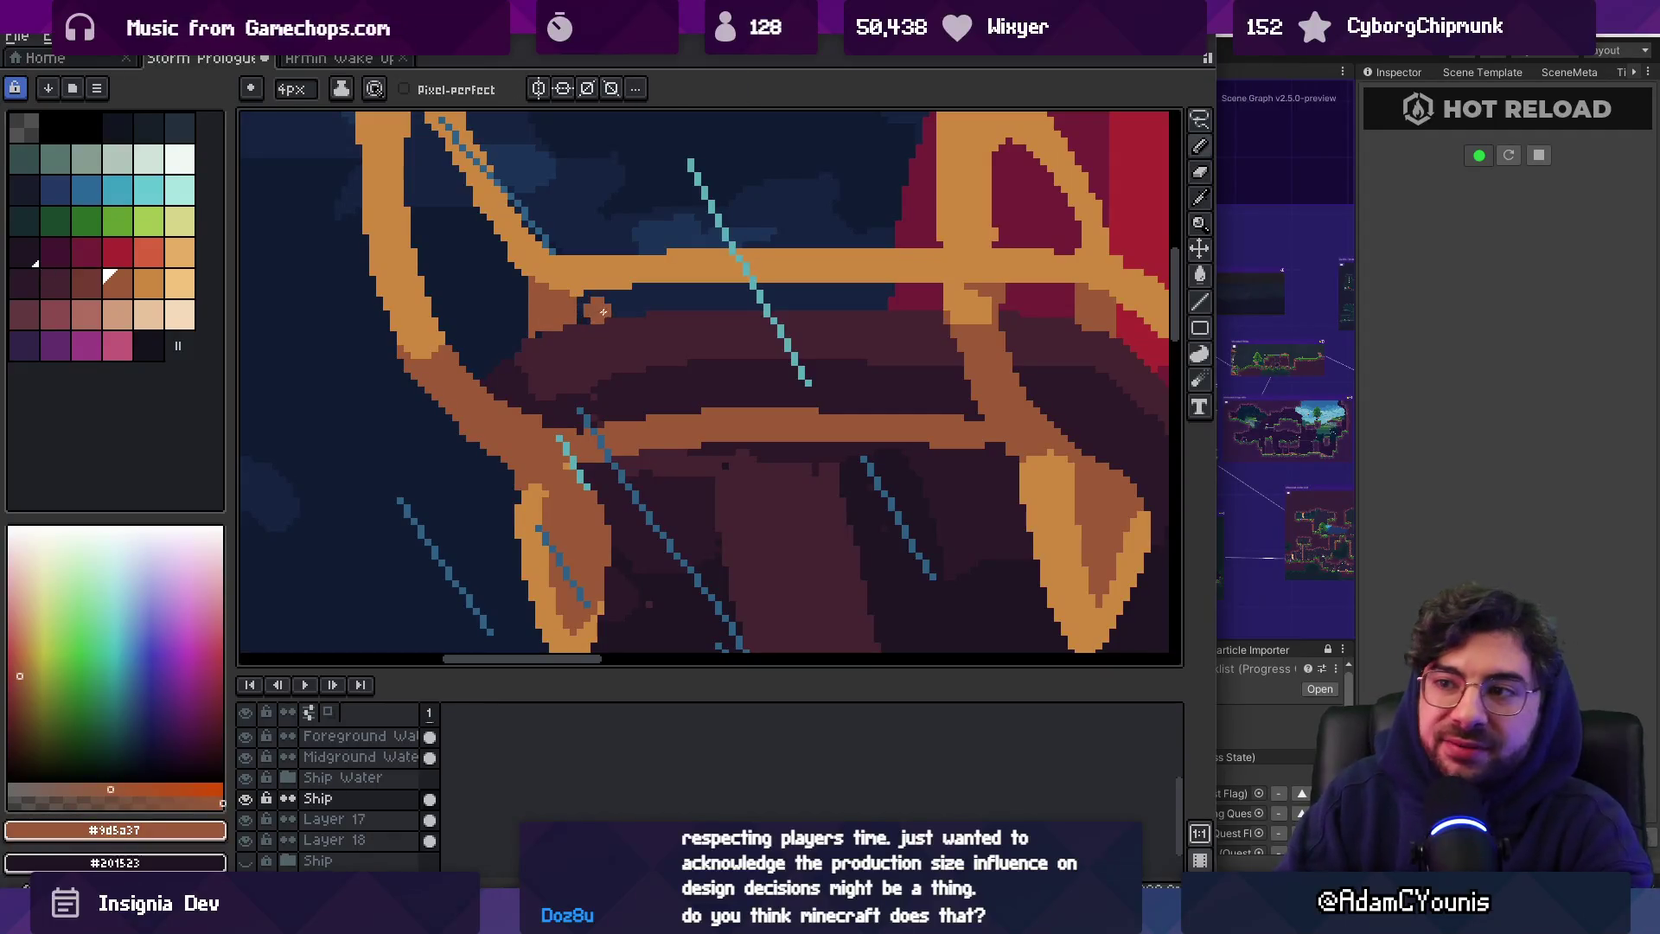
{"action": "left_click", "coordinate": [544, 335], "text": "alt"}
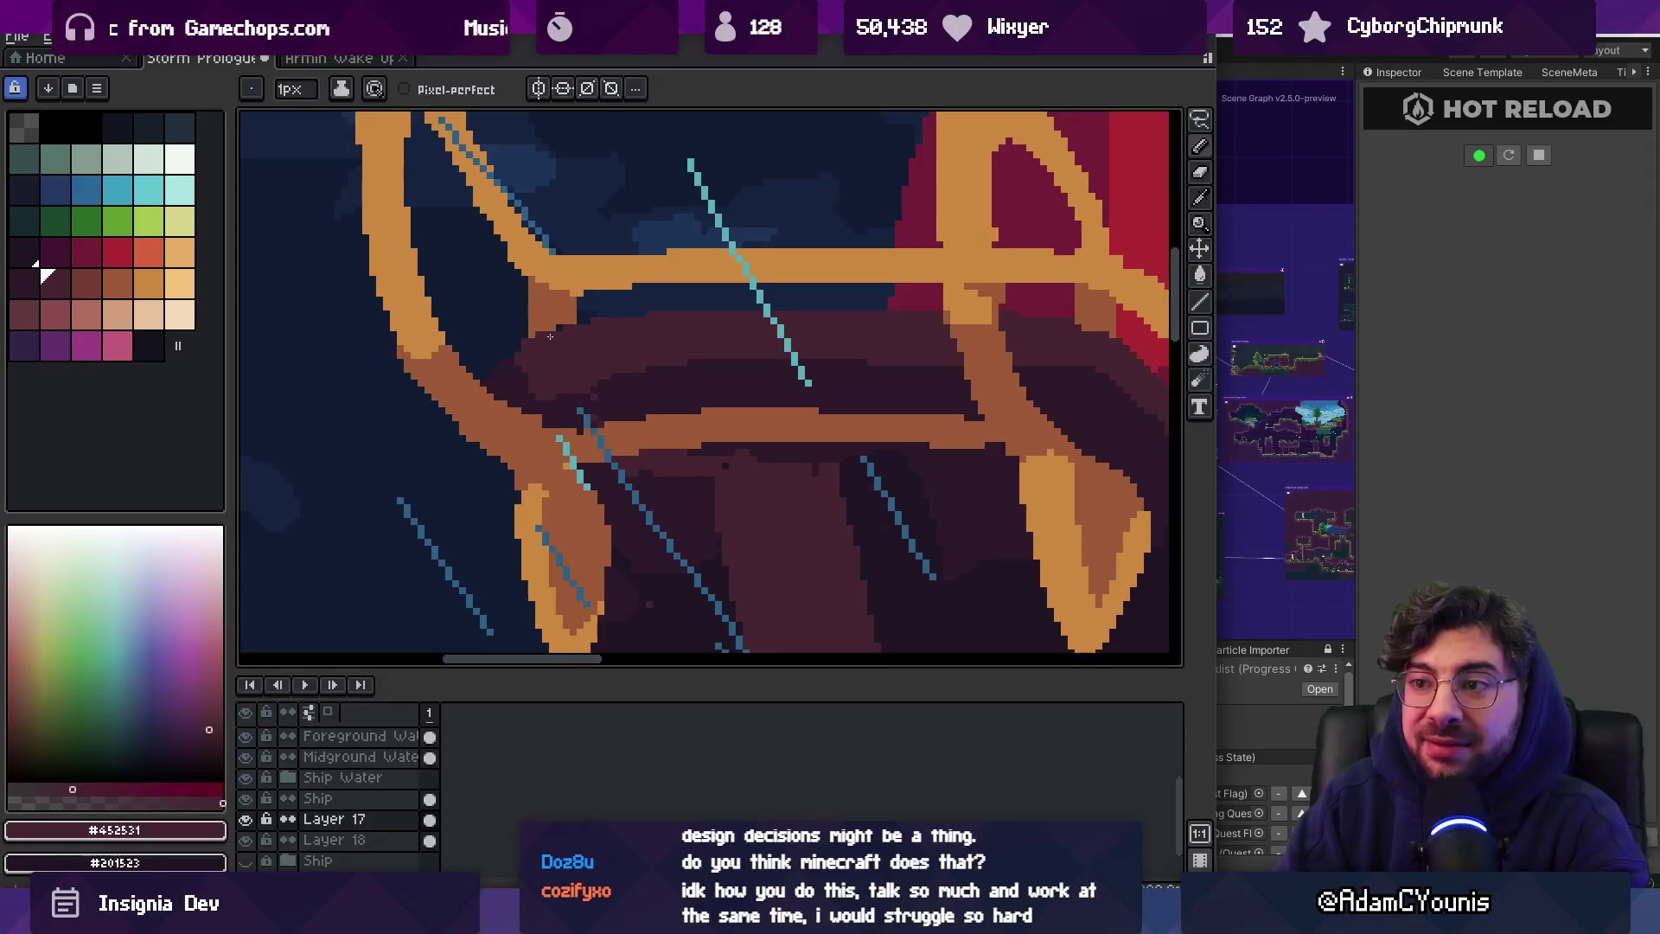
{"action": "left_click", "coordinate": [586, 388], "text": "alt"}
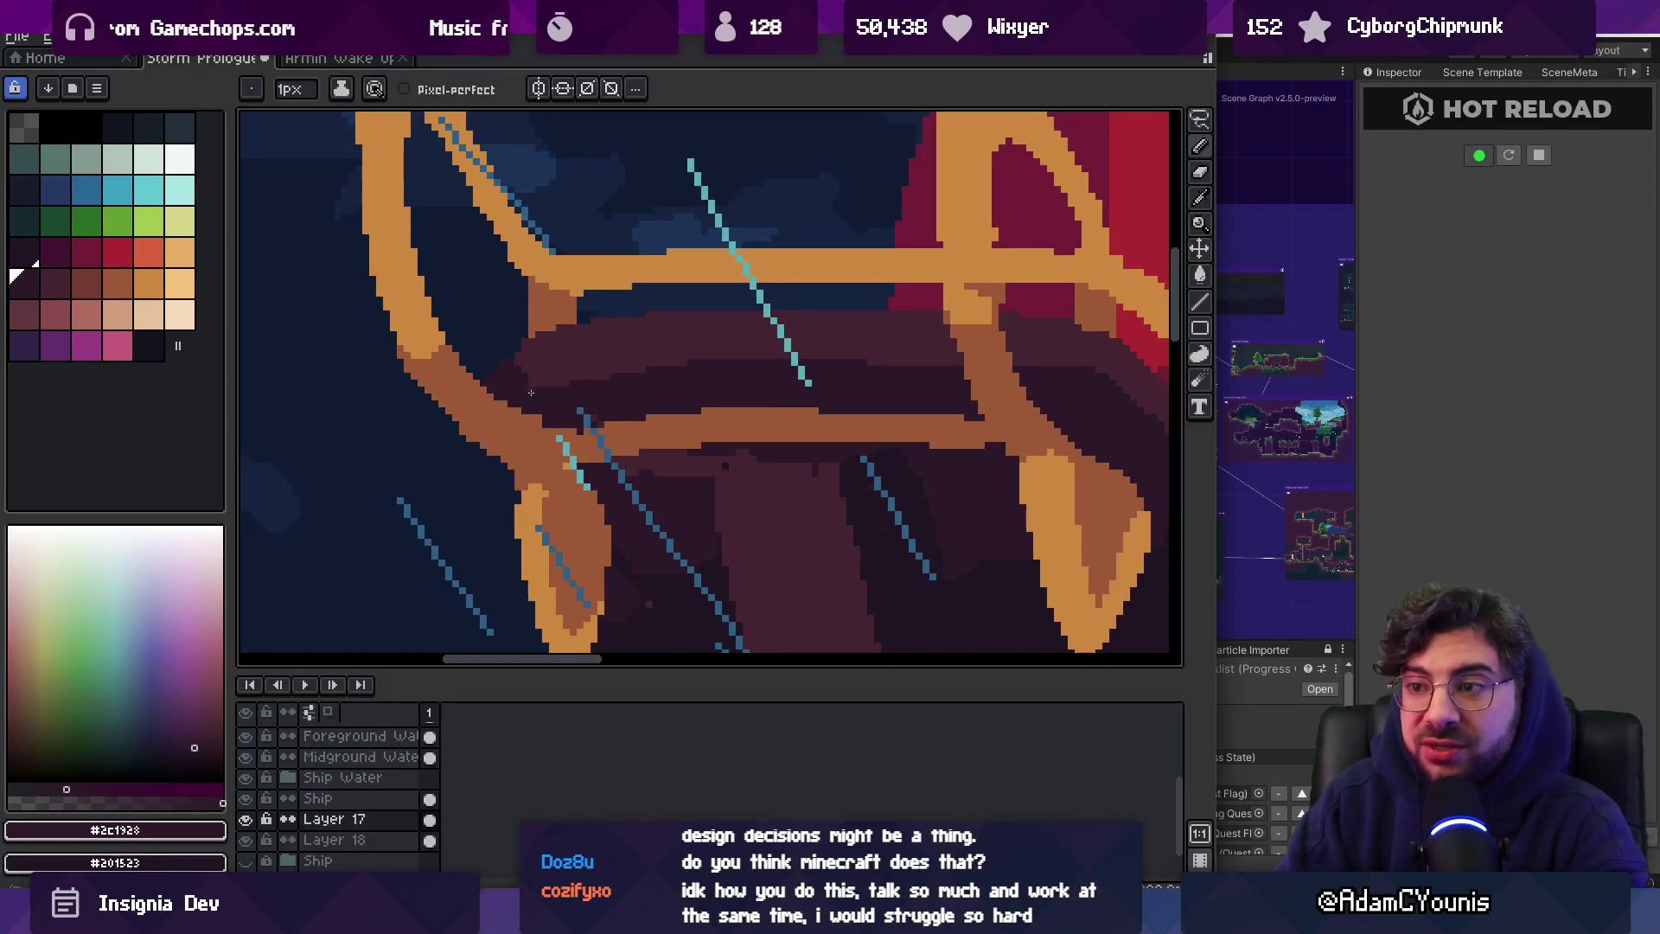
{"action": "scroll", "coordinate": [572, 387], "scroll_direction": "down", "scroll_amount": 3}
{"action": "scroll", "coordinate": [553, 339], "scroll_direction": "up", "scroll_amount": 4}
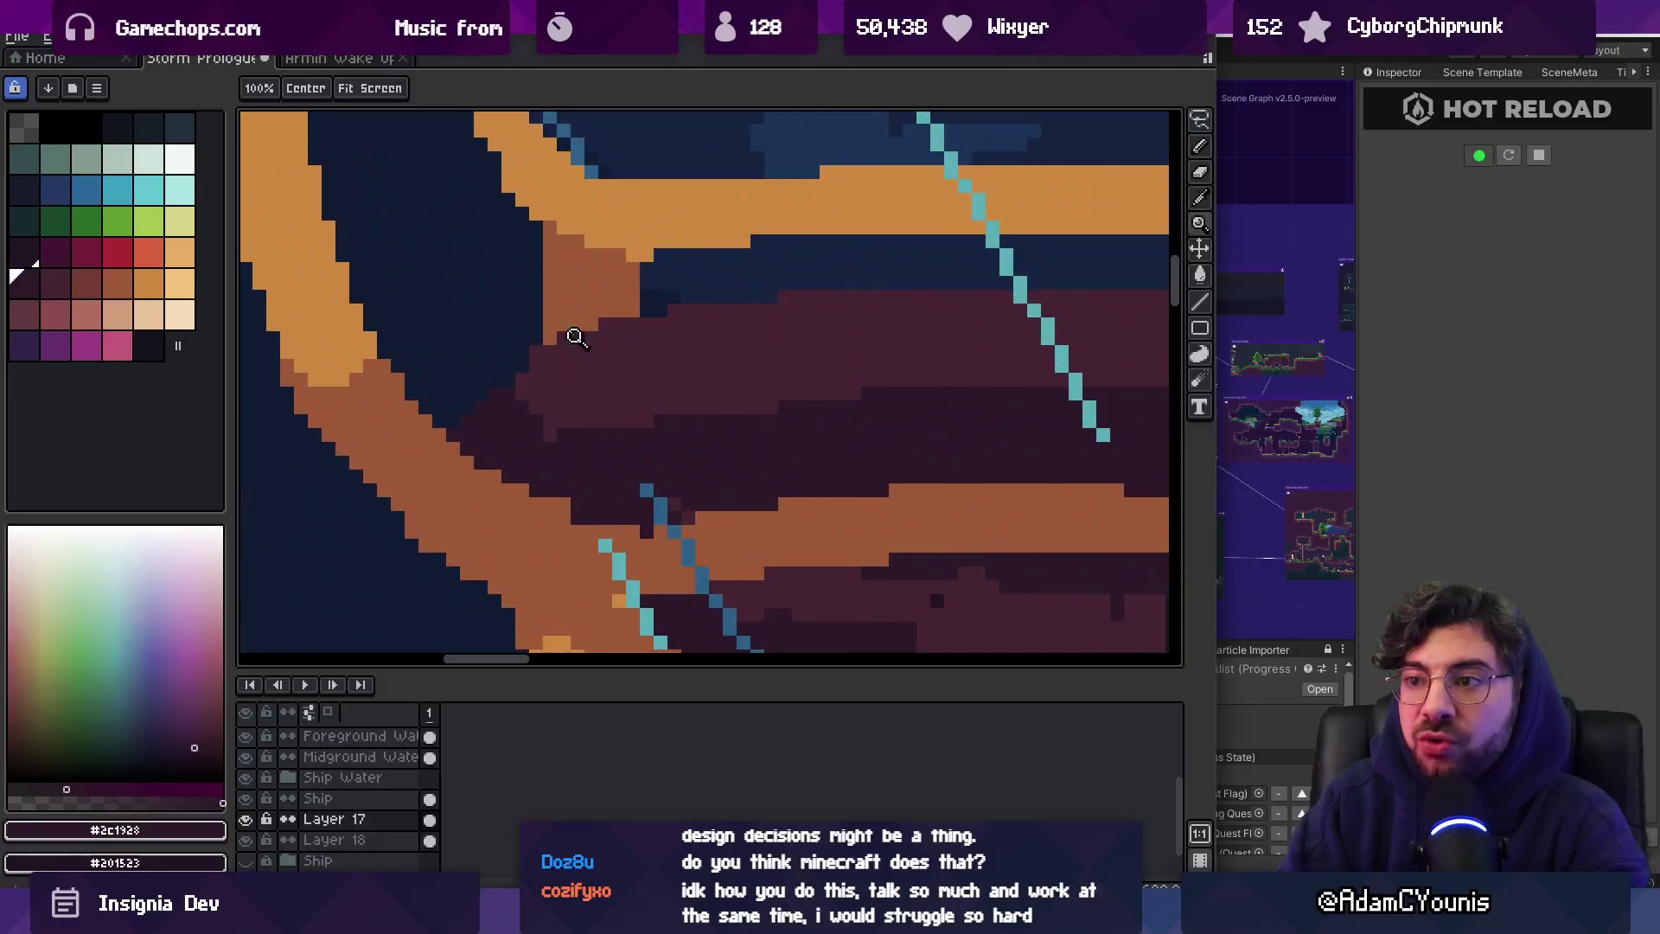
{"action": "left_click", "coordinate": [550, 338], "text": "ctrl"}
{"action": "left_click", "coordinate": [578, 324], "text": "alt"}
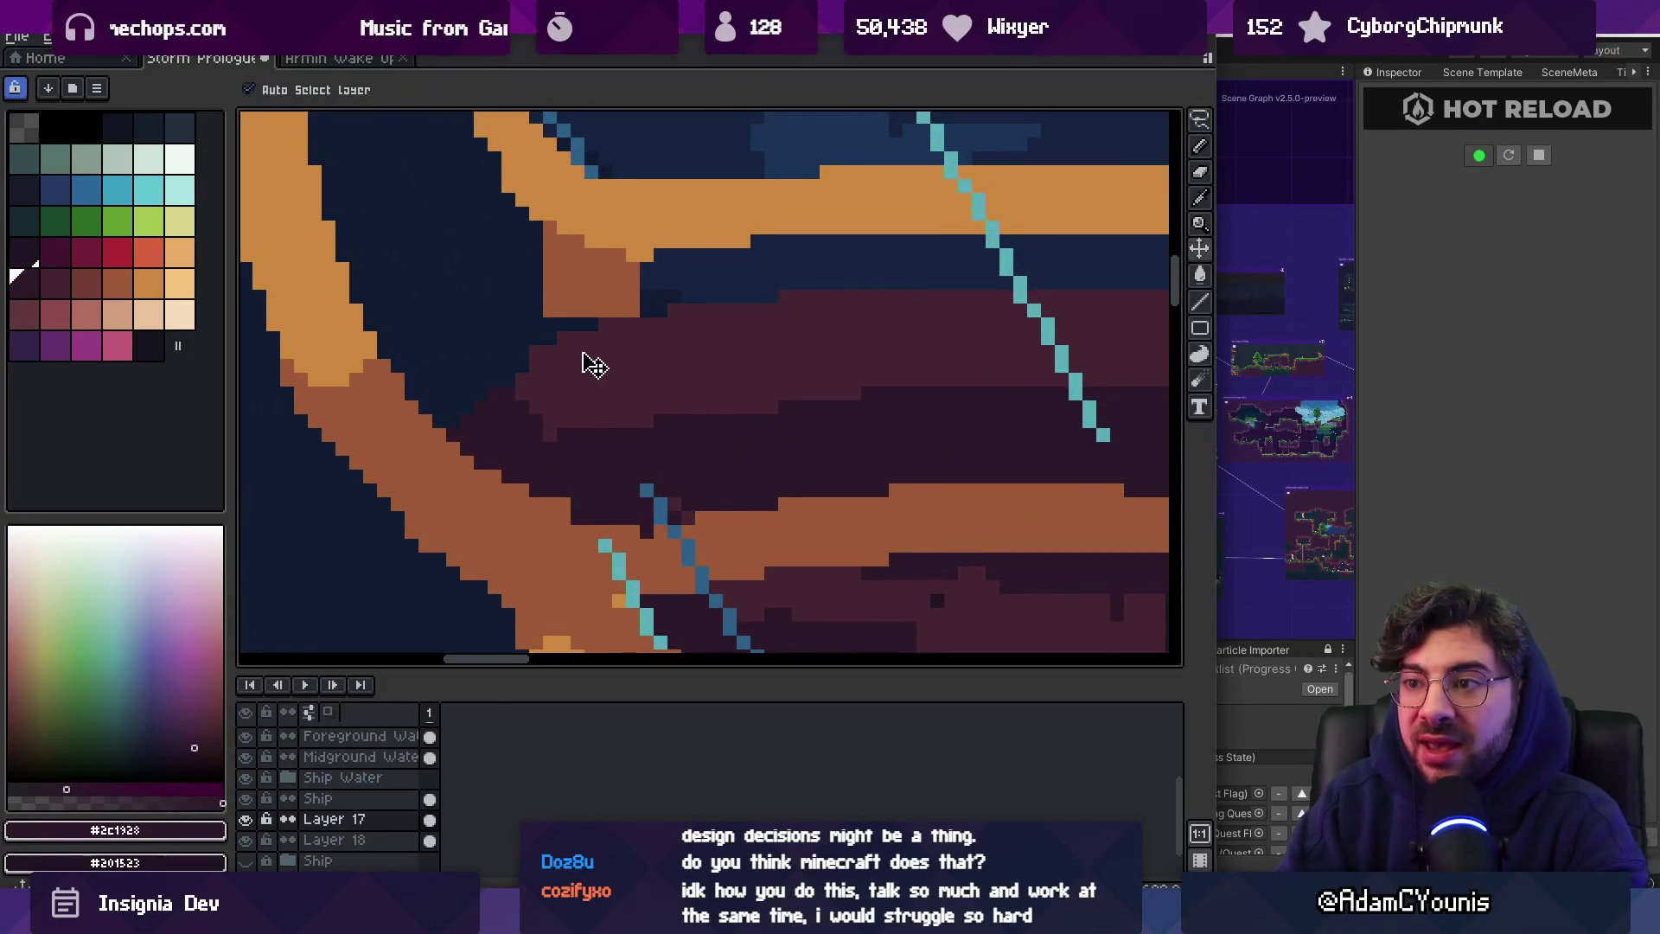
{"action": "left_click", "coordinate": [593, 438], "text": "alt"}
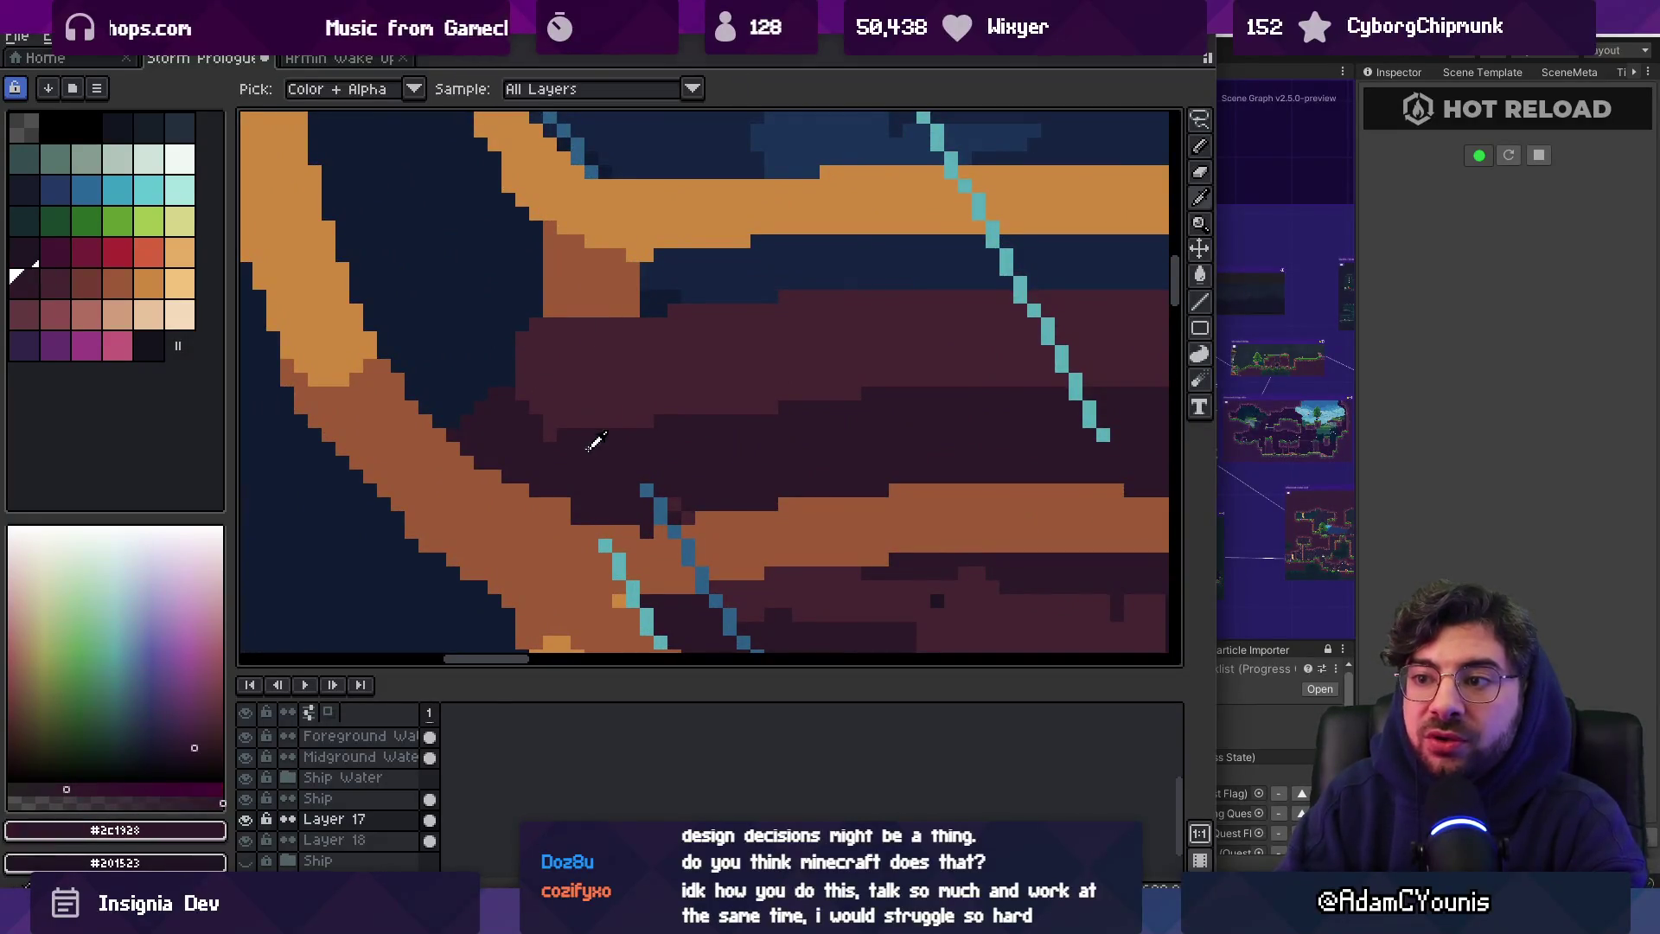
{"action": "scroll", "coordinate": [605, 424], "scroll_direction": "right", "scroll_amount": 3}
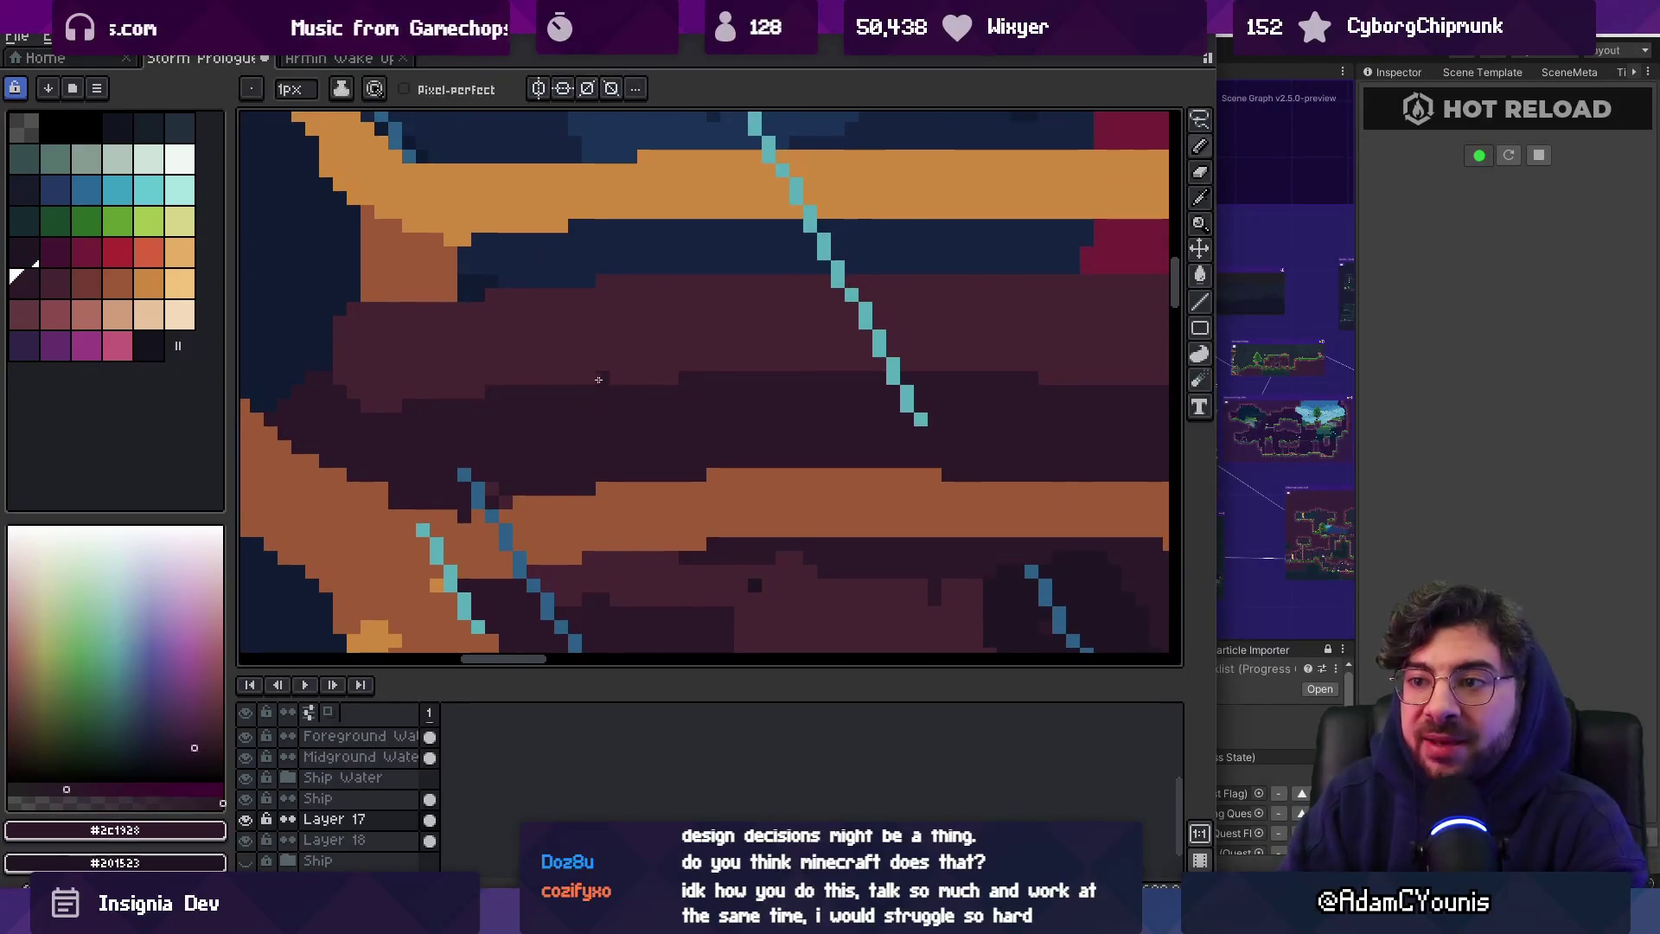
{"action": "key", "text": "z"}
{"action": "scroll", "coordinate": [678, 382], "scroll_direction": "down", "scroll_amount": 3}
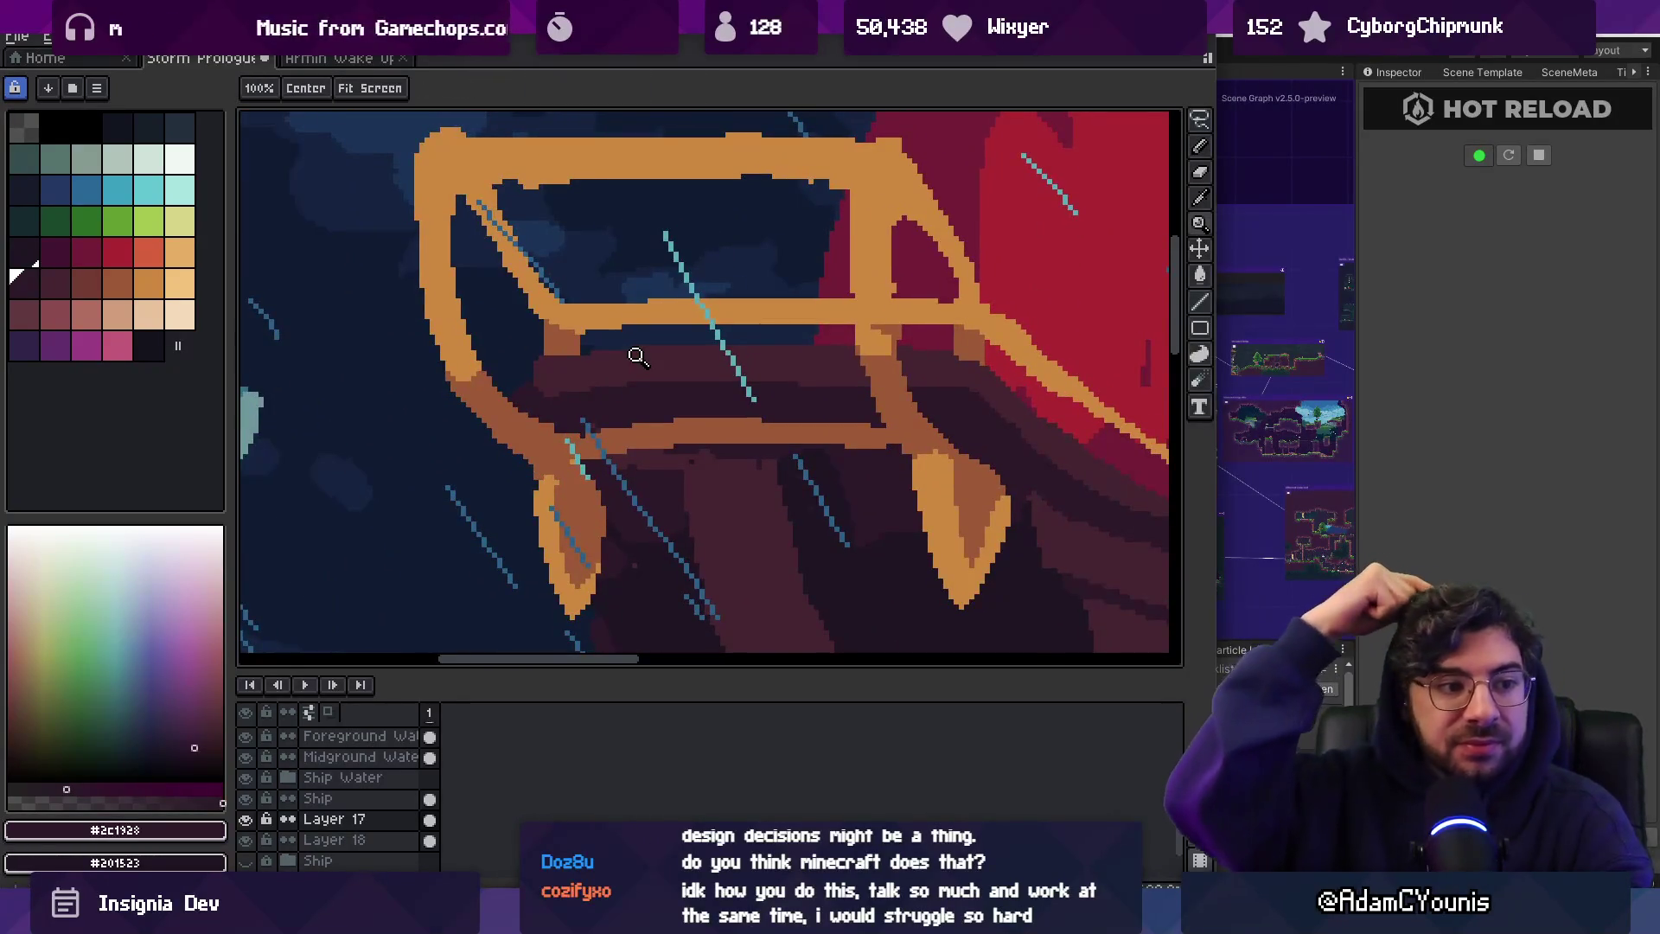
{"action": "scroll", "coordinate": [631, 324], "scroll_direction": "down", "scroll_amount": 1}
{"action": "scroll", "coordinate": [631, 325], "scroll_direction": "down", "scroll_amount": 2}
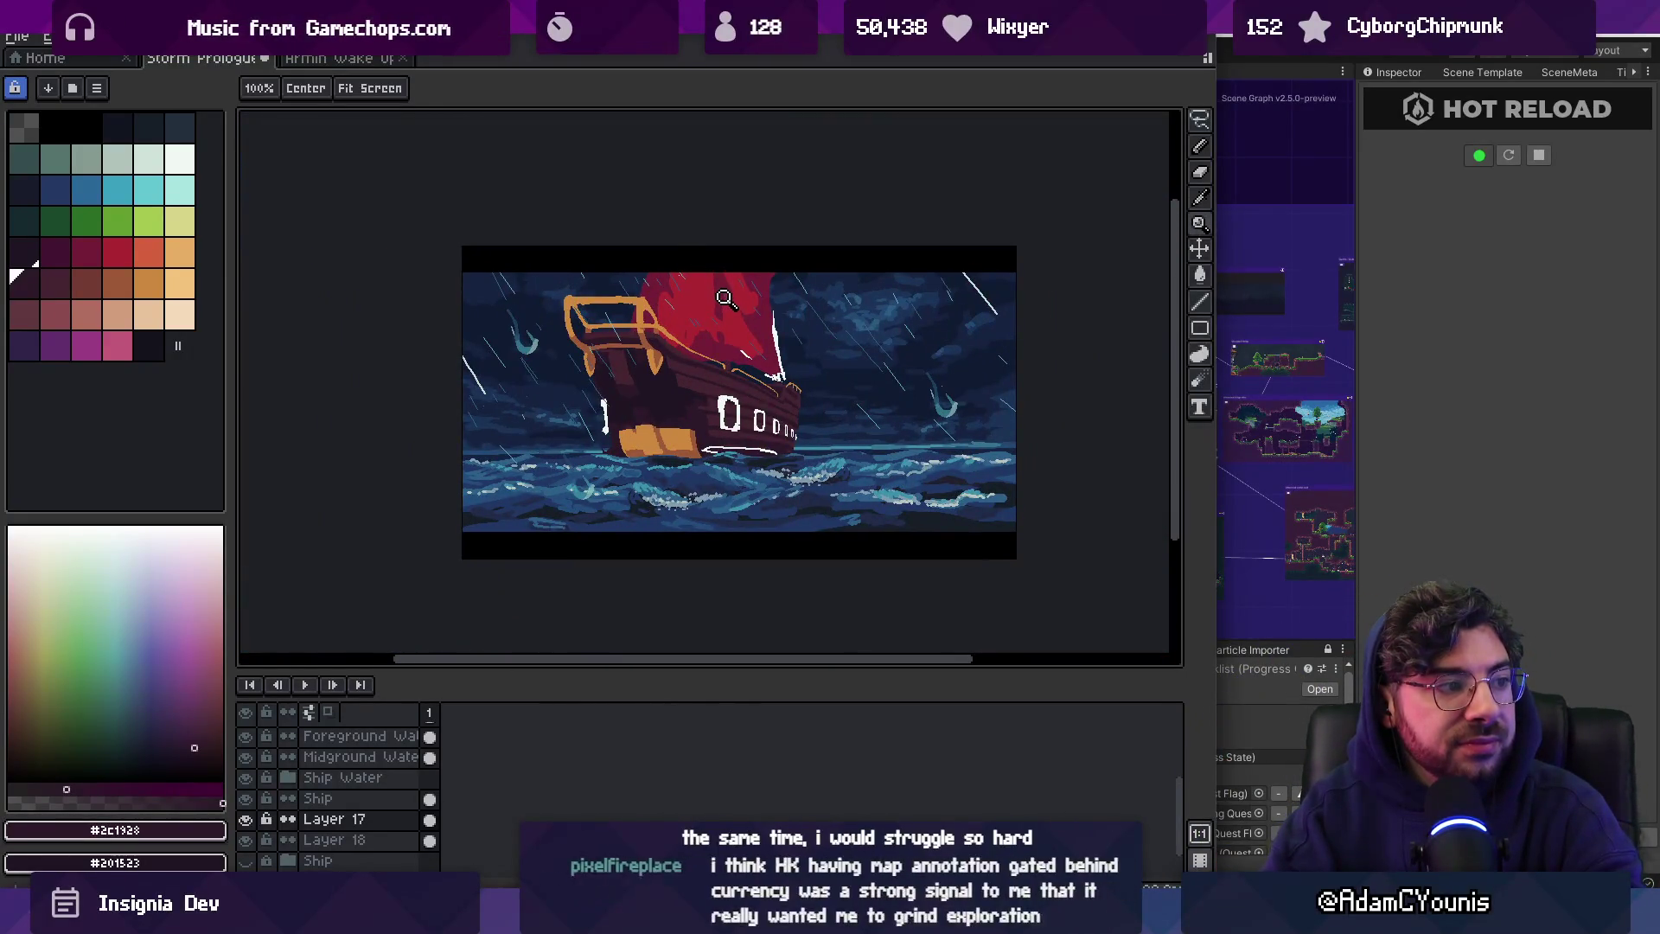
Paint reddish-brown over the orange plank block at the waterline
{"action": "scroll", "coordinate": [696, 374], "scroll_direction": "up", "scroll_amount": 1}
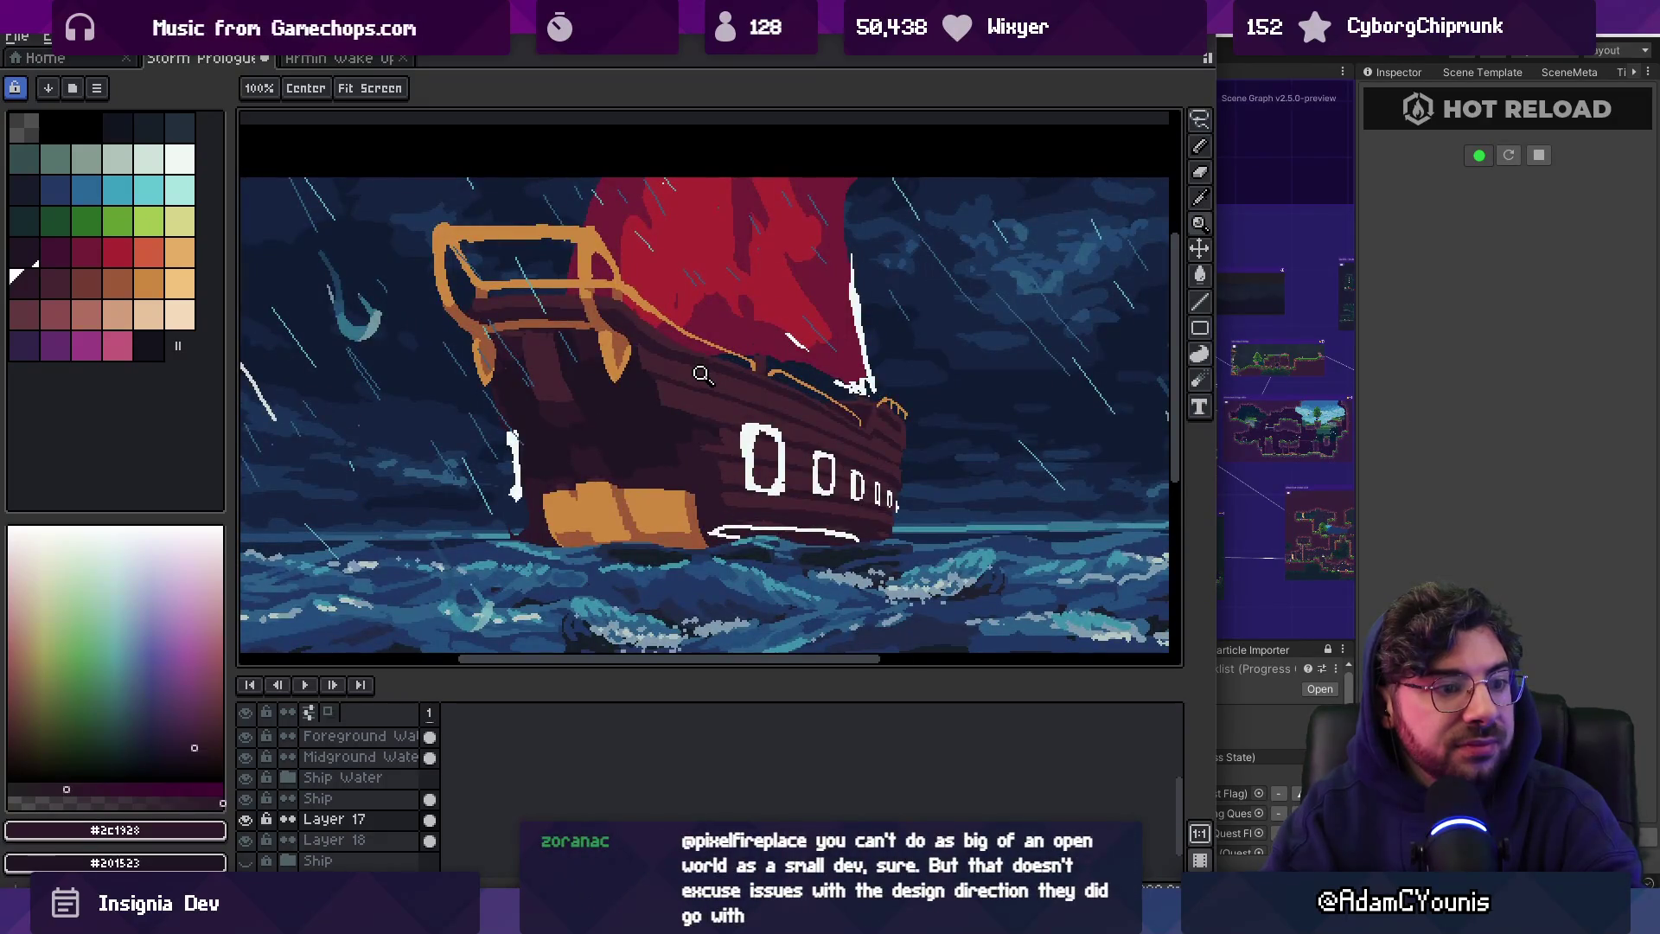
{"action": "scroll", "coordinate": [702, 373], "scroll_direction": "down", "scroll_amount": 1}
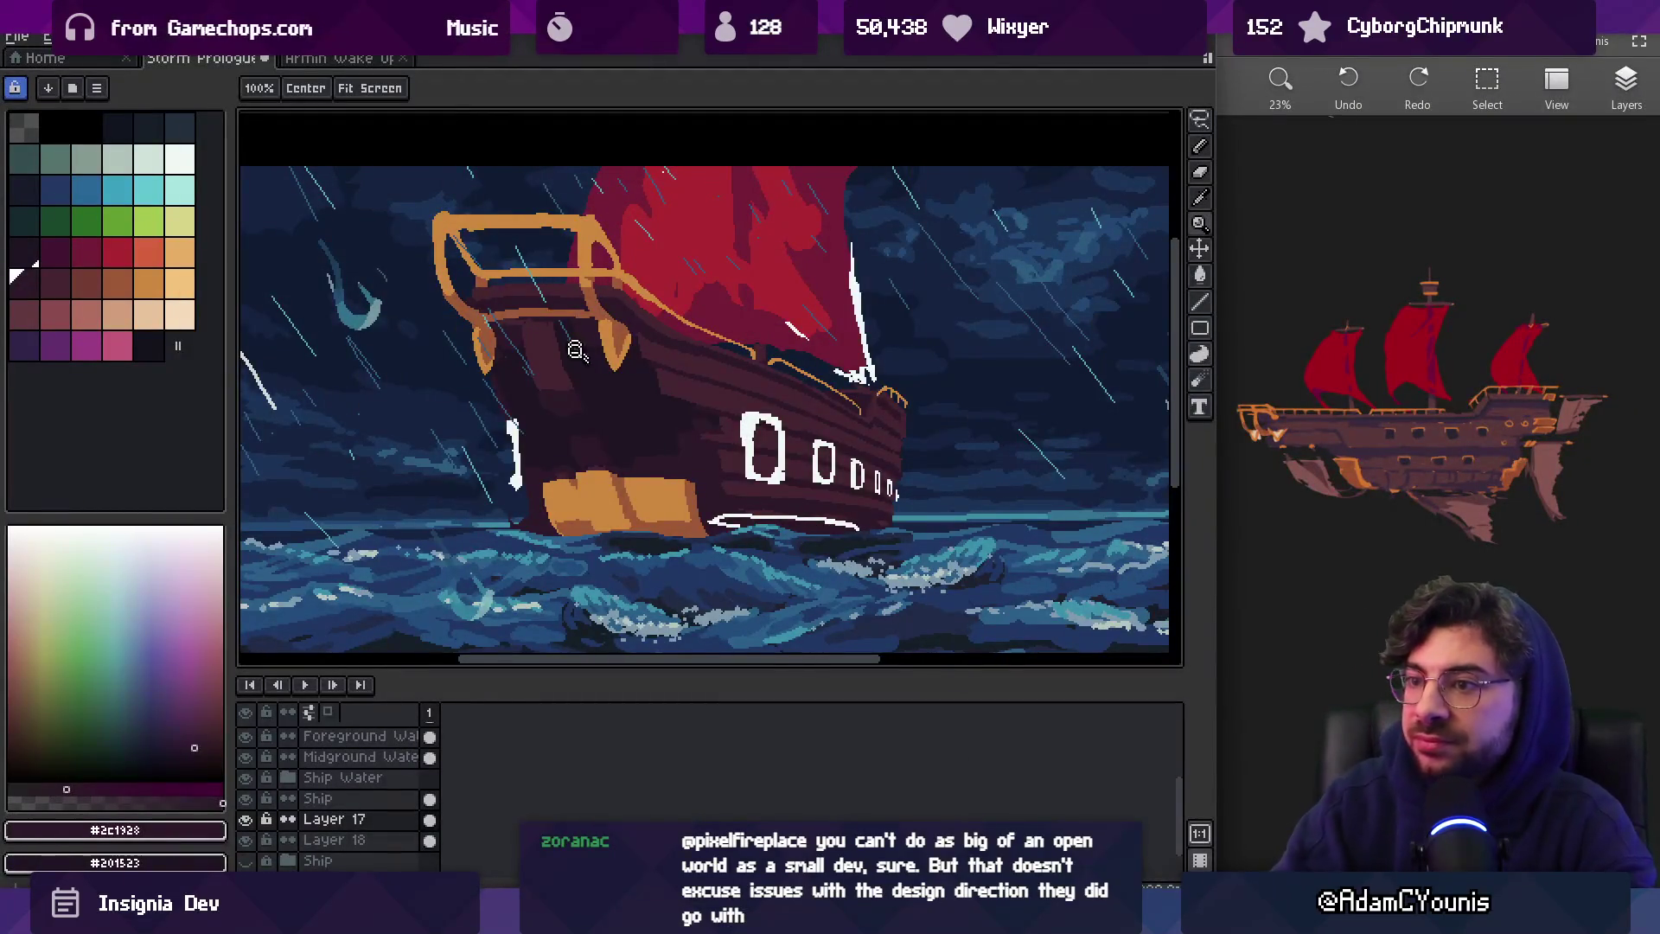
{"action": "scroll", "coordinate": [625, 422], "scroll_direction": "up", "scroll_amount": 2}
{"action": "scroll", "coordinate": [626, 423], "scroll_direction": "up", "scroll_amount": 3}
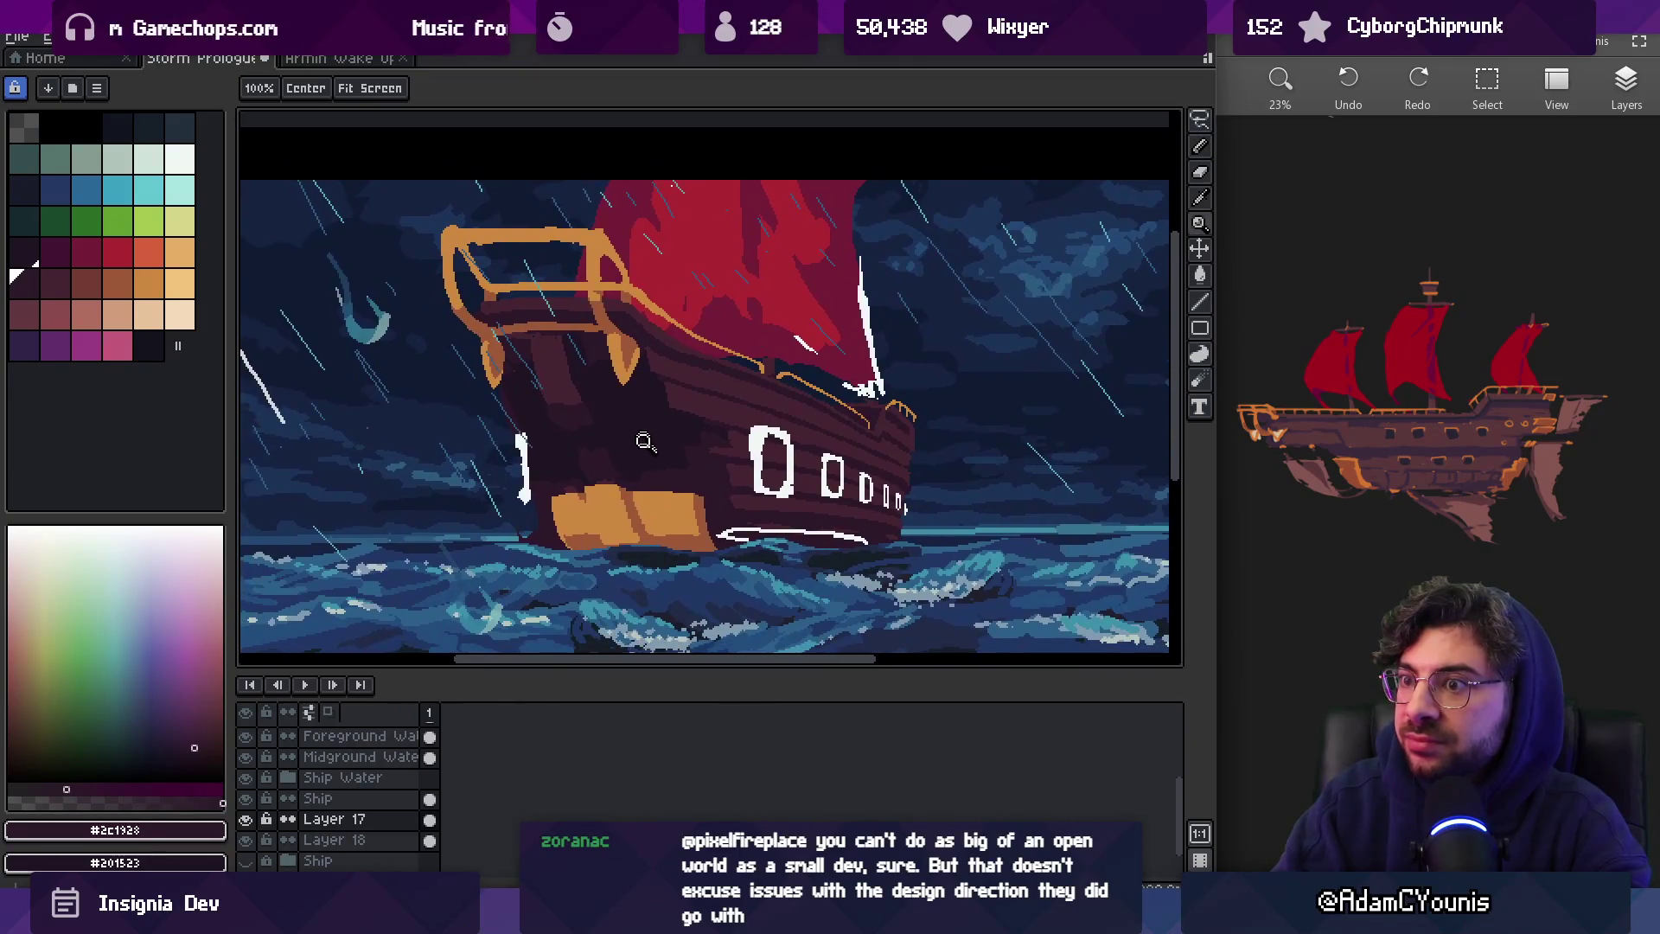
{"action": "key", "text": "v"}
{"action": "left_click", "coordinate": [622, 522]}
{"action": "key", "text": "b"}
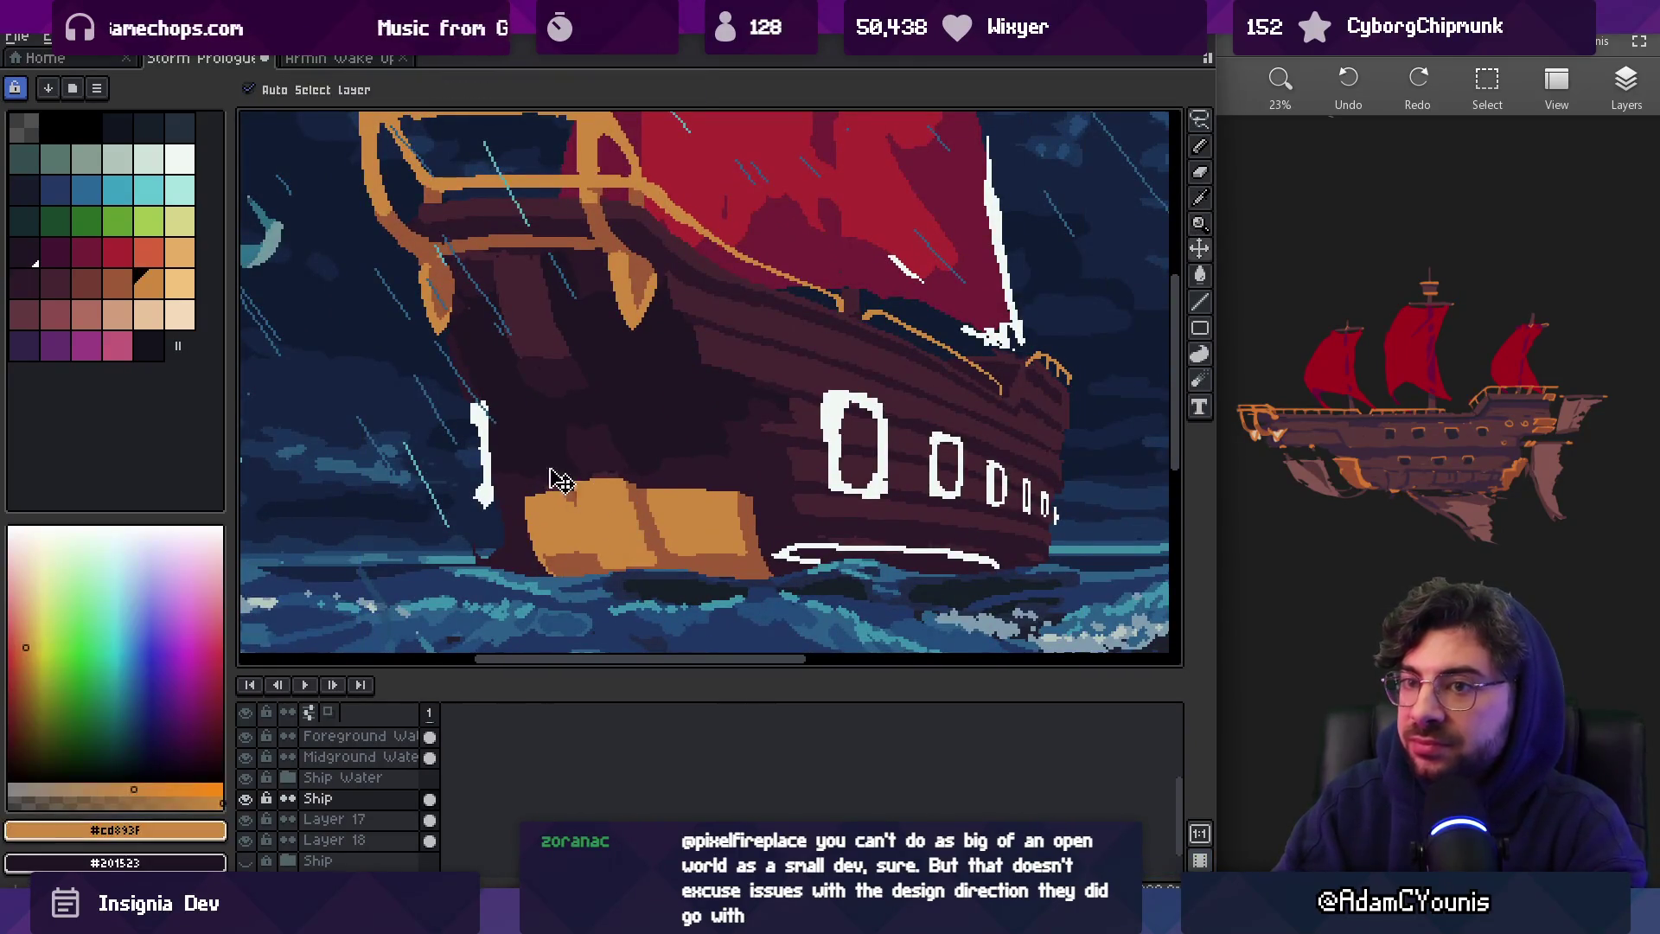
{"action": "left_click", "coordinate": [87, 283]}
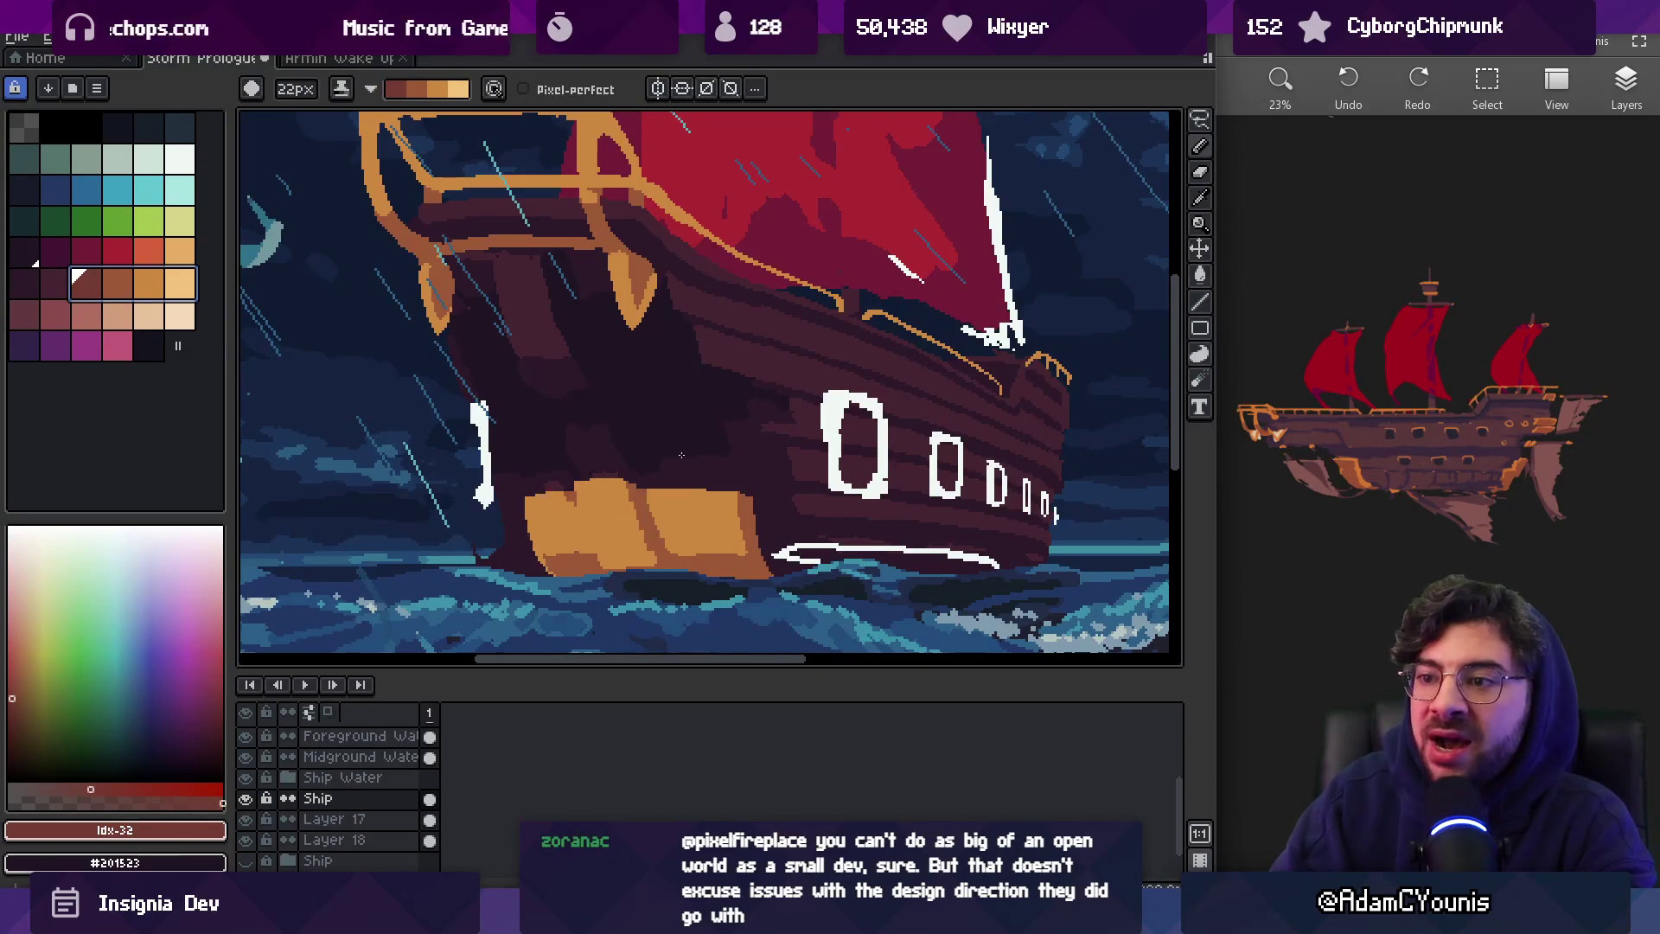
{"action": "mouse_move", "coordinate": [545, 510]}
{"action": "left_mouse_down"}
{"action": "mouse_move", "coordinate": [752, 544]}
{"action": "mouse_move", "coordinate": [618, 552]}
{"action": "left_mouse_up"}
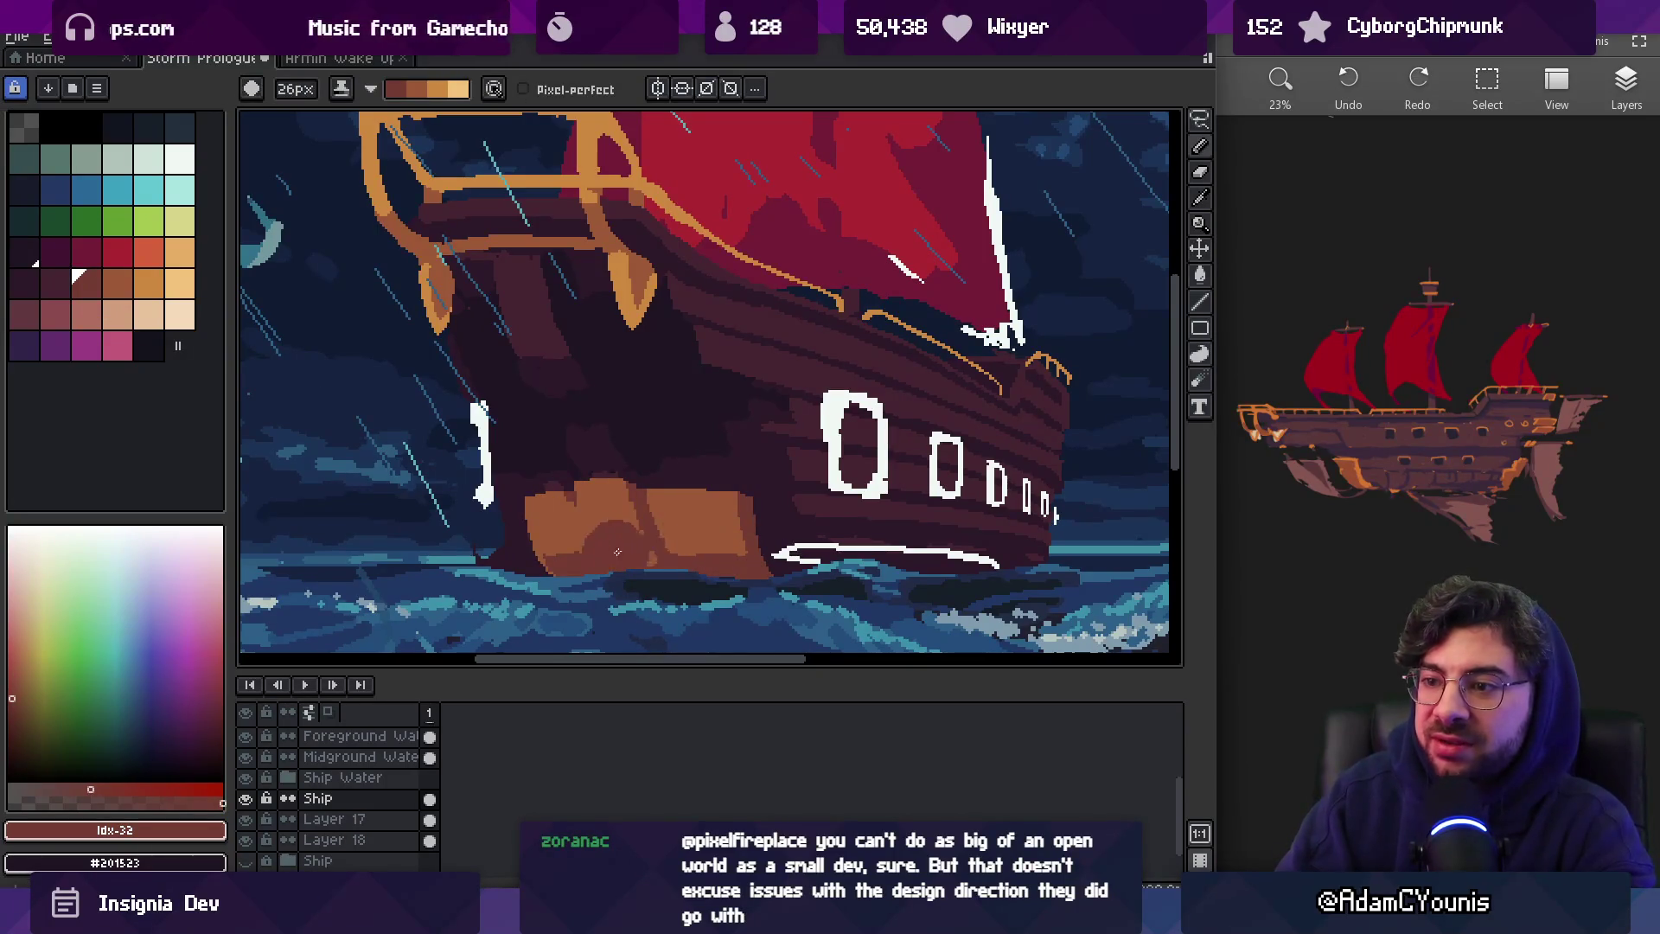
Undo the brown strokes, swap colours, and highlight the orange block's top edge
{"action": "key", "text": "z"}
{"action": "scroll", "coordinate": [741, 413], "scroll_direction": "down", "scroll_amount": 4}
{"action": "scroll", "coordinate": [703, 470], "scroll_direction": "up", "scroll_amount": 5}
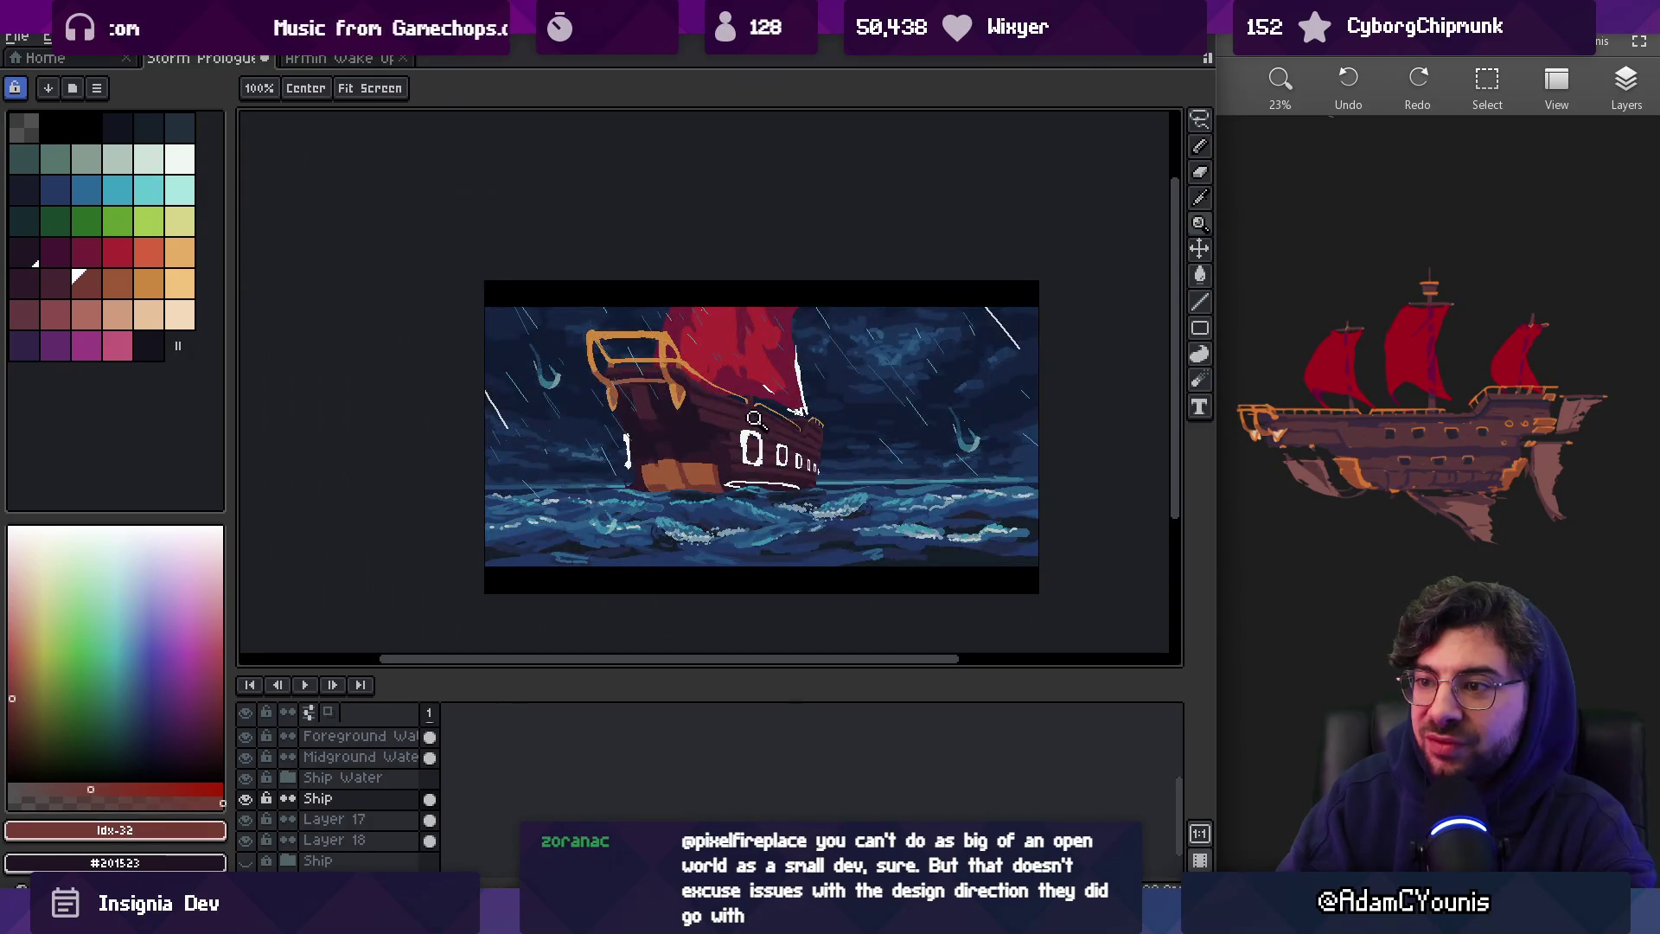
{"action": "key", "text": "b"}
{"action": "key", "text": "ctrl+z"}
{"action": "key", "text": "x"}
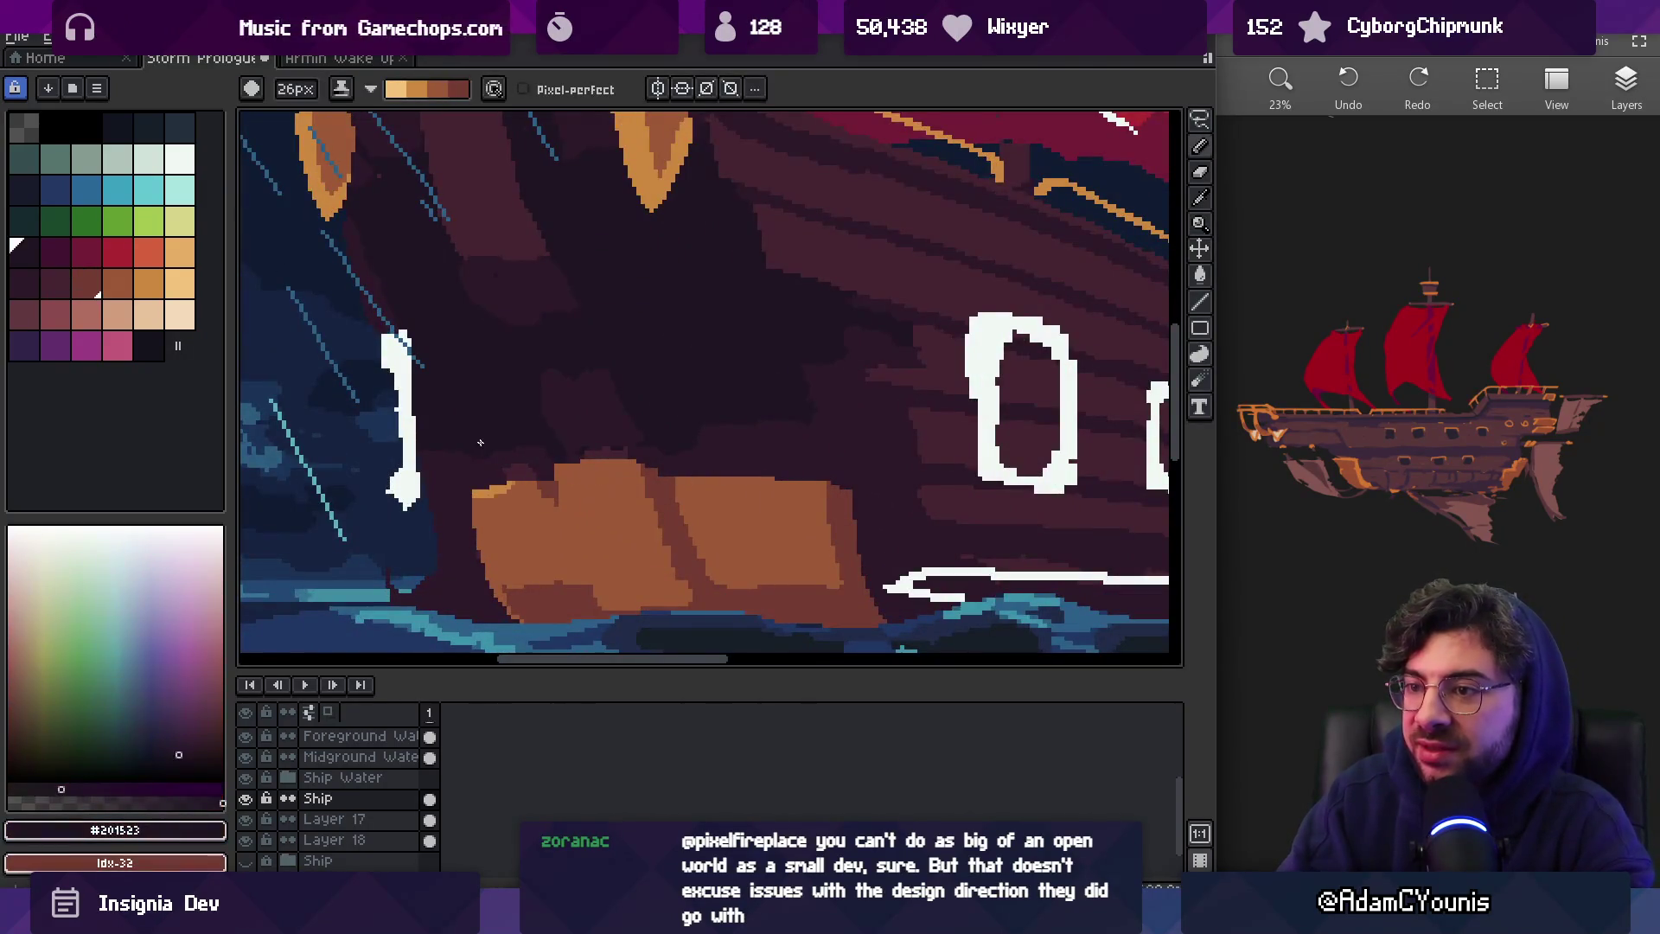
{"action": "left_click_drag", "start_coordinate": [493, 441], "coordinate": [615, 429]}
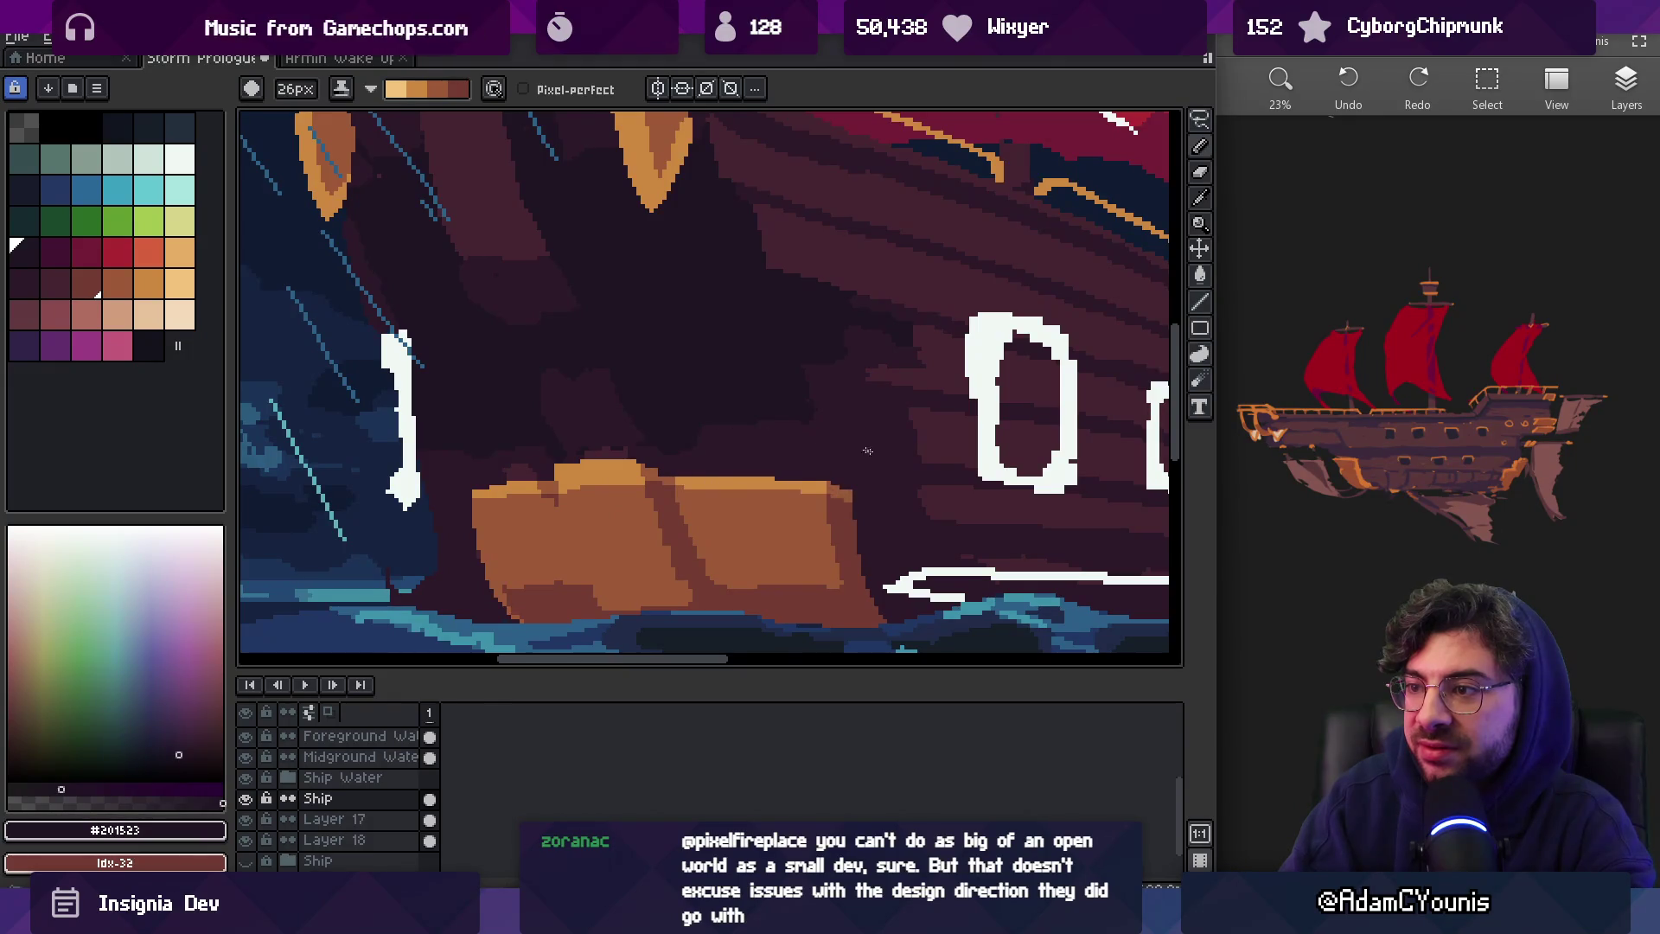
Zoom in on the ship's stern
{"action": "key", "text": "z"}
{"action": "scroll", "coordinate": [867, 450], "scroll_direction": "down", "scroll_amount": 5}
{"action": "scroll", "coordinate": [828, 396], "scroll_direction": "up", "scroll_amount": 2}
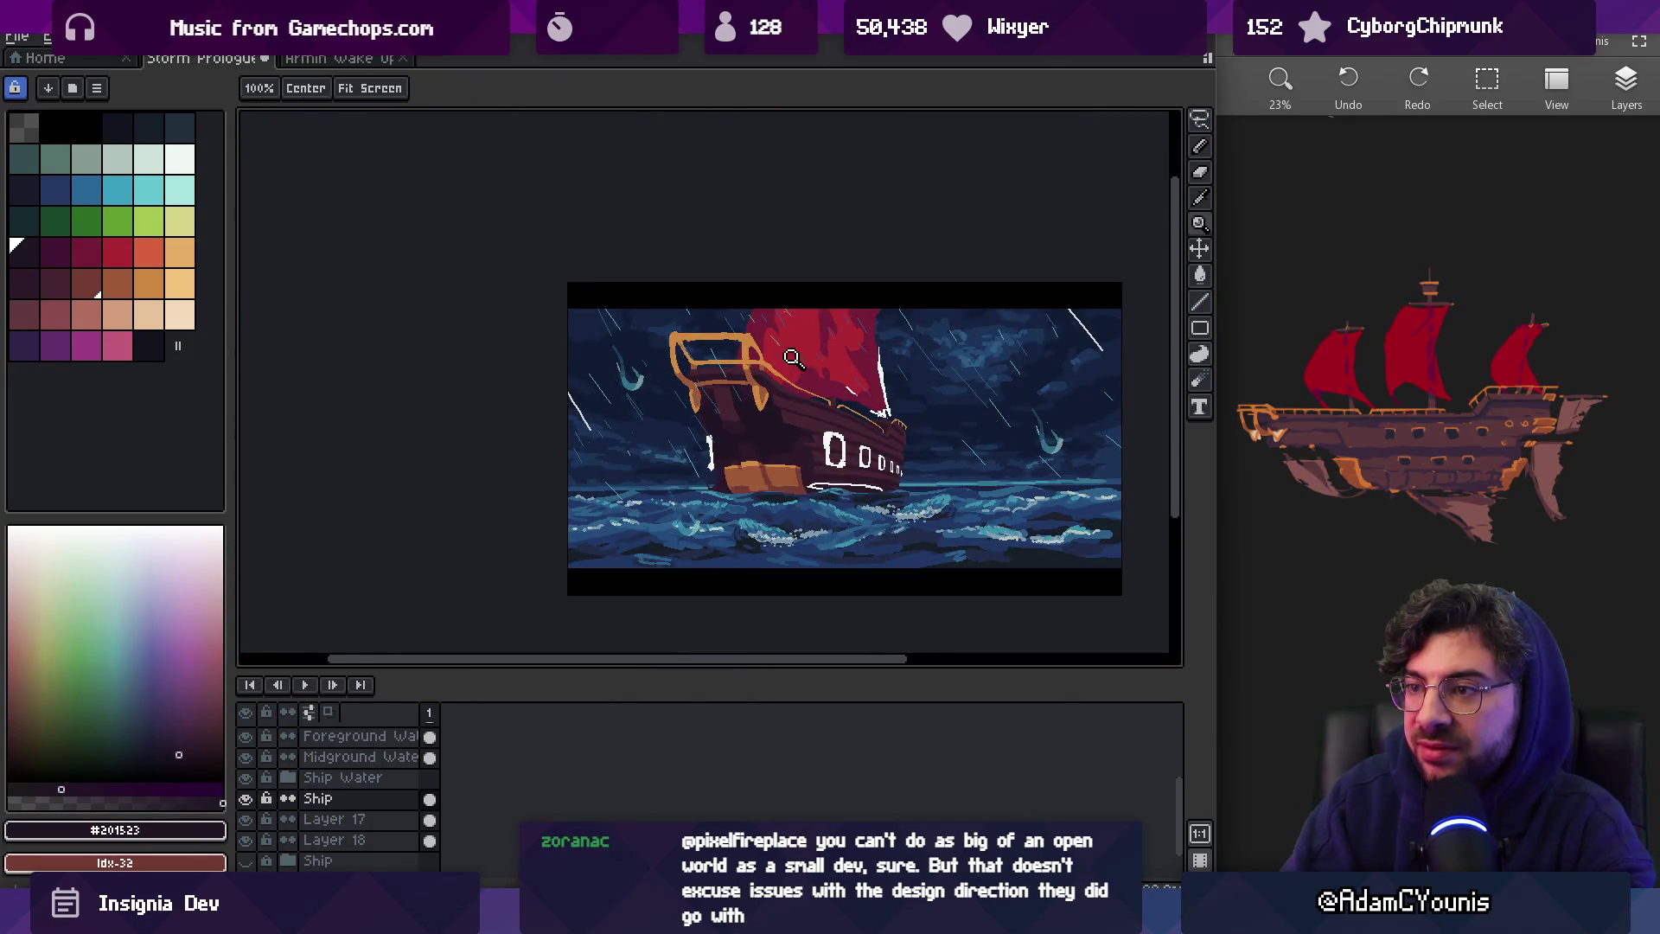
{"action": "left_click", "coordinate": [764, 380]}
{"action": "left_click_drag", "start_coordinate": [752, 406], "coordinate": [737, 394]}
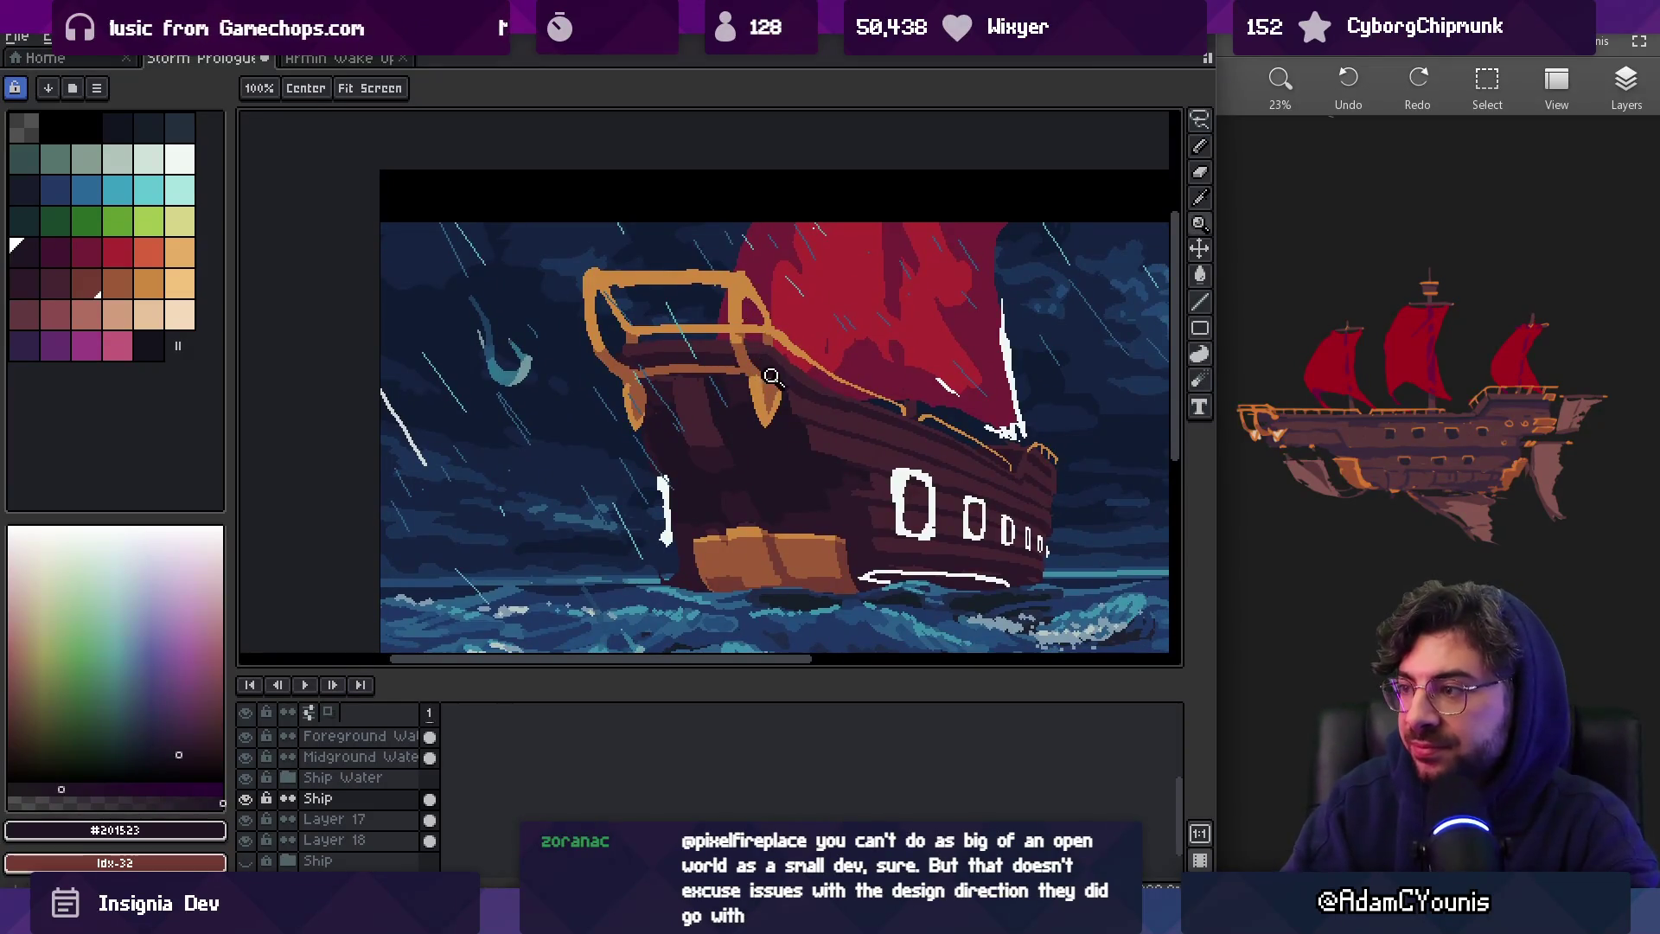
Zoom in on the stern railing and extend the orange #cd893f bracket tips downward
{"action": "left_click", "coordinate": [802, 422]}
{"action": "key", "text": "b"}
{"action": "left_click", "coordinate": [730, 425], "text": "alt"}
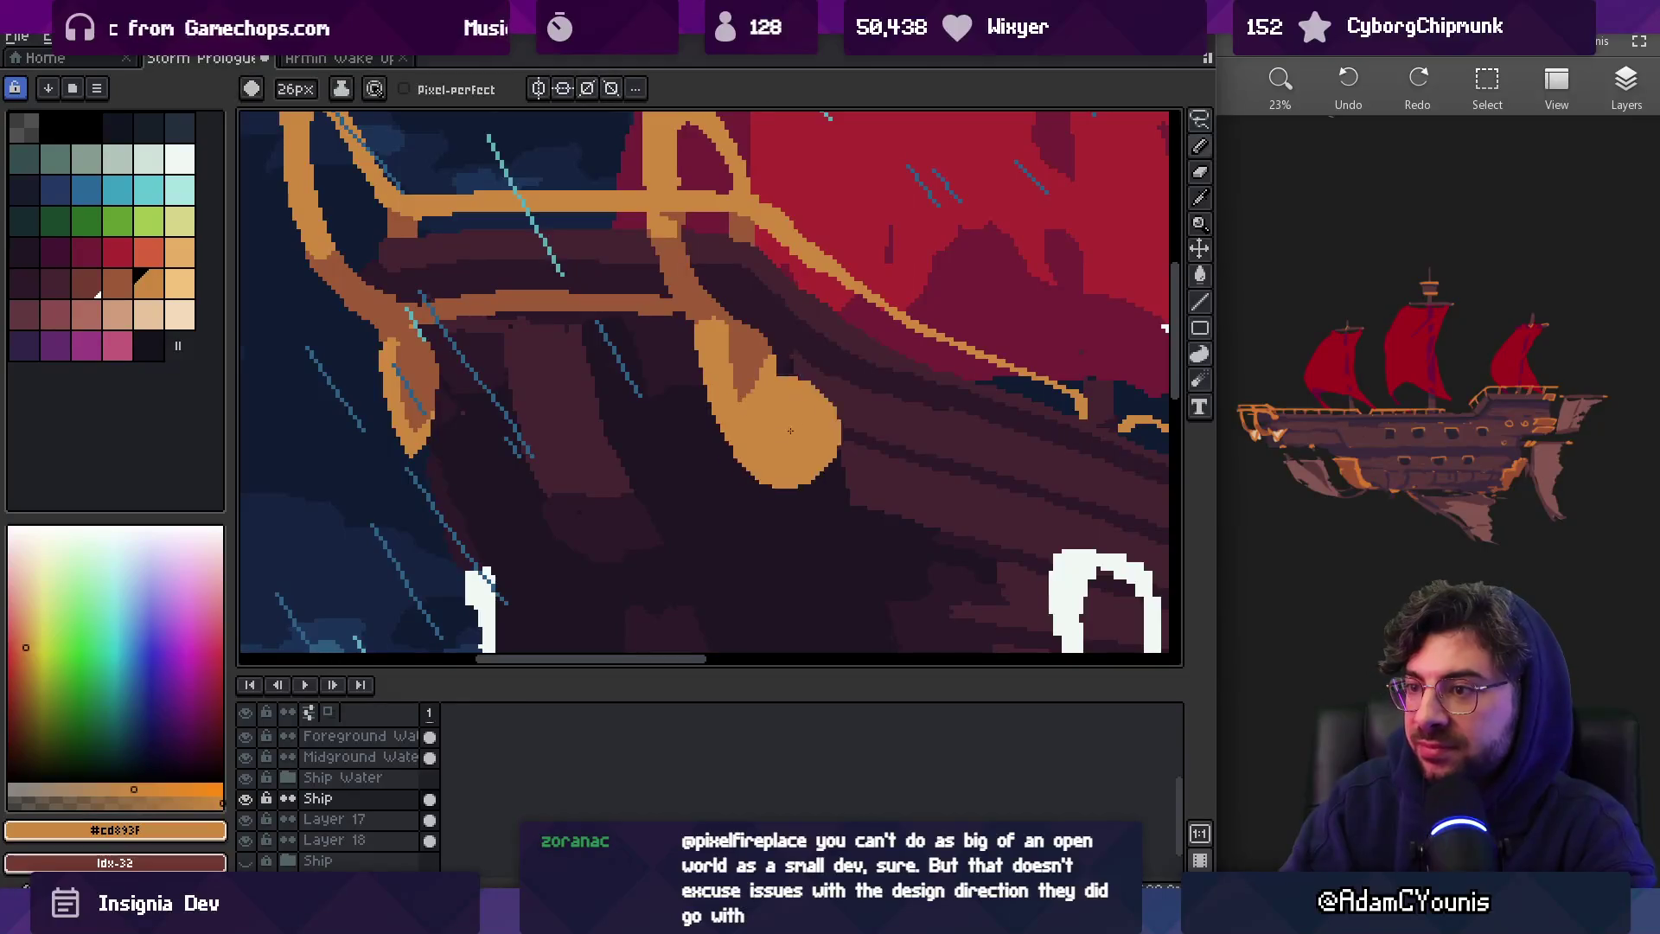
{"action": "left_click", "coordinate": [688, 482]}
{"action": "key", "text": "minus"}
{"action": "key", "text": "minus"}
{"action": "key", "text": "minus"}
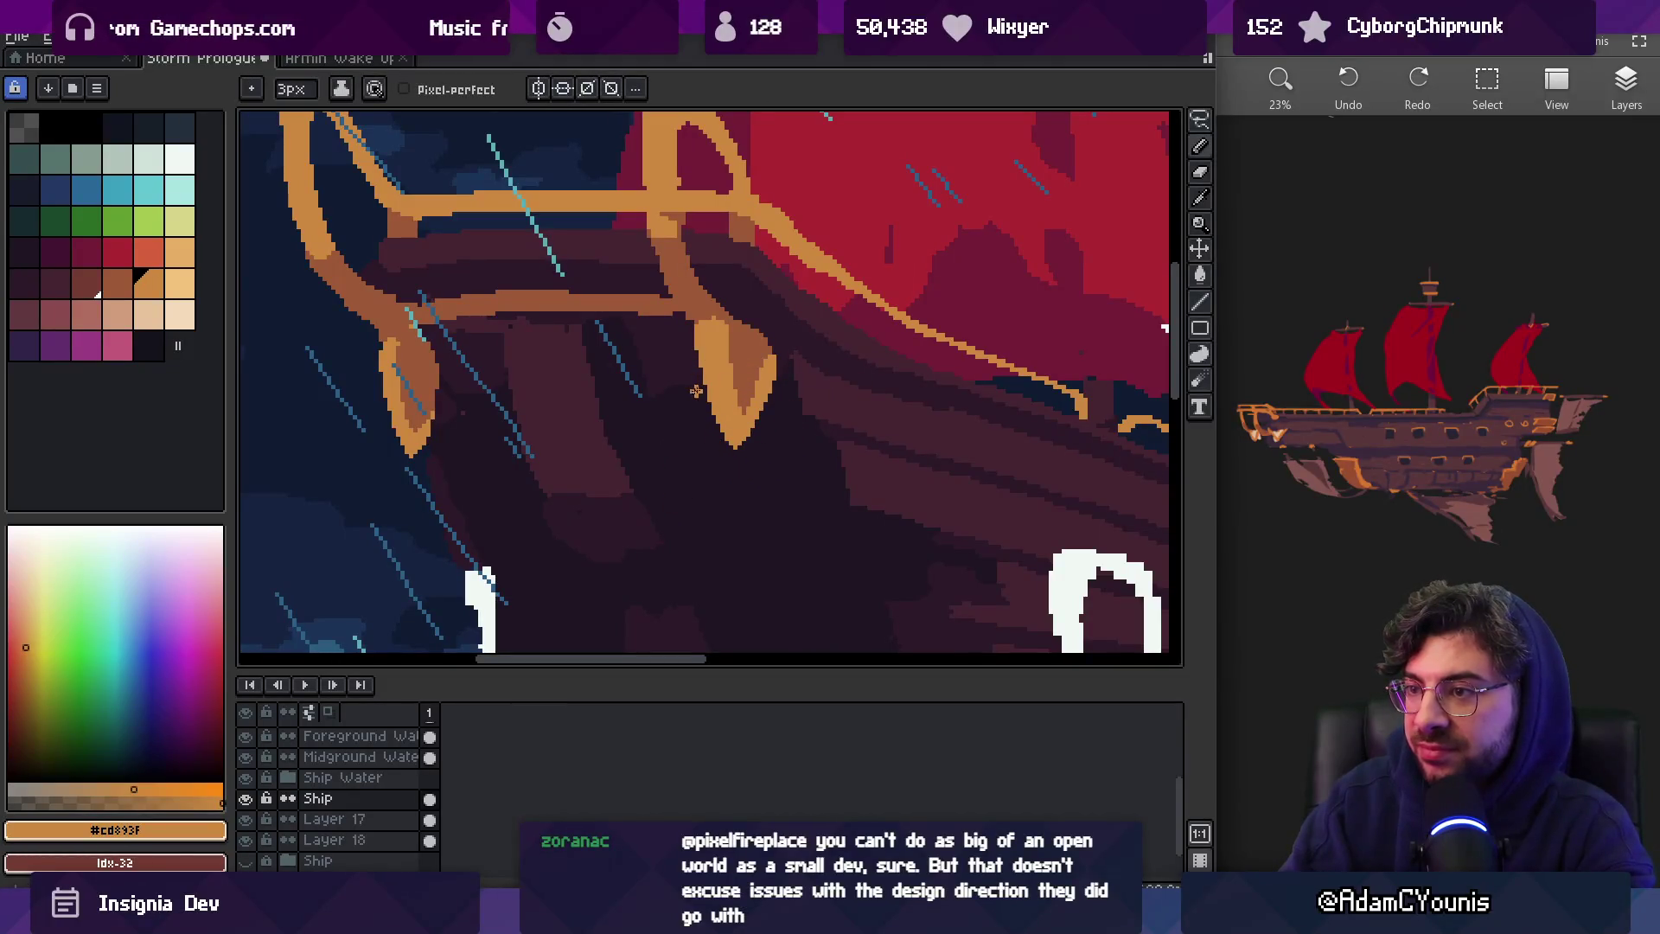
{"action": "left_click_drag", "start_coordinate": [716, 428], "coordinate": [733, 460]}
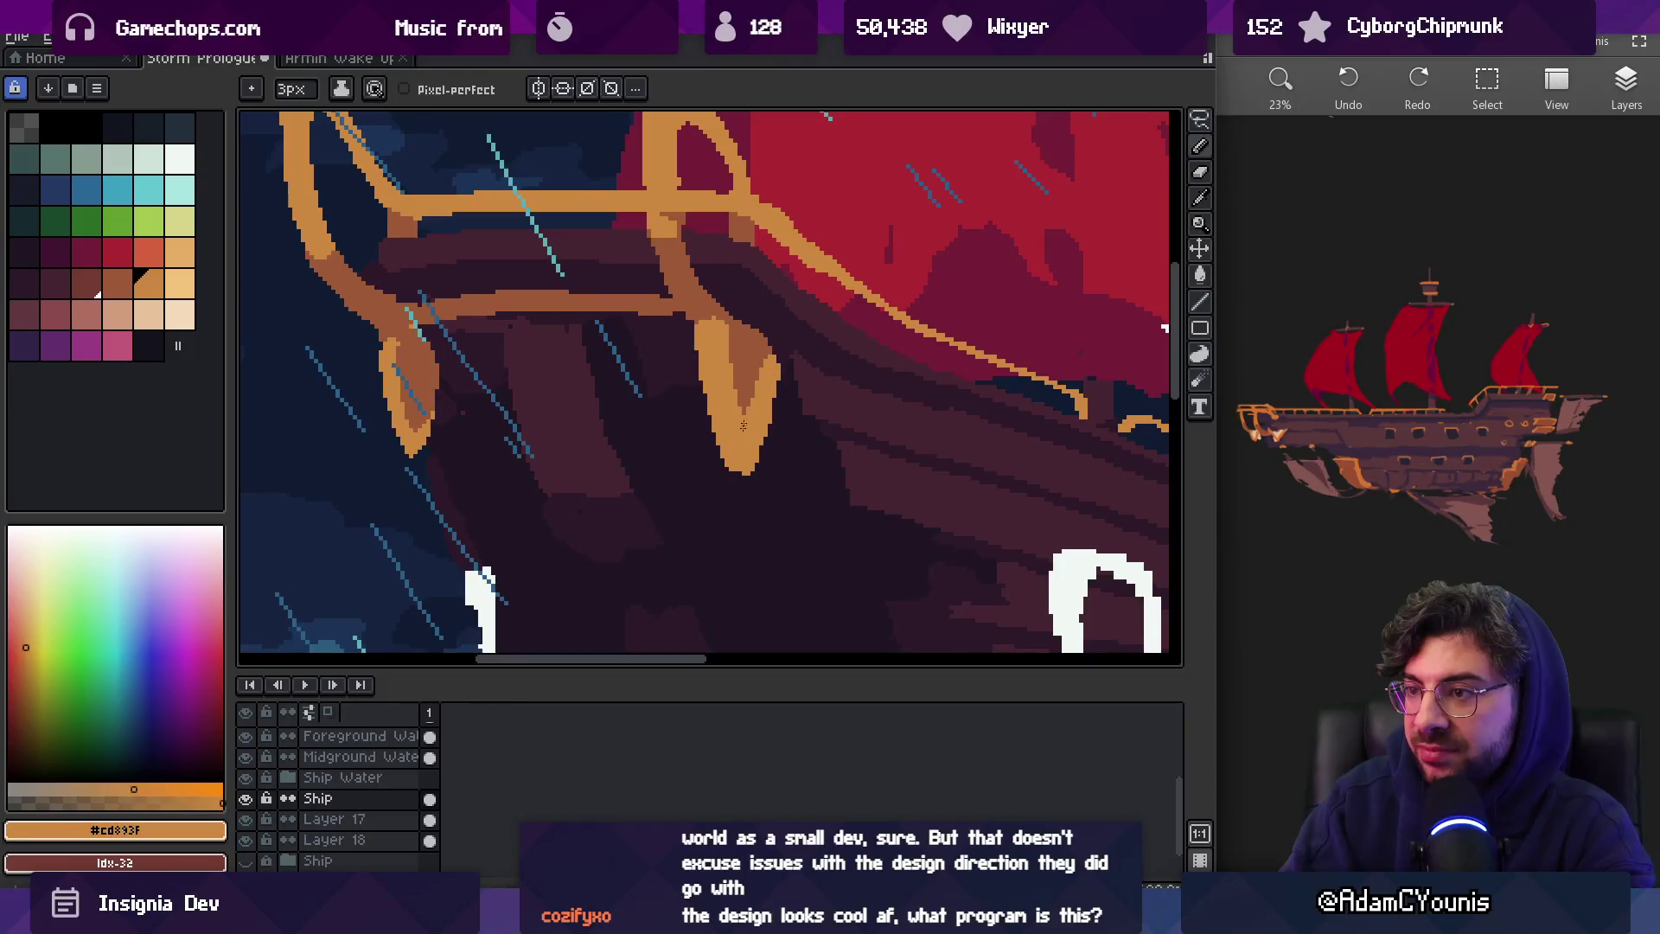
Shade the brackets' right sides with darker brown #9d5a37, alternating with orange to reshape them
{"action": "key", "text": "bracketleft"}
{"action": "left_click_drag", "start_coordinate": [765, 356], "coordinate": [754, 407]}
{"action": "scroll", "coordinate": [735, 366], "scroll_direction": "down", "scroll_amount": 5}
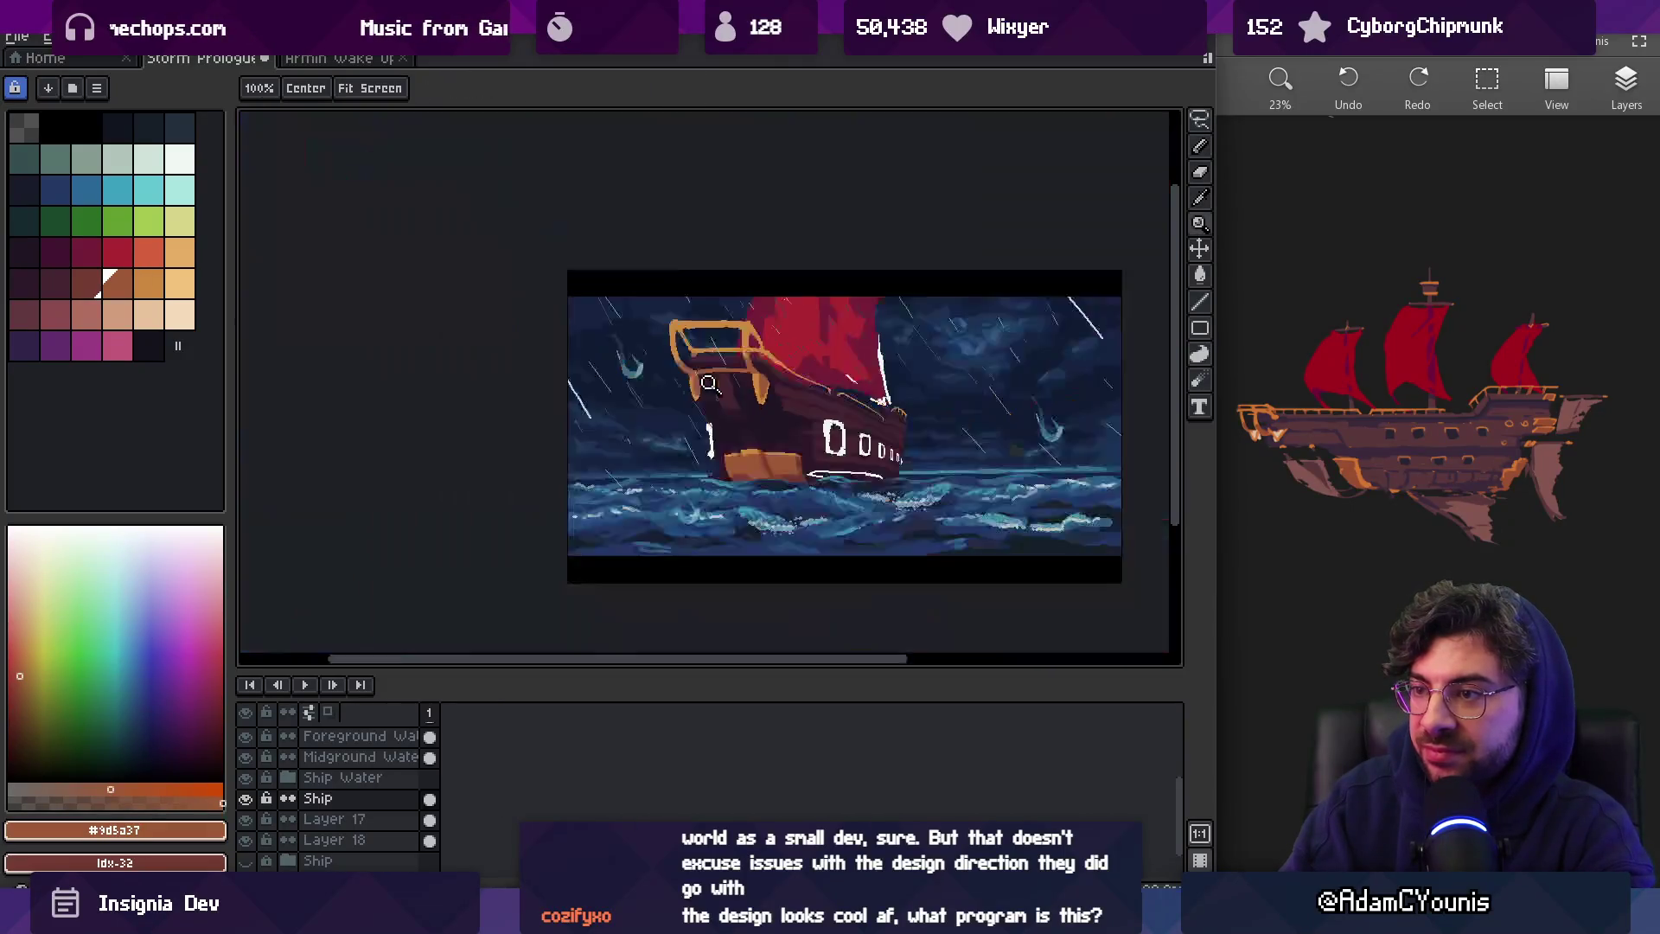
{"action": "scroll", "coordinate": [686, 385], "scroll_direction": "up", "scroll_amount": 5}
{"action": "key", "text": "bracketright"}
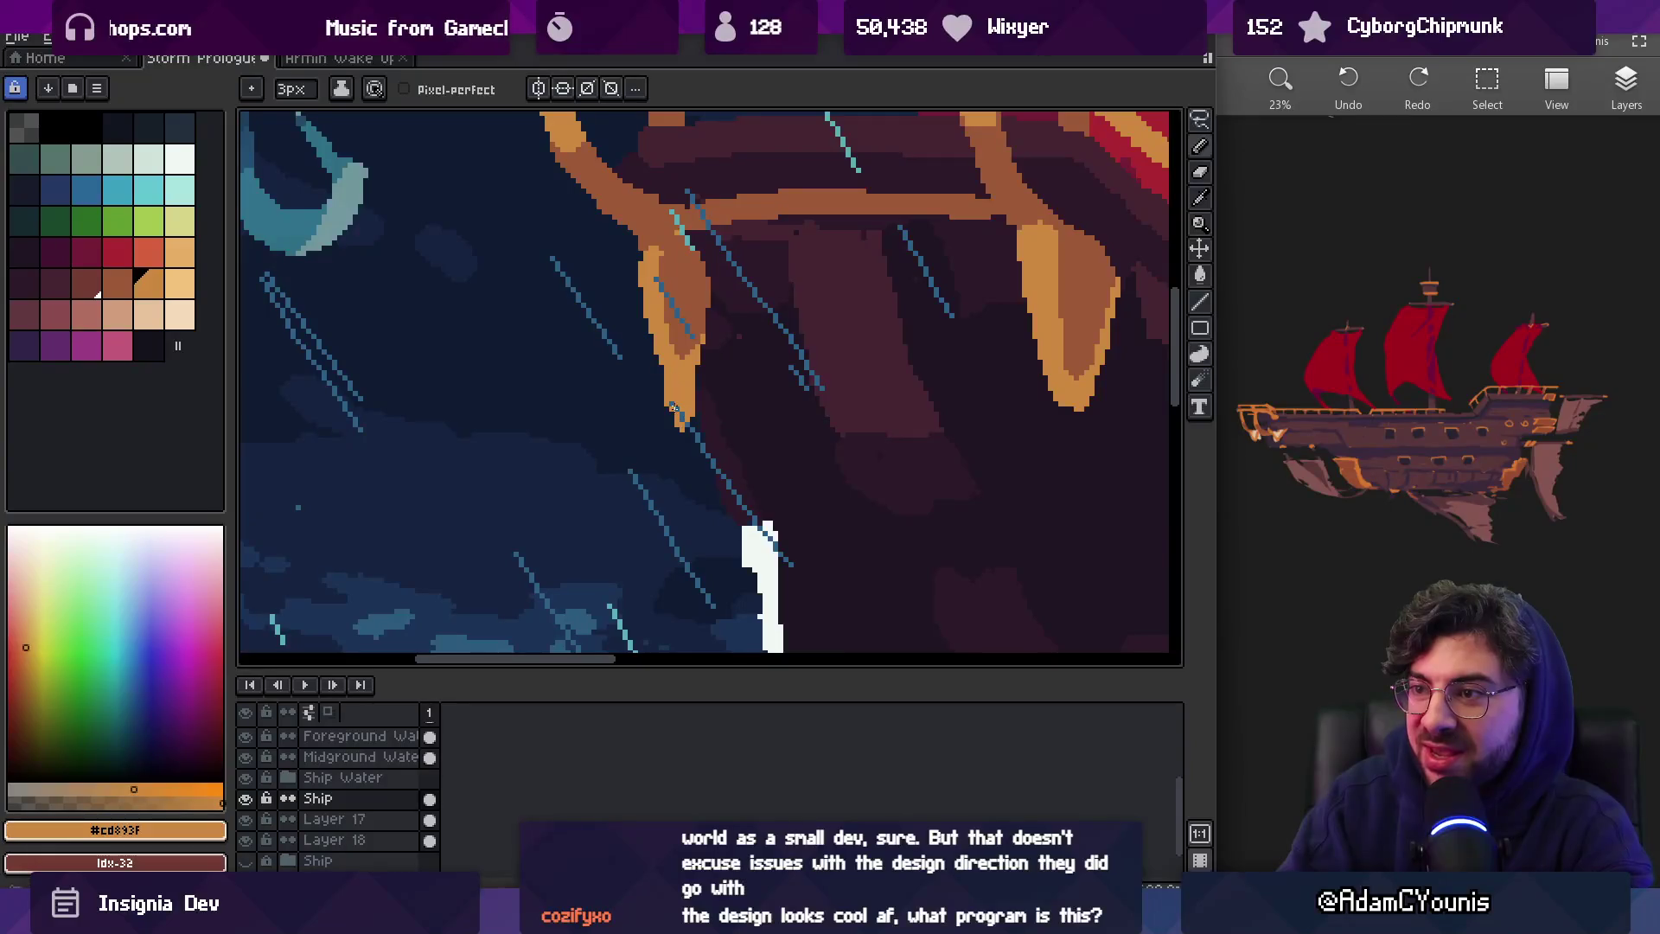
{"action": "mouse_move", "coordinate": [673, 406]}
{"action": "left_mouse_down"}
{"action": "mouse_move", "coordinate": [682, 341]}
{"action": "mouse_move", "coordinate": [674, 389]}
{"action": "mouse_move", "coordinate": [680, 358]}
{"action": "left_mouse_up"}
{"action": "key", "text": "bracketleft"}
{"action": "key", "text": "bracketright"}
{"action": "key", "text": "bracketleft"}
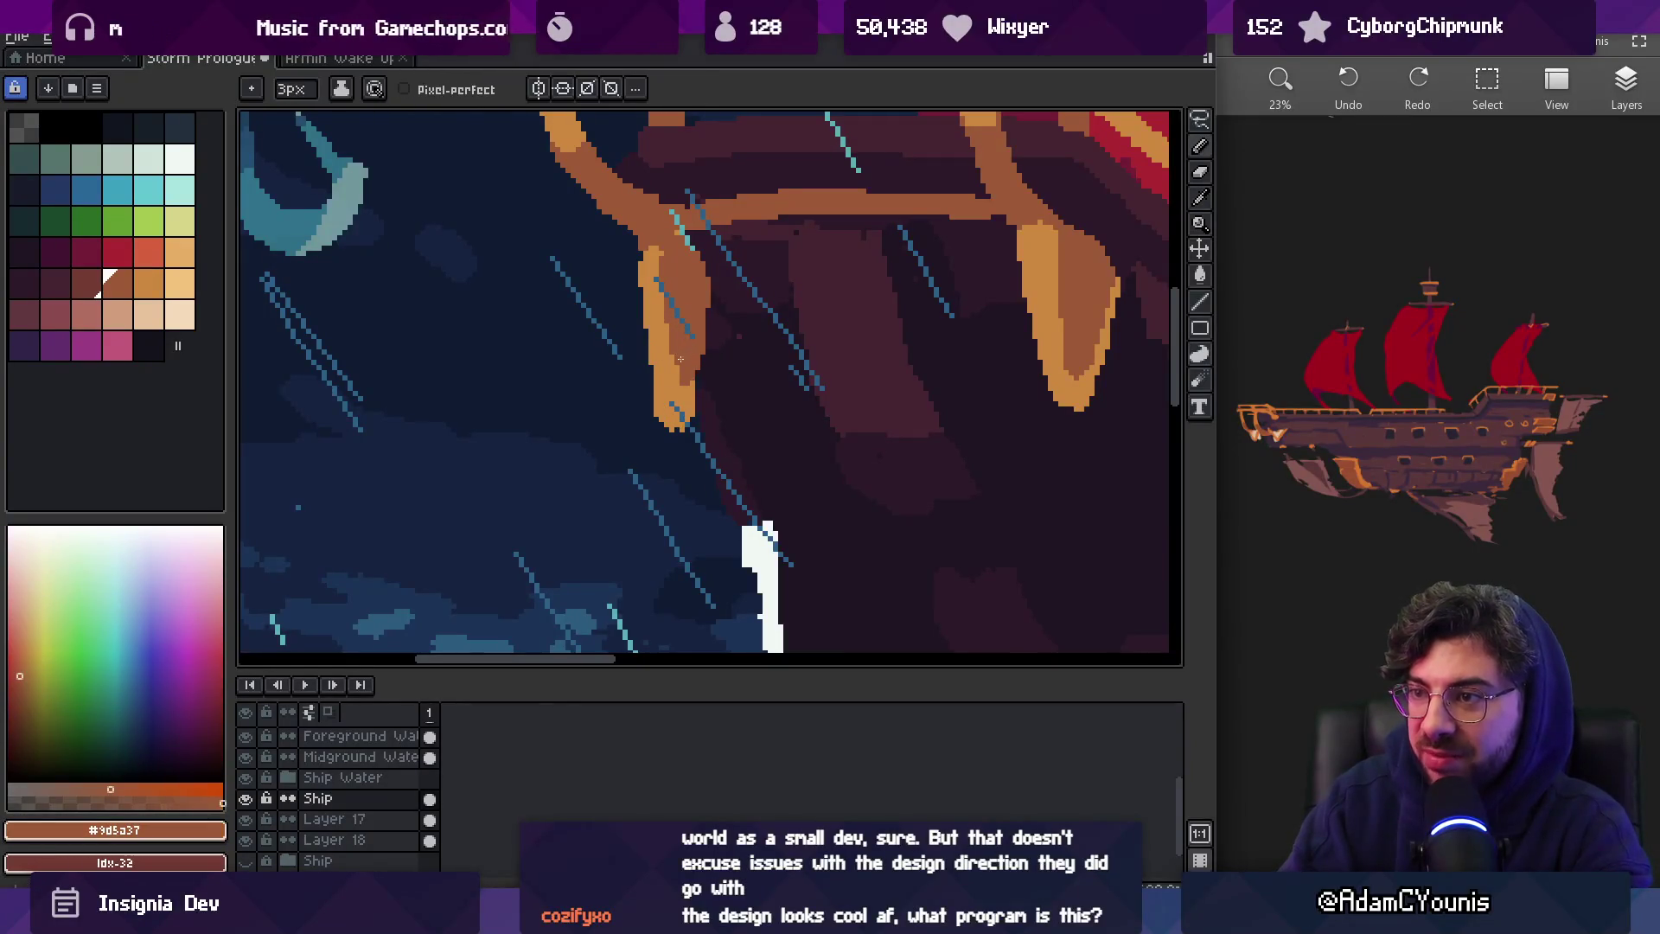
{"action": "key", "text": "e"}
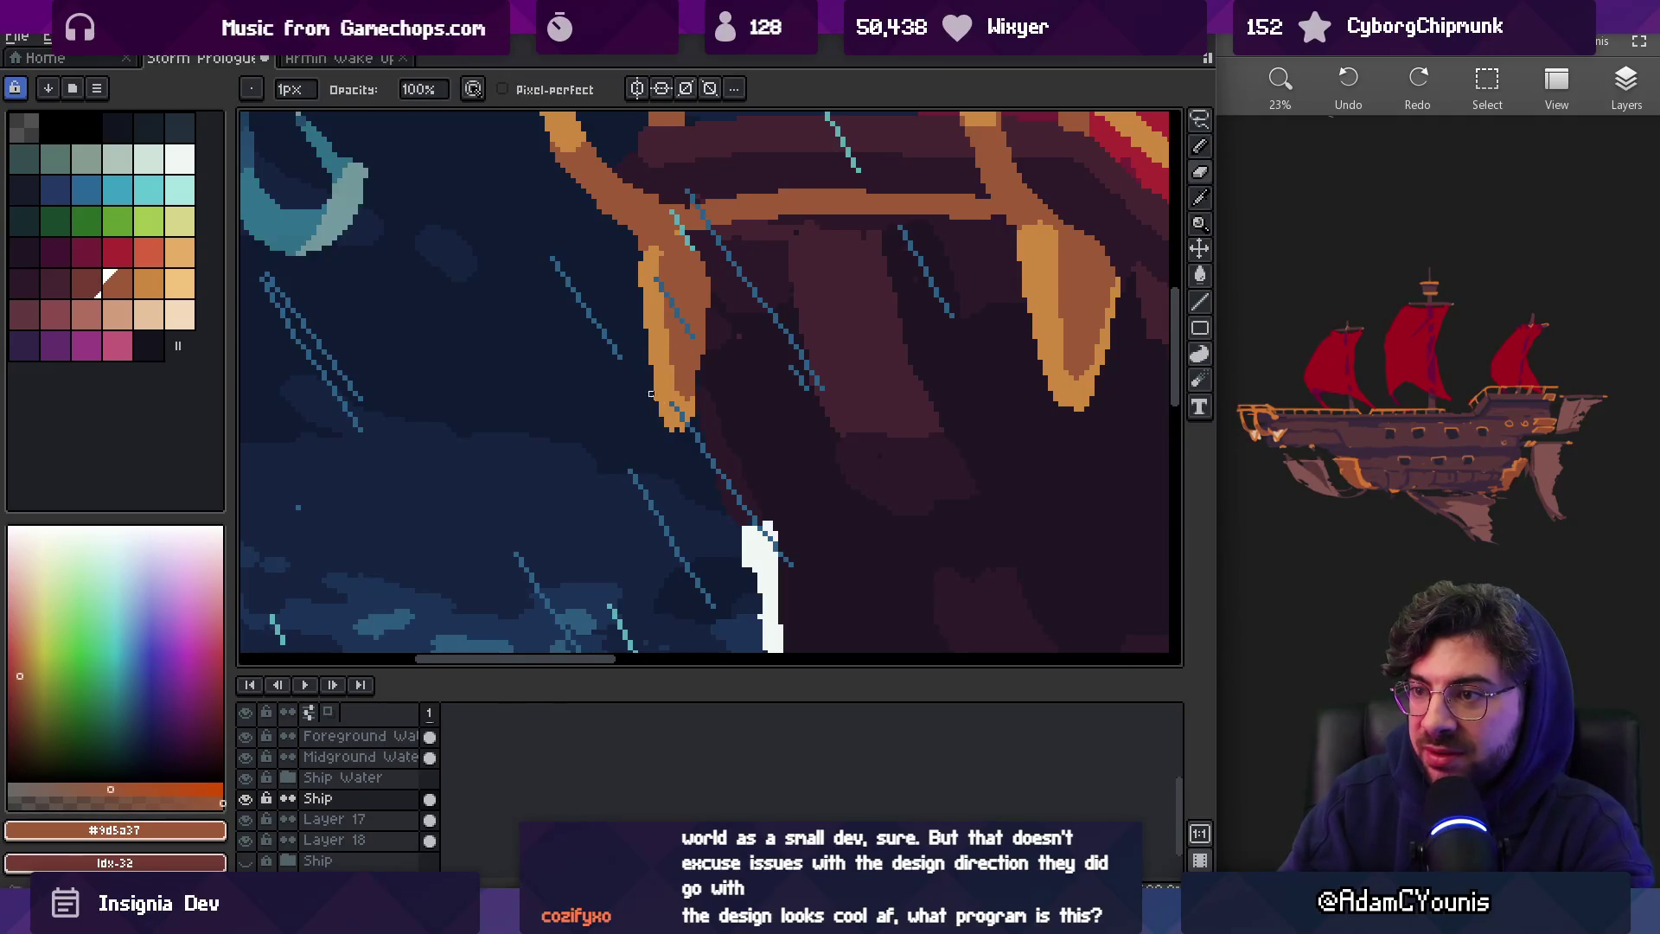
Fit the whole ship scene in view to check the brackets, then zoom back in on the hull
{"action": "key", "text": "z"}
{"action": "scroll", "coordinate": [715, 382], "scroll_direction": "down", "scroll_amount": 3}
{"action": "scroll", "coordinate": [717, 330], "scroll_direction": "up", "scroll_amount": 1}
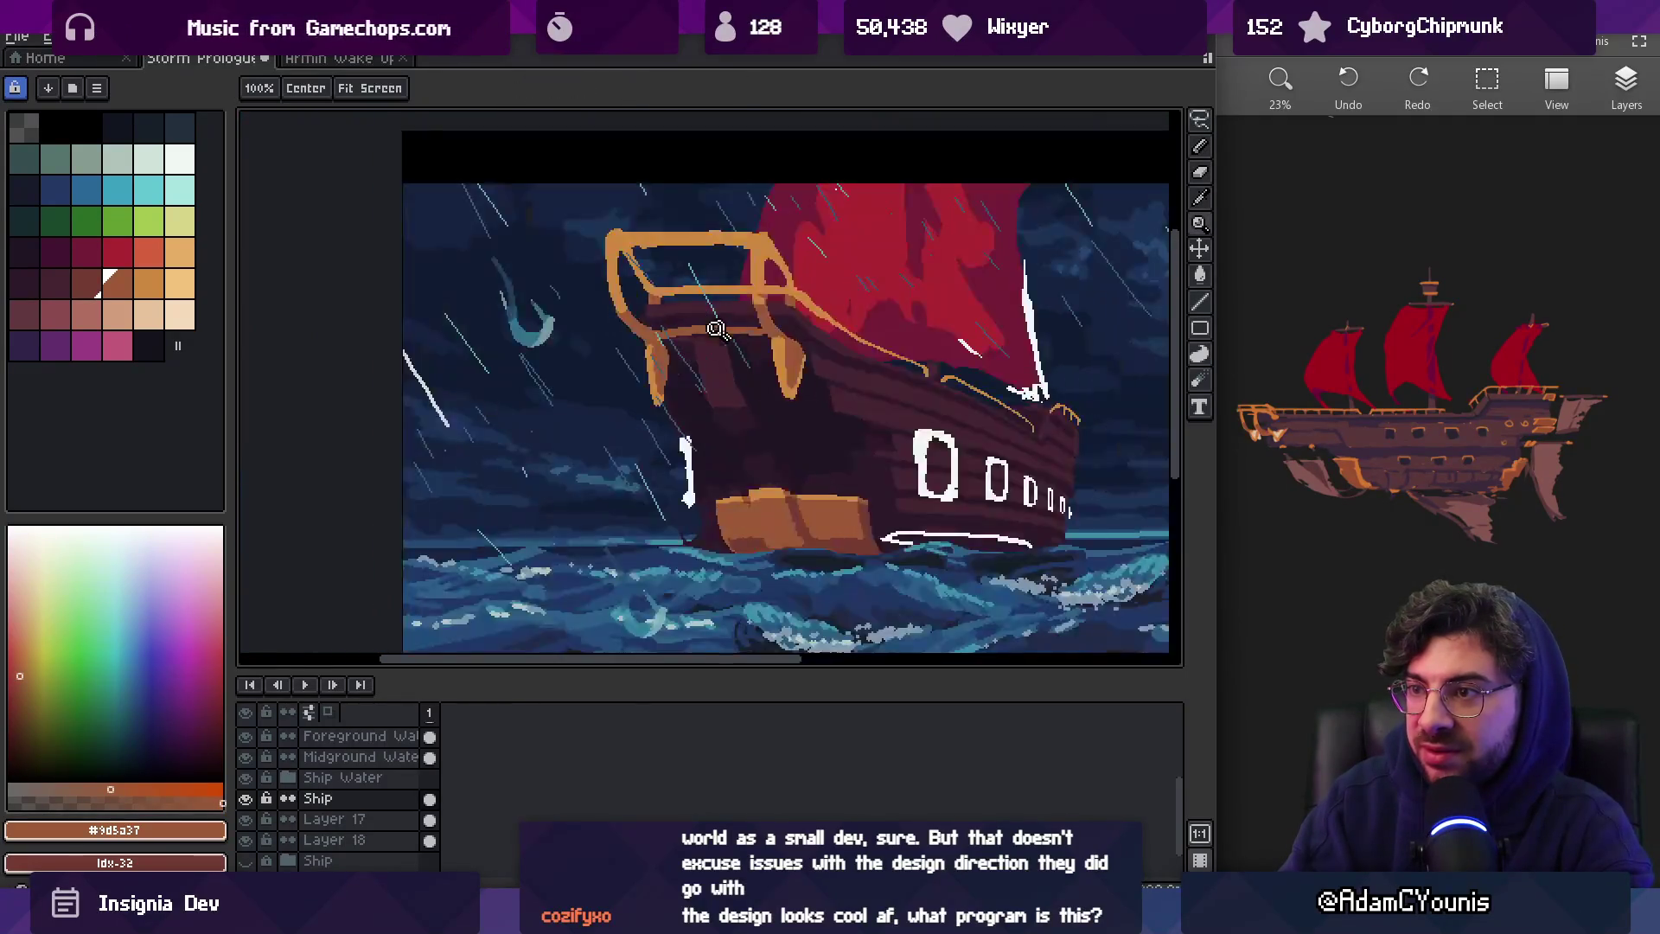
{"action": "scroll", "coordinate": [716, 329], "scroll_direction": "up", "scroll_amount": 3}
{"action": "key", "text": "b"}
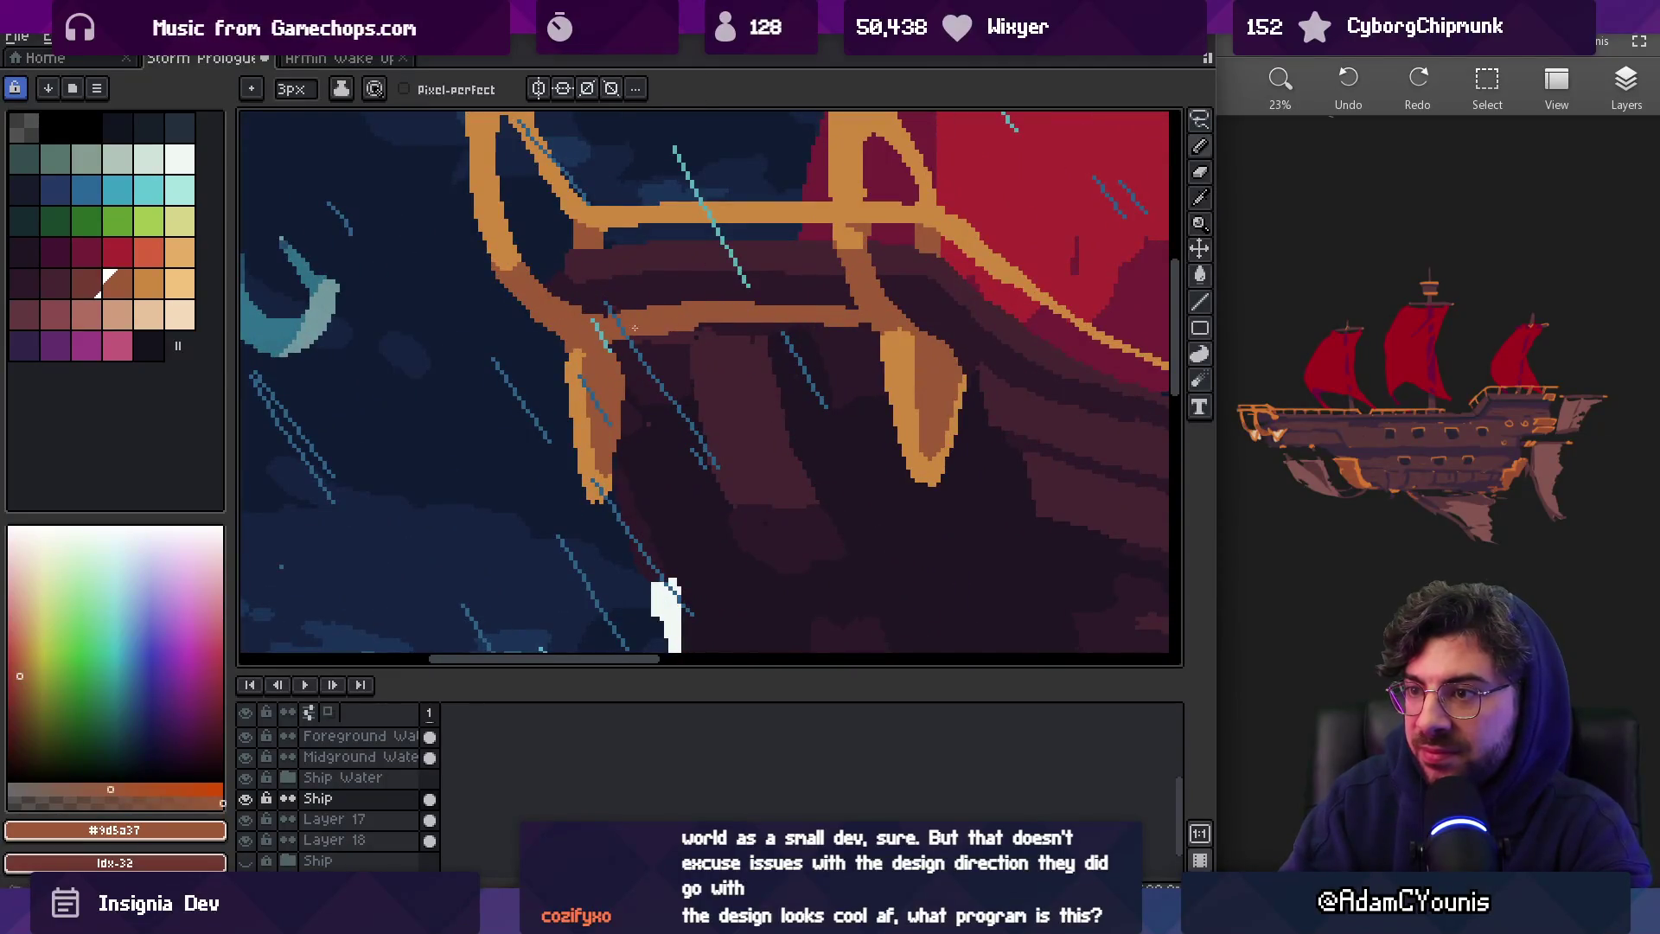
{"action": "key", "text": "e"}
{"action": "key", "text": "b"}
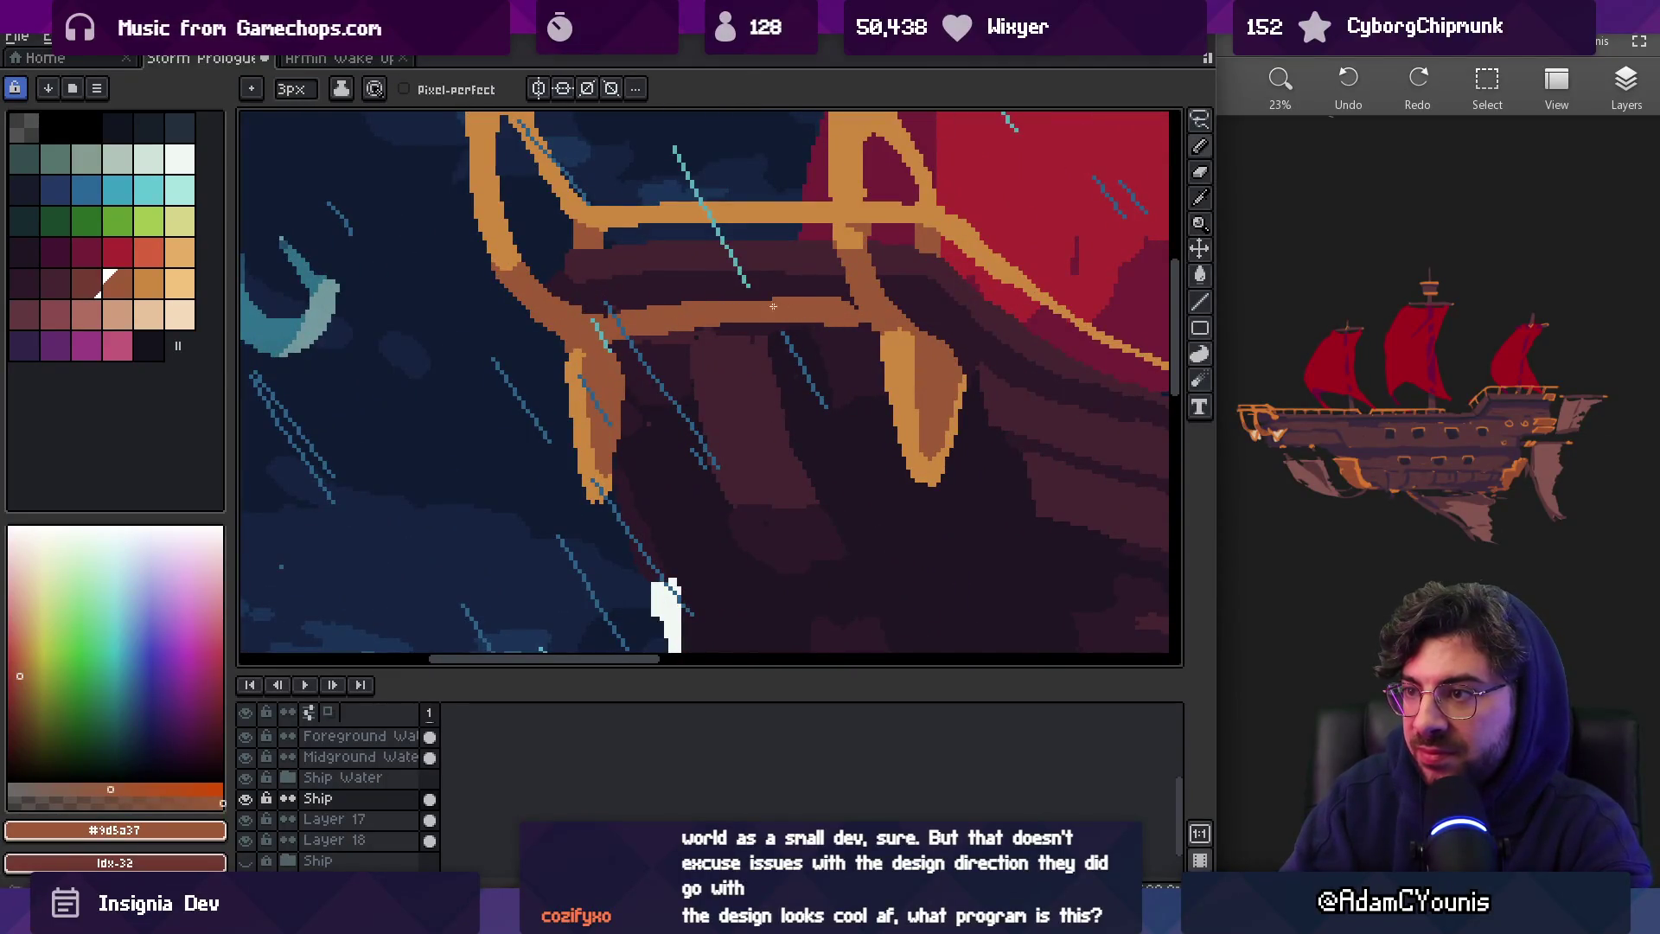
{"action": "key", "text": "e"}
{"action": "key", "text": "ctrl+0"}
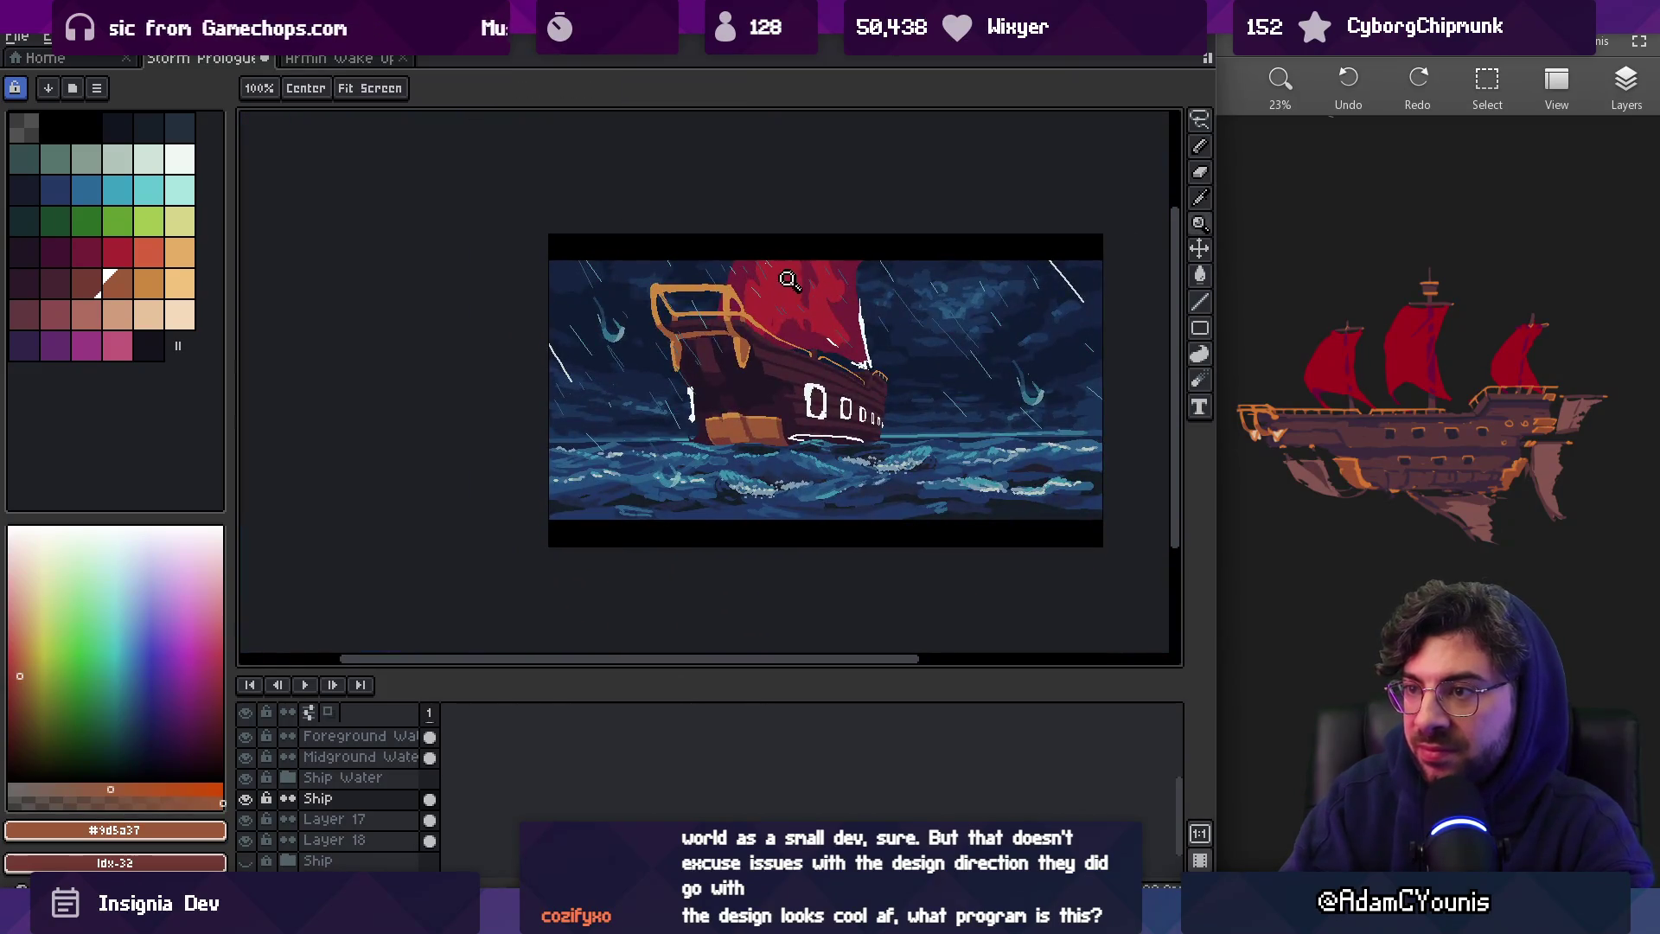
{"action": "key", "text": "v"}
{"action": "key", "text": "z"}
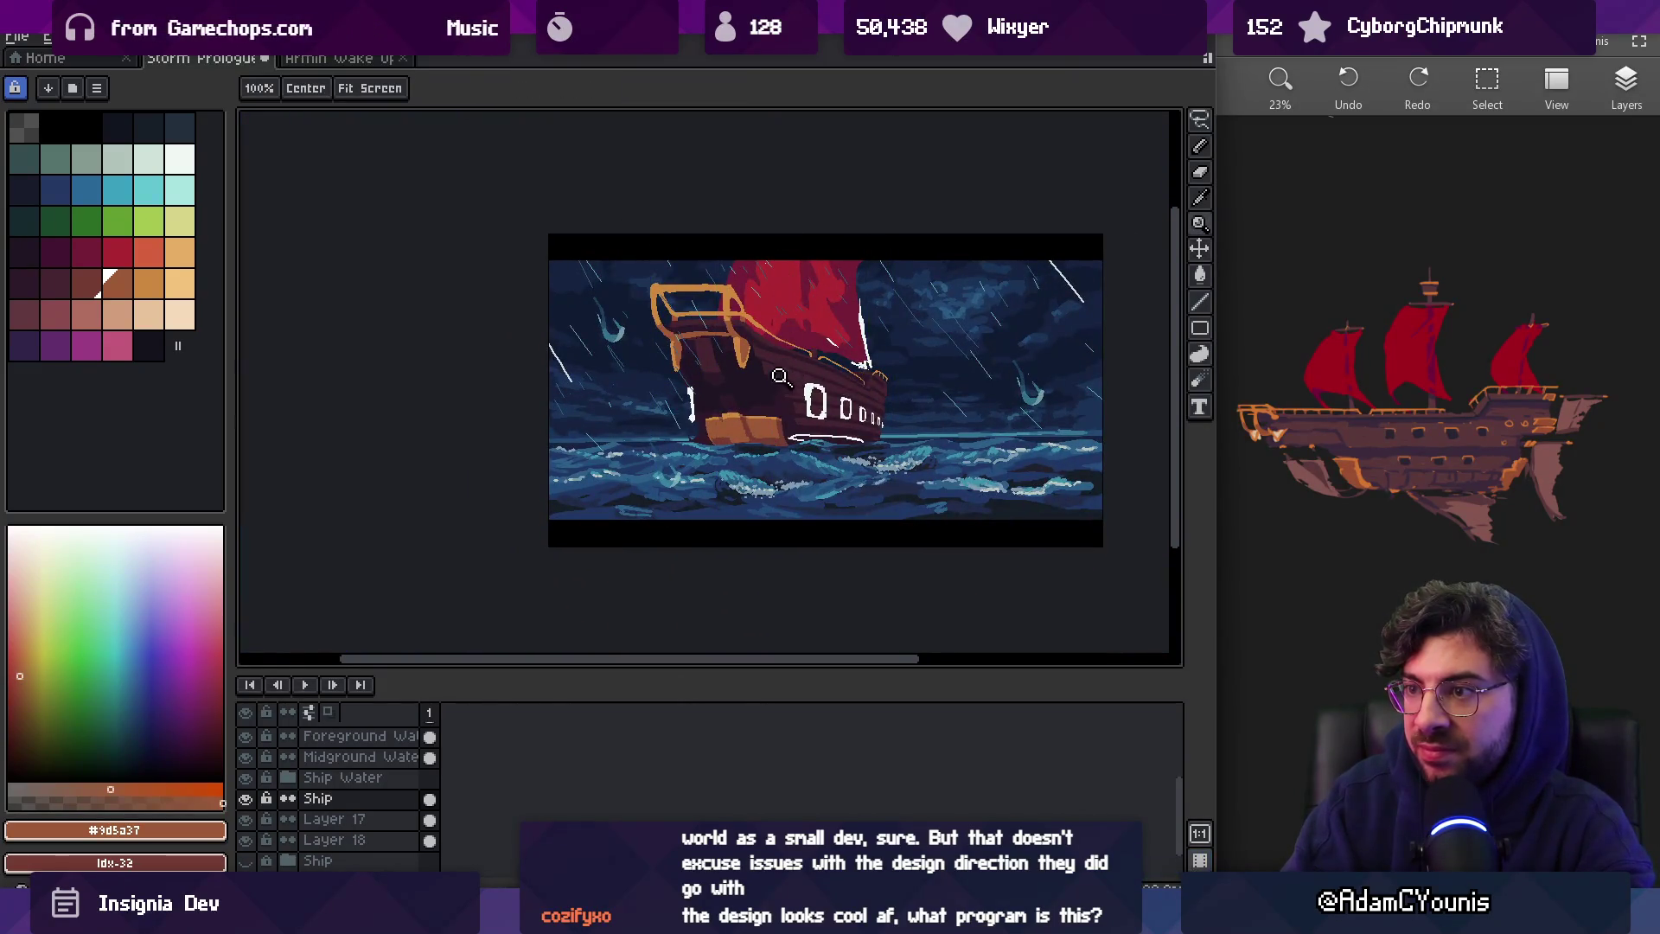
{"action": "left_click", "coordinate": [774, 379]}
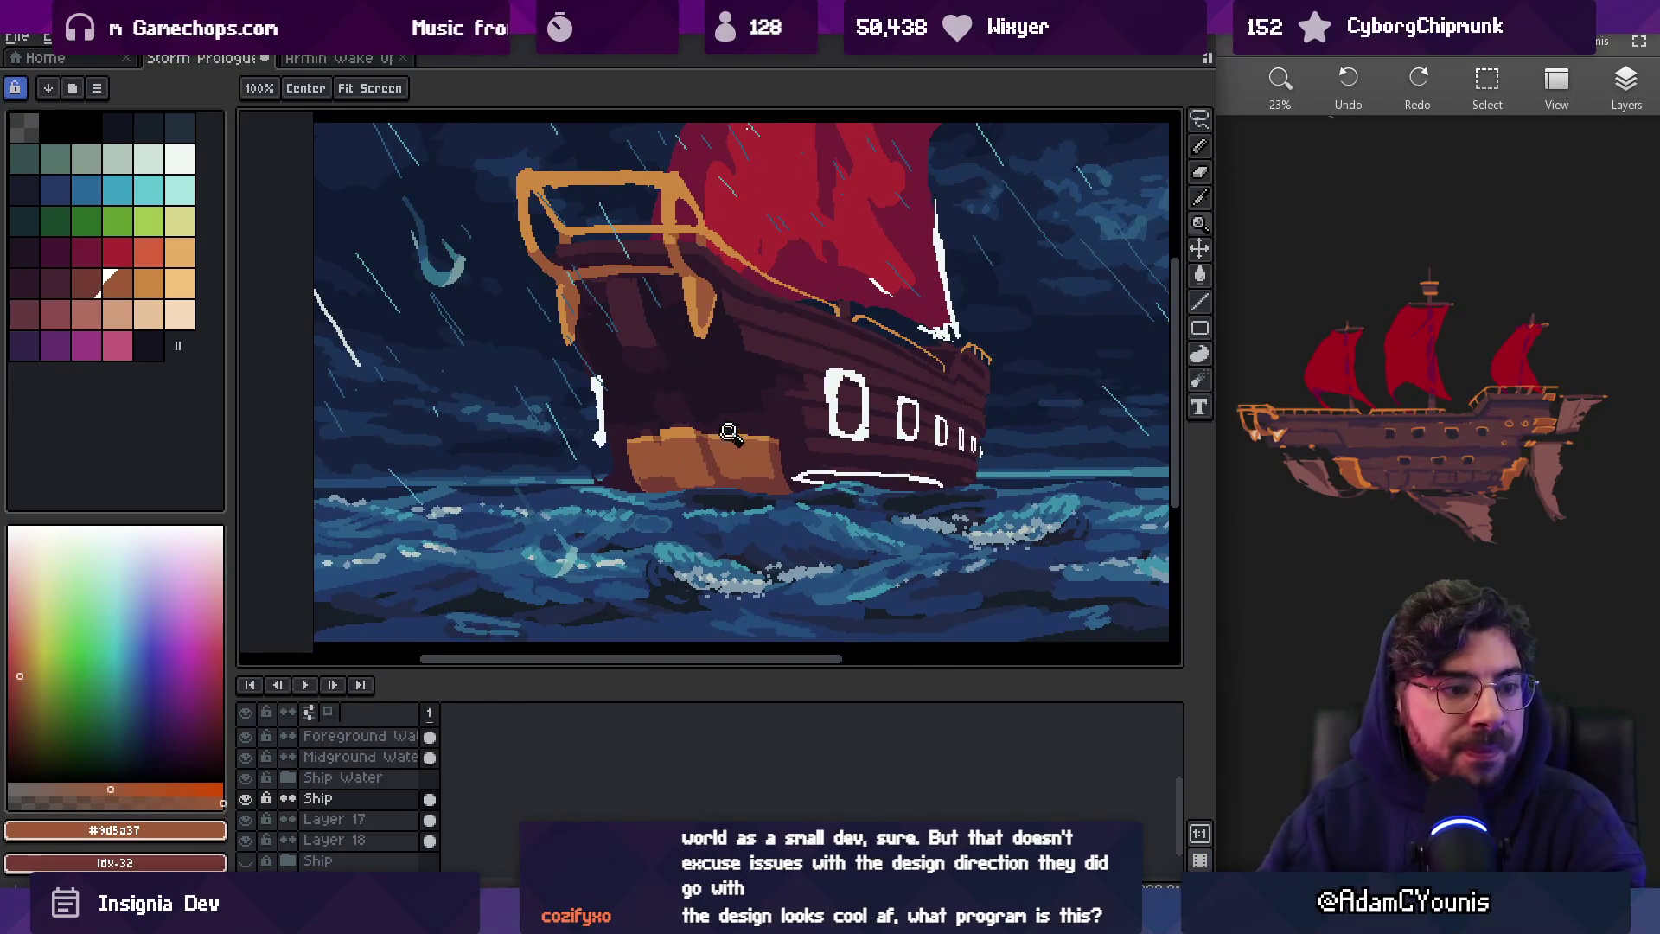
Zoom in on the stern, undo the two earlier marks, and dot a small orange highlight on the hull
{"action": "mouse_move", "coordinate": [722, 437]}
{"action": "left_mouse_down"}
{"action": "mouse_move", "coordinate": [683, 467]}
{"action": "mouse_move", "coordinate": [698, 441]}
{"action": "left_mouse_up"}
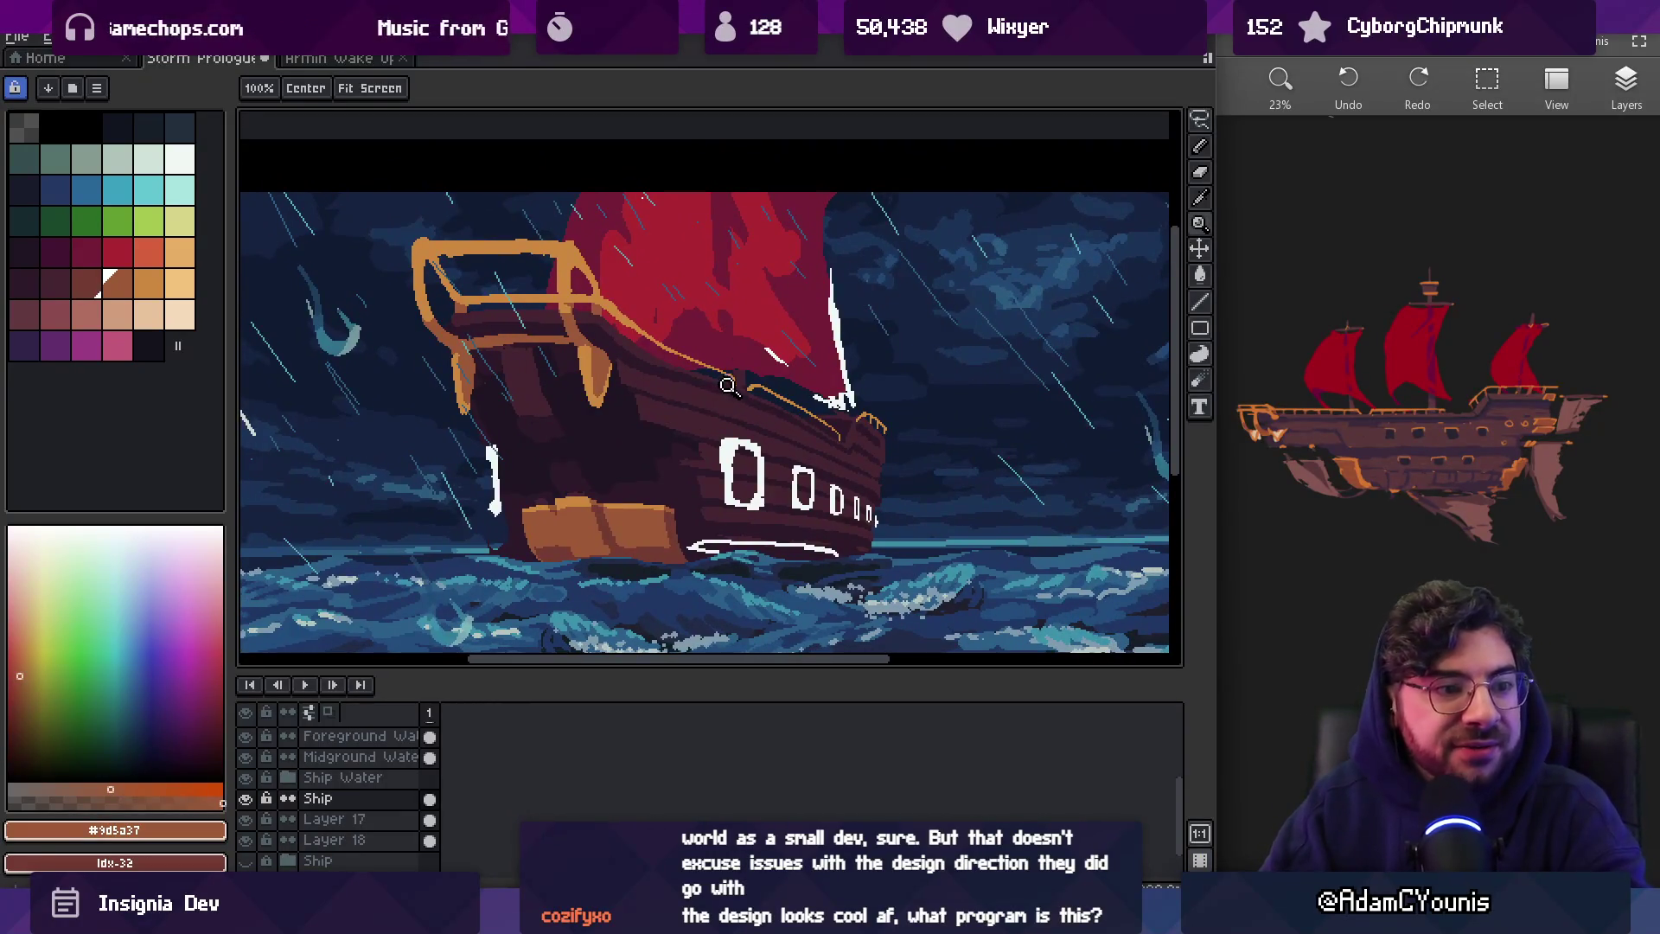
{"action": "left_click_drag", "start_coordinate": [771, 381], "coordinate": [765, 373]}
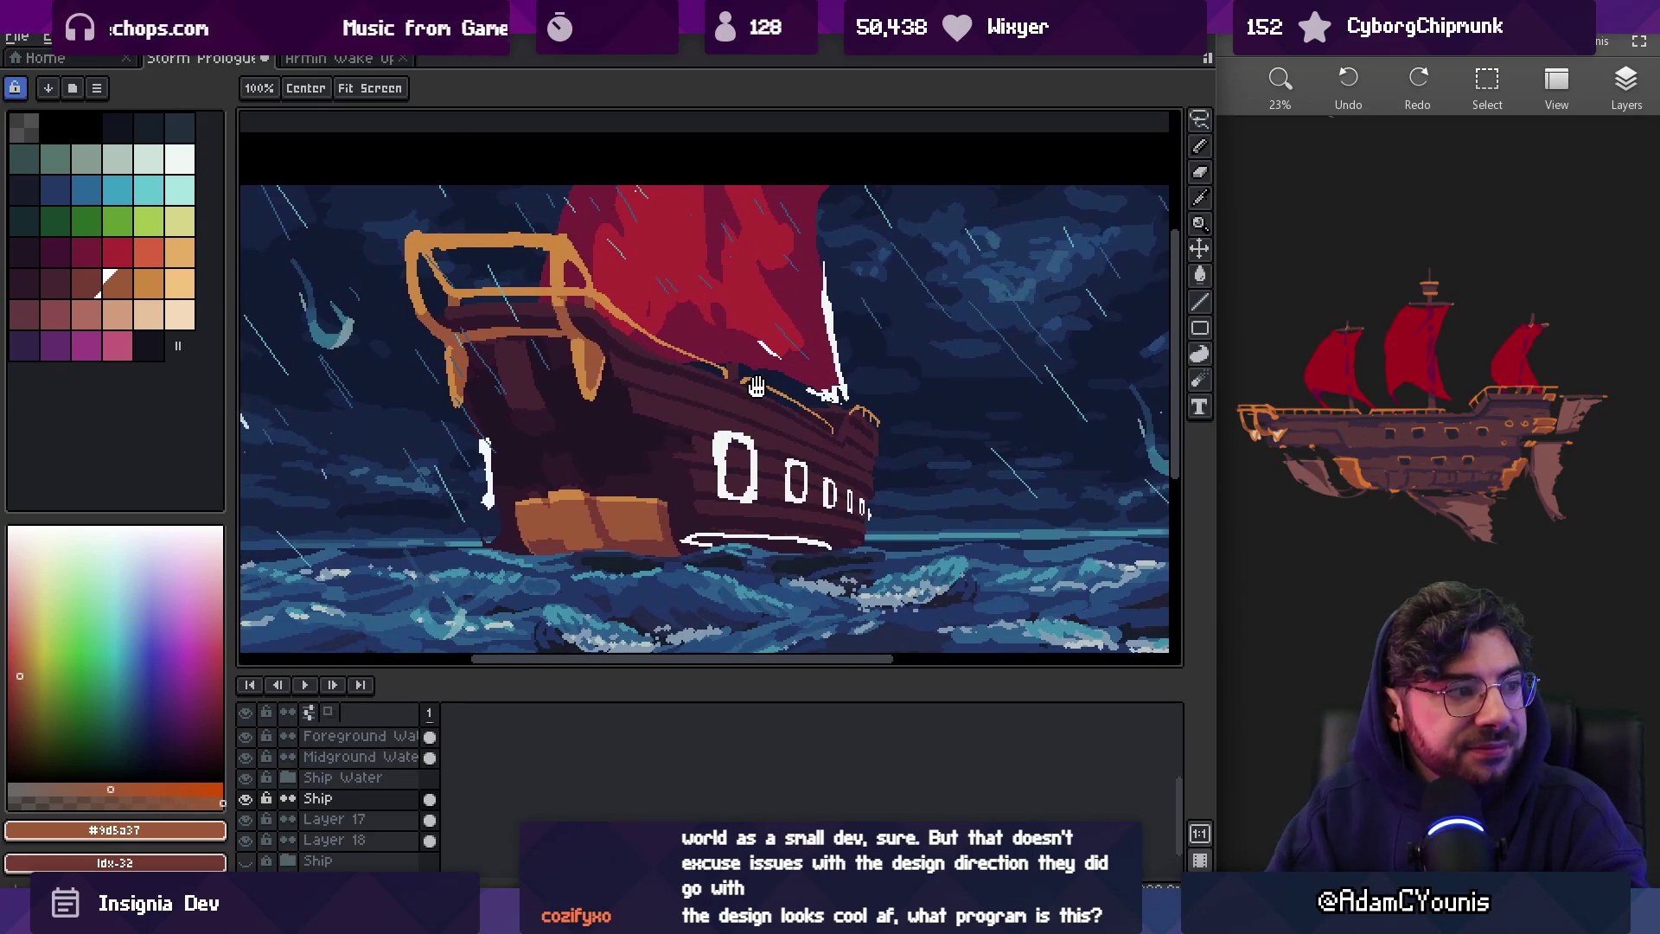
{"action": "left_click", "coordinate": [579, 430]}
{"action": "key", "text": "b"}
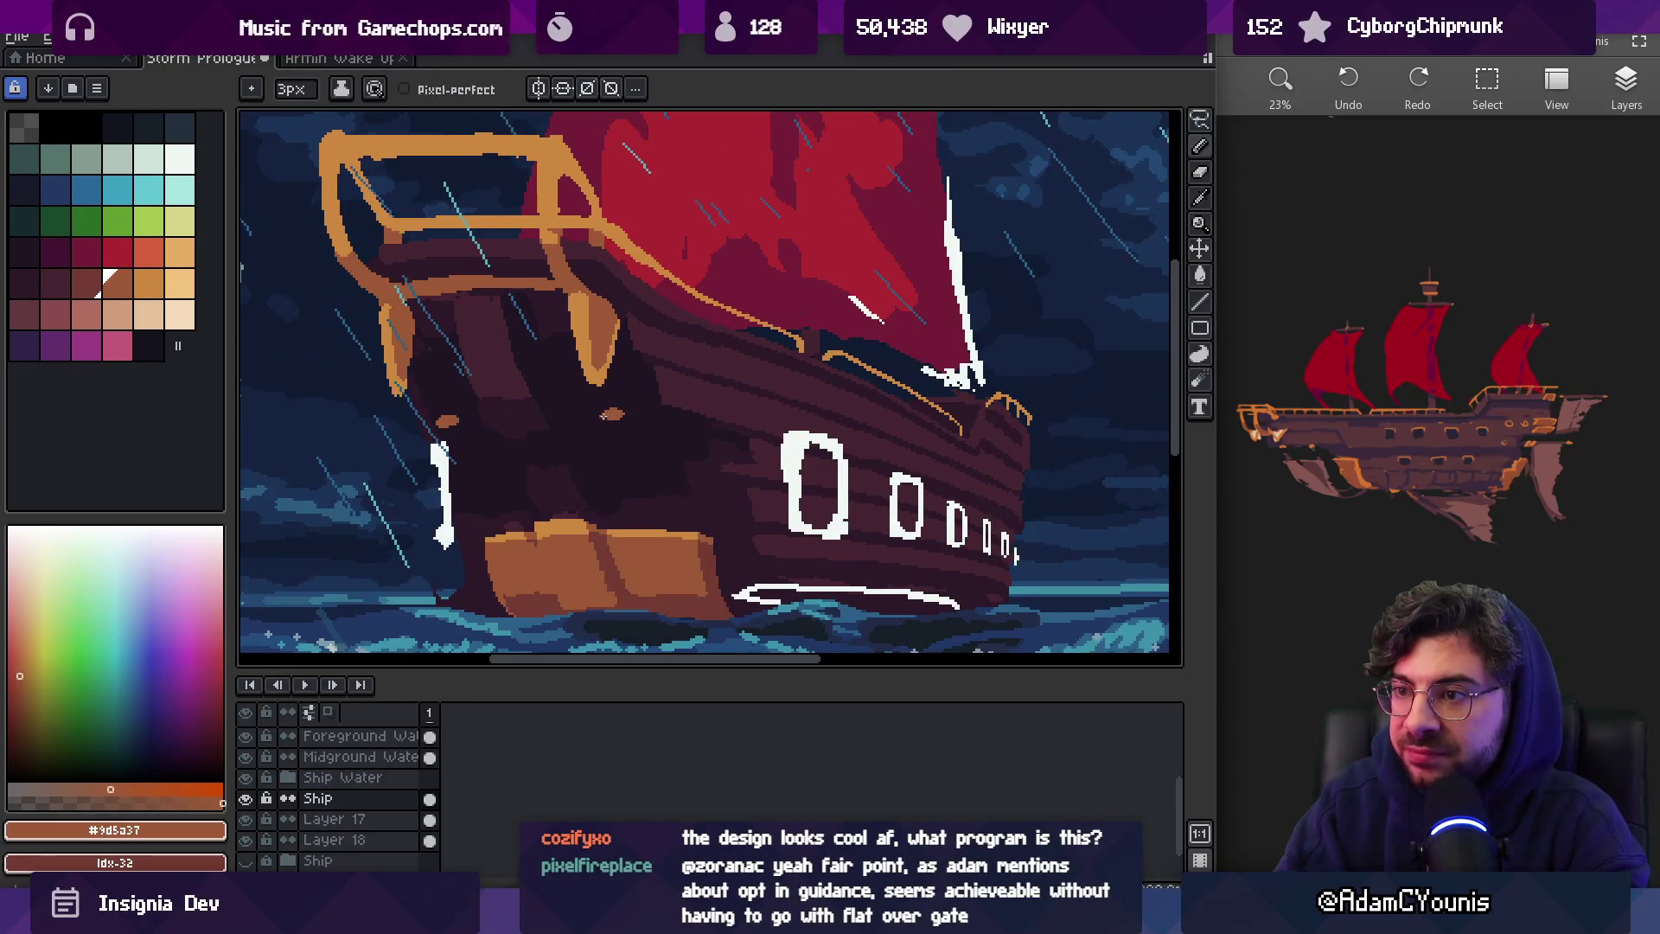
{"action": "left_click_drag", "start_coordinate": [623, 395], "coordinate": [670, 378]}
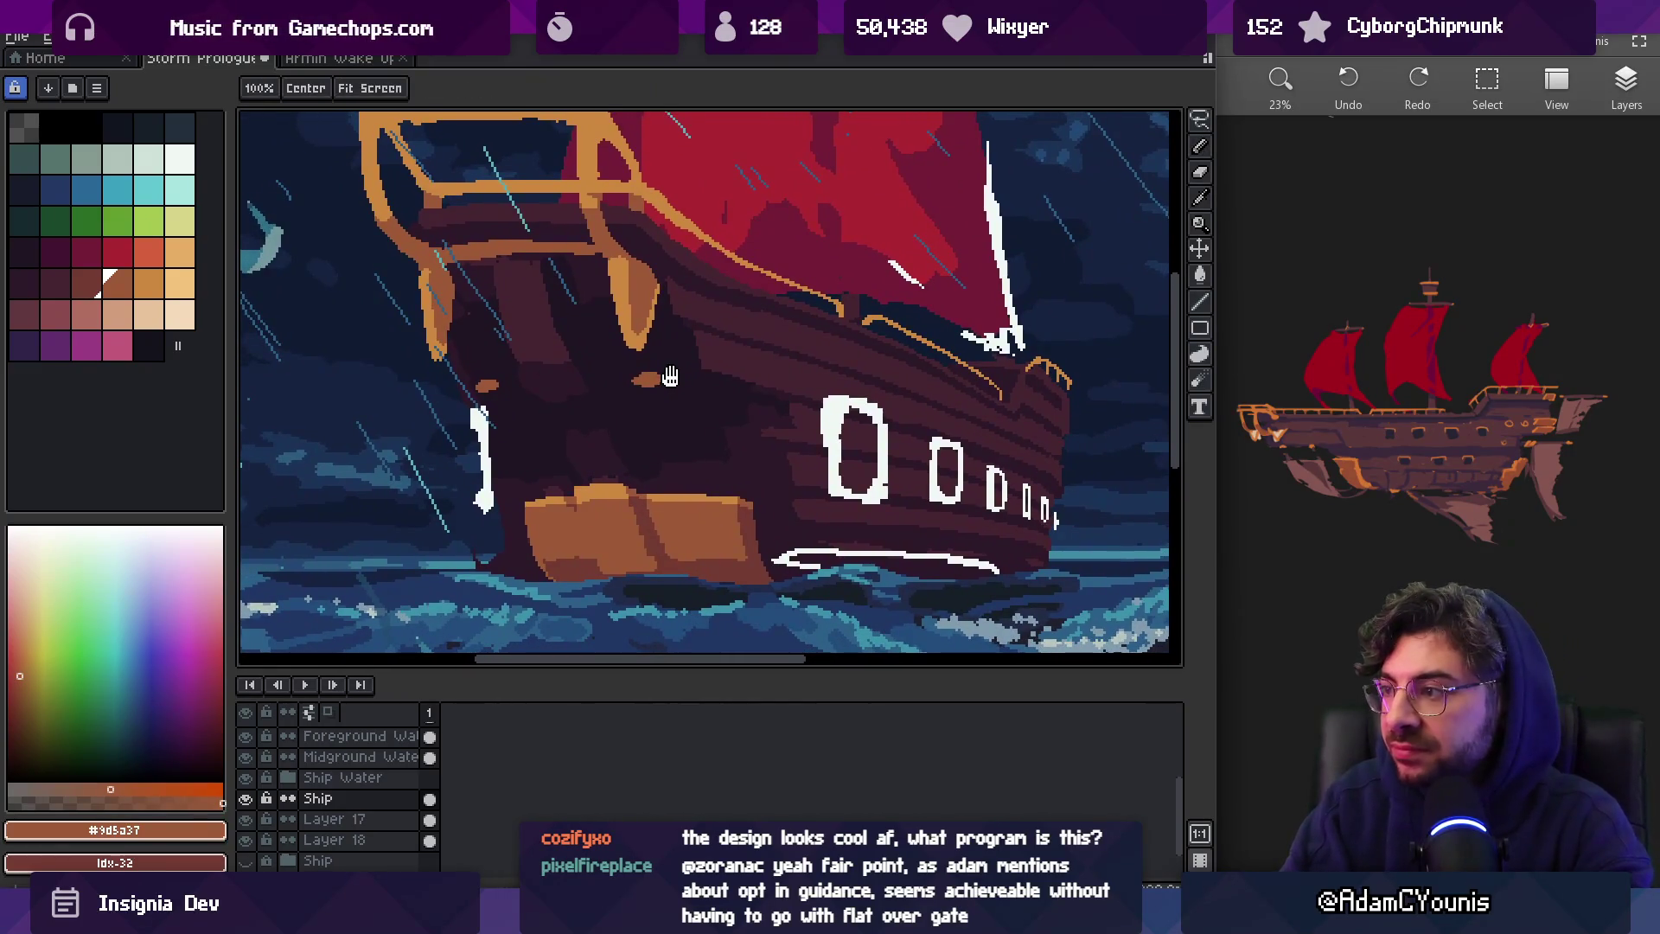
{"action": "key", "text": "ctrl+z"}
{"action": "key", "text": "ctrl+z"}
{"action": "key", "text": "b"}
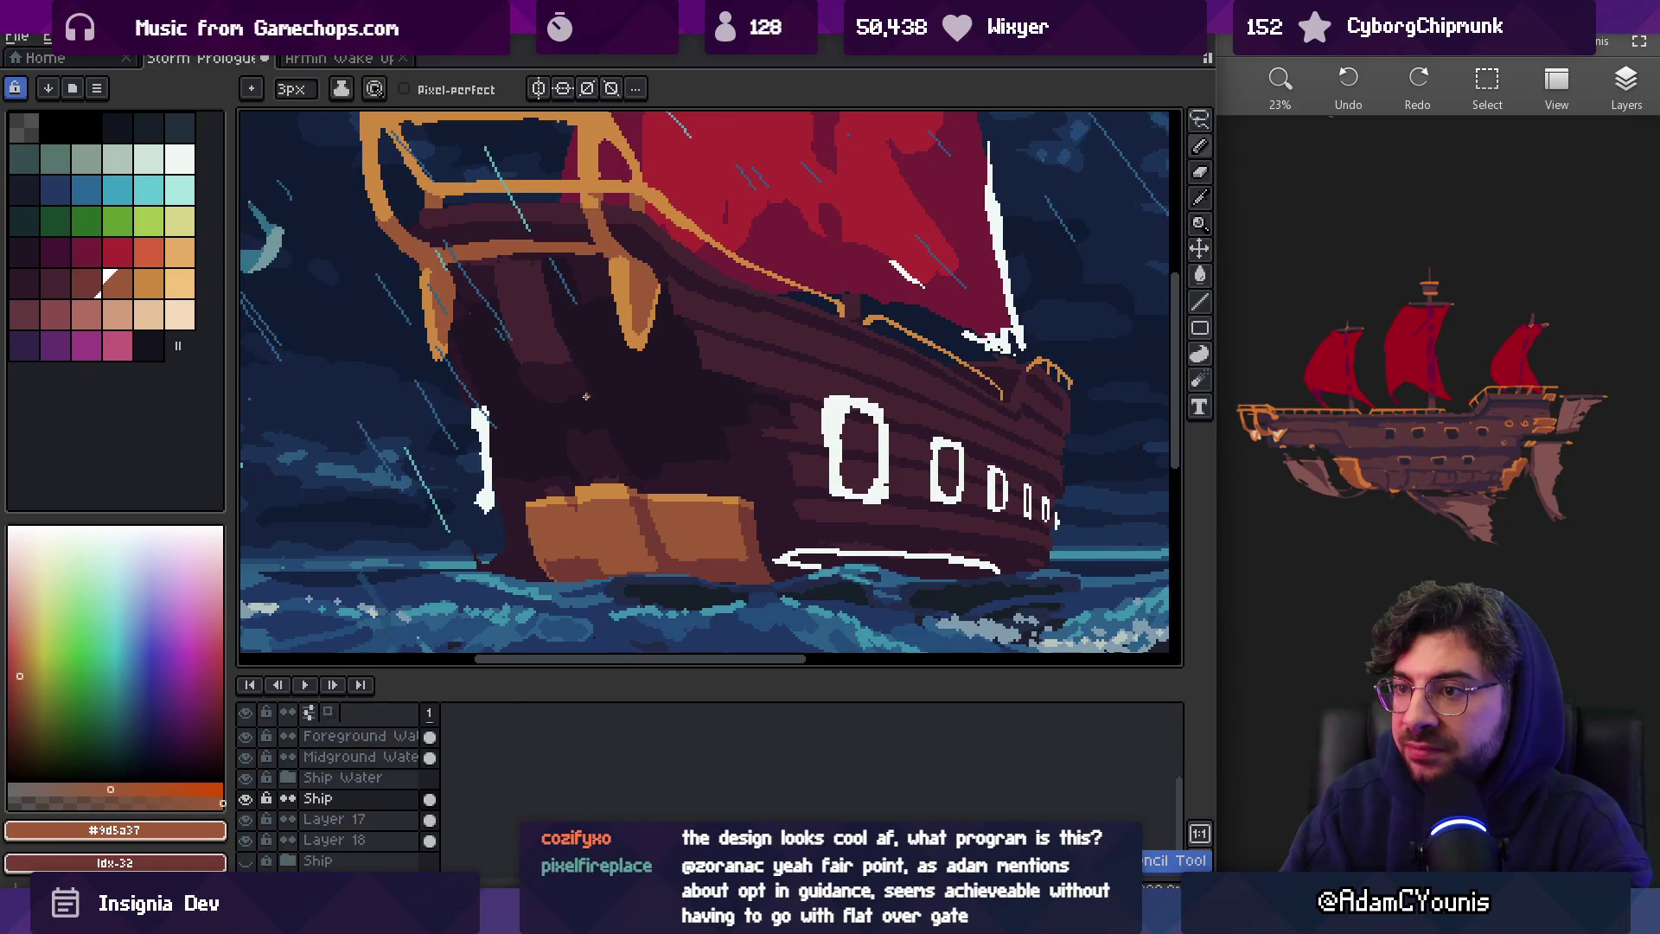
{"action": "left_click", "coordinate": [610, 386]}
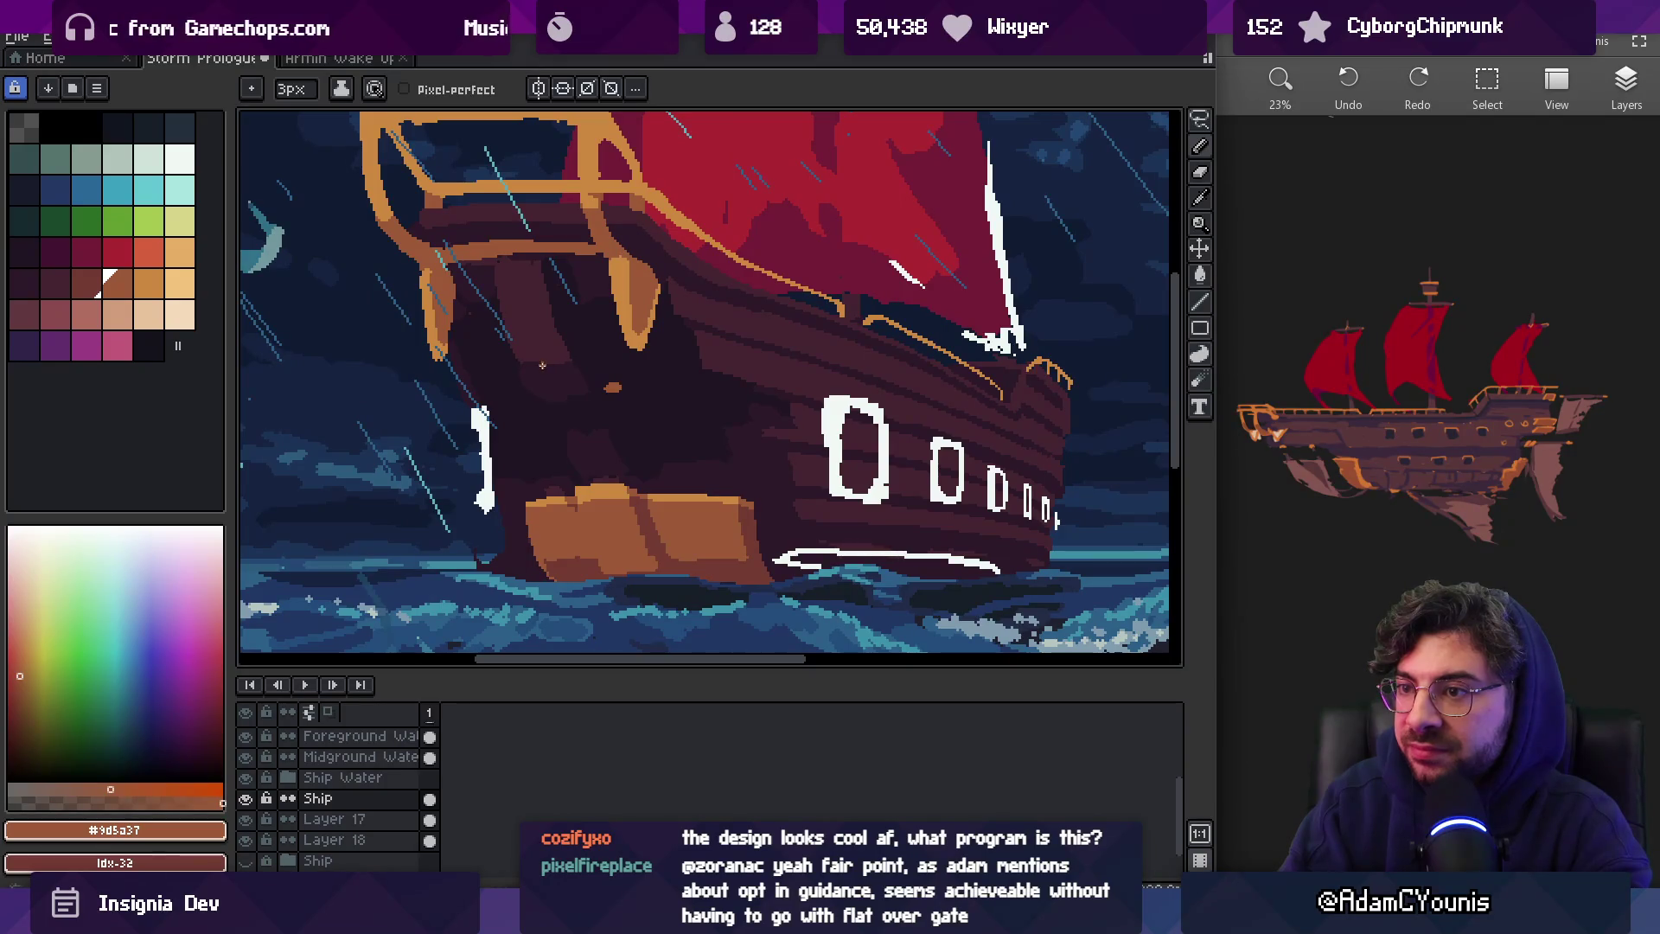
Trim the orange speck with the sampled dark hull colour, then pick the light near-white colour
{"action": "scroll", "coordinate": [552, 366], "scroll_direction": "down", "scroll_amount": 4}
{"action": "scroll", "coordinate": [640, 409], "scroll_direction": "up", "scroll_amount": 6}
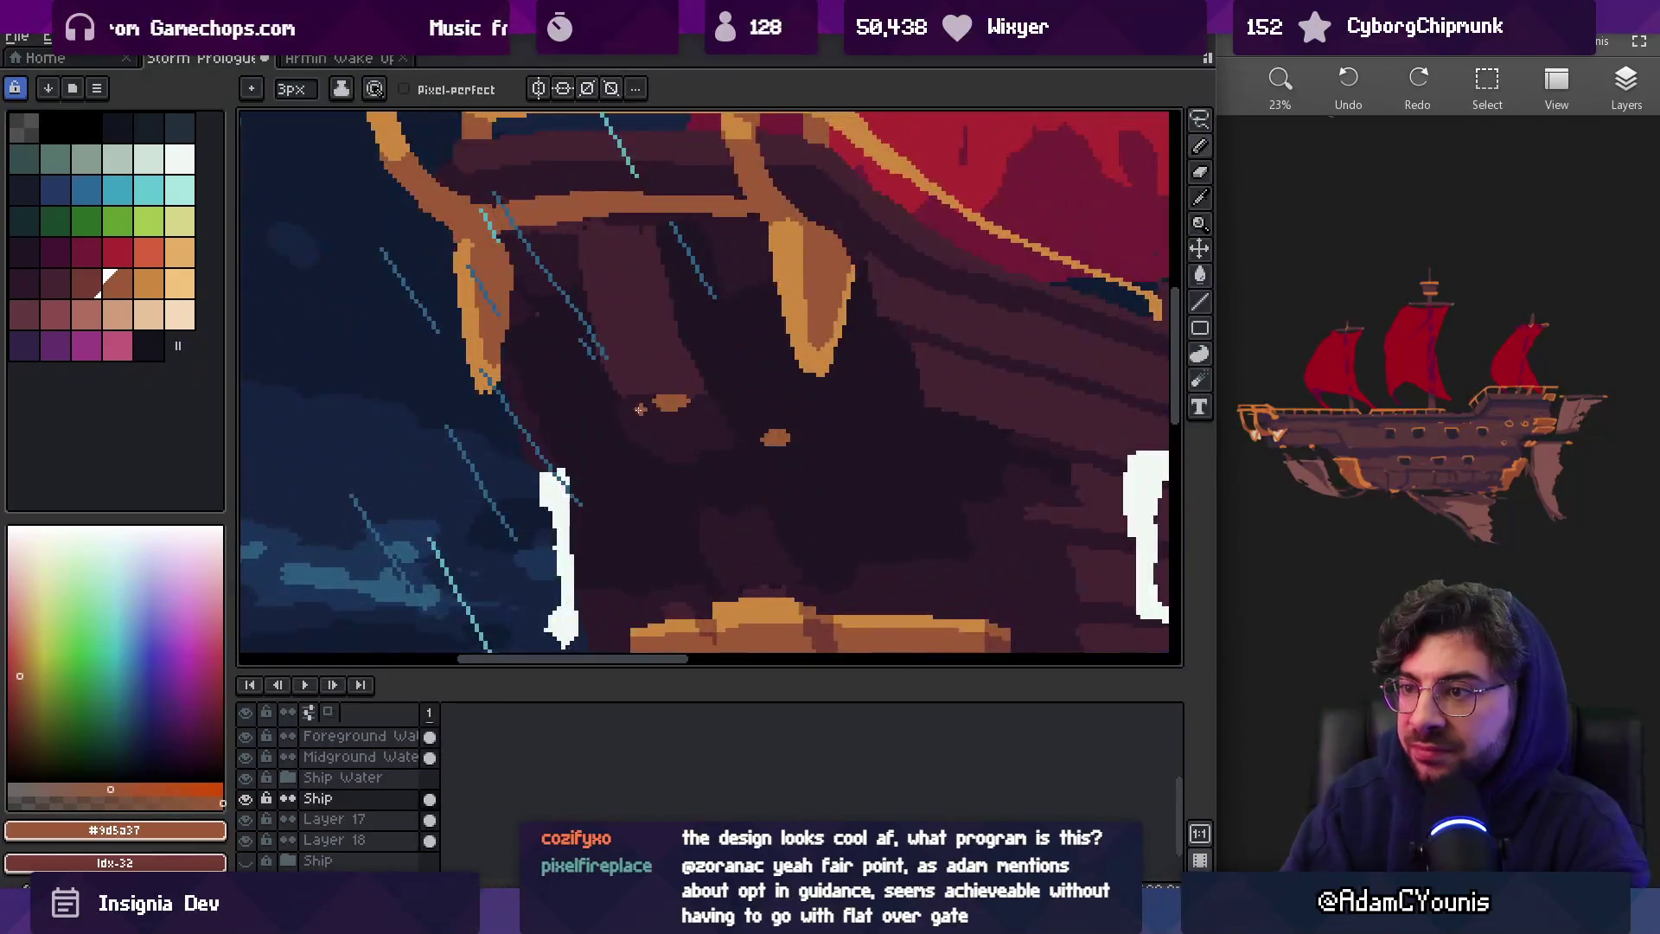
{"action": "key", "text": "z"}
{"action": "scroll", "coordinate": [727, 402], "scroll_direction": "down", "scroll_amount": 1}
{"action": "scroll", "coordinate": [772, 413], "scroll_direction": "up", "scroll_amount": 3}
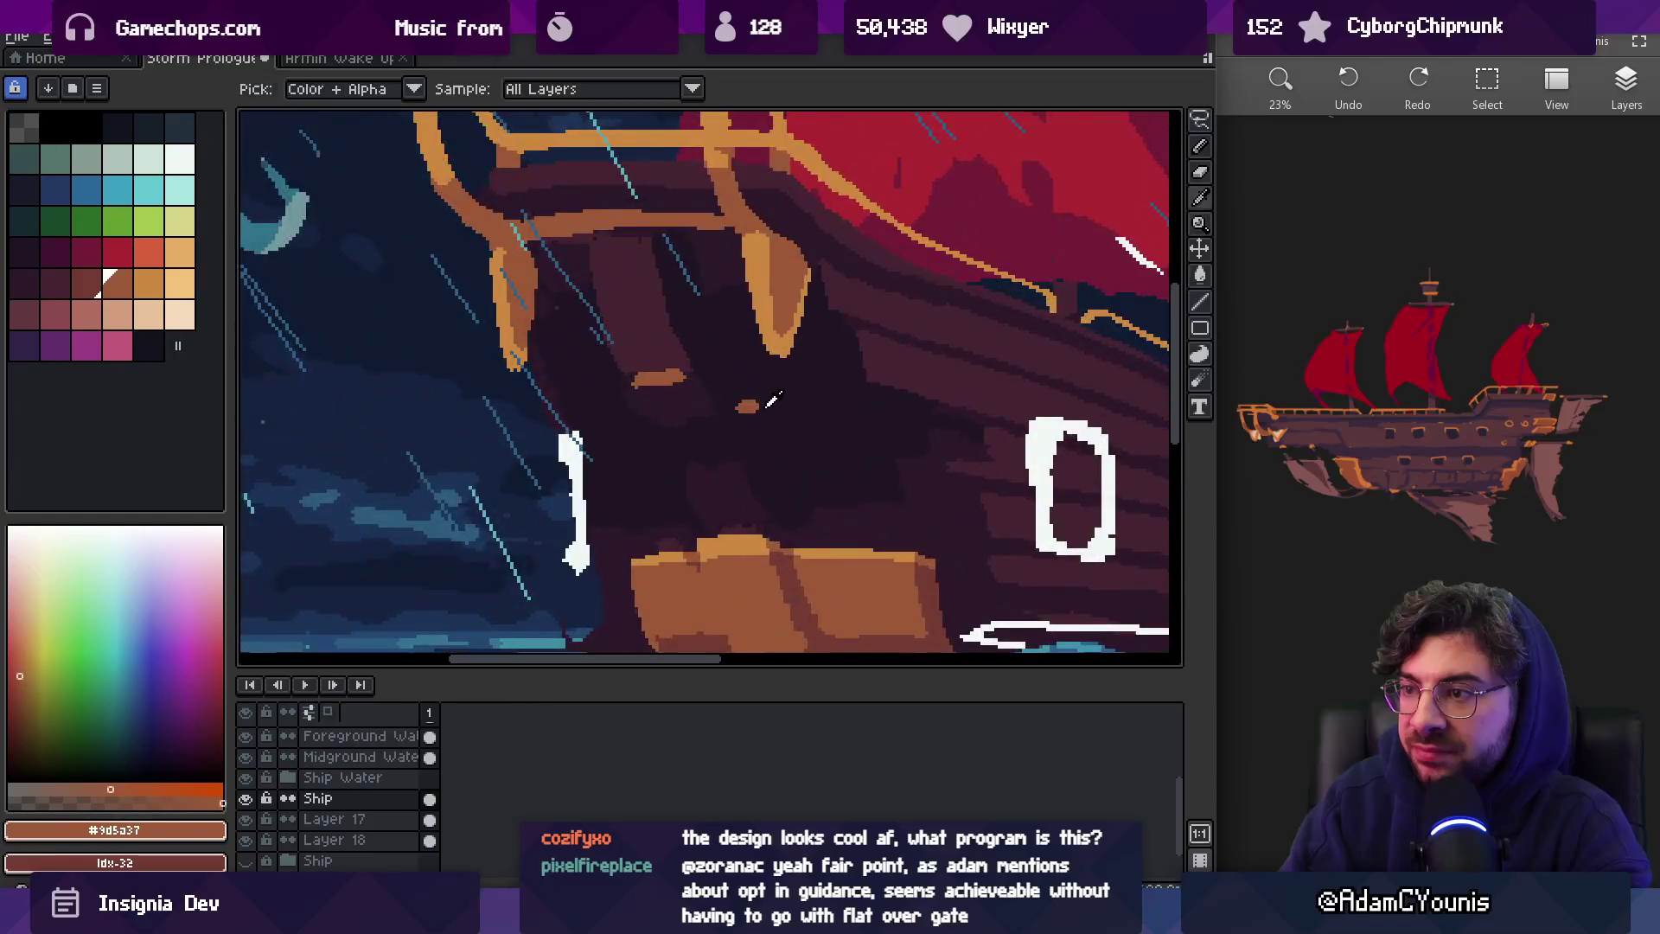
{"action": "left_click", "coordinate": [746, 406]}
{"action": "left_click", "coordinate": [744, 424]}
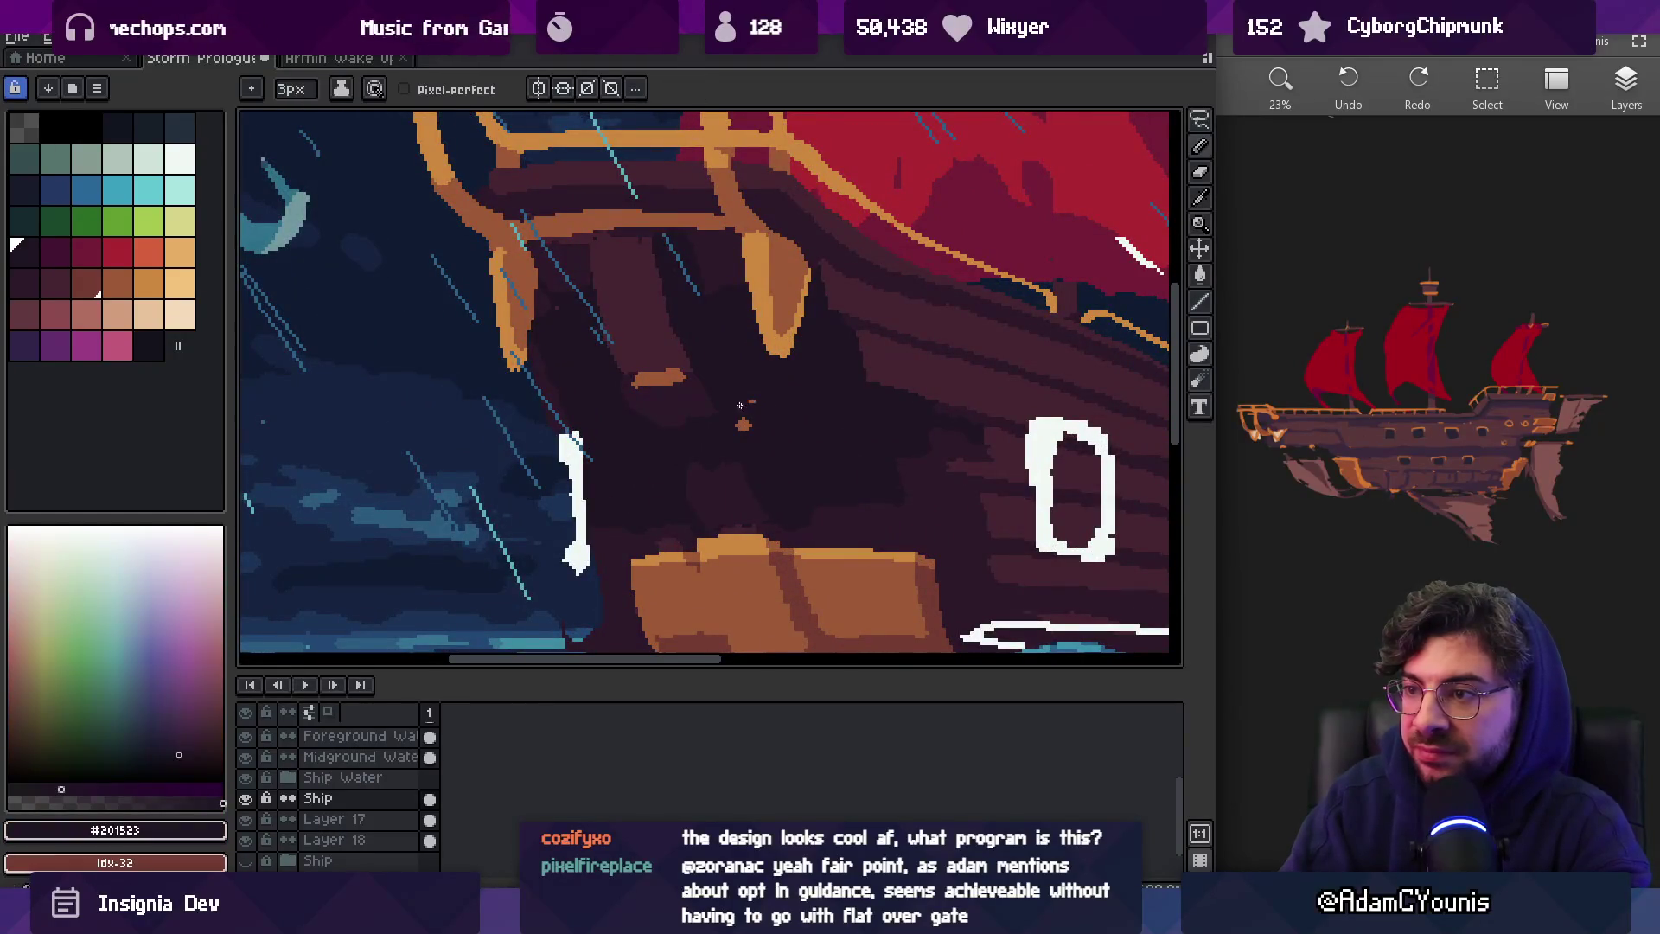
{"action": "scroll", "coordinate": [740, 405], "scroll_direction": "down", "scroll_amount": 4}
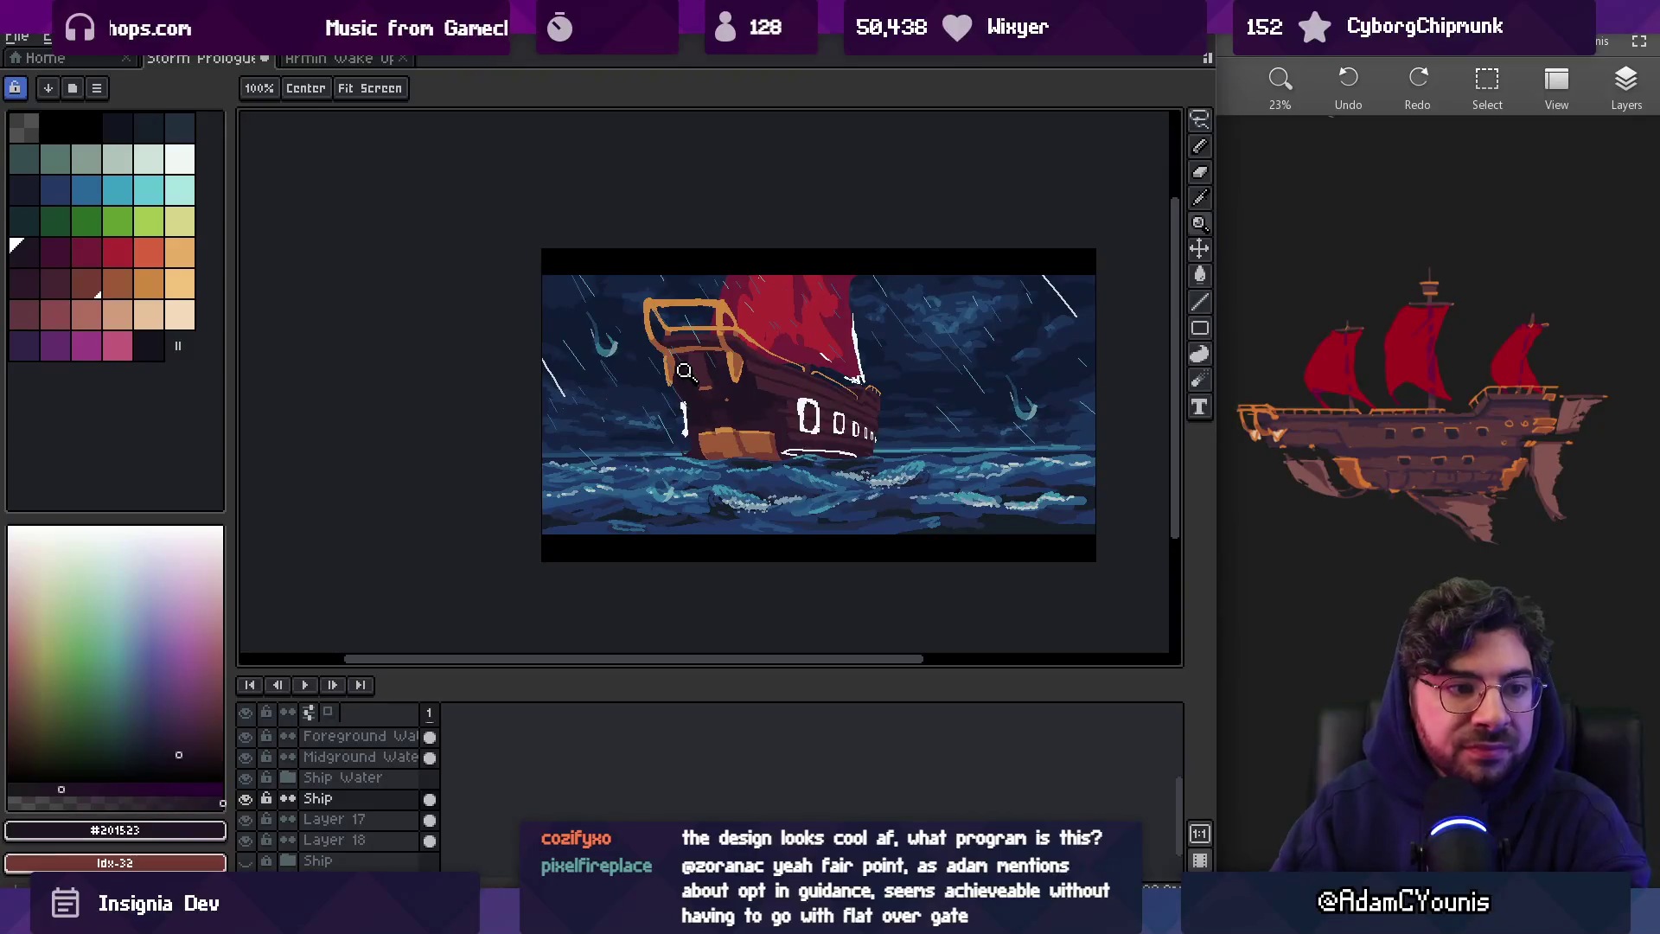
{"action": "left_click", "coordinate": [184, 161]}
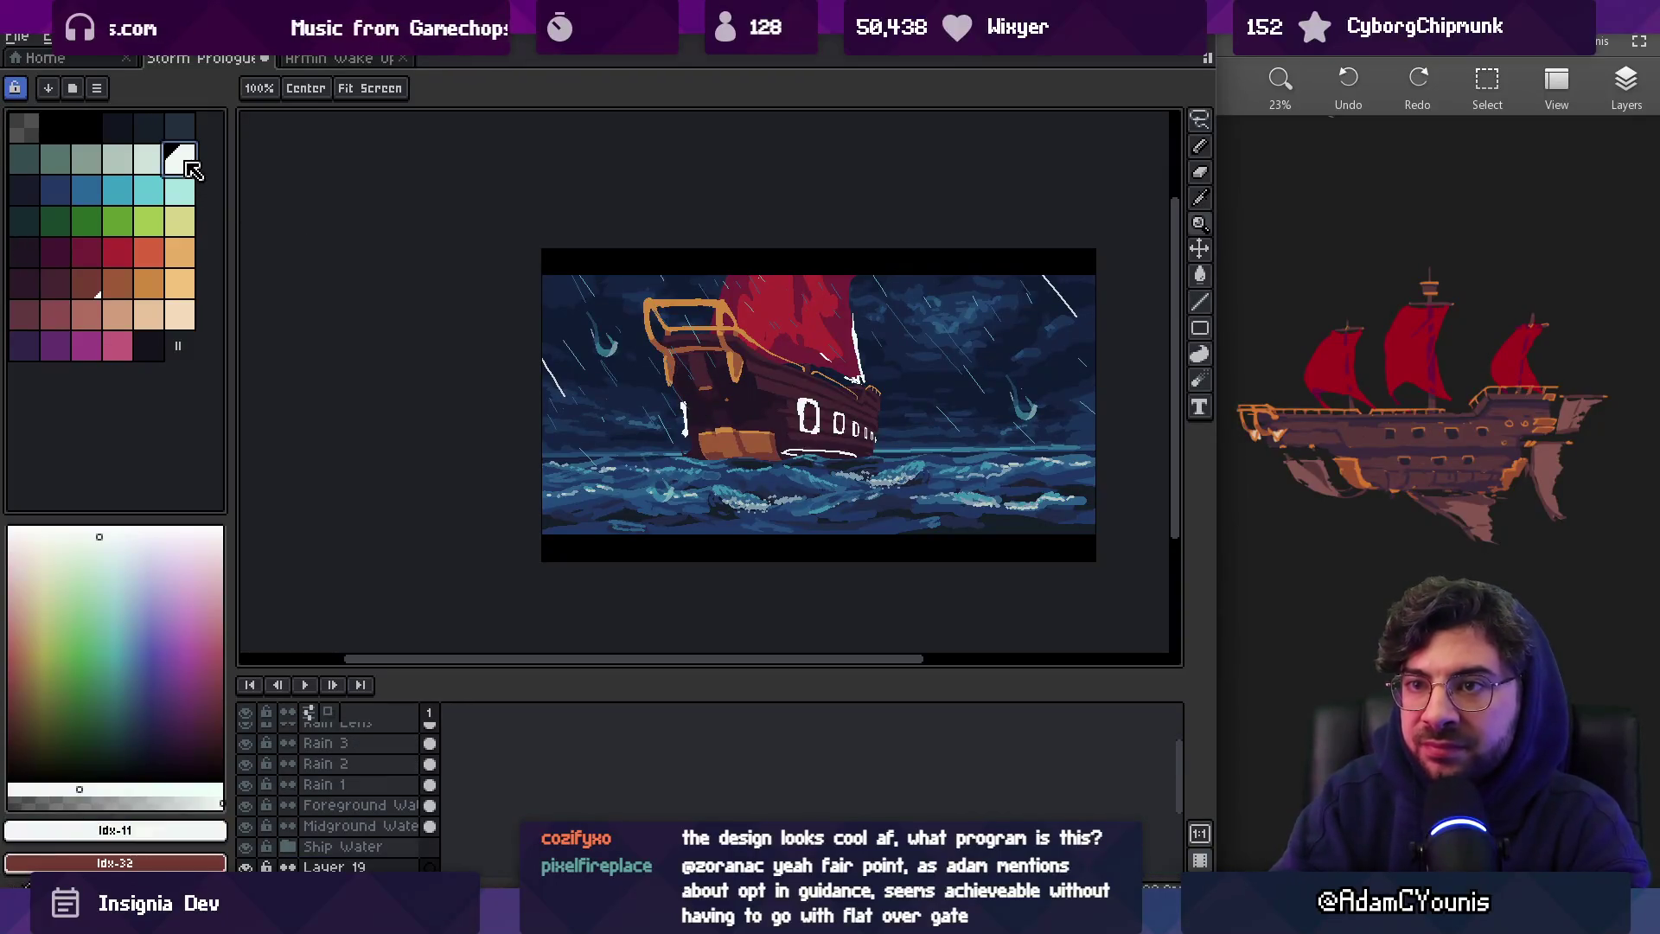
Set Layer 19's opacity to 51% in its layer properties
{"action": "key", "text": "b"}
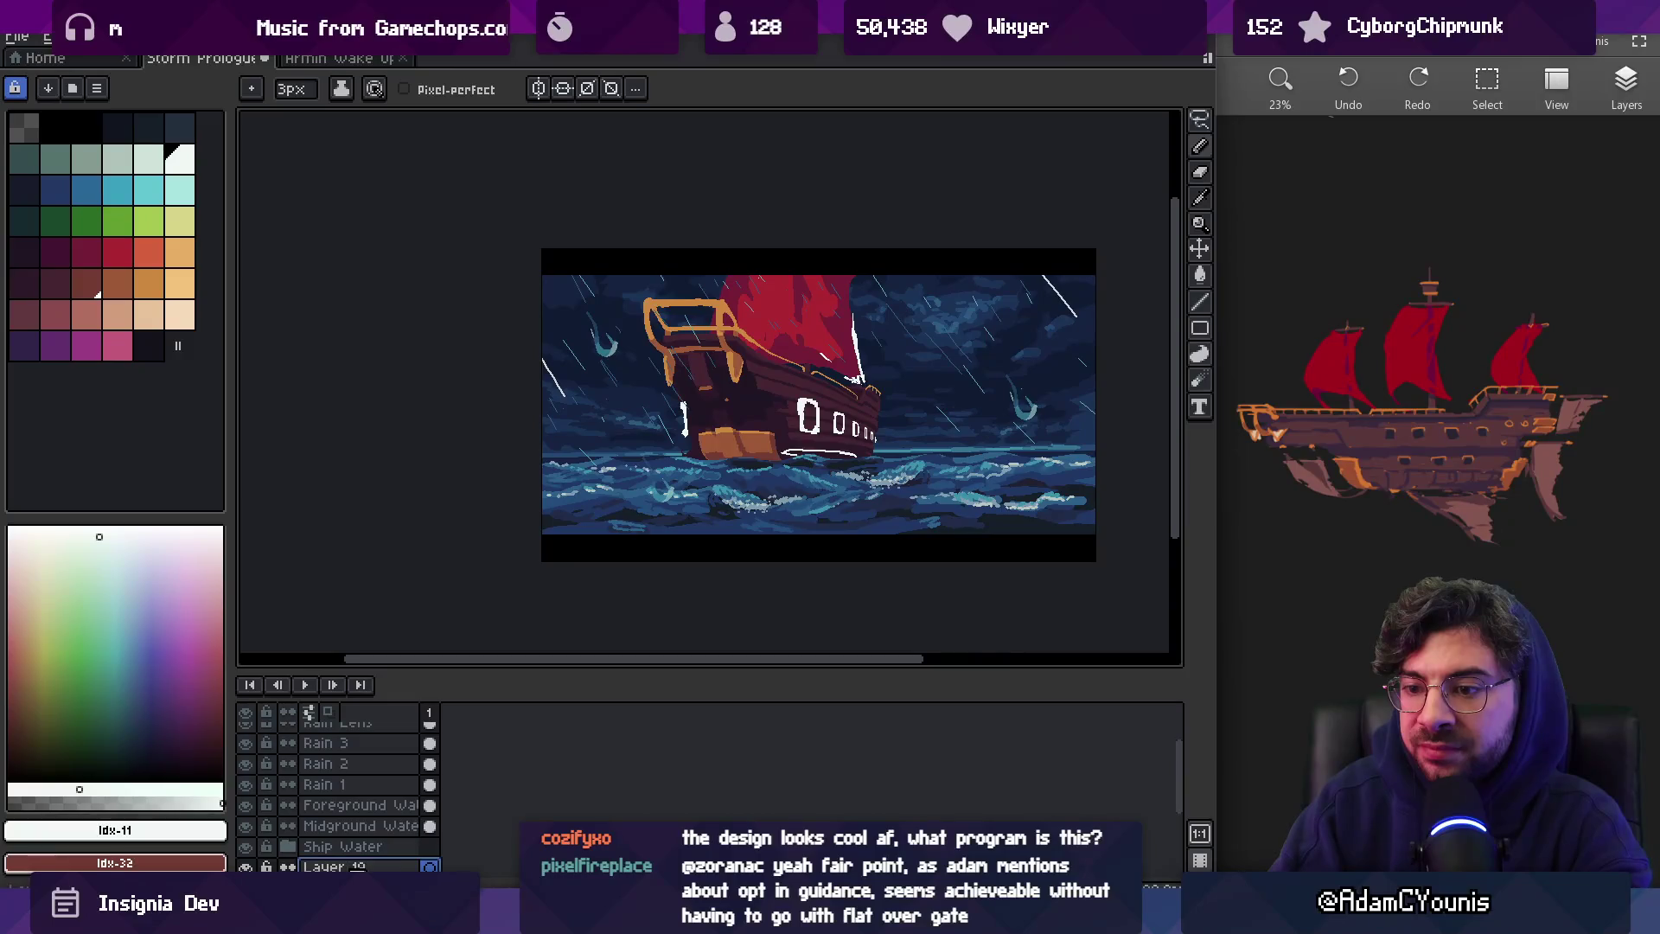
{"action": "key", "text": "shift+p"}
{"action": "left_click", "coordinate": [858, 646]}
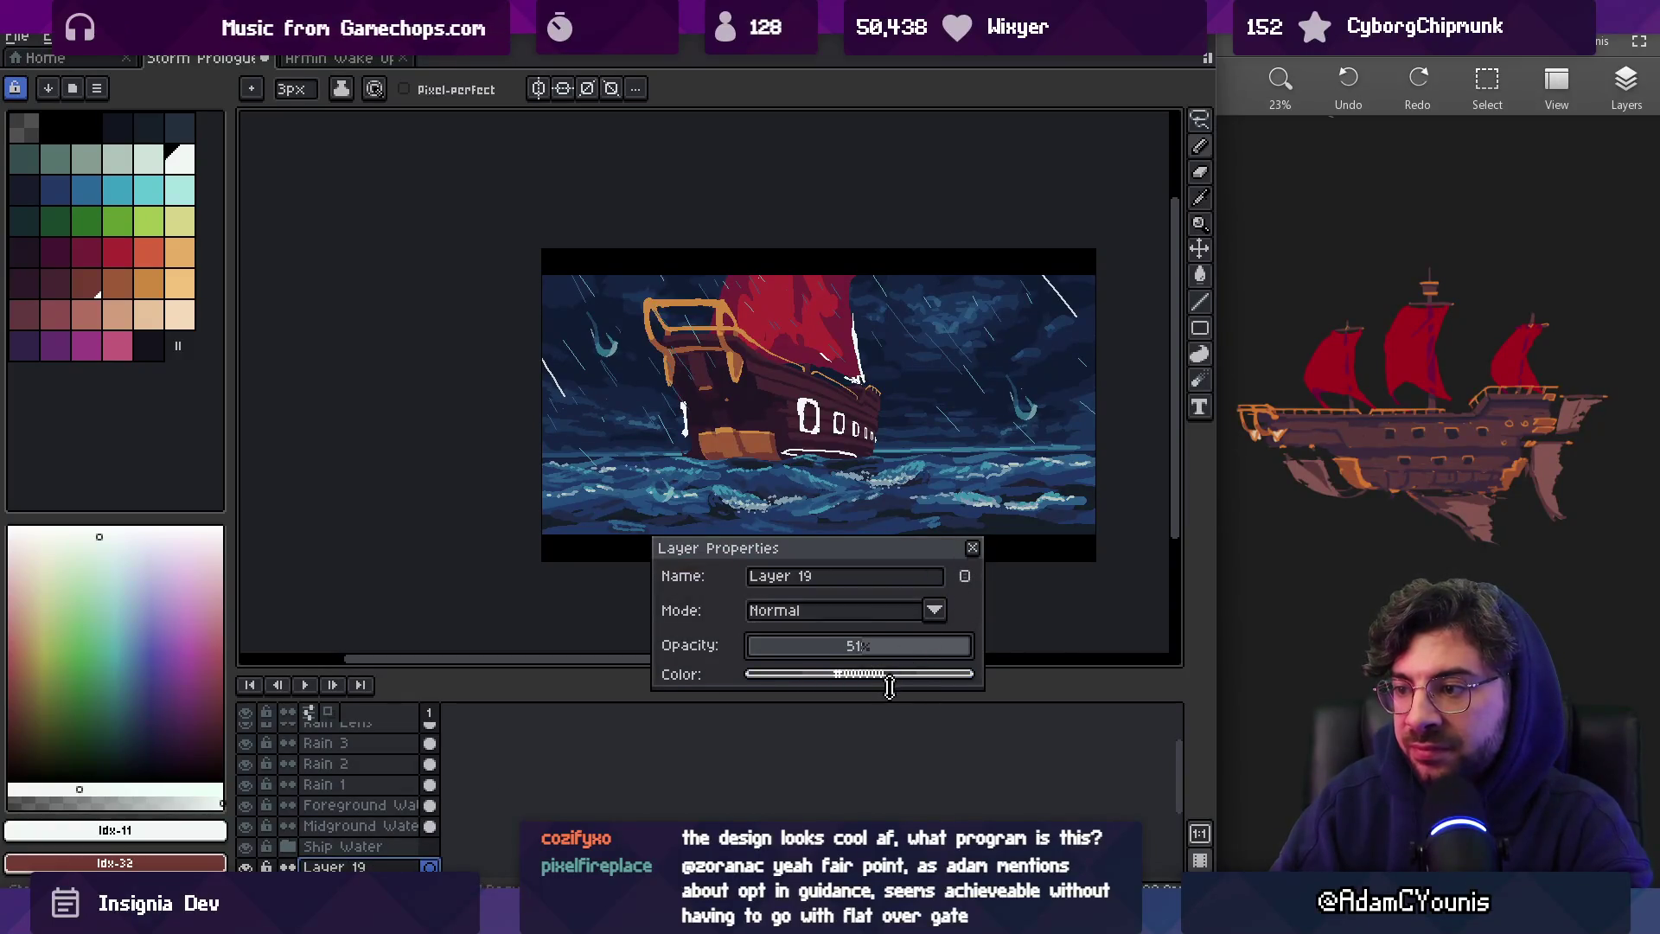
{"action": "left_click", "coordinate": [972, 549]}
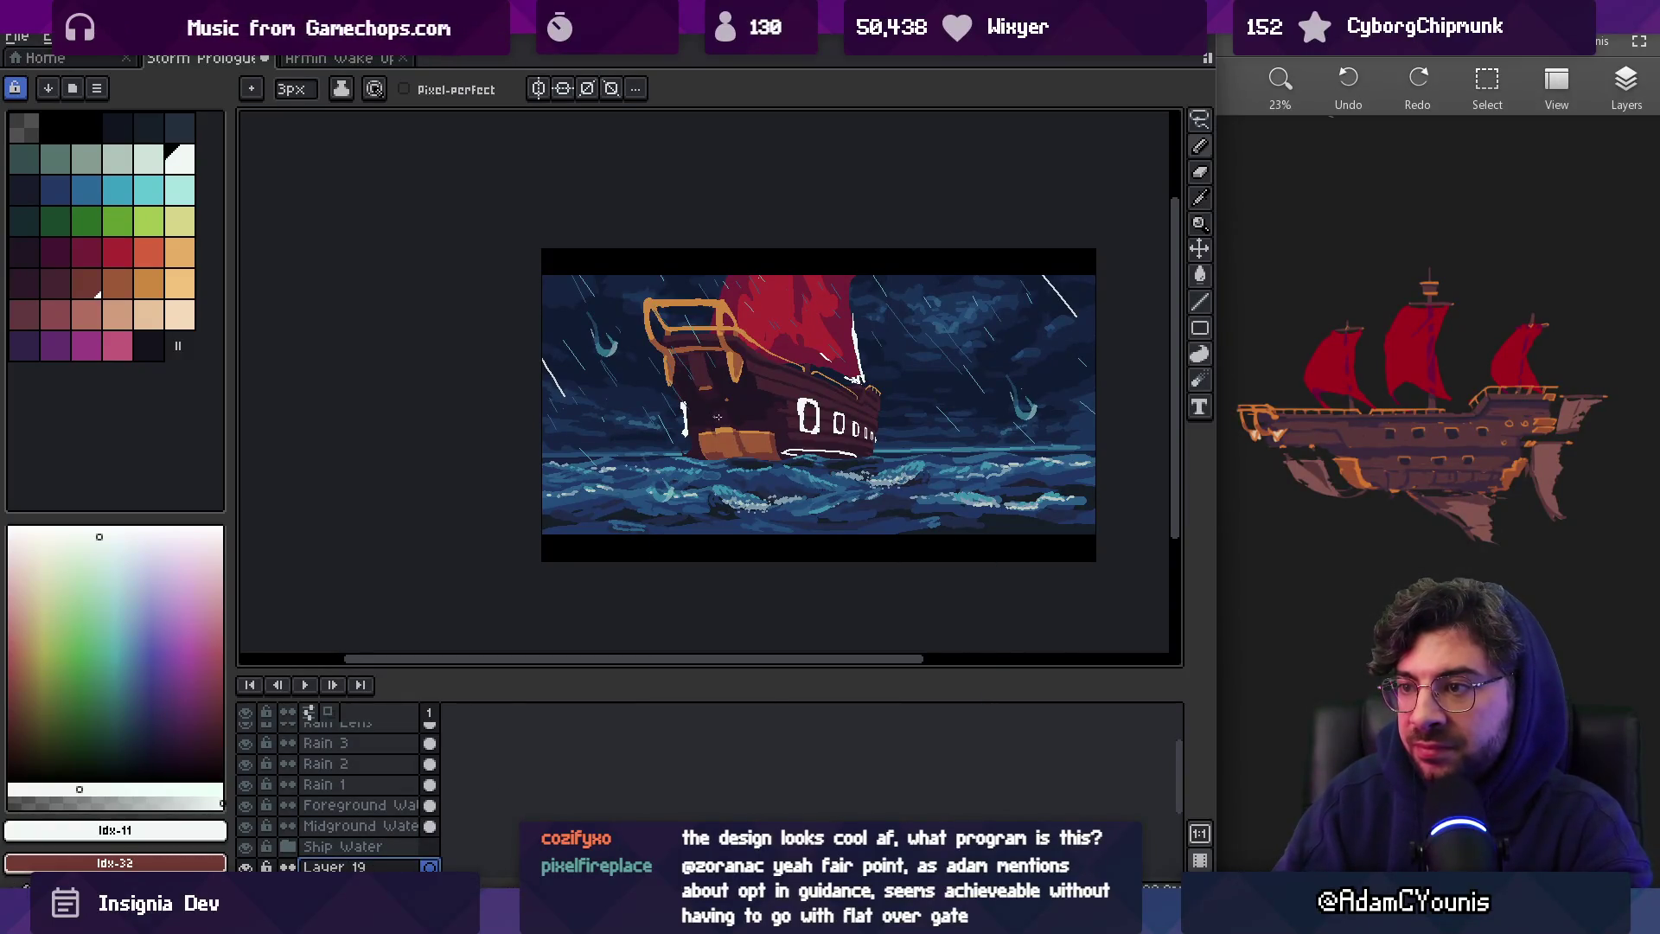
{"action": "scroll", "coordinate": [846, 367], "scroll_direction": "up", "scroll_amount": 2}
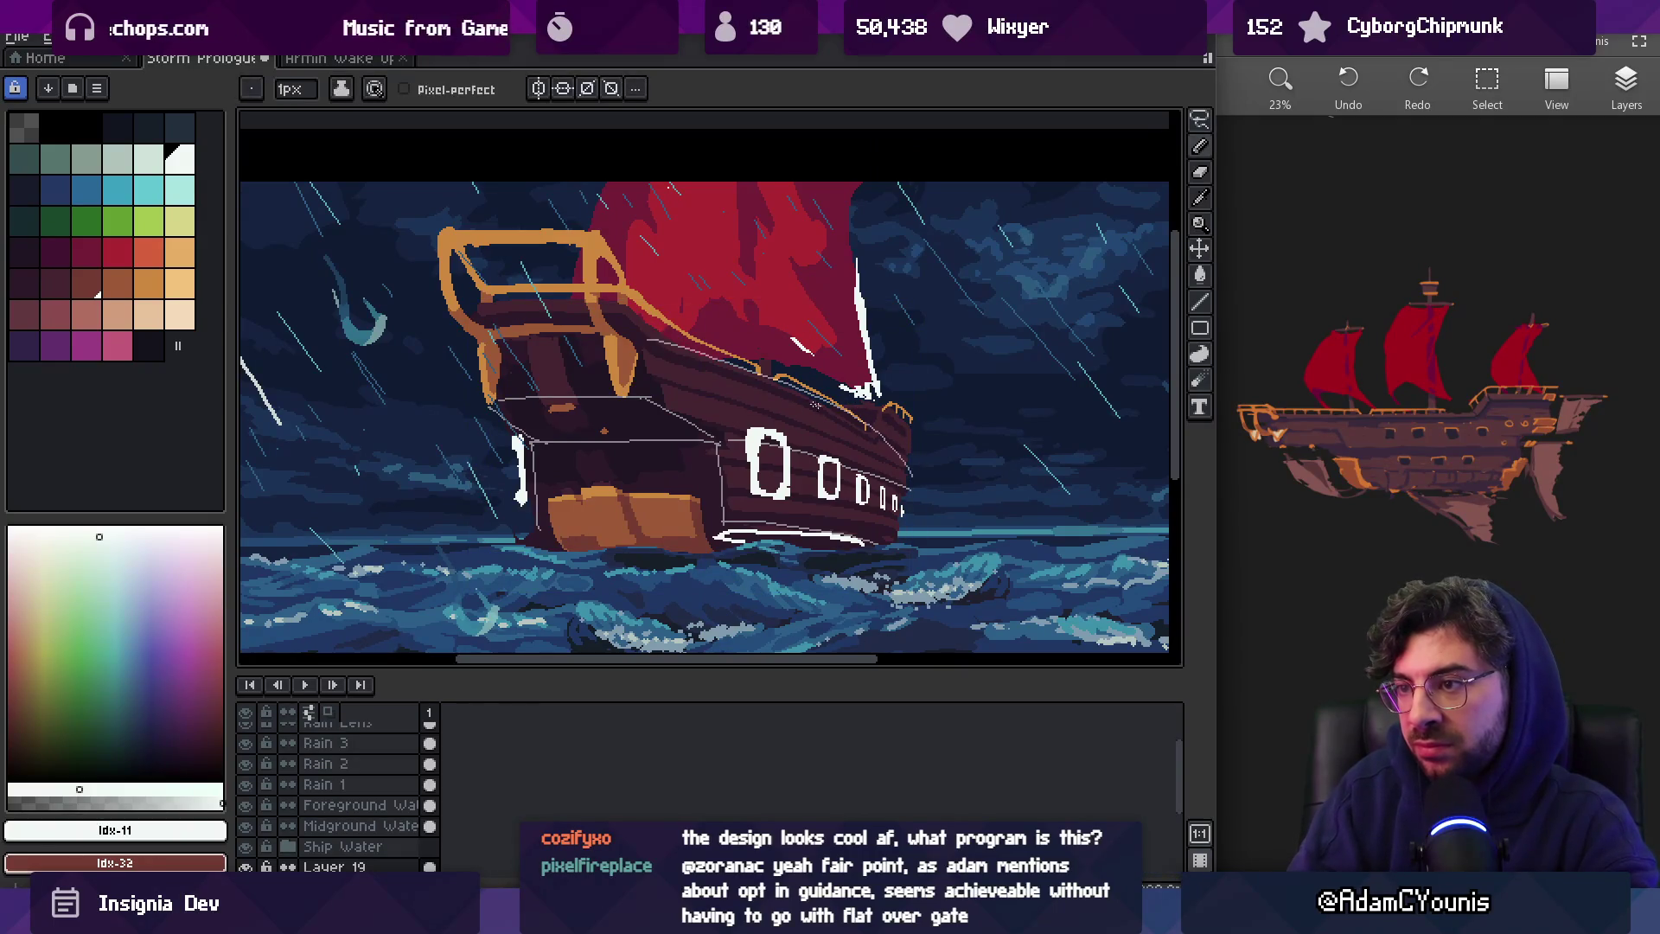
Zoom in on the hull, undo the earlier attempt, and redraw the grey deck guide lines
{"action": "key", "text": "e"}
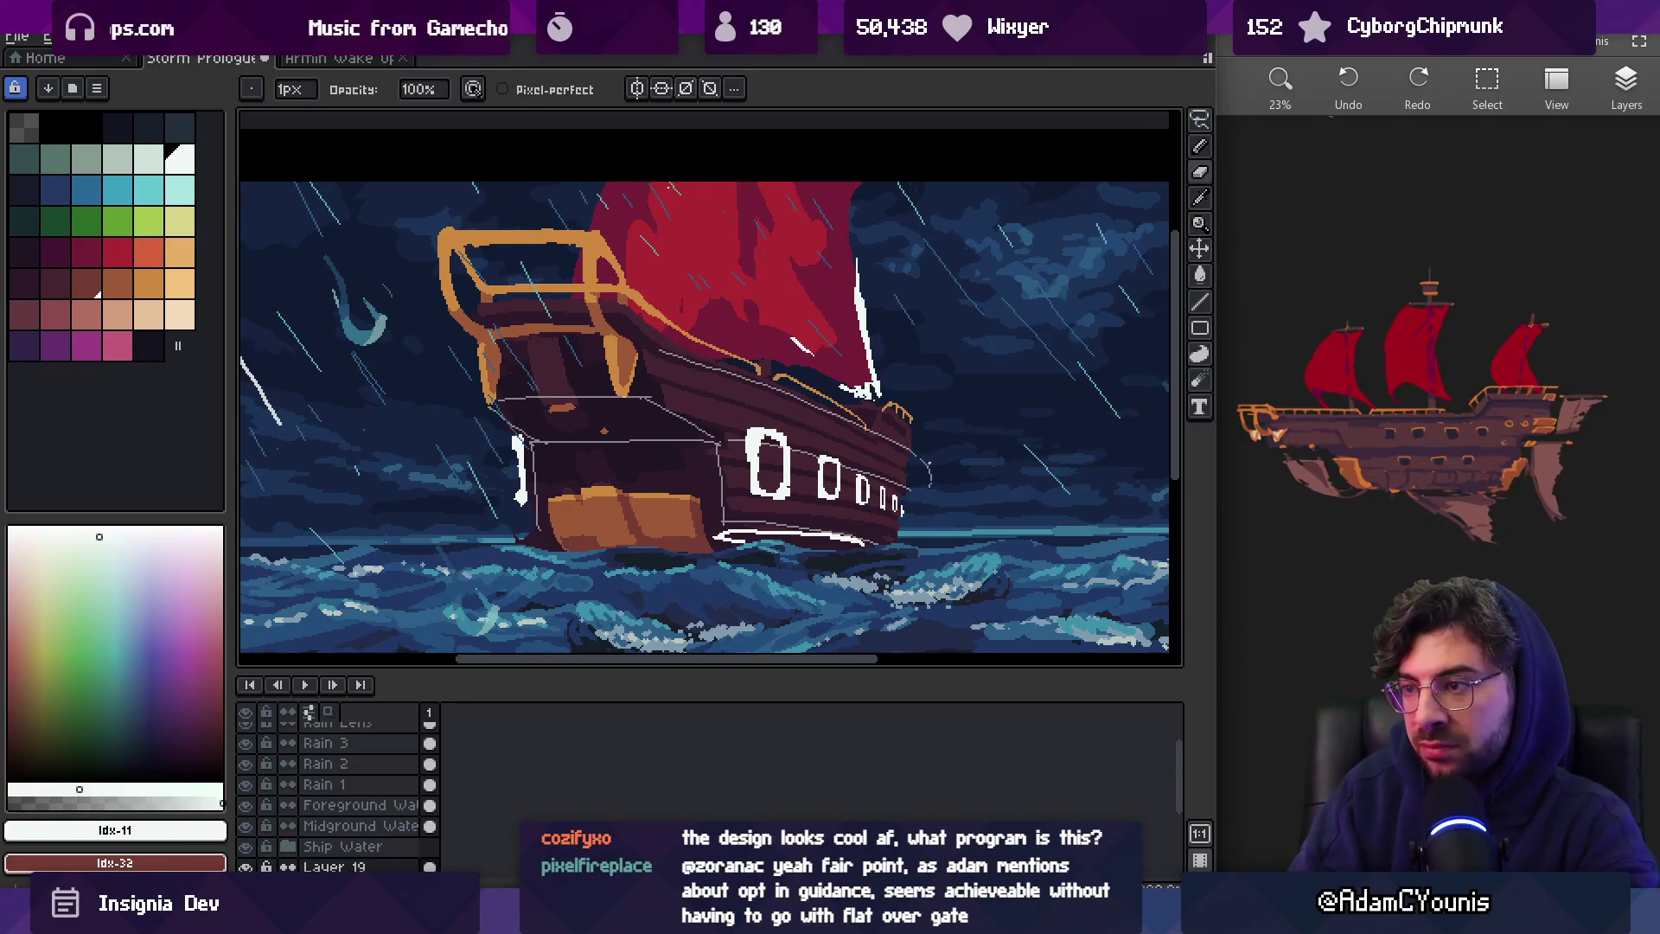
{"action": "key", "text": "z"}
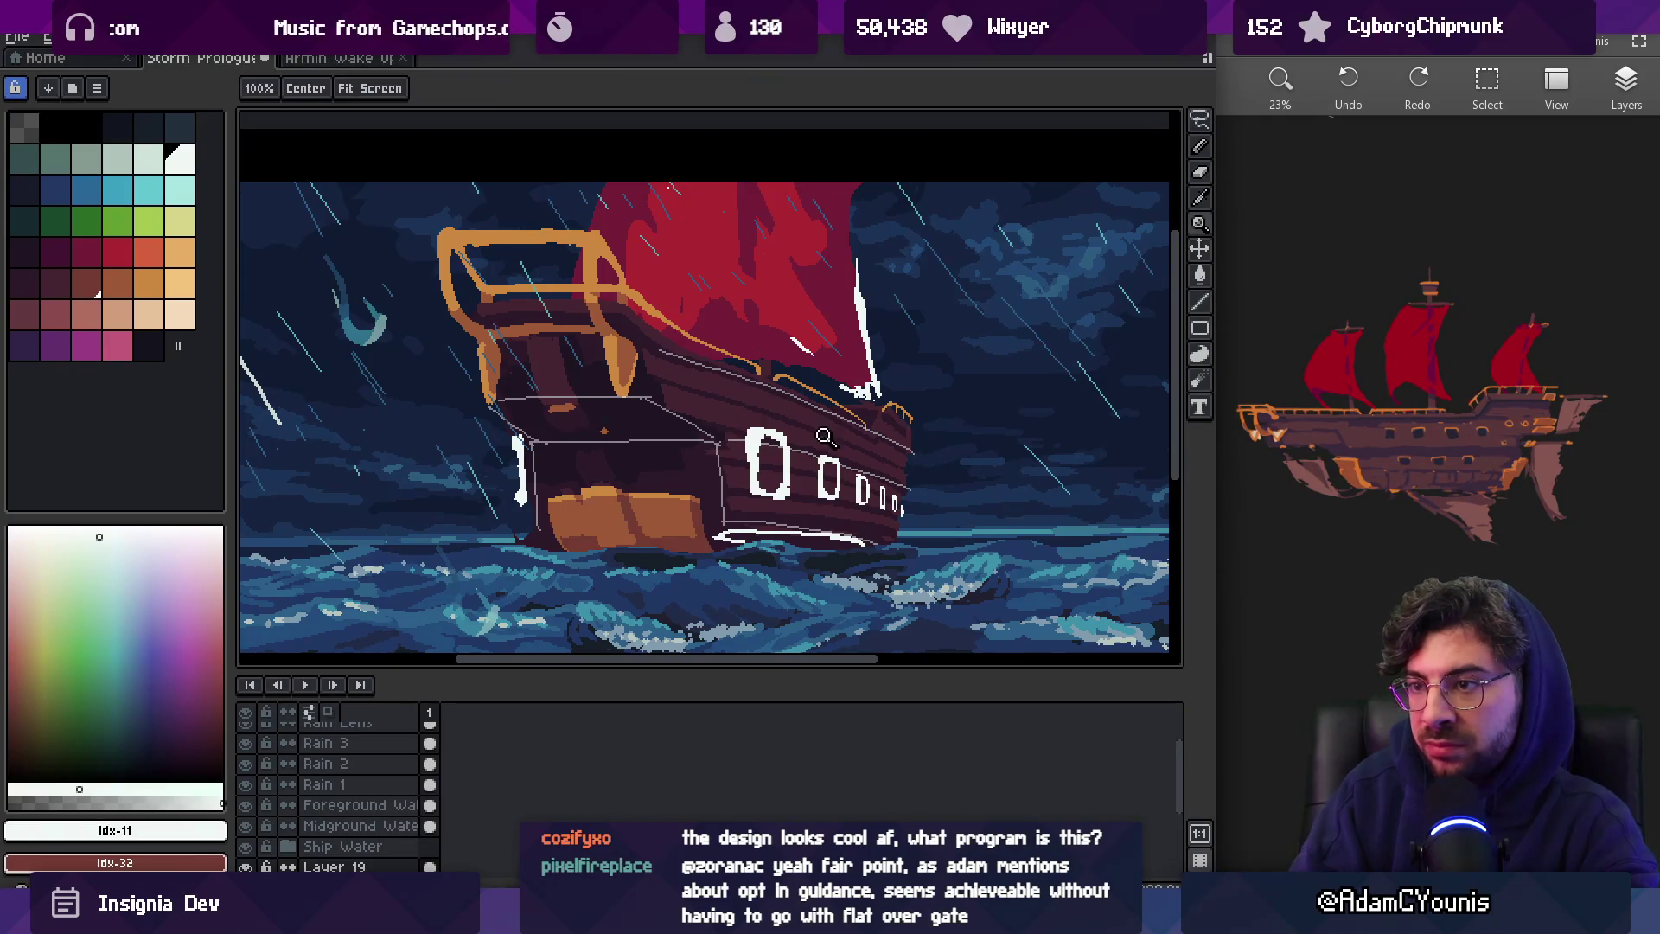
{"action": "left_click", "coordinate": [700, 442]}
{"action": "left_click", "coordinate": [787, 434]}
{"action": "left_click", "coordinate": [769, 428]}
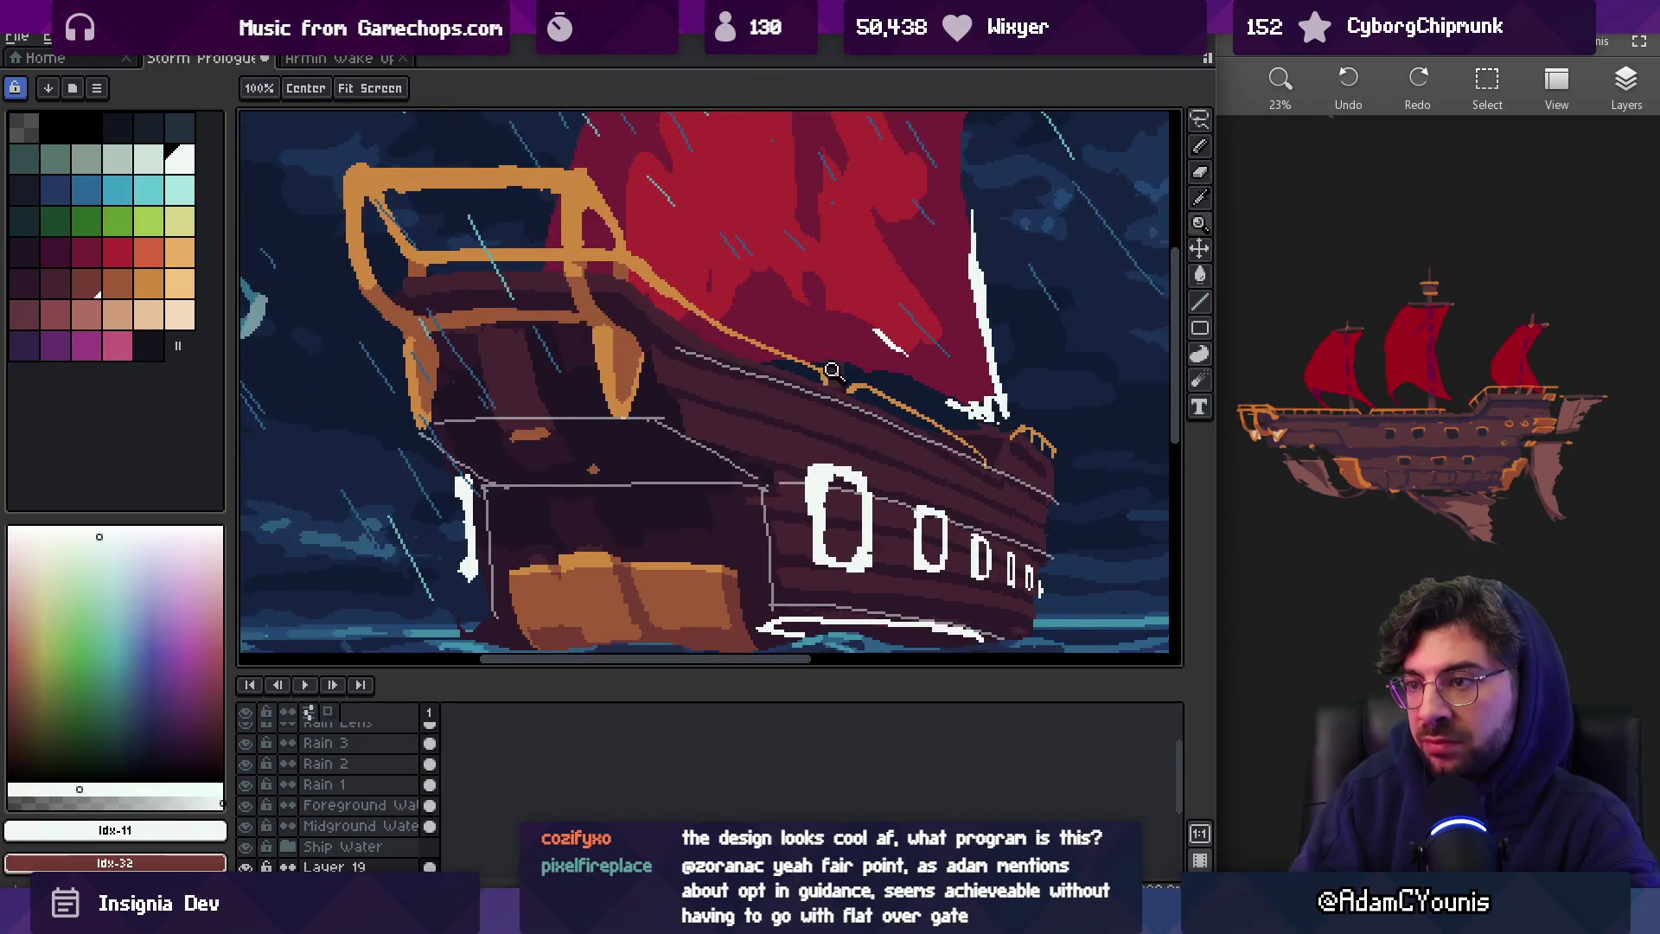
{"action": "key", "text": "b"}
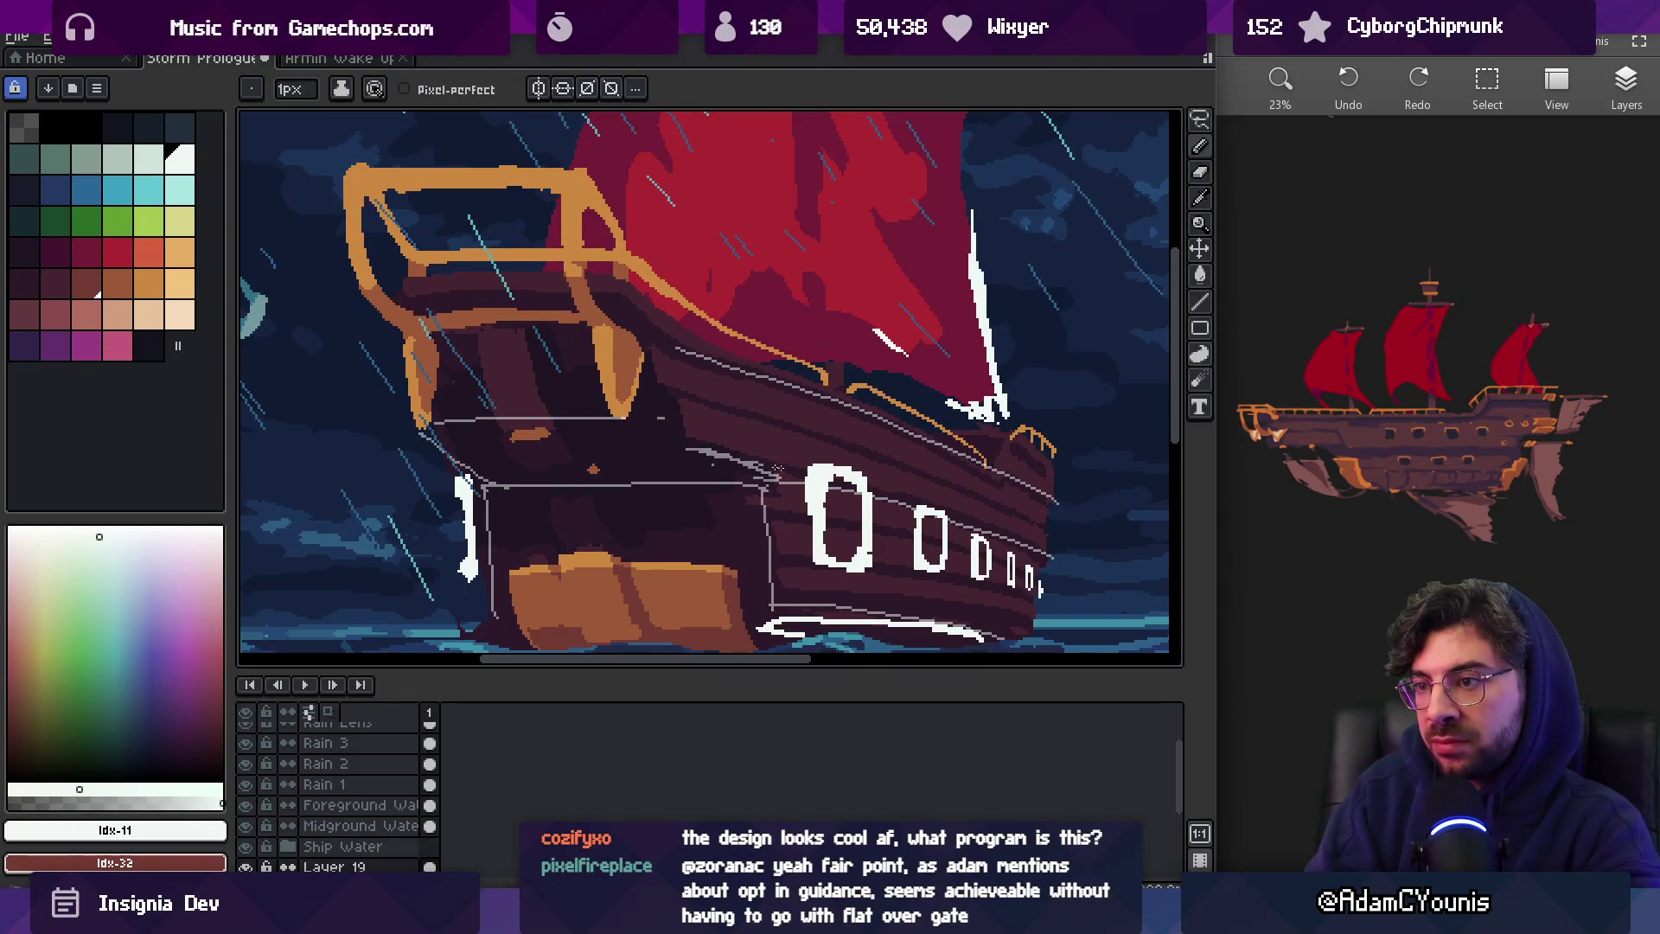
{"action": "key", "text": "ctrl+z"}
{"action": "left_click_drag", "start_coordinate": [425, 432], "coordinate": [549, 435]}
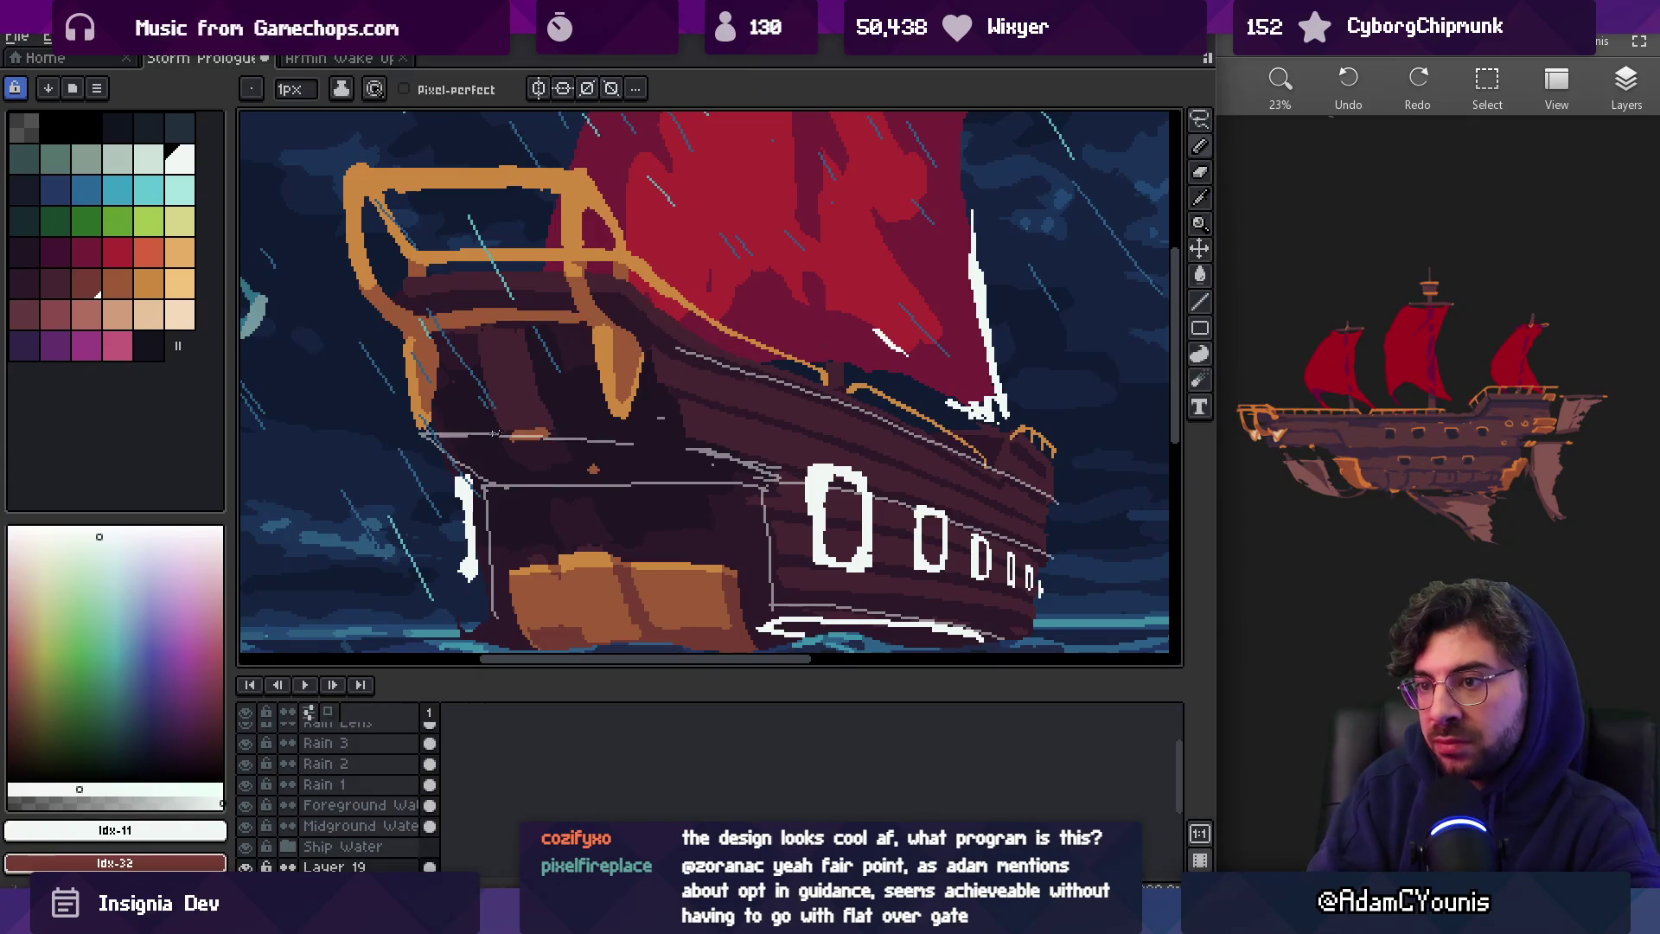
{"action": "left_click_drag", "start_coordinate": [443, 446], "coordinate": [682, 437]}
Erase the old grey outline at the hull's stern with the eraser
{"action": "key", "text": "e"}
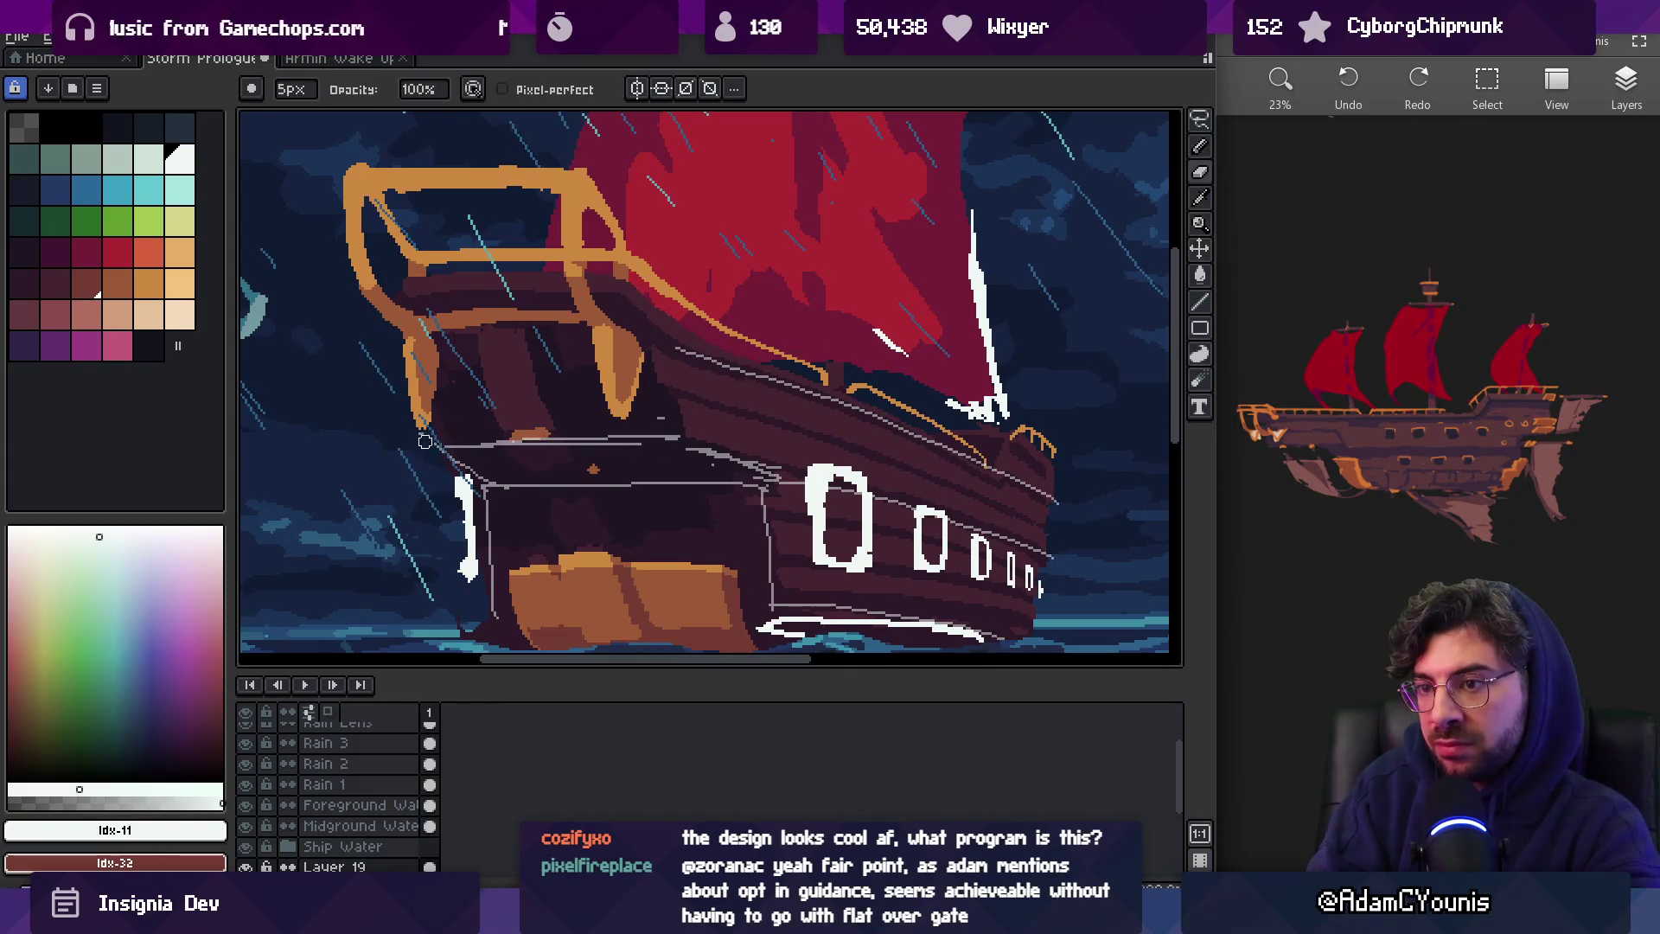
{"action": "key", "text": "z"}
{"action": "scroll", "coordinate": [549, 434], "scroll_direction": "down", "scroll_amount": 3}
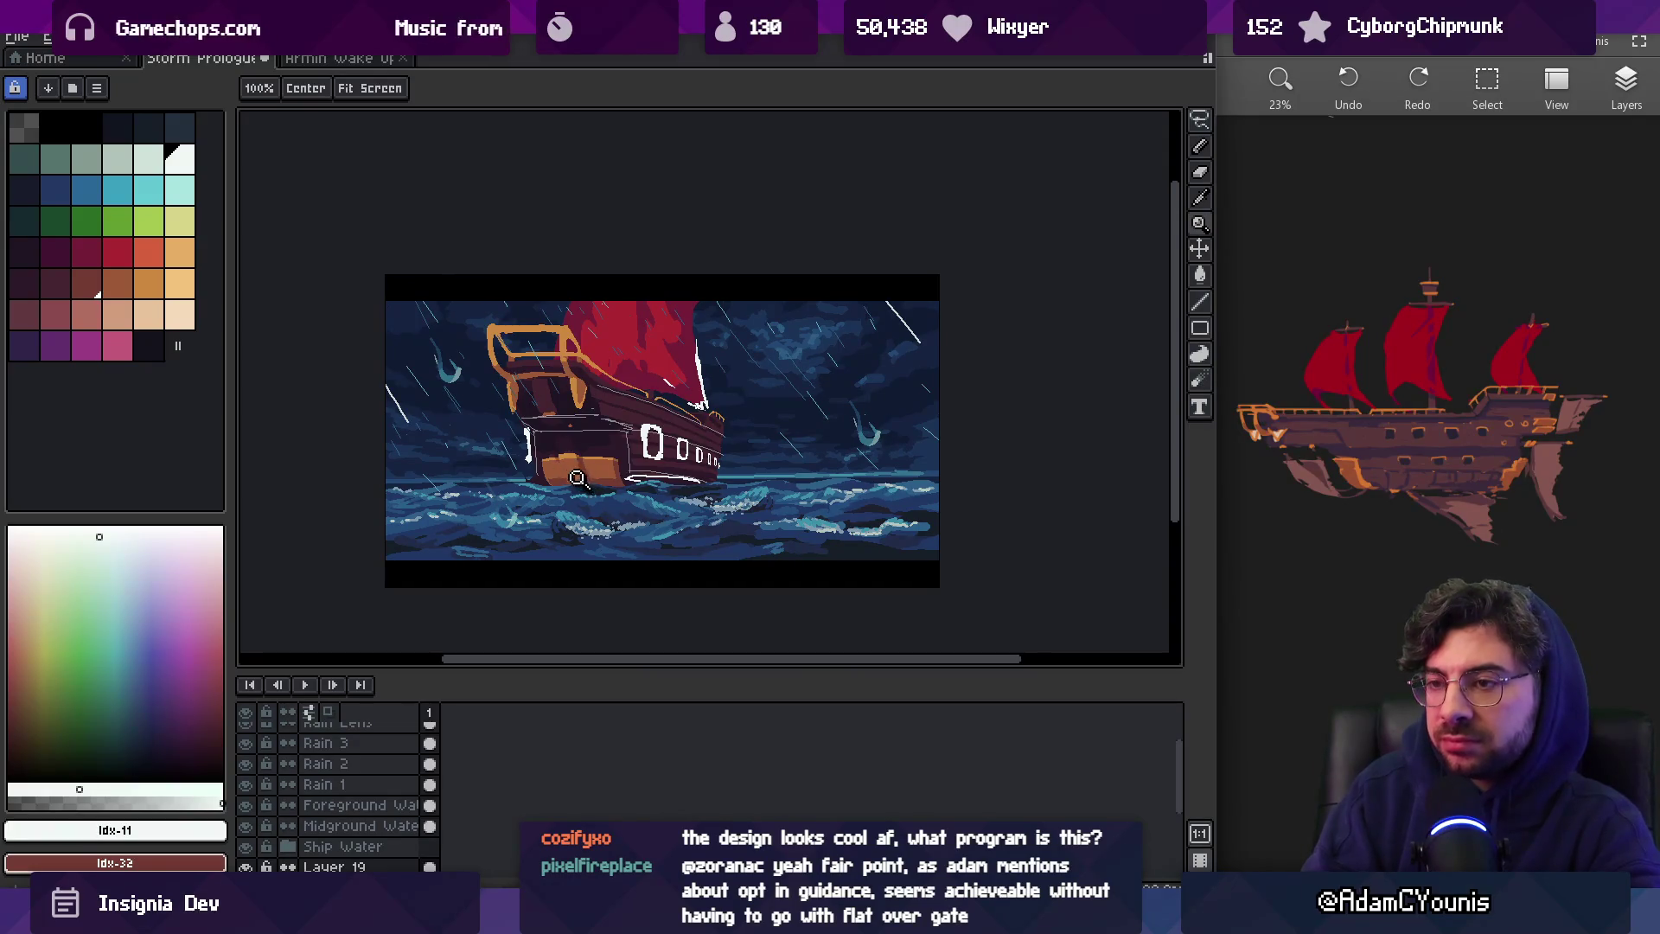
{"action": "left_click", "coordinate": [511, 415]}
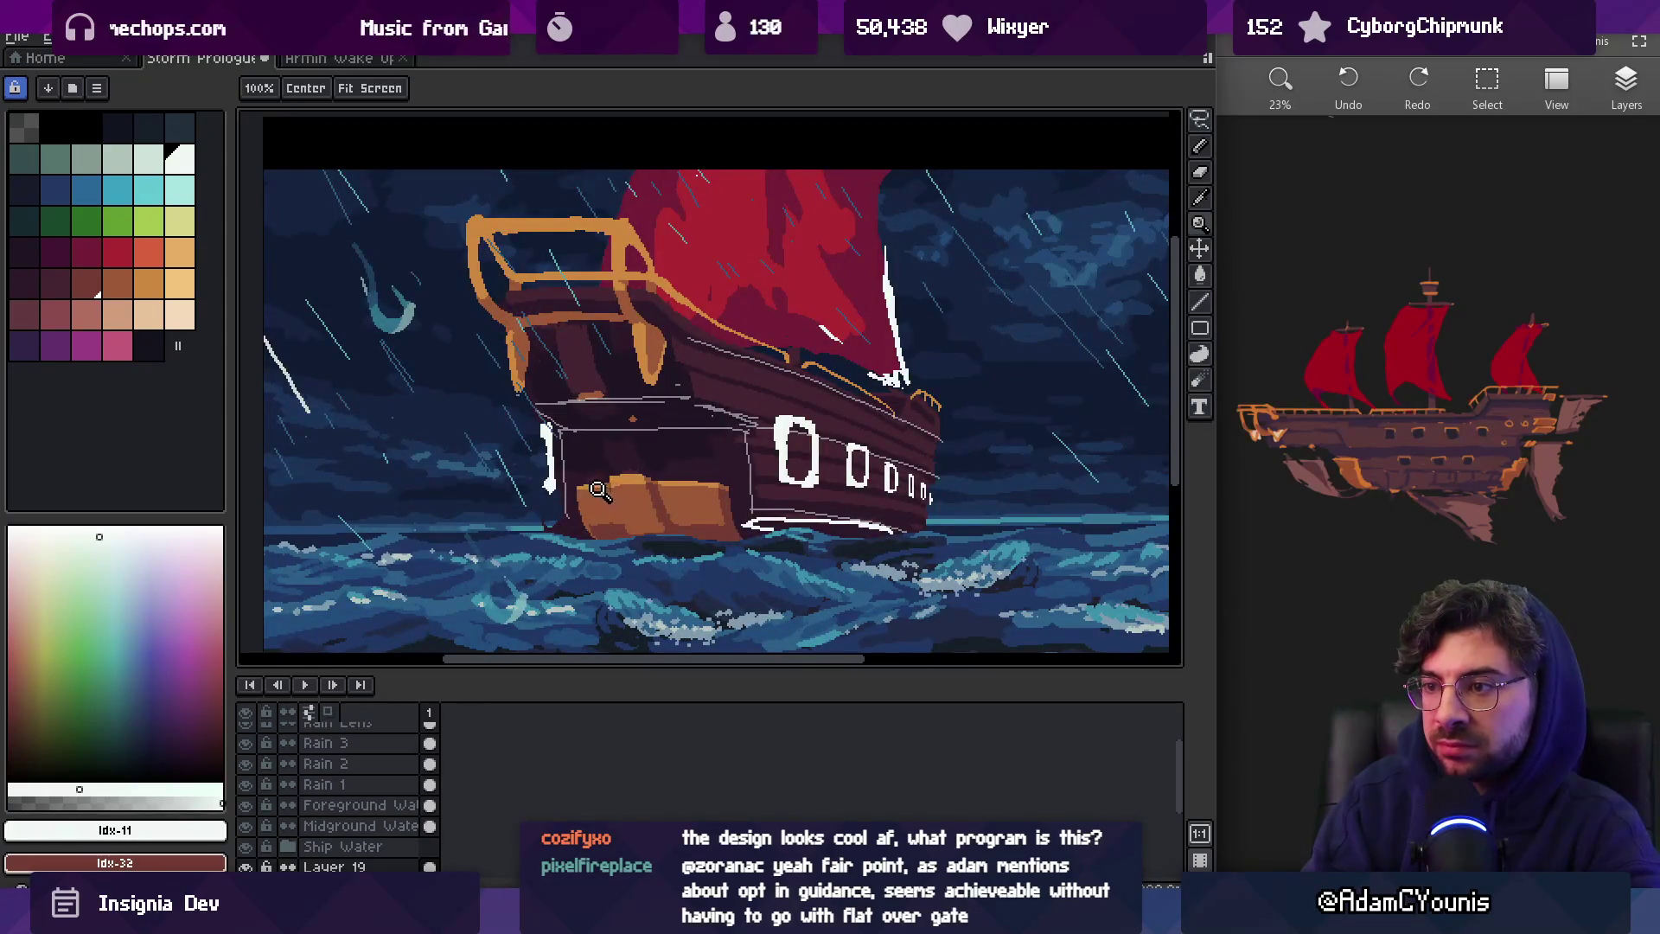
{"action": "left_click", "coordinate": [644, 494]}
{"action": "key", "text": "b"}
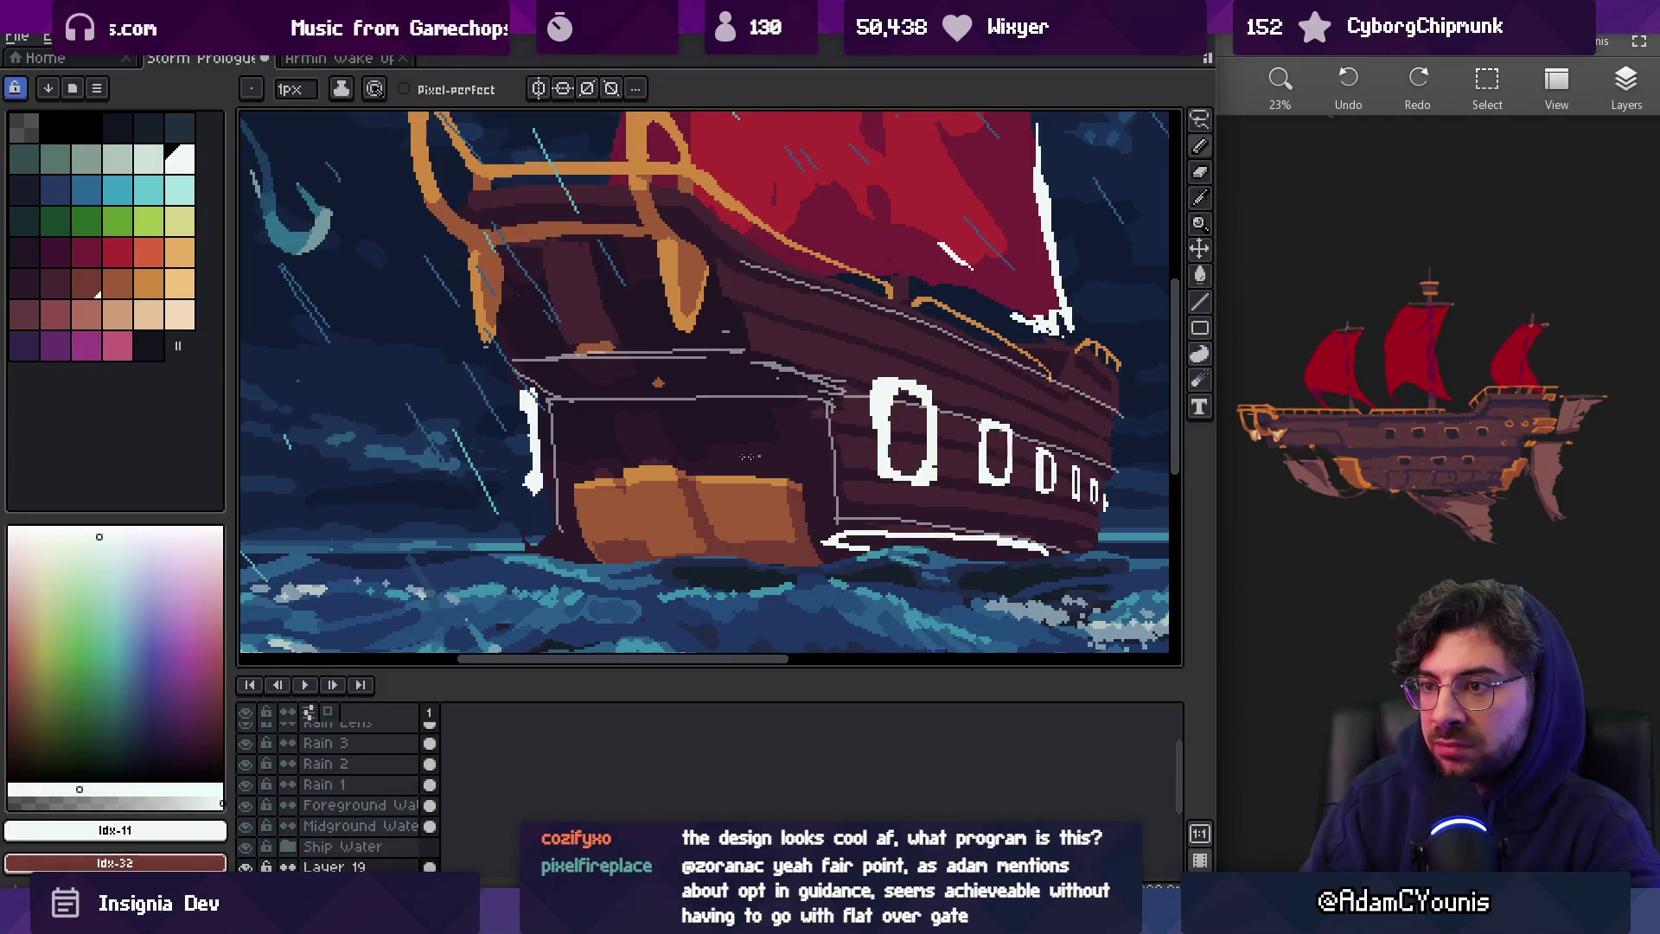
{"action": "key", "text": "e"}
{"action": "left_click_drag", "start_coordinate": [553, 407], "coordinate": [550, 455]}
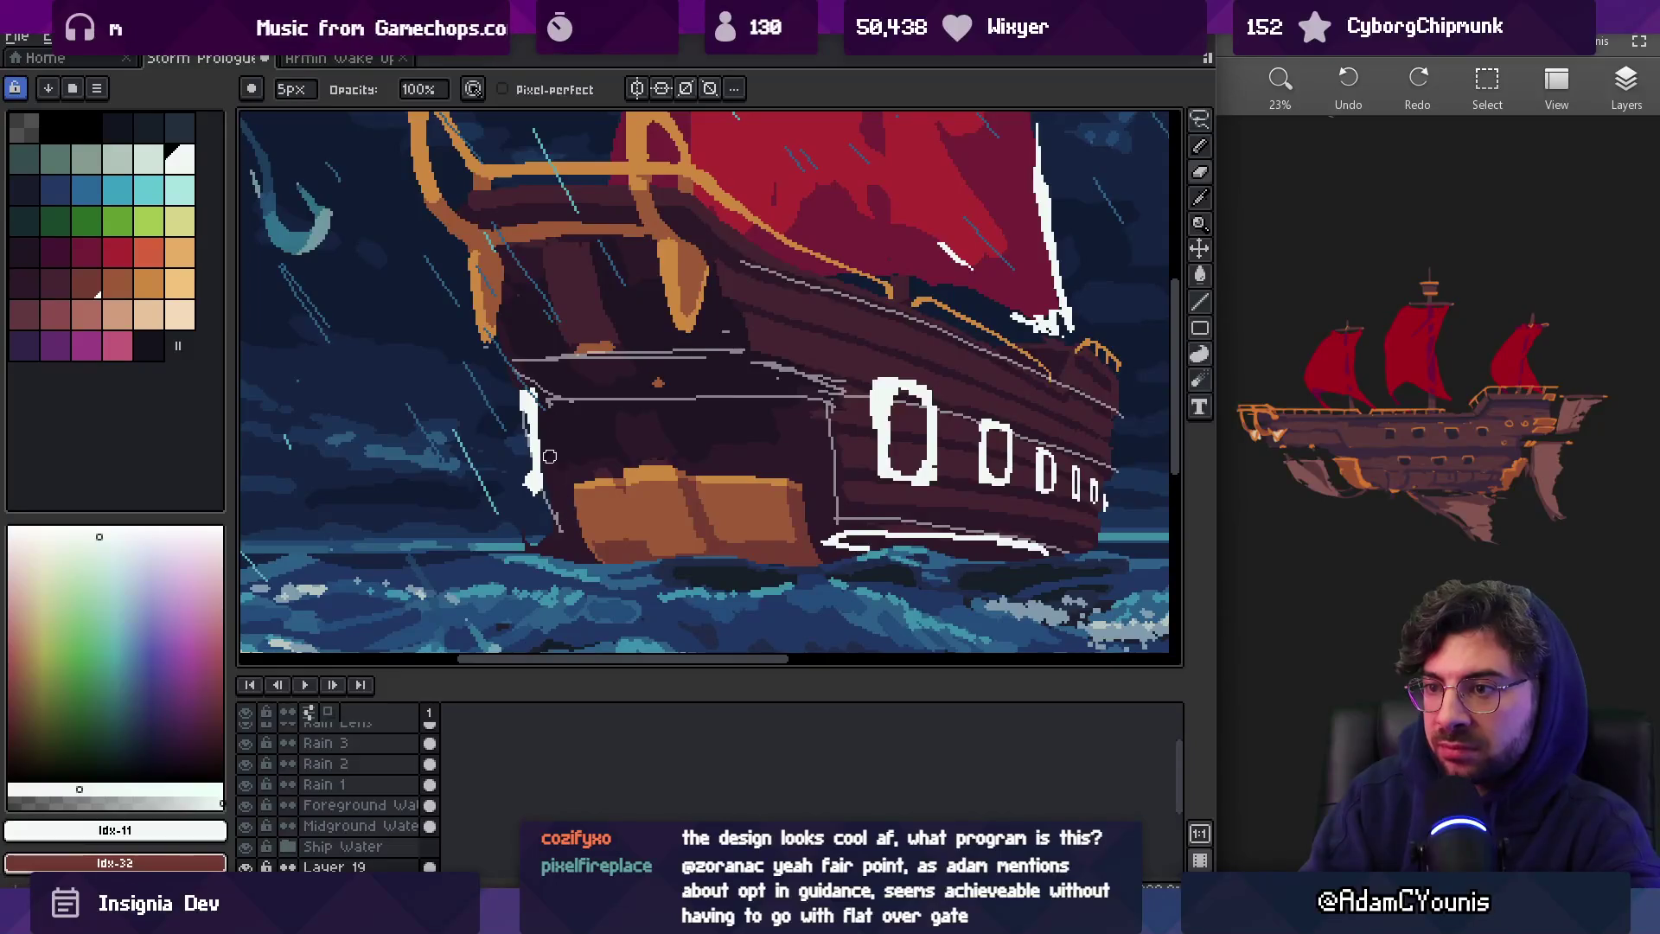
Erase the grey arc outline near the bow
{"action": "key", "text": "b"}
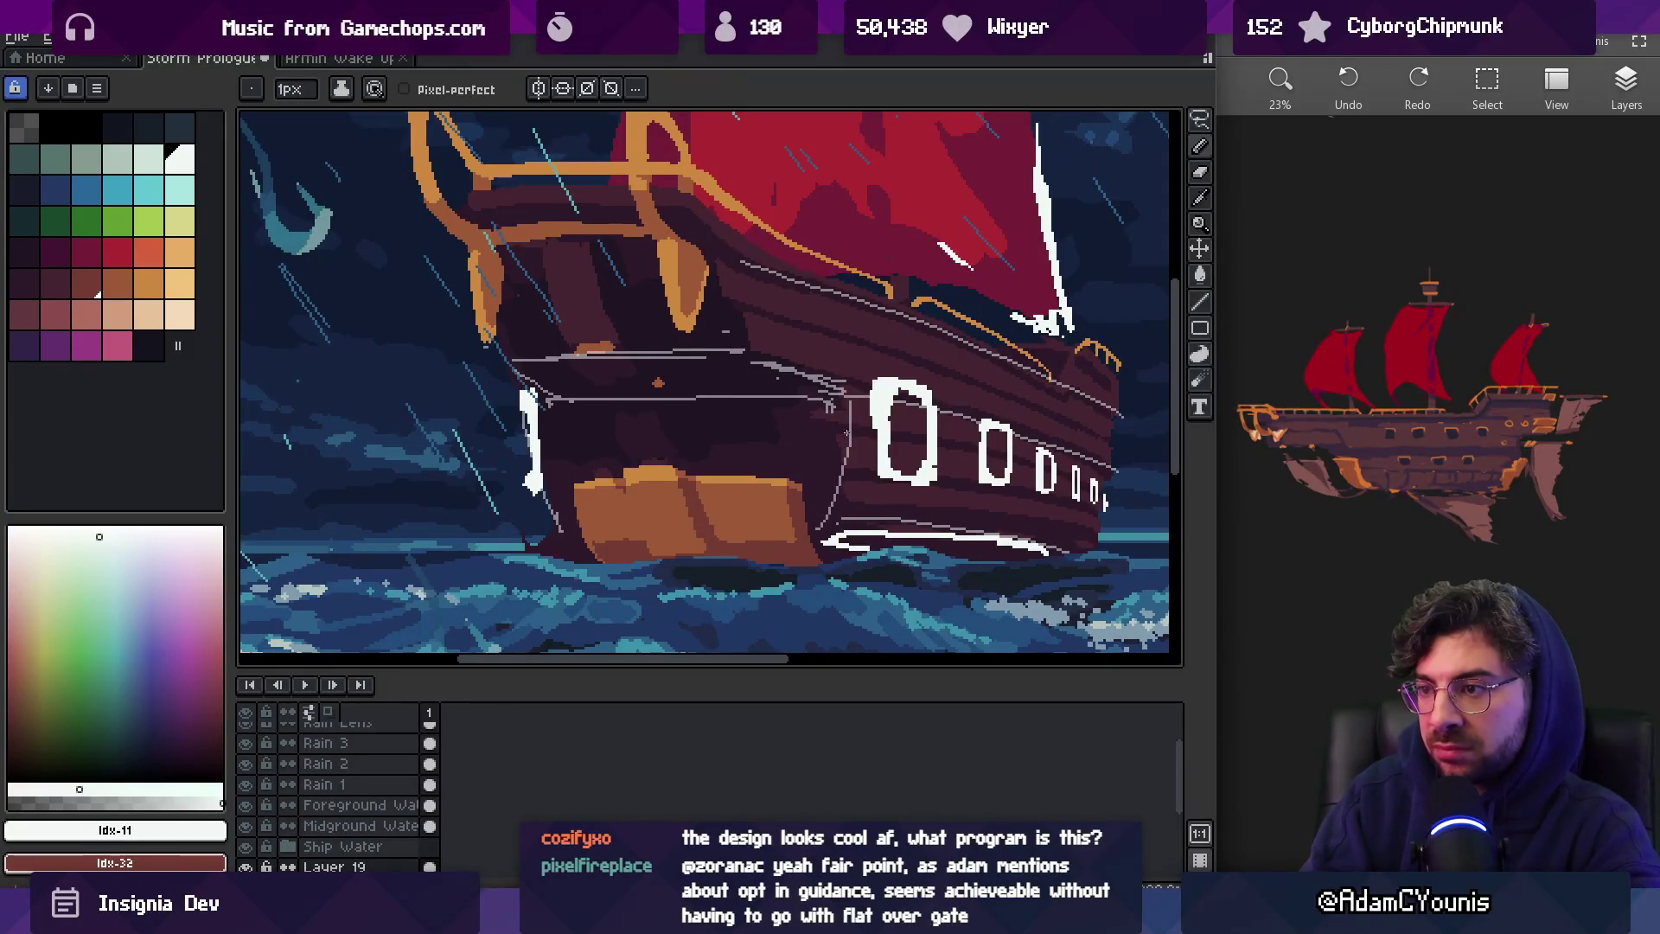
{"action": "key", "text": "e"}
{"action": "left_click_drag", "start_coordinate": [834, 412], "coordinate": [843, 510]}
{"action": "key", "text": "b"}
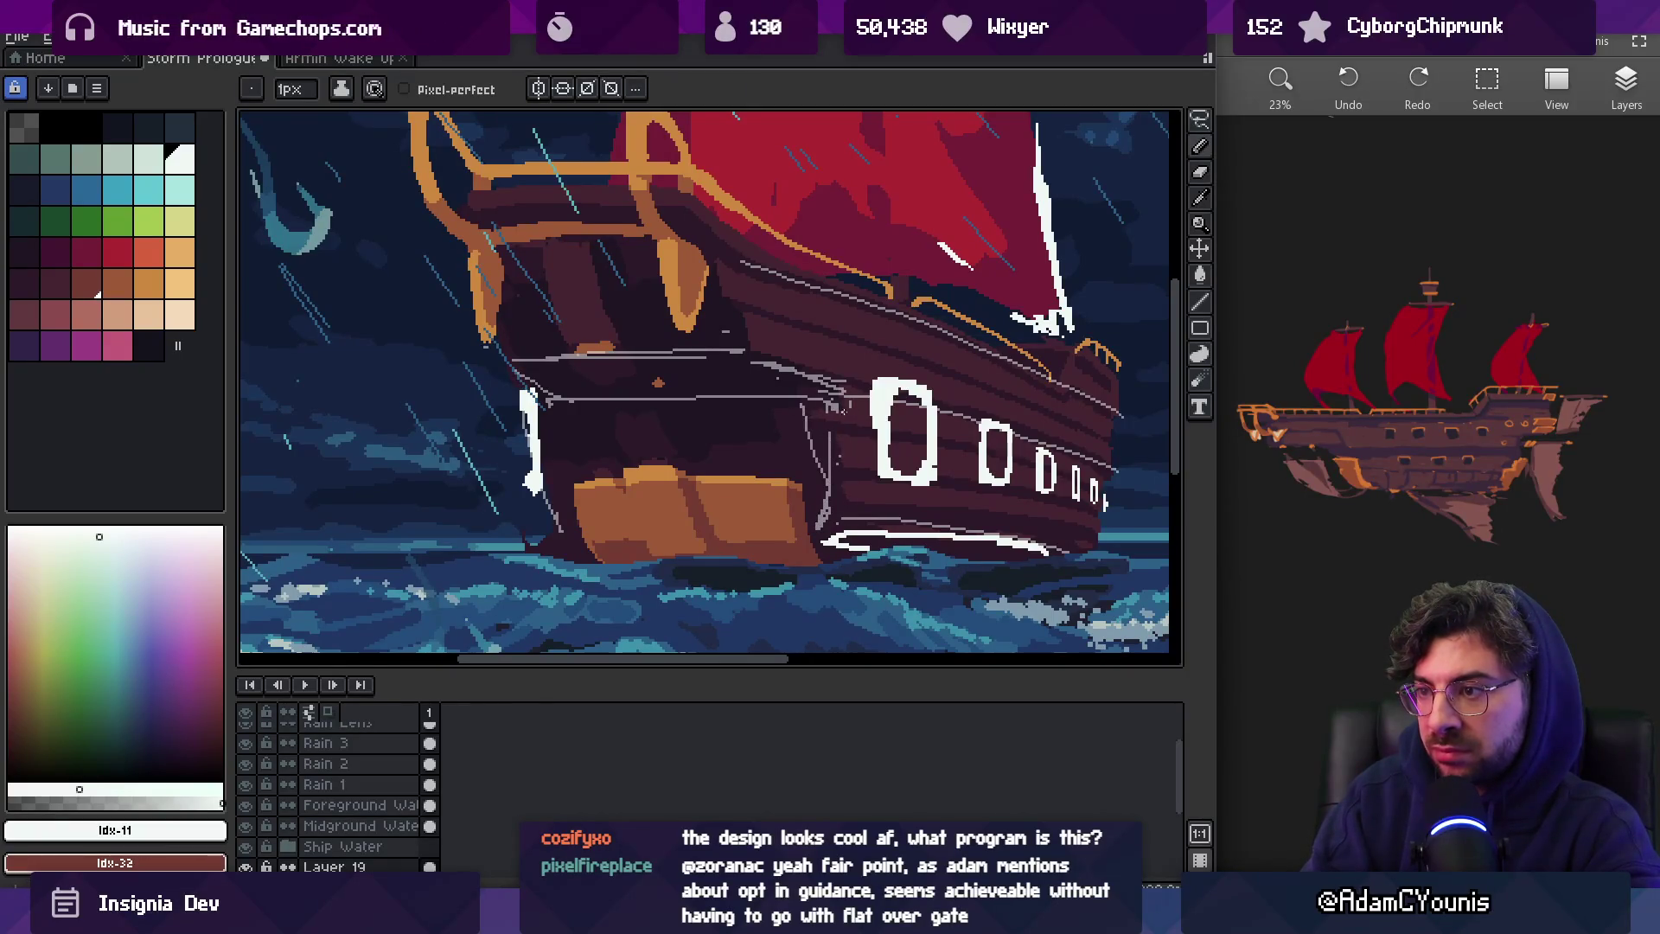
{"action": "key", "text": "z"}
{"action": "scroll", "coordinate": [630, 415], "scroll_direction": "down", "scroll_amount": 5}
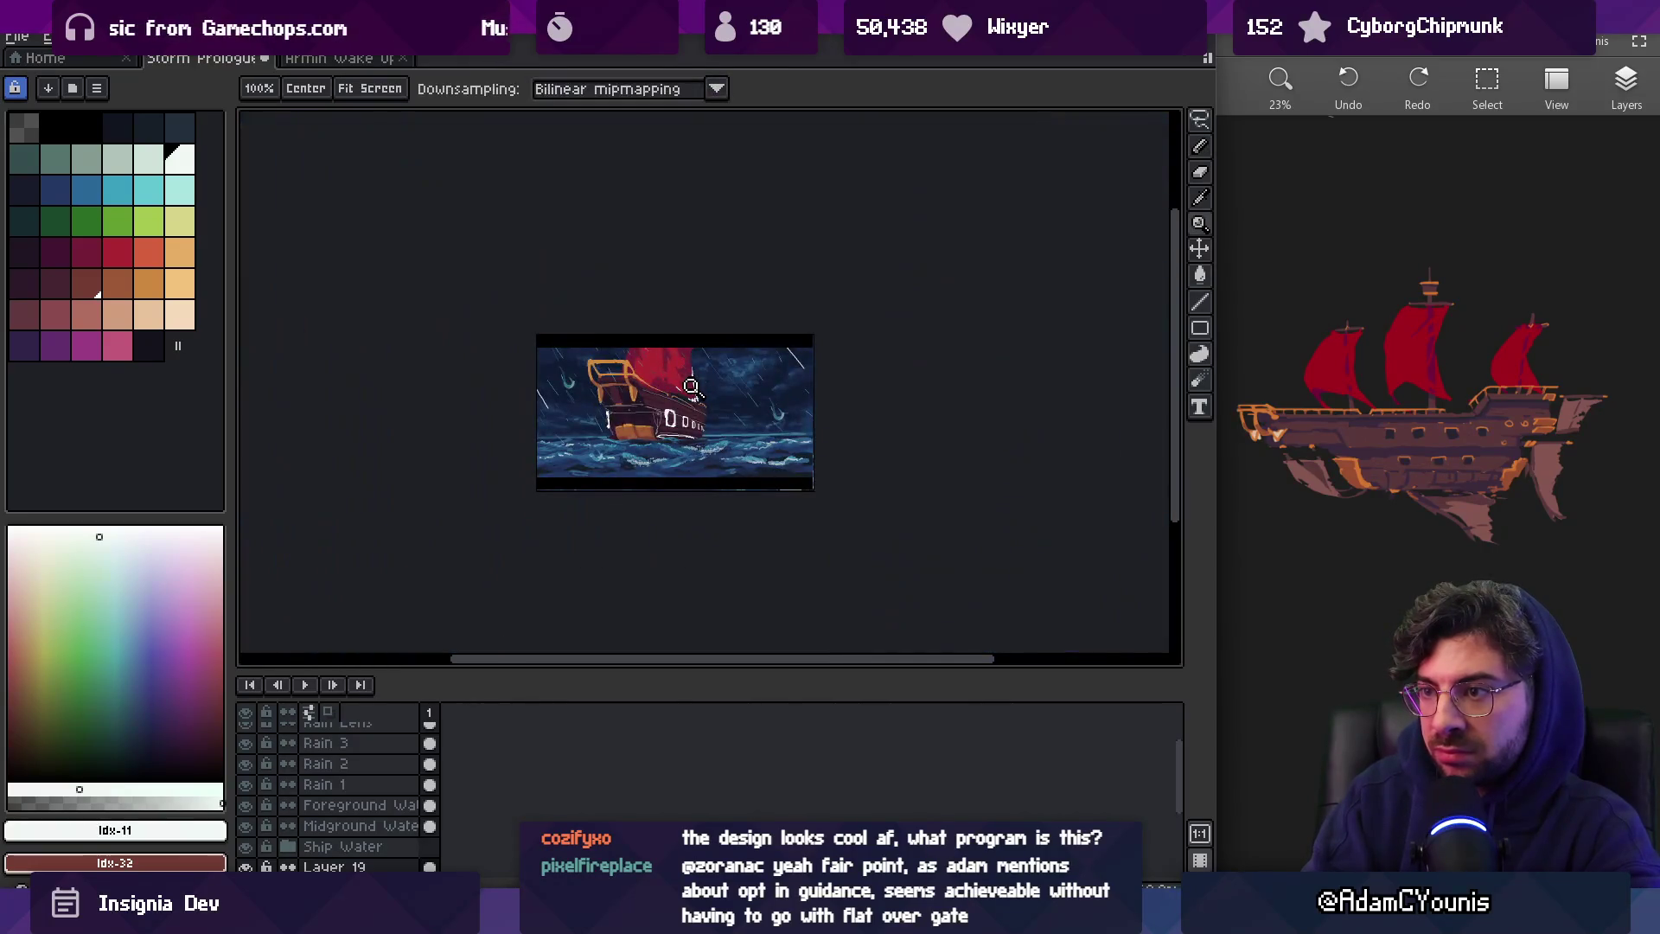
Hide Layer 19's grey guide lines and zoom out to see the scene
{"action": "left_click", "coordinate": [652, 418]}
{"action": "left_click", "coordinate": [652, 418]}
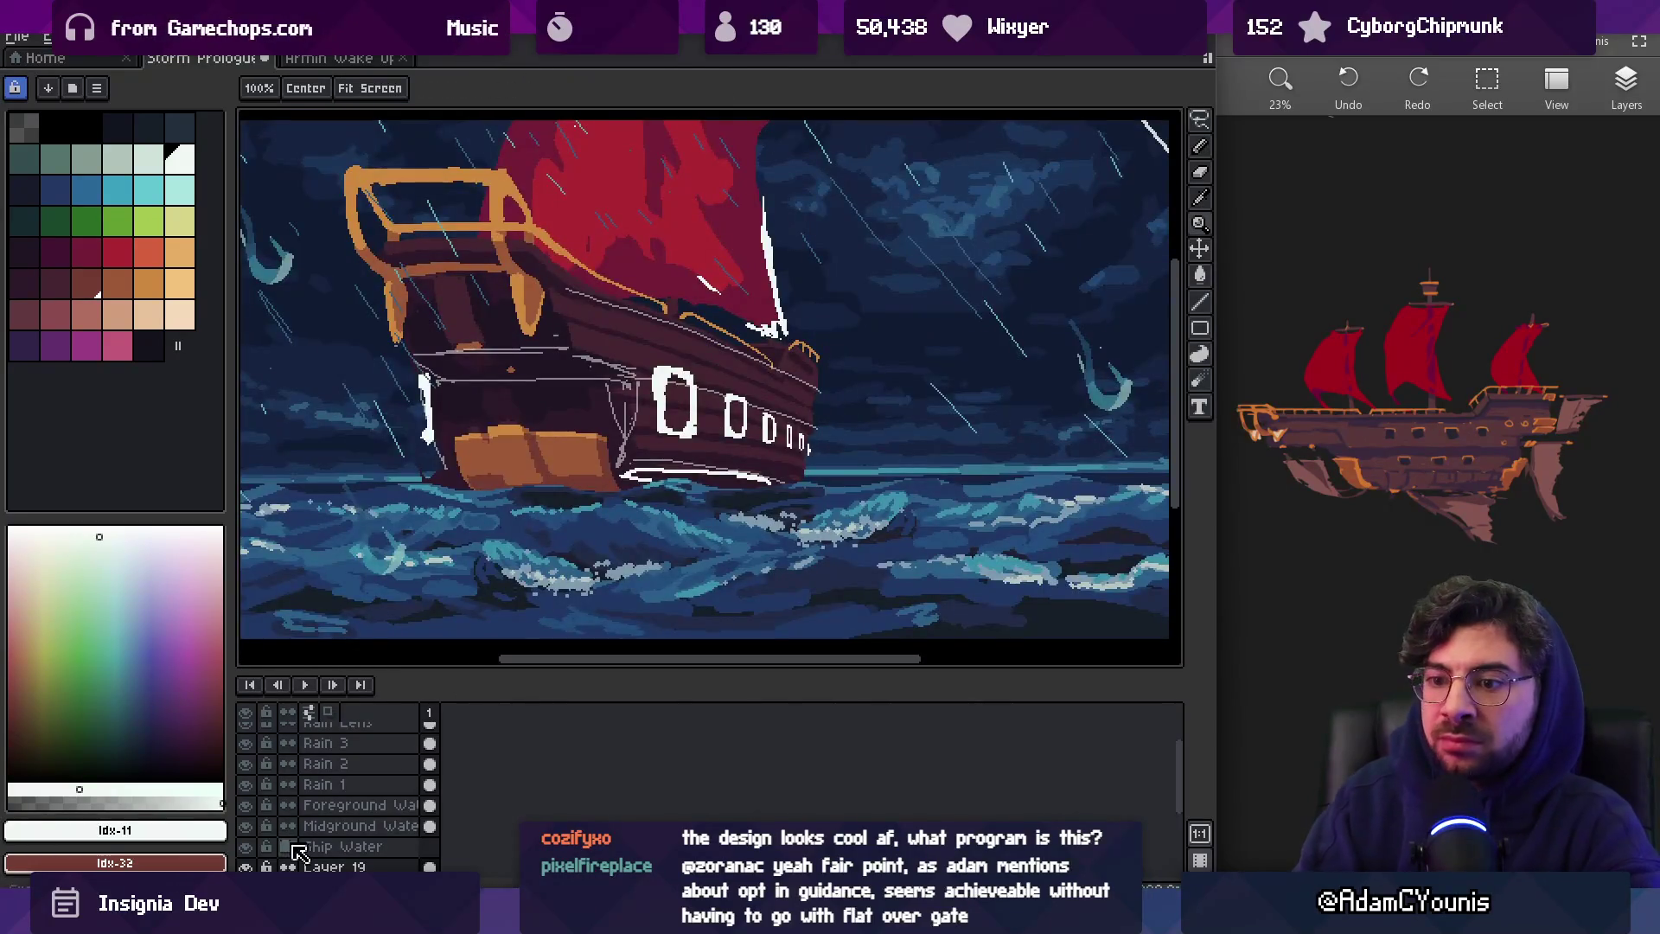
{"action": "left_click", "coordinate": [246, 867]}
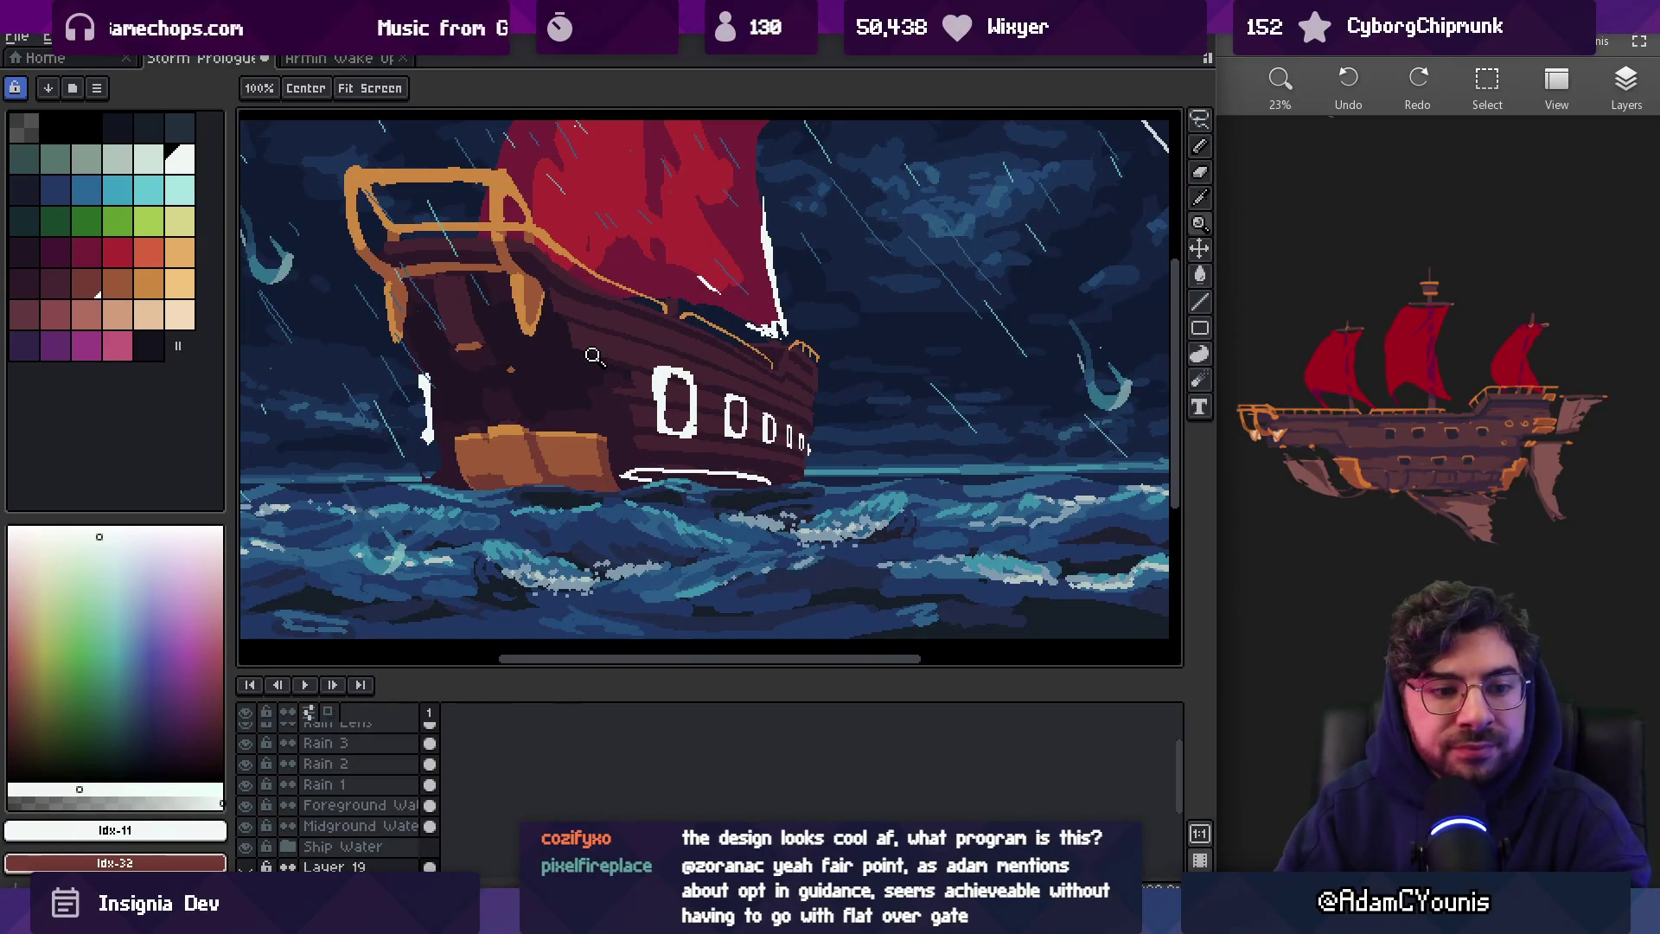
{"action": "right_click", "coordinate": [695, 337]}
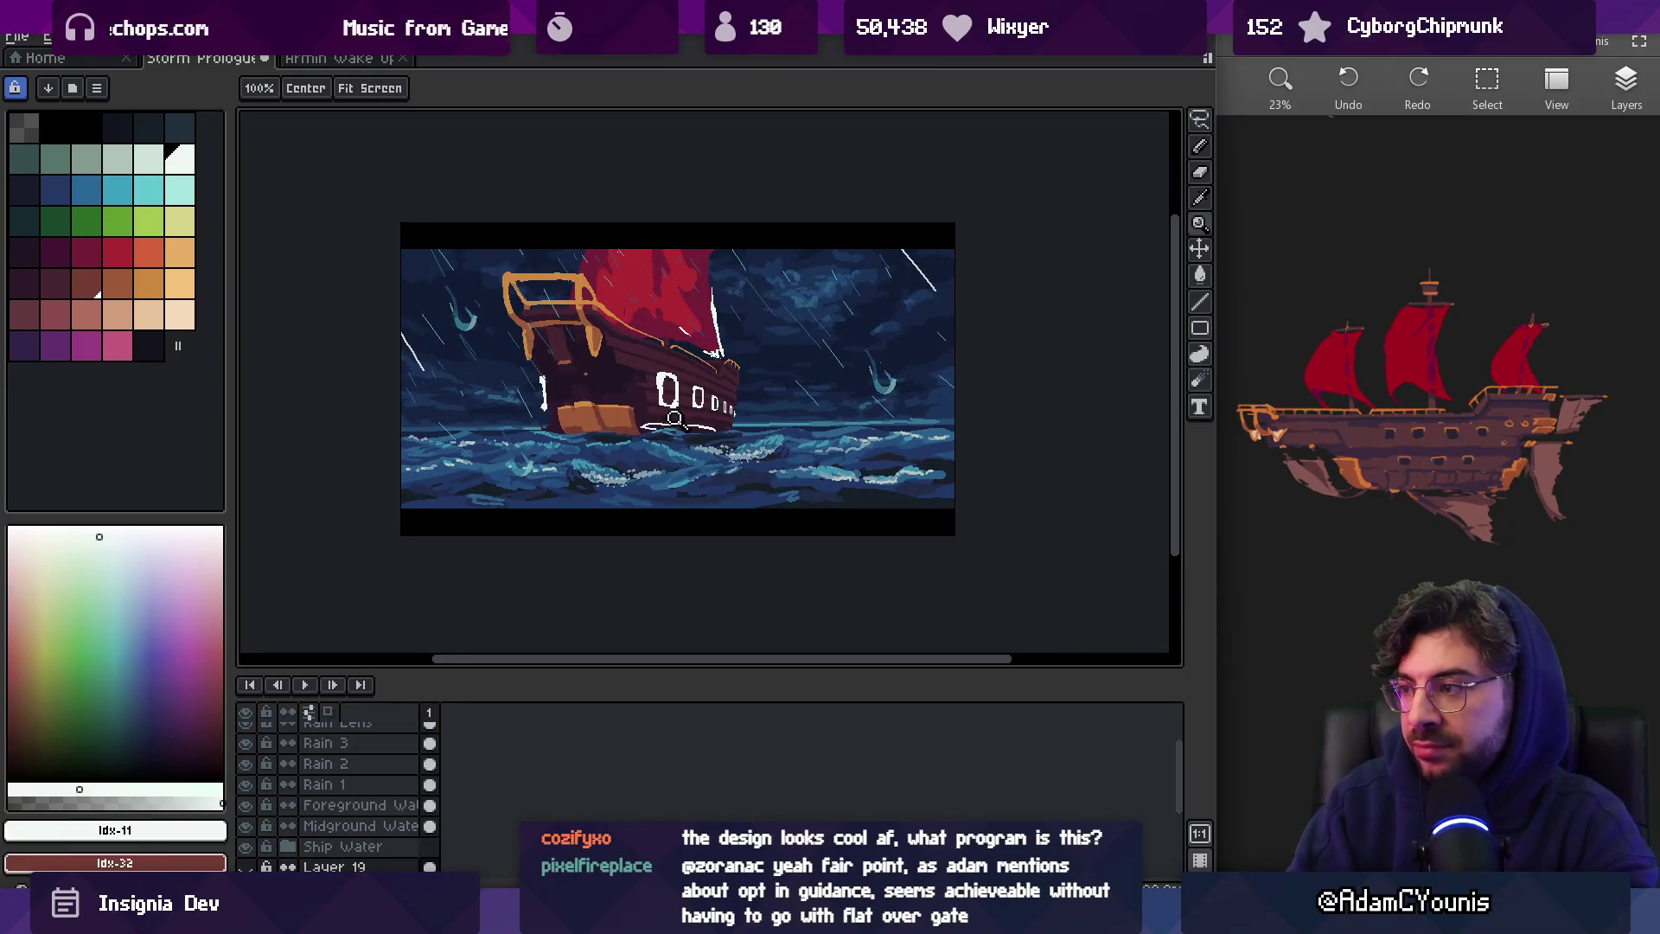
On the Ship layer, lasso the row of portholes and move them about 15 px left
{"action": "left_click", "coordinate": [675, 419]}
{"action": "left_click", "coordinate": [732, 421]}
{"action": "key", "text": "v"}
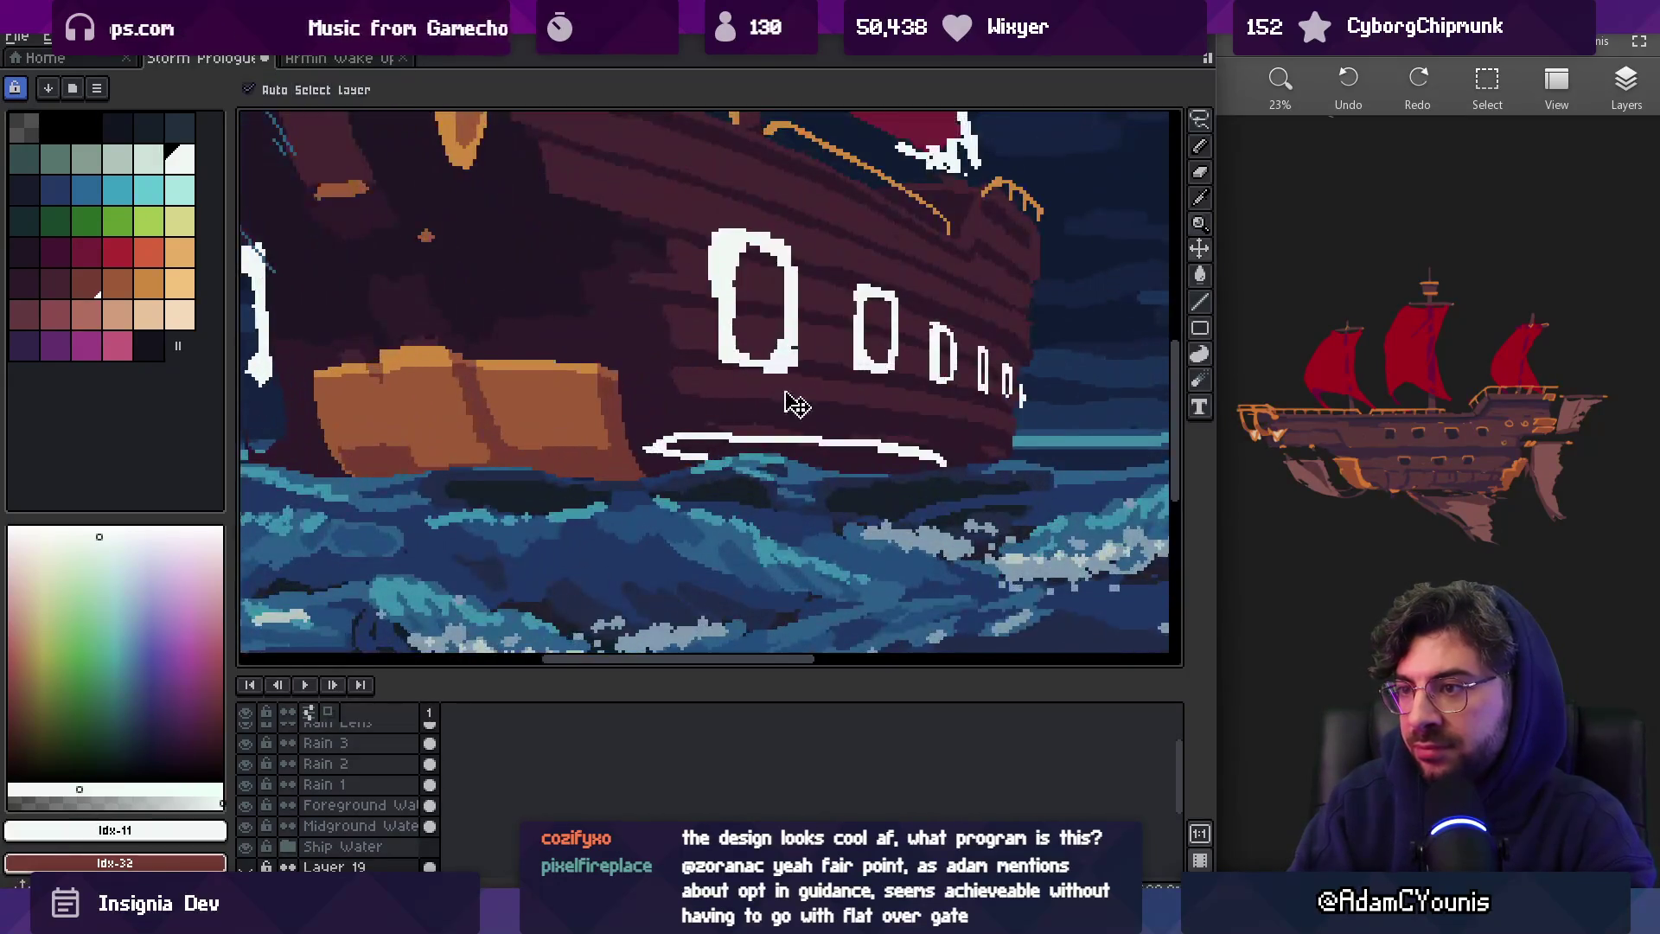
{"action": "left_click_drag", "start_coordinate": [1020, 384], "coordinate": [992, 389]}
{"action": "left_click", "coordinate": [993, 389]}
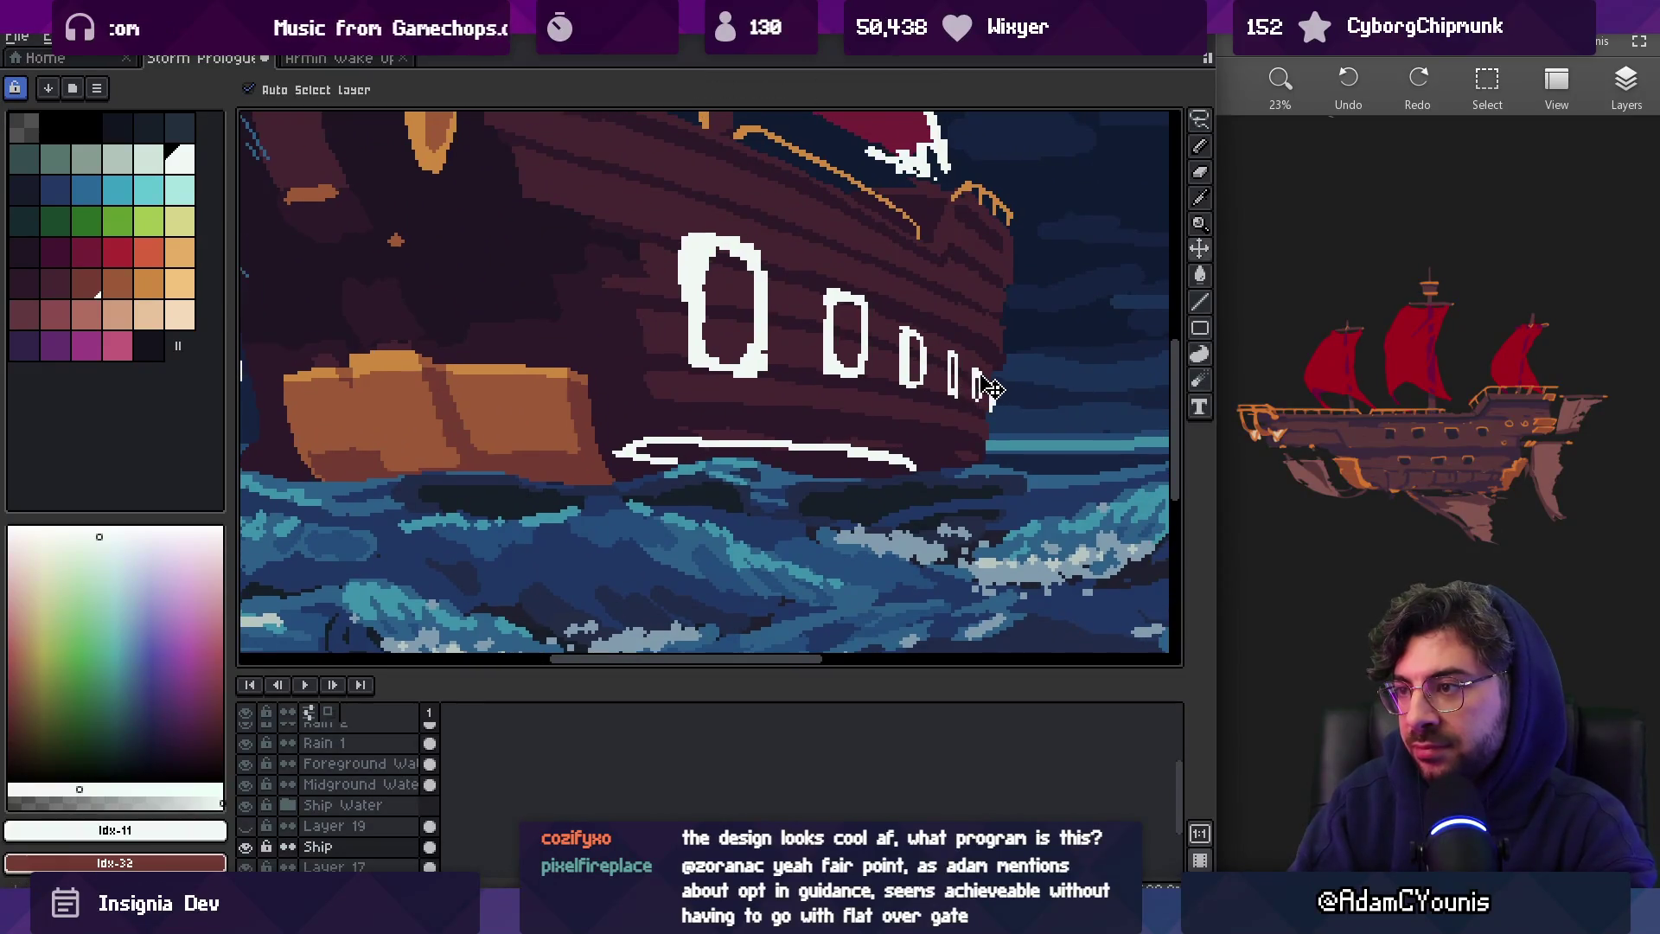
{"action": "key", "text": "q"}
{"action": "mouse_move", "coordinate": [791, 223]}
{"action": "left_mouse_down"}
{"action": "mouse_move", "coordinate": [715, 402]}
{"action": "mouse_move", "coordinate": [1071, 358]}
{"action": "mouse_move", "coordinate": [1069, 224]}
{"action": "left_mouse_up"}
{"action": "left_click_drag", "start_coordinate": [945, 366], "coordinate": [929, 365]}
{"action": "key", "text": "Return"}
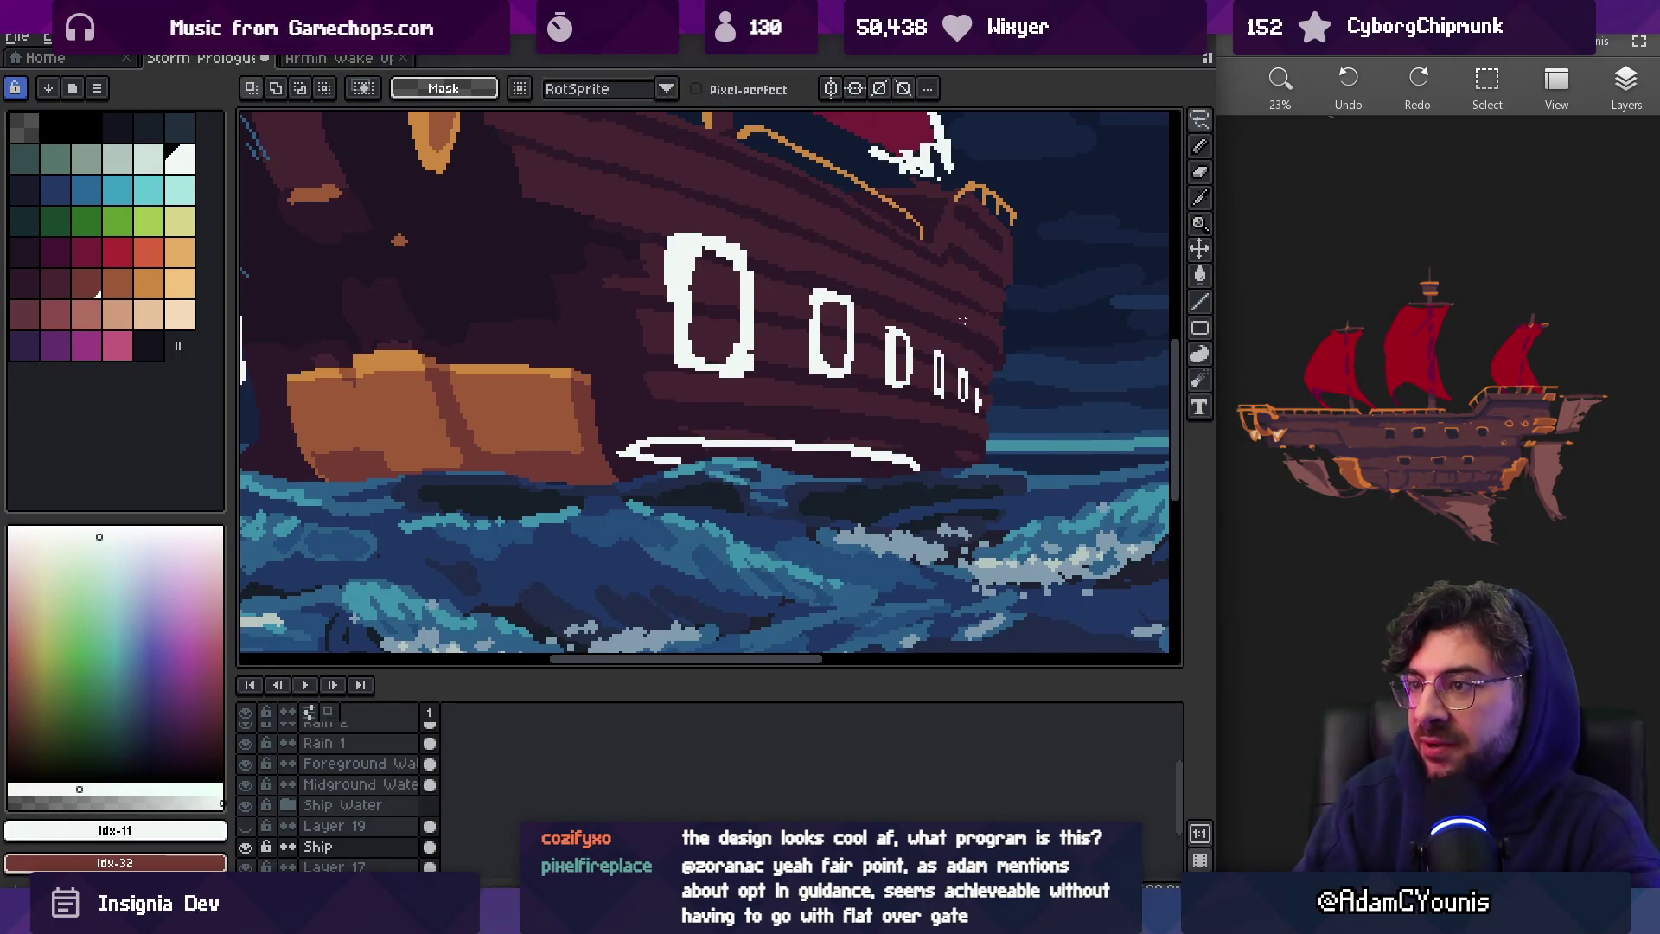
Adjust the smallest porthole at the bow with a rectangular selection
{"action": "key", "text": "z"}
{"action": "scroll", "coordinate": [971, 350], "scroll_direction": "down", "scroll_amount": 5}
{"action": "scroll", "coordinate": [986, 389], "scroll_direction": "up", "scroll_amount": 7}
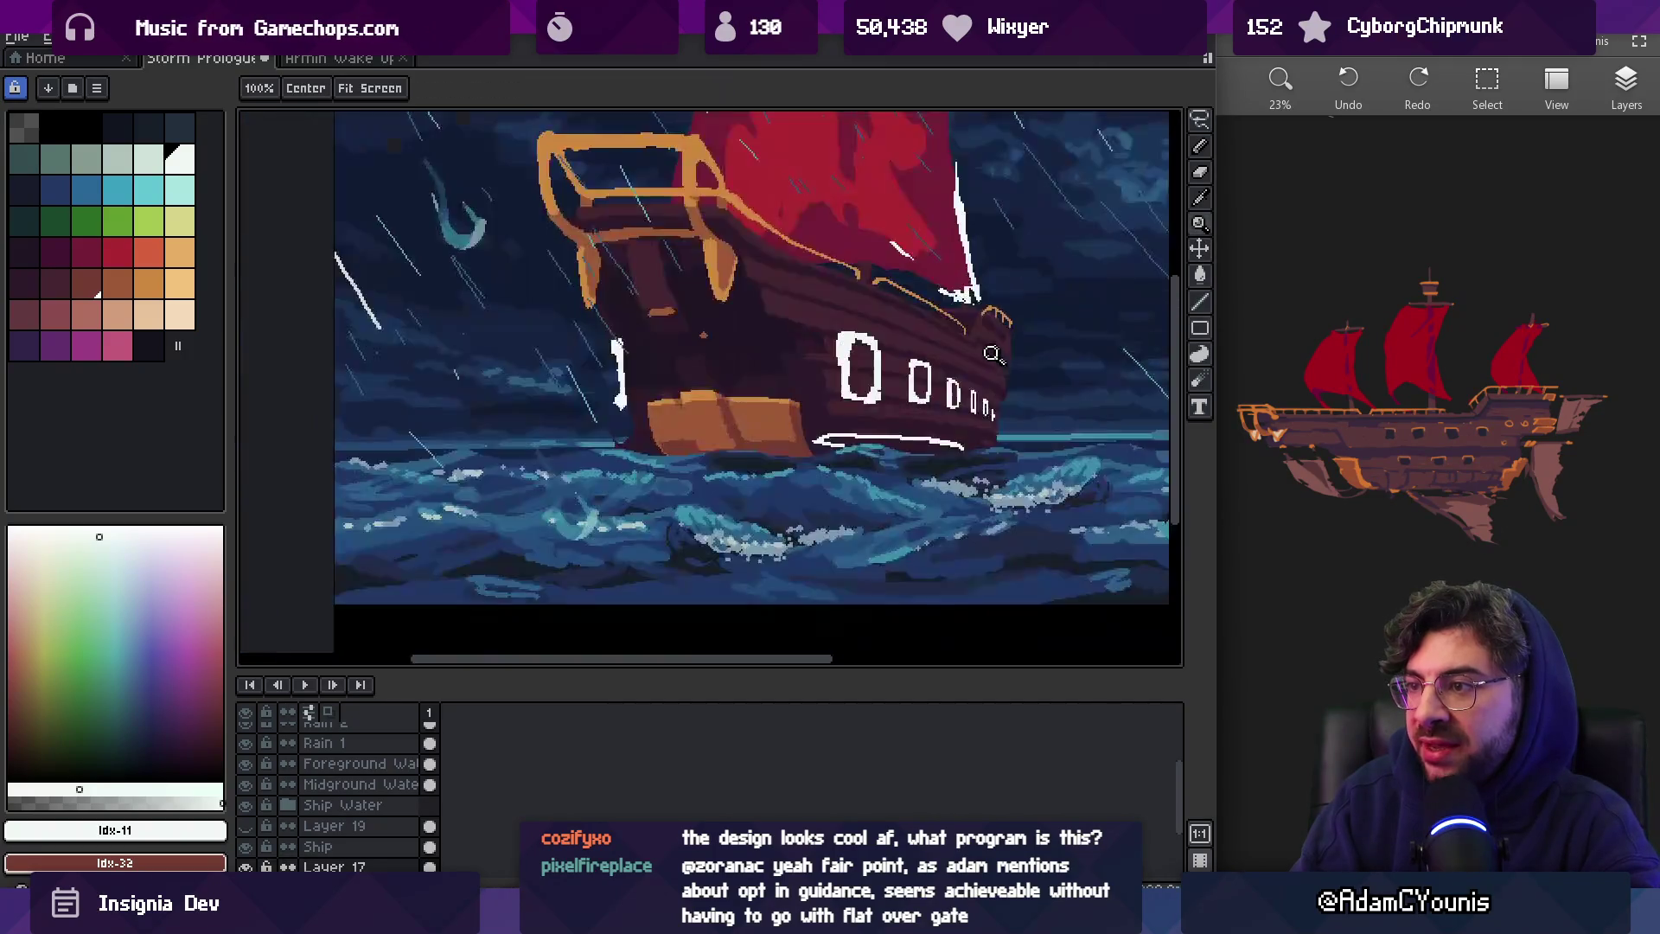
{"action": "key", "text": "m"}
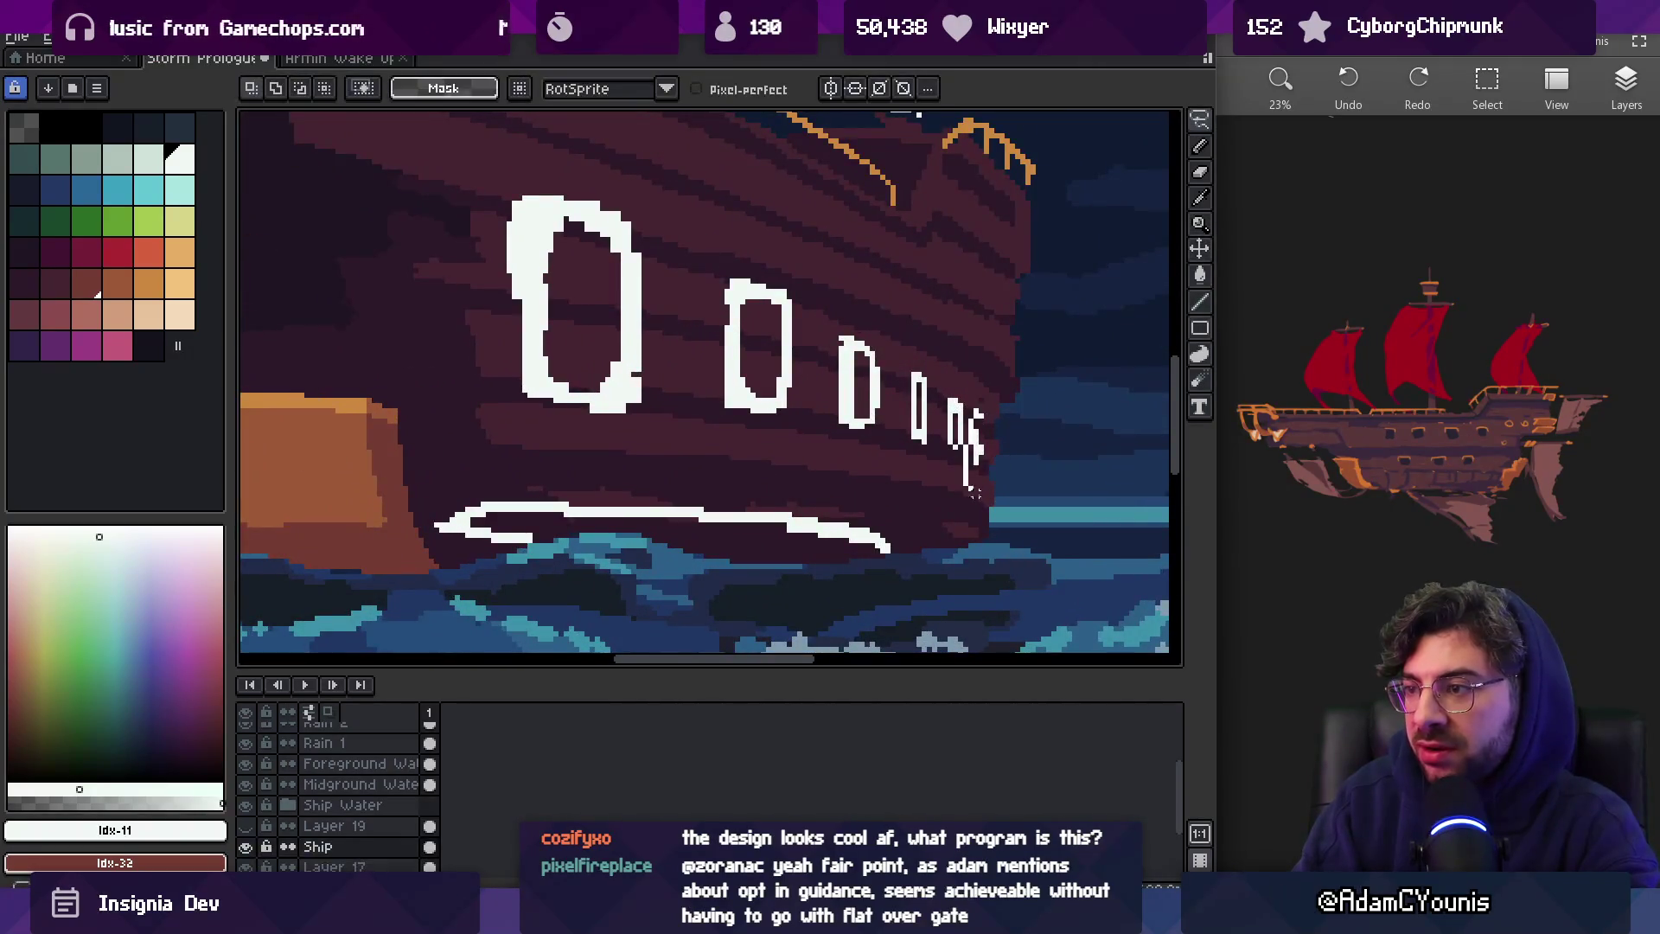
{"action": "left_click_drag", "start_coordinate": [962, 399], "coordinate": [1005, 494]}
{"action": "key", "text": "Return"}
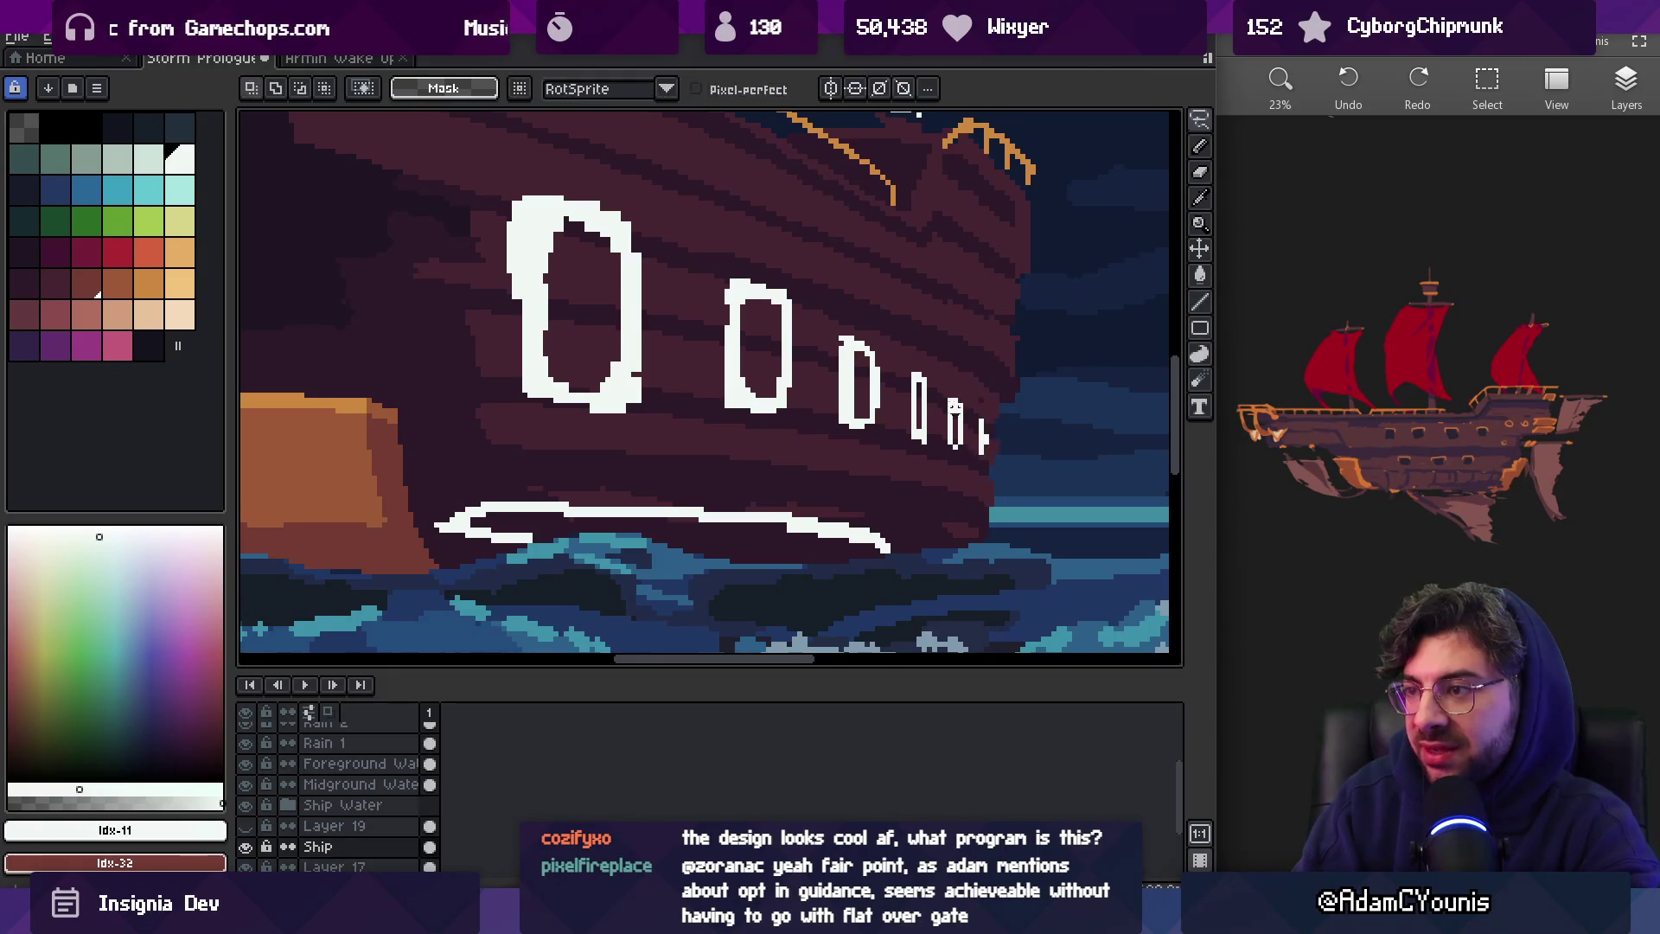
Switch back to the pencil and sample the maroon hull colour from the canvas
{"action": "key", "text": "z"}
{"action": "scroll", "coordinate": [918, 350], "scroll_direction": "down", "scroll_amount": 5}
{"action": "scroll", "coordinate": [998, 376], "scroll_direction": "up", "scroll_amount": 5}
{"action": "key", "text": "v"}
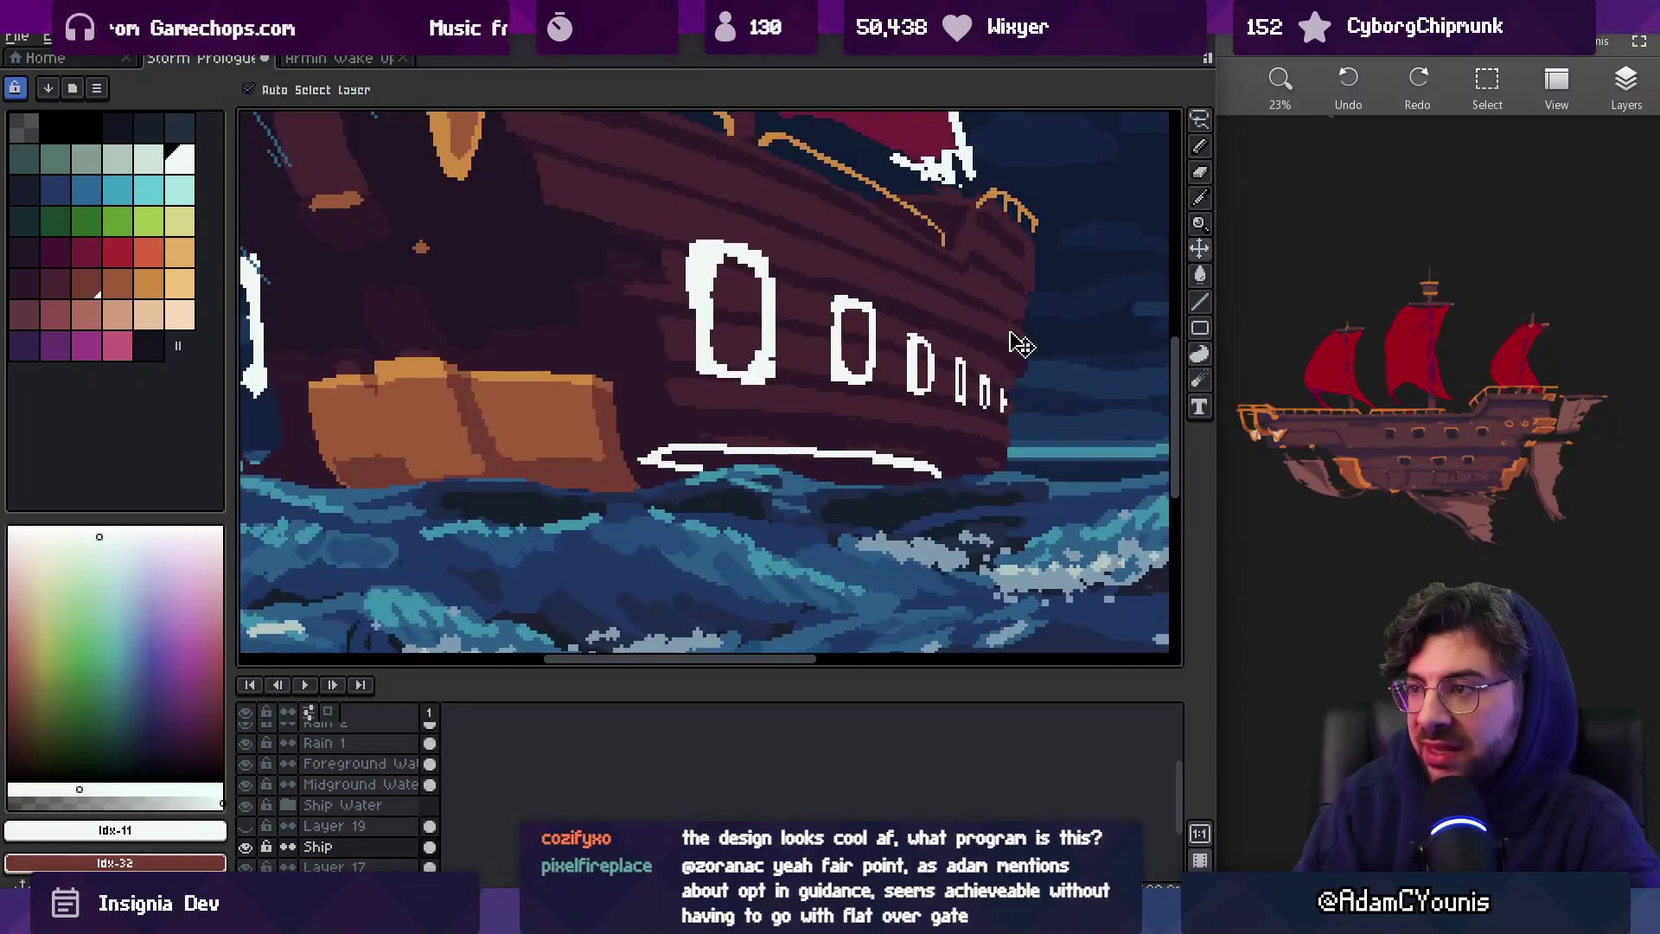
{"action": "scroll", "coordinate": [1016, 346], "scroll_direction": "up", "scroll_amount": 2}
{"action": "key", "text": "b"}
{"action": "left_click", "coordinate": [967, 414], "text": "alt"}
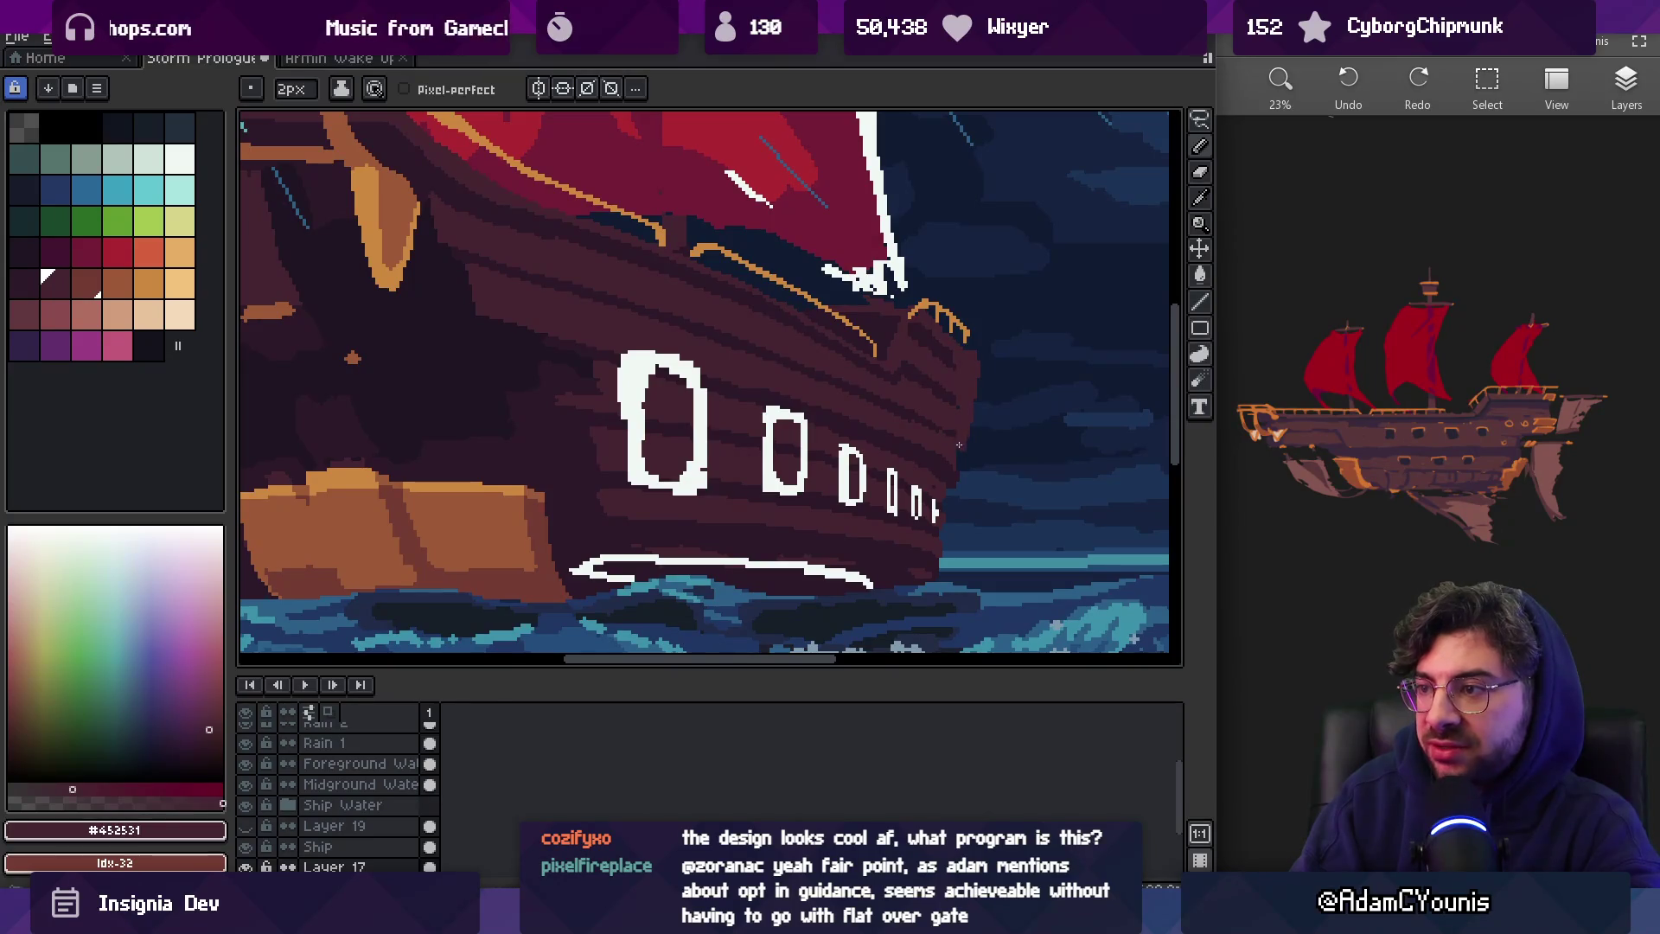
Repaint hull plank pixels using sampled darker plank-shadow and maroon hull colours
{"action": "key", "text": "e"}
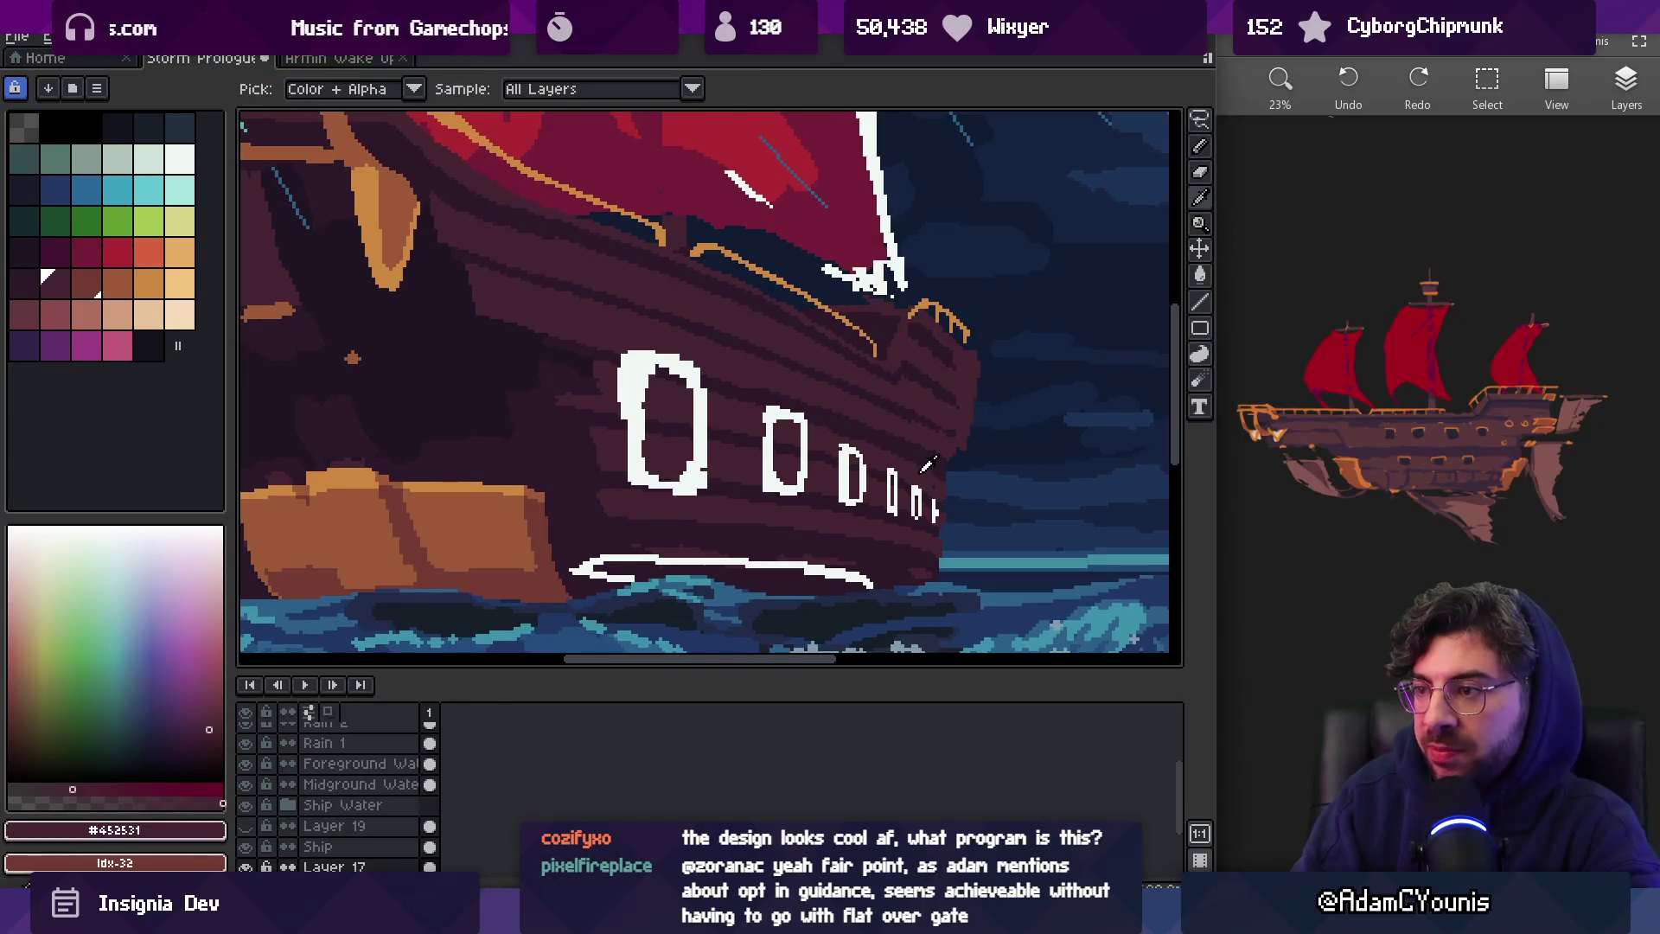
{"action": "key", "text": "b"}
{"action": "scroll", "coordinate": [943, 475], "scroll_direction": "down", "scroll_amount": 3}
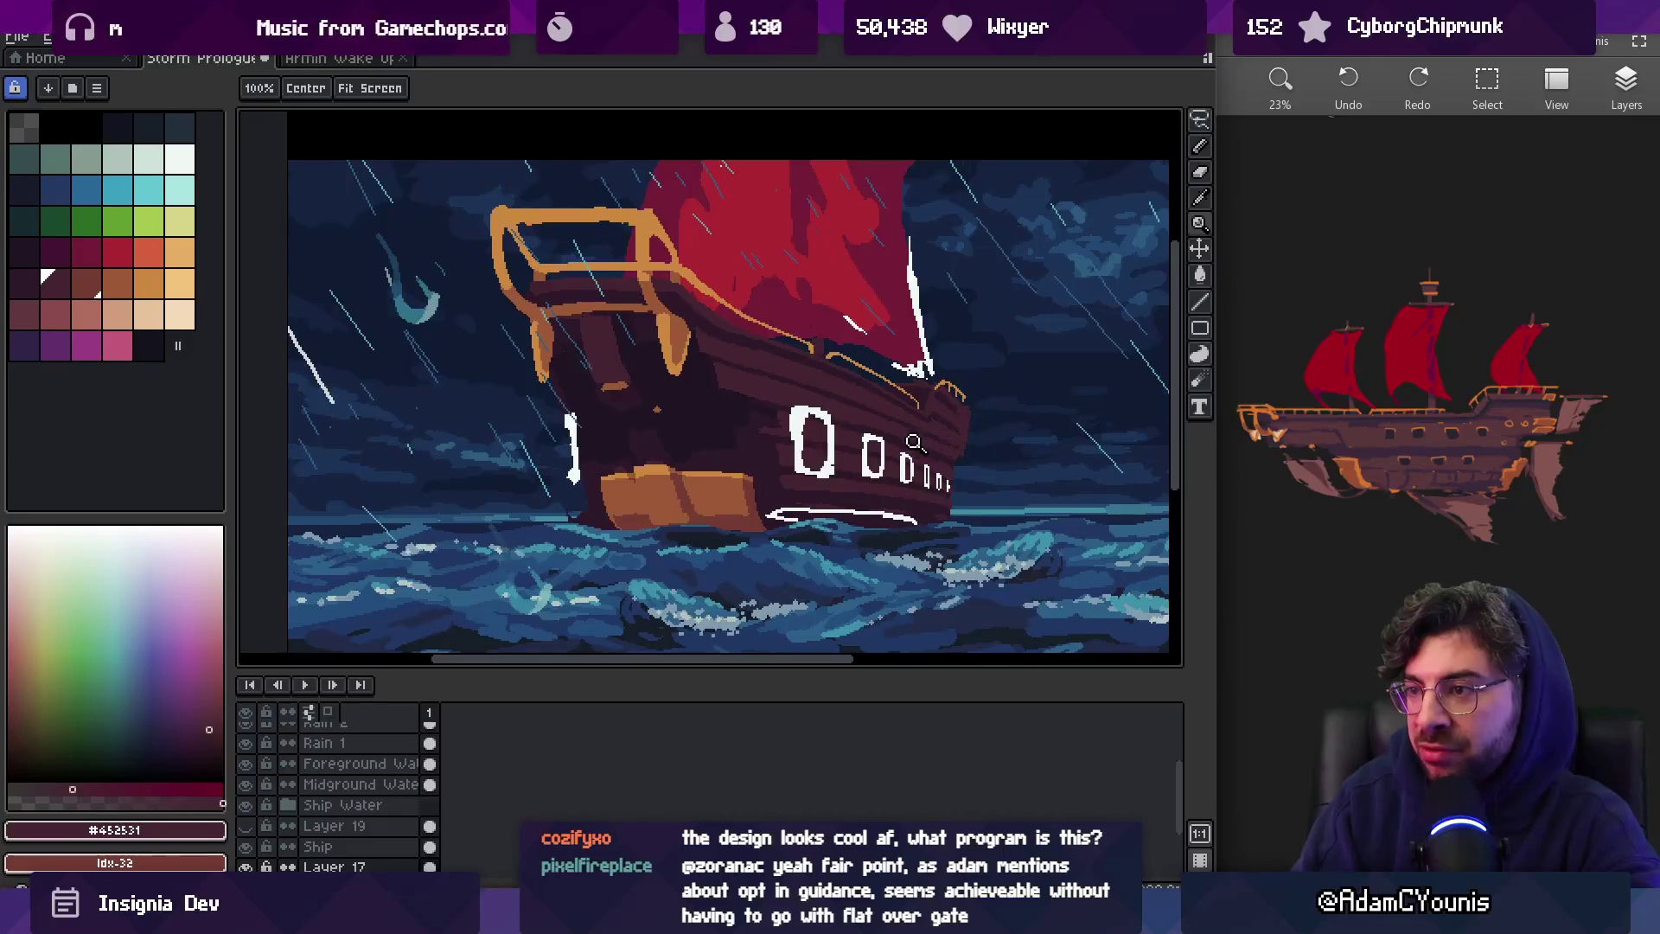
{"action": "scroll", "coordinate": [916, 444], "scroll_direction": "up", "scroll_amount": 4}
{"action": "scroll", "coordinate": [972, 474], "scroll_direction": "down", "scroll_amount": 1}
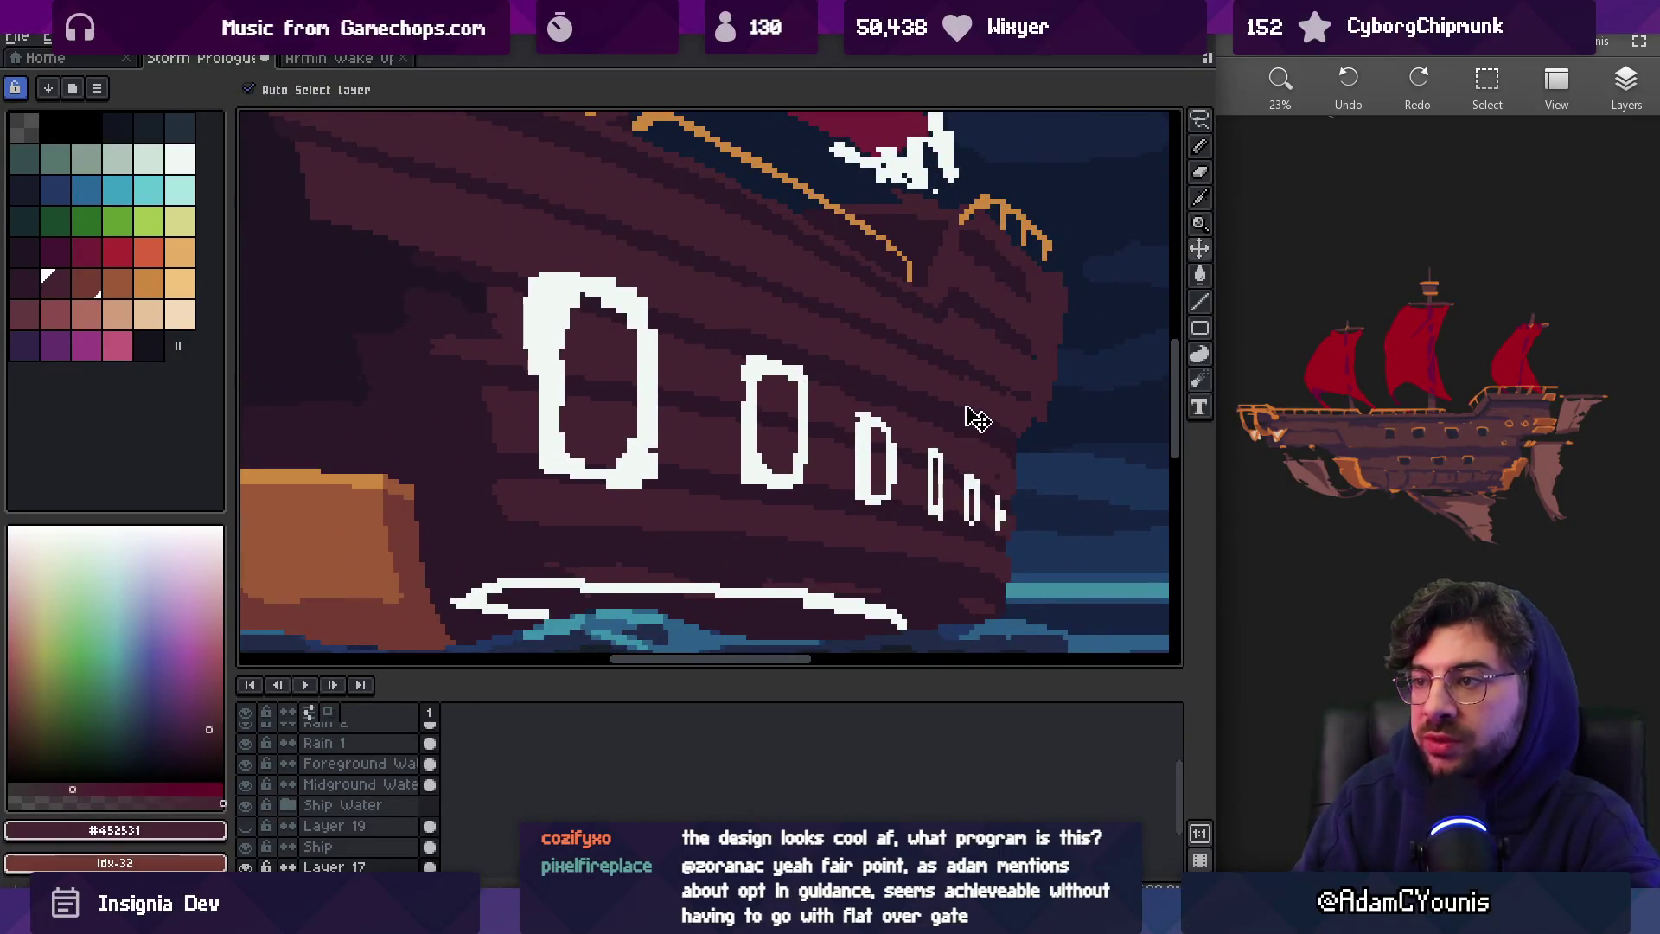
{"action": "scroll", "coordinate": [971, 415], "scroll_direction": "down", "scroll_amount": 3}
{"action": "scroll", "coordinate": [1035, 367], "scroll_direction": "up", "scroll_amount": 3}
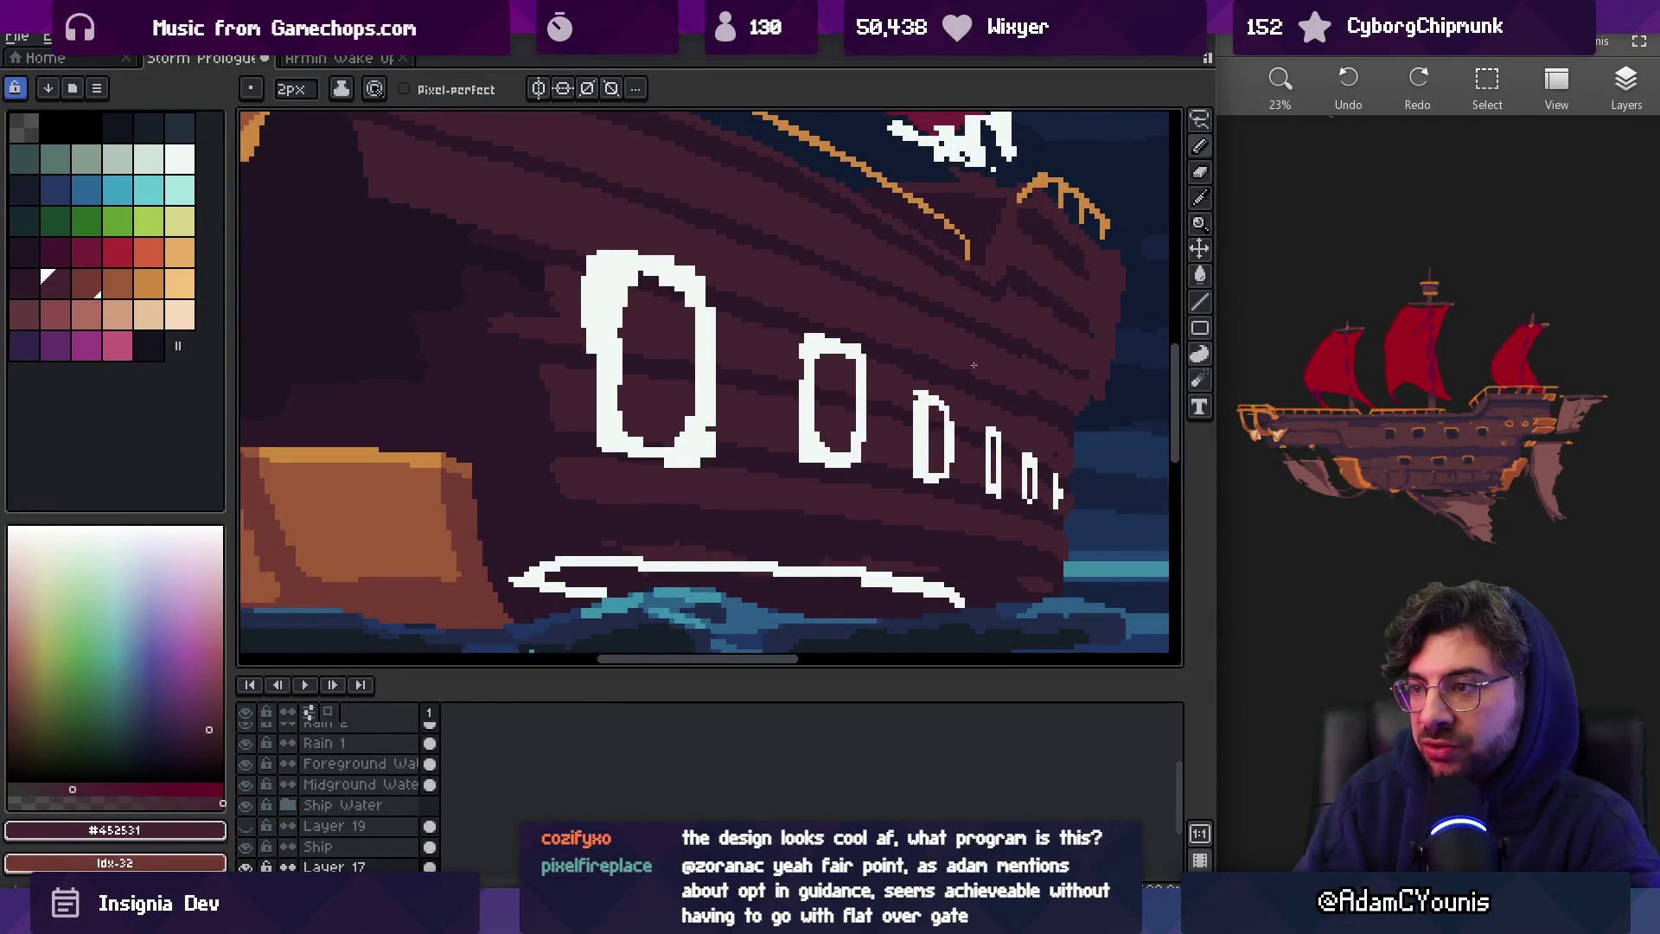
{"action": "scroll", "coordinate": [1094, 415], "scroll_direction": "right", "scroll_amount": 2}
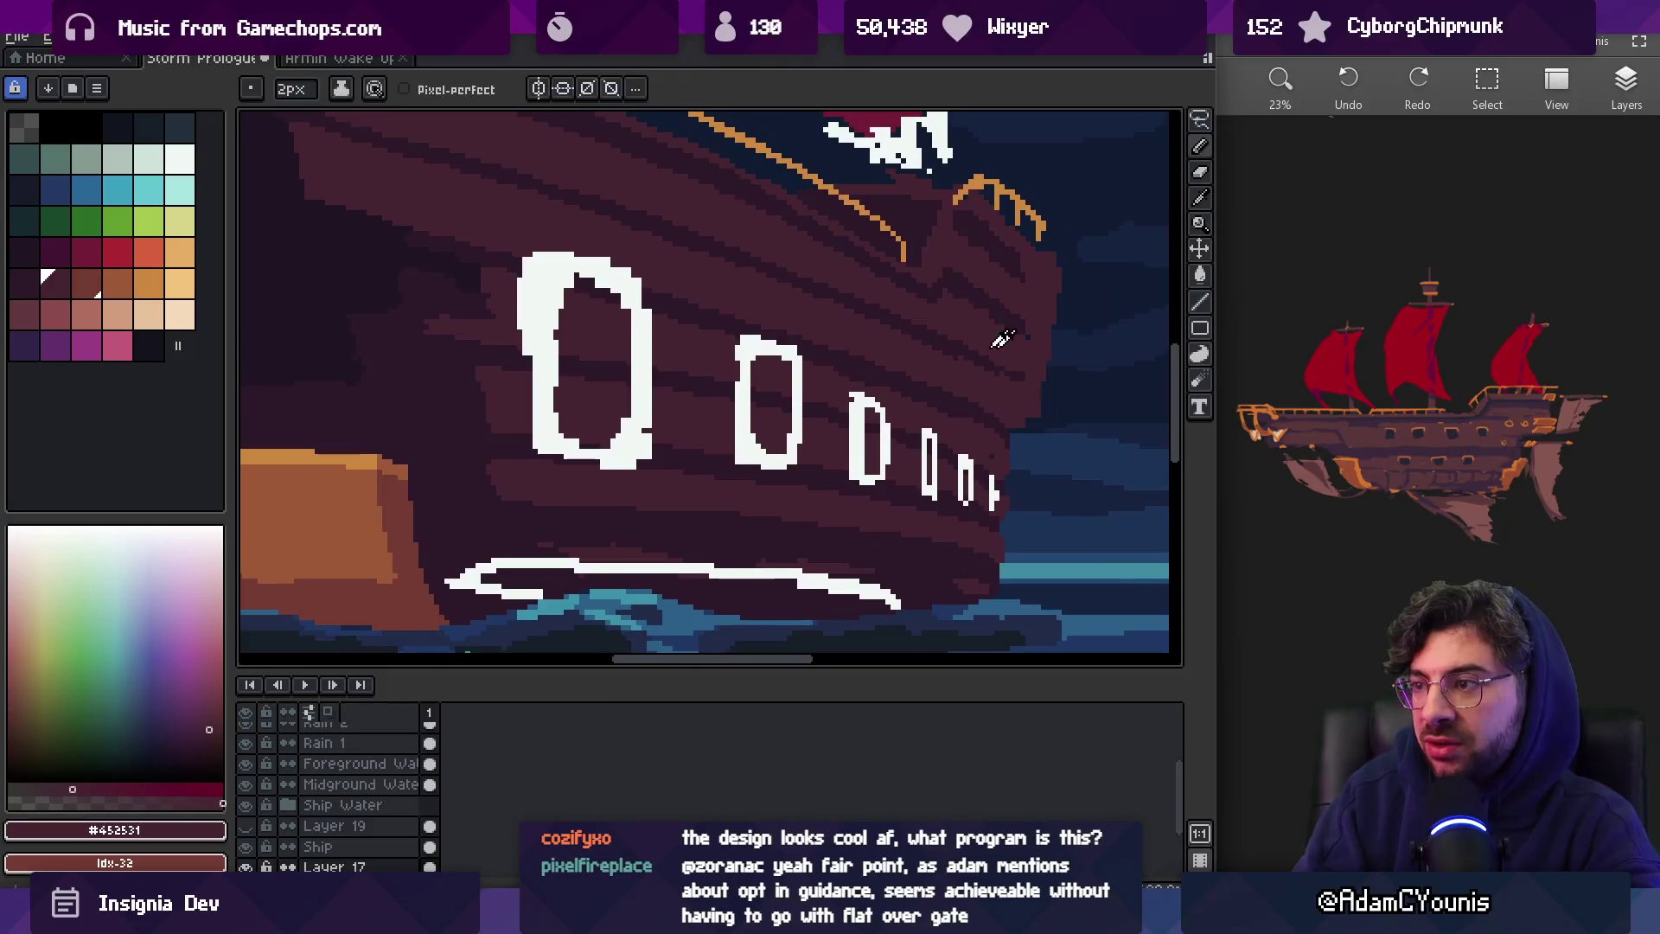
{"action": "left_click", "coordinate": [955, 346], "text": "alt"}
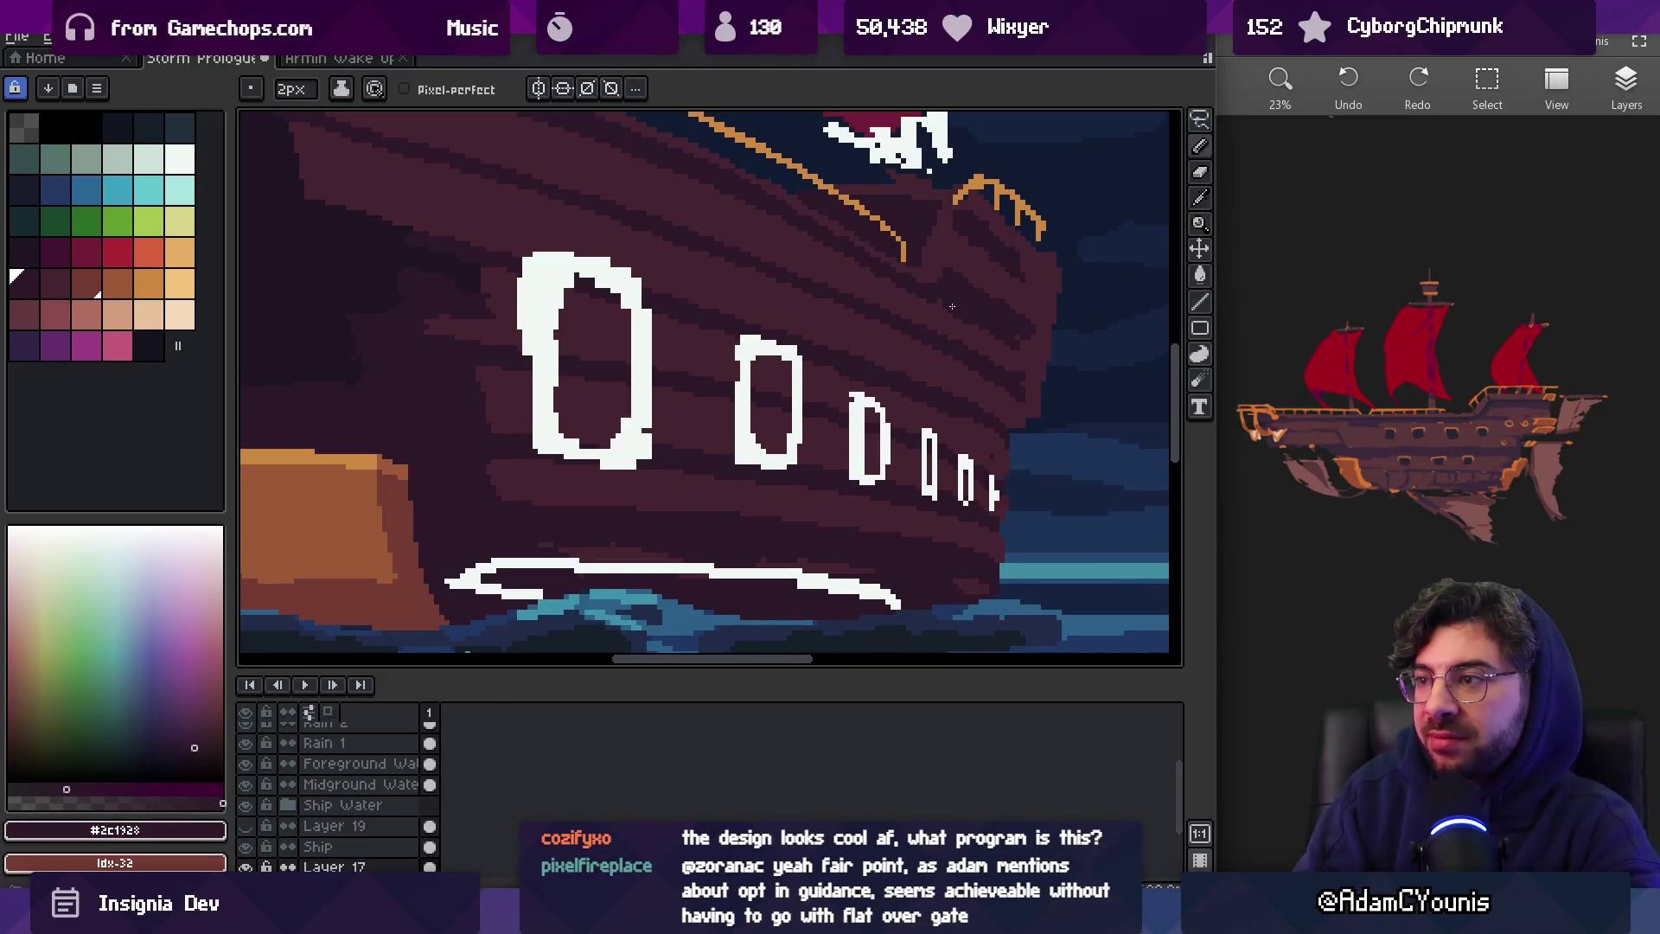
{"action": "scroll", "coordinate": [952, 306], "scroll_direction": "up", "scroll_amount": 2}
{"action": "left_click", "coordinate": [981, 389], "text": "alt"}
{"action": "left_click", "coordinate": [1020, 372], "text": "alt"}
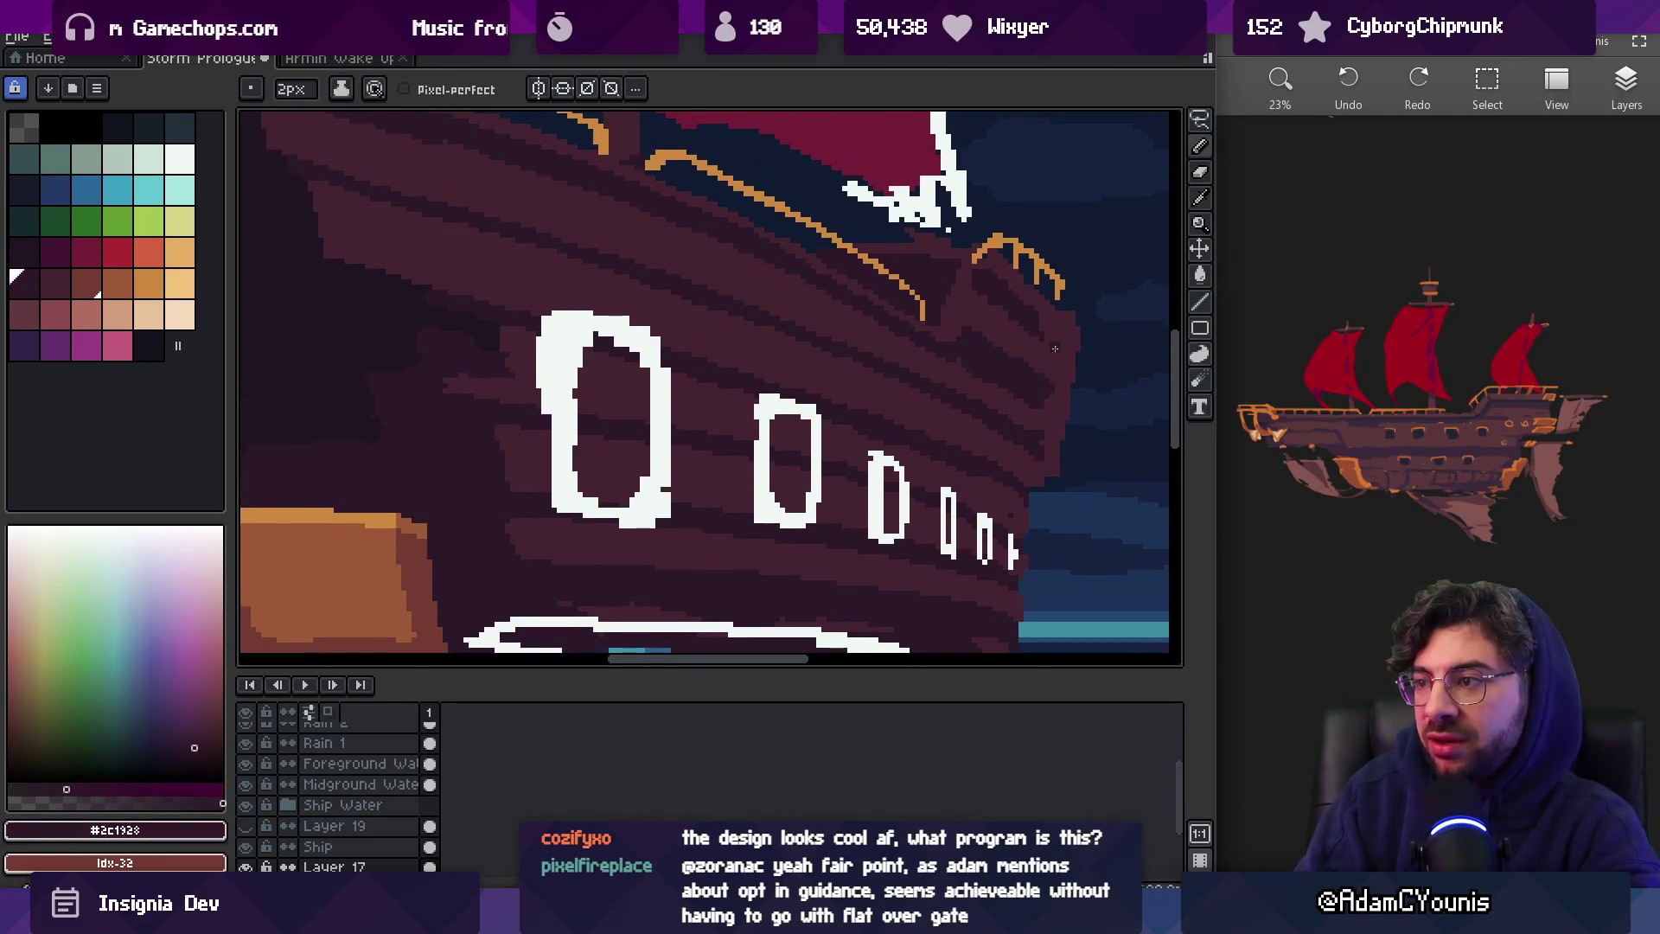
{"action": "left_click", "coordinate": [1072, 353], "text": "alt"}
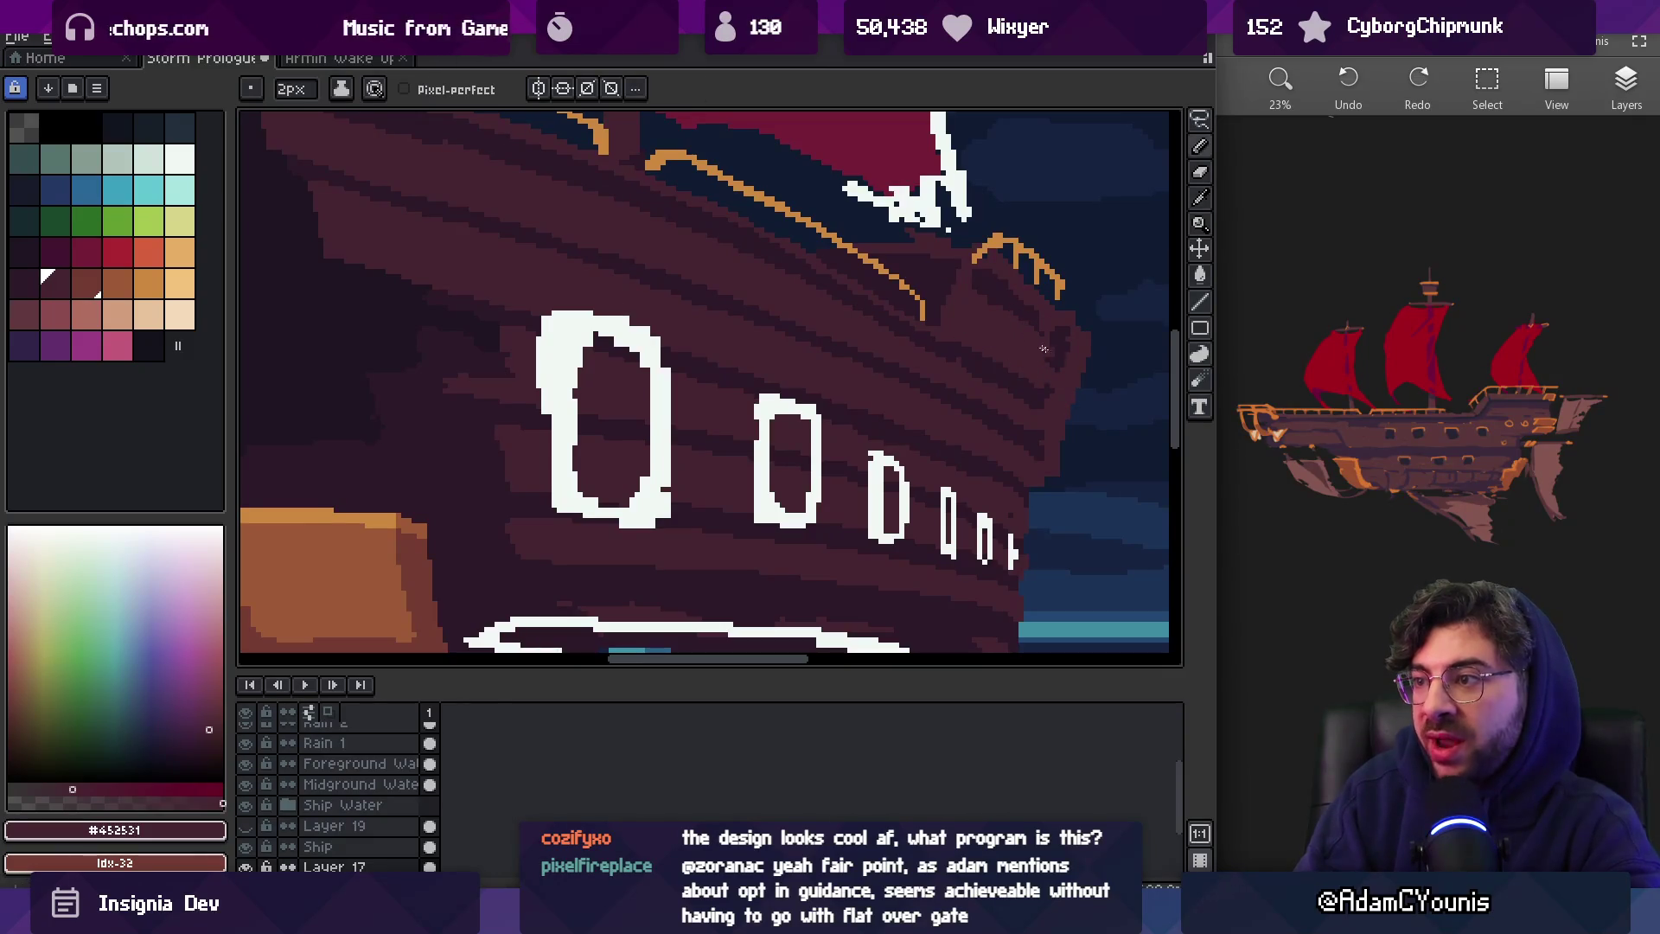
{"action": "left_click", "coordinate": [995, 300], "text": "alt"}
Lasso the portholes and nudge them one pixel left, then commit
{"action": "key", "text": "z"}
{"action": "scroll", "coordinate": [1059, 333], "scroll_direction": "down", "scroll_amount": 3}
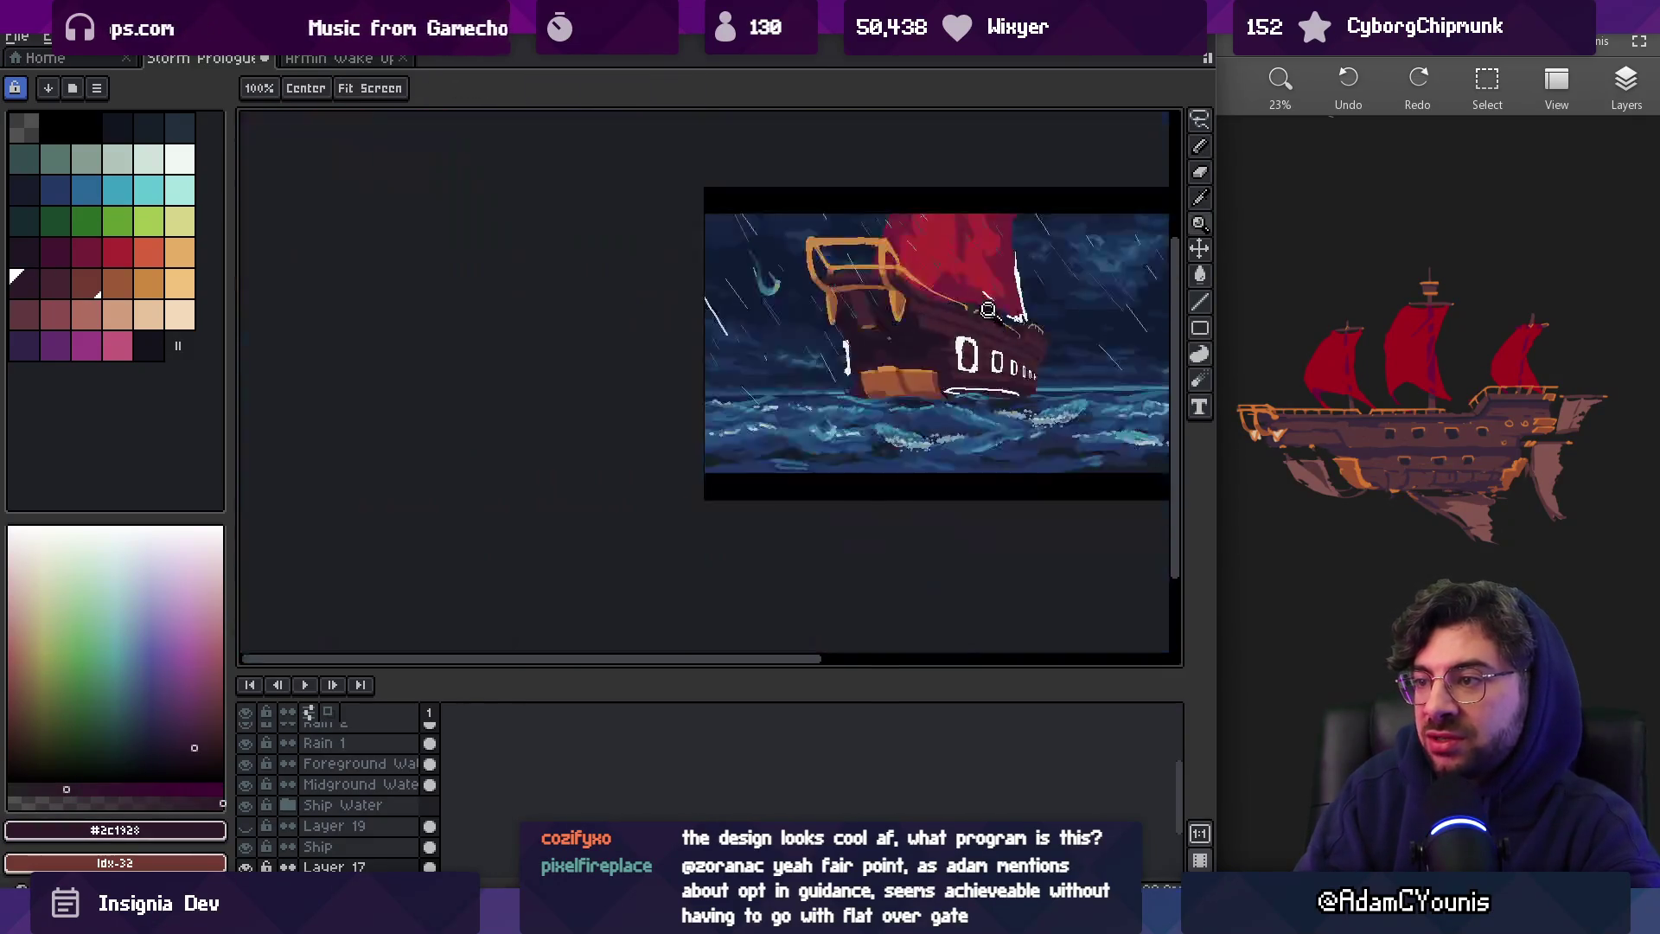
{"action": "scroll", "coordinate": [1046, 391], "scroll_direction": "up", "scroll_amount": 2}
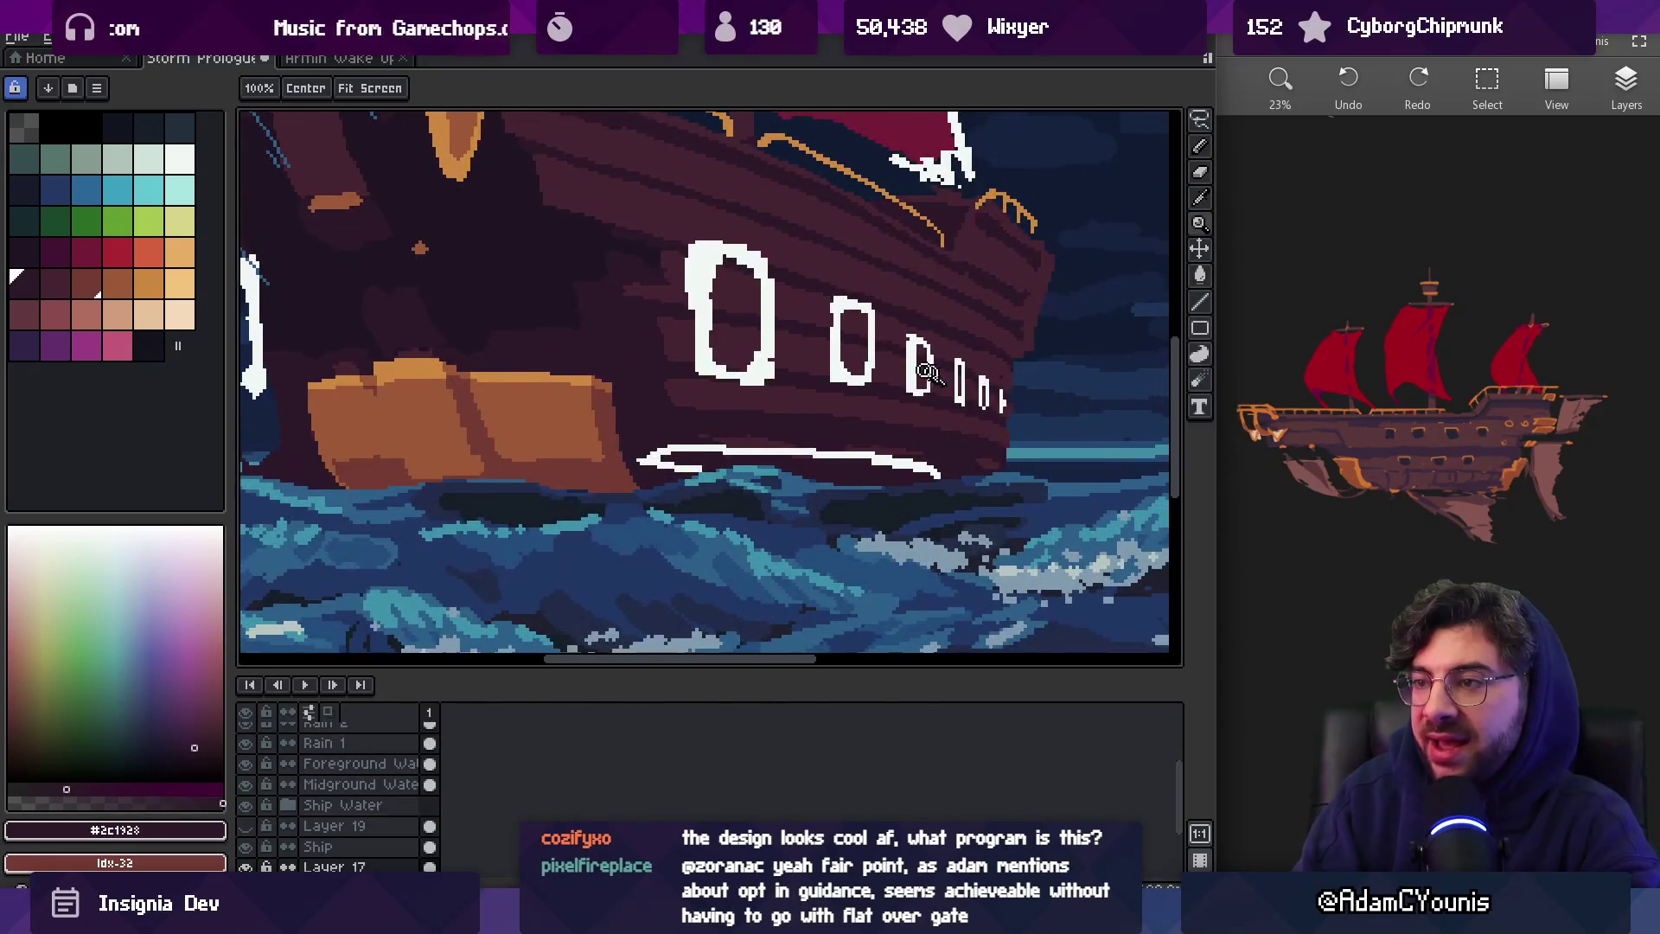
{"action": "scroll", "coordinate": [920, 363], "scroll_direction": "up", "scroll_amount": 1}
{"action": "key", "text": "q"}
{"action": "mouse_move", "coordinate": [748, 194]}
{"action": "left_mouse_down"}
{"action": "mouse_move", "coordinate": [666, 177]}
{"action": "mouse_move", "coordinate": [1003, 433]}
{"action": "mouse_move", "coordinate": [1087, 372]}
{"action": "left_mouse_up"}
{"action": "key", "text": "Left"}
{"action": "key", "text": "Return"}
Retouch the planks around the moved portholes with lighter and darker hull colours, then zoom out
{"action": "scroll", "coordinate": [1113, 363], "scroll_direction": "up", "scroll_amount": 1}
{"action": "key", "text": "b"}
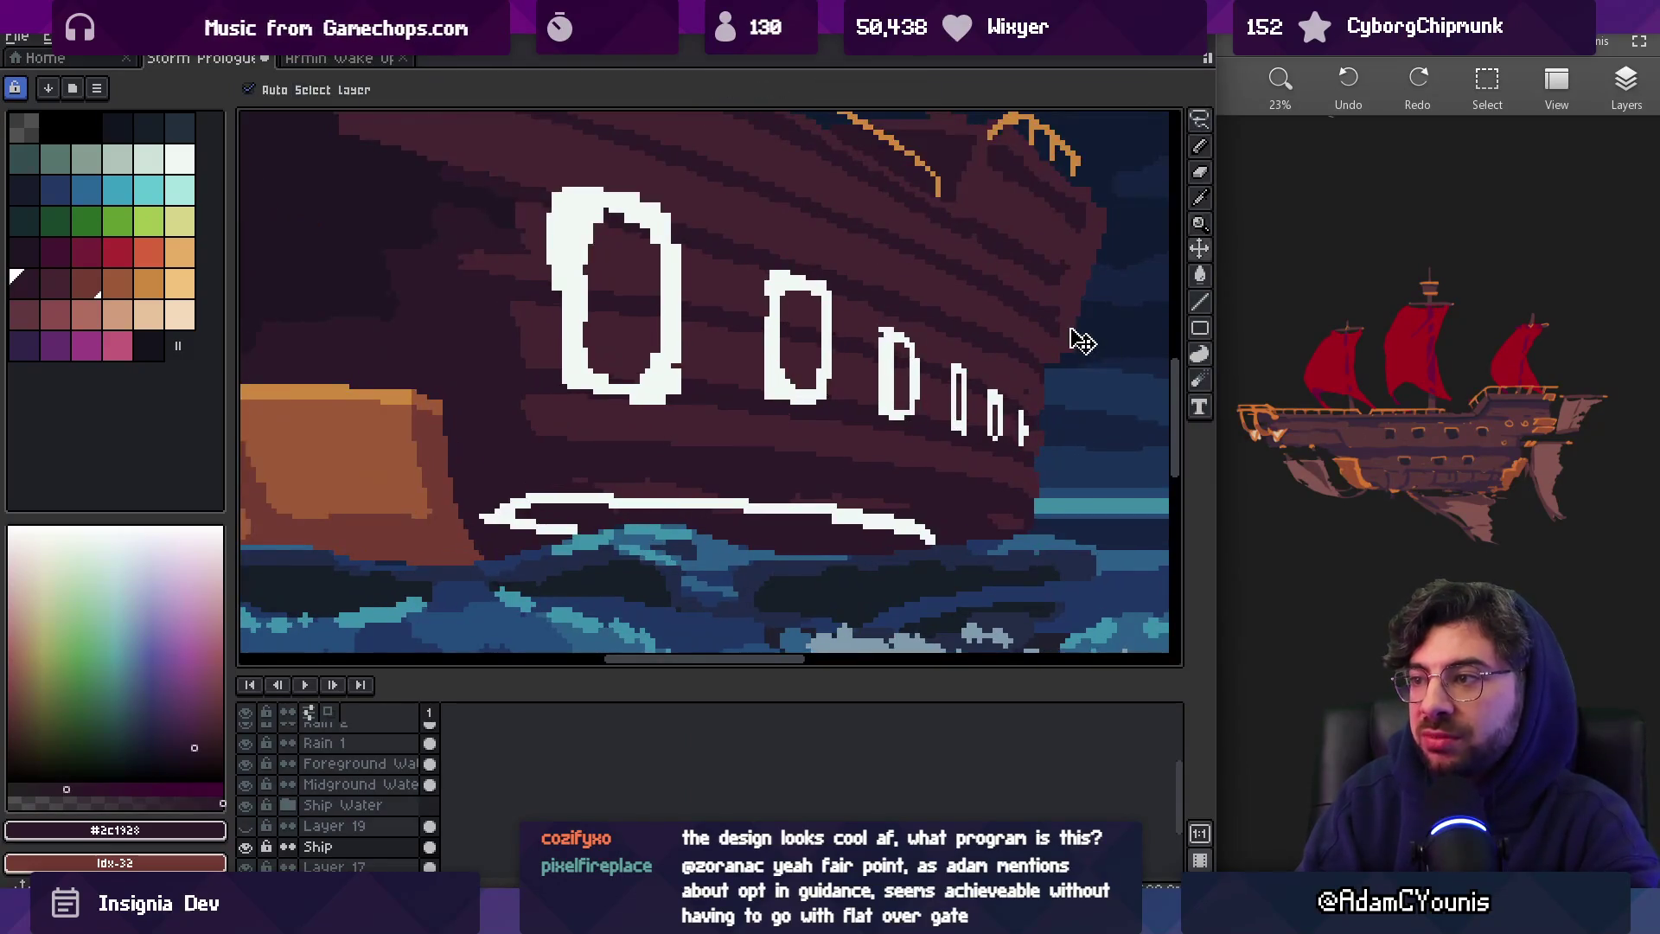
{"action": "left_click", "coordinate": [1081, 304], "text": "alt"}
{"action": "key", "text": "v"}
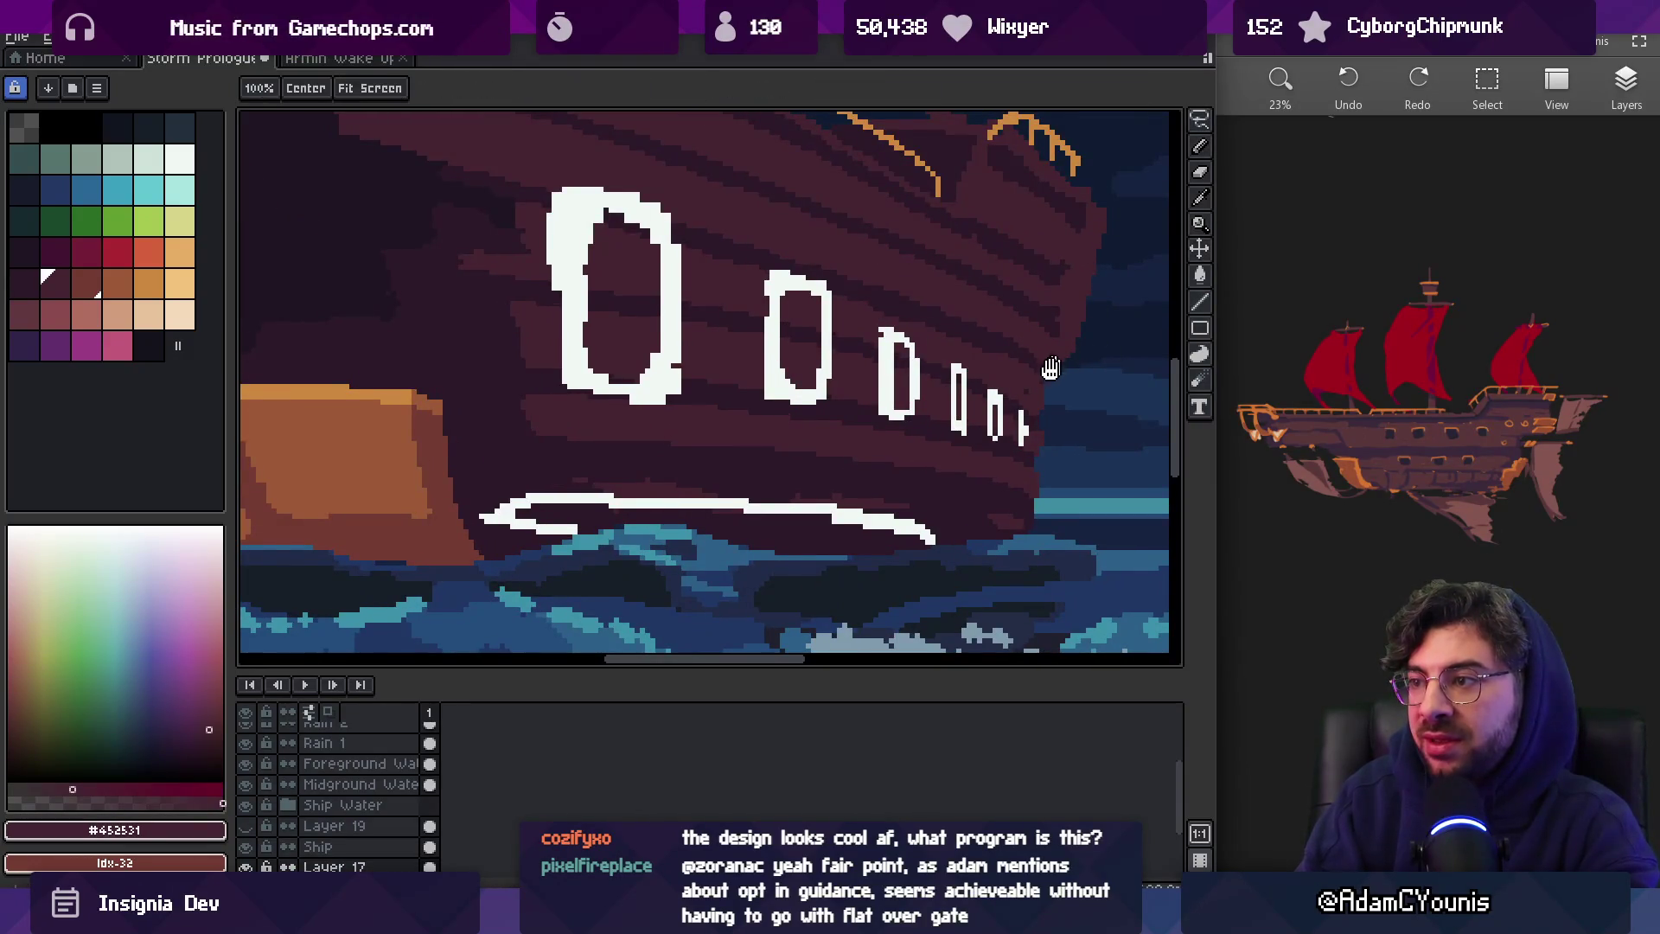
{"action": "scroll", "coordinate": [1062, 354], "scroll_direction": "down", "scroll_amount": 1}
{"action": "key", "text": "b"}
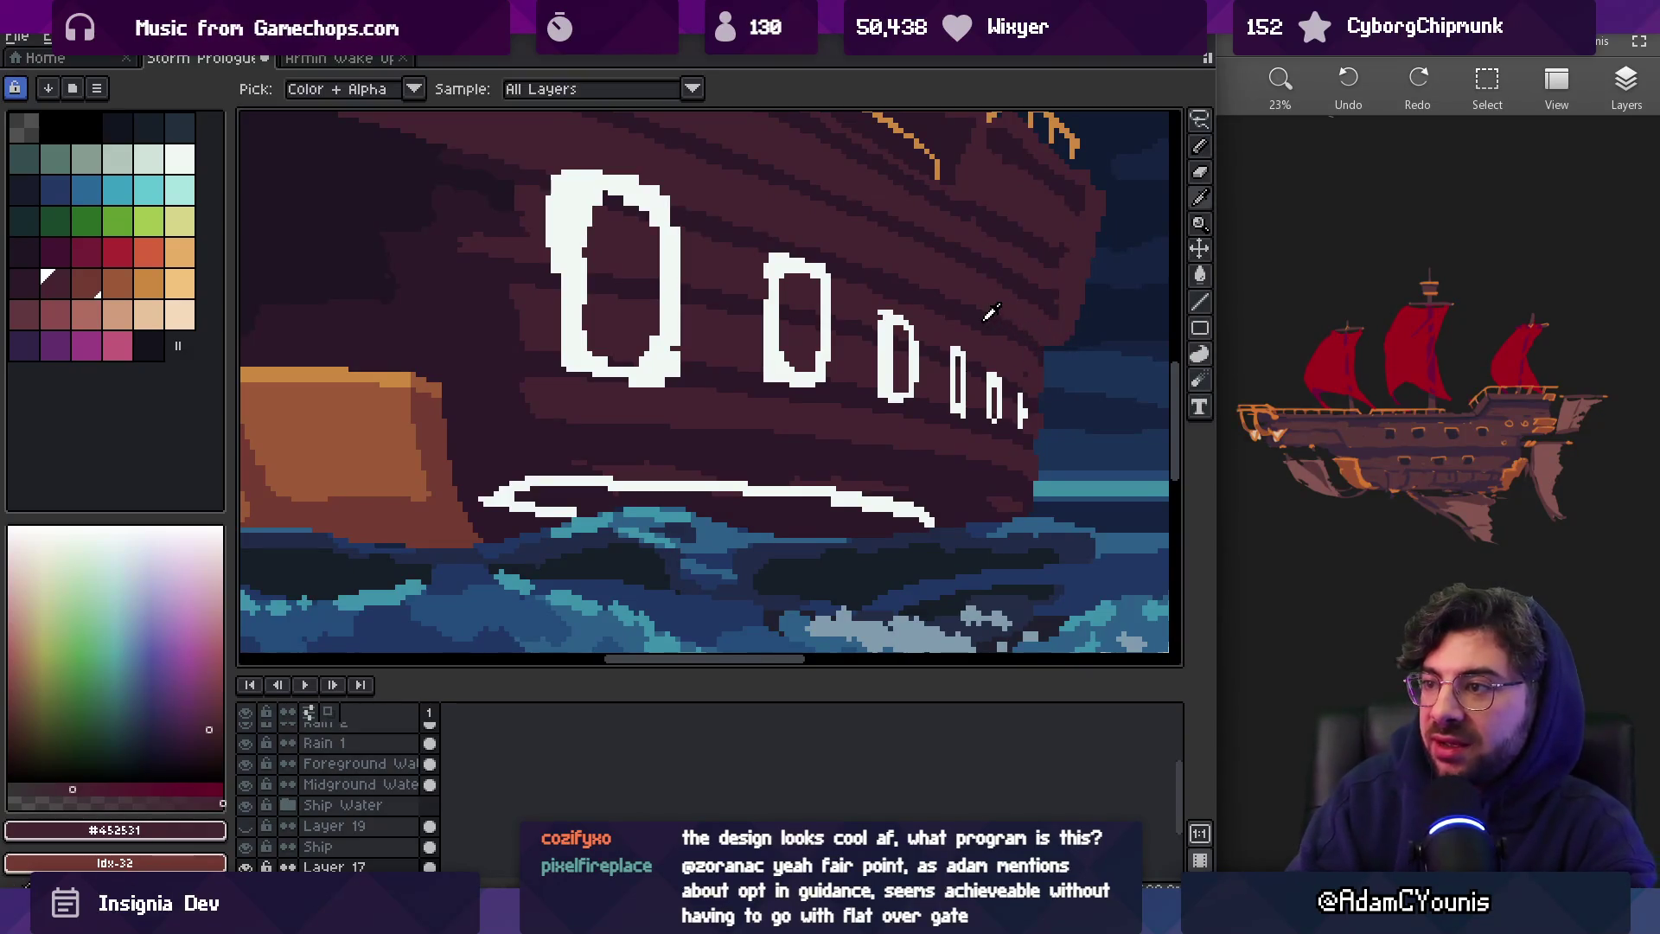
{"action": "left_click", "coordinate": [1016, 344], "text": "alt"}
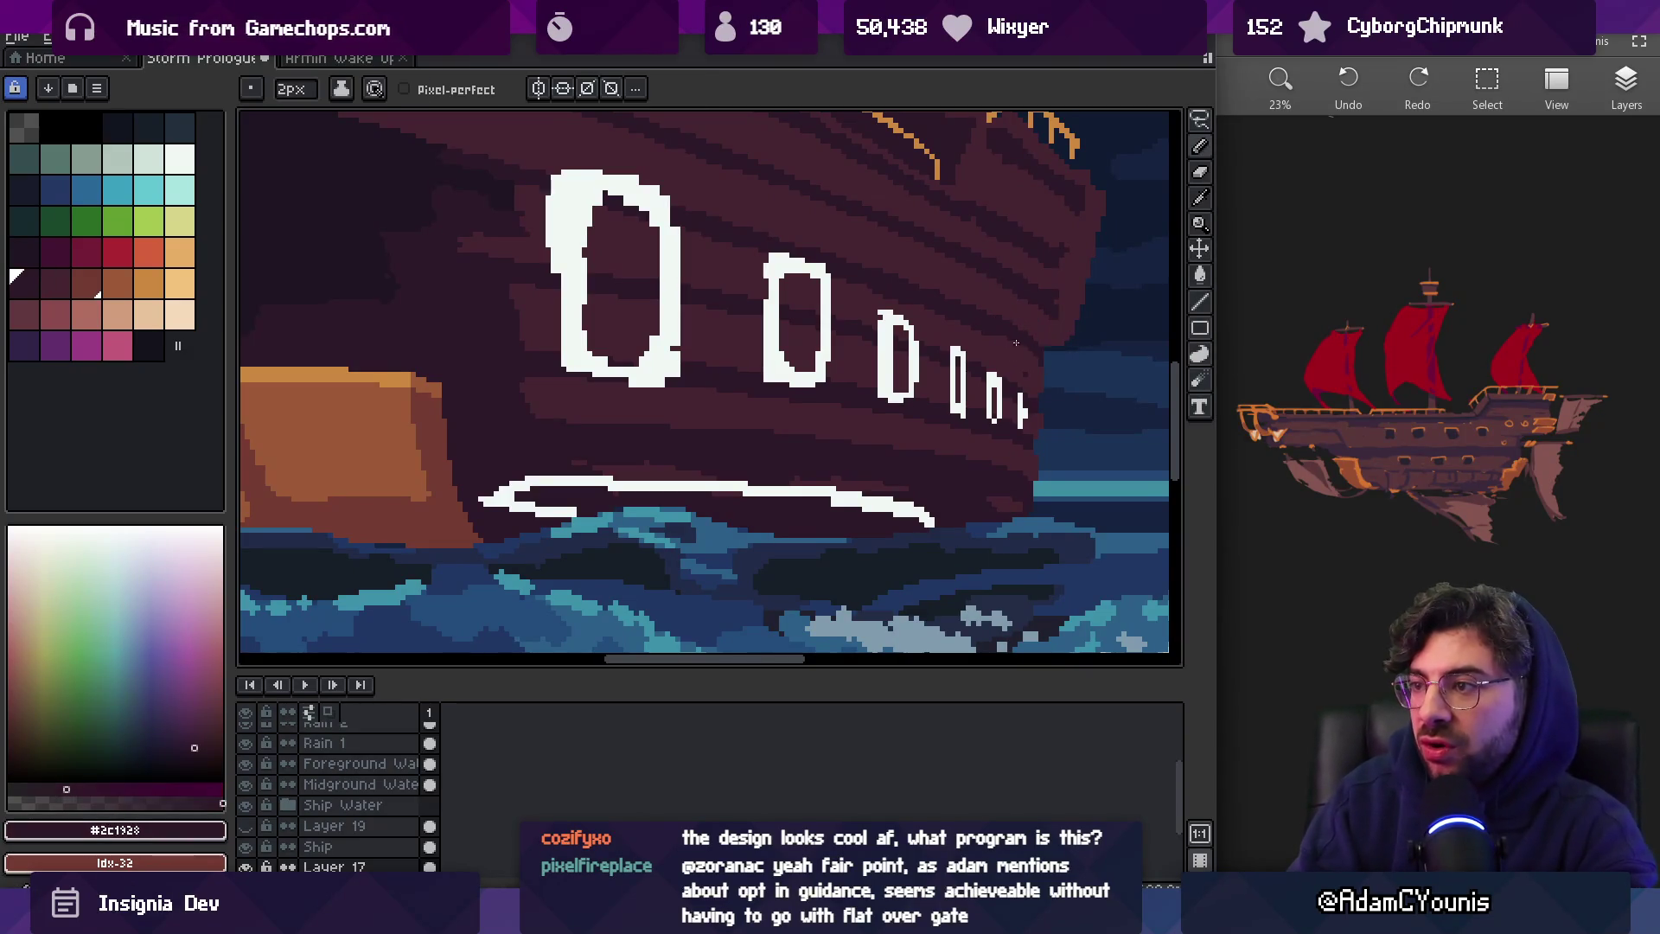
{"action": "left_click", "coordinate": [865, 296], "text": "alt"}
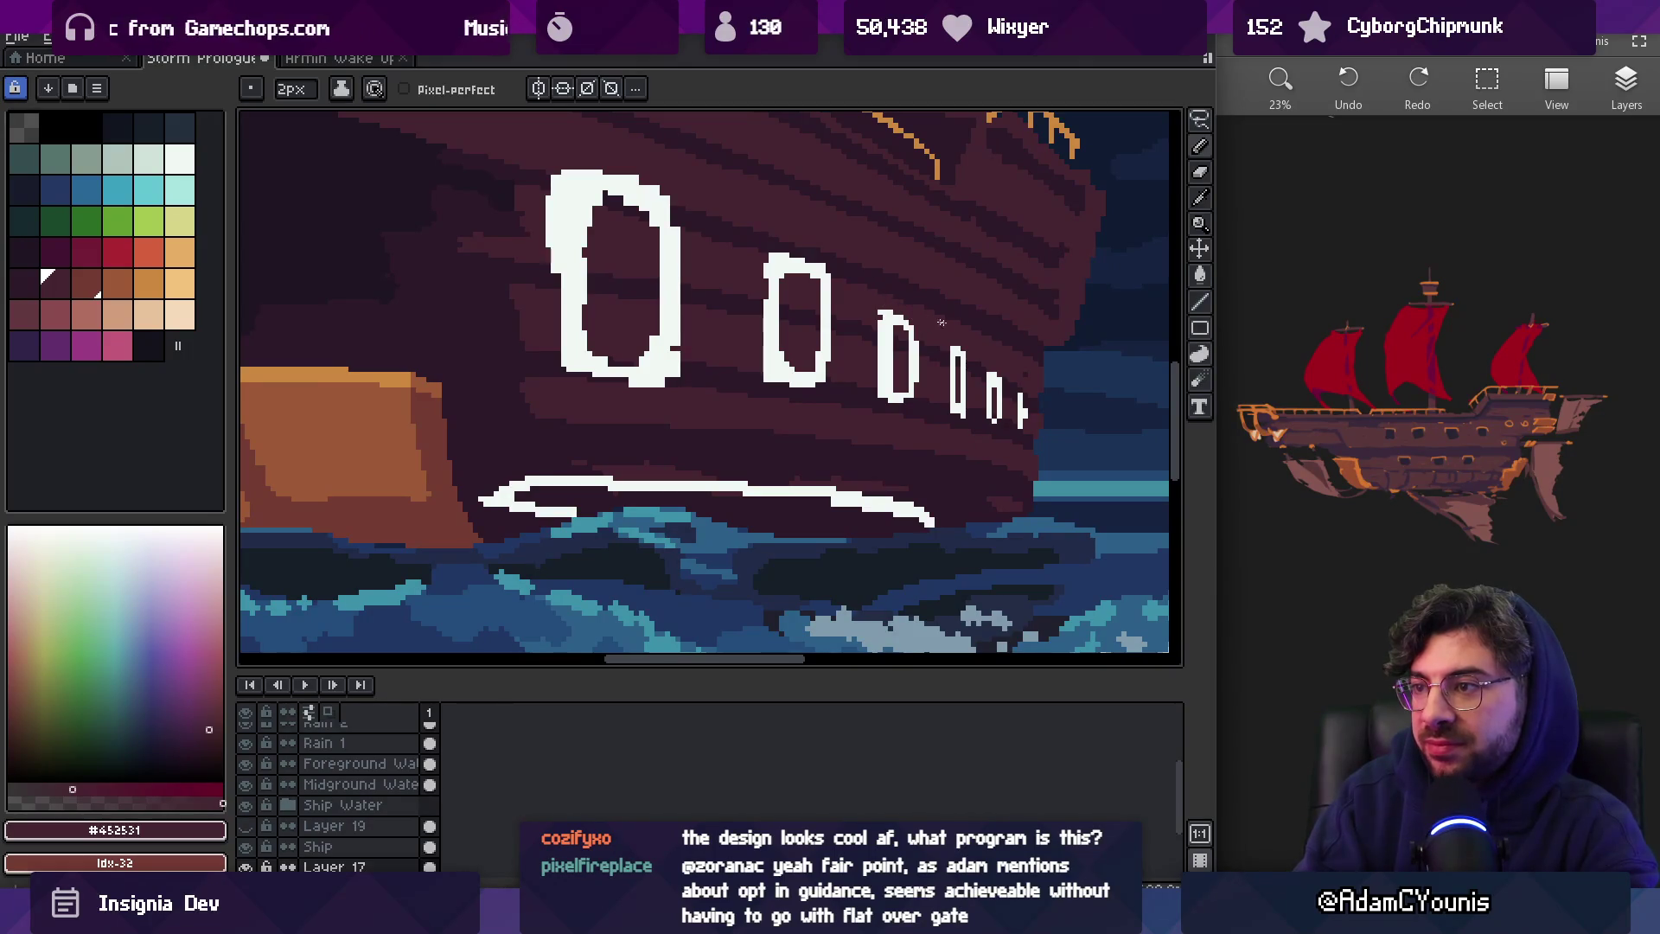
{"action": "left_click", "coordinate": [988, 361], "text": "alt"}
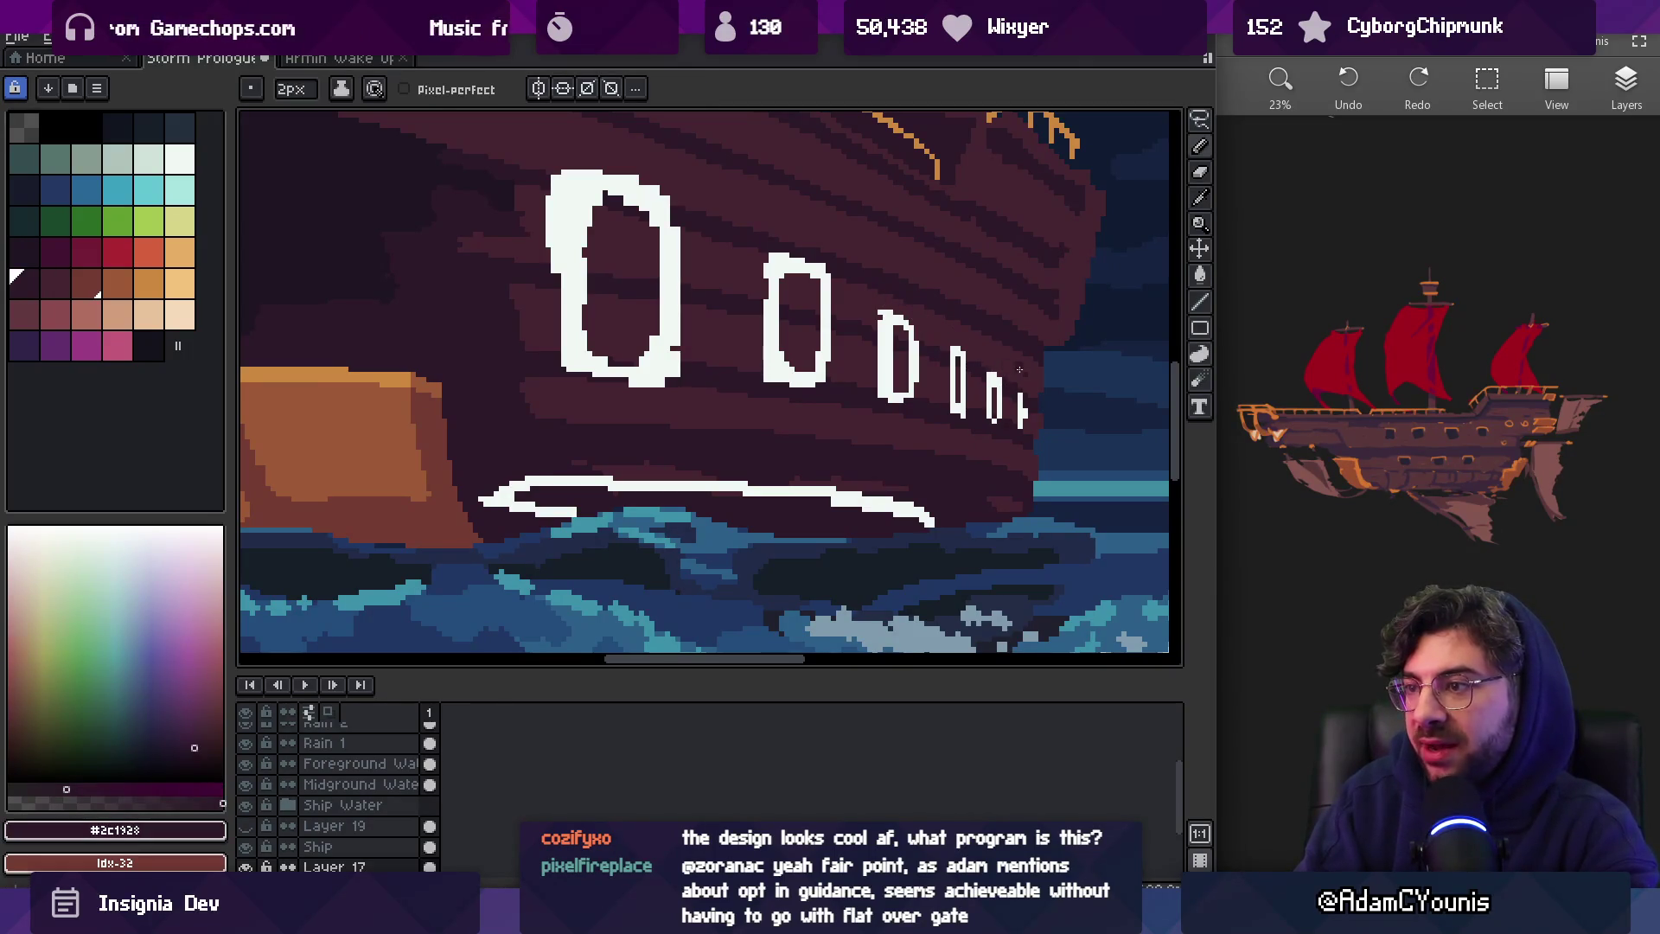
{"action": "key", "text": "z"}
{"action": "scroll", "coordinate": [981, 373], "scroll_direction": "down", "scroll_amount": 4}
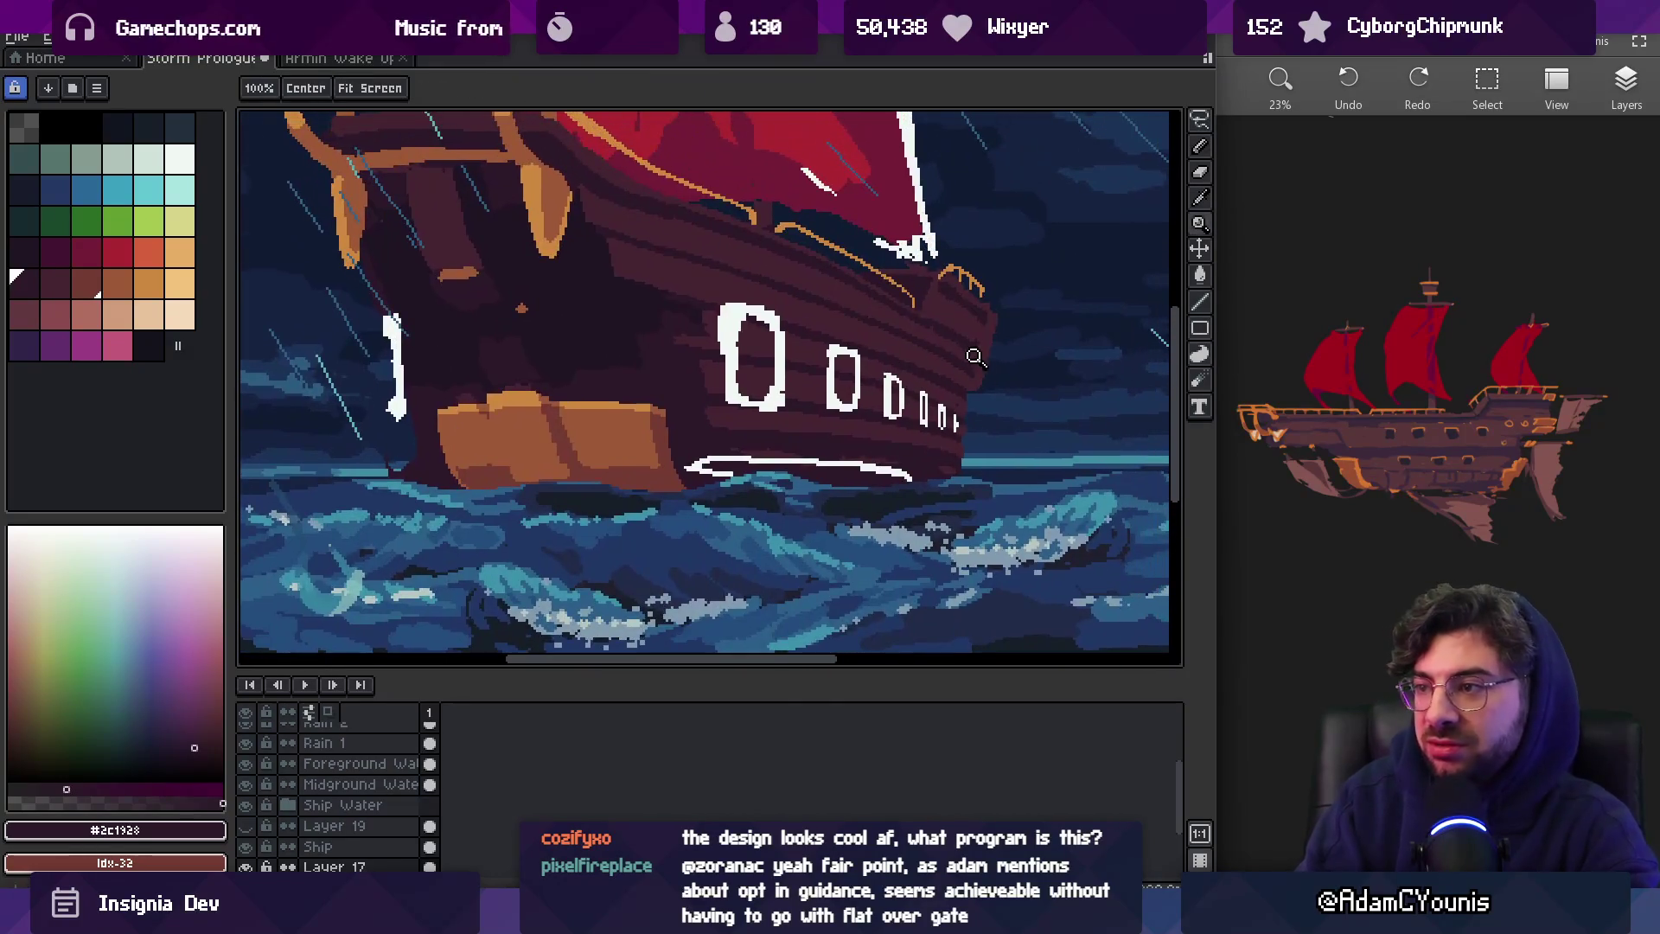
{"action": "scroll", "coordinate": [982, 373], "scroll_direction": "down", "scroll_amount": 3}
{"action": "scroll", "coordinate": [994, 368], "scroll_direction": "up", "scroll_amount": 5}
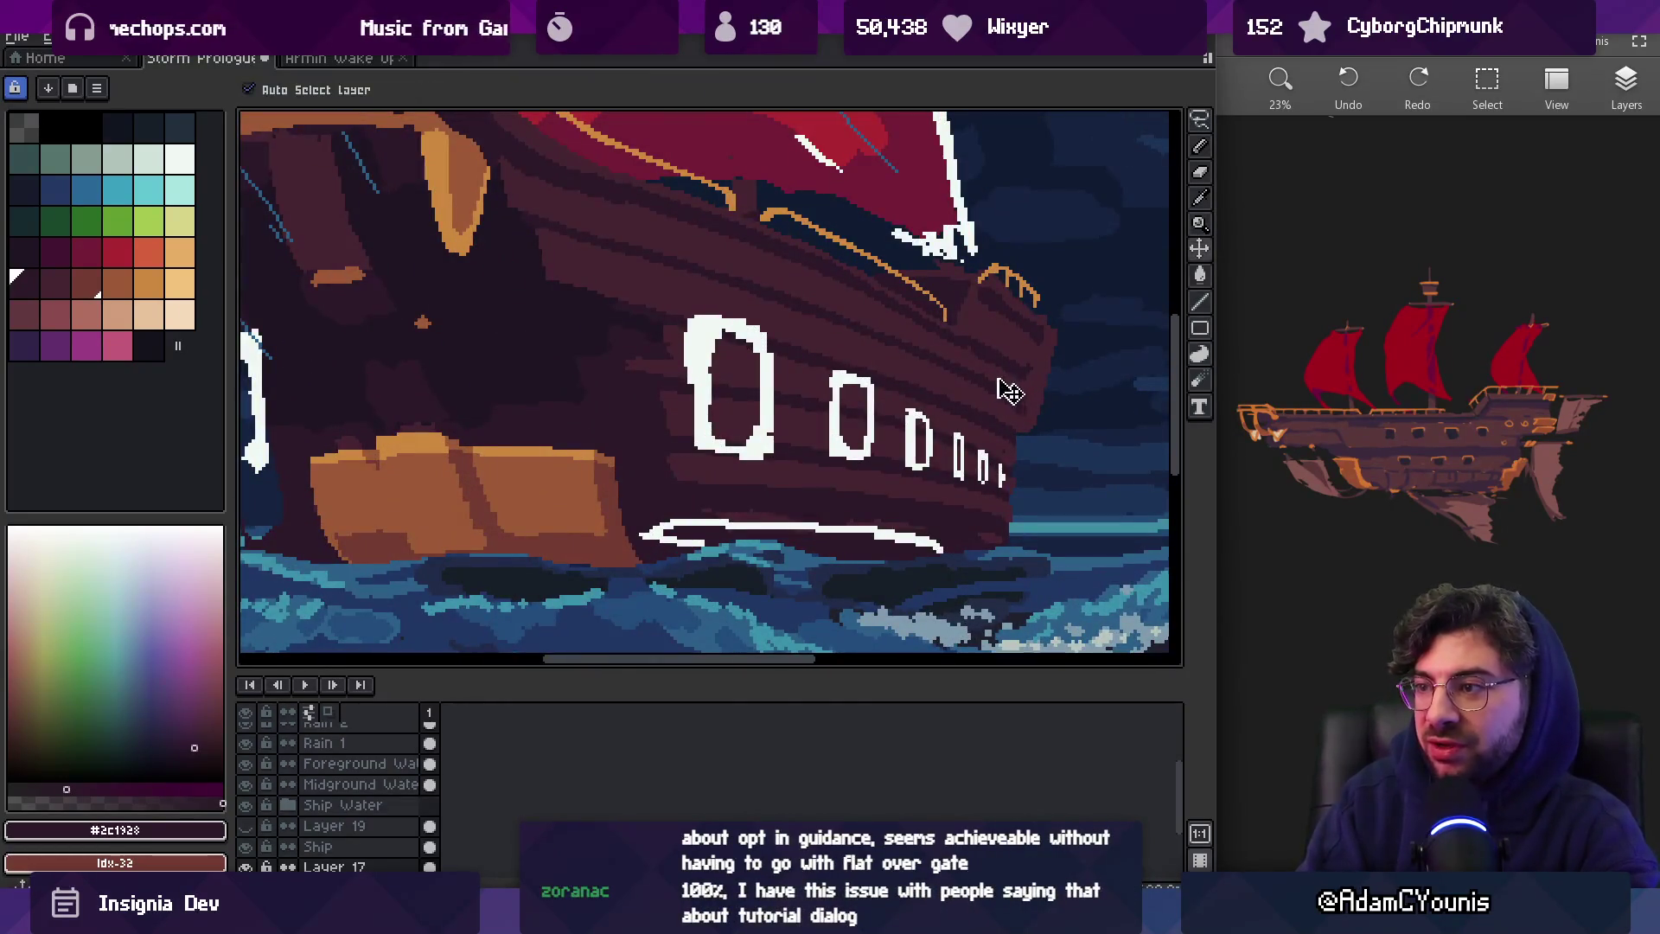
{"action": "scroll", "coordinate": [1006, 383], "scroll_direction": "down", "scroll_amount": 2}
On the Ship layer, select the white wake line tightly and shift it about 55px right
{"action": "key", "text": "m"}
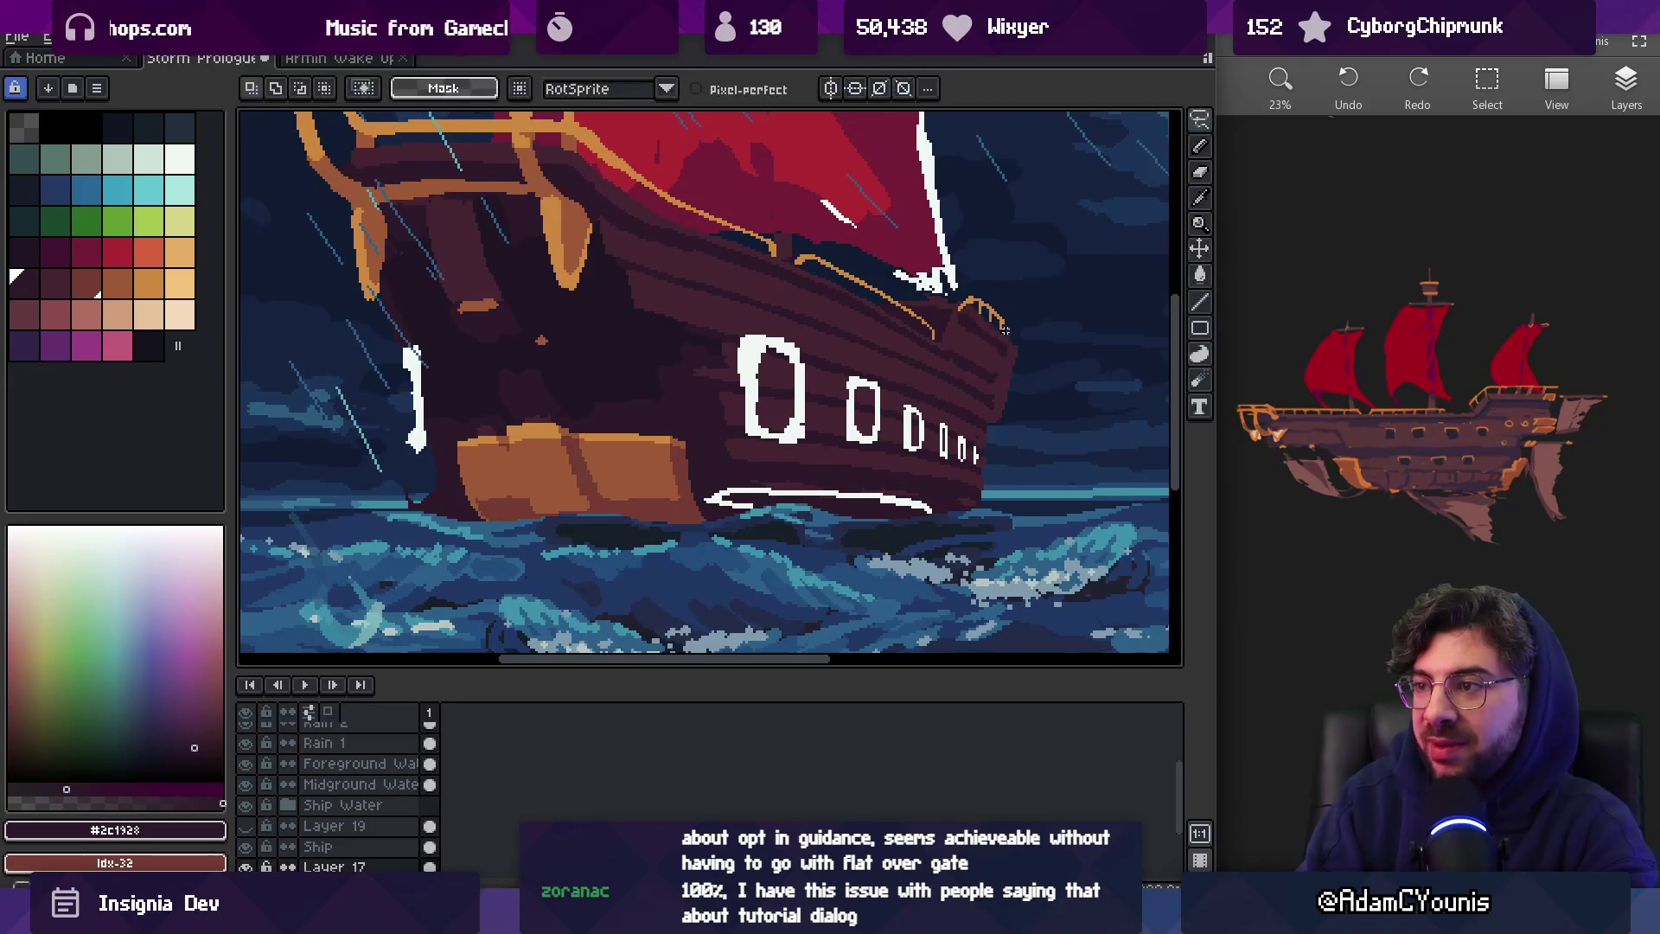
{"action": "scroll", "coordinate": [958, 355], "scroll_direction": "up", "scroll_amount": 1}
{"action": "scroll", "coordinate": [910, 403], "scroll_direction": "up", "scroll_amount": 1}
{"action": "left_click", "coordinate": [611, 475], "text": "ctrl"}
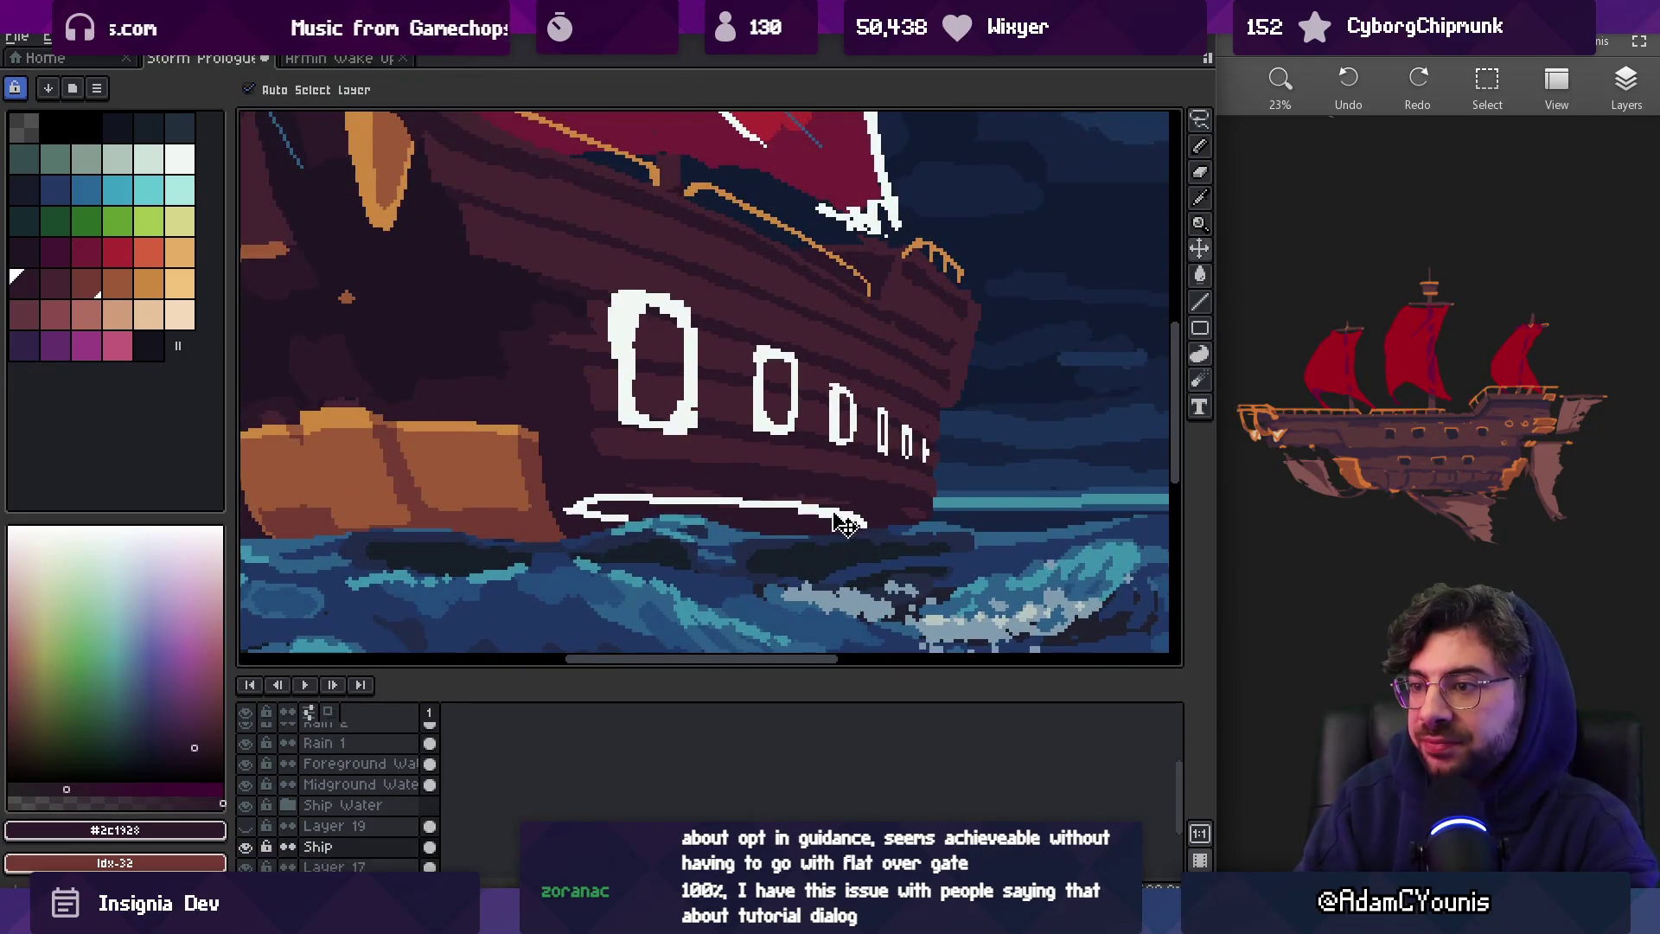
{"action": "left_click_drag", "start_coordinate": [536, 471], "coordinate": [924, 595]}
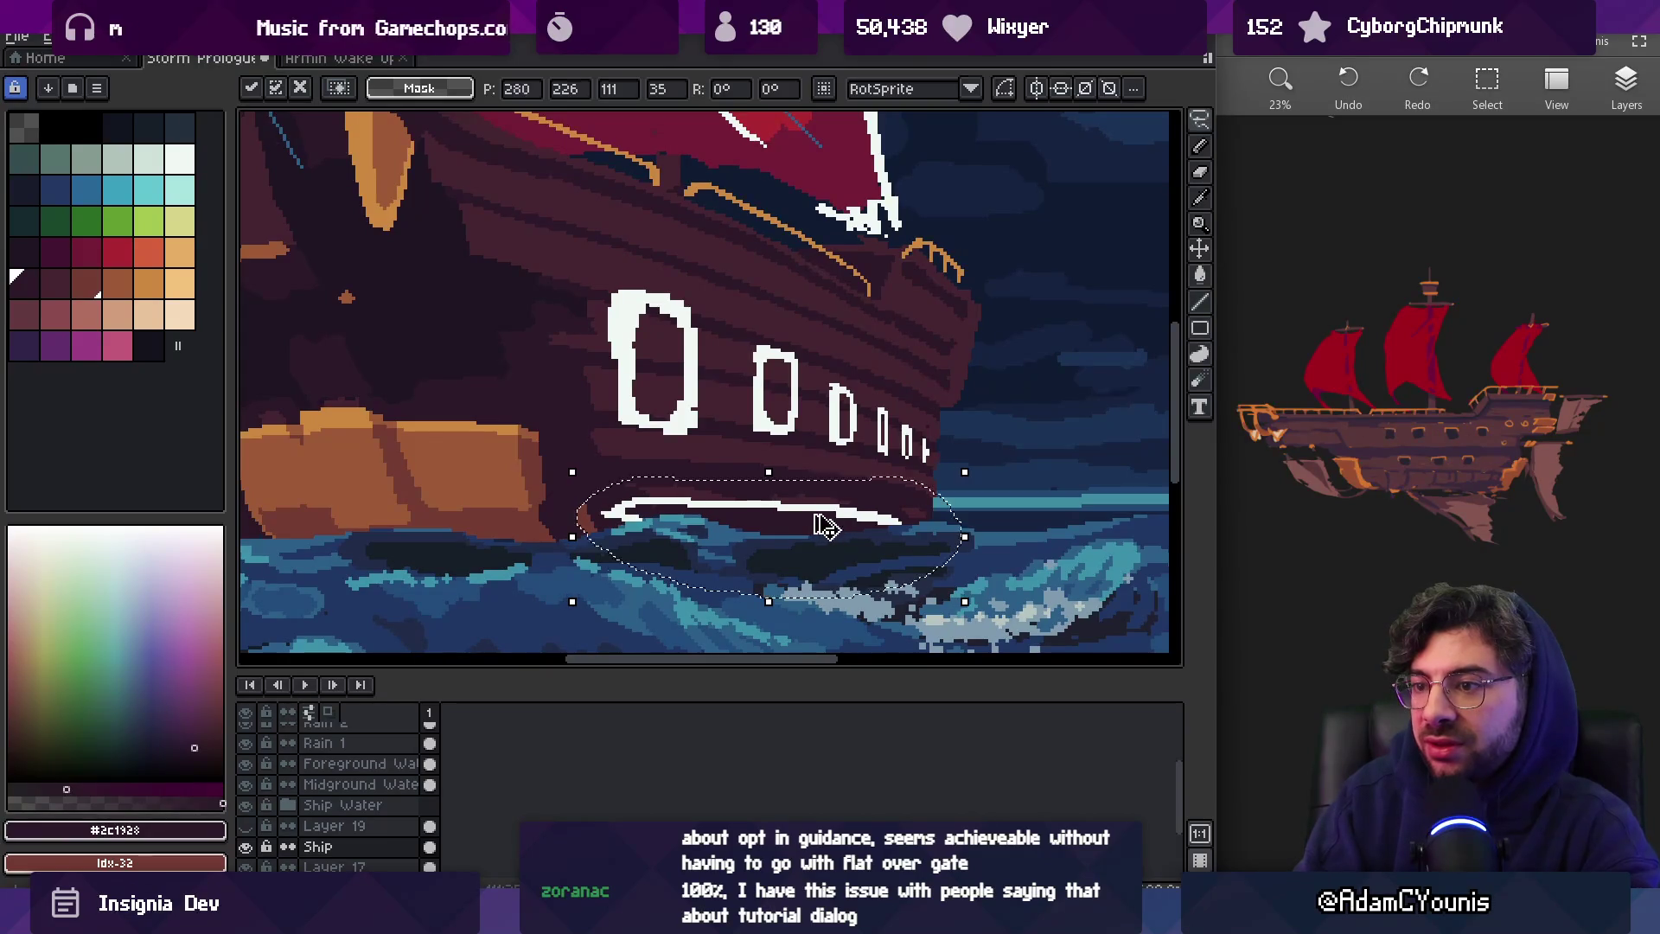
{"action": "left_click", "coordinate": [575, 499]}
{"action": "left_click_drag", "start_coordinate": [560, 569], "coordinate": [872, 477]}
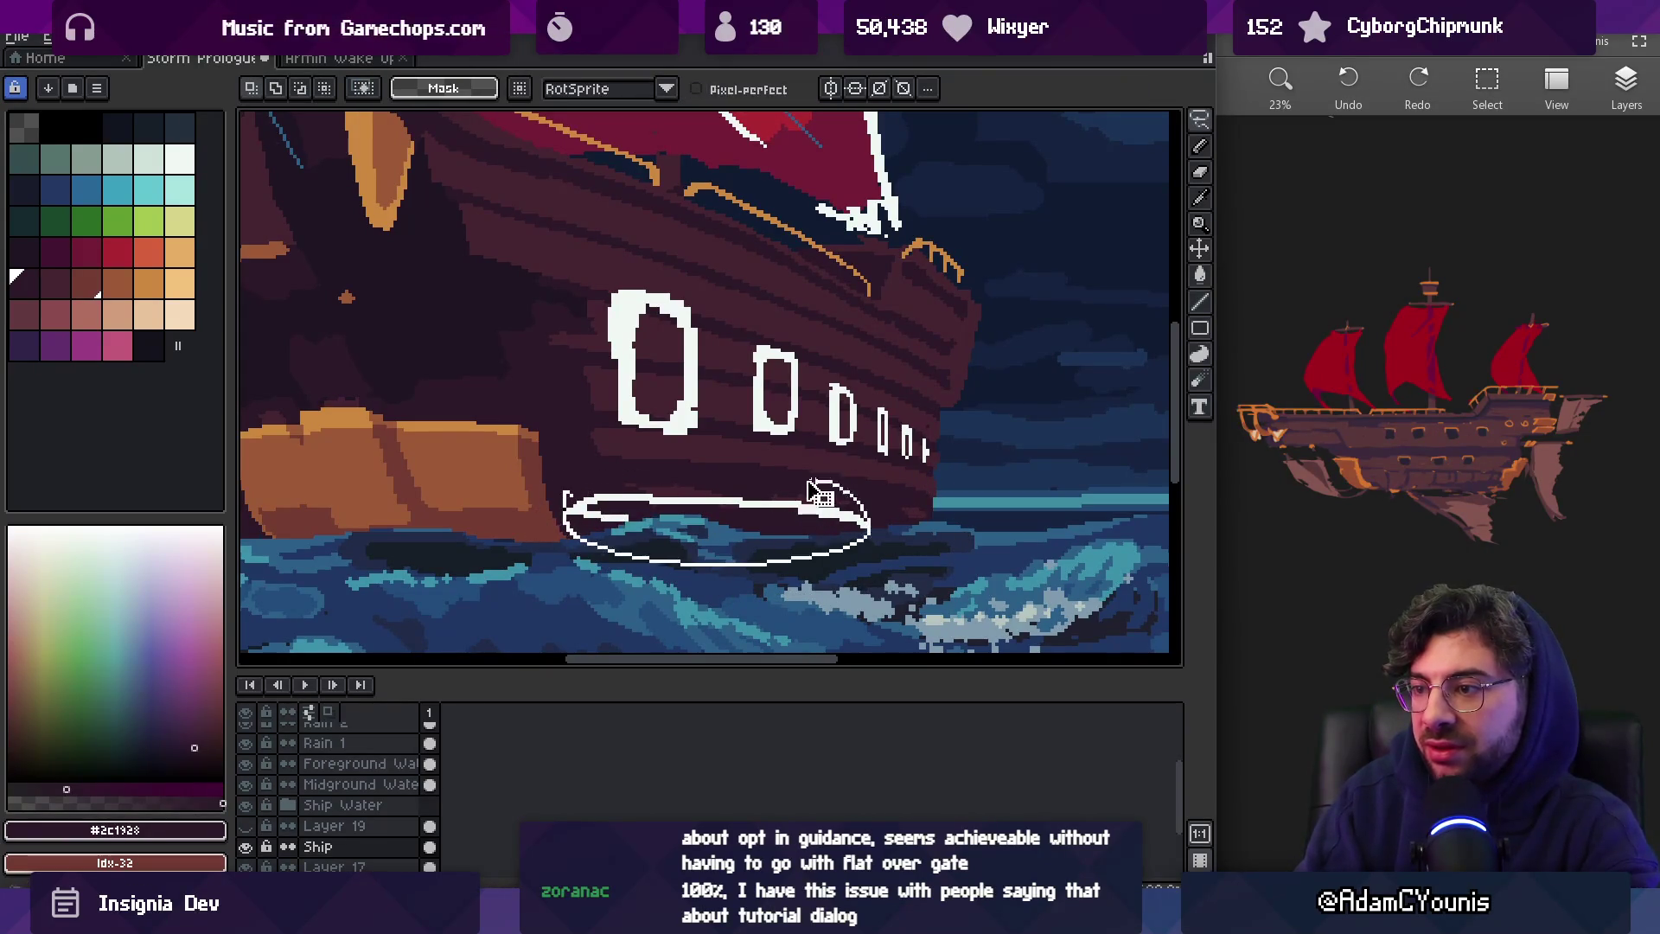
{"action": "left_click_drag", "start_coordinate": [735, 523], "coordinate": [783, 523]}
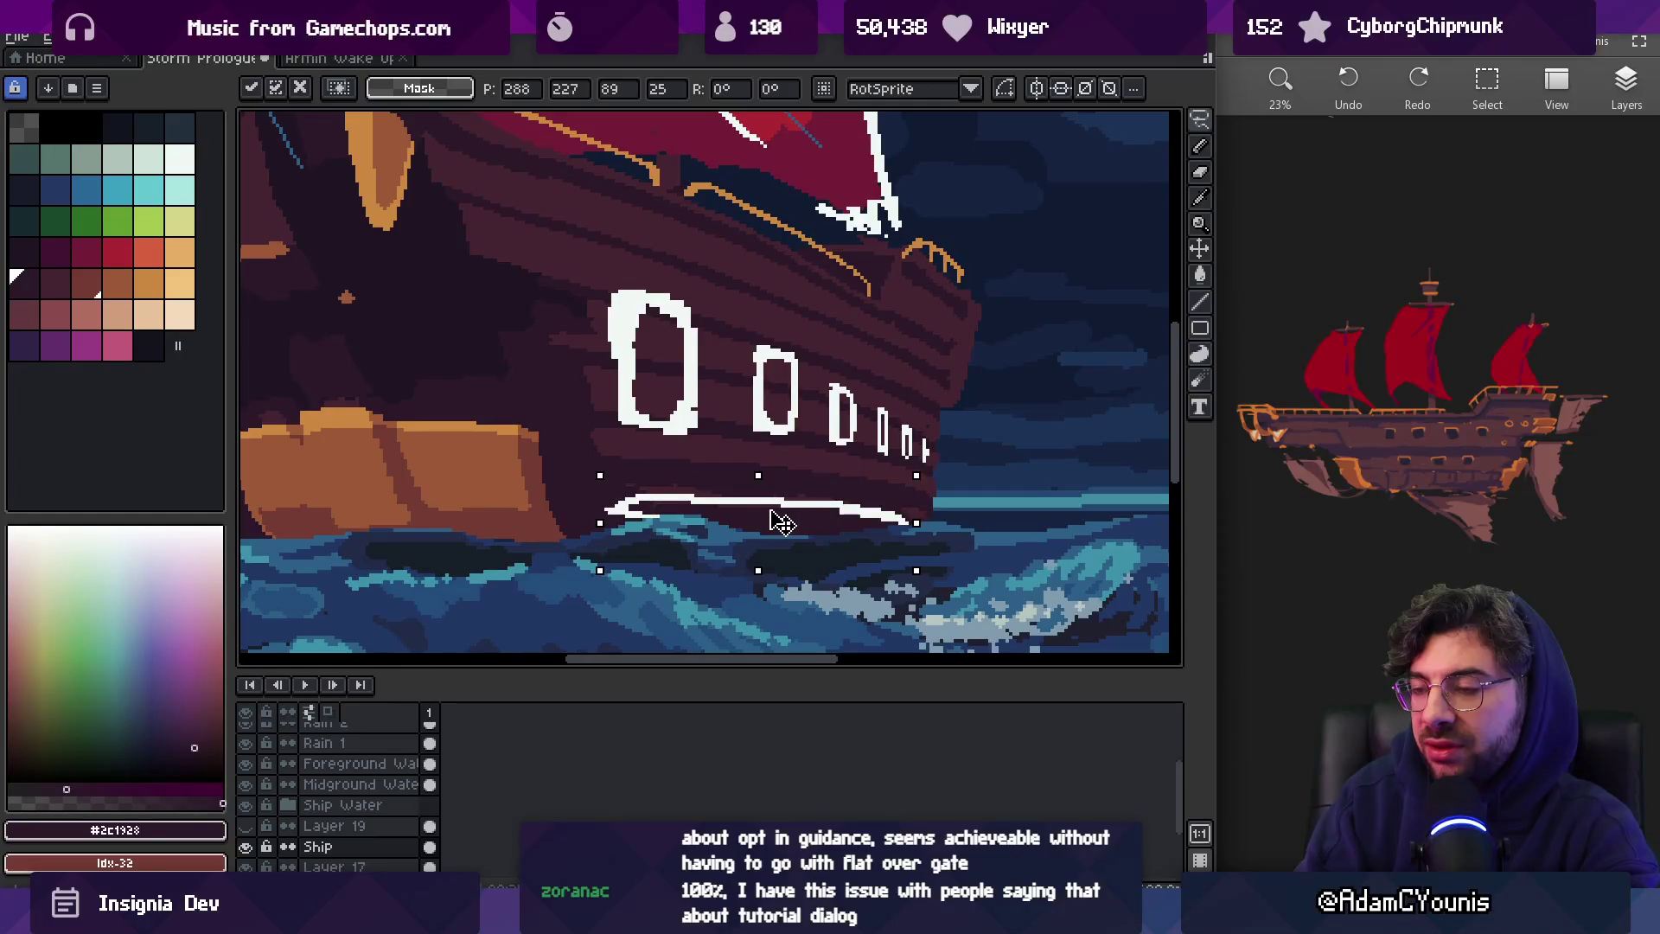
Extend the wake with white pixels, then select the wake line and delete it
{"action": "key", "text": "b"}
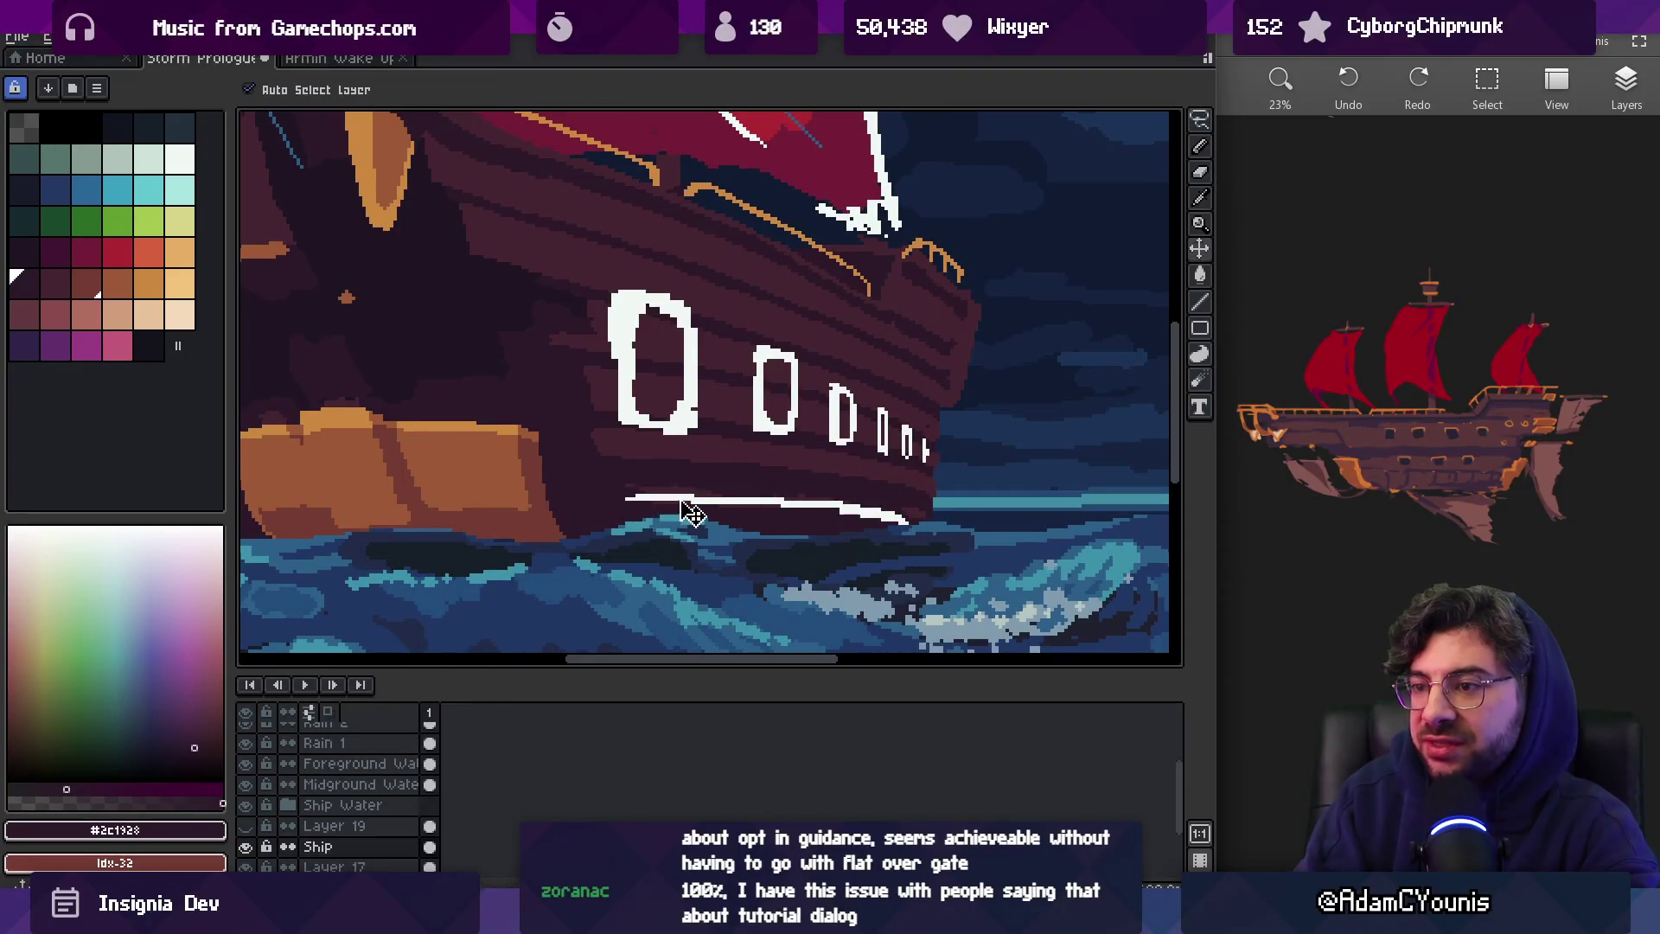
{"action": "left_click", "coordinate": [683, 499], "text": "alt"}
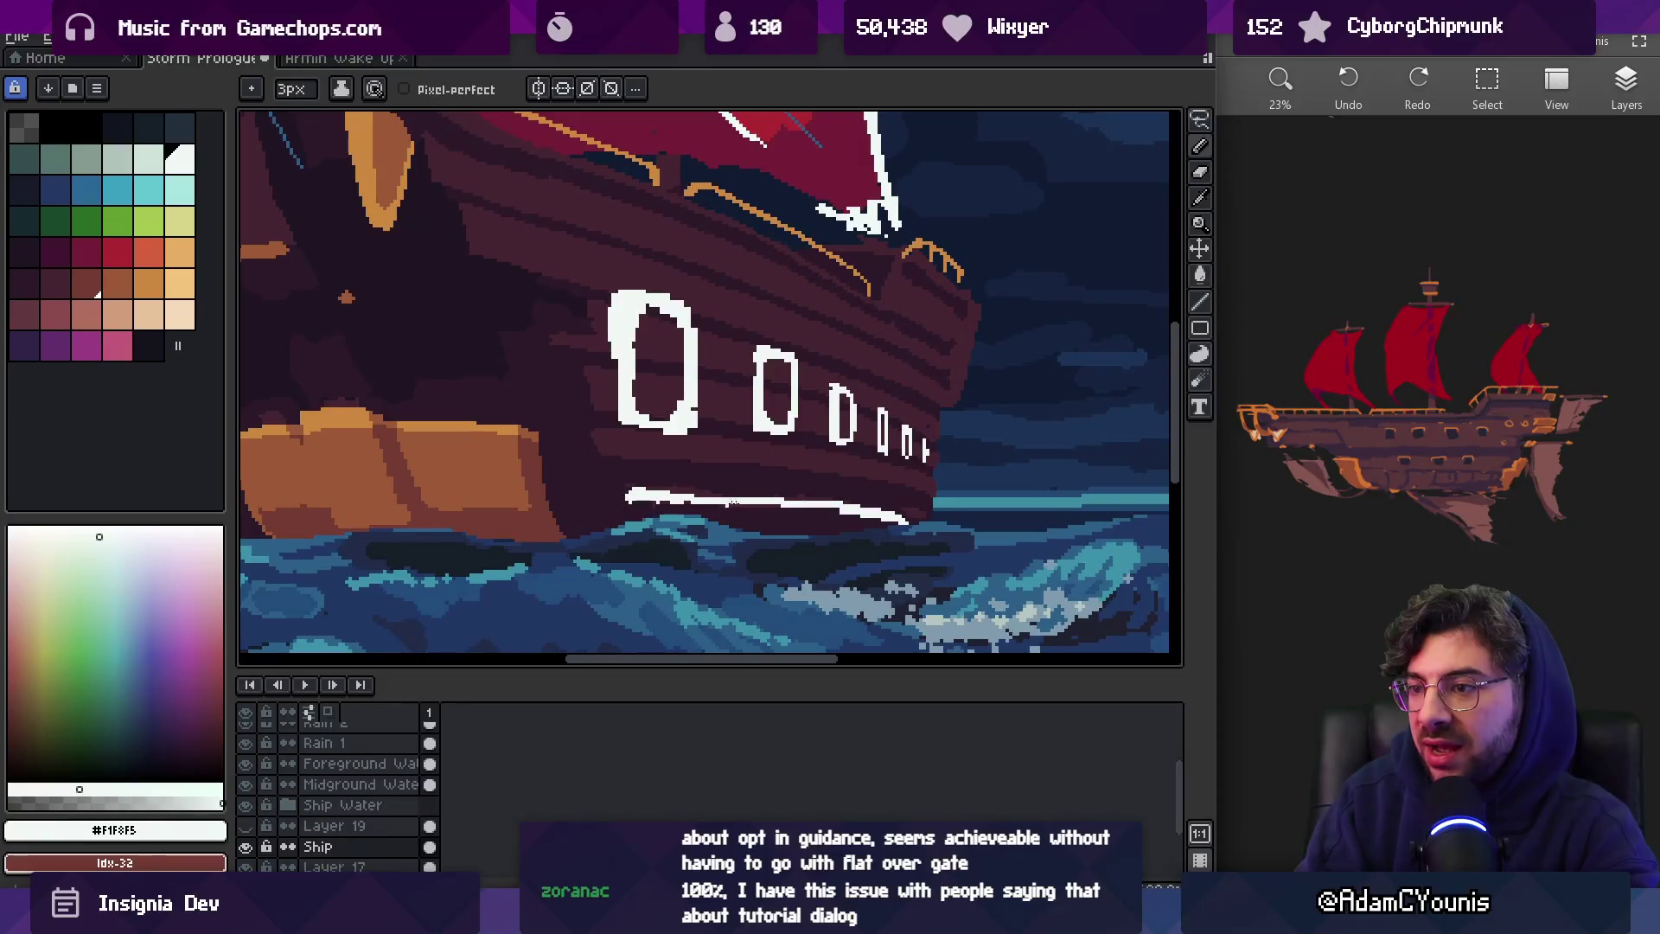
{"action": "left_click_drag", "start_coordinate": [735, 495], "coordinate": [921, 533]}
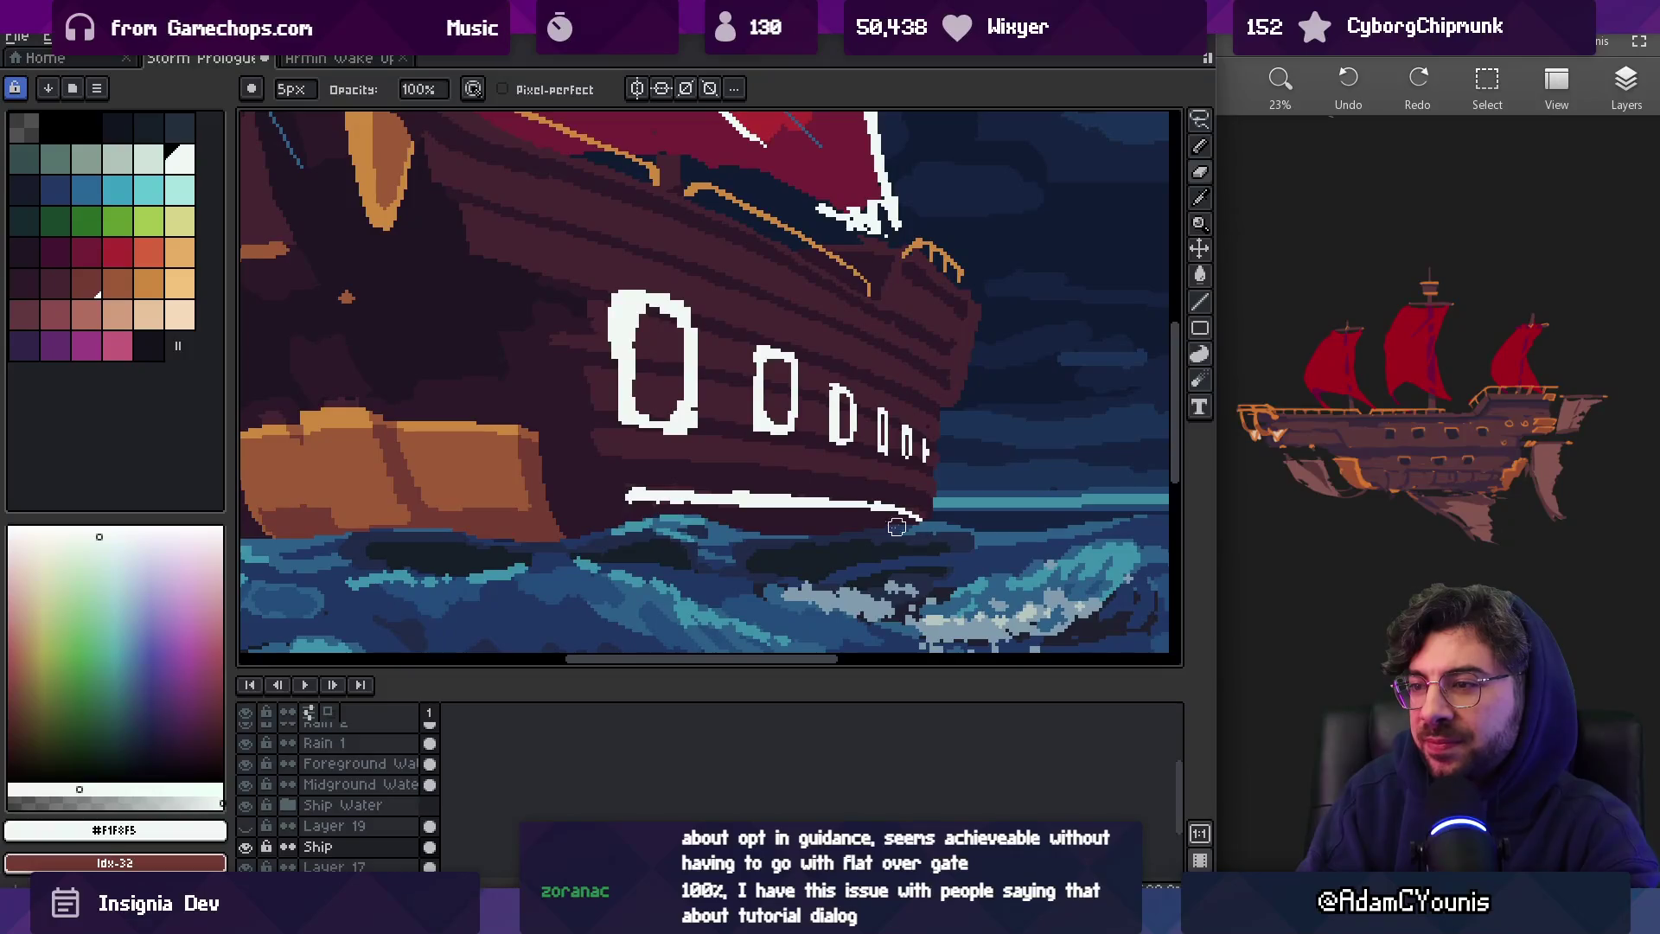
{"action": "key", "text": "m"}
{"action": "scroll", "coordinate": [865, 491], "scroll_direction": "up", "scroll_amount": 3}
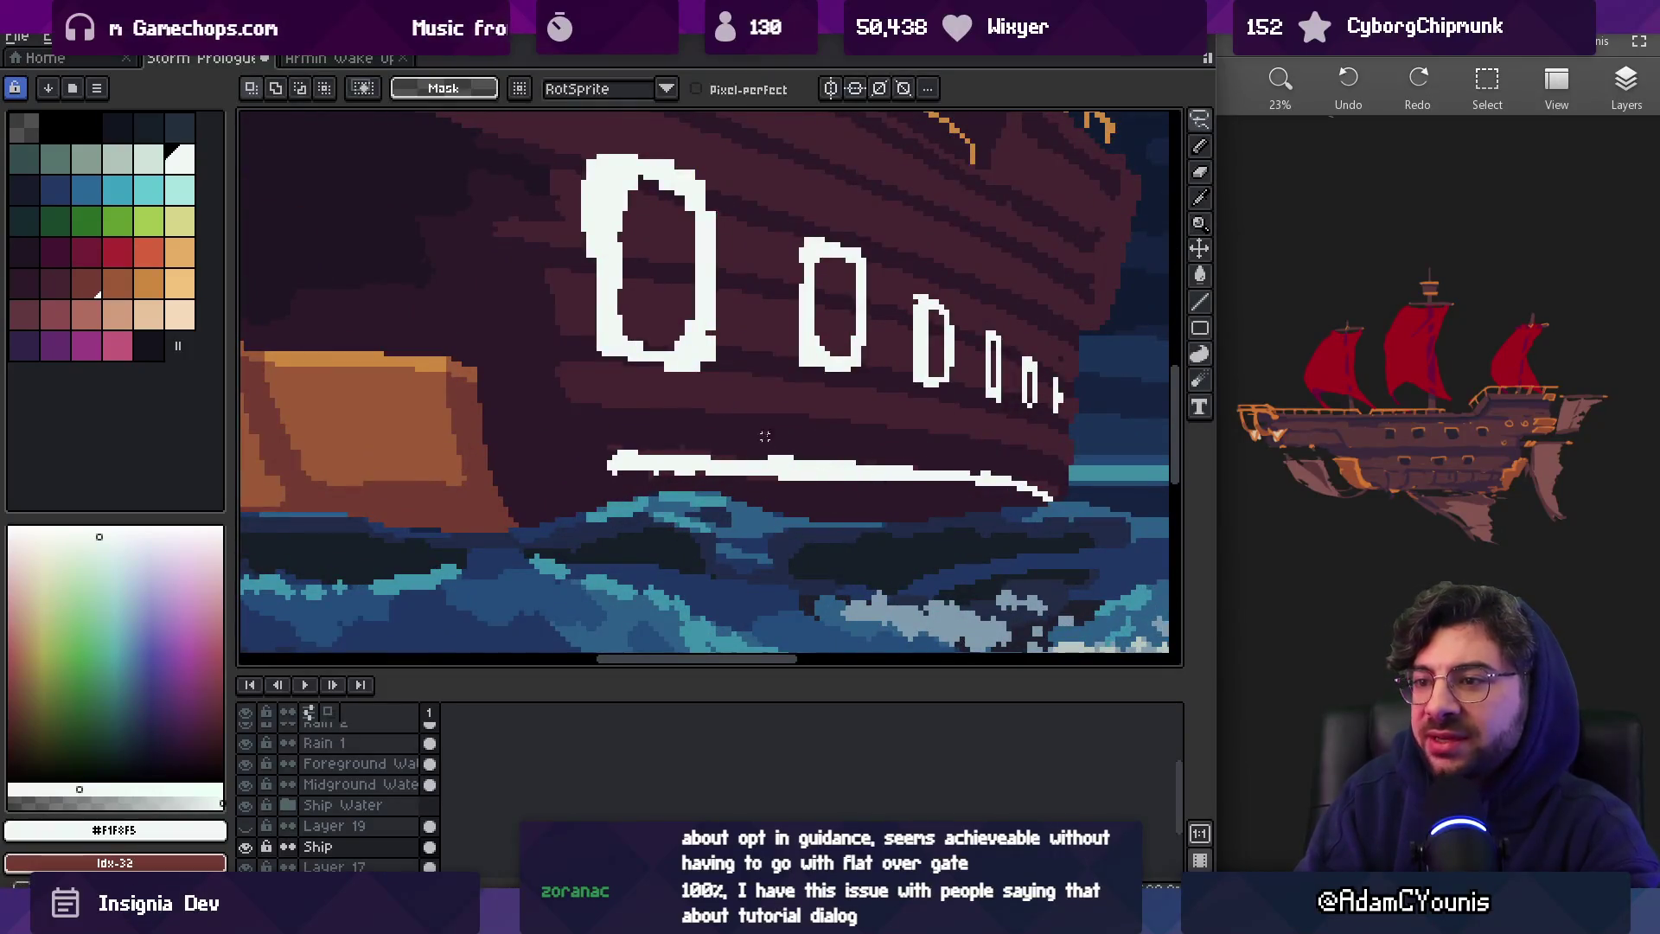
{"action": "left_click_drag", "start_coordinate": [764, 437], "coordinate": [761, 433]}
{"action": "key", "text": "Delete"}
Pick the dark purple hull colour and sample the darker hull shade from the canvas
{"action": "key", "text": "z"}
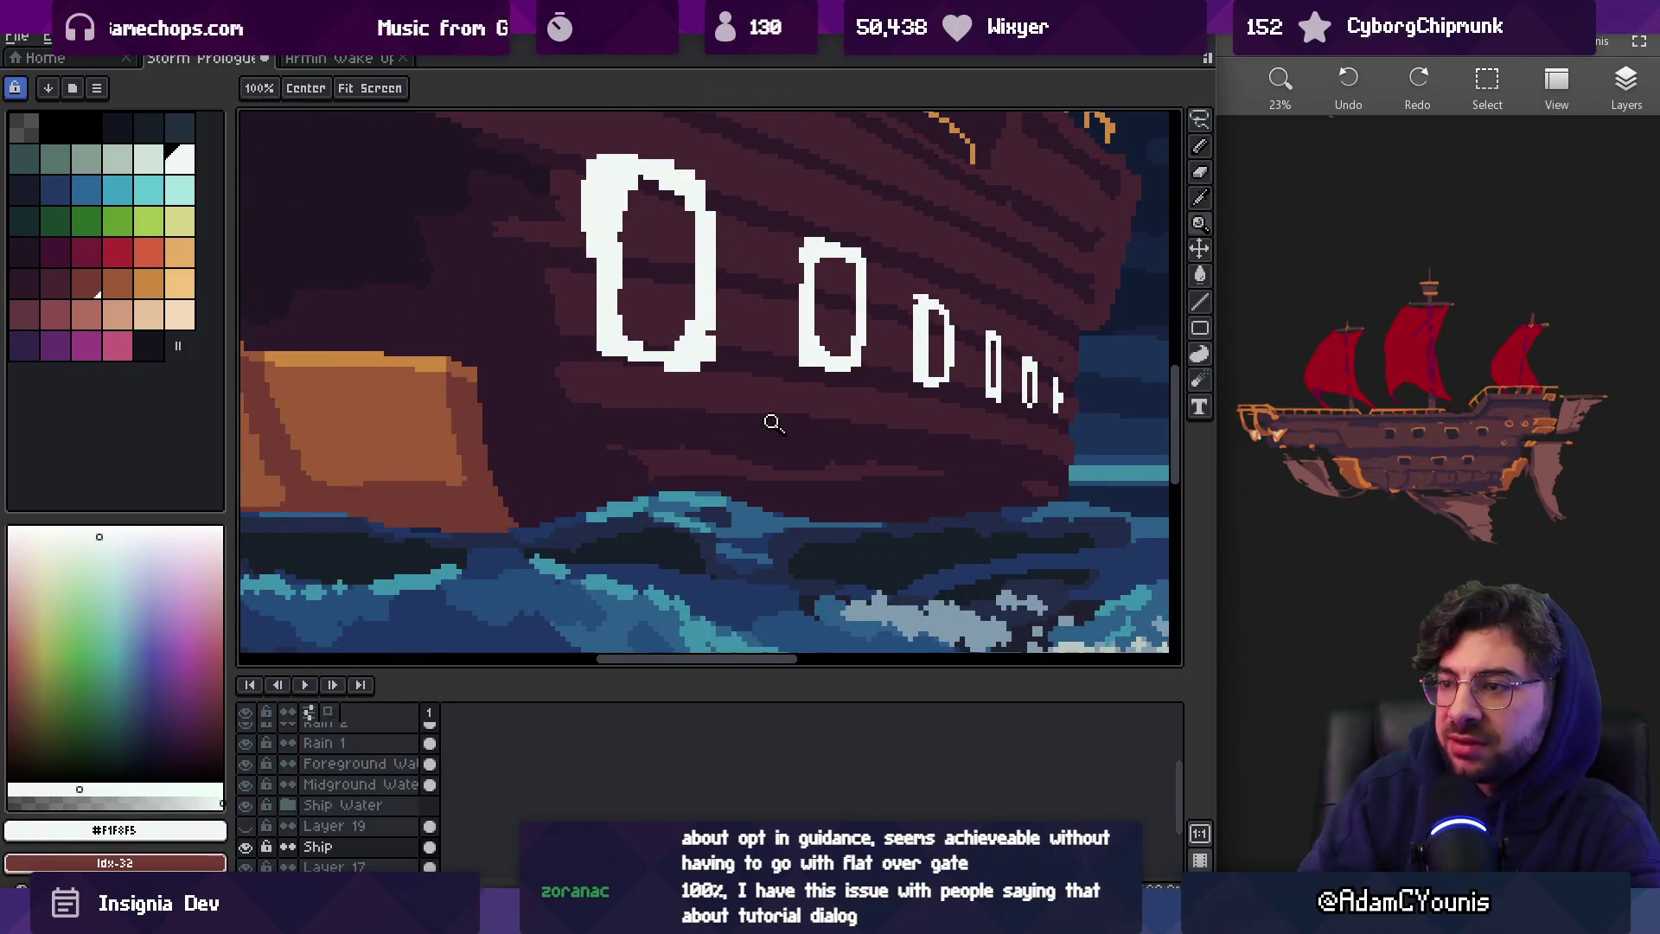
{"action": "scroll", "coordinate": [773, 423], "scroll_direction": "down", "scroll_amount": 3}
{"action": "scroll", "coordinate": [831, 427], "scroll_direction": "up", "scroll_amount": 5}
{"action": "key", "text": "v"}
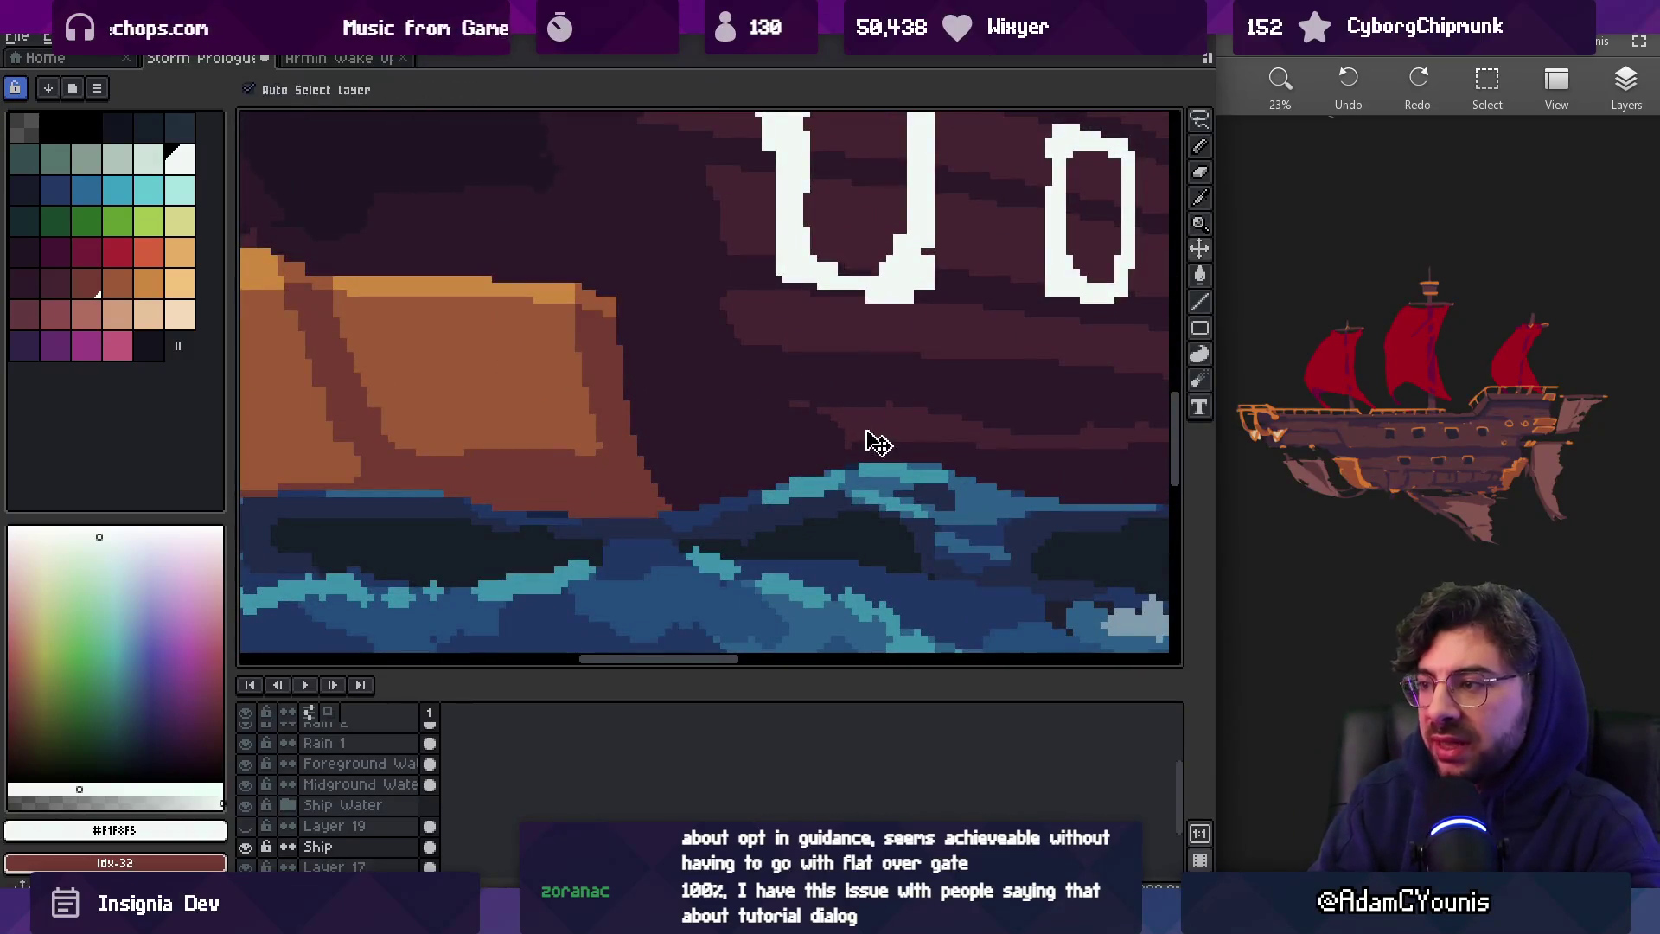
{"action": "key", "text": "b"}
{"action": "left_click", "coordinate": [830, 421], "text": "alt"}
{"action": "scroll", "coordinate": [826, 421], "scroll_direction": "down", "scroll_amount": 2}
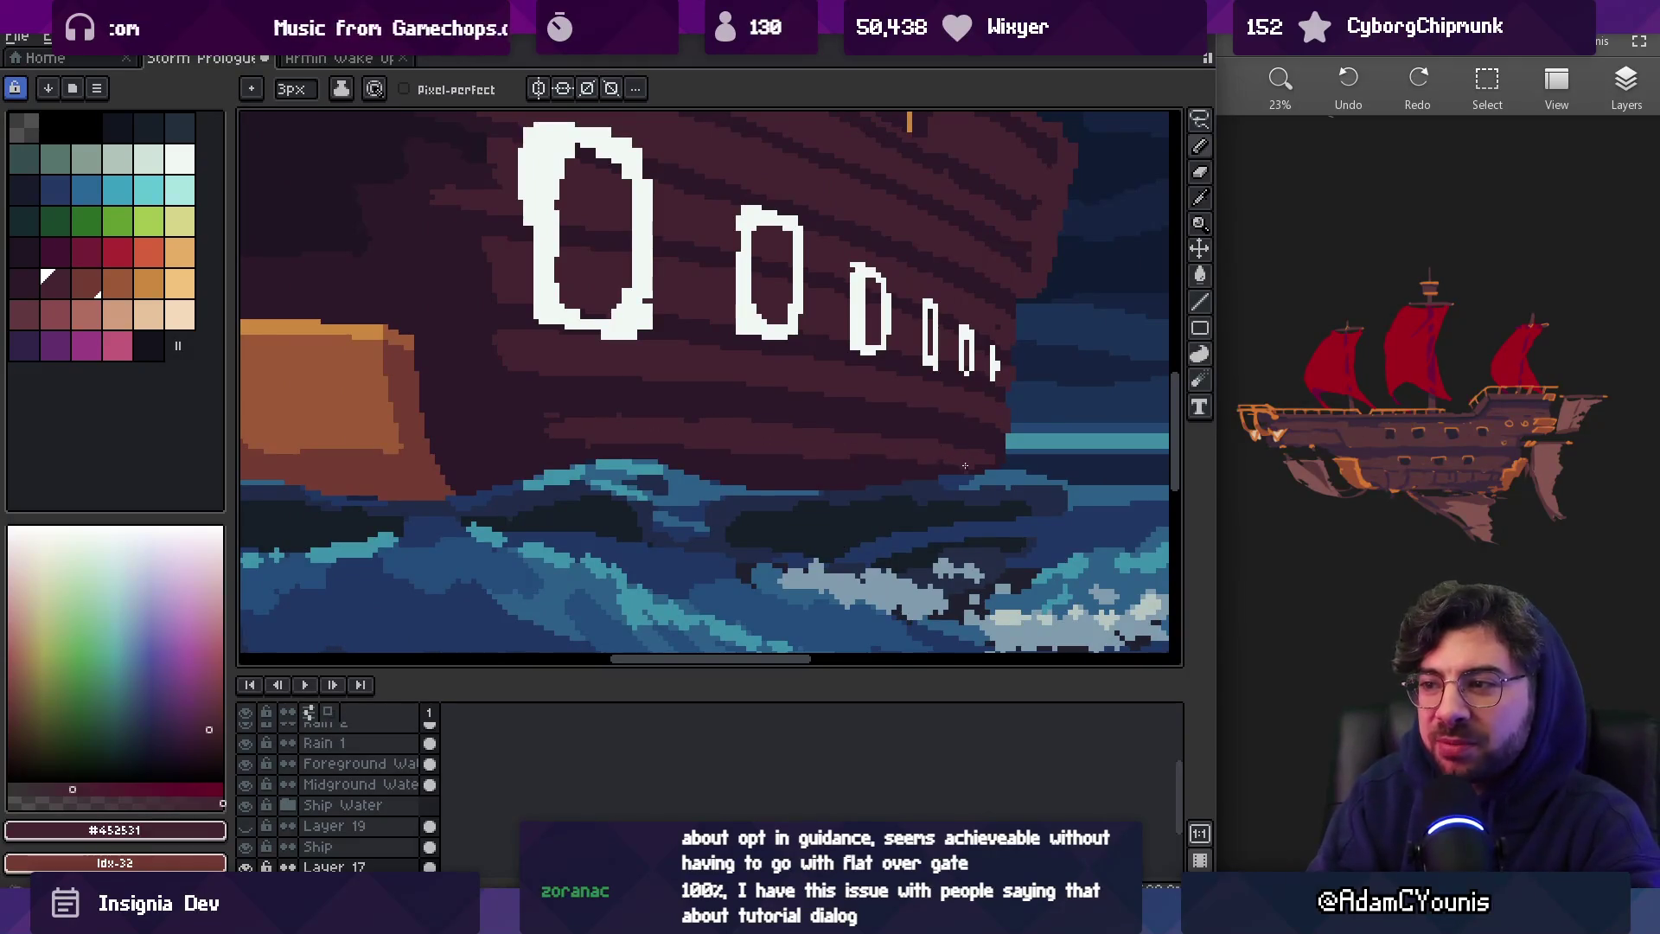
{"action": "key", "text": "i"}
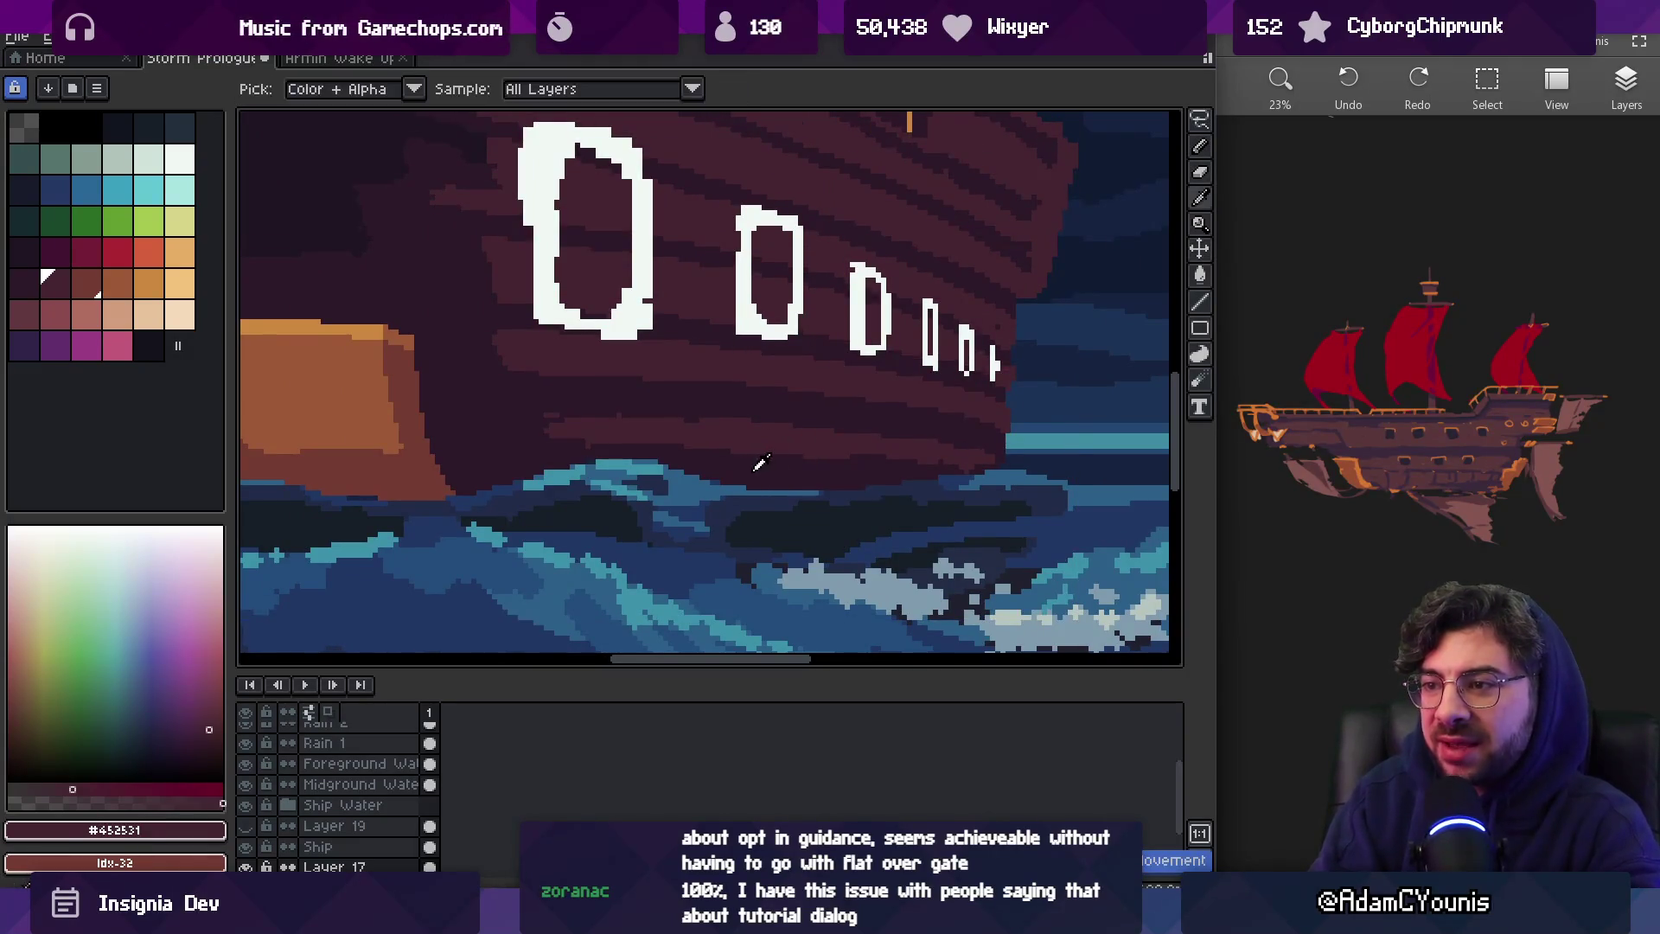
{"action": "left_click", "coordinate": [759, 465]}
Lasso and adjust the lower hull planks, then zoom out to the whole storm scene
{"action": "key", "text": "space"}
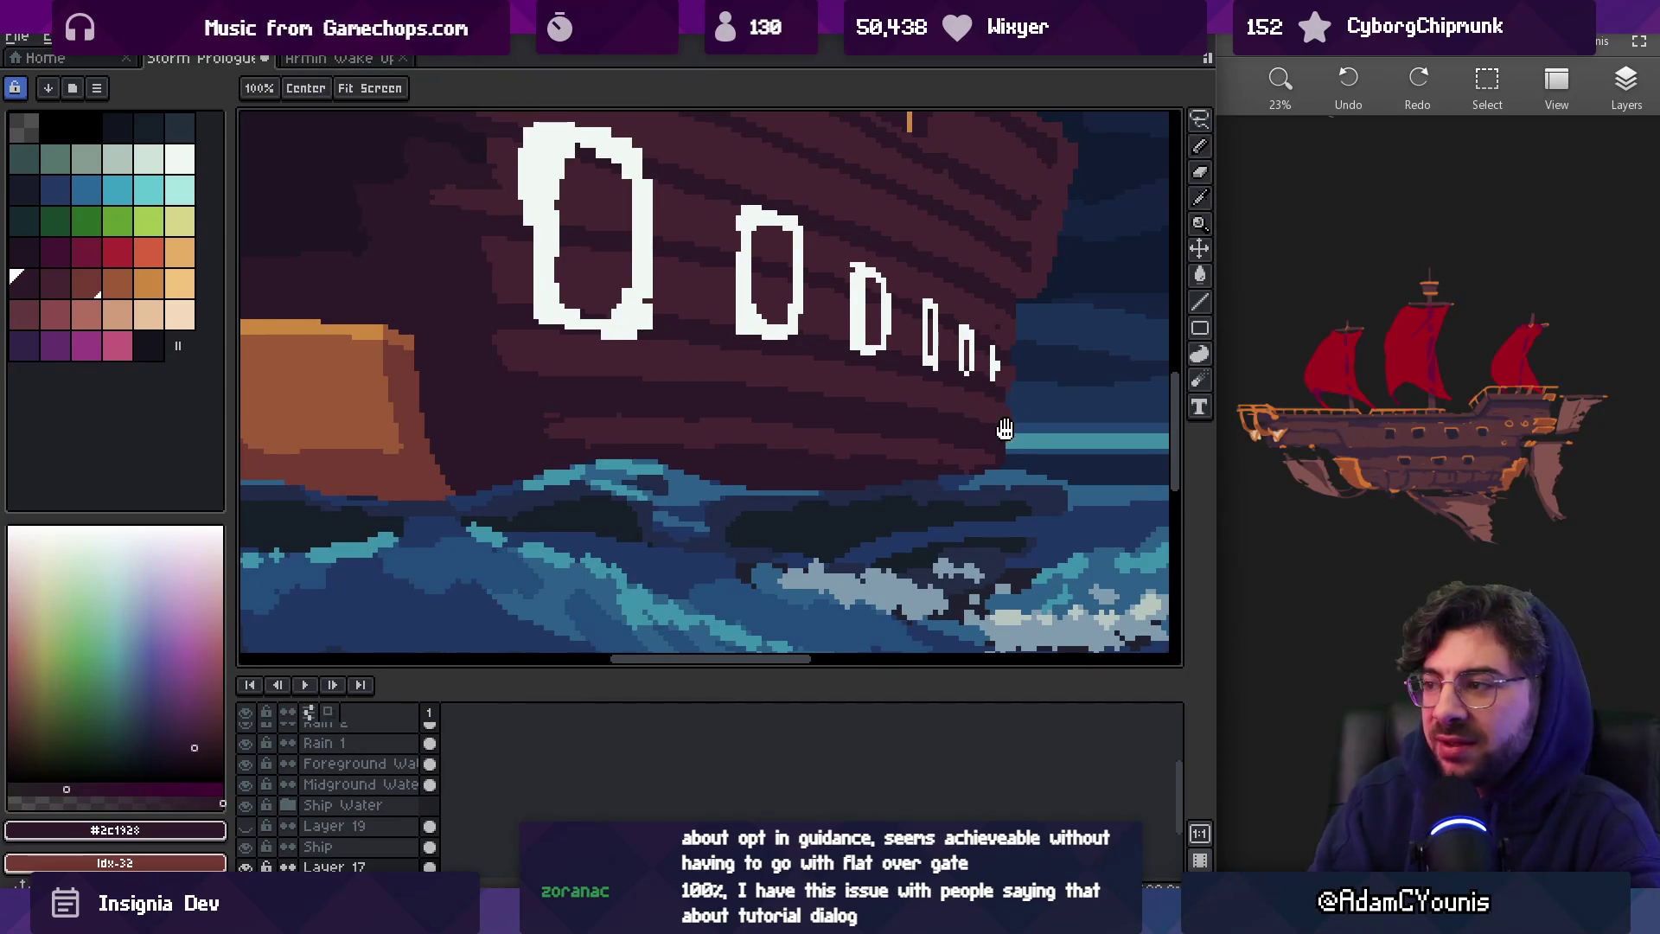
{"action": "mouse_move", "coordinate": [1004, 430]}
{"action": "left_mouse_down"}
{"action": "mouse_move", "coordinate": [908, 437]}
{"action": "mouse_move", "coordinate": [923, 450]}
{"action": "left_mouse_up"}
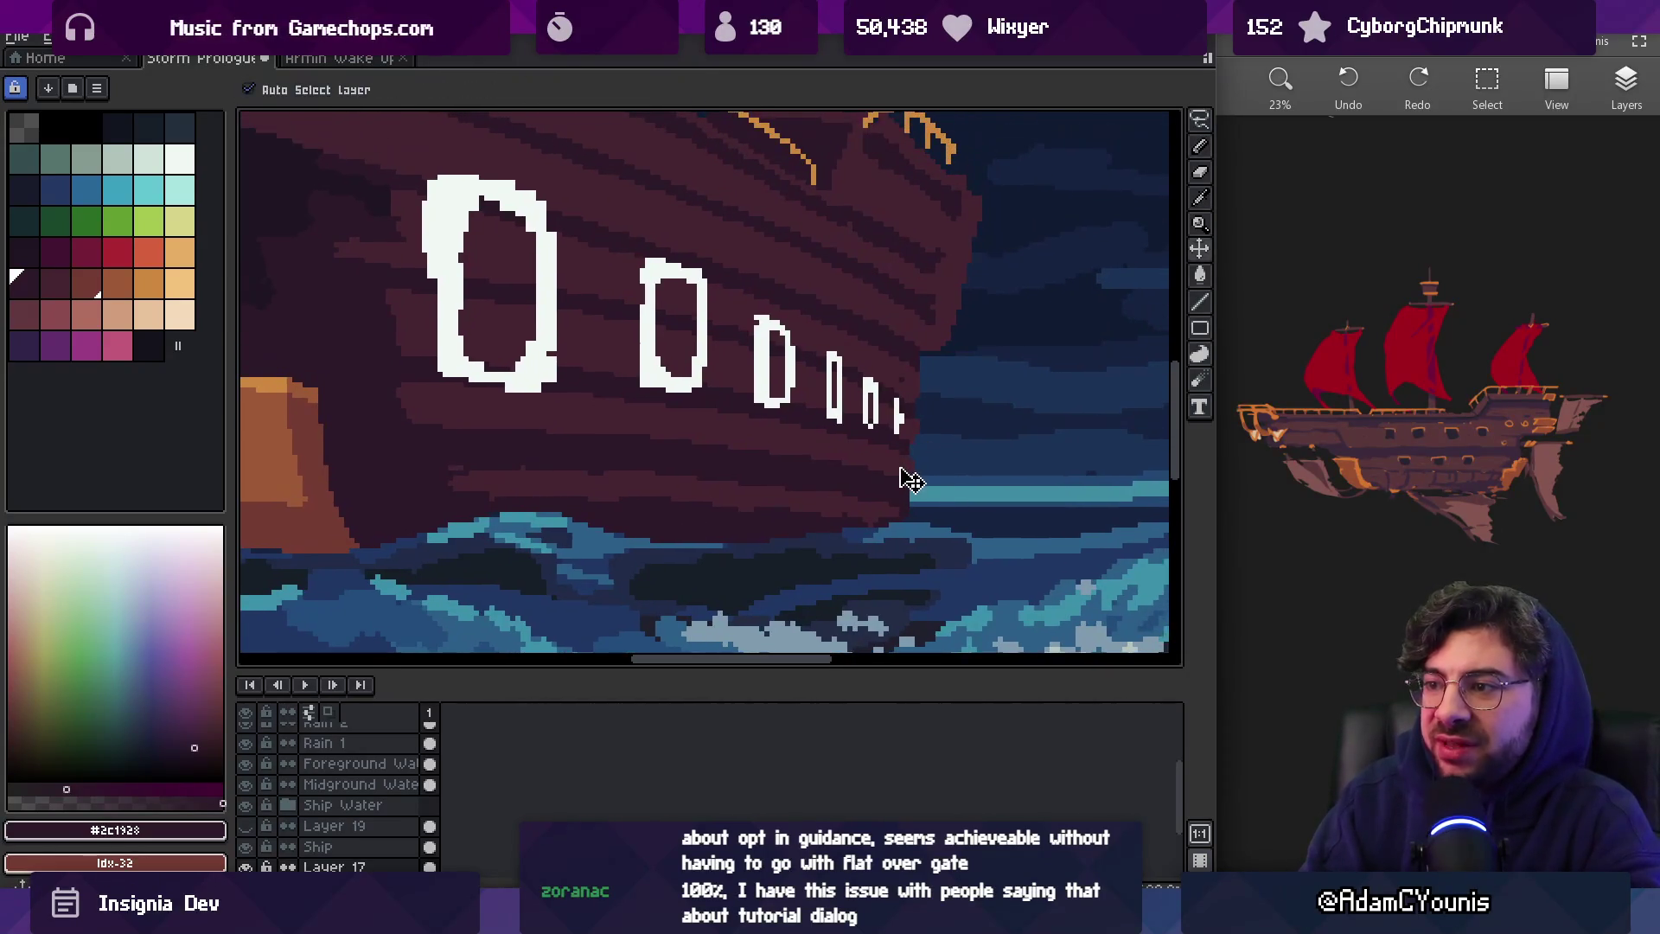
{"action": "key", "text": "b"}
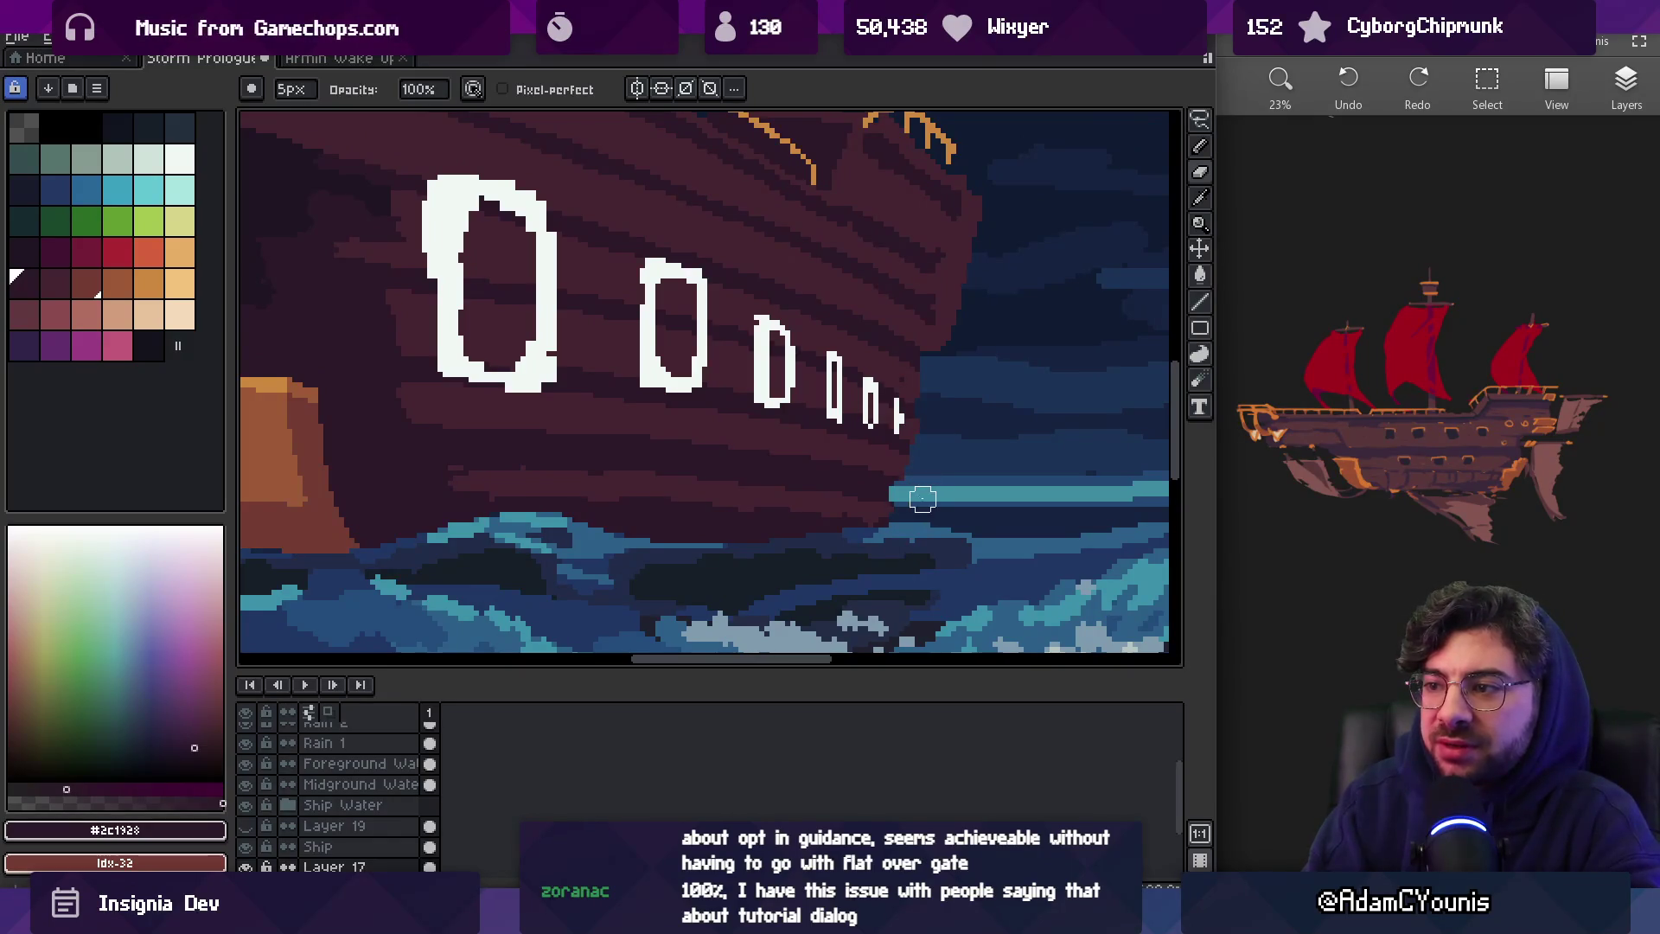
{"action": "key", "text": "shift+q"}
{"action": "left_click", "coordinate": [433, 457]}
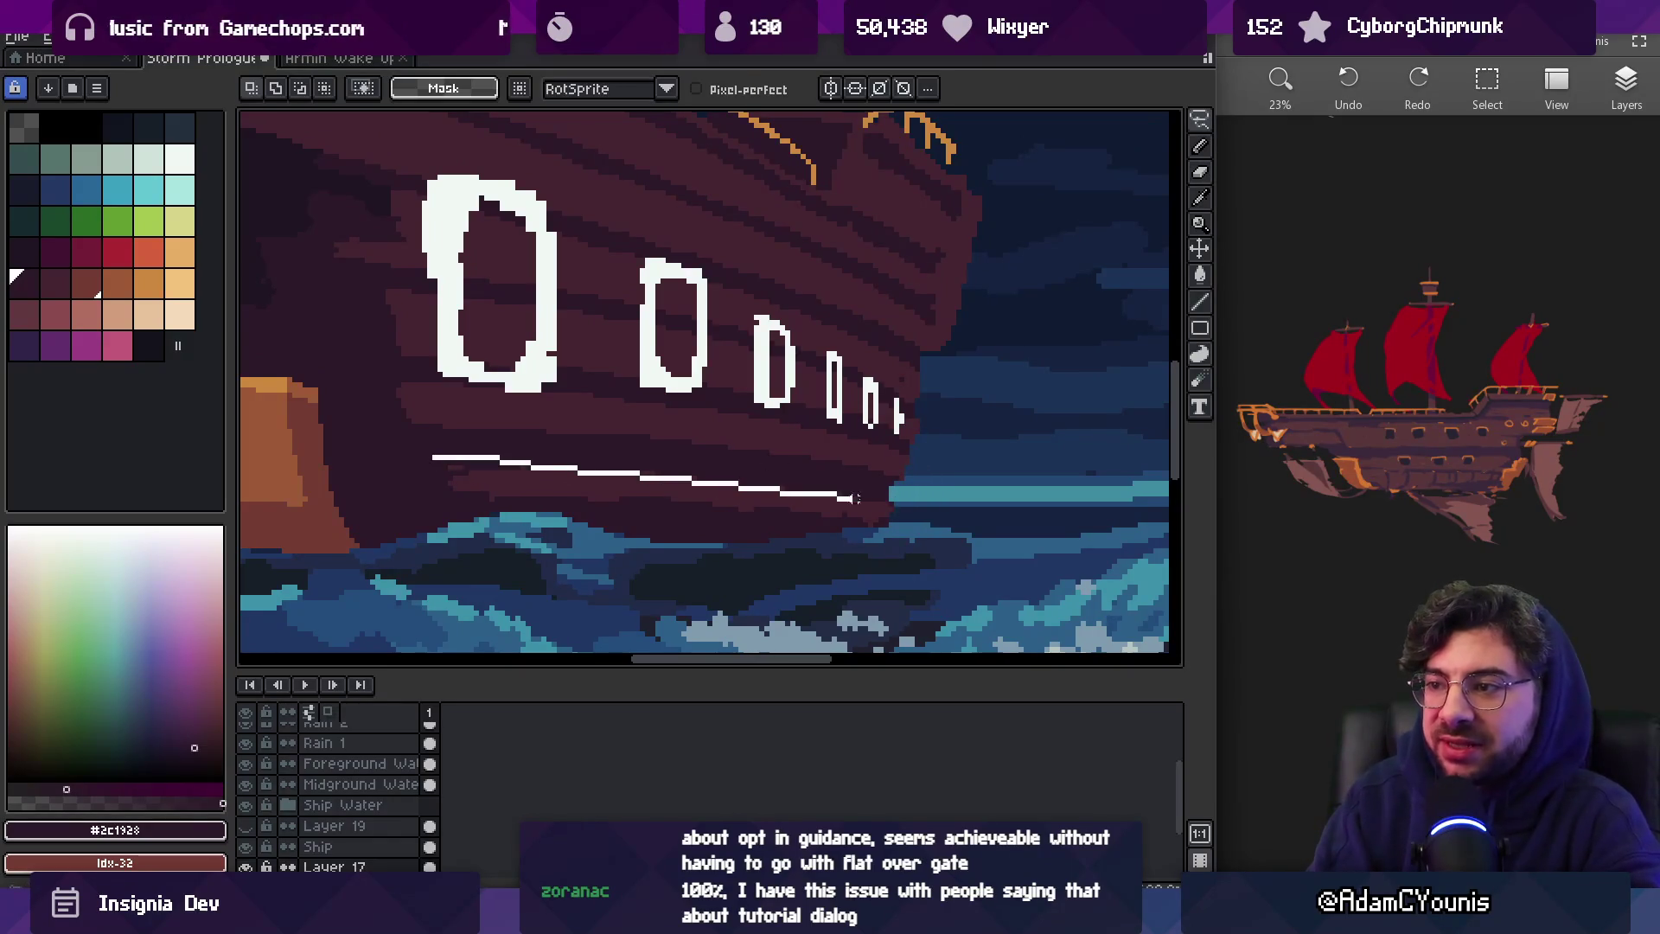
{"action": "mouse_move", "coordinate": [852, 499]}
{"action": "left_mouse_down"}
{"action": "mouse_move", "coordinate": [890, 554]}
{"action": "mouse_move", "coordinate": [428, 571]}
{"action": "left_mouse_up"}
{"action": "left_click", "coordinate": [553, 506]}
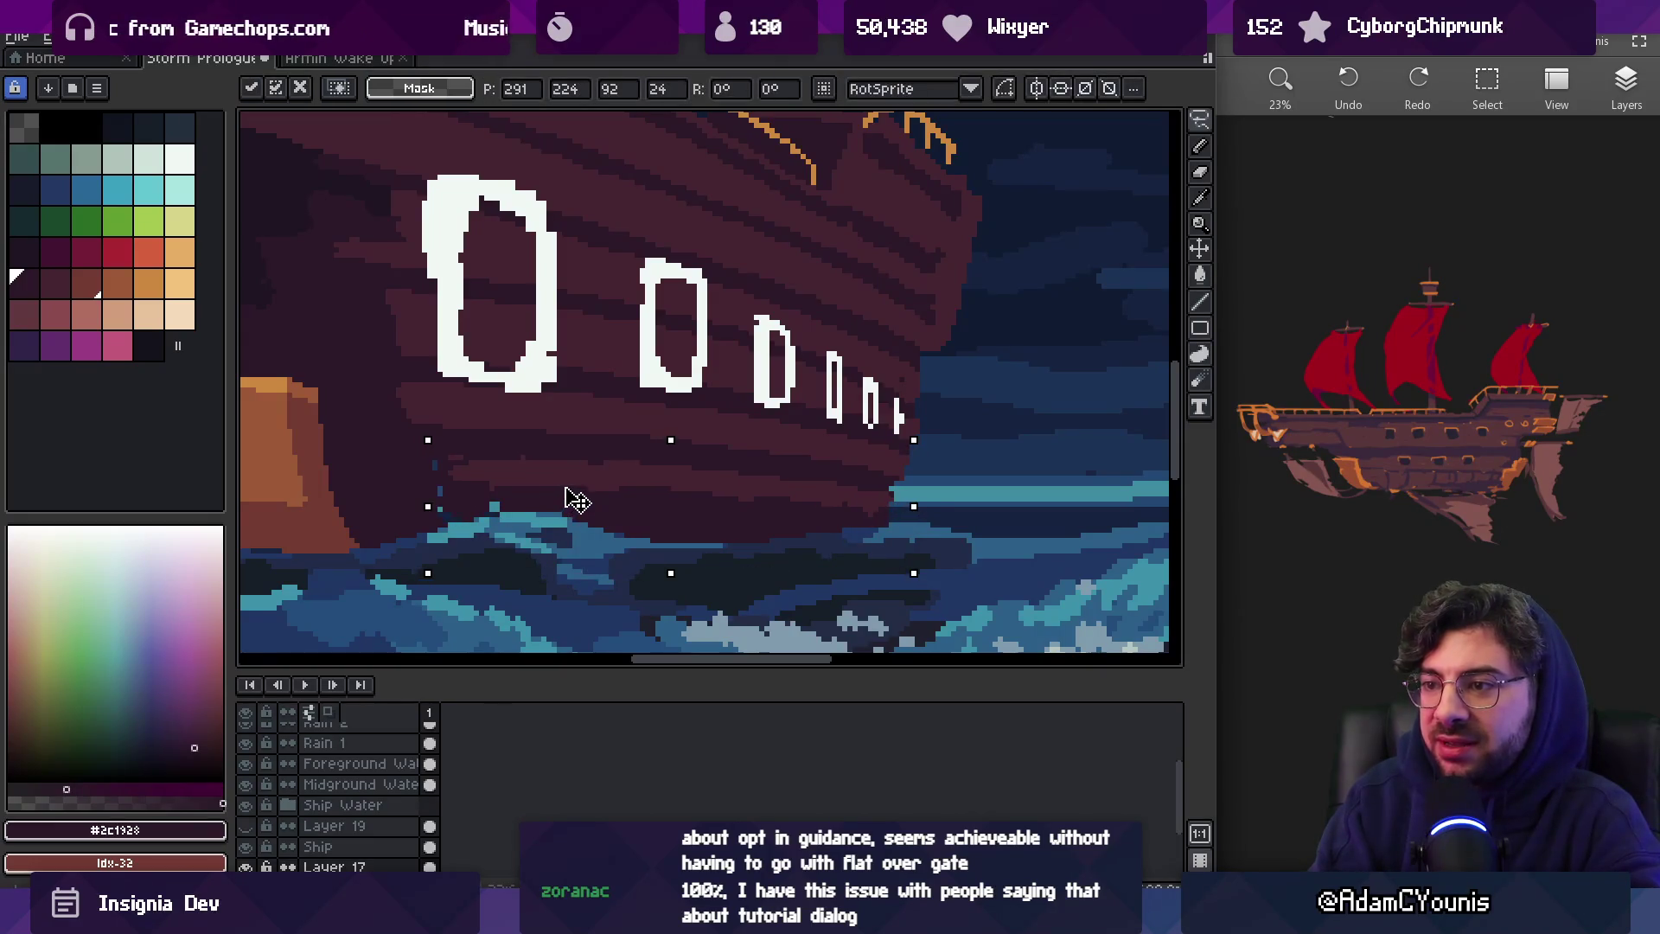
{"action": "key", "text": "e"}
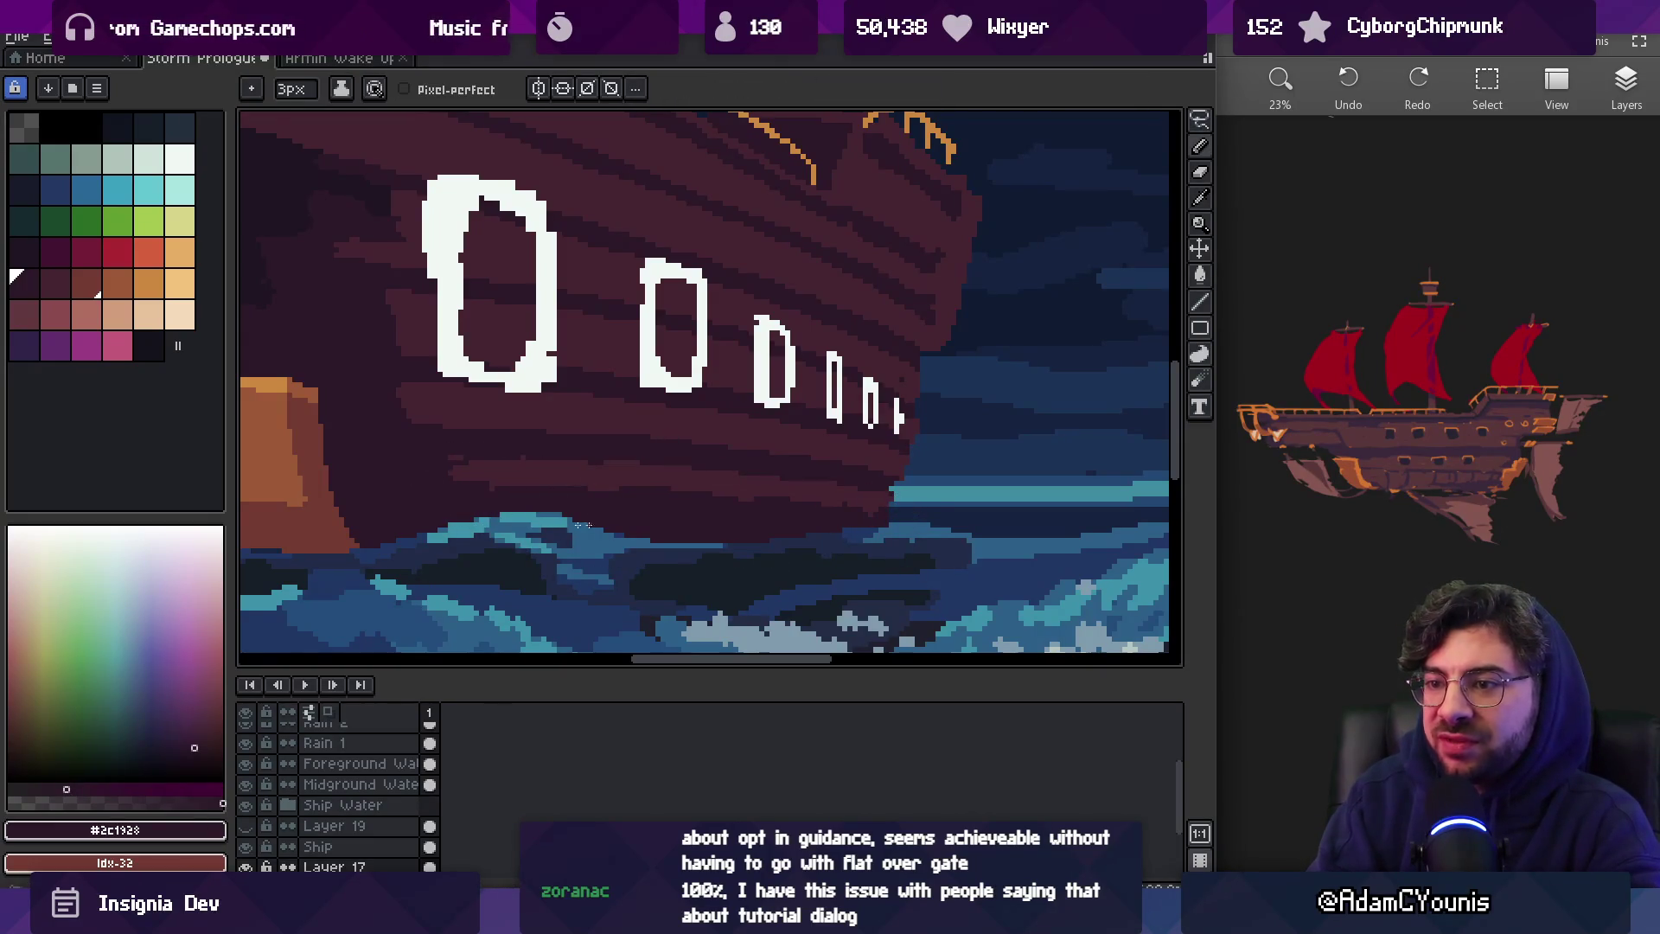
{"action": "key", "text": "z"}
{"action": "scroll", "coordinate": [744, 484], "scroll_direction": "down", "scroll_amount": 4}
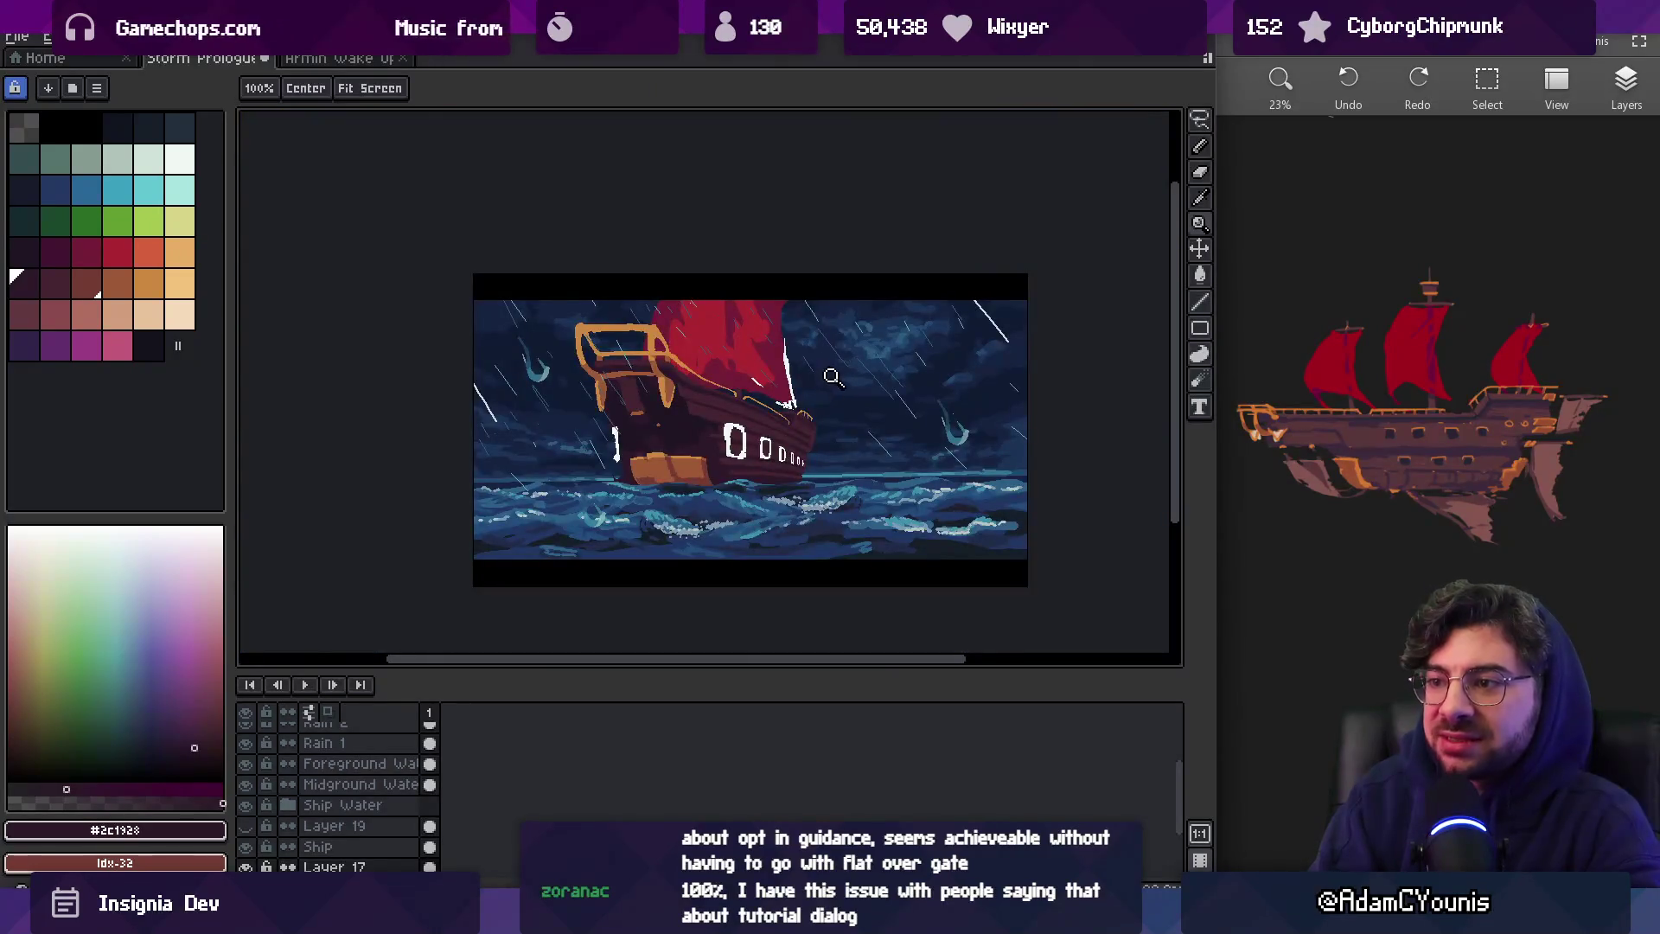
Touch up planks around the bow portholes in the darker hull shade, checking the full scene
{"action": "scroll", "coordinate": [737, 460], "scroll_direction": "up", "scroll_amount": 5}
{"action": "key", "text": "e"}
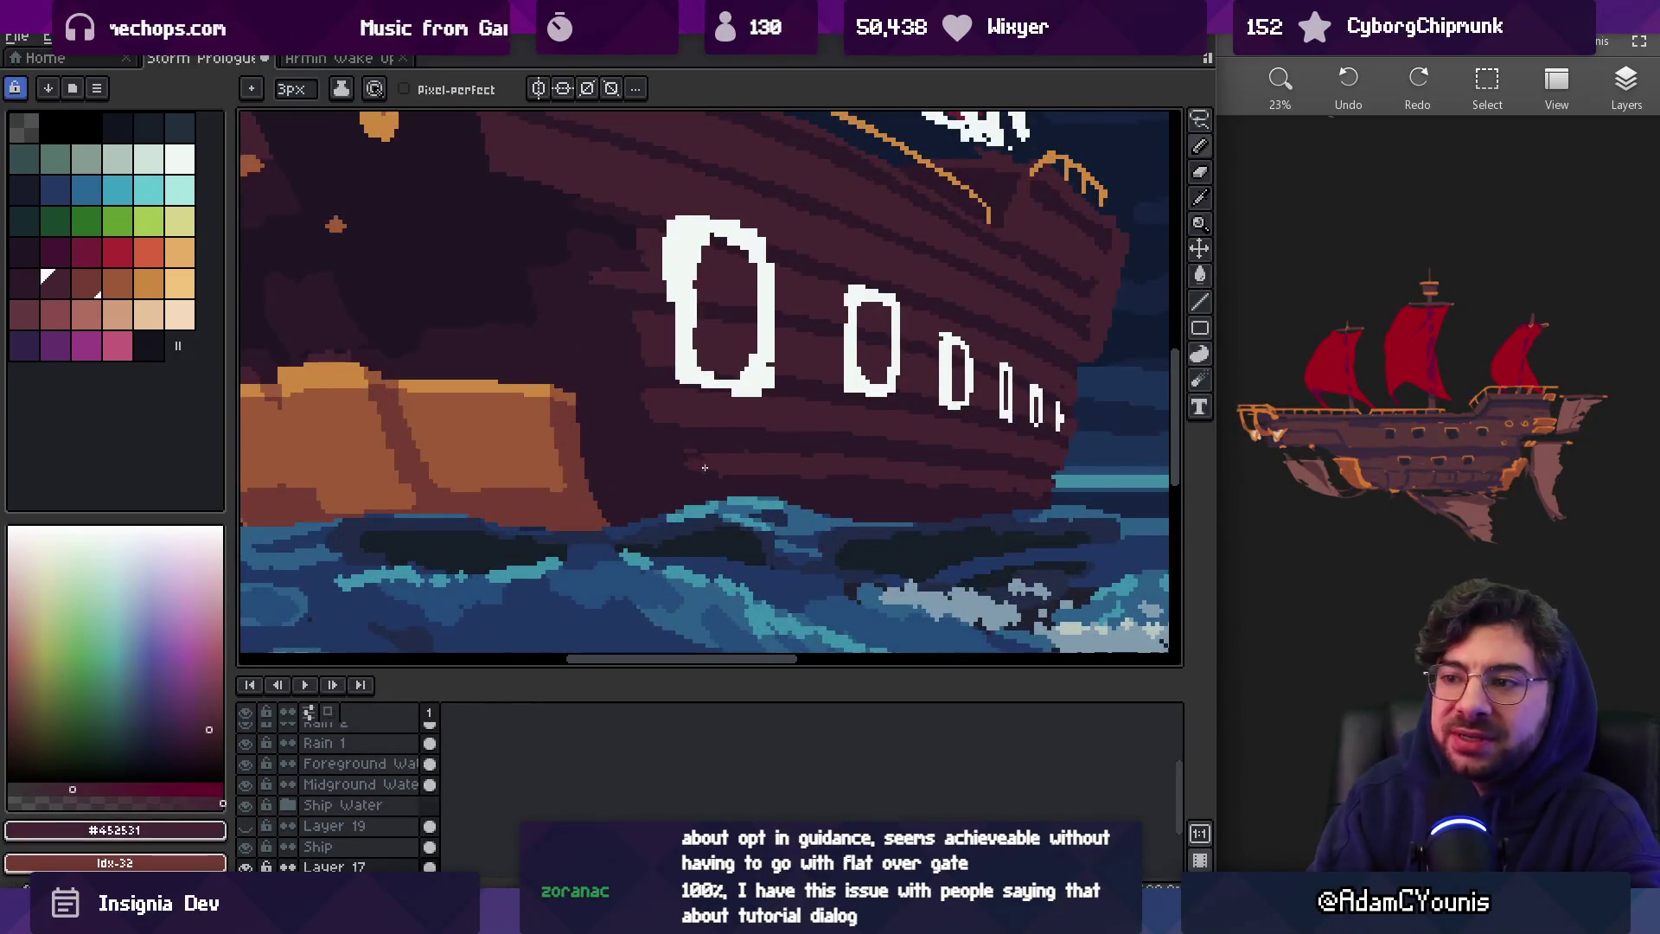
{"action": "left_click", "coordinate": [645, 393], "text": "alt"}
{"action": "key", "text": "z"}
{"action": "scroll", "coordinate": [681, 391], "scroll_direction": "down", "scroll_amount": 5}
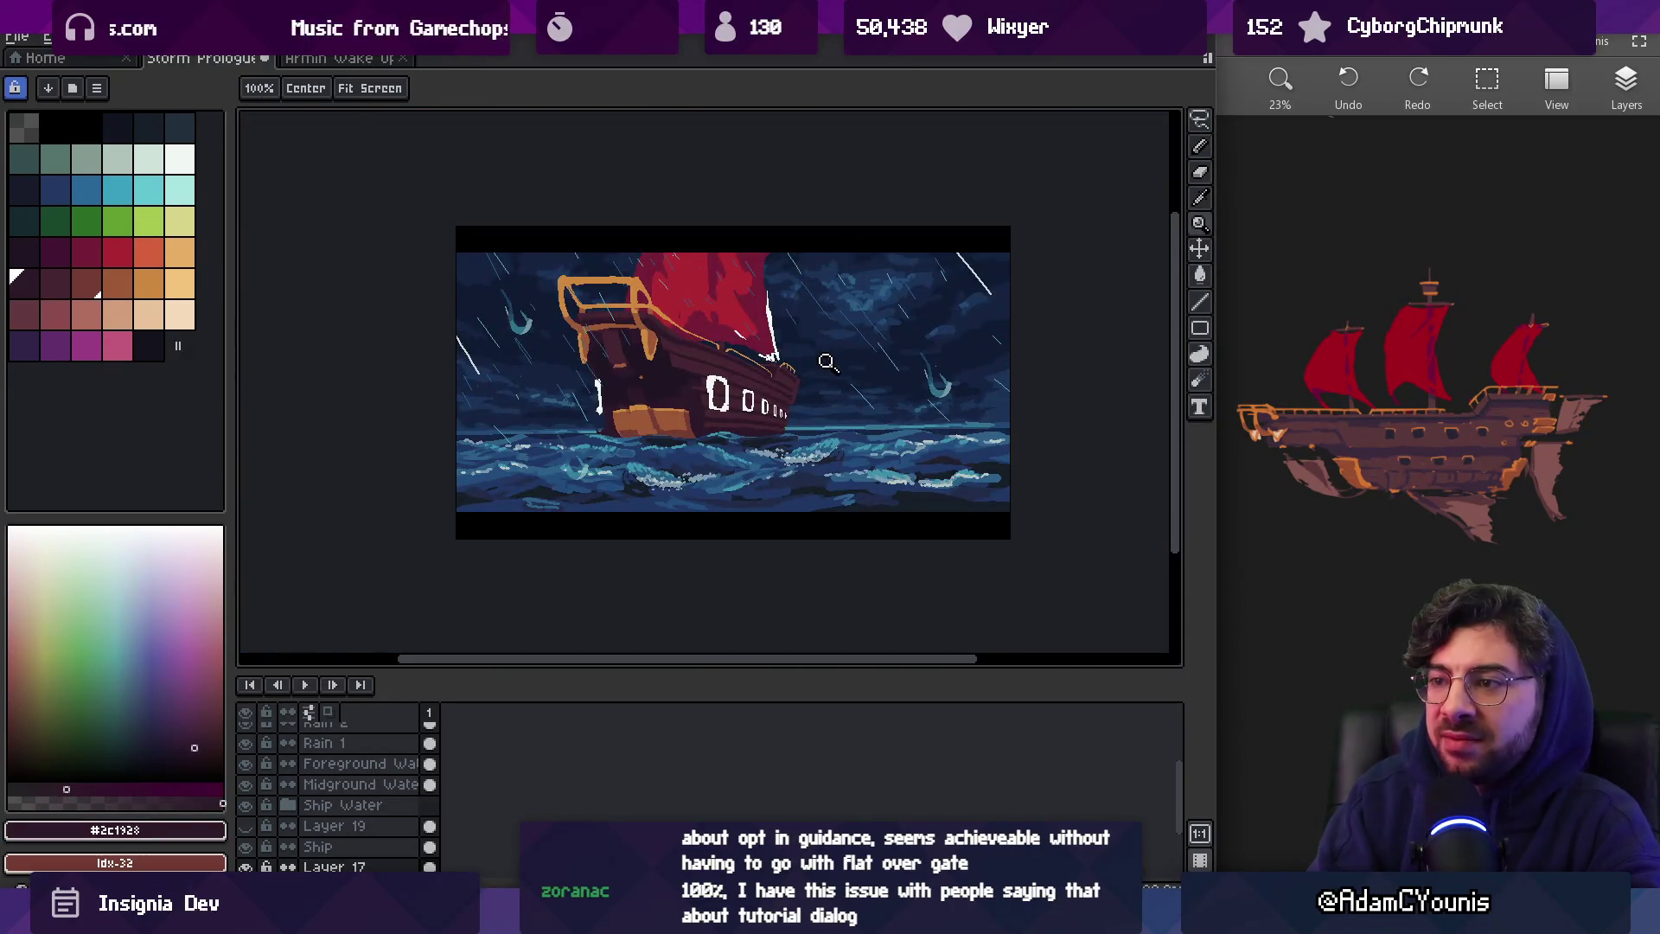
{"action": "scroll", "coordinate": [775, 437], "scroll_direction": "up", "scroll_amount": 5}
{"action": "key", "text": "b"}
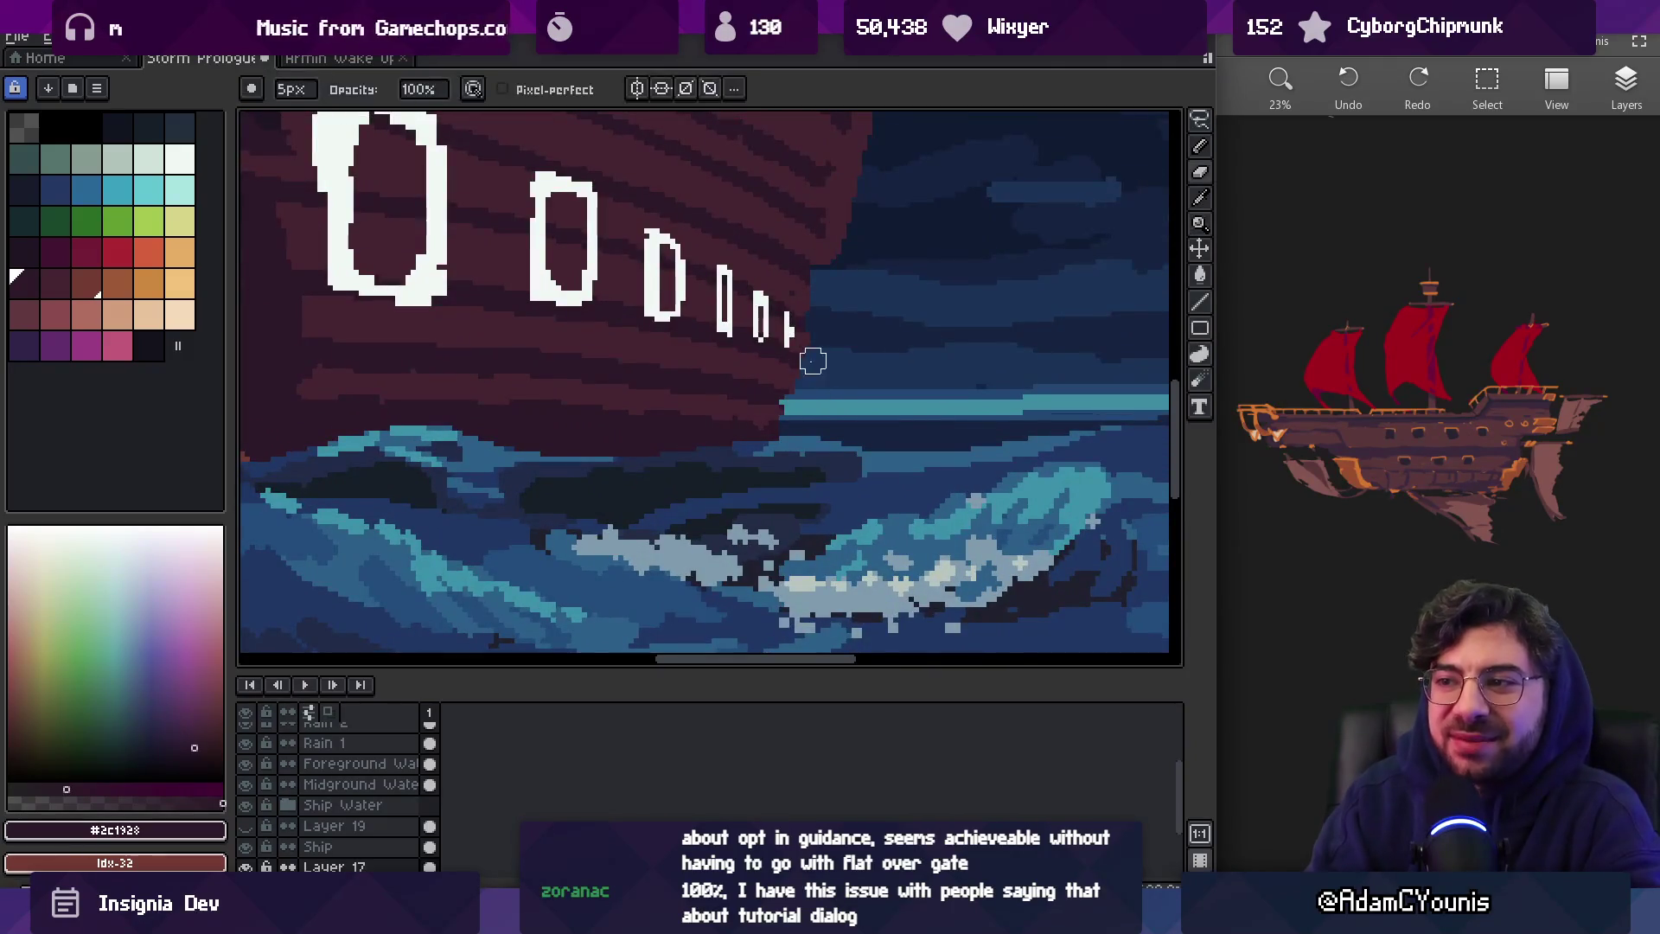
Rework the bow porthole planks in the lighter hull shade, then zoom out to check the ship
{"action": "key", "text": "z"}
{"action": "scroll", "coordinate": [835, 364], "scroll_direction": "down", "scroll_amount": 3}
{"action": "scroll", "coordinate": [821, 368], "scroll_direction": "up", "scroll_amount": 5}
{"action": "left_click", "coordinate": [813, 370], "text": "alt"}
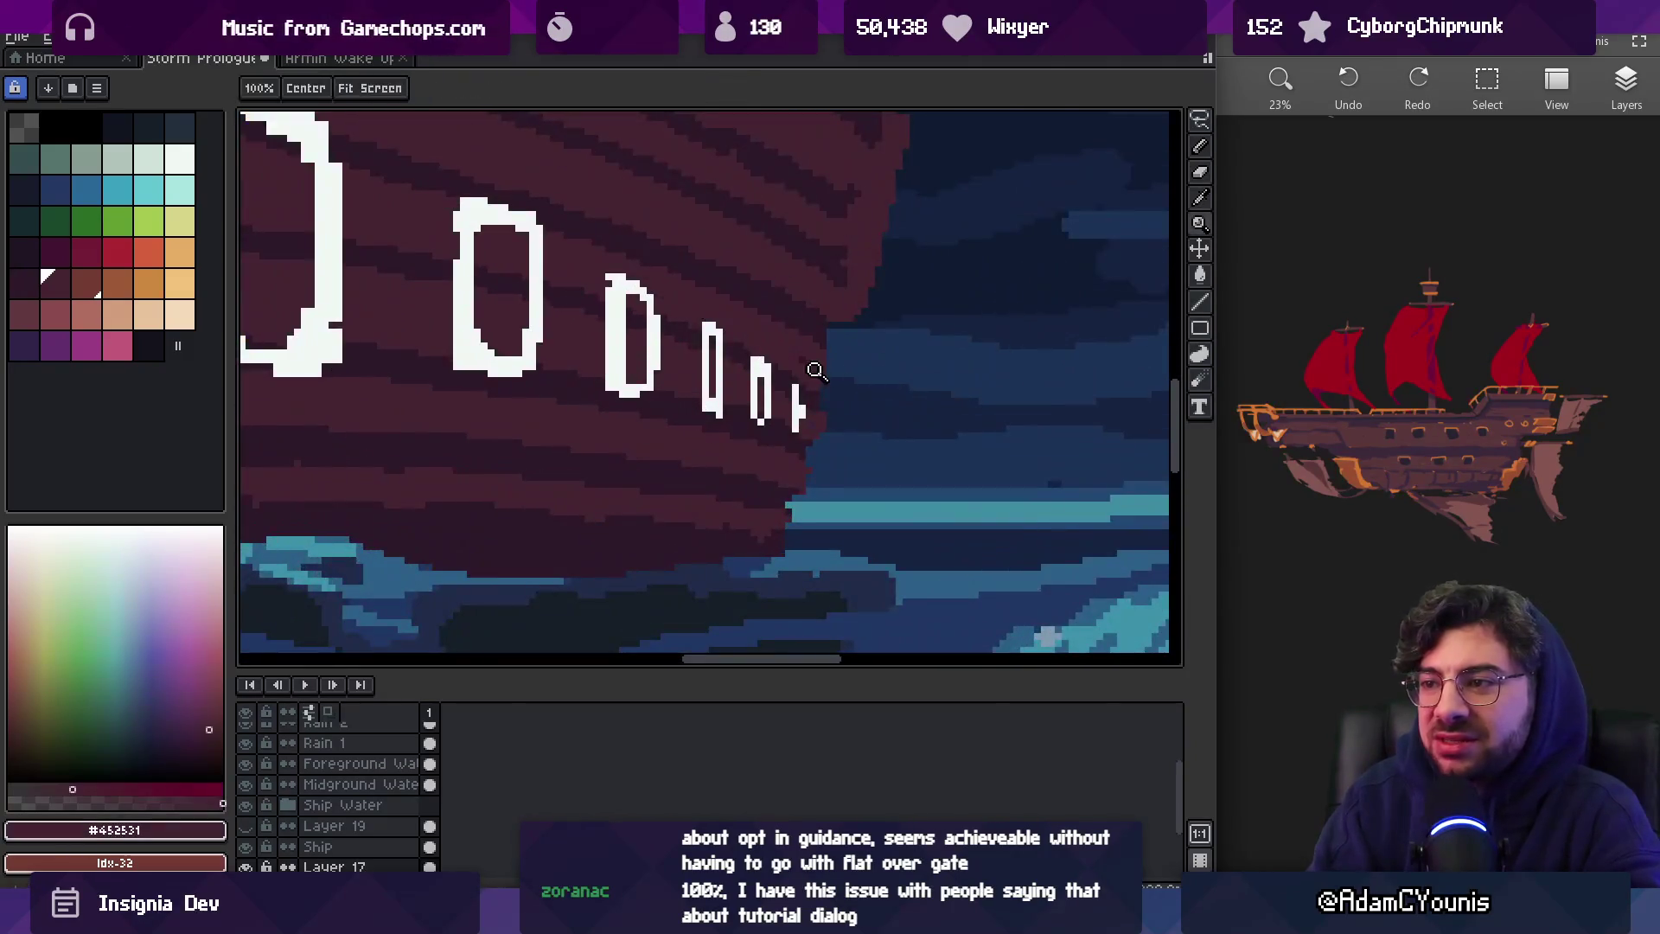
{"action": "key", "text": "e"}
{"action": "key", "text": "b"}
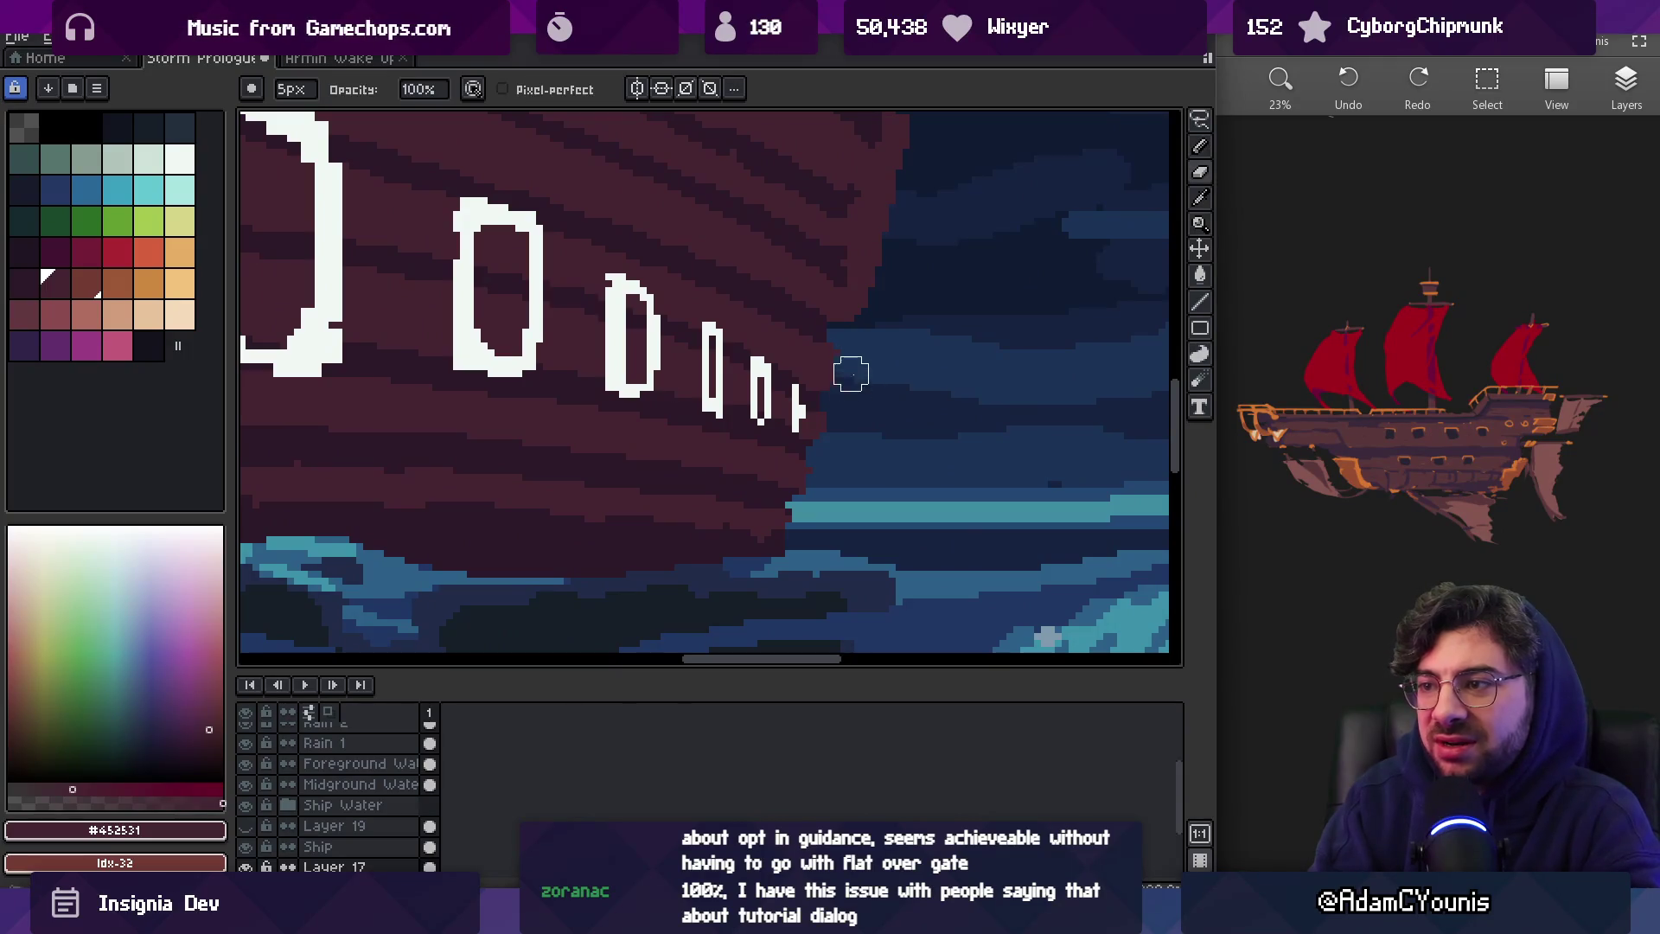
{"action": "key", "text": "z"}
{"action": "scroll", "coordinate": [899, 286], "scroll_direction": "down", "scroll_amount": 3}
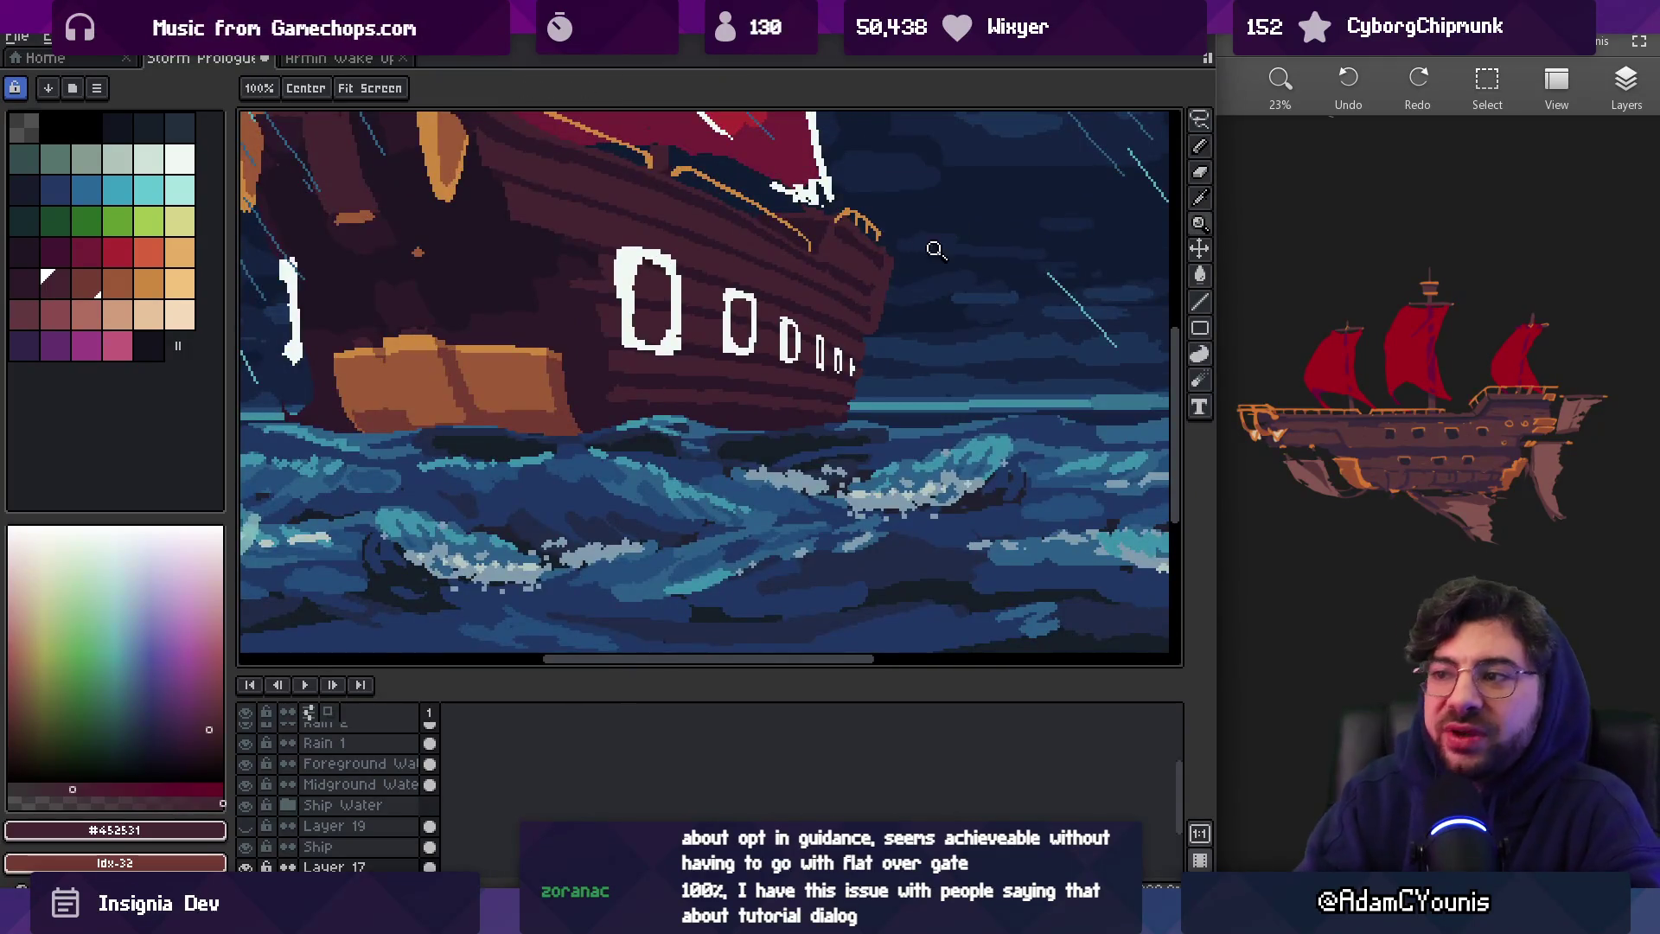
{"action": "scroll", "coordinate": [890, 313], "scroll_direction": "up", "scroll_amount": 2}
Pencil plank lines under the gold rail, alternating #452531 and #2c1928 sampled from the bow
{"action": "key", "text": "b"}
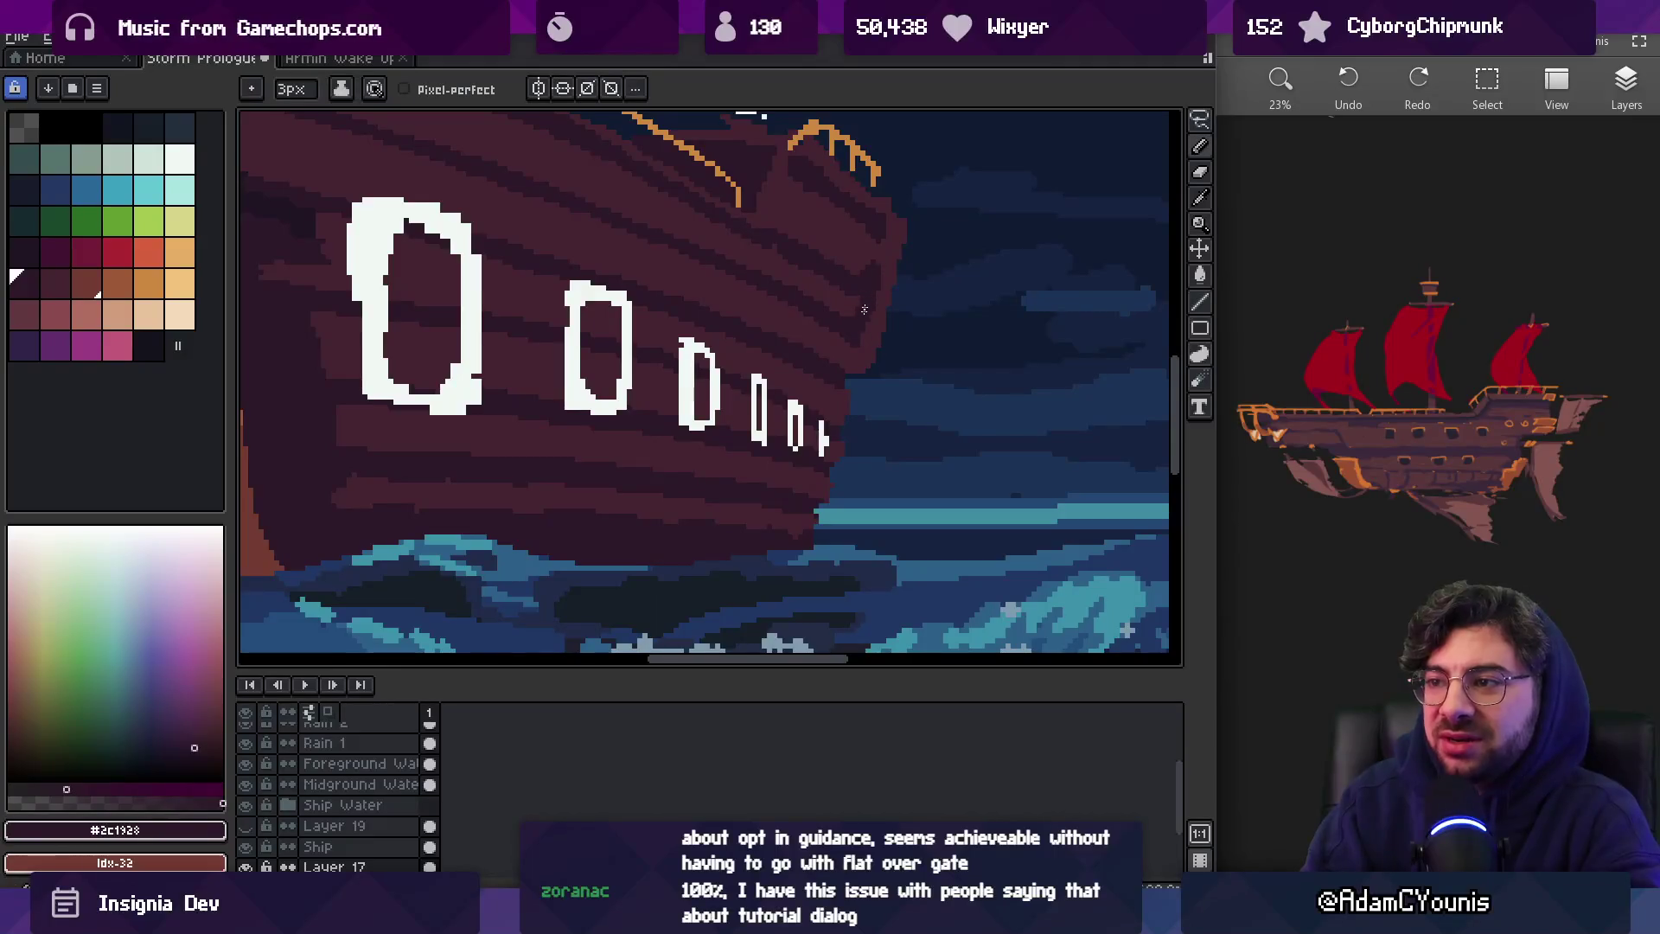
{"action": "scroll", "coordinate": [874, 261], "scroll_direction": "up", "scroll_amount": 3}
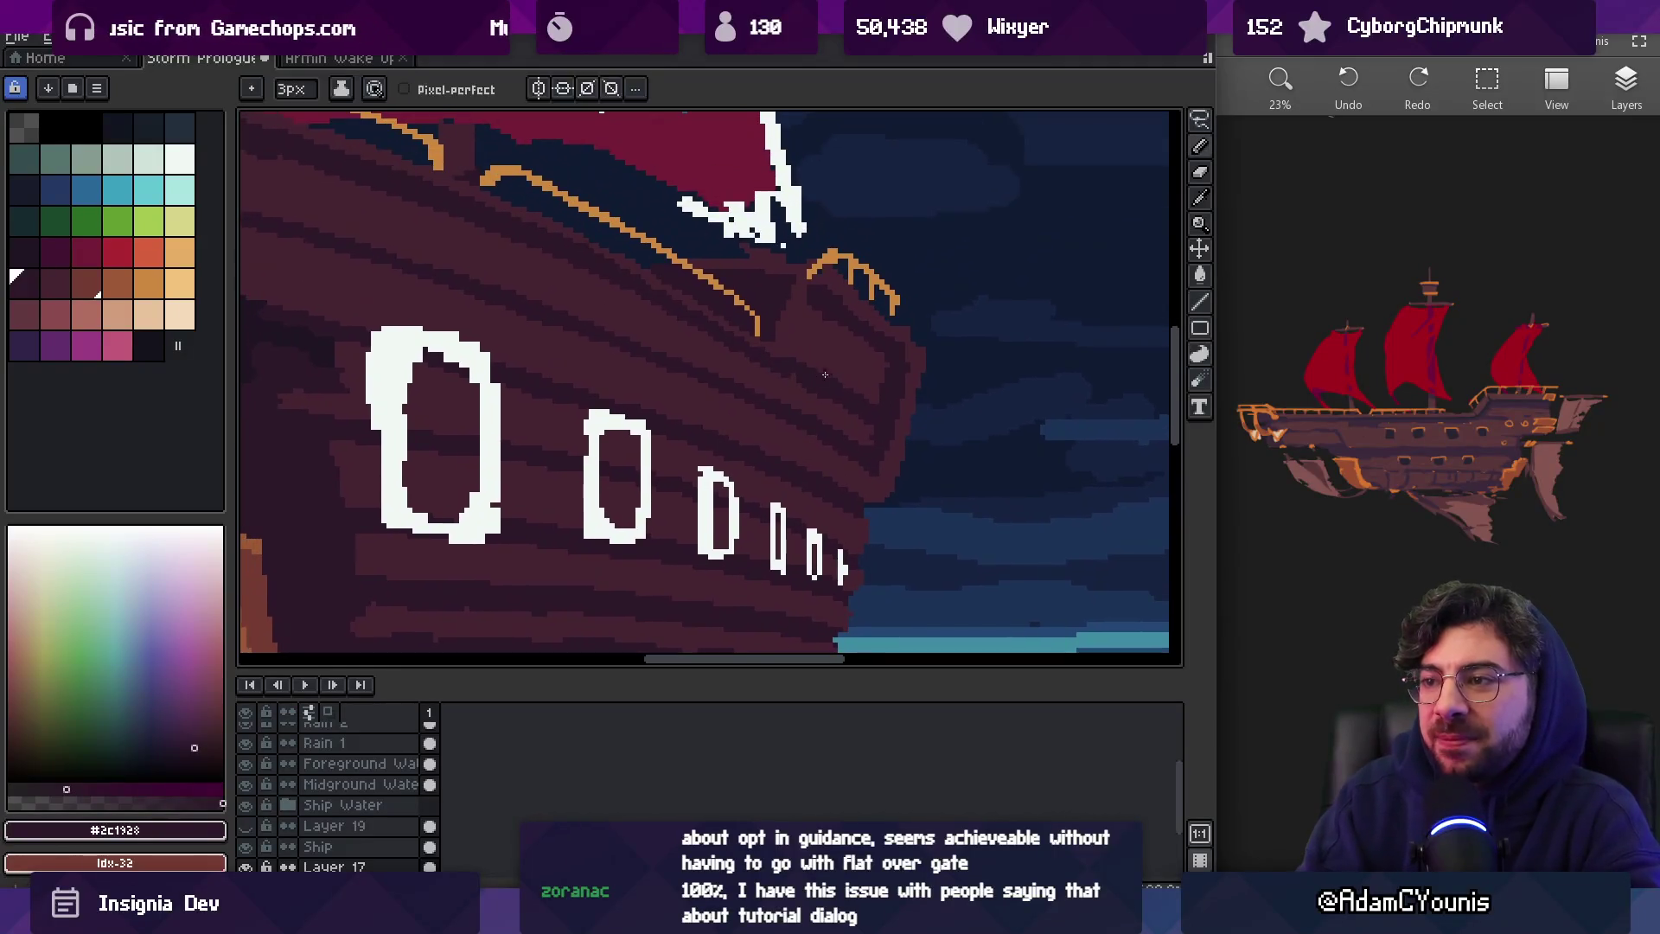
{"action": "left_click", "coordinate": [815, 329], "text": "alt"}
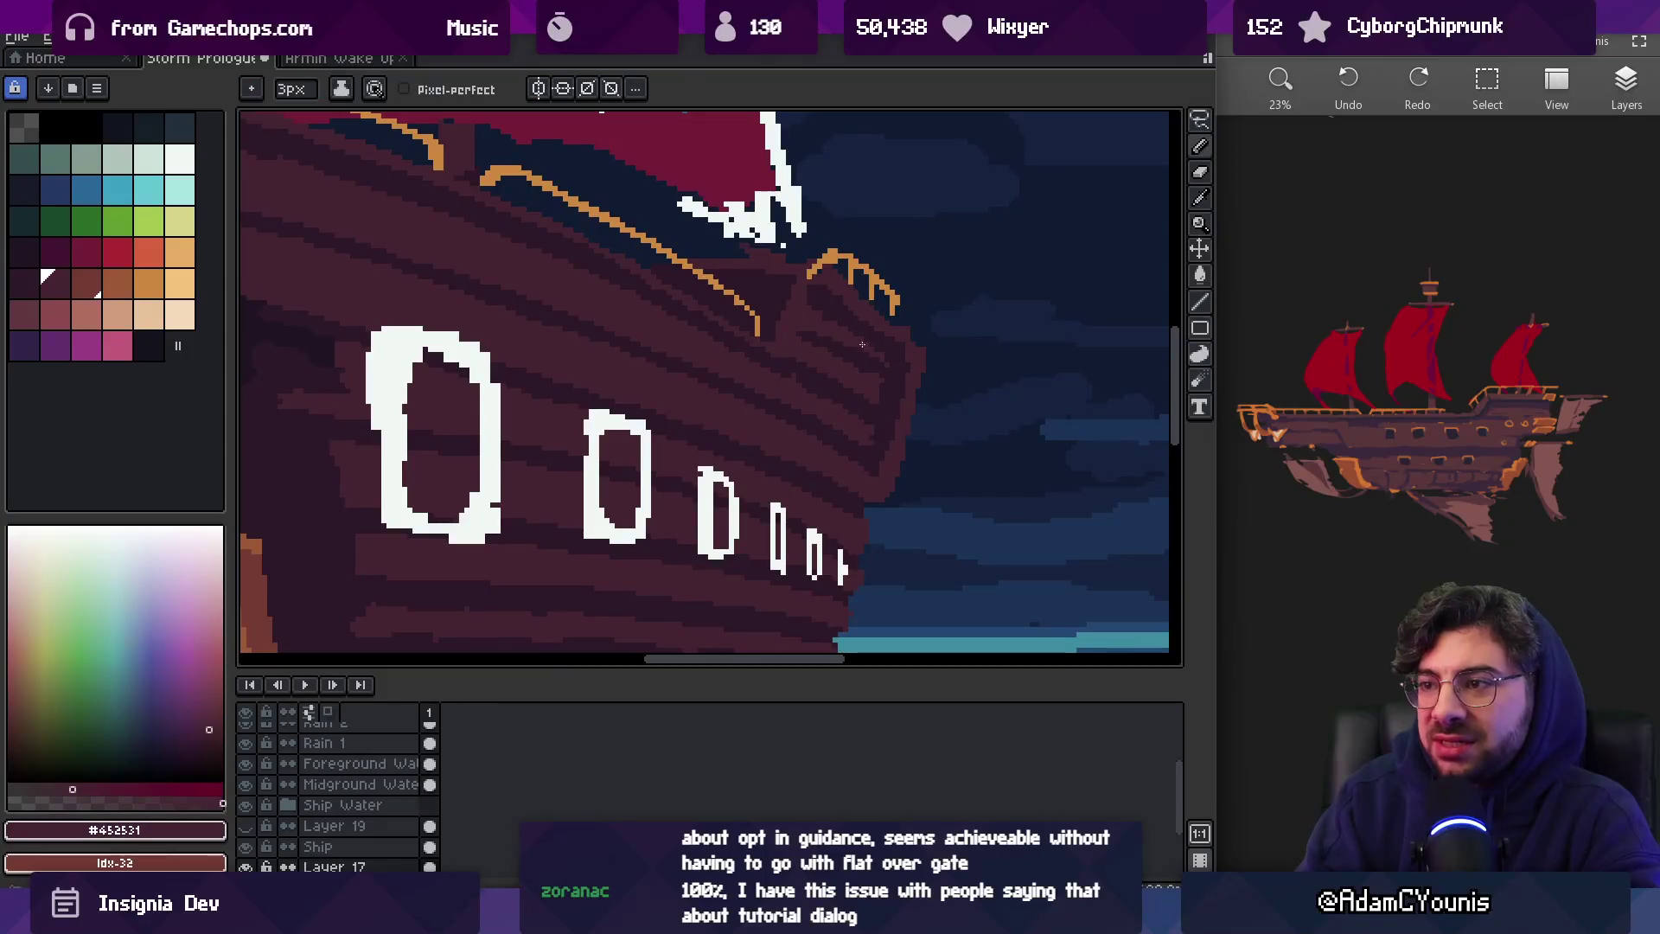
{"action": "left_click", "coordinate": [807, 333], "text": "alt"}
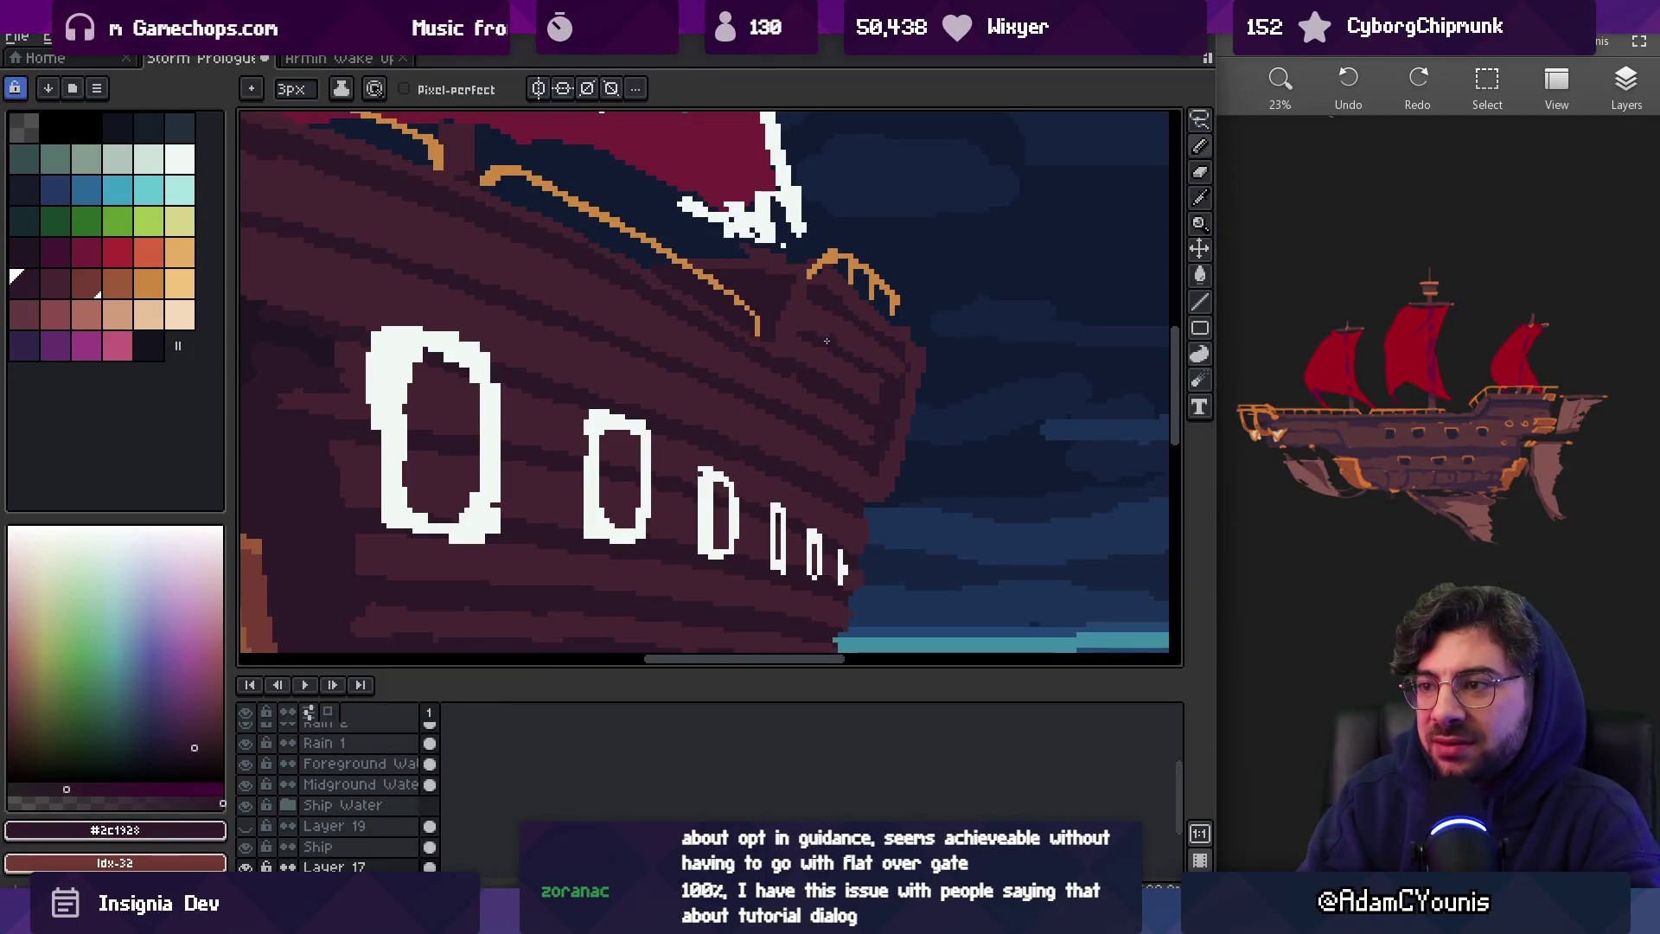
{"action": "key", "text": "alt"}
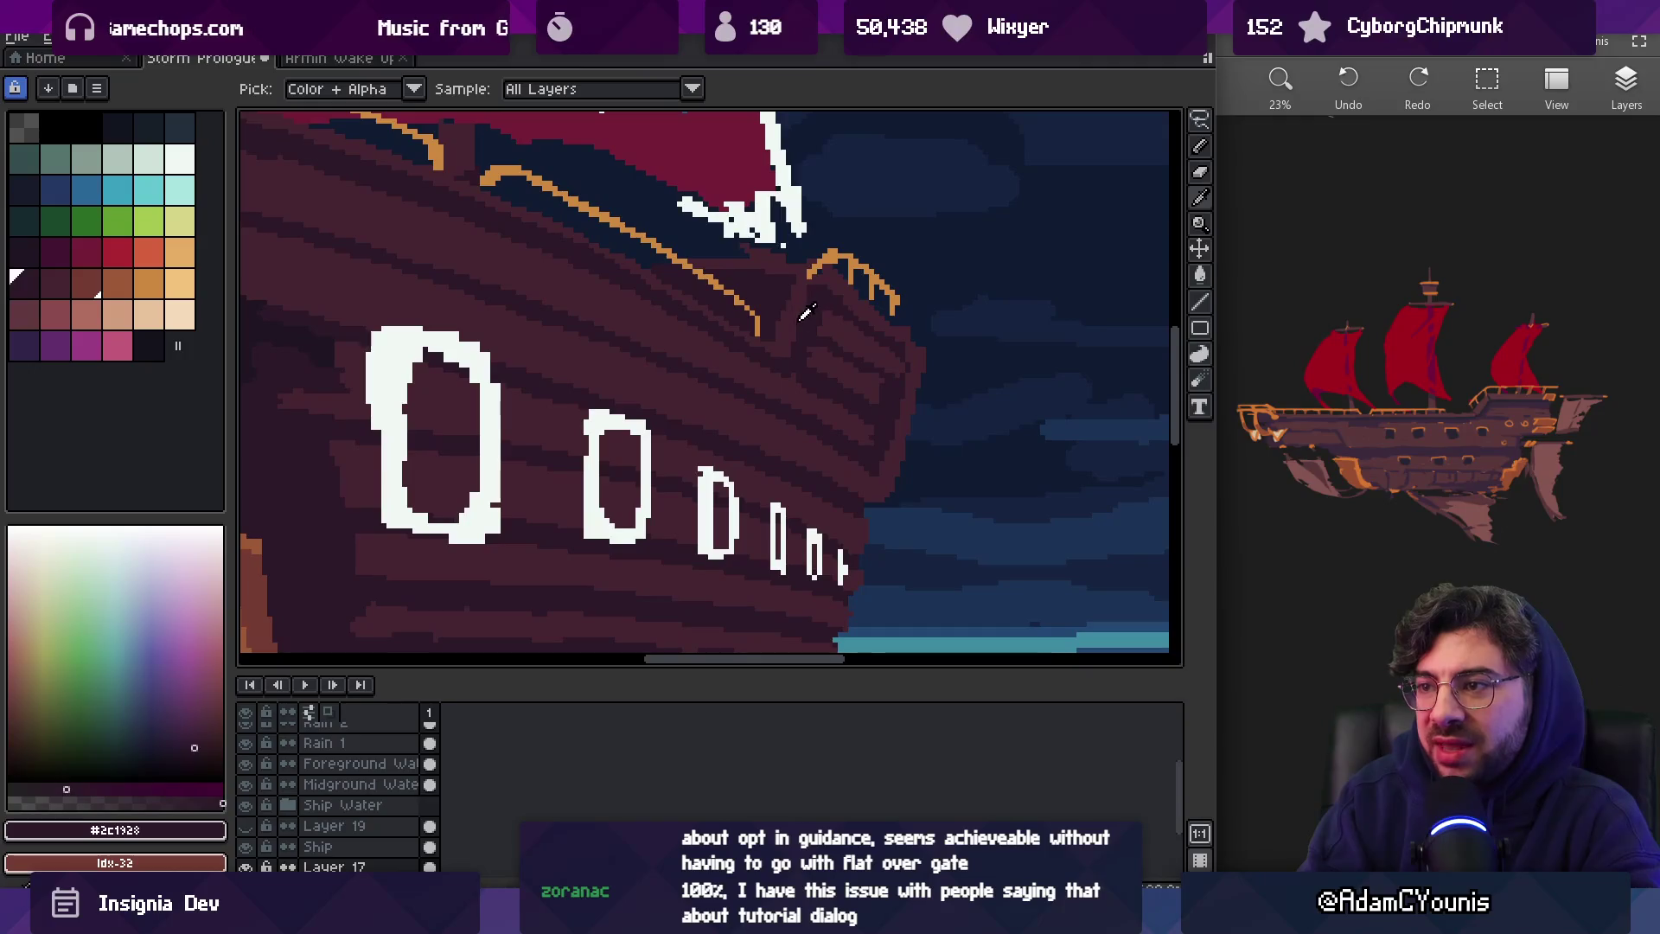
{"action": "left_click", "coordinate": [812, 347], "text": "alt"}
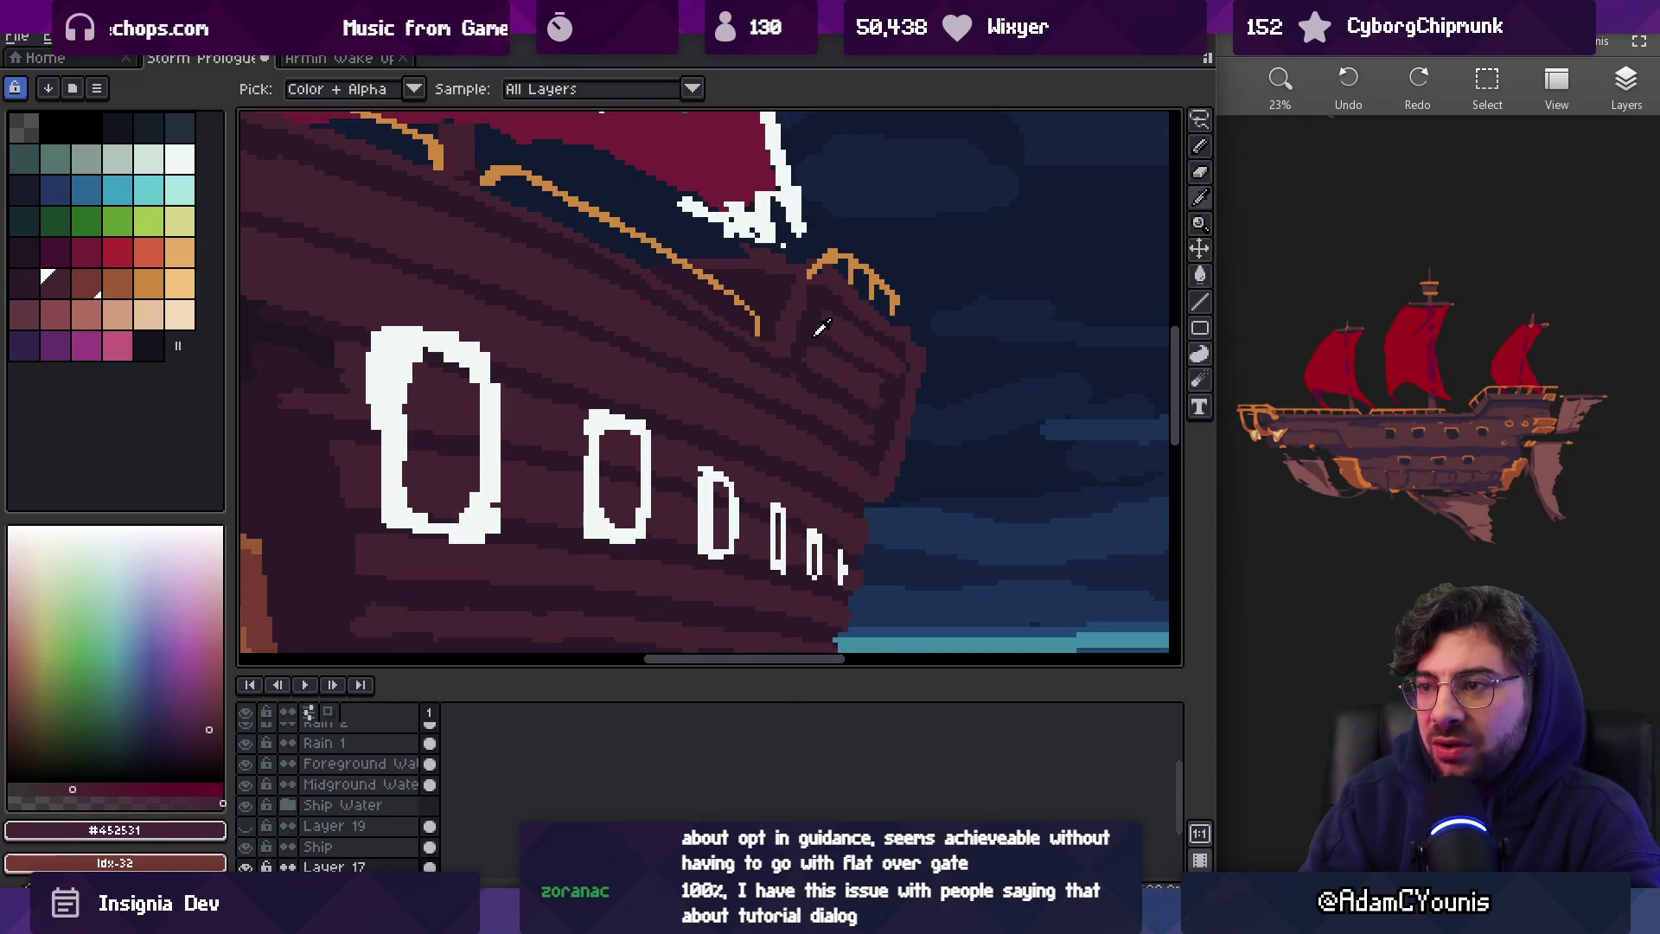
{"action": "left_click", "coordinate": [809, 340], "text": "alt"}
{"action": "key", "text": "alt"}
{"action": "key", "text": "alt"}
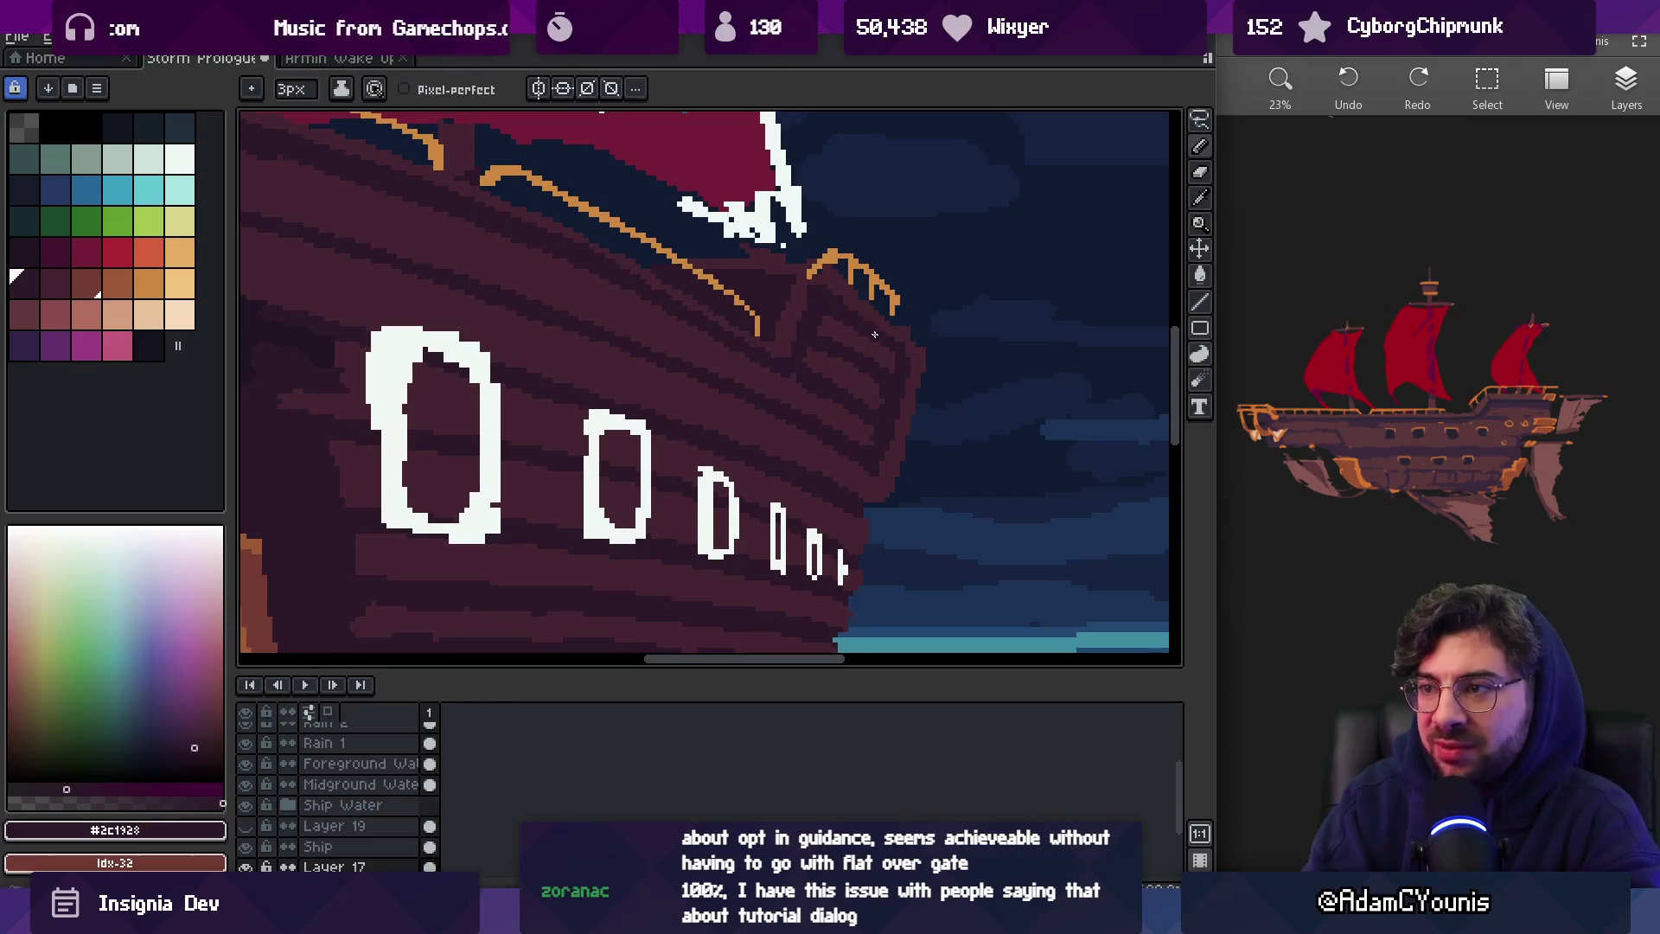
Zoom out to view ship, sails and sea, then resample both hull shades for more bow planks
{"action": "scroll", "coordinate": [947, 339], "scroll_direction": "down", "scroll_amount": 5}
{"action": "scroll", "coordinate": [949, 338], "scroll_direction": "up", "scroll_amount": 1}
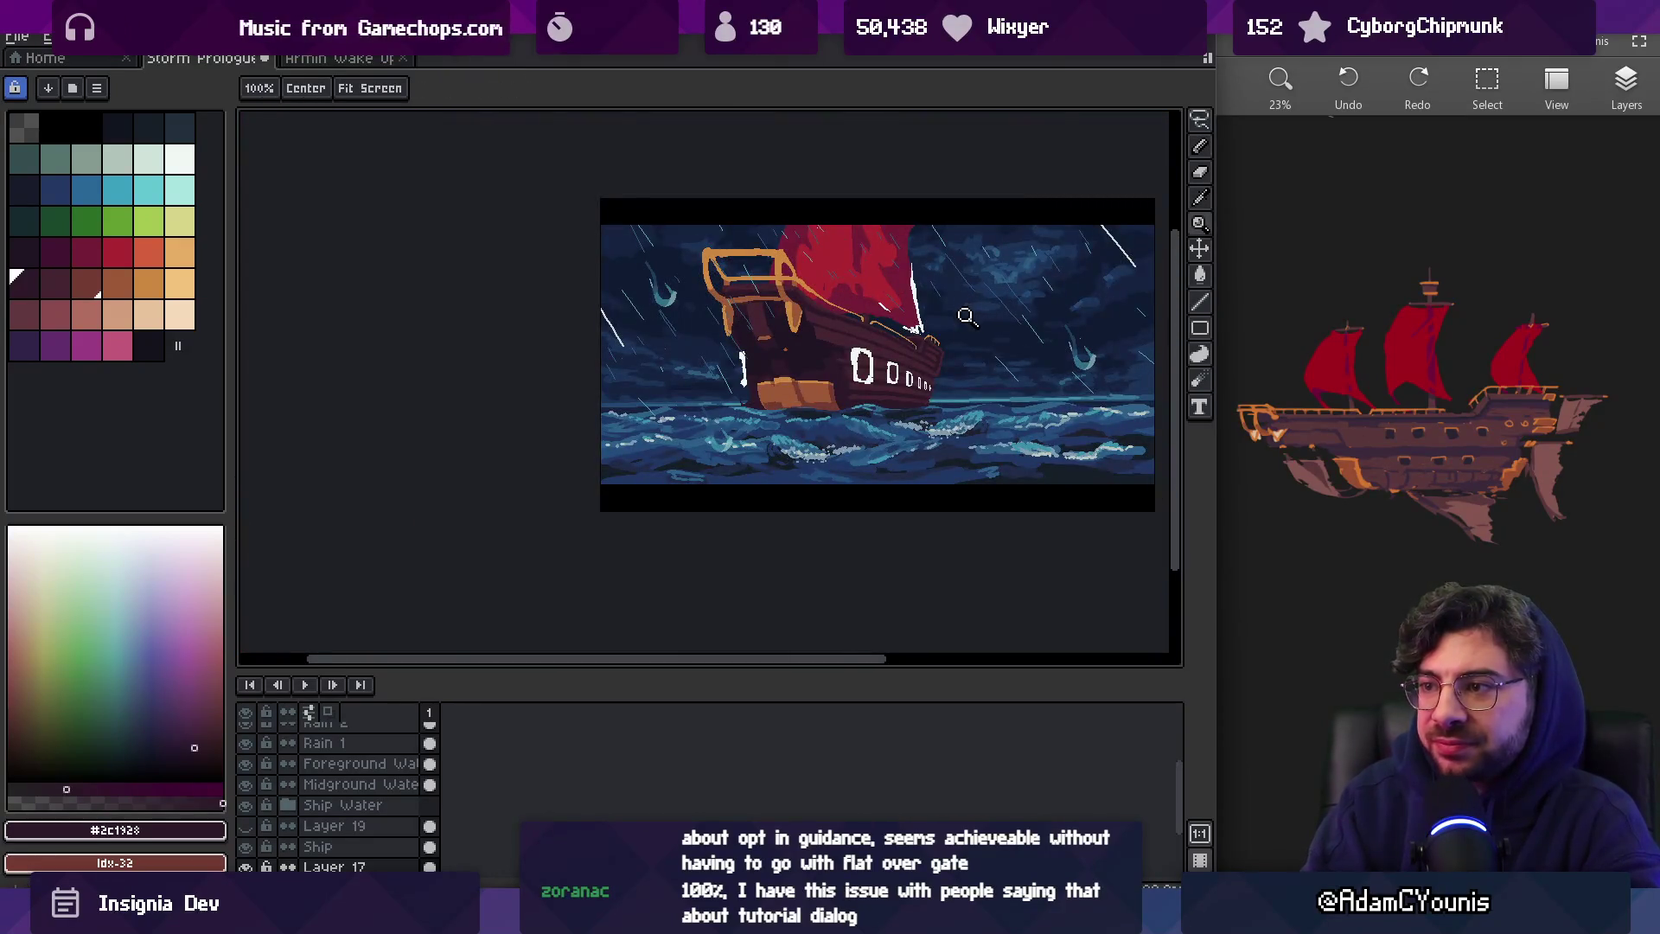
{"action": "scroll", "coordinate": [951, 337], "scroll_direction": "up", "scroll_amount": 3}
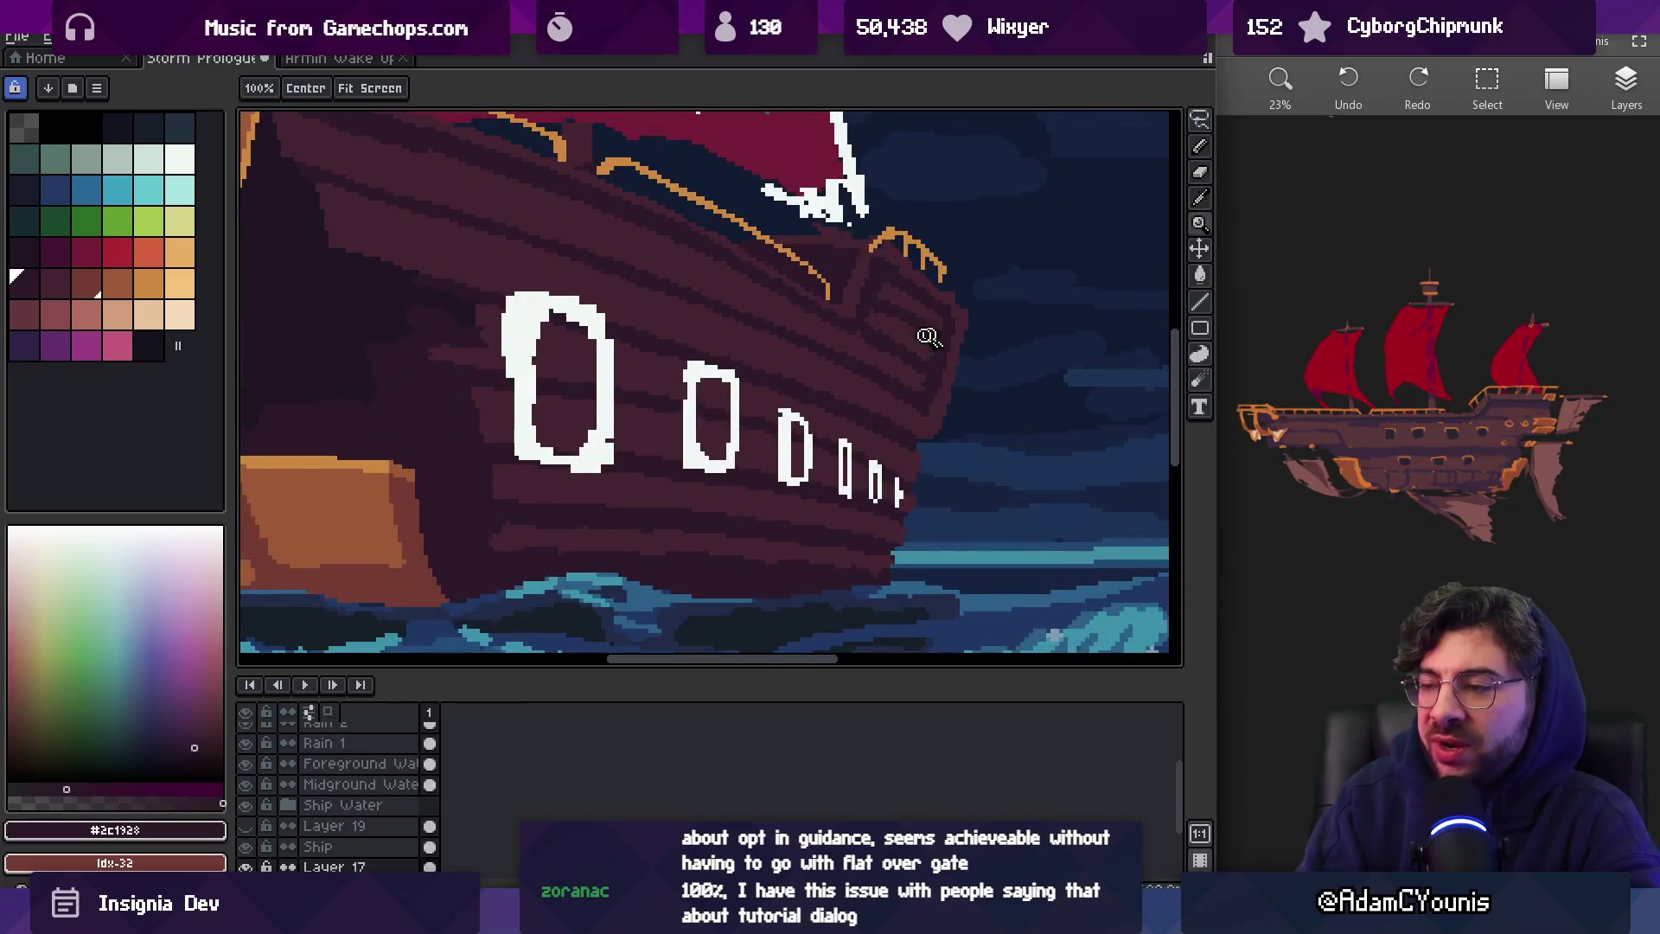
{"action": "scroll", "coordinate": [923, 353], "scroll_direction": "up", "scroll_amount": 1}
{"action": "key", "text": "alt"}
{"action": "scroll", "coordinate": [917, 354], "scroll_direction": "down", "scroll_amount": 2}
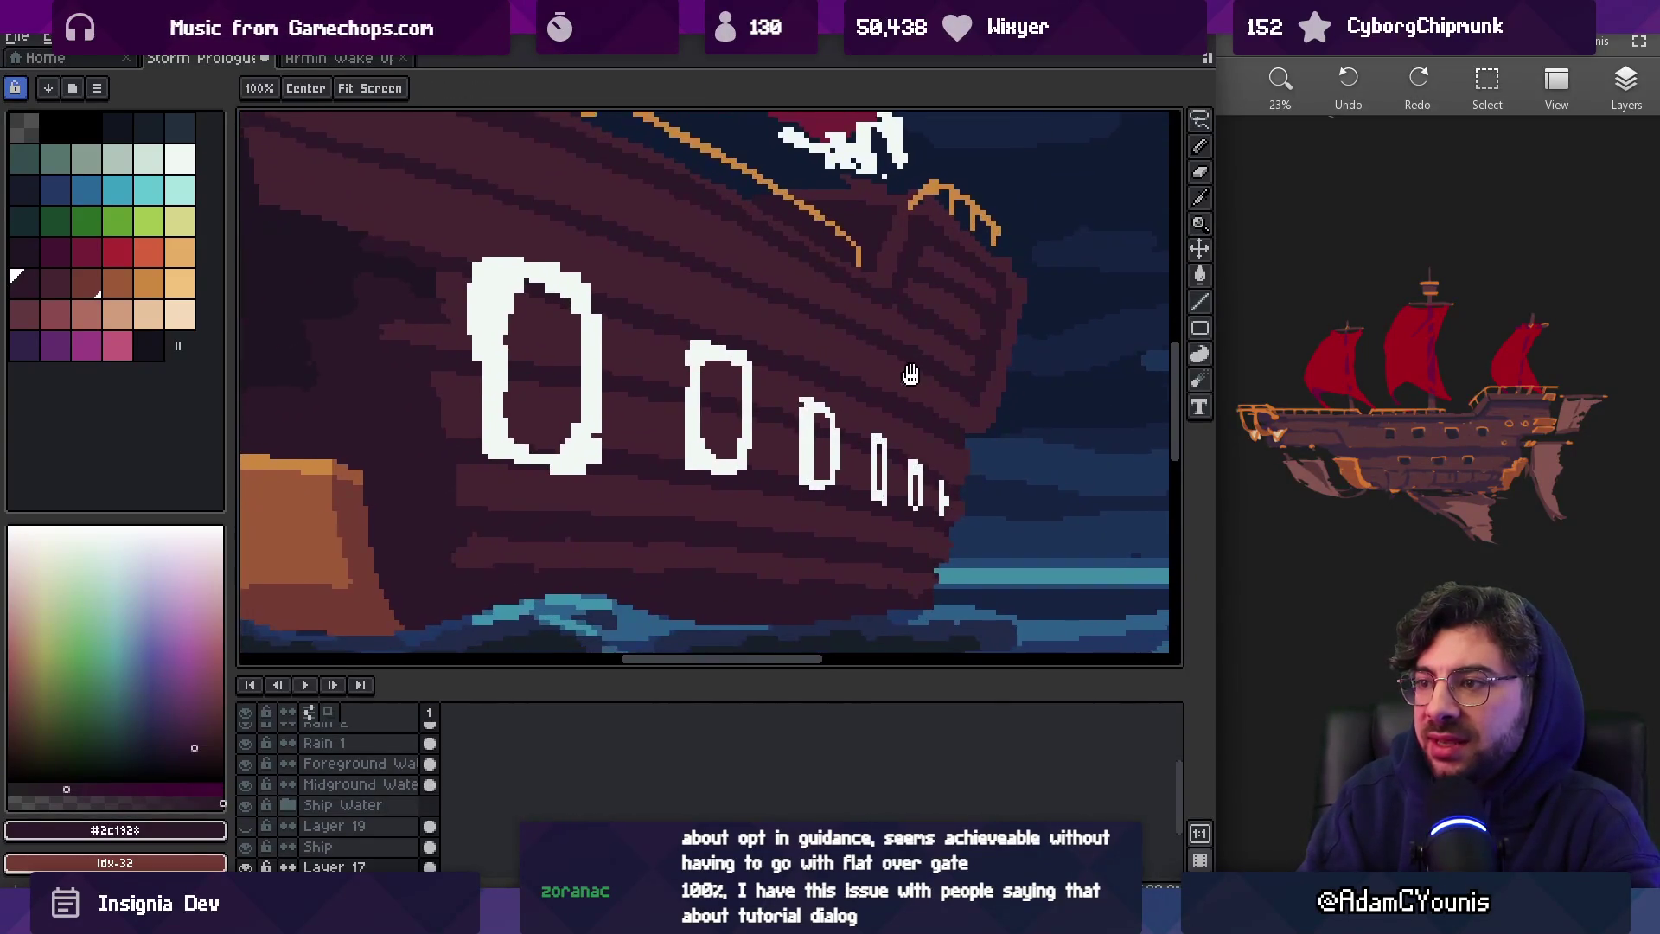
{"action": "scroll", "coordinate": [969, 323], "scroll_direction": "up", "scroll_amount": 2}
{"action": "left_click", "coordinate": [923, 360], "text": "alt"}
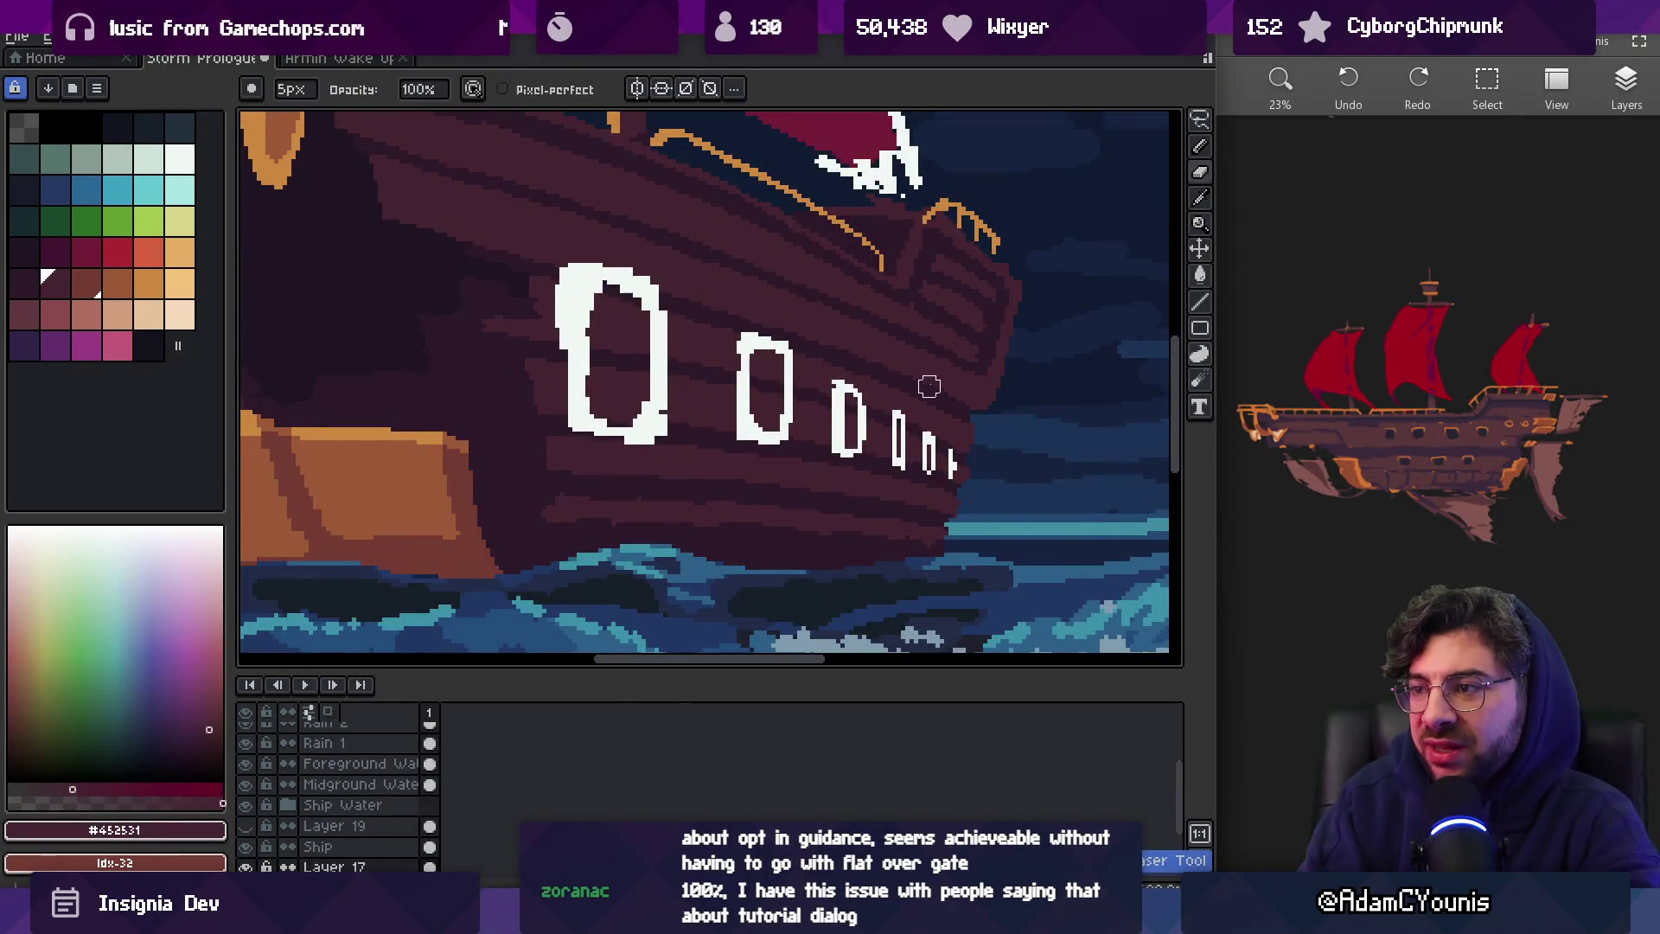
{"action": "left_click", "coordinate": [905, 380], "text": "alt"}
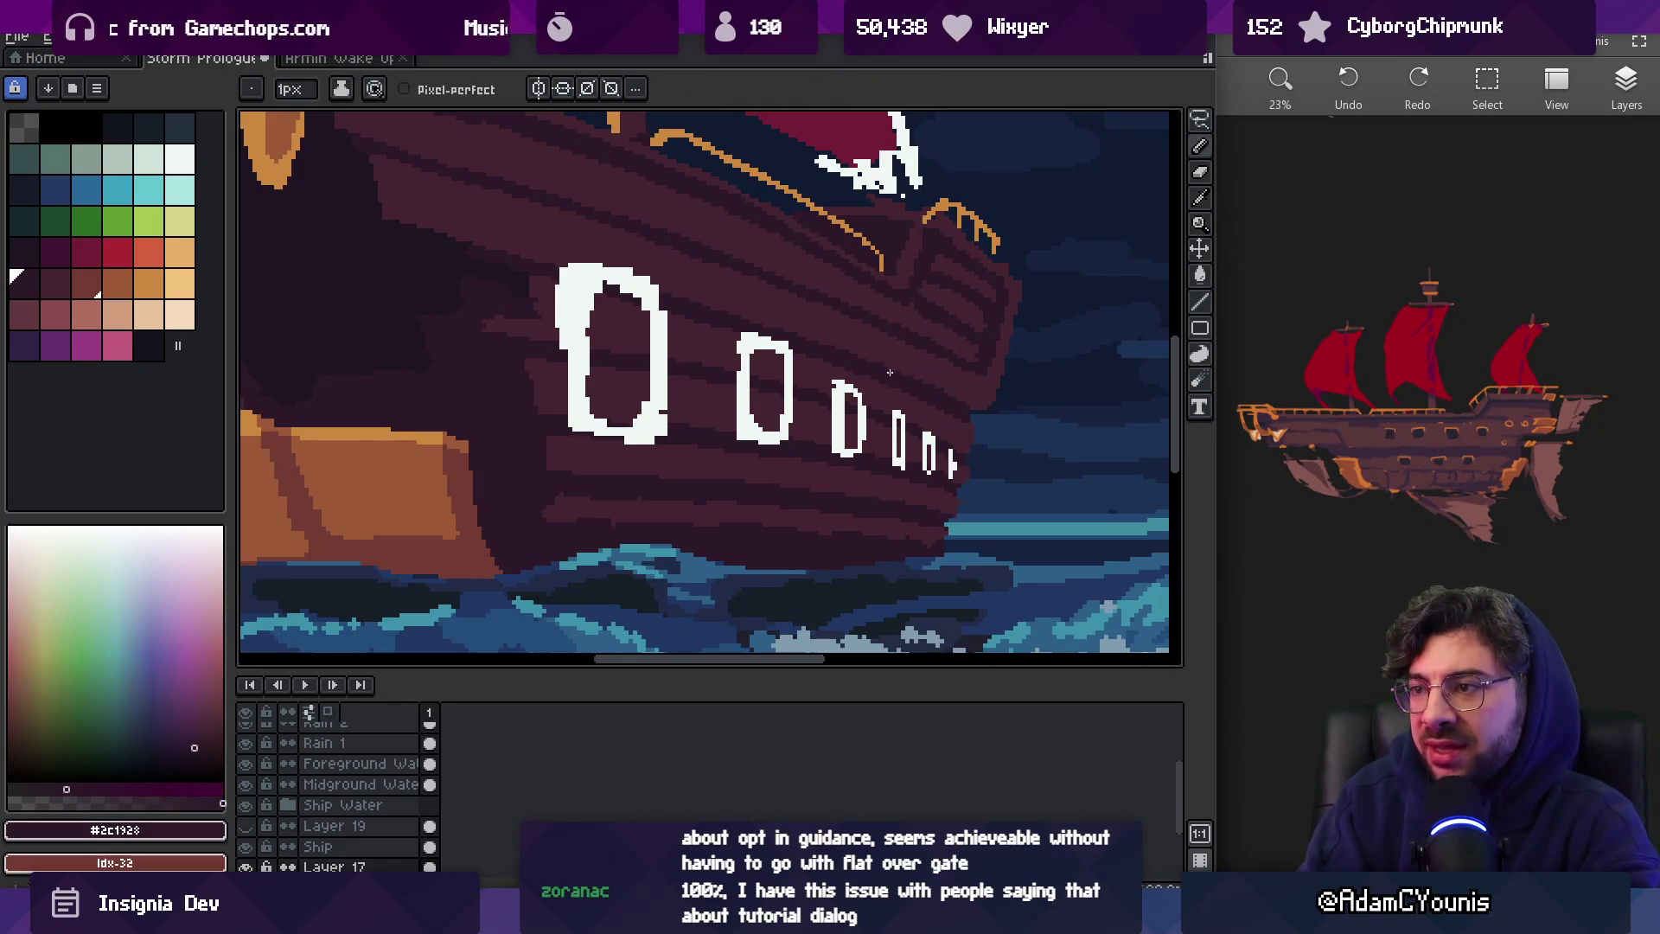
Zoom in on the portholes, try the selection, eyedropper and move tools, then hide the Ship layer
{"action": "key", "text": "e"}
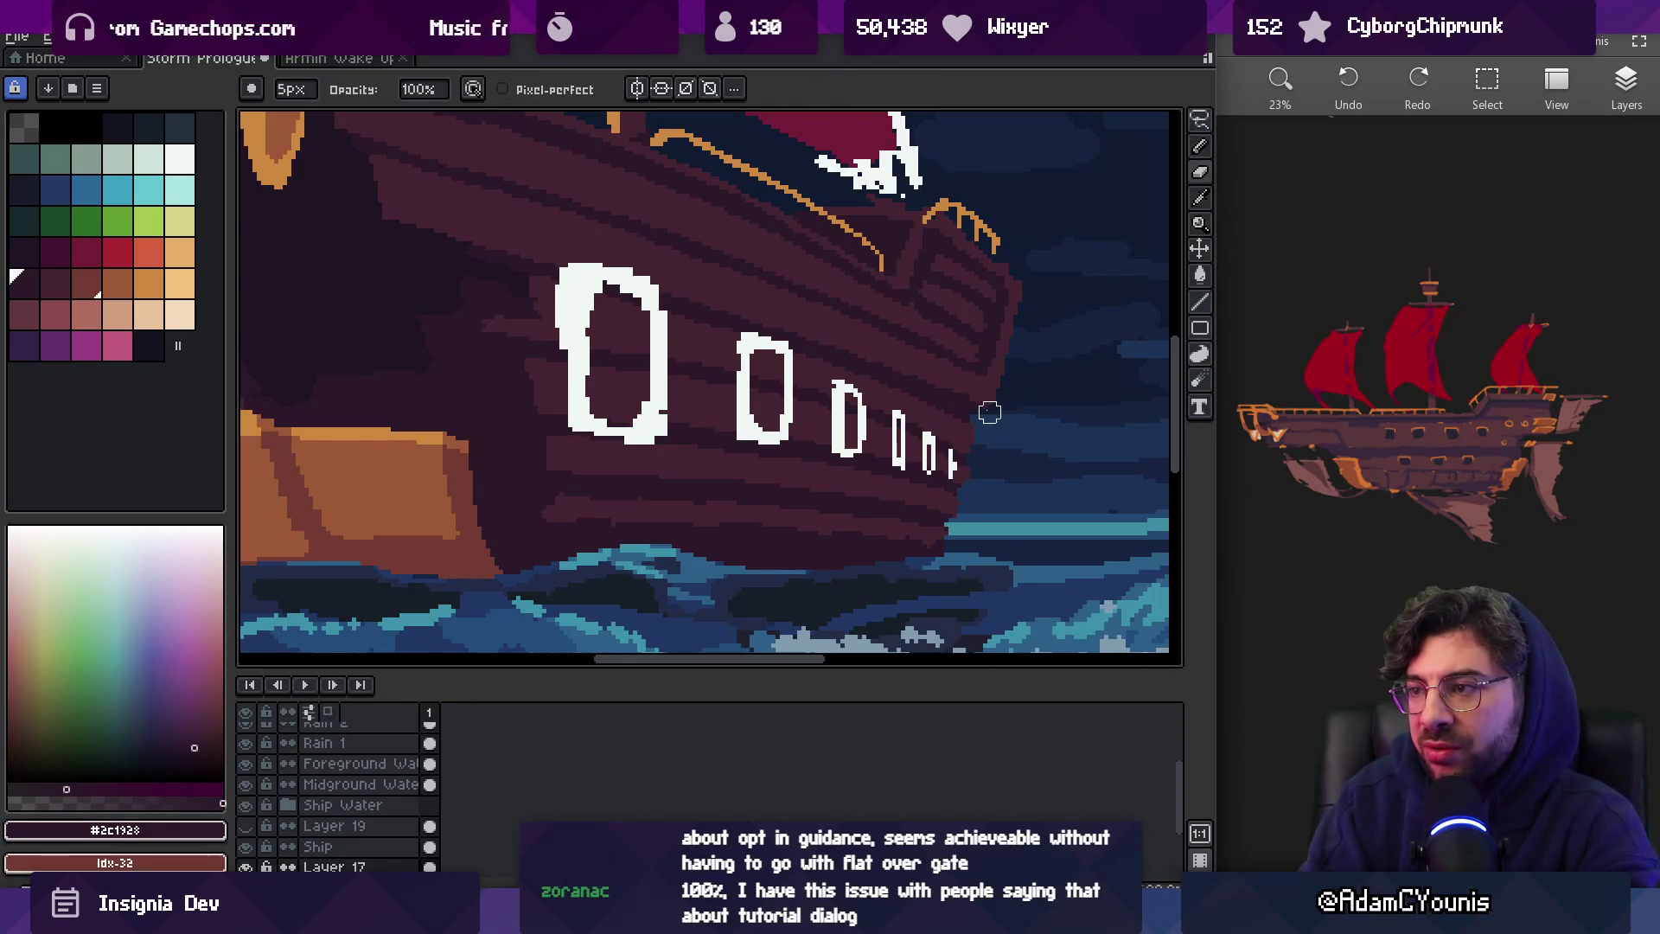
{"action": "key", "text": "z"}
{"action": "mouse_move", "coordinate": [998, 422]}
{"action": "left_mouse_down"}
{"action": "mouse_move", "coordinate": [975, 444]}
{"action": "mouse_move", "coordinate": [995, 378]}
{"action": "left_mouse_up"}
{"action": "key", "text": "m"}
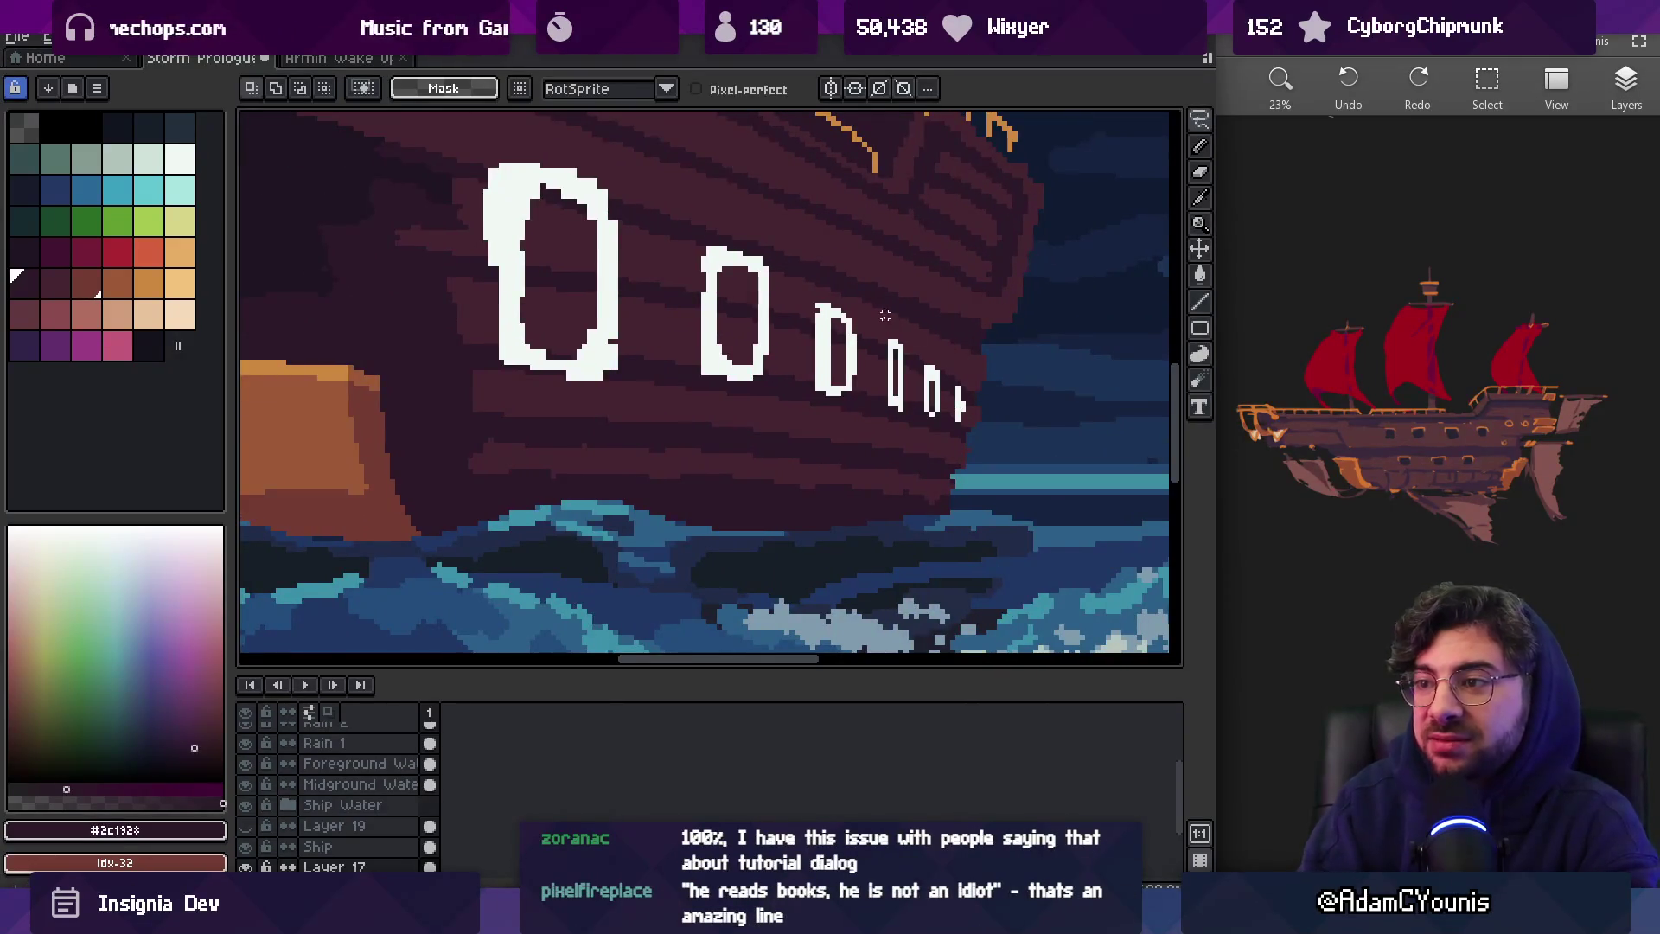
{"action": "key", "text": "i"}
{"action": "key", "text": "v"}
{"action": "left_click_drag", "start_coordinate": [908, 363], "coordinate": [859, 392]}
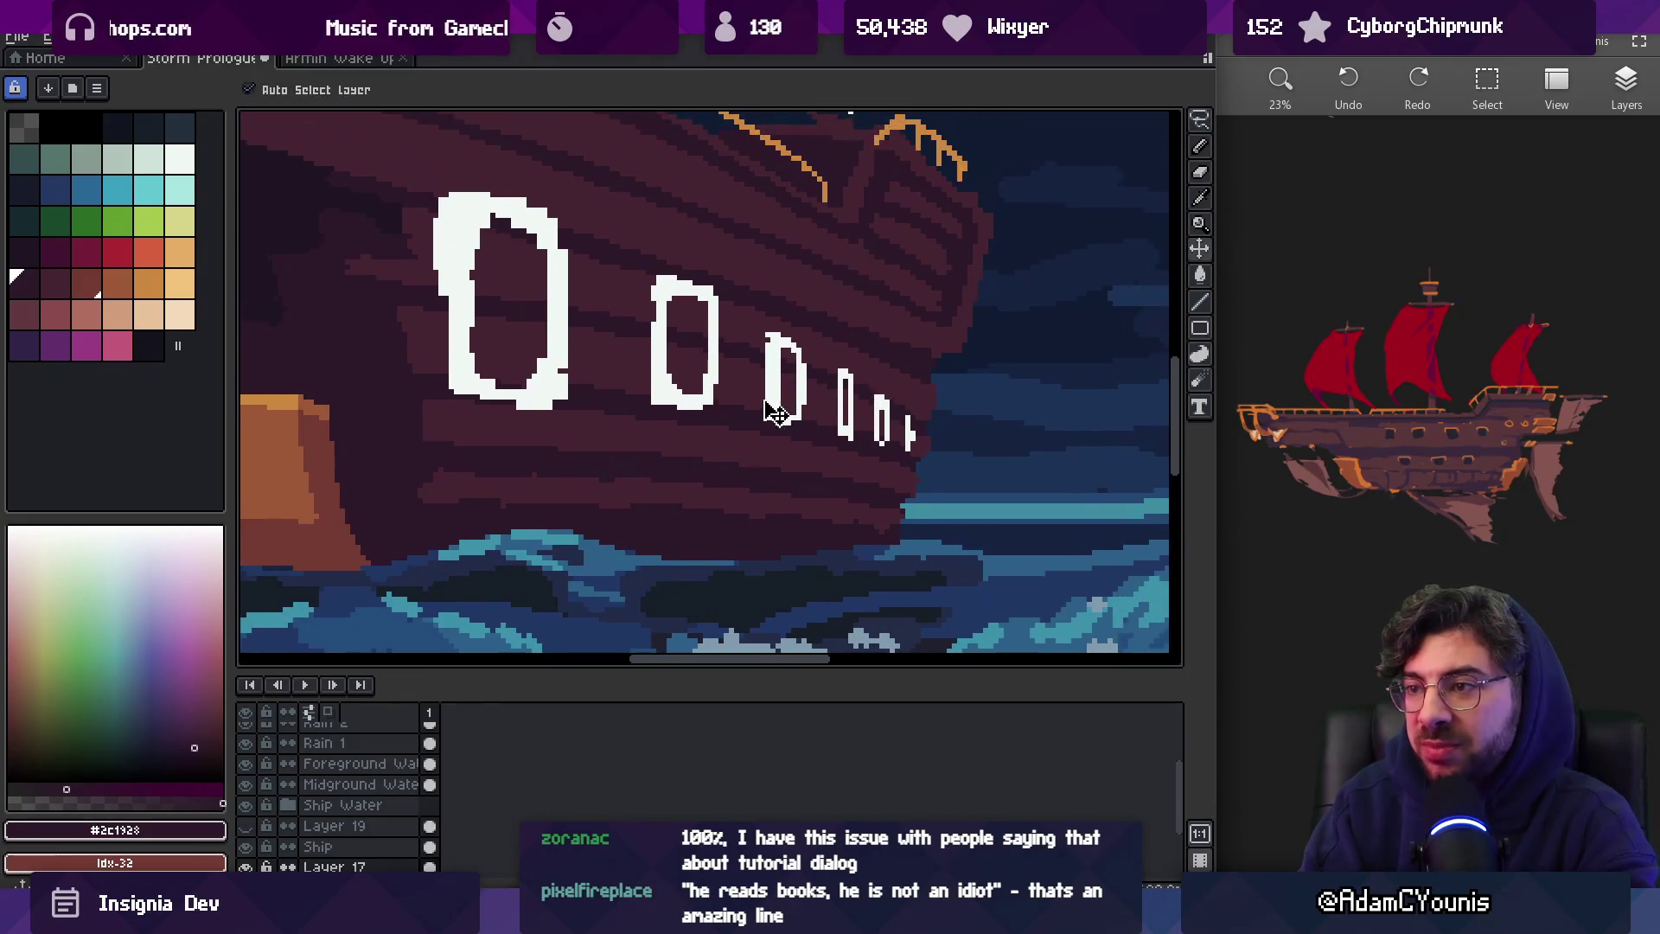
{"action": "left_click", "coordinate": [247, 847]}
{"action": "key", "text": "z"}
{"action": "scroll", "coordinate": [826, 433], "scroll_direction": "down", "scroll_amount": 5}
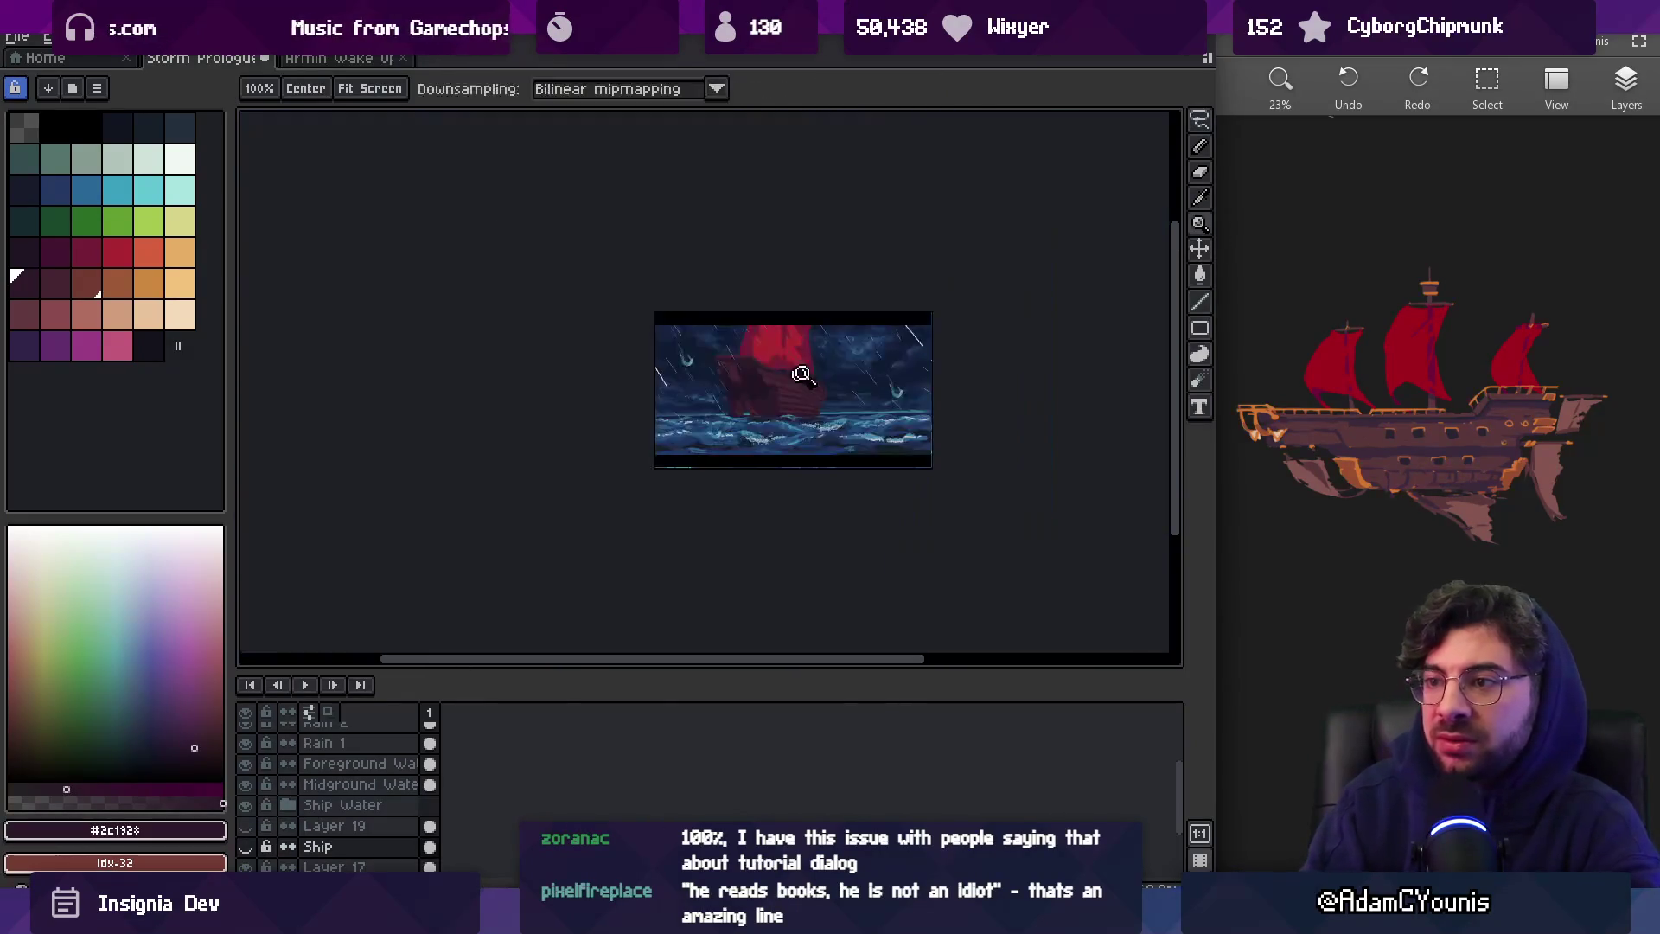
Sample #452531 and #2c1928 from the hull to begin redrawing the bow plank lines
{"action": "scroll", "coordinate": [842, 386], "scroll_direction": "up", "scroll_amount": 5}
{"action": "scroll", "coordinate": [851, 406], "scroll_direction": "up", "scroll_amount": 1}
{"action": "key", "text": "b"}
{"action": "left_click", "coordinate": [739, 362], "text": "alt"}
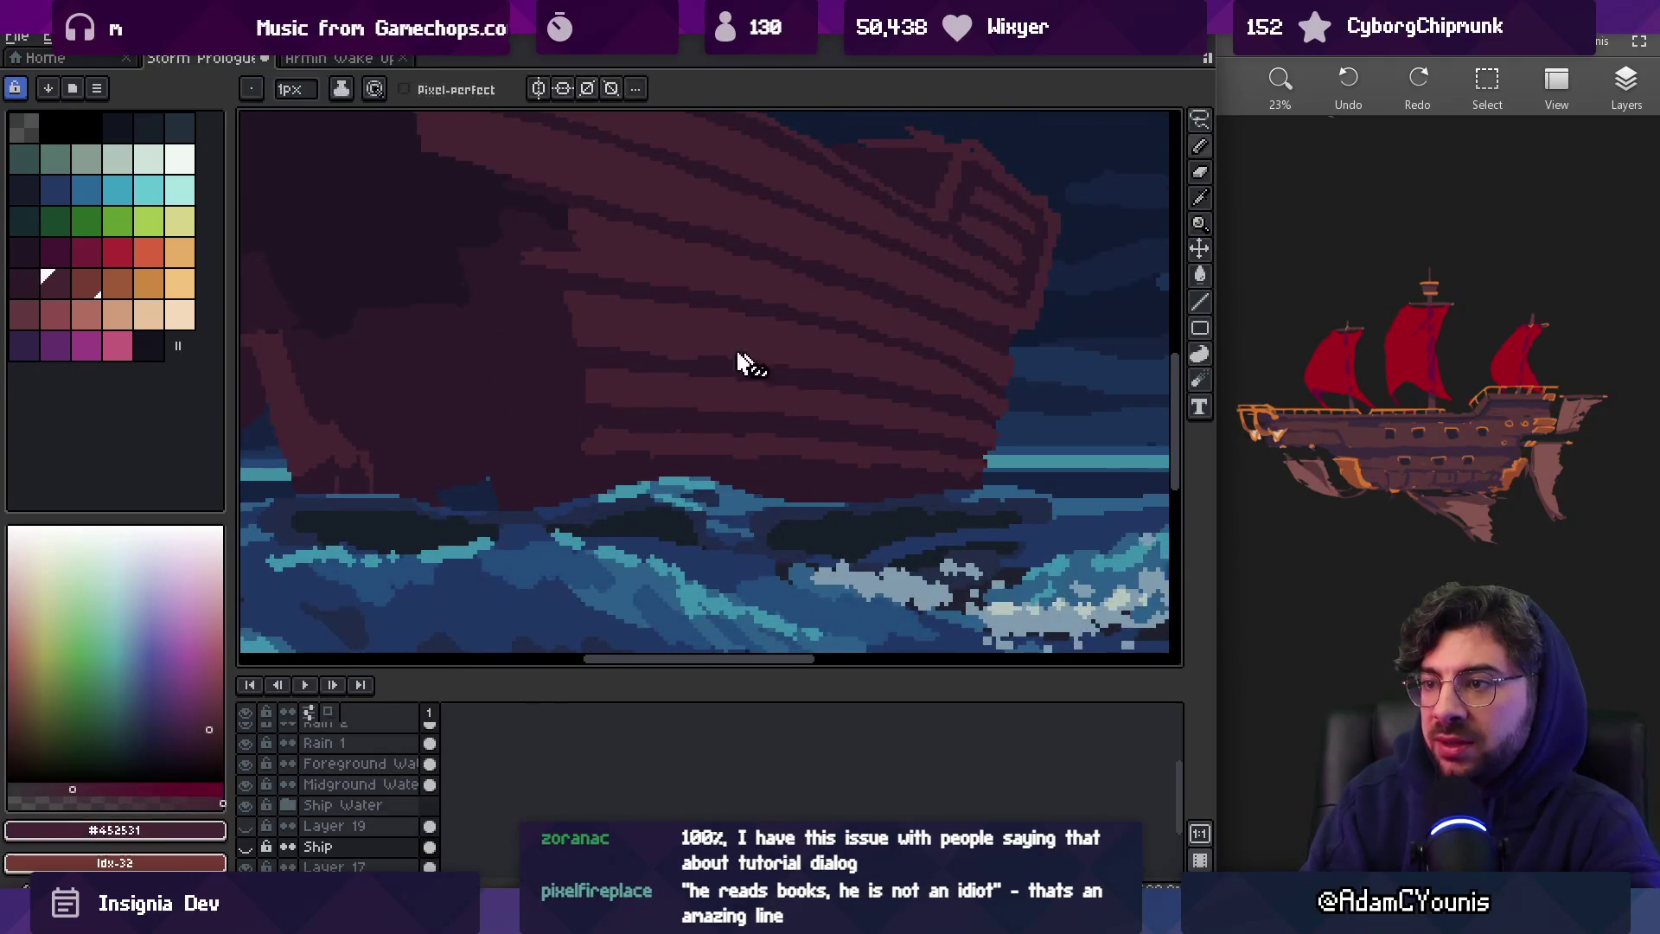
{"action": "left_click", "coordinate": [789, 354], "text": "alt"}
{"action": "key", "text": "e"}
{"action": "key", "text": "z"}
{"action": "scroll", "coordinate": [896, 371], "scroll_direction": "down", "scroll_amount": 3}
{"action": "scroll", "coordinate": [889, 371], "scroll_direction": "up", "scroll_amount": 3}
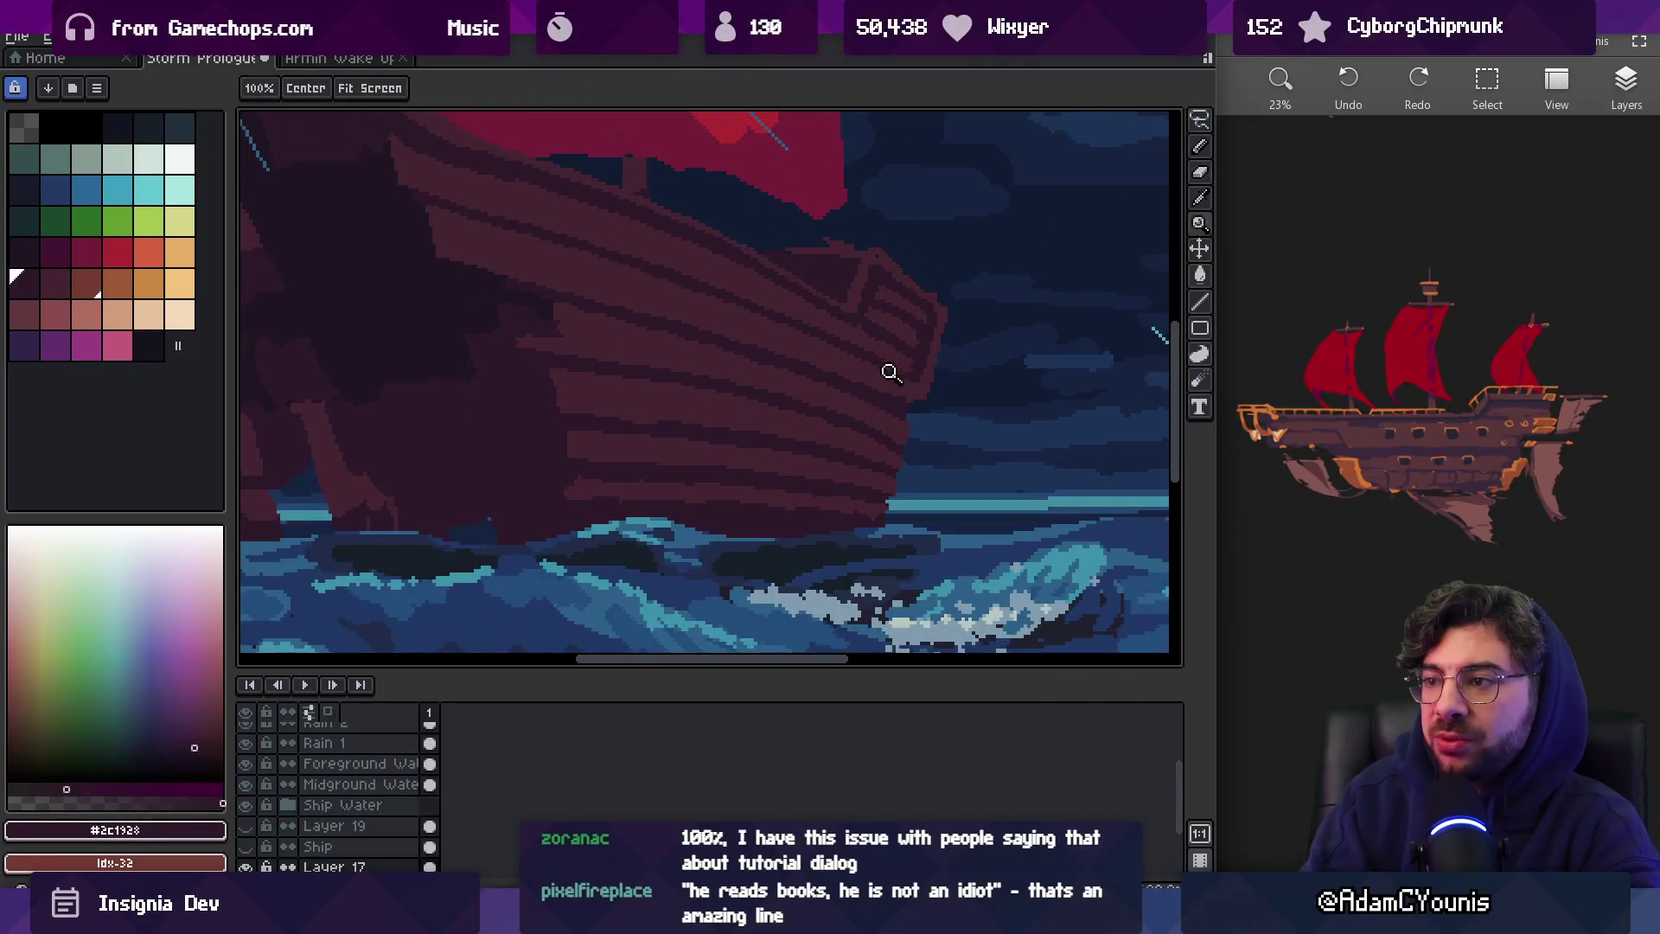
Pencil stepped plank lines near the bow in the lighter and darker hull tones
{"action": "left_click", "coordinate": [889, 382], "text": "alt"}
{"action": "scroll", "coordinate": [888, 383], "scroll_direction": "up", "scroll_amount": 1}
{"action": "key", "text": "b"}
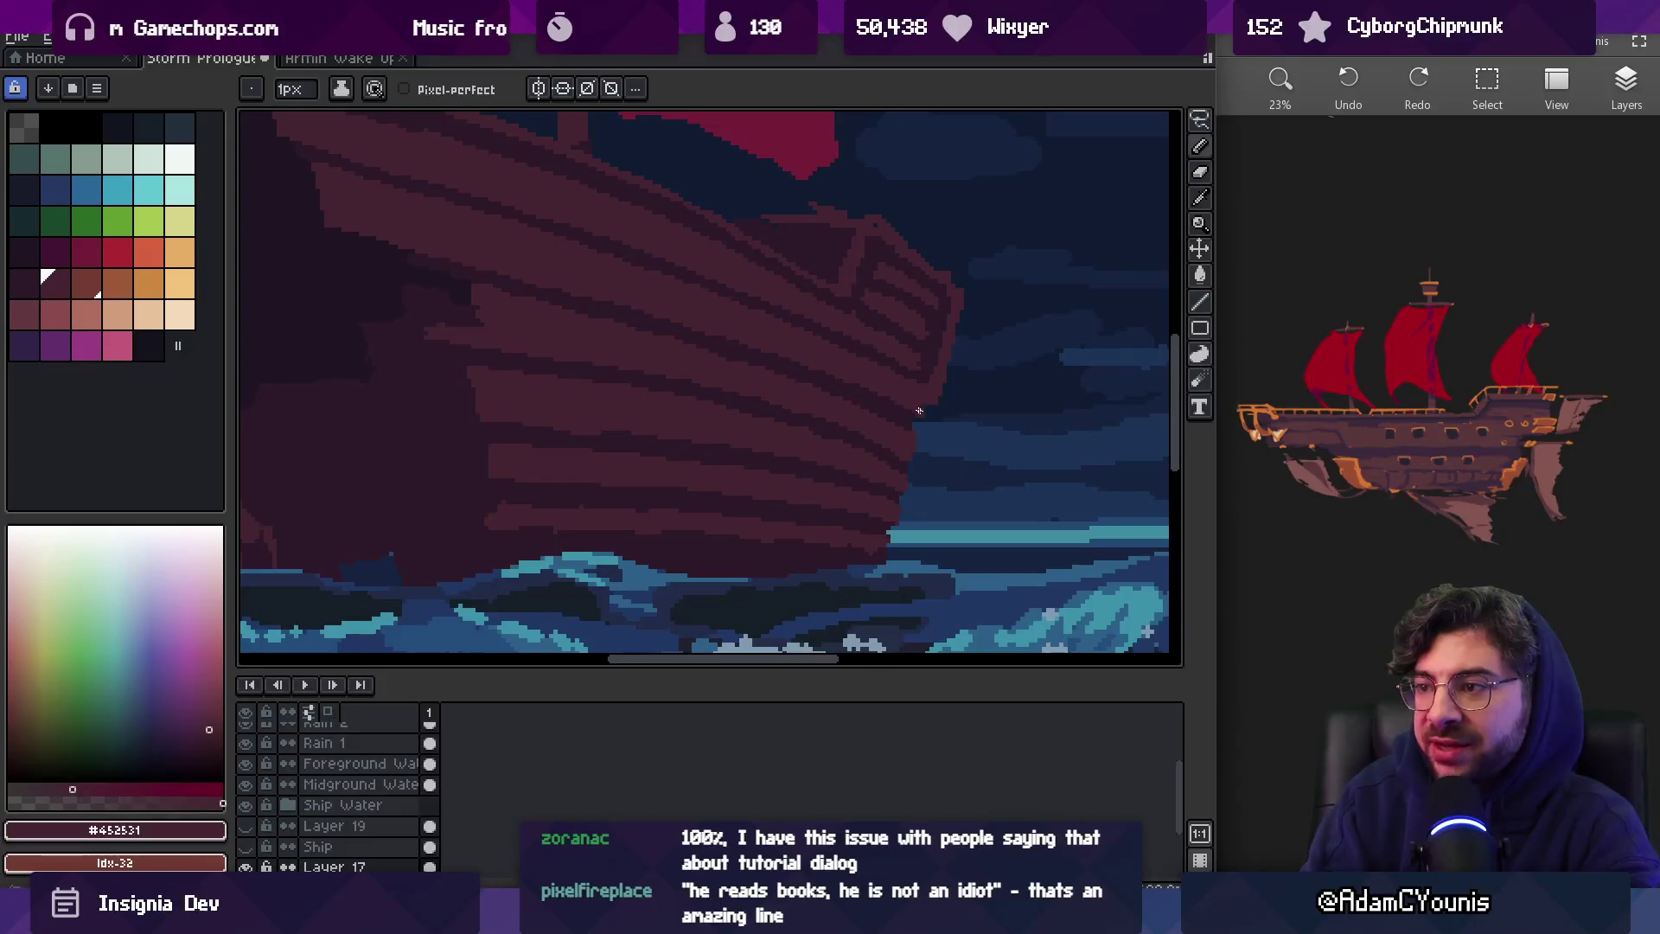
{"action": "left_click", "coordinate": [877, 363], "text": "alt"}
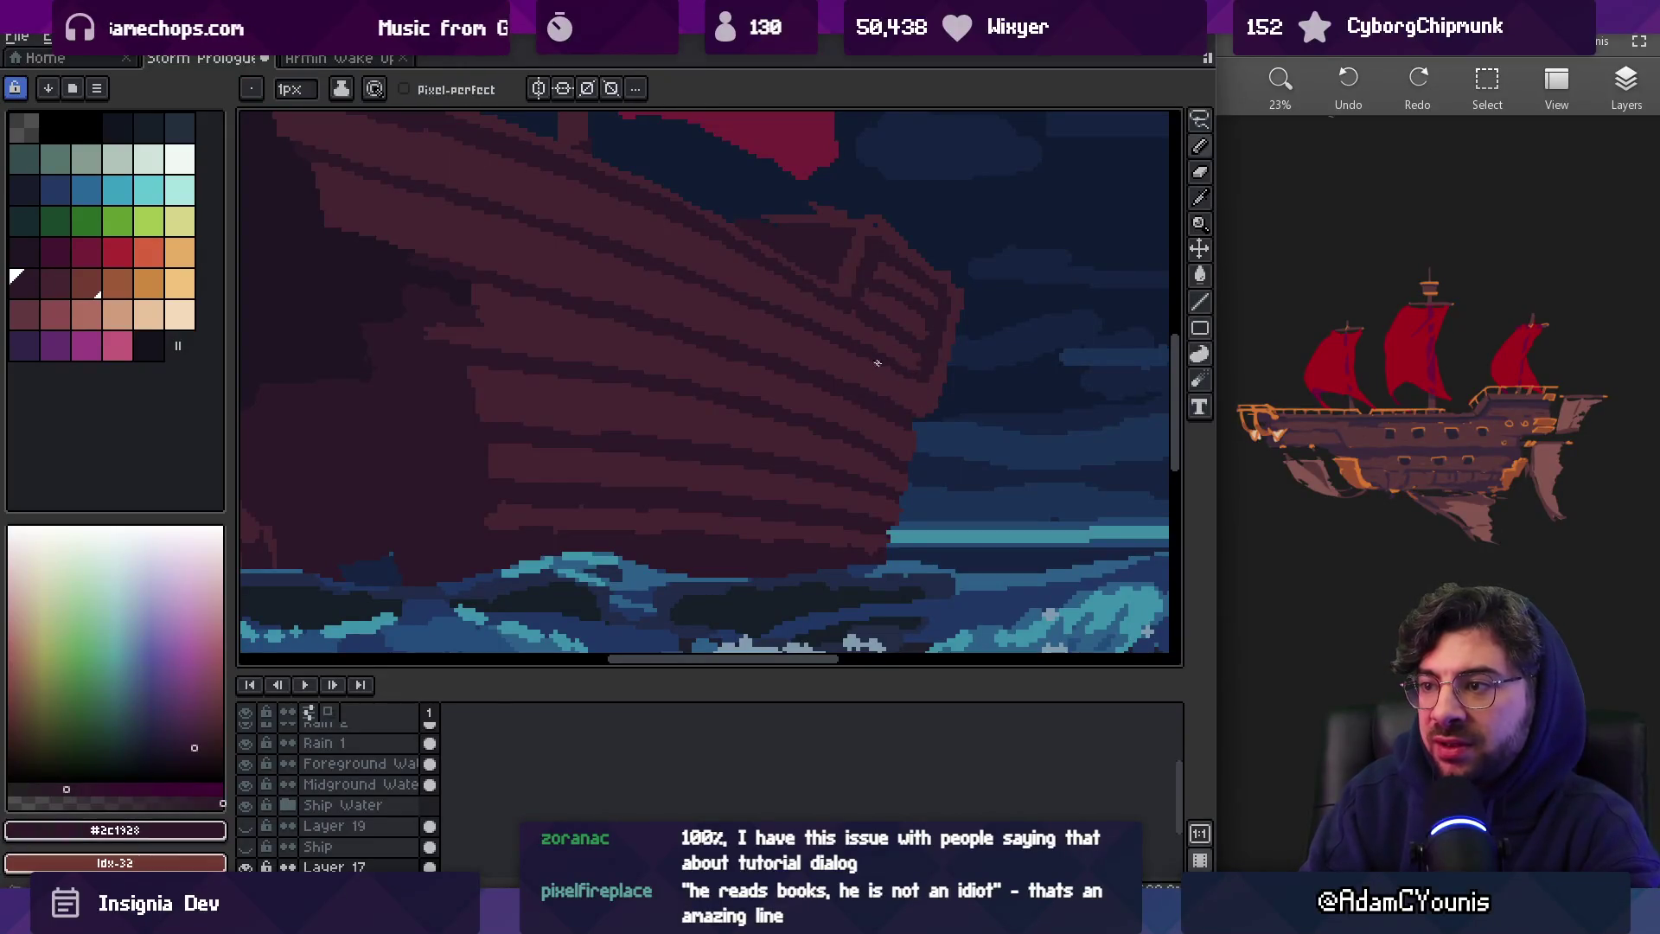
{"action": "left_click", "coordinate": [909, 363], "text": "alt"}
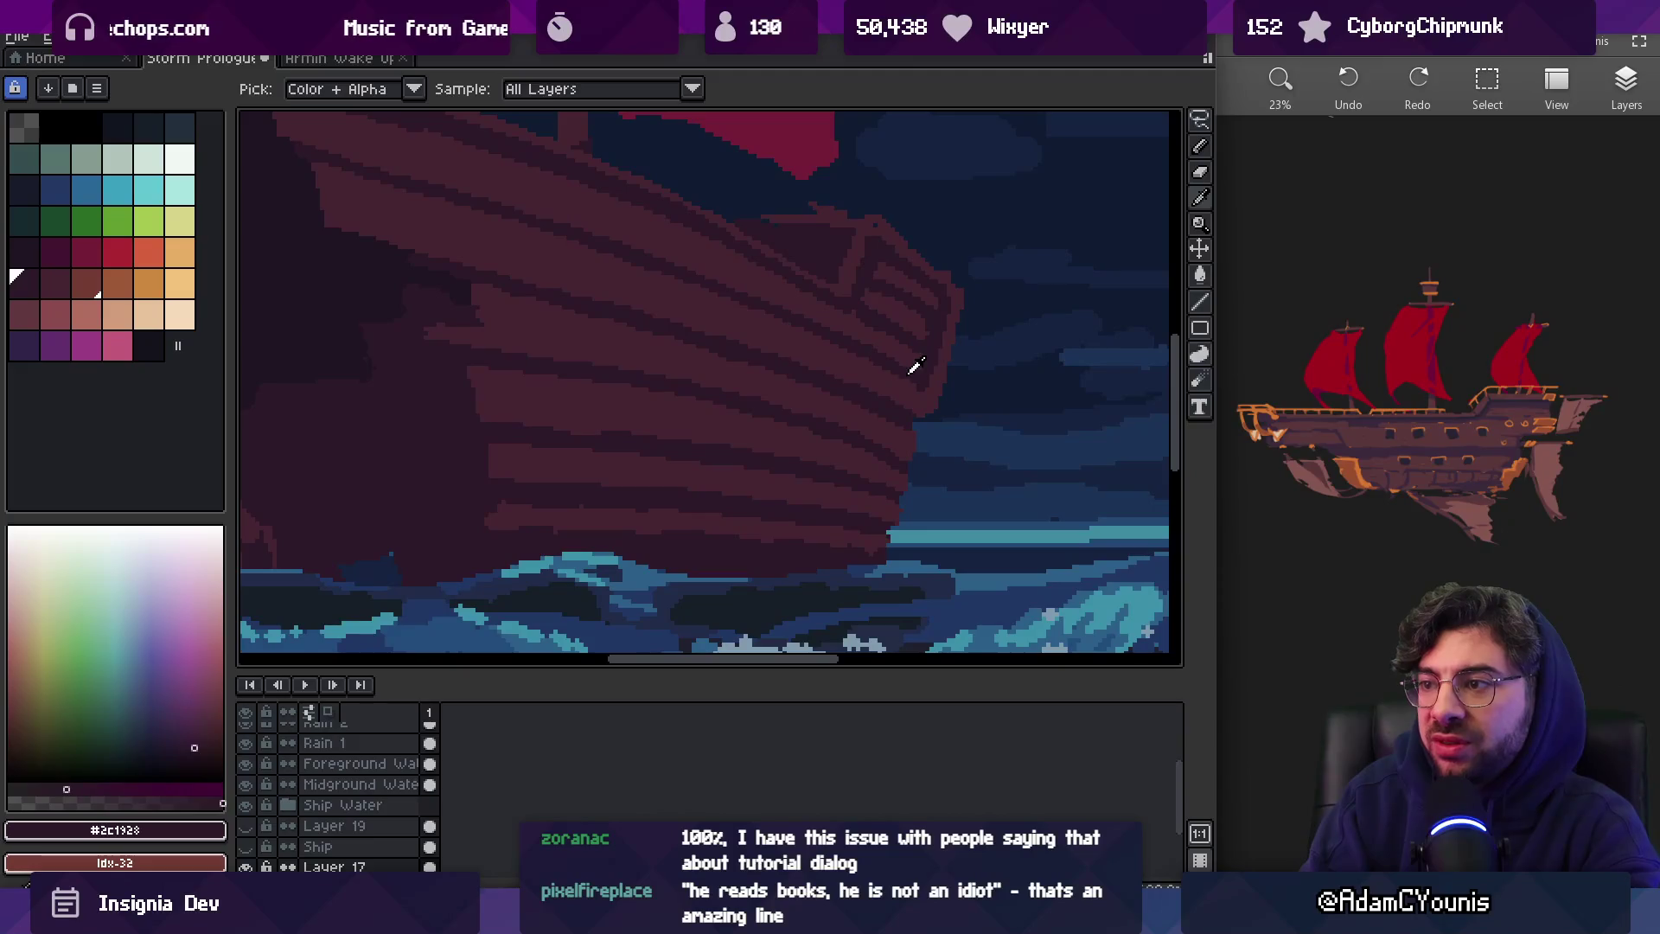
{"action": "left_click", "coordinate": [874, 346], "text": "alt"}
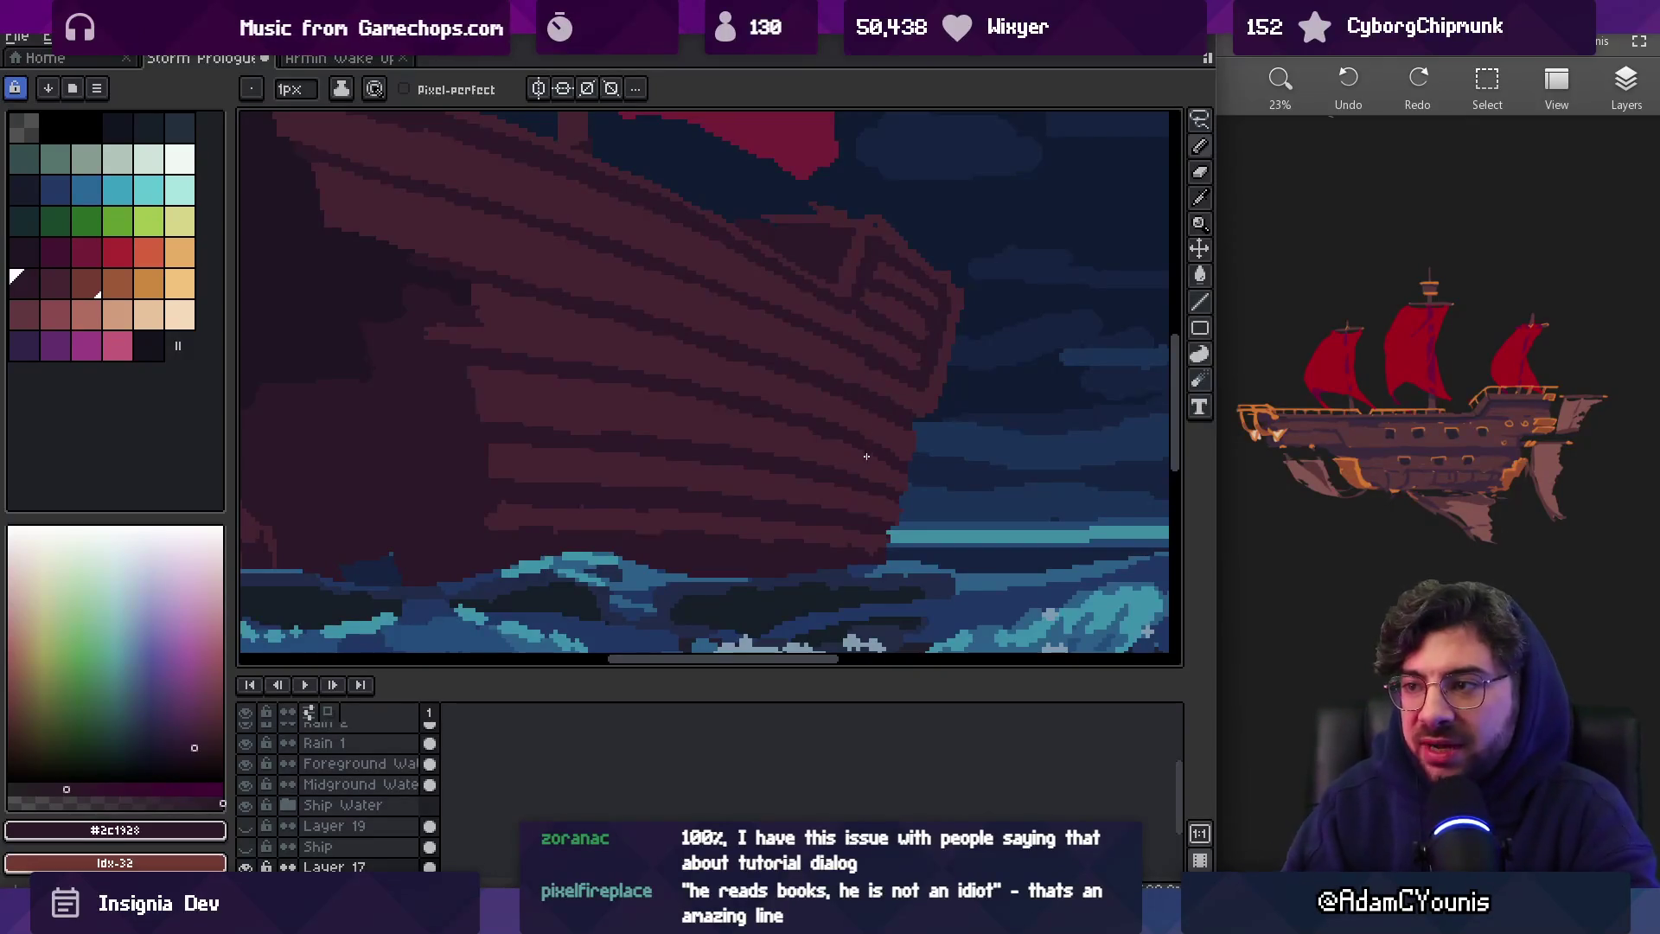
{"action": "scroll", "coordinate": [882, 407], "scroll_direction": "up", "scroll_amount": 3}
{"action": "key", "text": "e"}
Continue alternating #452531 and #2c1928 plank stripes out to the bow's front edge
{"action": "key", "text": "b"}
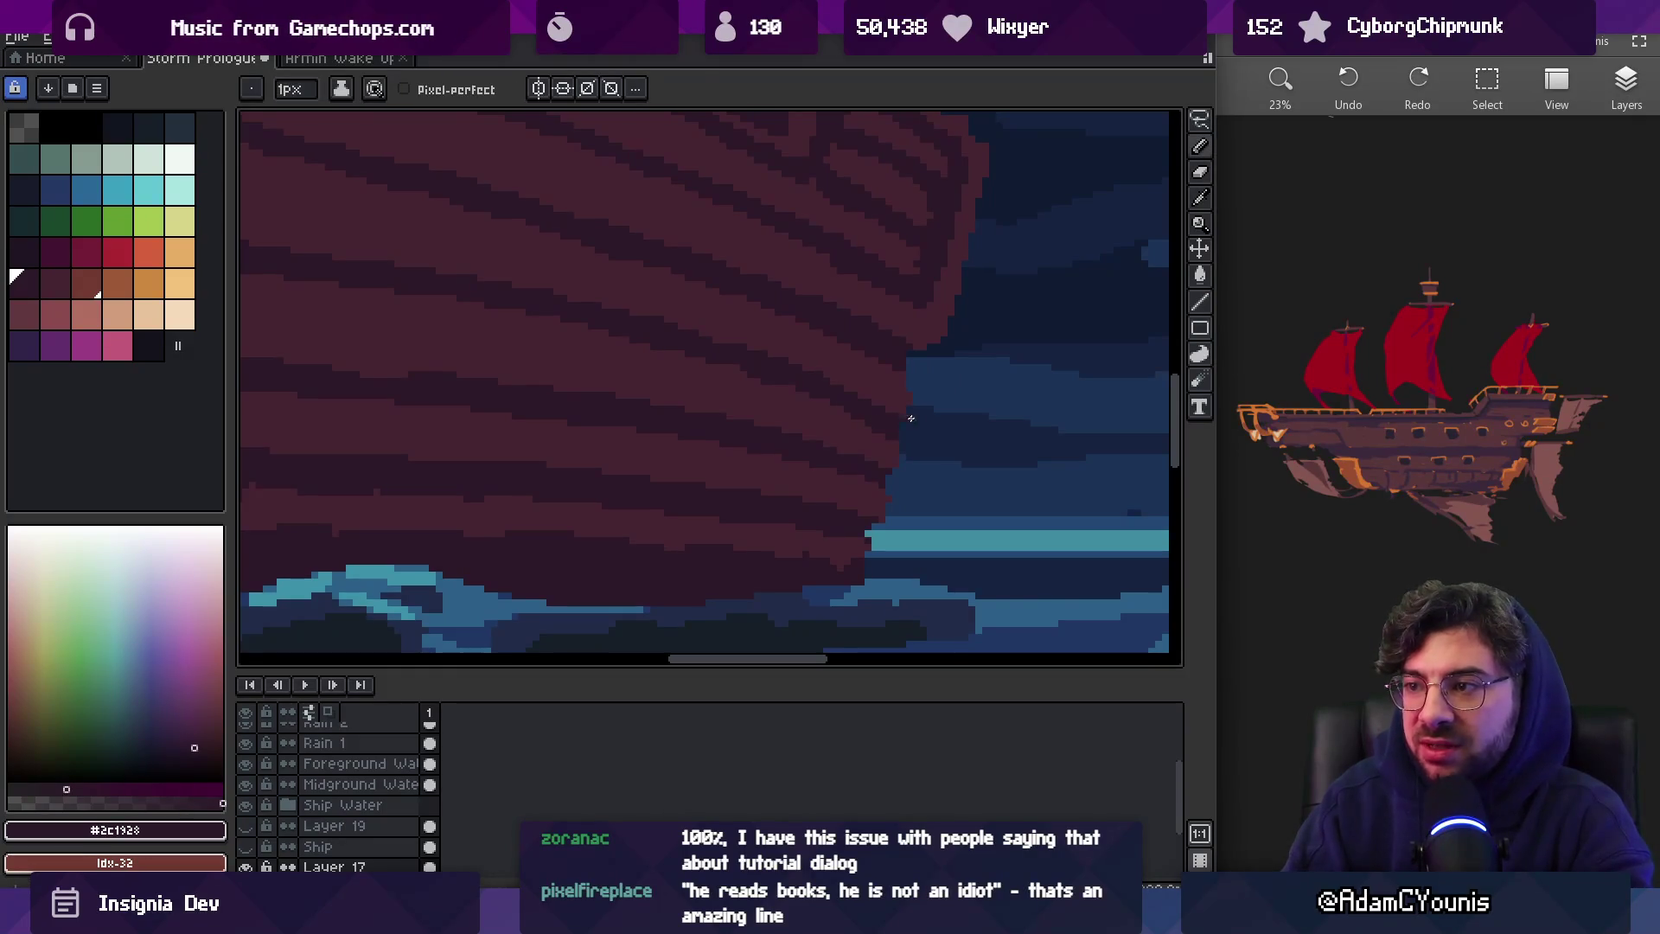
{"action": "left_click", "coordinate": [882, 420], "text": "alt"}
{"action": "left_click", "coordinate": [744, 353], "text": "alt"}
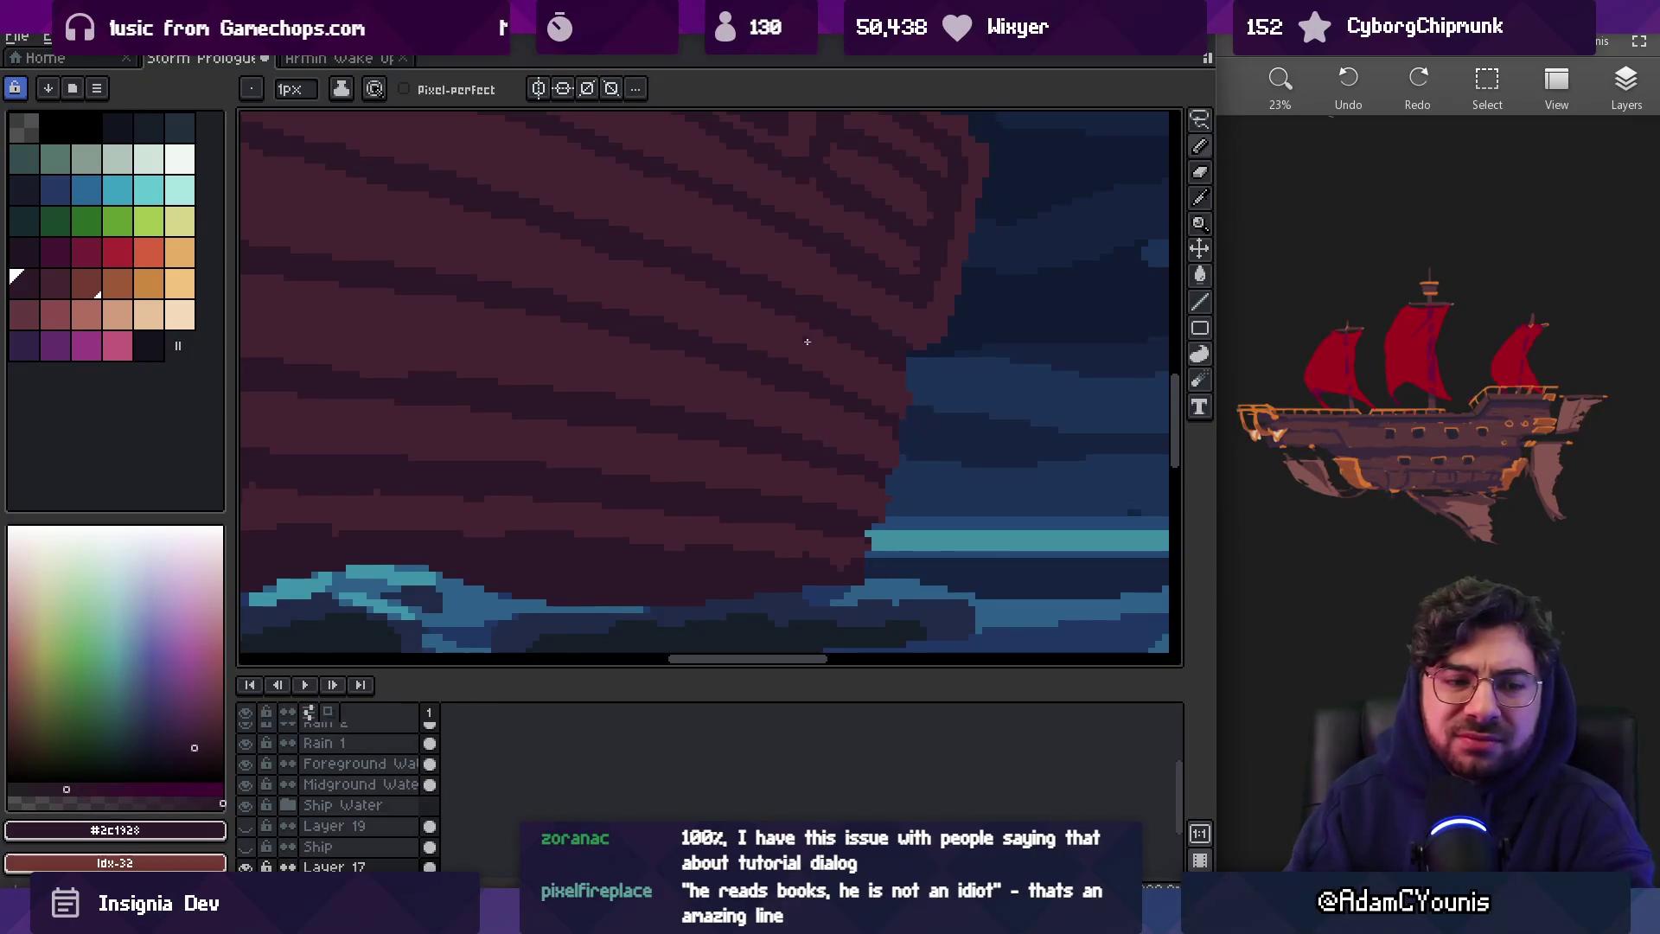
{"action": "left_click", "coordinate": [785, 388], "text": "alt"}
{"action": "scroll", "coordinate": [828, 384], "scroll_direction": "down", "scroll_amount": 3}
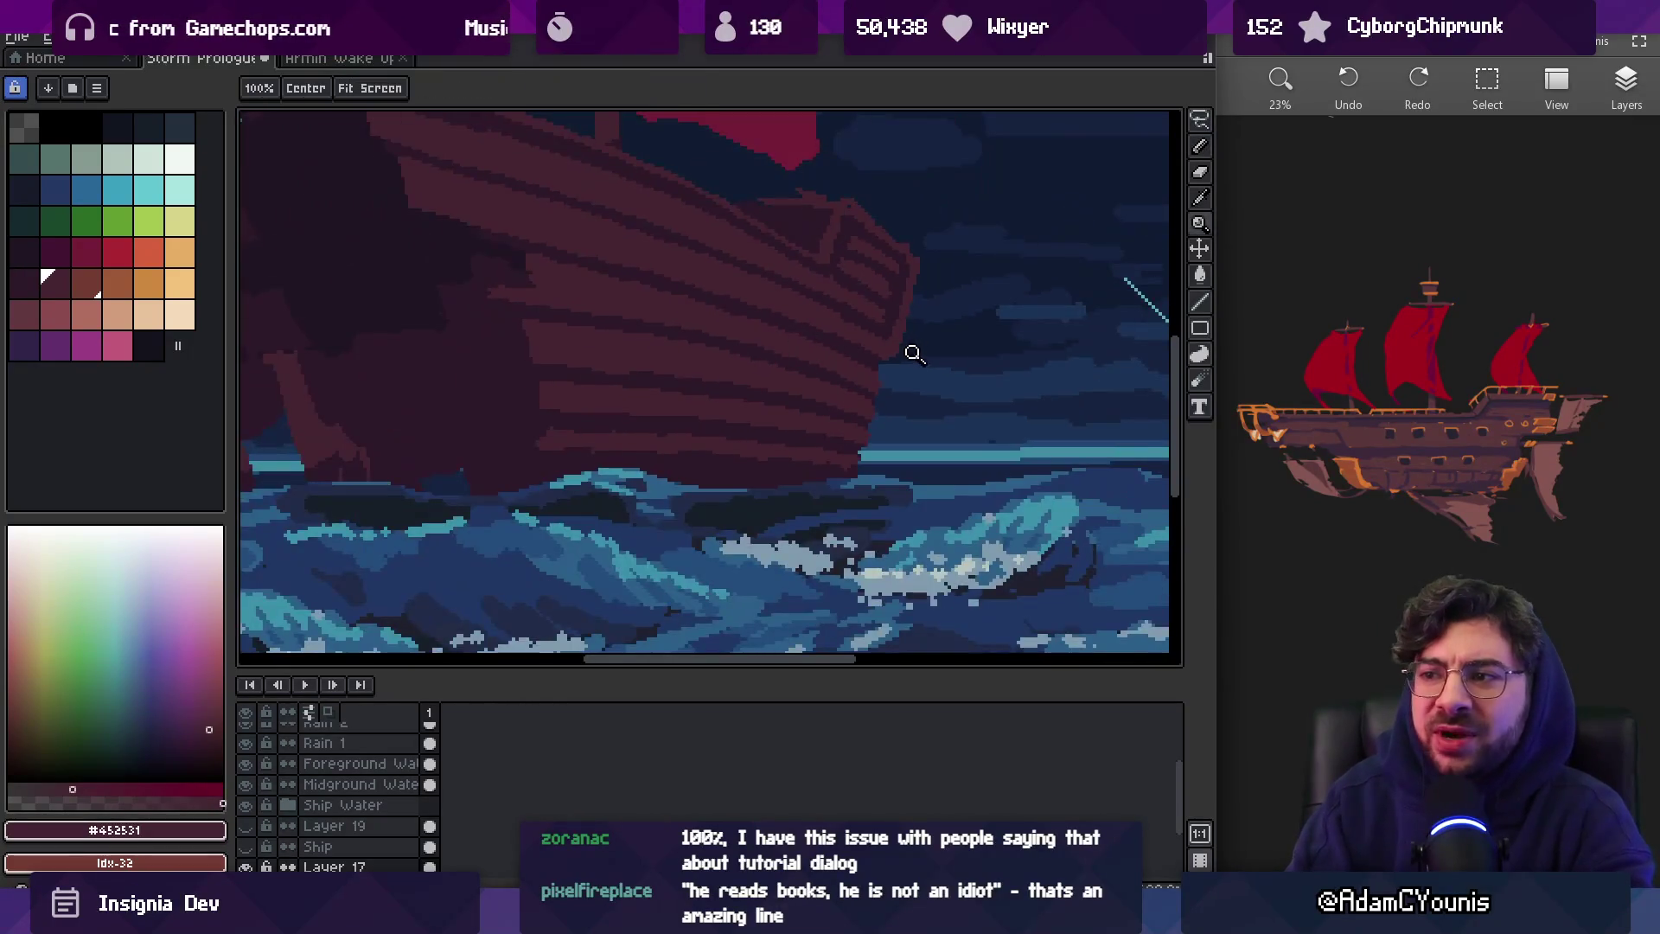
{"action": "scroll", "coordinate": [628, 375], "scroll_direction": "up", "scroll_amount": 5}
{"action": "left_click", "coordinate": [629, 375], "text": "alt"}
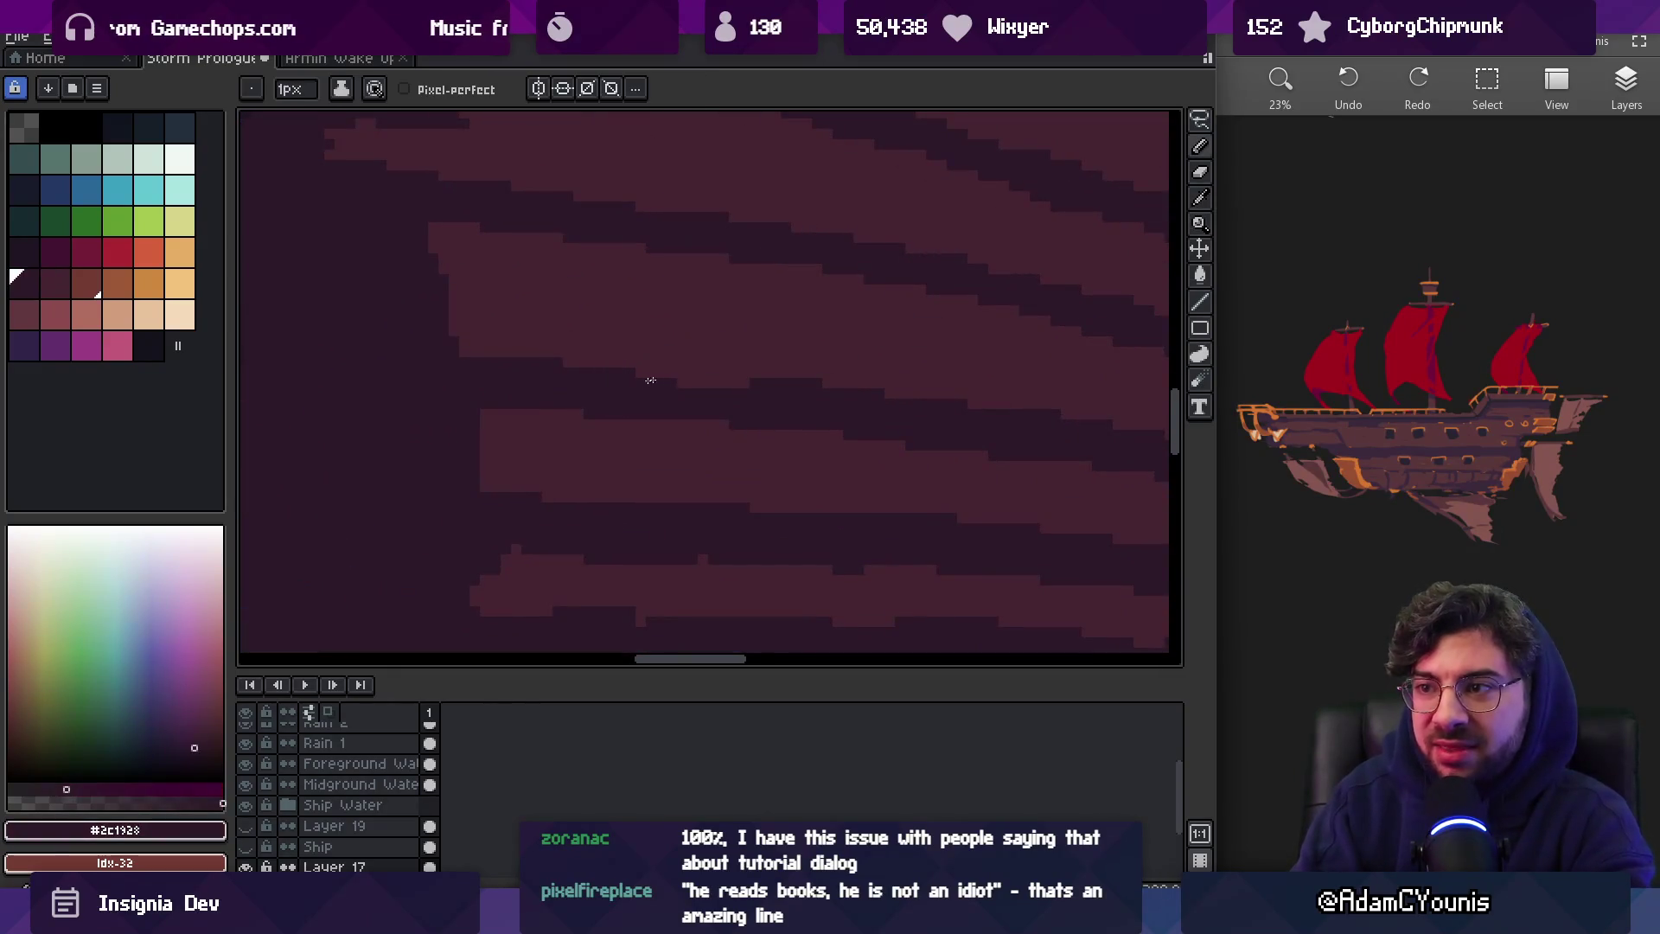
{"action": "scroll", "coordinate": [783, 370], "scroll_direction": "down", "scroll_amount": 3}
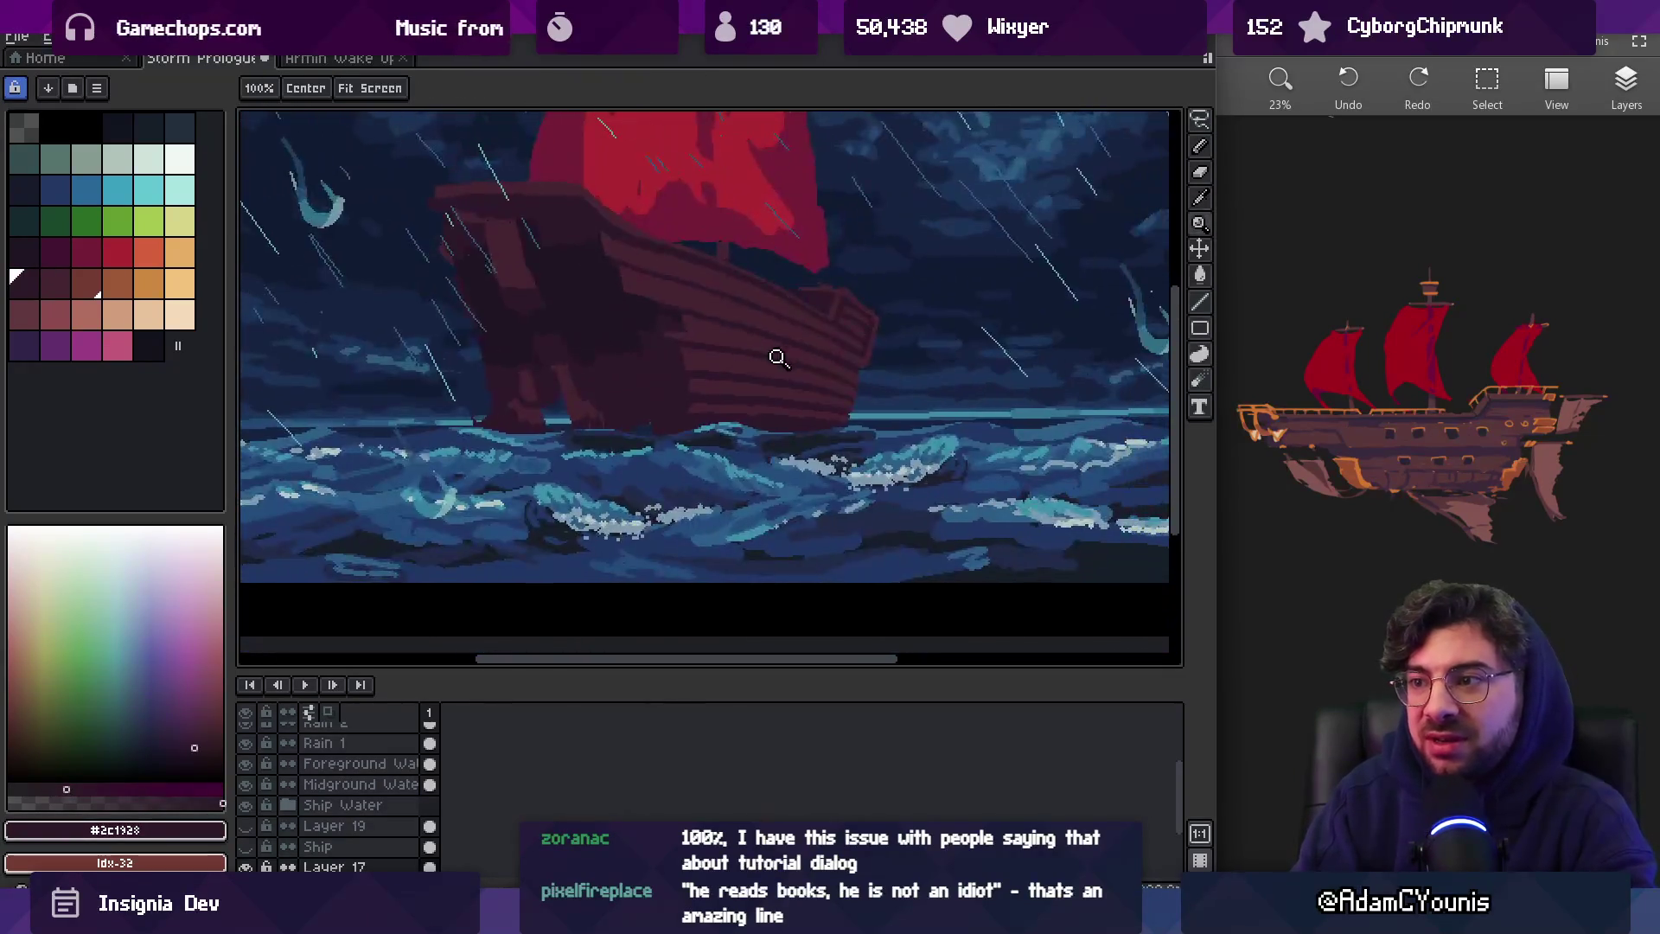
Bring the bow into view and repaint the upper bow plank lines in both hull shades
{"action": "scroll", "coordinate": [778, 380], "scroll_direction": "up", "scroll_amount": 3}
{"action": "scroll", "coordinate": [731, 373], "scroll_direction": "down", "scroll_amount": 3}
{"action": "scroll", "coordinate": [878, 363], "scroll_direction": "up", "scroll_amount": 4}
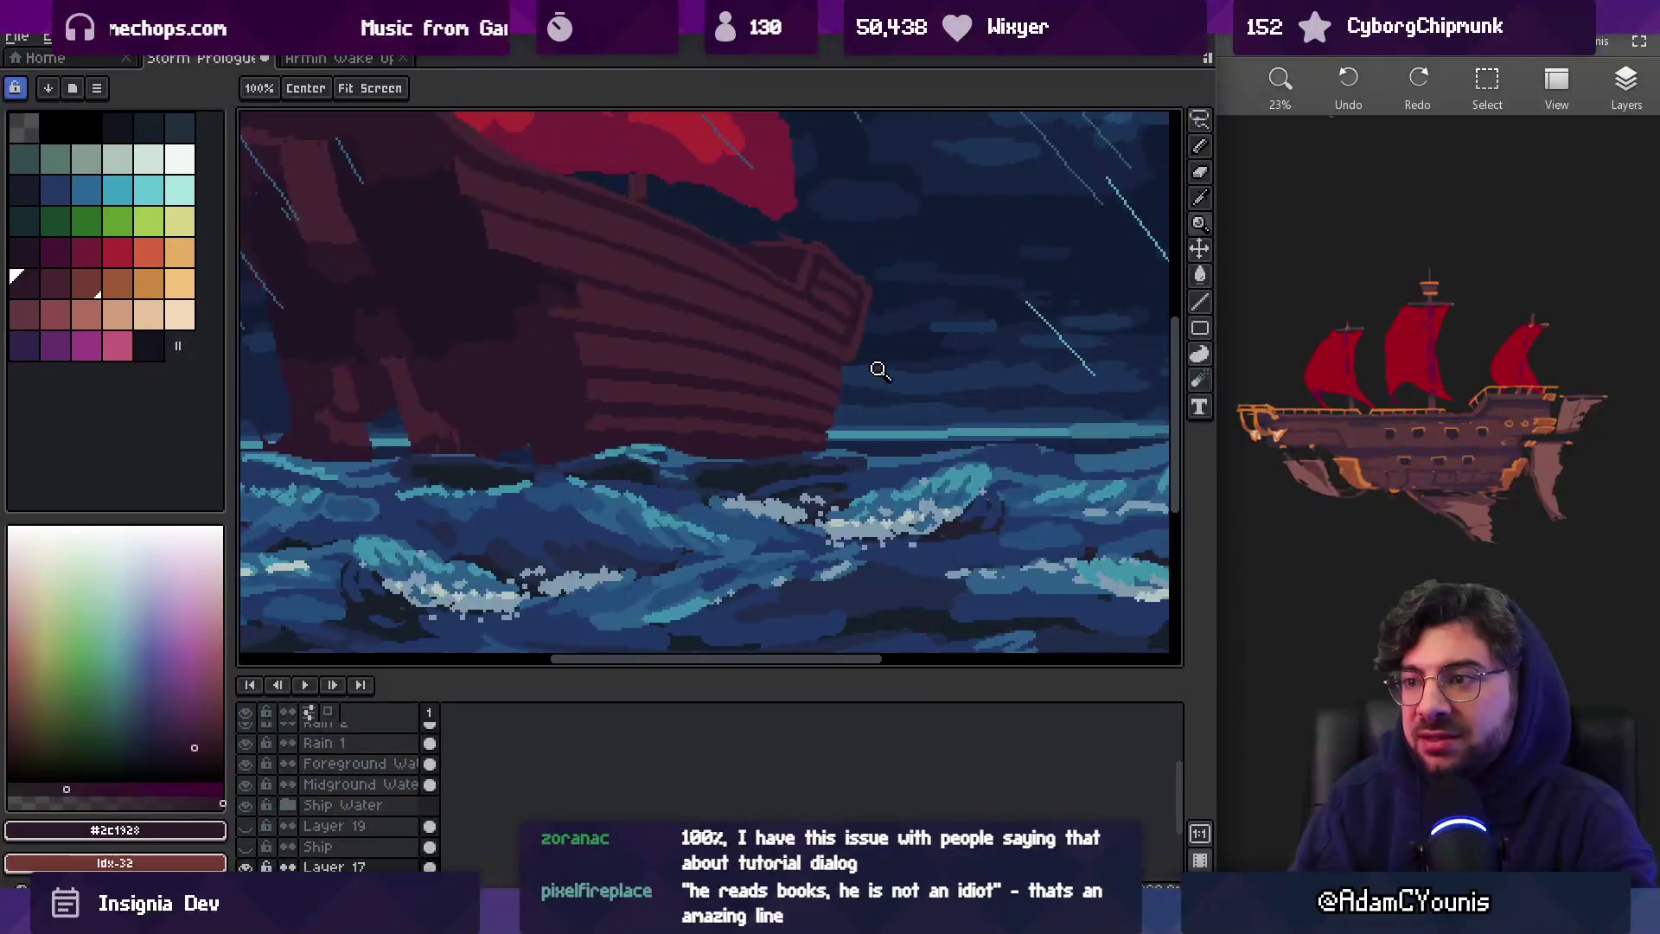
{"action": "left_click_drag", "start_coordinate": [597, 385], "coordinate": [783, 472]}
{"action": "left_click", "coordinate": [549, 370], "text": "alt"}
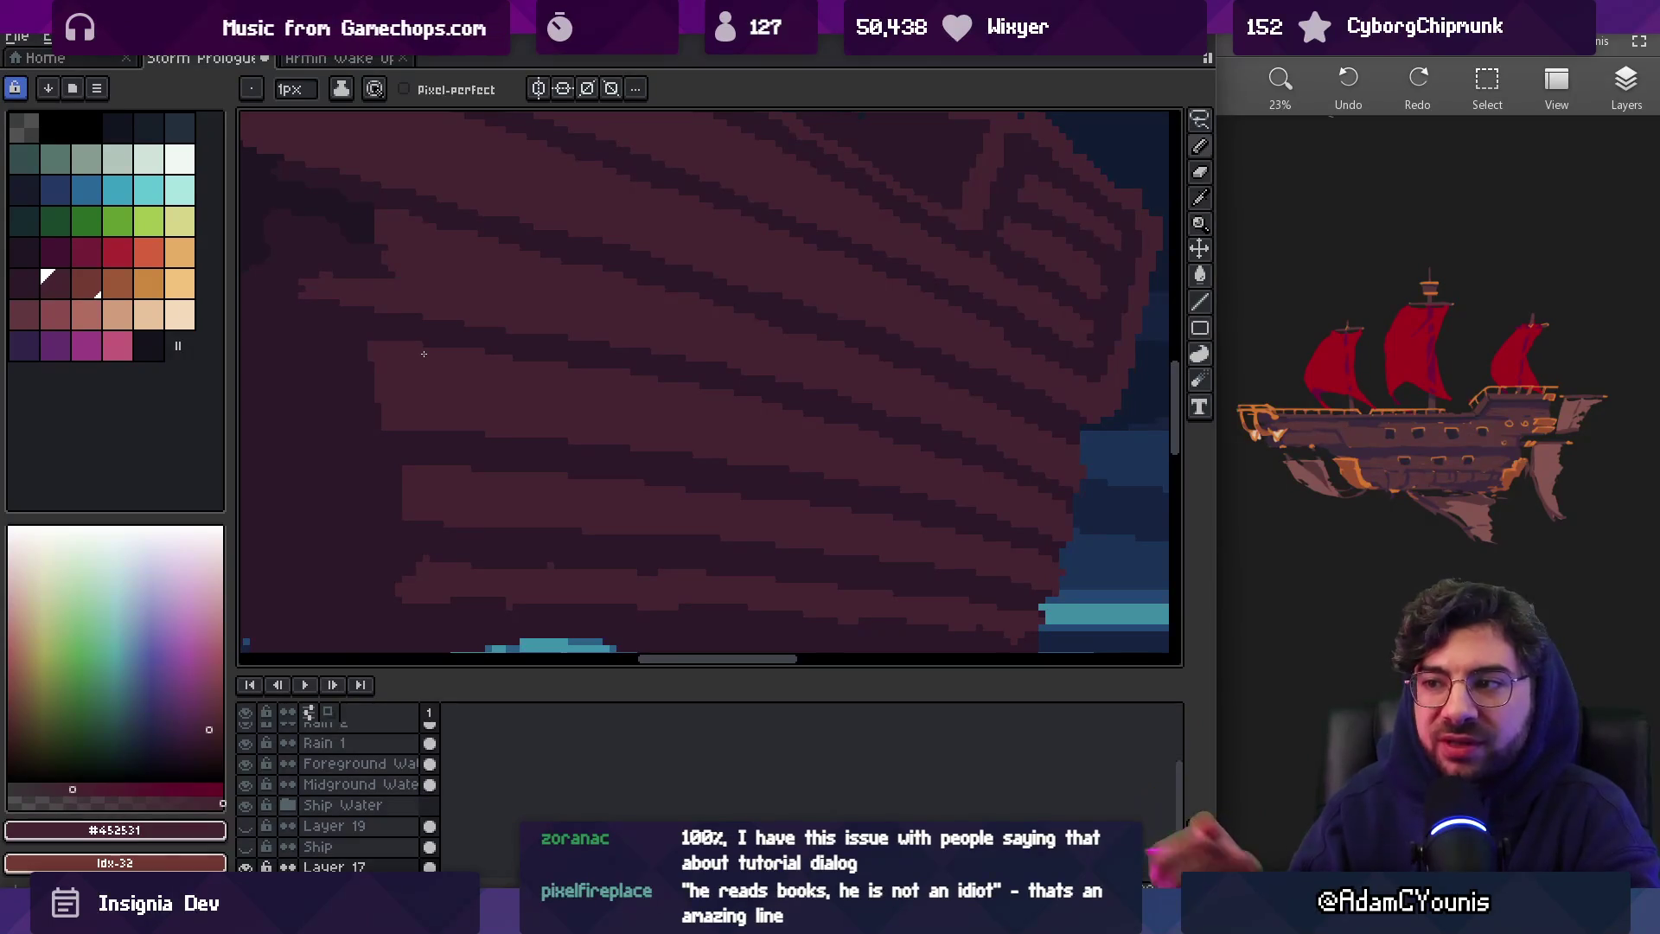
{"action": "left_click", "coordinate": [854, 418], "text": "alt"}
{"action": "left_click", "coordinate": [838, 426], "text": "alt"}
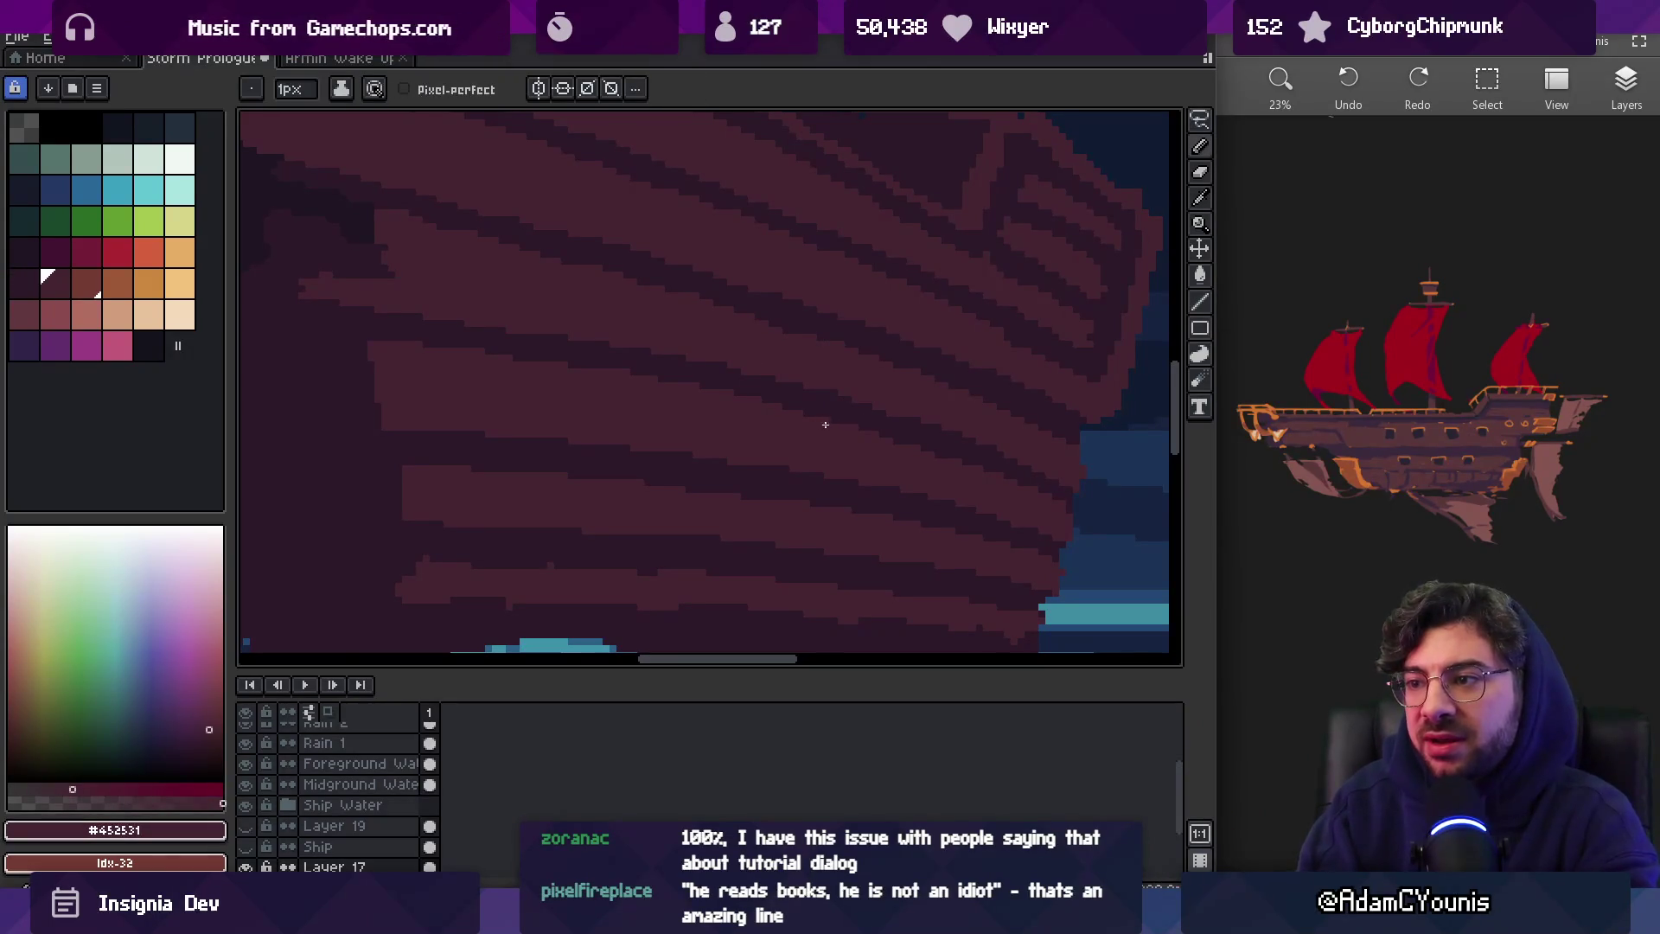
{"action": "left_click", "coordinate": [658, 367], "text": "alt"}
Check the whole scene, then repaint lower hull stripes in the lighter and dark plank colours
{"action": "key", "text": "z"}
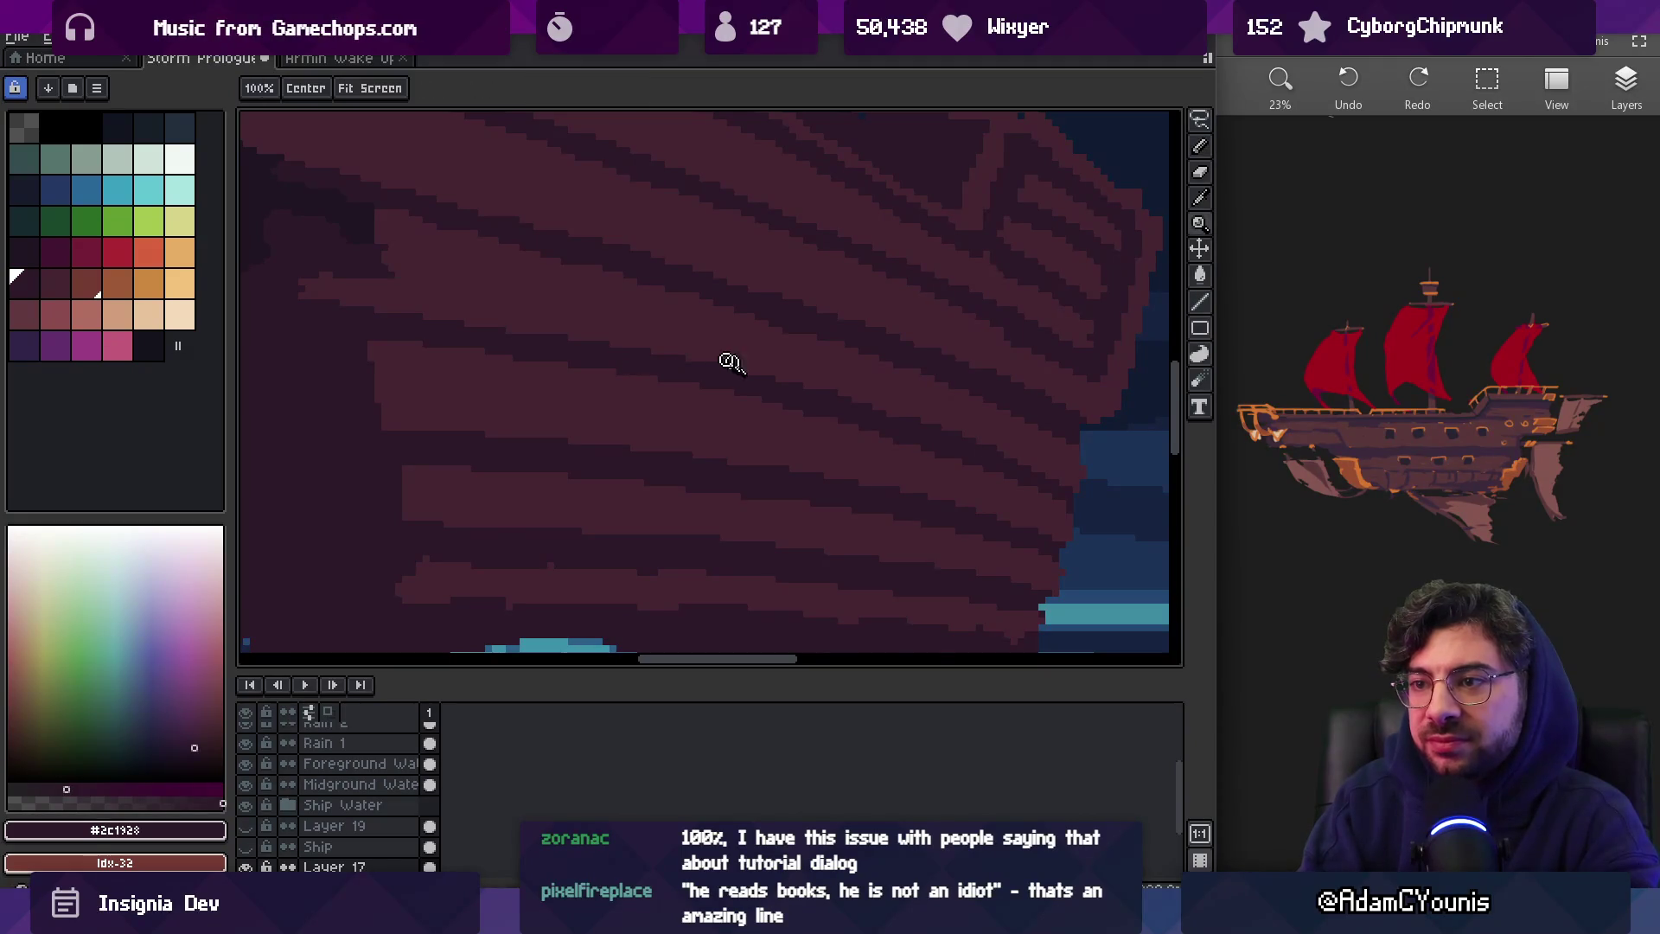
{"action": "right_click", "coordinate": [729, 360]}
{"action": "left_click", "coordinate": [870, 411]}
{"action": "key", "text": "b"}
{"action": "left_click", "coordinate": [844, 410], "text": "alt"}
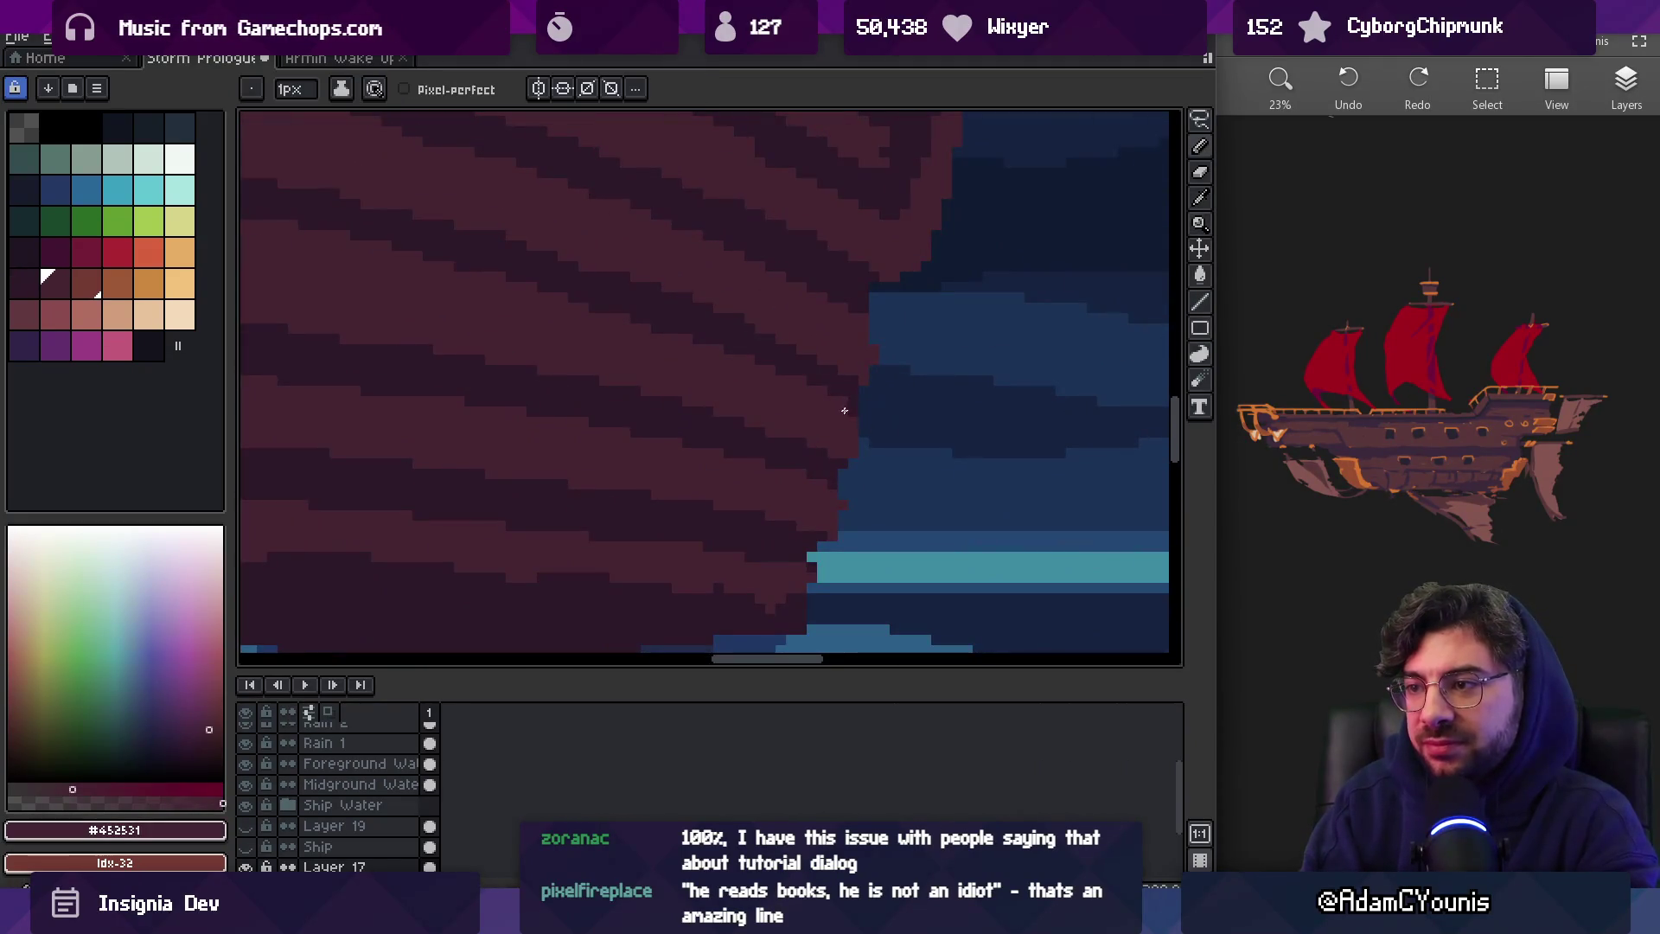
{"action": "scroll", "coordinate": [854, 413], "scroll_direction": "down", "scroll_amount": 2}
{"action": "scroll", "coordinate": [851, 415], "scroll_direction": "left", "scroll_amount": 1}
{"action": "key", "text": "z"}
{"action": "key", "text": "z"}
{"action": "right_click", "coordinate": [956, 418]}
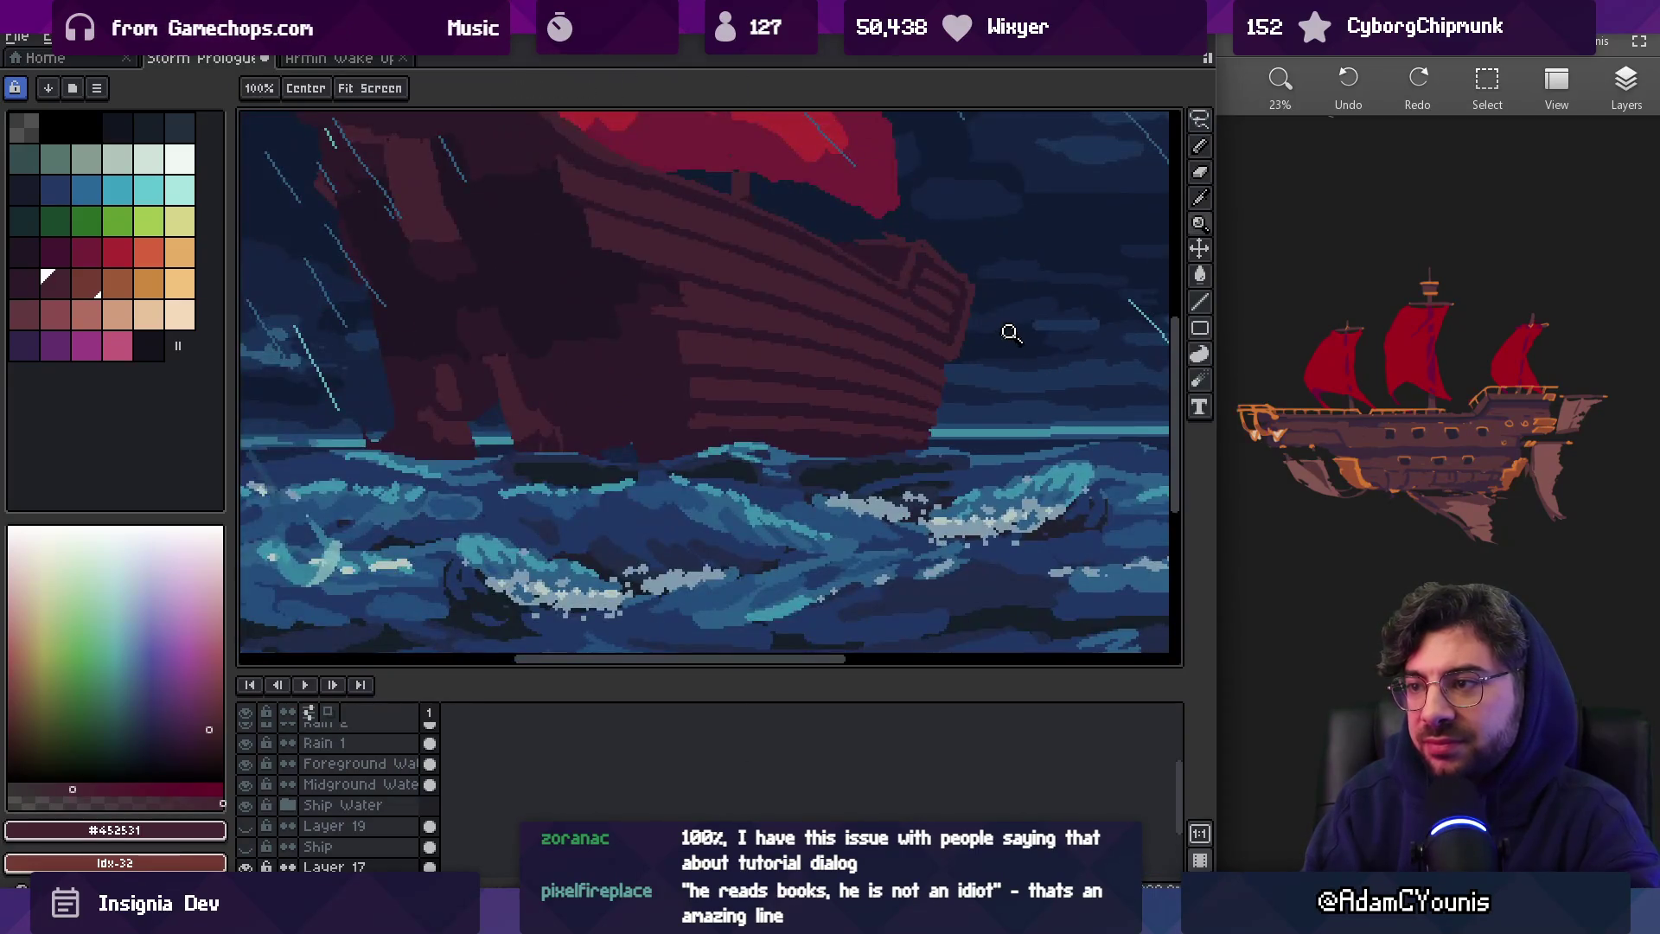
{"action": "left_click", "coordinate": [760, 345]}
{"action": "key", "text": "i"}
{"action": "left_click", "coordinate": [671, 377], "text": "alt"}
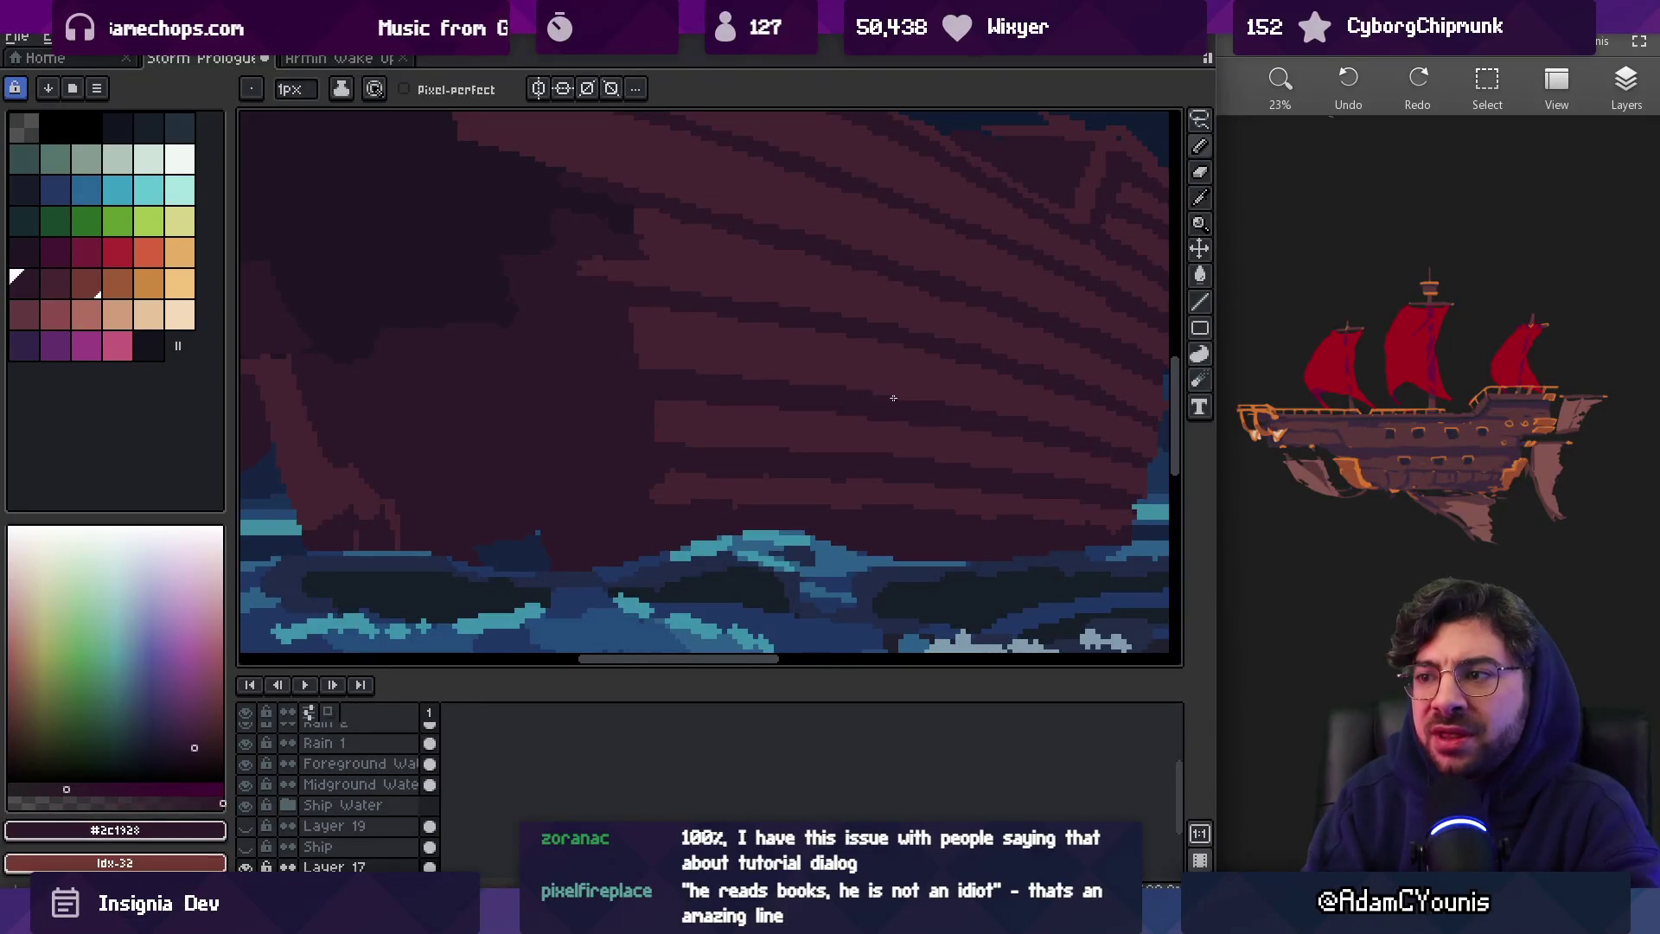
Recheck the ship and waves, then finish evening out the hull plank stripes
{"action": "key", "text": "z"}
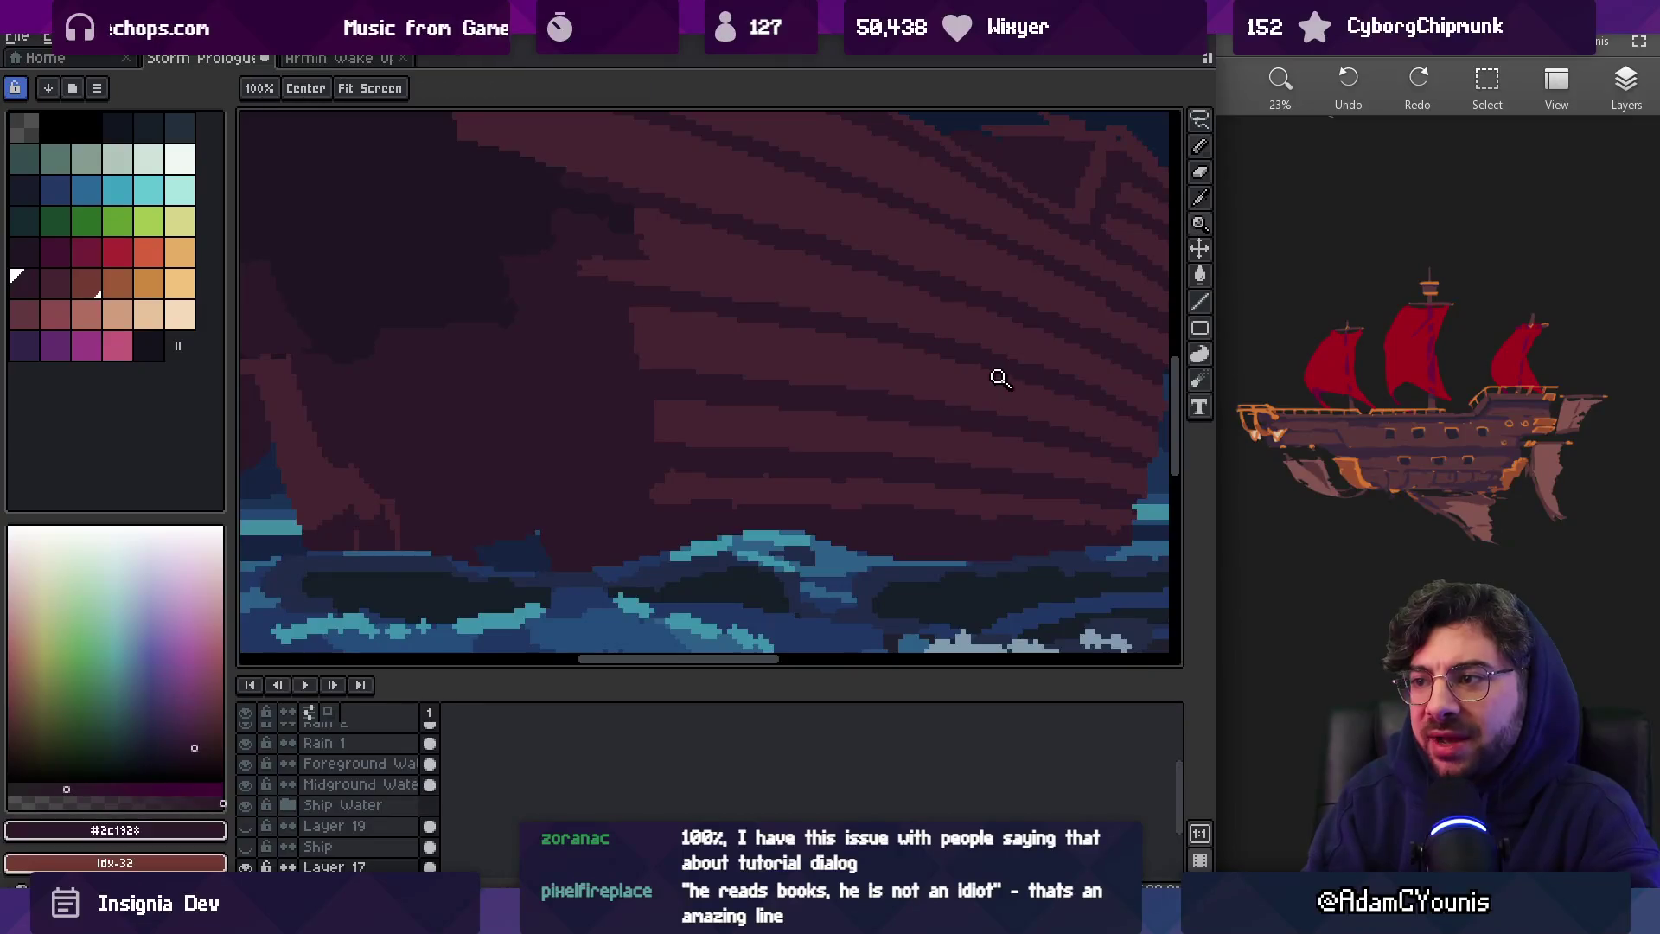
{"action": "right_click", "coordinate": [960, 345]}
{"action": "left_click", "coordinate": [815, 352]}
{"action": "key", "text": "b"}
{"action": "left_click", "coordinate": [713, 392], "text": "alt"}
{"action": "key", "text": "z"}
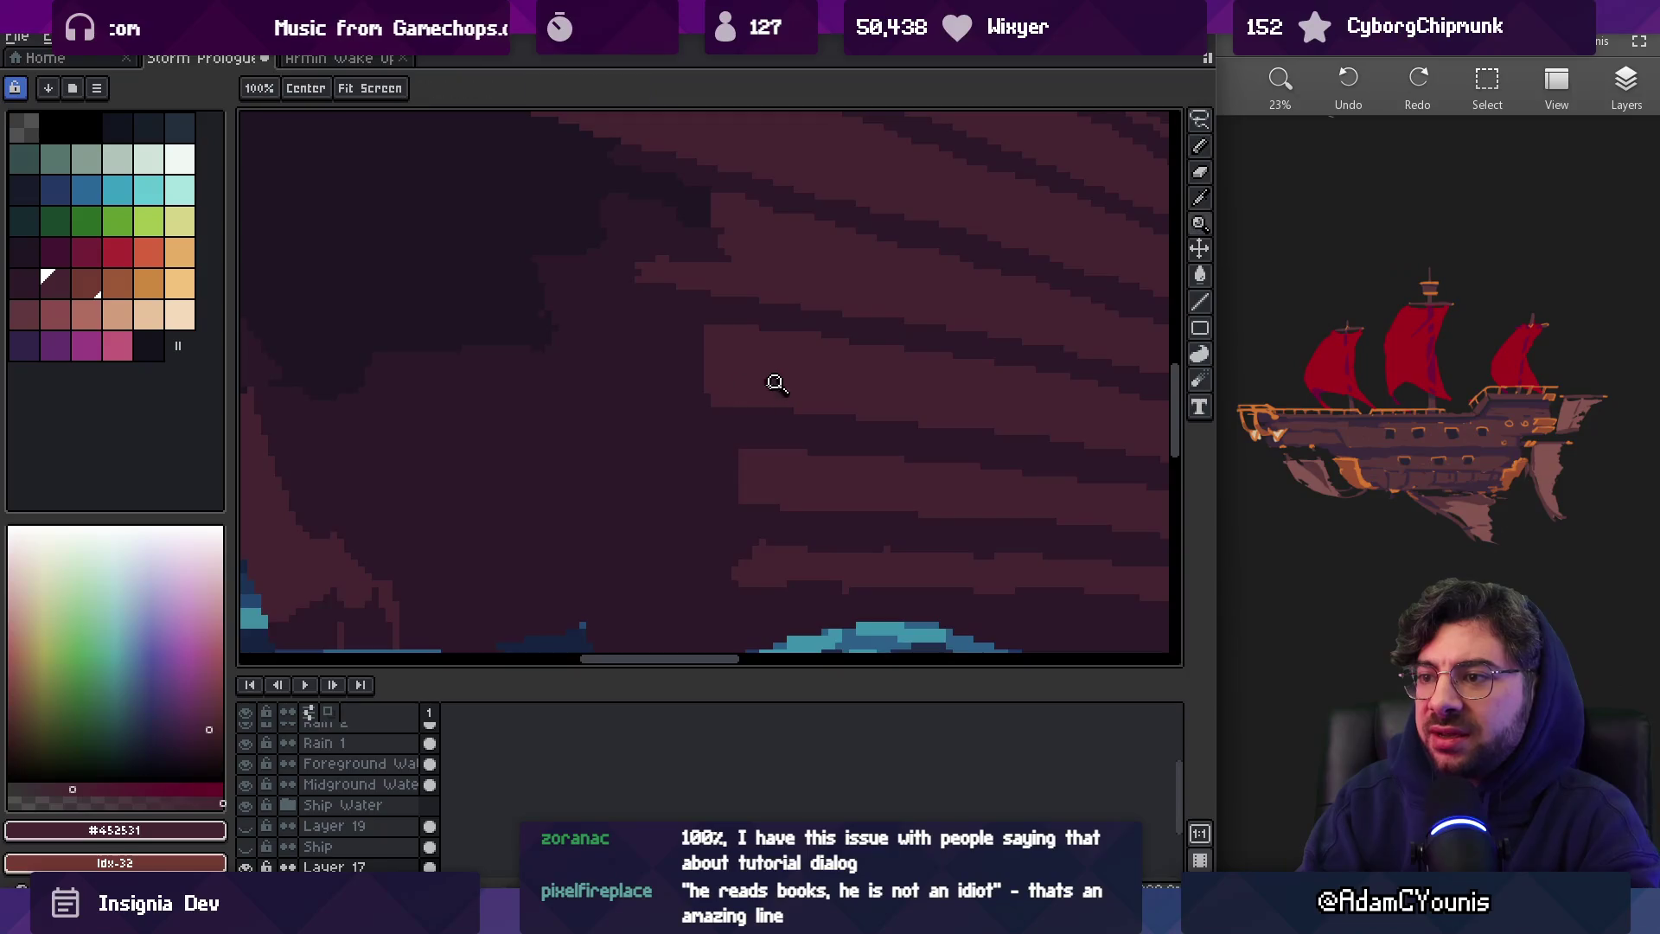
{"action": "right_click", "coordinate": [775, 381]}
{"action": "left_click", "coordinate": [839, 393]}
{"action": "left_click", "coordinate": [838, 393]}
{"action": "key", "text": "b"}
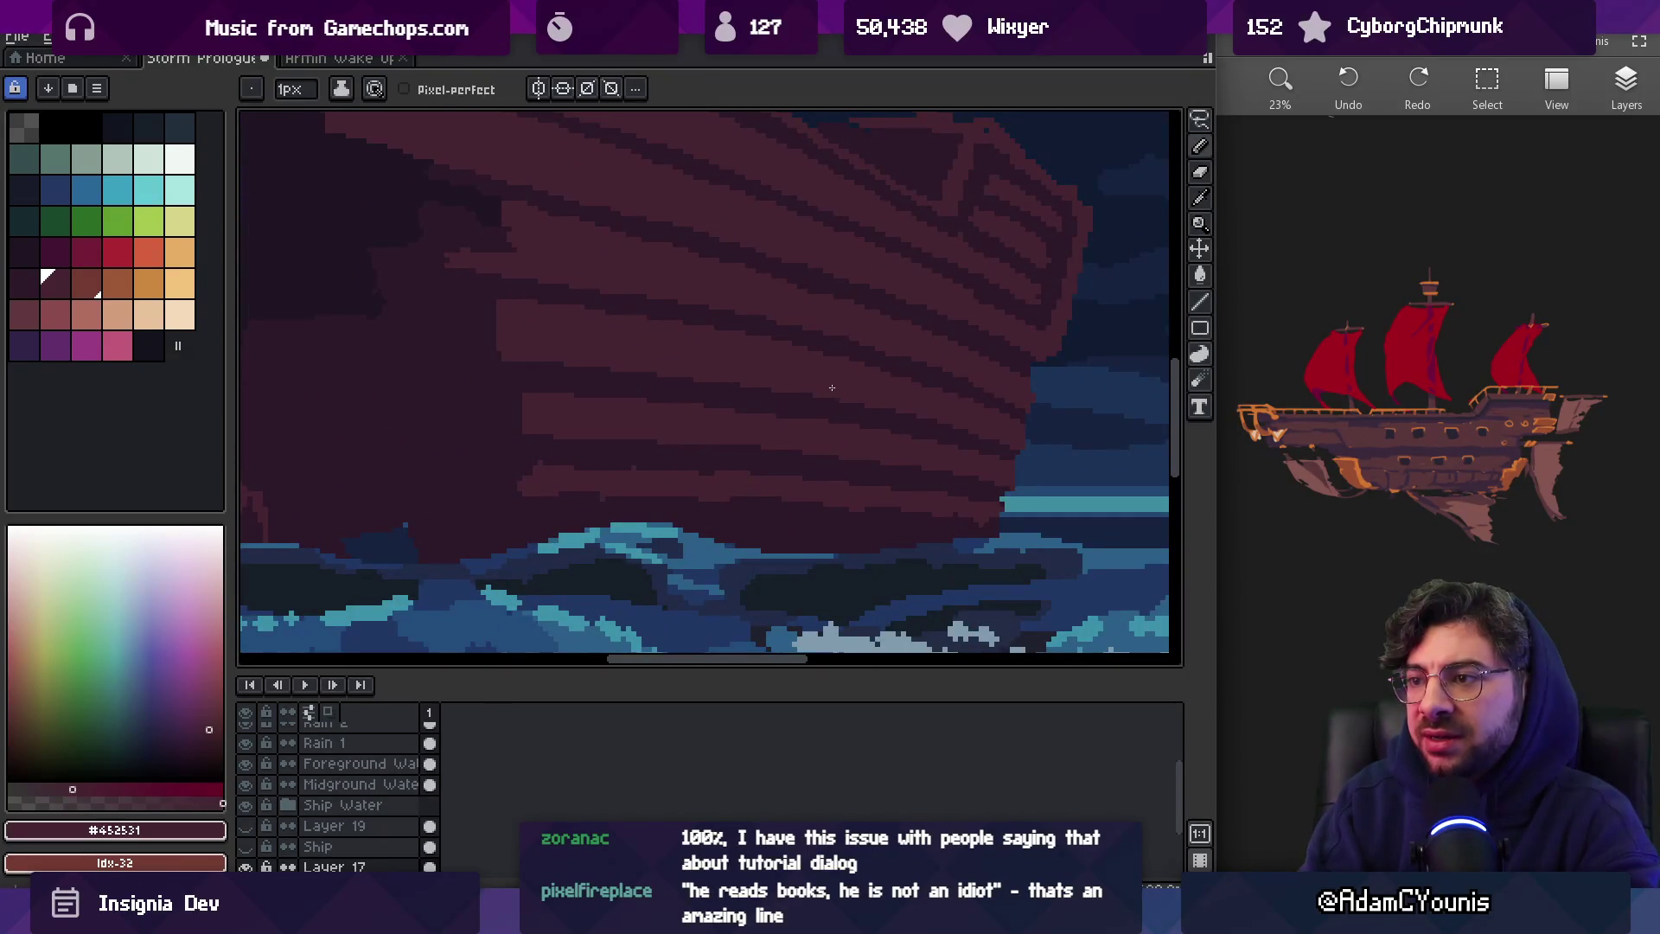
{"action": "left_click", "coordinate": [845, 356], "text": "alt"}
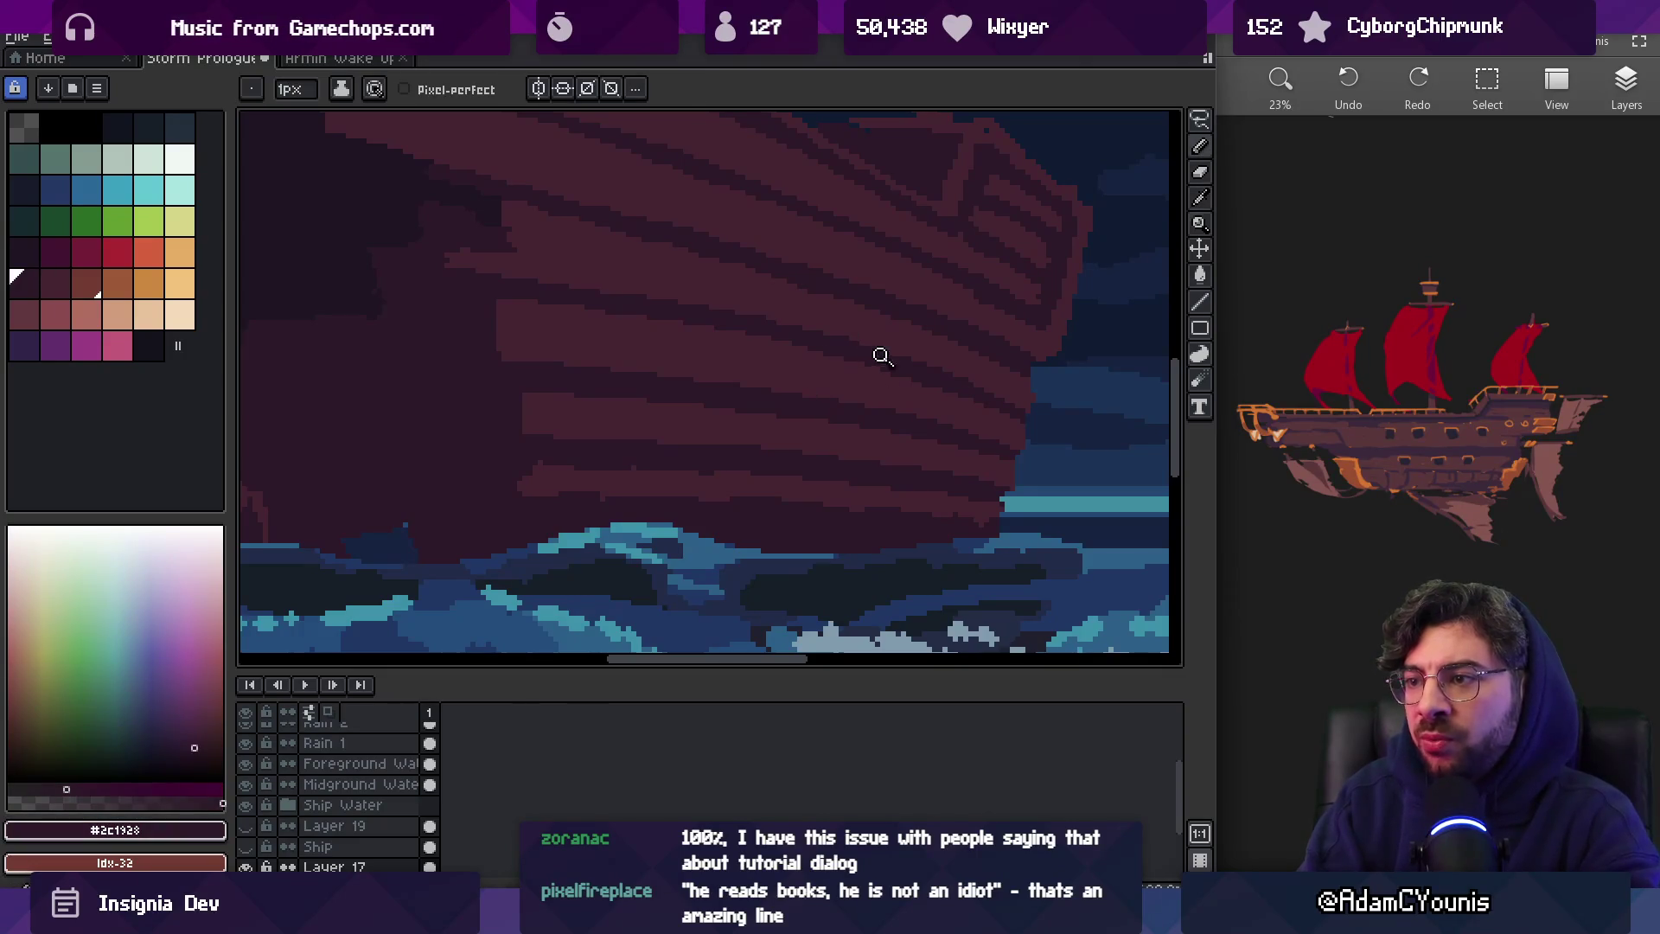
Sample the lighter #452531 plank colour and zoom into the upper hull with the pencil ready
{"action": "scroll", "coordinate": [880, 356], "scroll_direction": "up", "scroll_amount": 2}
{"action": "left_click", "coordinate": [825, 366], "text": "alt"}
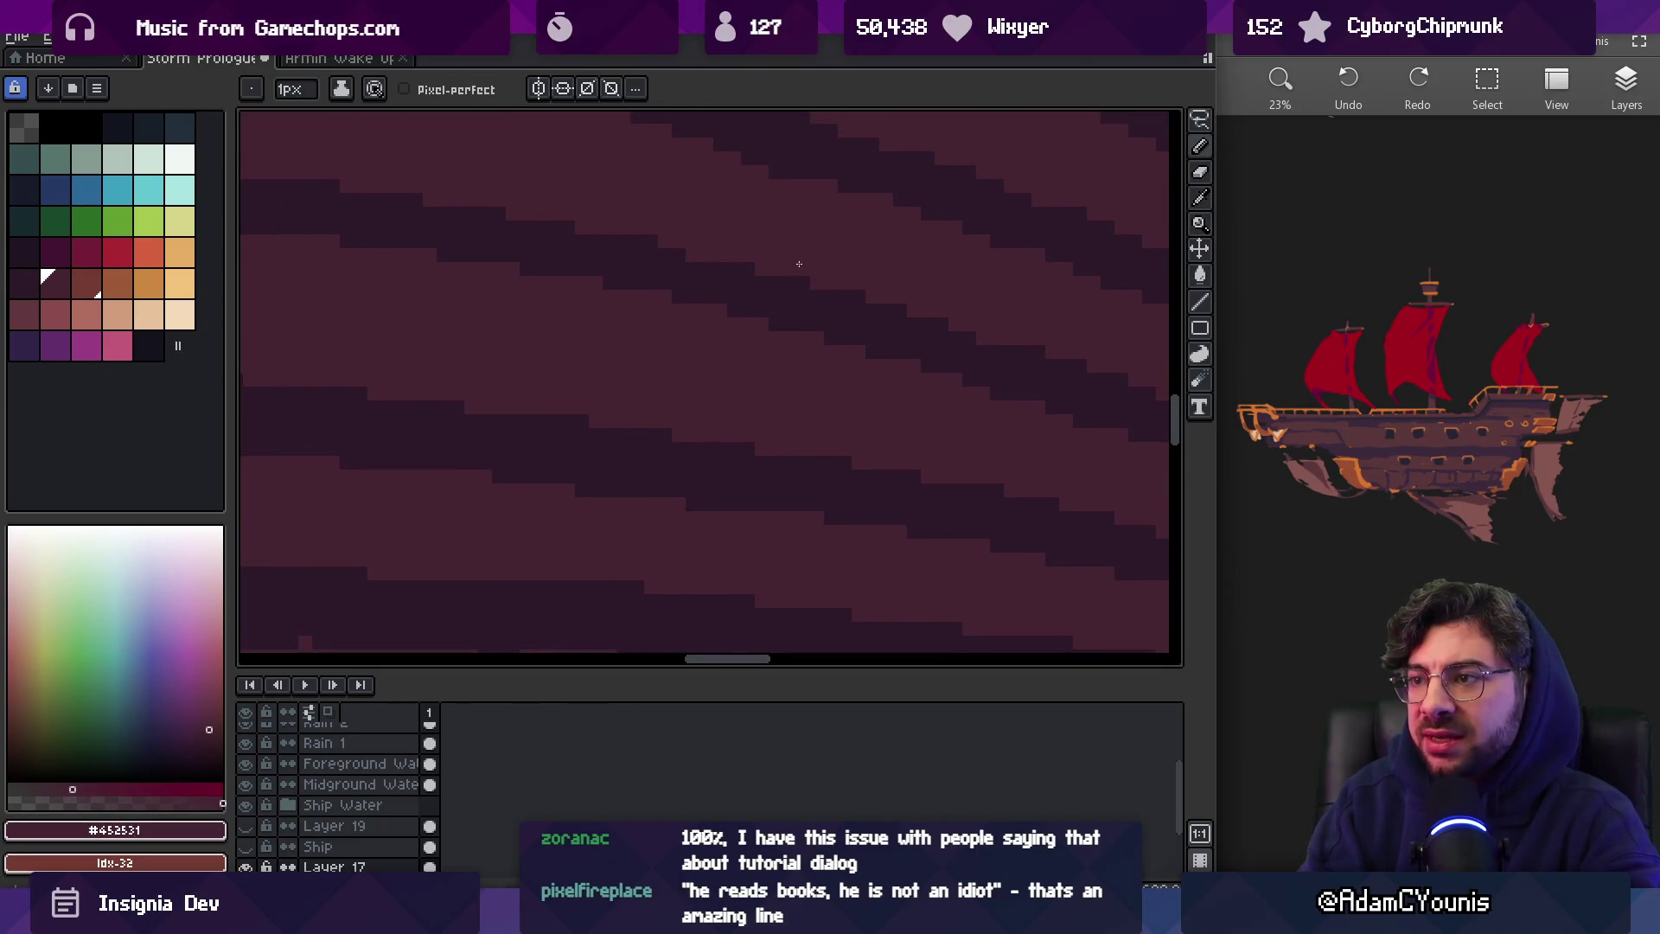
{"action": "key", "text": "z"}
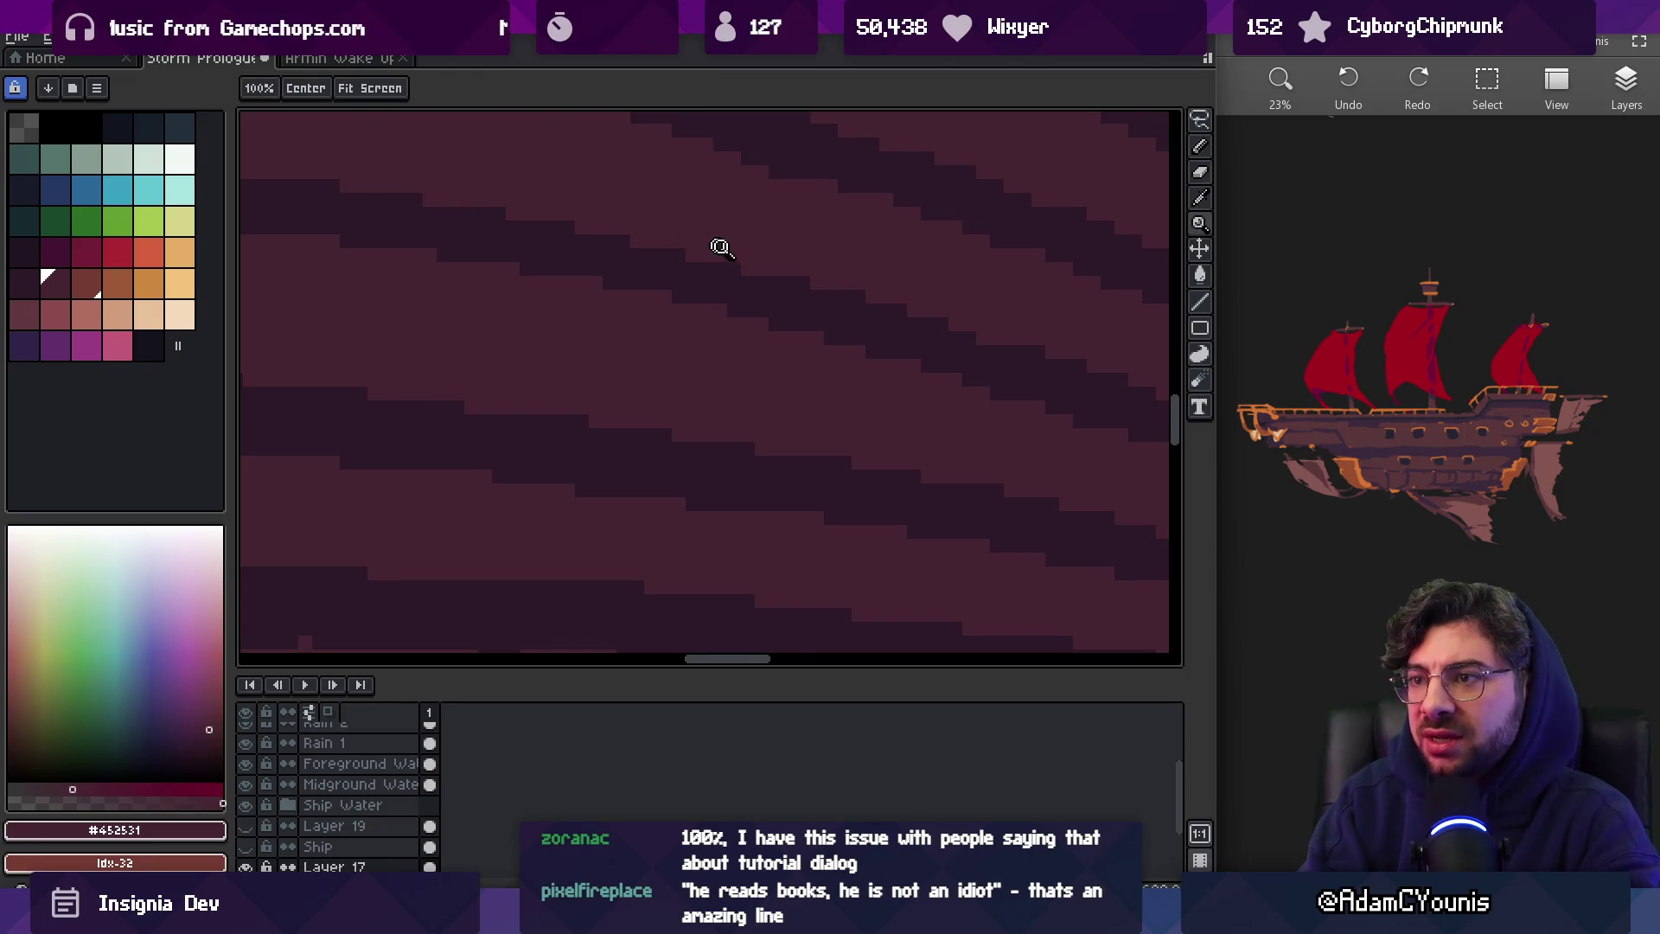
{"action": "scroll", "coordinate": [692, 260], "scroll_direction": "down", "scroll_amount": 4}
{"action": "scroll", "coordinate": [780, 258], "scroll_direction": "up", "scroll_amount": 3}
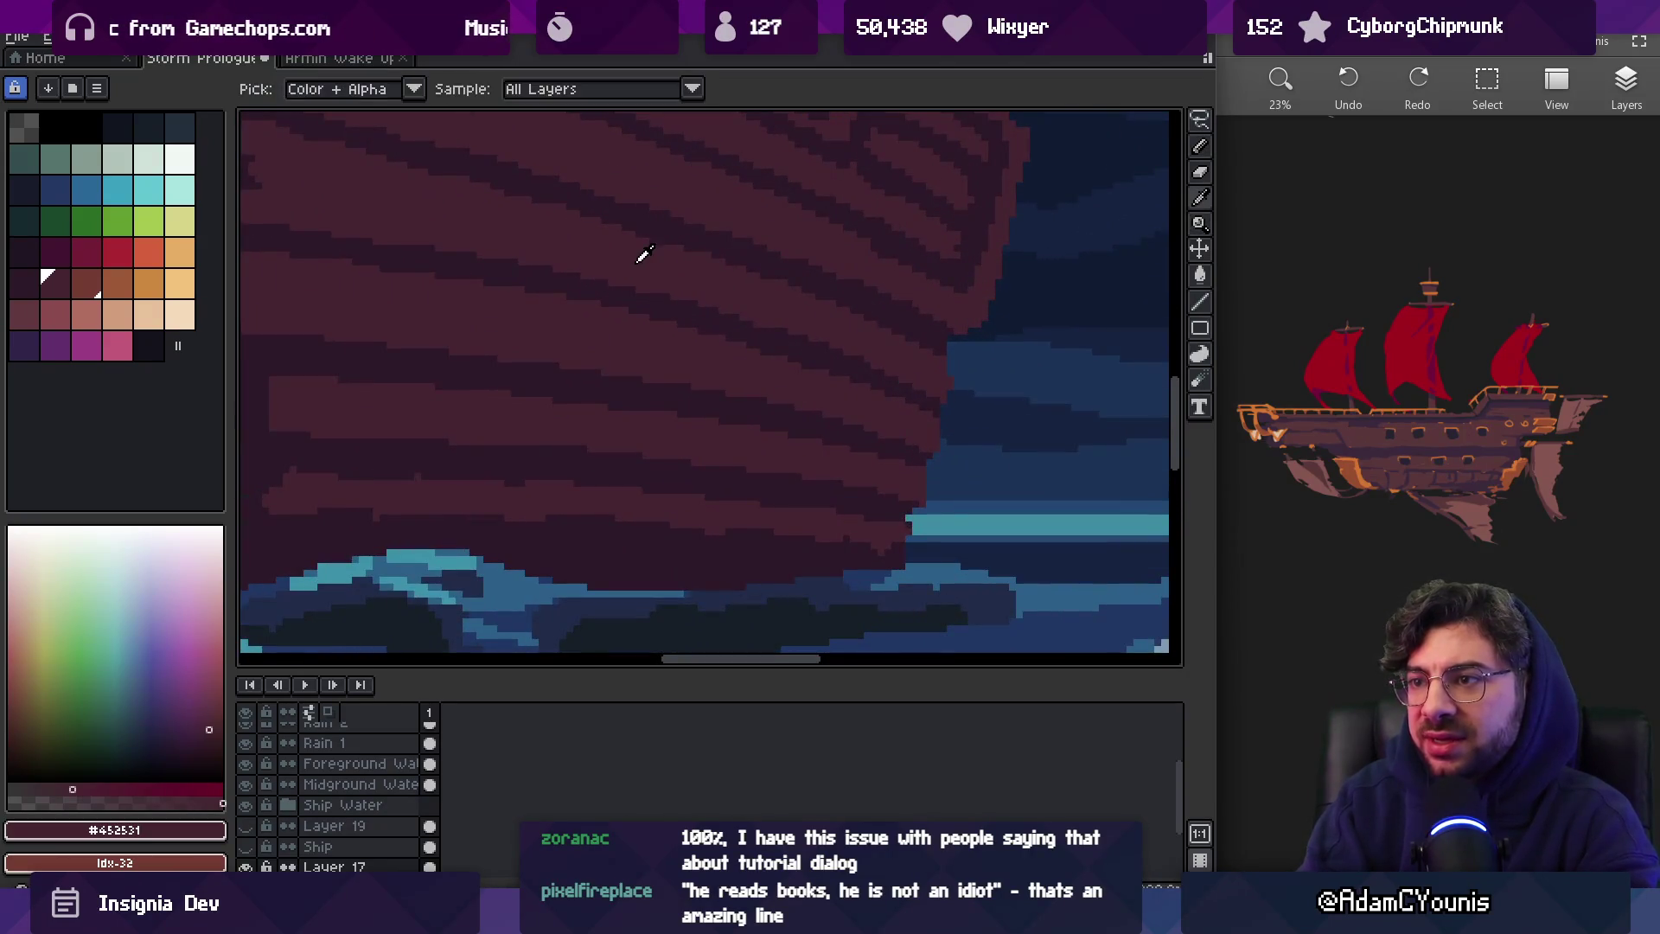
{"action": "key", "text": "b"}
{"action": "scroll", "coordinate": [658, 356], "scroll_direction": "up", "scroll_amount": 2}
Touch up the bow planks, alternating the dark #2c1928 and lighter #452531 plank colours
{"action": "left_click", "coordinate": [637, 345], "text": "alt"}
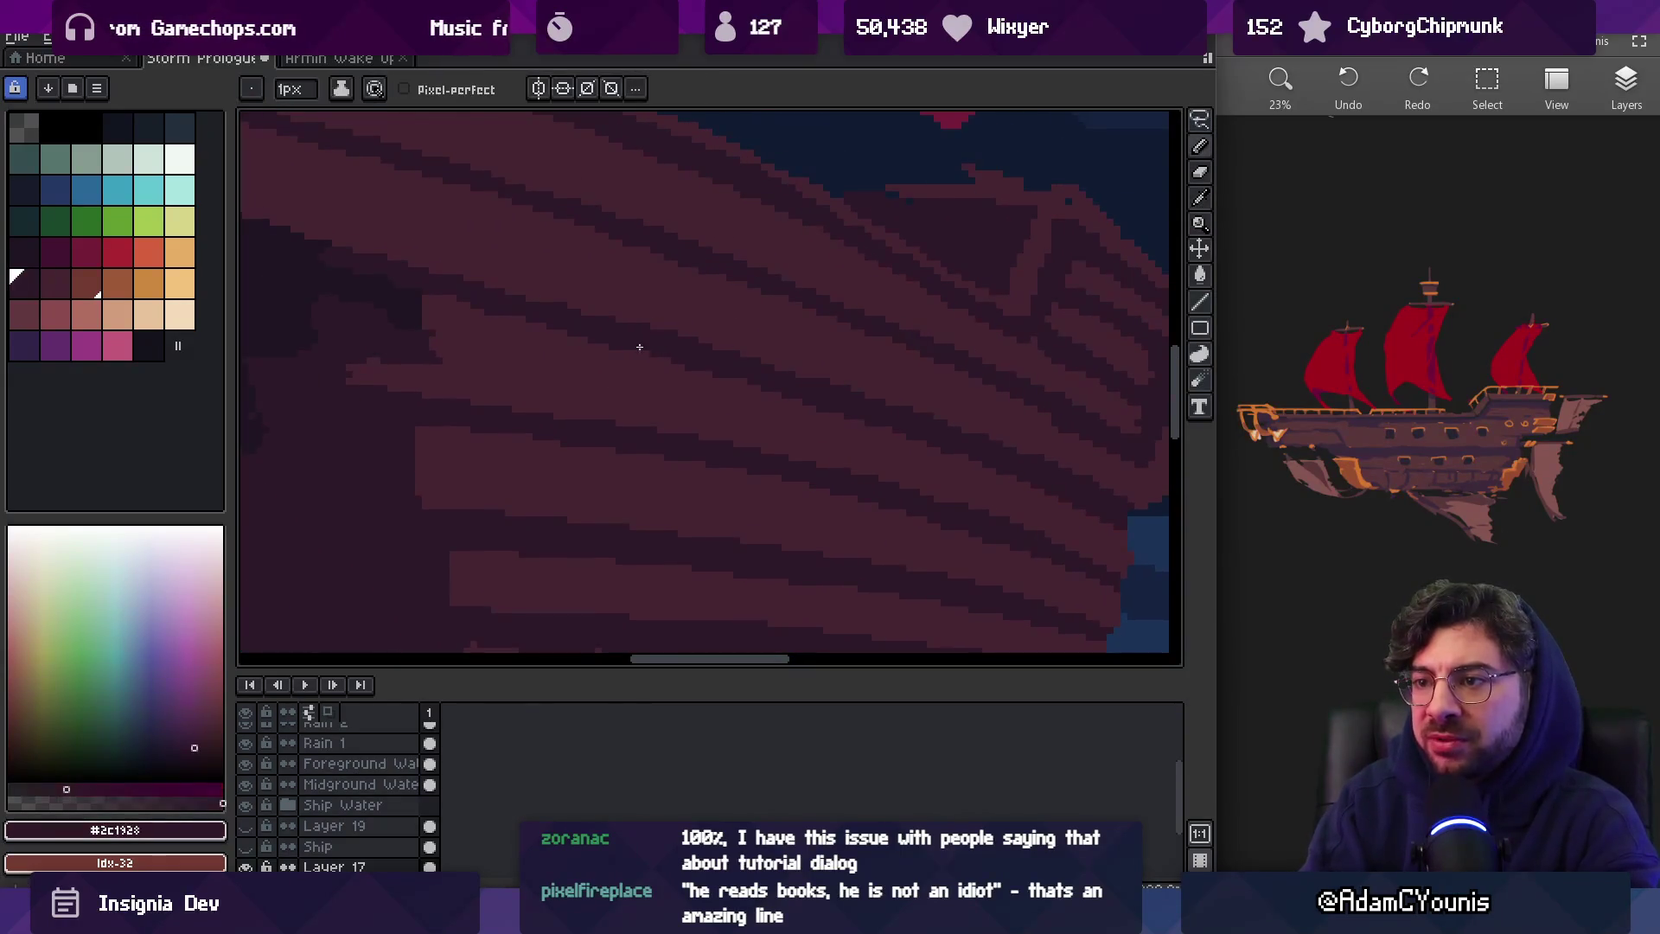
{"action": "scroll", "coordinate": [597, 327], "scroll_direction": "left", "scroll_amount": 3}
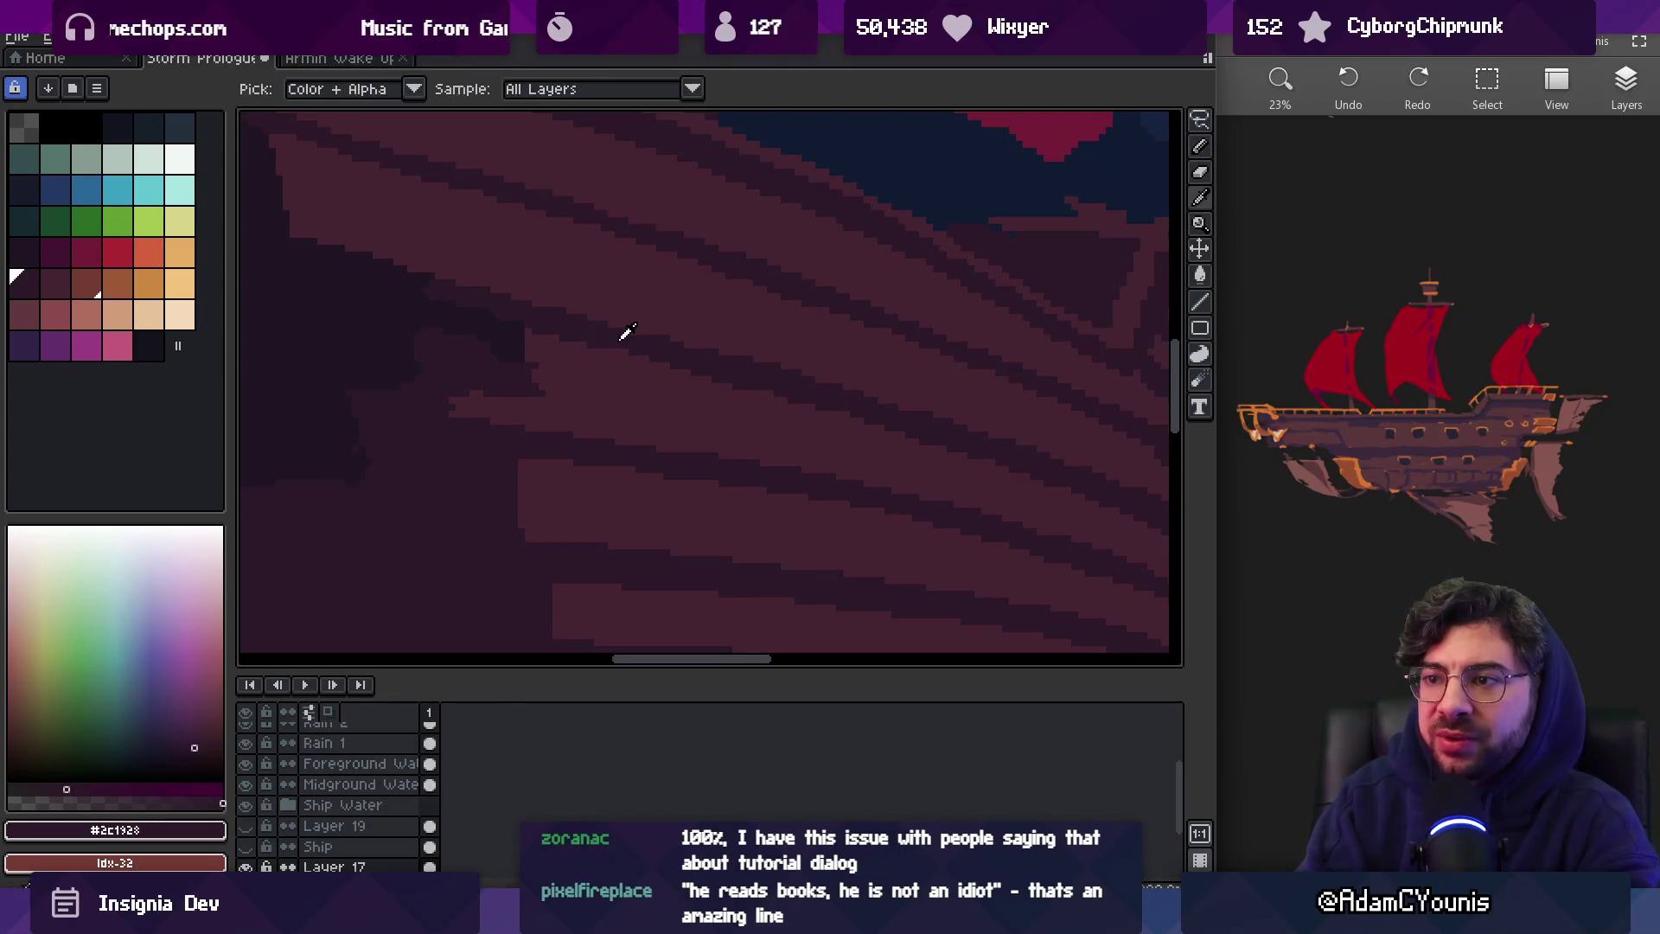
{"action": "scroll", "coordinate": [709, 348], "scroll_direction": "down", "scroll_amount": 3}
{"action": "scroll", "coordinate": [780, 318], "scroll_direction": "up", "scroll_amount": 3}
{"action": "left_click", "coordinate": [675, 343], "text": "alt"}
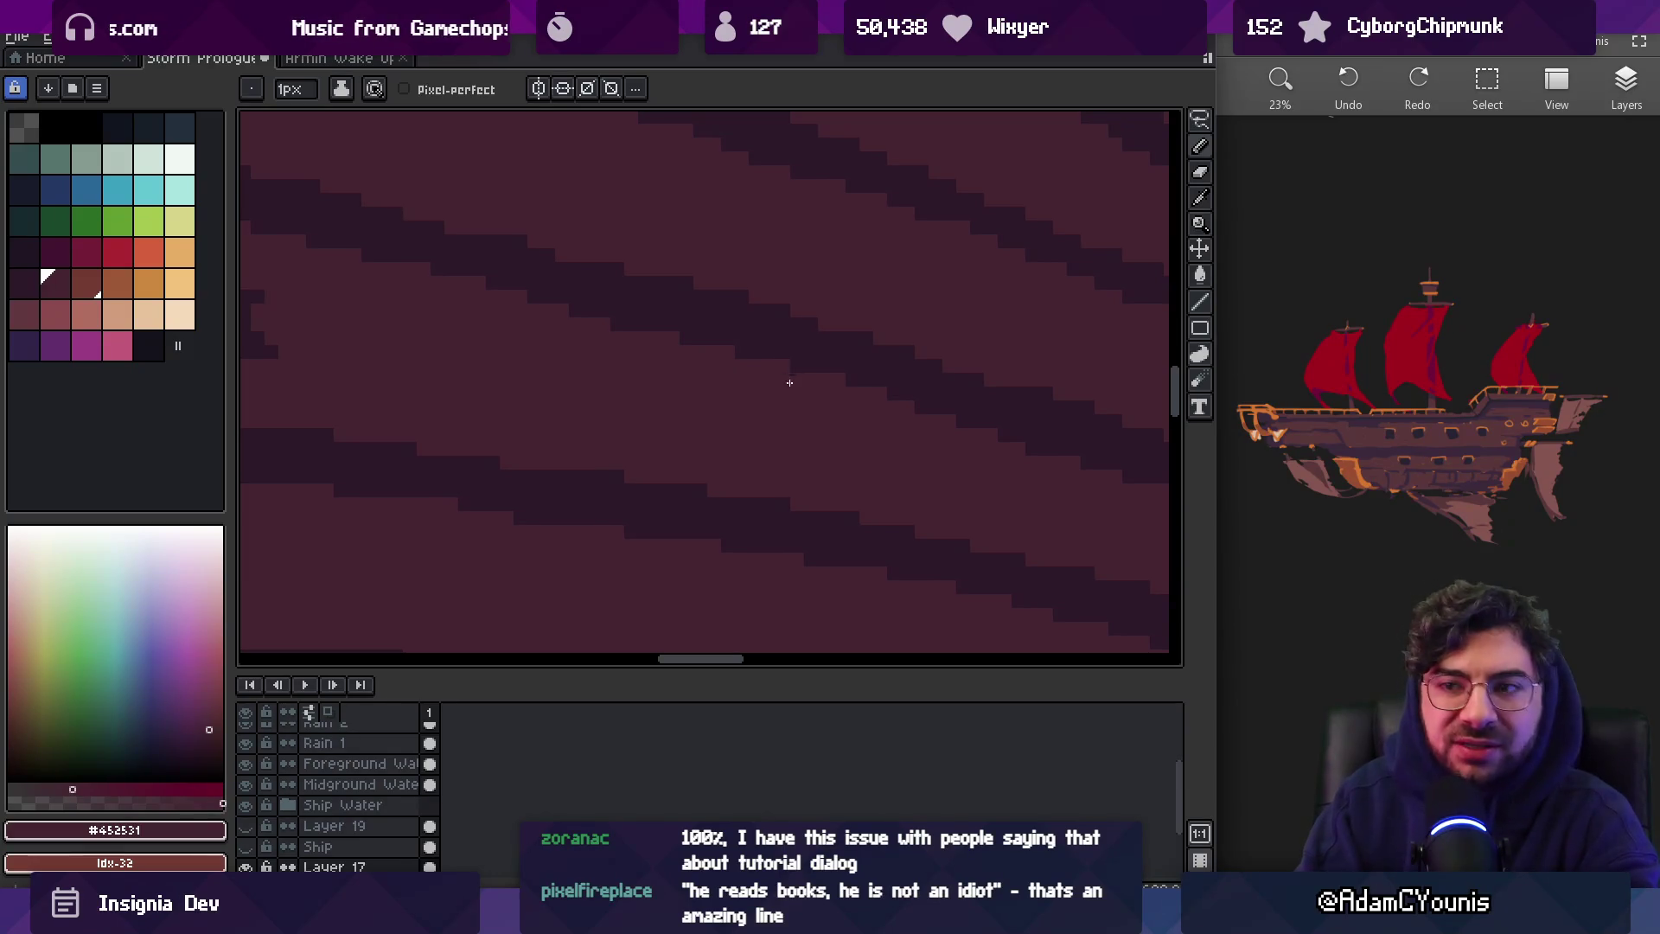
{"action": "key", "text": "z"}
{"action": "scroll", "coordinate": [791, 337], "scroll_direction": "down", "scroll_amount": 2}
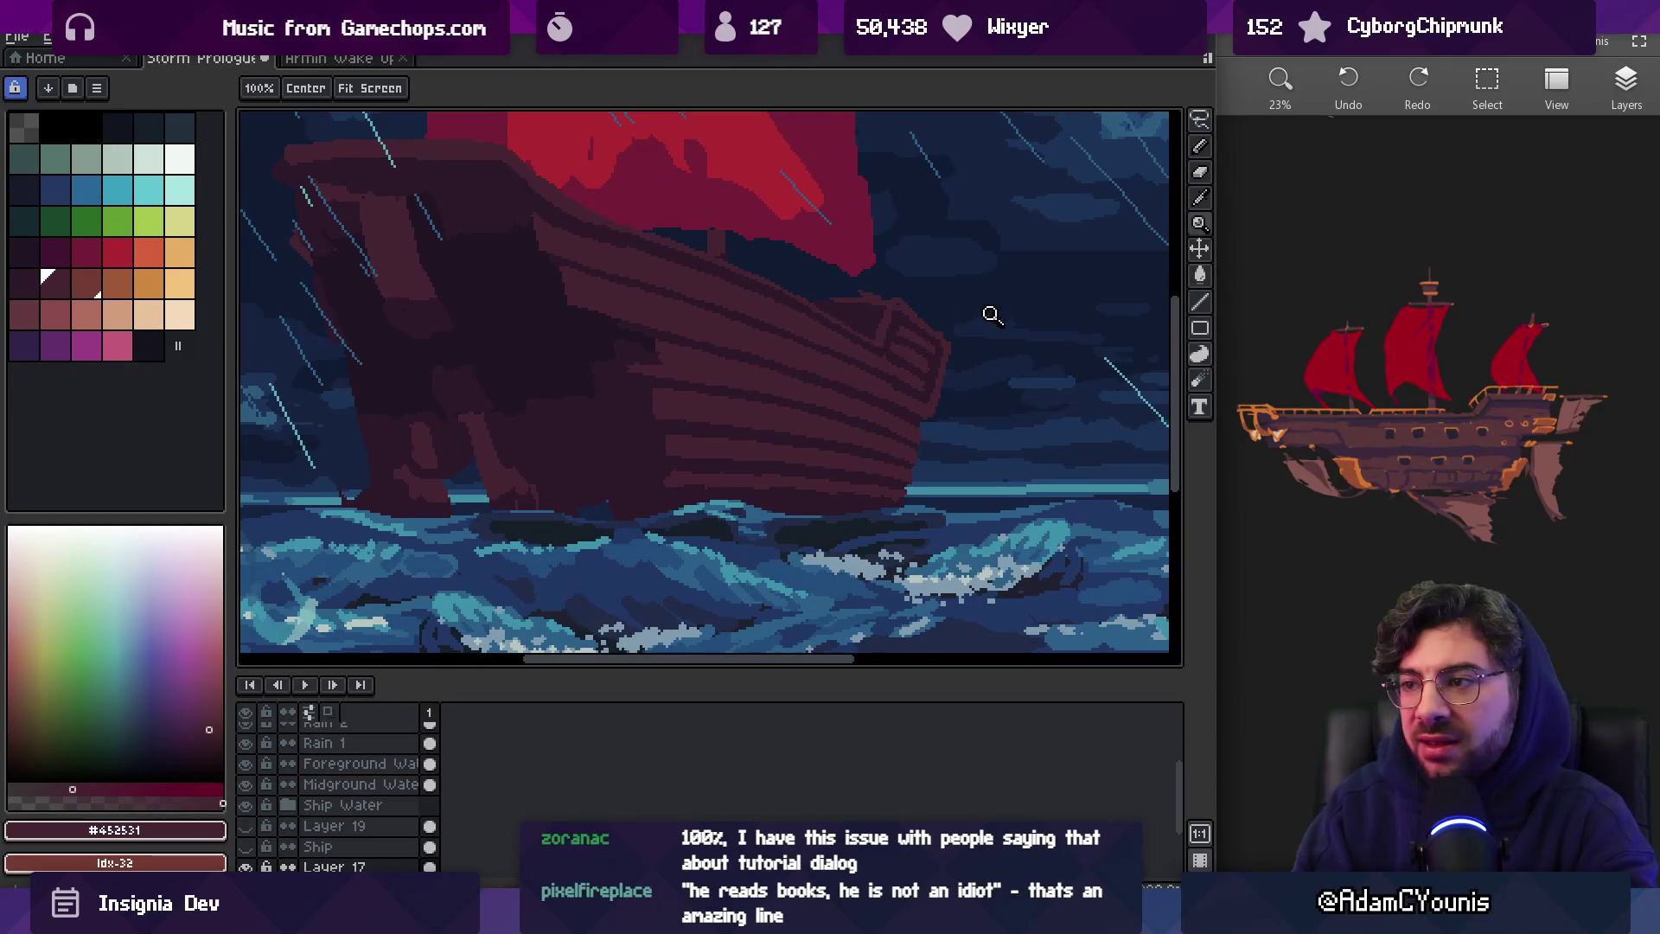
{"action": "scroll", "coordinate": [890, 381], "scroll_direction": "up", "scroll_amount": 2}
{"action": "scroll", "coordinate": [895, 424], "scroll_direction": "up", "scroll_amount": 1}
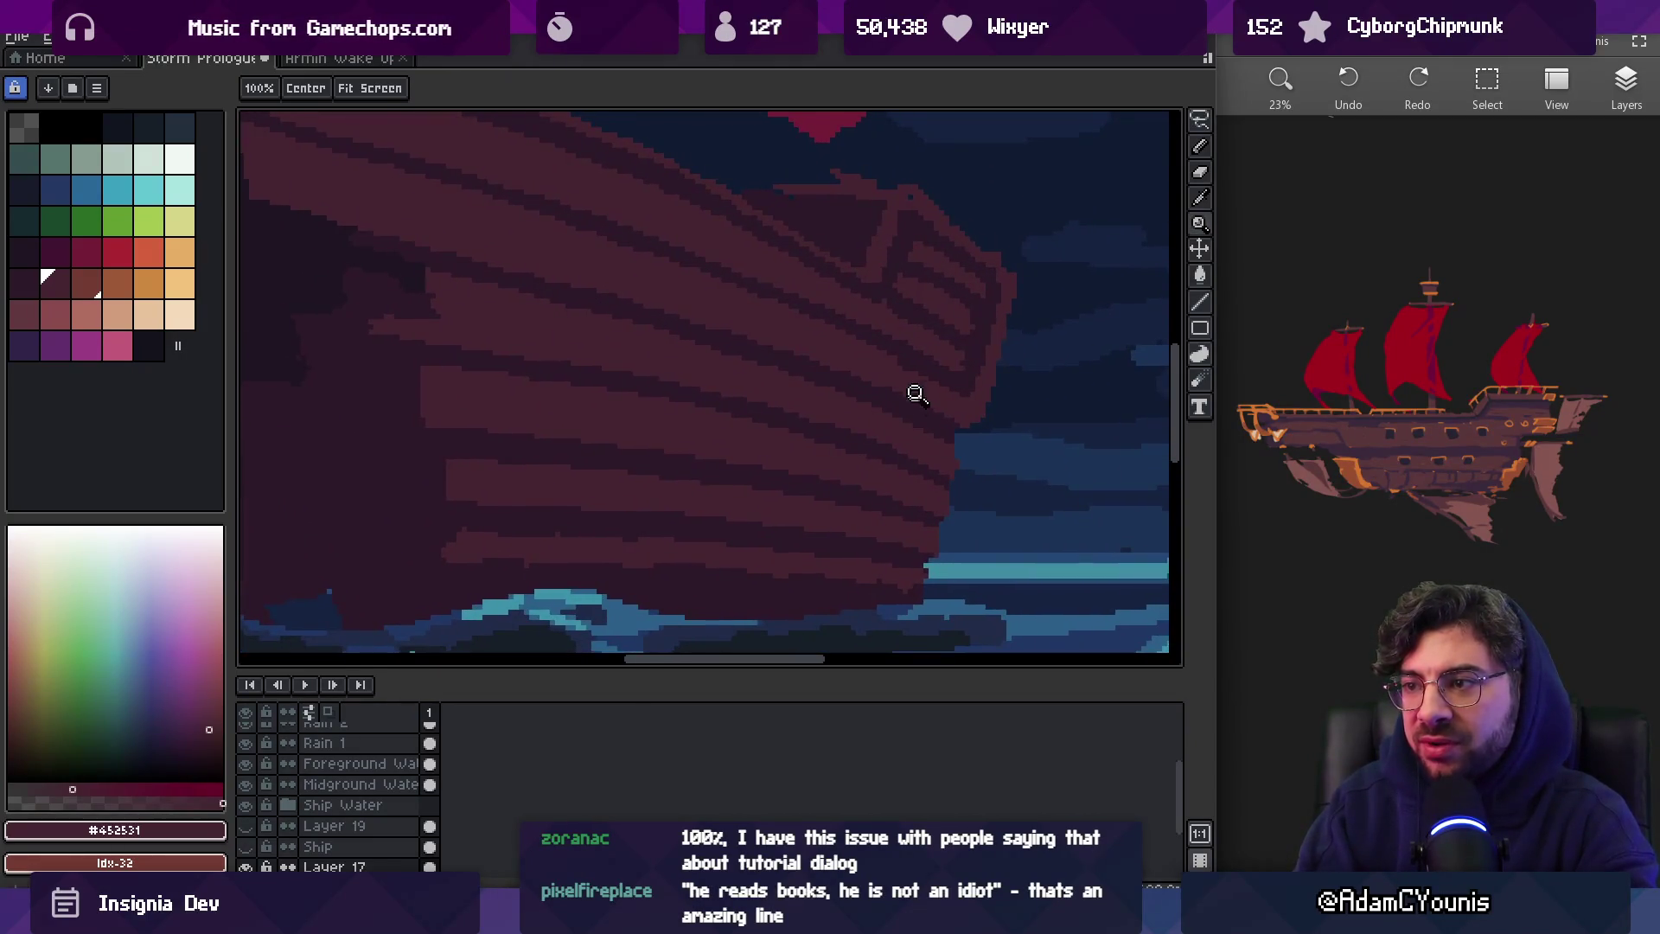
{"action": "key", "text": "b"}
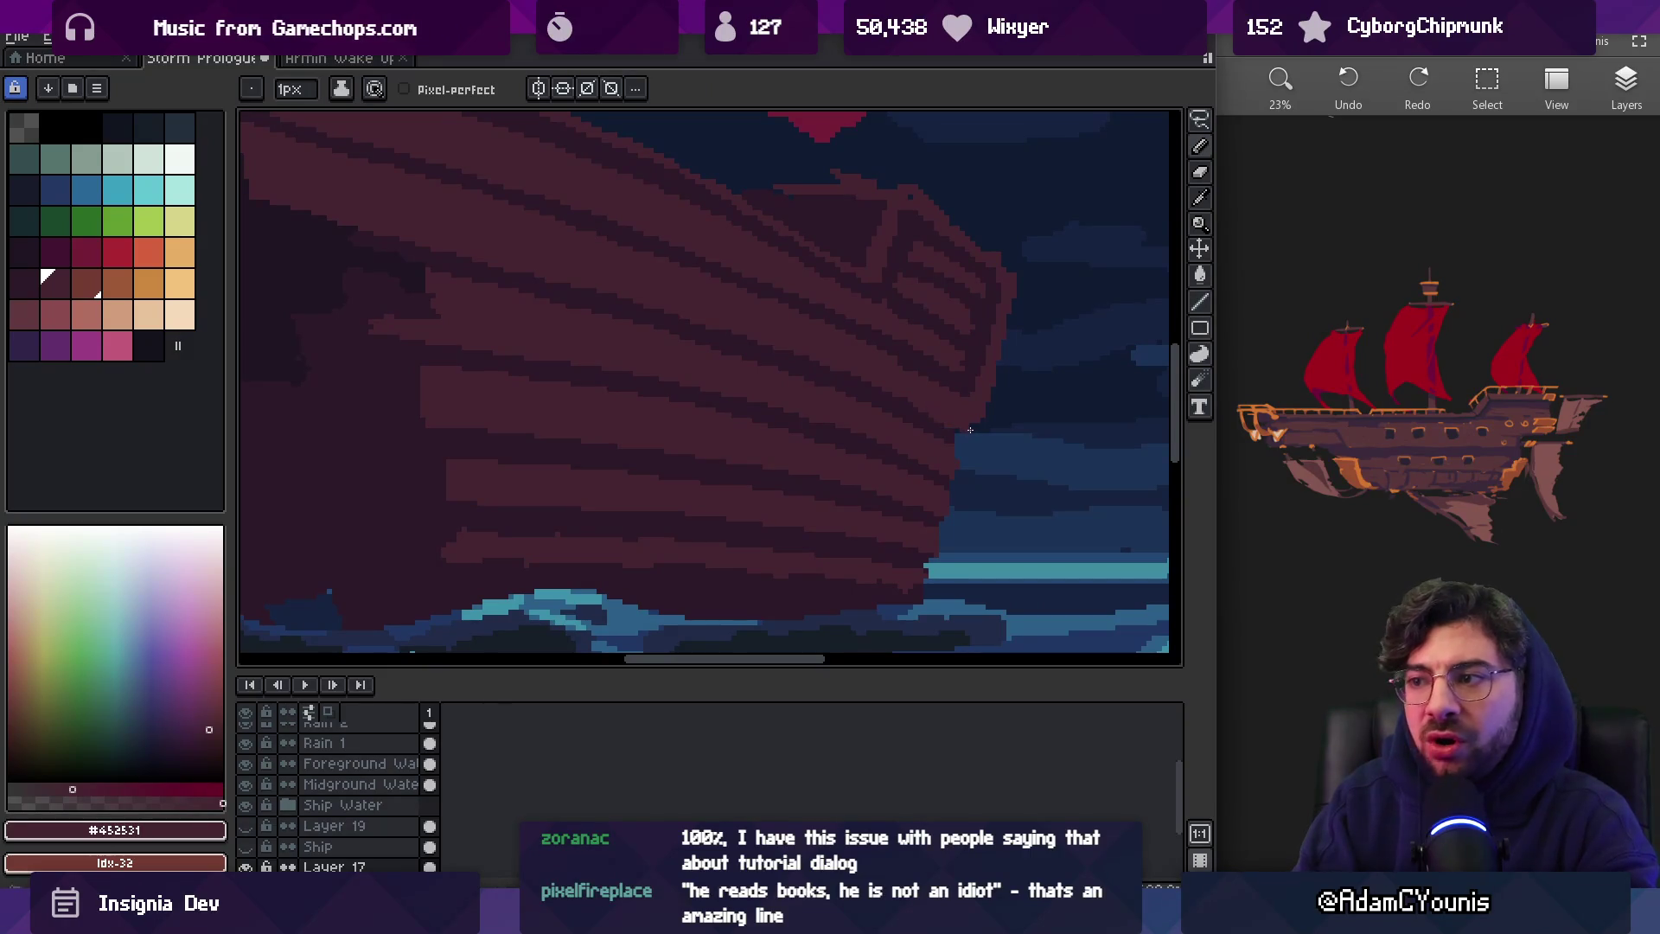
Sample the dark #2c1928 plank colour, then zoom out to view the whole ship in the storm
{"action": "left_click", "coordinate": [923, 420], "text": "alt"}
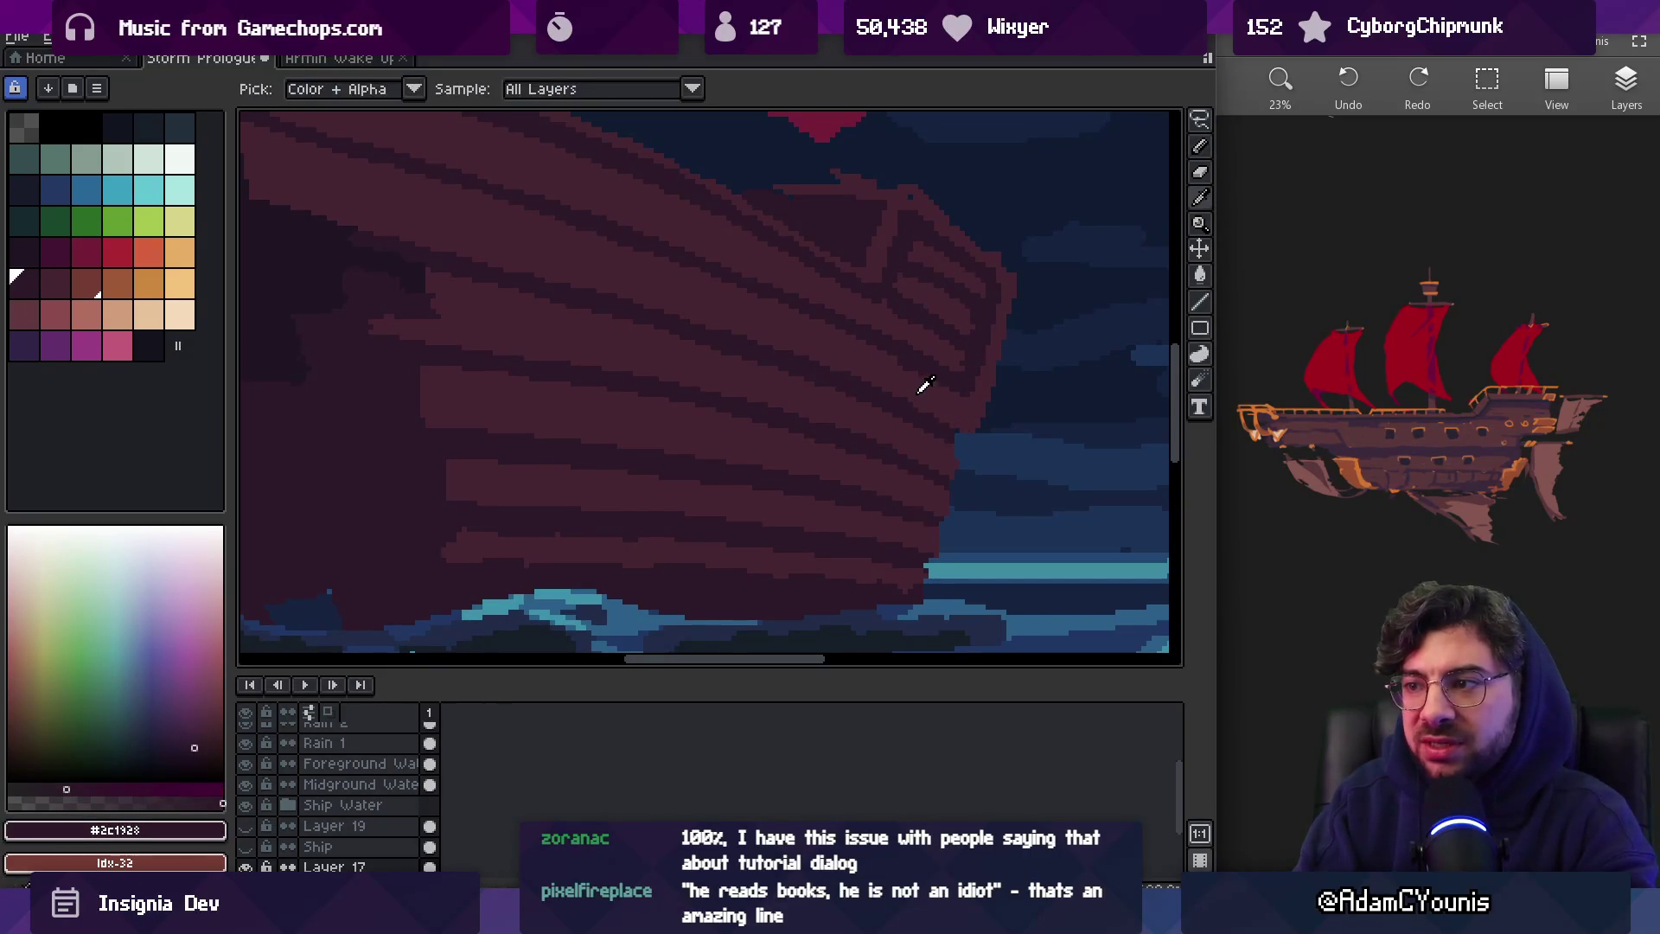
{"action": "key", "text": "z"}
{"action": "right_click", "coordinate": [983, 391]}
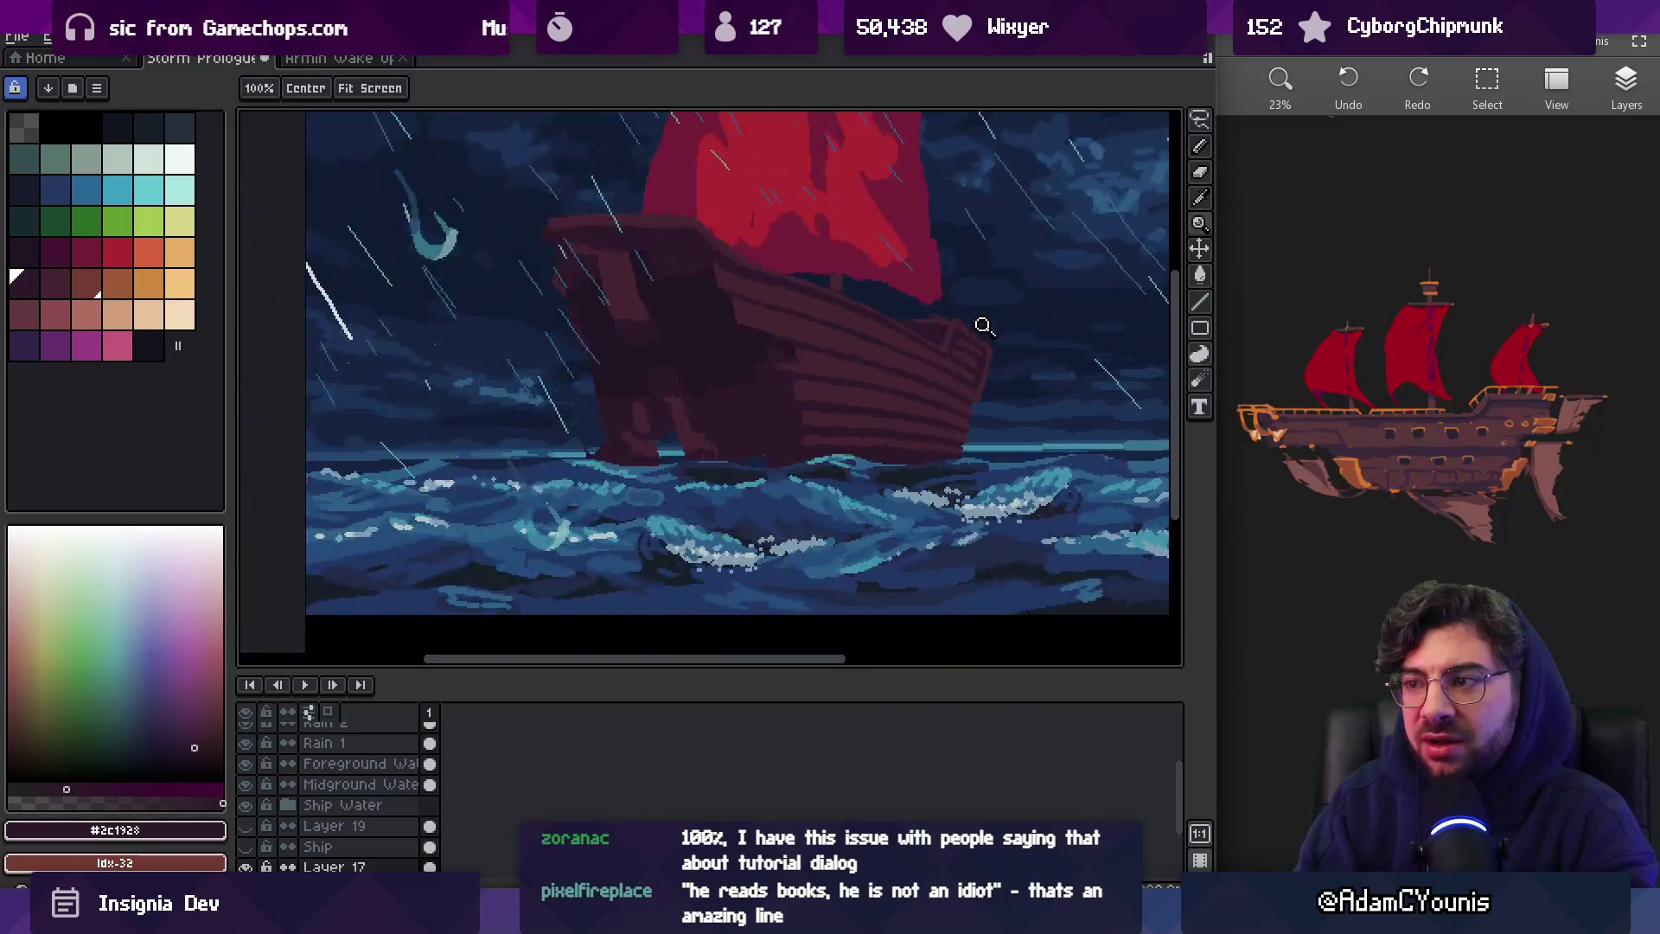
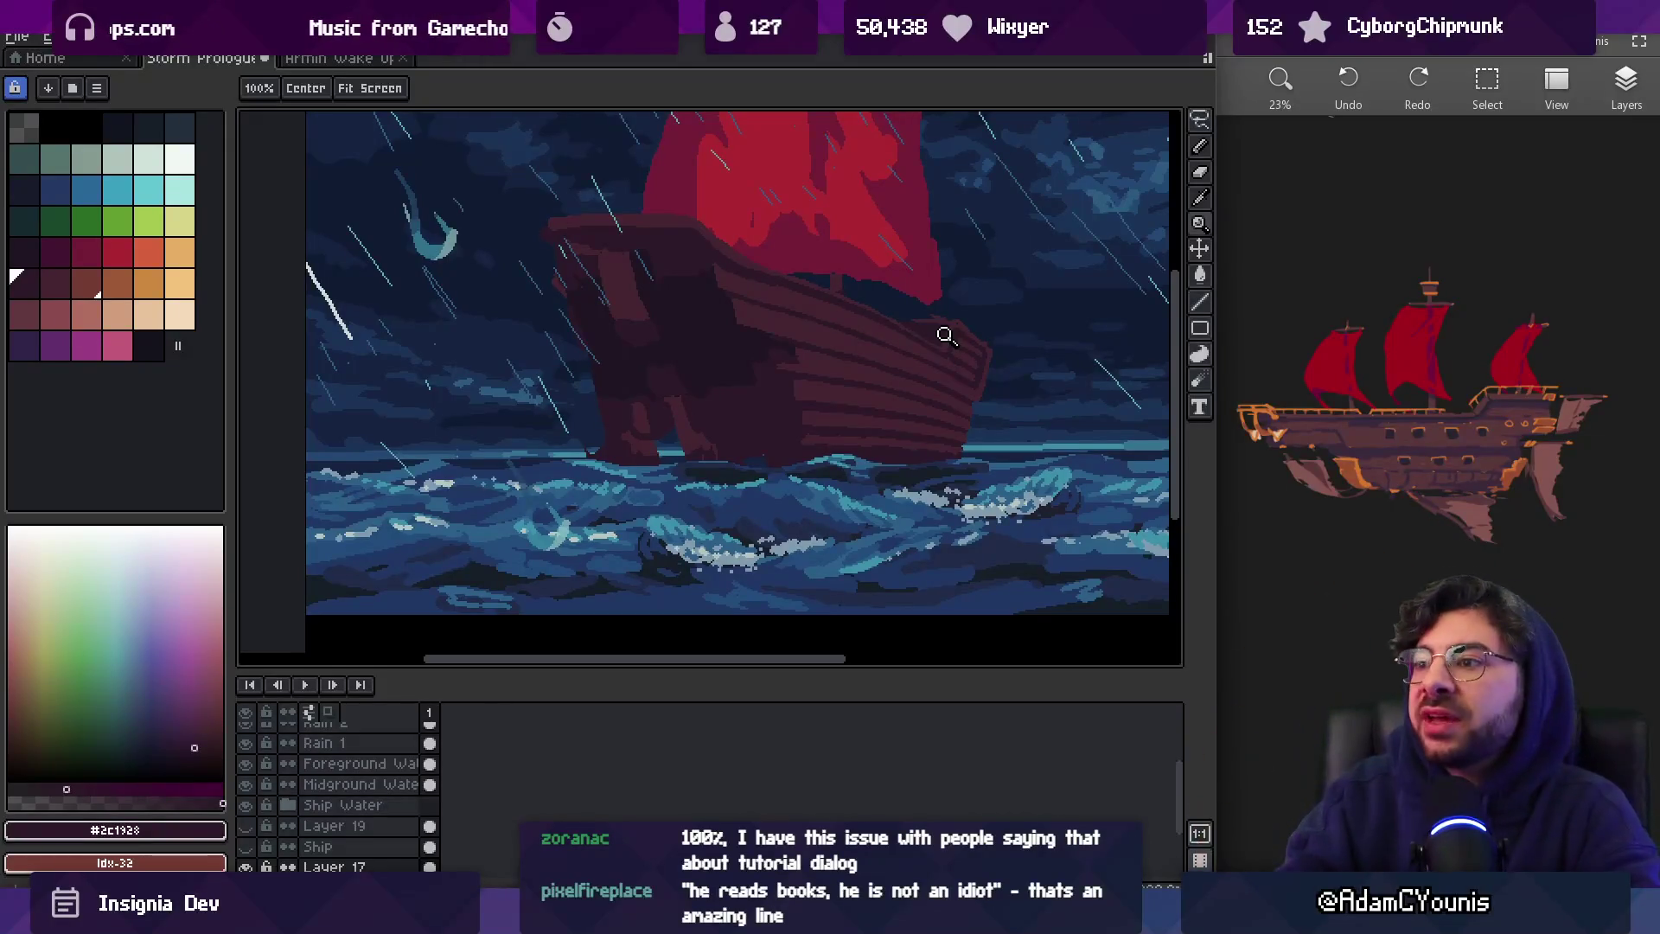
With the Pencil, pick the hull plank colours #452531 and #2c1928 and zoom in on the hull
{"action": "scroll", "coordinate": [946, 335], "scroll_direction": "up", "scroll_amount": 2}
{"action": "key", "text": "b"}
{"action": "left_click", "coordinate": [682, 261], "text": "alt"}
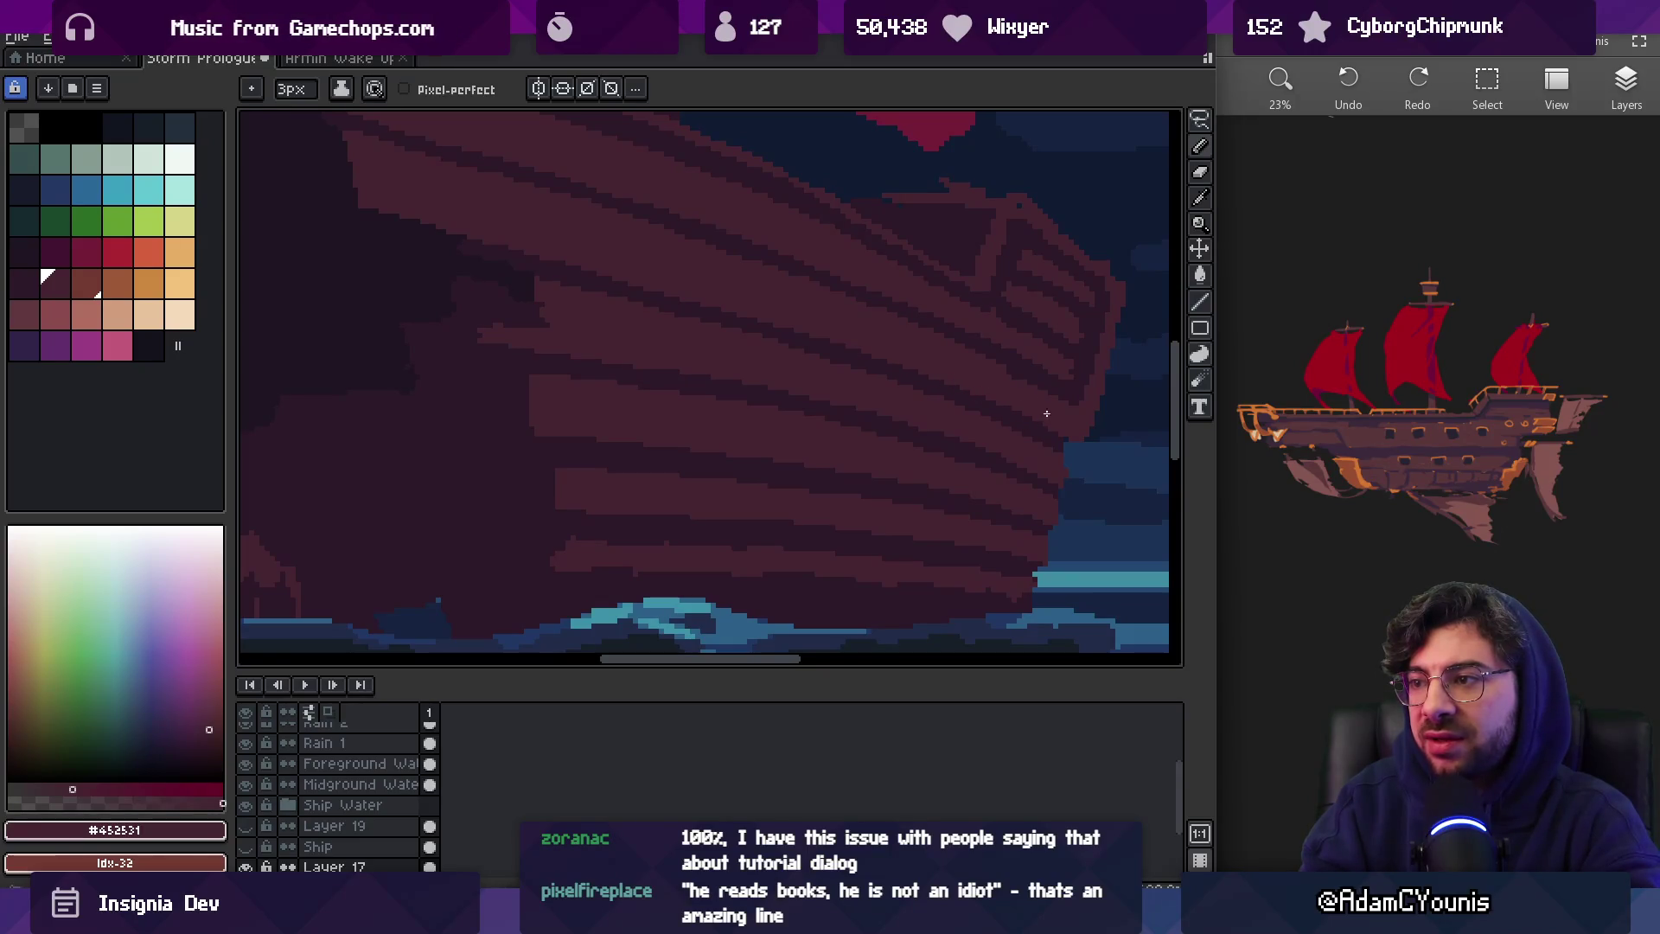
{"action": "left_click", "coordinate": [726, 232], "text": "alt"}
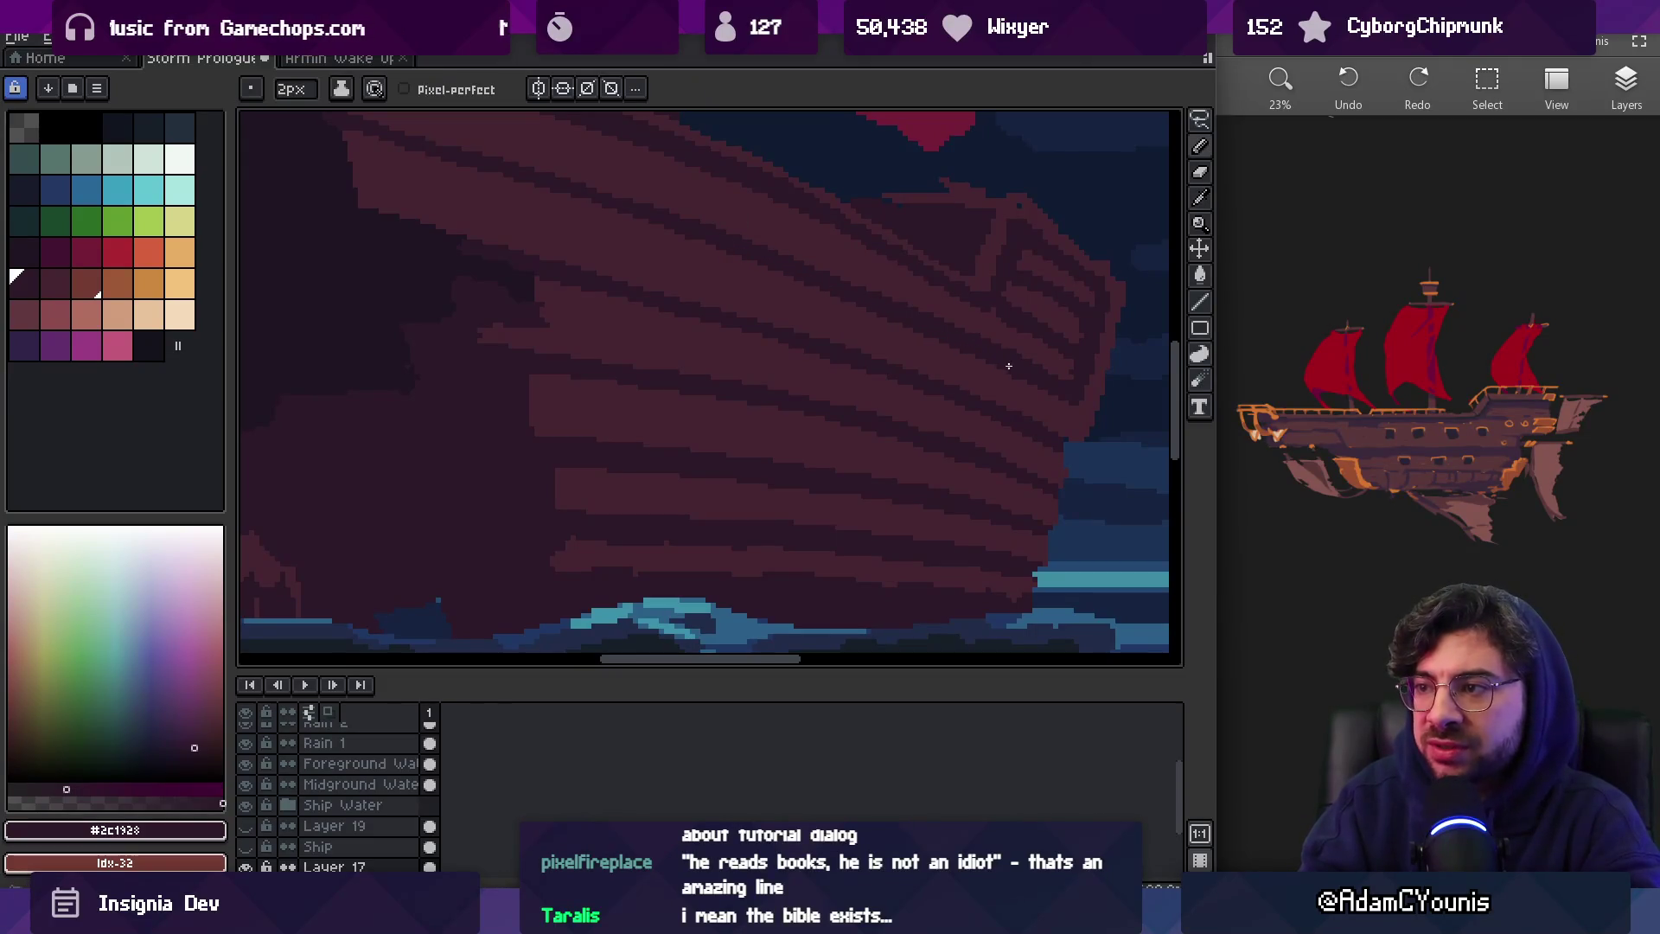
{"action": "scroll", "coordinate": [1015, 369], "scroll_direction": "up", "scroll_amount": 2}
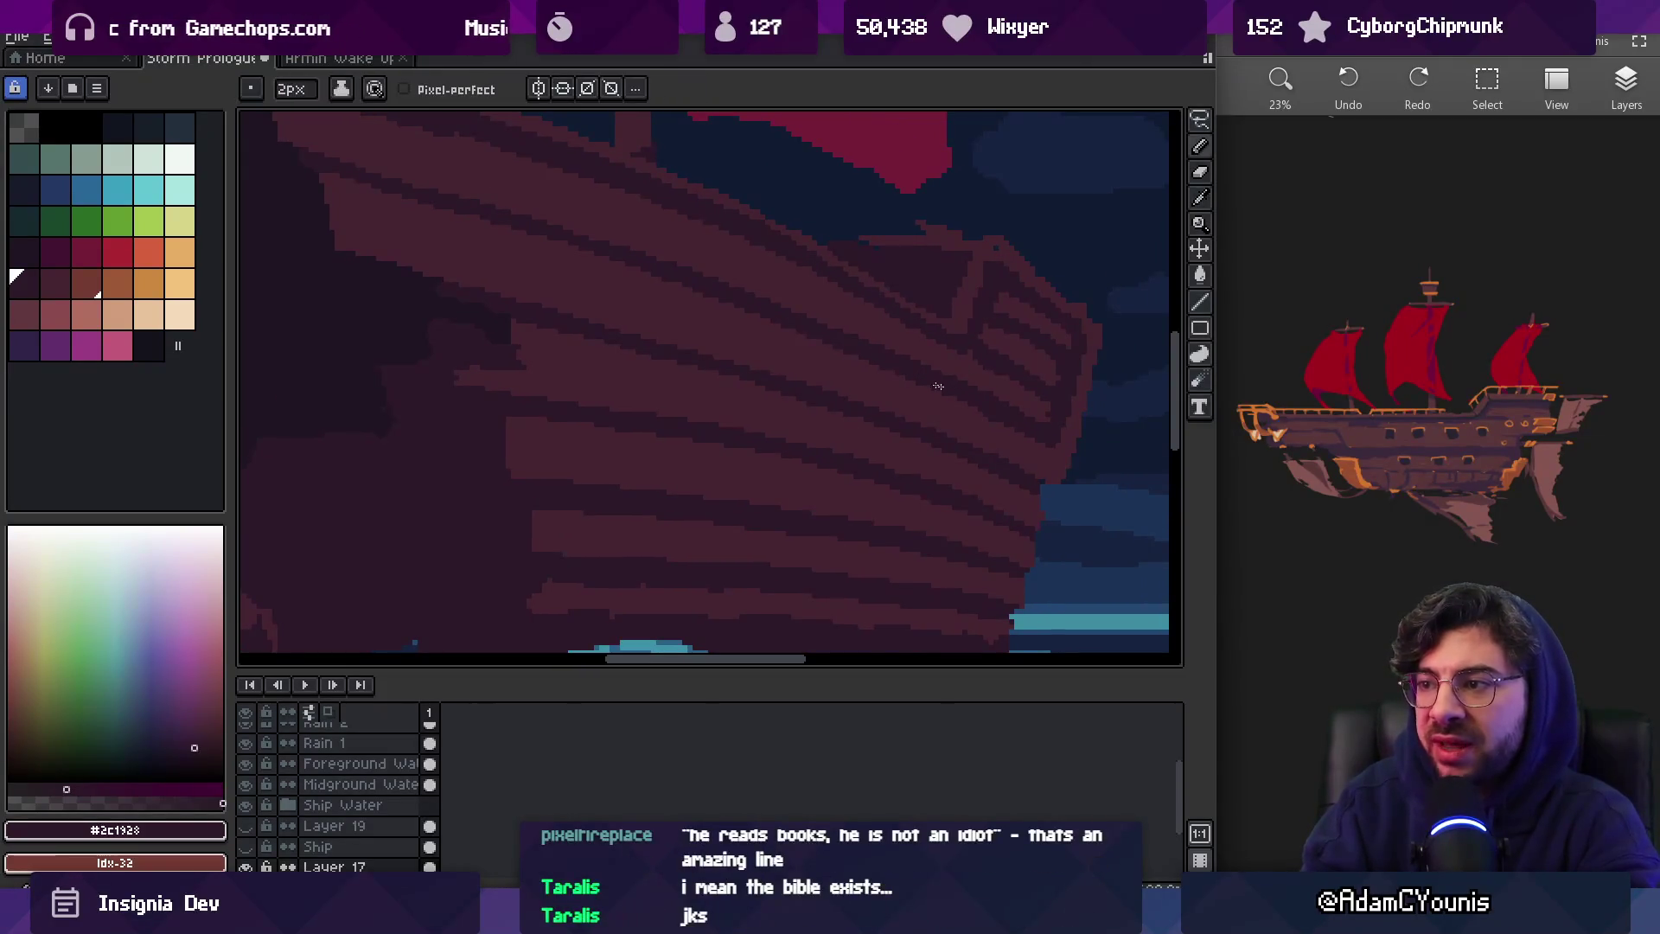
{"action": "key", "text": "z"}
{"action": "scroll", "coordinate": [989, 405], "scroll_direction": "down", "scroll_amount": 5}
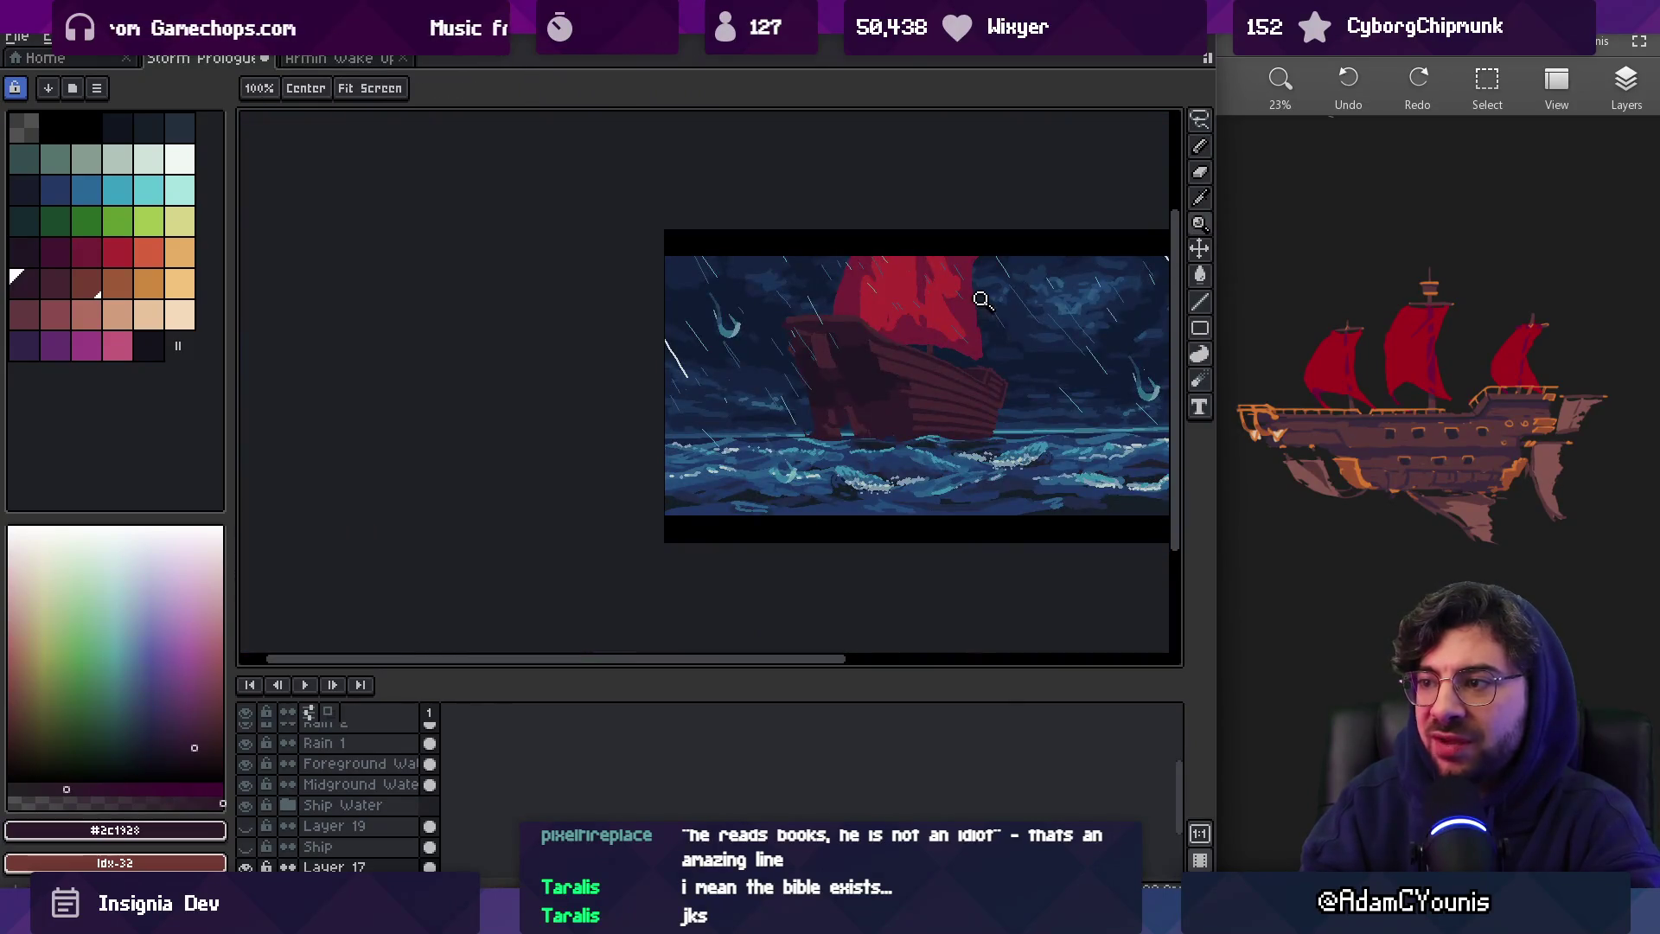
{"action": "scroll", "coordinate": [1027, 404], "scroll_direction": "up", "scroll_amount": 3}
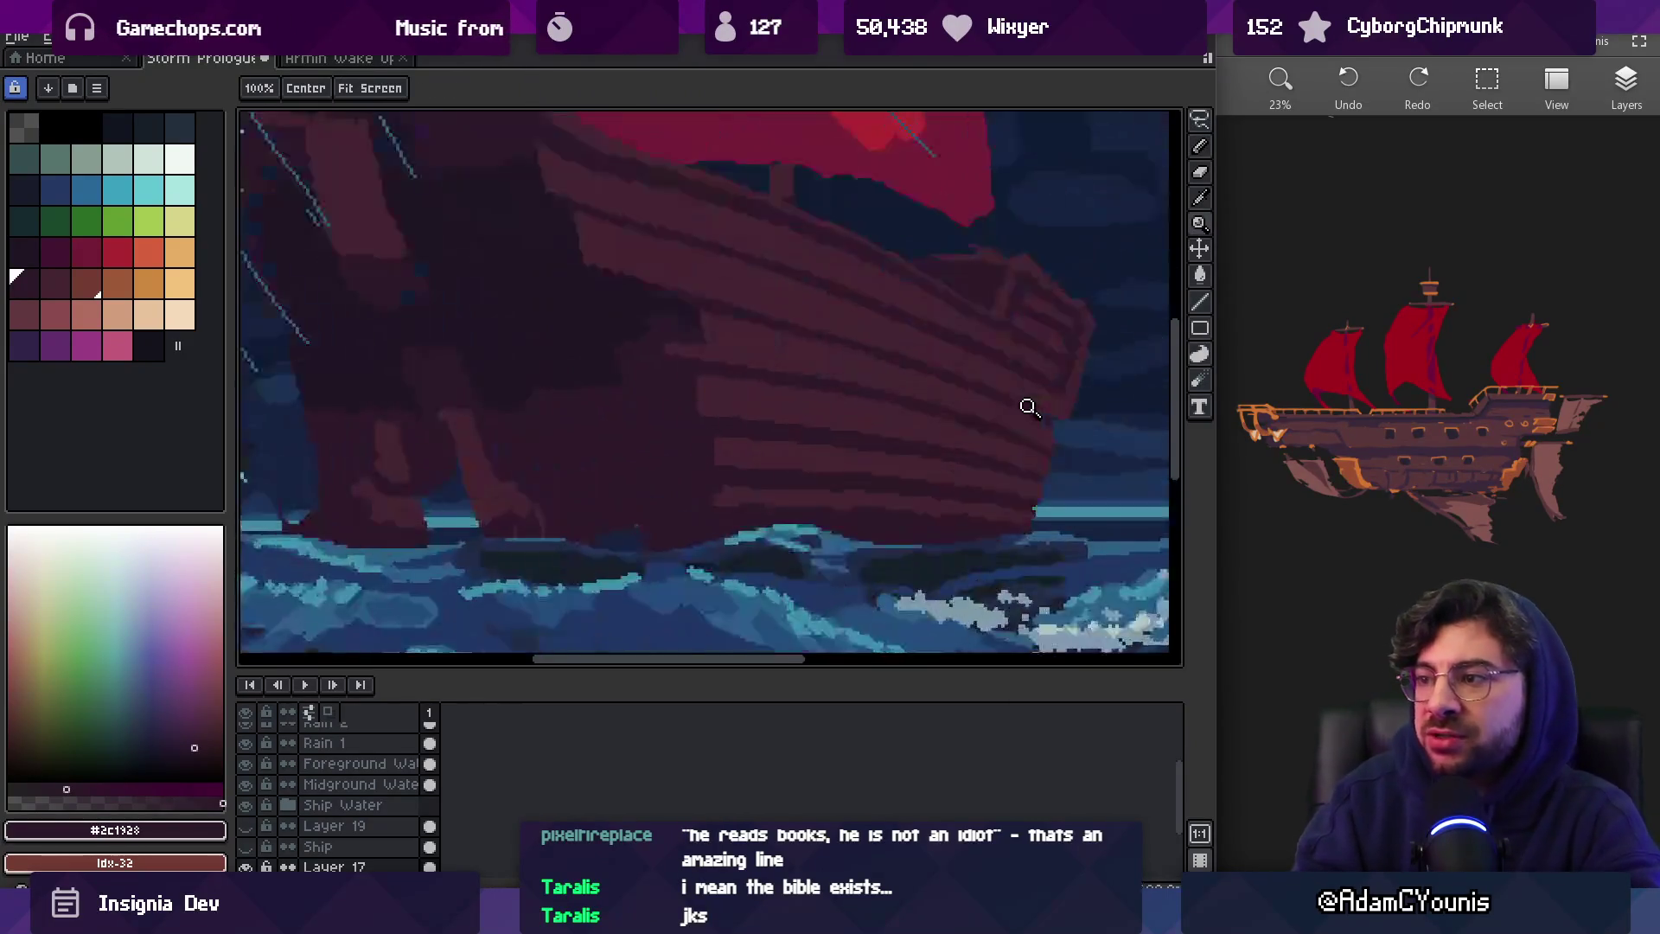
{"action": "scroll", "coordinate": [919, 400], "scroll_direction": "down", "scroll_amount": 2}
{"action": "scroll", "coordinate": [804, 418], "scroll_direction": "down", "scroll_amount": 1}
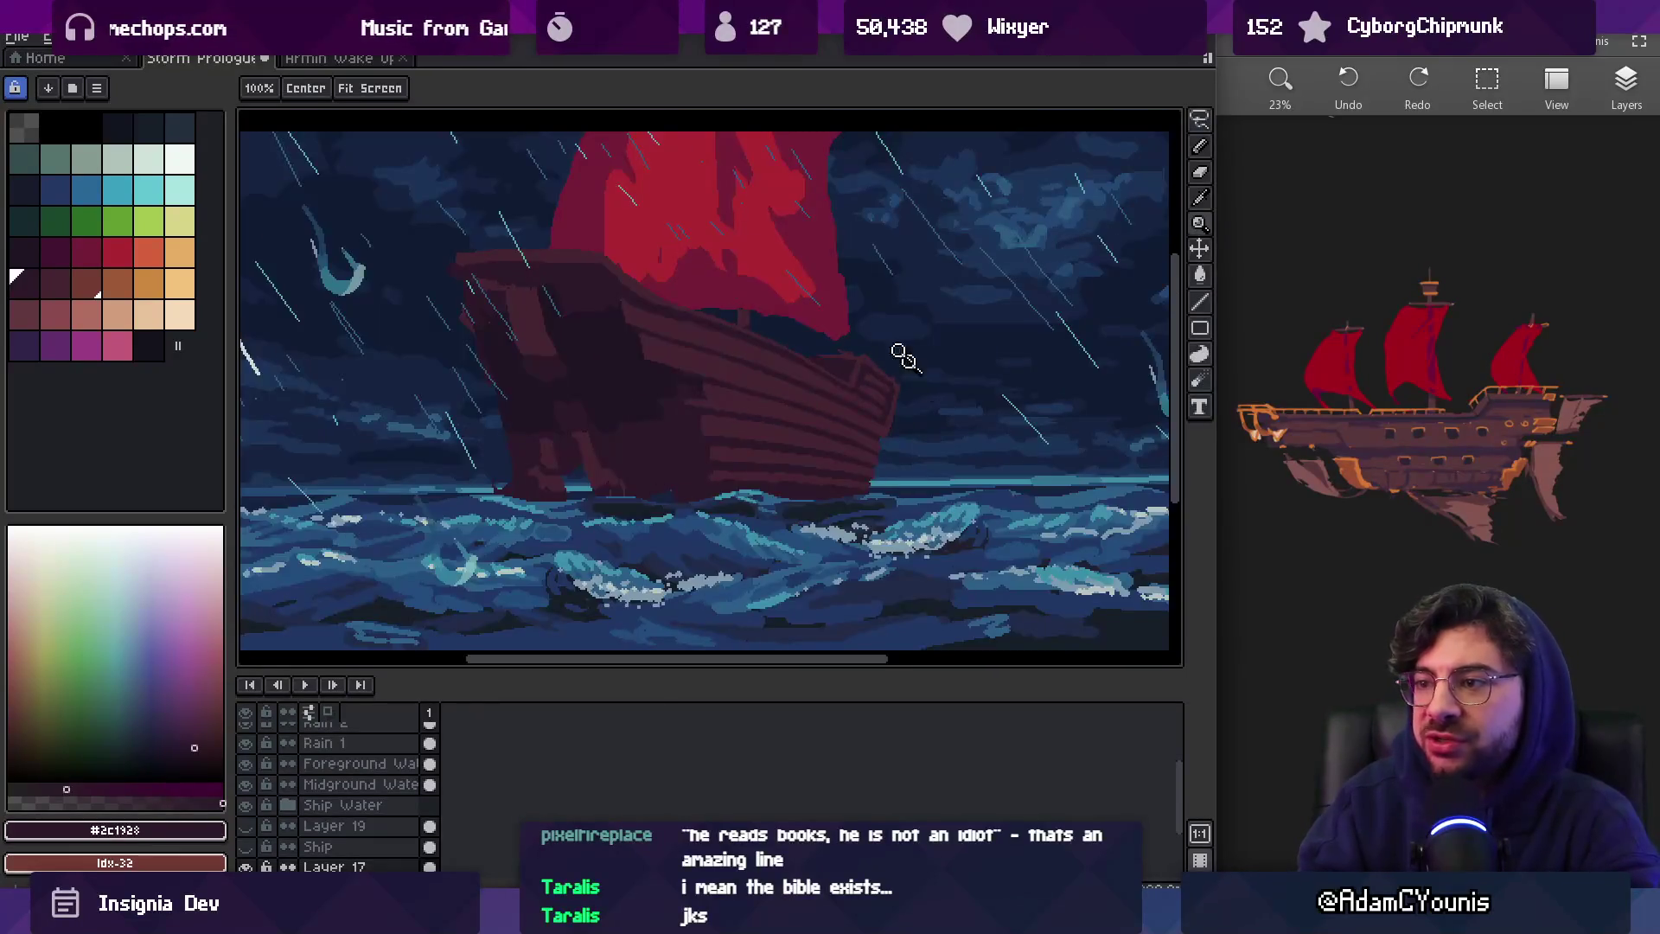
{"action": "scroll", "coordinate": [812, 438], "scroll_direction": "up", "scroll_amount": 3}
Refine the bow's plank lines, alternating the lighter #452531 and darker #2c1928 hull colours
{"action": "left_click", "coordinate": [787, 344], "text": "alt"}
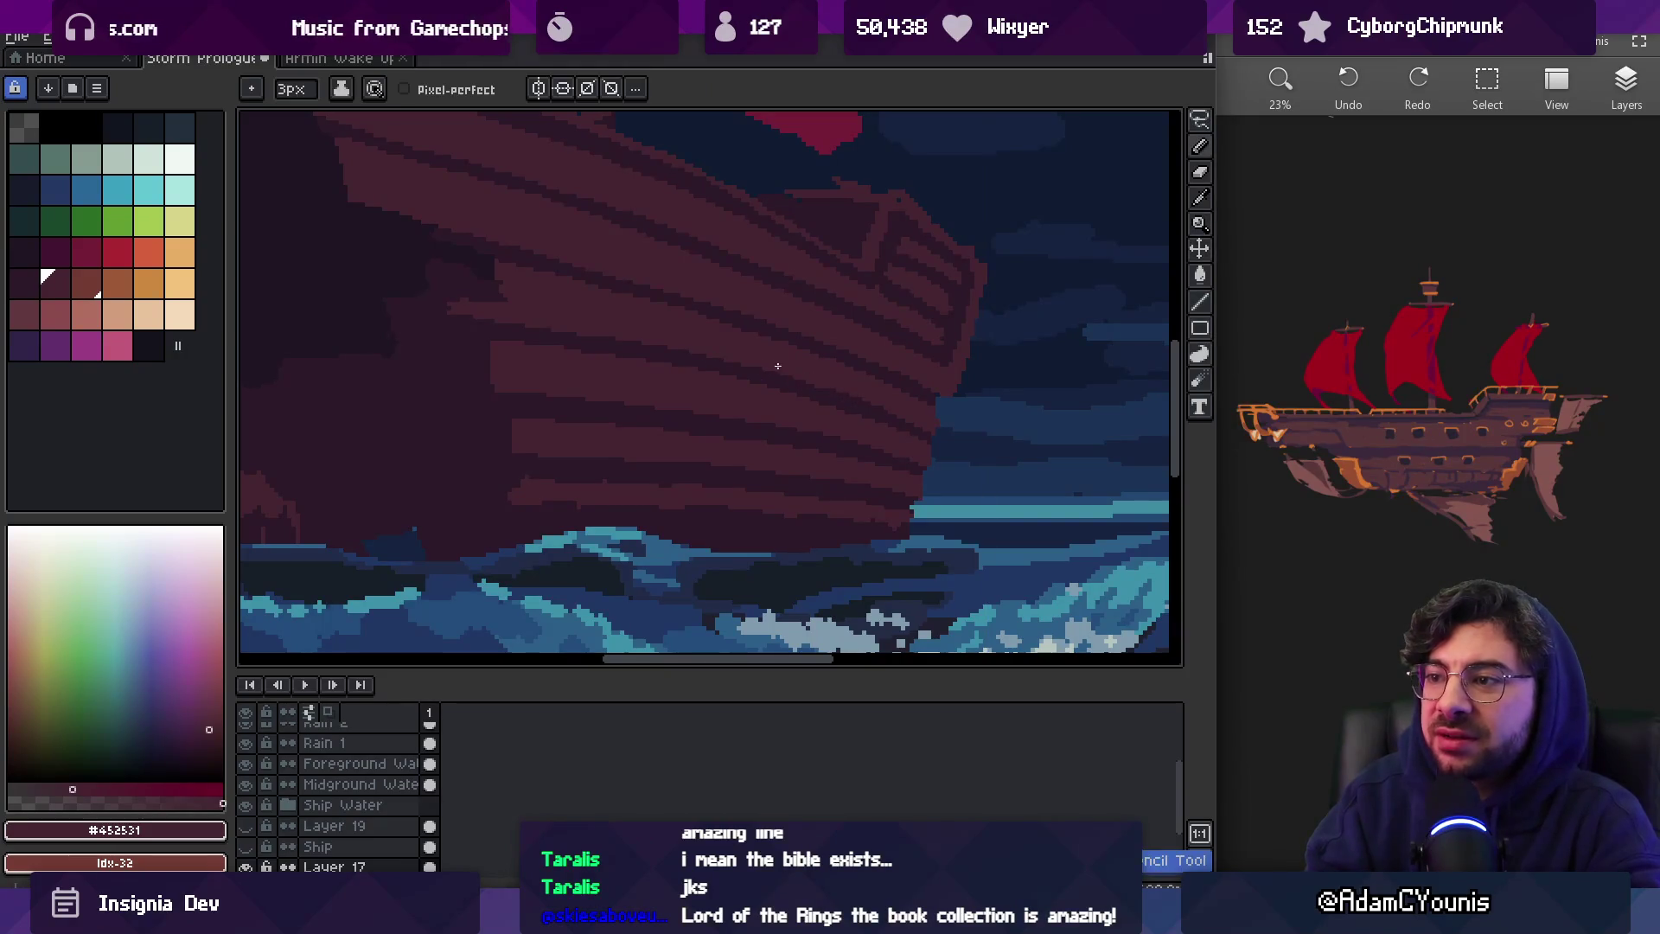
{"action": "scroll", "coordinate": [895, 399], "scroll_direction": "up", "scroll_amount": 1}
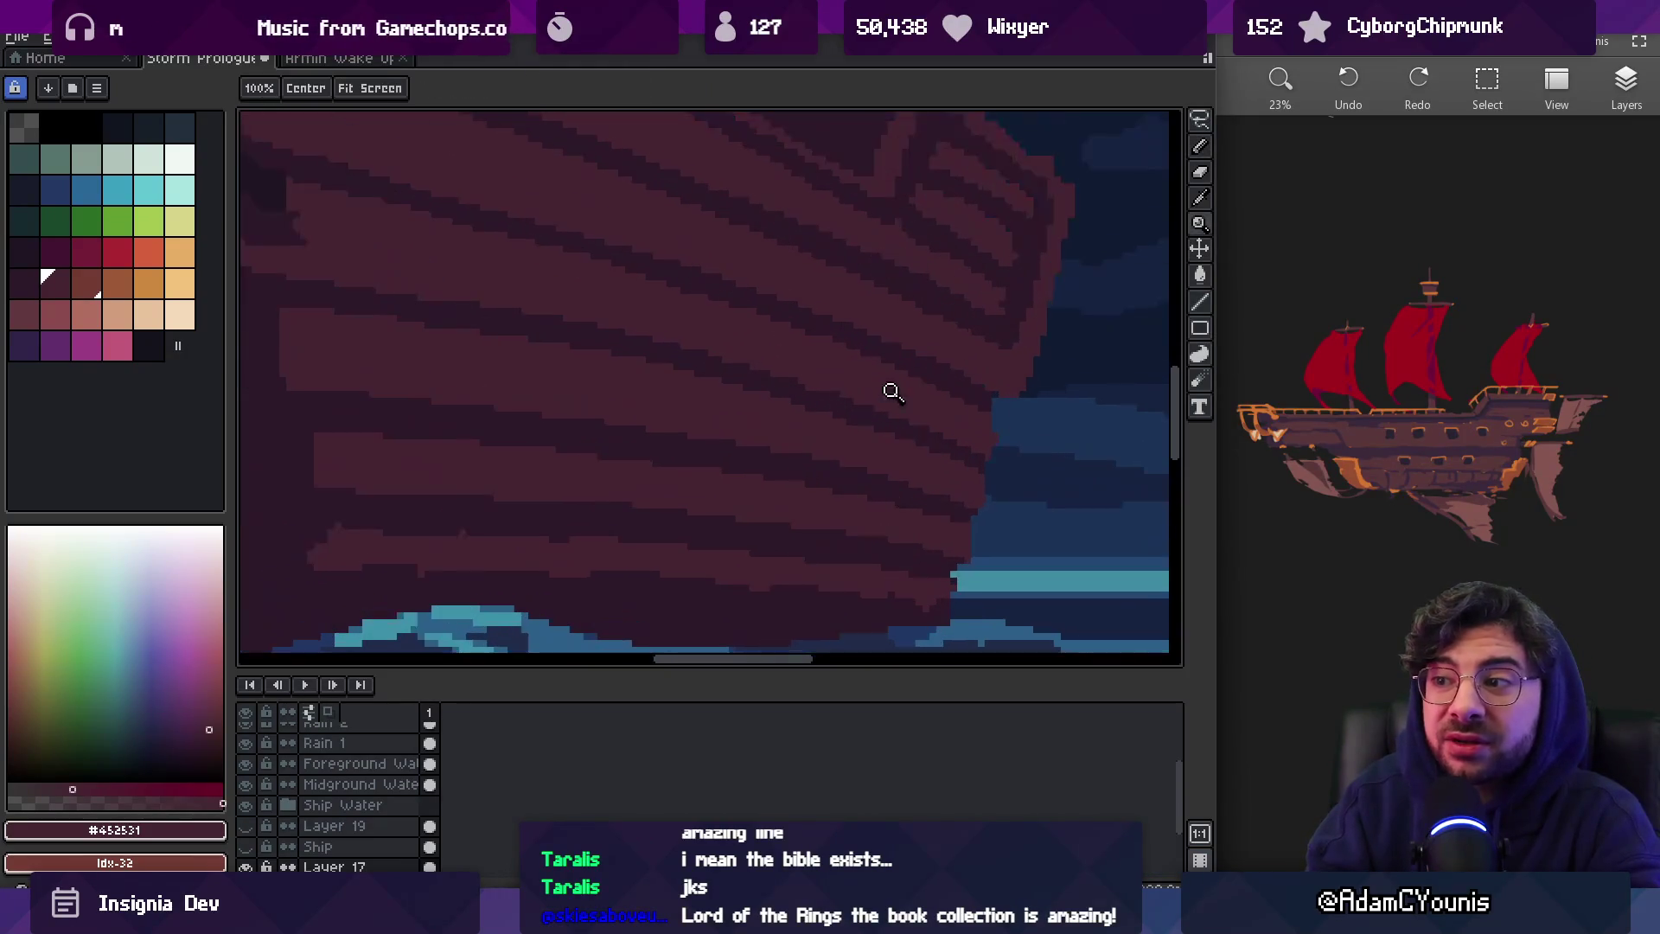
{"action": "left_click", "coordinate": [805, 393], "text": "alt"}
{"action": "scroll", "coordinate": [812, 393], "scroll_direction": "down", "scroll_amount": 1}
{"action": "scroll", "coordinate": [657, 348], "scroll_direction": "up", "scroll_amount": 2}
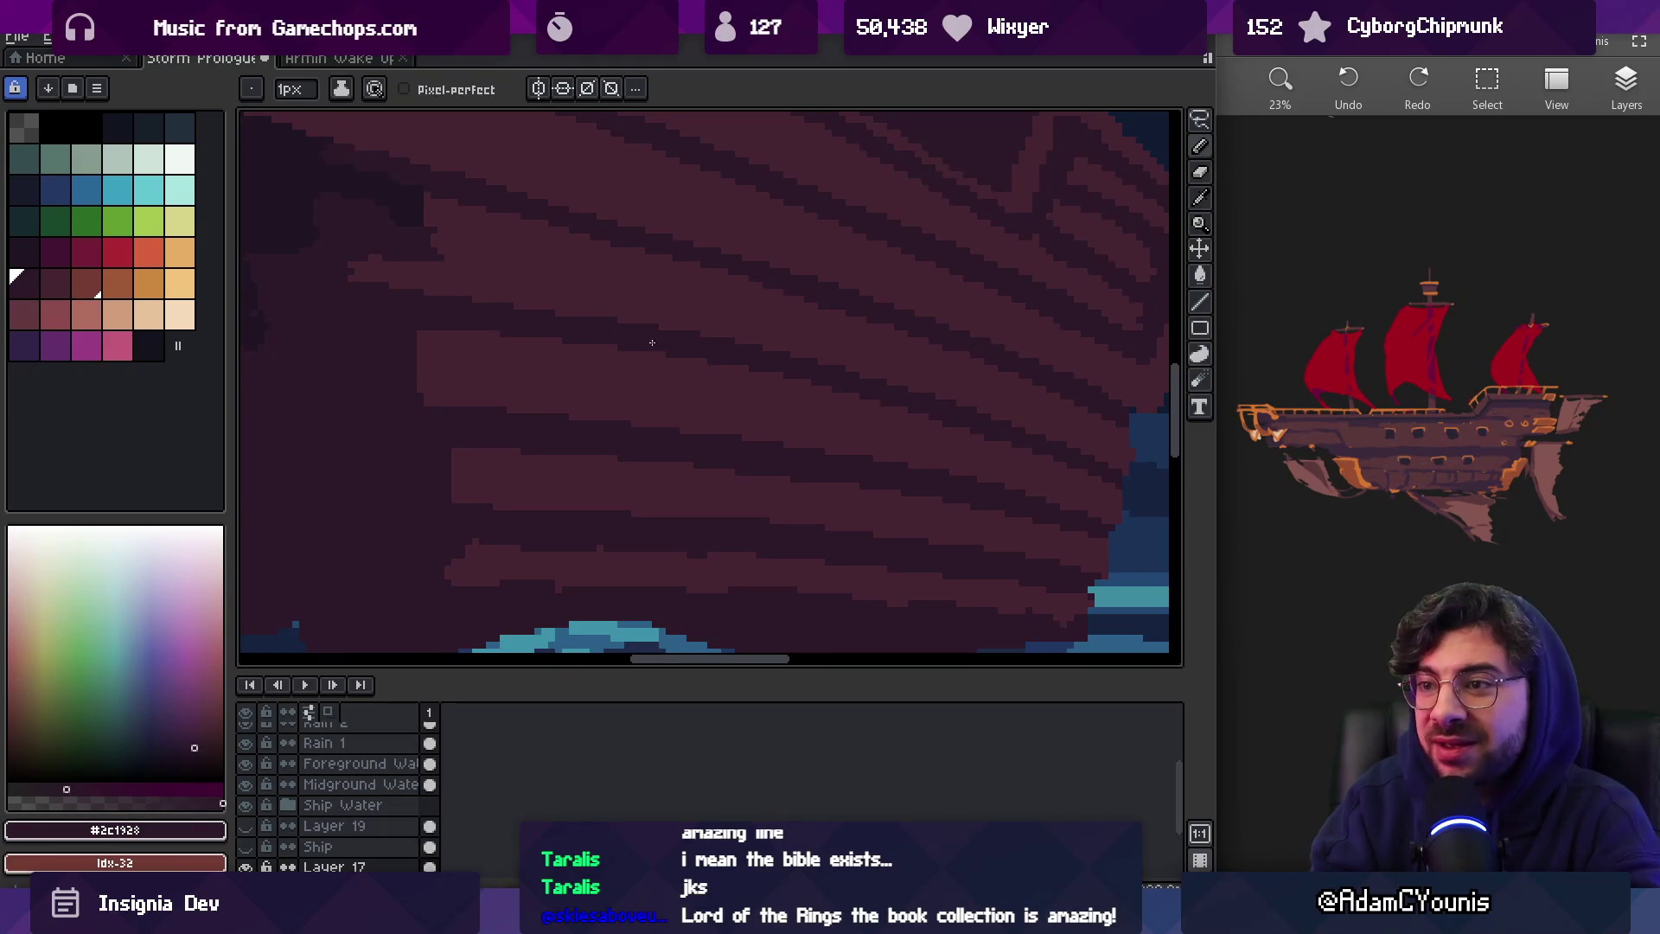
{"action": "left_click", "coordinate": [867, 407], "text": "alt"}
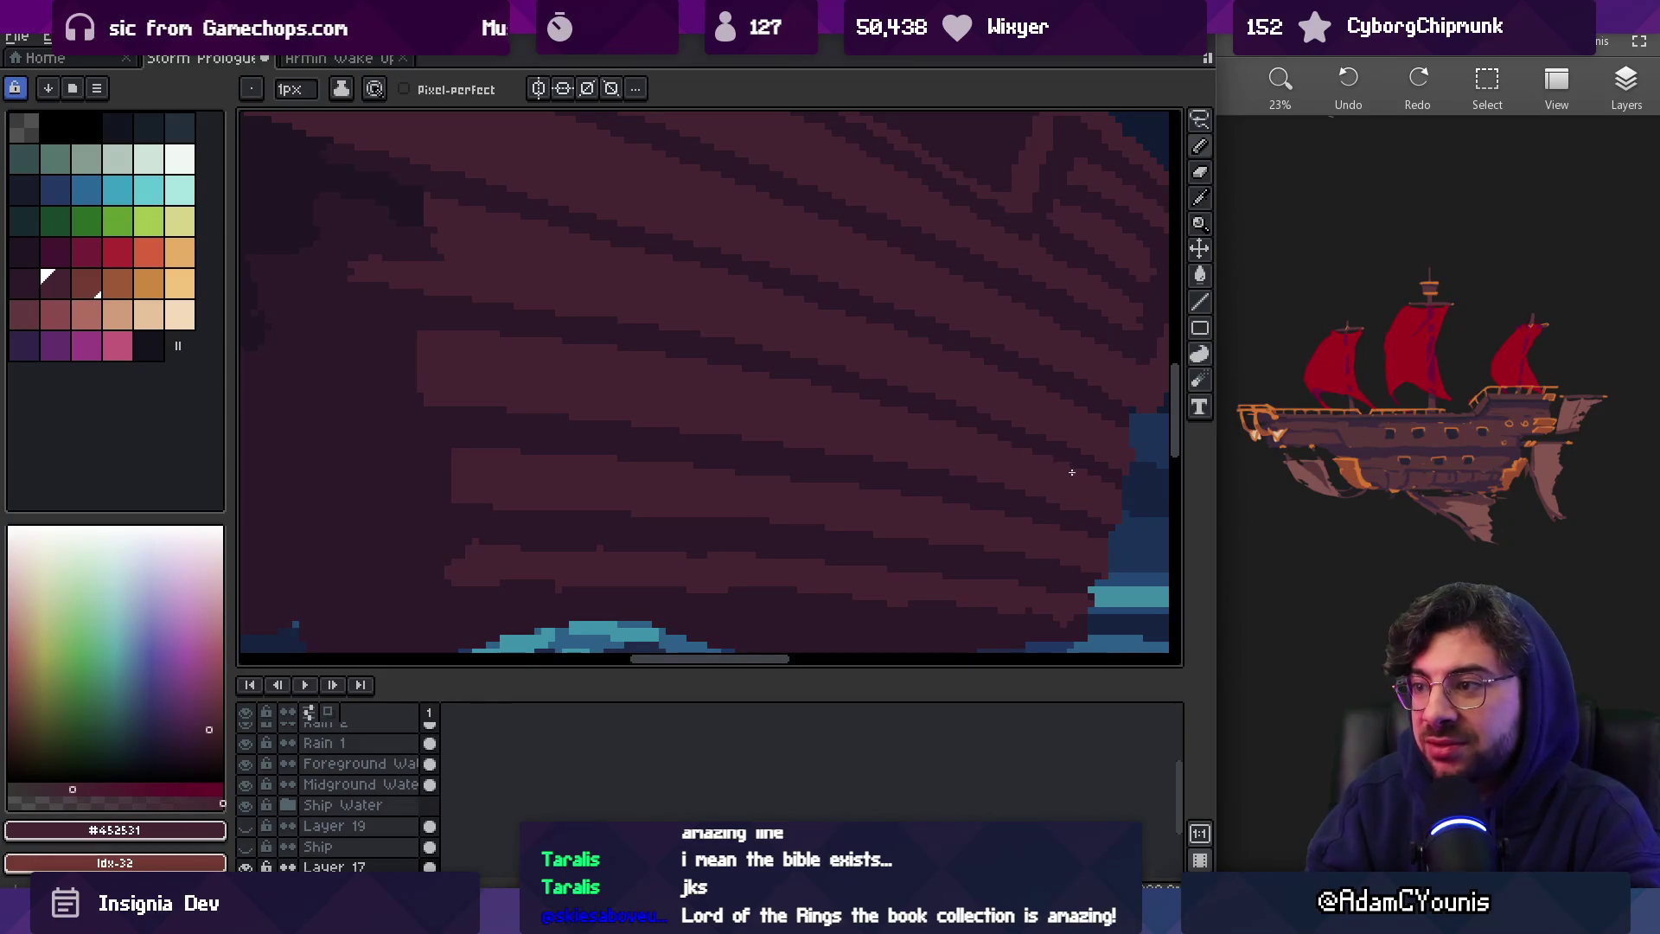
{"action": "scroll", "coordinate": [1062, 477], "scroll_direction": "down", "scroll_amount": 2}
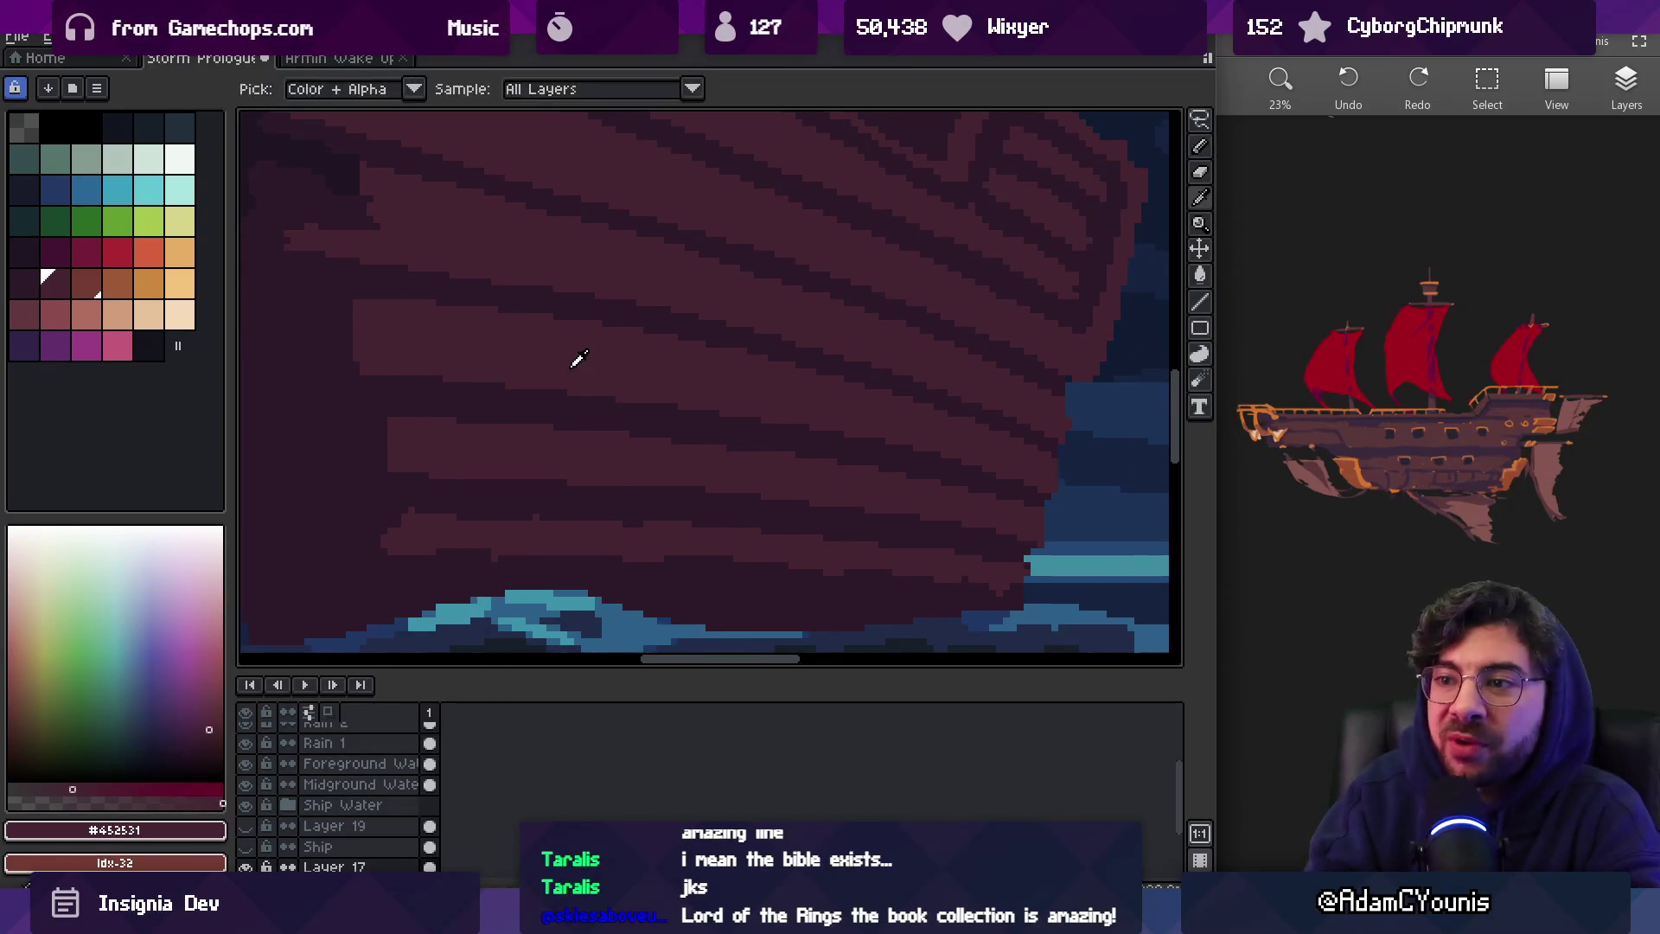
{"action": "scroll", "coordinate": [845, 363], "scroll_direction": "down", "scroll_amount": 3}
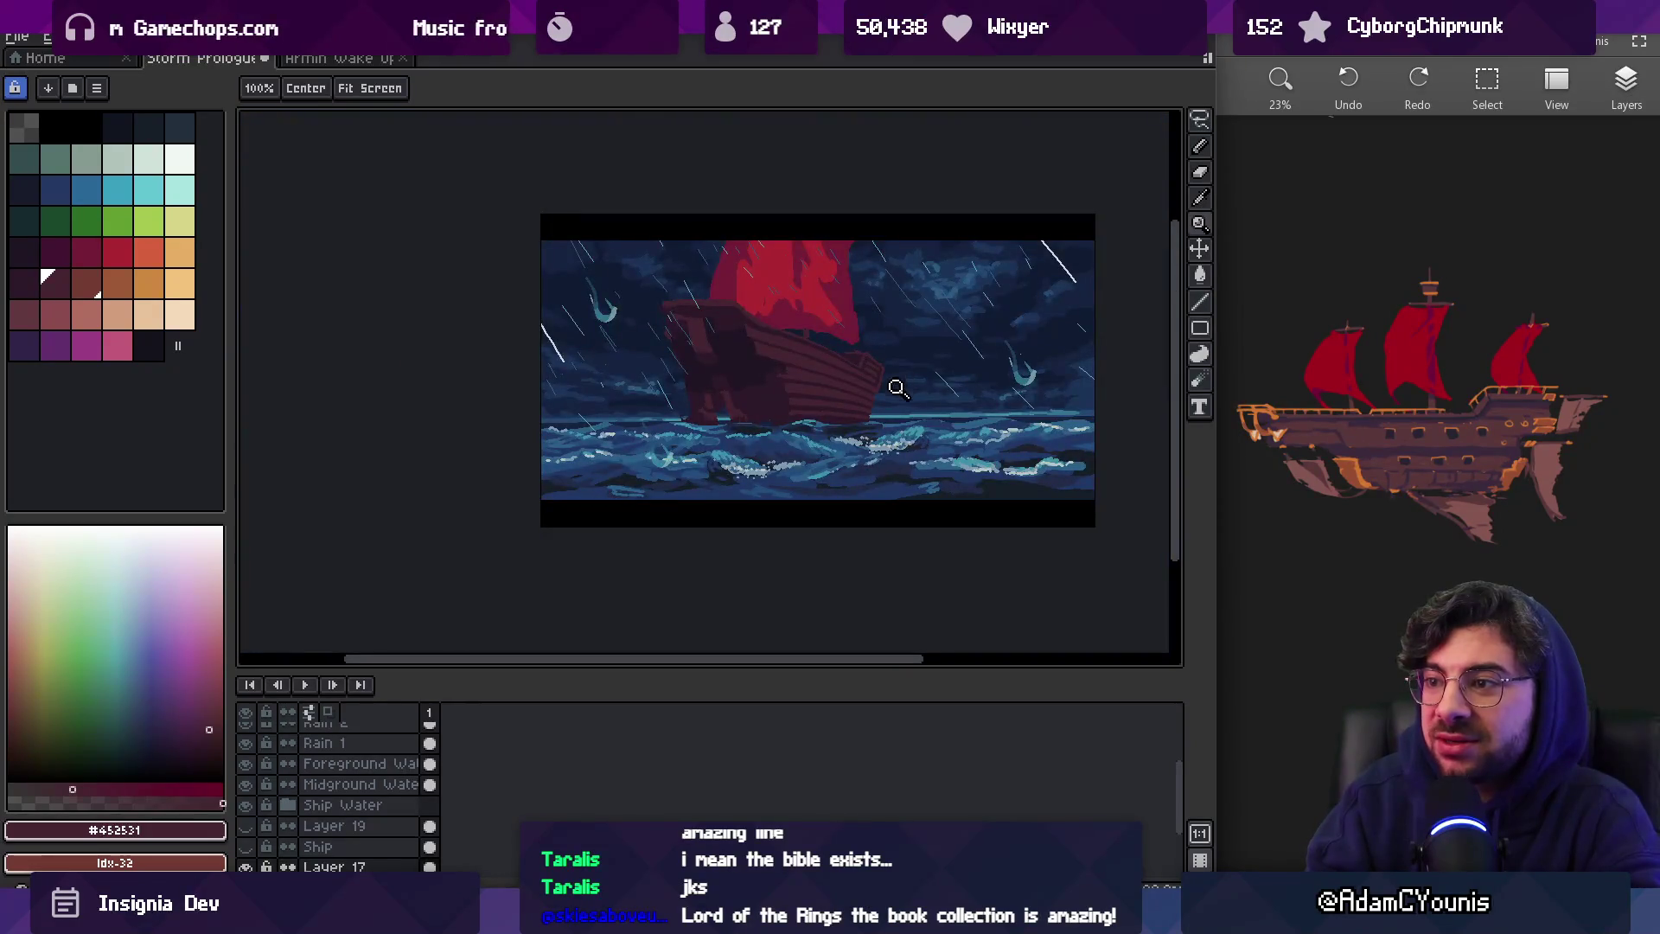
{"action": "scroll", "coordinate": [893, 399], "scroll_direction": "up", "scroll_amount": 4}
{"action": "left_click_drag", "start_coordinate": [971, 408], "coordinate": [834, 416]}
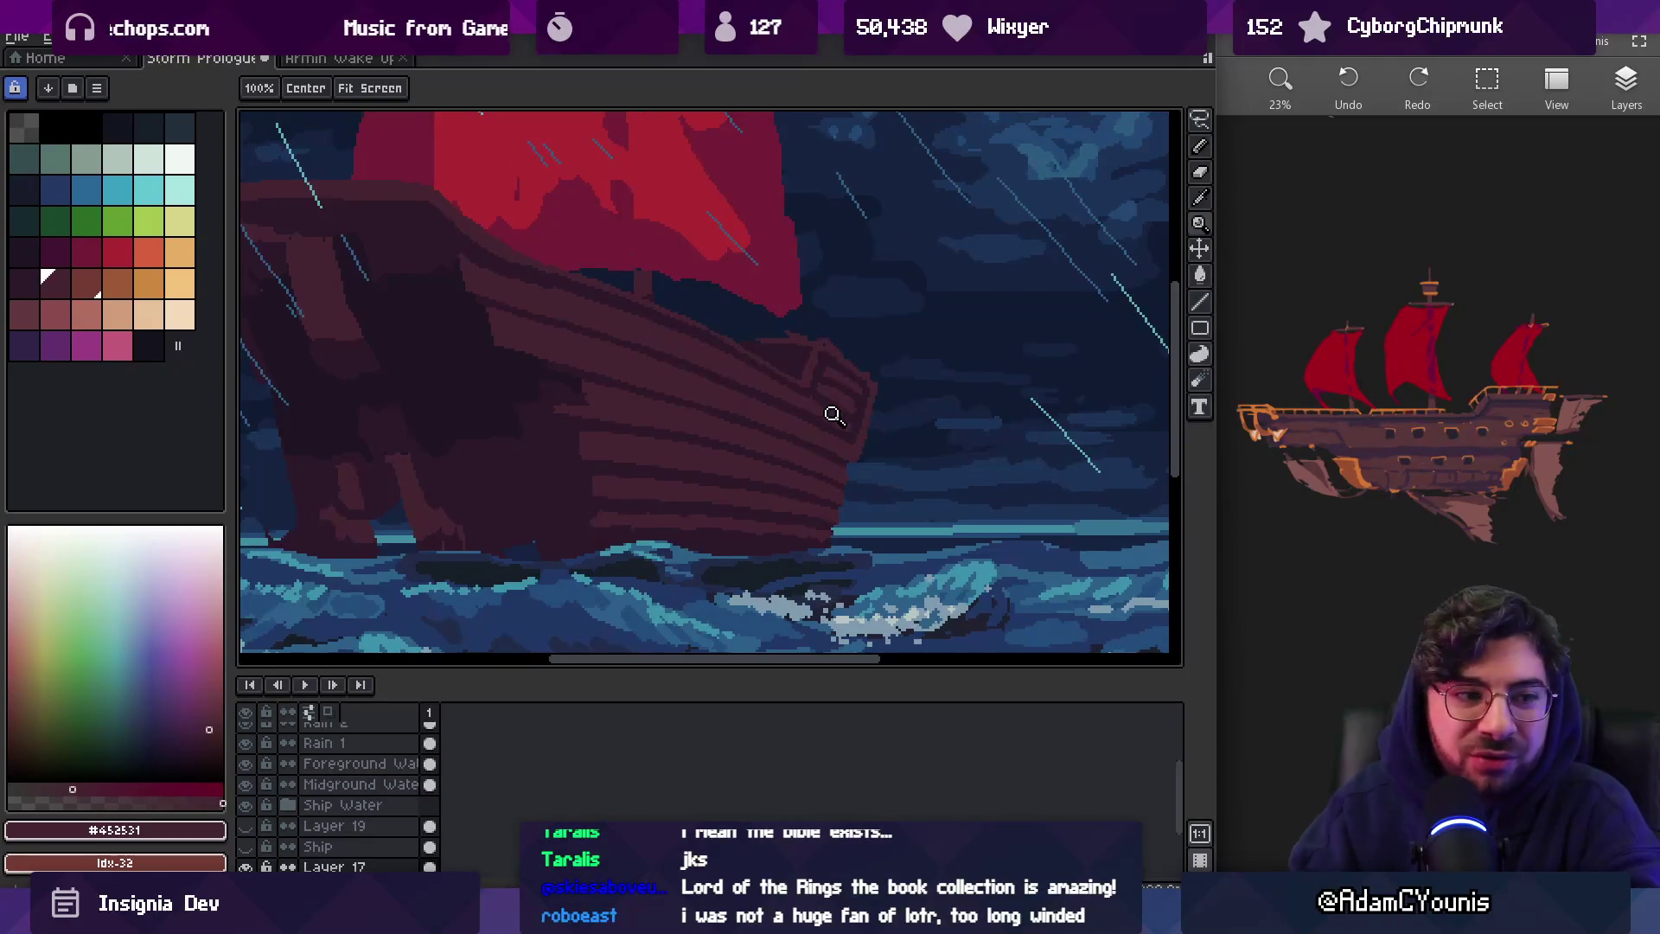
Lasso-select the bow, rotate it about 4.7° and nudge it slightly up-left
{"action": "key", "text": "q"}
{"action": "mouse_move", "coordinate": [745, 316]}
{"action": "left_mouse_down"}
{"action": "mouse_move", "coordinate": [791, 575]}
{"action": "mouse_move", "coordinate": [893, 339]}
{"action": "left_mouse_up"}
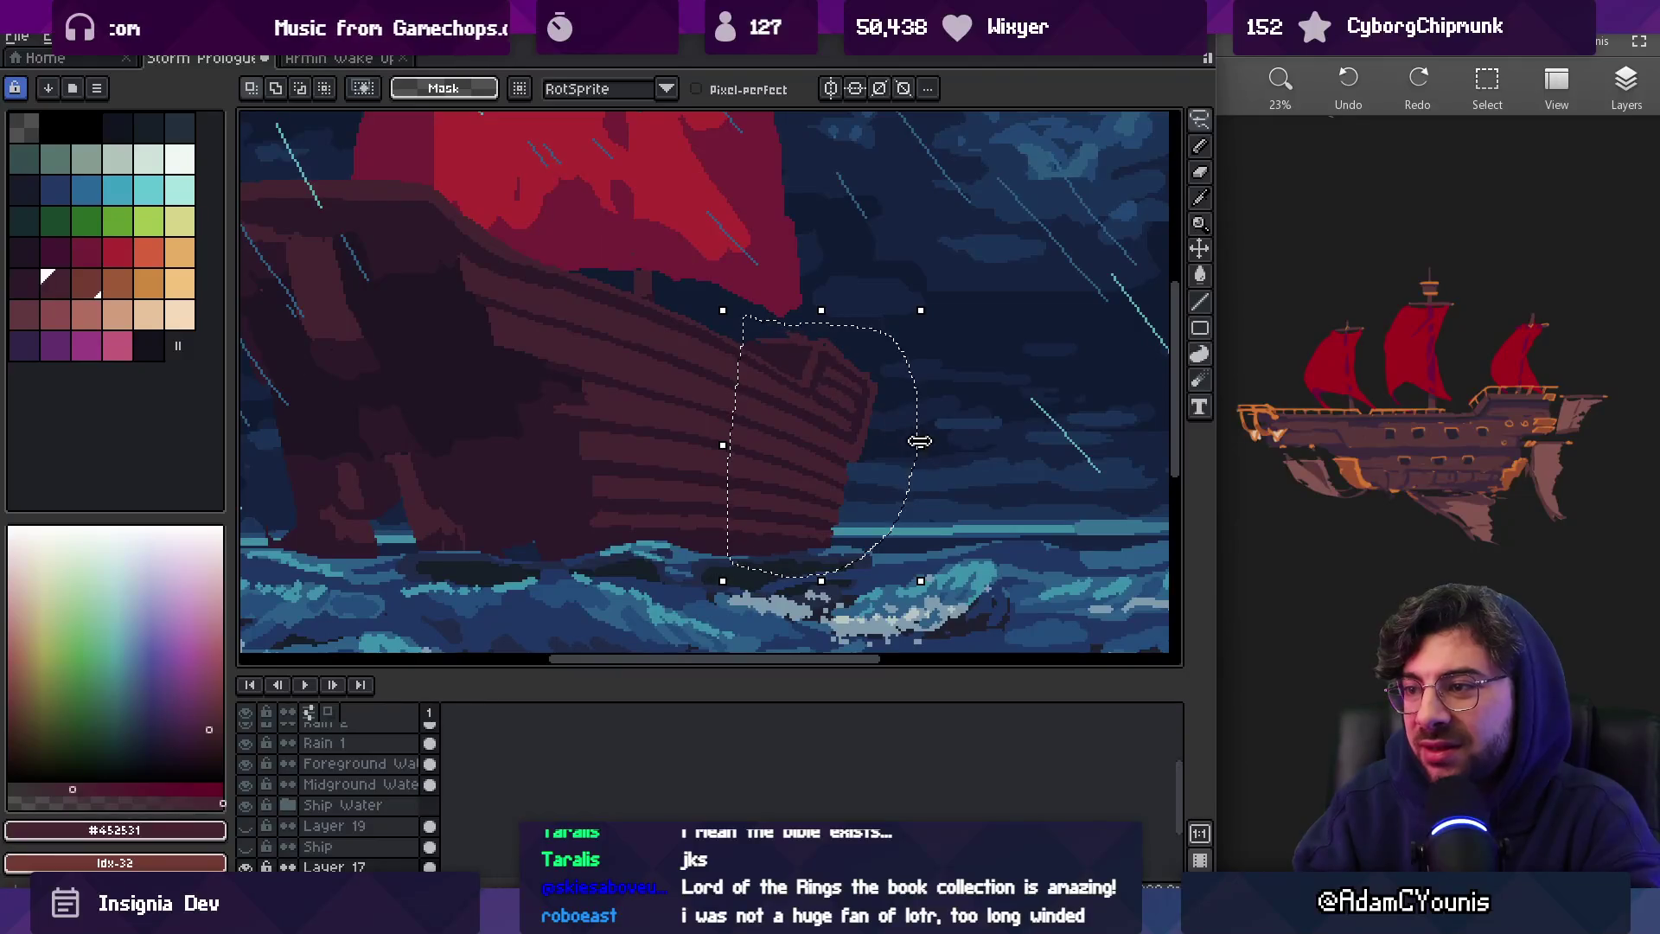
{"action": "left_click_drag", "start_coordinate": [932, 443], "coordinate": [949, 451]}
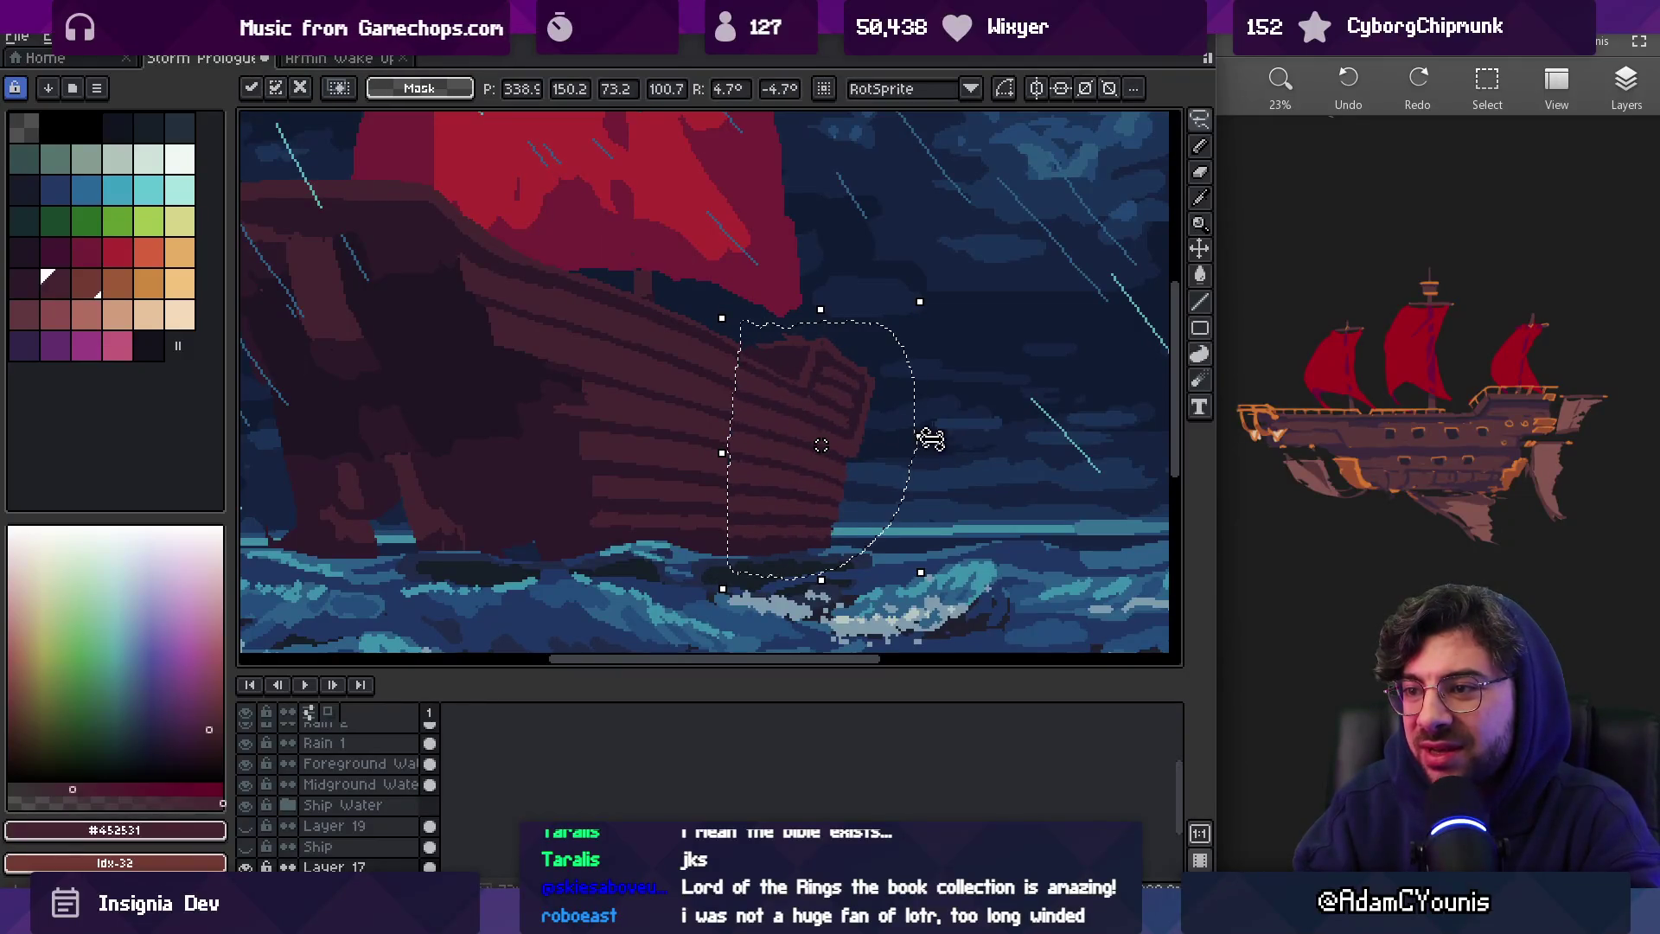
{"action": "left_click_drag", "start_coordinate": [805, 499], "coordinate": [800, 493]}
{"action": "key", "text": "z"}
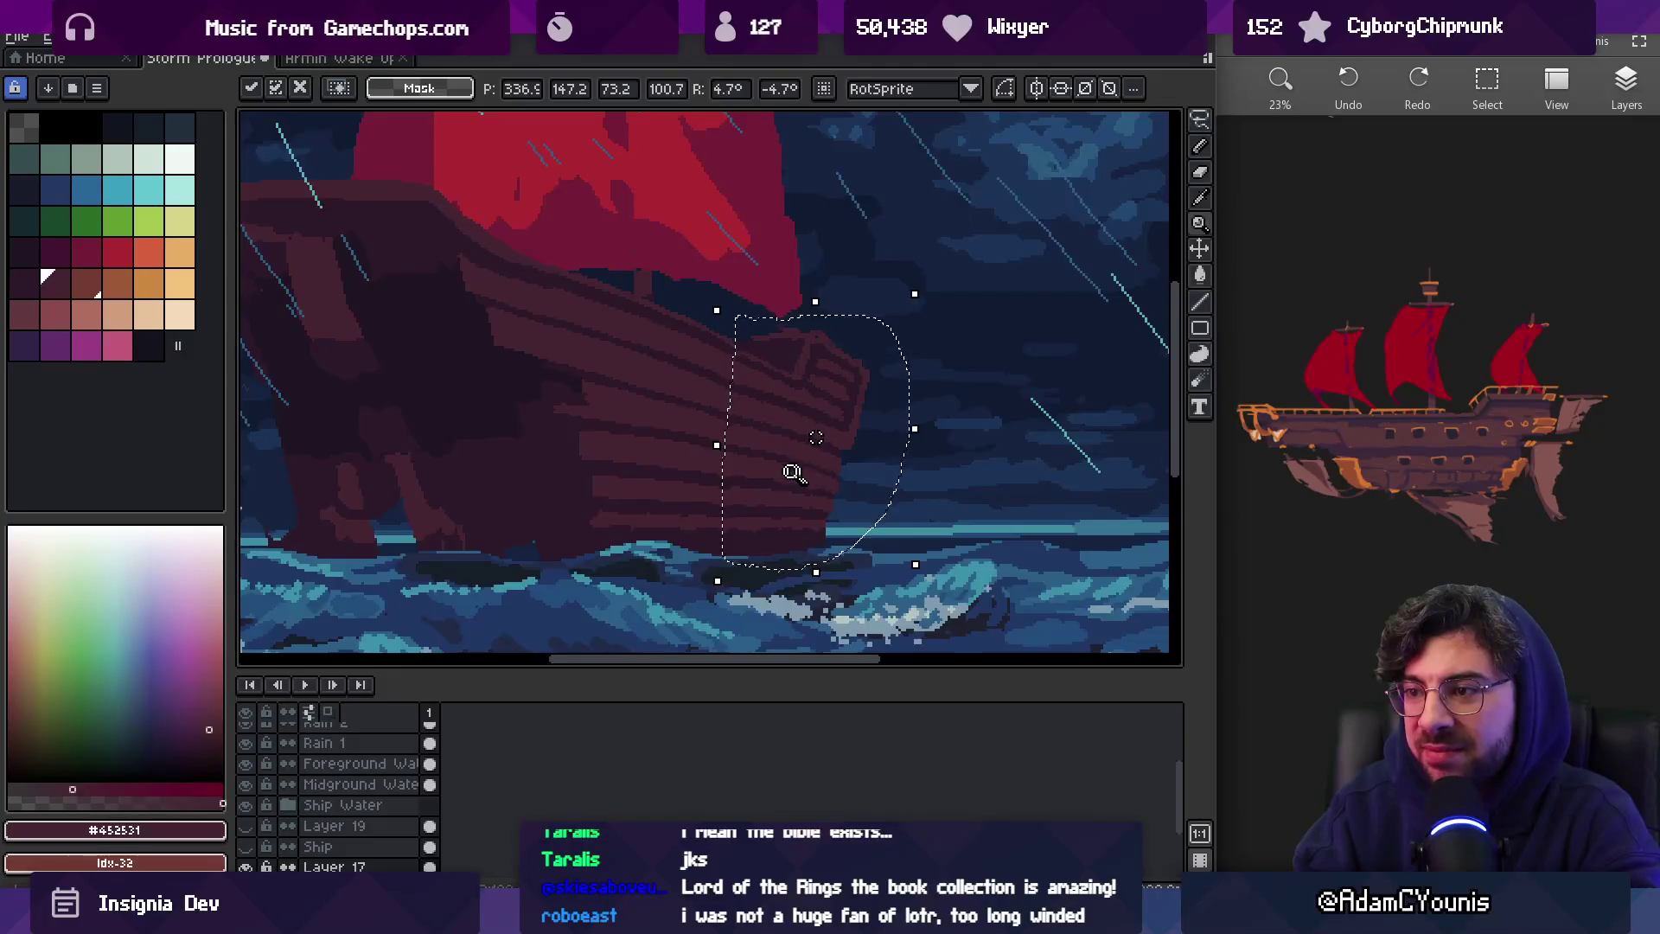
Squeeze the selected bow narrower from its right handle and commit the change
{"action": "scroll", "coordinate": [843, 415], "scroll_direction": "down", "scroll_amount": 2}
{"action": "scroll", "coordinate": [843, 406], "scroll_direction": "down", "scroll_amount": 2}
{"action": "scroll", "coordinate": [863, 389], "scroll_direction": "up", "scroll_amount": 1}
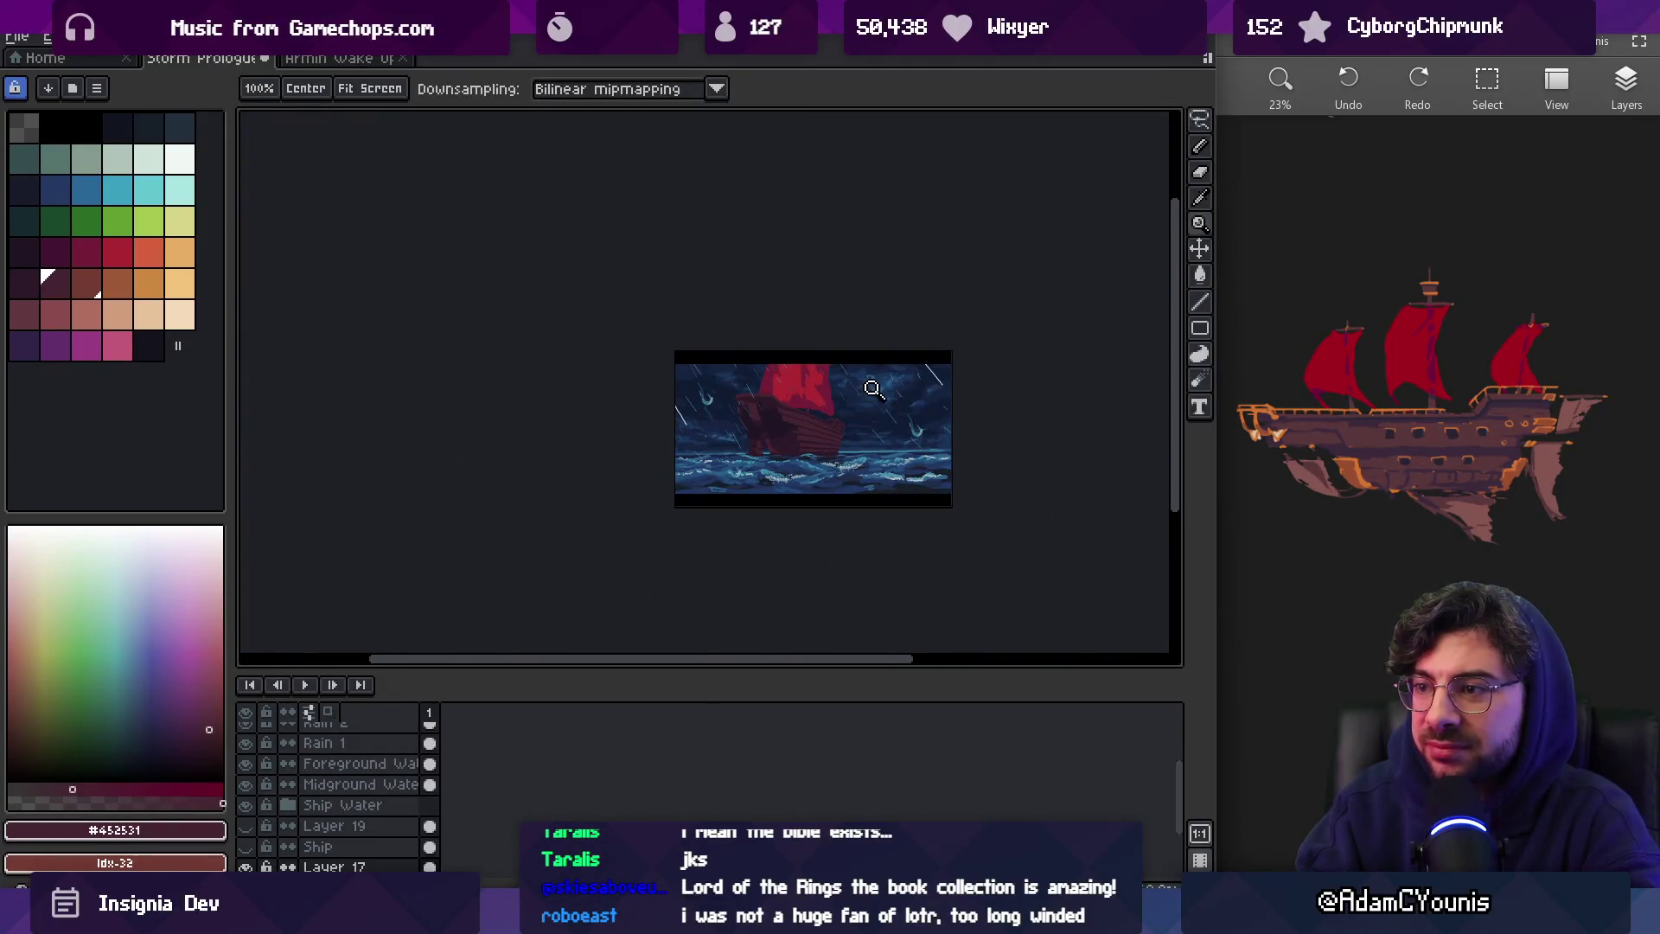
{"action": "scroll", "coordinate": [873, 398], "scroll_direction": "up", "scroll_amount": 3}
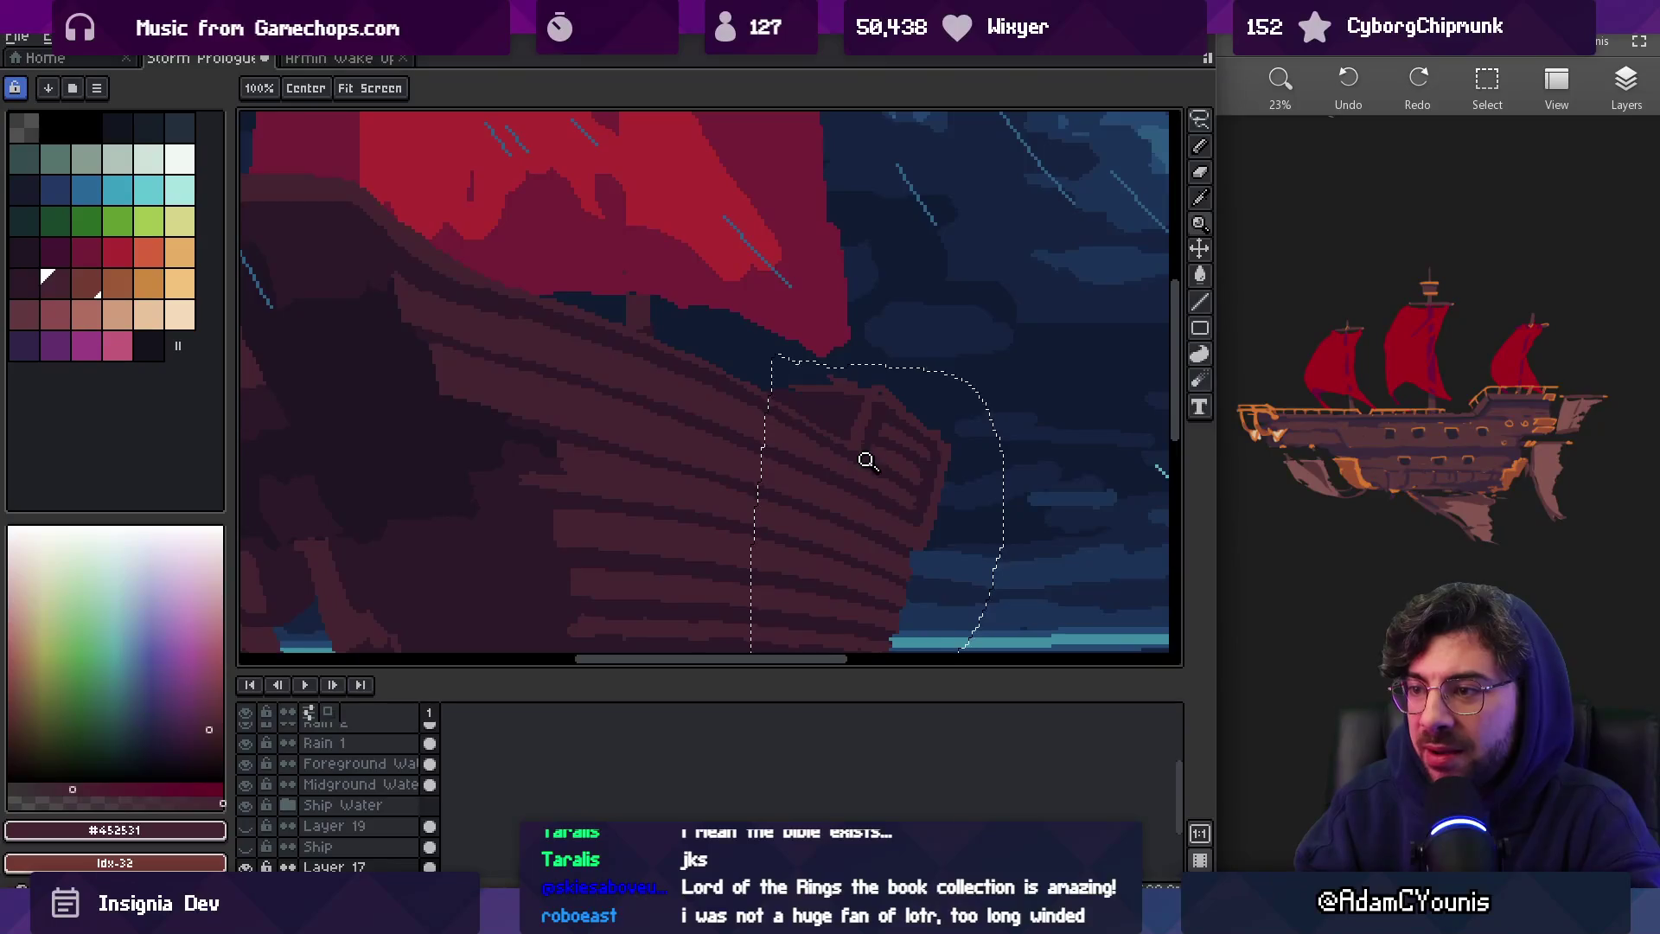
{"action": "scroll", "coordinate": [856, 454], "scroll_direction": "down", "scroll_amount": 1}
{"action": "left_click_drag", "start_coordinate": [857, 439], "coordinate": [828, 441]}
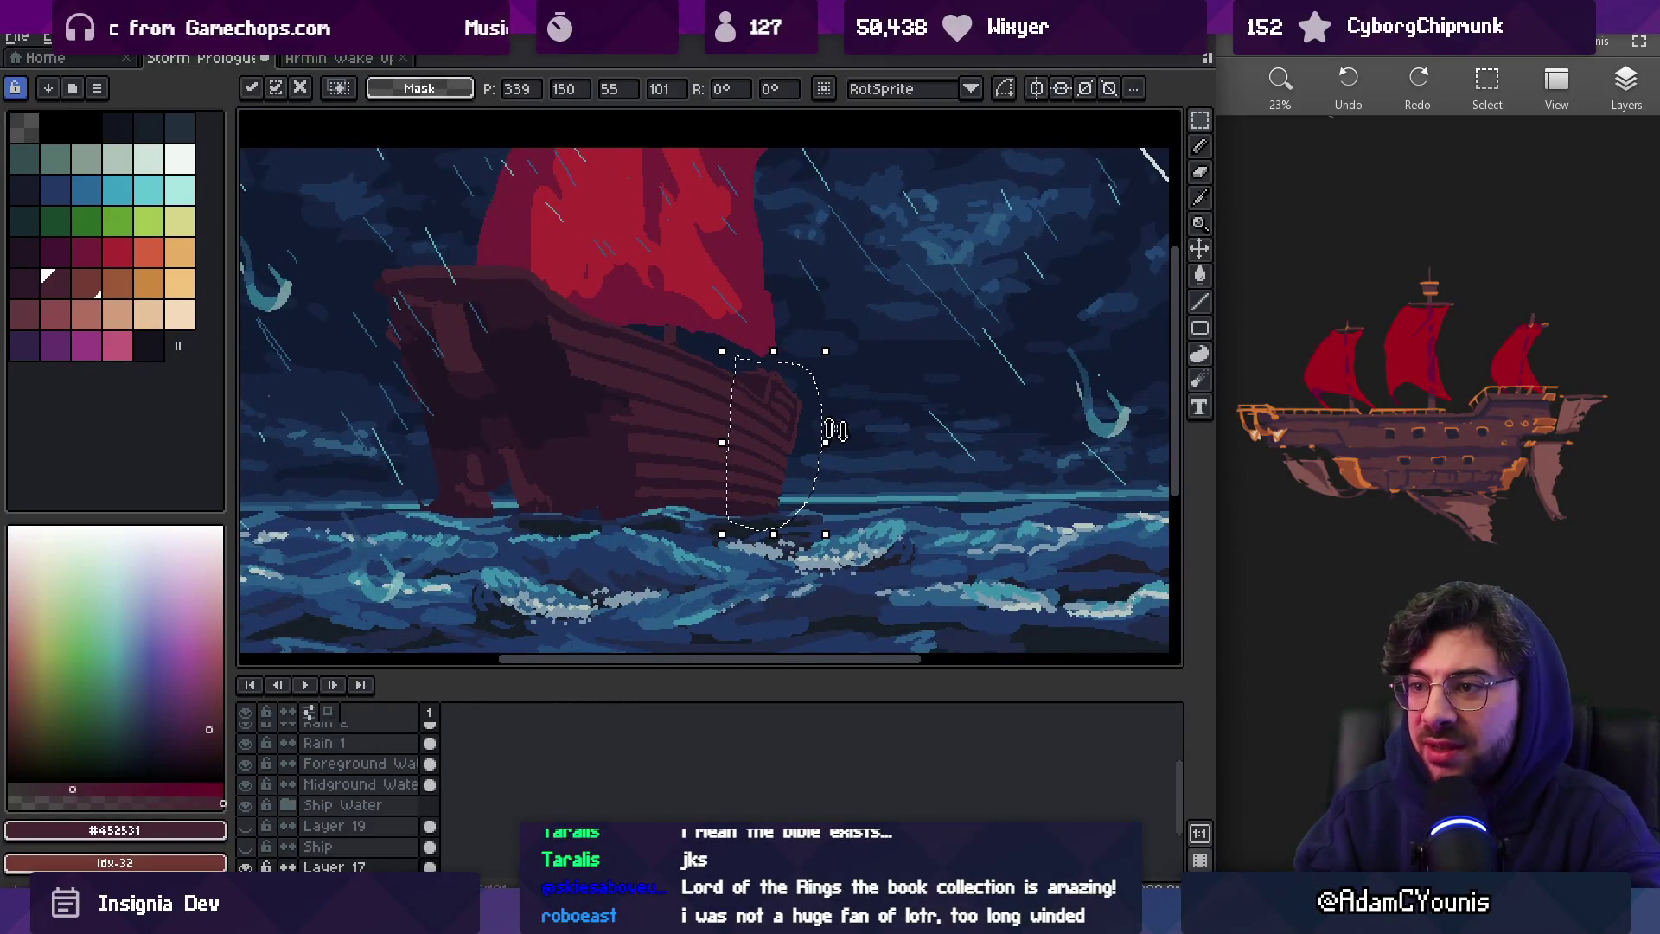
{"action": "key", "text": "Return"}
{"action": "key", "text": "z"}
{"action": "scroll", "coordinate": [781, 394], "scroll_direction": "down", "scroll_amount": 3}
{"action": "scroll", "coordinate": [778, 423], "scroll_direction": "up", "scroll_amount": 3}
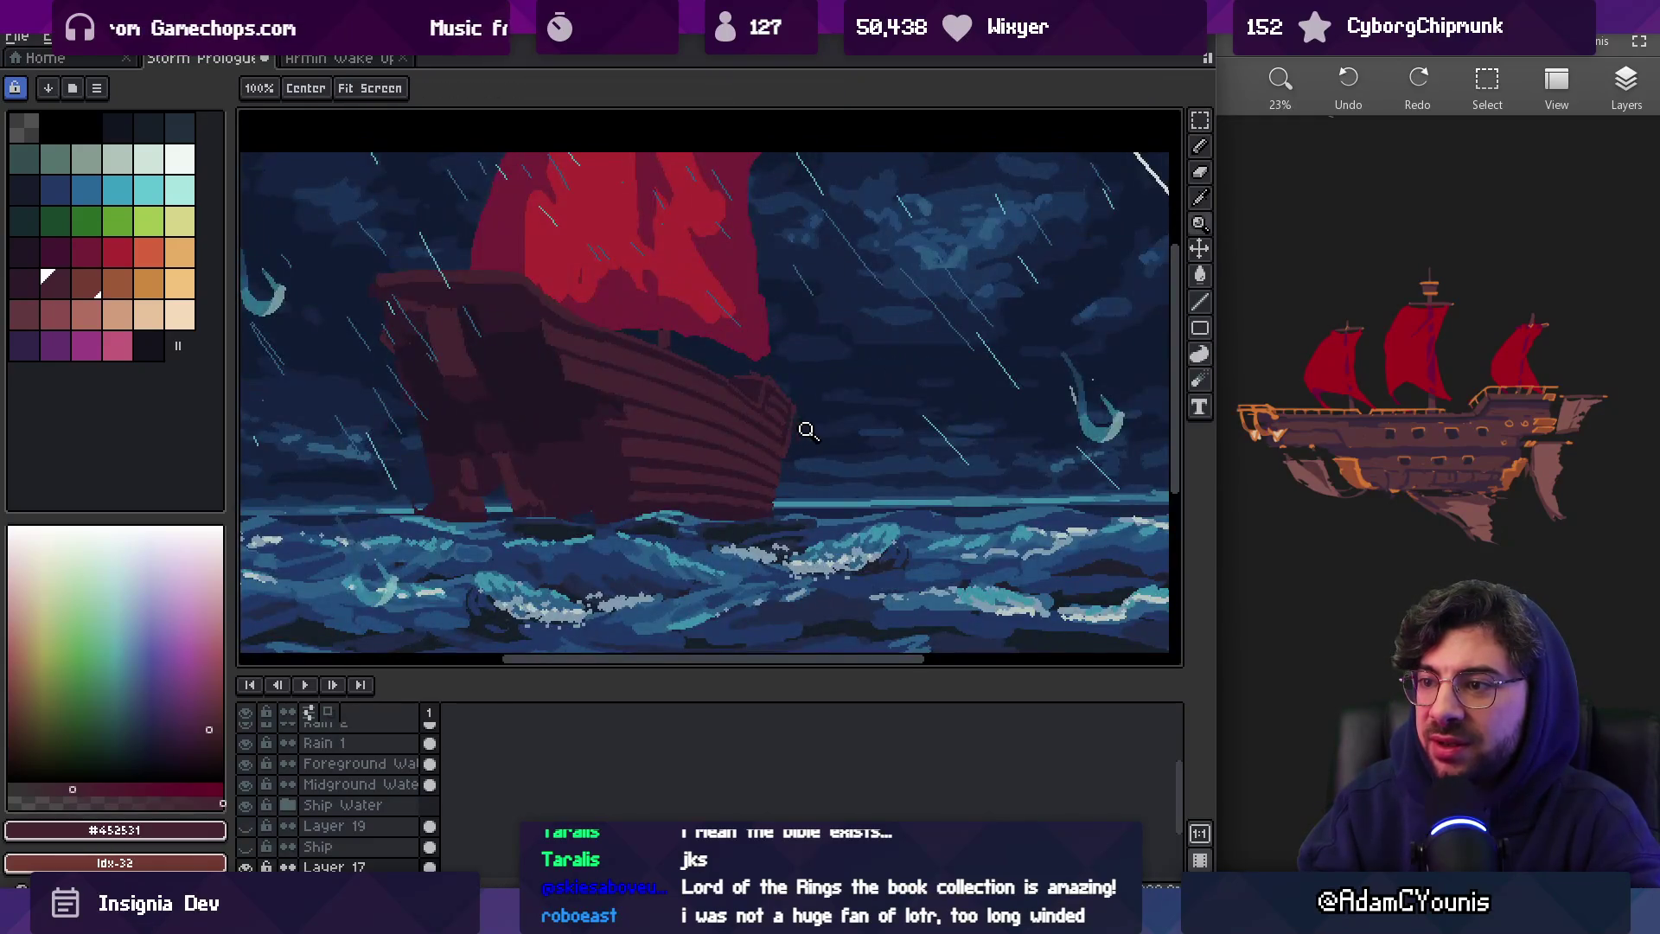
{"action": "scroll", "coordinate": [771, 441], "scroll_direction": "up", "scroll_amount": 3}
{"action": "key", "text": "space"}
{"action": "left_click_drag", "start_coordinate": [621, 457], "coordinate": [715, 388]}
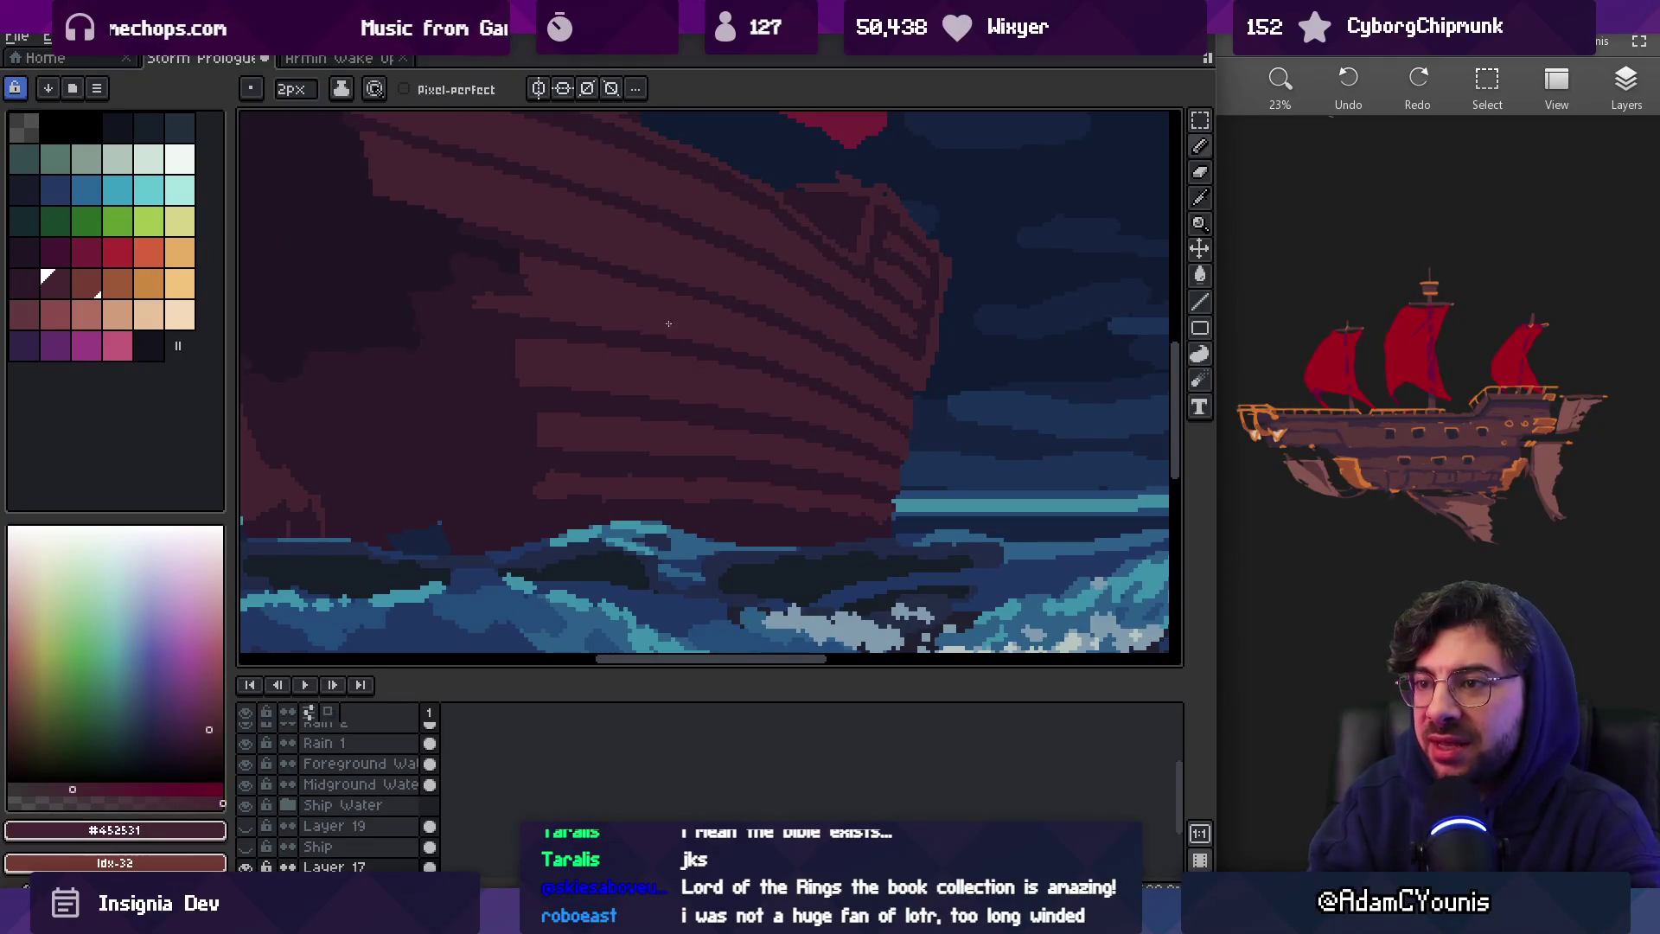
Eyedrop the dark hull colour #2c1928 from the planking
{"action": "key", "text": "i"}
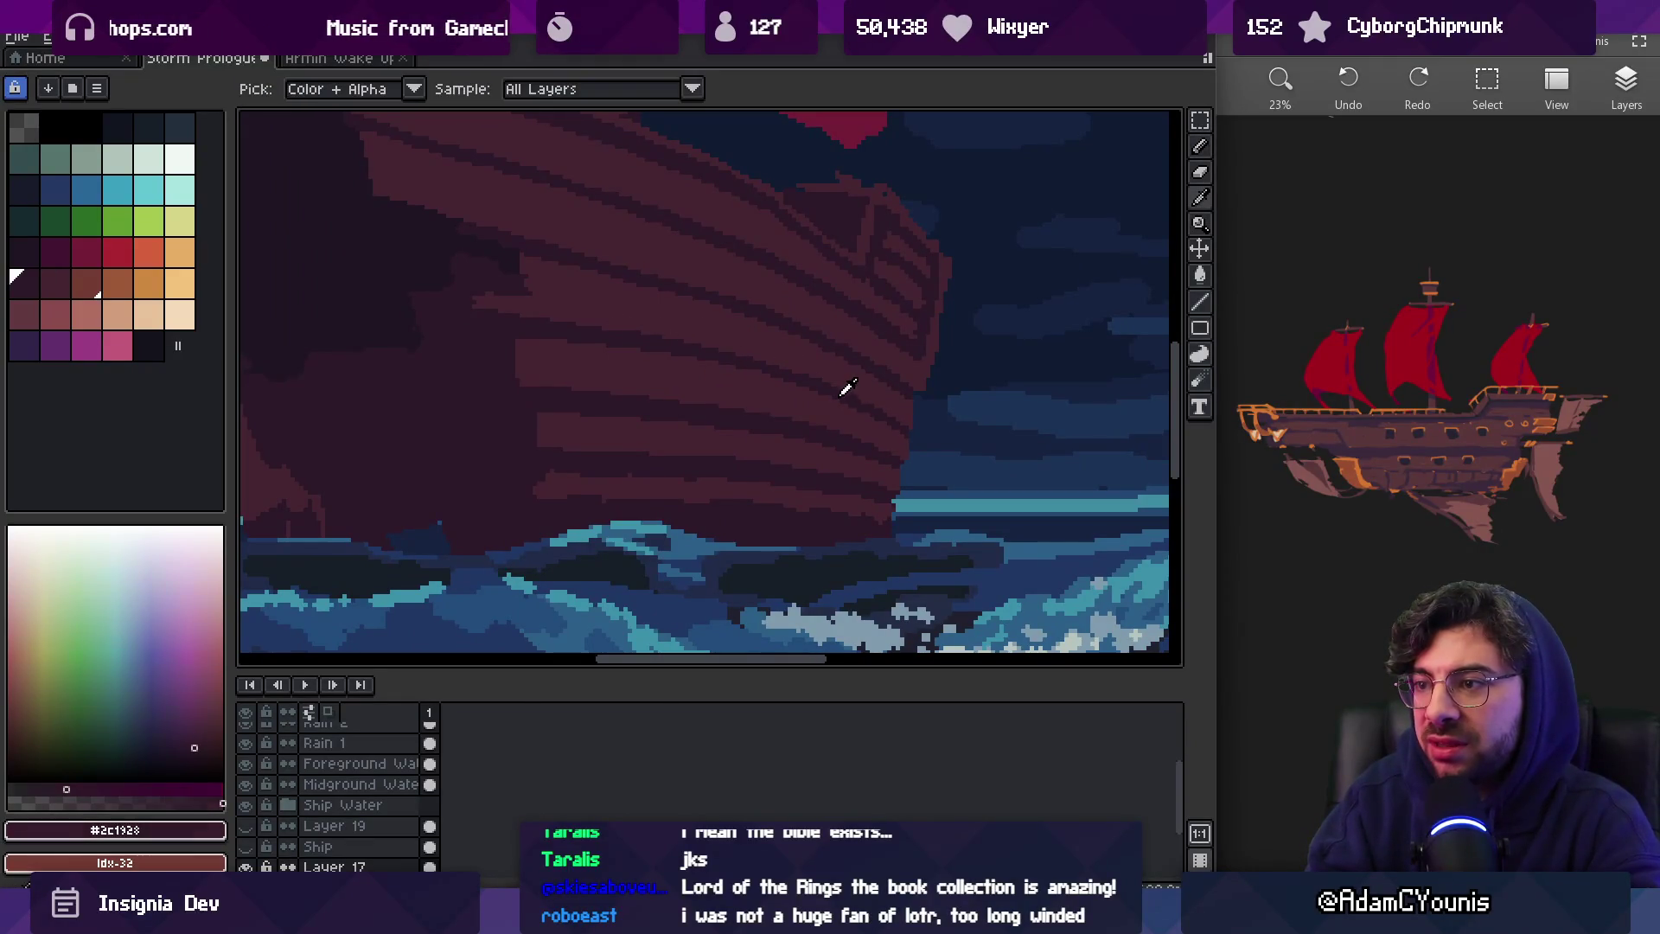
{"action": "scroll", "coordinate": [865, 407], "scroll_direction": "up", "scroll_amount": 2}
{"action": "left_click", "coordinate": [824, 372]}
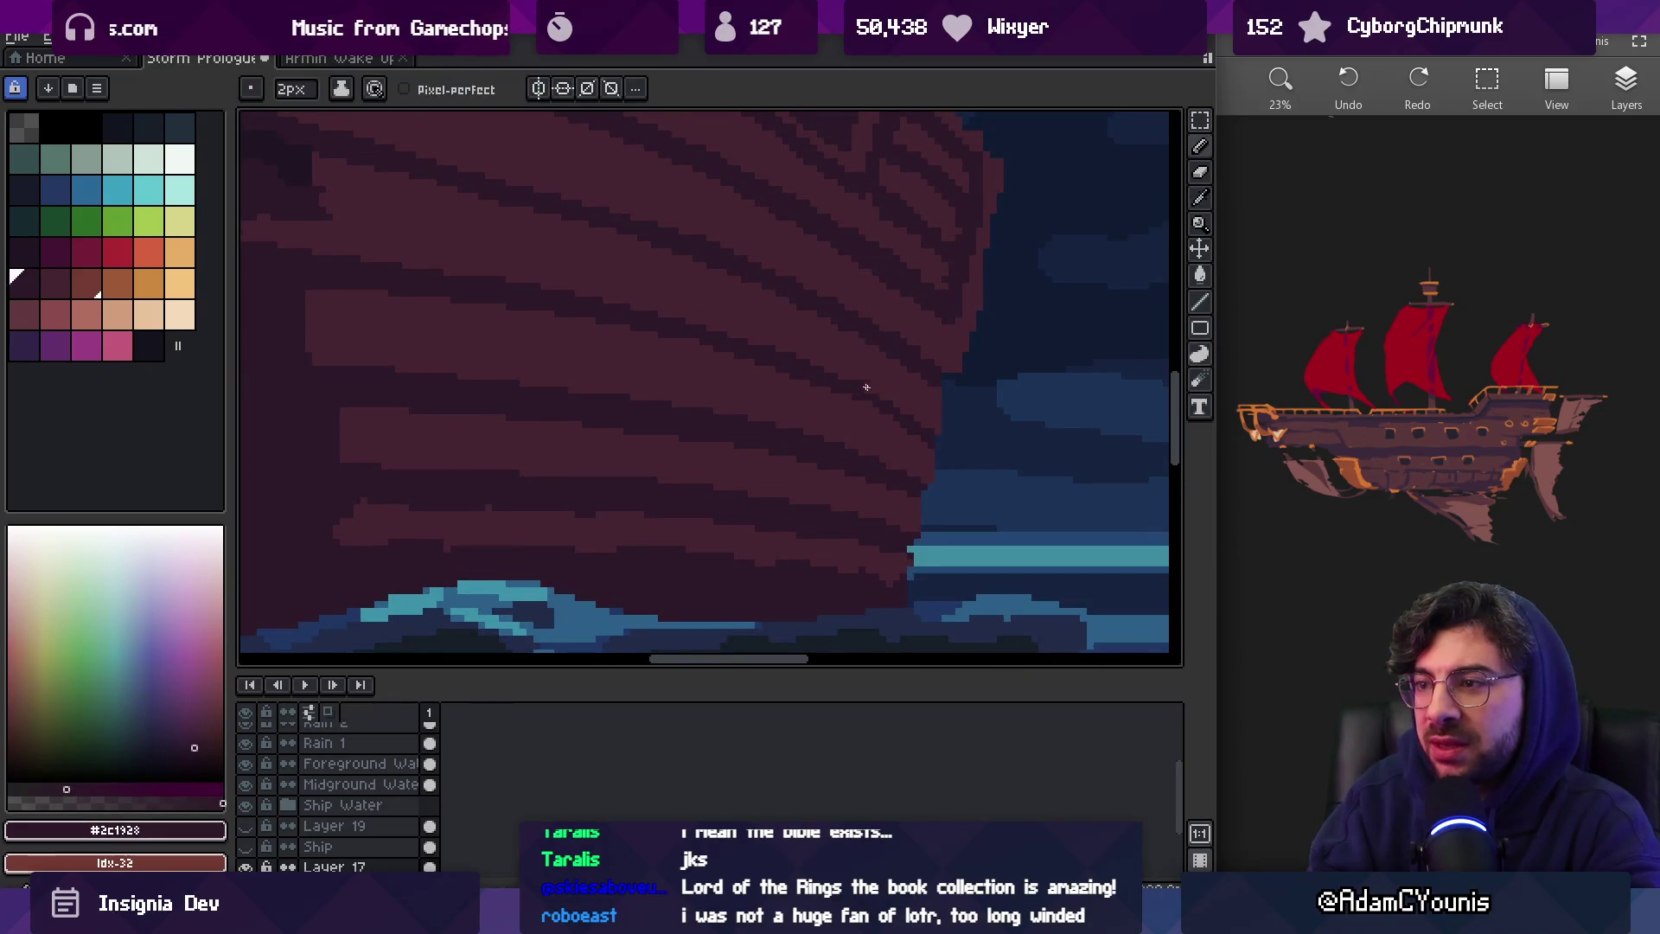
{"action": "left_click", "coordinate": [900, 423], "text": "alt"}
{"action": "left_click", "coordinate": [898, 387], "text": "alt"}
{"action": "key", "text": "z"}
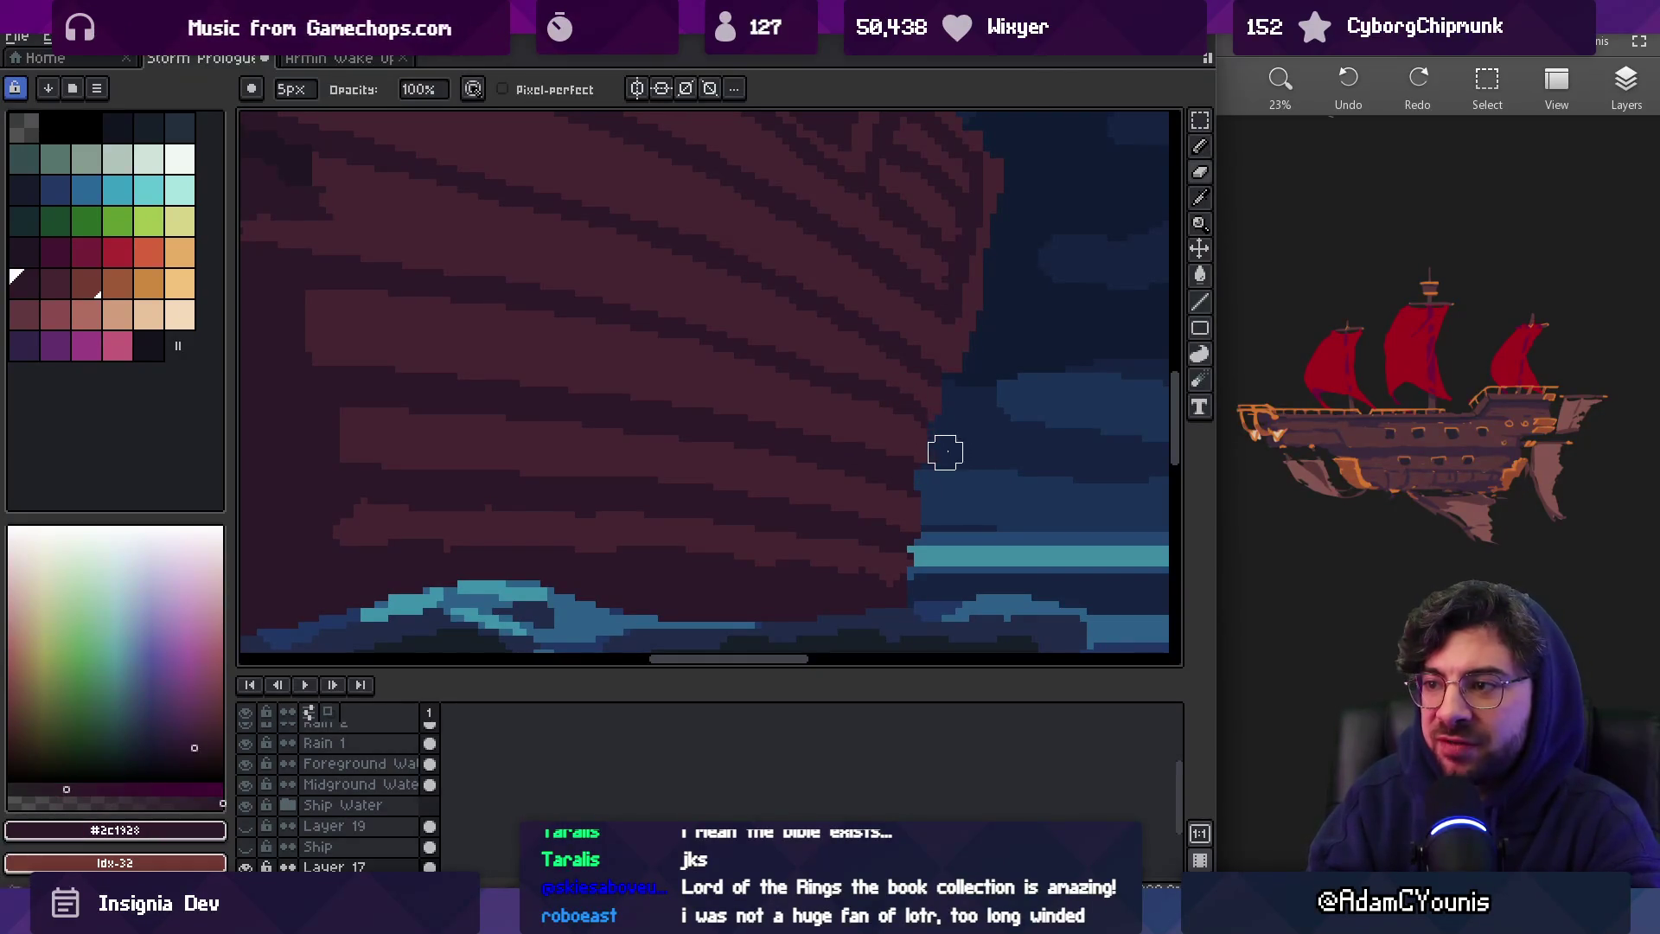
{"action": "scroll", "coordinate": [971, 427], "scroll_direction": "down", "scroll_amount": 3}
{"action": "scroll", "coordinate": [986, 394], "scroll_direction": "up", "scroll_amount": 3}
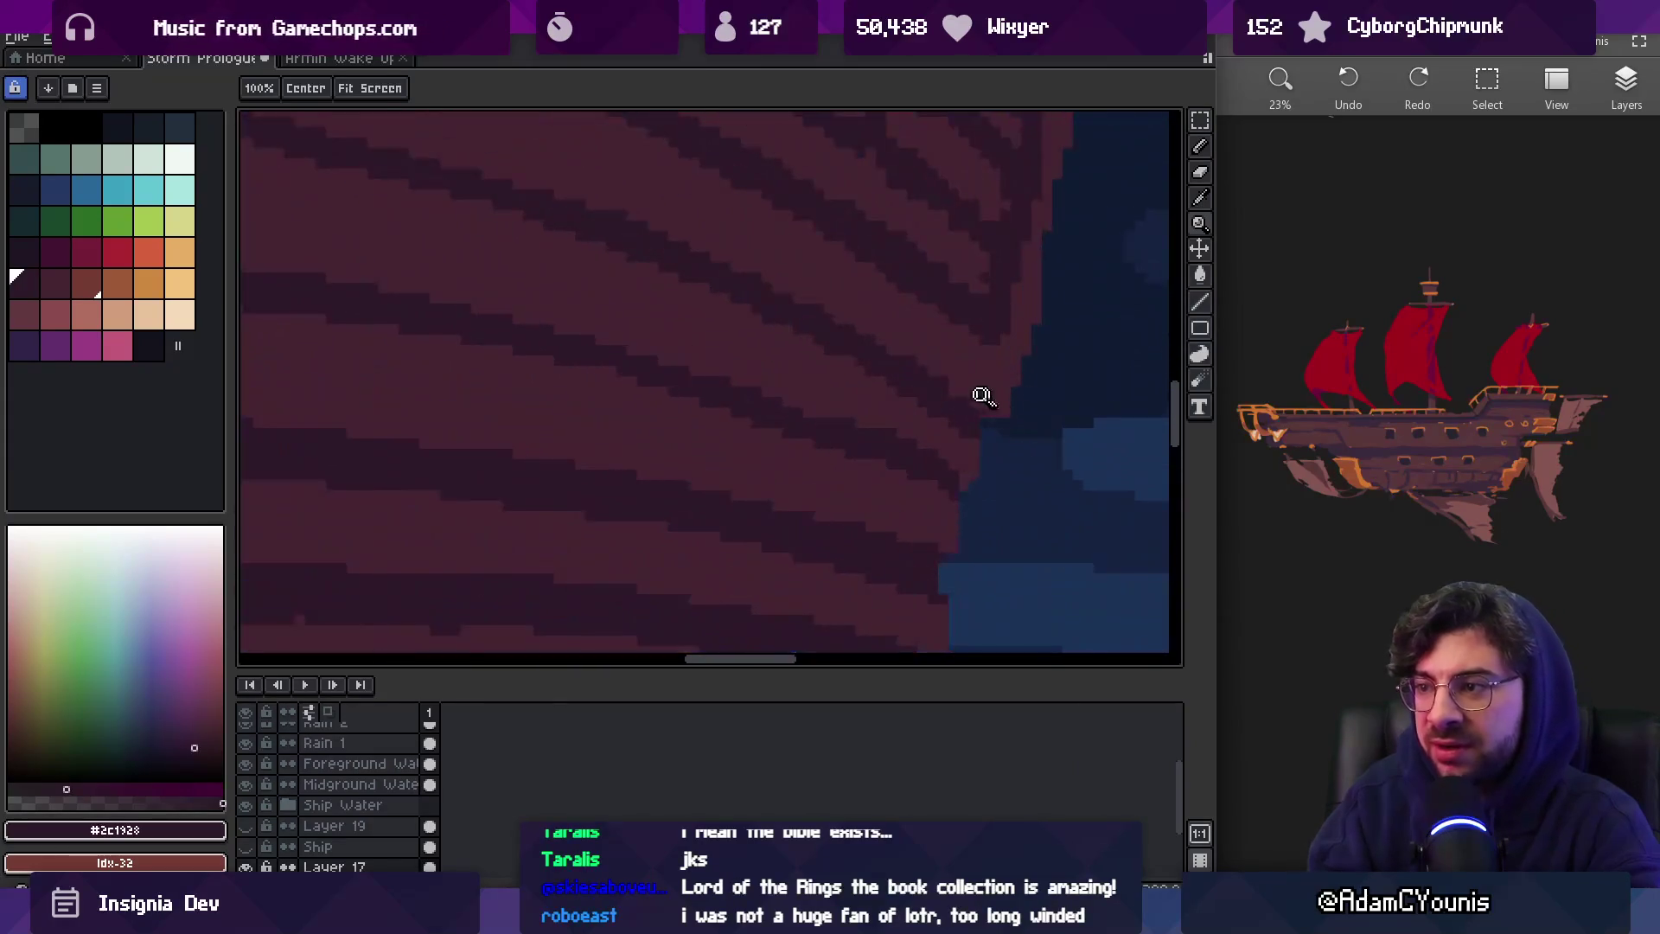
{"action": "key", "text": "b"}
{"action": "key", "text": "z"}
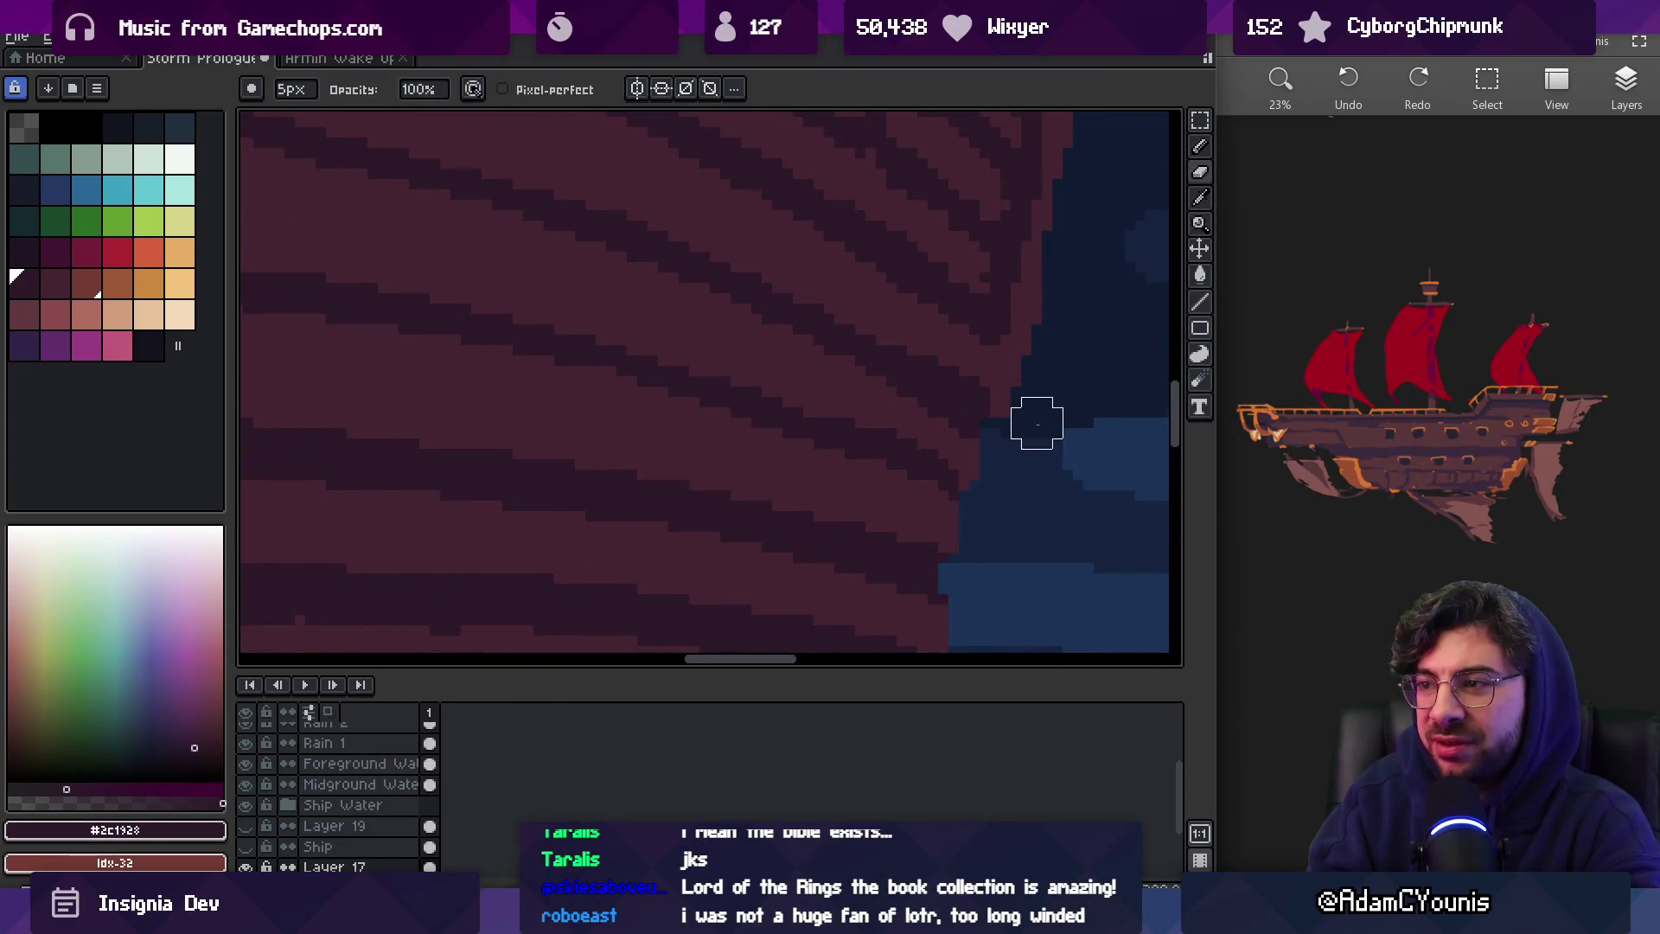
{"action": "scroll", "coordinate": [1042, 395], "scroll_direction": "down", "scroll_amount": 3}
{"action": "scroll", "coordinate": [1049, 375], "scroll_direction": "up", "scroll_amount": 3}
{"action": "key", "text": "b"}
Pick the lighter plank colour and enlarge the pencil to 3px
{"action": "left_click", "coordinate": [985, 439], "text": "alt"}
{"action": "key", "text": "z"}
{"action": "scroll", "coordinate": [1019, 395], "scroll_direction": "down", "scroll_amount": 3}
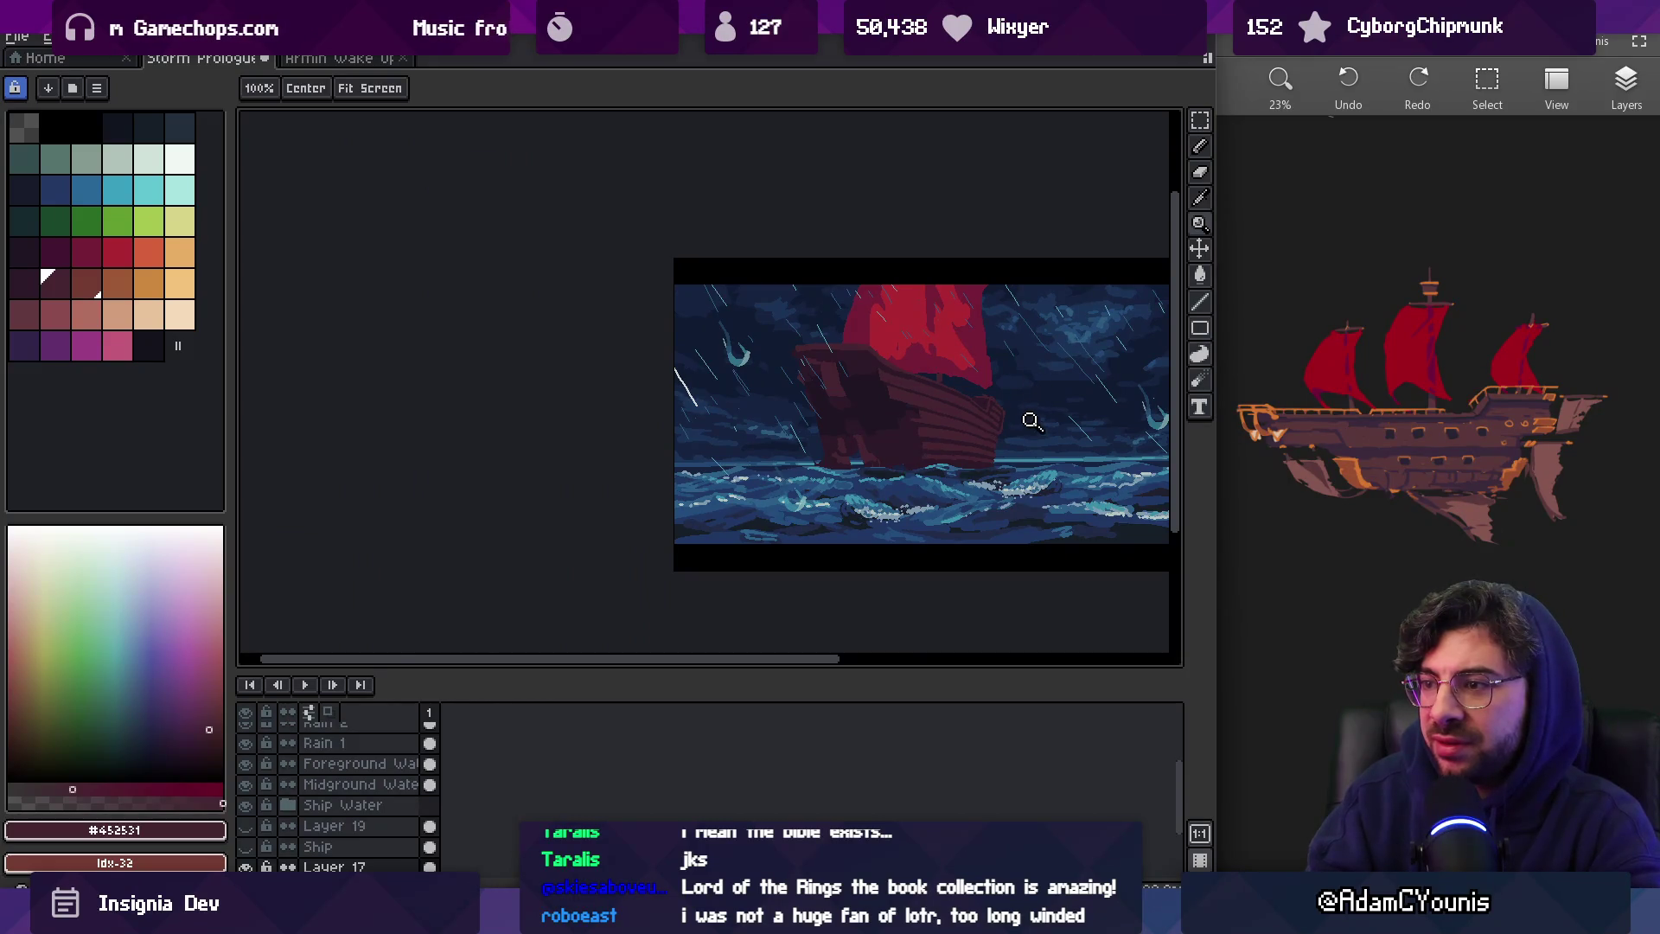
{"action": "scroll", "coordinate": [1011, 451], "scroll_direction": "up", "scroll_amount": 3}
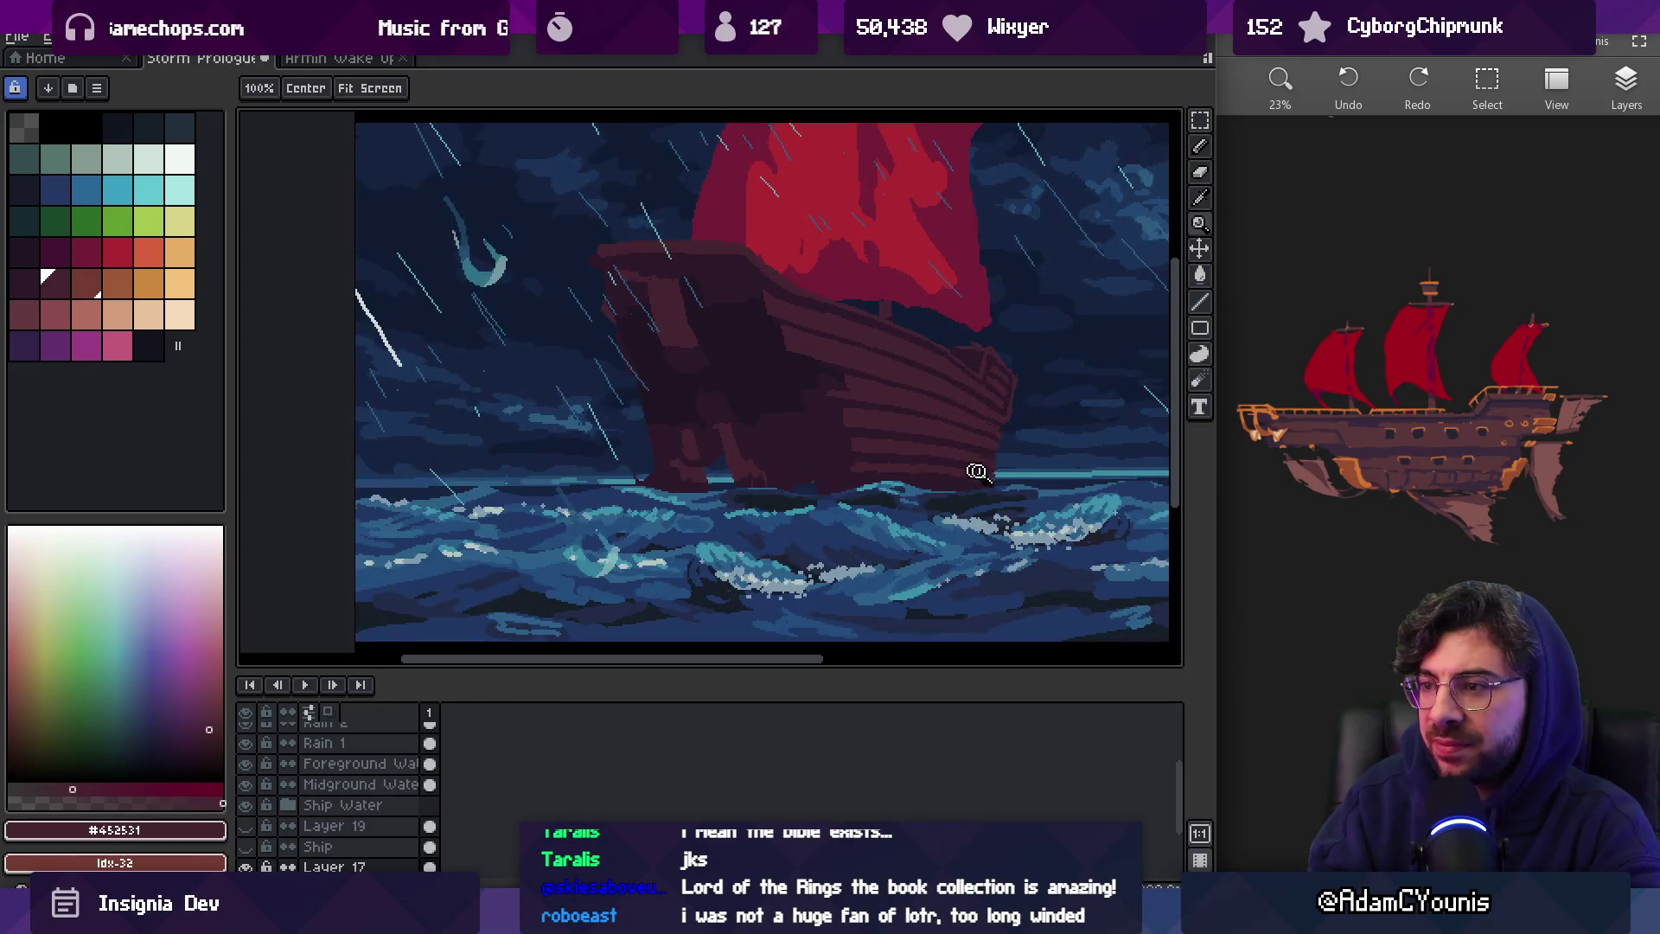
{"action": "scroll", "coordinate": [975, 471], "scroll_direction": "up", "scroll_amount": 2}
{"action": "key", "text": "i"}
{"action": "key", "text": "b"}
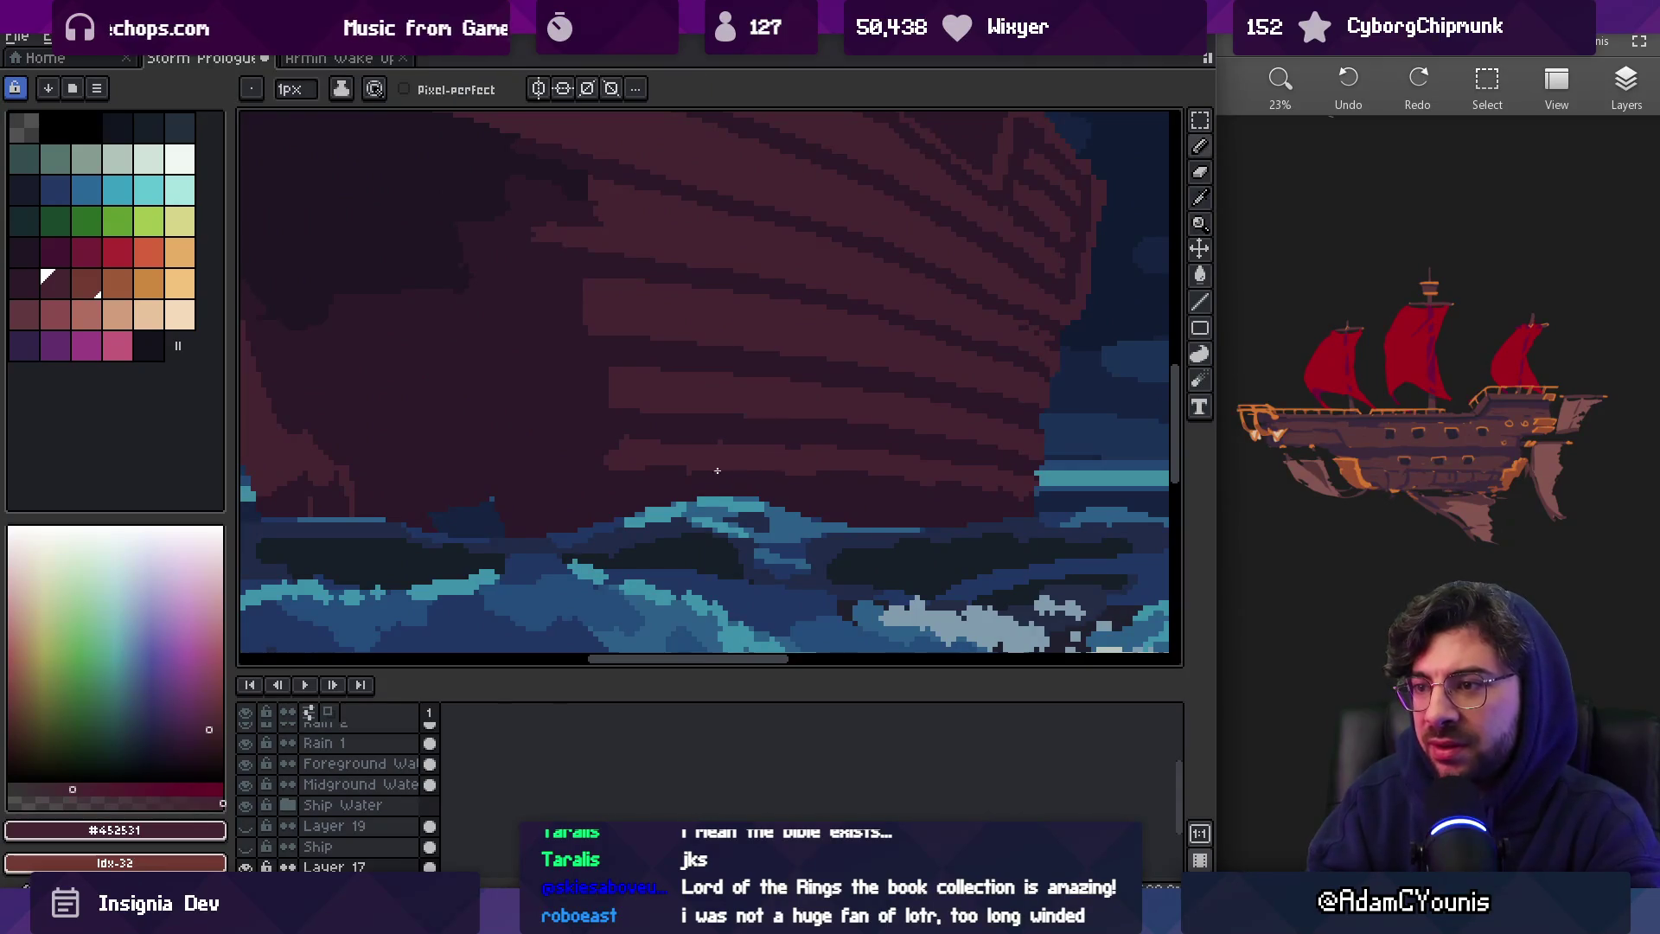
{"action": "key", "text": "plus"}
{"action": "key", "text": "plus"}
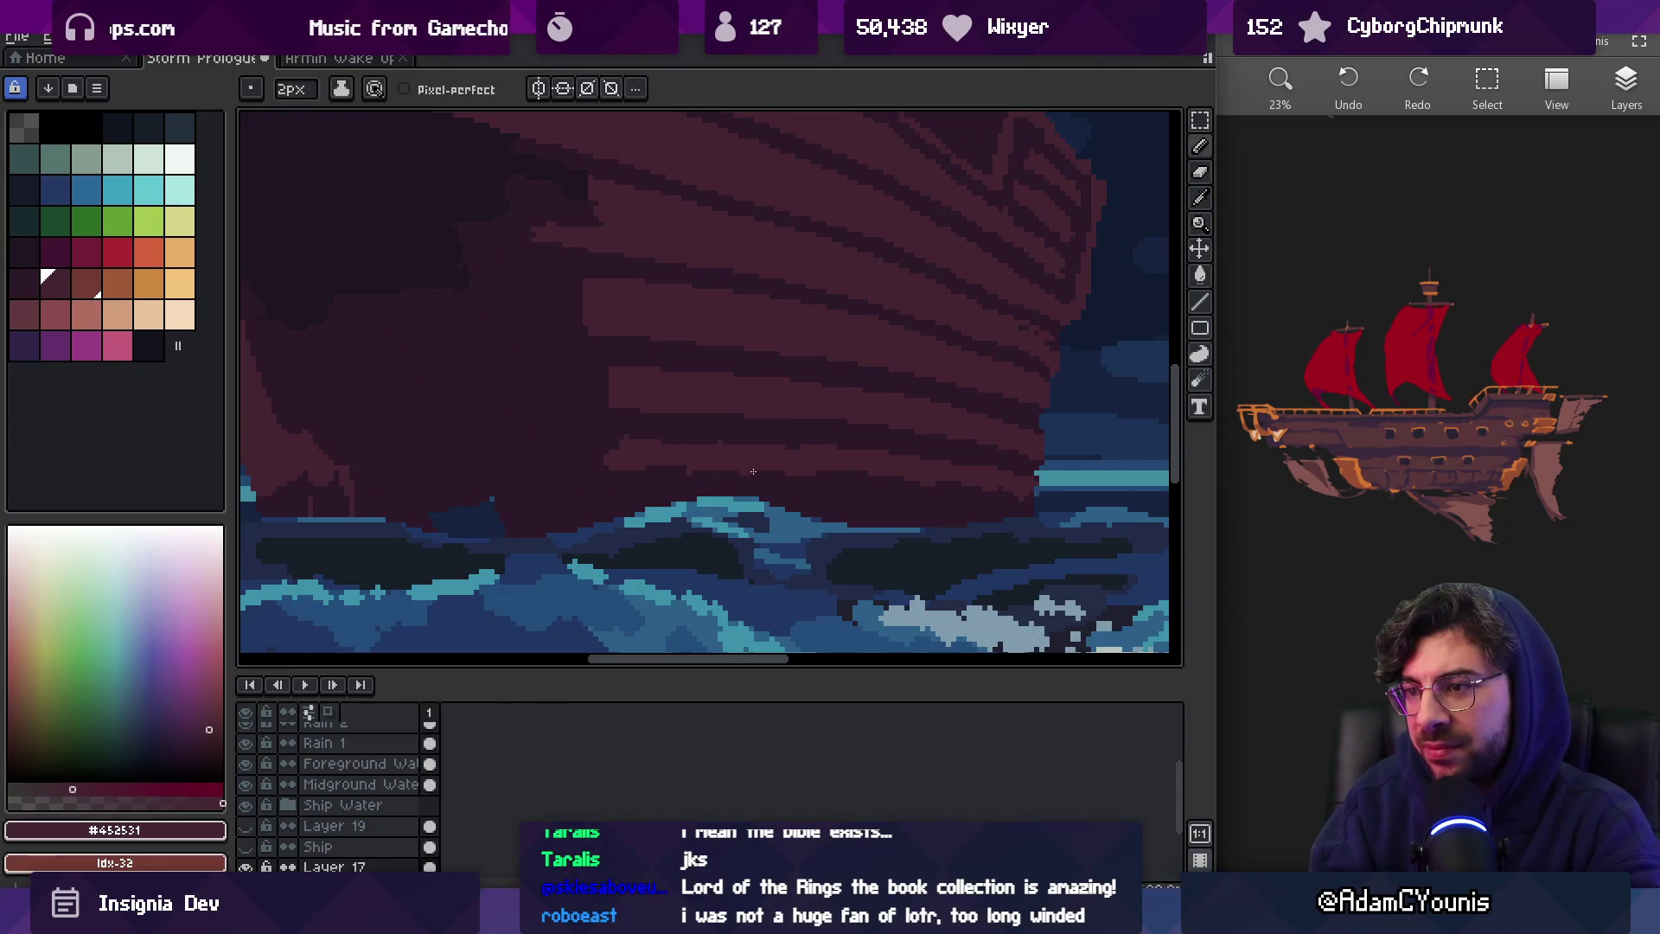
{"action": "key", "text": "bracketleft"}
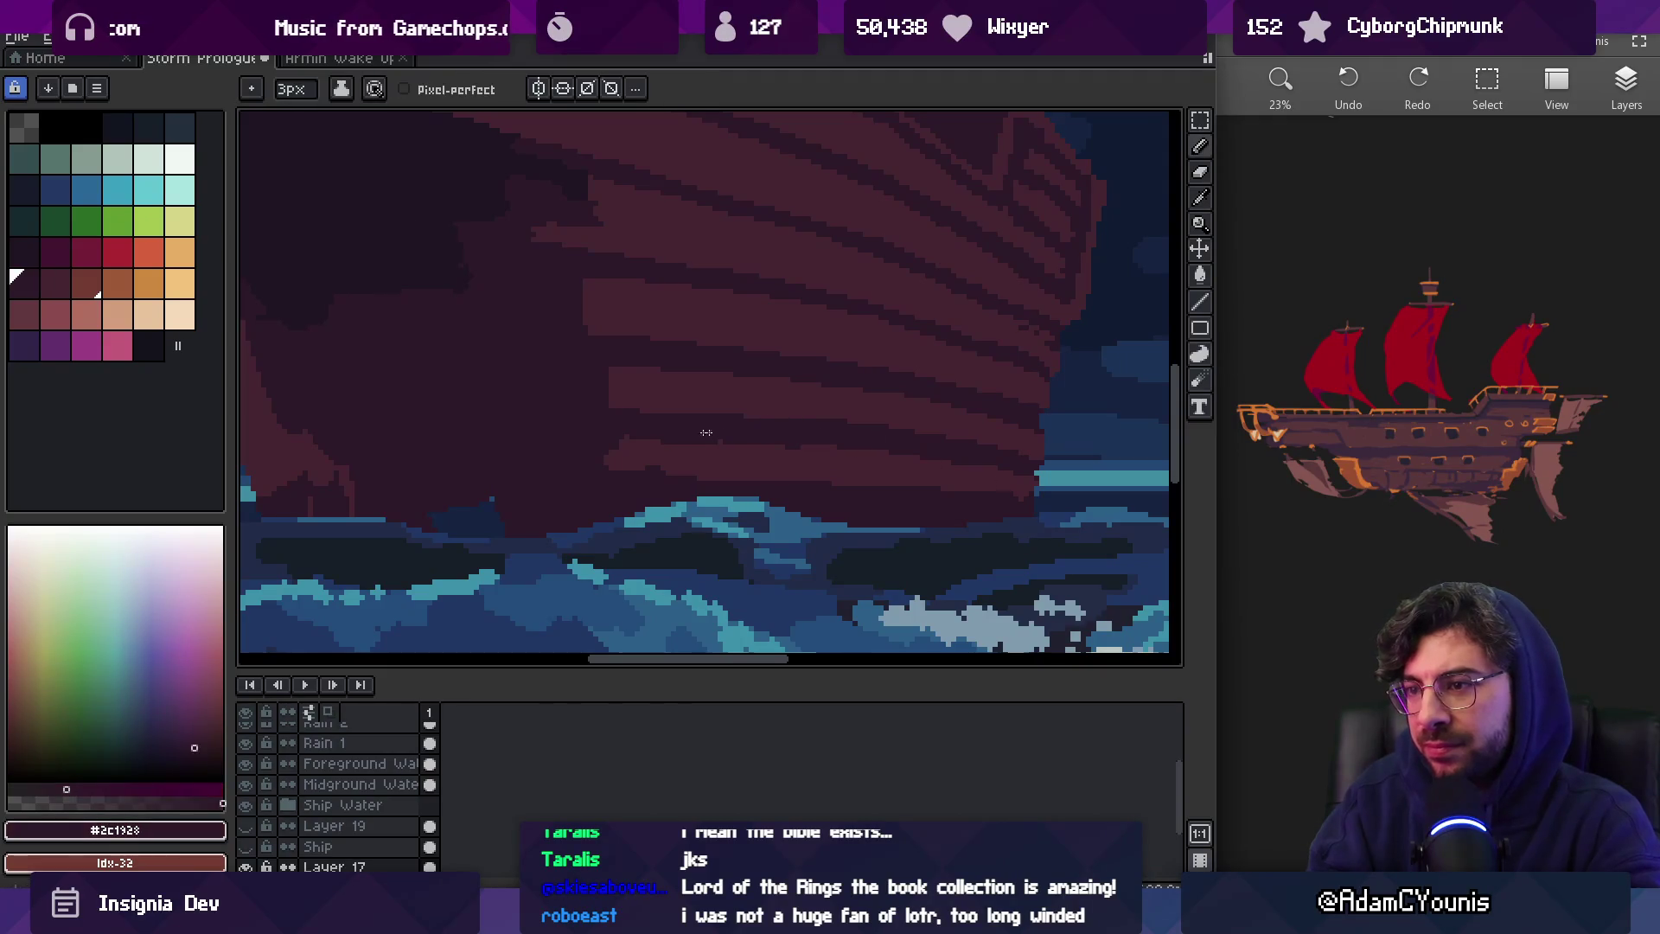
Paint a lighter #452531 band and dark #2c1928 bands across the hull planks
{"action": "left_click", "coordinate": [786, 397], "text": "alt"}
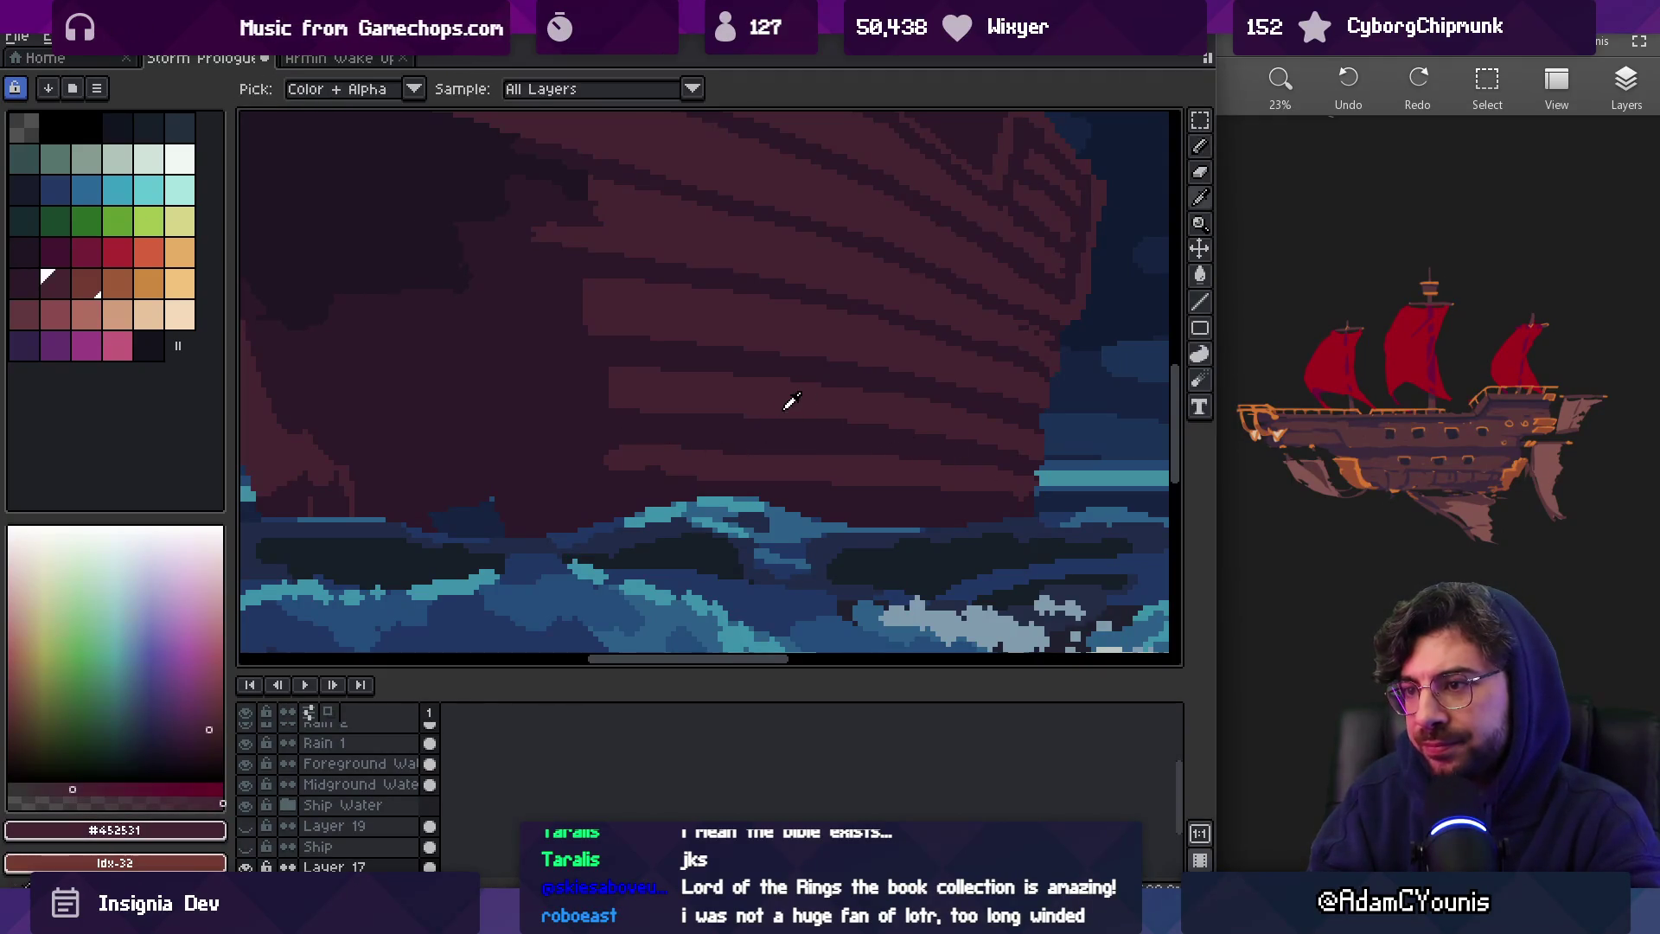
{"action": "left_click_drag", "start_coordinate": [716, 420], "coordinate": [891, 421]}
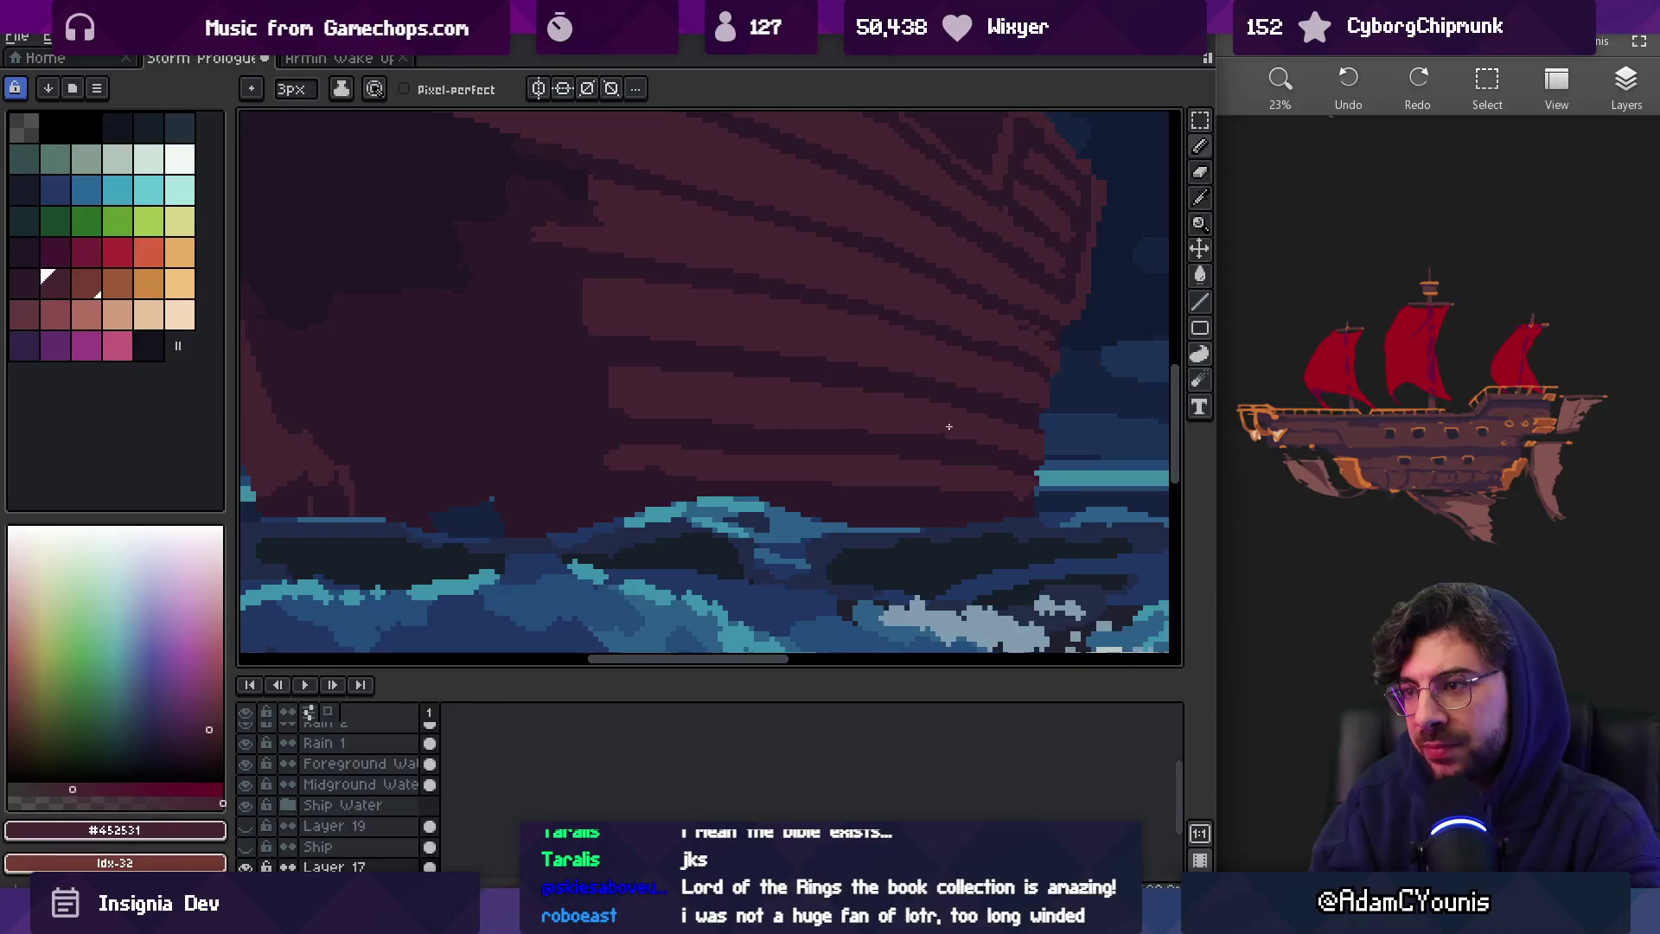
{"action": "left_click", "coordinate": [718, 364], "text": "alt"}
{"action": "left_click_drag", "start_coordinate": [610, 371], "coordinate": [798, 384]}
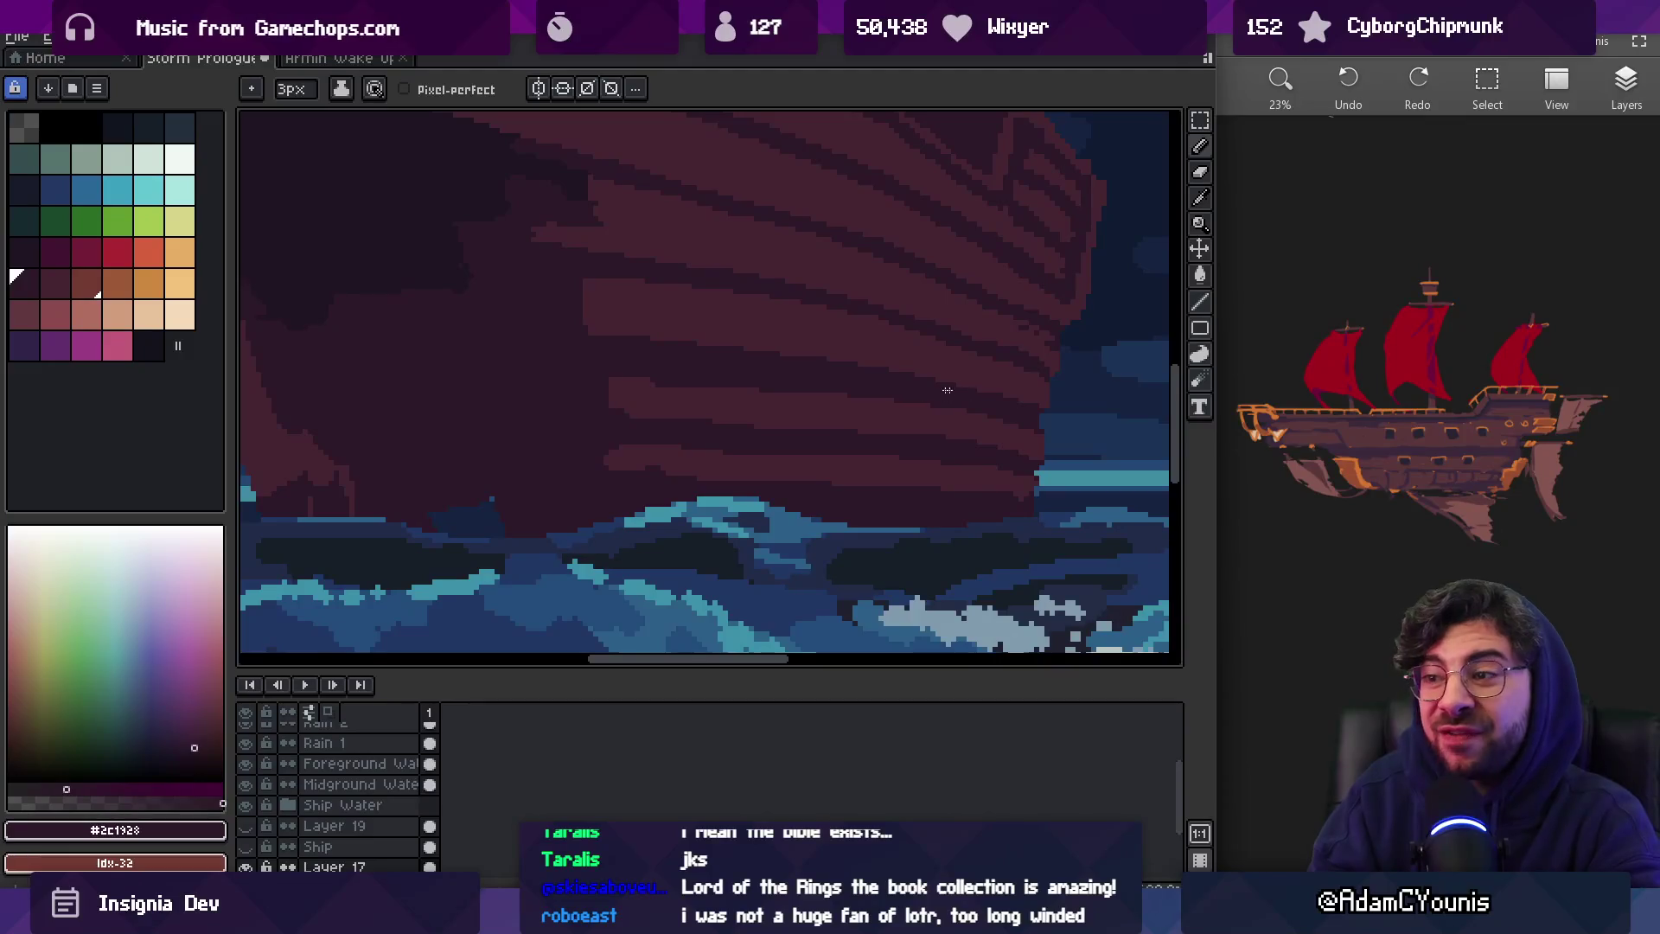
{"action": "left_click_drag", "start_coordinate": [604, 378], "coordinate": [940, 405]}
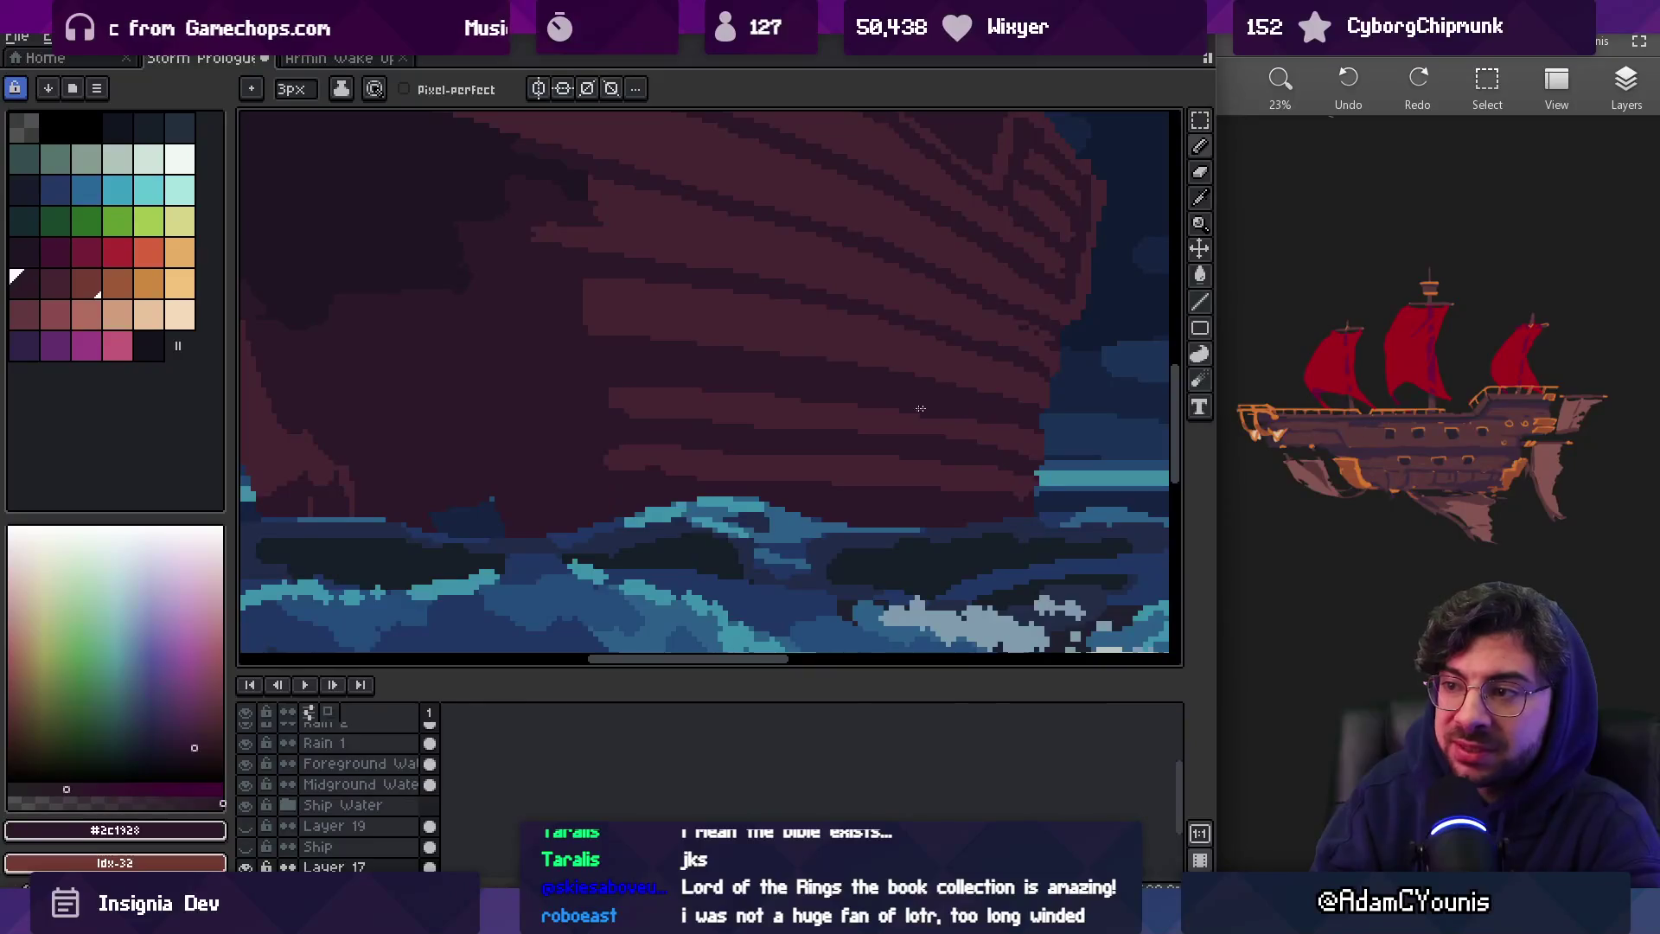
{"action": "left_click", "coordinate": [661, 419], "text": "alt"}
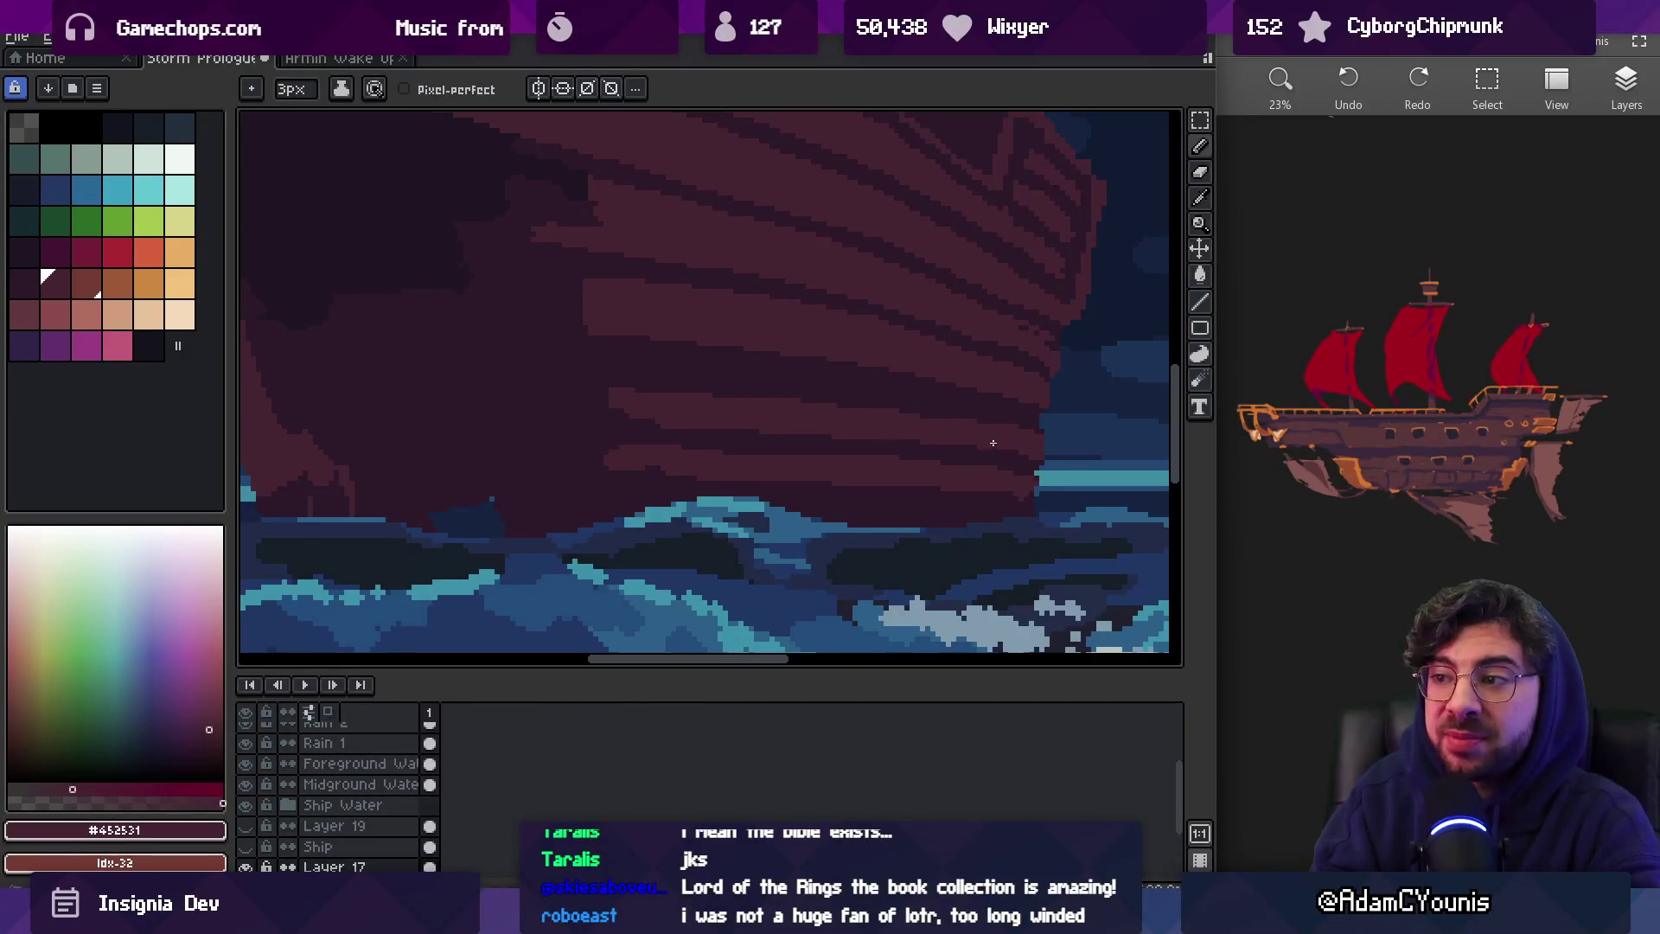
Zoom in on the hull and extend the lighter plank band with further pencil strokes
{"action": "key", "text": "z"}
{"action": "left_click", "coordinate": [938, 393]}
{"action": "scroll", "coordinate": [981, 372], "scroll_direction": "down", "scroll_amount": 1}
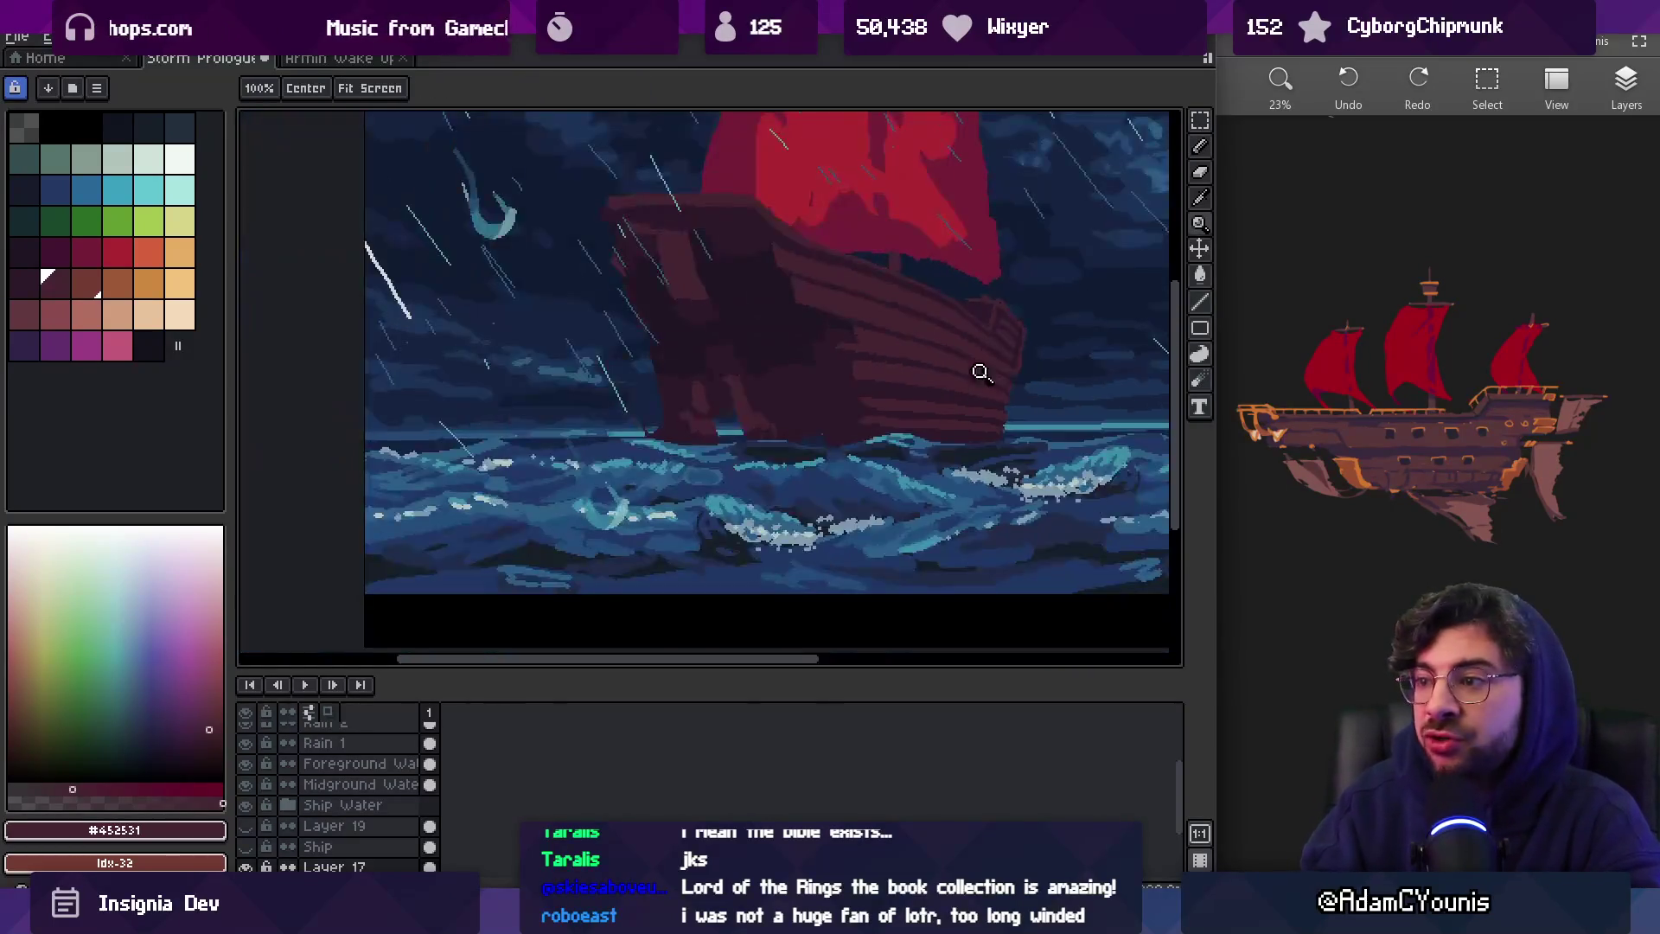
{"action": "scroll", "coordinate": [896, 415], "scroll_direction": "up", "scroll_amount": 3}
{"action": "key", "text": "b"}
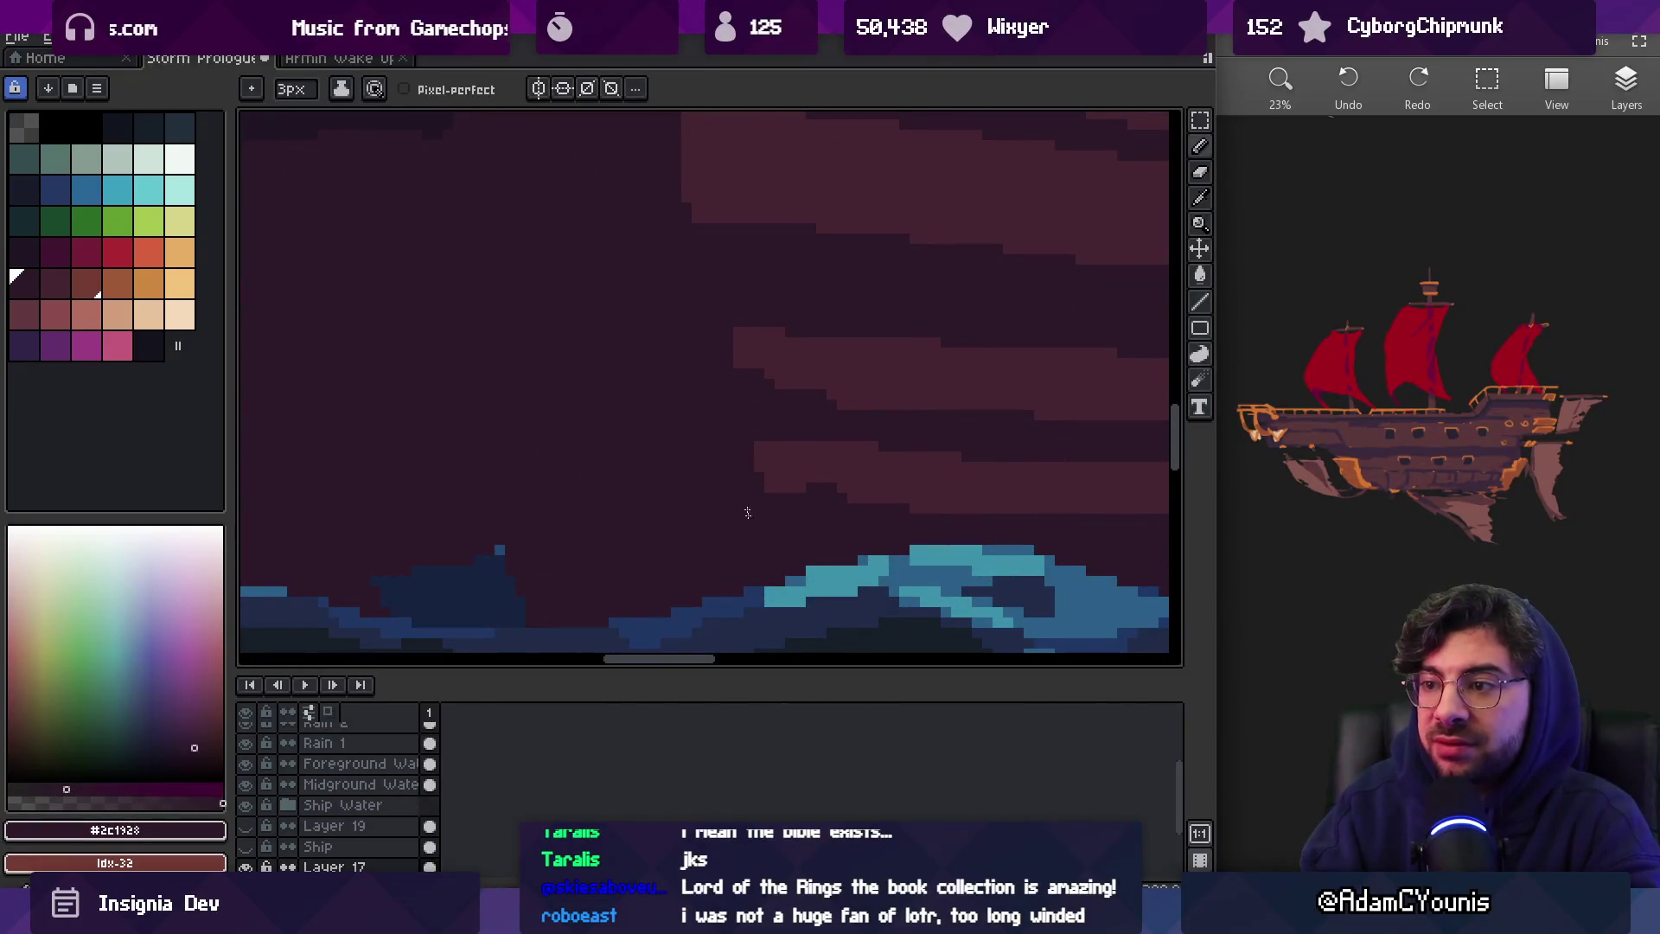
{"action": "left_click_drag", "start_coordinate": [779, 376], "coordinate": [805, 392]}
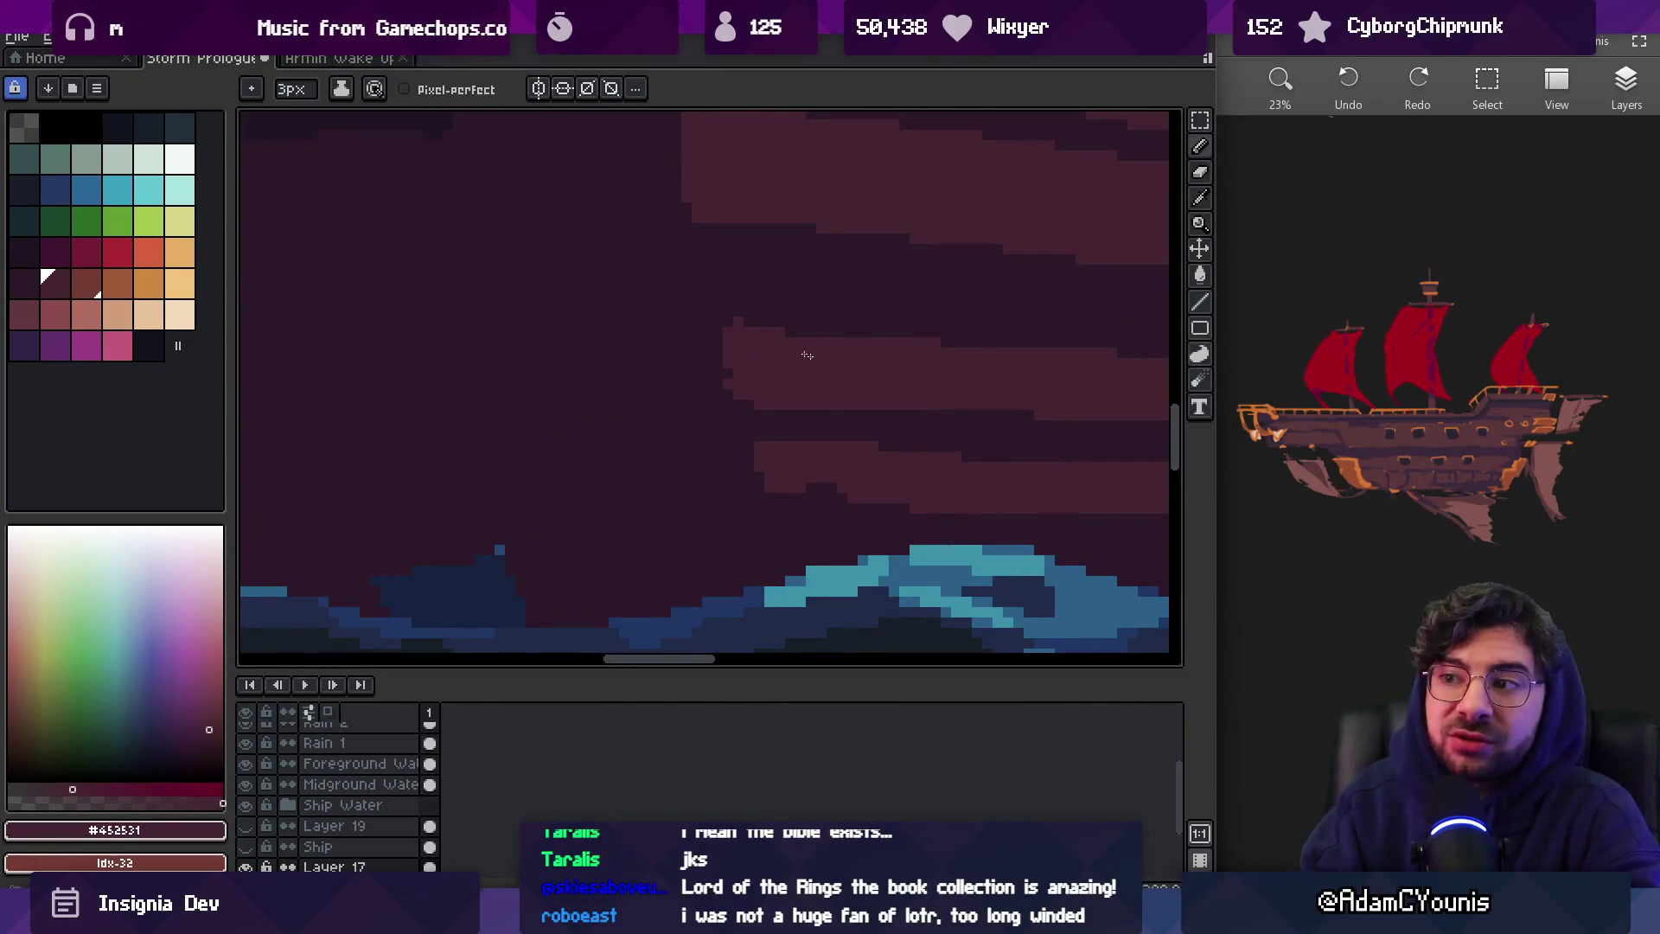
{"action": "key", "text": "z"}
{"action": "scroll", "coordinate": [756, 397], "scroll_direction": "down", "scroll_amount": 2}
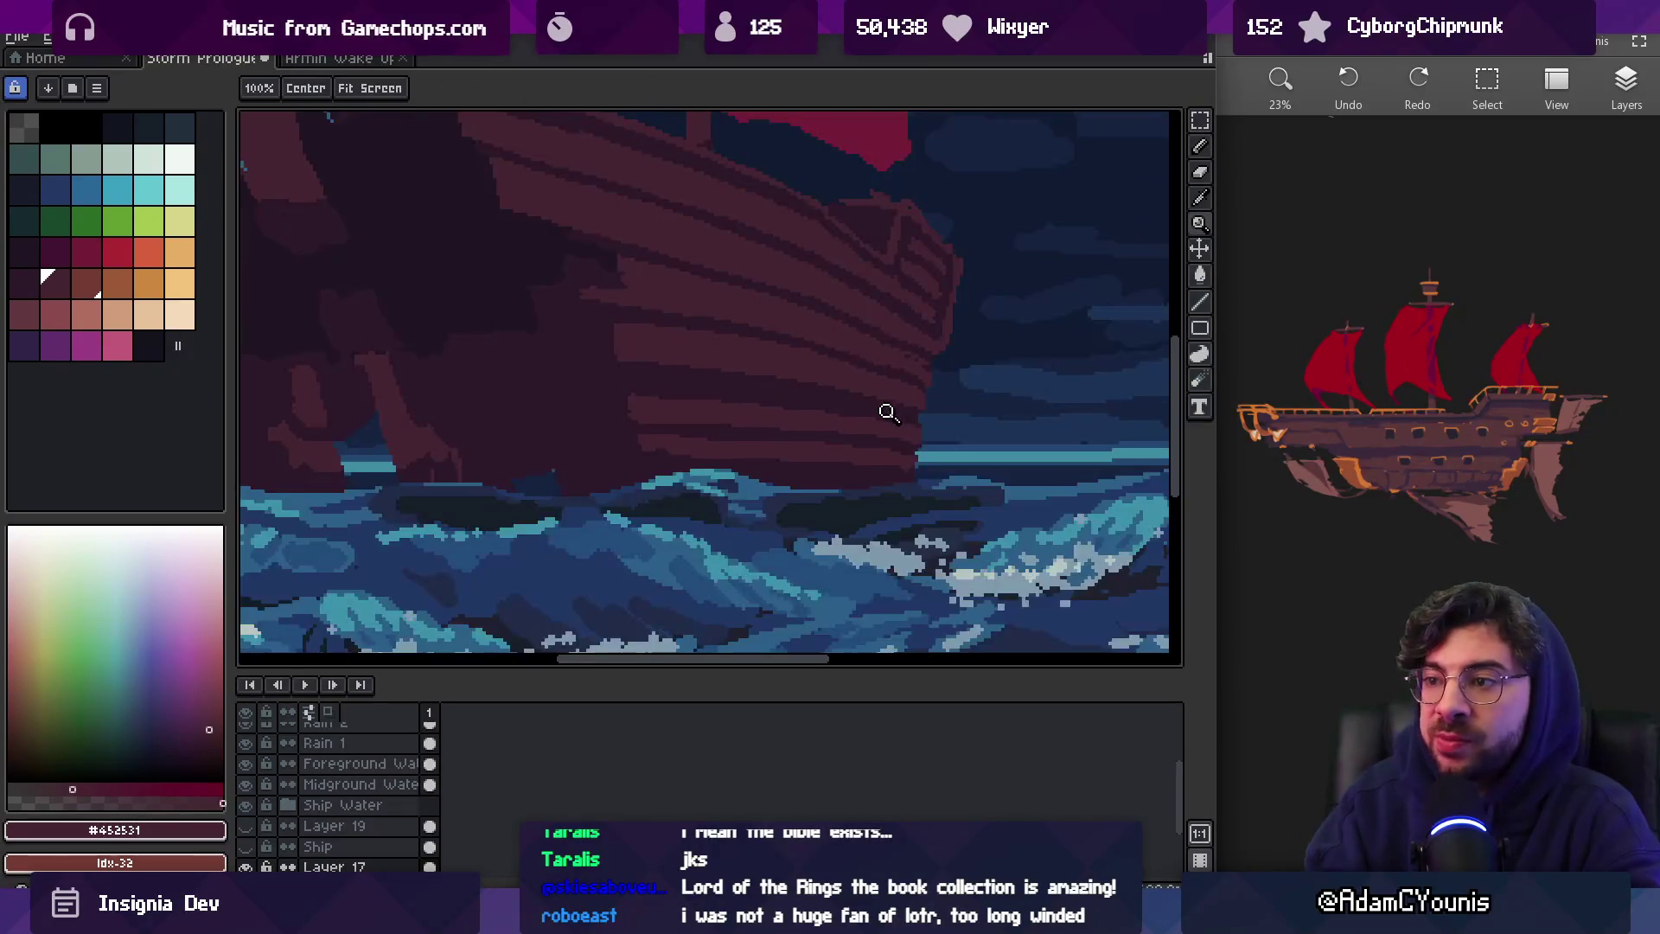
{"action": "scroll", "coordinate": [885, 415], "scroll_direction": "up", "scroll_amount": 3}
{"action": "scroll", "coordinate": [825, 402], "scroll_direction": "down", "scroll_amount": 3}
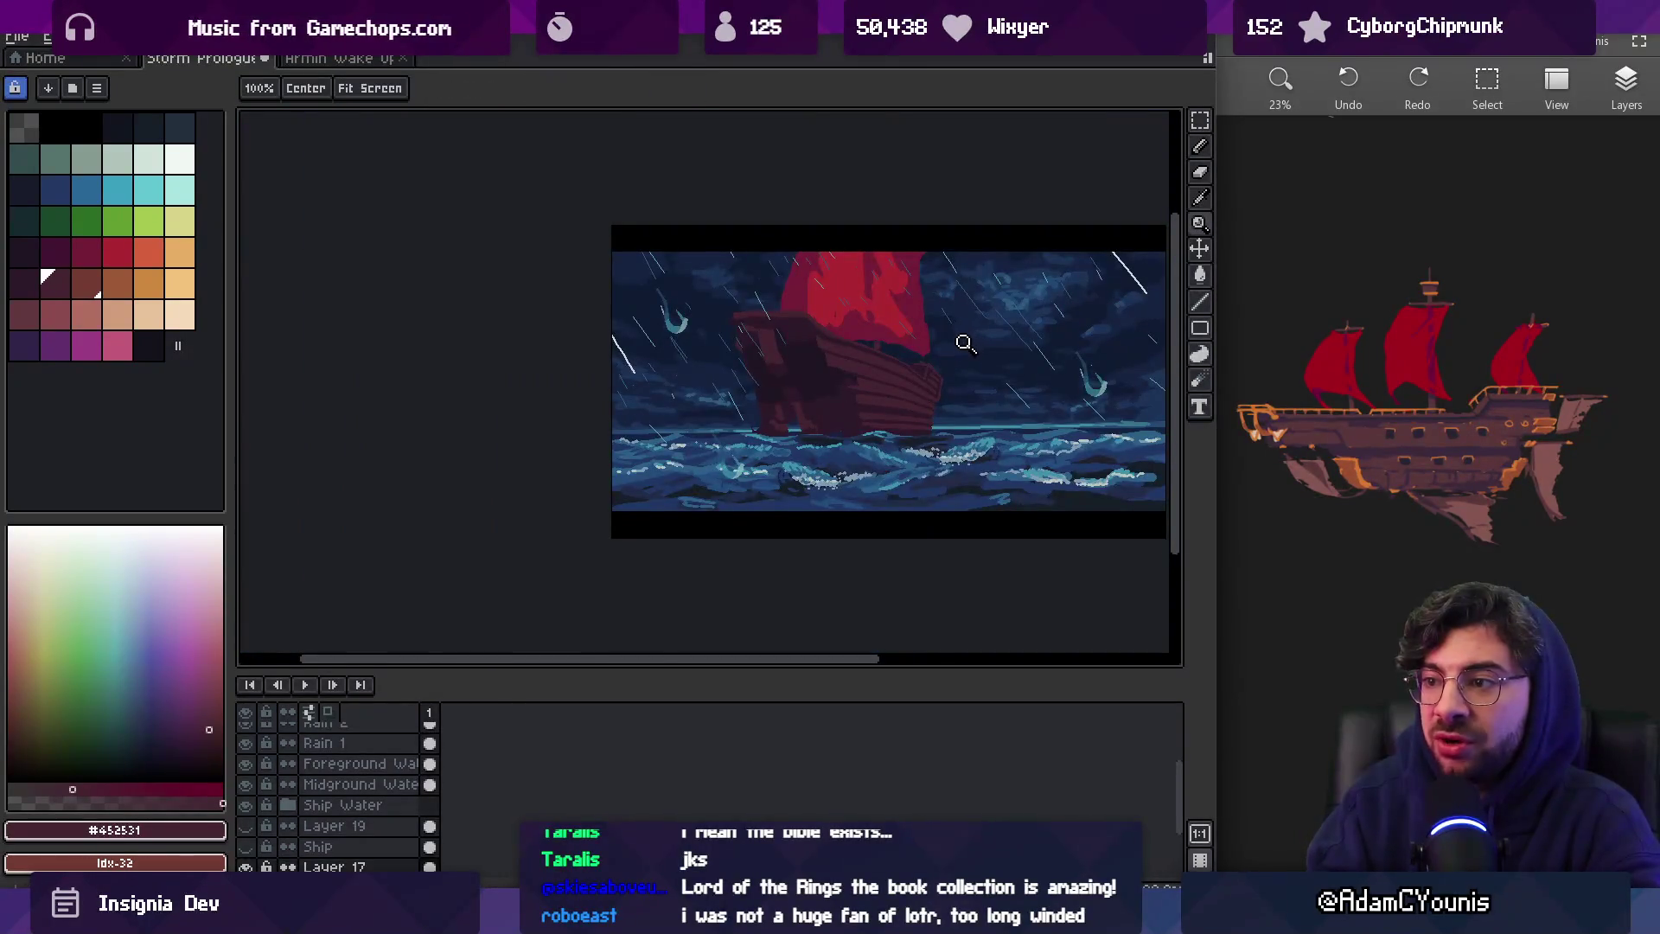
{"action": "scroll", "coordinate": [889, 426], "scroll_direction": "up", "scroll_amount": 4}
{"action": "key", "text": "b"}
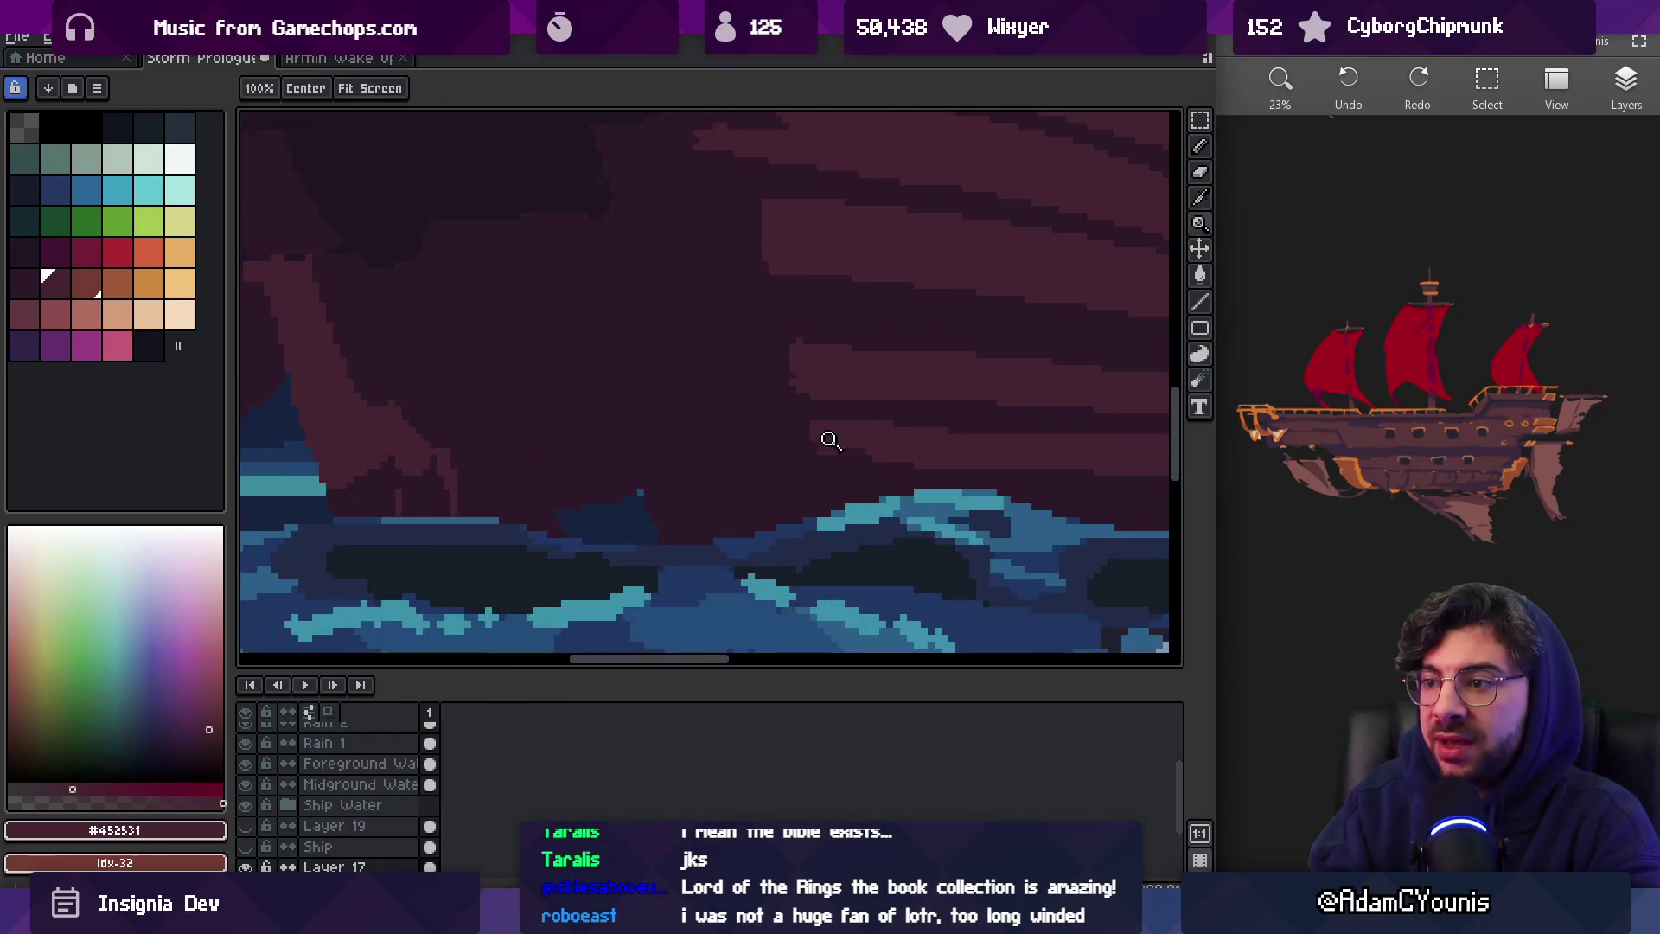
{"action": "key", "text": "z"}
{"action": "scroll", "coordinate": [778, 449], "scroll_direction": "down", "scroll_amount": 2}
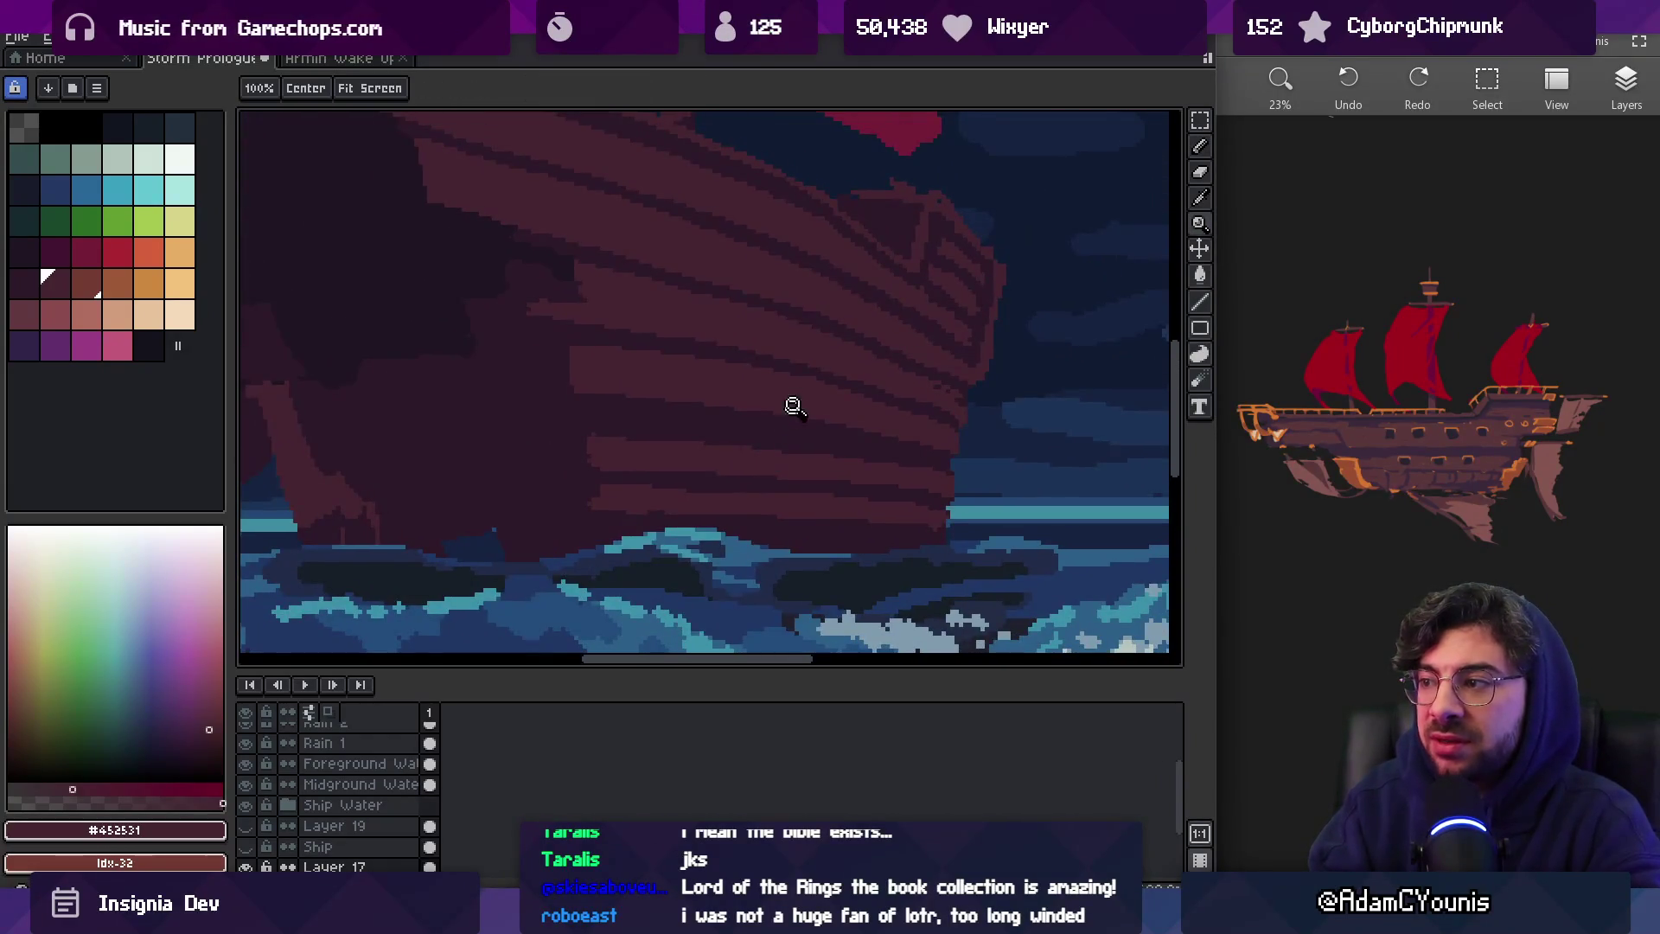
{"action": "key", "text": "b"}
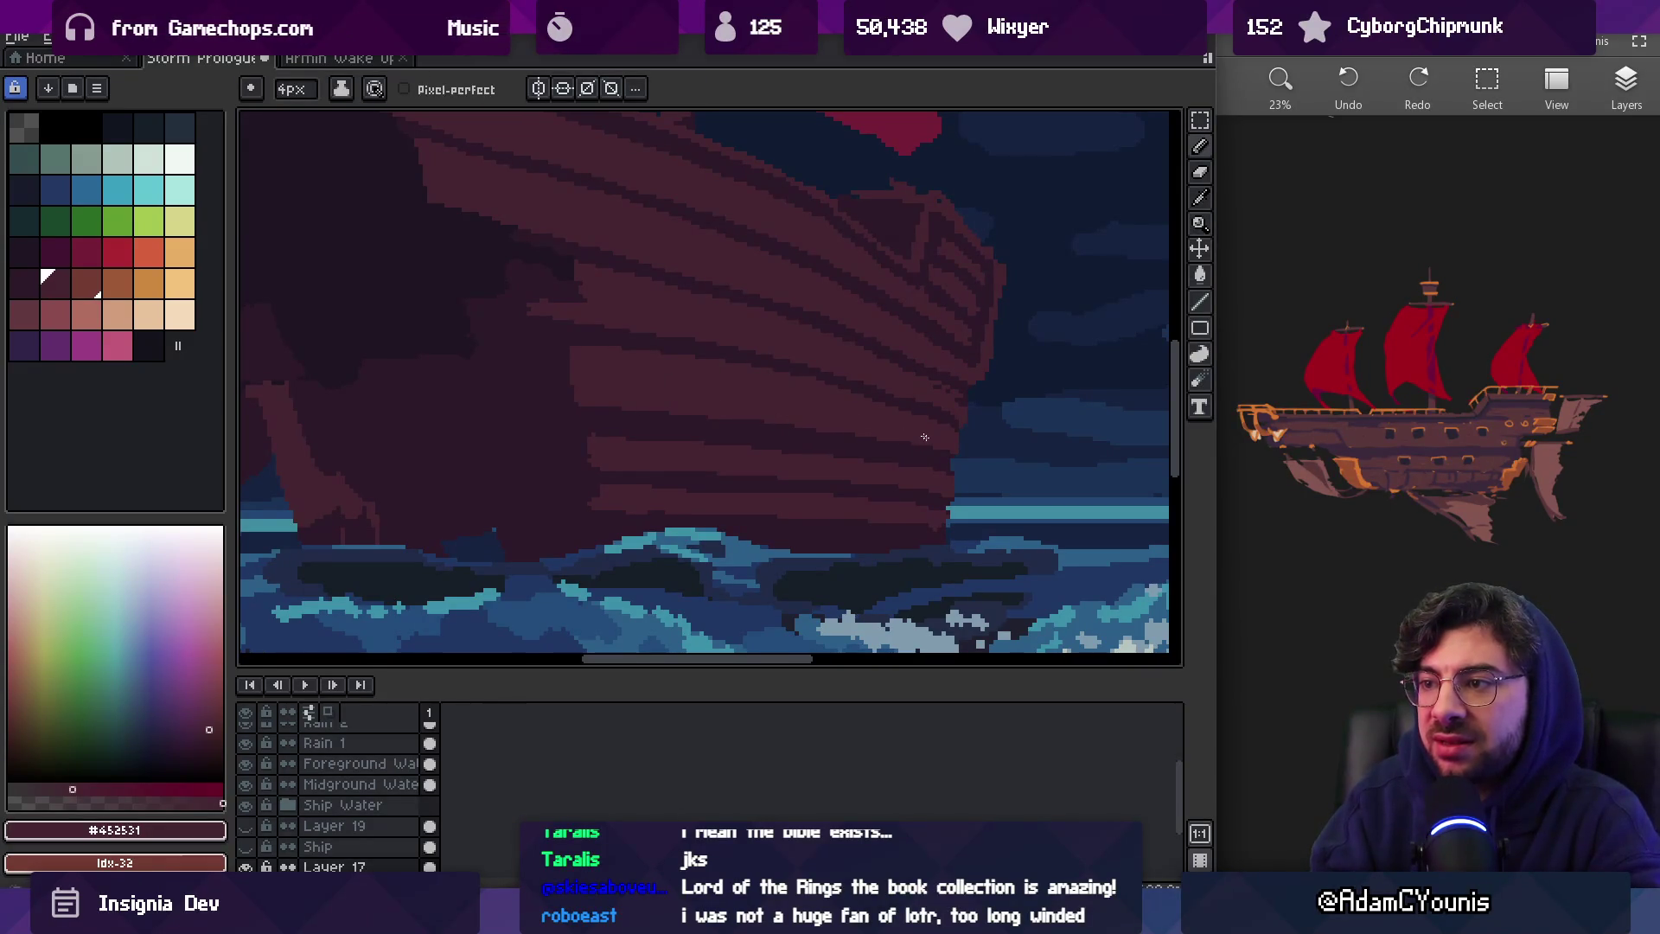
{"action": "left_click_drag", "start_coordinate": [754, 421], "coordinate": [709, 436]}
Lasso the lower hull planking section and shift it slightly right, committing the move
{"action": "key", "text": "q"}
{"action": "mouse_move", "coordinate": [498, 353]}
{"action": "left_mouse_down"}
{"action": "mouse_move", "coordinate": [563, 432]}
{"action": "mouse_move", "coordinate": [803, 467]}
{"action": "left_mouse_up"}
{"action": "mouse_move", "coordinate": [913, 475]}
{"action": "left_mouse_down"}
{"action": "mouse_move", "coordinate": [564, 427]}
{"action": "mouse_move", "coordinate": [912, 474]}
{"action": "left_mouse_up"}
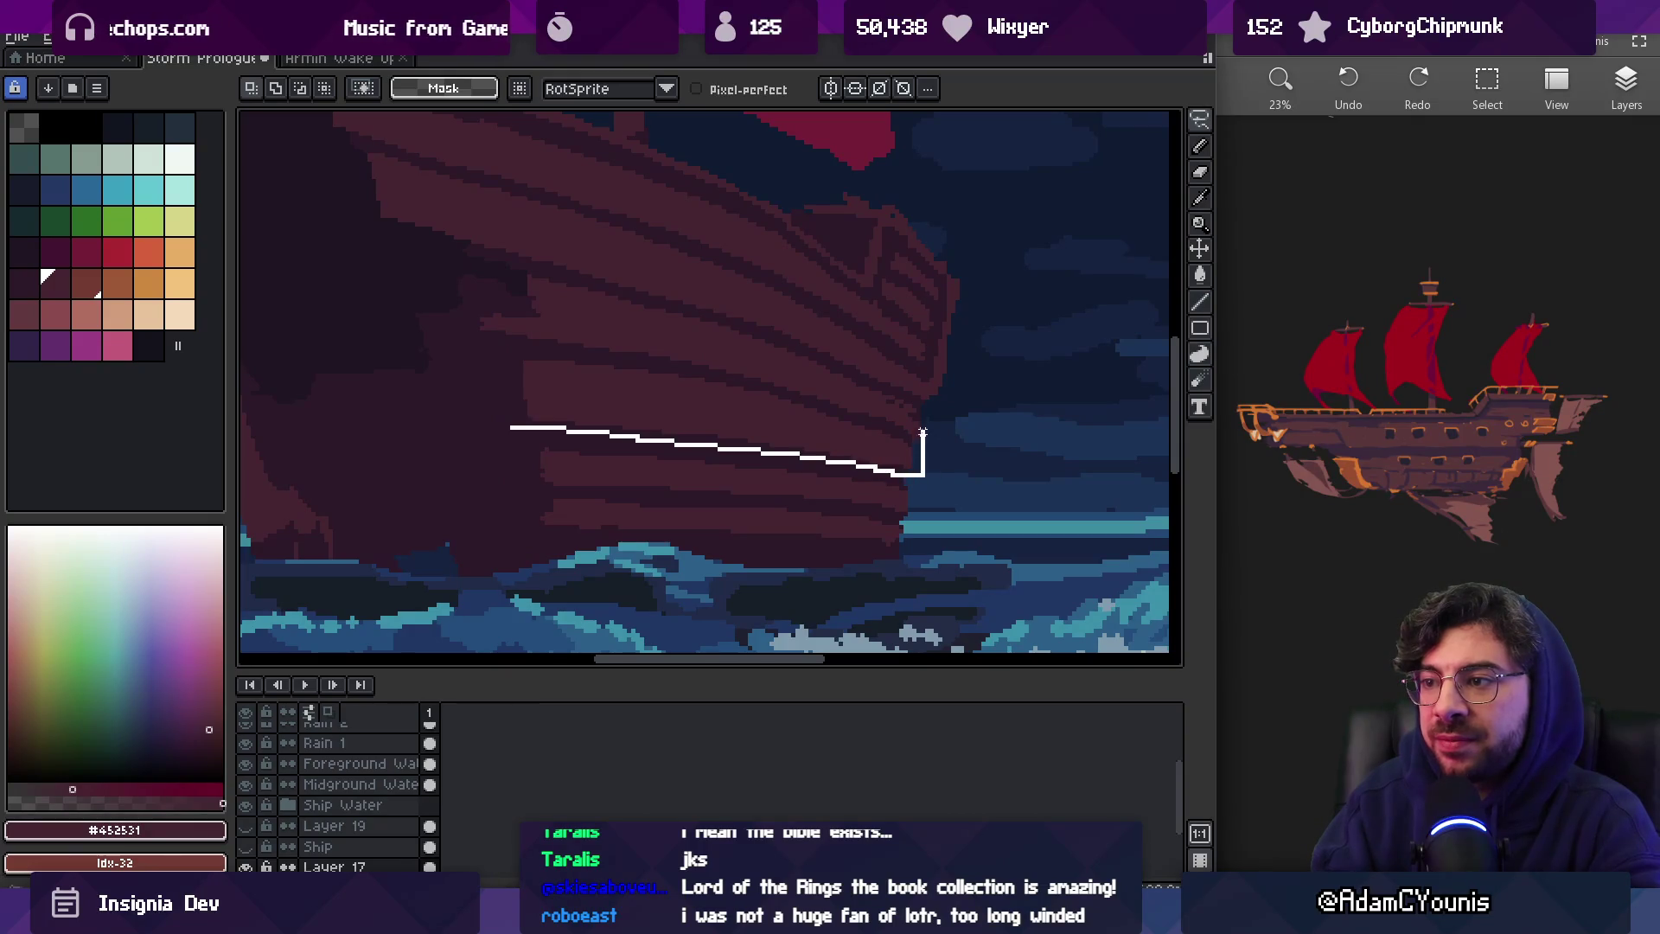
{"action": "left_click_drag", "start_coordinate": [706, 328], "coordinate": [570, 280]}
{"action": "left_click_drag", "start_coordinate": [481, 313], "coordinate": [485, 328]}
{"action": "left_click", "coordinate": [637, 391]}
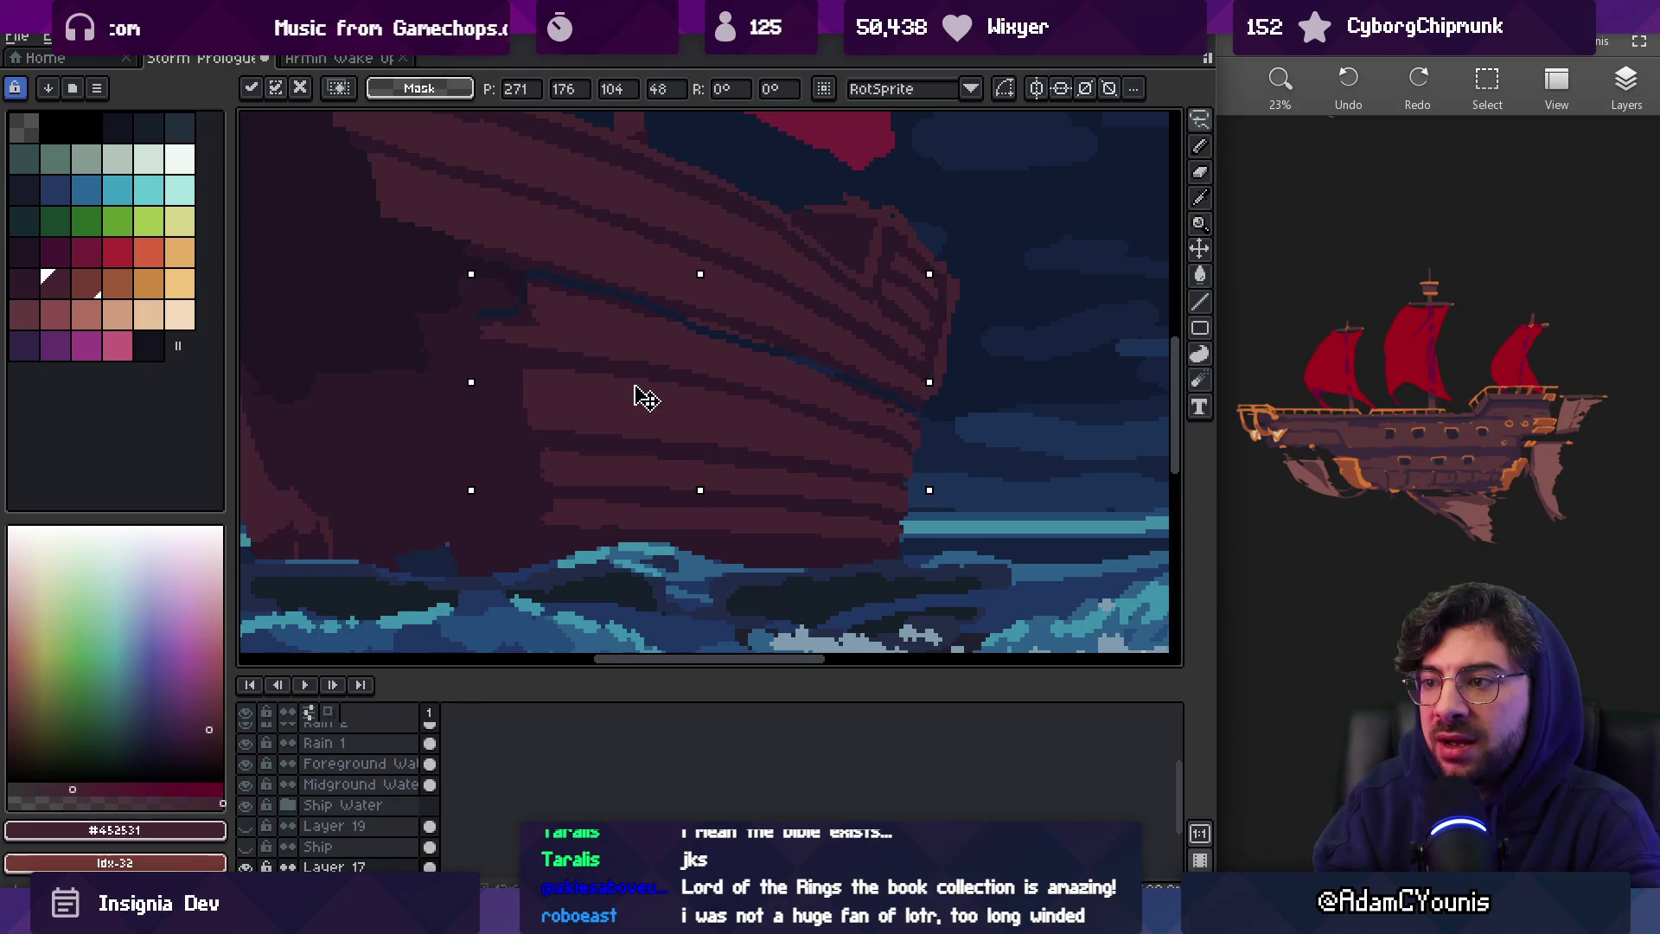
{"action": "left_click_drag", "start_coordinate": [637, 392], "coordinate": [657, 389]}
{"action": "key", "text": "Return"}
Return to the pencil with the darker maroon sampled from the hull
{"action": "key", "text": "b"}
{"action": "scroll", "coordinate": [890, 419], "scroll_direction": "up", "scroll_amount": 4}
{"action": "left_click", "coordinate": [959, 532], "text": "alt"}
{"action": "scroll", "coordinate": [958, 532], "scroll_direction": "down", "scroll_amount": 2}
{"action": "scroll", "coordinate": [956, 489], "scroll_direction": "down", "scroll_amount": 2}
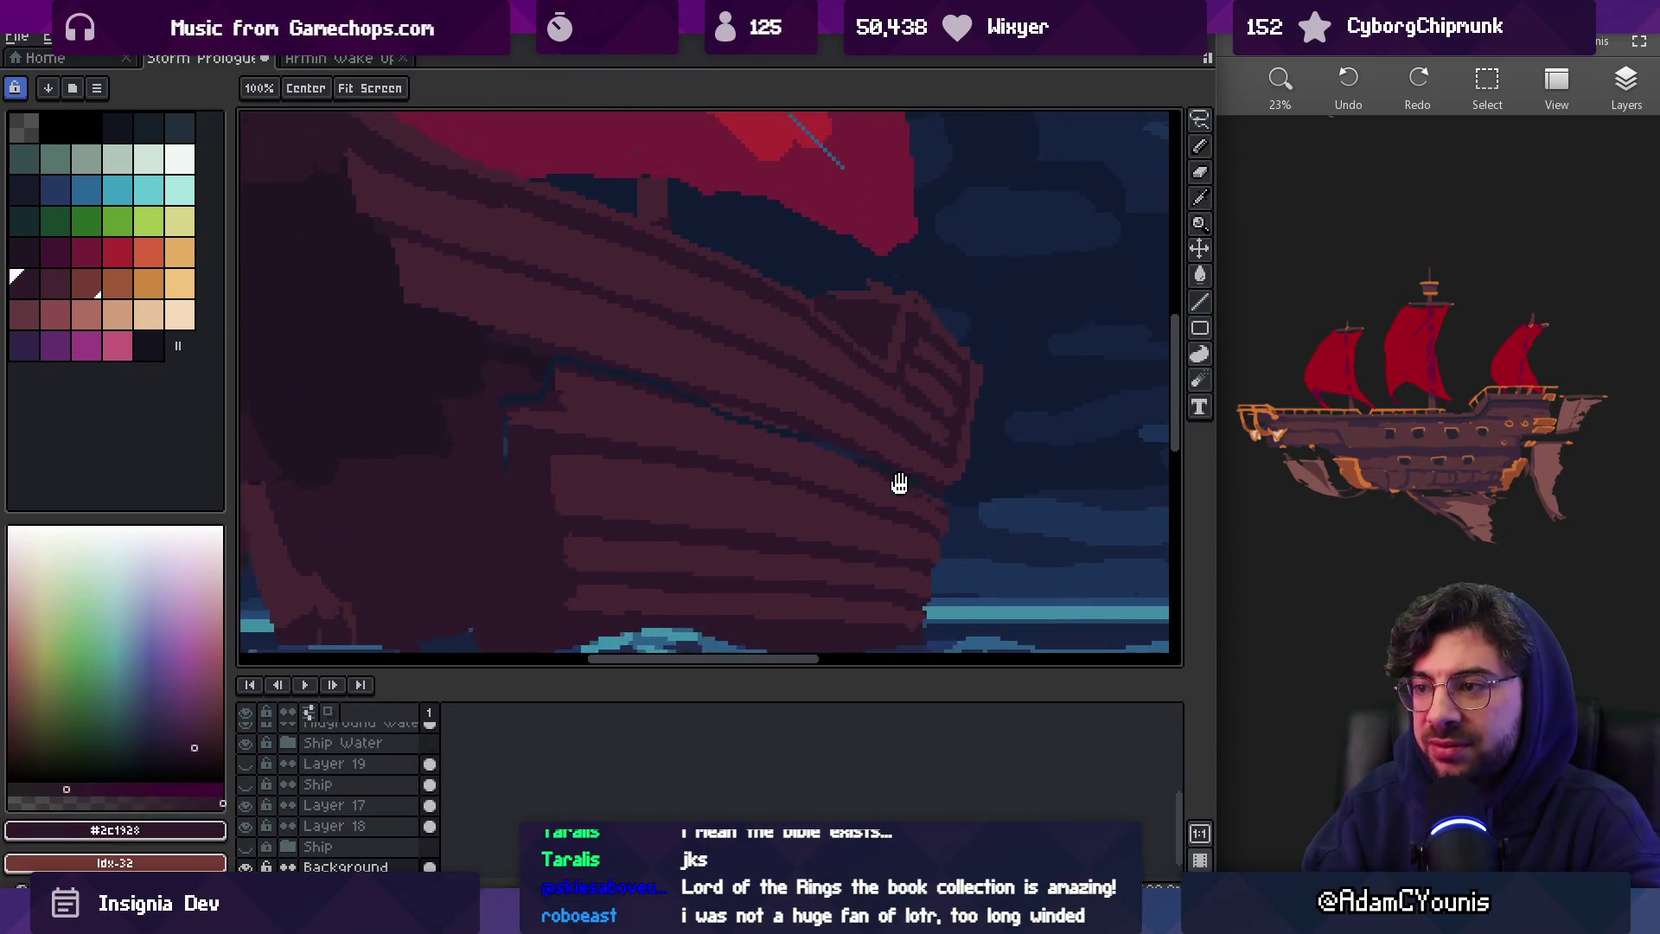
Redraw the bow's raised front outline, working on Layer 17
{"action": "scroll", "coordinate": [939, 497], "scroll_direction": "up", "scroll_amount": 2}
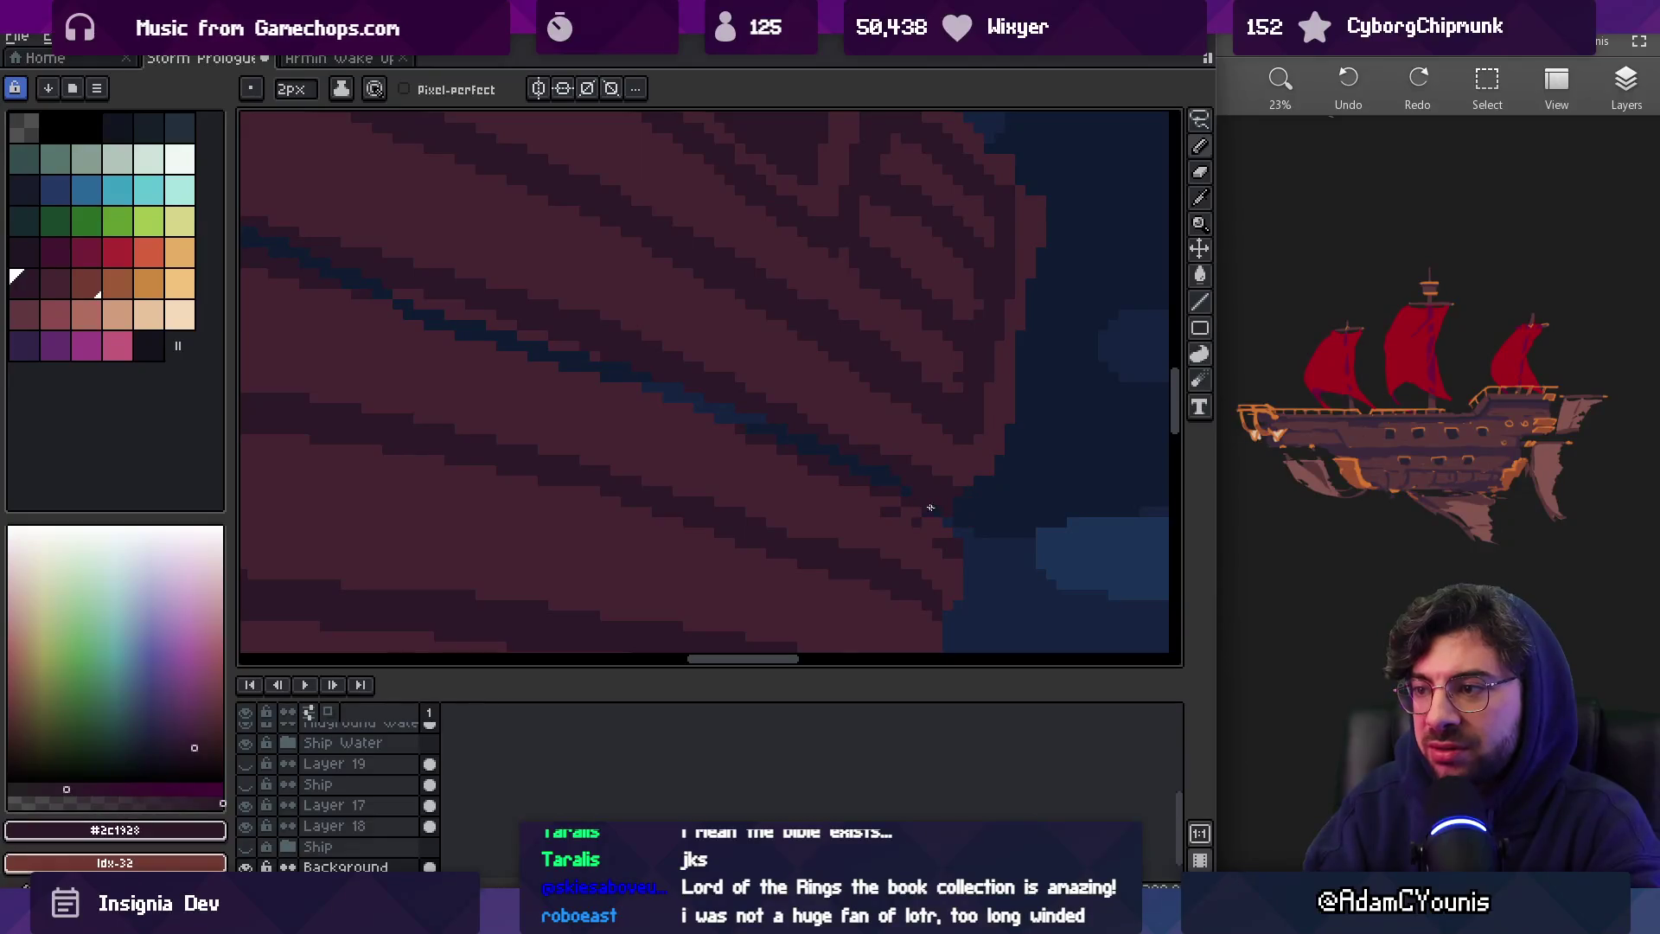
{"action": "left_click_drag", "start_coordinate": [527, 359], "coordinate": [797, 444]}
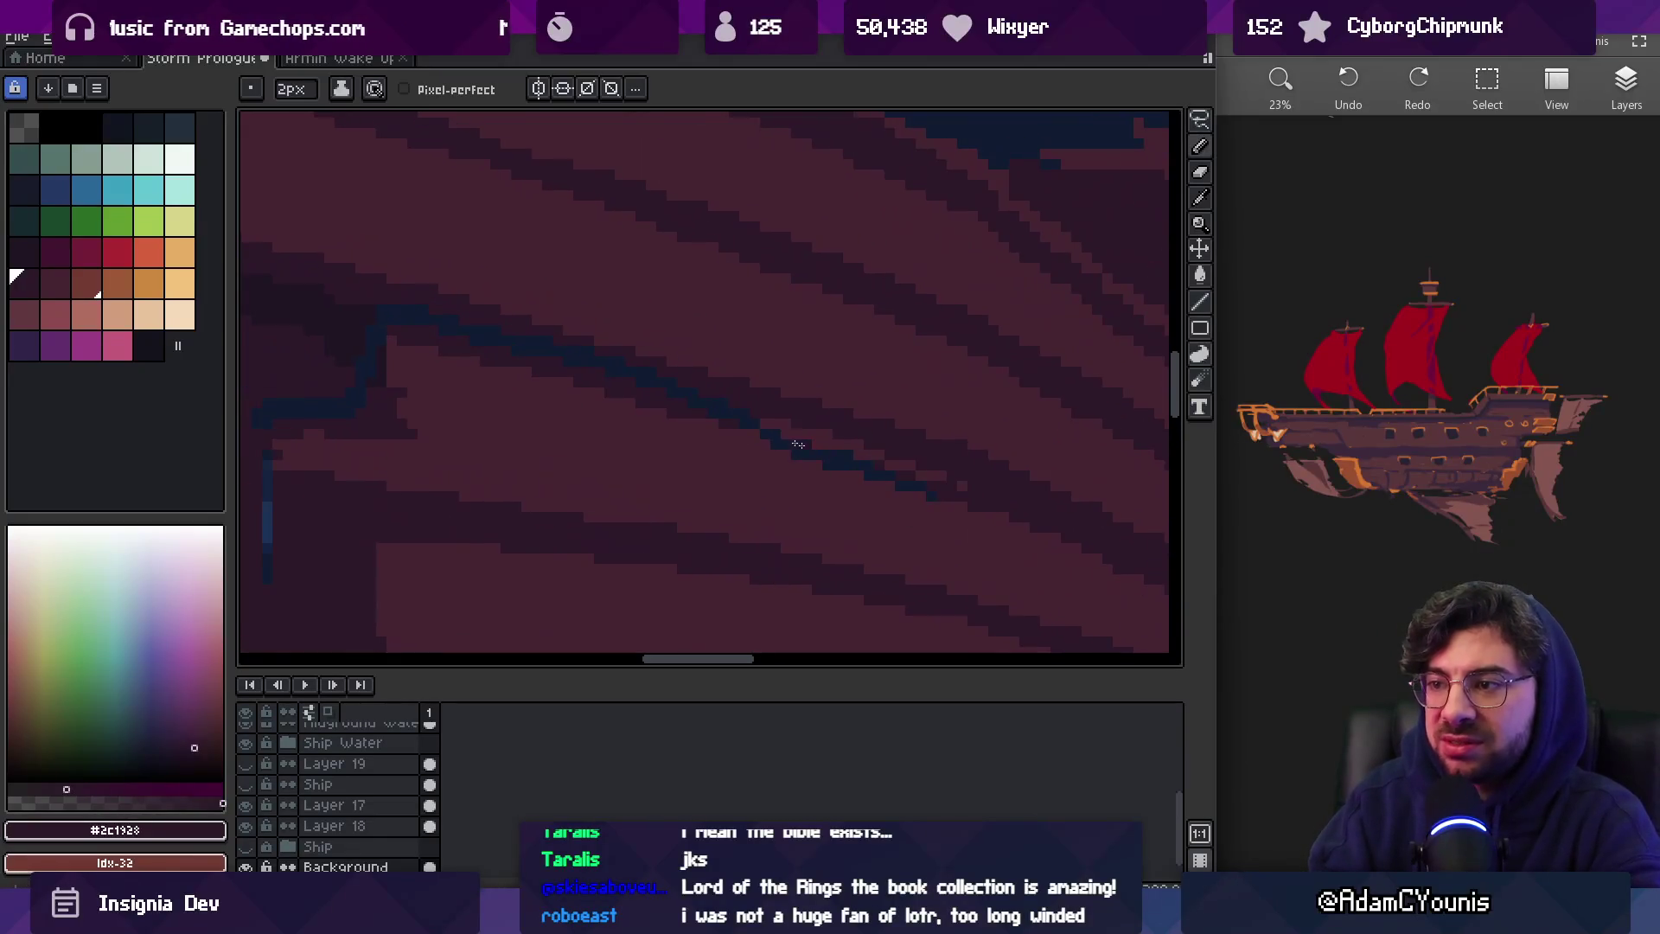
{"action": "left_click_drag", "start_coordinate": [700, 412], "coordinate": [903, 454]}
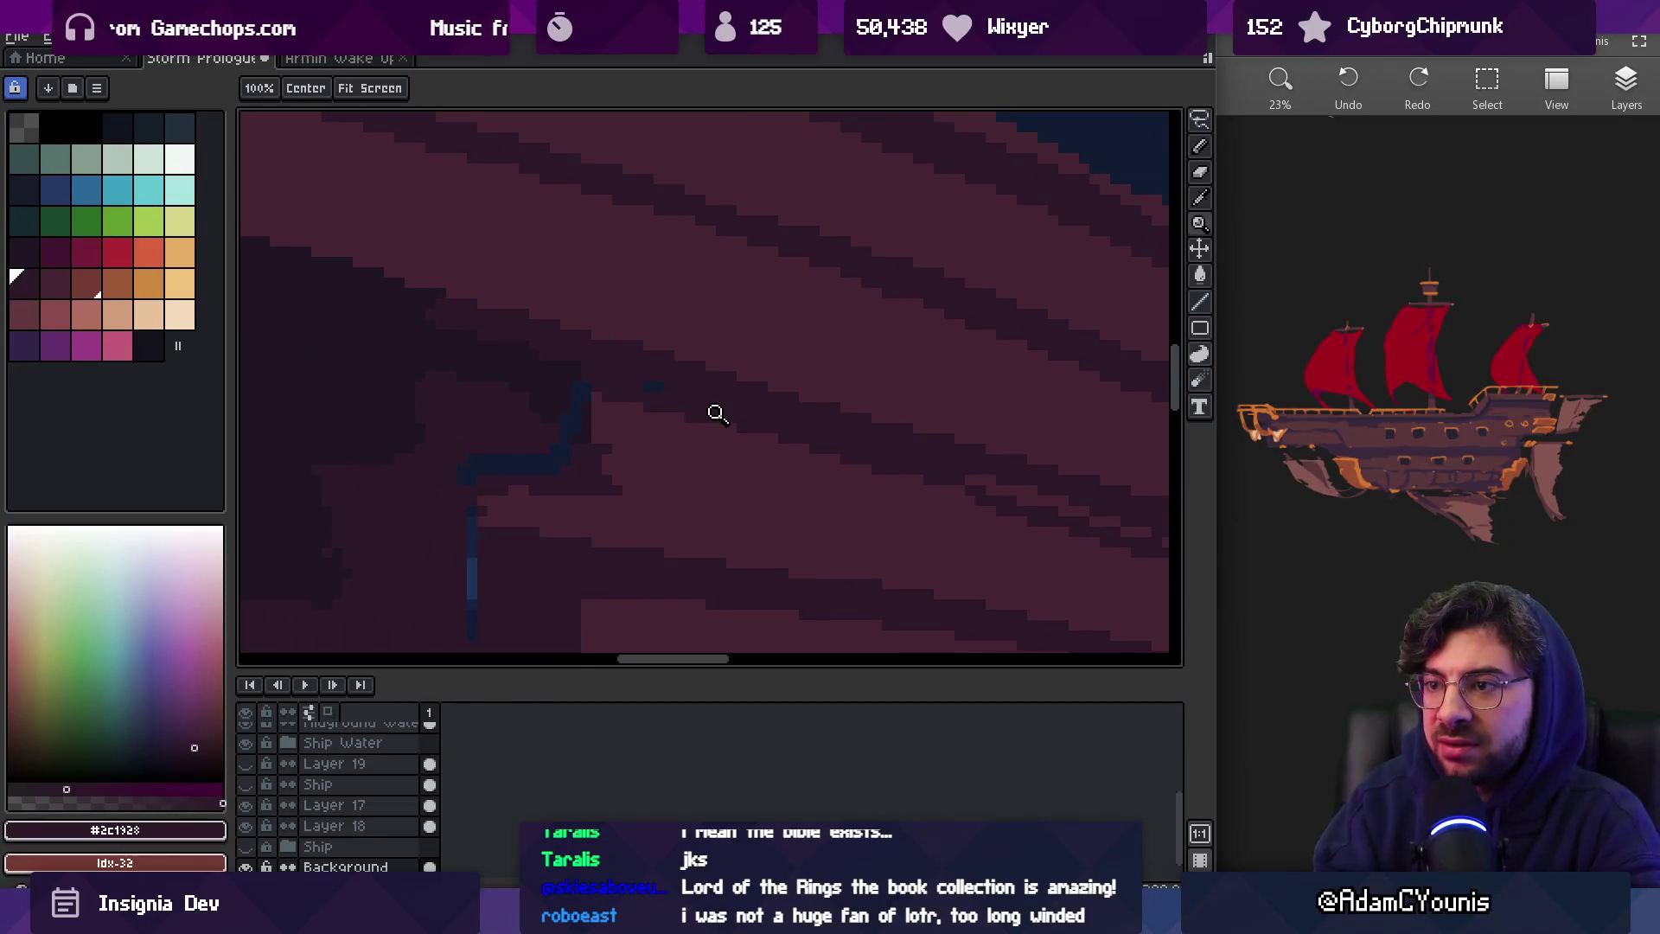
{"action": "left_click_drag", "start_coordinate": [775, 444], "coordinate": [481, 372]}
{"action": "scroll", "coordinate": [744, 437], "scroll_direction": "down", "scroll_amount": 5}
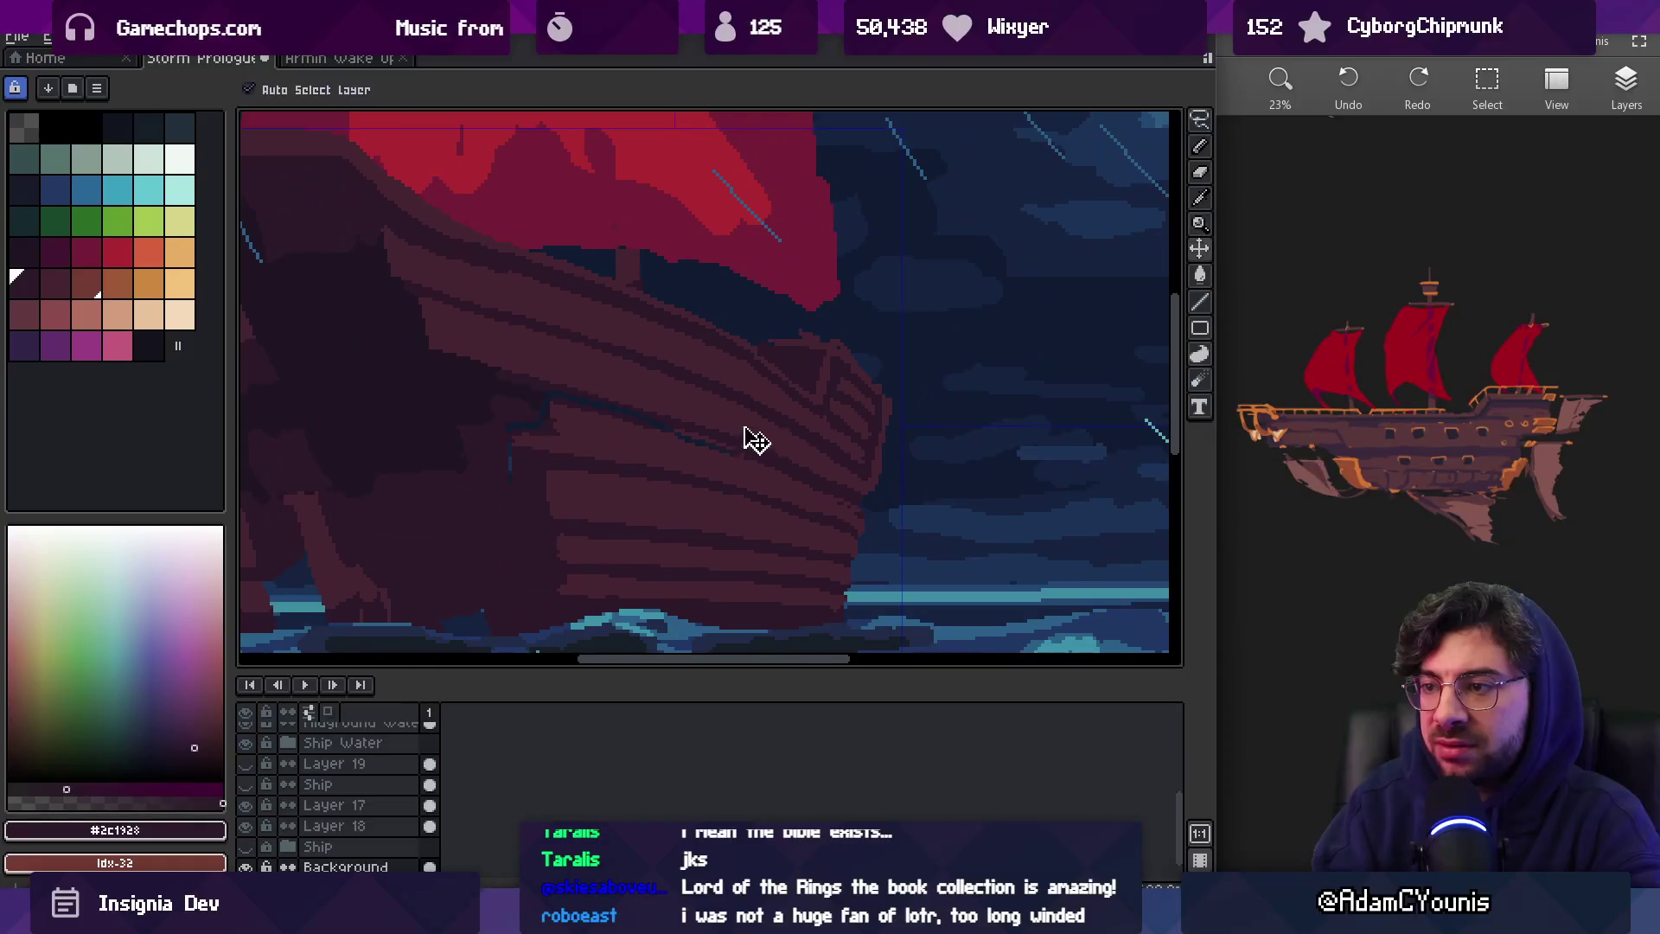
{"action": "left_click", "coordinate": [765, 419], "text": "ctrl"}
{"action": "scroll", "coordinate": [829, 505], "scroll_direction": "up", "scroll_amount": 5}
Paint over the blue guide lines in dark maroon, lightening pixels beside them
{"action": "key", "text": "i"}
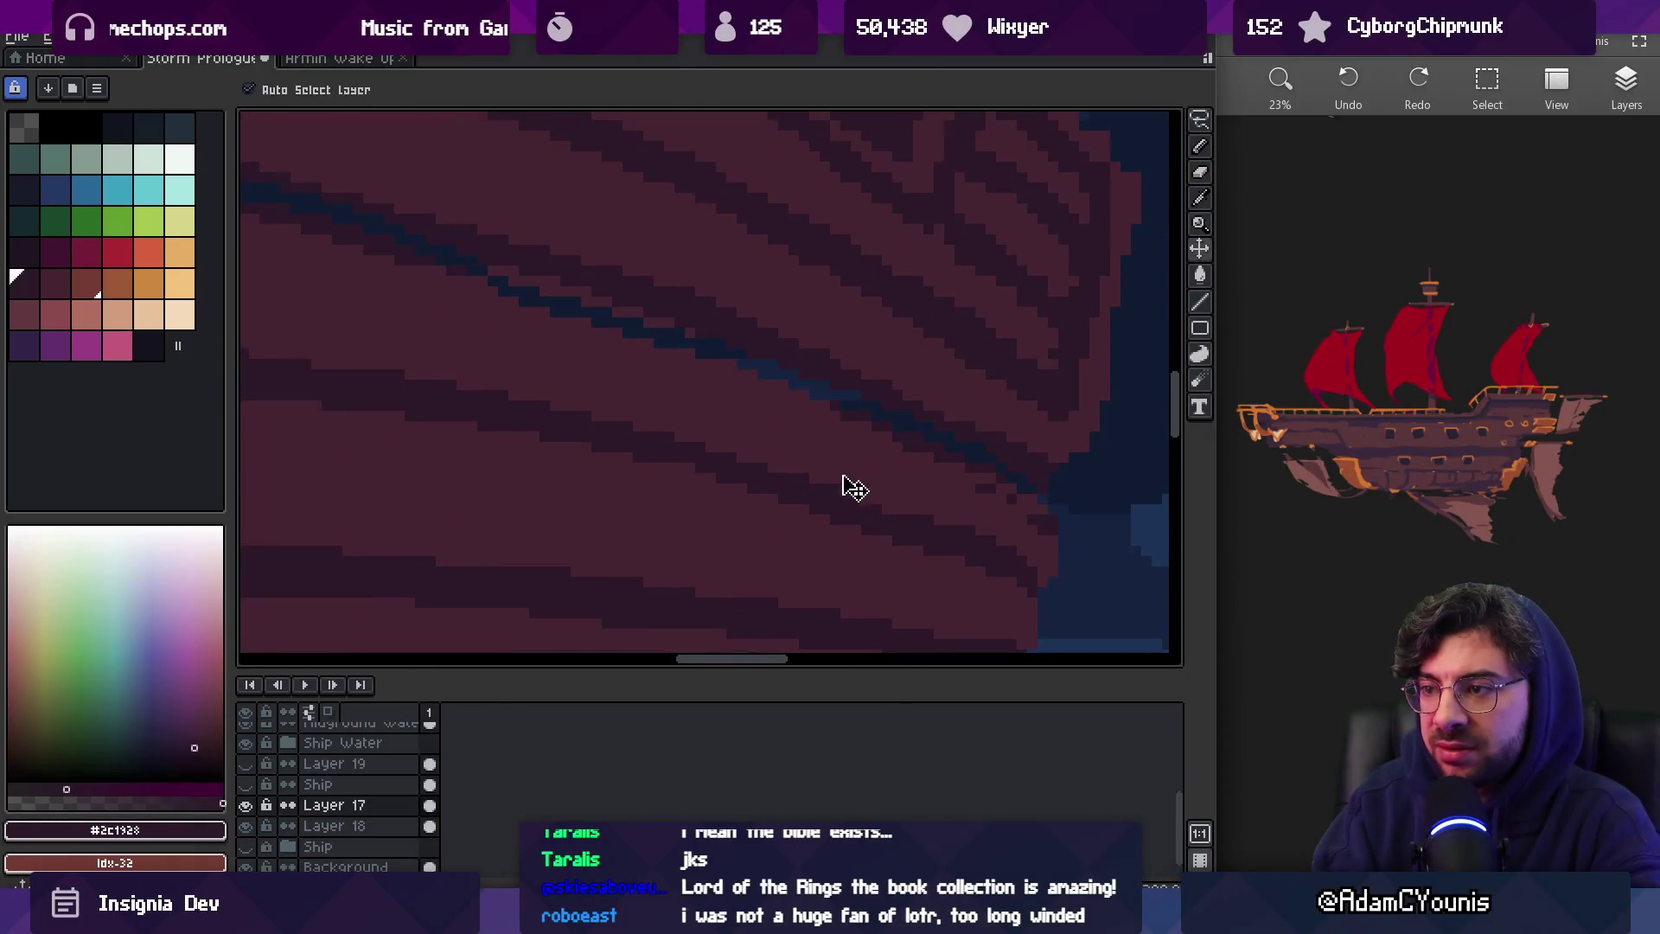
{"action": "key", "text": "b"}
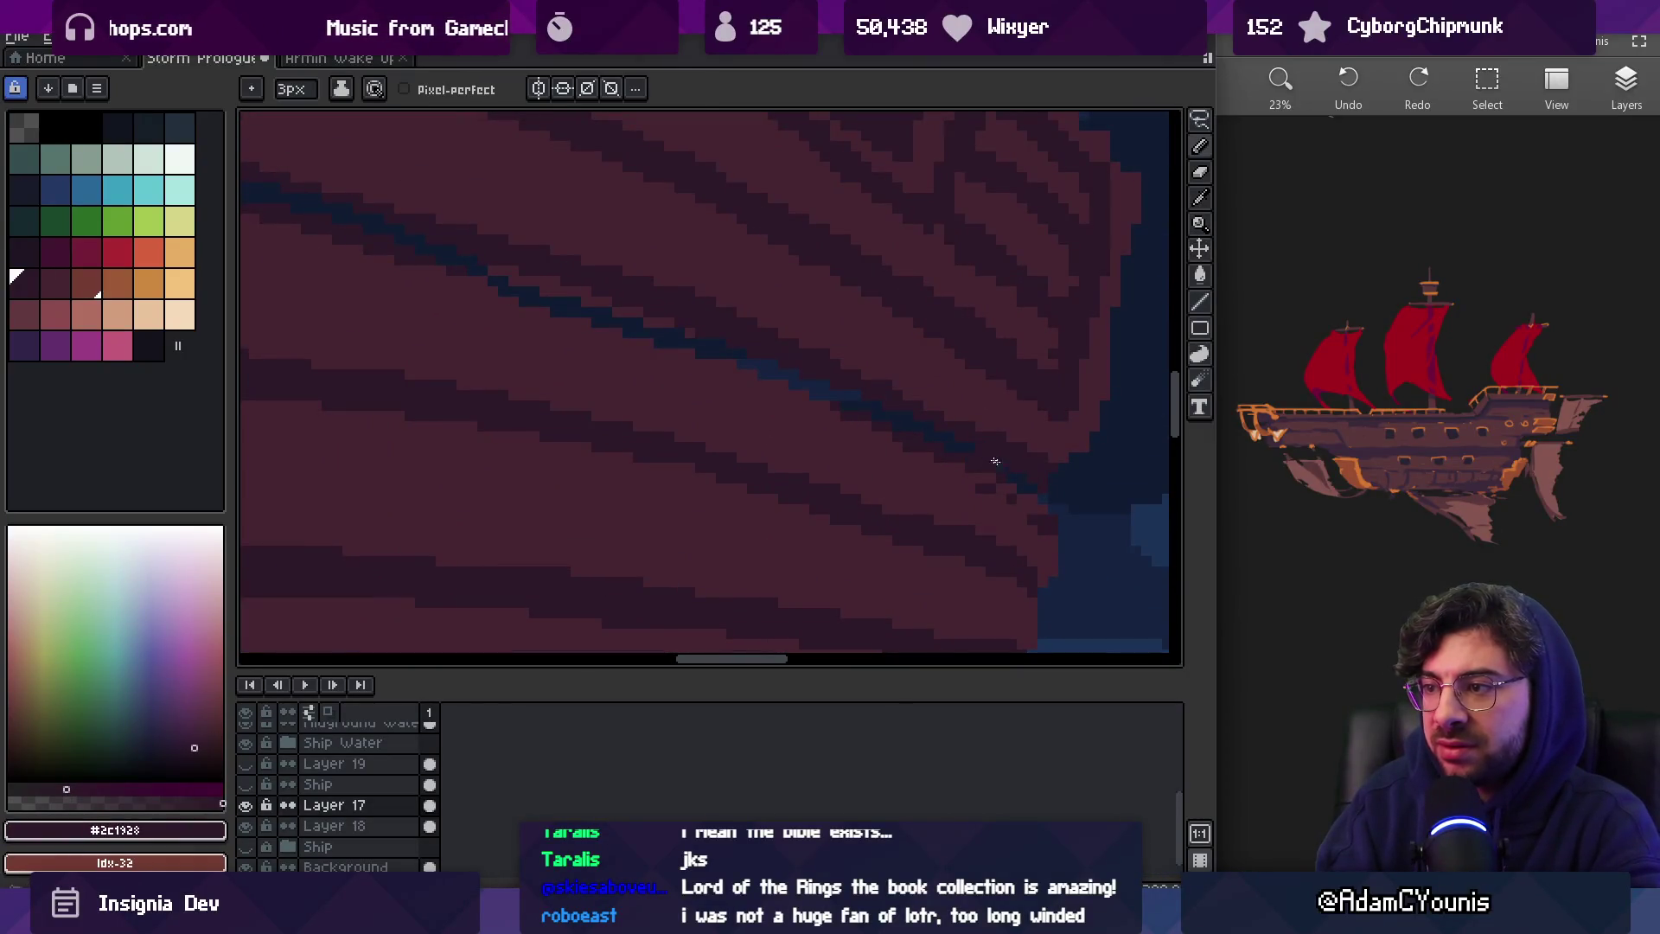
{"action": "mouse_move", "coordinate": [712, 360]}
{"action": "left_mouse_down"}
{"action": "mouse_move", "coordinate": [1020, 474]}
{"action": "mouse_move", "coordinate": [835, 391]}
{"action": "left_mouse_up"}
{"action": "left_click", "coordinate": [786, 416], "text": "alt"}
{"action": "left_click_drag", "start_coordinate": [903, 438], "coordinate": [943, 449]}
{"action": "left_click", "coordinate": [859, 386], "text": "alt"}
{"action": "left_click_drag", "start_coordinate": [715, 345], "coordinate": [418, 278]}
{"action": "mouse_move", "coordinate": [521, 295]}
{"action": "left_mouse_down"}
{"action": "mouse_move", "coordinate": [649, 350]}
{"action": "mouse_move", "coordinate": [660, 334]}
{"action": "mouse_move", "coordinate": [632, 394]}
{"action": "left_mouse_up"}
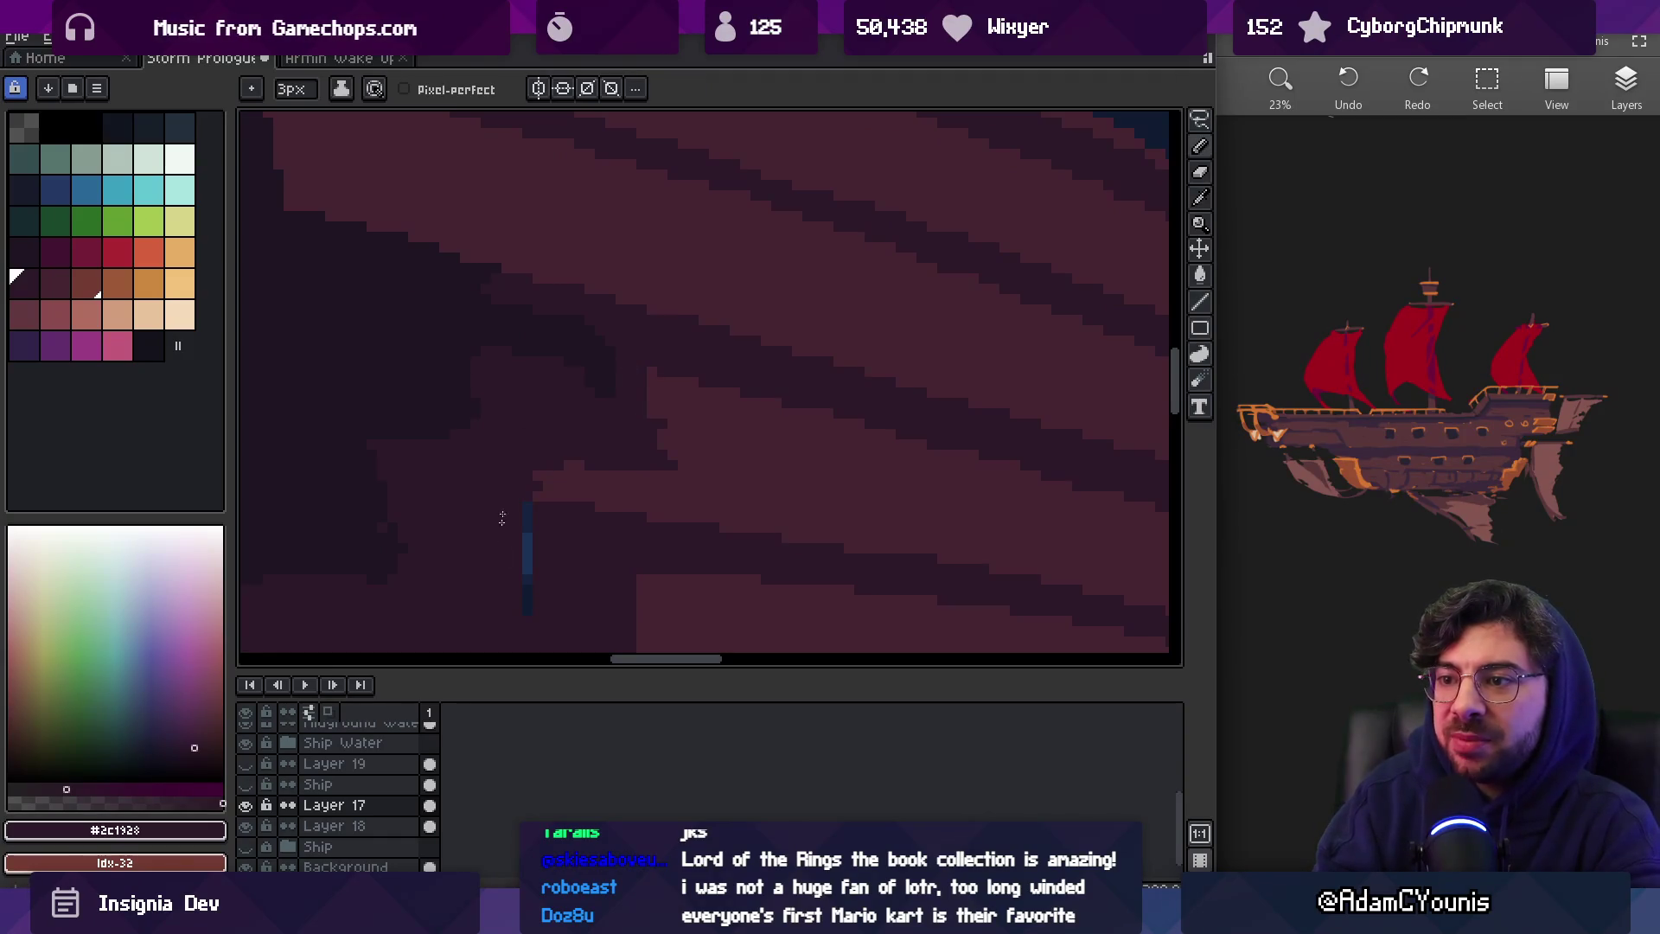
{"action": "left_click", "coordinate": [526, 554]}
Pick the lighter maroon for the plank lines and zoom out to view the whole scene
{"action": "key", "text": "z"}
{"action": "scroll", "coordinate": [567, 522], "scroll_direction": "down", "scroll_amount": 2}
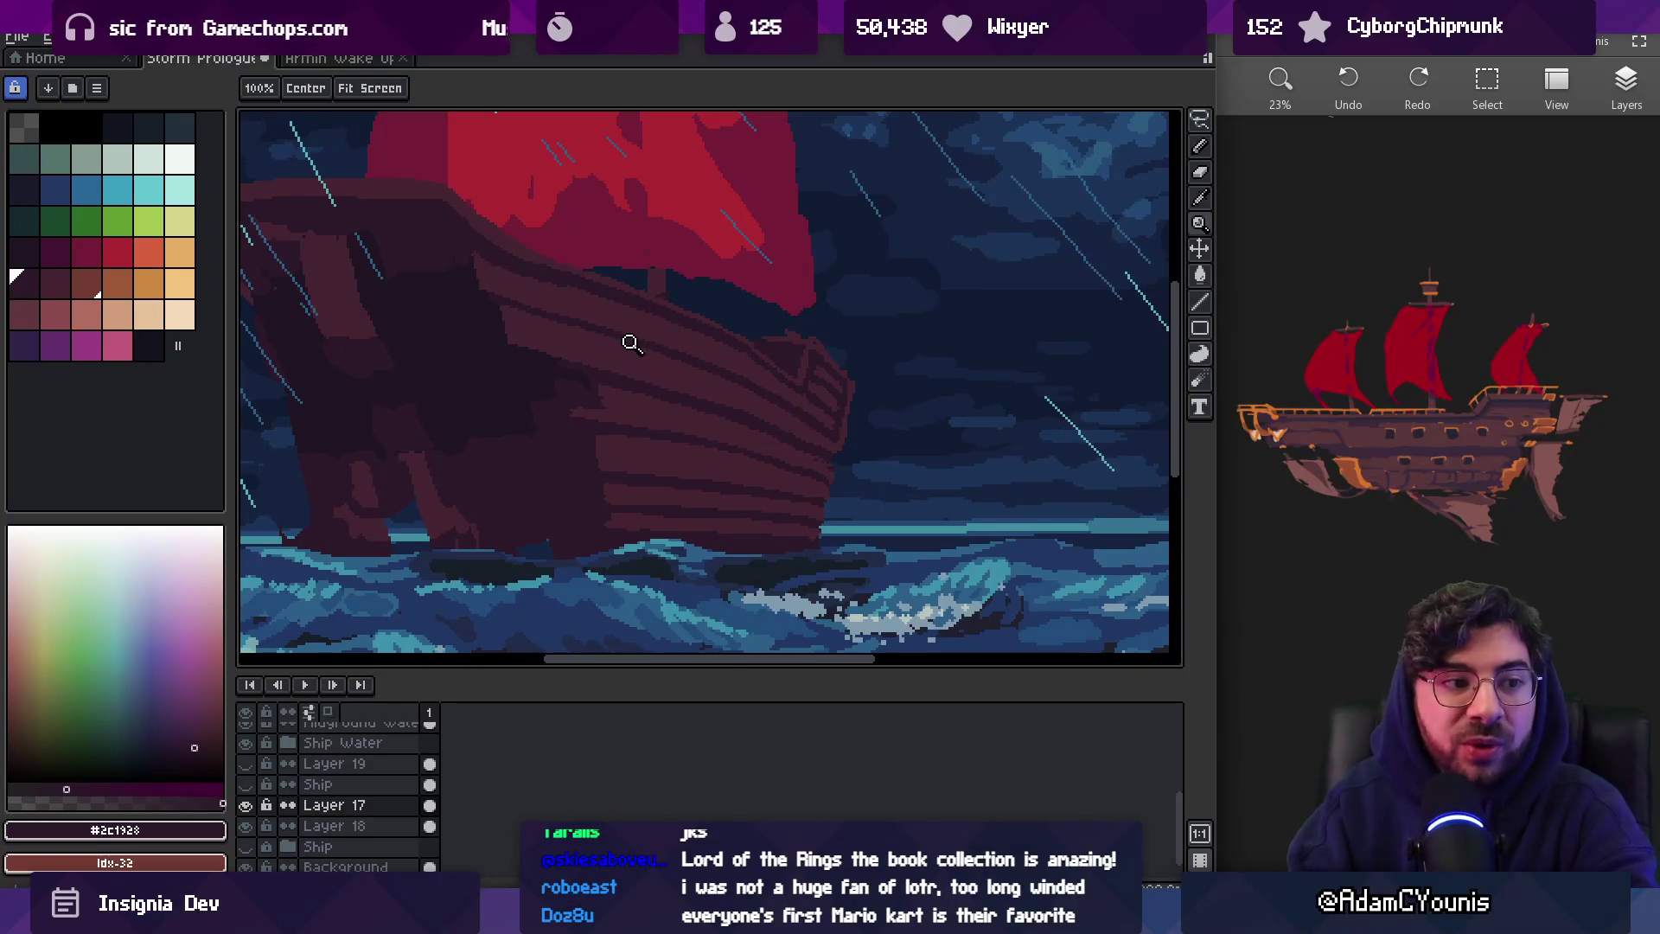
{"action": "scroll", "coordinate": [726, 381], "scroll_direction": "up", "scroll_amount": 2}
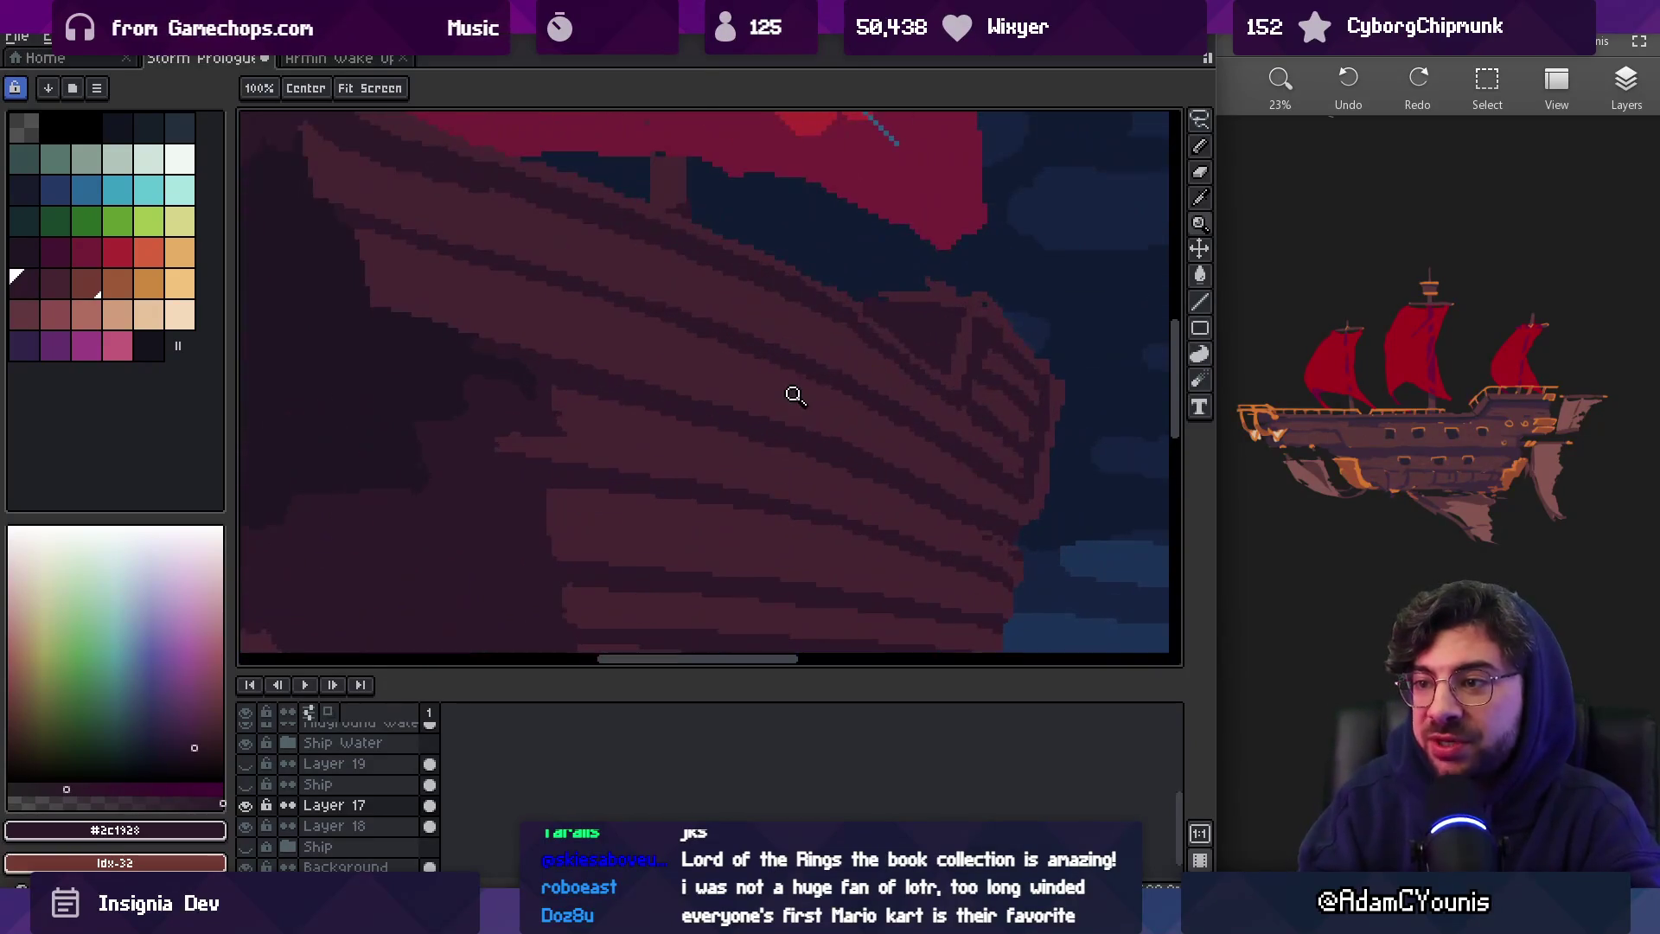
{"action": "key", "text": "b"}
{"action": "left_click", "coordinate": [776, 412], "text": "alt"}
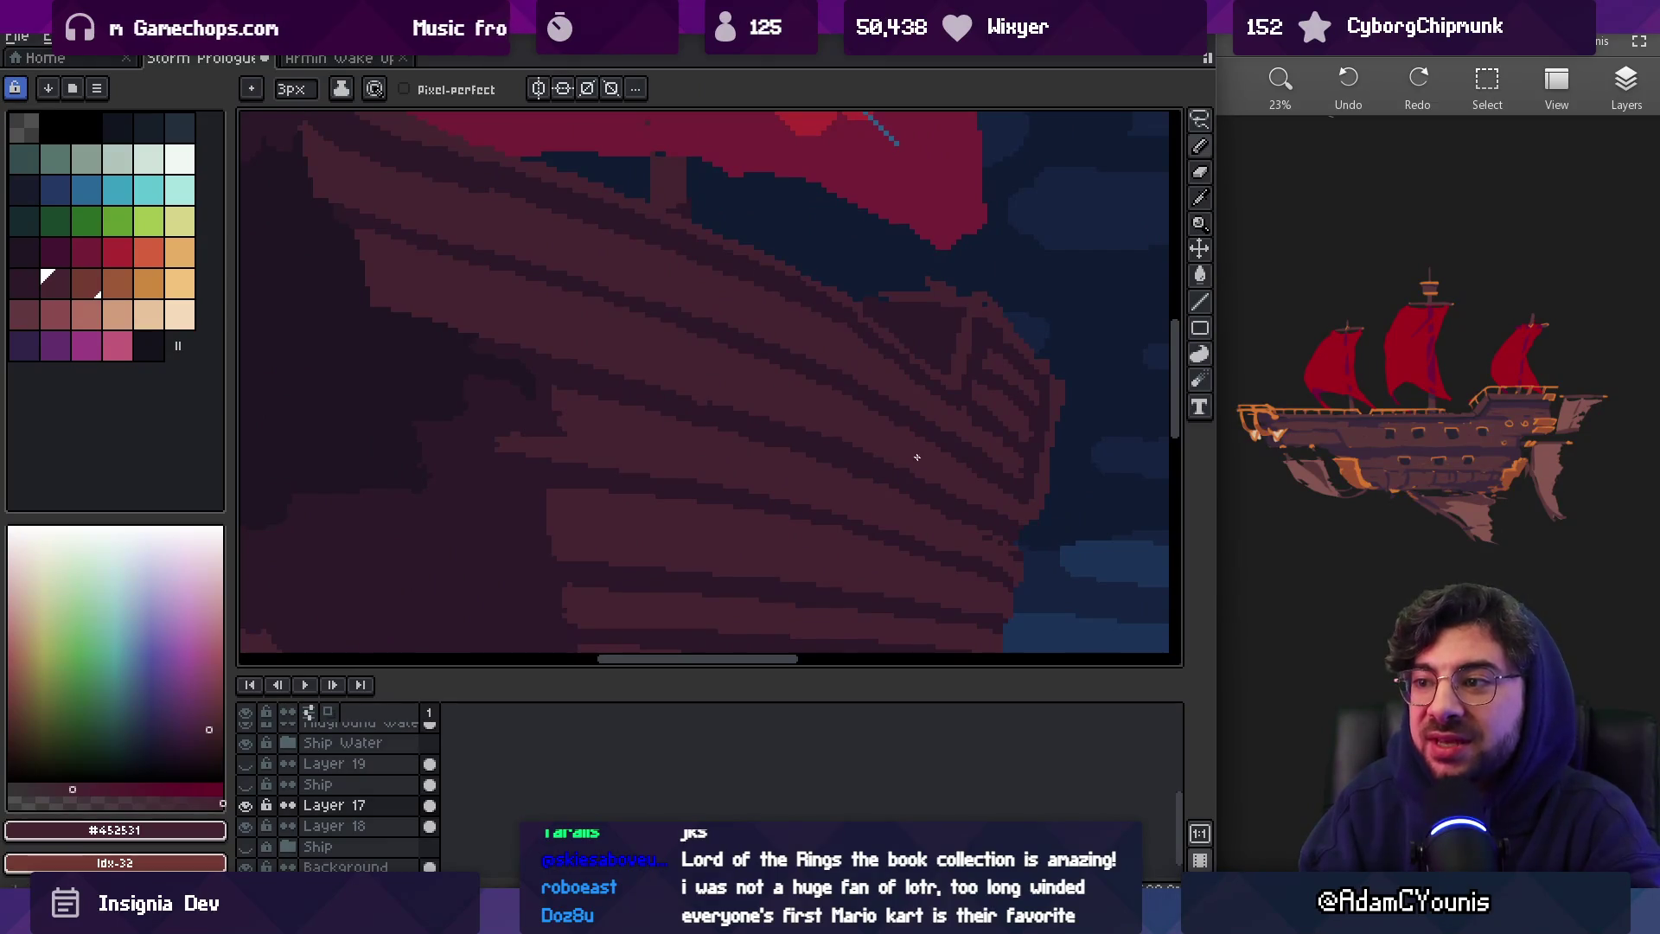
{"action": "key", "text": "b"}
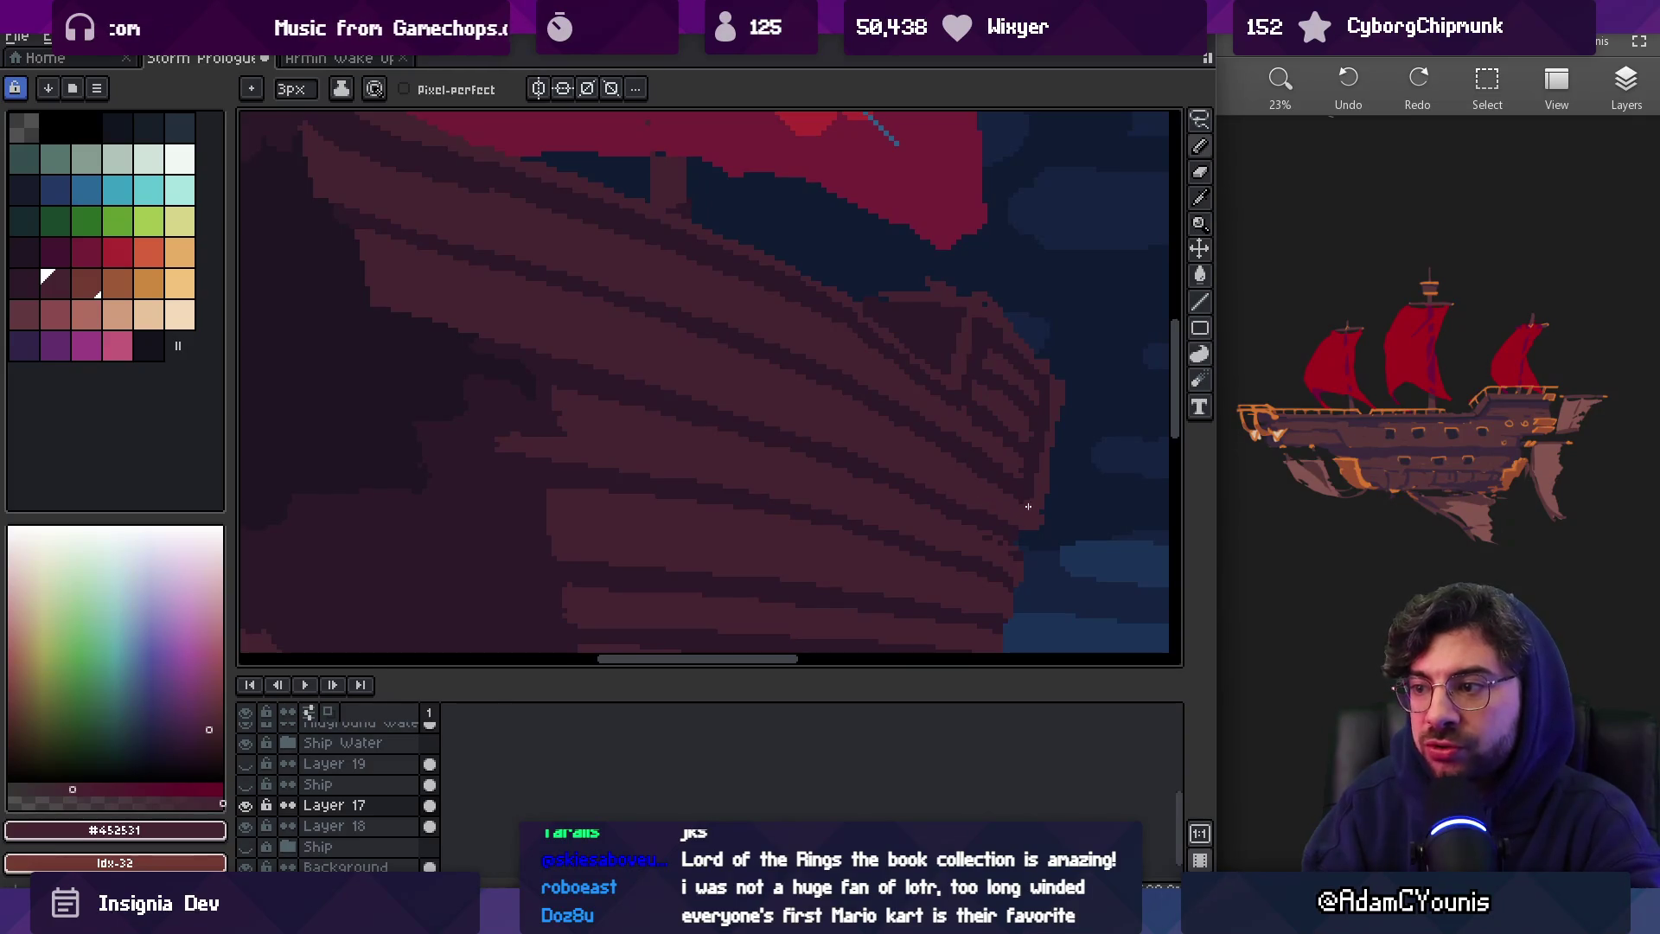
{"action": "key", "text": "z"}
{"action": "scroll", "coordinate": [994, 493], "scroll_direction": "down", "scroll_amount": 3}
{"action": "scroll", "coordinate": [981, 393], "scroll_direction": "down", "scroll_amount": 1}
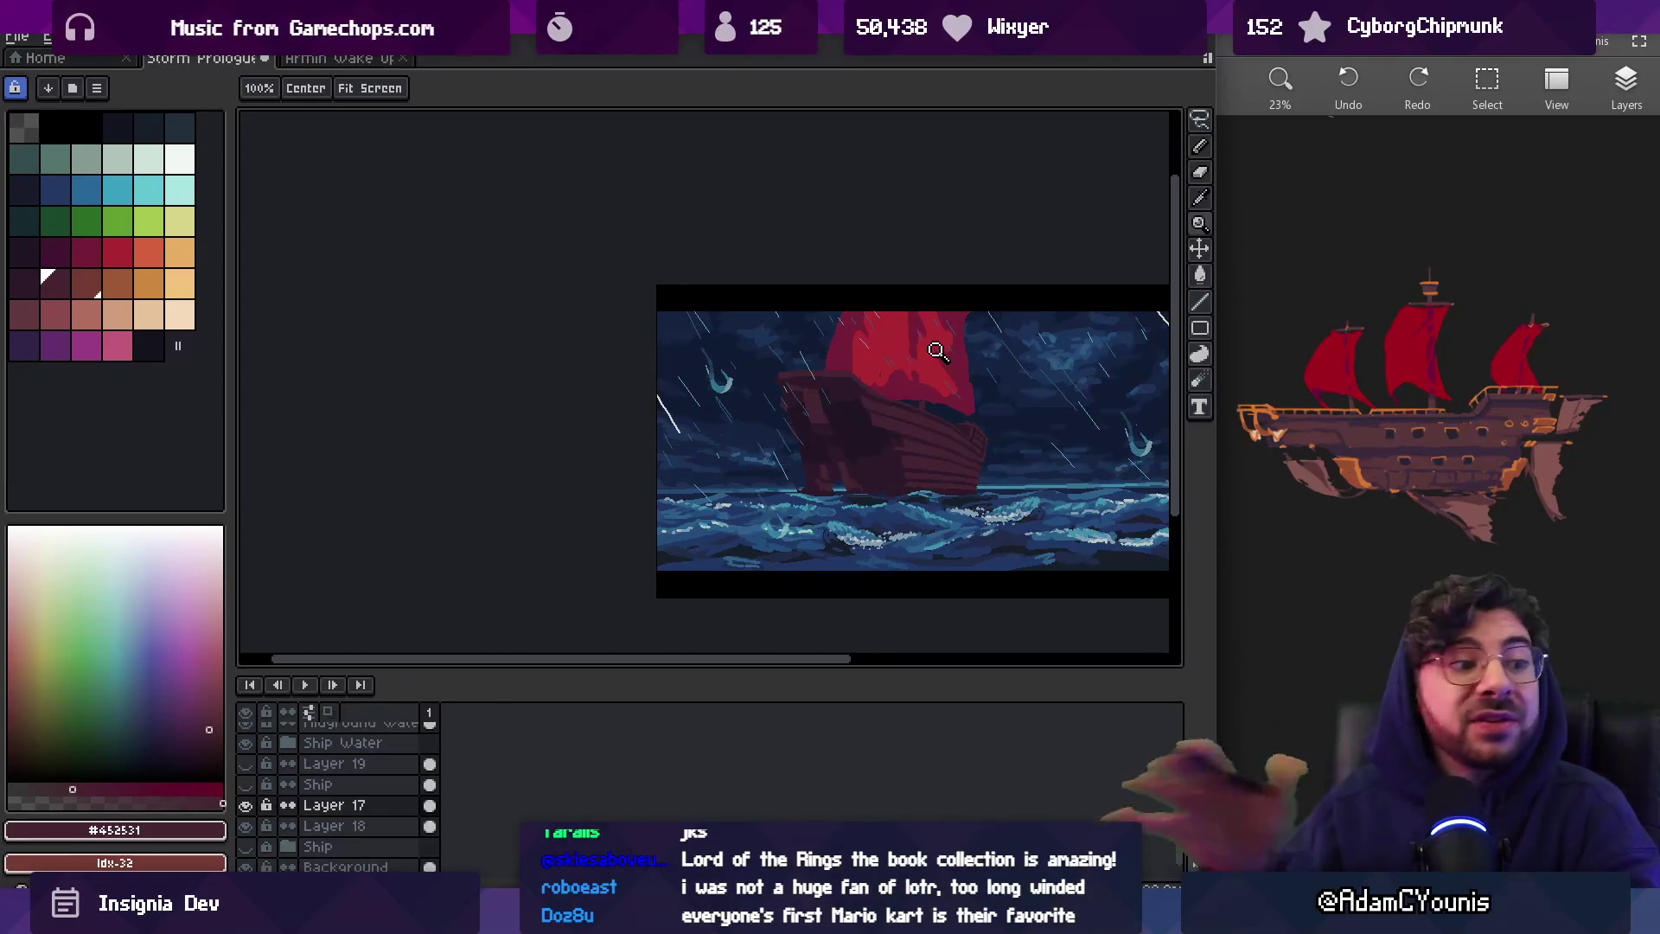
Sample the mid #452531 and dark #2c1928 hull tones for the bow's plank lines
{"action": "scroll", "coordinate": [985, 441], "scroll_direction": "up", "scroll_amount": 3}
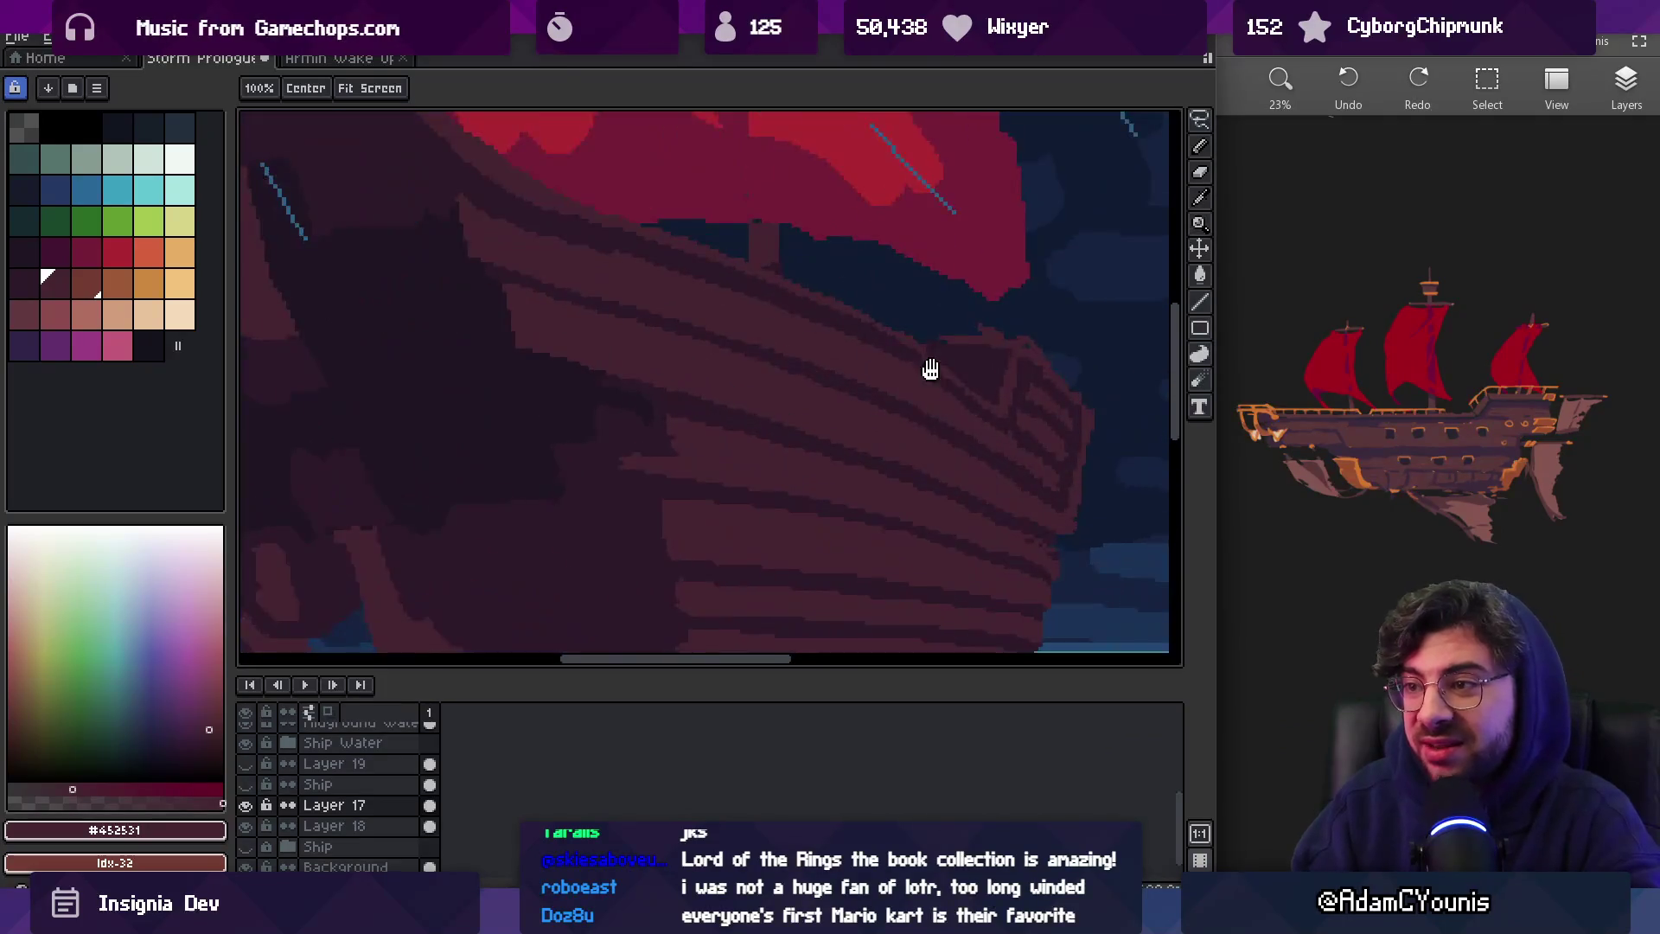
{"action": "scroll", "coordinate": [961, 345], "scroll_direction": "down", "scroll_amount": 2}
{"action": "scroll", "coordinate": [968, 385], "scroll_direction": "up", "scroll_amount": 3}
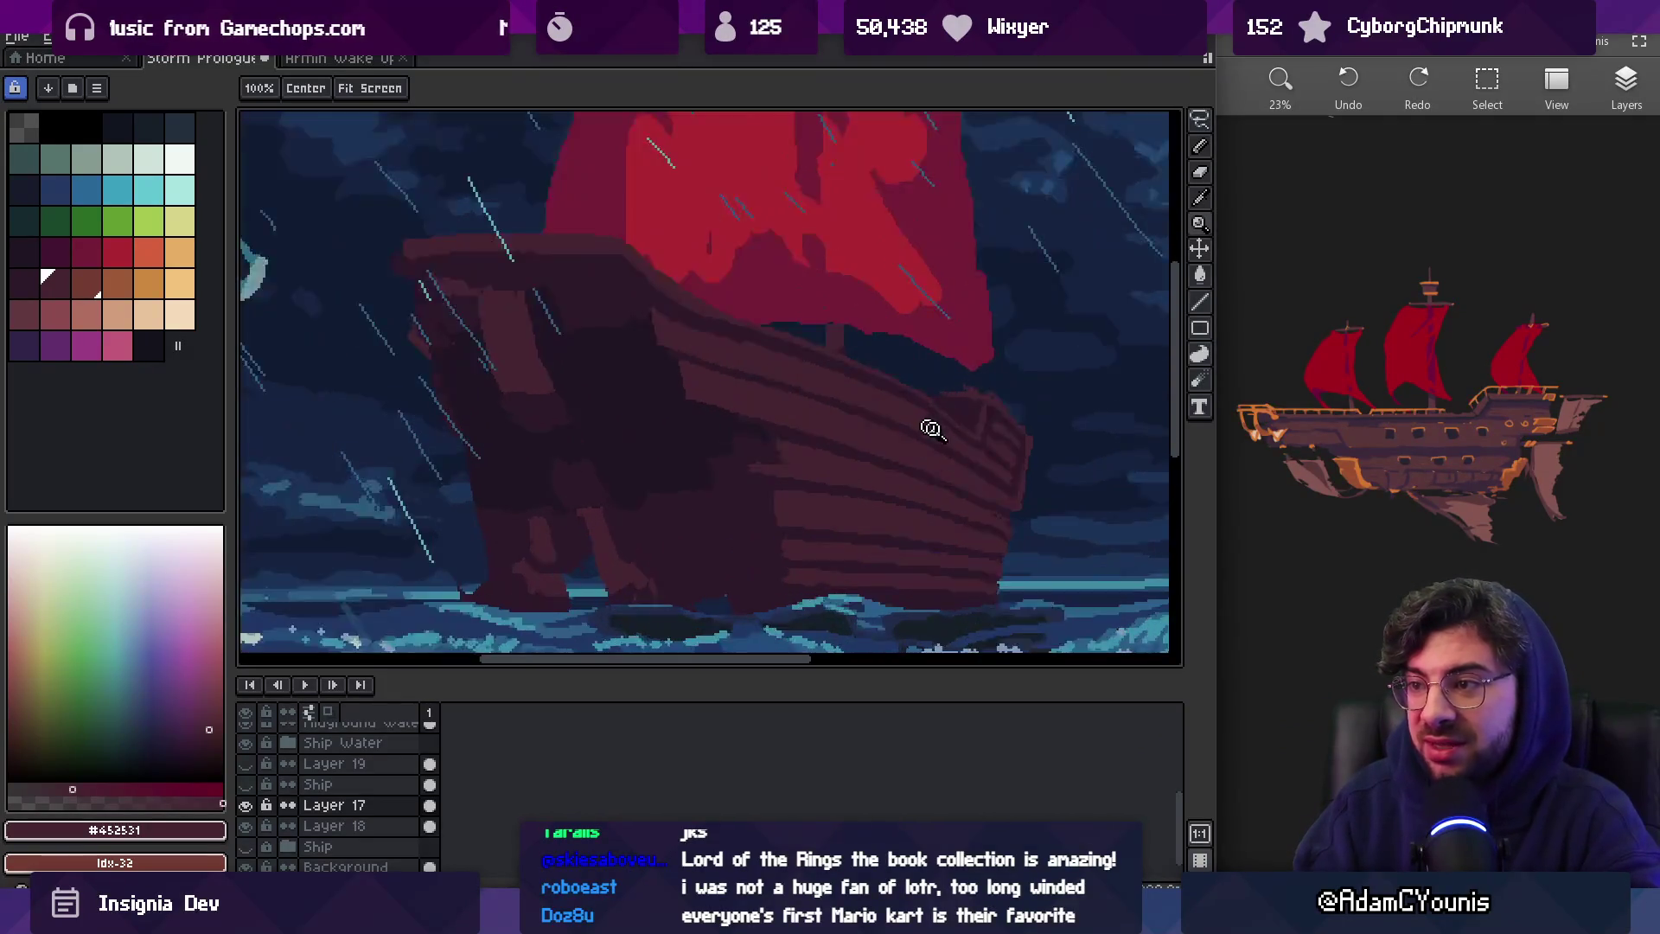
{"action": "key", "text": "b"}
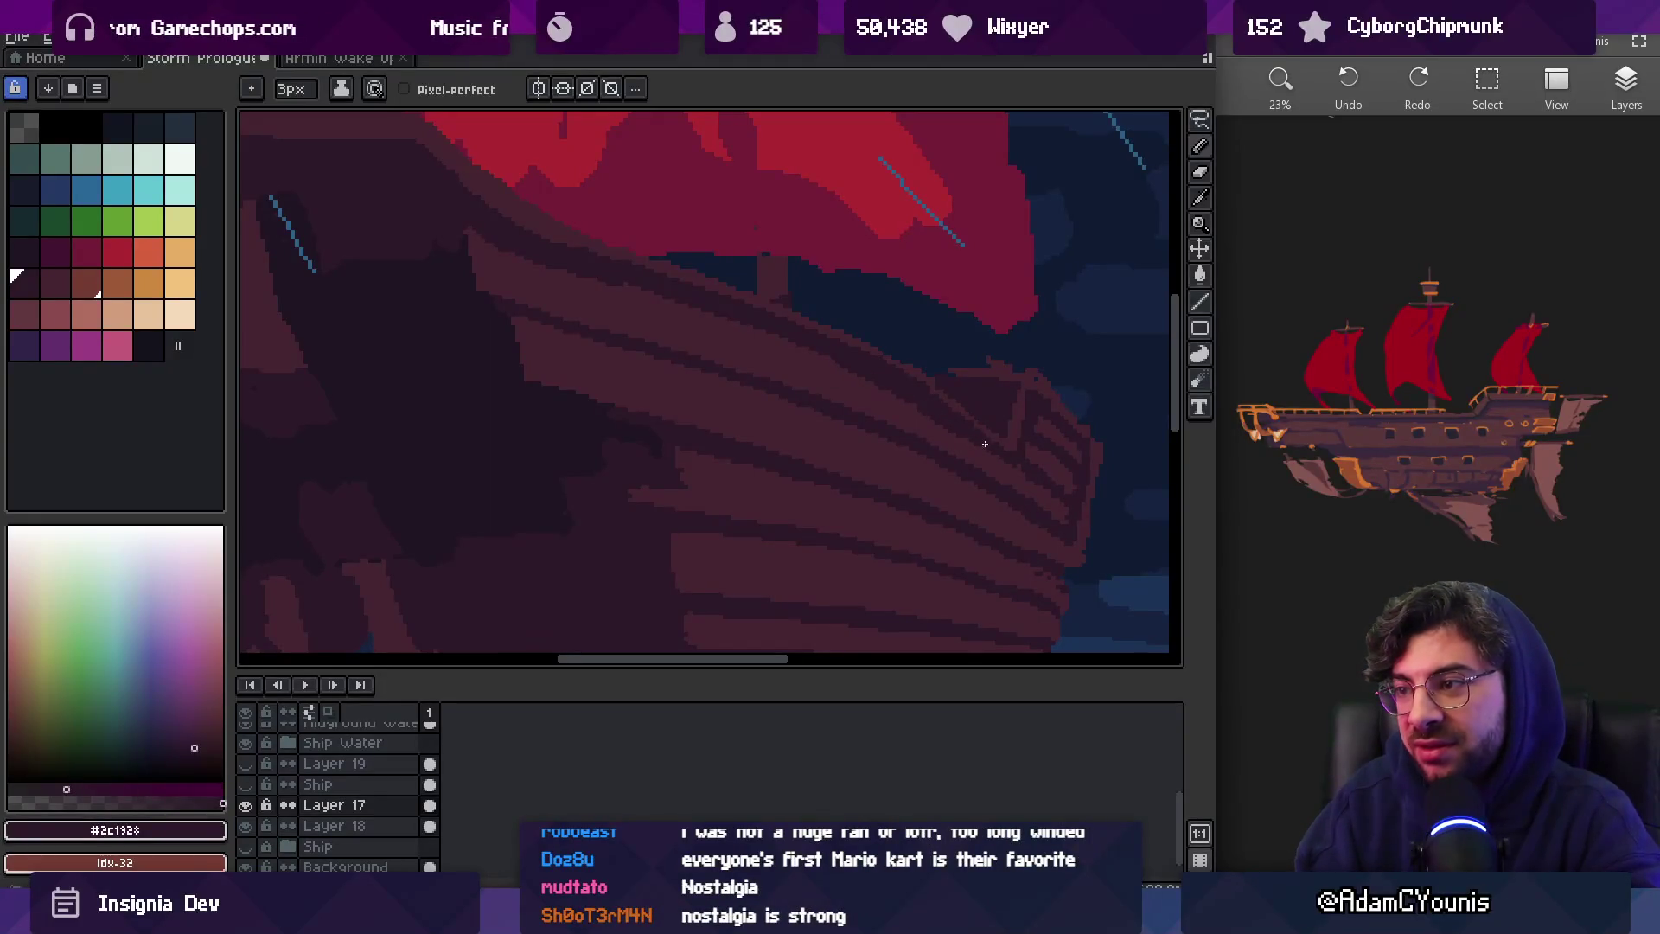
{"action": "scroll", "coordinate": [892, 380], "scroll_direction": "up", "scroll_amount": 2}
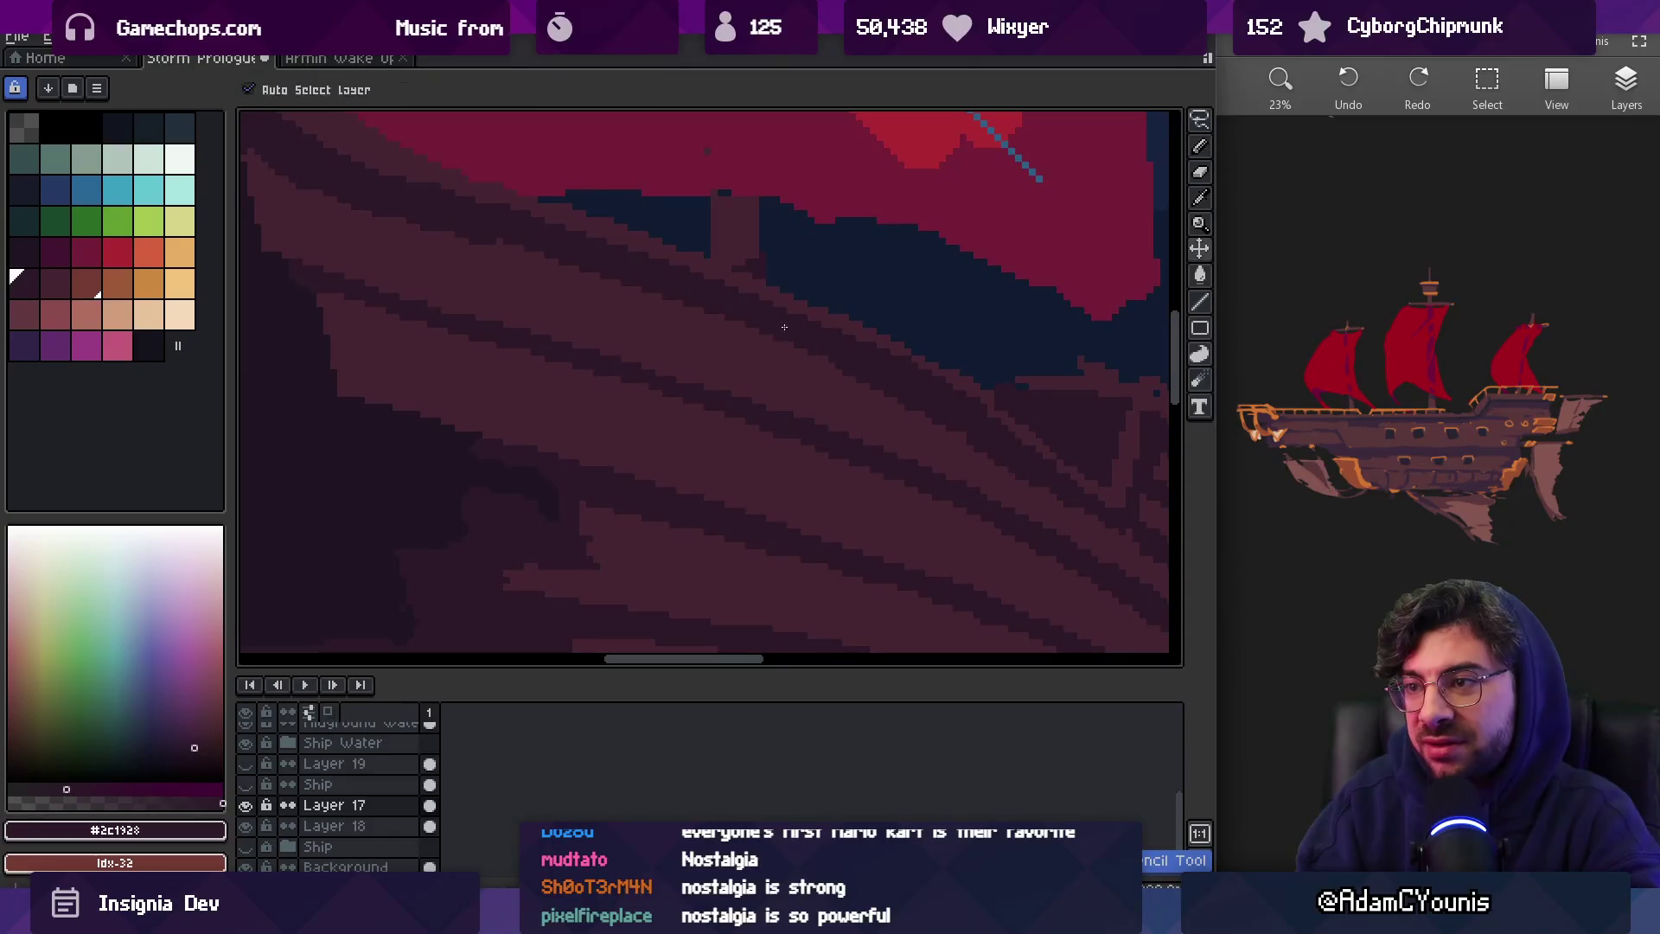
{"action": "scroll", "coordinate": [865, 363], "scroll_direction": "up", "scroll_amount": 1}
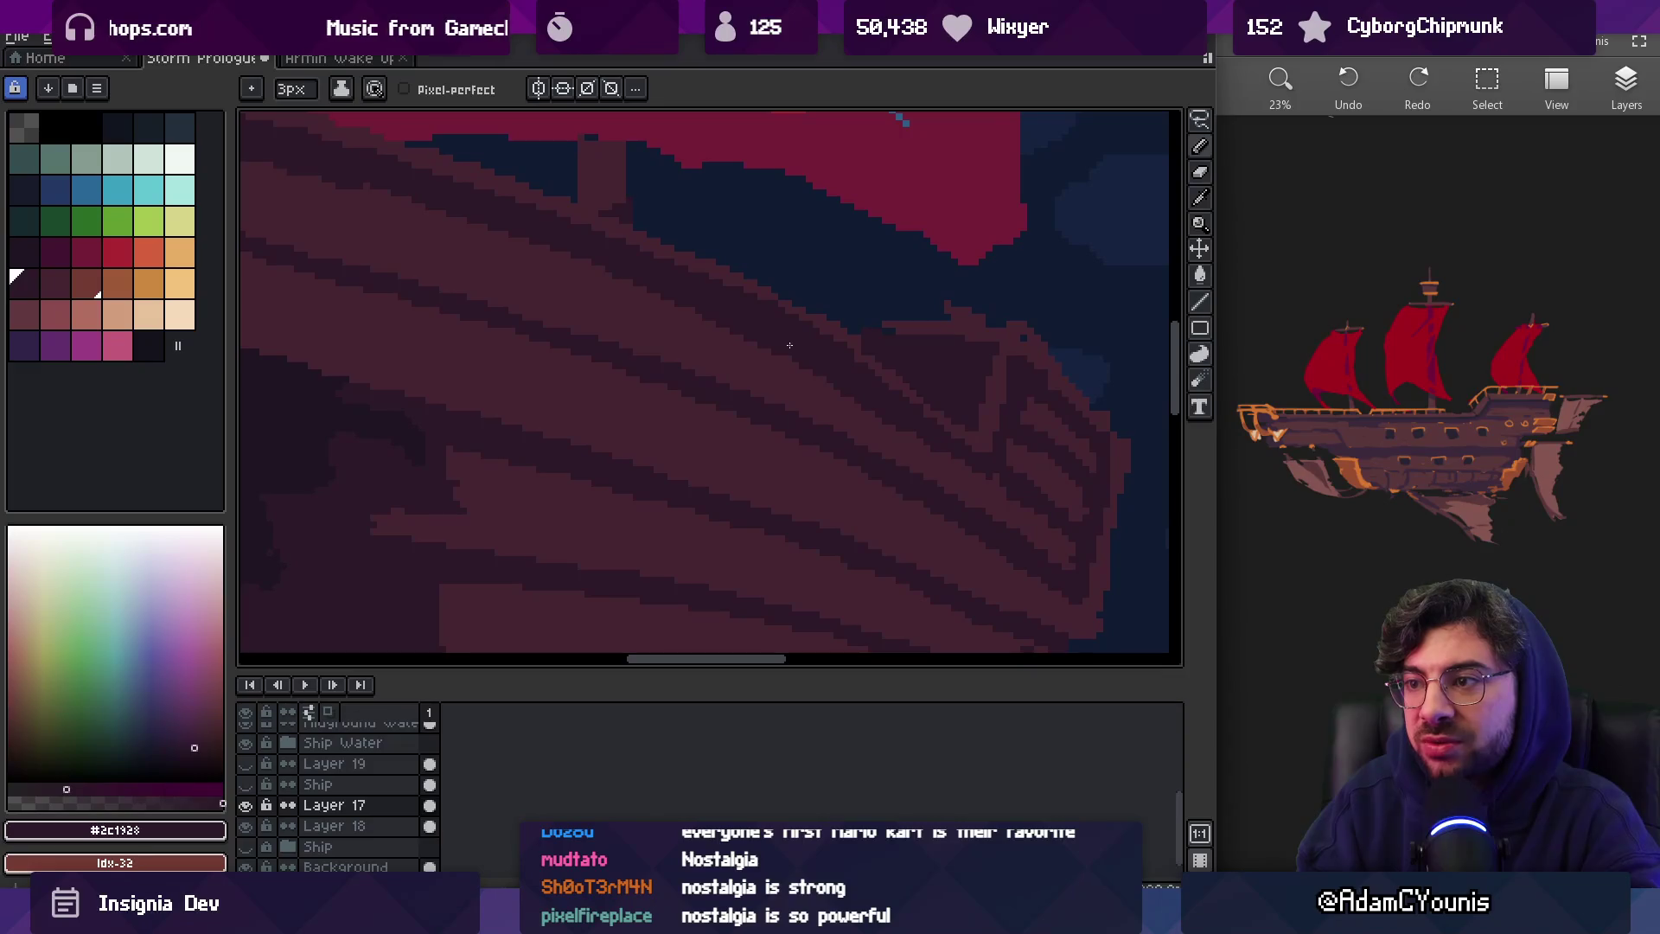
{"action": "left_click", "coordinate": [839, 407], "text": "alt"}
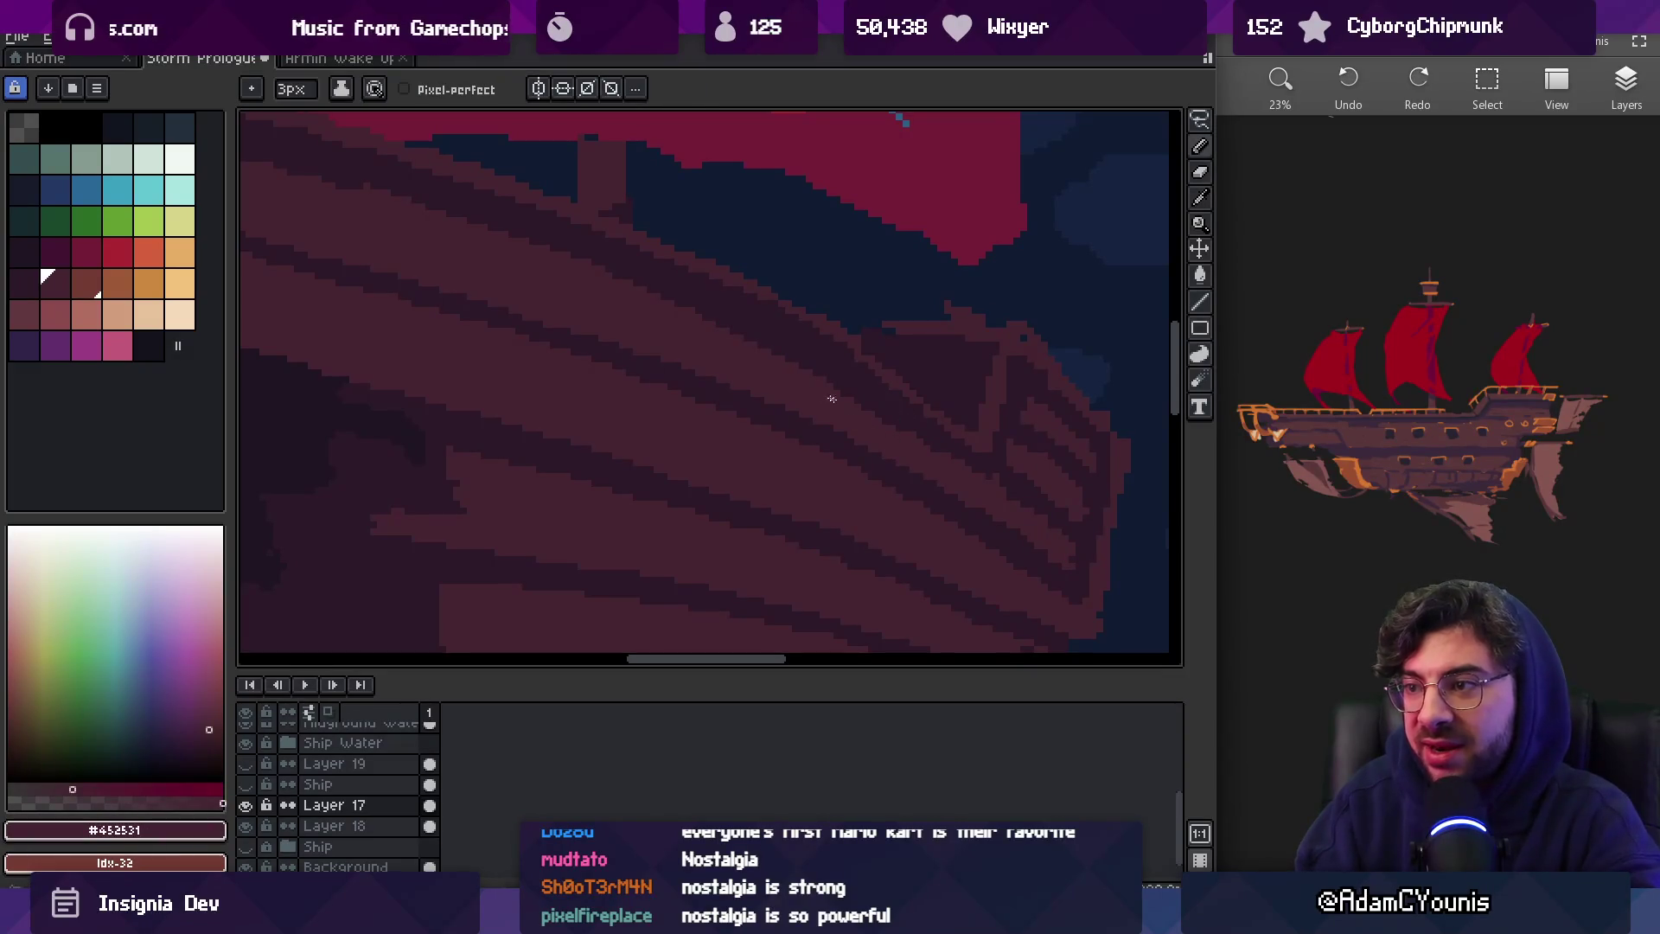
{"action": "left_click", "coordinate": [912, 422], "text": "alt"}
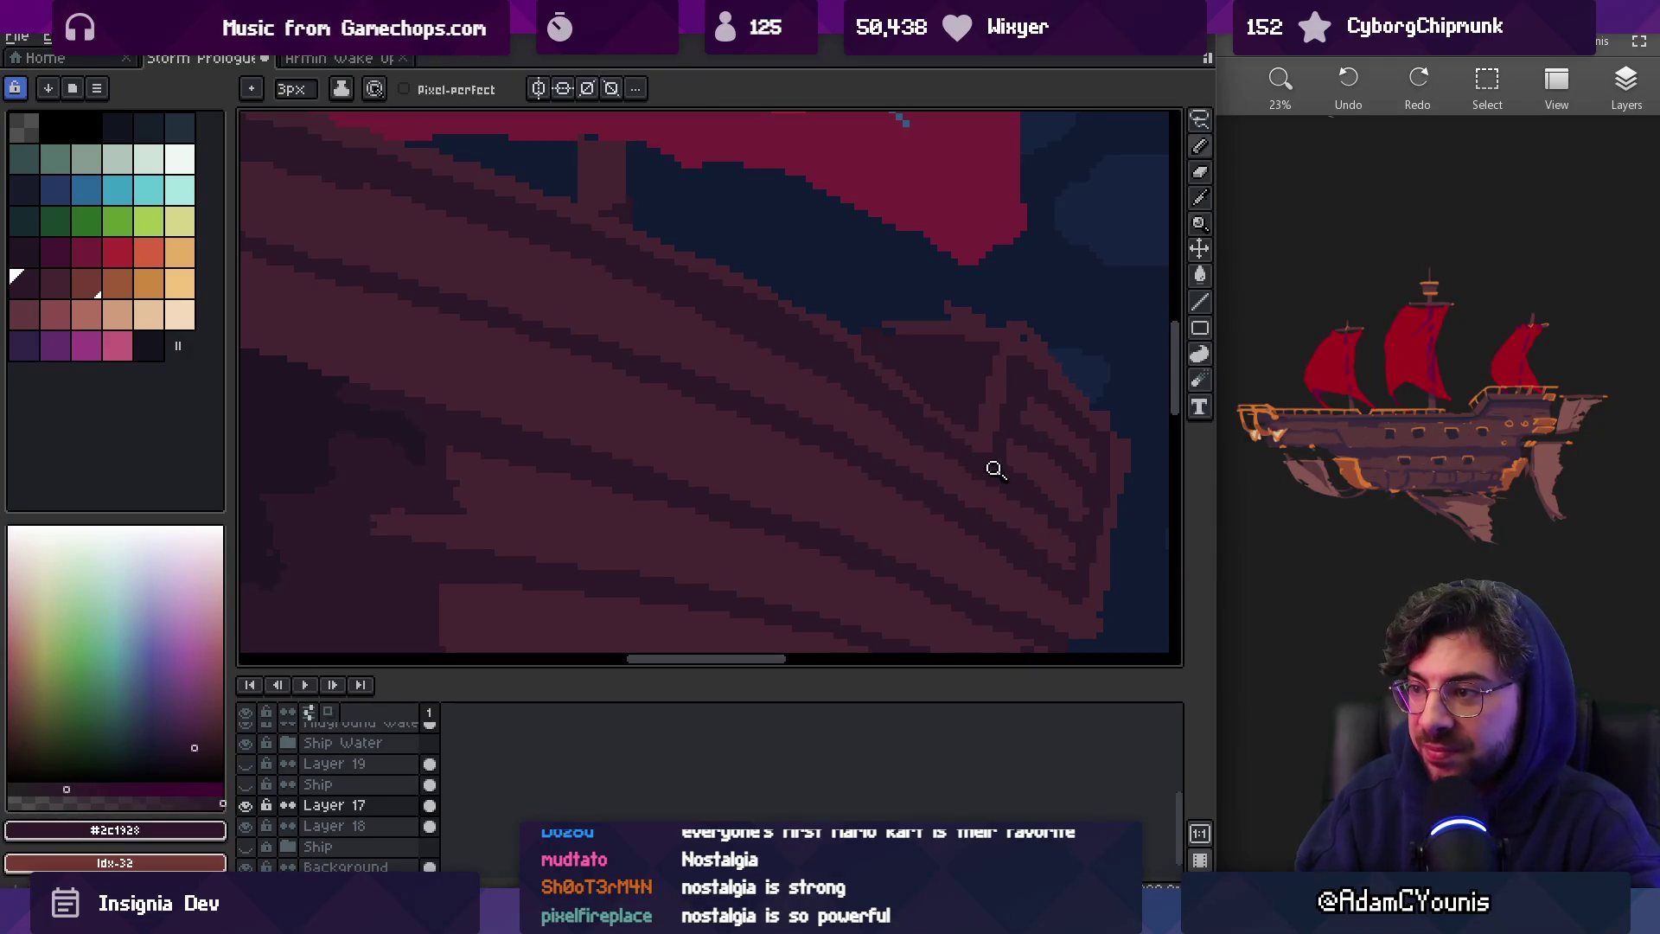
Draw mid-tone #452531 plank lines on the bow's raised front and review the result
{"action": "scroll", "coordinate": [996, 469], "scroll_direction": "down", "scroll_amount": 3}
{"action": "scroll", "coordinate": [941, 381], "scroll_direction": "up", "scroll_amount": 3}
{"action": "left_click", "coordinate": [679, 283], "text": "alt"}
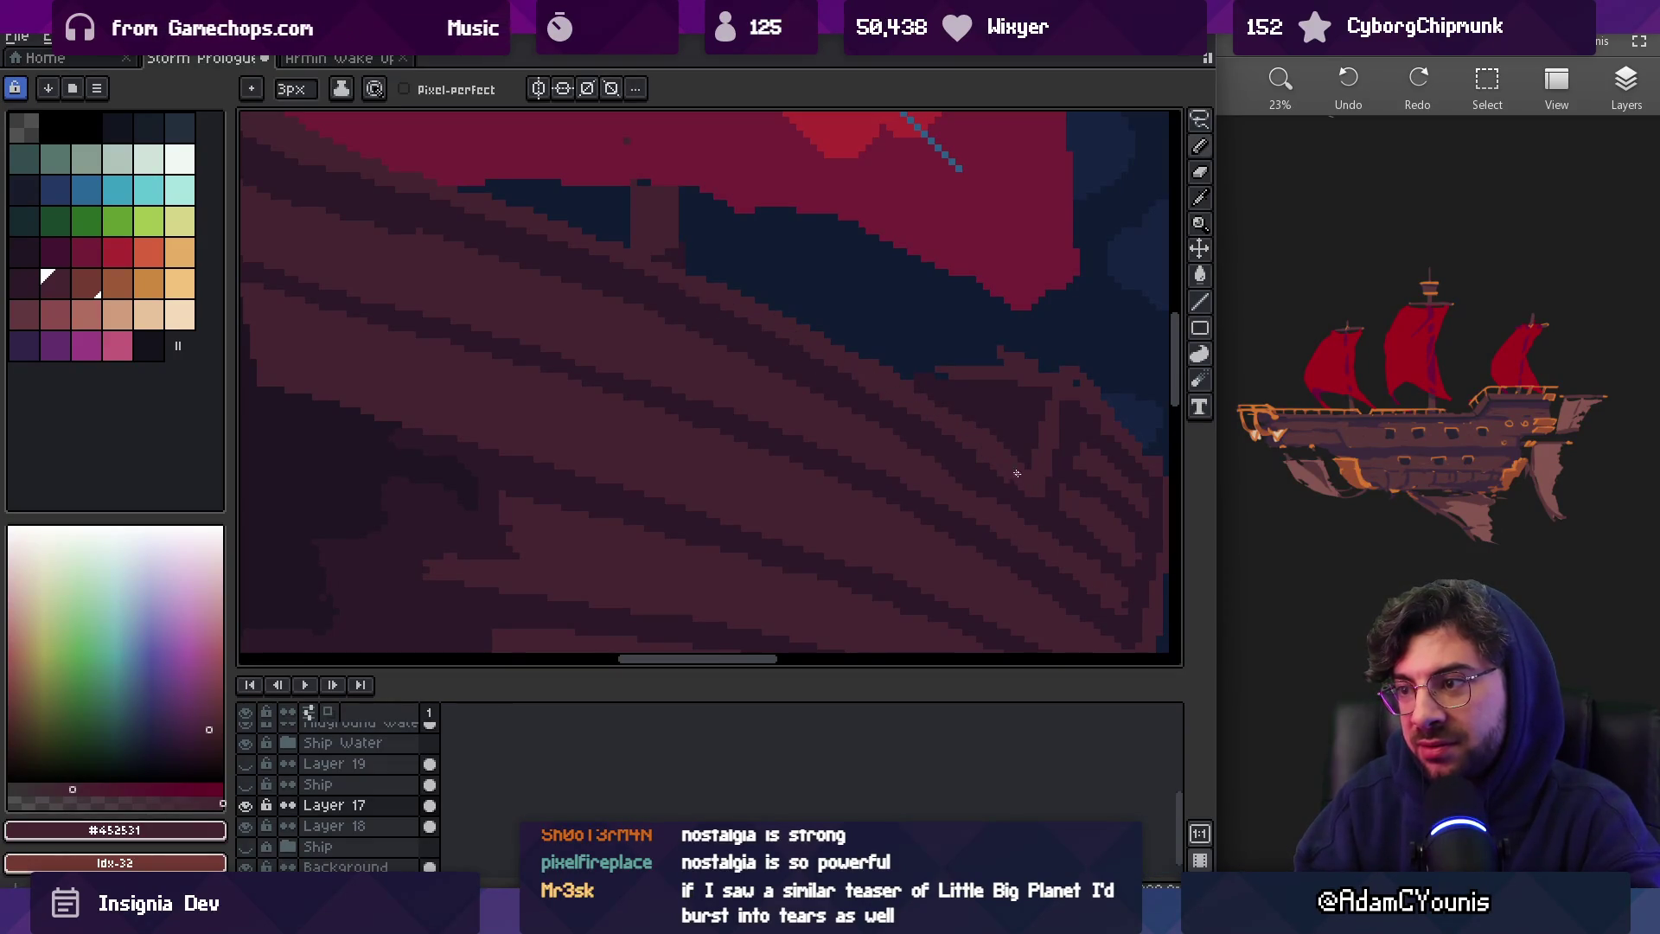
{"action": "key", "text": "z"}
{"action": "scroll", "coordinate": [1017, 473], "scroll_direction": "down", "scroll_amount": 5}
{"action": "scroll", "coordinate": [995, 432], "scroll_direction": "up", "scroll_amount": 3}
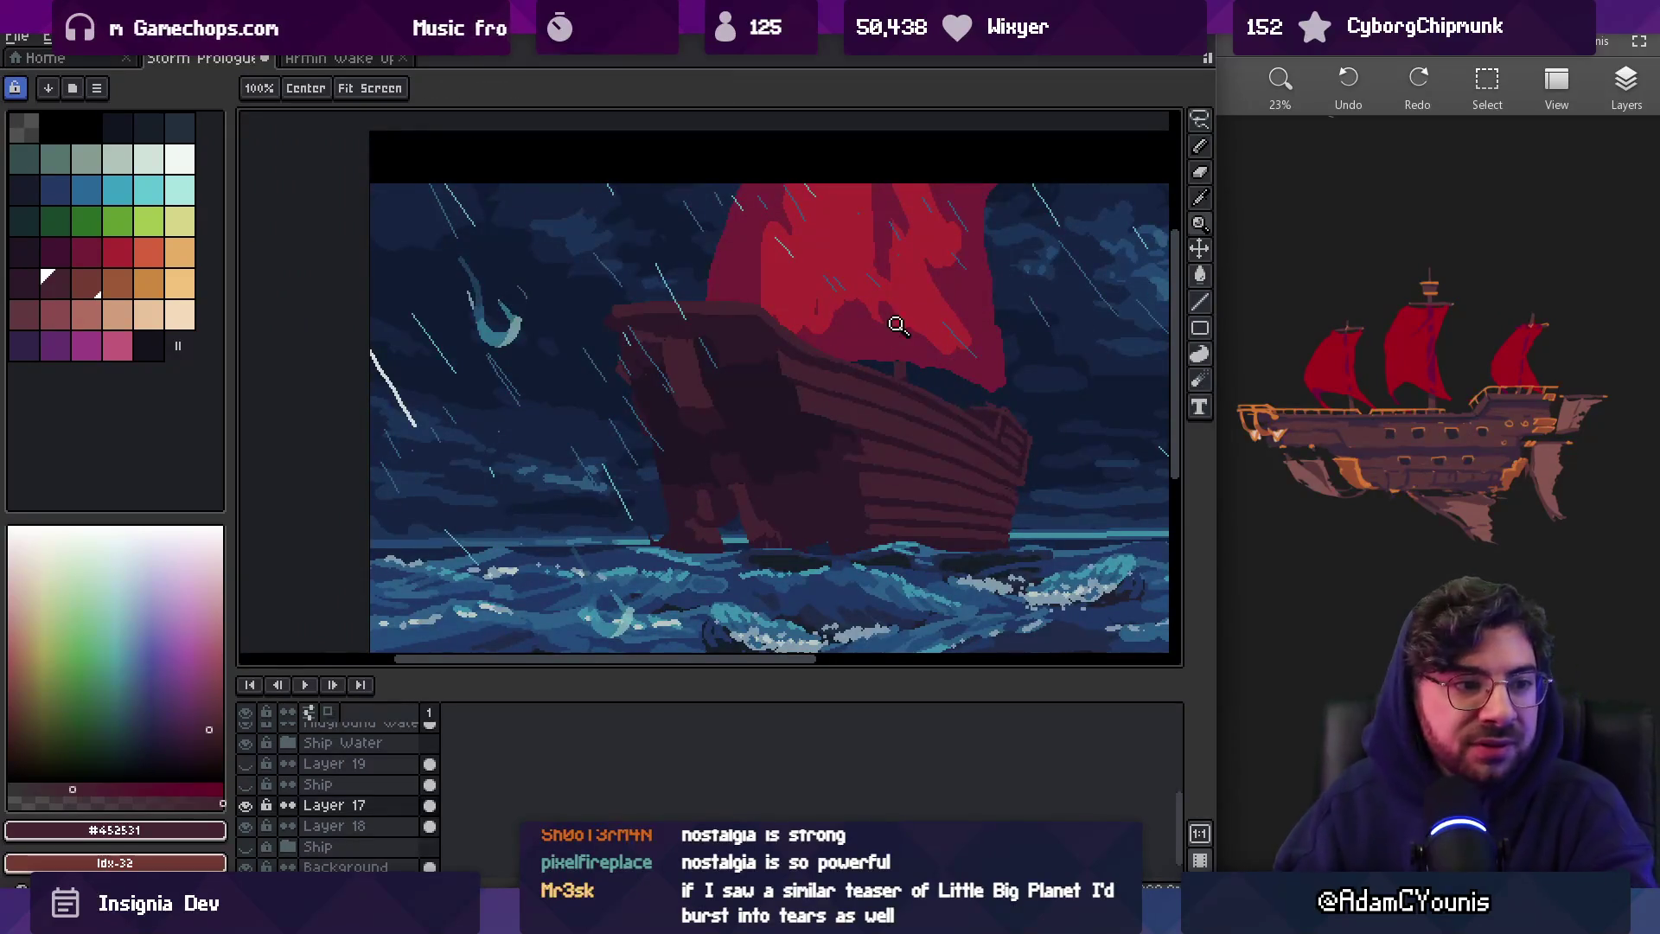
Frame the hull's upper edge and set up the pencil for small touch-ups
{"action": "scroll", "coordinate": [865, 394], "scroll_direction": "right", "scroll_amount": 2}
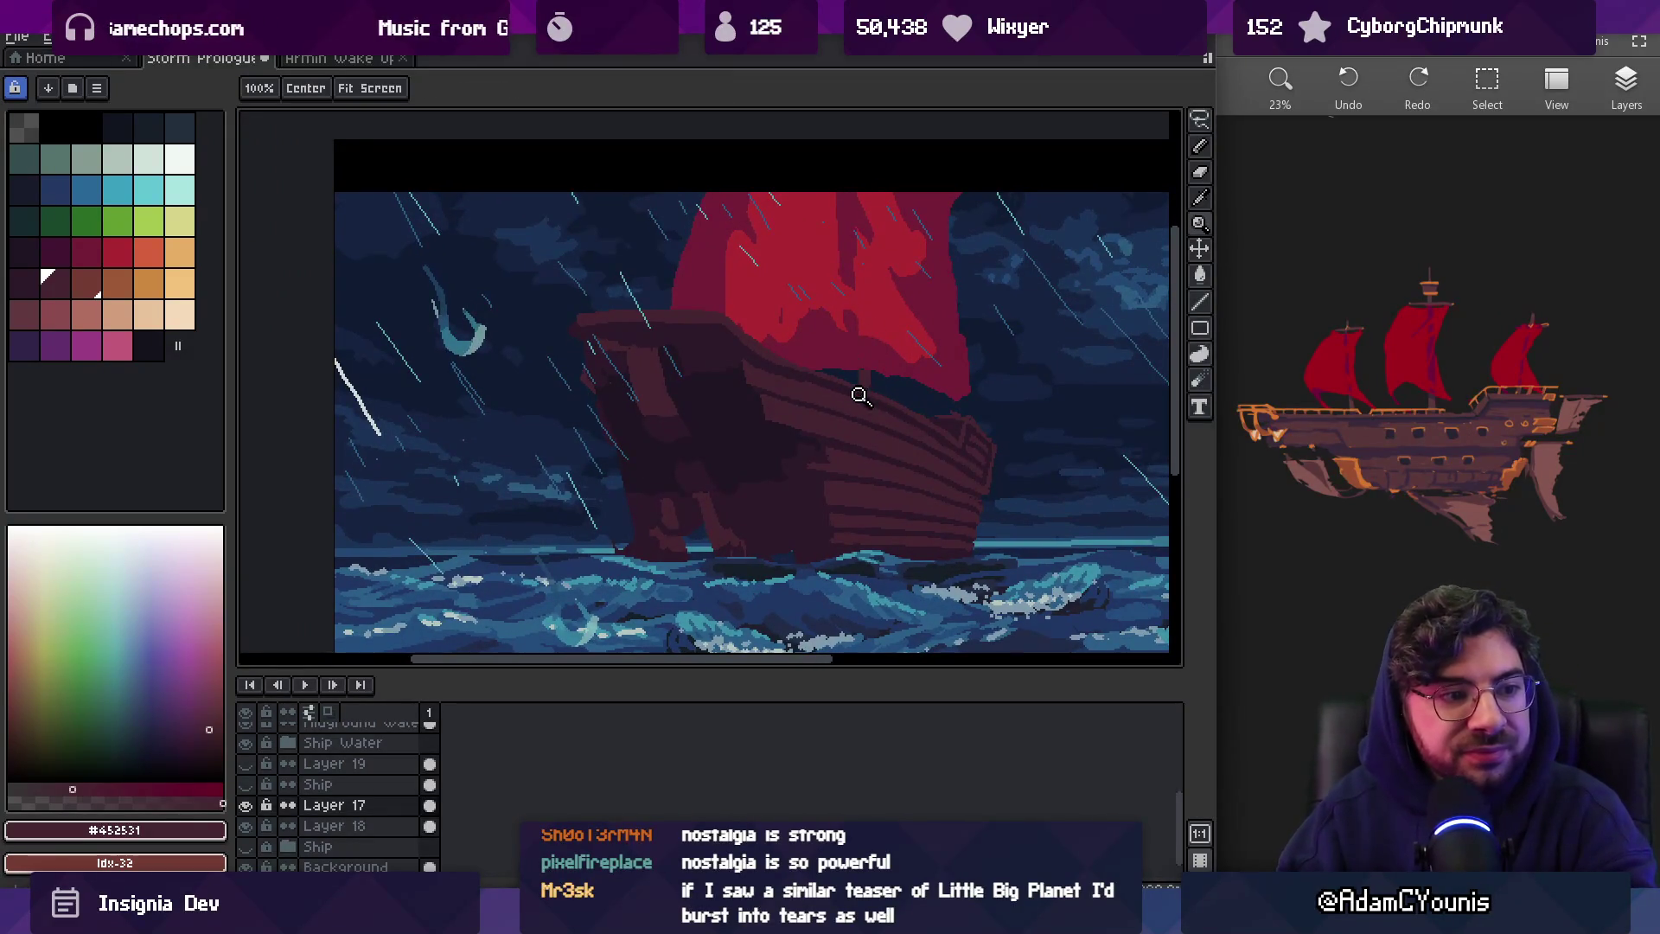
{"action": "scroll", "coordinate": [879, 393], "scroll_direction": "up", "scroll_amount": 4}
{"action": "key", "text": "i"}
{"action": "key", "text": "b"}
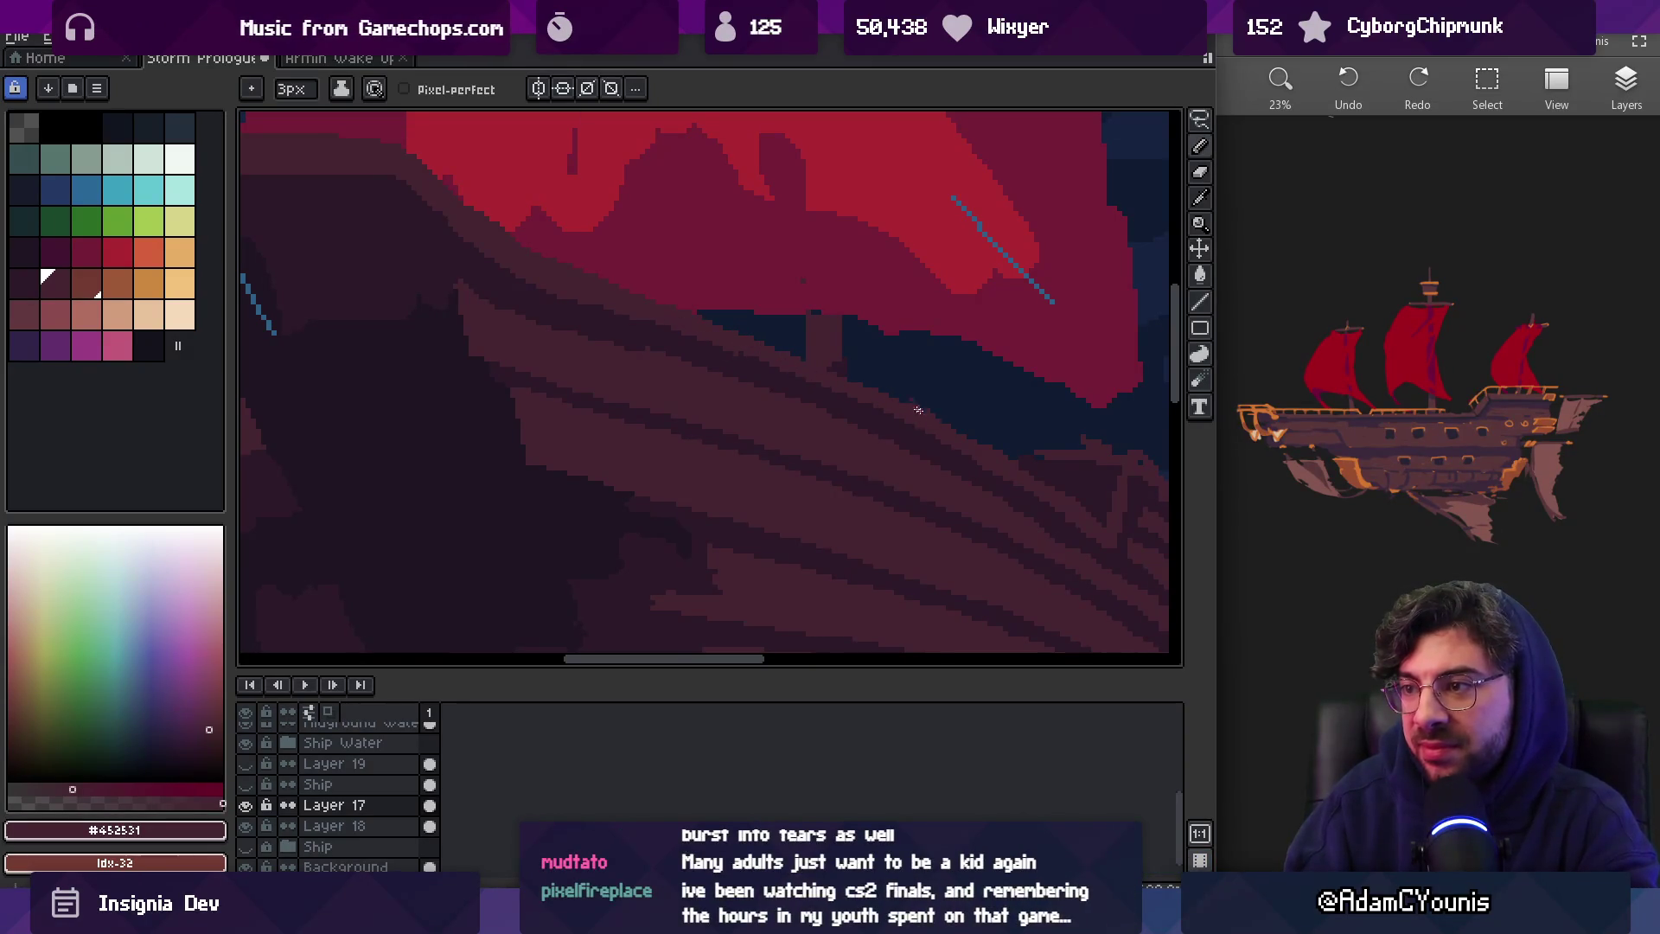
{"action": "key", "text": "e"}
{"action": "scroll", "coordinate": [918, 409], "scroll_direction": "right", "scroll_amount": 2}
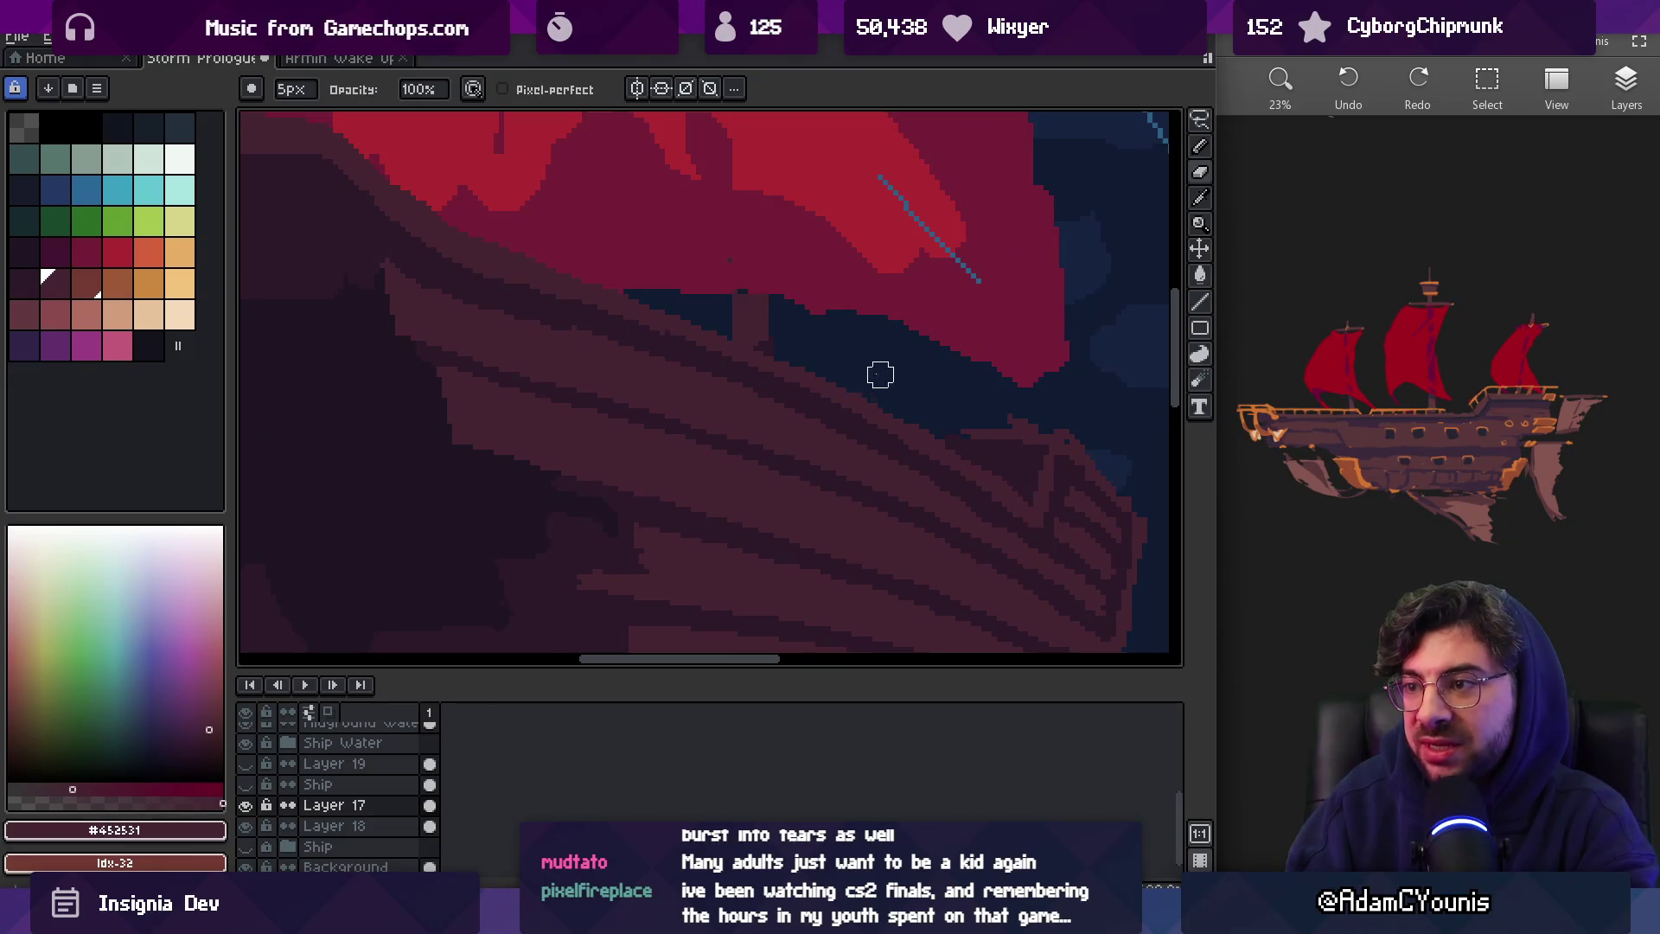
{"action": "scroll", "coordinate": [907, 402], "scroll_direction": "up", "scroll_amount": 1}
{"action": "key", "text": "b"}
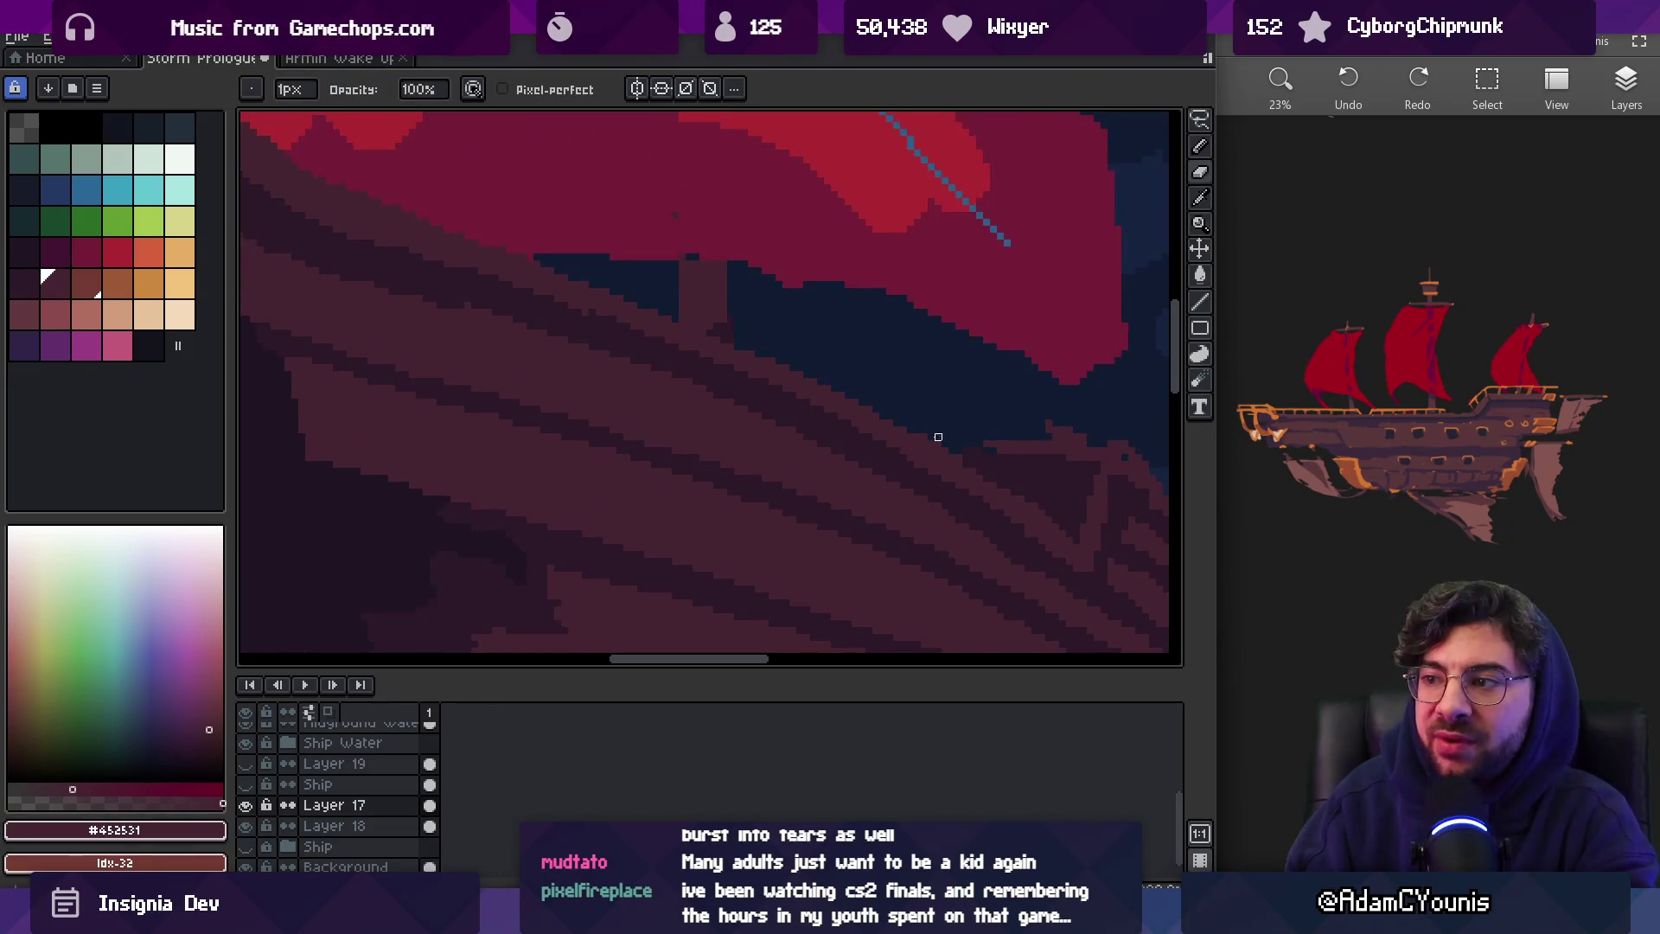
Retouch the hull's top edge and bow planks, alternating #2c1928 and #452531
{"action": "left_click", "coordinate": [908, 464], "text": "alt"}
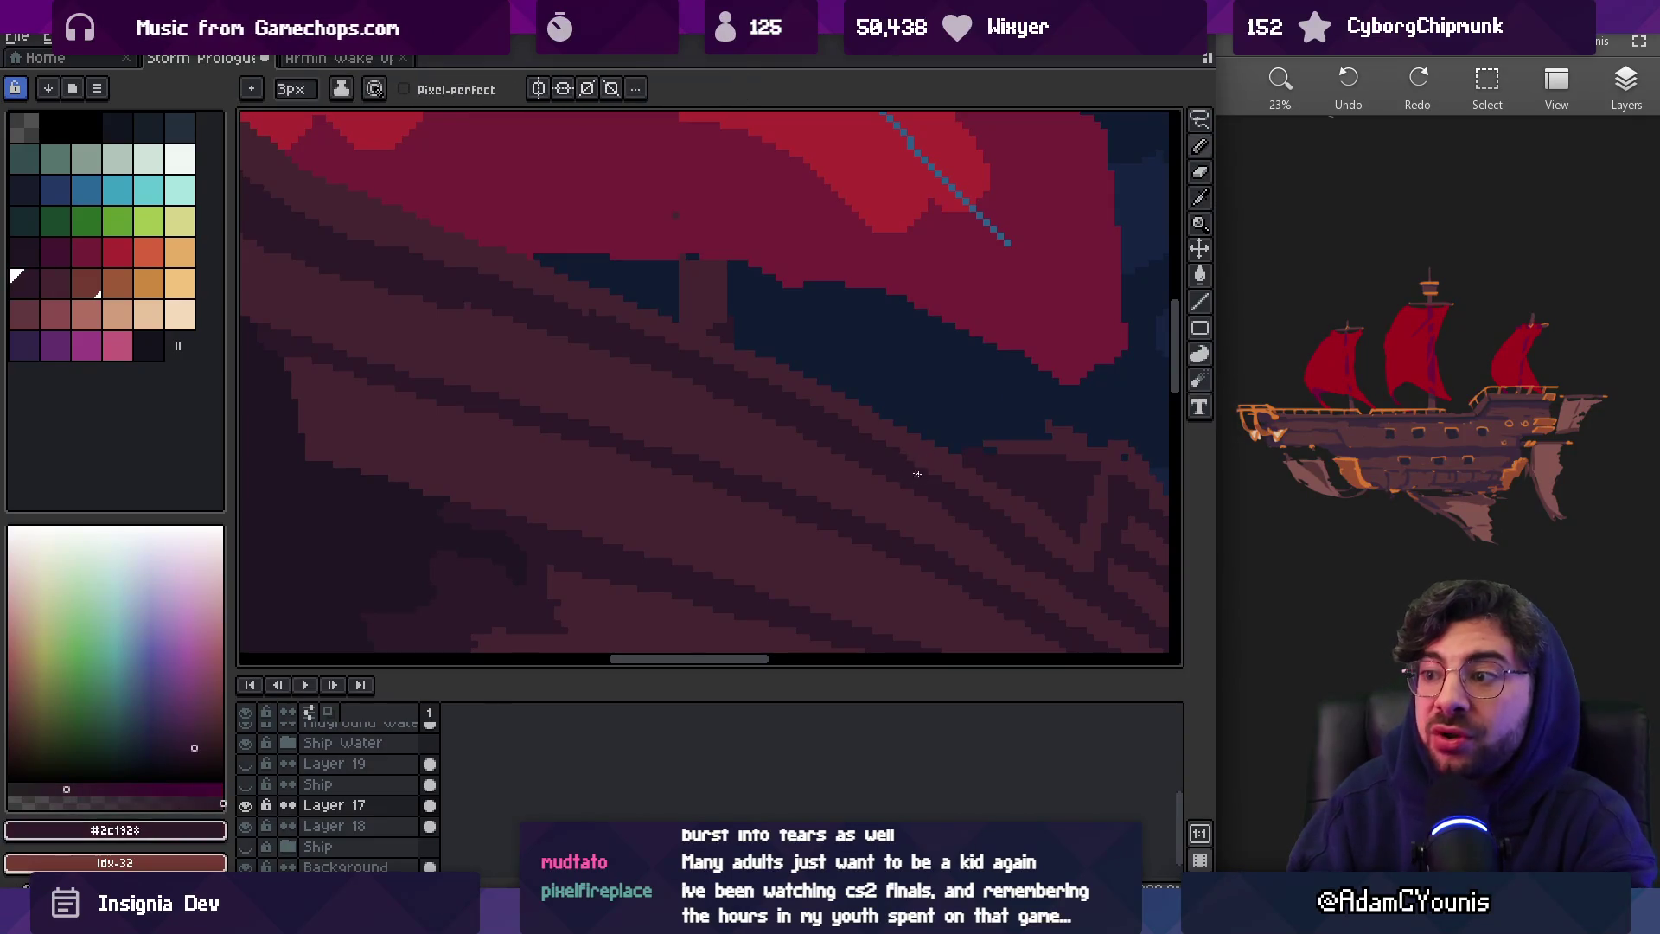
{"action": "scroll", "coordinate": [951, 480], "scroll_direction": "down", "scroll_amount": 2}
{"action": "scroll", "coordinate": [968, 462], "scroll_direction": "up", "scroll_amount": 3}
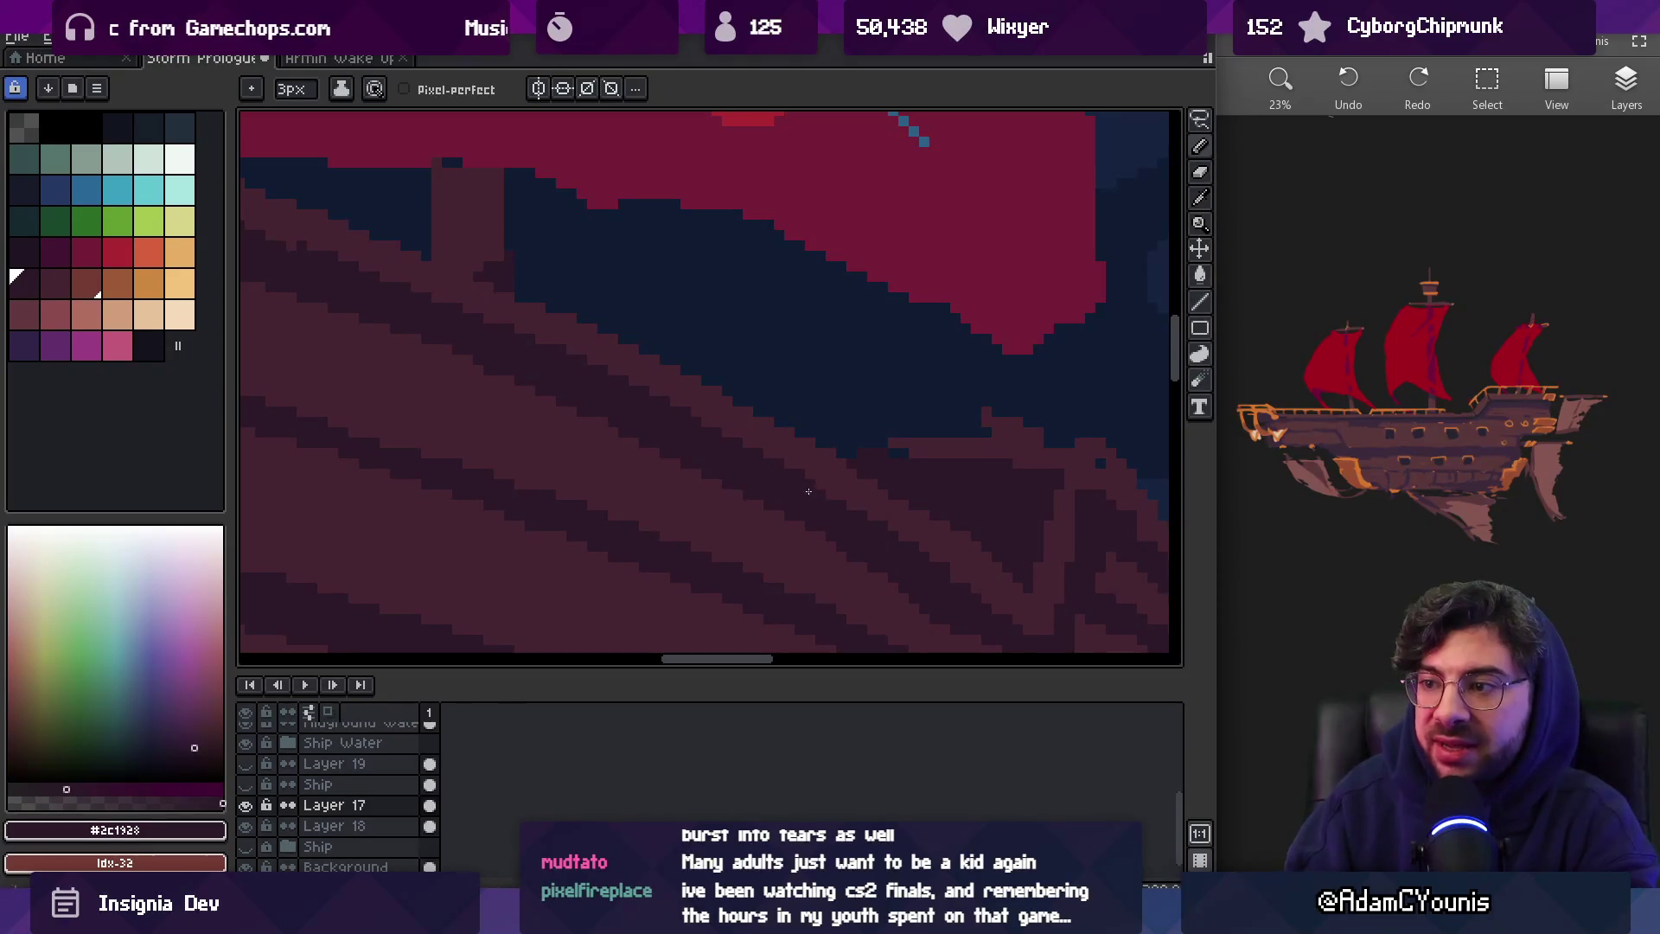
{"action": "scroll", "coordinate": [993, 544], "scroll_direction": "down", "scroll_amount": 3}
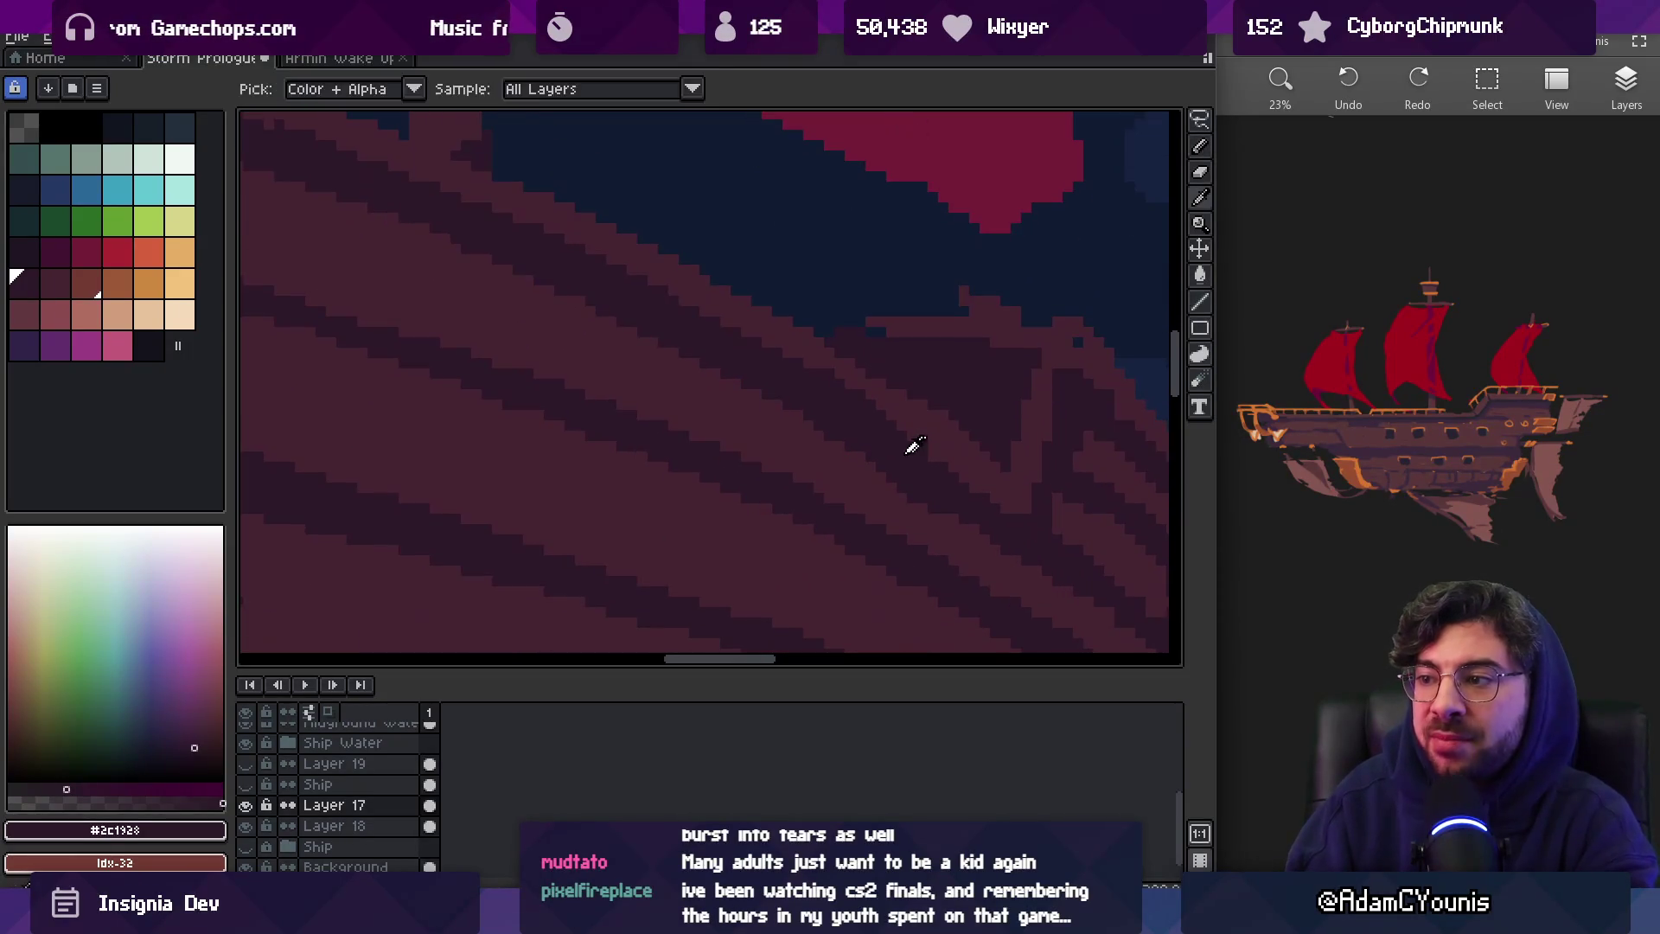
{"action": "left_click", "coordinate": [918, 415], "text": "alt"}
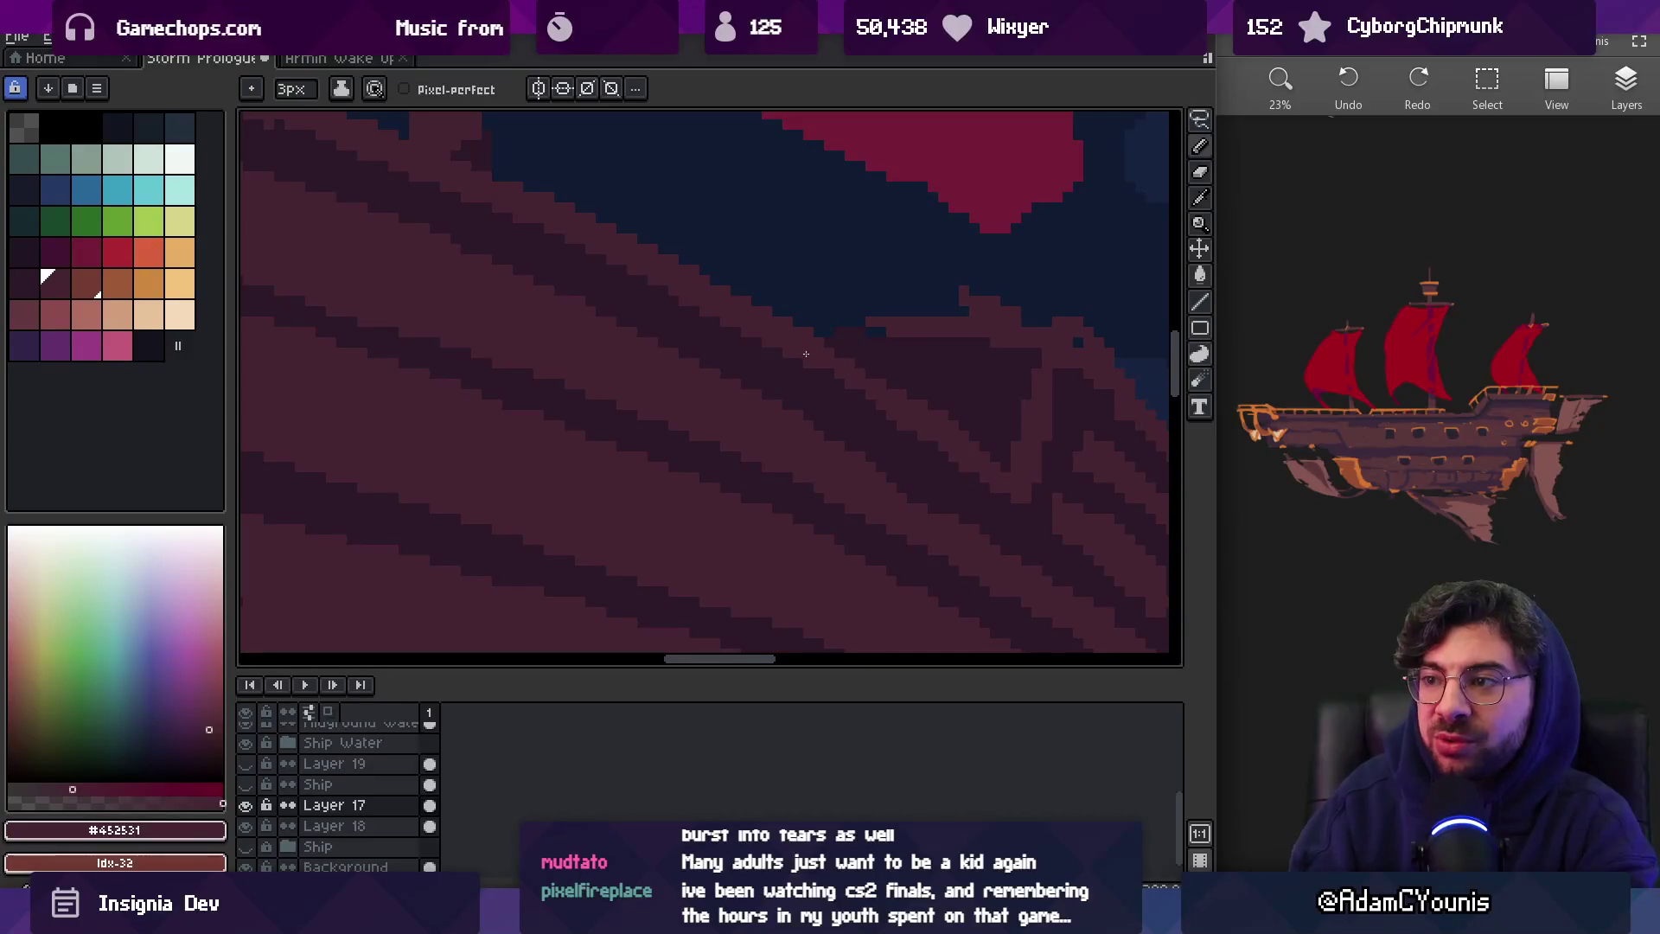
{"action": "left_click", "coordinate": [877, 424], "text": "alt"}
{"action": "left_click", "coordinate": [952, 430], "text": "alt"}
Zoom out to review the cleaned hull edge, then return to the pencil
{"action": "key", "text": "z"}
{"action": "scroll", "coordinate": [949, 429], "scroll_direction": "down", "scroll_amount": 5}
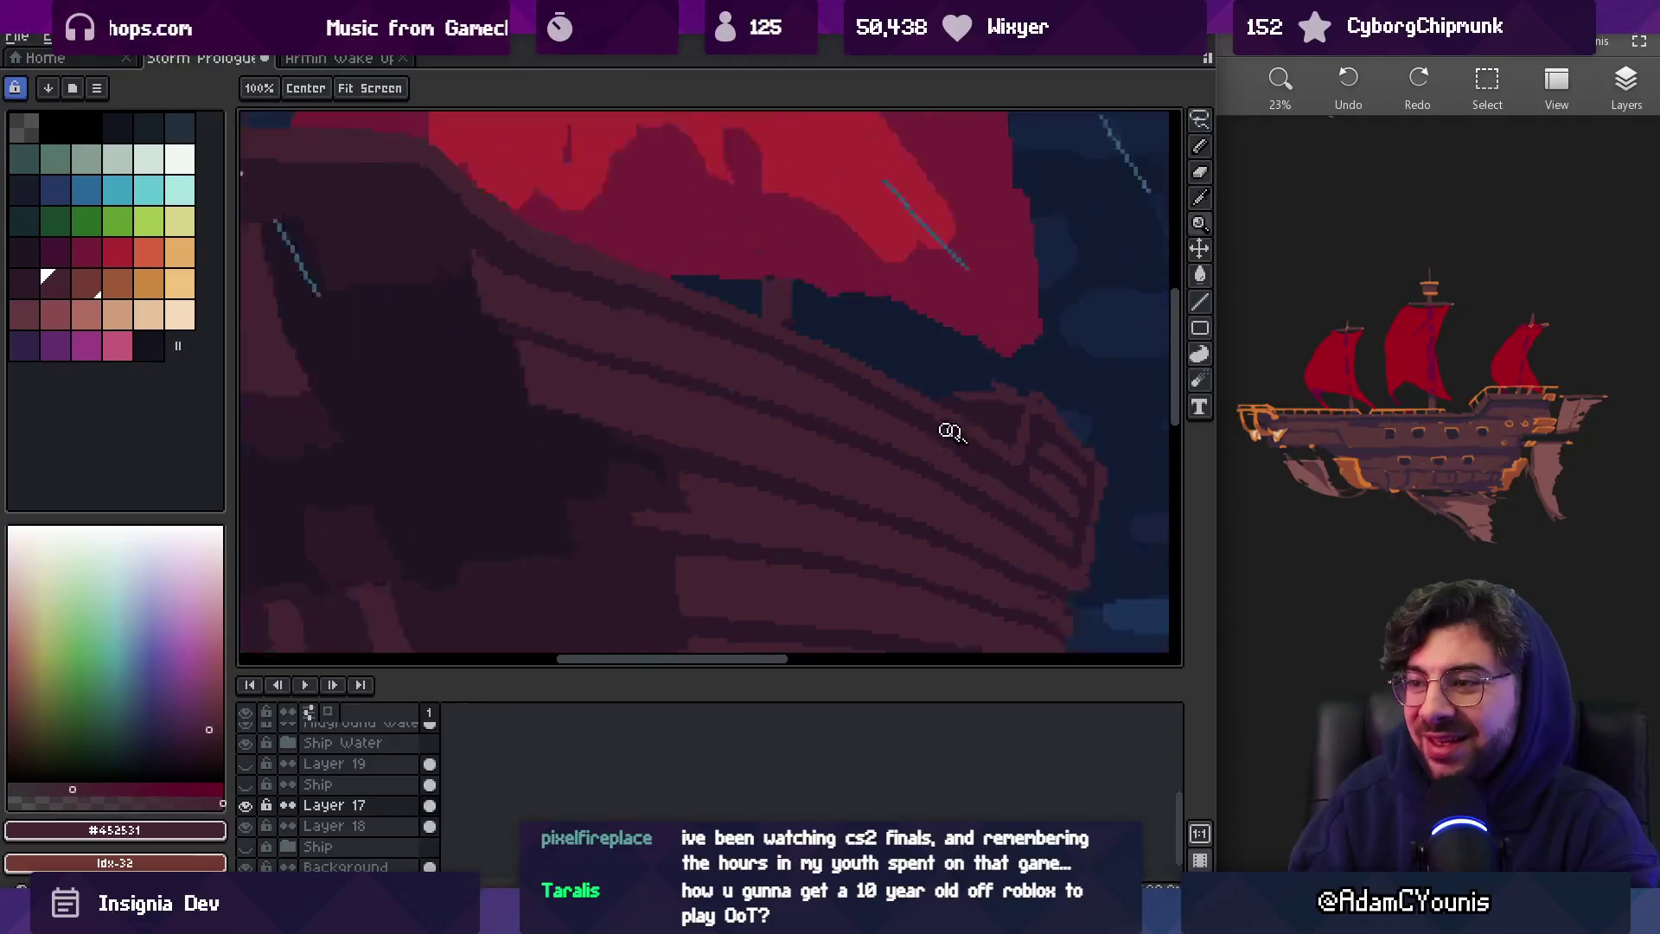
{"action": "scroll", "coordinate": [1048, 397], "scroll_direction": "up", "scroll_amount": 5}
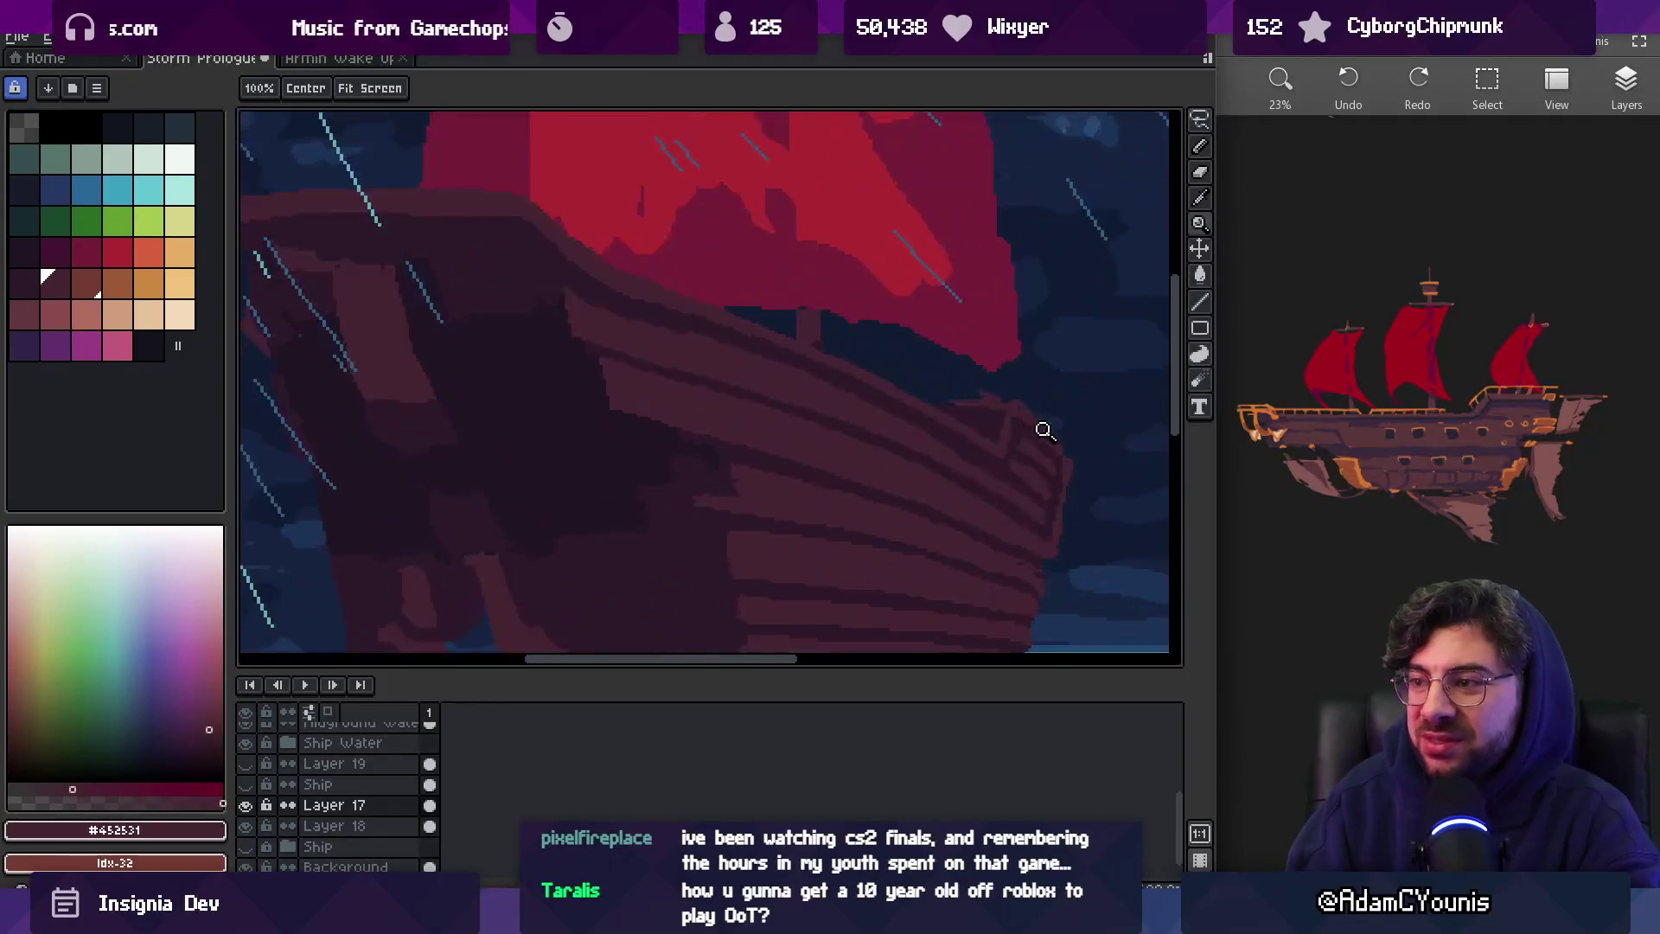
{"action": "scroll", "coordinate": [986, 382], "scroll_direction": "down", "scroll_amount": 2}
{"action": "scroll", "coordinate": [953, 355], "scroll_direction": "up", "scroll_amount": 2}
{"action": "key", "text": "b"}
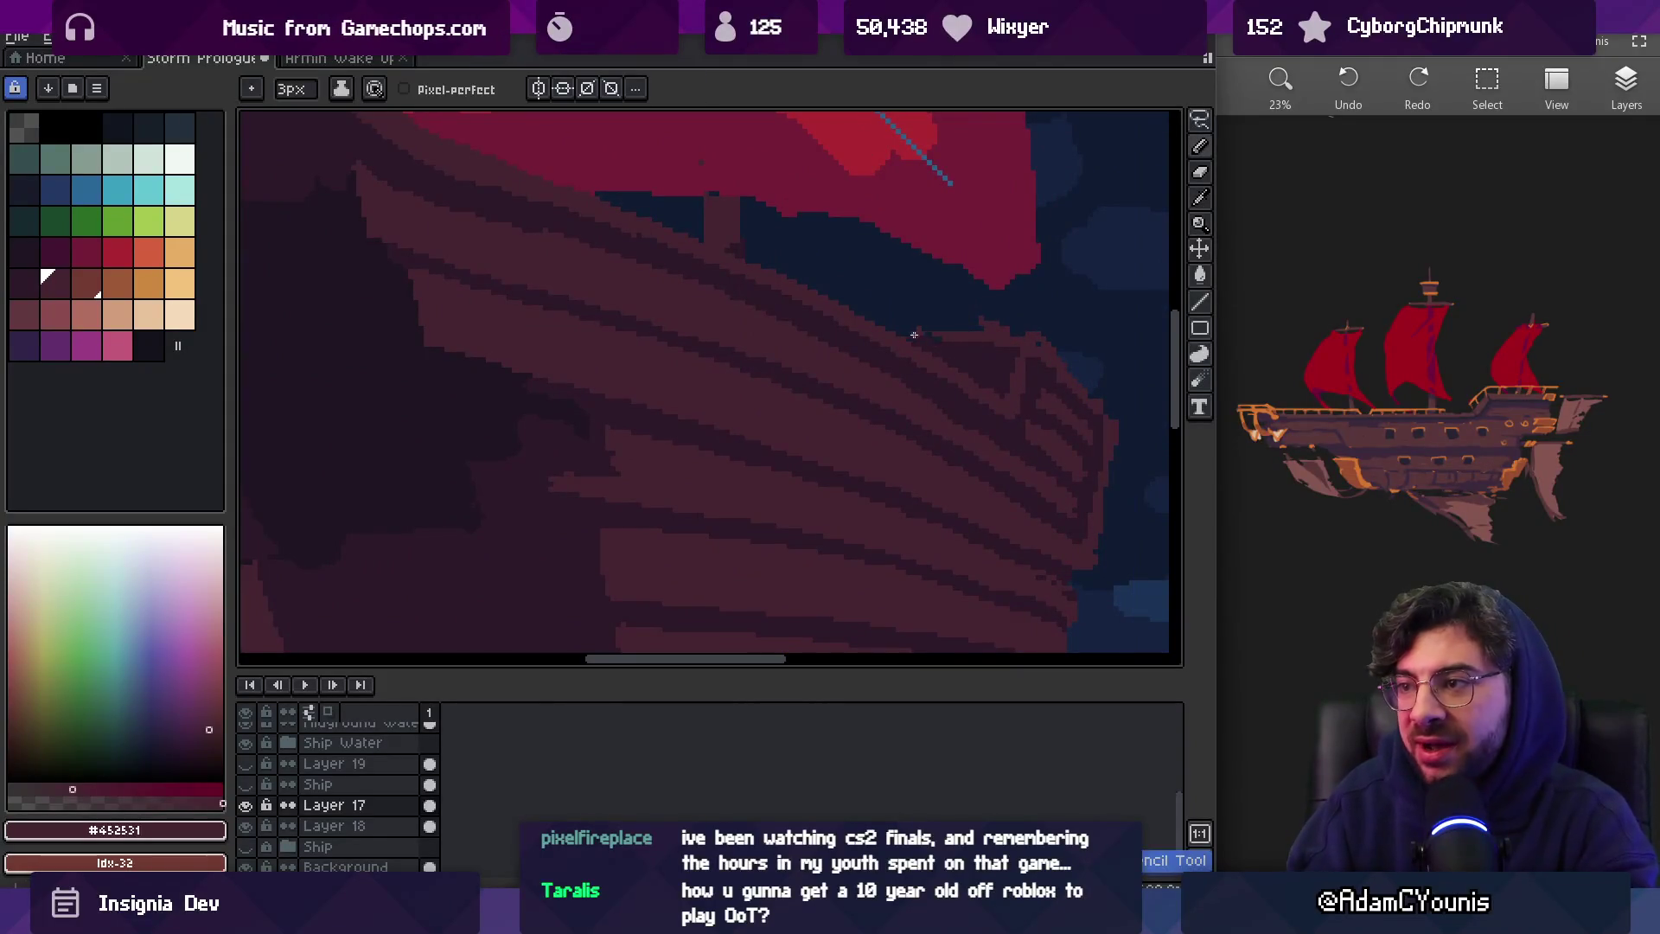
{"action": "key", "text": "z"}
{"action": "scroll", "coordinate": [1031, 327], "scroll_direction": "down", "scroll_amount": 2}
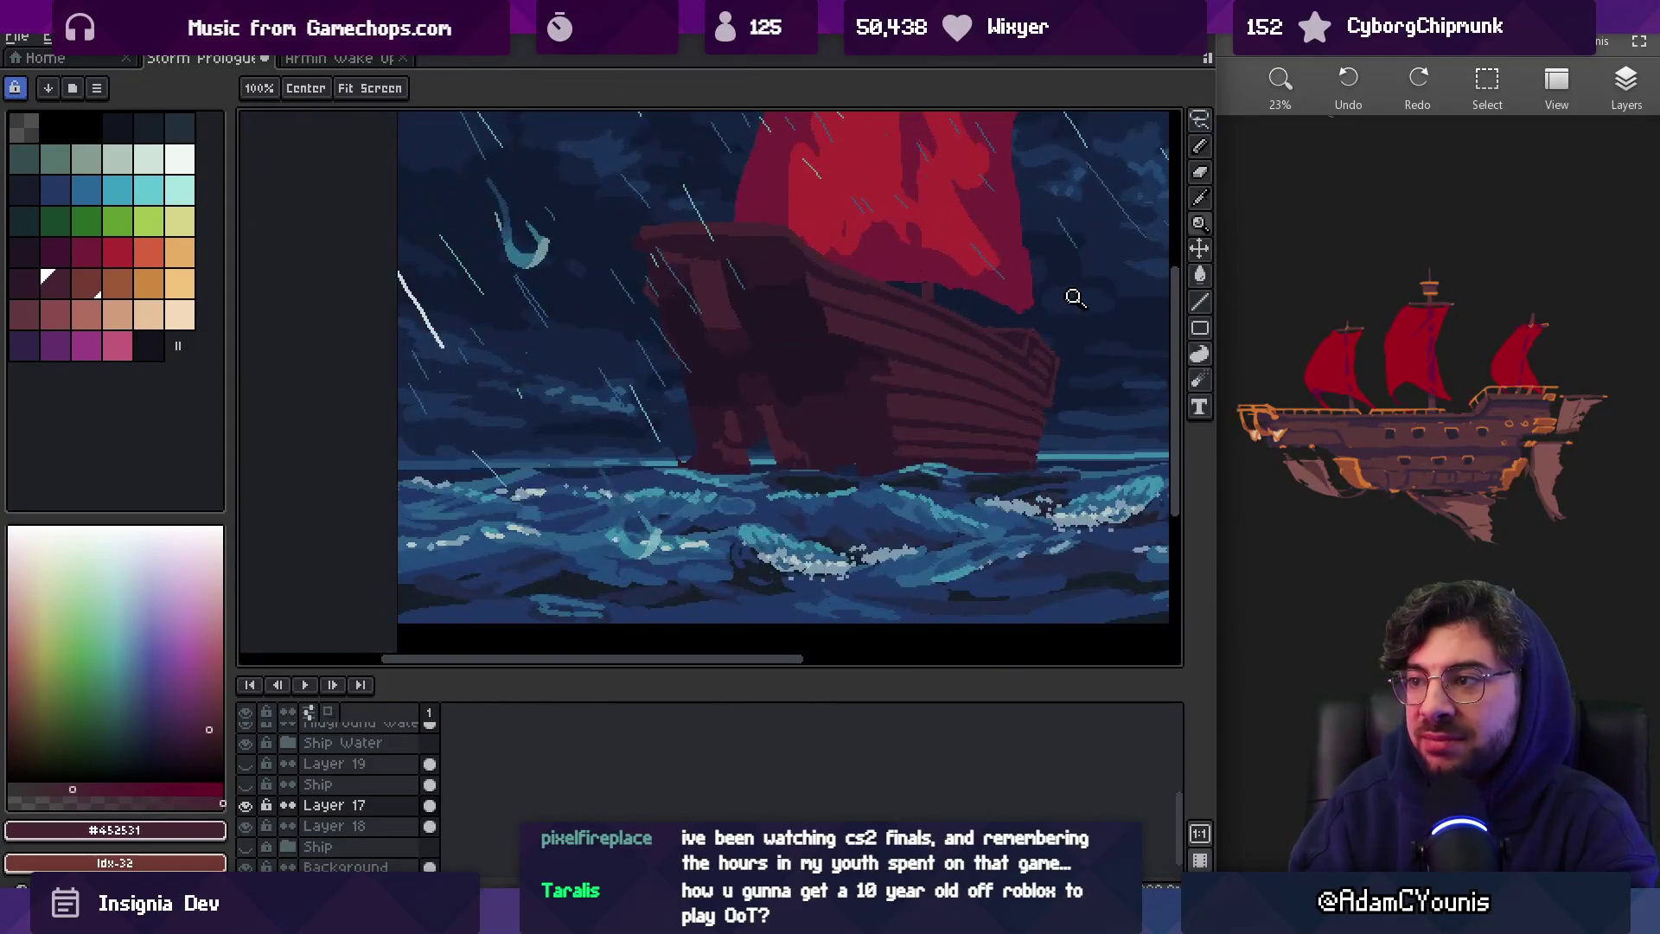
Start redrawing the bow plank stripes using dark #2c1928 and maroon #452531
{"action": "scroll", "coordinate": [1058, 334], "scroll_direction": "up", "scroll_amount": 2}
{"action": "key", "text": "b"}
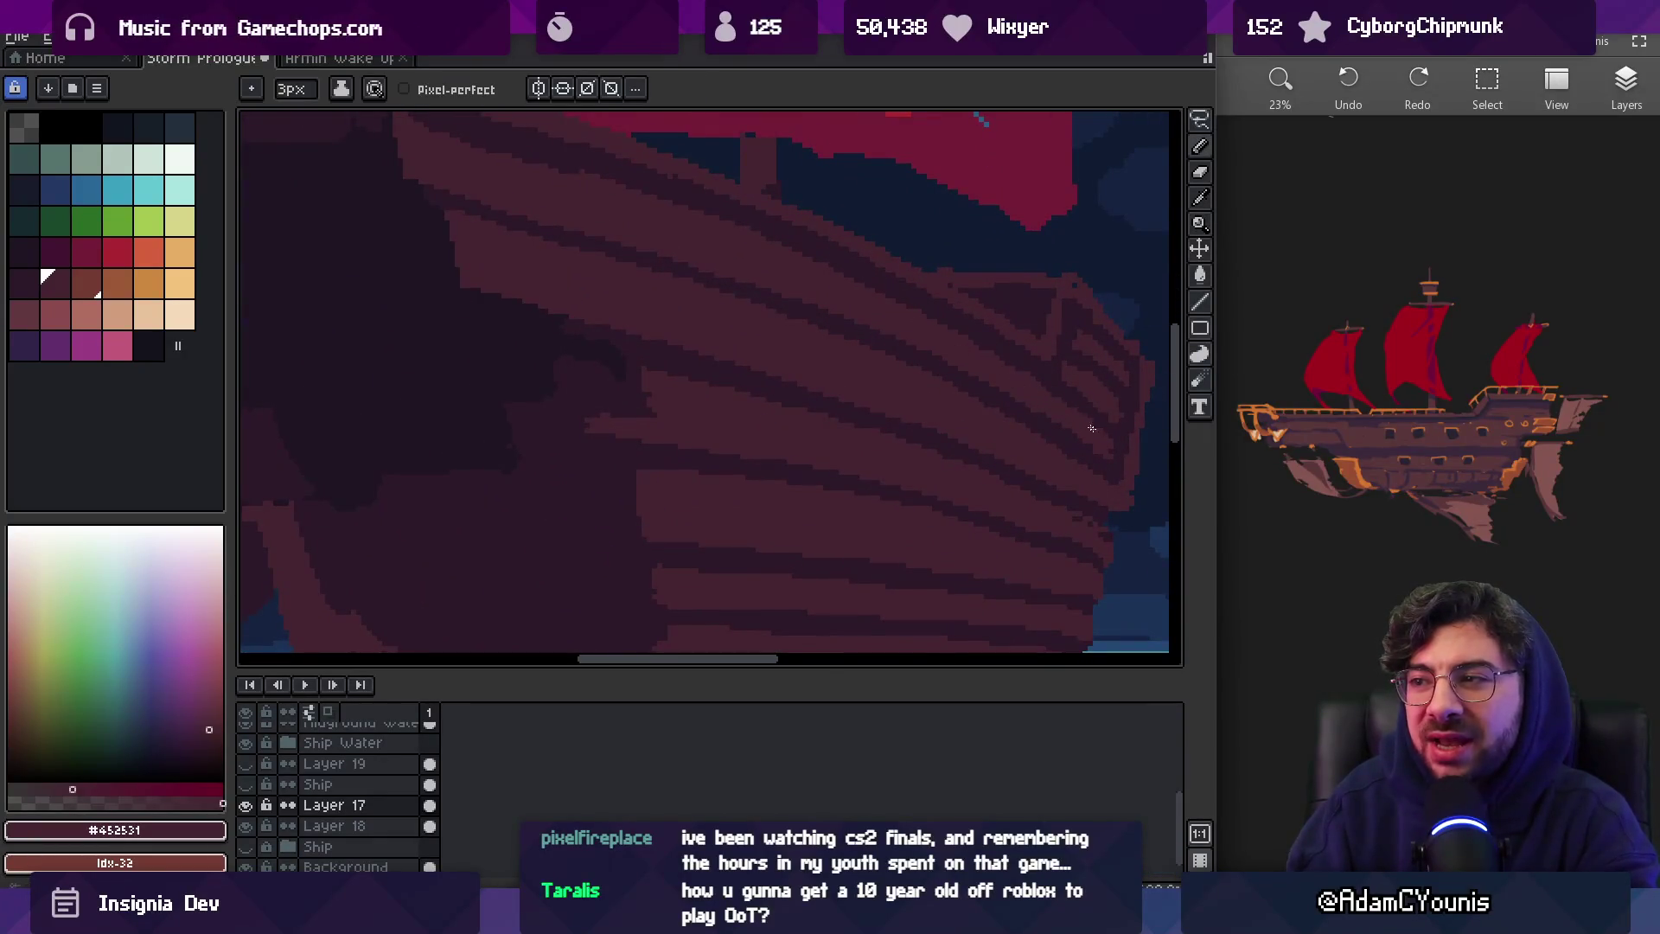
{"action": "left_click", "coordinate": [1121, 433], "text": "alt"}
{"action": "scroll", "coordinate": [1098, 415], "scroll_direction": "down", "scroll_amount": 2}
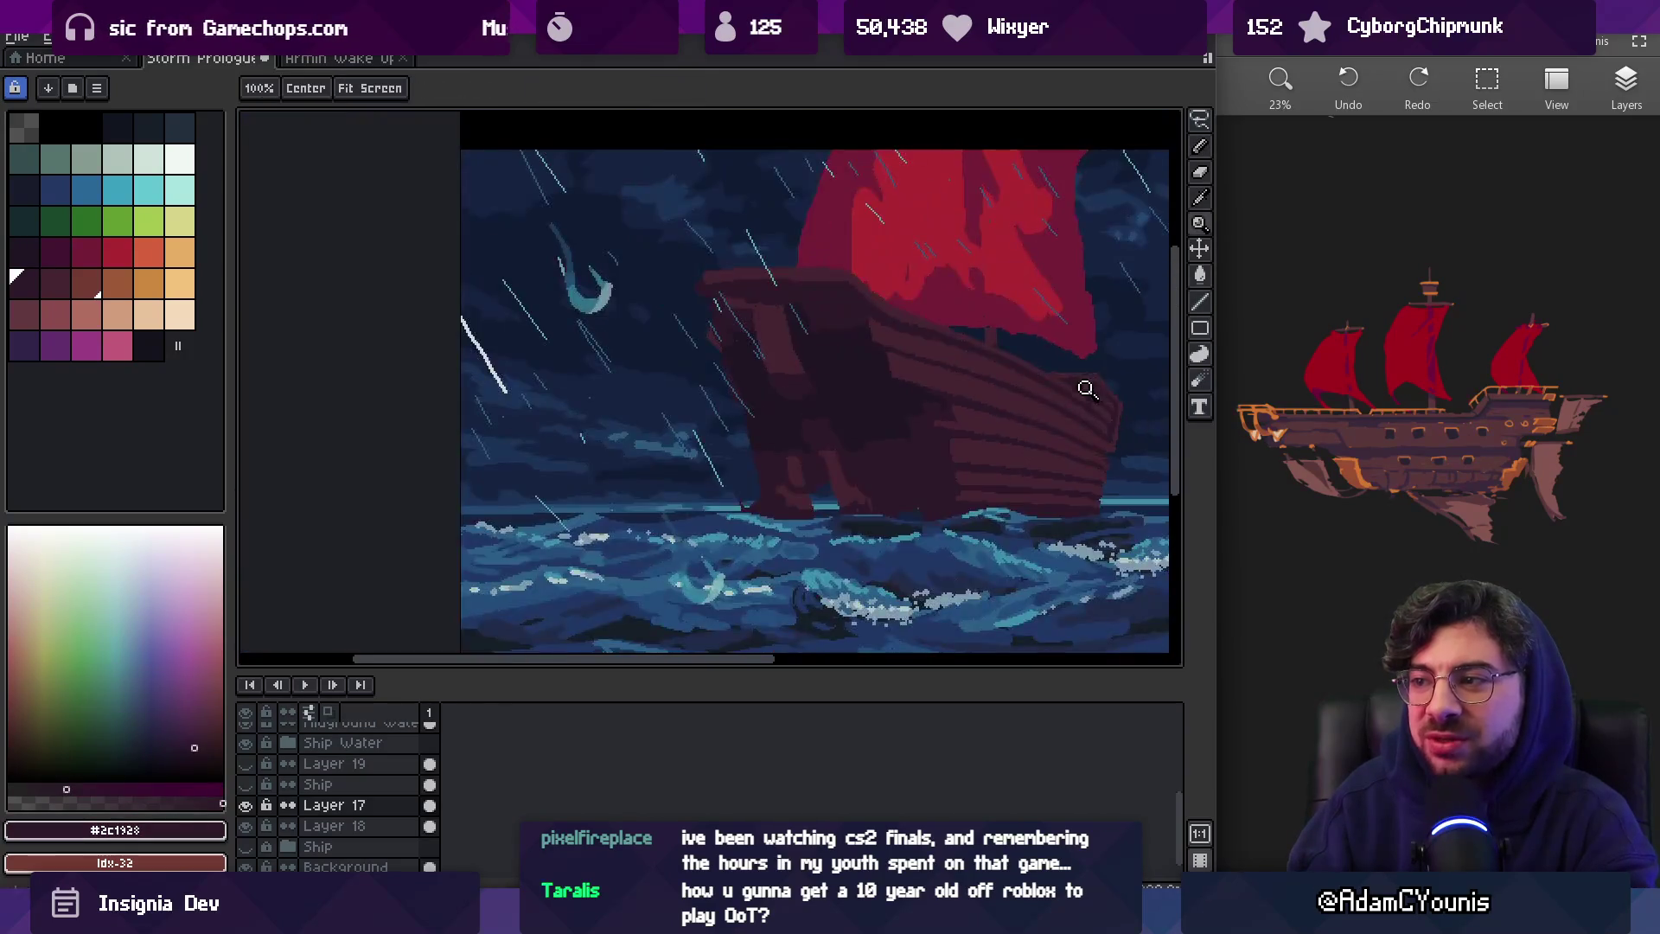
{"action": "scroll", "coordinate": [1089, 398], "scroll_direction": "up", "scroll_amount": 3}
{"action": "key", "text": "alt"}
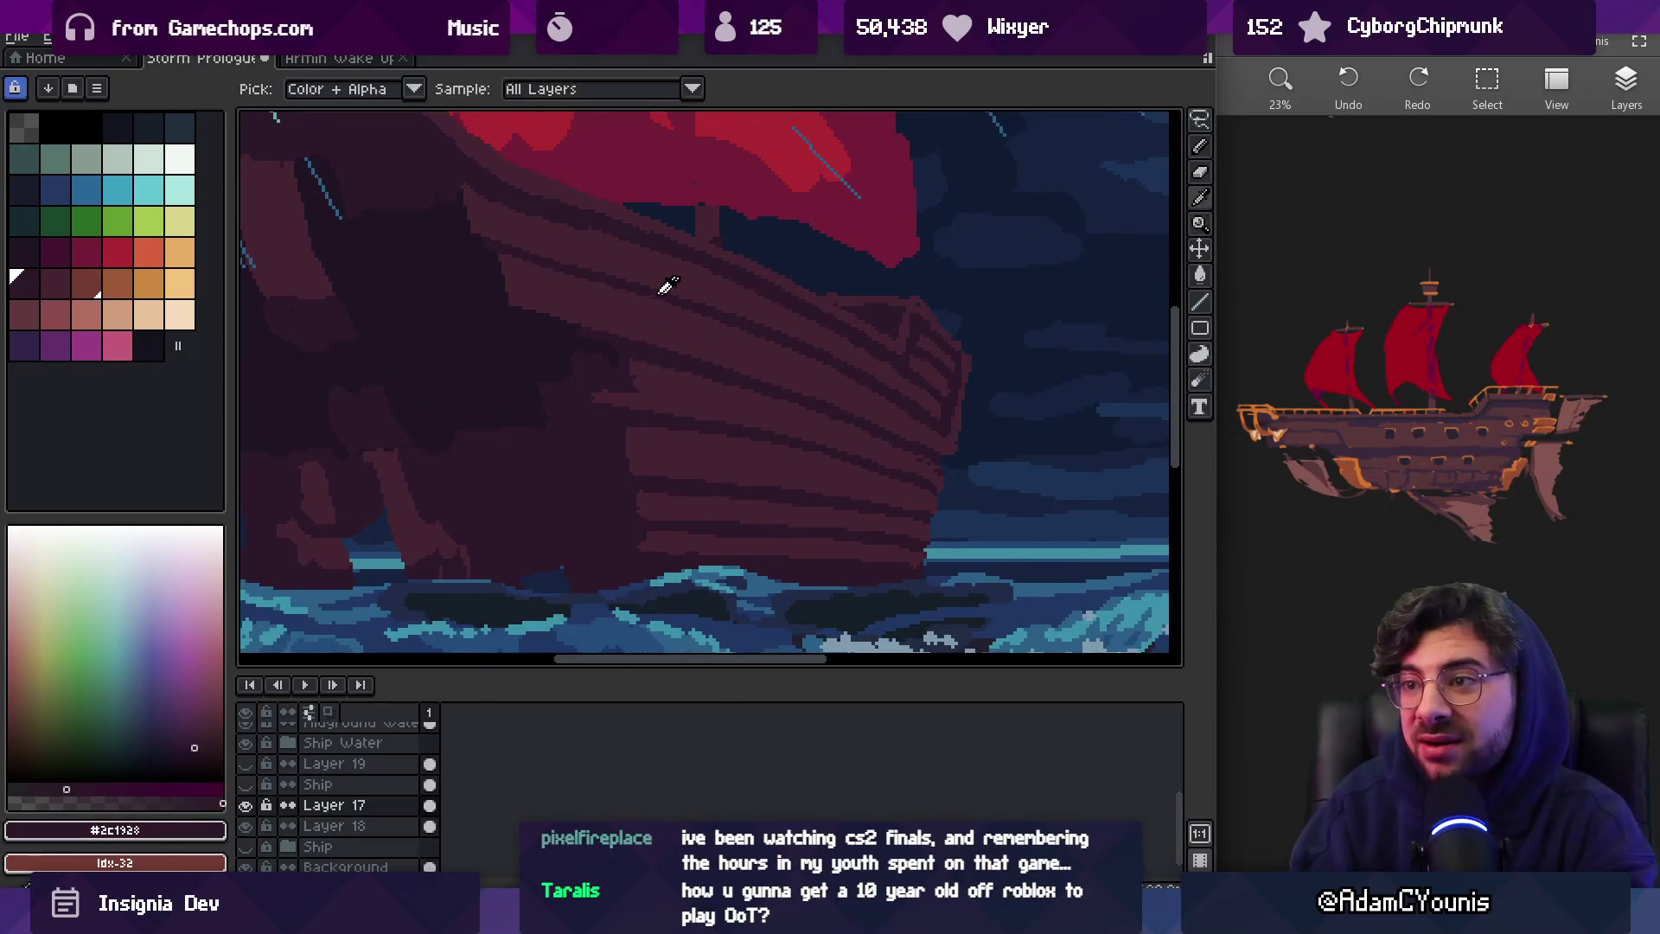
{"action": "left_click", "coordinate": [759, 320], "text": "alt"}
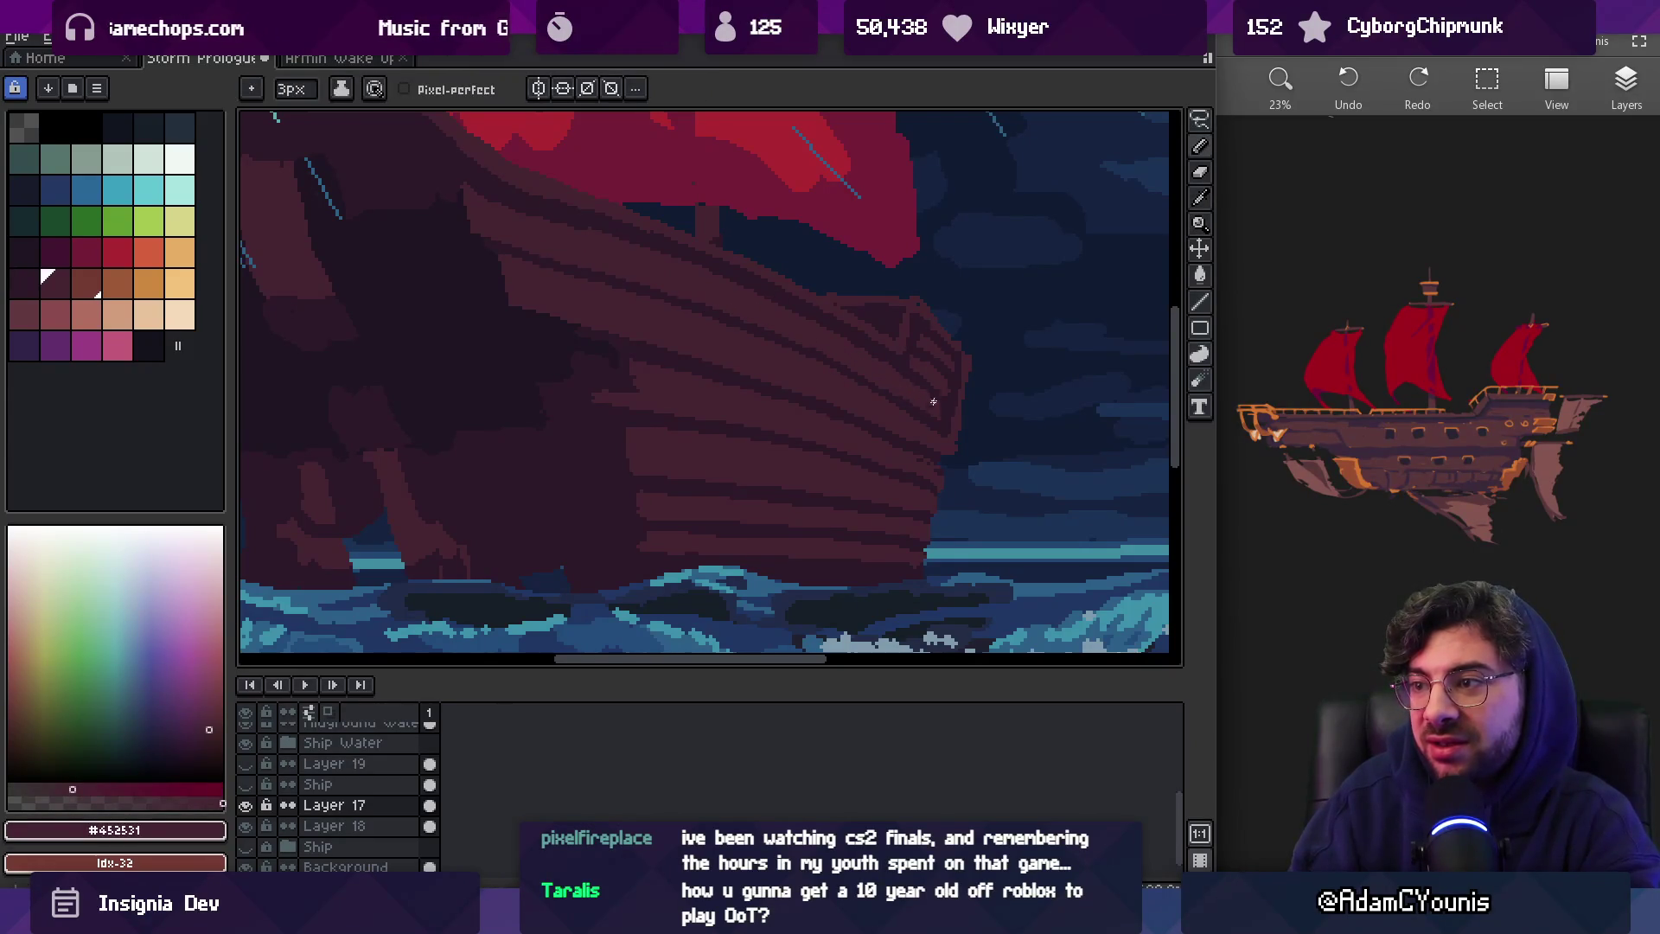
Refine the upper plank stripes near the bow, alternating #2c1928 and #452531
{"action": "scroll", "coordinate": [951, 381], "scroll_direction": "down", "scroll_amount": 2}
{"action": "scroll", "coordinate": [968, 371], "scroll_direction": "up", "scroll_amount": 3}
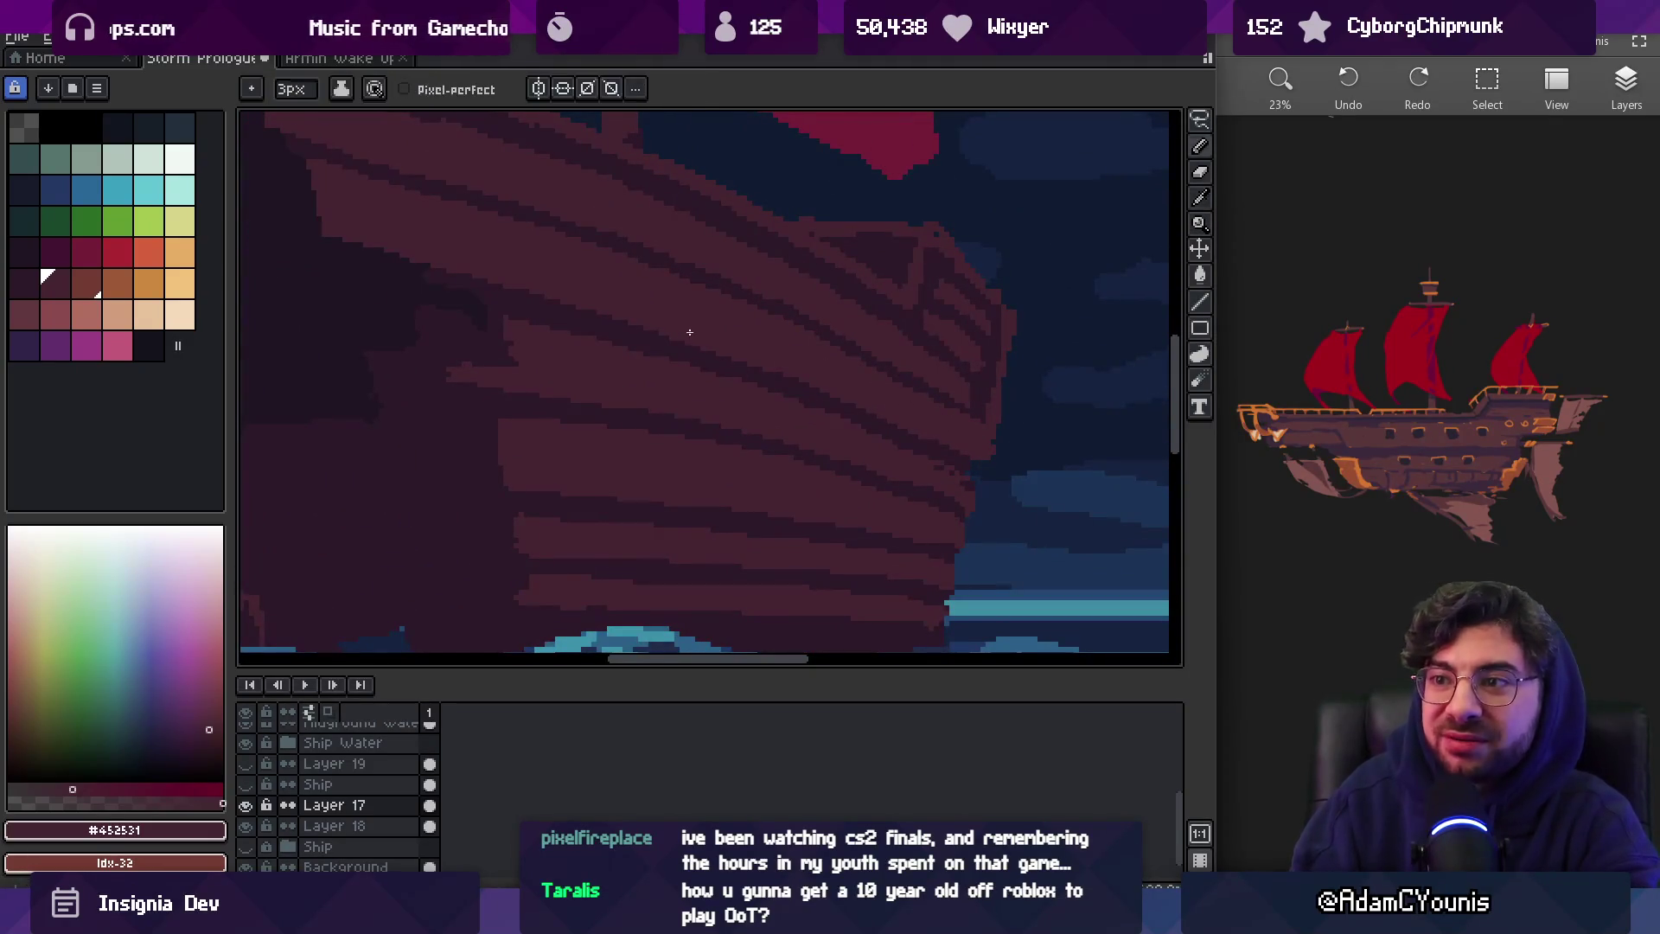
{"action": "scroll", "coordinate": [690, 332], "scroll_direction": "down", "scroll_amount": 2}
{"action": "scroll", "coordinate": [956, 360], "scroll_direction": "up", "scroll_amount": 3}
{"action": "left_click", "coordinate": [944, 355], "text": "alt"}
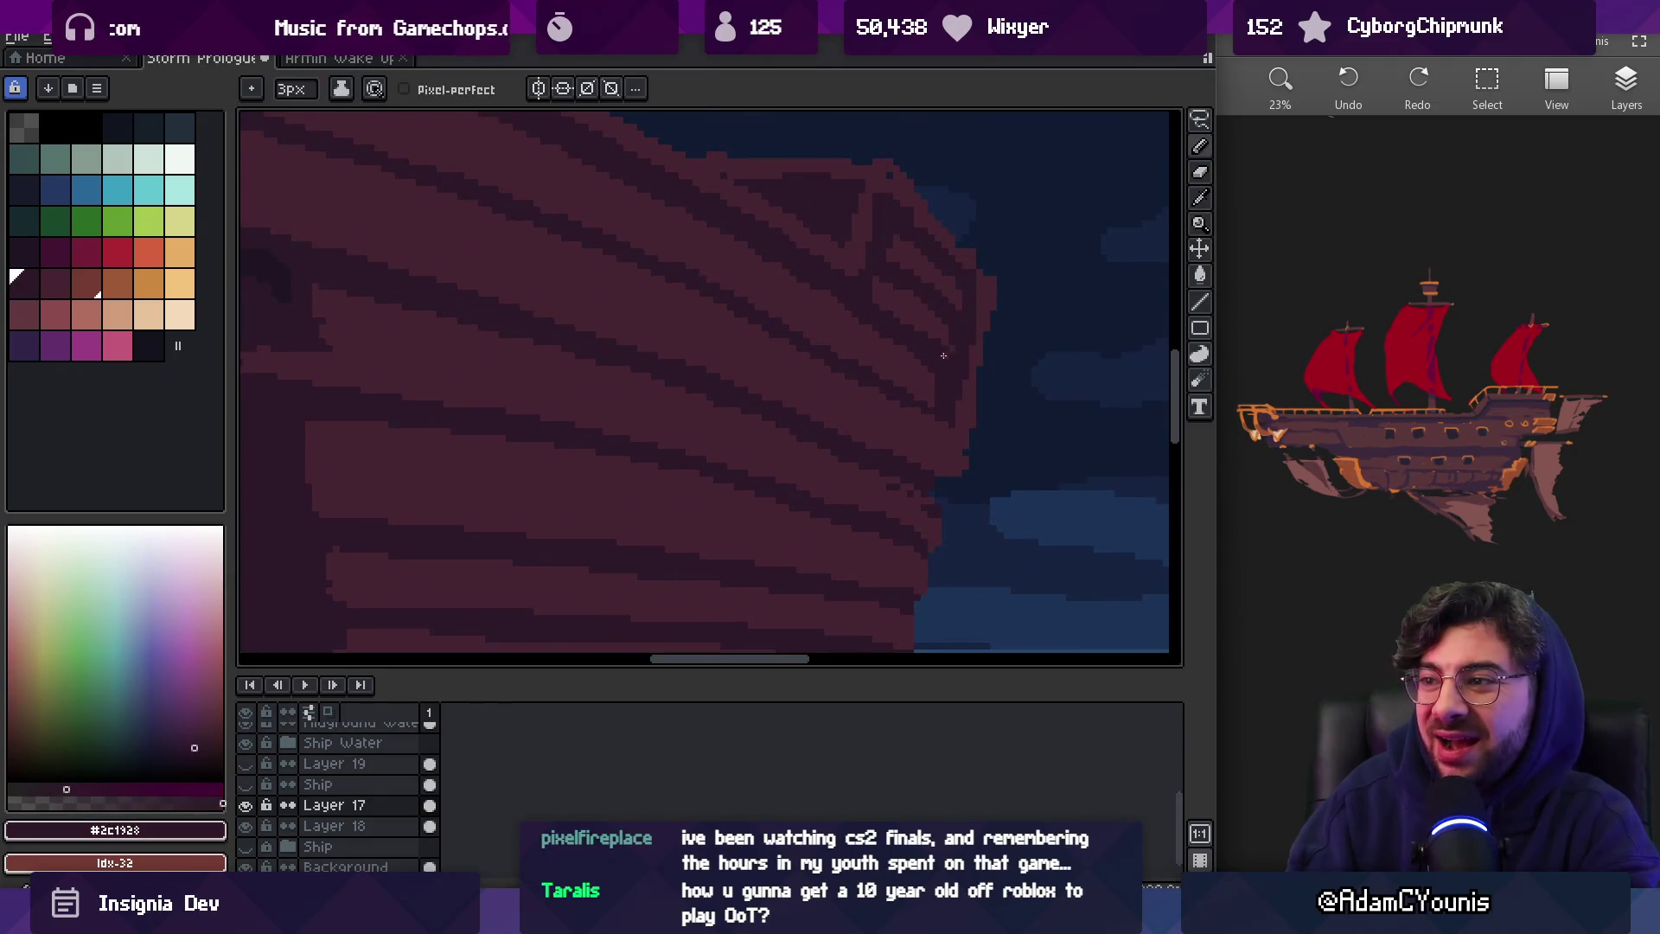
{"action": "left_click", "coordinate": [921, 348], "text": "alt"}
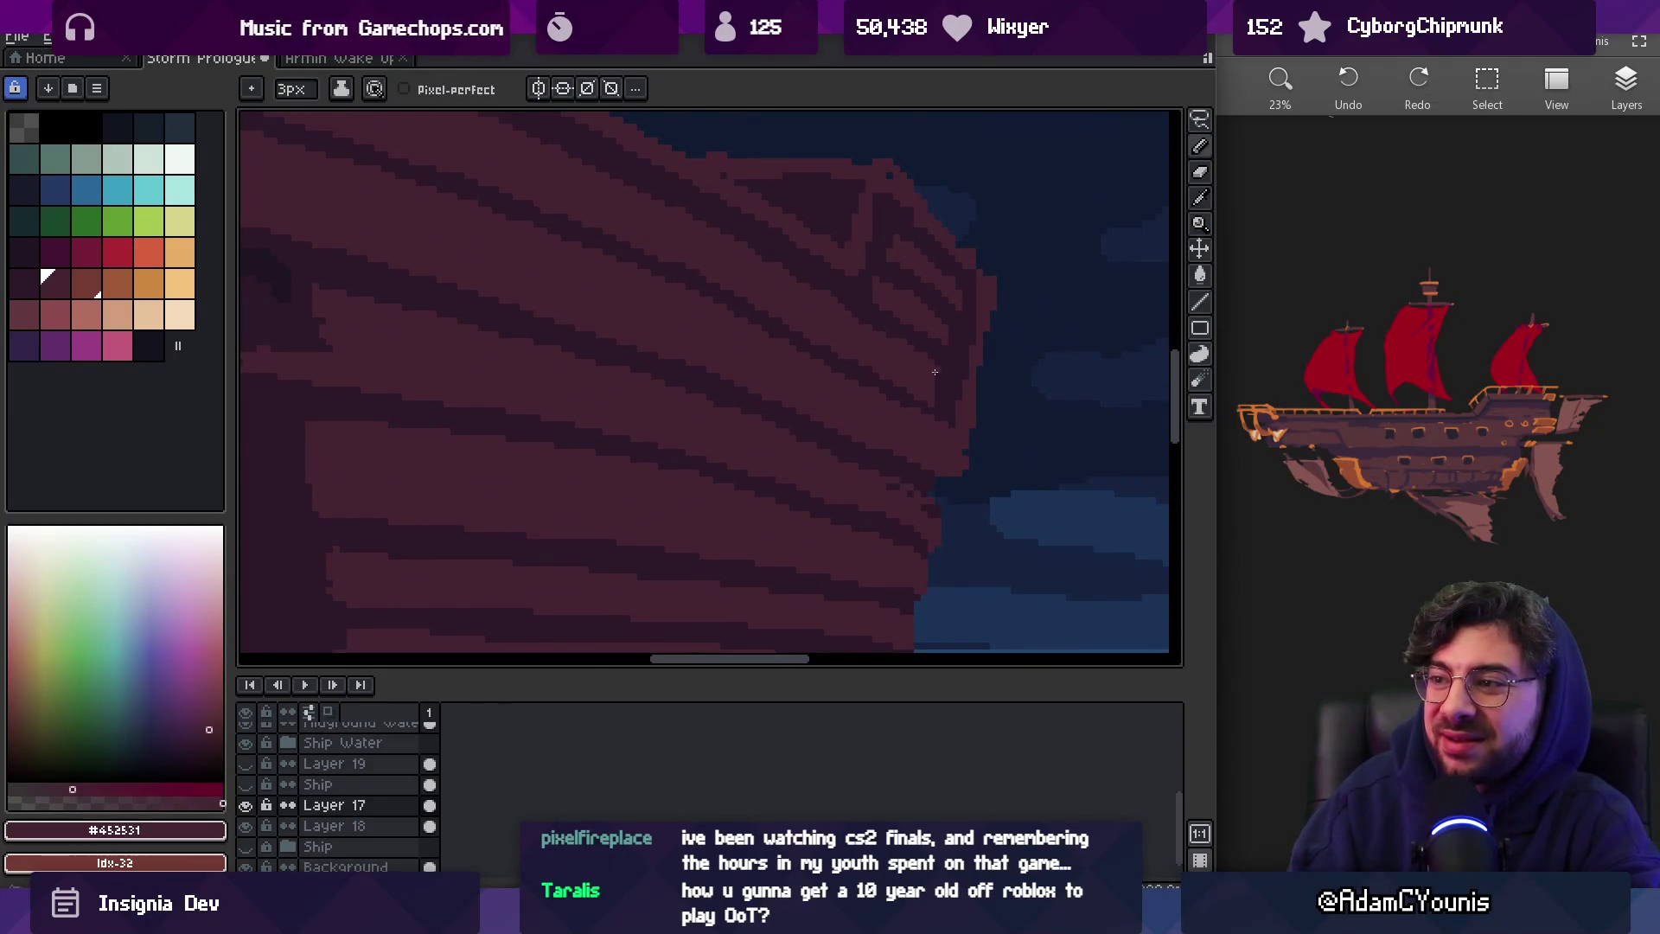
Check the scene zoomed out, then redraw plank lines following the bow's curve
{"action": "key", "text": "z"}
{"action": "scroll", "coordinate": [949, 361], "scroll_direction": "down", "scroll_amount": 3}
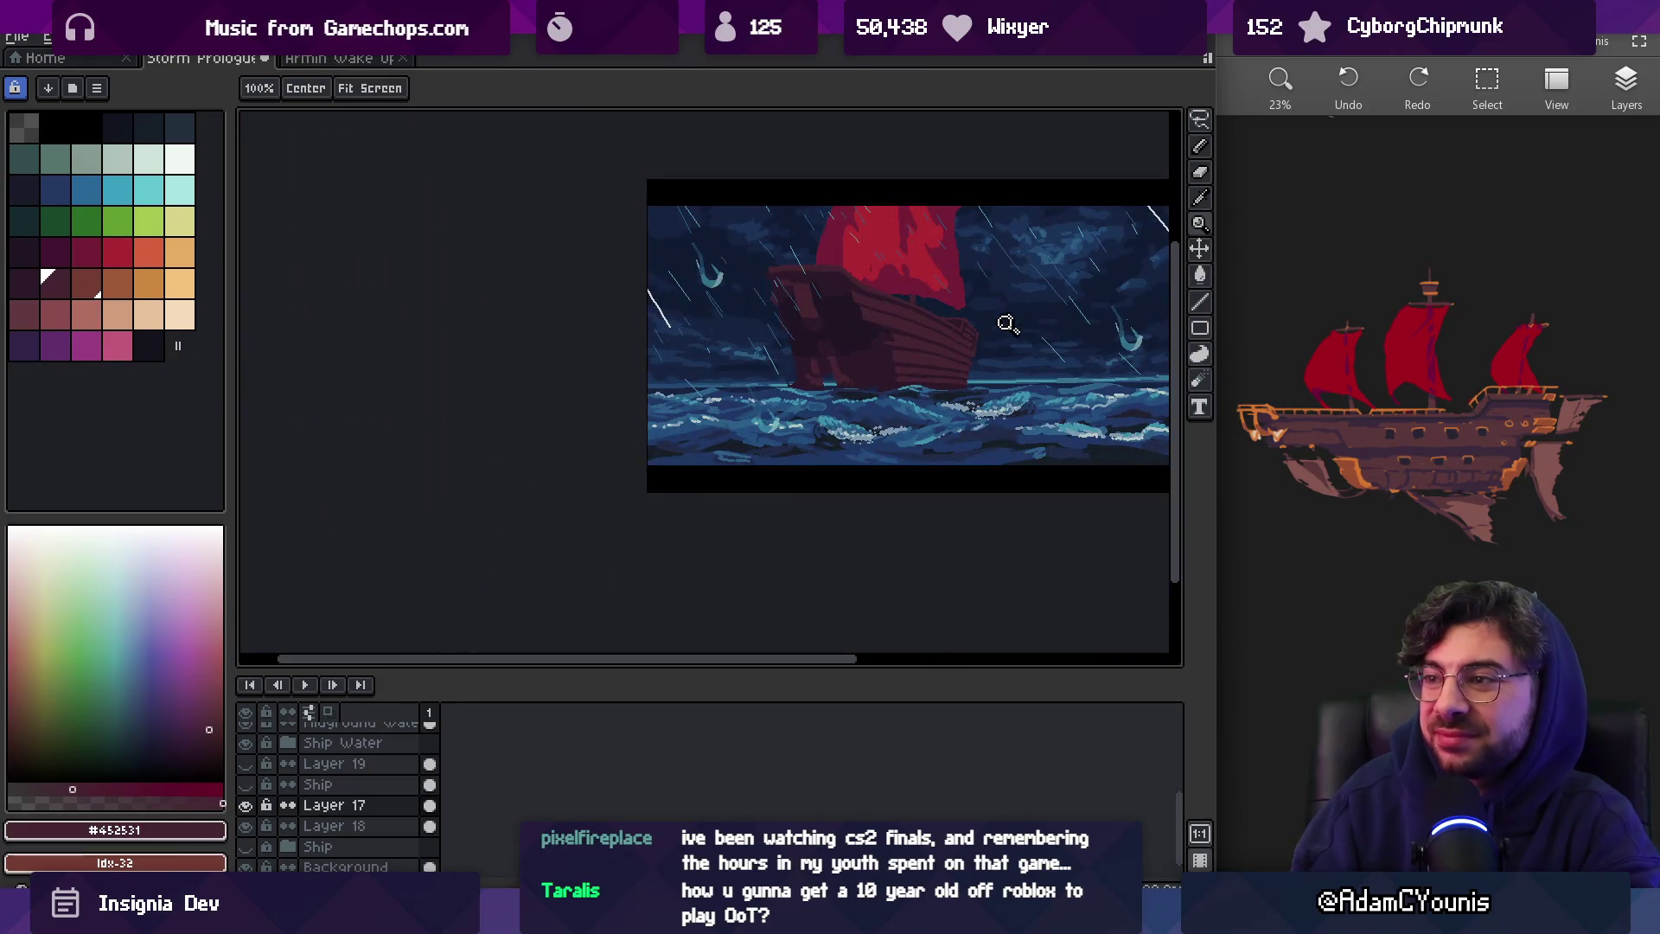
{"action": "scroll", "coordinate": [970, 348], "scroll_direction": "up", "scroll_amount": 3}
{"action": "key", "text": "b"}
{"action": "left_click", "coordinate": [955, 350], "text": "alt"}
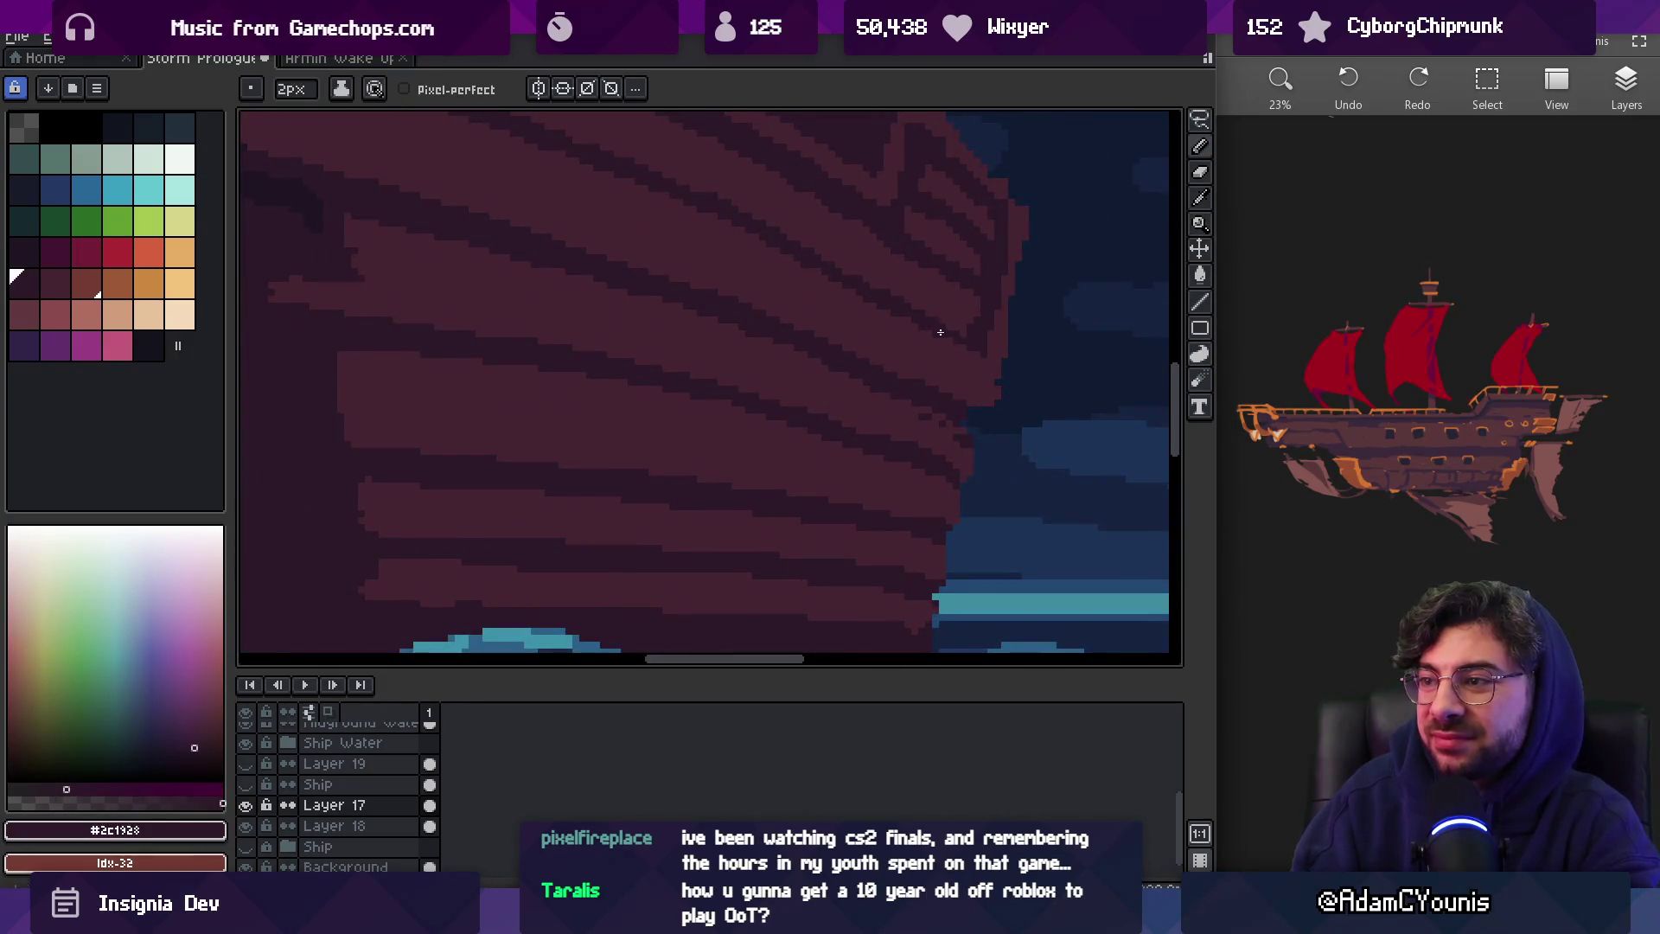
{"action": "left_click", "coordinate": [925, 322], "text": "alt"}
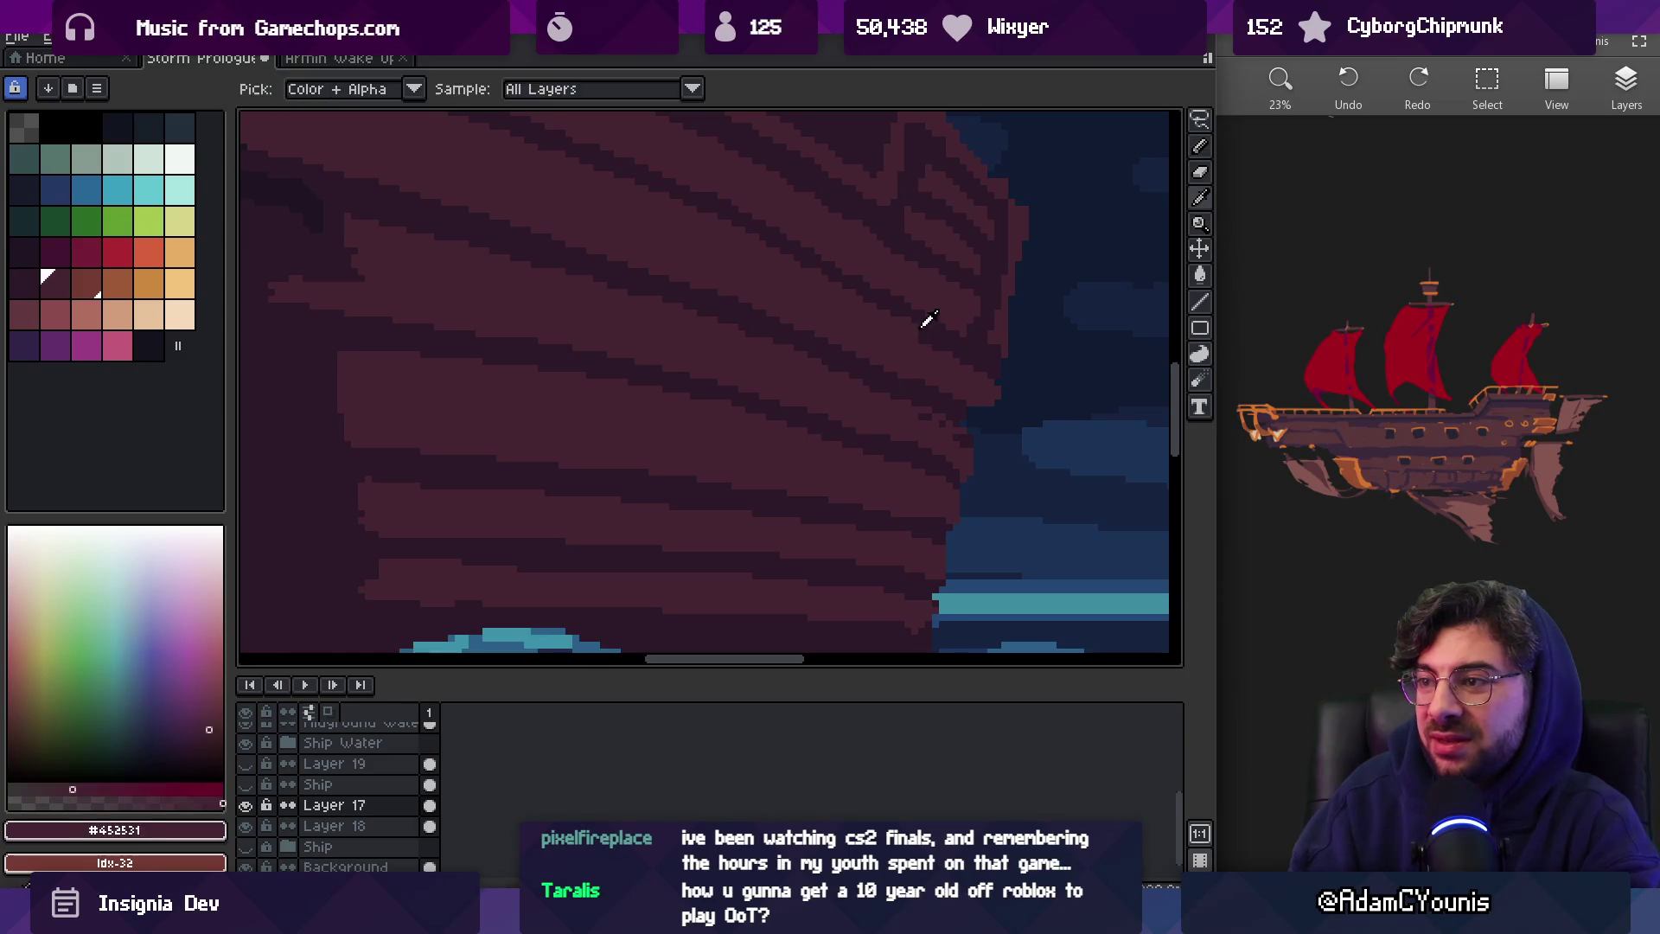
{"action": "left_click", "coordinate": [930, 326], "text": "alt"}
{"action": "left_click", "coordinate": [890, 330], "text": "alt"}
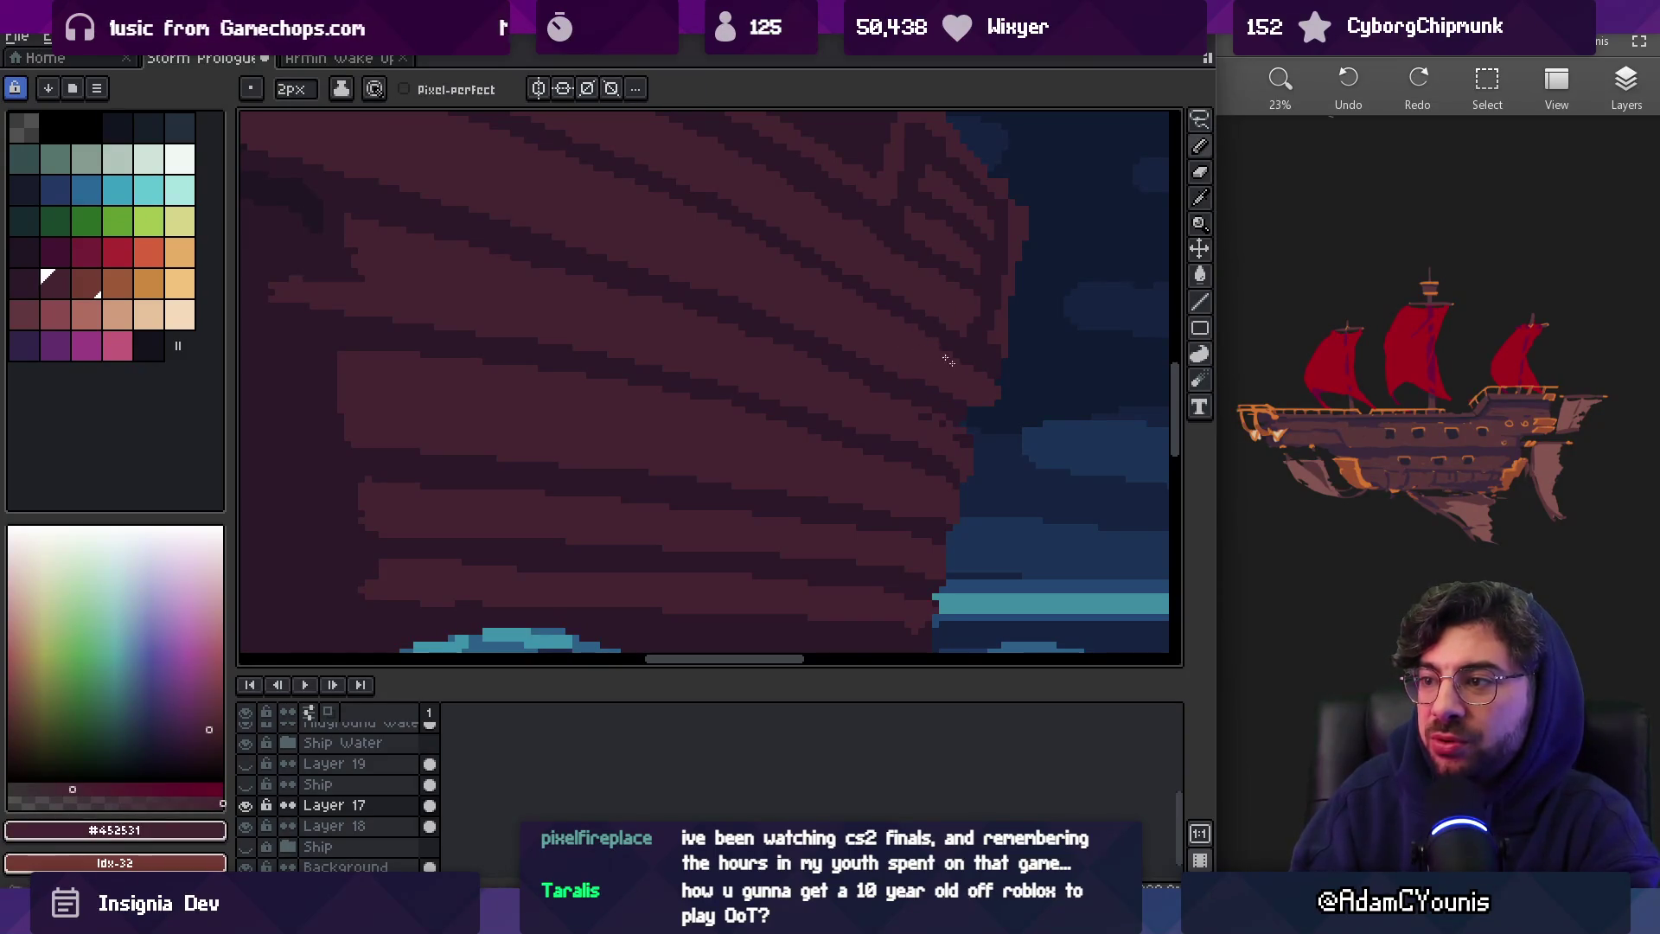
{"action": "left_click", "coordinate": [989, 386], "text": "alt"}
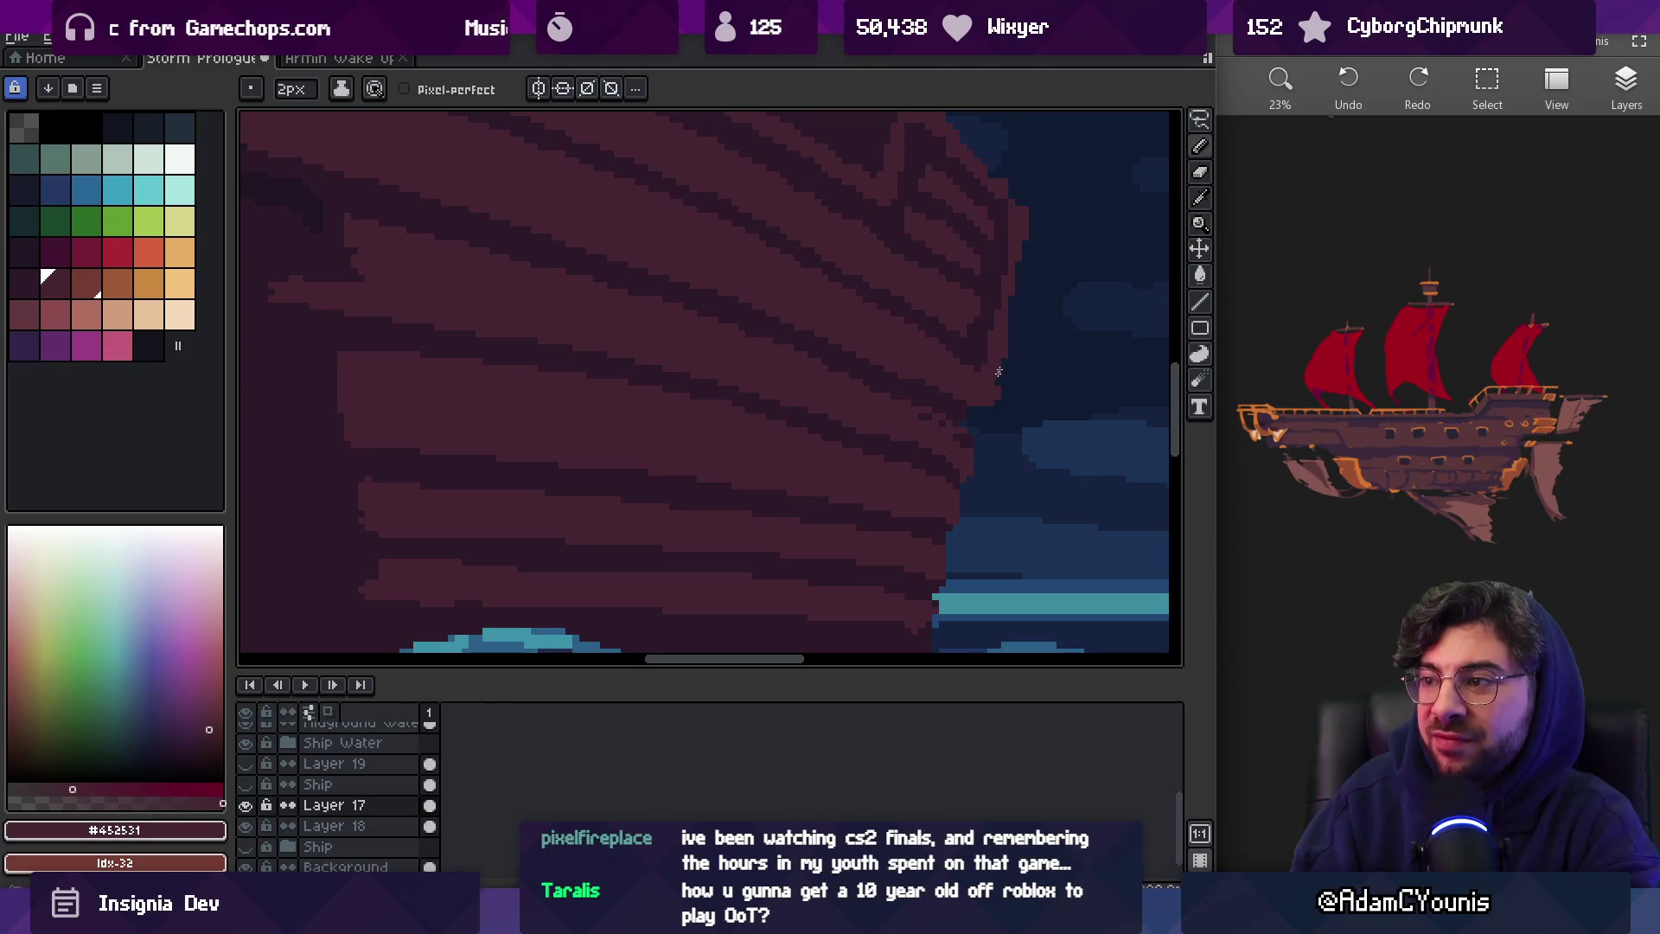
{"action": "left_click", "coordinate": [950, 397], "text": "alt"}
{"action": "left_click", "coordinate": [969, 420], "text": "alt"}
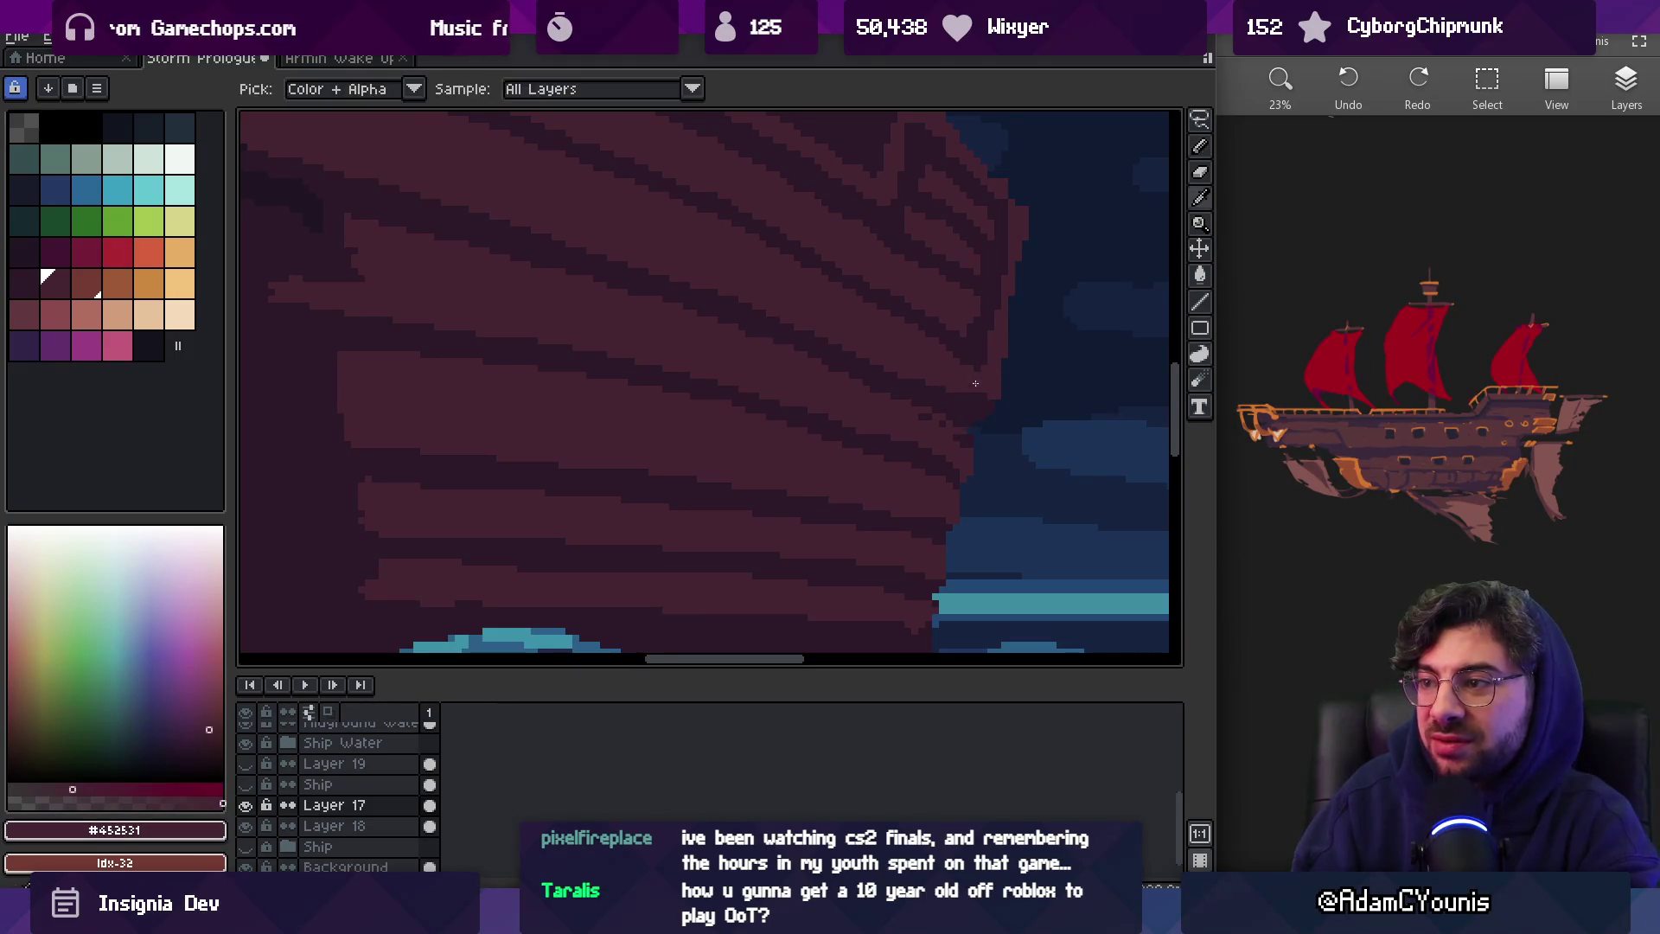
Review the whole scene and finish the lower hull plank stripes in both maroons
{"action": "key", "text": "z"}
{"action": "scroll", "coordinate": [1071, 313], "scroll_direction": "down", "scroll_amount": 2}
{"action": "scroll", "coordinate": [1071, 313], "scroll_direction": "up", "scroll_amount": 3}
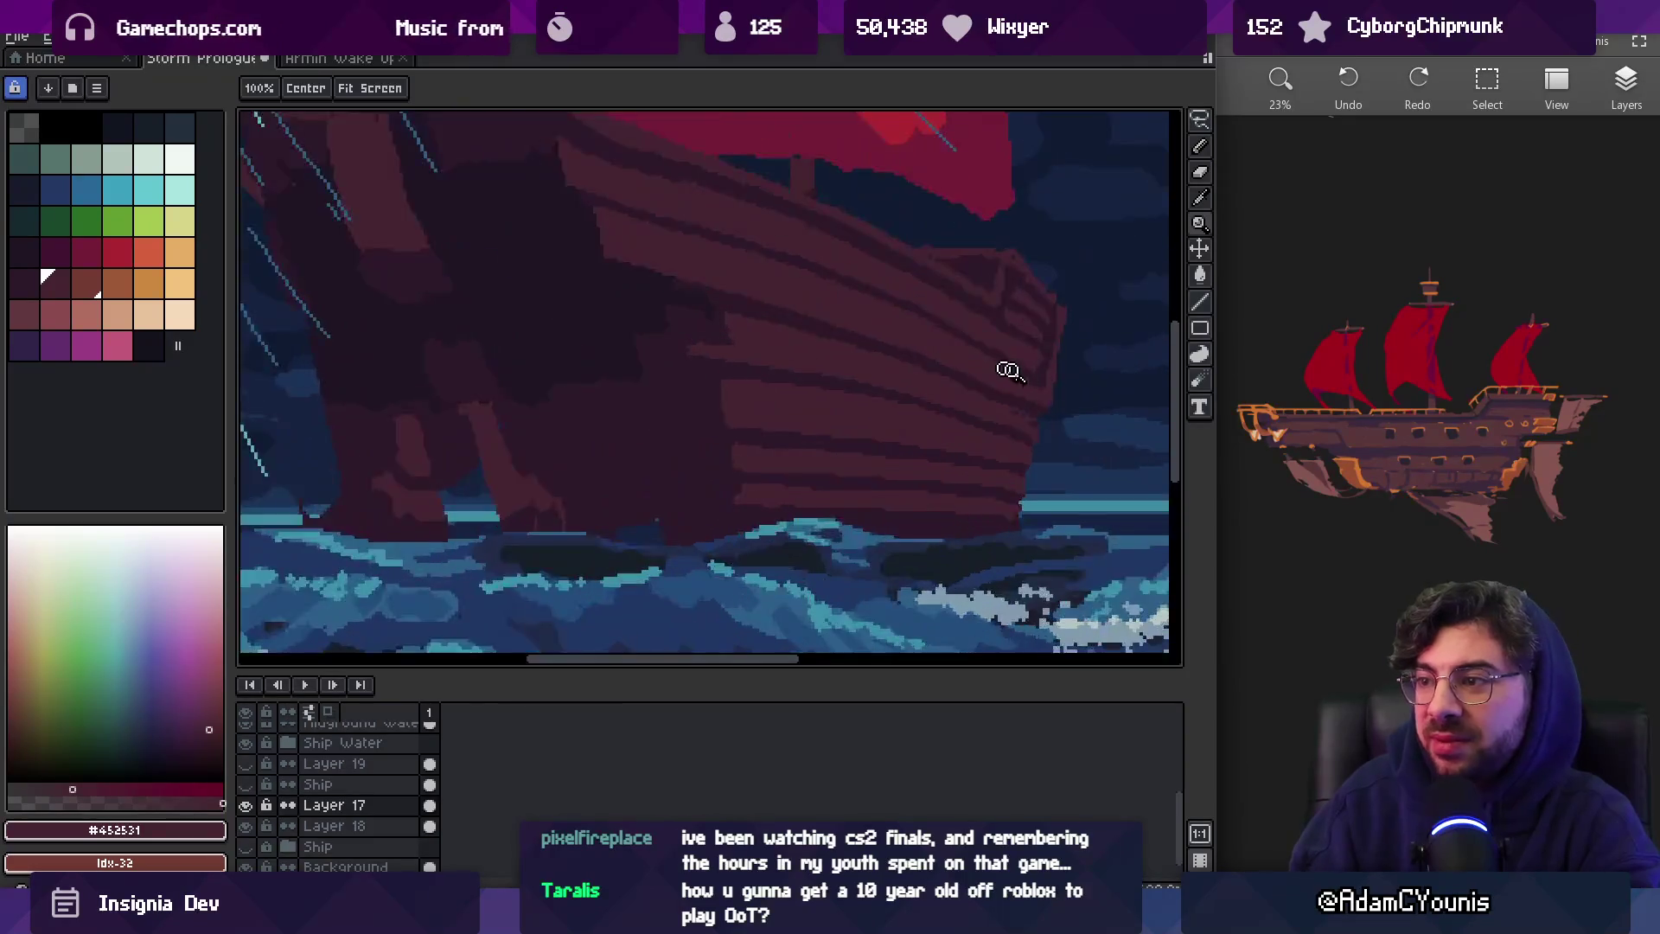
{"action": "left_click", "coordinate": [990, 396], "text": "alt"}
{"action": "left_click", "coordinate": [937, 402], "text": "alt"}
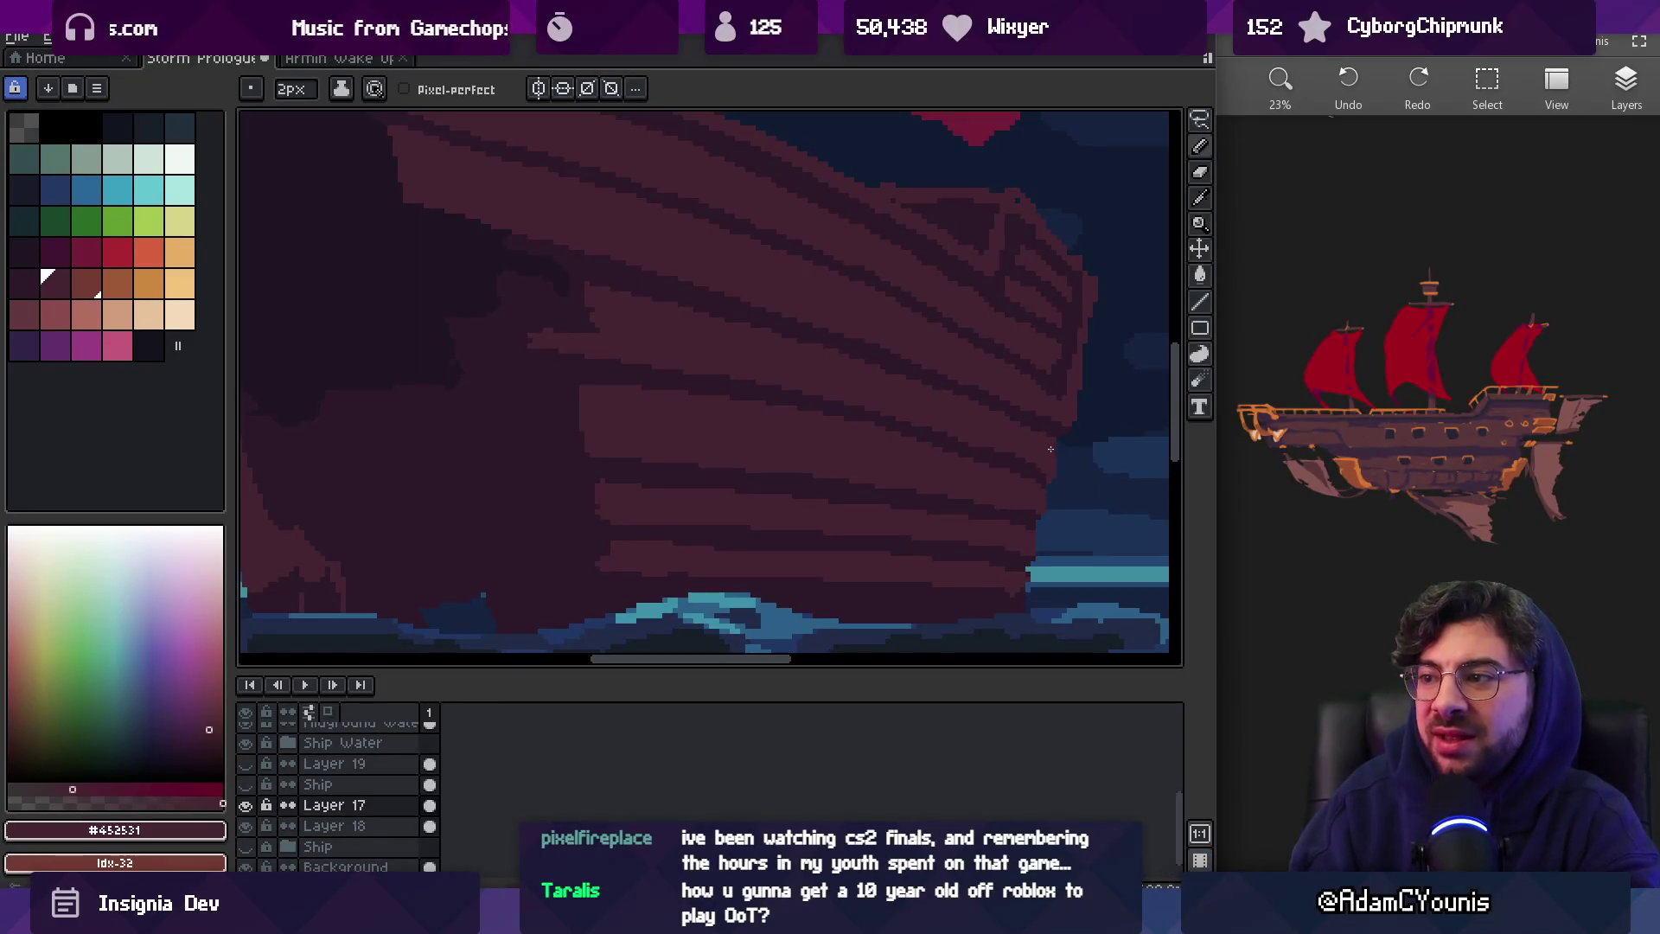
{"action": "scroll", "coordinate": [1056, 432], "scroll_direction": "down", "scroll_amount": 3}
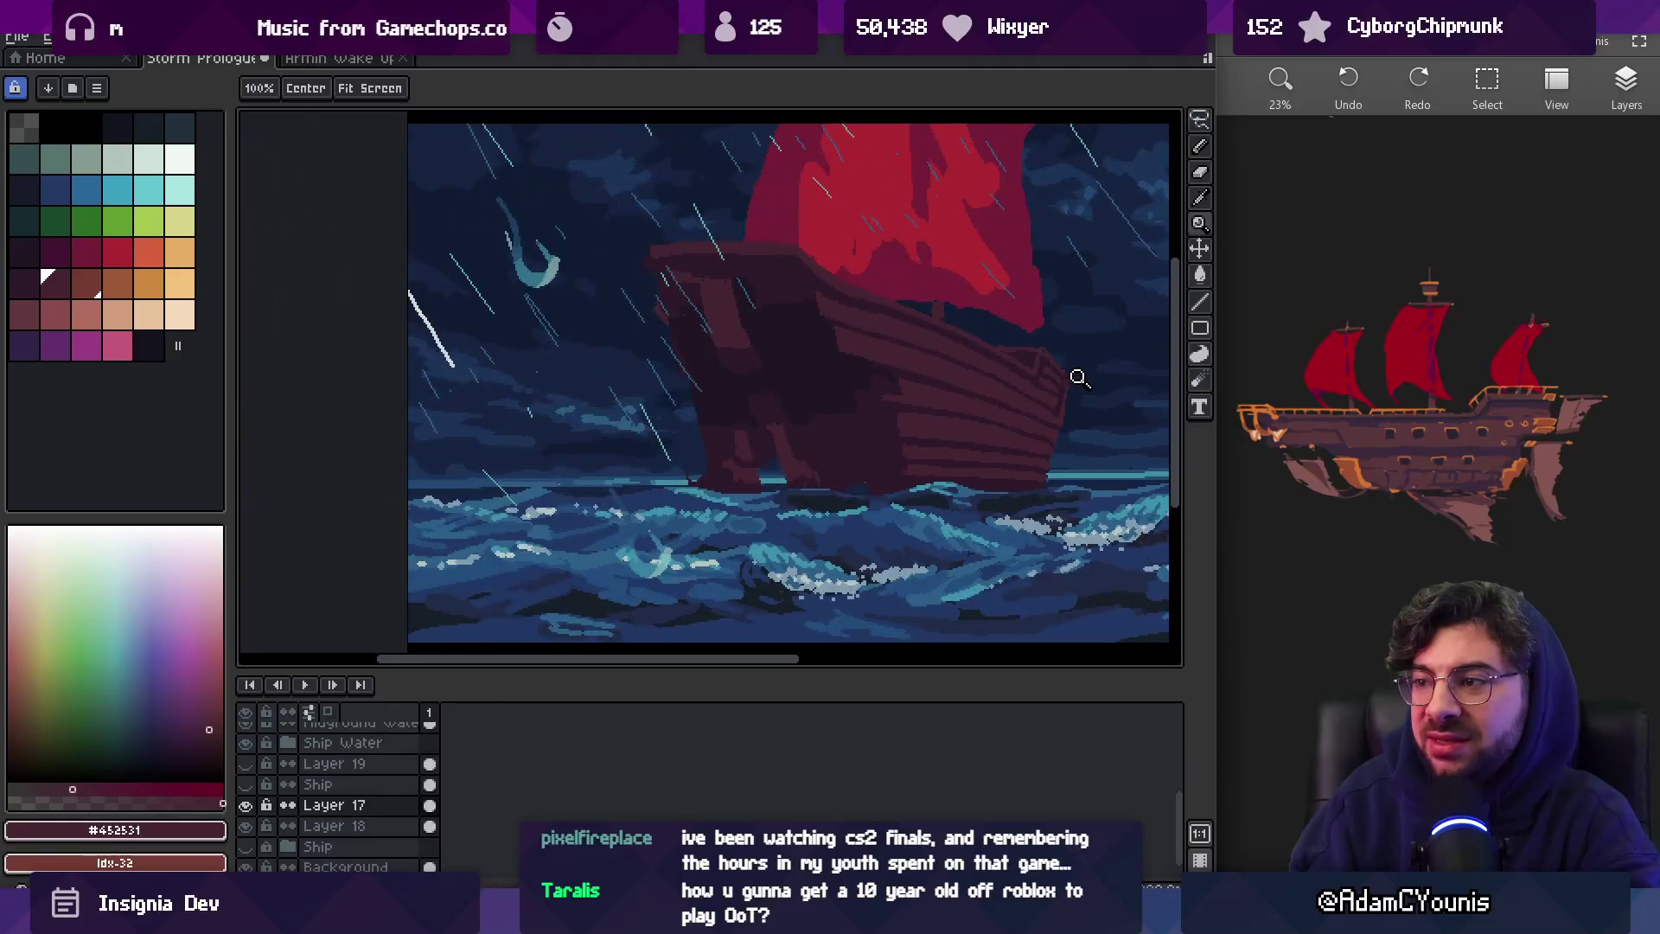
{"action": "scroll", "coordinate": [1072, 432], "scroll_direction": "up", "scroll_amount": 4}
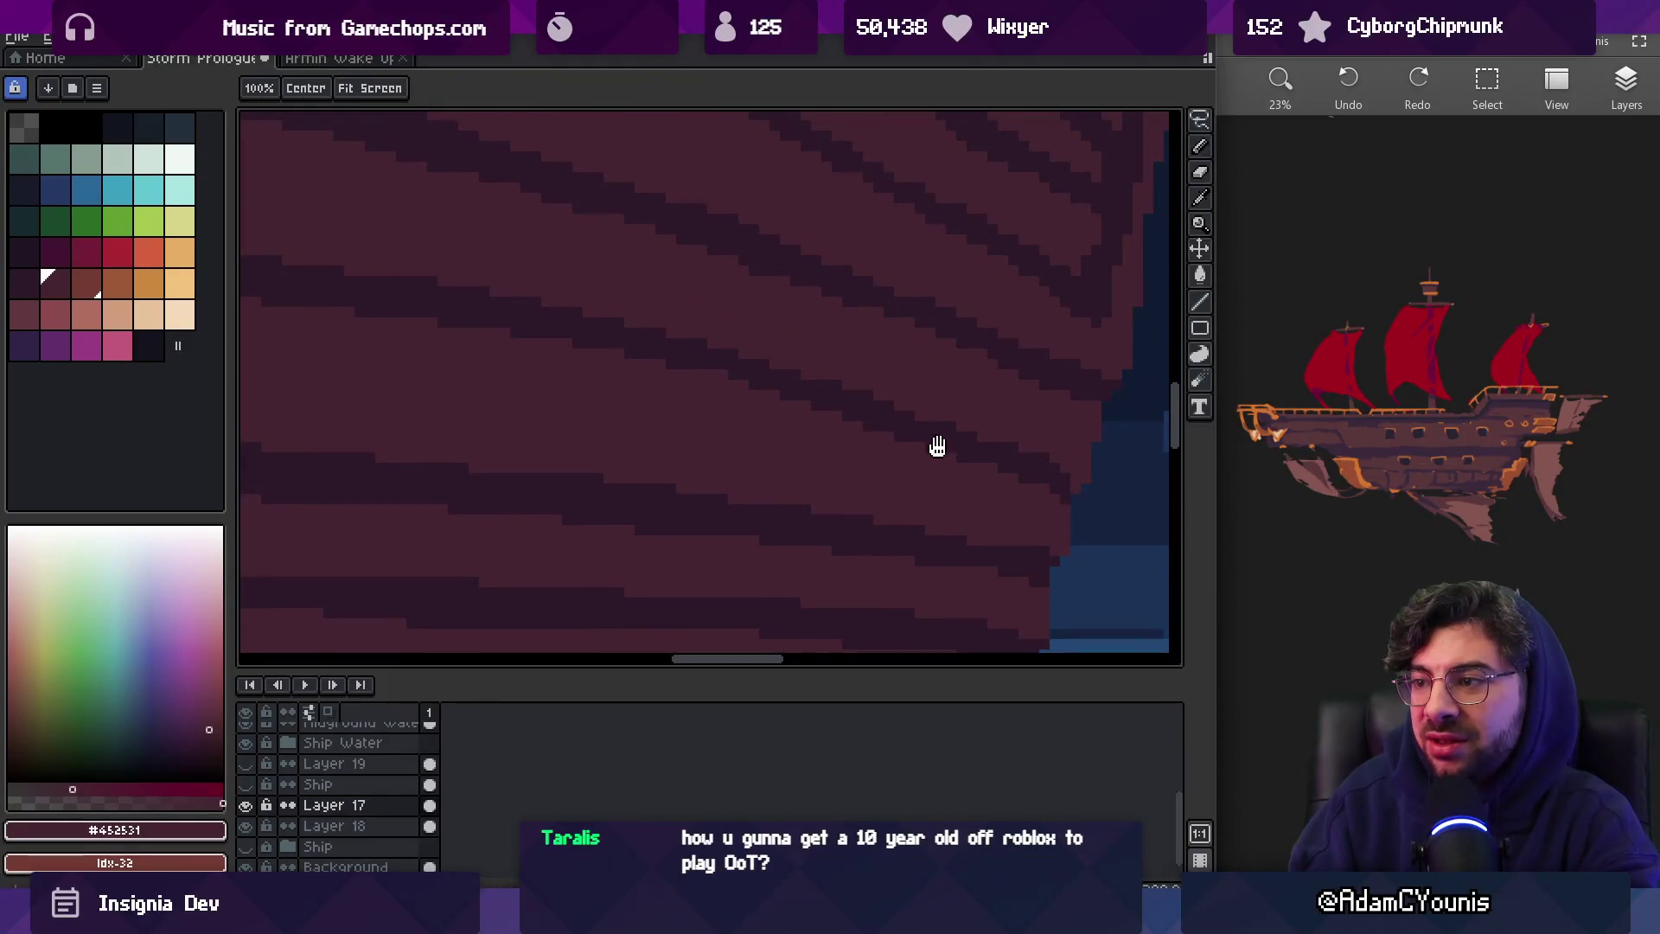
{"action": "left_click", "coordinate": [719, 364], "text": "alt"}
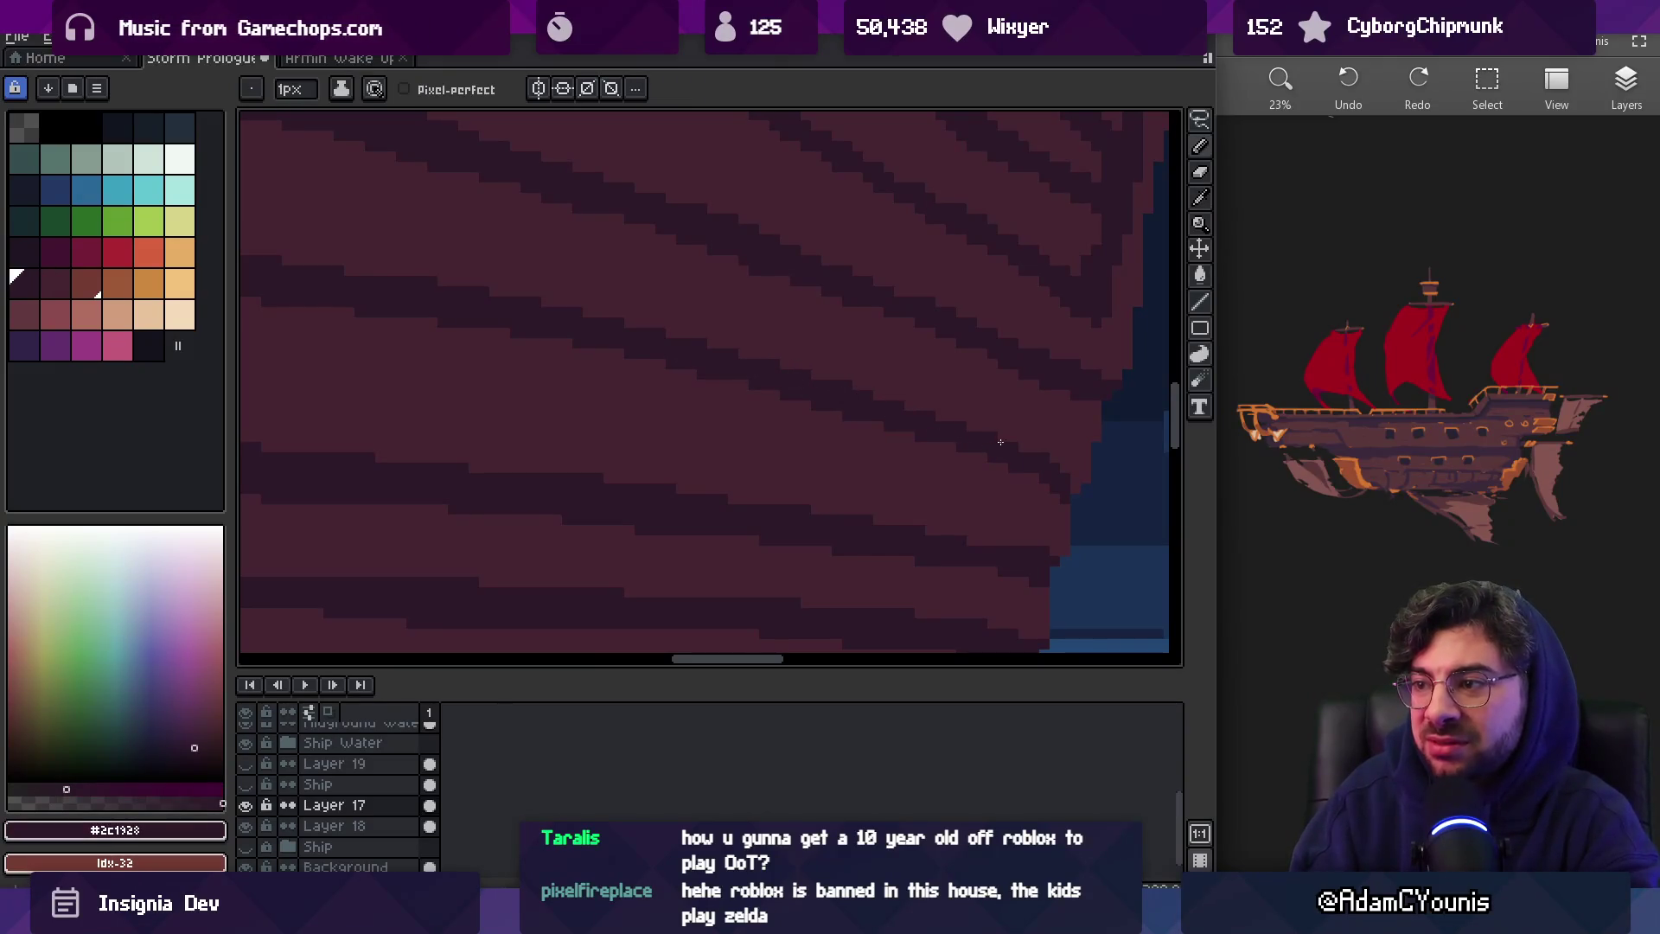
{"action": "scroll", "coordinate": [1015, 427], "scroll_direction": "down", "scroll_amount": 3}
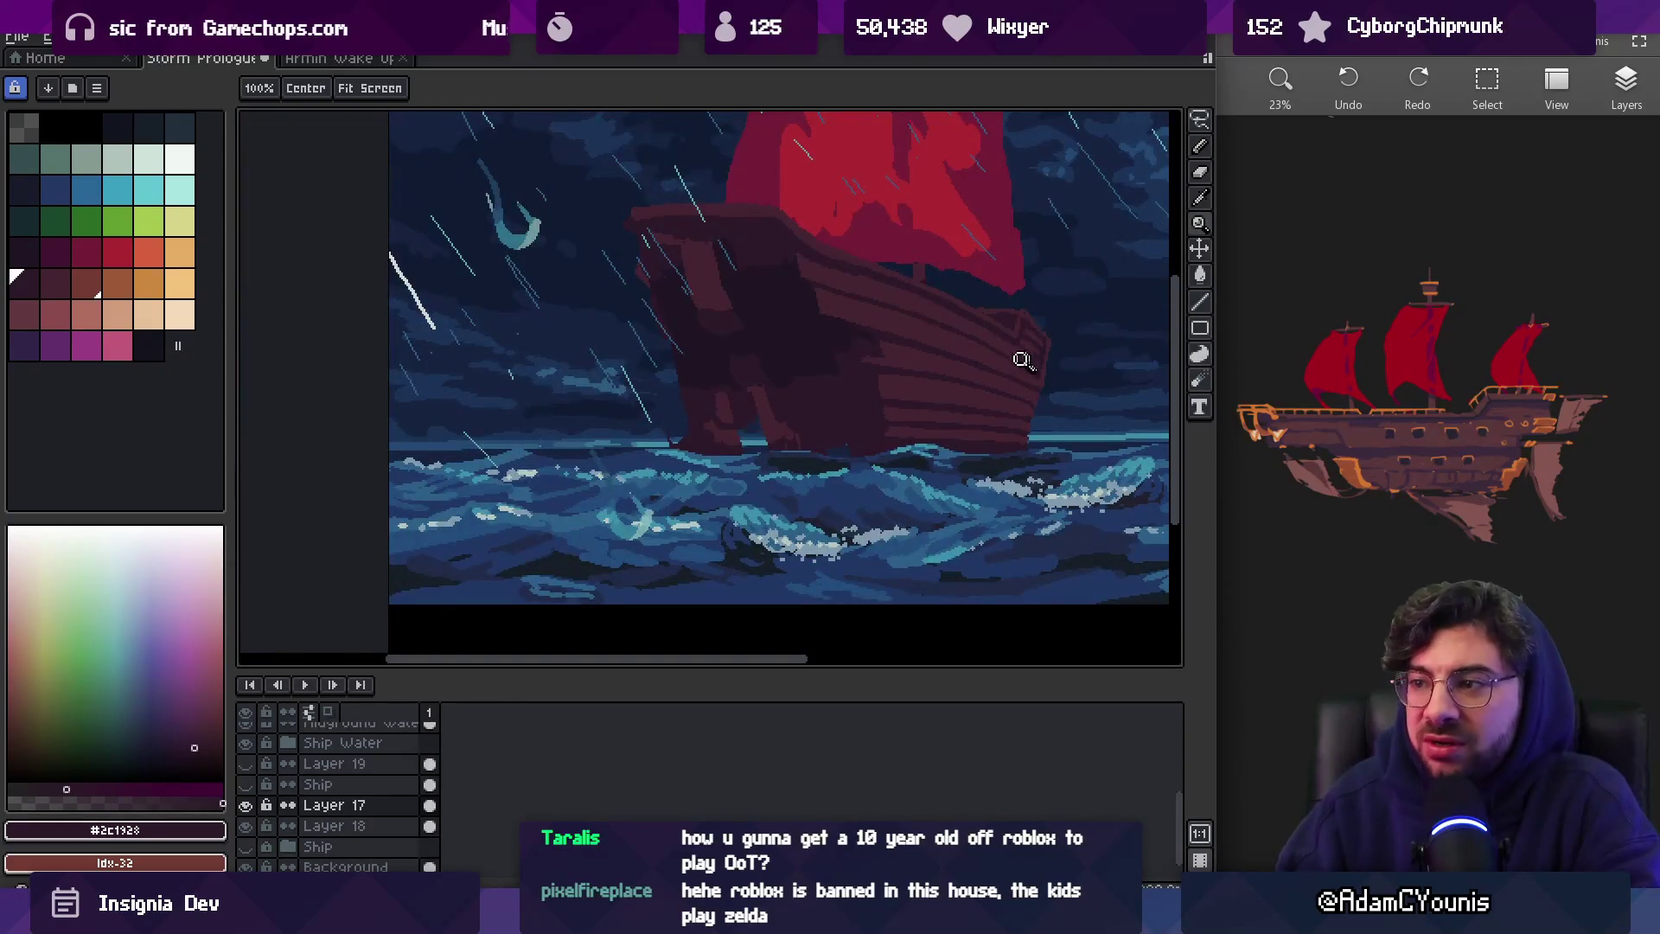
{"action": "scroll", "coordinate": [1020, 360], "scroll_direction": "up", "scroll_amount": 2}
{"action": "scroll", "coordinate": [743, 346], "scroll_direction": "down", "scroll_amount": 2}
Lasso a band of bow hull planks and shift it down slightly
{"action": "key", "text": "m"}
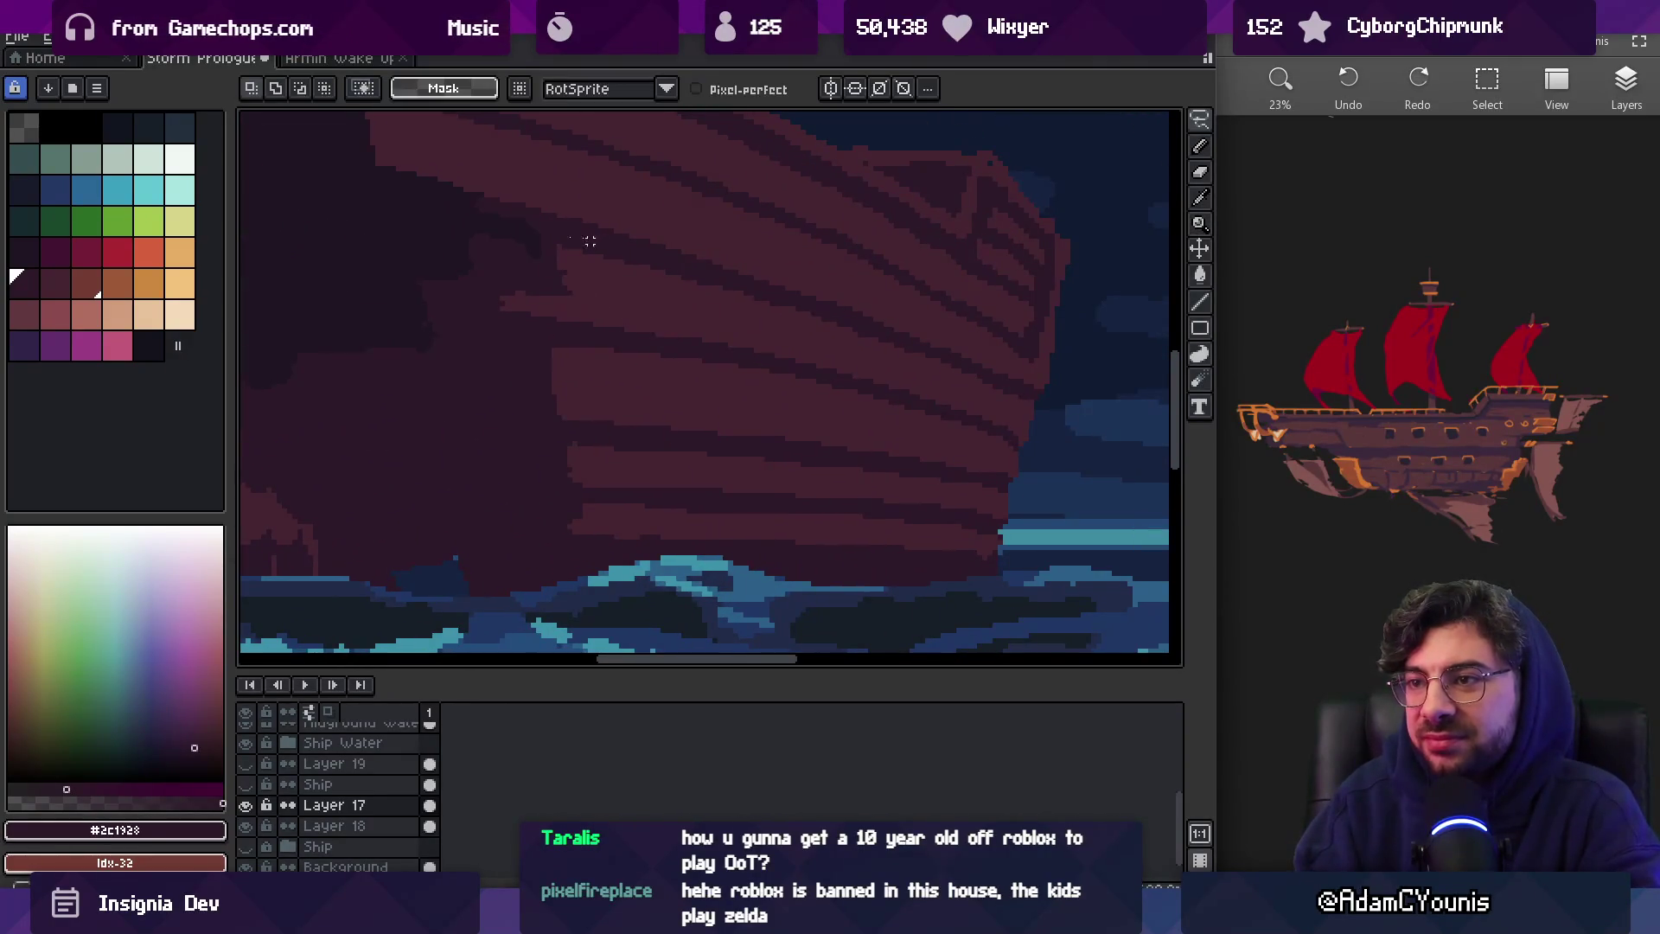
{"action": "mouse_move", "coordinate": [538, 297]}
{"action": "left_mouse_down"}
{"action": "mouse_move", "coordinate": [760, 414]}
{"action": "mouse_move", "coordinate": [944, 421]}
{"action": "left_mouse_up"}
{"action": "mouse_move", "coordinate": [838, 308]}
{"action": "left_mouse_down"}
{"action": "mouse_move", "coordinate": [650, 247]}
{"action": "mouse_move", "coordinate": [581, 244]}
{"action": "left_mouse_up"}
{"action": "mouse_move", "coordinate": [743, 218]}
{"action": "left_mouse_down"}
{"action": "mouse_move", "coordinate": [749, 252]}
{"action": "mouse_move", "coordinate": [741, 230]}
{"action": "left_mouse_up"}
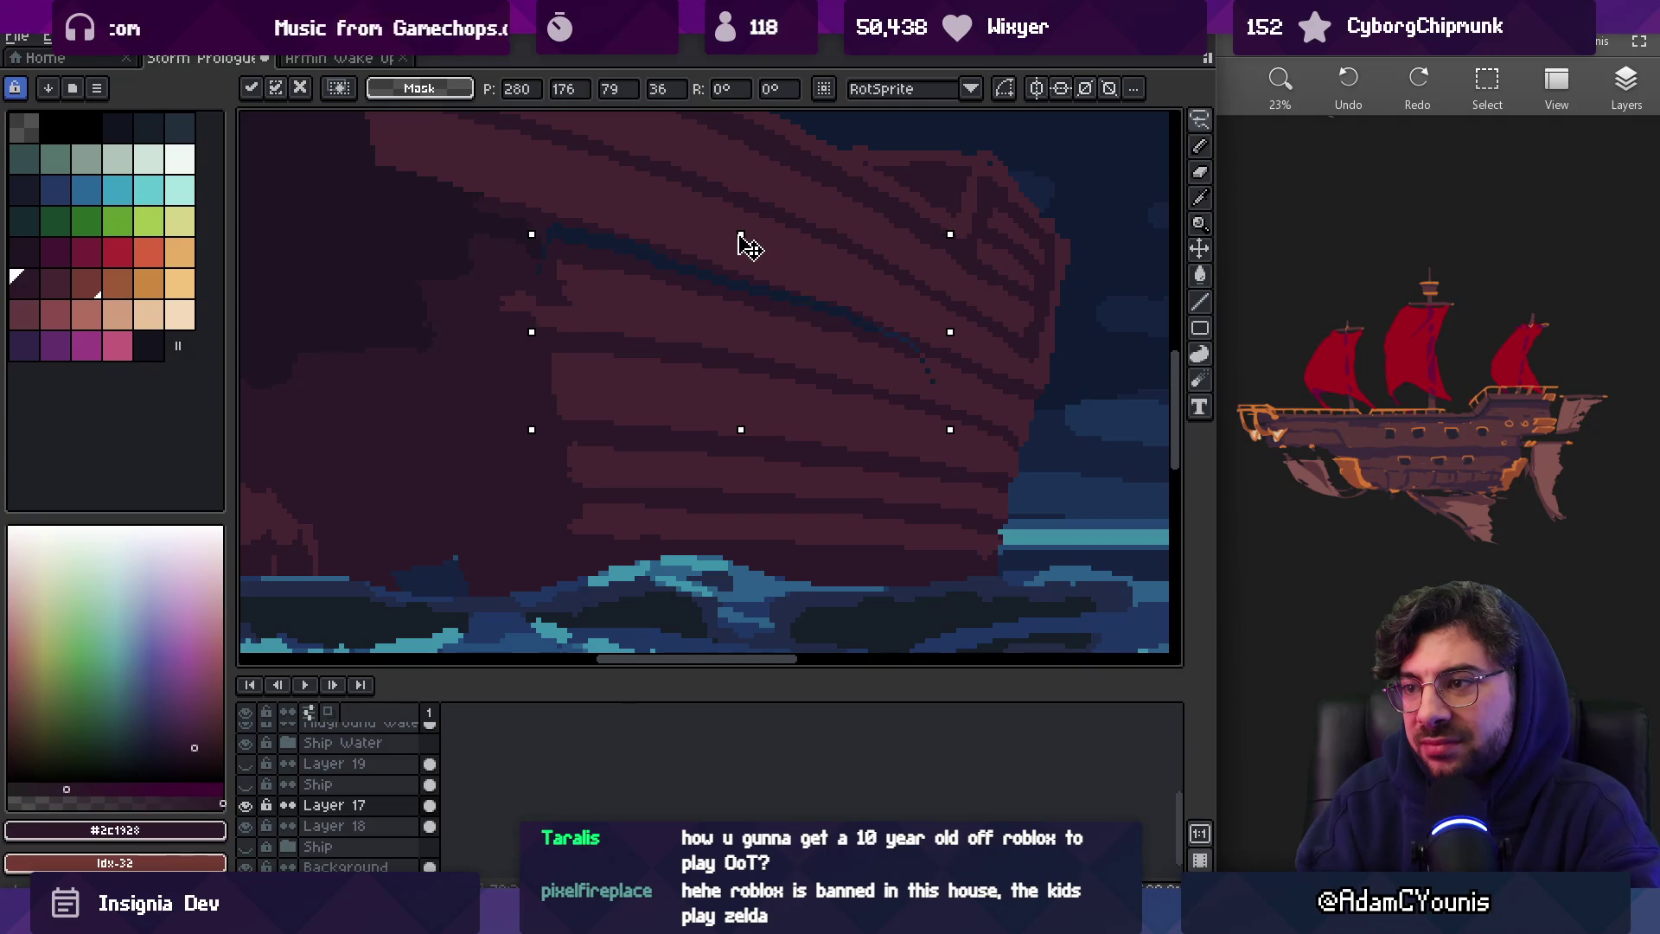
{"action": "key", "text": "Return"}
Paint over the exposed gap line above the band with #2c1928
{"action": "left_click", "coordinate": [626, 246], "text": "alt"}
{"action": "key", "text": "b"}
{"action": "left_click", "coordinate": [626, 246], "text": "alt"}
{"action": "left_click_drag", "start_coordinate": [550, 230], "coordinate": [726, 284]}
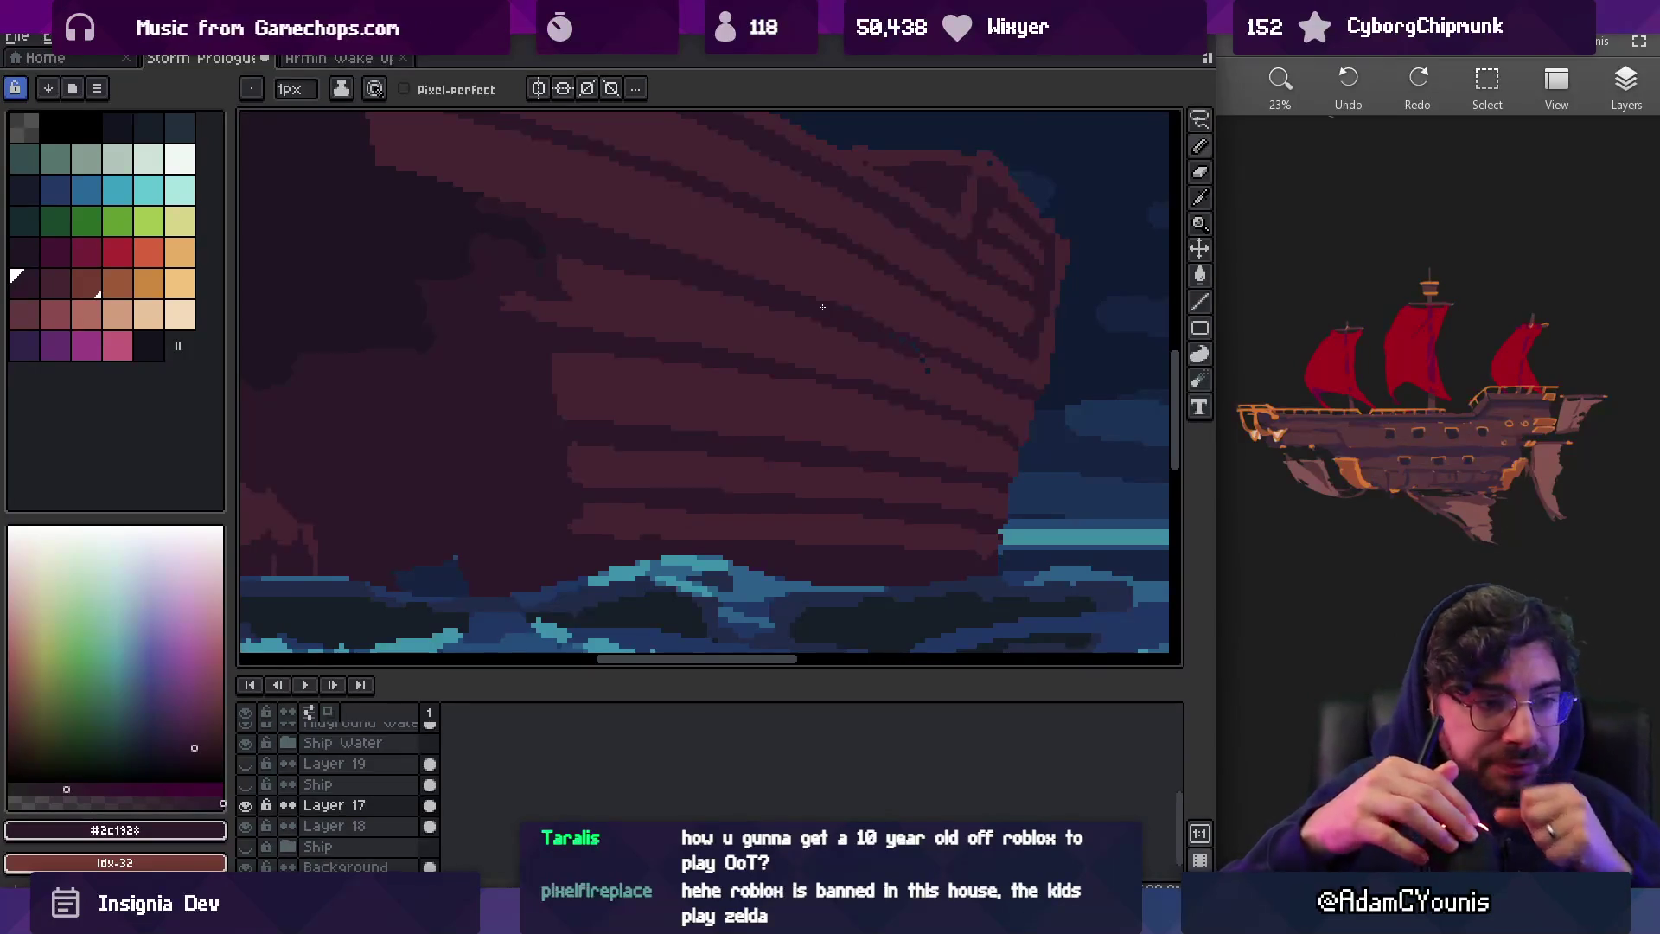
{"action": "scroll", "coordinate": [709, 308], "scroll_direction": "up", "scroll_amount": 3}
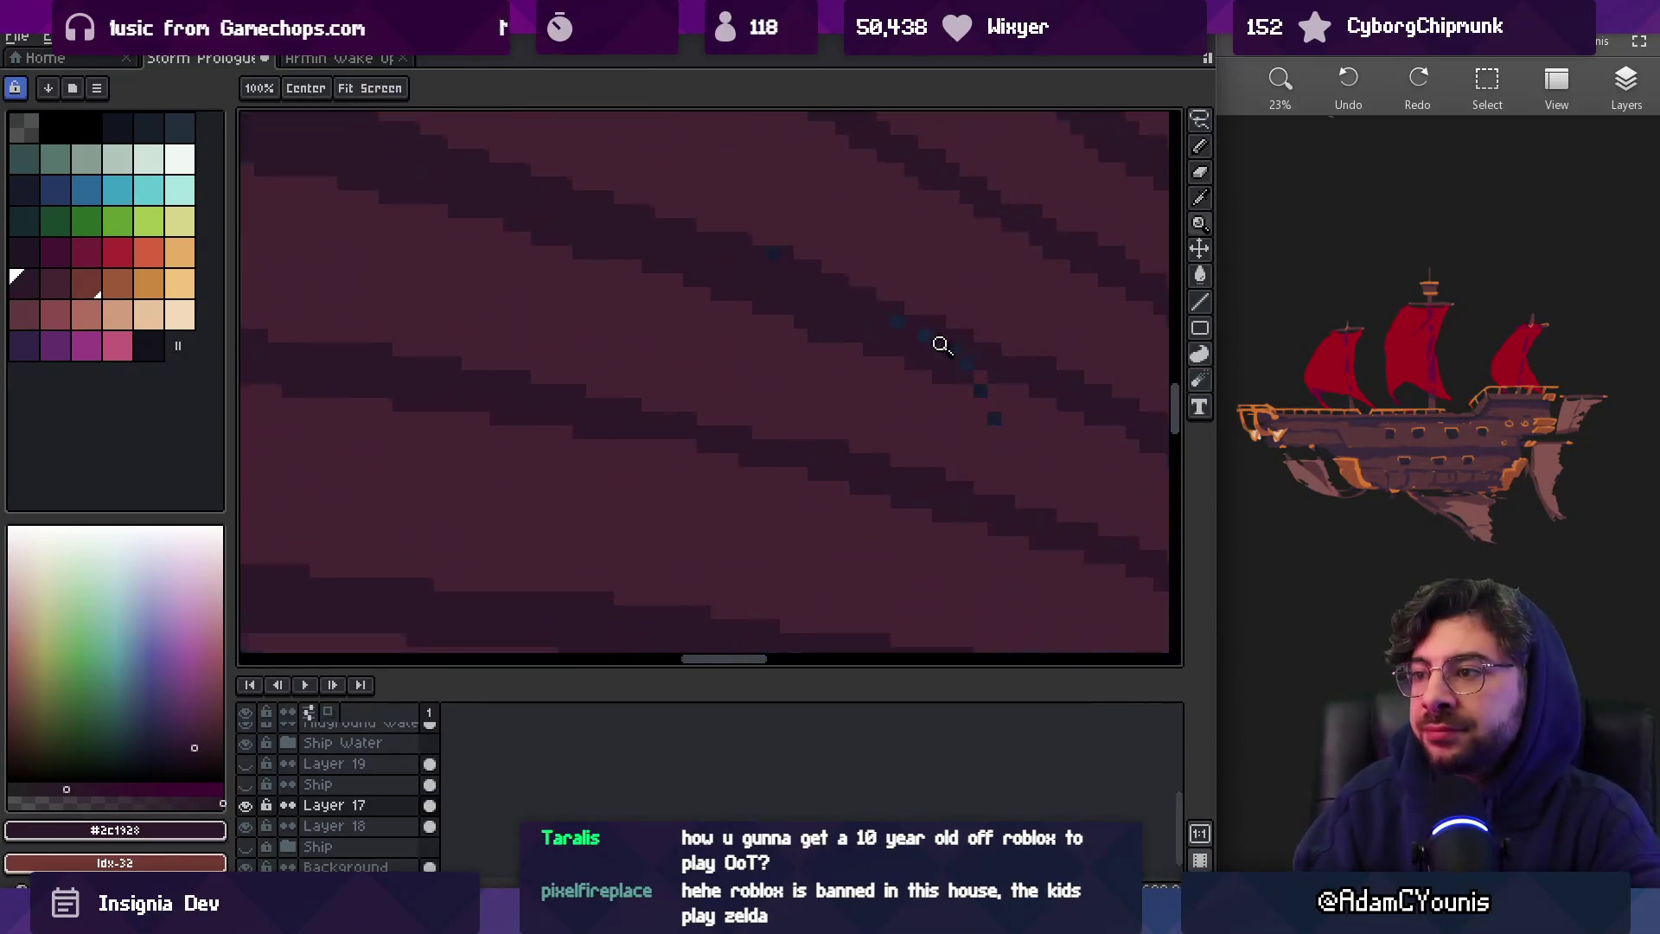
Remove the stray blue dots from the hull stripes and check the result zoomed out
{"action": "key", "text": "b"}
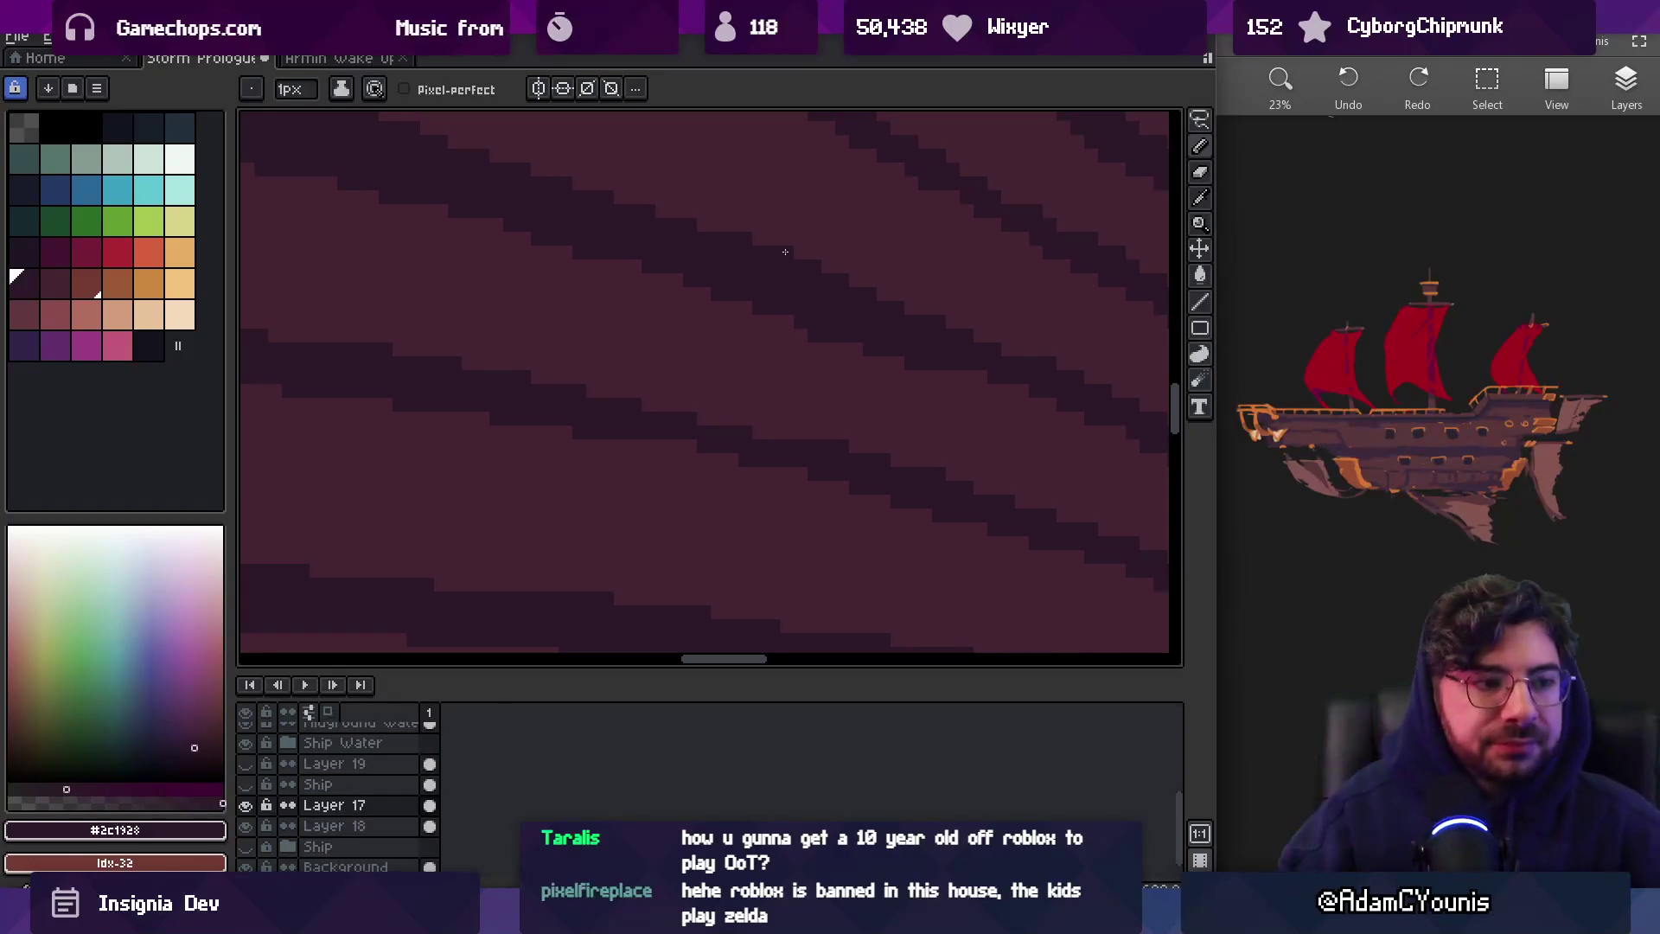
{"action": "key", "text": "z"}
{"action": "scroll", "coordinate": [760, 366], "scroll_direction": "down", "scroll_amount": 5}
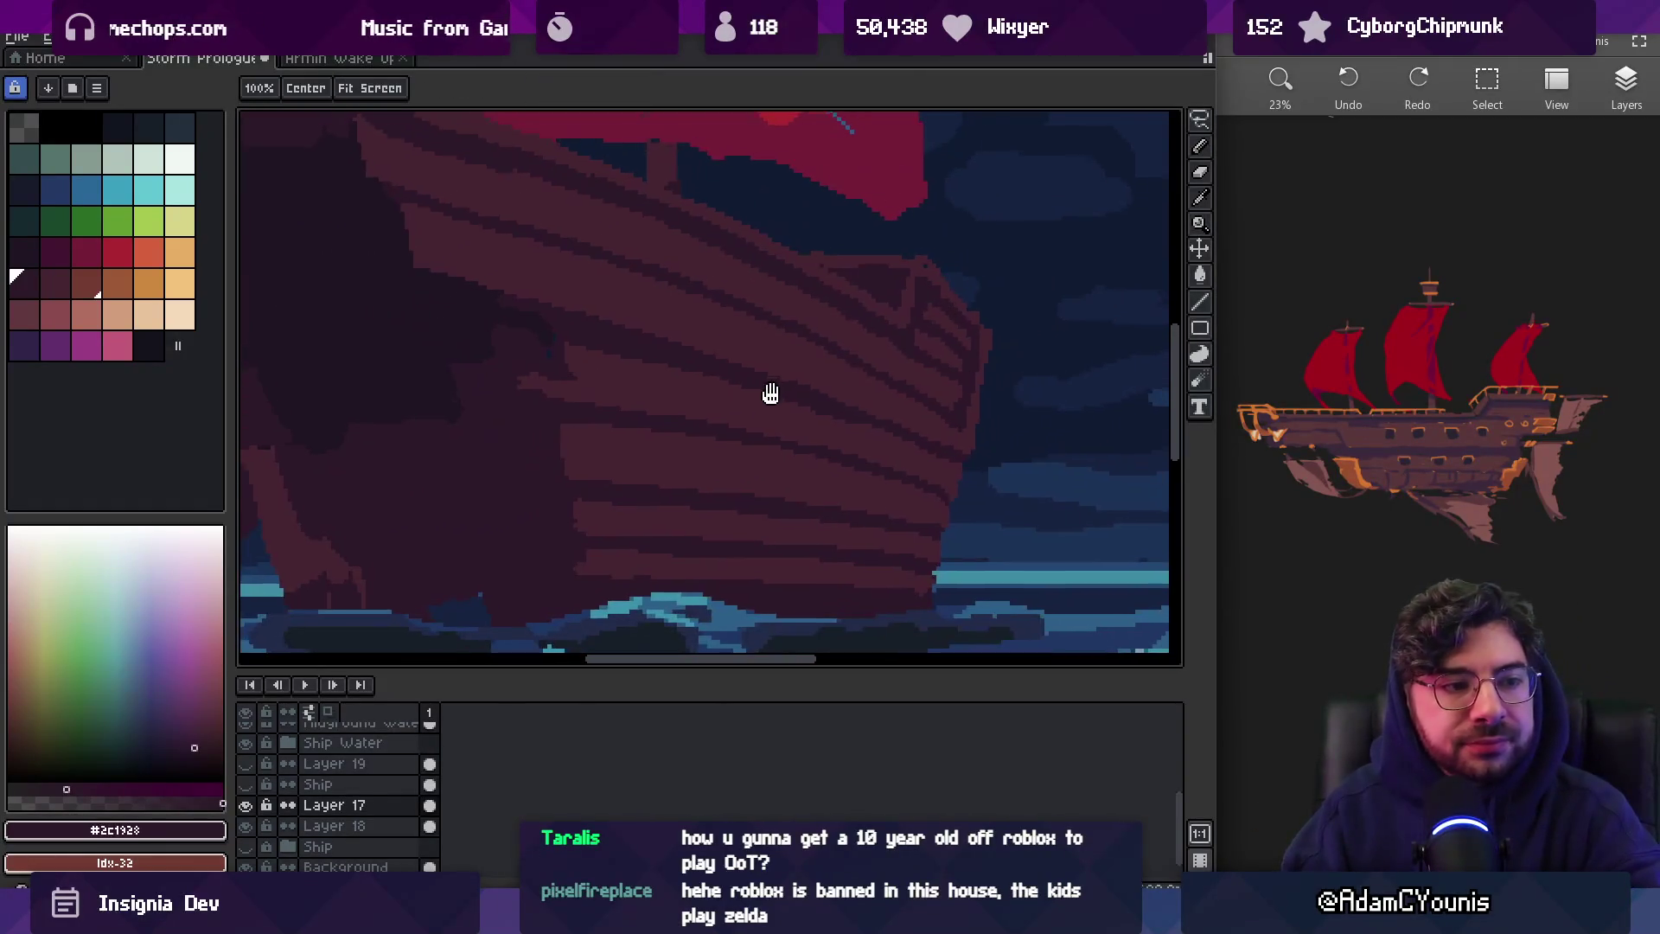
{"action": "scroll", "coordinate": [708, 375], "scroll_direction": "down", "scroll_amount": 1}
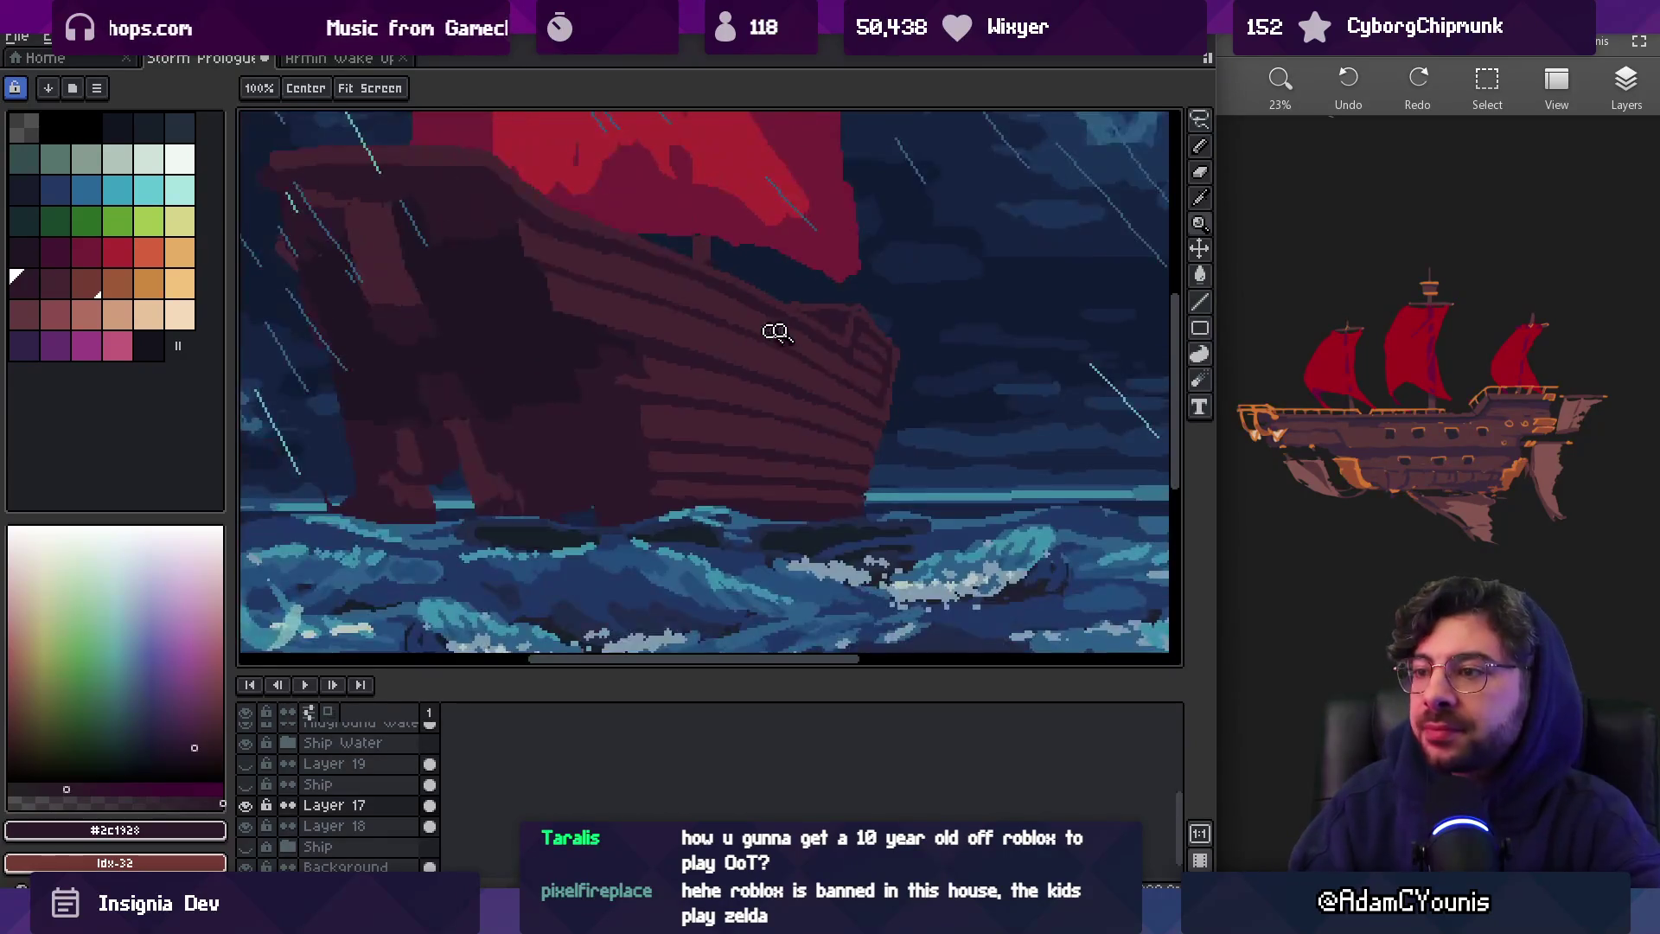
{"action": "scroll", "coordinate": [775, 330], "scroll_direction": "up", "scroll_amount": 1}
{"action": "scroll", "coordinate": [801, 404], "scroll_direction": "up", "scroll_amount": 2}
{"action": "left_click", "coordinate": [813, 407], "text": "alt"}
{"action": "key", "text": "b"}
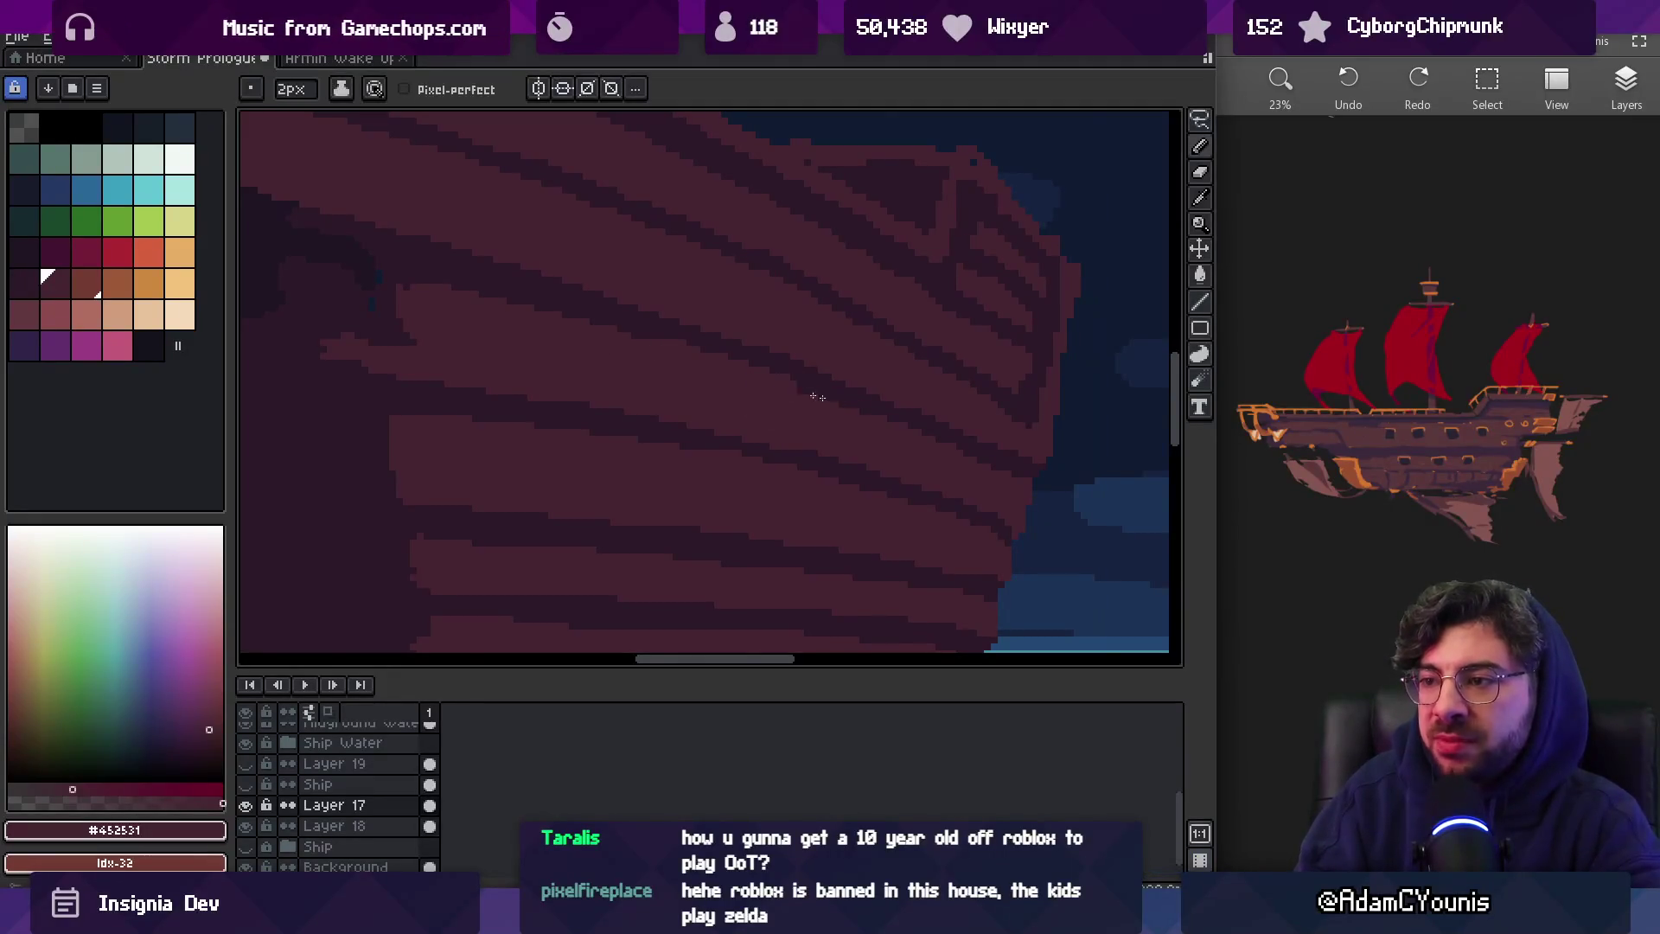
Touch up plank lines near the bow in dark plank colour #2c1928
{"action": "key", "text": "z"}
{"action": "scroll", "coordinate": [727, 370], "scroll_direction": "down", "scroll_amount": 3}
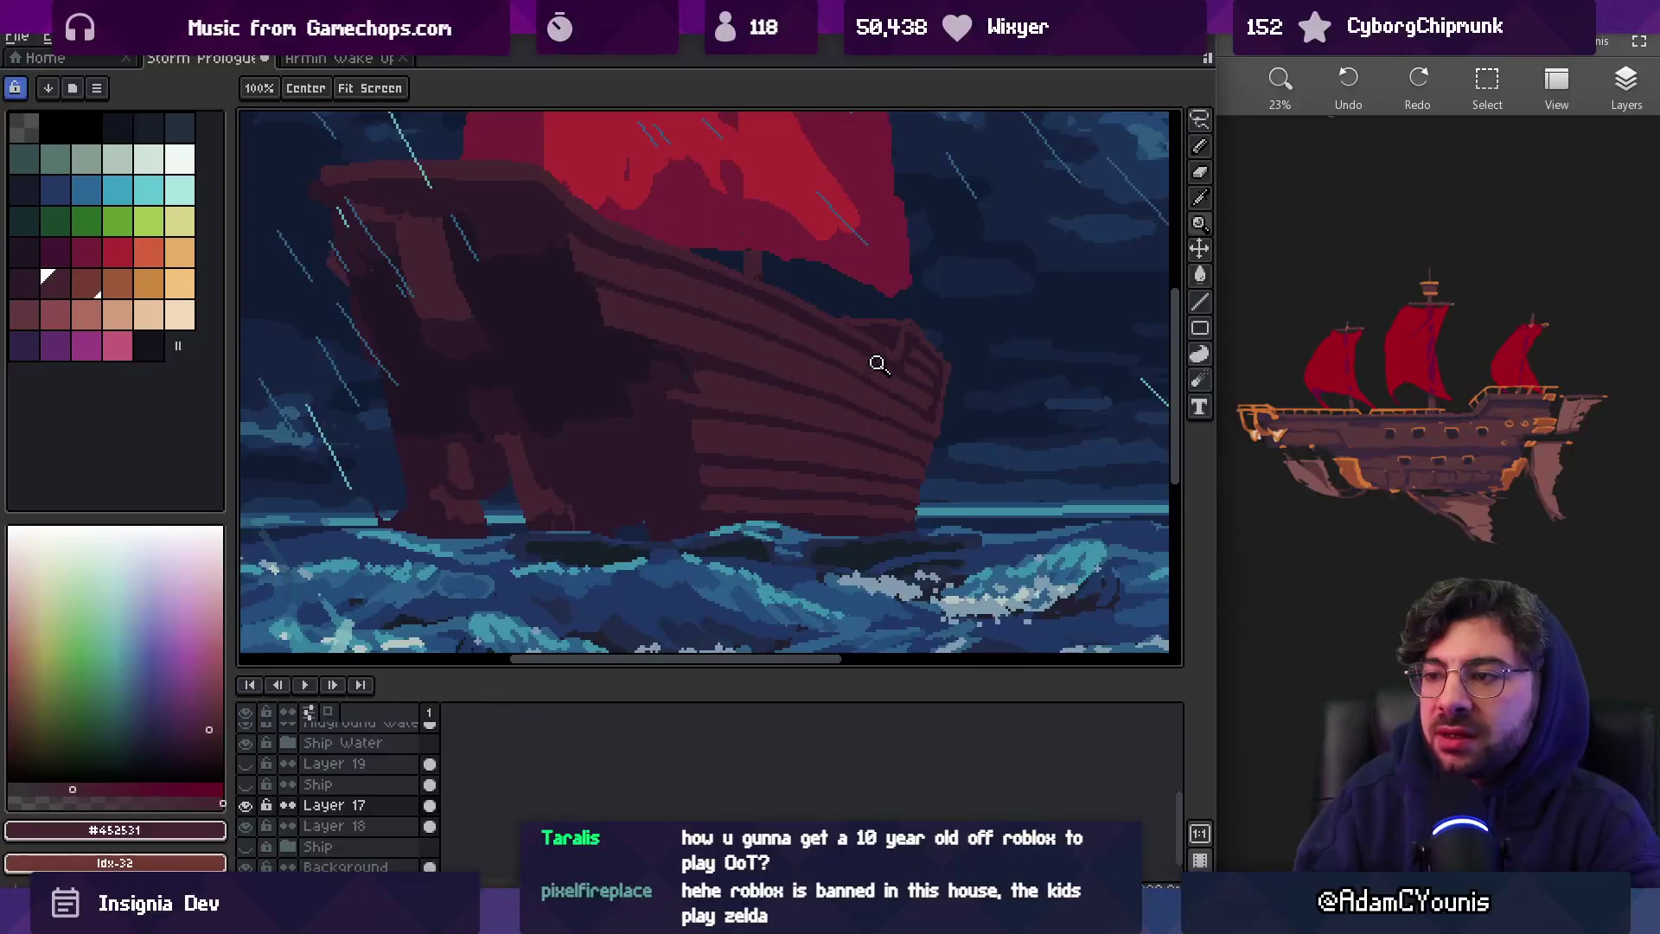
{"action": "scroll", "coordinate": [867, 440], "scroll_direction": "up", "scroll_amount": 3}
{"action": "key", "text": "b"}
{"action": "left_click", "coordinate": [865, 462], "text": "alt"}
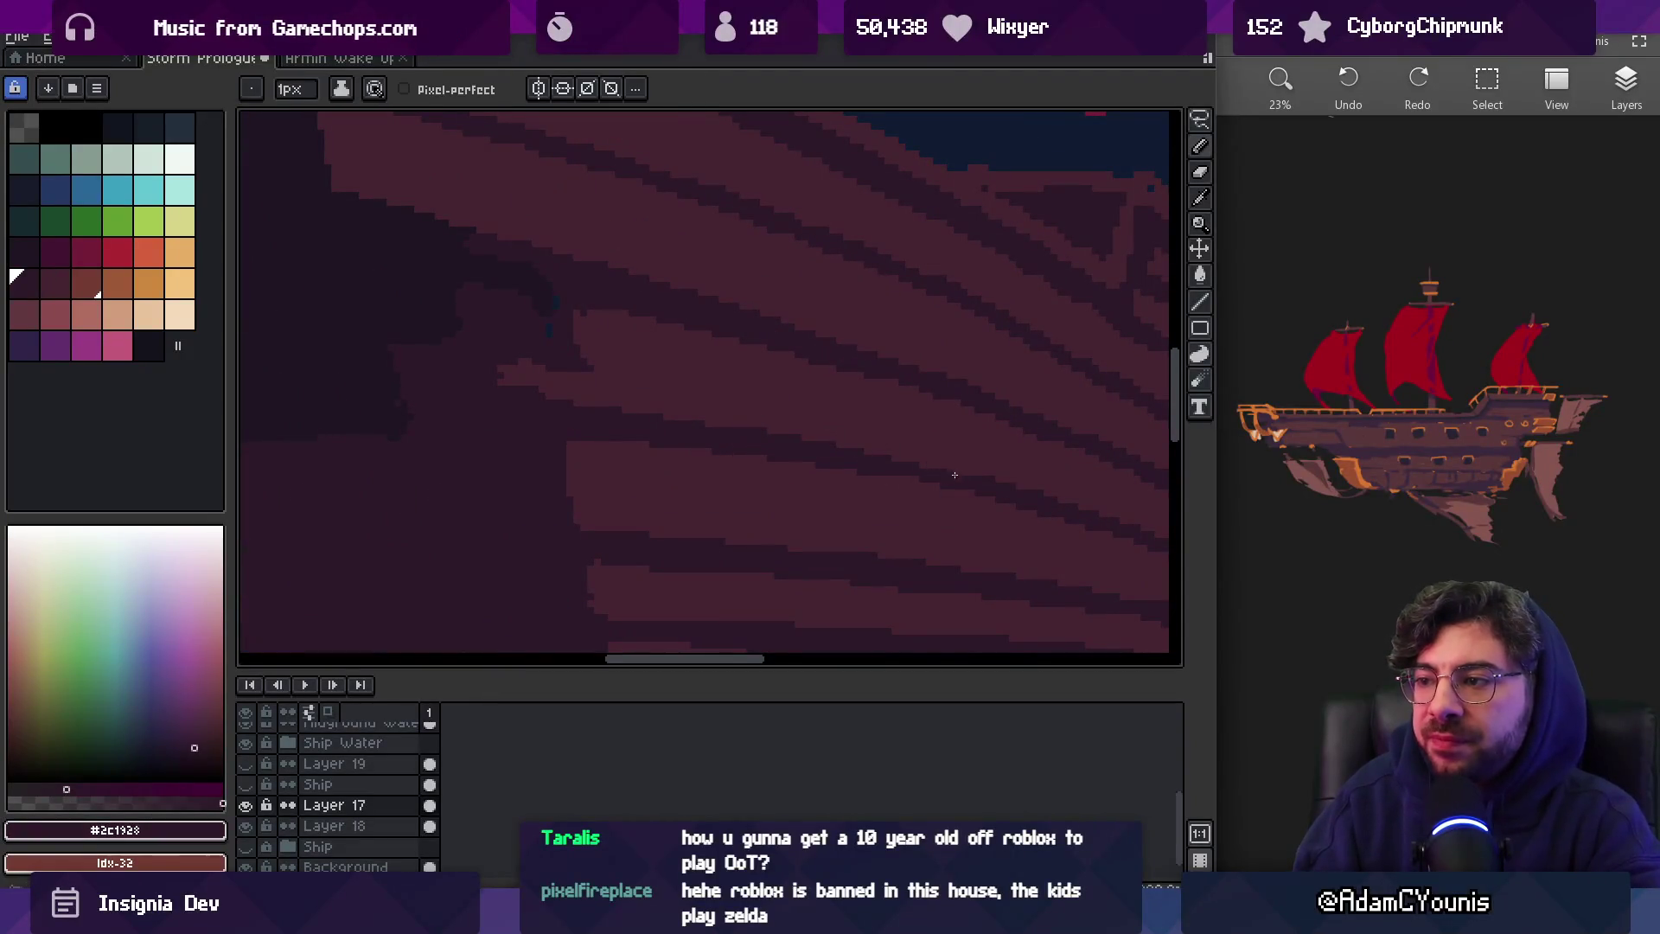
Review the ship zoomed out and sample #452531 and #2c1928 for further plank edits
{"action": "key", "text": "z"}
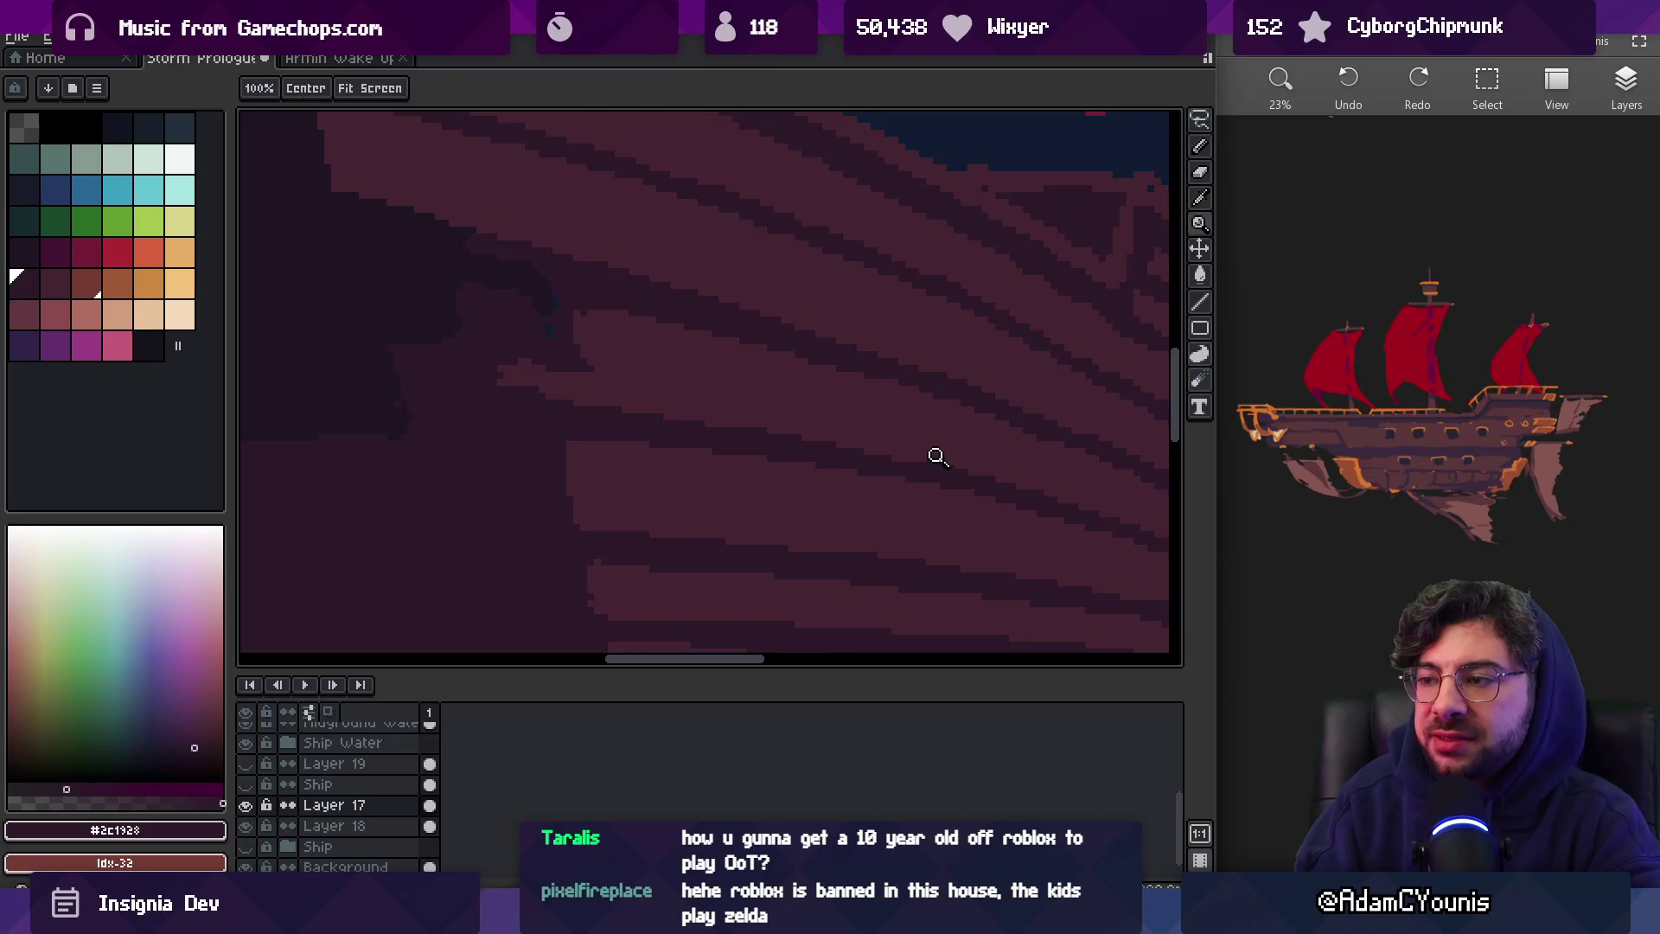
{"action": "scroll", "coordinate": [934, 456], "scroll_direction": "down", "scroll_amount": 3}
{"action": "scroll", "coordinate": [874, 392], "scroll_direction": "up", "scroll_amount": 3}
{"action": "scroll", "coordinate": [996, 480], "scroll_direction": "up", "scroll_amount": 2}
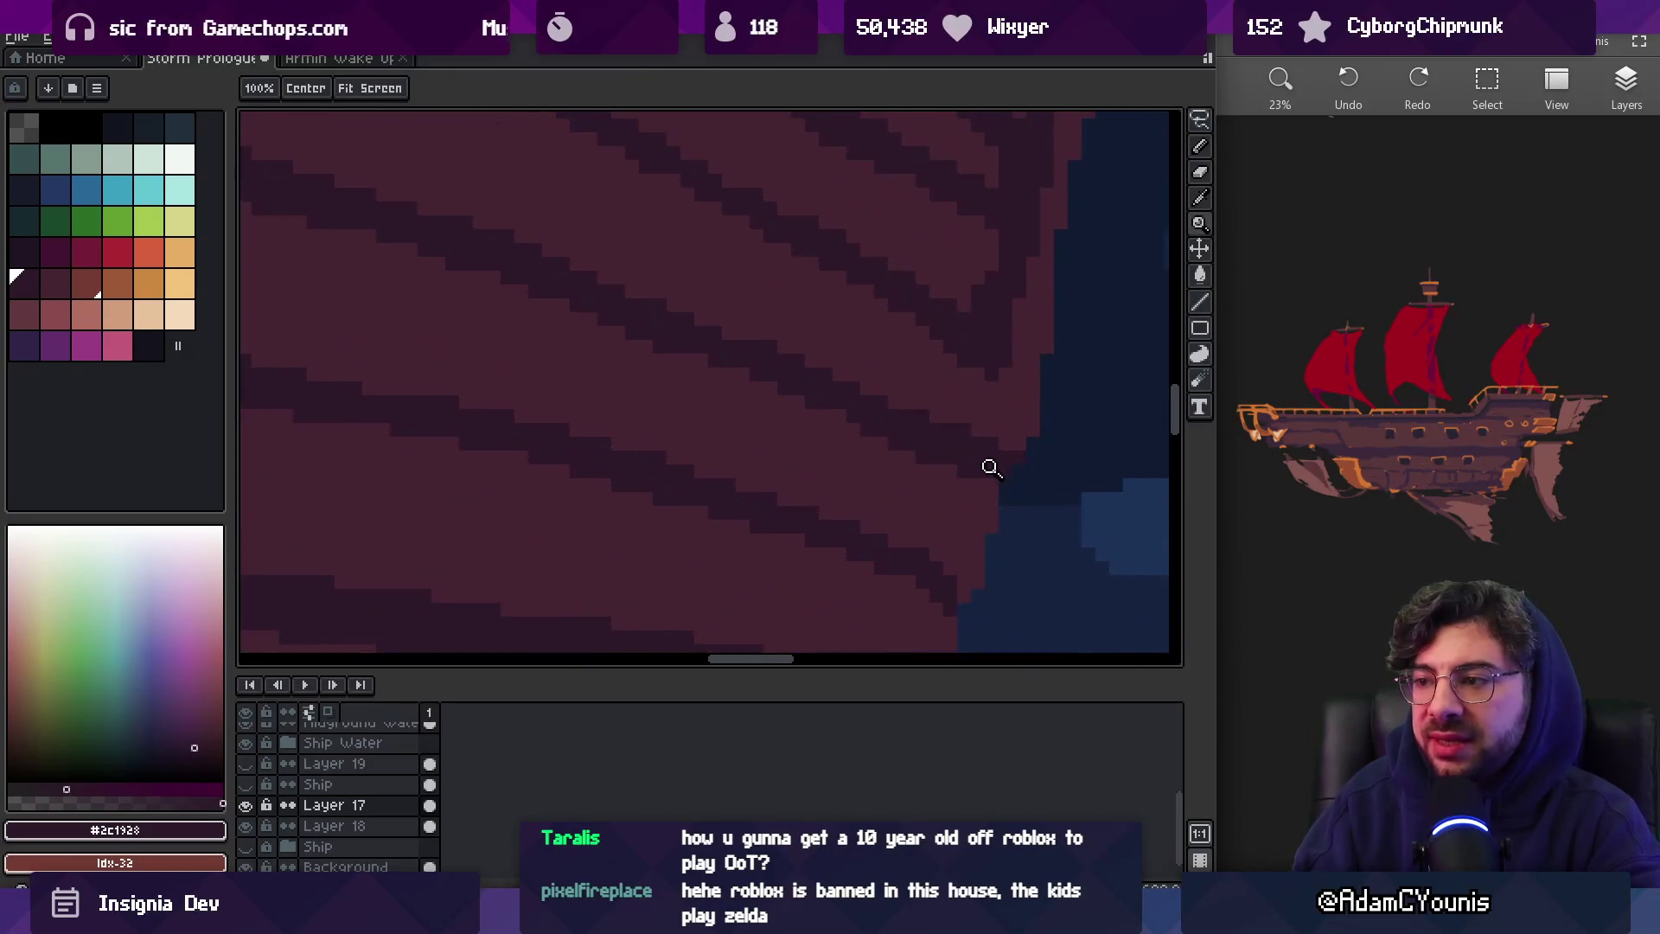
{"action": "key", "text": "i"}
{"action": "left_click", "coordinate": [722, 339]}
{"action": "left_click", "coordinate": [731, 338], "text": "alt"}
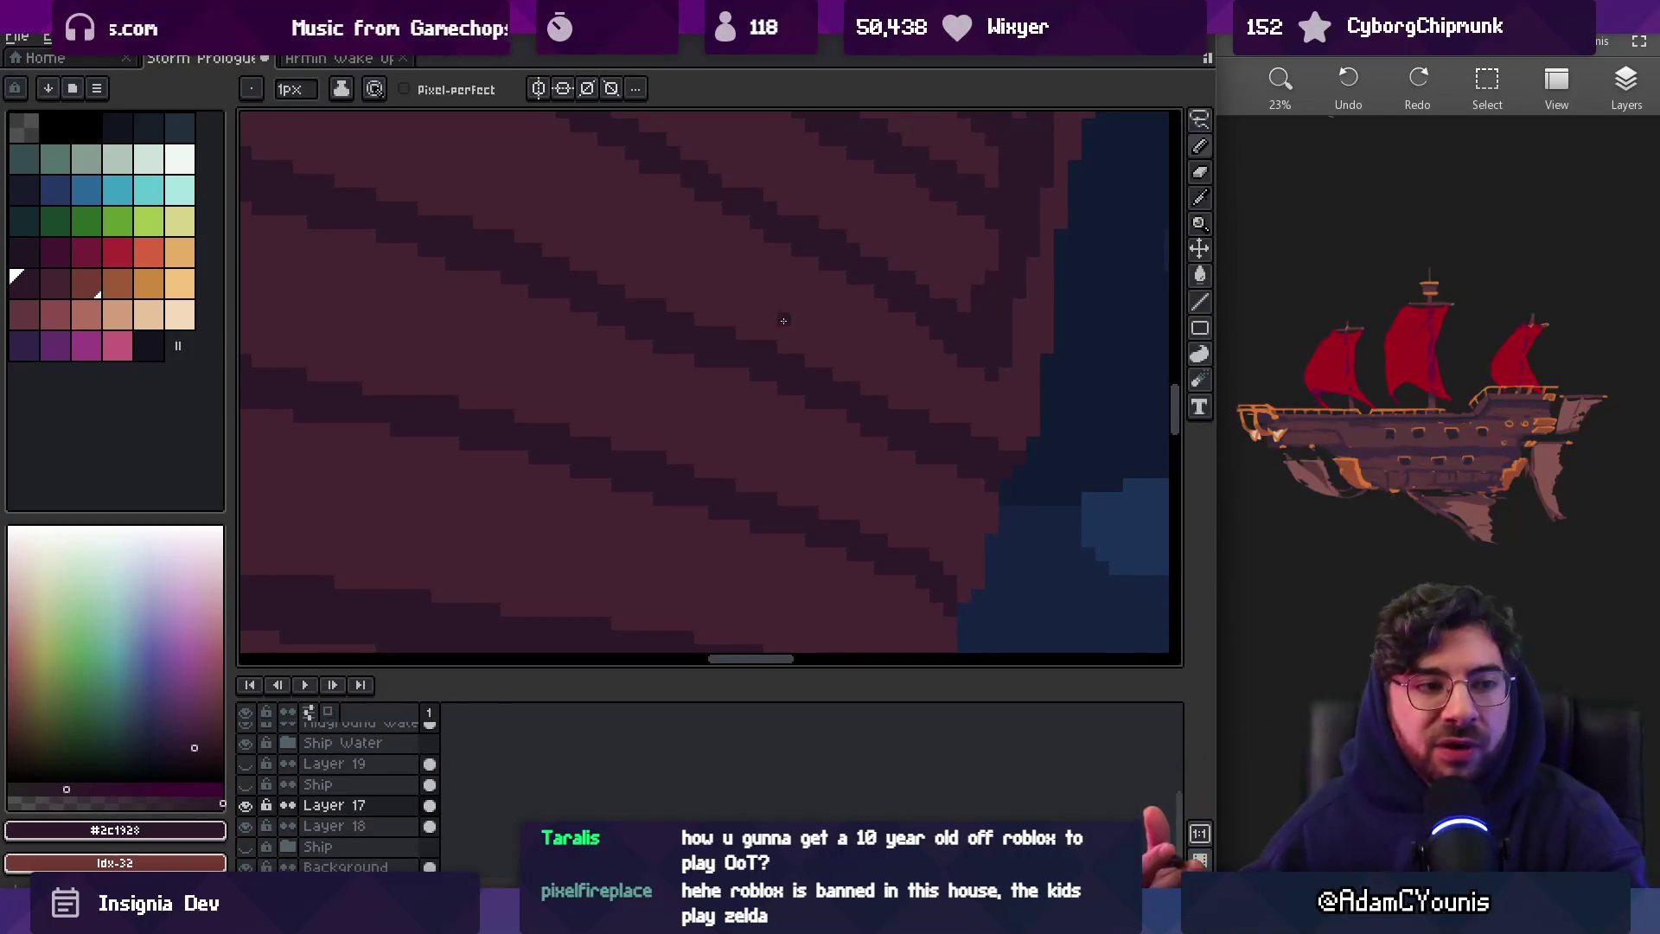
{"action": "left_click", "coordinate": [921, 333], "text": "alt"}
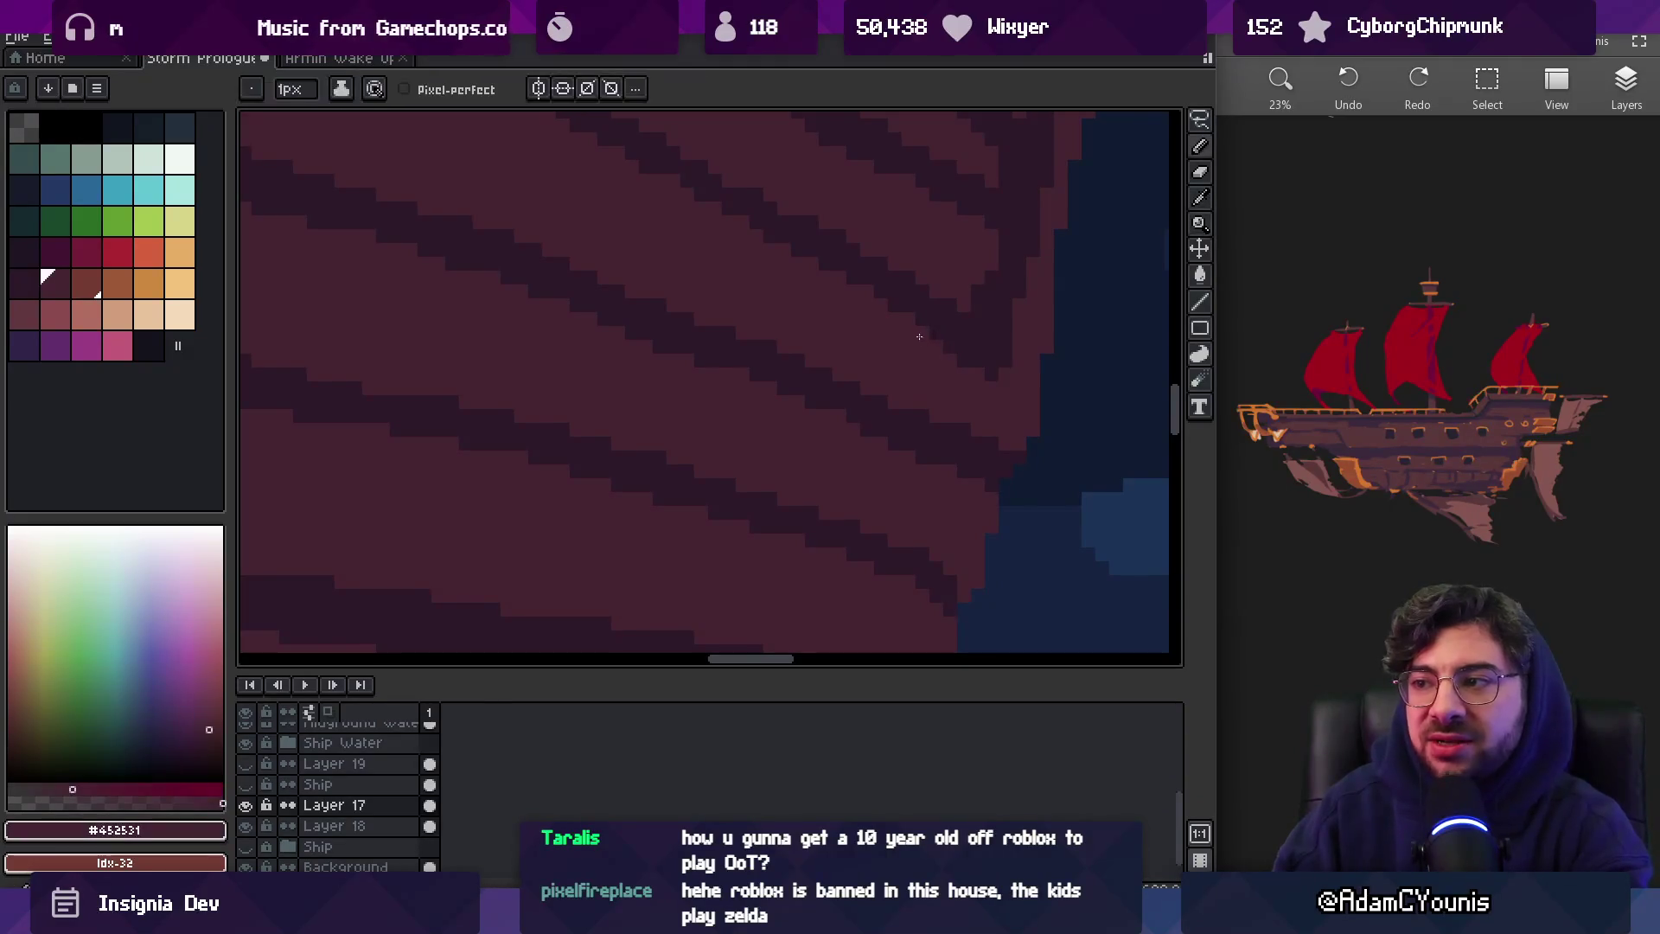
Trim the bow edge with dark sky pixels and fill it out with maroon hull pixels
{"action": "left_click", "coordinate": [1009, 349], "text": "alt"}
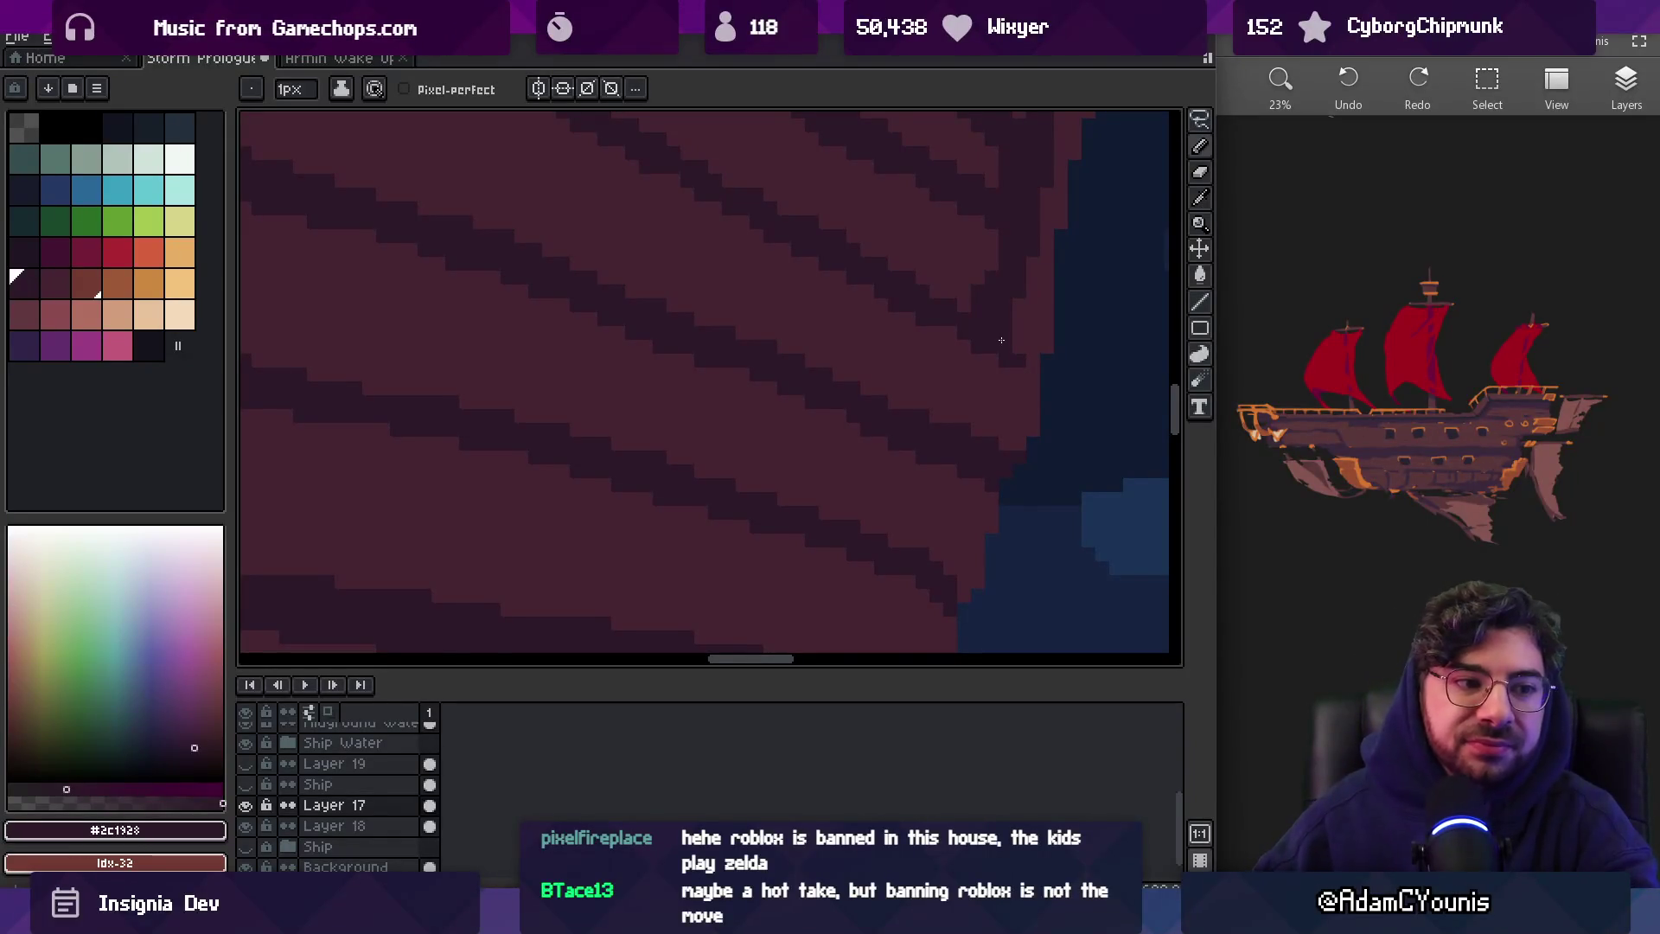
{"action": "scroll", "coordinate": [734, 386], "scroll_direction": "down", "scroll_amount": 3}
{"action": "scroll", "coordinate": [865, 376], "scroll_direction": "up", "scroll_amount": 3}
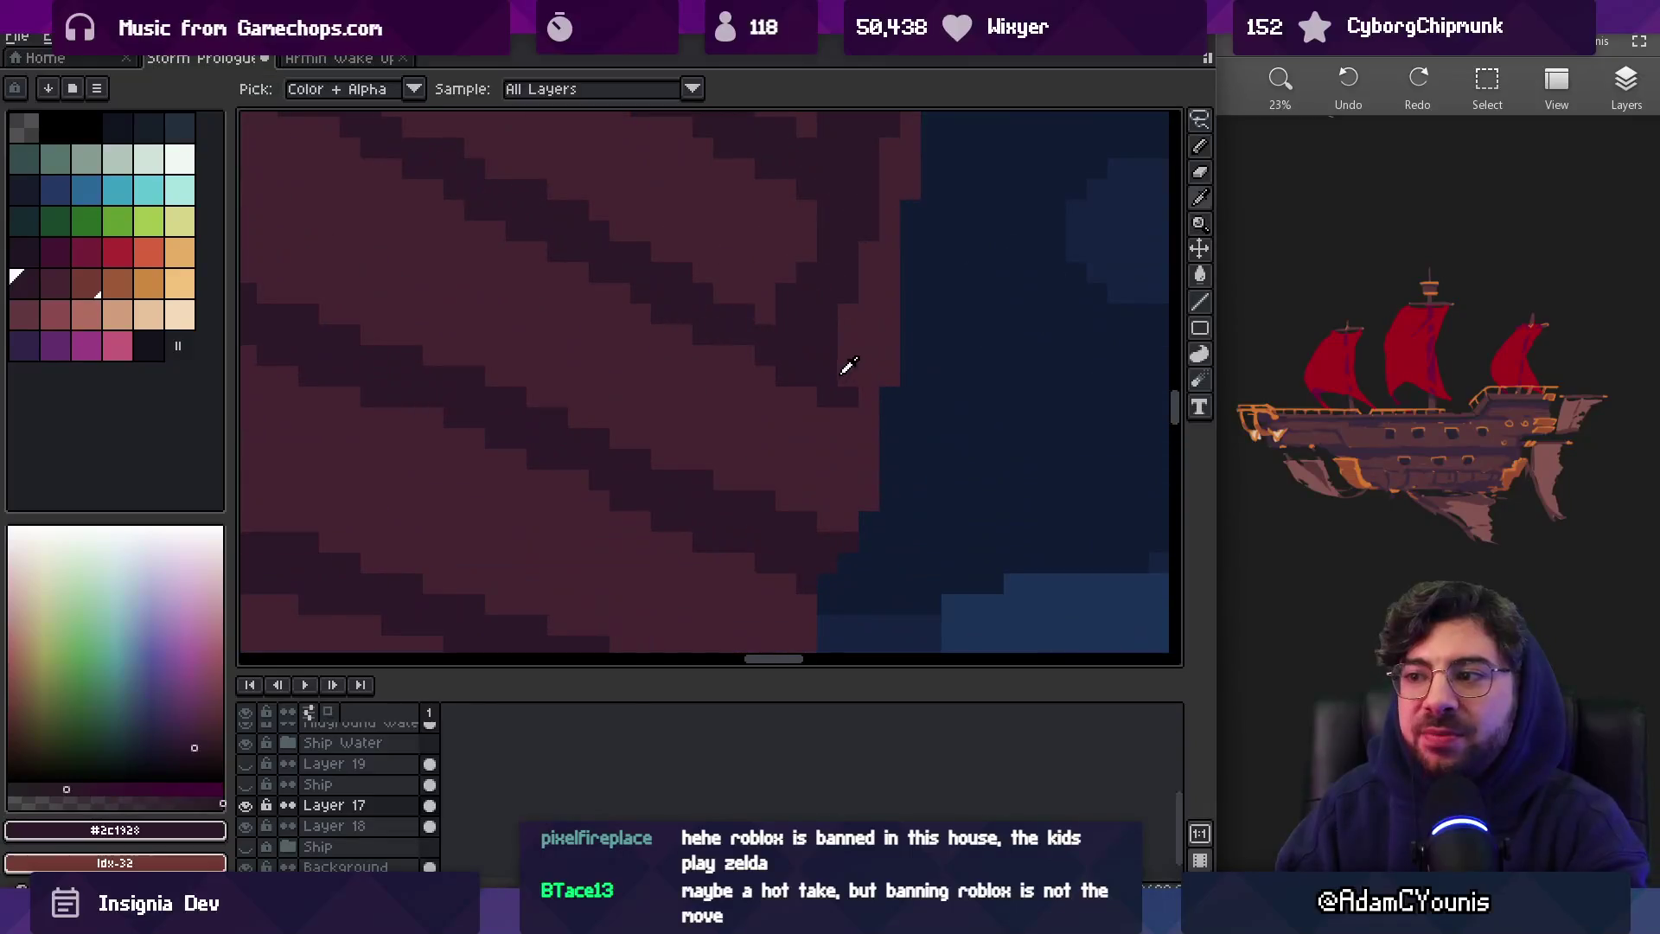
{"action": "mouse_move", "coordinate": [890, 415]}
{"action": "left_mouse_down"}
{"action": "mouse_move", "coordinate": [890, 478]}
{"action": "mouse_move", "coordinate": [869, 481]}
{"action": "left_mouse_up"}
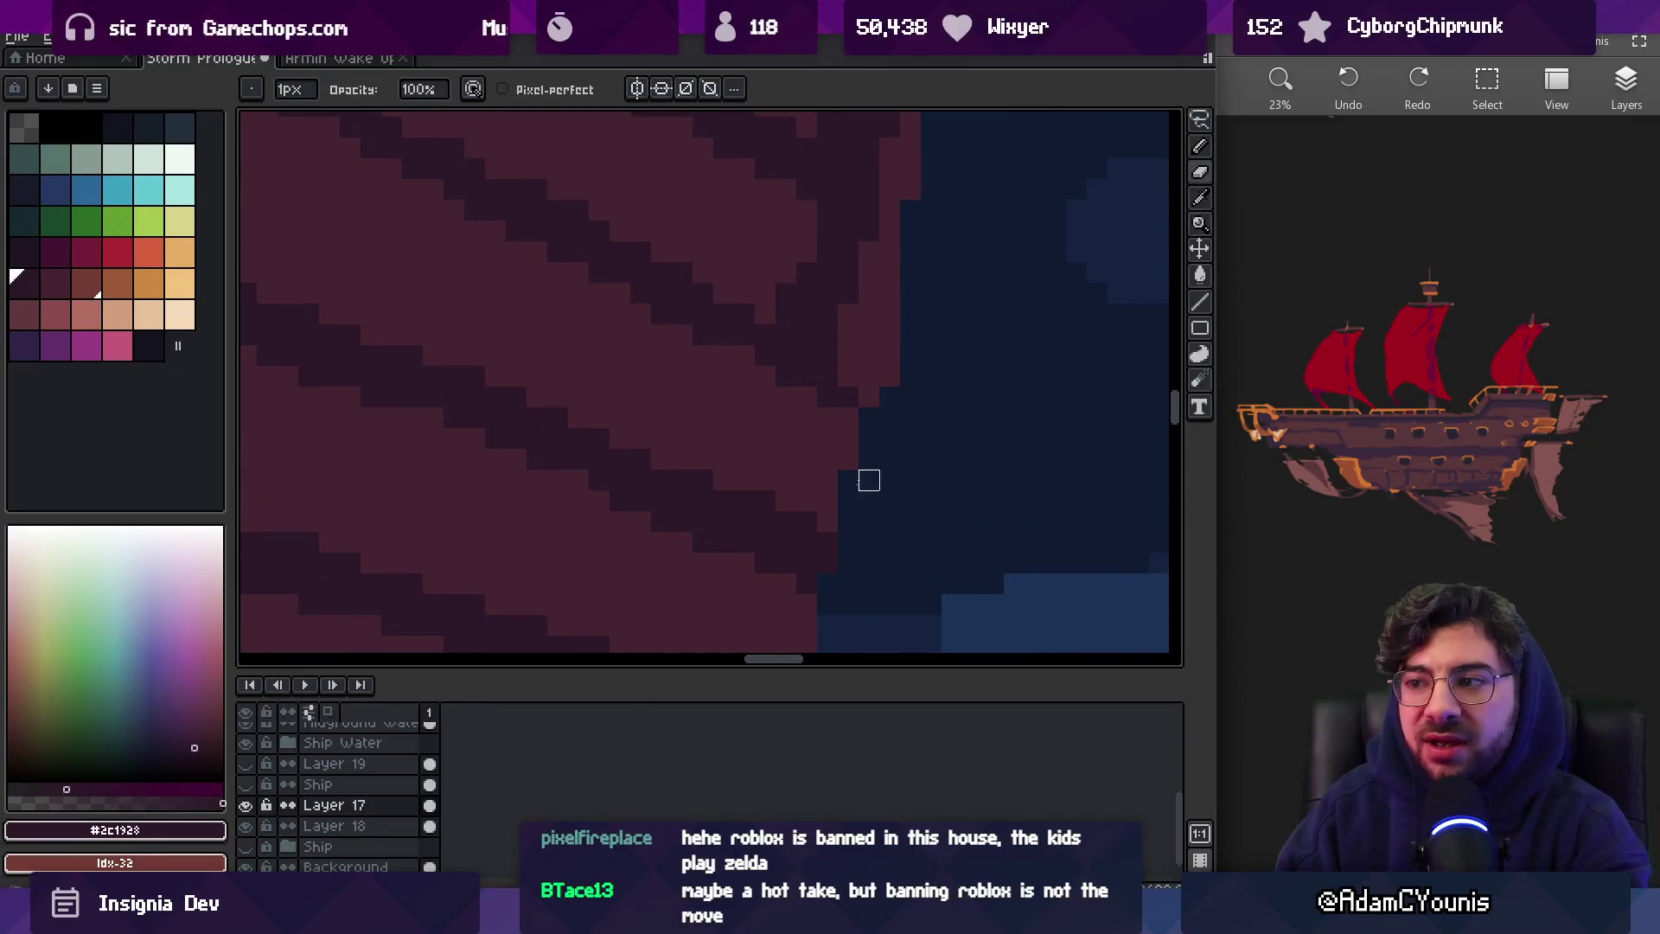
{"action": "left_click", "coordinate": [893, 285], "text": "alt"}
{"action": "left_click_drag", "start_coordinate": [900, 259], "coordinate": [900, 208]}
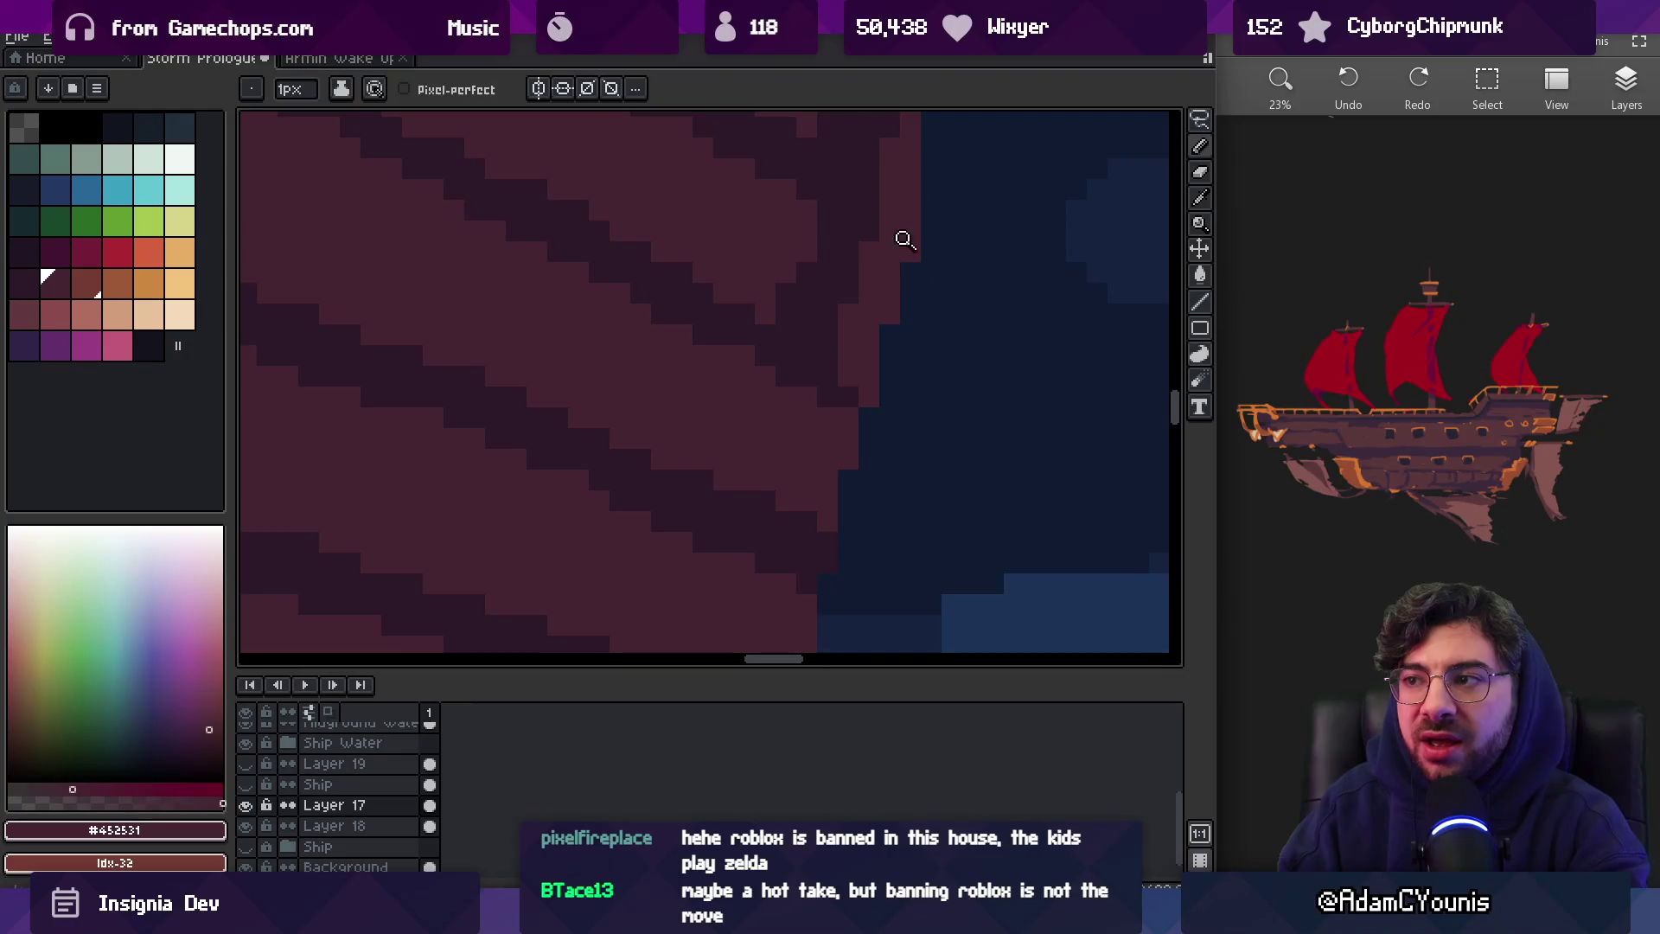
{"action": "scroll", "coordinate": [830, 326], "scroll_direction": "down", "scroll_amount": 2}
{"action": "scroll", "coordinate": [930, 305], "scroll_direction": "up", "scroll_amount": 3}
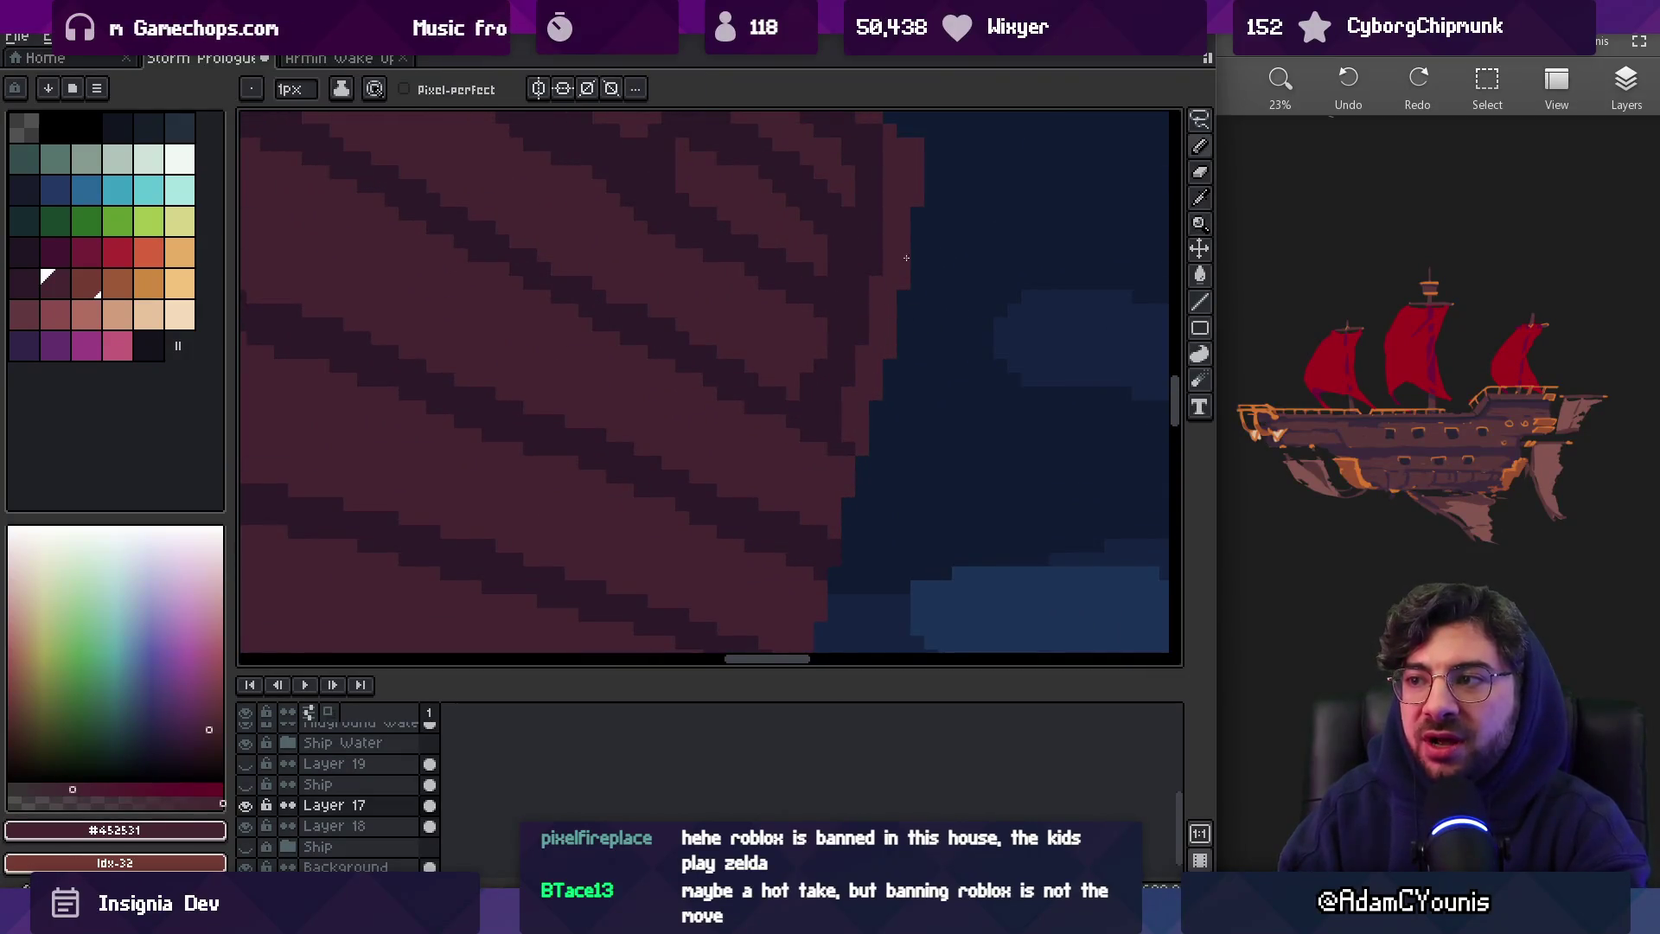
{"action": "left_click", "coordinate": [875, 262]}
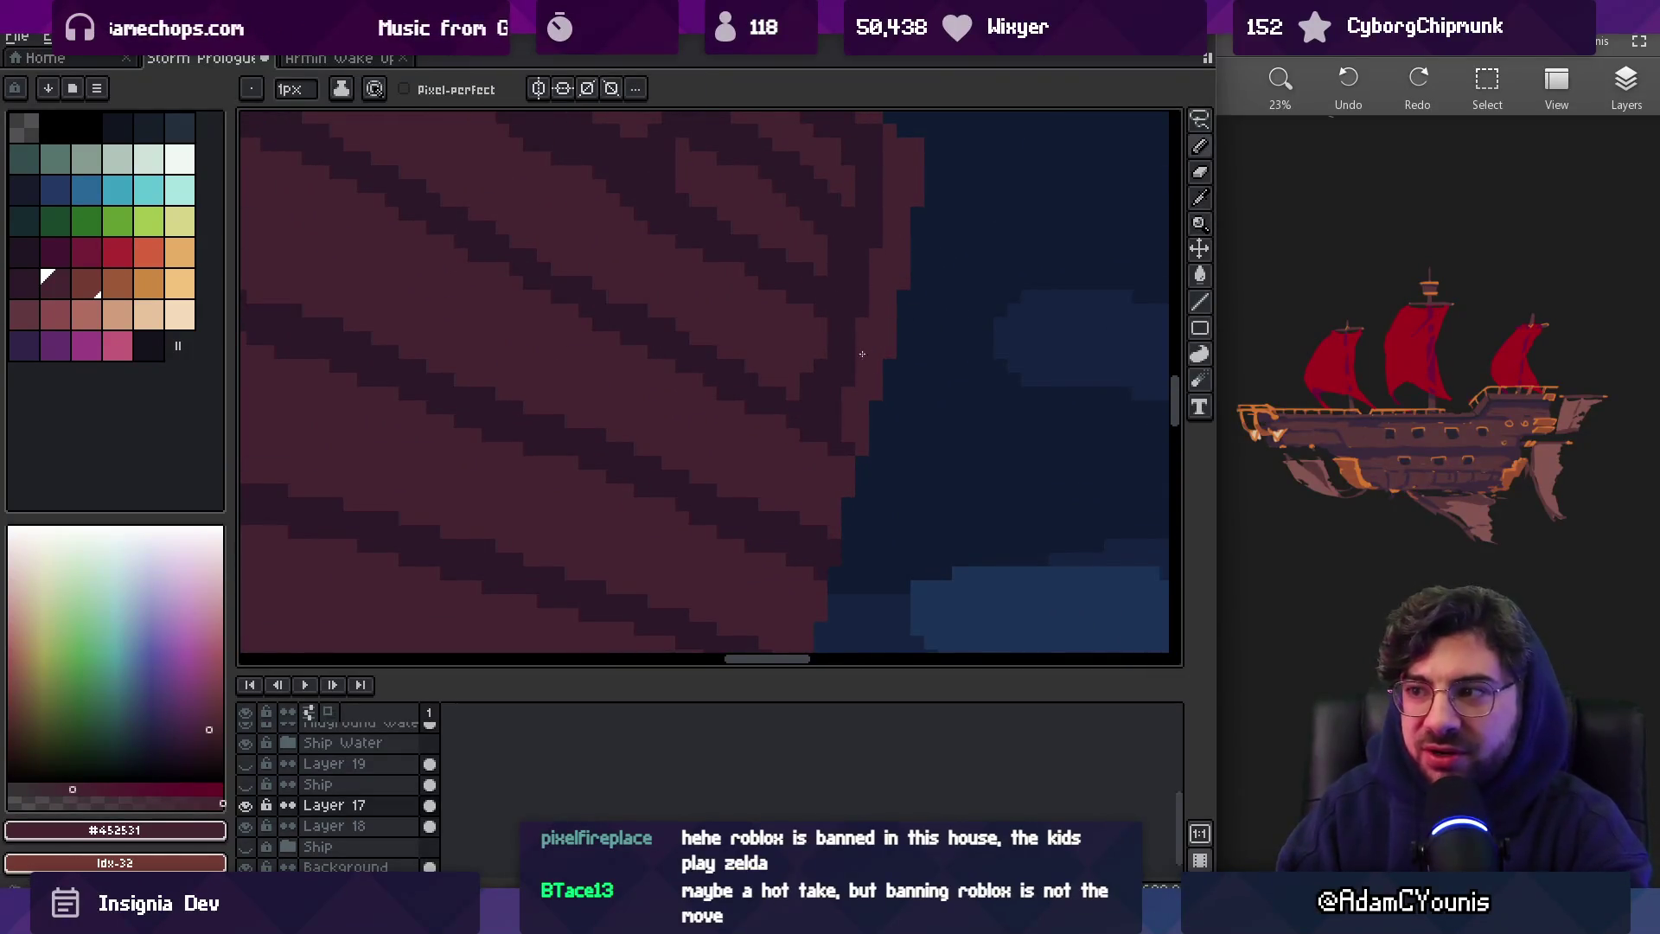
{"action": "scroll", "coordinate": [885, 322], "scroll_direction": "down", "scroll_amount": 3}
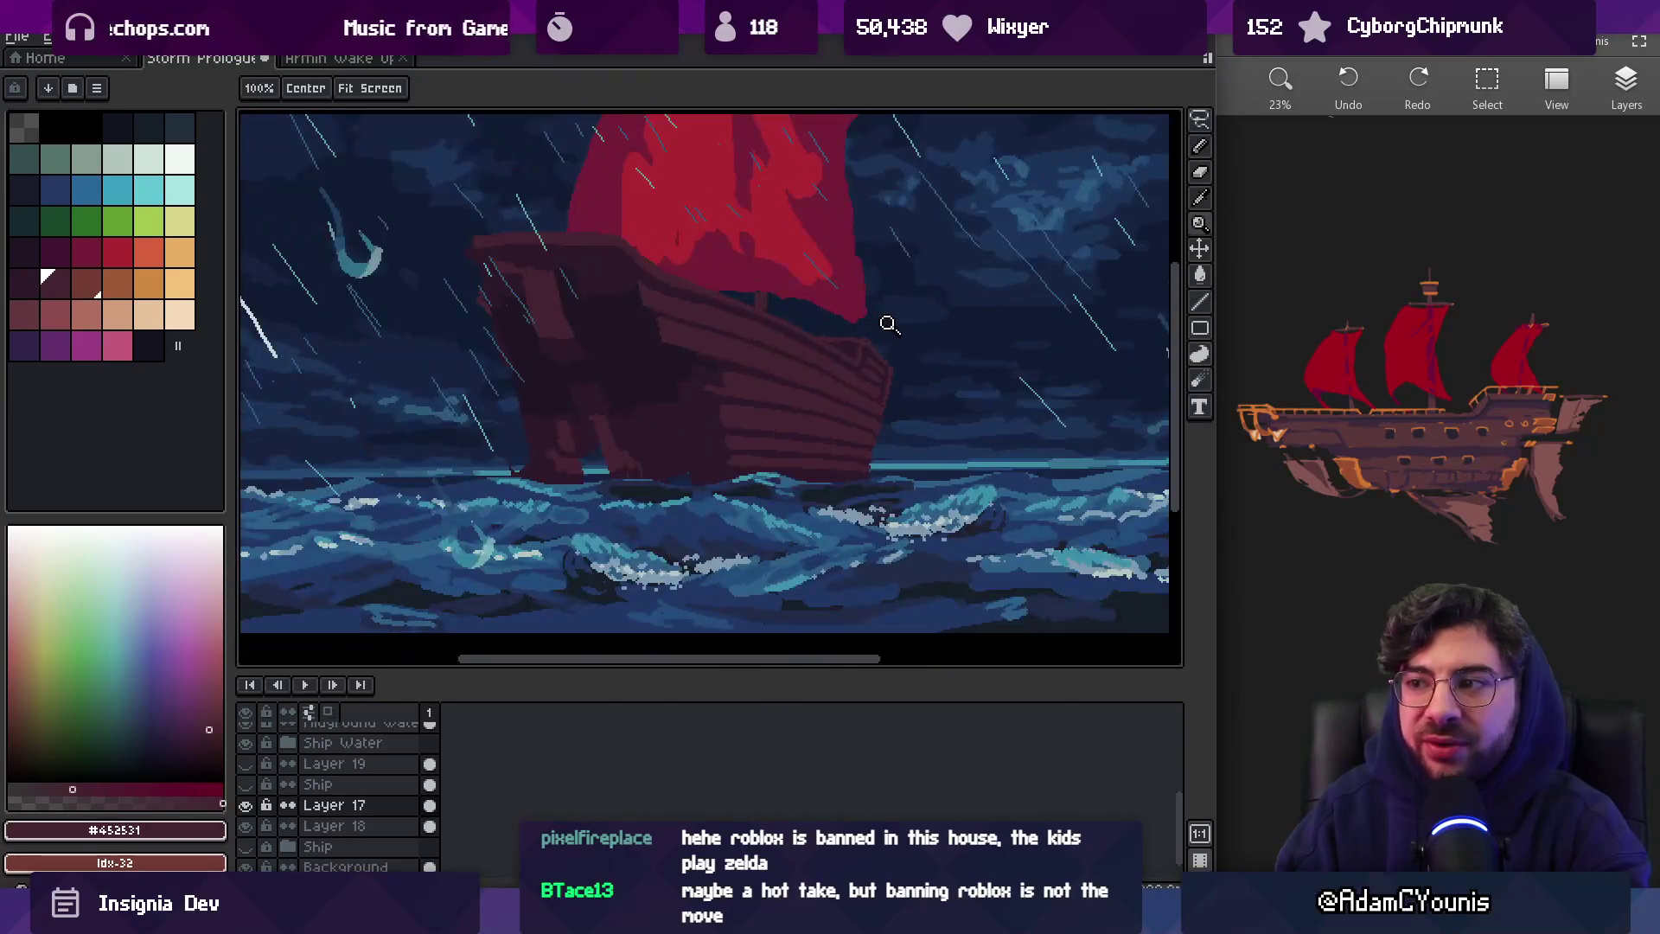
Zoom in close on the bow's hull edge and sample the dark plank colour
{"action": "scroll", "coordinate": [904, 397], "scroll_direction": "up", "scroll_amount": 3}
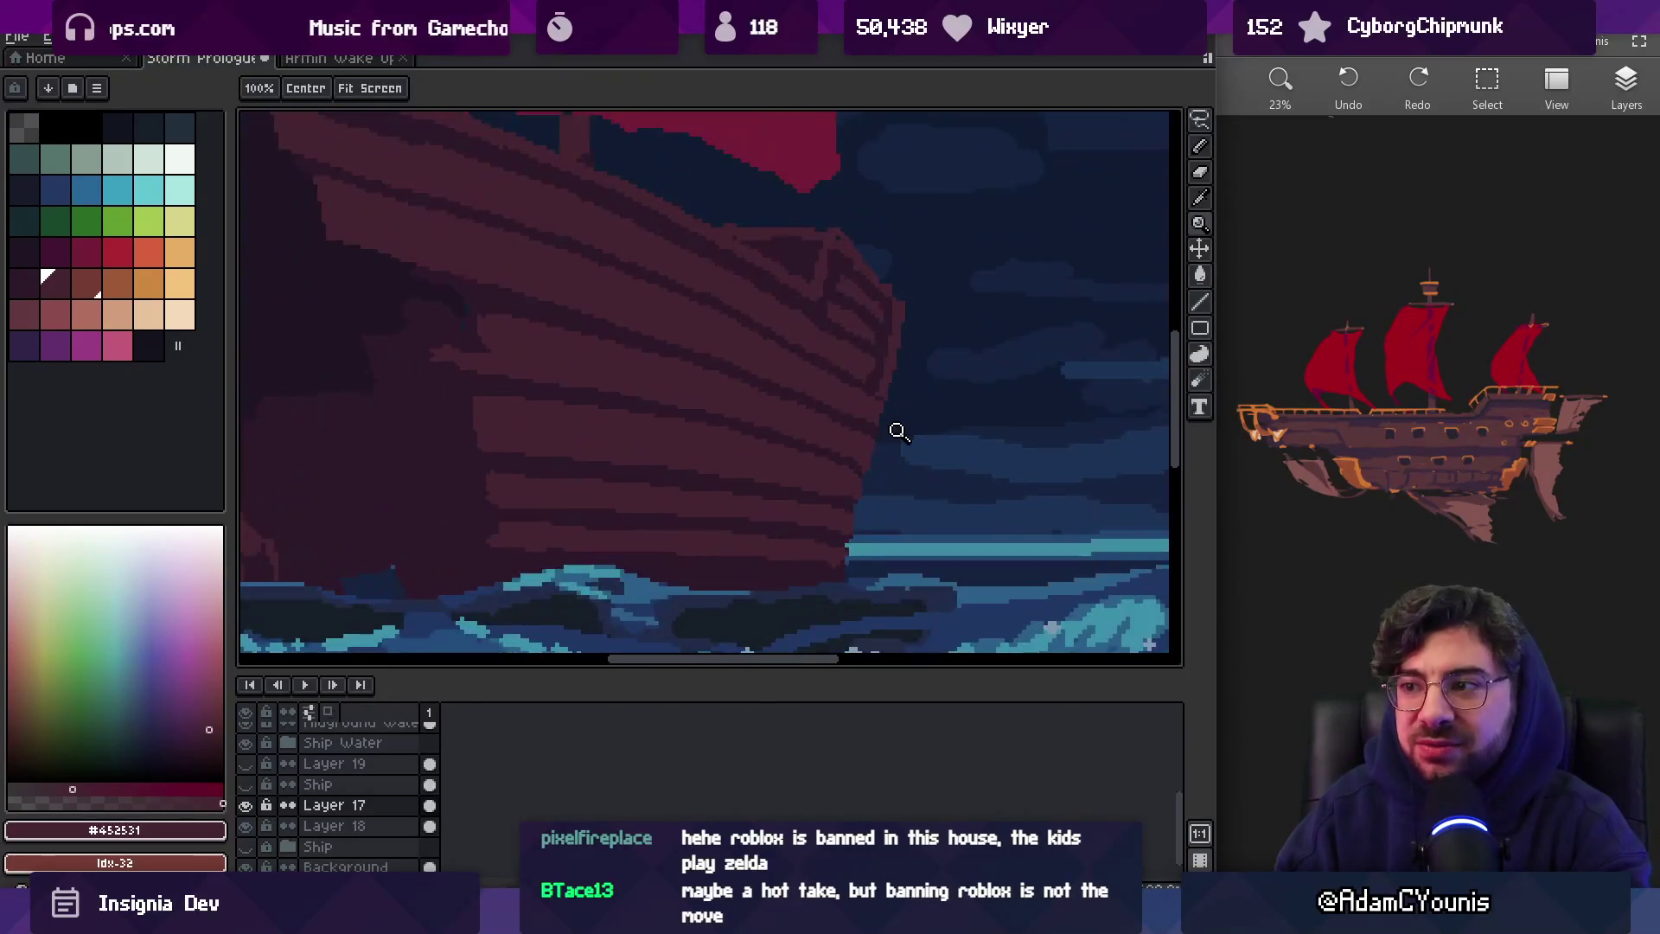
{"action": "left_click", "coordinate": [880, 434]}
{"action": "left_click", "coordinate": [859, 482]}
{"action": "key", "text": "b"}
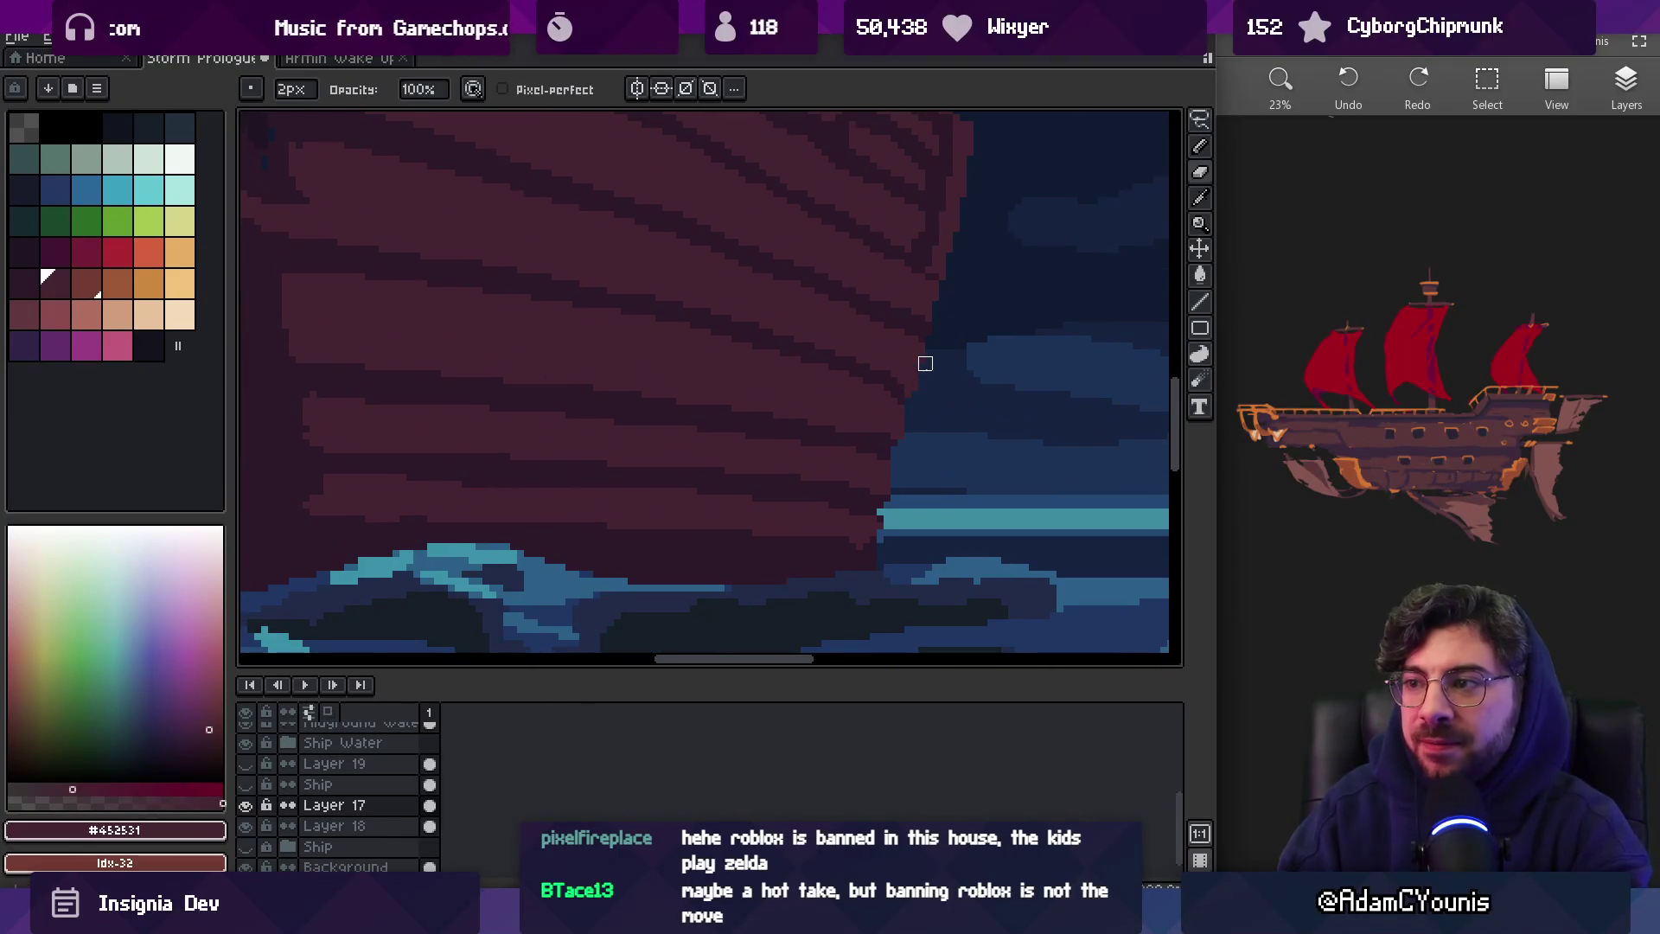
{"action": "scroll", "coordinate": [911, 391], "scroll_direction": "down", "scroll_amount": 5}
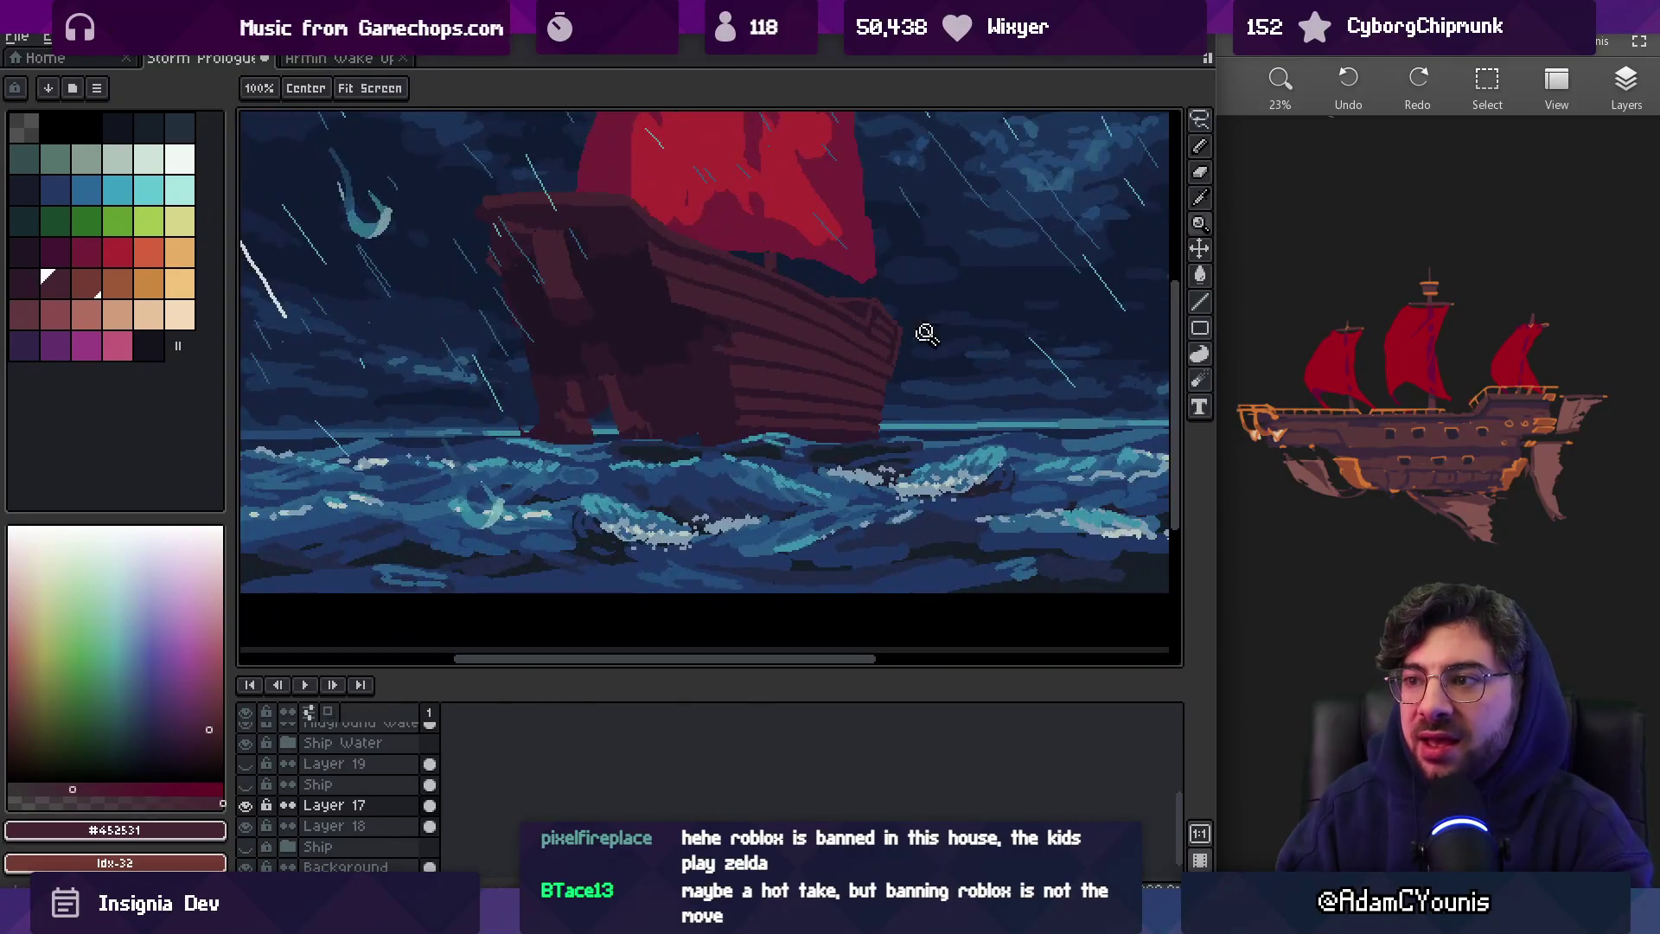
{"action": "scroll", "coordinate": [929, 353], "scroll_direction": "up", "scroll_amount": 3}
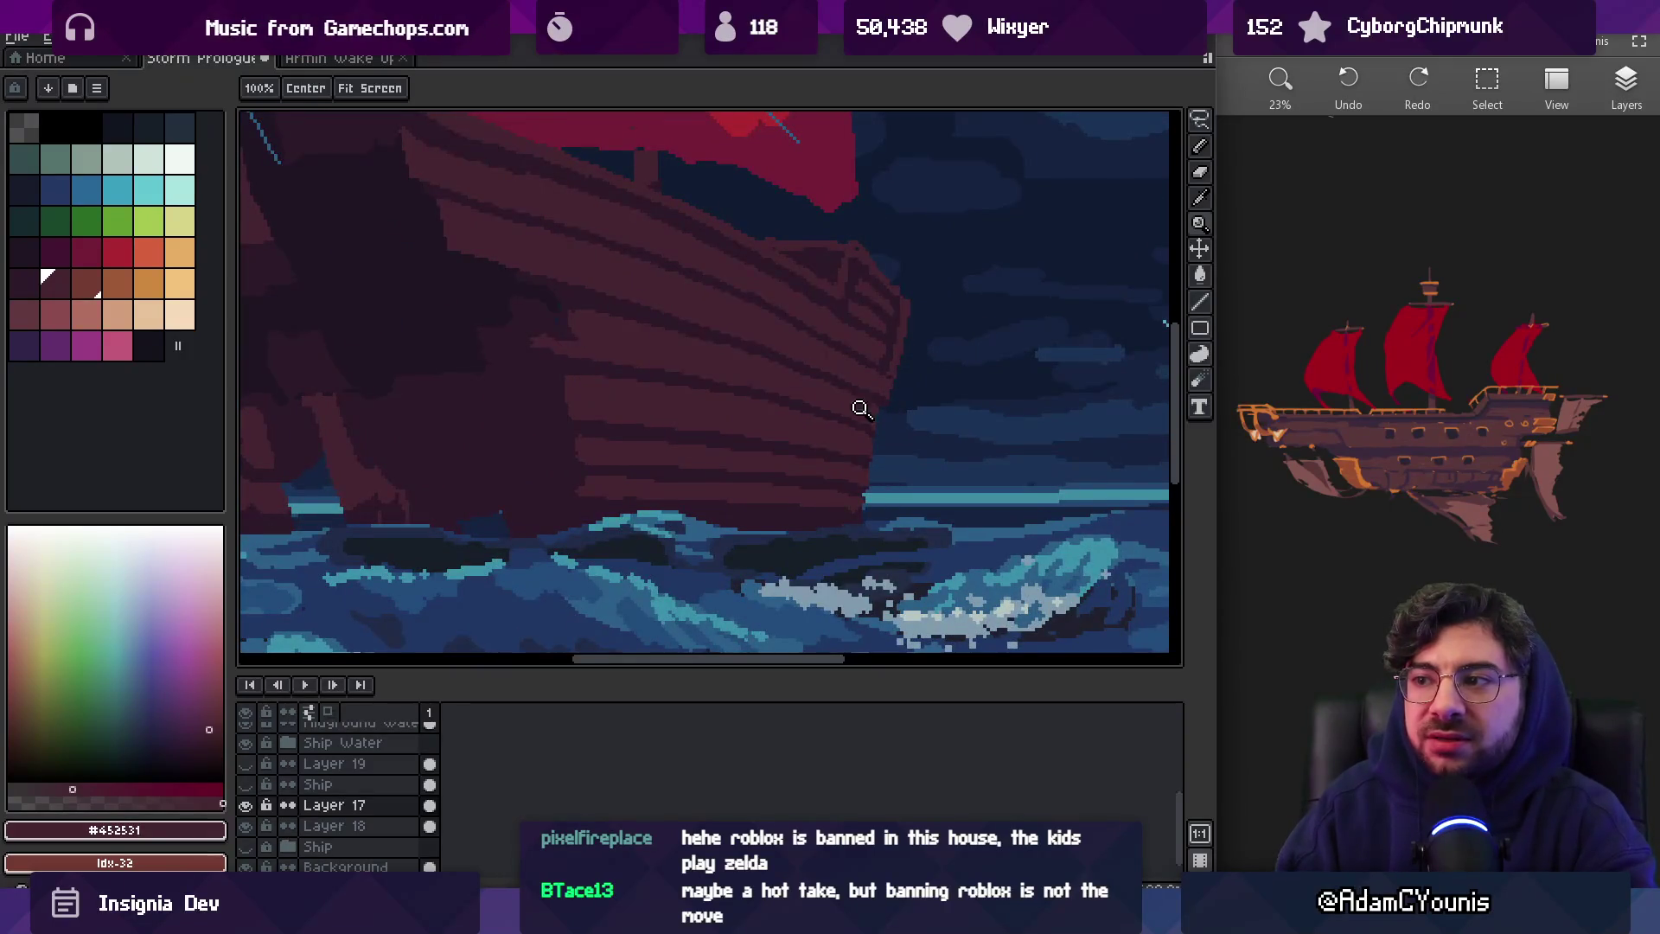
{"action": "left_click", "coordinate": [896, 371]}
{"action": "left_click", "coordinate": [915, 371]}
{"action": "key", "text": "b"}
{"action": "left_click", "coordinate": [889, 369], "text": "alt"}
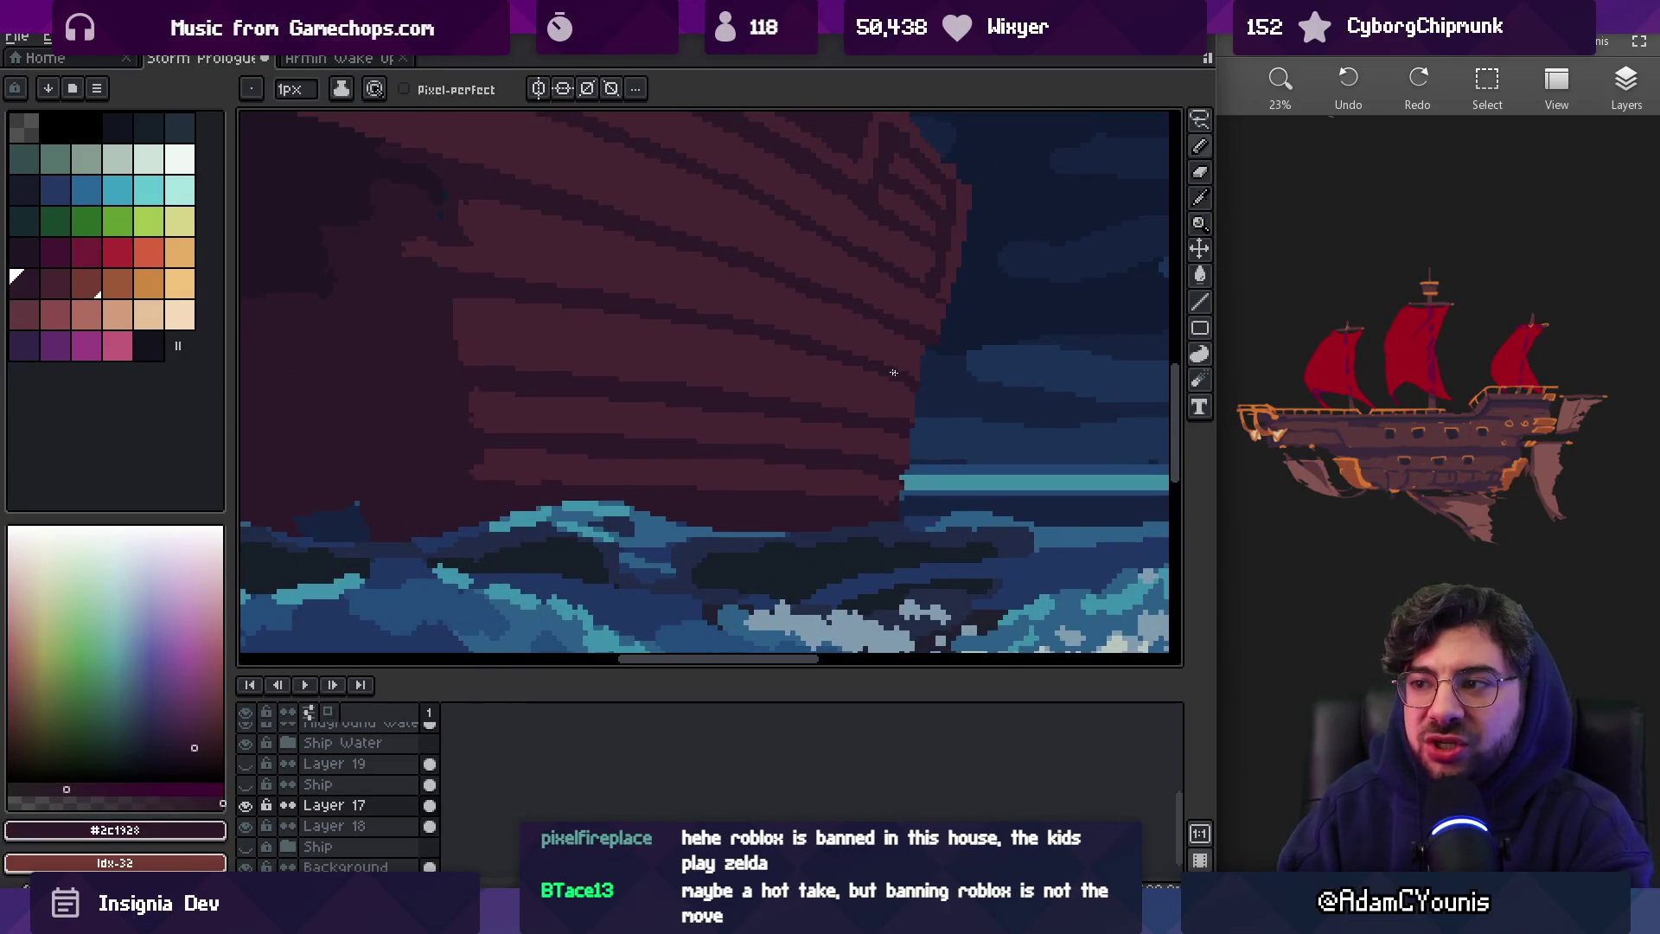
Pan toward the bow and repaint hull pixels in lighter maroon and dark plank shades
{"action": "left_click_drag", "start_coordinate": [848, 381], "coordinate": [900, 352]}
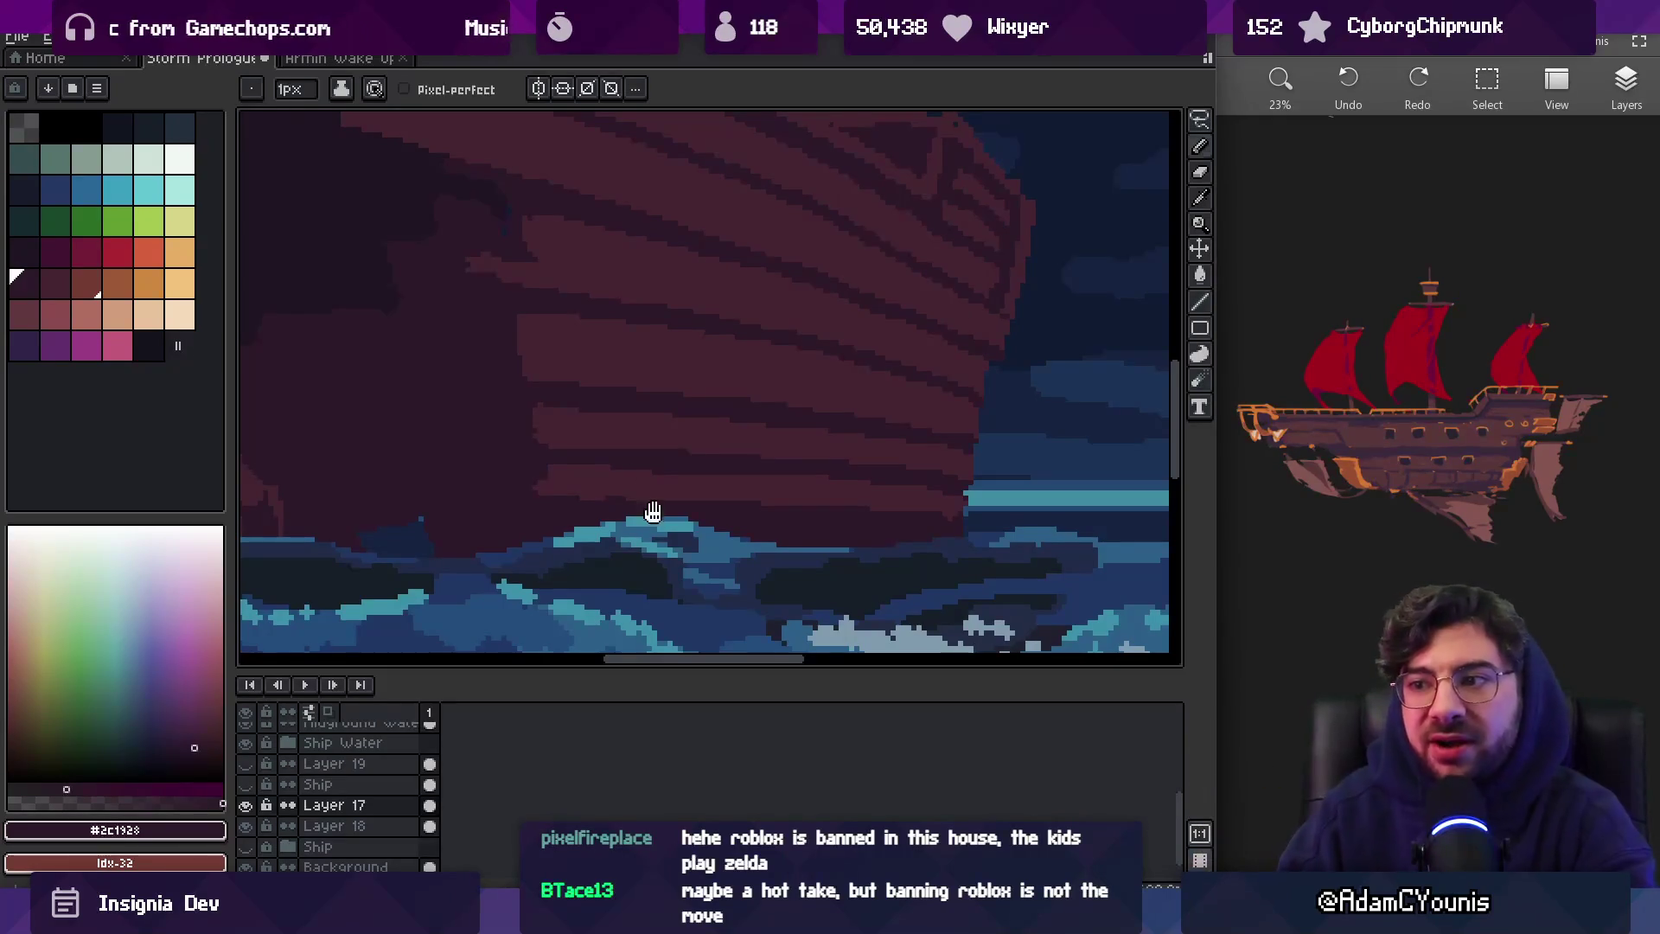
{"action": "left_click_drag", "start_coordinate": [652, 511], "coordinate": [670, 467]}
{"action": "left_click", "coordinate": [593, 465], "text": "alt"}
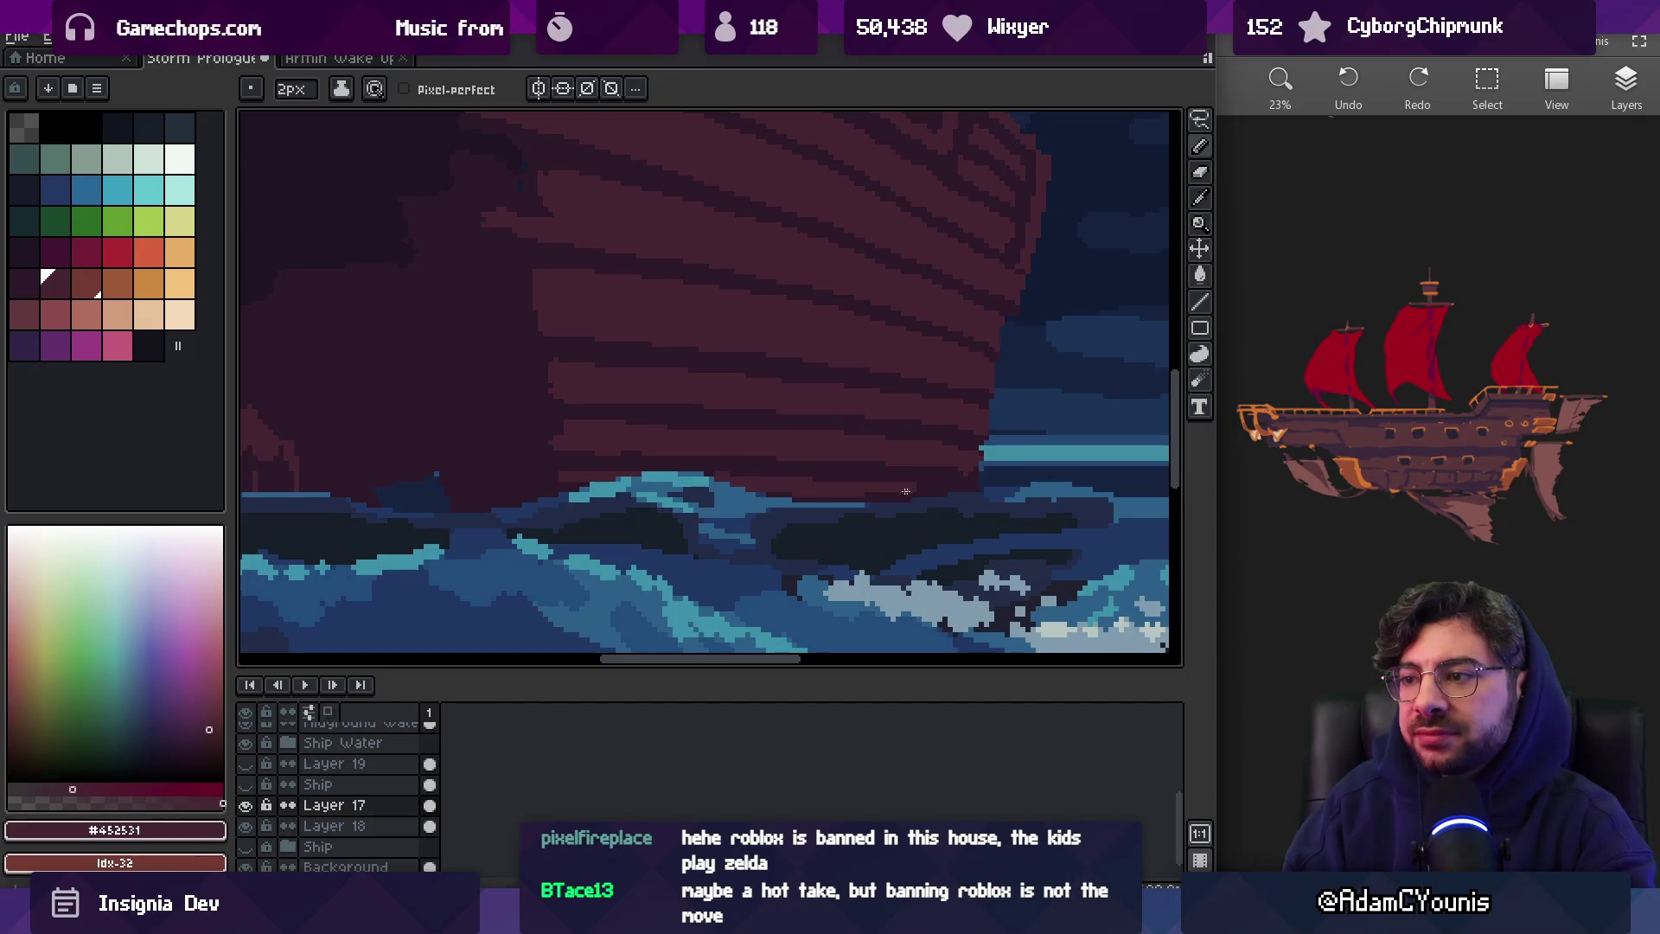
{"action": "key", "text": "z"}
{"action": "scroll", "coordinate": [964, 471], "scroll_direction": "down", "scroll_amount": 3}
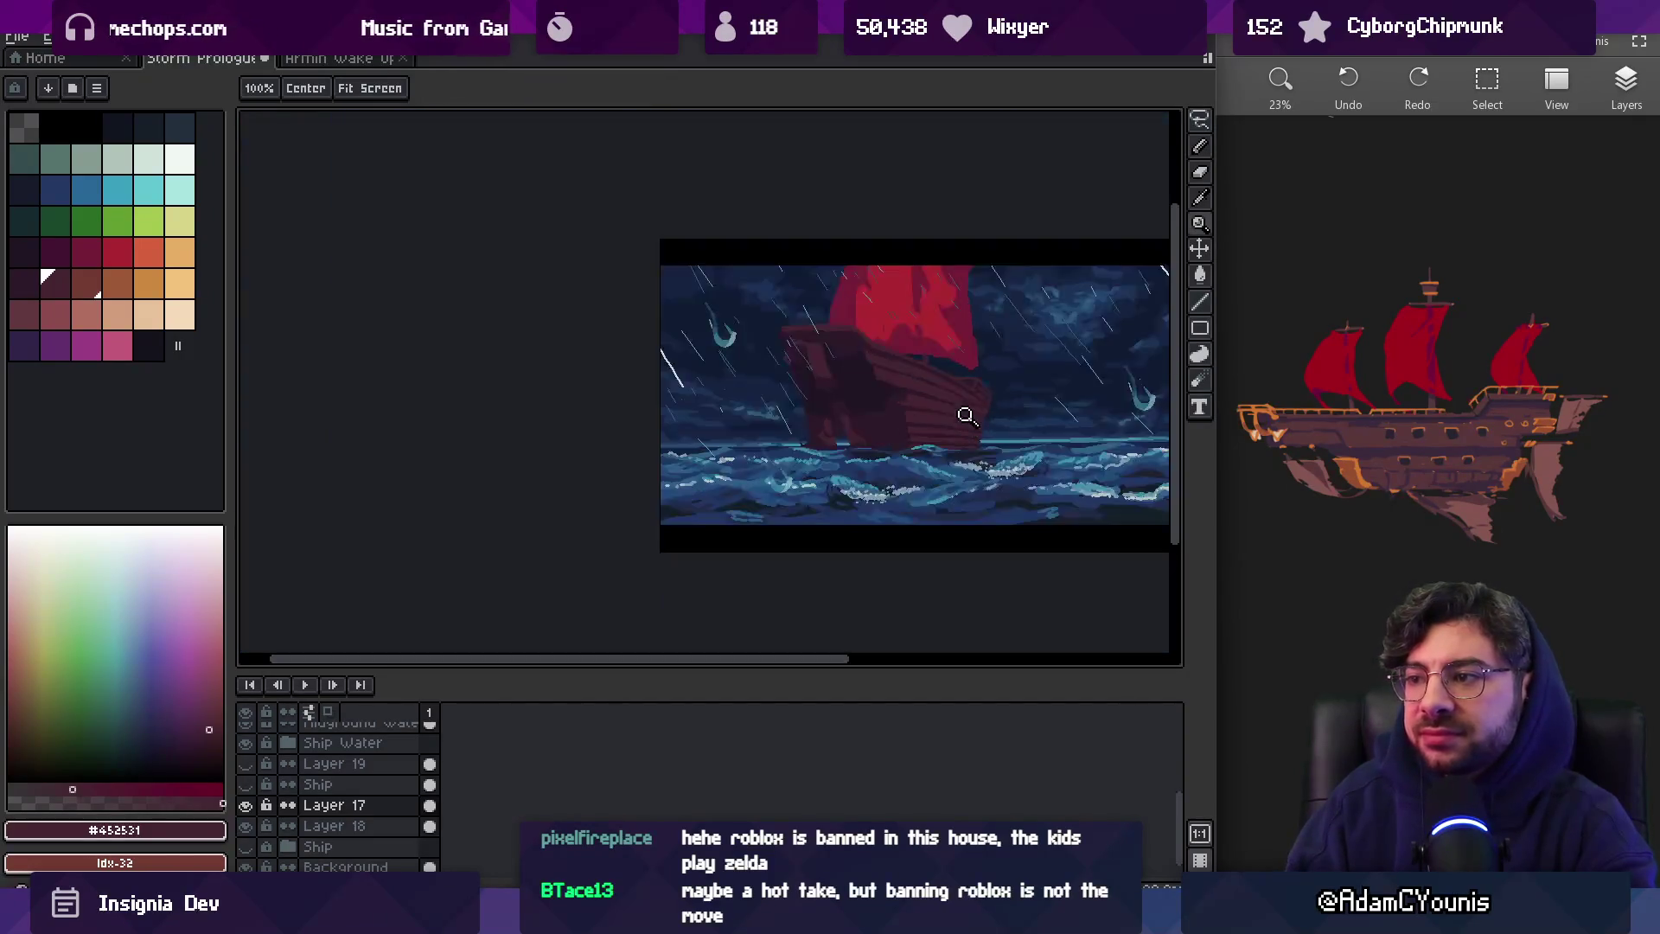
{"action": "scroll", "coordinate": [951, 424], "scroll_direction": "up", "scroll_amount": 4}
{"action": "key", "text": "b"}
{"action": "left_click", "coordinate": [737, 407], "text": "alt"}
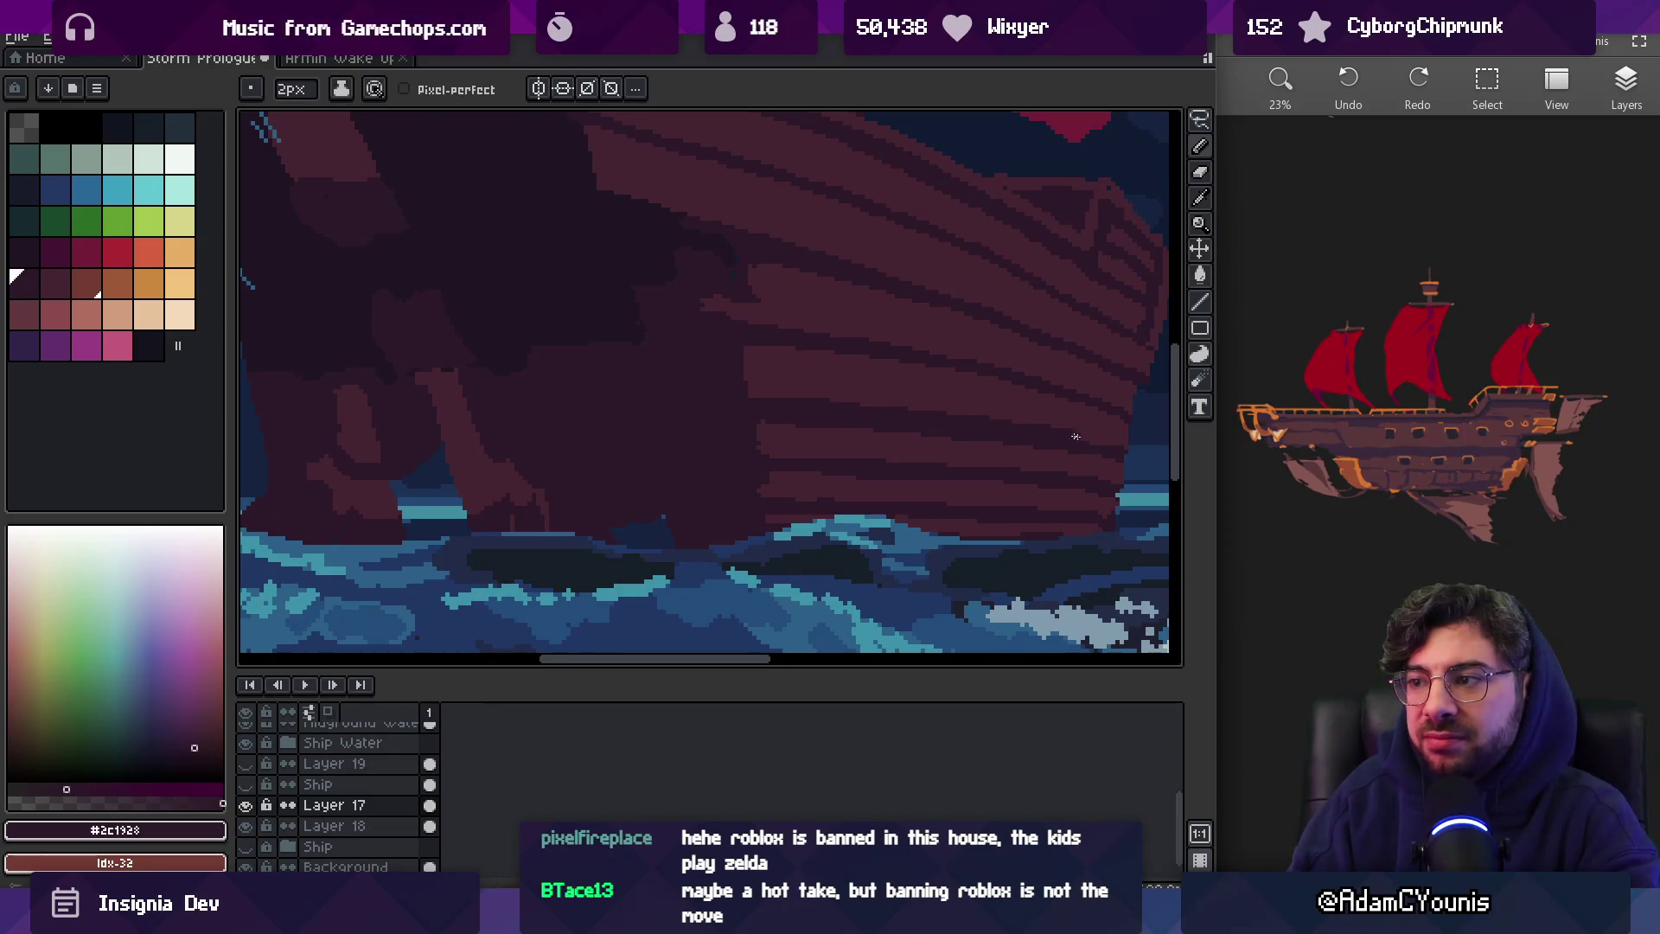
{"action": "scroll", "coordinate": [893, 439], "scroll_direction": "down", "scroll_amount": 1}
Lasso a region across the lower hull and paint maroon plank pixels into it
{"action": "key", "text": "q"}
{"action": "left_click_drag", "start_coordinate": [595, 429], "coordinate": [922, 463]}
{"action": "key", "text": "z"}
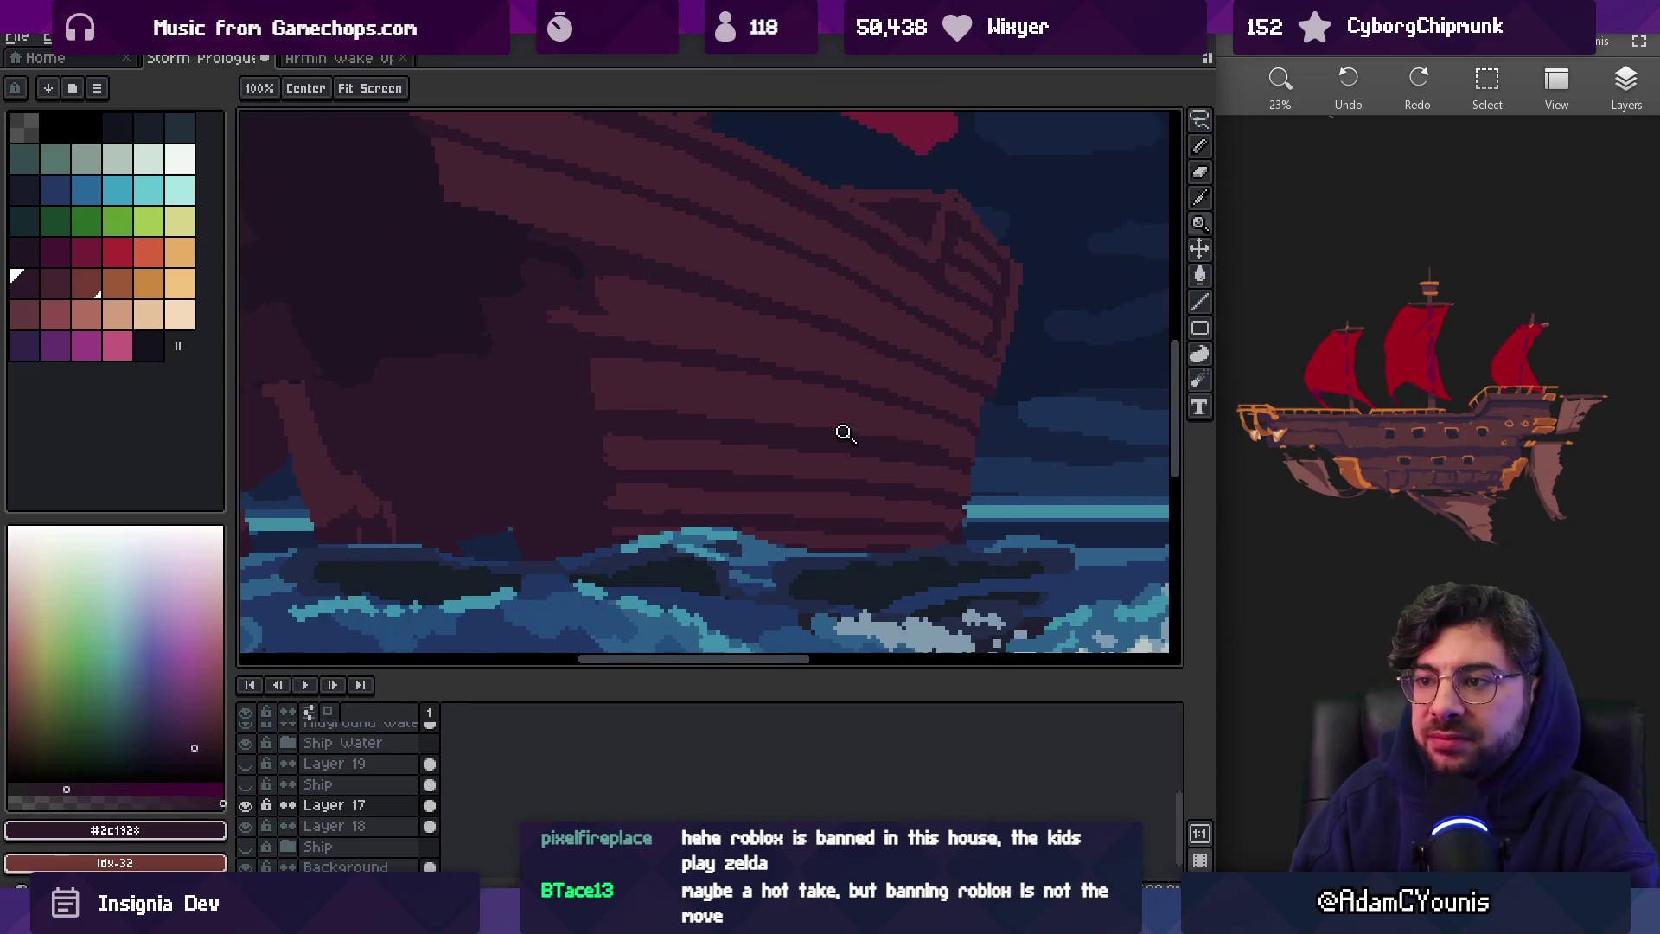
{"action": "scroll", "coordinate": [871, 434], "scroll_direction": "down", "scroll_amount": 3}
{"action": "scroll", "coordinate": [849, 446], "scroll_direction": "up", "scroll_amount": 4}
{"action": "left_click", "coordinate": [849, 446], "text": "alt"}
{"action": "key", "text": "b"}
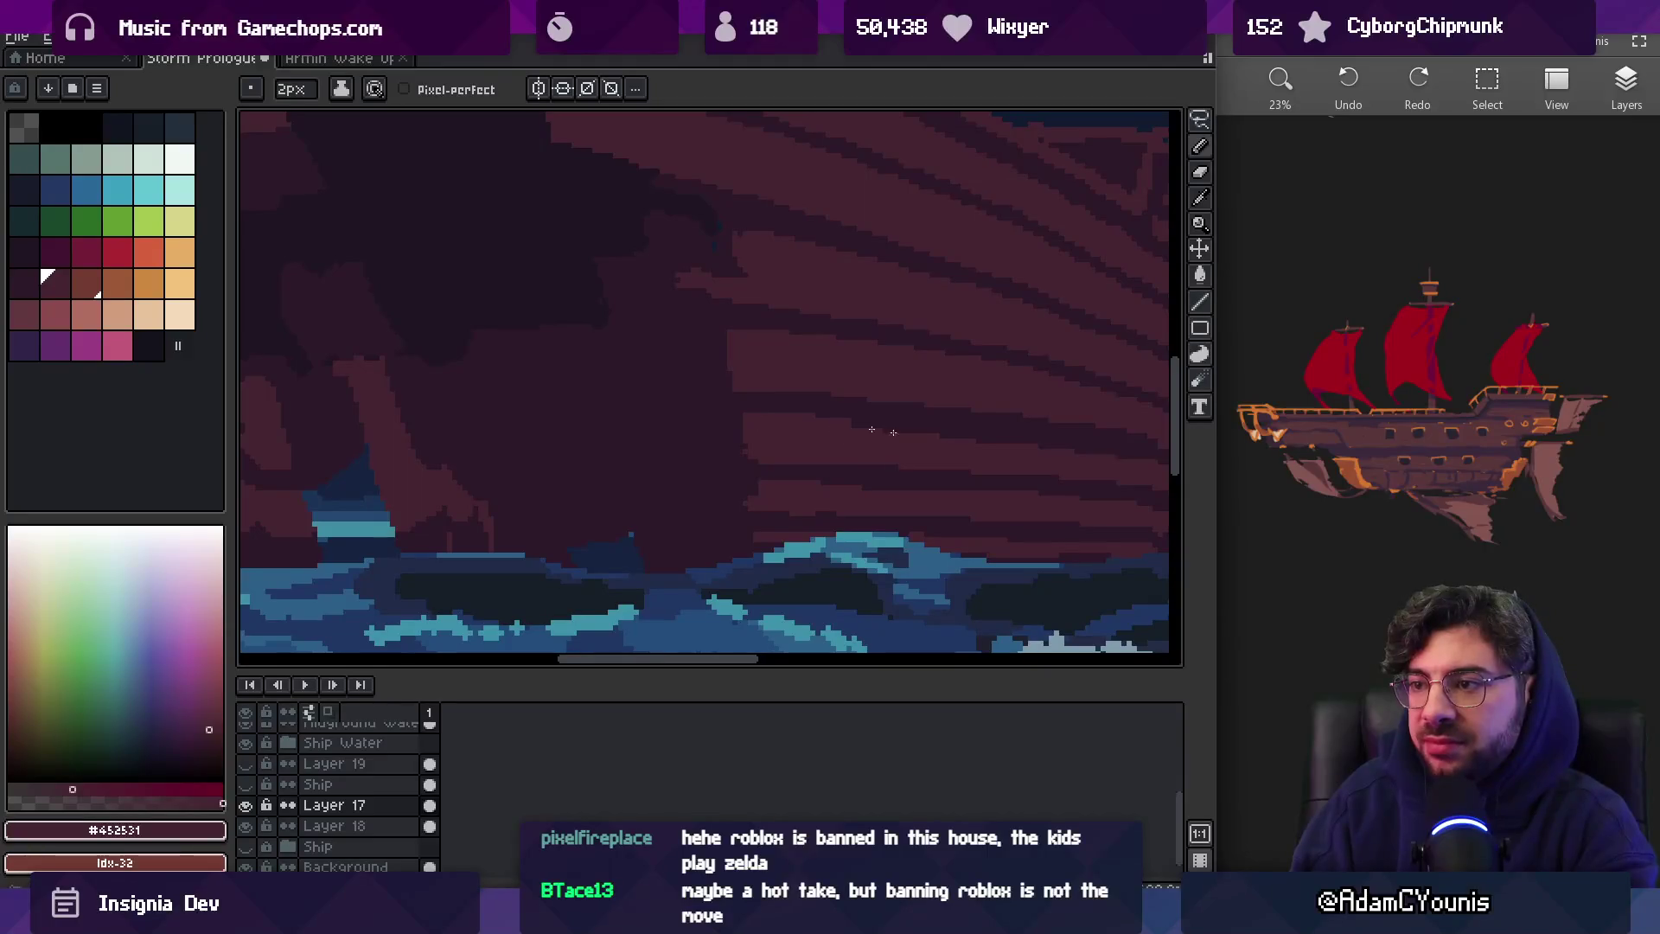
{"action": "left_click_drag", "start_coordinate": [1057, 445], "coordinate": [936, 443]}
{"action": "left_click", "coordinate": [796, 464], "text": "alt"}
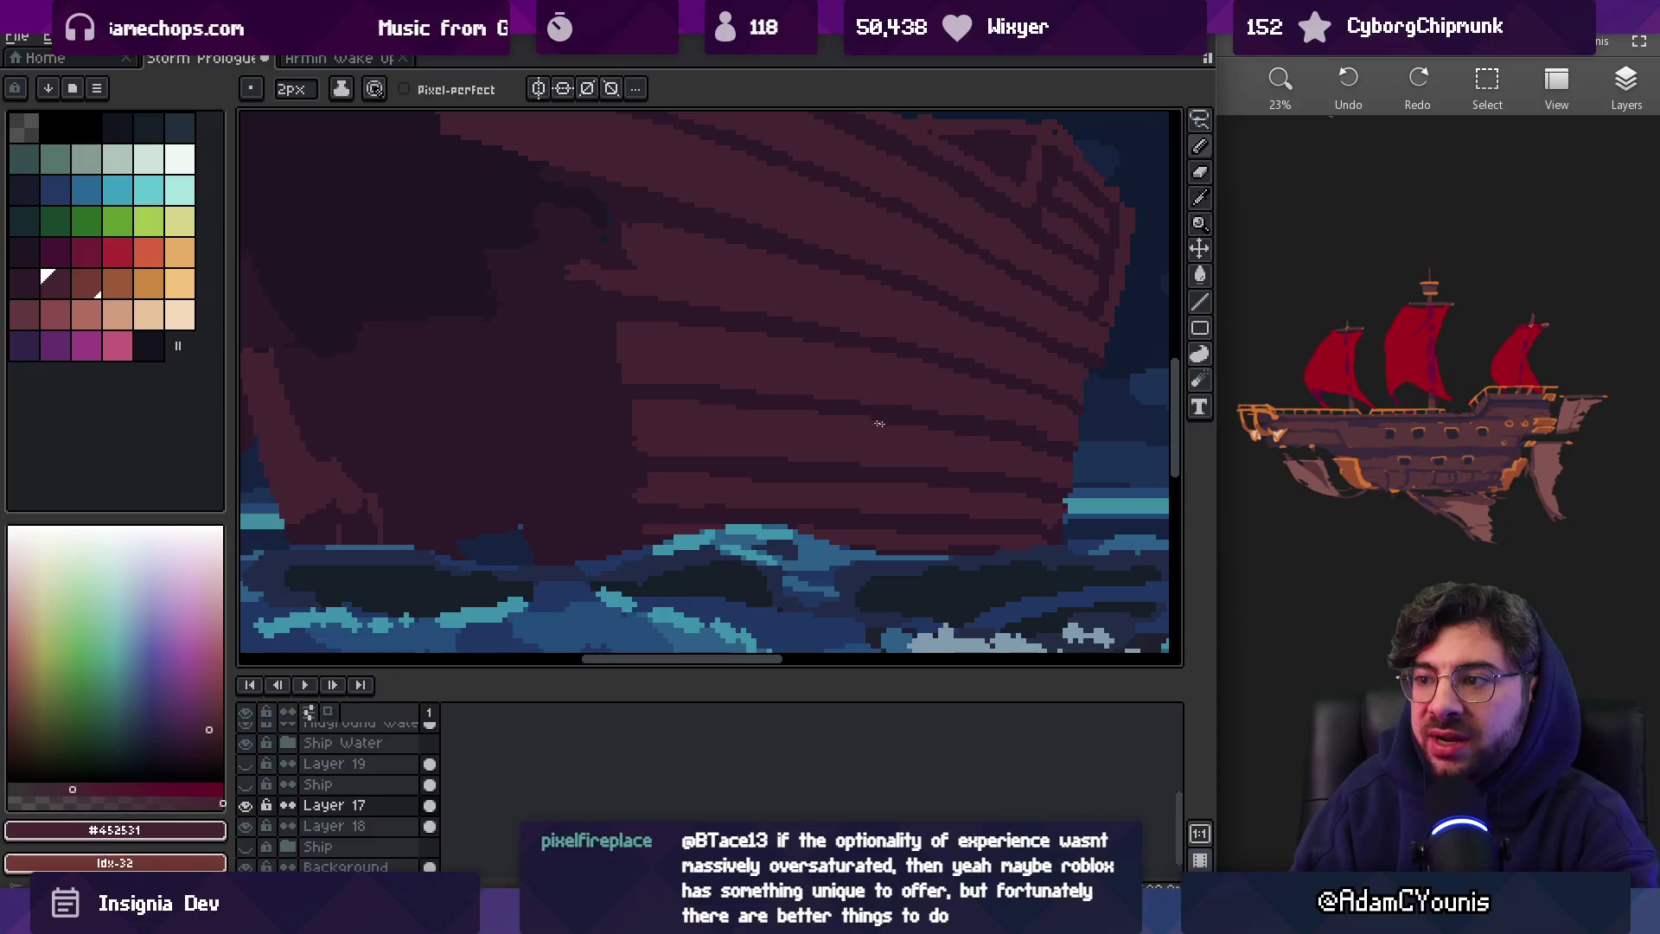
Set the drawing colour back to dark plank shade #2c1928 and zoom out to review
{"action": "left_click", "coordinate": [1060, 441], "text": "alt"}
{"action": "left_click", "coordinate": [1055, 453], "text": "alt"}
{"action": "key", "text": "z"}
{"action": "scroll", "coordinate": [977, 374], "scroll_direction": "down", "scroll_amount": 3}
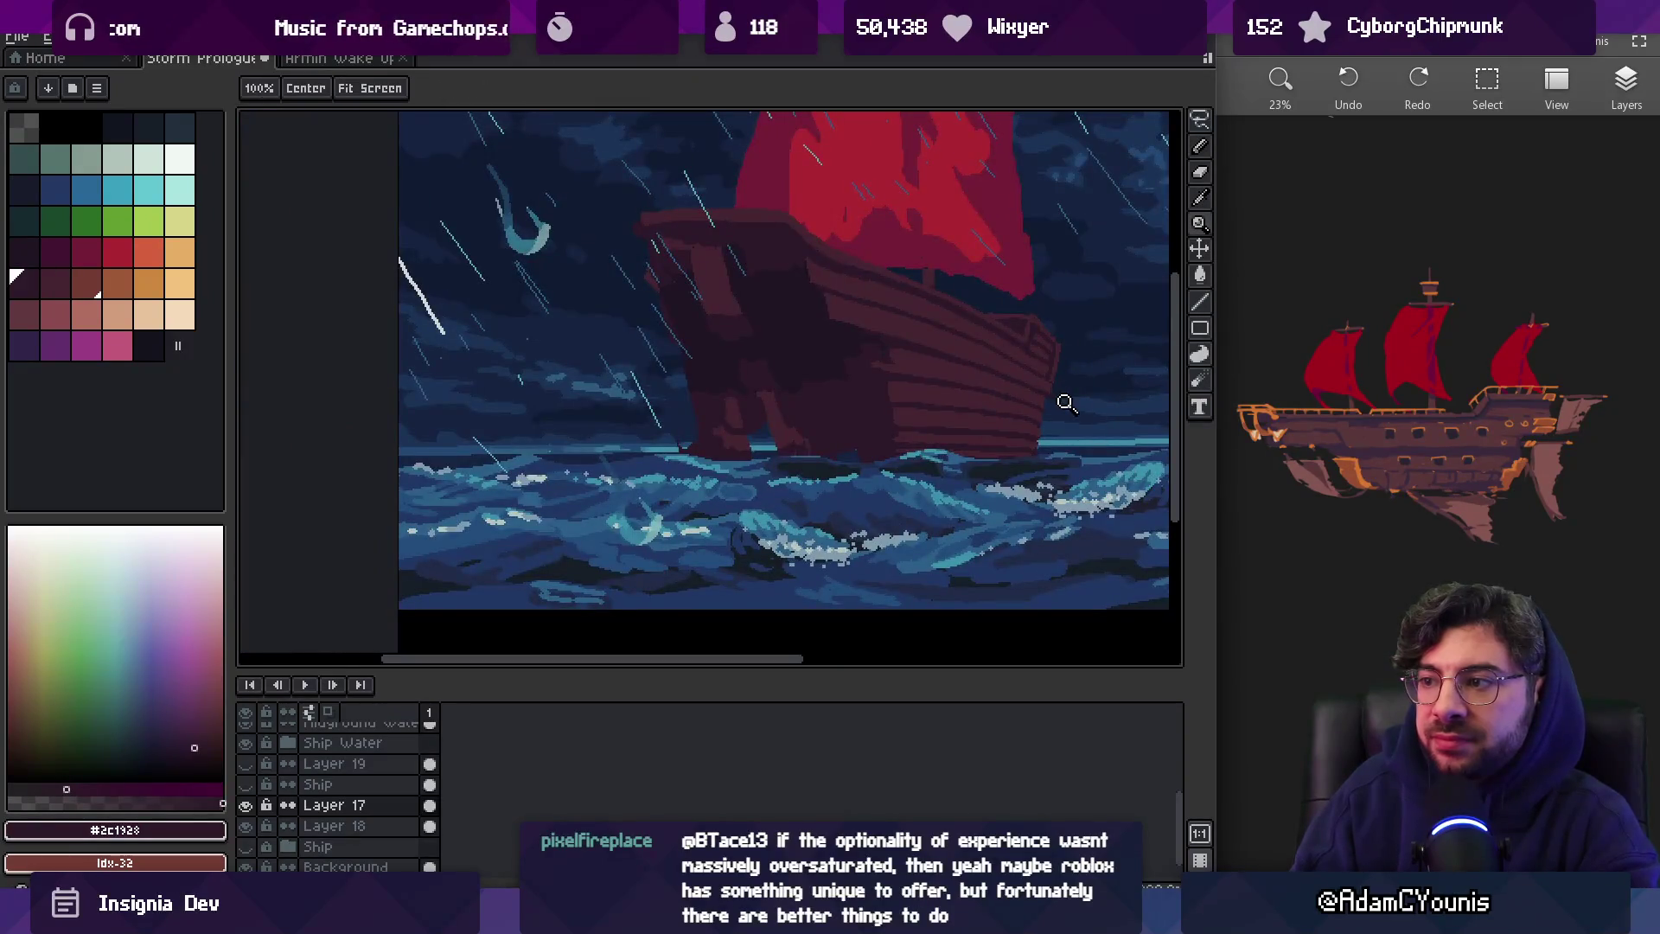
{"action": "scroll", "coordinate": [1094, 378], "scroll_direction": "down", "scroll_amount": 1}
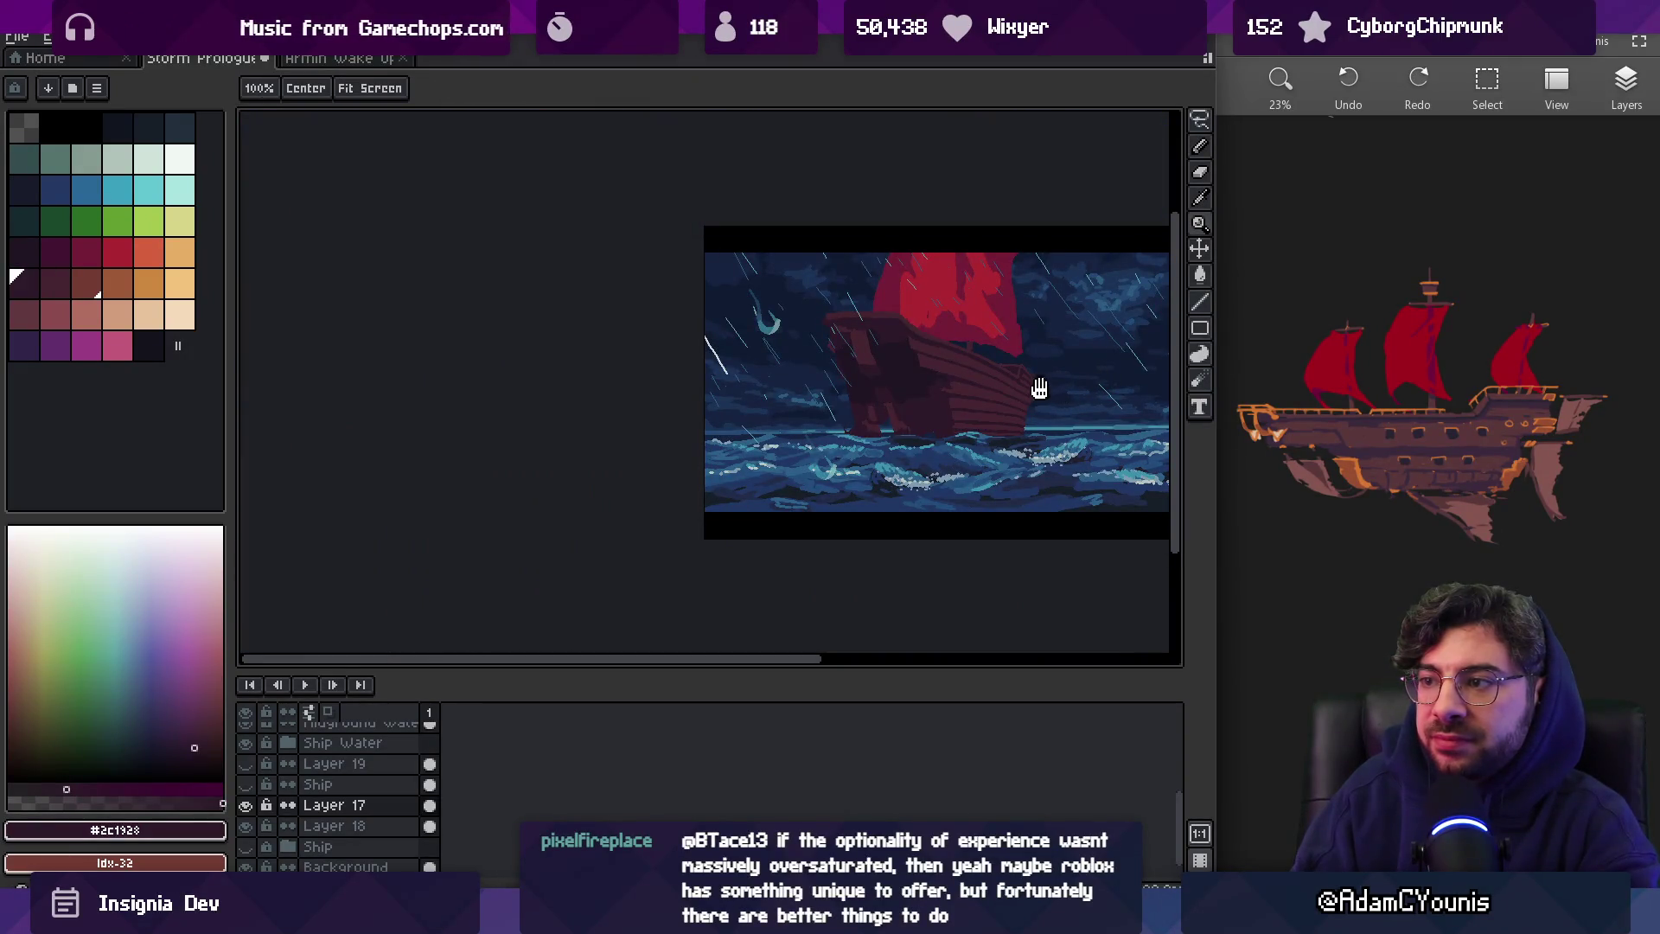
{"action": "scroll", "coordinate": [1039, 388], "scroll_direction": "up", "scroll_amount": 3}
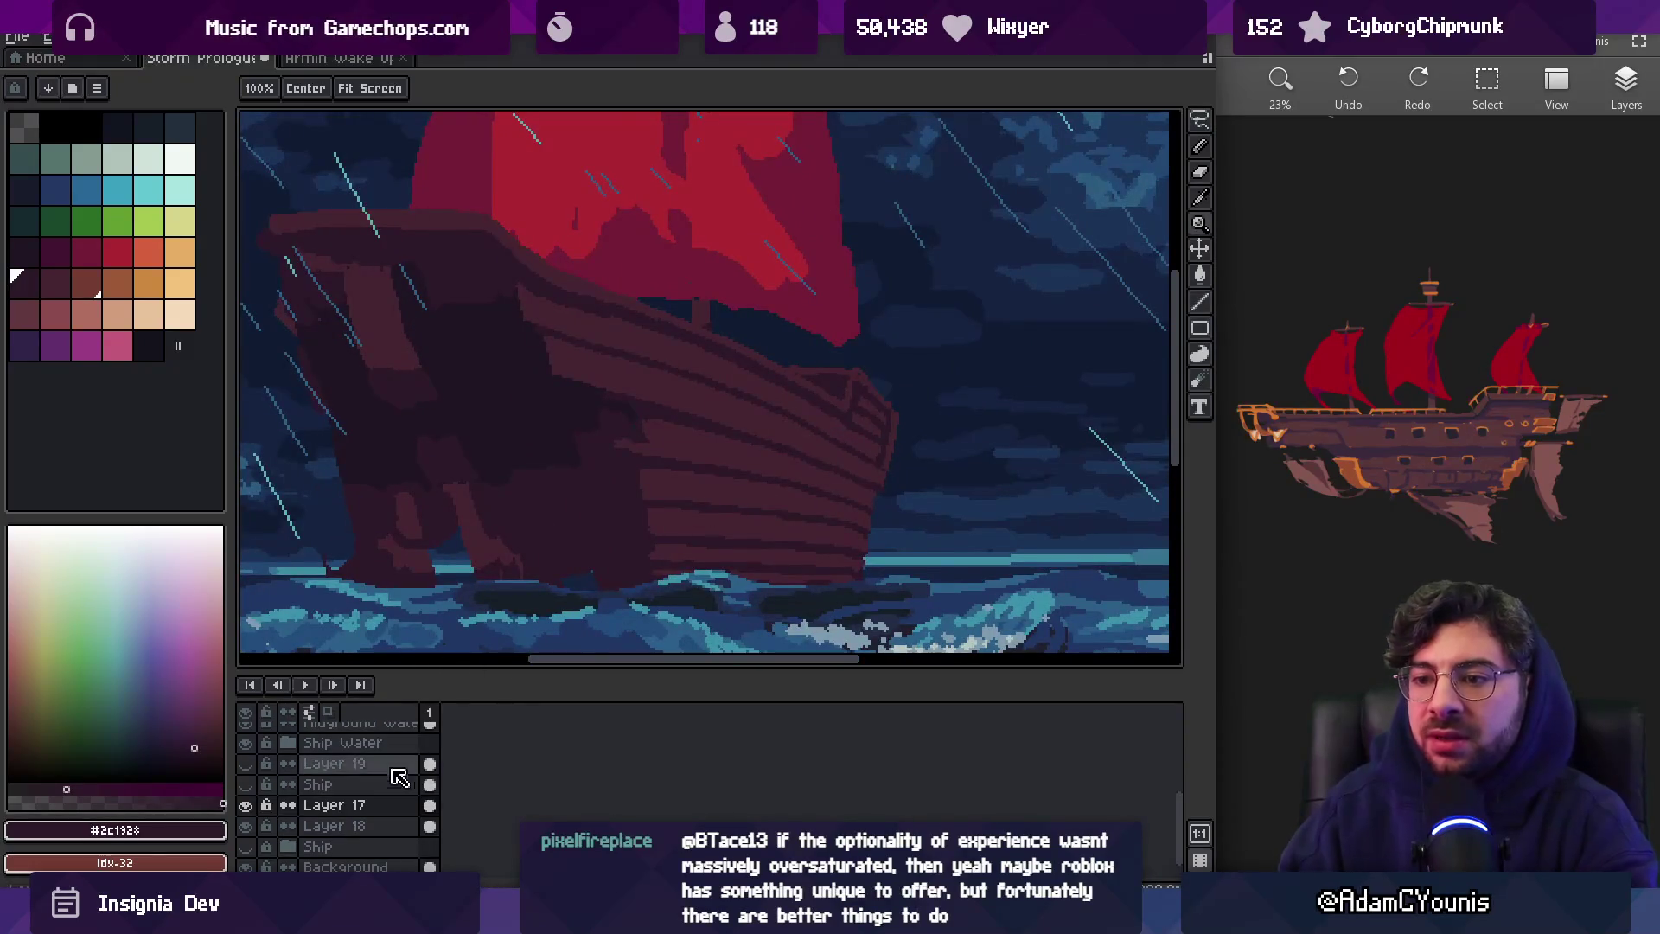
{"action": "left_click", "coordinate": [245, 763]}
{"action": "key", "text": "v"}
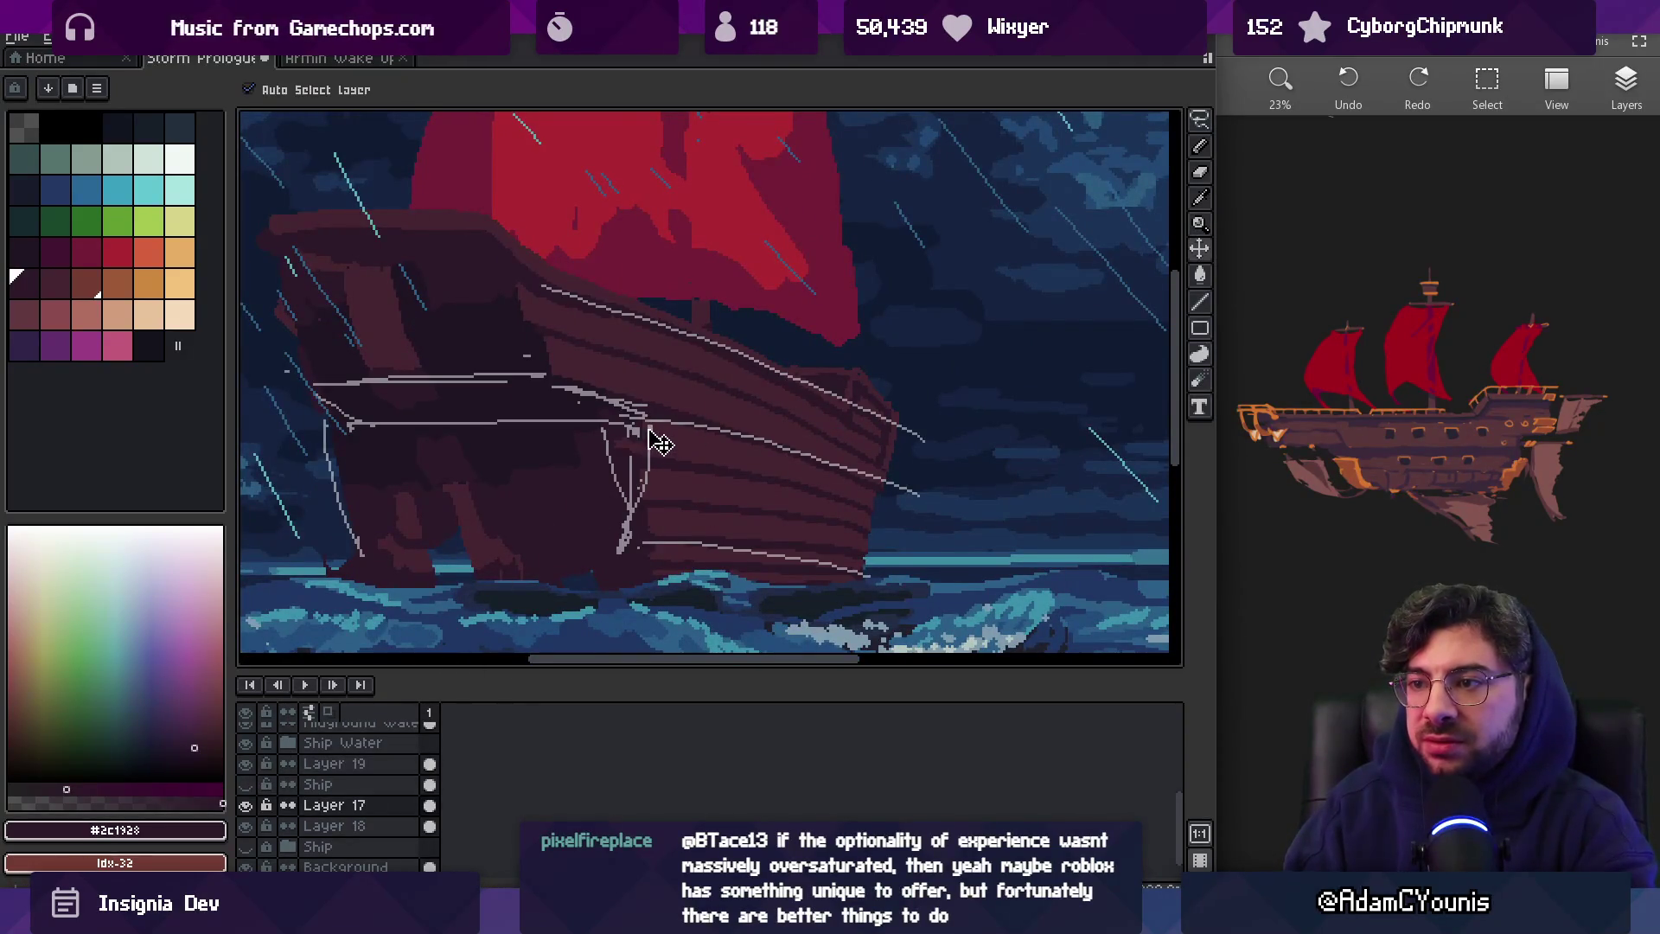
{"action": "left_click", "coordinate": [651, 435]}
{"action": "key", "text": "e"}
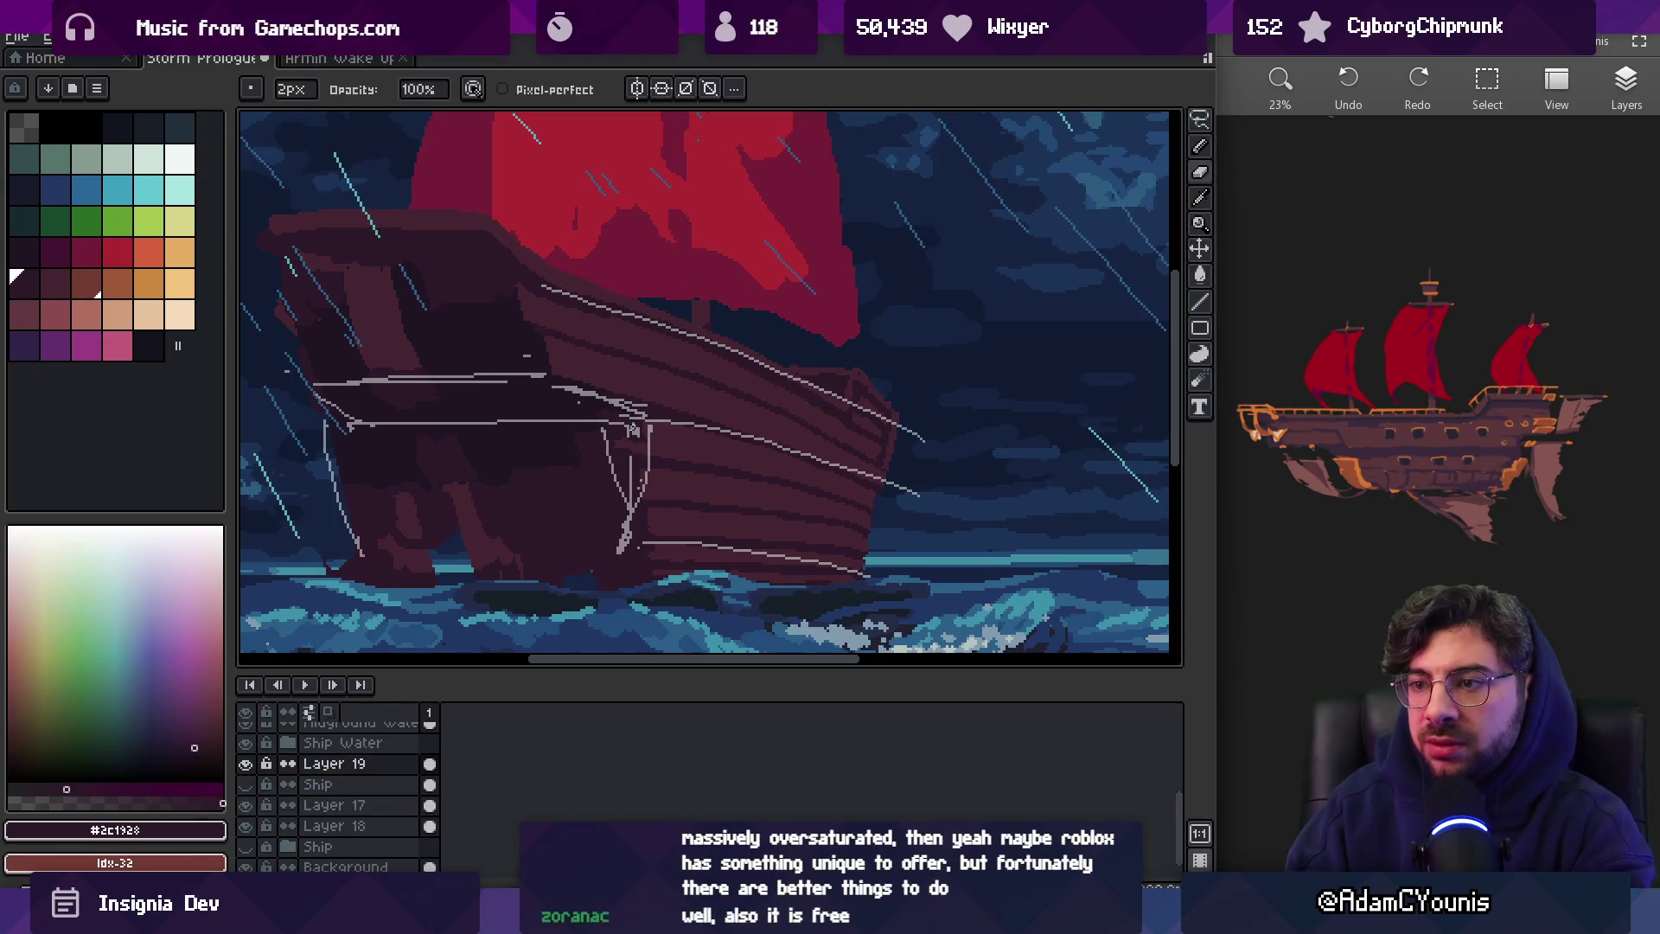
{"action": "mouse_move", "coordinate": [597, 398]}
{"action": "left_mouse_down"}
{"action": "mouse_move", "coordinate": [631, 484]}
{"action": "mouse_move", "coordinate": [823, 448]}
{"action": "mouse_move", "coordinate": [663, 504]}
{"action": "mouse_move", "coordinate": [925, 573]}
{"action": "left_mouse_up"}
{"action": "key", "text": "plus"}
{"action": "key", "text": "plus"}
{"action": "key", "text": "plus"}
{"action": "mouse_move", "coordinate": [581, 463]}
{"action": "left_mouse_down"}
{"action": "mouse_move", "coordinate": [585, 408]}
{"action": "mouse_move", "coordinate": [510, 422]}
{"action": "left_mouse_up"}
{"action": "key", "text": "b"}
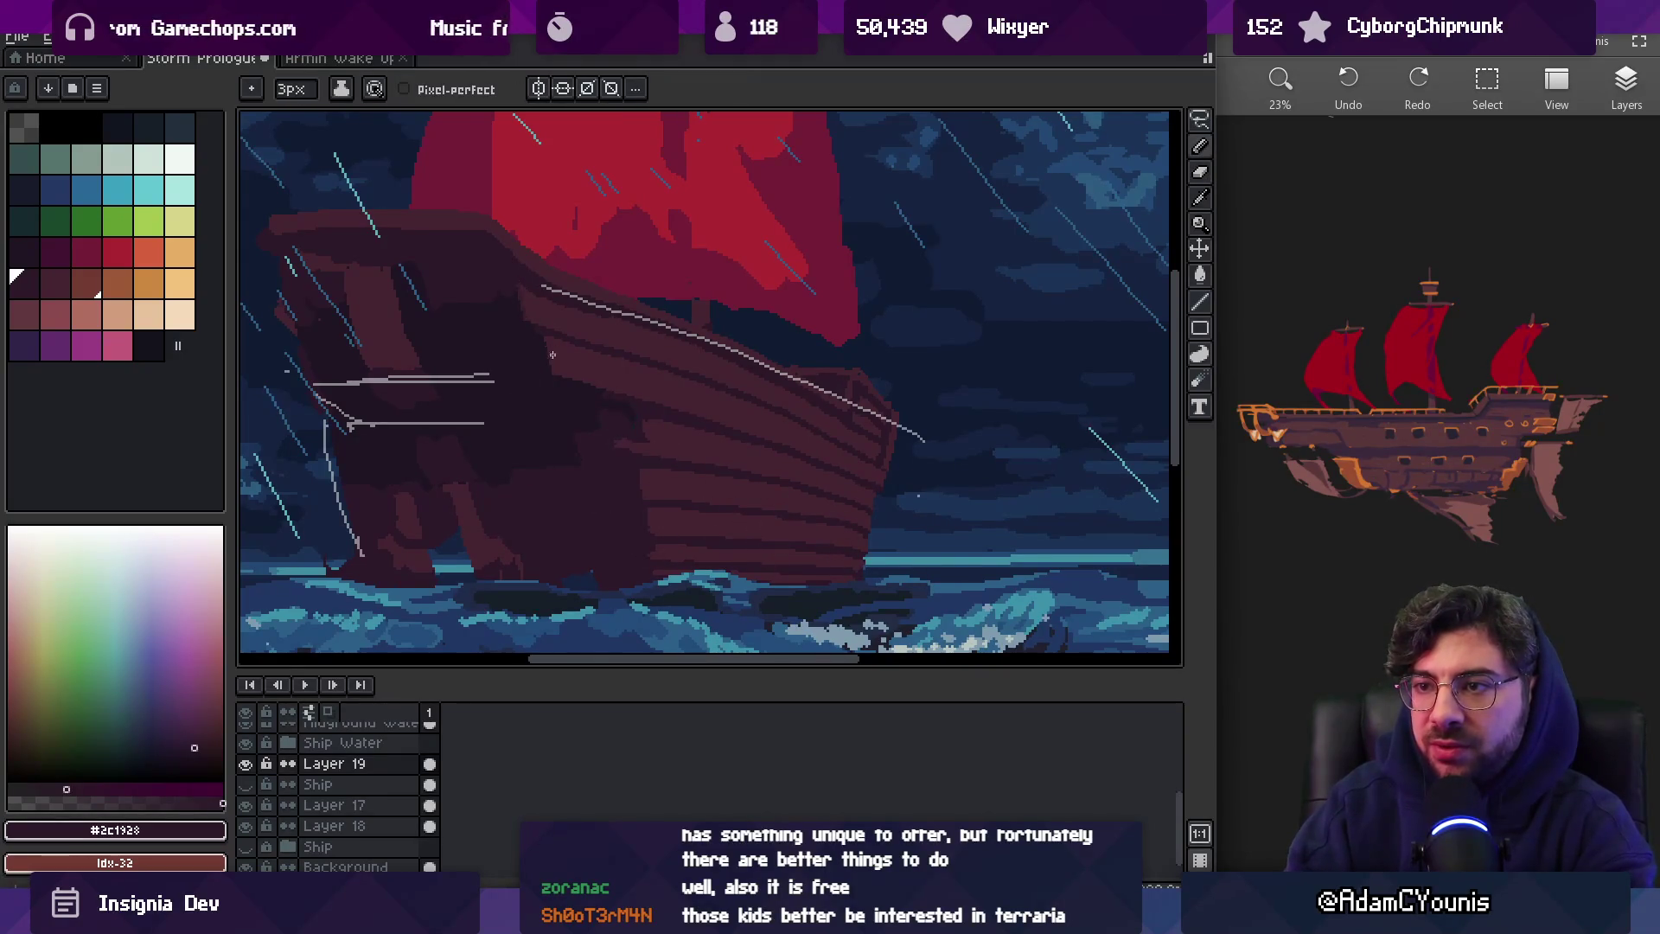
{"action": "scroll", "coordinate": [571, 302], "scroll_direction": "up", "scroll_amount": 2}
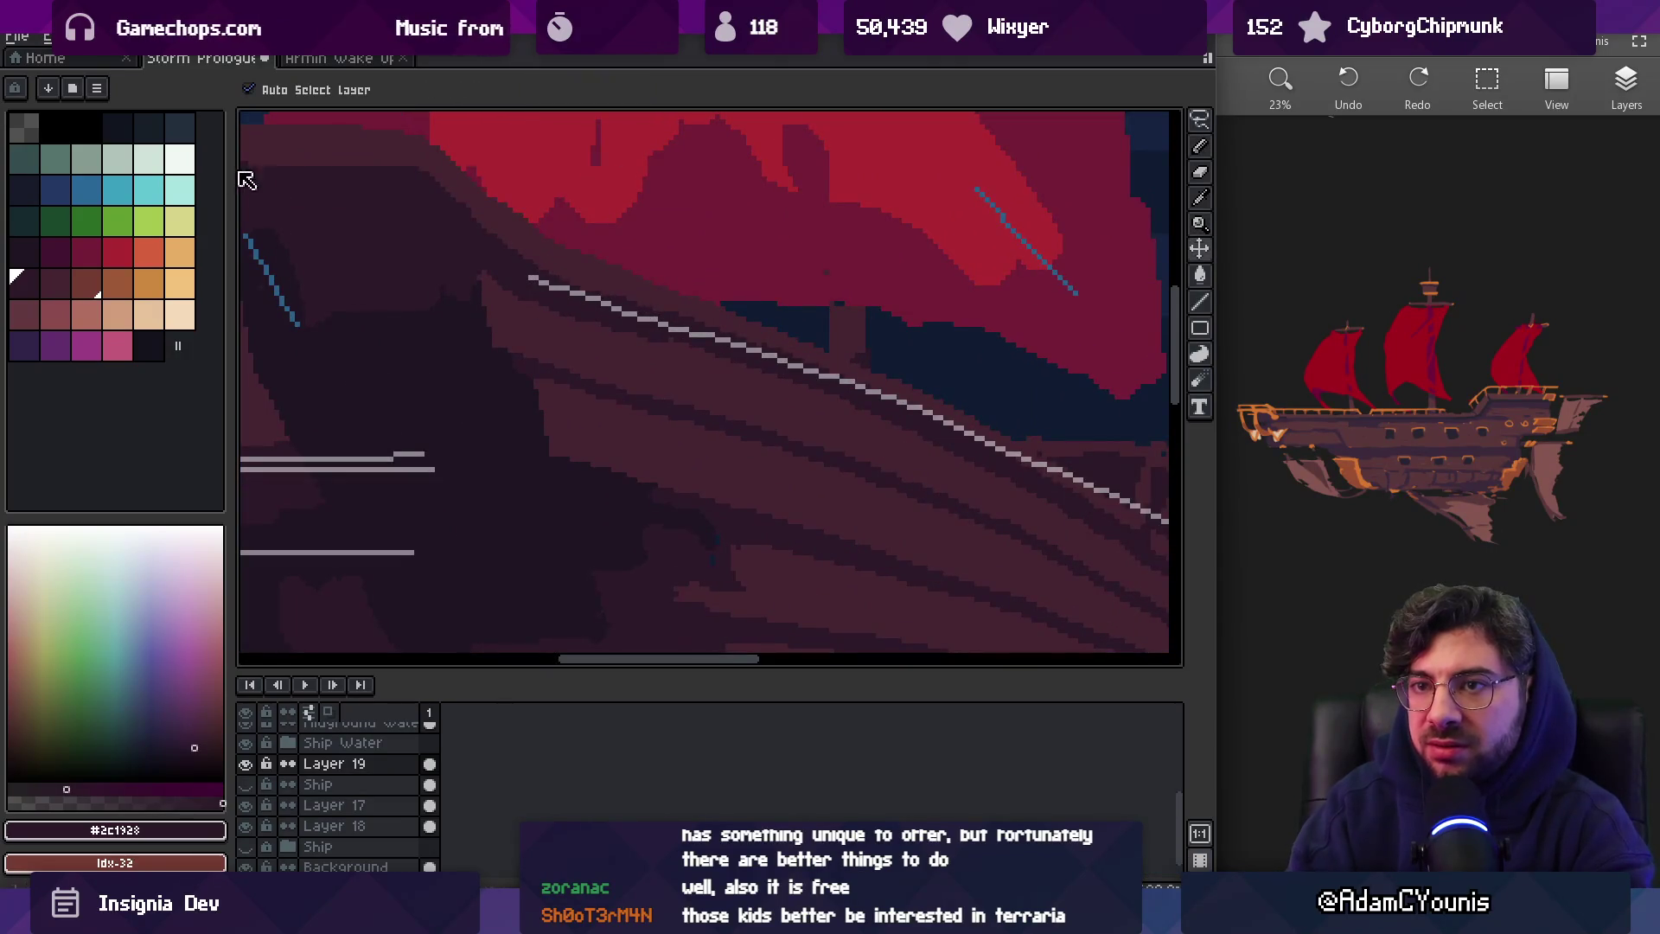
{"action": "left_click", "coordinate": [540, 290], "text": "alt"}
{"action": "scroll", "coordinate": [475, 275], "scroll_direction": "down", "scroll_amount": 5}
{"action": "left_click_drag", "start_coordinate": [501, 199], "coordinate": [563, 478]}
{"action": "scroll", "coordinate": [548, 315], "scroll_direction": "down", "scroll_amount": 2}
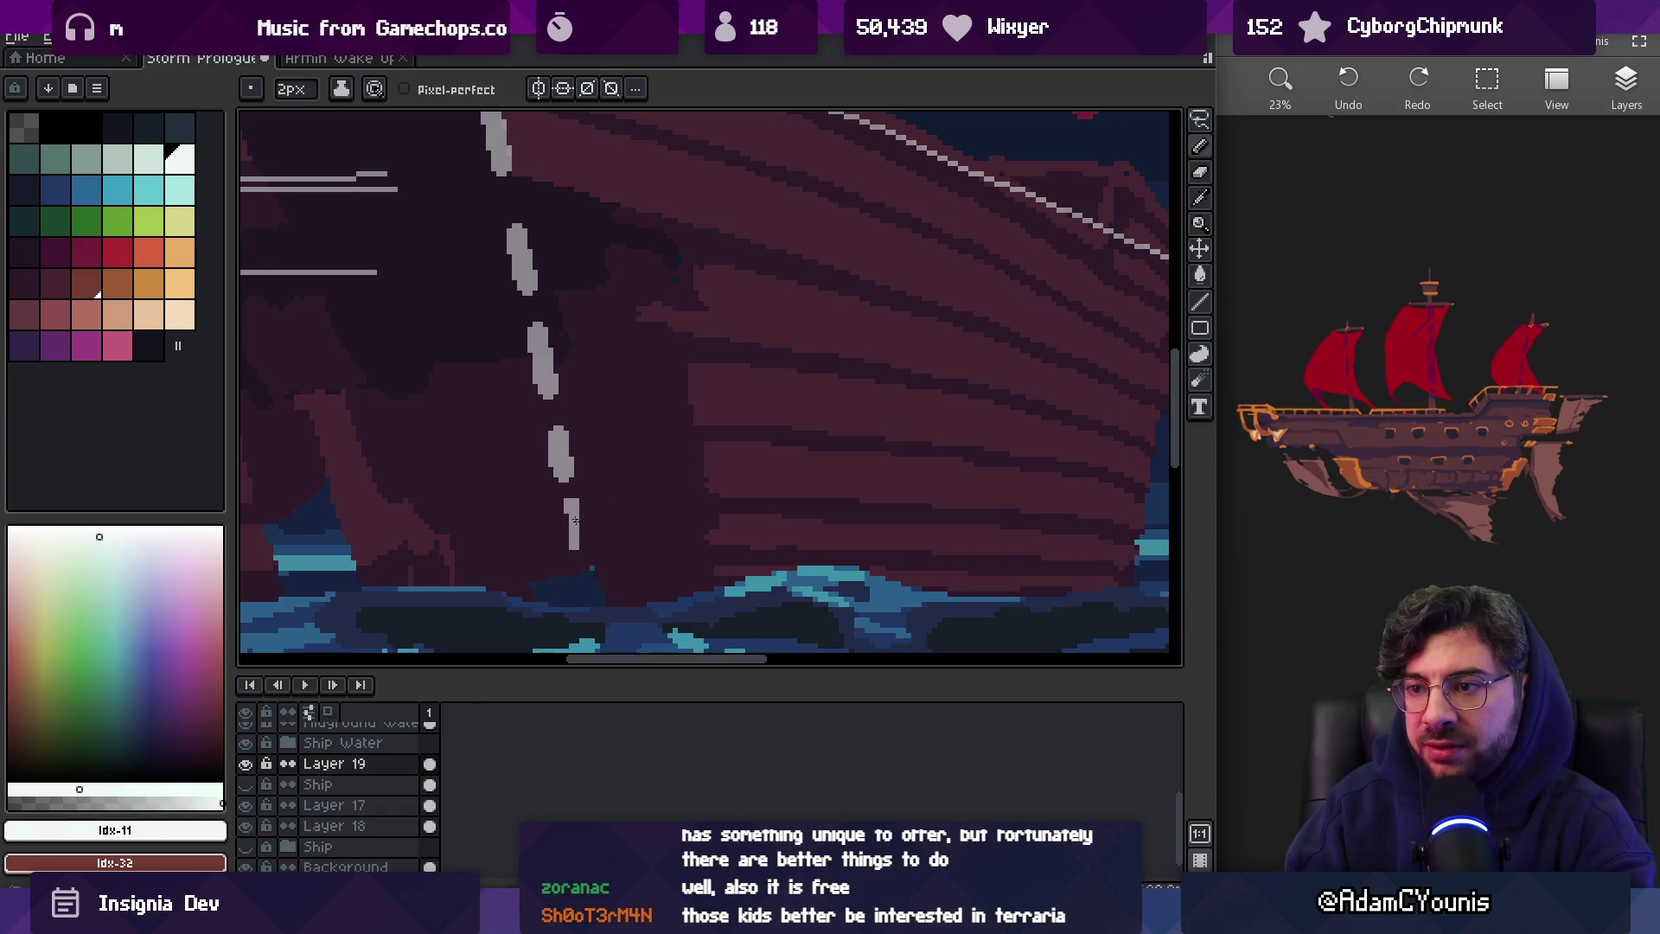
{"action": "key", "text": "z"}
{"action": "scroll", "coordinate": [588, 612], "scroll_direction": "down", "scroll_amount": 4}
{"action": "scroll", "coordinate": [778, 398], "scroll_direction": "up", "scroll_amount": 4}
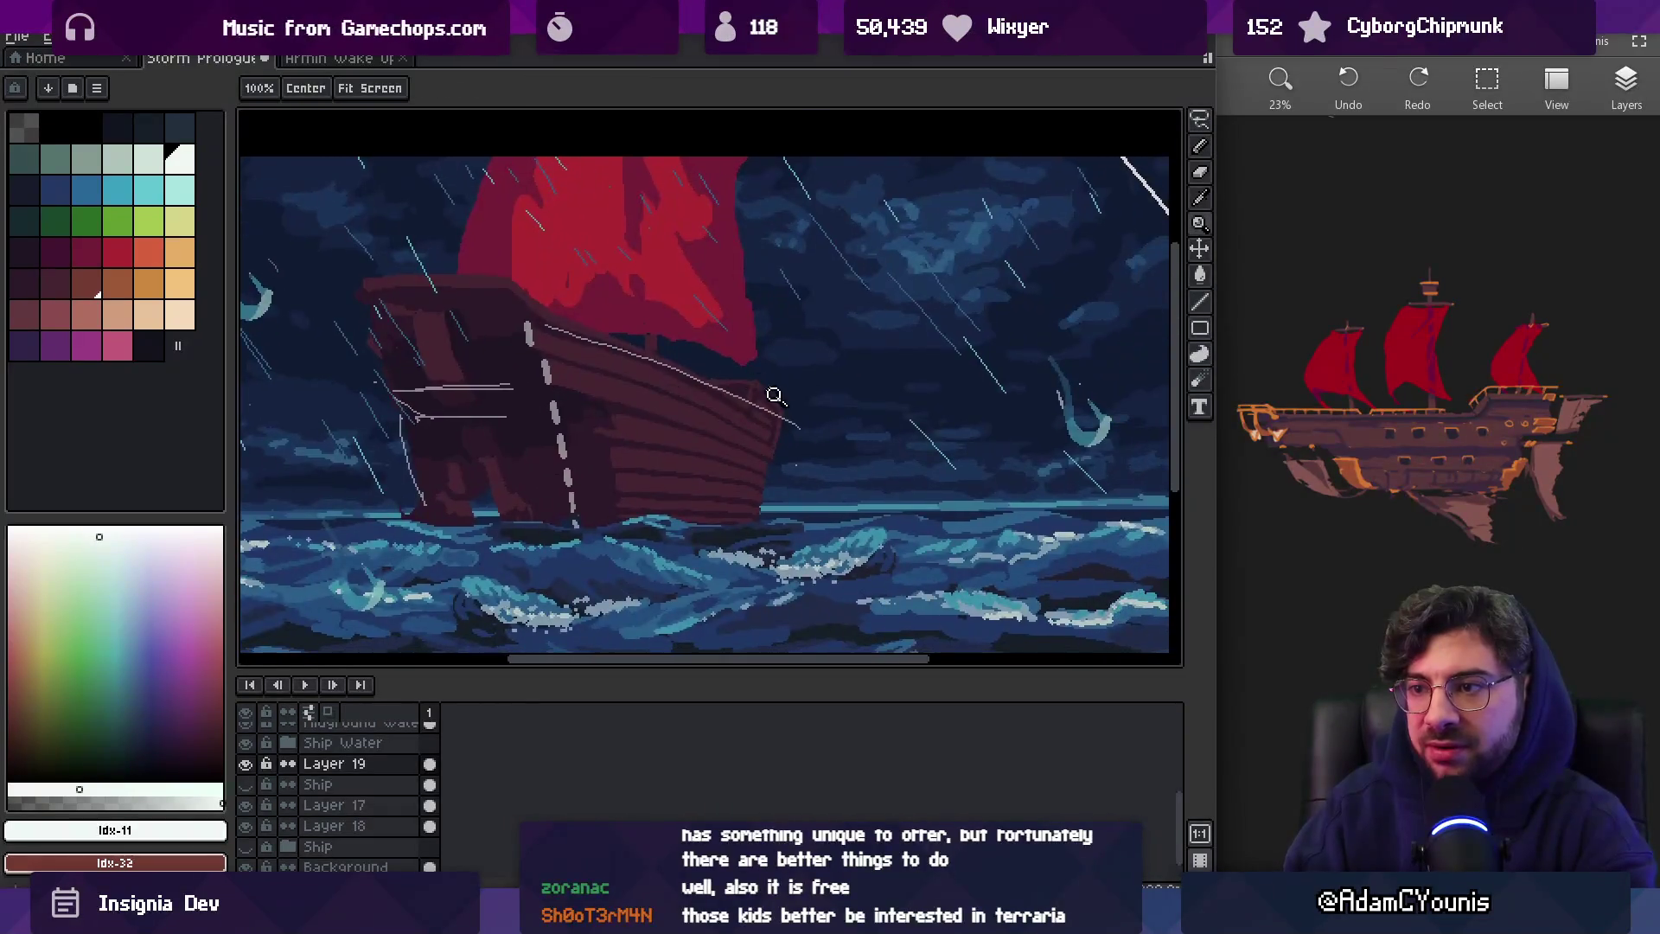
{"action": "scroll", "coordinate": [800, 373], "scroll_direction": "down", "scroll_amount": 4}
{"action": "scroll", "coordinate": [789, 426], "scroll_direction": "up", "scroll_amount": 4}
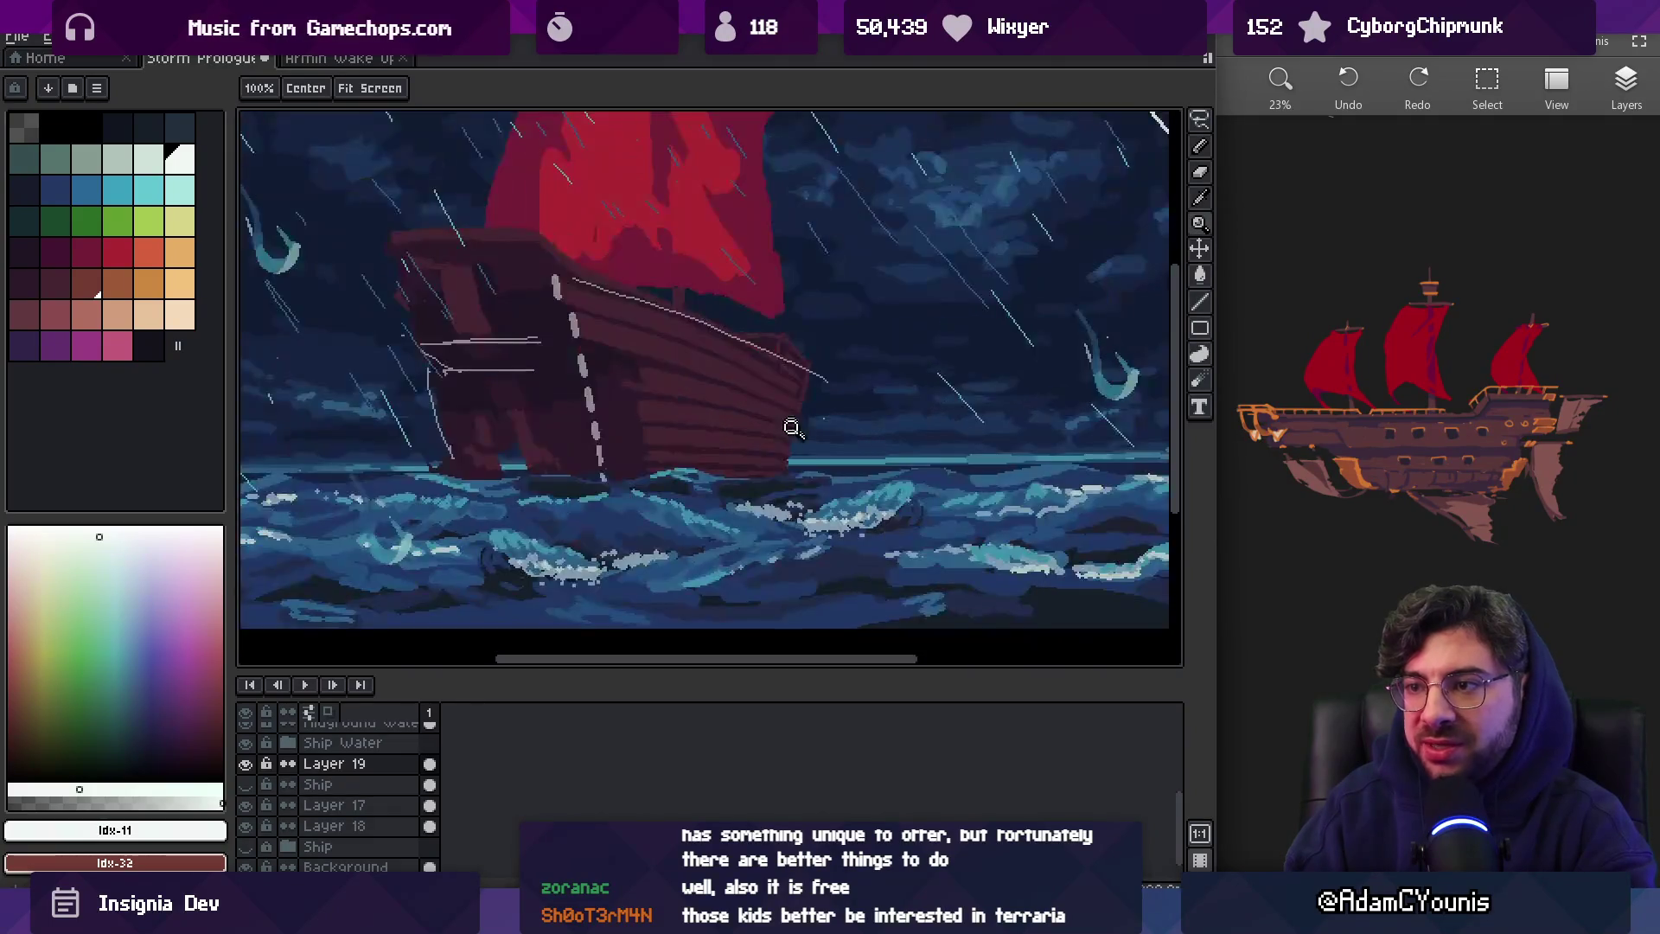
{"action": "key", "text": "v"}
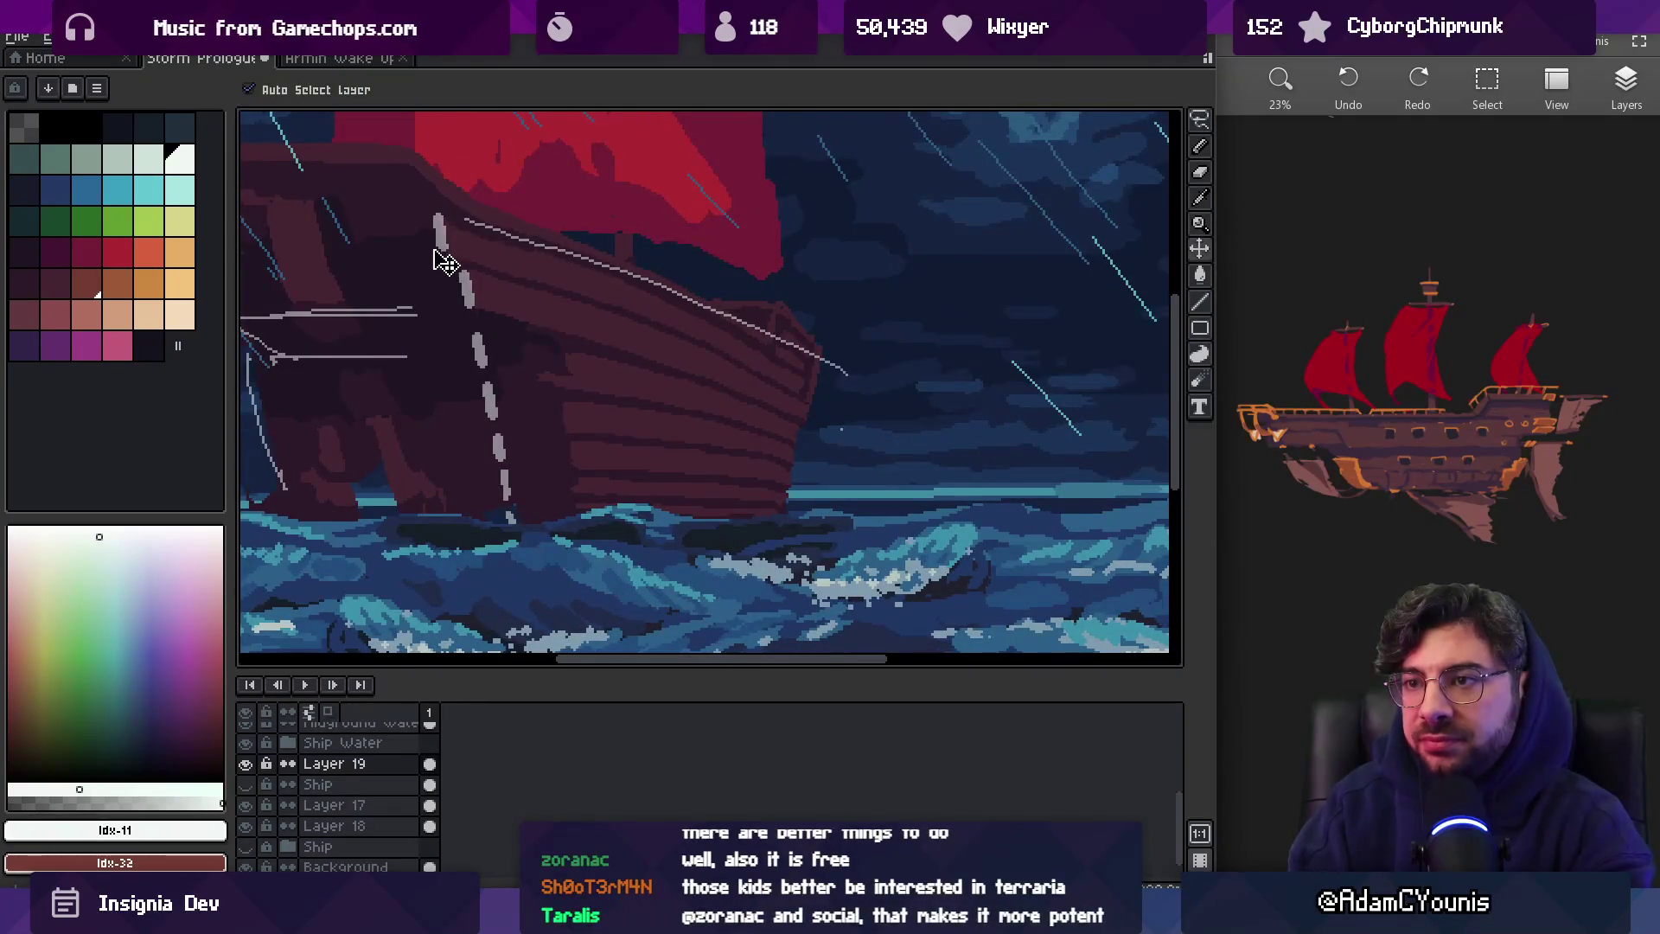
{"action": "key", "text": "b"}
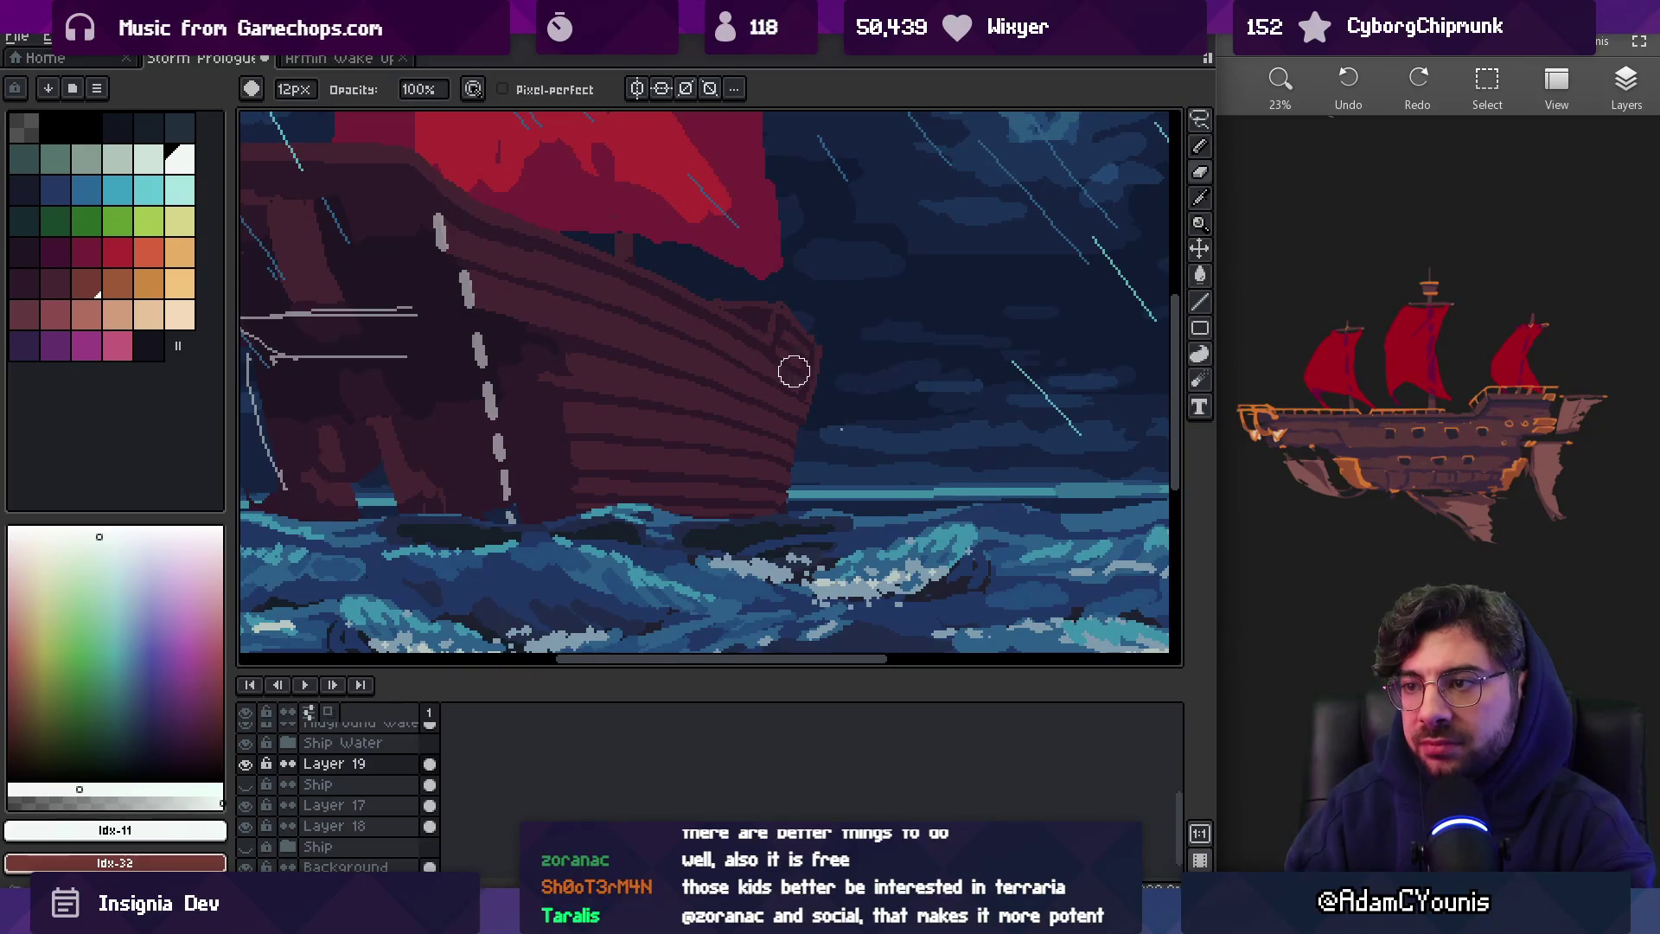
{"action": "left_click_drag", "start_coordinate": [797, 349], "coordinate": [807, 329]}
{"action": "key", "text": "e"}
{"action": "scroll", "coordinate": [821, 346], "scroll_direction": "up", "scroll_amount": 2}
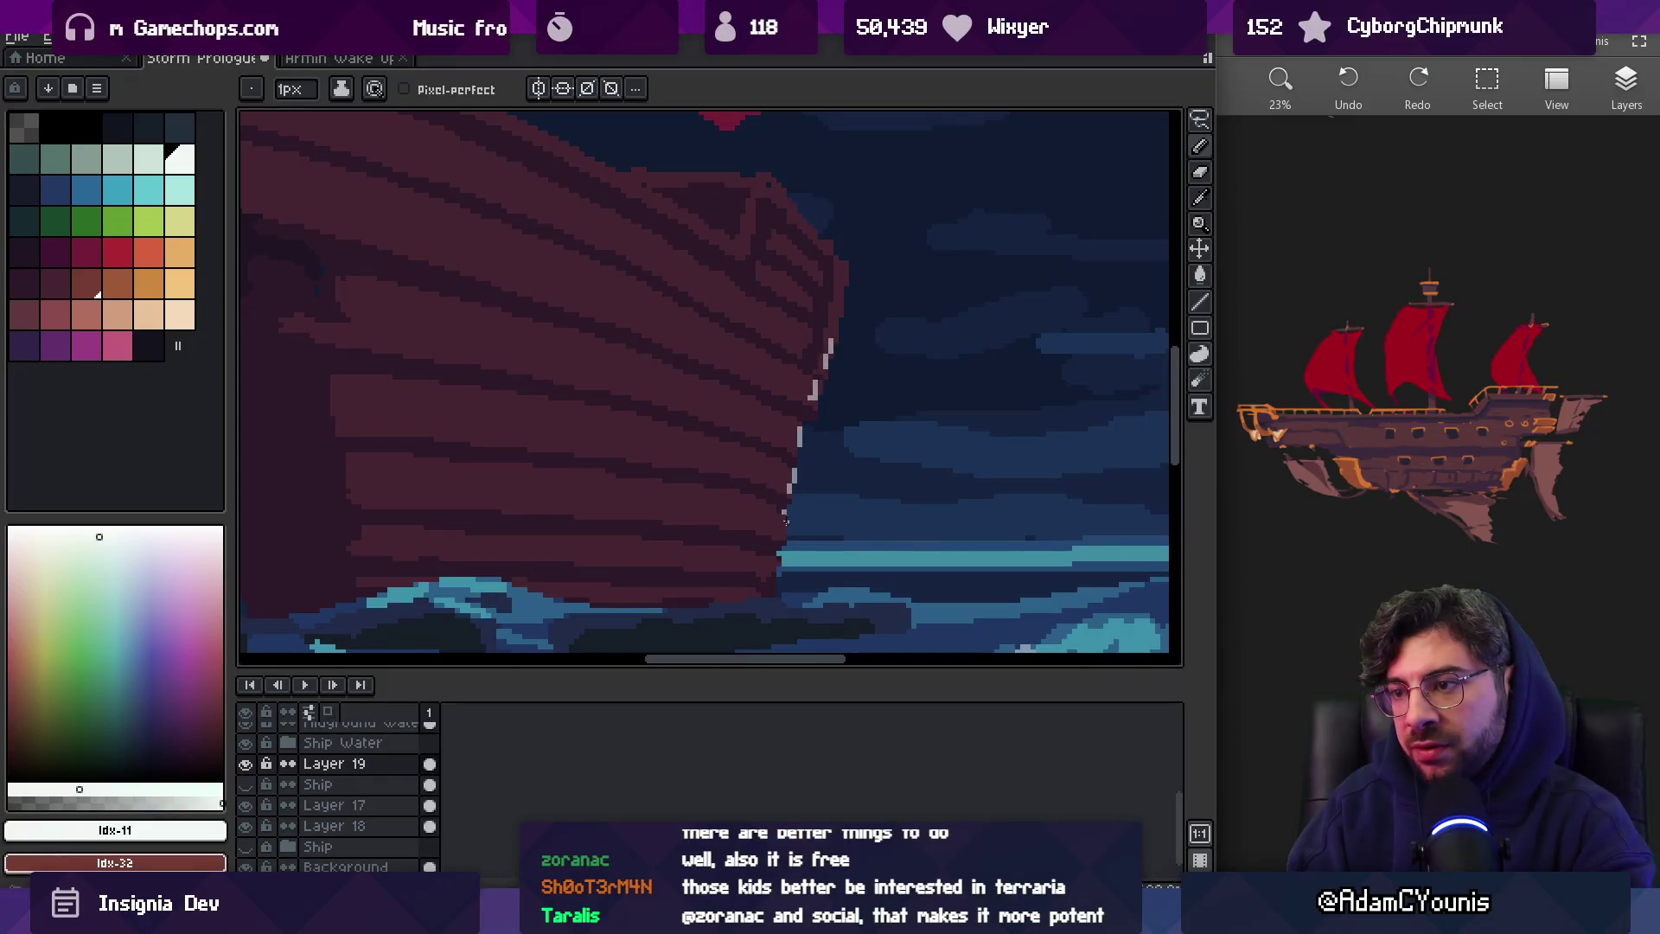
{"action": "scroll", "coordinate": [775, 604], "scroll_direction": "down", "scroll_amount": 2}
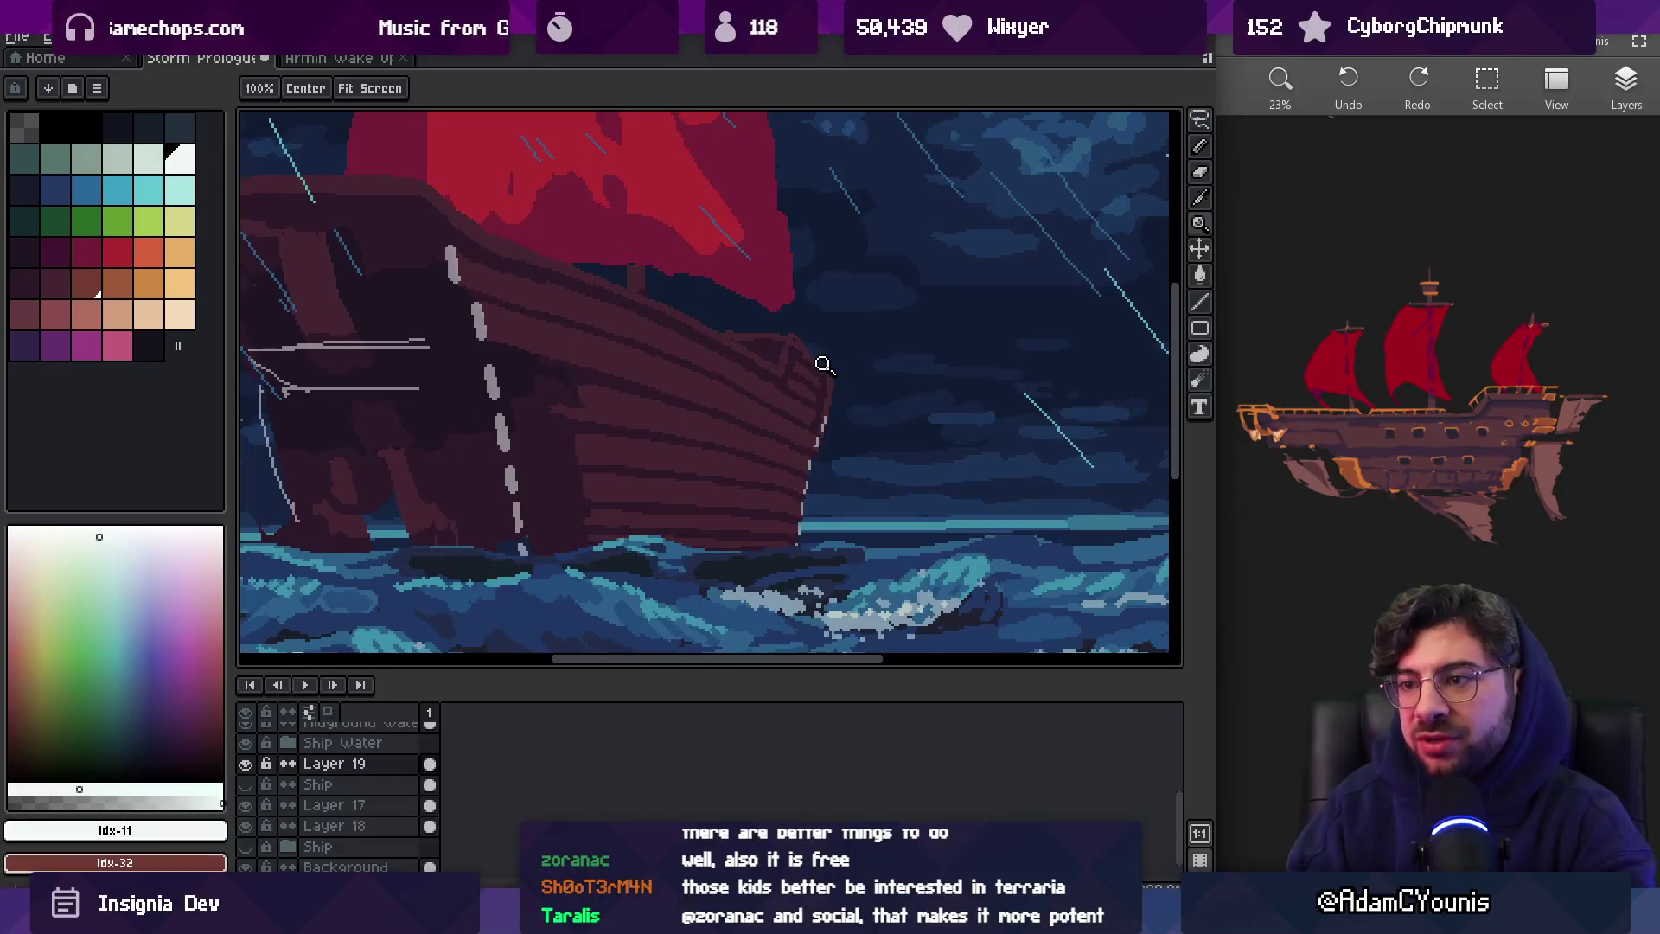
{"action": "mouse_move", "coordinate": [700, 464]}
{"action": "left_mouse_down"}
{"action": "mouse_move", "coordinate": [747, 444]}
{"action": "mouse_move", "coordinate": [657, 464]}
{"action": "mouse_move", "coordinate": [760, 463]}
{"action": "mouse_move", "coordinate": [749, 497]}
{"action": "mouse_move", "coordinate": [715, 396]}
{"action": "left_mouse_up"}
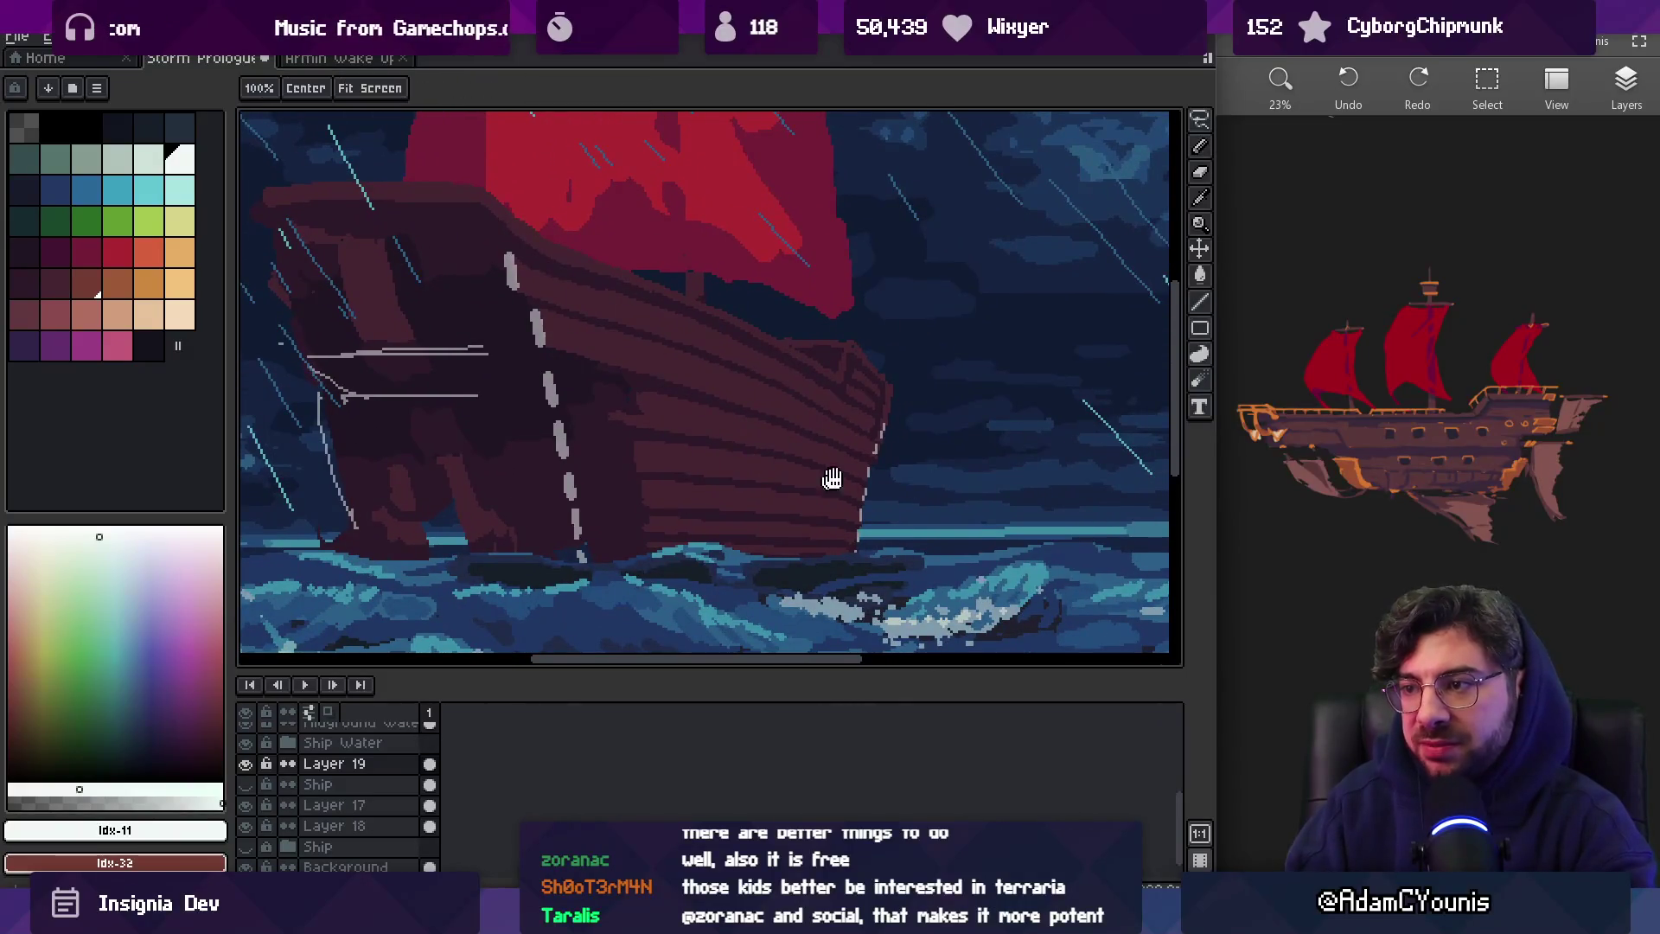
On Layer 17, lasso the hull's bow section, move it lower and narrow it
{"action": "left_click_drag", "start_coordinate": [827, 475], "coordinate": [767, 437]}
{"action": "left_click", "coordinate": [766, 437], "text": "ctrl"}
{"action": "key", "text": "q"}
{"action": "mouse_move", "coordinate": [677, 291]}
{"action": "left_mouse_down"}
{"action": "mouse_move", "coordinate": [682, 590]}
{"action": "mouse_move", "coordinate": [700, 313]}
{"action": "left_mouse_up"}
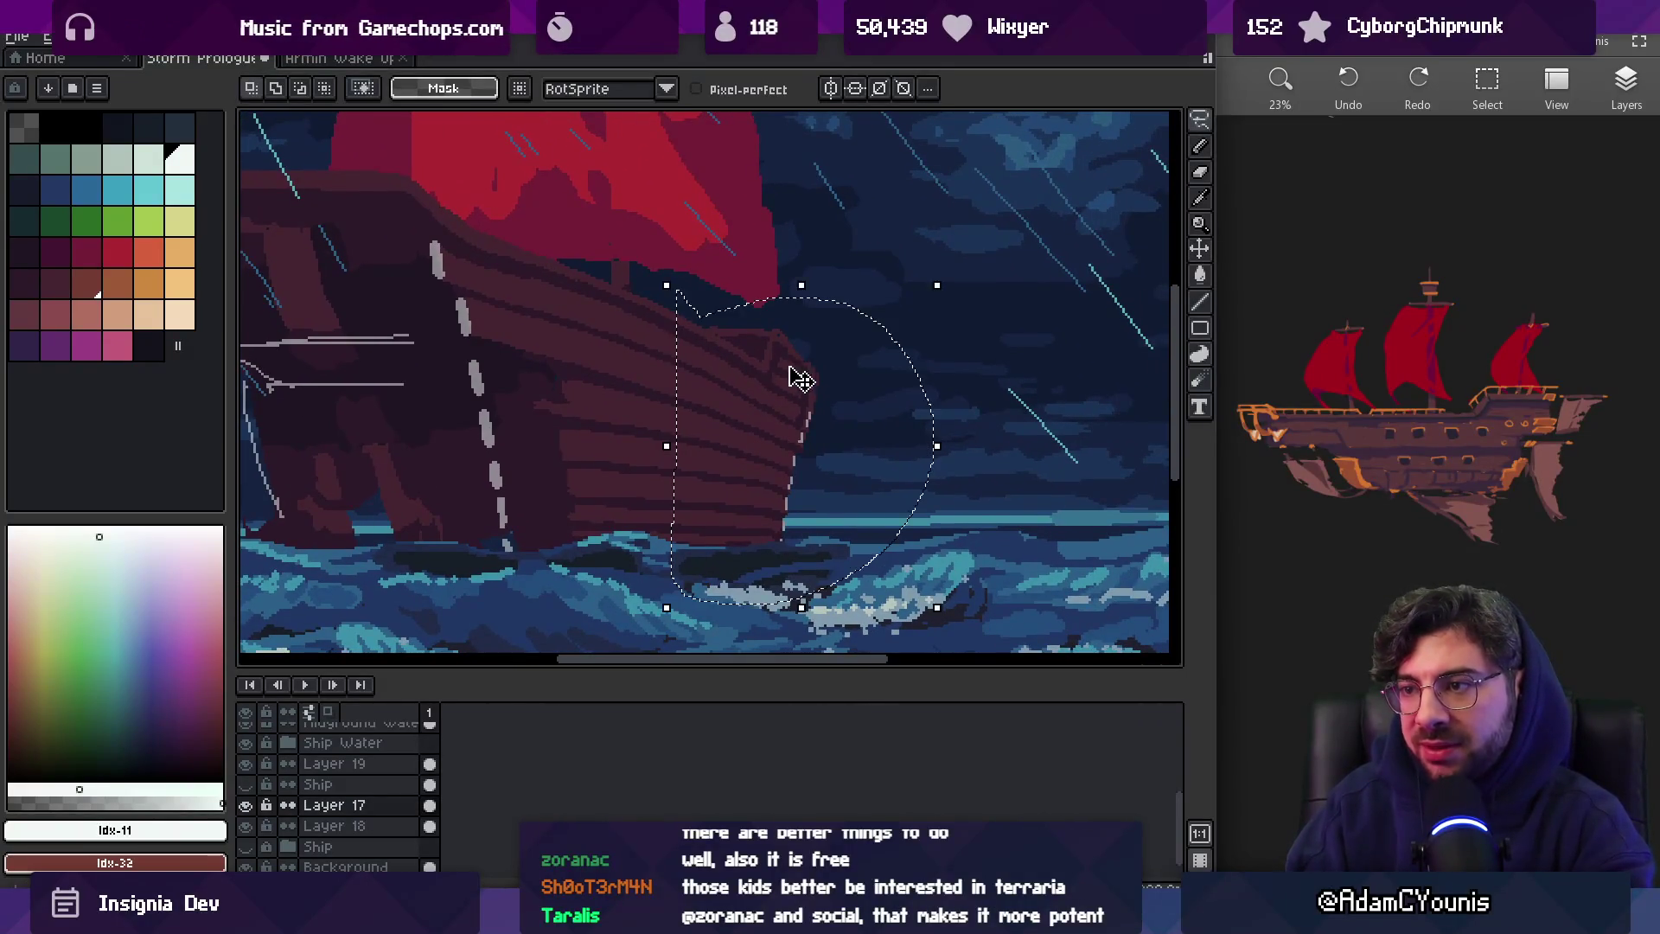
{"action": "left_click_drag", "start_coordinate": [802, 296], "coordinate": [801, 318]}
{"action": "scroll", "coordinate": [813, 329], "scroll_direction": "down", "scroll_amount": 2}
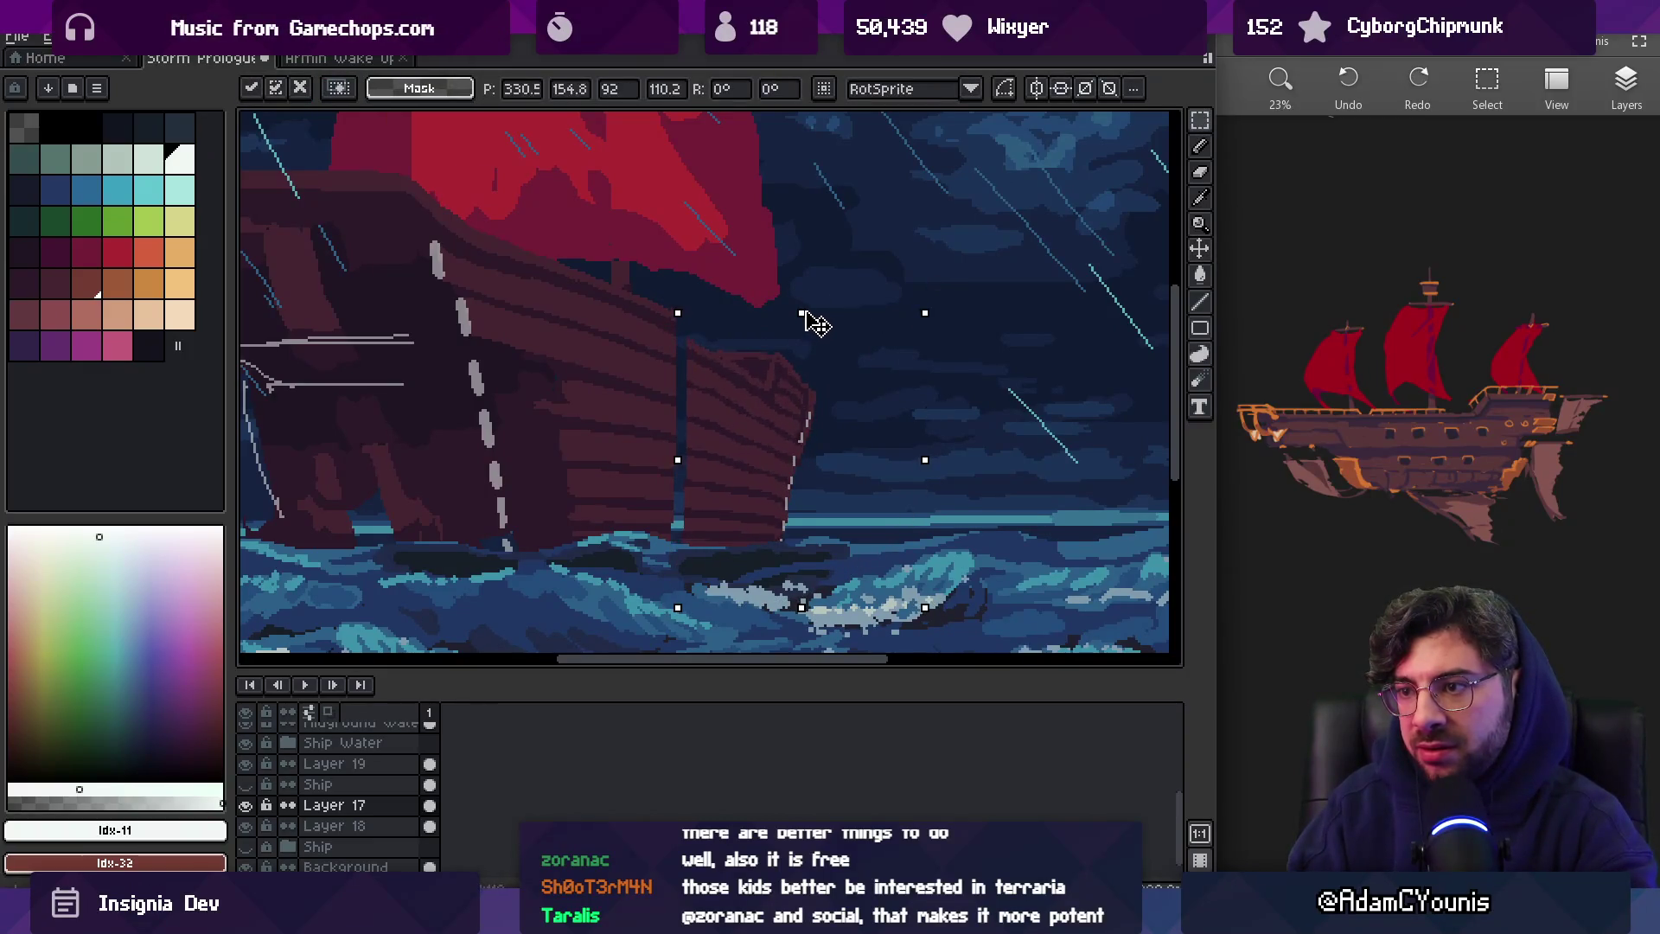
{"action": "scroll", "coordinate": [813, 327], "scroll_direction": "down", "scroll_amount": 3}
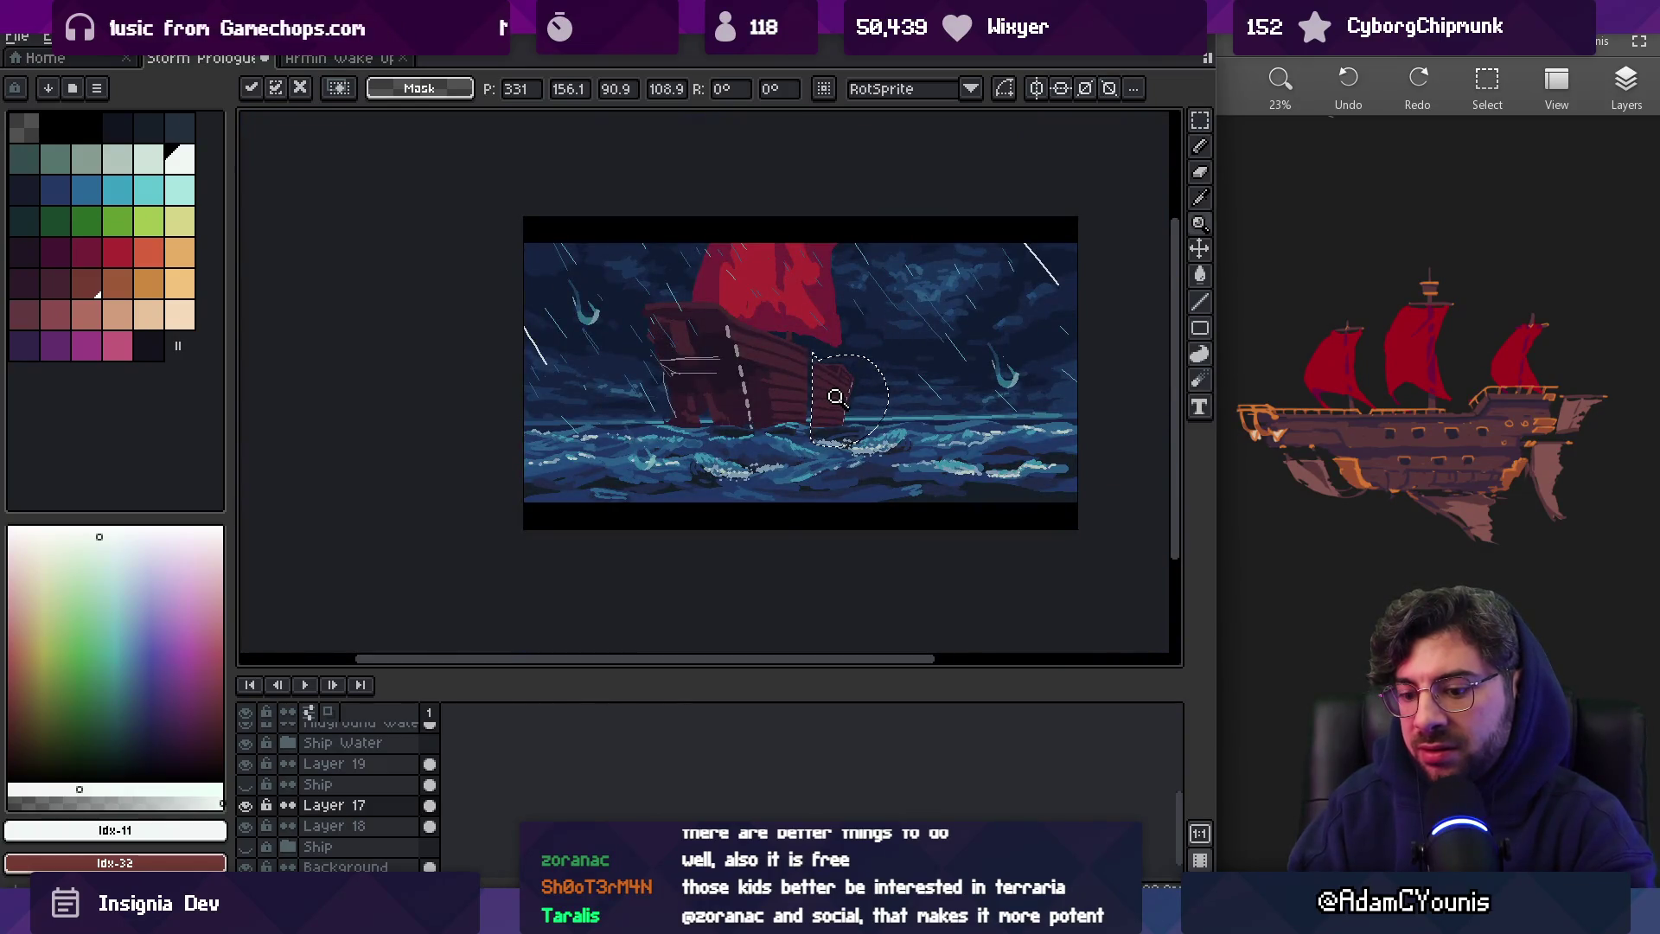
{"action": "scroll", "coordinate": [830, 397], "scroll_direction": "up", "scroll_amount": 3}
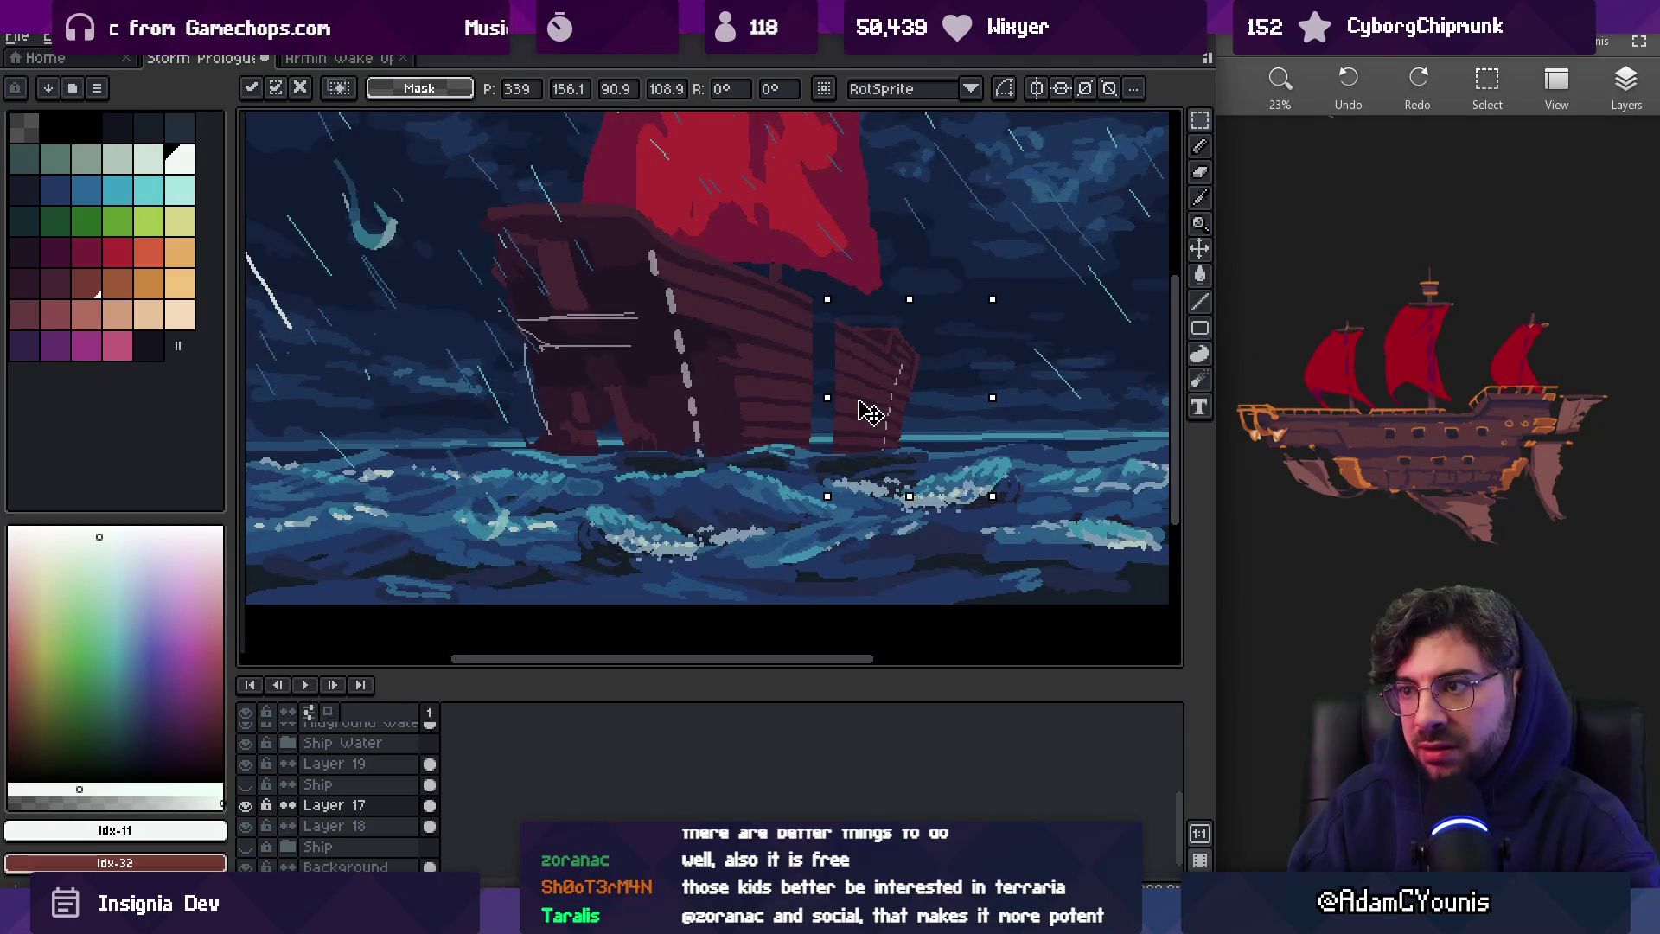
{"action": "scroll", "coordinate": [856, 376], "scroll_direction": "down", "scroll_amount": 3}
{"action": "key", "text": "z"}
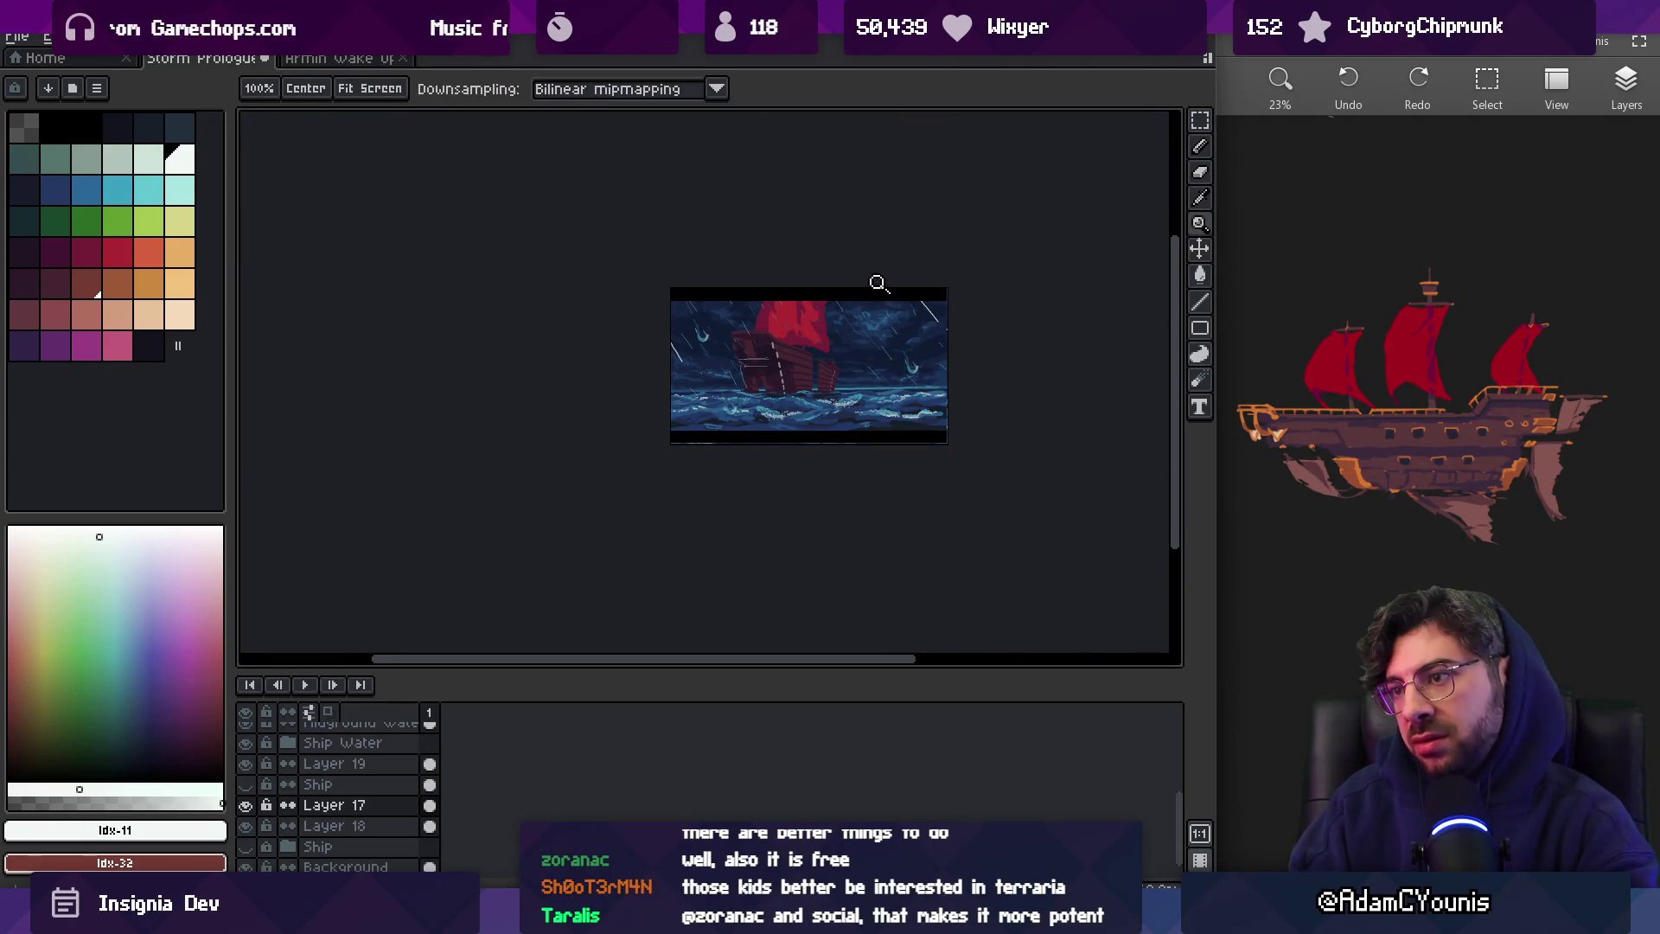
Hide the side panels so the canvas fills the window, framing the ship
{"action": "scroll", "coordinate": [845, 355], "scroll_direction": "up", "scroll_amount": 5}
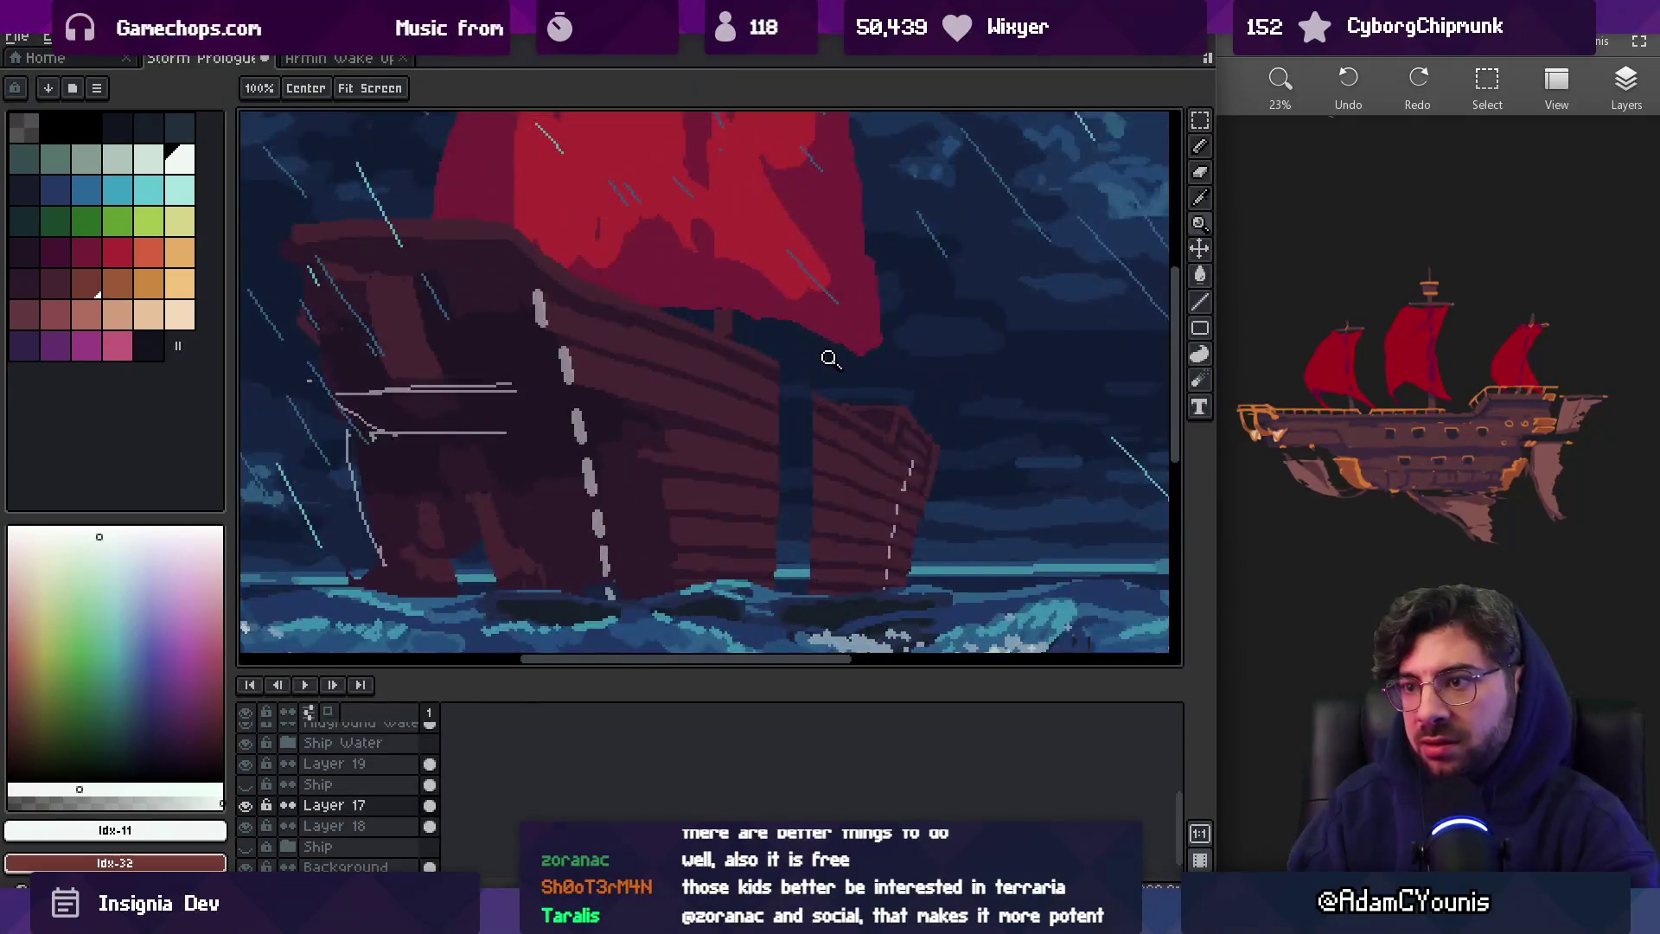
{"action": "scroll", "coordinate": [833, 352], "scroll_direction": "down", "scroll_amount": 2}
{"action": "key", "text": "v"}
{"action": "key", "text": "Tab"}
{"action": "mouse_move", "coordinate": [833, 360]}
{"action": "left_mouse_down"}
{"action": "mouse_move", "coordinate": [720, 402]}
{"action": "mouse_move", "coordinate": [771, 382]}
{"action": "mouse_move", "coordinate": [764, 396]}
{"action": "left_mouse_up"}
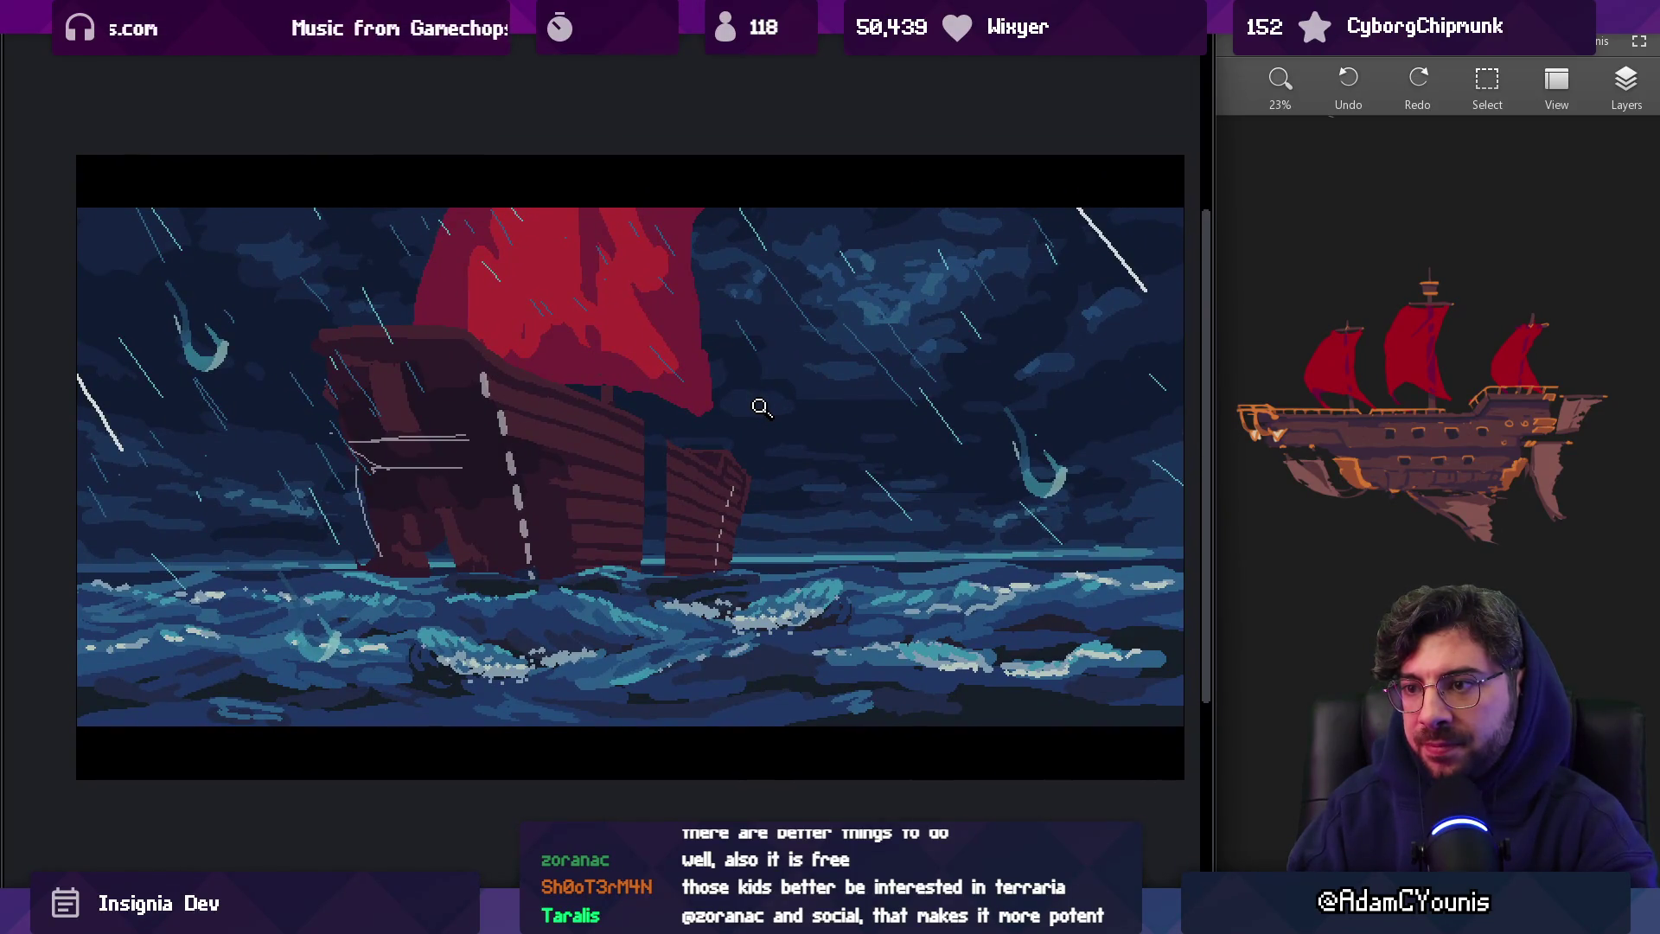
Zoom in close on the hull's detached bow section
{"action": "left_click", "coordinate": [745, 420]}
{"action": "left_click", "coordinate": [747, 424]}
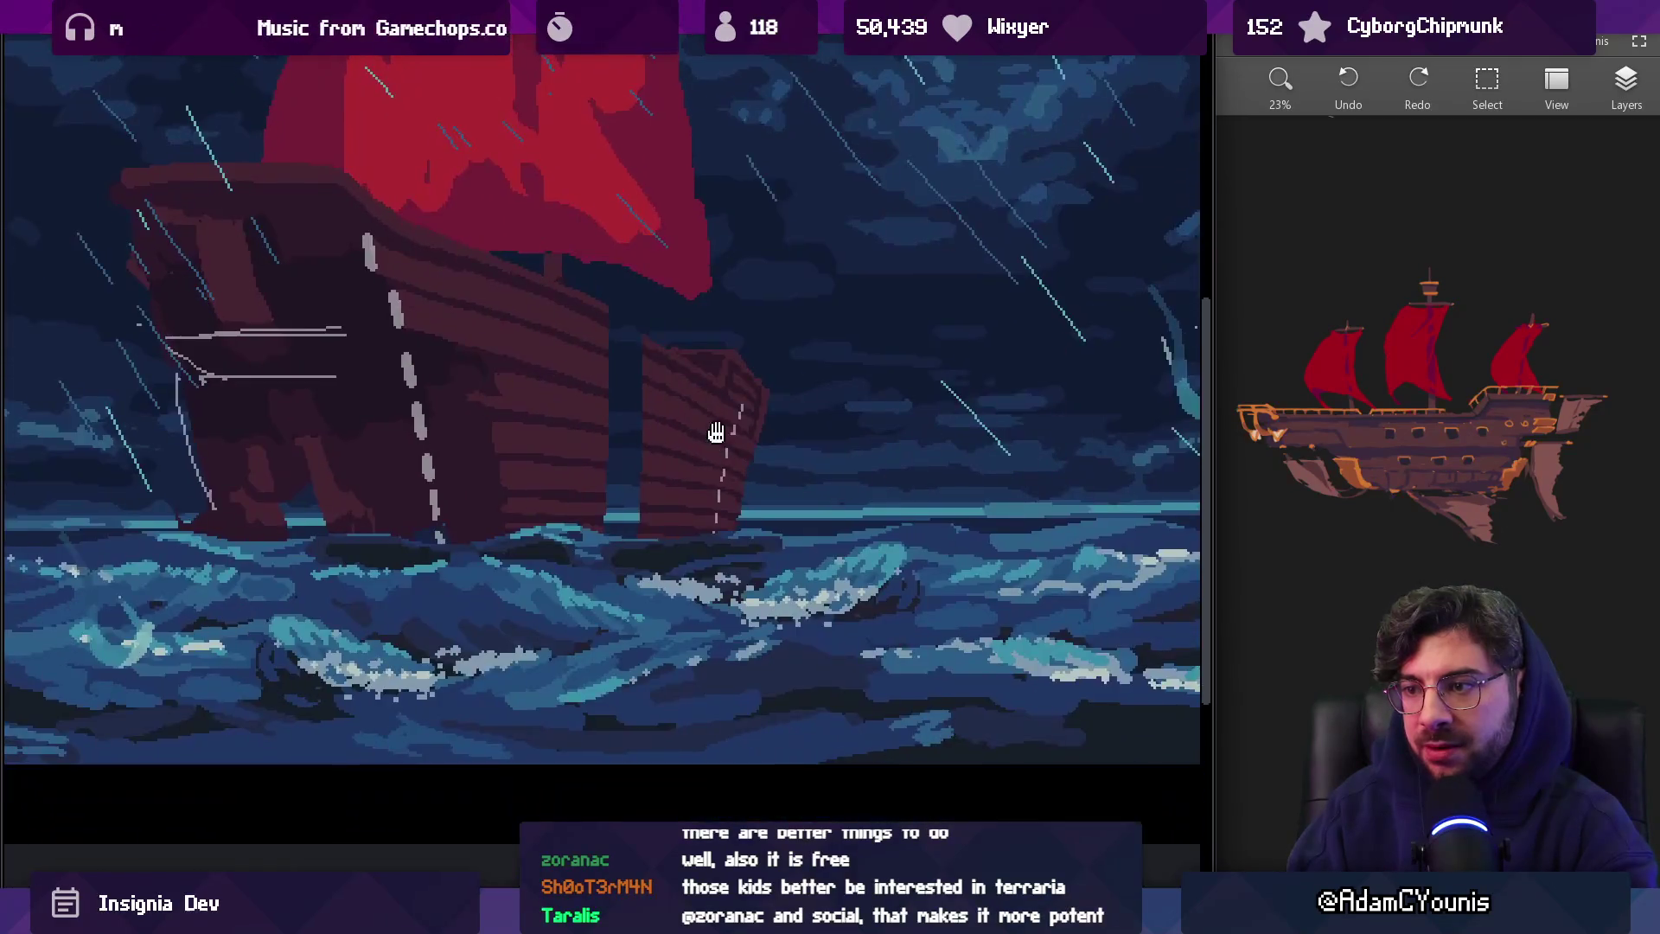
{"action": "left_click", "coordinate": [749, 428]}
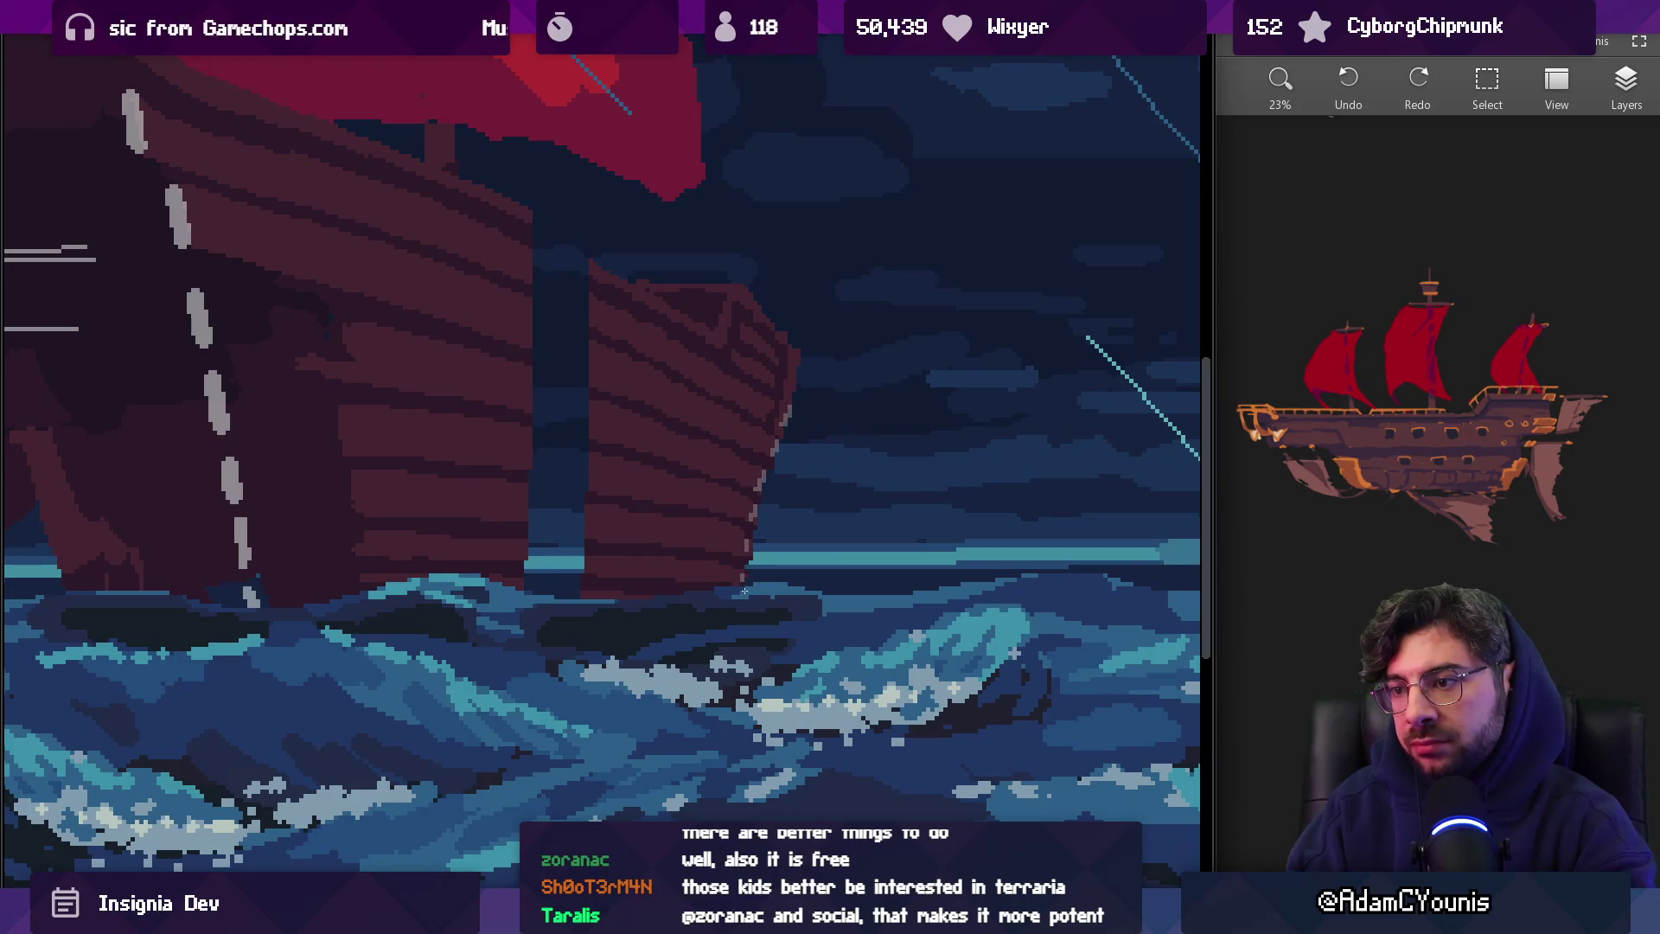
{"action": "scroll", "coordinate": [744, 591], "scroll_direction": "down", "scroll_amount": 5}
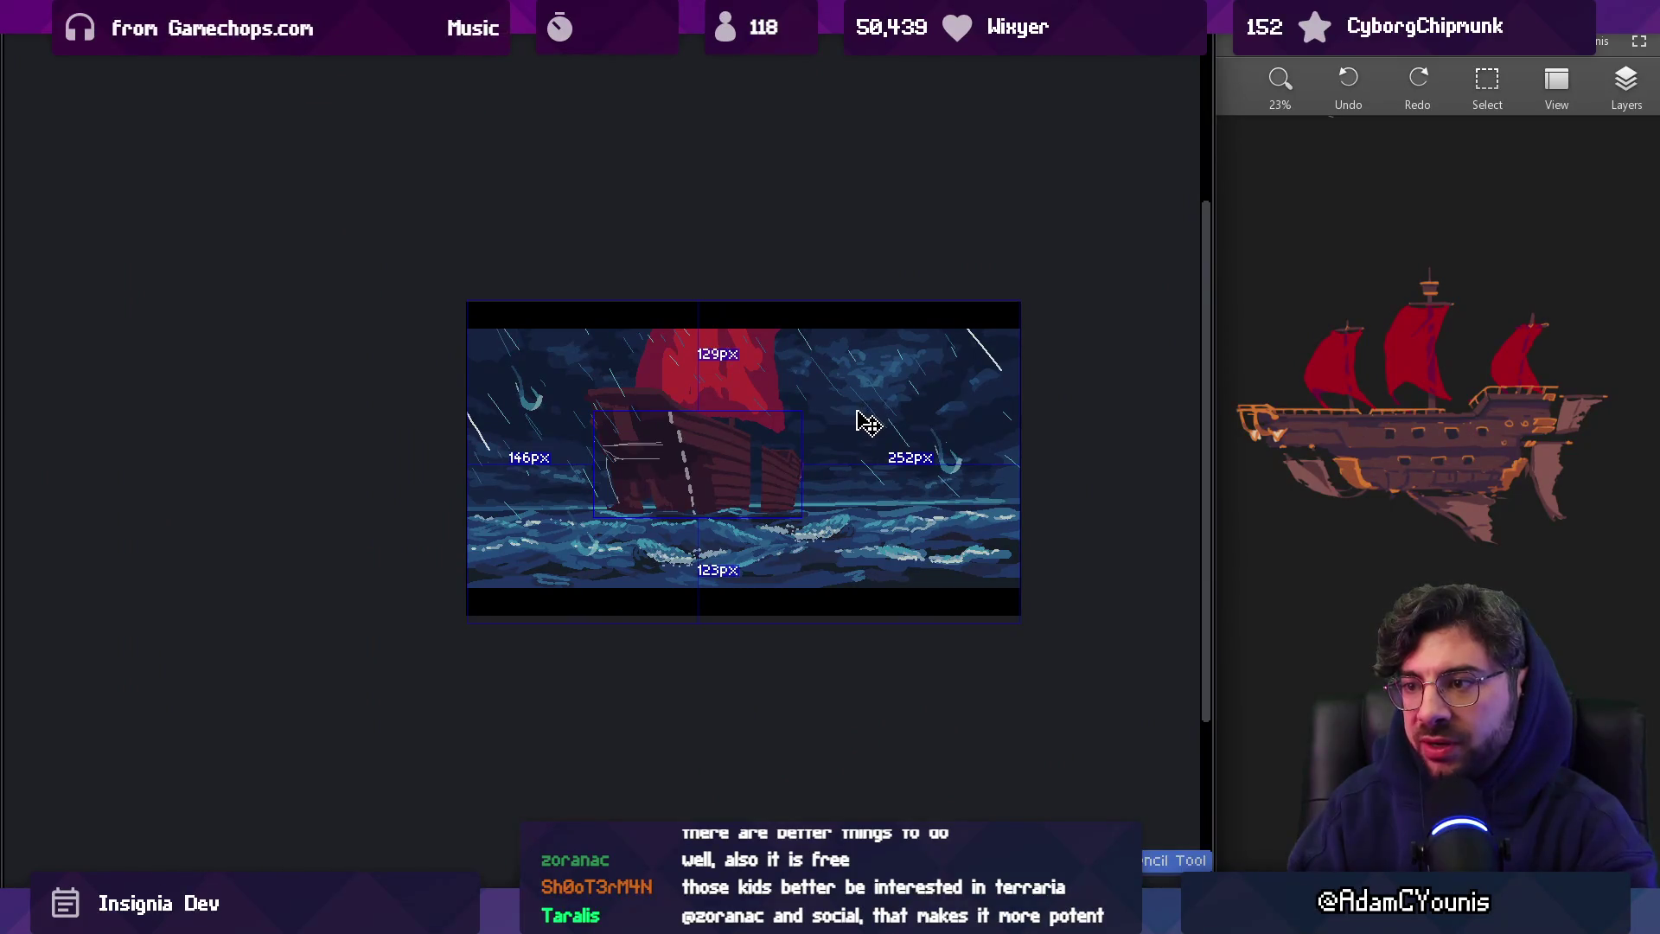
{"action": "key", "text": "z"}
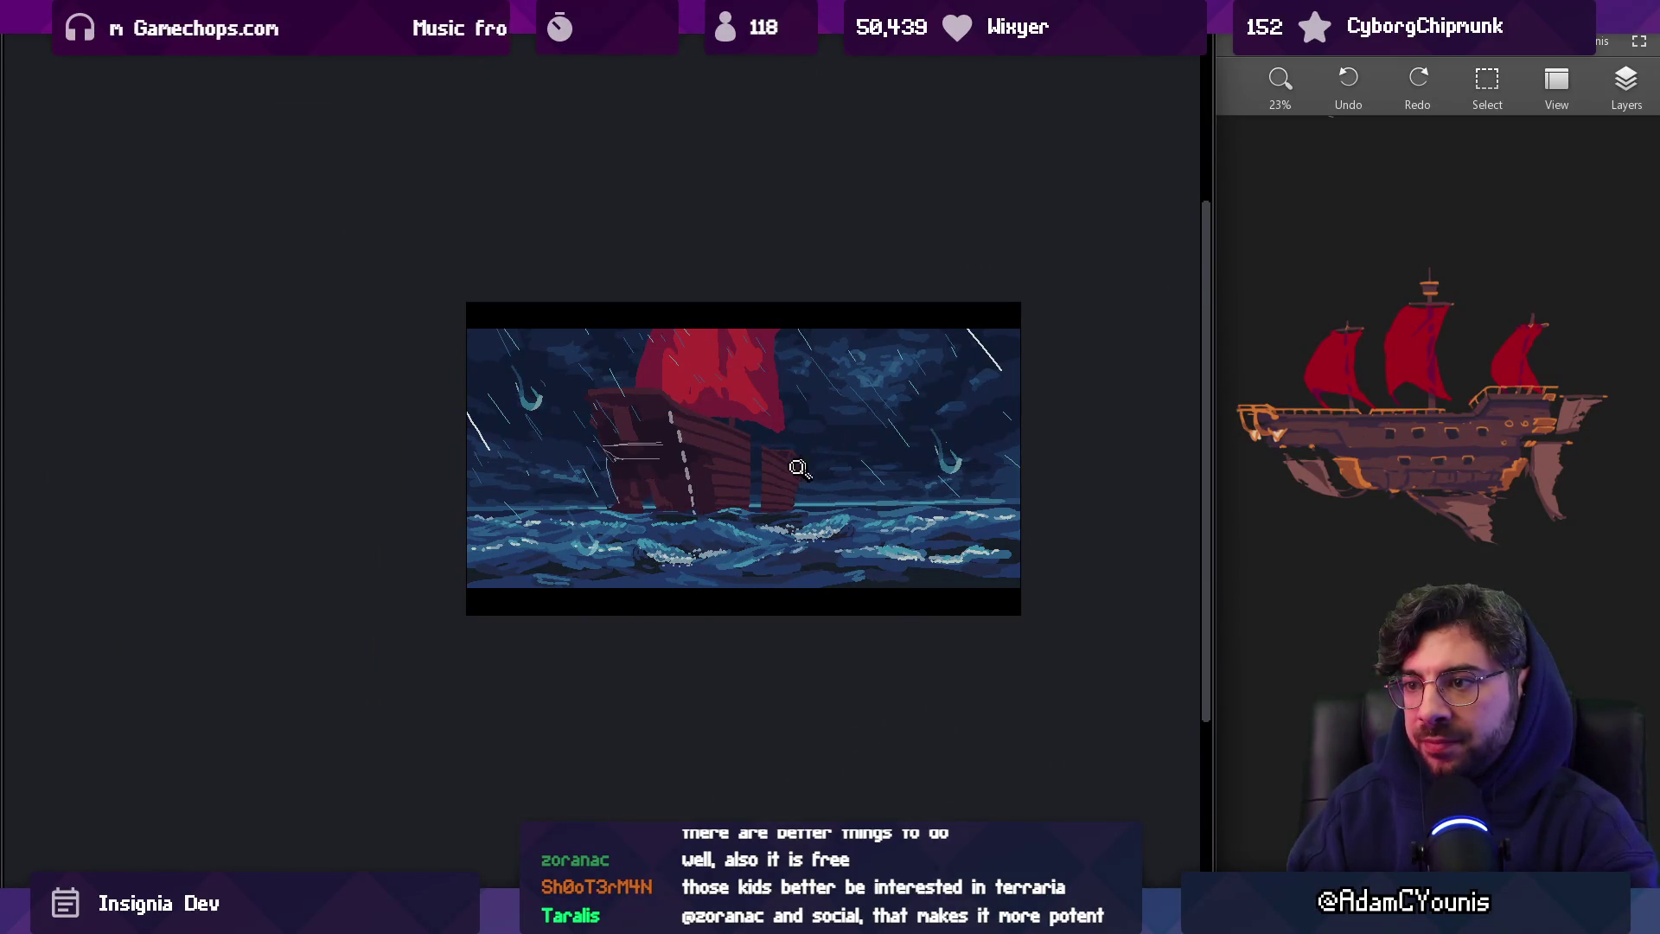
{"action": "left_click", "coordinate": [796, 470]}
{"action": "left_click", "coordinate": [770, 481]}
Lasso the bow section, shift it right, stretch it wider and commit
{"action": "left_click_drag", "start_coordinate": [684, 342], "coordinate": [697, 638]}
{"action": "left_click_drag", "start_coordinate": [731, 354], "coordinate": [726, 350]}
{"action": "mouse_move", "coordinate": [660, 481]}
{"action": "left_mouse_down"}
{"action": "mouse_move", "coordinate": [704, 500]}
{"action": "mouse_move", "coordinate": [692, 510]}
{"action": "left_mouse_up"}
{"action": "left_click_drag", "start_coordinate": [797, 490], "coordinate": [811, 491]}
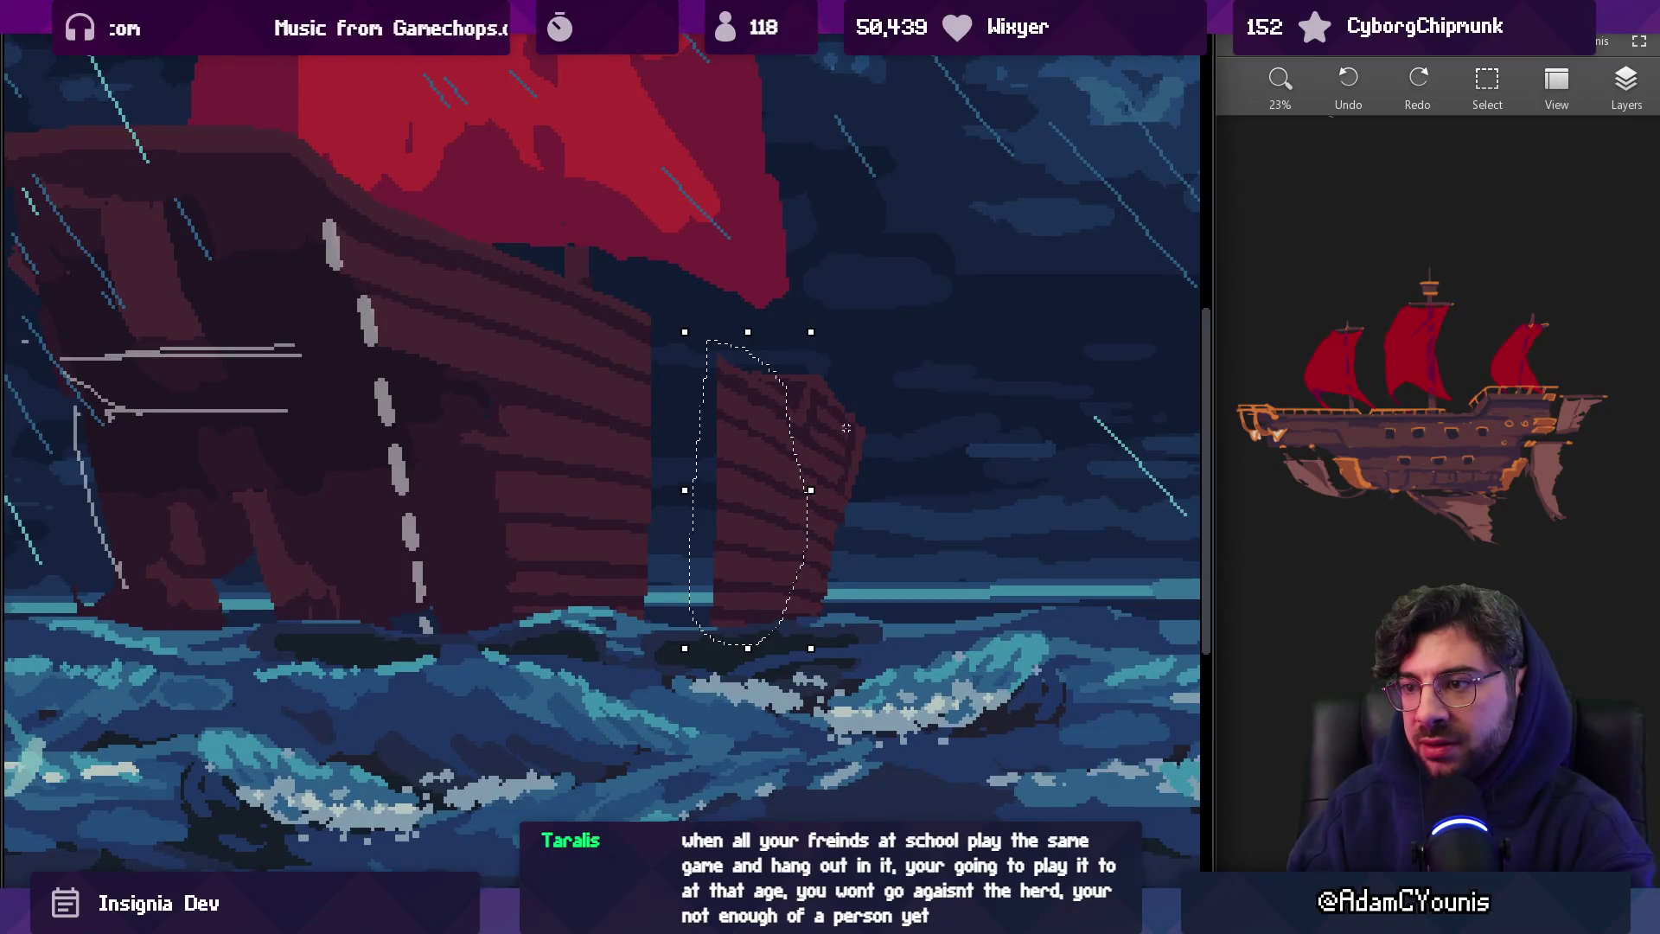
{"action": "key", "text": "Return"}
{"action": "scroll", "coordinate": [770, 437], "scroll_direction": "down", "scroll_amount": 3}
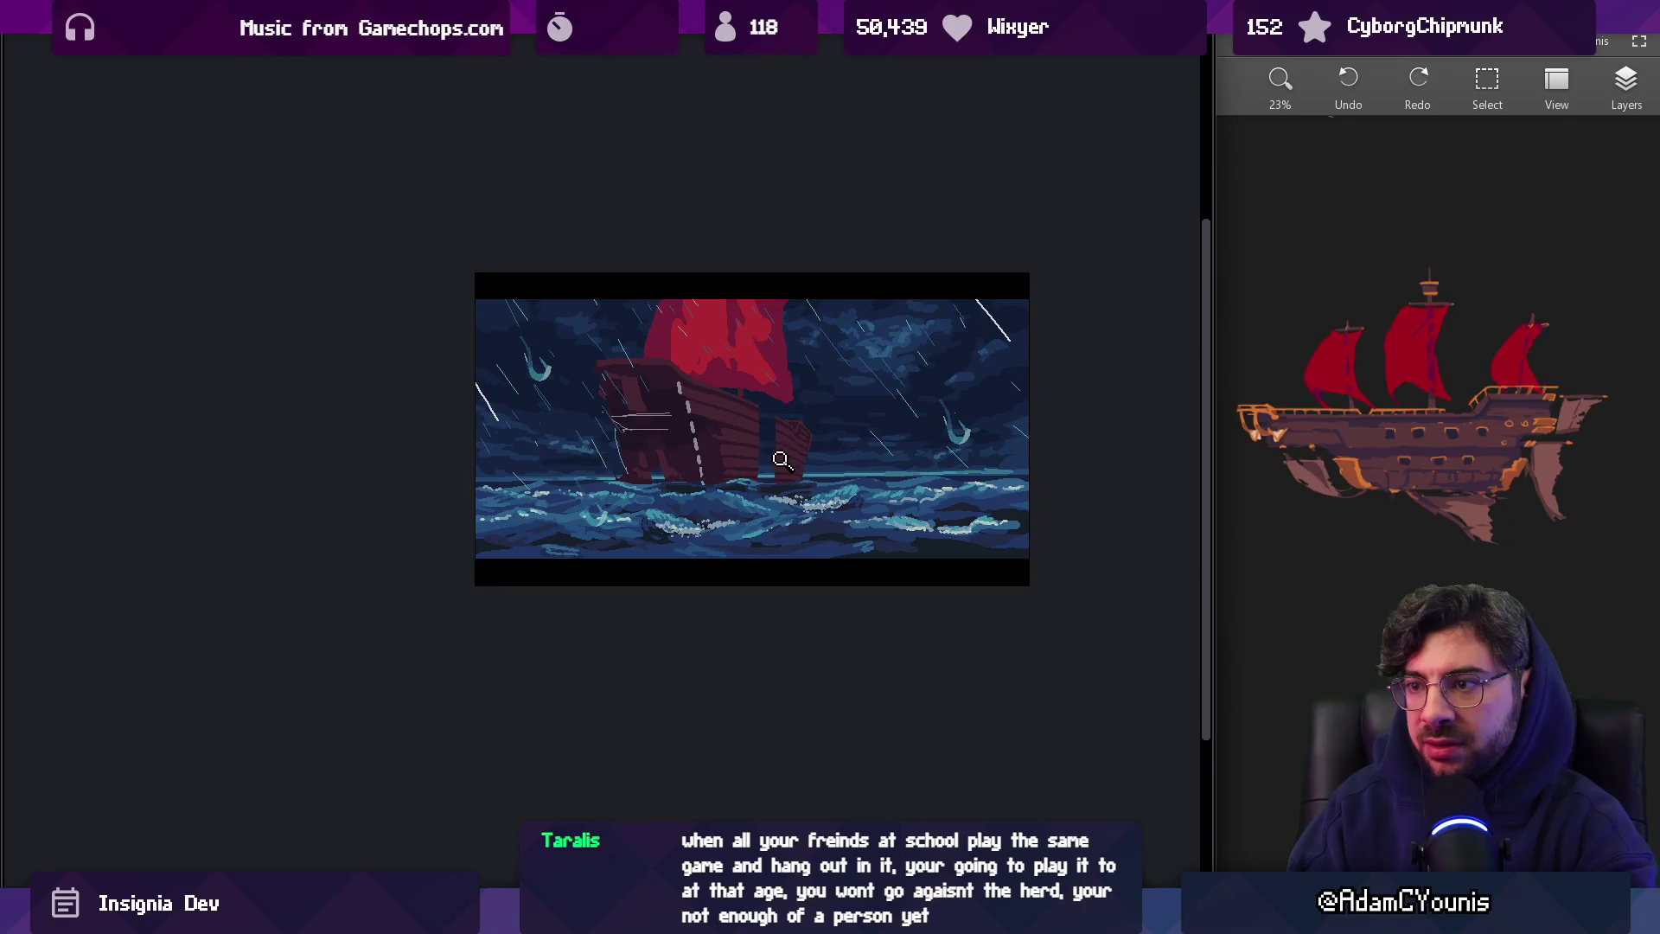
{"action": "scroll", "coordinate": [755, 459], "scroll_direction": "up", "scroll_amount": 4}
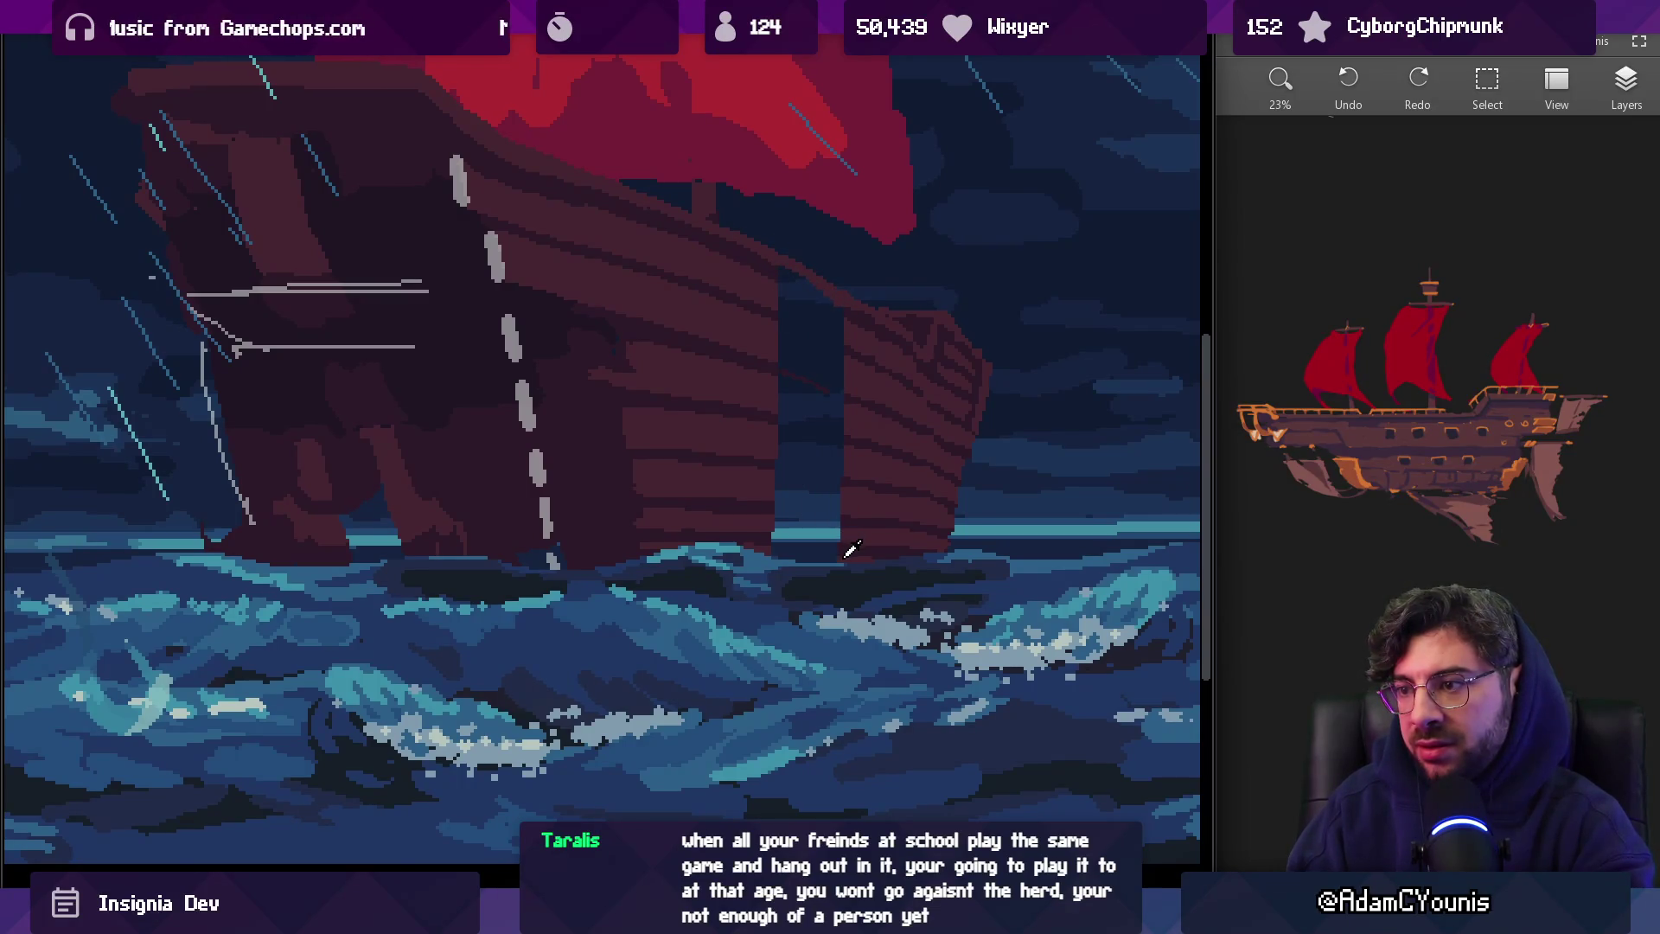
Fill the dark gap between the hull sections with hull red, then lasso the bow
{"action": "left_click", "coordinate": [818, 506]}
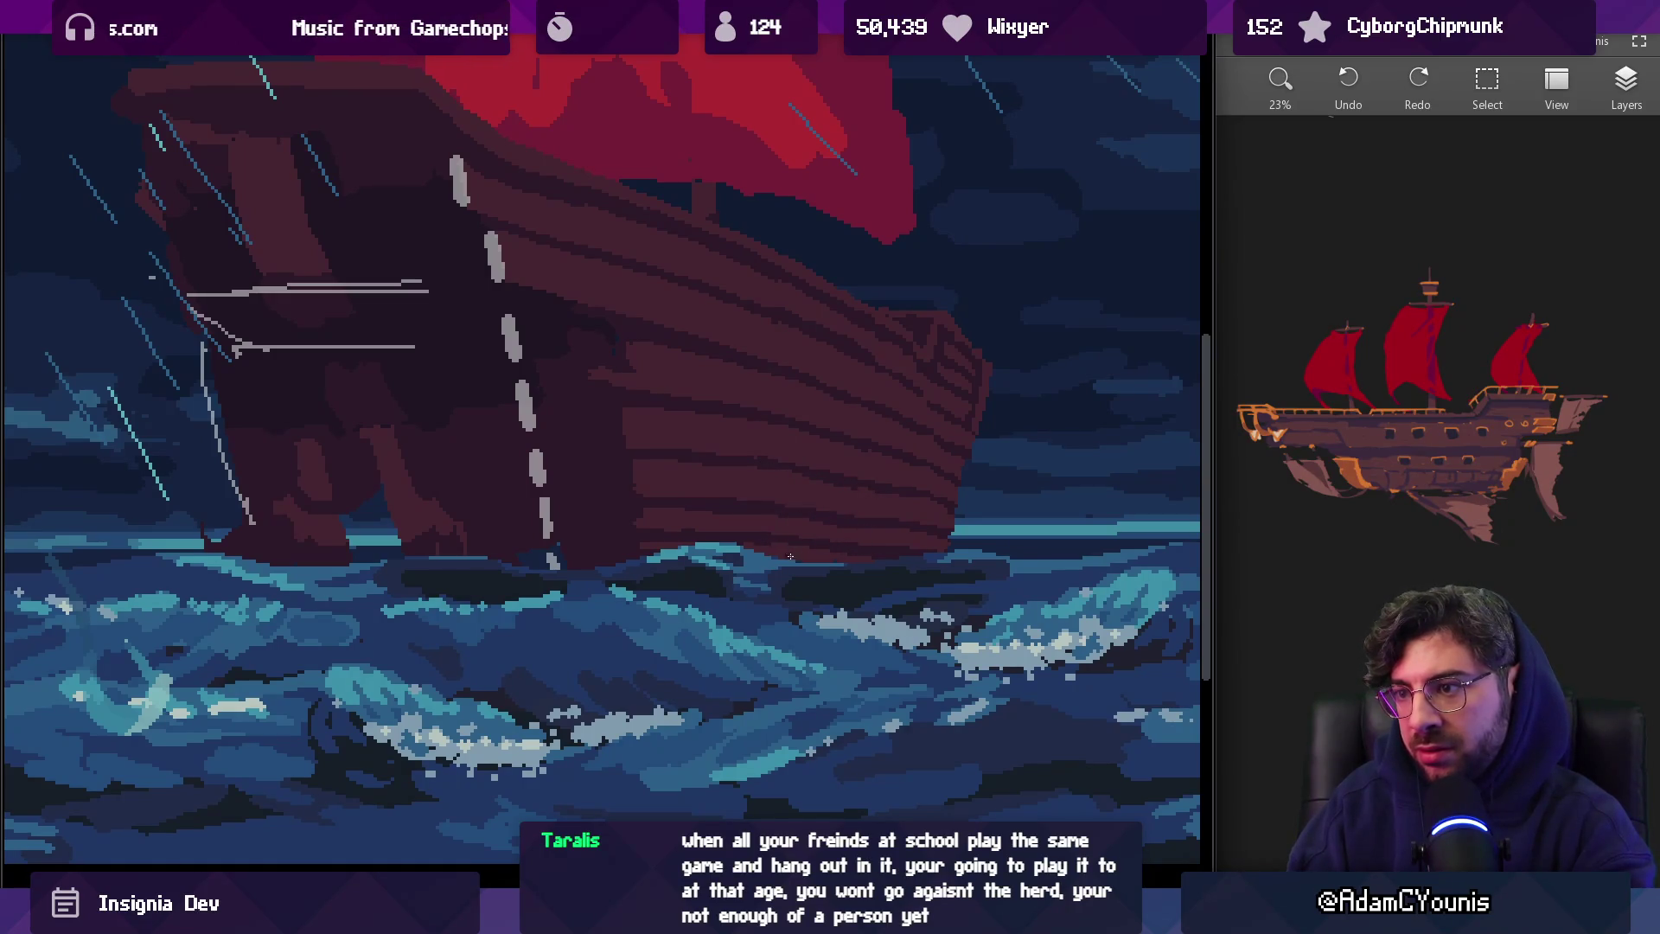
{"action": "scroll", "coordinate": [835, 514], "scroll_direction": "down", "scroll_amount": 5}
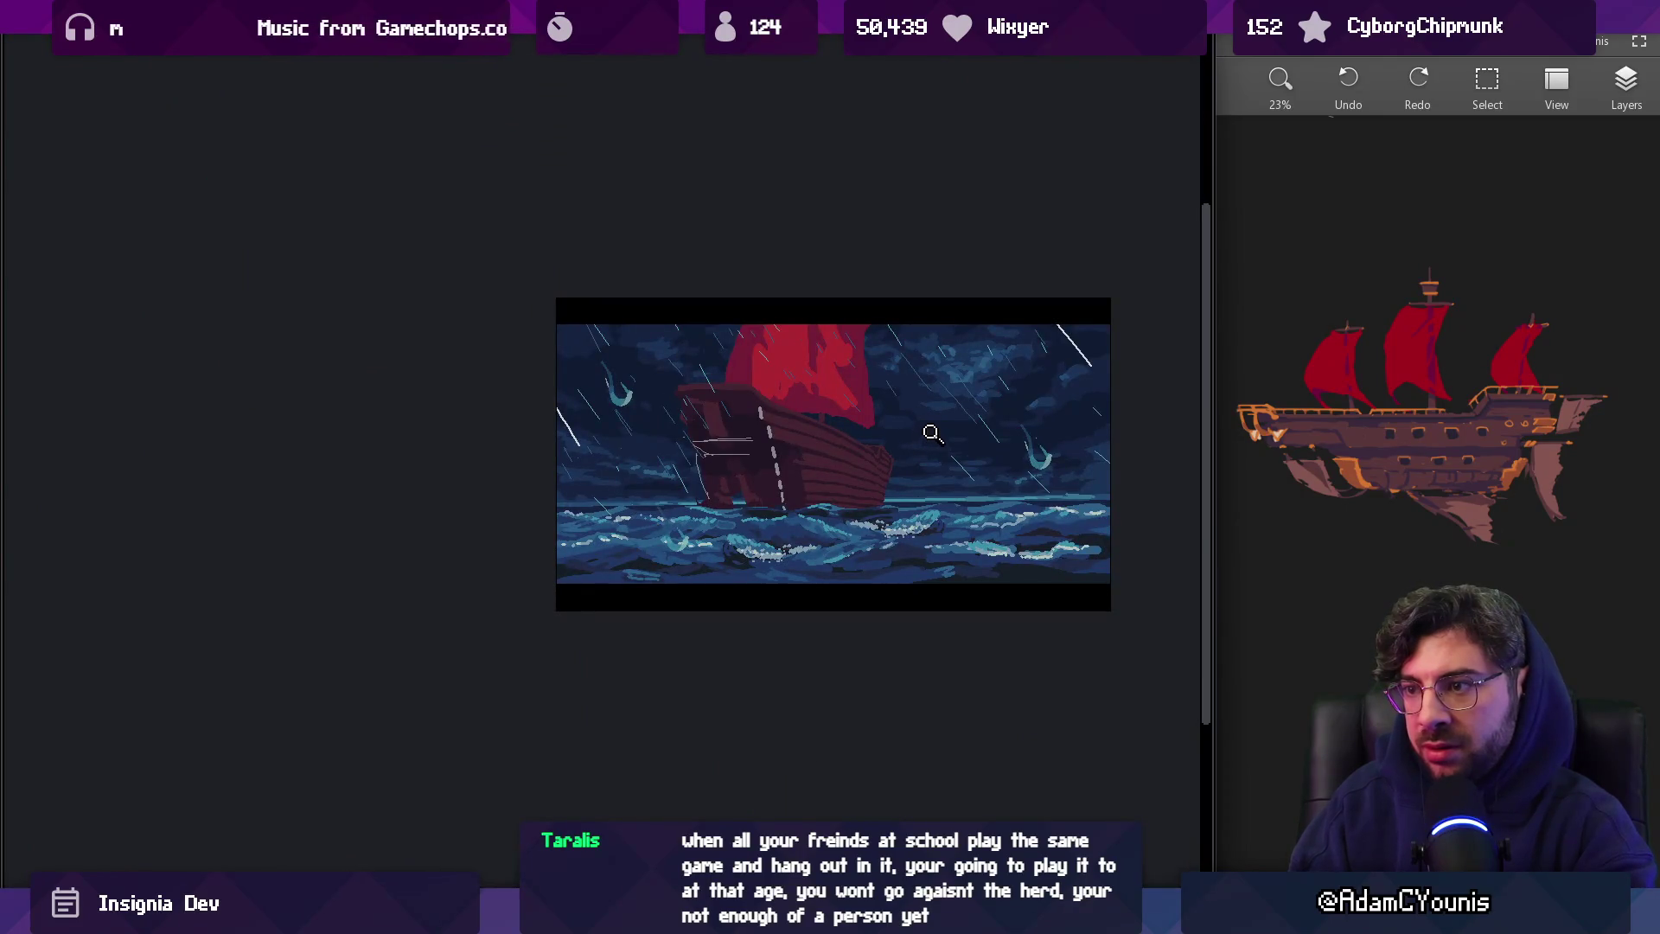
{"action": "scroll", "coordinate": [885, 462], "scroll_direction": "up", "scroll_amount": 5}
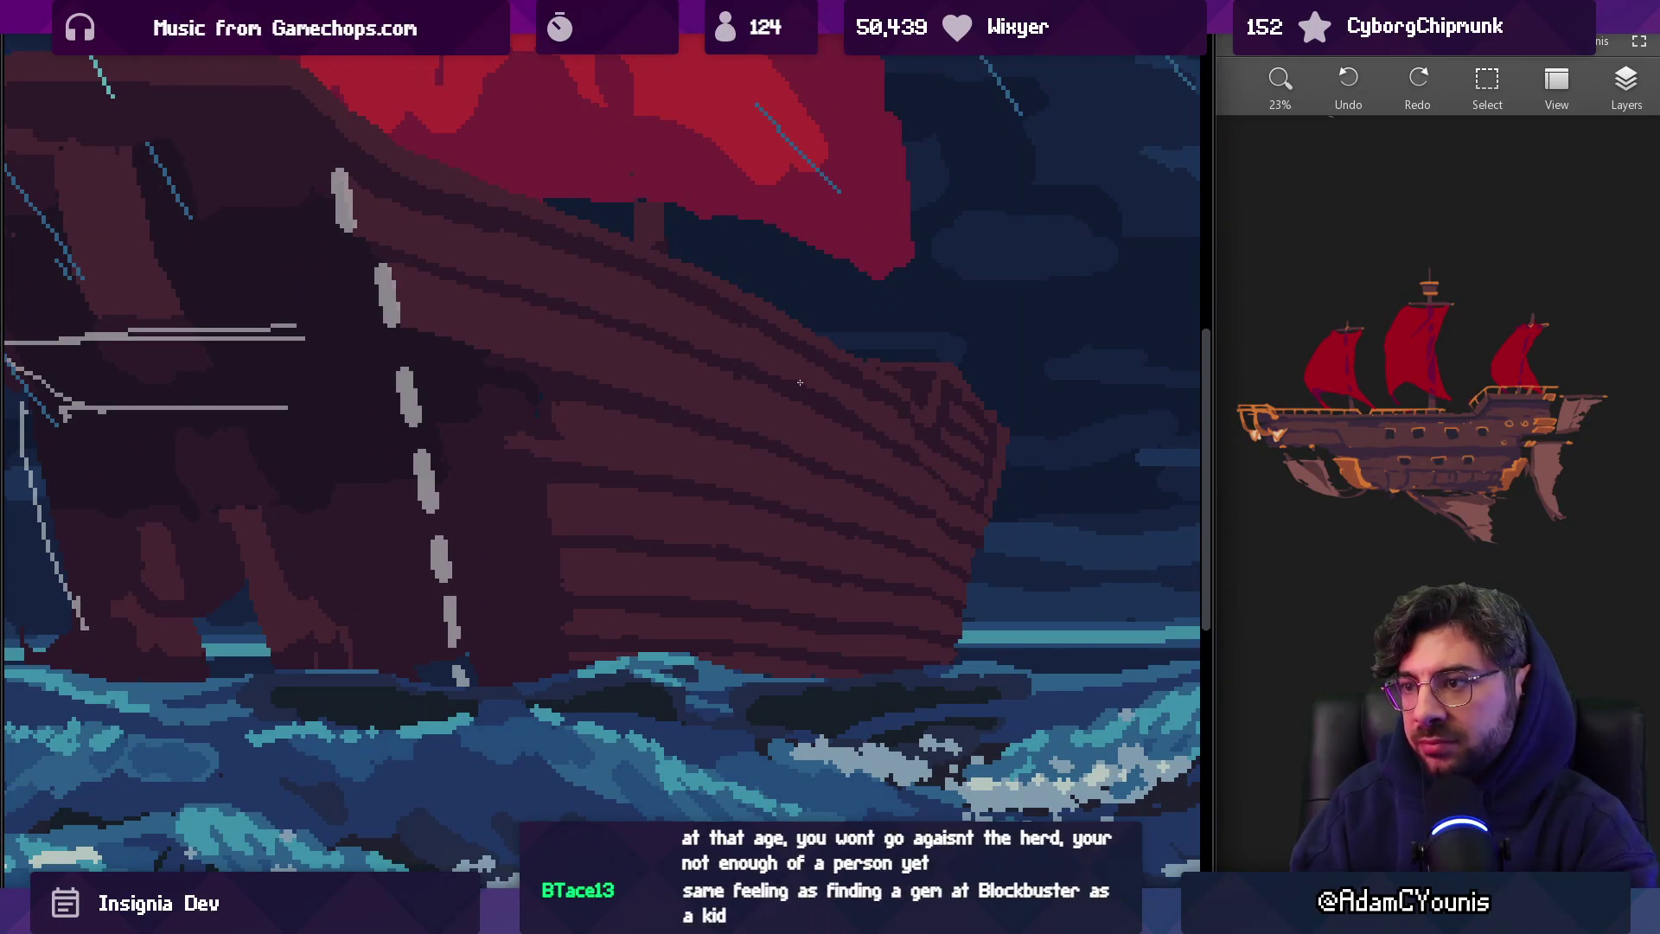
{"action": "scroll", "coordinate": [977, 428], "scroll_direction": "down", "scroll_amount": 3}
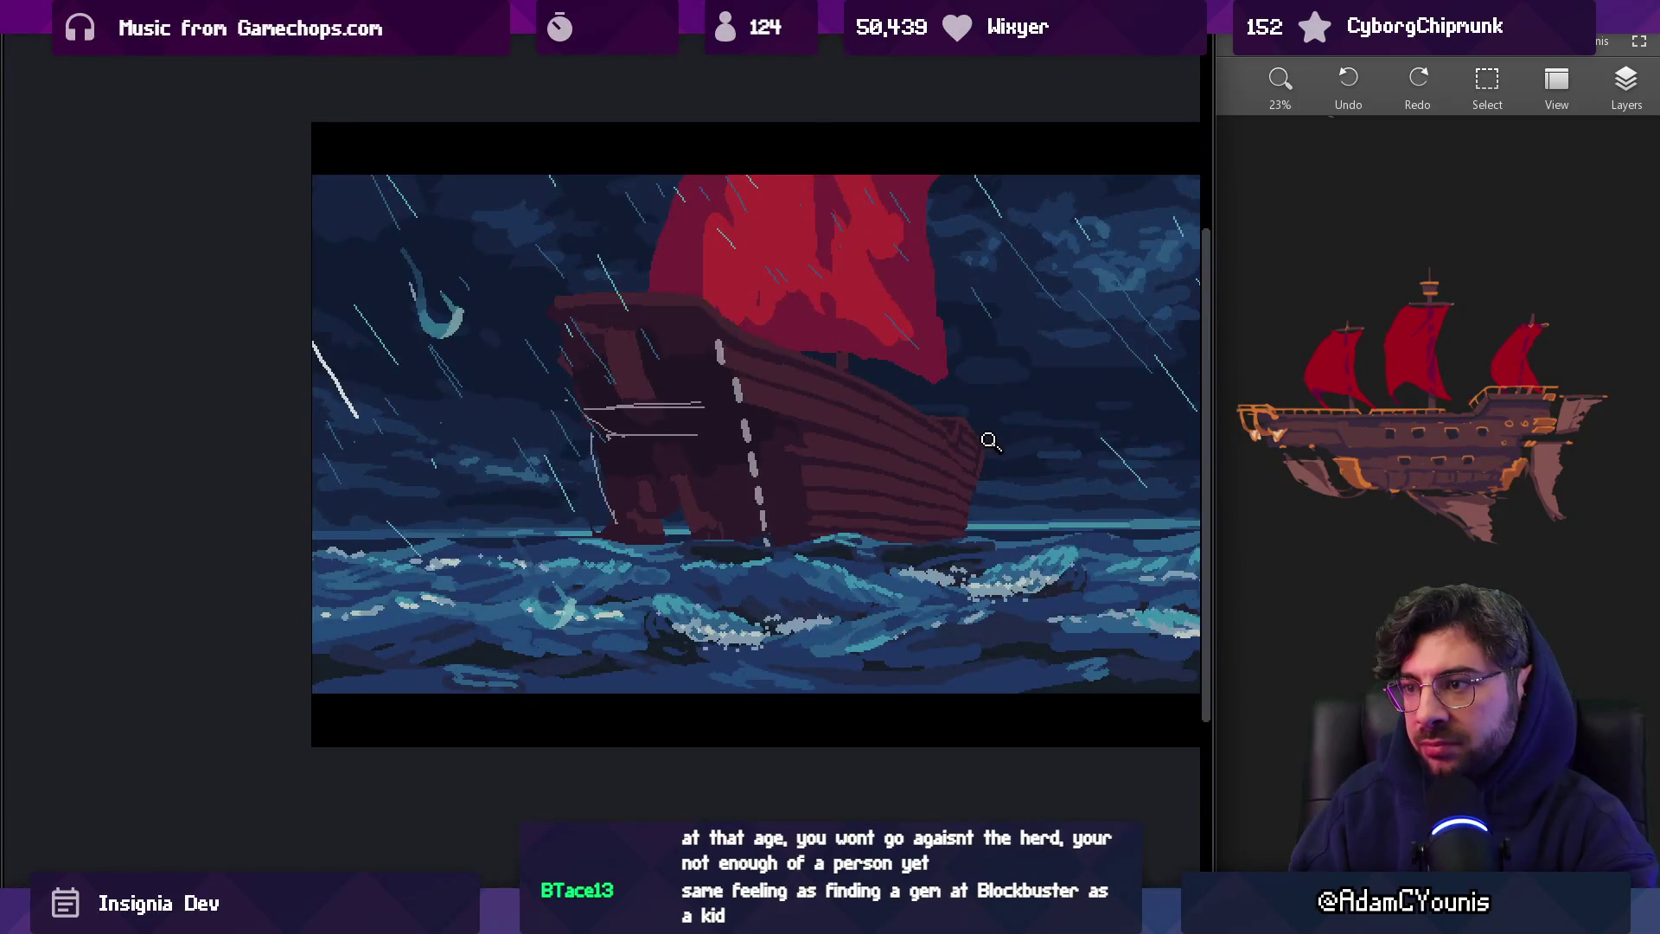
{"action": "scroll", "coordinate": [985, 438], "scroll_direction": "up", "scroll_amount": 3}
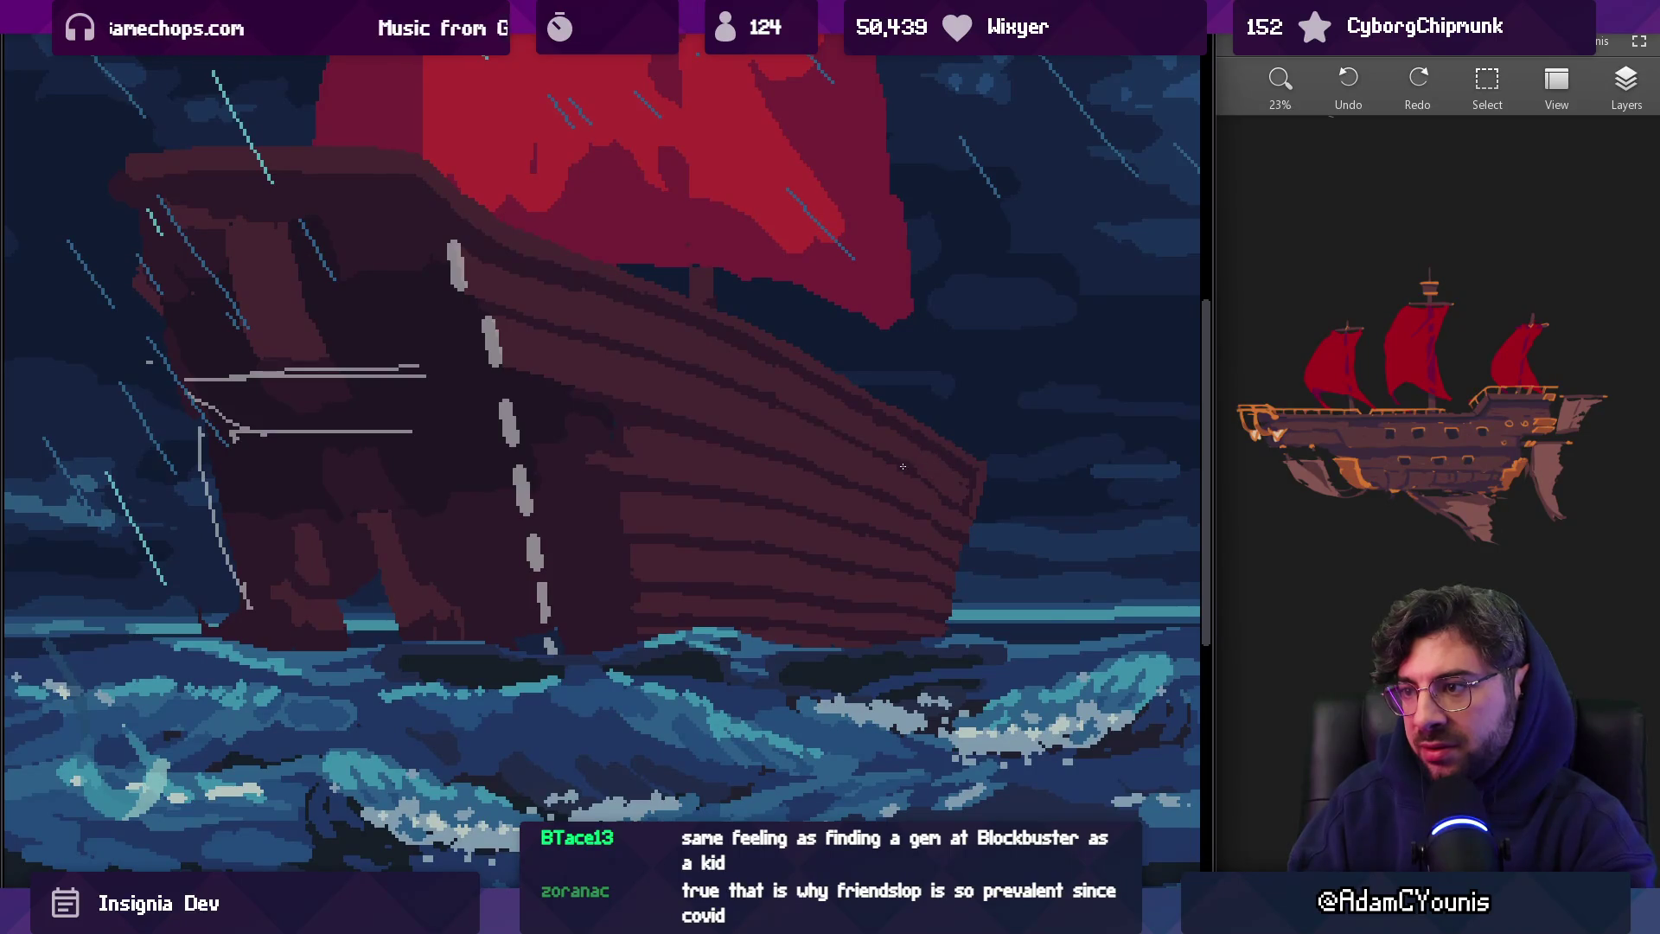
{"action": "scroll", "coordinate": [975, 487], "scroll_direction": "down", "scroll_amount": 5}
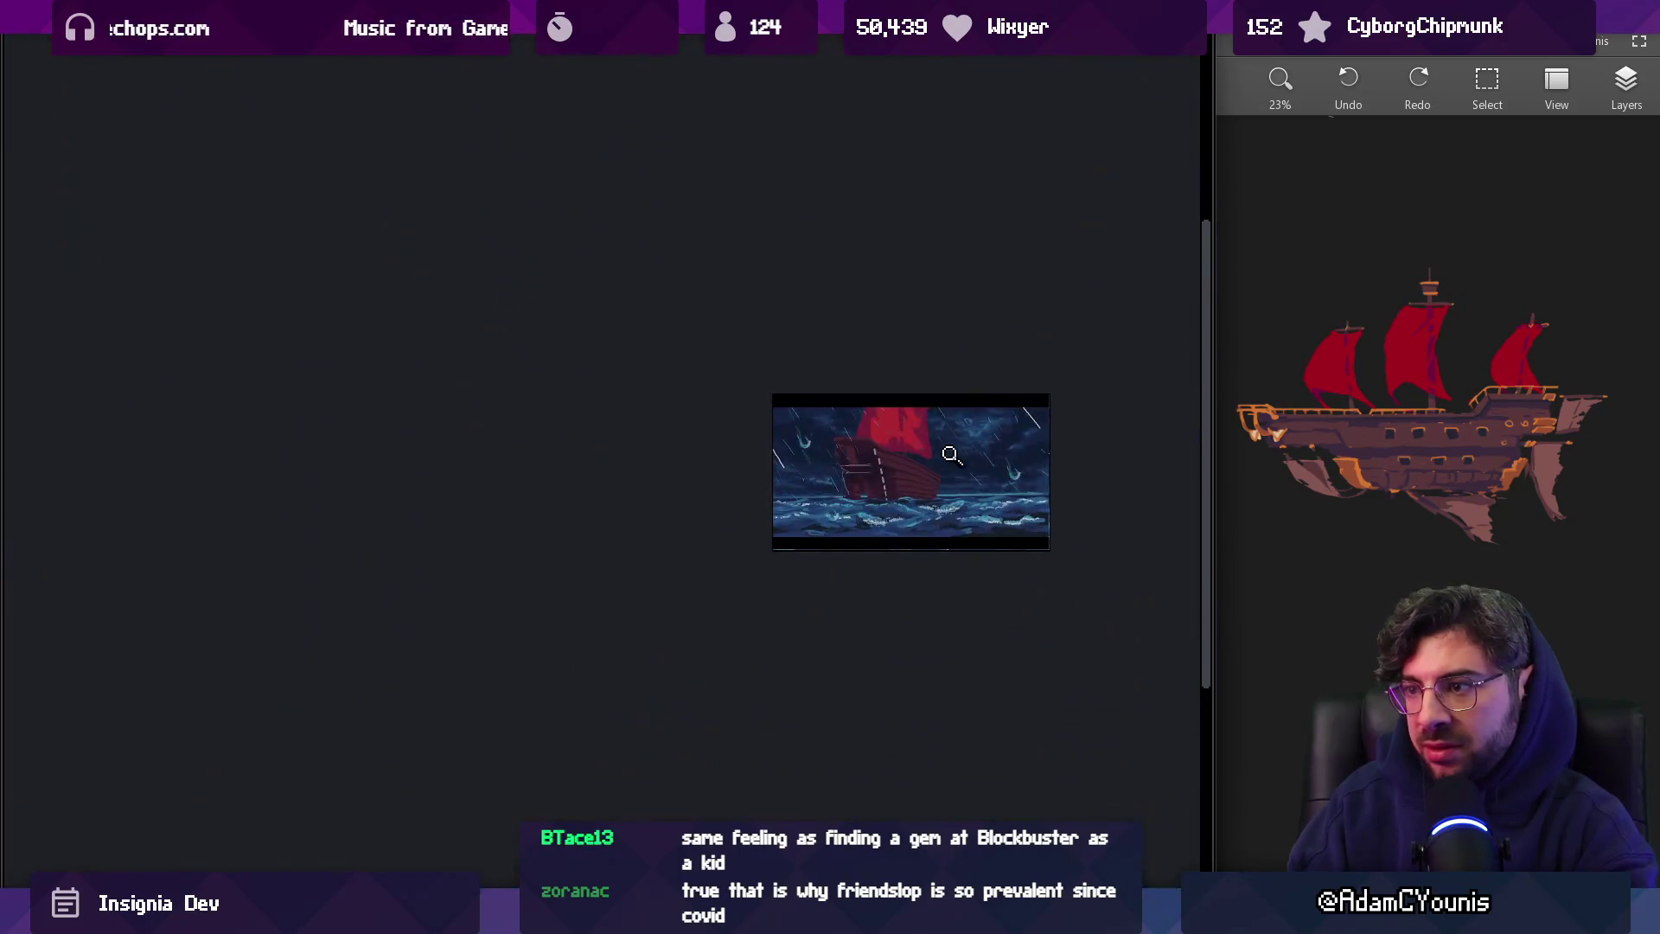
{"action": "scroll", "coordinate": [948, 453], "scroll_direction": "up", "scroll_amount": 5}
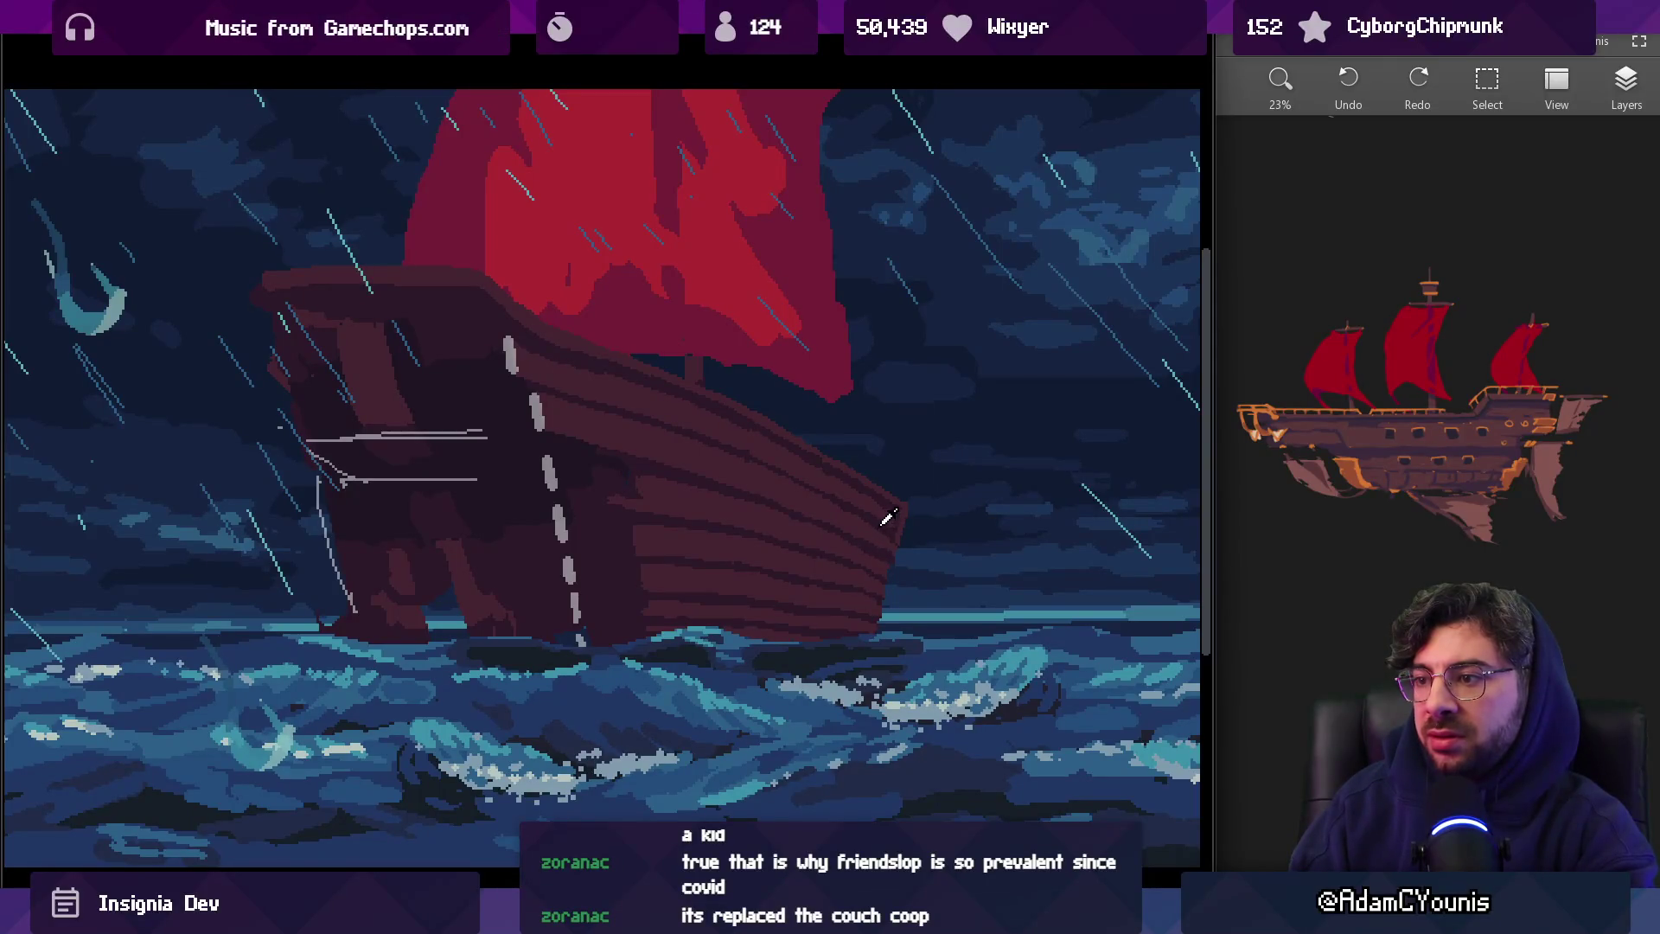
{"action": "mouse_move", "coordinate": [899, 458]}
{"action": "left_mouse_down"}
{"action": "mouse_move", "coordinate": [954, 458]}
{"action": "mouse_move", "coordinate": [944, 432]}
{"action": "mouse_move", "coordinate": [944, 468]}
{"action": "left_mouse_up"}
Commit the bow transform so its upper edge curves smoothly toward the waterline
{"action": "key", "text": "Return"}
{"action": "scroll", "coordinate": [838, 471], "scroll_direction": "up", "scroll_amount": 2}
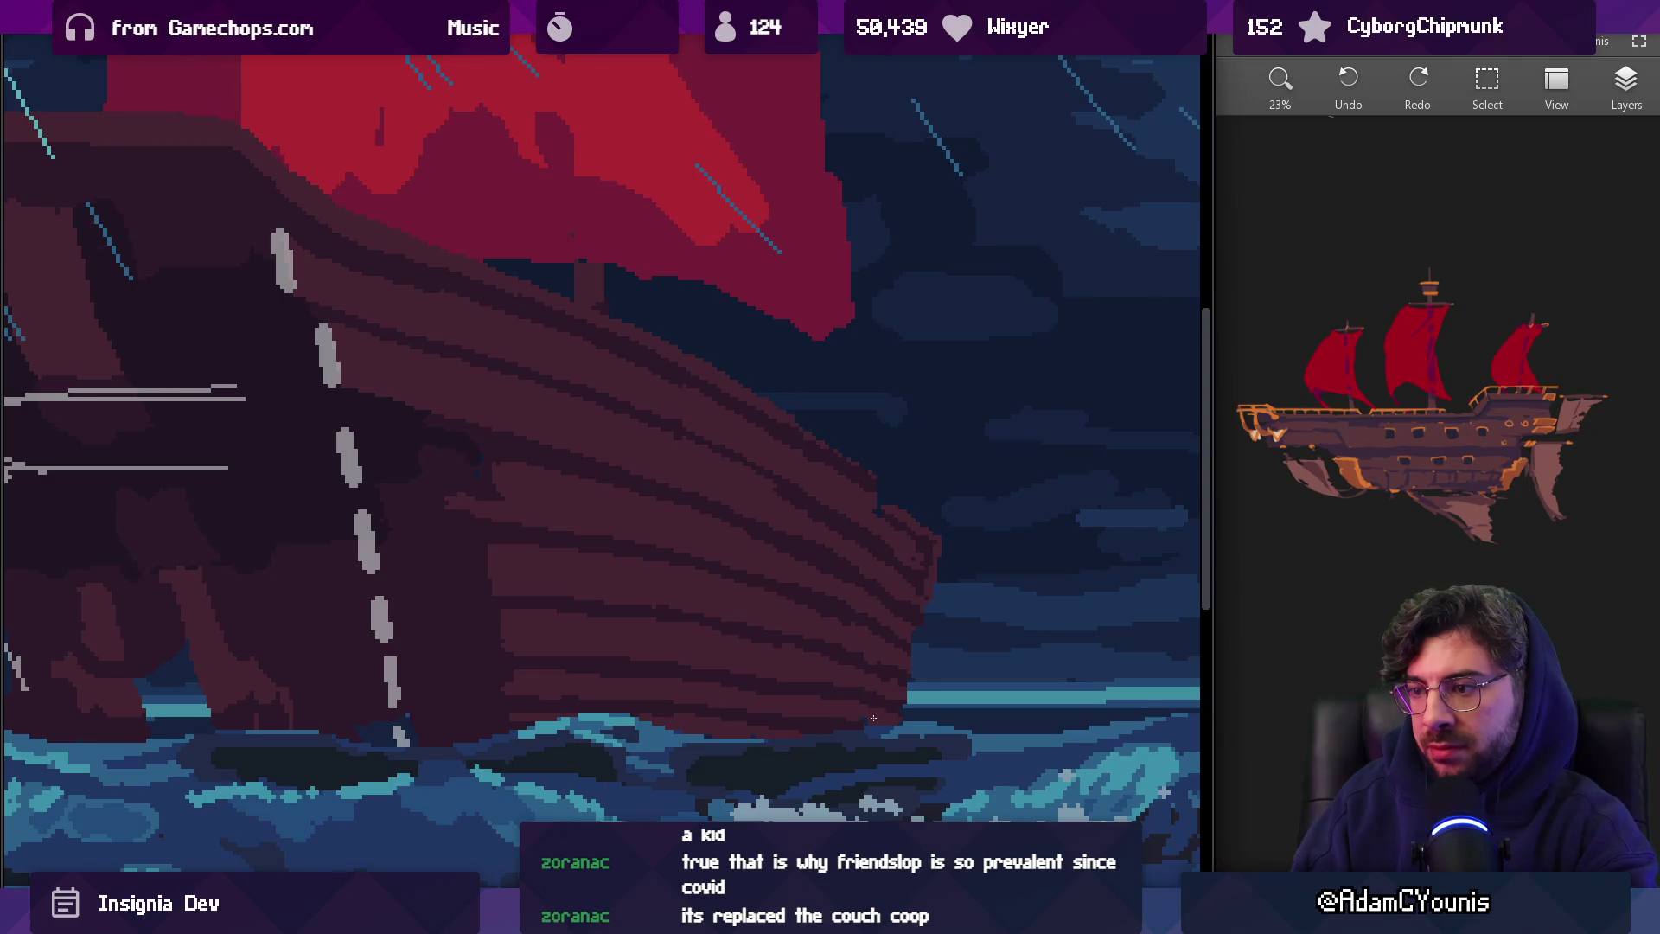
{"action": "scroll", "coordinate": [879, 640], "scroll_direction": "down", "scroll_amount": 5}
{"action": "scroll", "coordinate": [865, 605], "scroll_direction": "up", "scroll_amount": 10}
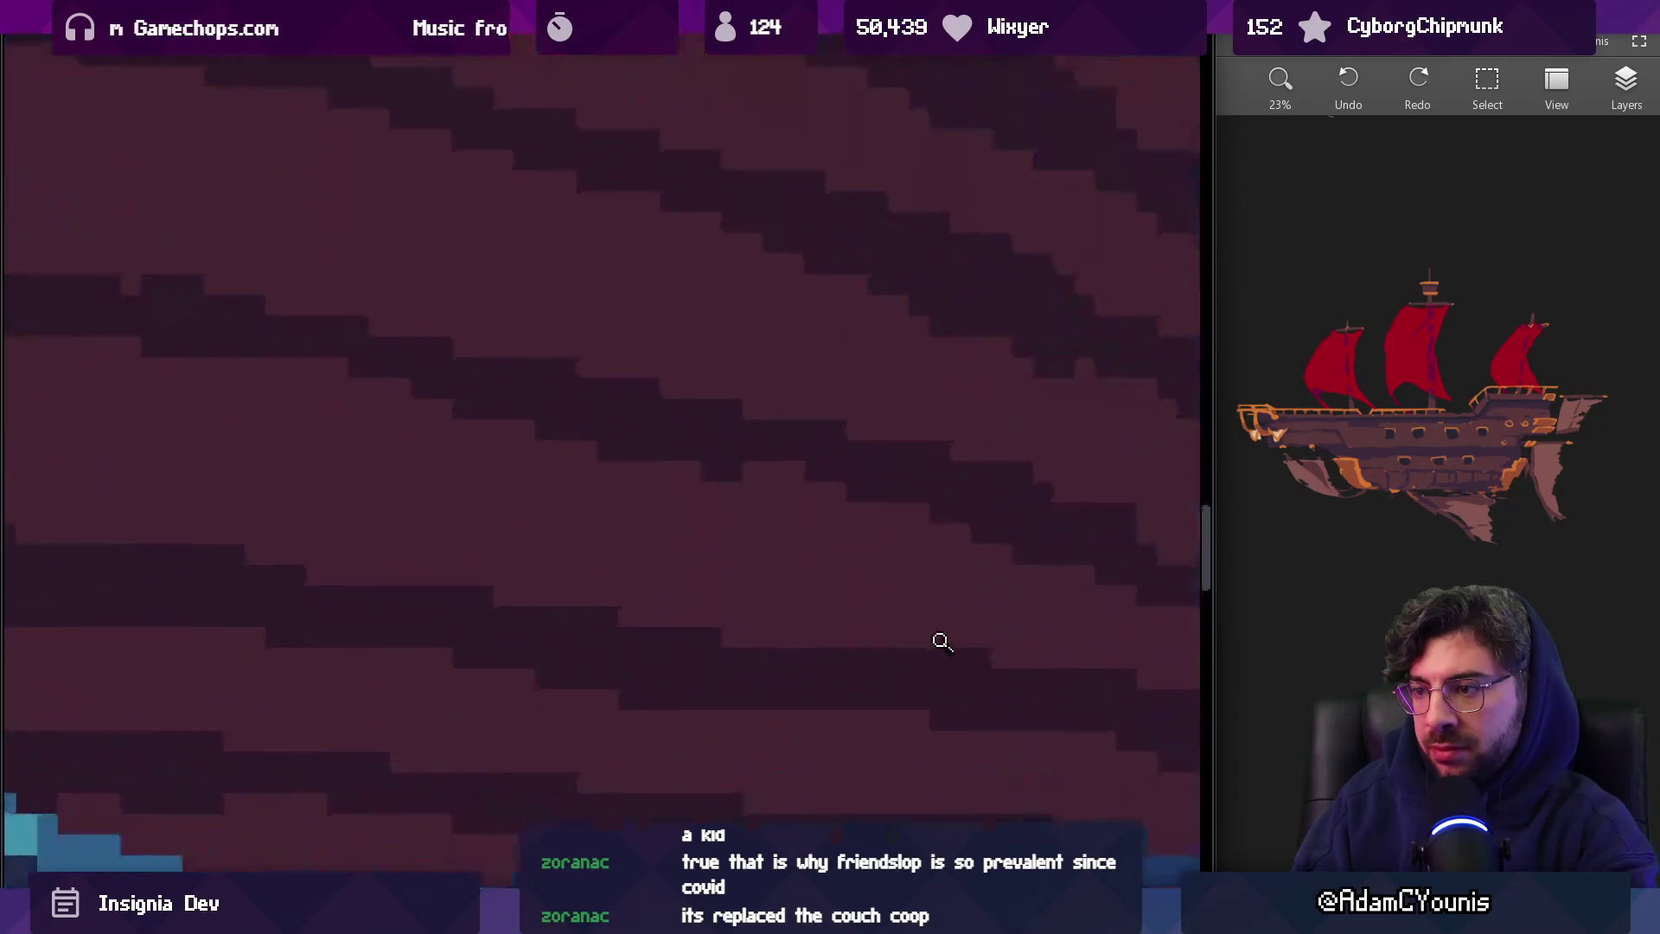
{"action": "scroll", "coordinate": [938, 628], "scroll_direction": "down", "scroll_amount": 5}
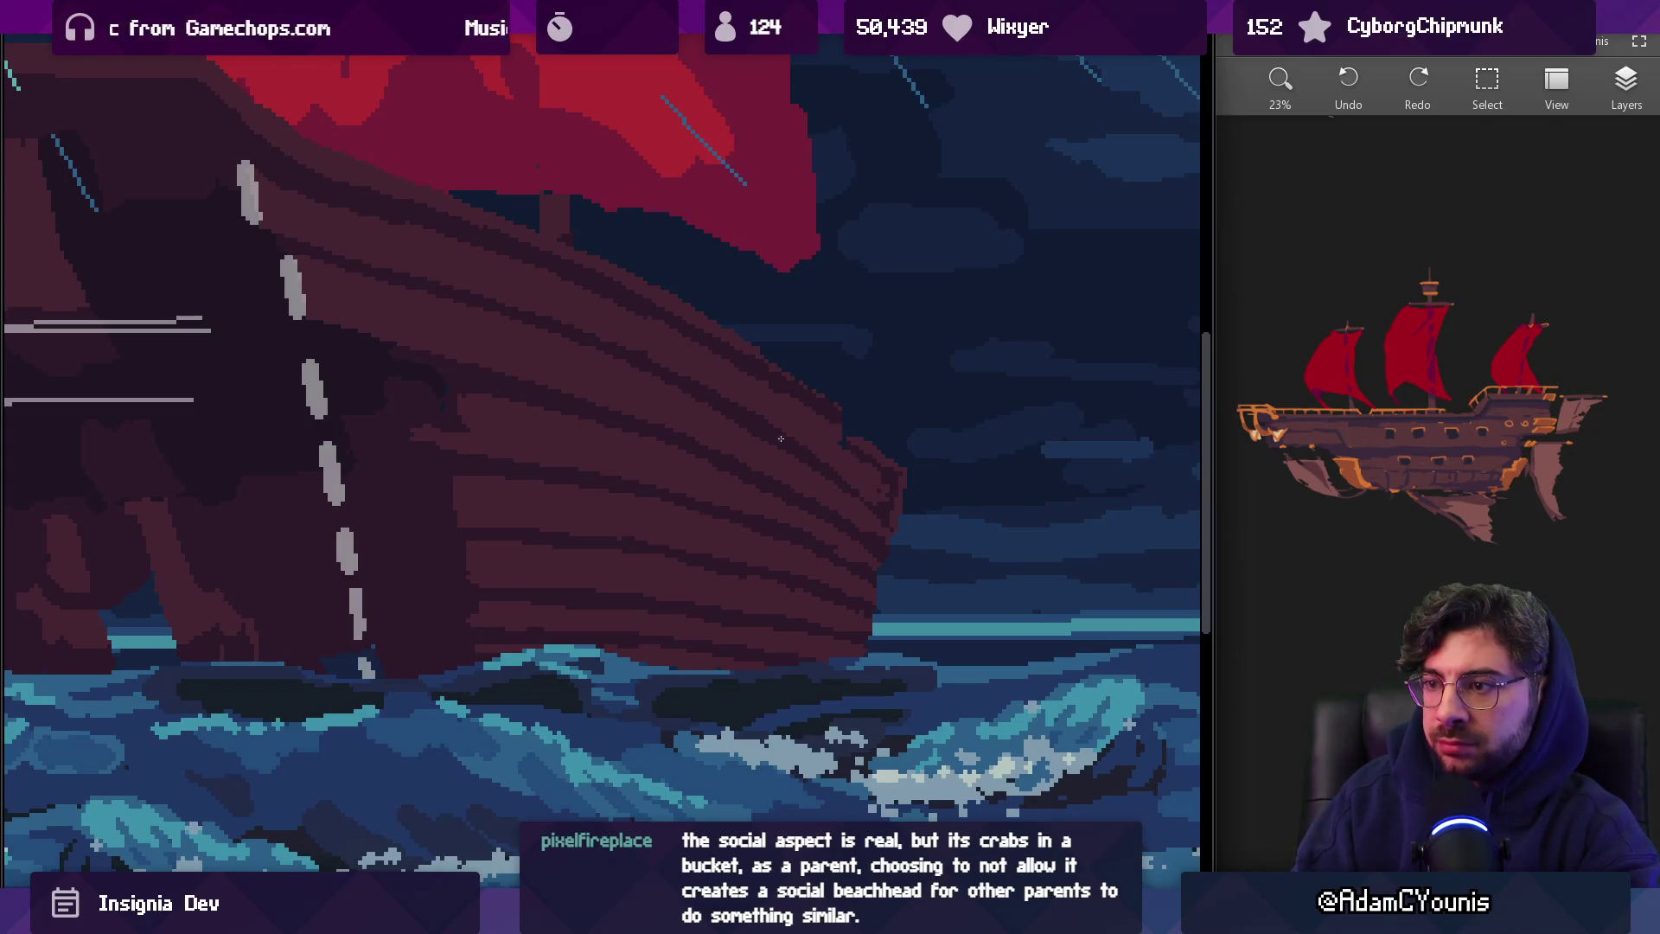
Zoom in on the hull and paint a darker plank stroke along the bow's right edge
{"action": "scroll", "coordinate": [874, 400], "scroll_direction": "down", "scroll_amount": 5}
{"action": "scroll", "coordinate": [894, 385], "scroll_direction": "up", "scroll_amount": 4}
{"action": "left_click", "coordinate": [875, 418]}
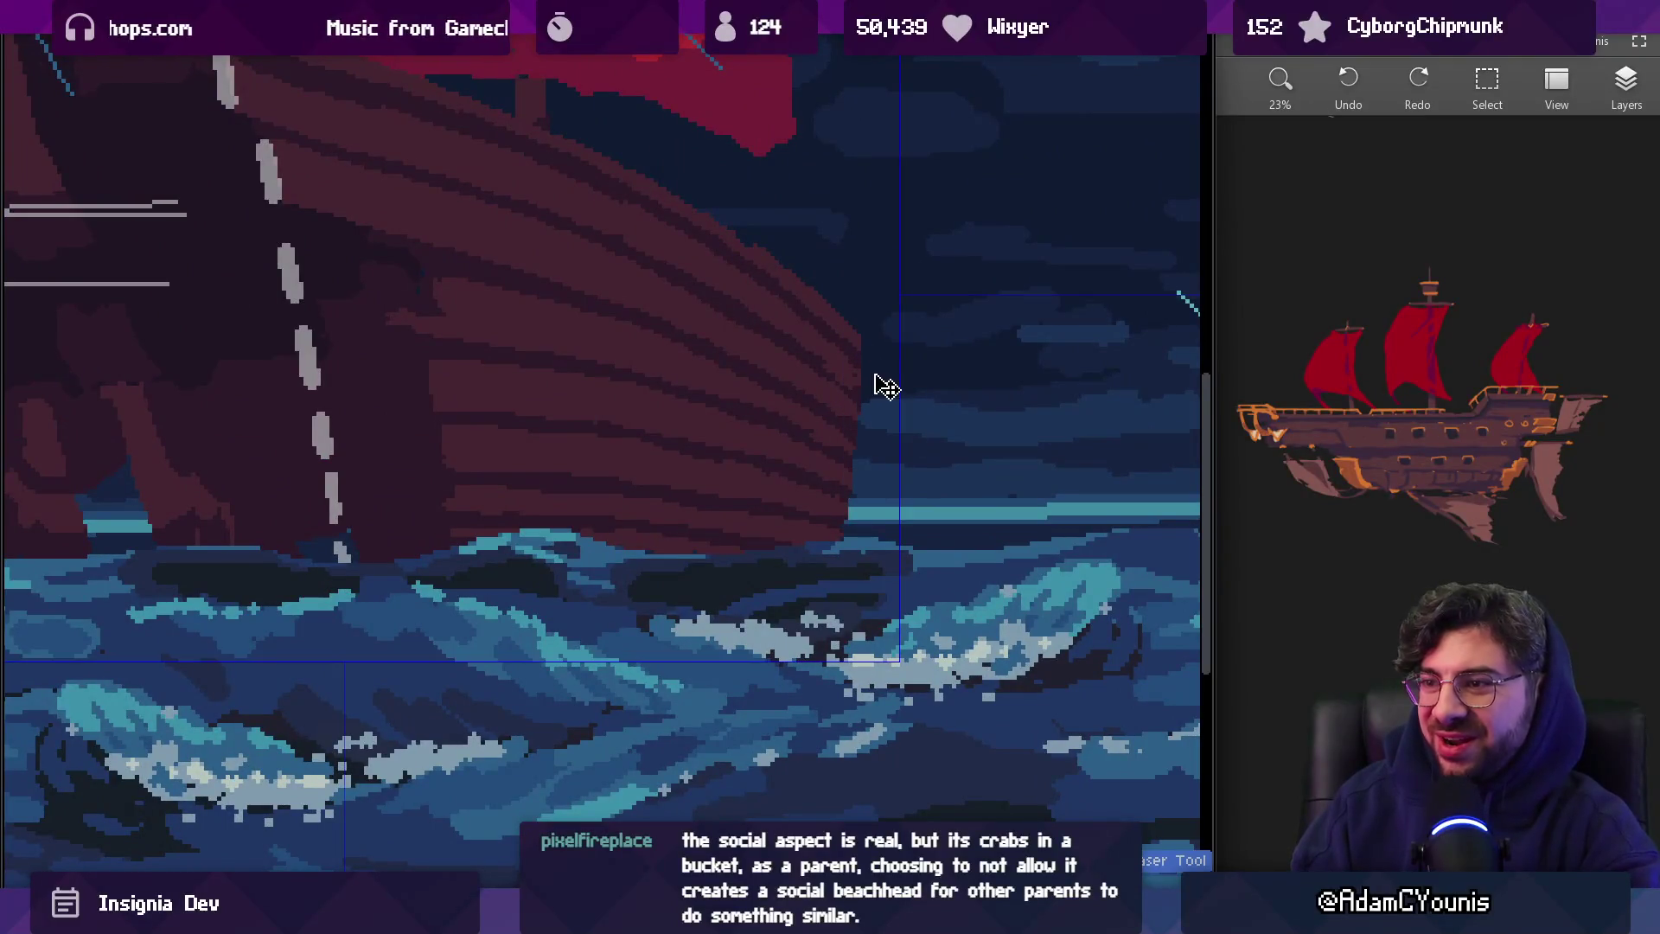
{"action": "scroll", "coordinate": [877, 378], "scroll_direction": "up", "scroll_amount": 1}
{"action": "key", "text": "e"}
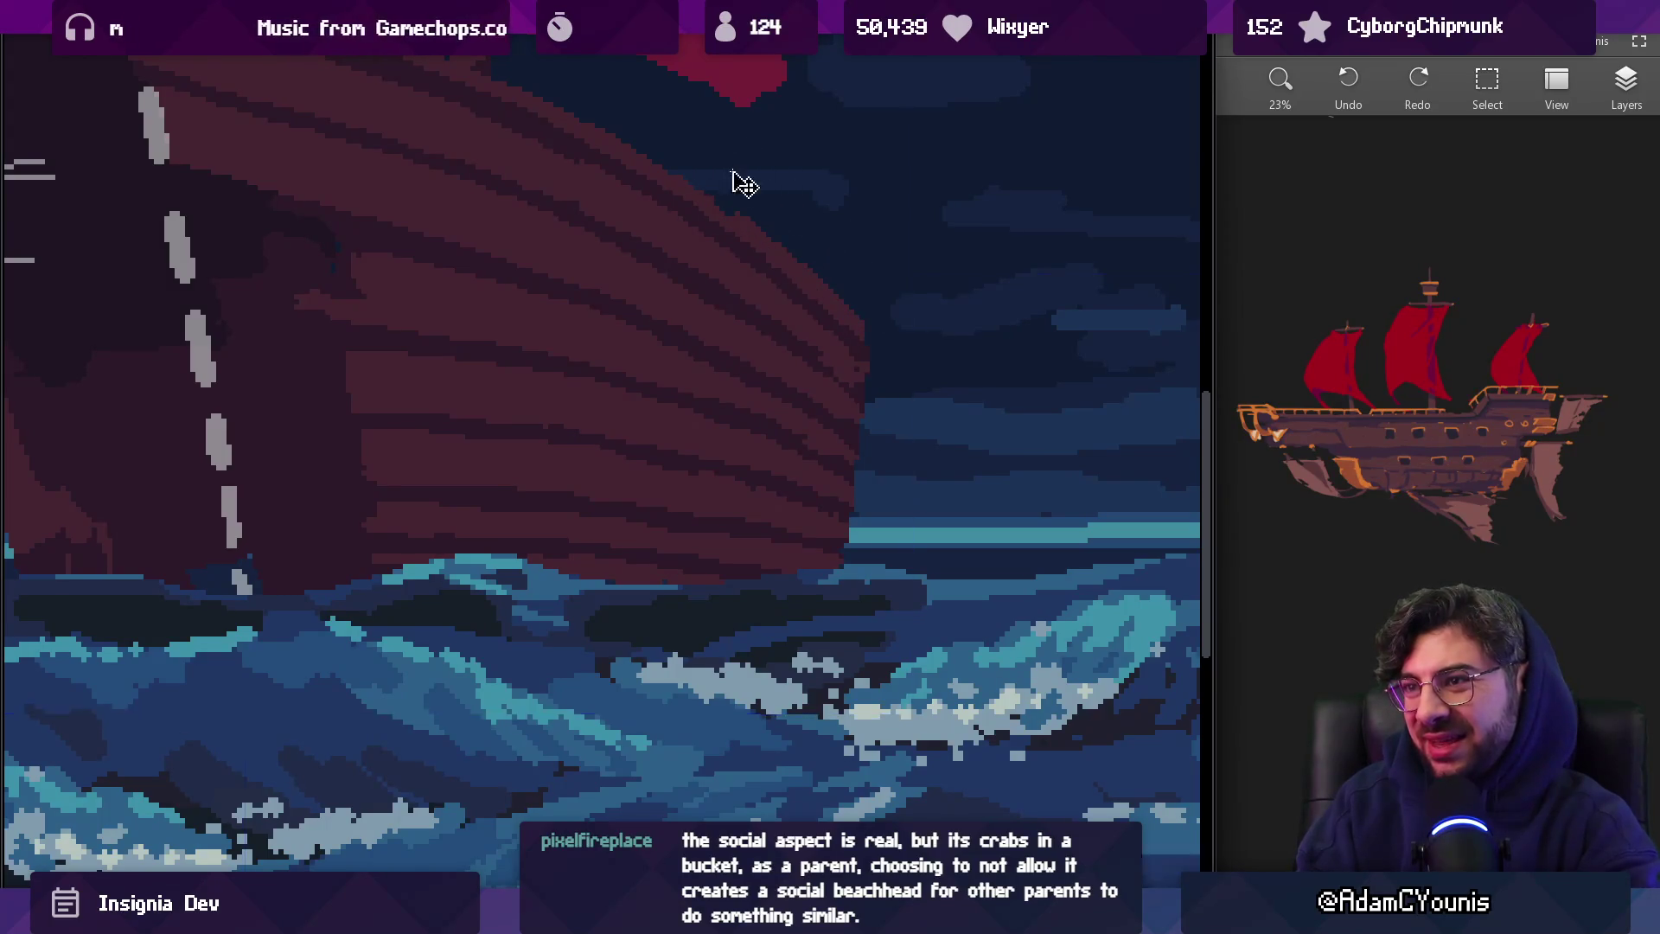
{"action": "key", "text": "b"}
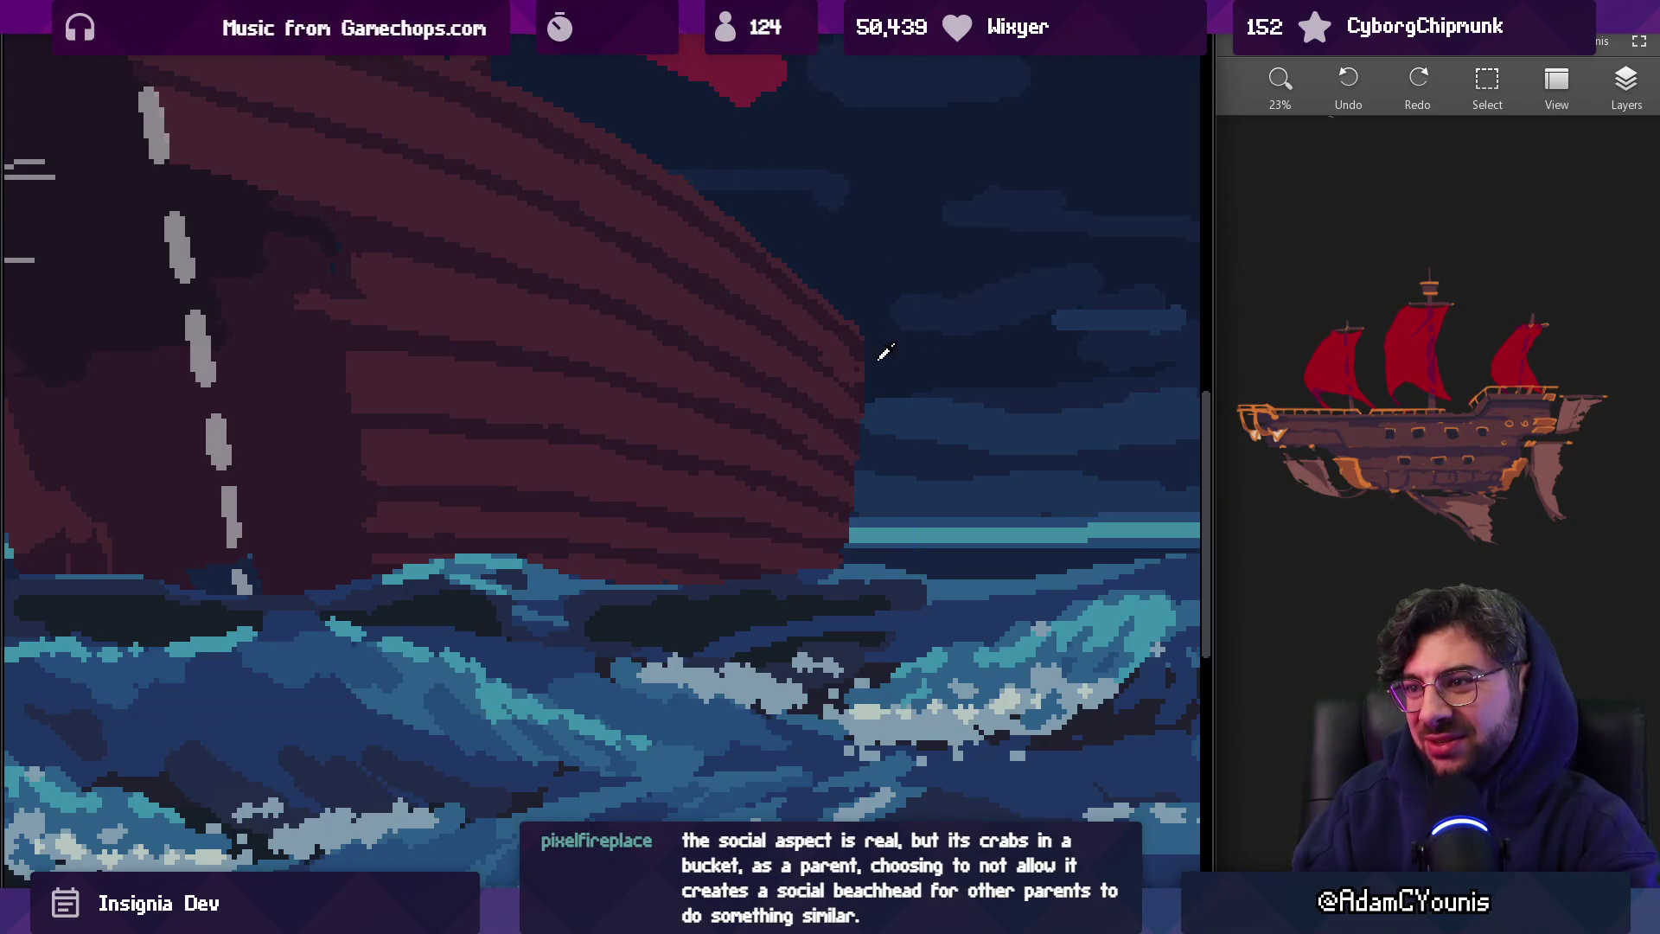
{"action": "scroll", "coordinate": [852, 455], "scroll_direction": "up", "scroll_amount": 2}
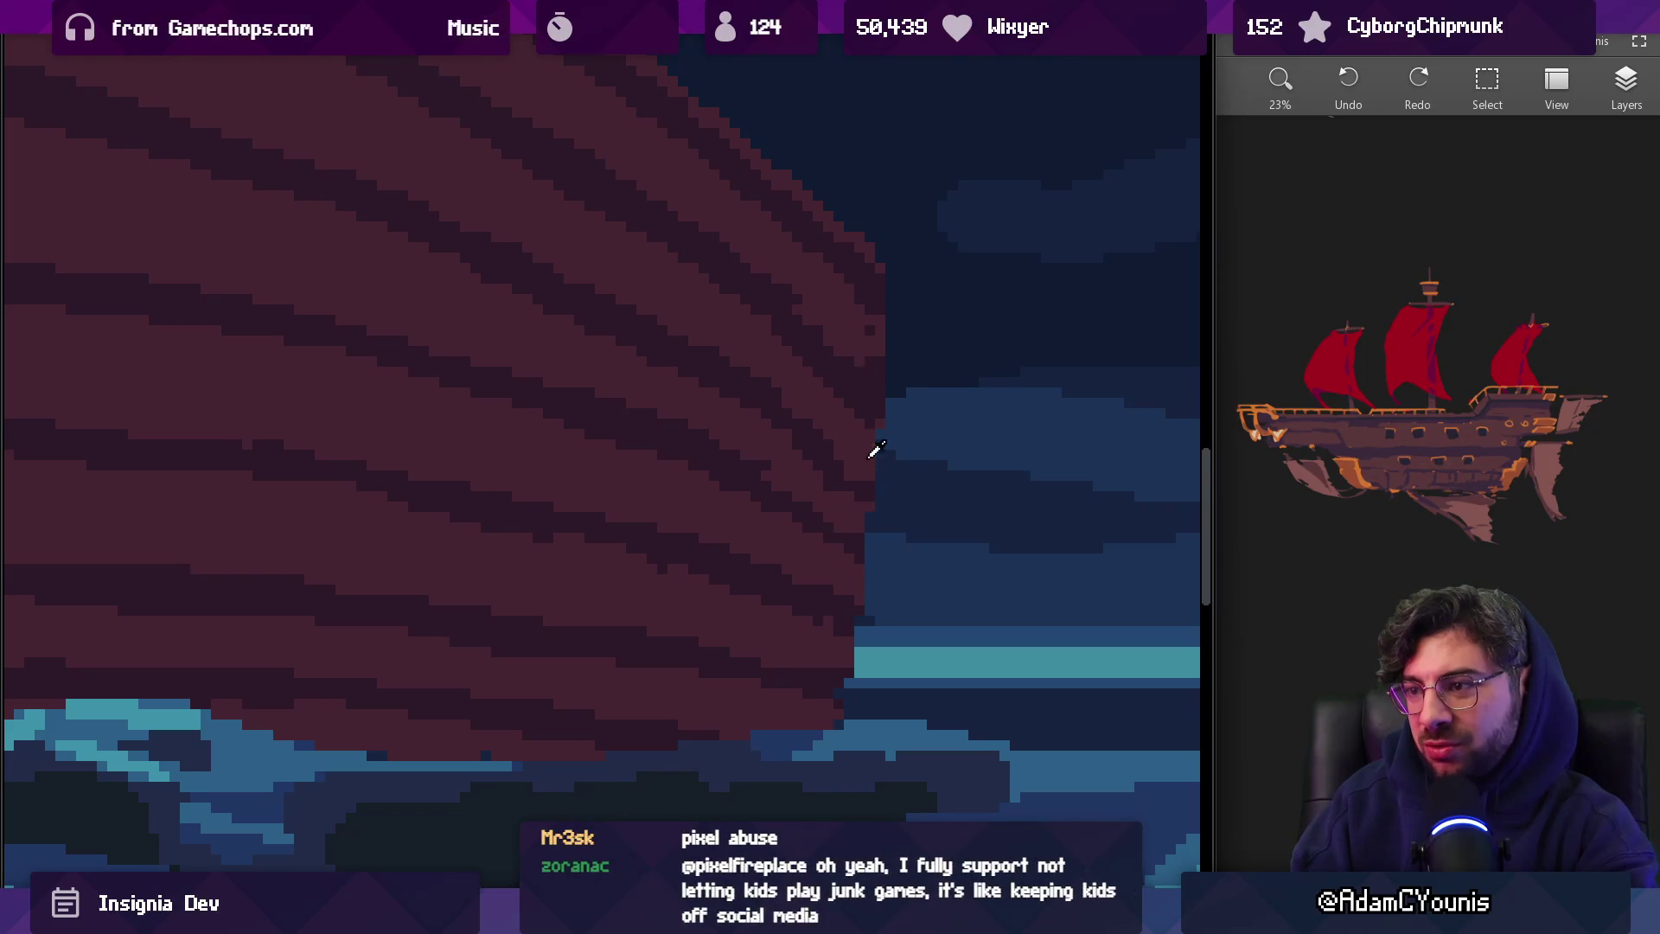
{"action": "scroll", "coordinate": [839, 393], "scroll_direction": "up", "scroll_amount": 2}
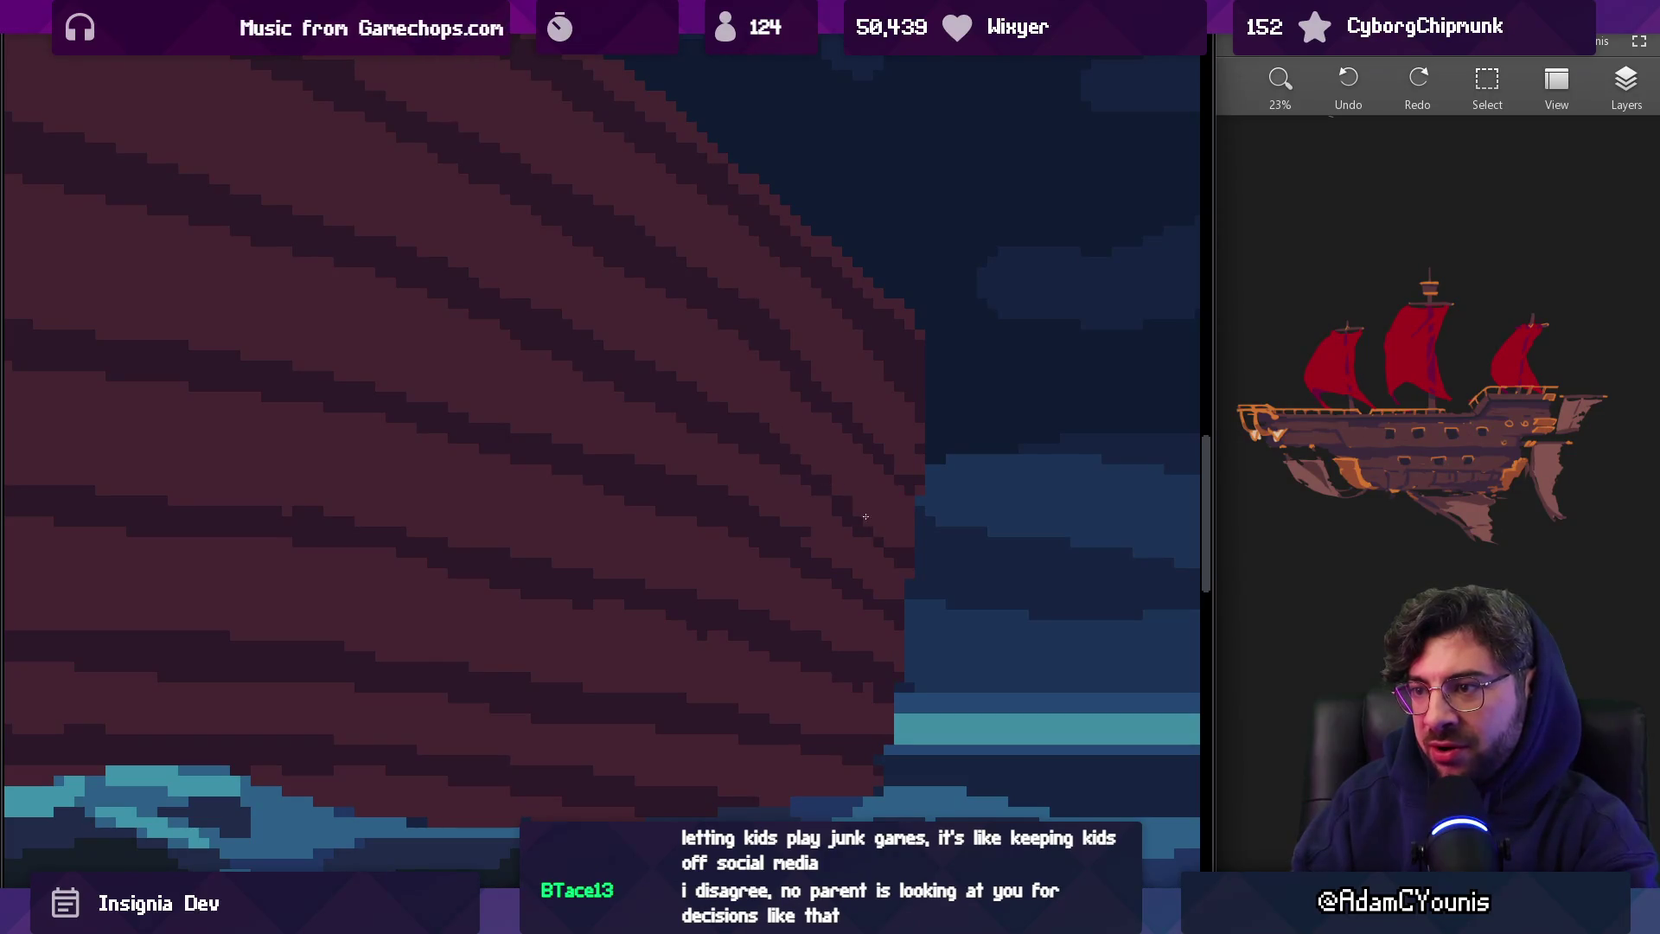
{"action": "scroll", "coordinate": [838, 472], "scroll_direction": "down", "scroll_amount": 2}
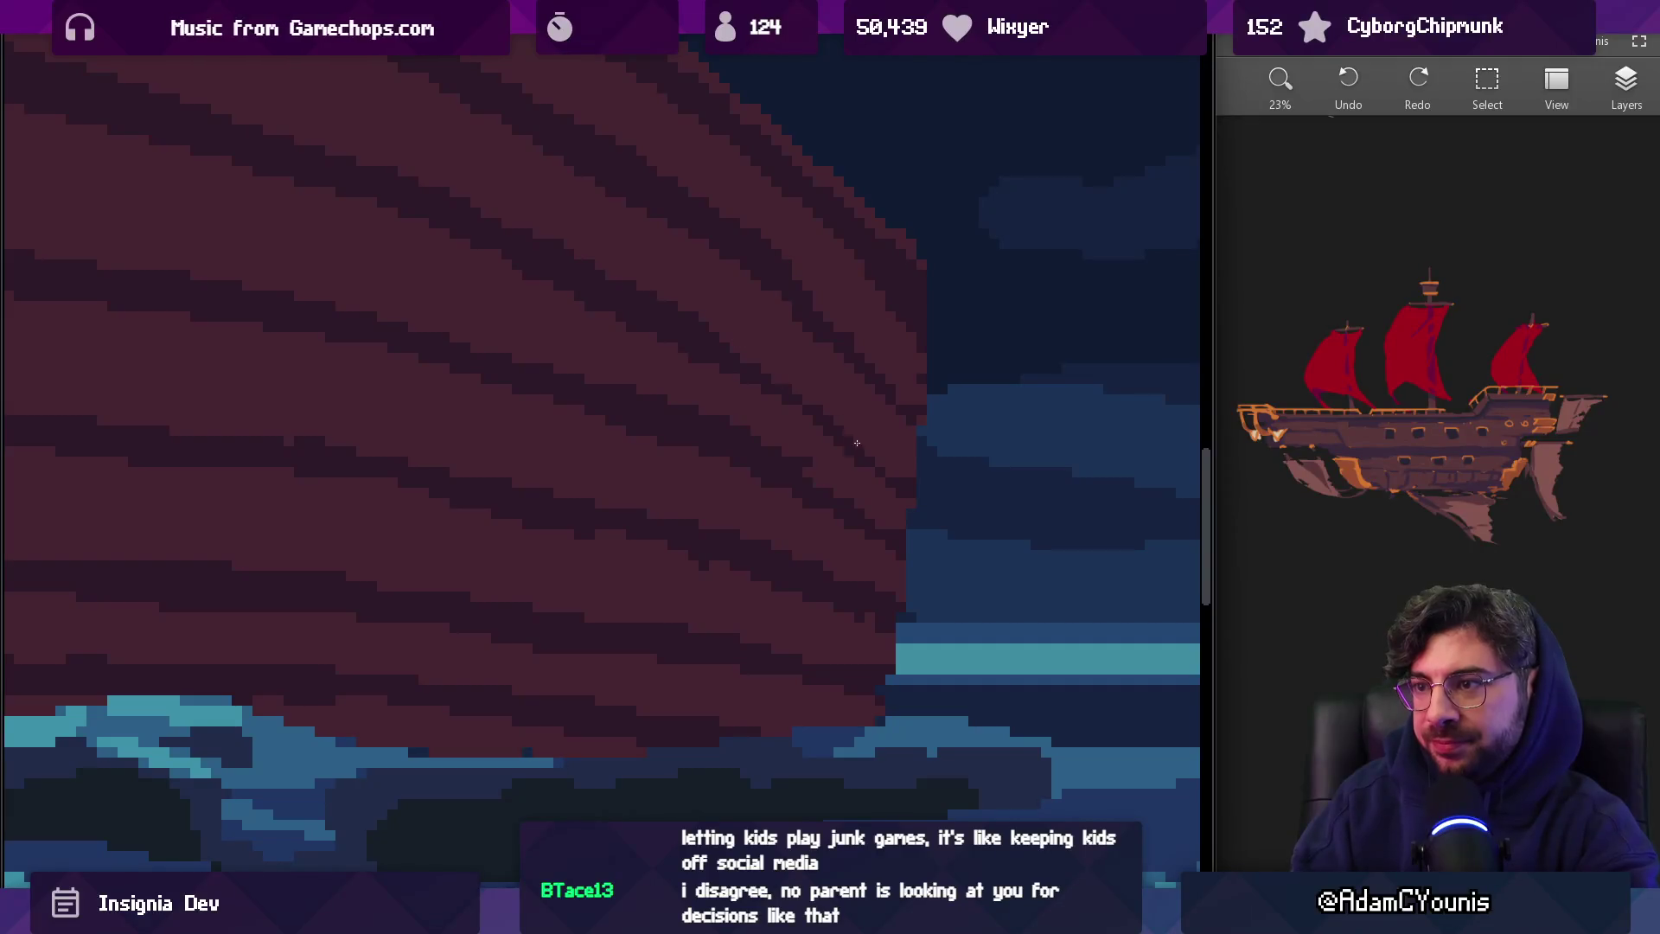
{"action": "scroll", "coordinate": [857, 443], "scroll_direction": "down", "scroll_amount": 2}
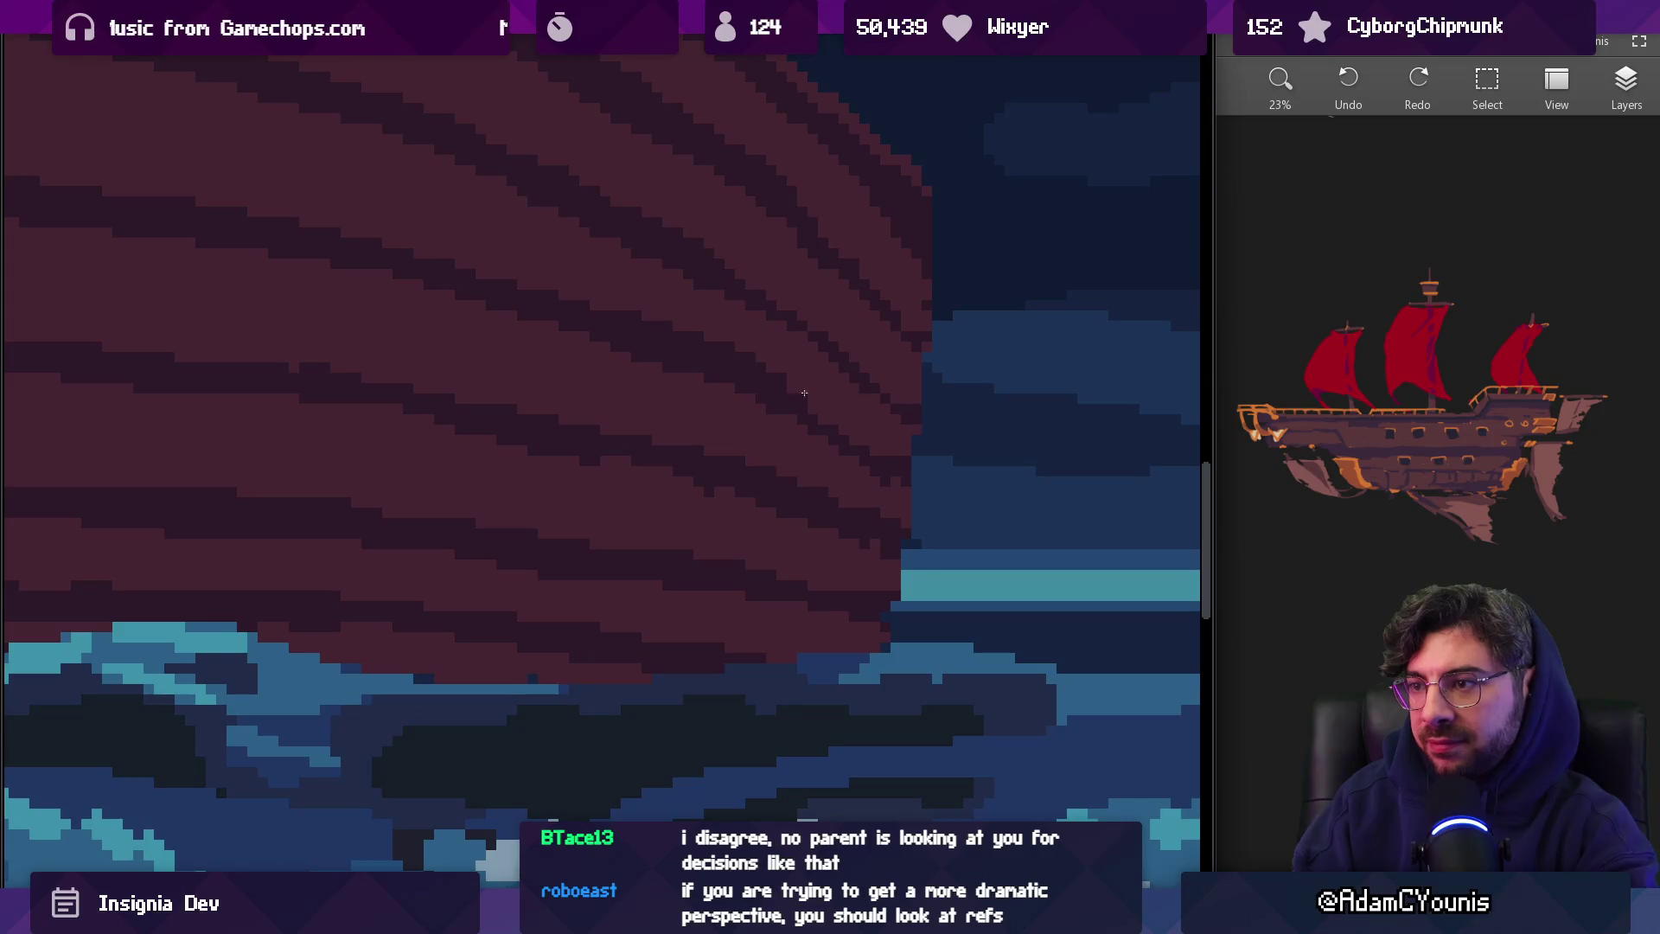
{"action": "left_click_drag", "start_coordinate": [781, 388], "coordinate": [880, 460]}
Paint extra maroon pixels past the hull's right edge to push the bow outward
{"action": "scroll", "coordinate": [865, 419], "scroll_direction": "down", "scroll_amount": 5}
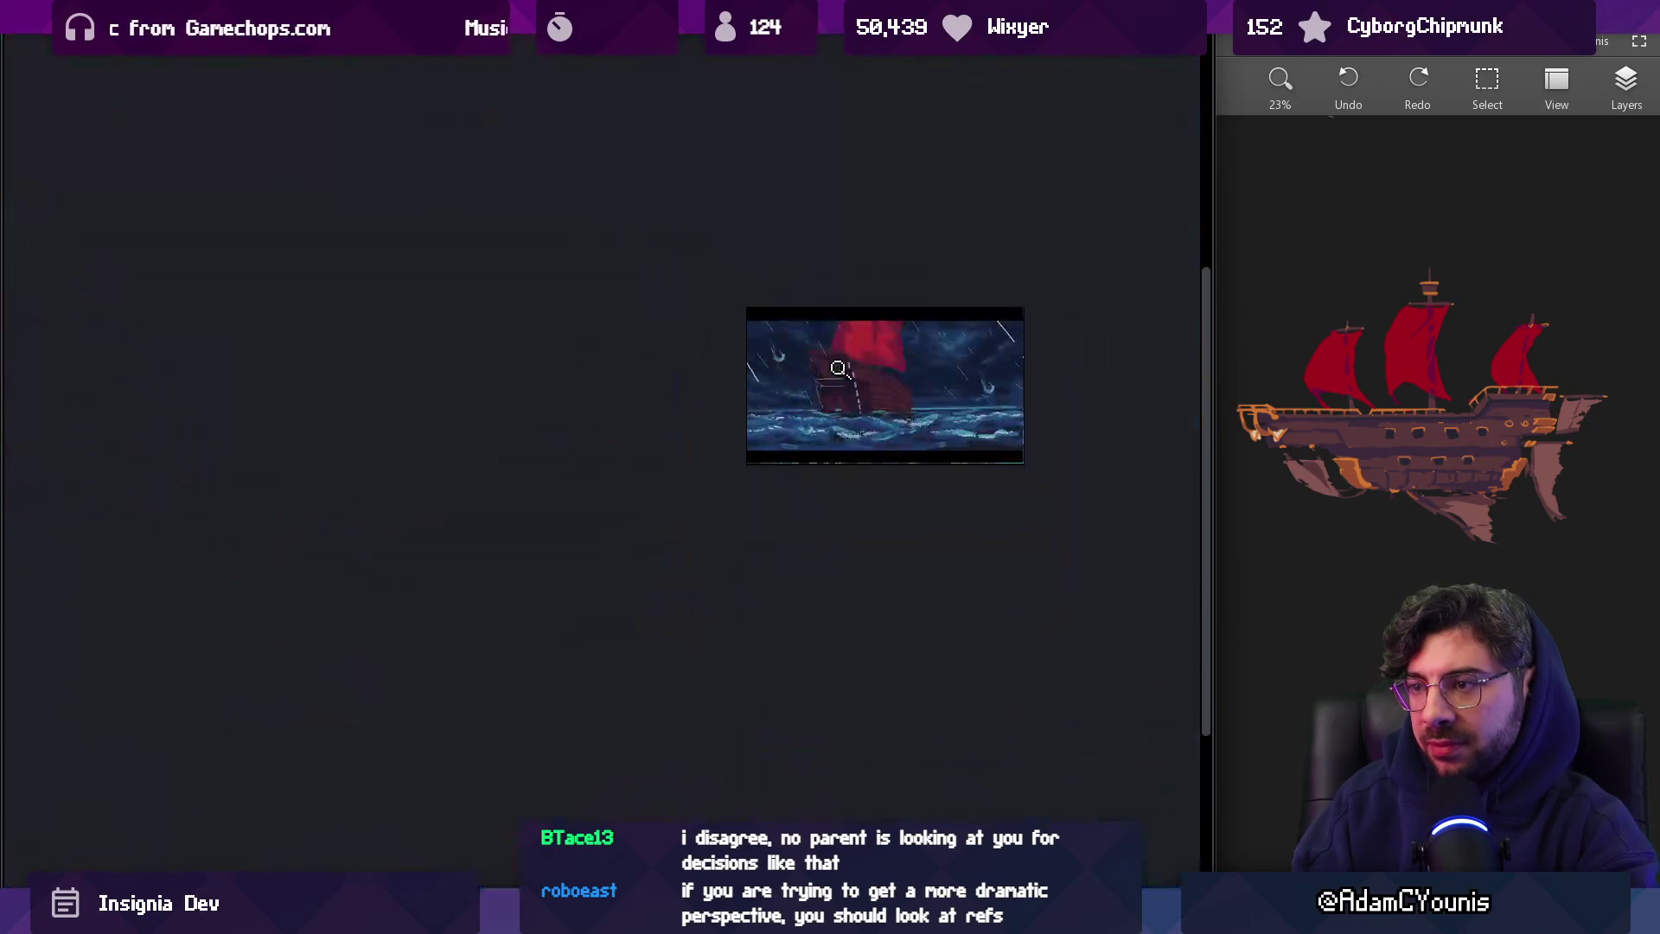
{"action": "left_click", "coordinate": [956, 348]}
{"action": "left_click", "coordinate": [966, 419]}
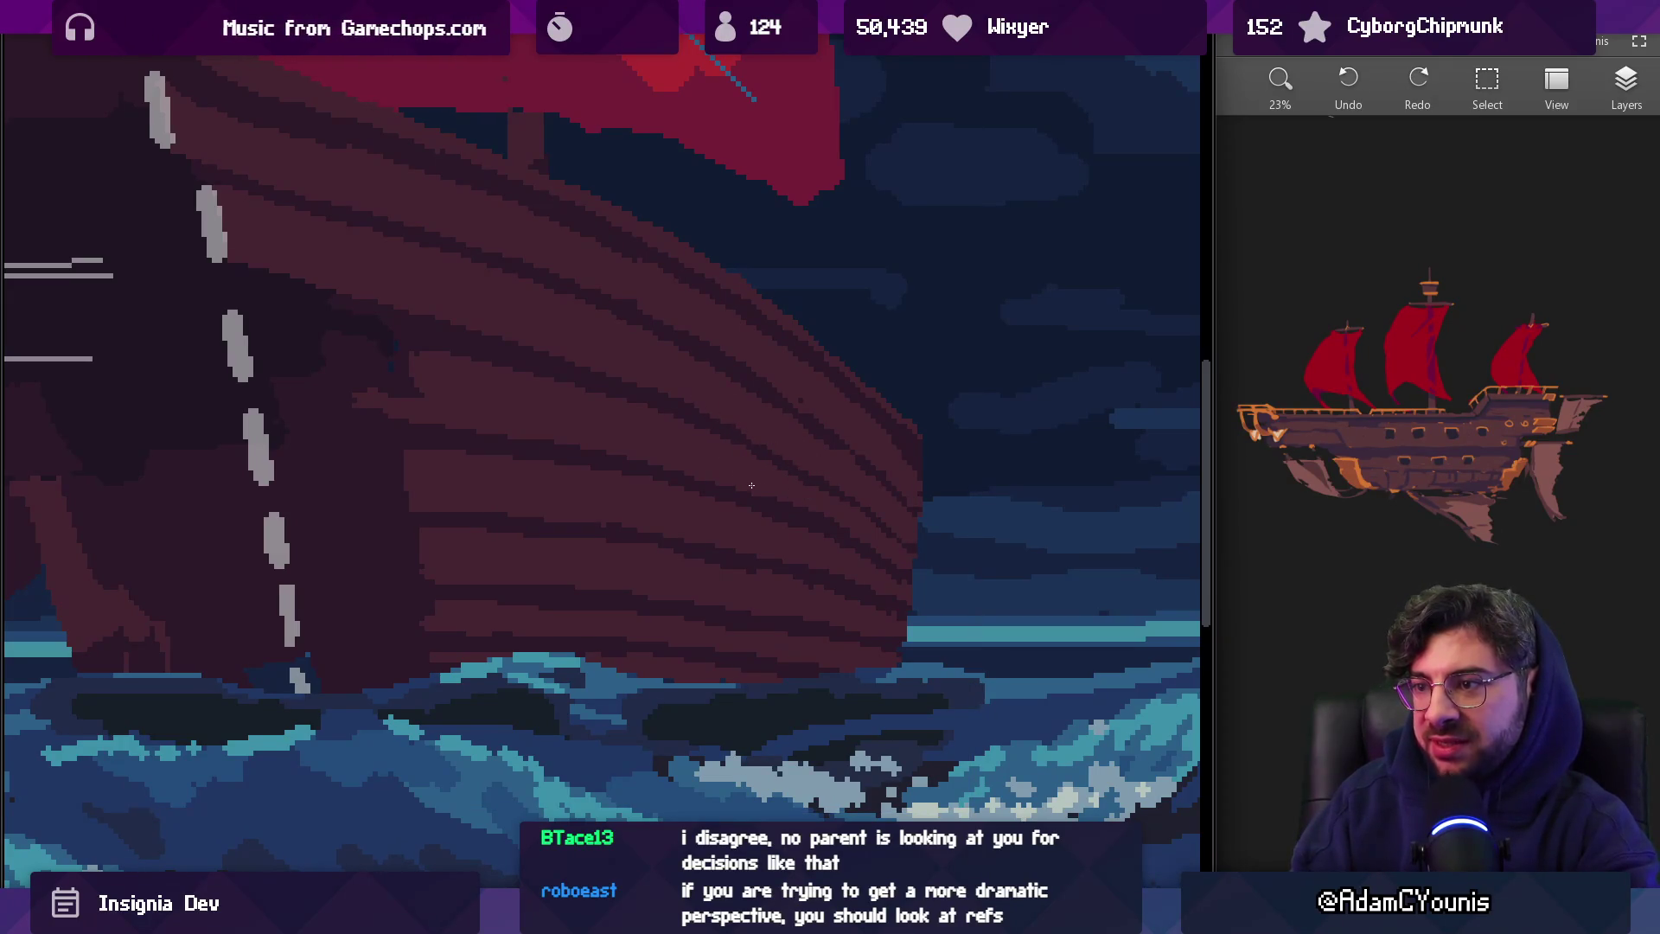
{"action": "scroll", "coordinate": [923, 422], "scroll_direction": "down", "scroll_amount": 5}
{"action": "scroll", "coordinate": [957, 449], "scroll_direction": "up", "scroll_amount": 4}
{"action": "scroll", "coordinate": [951, 462], "scroll_direction": "up", "scroll_amount": 3}
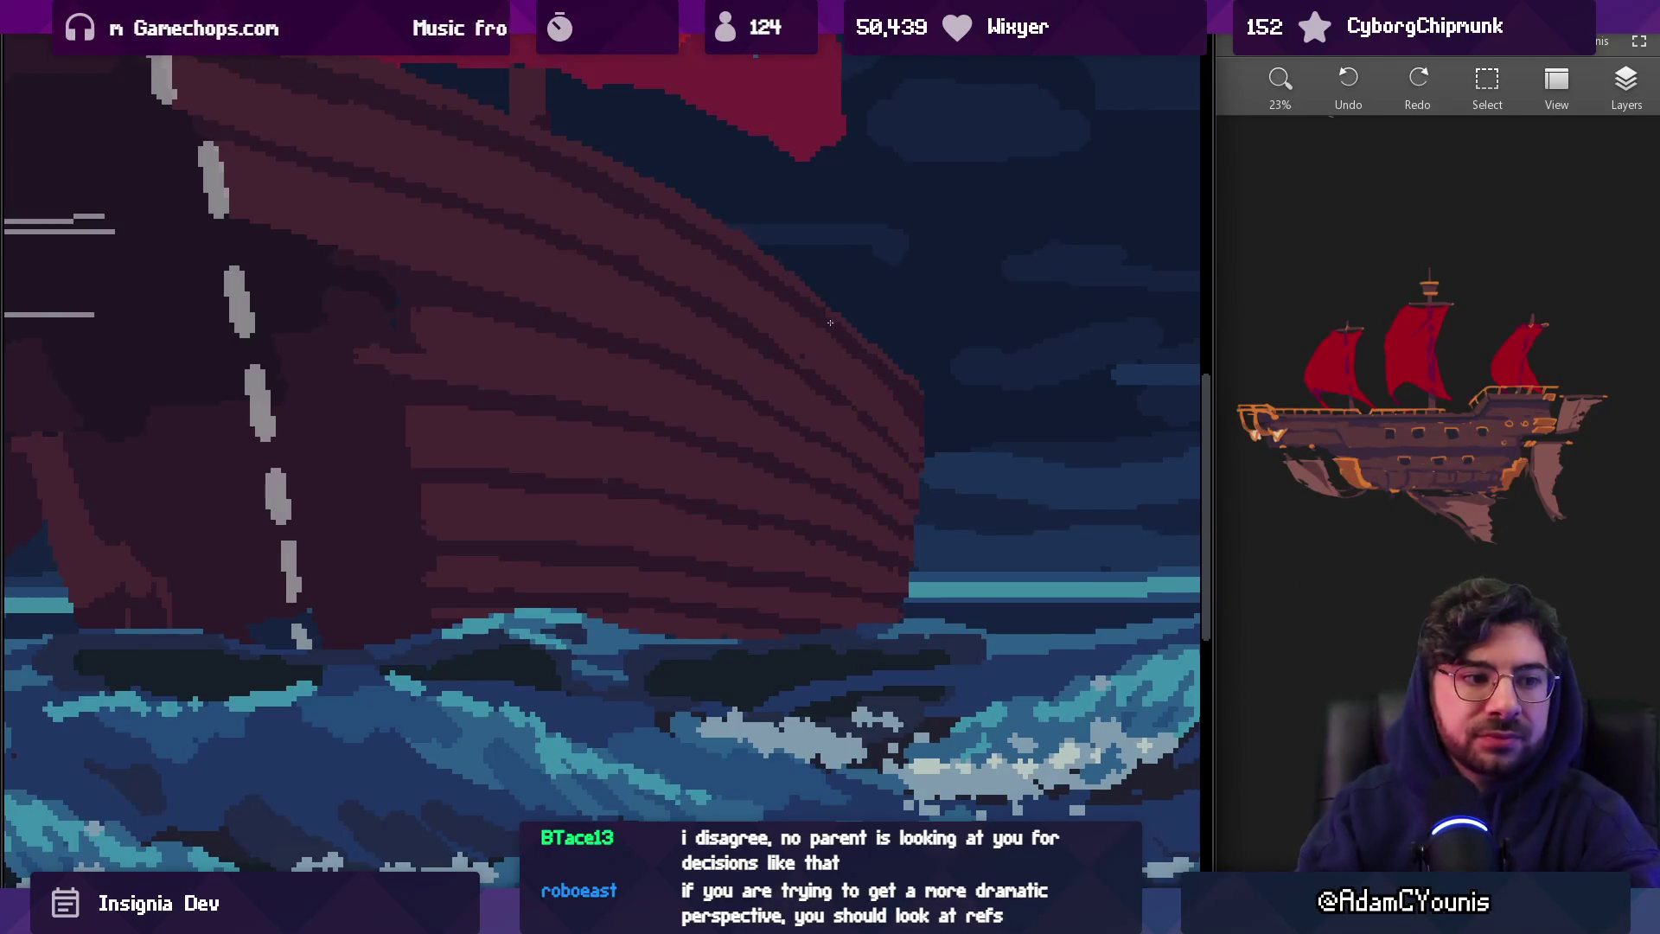
{"action": "scroll", "coordinate": [863, 415], "scroll_direction": "down", "scroll_amount": 5}
{"action": "scroll", "coordinate": [900, 396], "scroll_direction": "up", "scroll_amount": 8}
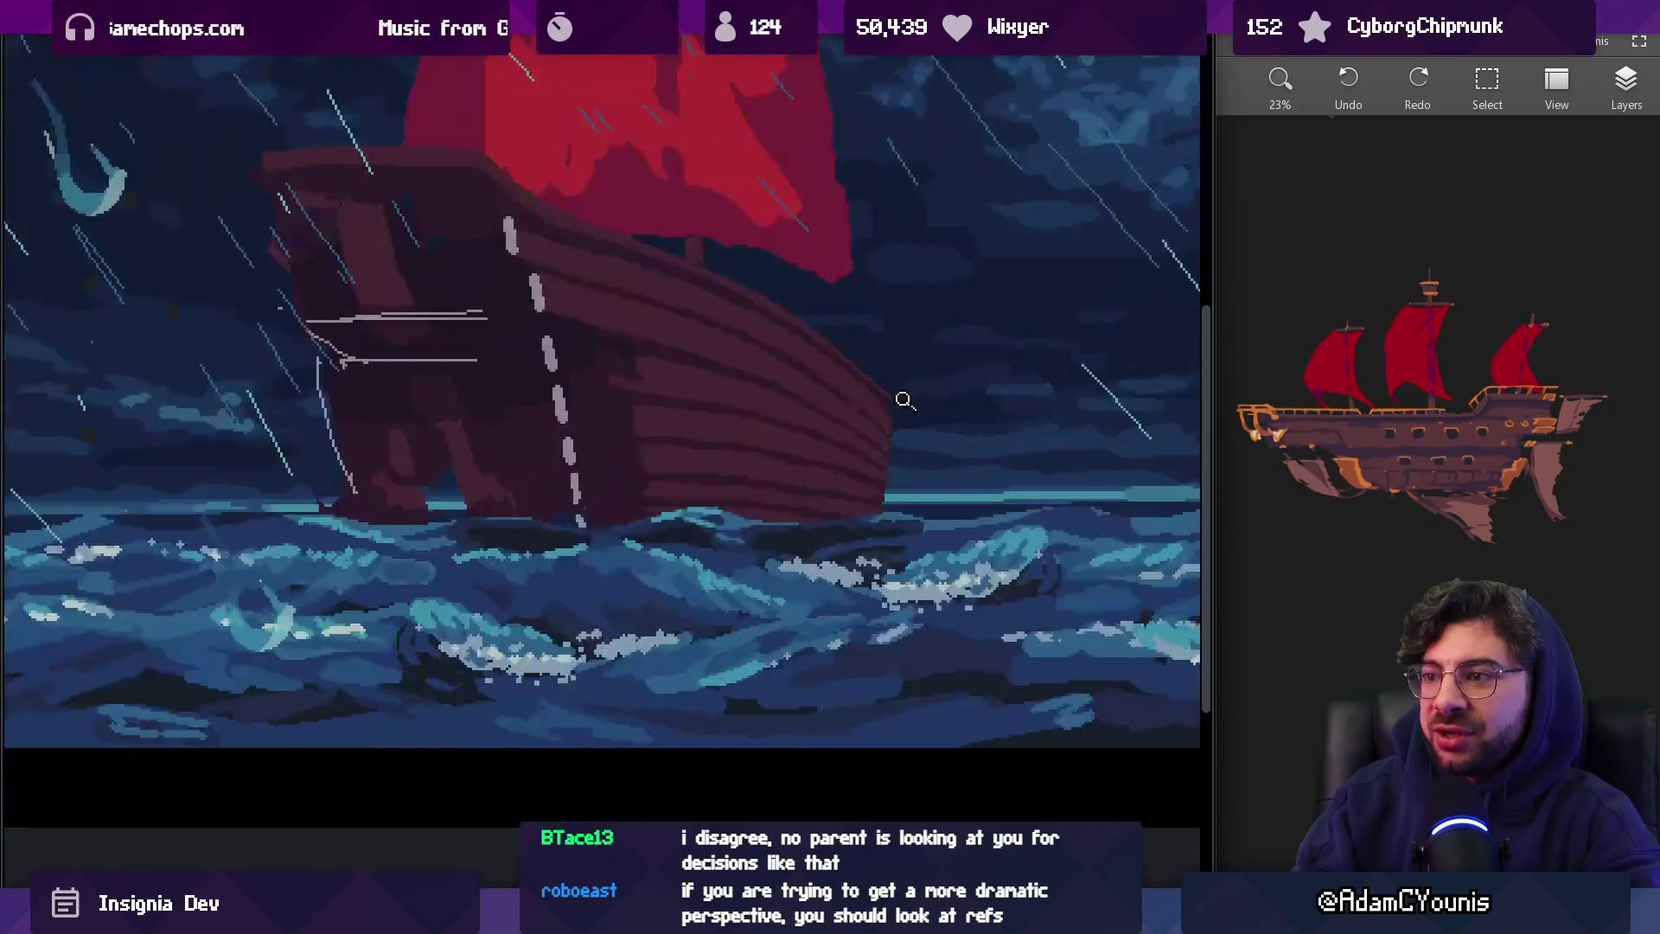
{"action": "scroll", "coordinate": [882, 372], "scroll_direction": "up", "scroll_amount": 1}
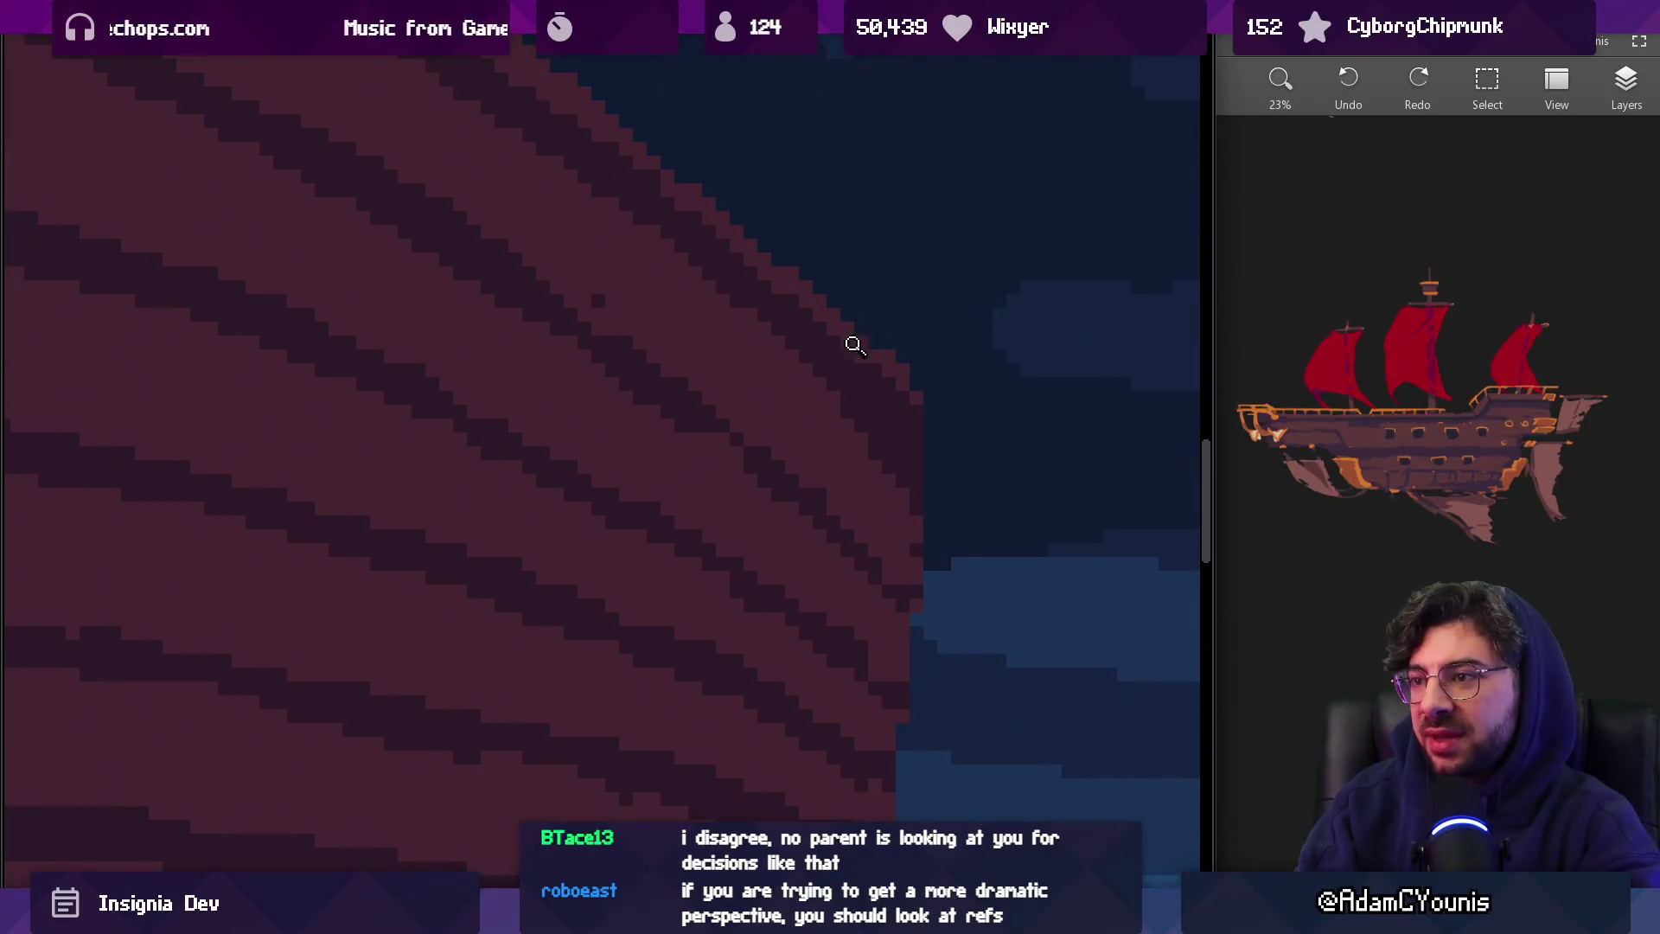
{"action": "mouse_move", "coordinate": [918, 425]}
{"action": "left_mouse_down"}
{"action": "mouse_move", "coordinate": [932, 463]}
{"action": "mouse_move", "coordinate": [934, 436]}
{"action": "left_mouse_up"}
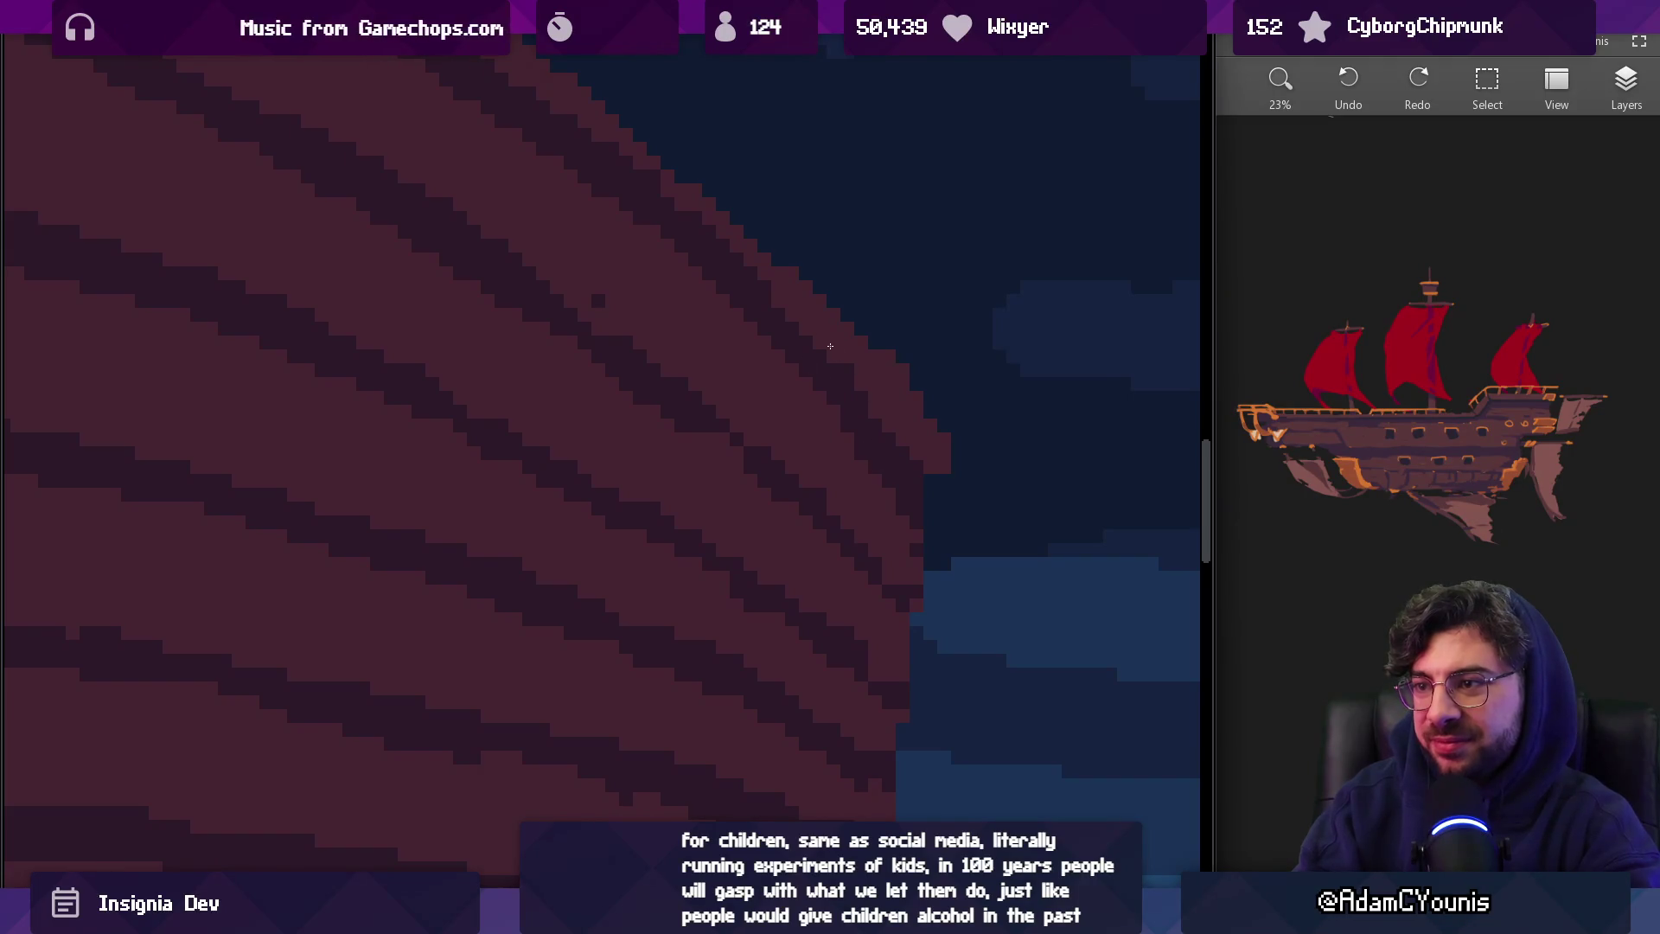
Zoom out and back in to compare the extended bow against the full scene
{"action": "scroll", "coordinate": [929, 479], "scroll_direction": "down", "scroll_amount": 5}
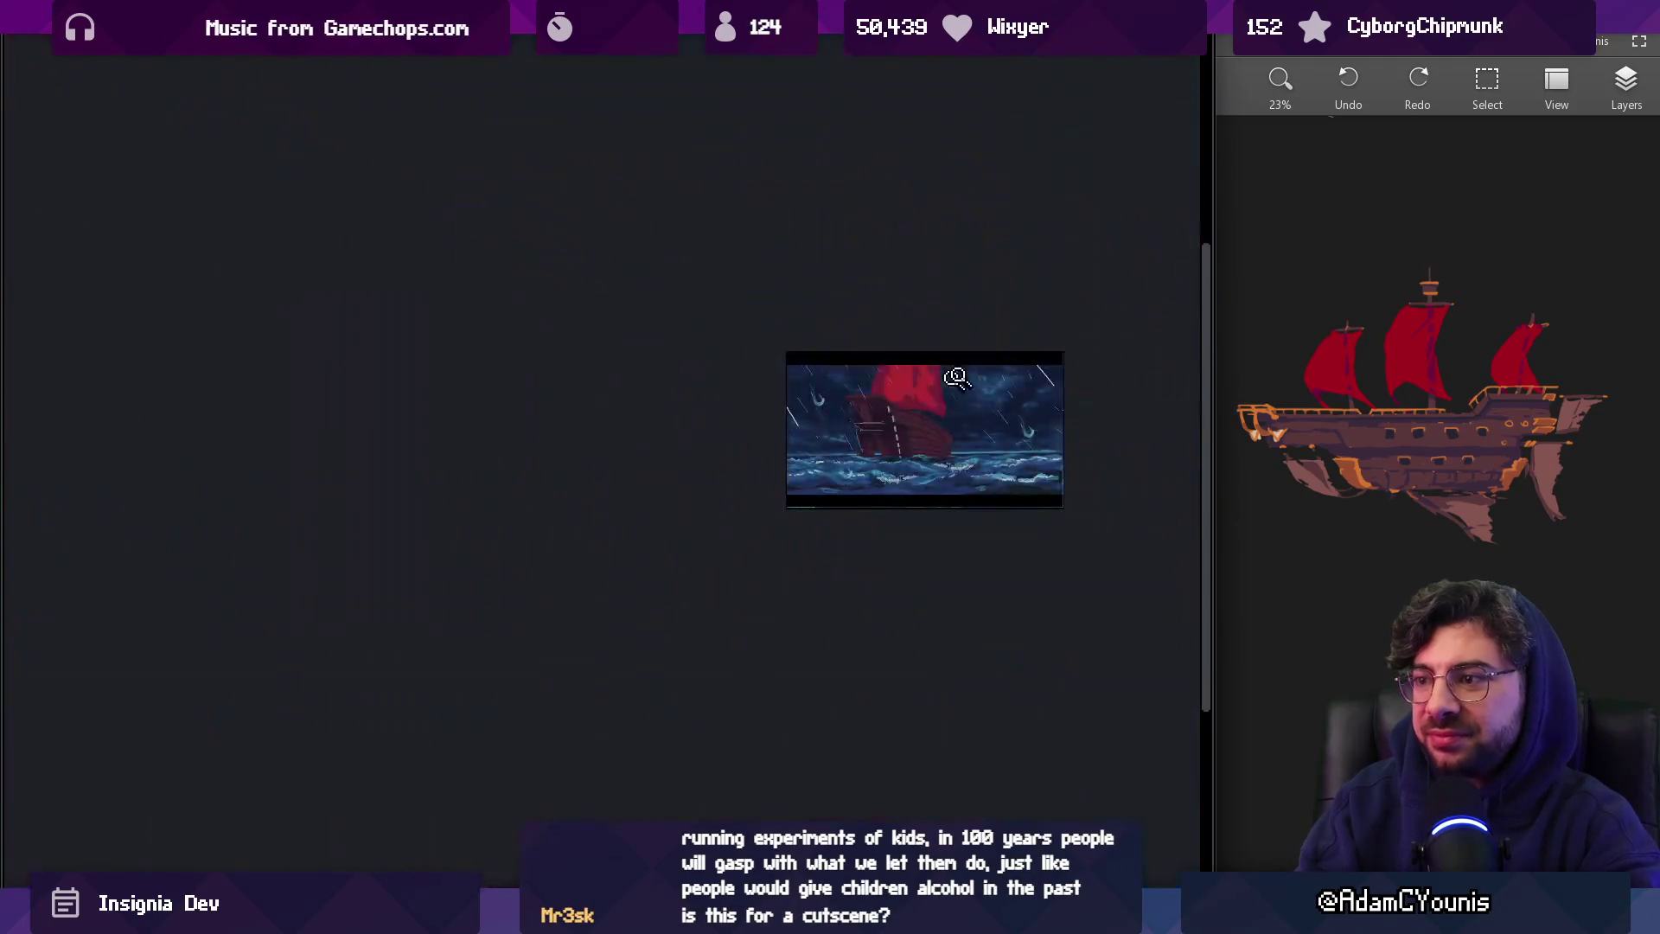
{"action": "scroll", "coordinate": [992, 393], "scroll_direction": "up", "scroll_amount": 2}
{"action": "scroll", "coordinate": [942, 457], "scroll_direction": "up", "scroll_amount": 2}
{"action": "scroll", "coordinate": [869, 371], "scroll_direction": "up", "scroll_amount": 1}
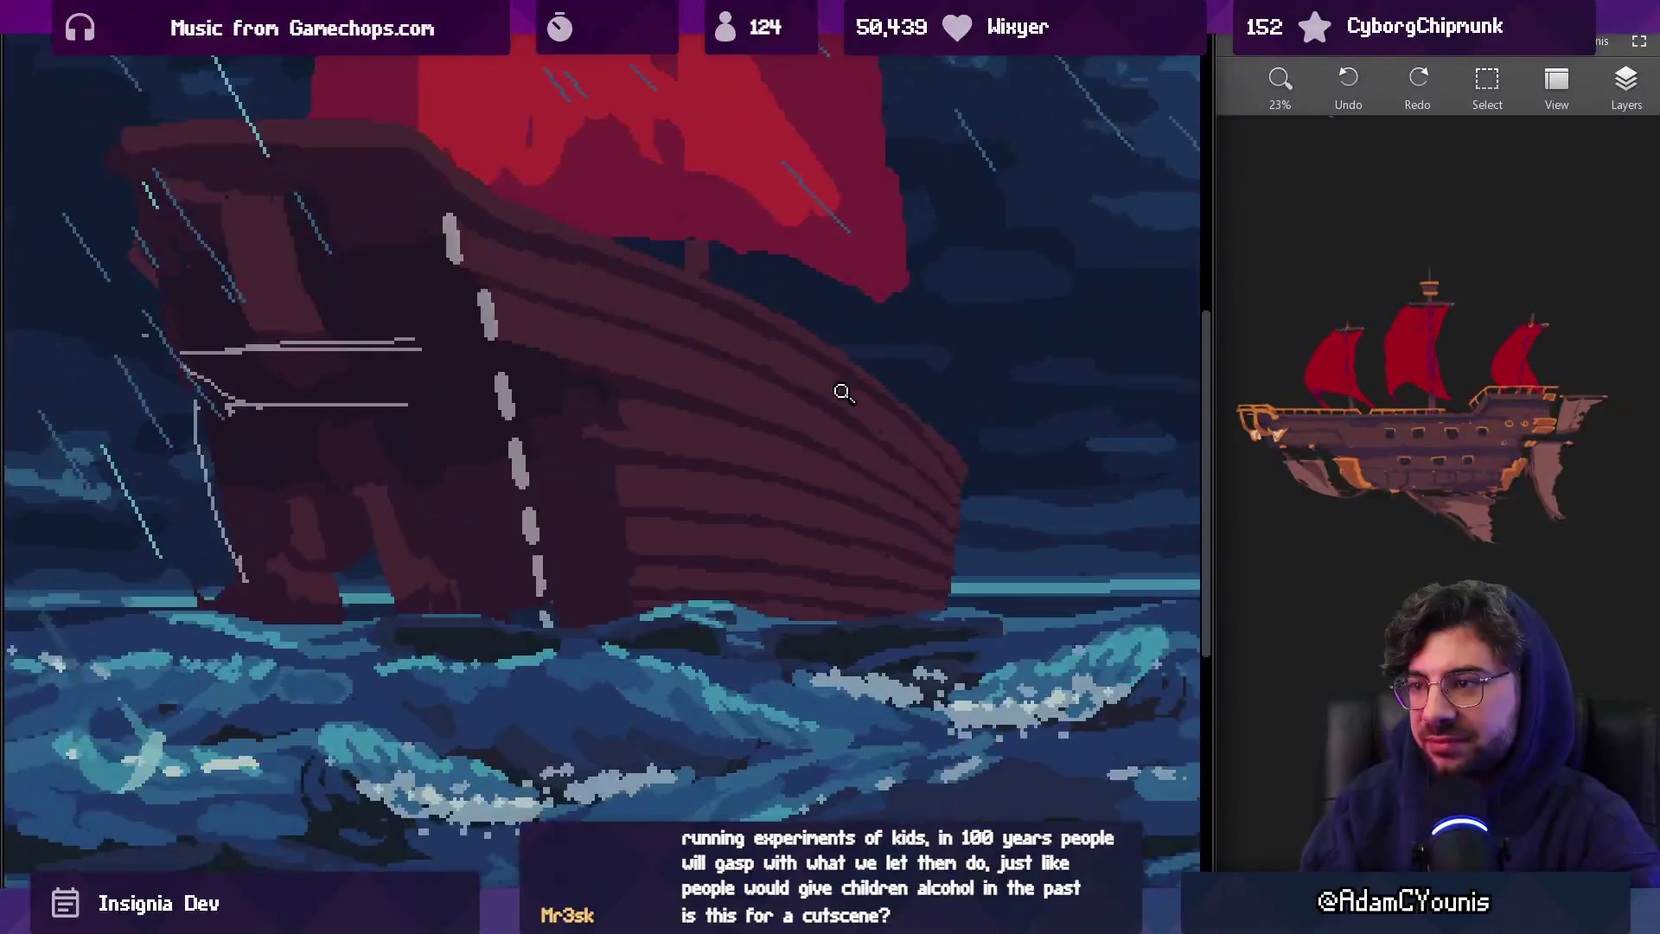
{"action": "scroll", "coordinate": [796, 372], "scroll_direction": "up", "scroll_amount": 1}
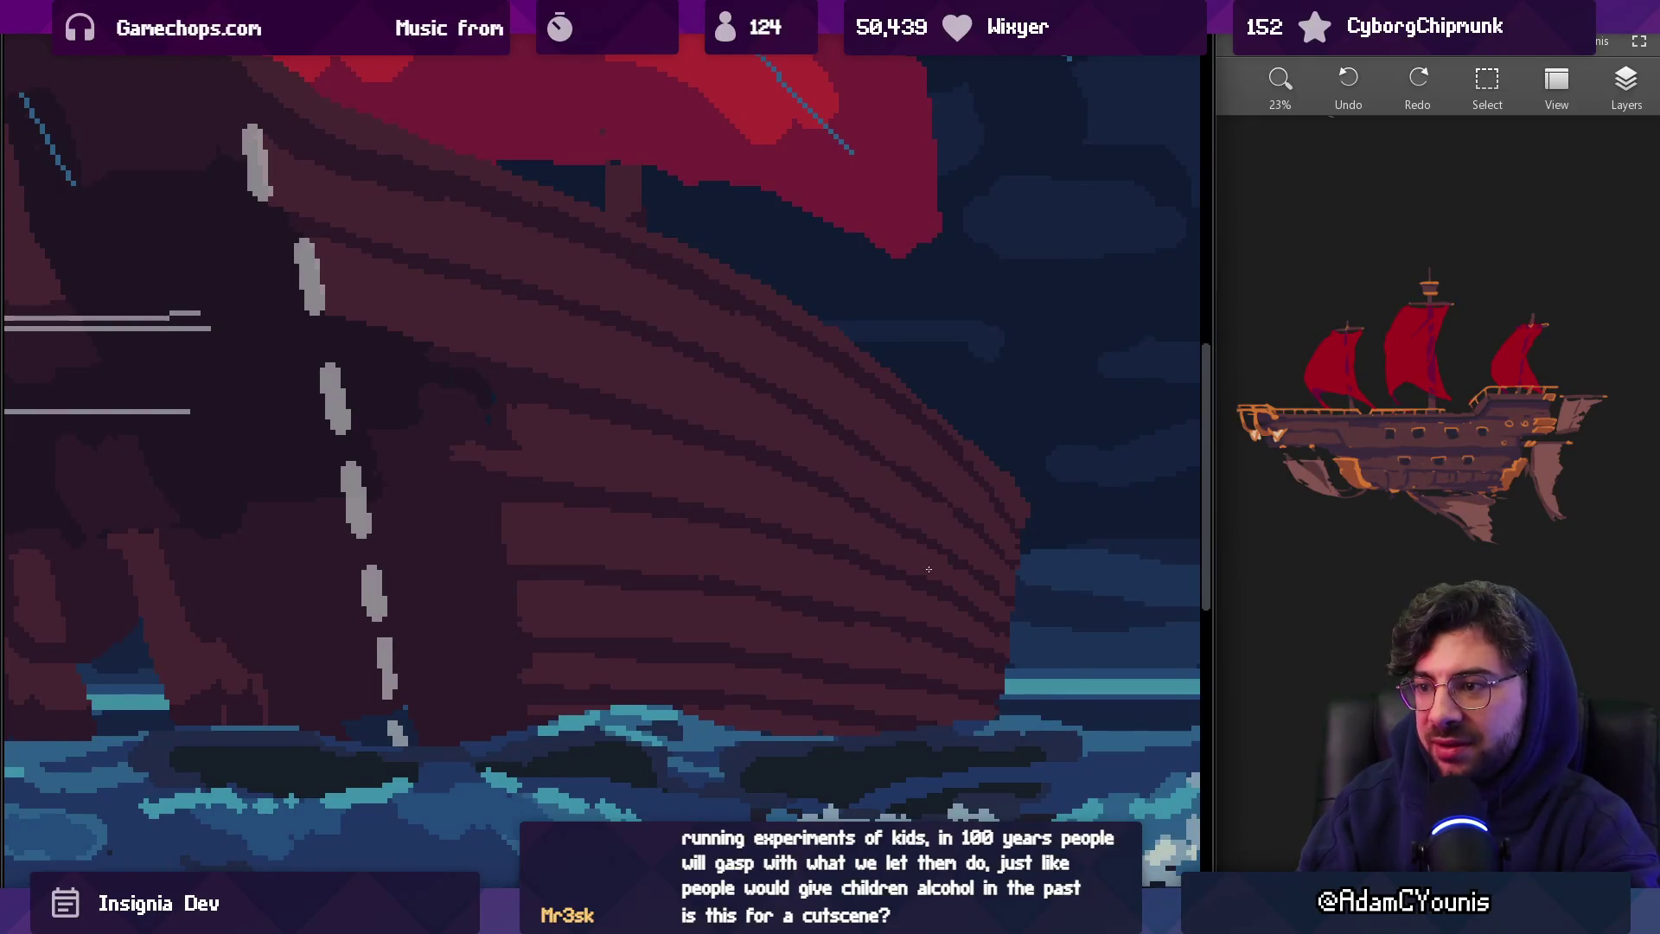
{"action": "scroll", "coordinate": [963, 537], "scroll_direction": "down", "scroll_amount": 5}
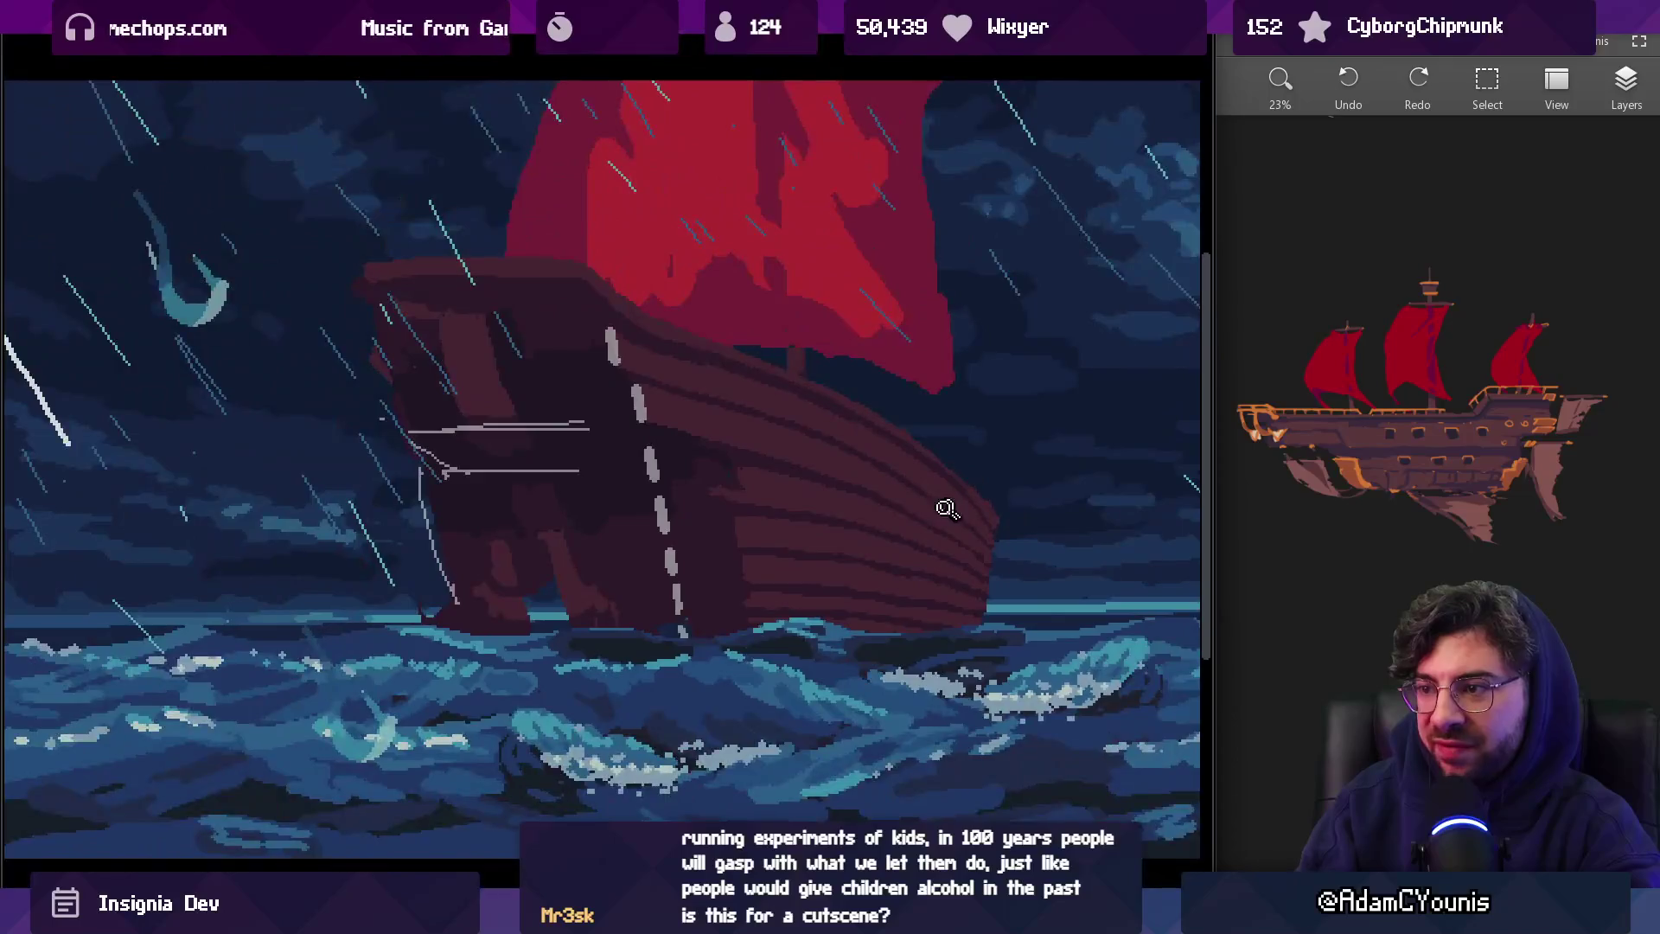
{"action": "scroll", "coordinate": [945, 508], "scroll_direction": "up", "scroll_amount": 5}
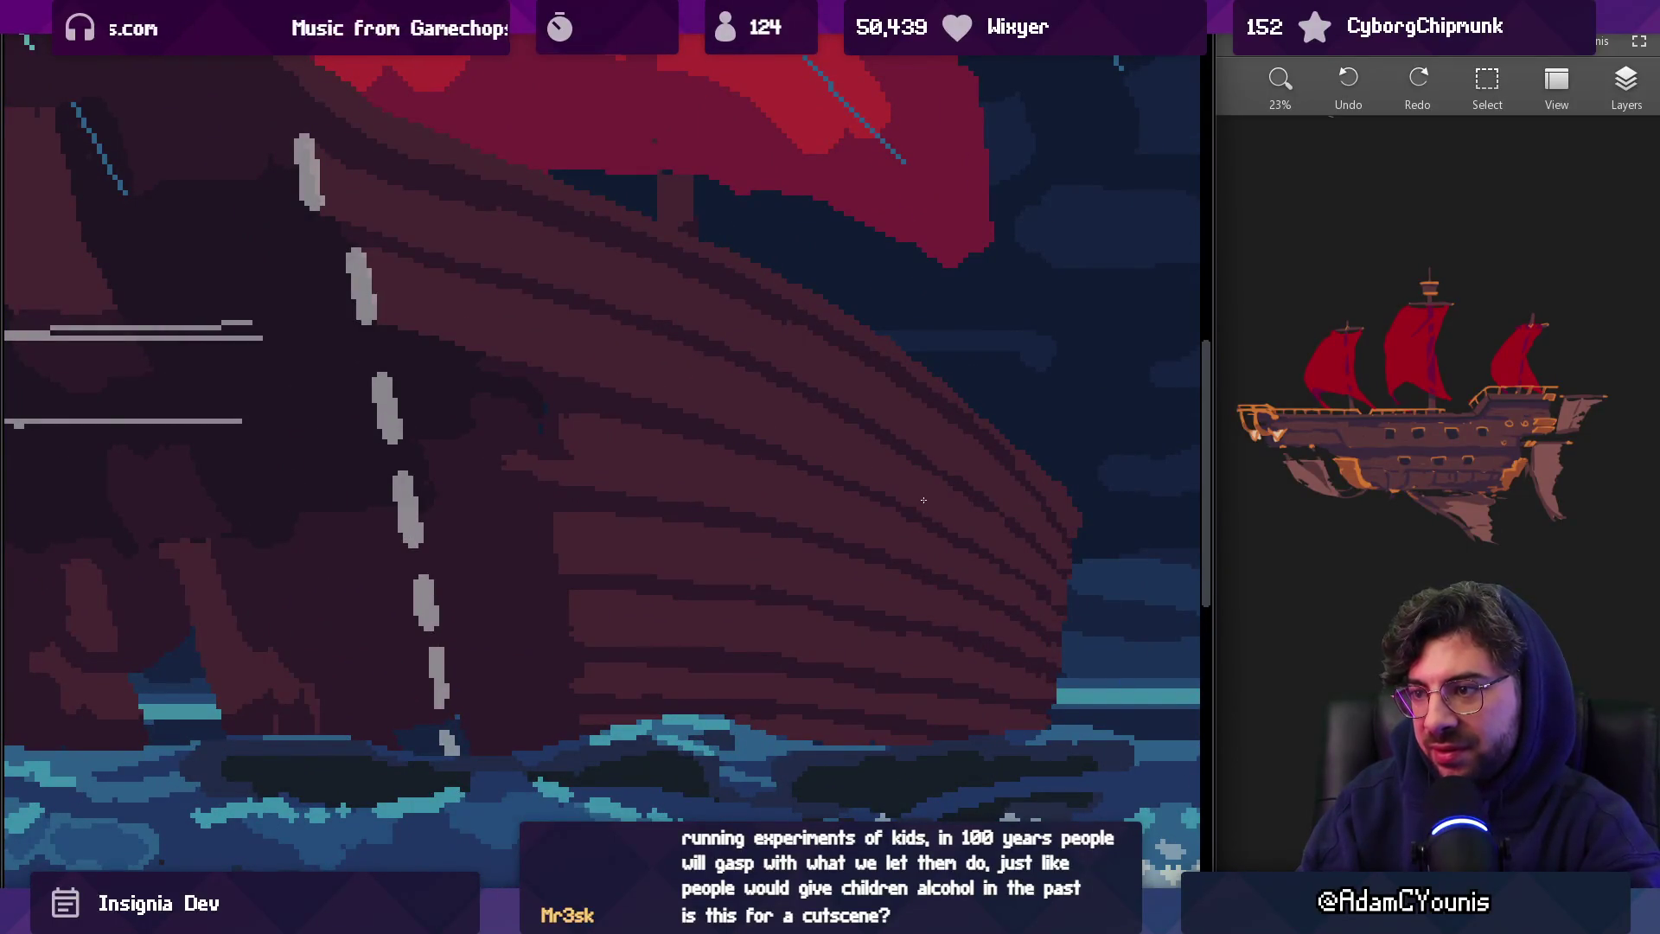
{"action": "scroll", "coordinate": [958, 494], "scroll_direction": "down", "scroll_amount": 4}
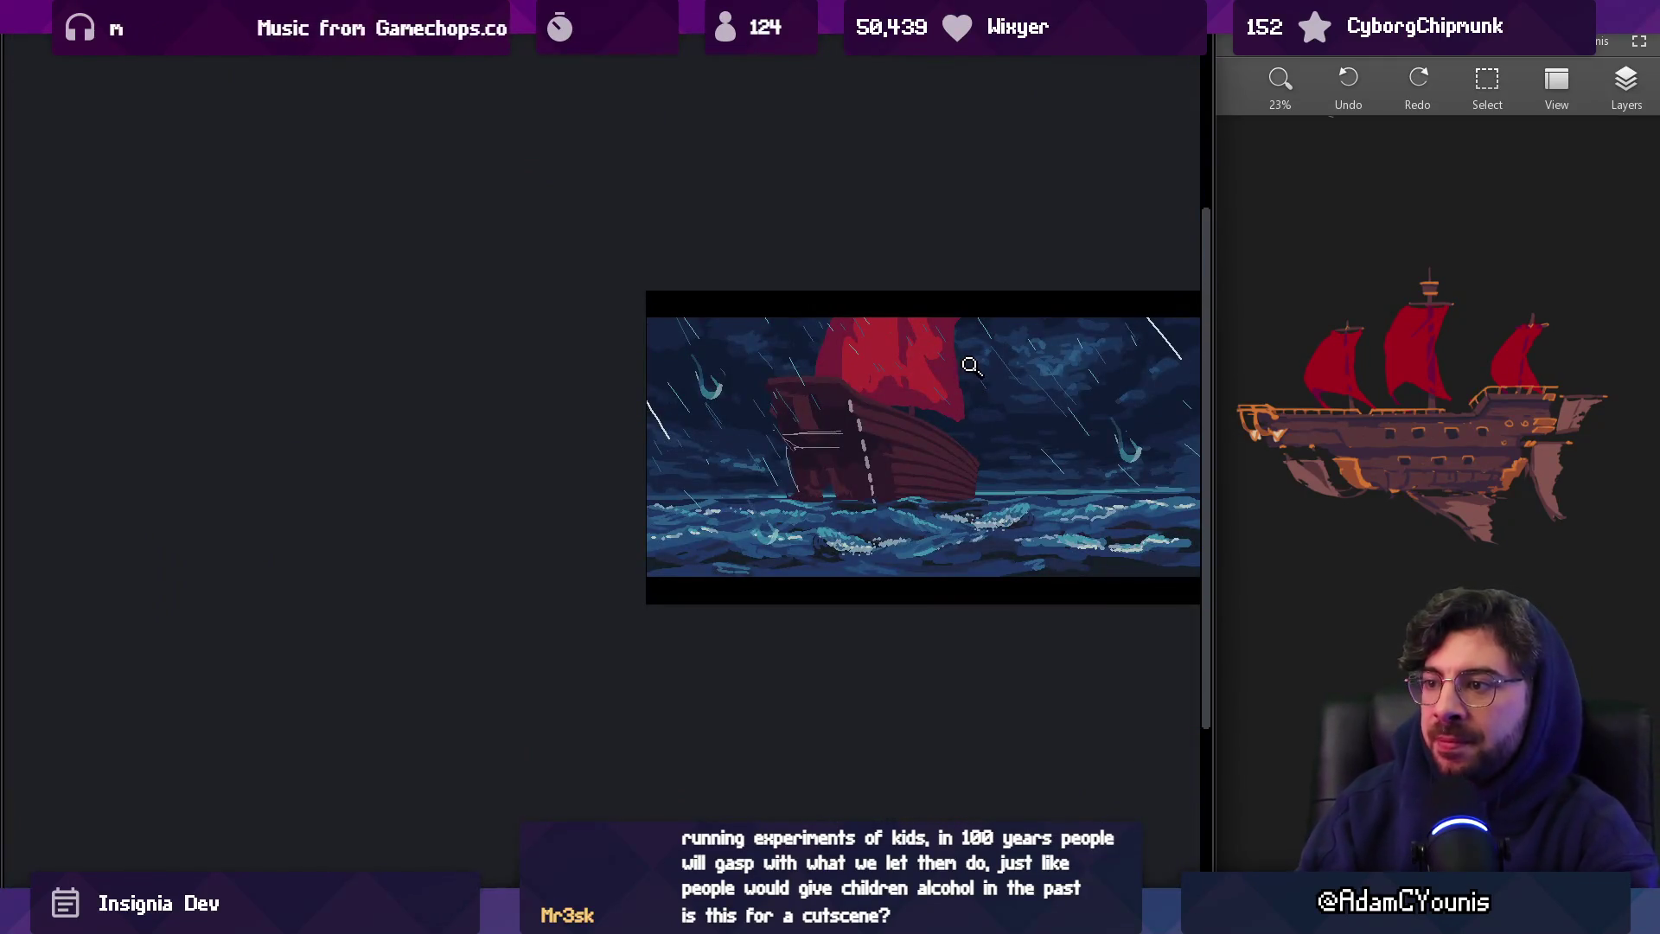
{"action": "scroll", "coordinate": [994, 415], "scroll_direction": "down", "scroll_amount": 1}
{"action": "scroll", "coordinate": [1007, 415], "scroll_direction": "up", "scroll_amount": 3}
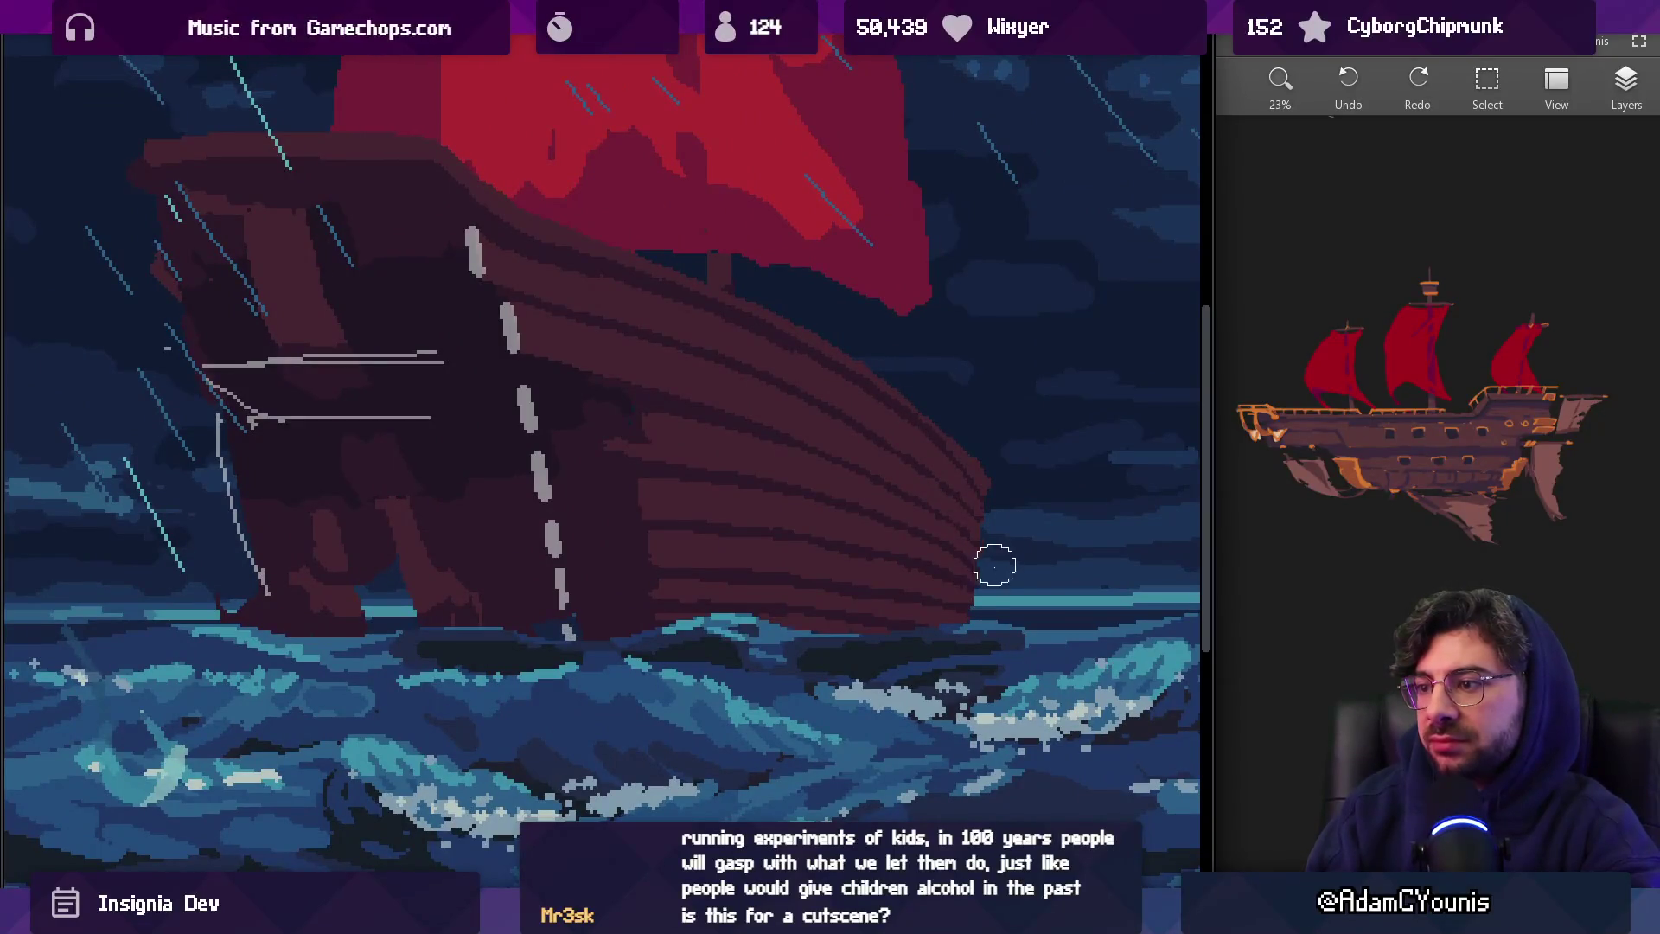
{"action": "scroll", "coordinate": [1033, 519], "scroll_direction": "down", "scroll_amount": 4}
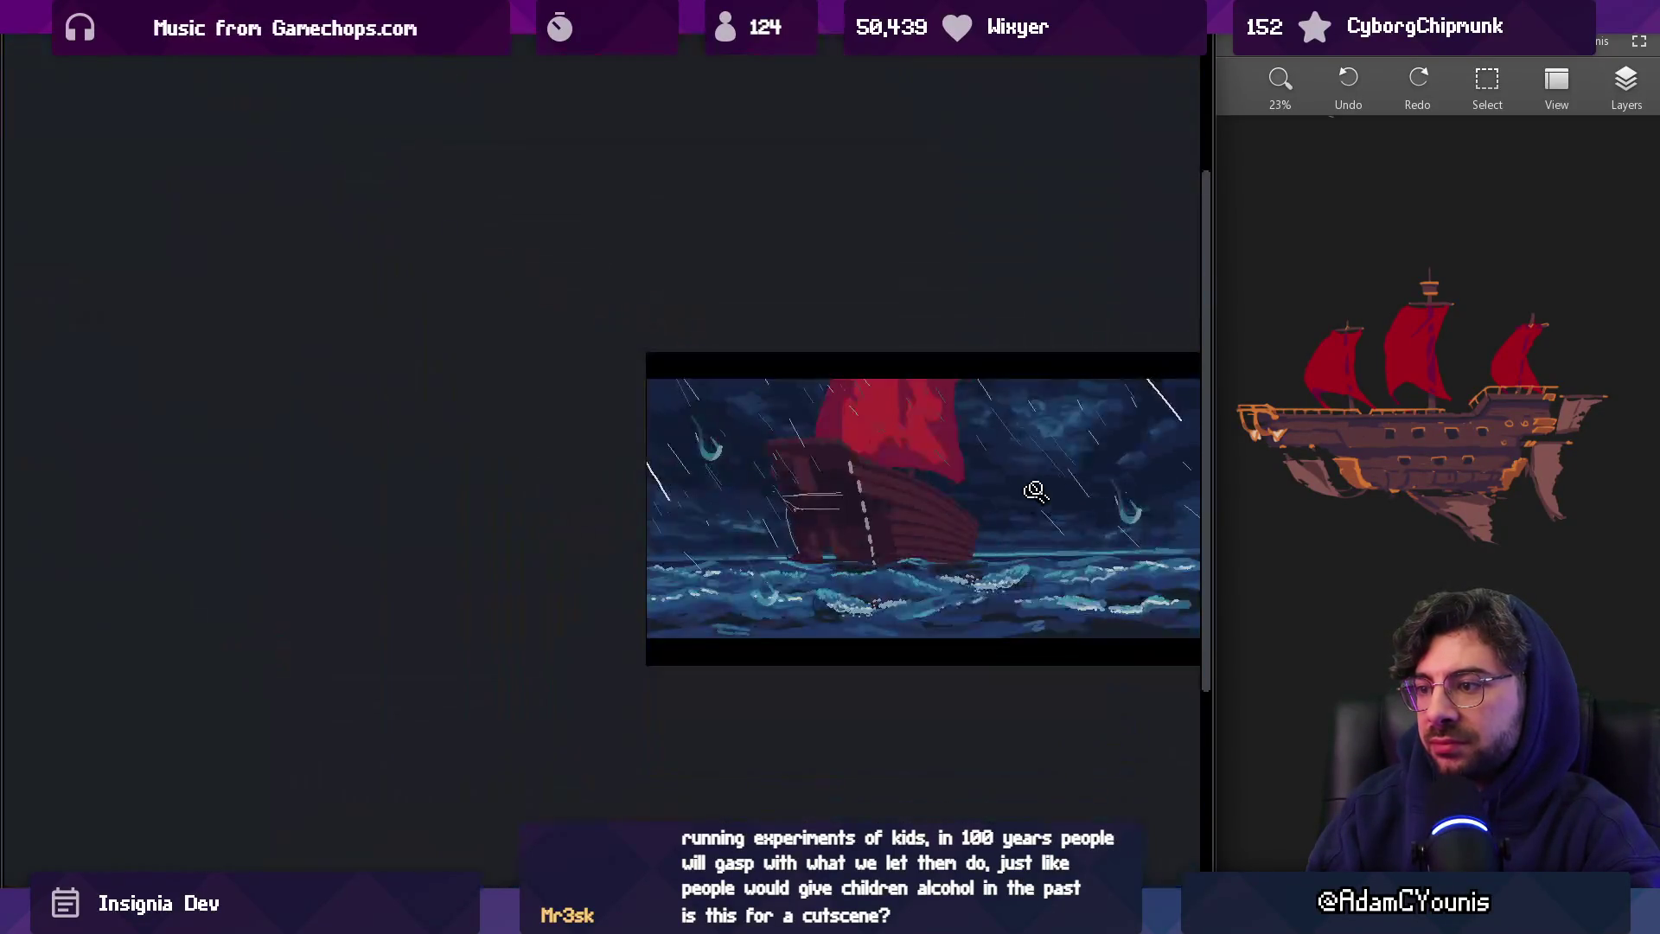
{"action": "scroll", "coordinate": [1054, 471], "scroll_direction": "up", "scroll_amount": 4}
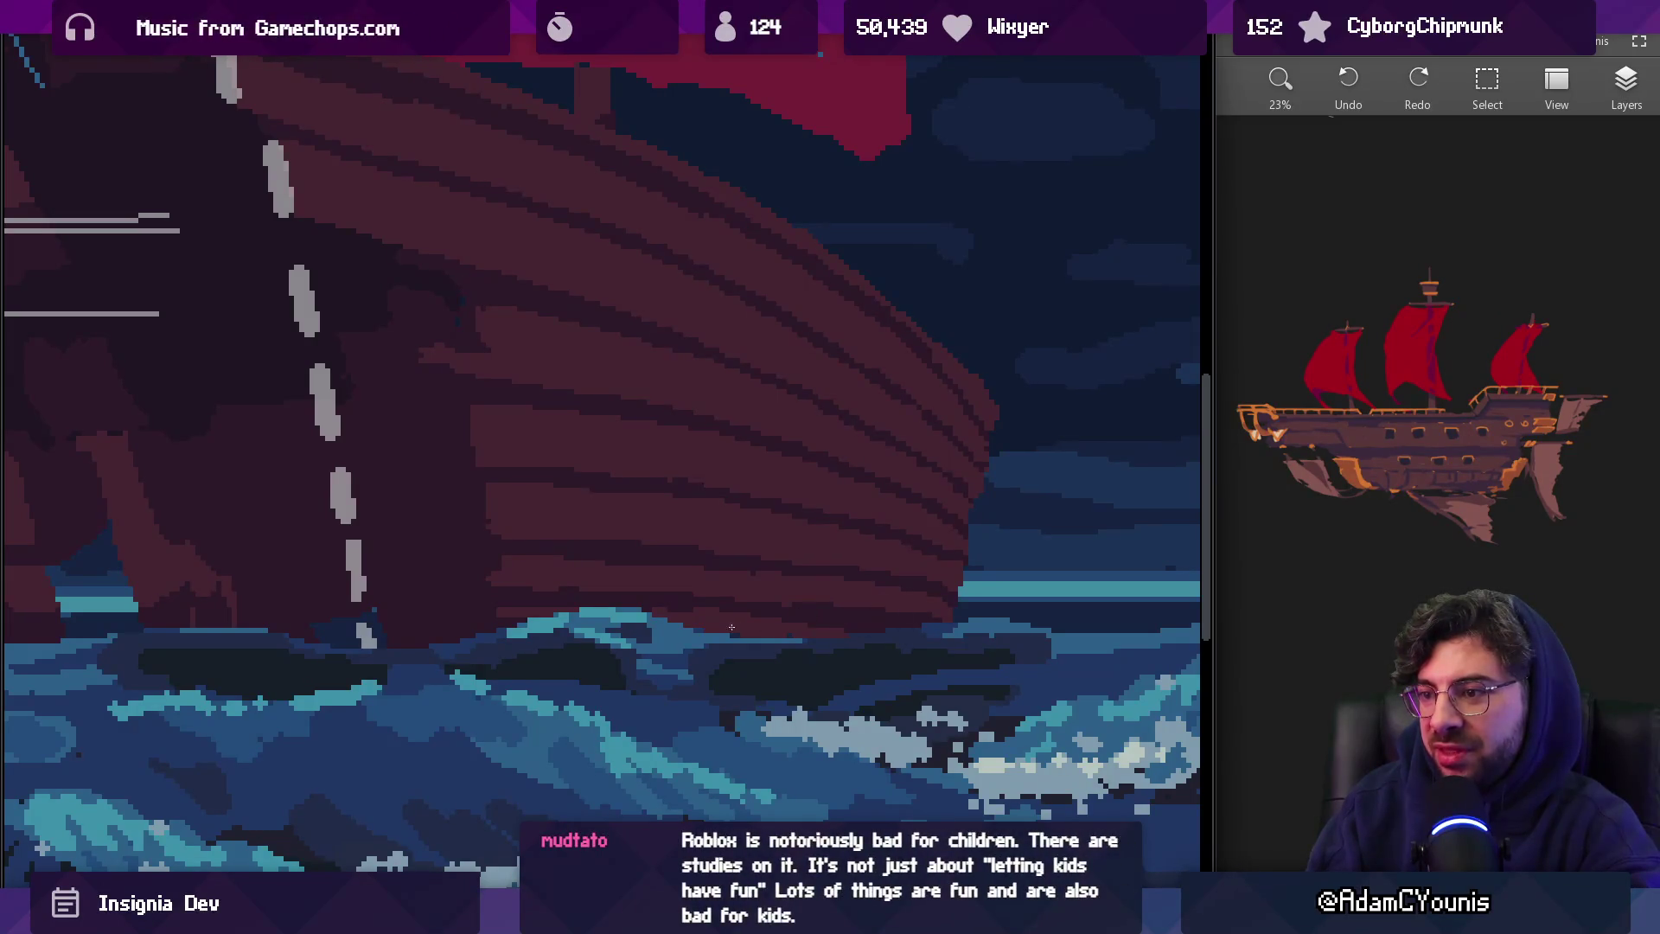
{"action": "scroll", "coordinate": [899, 610], "scroll_direction": "down", "scroll_amount": 3}
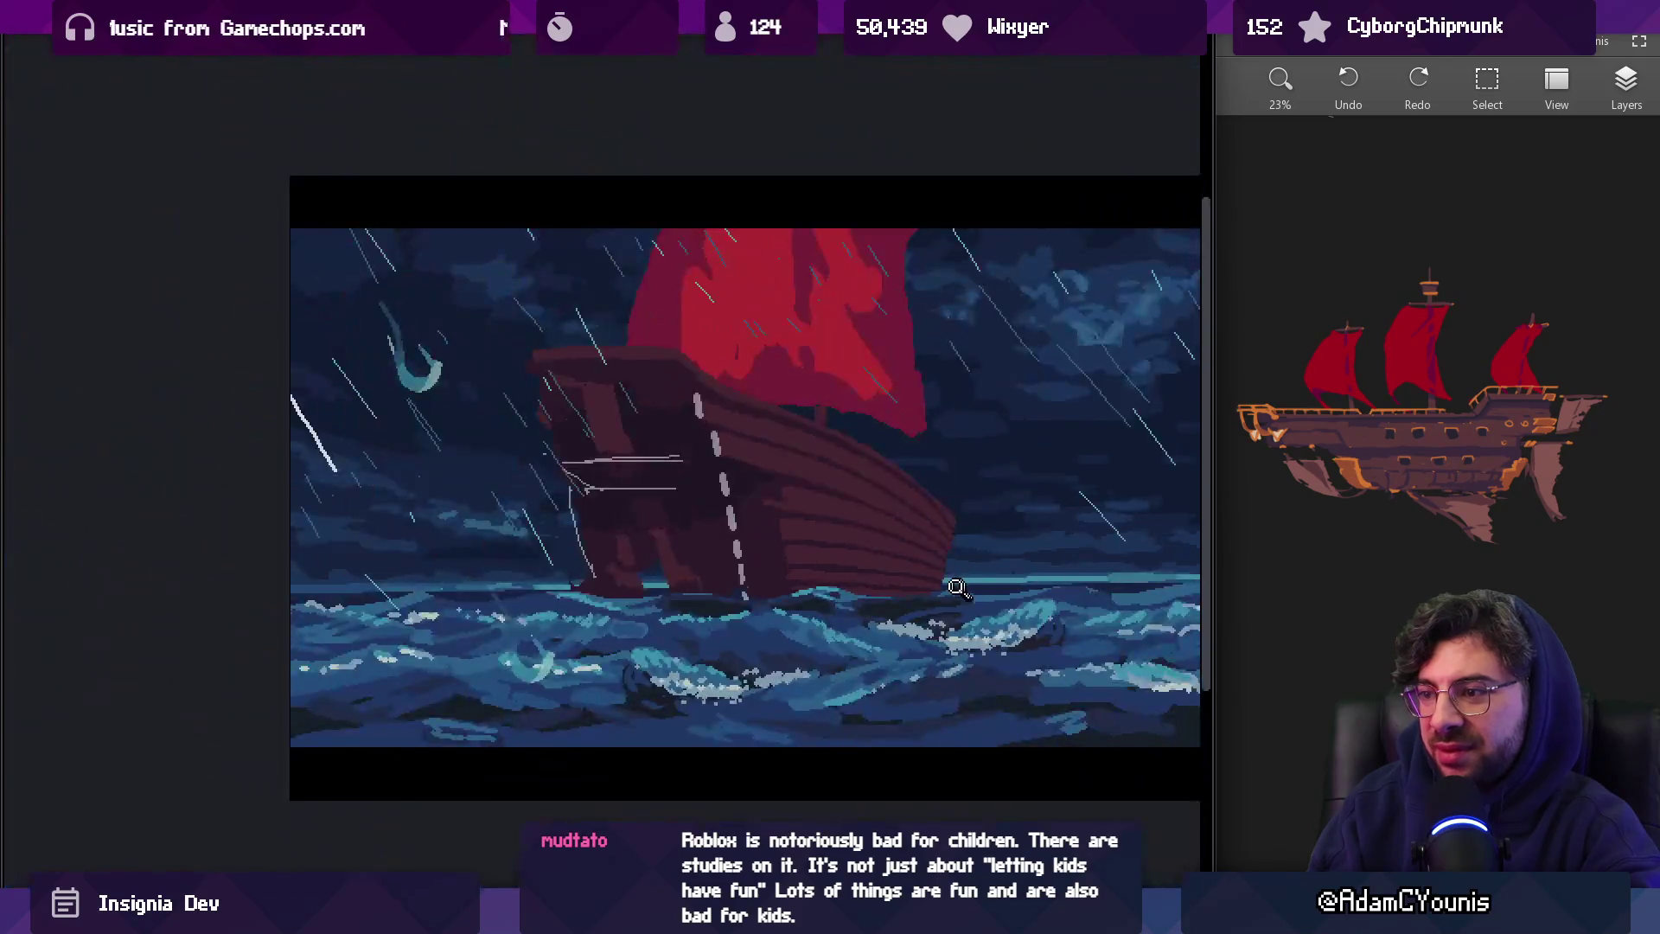
{"action": "scroll", "coordinate": [920, 580], "scroll_direction": "up", "scroll_amount": 4}
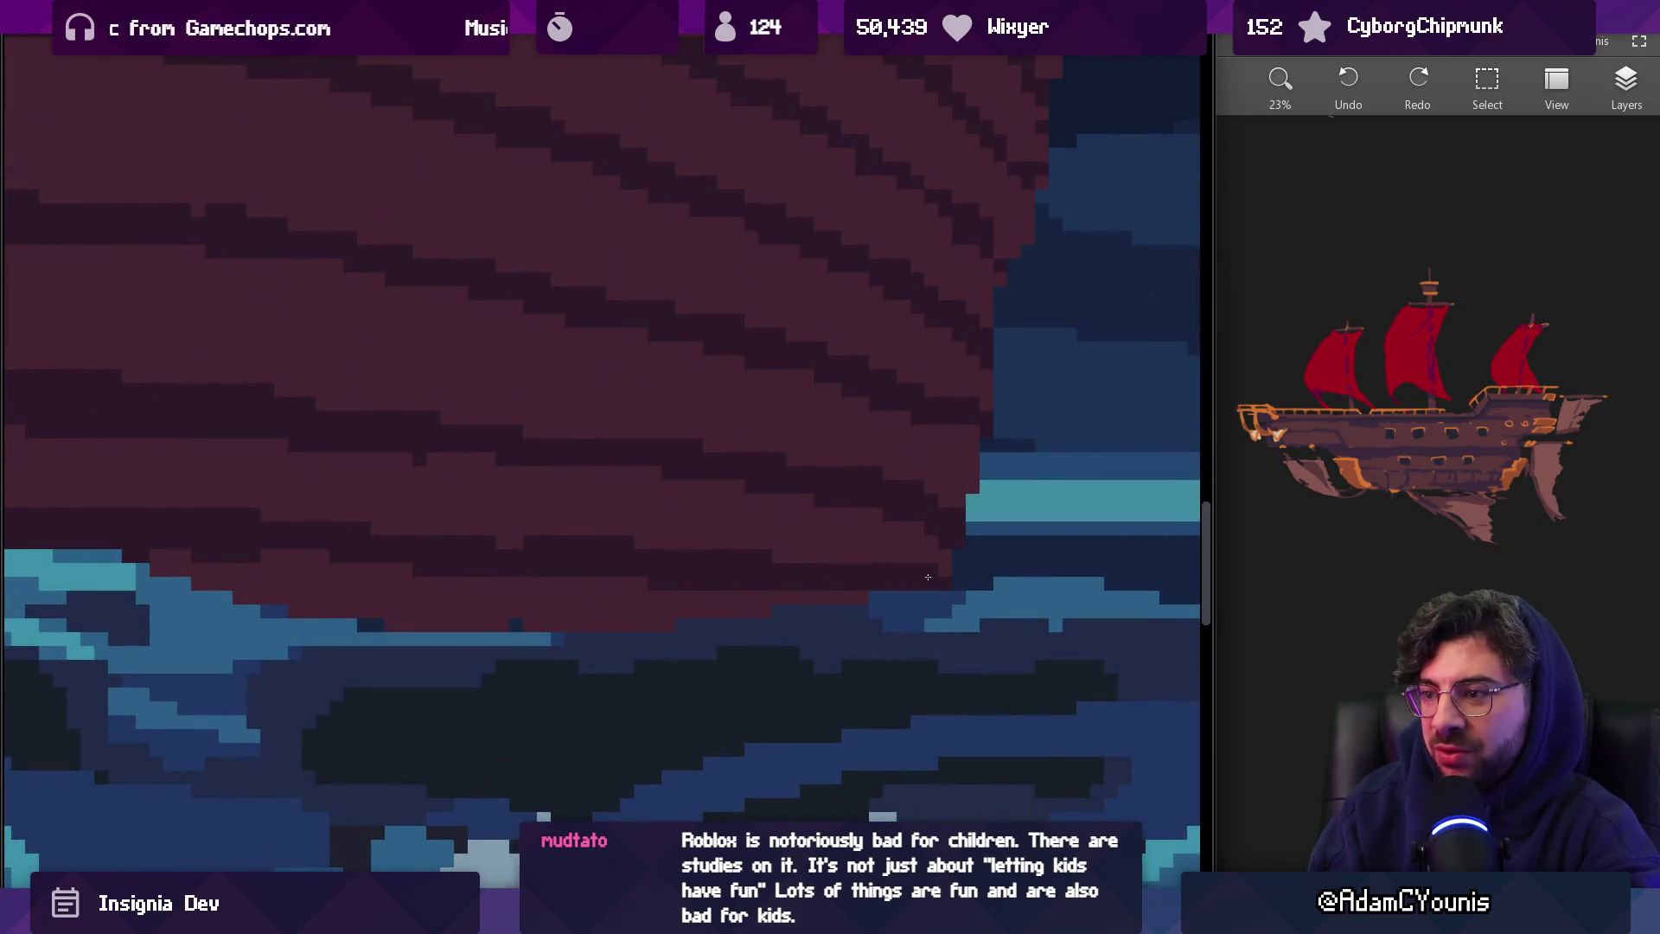
{"action": "scroll", "coordinate": [935, 505], "scroll_direction": "down", "scroll_amount": 3}
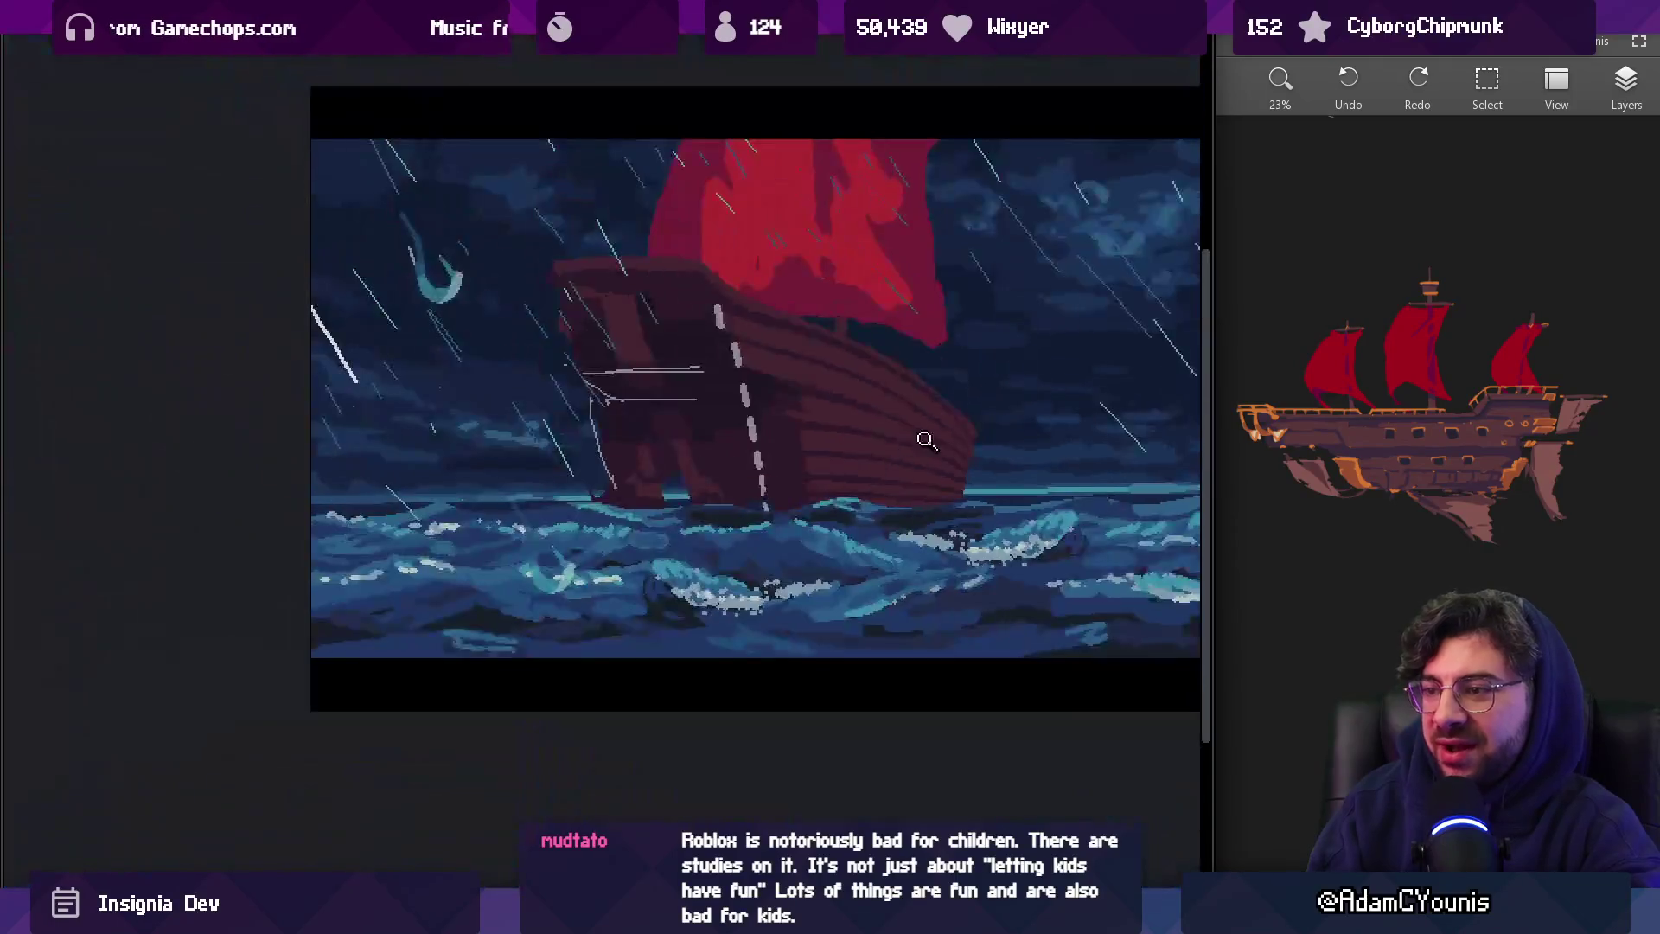
{"action": "scroll", "coordinate": [990, 428], "scroll_direction": "up", "scroll_amount": 3}
{"action": "scroll", "coordinate": [990, 428], "scroll_direction": "up", "scroll_amount": 2}
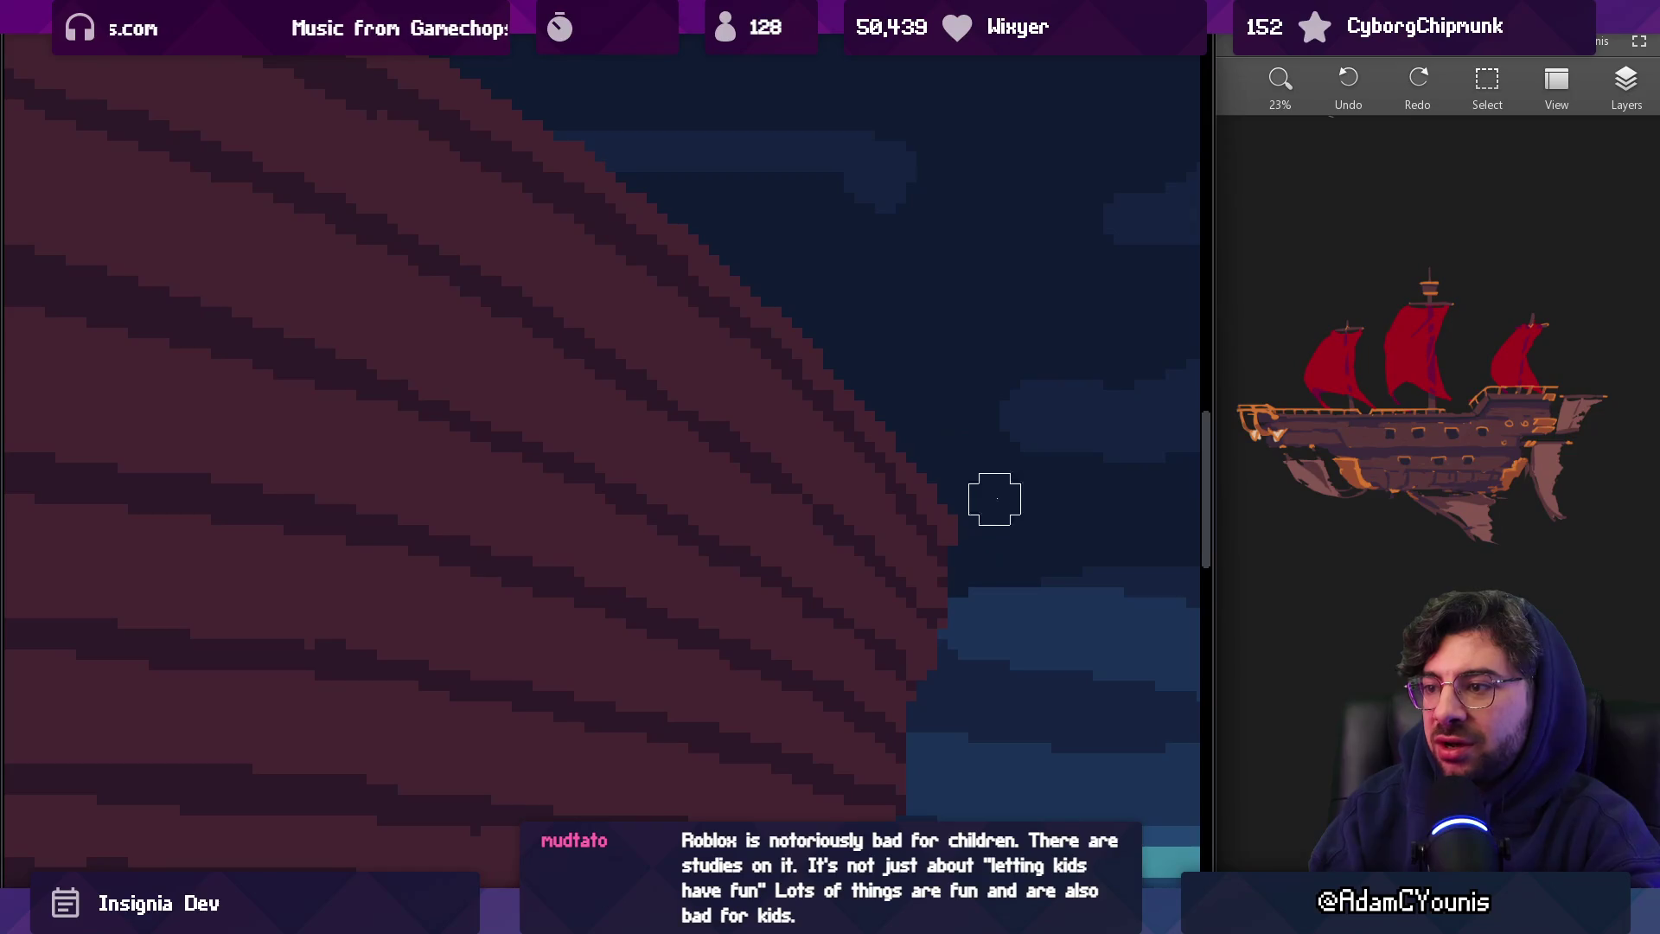
{"action": "left_click_drag", "start_coordinate": [974, 611], "coordinate": [901, 491]}
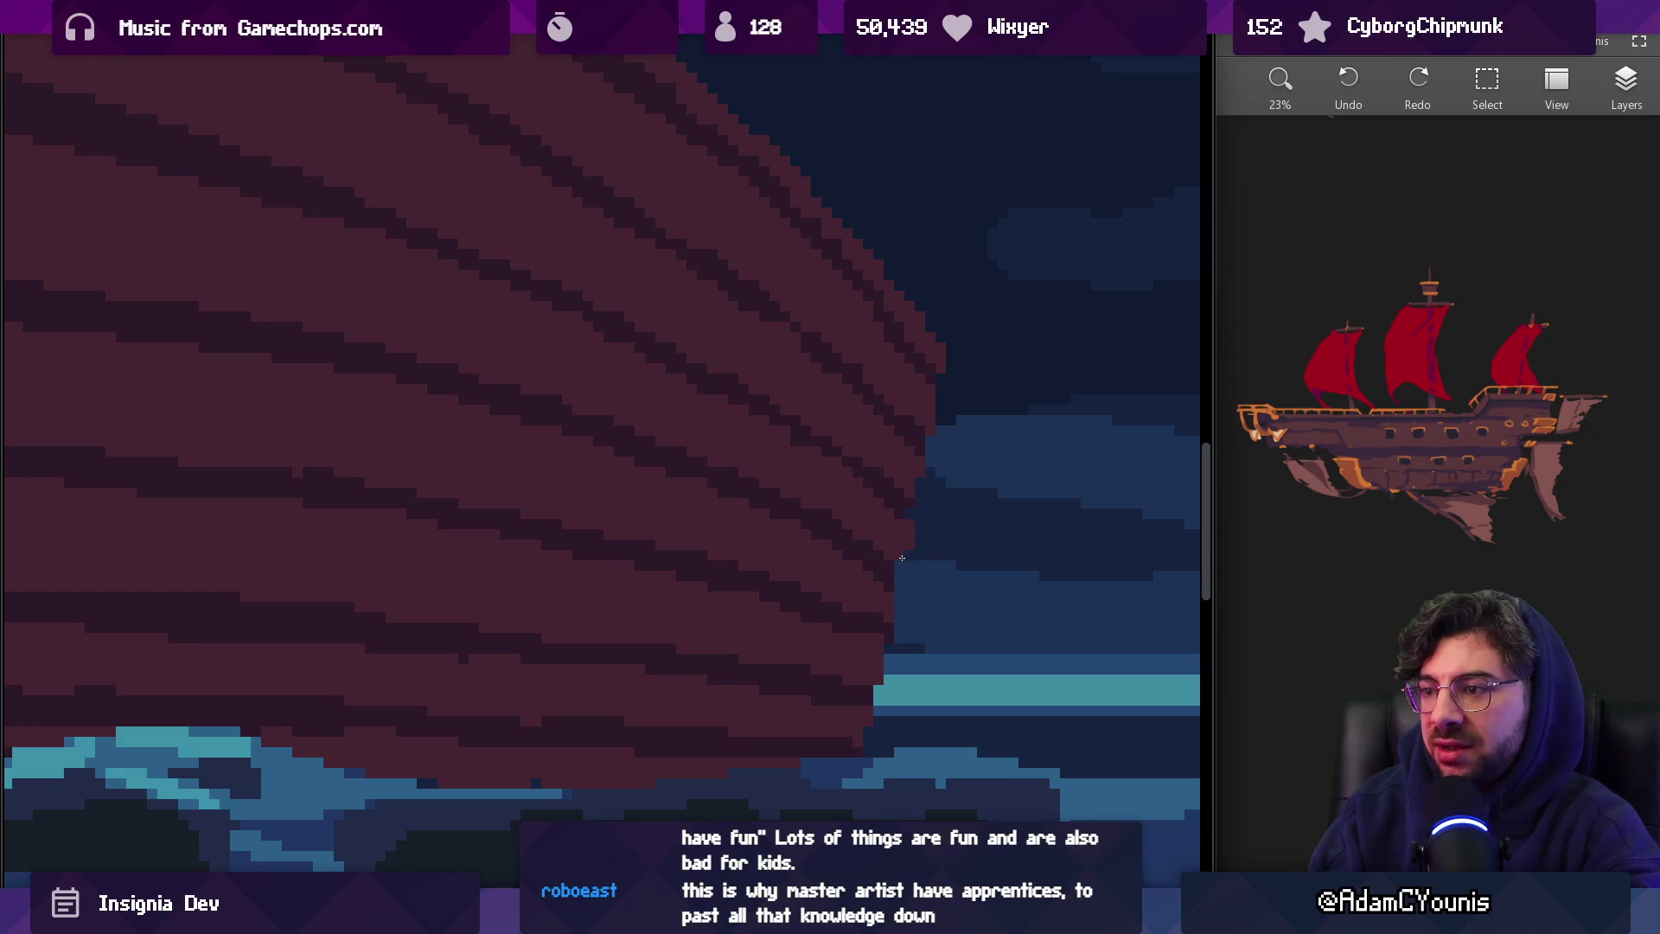
{"action": "scroll", "coordinate": [899, 571], "scroll_direction": "down", "scroll_amount": 2}
{"action": "scroll", "coordinate": [895, 604], "scroll_direction": "up", "scroll_amount": 4}
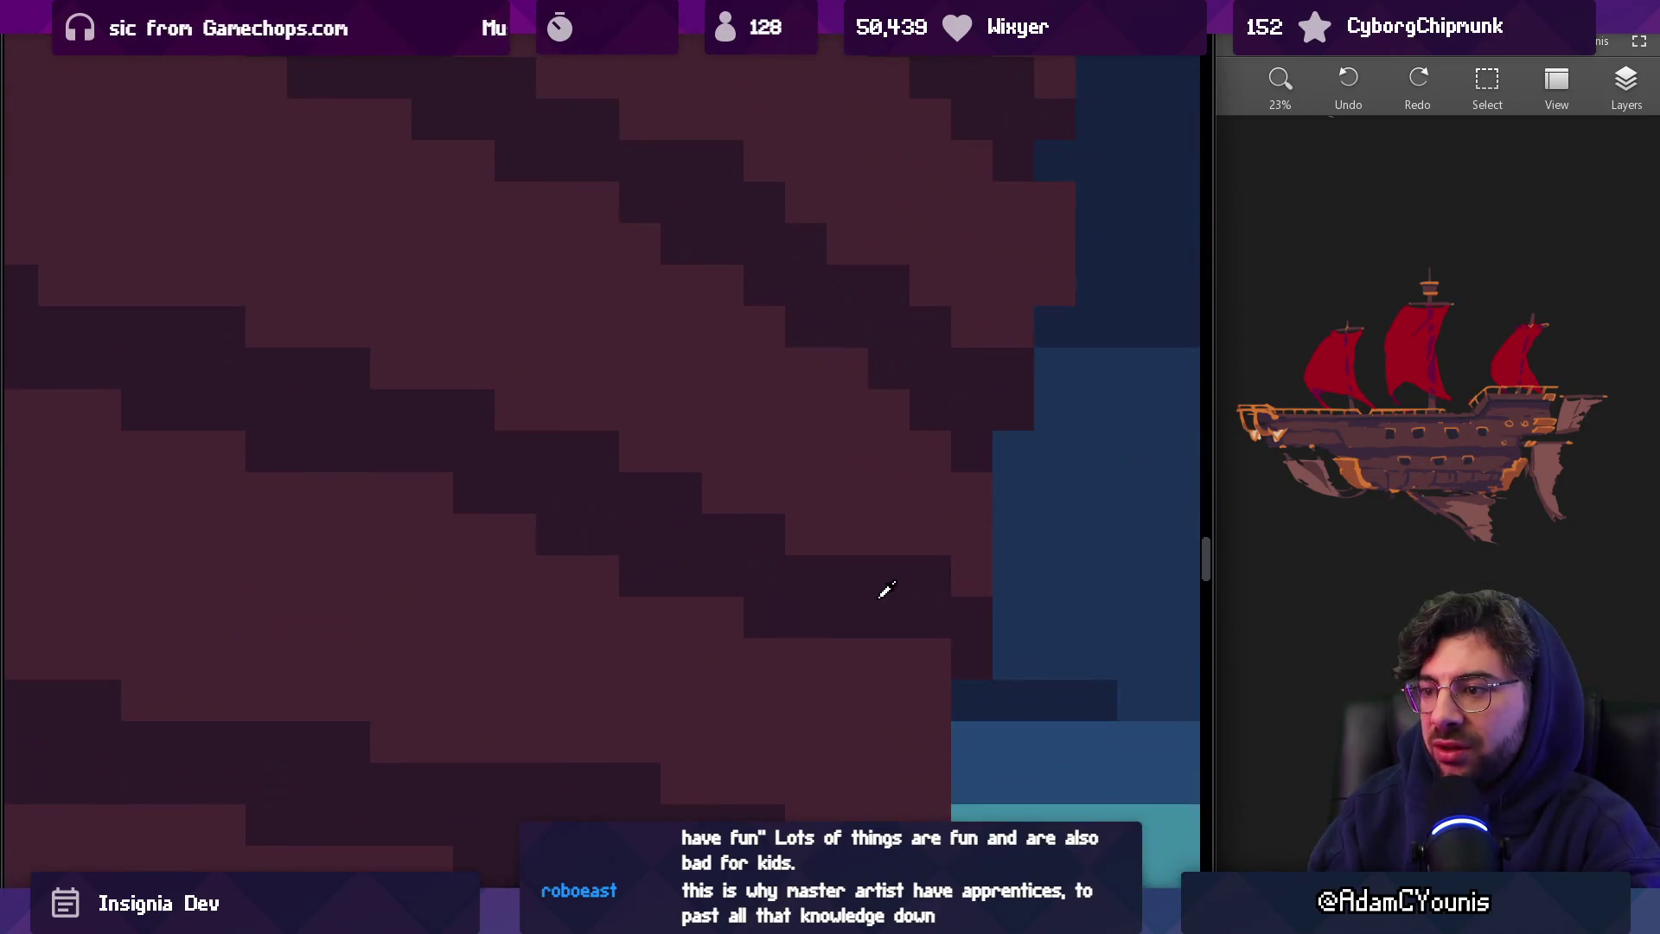
{"action": "left_click_drag", "start_coordinate": [918, 594], "coordinate": [889, 473]}
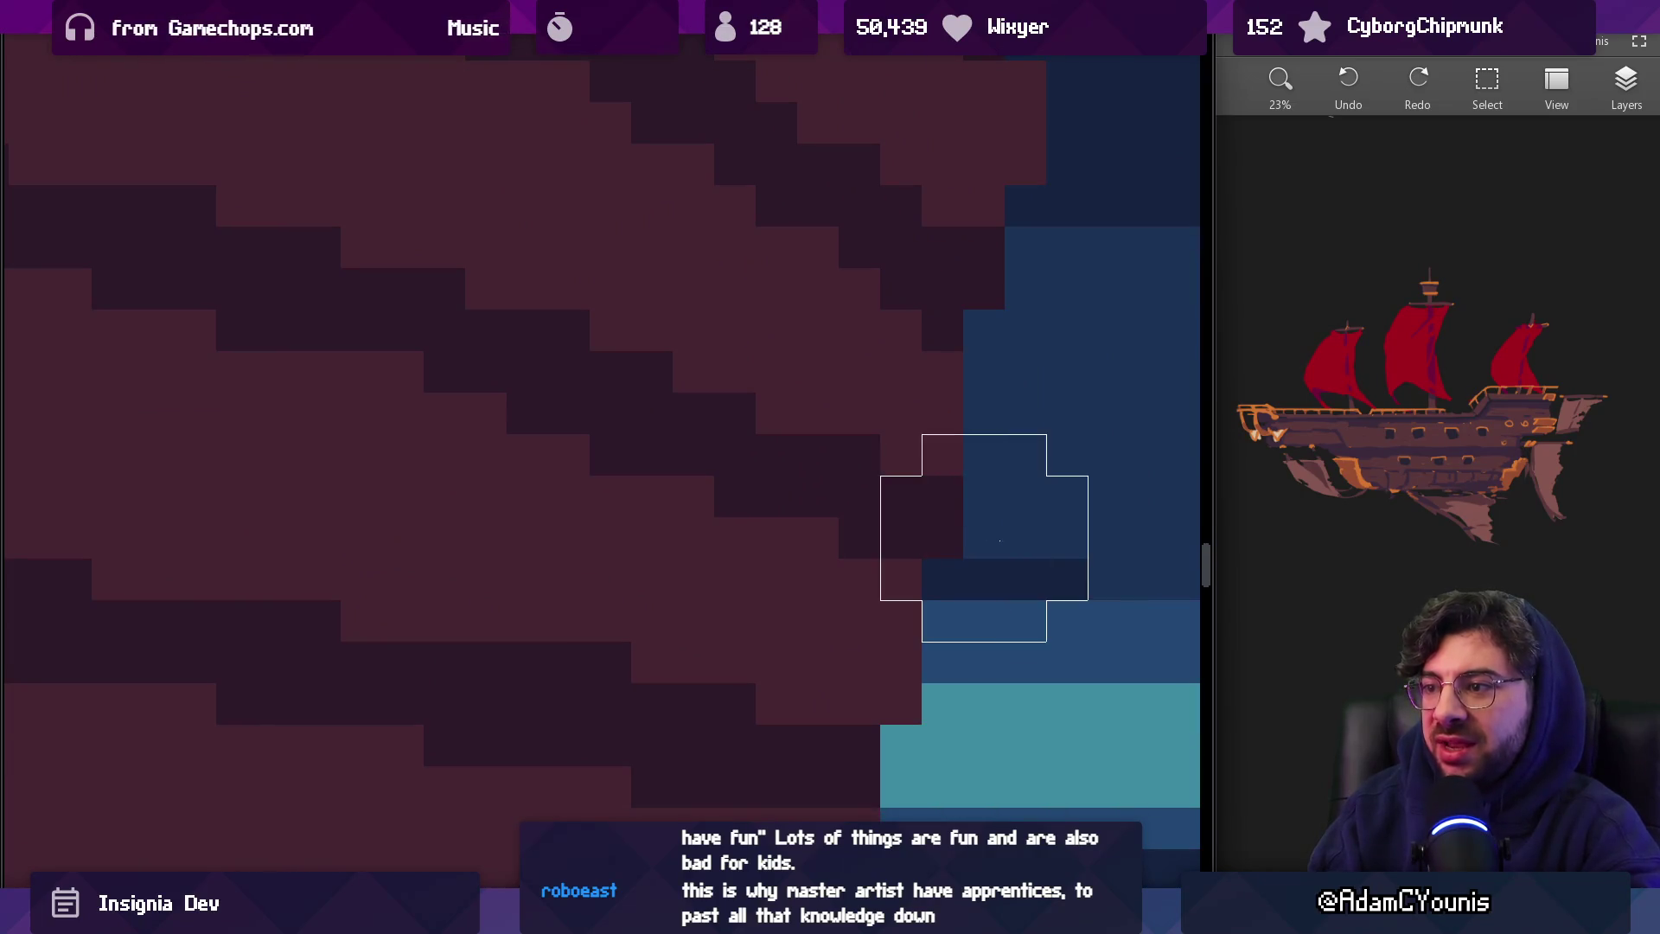
{"action": "left_click_drag", "start_coordinate": [1033, 565], "coordinate": [1016, 367]}
{"action": "left_click", "coordinate": [761, 510]}
{"action": "left_click", "coordinate": [826, 644]}
{"action": "scroll", "coordinate": [813, 622], "scroll_direction": "down", "scroll_amount": 3}
{"action": "scroll", "coordinate": [813, 622], "scroll_direction": "left", "scroll_amount": 2}
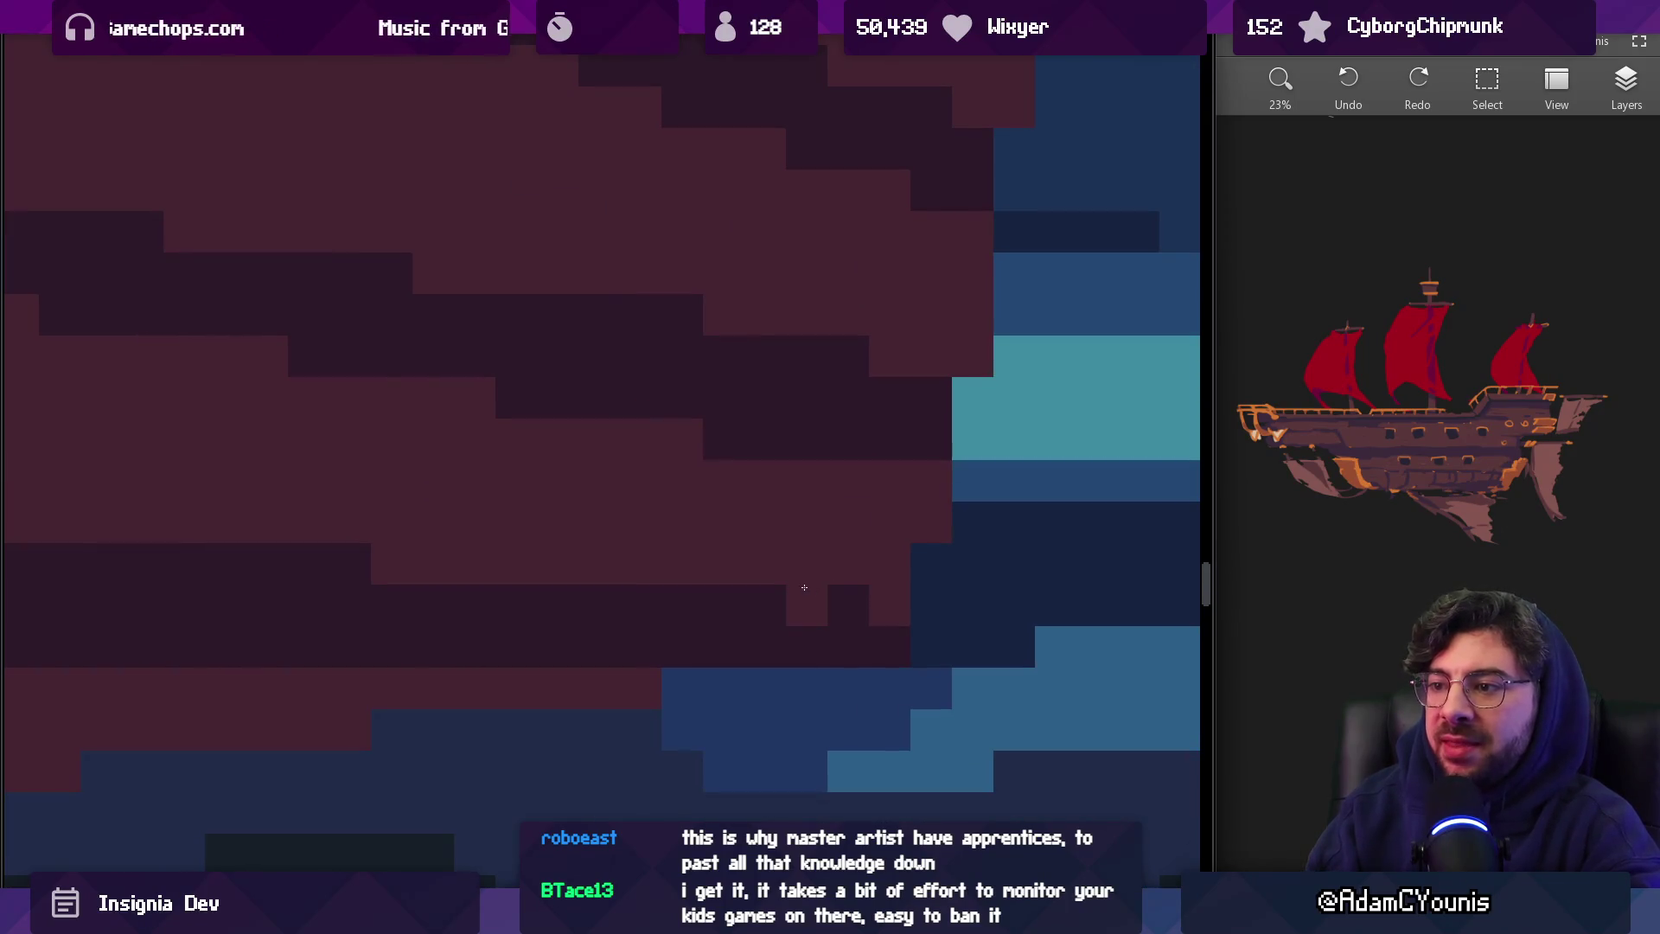
{"action": "scroll", "coordinate": [890, 545], "scroll_direction": "down", "scroll_amount": 5}
{"action": "scroll", "coordinate": [882, 556], "scroll_direction": "up", "scroll_amount": 4}
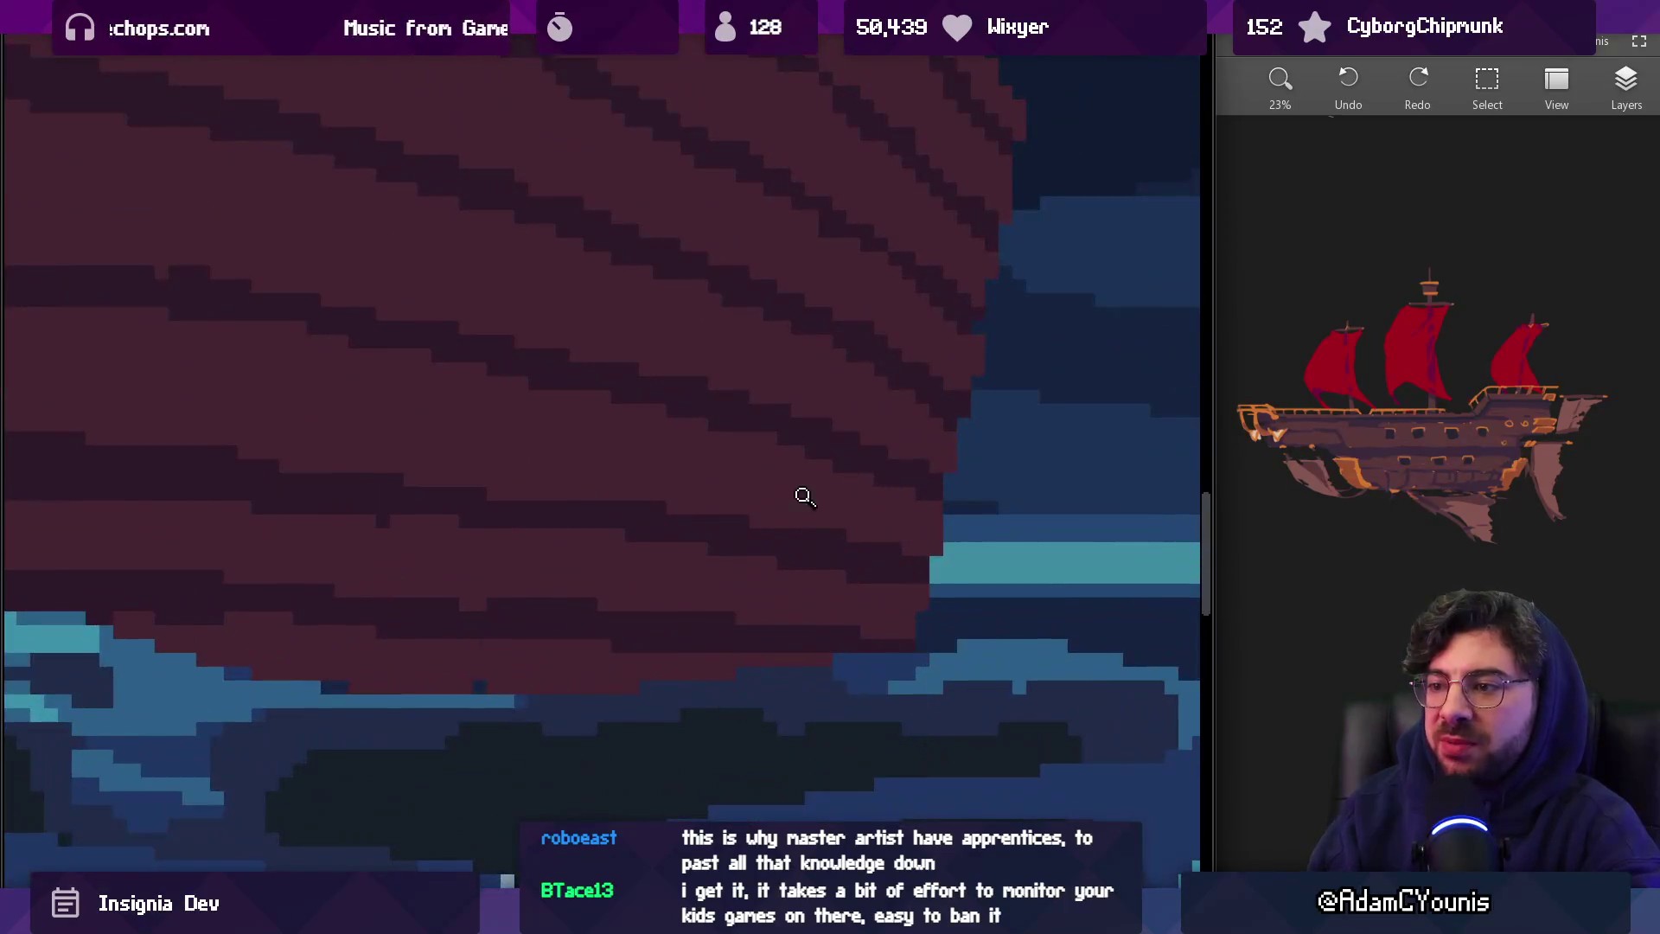
{"action": "scroll", "coordinate": [761, 515], "scroll_direction": "left", "scroll_amount": 2}
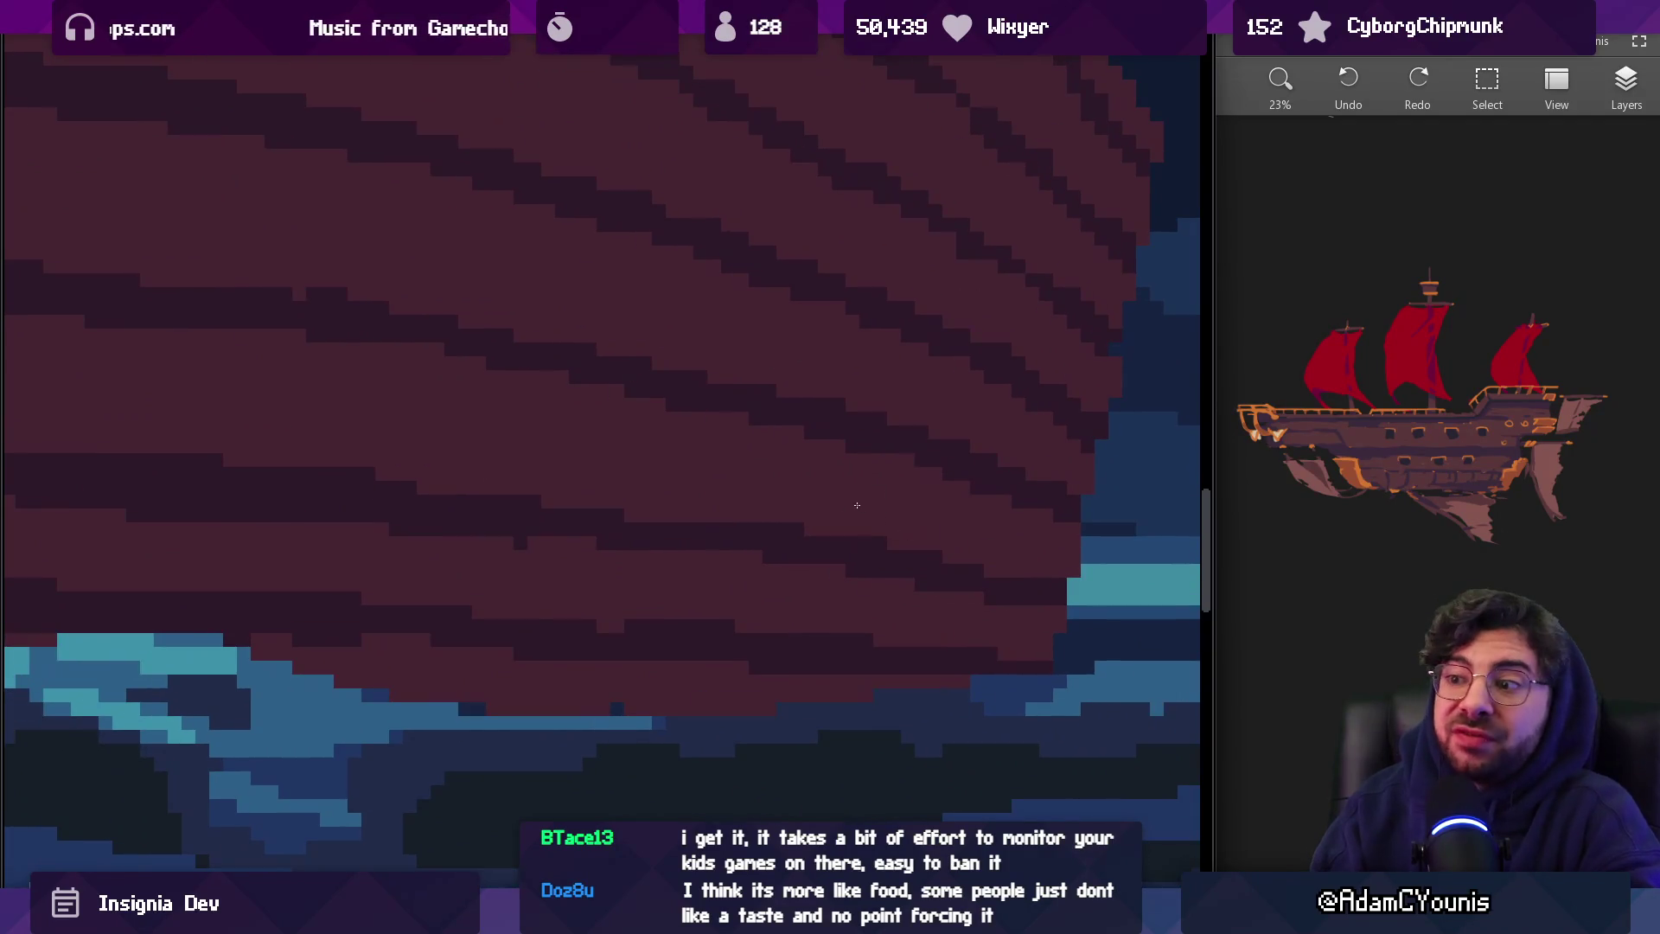
{"action": "scroll", "coordinate": [931, 457], "scroll_direction": "down", "scroll_amount": 5}
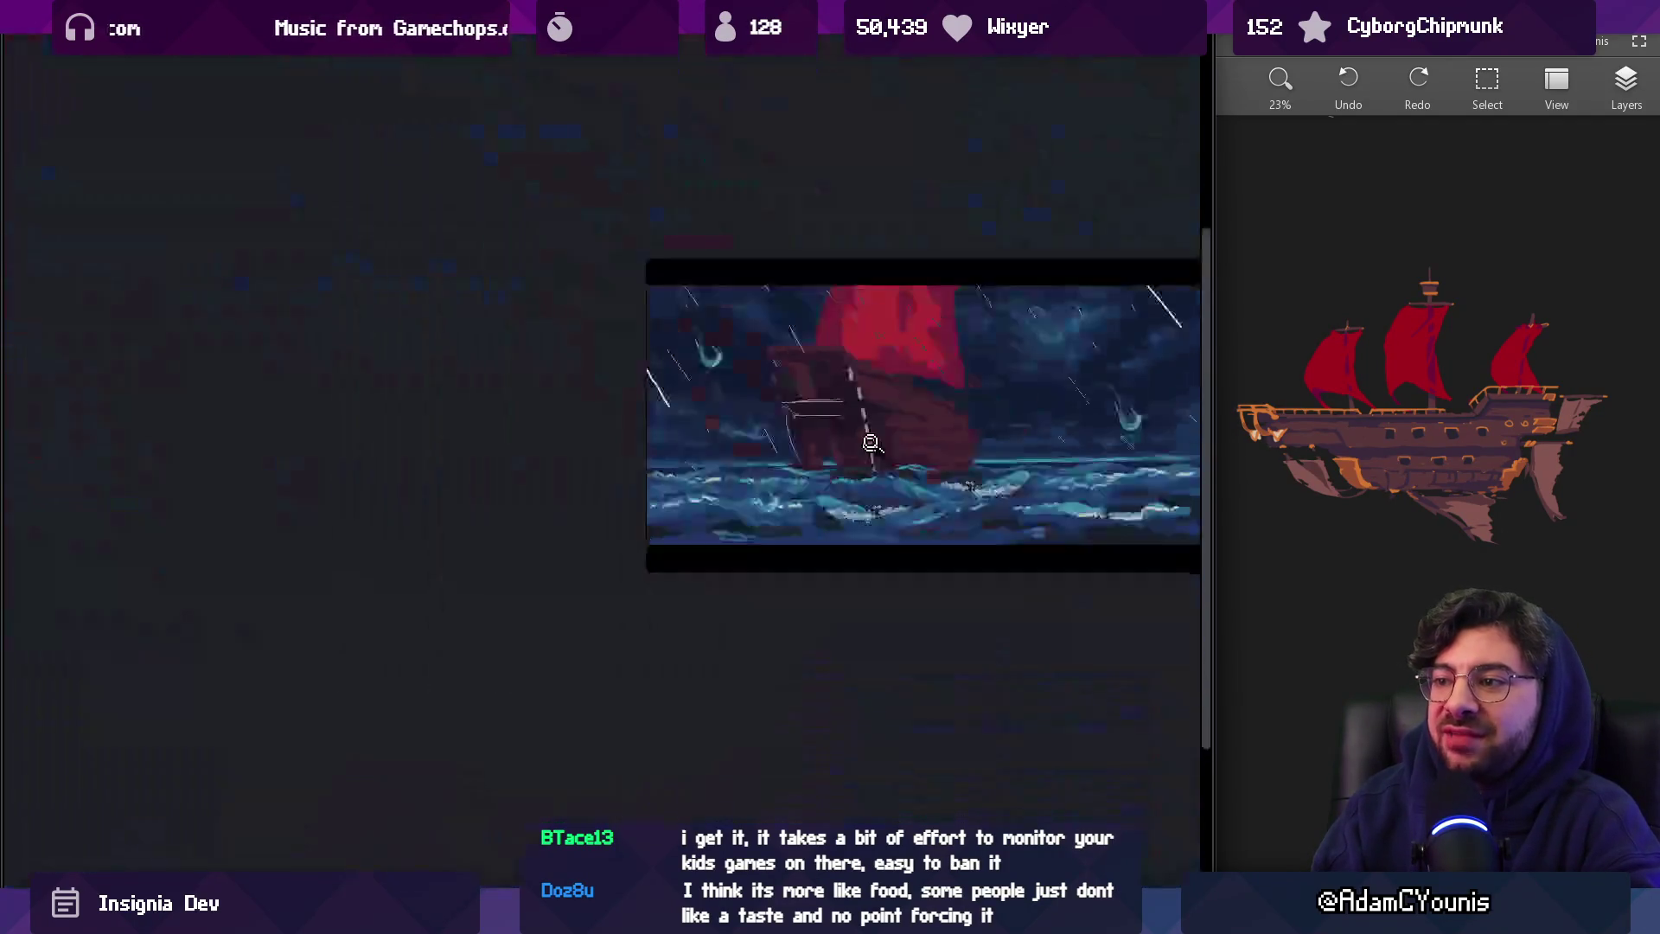
{"action": "scroll", "coordinate": [982, 452], "scroll_direction": "up", "scroll_amount": 6}
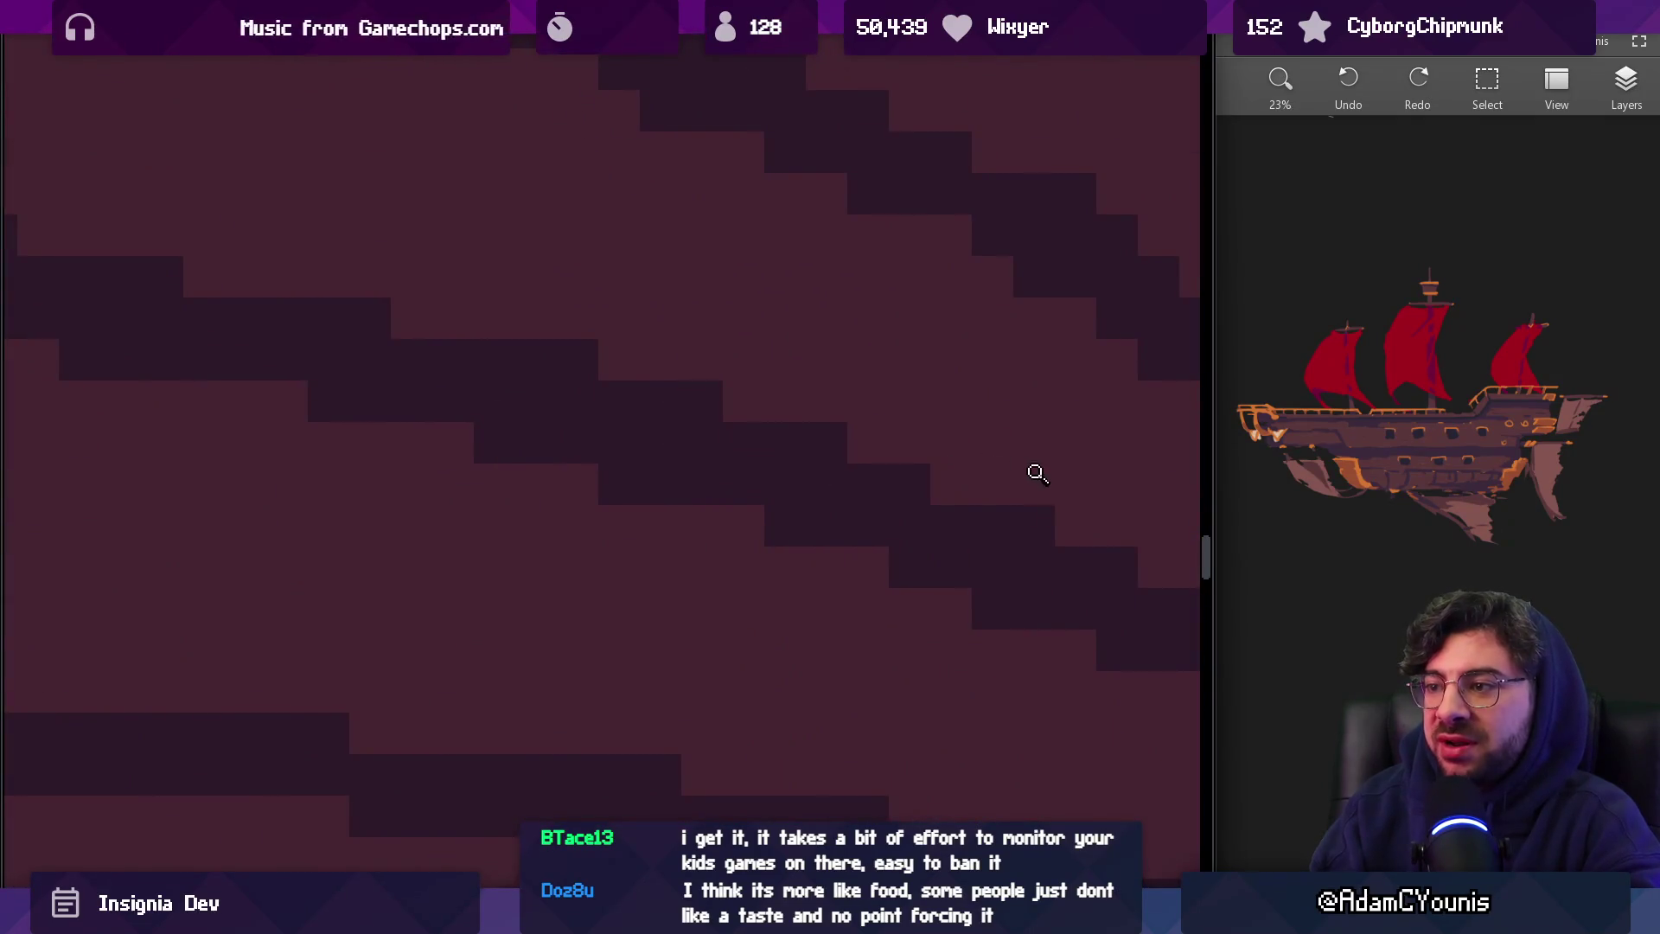
{"action": "scroll", "coordinate": [1035, 470], "scroll_direction": "down", "scroll_amount": 5}
{"action": "scroll", "coordinate": [941, 464], "scroll_direction": "up", "scroll_amount": 4}
{"action": "scroll", "coordinate": [916, 475], "scroll_direction": "up", "scroll_amount": 1}
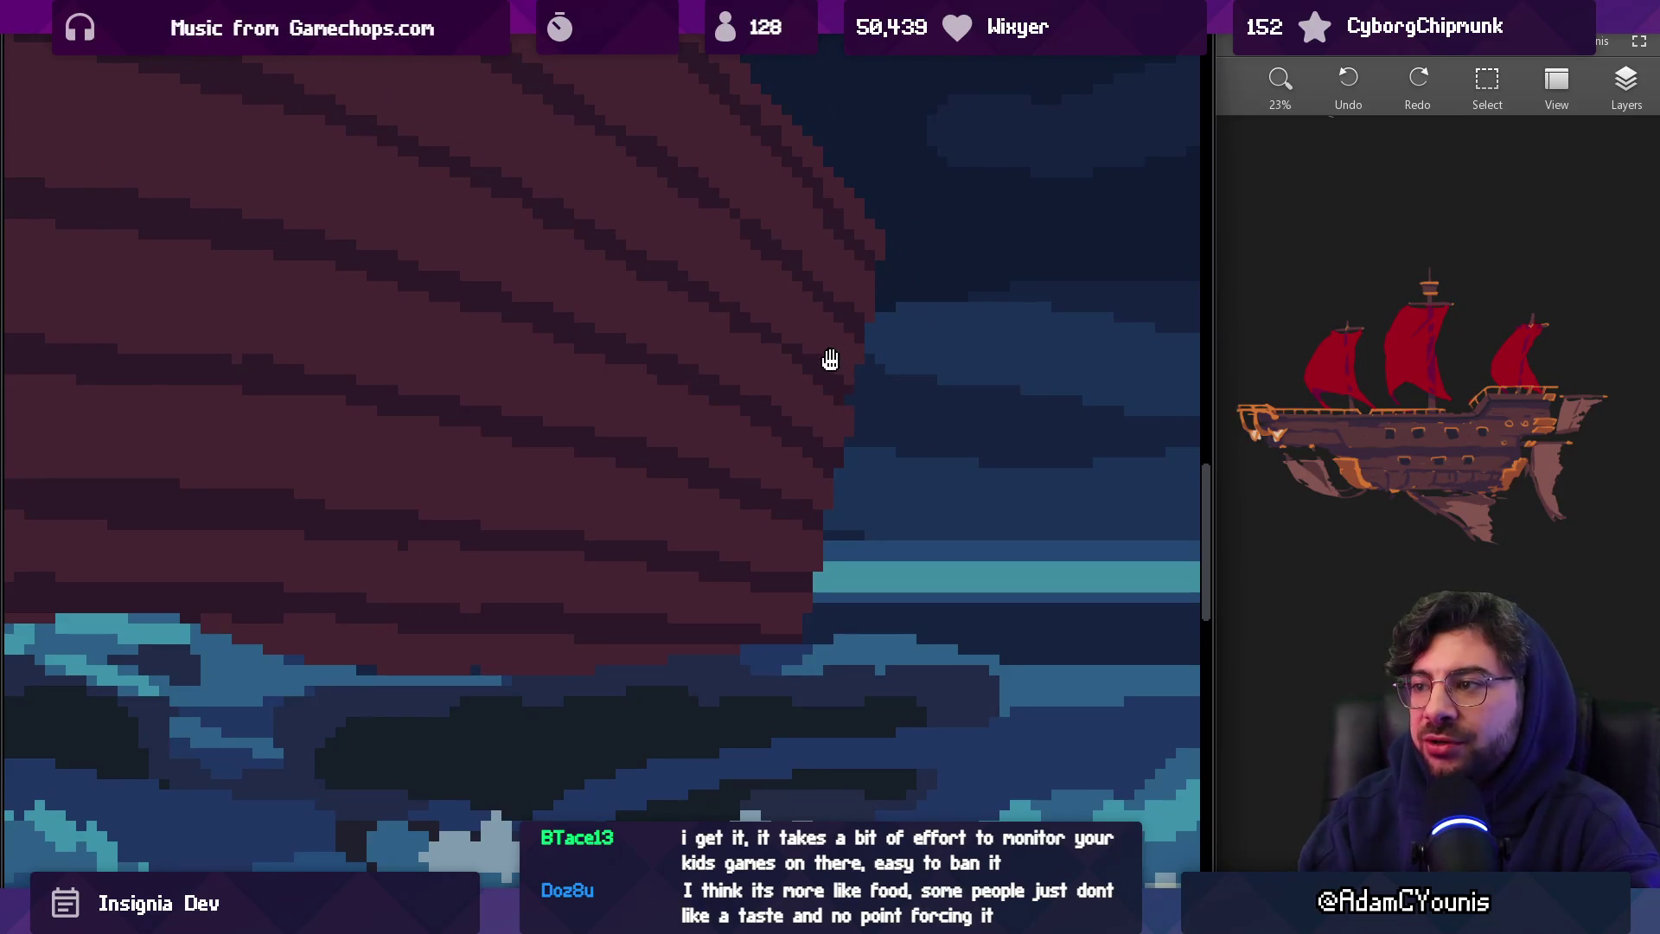
{"action": "scroll", "coordinate": [830, 360], "scroll_direction": "down", "scroll_amount": 5}
{"action": "scroll", "coordinate": [863, 329], "scroll_direction": "up", "scroll_amount": 5}
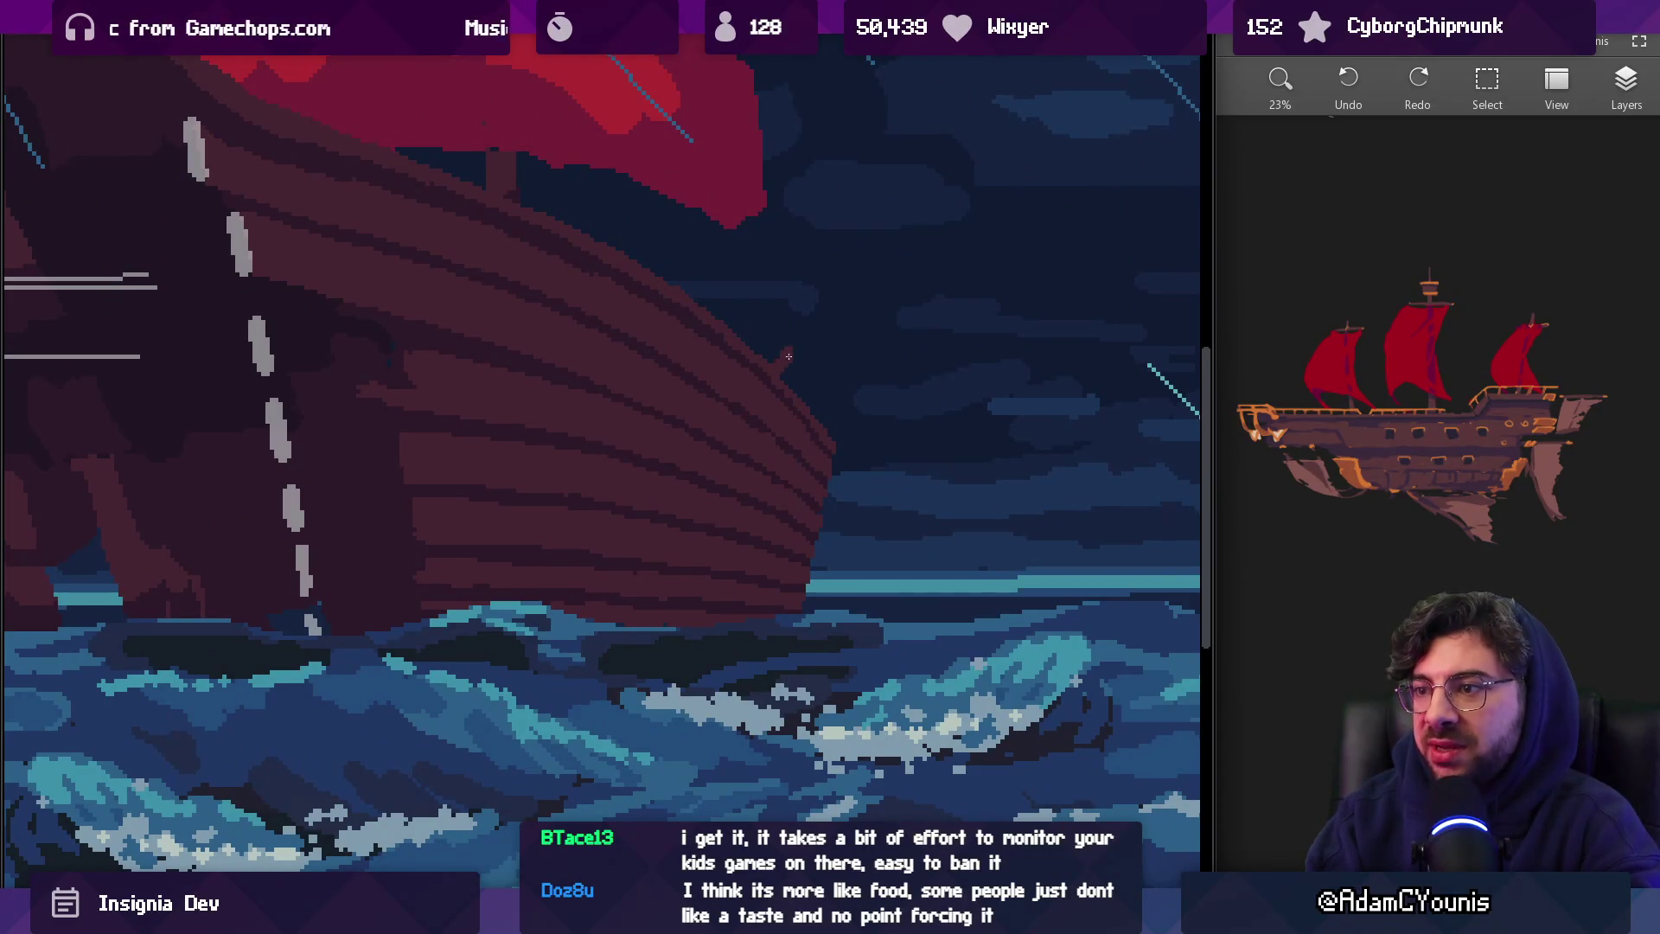
Draw a raised, squared-off forecastle block at the bow tip, undoing the failed attempt
{"action": "left_click_drag", "start_coordinate": [797, 344], "coordinate": [850, 380]}
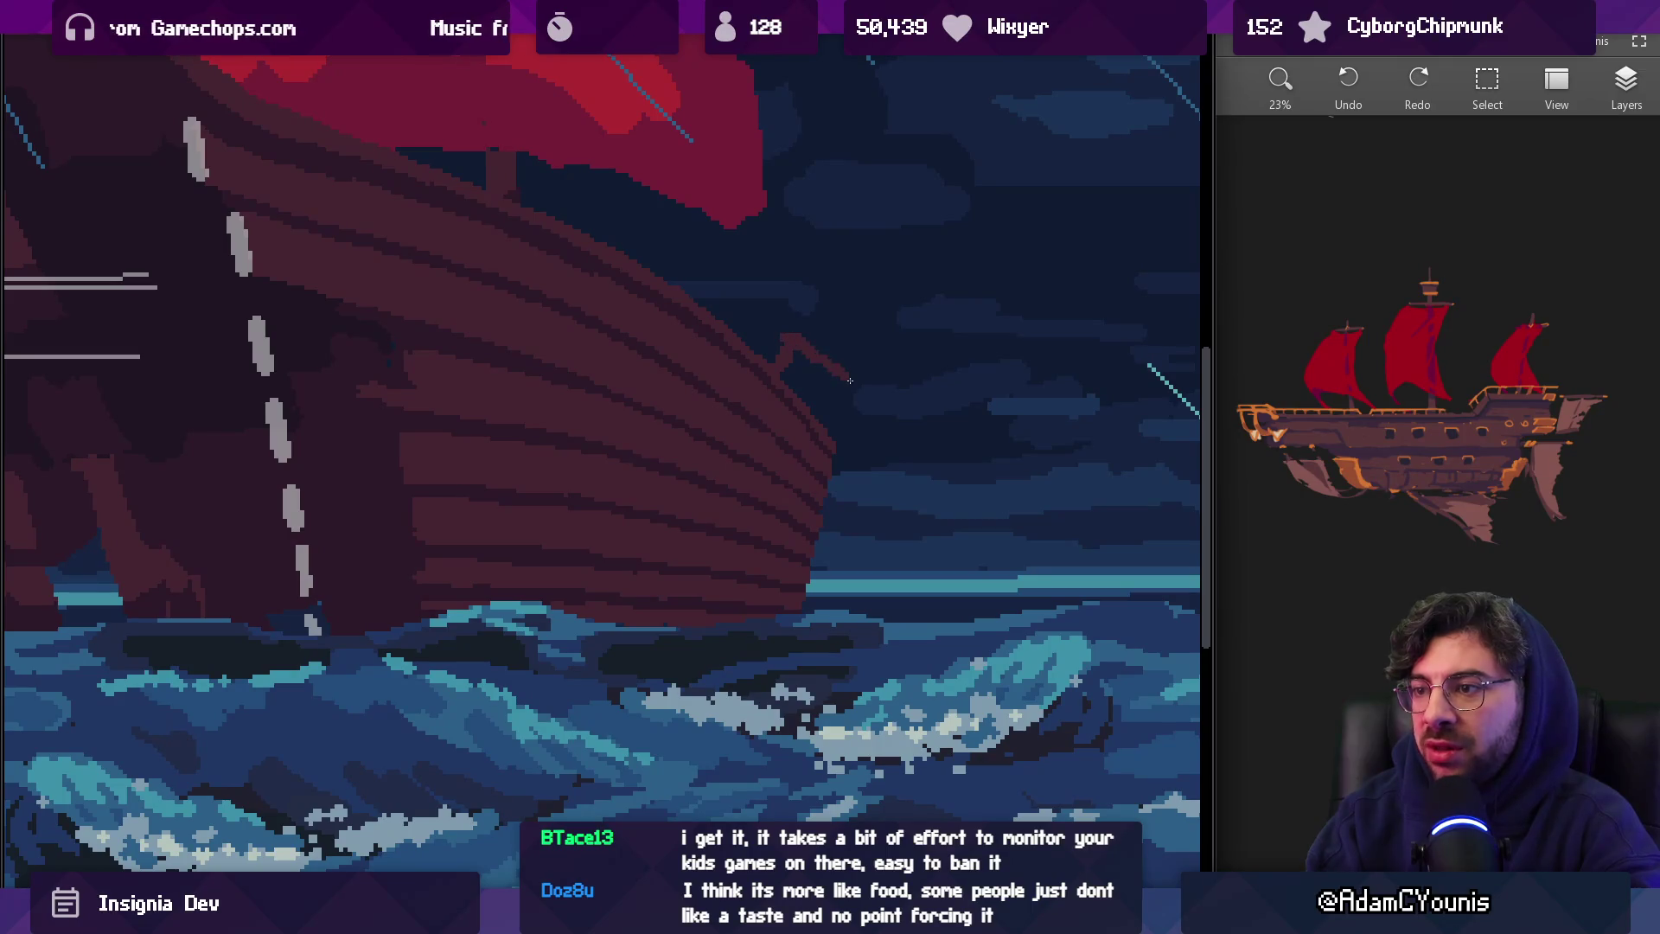
{"action": "key", "text": "ctrl+z"}
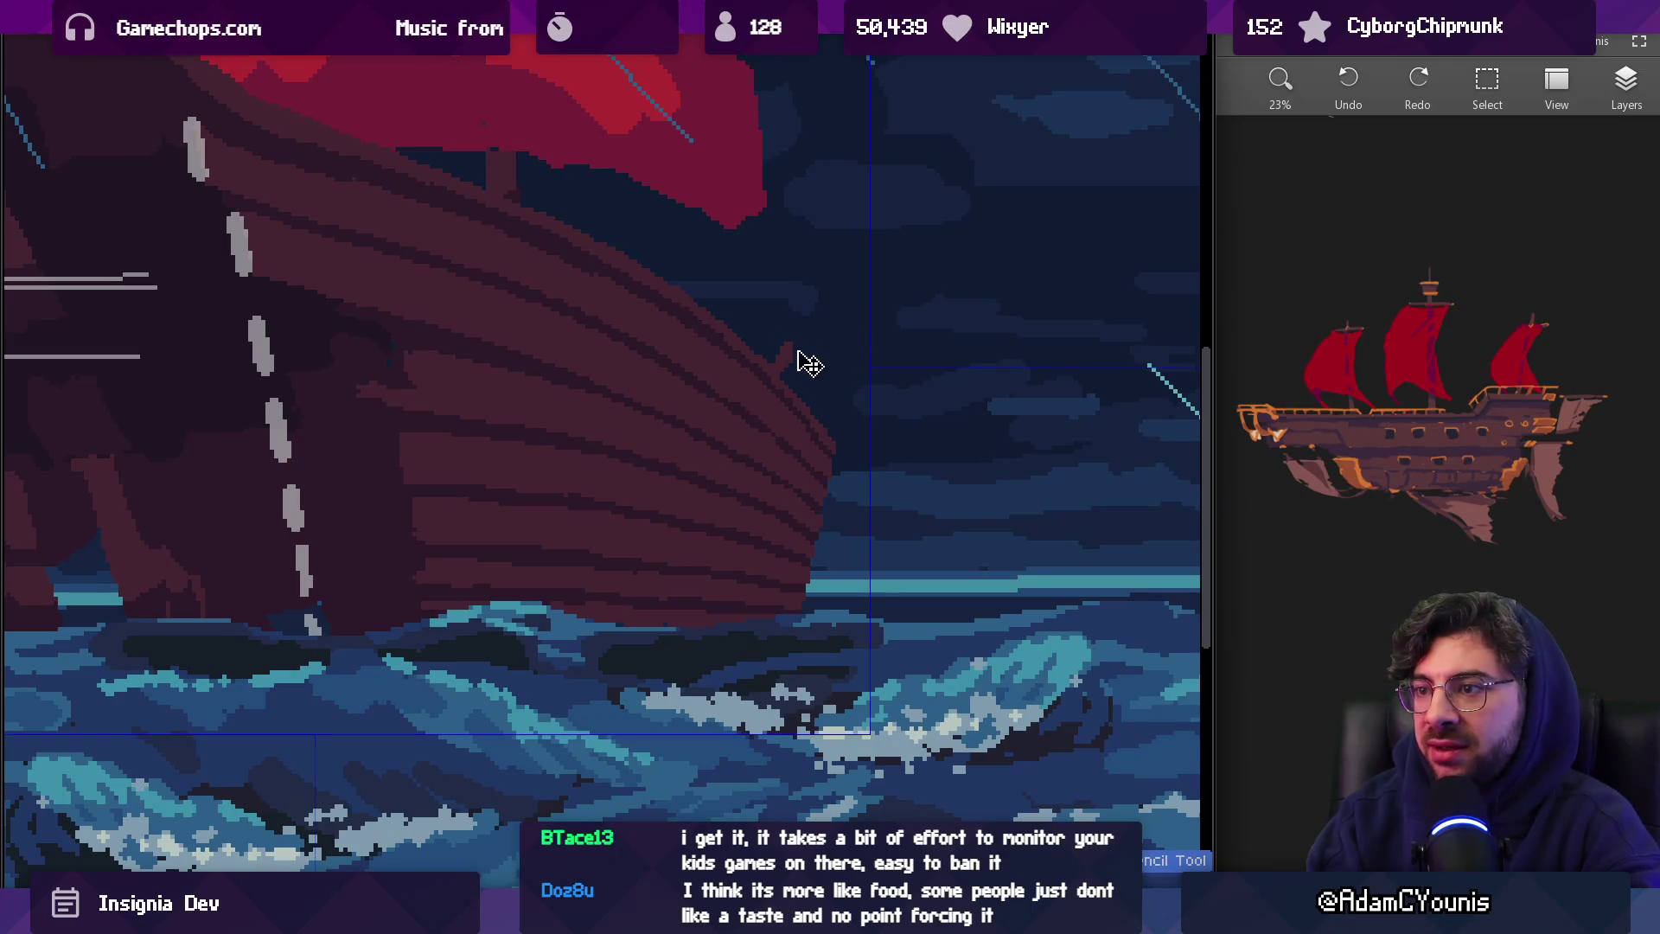
{"action": "mouse_move", "coordinate": [829, 343]}
{"action": "left_mouse_down"}
{"action": "mouse_move", "coordinate": [873, 385]}
{"action": "mouse_move", "coordinate": [852, 466]}
{"action": "left_mouse_up"}
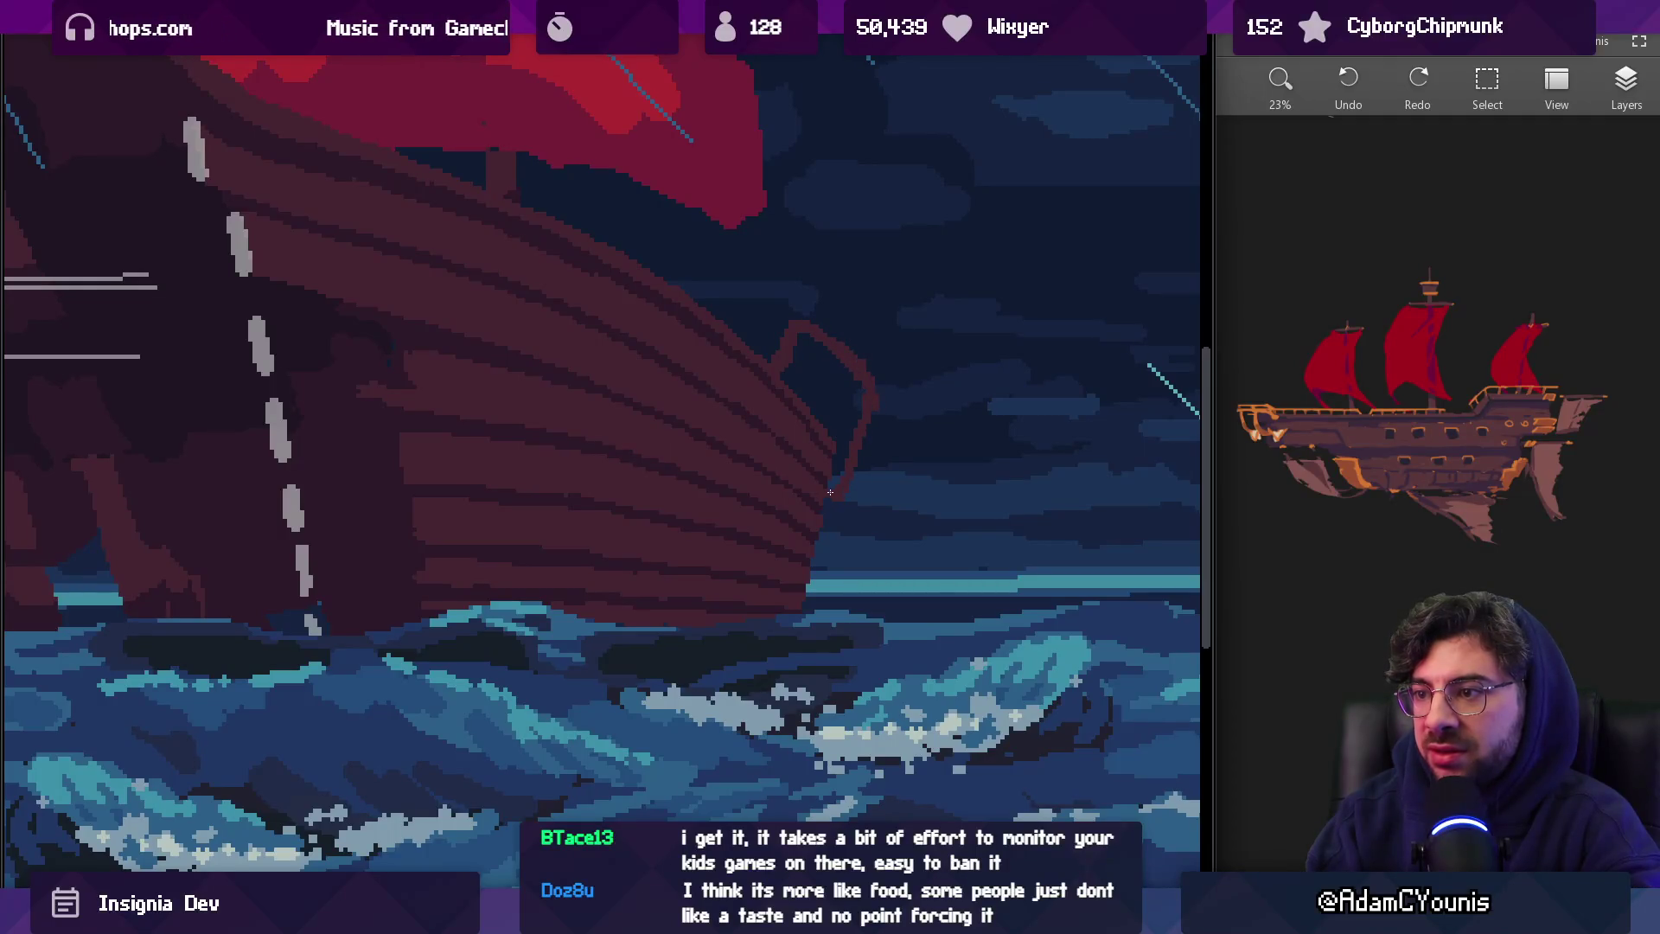
{"action": "key", "text": "ctrl+z"}
Zoom out and back in to check the raised forecastle against the scene
{"action": "scroll", "coordinate": [846, 378], "scroll_direction": "down", "scroll_amount": 5}
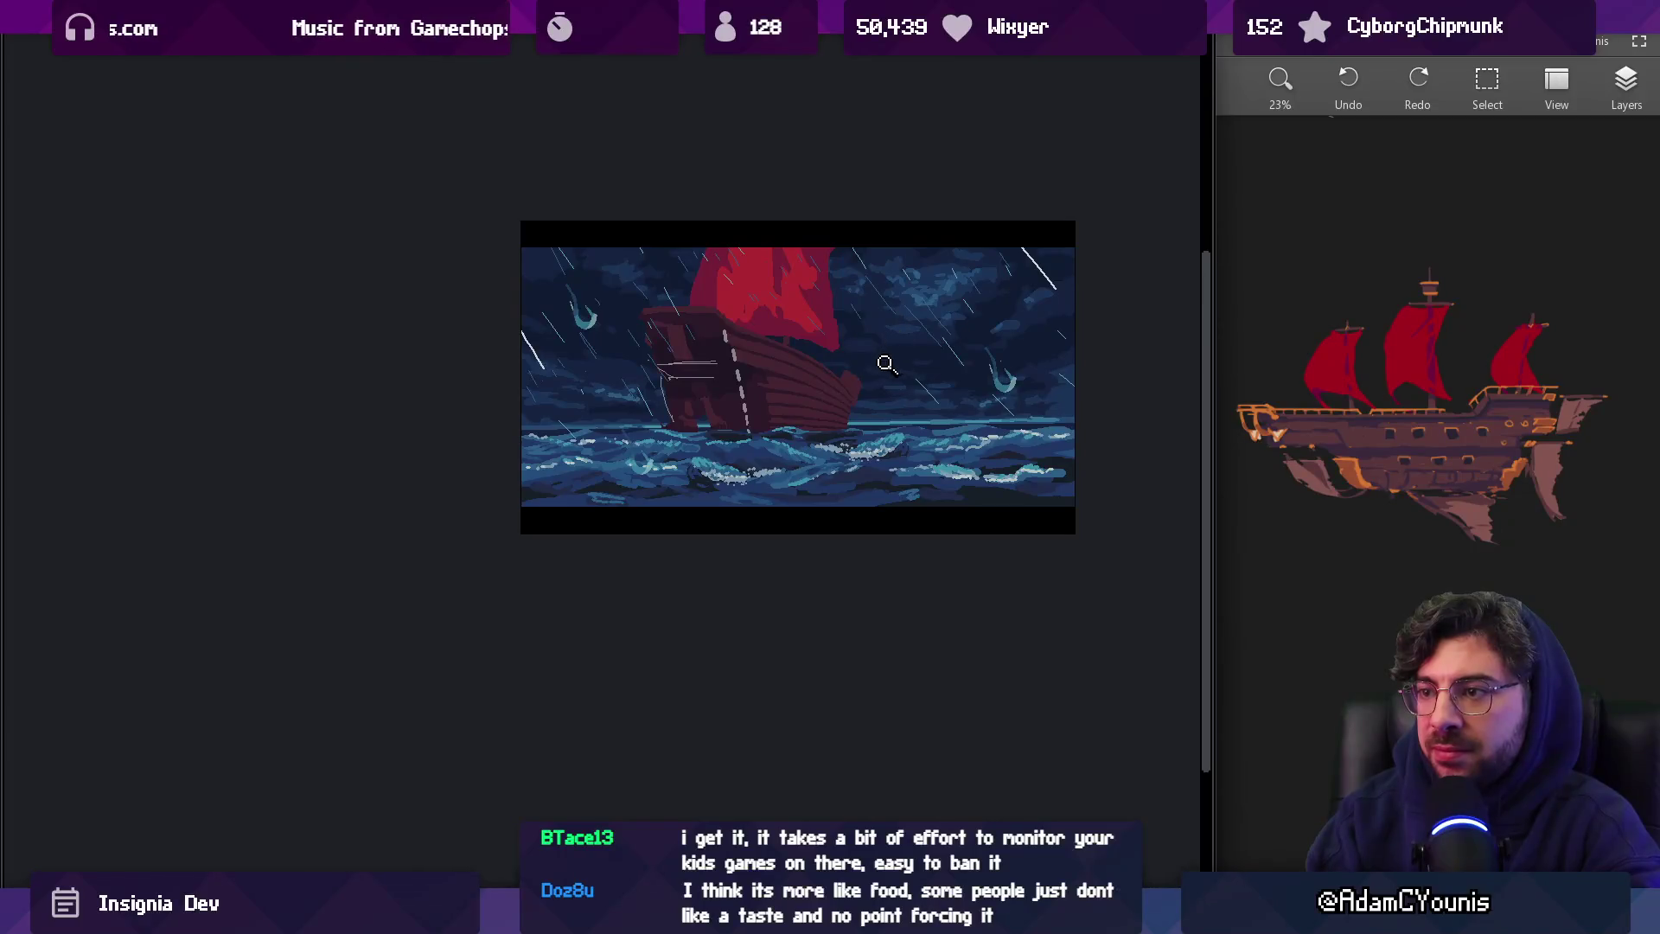
{"action": "scroll", "coordinate": [887, 363], "scroll_direction": "up", "scroll_amount": 5}
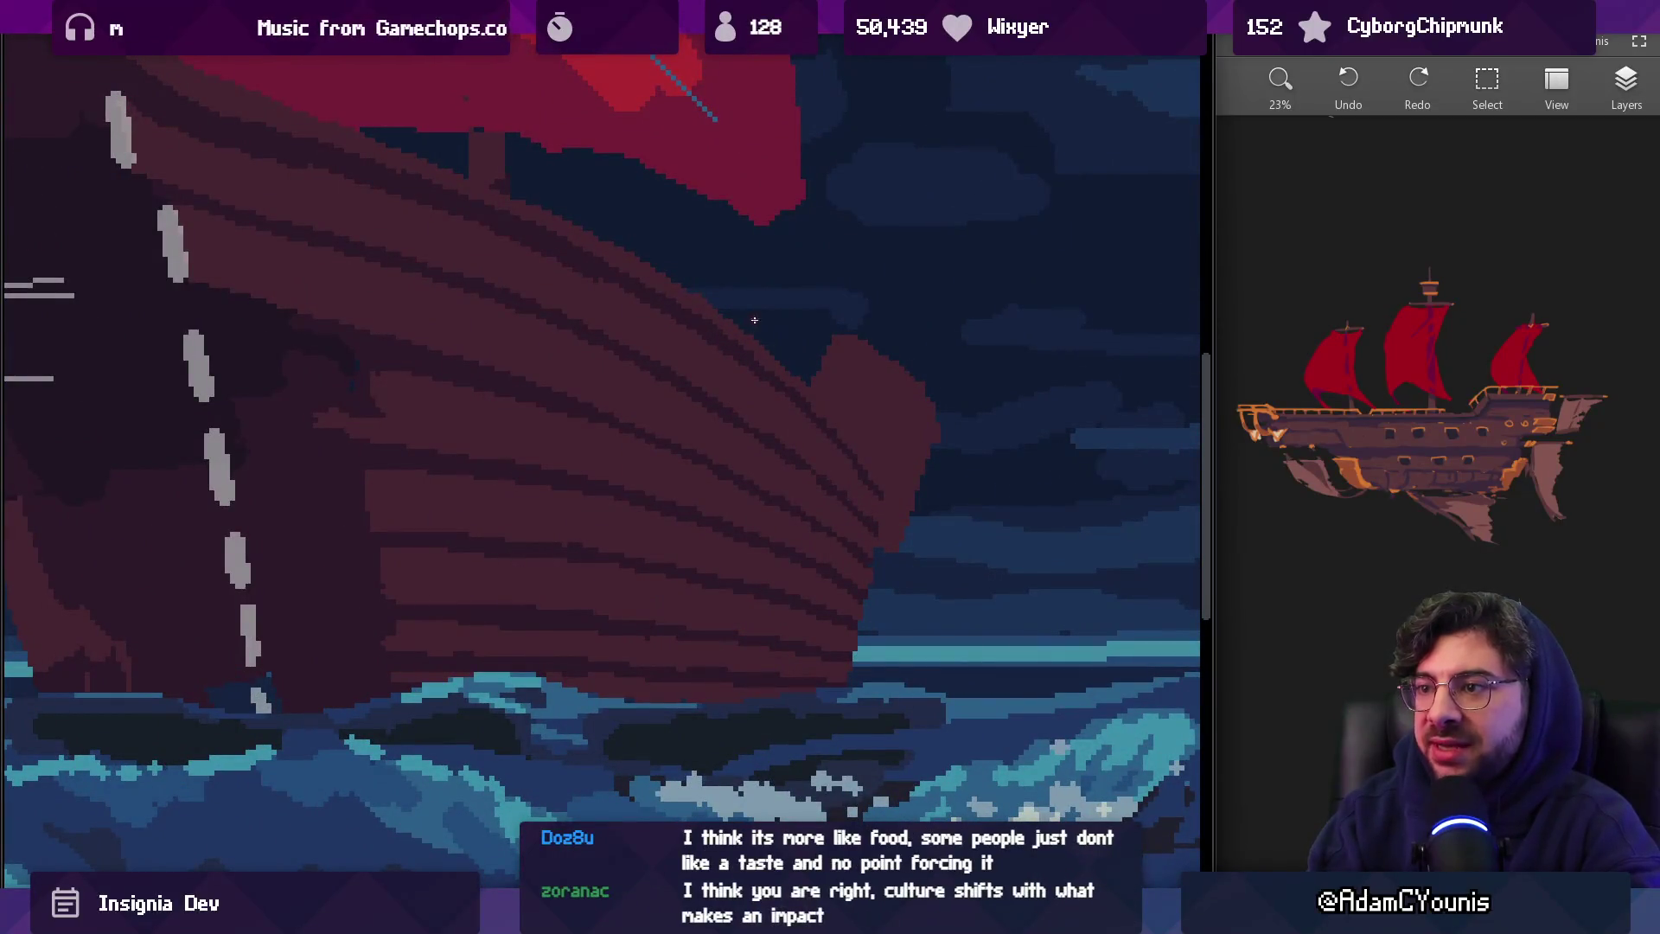
{"action": "scroll", "coordinate": [800, 337], "scroll_direction": "down", "scroll_amount": 5}
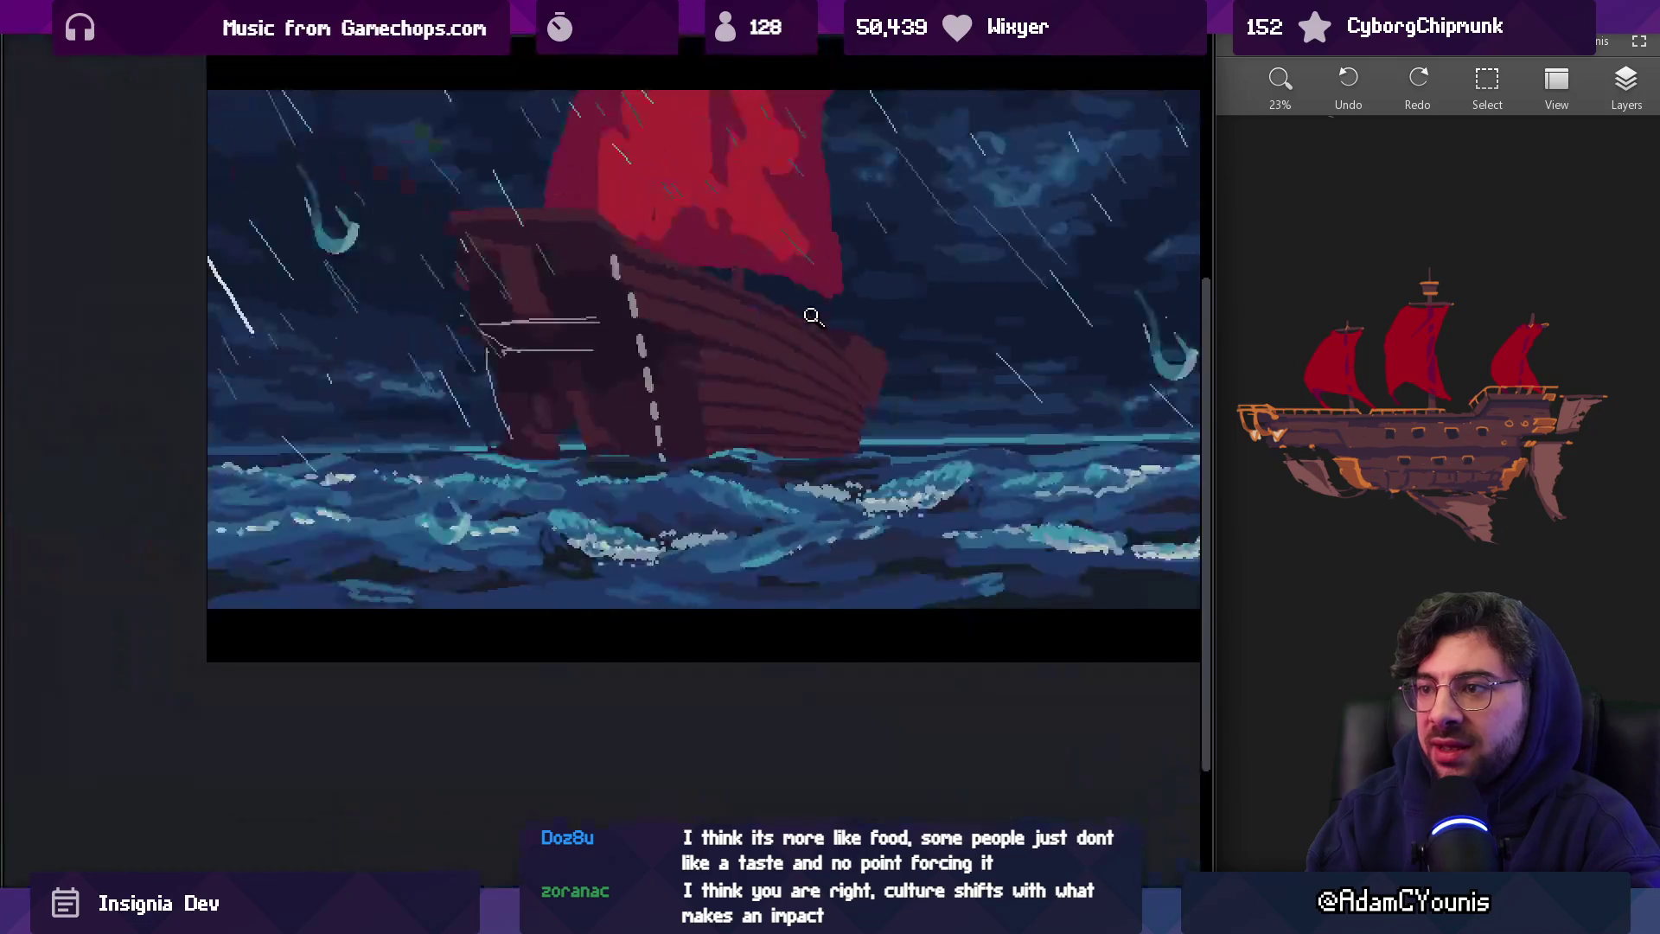
{"action": "scroll", "coordinate": [891, 346], "scroll_direction": "up", "scroll_amount": 5}
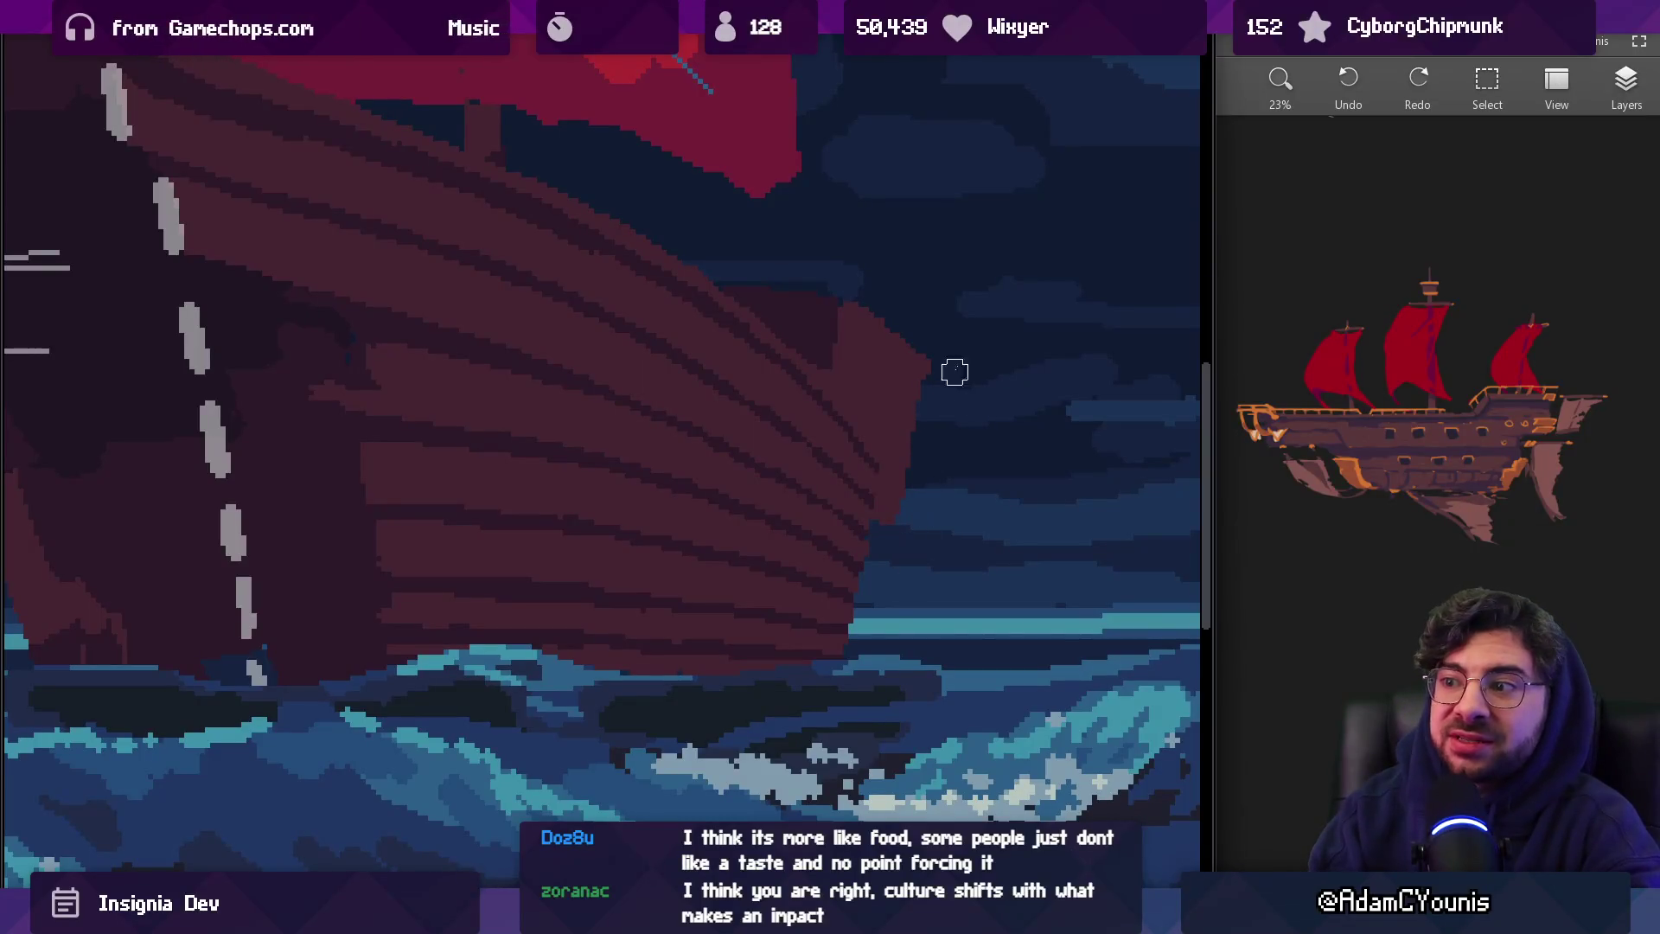
{"action": "scroll", "coordinate": [1001, 285], "scroll_direction": "down", "scroll_amount": 5}
{"action": "scroll", "coordinate": [970, 352], "scroll_direction": "up", "scroll_amount": 5}
{"action": "scroll", "coordinate": [970, 353], "scroll_direction": "up", "scroll_amount": 1}
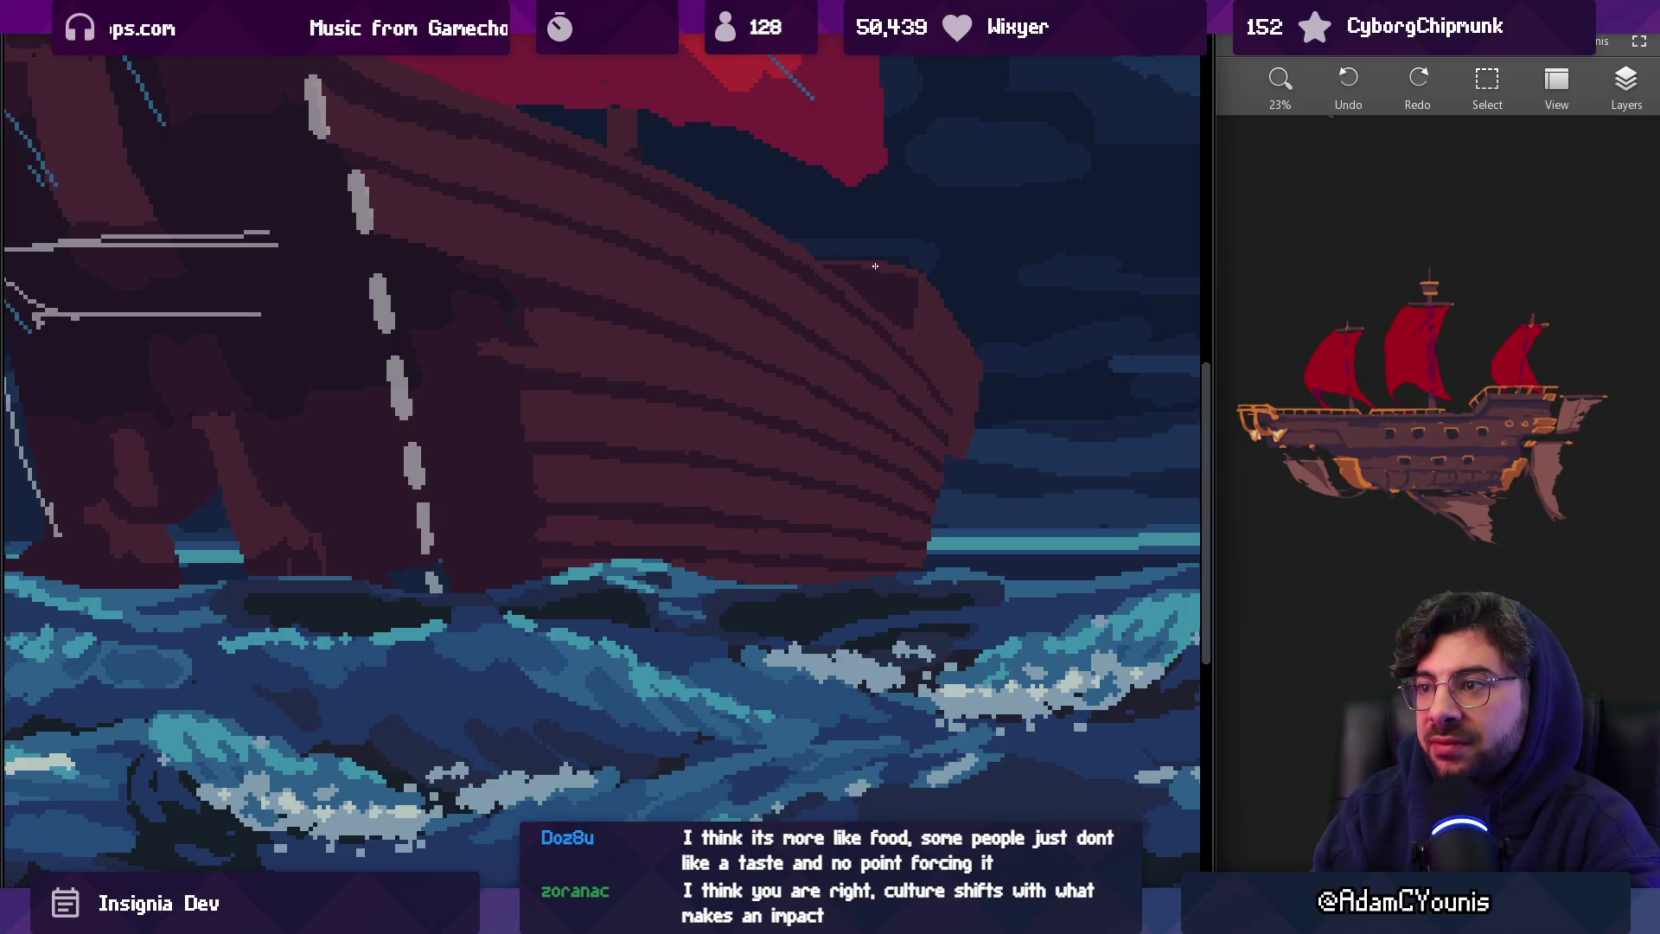
{"action": "scroll", "coordinate": [893, 265], "scroll_direction": "down", "scroll_amount": 5}
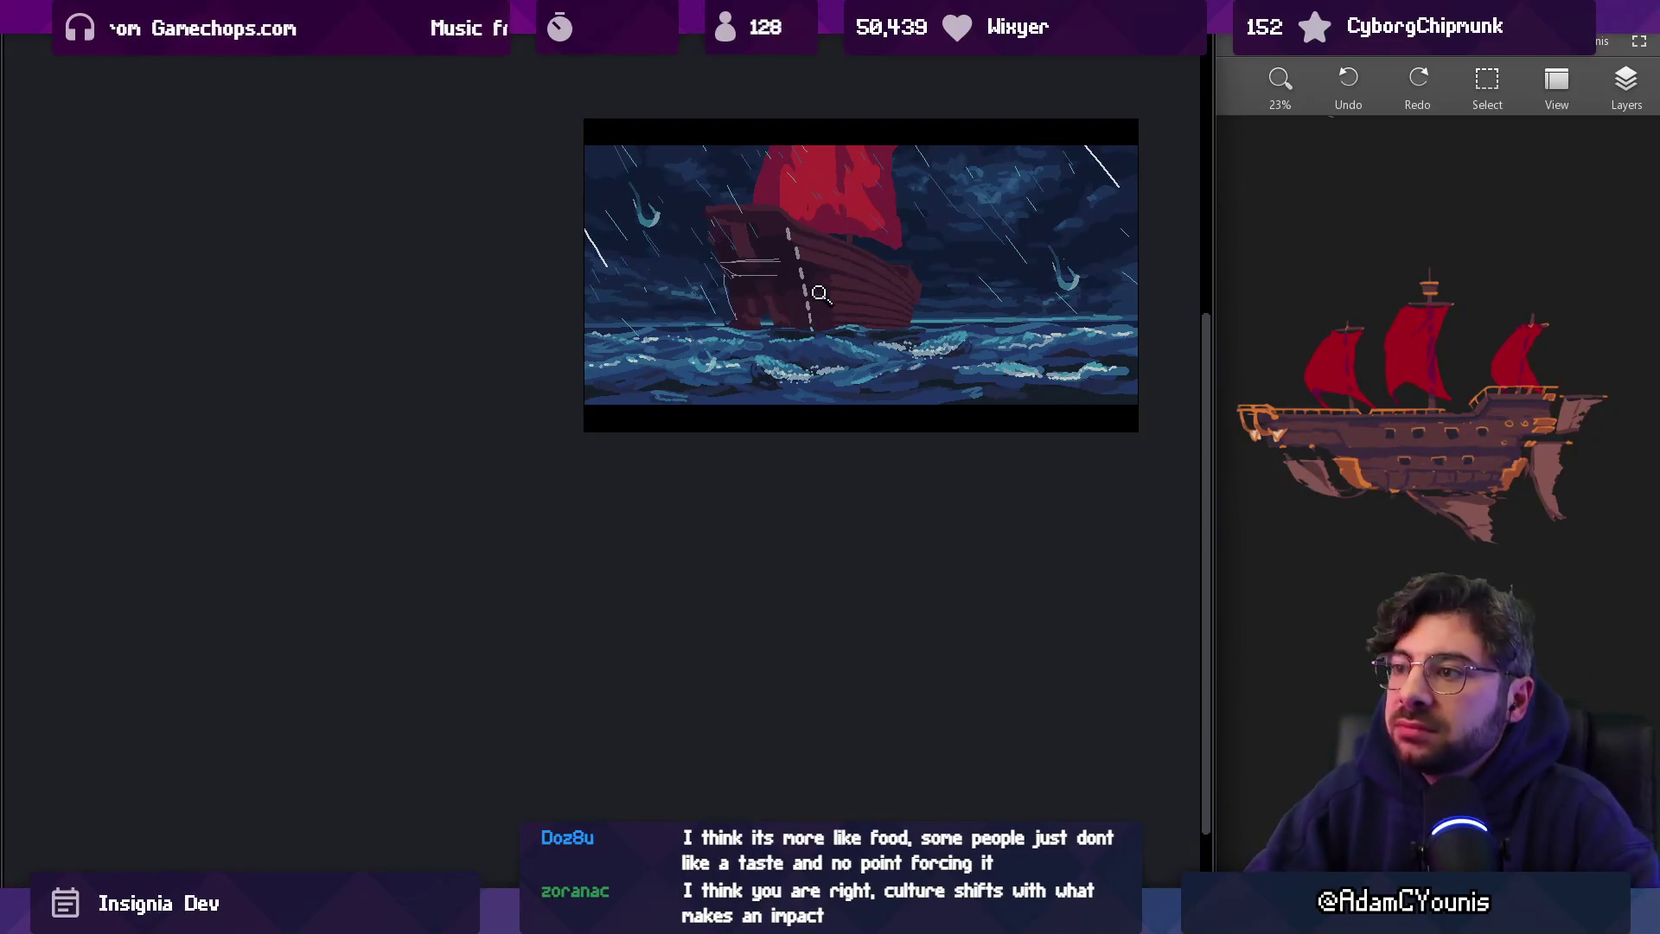
{"action": "scroll", "coordinate": [860, 333], "scroll_direction": "up", "scroll_amount": 2}
{"action": "left_click", "coordinate": [875, 319]}
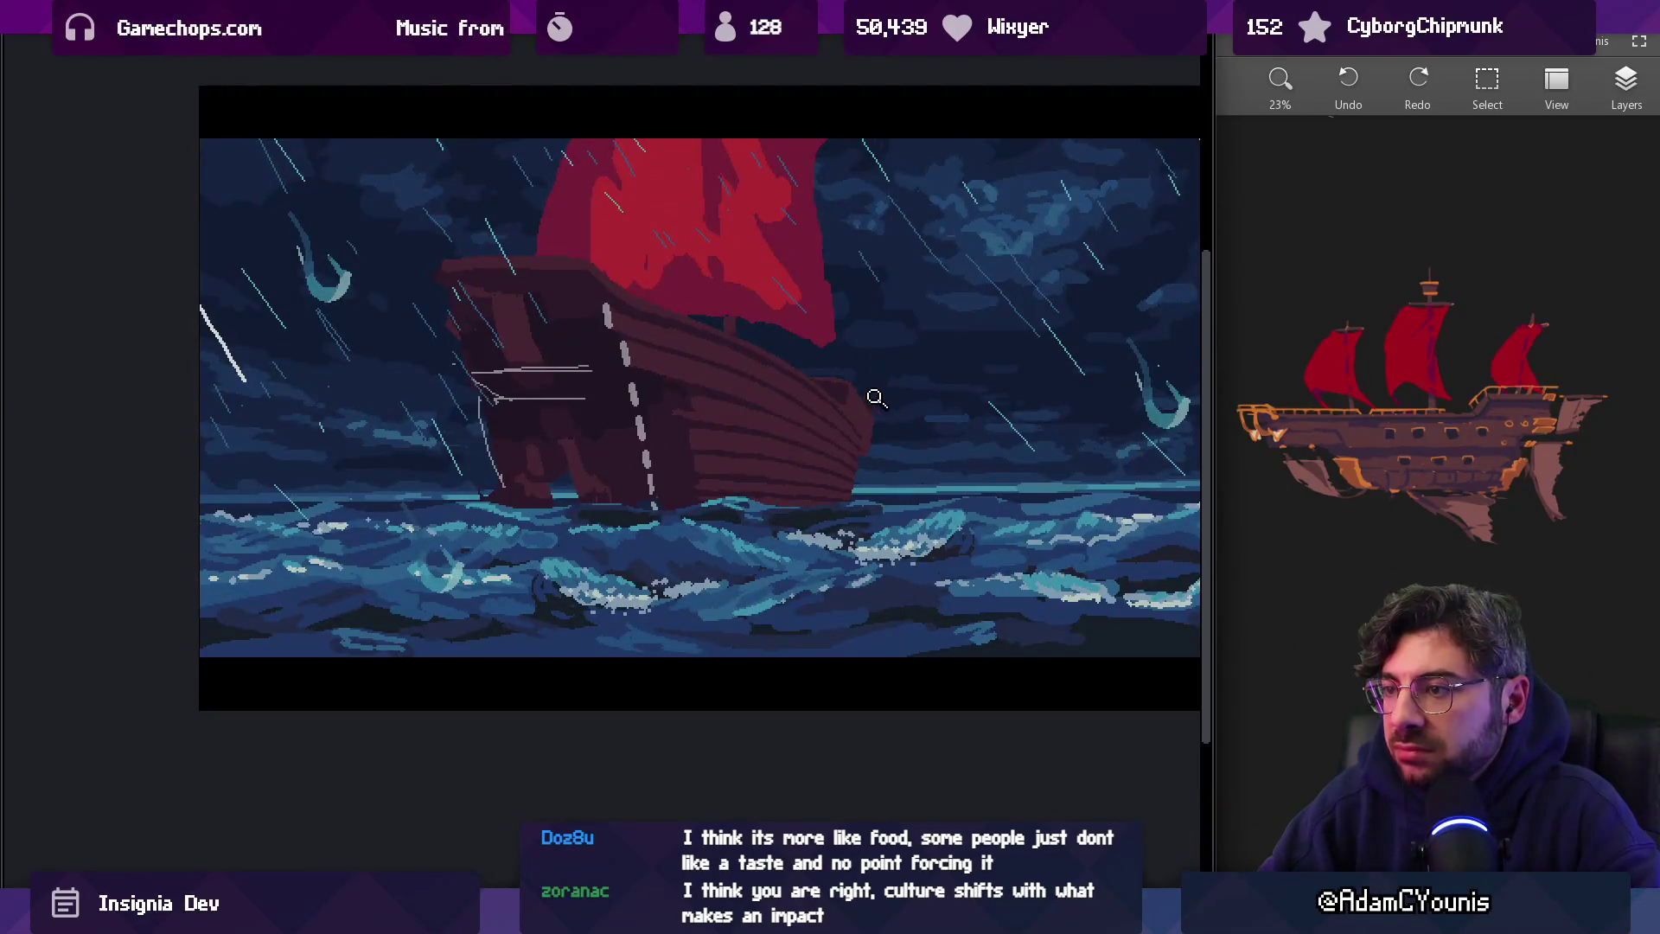
{"action": "left_click", "coordinate": [875, 397]}
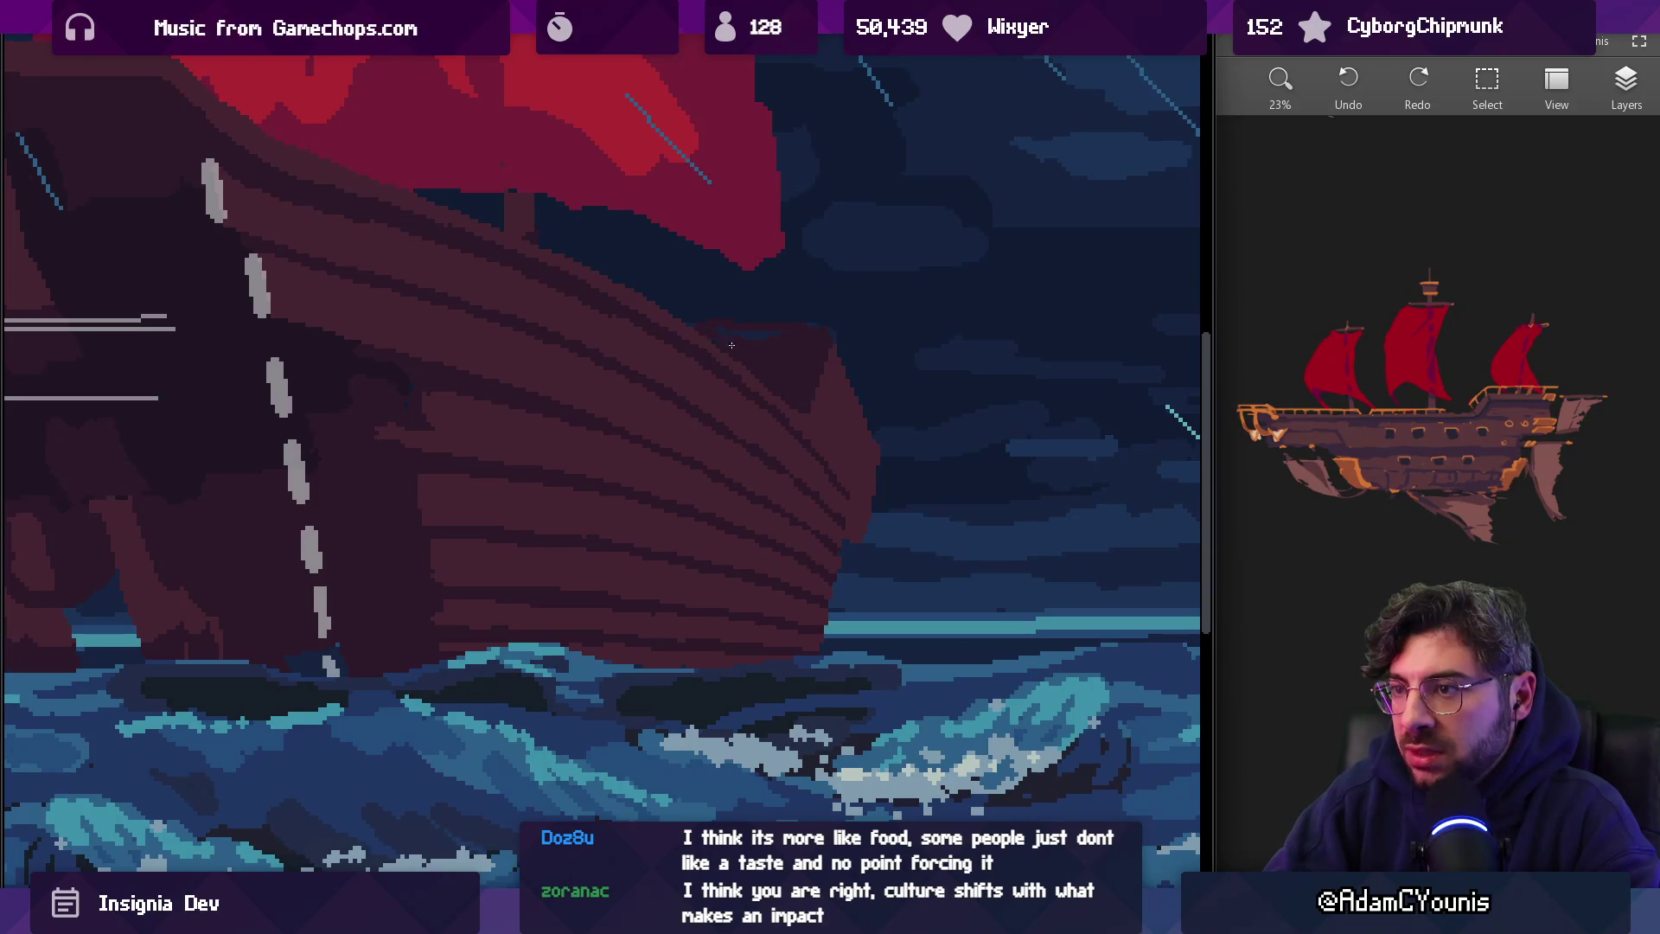
{"action": "scroll", "coordinate": [799, 333], "scroll_direction": "up", "scroll_amount": 5}
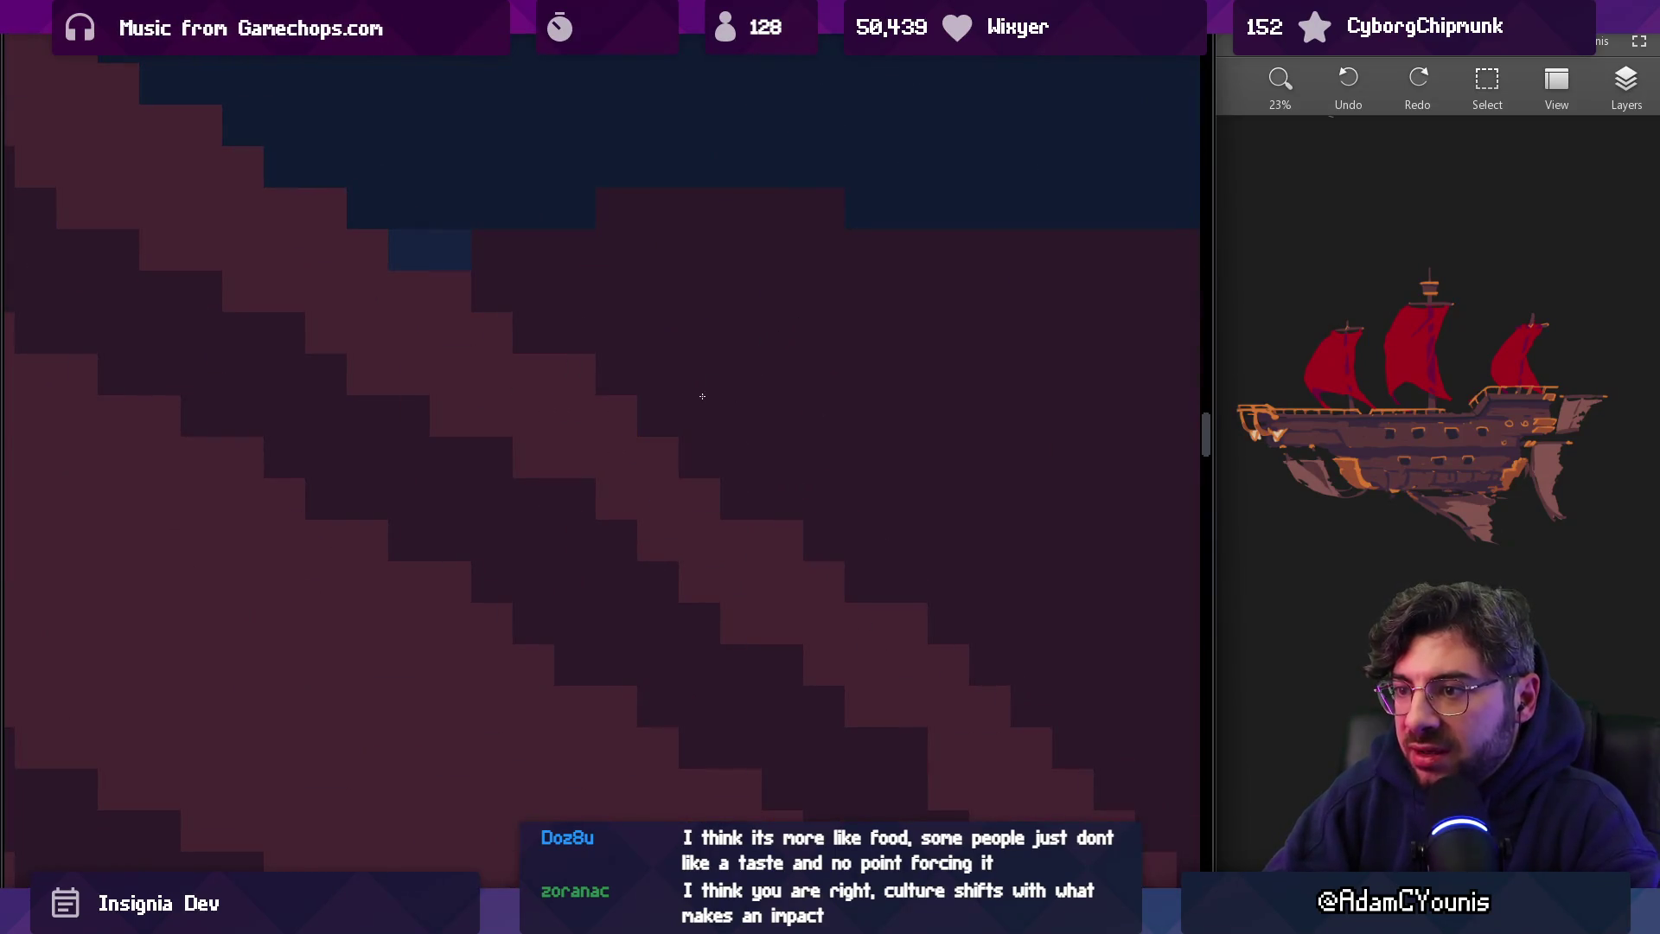
{"action": "scroll", "coordinate": [761, 351], "scroll_direction": "down", "scroll_amount": 5}
{"action": "scroll", "coordinate": [727, 297], "scroll_direction": "up", "scroll_amount": 3}
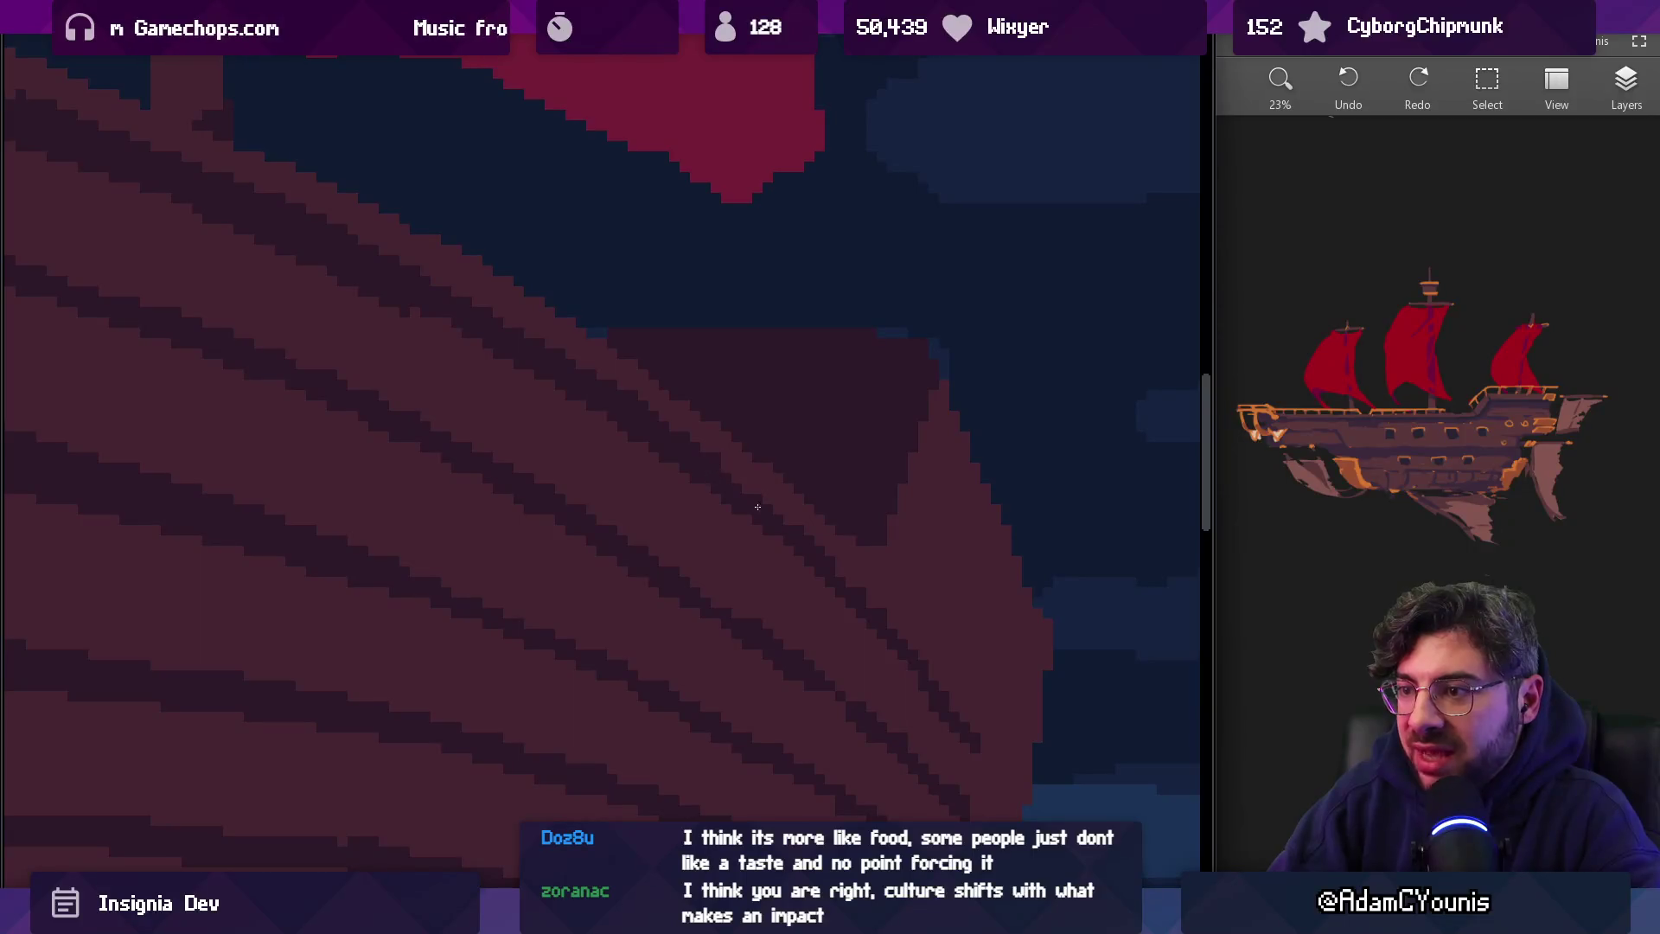
{"action": "scroll", "coordinate": [731, 462], "scroll_direction": "down", "scroll_amount": 5}
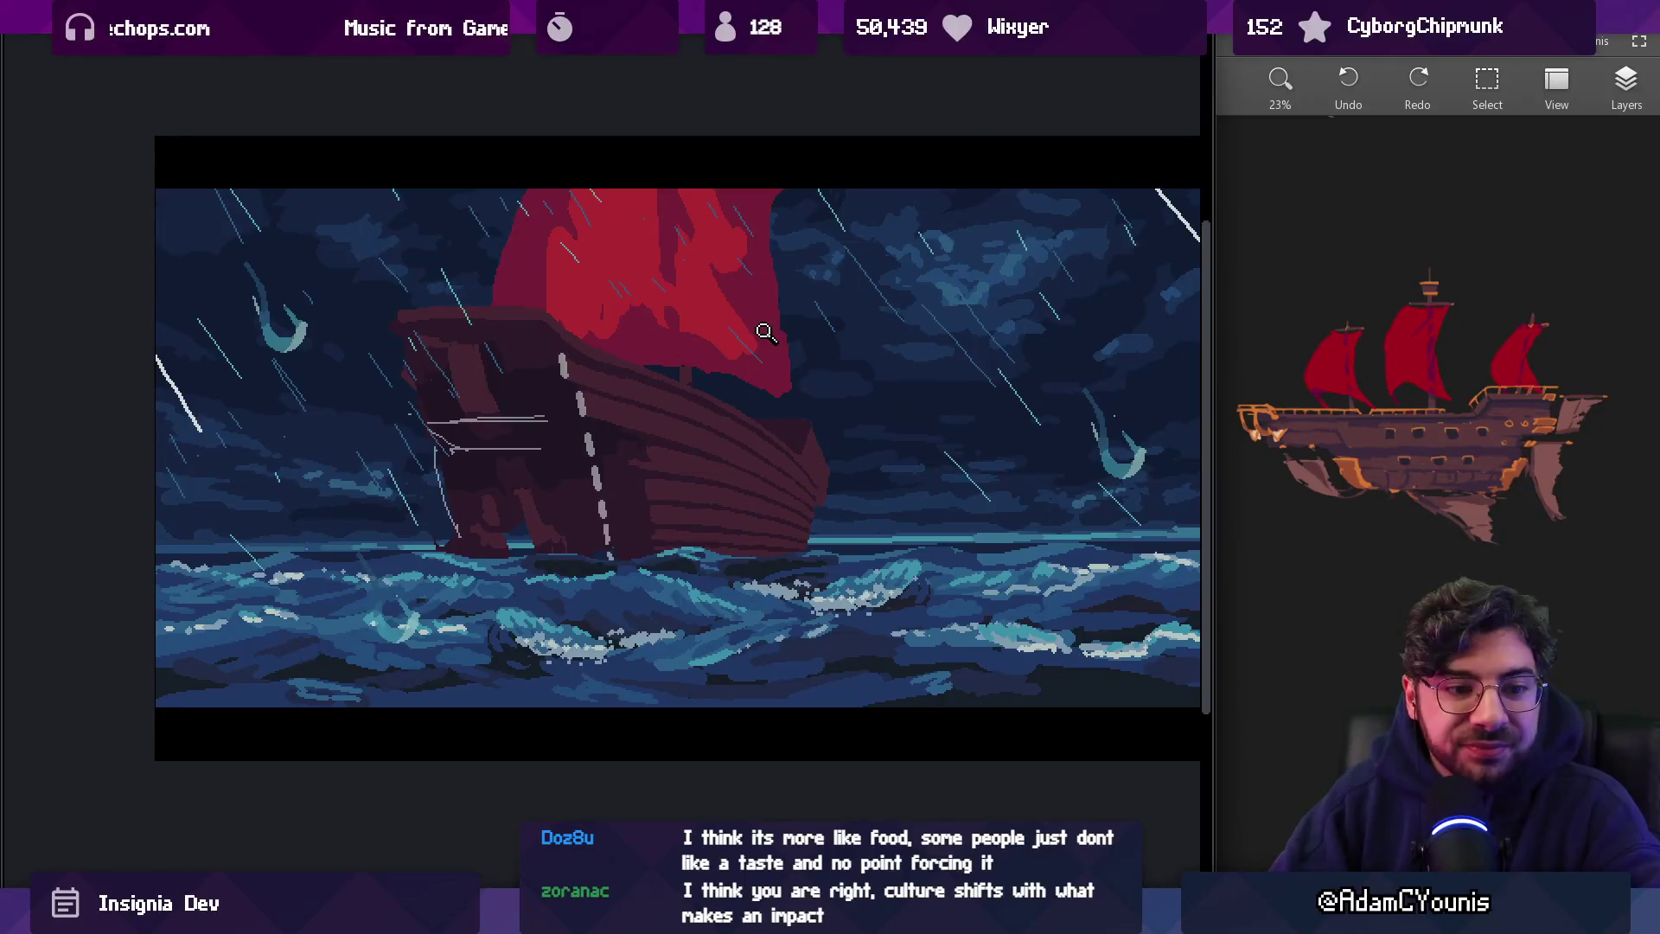
{"action": "scroll", "coordinate": [809, 363], "scroll_direction": "down", "scroll_amount": 3}
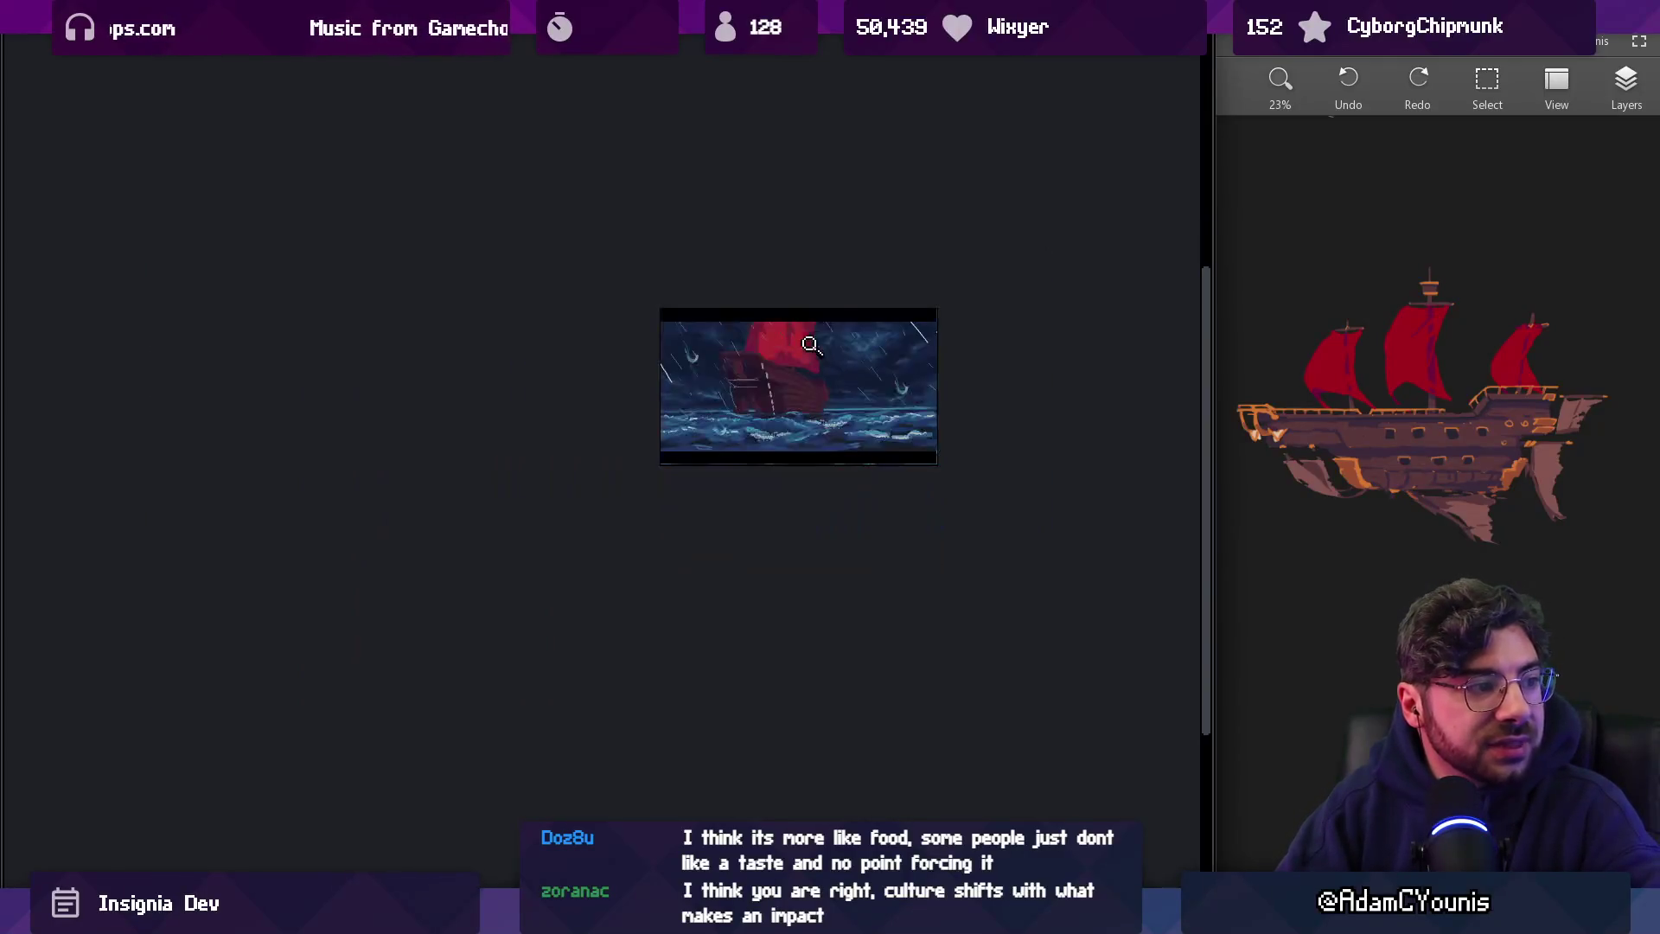
{"action": "scroll", "coordinate": [837, 369], "scroll_direction": "up", "scroll_amount": 3}
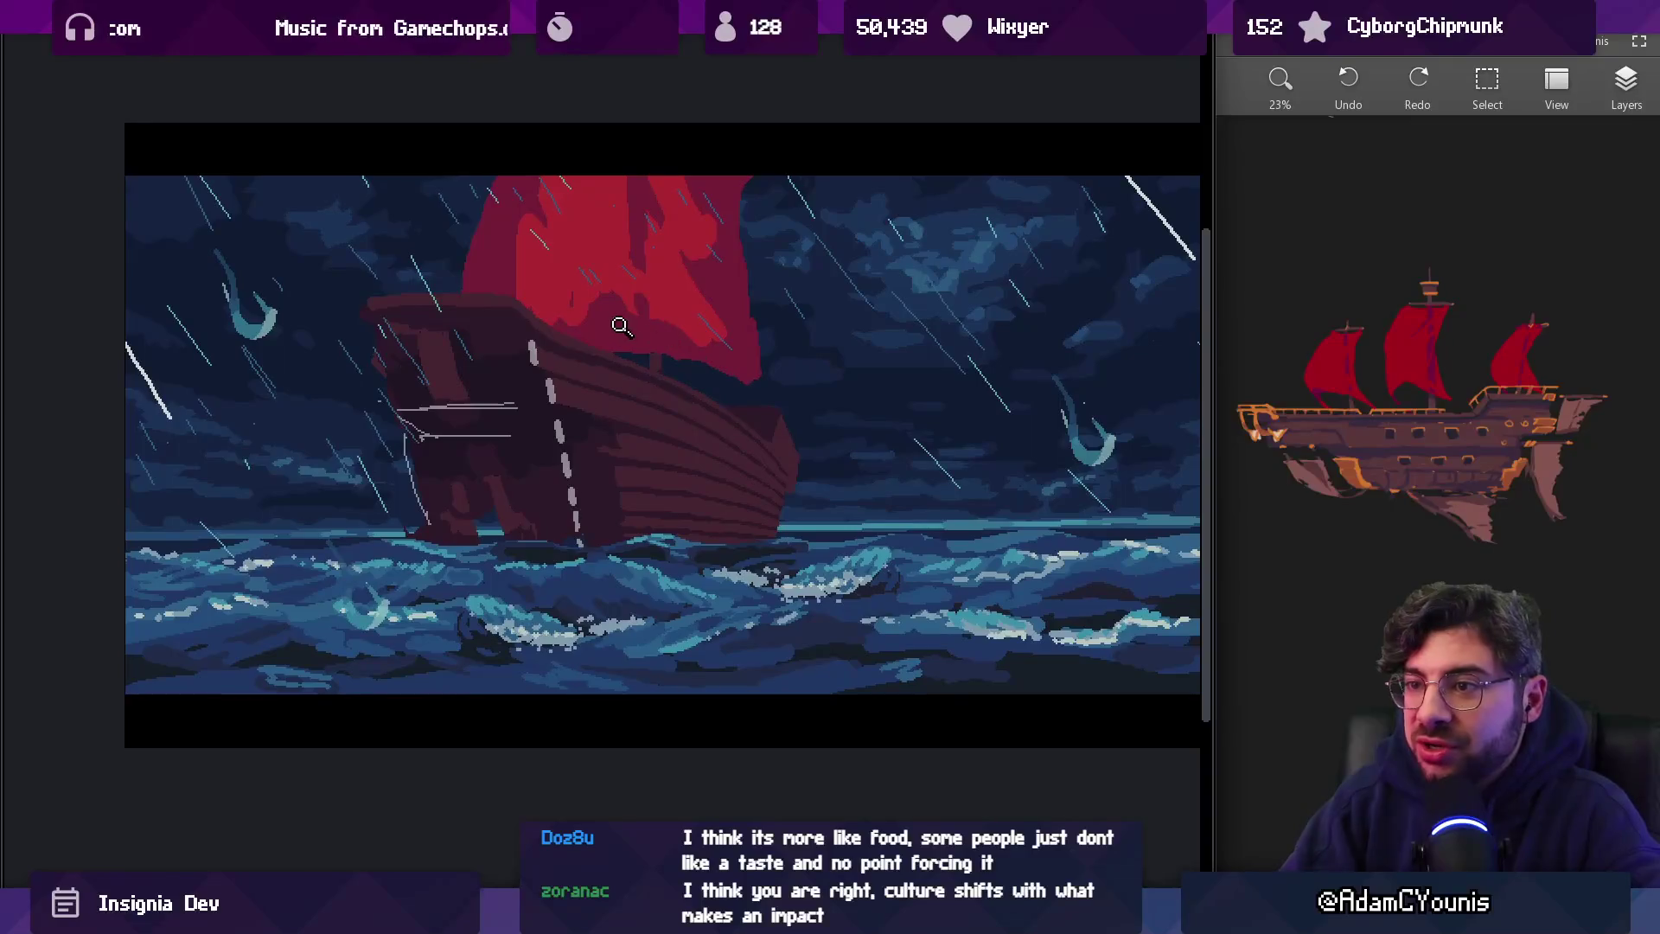
{"action": "scroll", "coordinate": [614, 400], "scroll_direction": "up", "scroll_amount": 2}
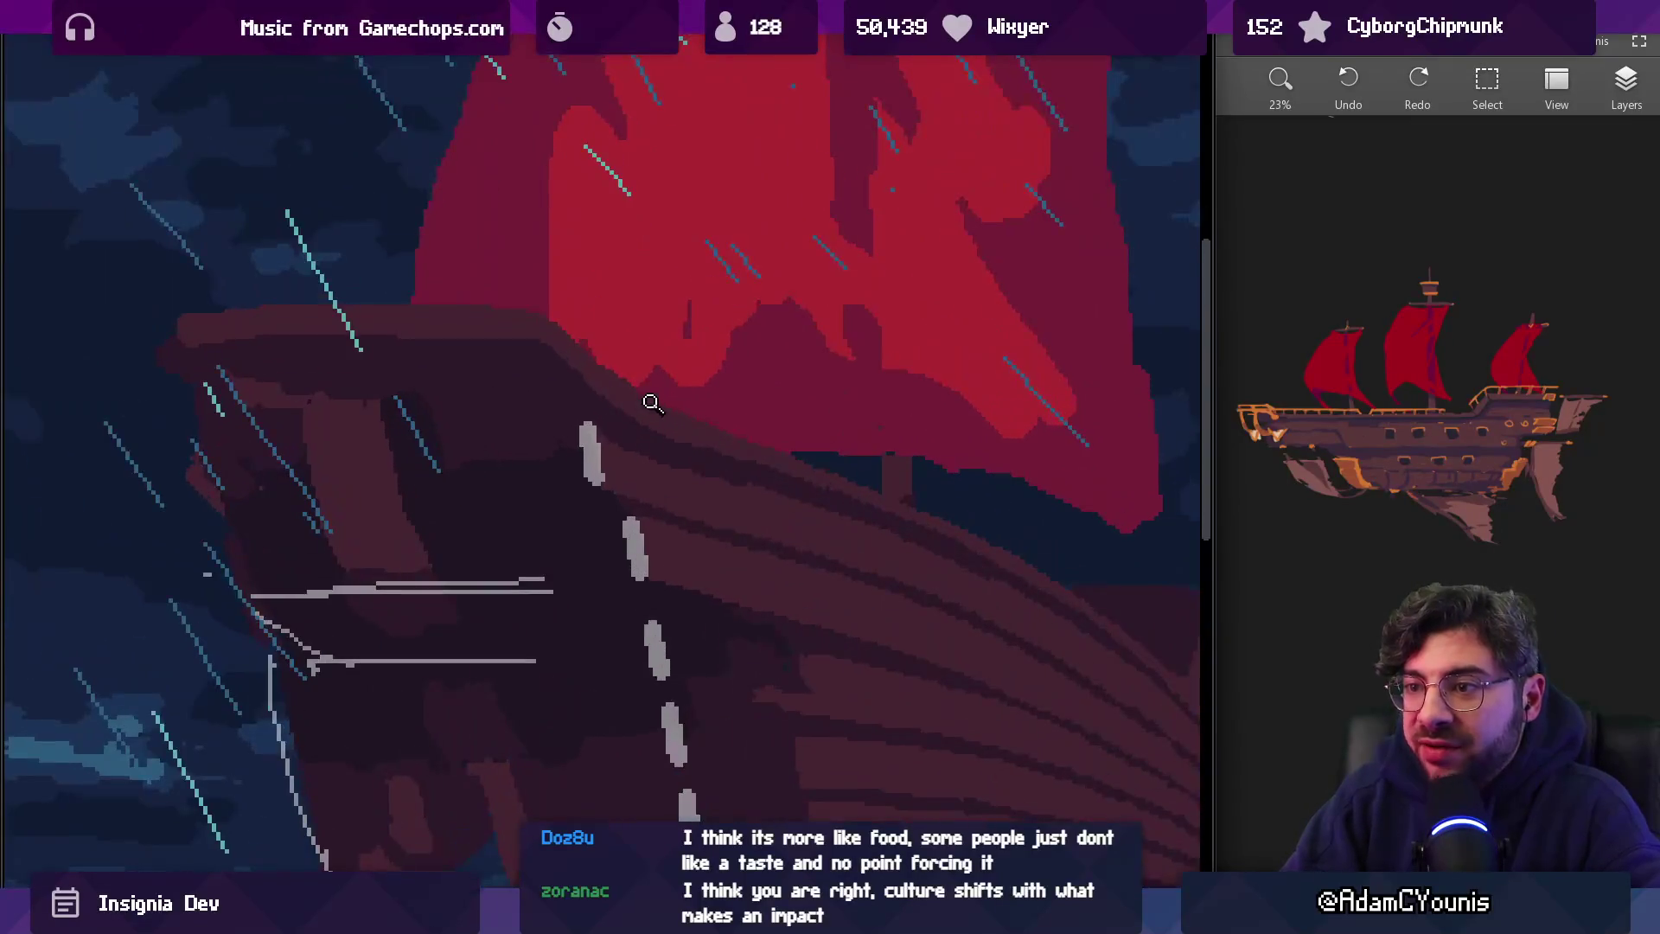
Lasso the top of the stern deck and shift it slightly higher above the hull
{"action": "mouse_move", "coordinate": [249, 302]}
{"action": "left_mouse_down"}
{"action": "mouse_move", "coordinate": [243, 346]}
{"action": "mouse_move", "coordinate": [651, 419]}
{"action": "left_mouse_up"}
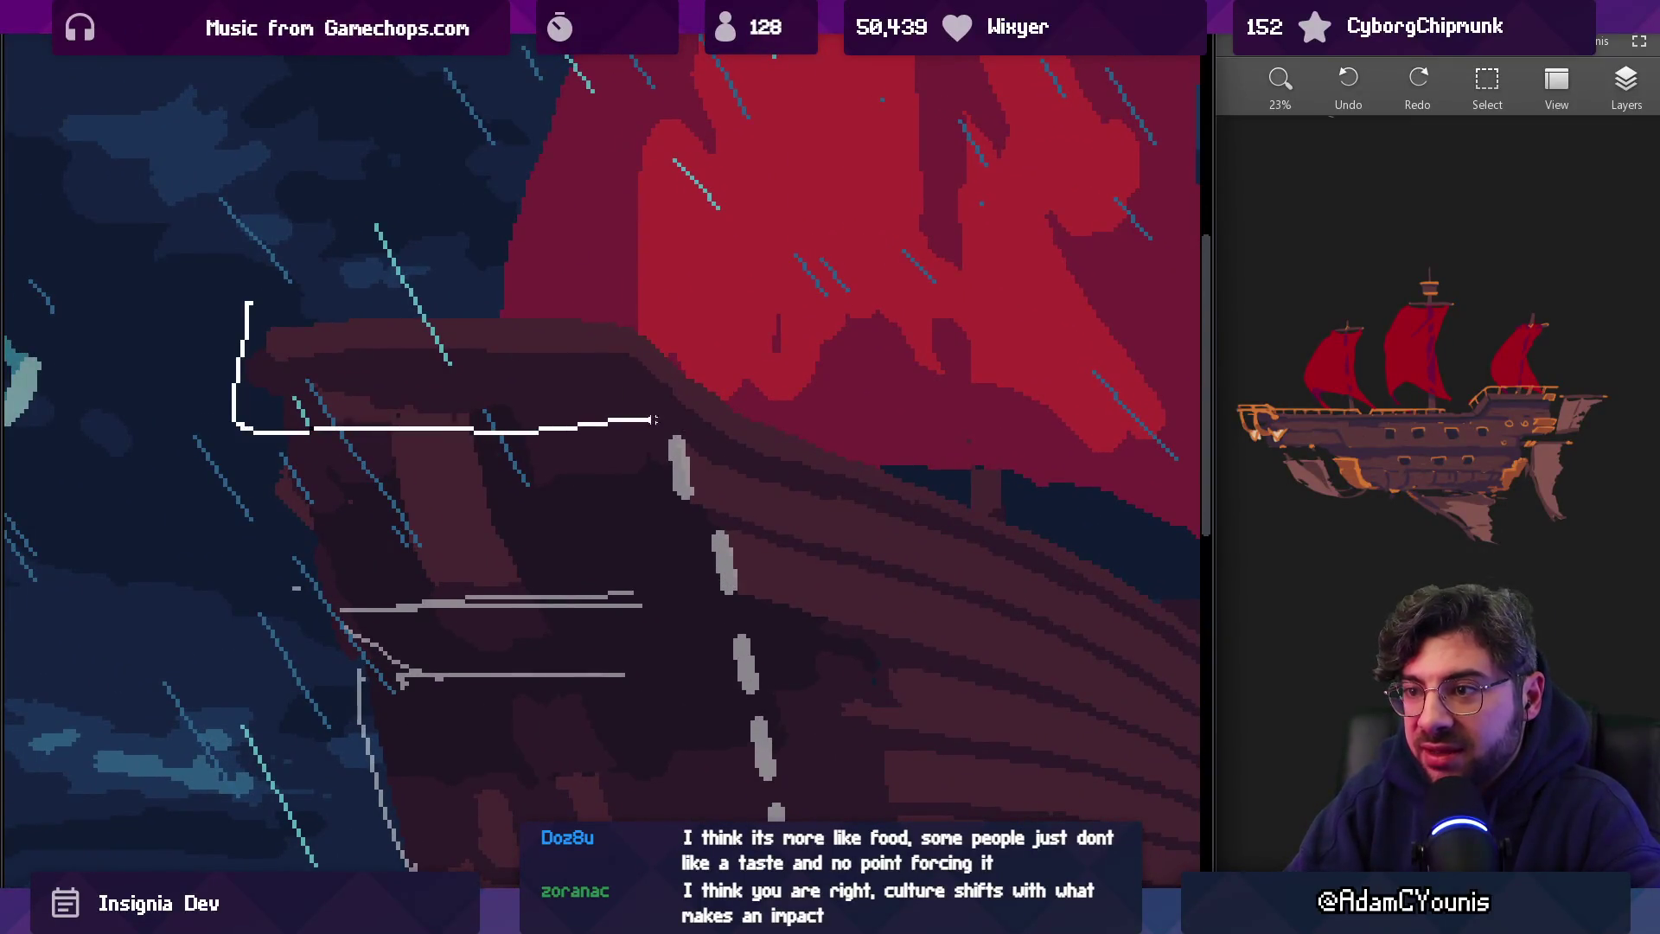
{"action": "left_click_drag", "start_coordinate": [739, 393], "coordinate": [735, 397]}
{"action": "mouse_move", "coordinate": [518, 363]}
{"action": "left_mouse_down"}
{"action": "mouse_move", "coordinate": [482, 230]}
{"action": "mouse_move", "coordinate": [492, 322]}
{"action": "left_mouse_up"}
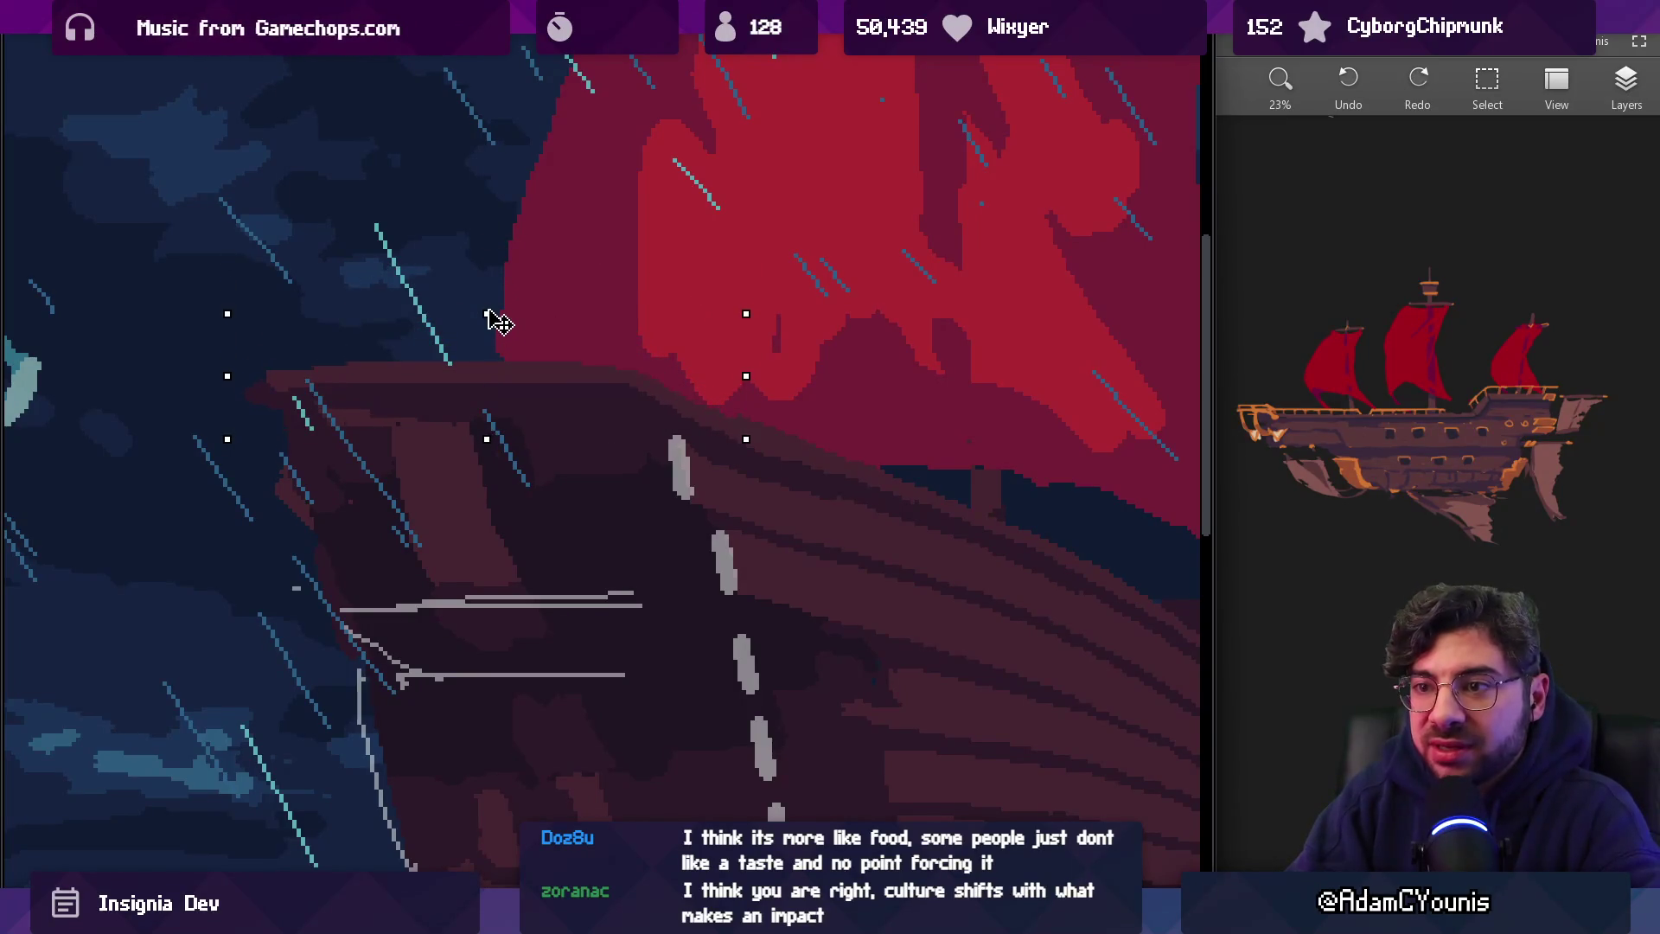
{"action": "key", "text": "b"}
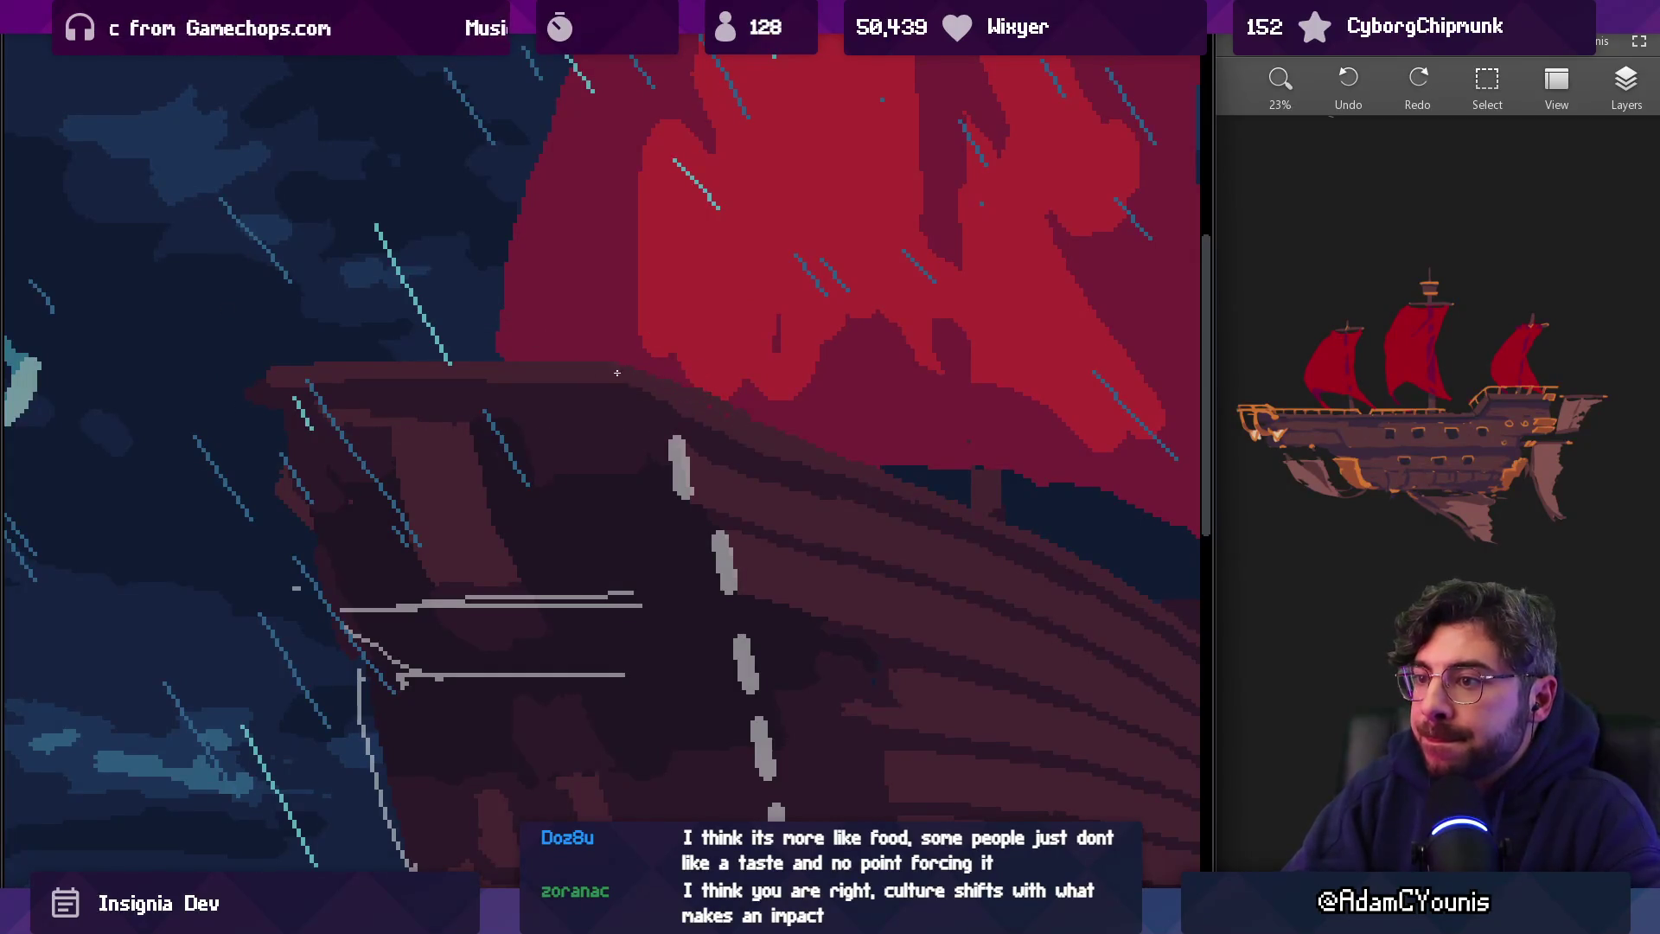
{"action": "scroll", "coordinate": [758, 391], "scroll_direction": "down", "scroll_amount": 5}
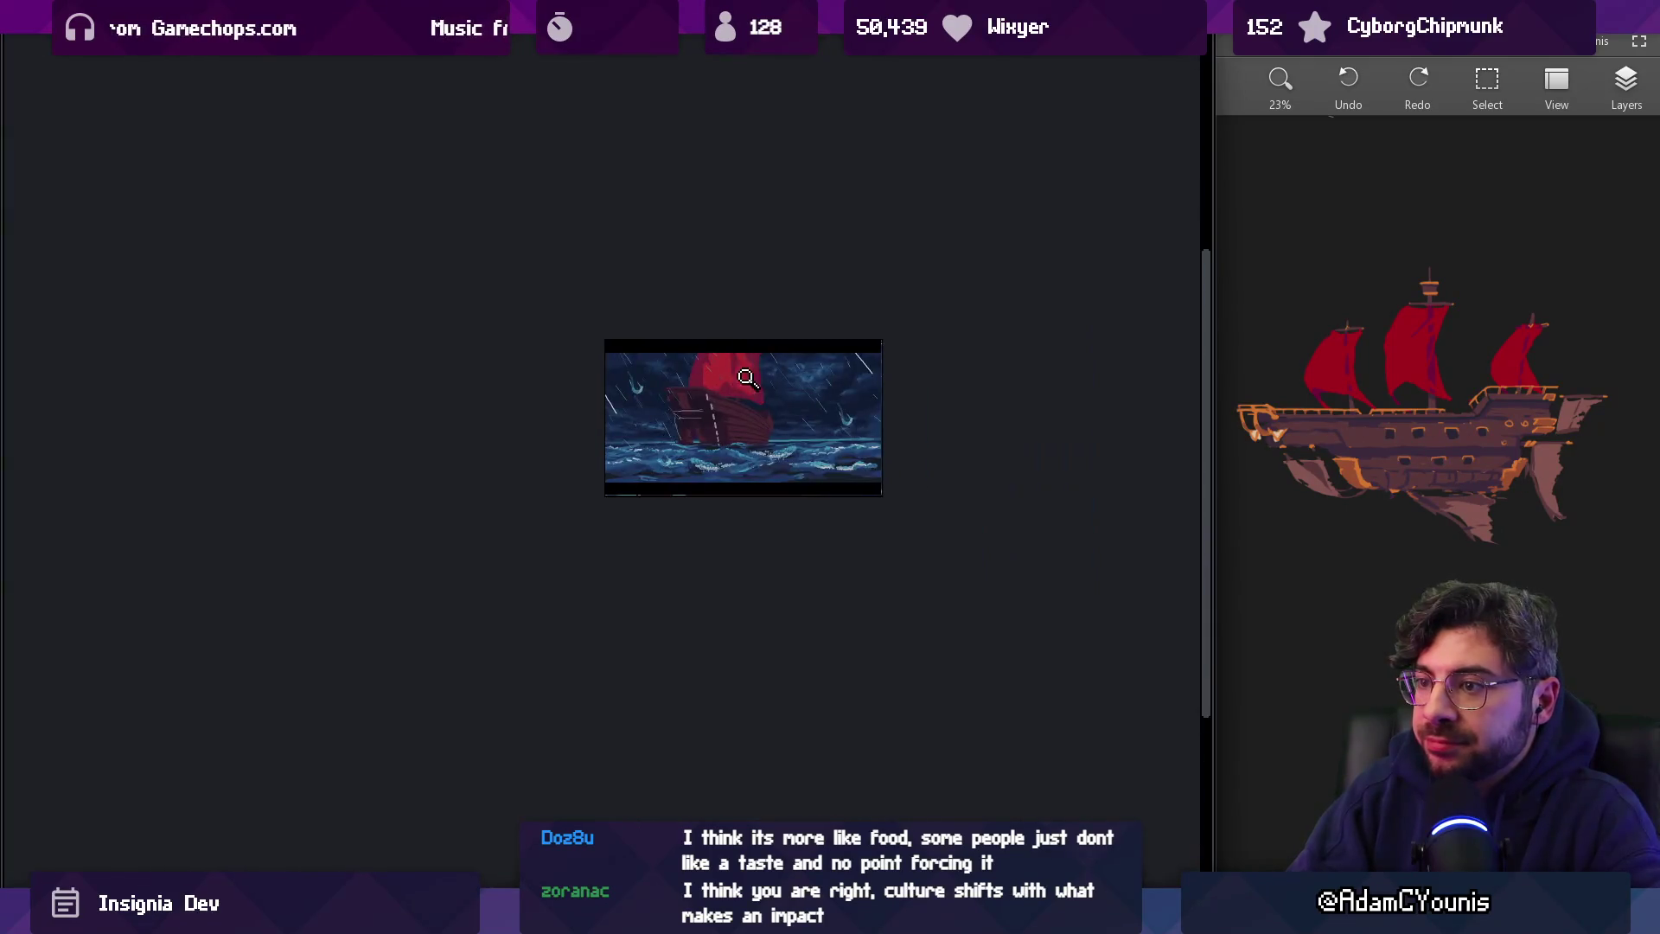
{"action": "scroll", "coordinate": [691, 364], "scroll_direction": "up", "scroll_amount": 5}
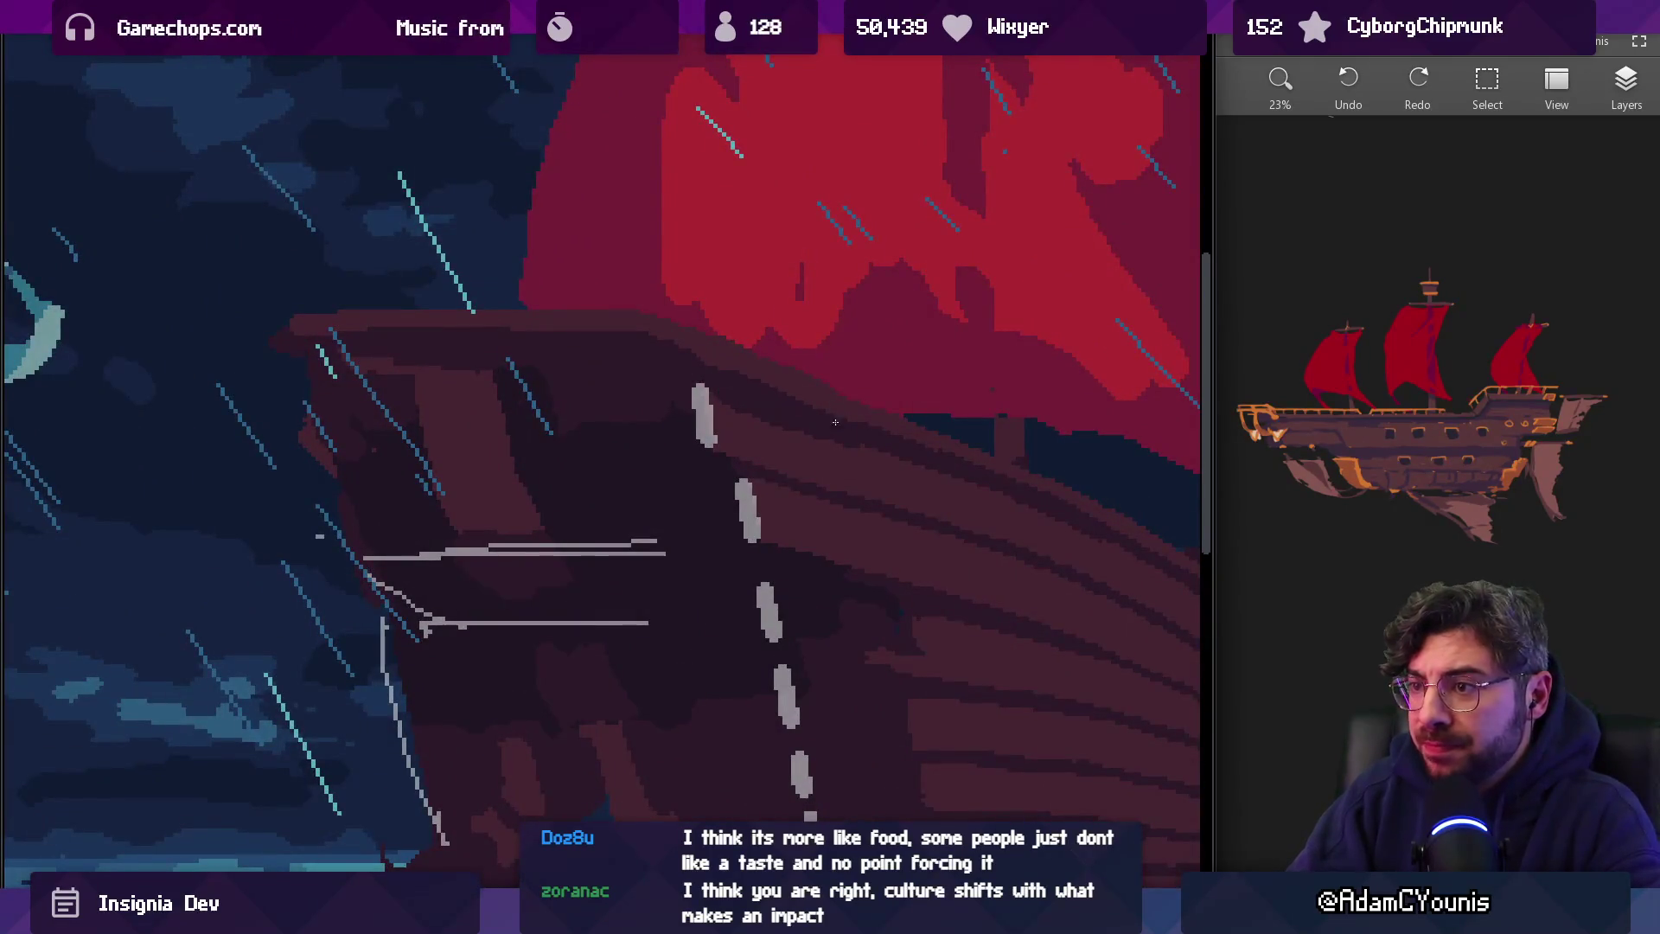
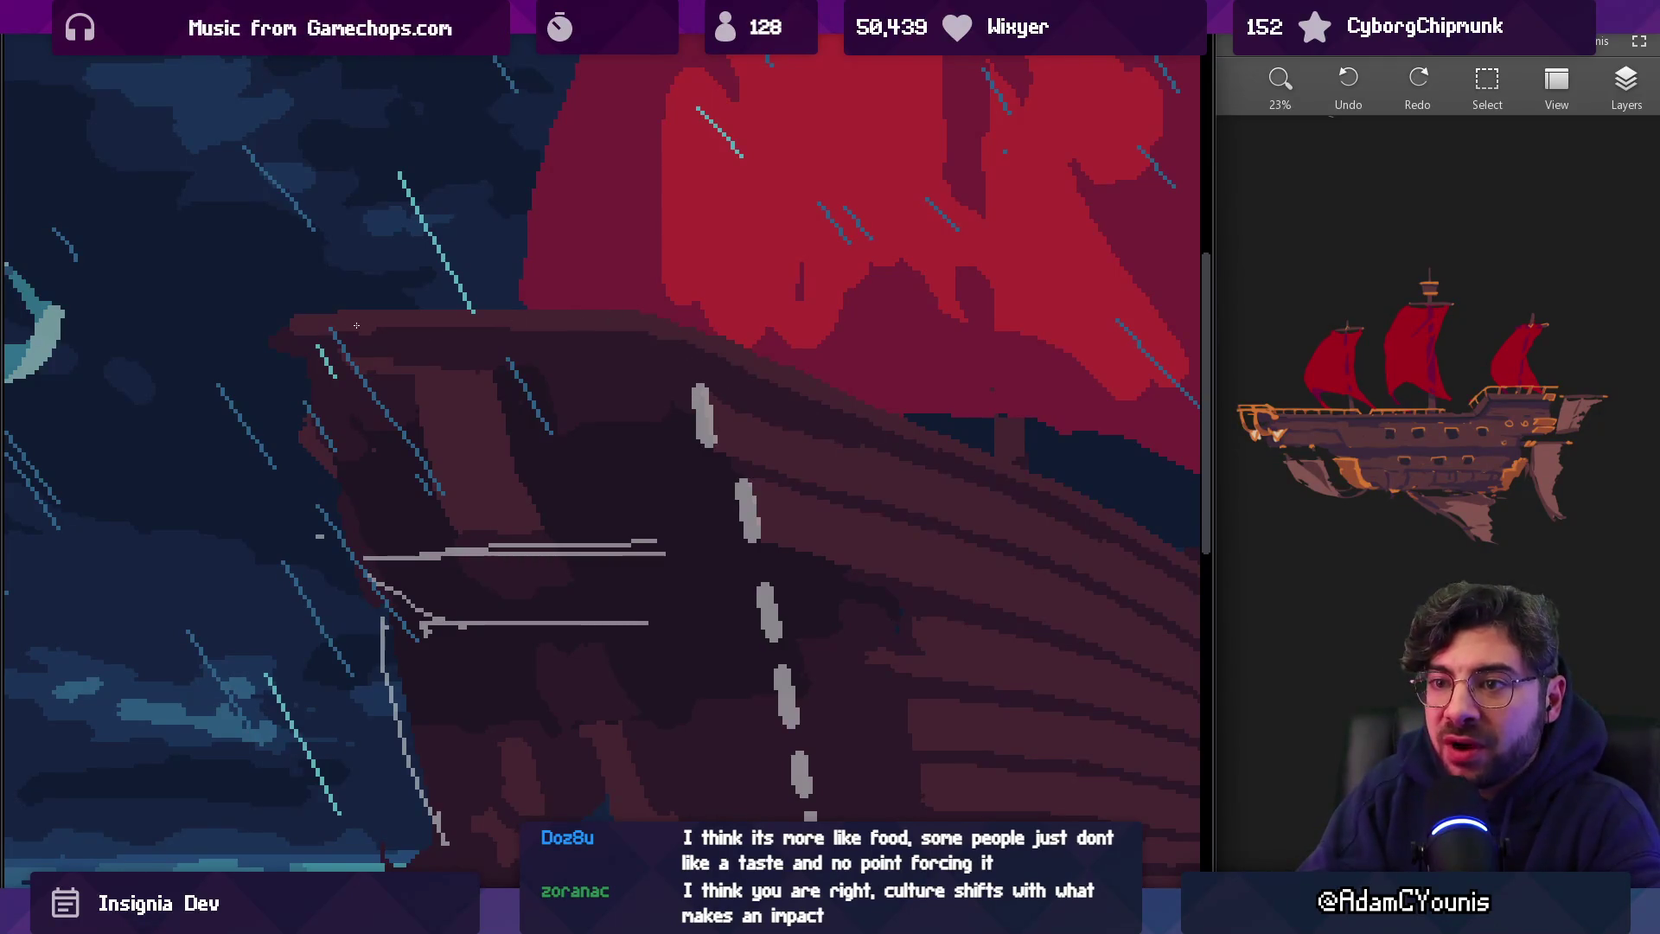
Paint a lighter brown band along the ship's deck rail
{"action": "left_click_drag", "start_coordinate": [289, 324], "coordinate": [654, 331]}
{"action": "scroll", "coordinate": [662, 331], "scroll_direction": "down", "scroll_amount": 5}
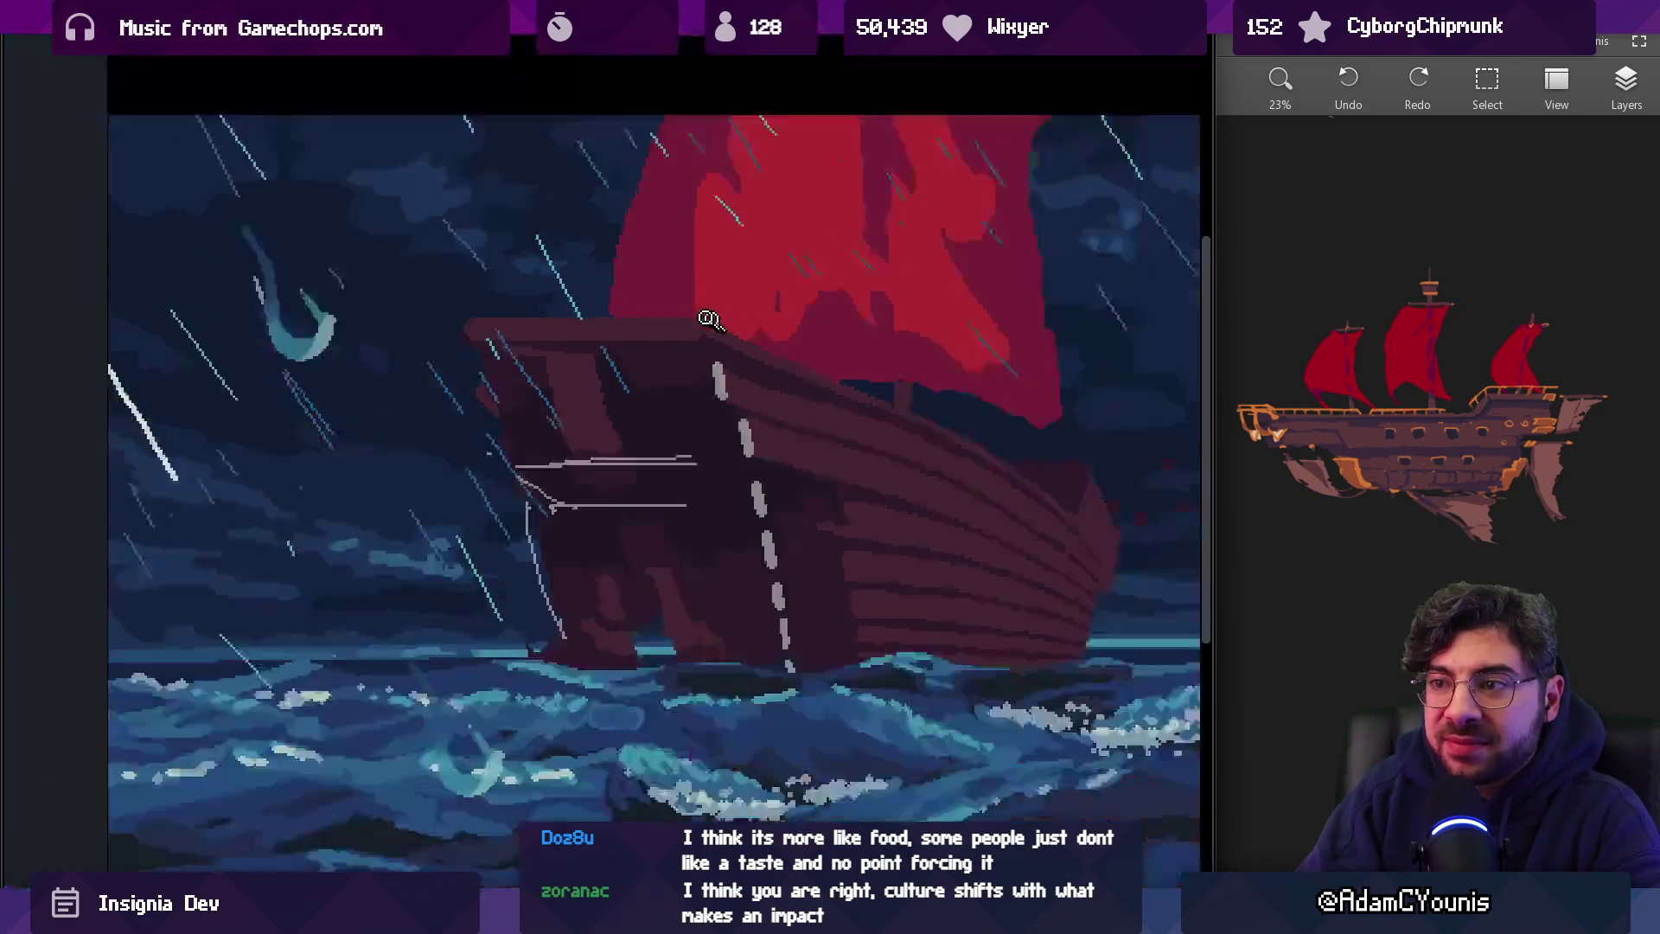
{"action": "scroll", "coordinate": [746, 335], "scroll_direction": "up", "scroll_amount": 5}
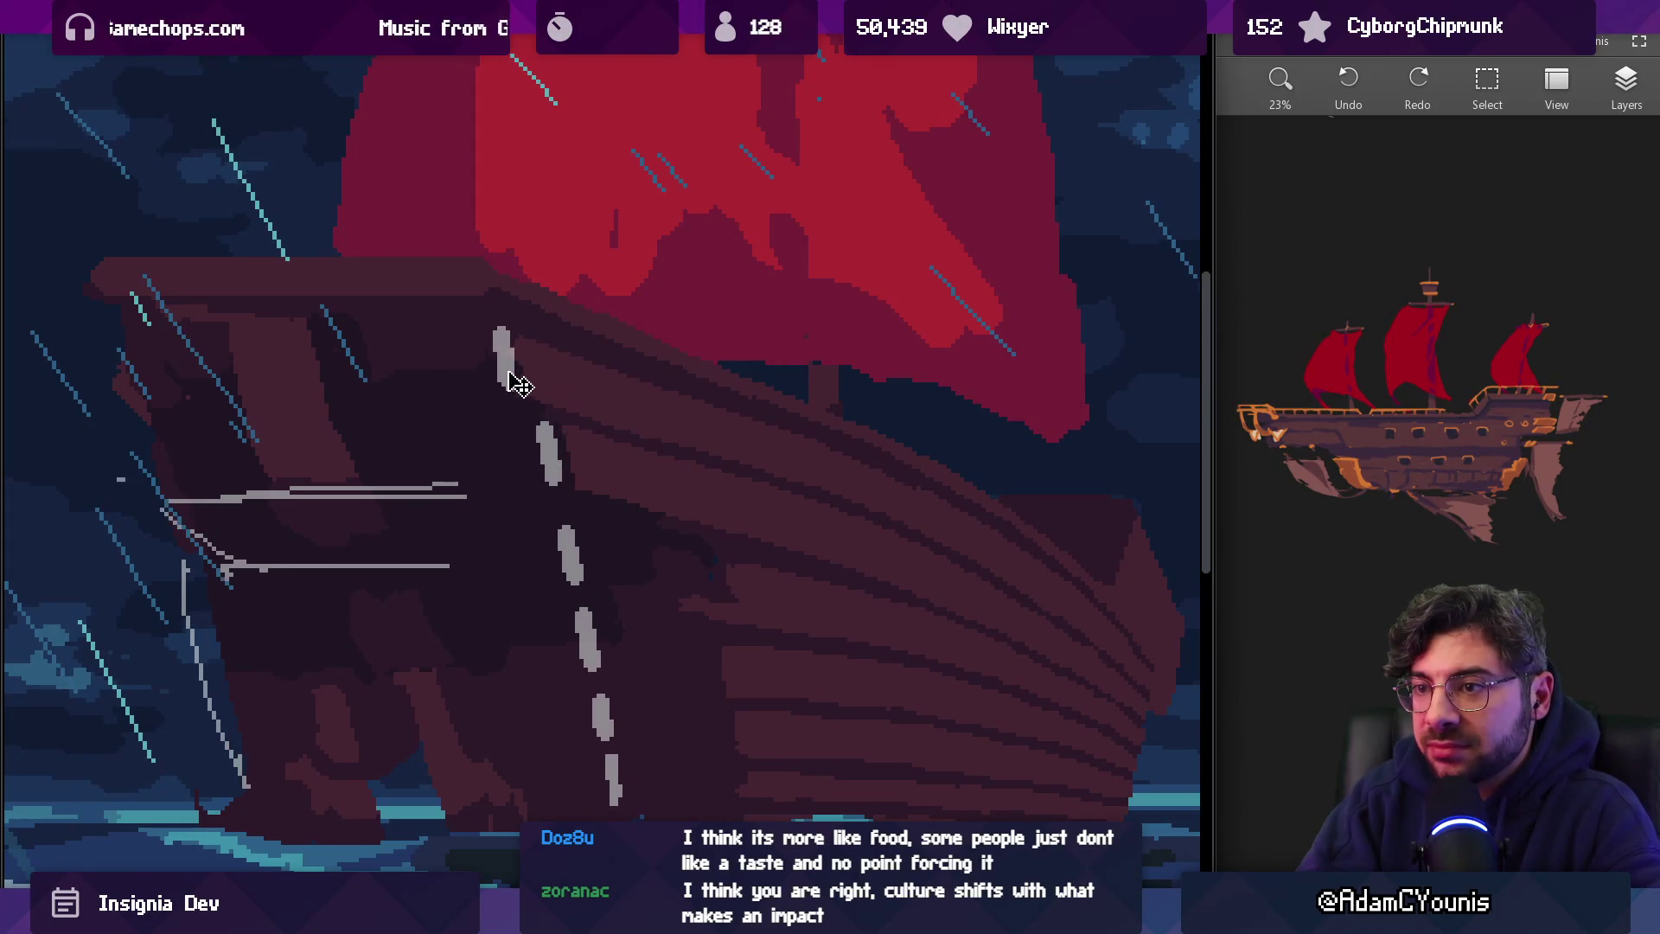
Check the white chain lines, then hide Layer 19 so they disappear
{"action": "left_click", "coordinate": [537, 360]}
{"action": "key", "text": "Tab"}
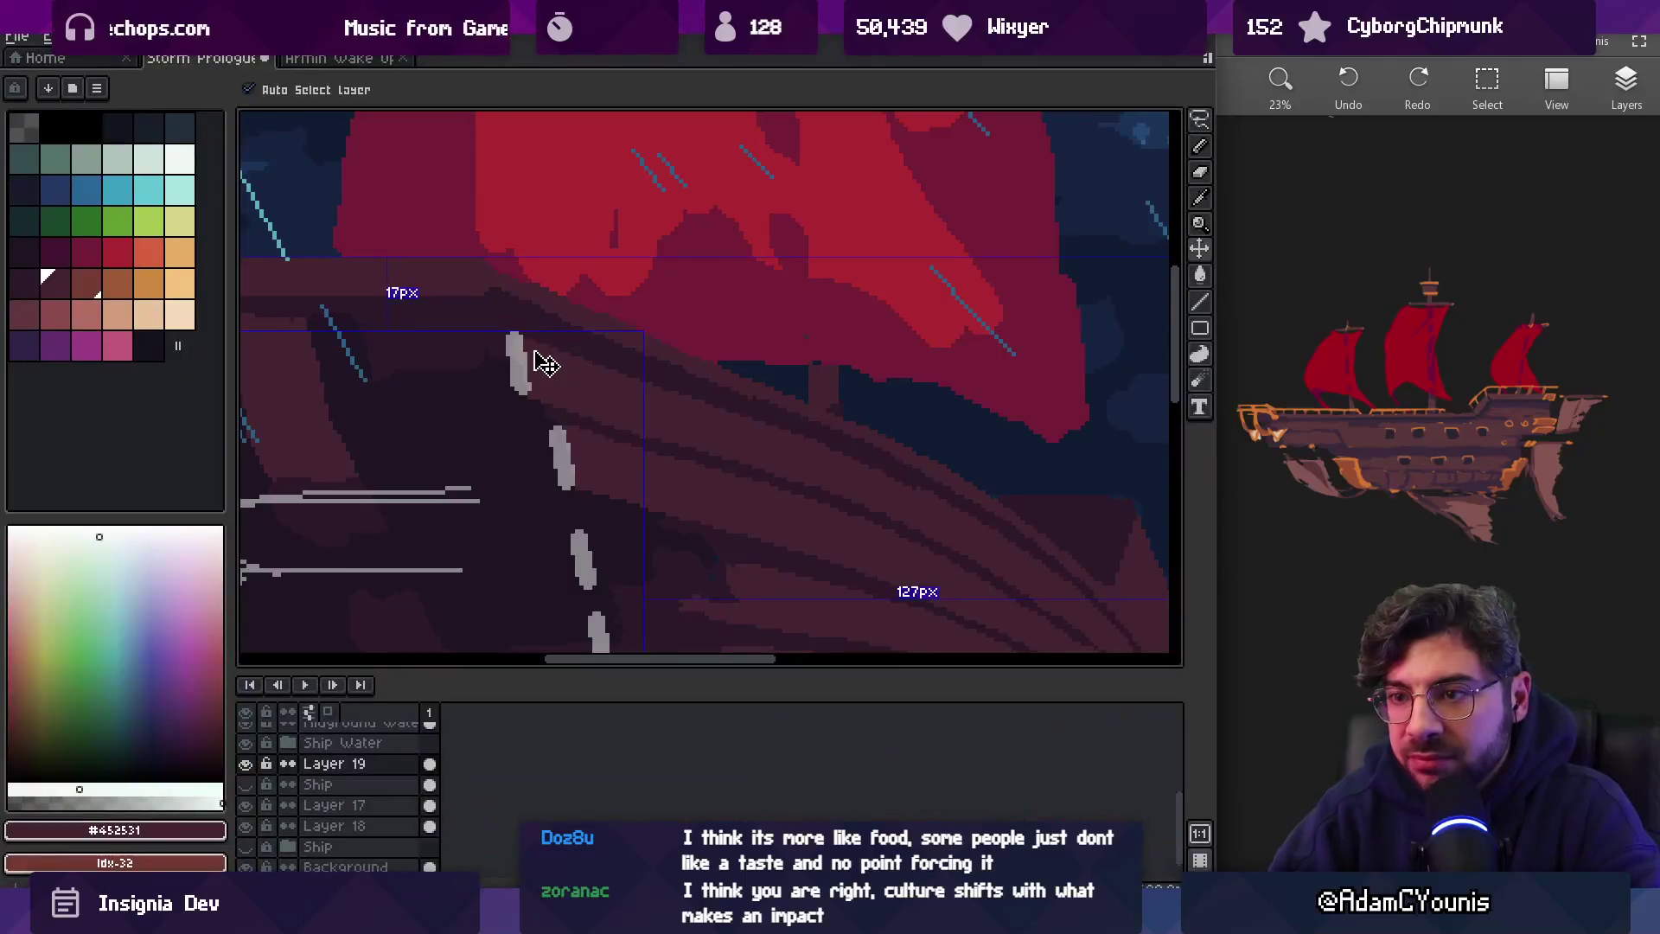
{"action": "left_click", "coordinate": [245, 763]}
Zoom in on the deck and shift the hull layer, Layer 17, with the Move tool
{"action": "key", "text": "z"}
{"action": "key", "text": "1"}
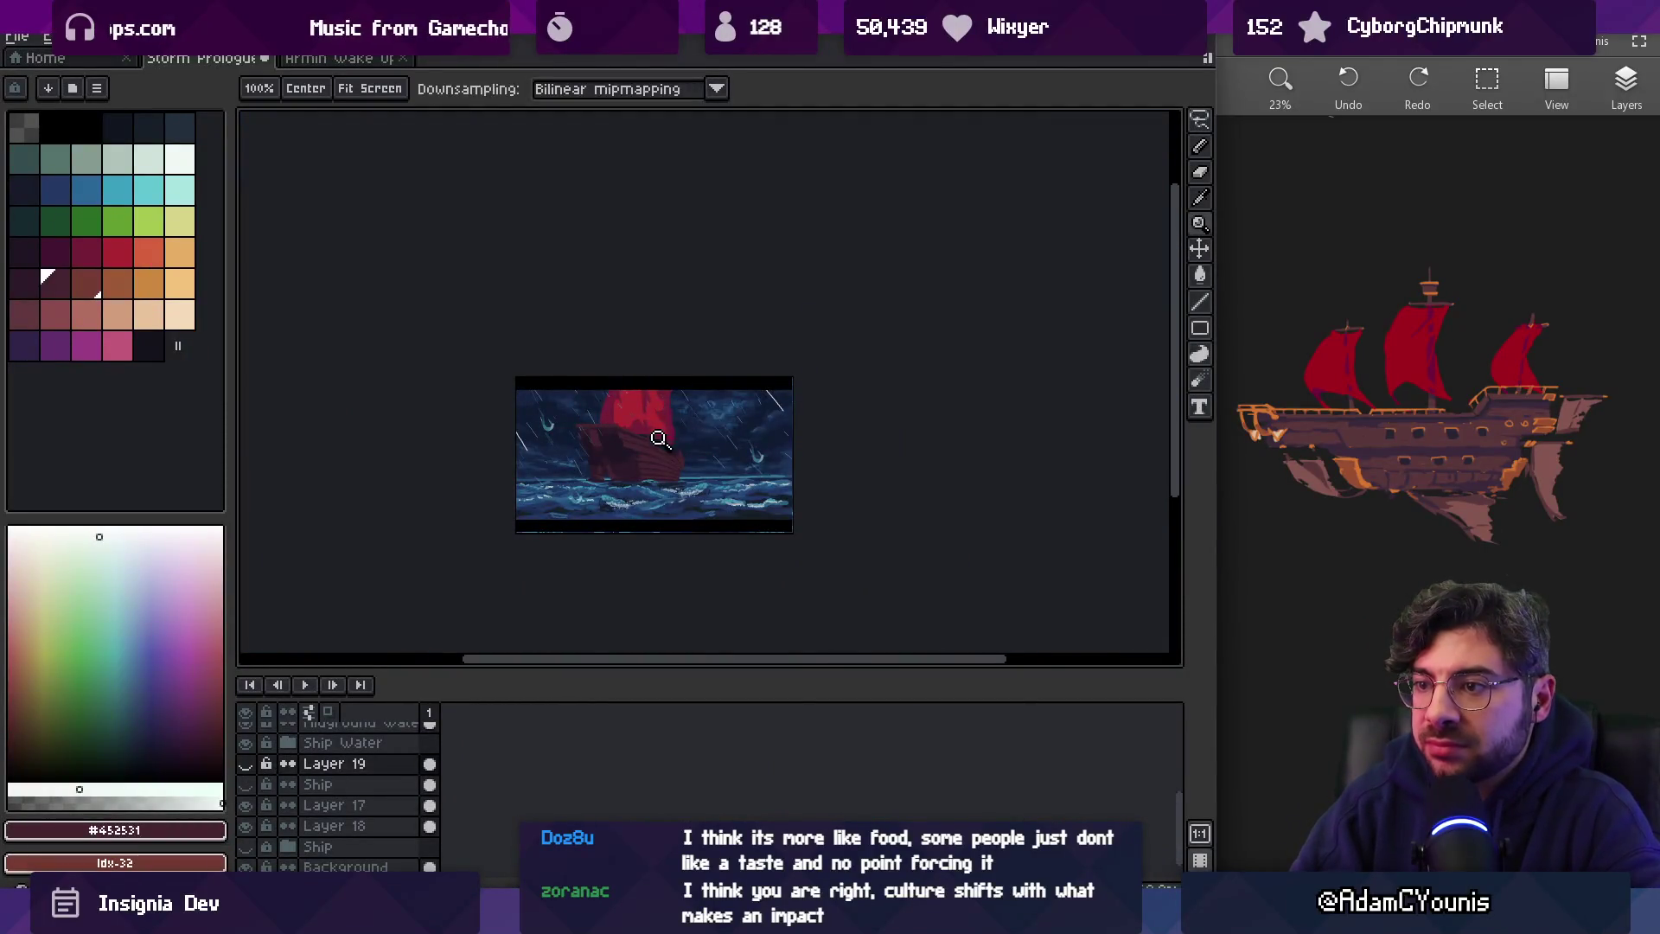
{"action": "left_click", "coordinate": [661, 437]}
{"action": "left_click", "coordinate": [623, 437]}
{"action": "left_click", "coordinate": [623, 437]}
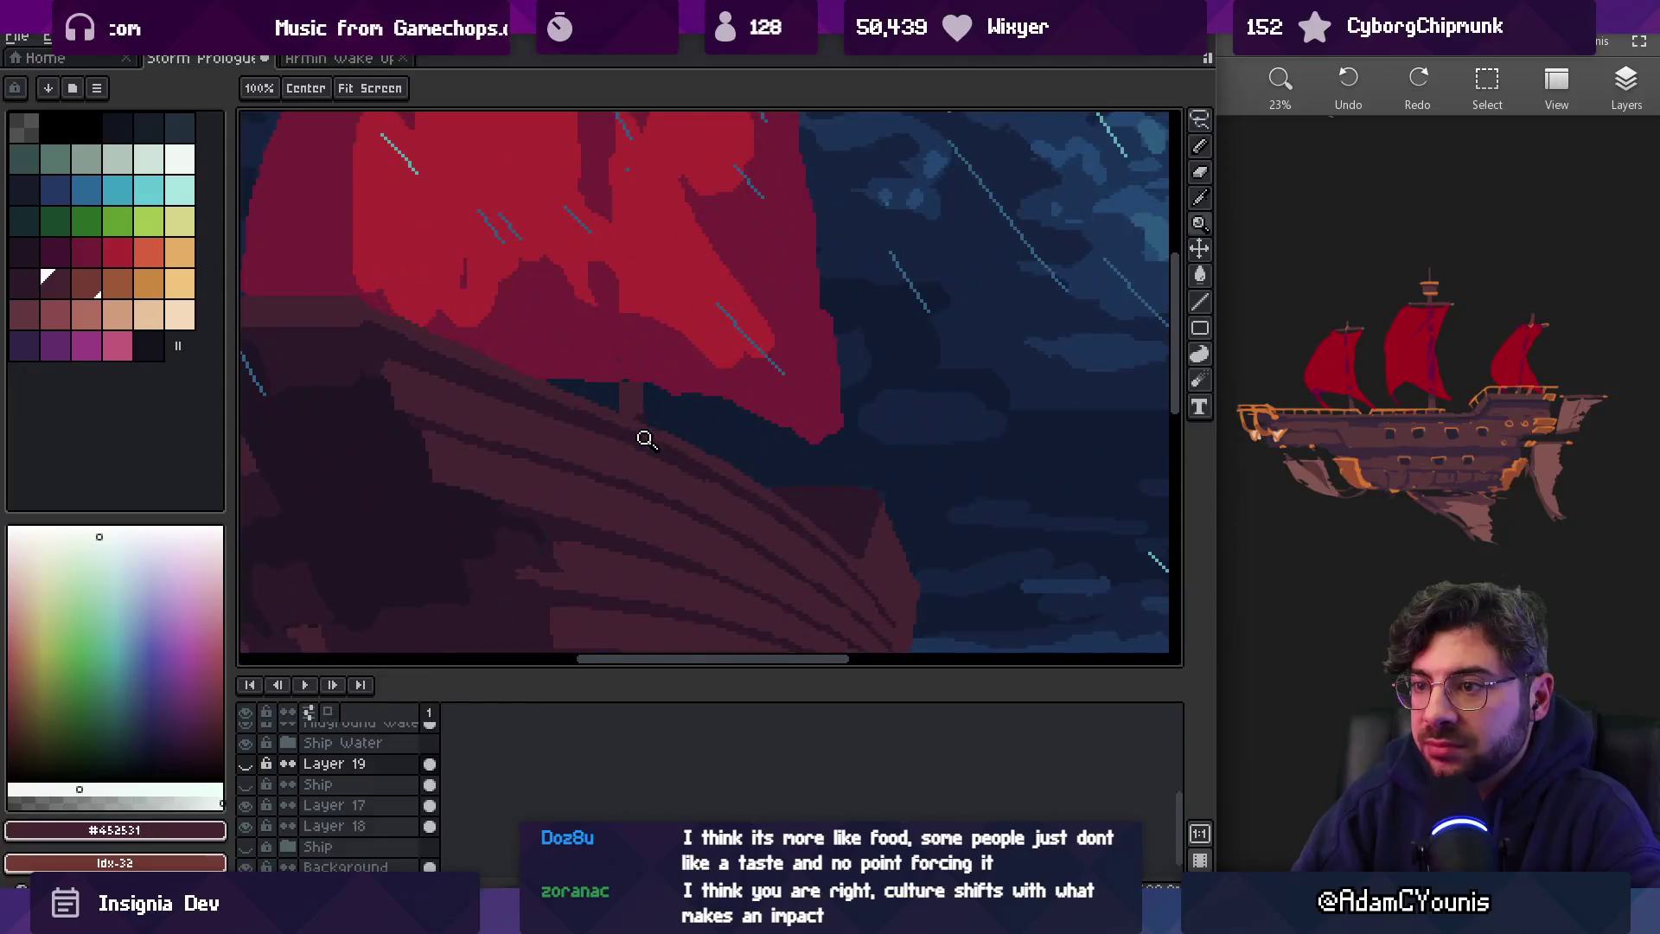
{"action": "key", "text": "v"}
{"action": "left_click", "coordinate": [632, 426]}
{"action": "left_click_drag", "start_coordinate": [638, 438], "coordinate": [640, 456]}
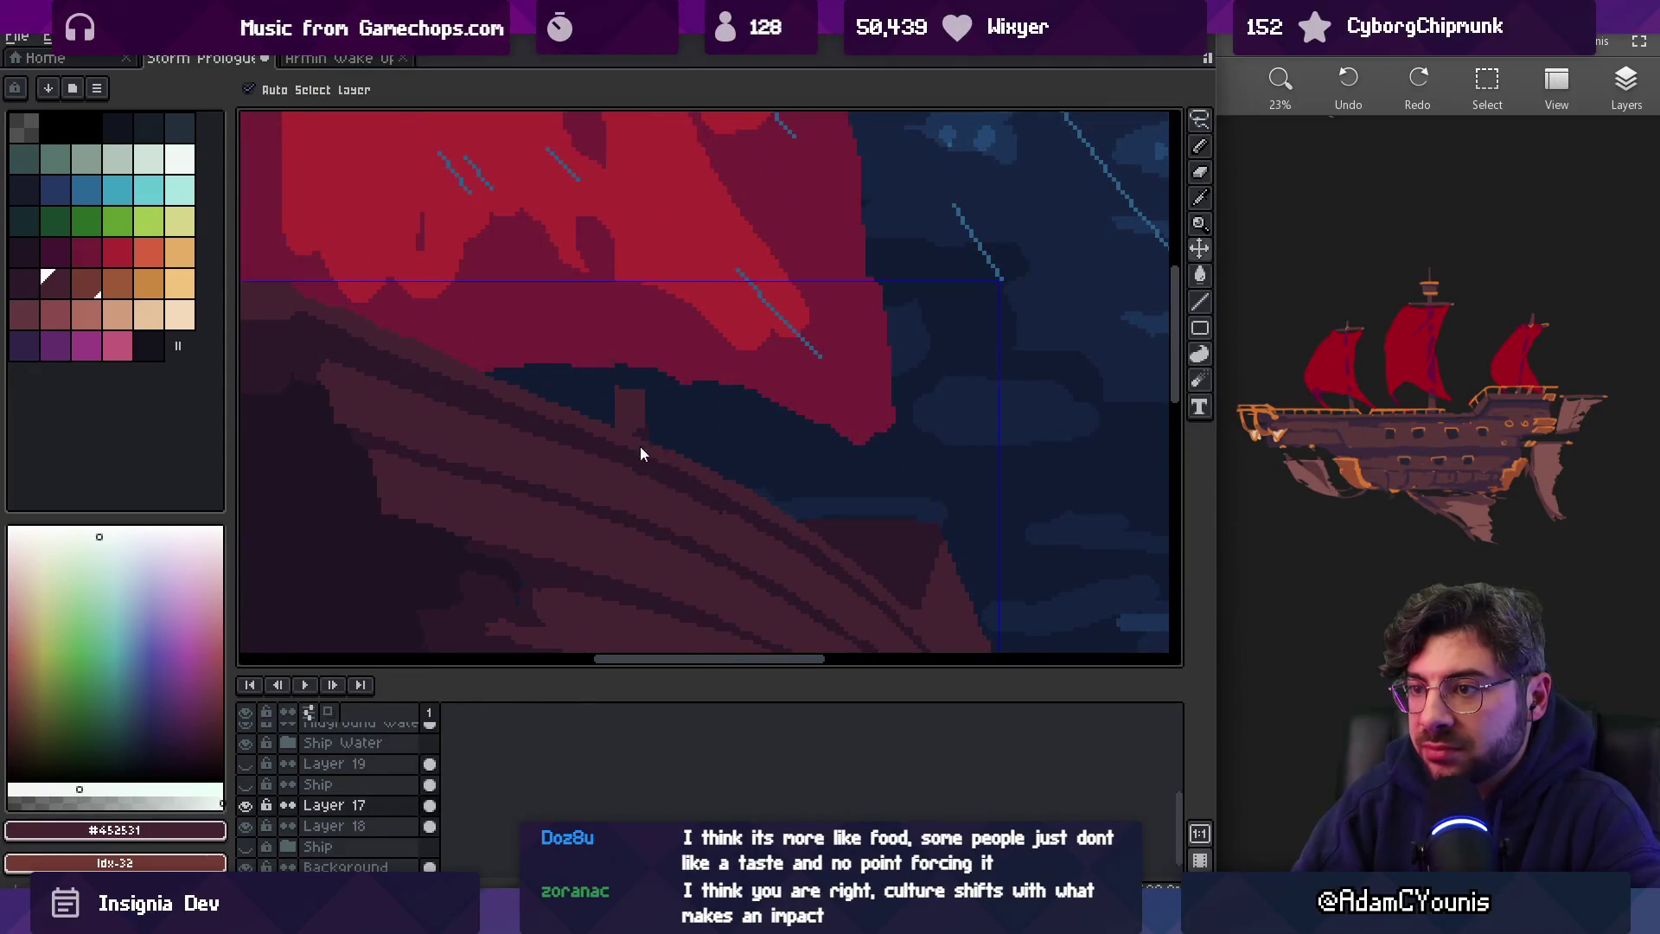
Undo the accidental Layer 17 shift and set the Pencil brush to 4px
{"action": "key", "text": "ctrl+z"}
{"action": "key", "text": "z"}
{"action": "mouse_move", "coordinate": [737, 470]}
{"action": "left_mouse_down"}
{"action": "mouse_move", "coordinate": [720, 370]}
{"action": "mouse_move", "coordinate": [745, 326]}
{"action": "left_mouse_up"}
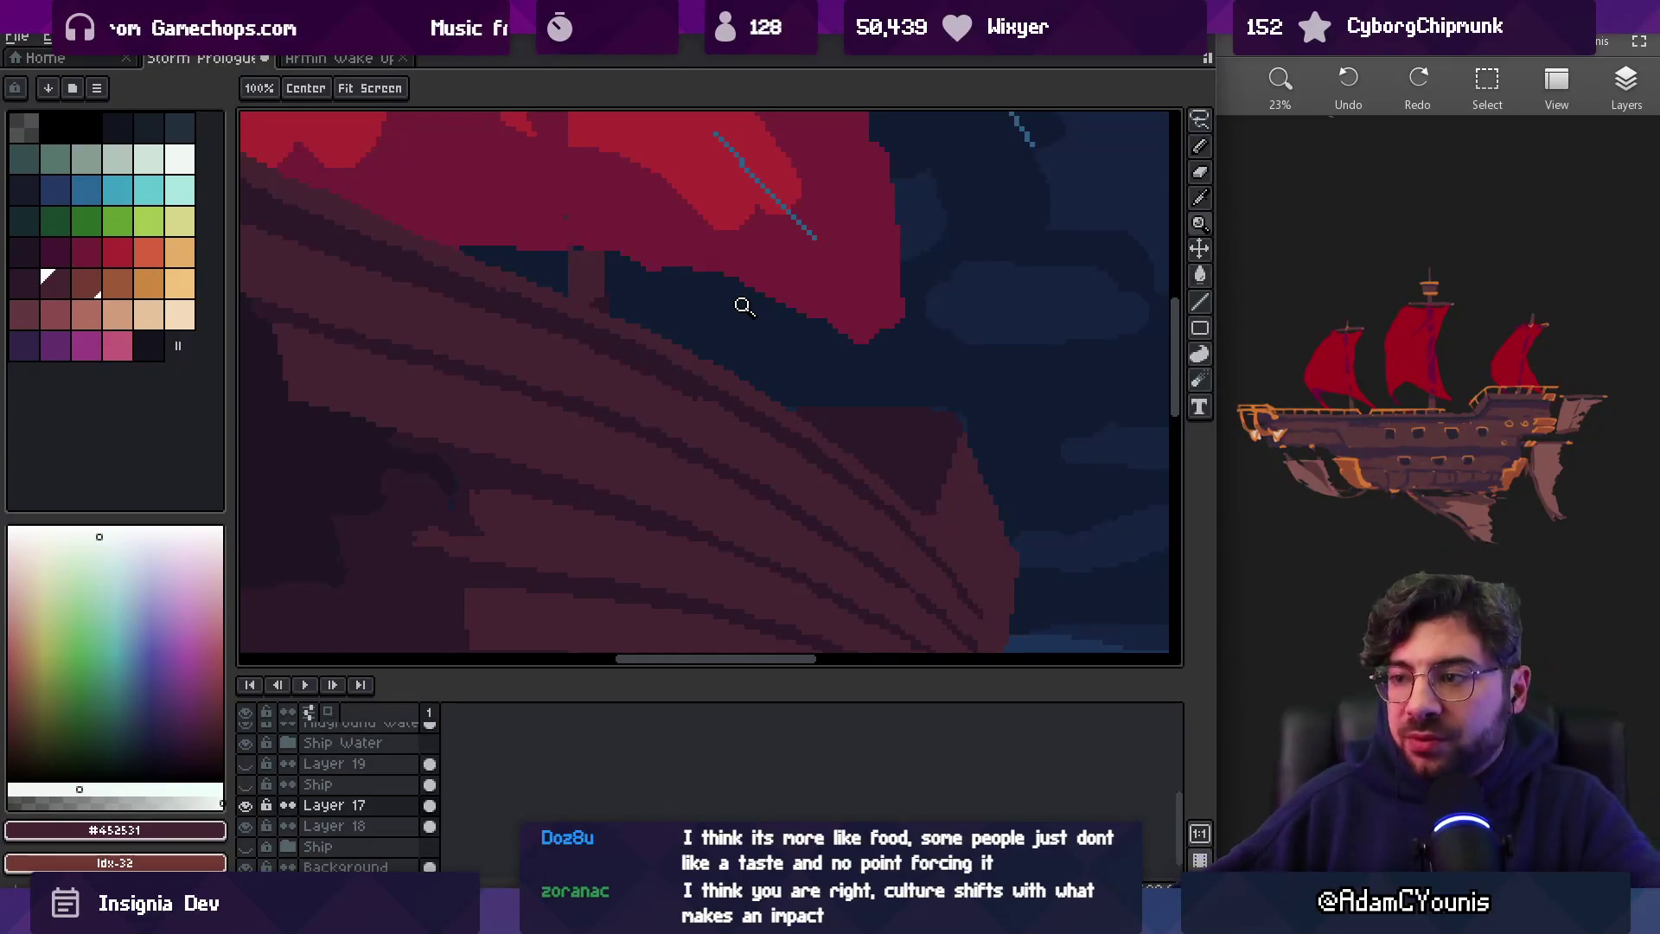
{"action": "scroll", "coordinate": [686, 363], "scroll_direction": "down", "scroll_amount": 5}
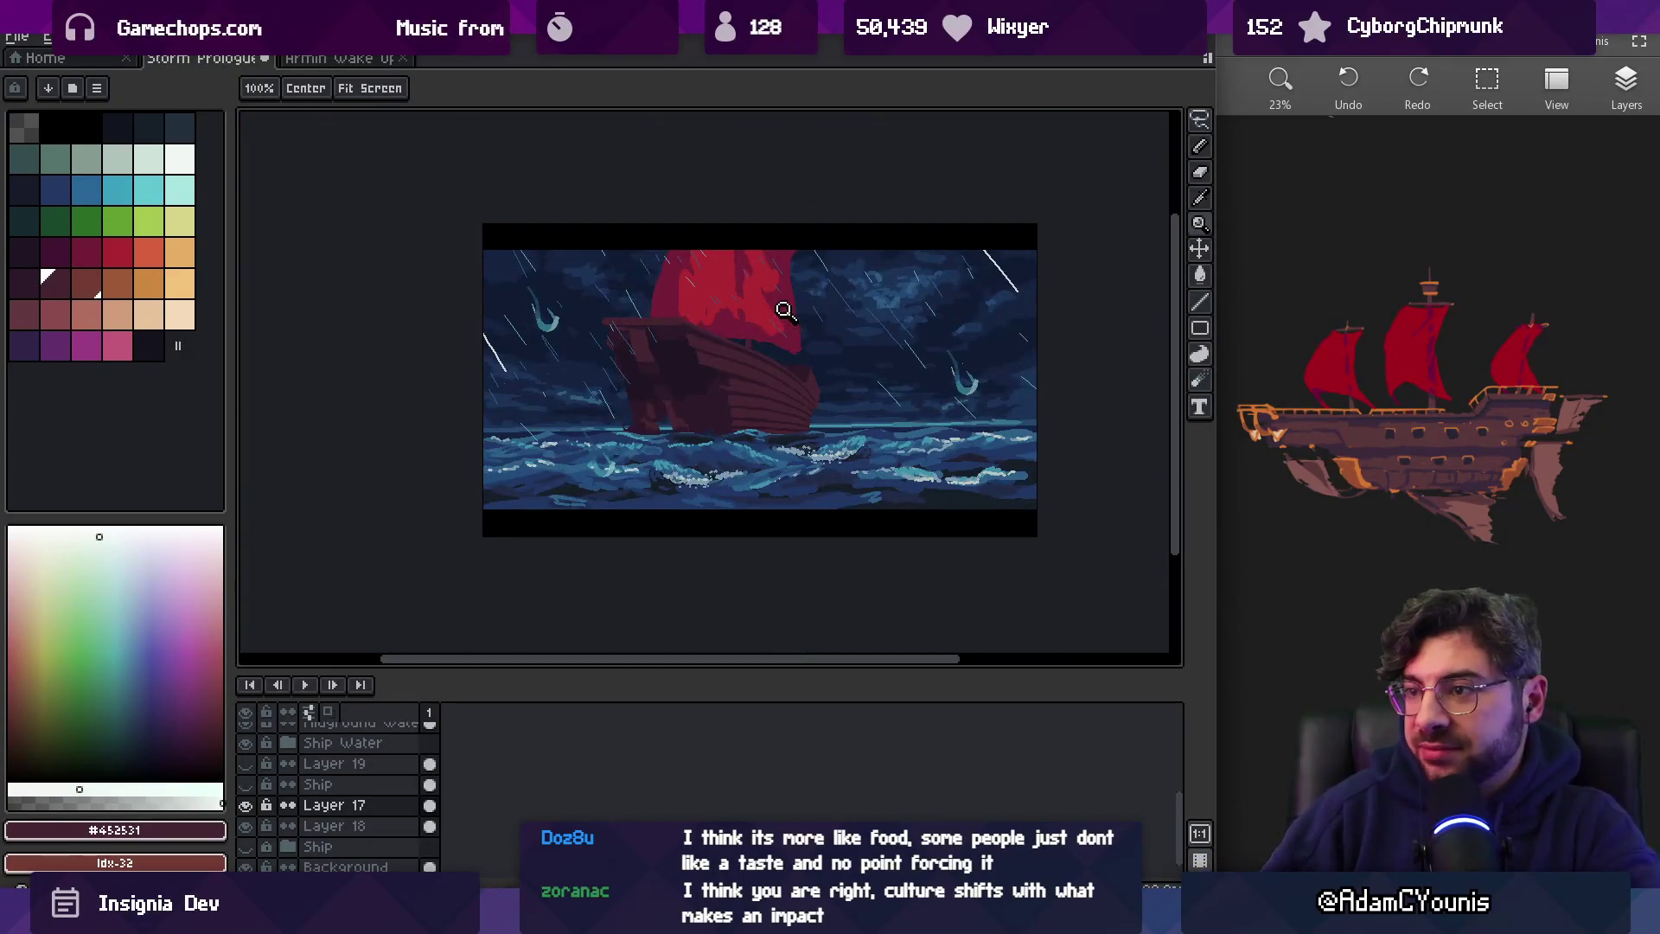
{"action": "scroll", "coordinate": [789, 346], "scroll_direction": "up", "scroll_amount": 5}
{"action": "key", "text": "b"}
{"action": "key", "text": "minus"}
{"action": "key", "text": "minus"}
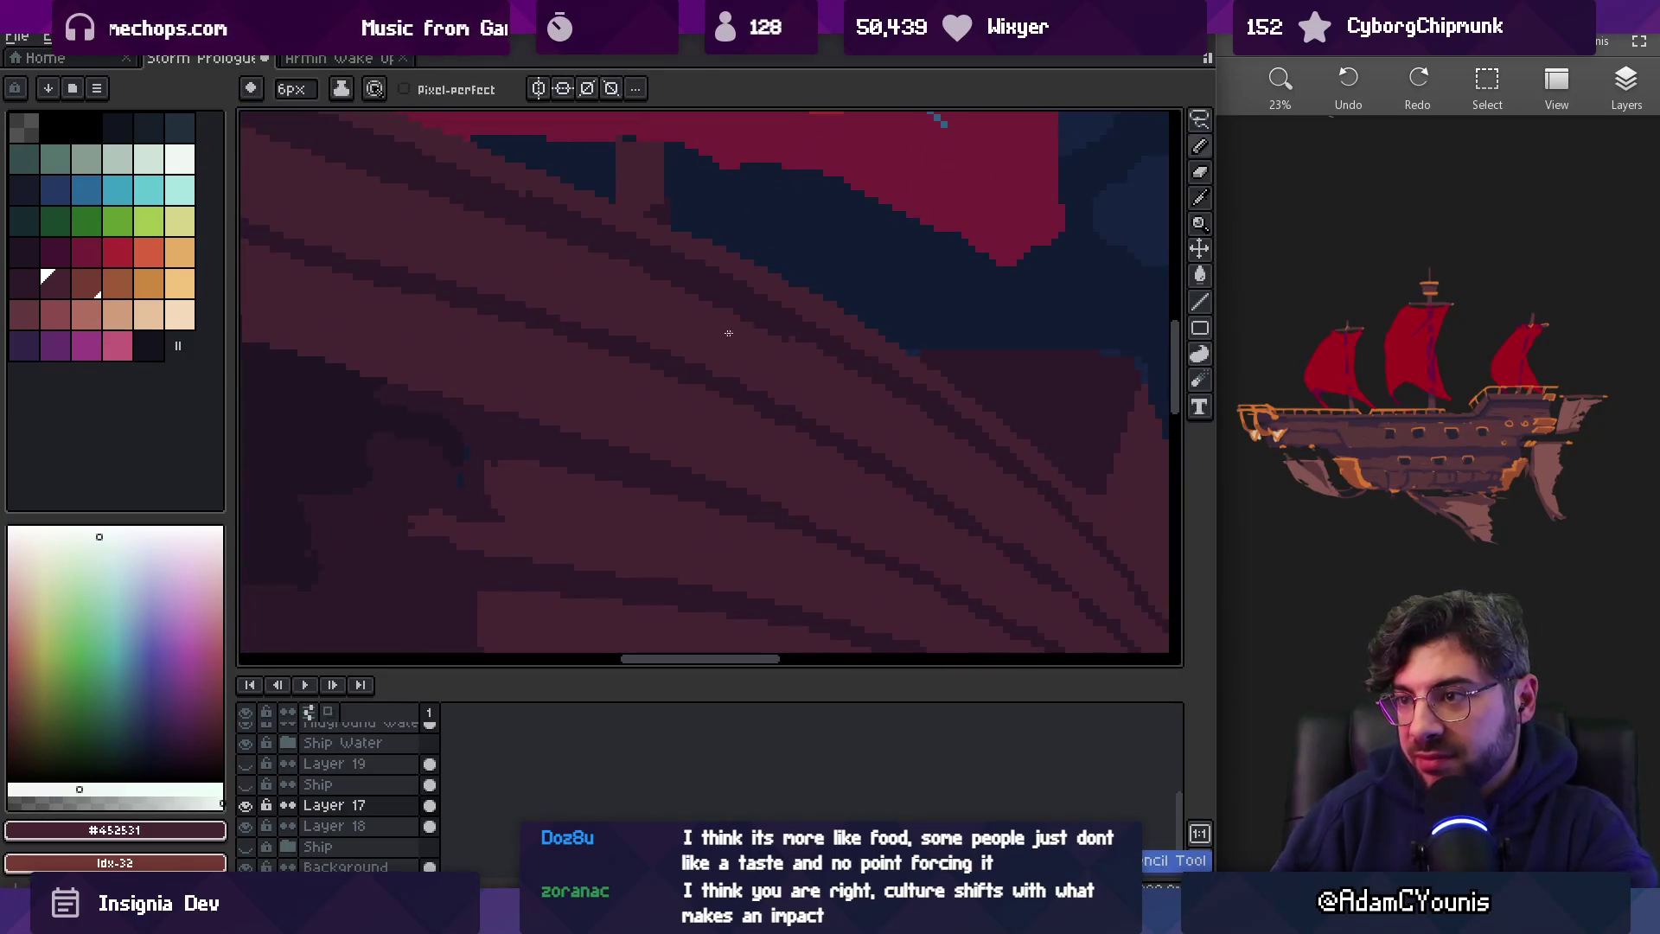
{"action": "left_click_drag", "start_coordinate": [760, 348], "coordinate": [840, 409]}
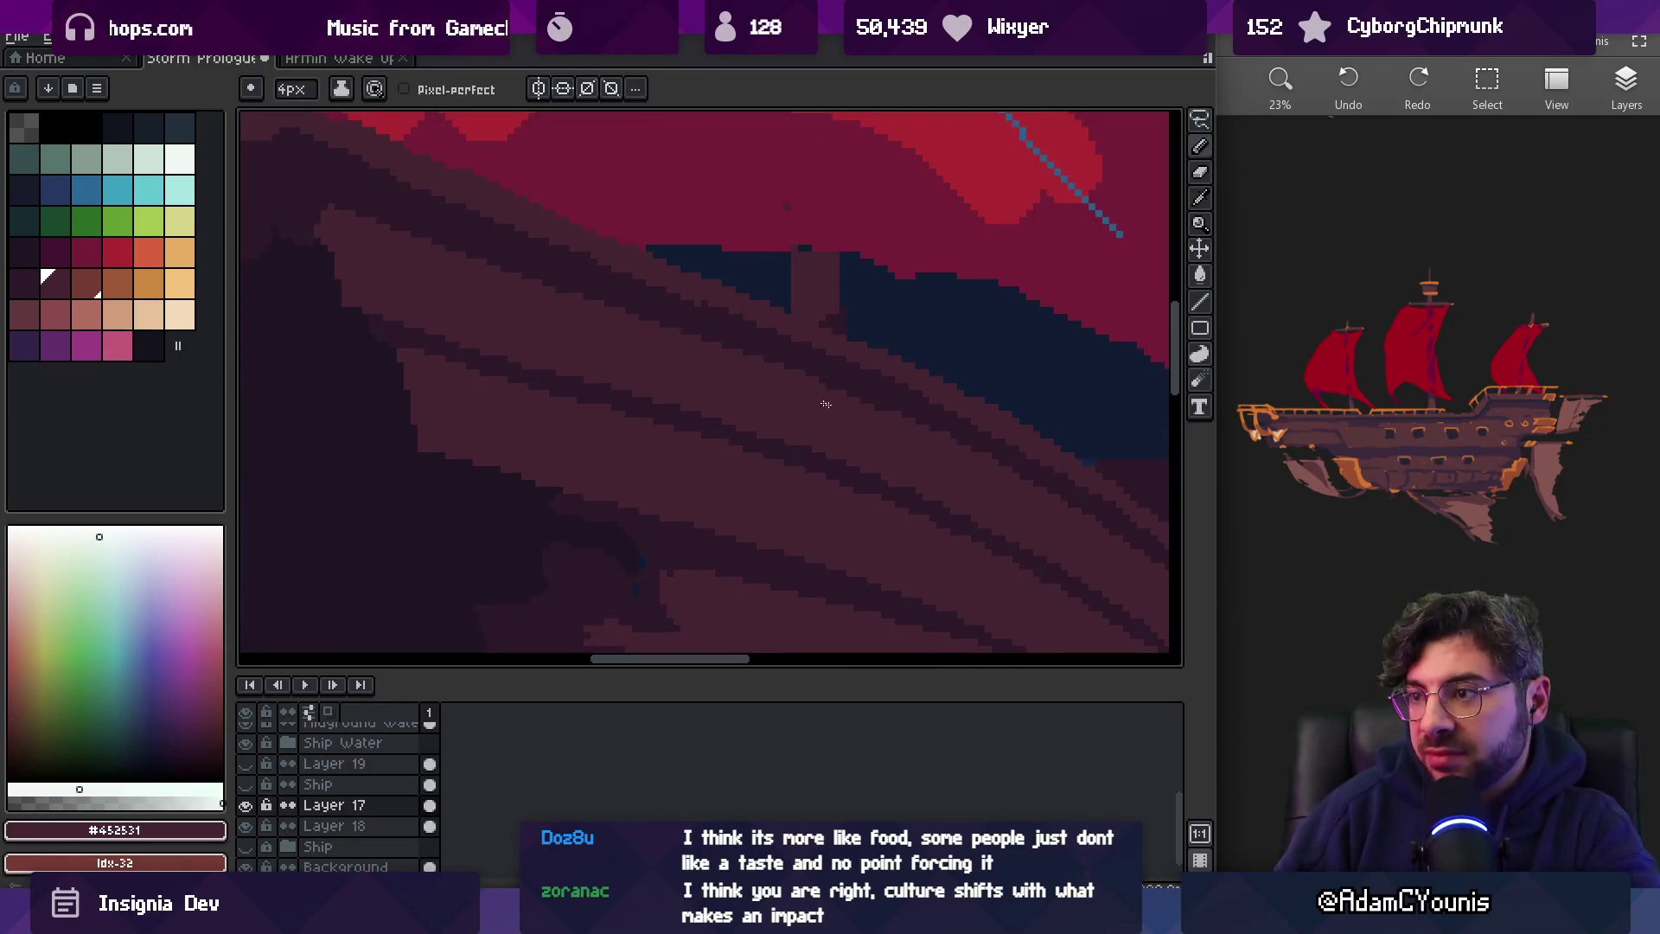
Sample the hull's dark plank and mid brown colours with a single-pixel Pencil
{"action": "left_click", "coordinate": [861, 367], "text": "alt"}
{"action": "key", "text": "minus"}
{"action": "key", "text": "minus"}
{"action": "key", "text": "minus"}
{"action": "key", "text": "z"}
{"action": "scroll", "coordinate": [843, 345], "scroll_direction": "down", "scroll_amount": 3}
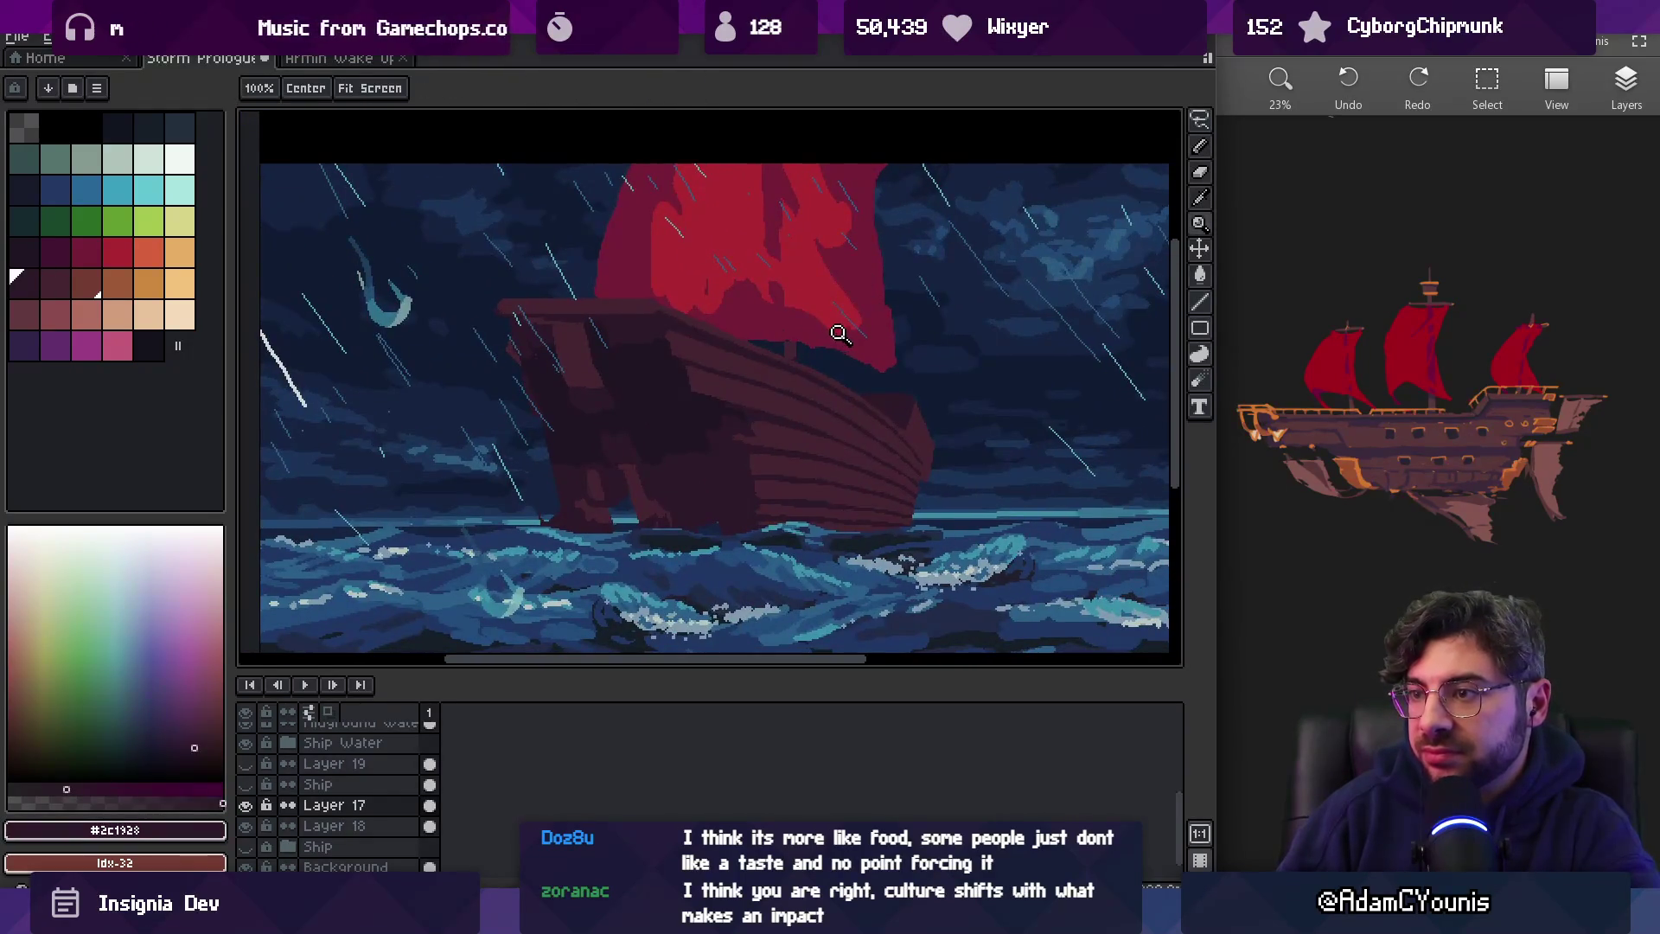
{"action": "scroll", "coordinate": [778, 330], "scroll_direction": "up", "scroll_amount": 2}
{"action": "left_click", "coordinate": [748, 330]}
{"action": "key", "text": "b"}
{"action": "left_click", "coordinate": [763, 373], "text": "alt"}
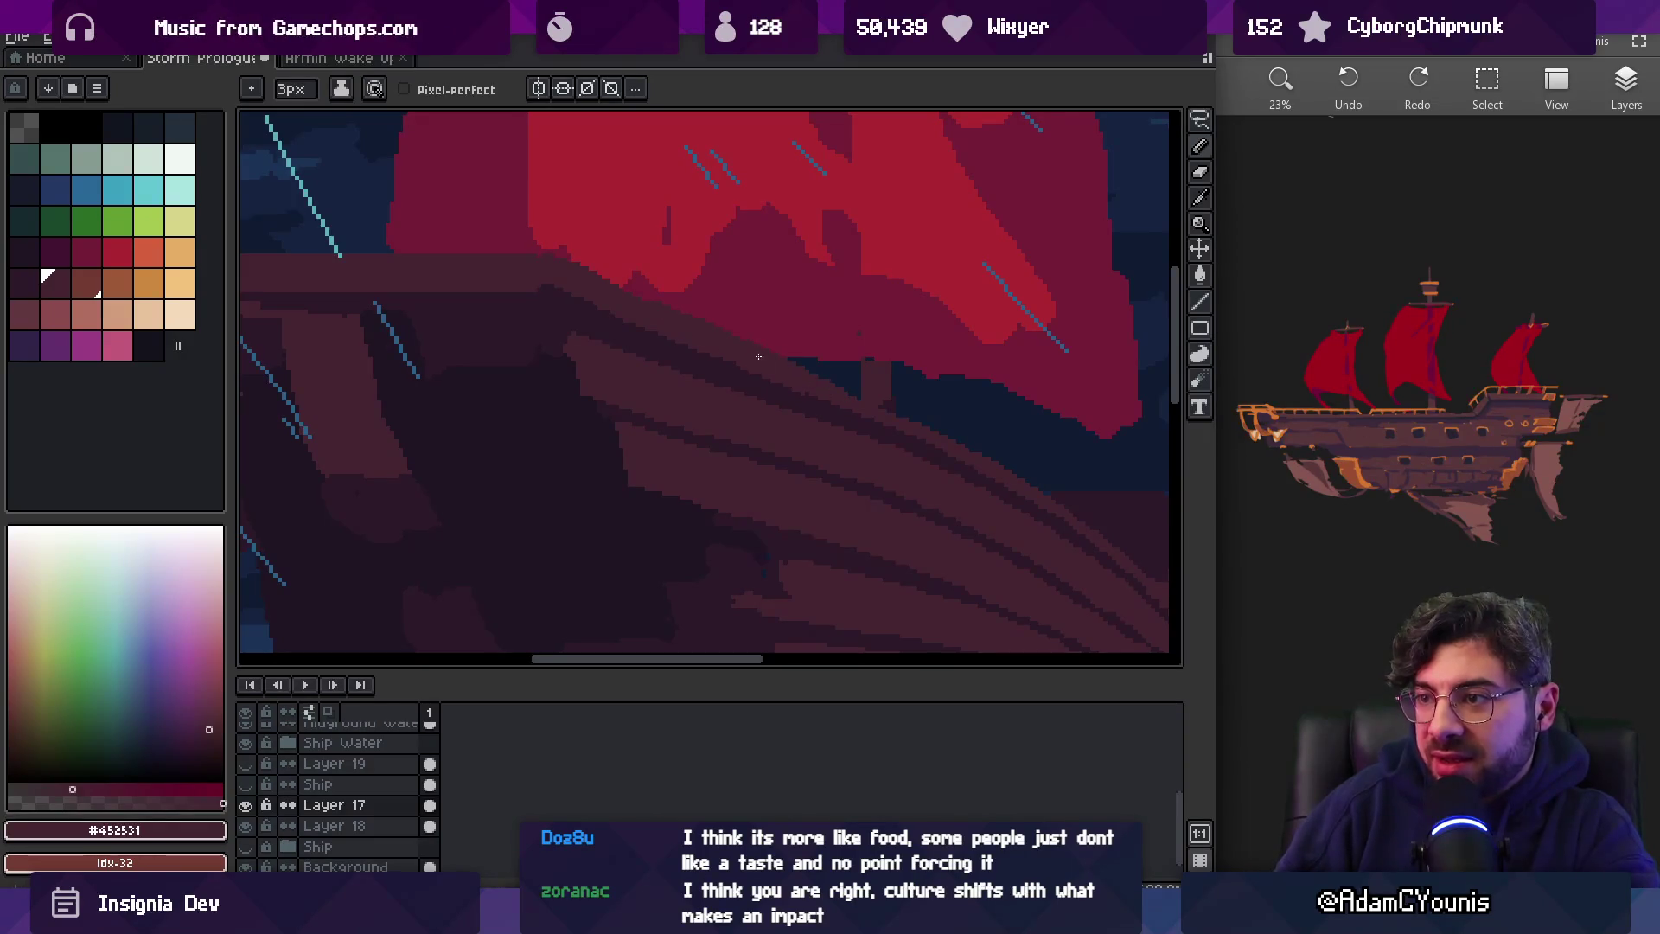
Draw a dark #2c1928 plank line along the upper hull edge
{"action": "key", "text": "z"}
{"action": "scroll", "coordinate": [937, 381], "scroll_direction": "down", "scroll_amount": 3}
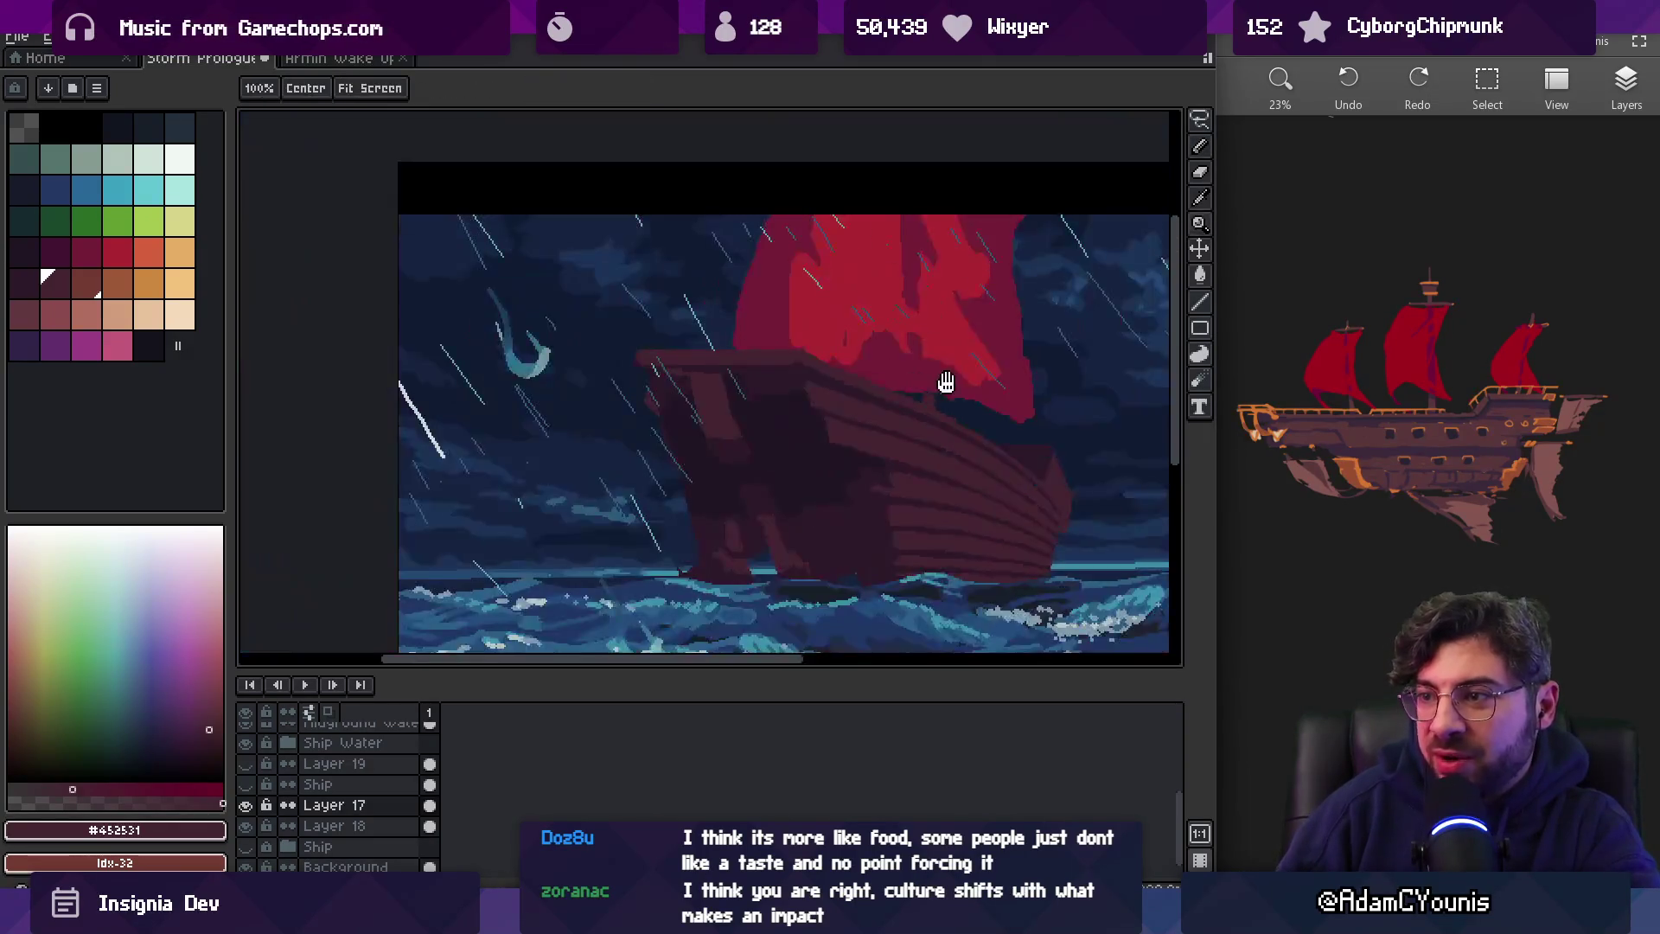
{"action": "scroll", "coordinate": [882, 282], "scroll_direction": "up", "scroll_amount": 1}
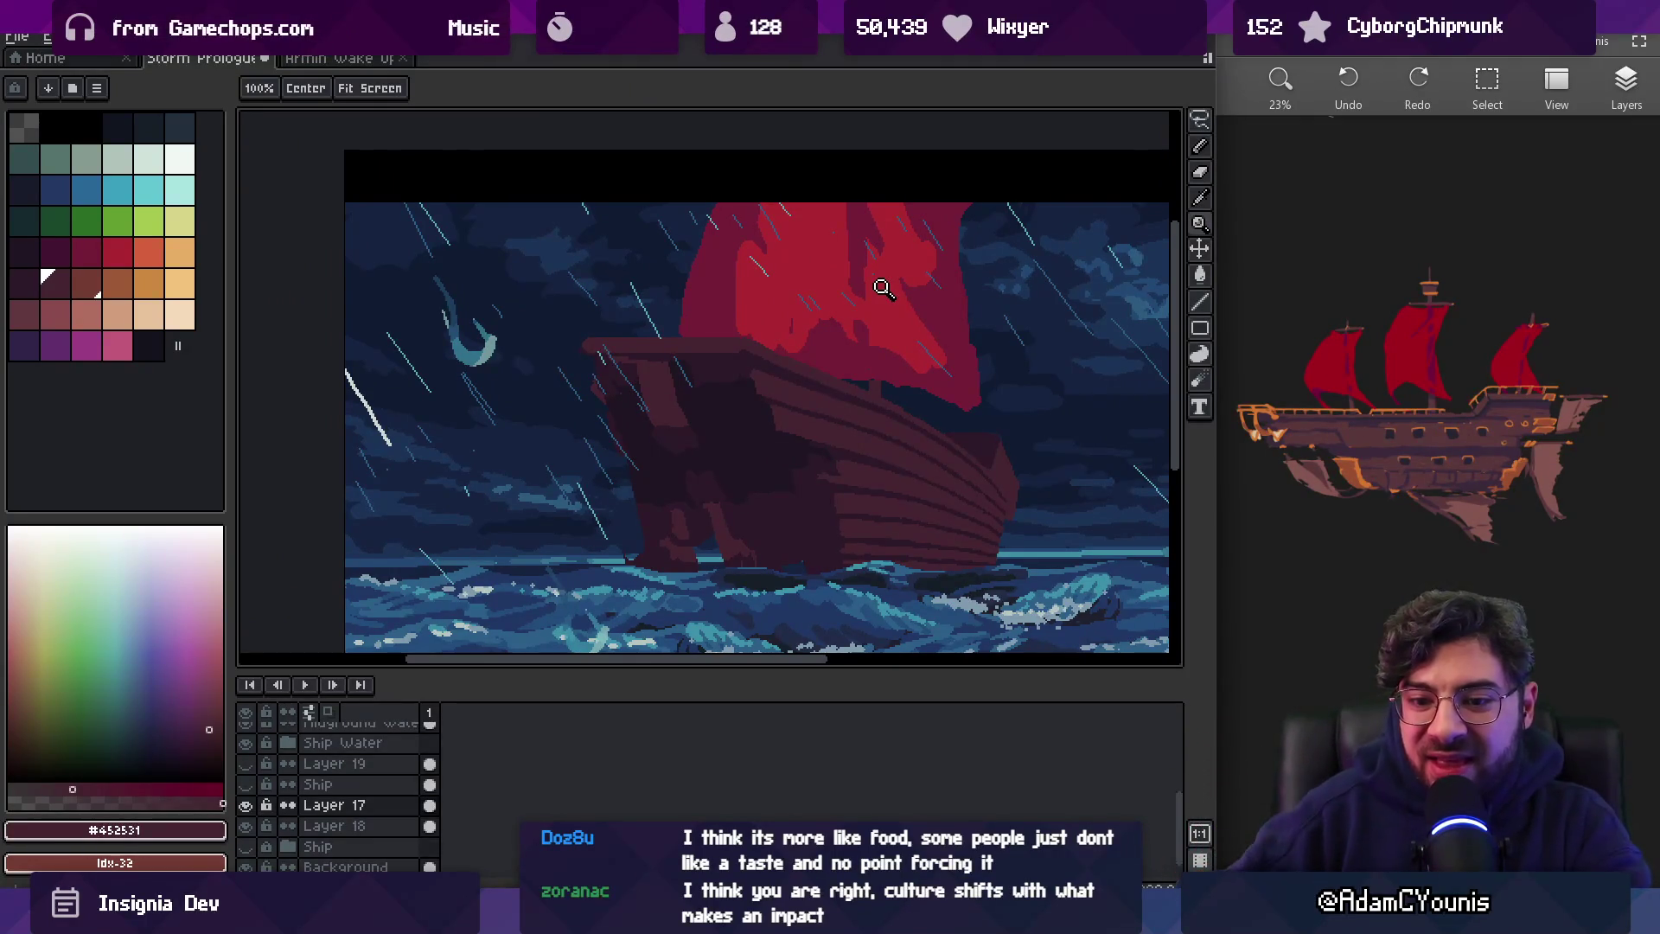
{"action": "scroll", "coordinate": [623, 429], "scroll_direction": "down", "scroll_amount": 2}
{"action": "scroll", "coordinate": [675, 407], "scroll_direction": "up", "scroll_amount": 5}
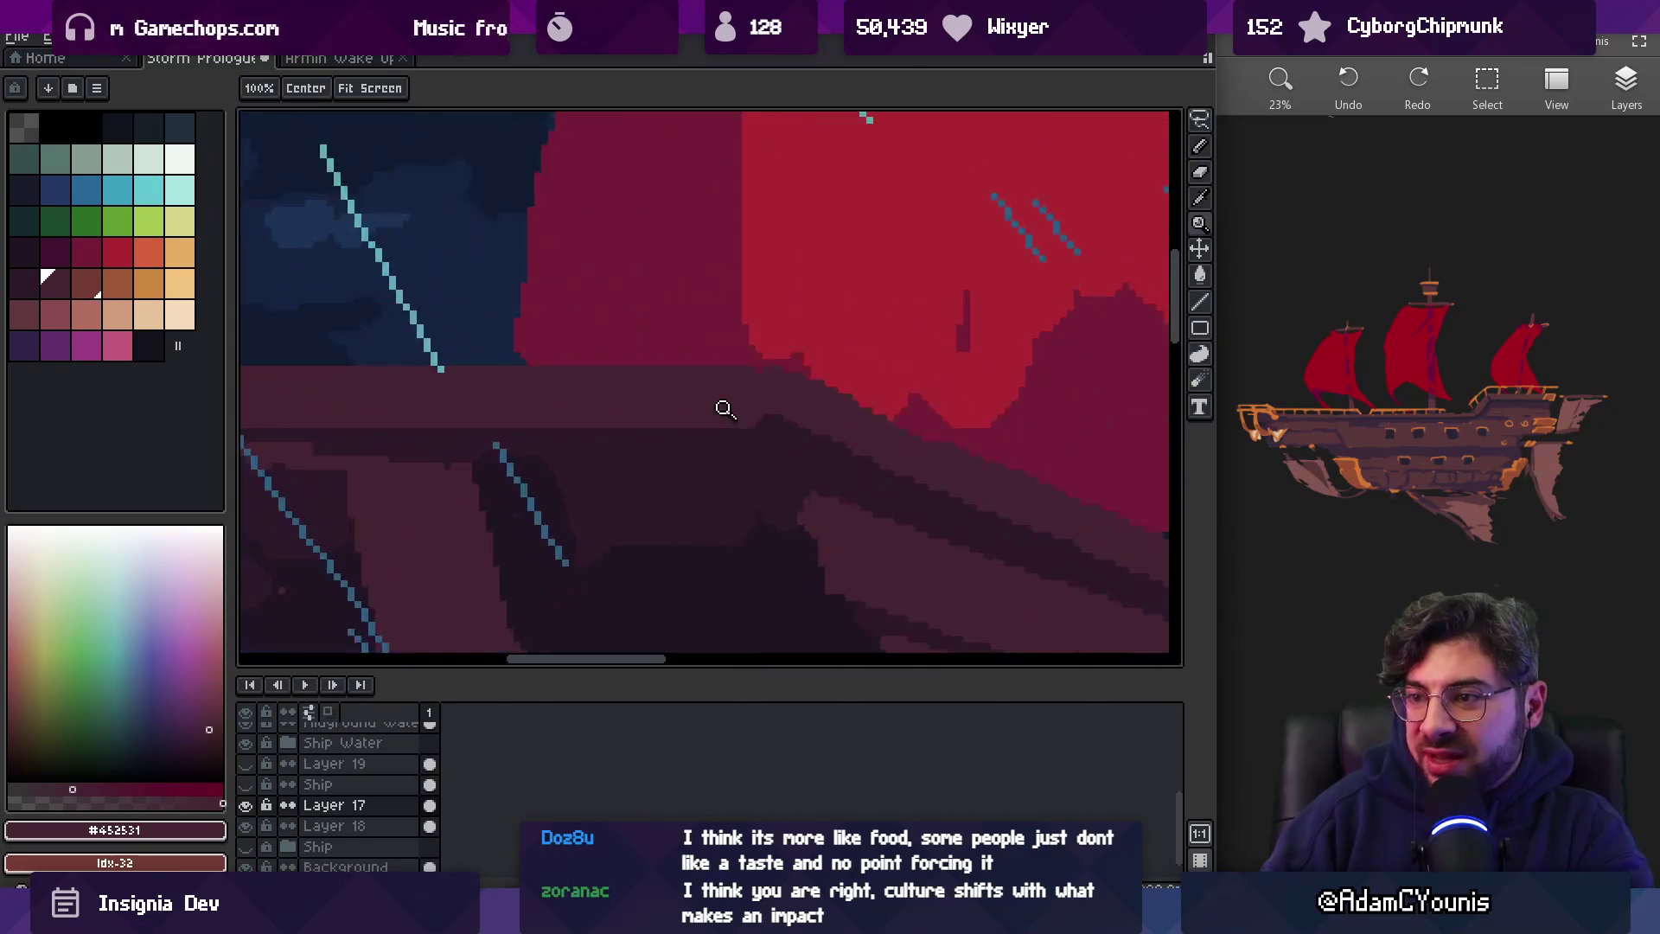
{"action": "key", "text": "b"}
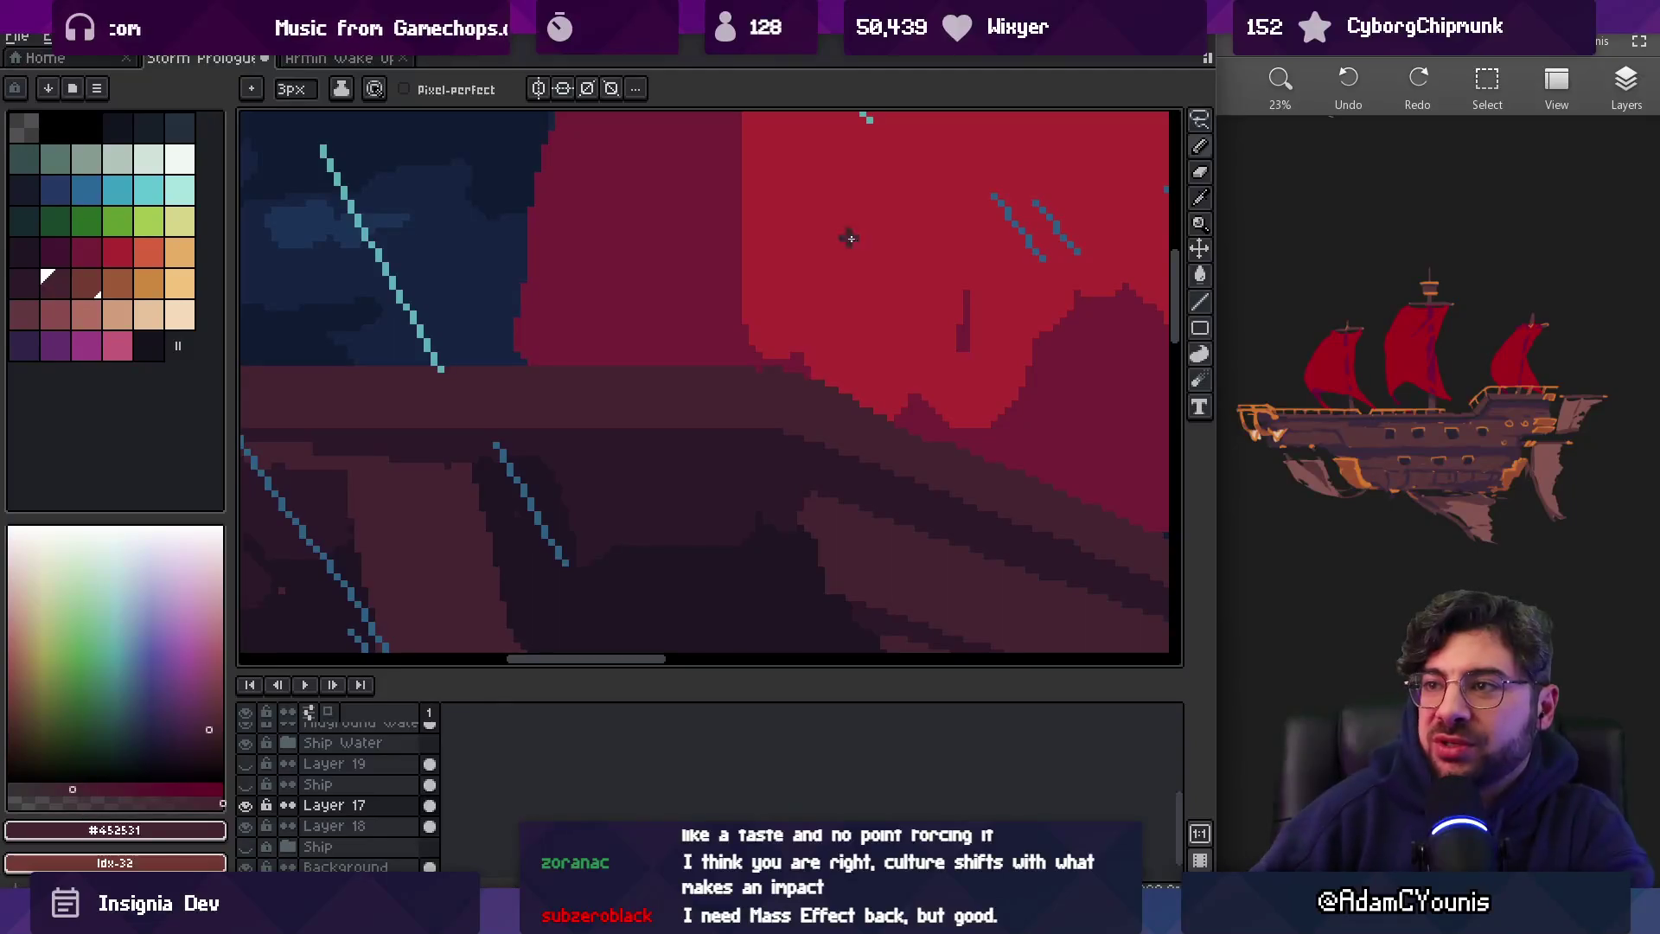
{"action": "left_click_drag", "start_coordinate": [843, 308], "coordinate": [591, 425]}
{"action": "scroll", "coordinate": [604, 420], "scroll_direction": "down", "scroll_amount": 3}
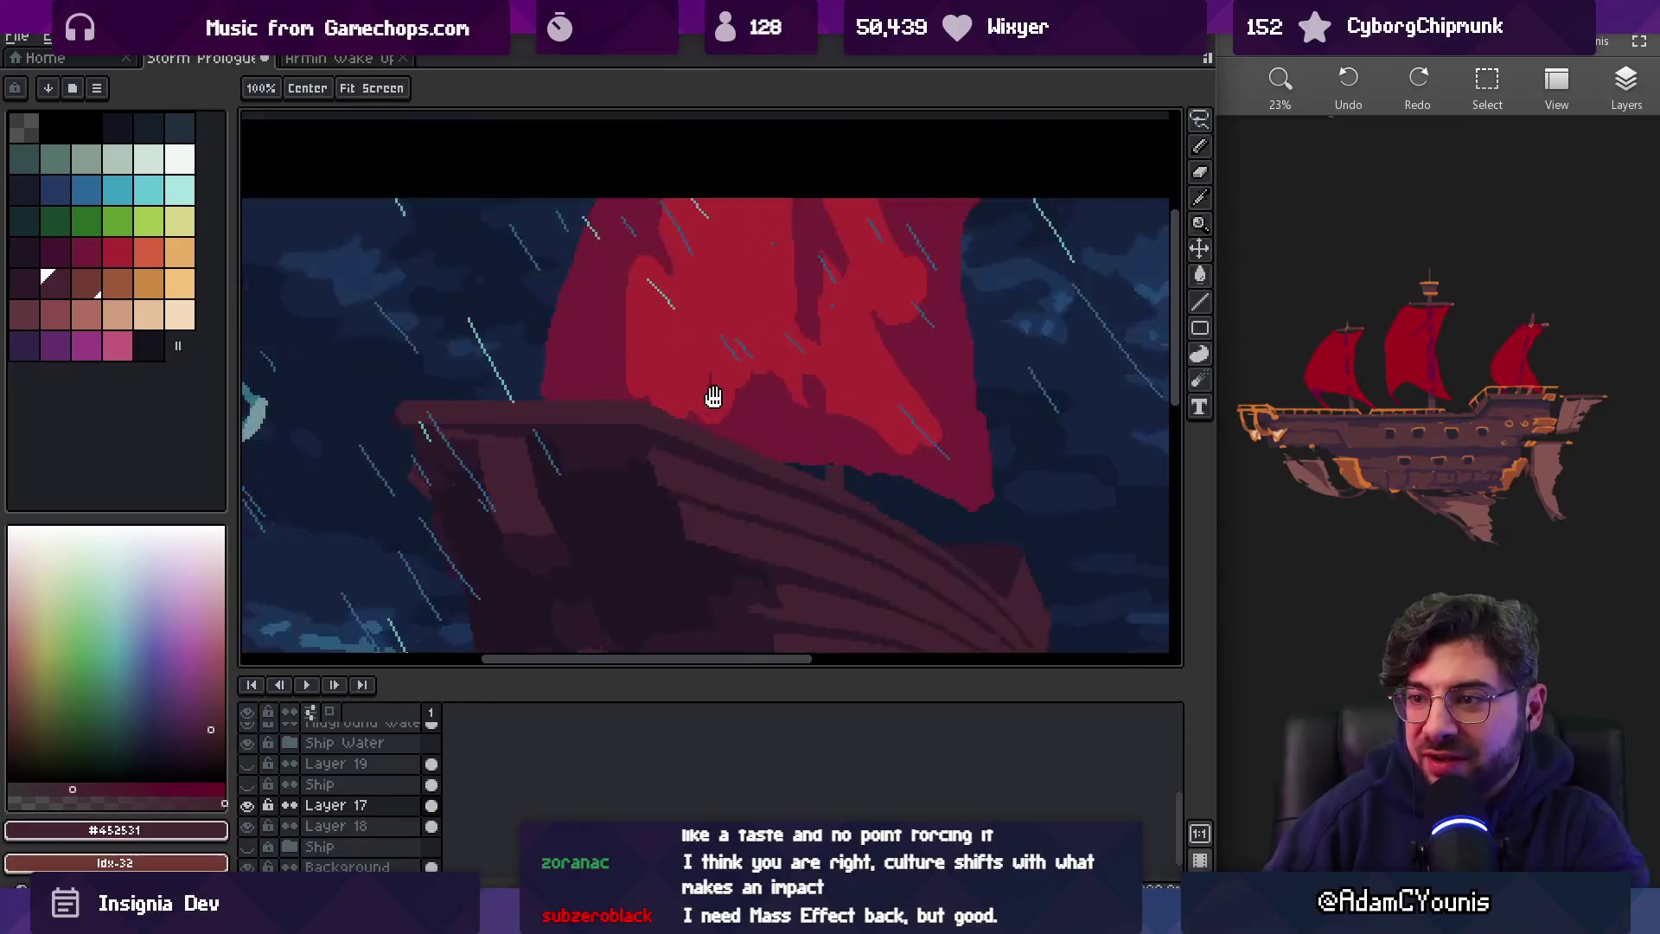
{"action": "scroll", "coordinate": [744, 375], "scroll_direction": "up", "scroll_amount": 4}
{"action": "left_click", "coordinate": [666, 363], "text": "alt"}
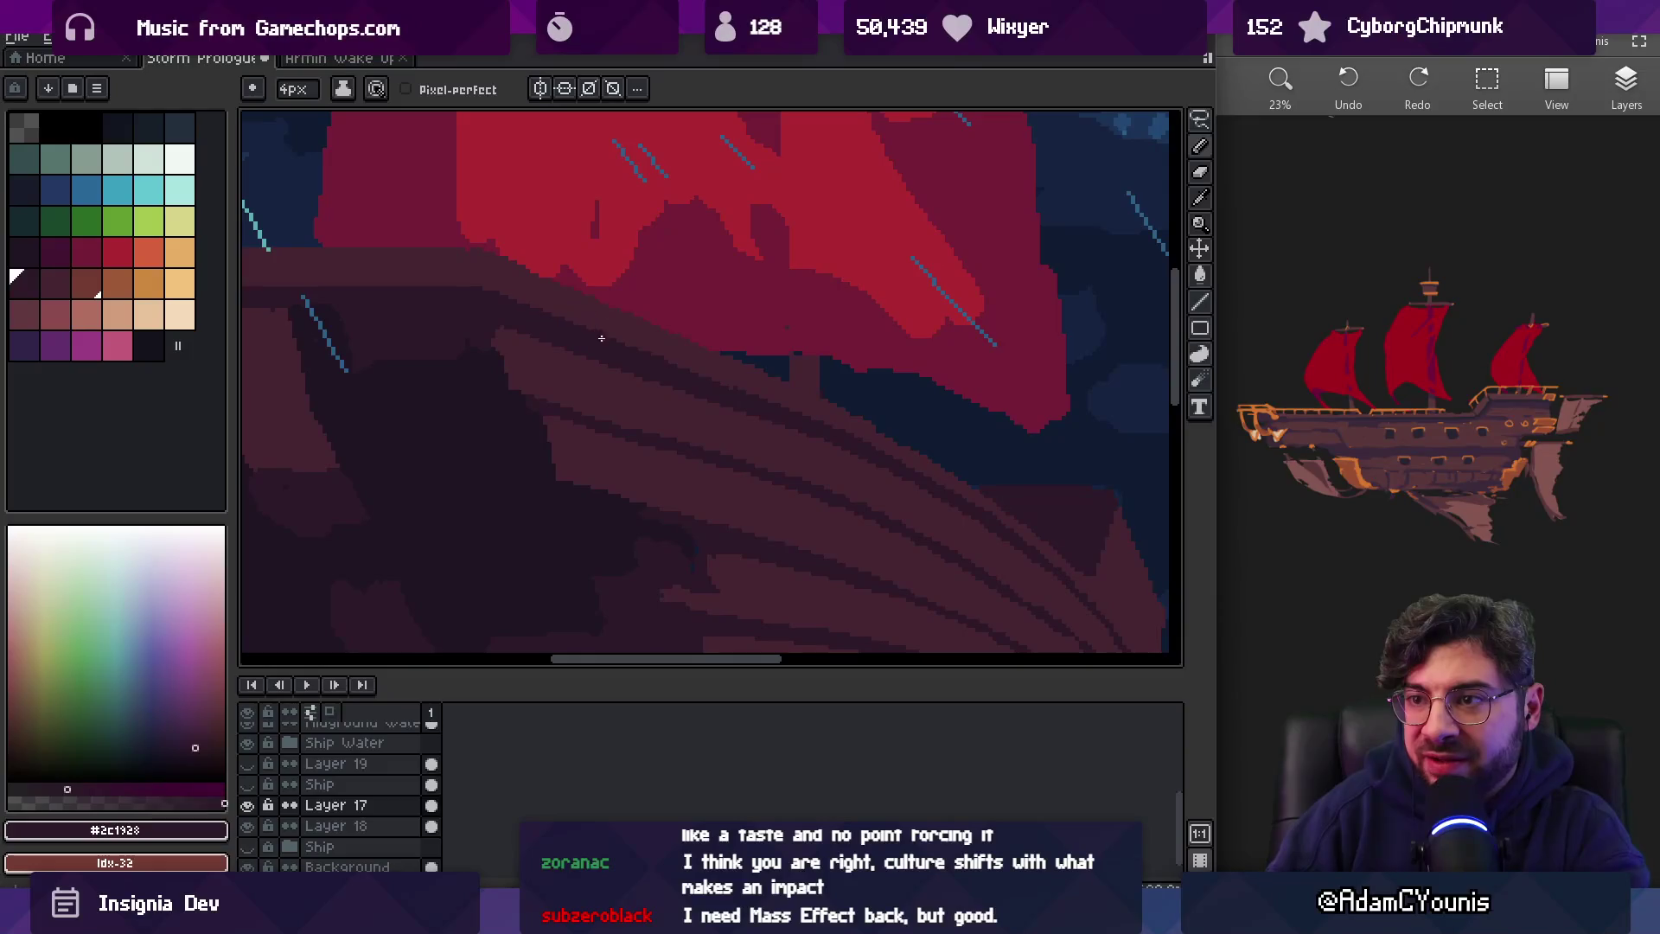
{"action": "left_click_drag", "start_coordinate": [507, 302], "coordinate": [709, 381]}
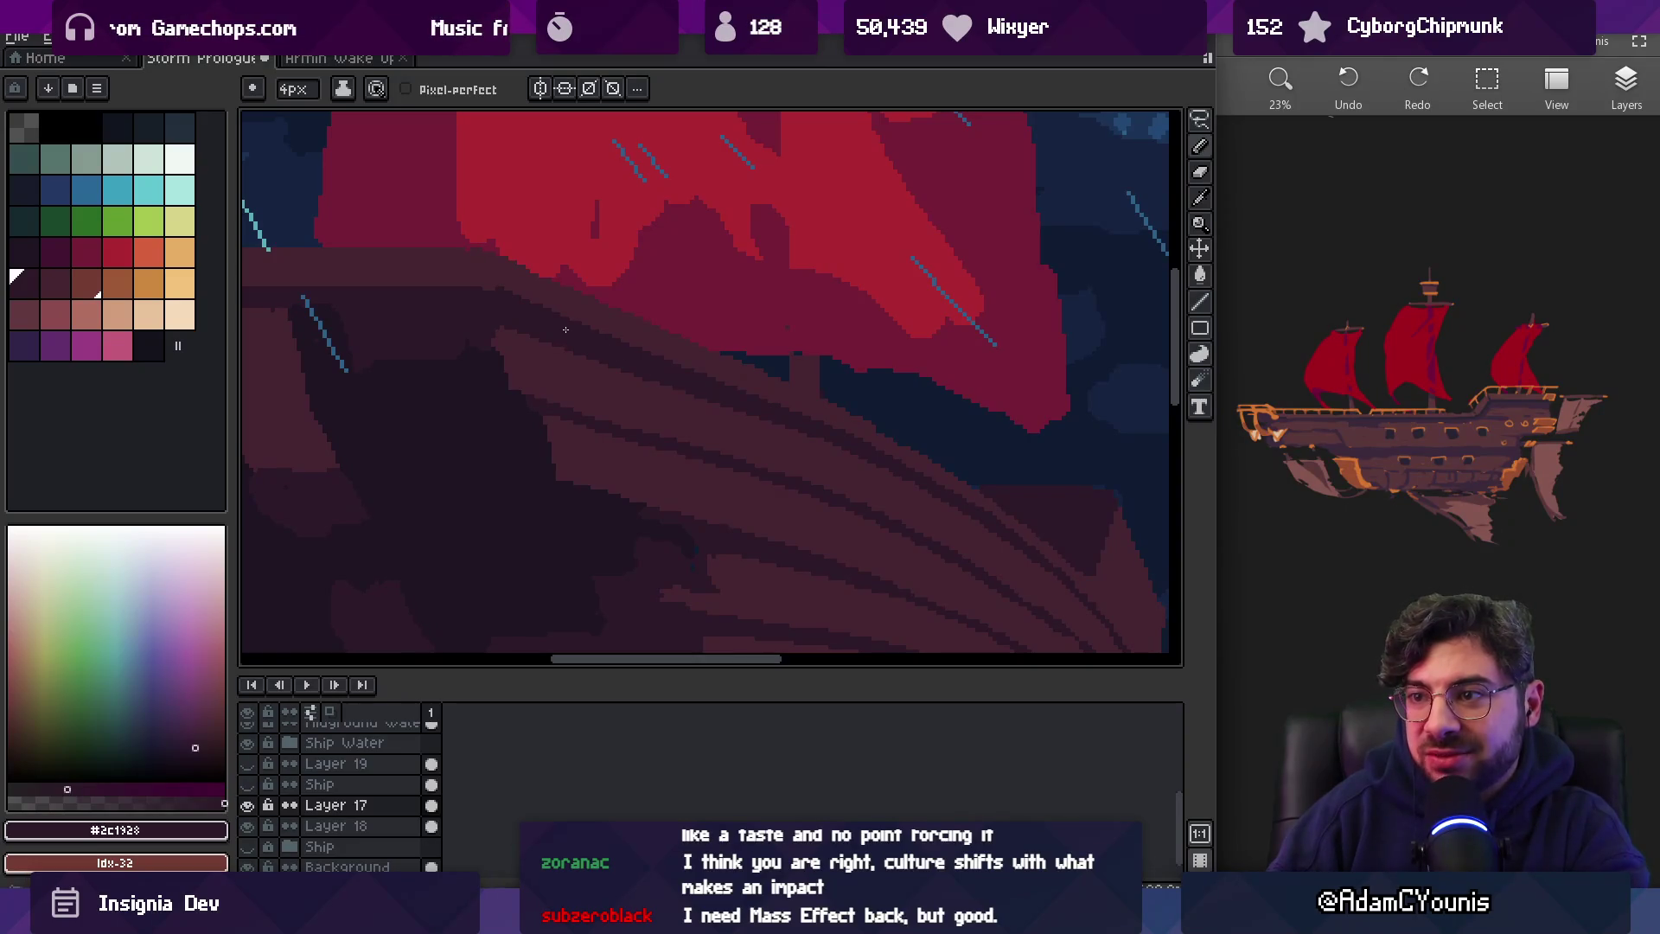
Sample the mid hull brown #452531 and the deepest hull shadow colour
{"action": "scroll", "coordinate": [615, 325], "scroll_direction": "down", "scroll_amount": 3}
{"action": "scroll", "coordinate": [739, 302], "scroll_direction": "up", "scroll_amount": 3}
{"action": "key", "text": "alt"}
{"action": "left_click", "coordinate": [613, 365], "text": "alt"}
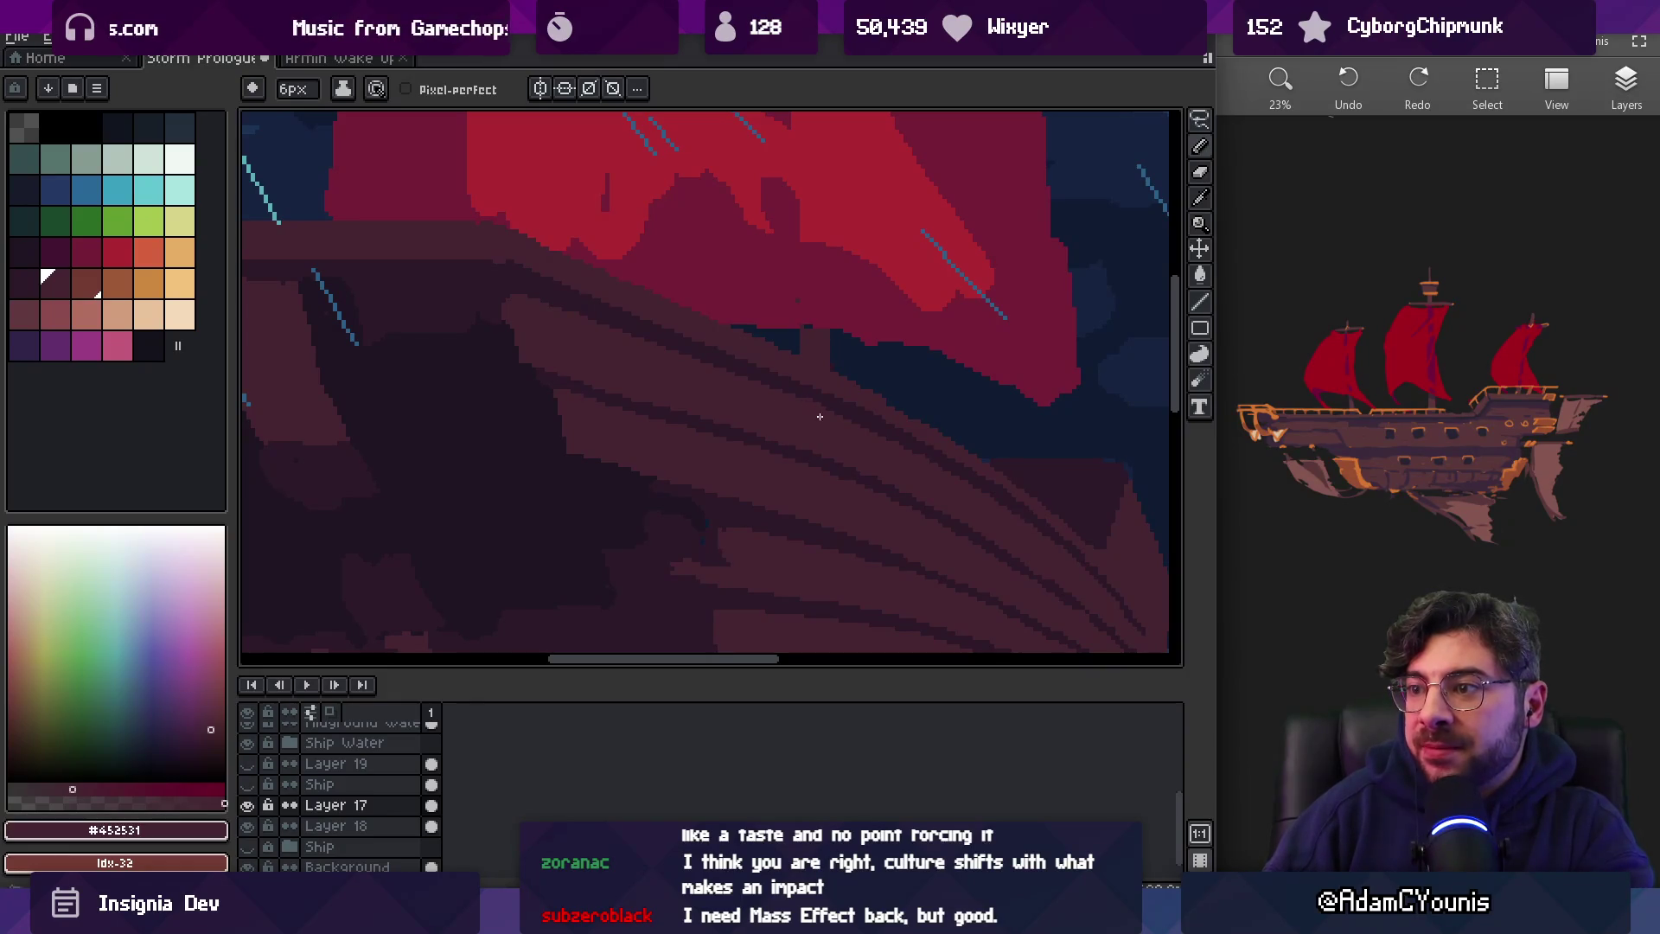
{"action": "key", "text": "z"}
{"action": "scroll", "coordinate": [778, 380], "scroll_direction": "down", "scroll_amount": 3}
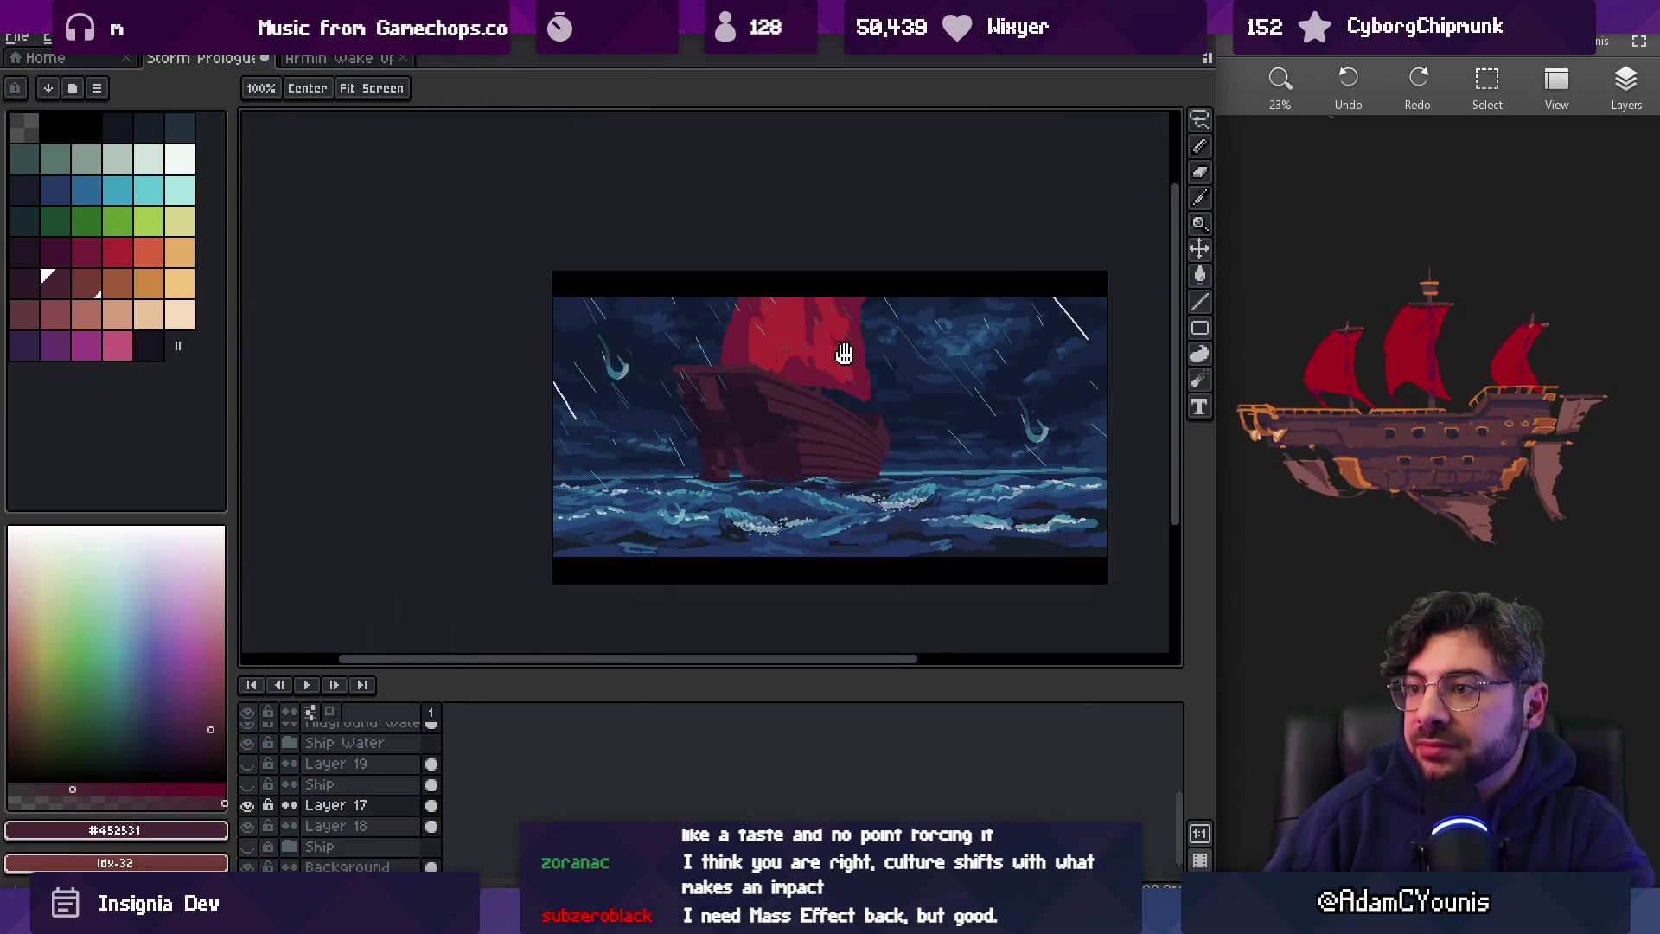
{"action": "scroll", "coordinate": [698, 344], "scroll_direction": "up", "scroll_amount": 3}
{"action": "left_click", "coordinate": [726, 370], "text": "alt"}
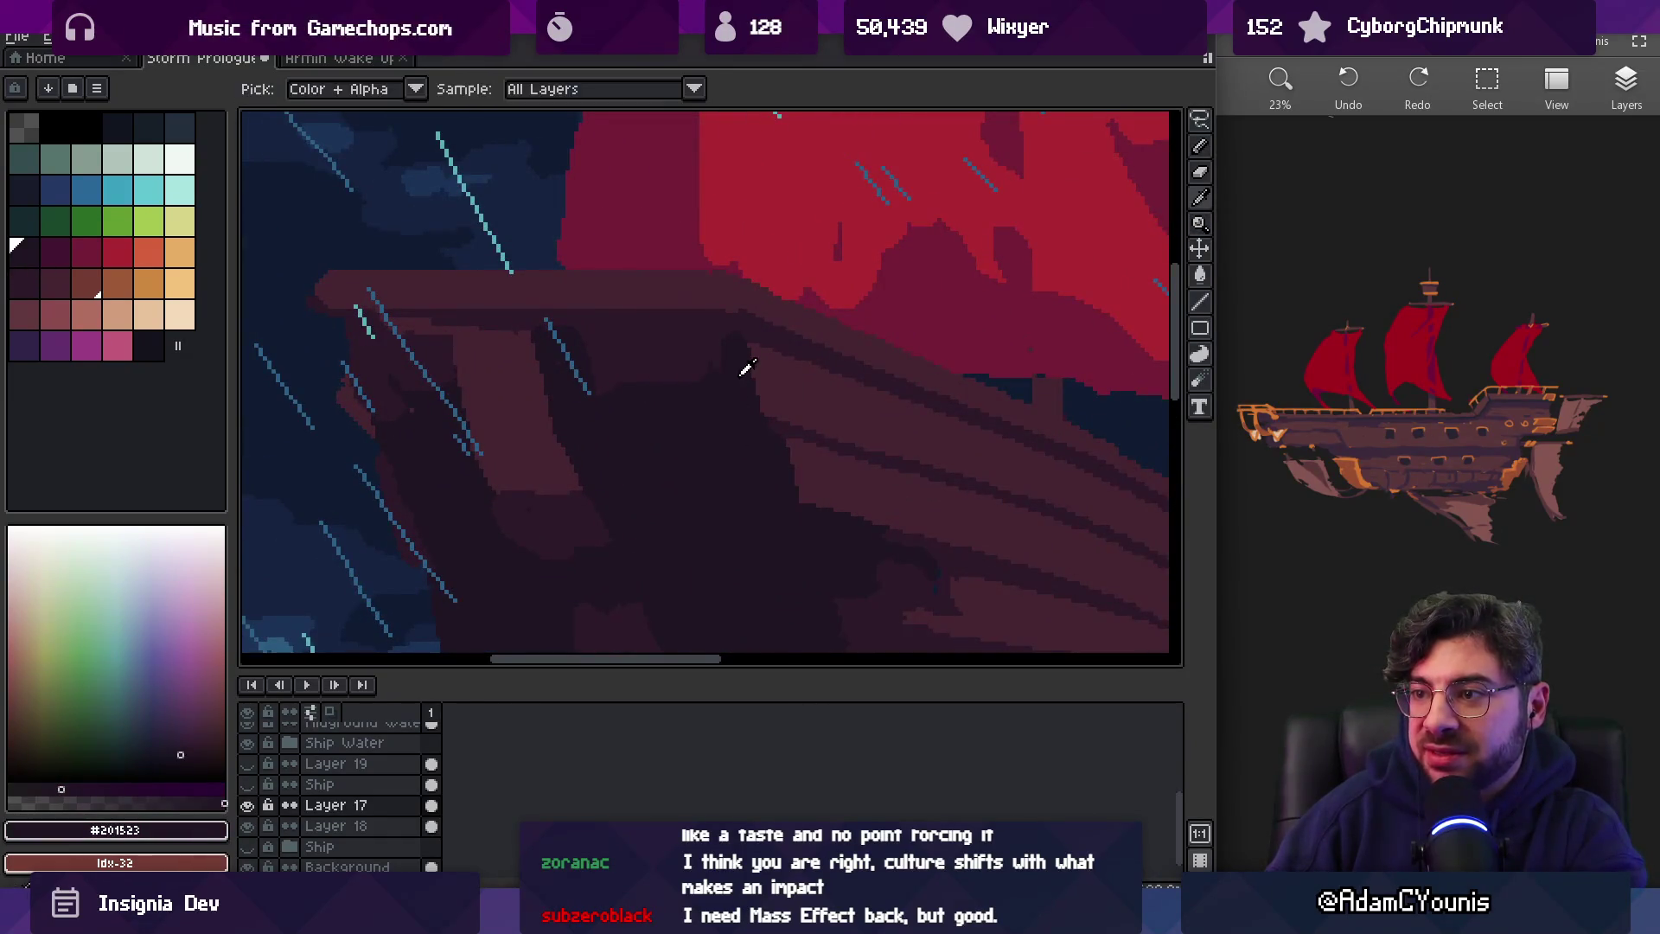
Zoom into the hull and sample its mid brown and dark plank colours
{"action": "key", "text": "z"}
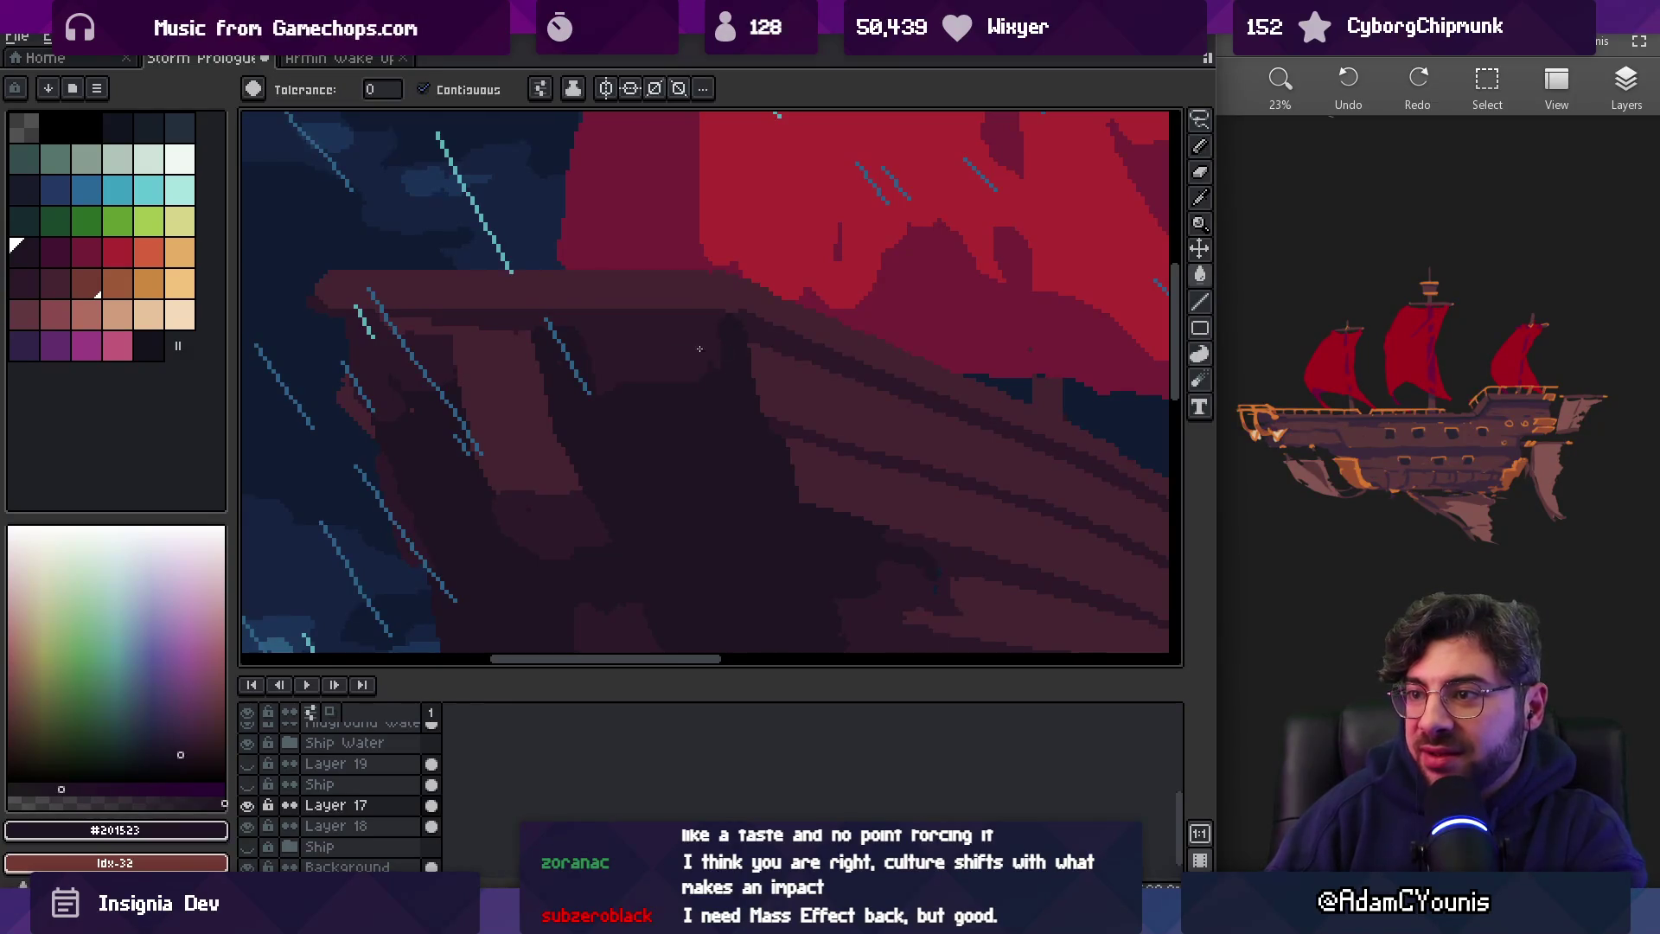
{"action": "scroll", "coordinate": [689, 337], "scroll_direction": "down", "scroll_amount": 3}
{"action": "key", "text": "v"}
{"action": "key", "text": "b"}
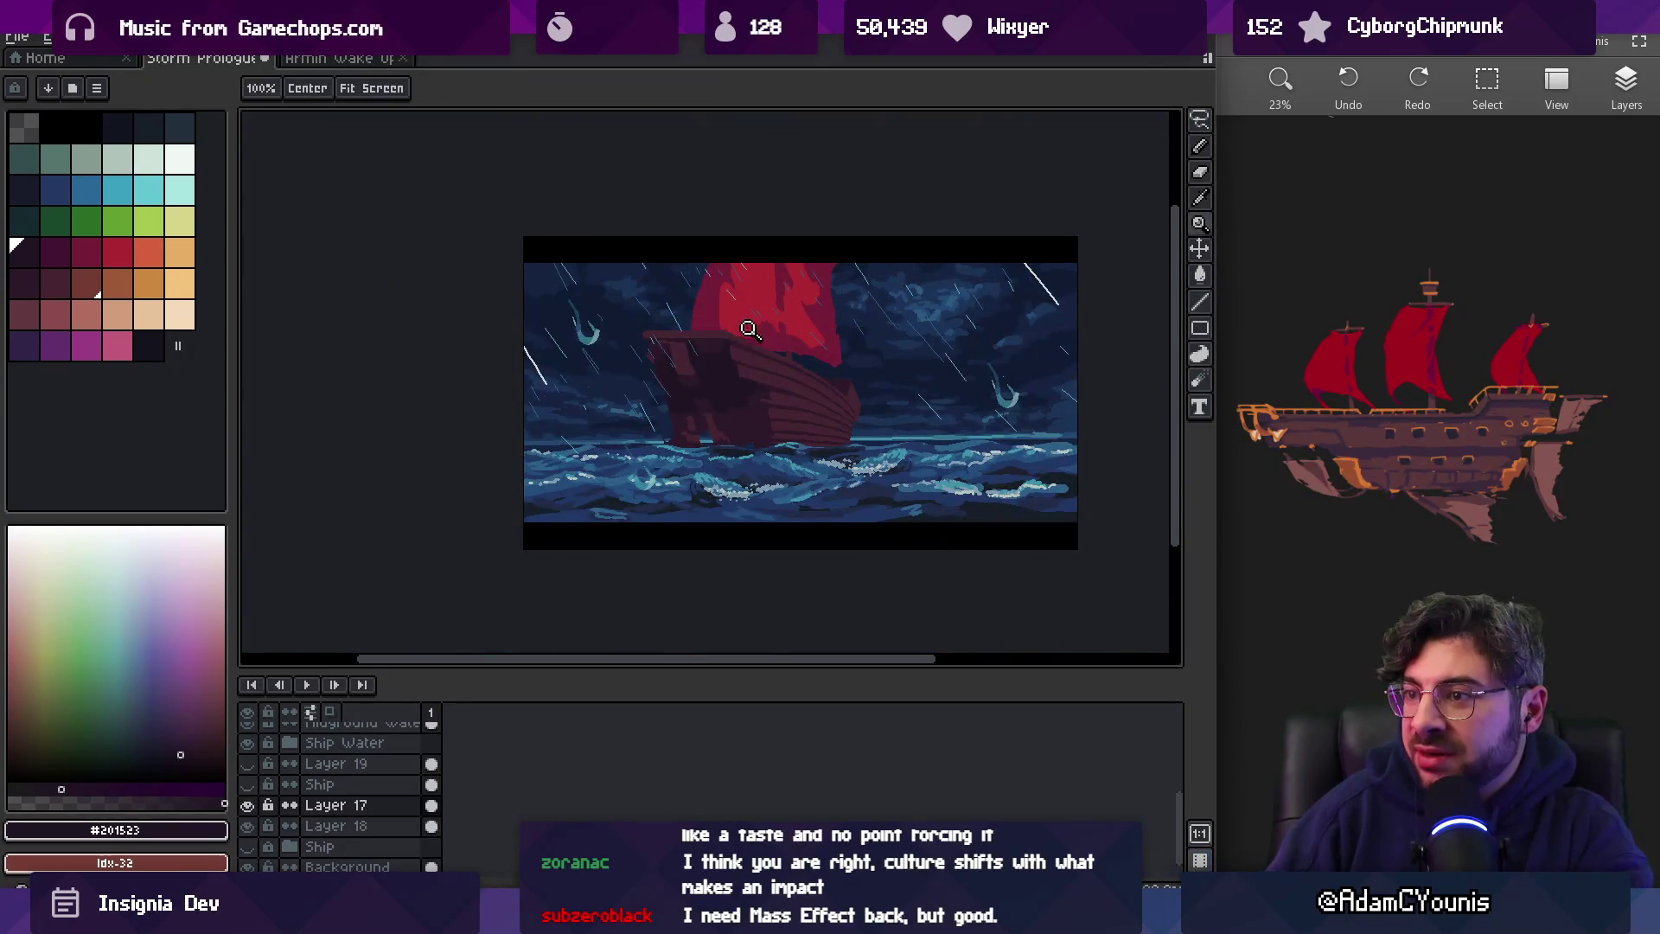
{"action": "scroll", "coordinate": [765, 355], "scroll_direction": "up", "scroll_amount": 4}
{"action": "left_click", "coordinate": [777, 378], "text": "alt"}
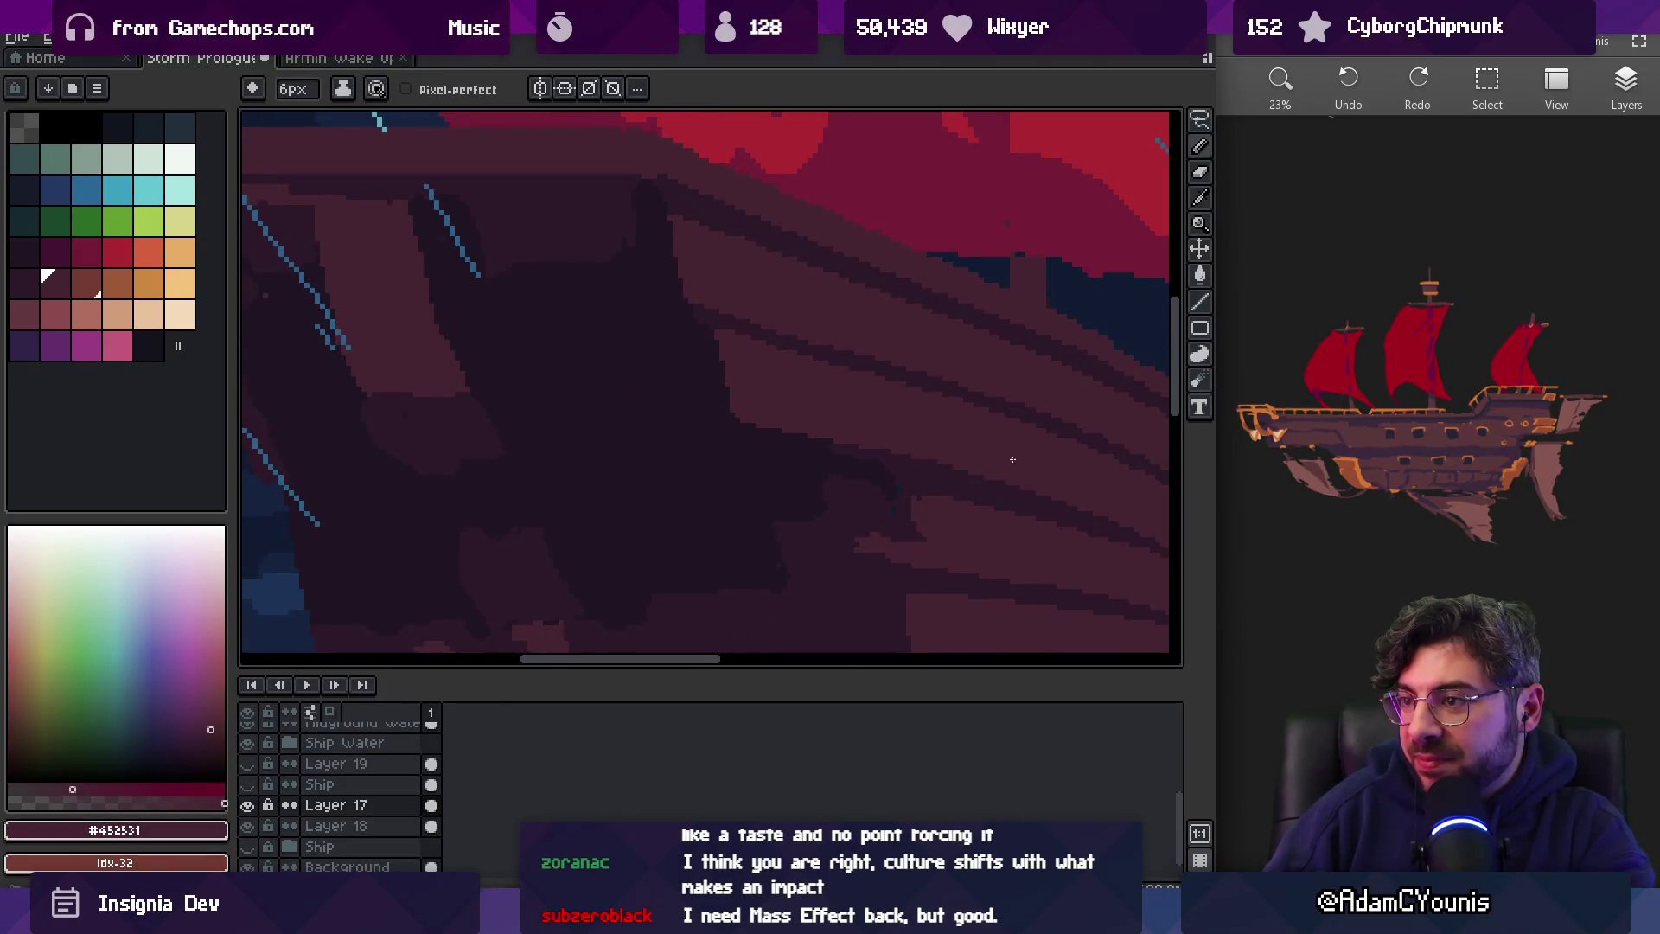
{"action": "key", "text": "z"}
{"action": "scroll", "coordinate": [890, 389], "scroll_direction": "down", "scroll_amount": 5}
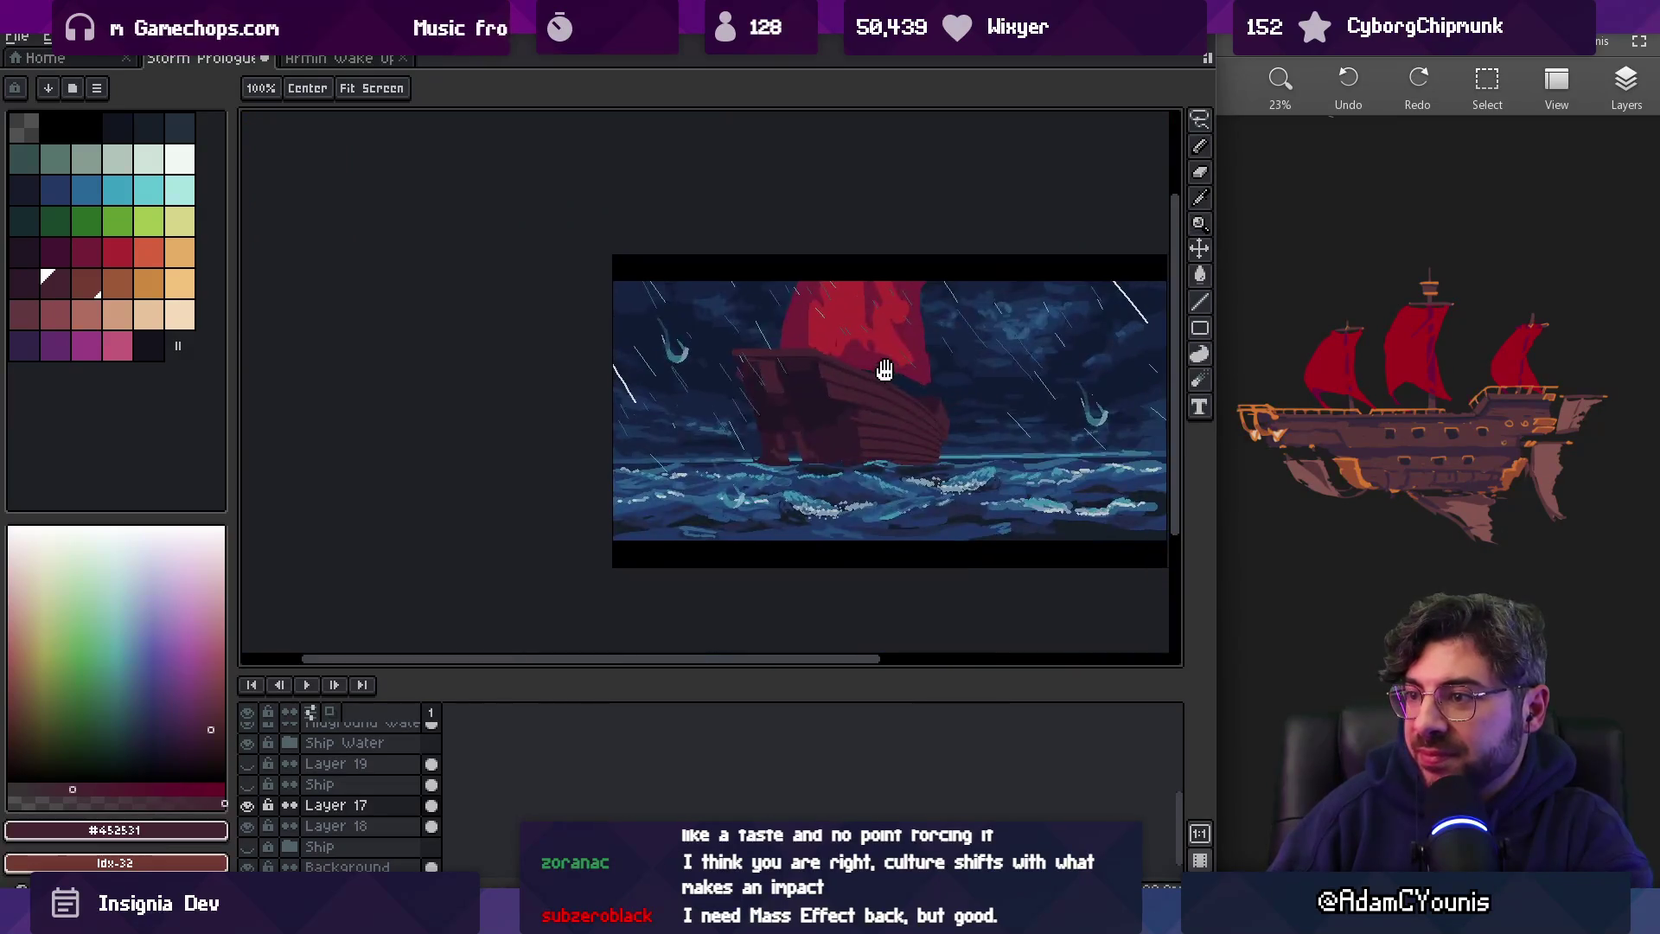
{"action": "scroll", "coordinate": [852, 376], "scroll_direction": "up", "scroll_amount": 4}
{"action": "left_click", "coordinate": [783, 389], "text": "alt"}
{"action": "key", "text": "b"}
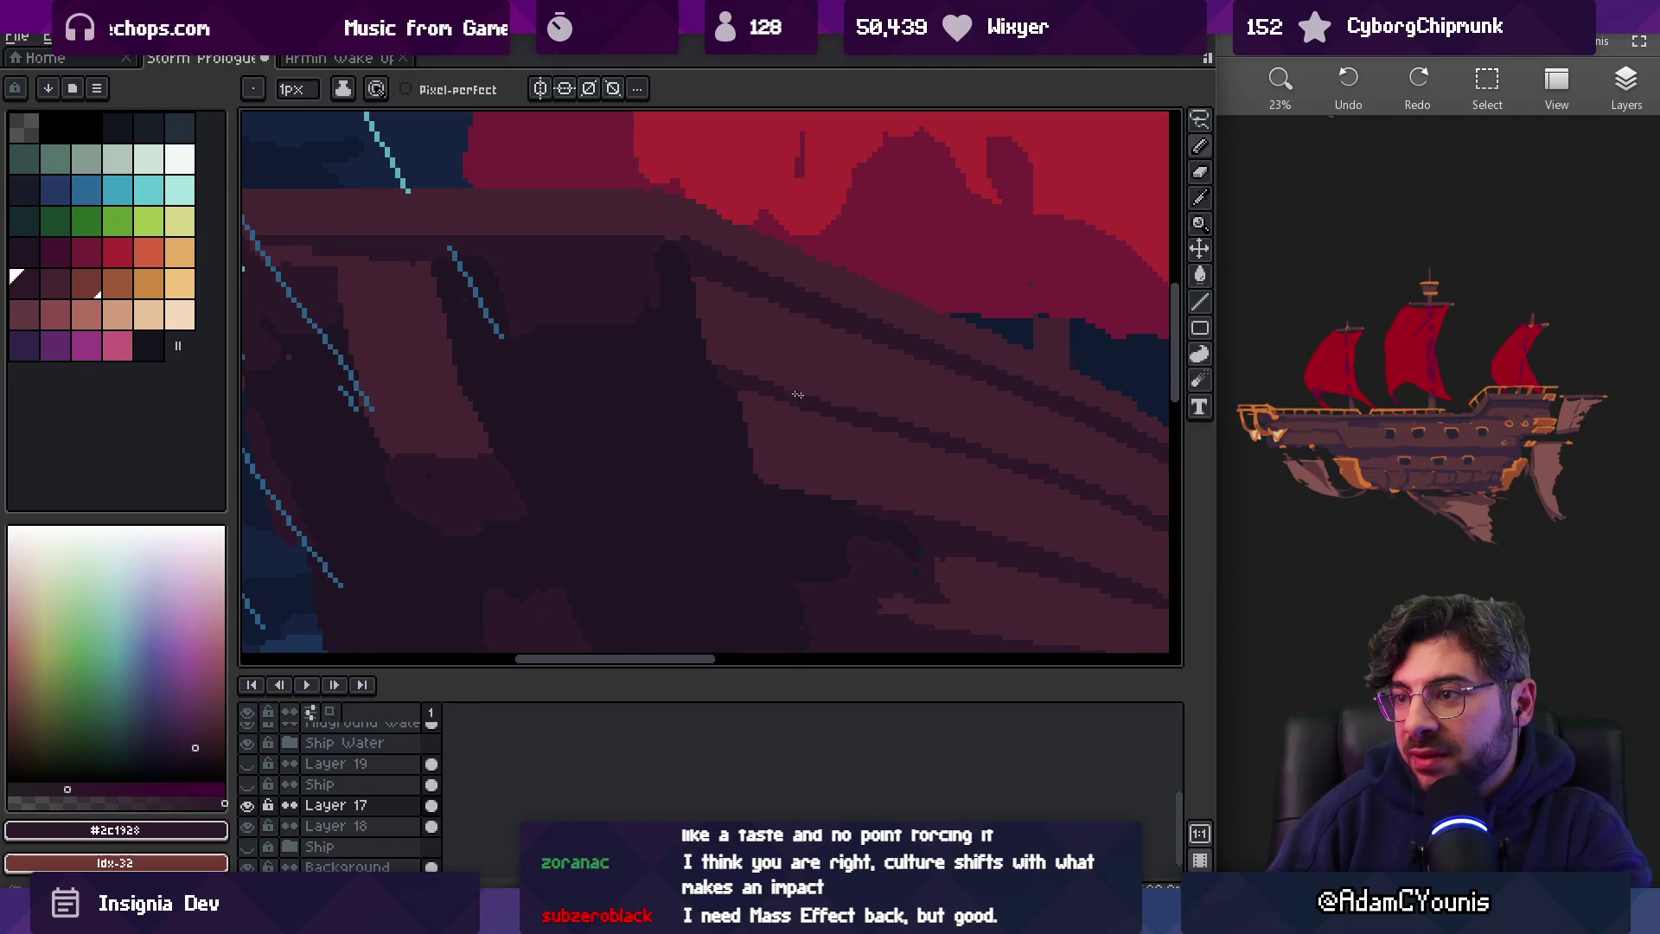
Sample the hull's plank colours, including the deepest shadow #201523
{"action": "left_click_drag", "start_coordinate": [897, 421], "coordinate": [780, 348]}
{"action": "left_click", "coordinate": [617, 288], "text": "alt"}
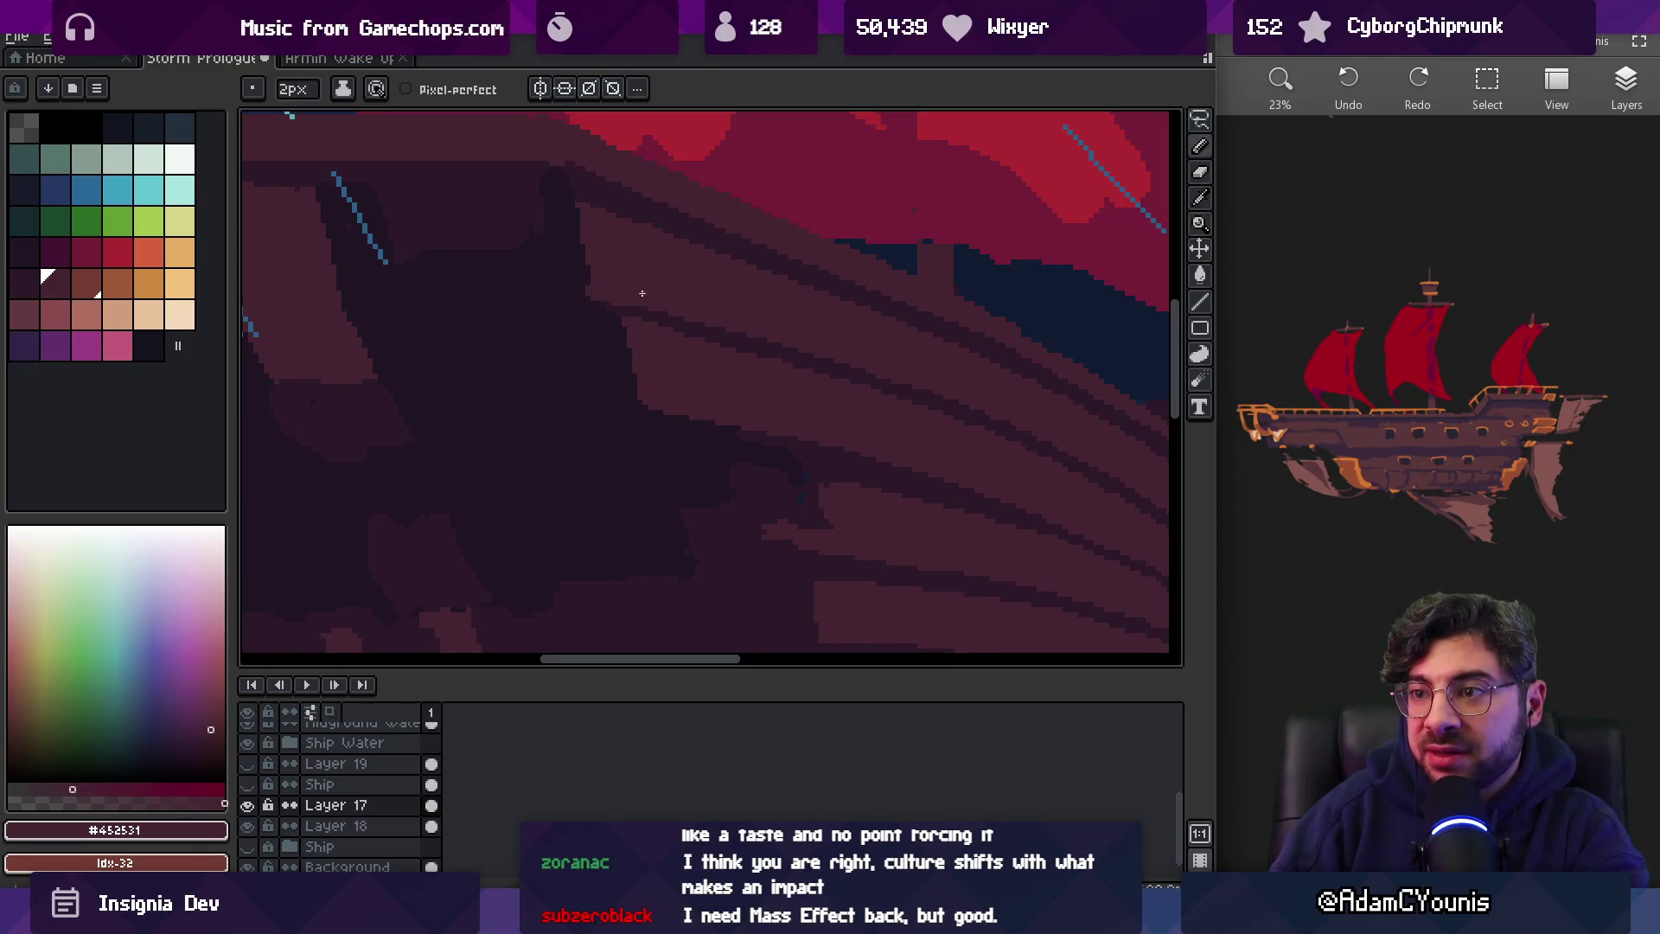
{"action": "key", "text": "alt"}
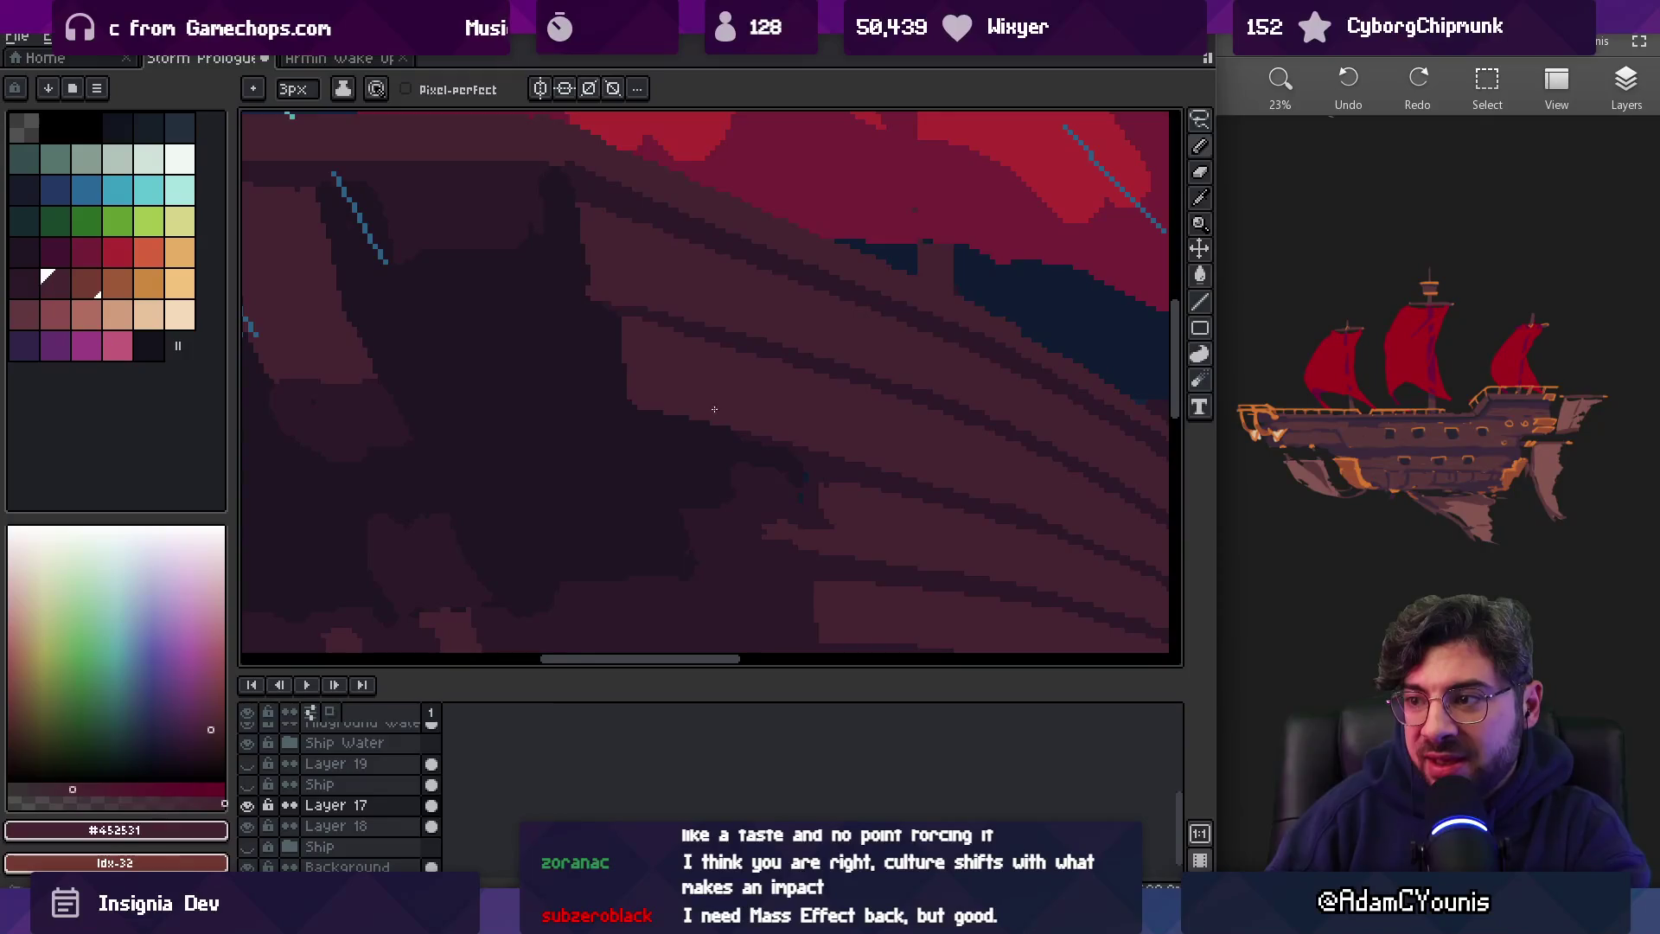
{"action": "key", "text": "z"}
{"action": "scroll", "coordinate": [771, 378], "scroll_direction": "down", "scroll_amount": 3}
{"action": "scroll", "coordinate": [863, 389], "scroll_direction": "up", "scroll_amount": 4}
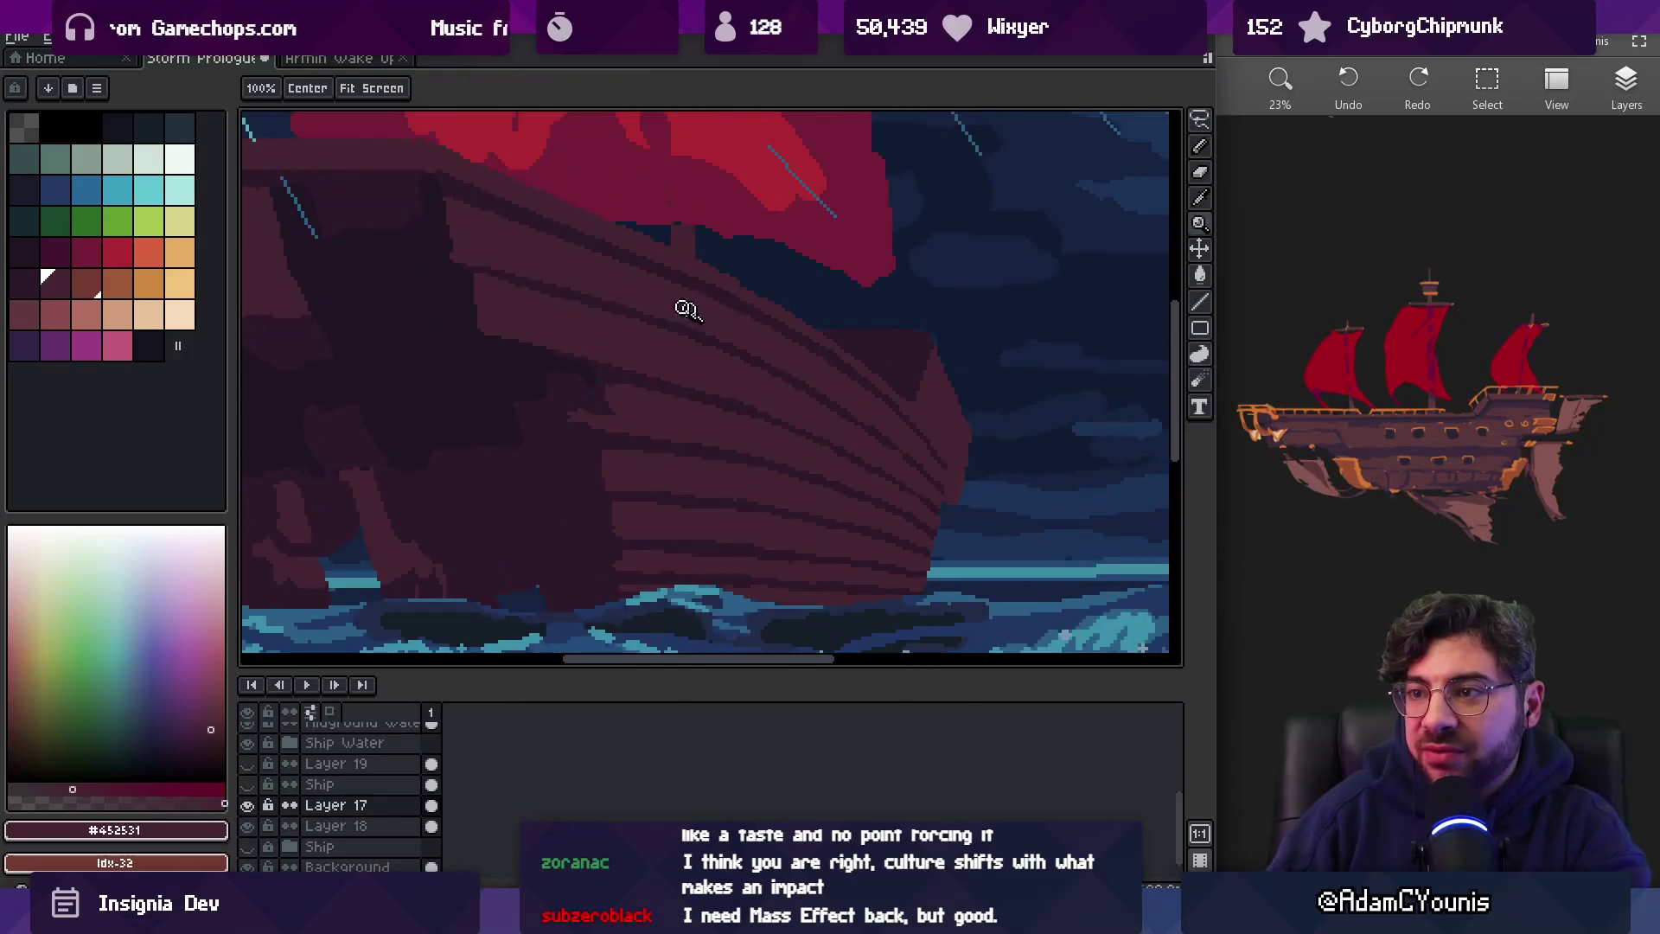
{"action": "scroll", "coordinate": [478, 260], "scroll_direction": "up", "scroll_amount": 2}
{"action": "key", "text": "b"}
{"action": "left_click", "coordinate": [442, 261], "text": "alt"}
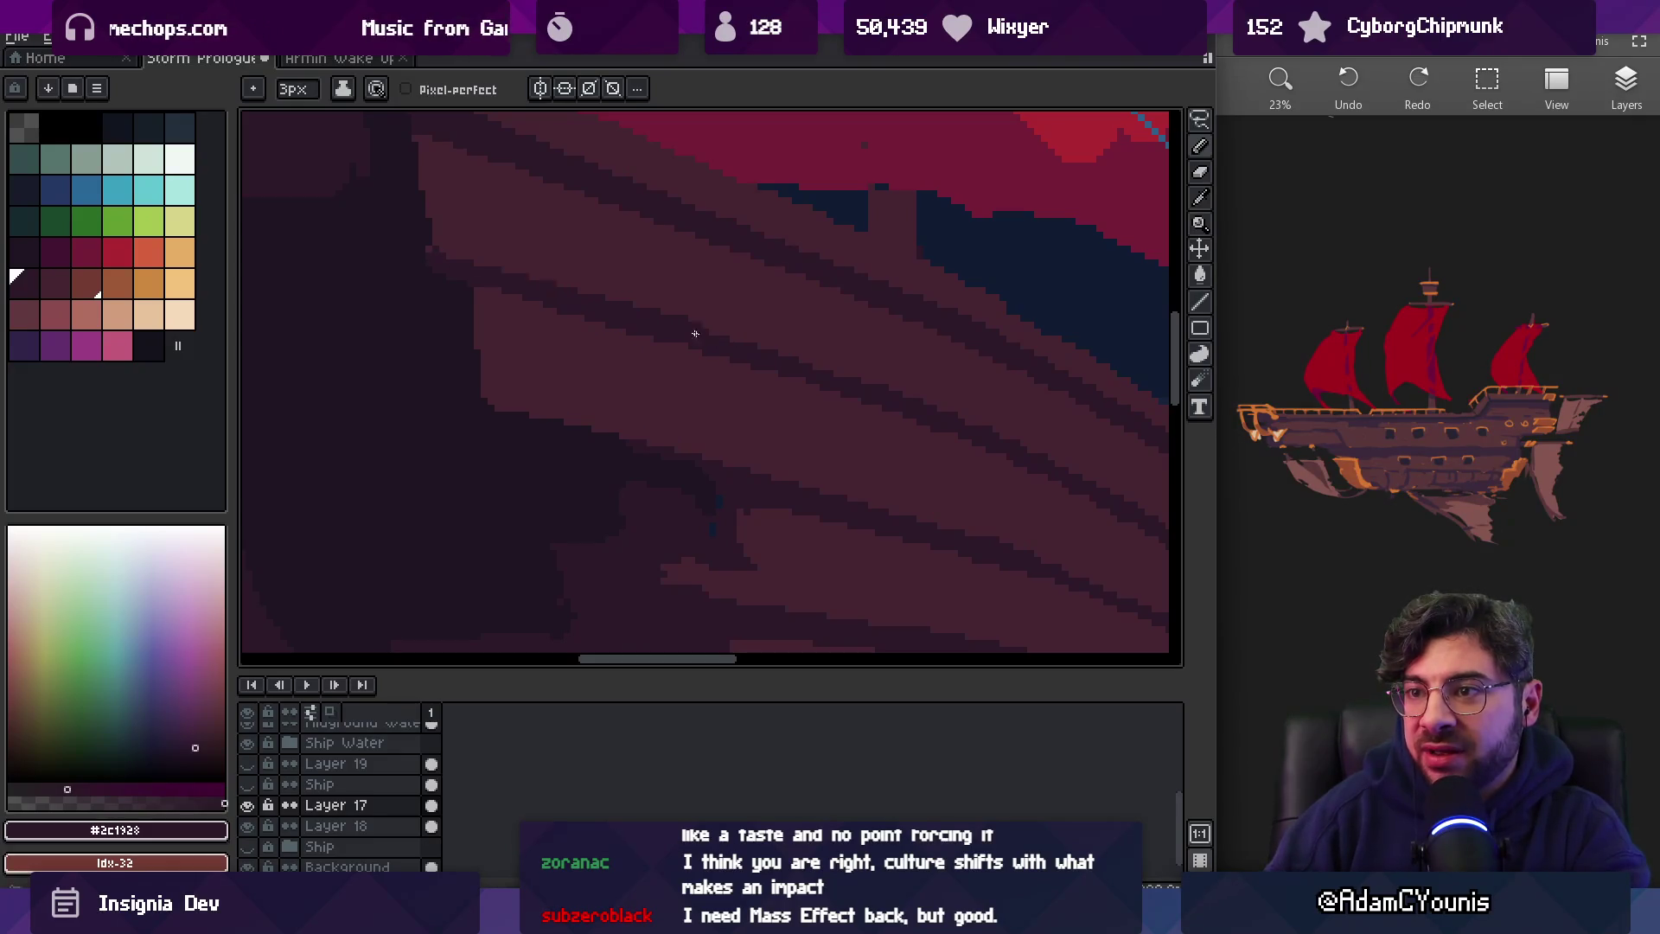
{"action": "left_click", "coordinate": [440, 246], "text": "alt"}
Pick the darker plank colour up close, then view the whole scene at actual size
{"action": "key", "text": "z"}
{"action": "scroll", "coordinate": [482, 238], "scroll_direction": "down", "scroll_amount": 3}
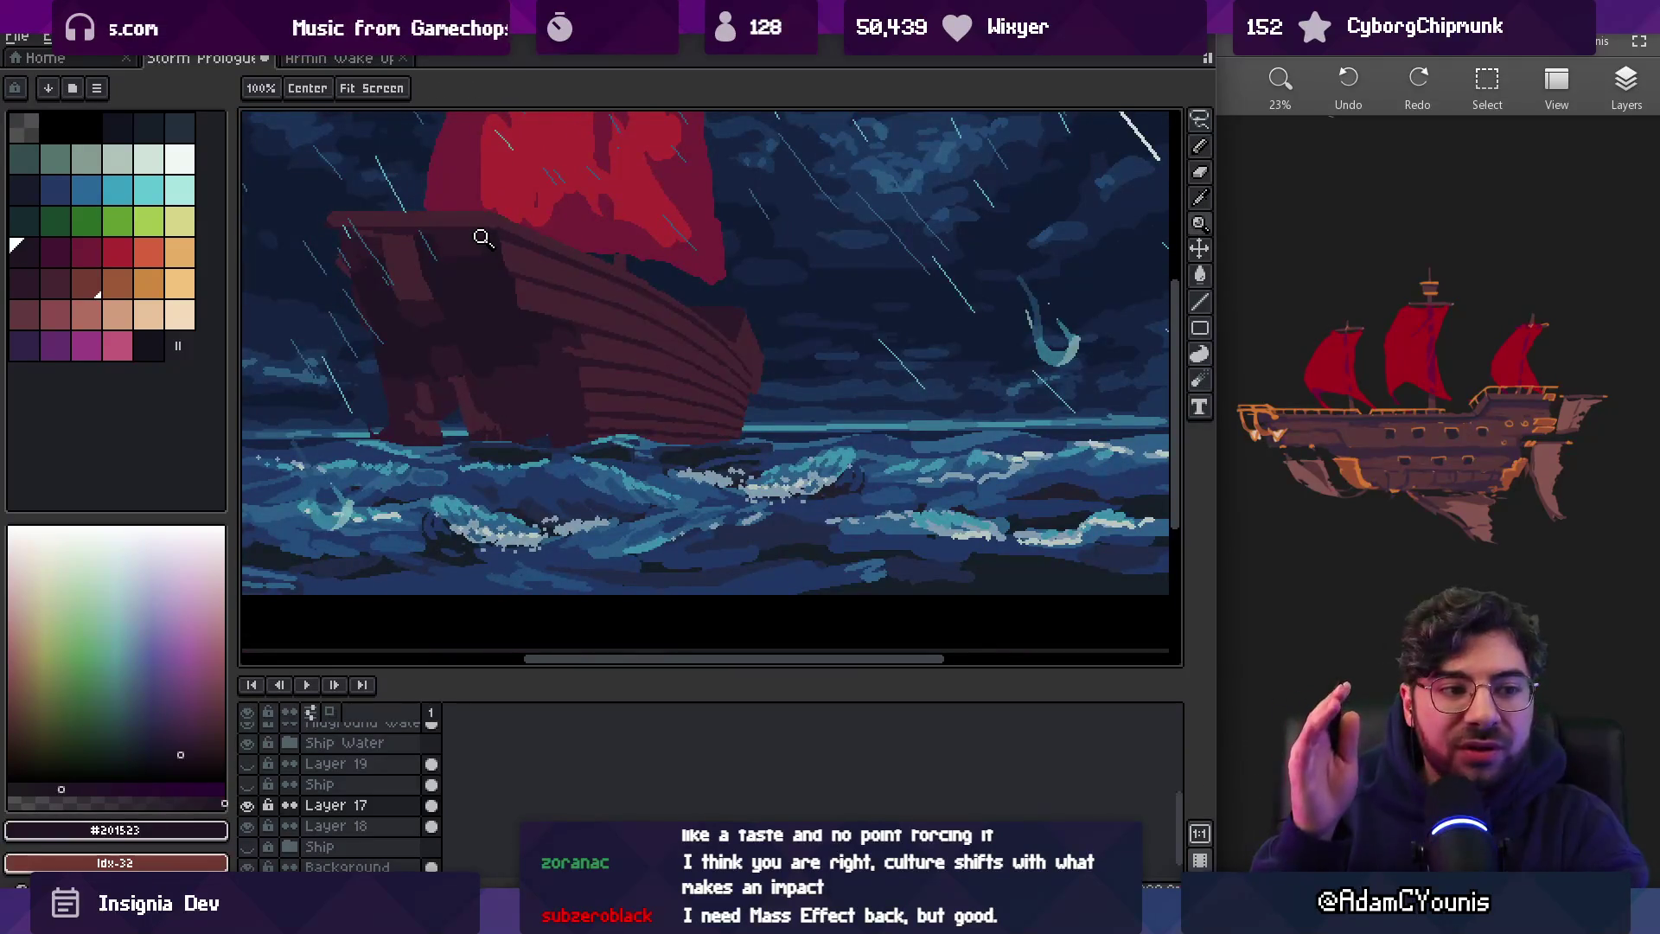
{"action": "scroll", "coordinate": [496, 289], "scroll_direction": "up", "scroll_amount": 4}
{"action": "left_click", "coordinate": [503, 275], "text": "alt"}
{"action": "key", "text": "b"}
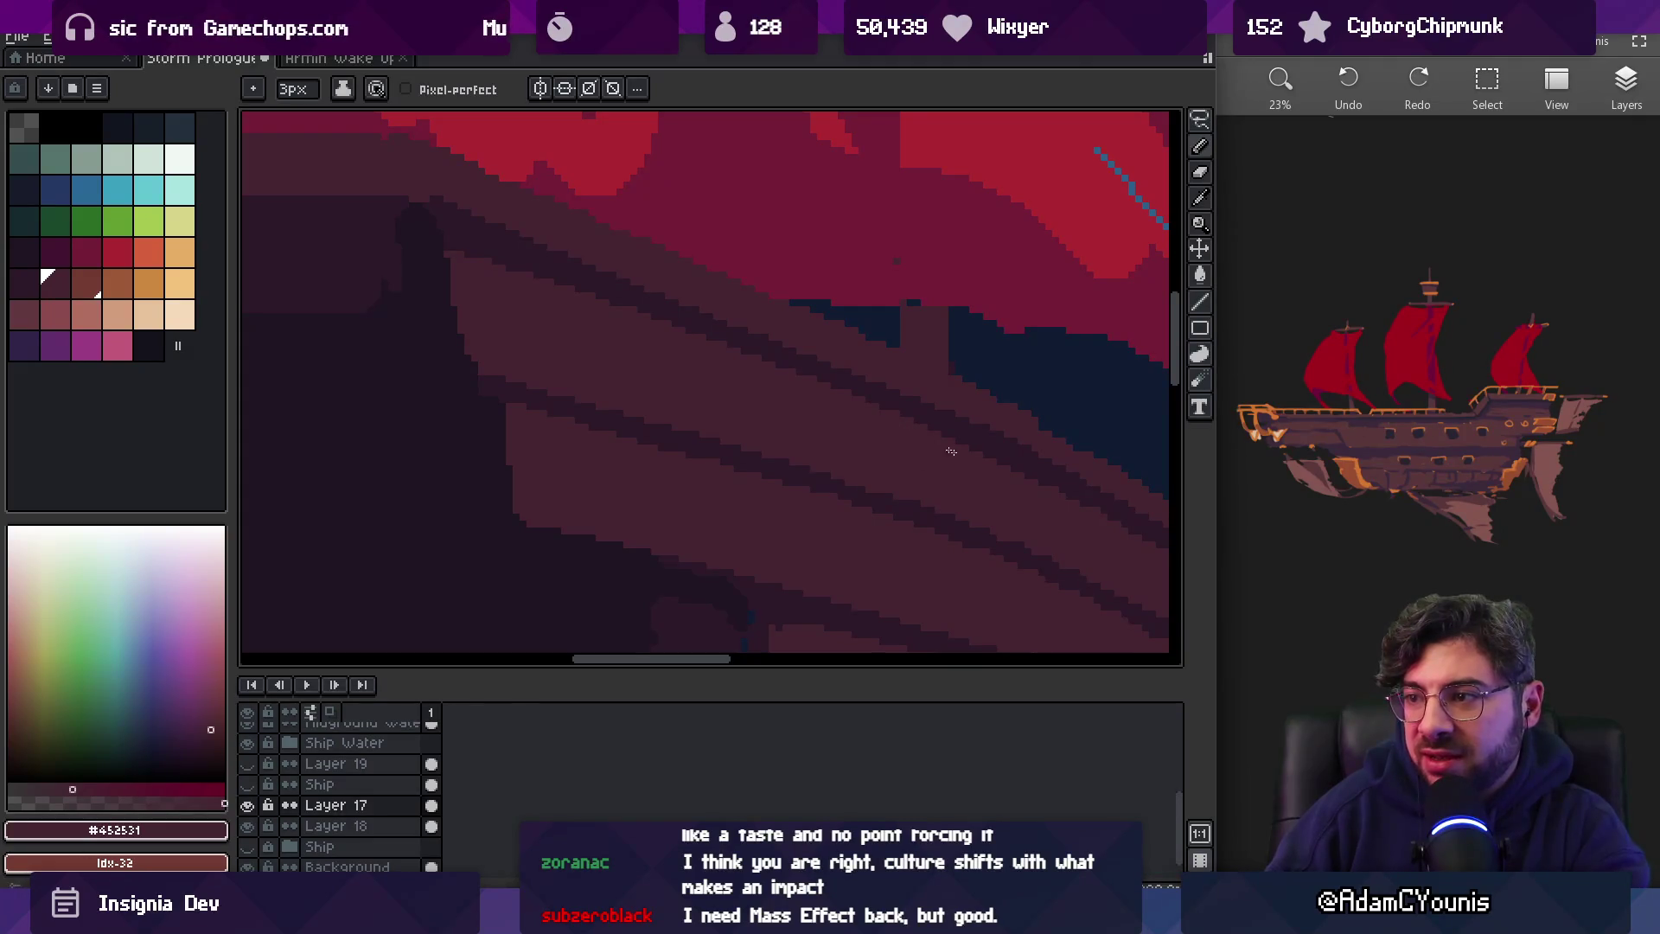
{"action": "left_click_drag", "start_coordinate": [937, 470], "coordinate": [723, 418]}
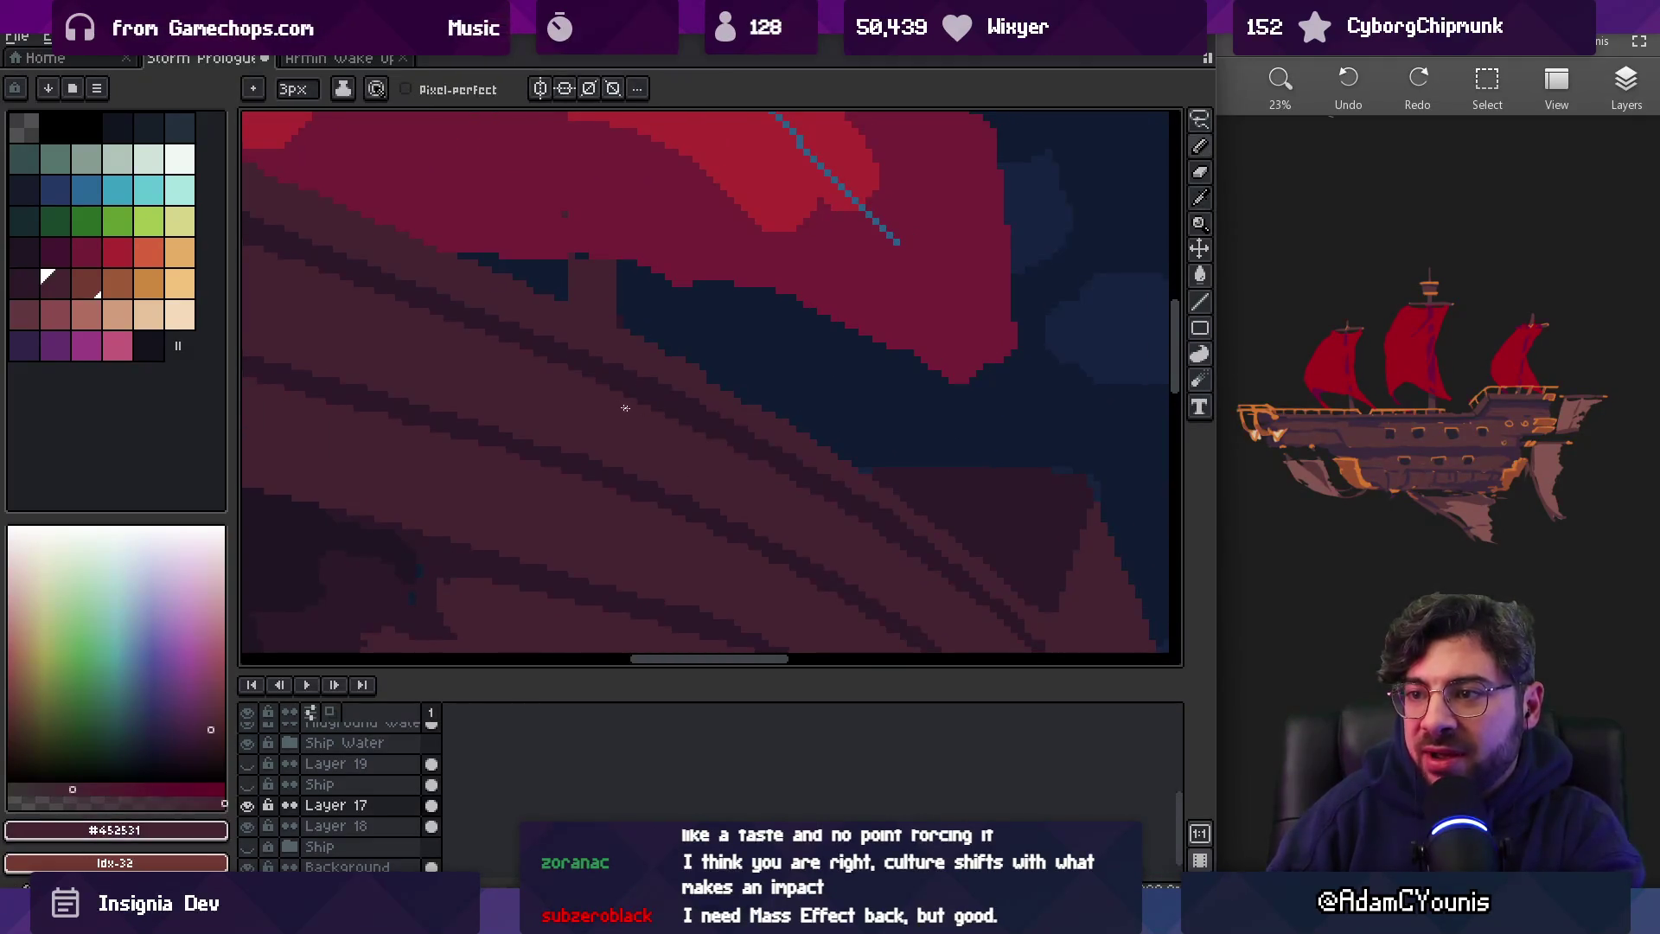
{"action": "left_click", "coordinate": [701, 412], "text": "alt"}
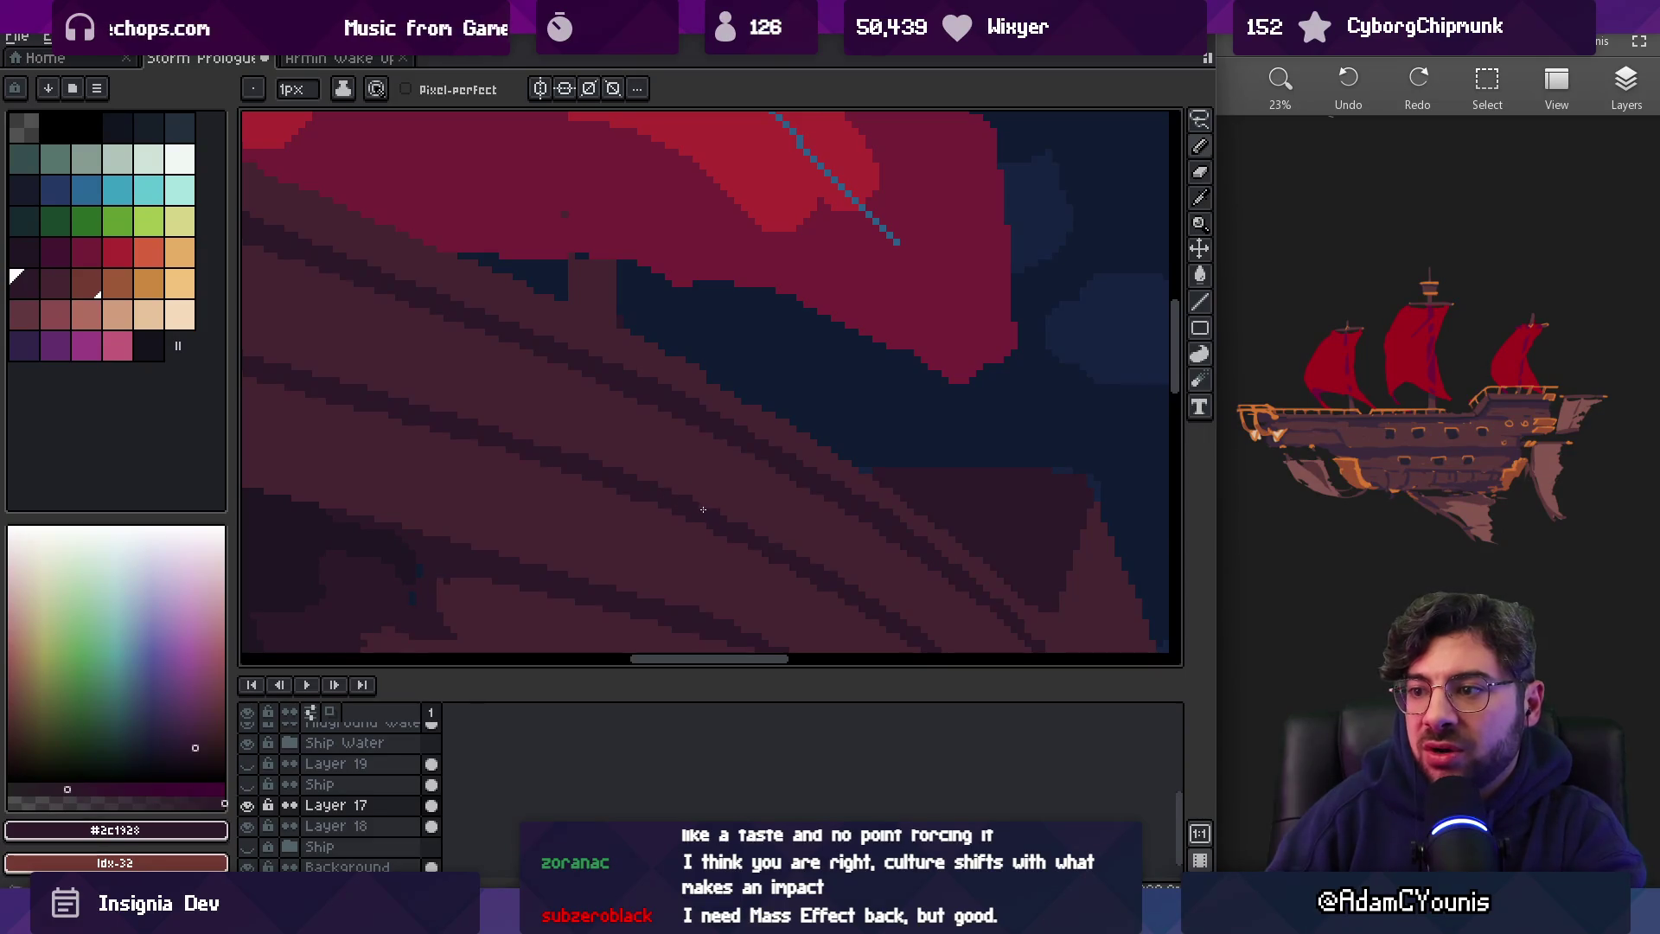
{"action": "key", "text": "z"}
{"action": "key", "text": "1"}
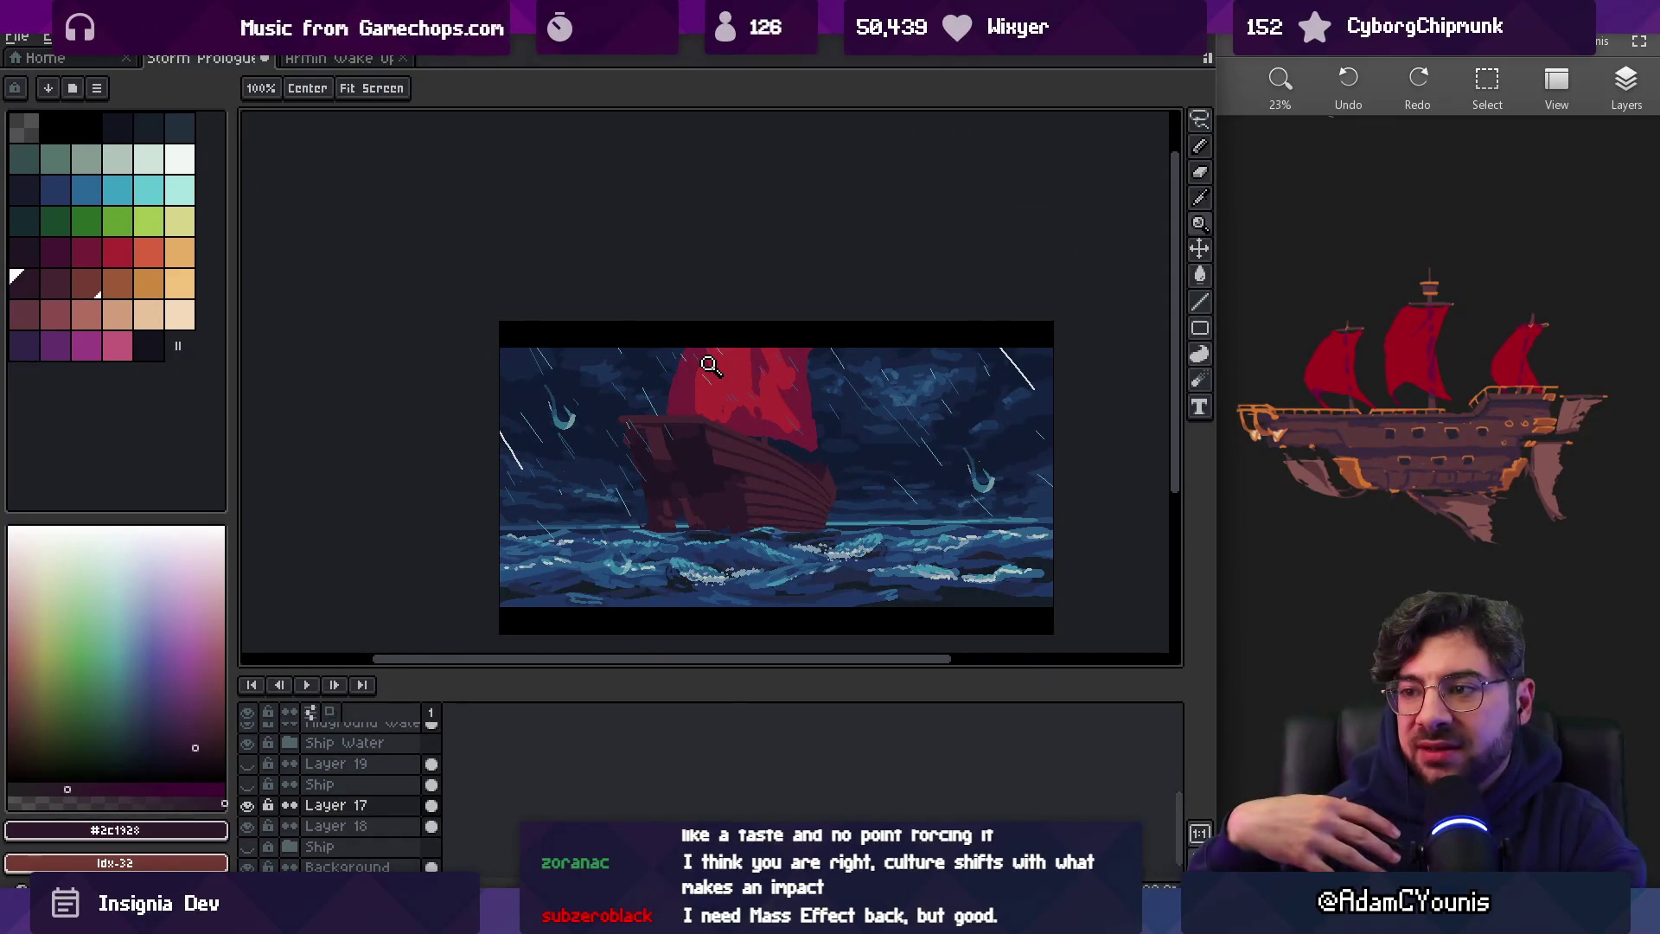
Cover dark hull-edge pixels with the lighter hull colour and erase strays against the sky
{"action": "left_click", "coordinate": [823, 441]}
{"action": "left_click", "coordinate": [823, 441]}
{"action": "left_click", "coordinate": [730, 452]}
{"action": "key", "text": "i"}
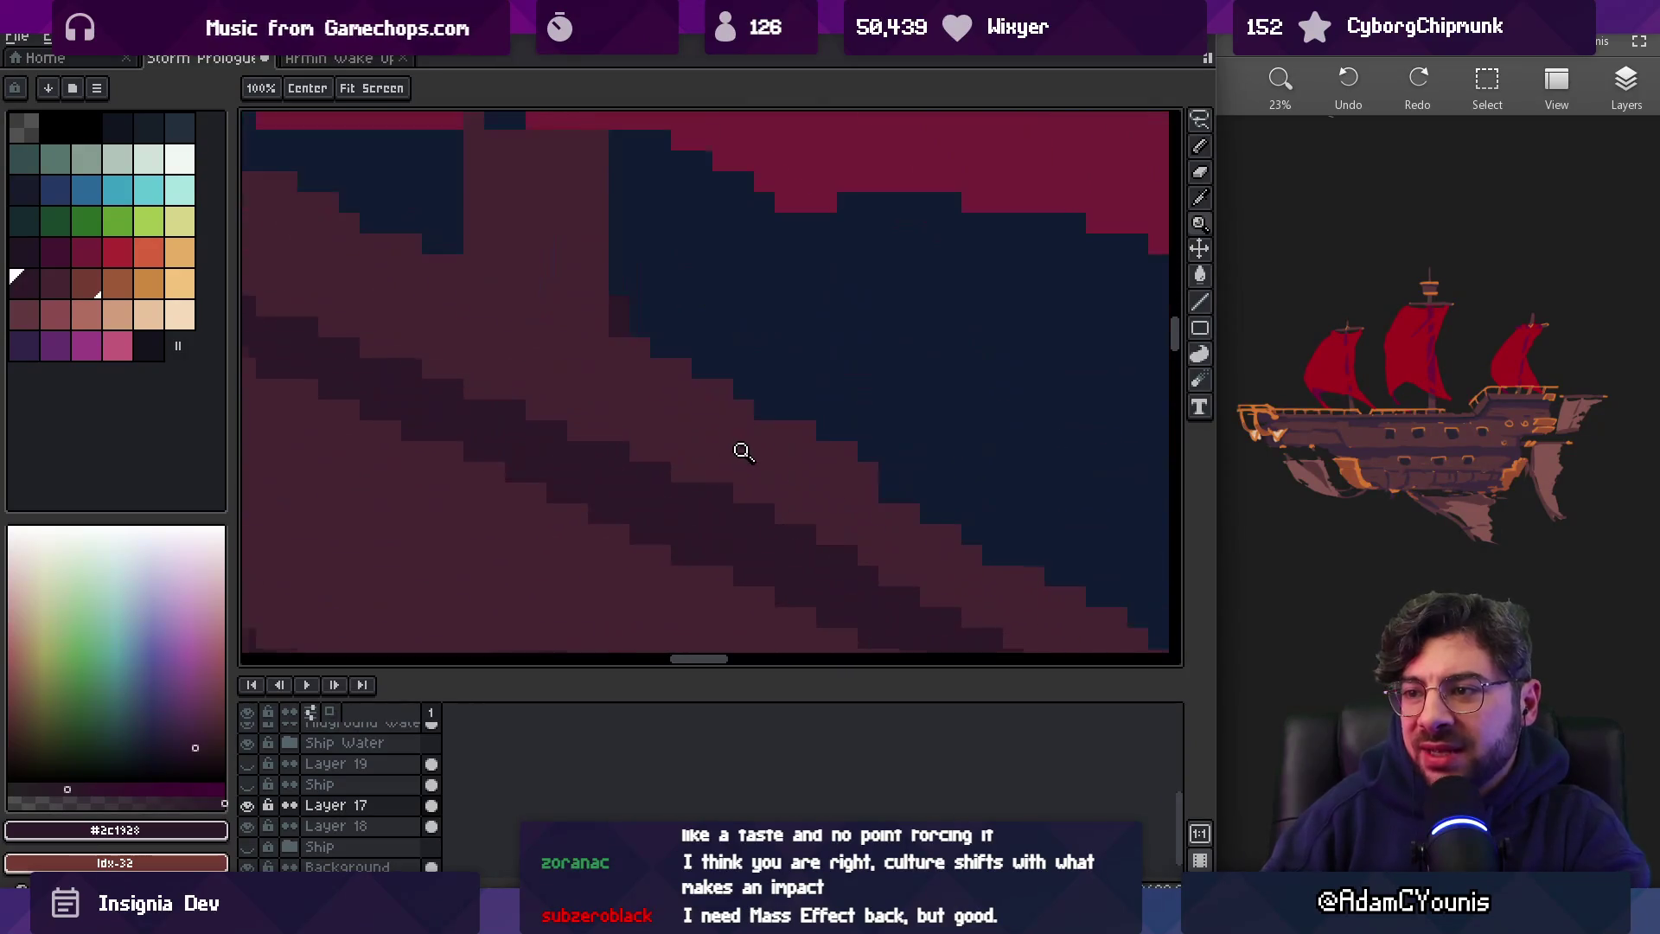
{"action": "left_click", "coordinate": [690, 327]}
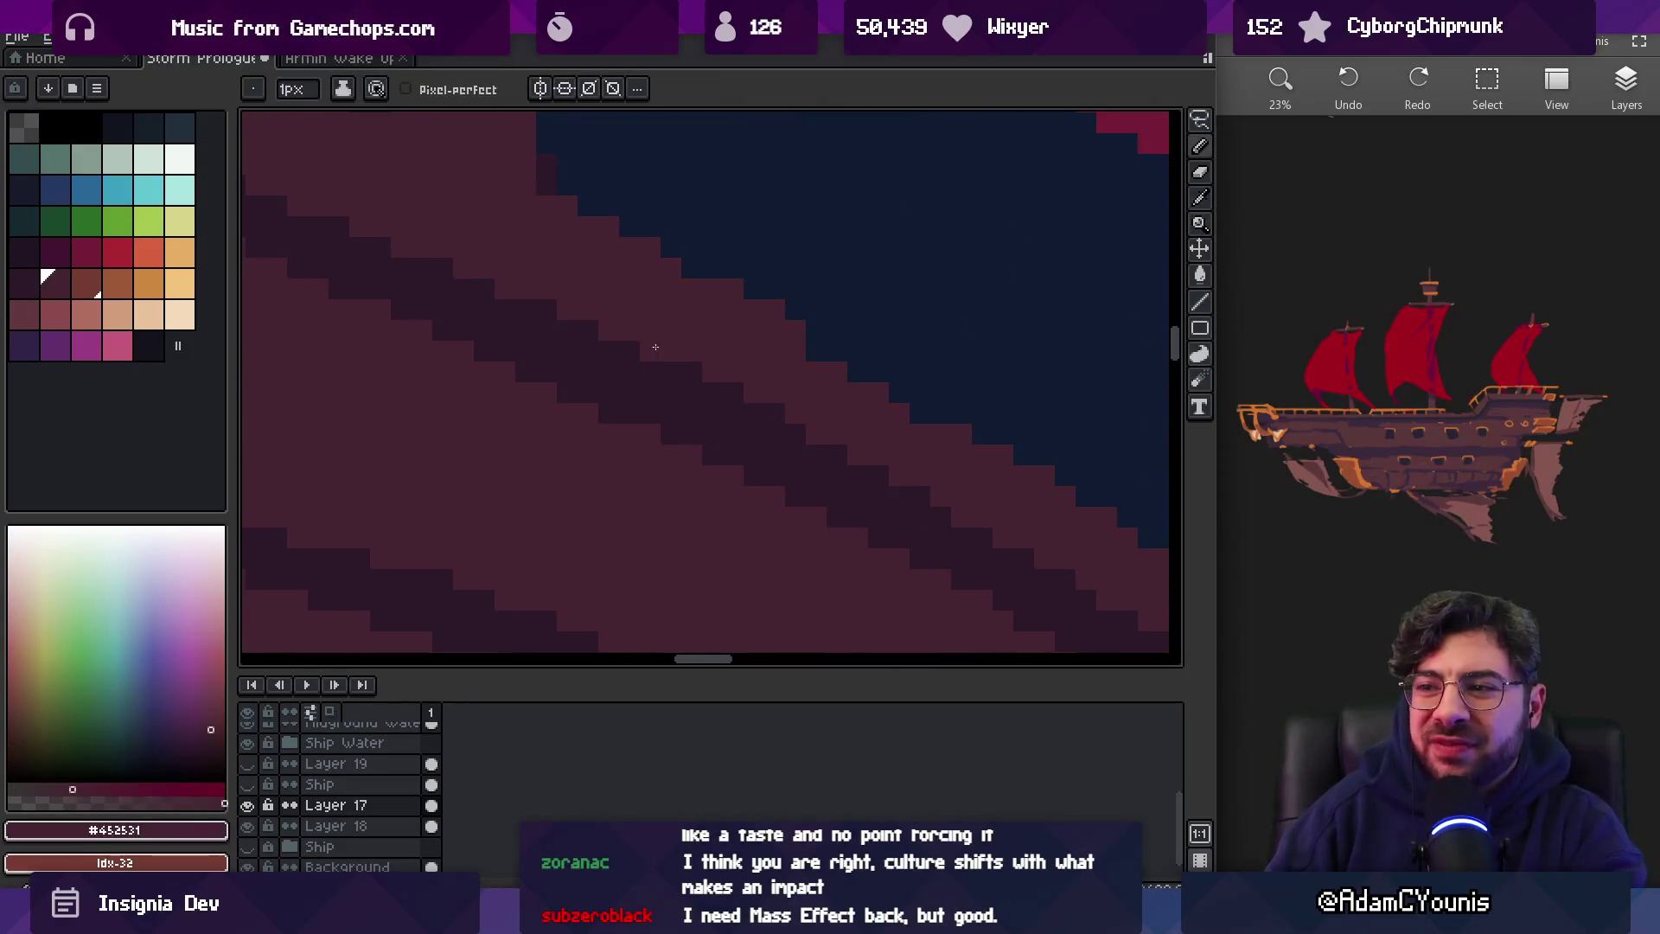
{"action": "left_click_drag", "start_coordinate": [704, 371], "coordinate": [769, 405]}
{"action": "key", "text": "e"}
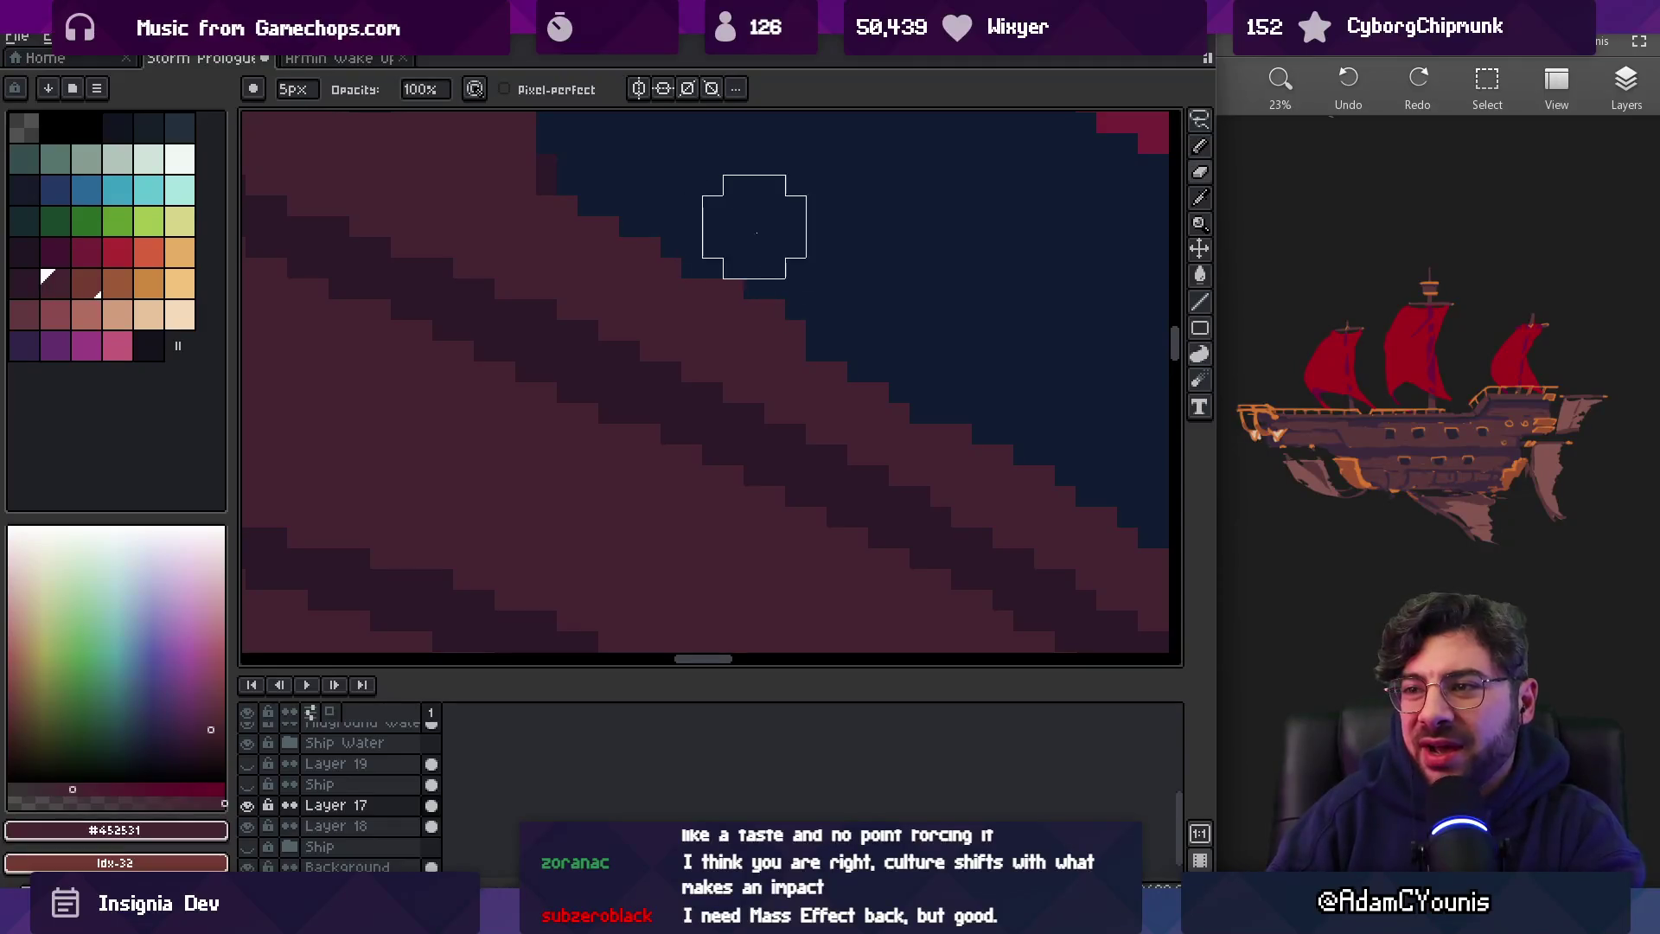
{"action": "left_click_drag", "start_coordinate": [588, 206], "coordinate": [671, 226]}
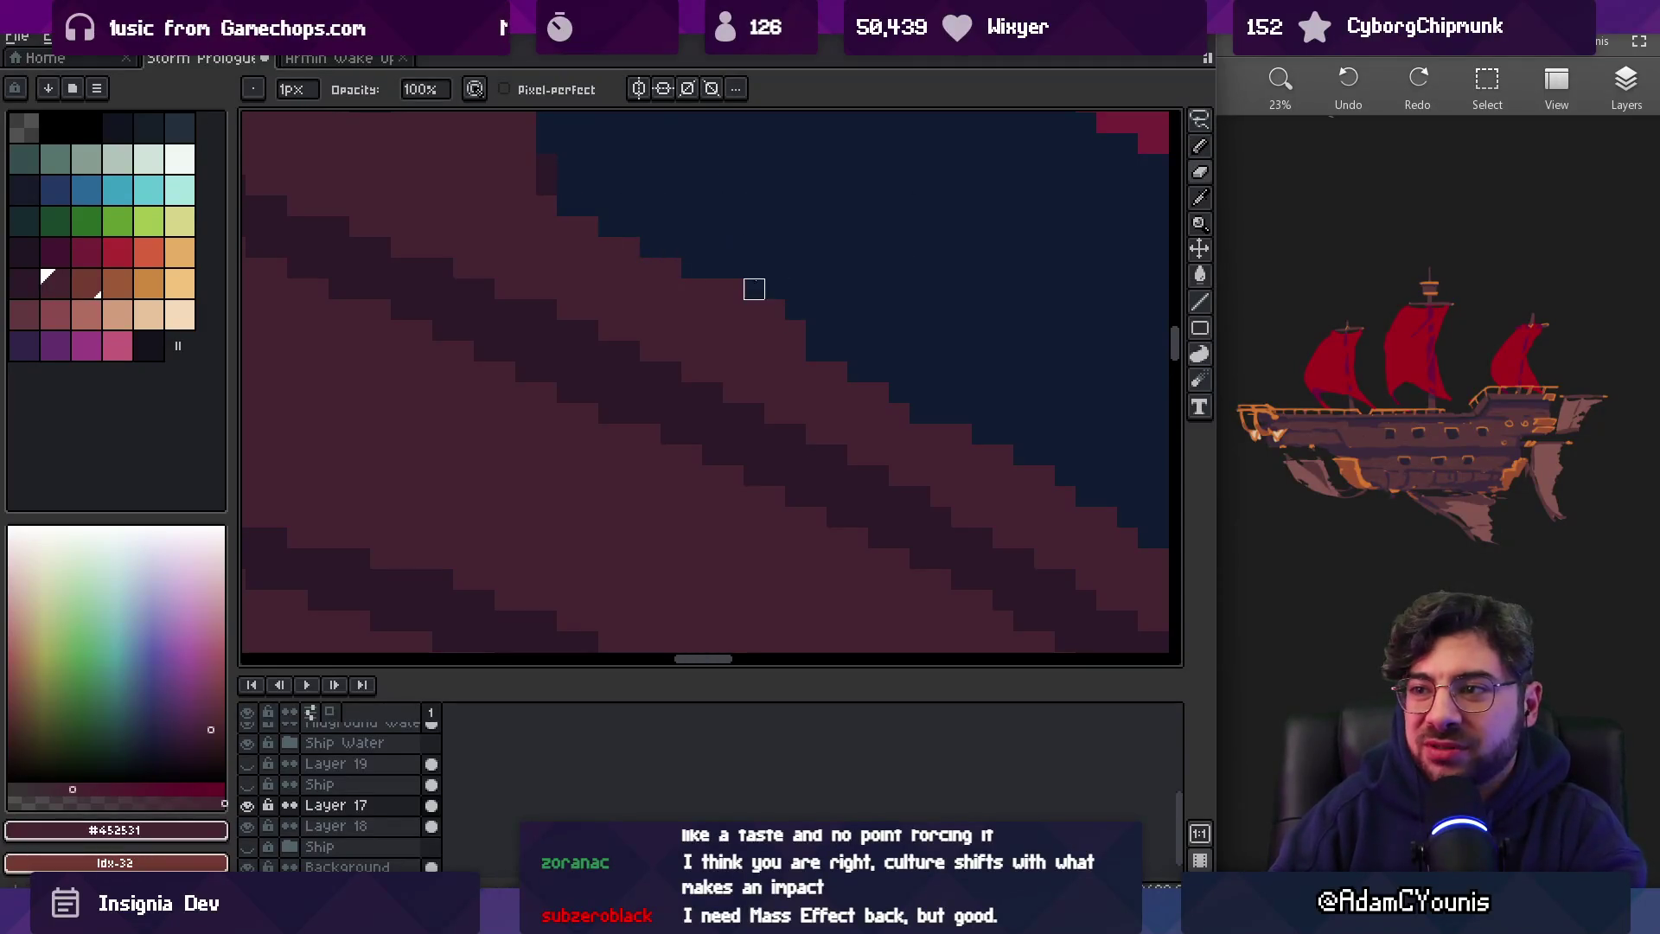
Lighten the dark edge along the hull's upper slope
{"action": "key", "text": "z"}
{"action": "right_click", "coordinate": [889, 398]}
{"action": "right_click", "coordinate": [890, 329]}
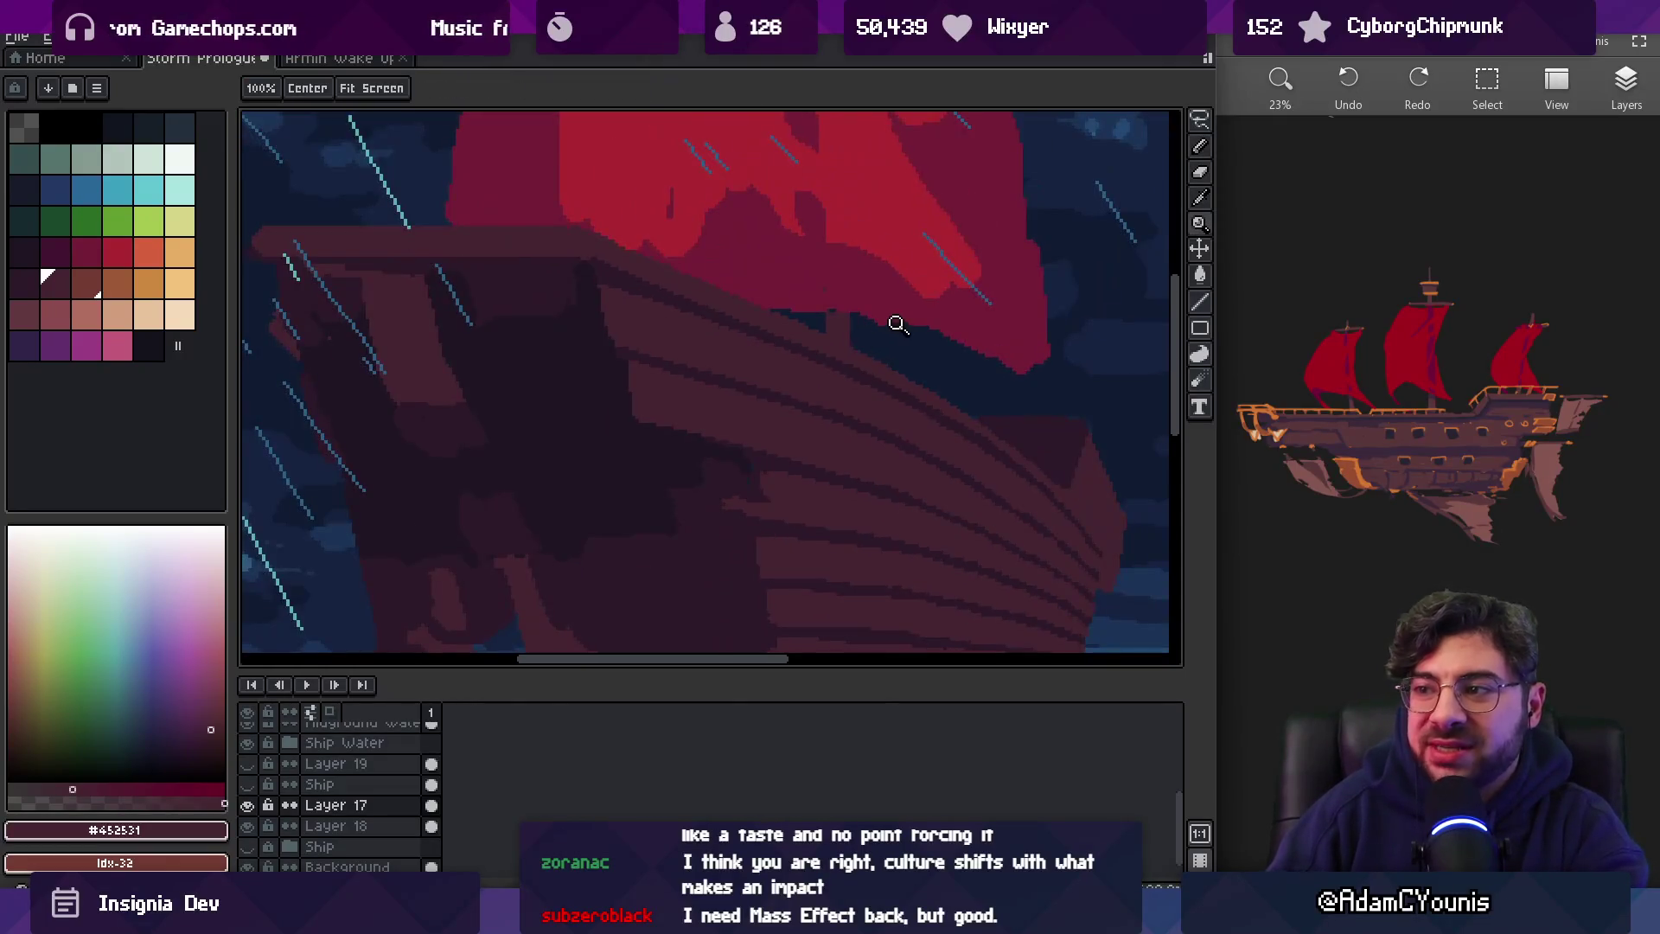
{"action": "left_click", "coordinate": [612, 318]}
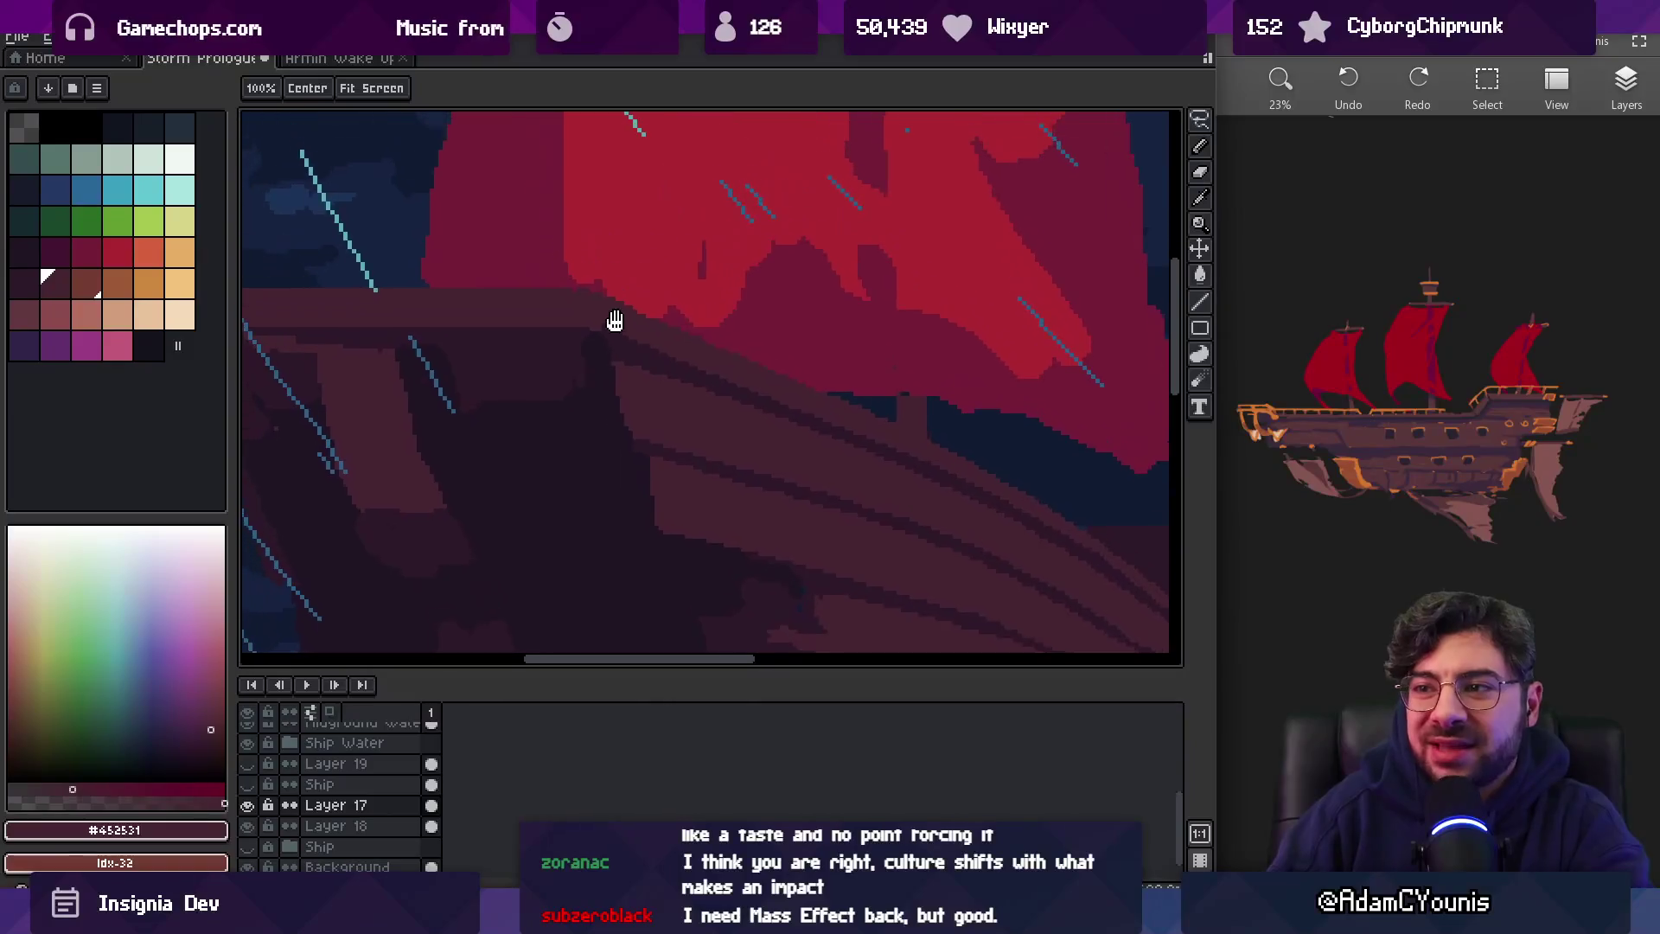
{"action": "left_click", "coordinate": [645, 311]}
{"action": "key", "text": "b"}
{"action": "left_click_drag", "start_coordinate": [583, 339], "coordinate": [656, 357]}
Zoom out to check the ship, then zoom back in on the hull planks
{"action": "key", "text": "z"}
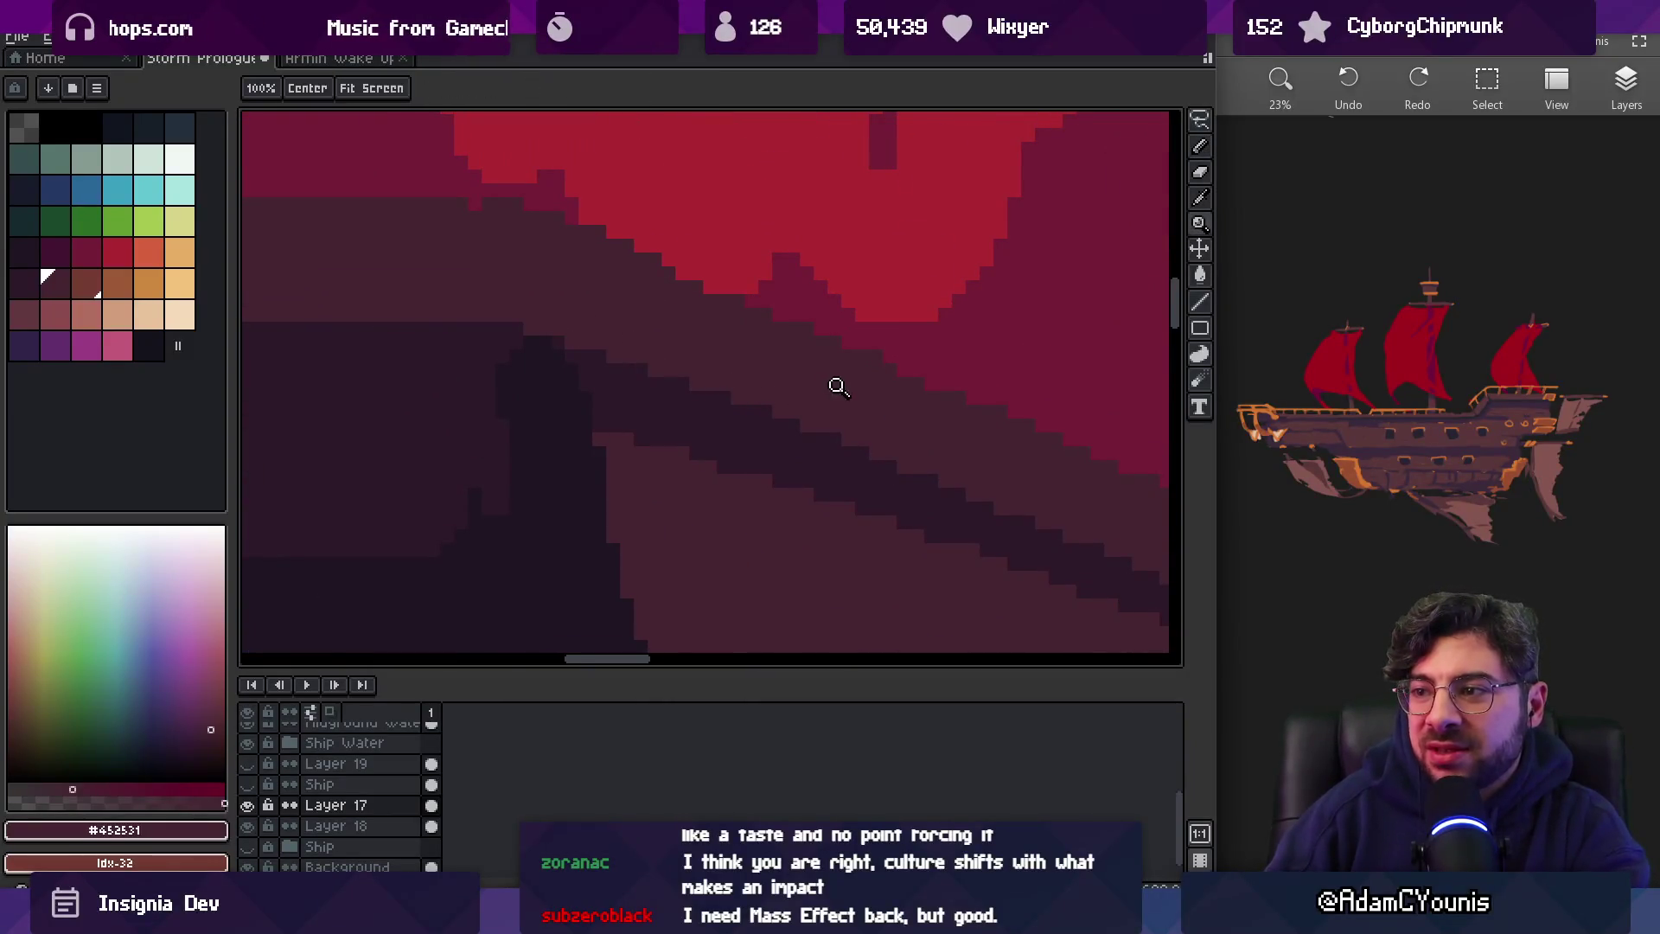
{"action": "right_click", "coordinate": [828, 382]}
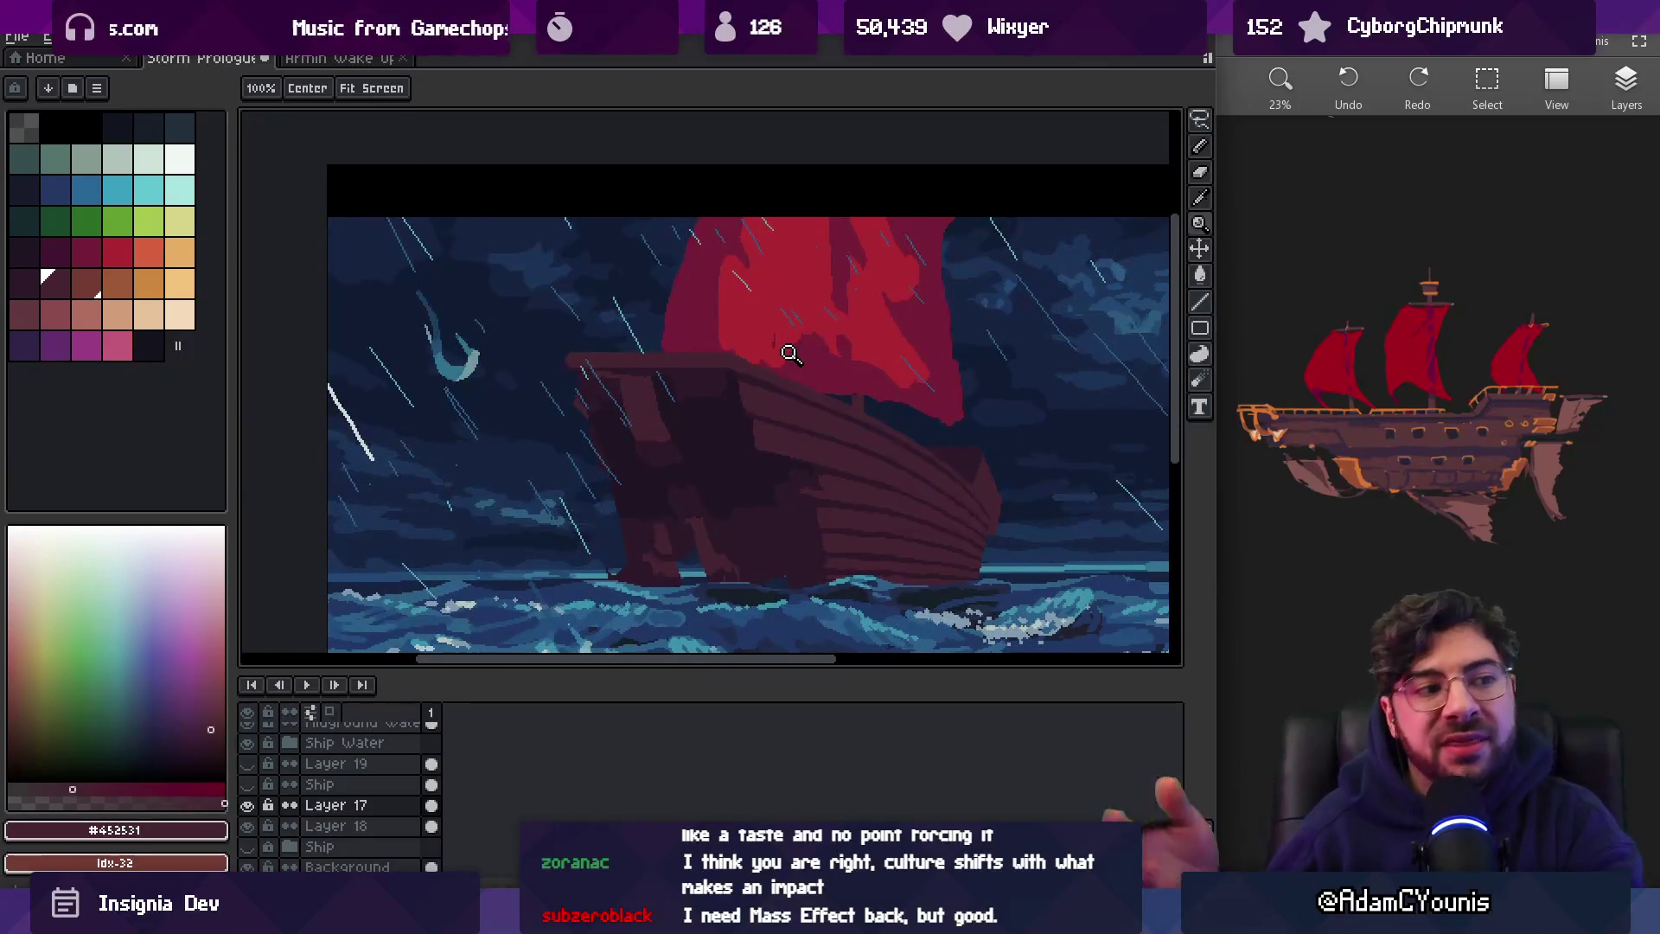
{"action": "left_click_drag", "start_coordinate": [792, 398], "coordinate": [753, 383]}
{"action": "left_click", "coordinate": [731, 368]}
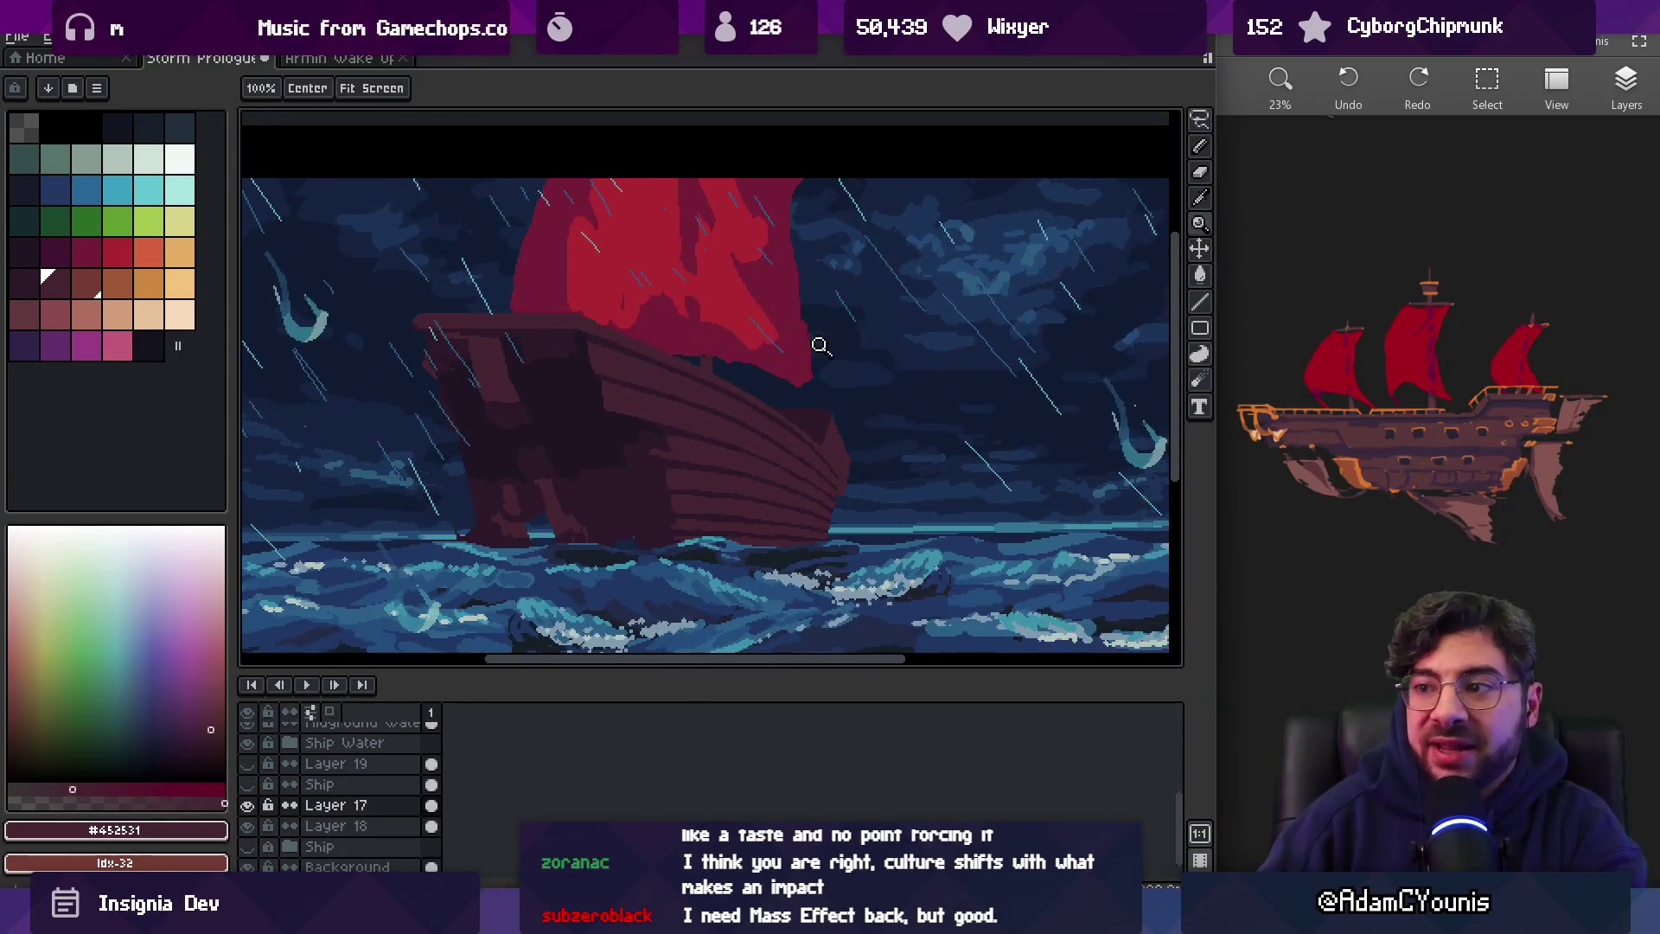
{"action": "left_click", "coordinate": [812, 416]}
{"action": "left_click", "coordinate": [817, 418]}
{"action": "key", "text": "b"}
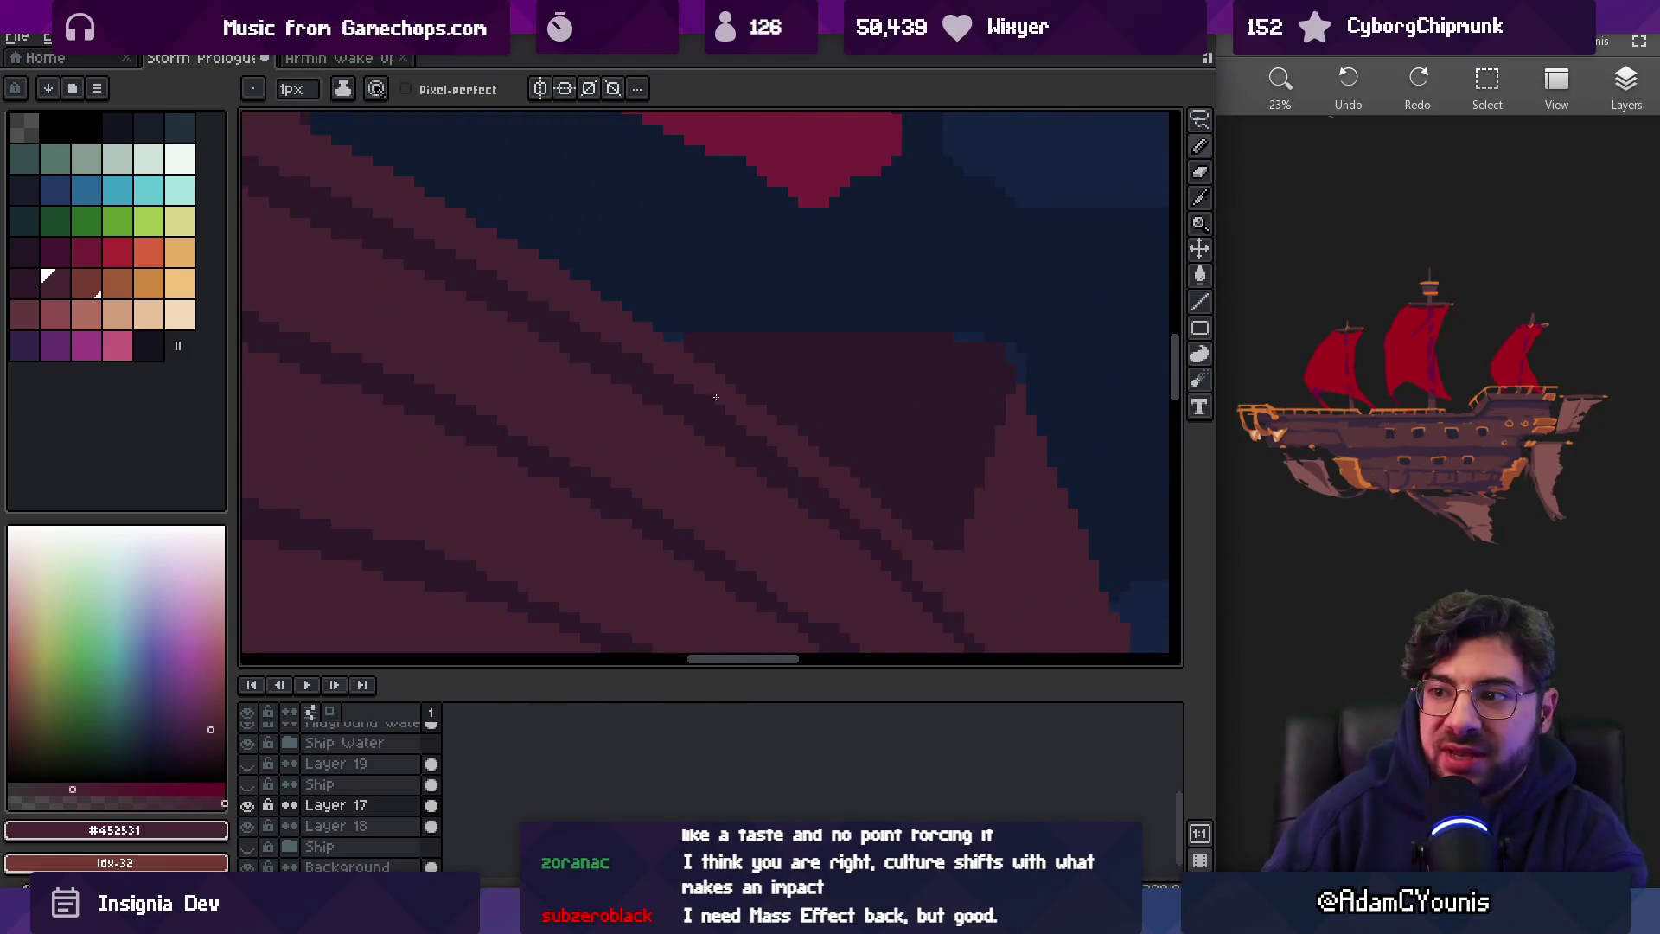
{"action": "key", "text": "z"}
{"action": "scroll", "coordinate": [789, 412], "scroll_direction": "down", "scroll_amount": 5}
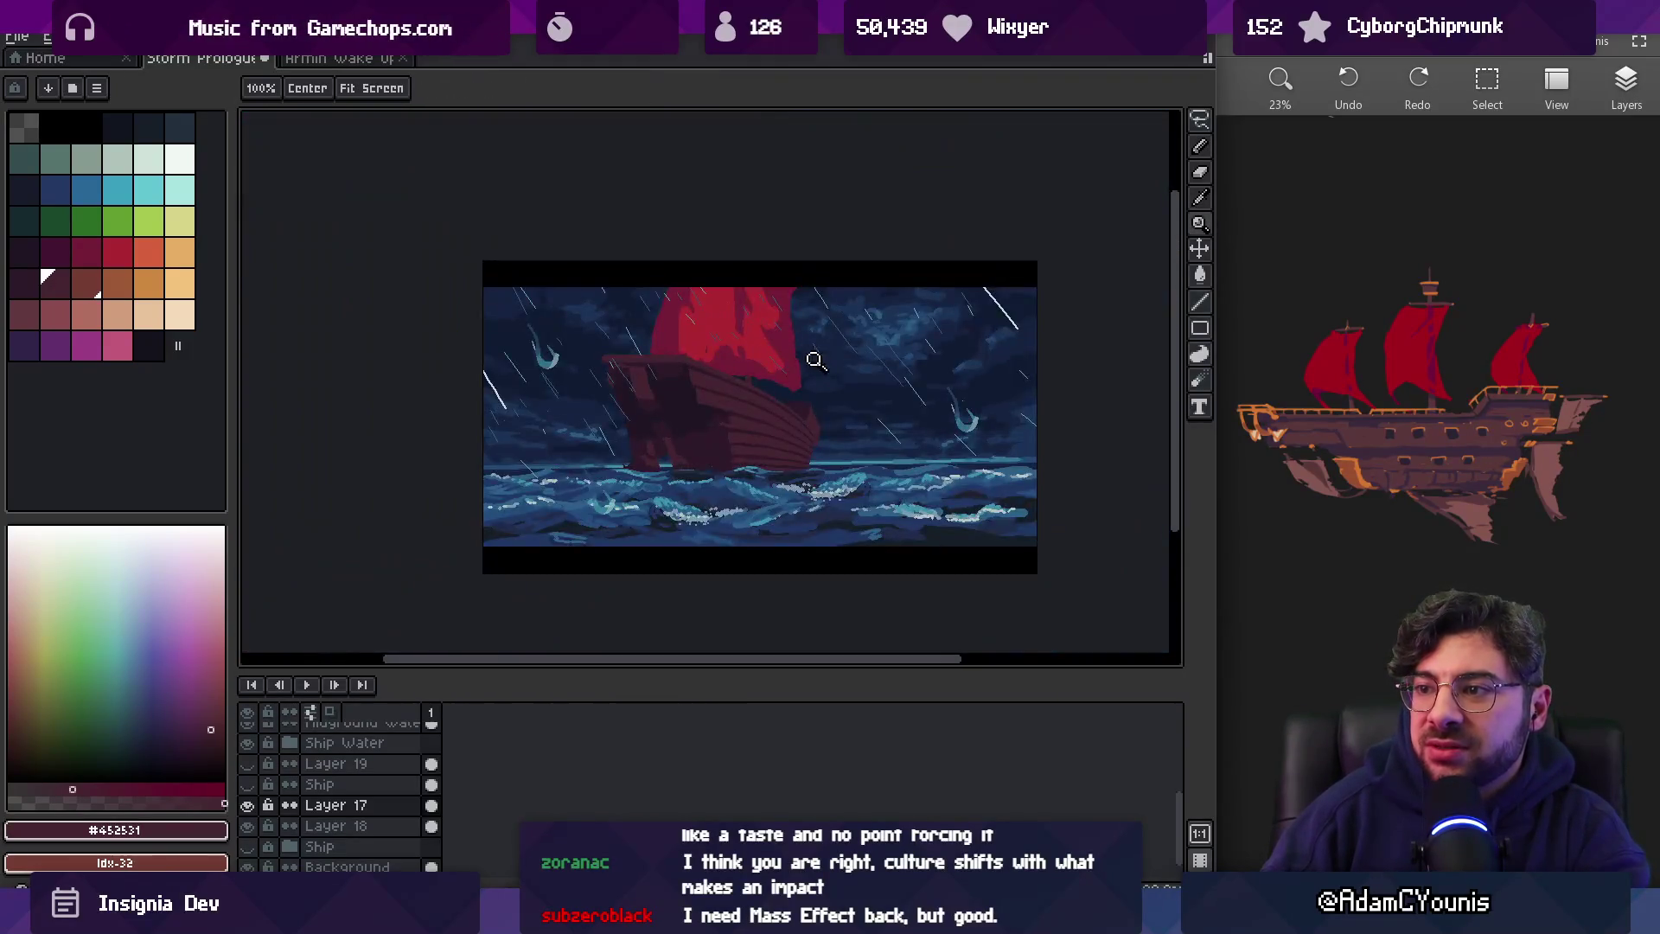
{"action": "scroll", "coordinate": [830, 400], "scroll_direction": "up", "scroll_amount": 4}
Sample the dark plank and lighter hull colours
{"action": "key", "text": "b"}
{"action": "left_click", "coordinate": [741, 397], "text": "alt"}
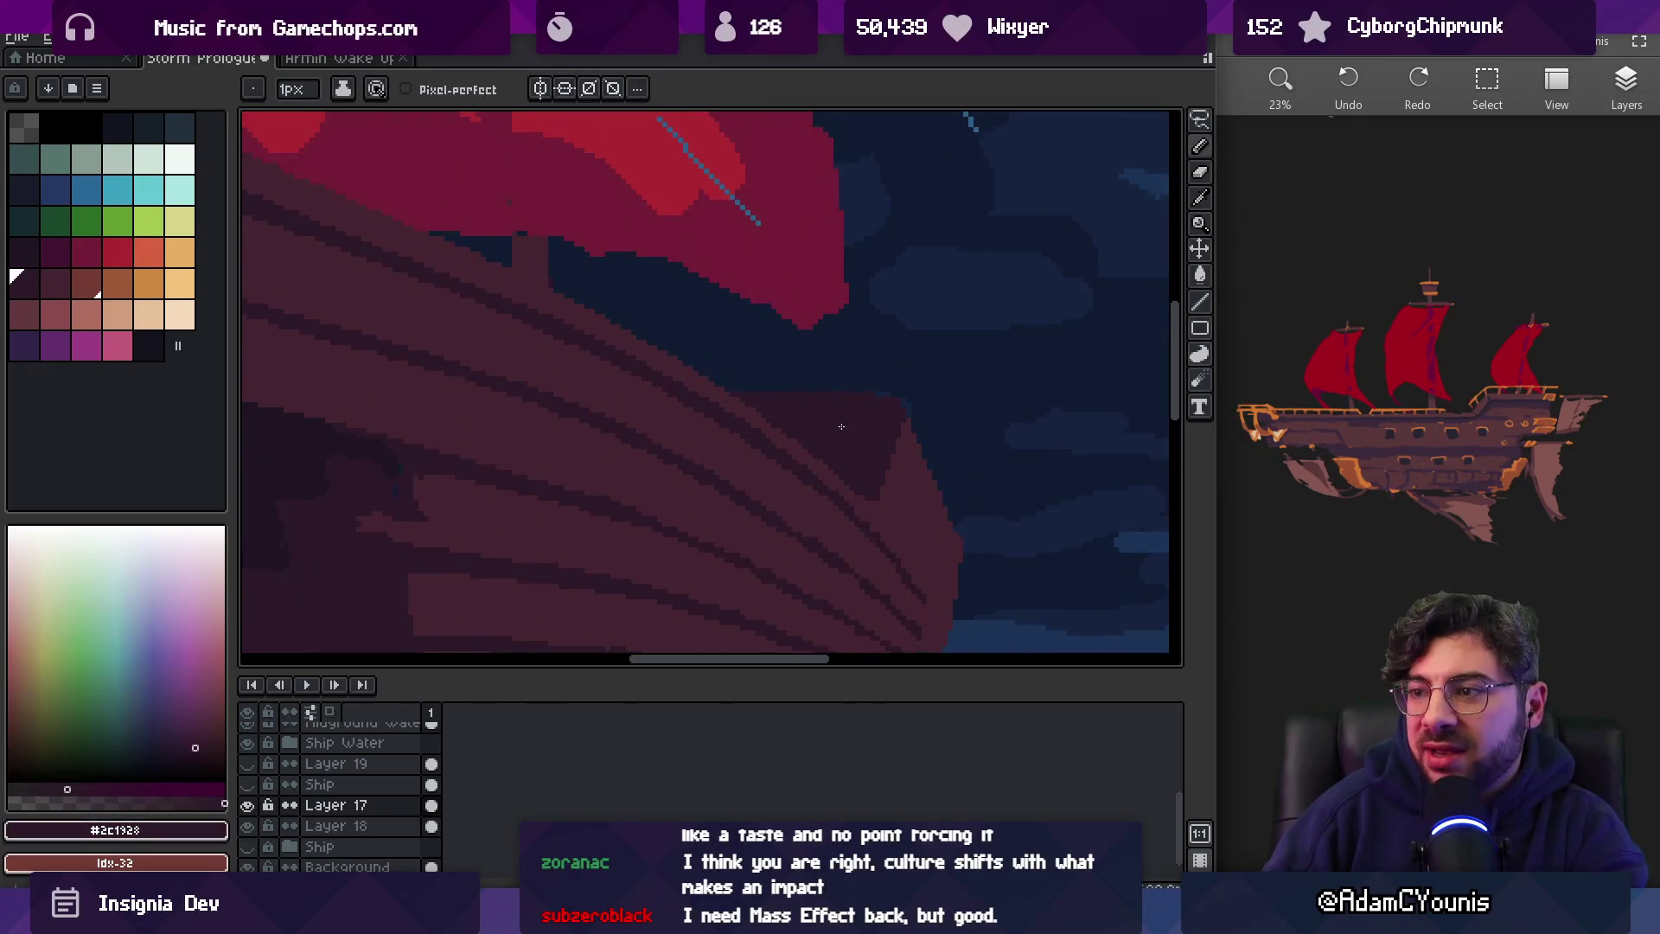
{"action": "left_click_drag", "start_coordinate": [838, 423], "coordinate": [763, 415]}
{"action": "left_click", "coordinate": [825, 393], "text": "alt"}
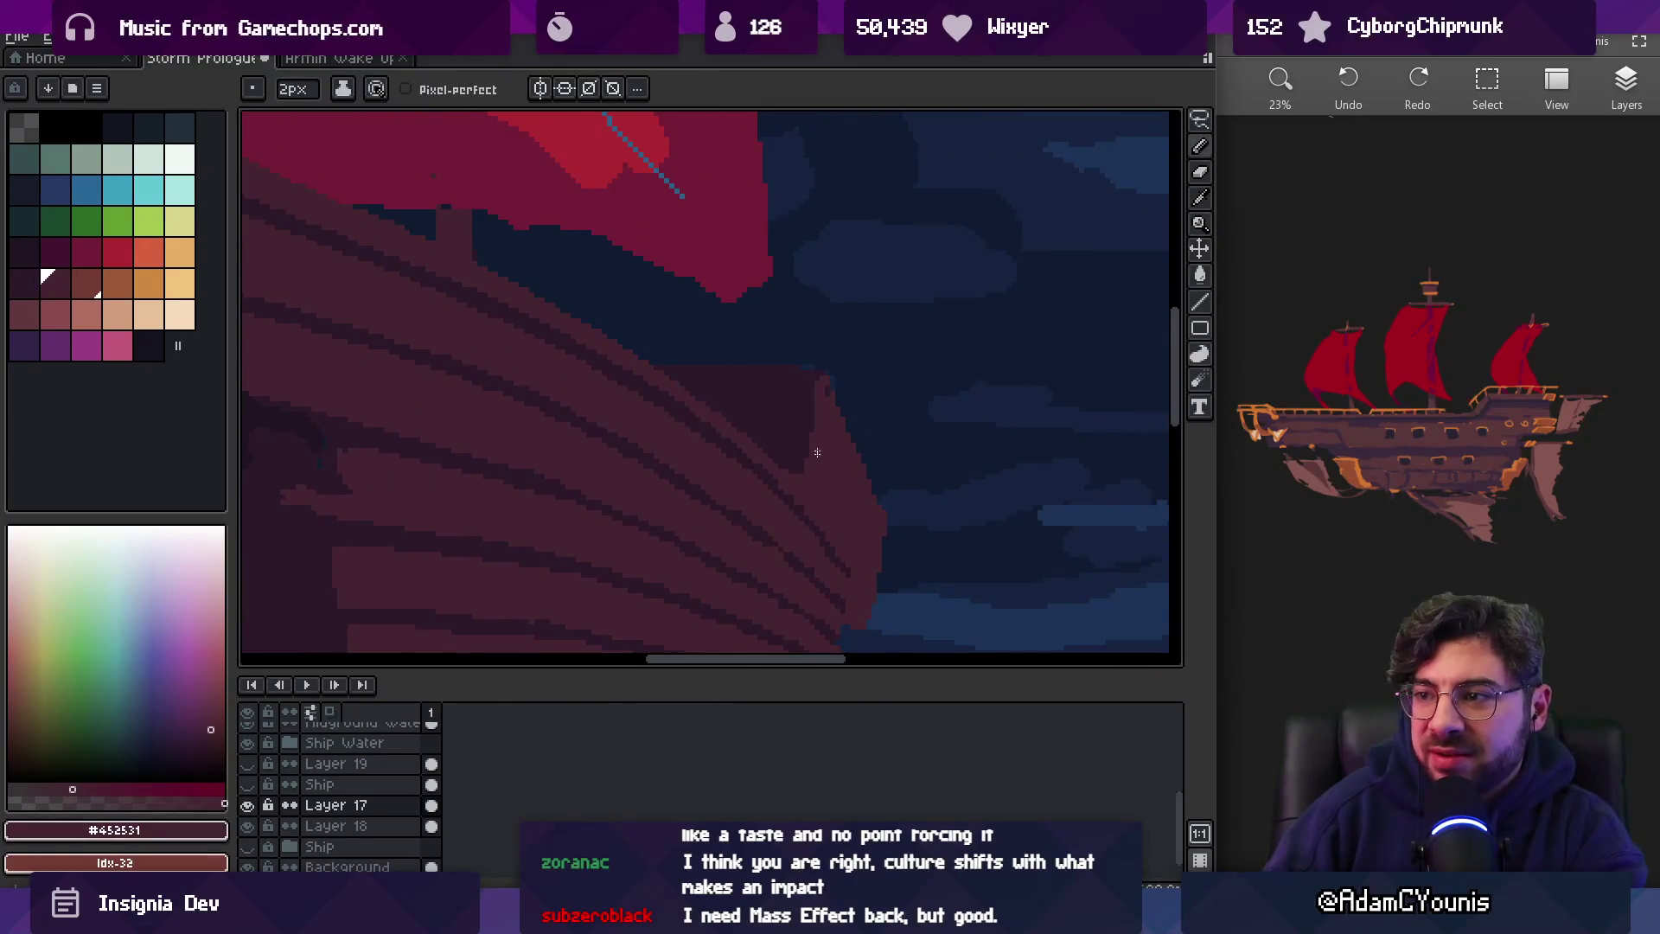
{"action": "left_click", "coordinate": [792, 468], "text": "alt"}
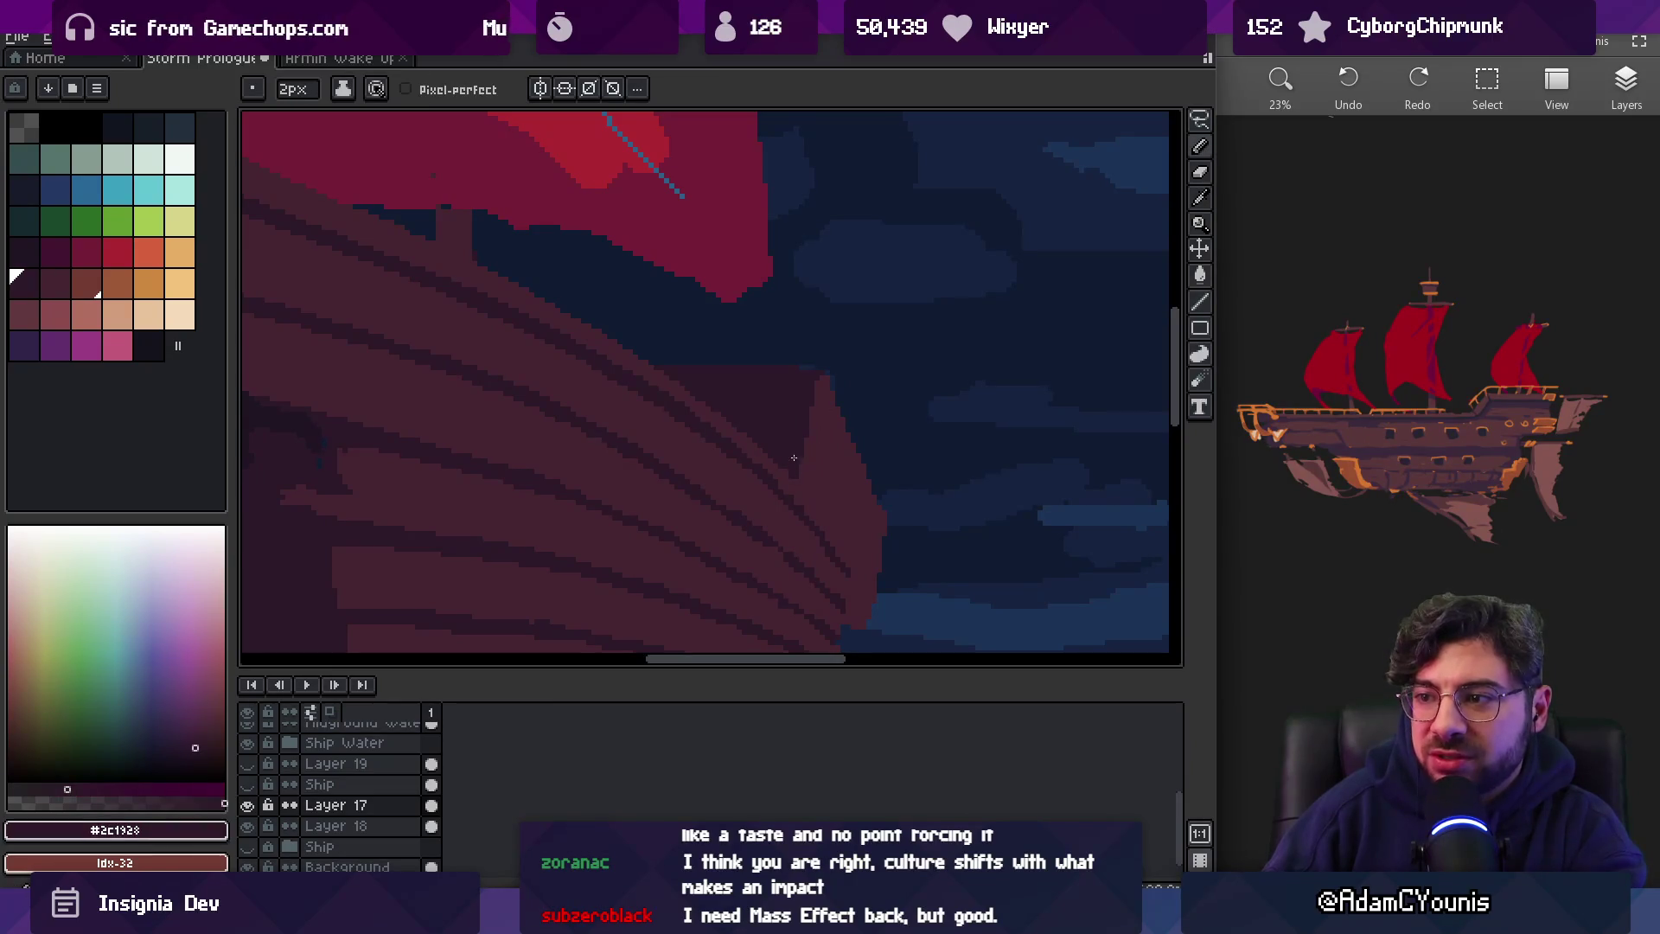
Trace a dark outline down the ship's bow, undoing the first stroke
{"action": "key", "text": "z"}
{"action": "scroll", "coordinate": [775, 370], "scroll_direction": "down", "scroll_amount": 3}
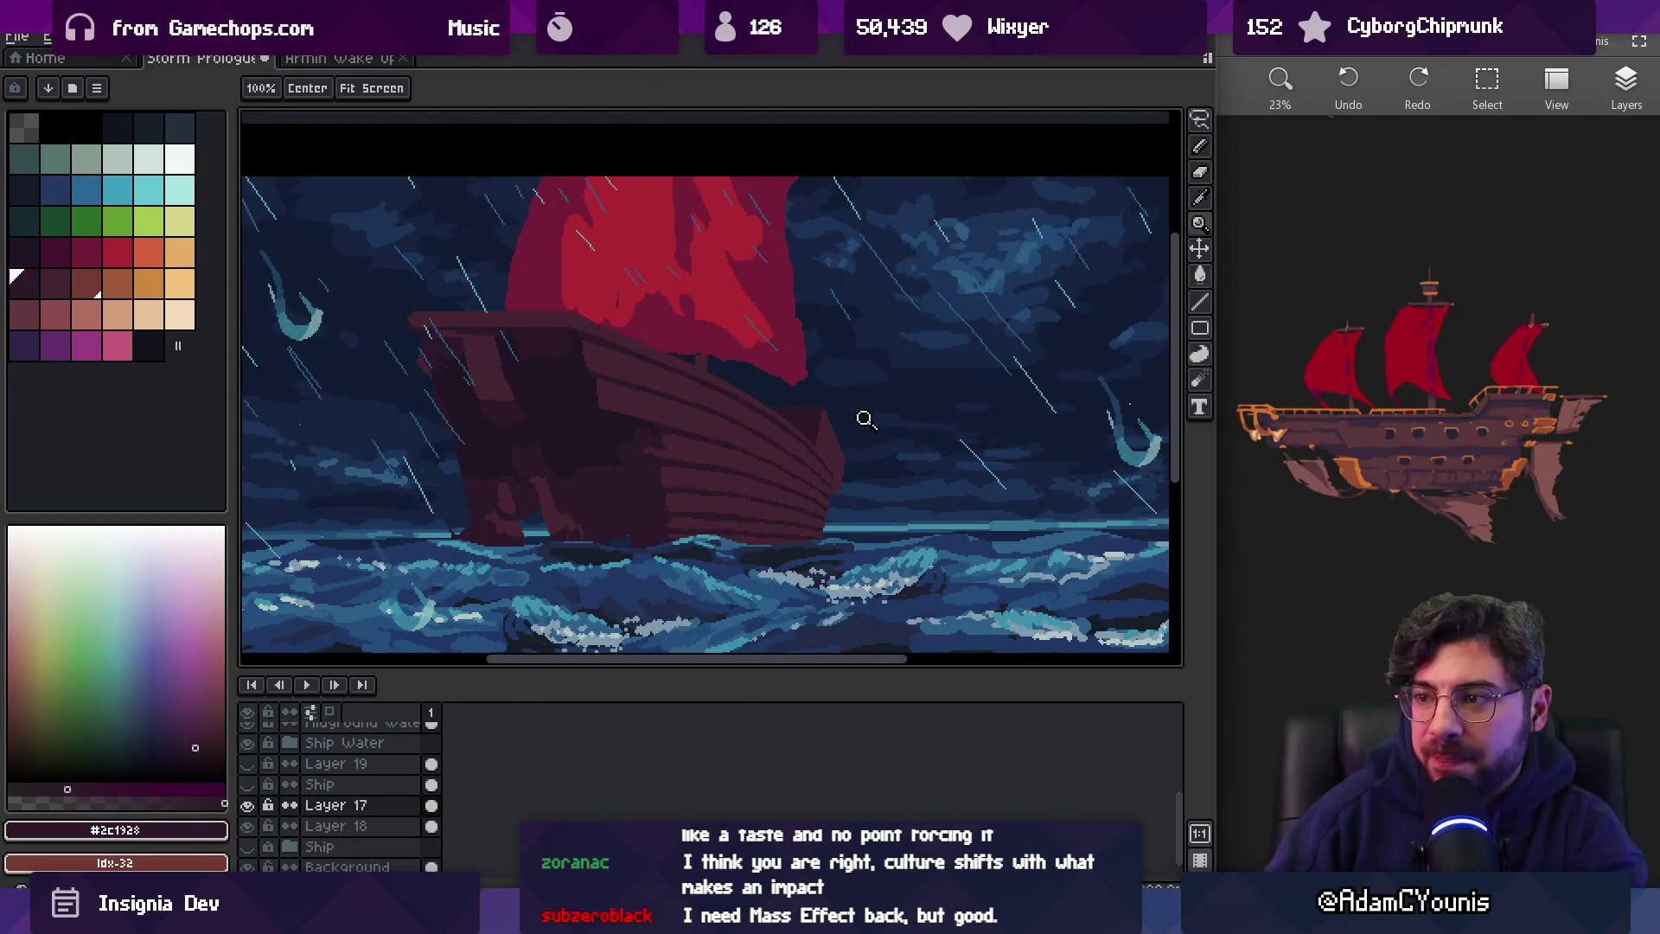
{"action": "scroll", "coordinate": [856, 424], "scroll_direction": "down", "scroll_amount": 2}
{"action": "scroll", "coordinate": [859, 449], "scroll_direction": "up", "scroll_amount": 3}
{"action": "key", "text": "b"}
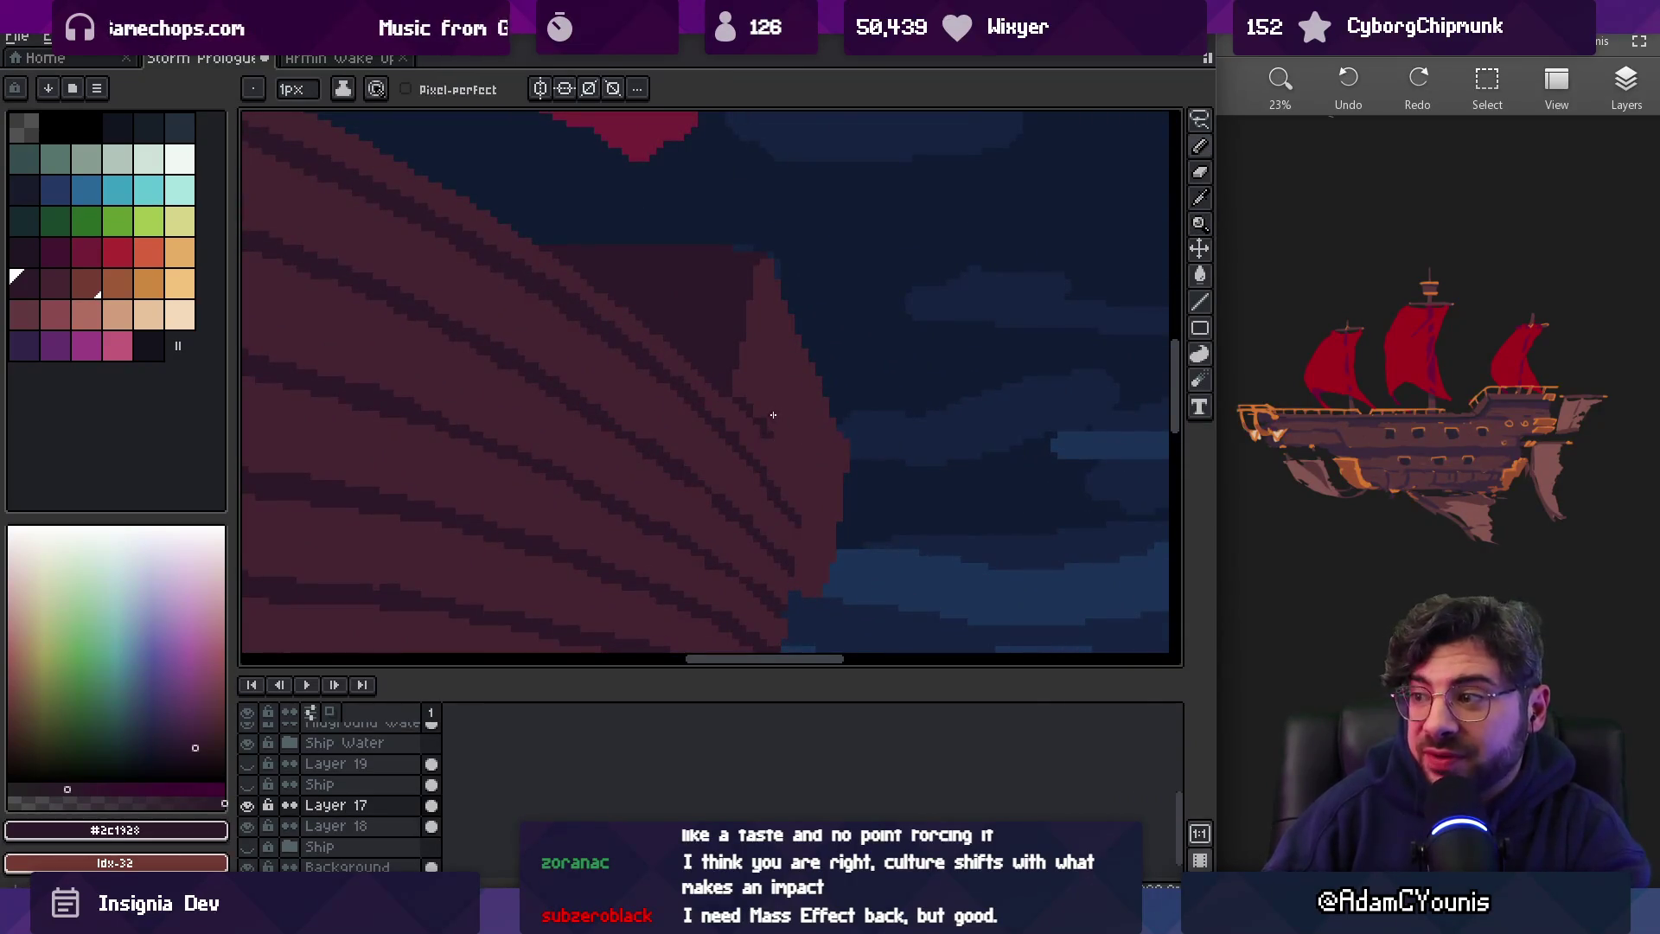
{"action": "left_click_drag", "start_coordinate": [740, 428], "coordinate": [768, 327]}
{"action": "key", "text": "ctrl+z"}
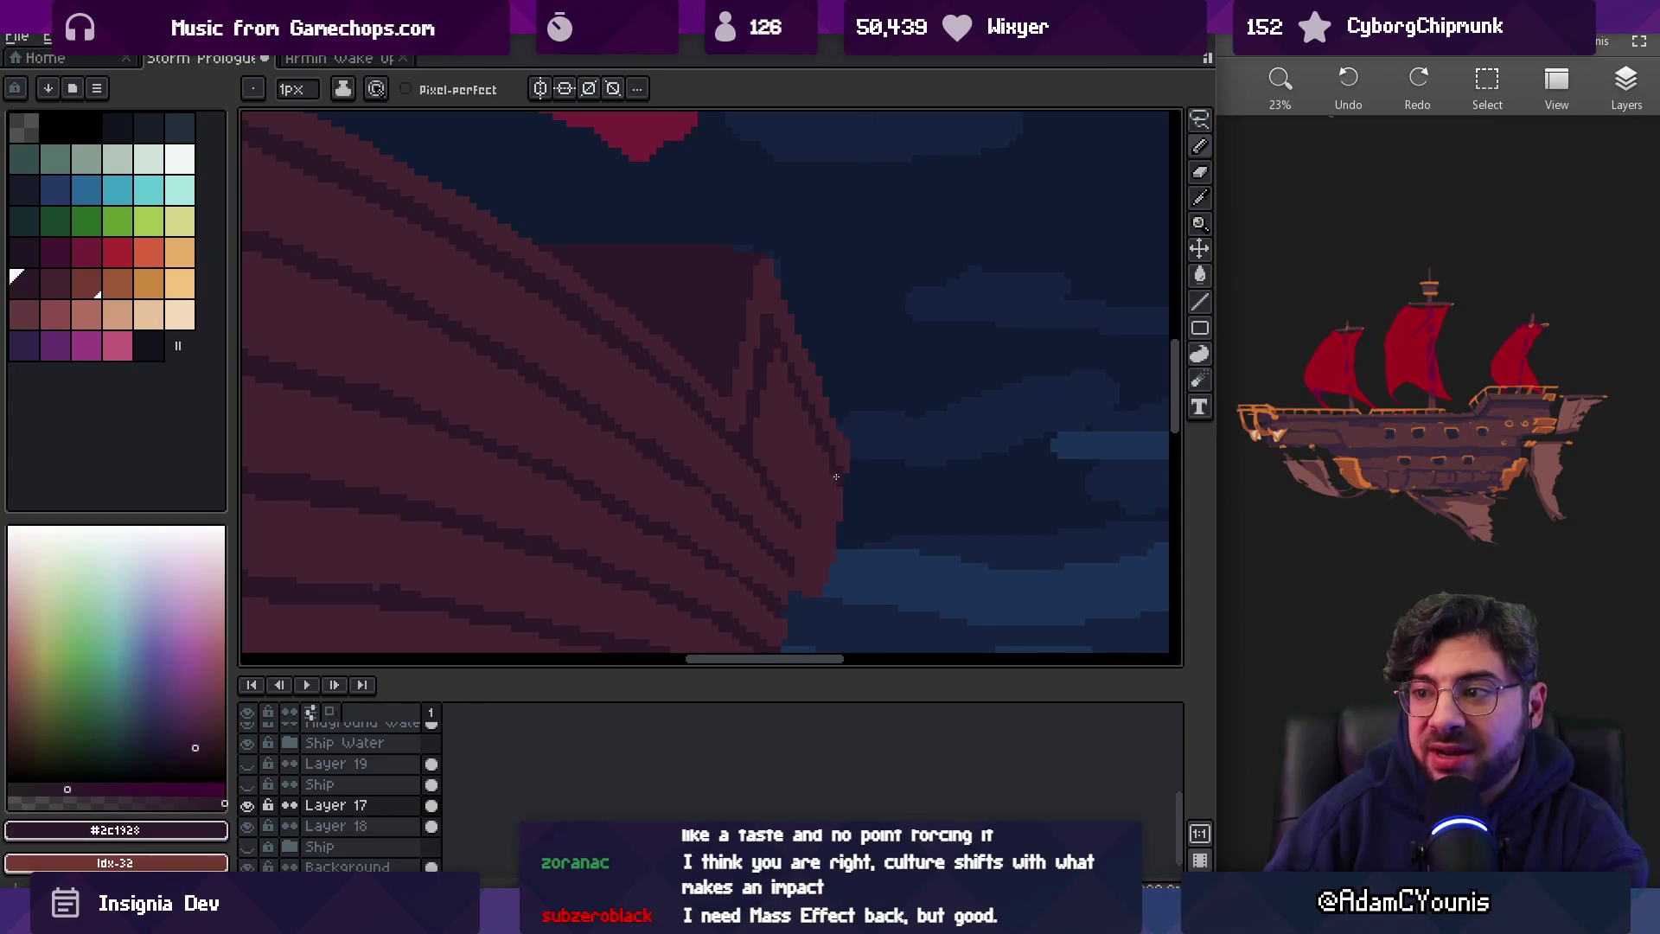
{"action": "key", "text": "z"}
{"action": "scroll", "coordinate": [886, 337], "scroll_direction": "down", "scroll_amount": 3}
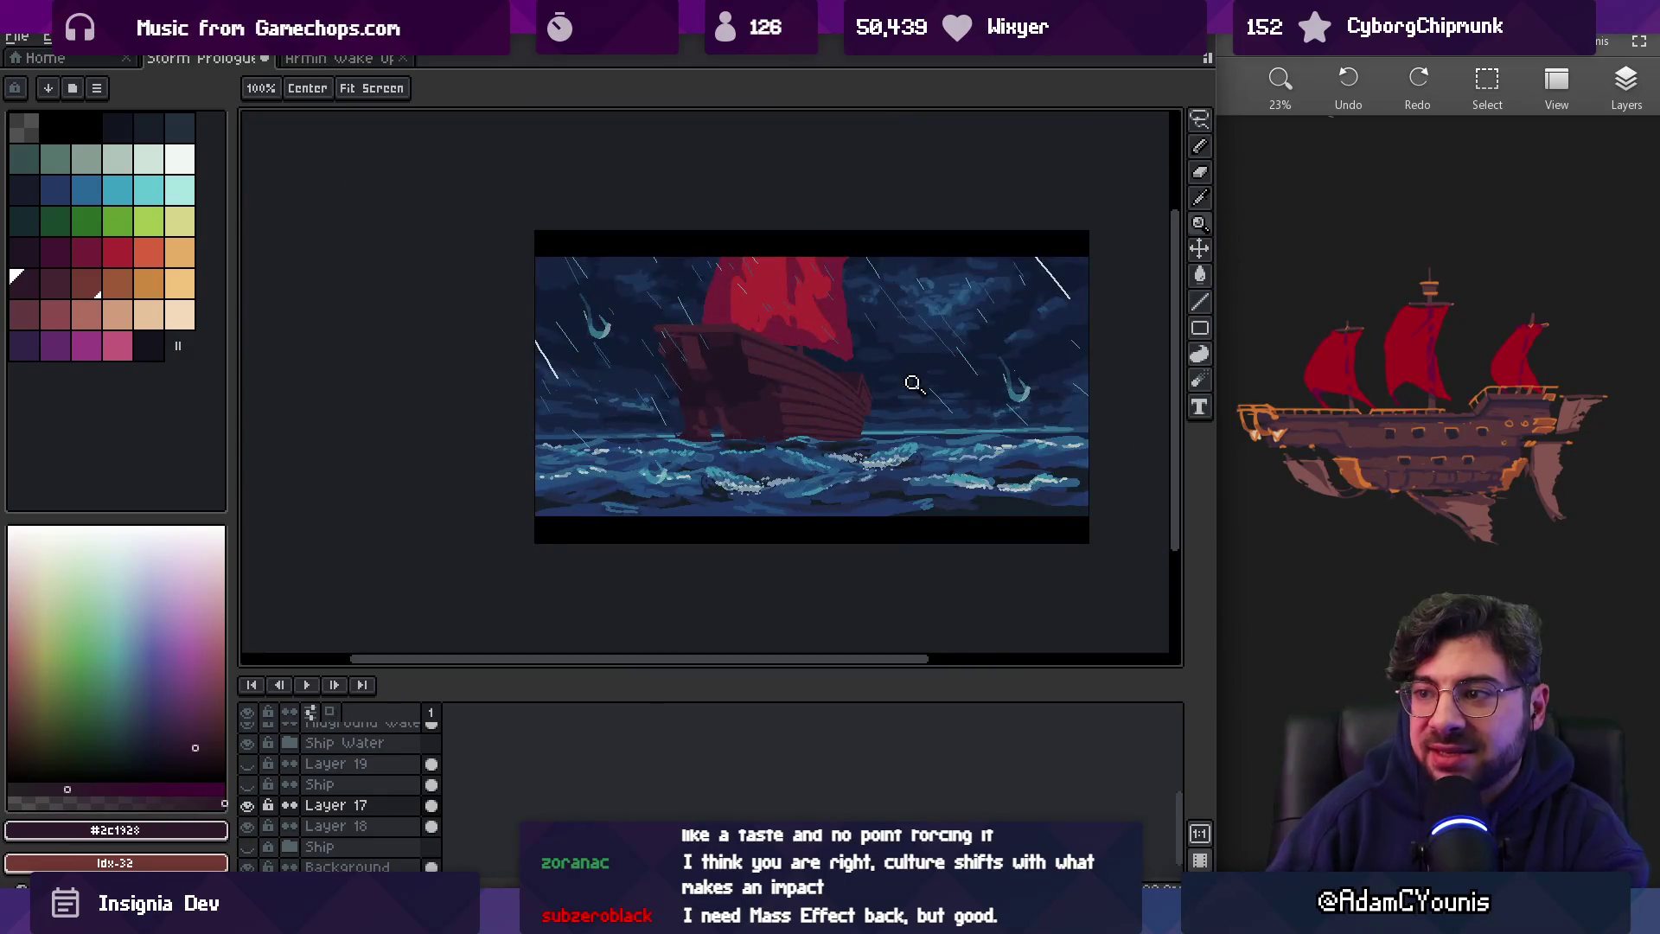
{"action": "scroll", "coordinate": [880, 408], "scroll_direction": "up", "scroll_amount": 2}
{"action": "scroll", "coordinate": [880, 408], "scroll_direction": "up", "scroll_amount": 2}
Select a rectangular strip of pixels along the bow edge, then reselect it
{"action": "key", "text": "m"}
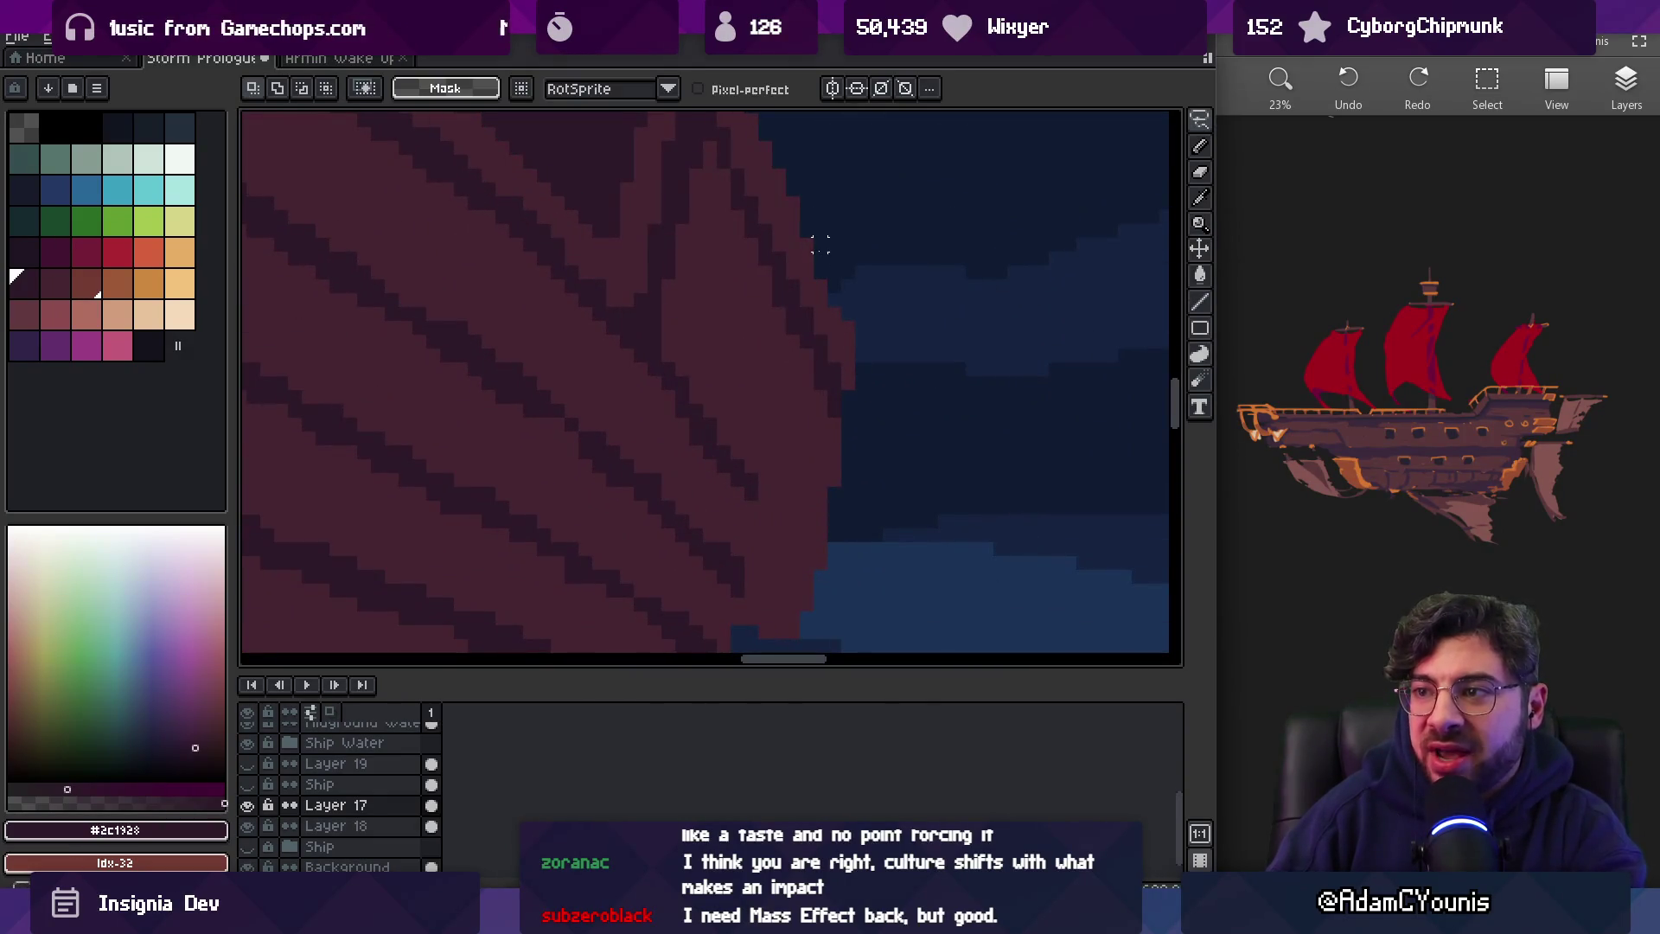
{"action": "left_click_drag", "start_coordinate": [806, 229], "coordinate": [882, 464]}
{"action": "left_click", "coordinate": [832, 314]}
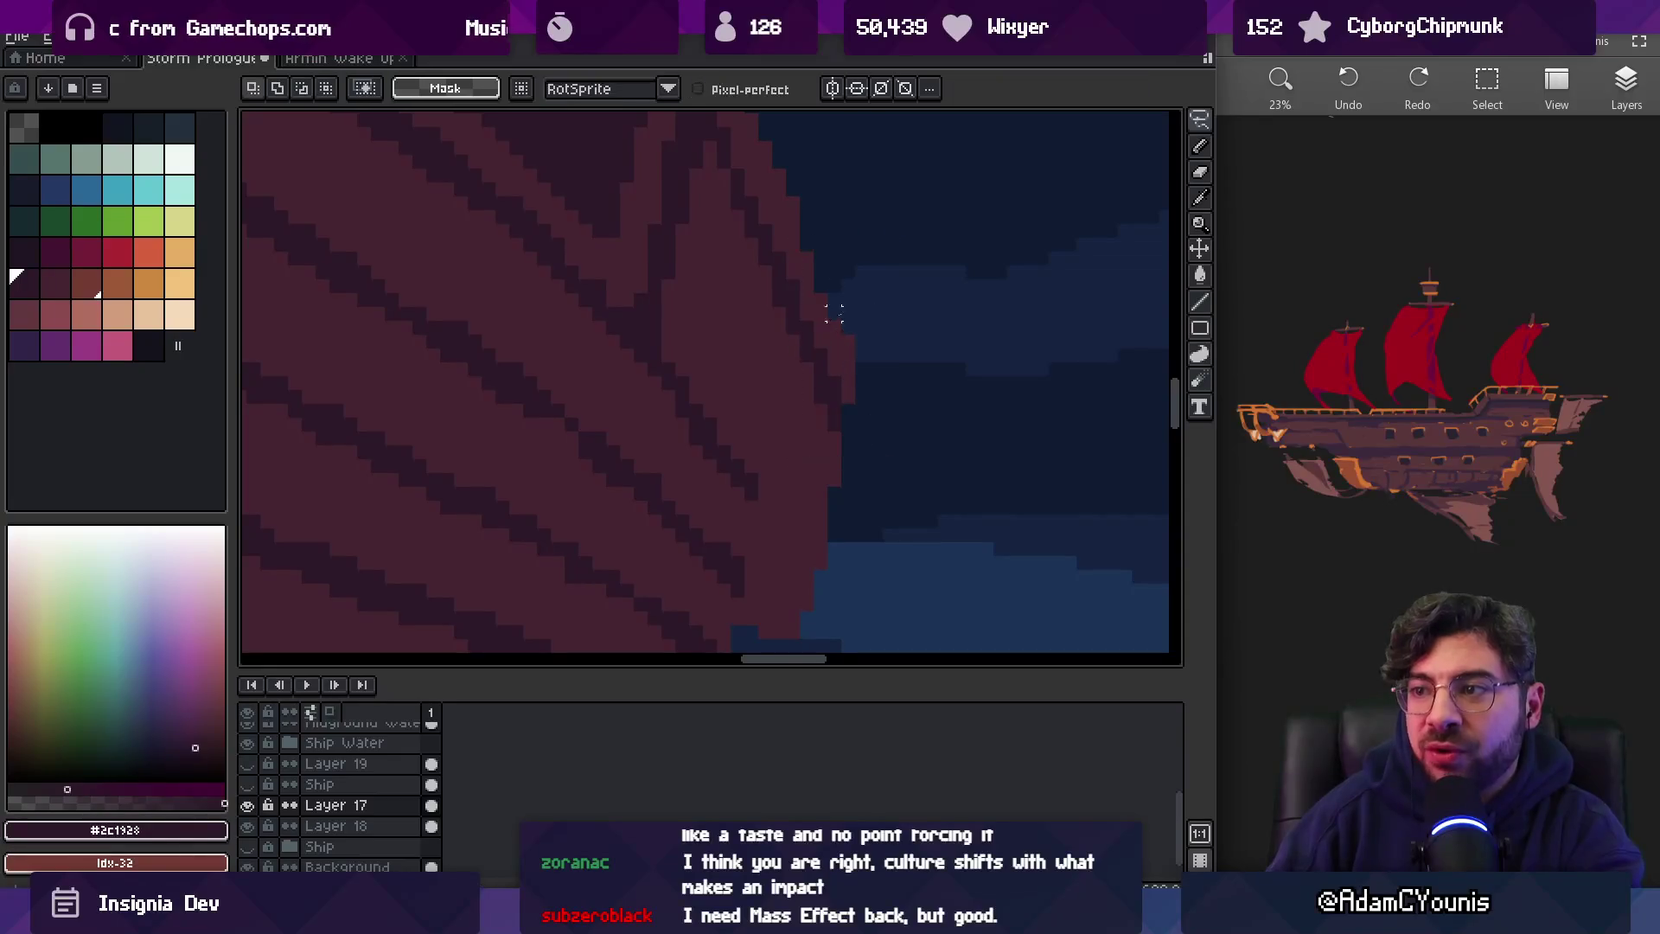
{"action": "left_click_drag", "start_coordinate": [828, 319], "coordinate": [872, 475]}
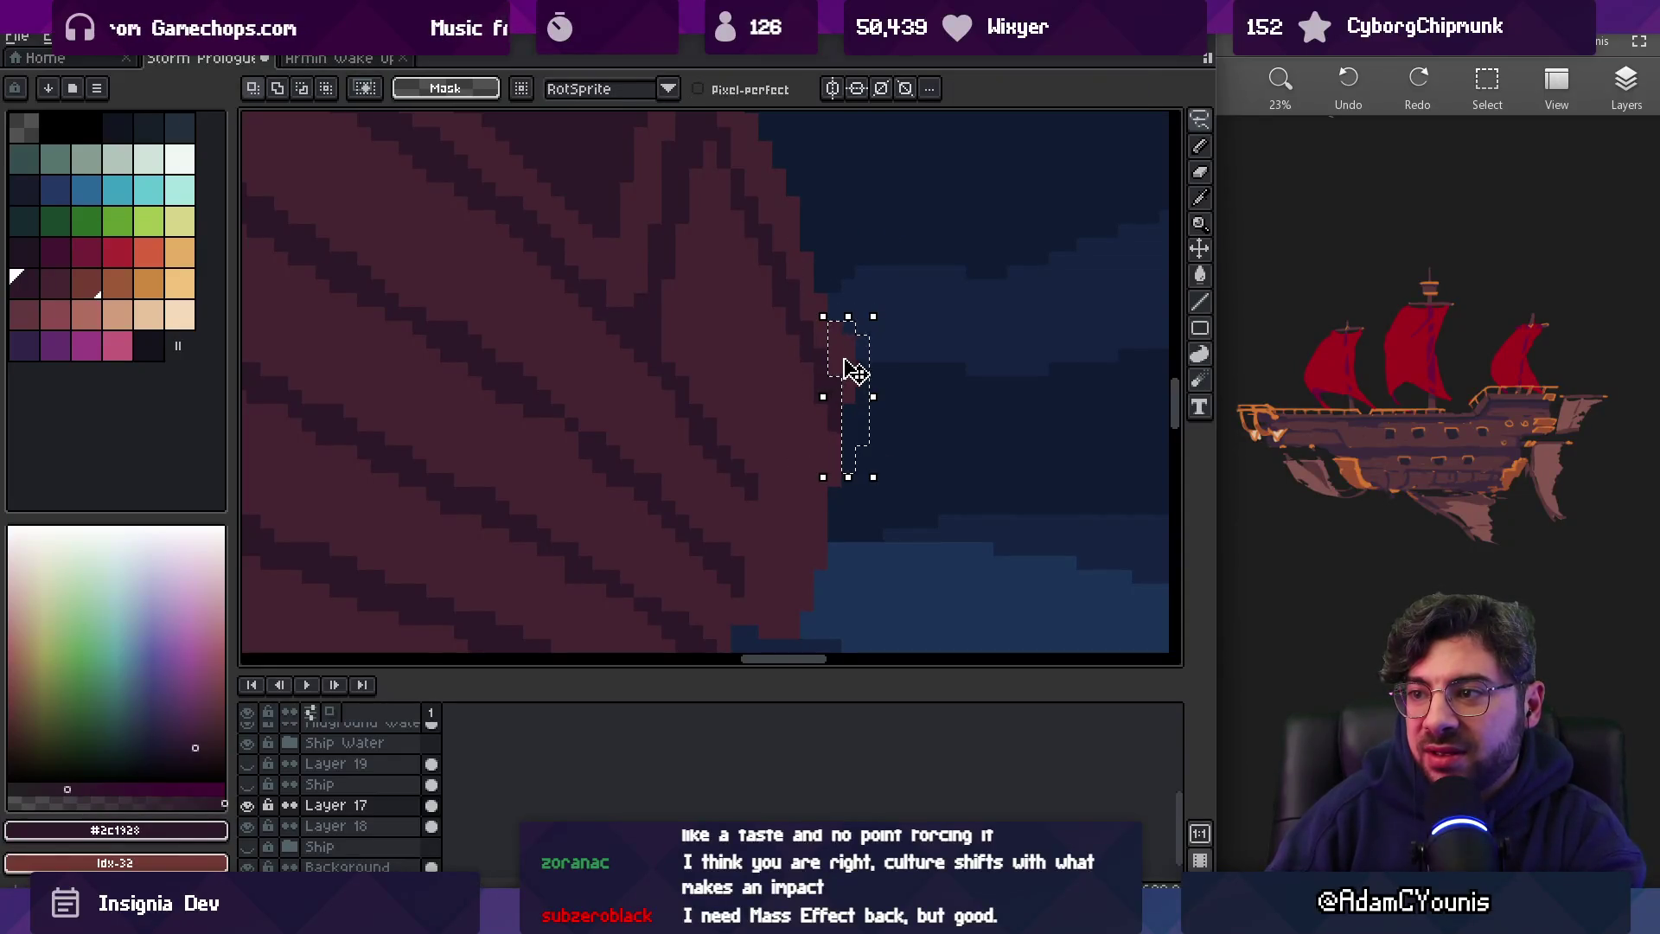
{"action": "key", "text": "z"}
{"action": "scroll", "coordinate": [890, 327], "scroll_direction": "down", "scroll_amount": 3}
{"action": "scroll", "coordinate": [877, 327], "scroll_direction": "up", "scroll_amount": 3}
Sample the lighter hull, dark plank and maroon hull colours around the bow
{"action": "left_click", "coordinate": [874, 326], "text": "alt"}
{"action": "scroll", "coordinate": [883, 299], "scroll_direction": "down", "scroll_amount": 3}
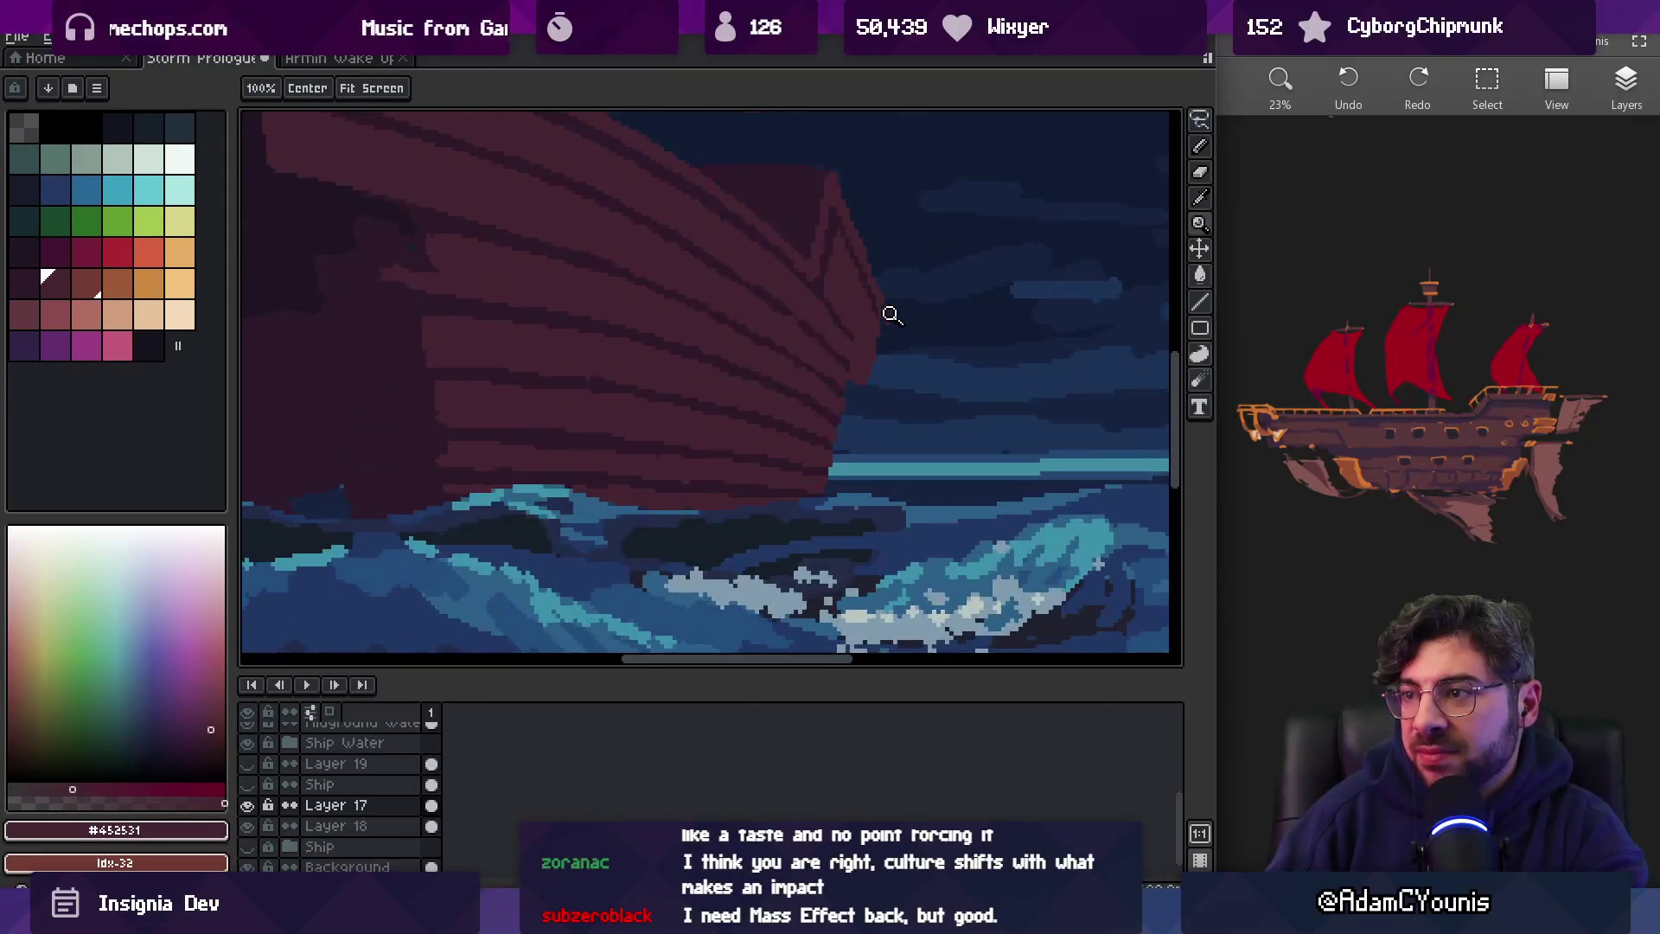
{"action": "scroll", "coordinate": [896, 315], "scroll_direction": "up", "scroll_amount": 3}
{"action": "key", "text": "b"}
{"action": "scroll", "coordinate": [856, 337], "scroll_direction": "down", "scroll_amount": 3}
{"action": "scroll", "coordinate": [871, 319], "scroll_direction": "up", "scroll_amount": 3}
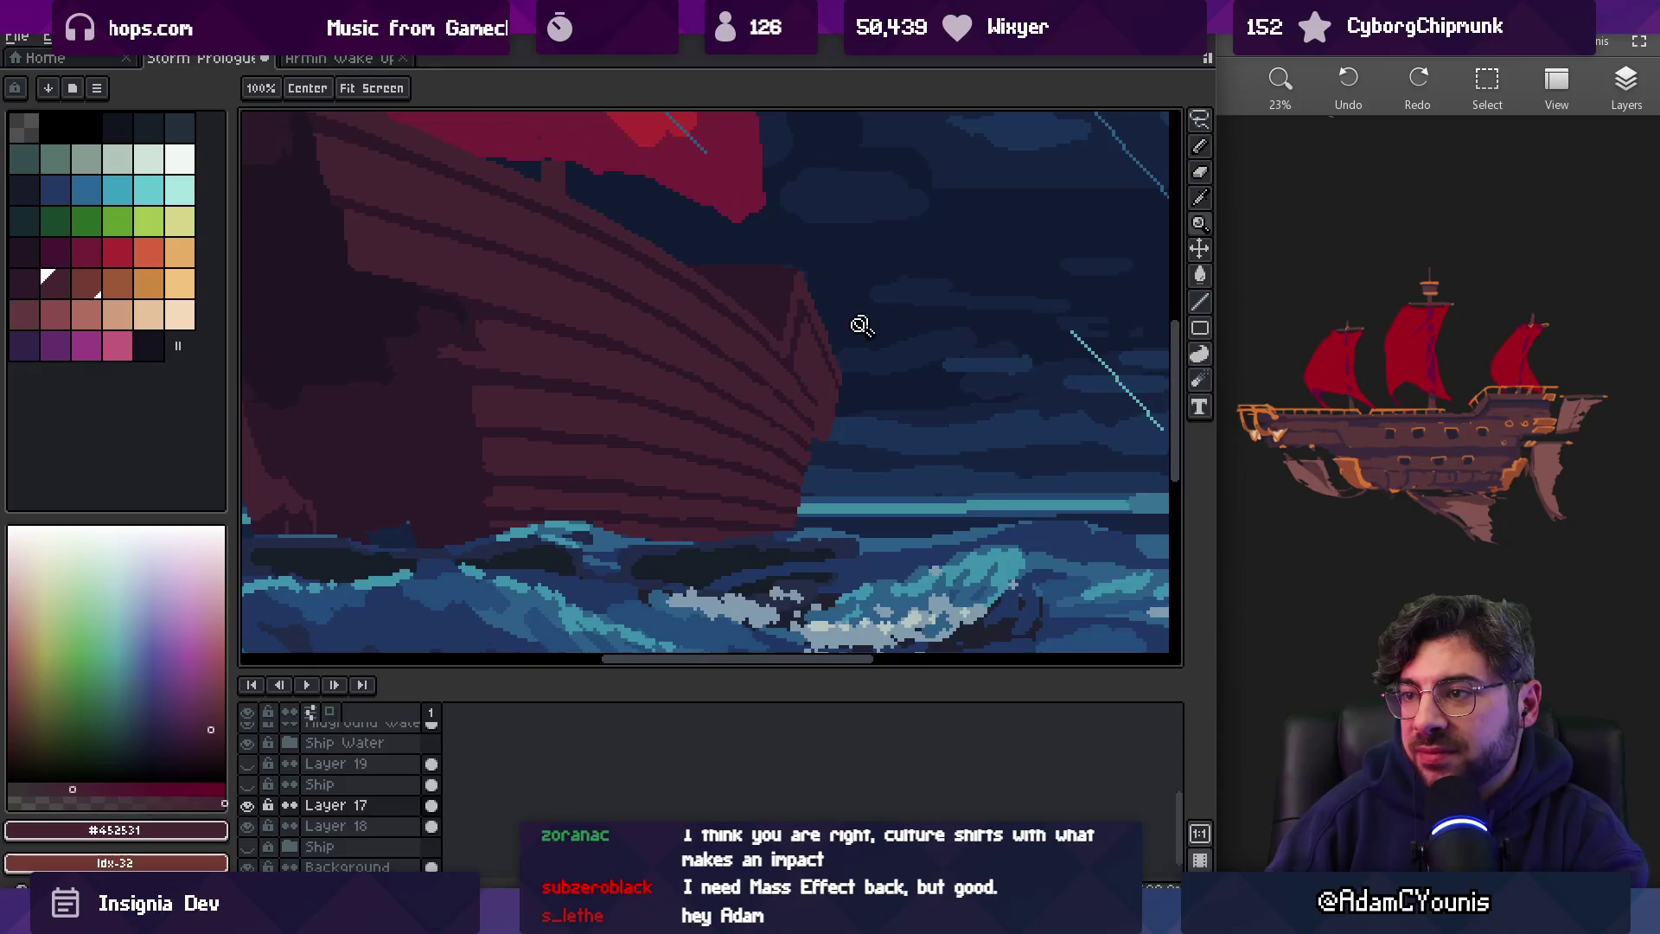
{"action": "left_click", "coordinate": [789, 300], "text": "alt"}
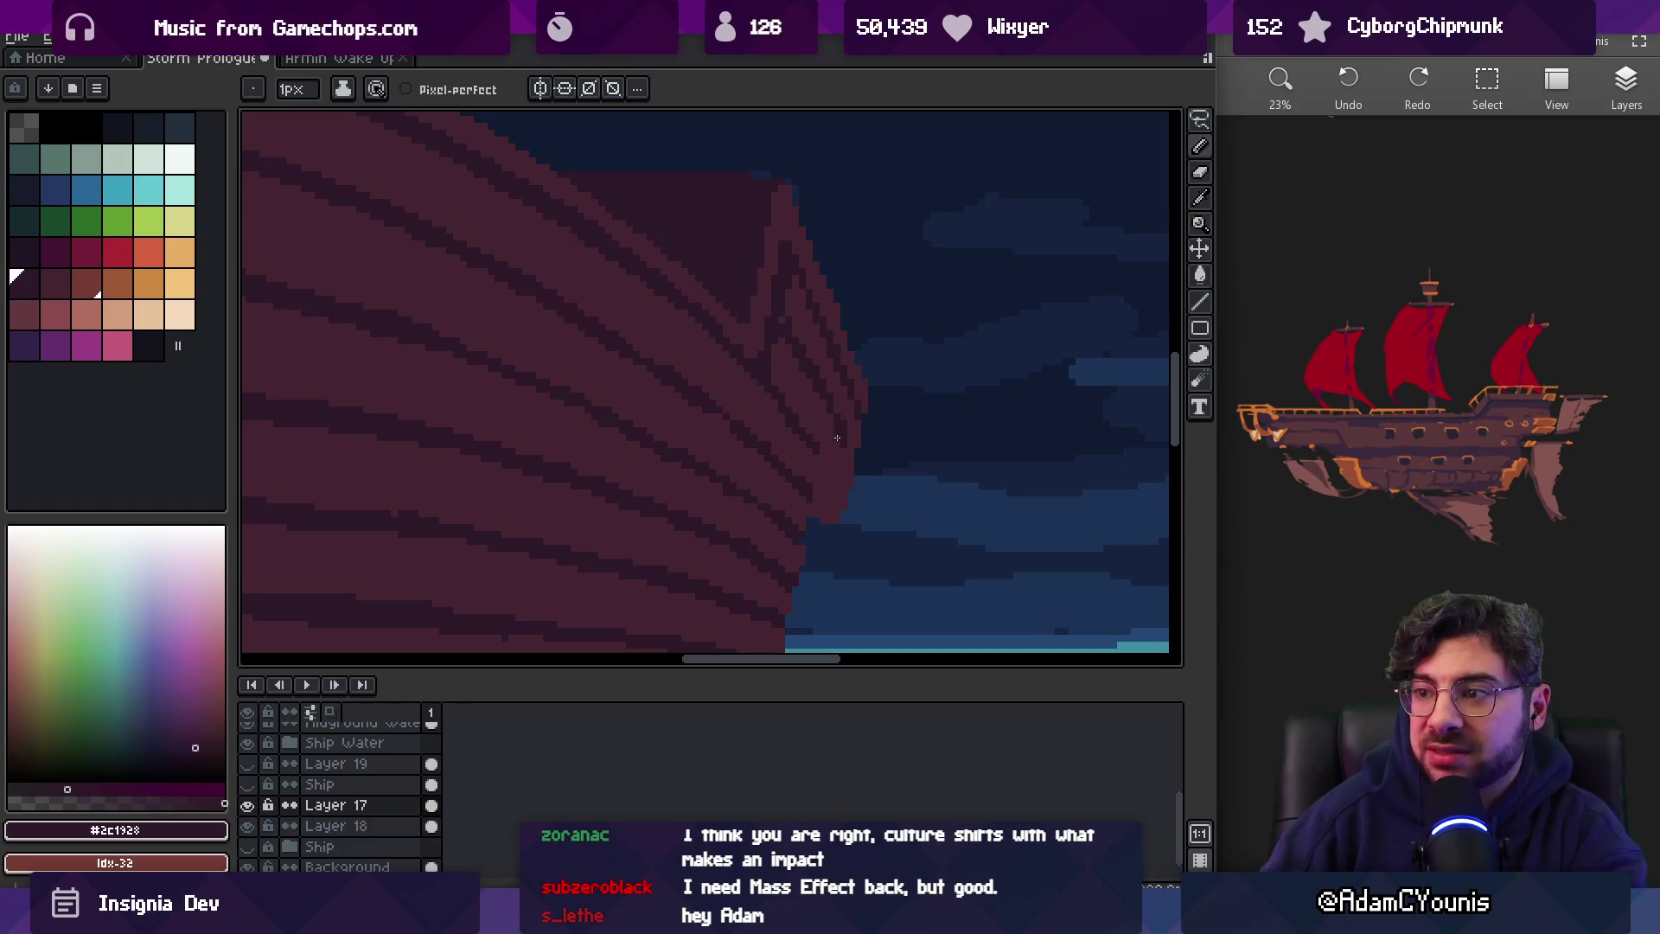
{"action": "scroll", "coordinate": [827, 415], "scroll_direction": "down", "scroll_amount": 2}
{"action": "scroll", "coordinate": [841, 389], "scroll_direction": "up", "scroll_amount": 4}
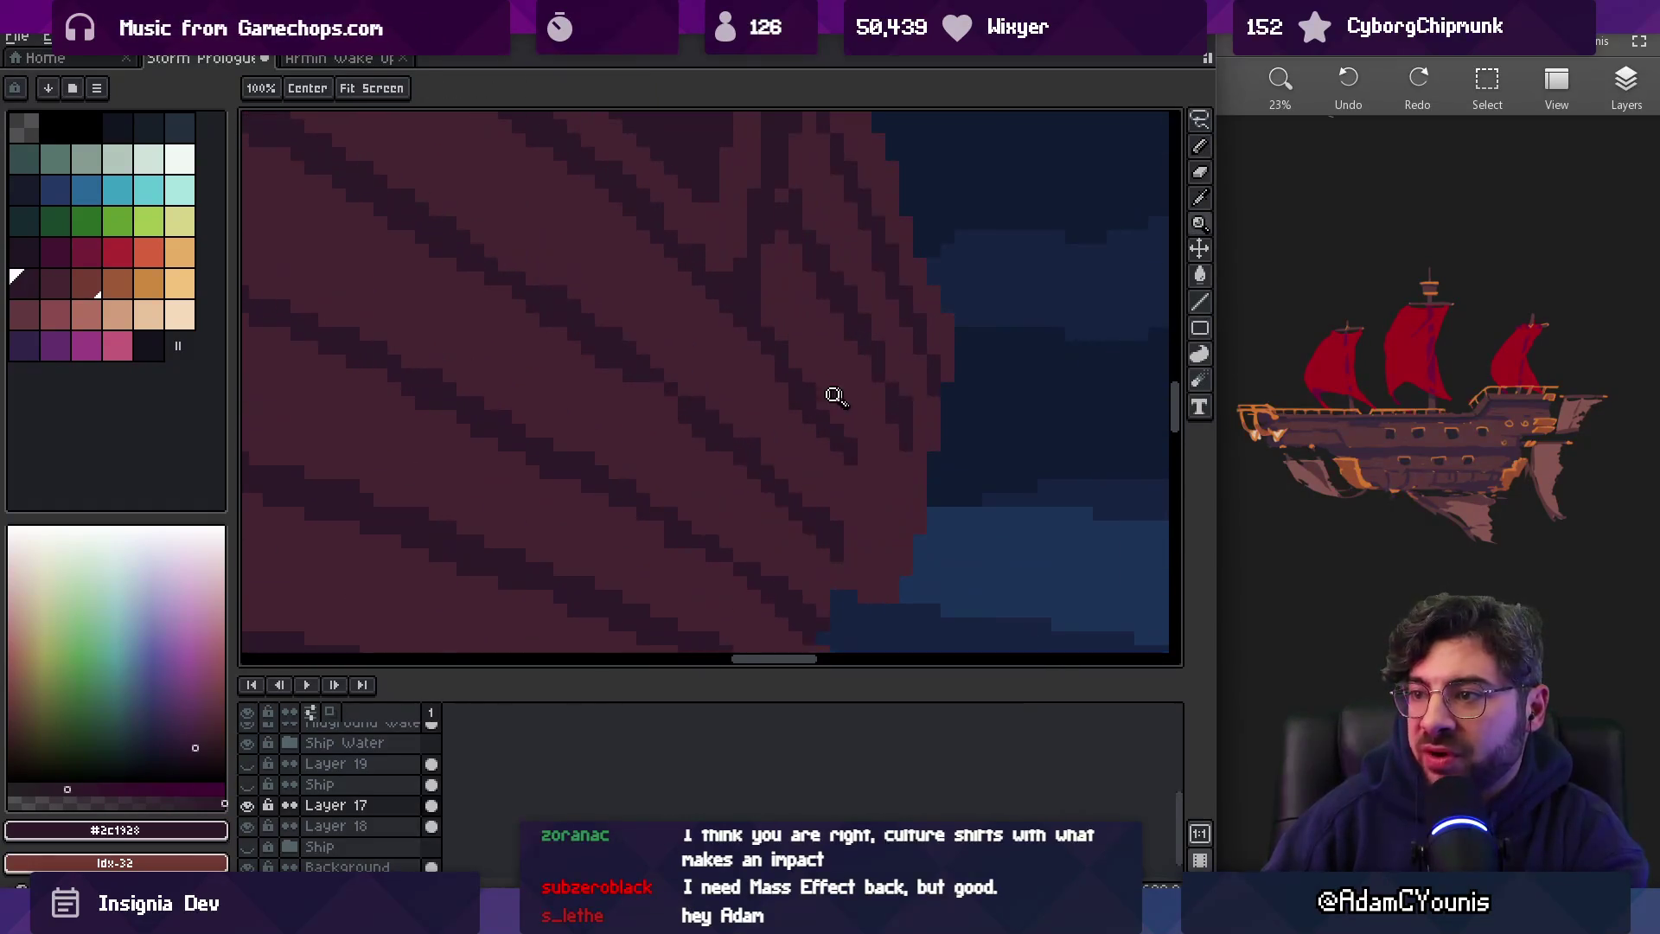
{"action": "left_click", "coordinate": [761, 380], "text": "alt"}
{"action": "scroll", "coordinate": [834, 400], "scroll_direction": "down", "scroll_amount": 4}
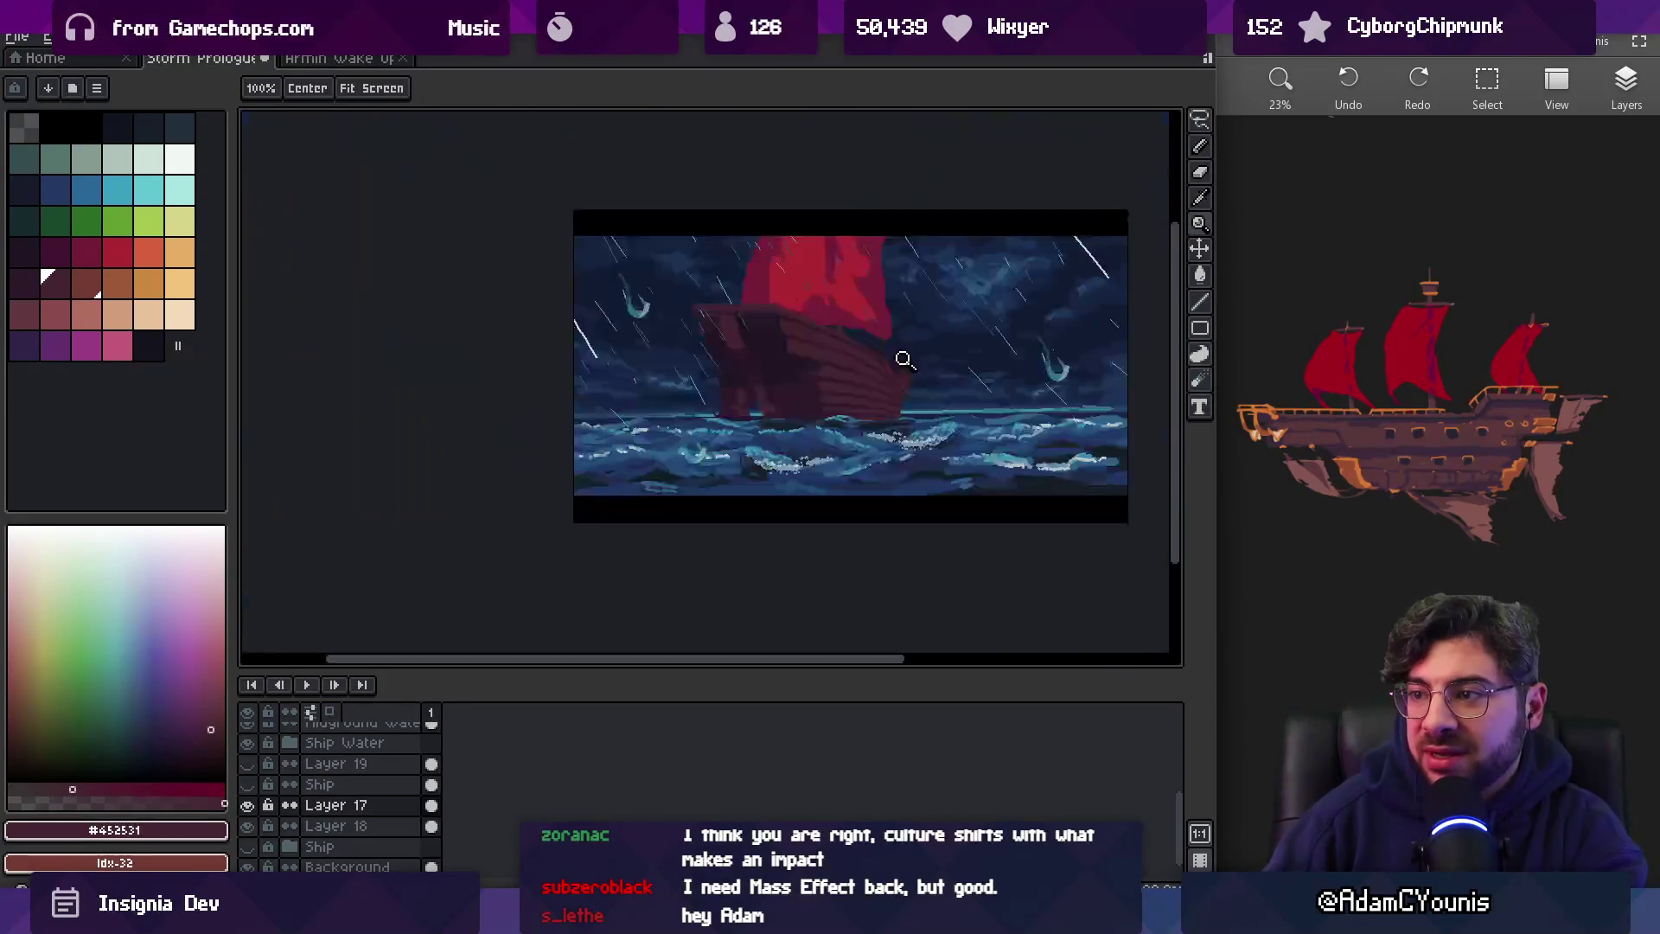
Zoom into the hull edge, sample the dark plank colour, and add a dark pixel there
{"action": "scroll", "coordinate": [881, 395], "scroll_direction": "up", "scroll_amount": 3}
{"action": "scroll", "coordinate": [880, 395], "scroll_direction": "up", "scroll_amount": 3}
{"action": "left_click", "coordinate": [893, 433], "text": "alt"}
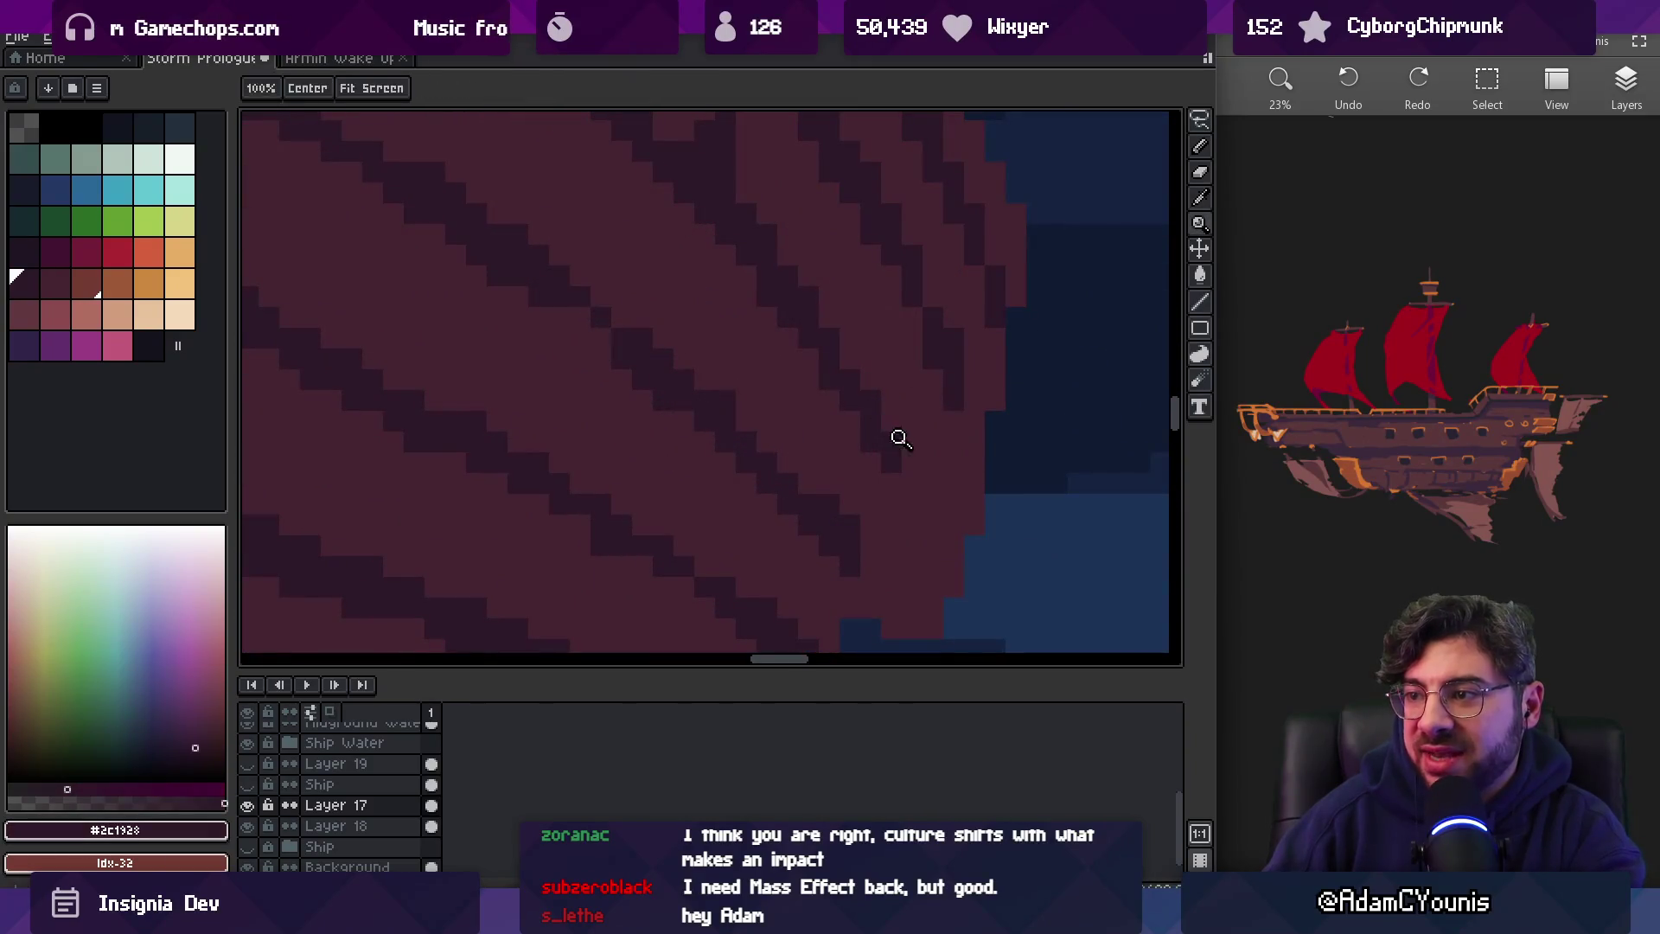
{"action": "scroll", "coordinate": [860, 419], "scroll_direction": "up", "scroll_amount": 2}
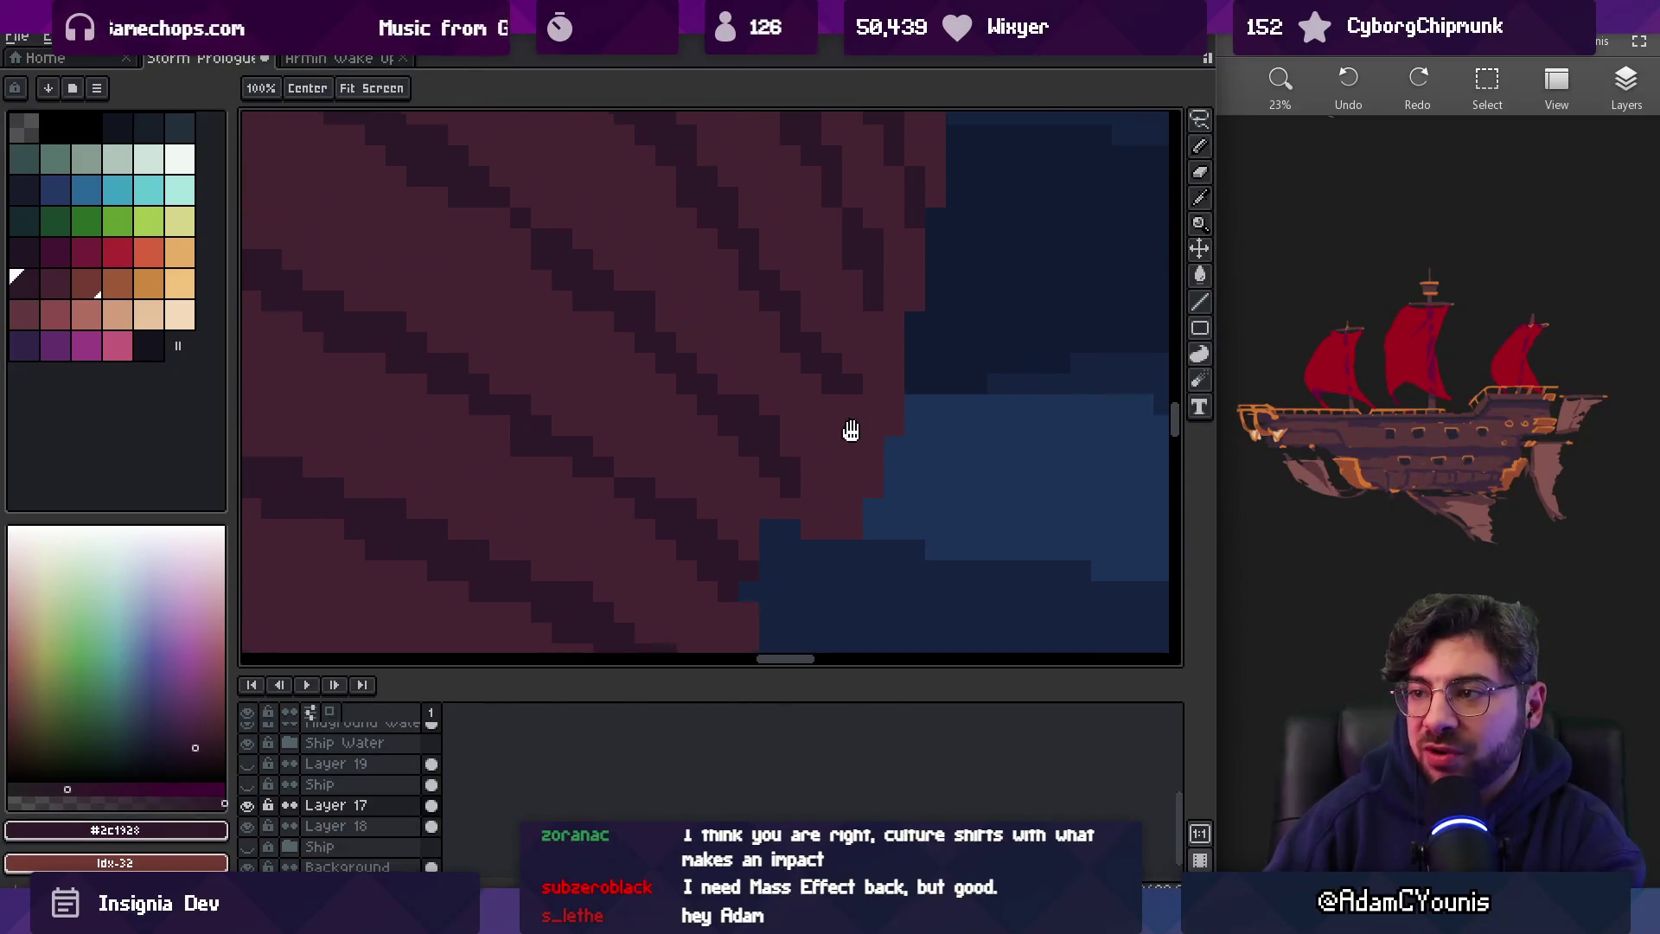
{"action": "key", "text": "e"}
{"action": "key", "text": "z"}
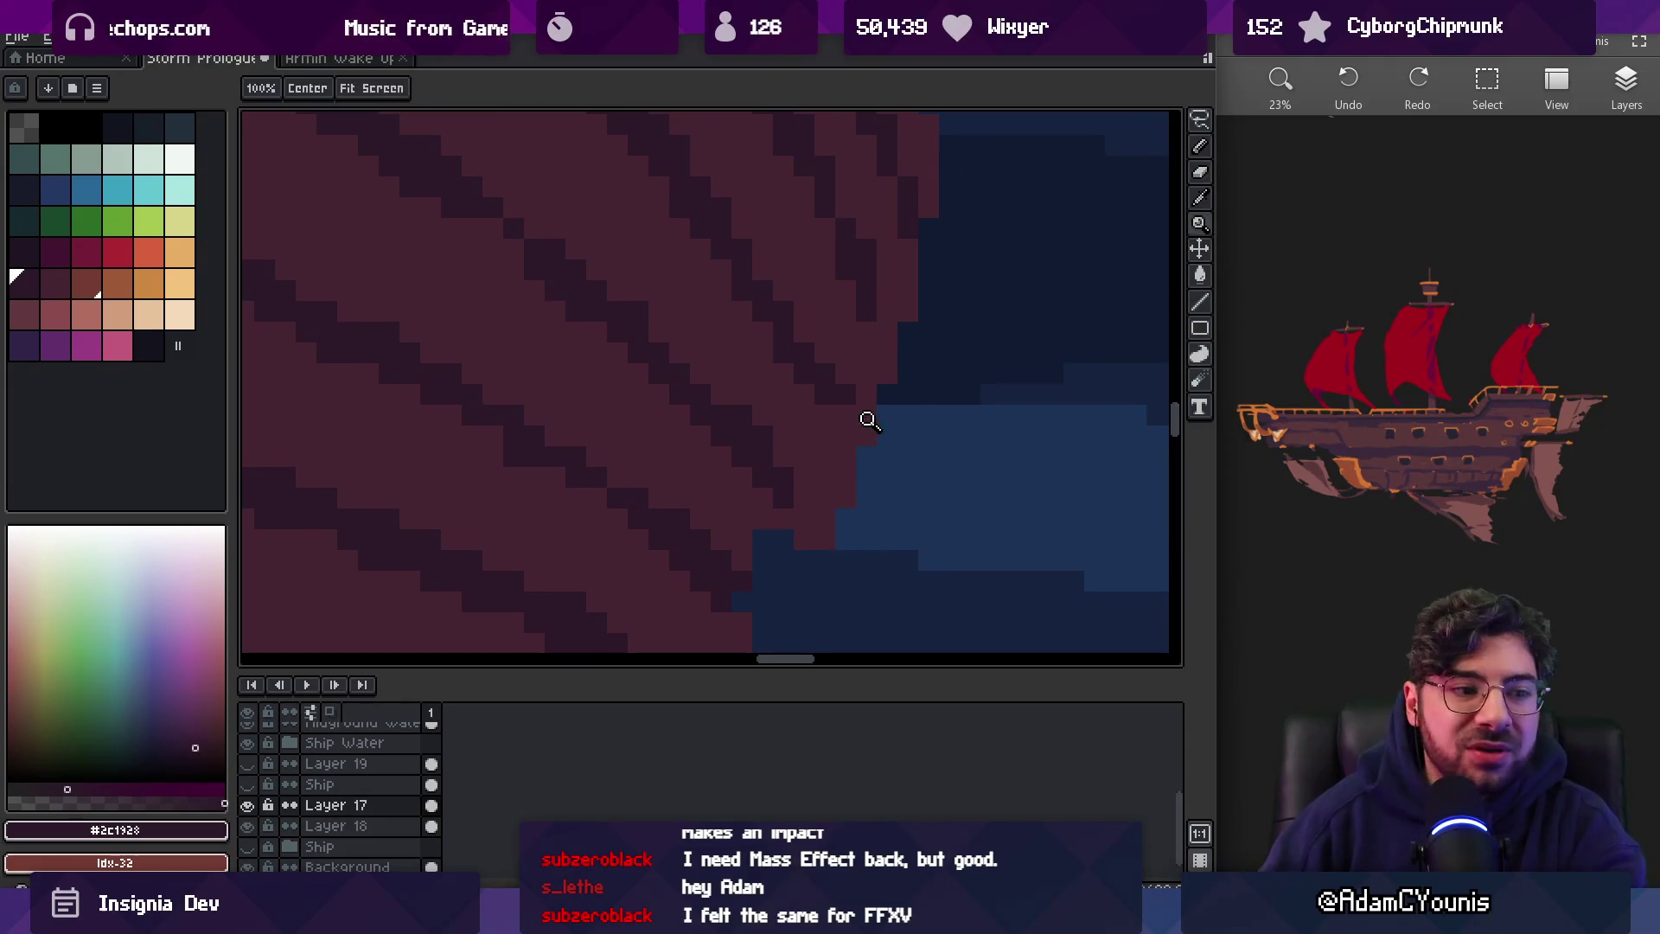
{"action": "scroll", "coordinate": [865, 281], "scroll_direction": "down", "scroll_amount": 3}
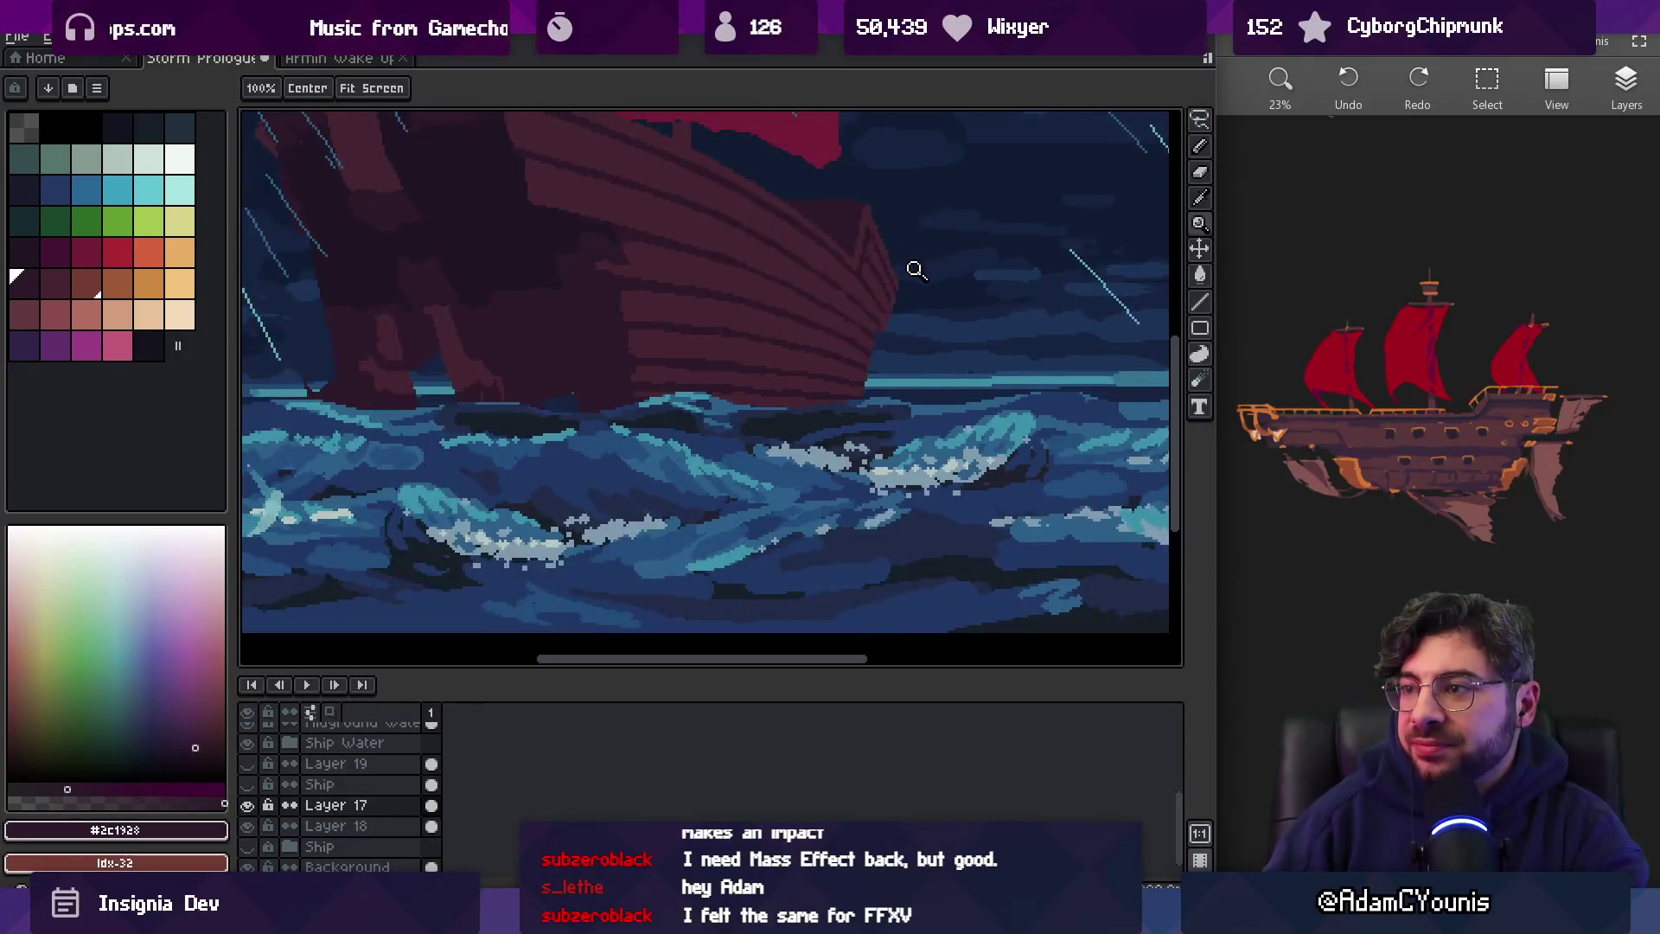
{"action": "scroll", "coordinate": [890, 287], "scroll_direction": "up", "scroll_amount": 3}
{"action": "key", "text": "b"}
{"action": "left_click", "coordinate": [886, 291], "text": "alt"}
{"action": "left_click", "coordinate": [875, 328], "text": "alt"}
{"action": "left_click", "coordinate": [916, 378]}
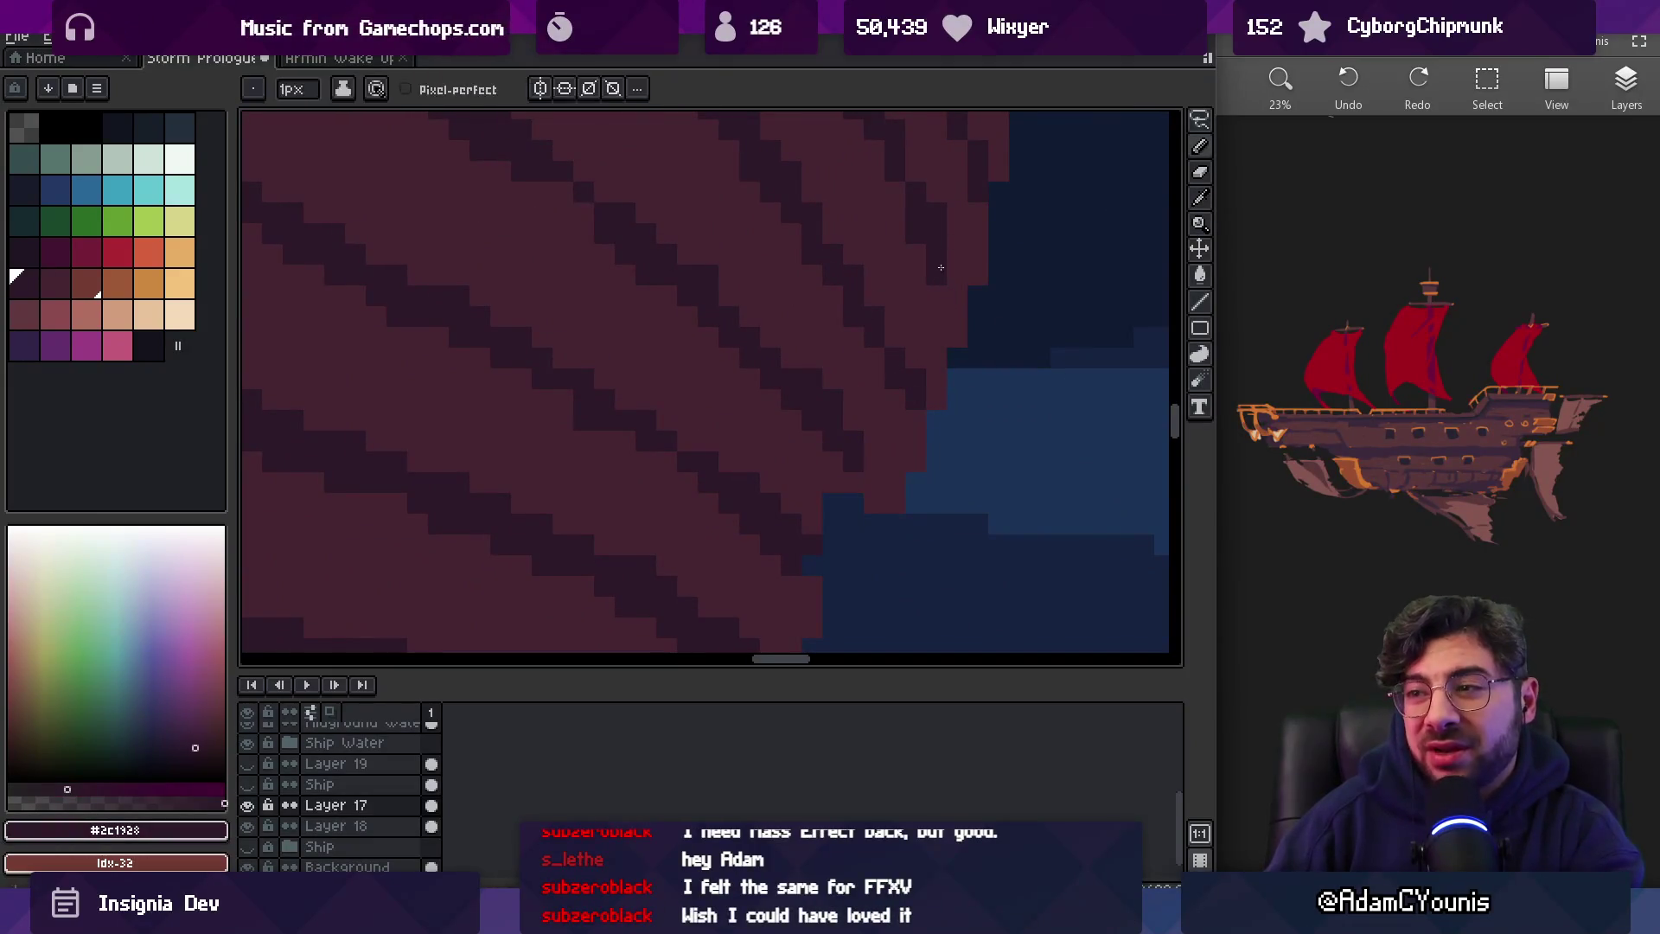
Zoom out to check the whole ship, then zoom back in and re-pick the dark plank colour
{"action": "scroll", "coordinate": [940, 267], "scroll_direction": "down", "scroll_amount": 2}
{"action": "left_click", "coordinate": [916, 354], "text": "alt"}
{"action": "key", "text": "z"}
{"action": "scroll", "coordinate": [842, 323], "scroll_direction": "down", "scroll_amount": 2}
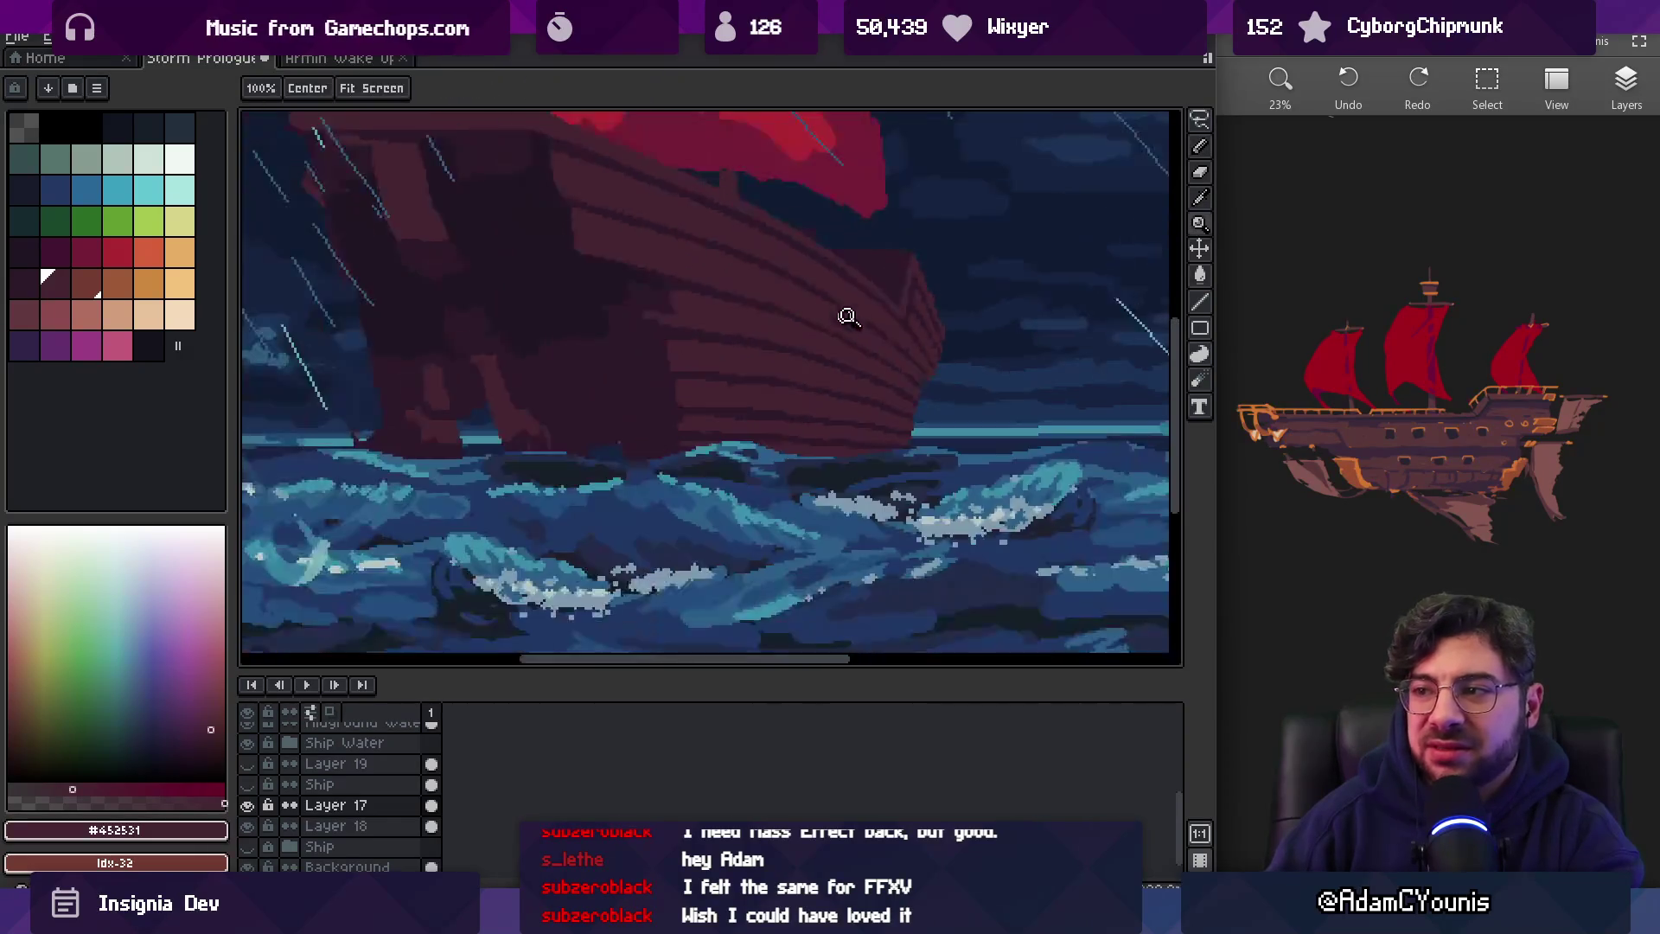
{"action": "left_click", "coordinate": [920, 356]}
{"action": "left_click", "coordinate": [902, 304], "text": "alt"}
{"action": "key", "text": "b"}
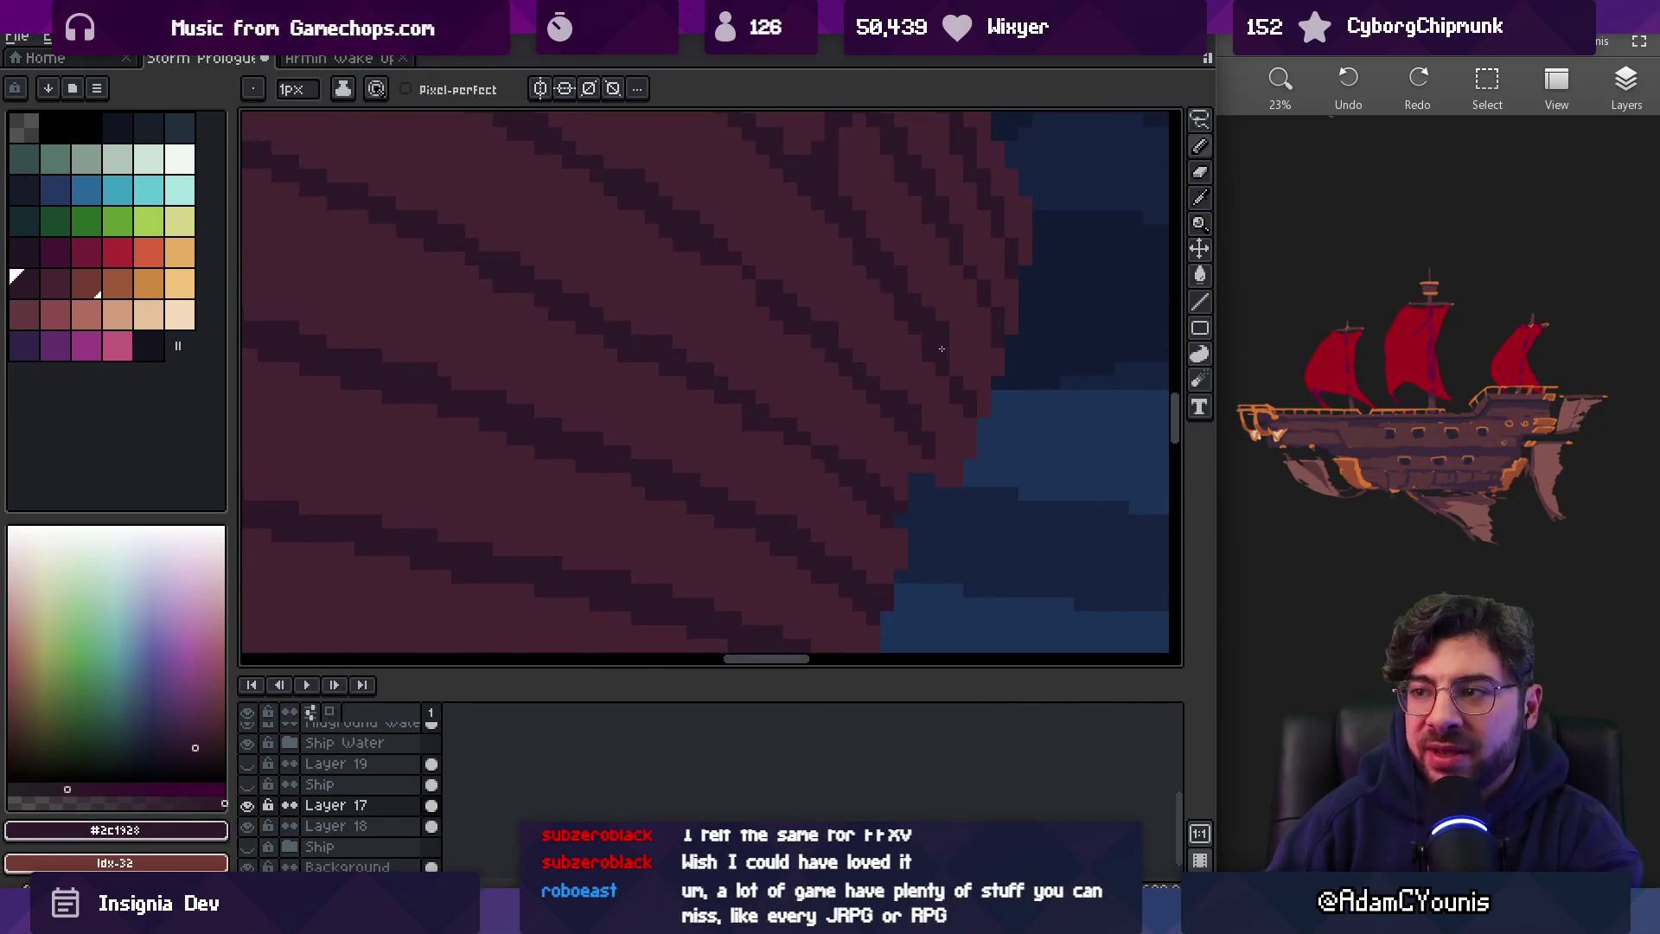
Move further along the bow, sample #452531 and #2c192b, and add another dark hull-edge pixel
{"action": "left_click_drag", "start_coordinate": [959, 355], "coordinate": [878, 381]}
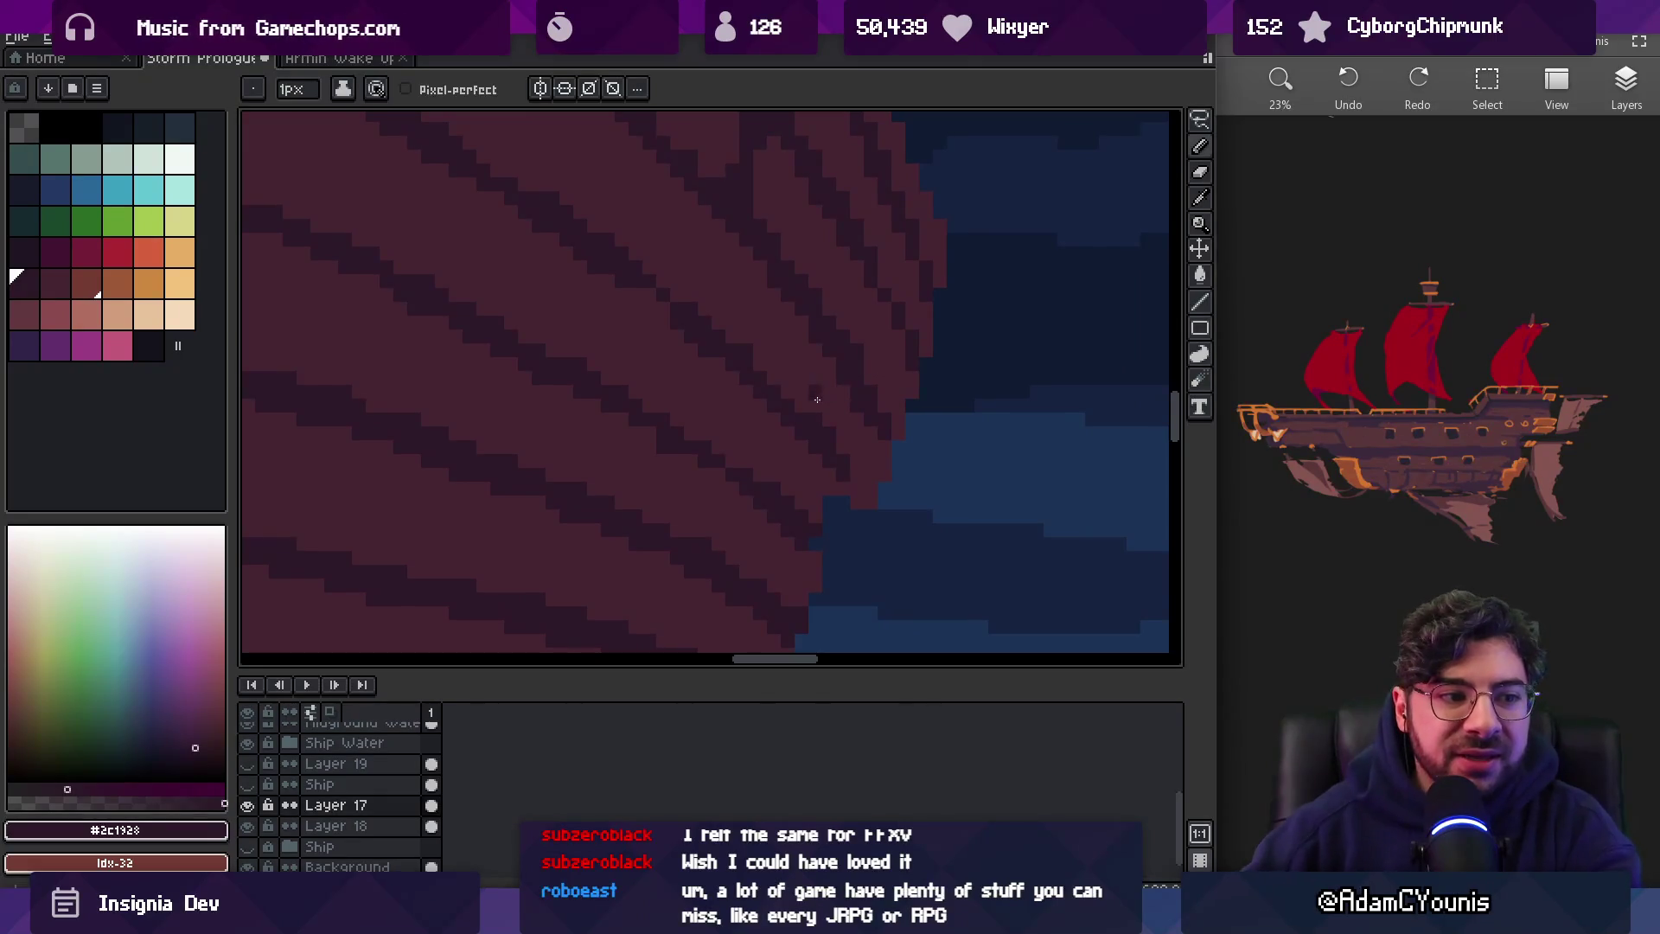
{"action": "key", "text": "z"}
{"action": "left_click", "coordinate": [869, 361]}
{"action": "key", "text": "b"}
{"action": "left_click", "coordinate": [782, 367], "text": "alt"}
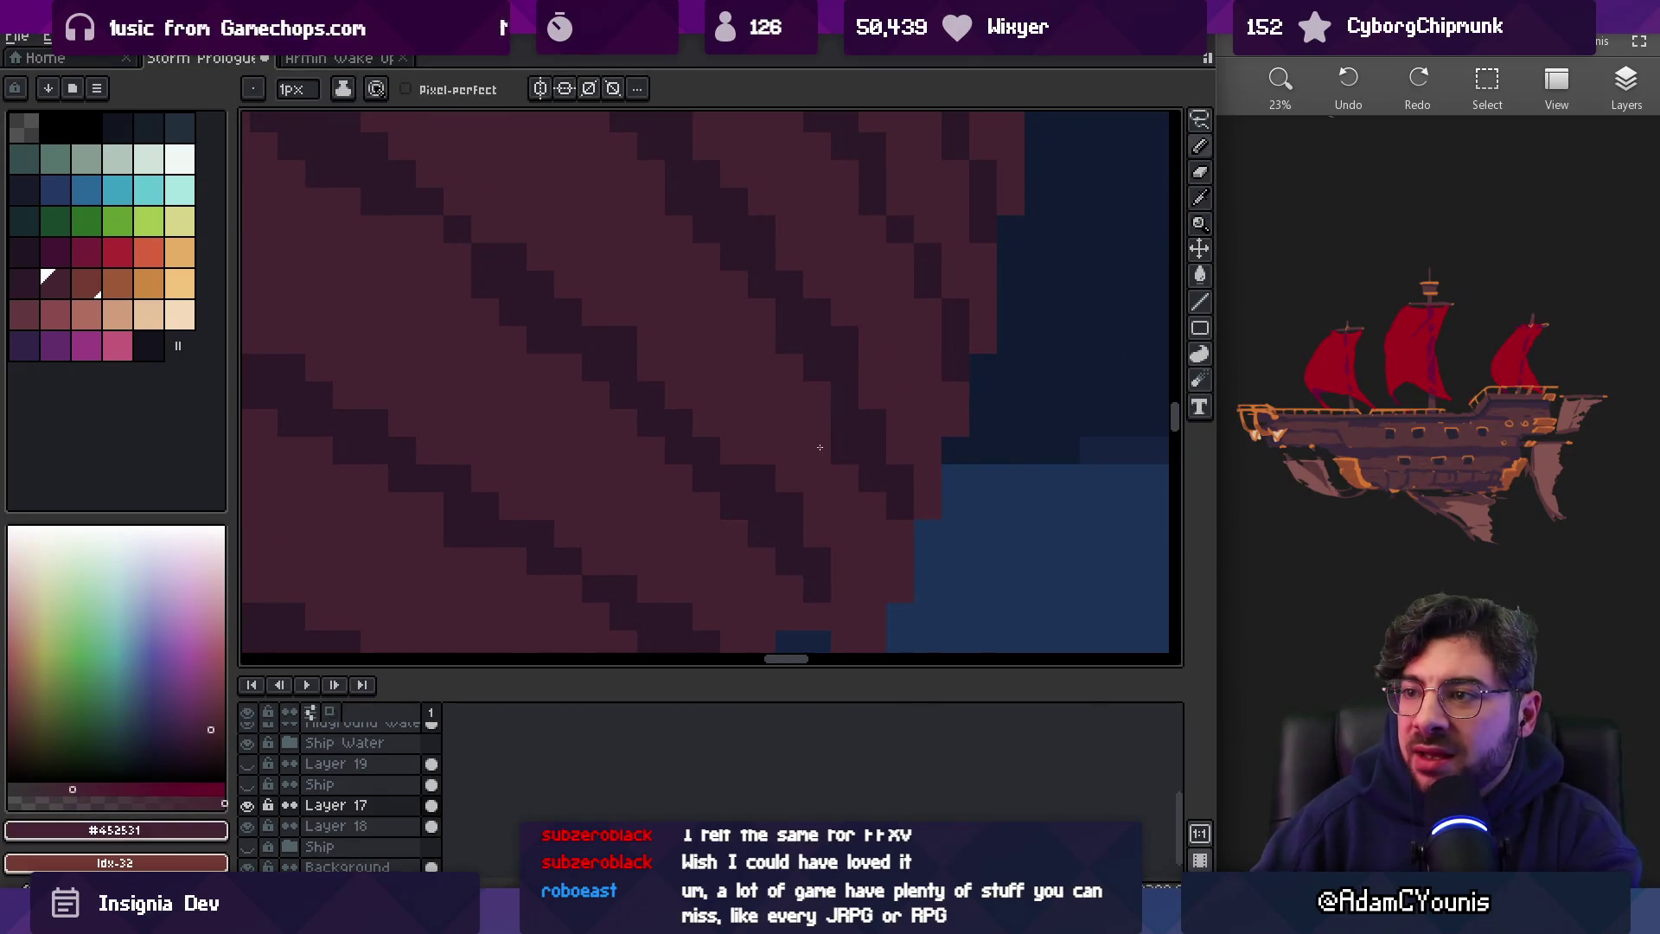
{"action": "left_click", "coordinate": [845, 345], "text": "alt"}
{"action": "left_click", "coordinate": [902, 531]}
Re-sample the lighter hull colour, zoom out, and switch to the sketch canvas app
{"action": "key", "text": "z"}
{"action": "scroll", "coordinate": [908, 475], "scroll_direction": "down", "scroll_amount": 4}
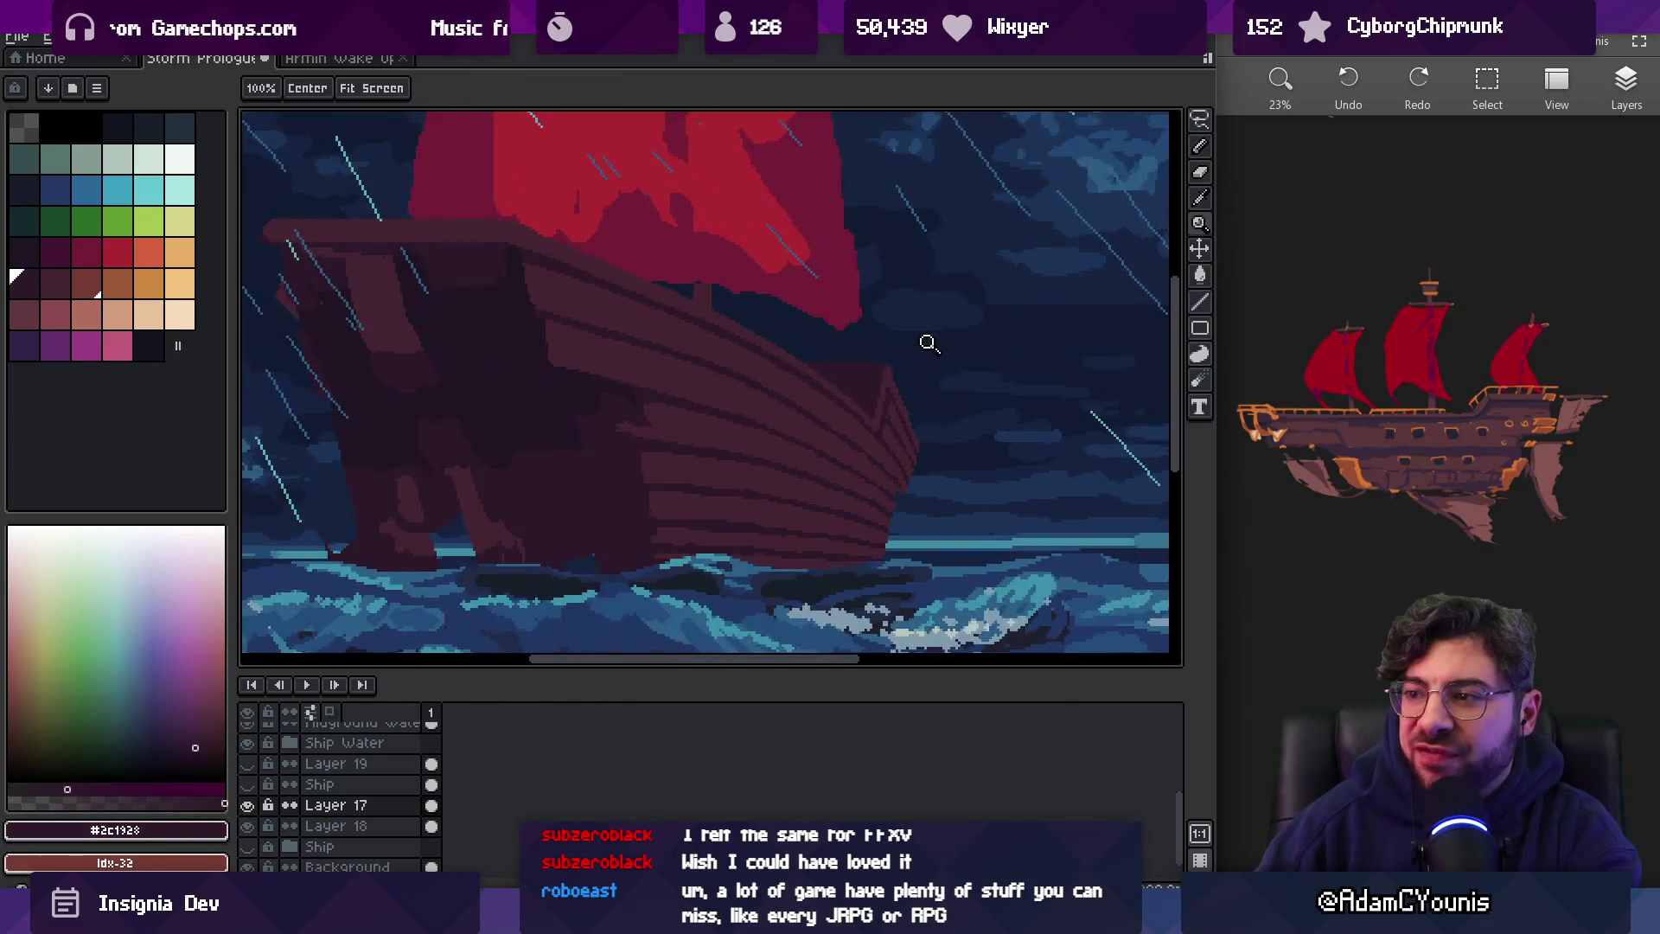
{"action": "scroll", "coordinate": [899, 467], "scroll_direction": "up", "scroll_amount": 4}
{"action": "key", "text": "b"}
{"action": "left_click", "coordinate": [844, 395], "text": "alt"}
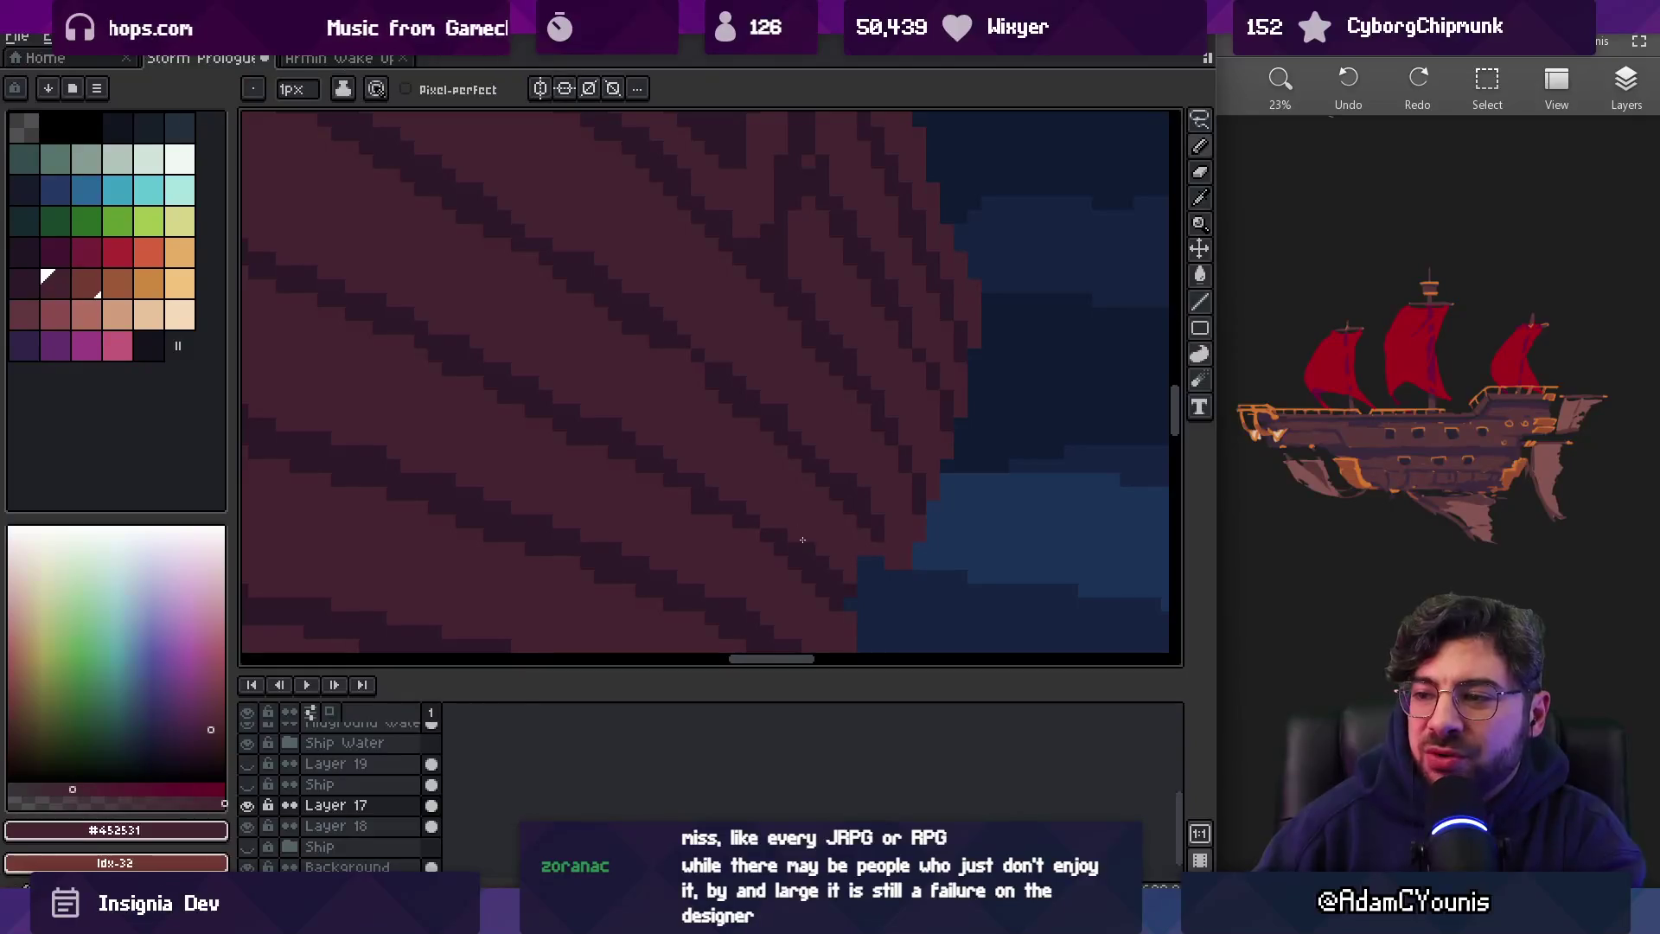
{"action": "key", "text": "z"}
{"action": "scroll", "coordinate": [774, 419], "scroll_direction": "down", "scroll_amount": 3}
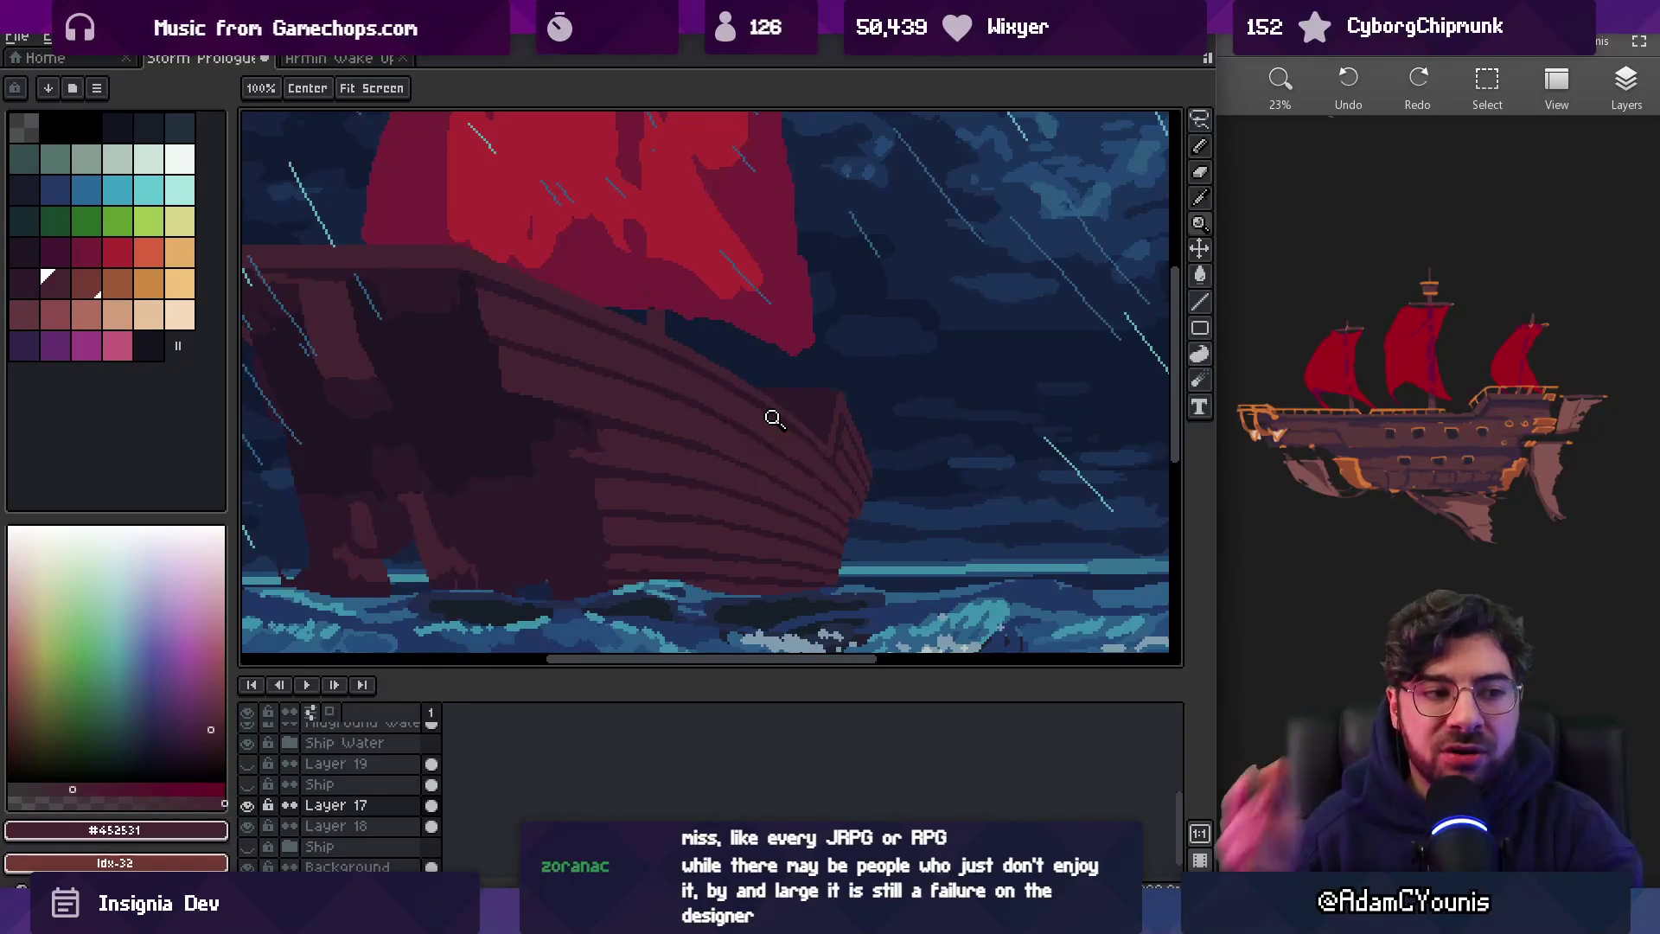
{"action": "key", "text": "alt+Tab"}
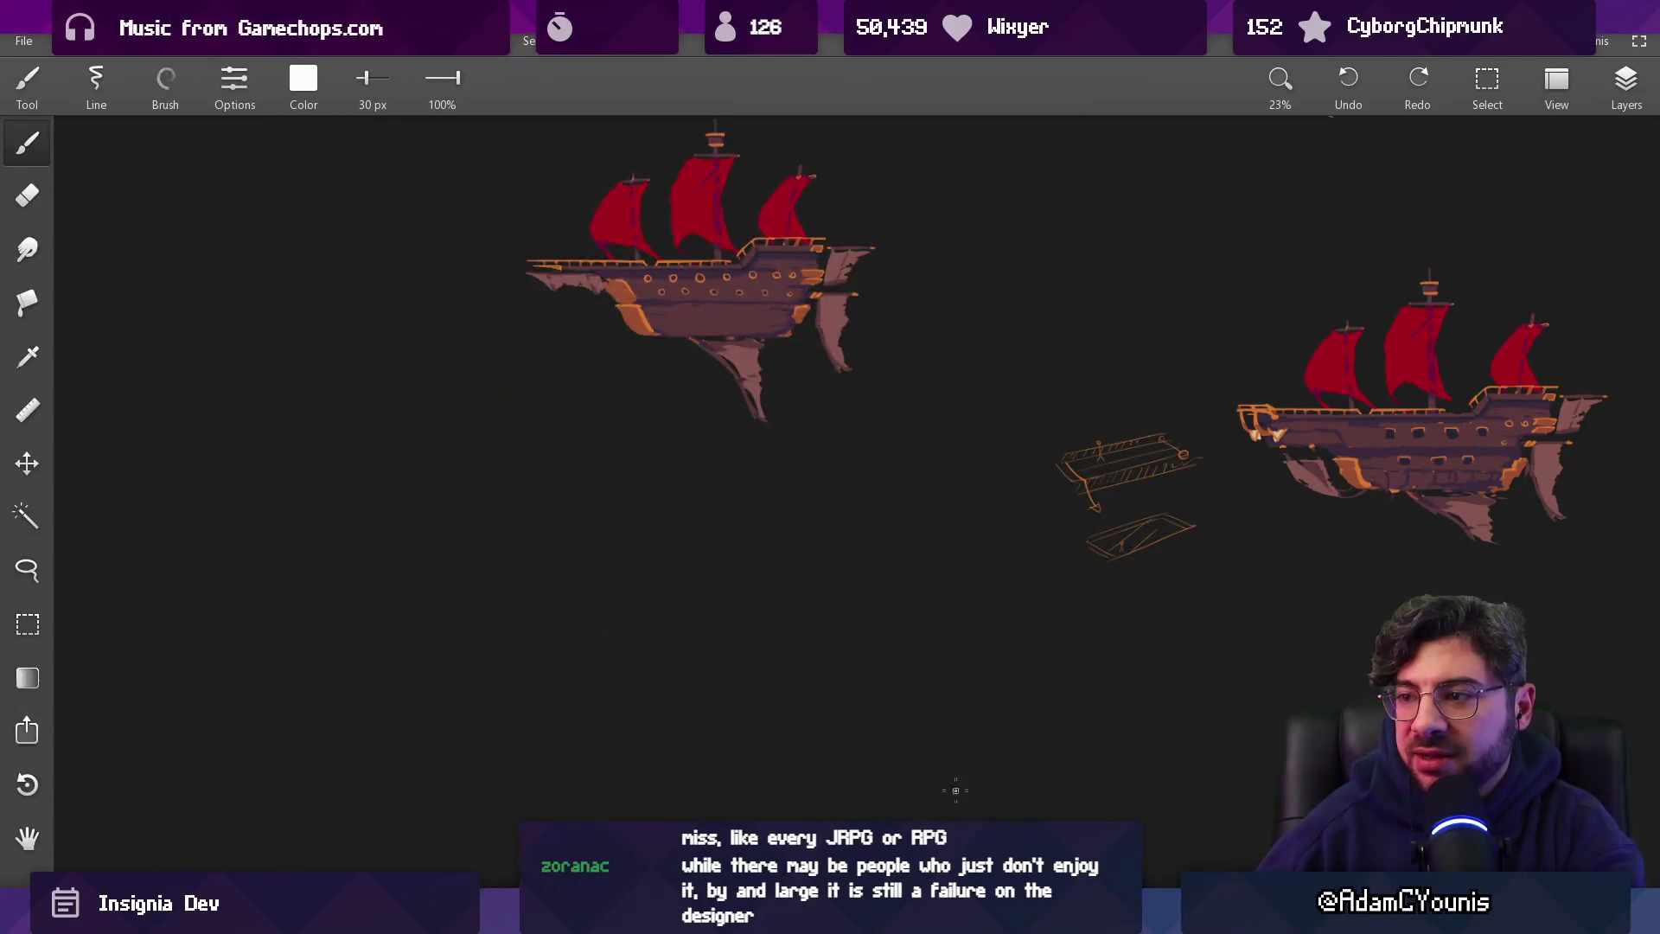
Enlarge the brush to 67 px and handwrite the digits 1 to 5
{"action": "scroll", "coordinate": [612, 396], "scroll_direction": "down", "scroll_amount": 3}
{"action": "scroll", "coordinate": [611, 396], "scroll_direction": "up", "scroll_amount": 2}
{"action": "mouse_move", "coordinate": [534, 315]}
{"action": "left_mouse_down"}
{"action": "mouse_move", "coordinate": [406, 385]}
{"action": "mouse_move", "coordinate": [438, 414]}
{"action": "left_mouse_up"}
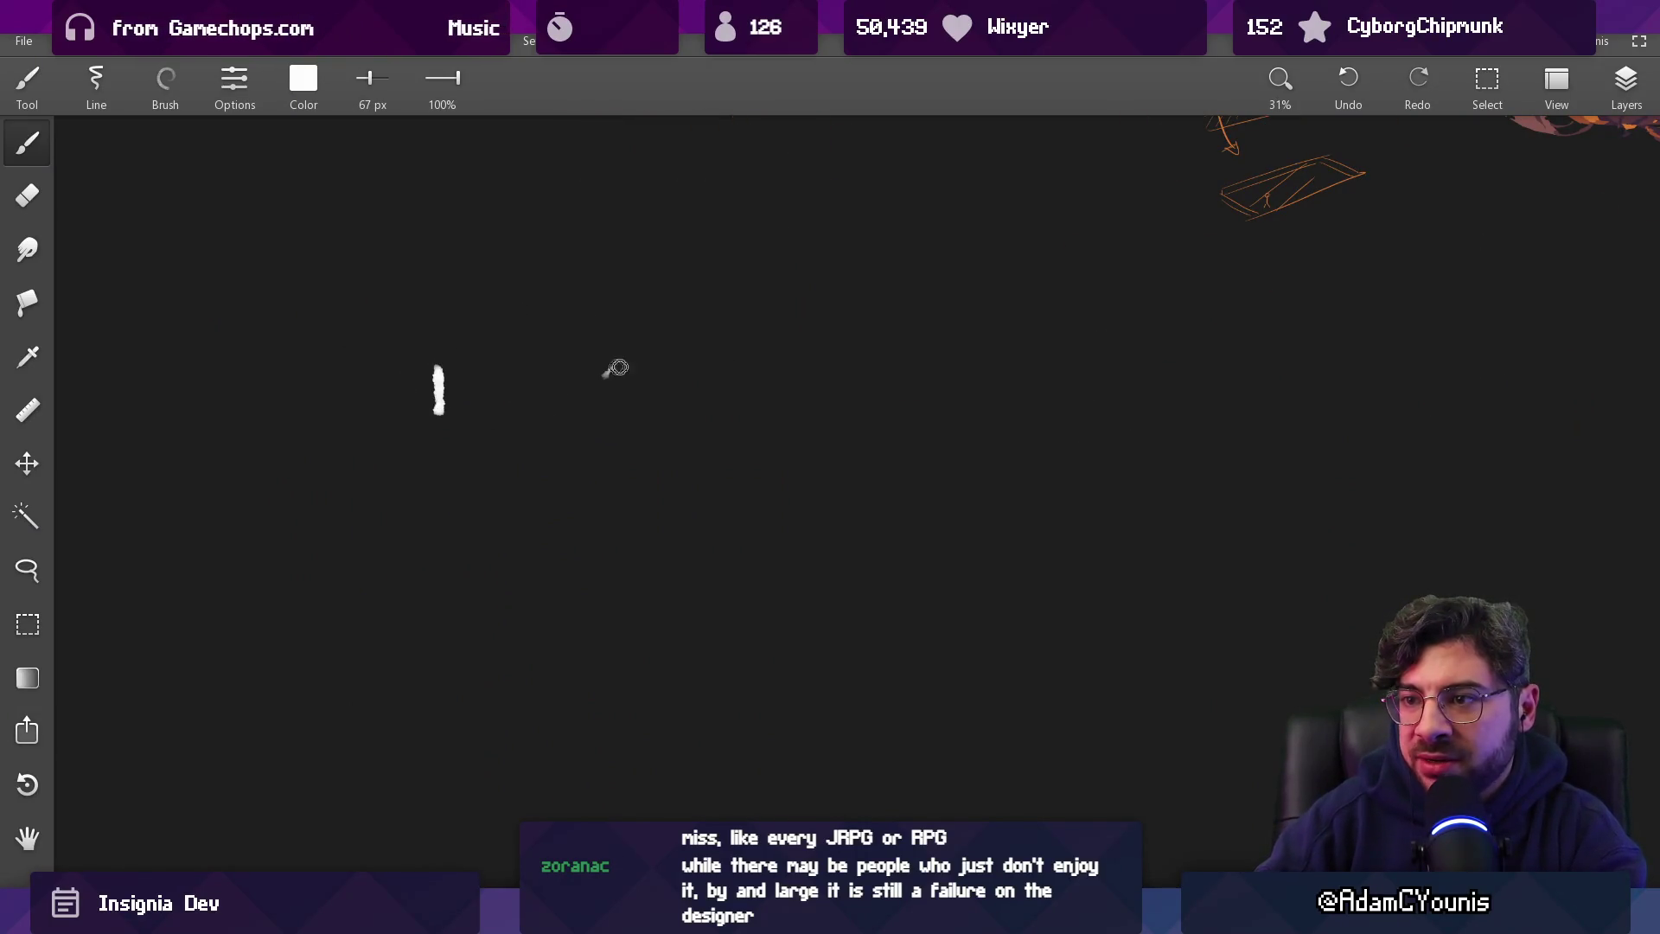
{"action": "left_click_drag", "start_coordinate": [605, 371], "coordinate": [658, 405]}
{"action": "left_click_drag", "start_coordinate": [785, 359], "coordinate": [804, 409]}
{"action": "left_click_drag", "start_coordinate": [948, 354], "coordinate": [1010, 386]}
{"action": "left_click_drag", "start_coordinate": [977, 358], "coordinate": [995, 424]}
{"action": "left_click_drag", "start_coordinate": [1228, 346], "coordinate": [1187, 401]}
Lasso-move the 2, 3, 4 and 5 into a layout around the 1
{"action": "key", "text": "l"}
{"action": "mouse_move", "coordinate": [604, 267]}
{"action": "left_mouse_down"}
{"action": "mouse_move", "coordinate": [581, 500]}
{"action": "mouse_move", "coordinate": [605, 264]}
{"action": "left_mouse_up"}
{"action": "left_click_drag", "start_coordinate": [592, 381], "coordinate": [262, 585]}
{"action": "mouse_move", "coordinate": [783, 285]}
{"action": "left_mouse_down"}
{"action": "mouse_move", "coordinate": [792, 296]}
{"action": "mouse_move", "coordinate": [783, 285]}
{"action": "left_mouse_up"}
{"action": "left_click_drag", "start_coordinate": [759, 359], "coordinate": [215, 289]}
{"action": "left_click_drag", "start_coordinate": [983, 274], "coordinate": [977, 272]}
{"action": "left_click_drag", "start_coordinate": [862, 428], "coordinate": [526, 630]}
{"action": "mouse_move", "coordinate": [1211, 263]}
{"action": "left_mouse_down"}
{"action": "mouse_move", "coordinate": [1184, 309]}
{"action": "mouse_move", "coordinate": [1203, 304]}
{"action": "left_mouse_up"}
{"action": "left_click_drag", "start_coordinate": [1163, 372], "coordinate": [652, 335]}
{"action": "key", "text": "Escape"}
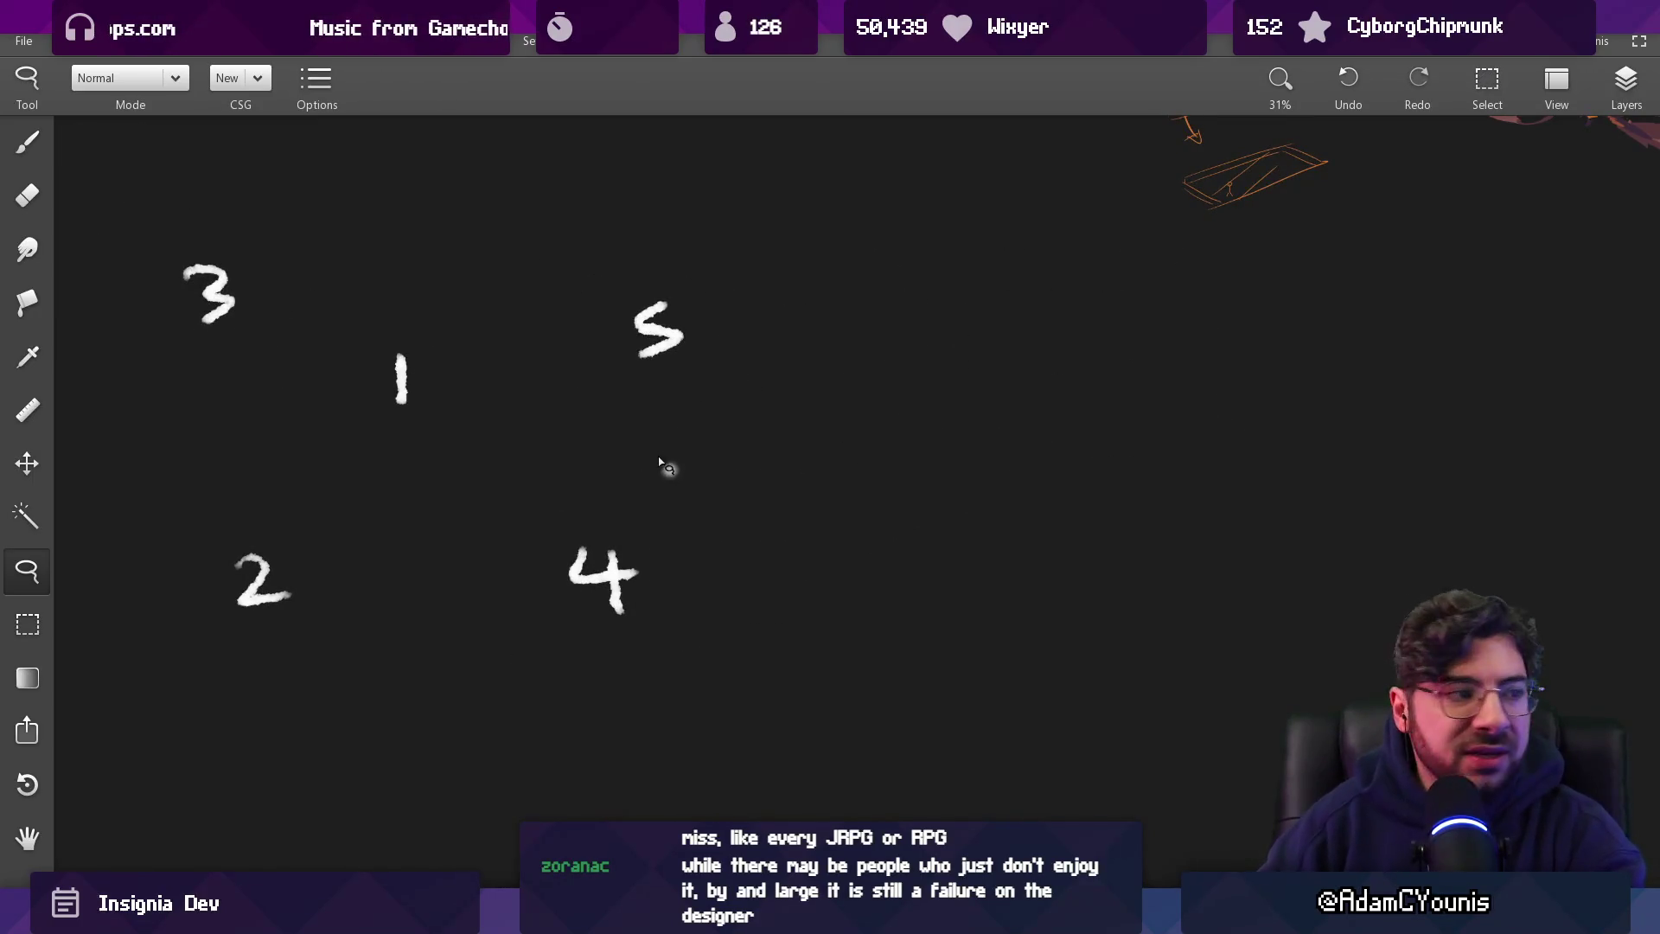
Shrink the brush to 39 px and draw lines linking 1–5, 1–4, 1–2 and 2–4
{"action": "key", "text": "b"}
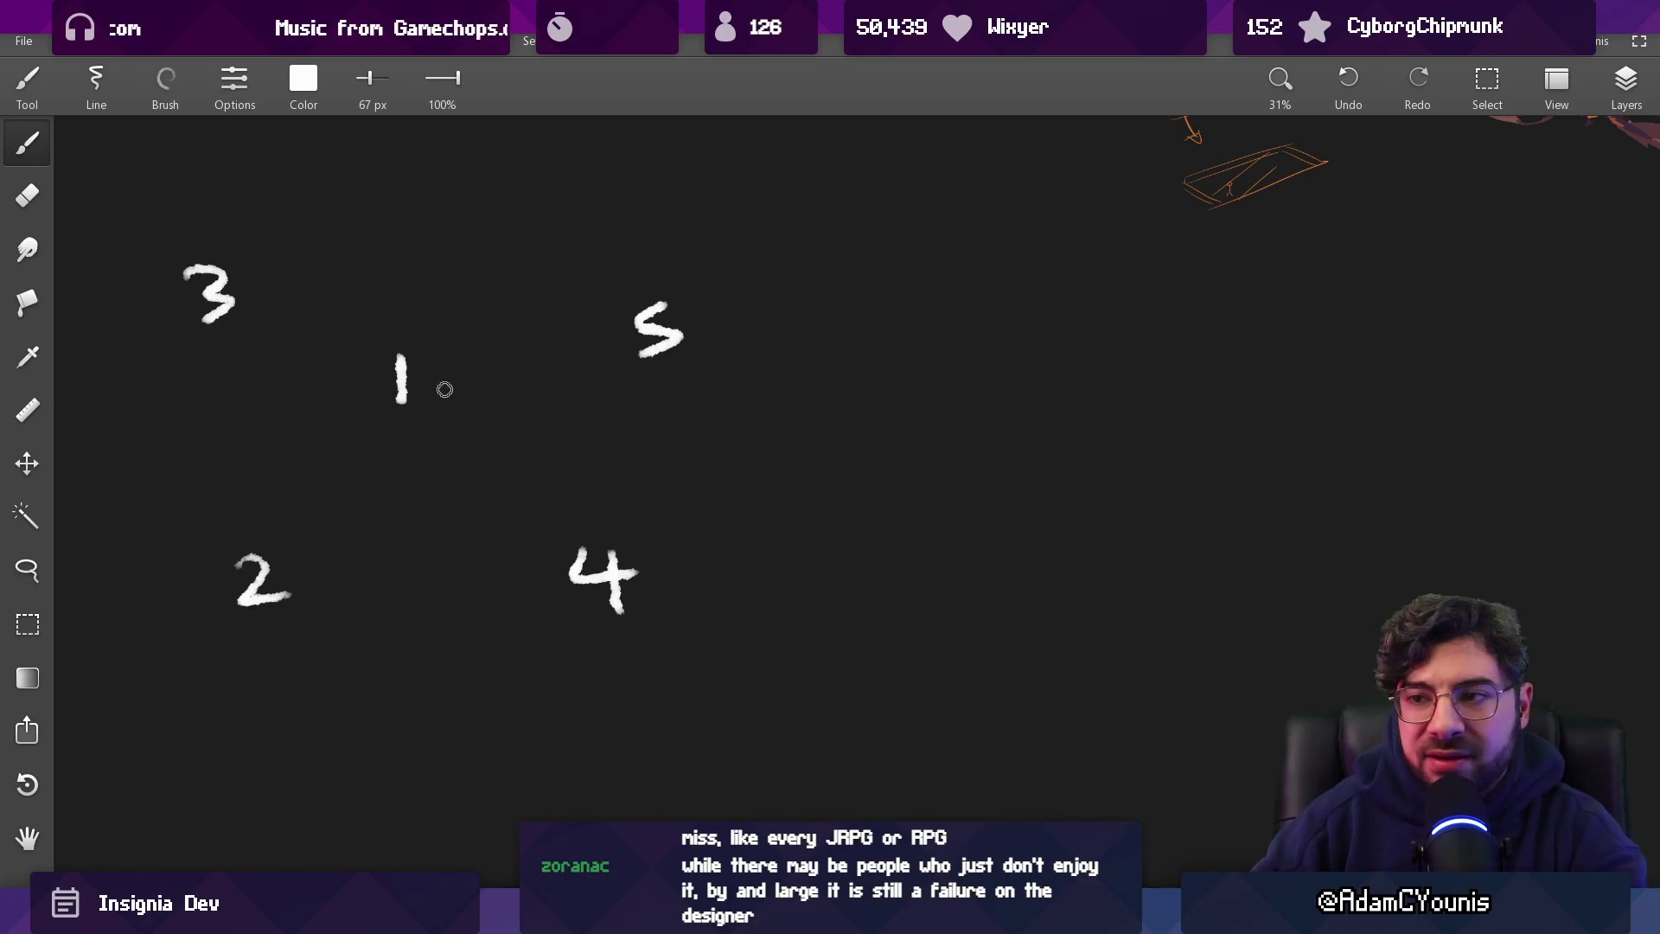
{"action": "key", "text": "bracketleft"}
{"action": "key", "text": "bracketleft"}
{"action": "key", "text": "bracketleft"}
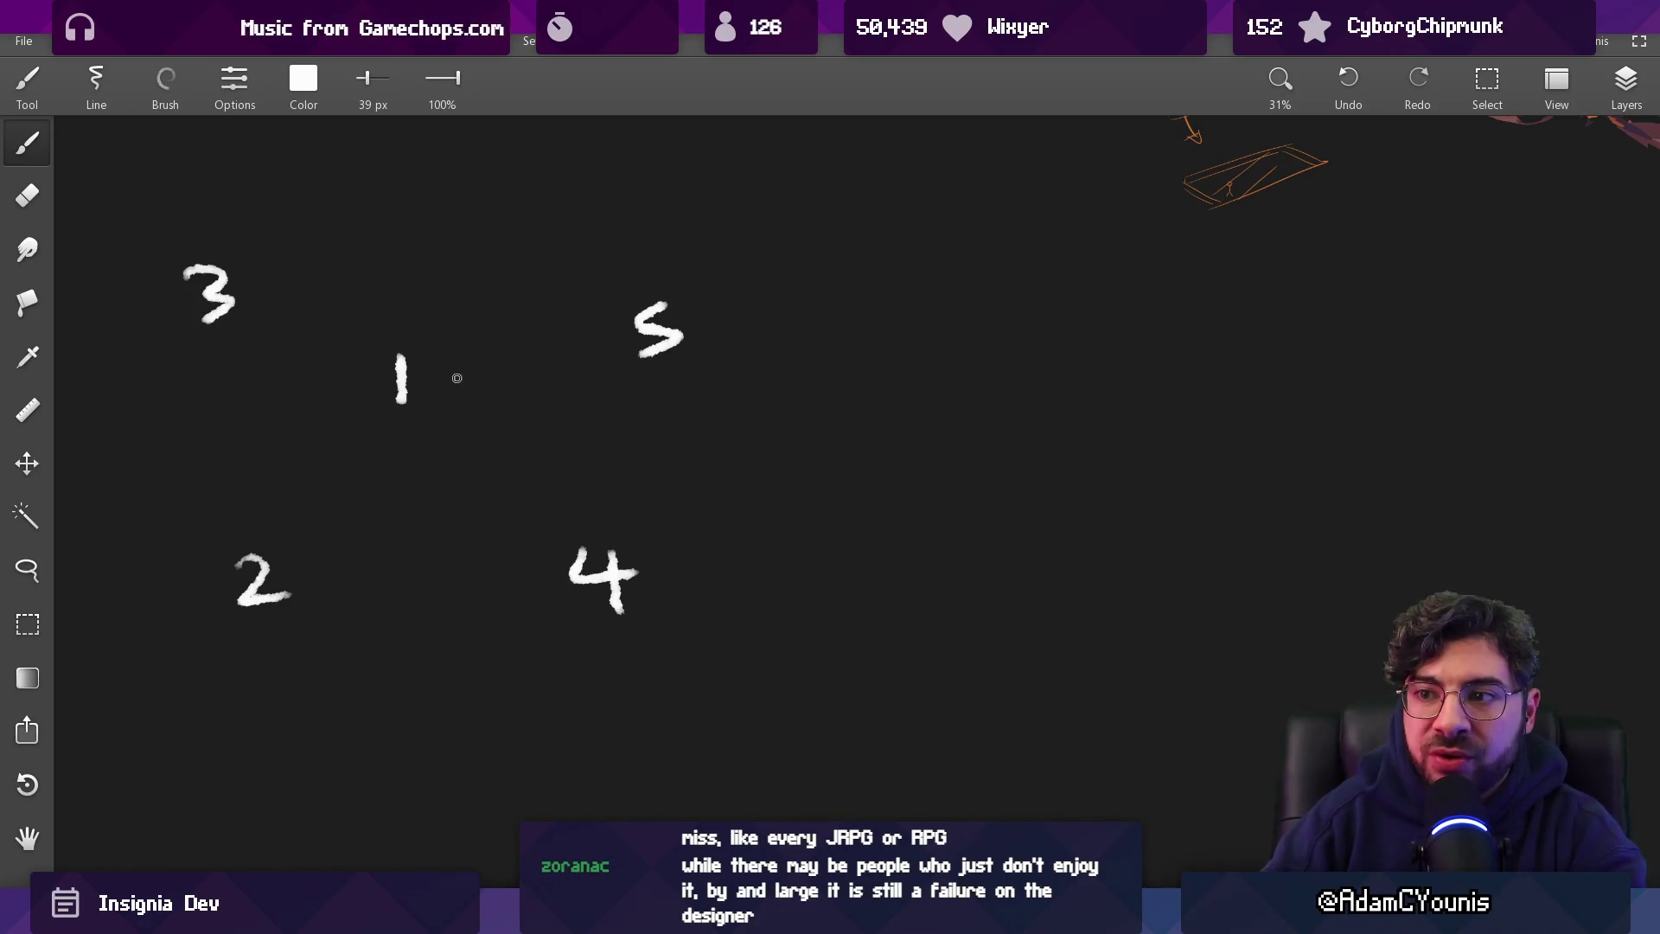
{"action": "left_click_drag", "start_coordinate": [462, 383], "coordinate": [596, 364]}
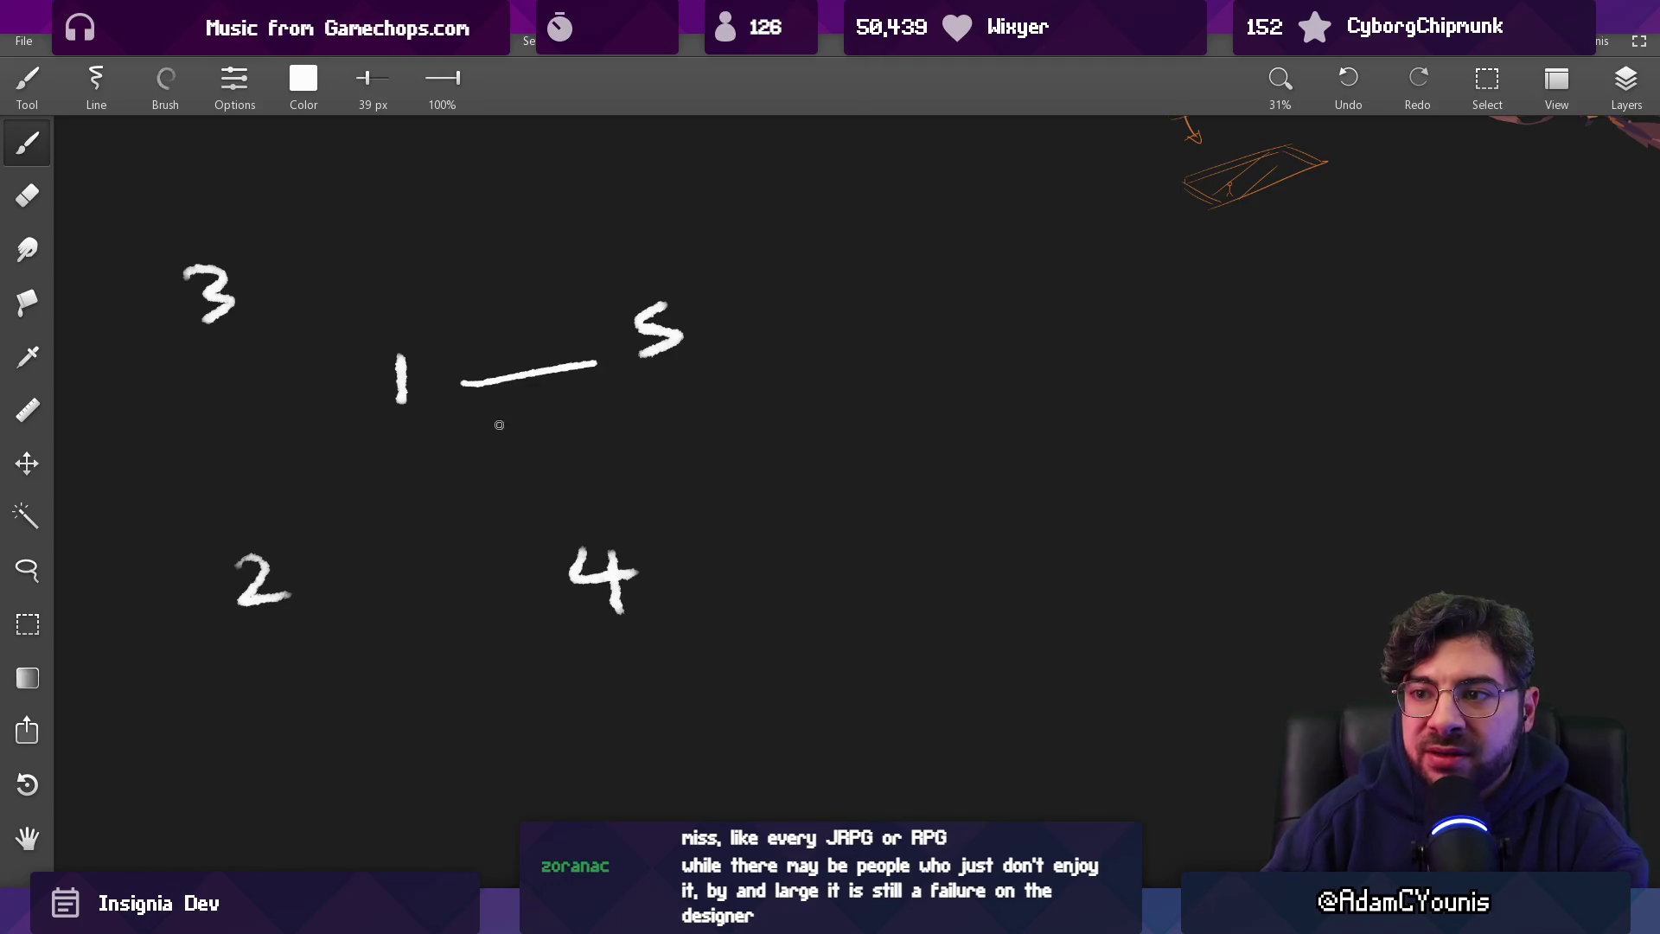
{"action": "left_click_drag", "start_coordinate": [452, 416], "coordinate": [547, 529]}
{"action": "mouse_move", "coordinate": [372, 445]}
{"action": "left_mouse_down"}
{"action": "mouse_move", "coordinate": [308, 527]}
{"action": "mouse_move", "coordinate": [320, 537]}
{"action": "left_mouse_up"}
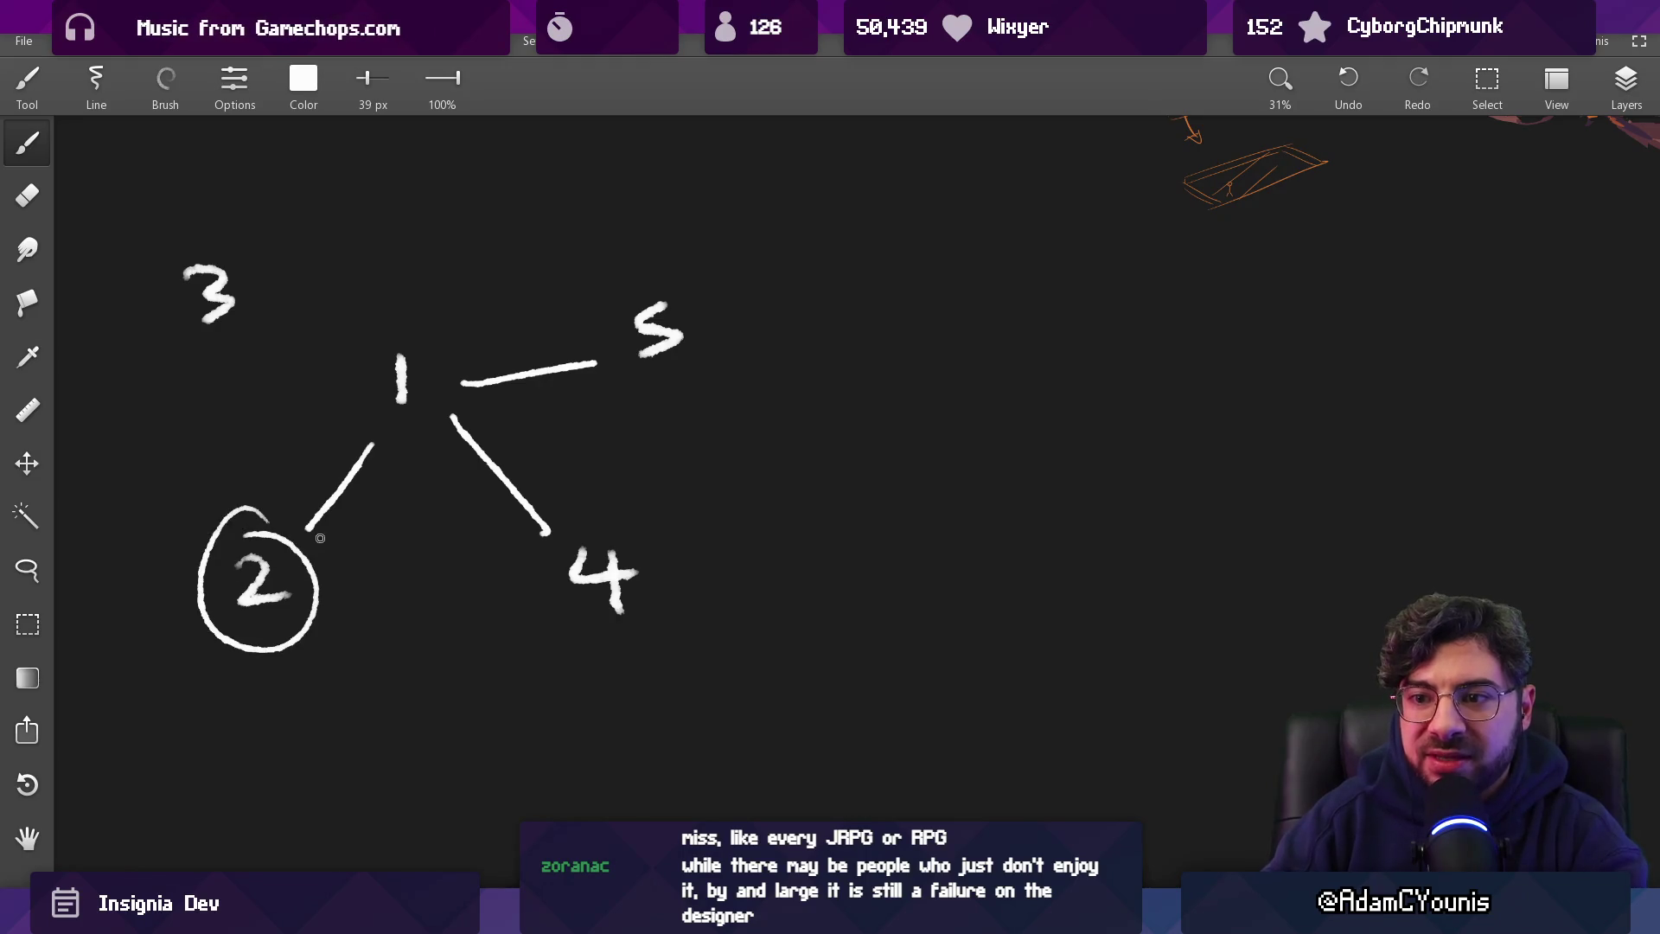
{"action": "left_click_drag", "start_coordinate": [351, 595], "coordinate": [510, 603]}
Circle the digits 4, 5 and 3, redrawing a tighter circle around 3
{"action": "left_click_drag", "start_coordinate": [594, 517], "coordinate": [624, 505]}
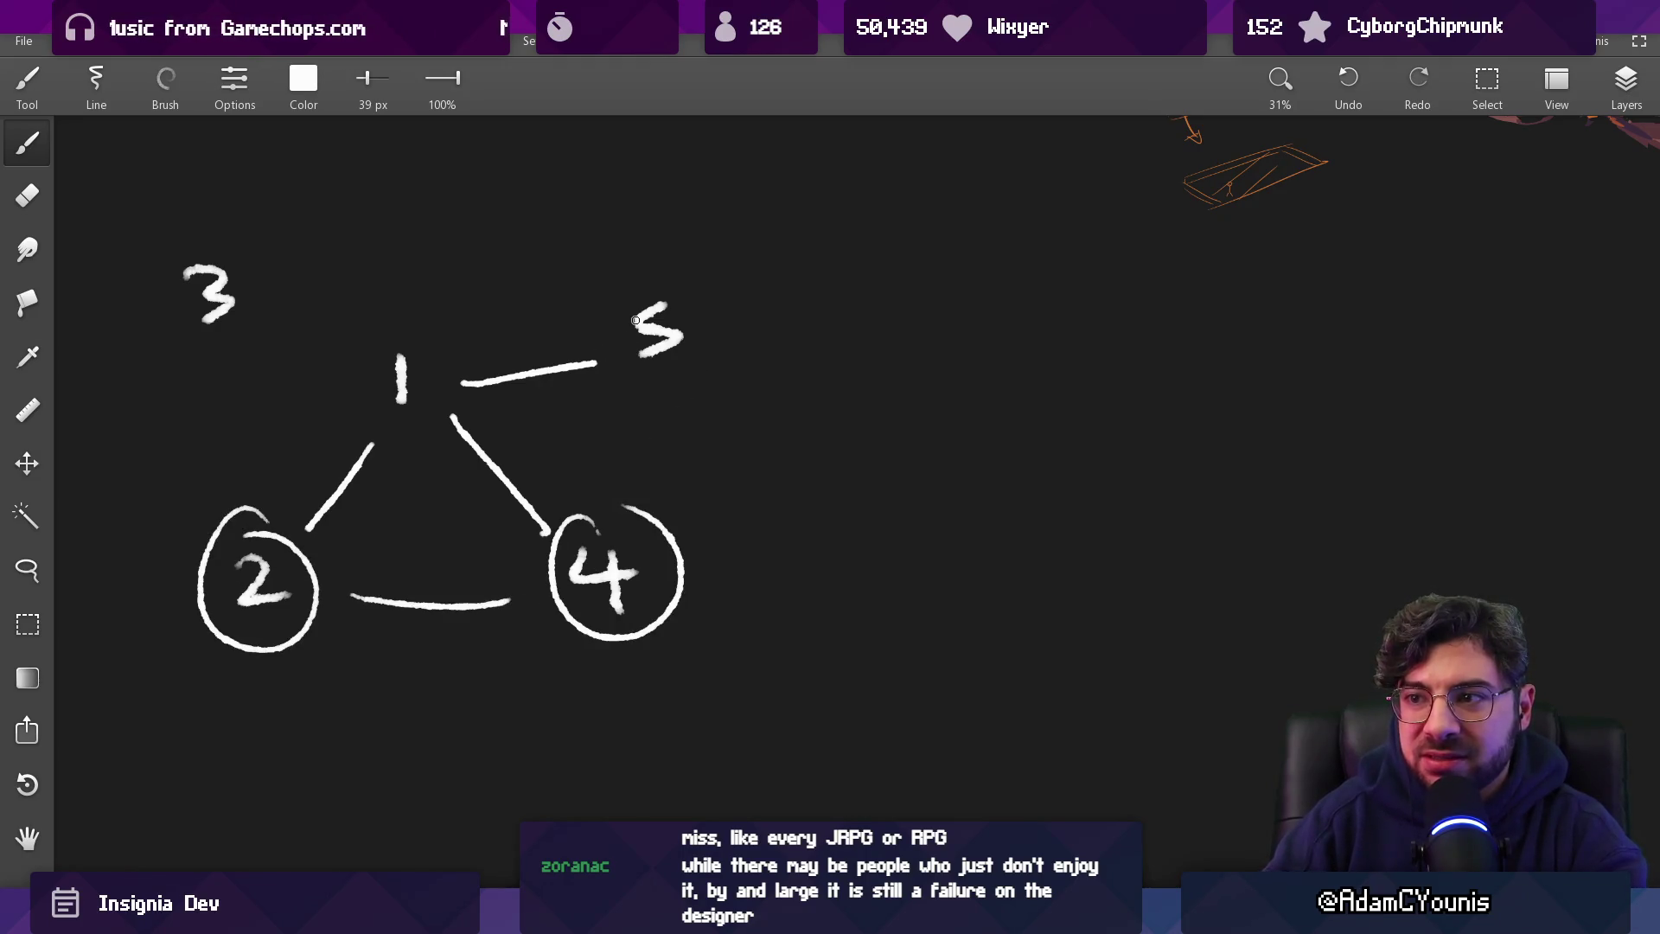
{"action": "left_click_drag", "start_coordinate": [639, 265], "coordinate": [616, 275]}
{"action": "mouse_move", "coordinate": [250, 205]}
{"action": "left_mouse_down"}
{"action": "mouse_move", "coordinate": [289, 277]}
{"action": "mouse_move", "coordinate": [181, 233]}
{"action": "left_mouse_up"}
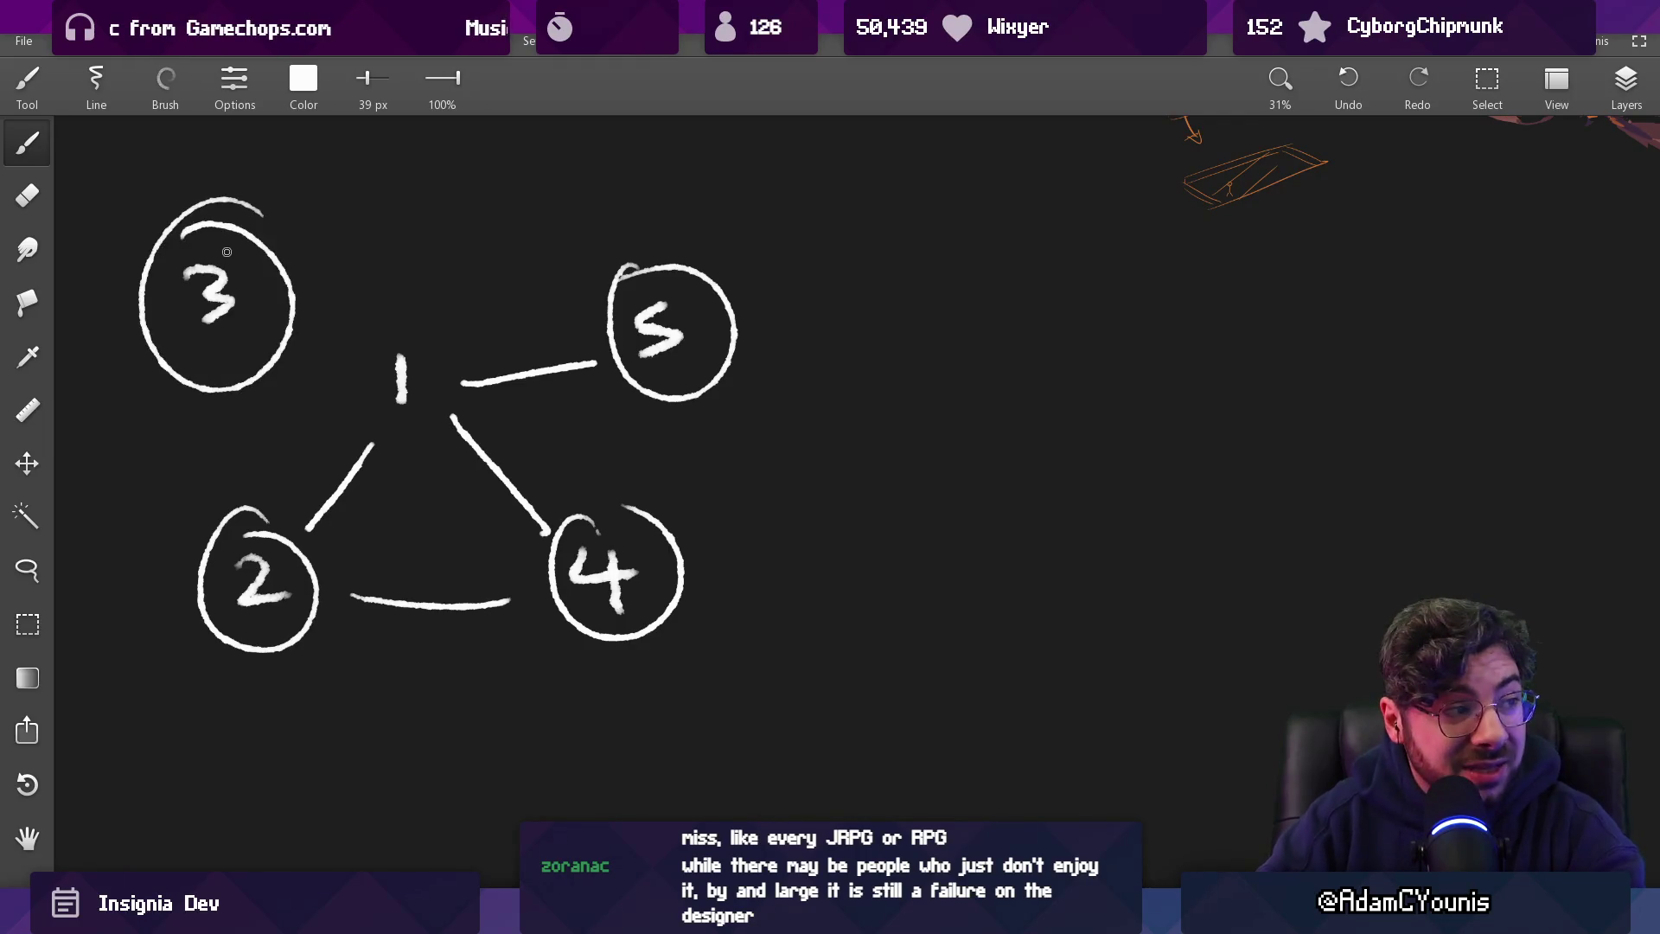
{"action": "key", "text": "ctrl+z"}
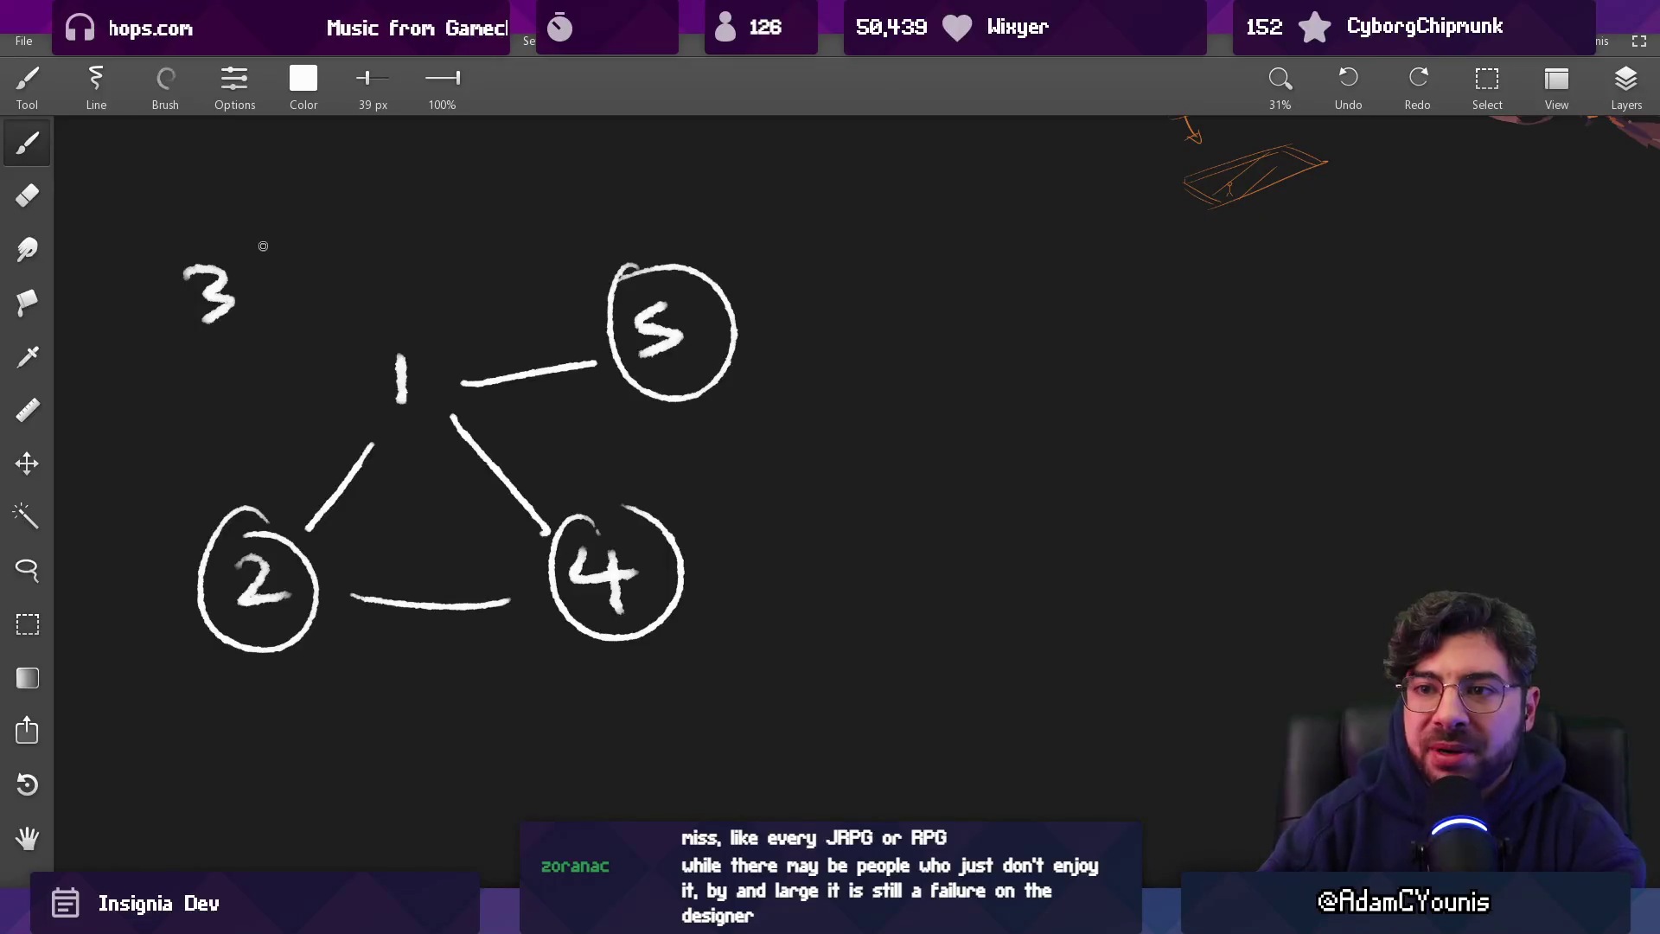
{"action": "left_click_drag", "start_coordinate": [259, 232], "coordinate": [216, 232]}
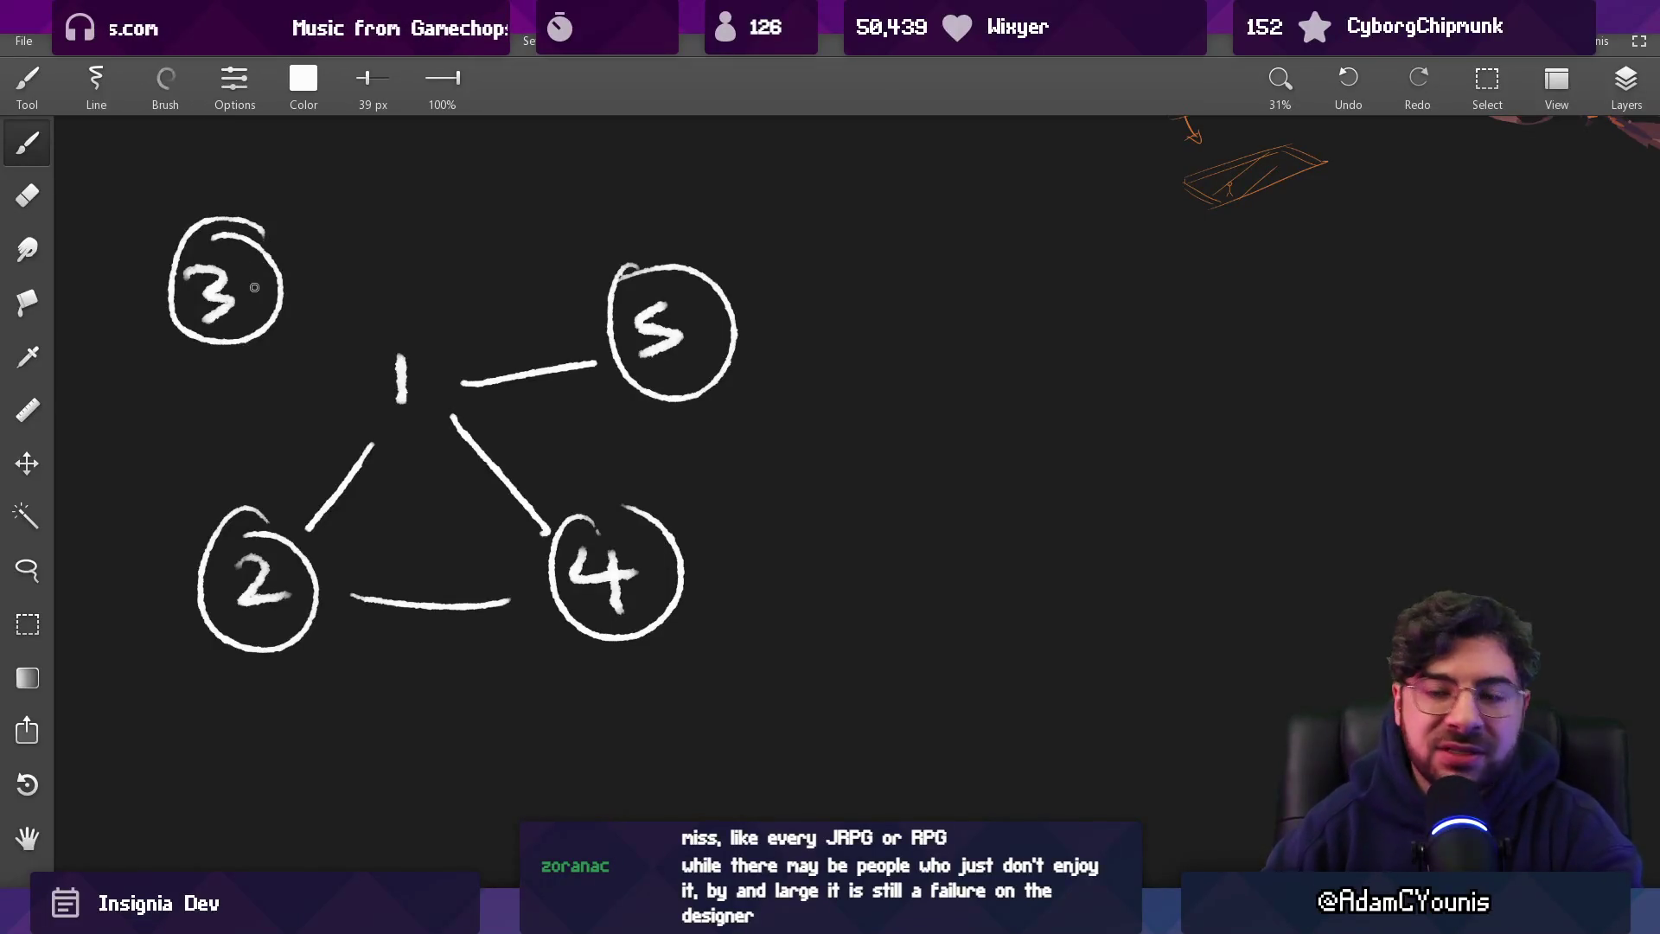
Wipe the whole diagram with a large eraser and return to Aseprite
{"action": "key", "text": "e"}
{"action": "left_click", "coordinate": [225, 287]}
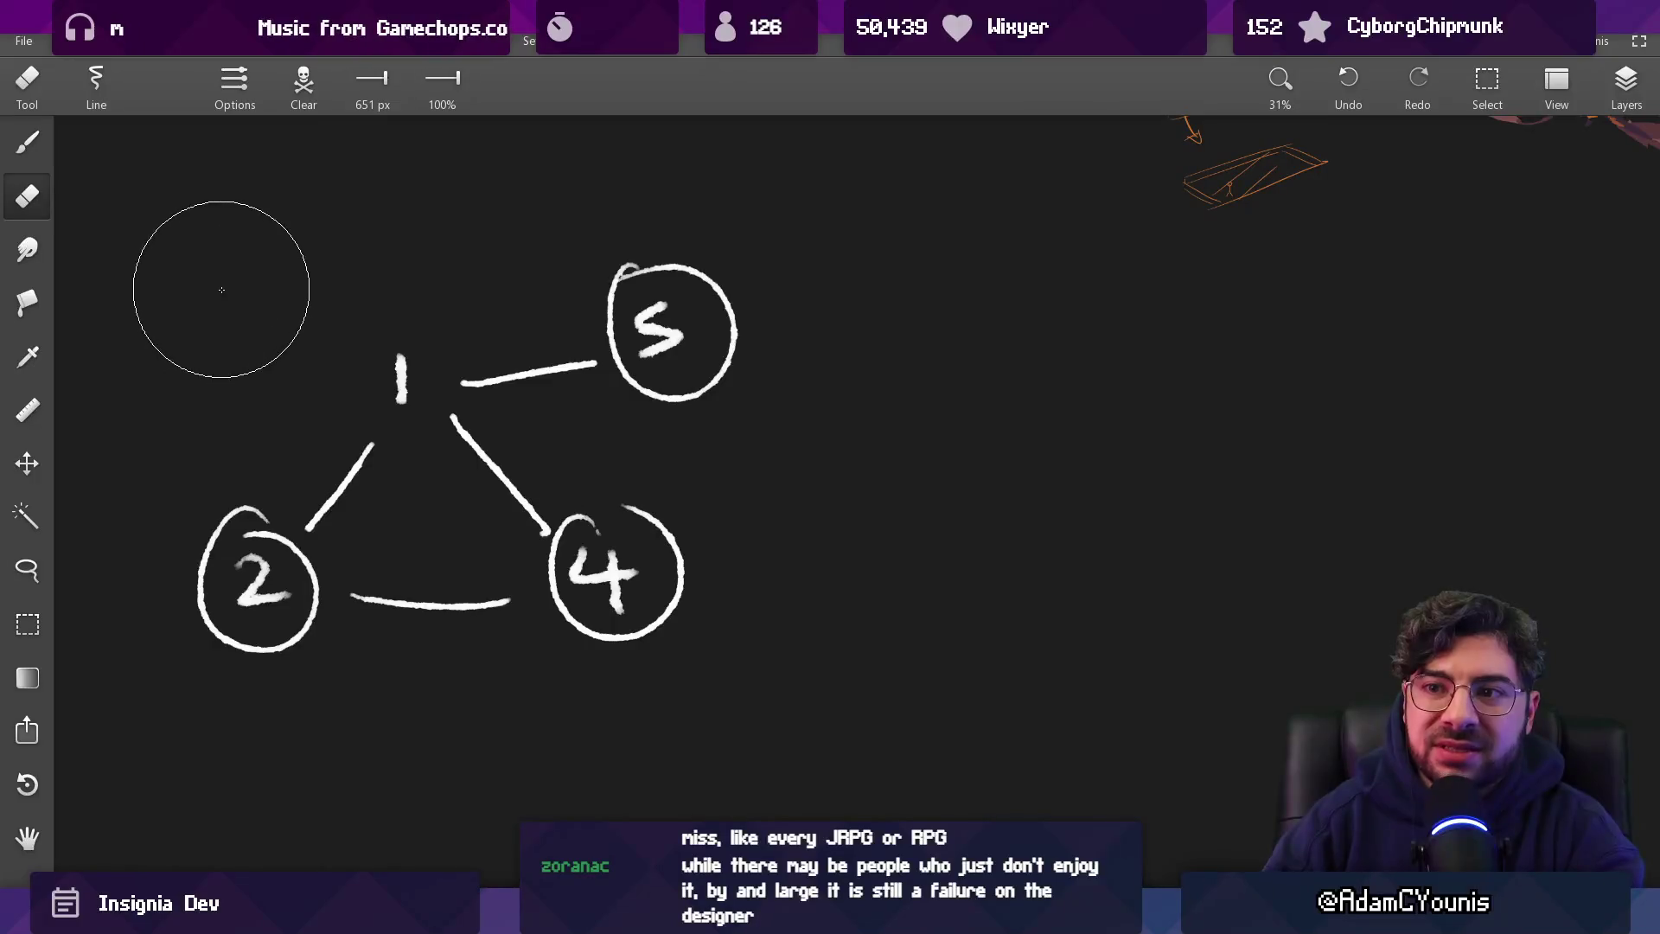
{"action": "left_click", "coordinate": [263, 600]}
{"action": "mouse_move", "coordinate": [263, 600]}
{"action": "left_mouse_down"}
{"action": "mouse_move", "coordinate": [445, 637]}
{"action": "mouse_move", "coordinate": [648, 545]}
{"action": "mouse_move", "coordinate": [689, 626]}
{"action": "mouse_move", "coordinate": [1034, 596]}
{"action": "mouse_move", "coordinate": [1126, 481]}
{"action": "mouse_move", "coordinate": [1001, 569]}
{"action": "mouse_move", "coordinate": [1041, 519]}
{"action": "mouse_move", "coordinate": [1012, 574]}
{"action": "left_mouse_up"}
{"action": "key", "text": "alt+Tab"}
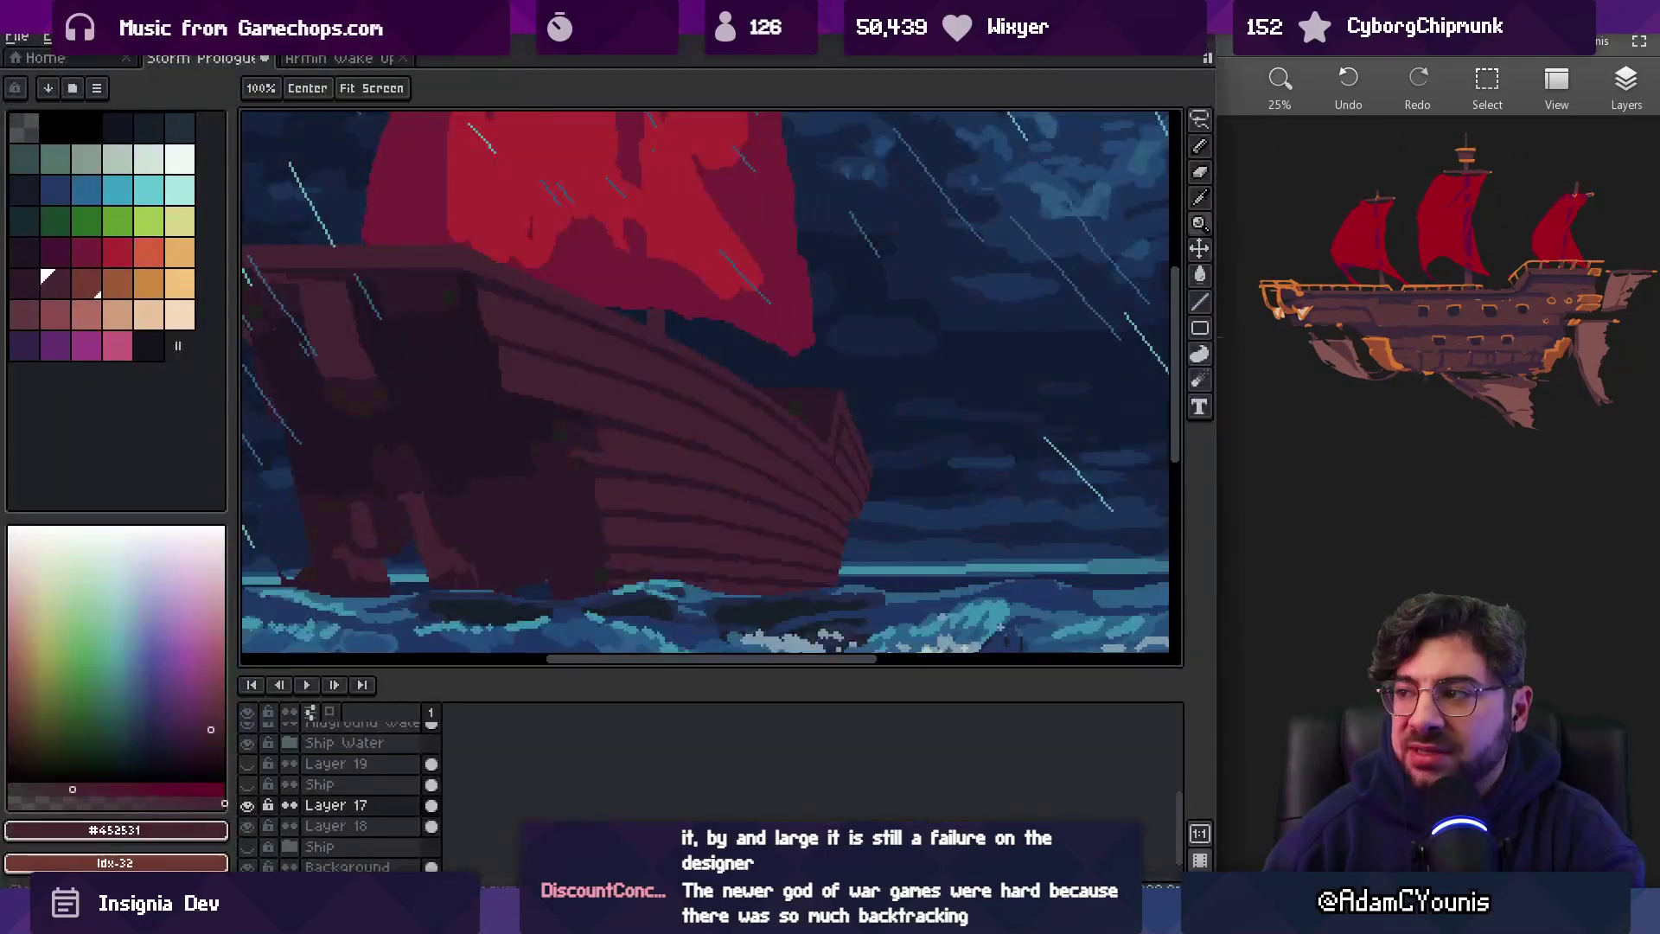
Zoom in on the ship and freehand-select the bow area, then discard the selection
{"action": "left_click", "coordinate": [706, 362]}
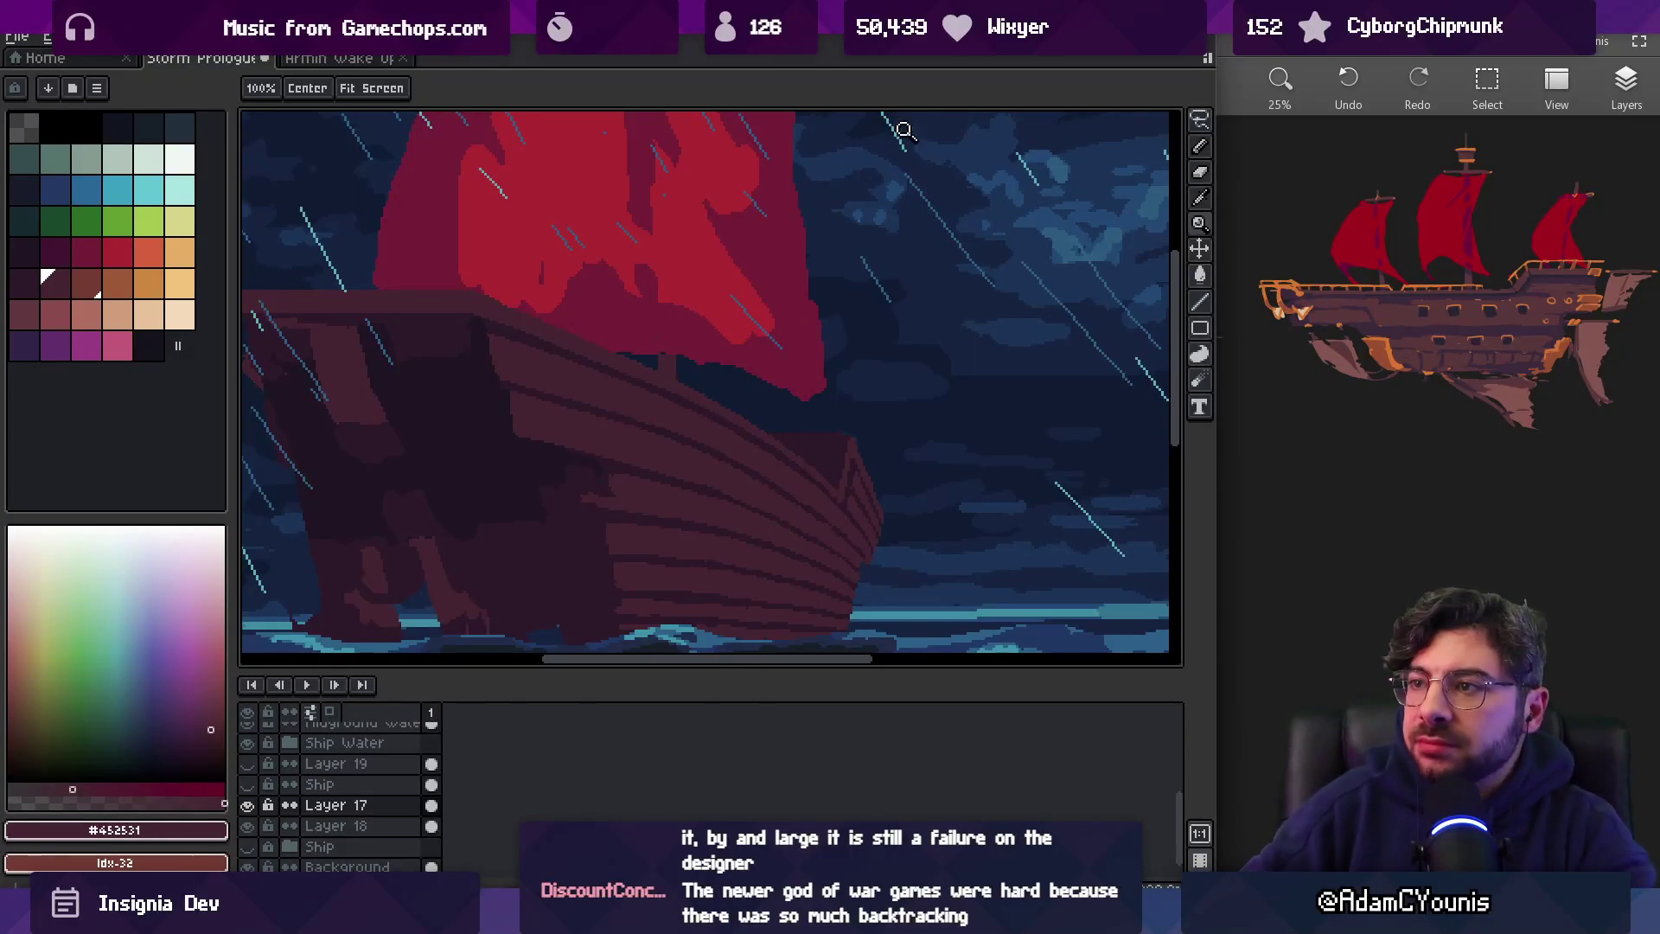
{"action": "scroll", "coordinate": [905, 161], "scroll_direction": "down", "scroll_amount": 3}
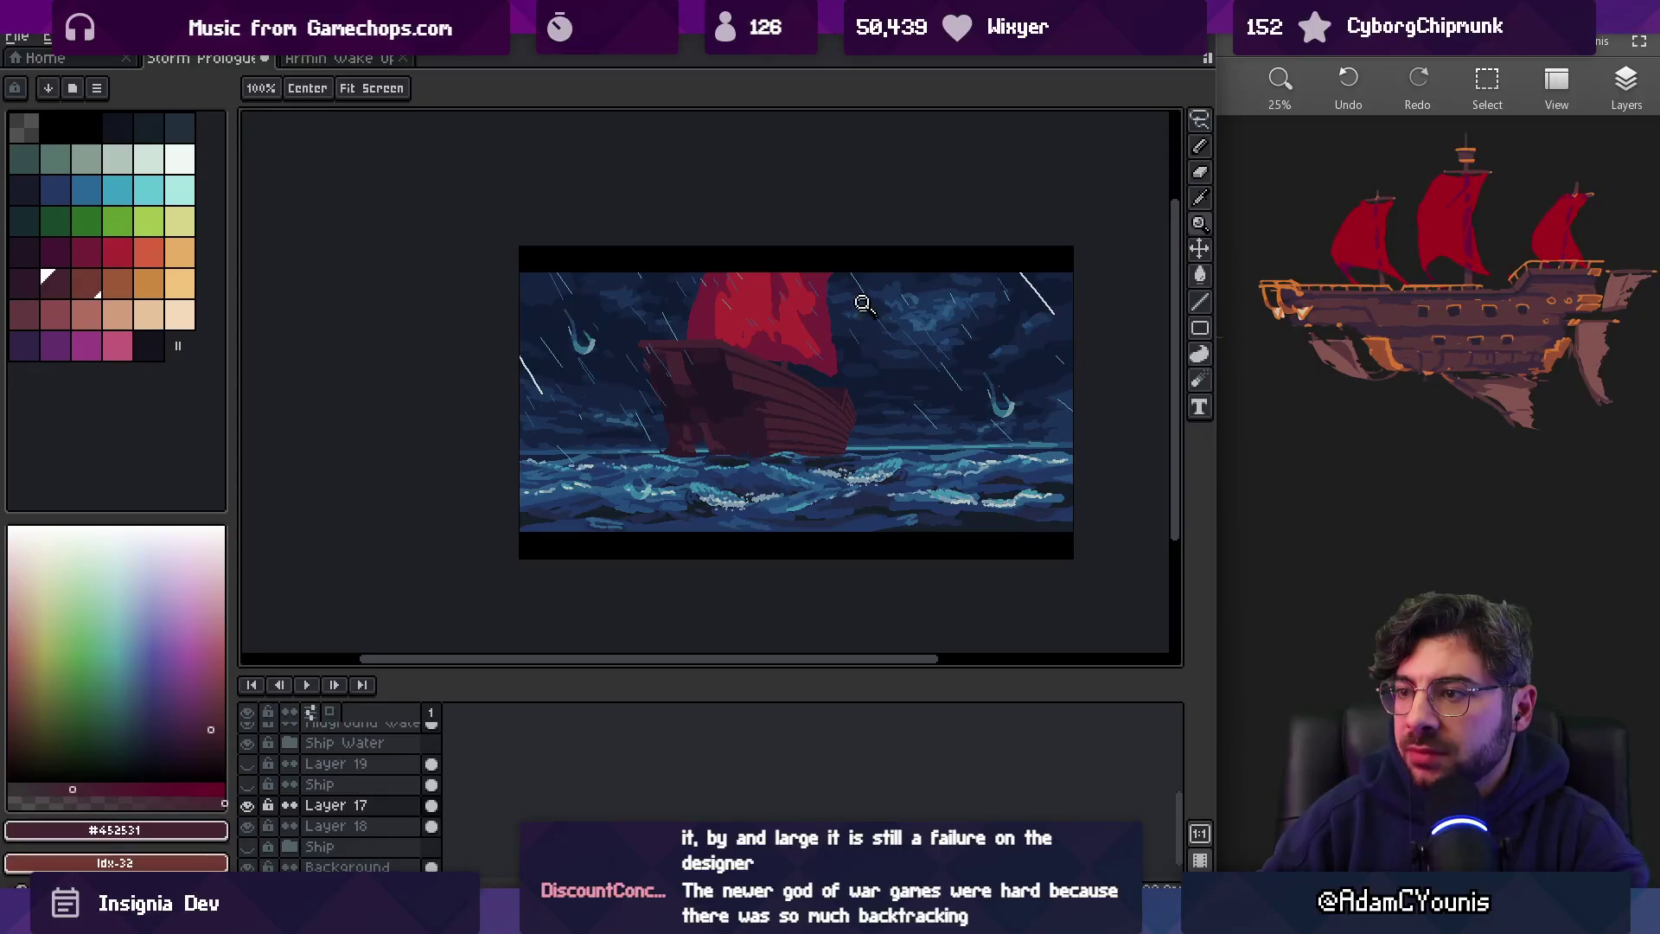
{"action": "scroll", "coordinate": [841, 408], "scroll_direction": "up", "scroll_amount": 2}
{"action": "scroll", "coordinate": [842, 408], "scroll_direction": "up", "scroll_amount": 1}
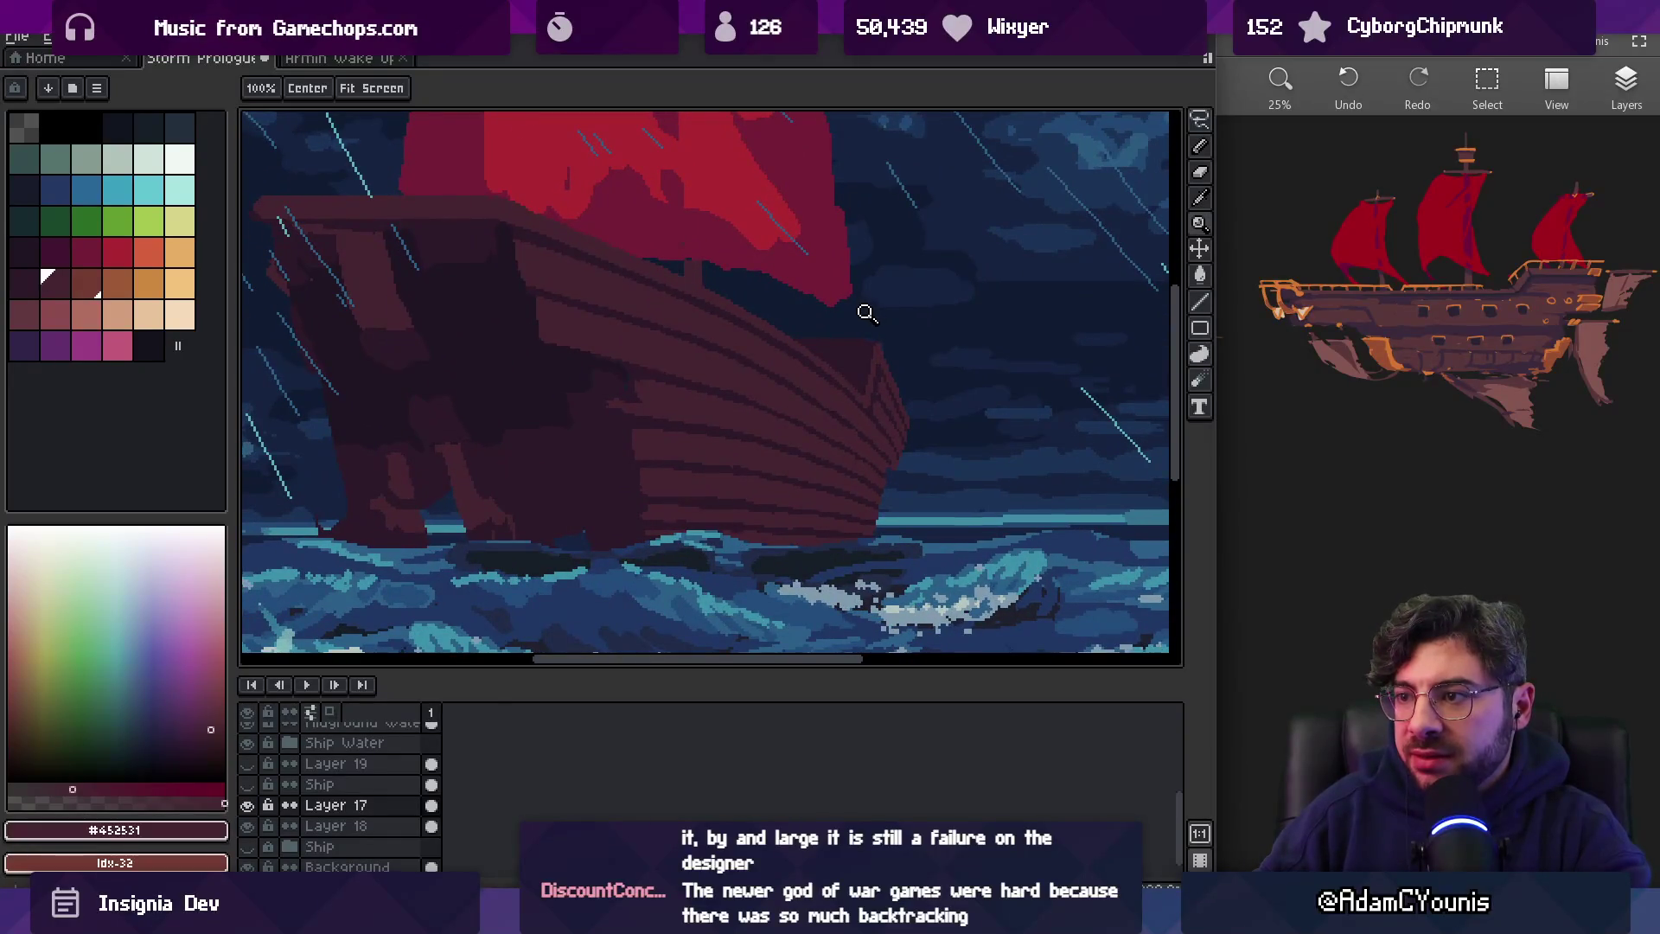
{"action": "scroll", "coordinate": [852, 391], "scroll_direction": "up", "scroll_amount": 1}
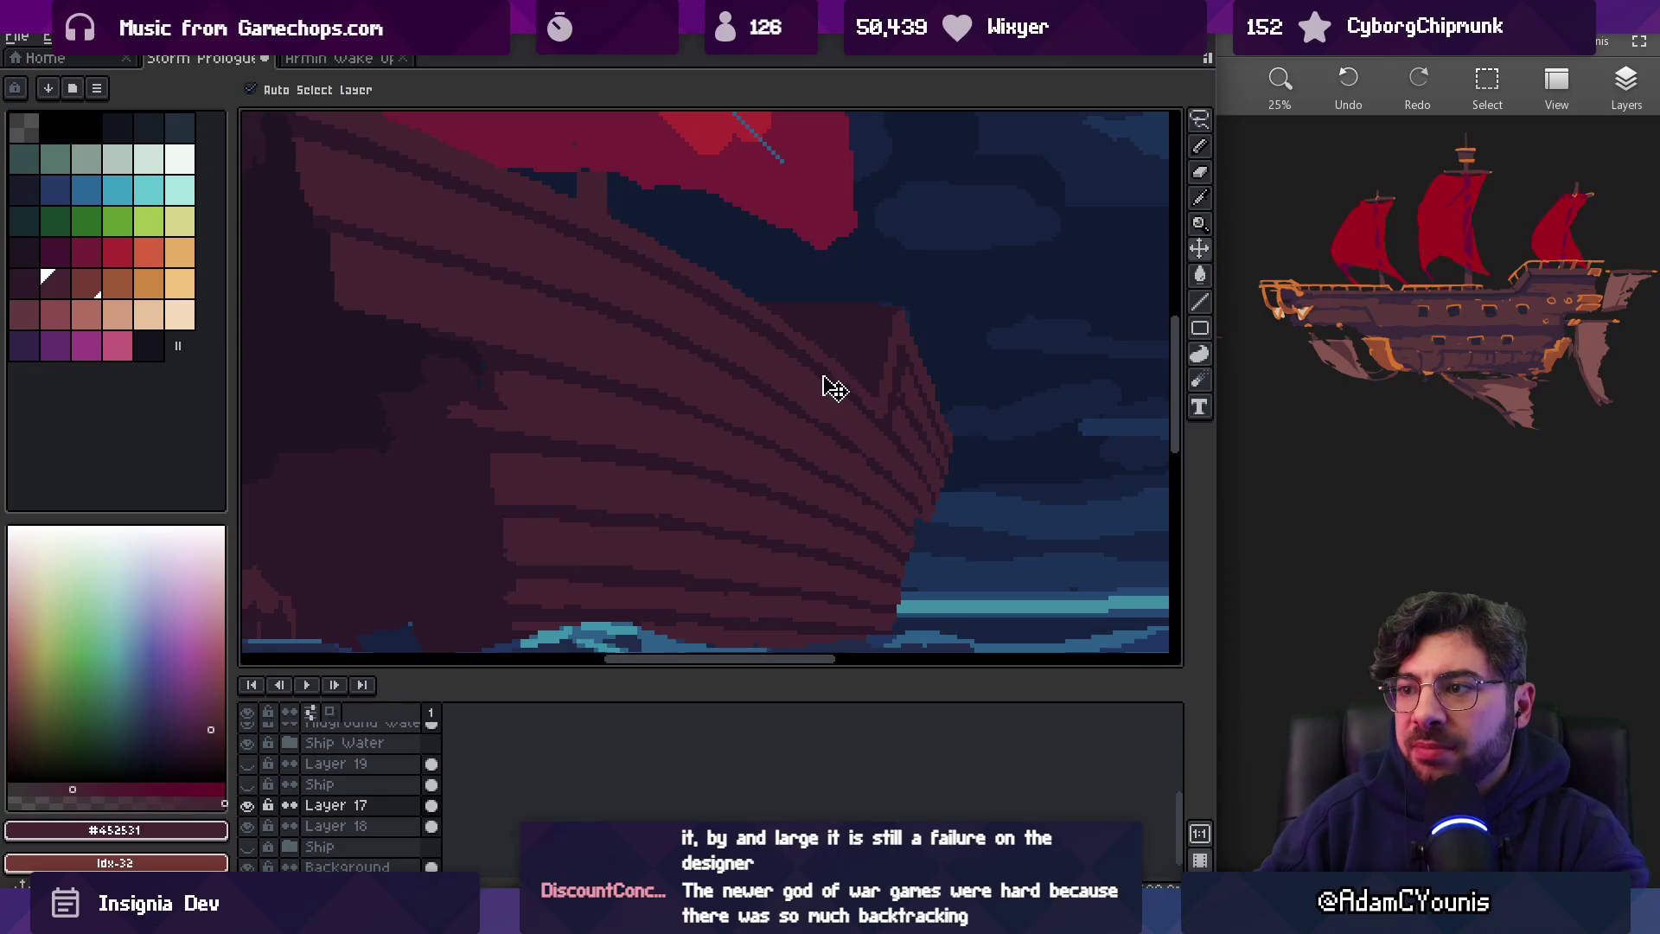
{"action": "key", "text": "m"}
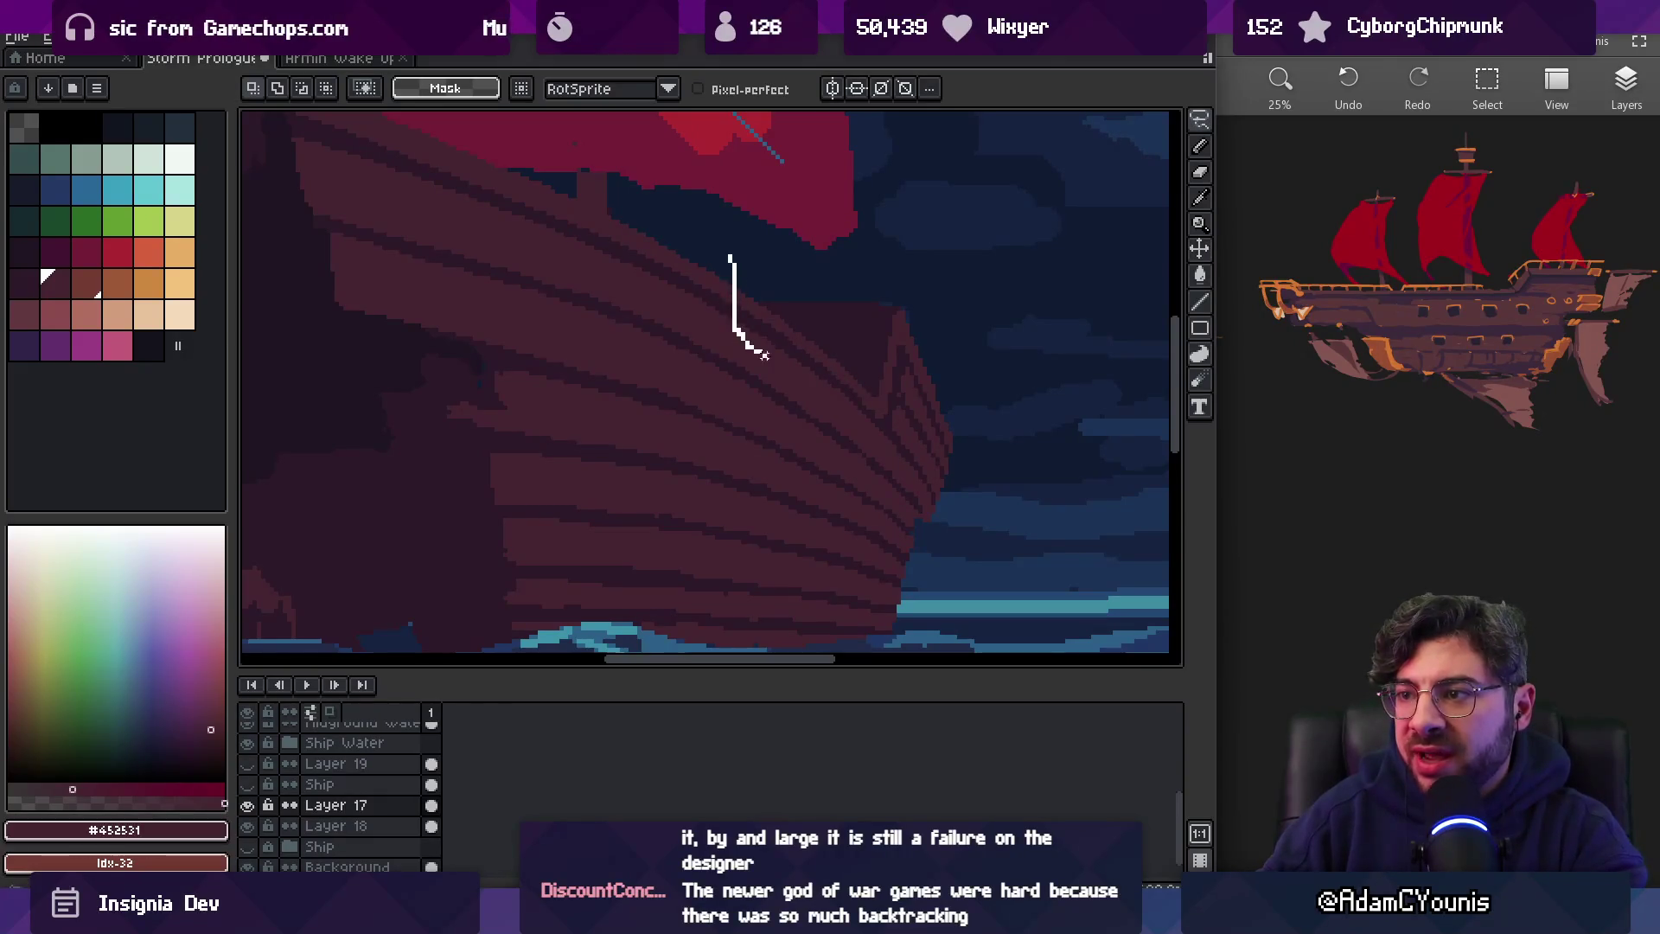
{"action": "mouse_move", "coordinate": [914, 493]}
{"action": "left_mouse_down"}
{"action": "mouse_move", "coordinate": [1003, 446]}
{"action": "mouse_move", "coordinate": [808, 281]}
{"action": "left_mouse_up"}
{"action": "key", "text": "ctrl+d"}
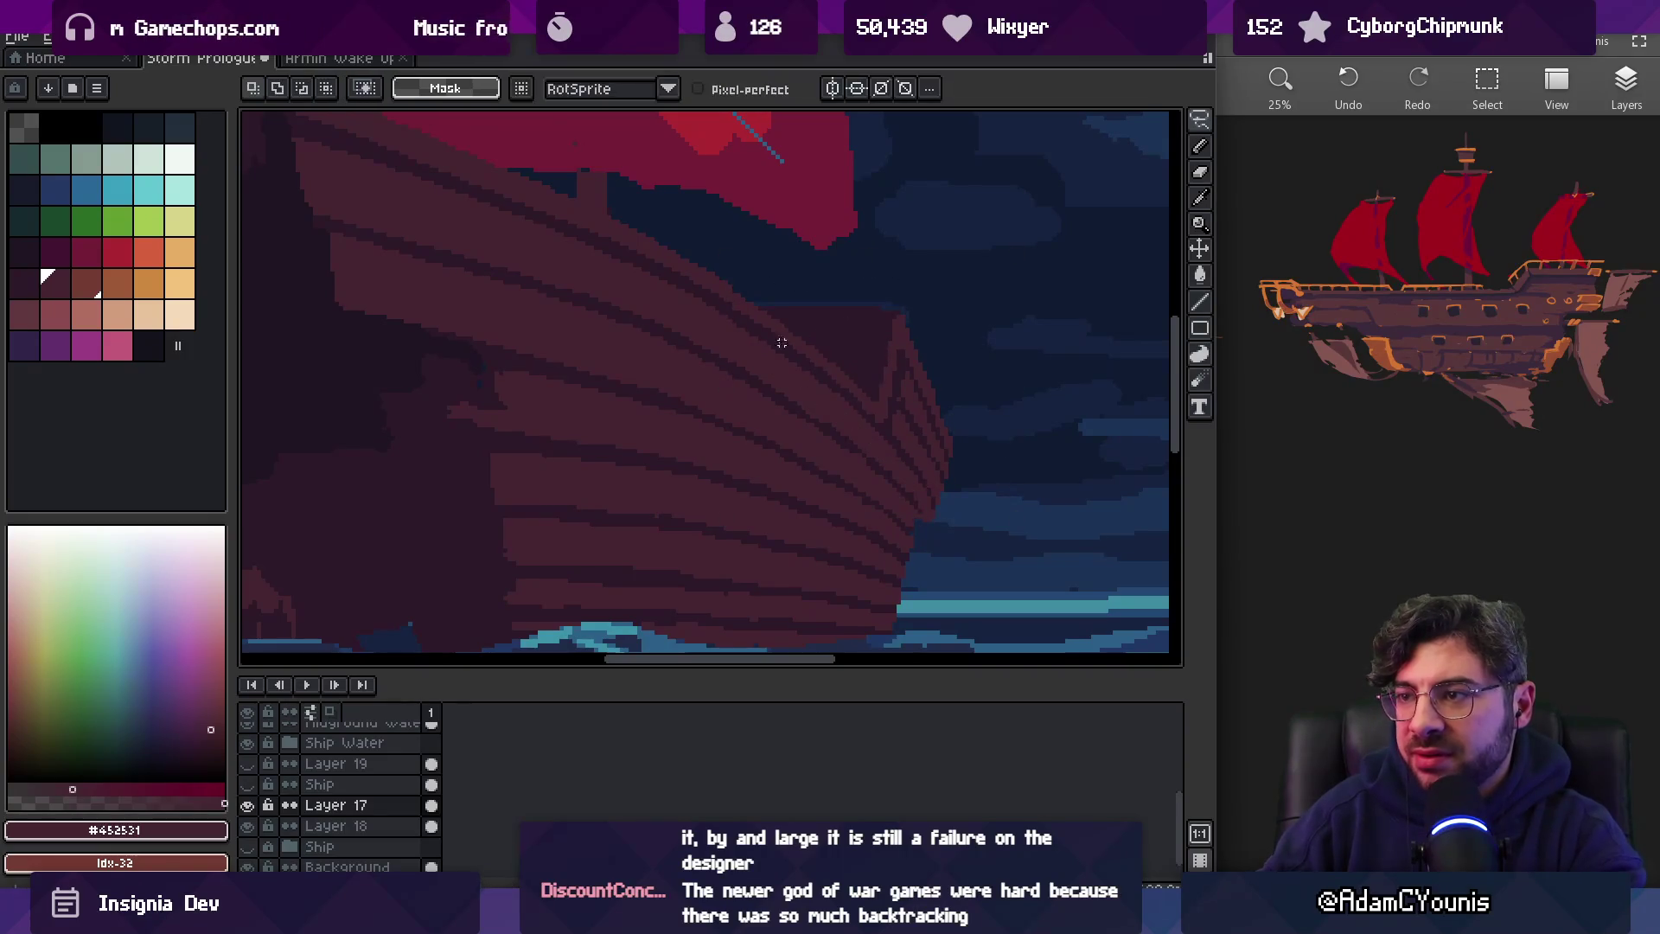
Zoom deep into the bow's hull planks and pick the dark stripe and lighter plank colours
{"action": "key", "text": "z"}
{"action": "scroll", "coordinate": [789, 342], "scroll_direction": "down", "scroll_amount": 3}
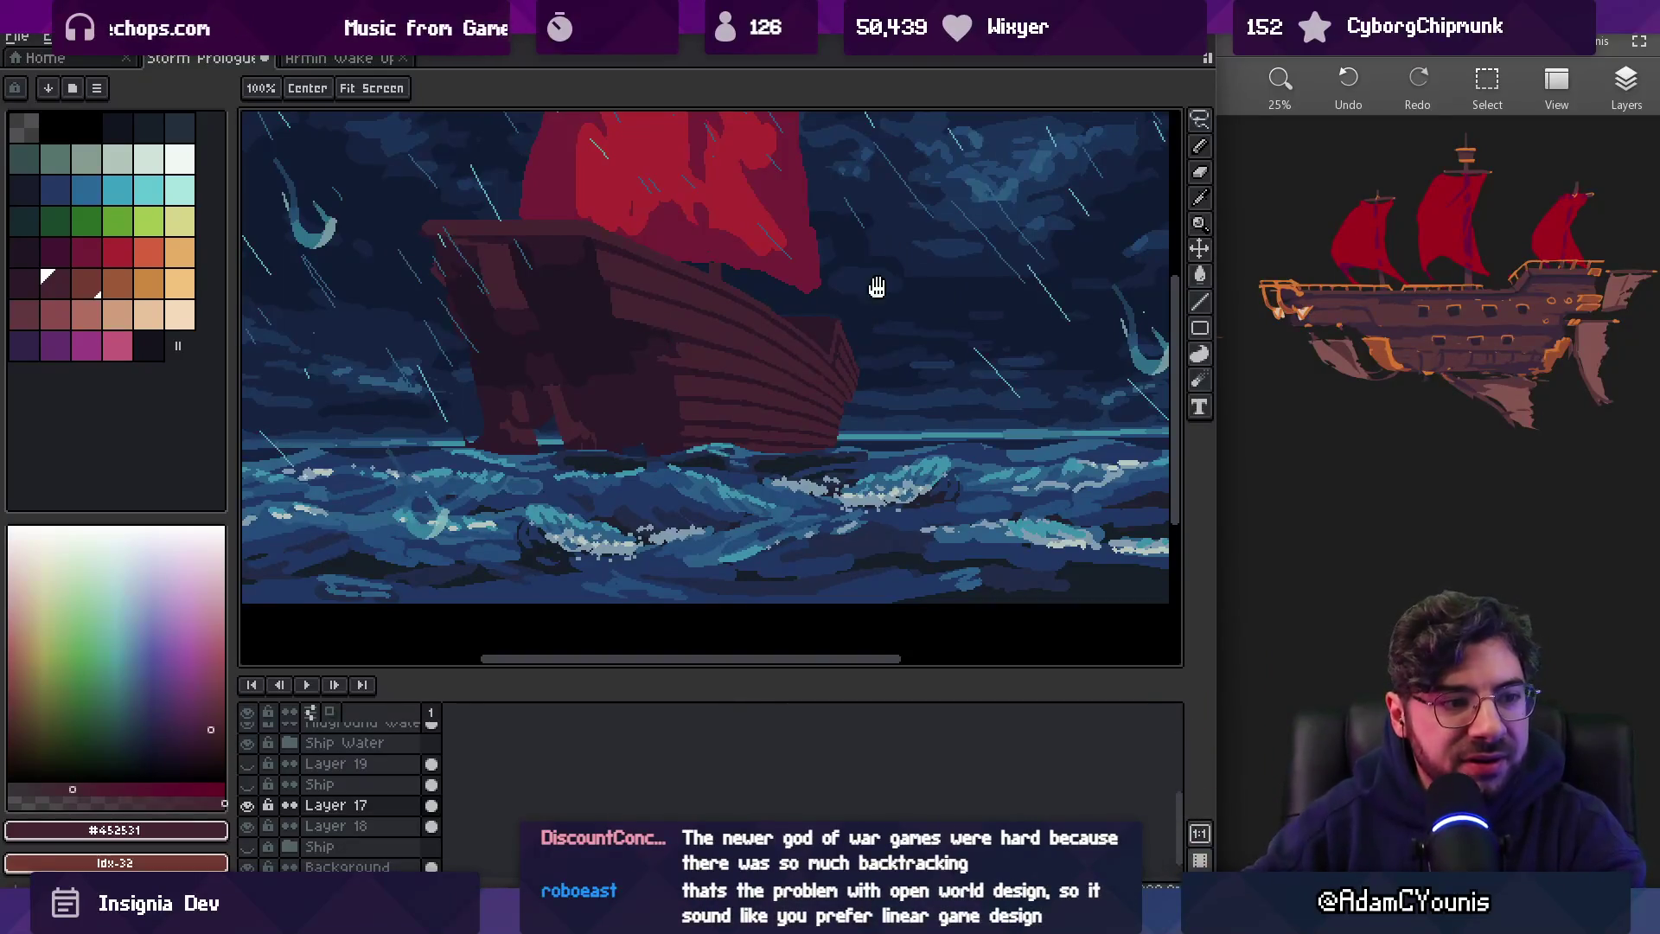
{"action": "scroll", "coordinate": [858, 333], "scroll_direction": "right", "scroll_amount": 2}
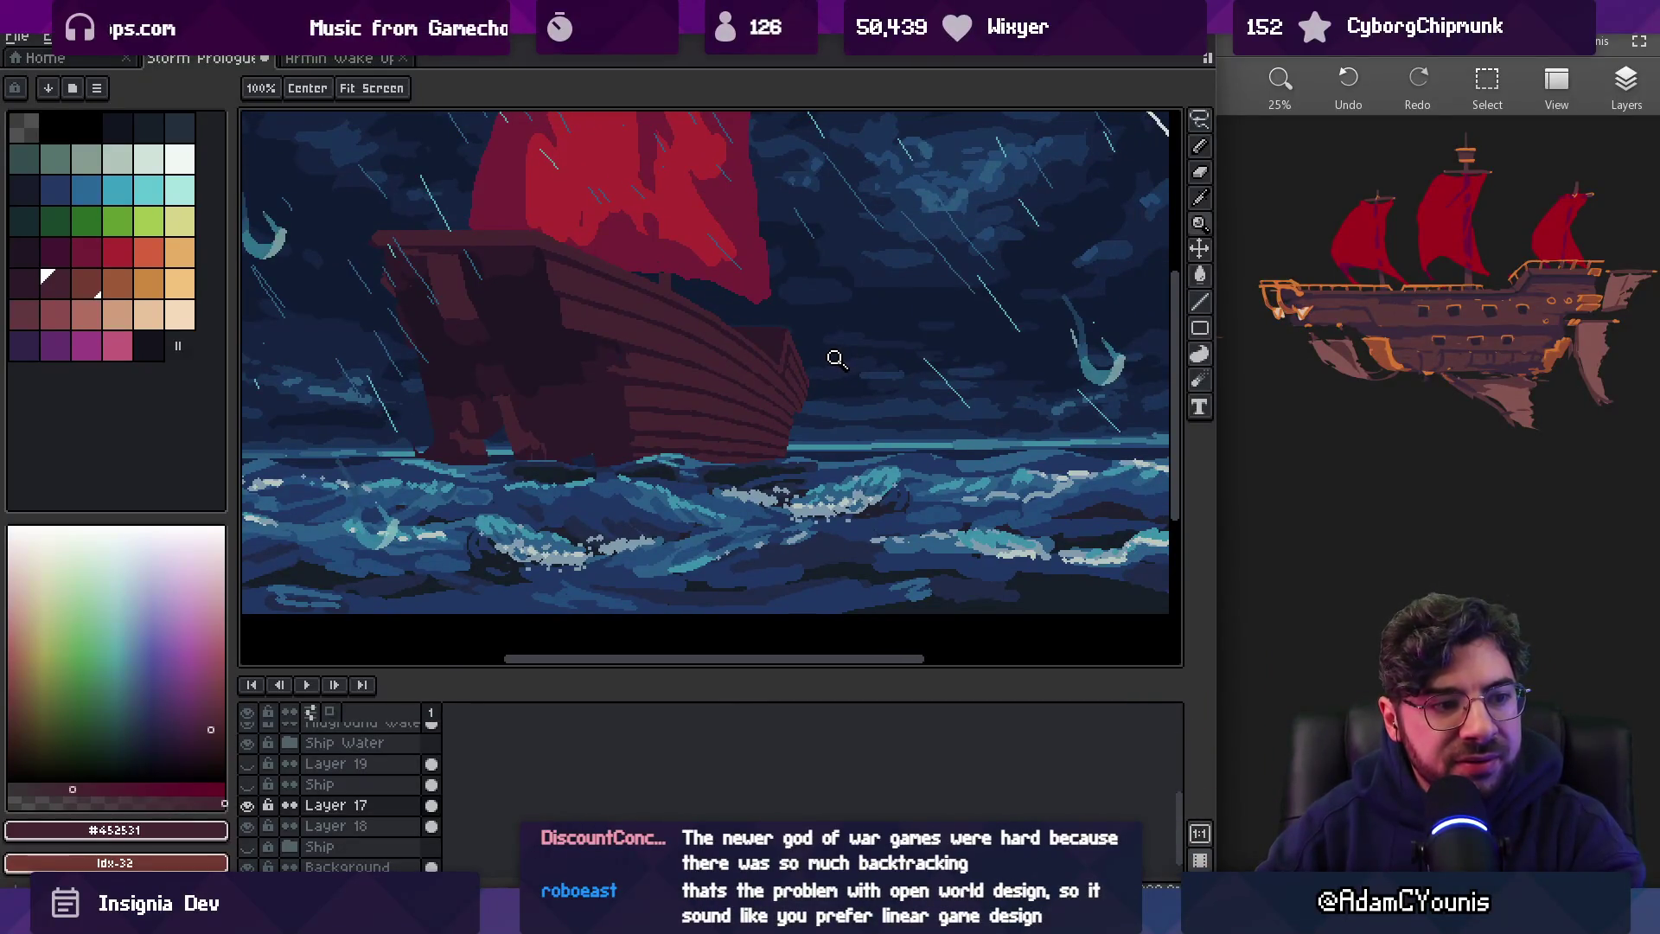
{"action": "left_click", "coordinate": [778, 354]}
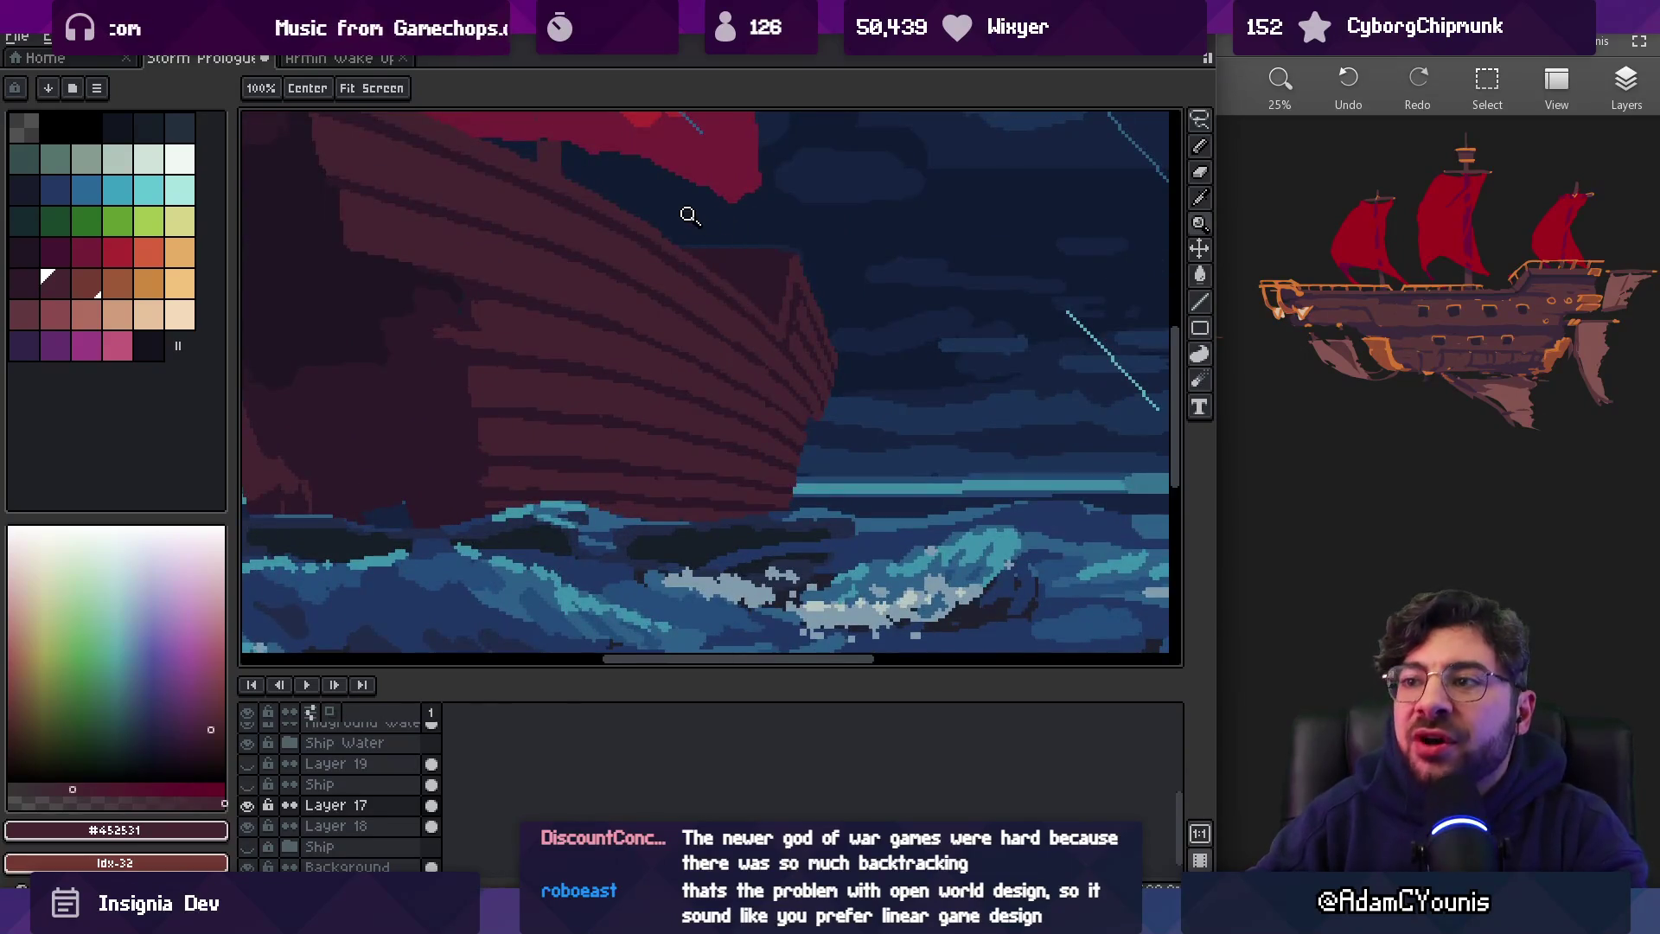
{"action": "left_click", "coordinate": [718, 237]}
{"action": "left_click", "coordinate": [714, 242]}
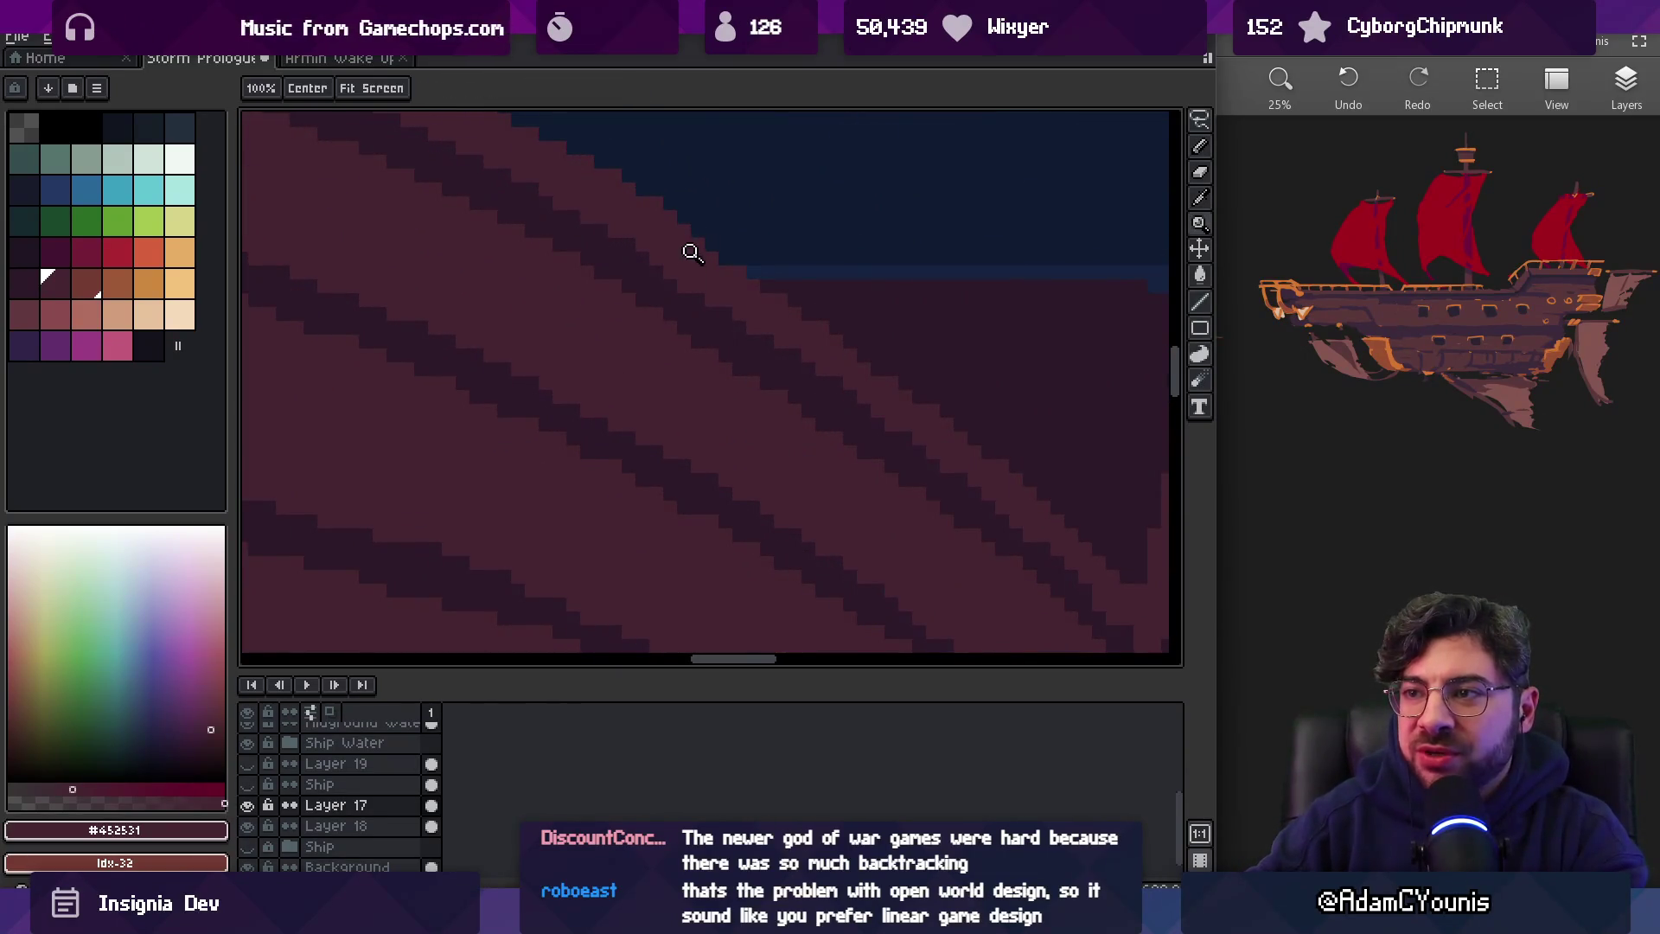
{"action": "key", "text": "b"}
{"action": "left_click", "coordinate": [674, 289], "text": "alt"}
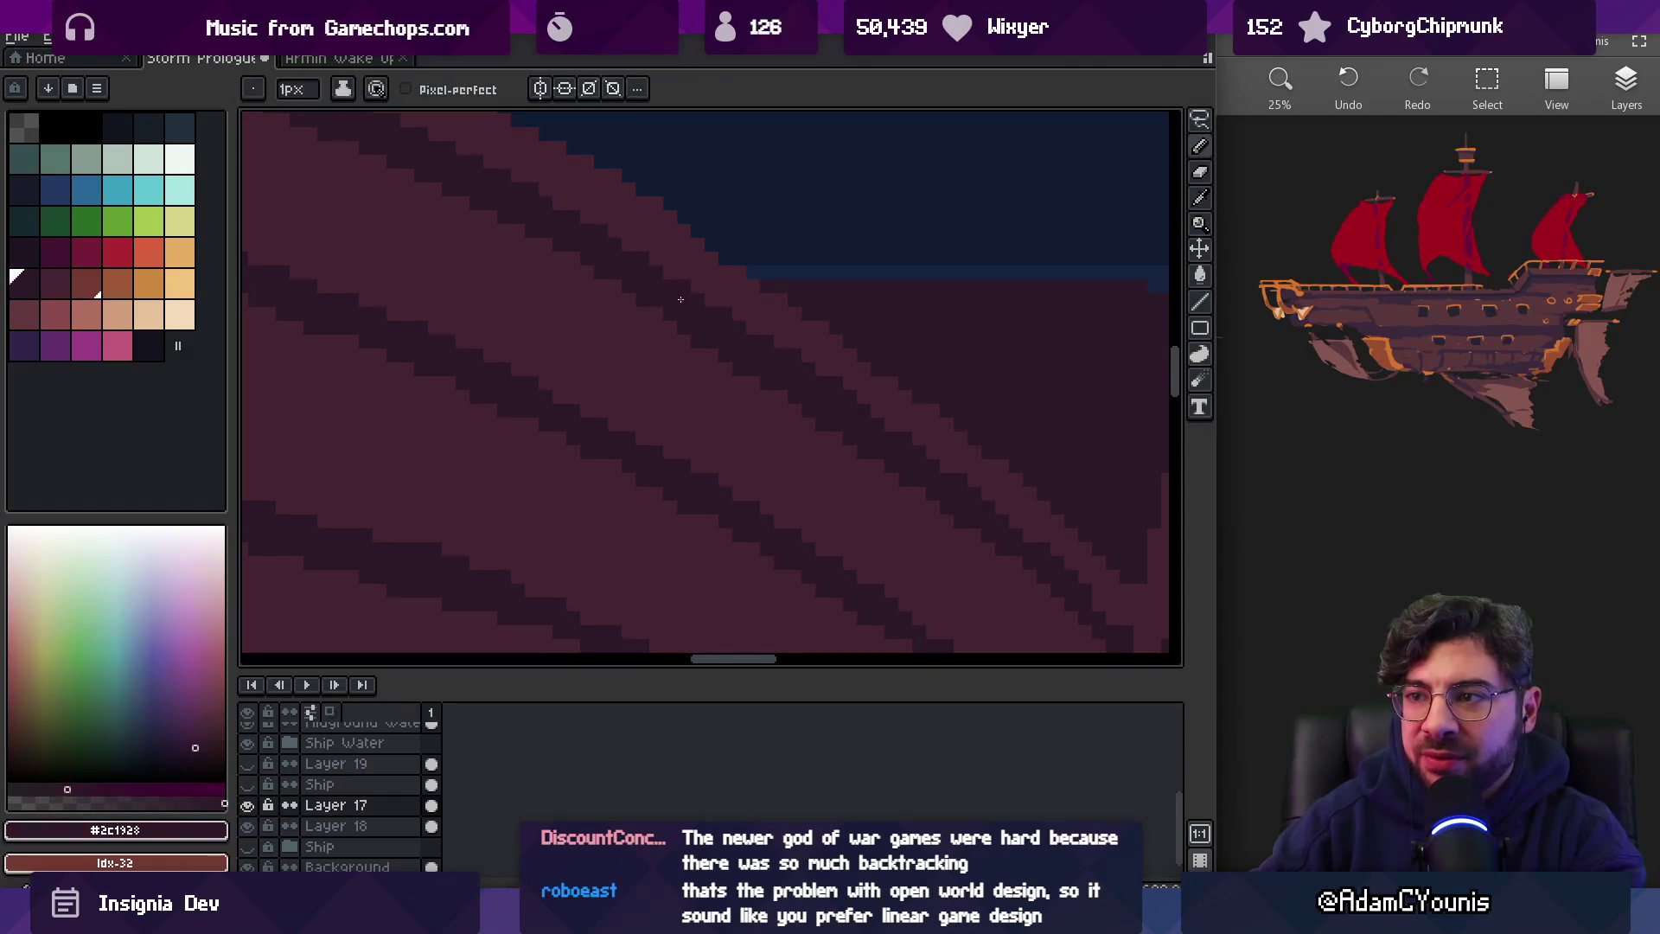
{"action": "scroll", "coordinate": [642, 297], "scroll_direction": "down", "scroll_amount": 3}
{"action": "scroll", "coordinate": [715, 308], "scroll_direction": "up", "scroll_amount": 3}
{"action": "left_click", "coordinate": [709, 337]}
Adjust the zoom on the planks, re-sample the dark #2c1928 stripe colour, and pan across the hull
{"action": "key", "text": "z"}
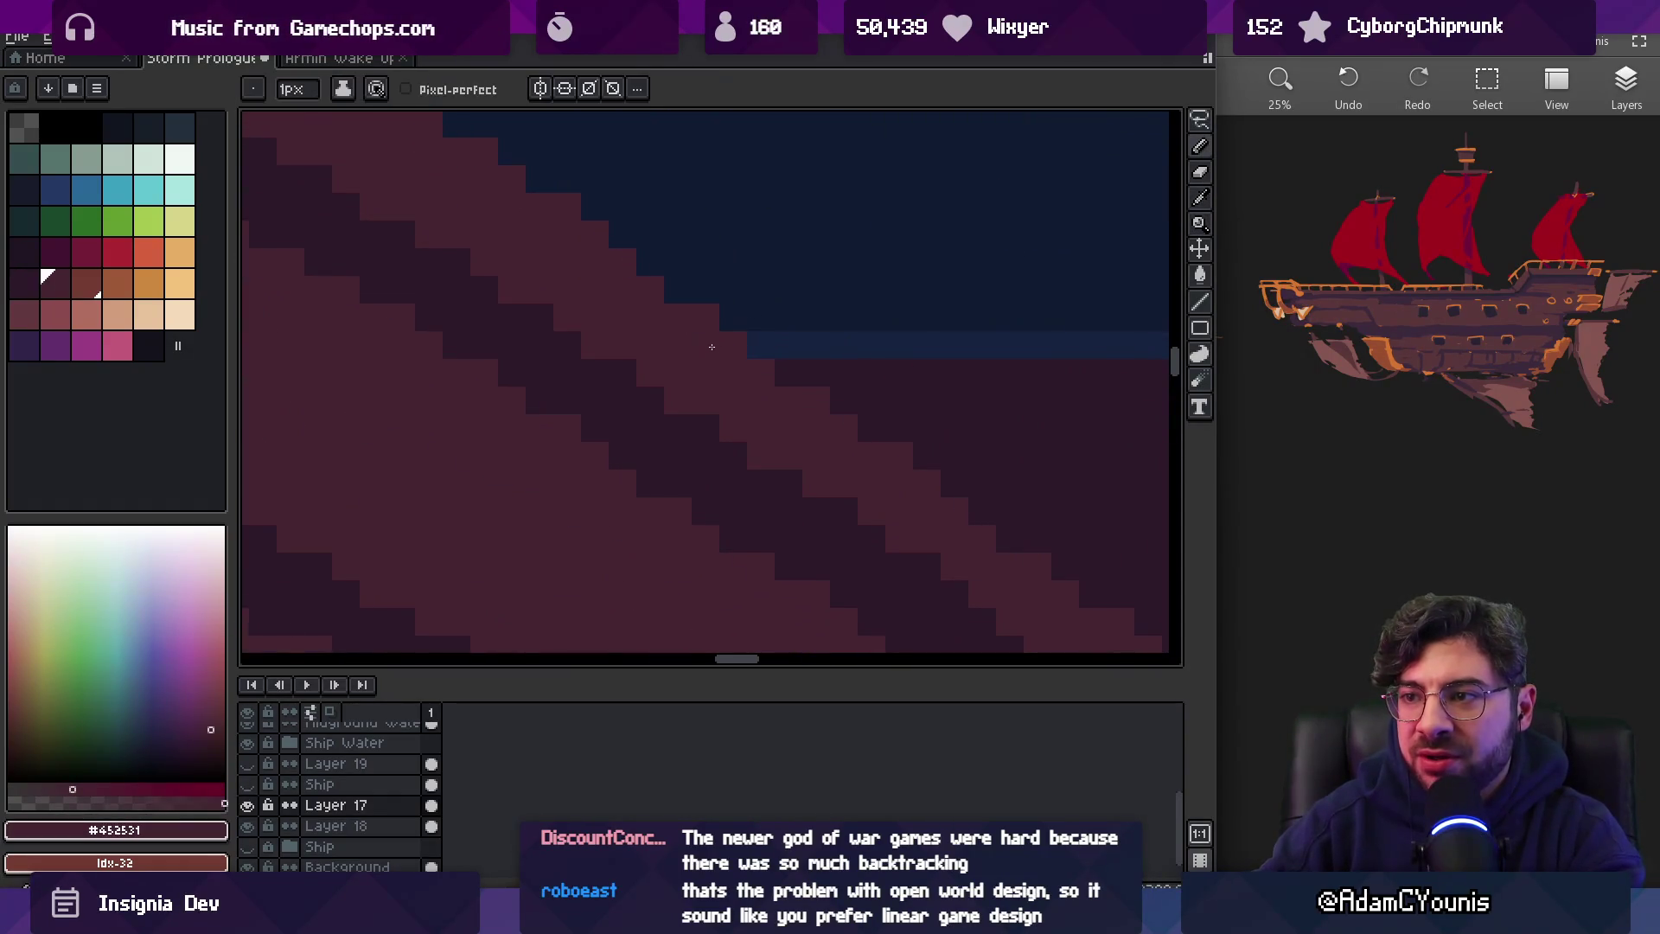
{"action": "scroll", "coordinate": [794, 356], "scroll_direction": "down", "scroll_amount": 2}
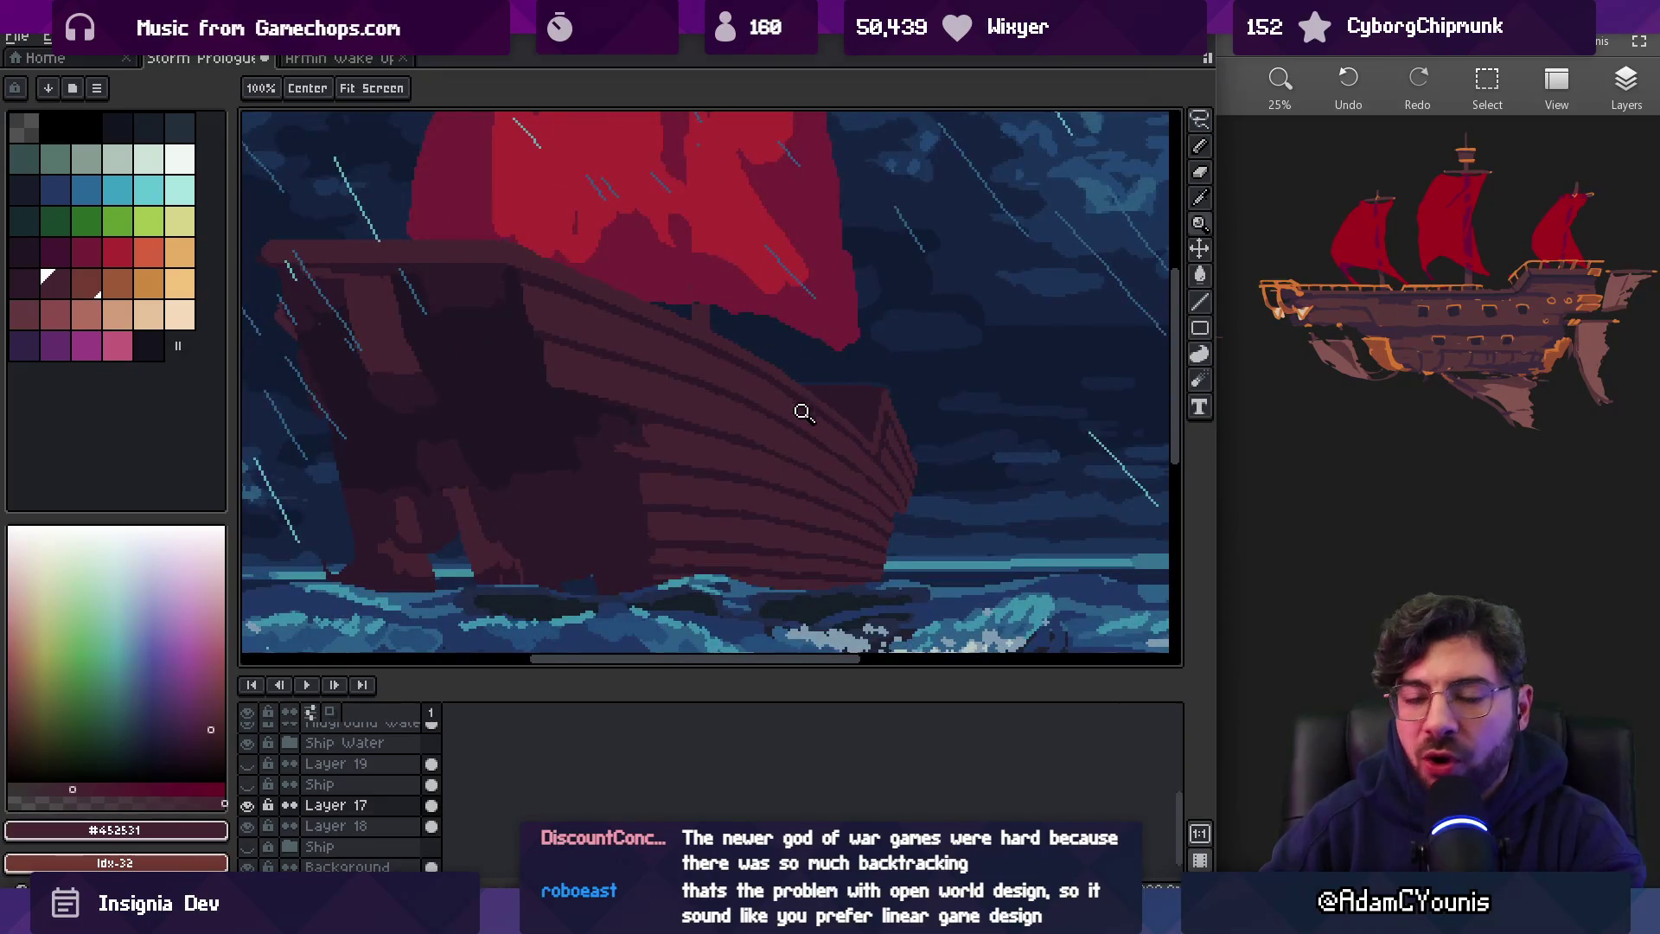
{"action": "scroll", "coordinate": [802, 411], "scroll_direction": "up", "scroll_amount": 2}
{"action": "key", "text": "b"}
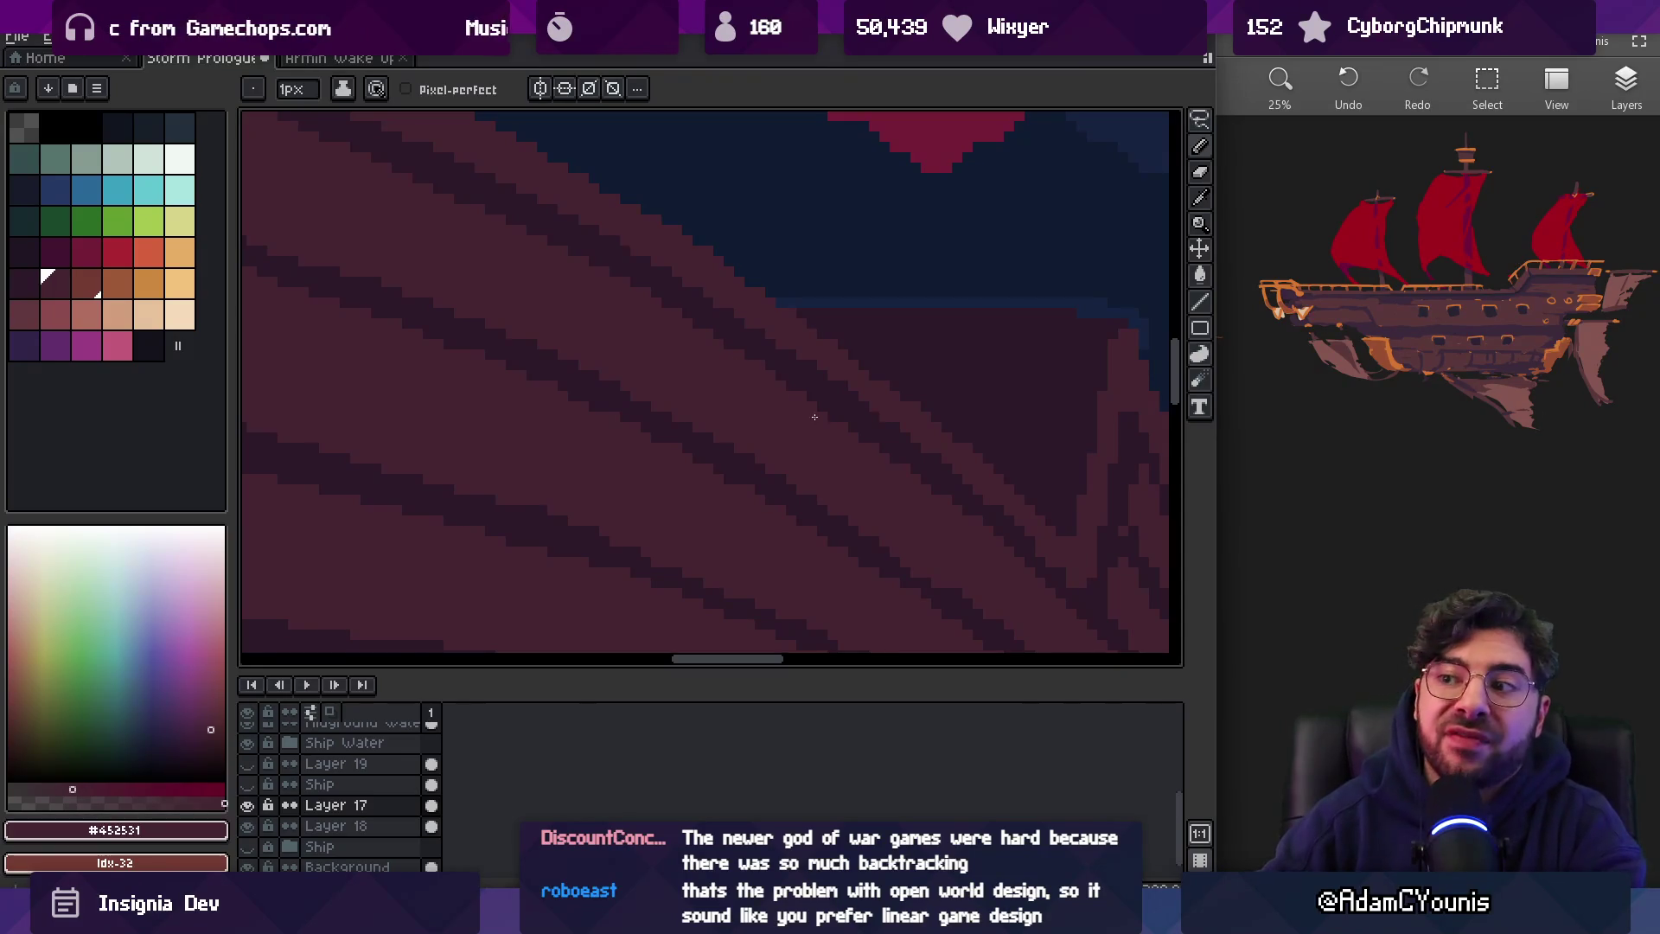
{"action": "scroll", "coordinate": [846, 410], "scroll_direction": "down", "scroll_amount": 3}
{"action": "scroll", "coordinate": [845, 397], "scroll_direction": "up", "scroll_amount": 3}
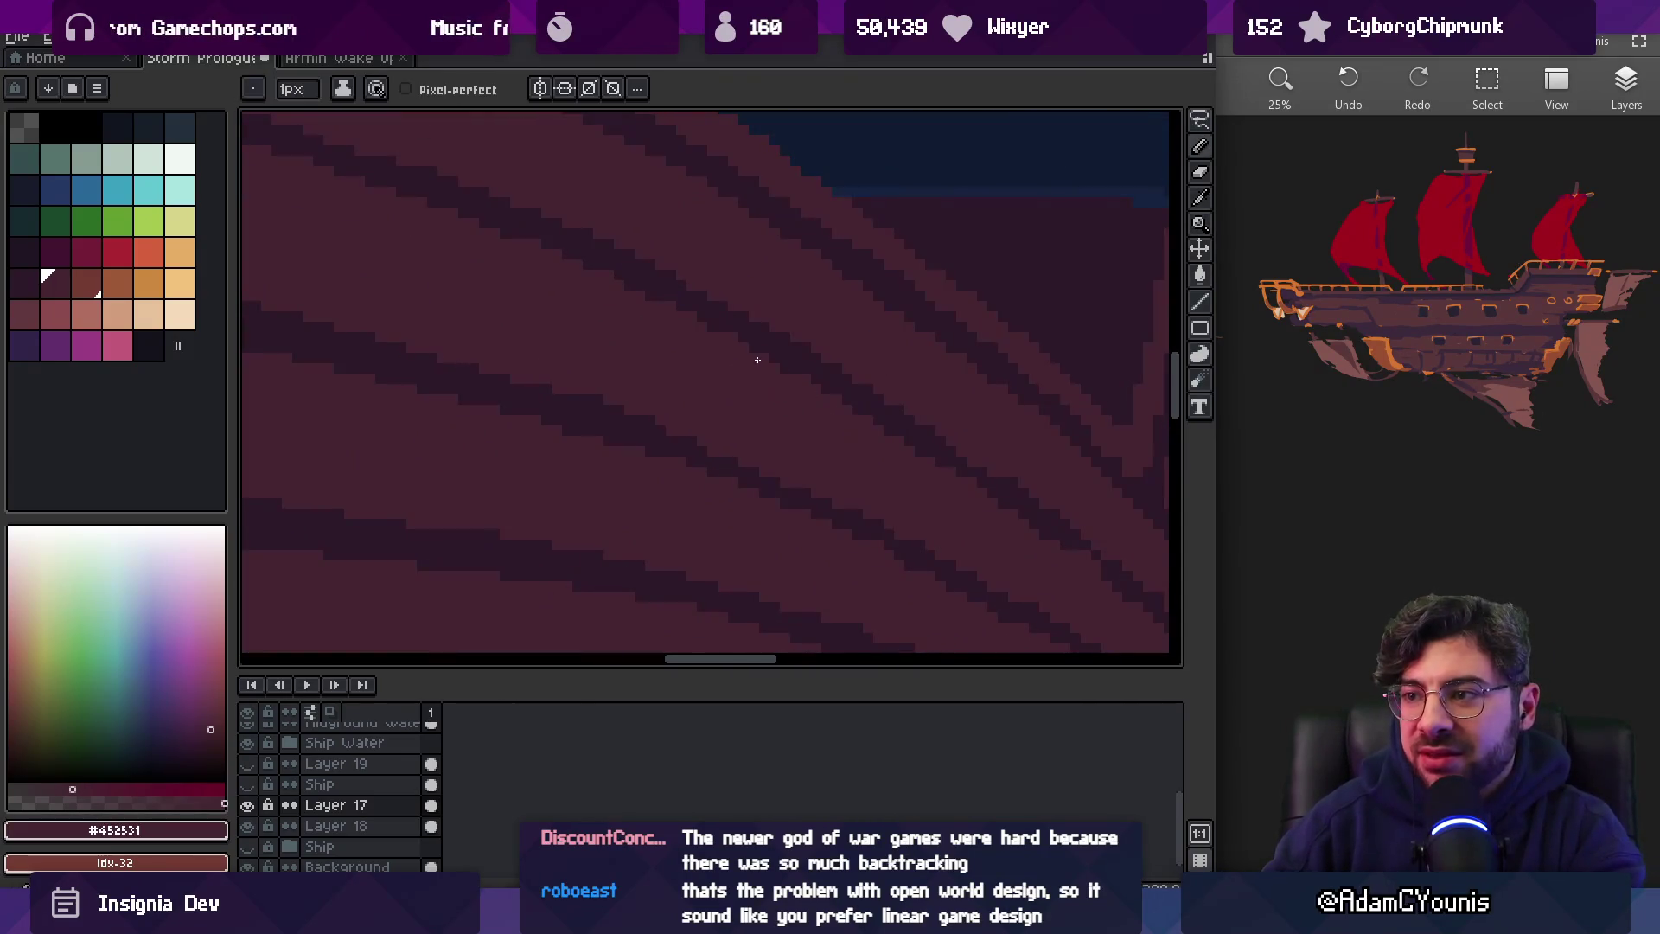
{"action": "key", "text": "z"}
{"action": "scroll", "coordinate": [820, 382], "scroll_direction": "down", "scroll_amount": 4}
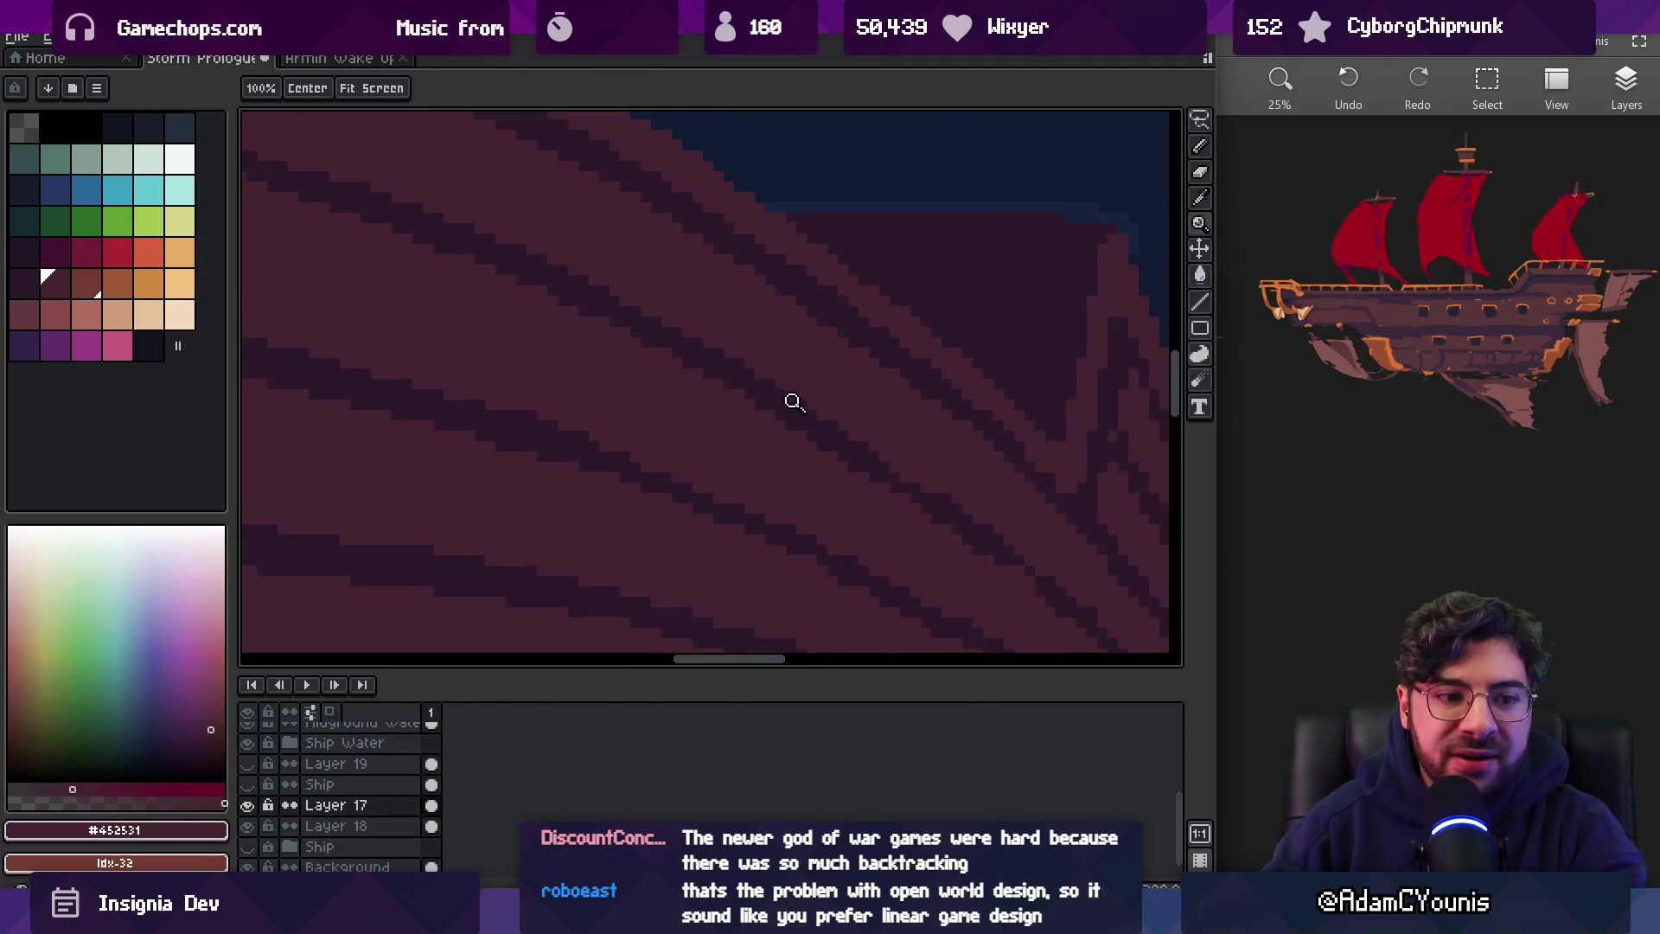
{"action": "scroll", "coordinate": [715, 367], "scroll_direction": "up", "scroll_amount": 3}
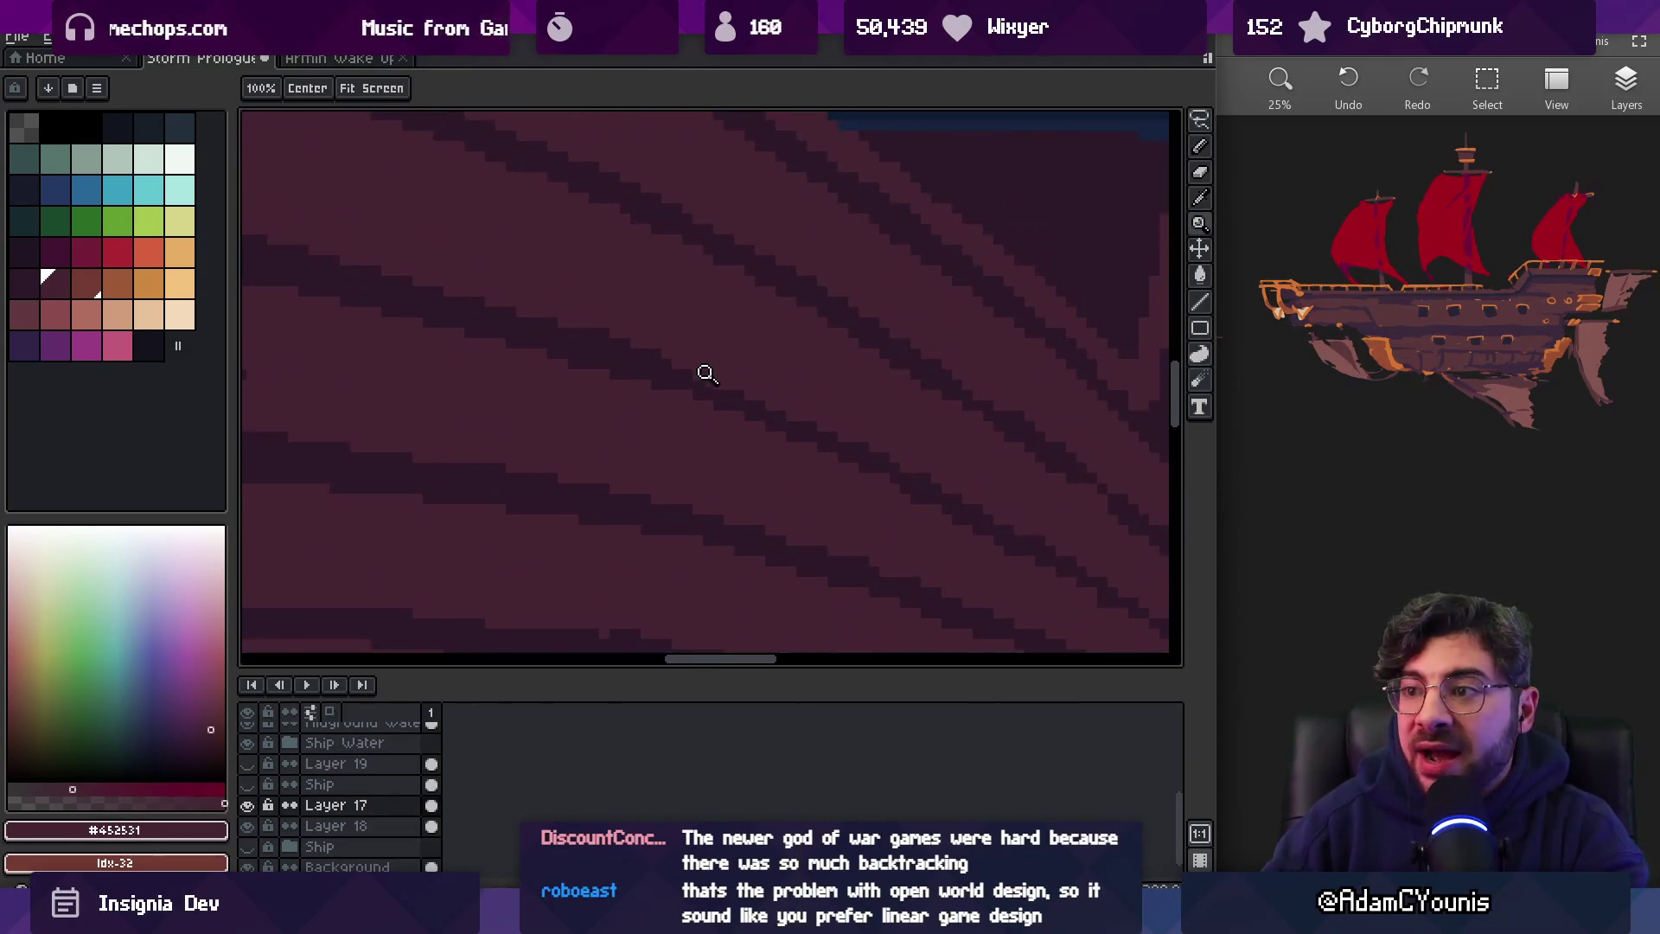
{"action": "key", "text": "b"}
{"action": "left_click", "coordinate": [659, 368], "text": "alt"}
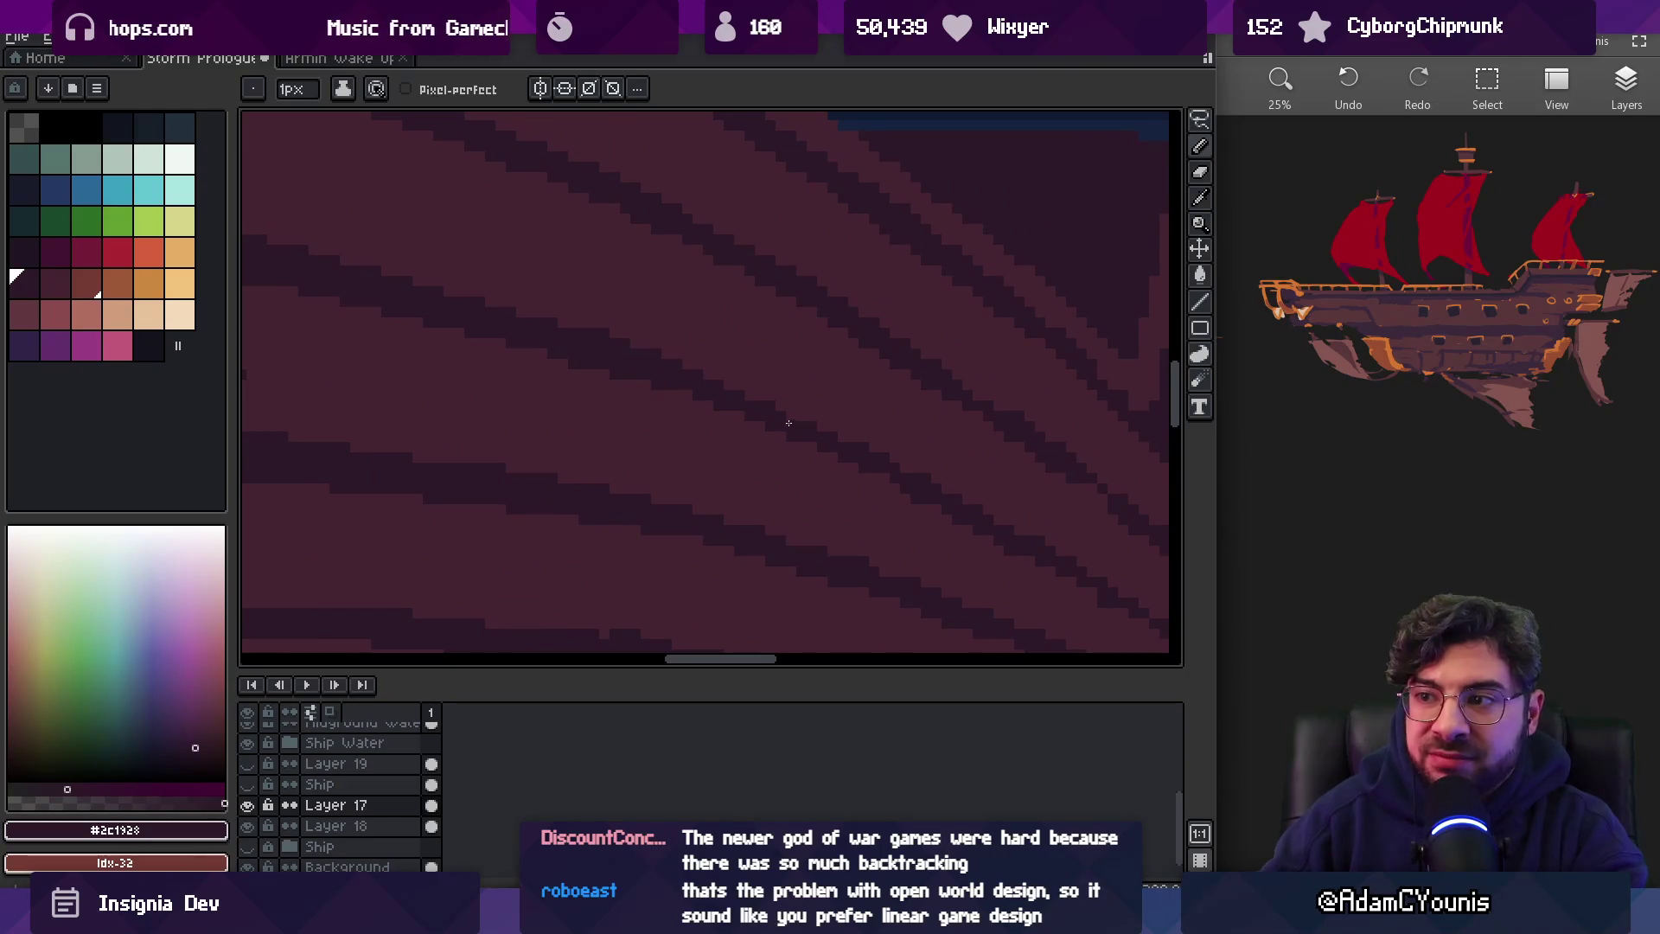
{"action": "left_click_drag", "start_coordinate": [788, 424], "coordinate": [693, 304]}
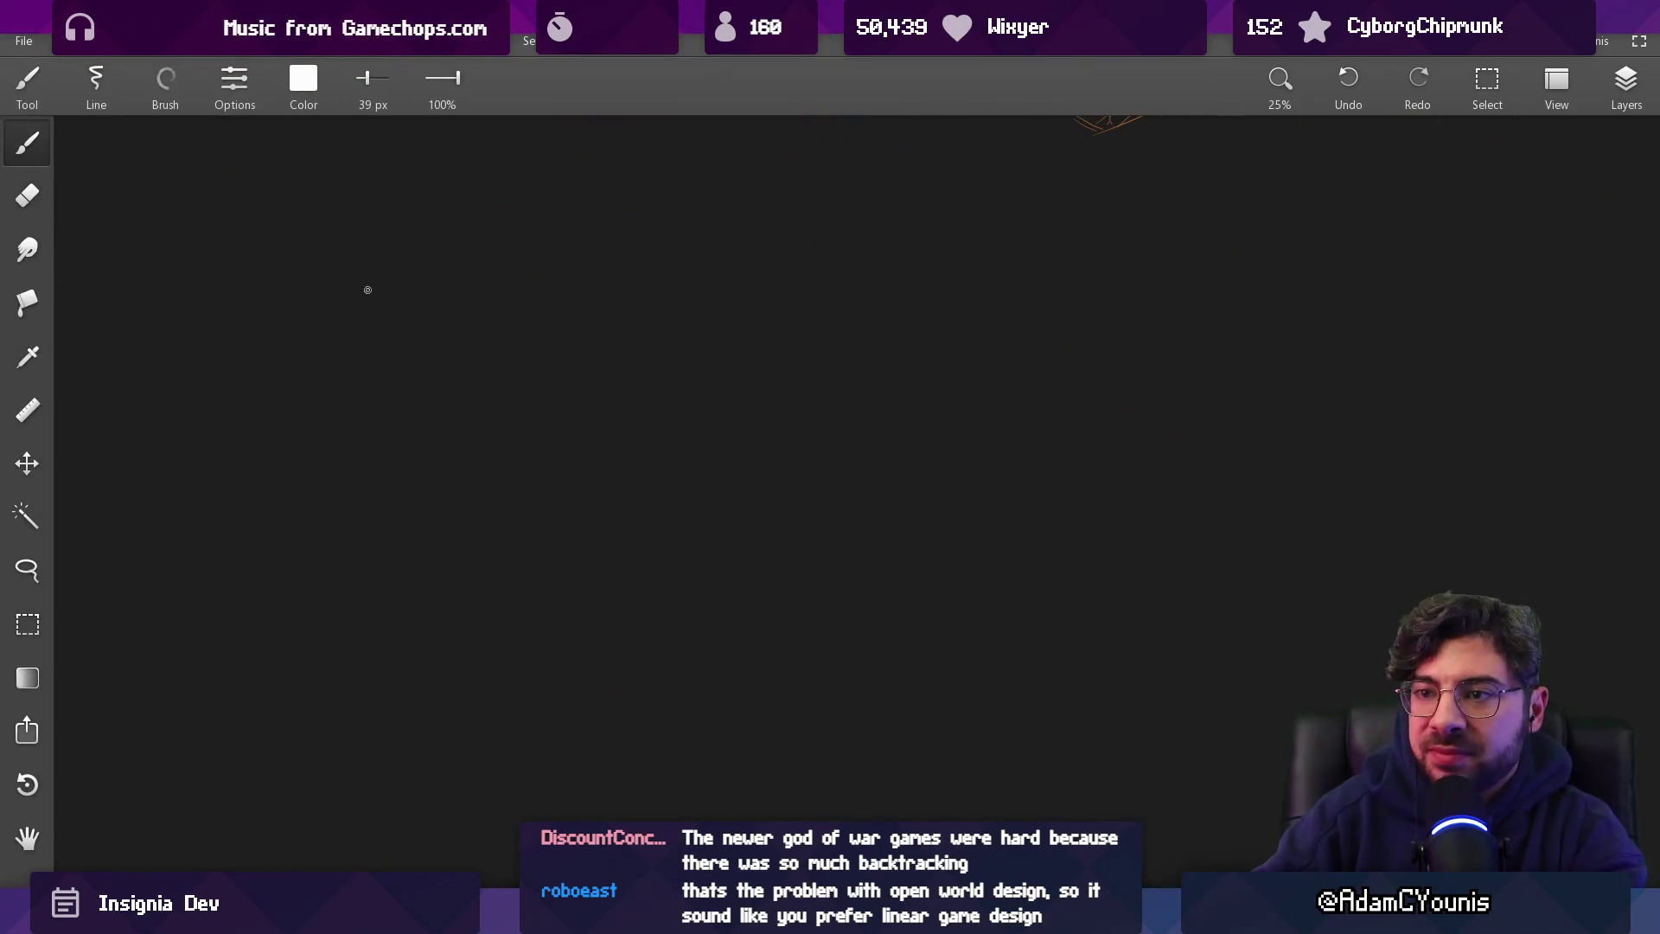
{"action": "mouse_move", "coordinate": [344, 203]}
{"action": "left_mouse_down"}
{"action": "mouse_move", "coordinate": [538, 705]}
{"action": "mouse_move", "coordinate": [383, 219]}
{"action": "left_mouse_up"}
{"action": "mouse_move", "coordinate": [404, 335]}
{"action": "left_mouse_down"}
{"action": "mouse_move", "coordinate": [530, 545]}
{"action": "mouse_move", "coordinate": [432, 333]}
{"action": "left_mouse_up"}
{"action": "left_click_drag", "start_coordinate": [419, 593], "coordinate": [407, 608]}
{"action": "mouse_move", "coordinate": [808, 327]}
{"action": "left_mouse_down"}
{"action": "mouse_move", "coordinate": [794, 484]}
{"action": "mouse_move", "coordinate": [833, 355]}
{"action": "left_mouse_up"}
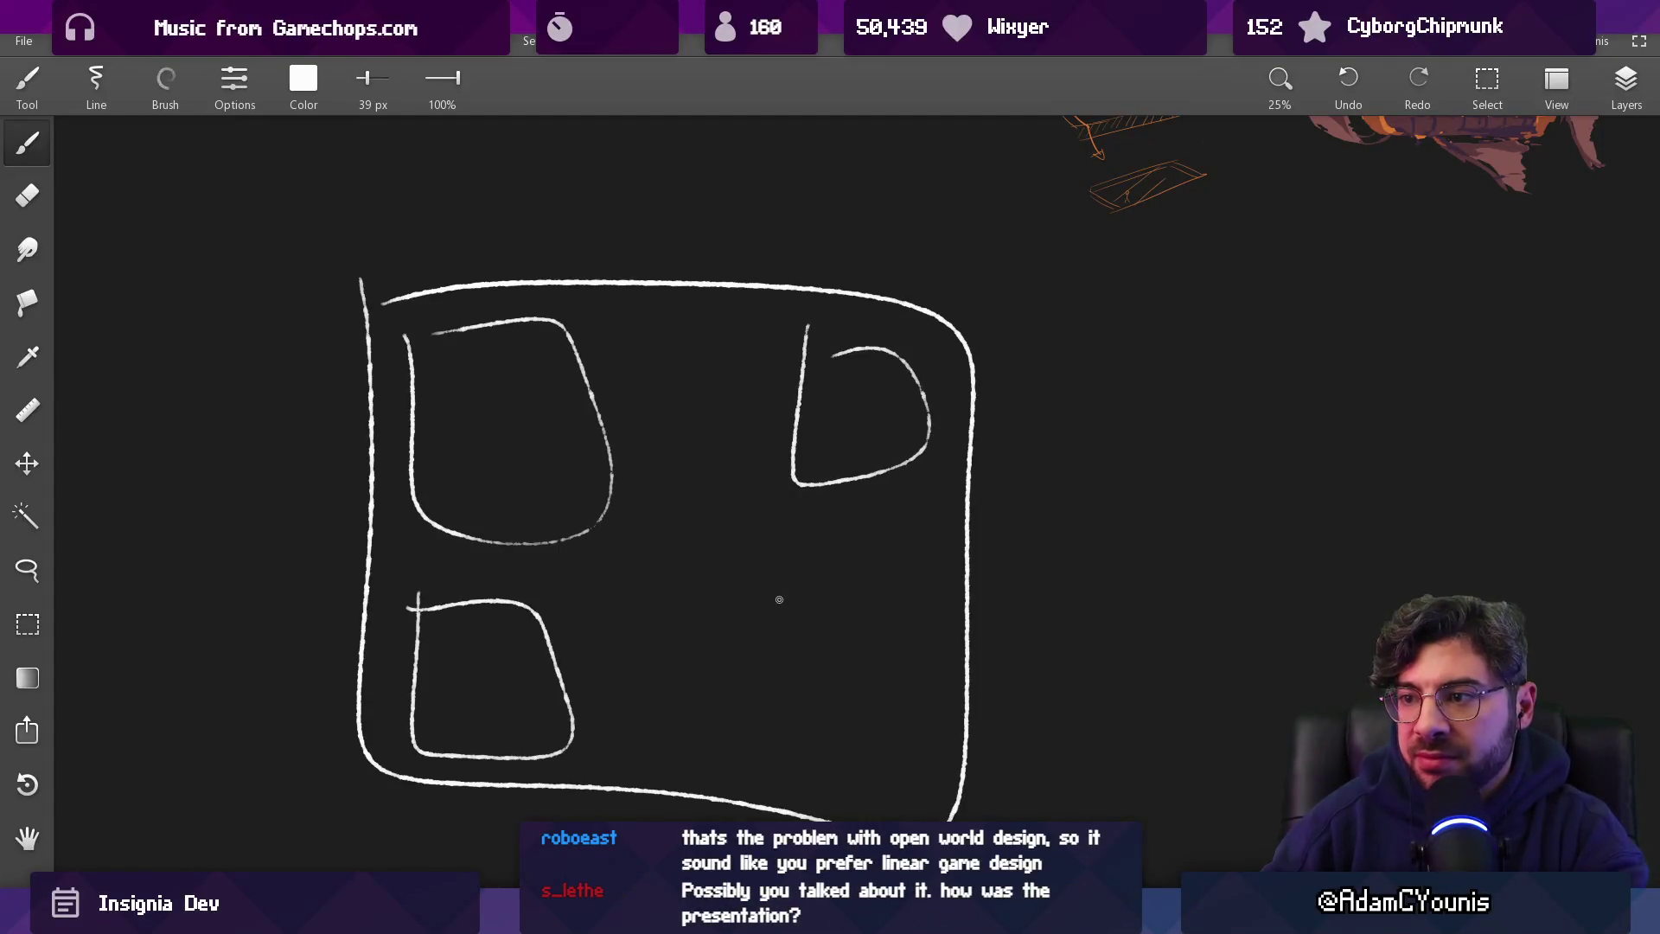
{"action": "left_click_drag", "start_coordinate": [777, 596], "coordinate": [767, 569]}
{"action": "left_click_drag", "start_coordinate": [659, 488], "coordinate": [654, 406]}
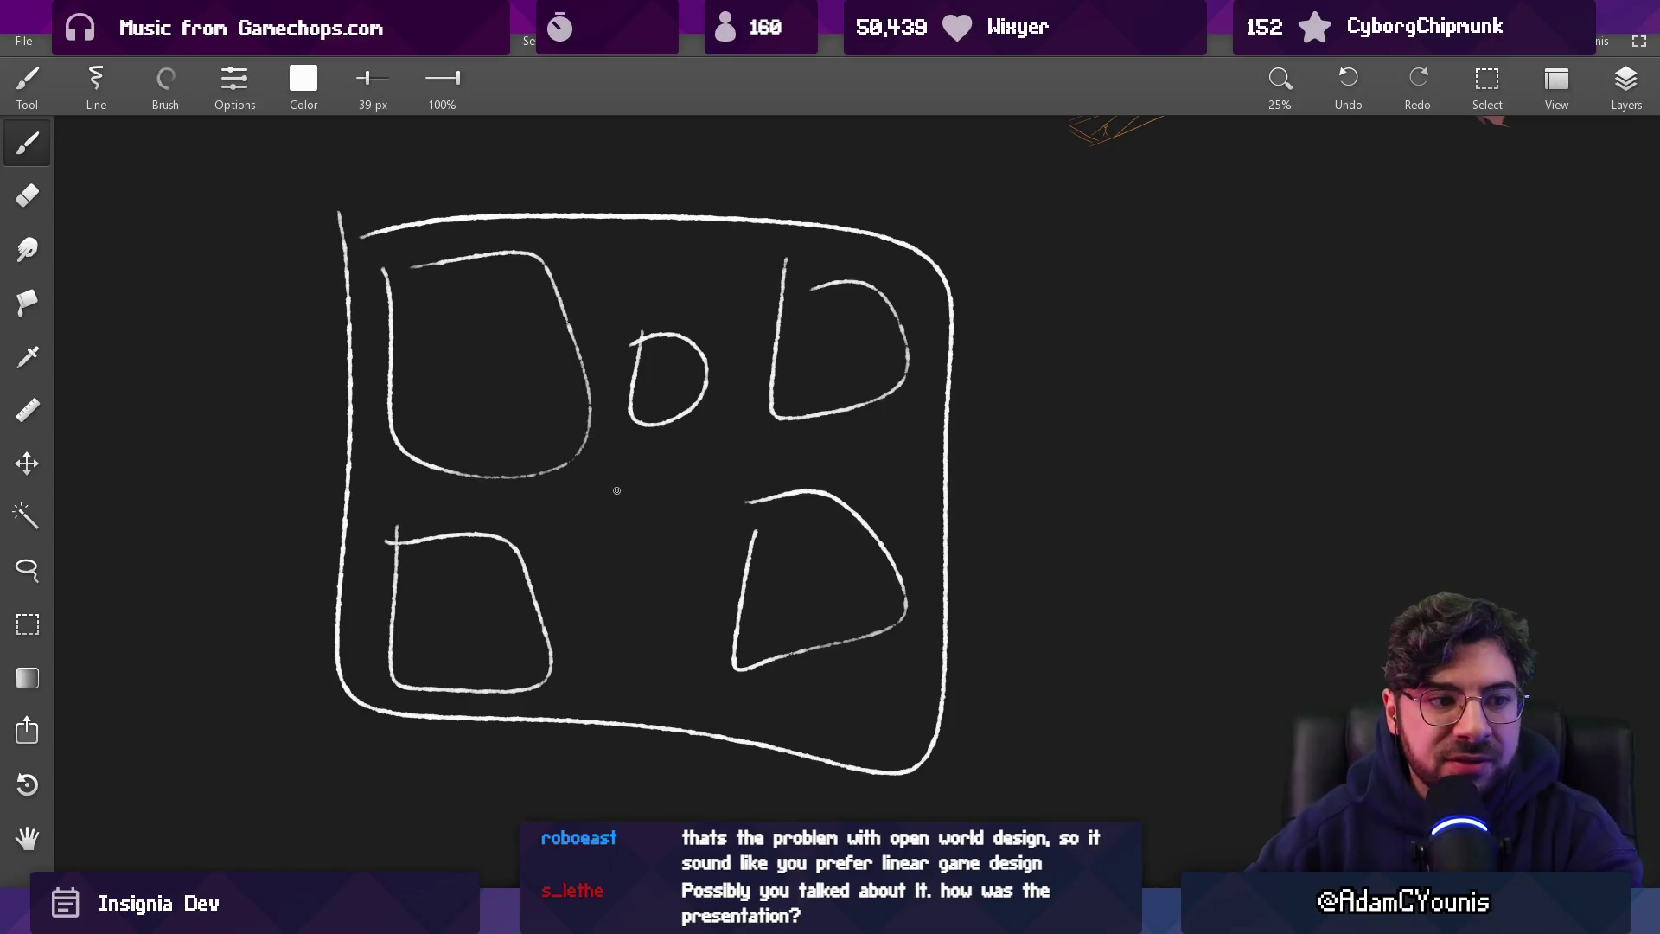
{"action": "mouse_move", "coordinate": [645, 484]}
{"action": "left_mouse_down"}
{"action": "mouse_move", "coordinate": [571, 423]}
{"action": "mouse_move", "coordinate": [553, 502]}
{"action": "left_mouse_up"}
{"action": "left_click_drag", "start_coordinate": [480, 399], "coordinate": [638, 691]}
{"action": "mouse_move", "coordinate": [381, 420]}
{"action": "left_mouse_down"}
{"action": "mouse_move", "coordinate": [753, 742]}
{"action": "mouse_move", "coordinate": [374, 594]}
{"action": "left_mouse_up"}
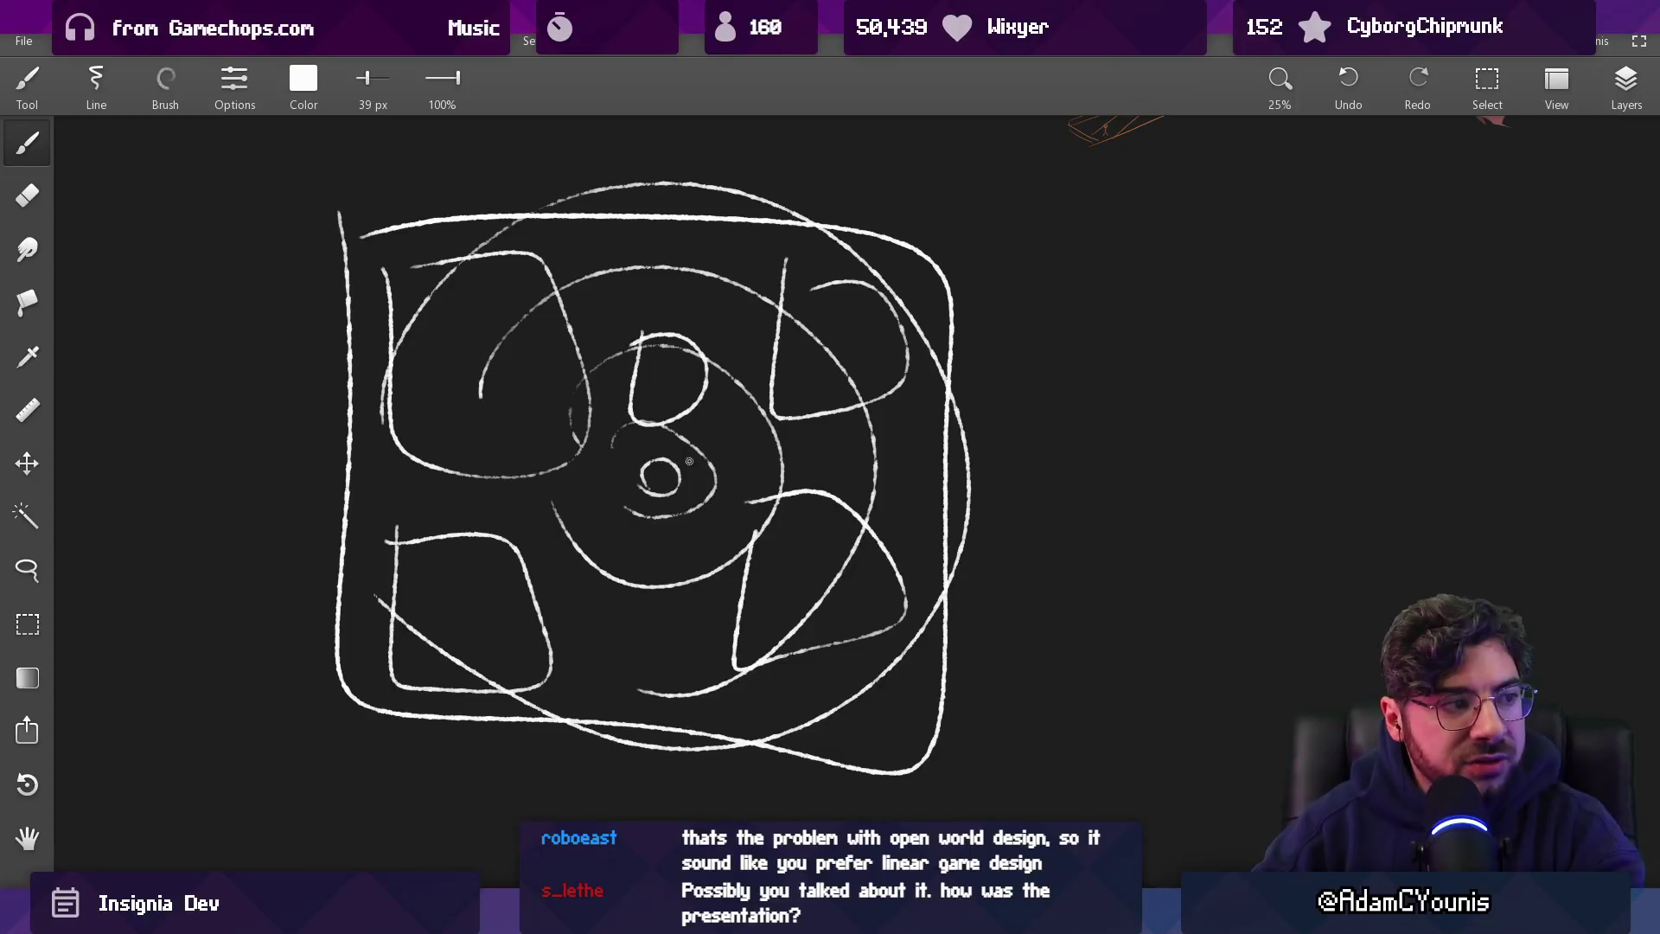
{"action": "left_click_drag", "start_coordinate": [630, 510], "coordinate": [541, 578]}
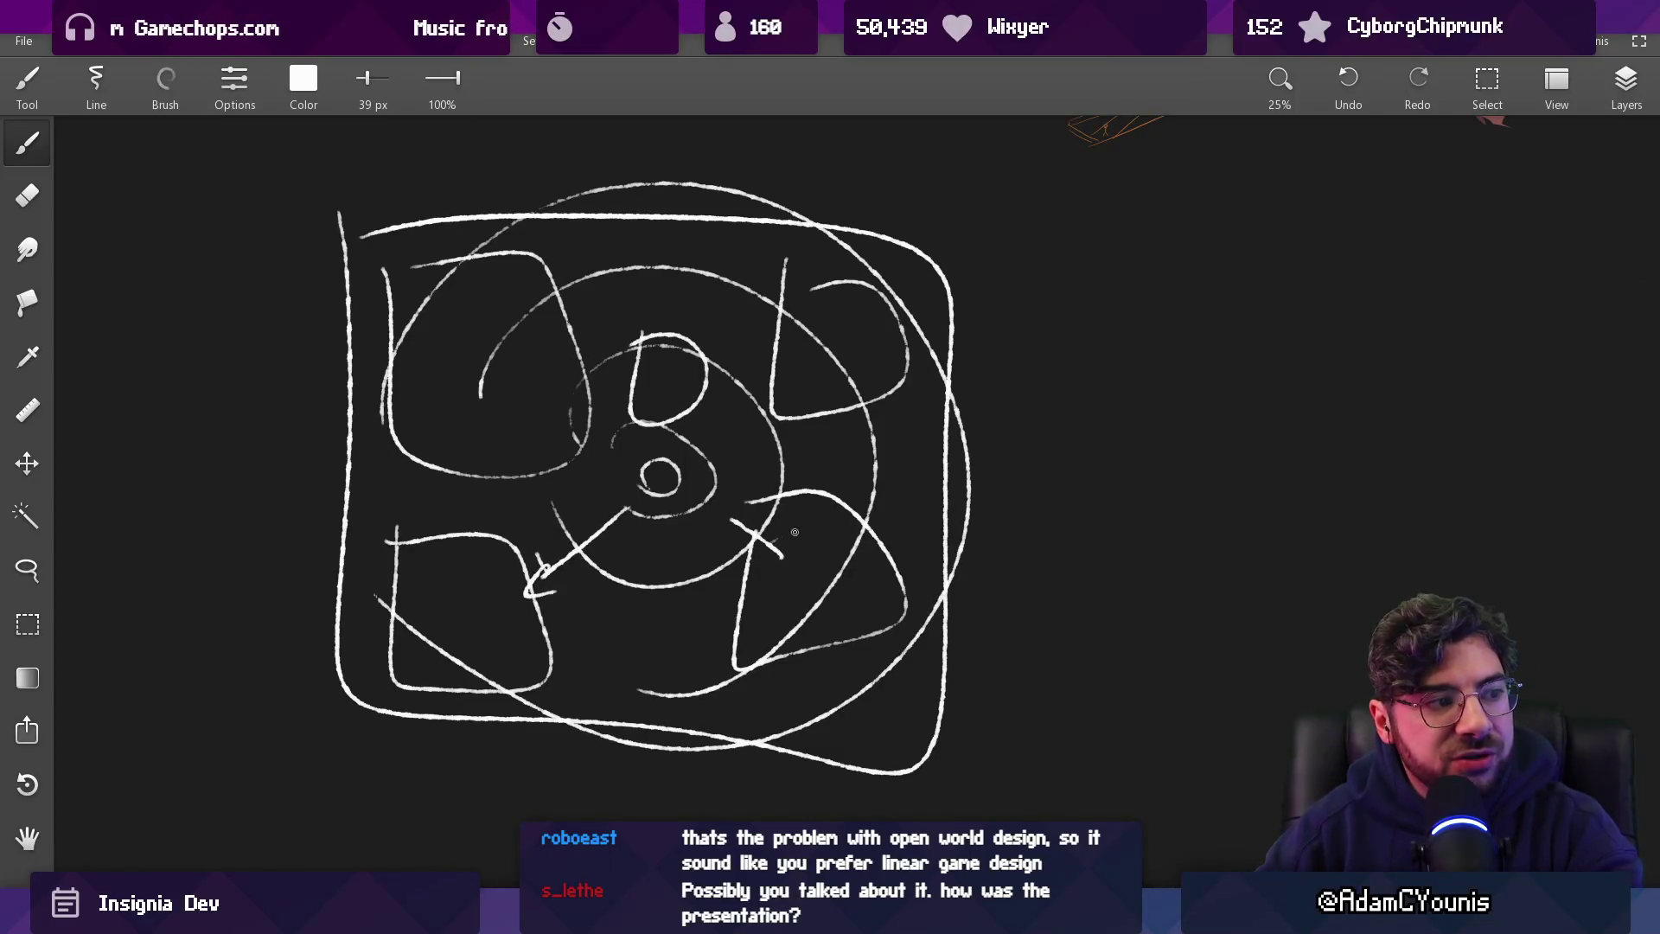
{"action": "left_click_drag", "start_coordinate": [742, 406], "coordinate": [799, 371]}
{"action": "left_click_drag", "start_coordinate": [560, 375], "coordinate": [531, 371]}
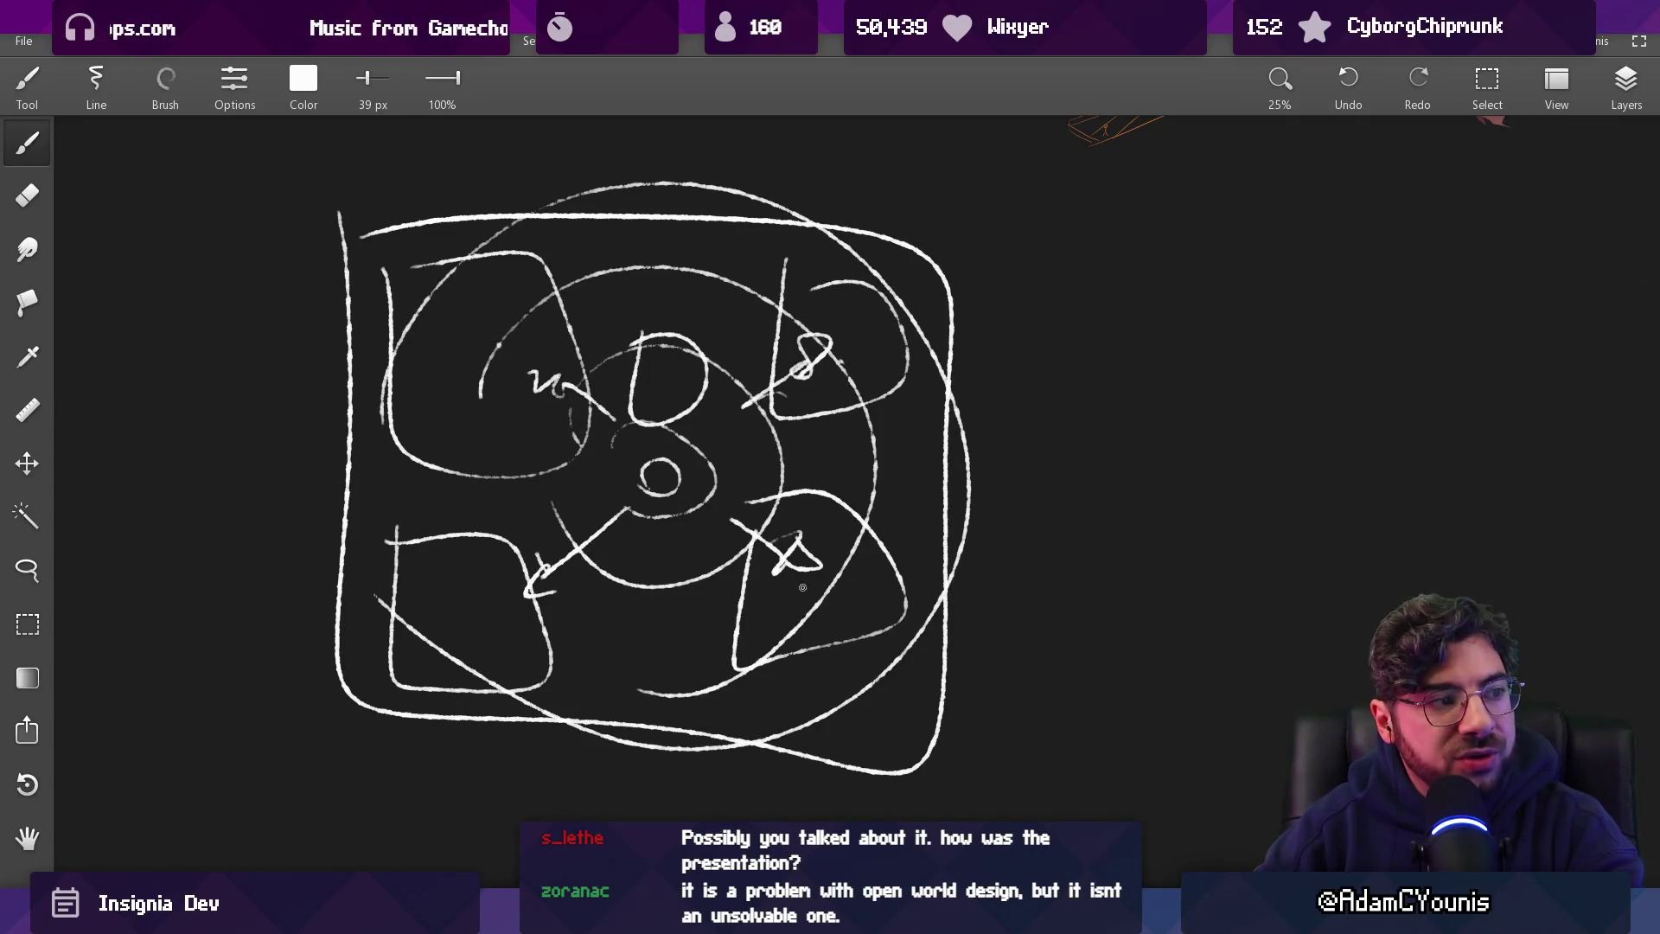
{"action": "left_click_drag", "start_coordinate": [639, 555], "coordinate": [619, 668]}
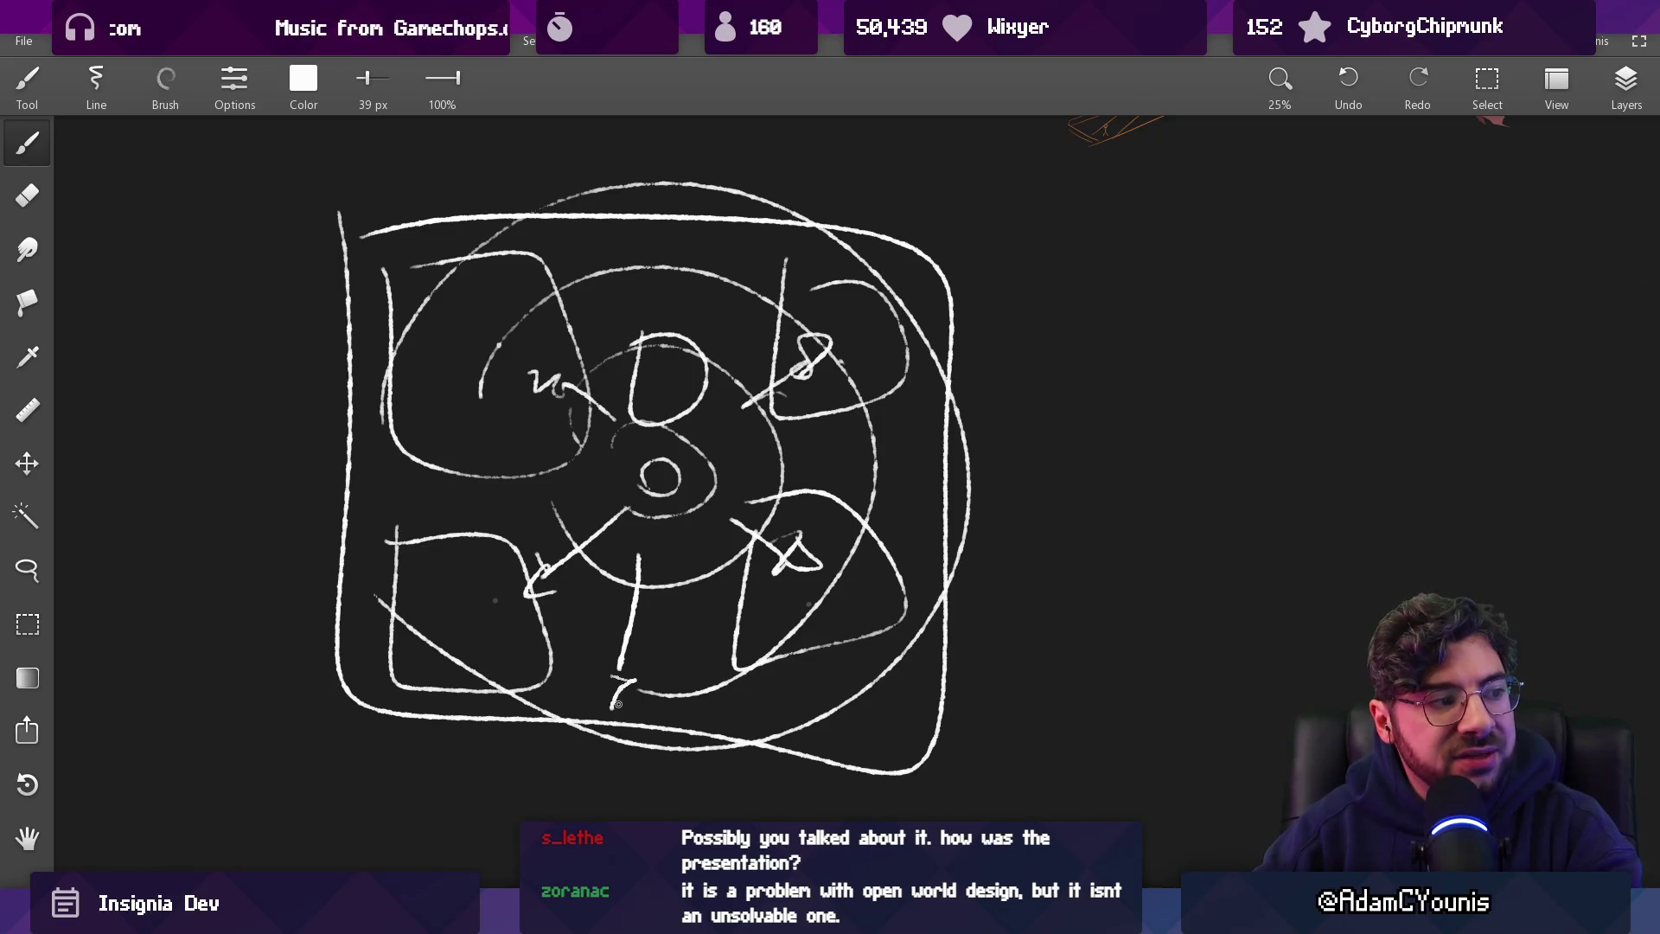
{"action": "left_click_drag", "start_coordinate": [359, 697], "coordinate": [334, 689]}
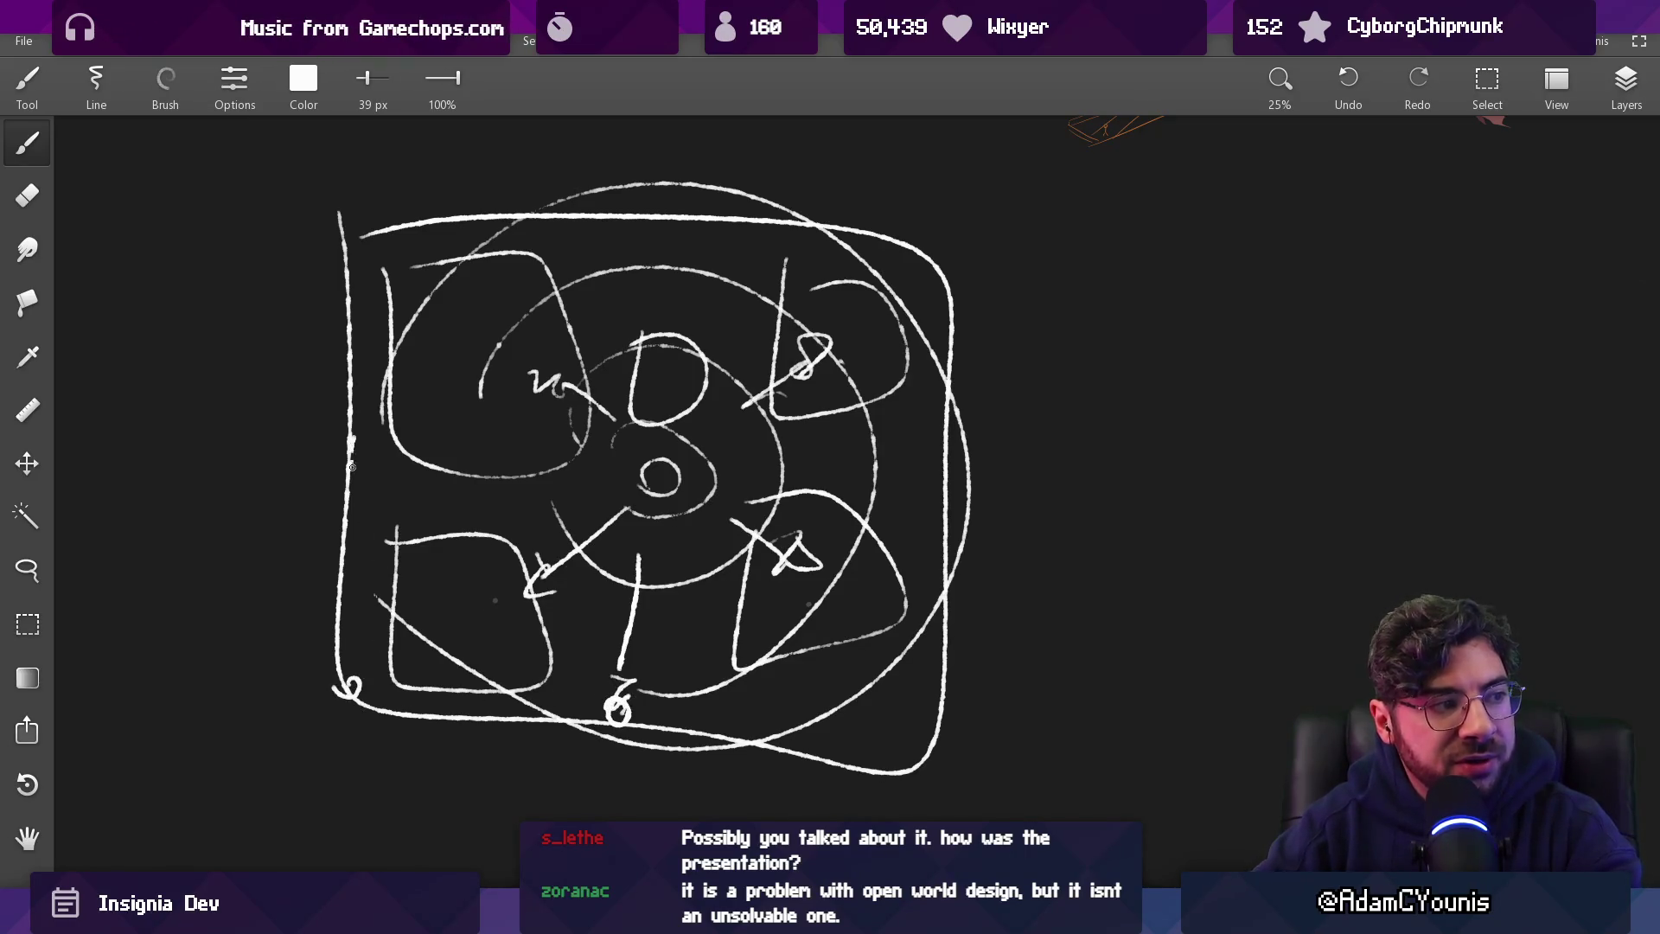
{"action": "left_click_drag", "start_coordinate": [387, 278], "coordinate": [385, 268]}
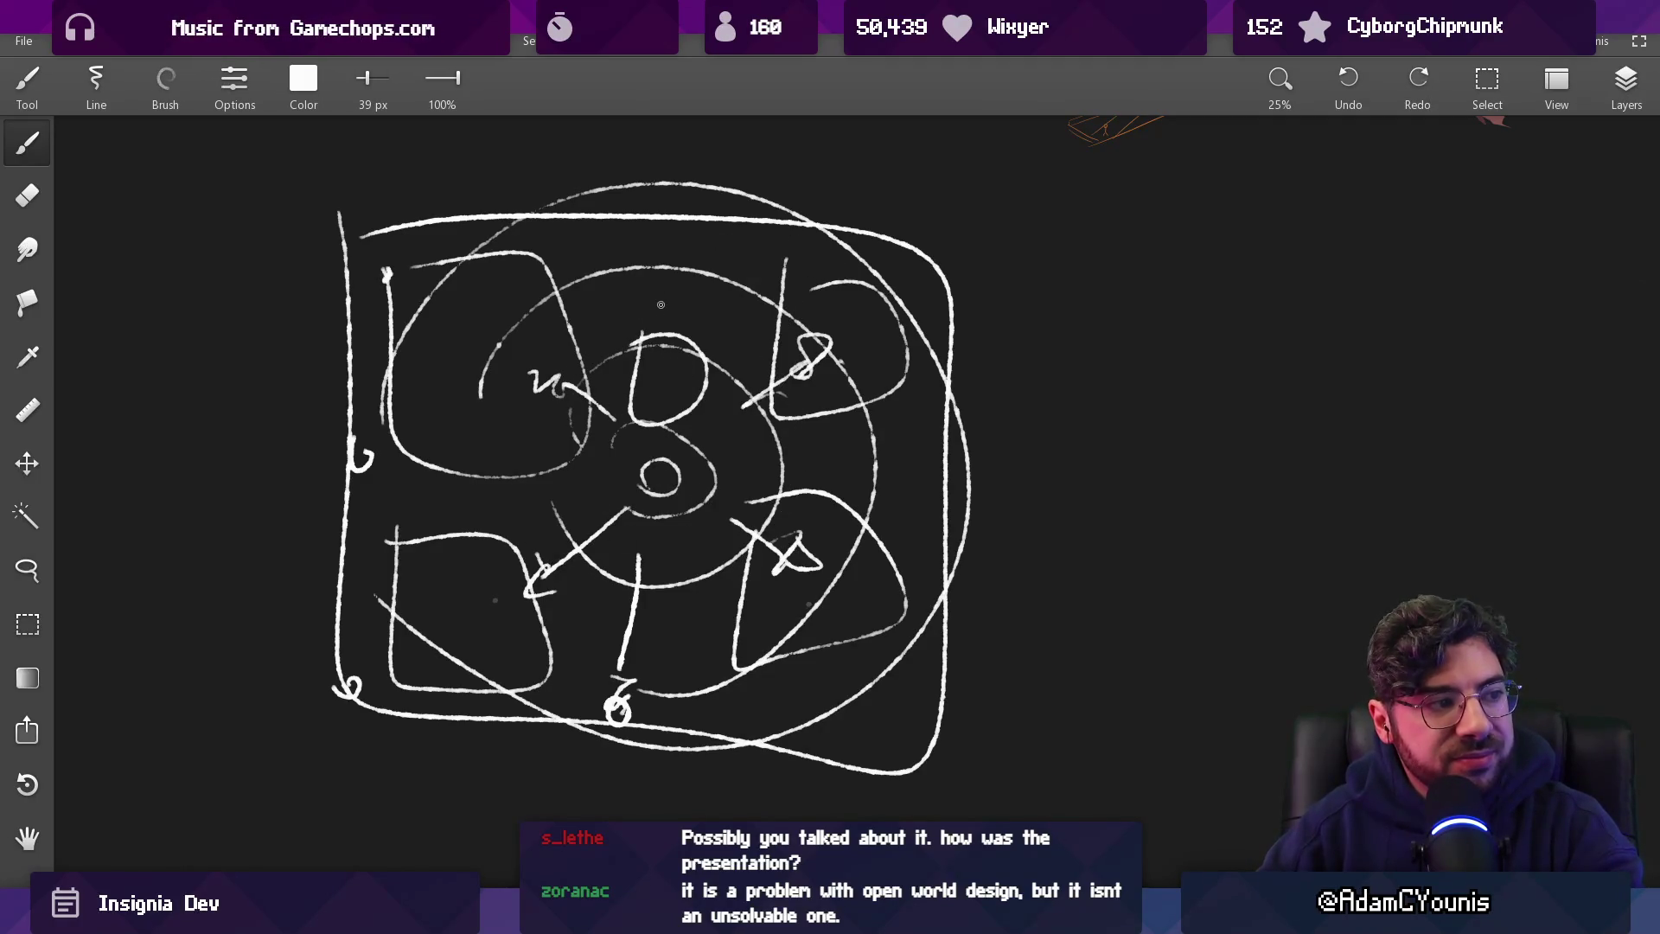
{"action": "key", "text": "e"}
{"action": "mouse_move", "coordinate": [465, 251]}
{"action": "left_mouse_down"}
{"action": "mouse_move", "coordinate": [982, 326]}
{"action": "mouse_move", "coordinate": [865, 473]}
{"action": "mouse_move", "coordinate": [681, 452]}
{"action": "mouse_move", "coordinate": [400, 593]}
{"action": "left_mouse_up"}
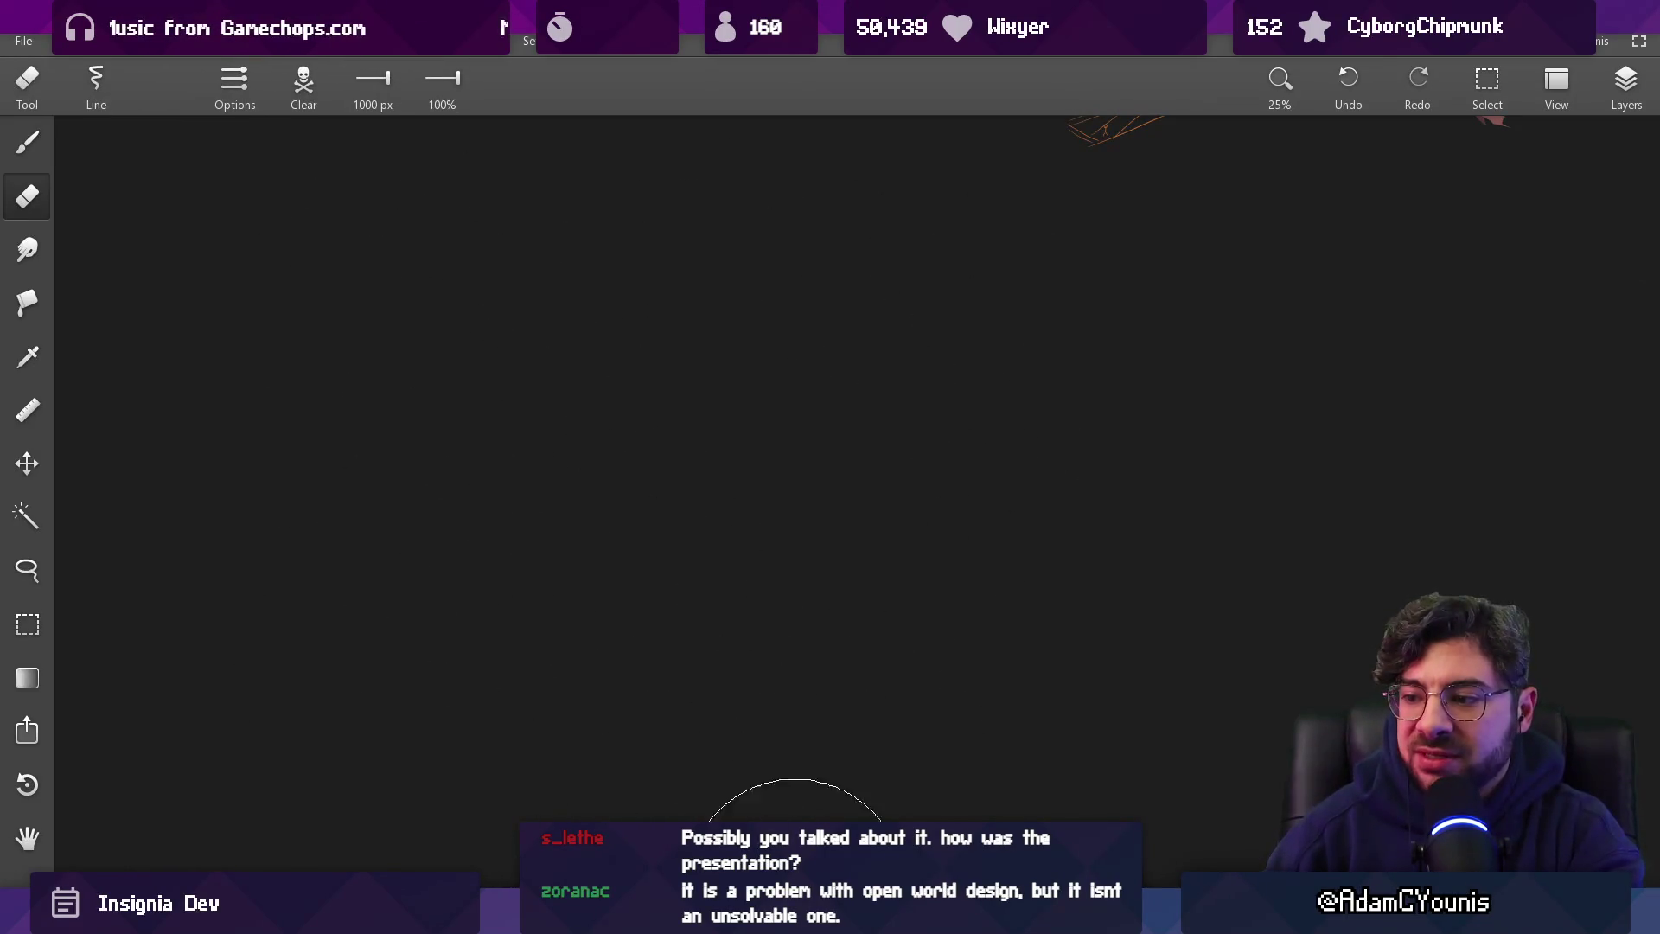
{"action": "key", "text": "alt+Tab"}
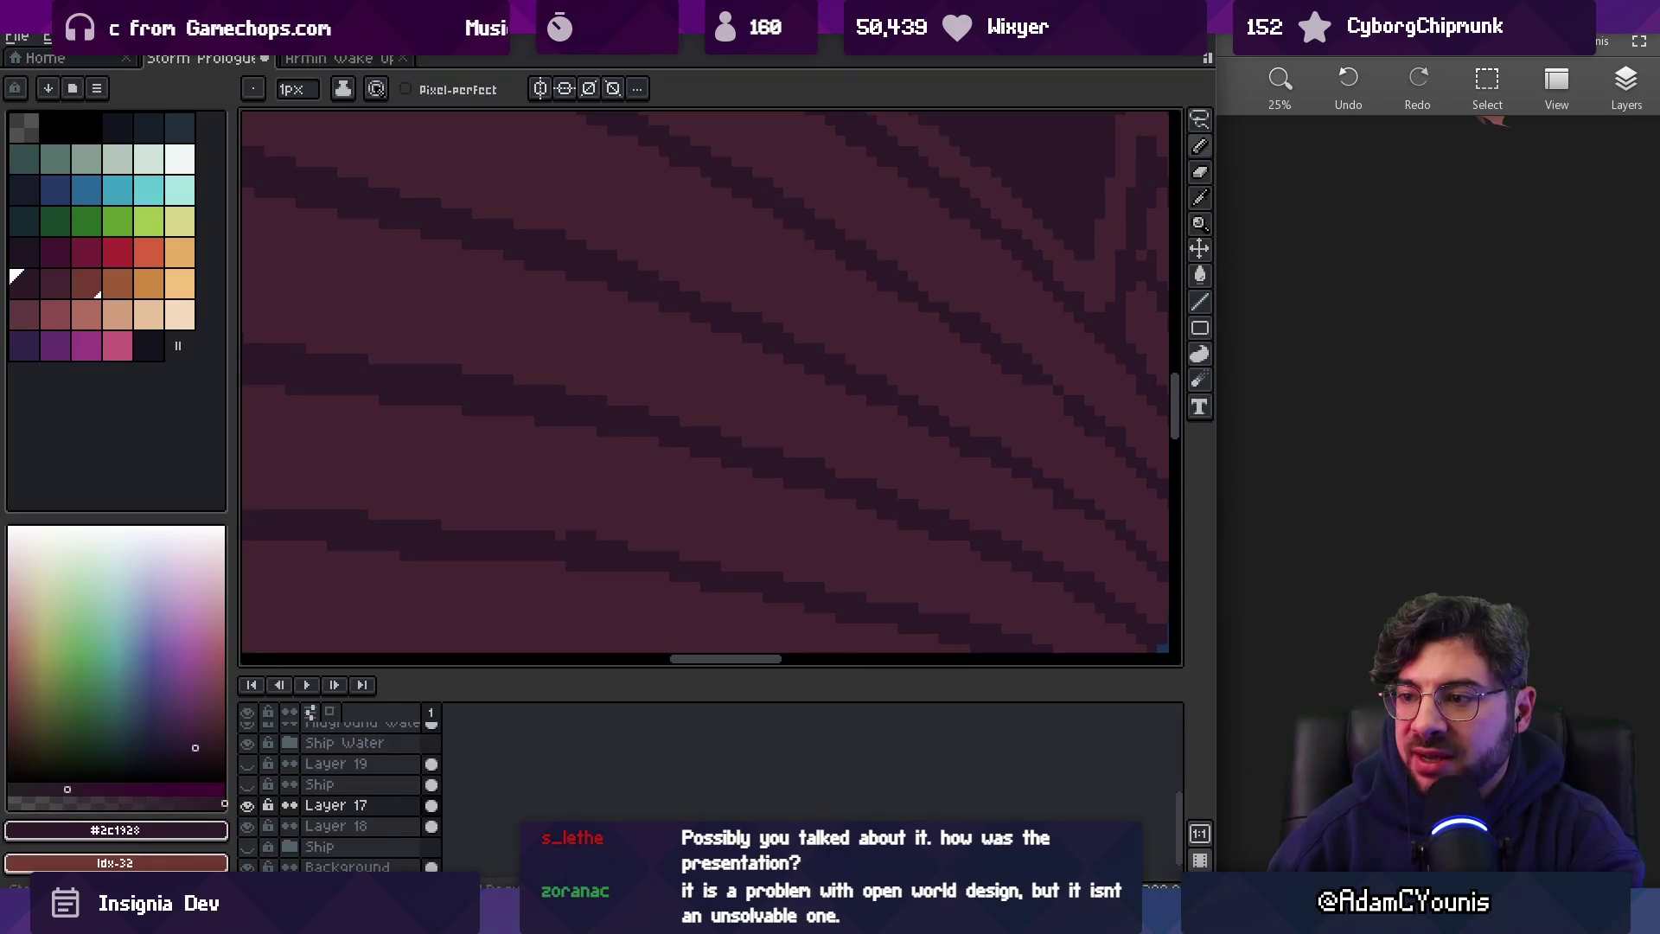
Glance at the sketch canvas with the ship sprites, then return to the Aseprite storm scene
{"action": "left_click", "coordinate": [1284, 615]}
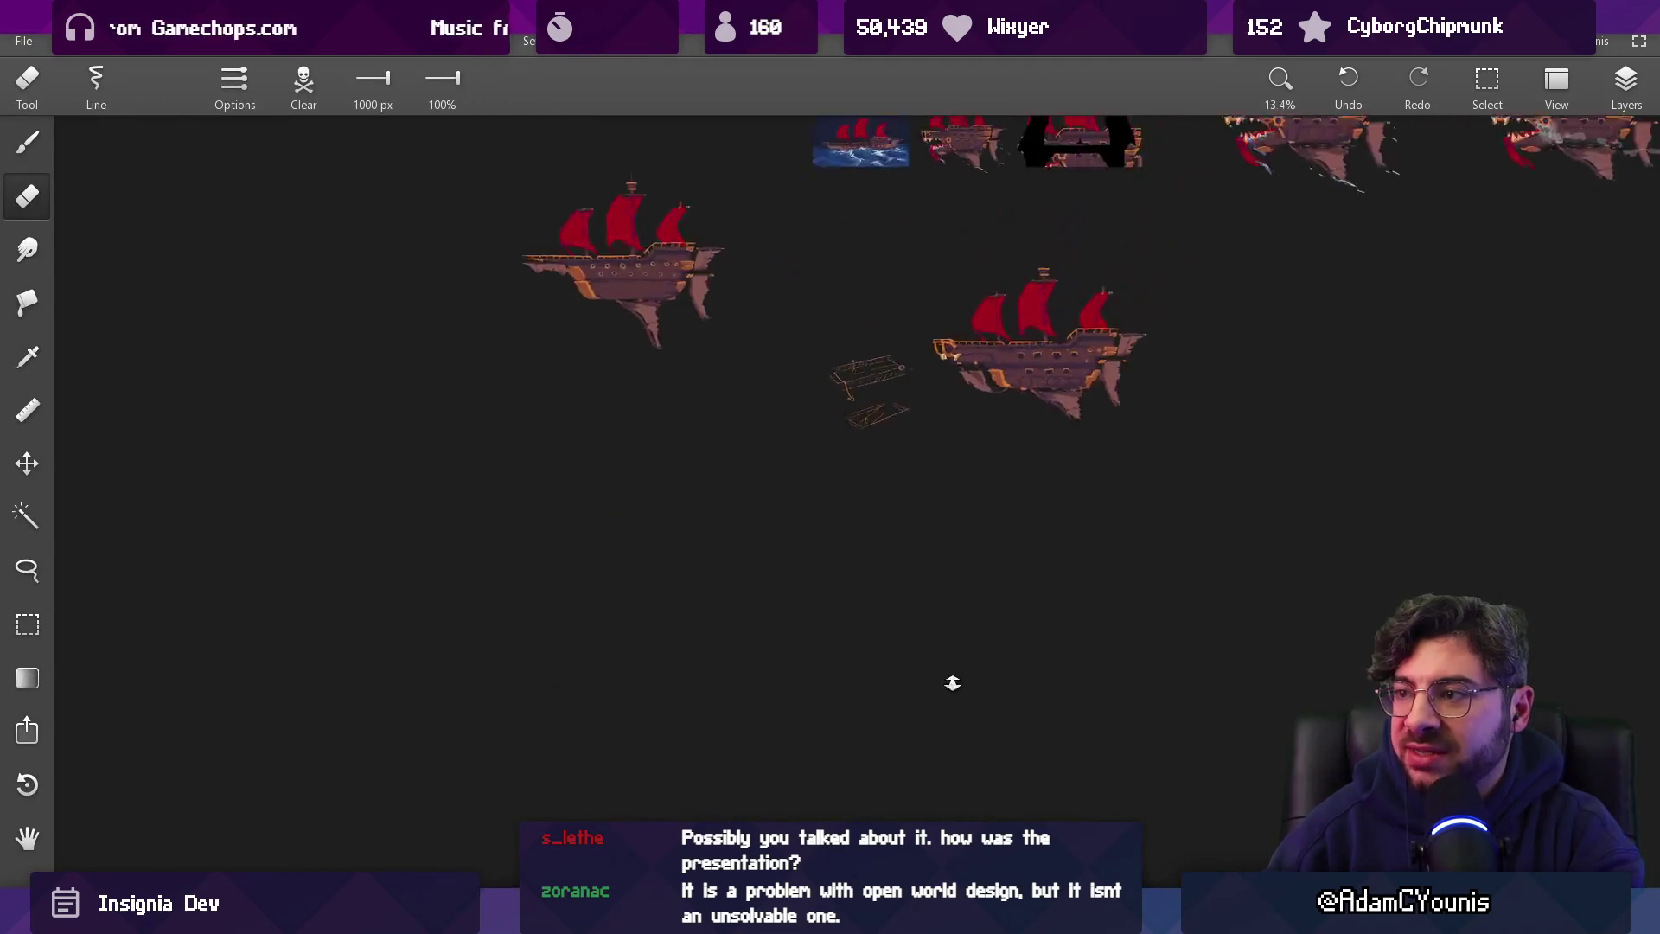
{"action": "scroll", "coordinate": [1102, 407], "scroll_direction": "up", "scroll_amount": 5}
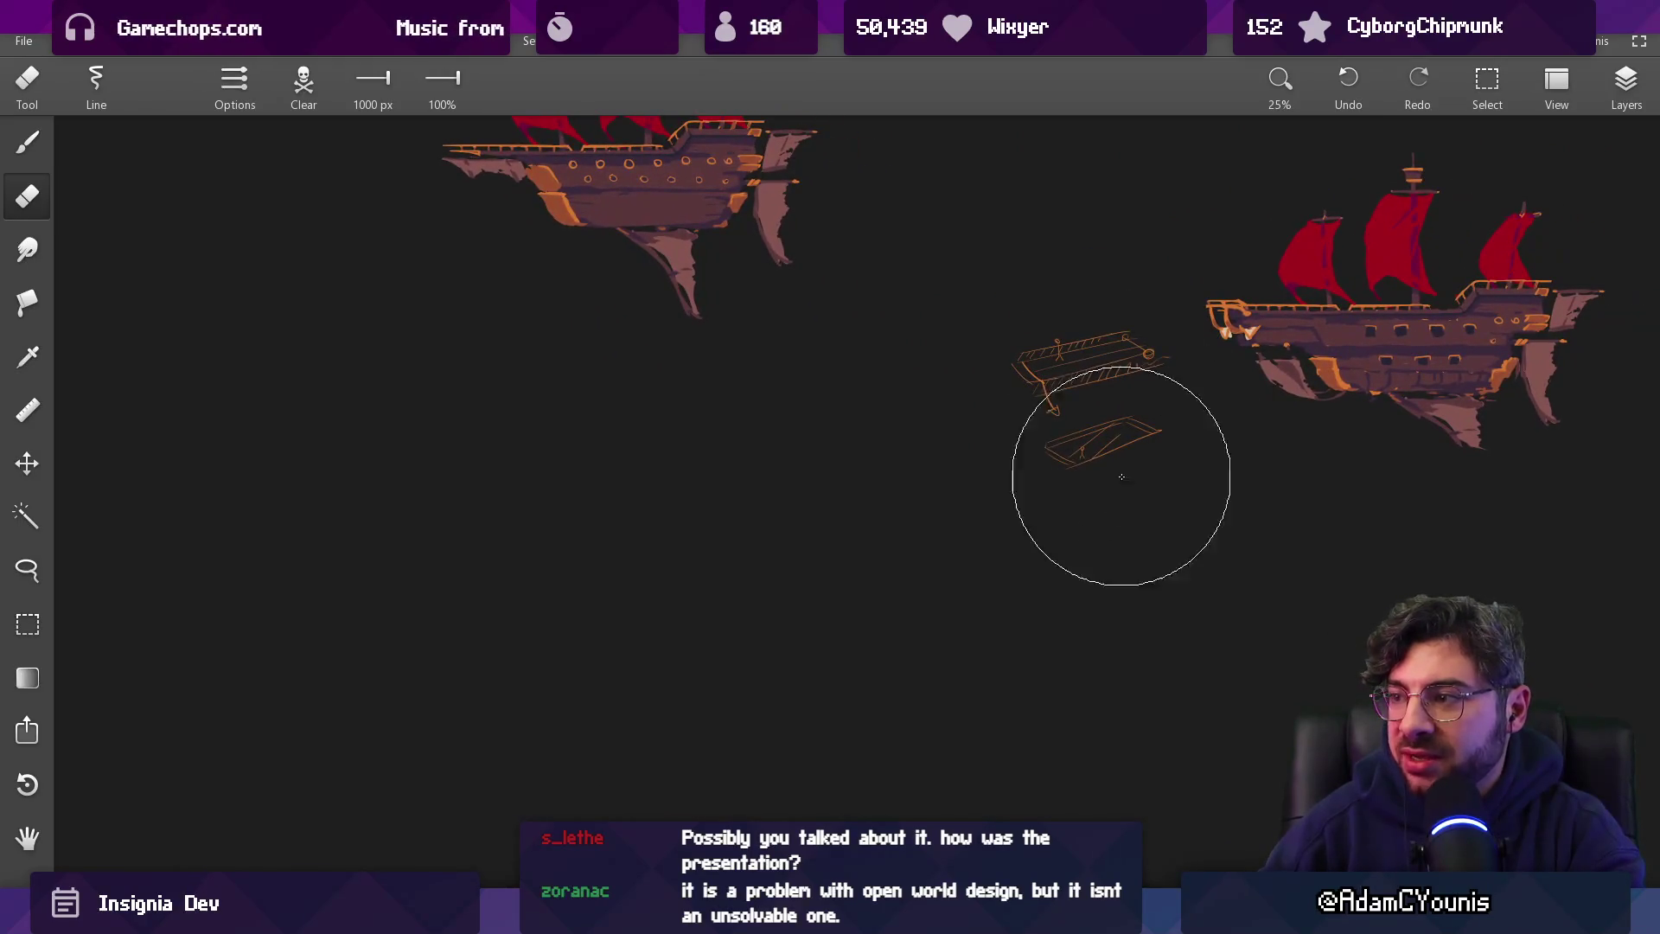
{"action": "key", "text": "alt+Tab"}
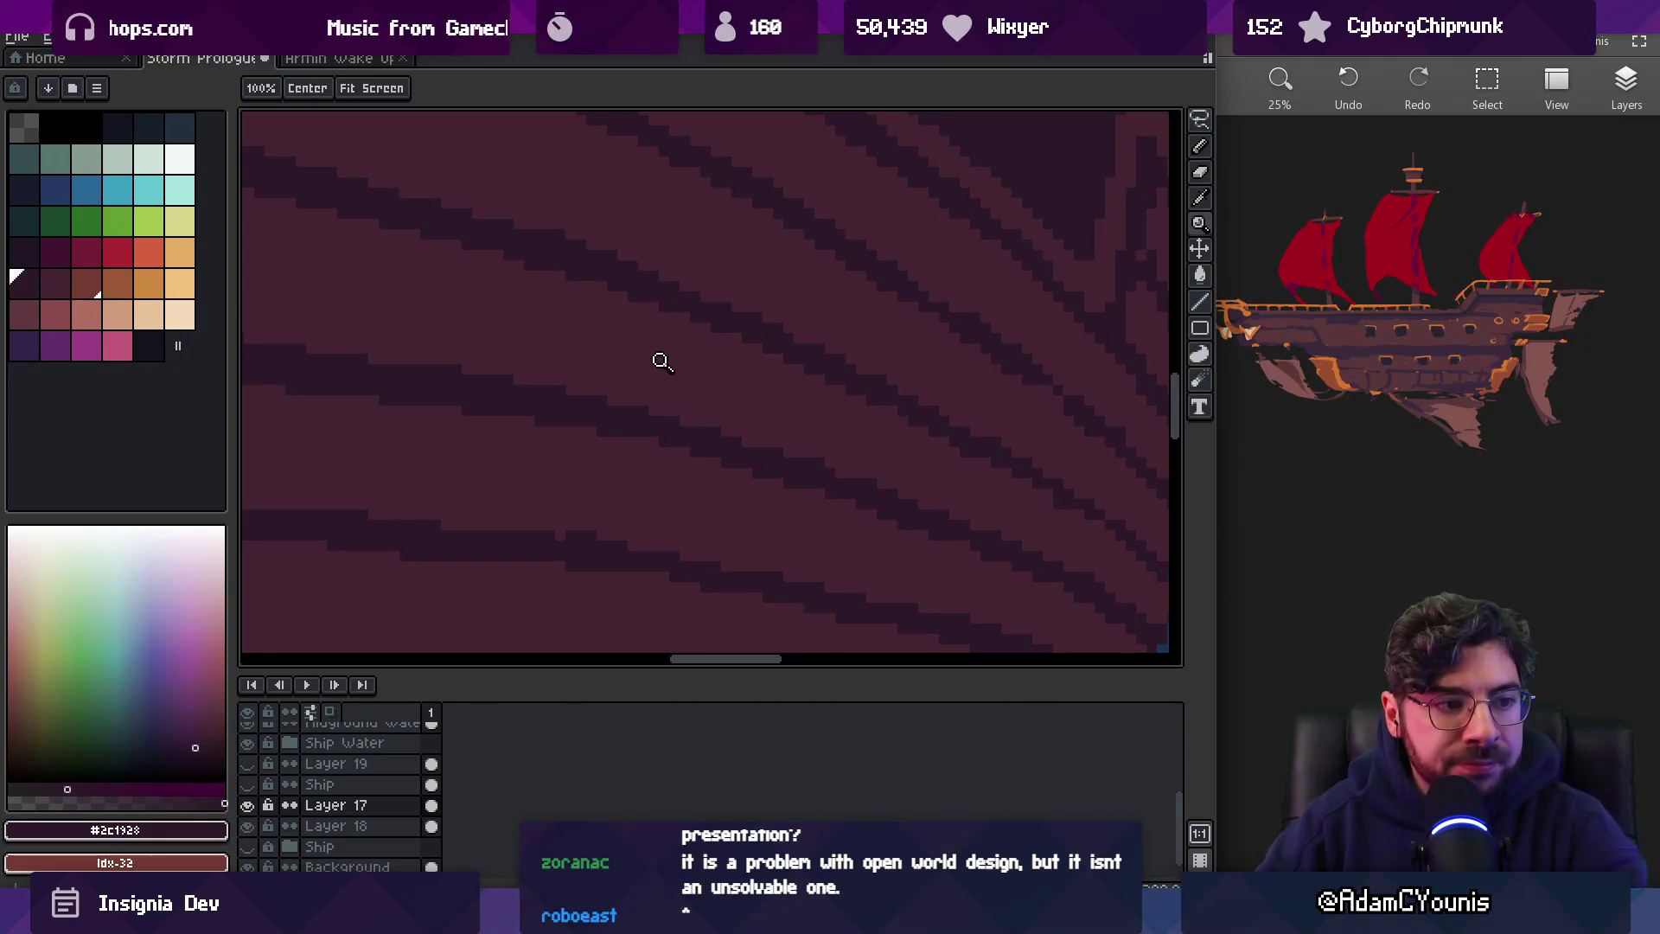
{"action": "scroll", "coordinate": [696, 399], "scroll_direction": "up", "scroll_amount": 2}
{"action": "scroll", "coordinate": [696, 399], "scroll_direction": "down", "scroll_amount": 3}
{"action": "scroll", "coordinate": [856, 374], "scroll_direction": "up", "scroll_amount": 3}
Pick the lighter plank and dark stripe colours from the hull
{"action": "key", "text": "i"}
{"action": "key", "text": "b"}
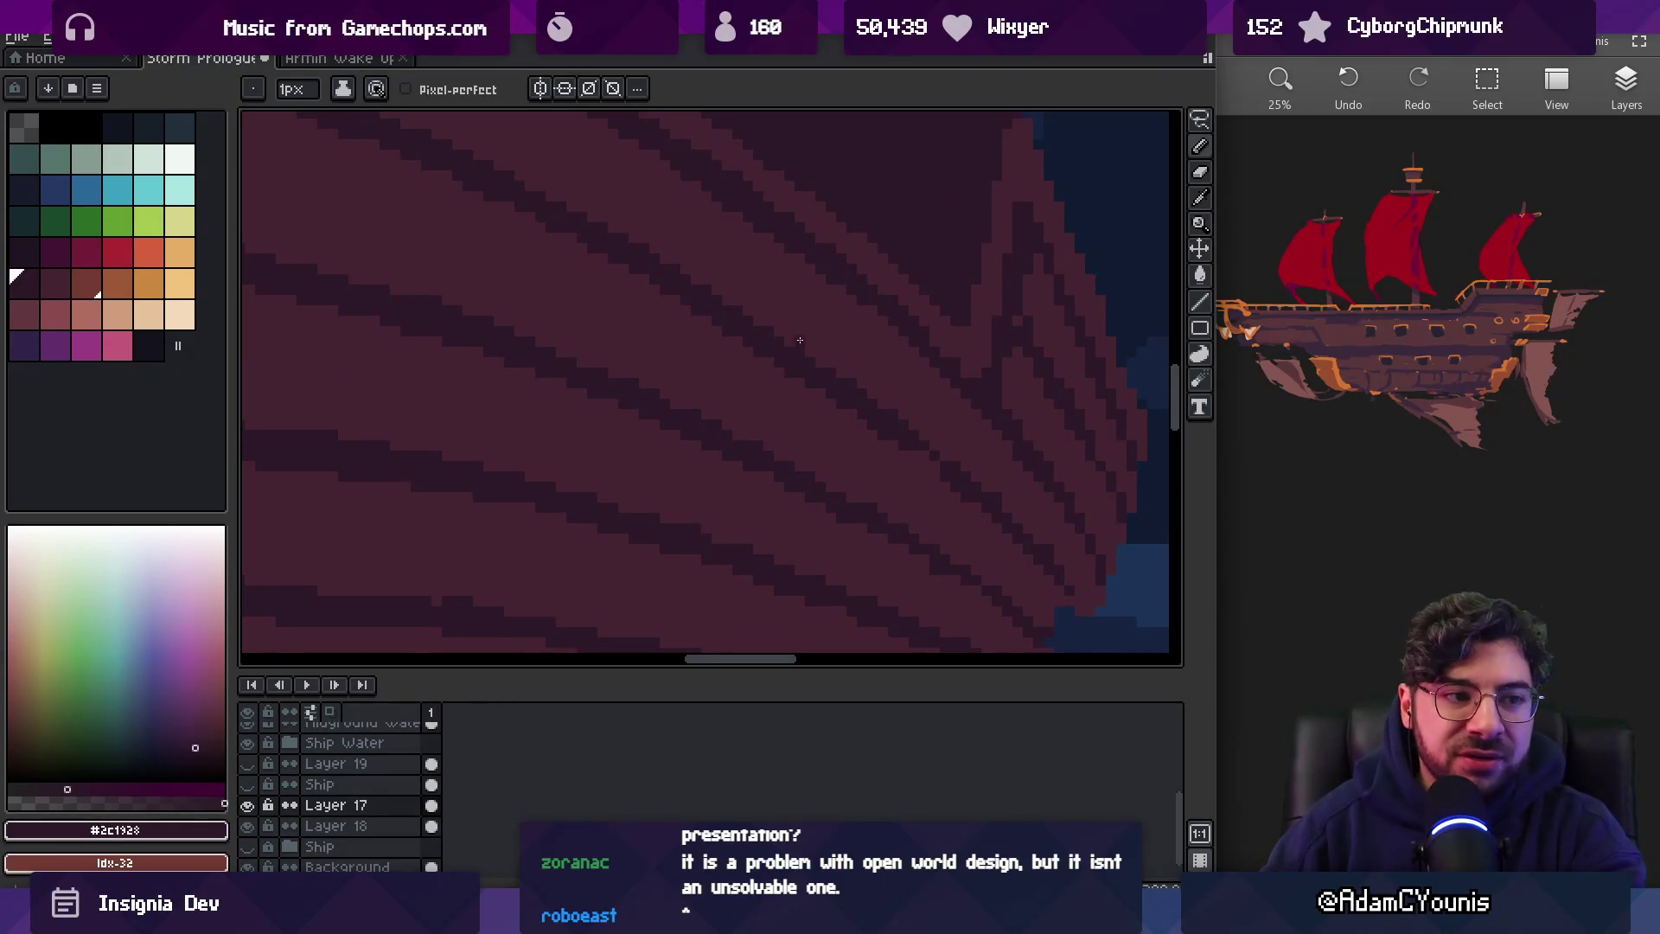
{"action": "left_click", "coordinate": [908, 454], "text": "alt"}
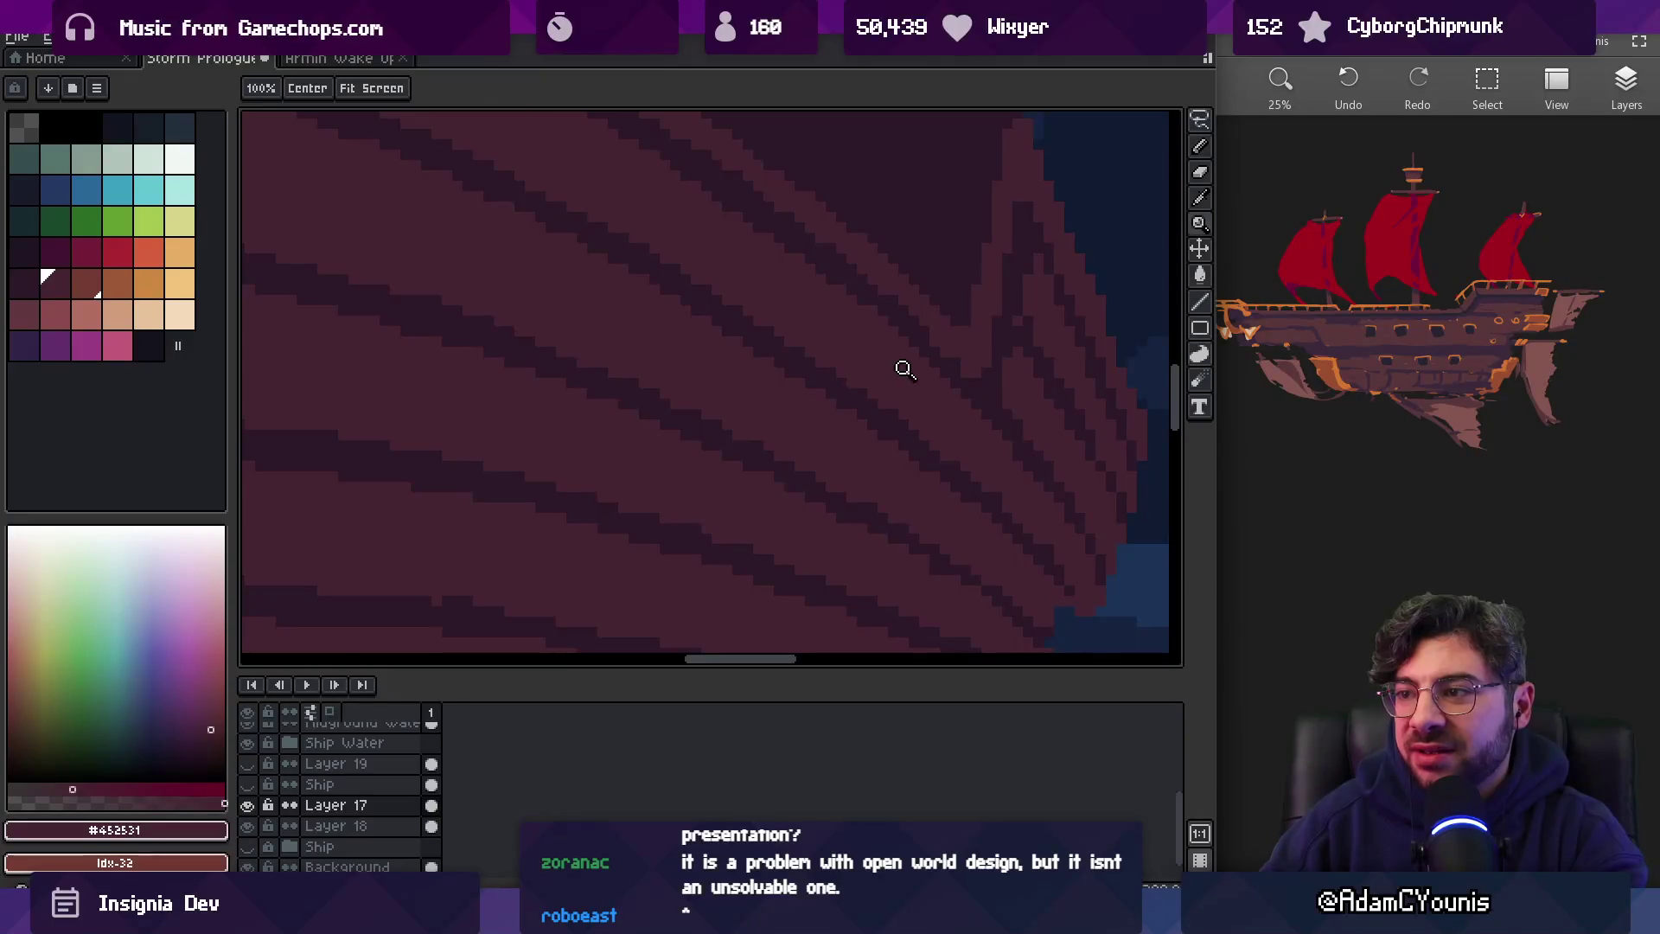
{"action": "scroll", "coordinate": [952, 360], "scroll_direction": "down", "scroll_amount": 2}
{"action": "scroll", "coordinate": [978, 389], "scroll_direction": "up", "scroll_amount": 3}
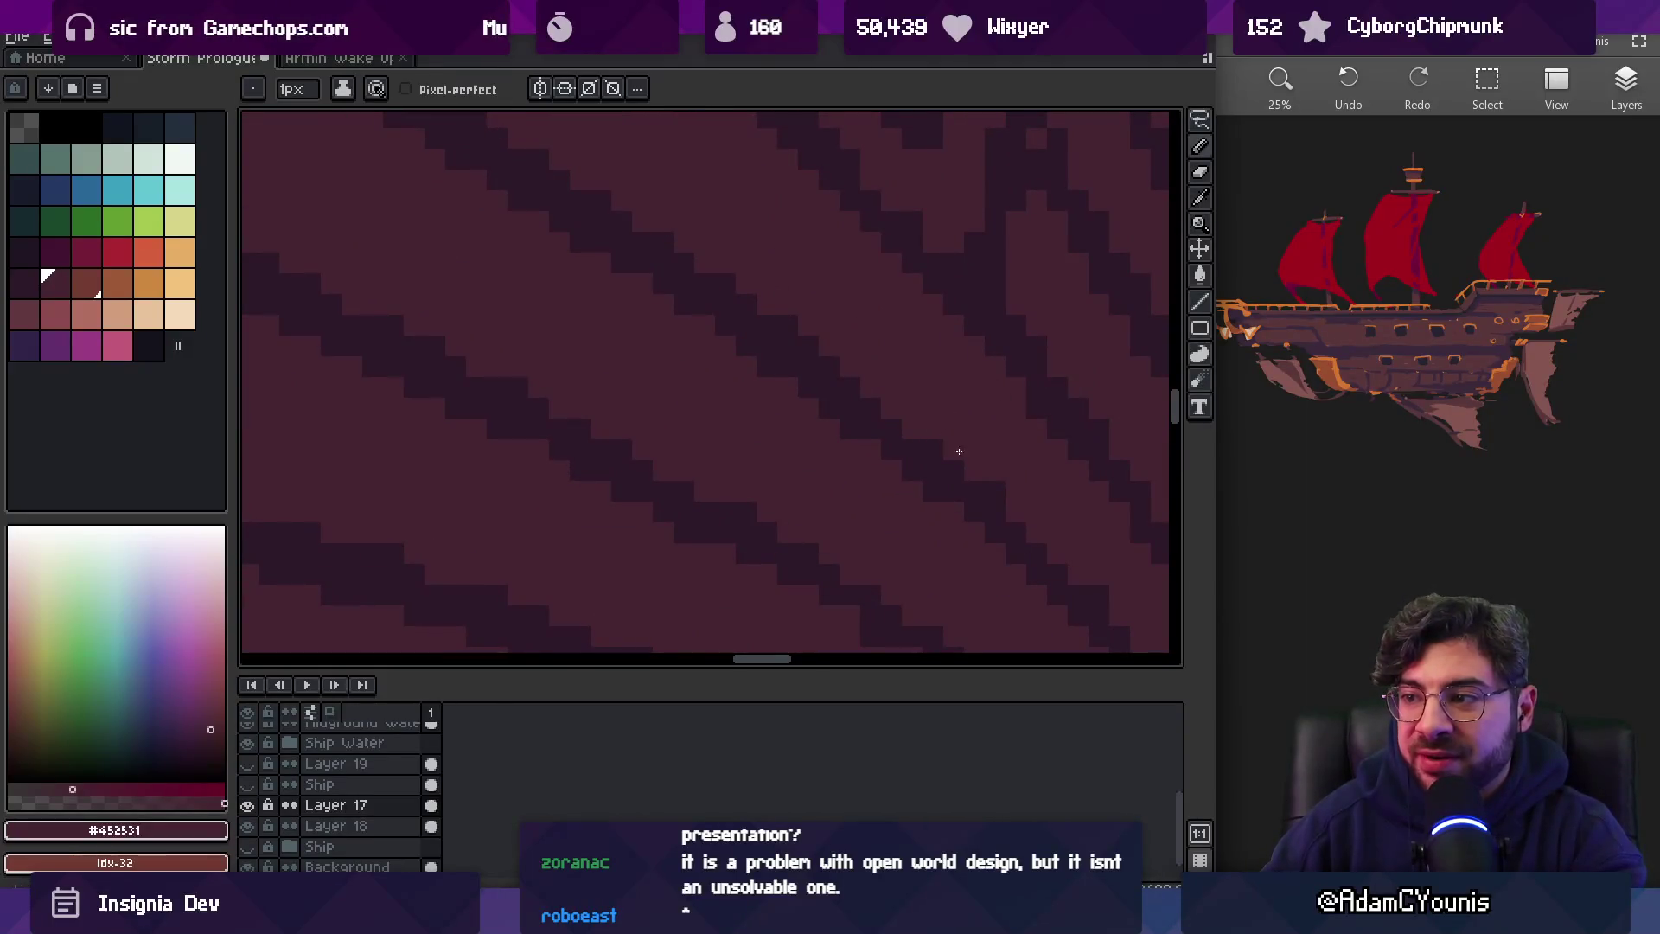
{"action": "left_click", "coordinate": [882, 437], "text": "alt"}
Zoom out to the full scene, then back in on the hull and pan down-left
{"action": "key", "text": "z"}
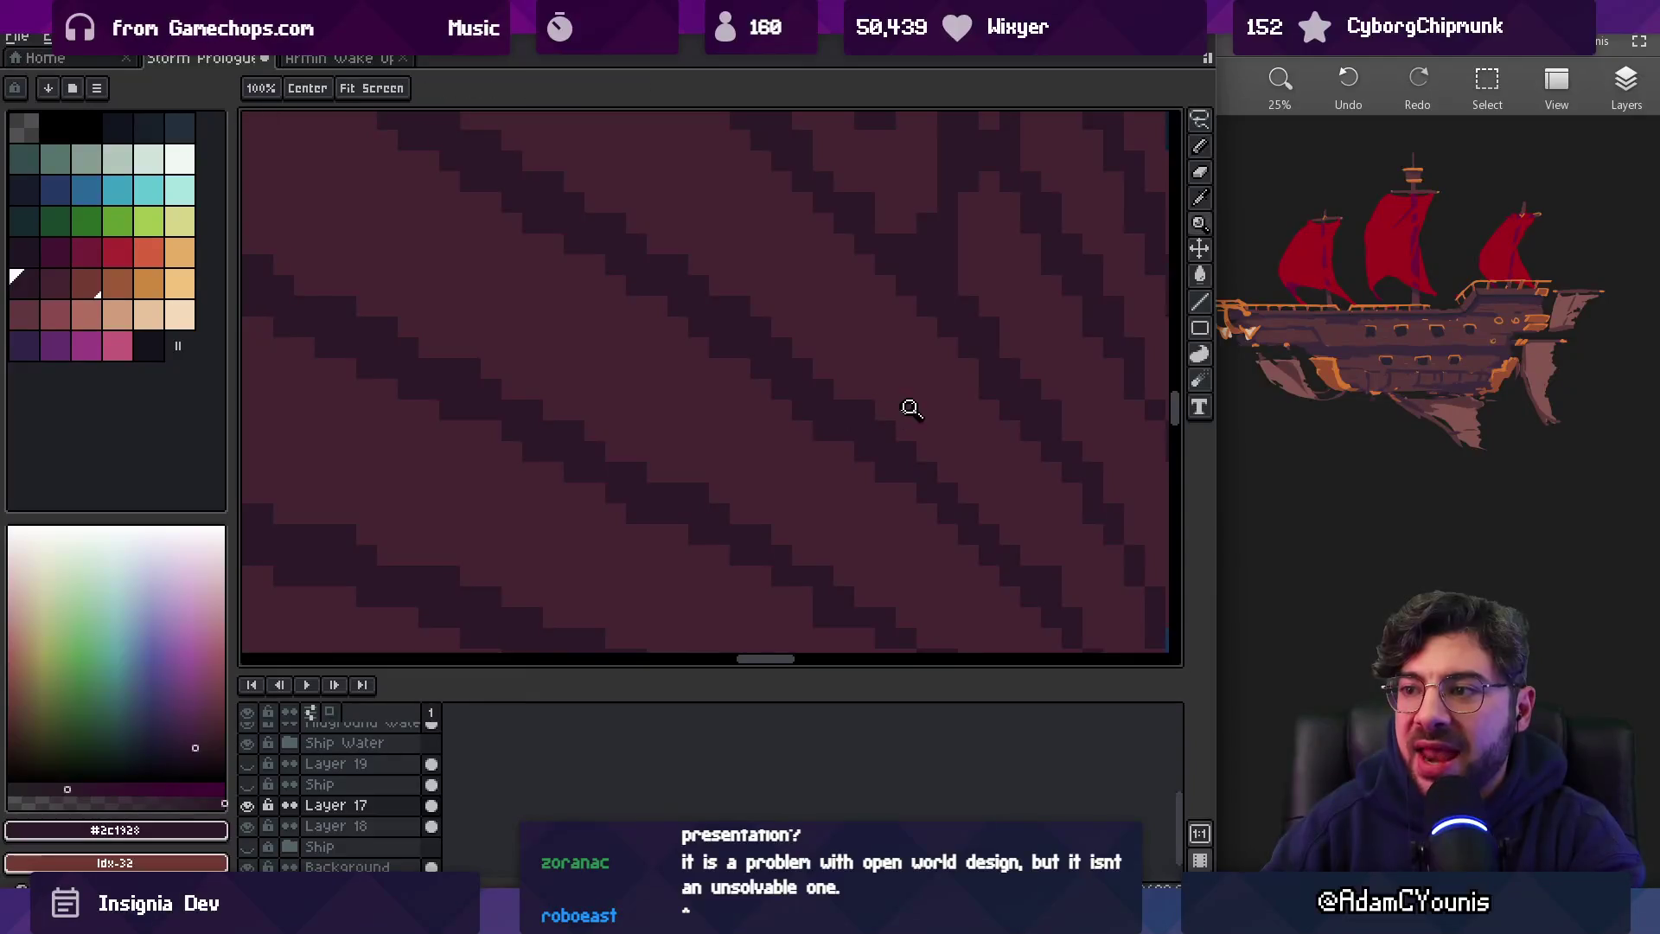
{"action": "scroll", "coordinate": [900, 408], "scroll_direction": "down", "scroll_amount": 5}
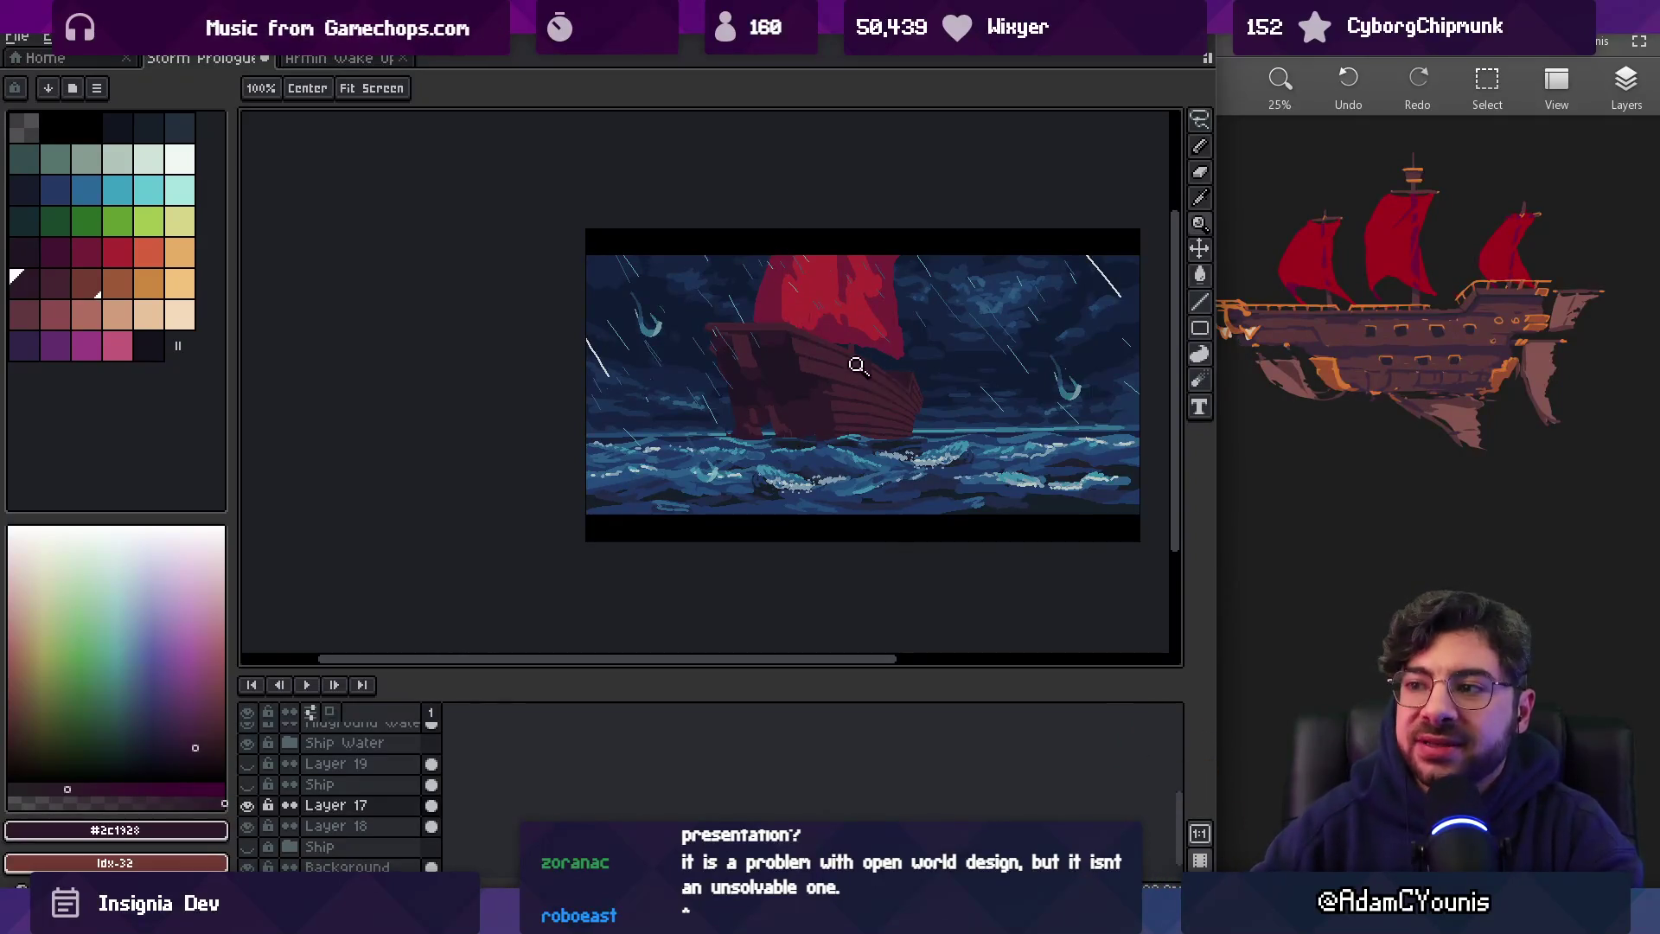
{"action": "left_click", "coordinate": [888, 381]}
{"action": "scroll", "coordinate": [874, 308], "scroll_direction": "up", "scroll_amount": 2}
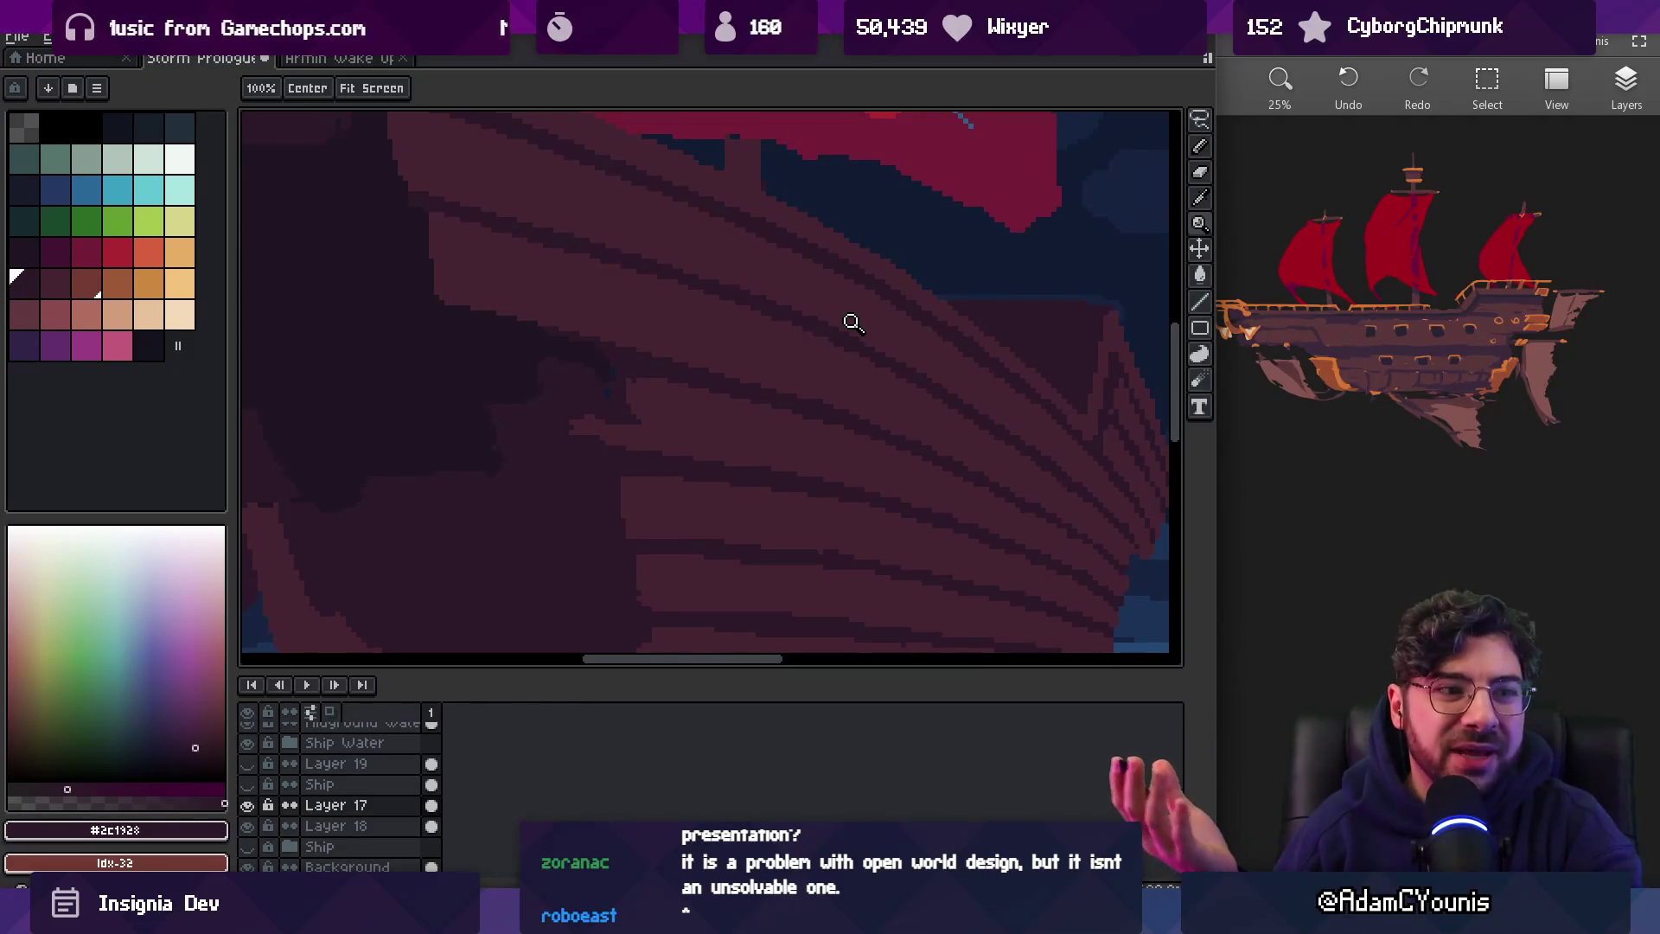
{"action": "left_click_drag", "start_coordinate": [792, 319], "coordinate": [760, 370]}
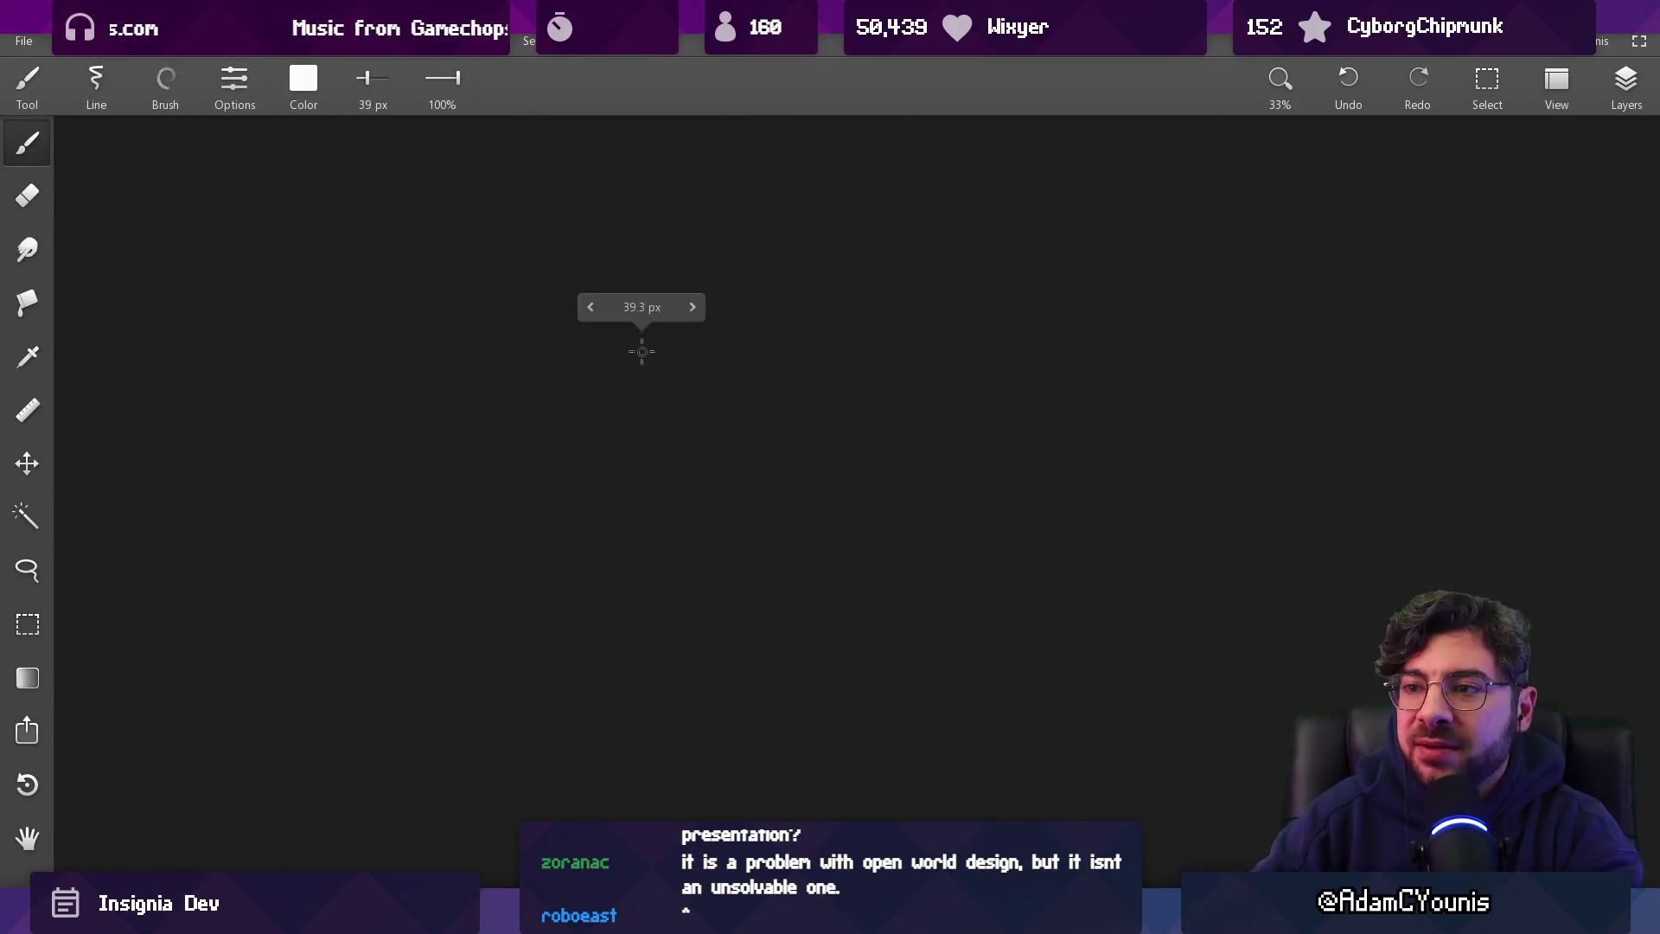
Sketch two interlocking puzzle-piece shapes and an arrow pointing at them
{"action": "left_click_drag", "start_coordinate": [551, 294], "coordinate": [657, 402]}
{"action": "left_click_drag", "start_coordinate": [630, 339], "coordinate": [558, 287]}
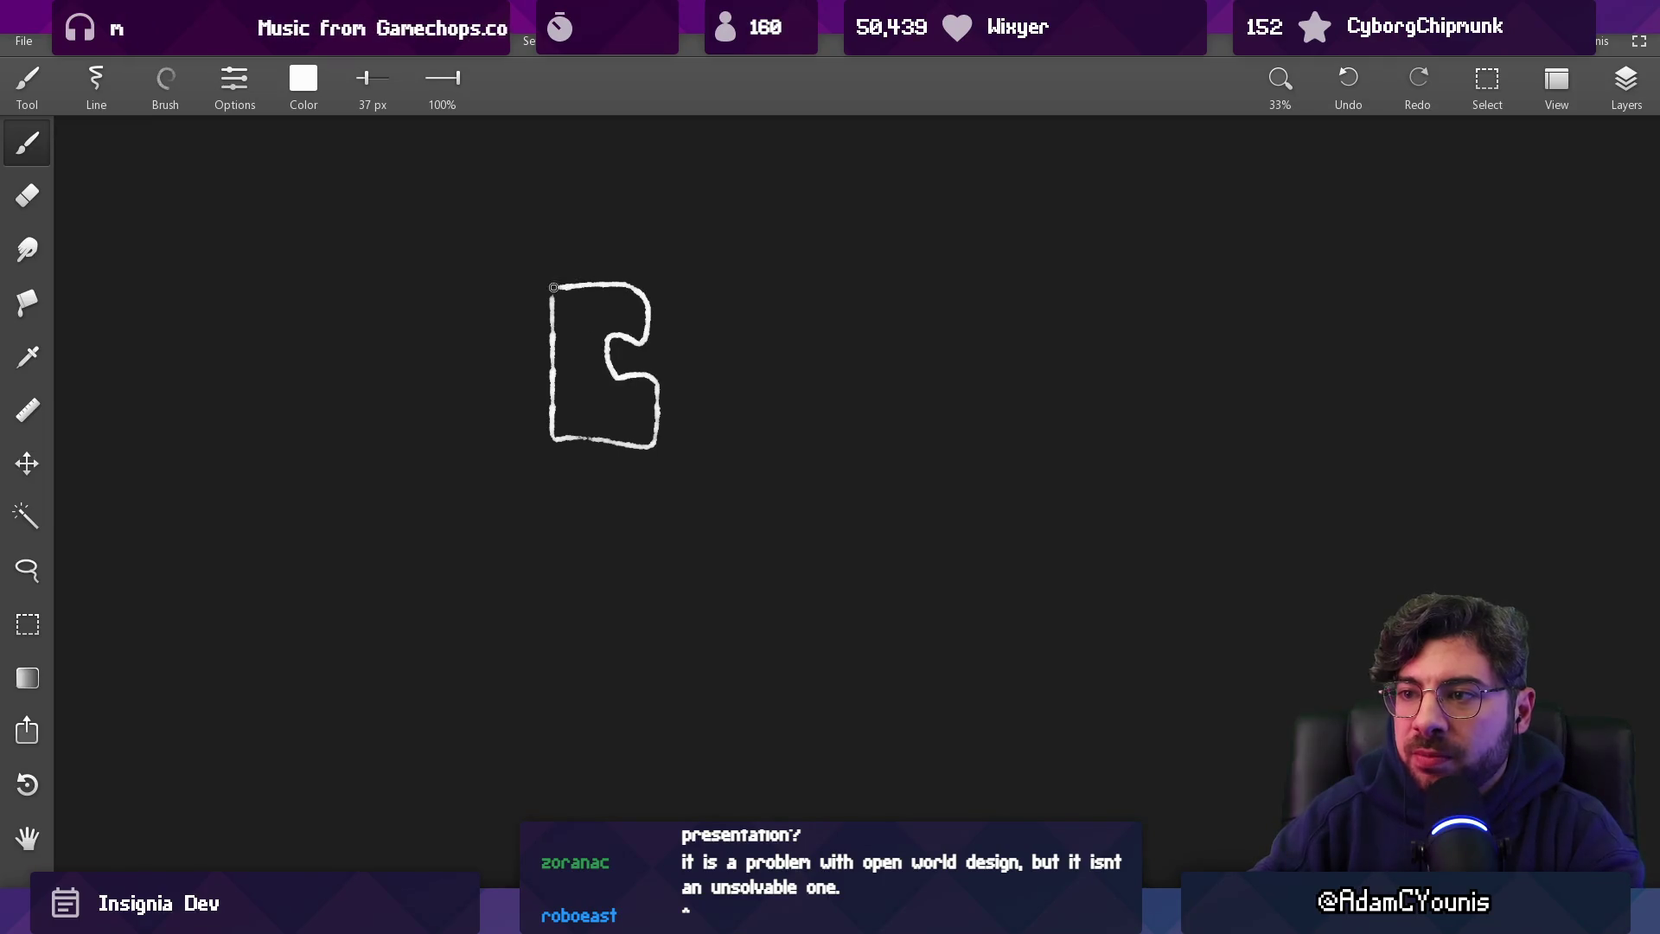
{"action": "mouse_move", "coordinate": [747, 290]}
{"action": "left_mouse_down"}
{"action": "mouse_move", "coordinate": [709, 362]}
{"action": "mouse_move", "coordinate": [834, 428]}
{"action": "mouse_move", "coordinate": [739, 292]}
{"action": "left_mouse_up"}
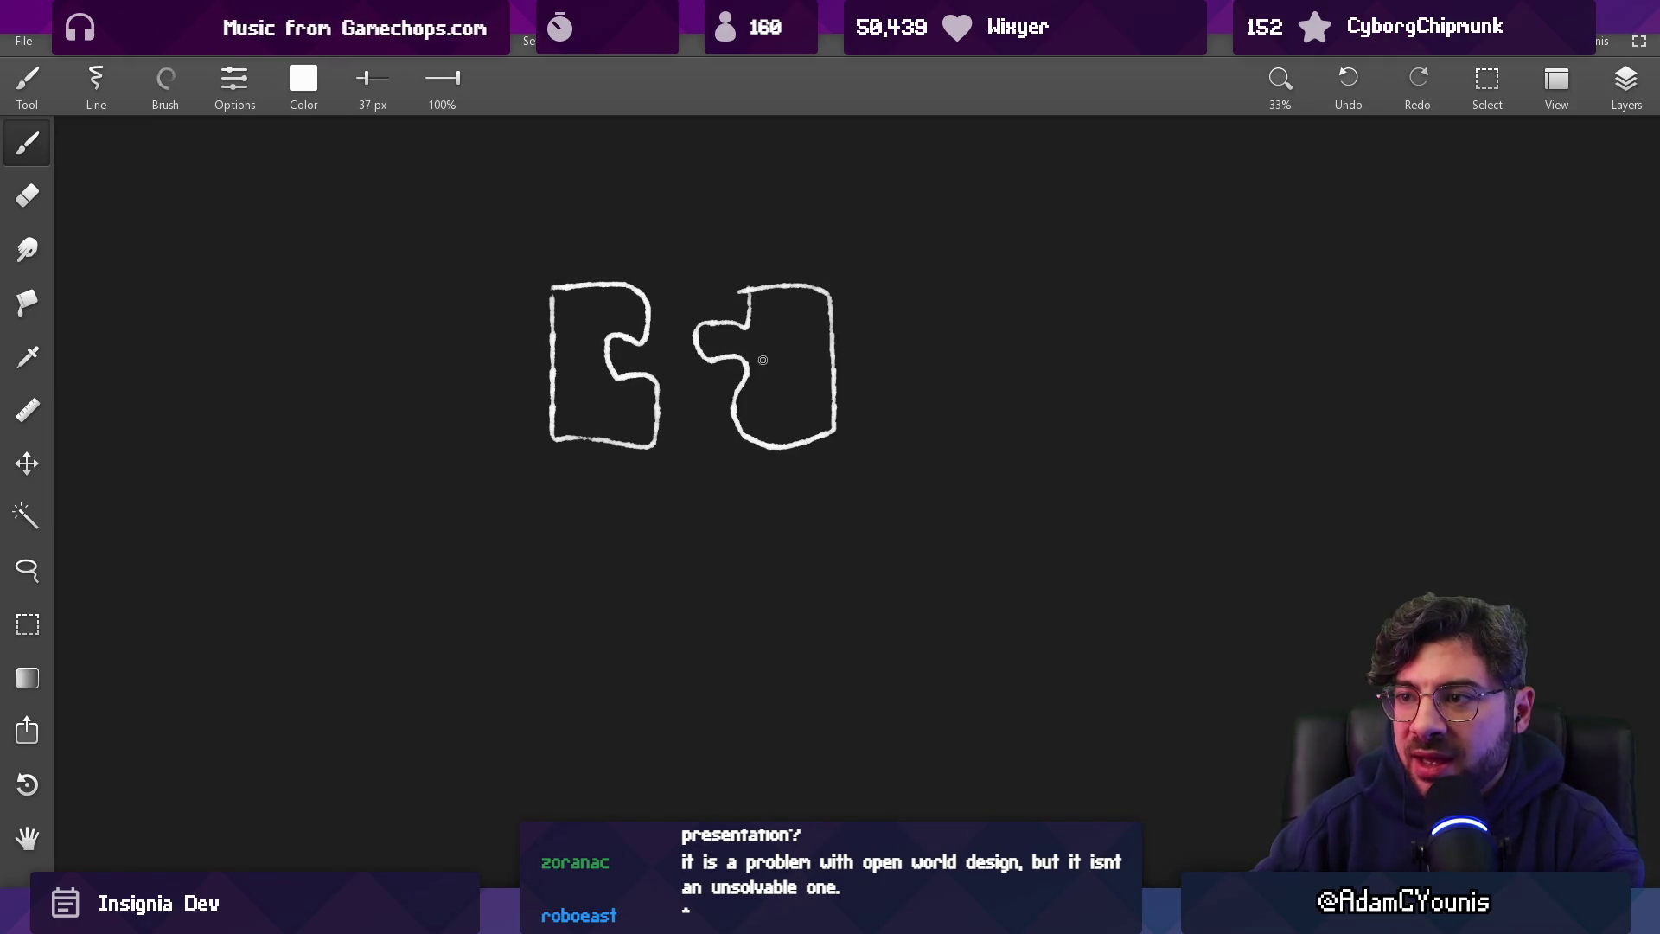
{"action": "left_click_drag", "start_coordinate": [759, 409], "coordinate": [702, 414]}
{"action": "left_click_drag", "start_coordinate": [622, 450], "coordinate": [801, 482]}
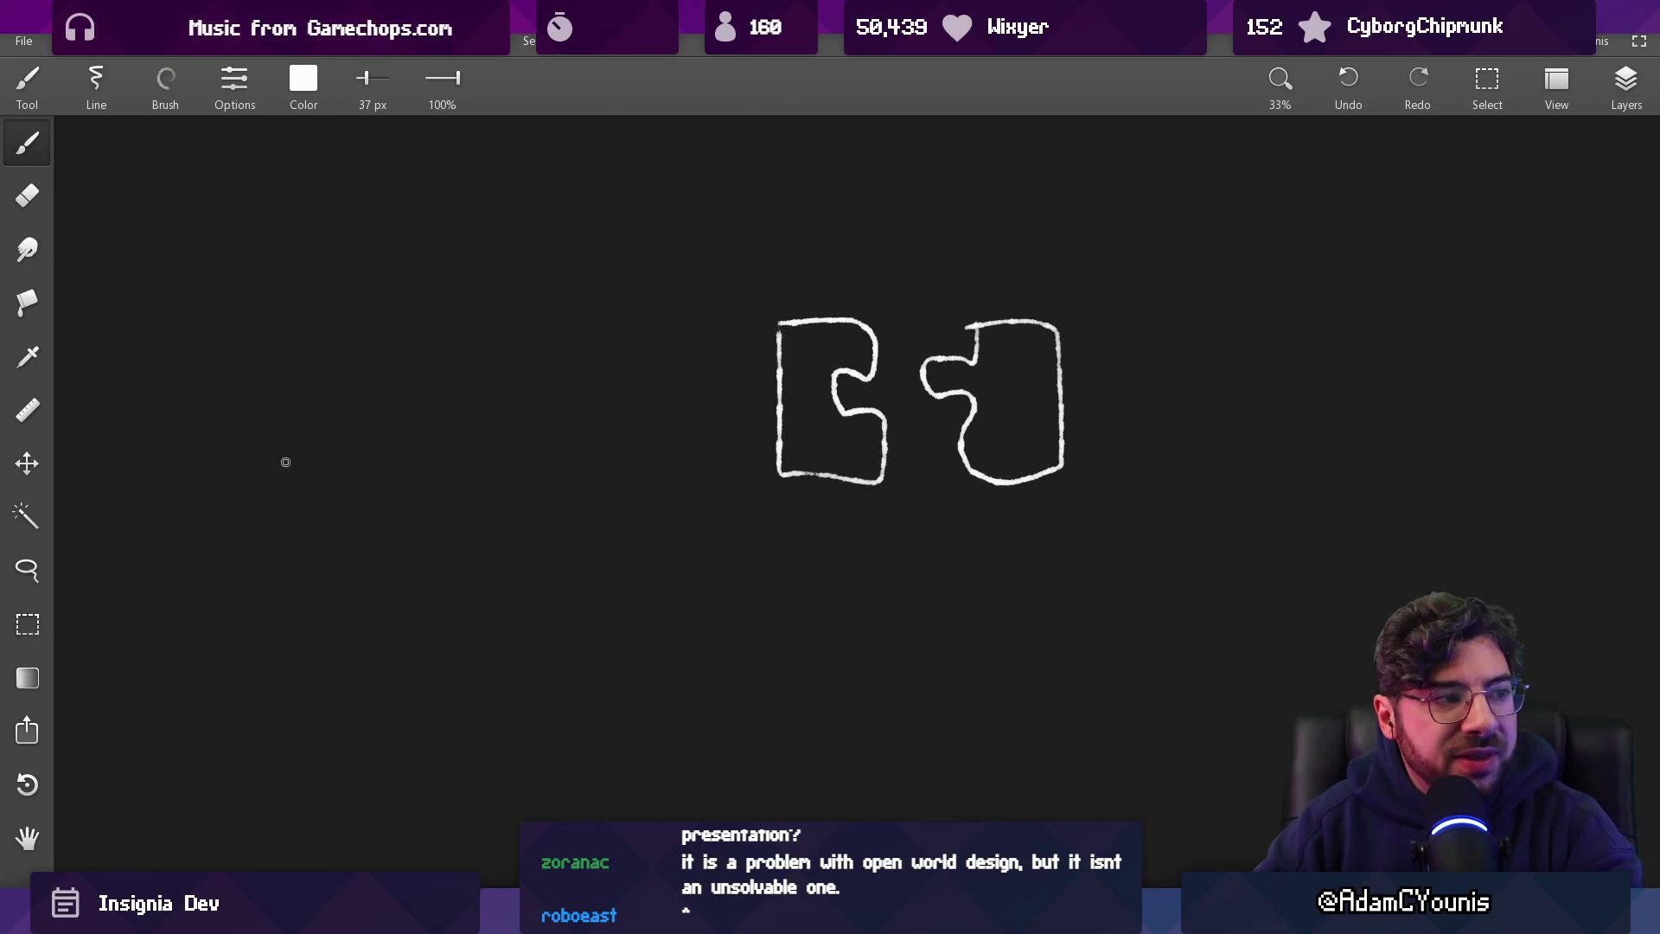
{"action": "left_click_drag", "start_coordinate": [294, 477], "coordinate": [540, 428]}
{"action": "scroll", "coordinate": [630, 439], "scroll_direction": "down", "scroll_amount": 2}
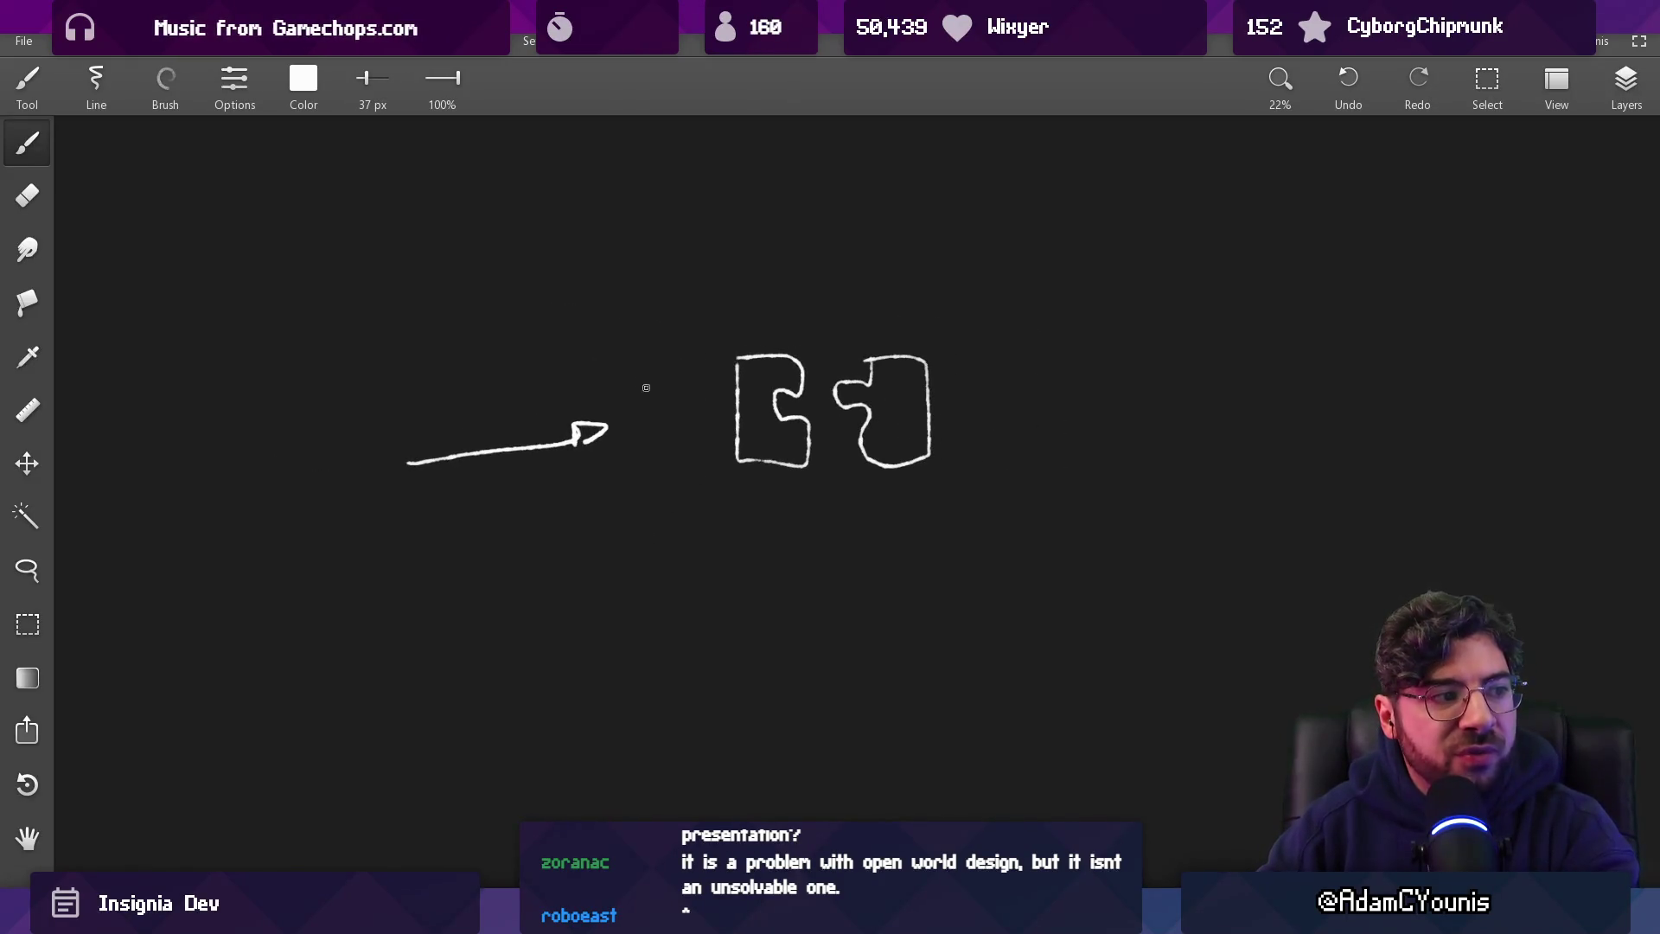
Scribble over and erase the puzzle pieces and arrow, then return to Aseprite
{"action": "left_click_drag", "start_coordinate": [757, 376], "coordinate": [964, 493]}
{"action": "key", "text": "e"}
{"action": "mouse_move", "coordinate": [441, 389]}
{"action": "left_mouse_down"}
{"action": "mouse_move", "coordinate": [460, 441]}
{"action": "mouse_move", "coordinate": [941, 415]}
{"action": "mouse_move", "coordinate": [743, 511]}
{"action": "left_mouse_up"}
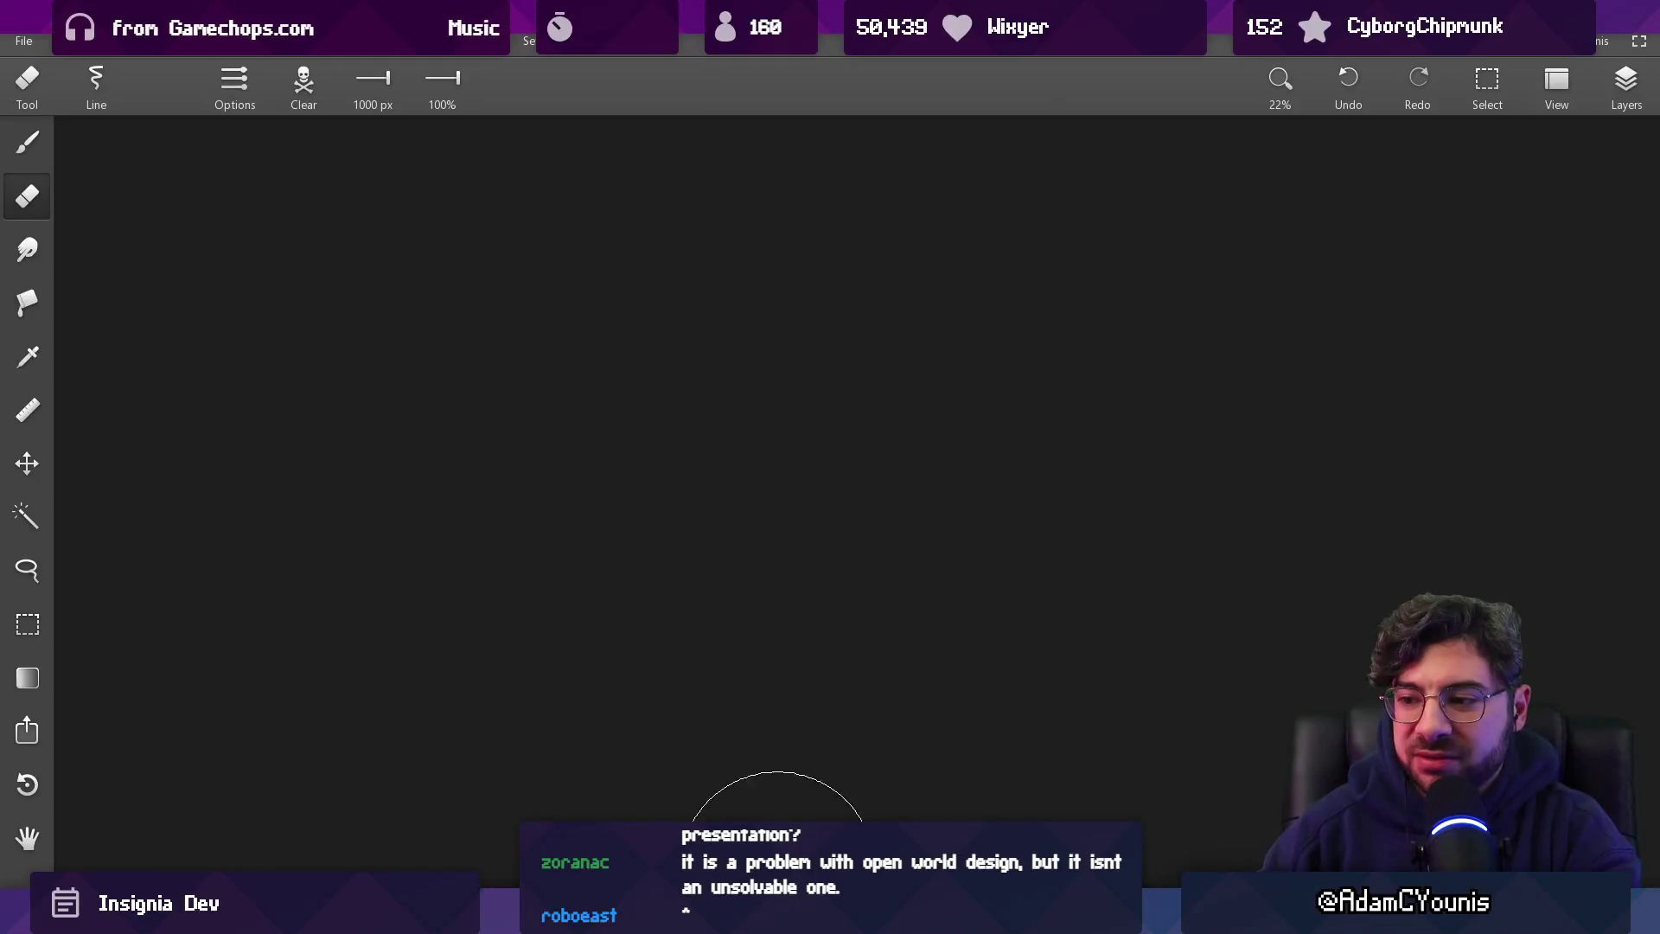
{"action": "key", "text": "alt+Tab"}
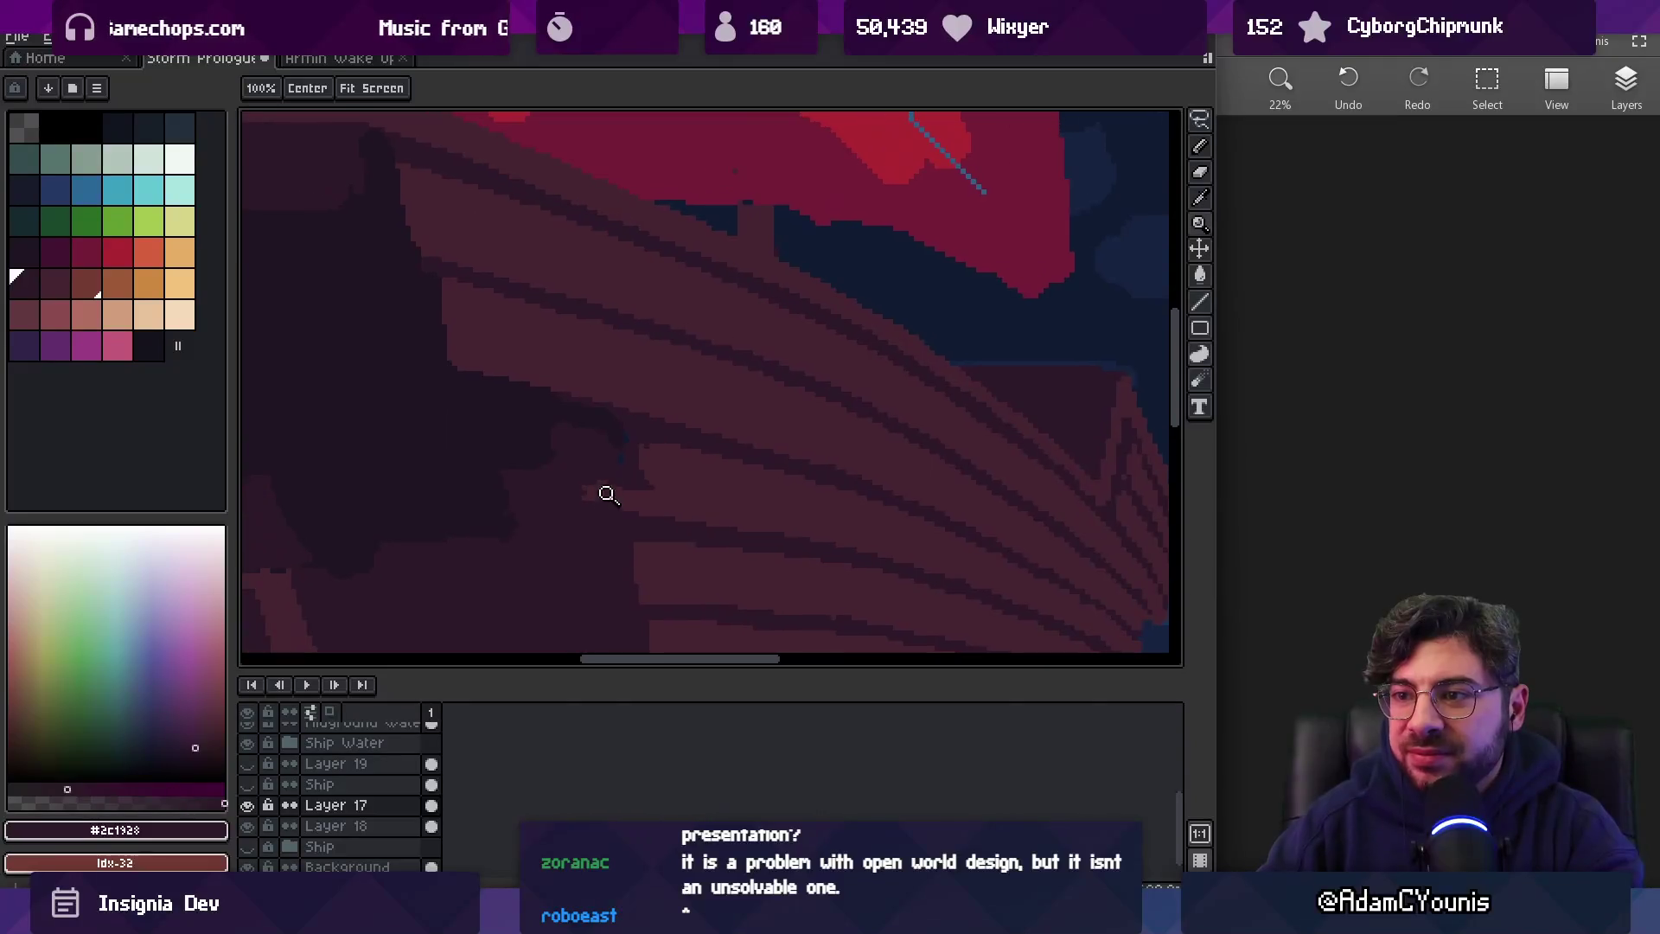
Retouch the hull planks, alternating the lighter plank colour and the dark plank-line colour
{"action": "scroll", "coordinate": [604, 493], "scroll_direction": "up", "scroll_amount": 2}
{"action": "key", "text": "b"}
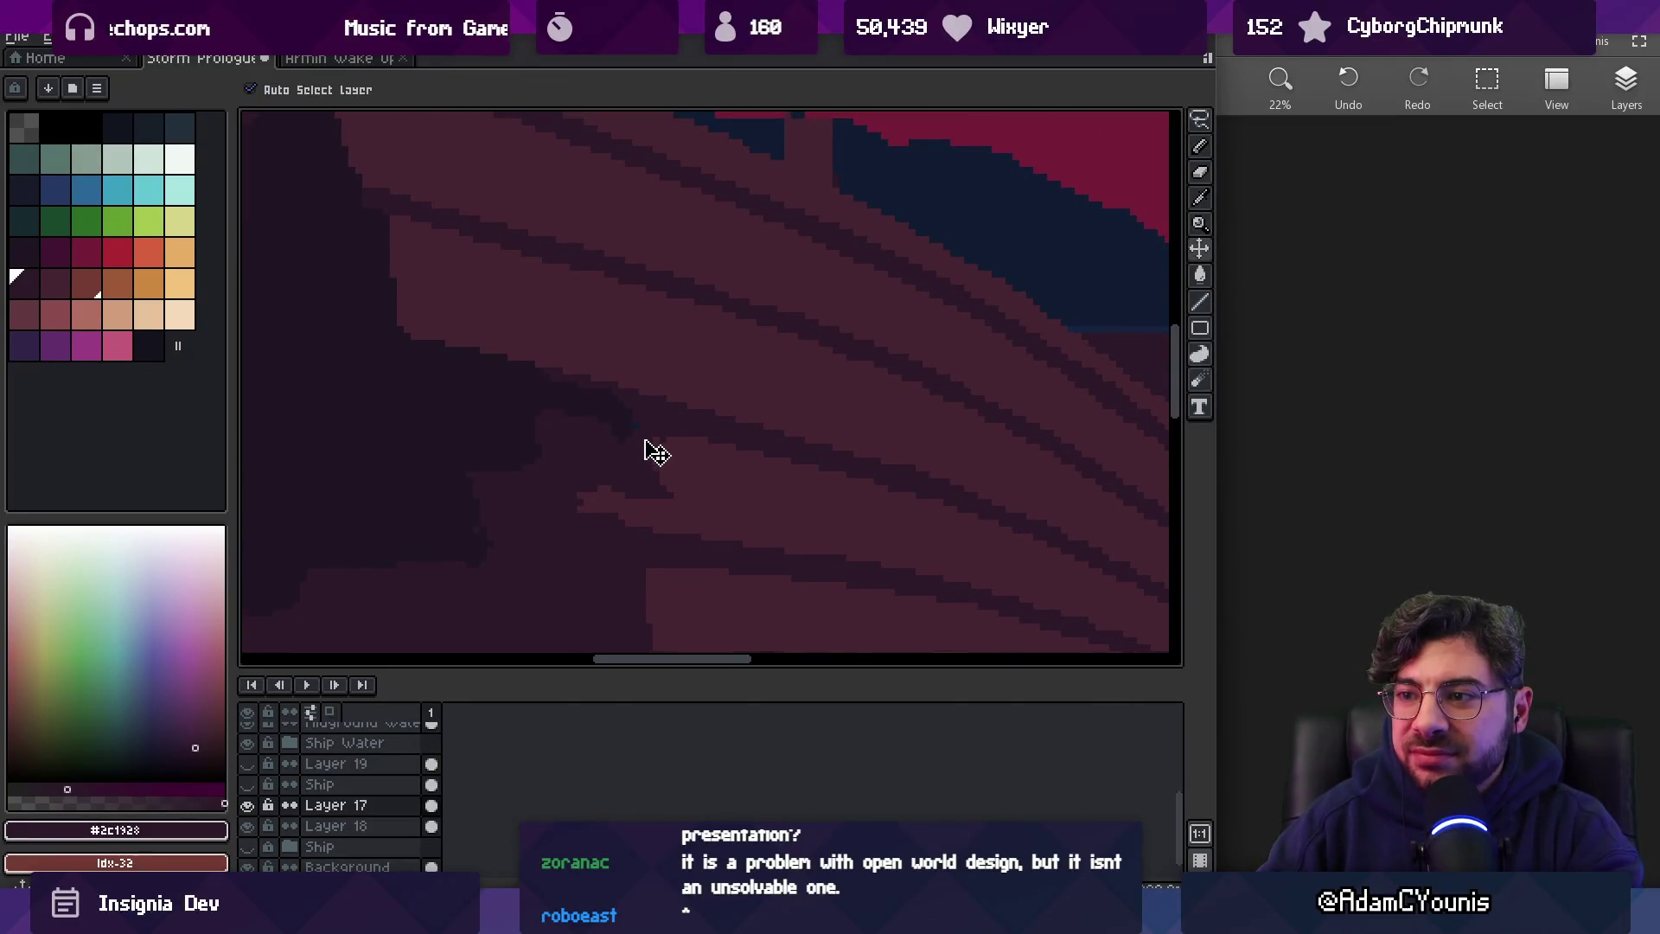
{"action": "key", "text": "space"}
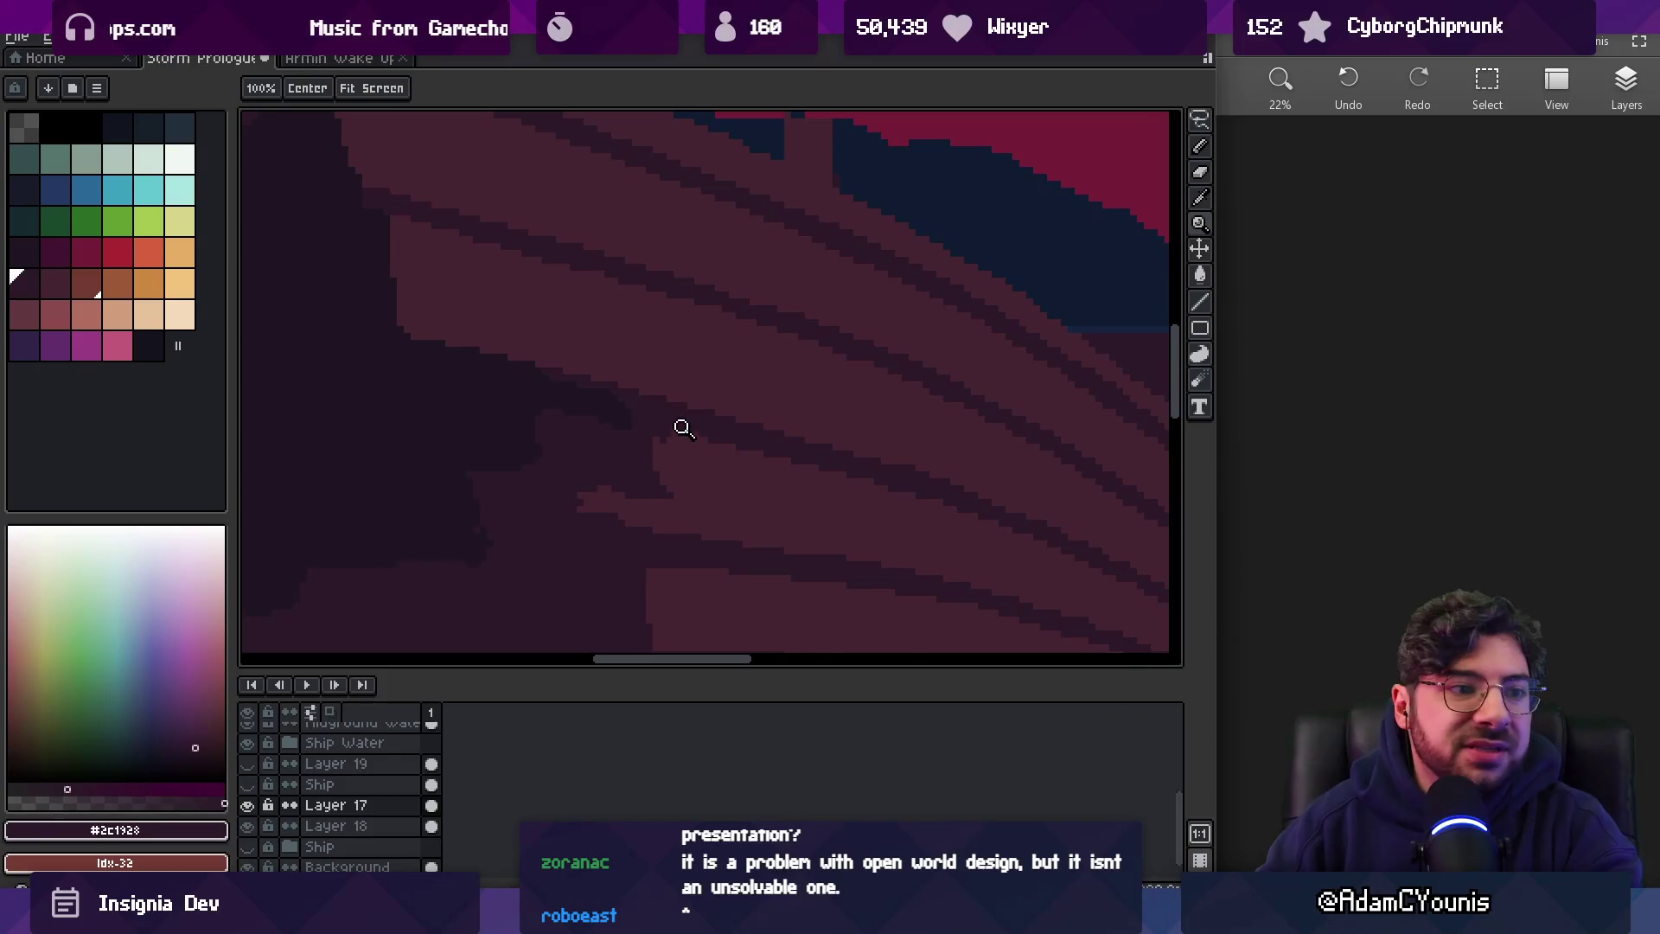
{"action": "scroll", "coordinate": [836, 355], "scroll_direction": "down", "scroll_amount": 6}
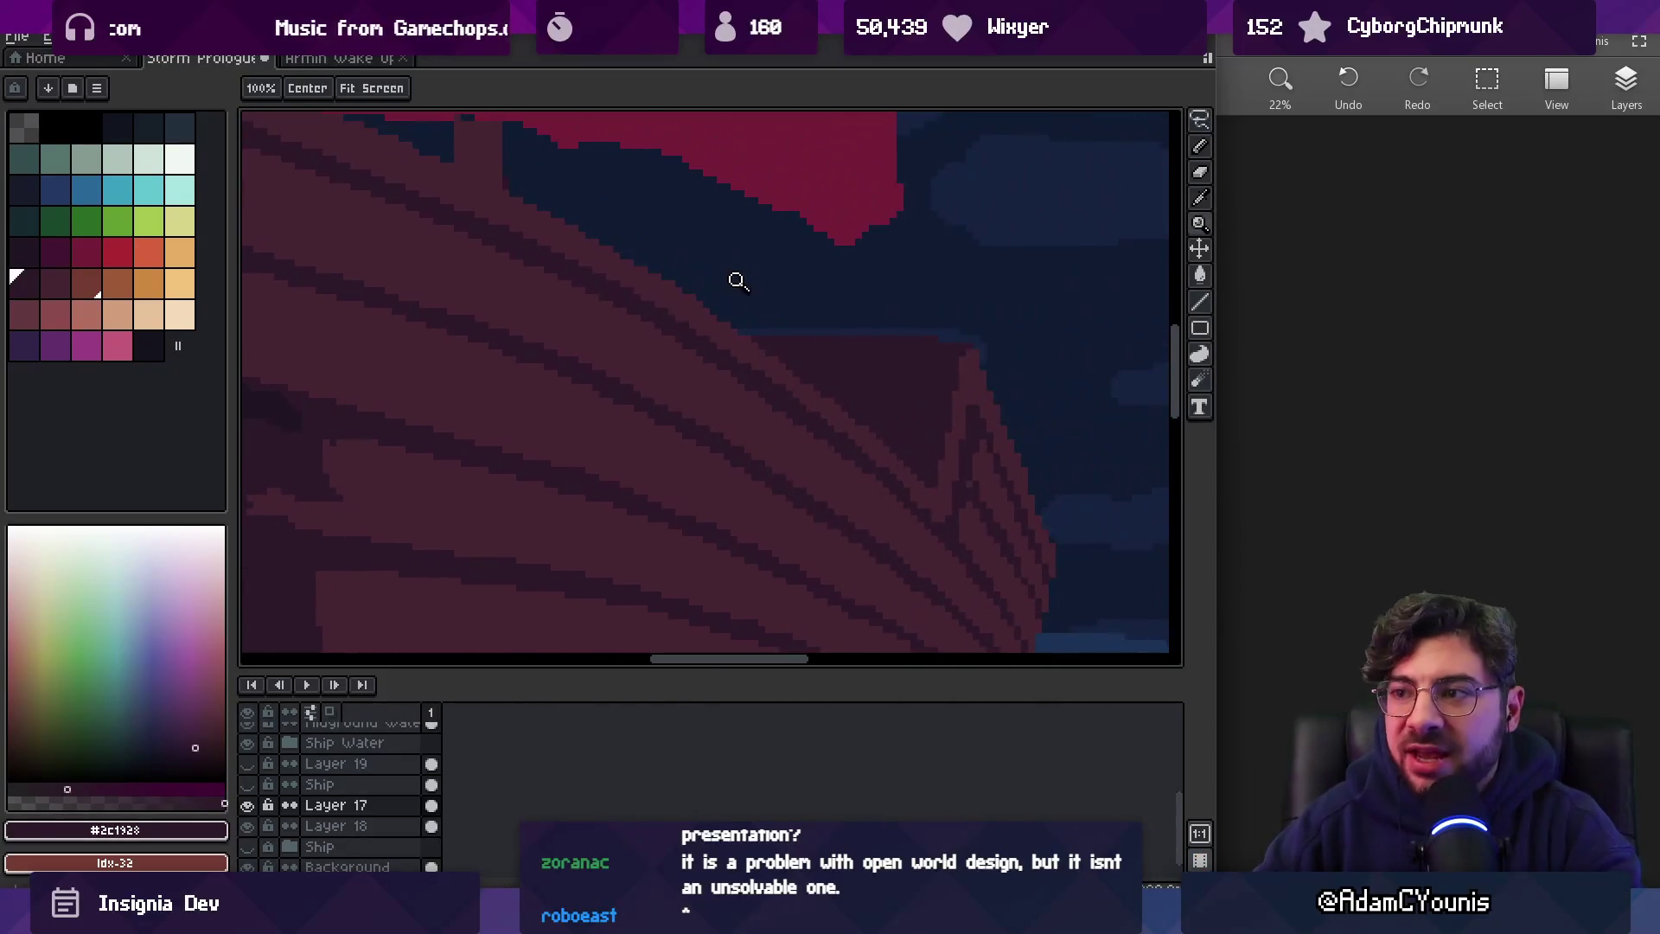
{"action": "scroll", "coordinate": [760, 309], "scroll_direction": "up", "scroll_amount": 1}
{"action": "scroll", "coordinate": [760, 310], "scroll_direction": "up", "scroll_amount": 2}
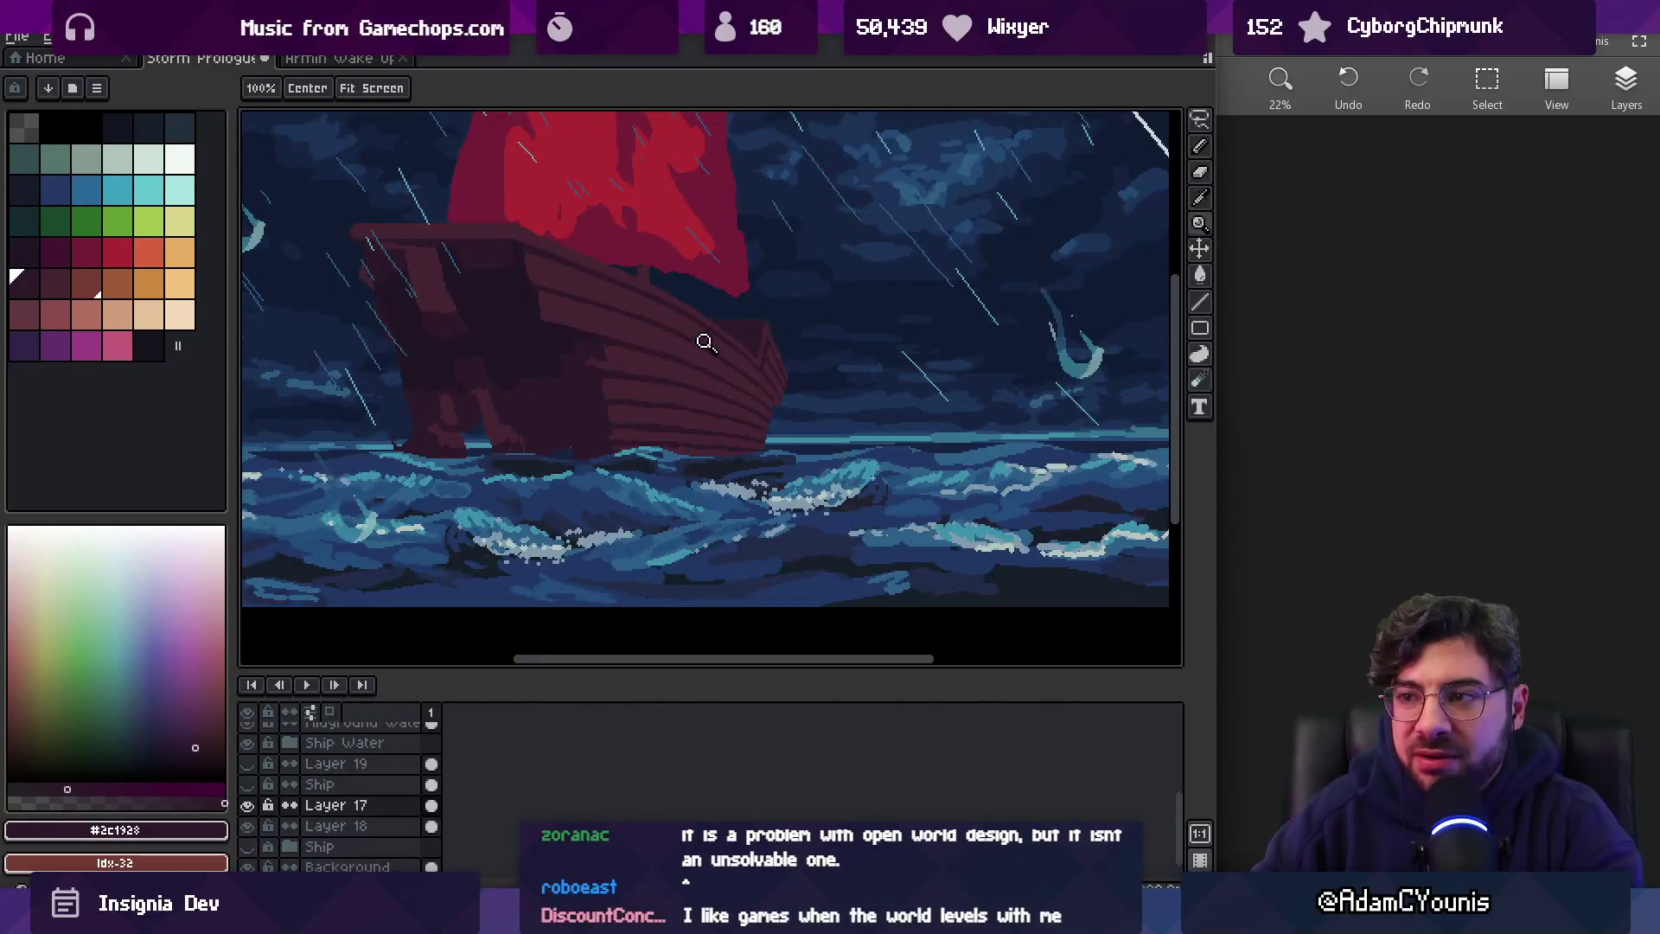
{"action": "scroll", "coordinate": [703, 337], "scroll_direction": "up", "scroll_amount": 2}
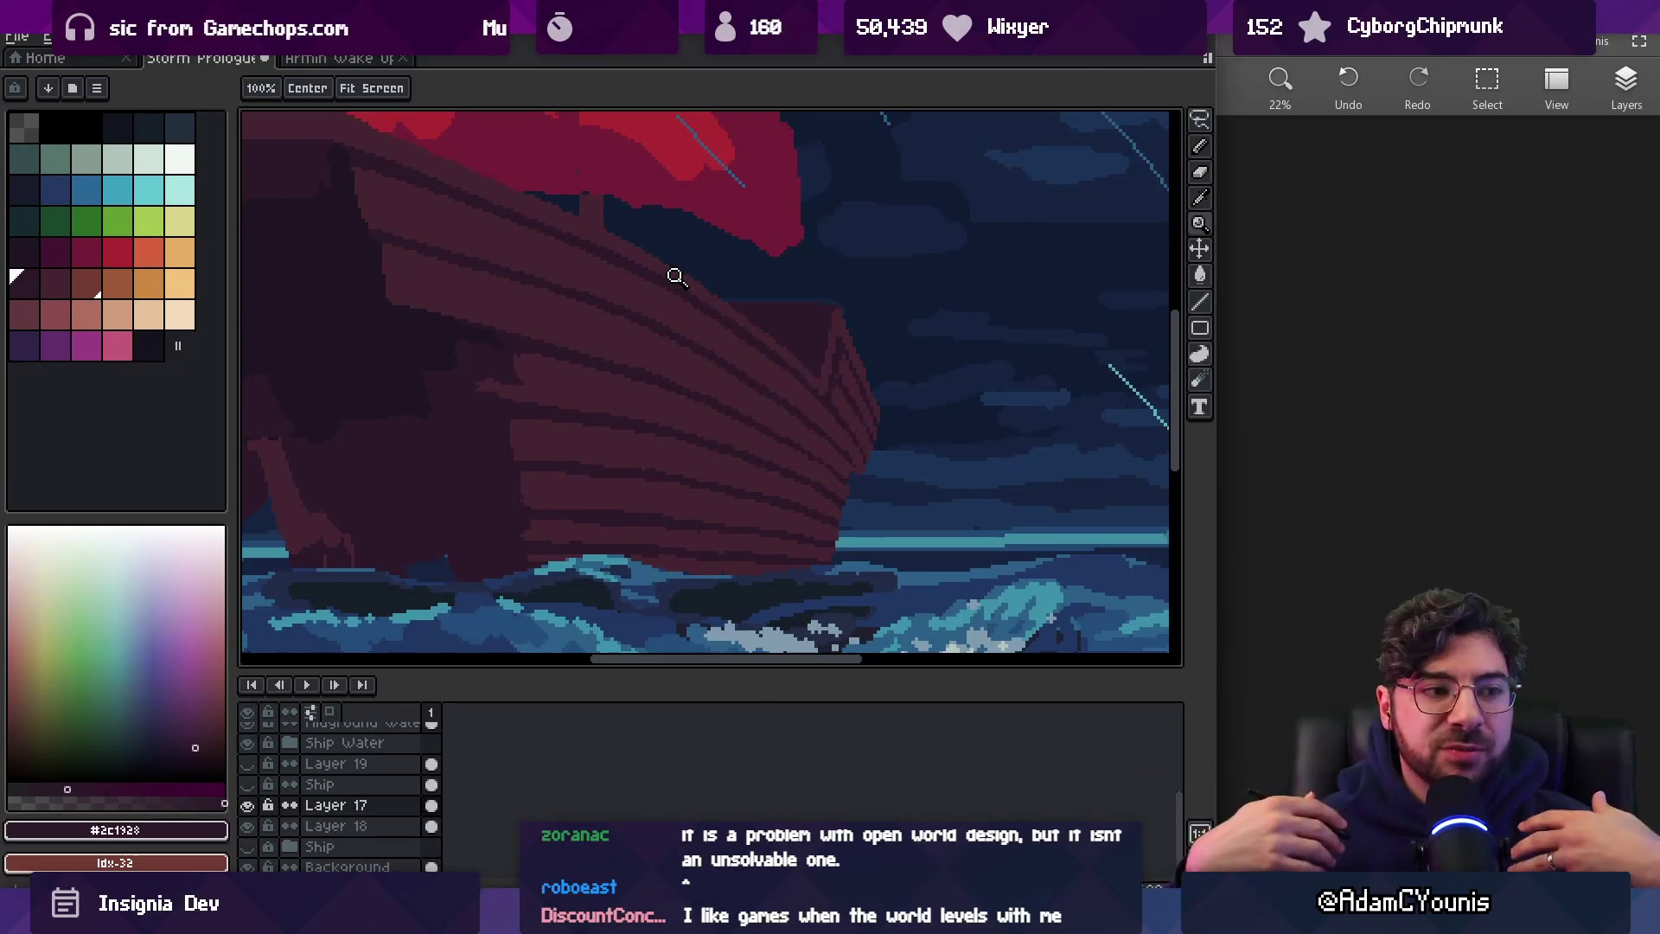
{"action": "key", "text": "b"}
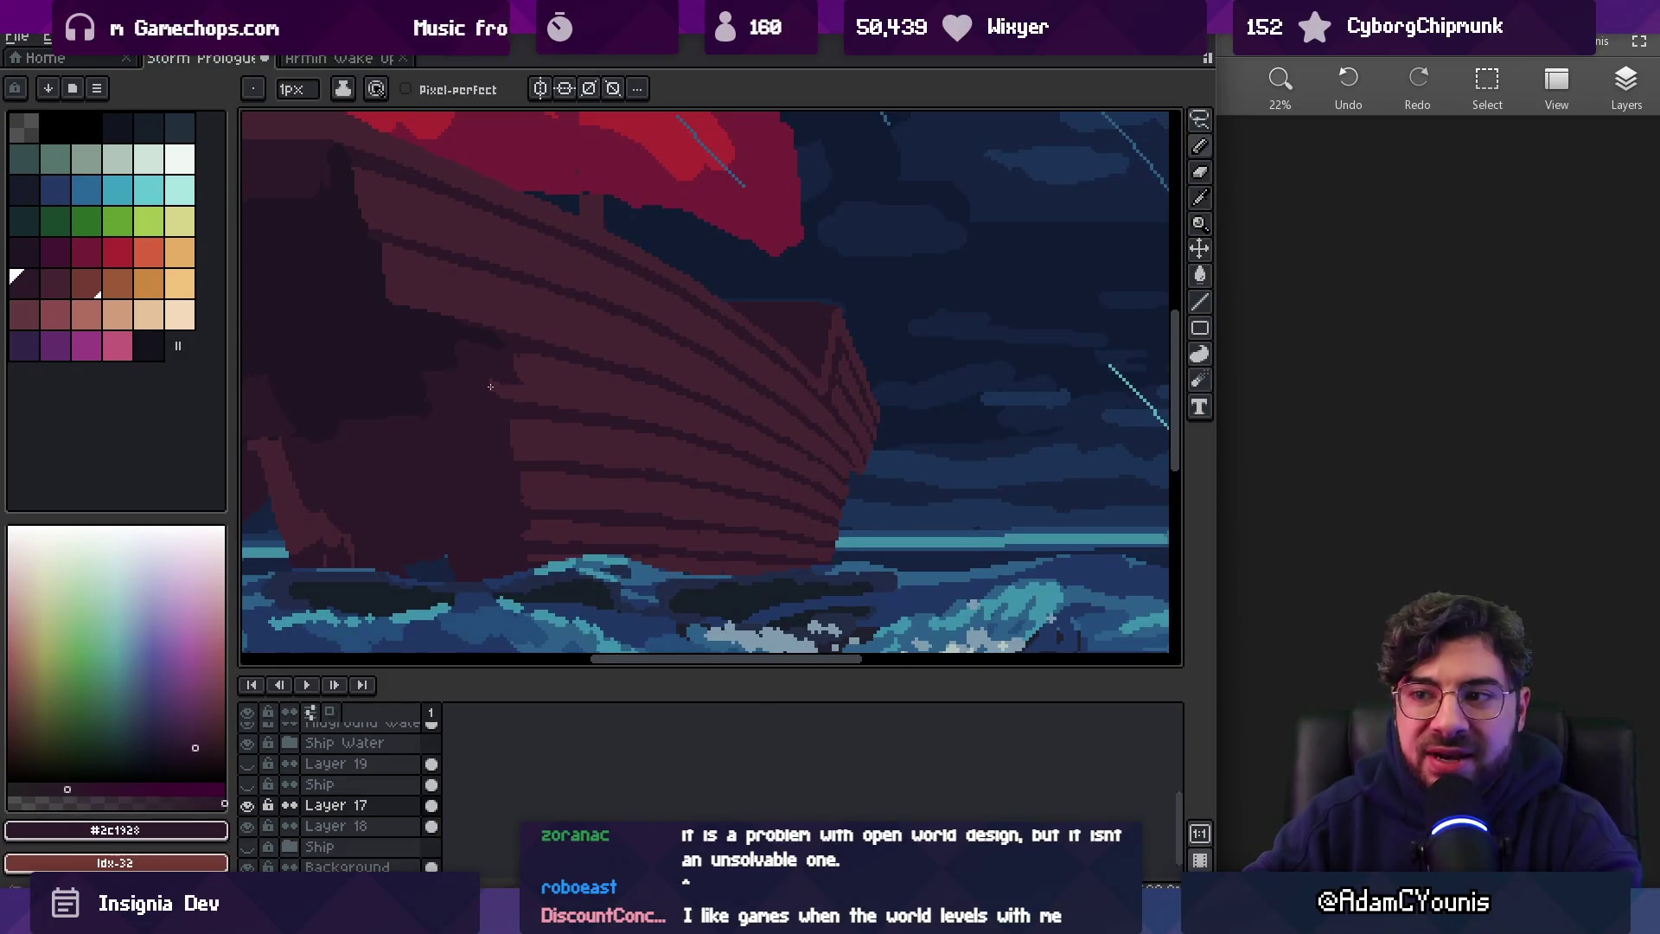
{"action": "left_click", "coordinate": [500, 375], "text": "alt"}
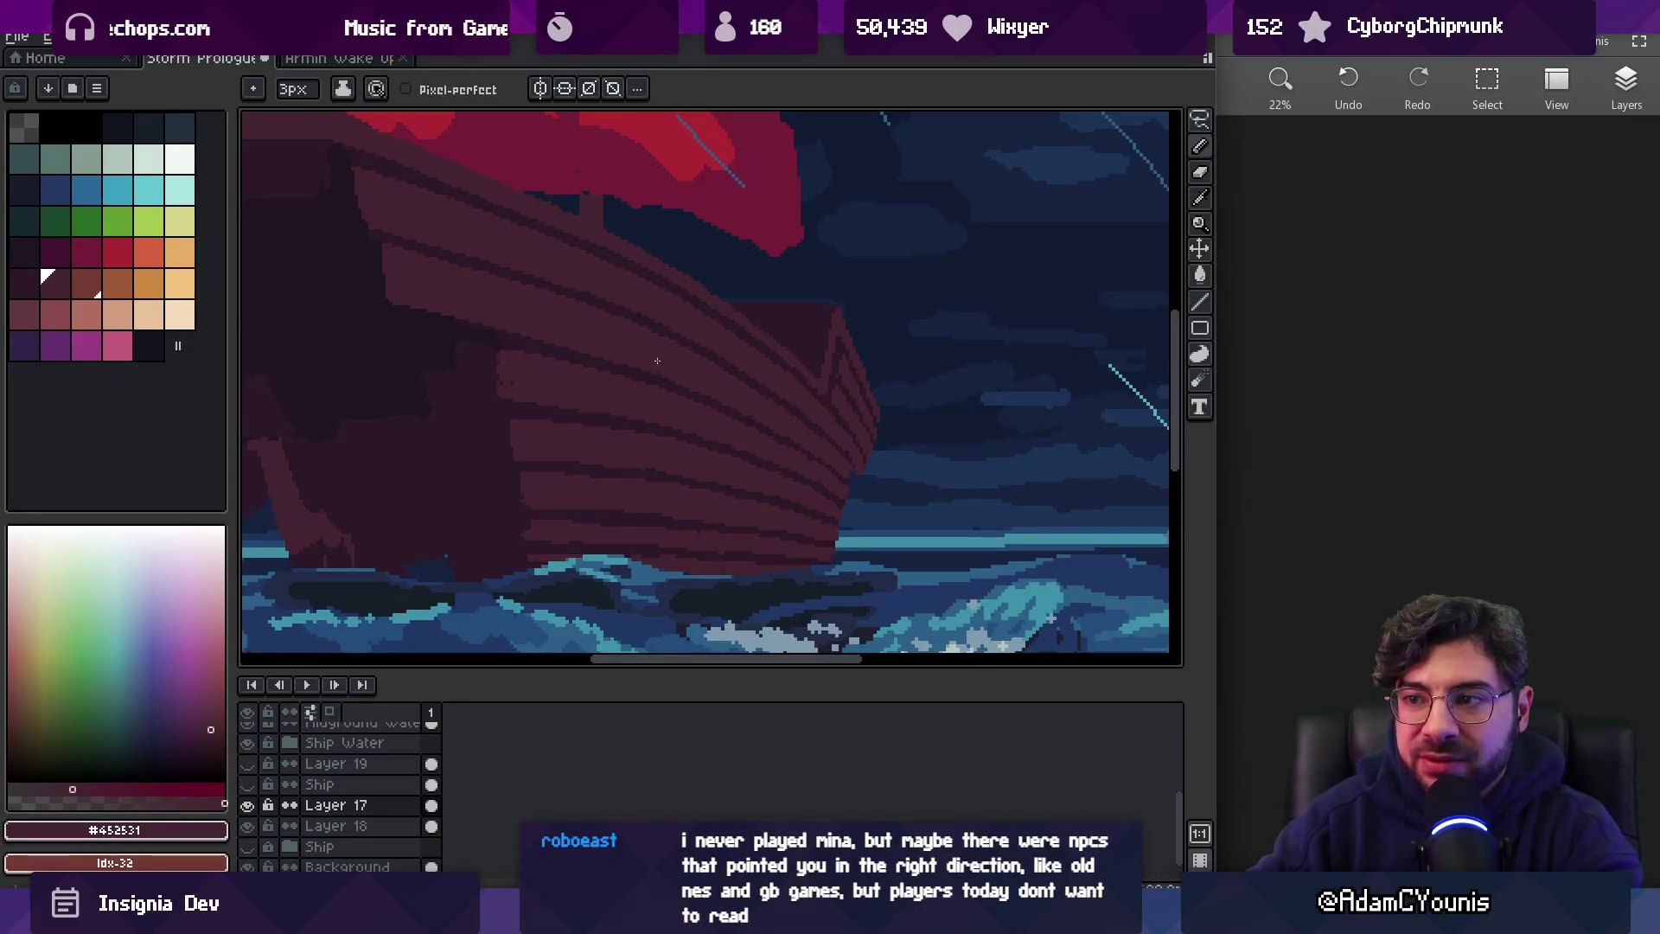
{"action": "scroll", "coordinate": [655, 361], "scroll_direction": "up", "scroll_amount": 4}
{"action": "left_click", "coordinate": [611, 371], "text": "alt"}
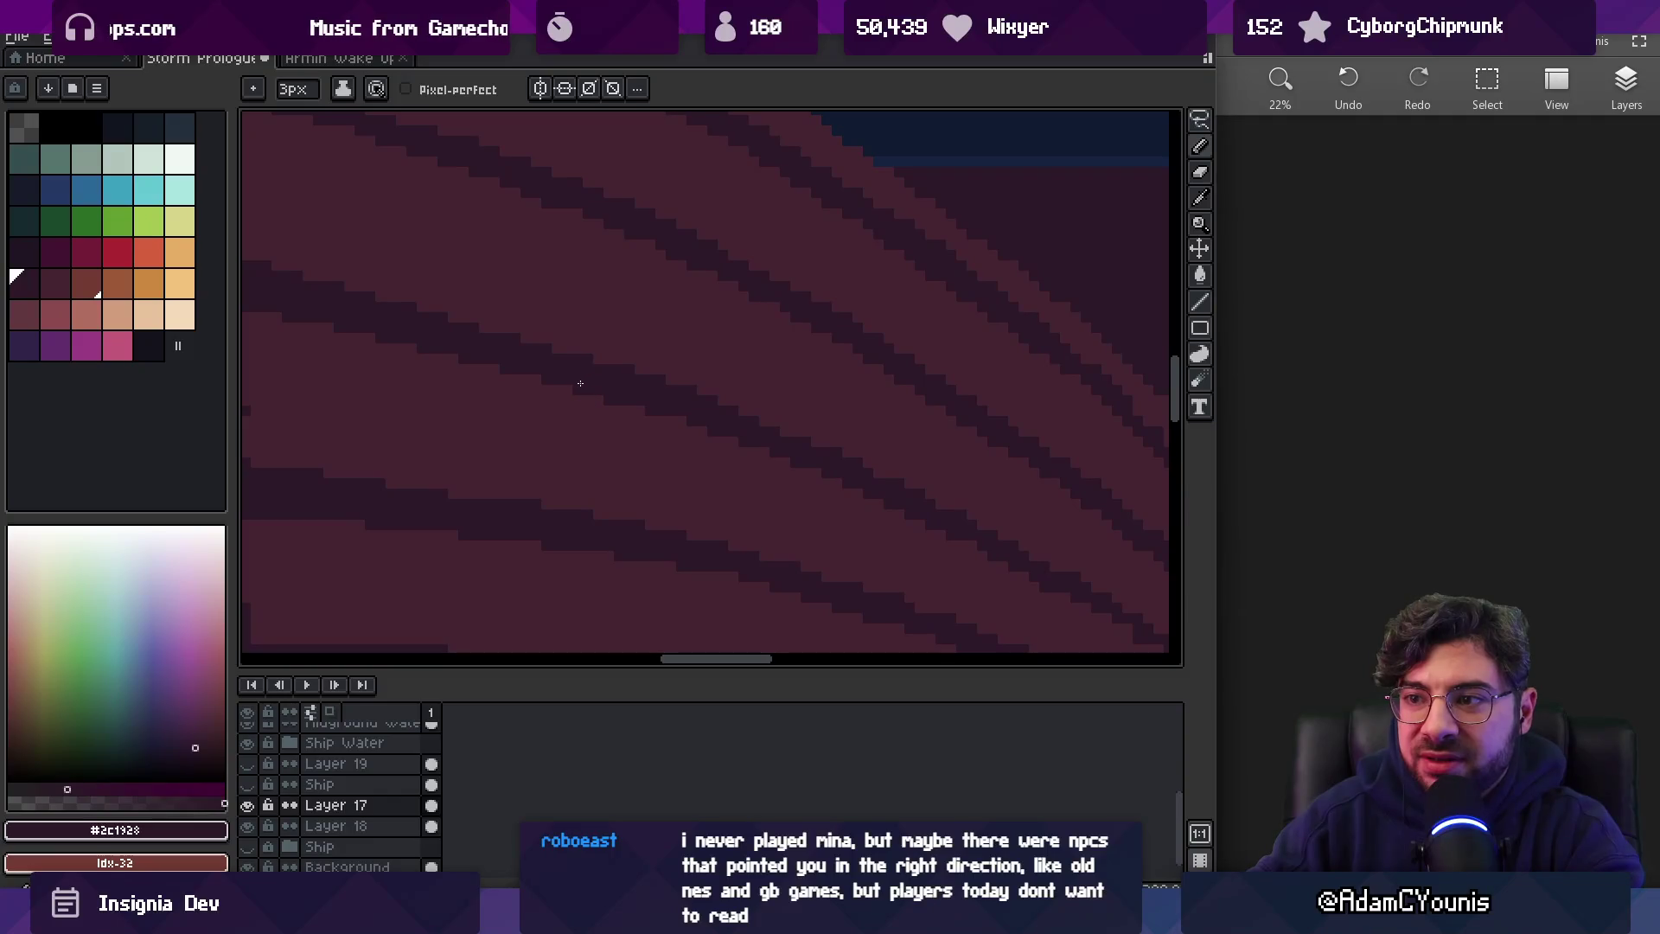
{"action": "left_click", "coordinate": [624, 360], "text": "alt"}
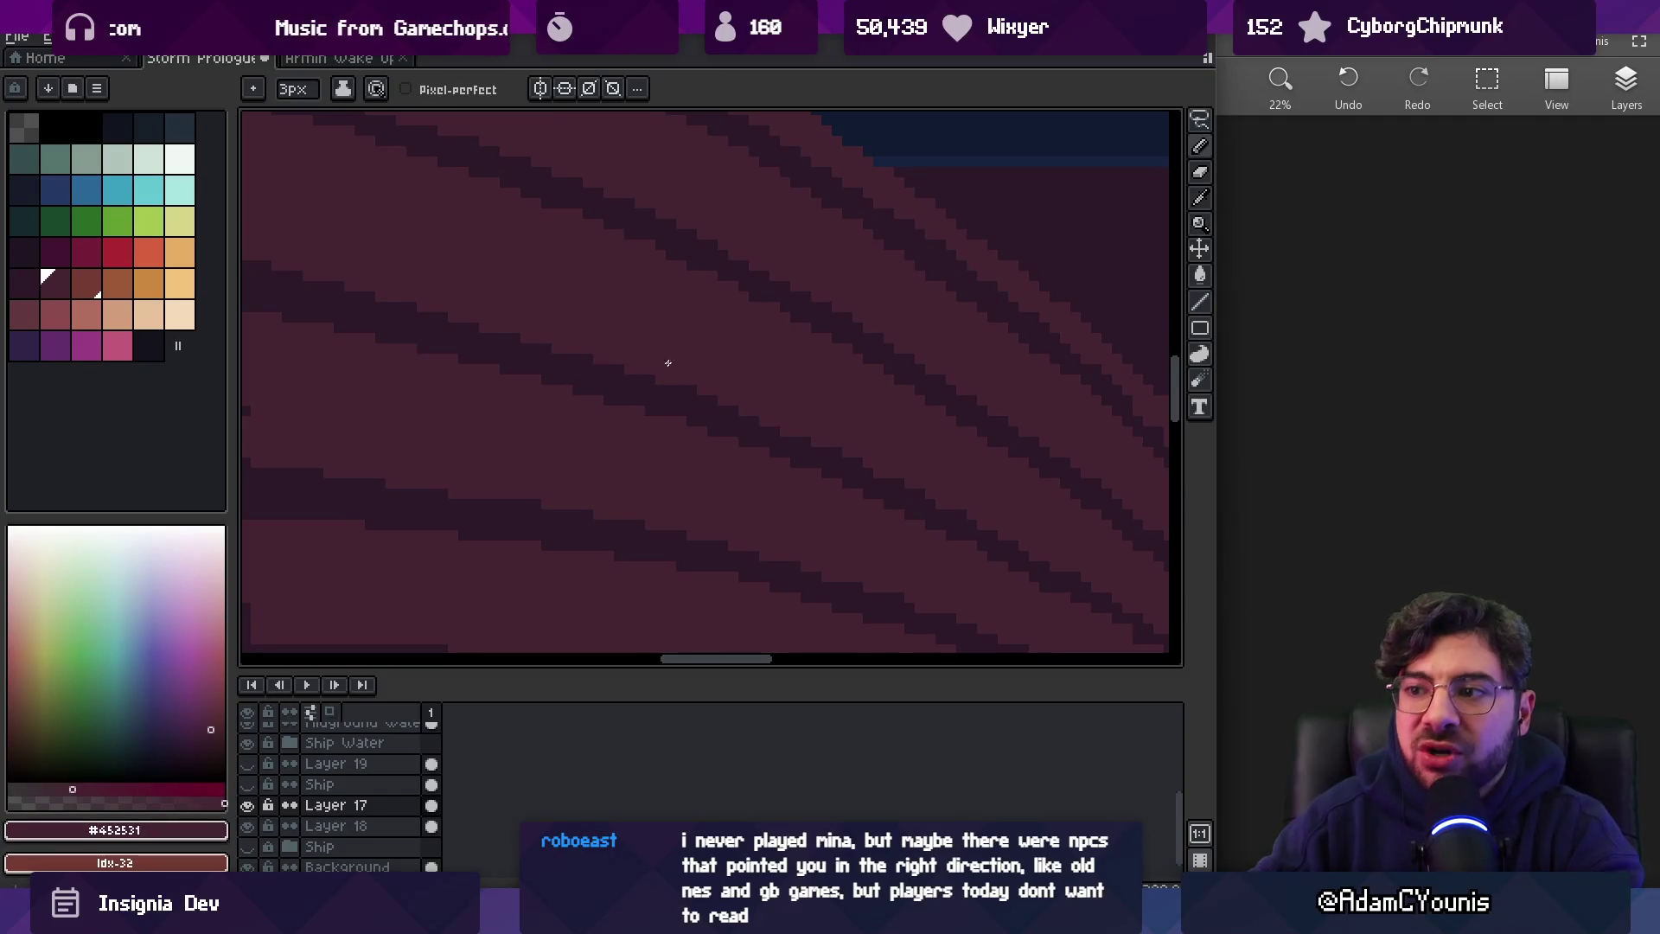
{"action": "scroll", "coordinate": [698, 375], "scroll_direction": "down", "scroll_amount": 3}
{"action": "scroll", "coordinate": [791, 381], "scroll_direction": "up", "scroll_amount": 3}
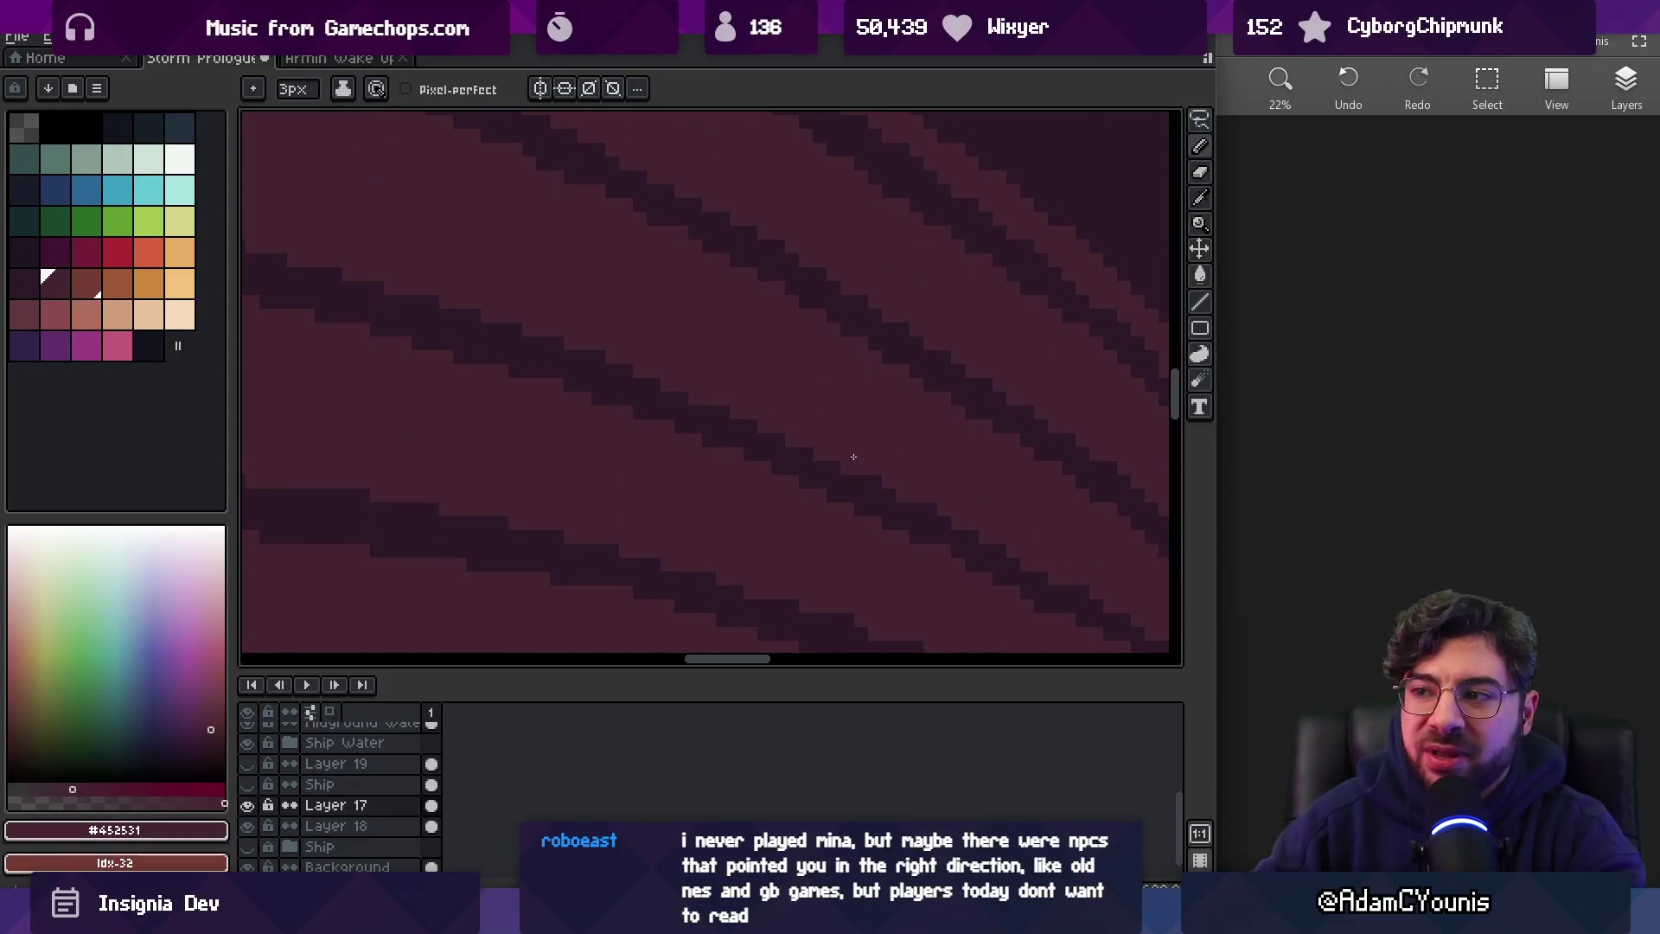
Repaint hull pixels in the lighter hull red with a larger brush
{"action": "key", "text": "z"}
{"action": "scroll", "coordinate": [933, 494], "scroll_direction": "down", "scroll_amount": 3}
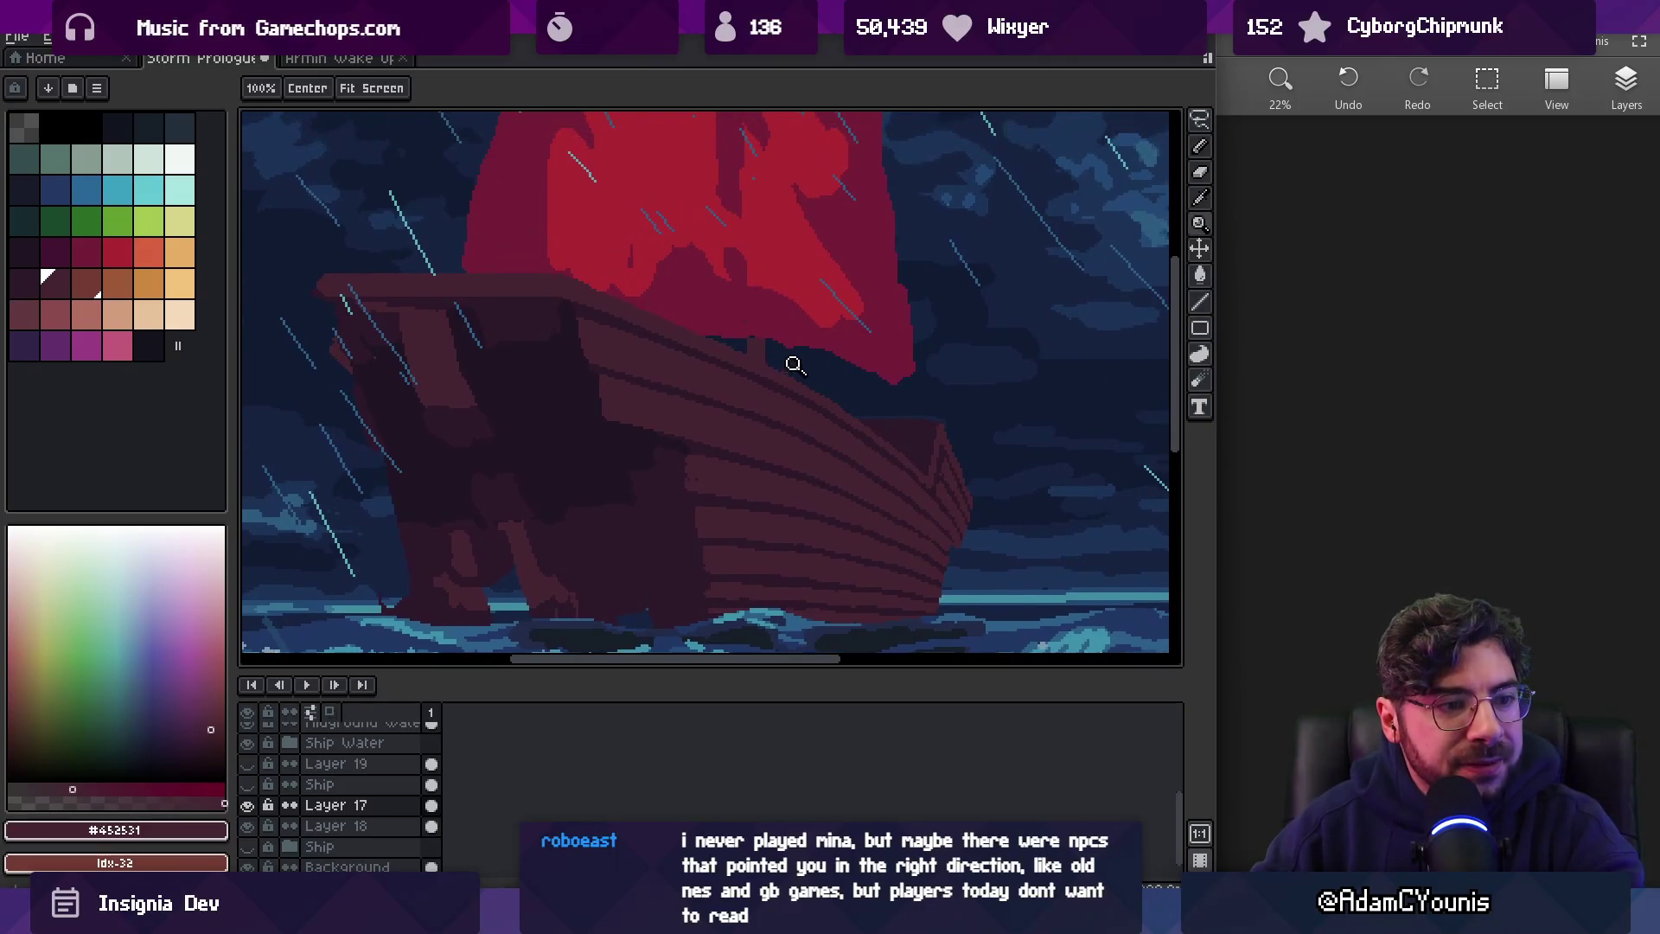
{"action": "scroll", "coordinate": [841, 396], "scroll_direction": "down", "scroll_amount": 3}
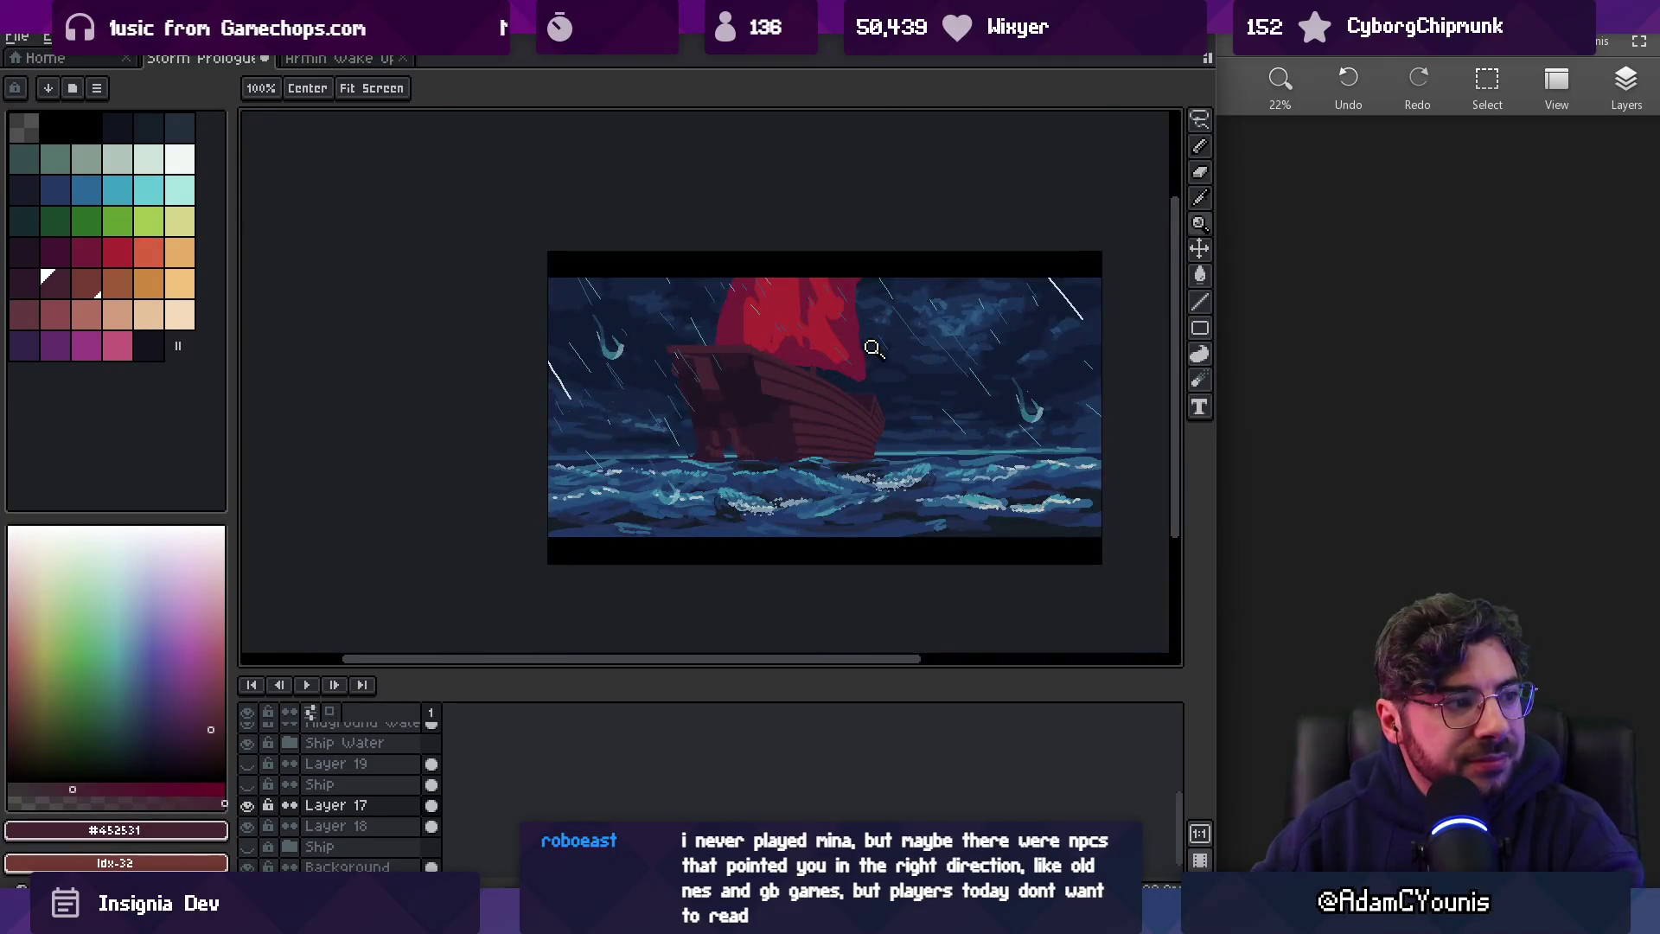
{"action": "scroll", "coordinate": [863, 337], "scroll_direction": "up", "scroll_amount": 2}
{"action": "scroll", "coordinate": [716, 438], "scroll_direction": "up", "scroll_amount": 2}
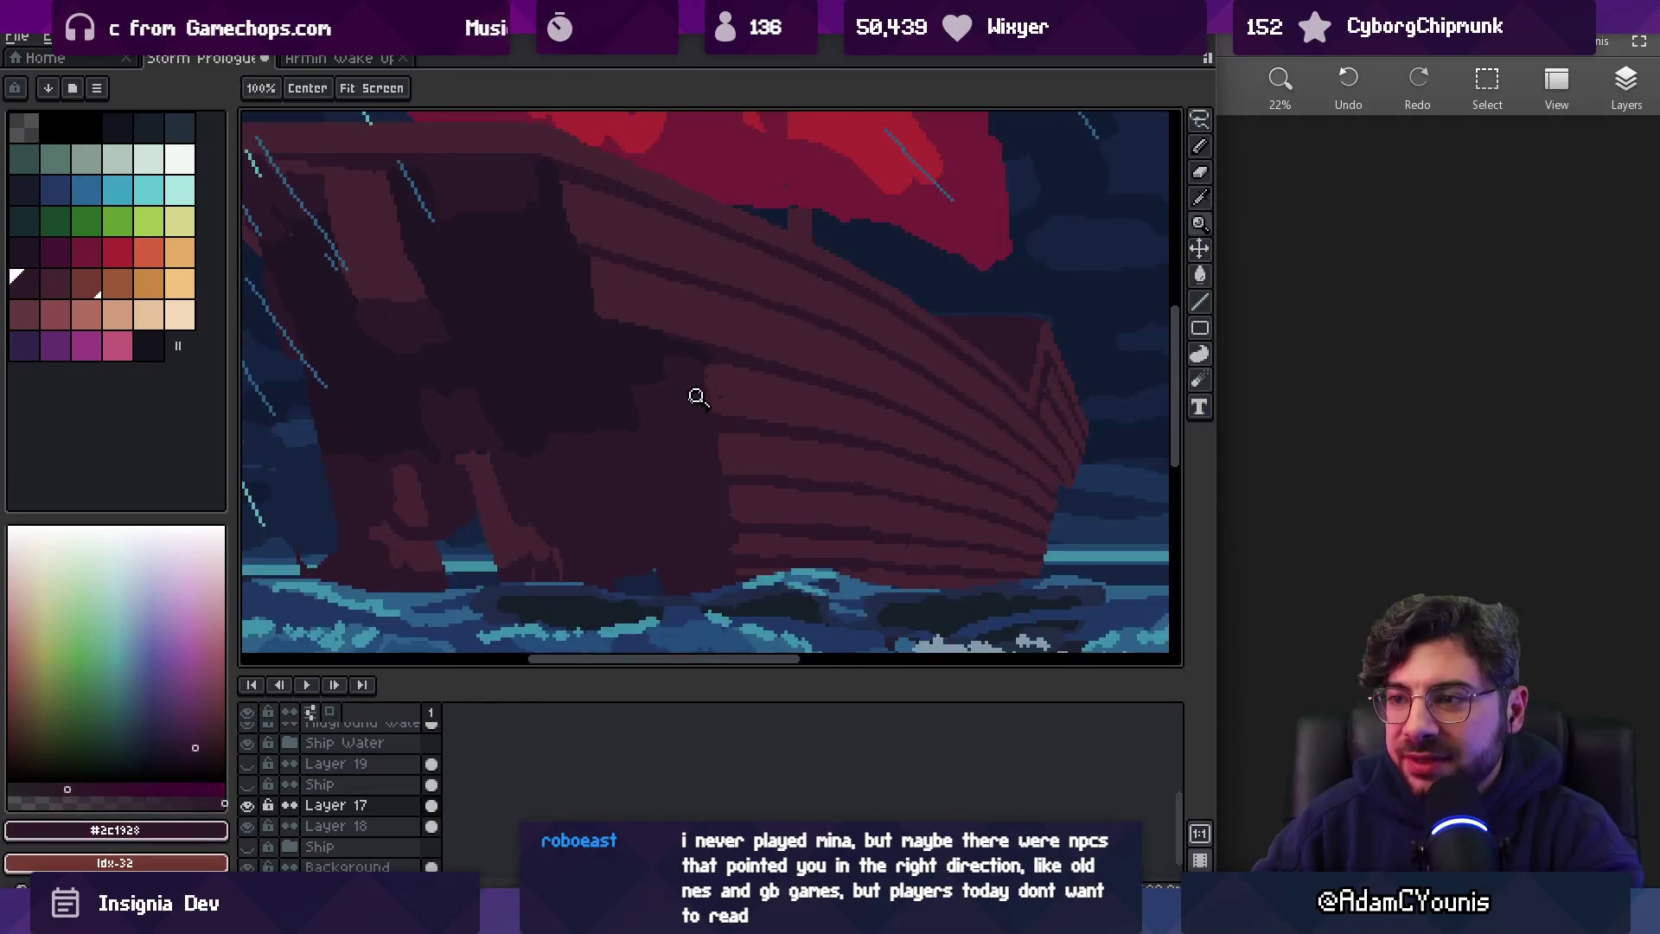
{"action": "key", "text": "b"}
{"action": "left_click", "coordinate": [724, 460], "text": "alt"}
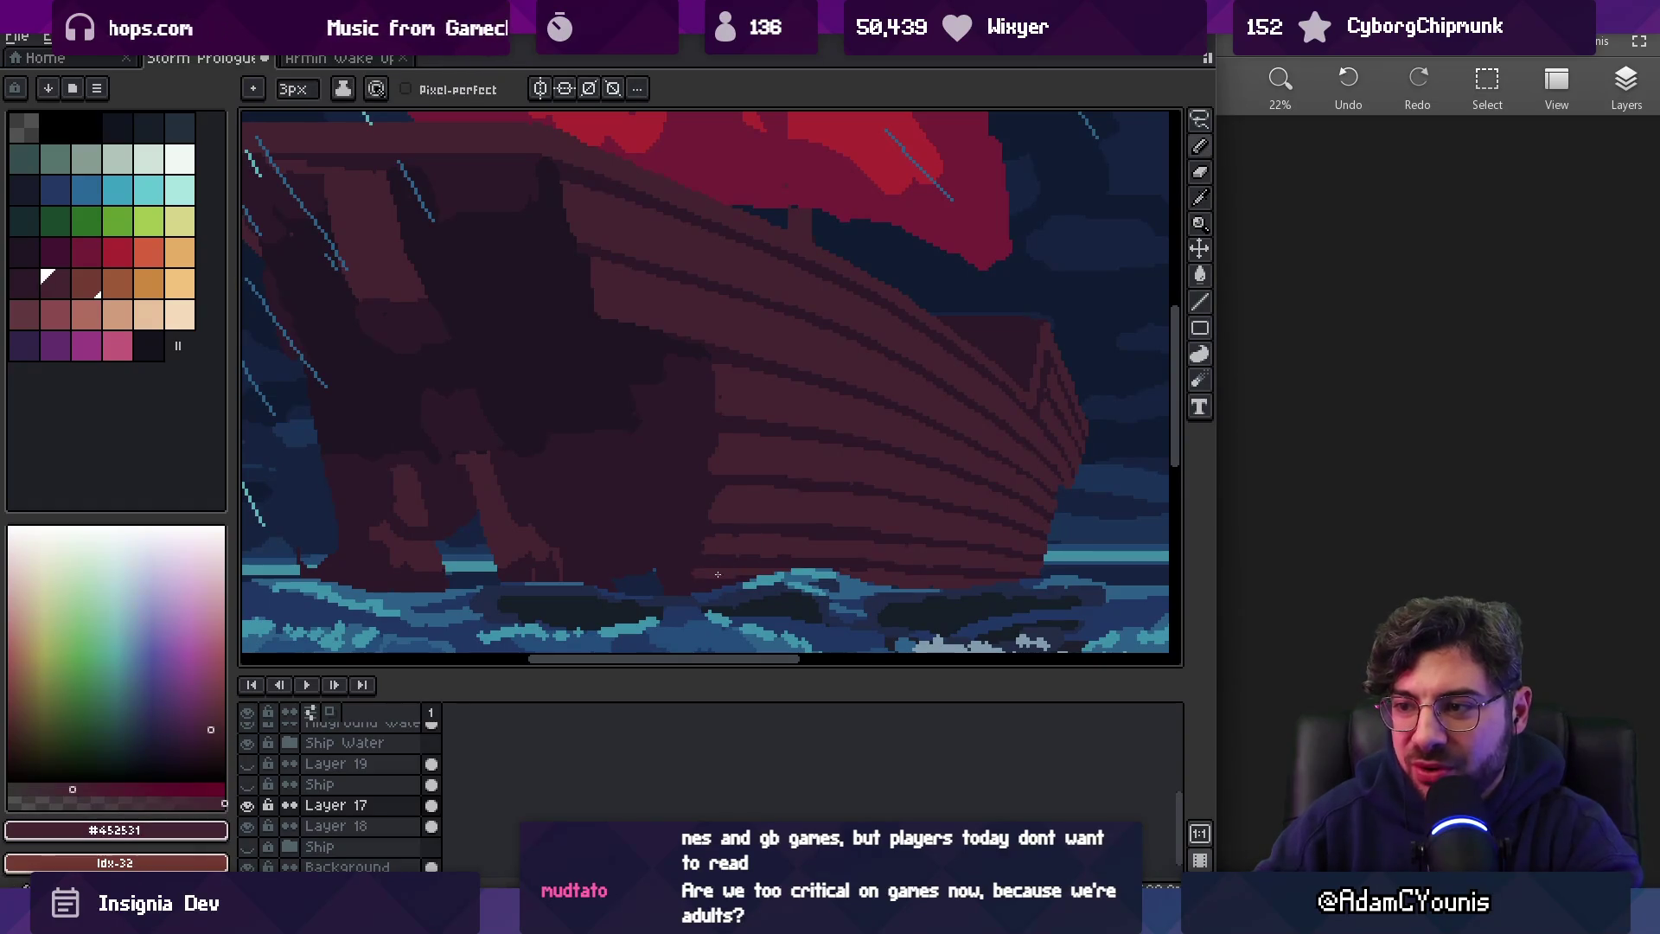
{"action": "key", "text": "z"}
{"action": "scroll", "coordinate": [719, 567], "scroll_direction": "down", "scroll_amount": 2}
{"action": "scroll", "coordinate": [760, 530], "scroll_direction": "up", "scroll_amount": 2}
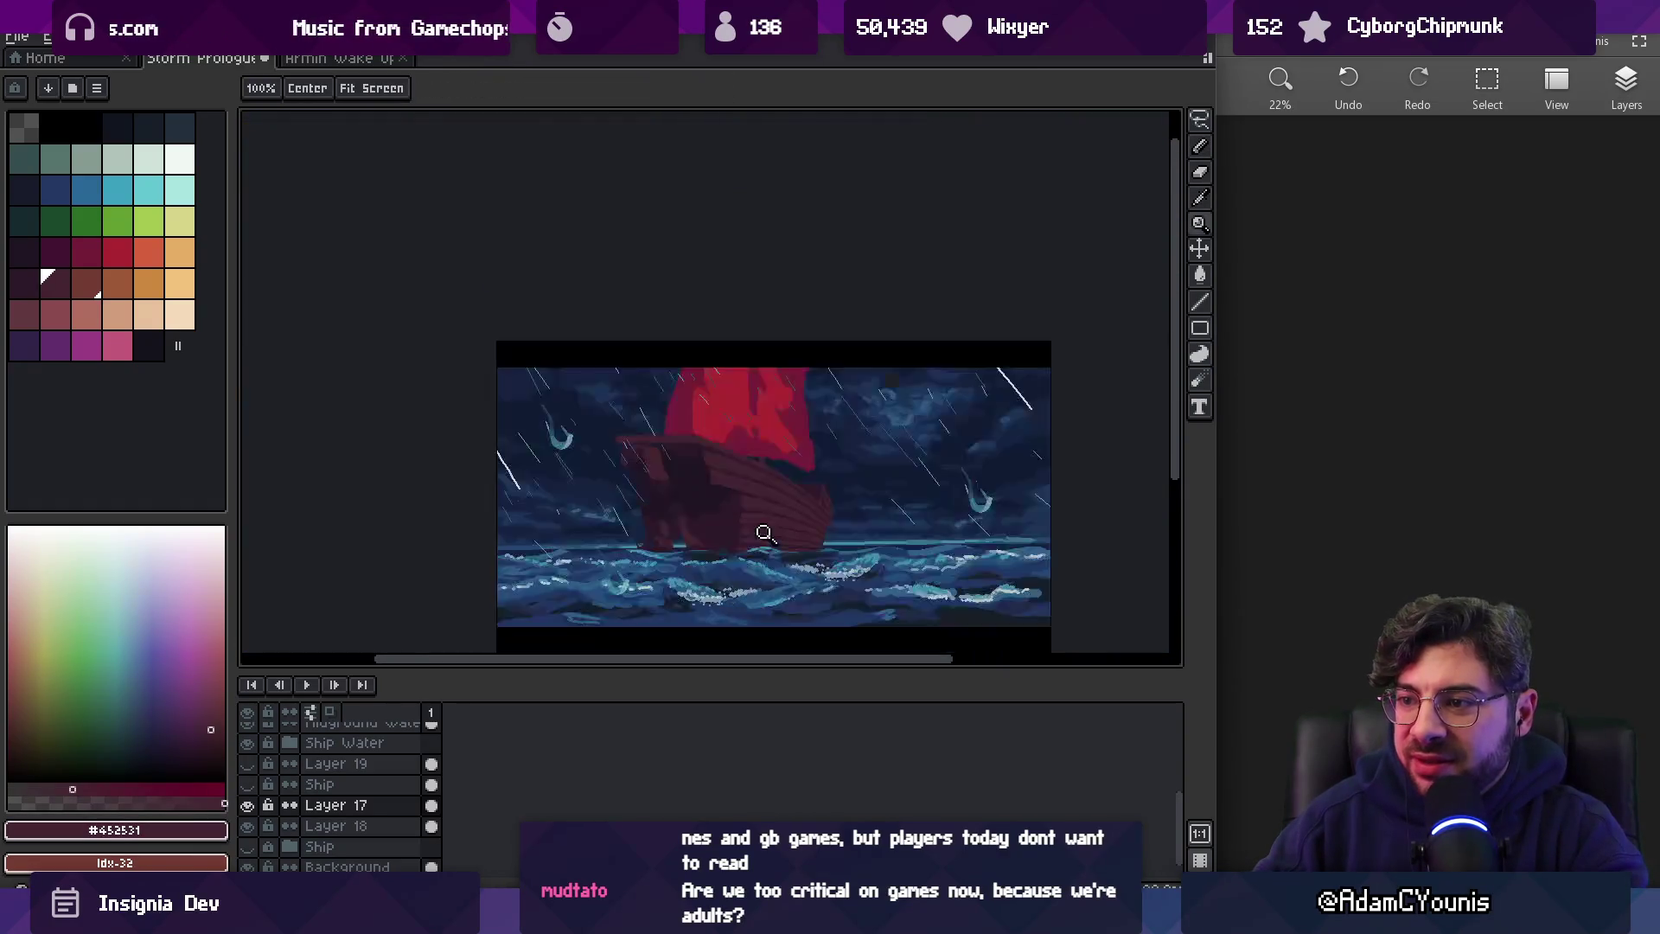
{"action": "scroll", "coordinate": [612, 516], "scroll_direction": "up", "scroll_amount": 1}
Paint dark red along the bow's lower-left edge where it meets the waves
{"action": "key", "text": "b"}
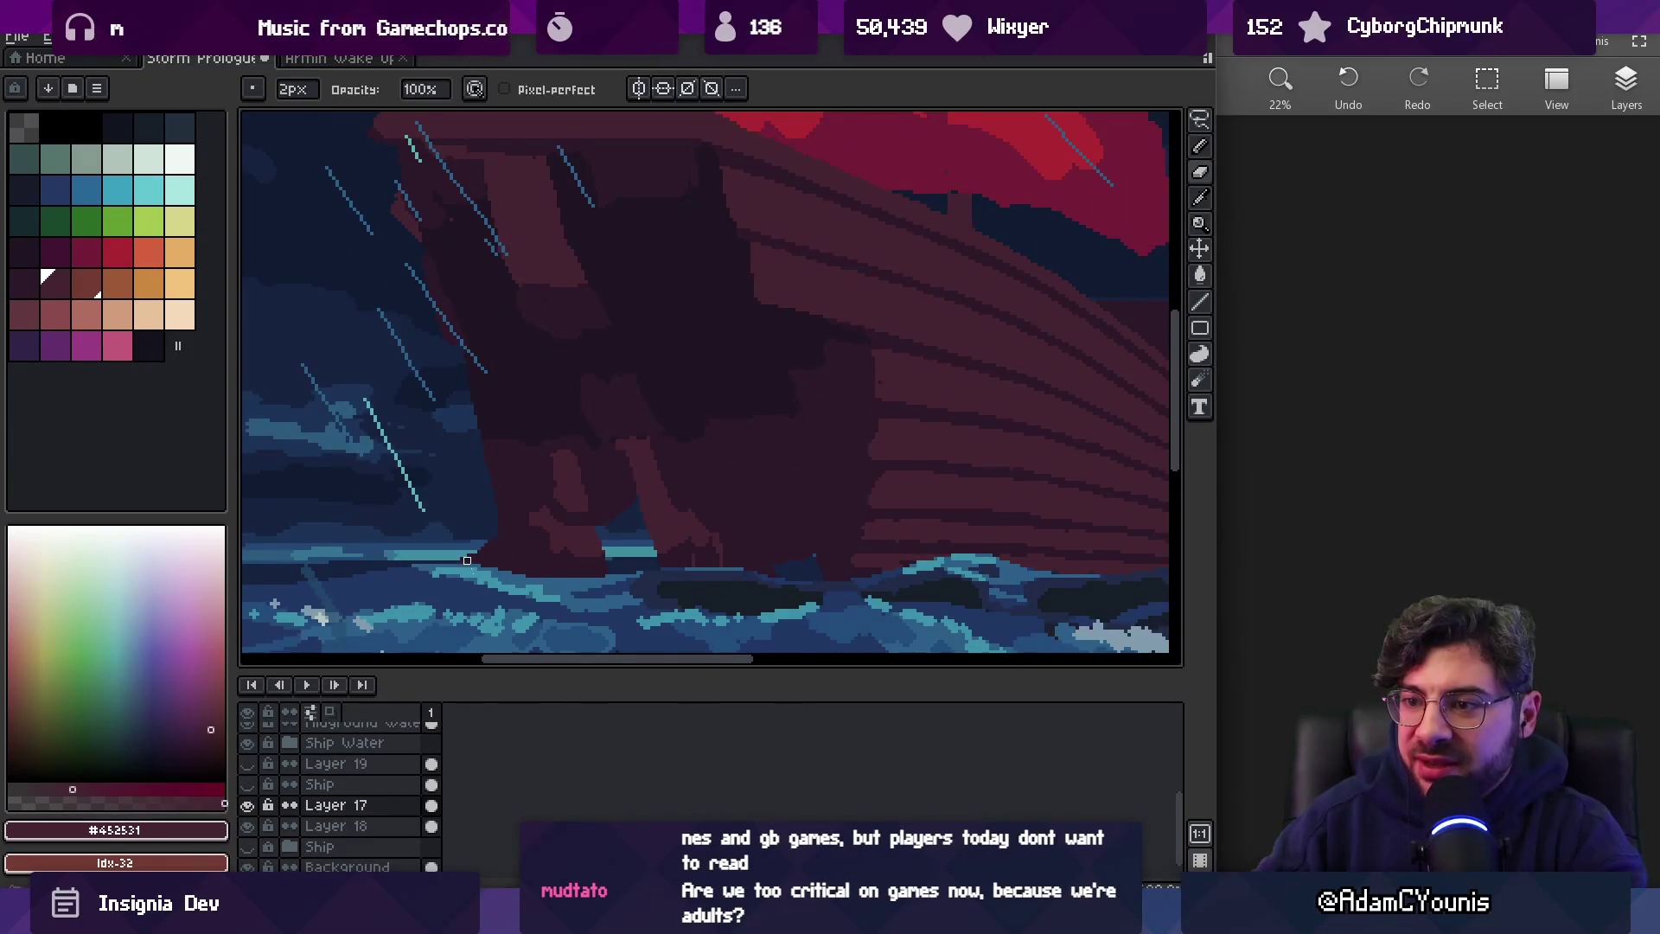
{"action": "key", "text": "i"}
{"action": "key", "text": "b"}
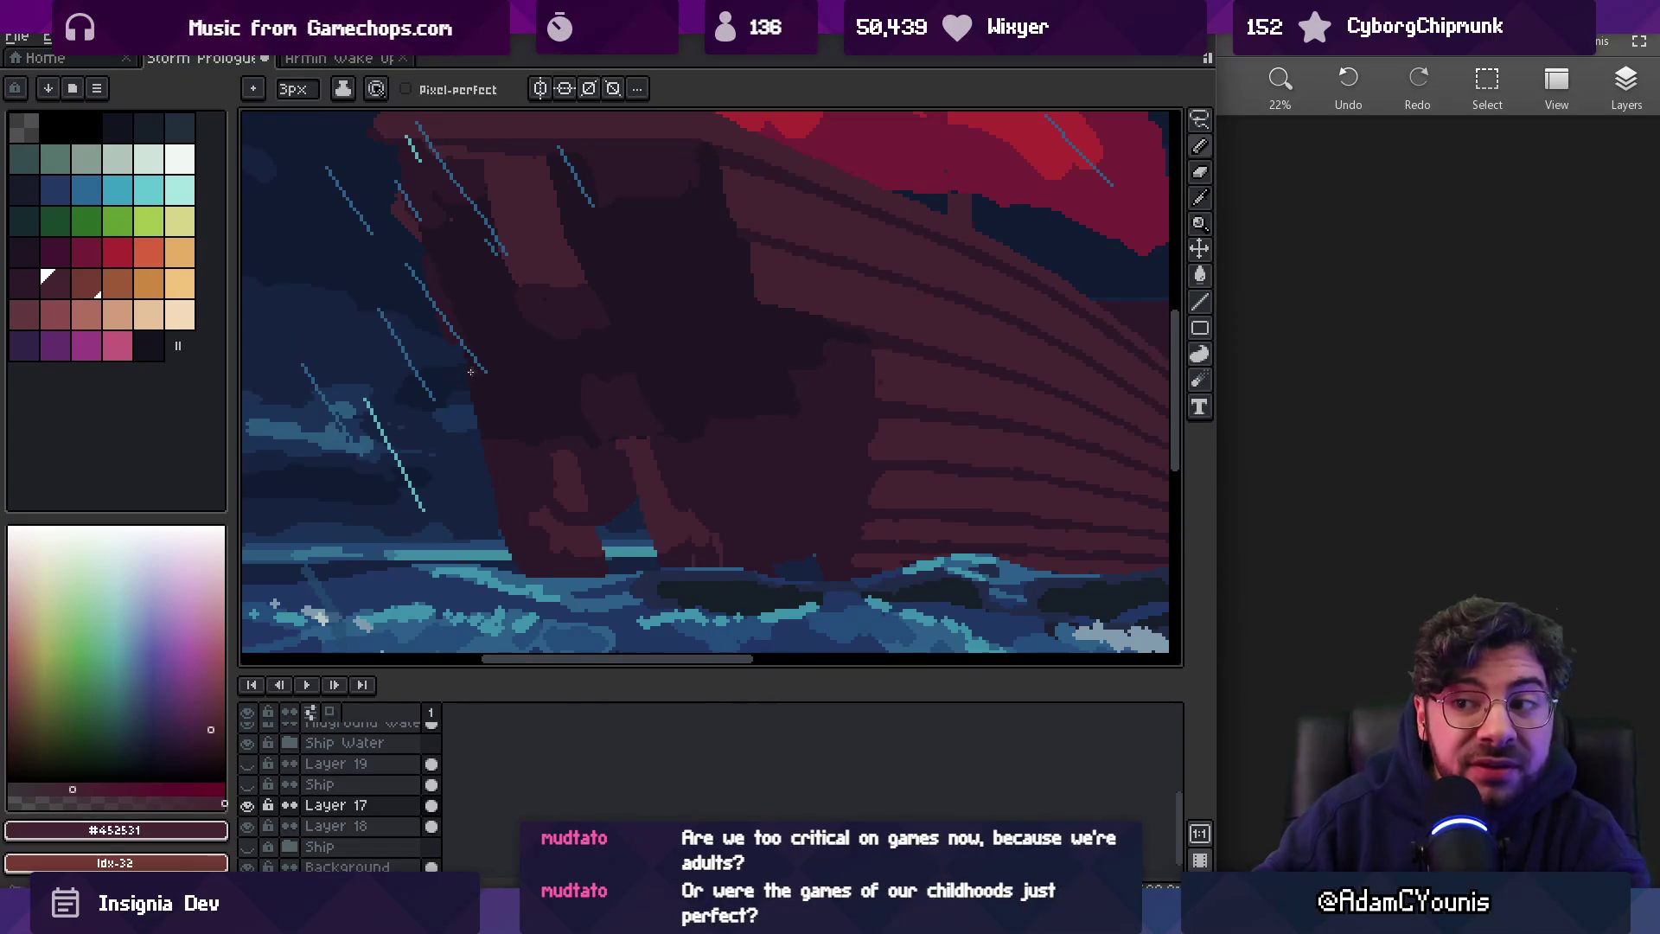
{"action": "left_click_drag", "start_coordinate": [476, 409], "coordinate": [483, 445]}
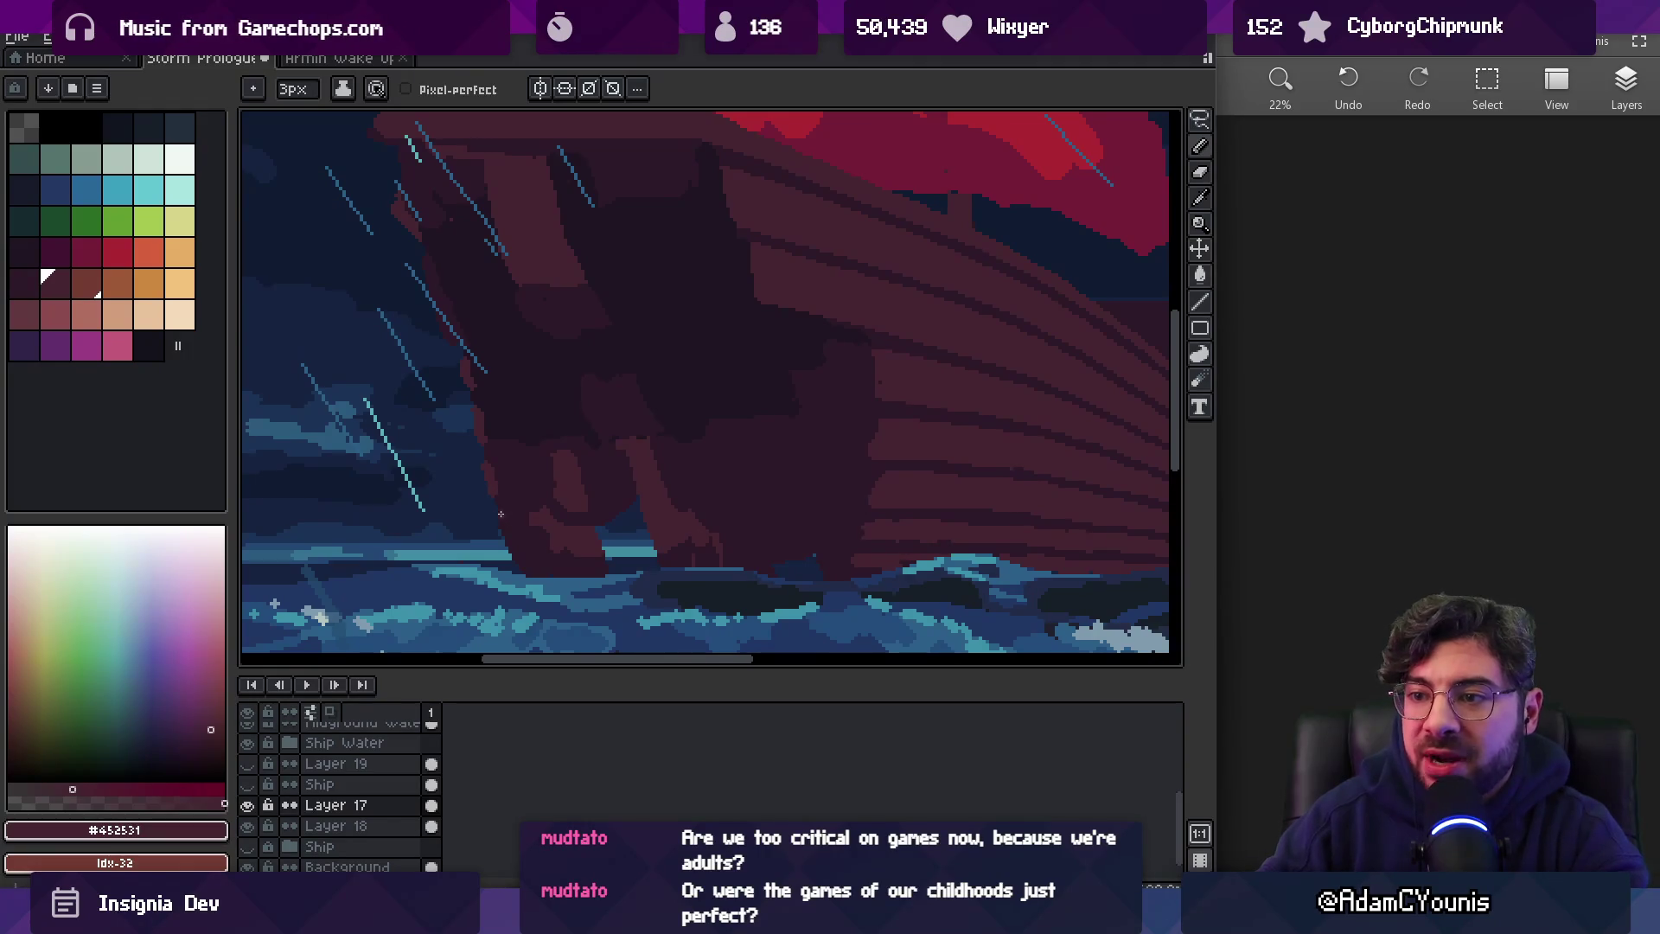
{"action": "left_click_drag", "start_coordinate": [508, 559], "coordinate": [504, 525]}
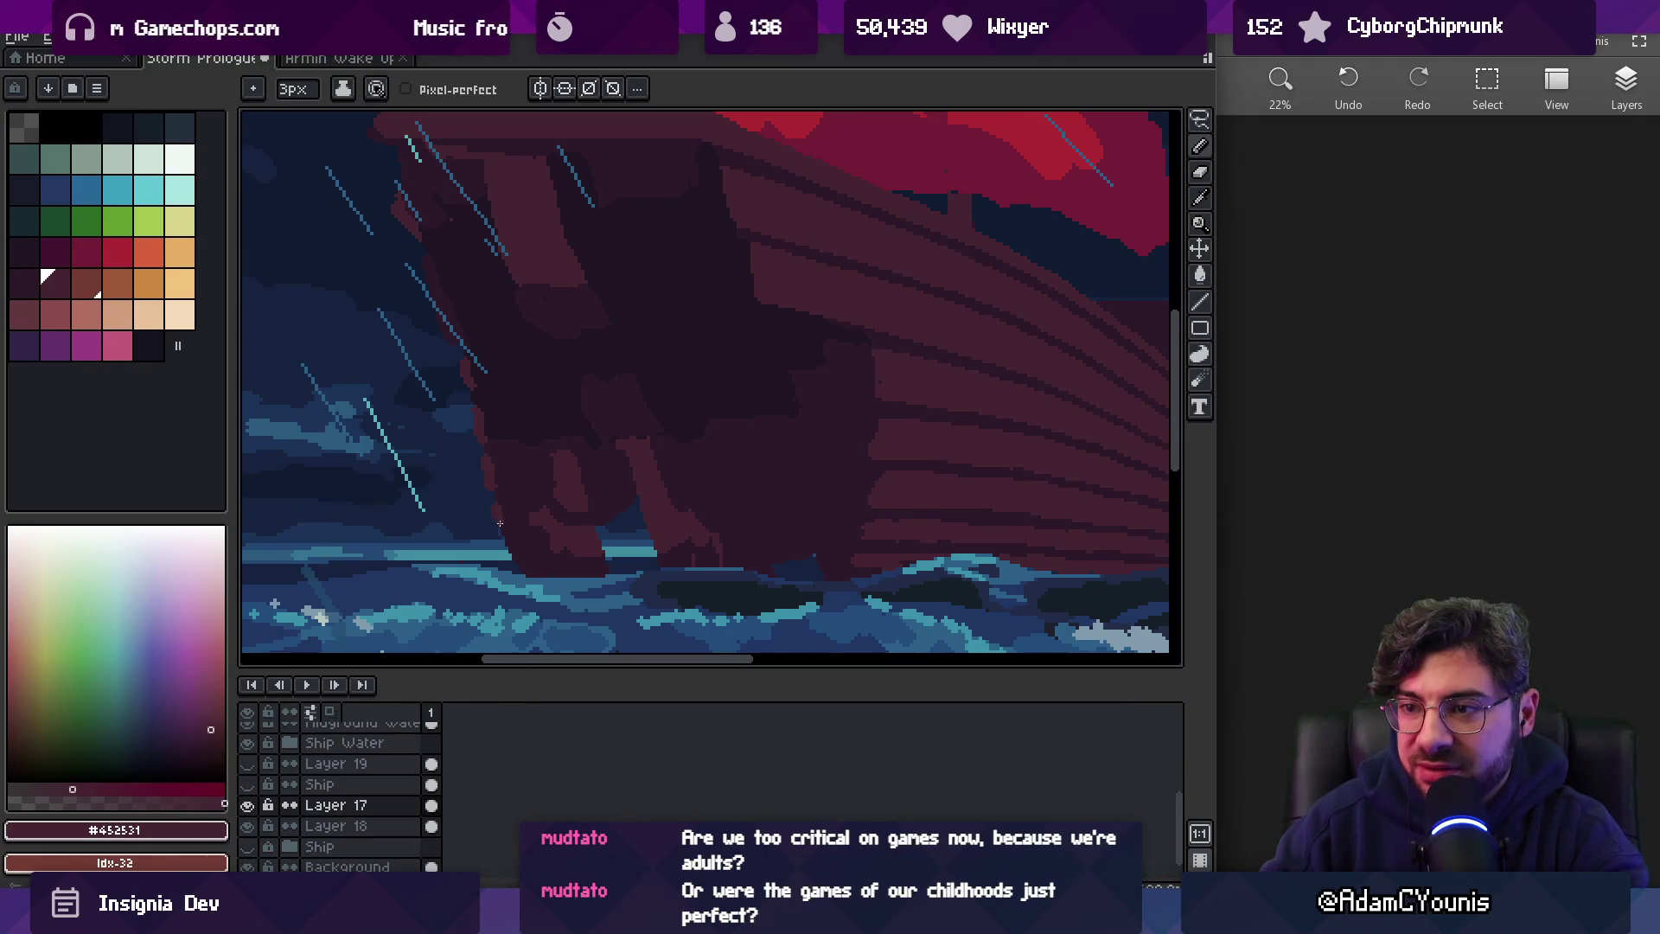
{"action": "key", "text": "z"}
{"action": "scroll", "coordinate": [519, 519], "scroll_direction": "down", "scroll_amount": 3}
{"action": "scroll", "coordinate": [667, 460], "scroll_direction": "up", "scroll_amount": 1}
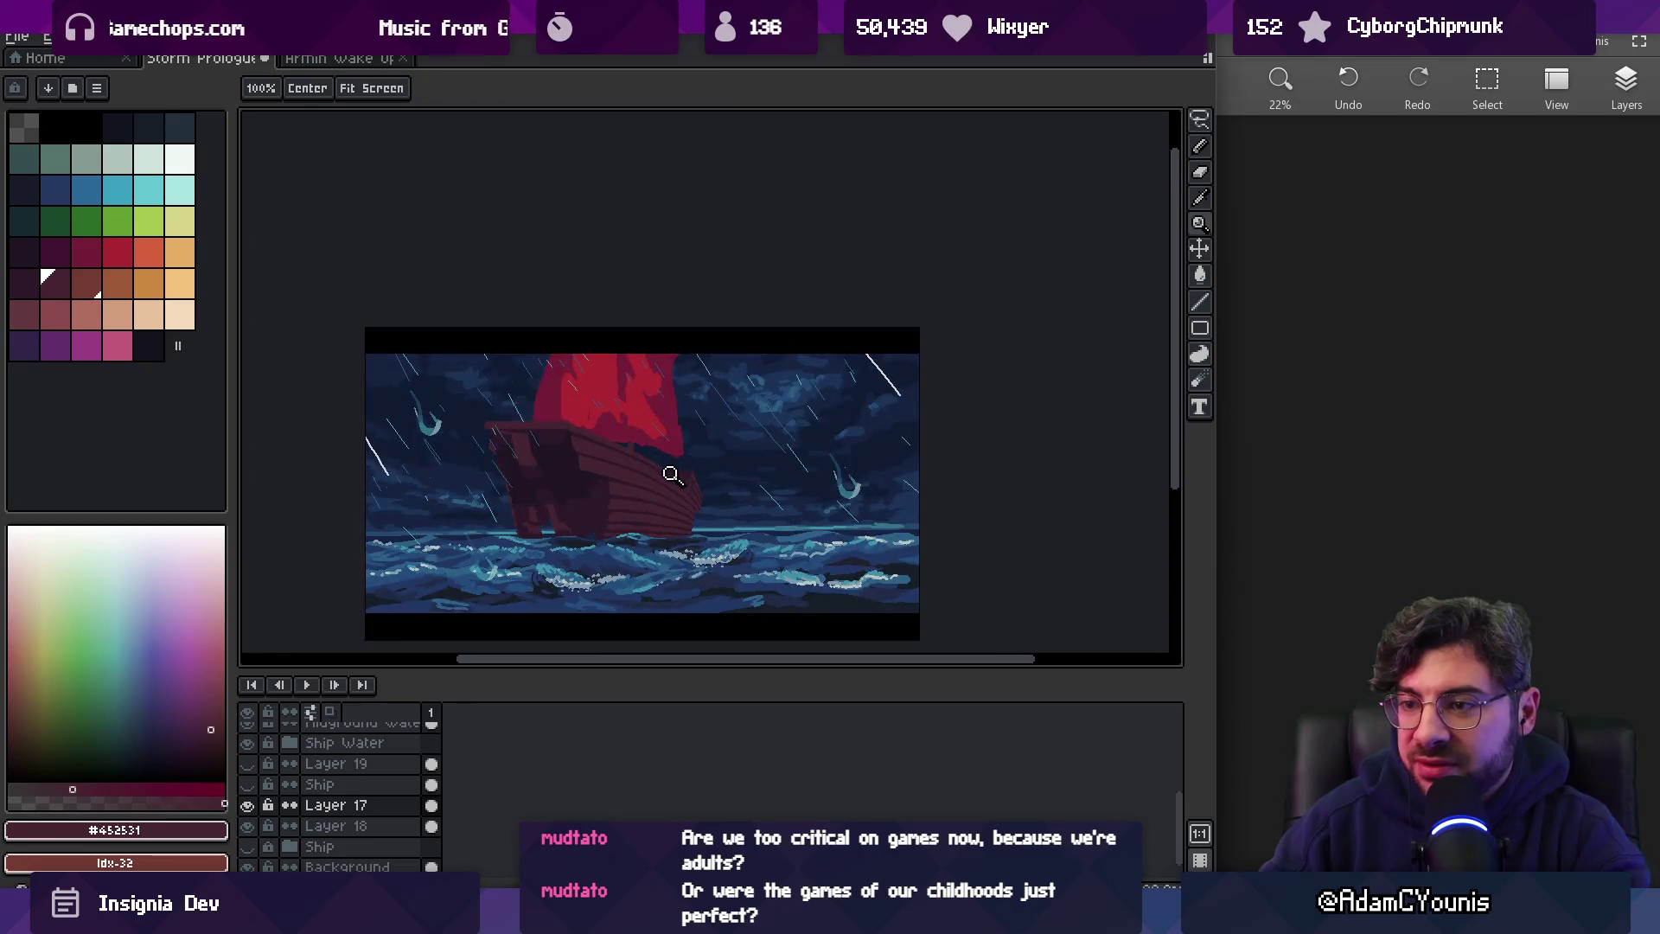
Zoom in on the hull and redraw plank stripes, alternating dark plank-line and lighter plank colours
{"action": "left_click_drag", "start_coordinate": [603, 494], "coordinate": [586, 476]}
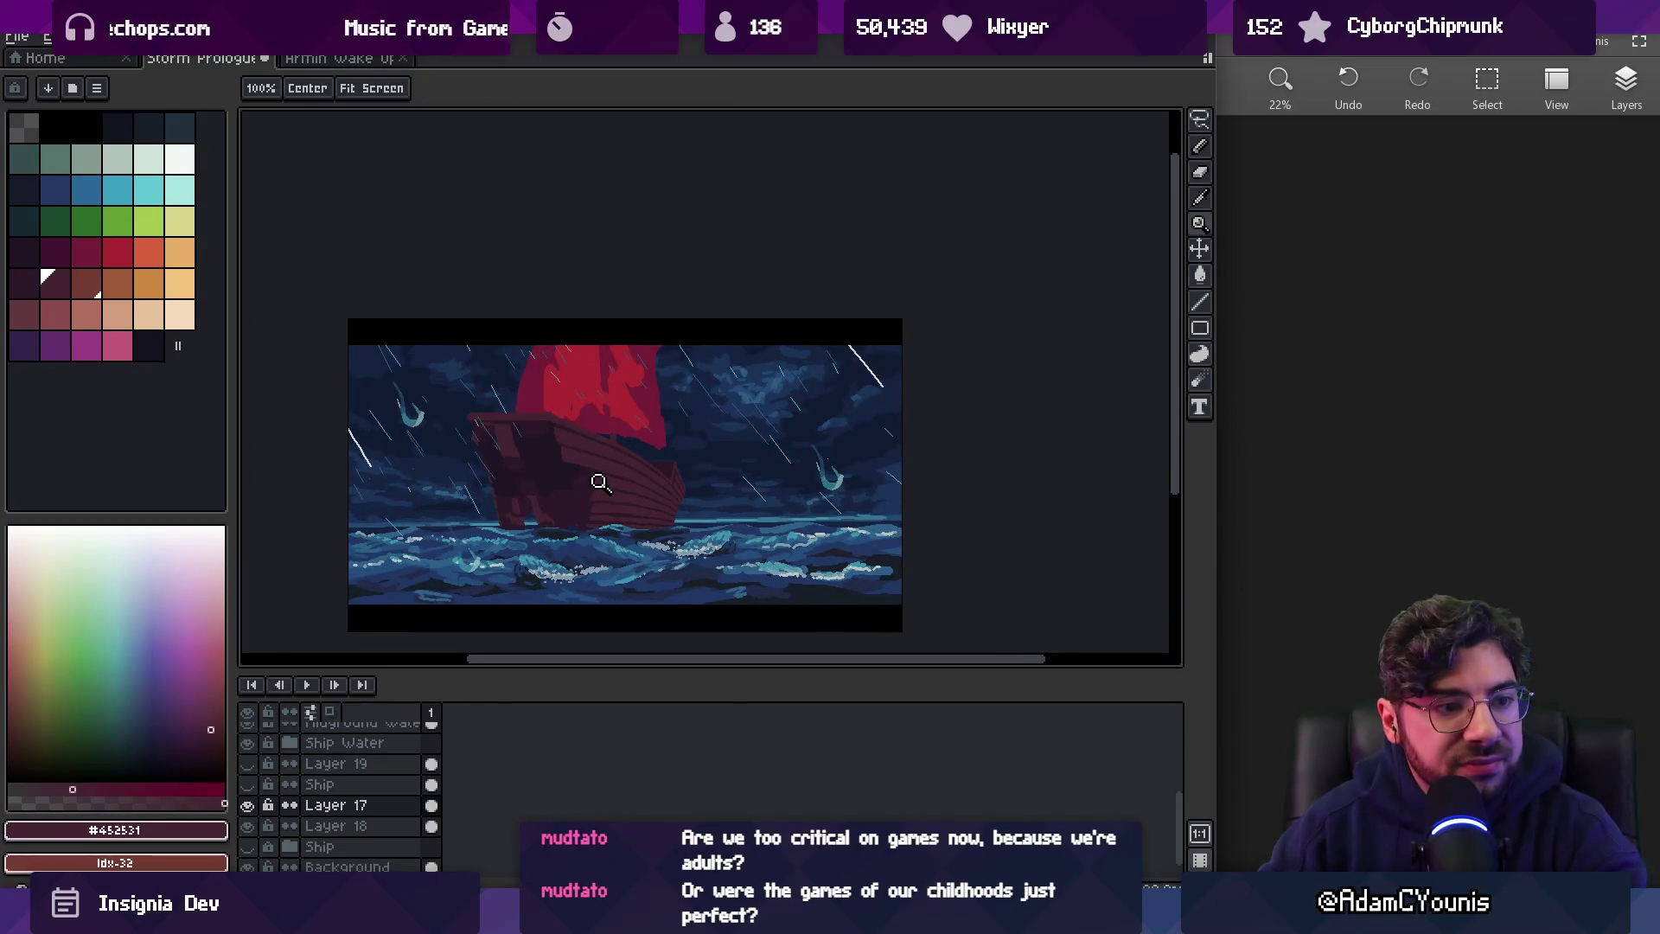
{"action": "left_click", "coordinate": [644, 393]}
{"action": "left_click", "coordinate": [588, 423]}
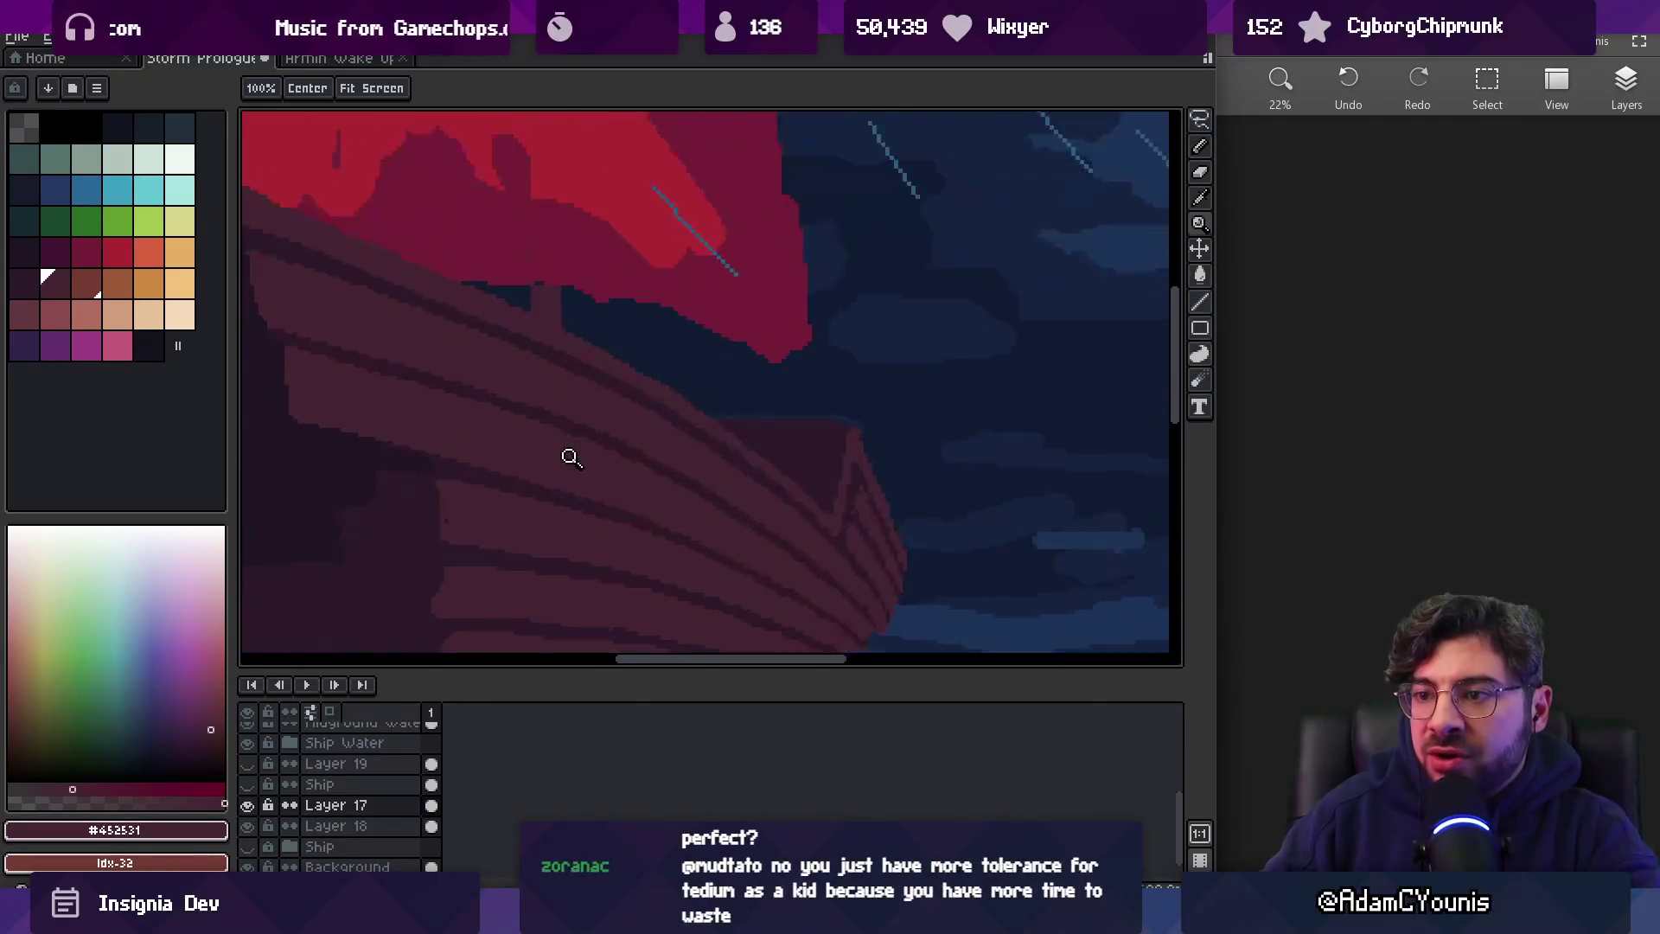
{"action": "left_click_drag", "start_coordinate": [474, 517], "coordinate": [579, 385]}
{"action": "left_click", "coordinate": [618, 364], "text": "alt"}
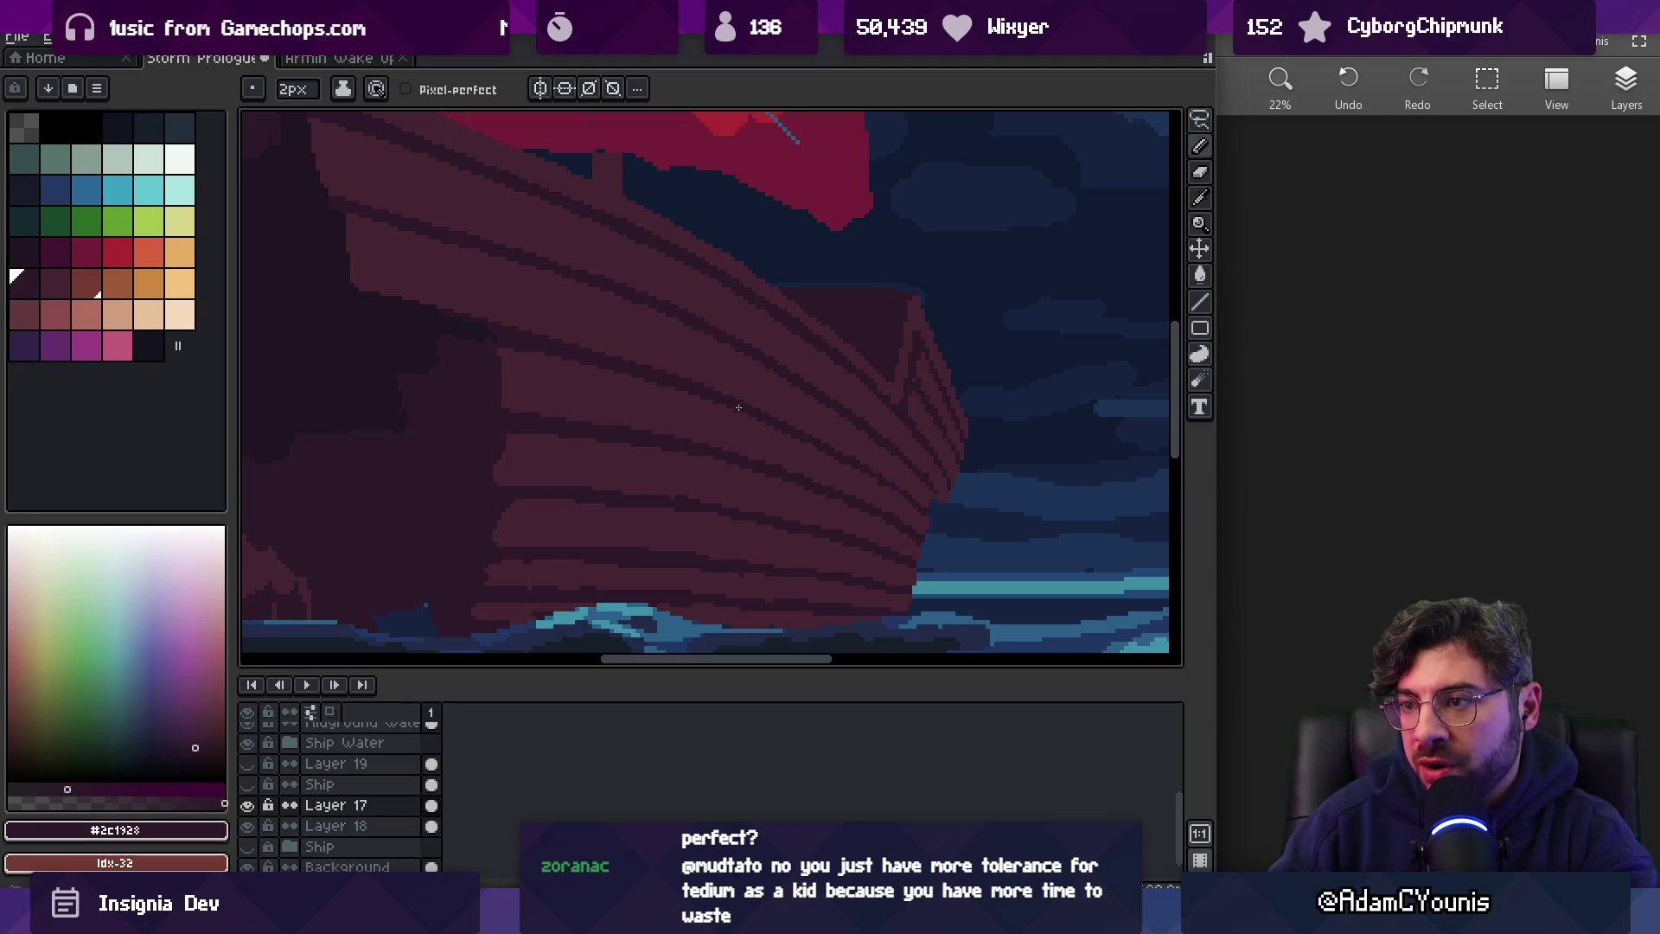
{"action": "left_click", "coordinate": [644, 354], "text": "alt"}
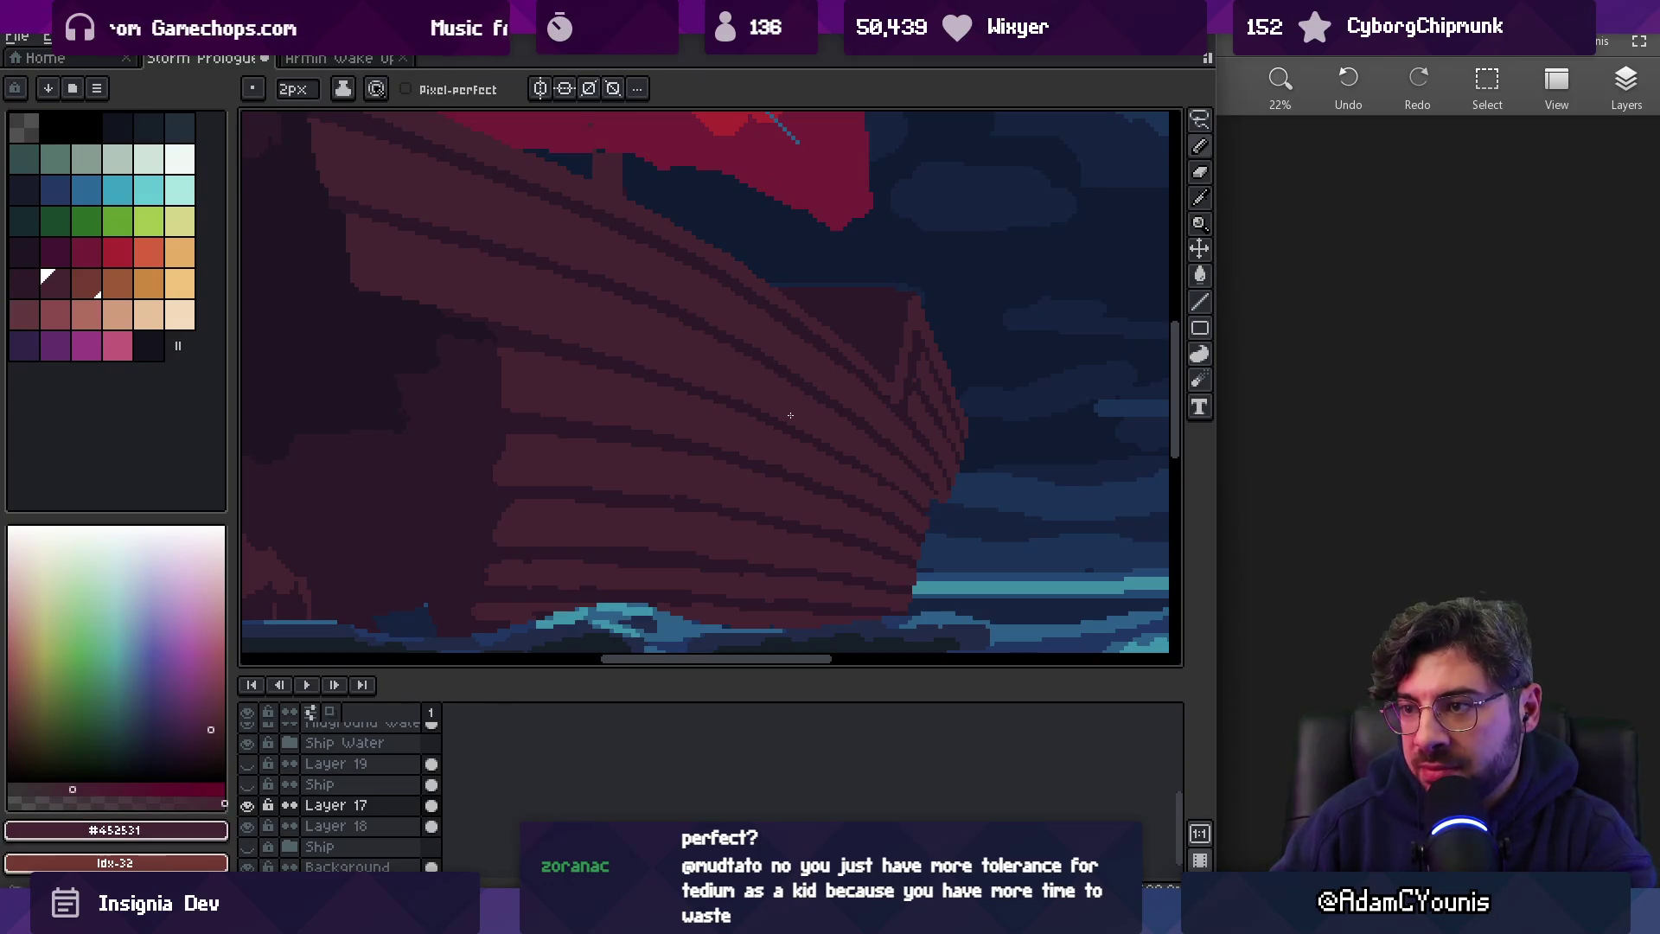
{"action": "left_click", "coordinate": [606, 286], "text": "alt"}
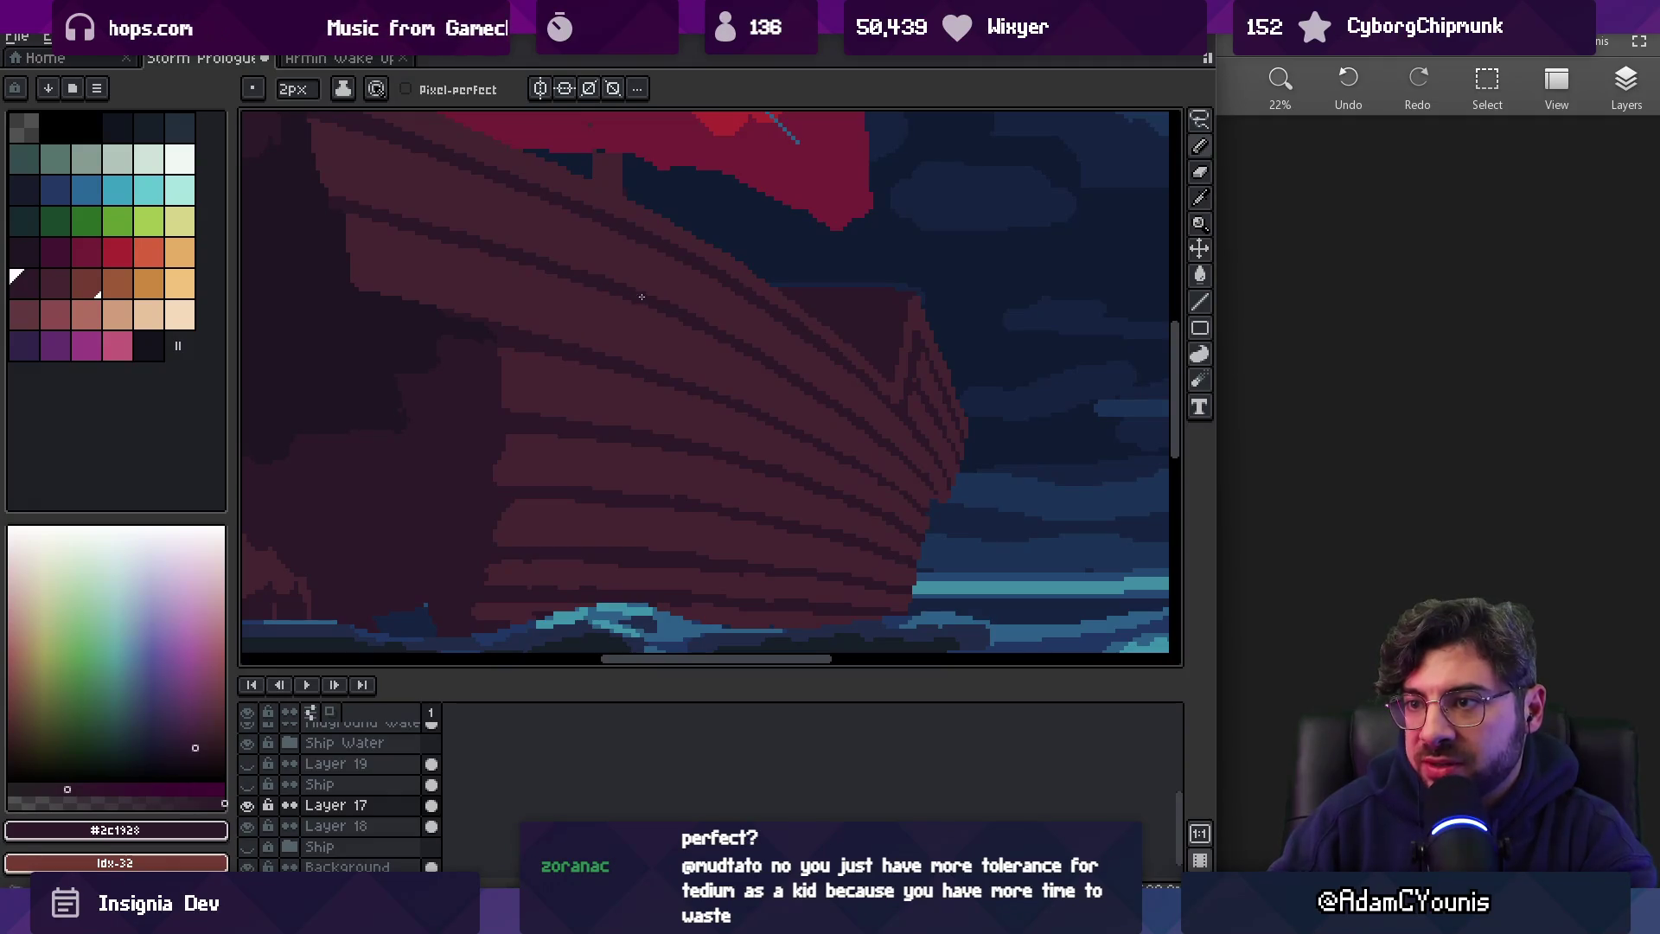
{"action": "left_click", "coordinate": [745, 361], "text": "alt"}
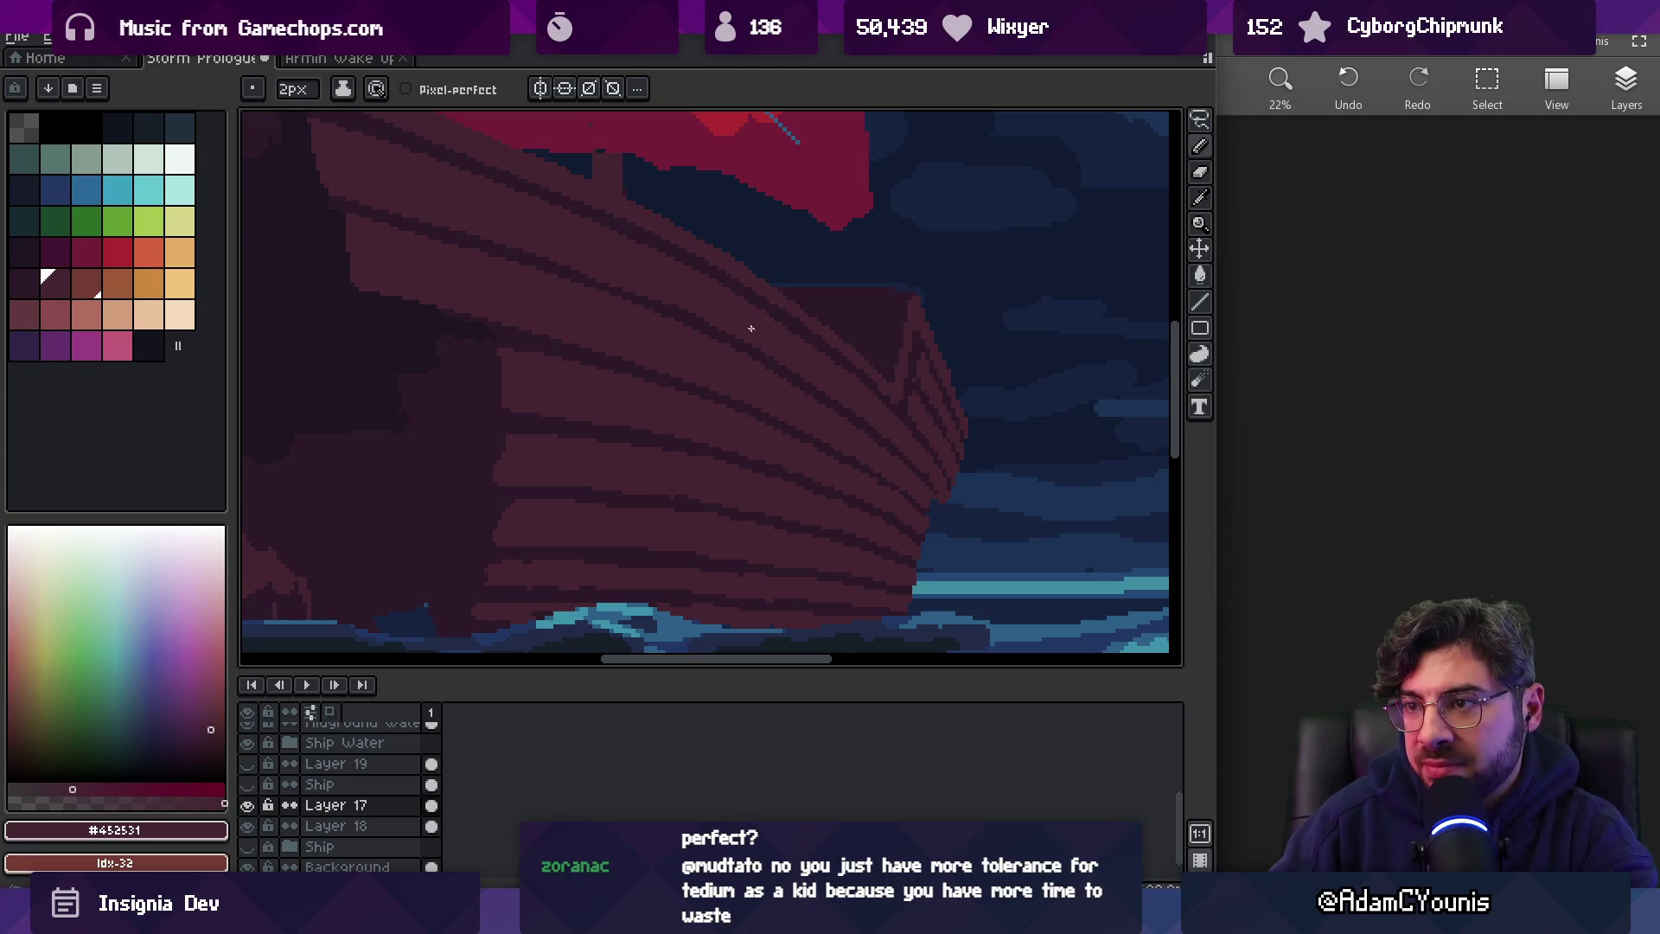
{"action": "left_click", "coordinate": [591, 281], "text": "alt"}
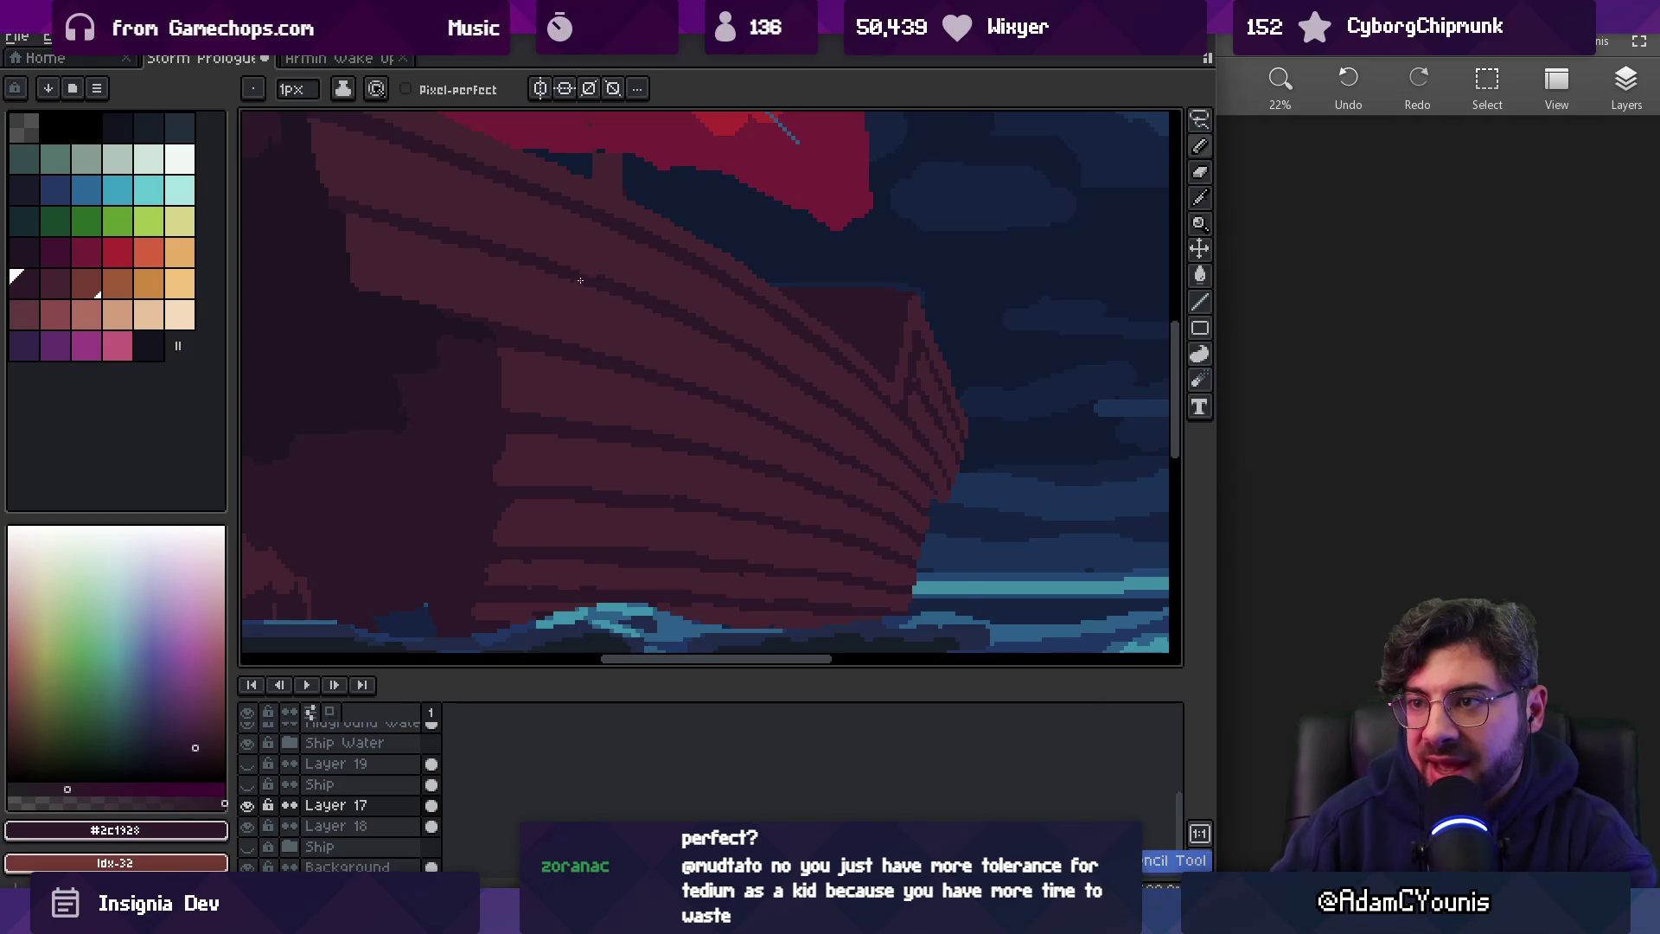
Sample the darker #2c1928 plank shade and shrink the pencil from 2px to 1px
{"action": "scroll", "coordinate": [580, 272], "scroll_direction": "up", "scroll_amount": 1}
{"action": "left_click", "coordinate": [614, 259], "text": "alt"}
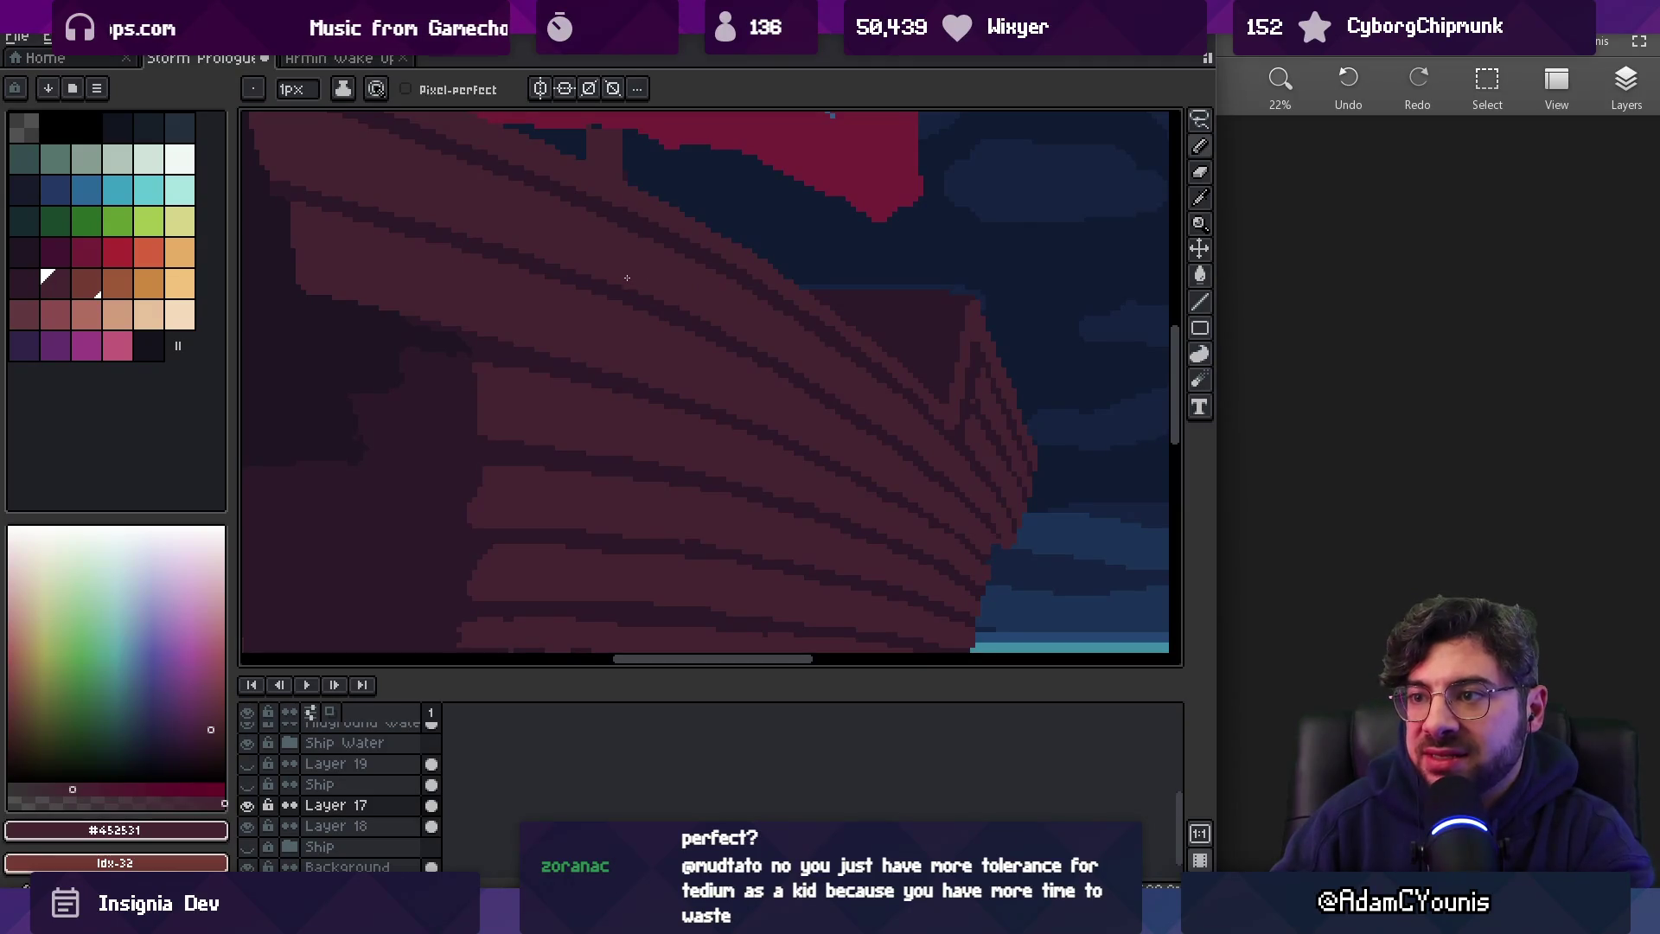
{"action": "left_click", "coordinate": [764, 356], "text": "alt"}
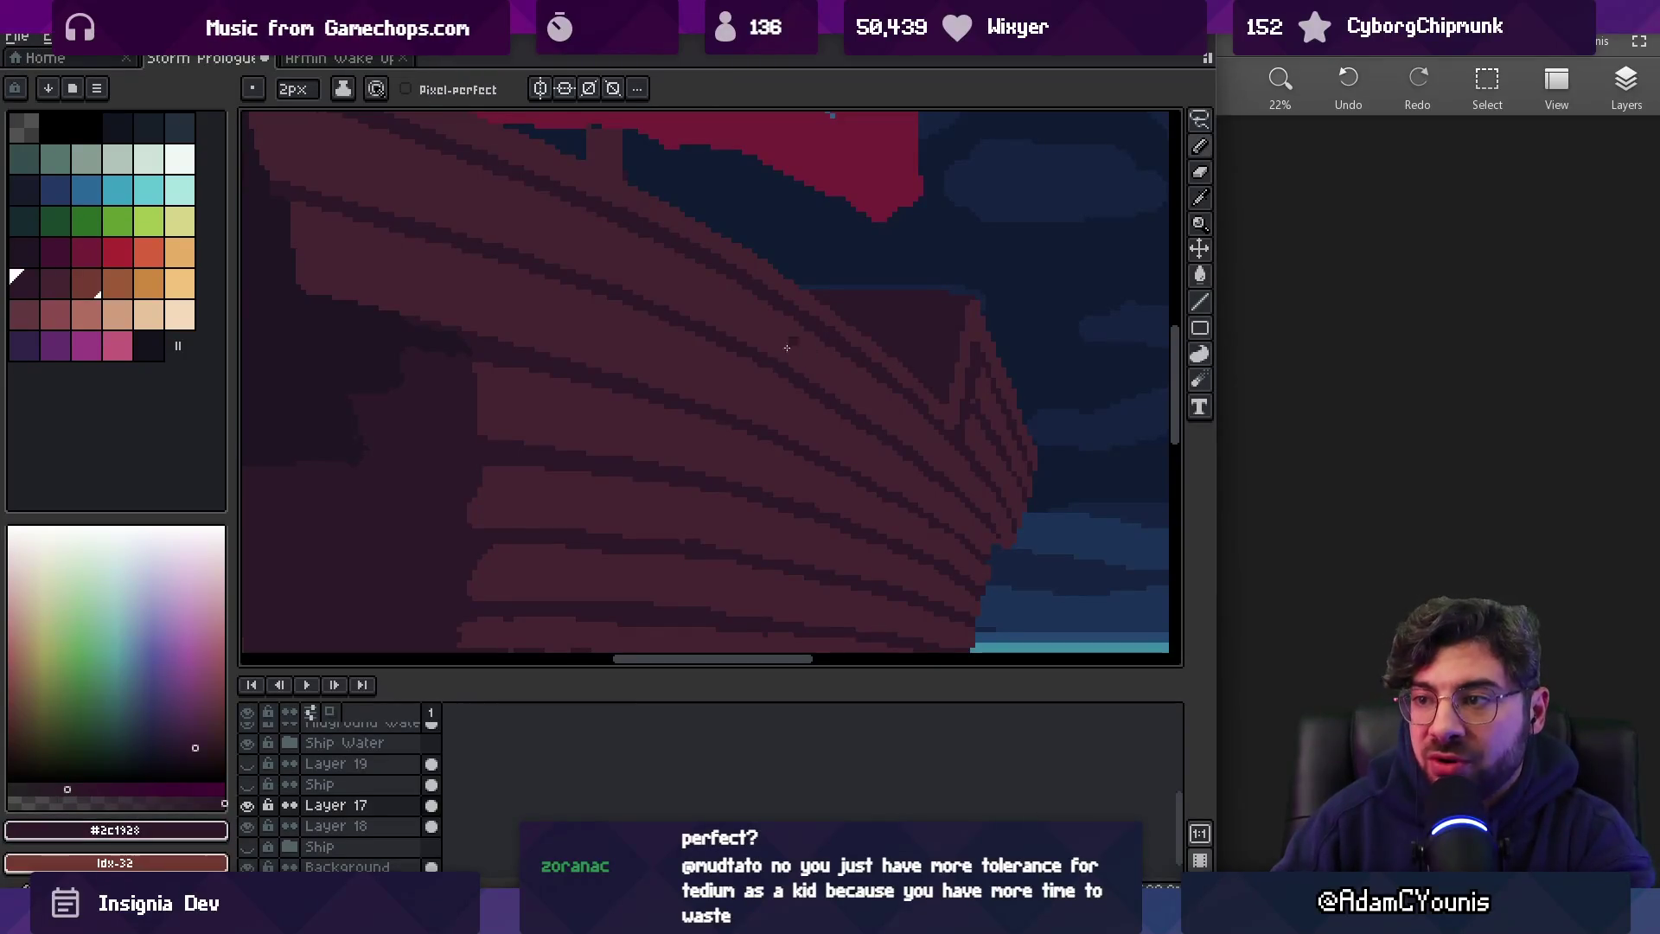
{"action": "key", "text": "minus"}
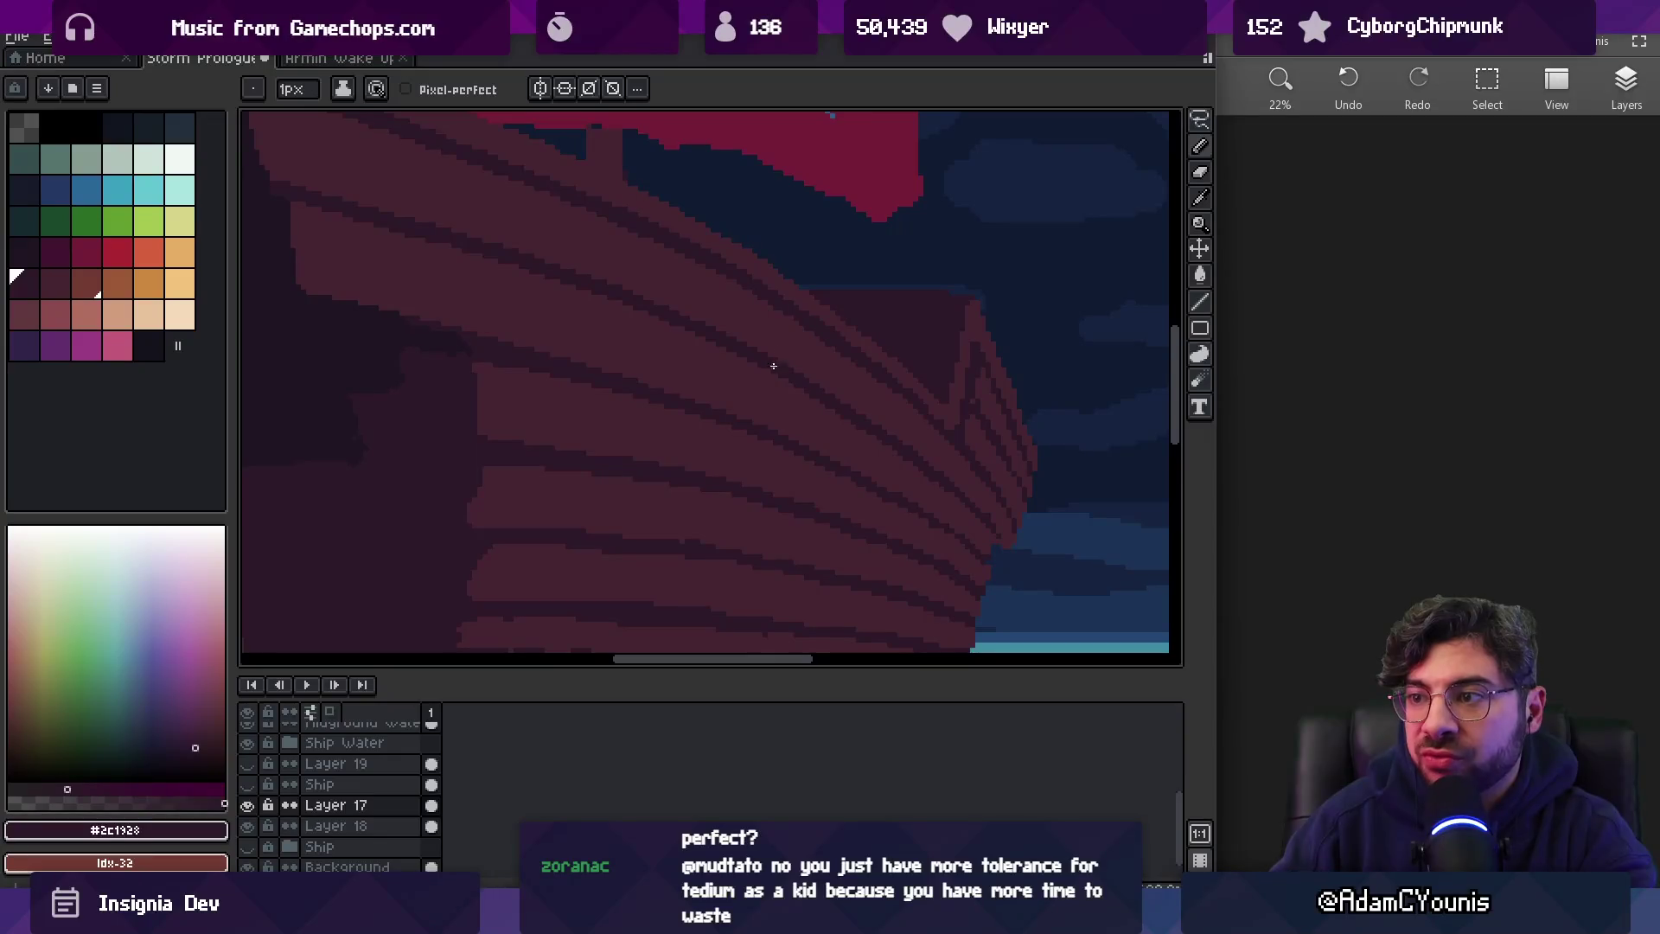
{"action": "scroll", "coordinate": [761, 346], "scroll_direction": "down", "scroll_amount": 5}
{"action": "scroll", "coordinate": [864, 311], "scroll_direction": "up", "scroll_amount": 2}
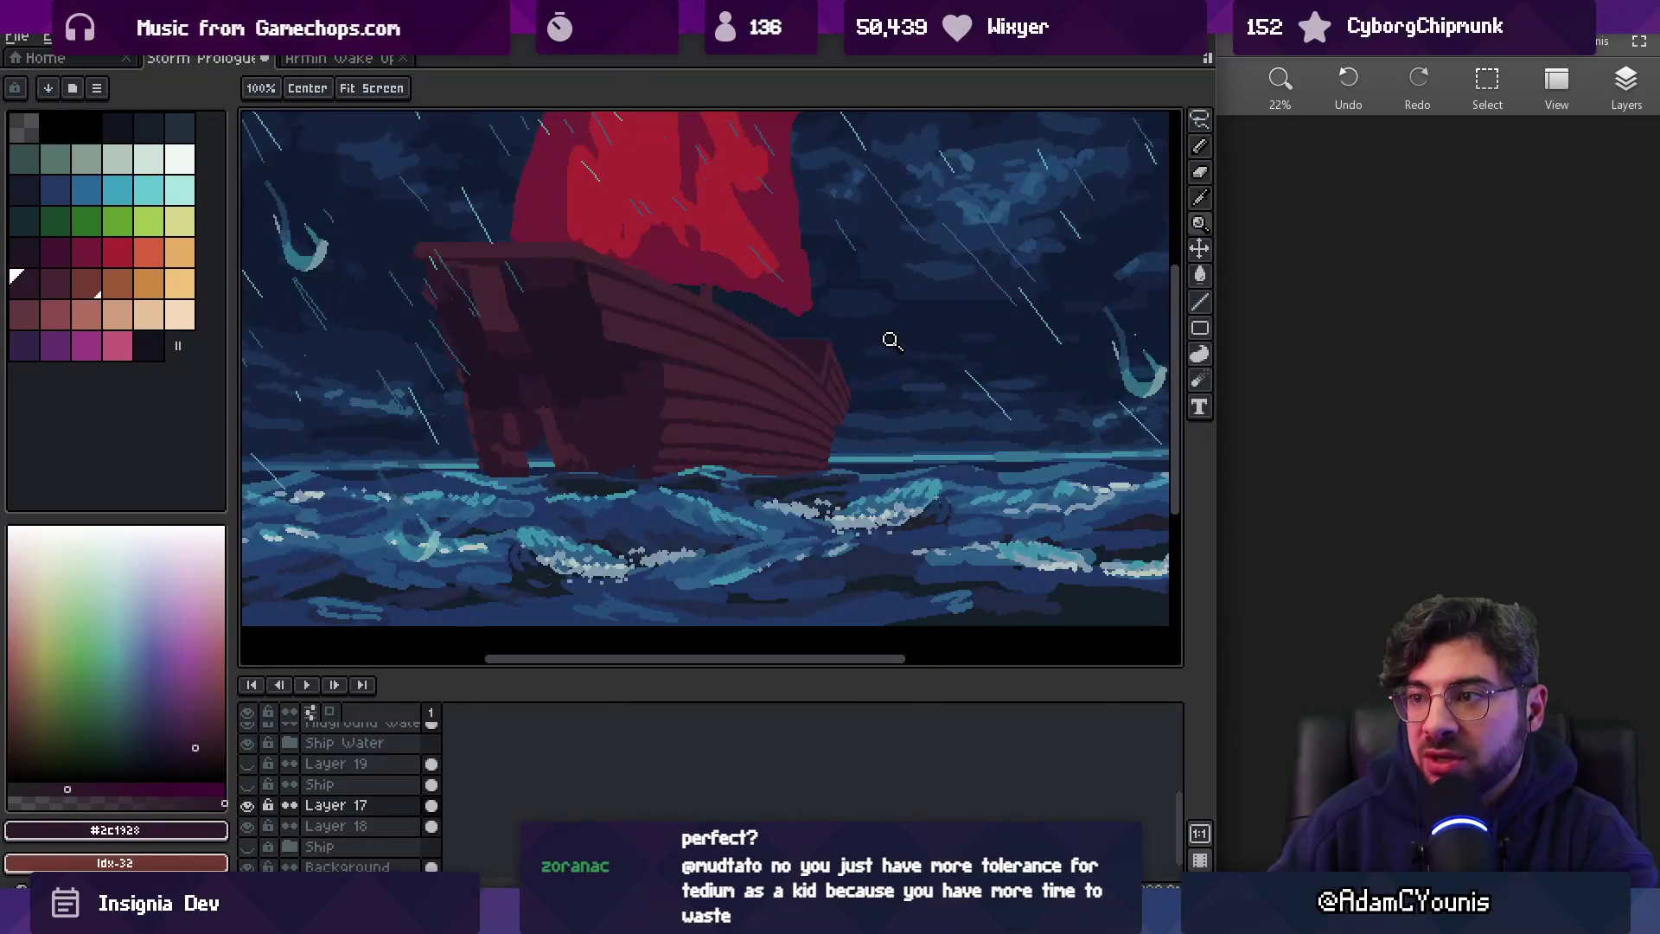
Lasso-select the bow, rotate it about 10°, nudge it slightly up, and commit
{"action": "scroll", "coordinate": [816, 367], "scroll_direction": "up", "scroll_amount": 1}
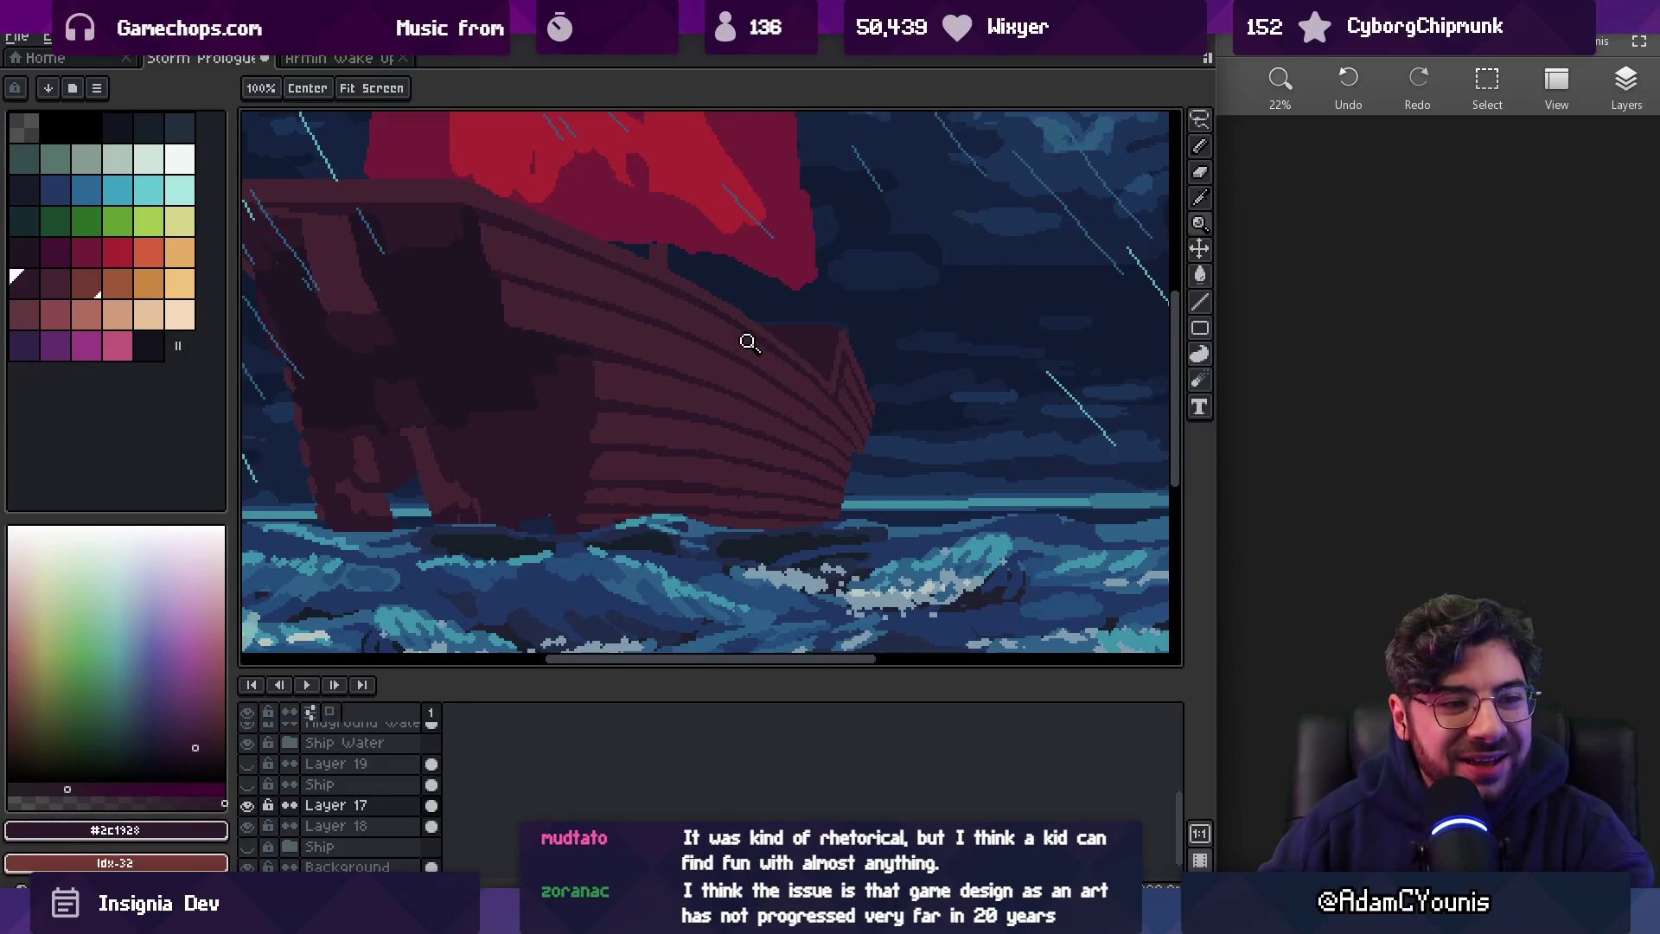
{"action": "scroll", "coordinate": [760, 394], "scroll_direction": "down", "scroll_amount": 2}
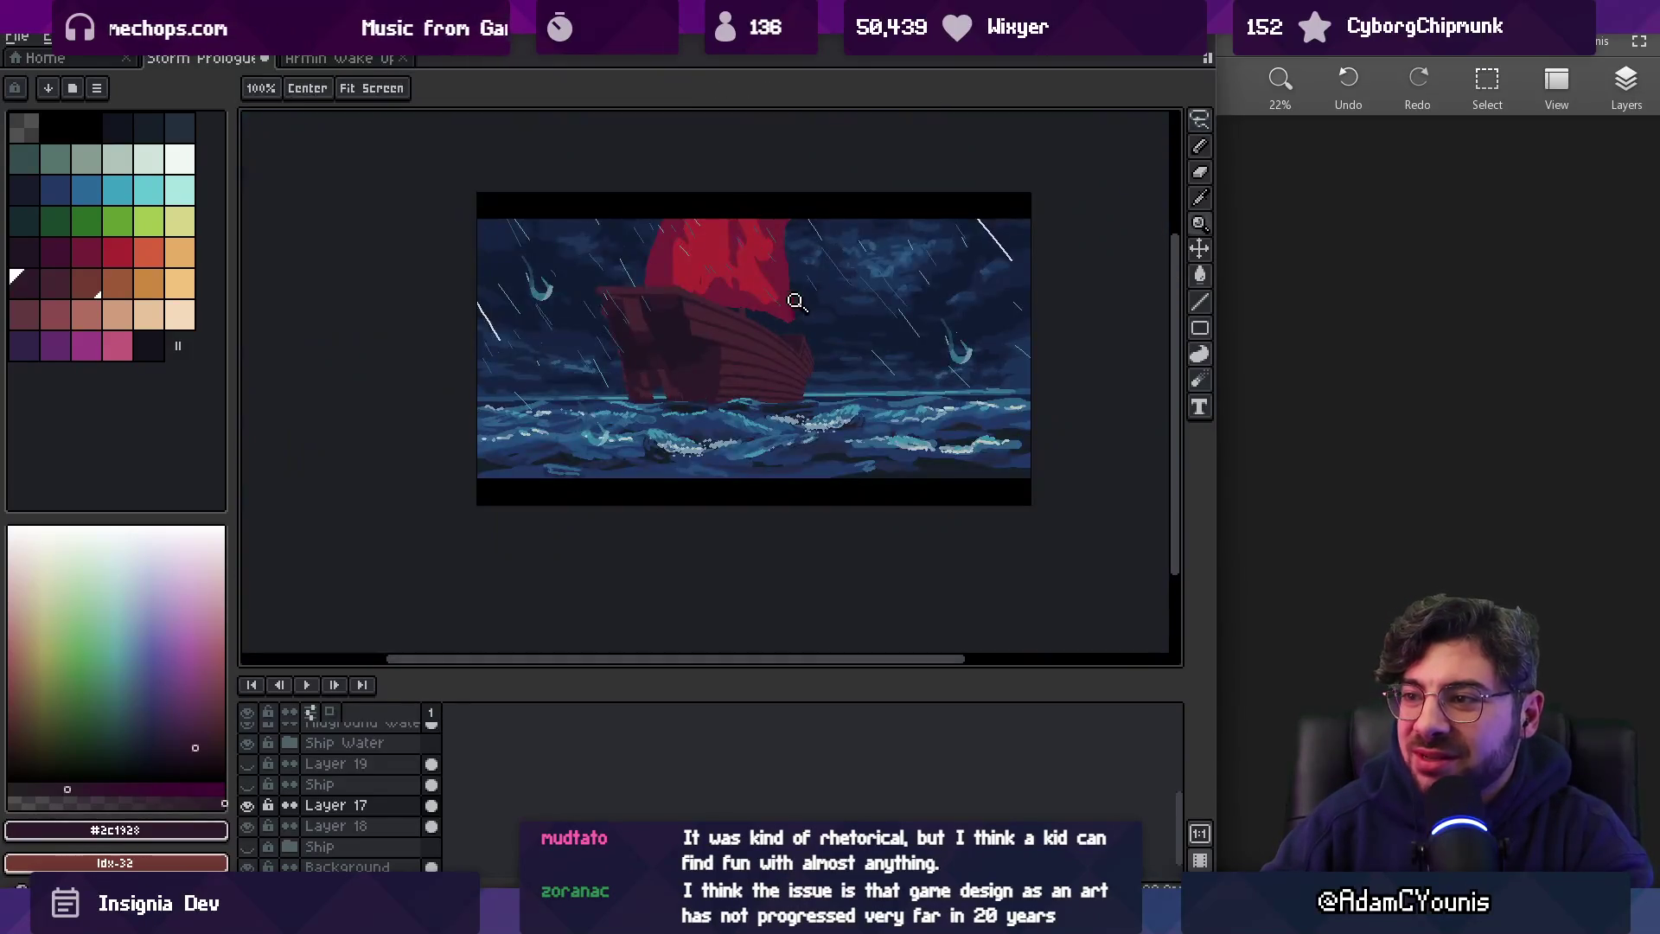
{"action": "left_click", "coordinate": [820, 305]}
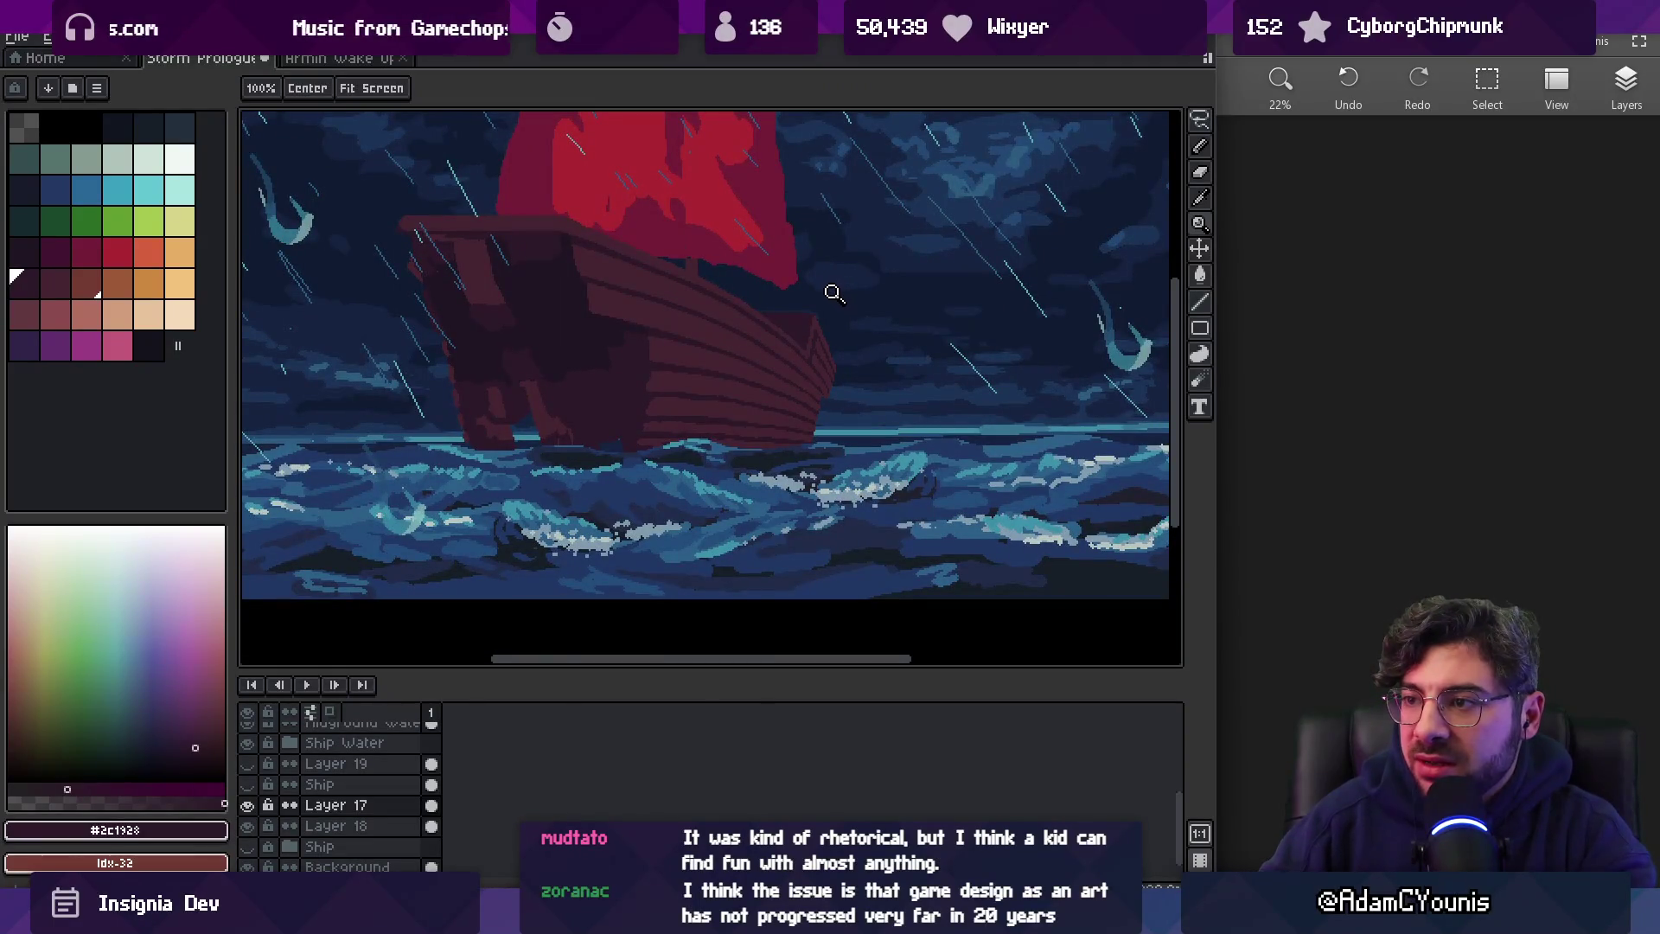
{"action": "left_click", "coordinate": [796, 353]}
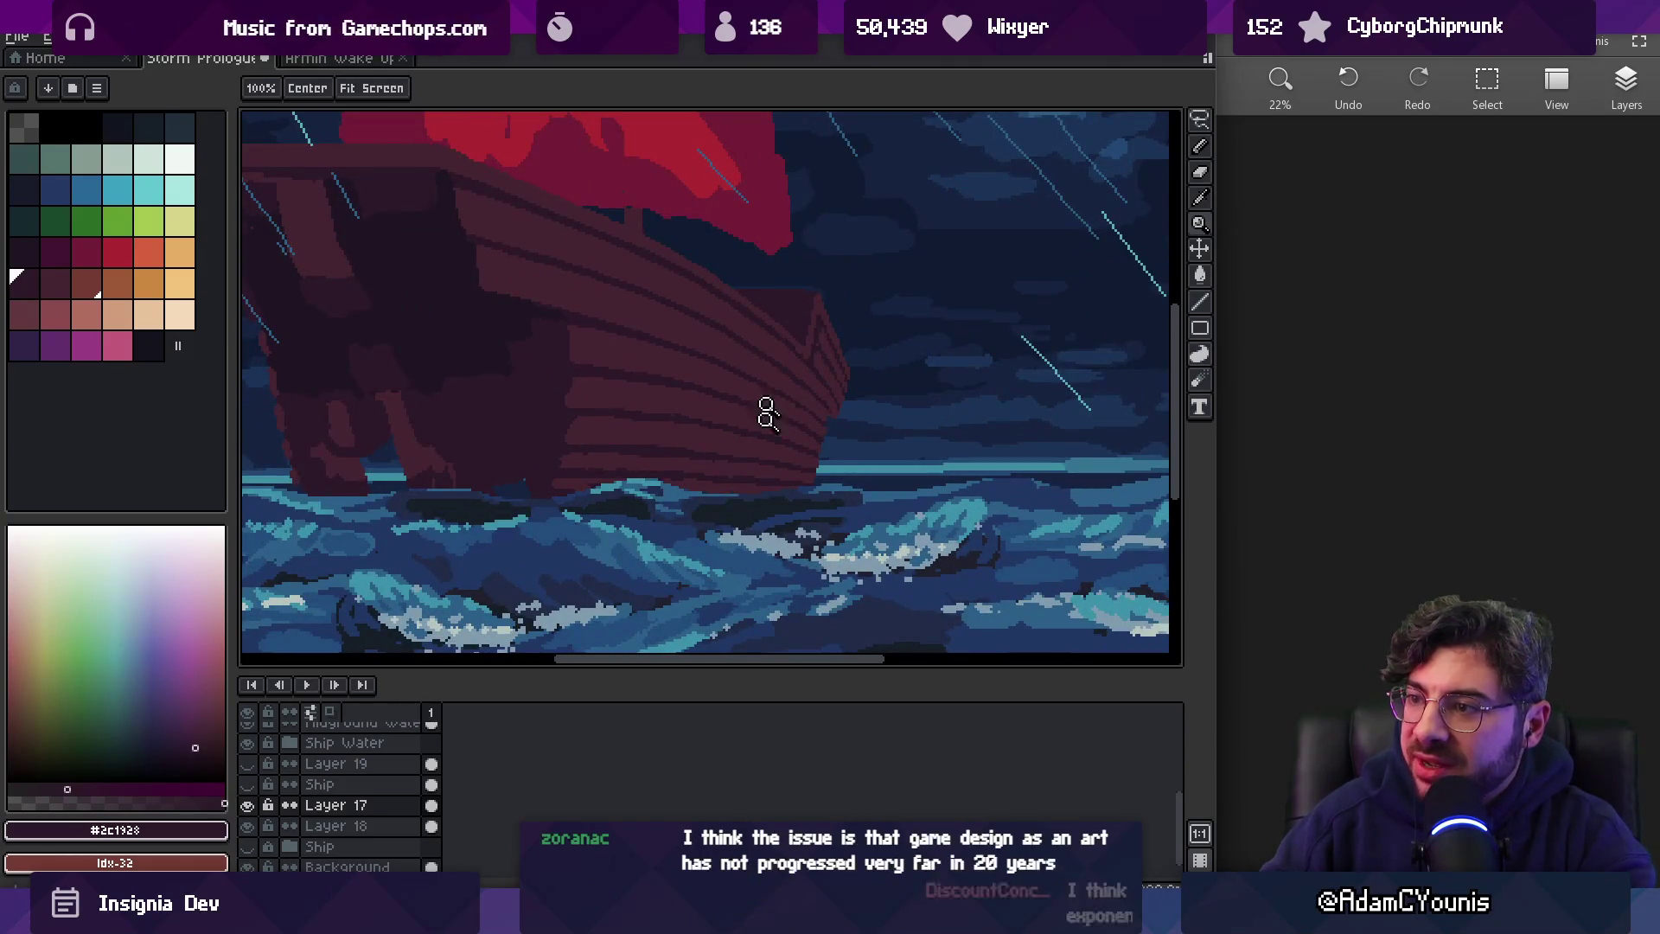
{"action": "key", "text": "v"}
{"action": "key", "text": "q"}
{"action": "mouse_move", "coordinate": [742, 264]}
{"action": "left_mouse_down"}
{"action": "mouse_move", "coordinate": [714, 333]}
{"action": "mouse_move", "coordinate": [783, 233]}
{"action": "mouse_move", "coordinate": [743, 260]}
{"action": "left_mouse_up"}
{"action": "left_click_drag", "start_coordinate": [932, 413], "coordinate": [938, 389]}
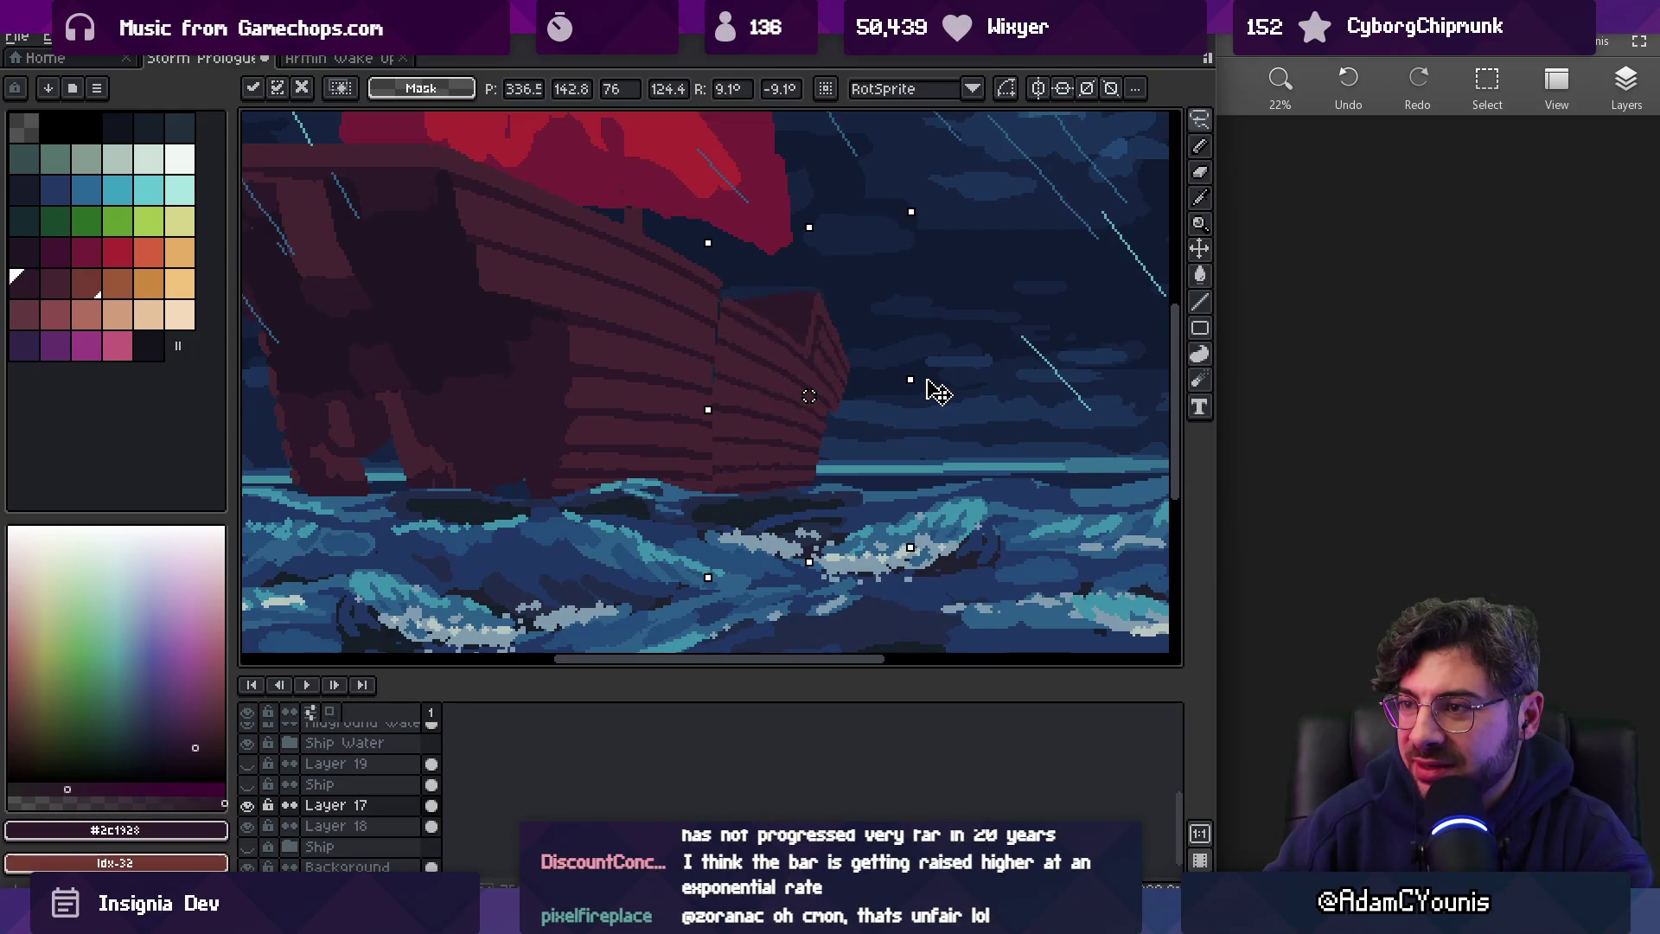
{"action": "left_click_drag", "start_coordinate": [768, 420], "coordinate": [766, 414]}
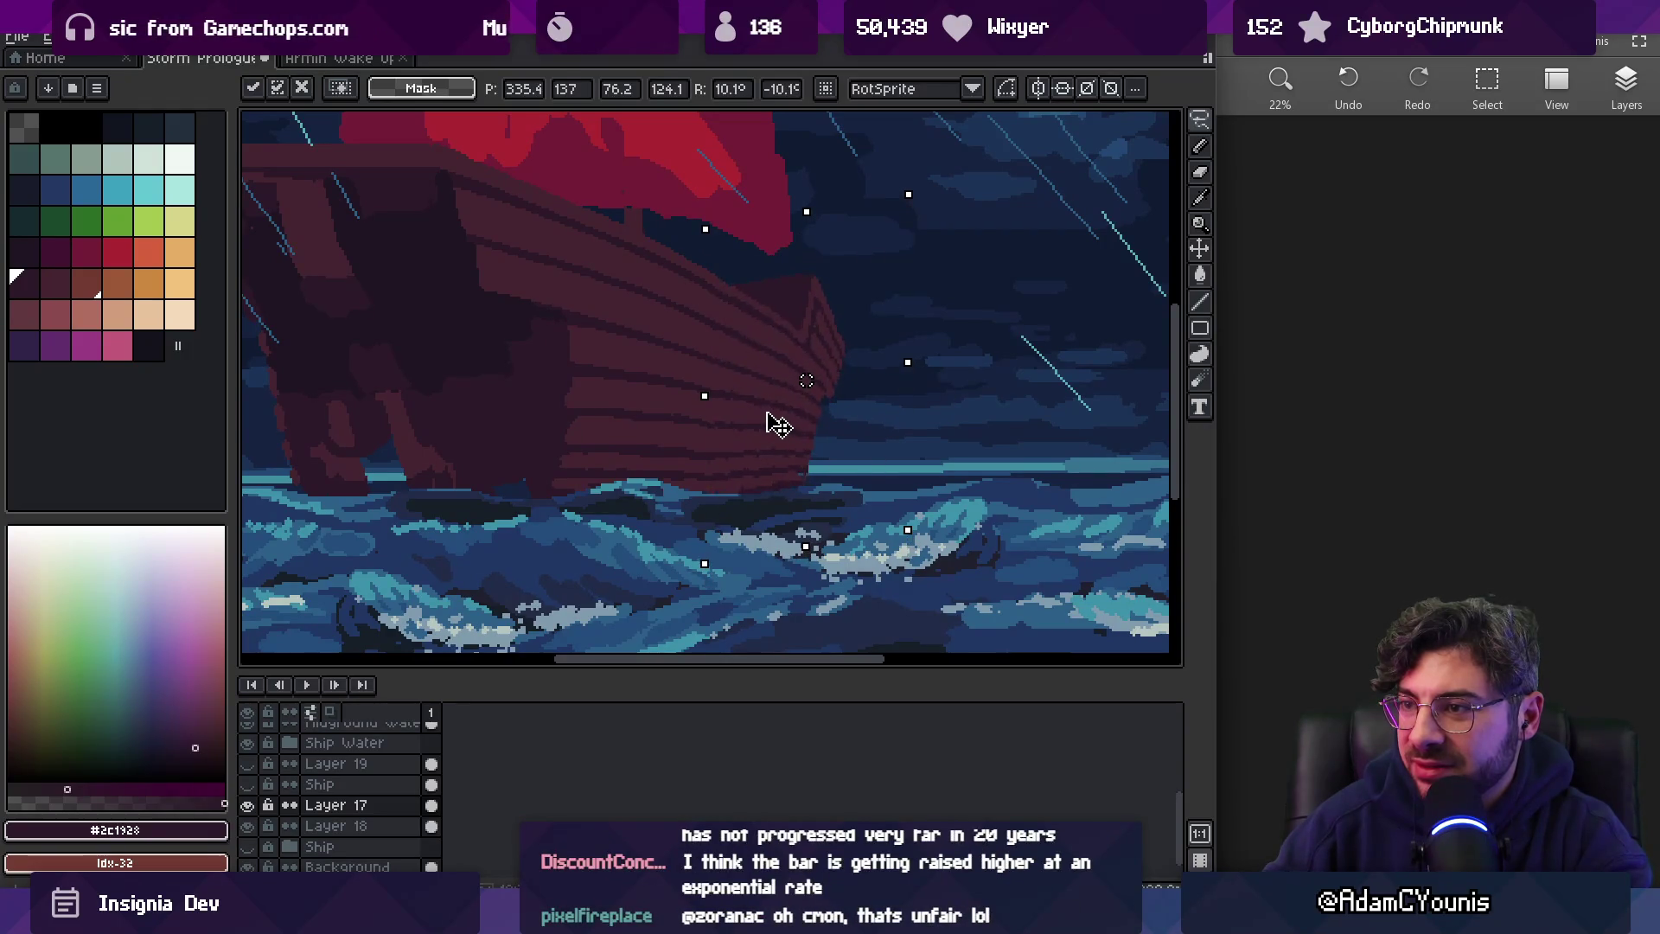
{"action": "key", "text": "z"}
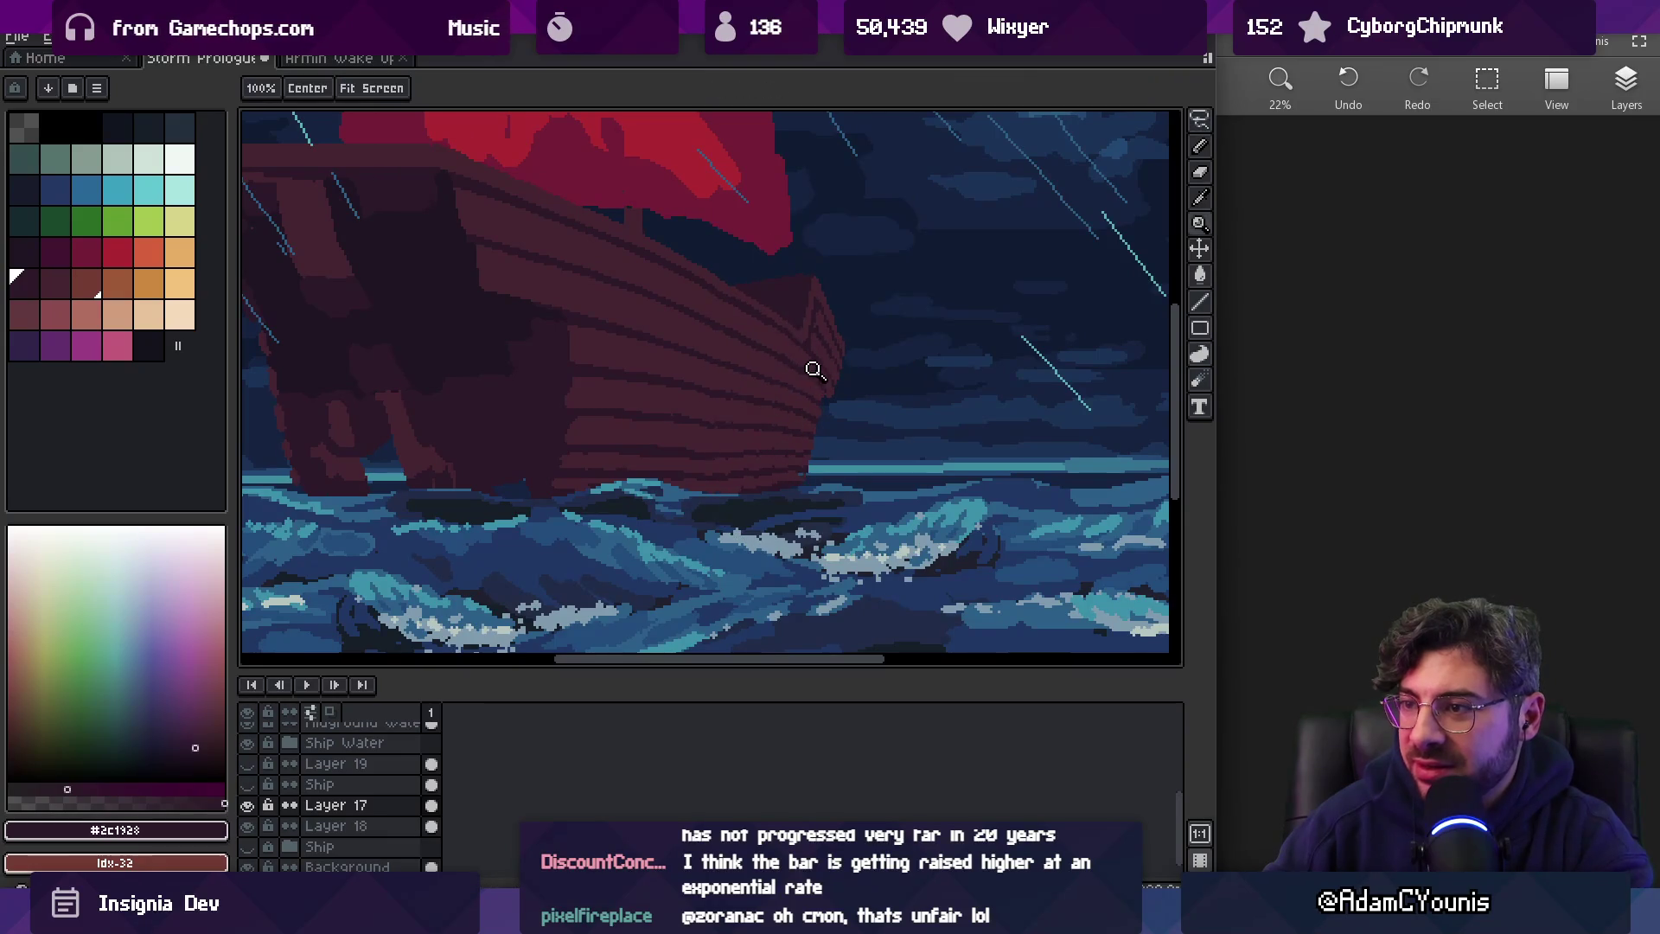
{"action": "scroll", "coordinate": [813, 370], "scroll_direction": "down", "scroll_amount": 3}
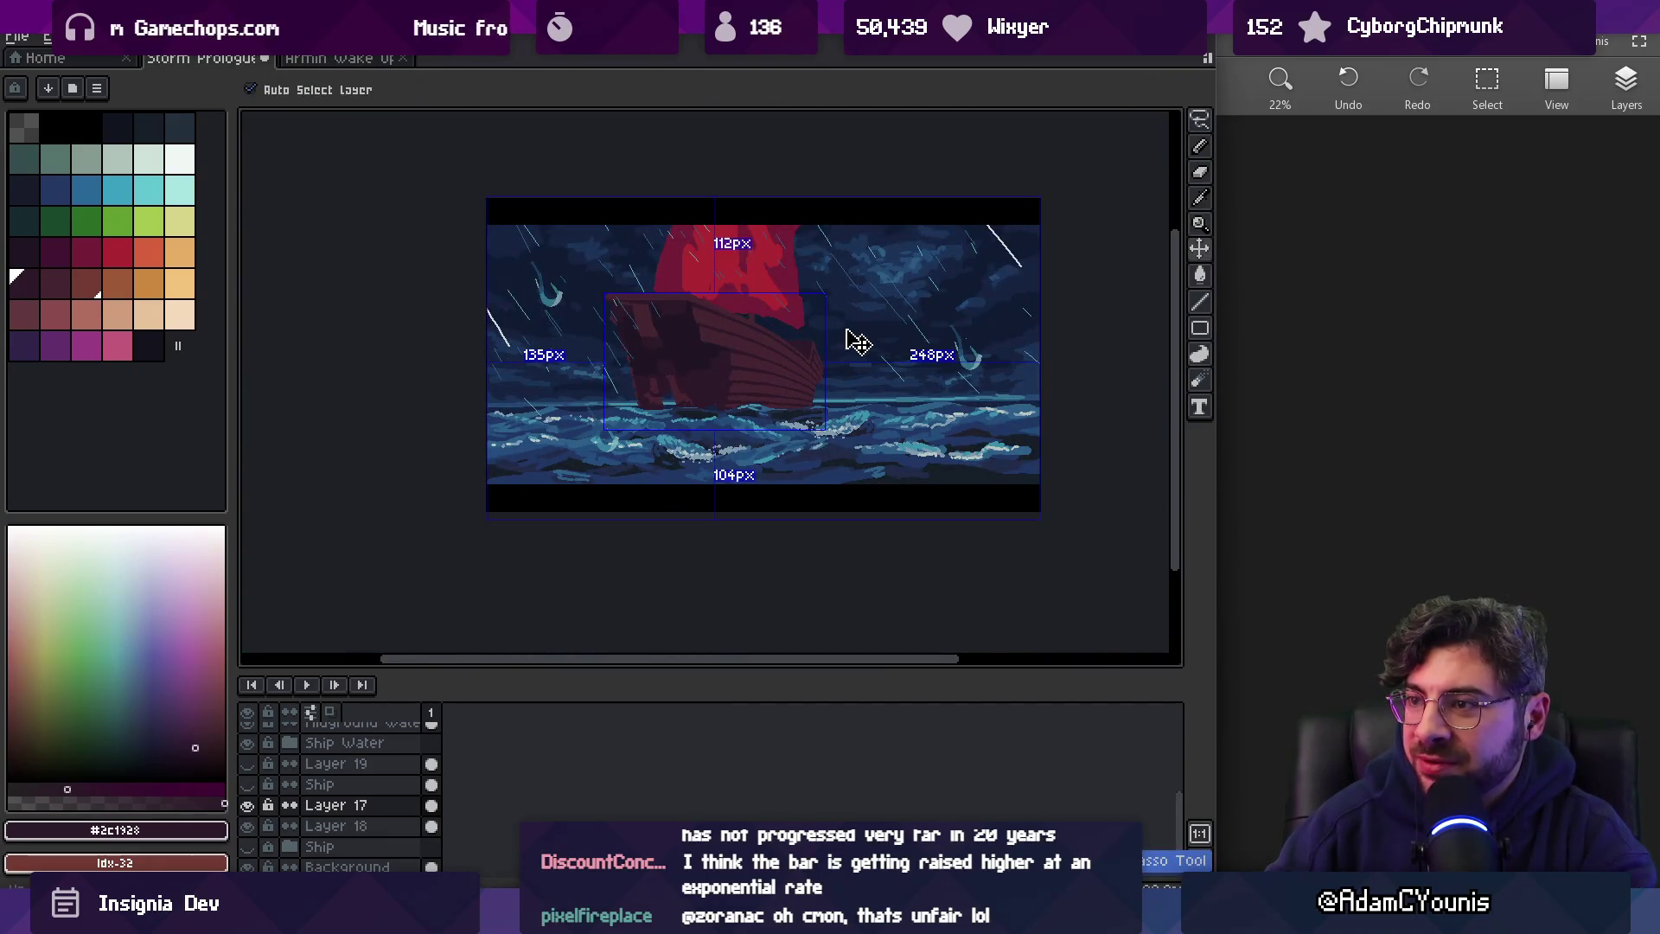
Deselect the prow and return to the 1px pencil over the hull
{"action": "left_click_drag", "start_coordinate": [837, 338], "coordinate": [837, 339]}
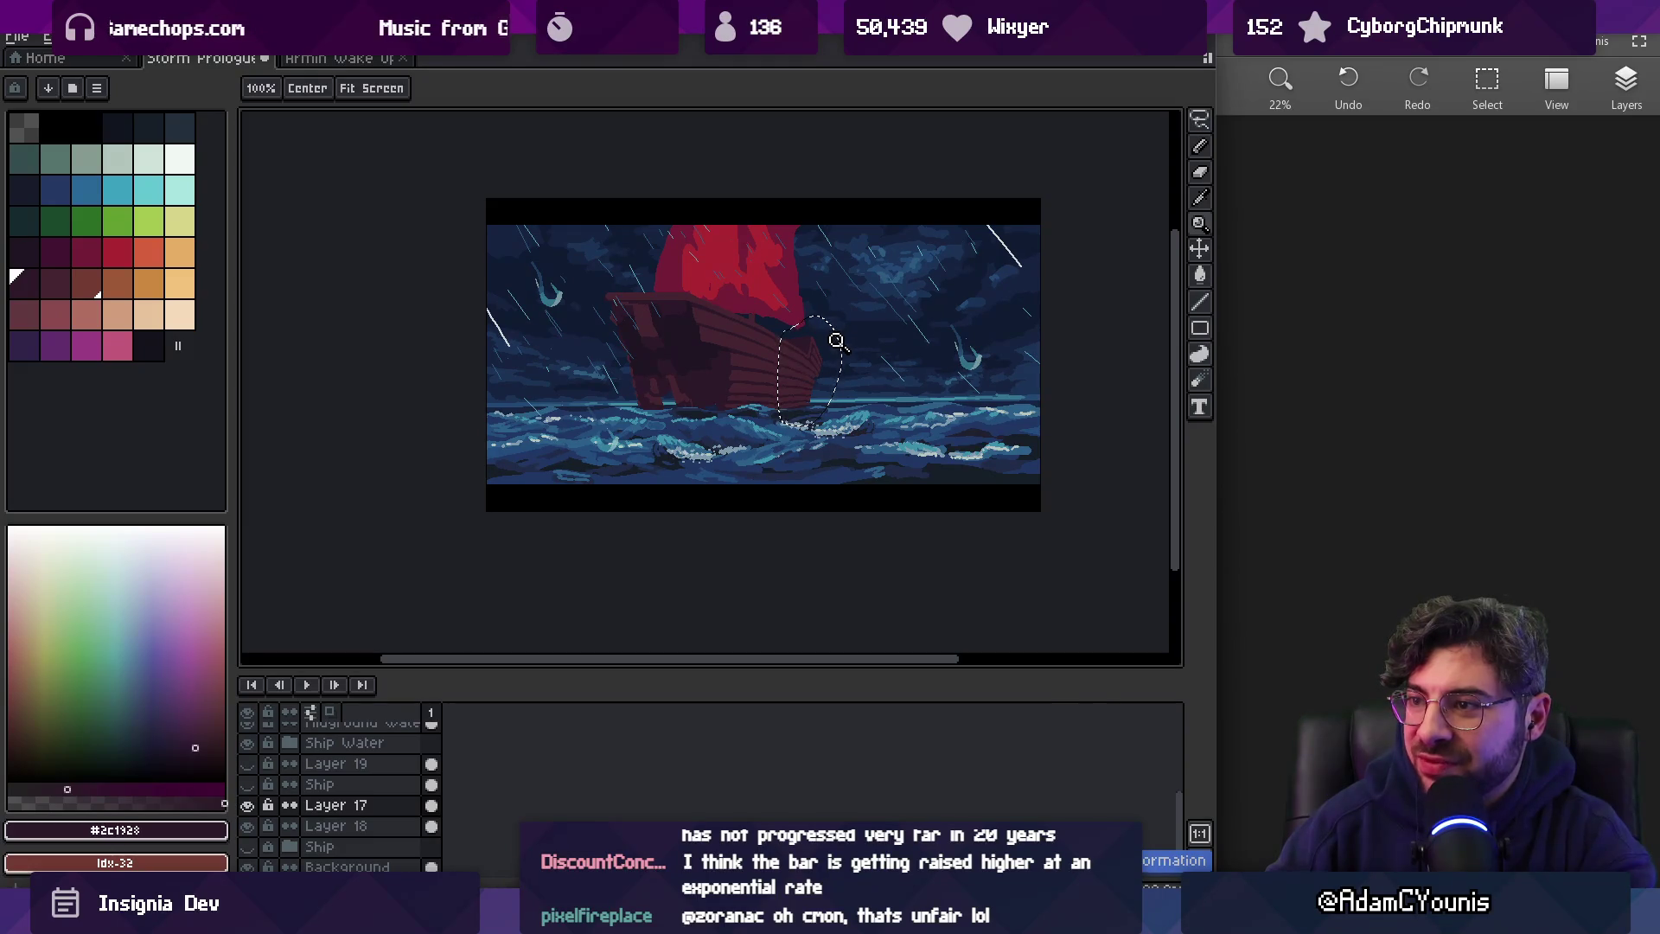
{"action": "scroll", "coordinate": [820, 367], "scroll_direction": "up", "scroll_amount": 3}
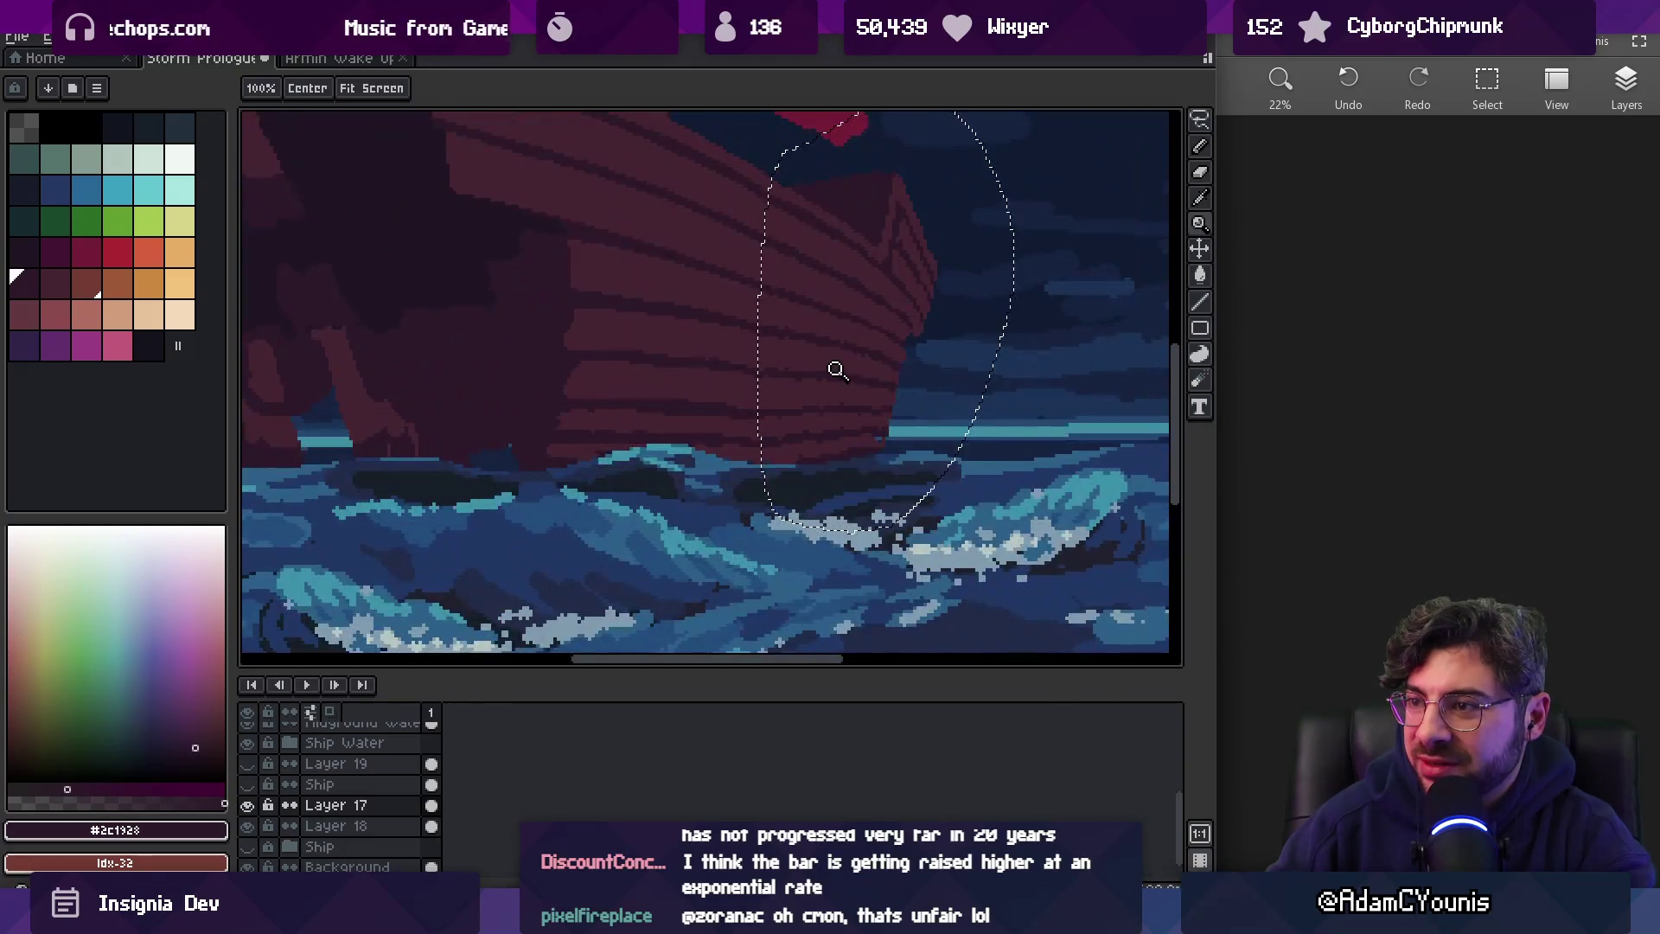
{"action": "key", "text": "ctrl+d"}
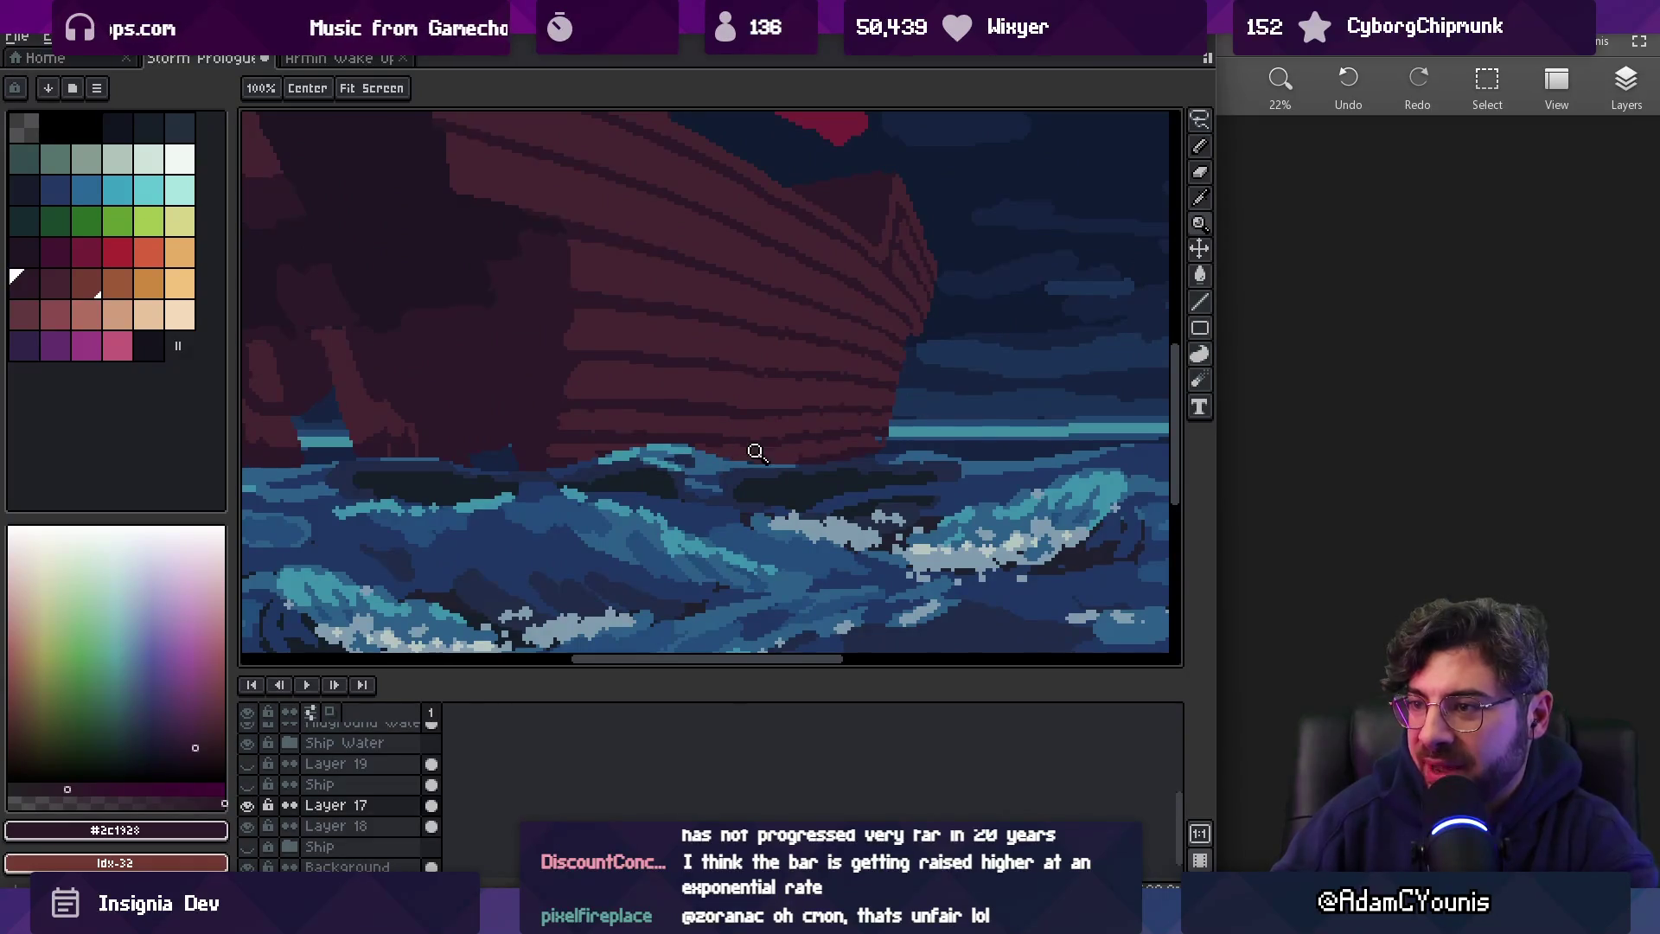
{"action": "scroll", "coordinate": [864, 398], "scroll_direction": "up", "scroll_amount": 2}
{"action": "scroll", "coordinate": [919, 400], "scroll_direction": "up", "scroll_amount": 1}
{"action": "scroll", "coordinate": [831, 435], "scroll_direction": "up", "scroll_amount": 1}
{"action": "key", "text": "b"}
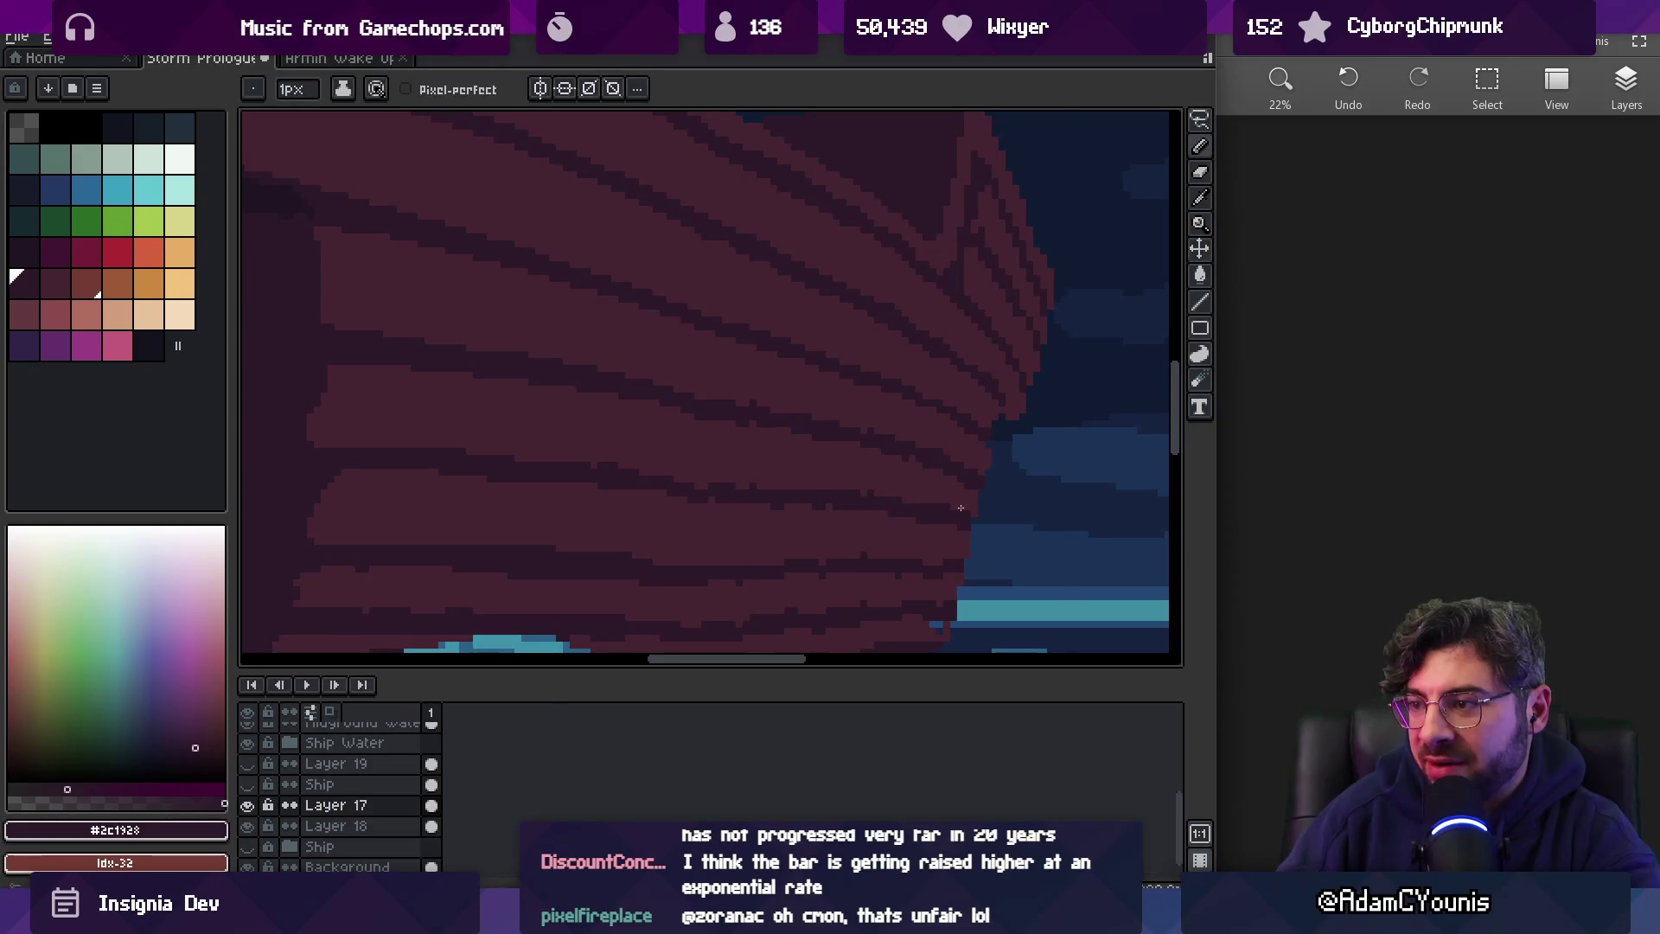
{"action": "scroll", "coordinate": [952, 530], "scroll_direction": "down", "scroll_amount": 1}
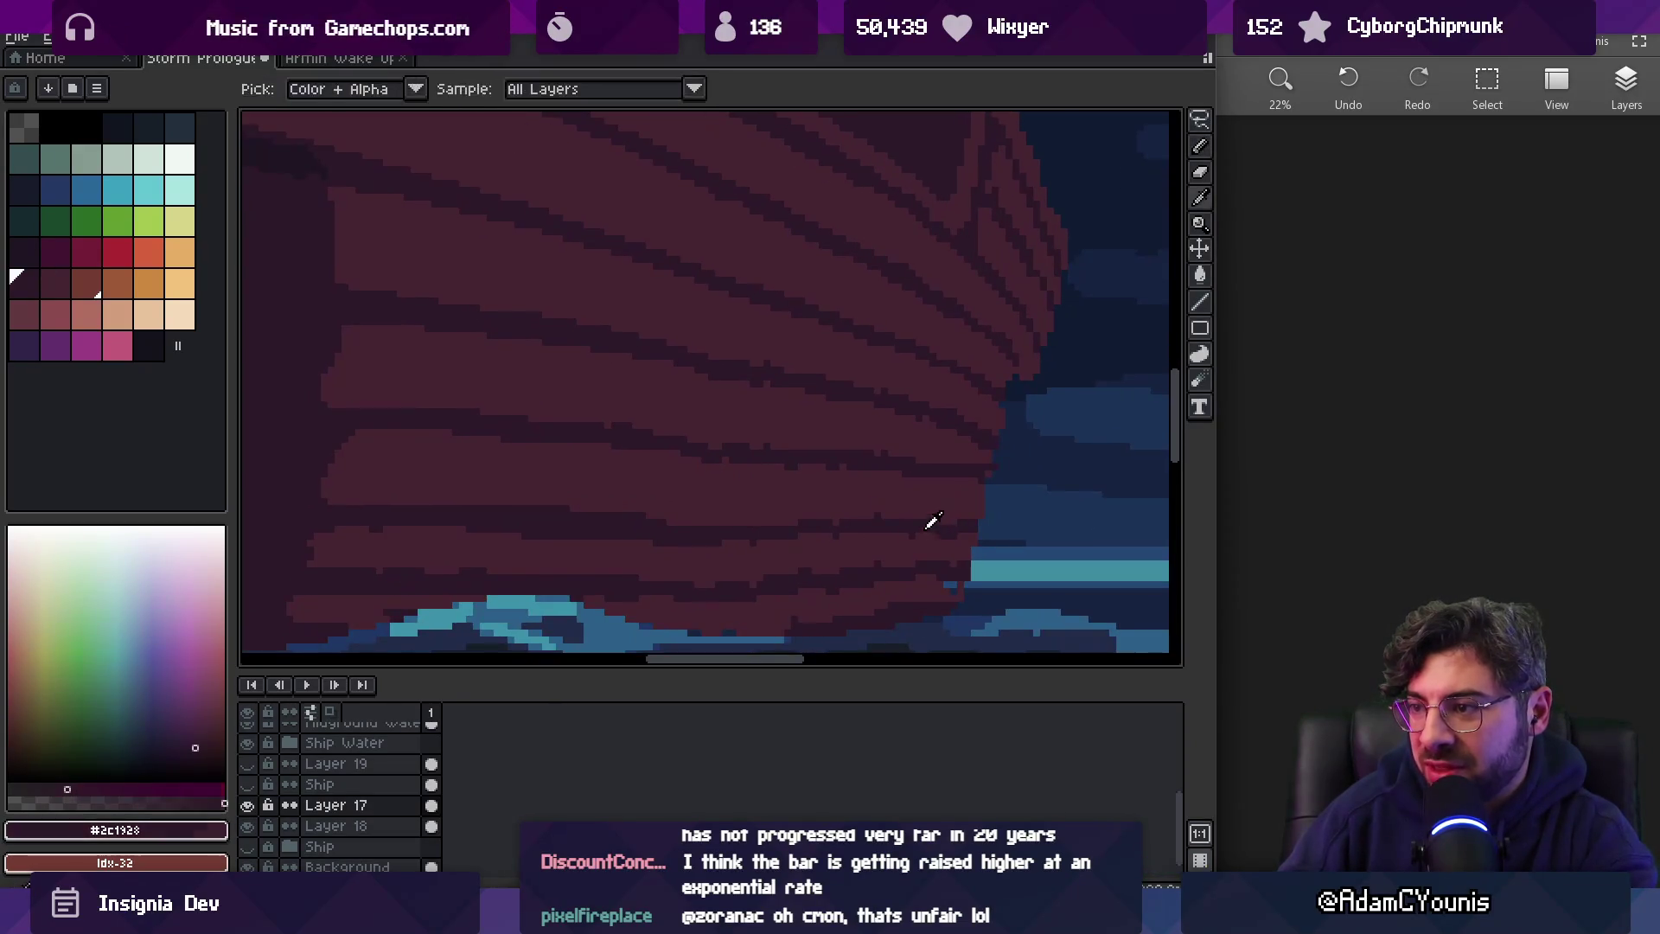
{"action": "mouse_move", "coordinate": [952, 535]}
{"action": "left_mouse_down"}
{"action": "mouse_move", "coordinate": [964, 503]}
{"action": "mouse_move", "coordinate": [937, 501]}
{"action": "left_mouse_up"}
Redraw the upper plank stripes, alternating the darker #2c1928 shade and the lighter hull shade
{"action": "left_click", "coordinate": [819, 522], "text": "alt"}
{"action": "left_click", "coordinate": [793, 546], "text": "alt"}
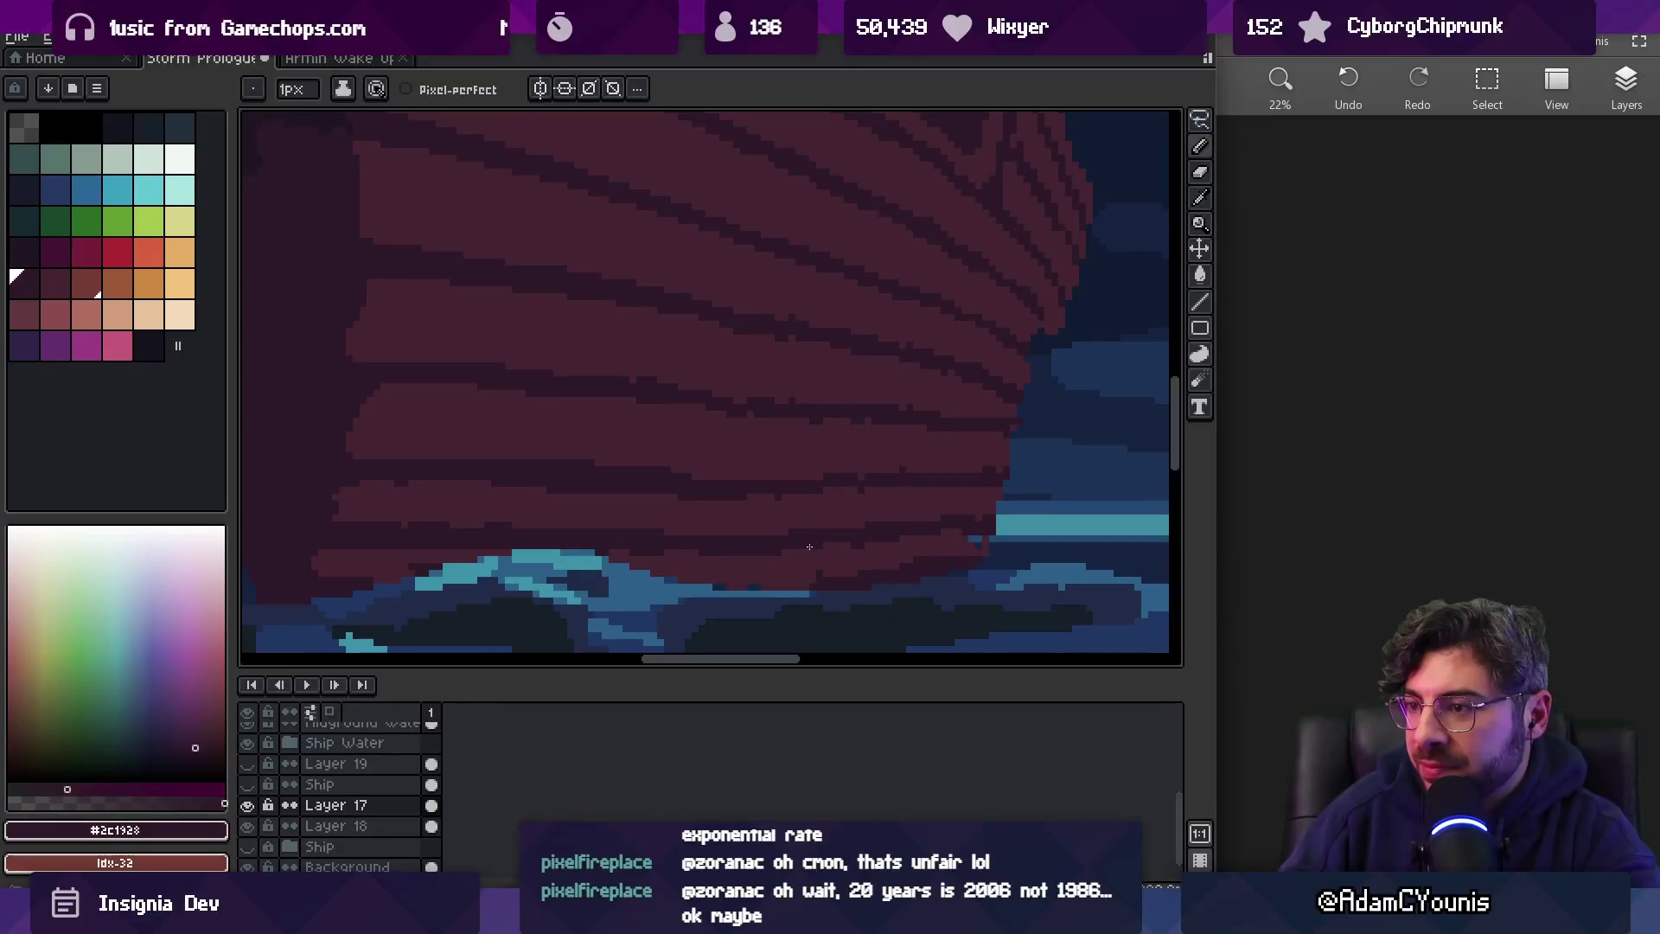
{"action": "left_click", "coordinate": [899, 538], "text": "alt"}
{"action": "key", "text": "z"}
{"action": "scroll", "coordinate": [934, 530], "scroll_direction": "down", "scroll_amount": 5}
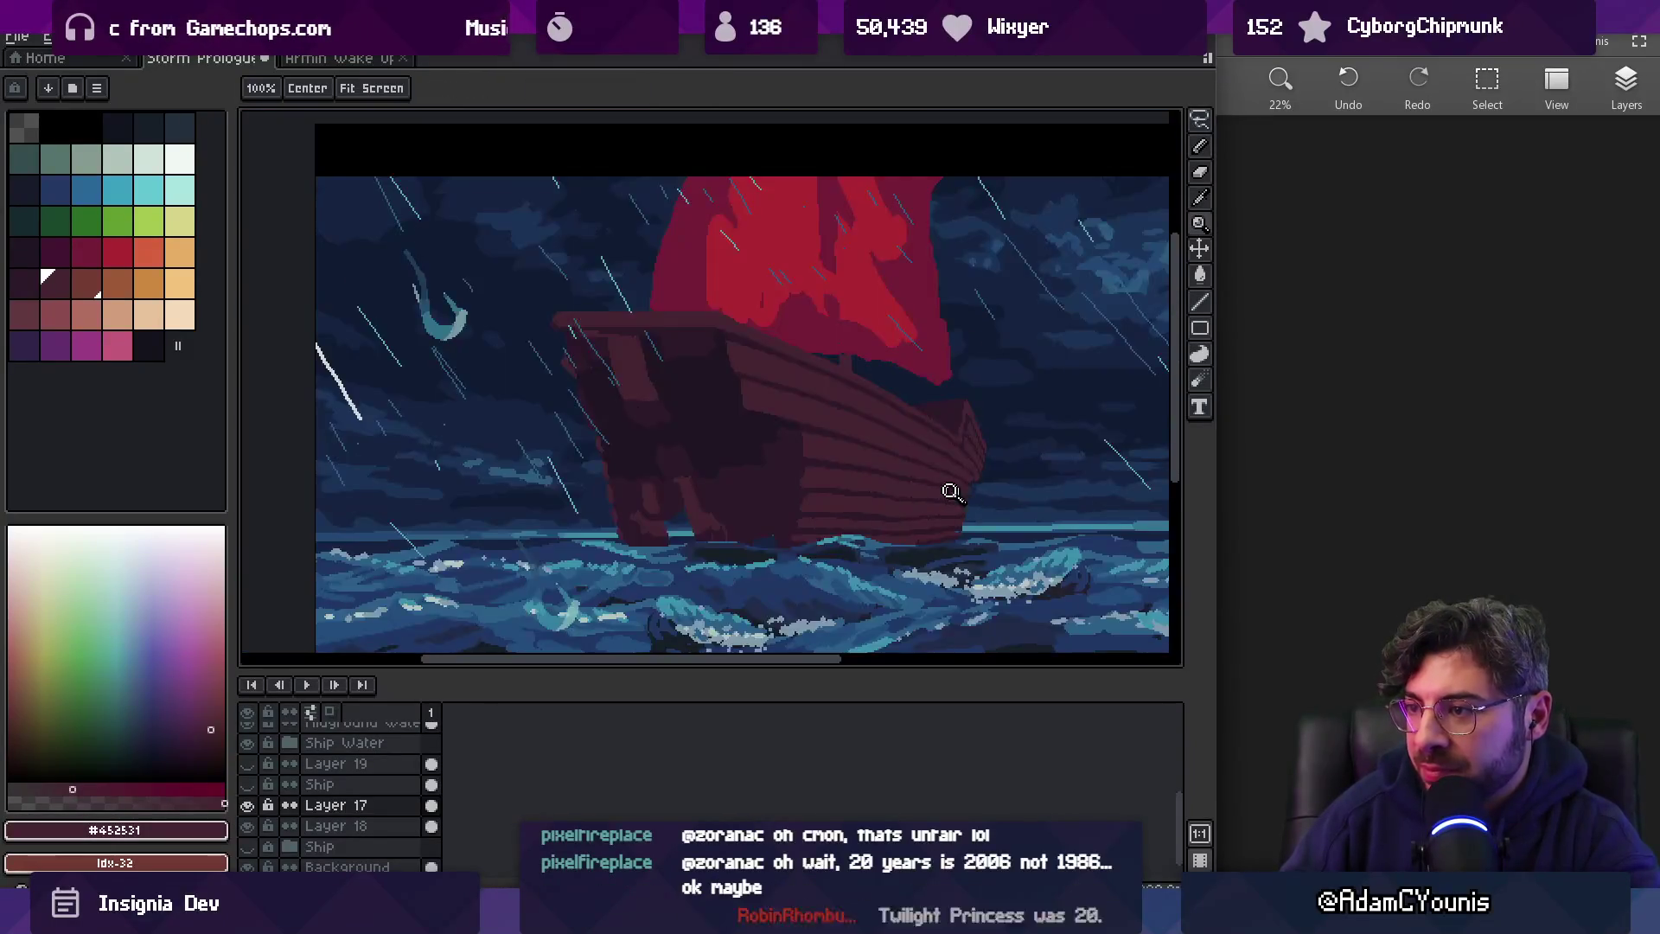
{"action": "scroll", "coordinate": [951, 520], "scroll_direction": "up", "scroll_amount": 5}
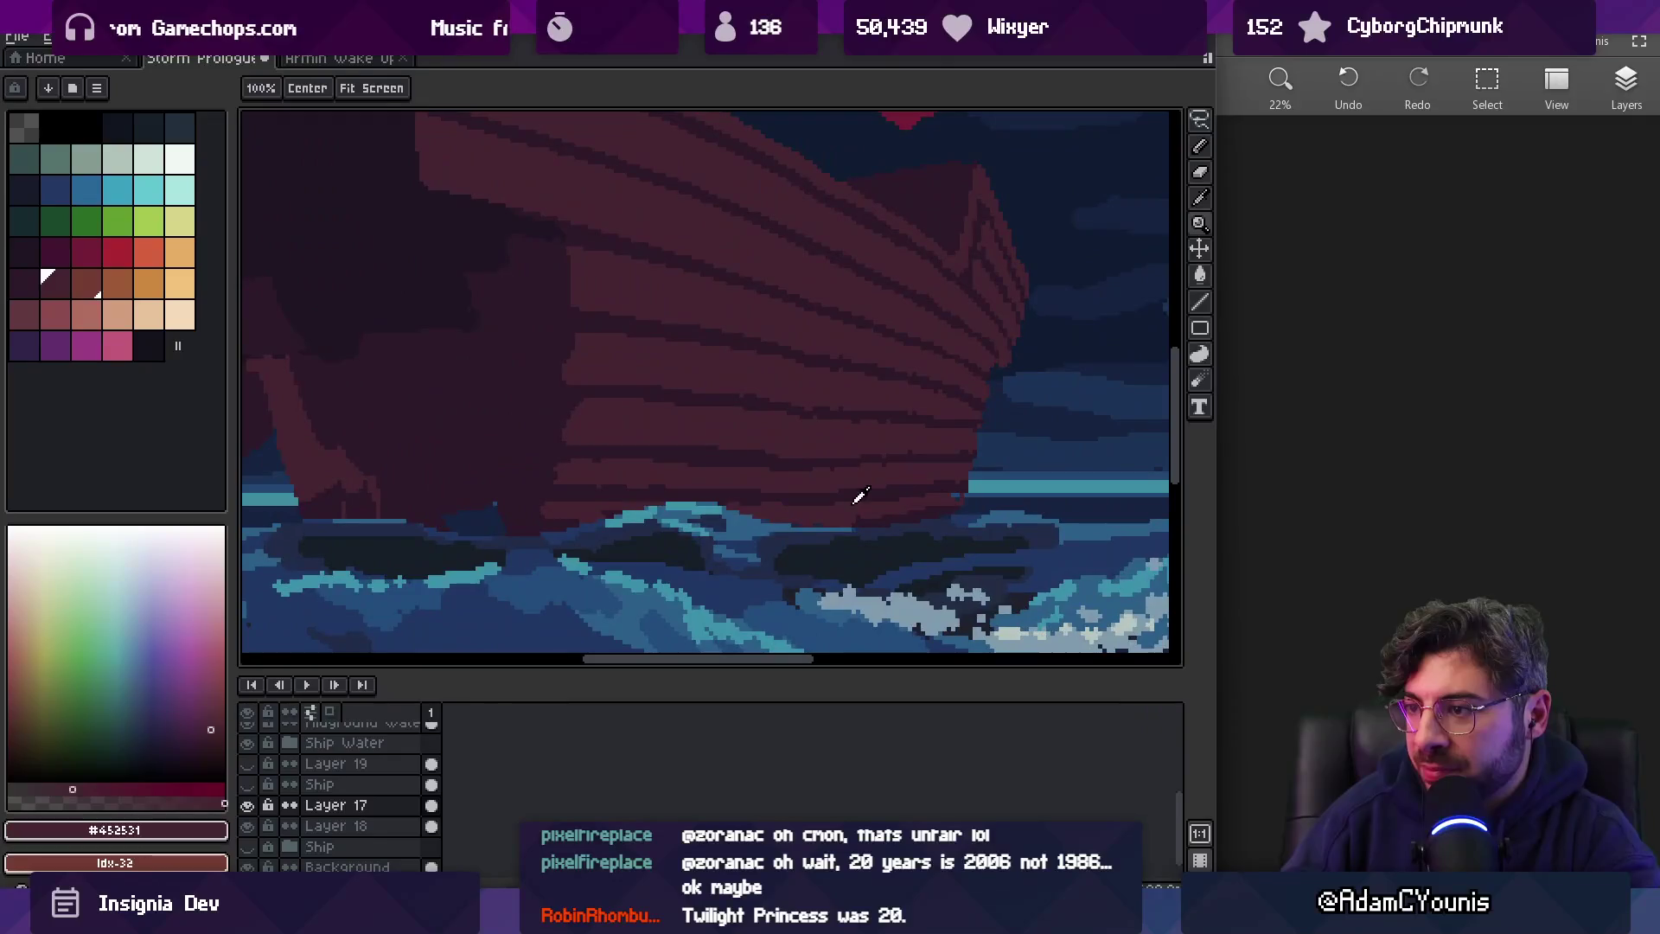
{"action": "key", "text": "b"}
{"action": "left_click", "coordinate": [868, 482], "text": "alt"}
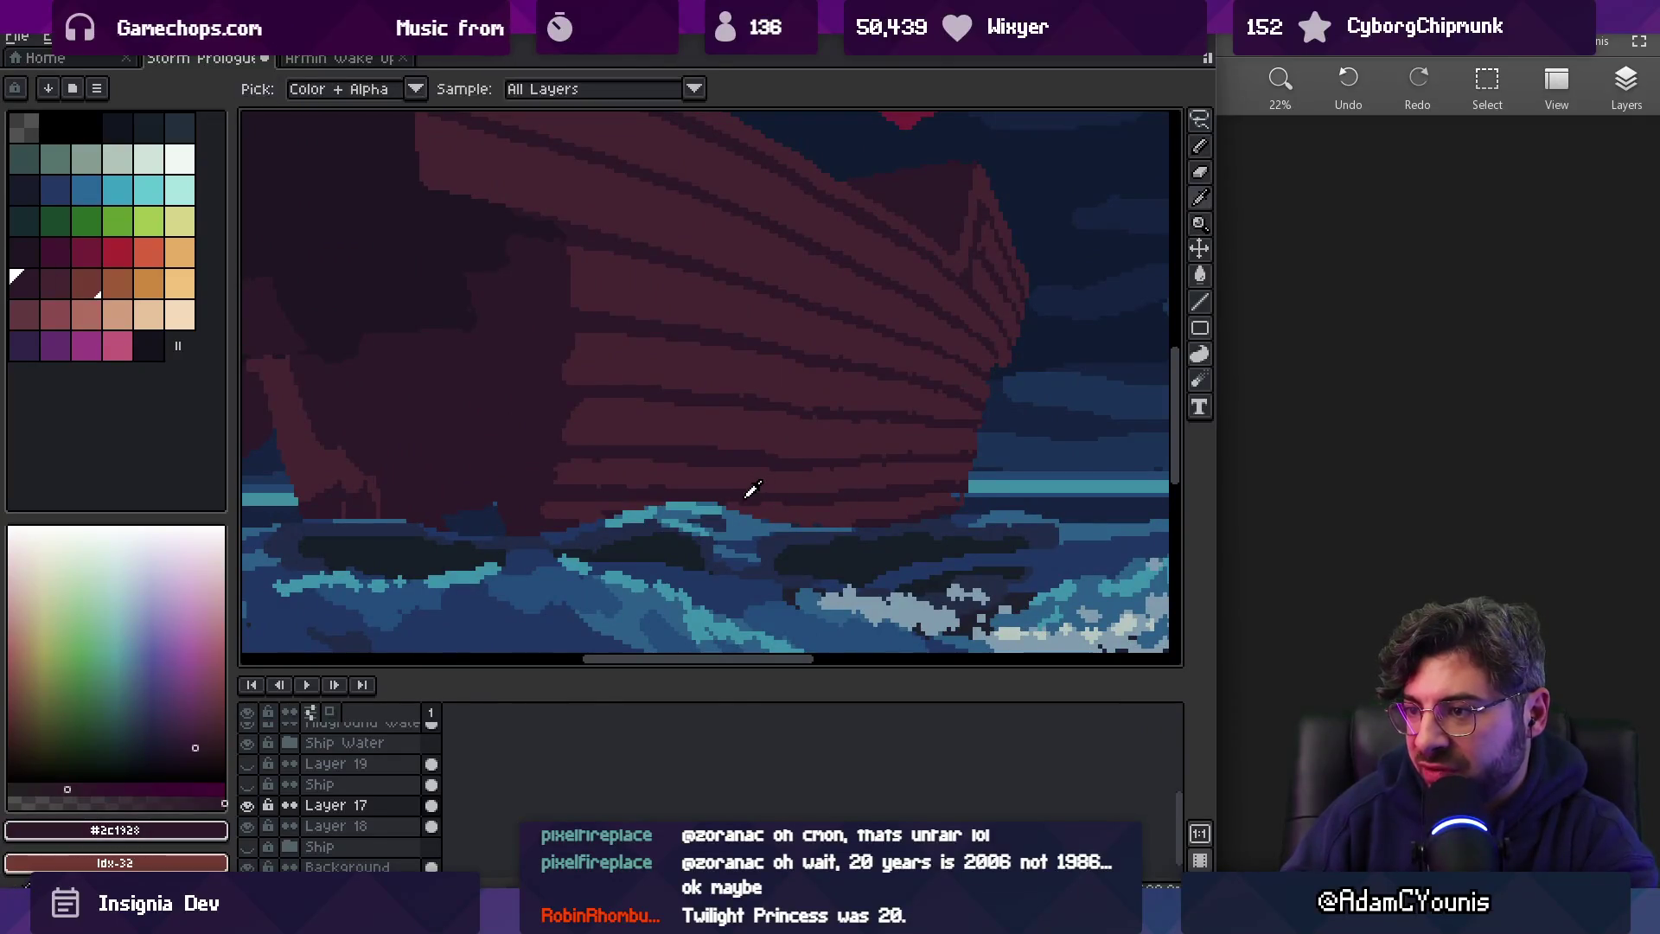
{"action": "left_click", "coordinate": [920, 481], "text": "alt"}
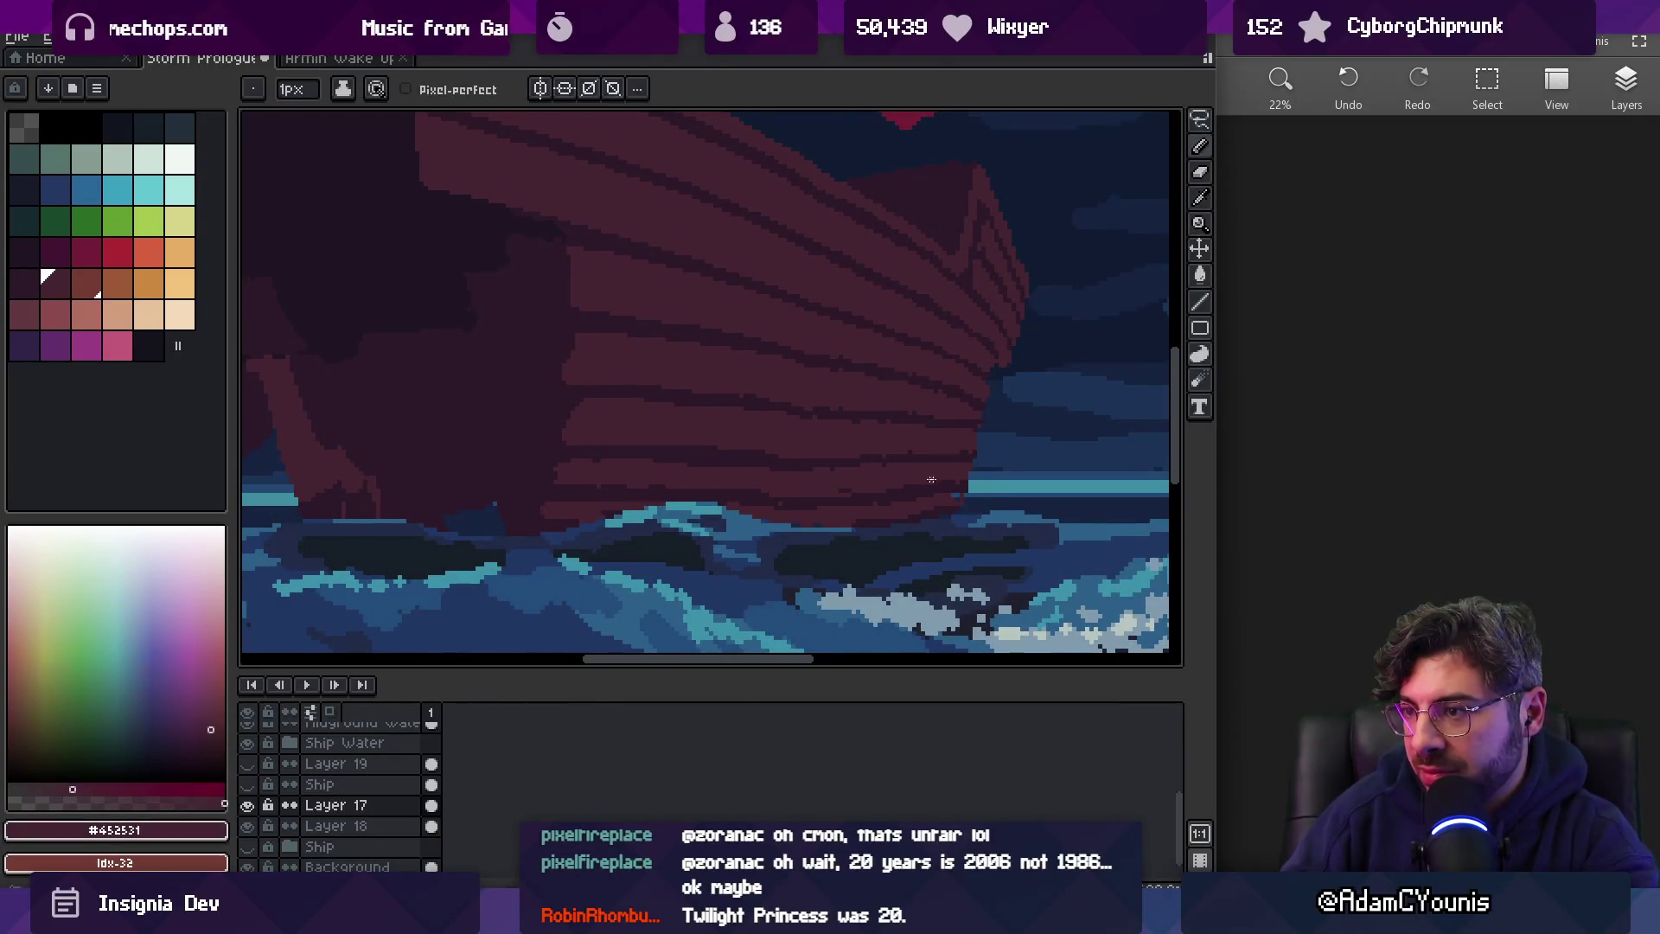
{"action": "left_click", "coordinate": [768, 463], "text": "alt"}
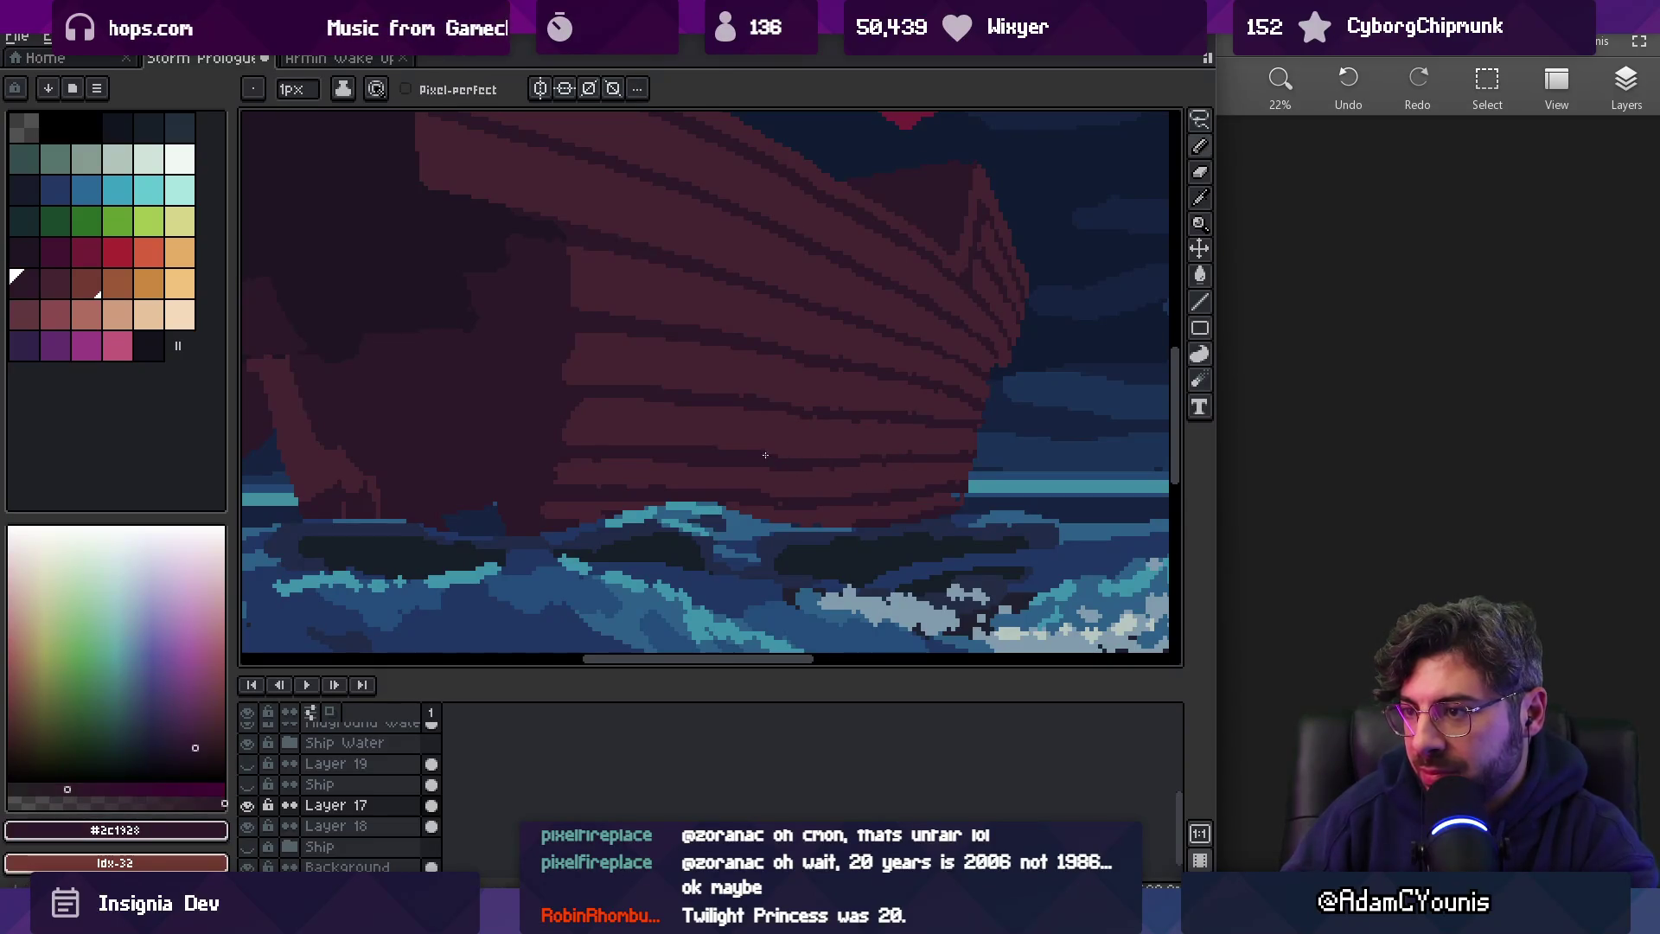
{"action": "left_click", "coordinate": [674, 471], "text": "alt"}
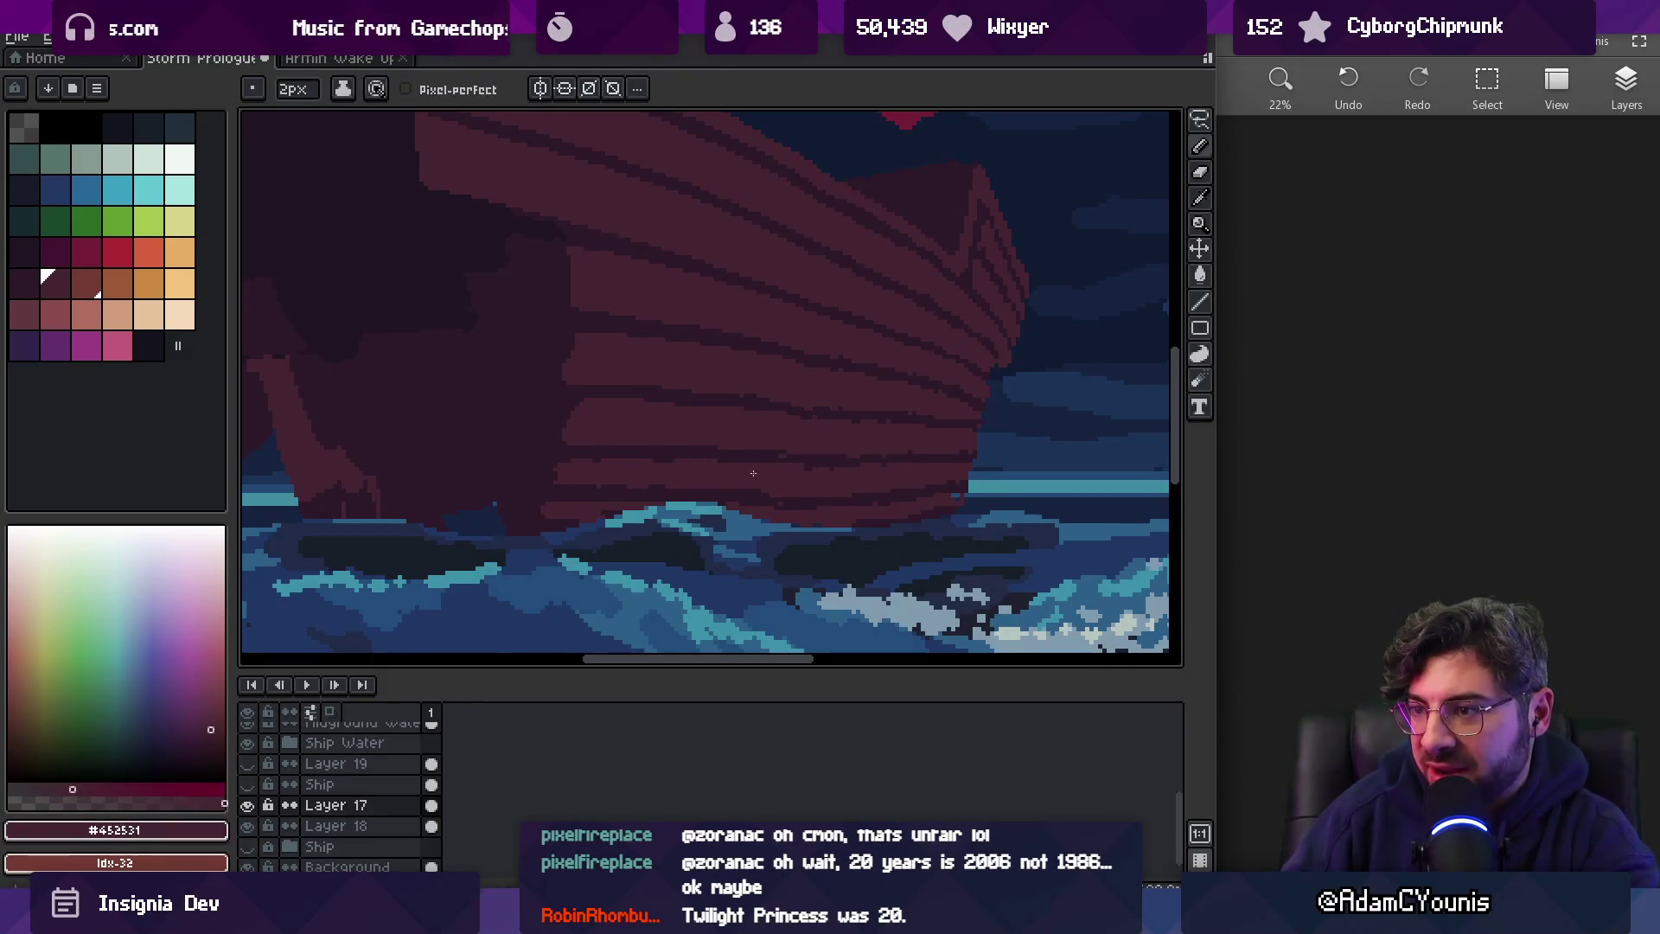
{"action": "left_click", "coordinate": [752, 430], "text": "alt"}
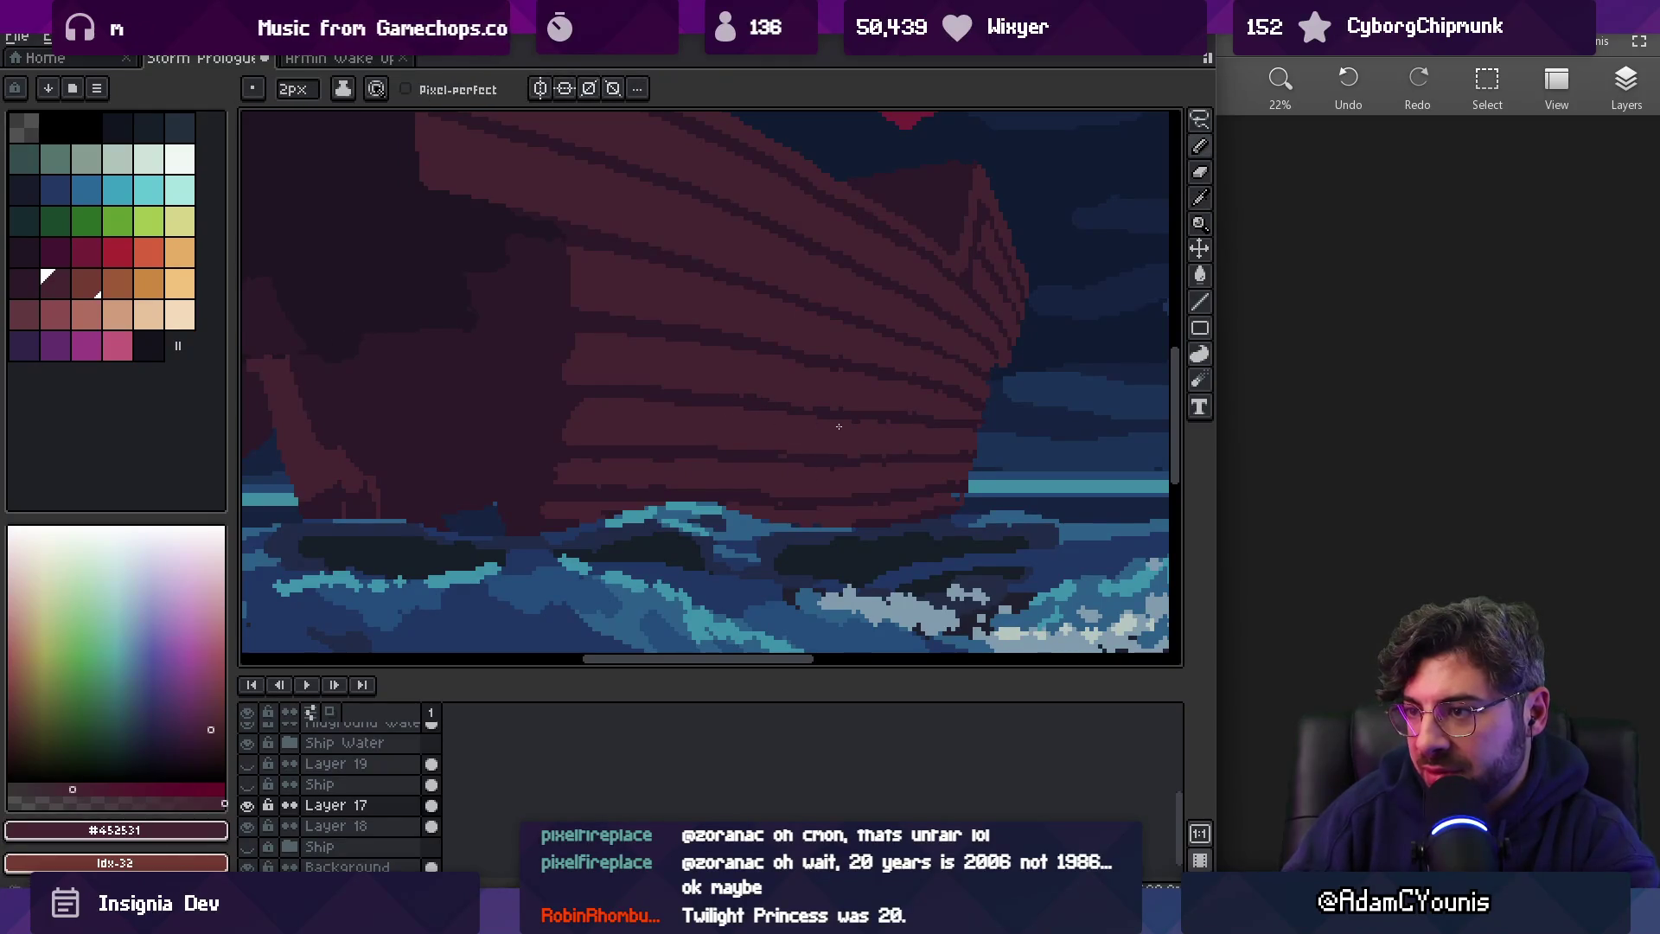
{"action": "scroll", "coordinate": [955, 421], "scroll_direction": "down", "scroll_amount": 2}
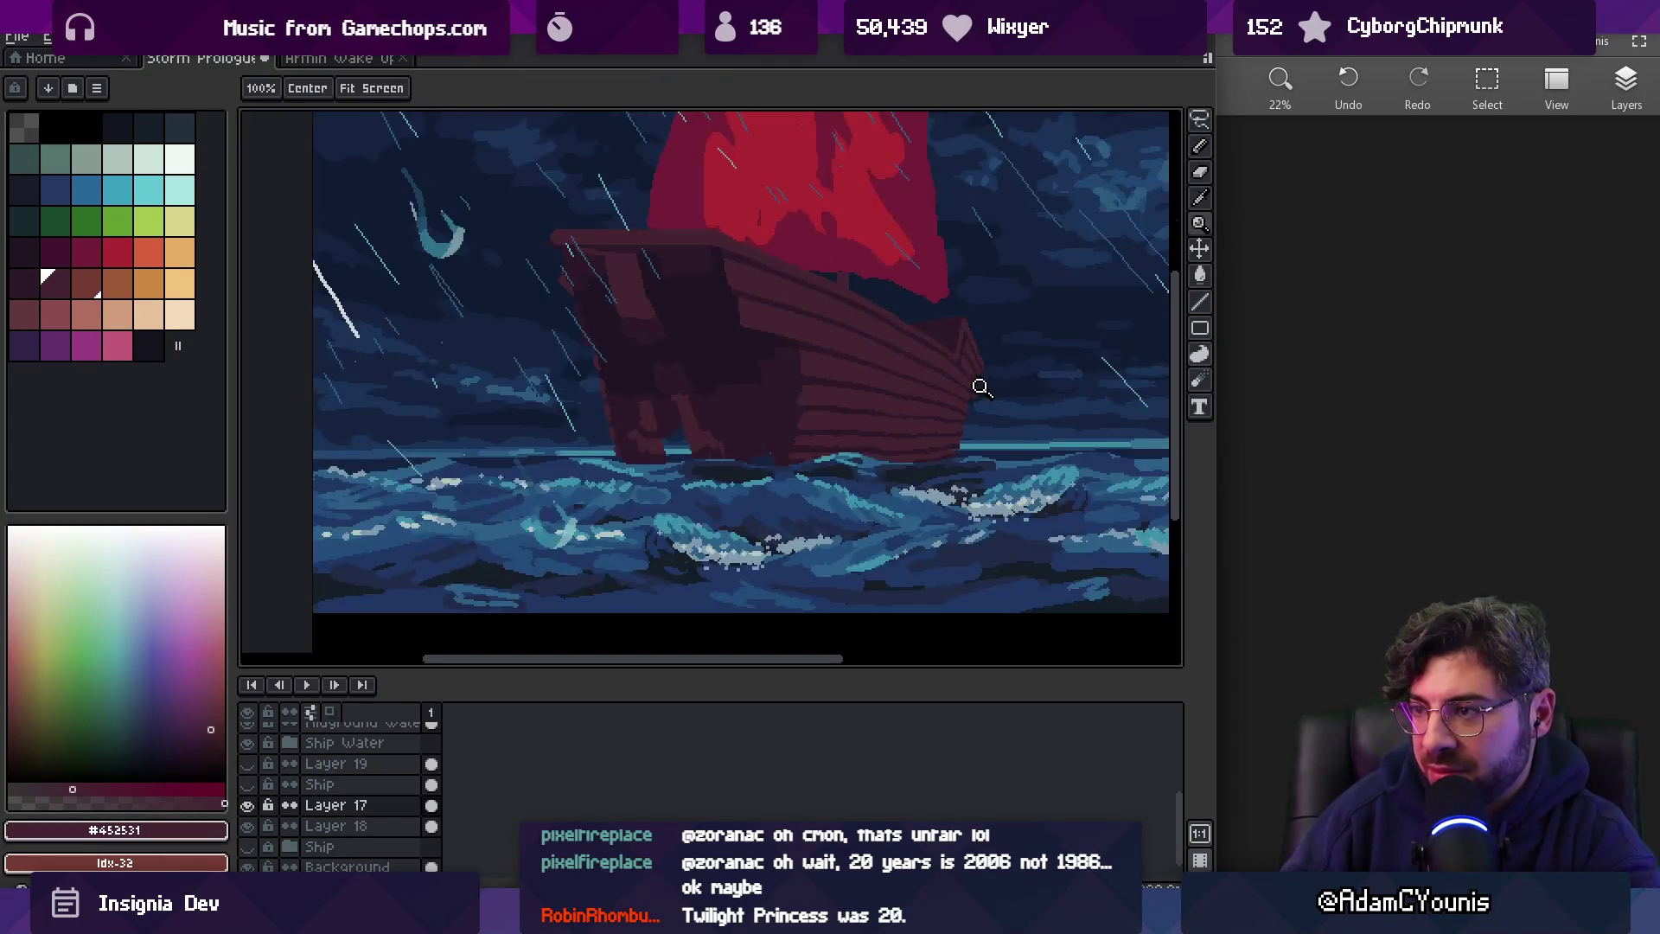
{"action": "scroll", "coordinate": [1011, 370], "scroll_direction": "up", "scroll_amount": 4}
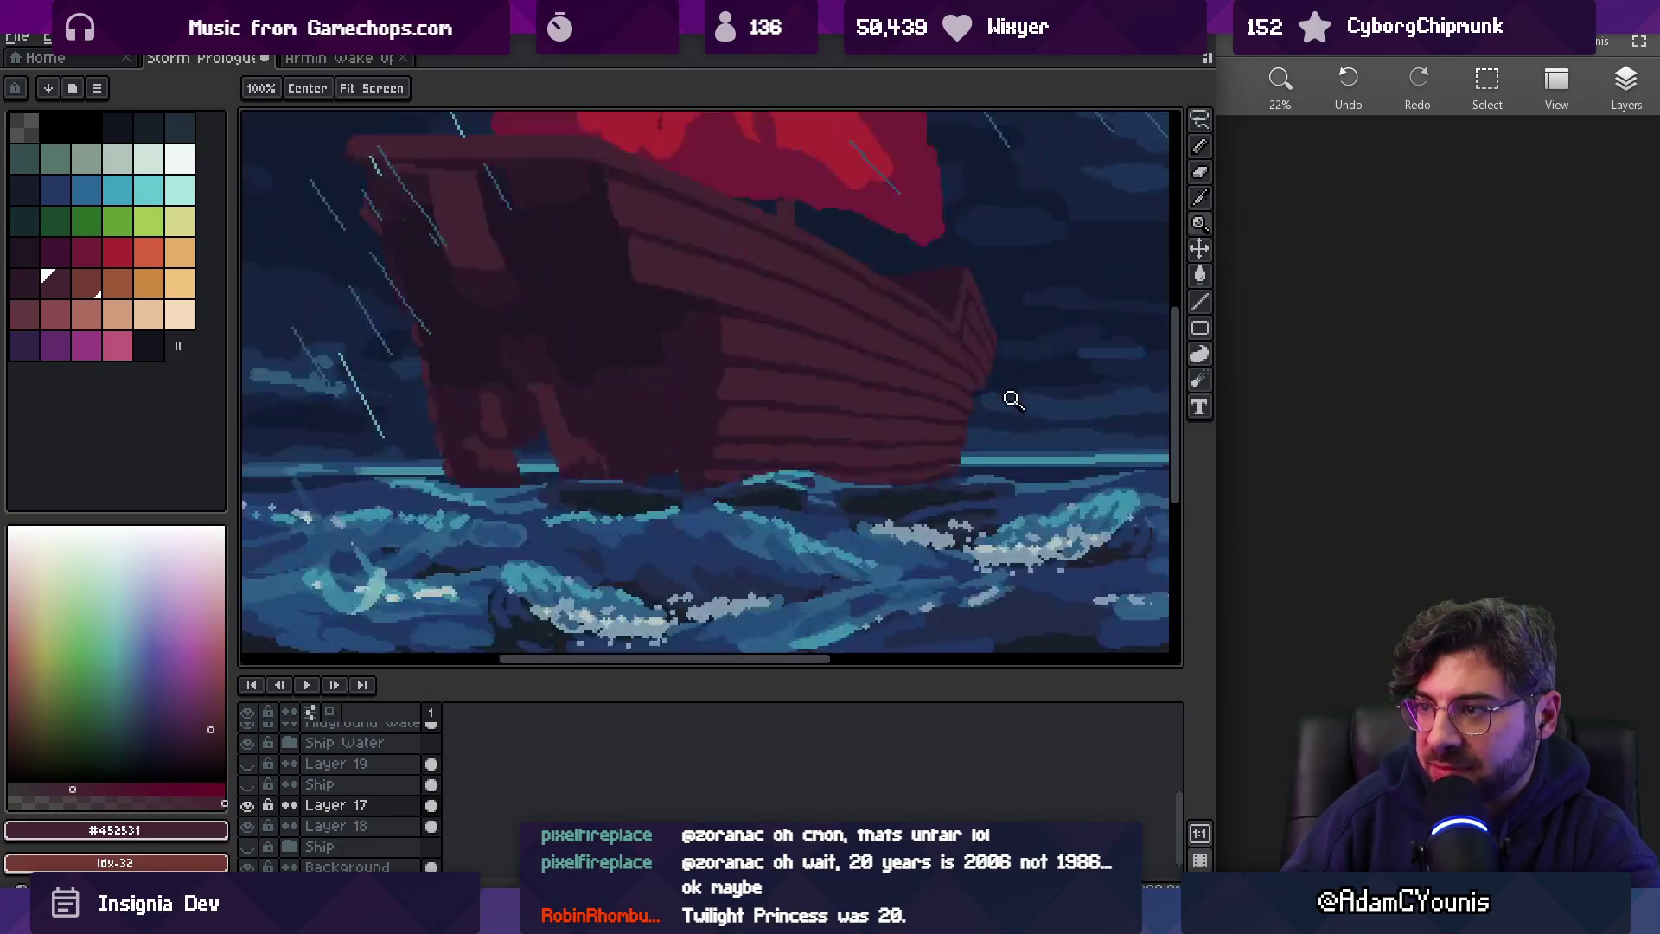
{"action": "left_click", "coordinate": [900, 391], "text": "alt"}
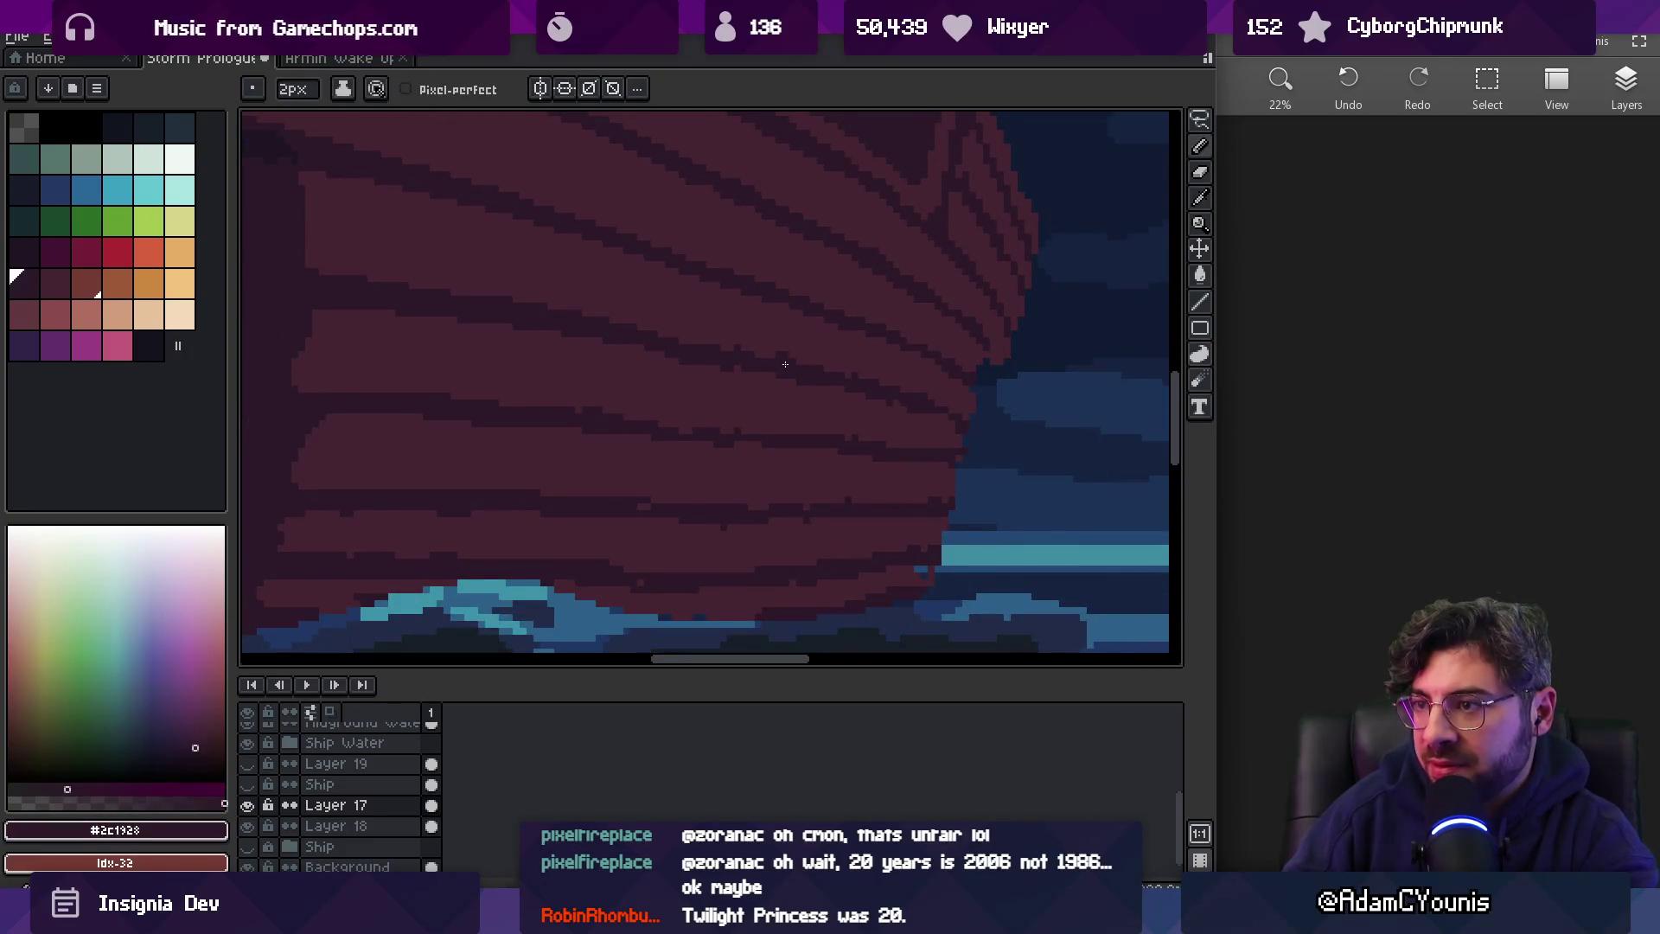
{"action": "left_click", "coordinate": [911, 423], "text": "alt"}
{"action": "left_click", "coordinate": [908, 371], "text": "alt"}
{"action": "left_click", "coordinate": [843, 403], "text": "alt"}
Move down to the lower hull and waterline and retouch stripes in the plank colours
{"action": "left_click_drag", "start_coordinate": [843, 403], "coordinate": [815, 420]}
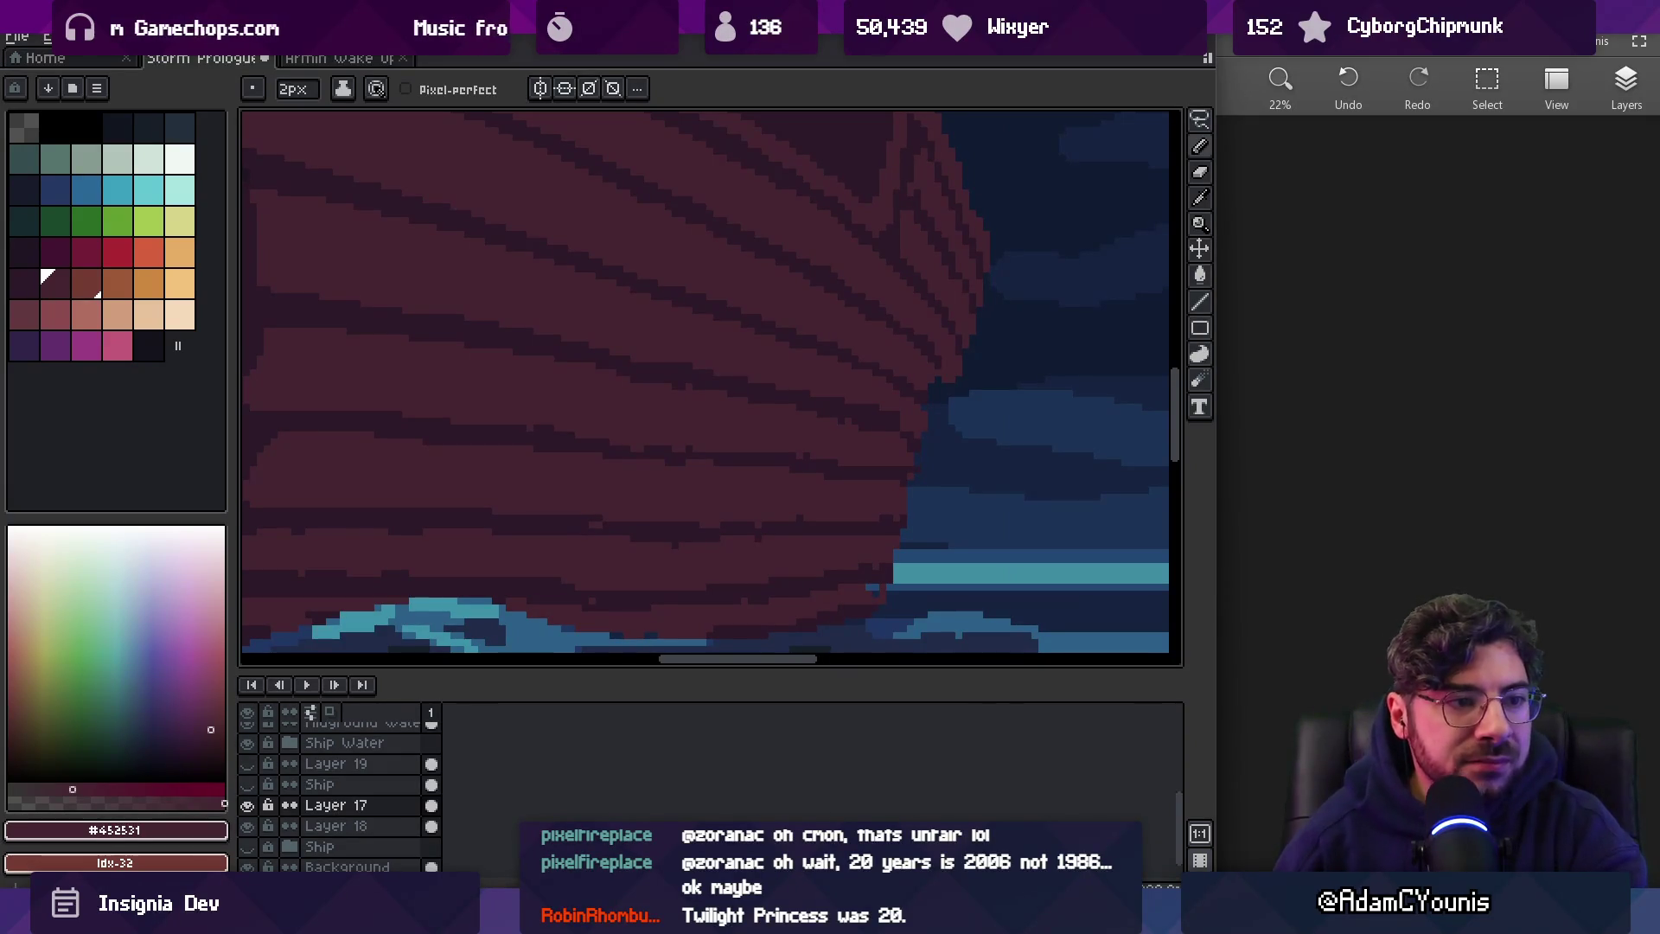
{"action": "left_click_drag", "start_coordinate": [739, 267], "coordinate": [830, 370]}
{"action": "mouse_move", "coordinate": [830, 300]}
{"action": "left_mouse_down"}
{"action": "mouse_move", "coordinate": [837, 326]}
{"action": "mouse_move", "coordinate": [857, 323]}
{"action": "left_mouse_up"}
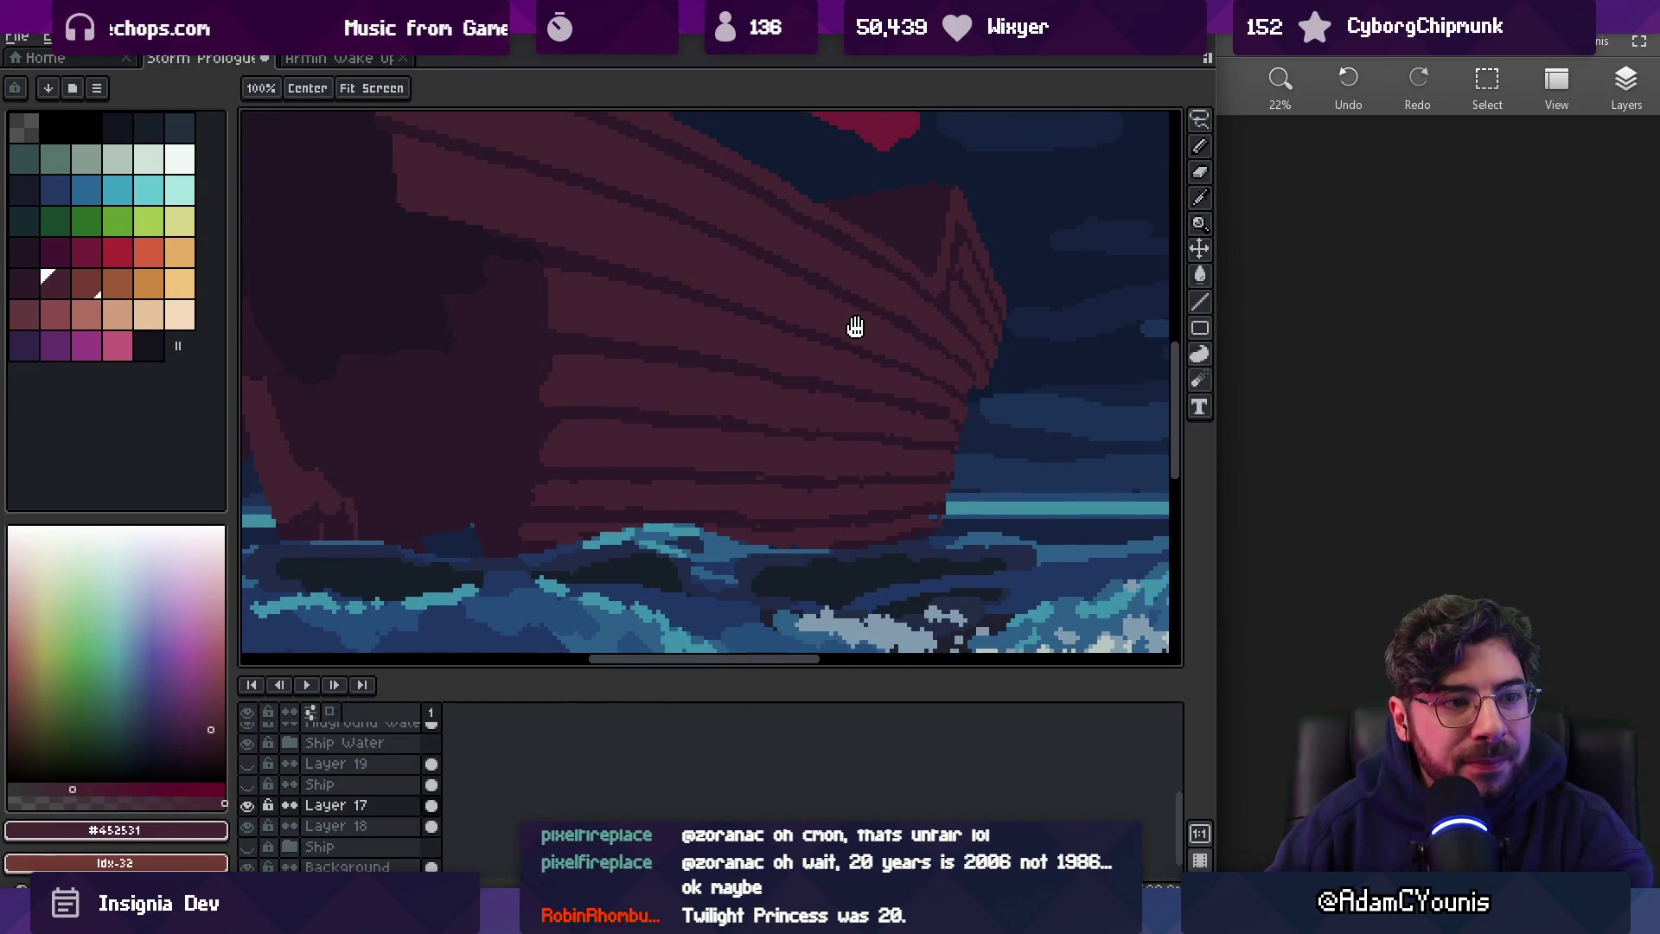
{"action": "scroll", "coordinate": [864, 320], "scroll_direction": "down", "scroll_amount": 3}
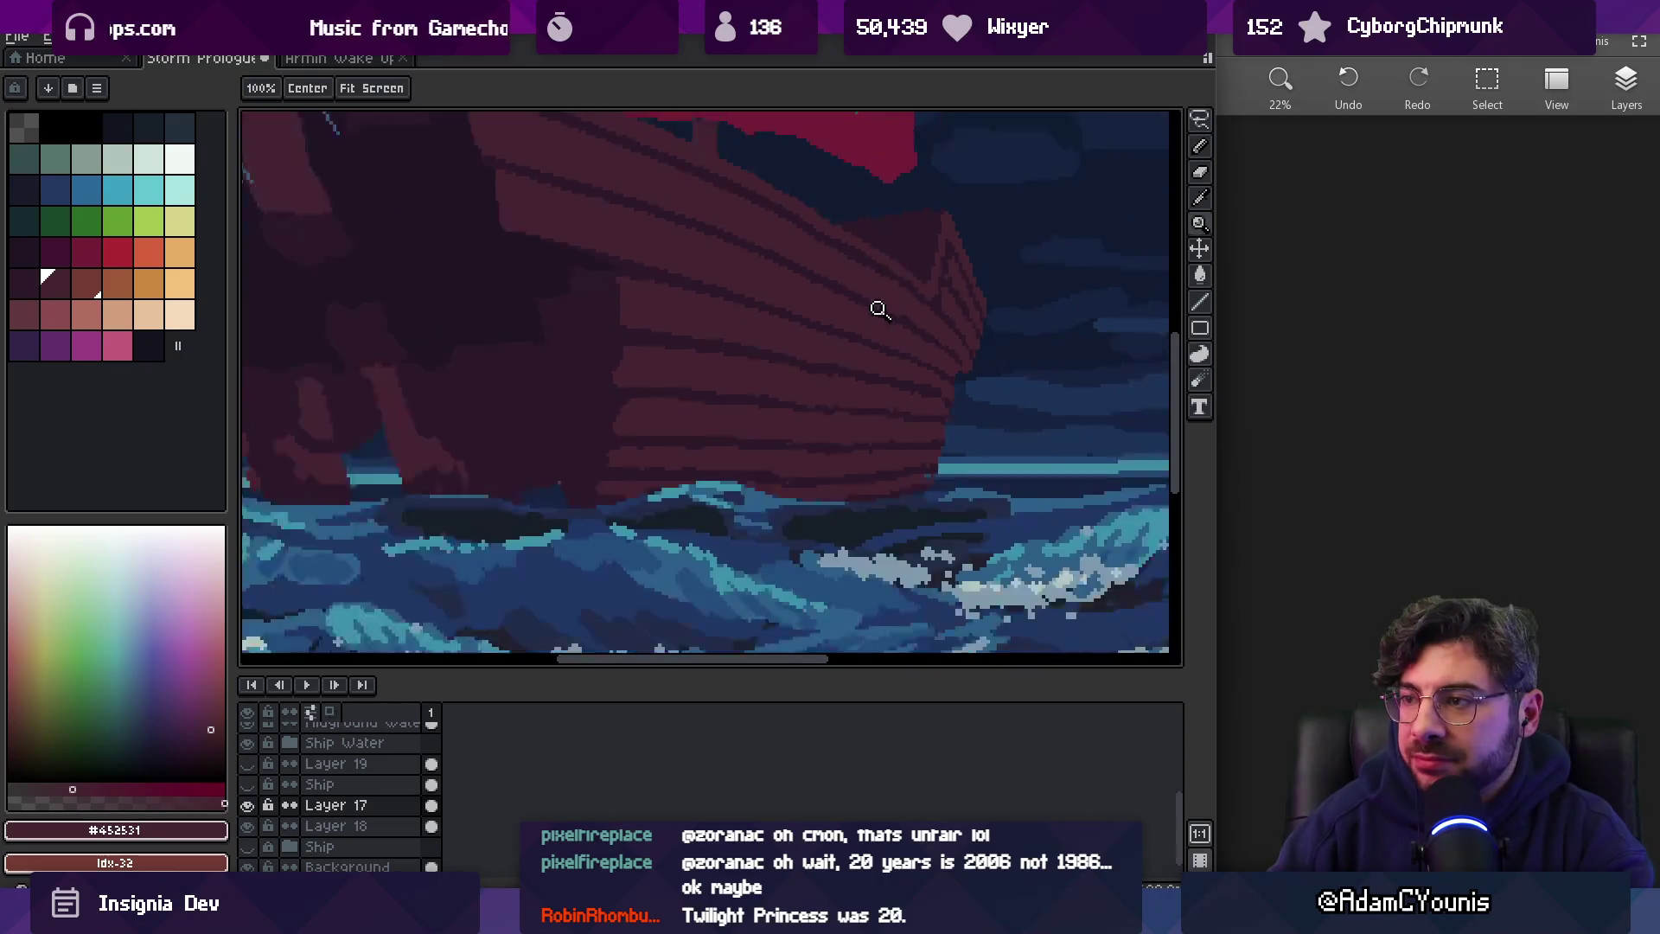
{"action": "scroll", "coordinate": [937, 303], "scroll_direction": "up", "scroll_amount": 3}
{"action": "scroll", "coordinate": [920, 329], "scroll_direction": "up", "scroll_amount": 2}
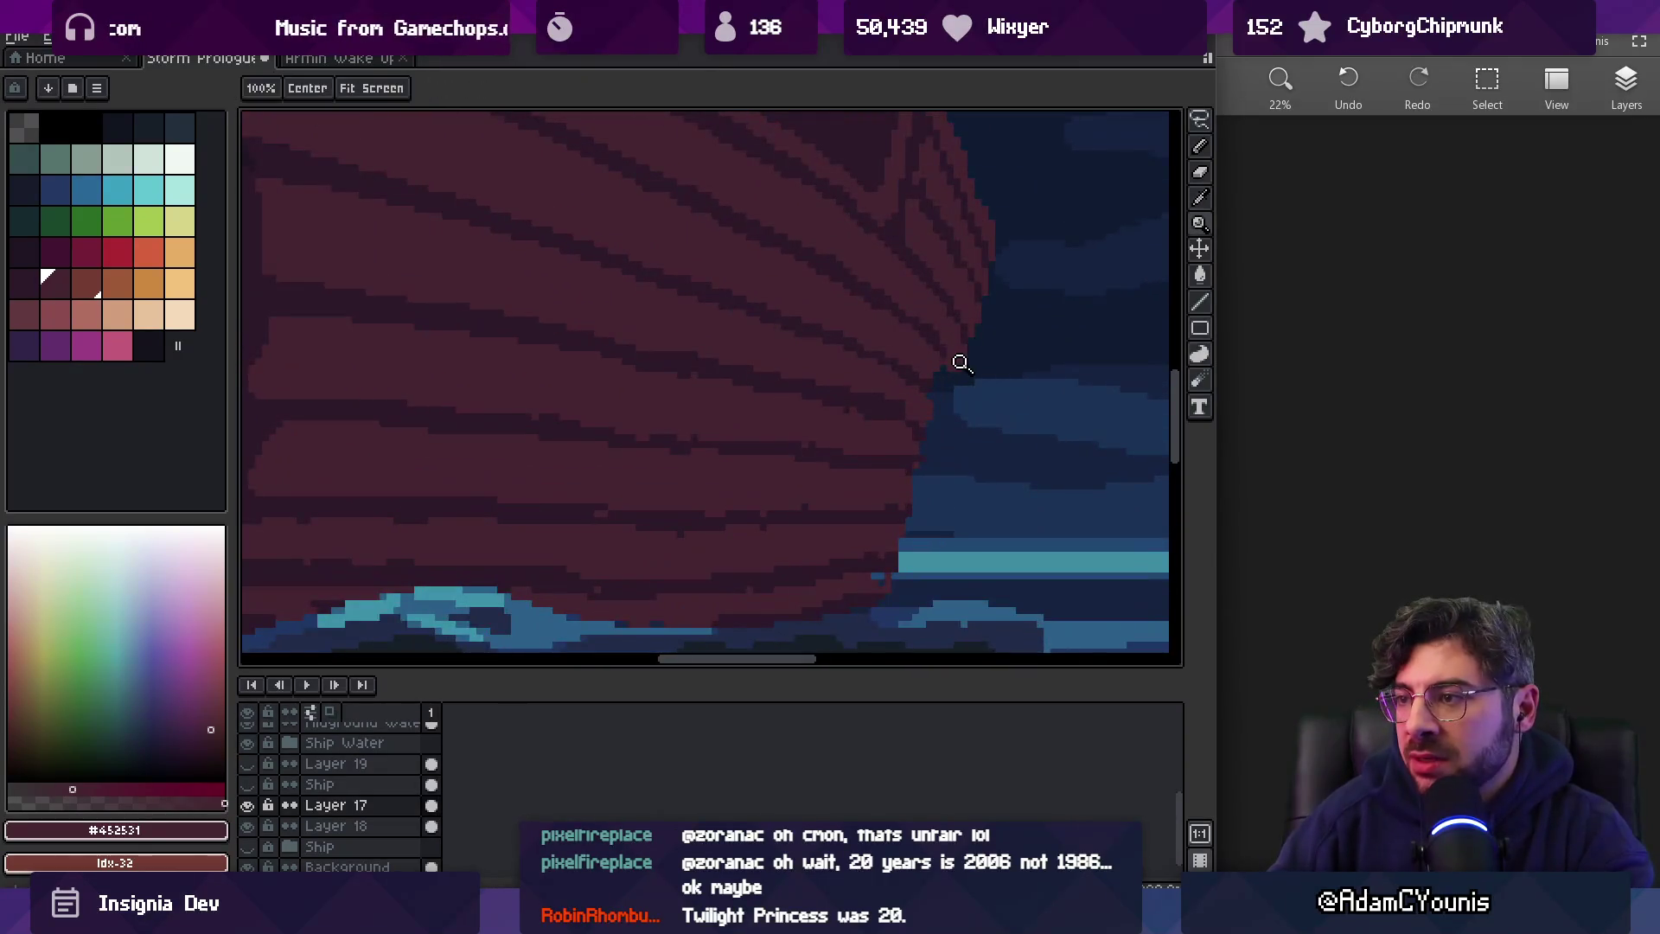
{"action": "scroll", "coordinate": [852, 364], "scroll_direction": "up", "scroll_amount": 2}
{"action": "left_click_drag", "start_coordinate": [848, 369], "coordinate": [914, 353]}
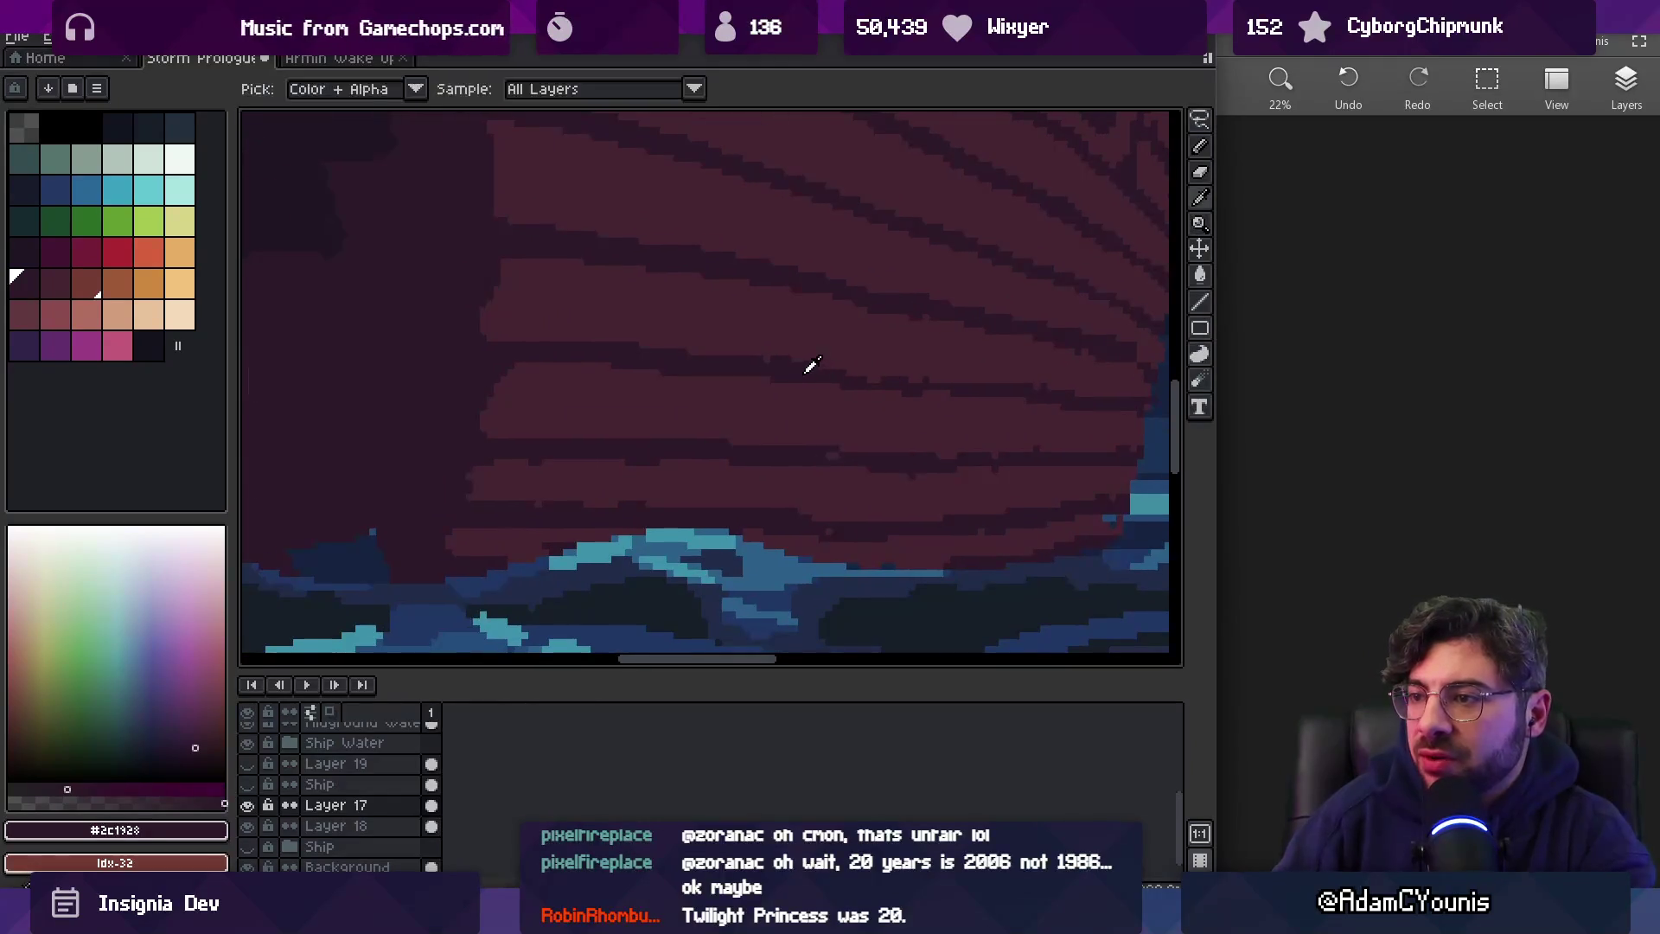
{"action": "left_click", "coordinate": [887, 404], "text": "alt"}
{"action": "left_click", "coordinate": [850, 458], "text": "alt"}
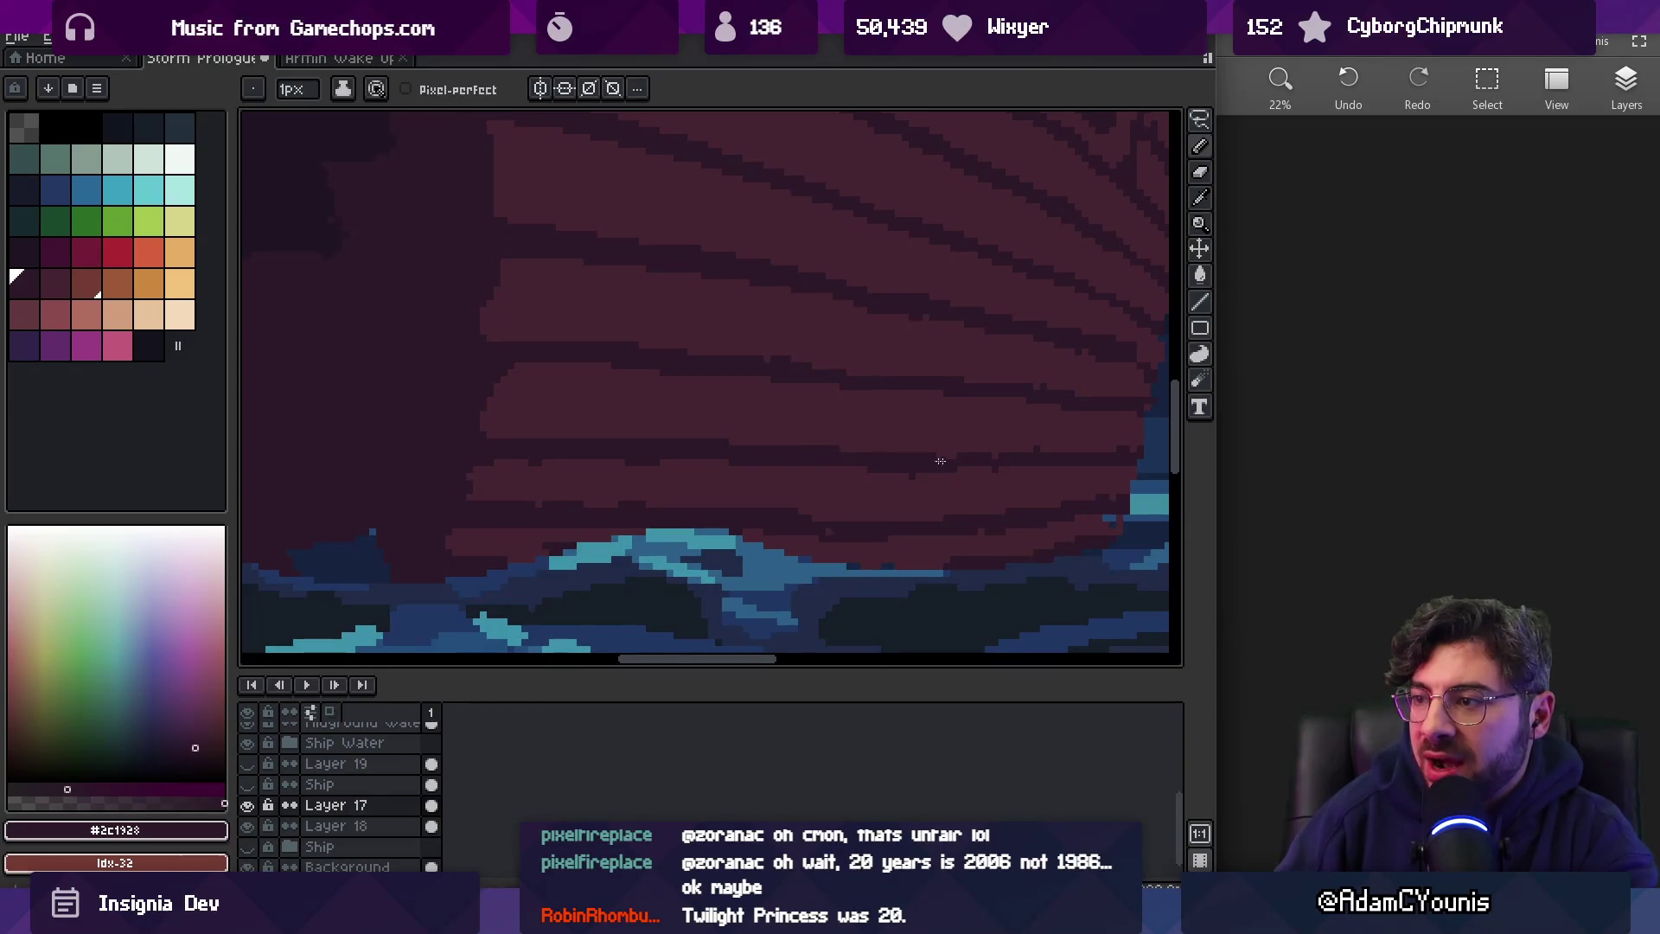
Redraw the dark stripe and right edge of the lower hull in #2c1928 and #452531
{"action": "scroll", "coordinate": [1017, 452], "scroll_direction": "right", "scroll_amount": 3}
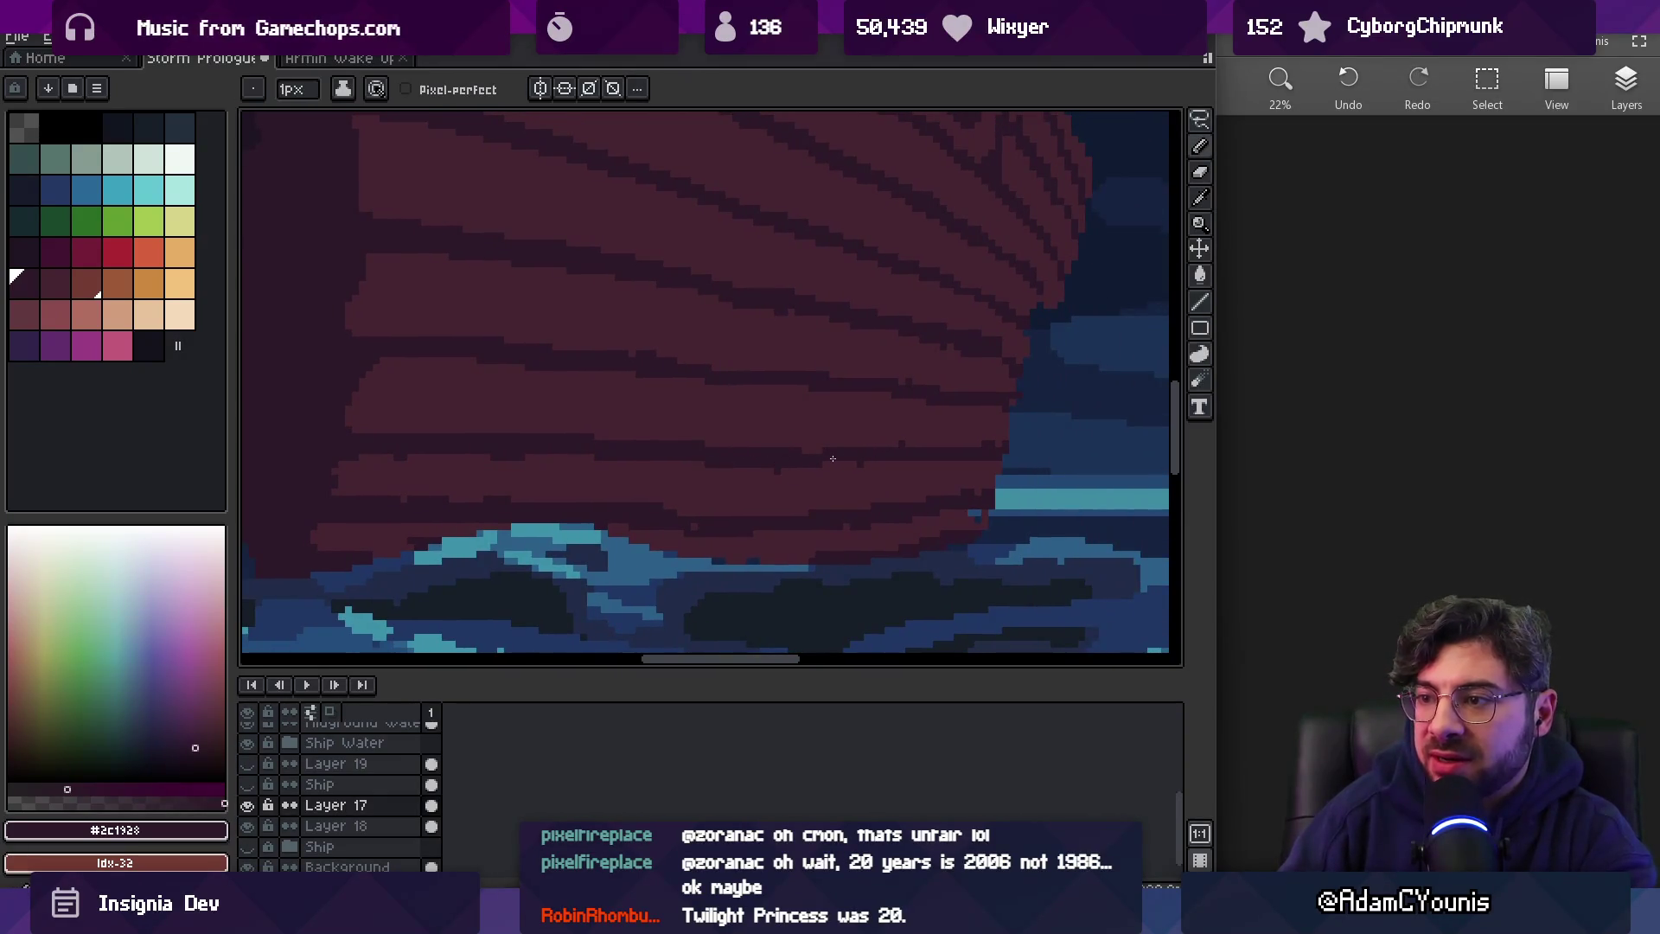
{"action": "left_click", "coordinate": [830, 470], "text": "alt"}
{"action": "left_click", "coordinate": [571, 458], "text": "alt"}
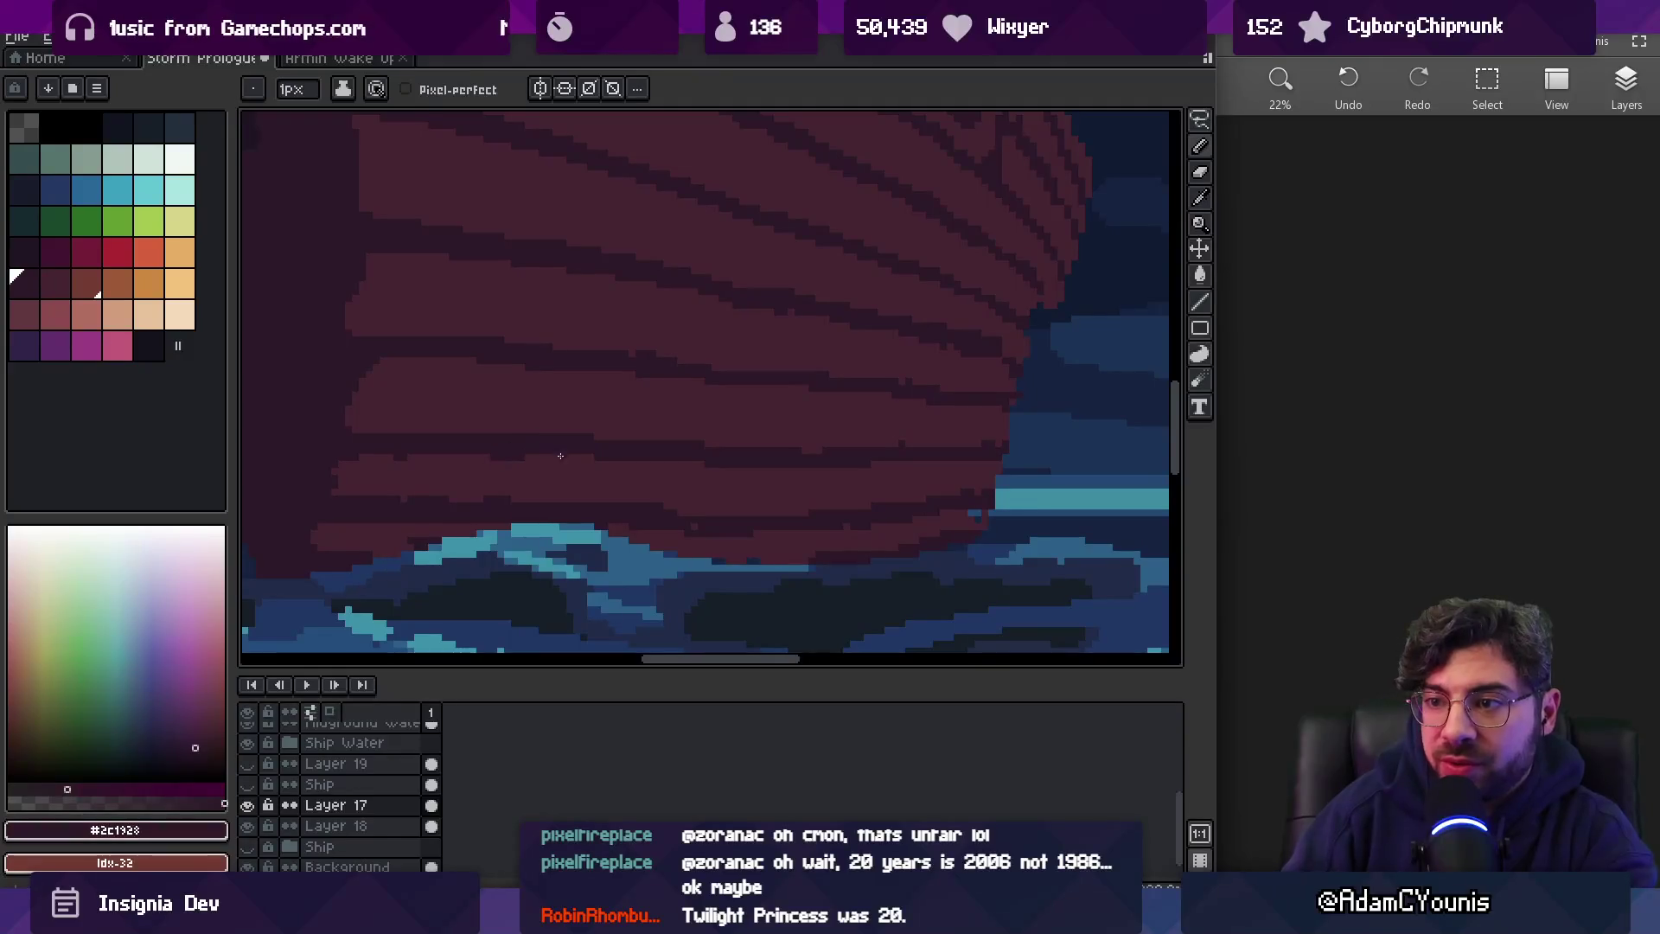
{"action": "left_click", "coordinate": [419, 459], "text": "alt"}
{"action": "left_click", "coordinate": [380, 450], "text": "alt"}
{"action": "left_click", "coordinate": [383, 454], "text": "alt"}
{"action": "left_click", "coordinate": [452, 441], "text": "alt"}
{"action": "left_click", "coordinate": [553, 505], "text": "alt"}
{"action": "left_click", "coordinate": [685, 516], "text": "alt"}
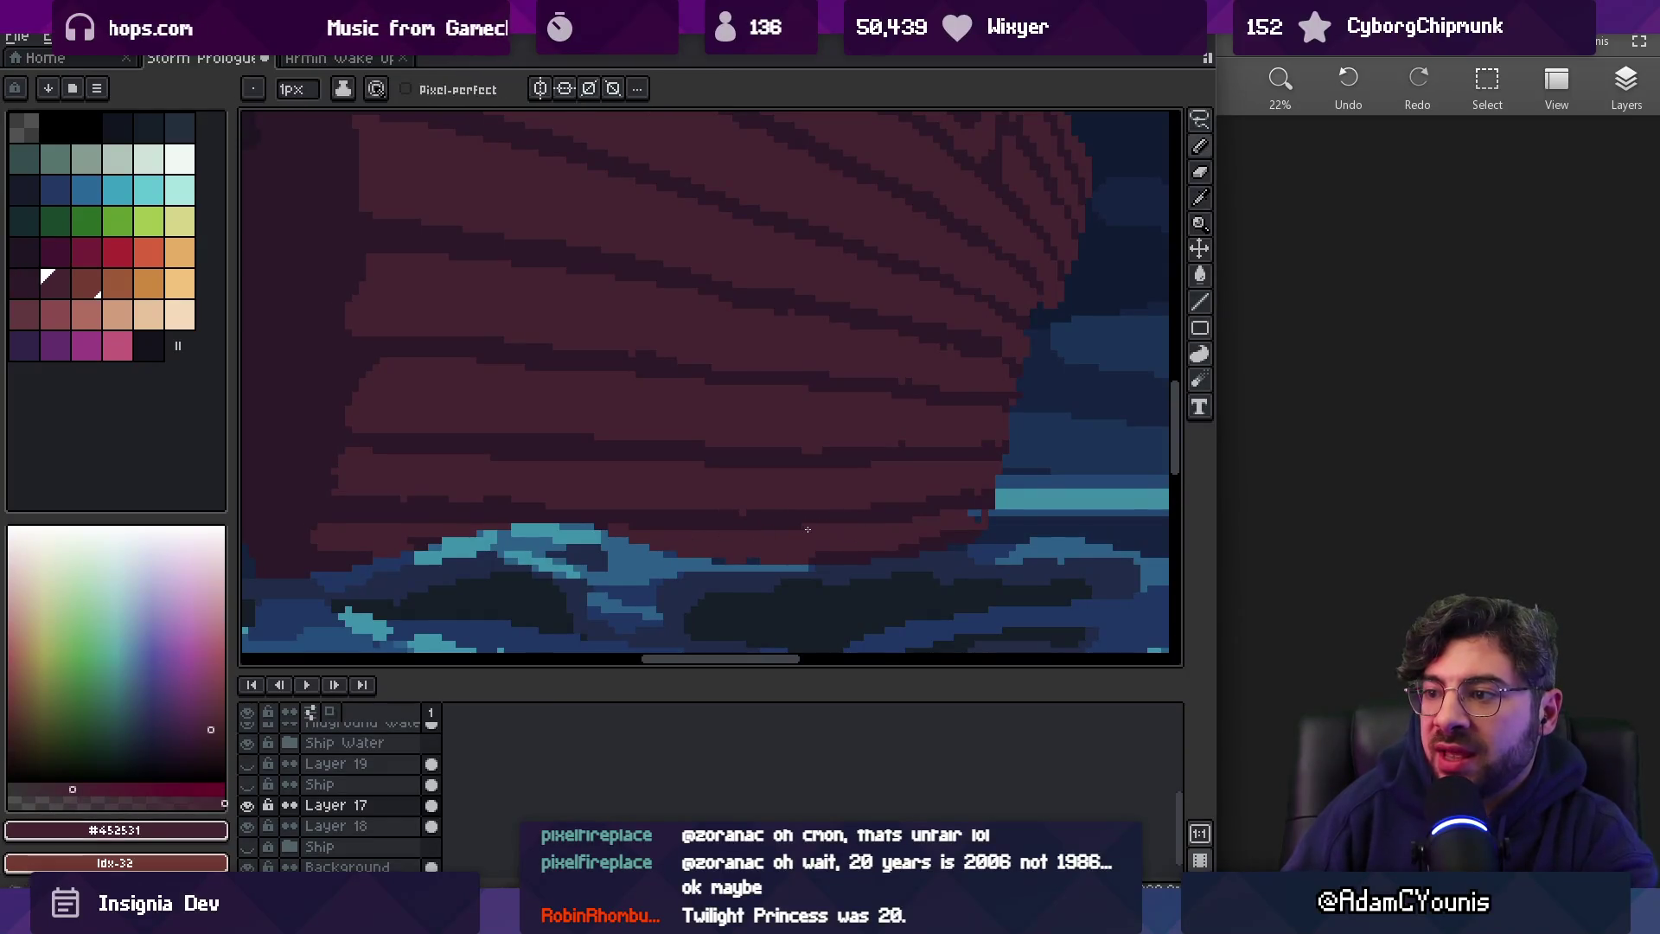
{"action": "left_click", "coordinate": [962, 508], "text": "alt"}
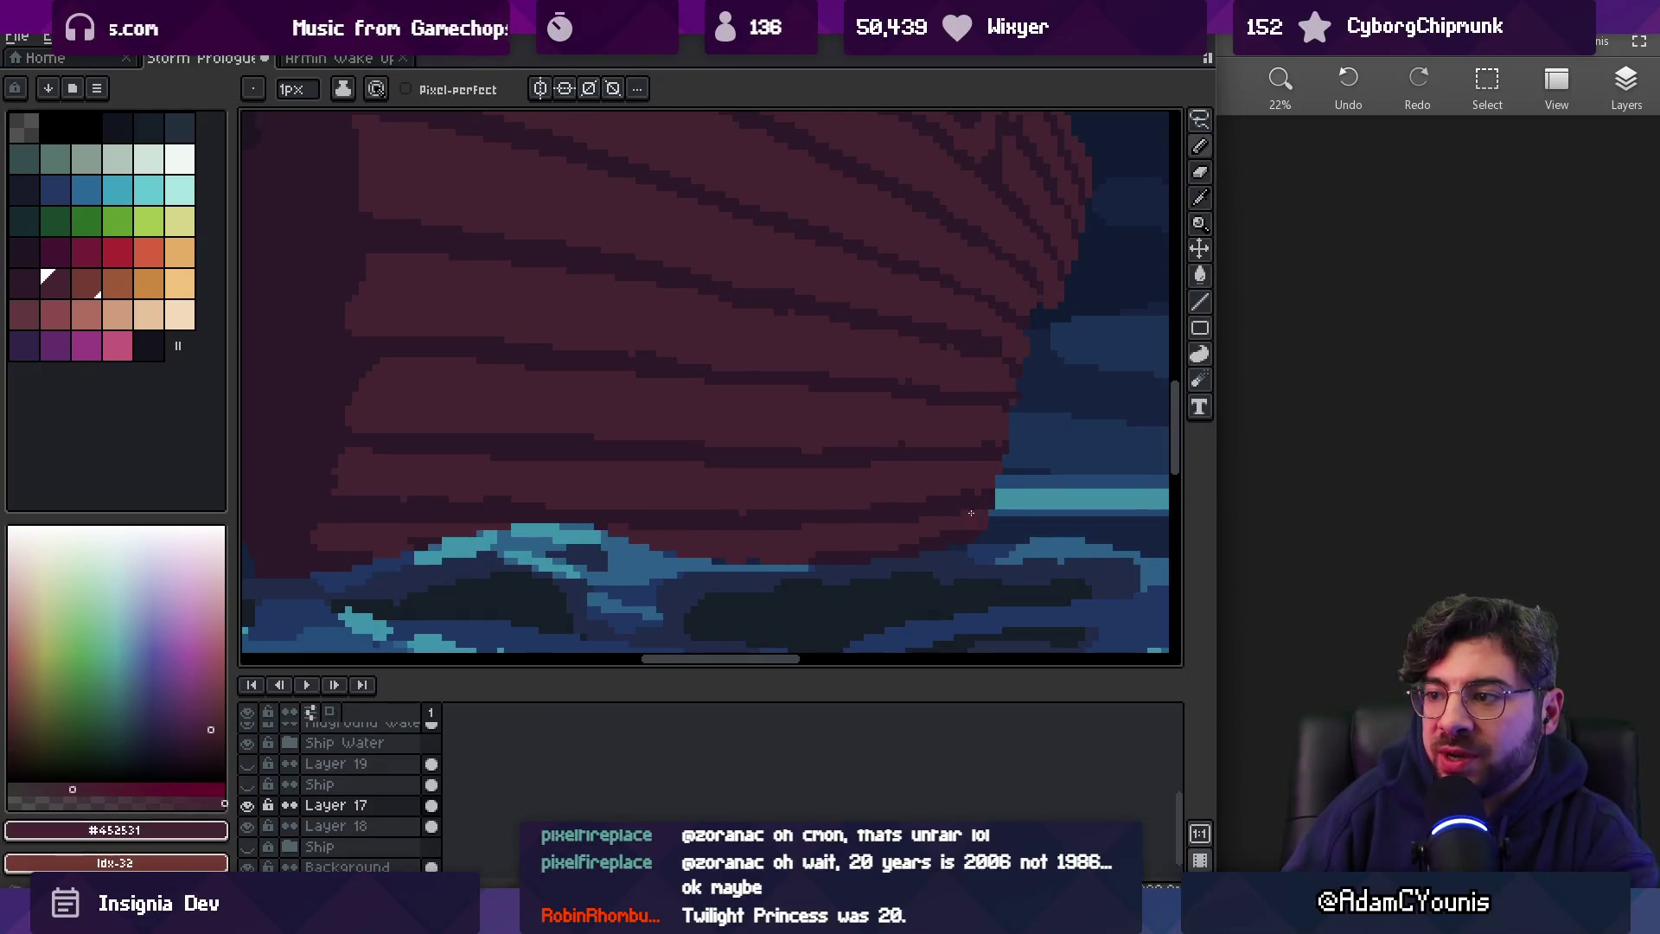
{"action": "key", "text": "z"}
{"action": "scroll", "coordinate": [902, 434], "scroll_direction": "down", "scroll_amount": 3}
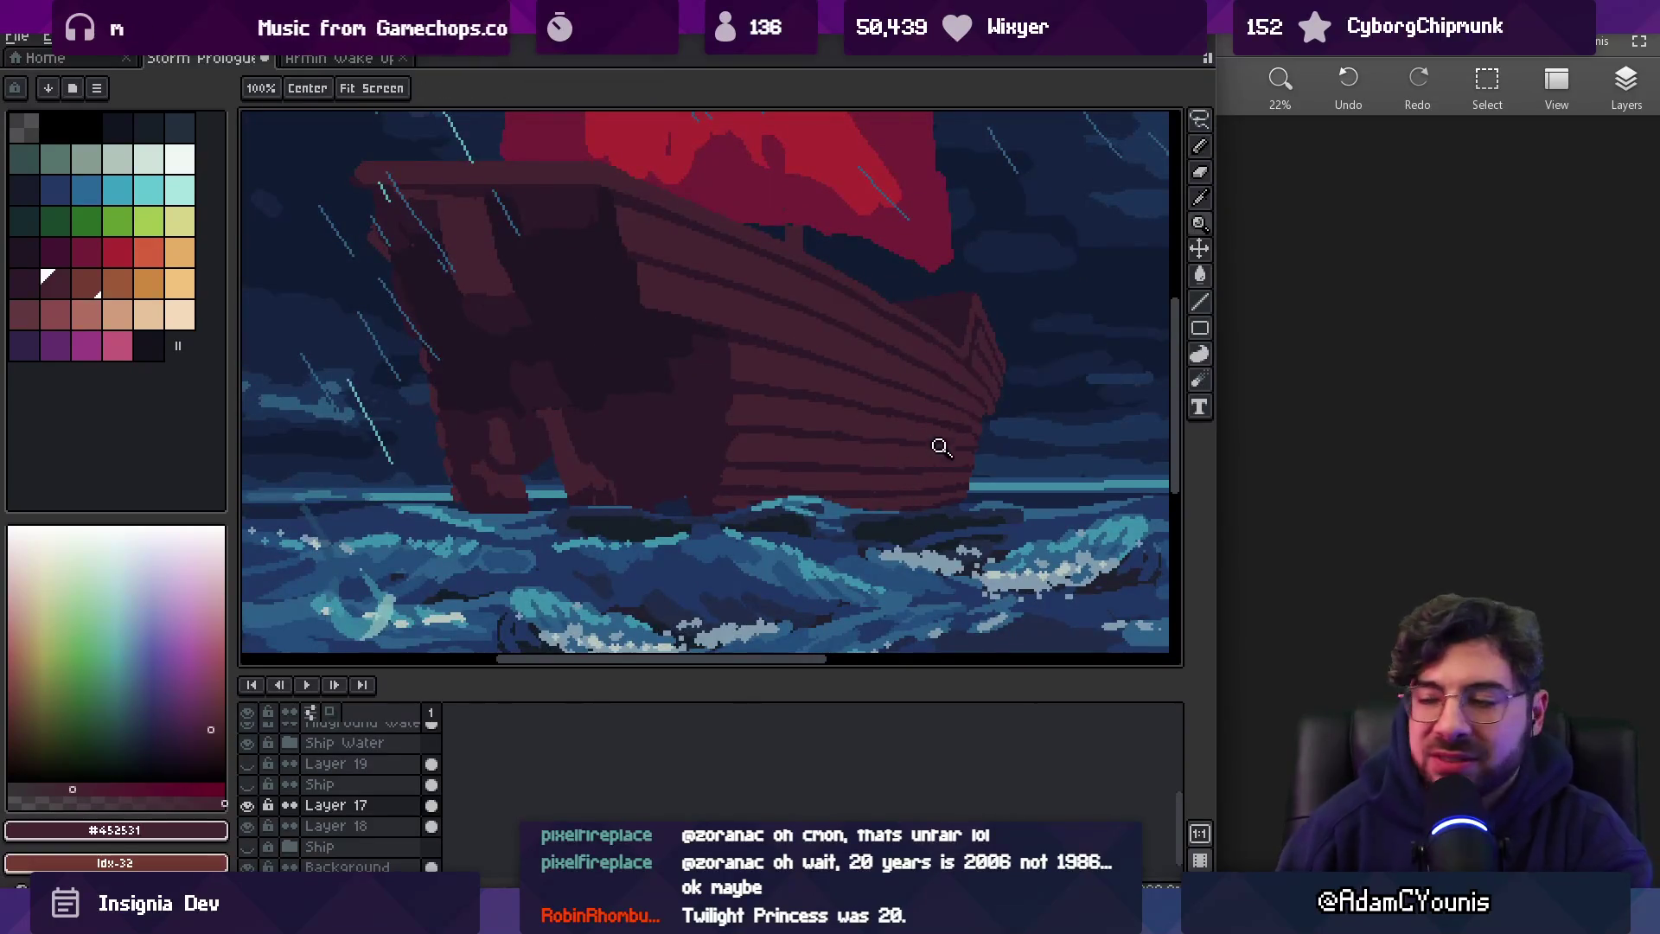
Redraw stripe pixels toward the bow in the dark and lighter plank colours, zooming out to check
{"action": "scroll", "coordinate": [951, 467], "scroll_direction": "up", "scroll_amount": 4}
{"action": "key", "text": "b"}
{"action": "left_click", "coordinate": [951, 481], "text": "alt"}
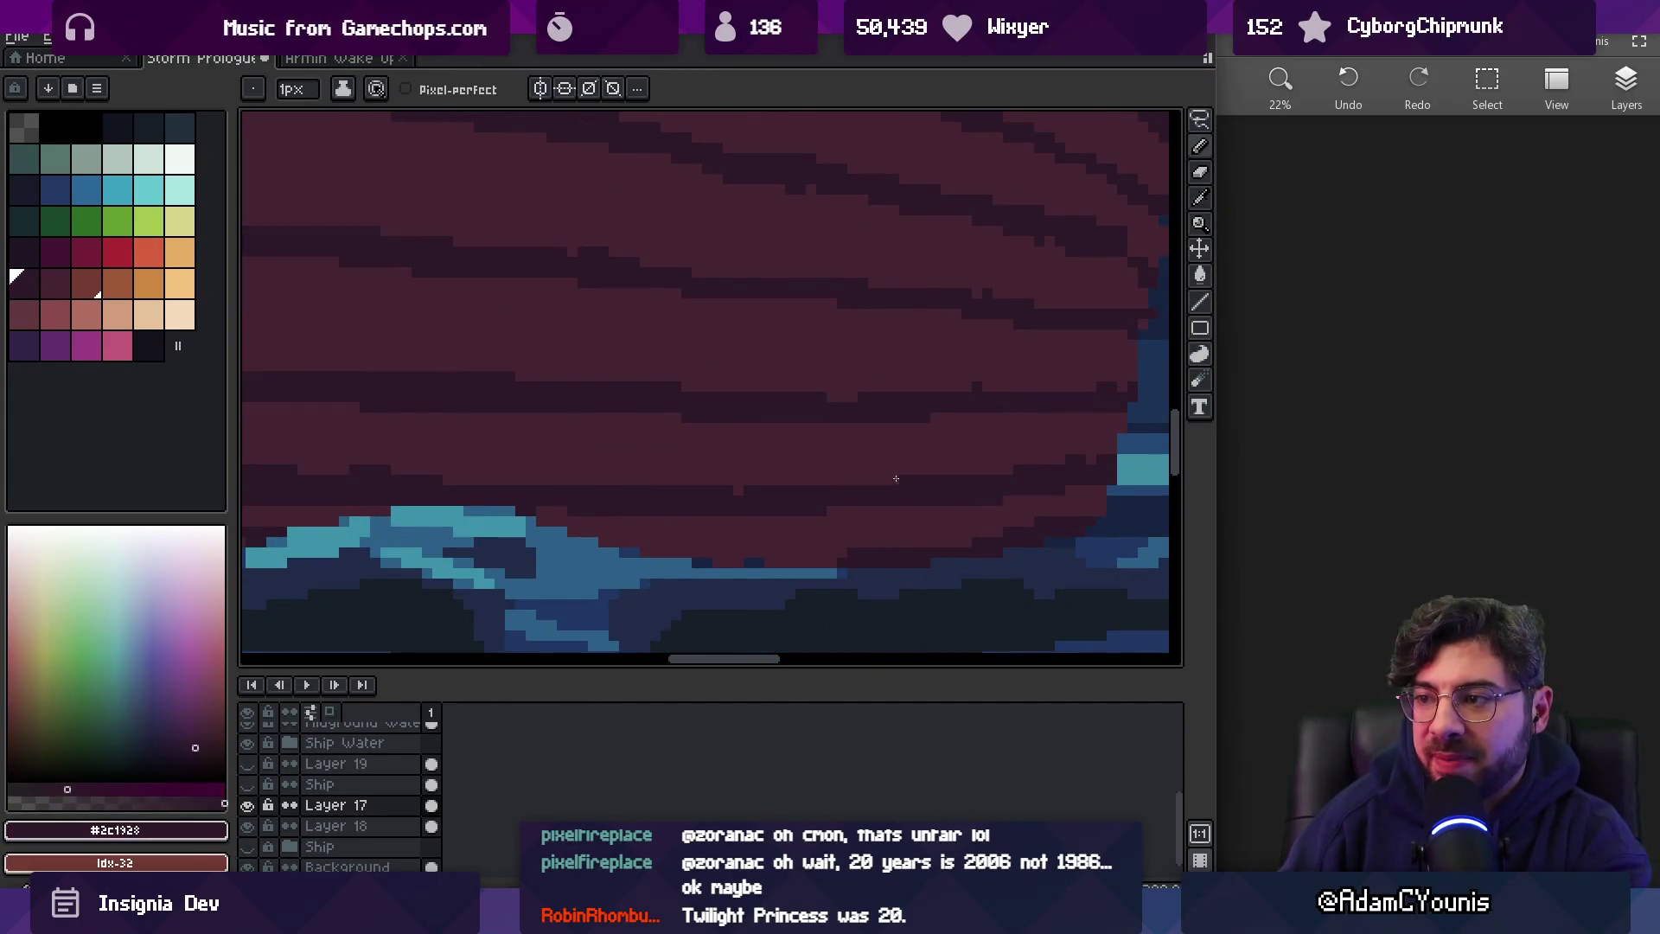
{"action": "left_click", "coordinate": [837, 490], "text": "alt"}
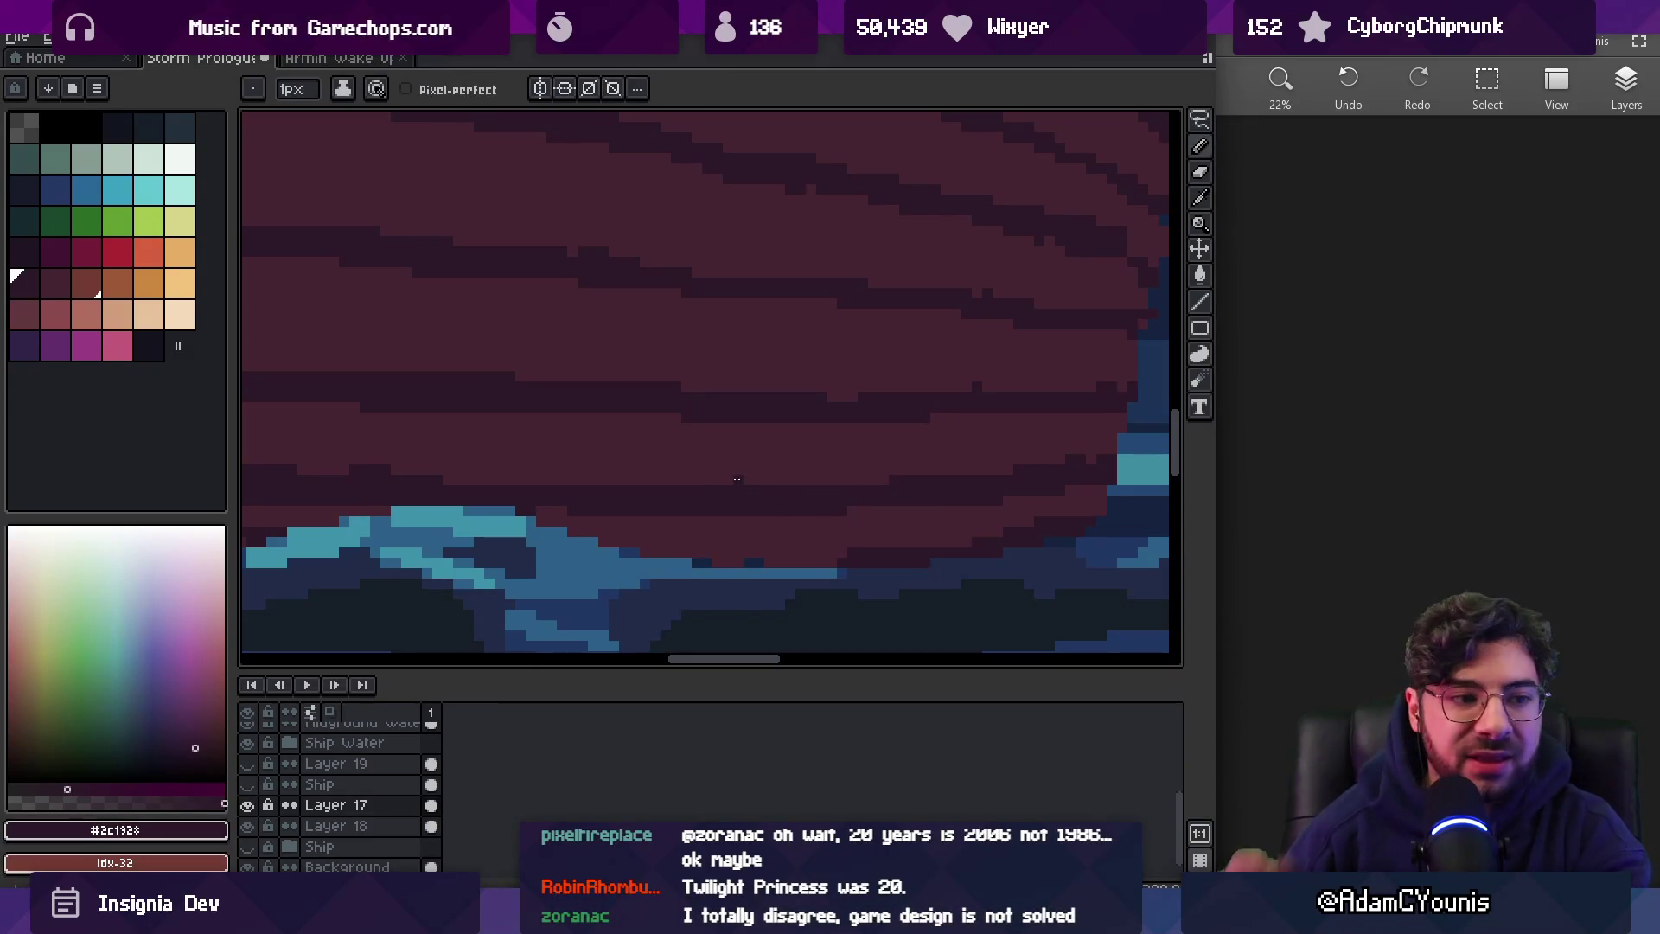
{"action": "key", "text": "z"}
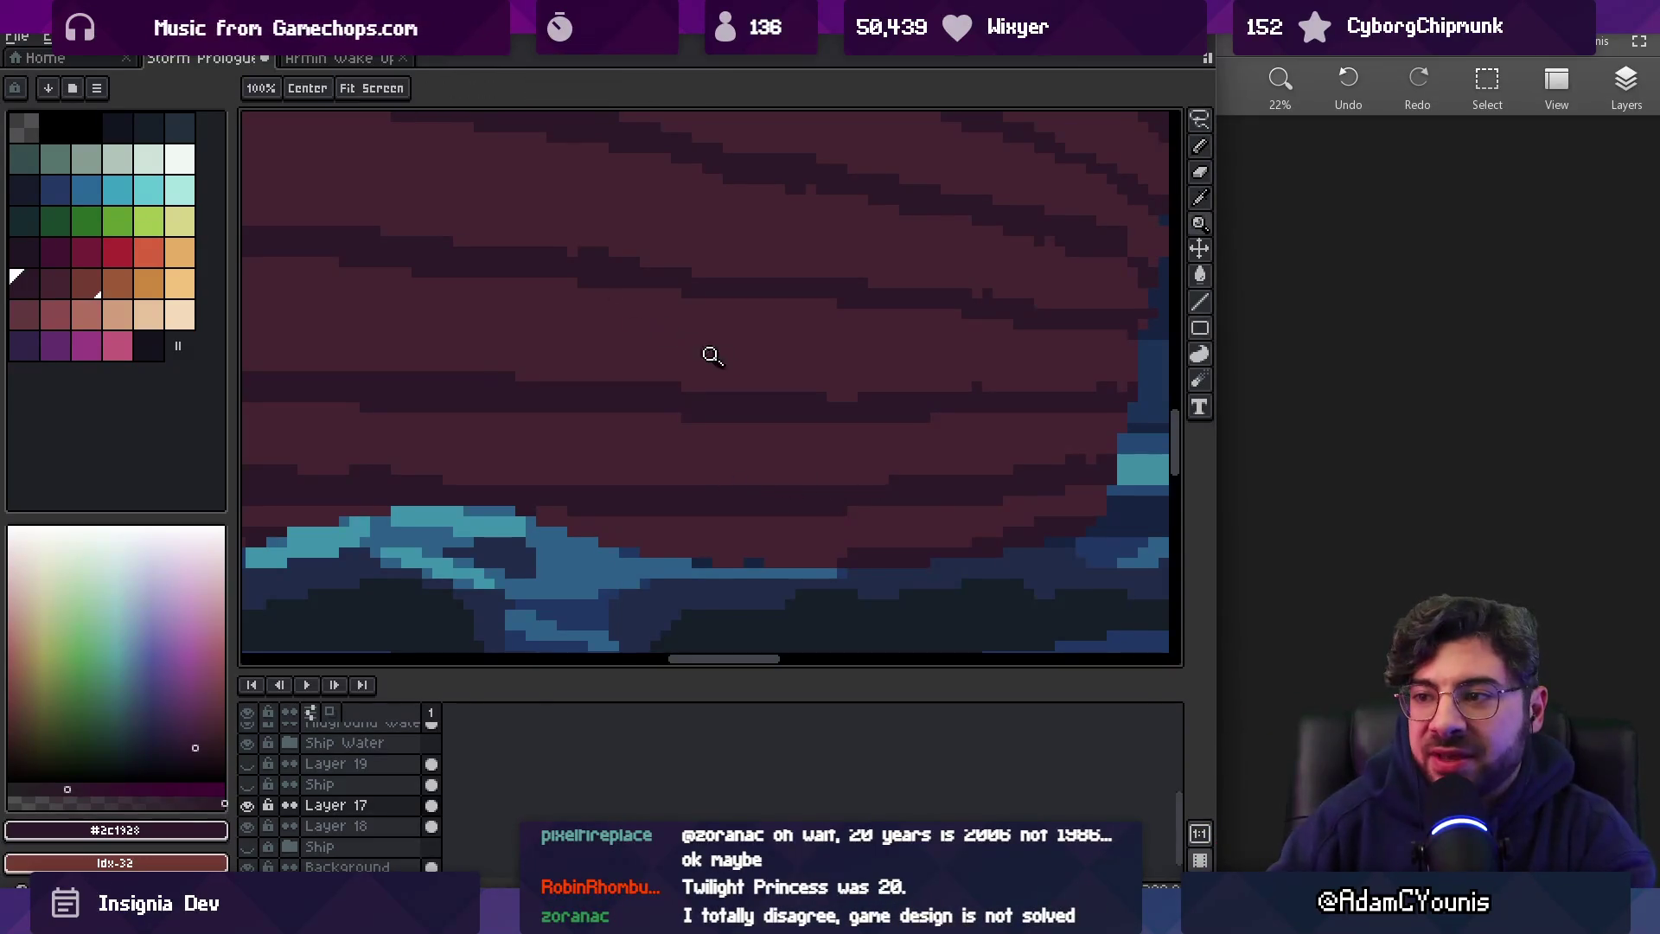
{"action": "scroll", "coordinate": [793, 360], "scroll_direction": "down", "scroll_amount": 2}
{"action": "scroll", "coordinate": [759, 388], "scroll_direction": "up", "scroll_amount": 2}
{"action": "key", "text": "b"}
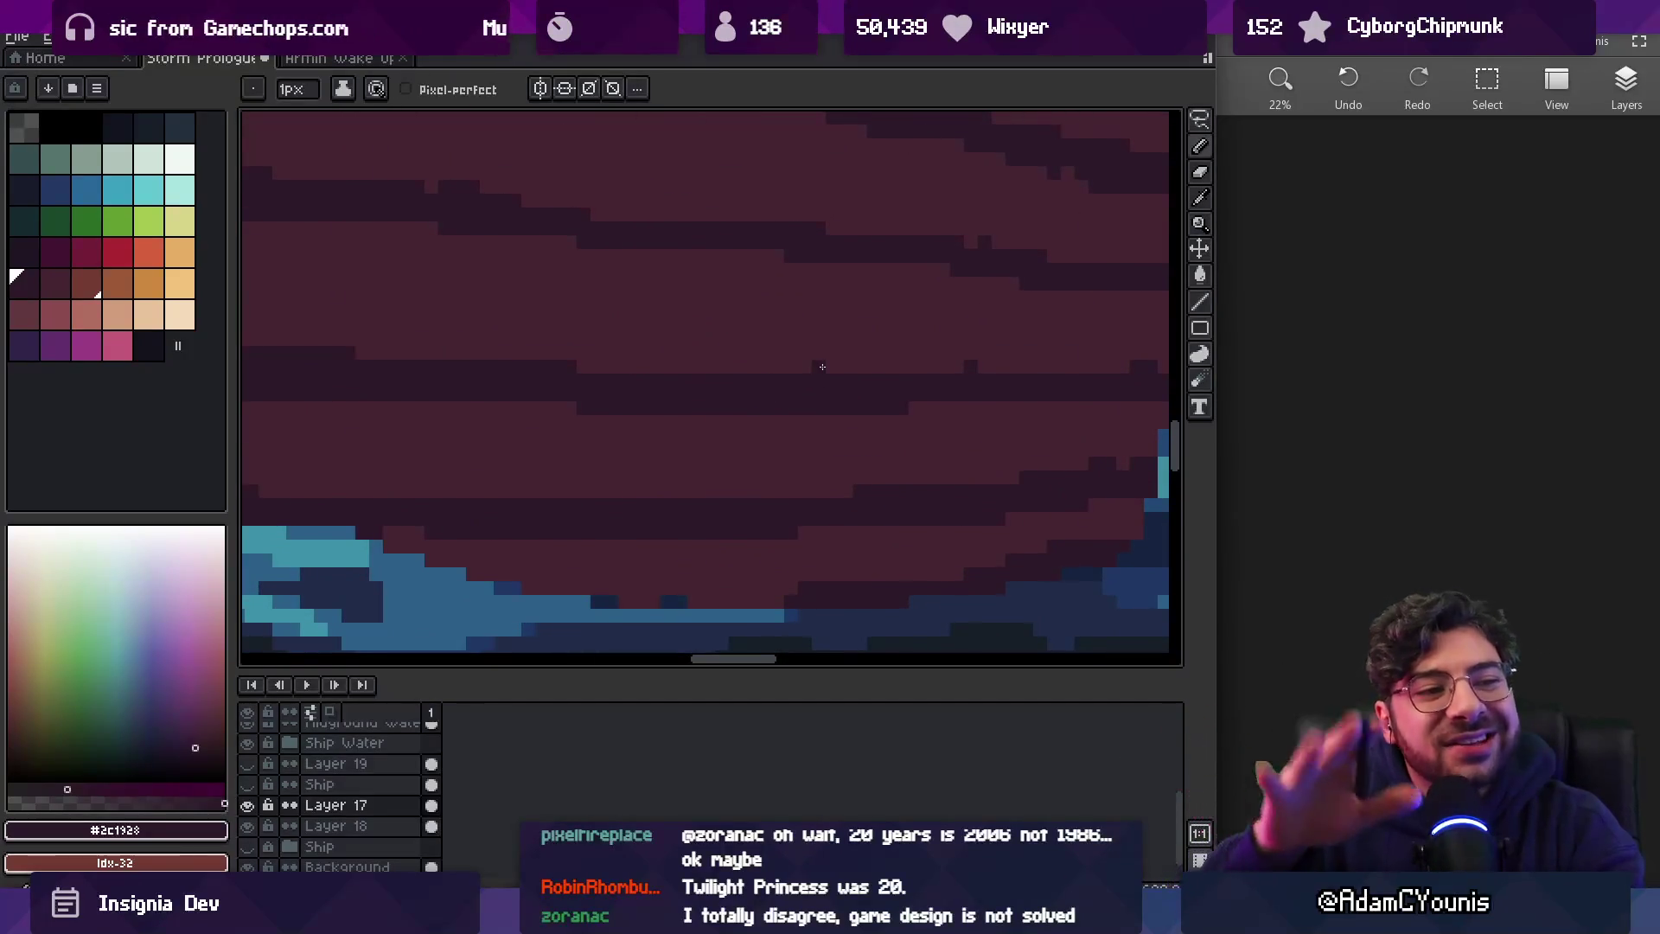
{"action": "scroll", "coordinate": [818, 366], "scroll_direction": "right", "scroll_amount": 2}
{"action": "left_click", "coordinate": [908, 359], "text": "alt"}
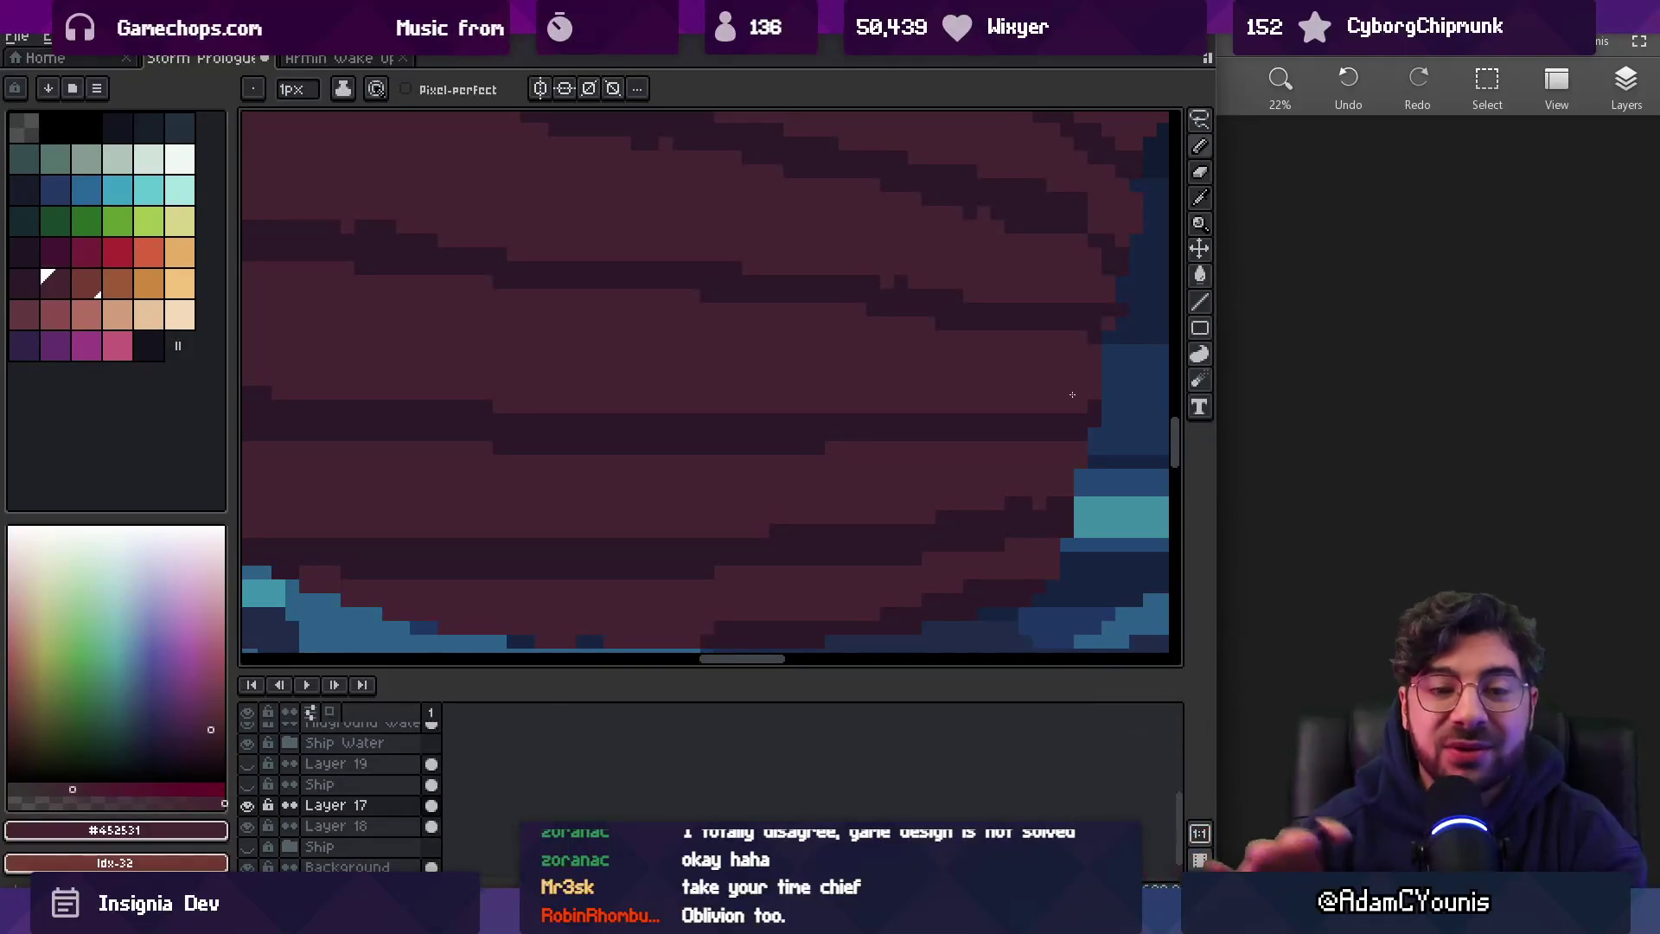
{"action": "key", "text": "z"}
{"action": "scroll", "coordinate": [808, 318], "scroll_direction": "down", "scroll_amount": 2}
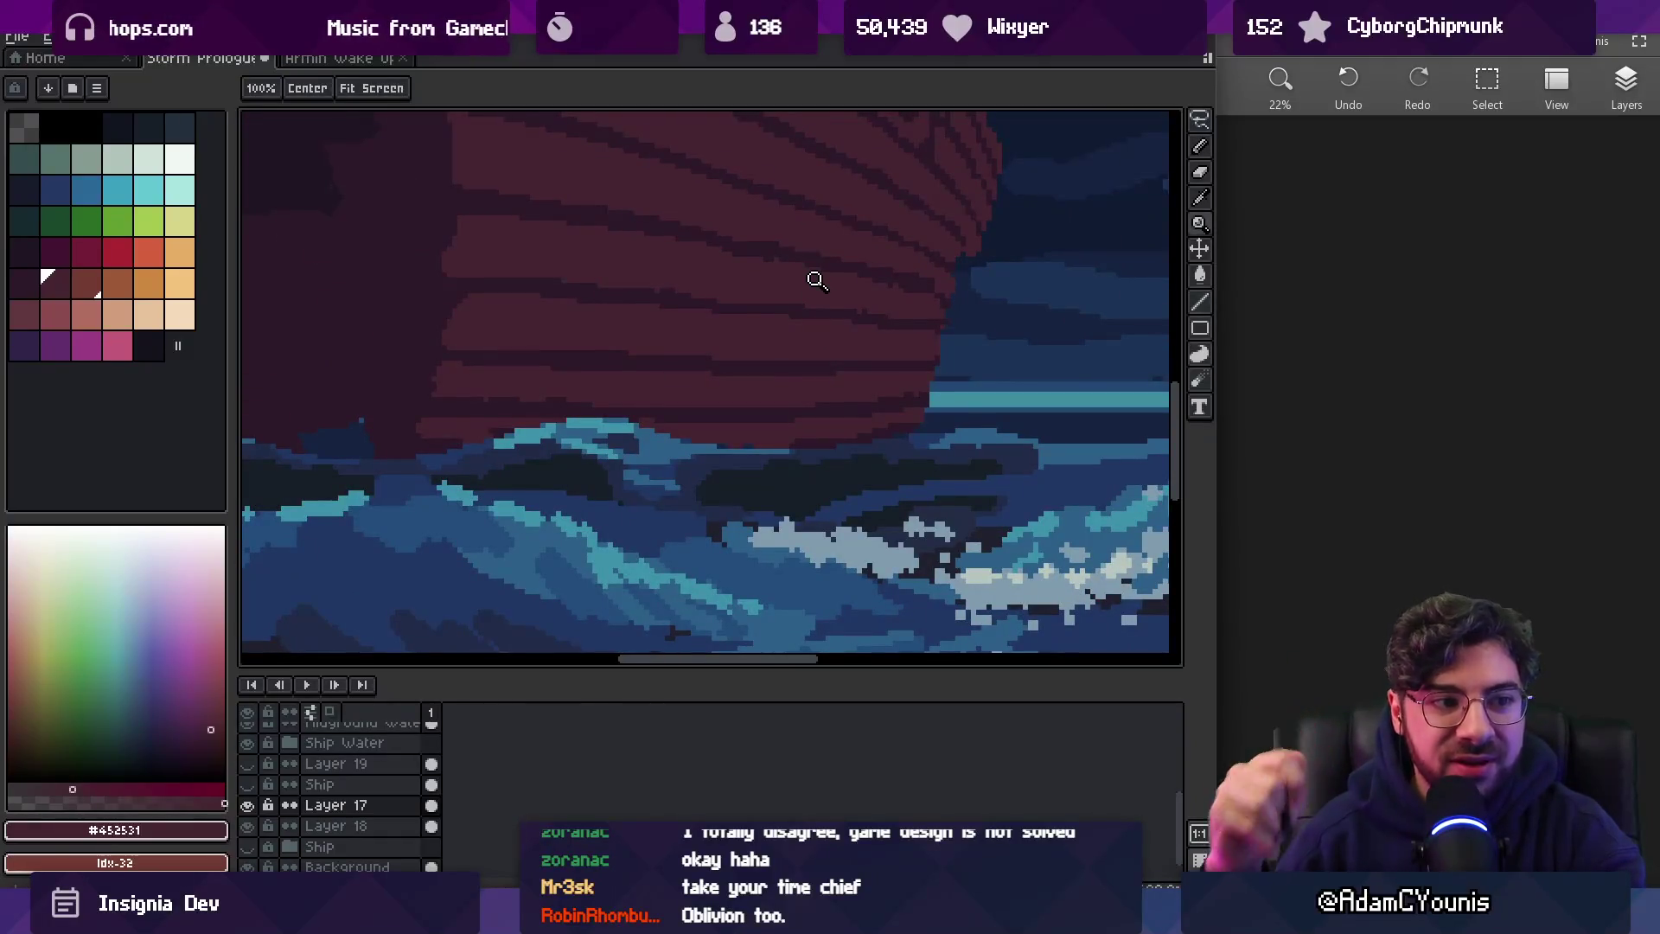
Zoom in close on the hull and pan the view toward its bow
{"action": "left_click", "coordinate": [577, 345]}
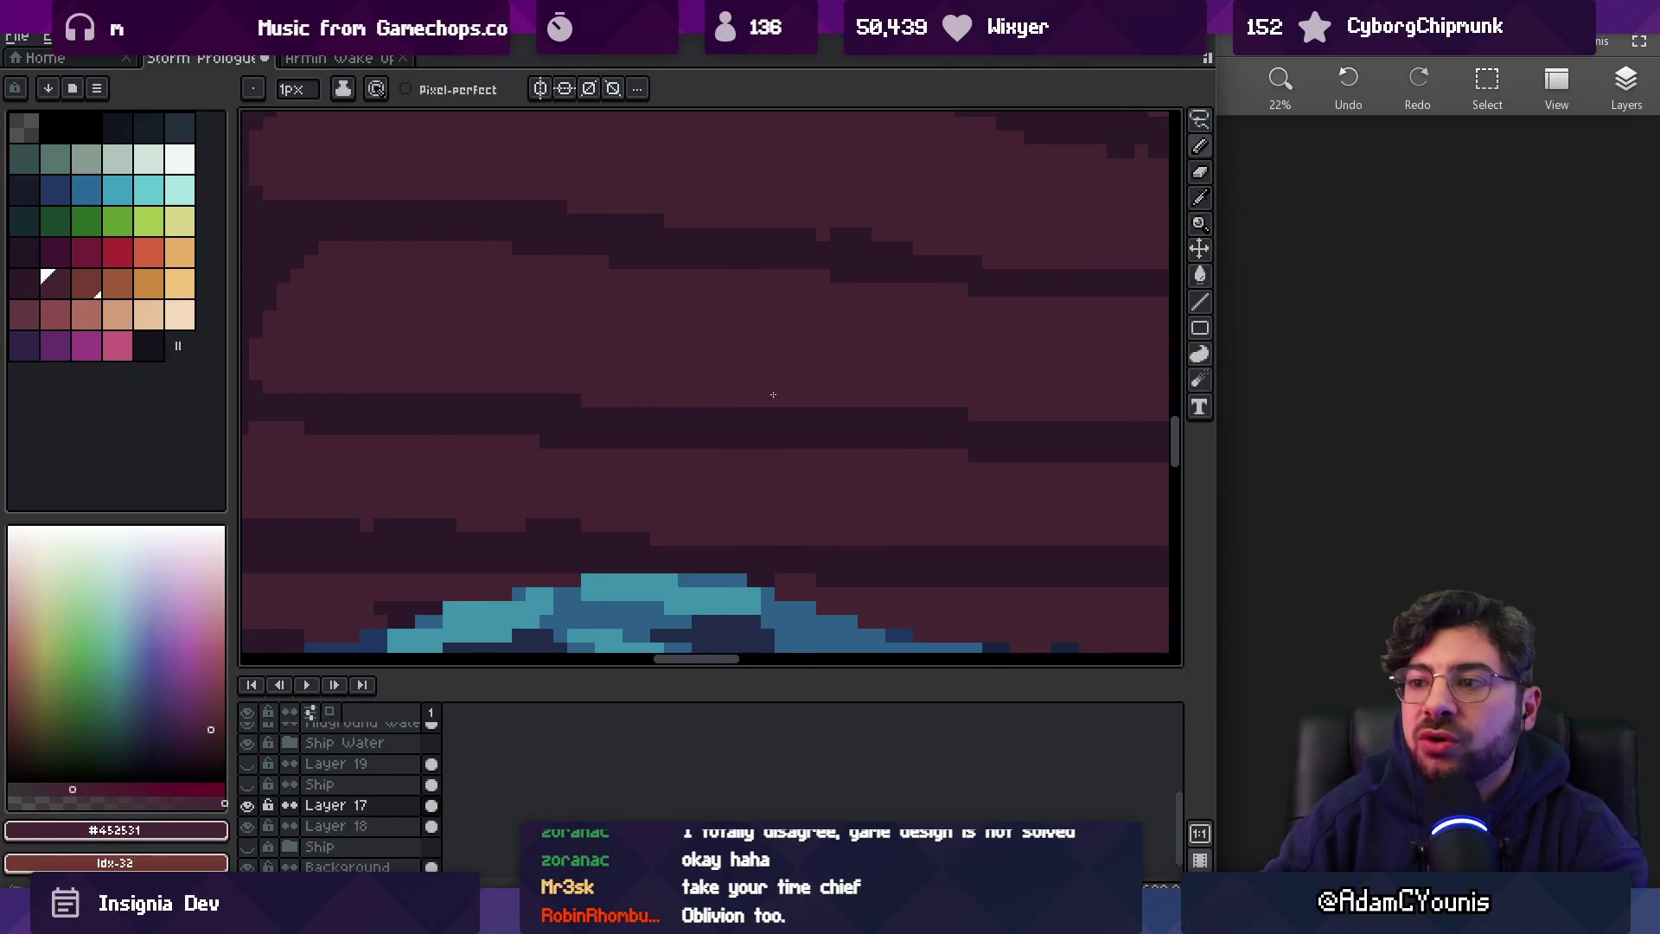
{"action": "key", "text": "h"}
{"action": "scroll", "coordinate": [485, 324], "scroll_direction": "down", "scroll_amount": 1}
{"action": "left_click_drag", "start_coordinate": [485, 325], "coordinate": [556, 354]}
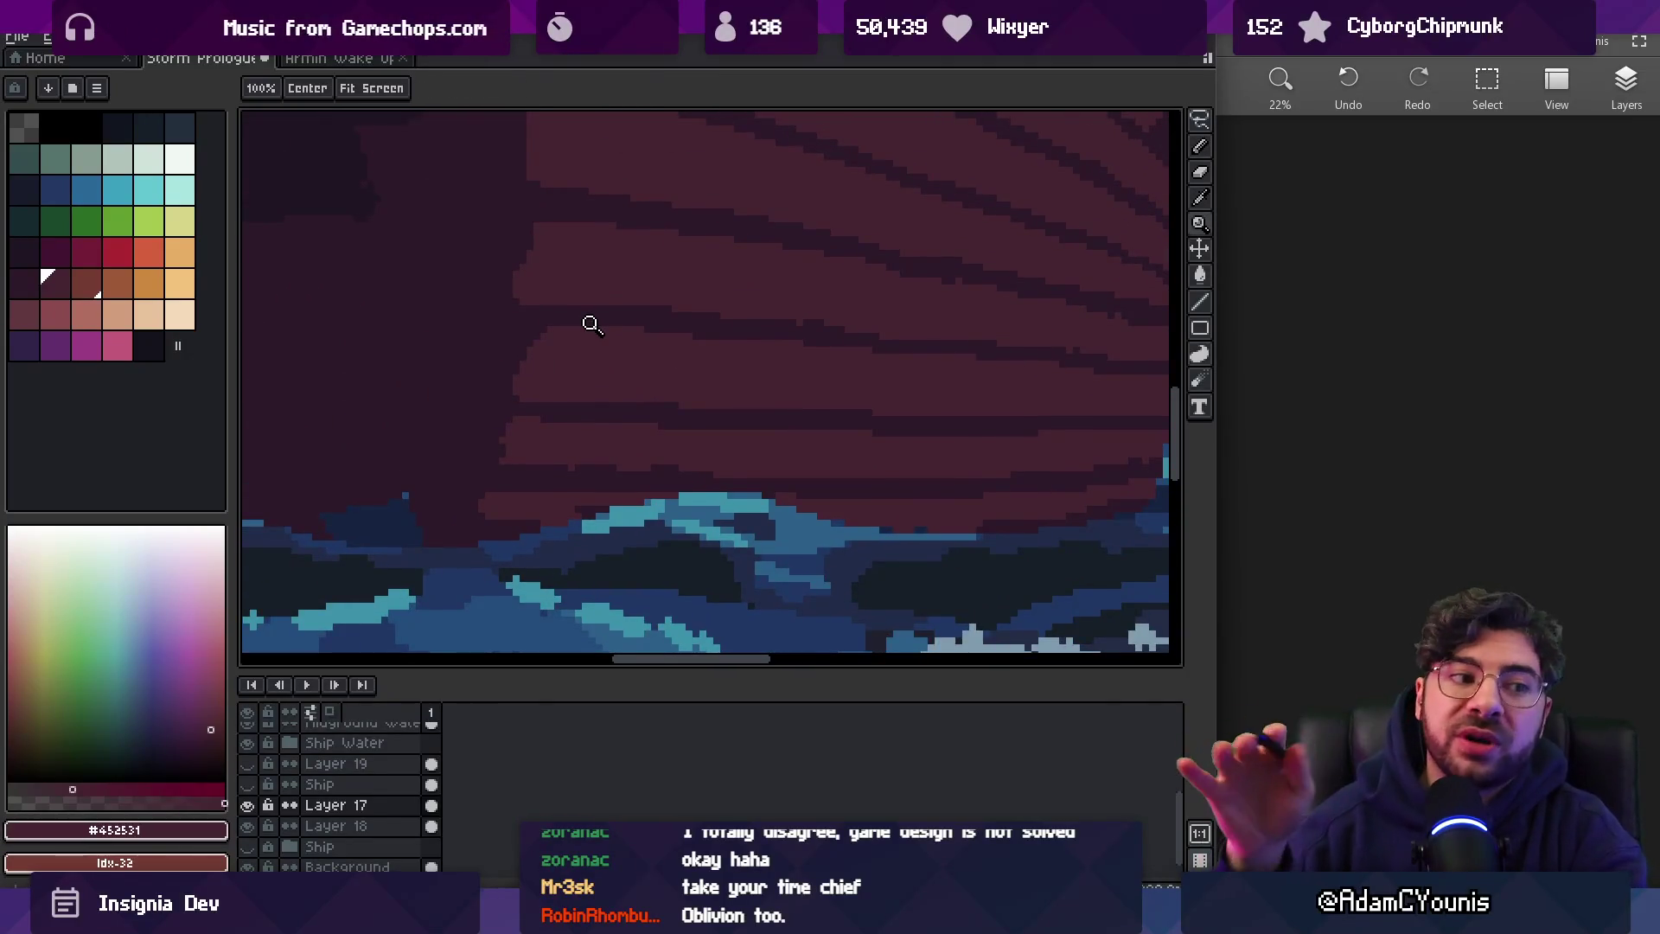
{"action": "left_click_drag", "start_coordinate": [773, 343], "coordinate": [490, 341]}
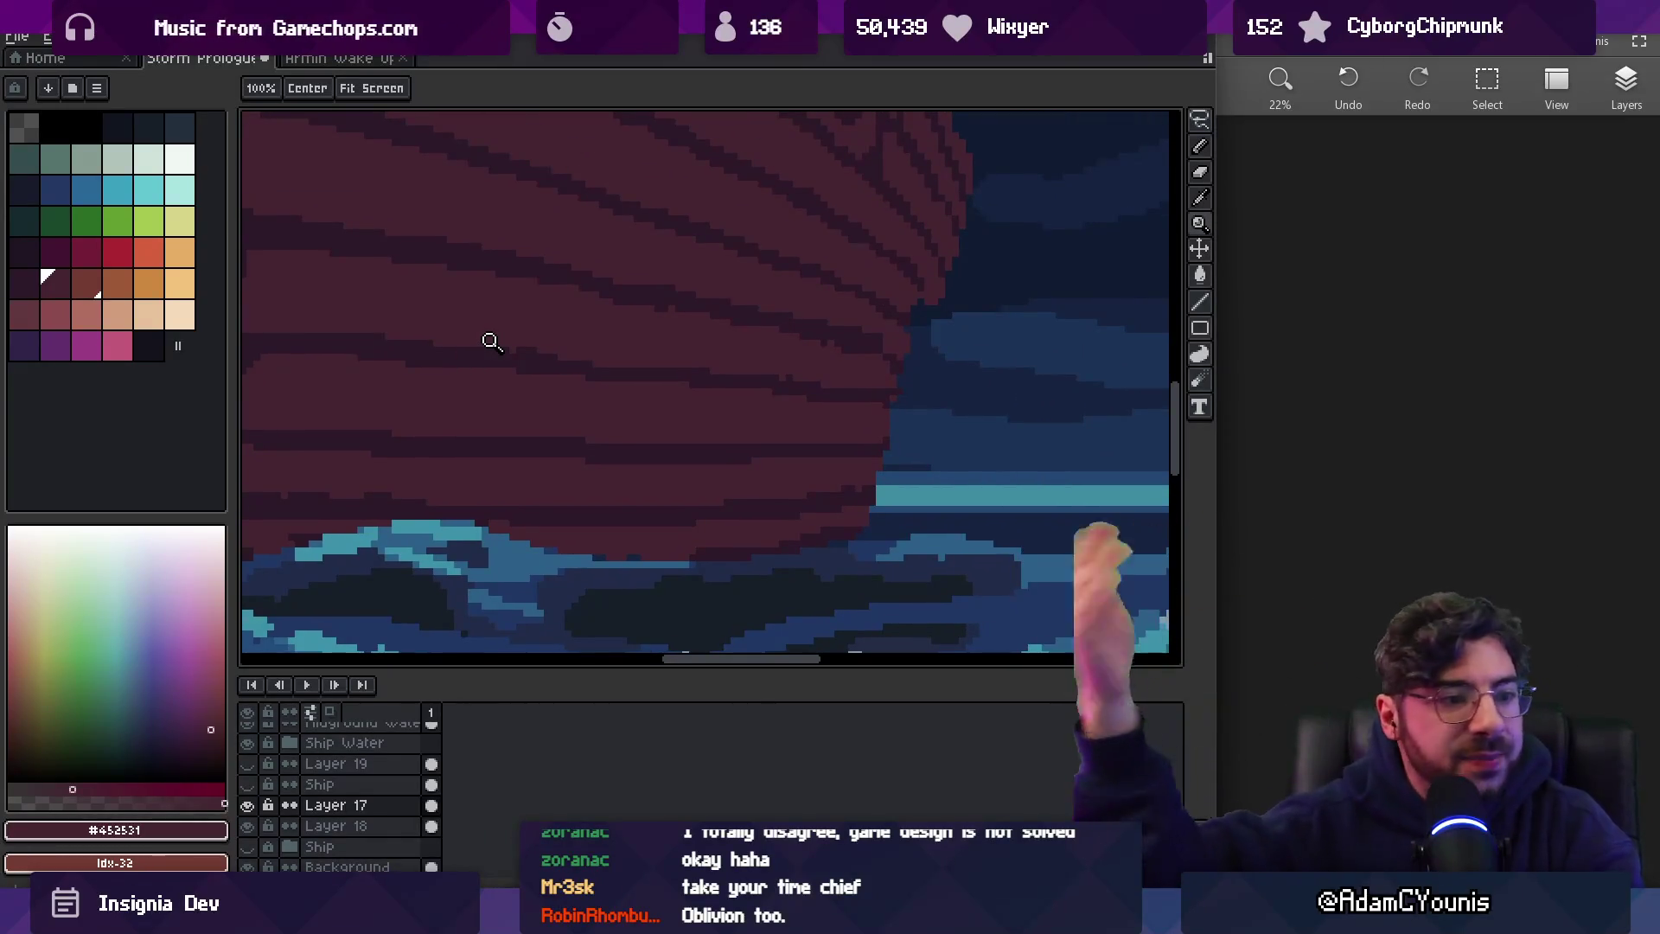
Sample the dark stripe and lighter plank colours from the hull near the bow edge
{"action": "key", "text": "i"}
{"action": "left_click", "coordinate": [470, 351]}
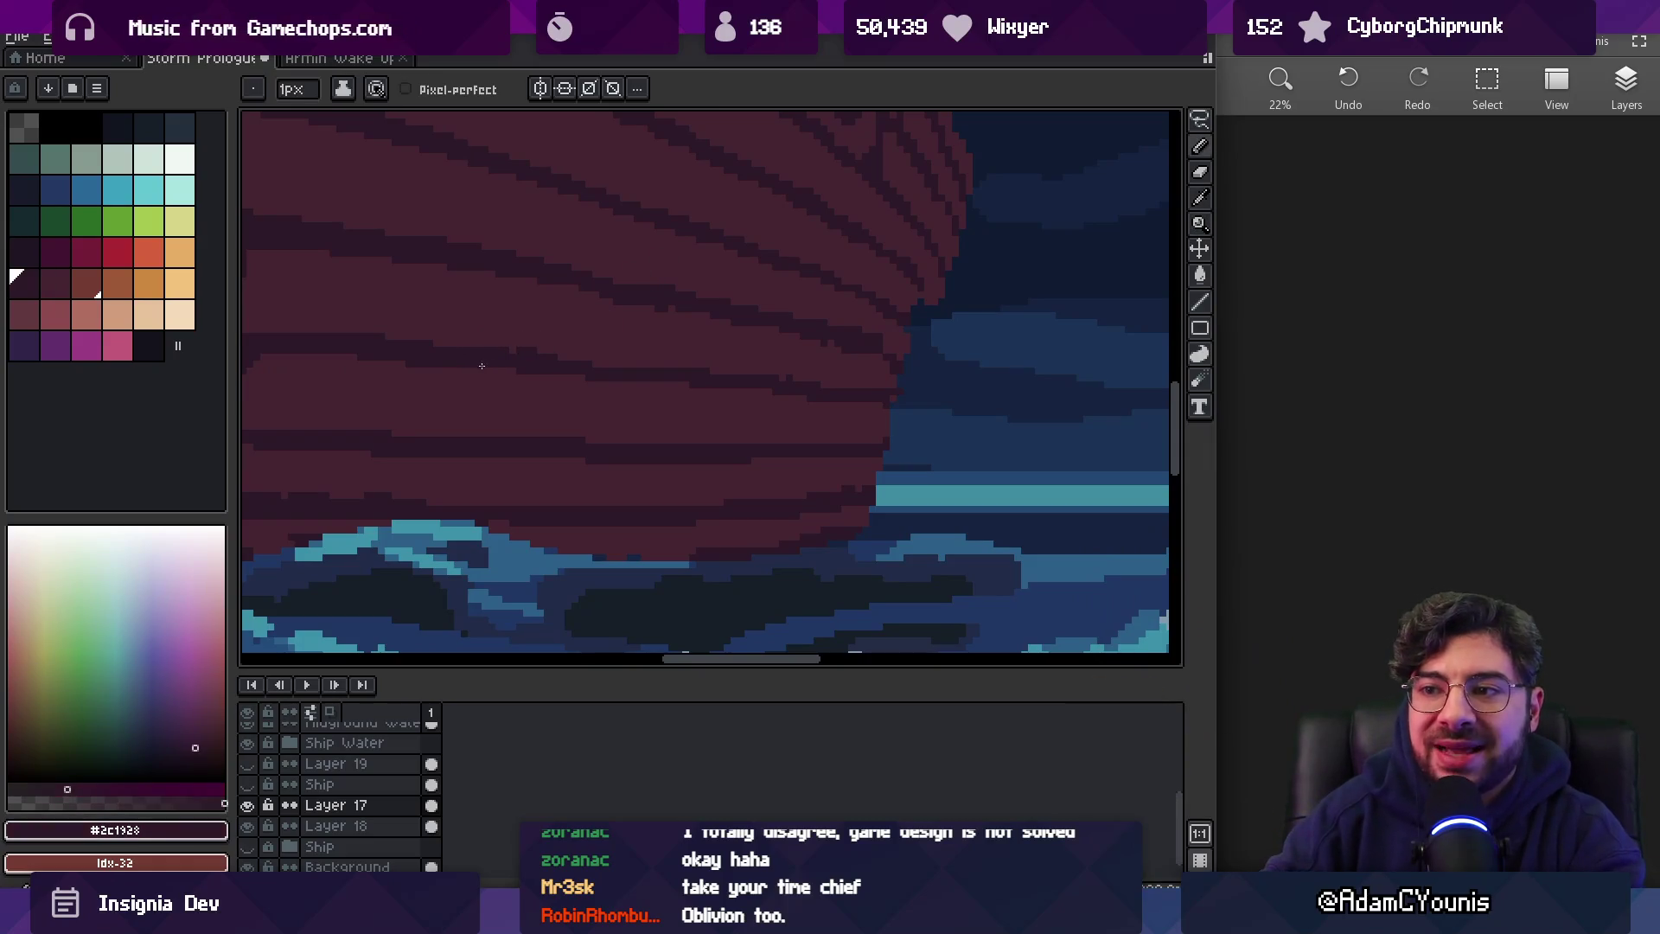
{"action": "left_click", "coordinate": [593, 363]}
{"action": "left_click_drag", "start_coordinate": [494, 343], "coordinate": [694, 349]}
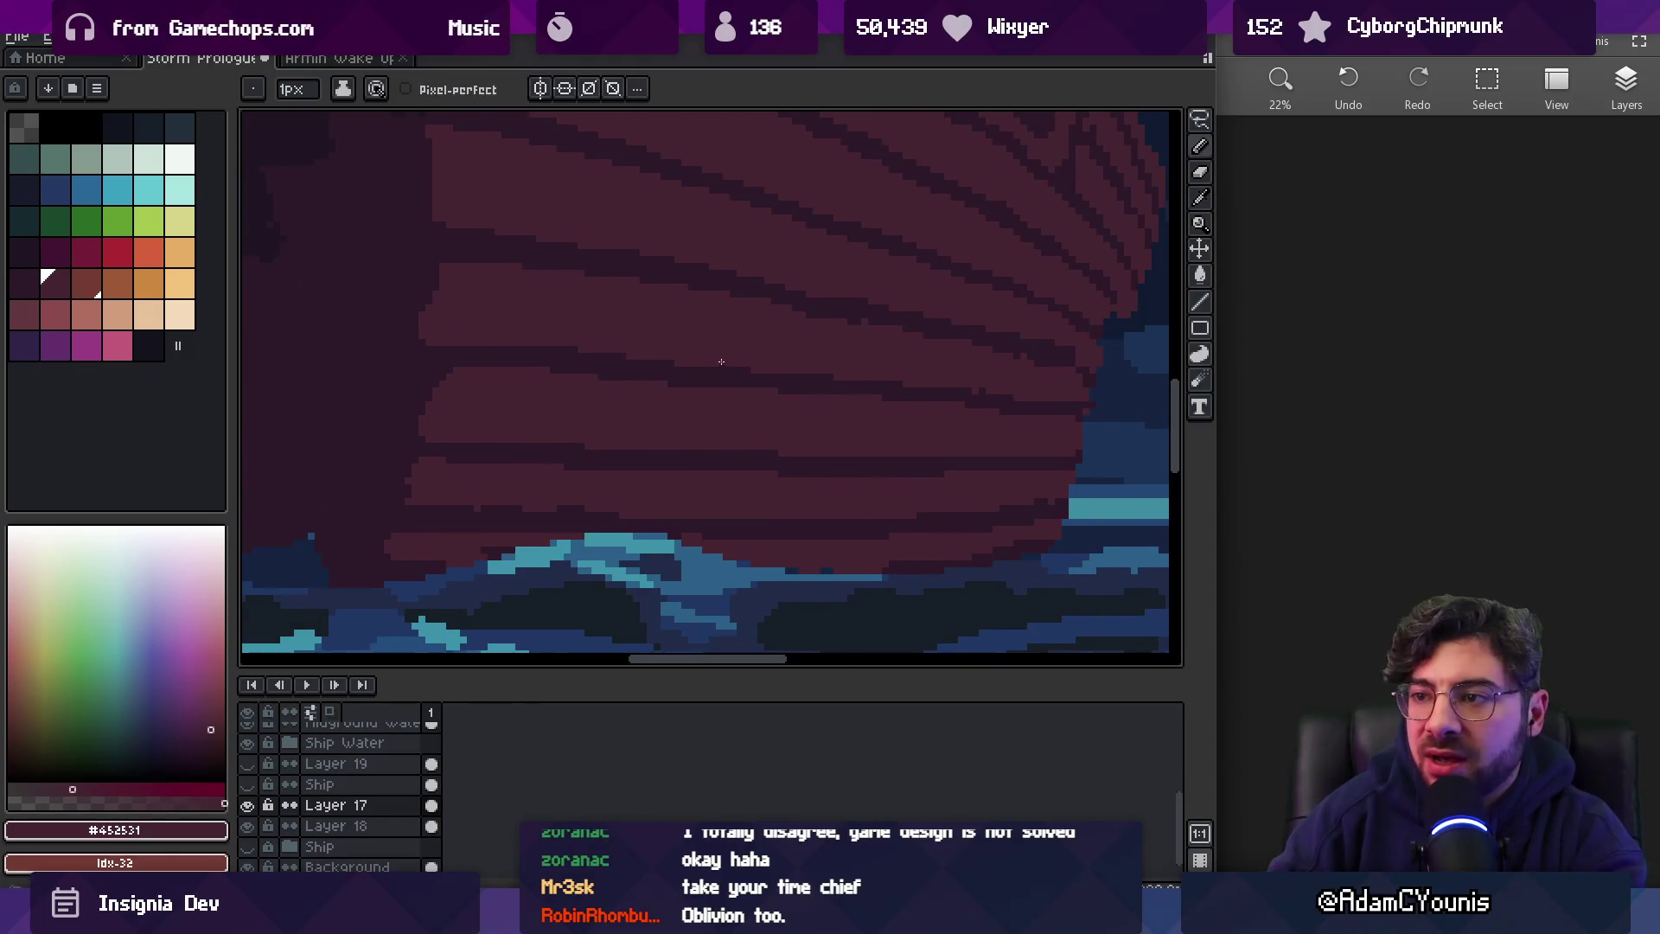
{"action": "left_click_drag", "start_coordinate": [890, 352], "coordinate": [822, 366]}
{"action": "key", "text": "alt"}
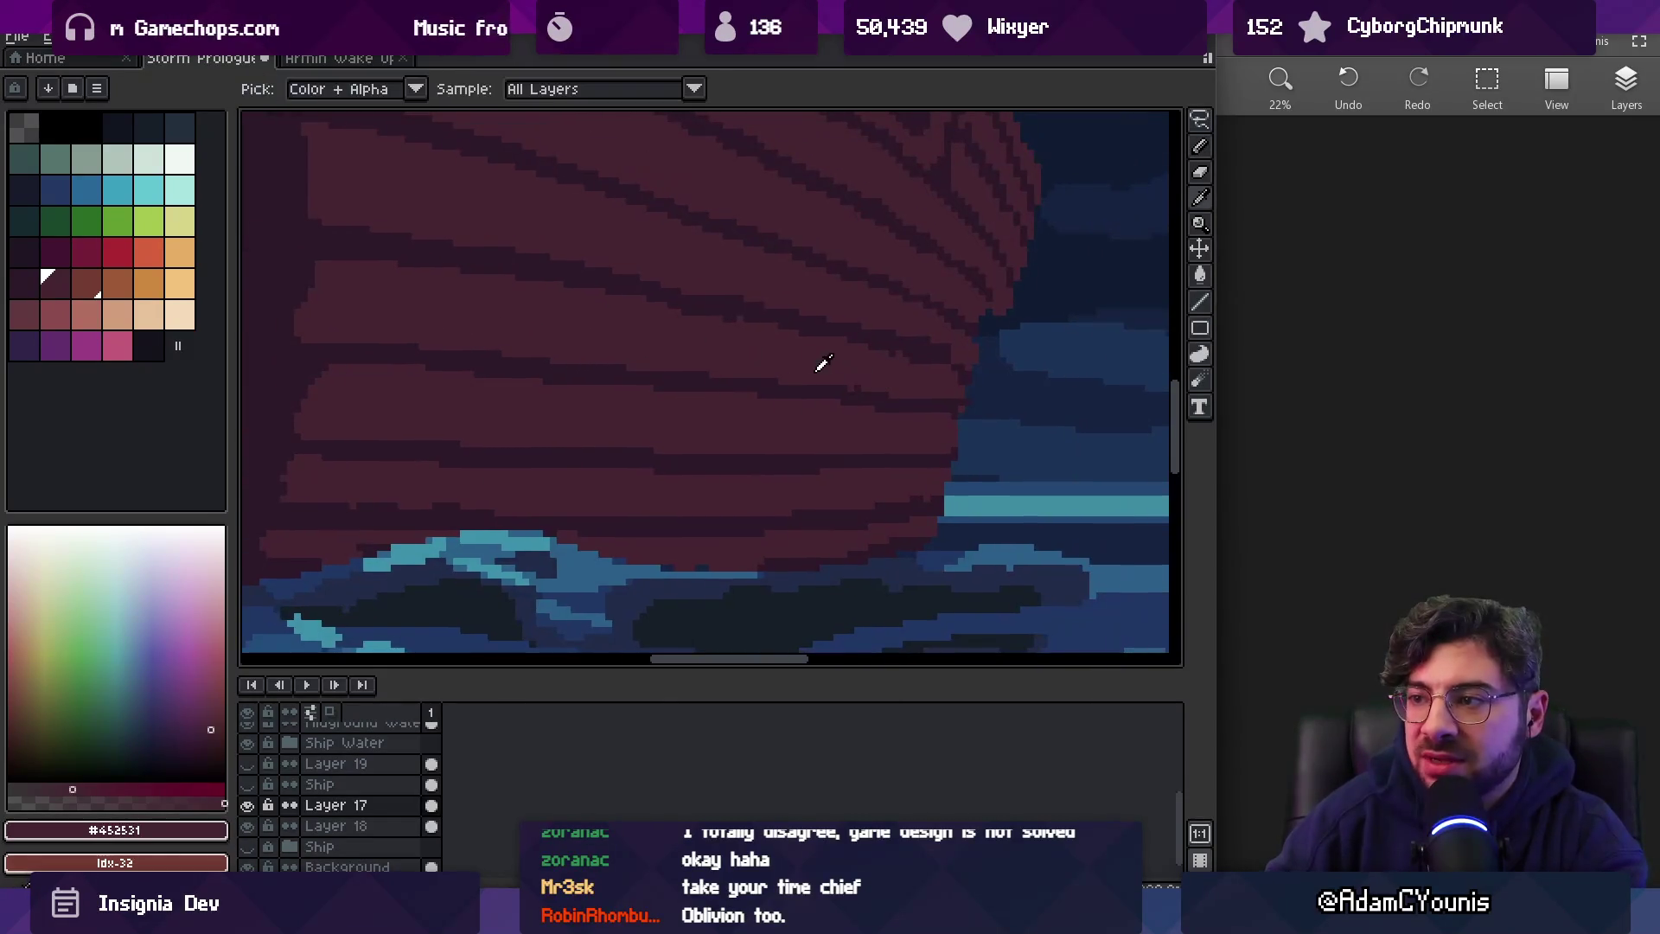
{"action": "left_click", "coordinate": [899, 393]}
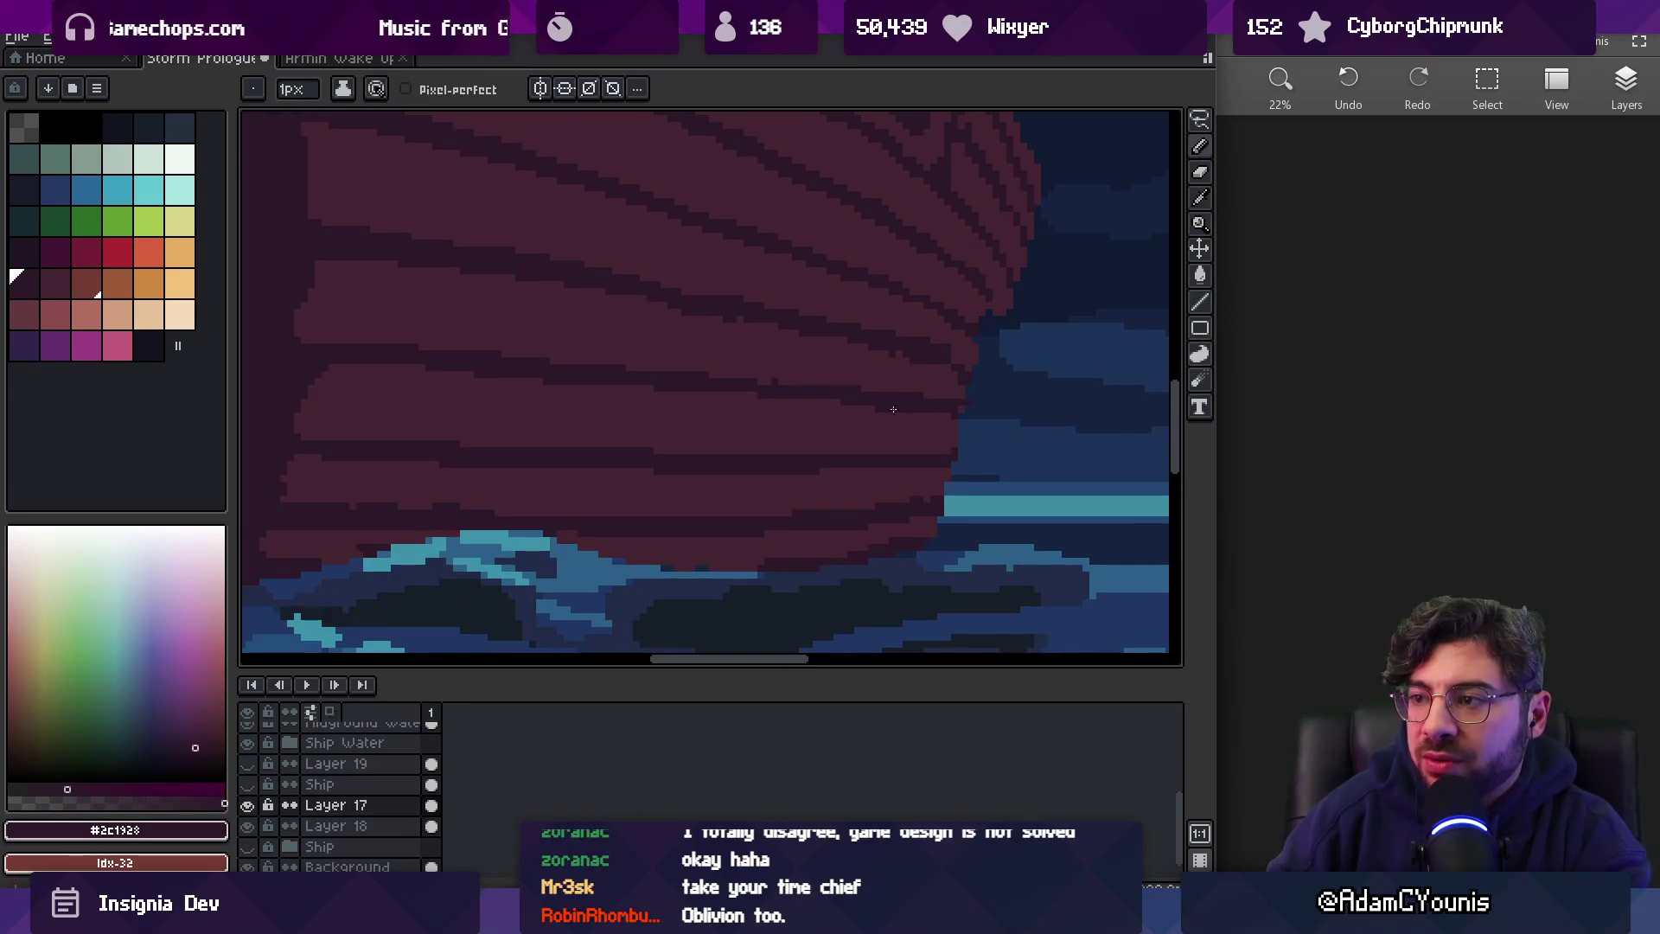
{"action": "key", "text": "alt"}
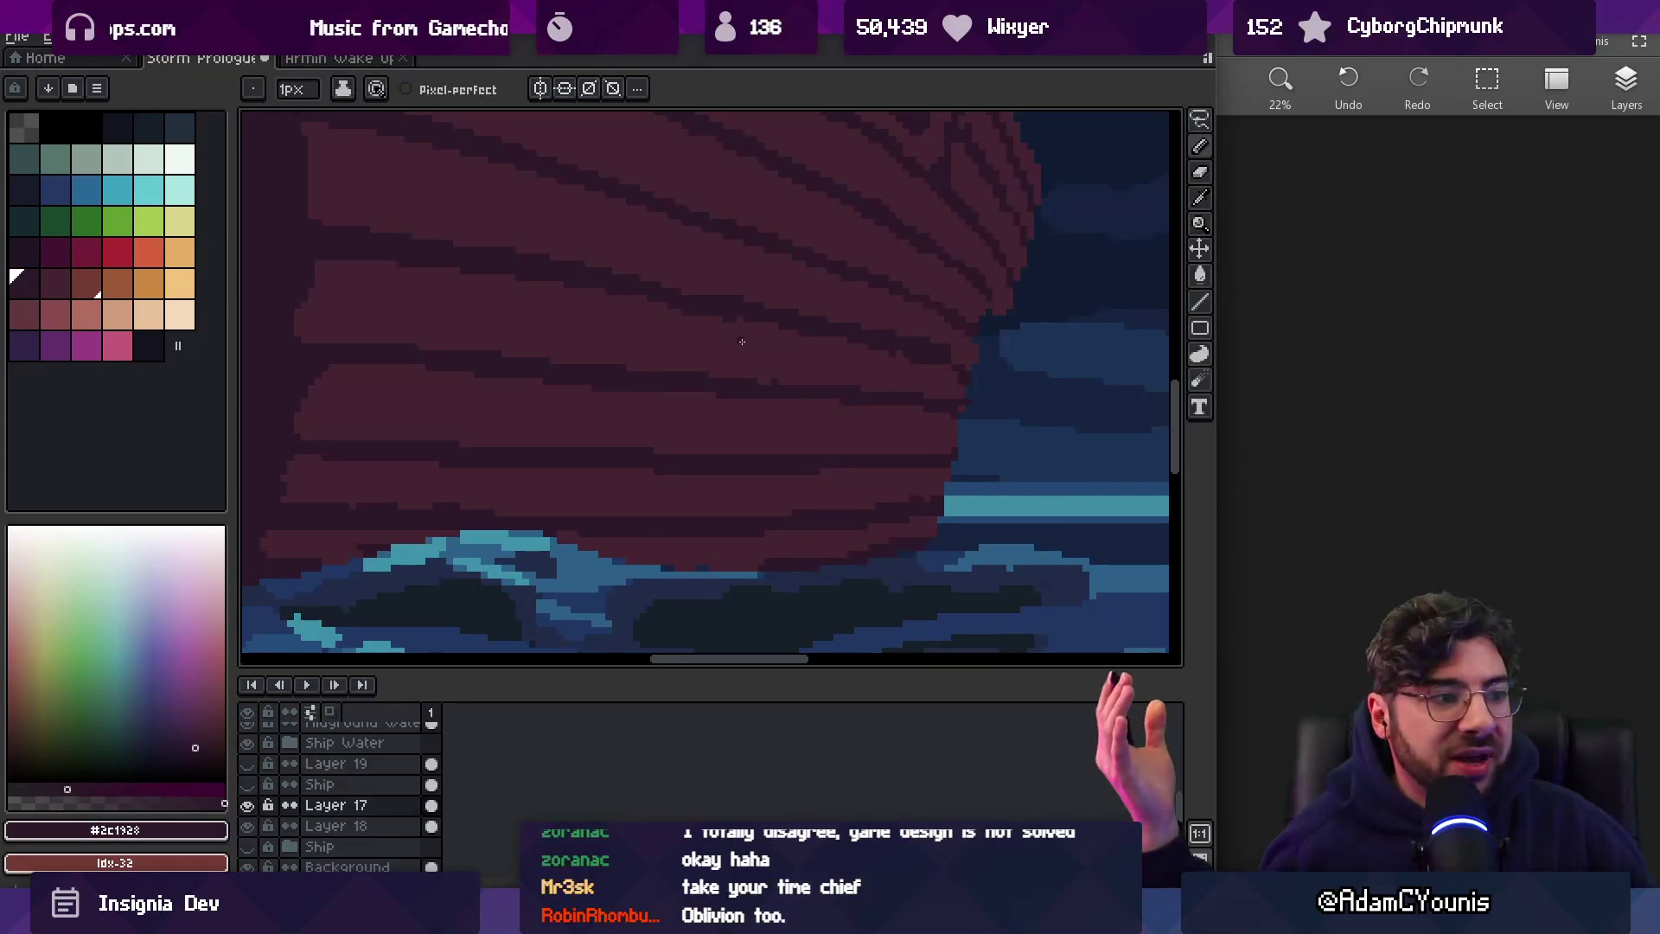
{"action": "key", "text": "alt"}
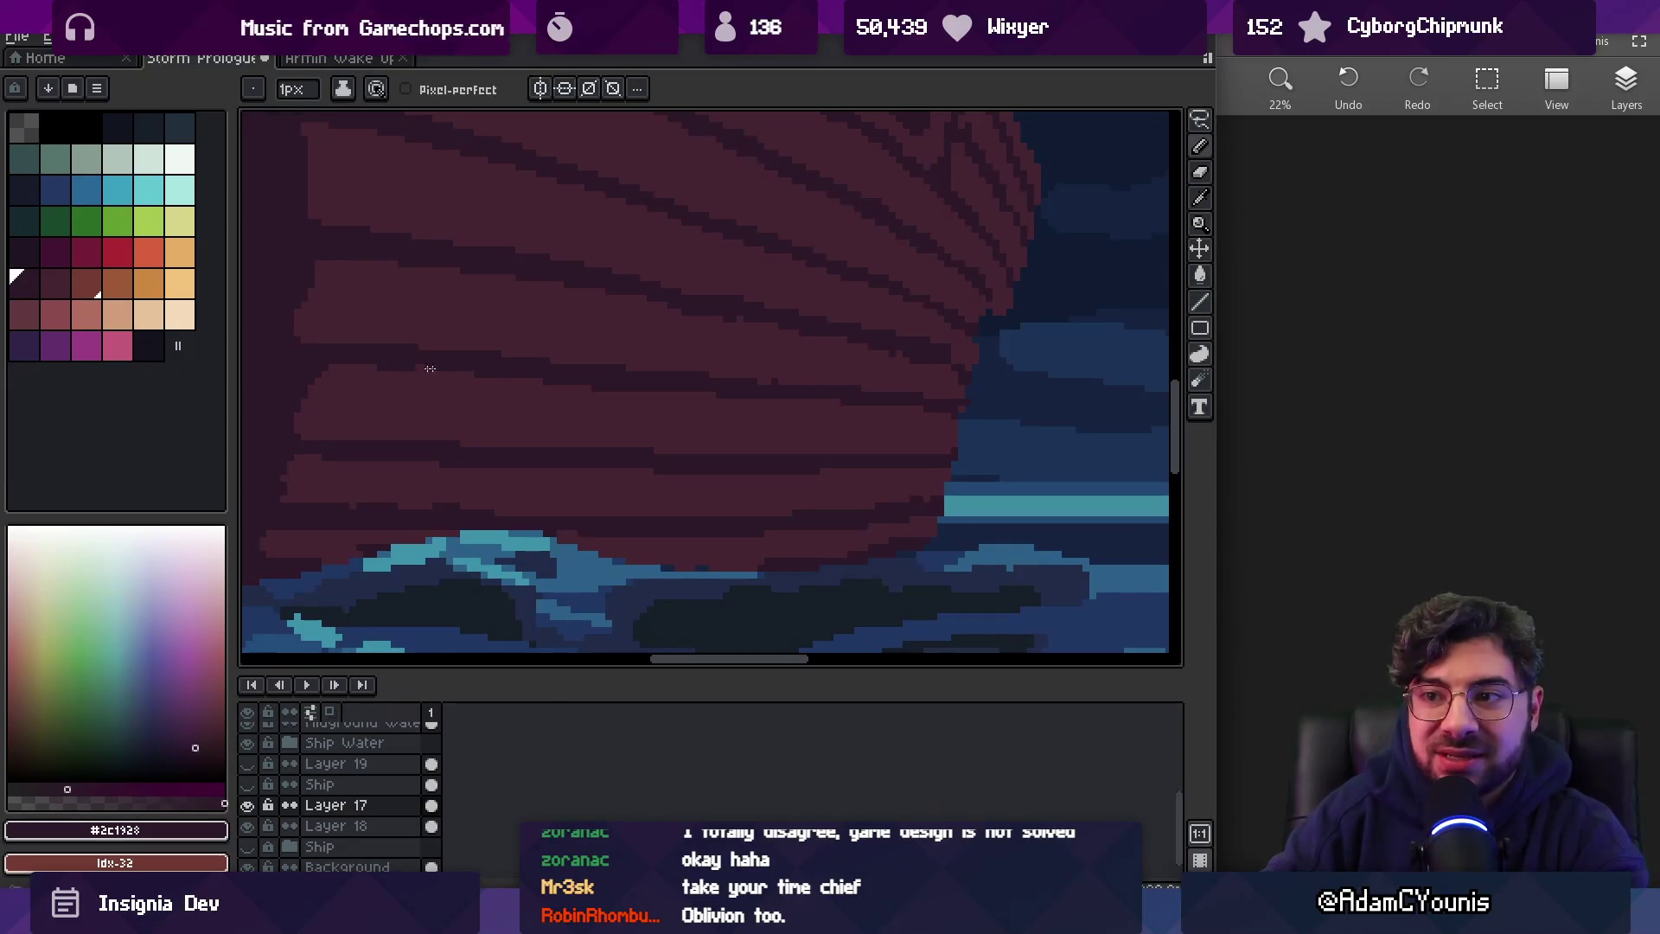
{"action": "left_click", "coordinate": [599, 399], "text": "alt"}
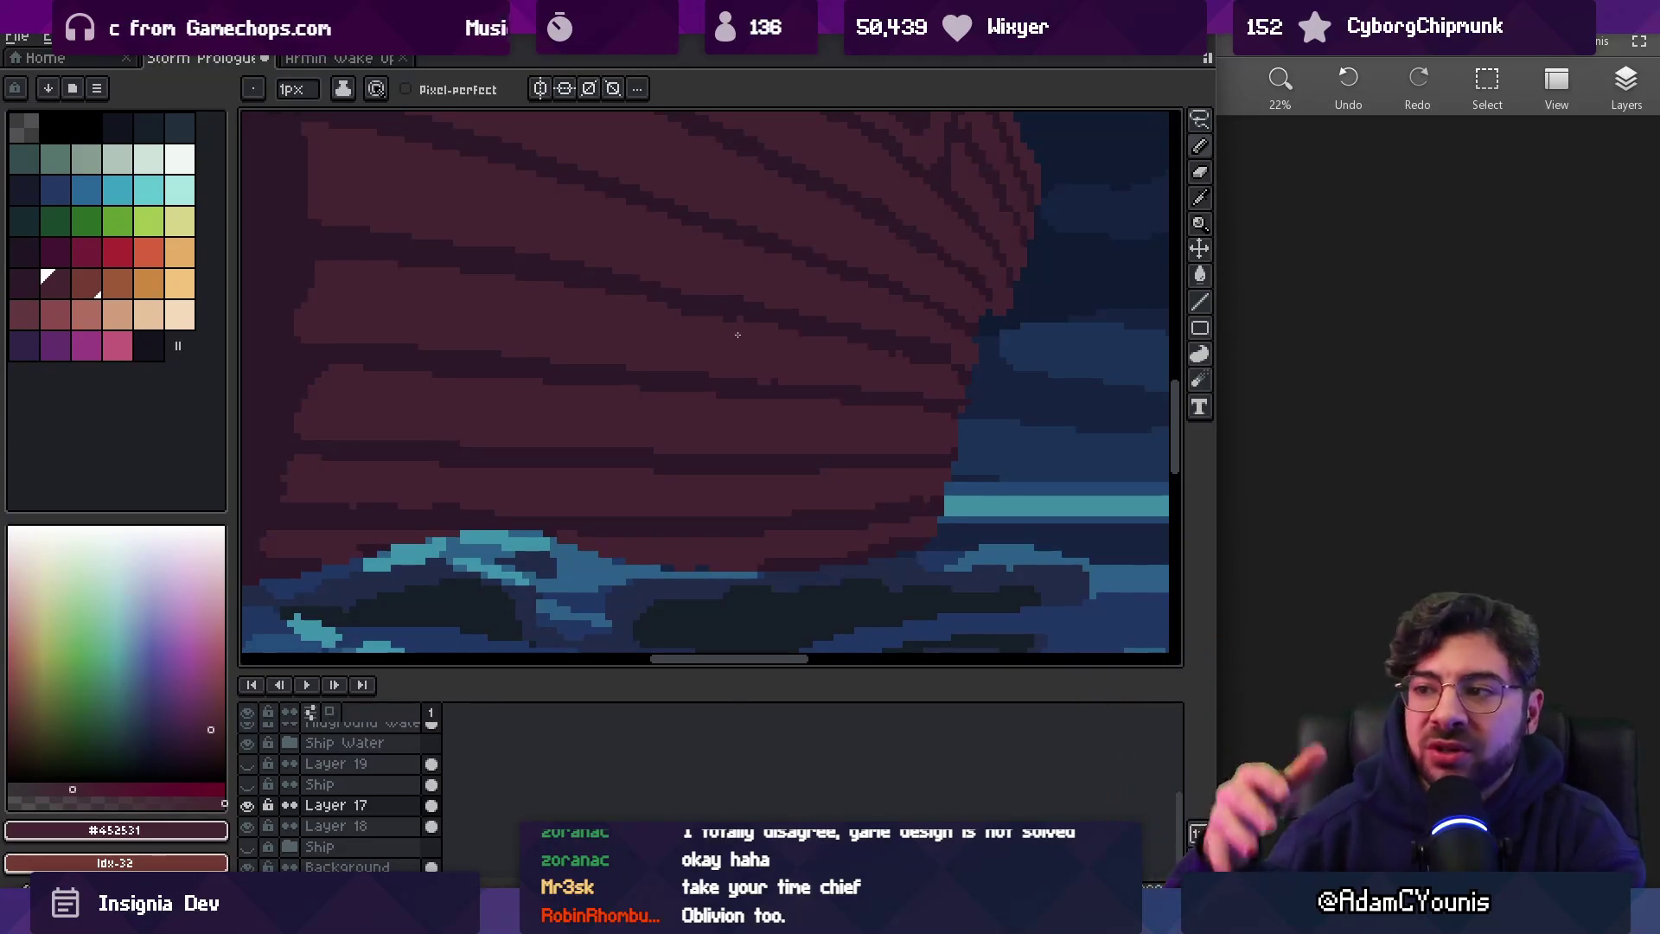
Inspect the bow edge up close, then zoom out to the whole ship
{"action": "scroll", "coordinate": [946, 389], "scroll_direction": "up", "scroll_amount": 3}
{"action": "left_click", "coordinate": [963, 407], "text": "alt"}
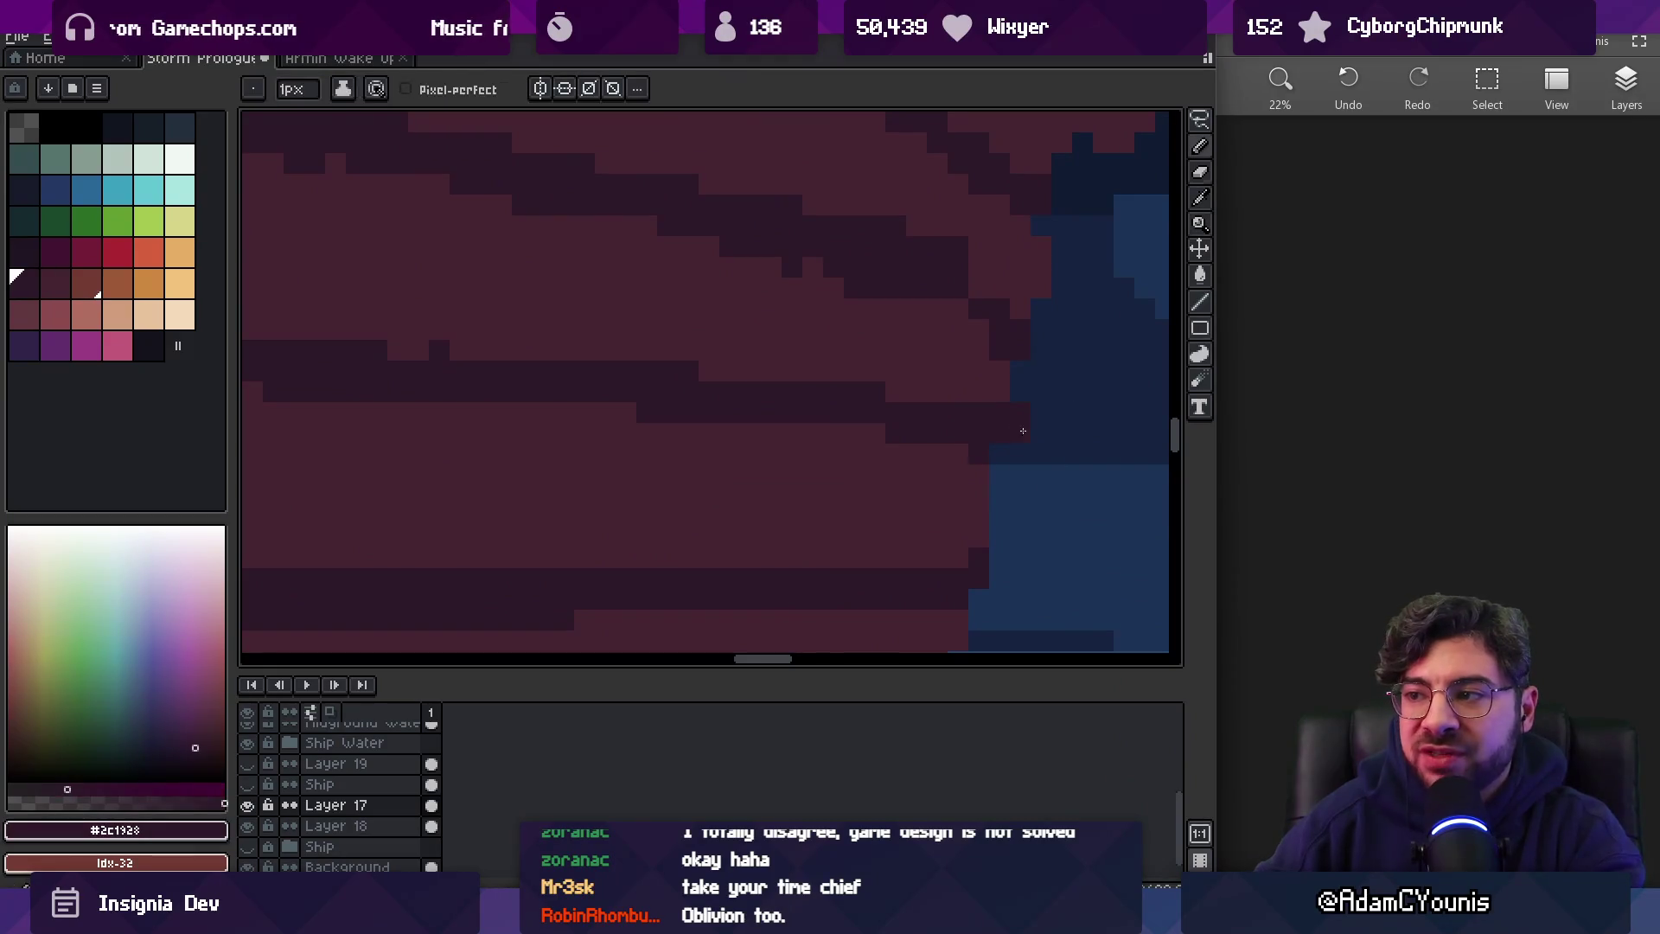
{"action": "key", "text": "z"}
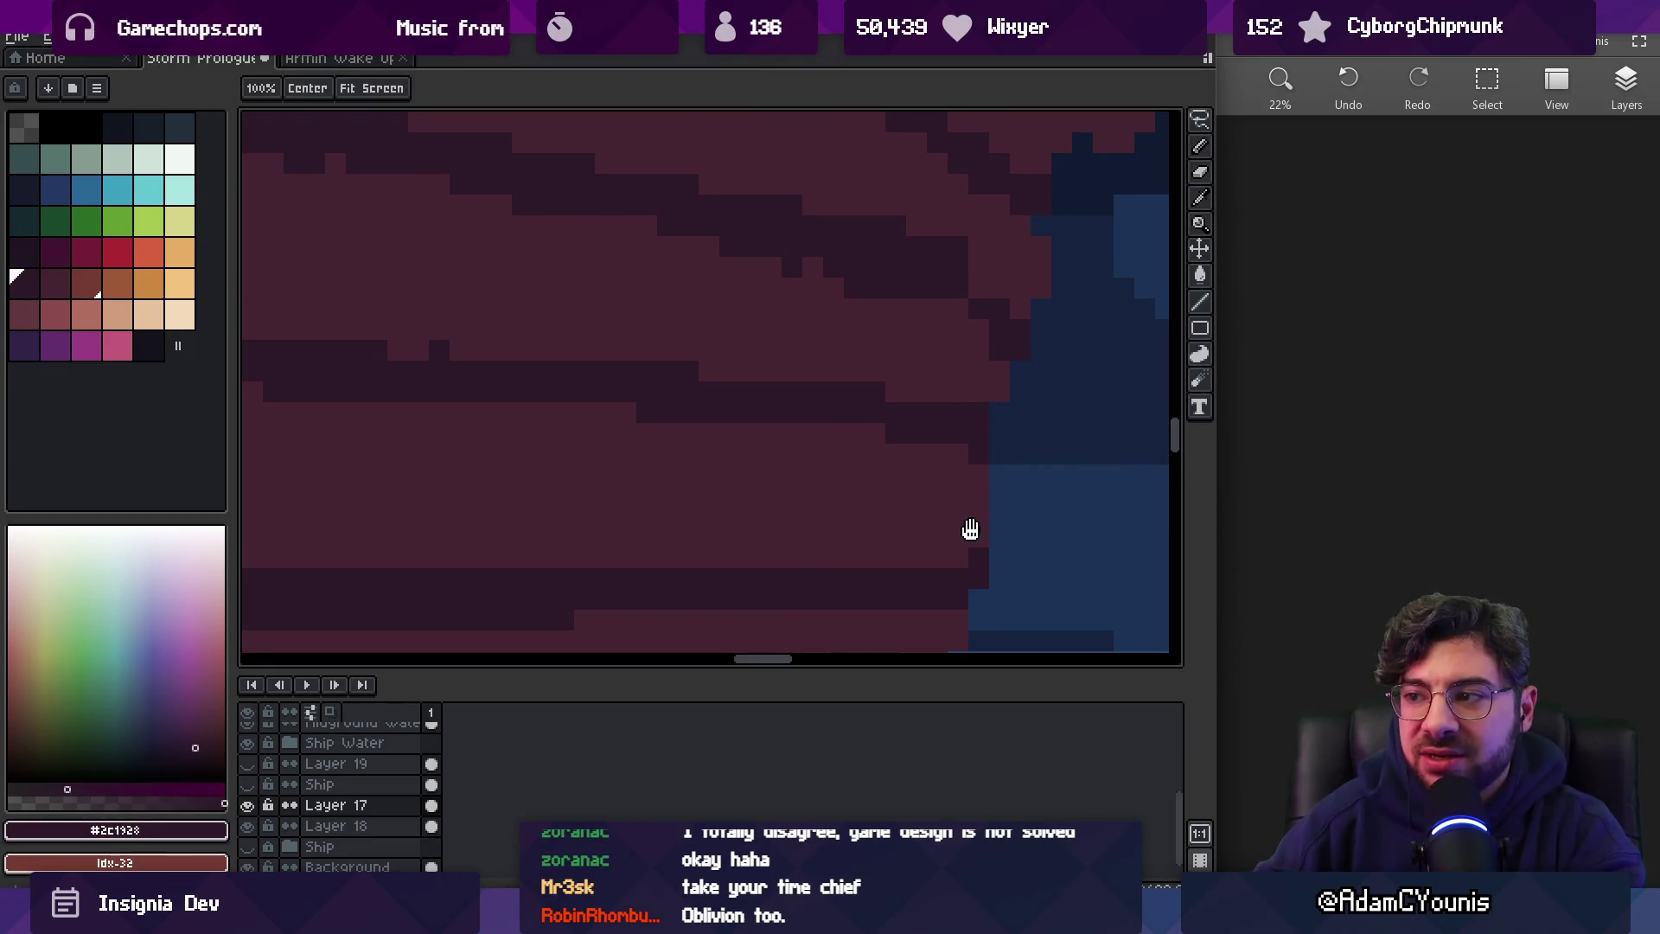
{"action": "right_click", "coordinate": [974, 530]}
{"action": "key", "text": "z"}
{"action": "right_click", "coordinate": [976, 453]}
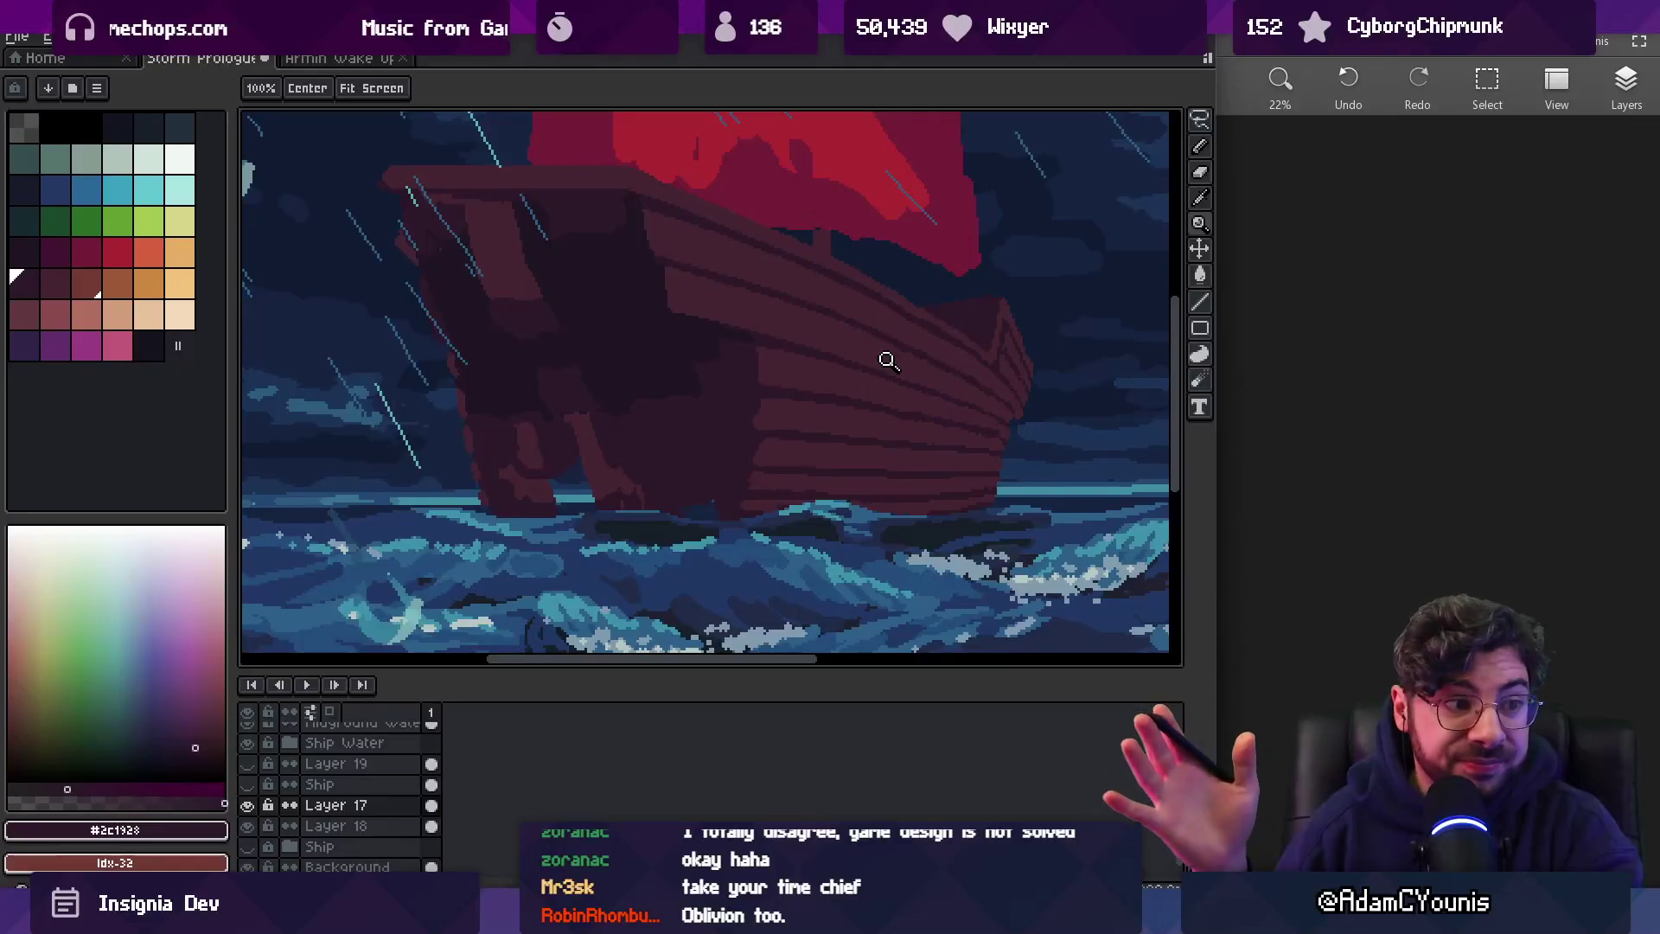
Zoom into the hull planks and sample the lighter plank and dark stripe colours
{"action": "left_click_drag", "start_coordinate": [971, 491], "coordinate": [959, 426]}
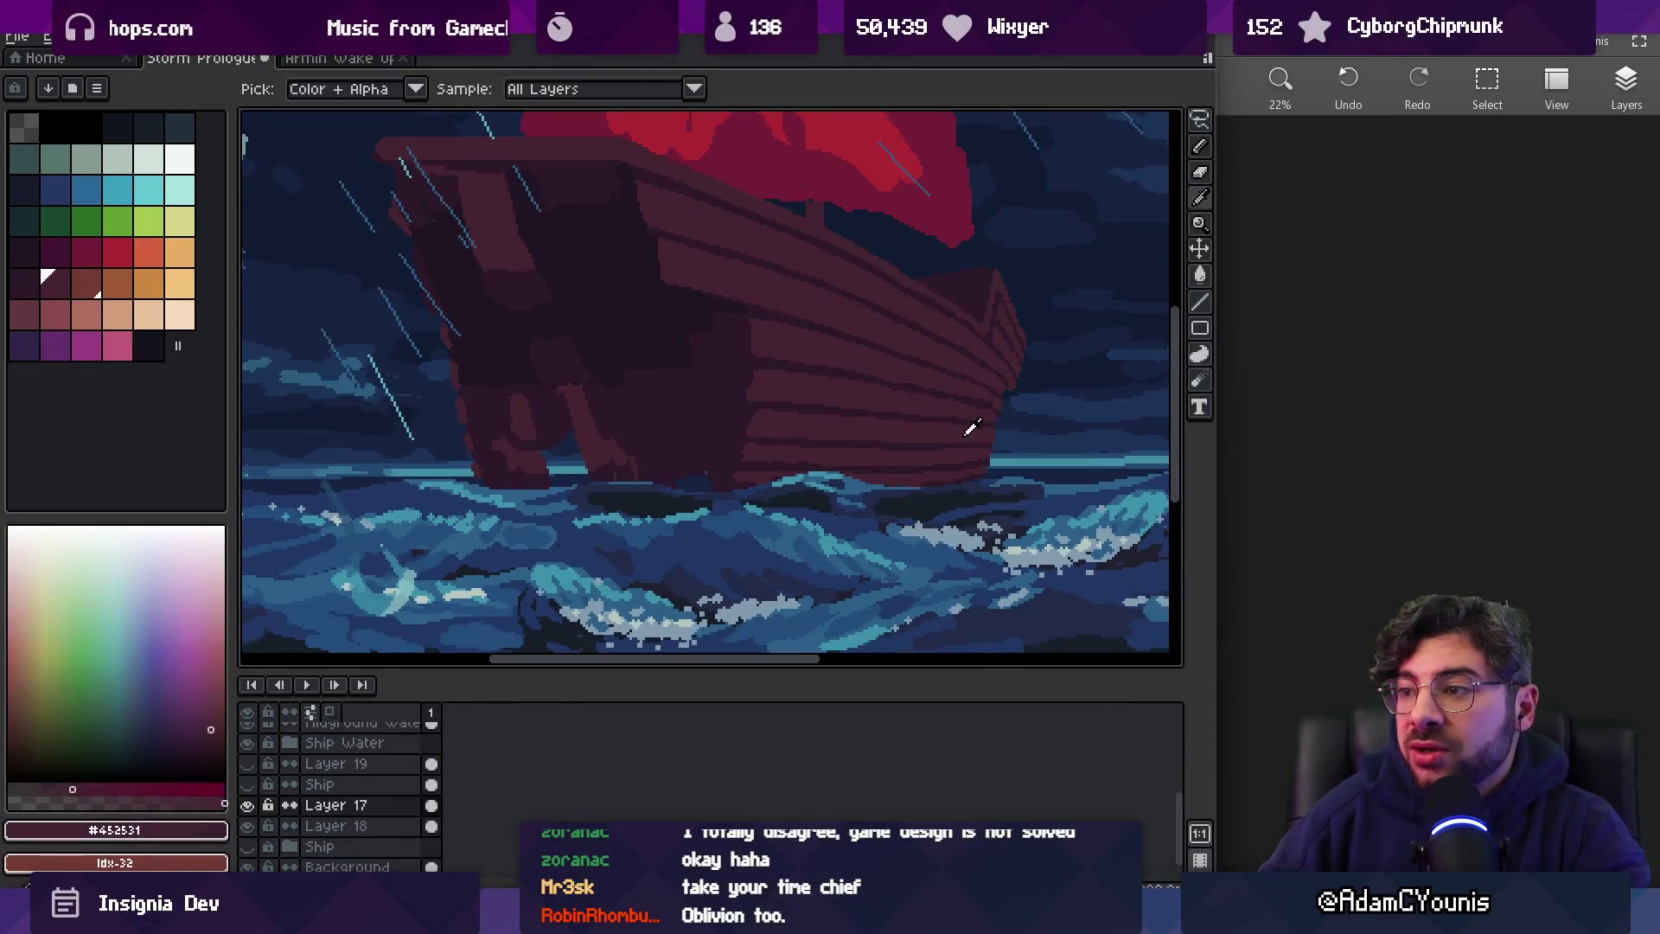
{"action": "key", "text": "z"}
{"action": "left_click", "coordinate": [934, 371]}
{"action": "key", "text": "b"}
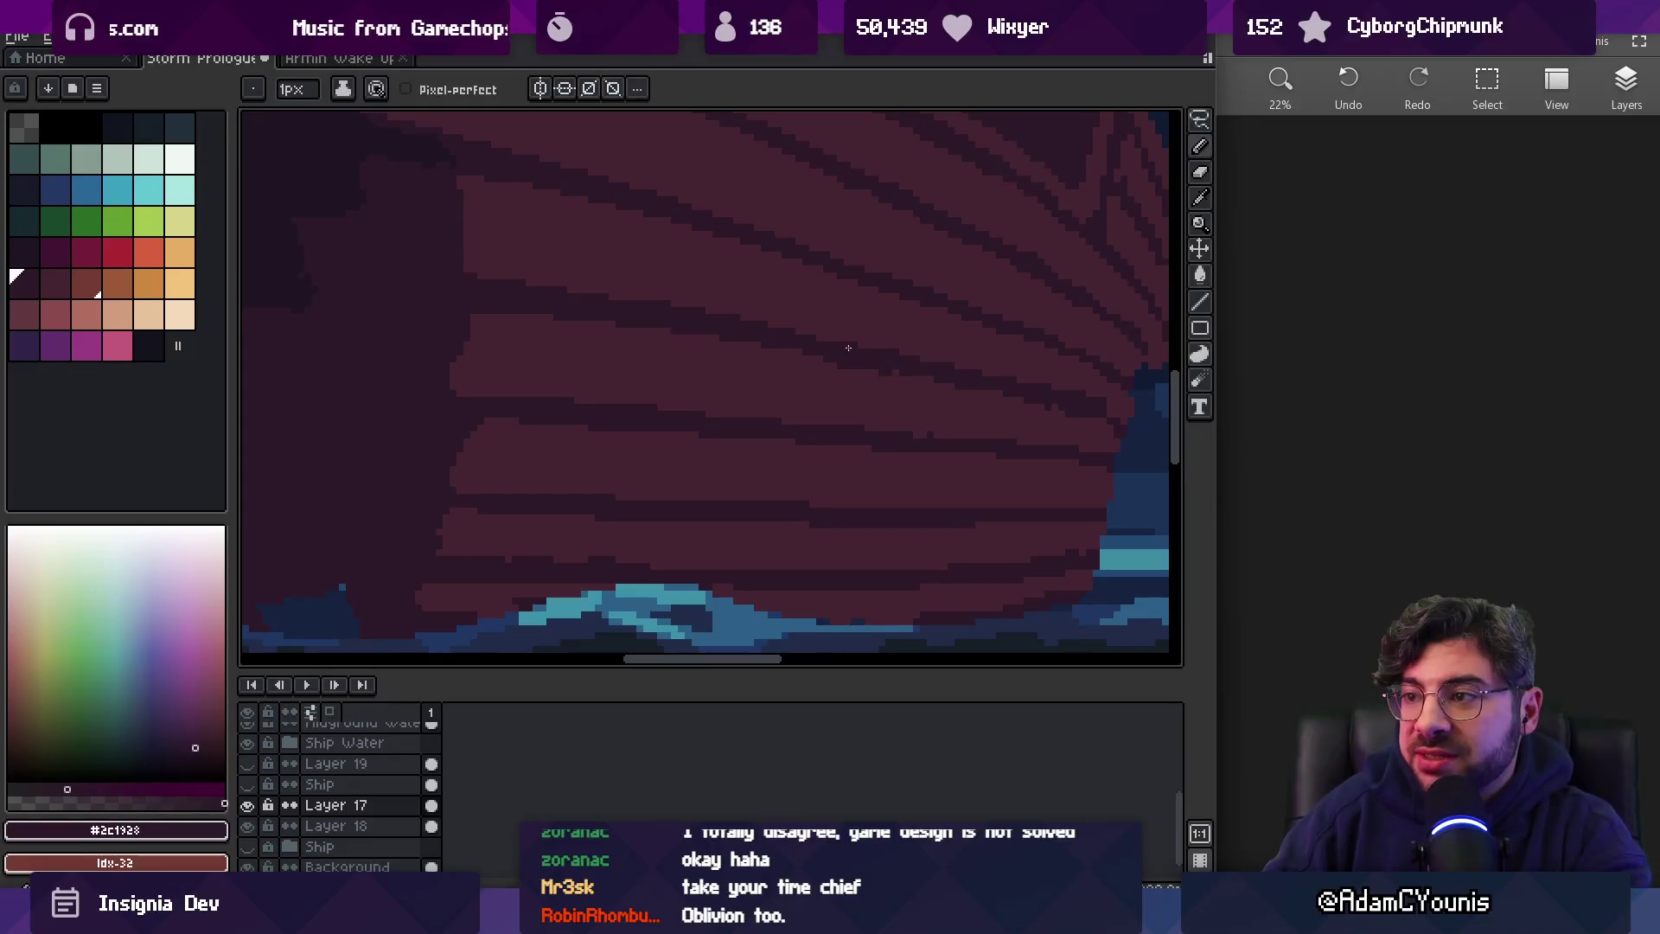
{"action": "left_click_drag", "start_coordinate": [808, 355], "coordinate": [754, 373]}
{"action": "left_click", "coordinate": [785, 384], "text": "alt"}
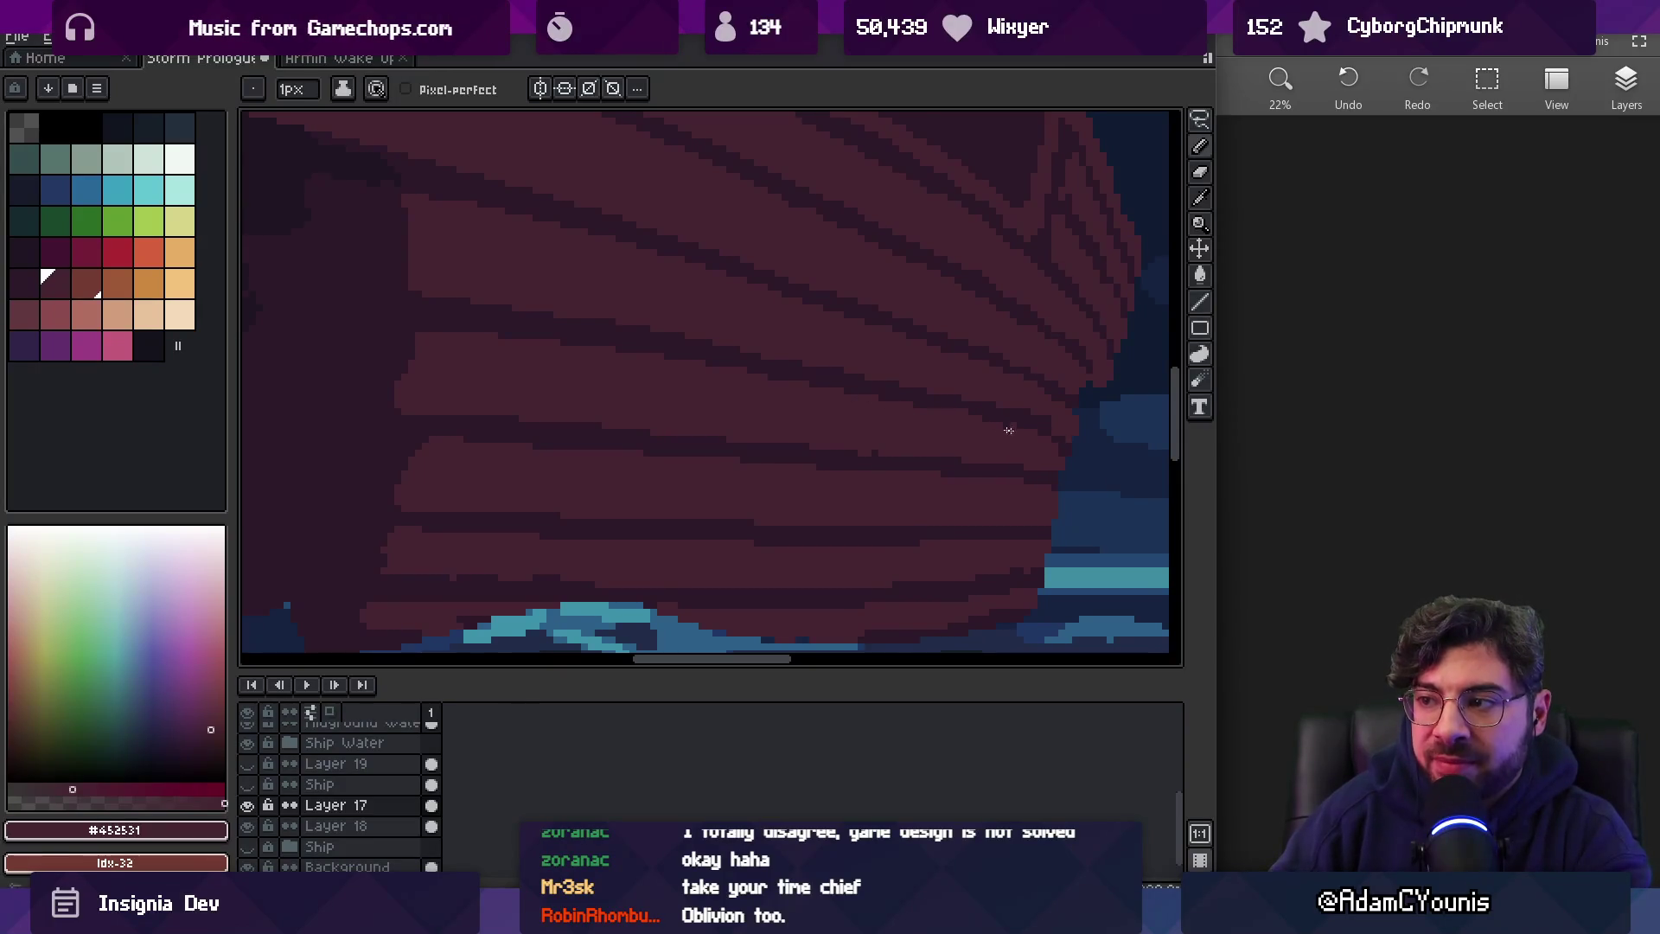
{"action": "left_click", "coordinate": [956, 400], "text": "alt"}
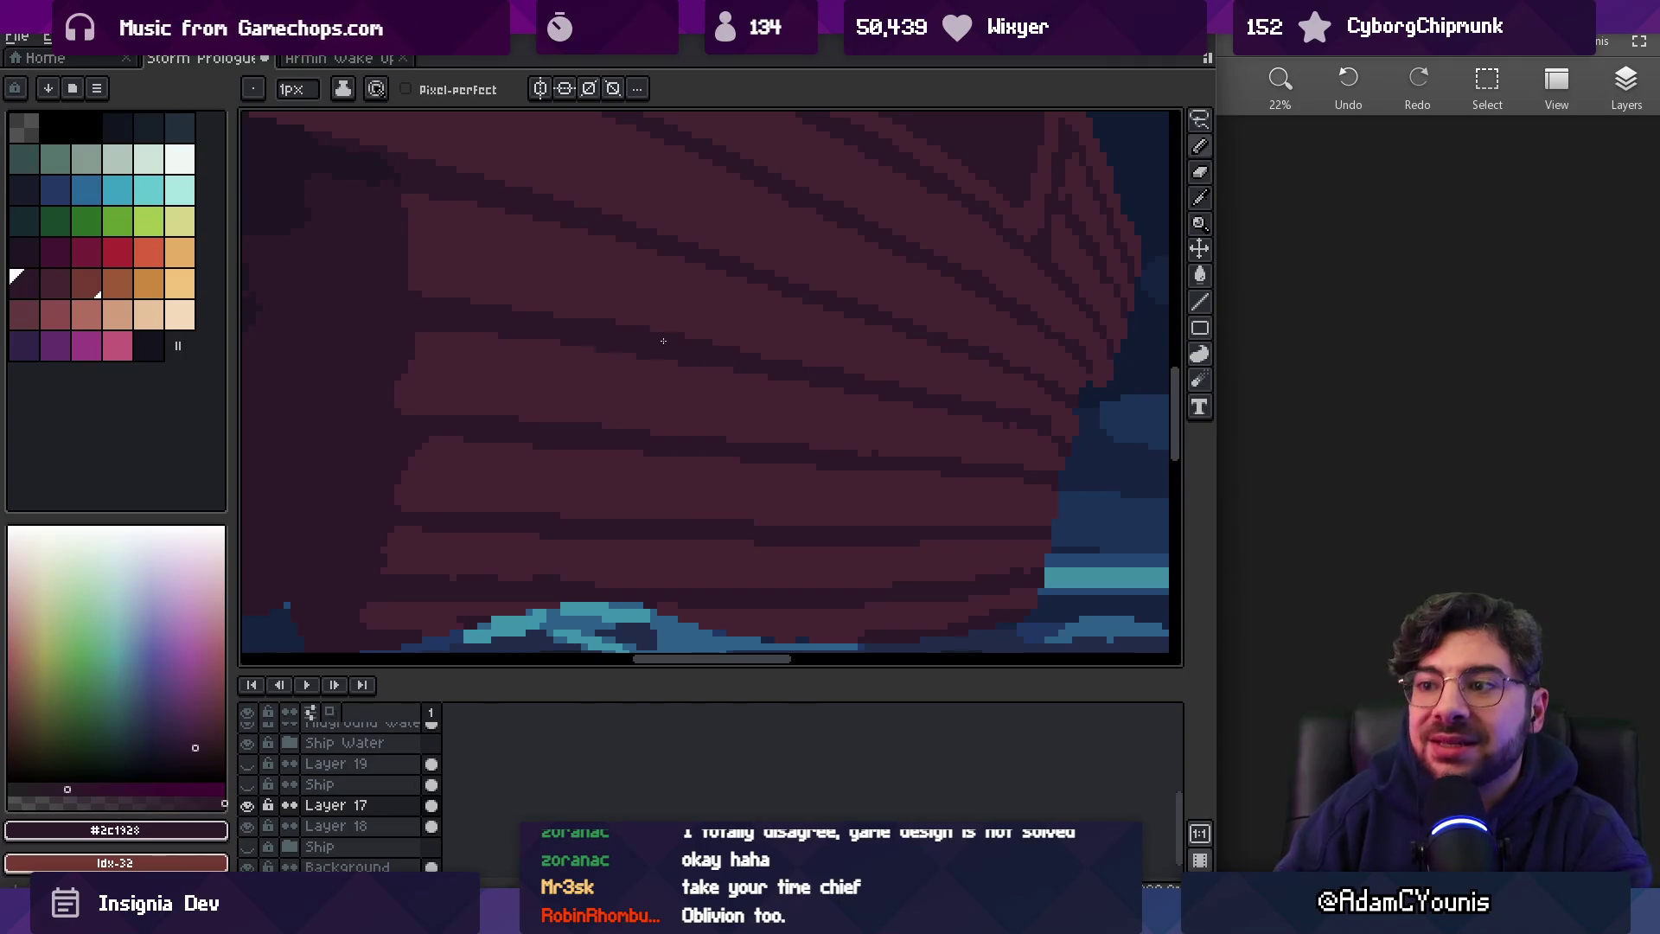
Zoom out to check the ship and waves, then zoom back into the hull planks
{"action": "key", "text": "z"}
{"action": "scroll", "coordinate": [605, 346], "scroll_direction": "down", "scroll_amount": 3}
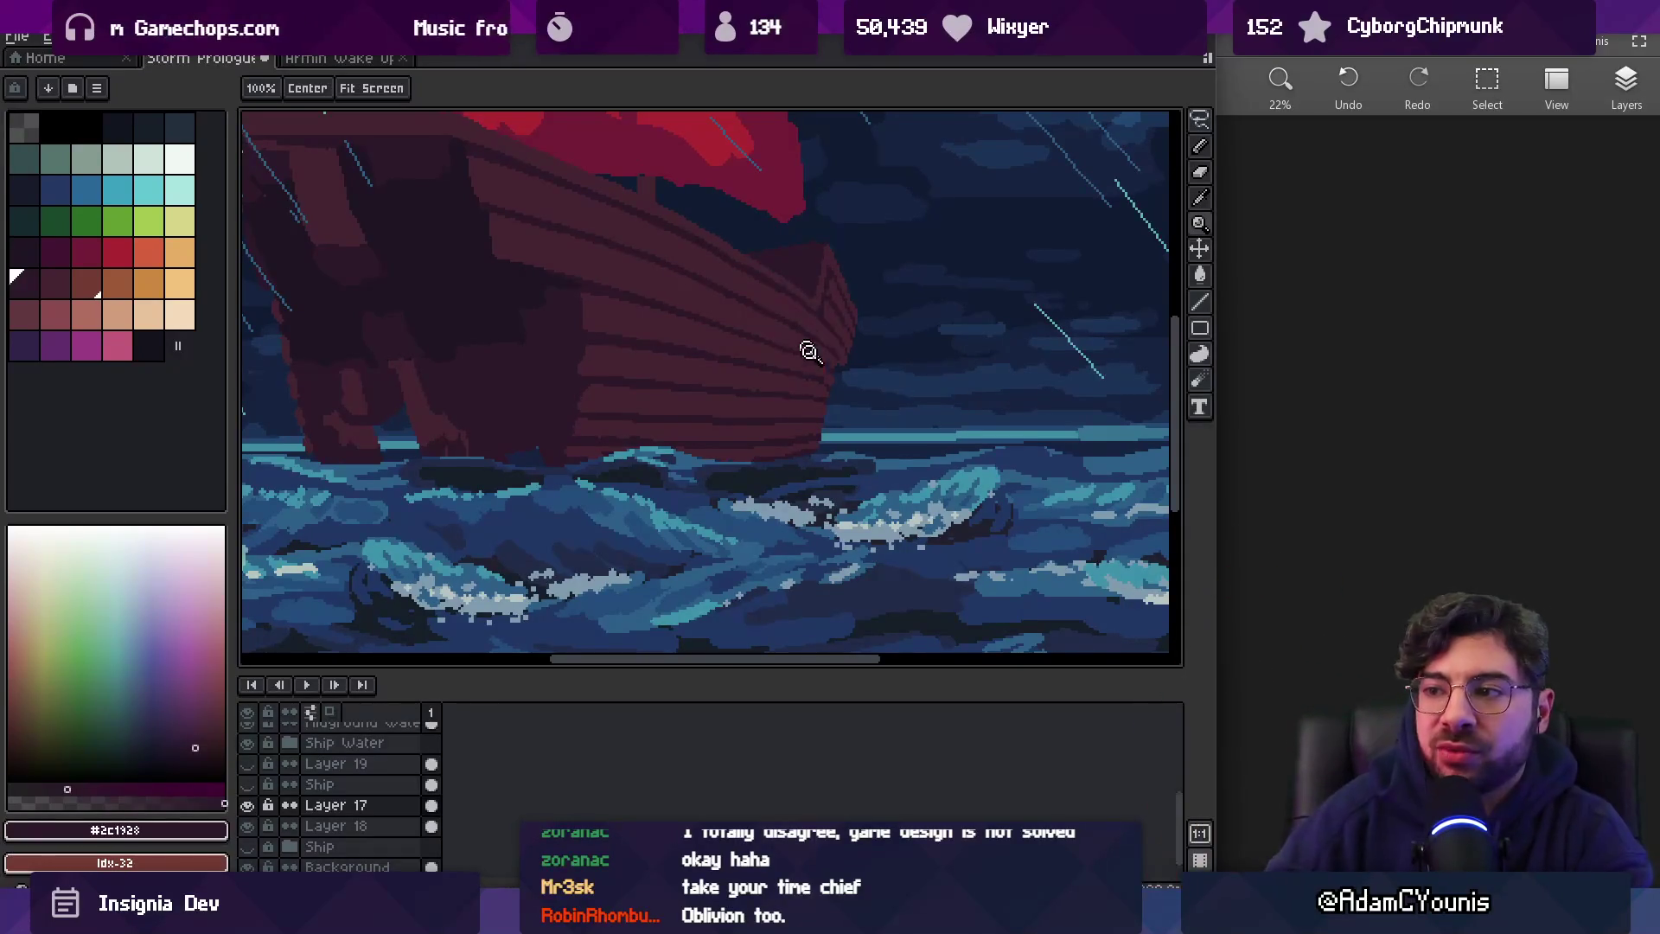
{"action": "scroll", "coordinate": [805, 340], "scroll_direction": "up", "scroll_amount": 5}
{"action": "scroll", "coordinate": [772, 418], "scroll_direction": "down", "scroll_amount": 2}
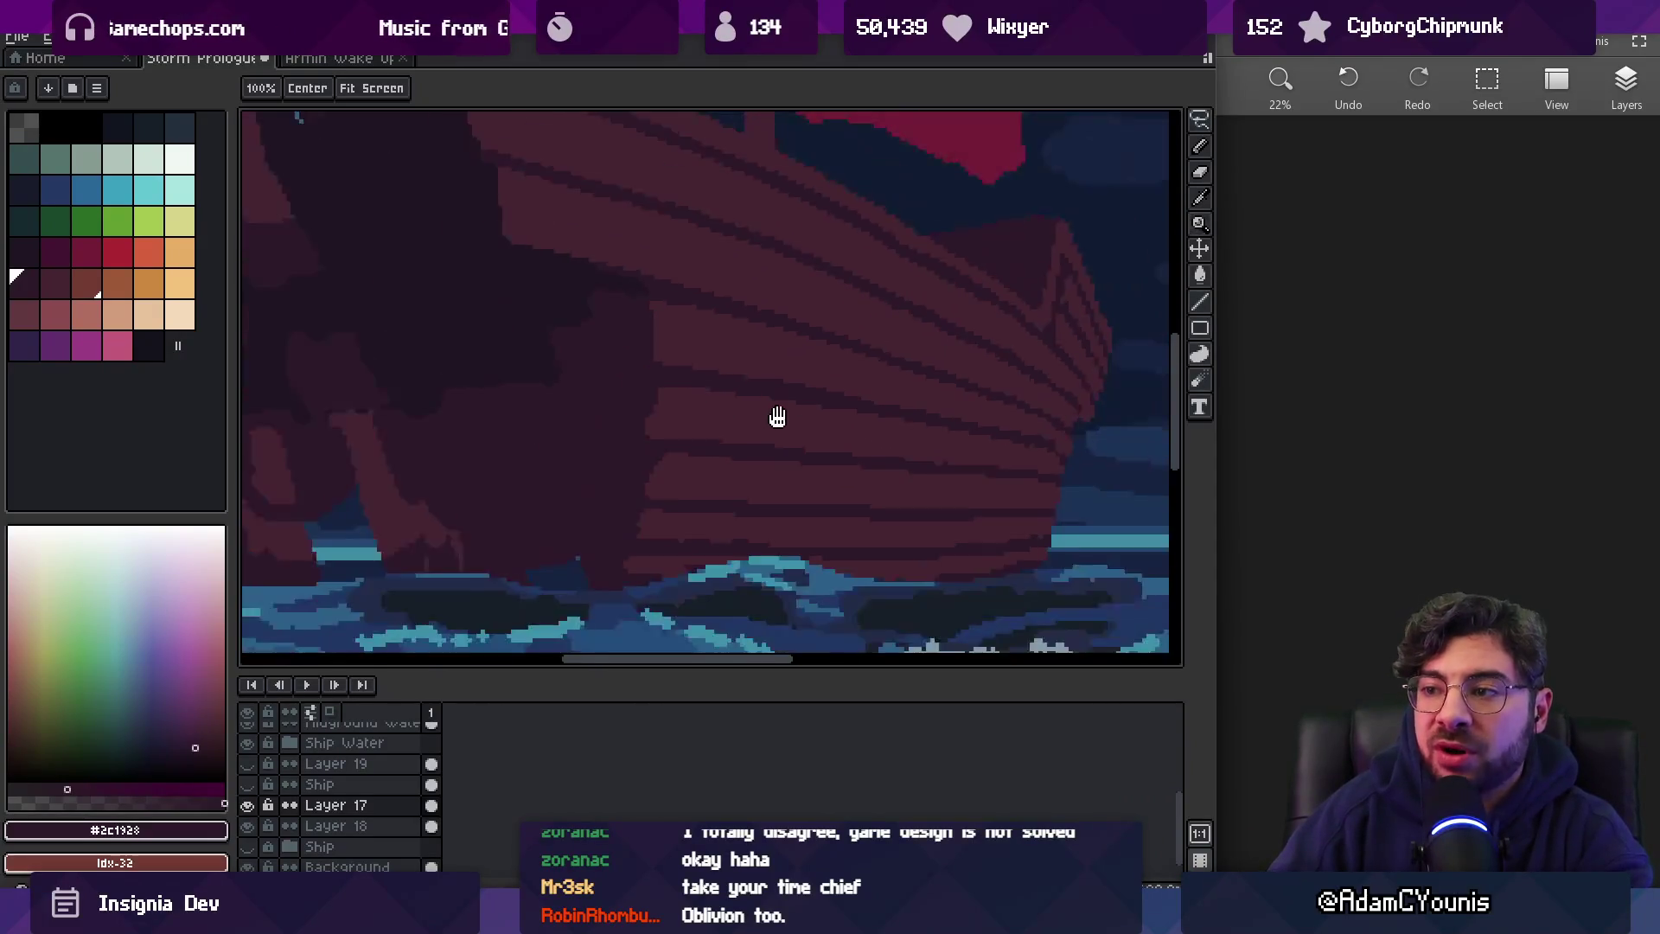
{"action": "scroll", "coordinate": [772, 418], "scroll_direction": "up", "scroll_amount": 1}
{"action": "key", "text": "b"}
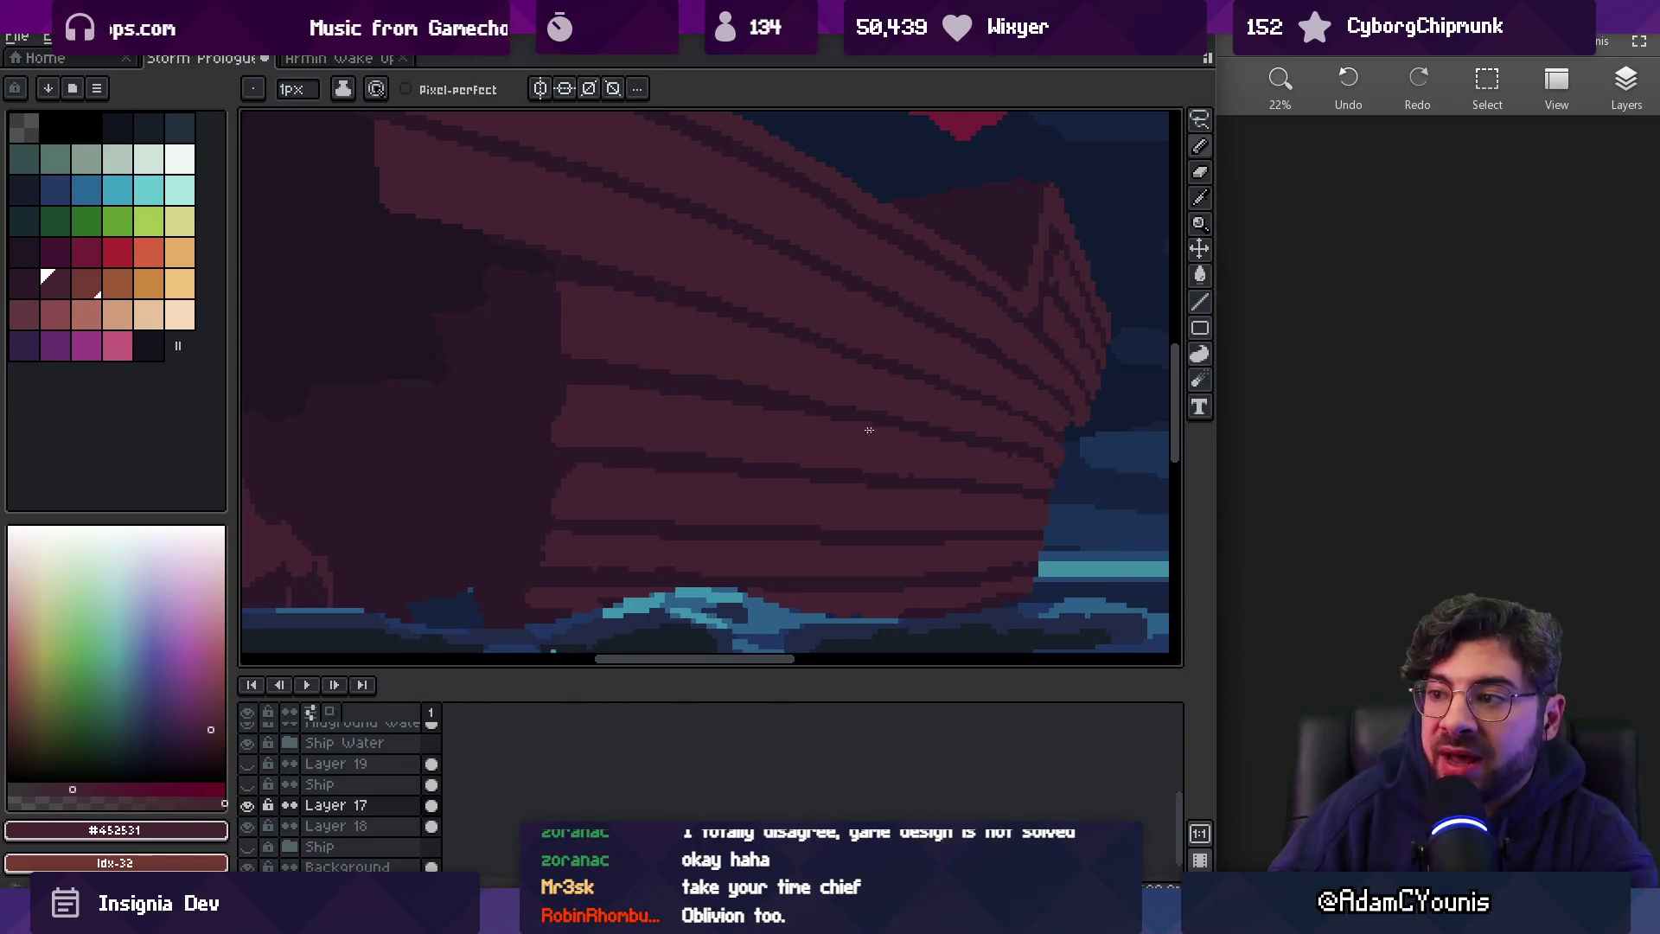
{"action": "key", "text": "z"}
{"action": "left_click", "coordinate": [1006, 462]}
{"action": "left_click", "coordinate": [799, 500], "text": "alt"}
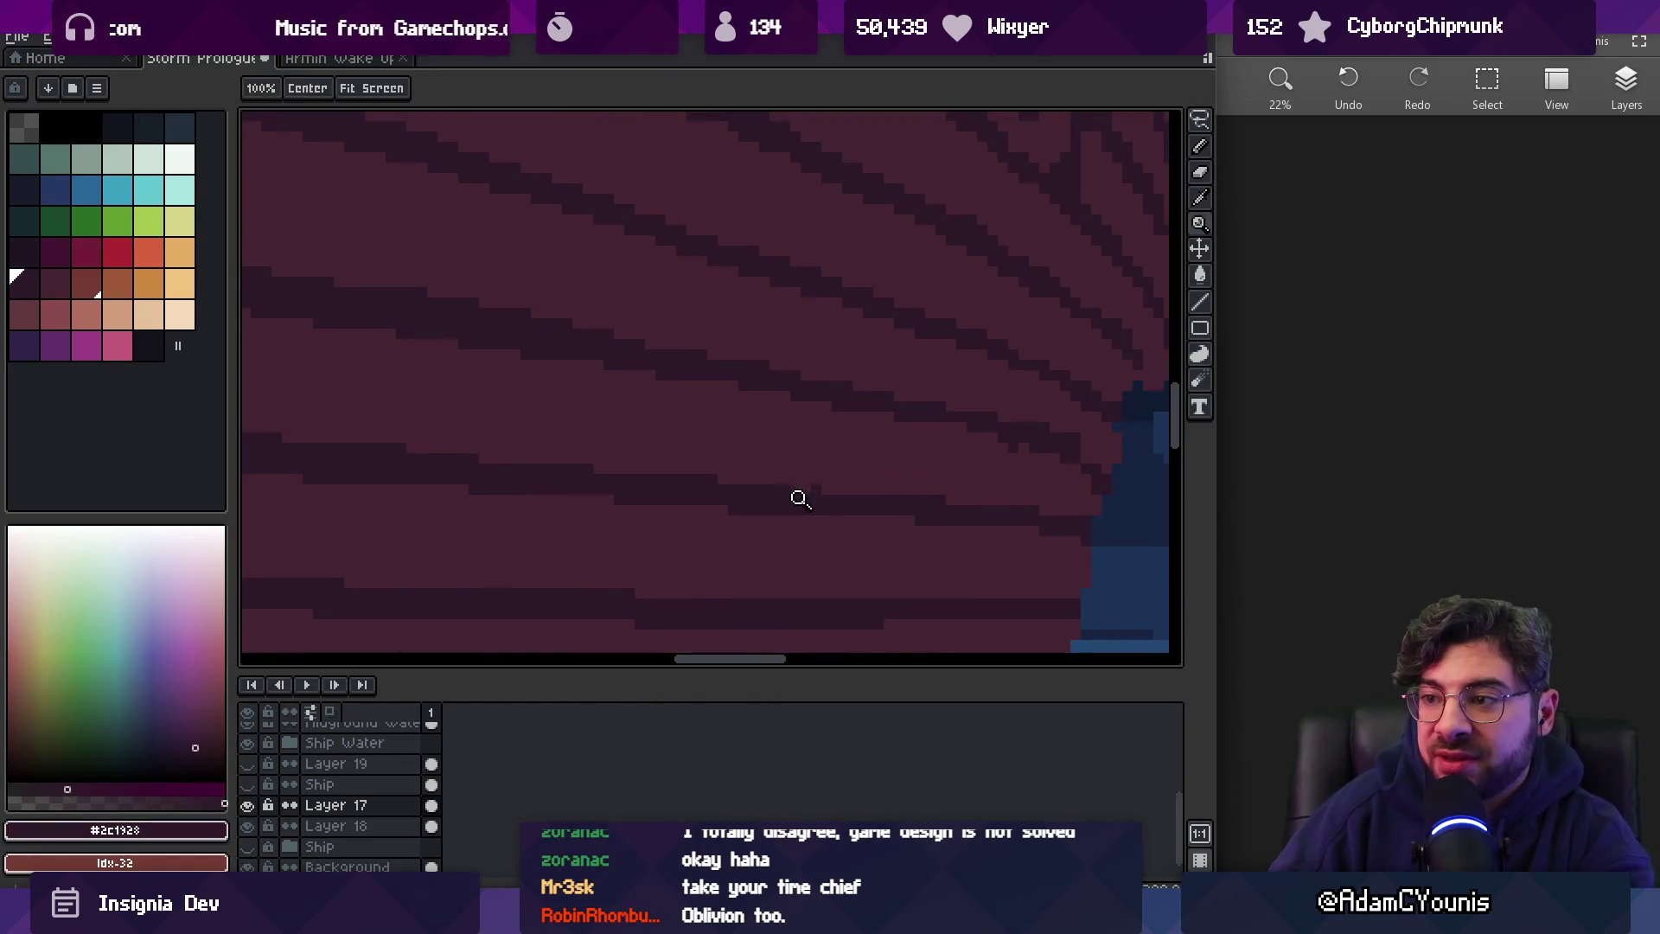
Paint lighter maroon pixels on plank edges, alternating with the dark stripe colour
{"action": "scroll", "coordinate": [868, 430], "scroll_direction": "right", "scroll_amount": 2}
{"action": "key", "text": "alt"}
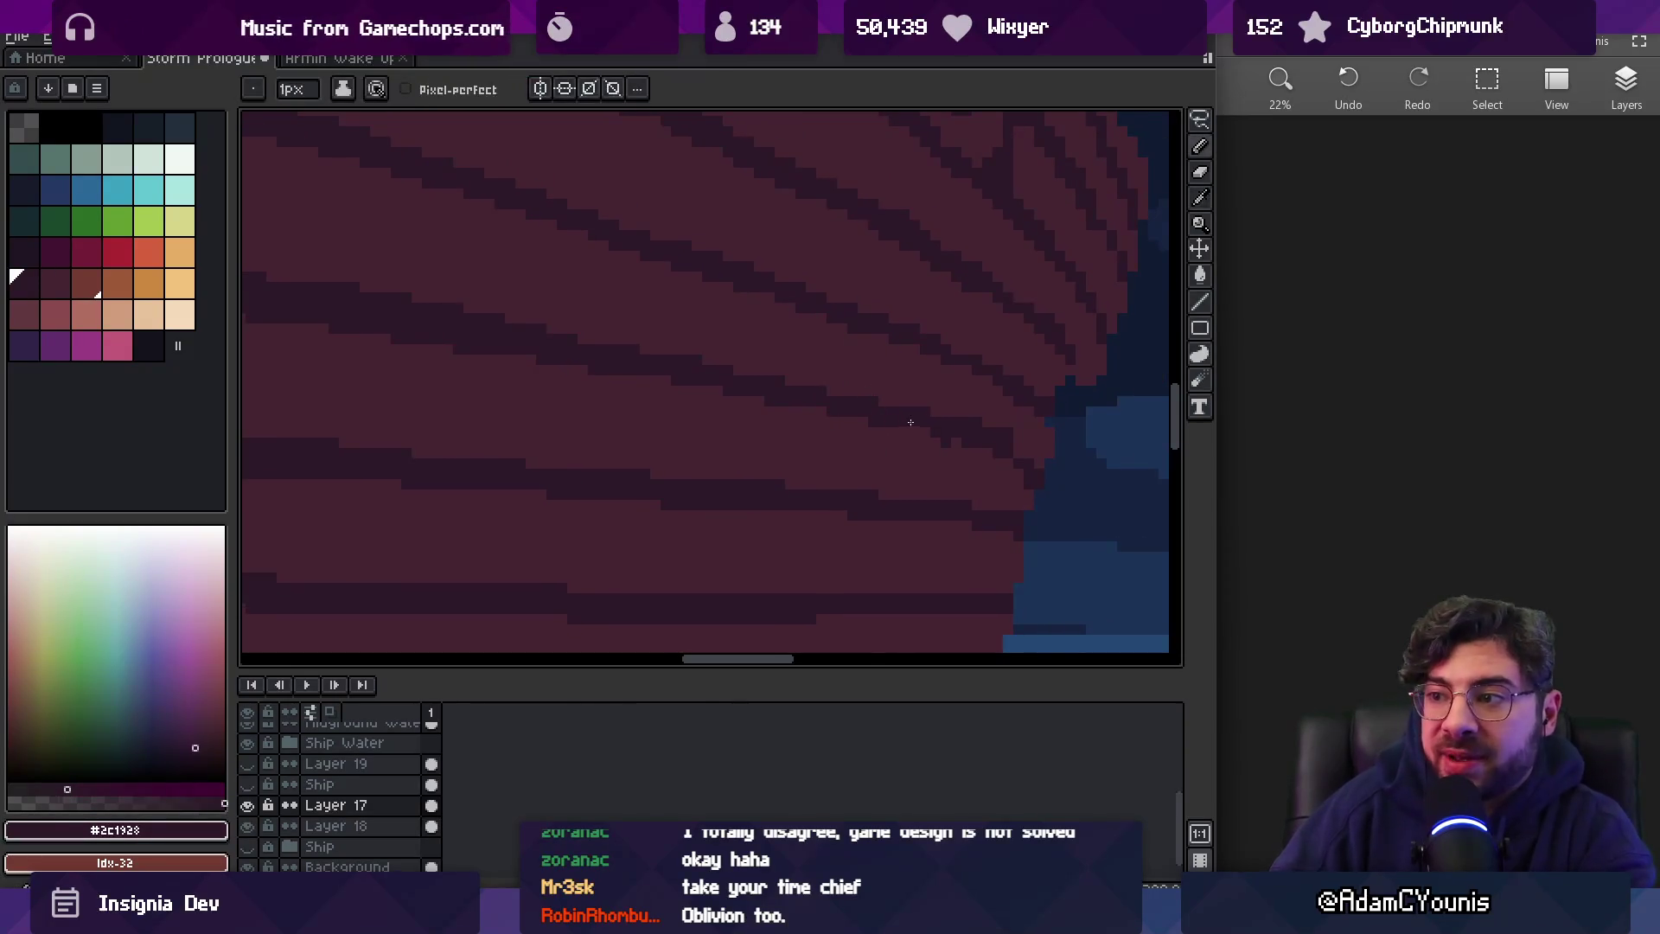
{"action": "left_click", "coordinate": [718, 394], "text": "alt"}
{"action": "left_click", "coordinate": [934, 419], "text": "alt"}
{"action": "left_click", "coordinate": [944, 445], "text": "alt"}
{"action": "key", "text": "alt"}
{"action": "left_click", "coordinate": [802, 392], "text": "alt"}
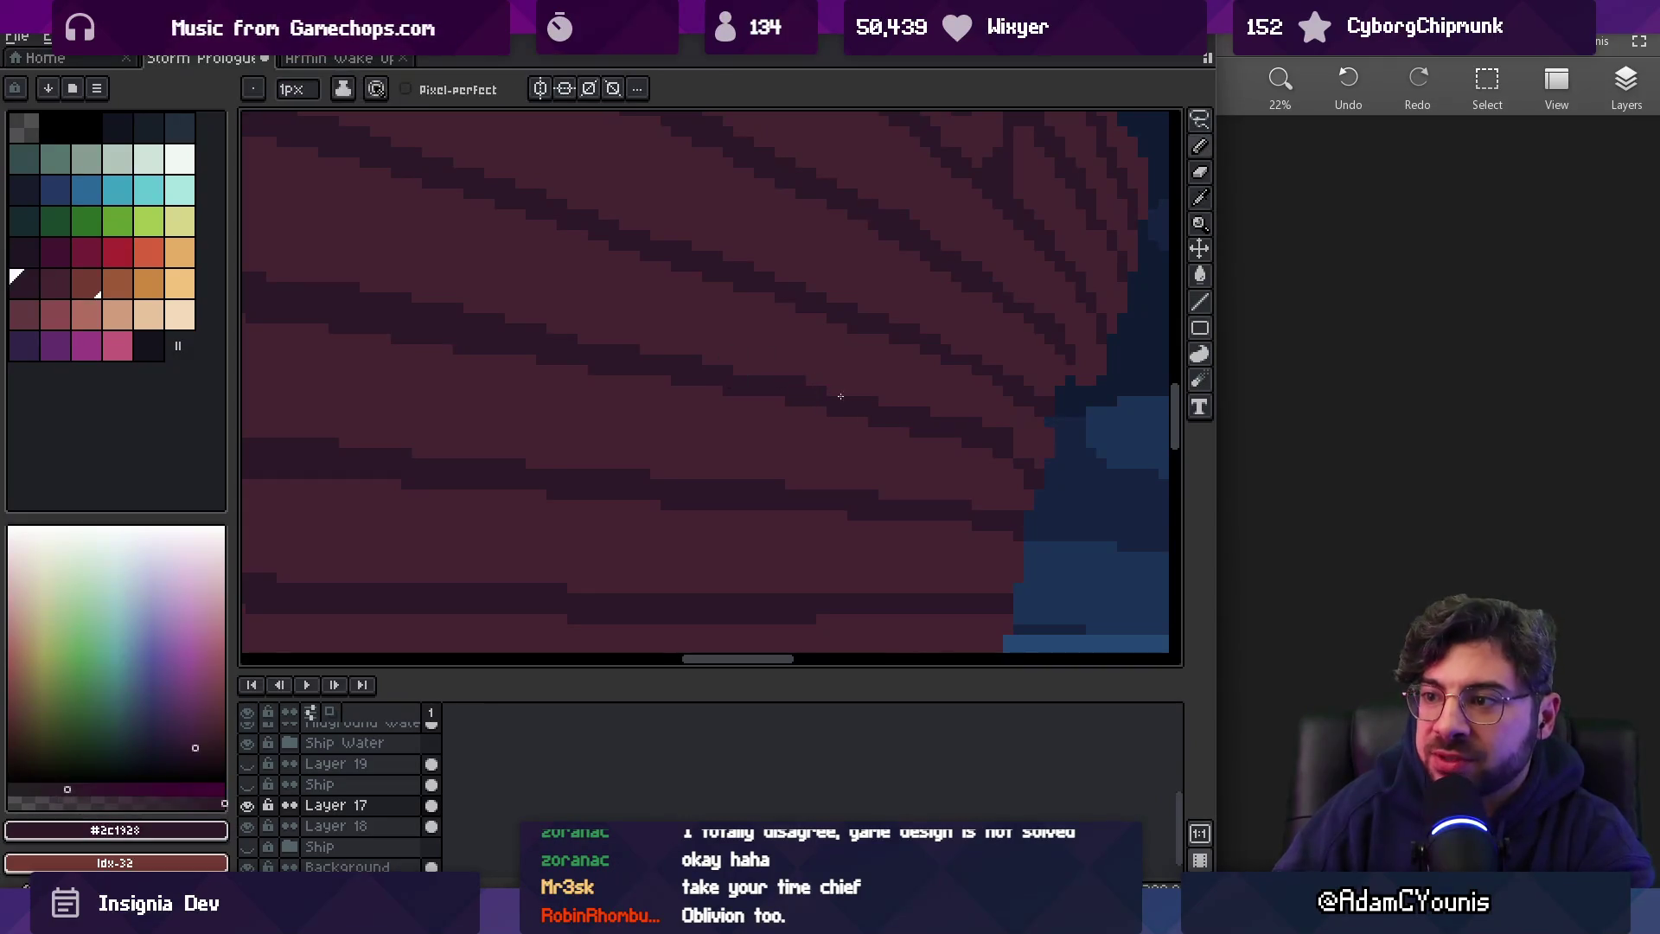
{"action": "left_click", "coordinate": [997, 397], "text": "alt"}
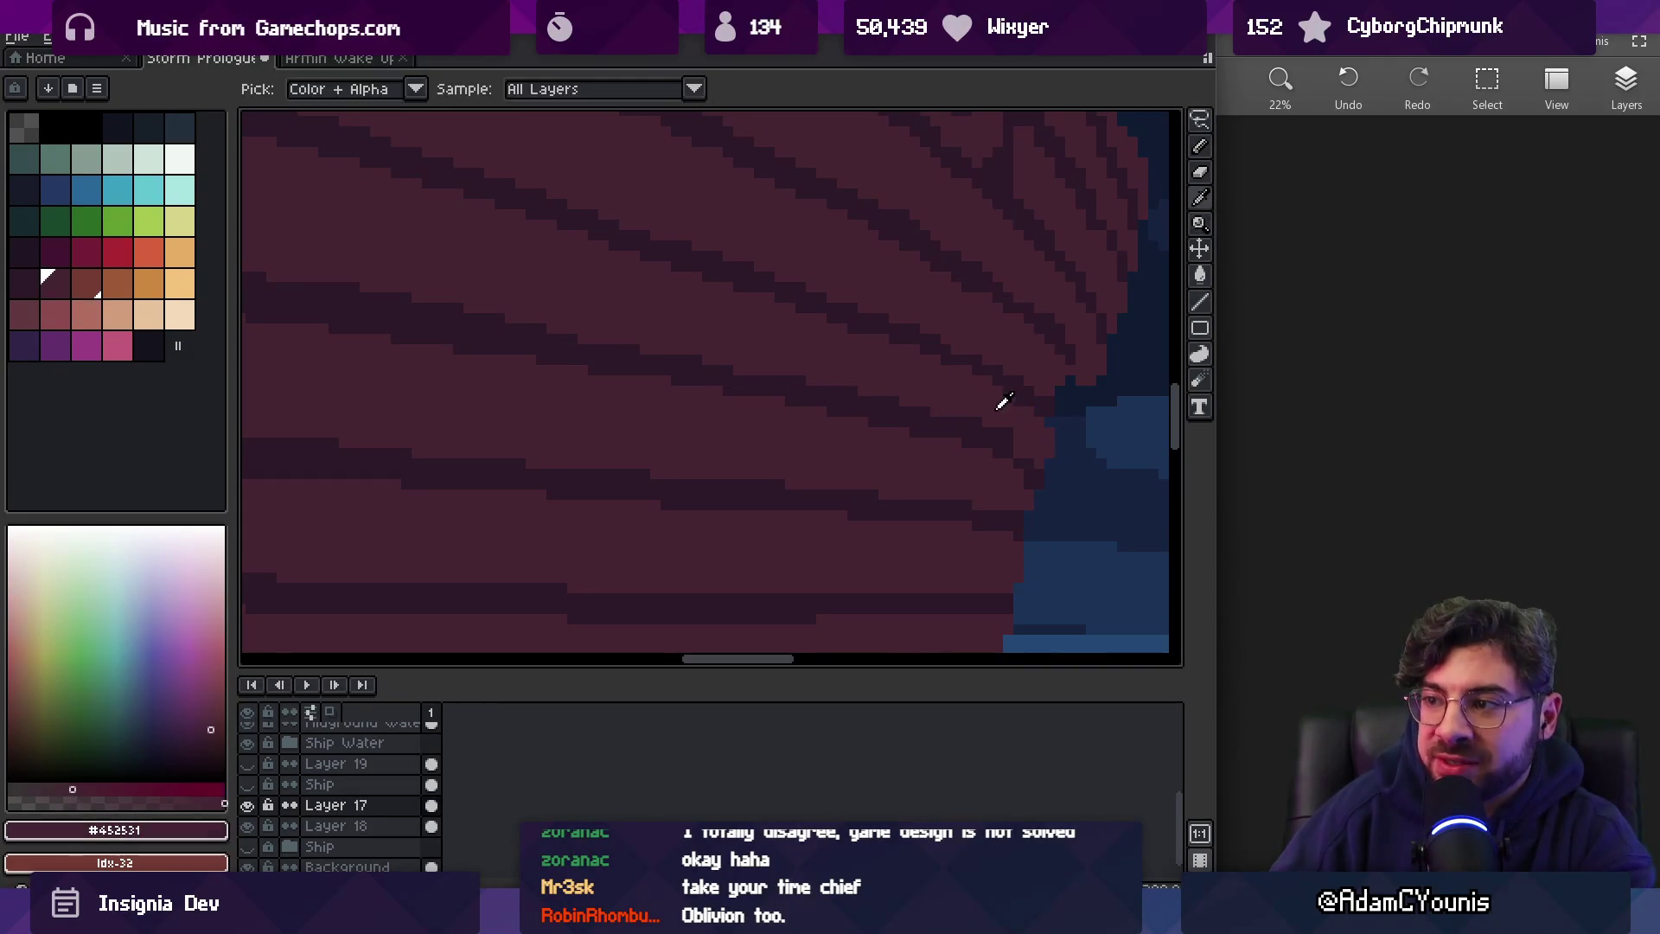
{"action": "left_click", "coordinate": [1013, 454], "text": "alt"}
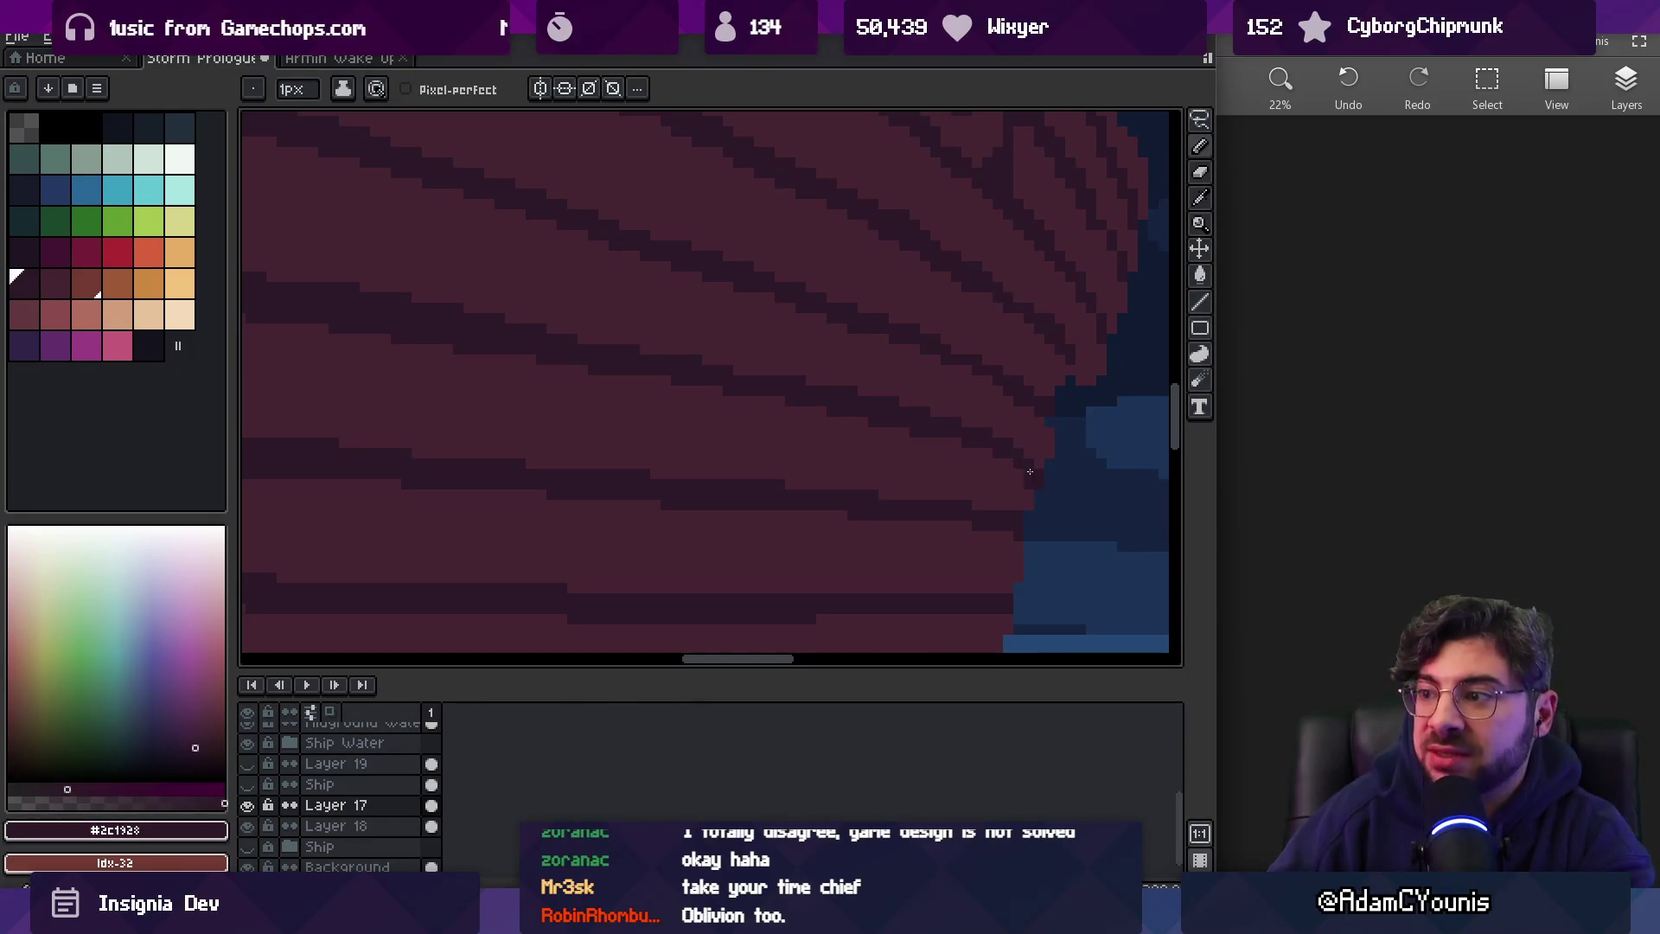
{"action": "left_click", "coordinate": [1030, 471], "text": "alt"}
Review the whole scene, then touch up a hull plank pixel in dark stripe colour
{"action": "key", "text": "z"}
{"action": "scroll", "coordinate": [938, 422], "scroll_direction": "down", "scroll_amount": 4}
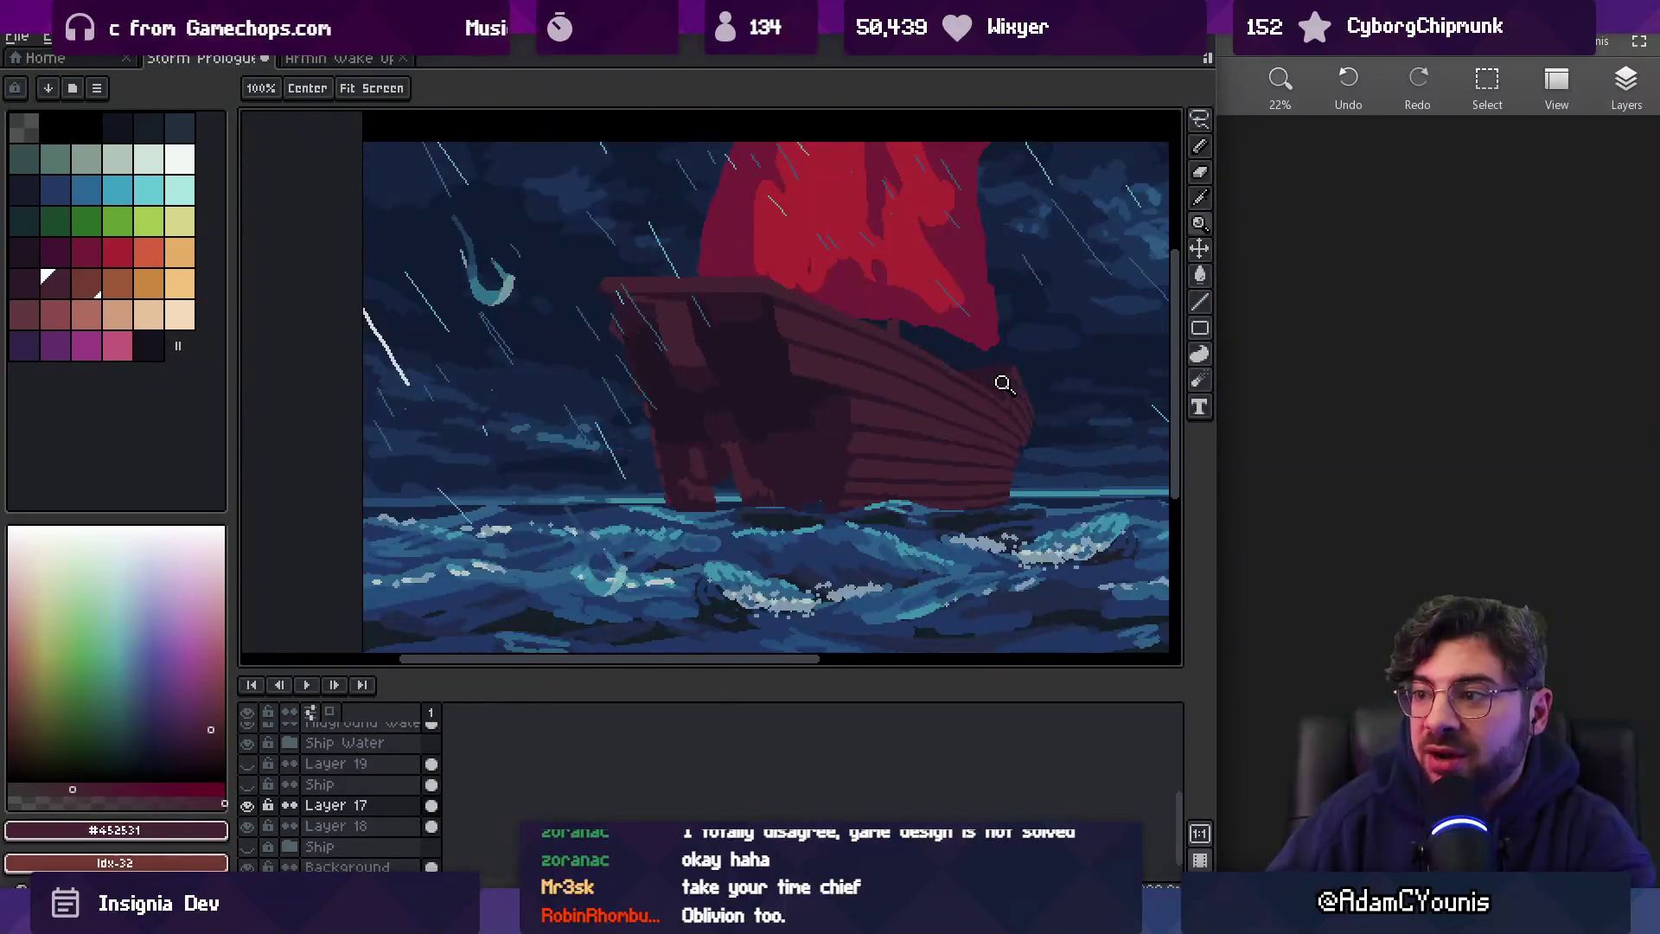
{"action": "scroll", "coordinate": [865, 402], "scroll_direction": "up", "scroll_amount": 3}
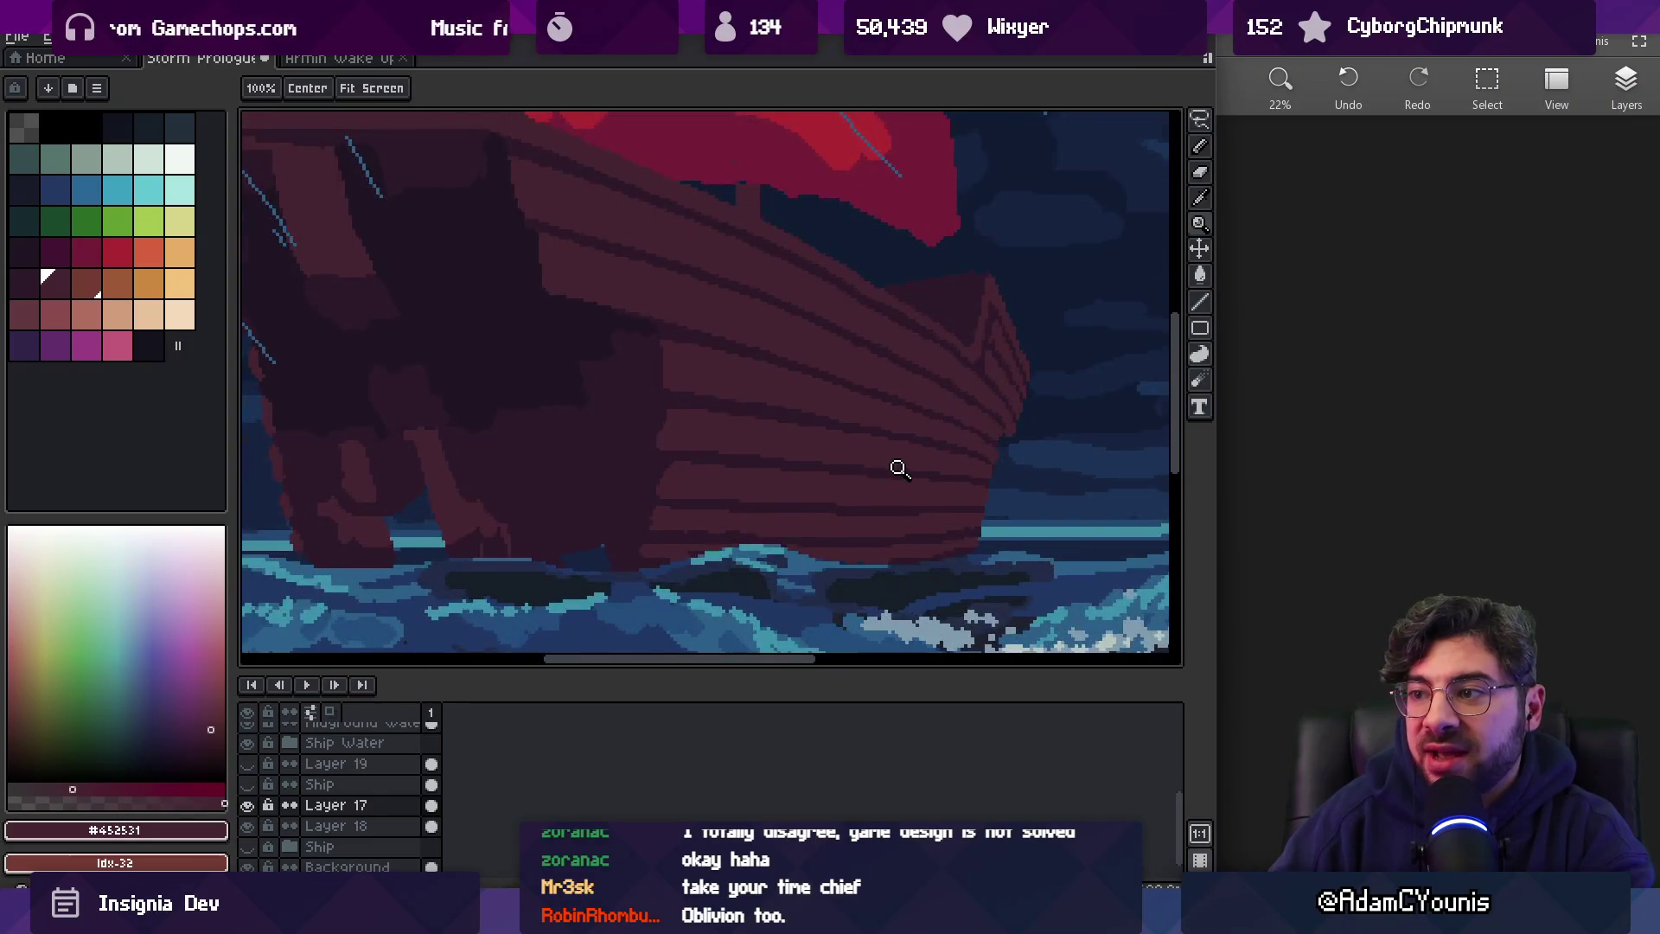
{"action": "scroll", "coordinate": [894, 468], "scroll_direction": "up", "scroll_amount": 1}
{"action": "left_click", "coordinate": [843, 463], "text": "alt"}
{"action": "scroll", "coordinate": [879, 474], "scroll_direction": "up", "scroll_amount": 1}
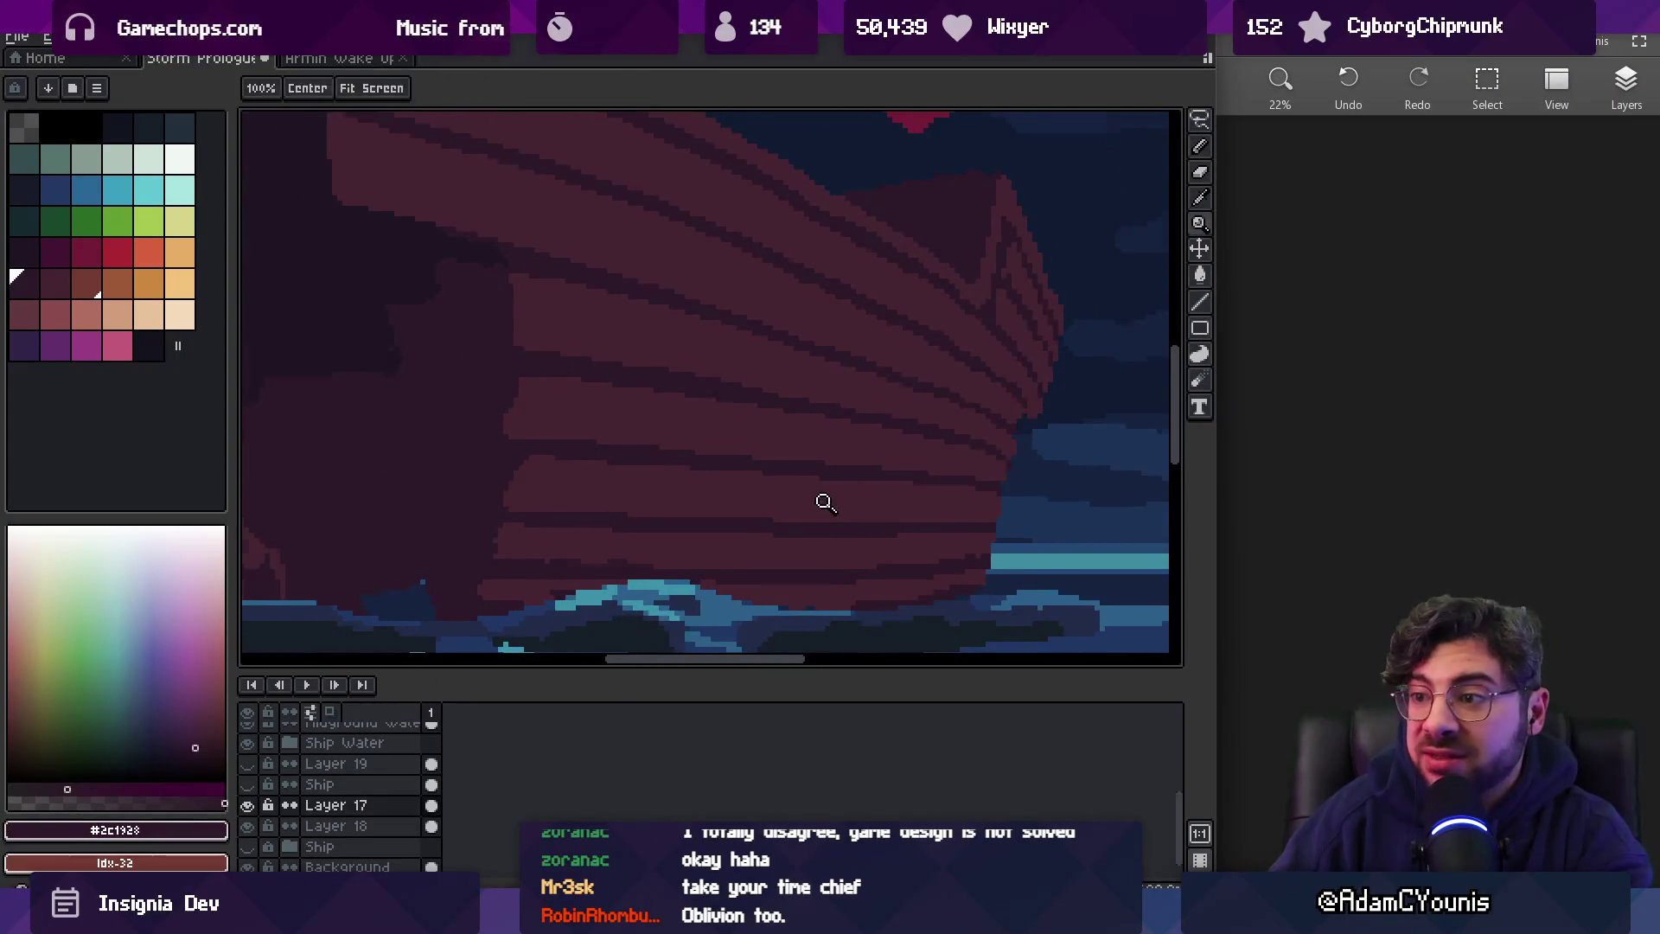
{"action": "scroll", "coordinate": [824, 502], "scroll_direction": "up", "scroll_amount": 1}
{"action": "key", "text": "b"}
{"action": "left_click", "coordinate": [763, 462], "text": "alt"}
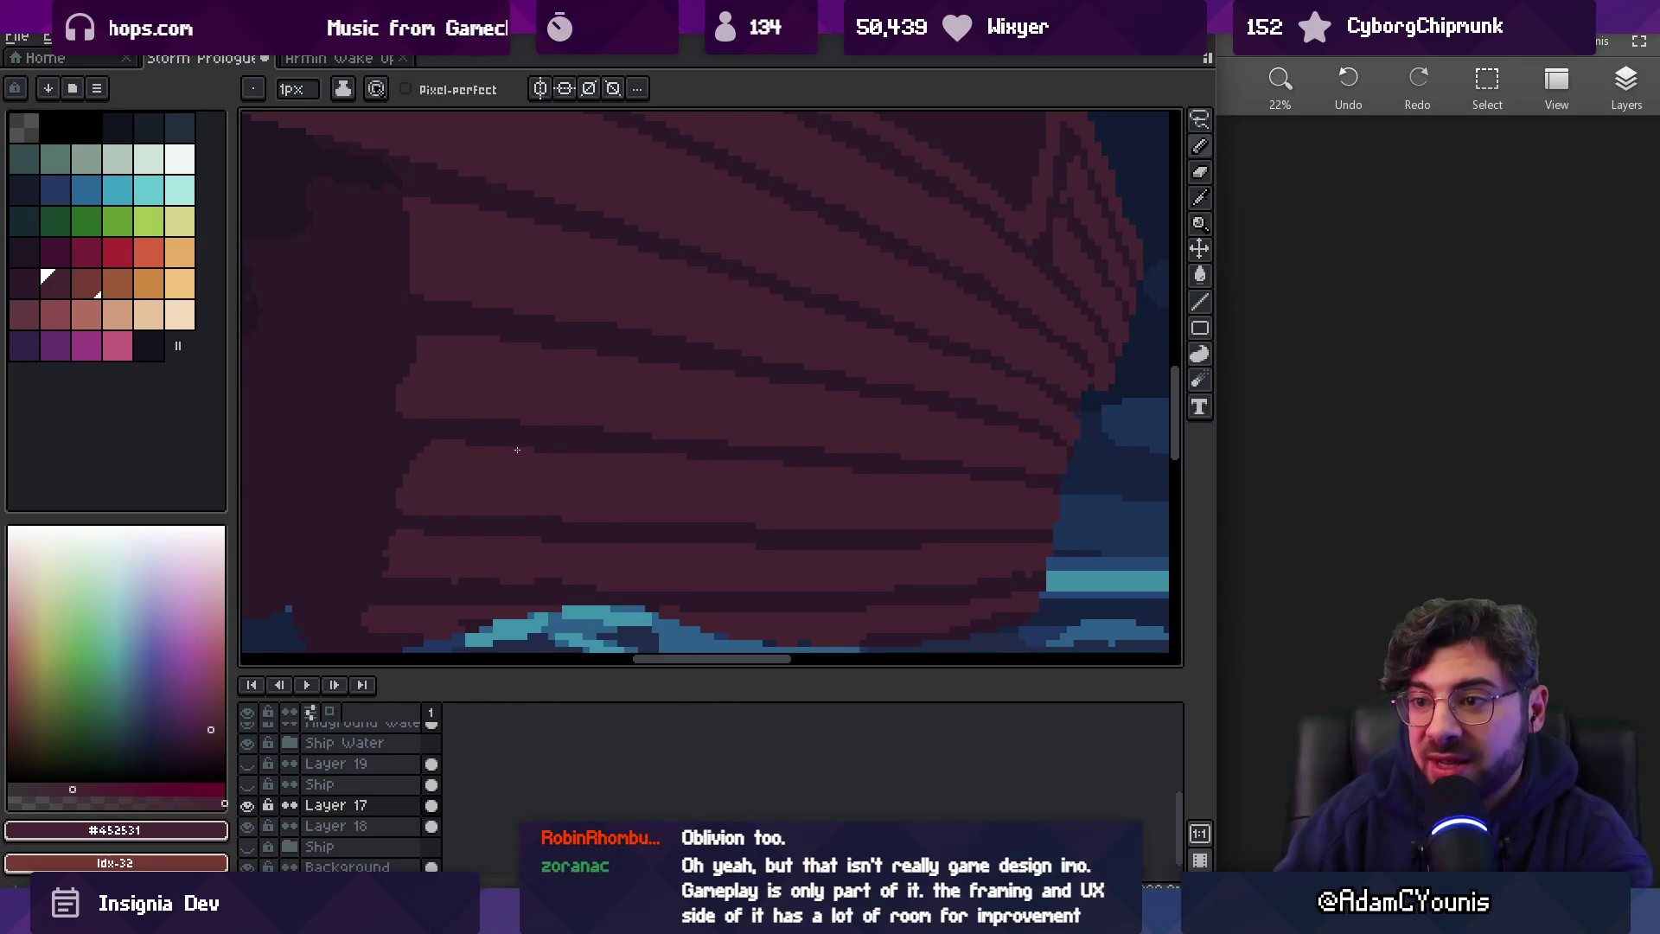
Pan and zoom to bring the lower hull into view
{"action": "key", "text": "space"}
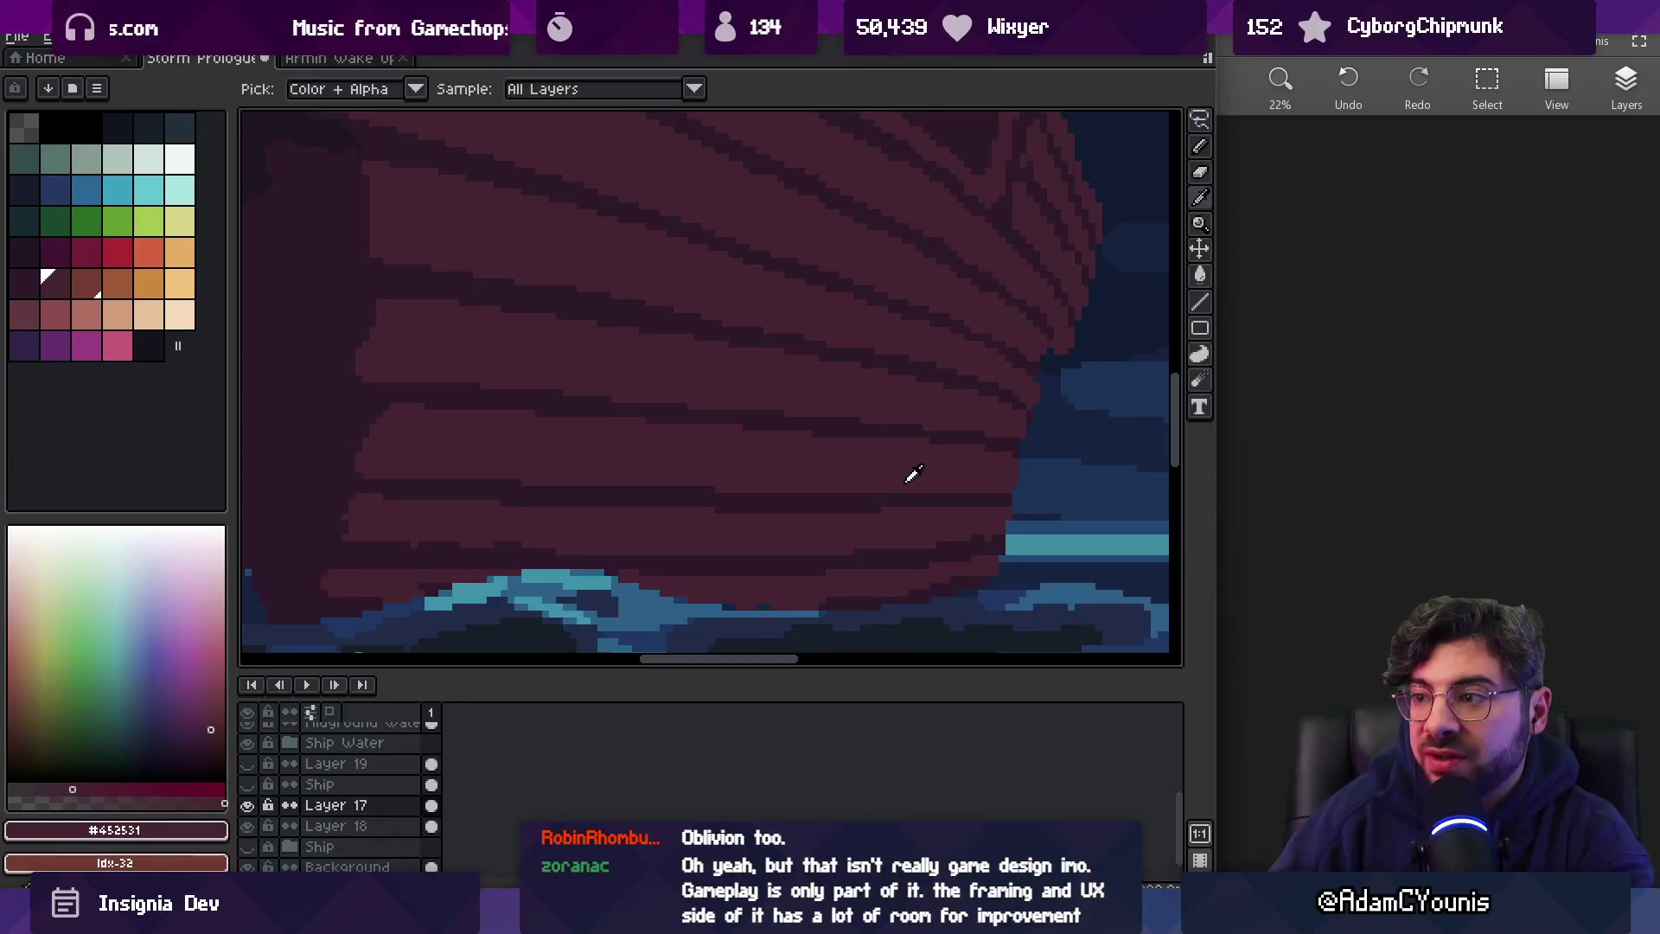
{"action": "key", "text": "b"}
{"action": "scroll", "coordinate": [1013, 465], "scroll_direction": "down", "scroll_amount": 1}
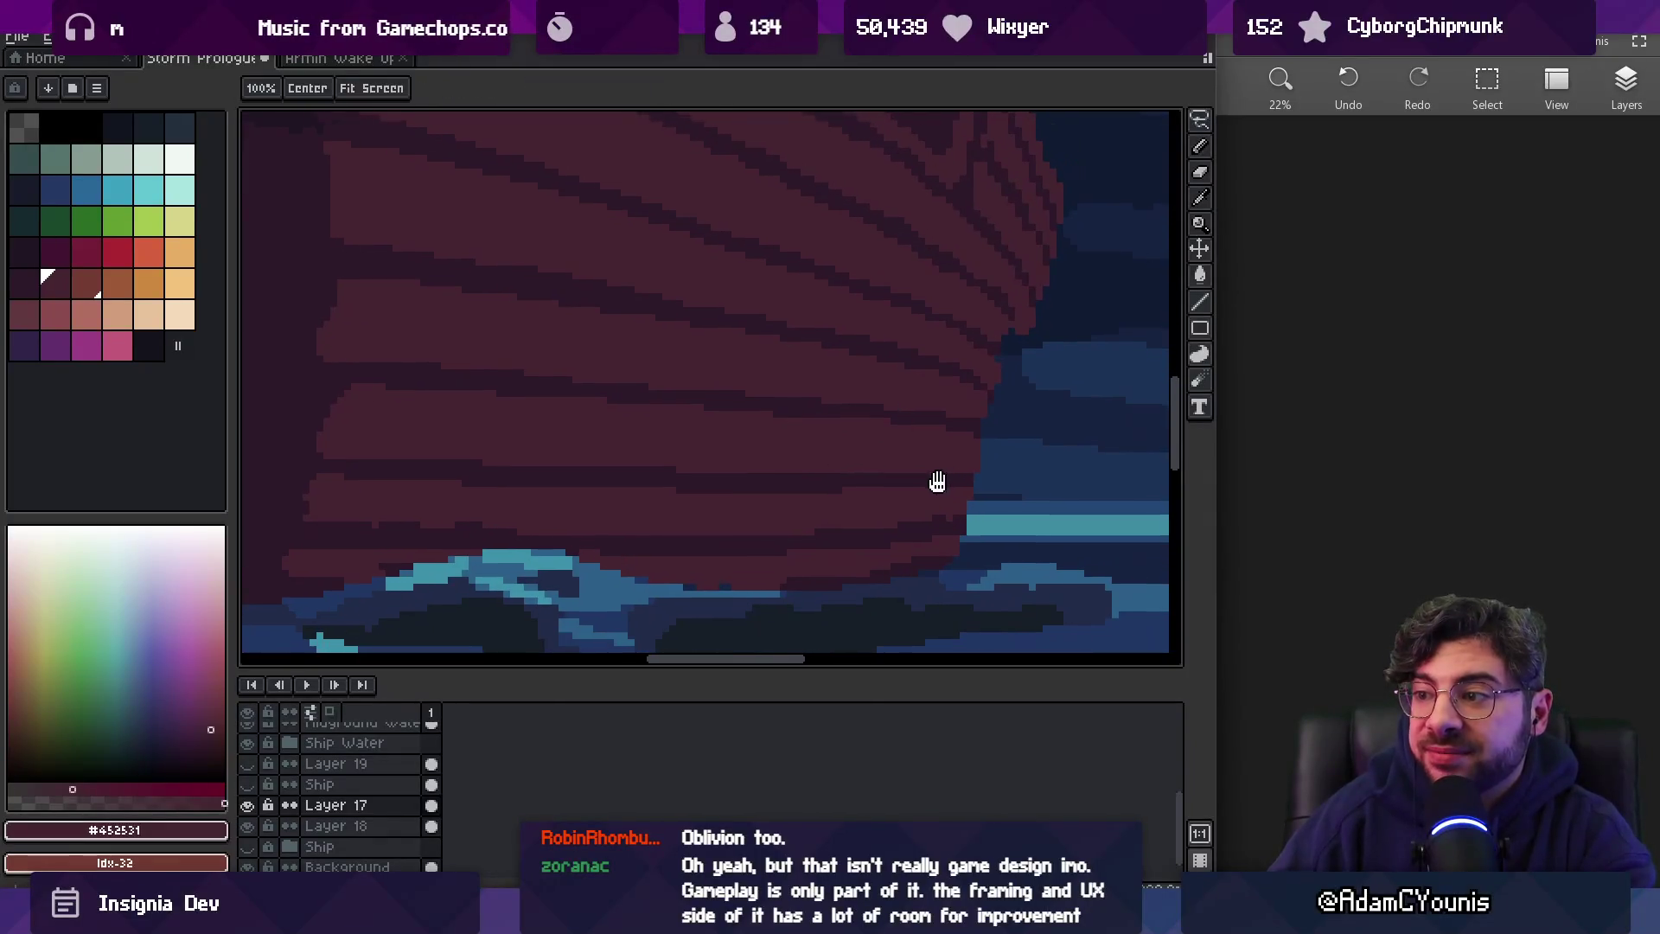
{"action": "key", "text": "z"}
{"action": "scroll", "coordinate": [875, 429], "scroll_direction": "down", "scroll_amount": 1}
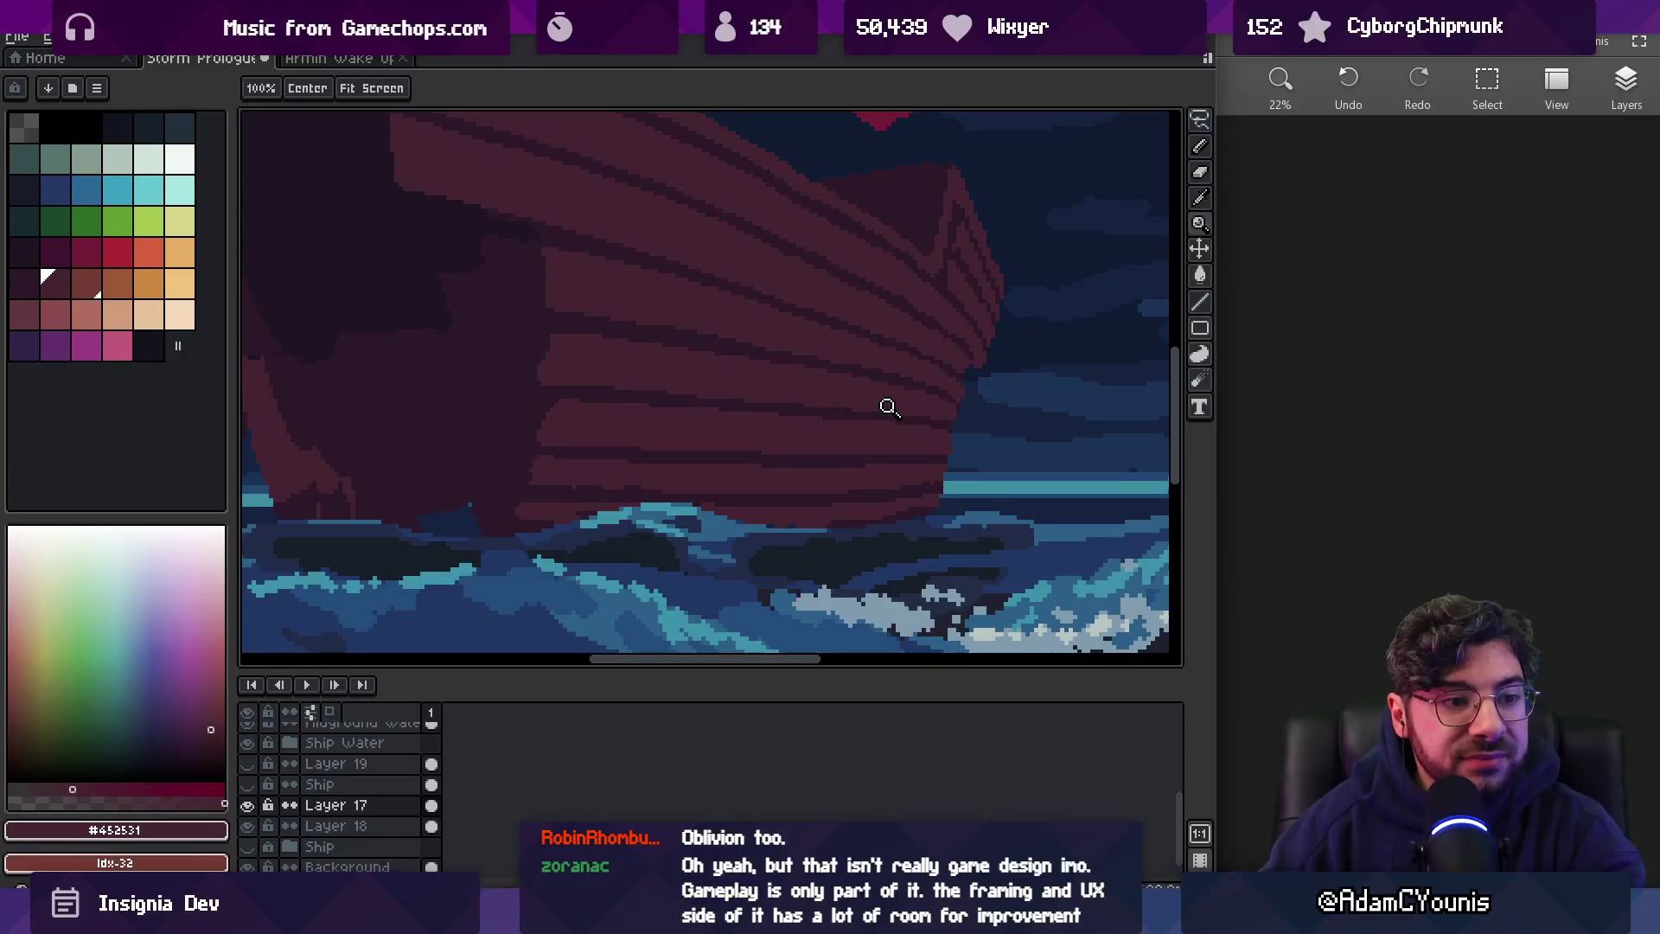
{"action": "mouse_move", "coordinate": [849, 408]}
{"action": "left_mouse_down"}
{"action": "mouse_move", "coordinate": [865, 463]}
{"action": "mouse_move", "coordinate": [926, 456]}
{"action": "left_mouse_up"}
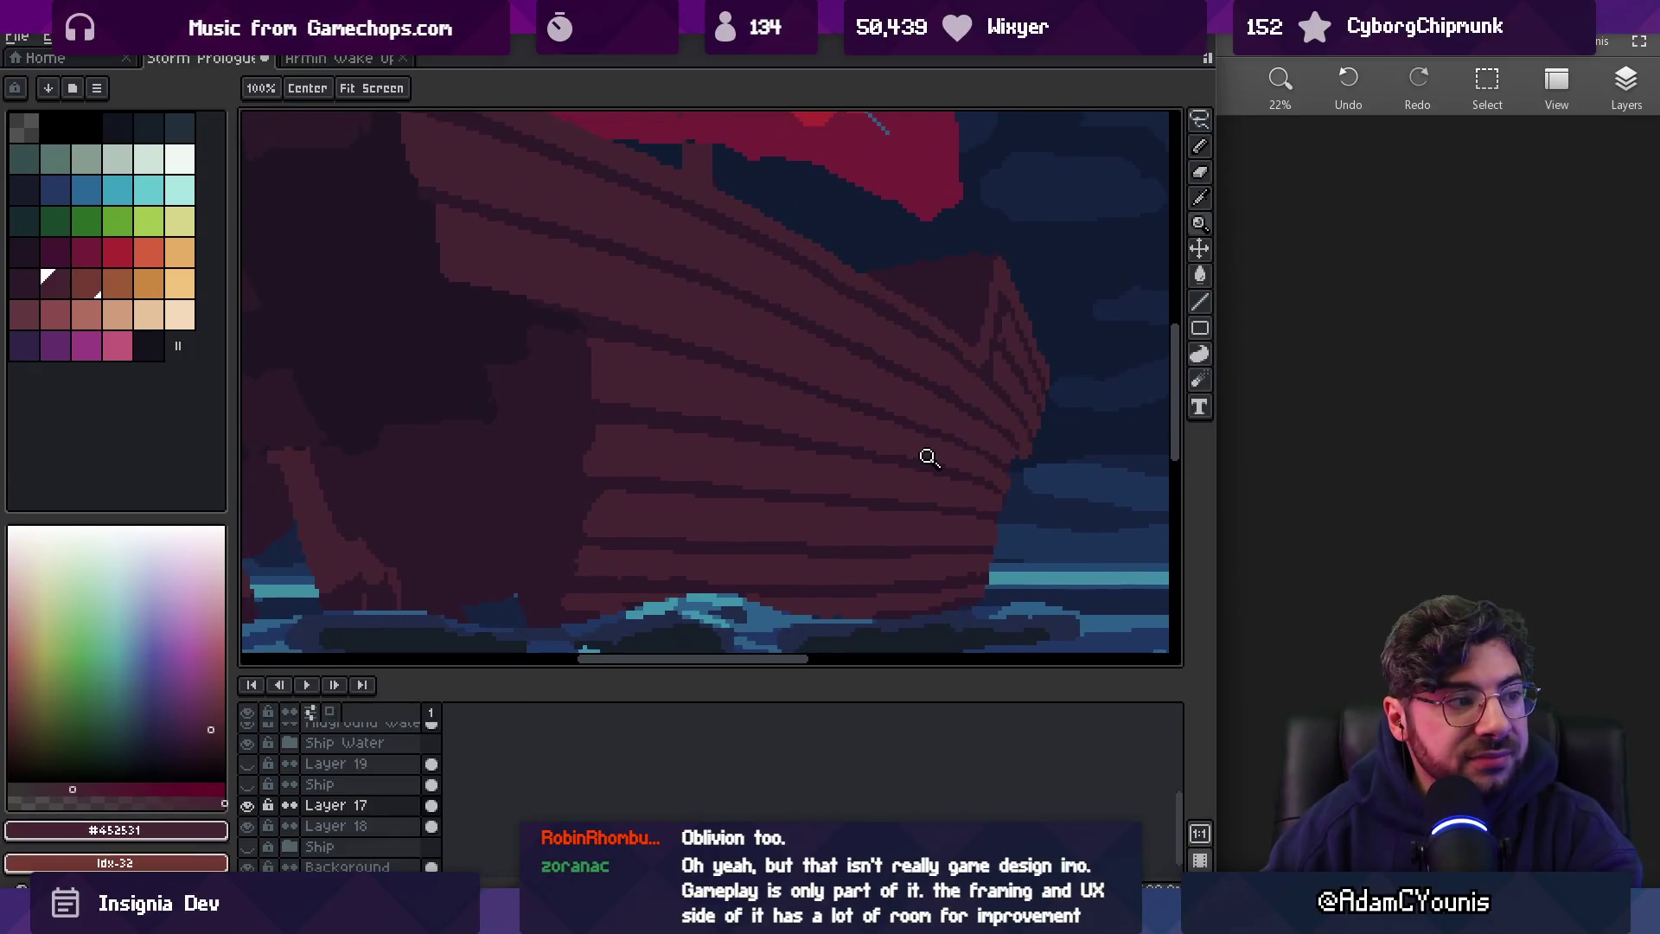
{"action": "scroll", "coordinate": [926, 432], "scroll_direction": "down", "scroll_amount": 1}
{"action": "scroll", "coordinate": [951, 402], "scroll_direction": "down", "scroll_amount": 1}
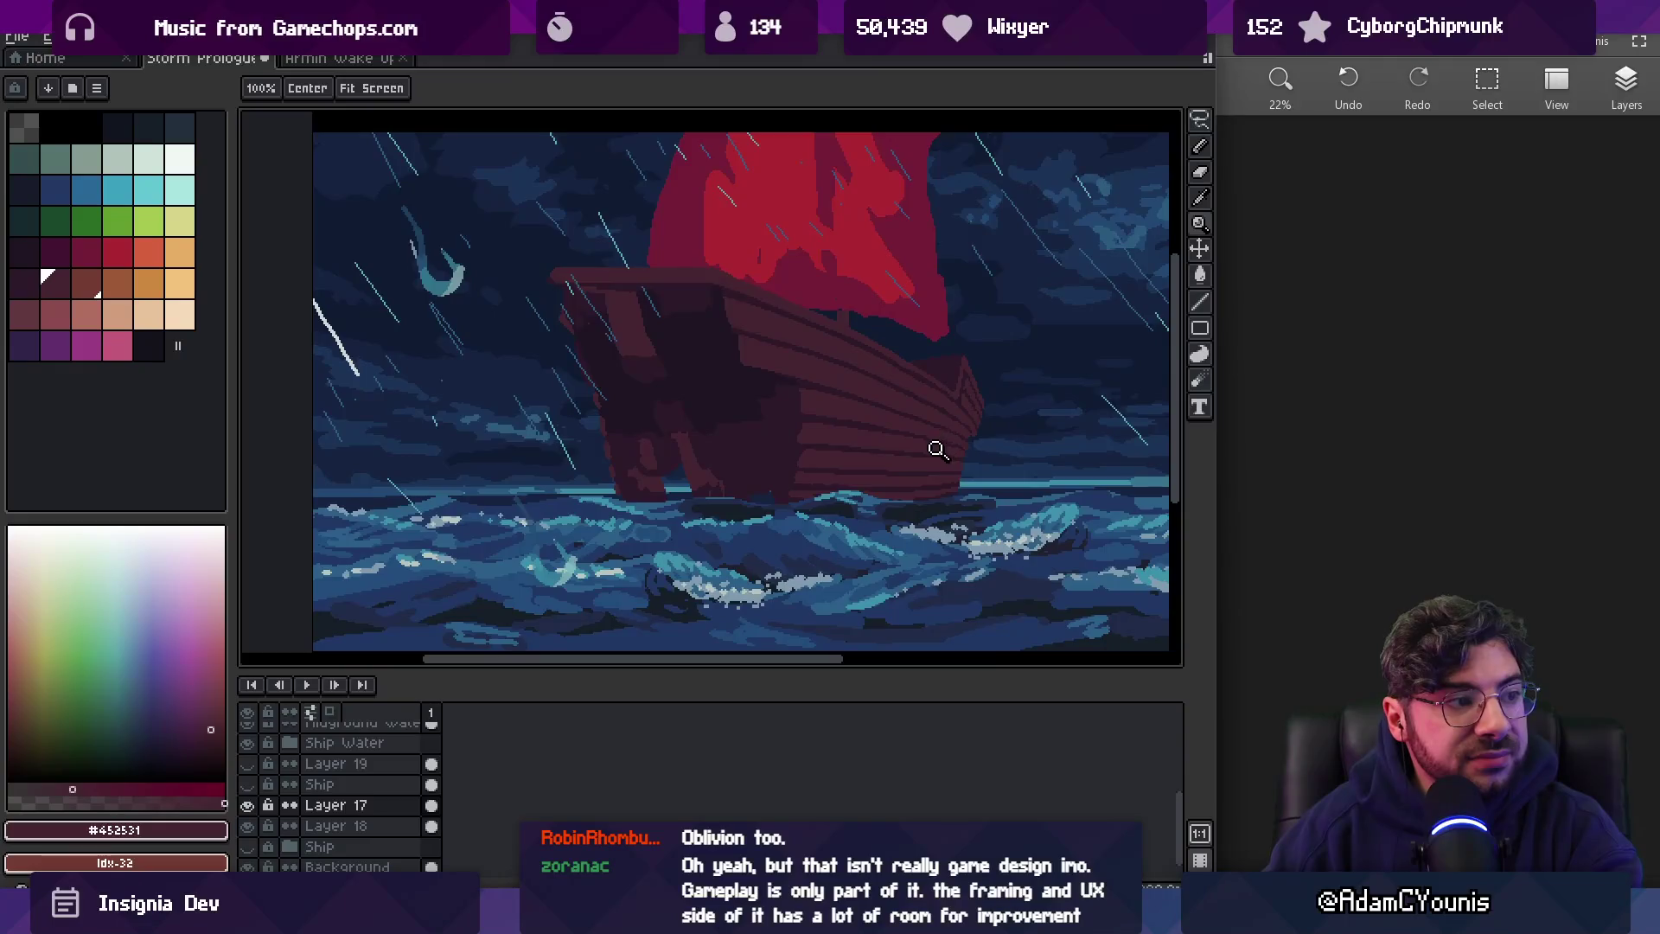
{"action": "scroll", "coordinate": [985, 441], "scroll_direction": "up", "scroll_amount": 1}
{"action": "scroll", "coordinate": [952, 428], "scroll_direction": "up", "scroll_amount": 1}
Sample the dark stripe colour and touch up a plank edge pixel on the lower hull
{"action": "key", "text": "i"}
{"action": "left_click", "coordinate": [791, 388]}
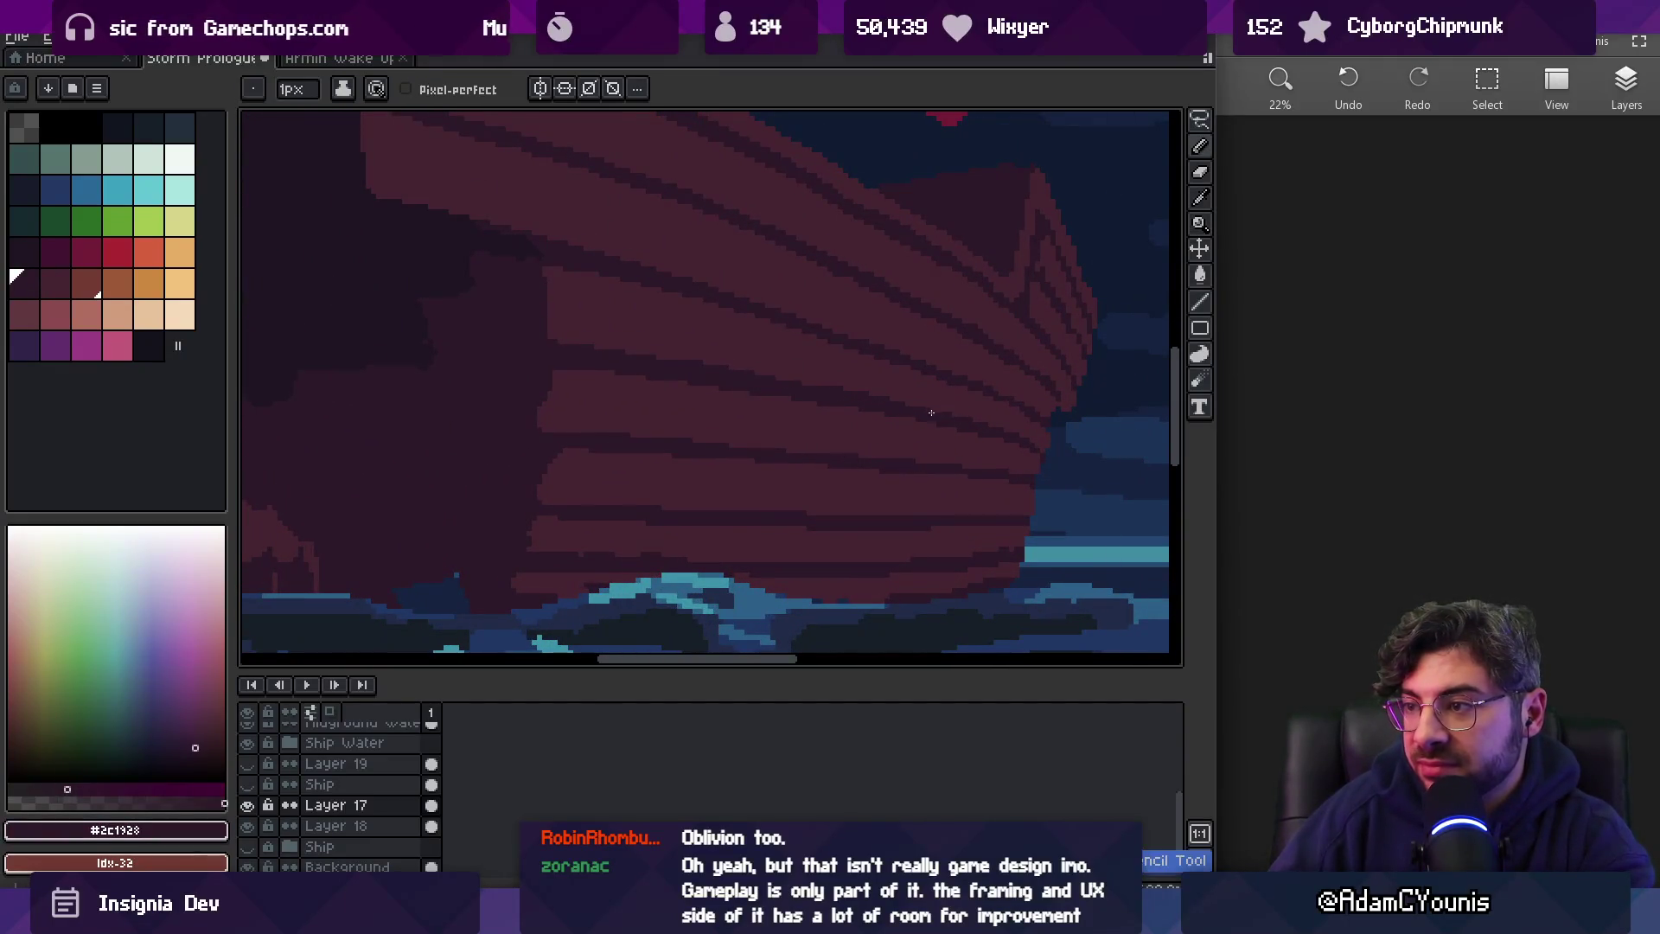
{"action": "scroll", "coordinate": [927, 413], "scroll_direction": "up", "scroll_amount": 2}
{"action": "key", "text": "i"}
{"action": "left_click", "coordinate": [545, 377]}
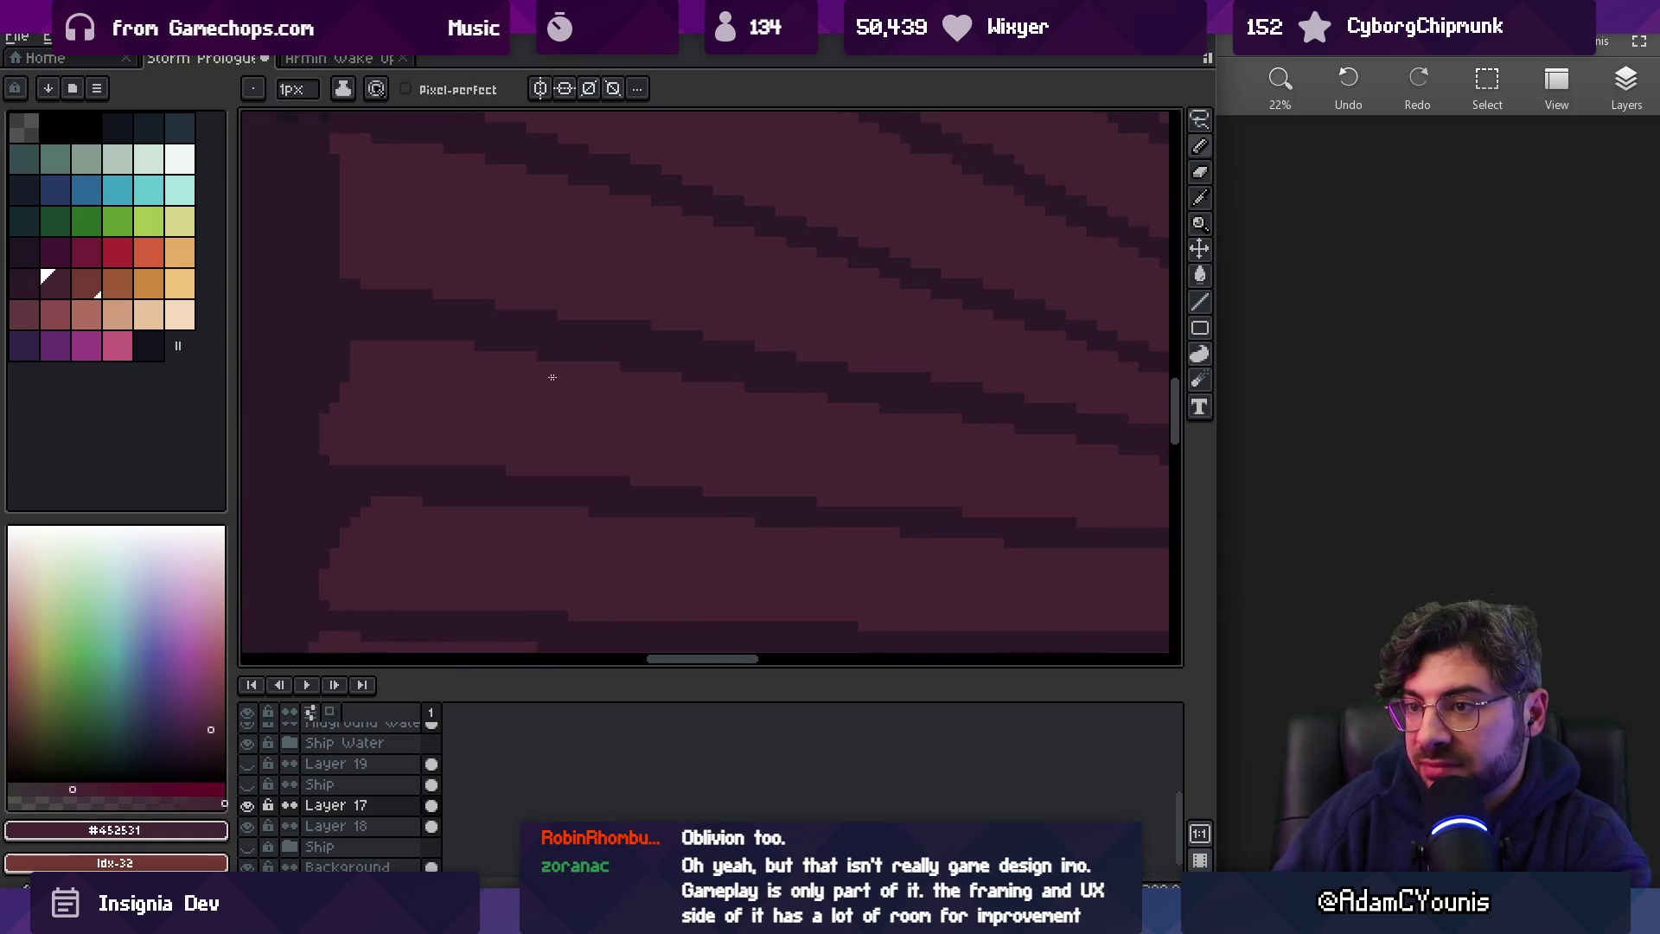
Scroll along the hull and pick the dark plank stripe colour again
{"action": "scroll", "coordinate": [768, 396], "scroll_direction": "right", "scroll_amount": 2}
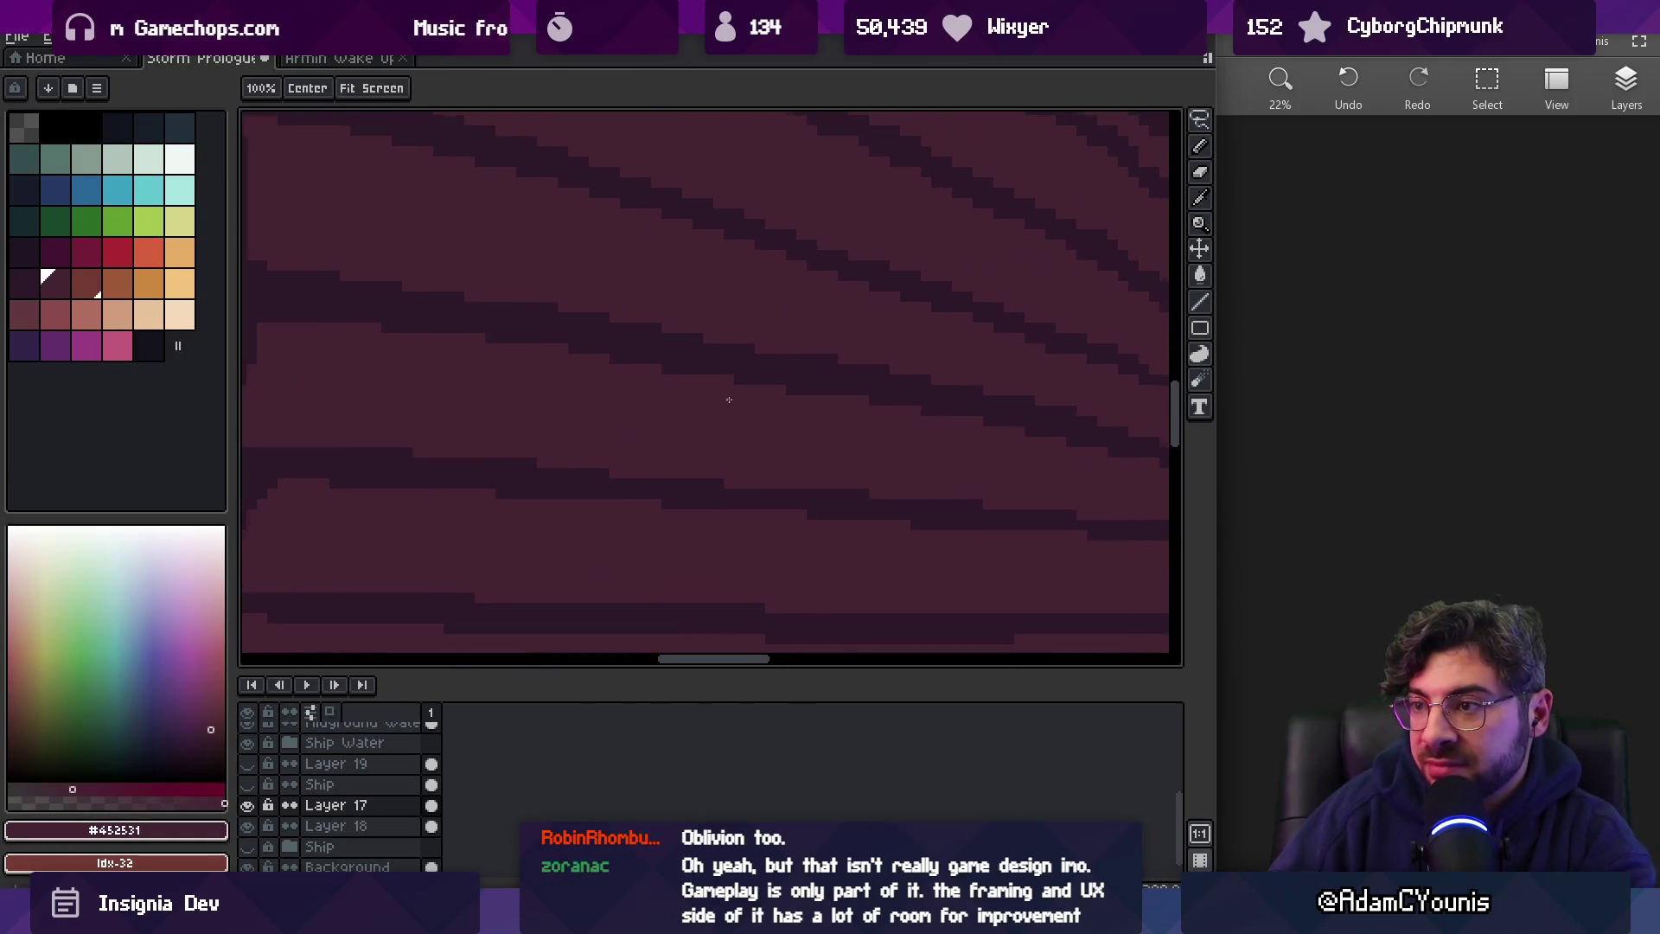
{"action": "scroll", "coordinate": [733, 398], "scroll_direction": "right", "scroll_amount": 2}
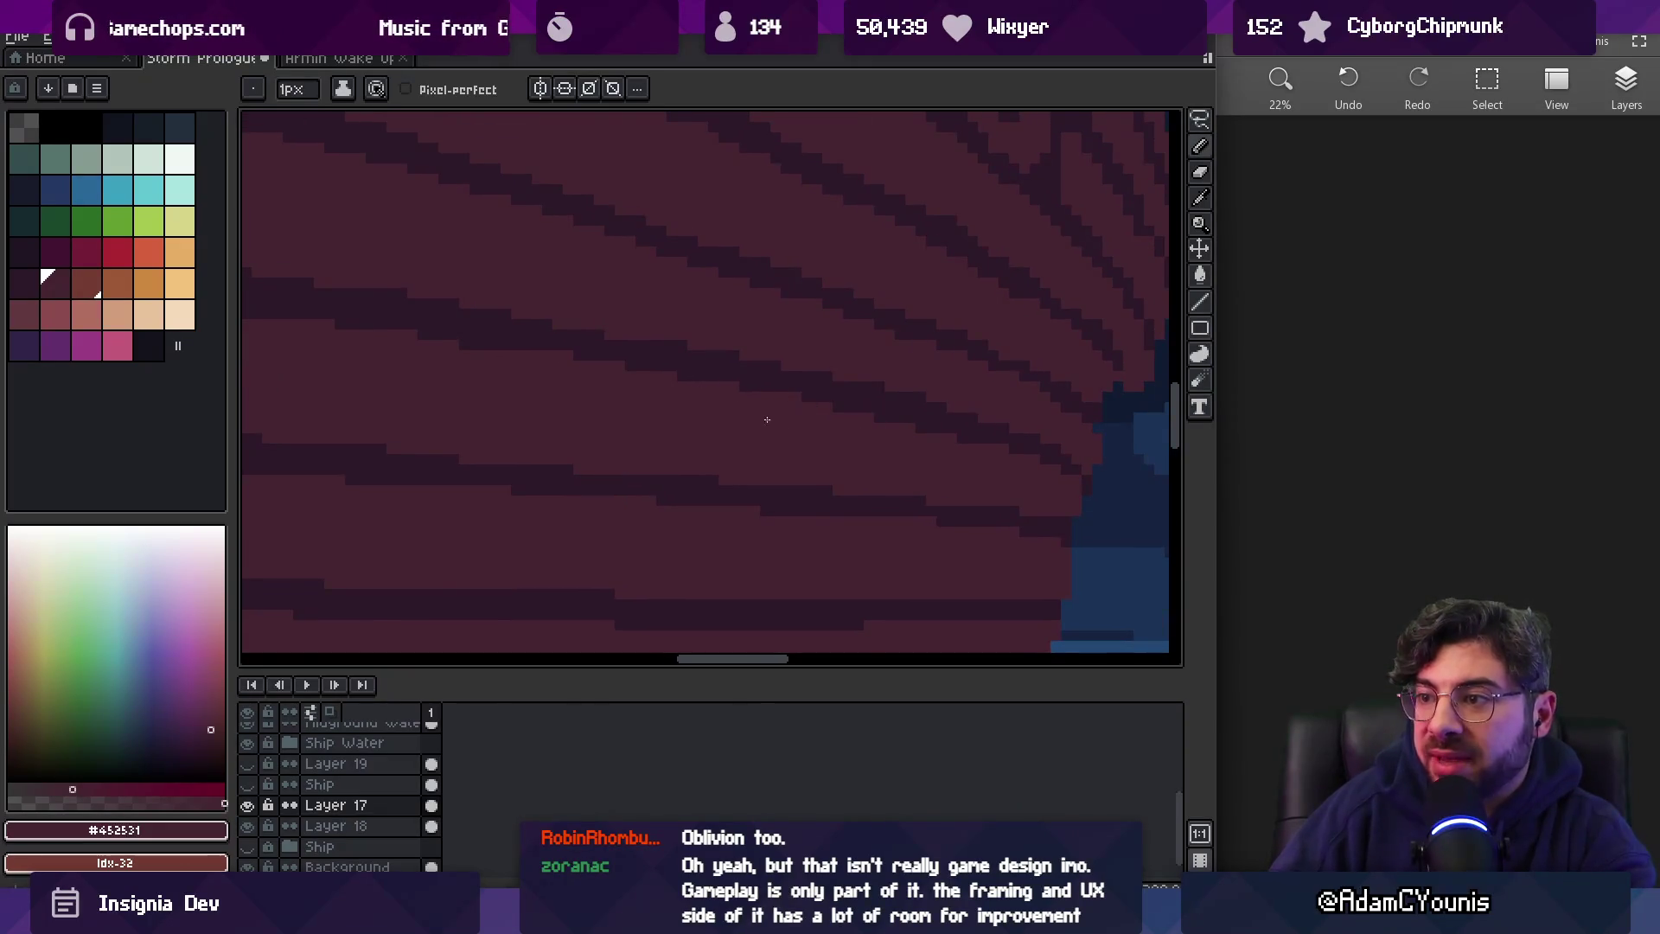
{"action": "key", "text": "z"}
{"action": "scroll", "coordinate": [908, 398], "scroll_direction": "down", "scroll_amount": 4}
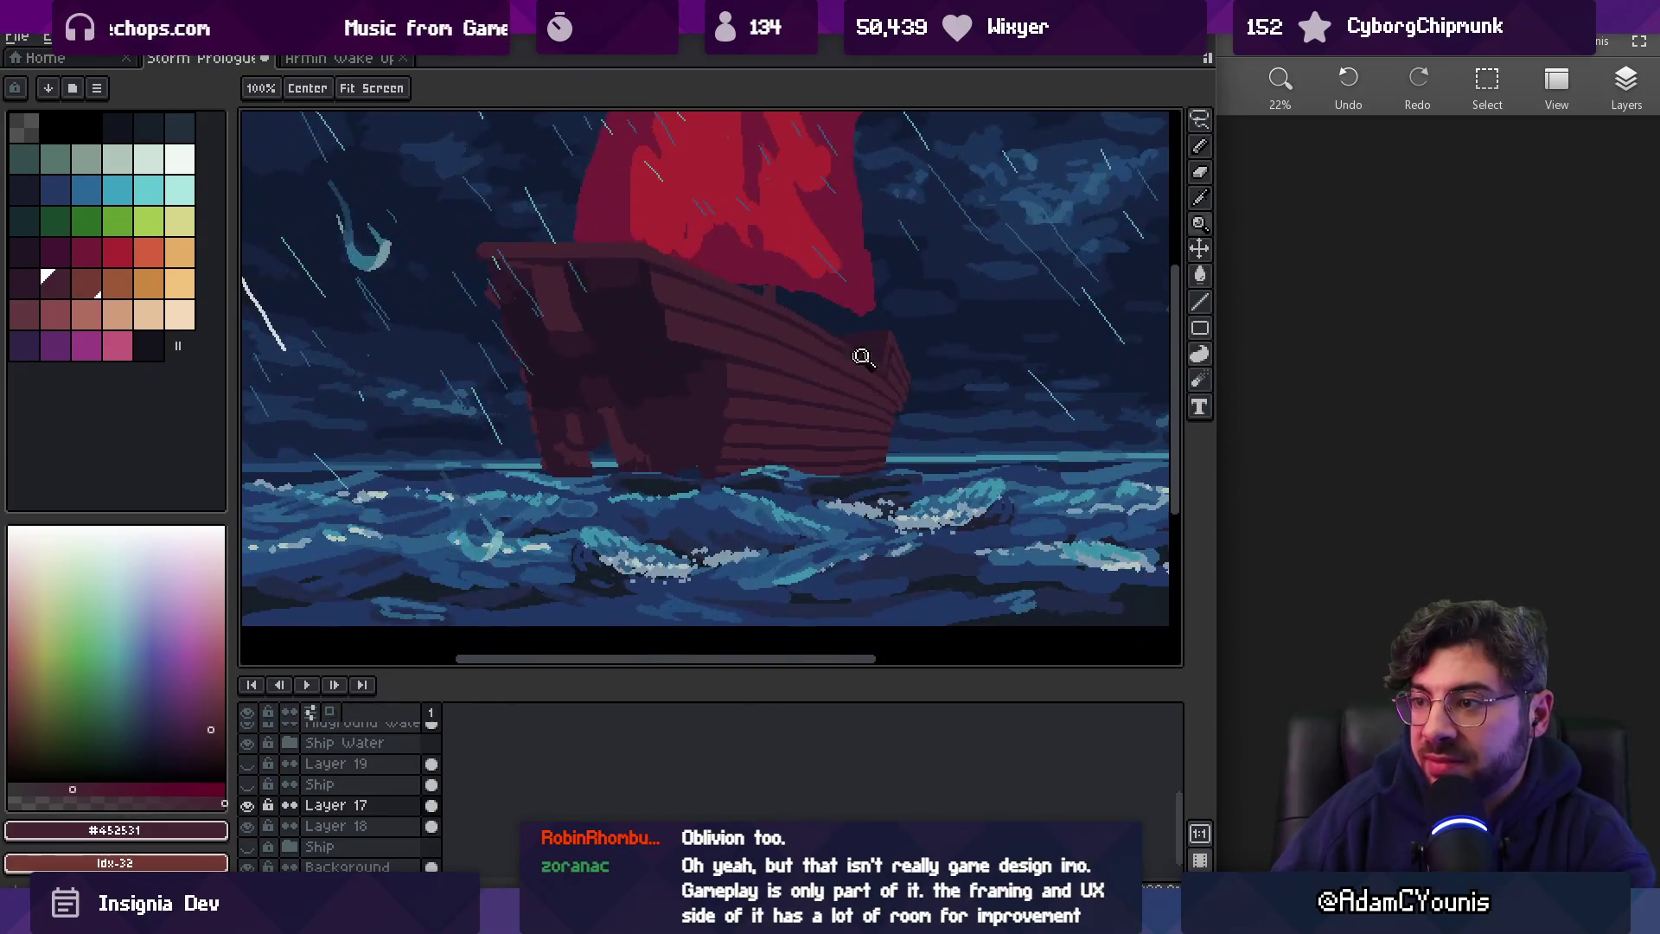
{"action": "scroll", "coordinate": [804, 398], "scroll_direction": "up", "scroll_amount": 4}
{"action": "key", "text": "b"}
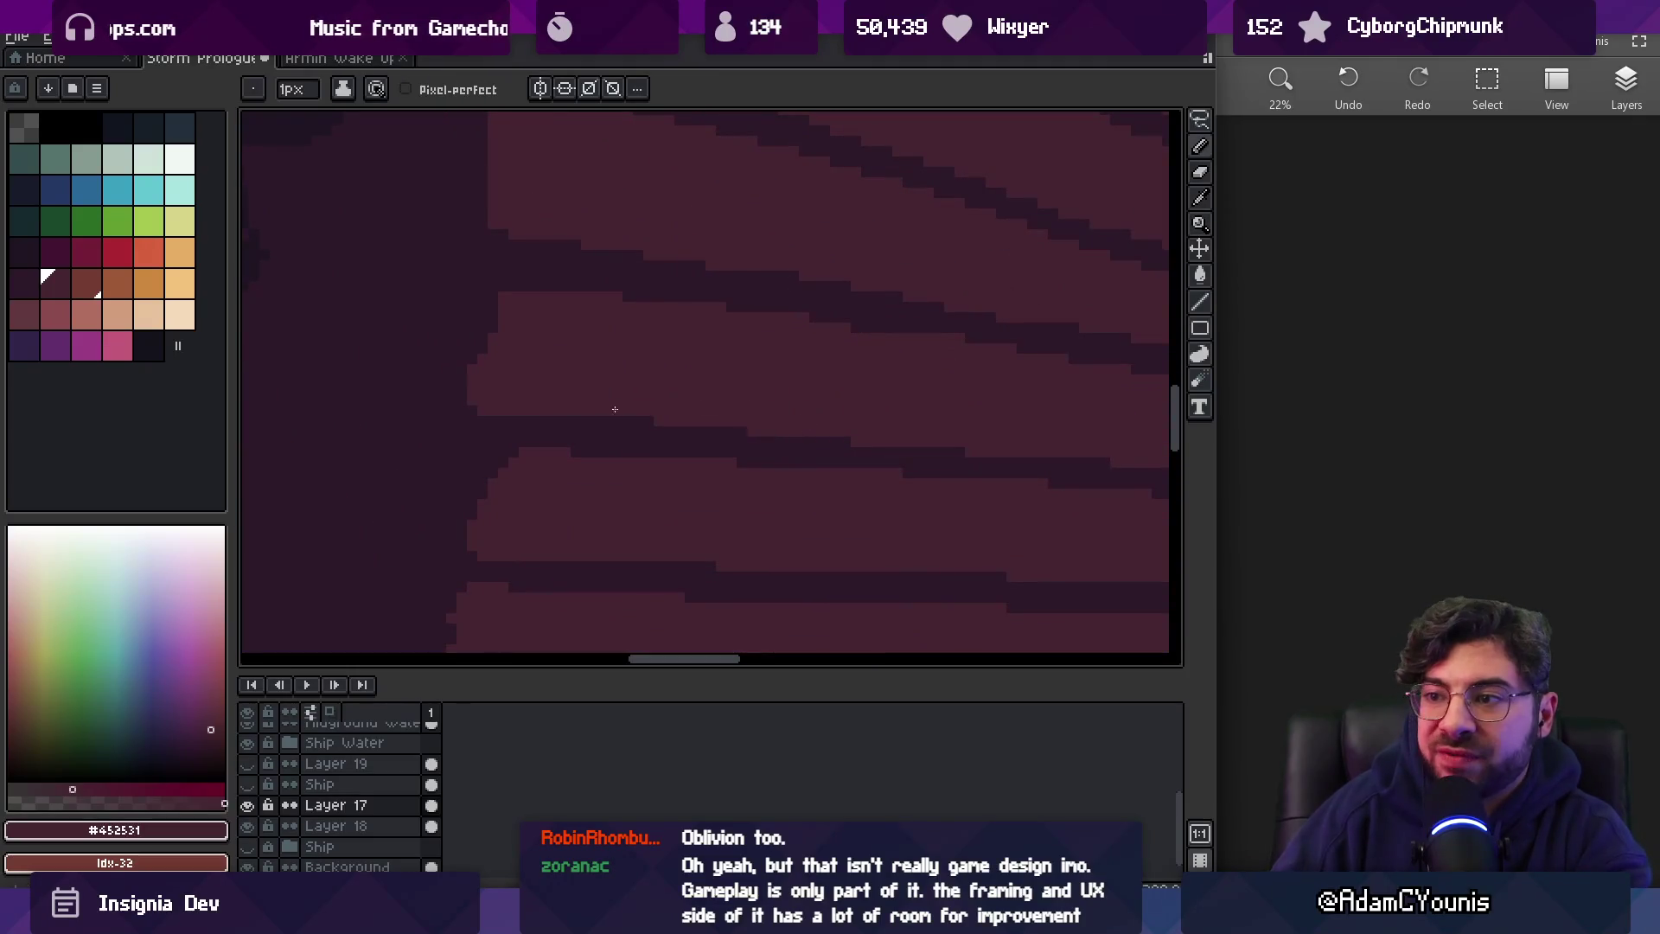
{"action": "scroll", "coordinate": [738, 416], "scroll_direction": "down", "scroll_amount": 3}
{"action": "scroll", "coordinate": [567, 374], "scroll_direction": "up", "scroll_amount": 2}
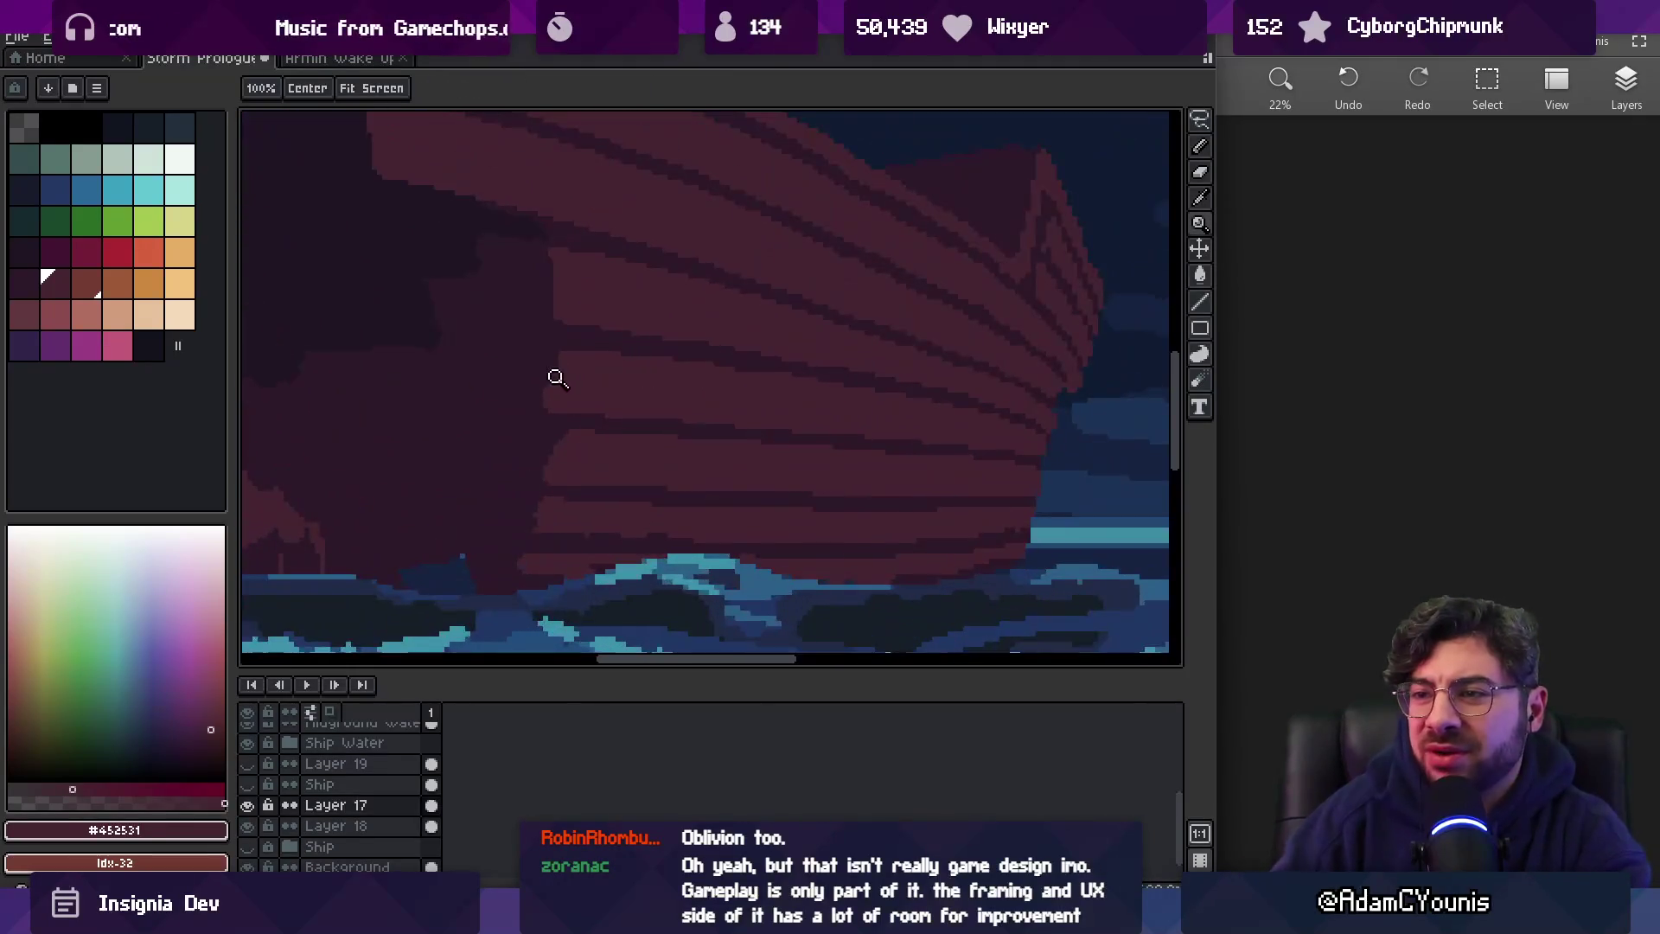
{"action": "left_click", "coordinate": [545, 373], "text": "alt"}
Darken a few pixels at a plank's edge with a 2px pencil
{"action": "key", "text": "z"}
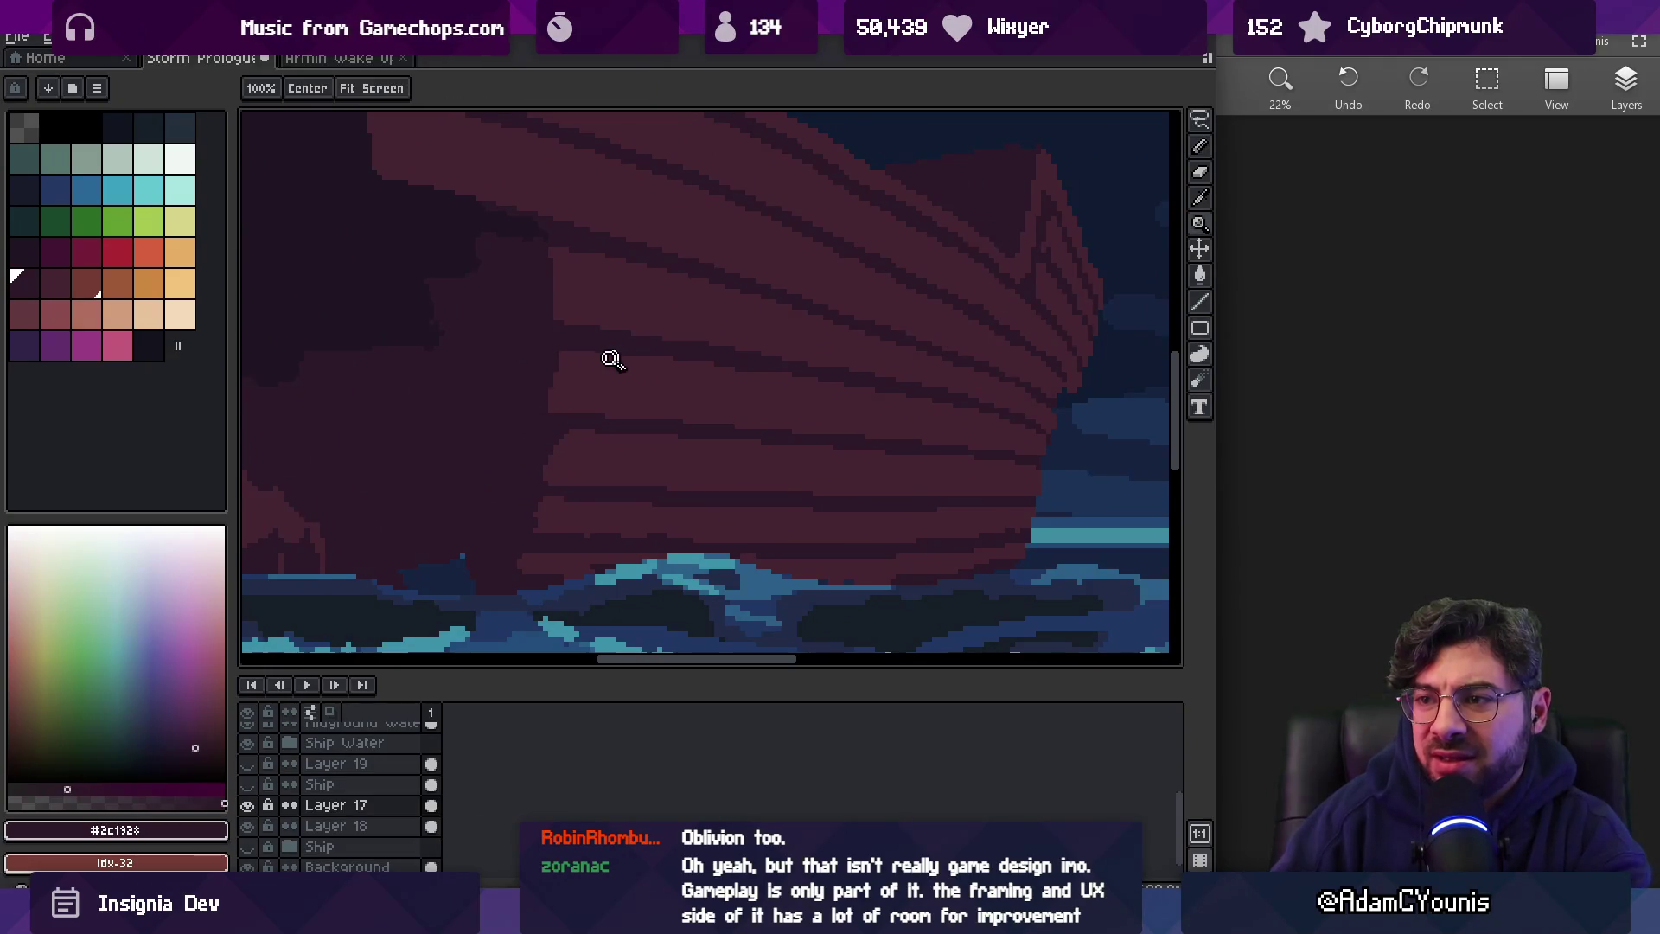
{"action": "scroll", "coordinate": [615, 356], "scroll_direction": "down", "scroll_amount": 3}
{"action": "scroll", "coordinate": [640, 337], "scroll_direction": "up", "scroll_amount": 3}
{"action": "scroll", "coordinate": [578, 379], "scroll_direction": "up", "scroll_amount": 2}
{"action": "key", "text": "b"}
{"action": "left_click", "coordinate": [554, 313], "text": "alt"}
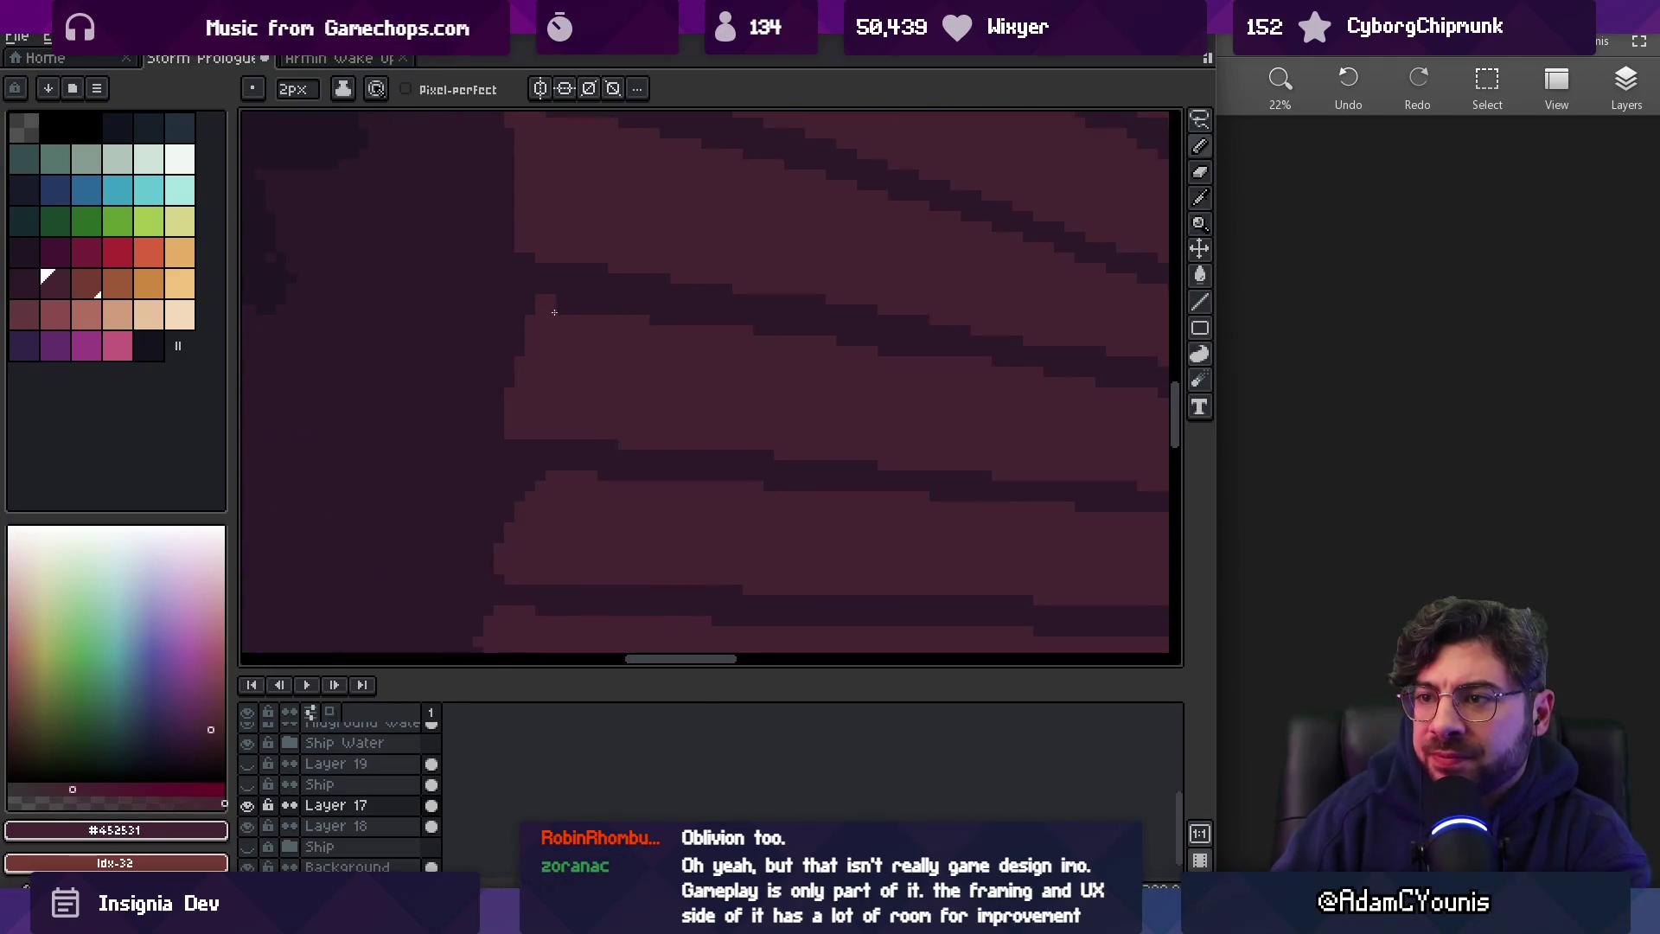
{"action": "left_click", "coordinate": [545, 310]}
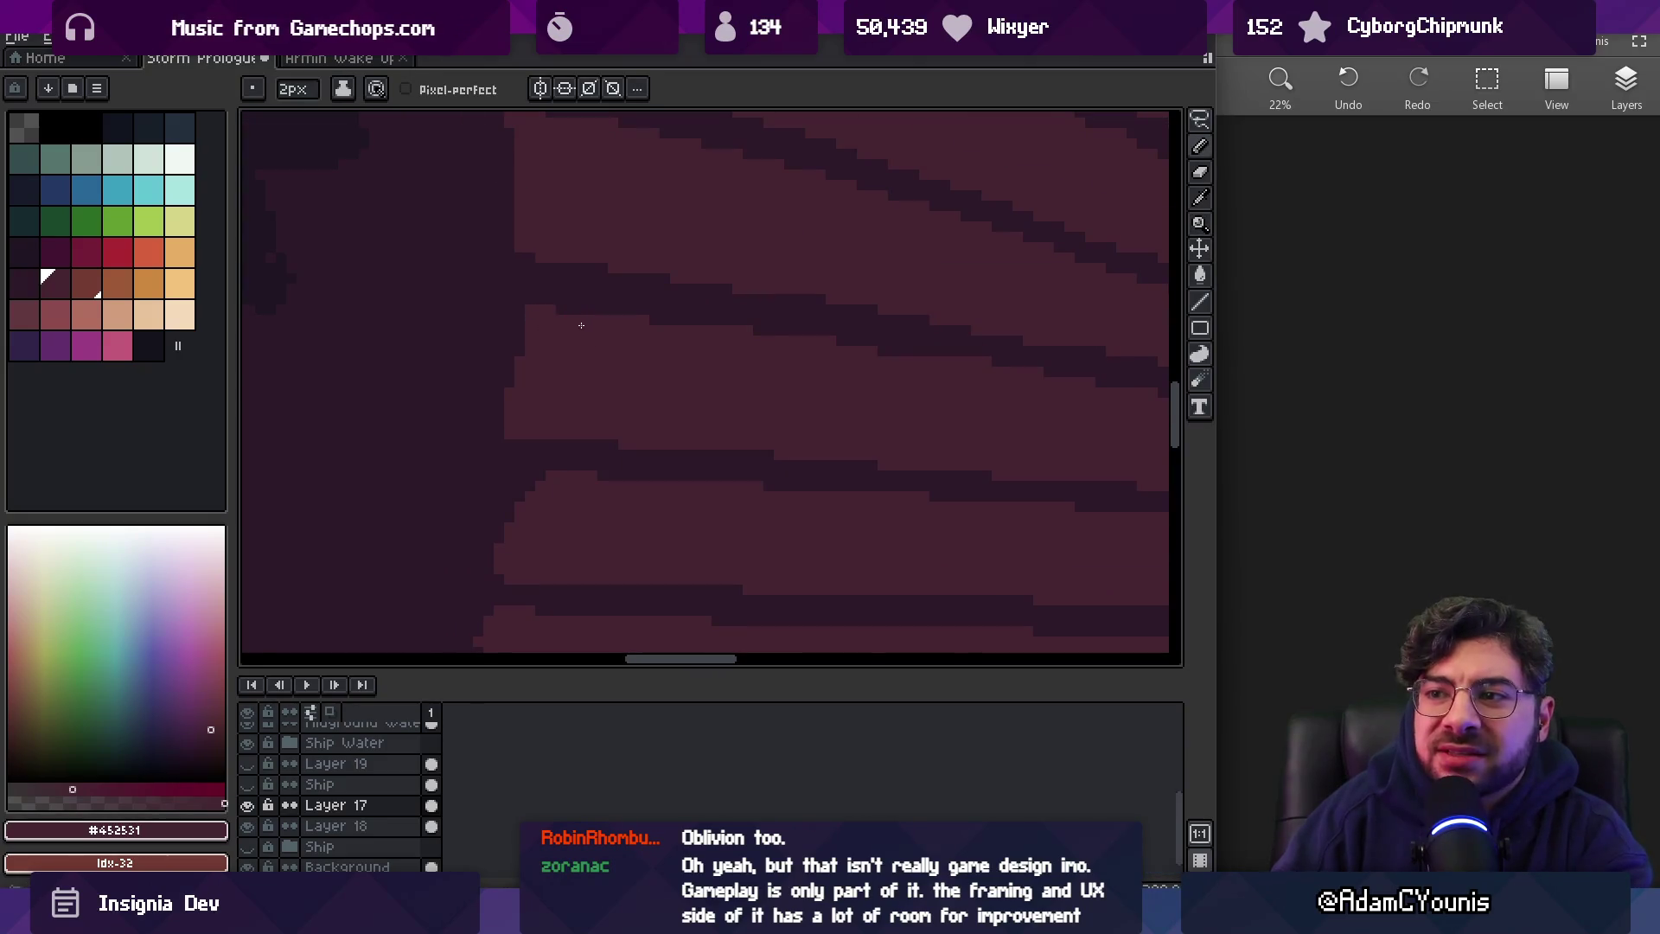
Pan and zoom around the hull to review the reworked plank stripes
{"action": "key", "text": "space"}
{"action": "scroll", "coordinate": [678, 363], "scroll_direction": "down", "scroll_amount": 2}
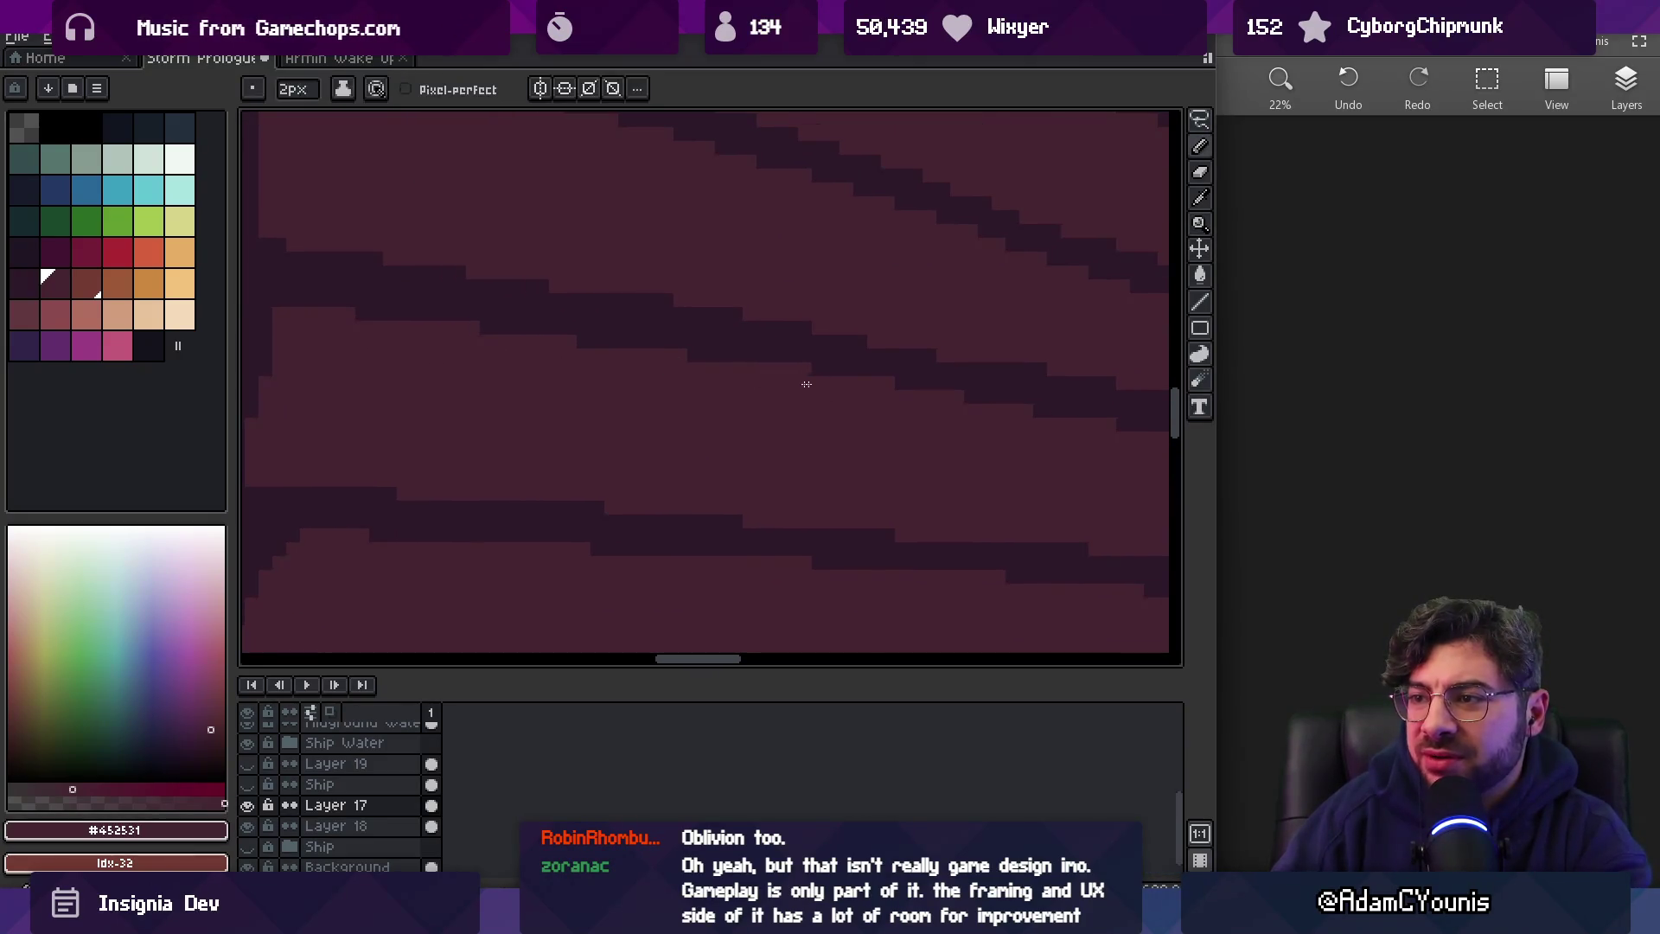
{"action": "scroll", "coordinate": [690, 361], "scroll_direction": "down", "scroll_amount": 2}
{"action": "scroll", "coordinate": [715, 311], "scroll_direction": "up", "scroll_amount": 2}
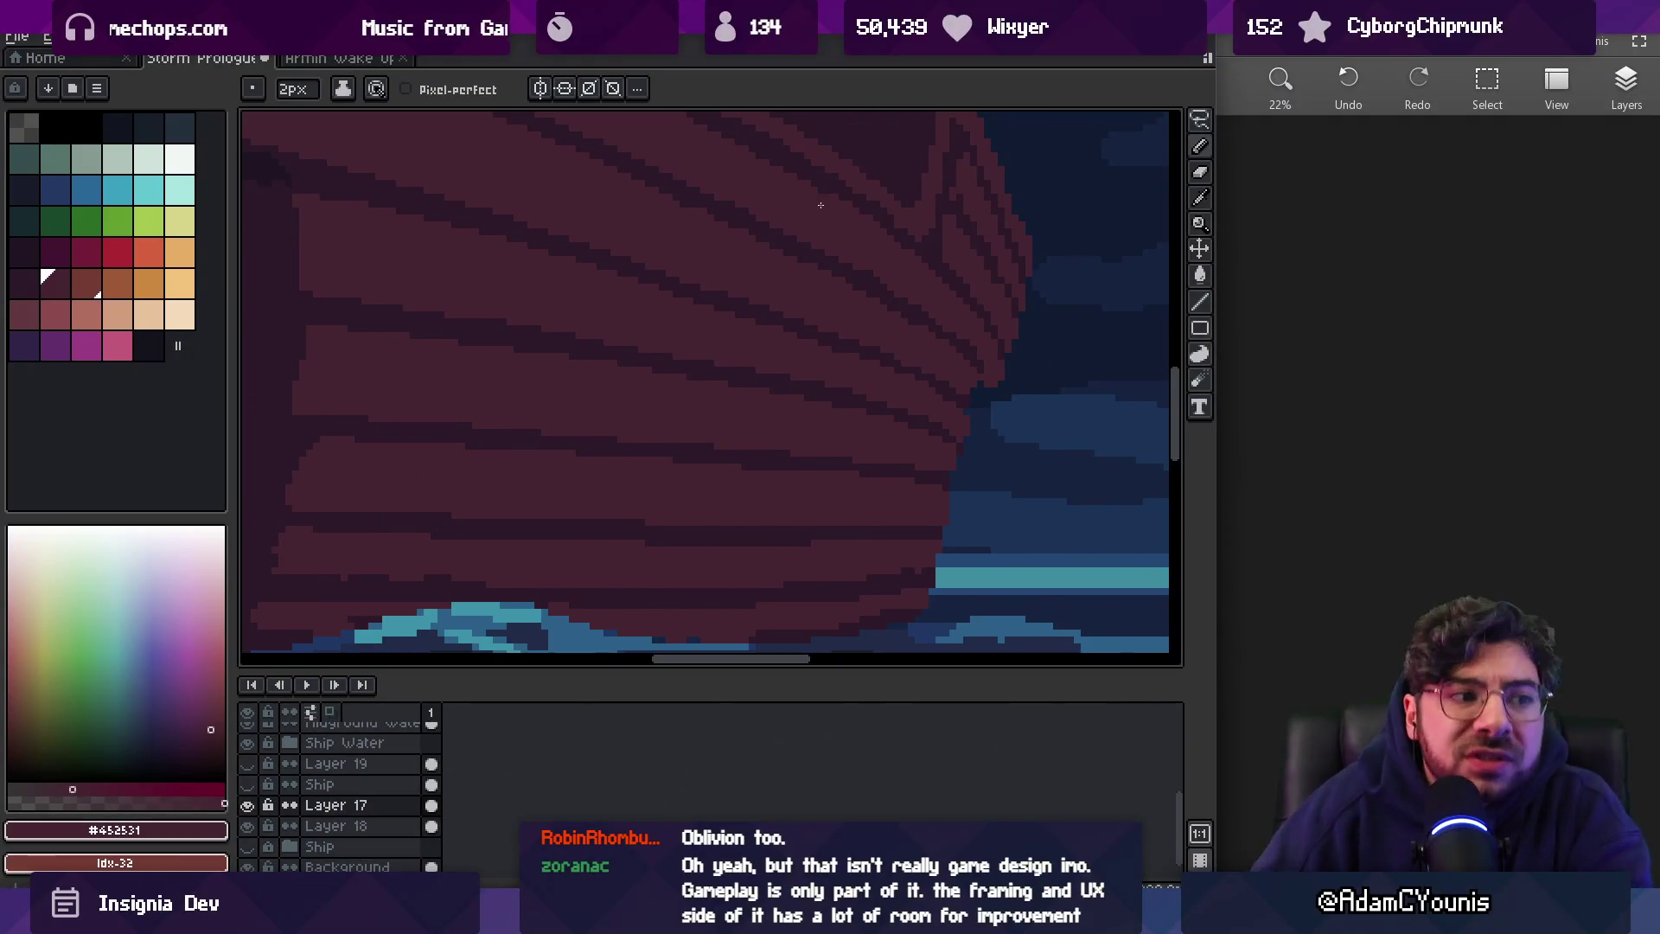
{"action": "key", "text": "z"}
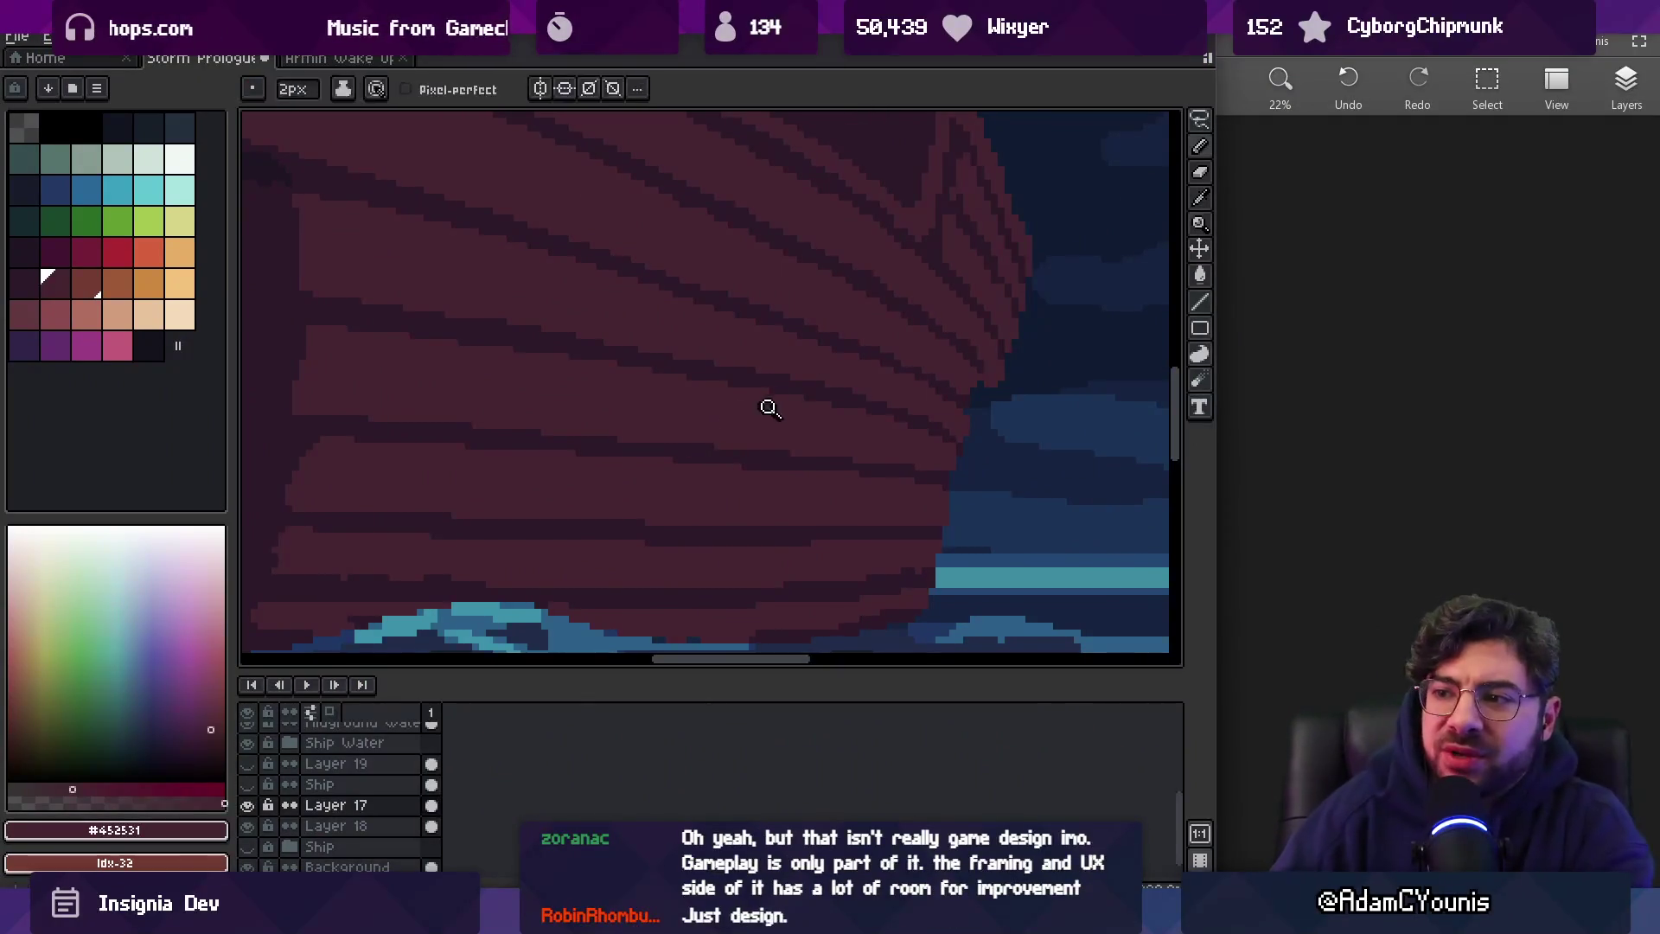
{"action": "scroll", "coordinate": [827, 359], "scroll_direction": "down", "scroll_amount": 4}
{"action": "scroll", "coordinate": [864, 359], "scroll_direction": "up", "scroll_amount": 3}
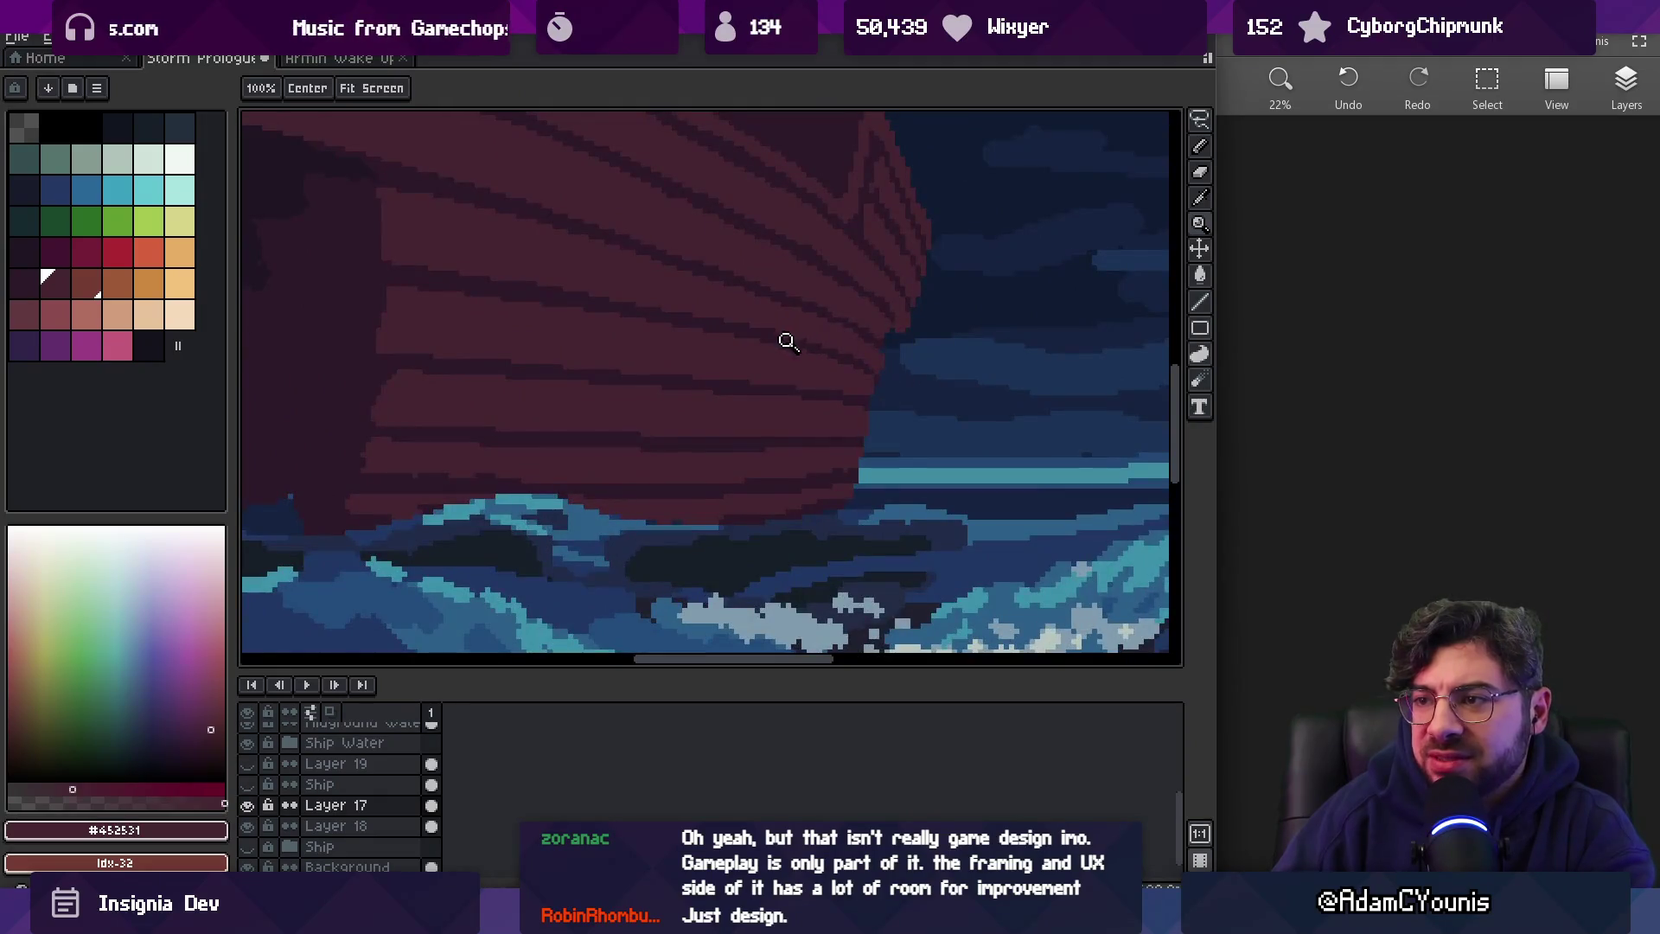
Shrink the pencil to 1px and sample the dark stripe and lighter maroon colours
{"action": "scroll", "coordinate": [779, 337], "scroll_direction": "up", "scroll_amount": 2}
{"action": "key", "text": "b"}
{"action": "left_click", "coordinate": [778, 326], "text": "alt"}
{"action": "key", "text": "minus"}
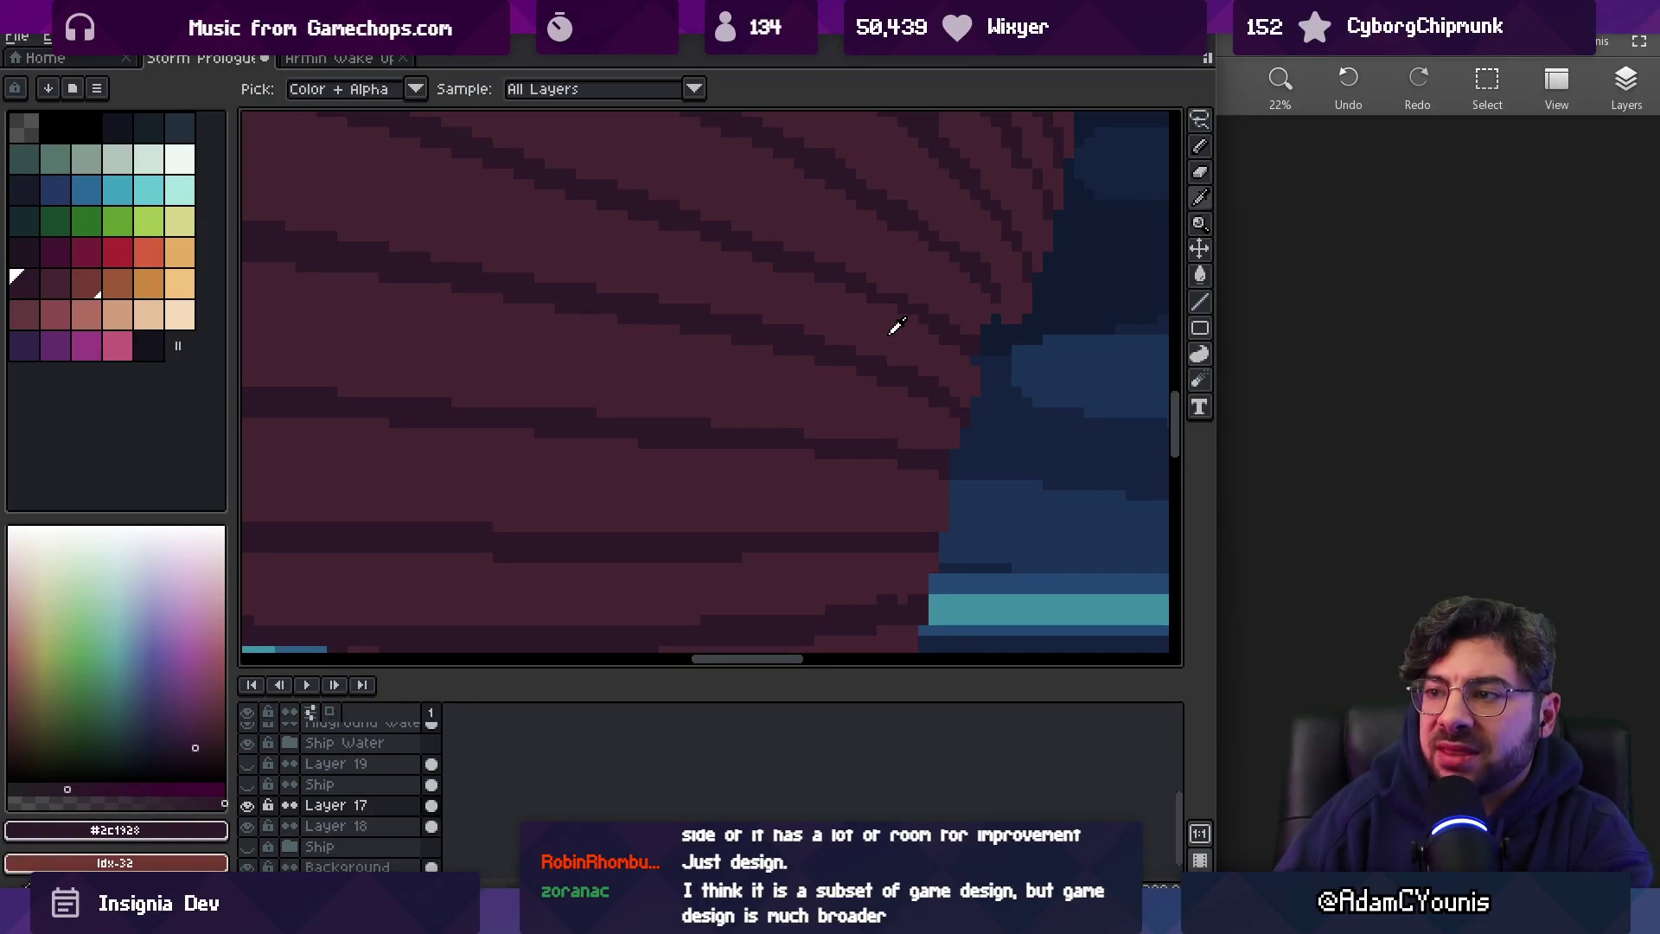
{"action": "left_click", "coordinate": [830, 313], "text": "alt"}
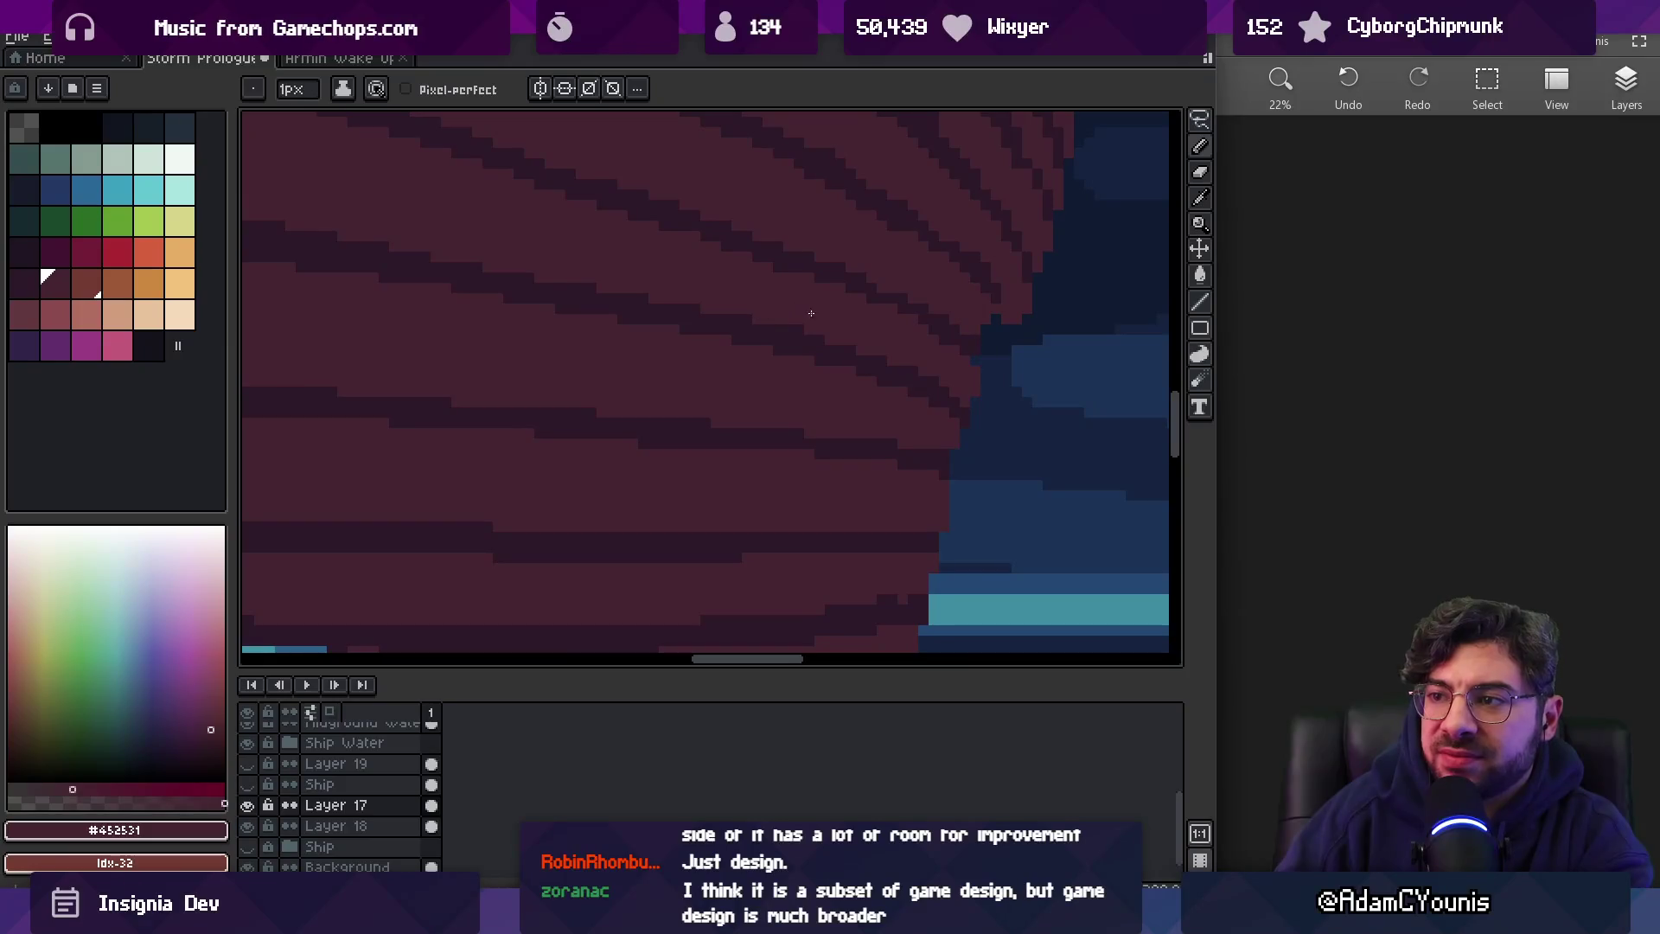
{"action": "left_click", "coordinate": [970, 400], "text": "alt"}
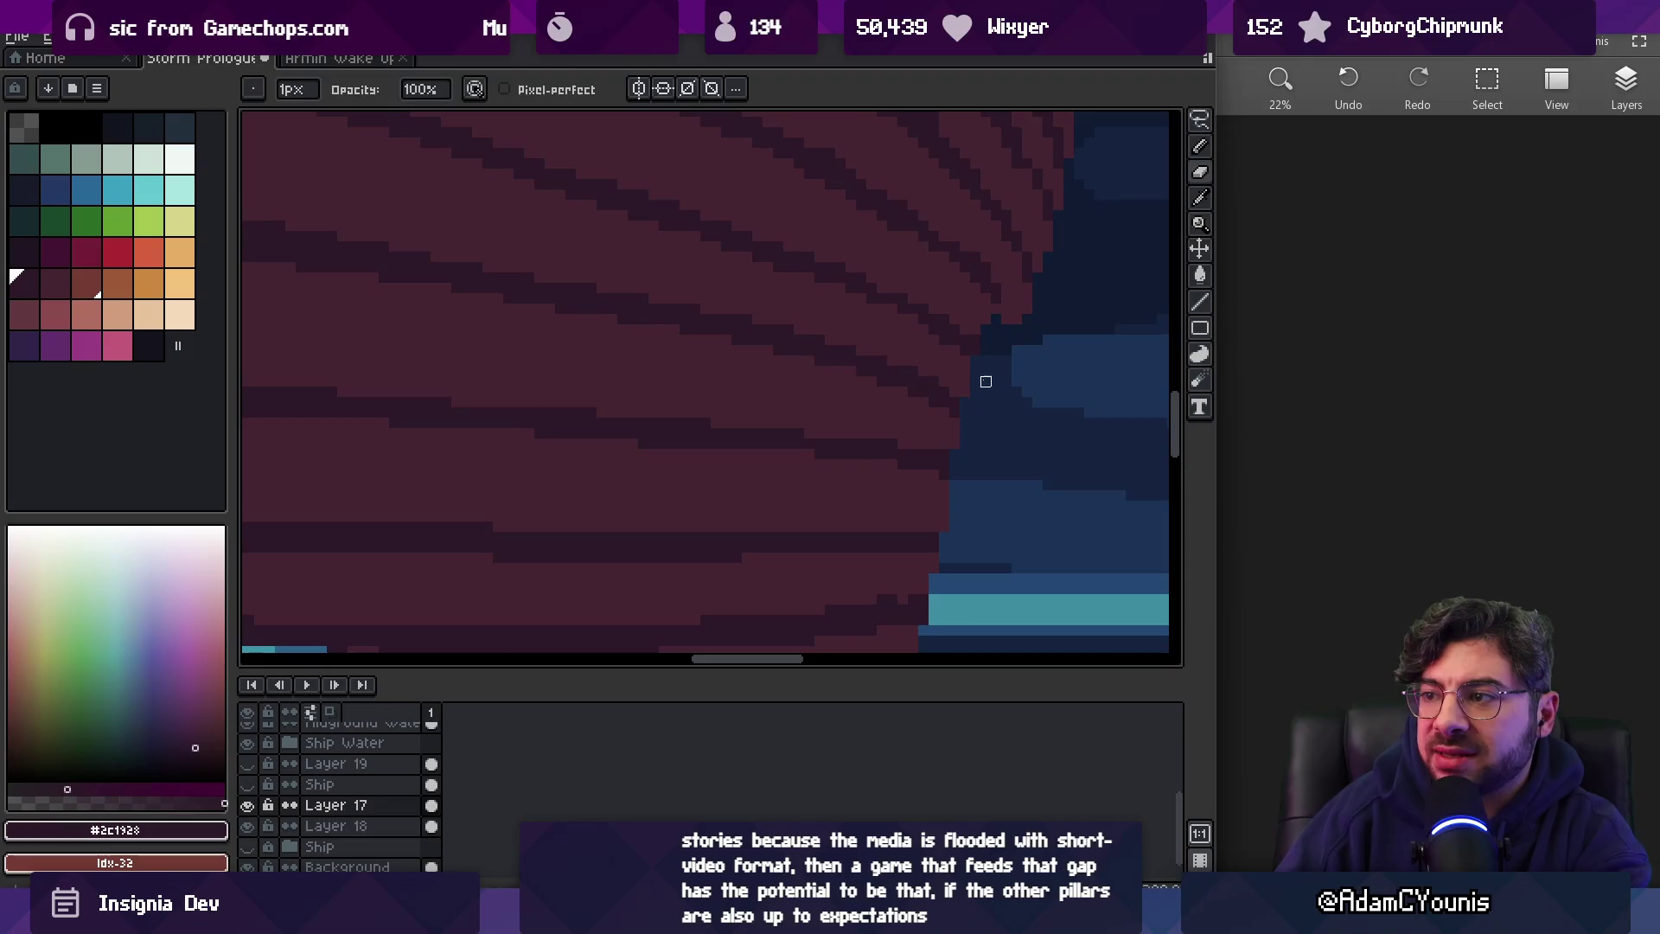
{"action": "scroll", "coordinate": [986, 381], "scroll_direction": "down", "scroll_amount": 3}
{"action": "scroll", "coordinate": [1000, 311], "scroll_direction": "up", "scroll_amount": 3}
Zoom in step by step on the ship's hull planks
{"action": "left_click", "coordinate": [803, 340], "text": "alt"}
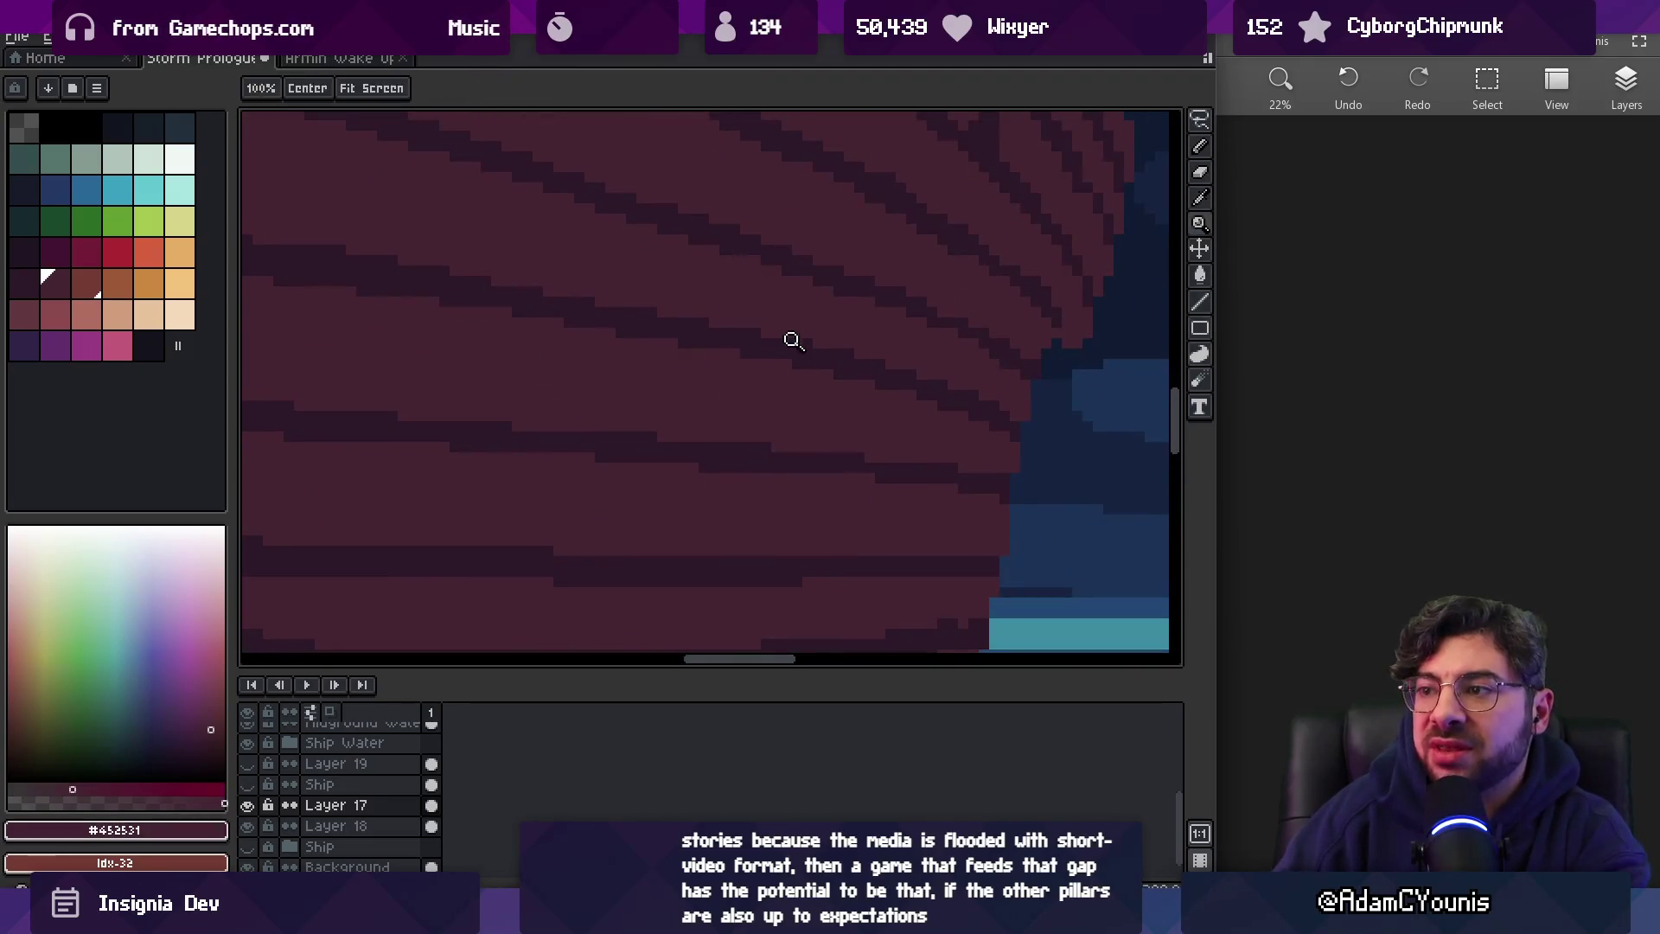
{"action": "key", "text": "b"}
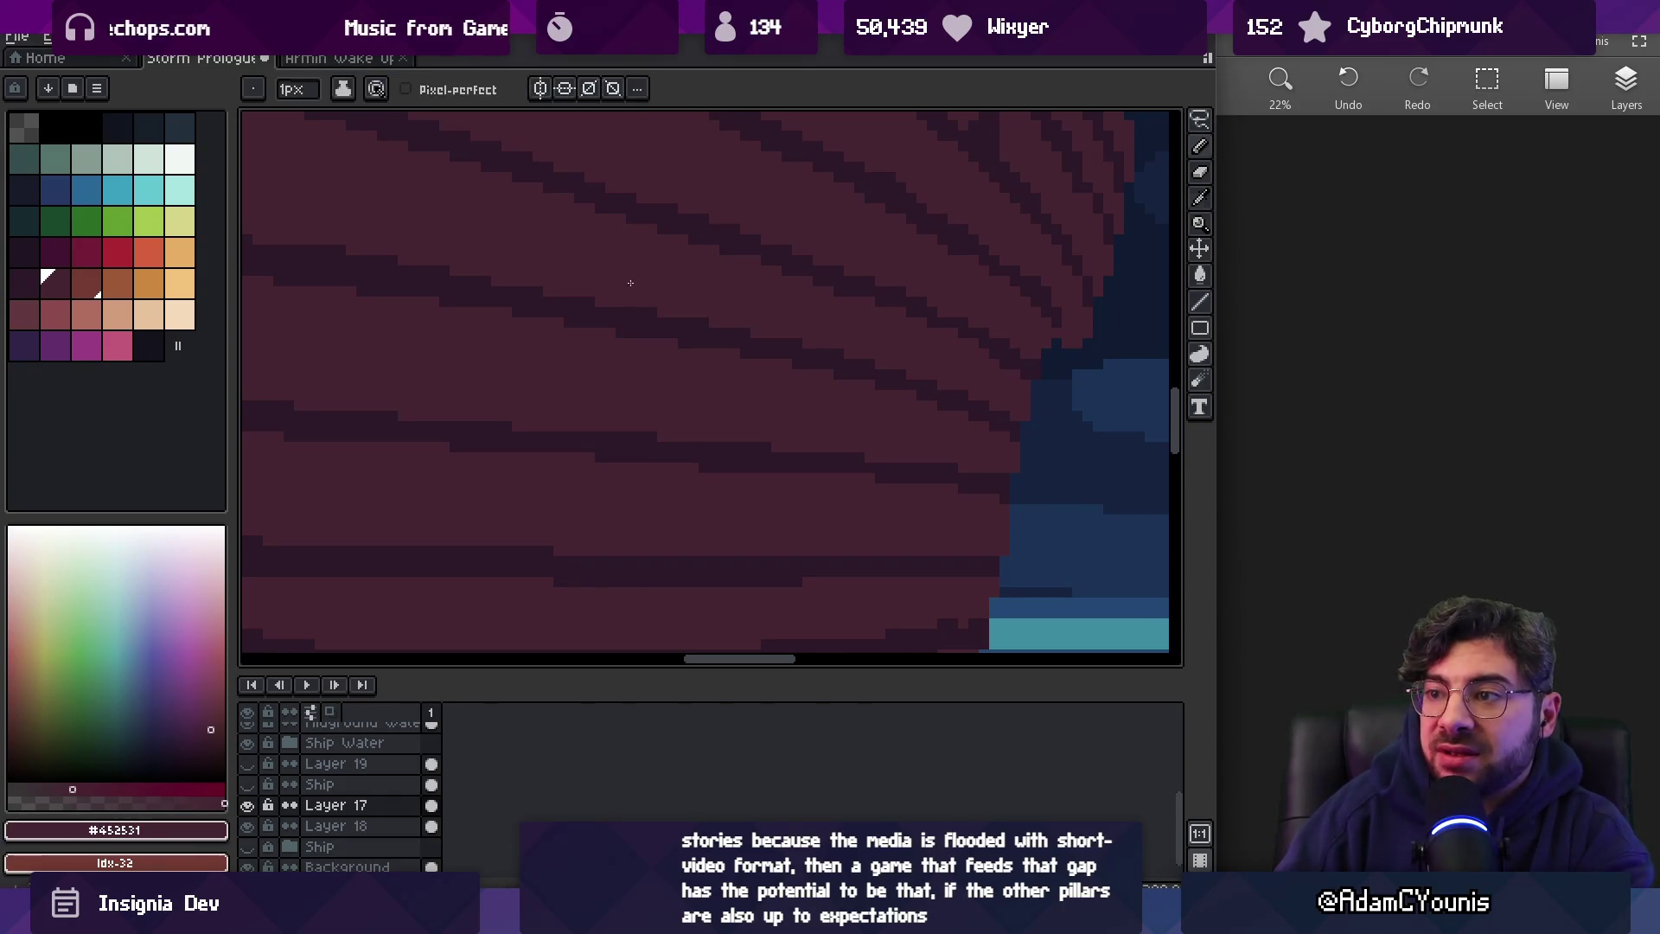
{"action": "key", "text": "z"}
{"action": "scroll", "coordinate": [663, 271], "scroll_direction": "down", "scroll_amount": 3}
{"action": "left_click", "coordinate": [764, 279]}
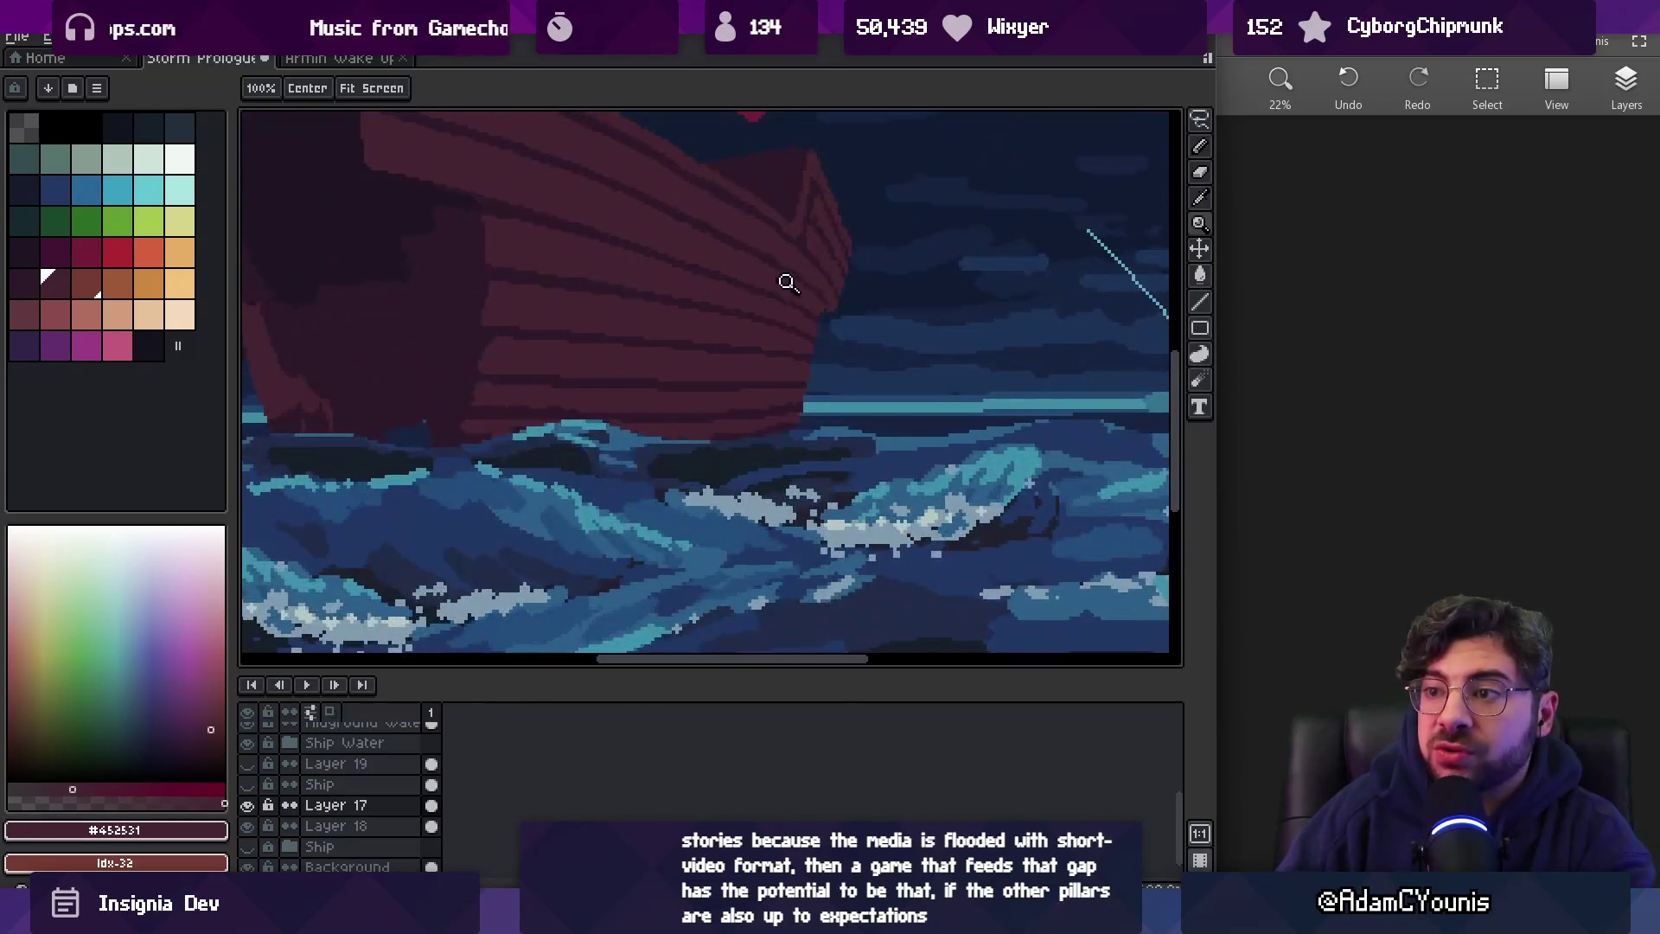
{"action": "left_click", "coordinate": [814, 307]}
{"action": "left_click", "coordinate": [815, 307]}
{"action": "left_click", "coordinate": [844, 359]}
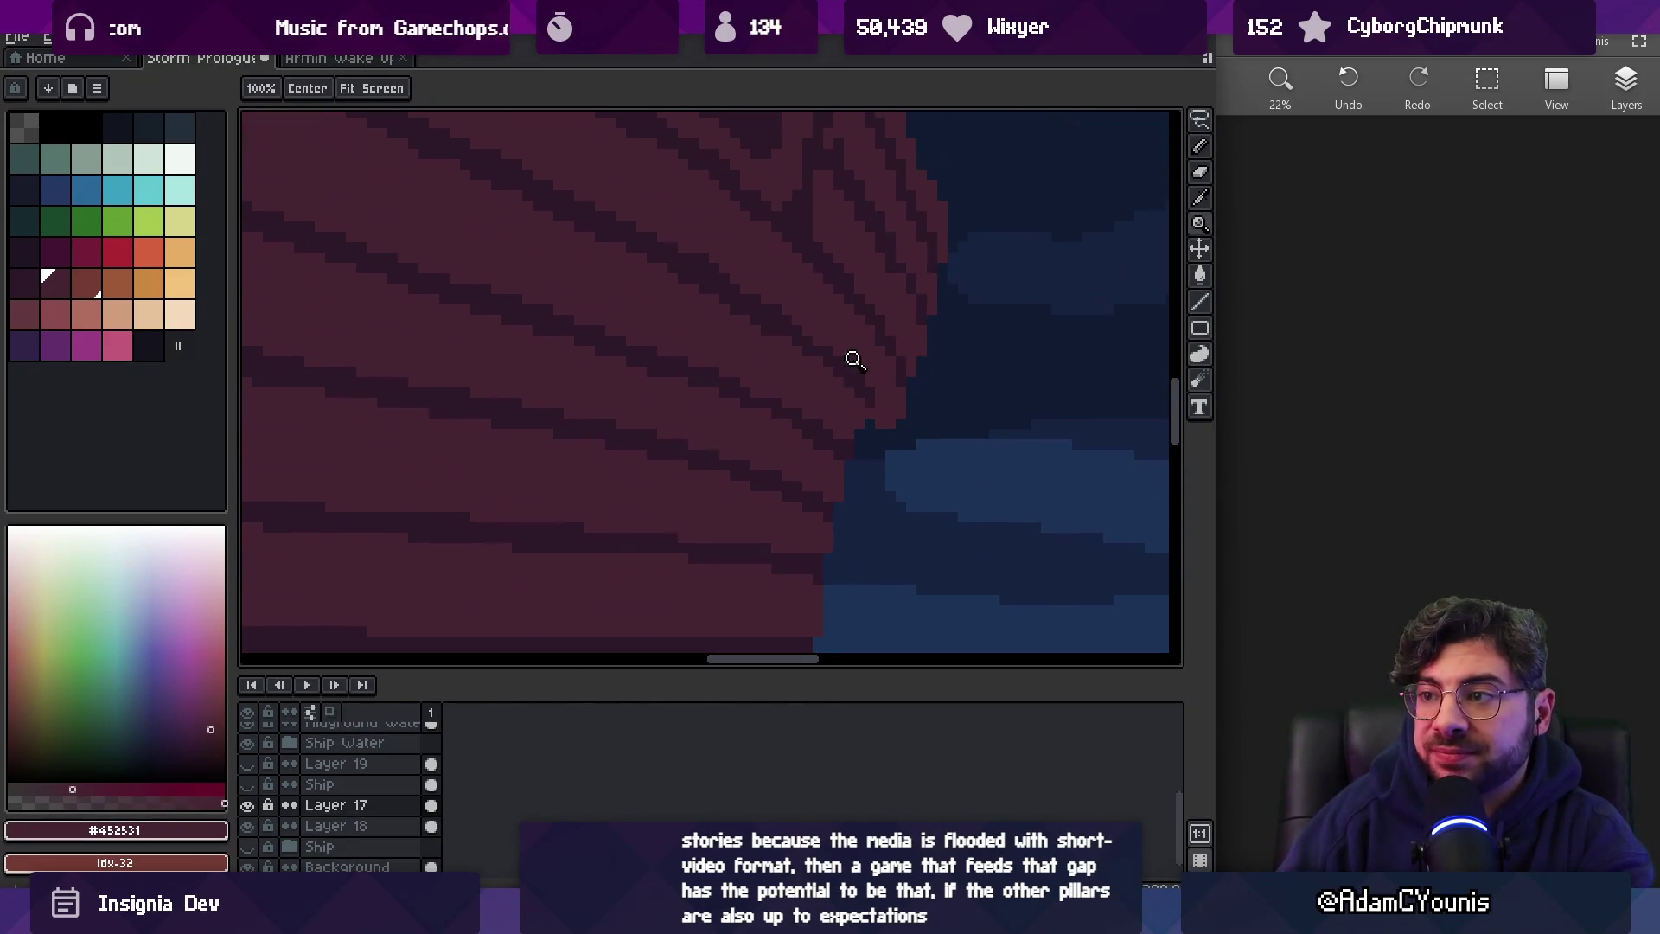
{"action": "right_click", "coordinate": [886, 337]}
{"action": "left_click", "coordinate": [907, 360]}
{"action": "left_click", "coordinate": [891, 372]}
{"action": "key", "text": "b"}
Eyedrop #2c1928 from a dark plank stripe as the foreground colour
{"action": "left_click", "coordinate": [812, 405], "text": "alt"}
{"action": "key", "text": "e"}
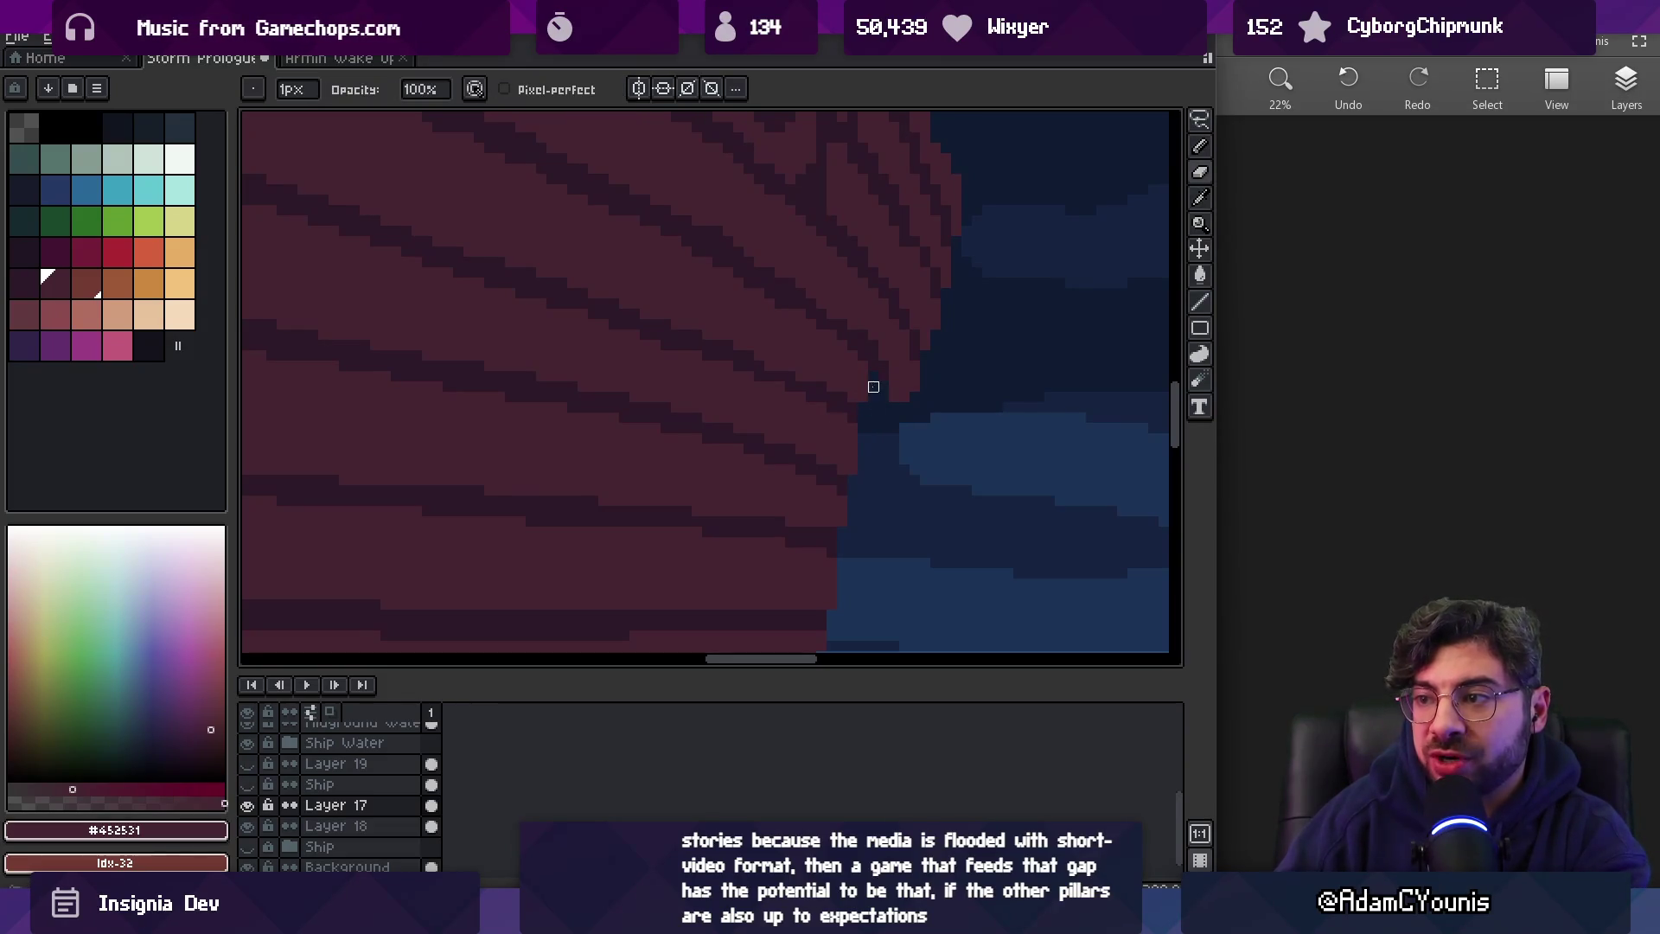
{"action": "scroll", "coordinate": [926, 360], "scroll_direction": "down", "scroll_amount": 3}
{"action": "scroll", "coordinate": [959, 289], "scroll_direction": "up", "scroll_amount": 3}
{"action": "key", "text": "alt"}
{"action": "left_click", "coordinate": [894, 342], "text": "alt"}
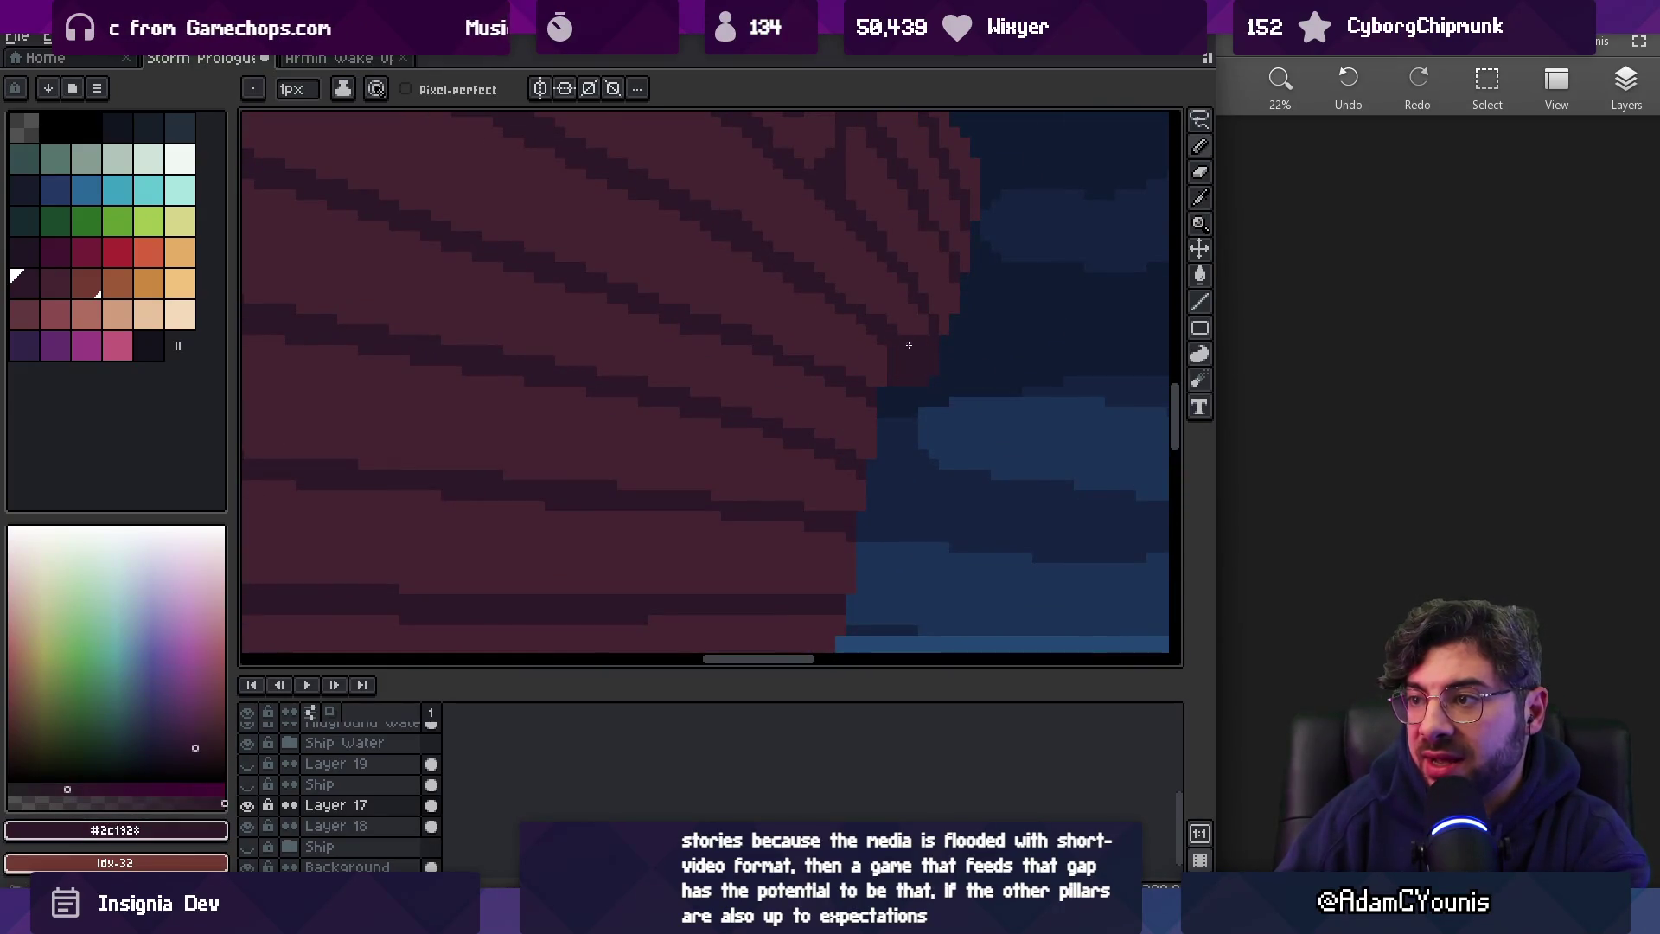
{"action": "scroll", "coordinate": [845, 267], "scroll_direction": "down", "scroll_amount": 3}
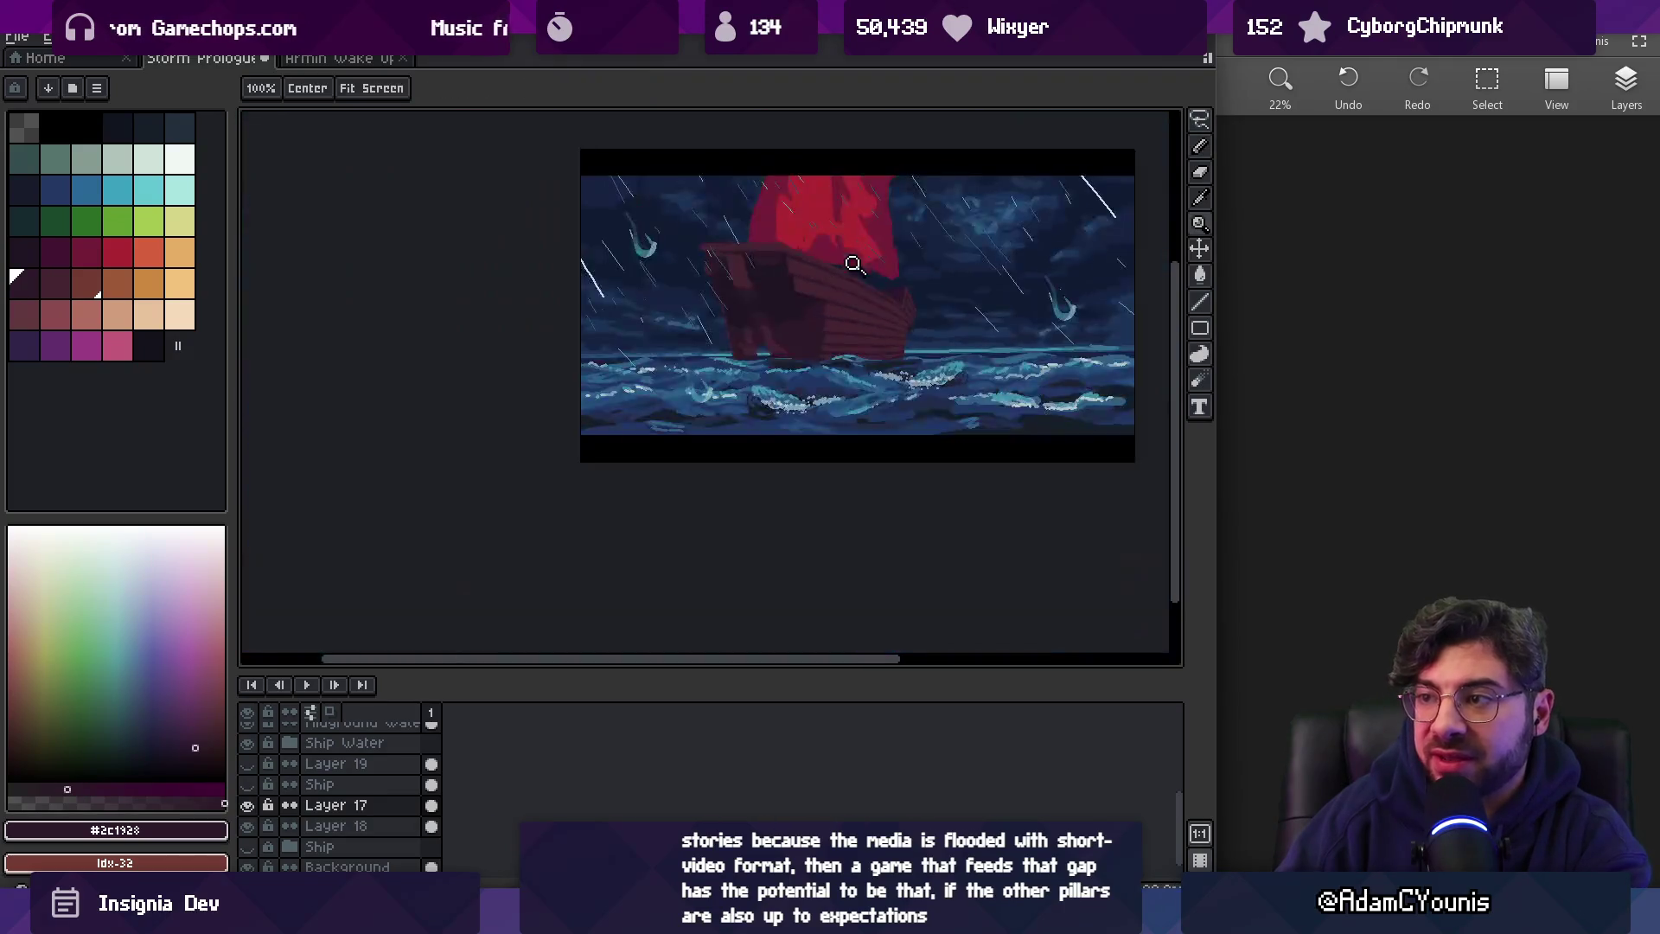
Zoom in on the ship's bow and eyedrop the lighter hull plank colour
{"action": "scroll", "coordinate": [922, 288], "scroll_direction": "up", "scroll_amount": 3}
{"action": "left_click_drag", "start_coordinate": [971, 312], "coordinate": [811, 368]}
{"action": "key", "text": "alt"}
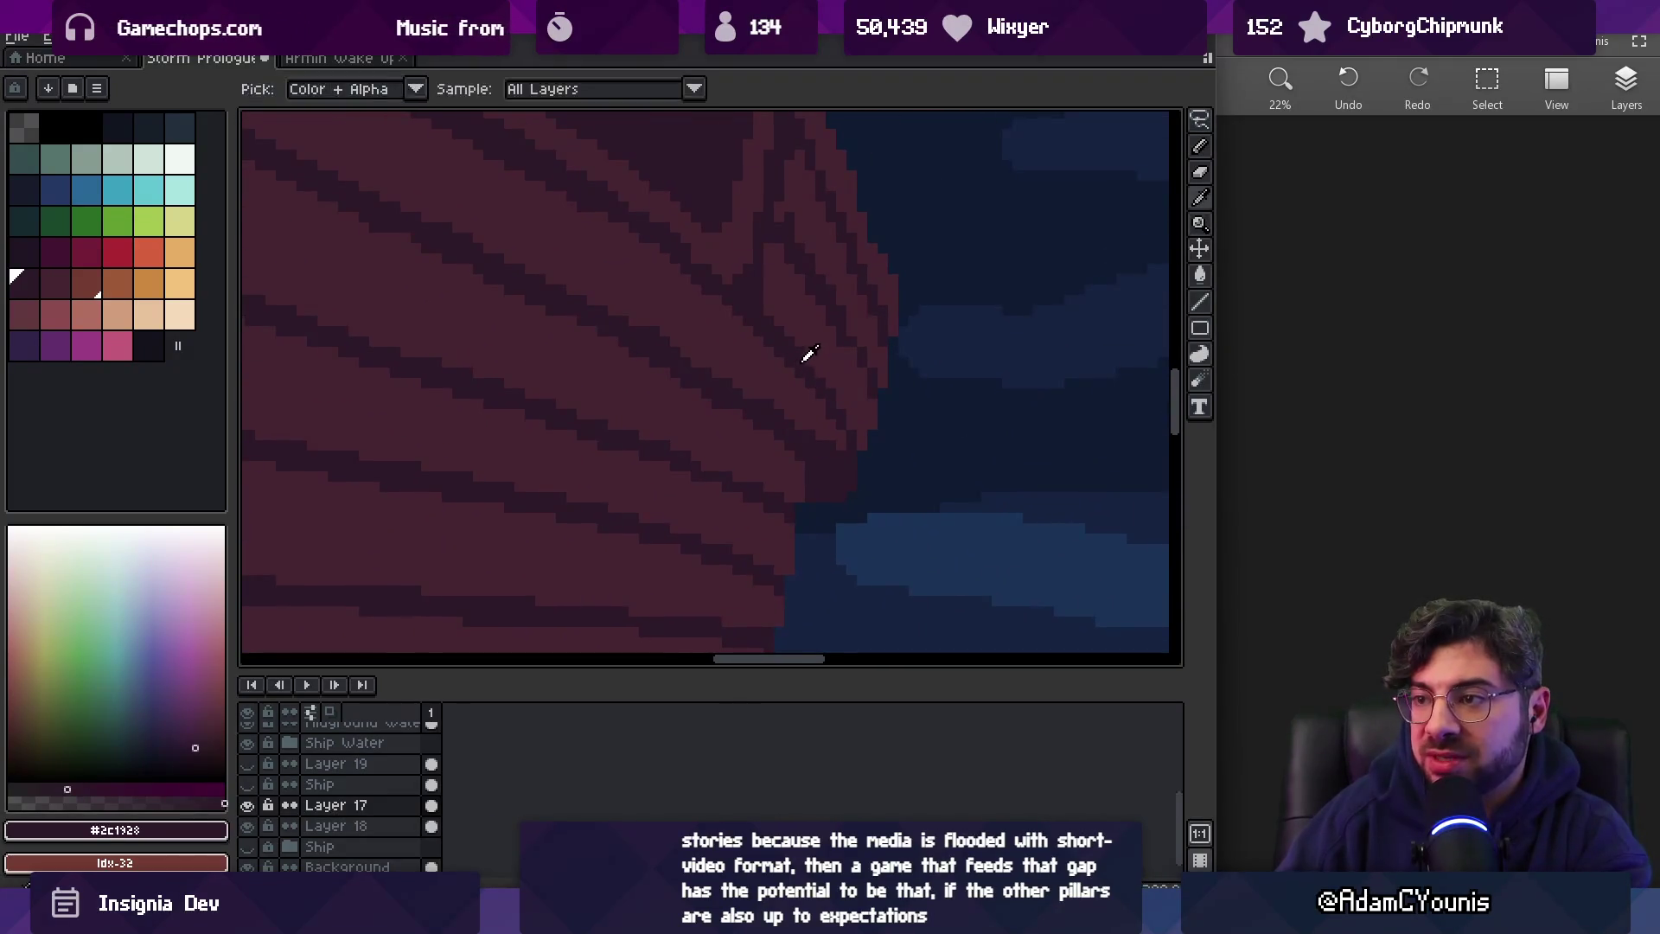
{"action": "left_click", "coordinate": [796, 349], "text": "alt"}
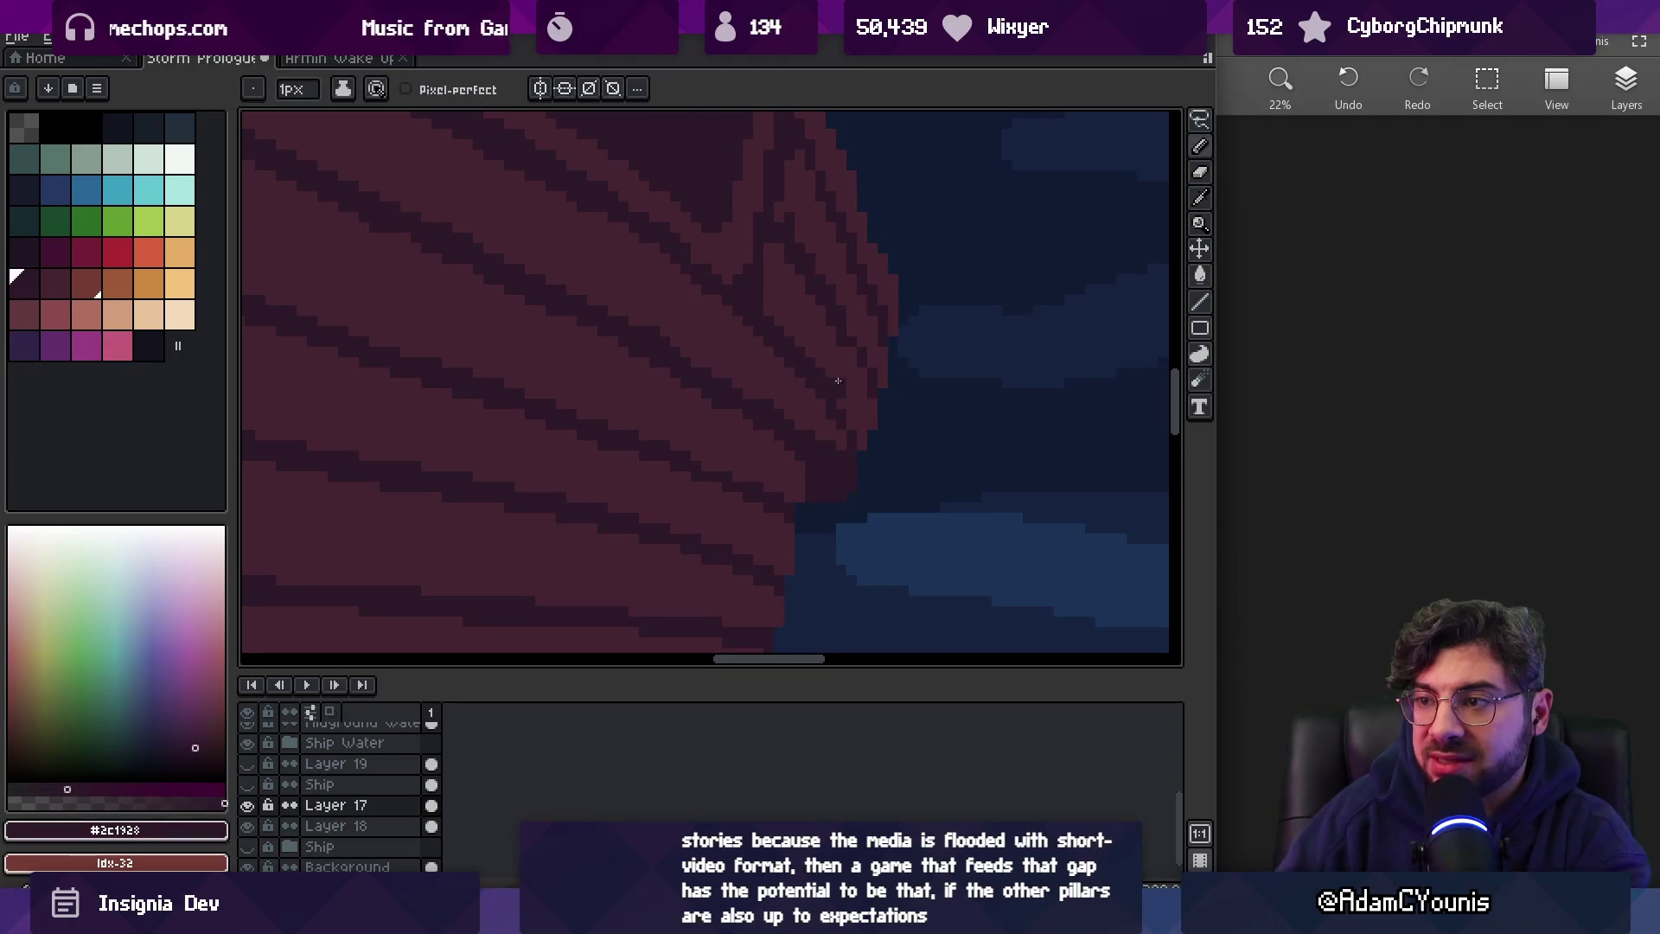
{"action": "left_click", "coordinate": [846, 409], "text": "alt"}
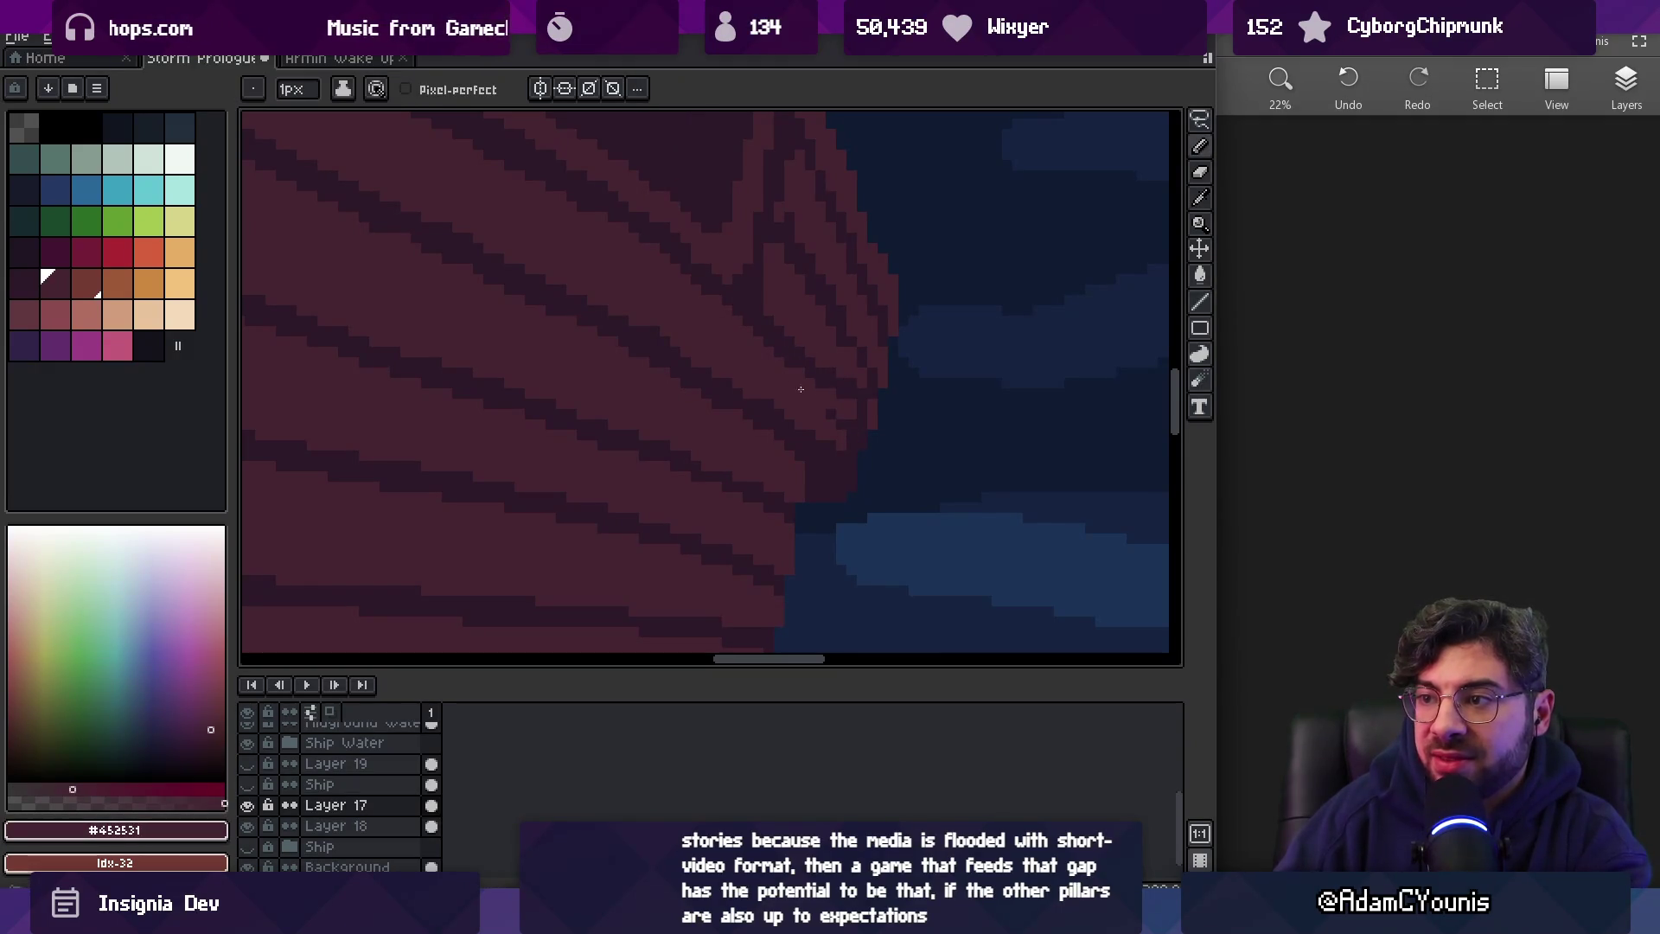
{"action": "scroll", "coordinate": [760, 334], "scroll_direction": "down", "scroll_amount": 3}
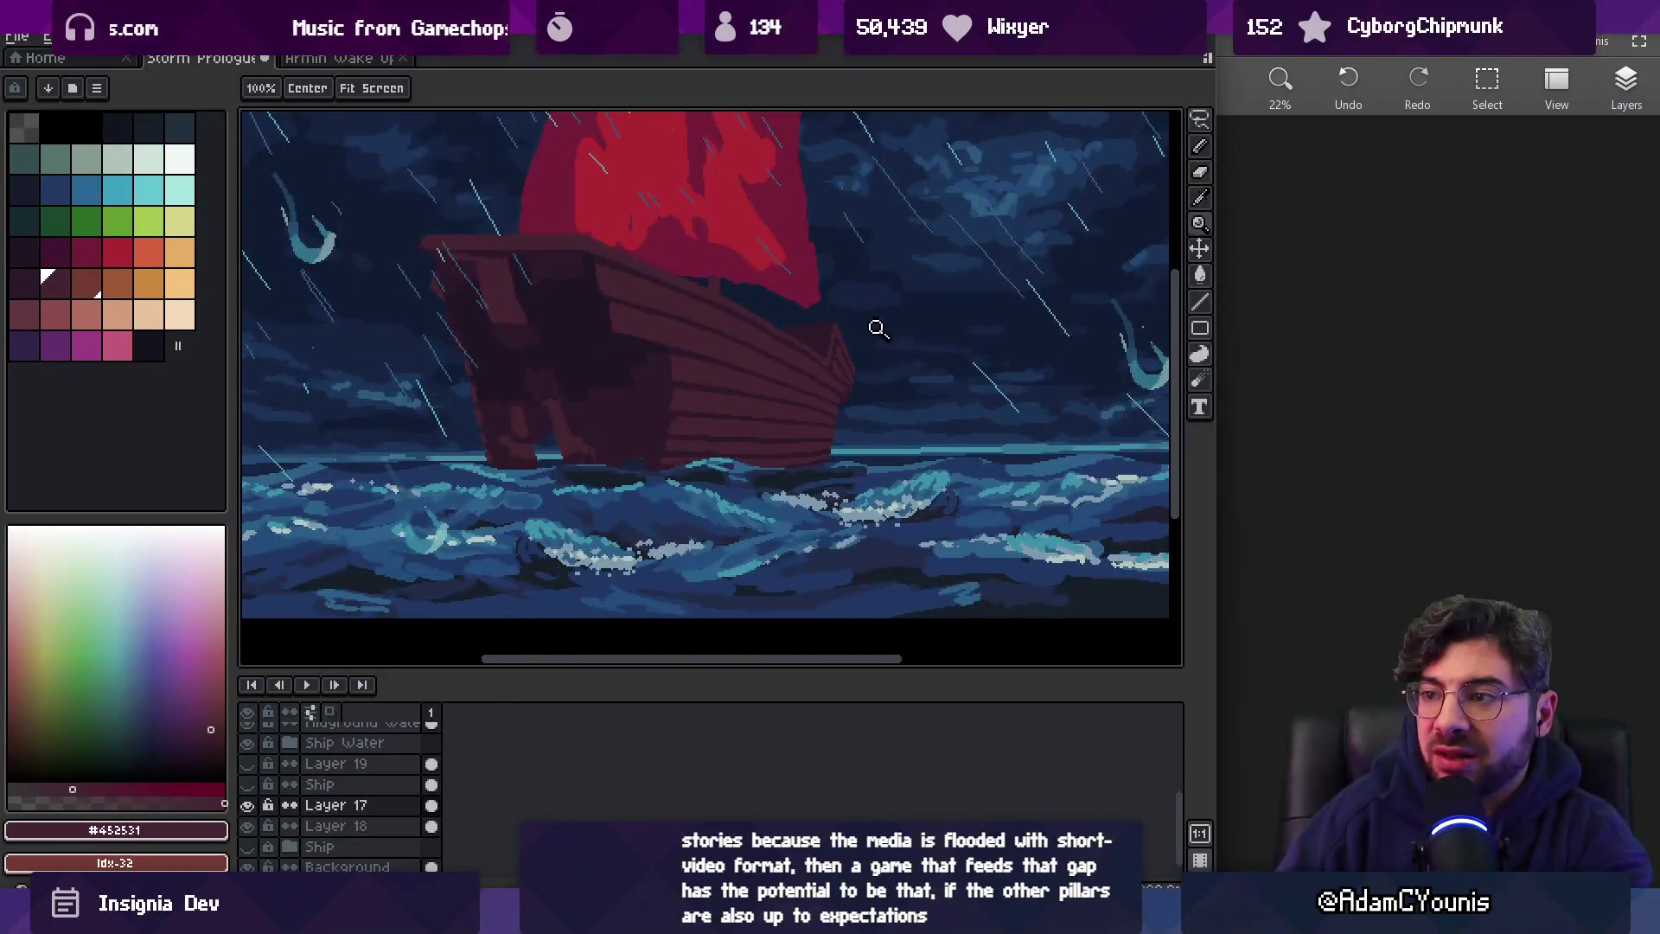
{"action": "scroll", "coordinate": [874, 378], "scroll_direction": "up", "scroll_amount": 2}
Sample several lighter plank and dark stripe tones from the hull to compare shades
{"action": "left_click", "coordinate": [822, 393], "text": "alt"}
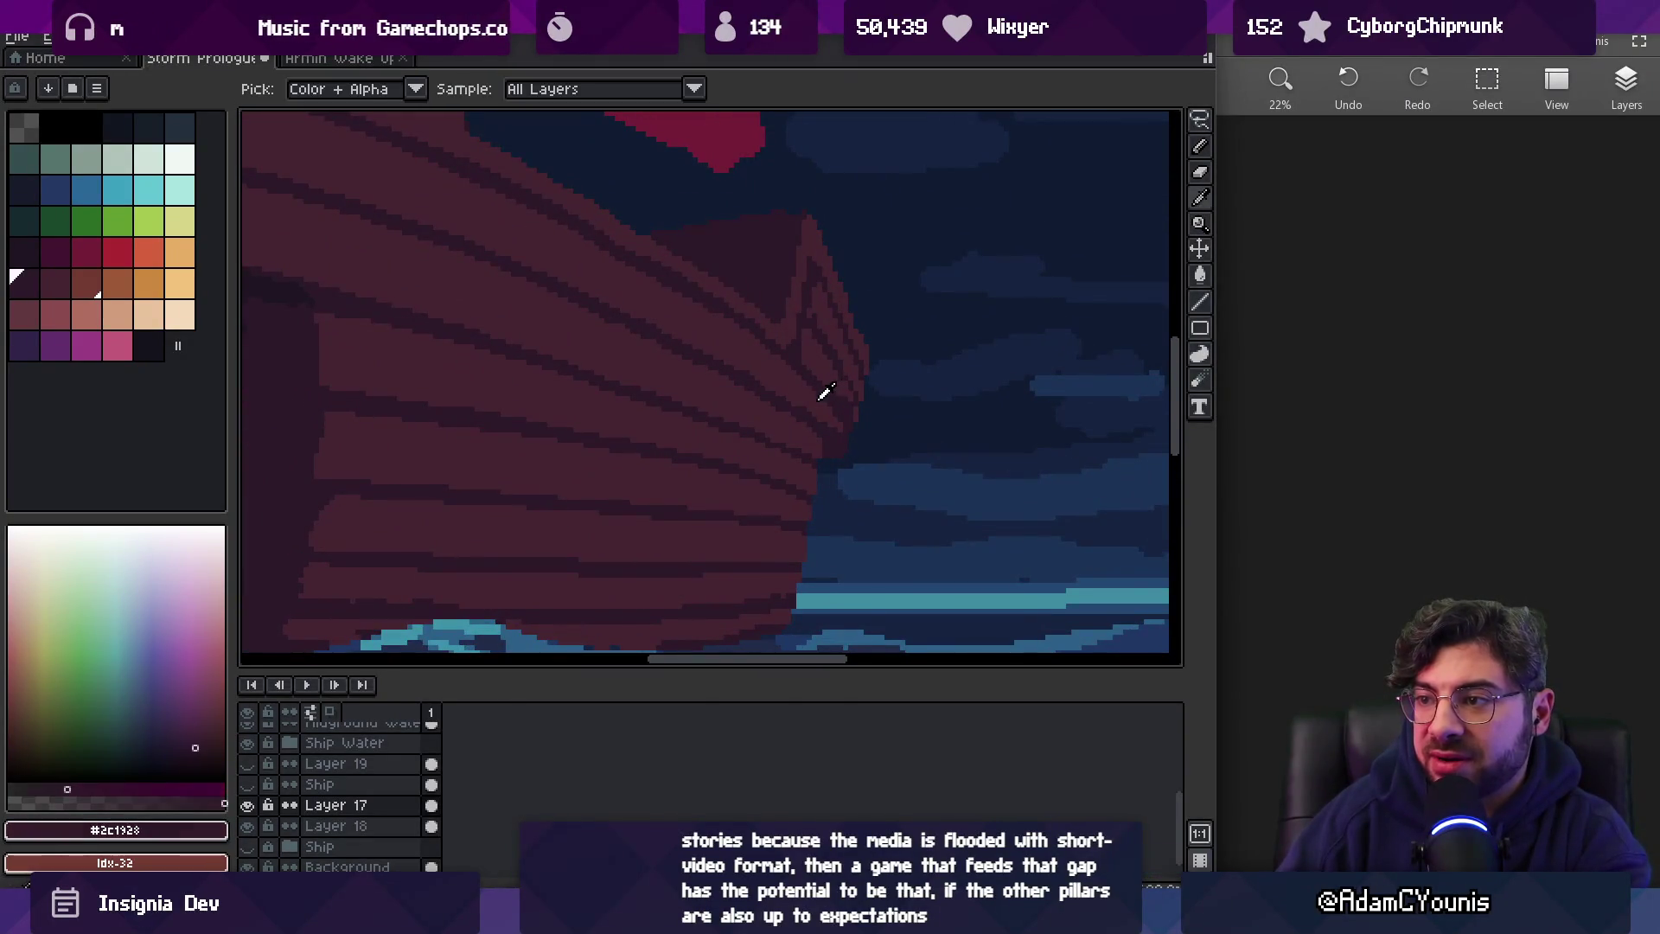
{"action": "left_click", "coordinate": [832, 413], "text": "alt"}
{"action": "left_click", "coordinate": [853, 396], "text": "alt"}
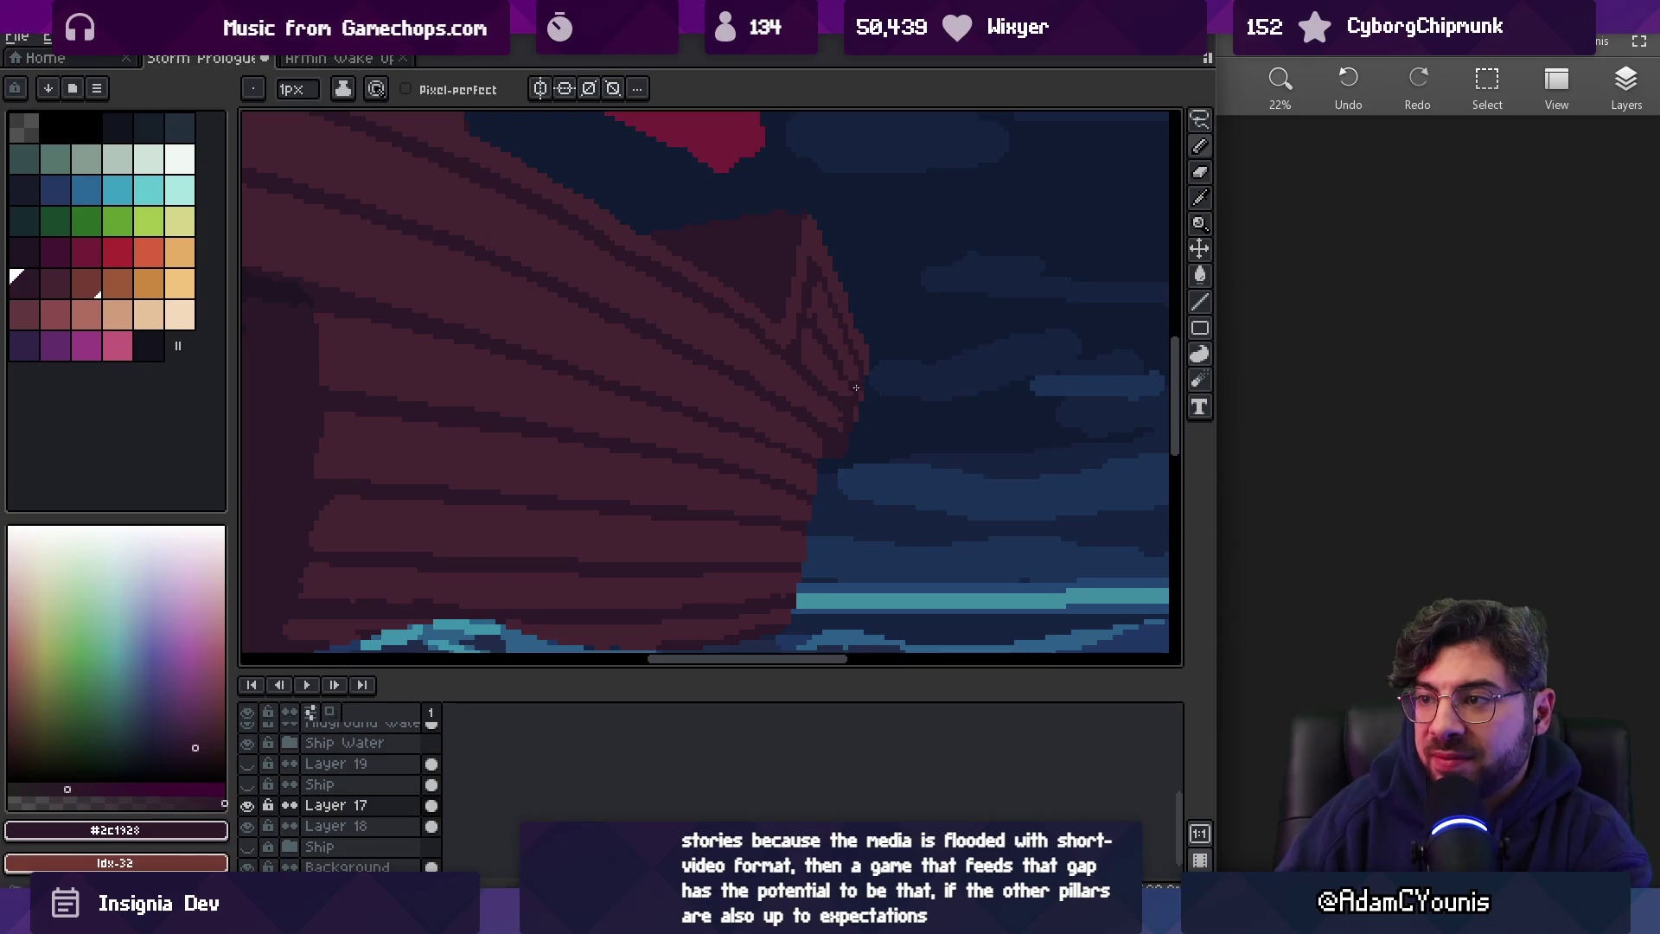
{"action": "scroll", "coordinate": [845, 389], "scroll_direction": "up", "scroll_amount": 2}
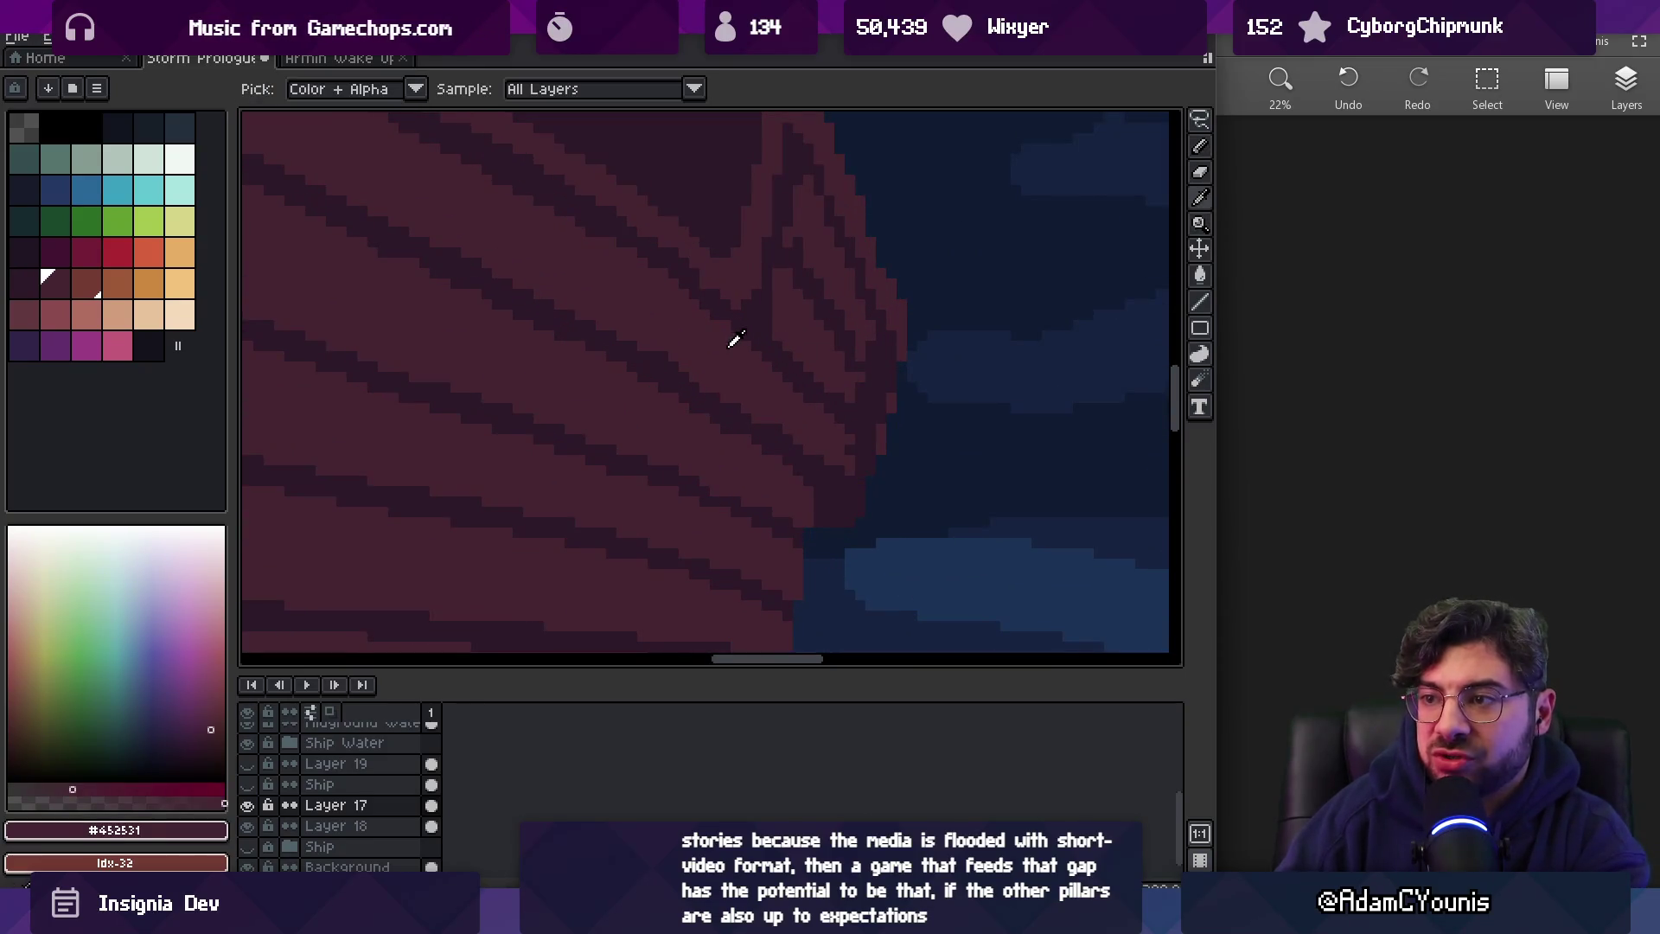
{"action": "left_click", "coordinate": [717, 301], "text": "alt"}
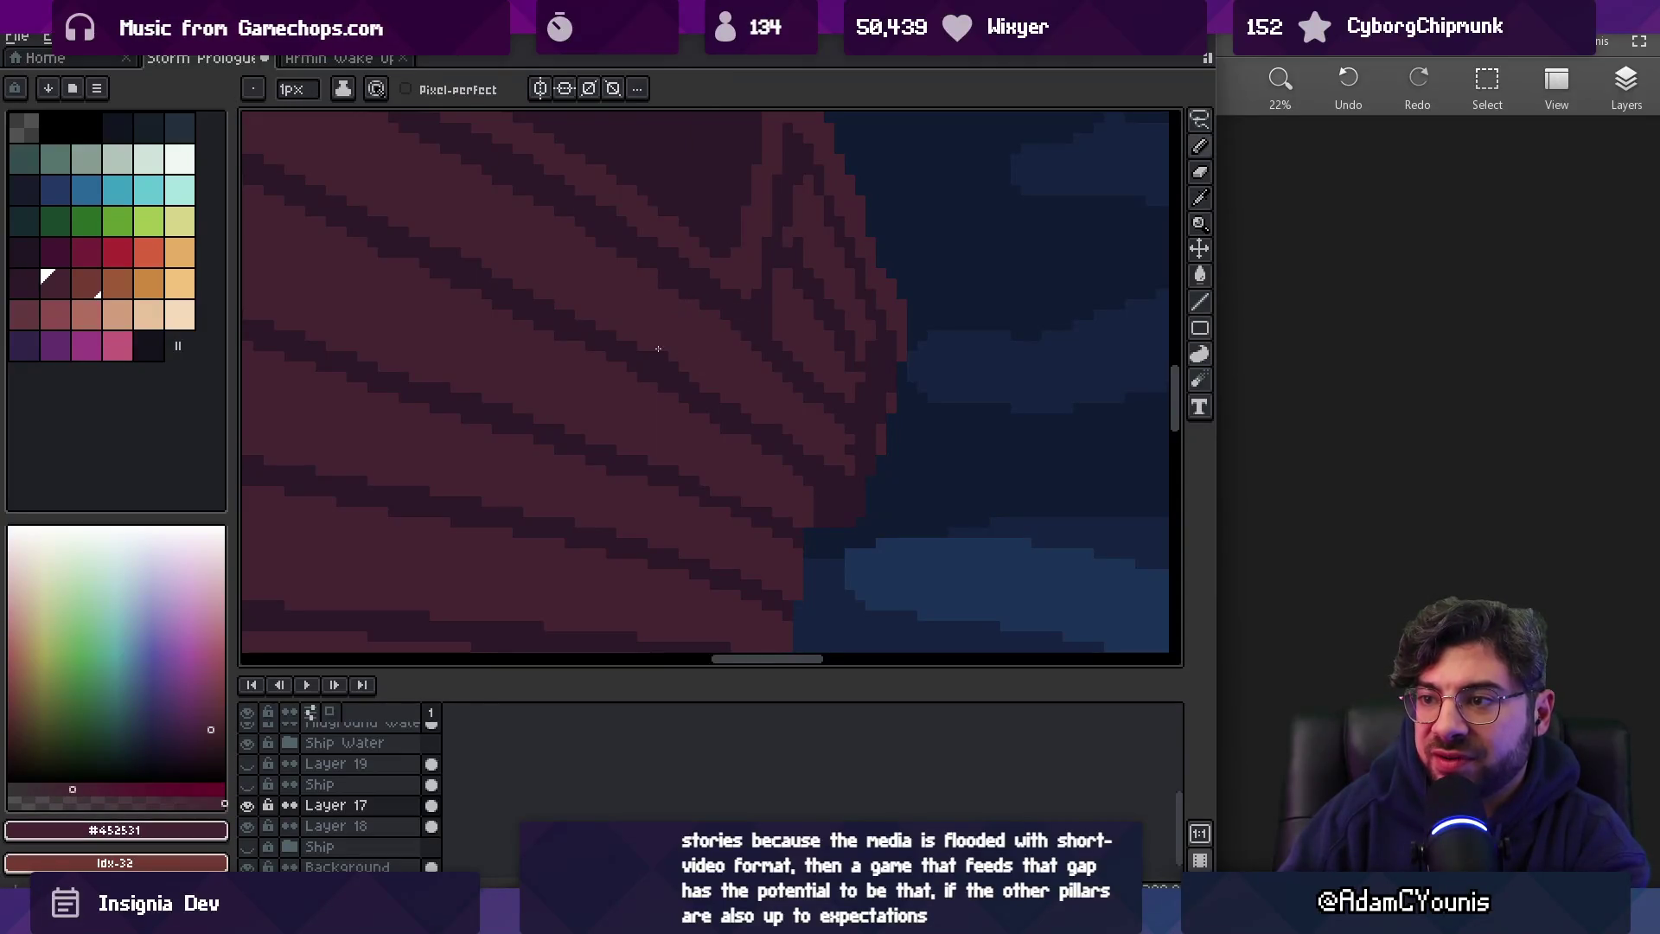
{"action": "key", "text": "z"}
{"action": "scroll", "coordinate": [767, 352], "scroll_direction": "down", "scroll_amount": 2}
{"action": "scroll", "coordinate": [822, 326], "scroll_direction": "up", "scroll_amount": 2}
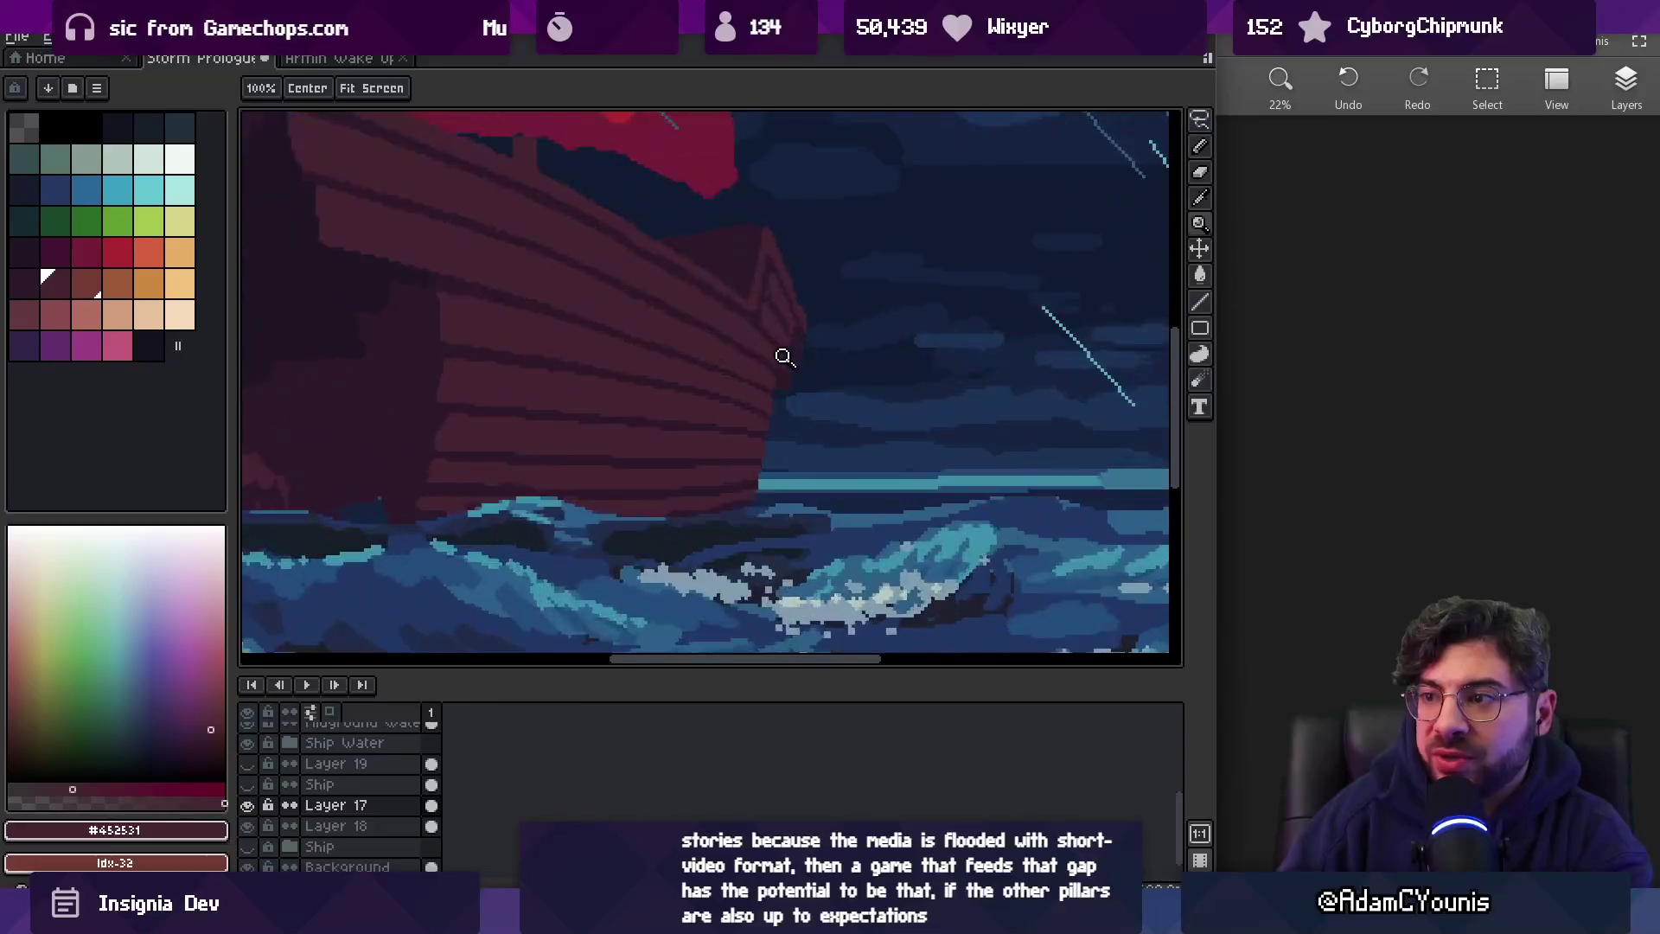
With the pencil, pick the lighter hull colour and paint it along the bow's edge
{"action": "key", "text": "b"}
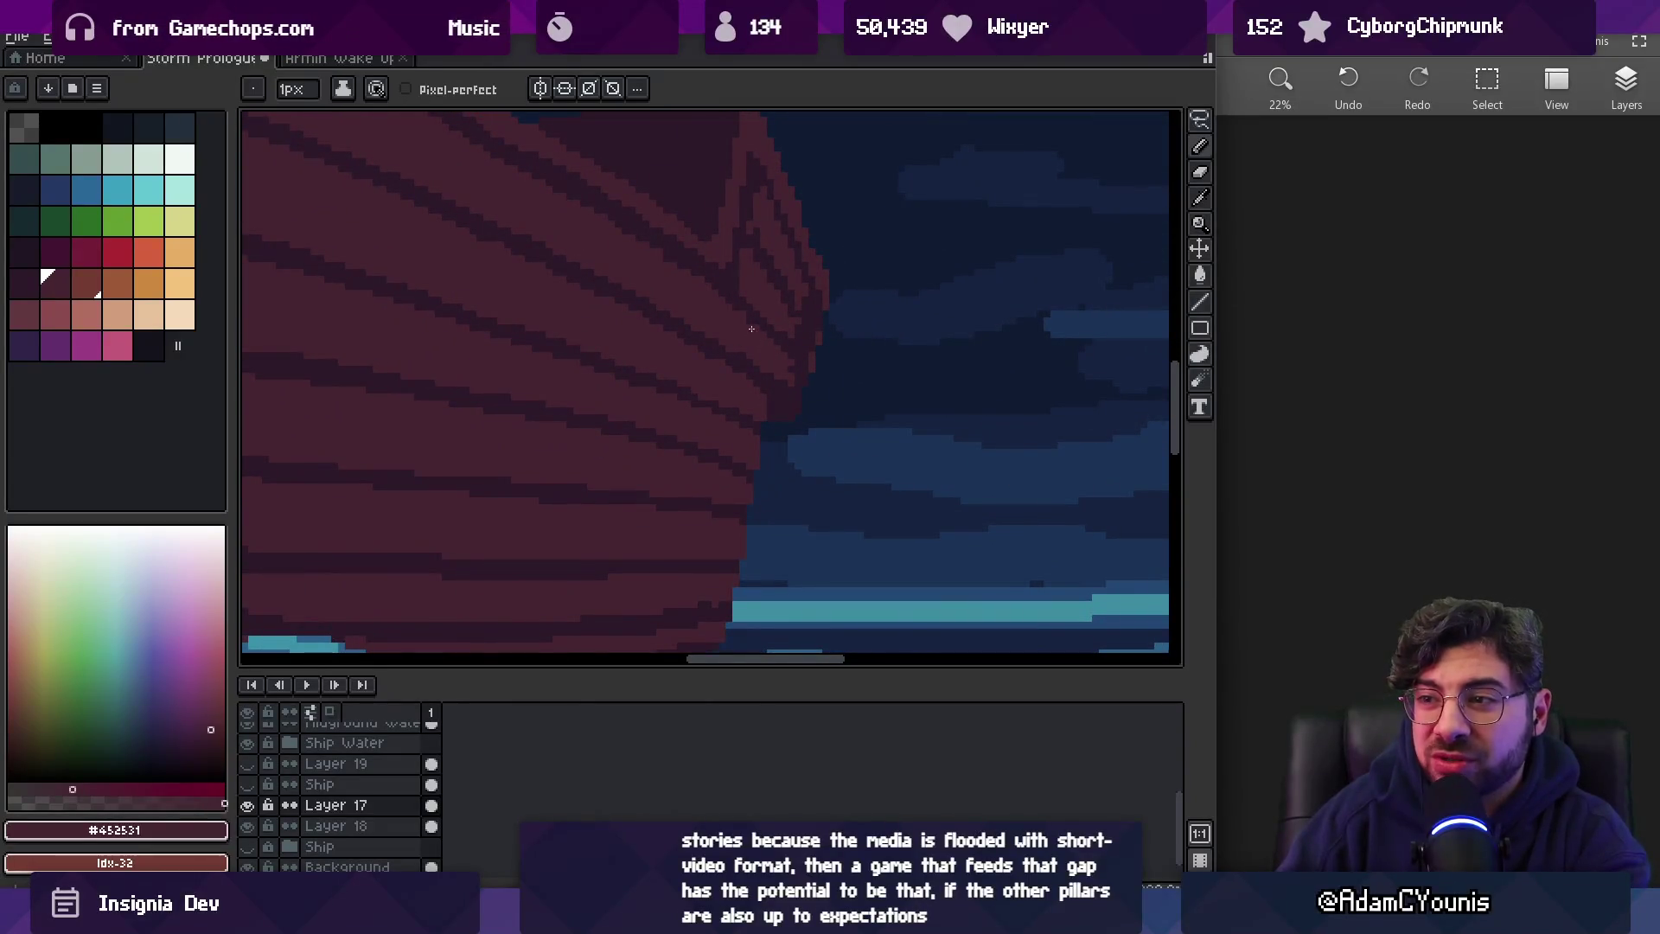
{"action": "left_click", "coordinate": [734, 364], "text": "alt"}
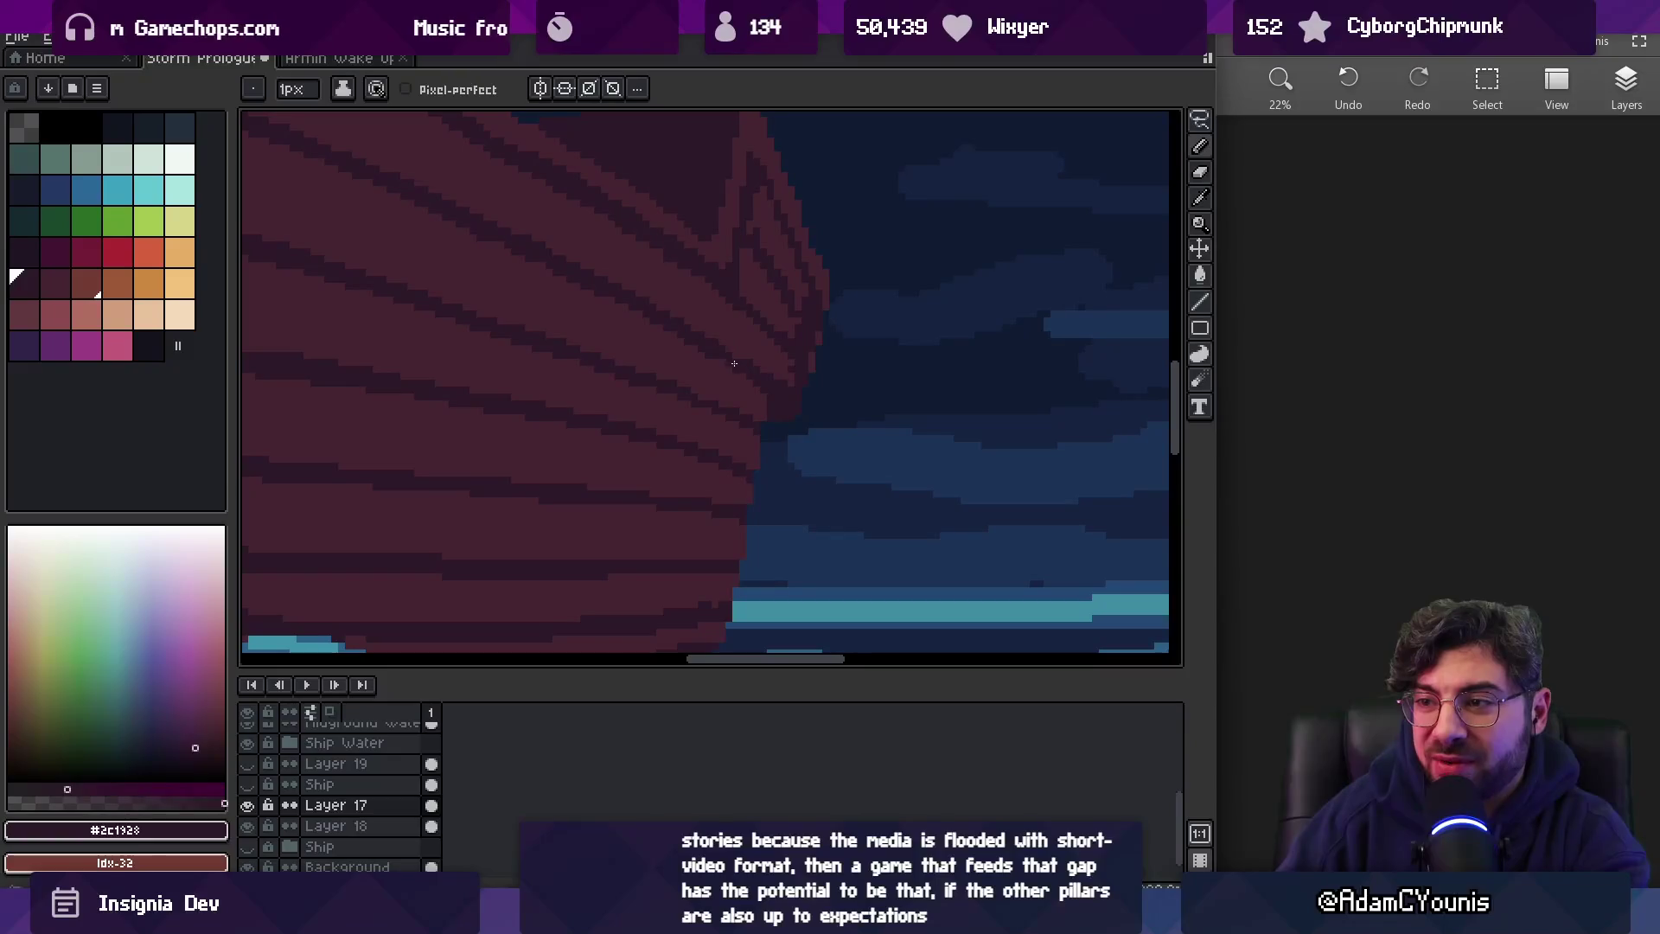
{"action": "scroll", "coordinate": [820, 338], "scroll_direction": "down", "scroll_amount": 2}
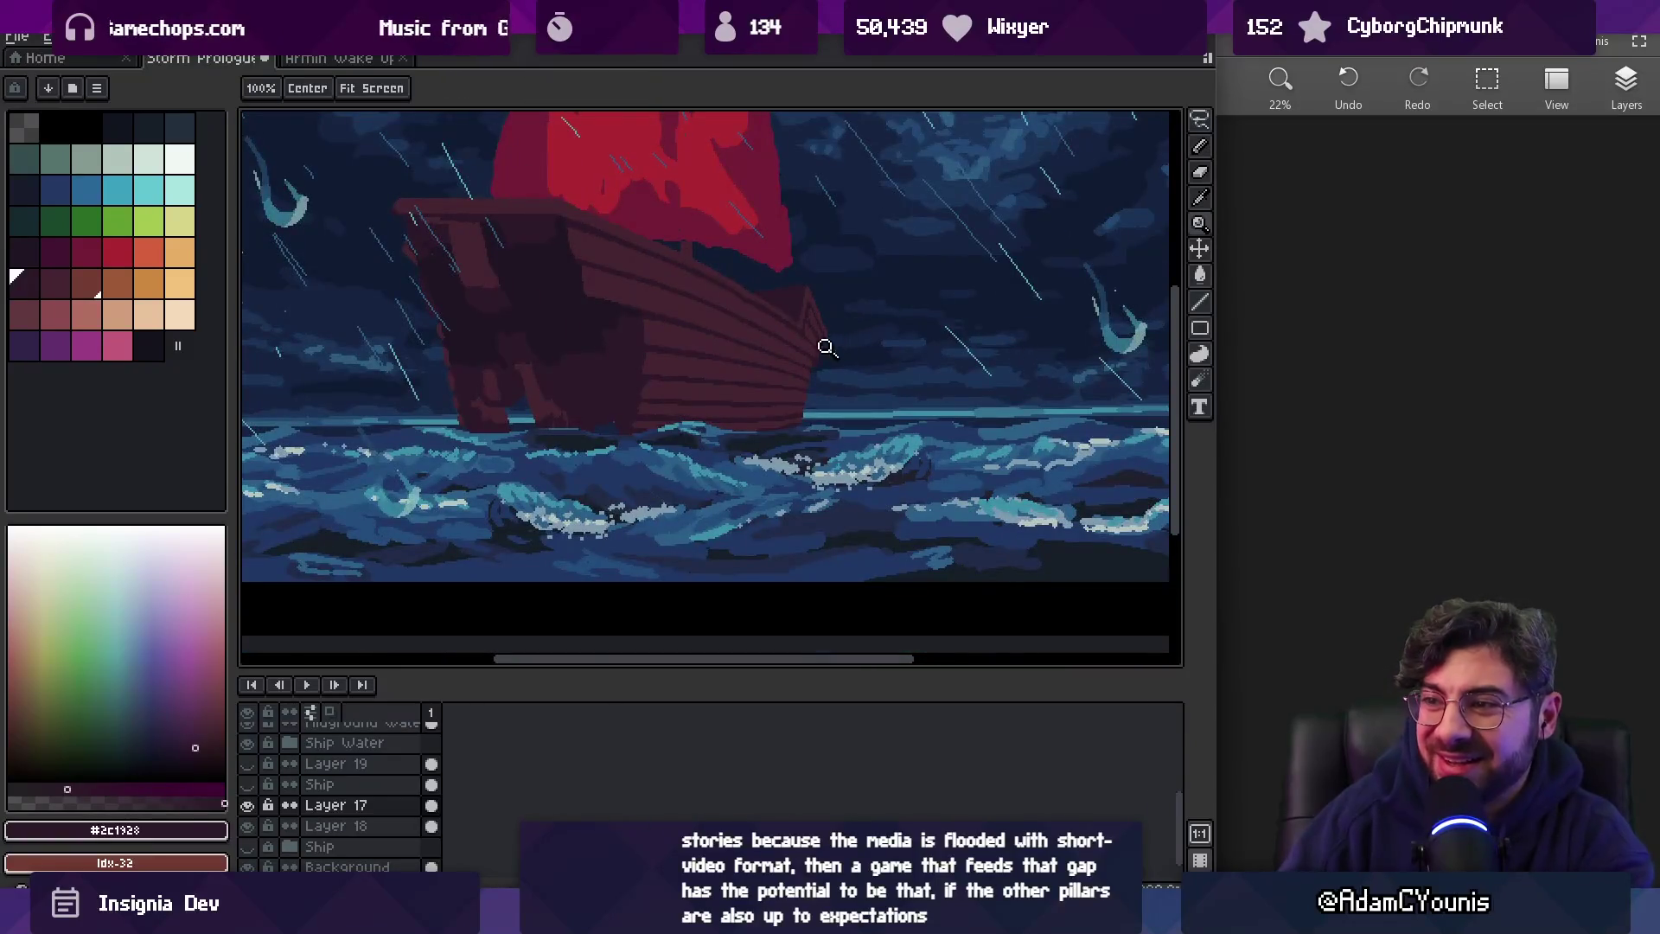
{"action": "scroll", "coordinate": [830, 341], "scroll_direction": "up", "scroll_amount": 2}
{"action": "key", "text": "alt"}
{"action": "left_click", "coordinate": [835, 345], "text": "alt"}
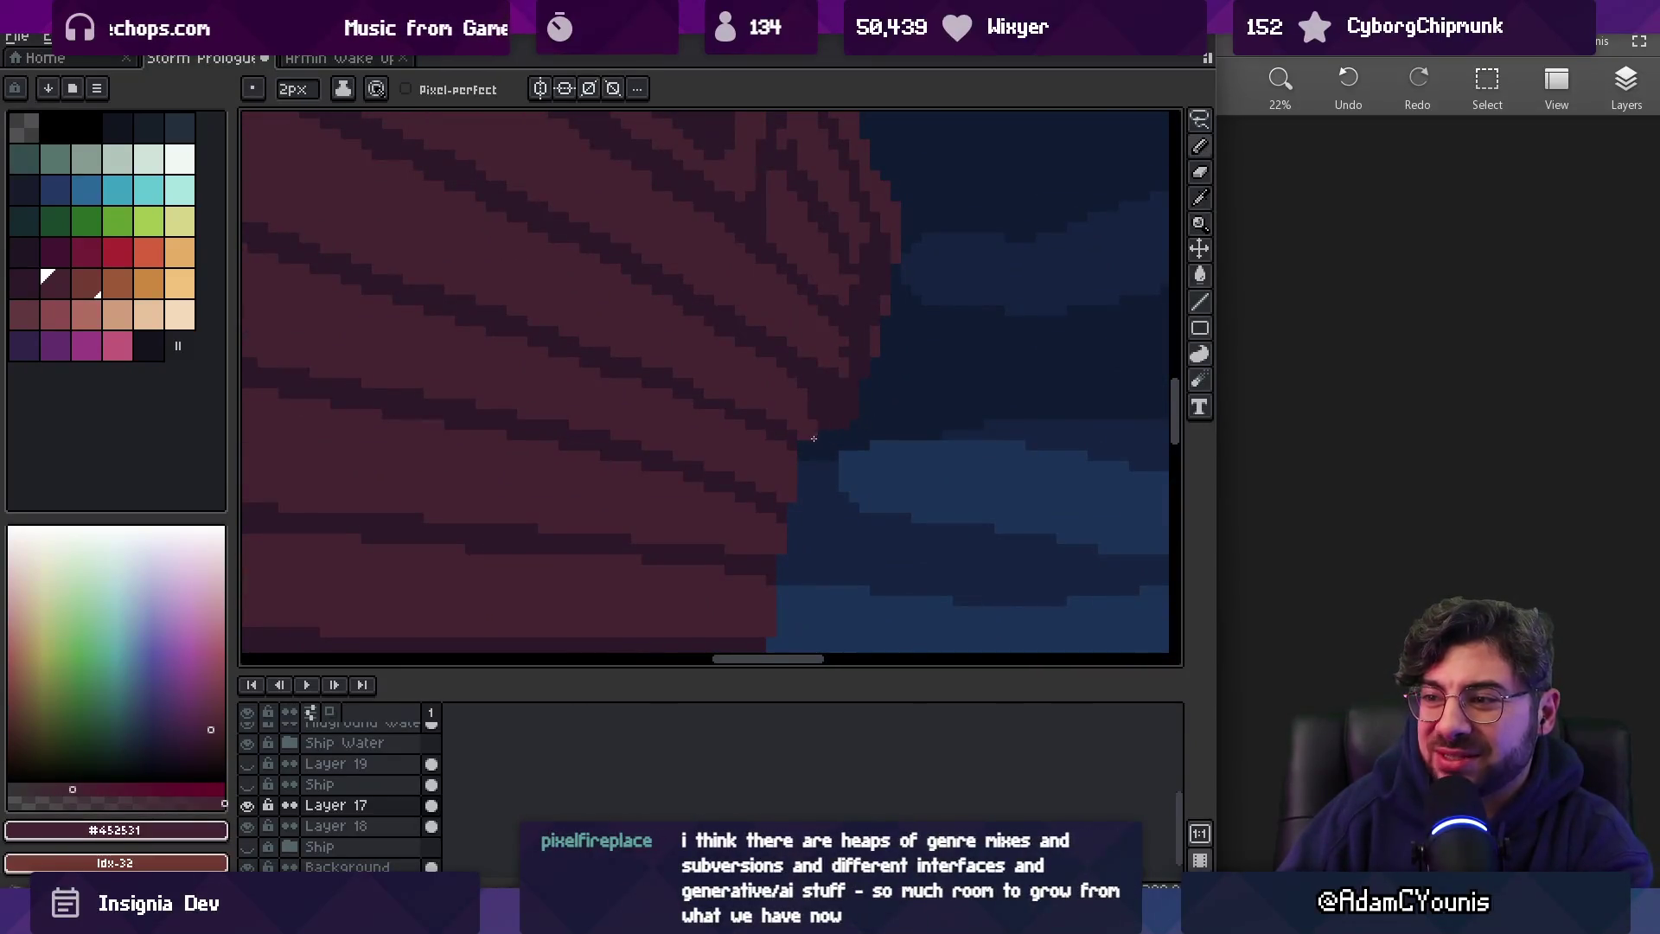
{"action": "mouse_move", "coordinate": [834, 439]}
{"action": "left_mouse_down"}
{"action": "mouse_move", "coordinate": [817, 444]}
{"action": "mouse_move", "coordinate": [868, 412]}
{"action": "left_mouse_up"}
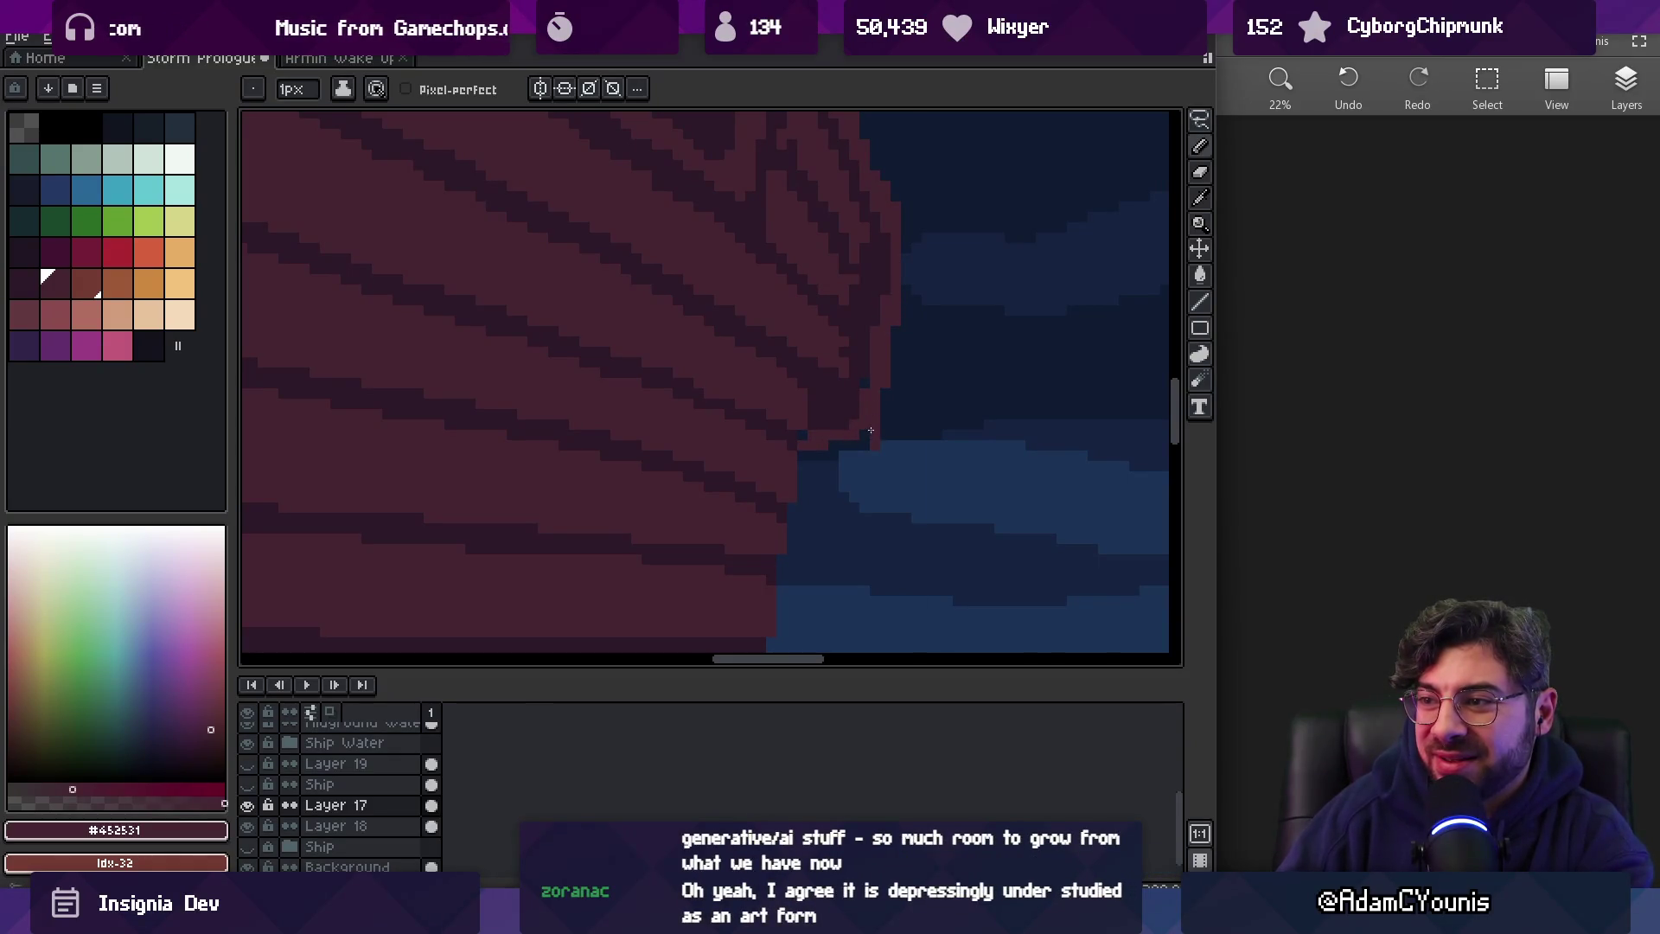
Re-sample the #452531 hull maroon and paint it over the dark bow outline
{"action": "key", "text": "z"}
{"action": "scroll", "coordinate": [899, 346], "scroll_direction": "down", "scroll_amount": 4}
{"action": "scroll", "coordinate": [887, 332], "scroll_direction": "right", "scroll_amount": 1}
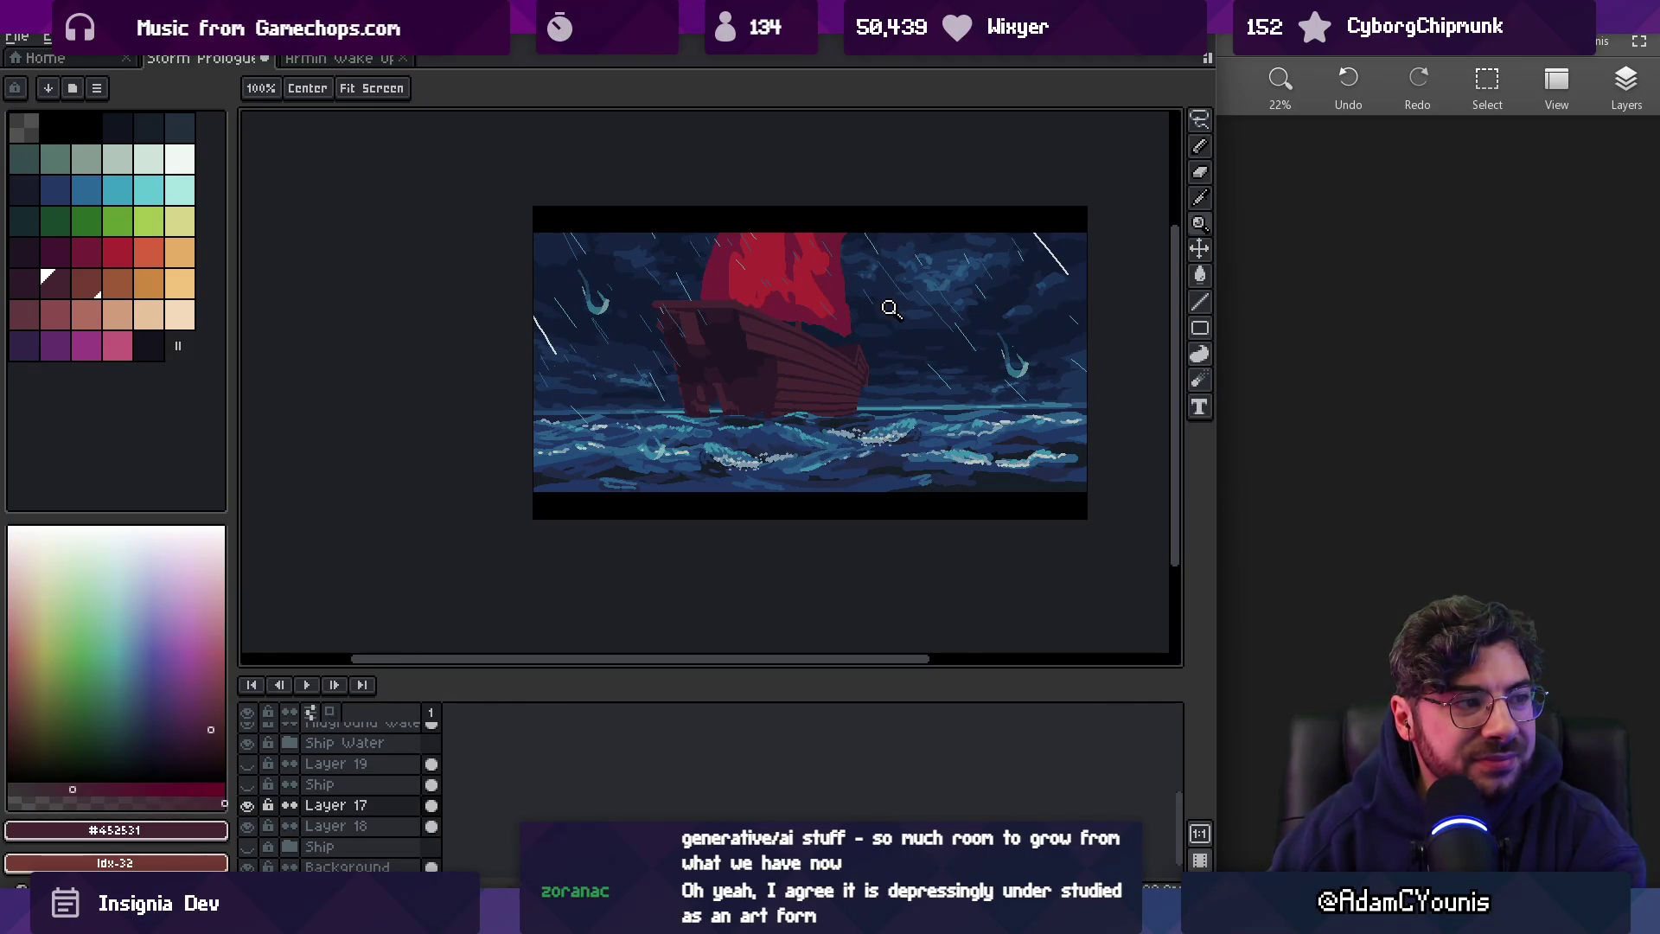
{"action": "scroll", "coordinate": [881, 323], "scroll_direction": "up", "scroll_amount": 3}
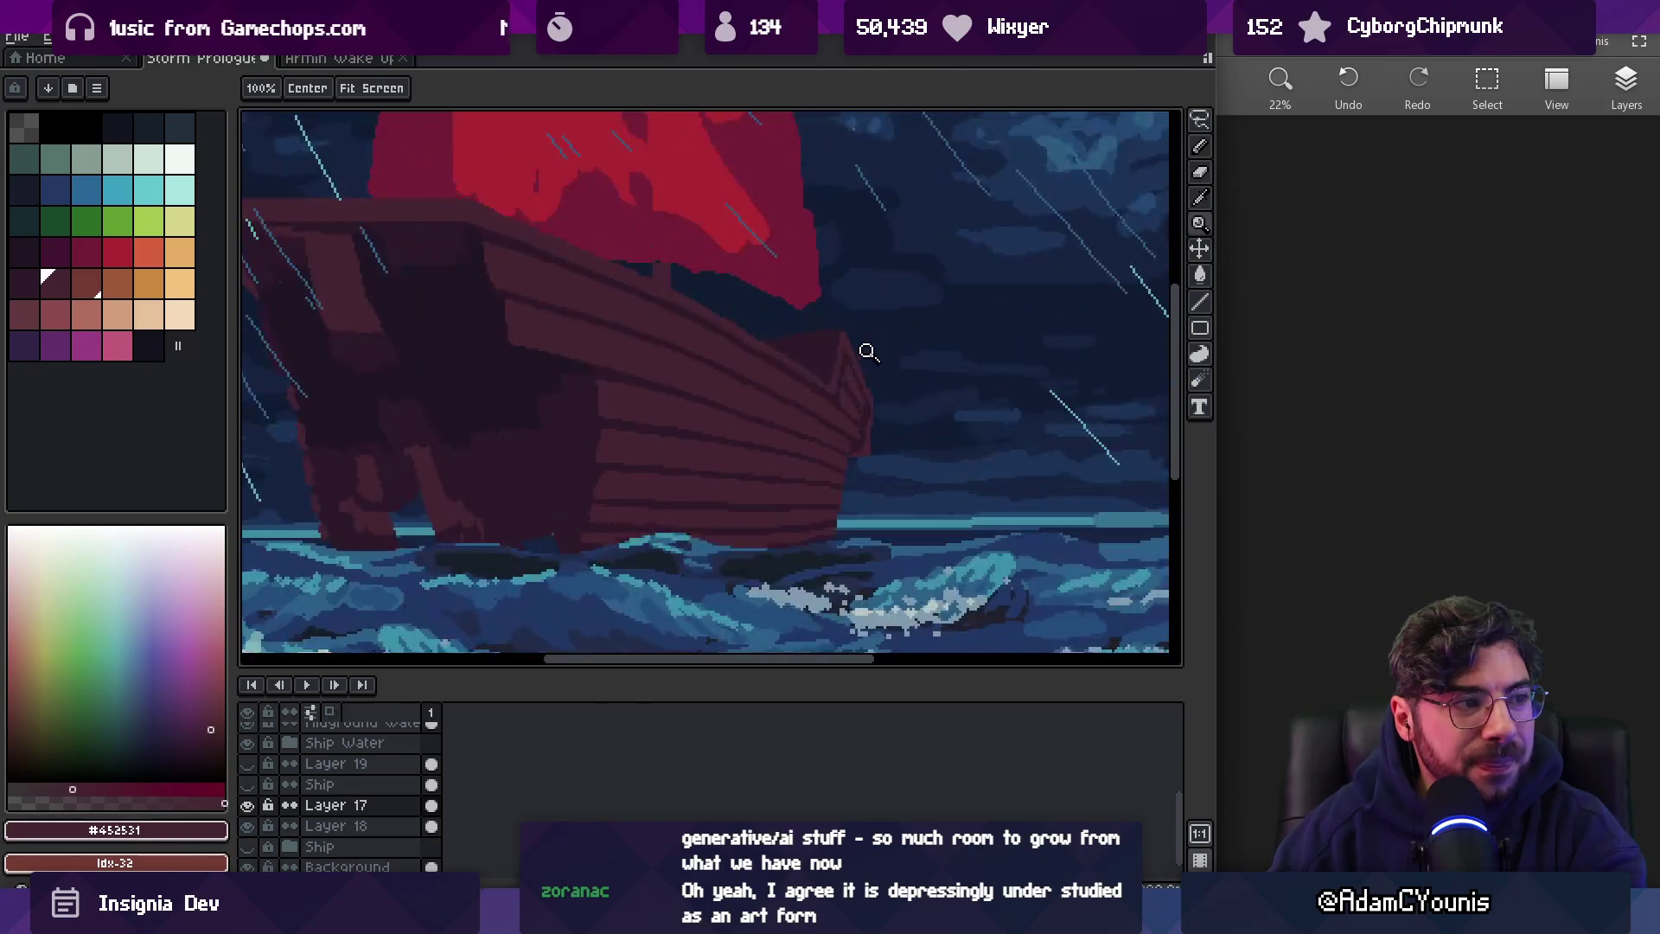
{"action": "key", "text": "alt"}
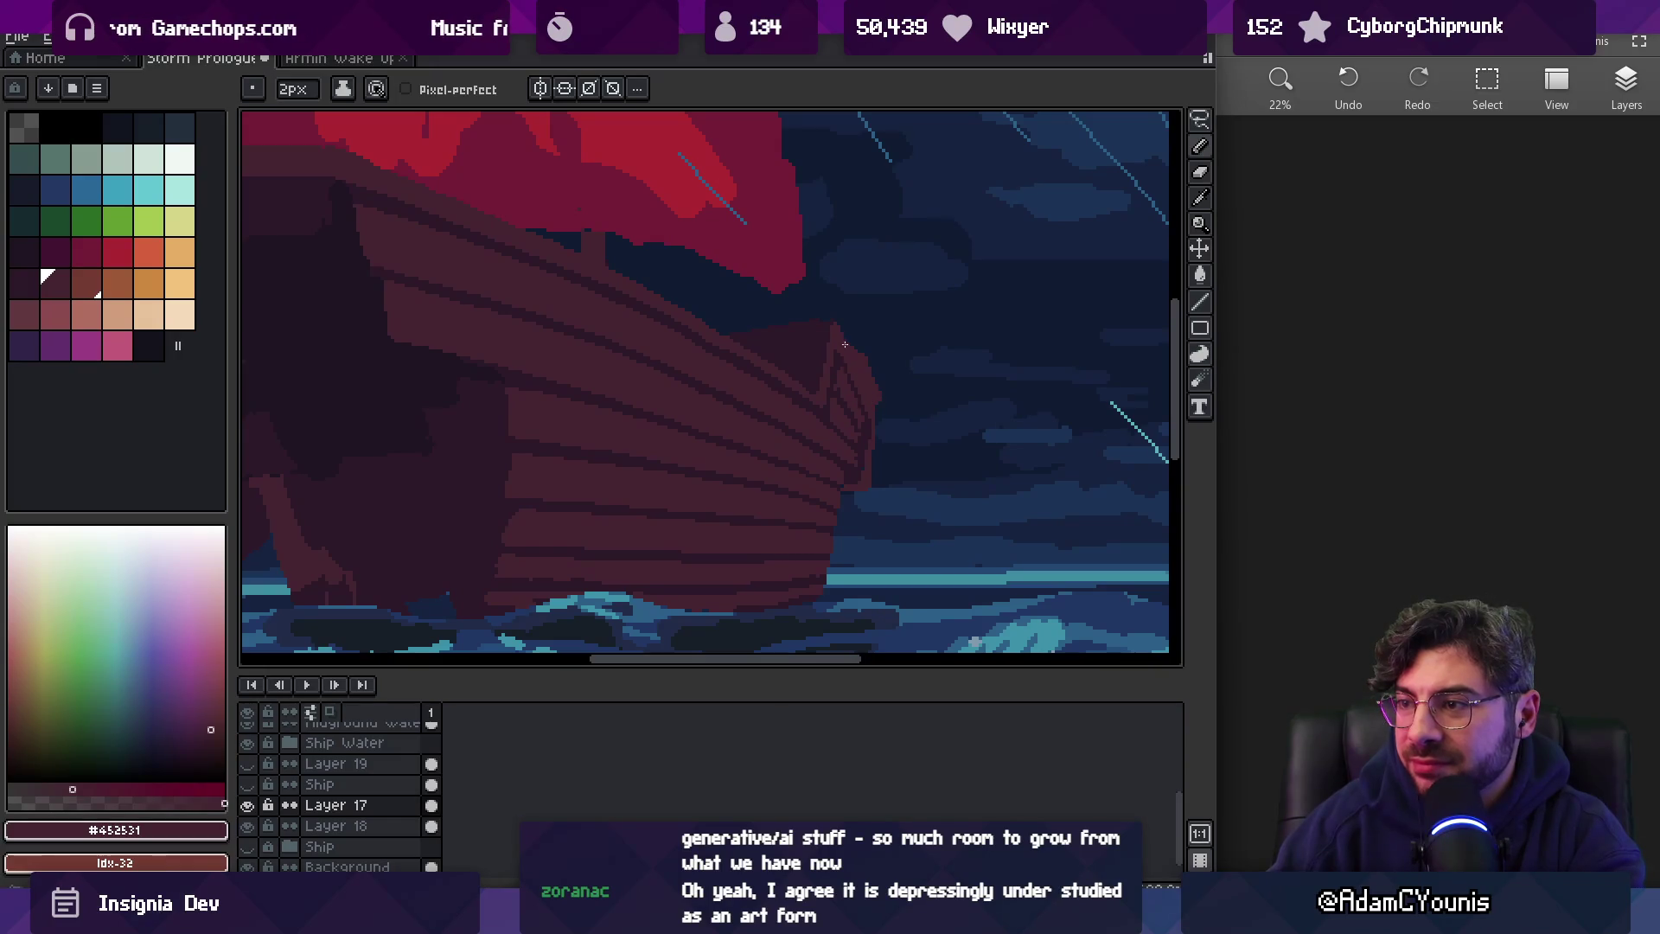
{"action": "left_click", "coordinate": [840, 361], "text": "alt"}
{"action": "scroll", "coordinate": [855, 372], "scroll_direction": "up", "scroll_amount": 2}
{"action": "left_click", "coordinate": [825, 398], "text": "alt"}
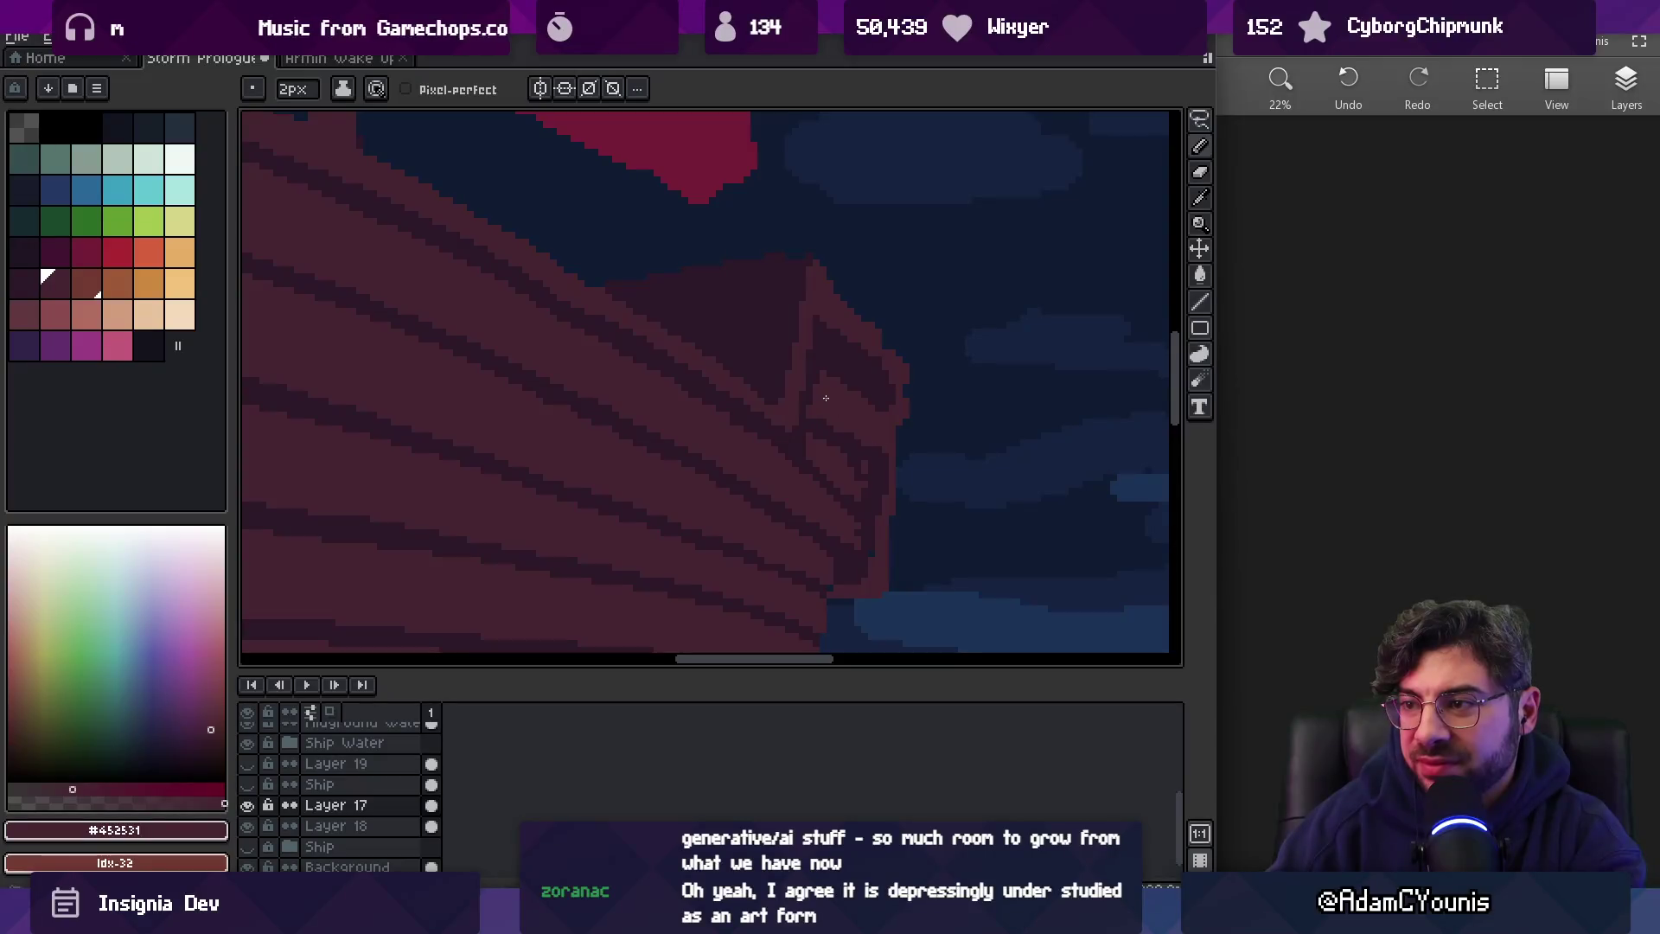
{"action": "left_click_drag", "start_coordinate": [837, 373], "coordinate": [890, 407]}
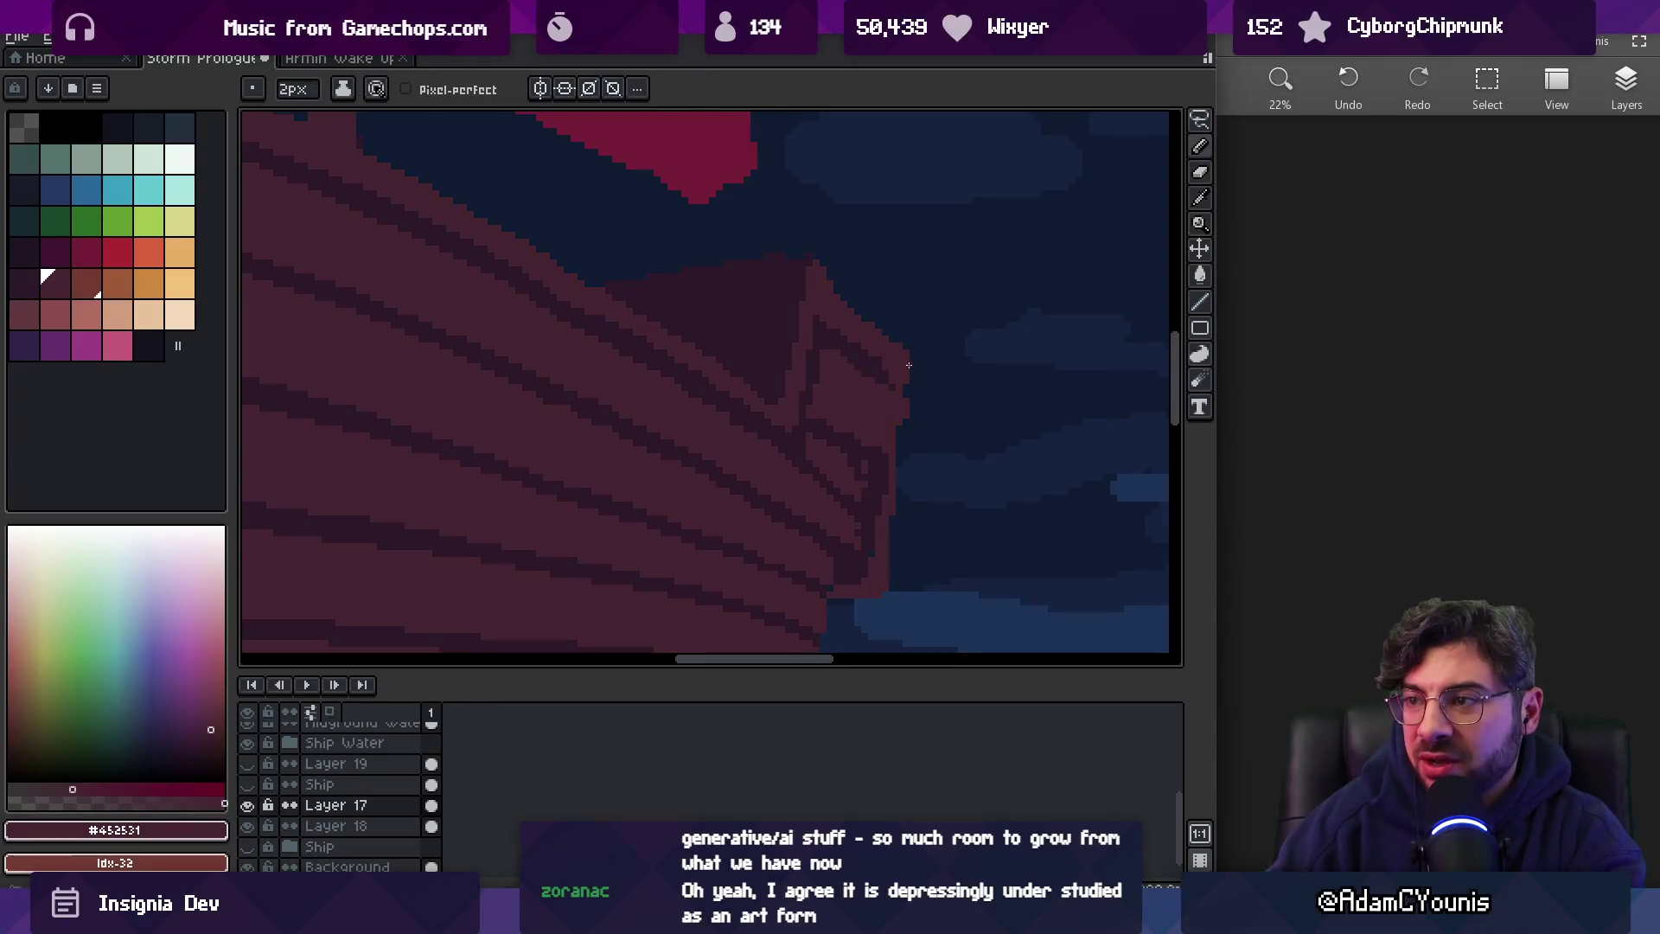
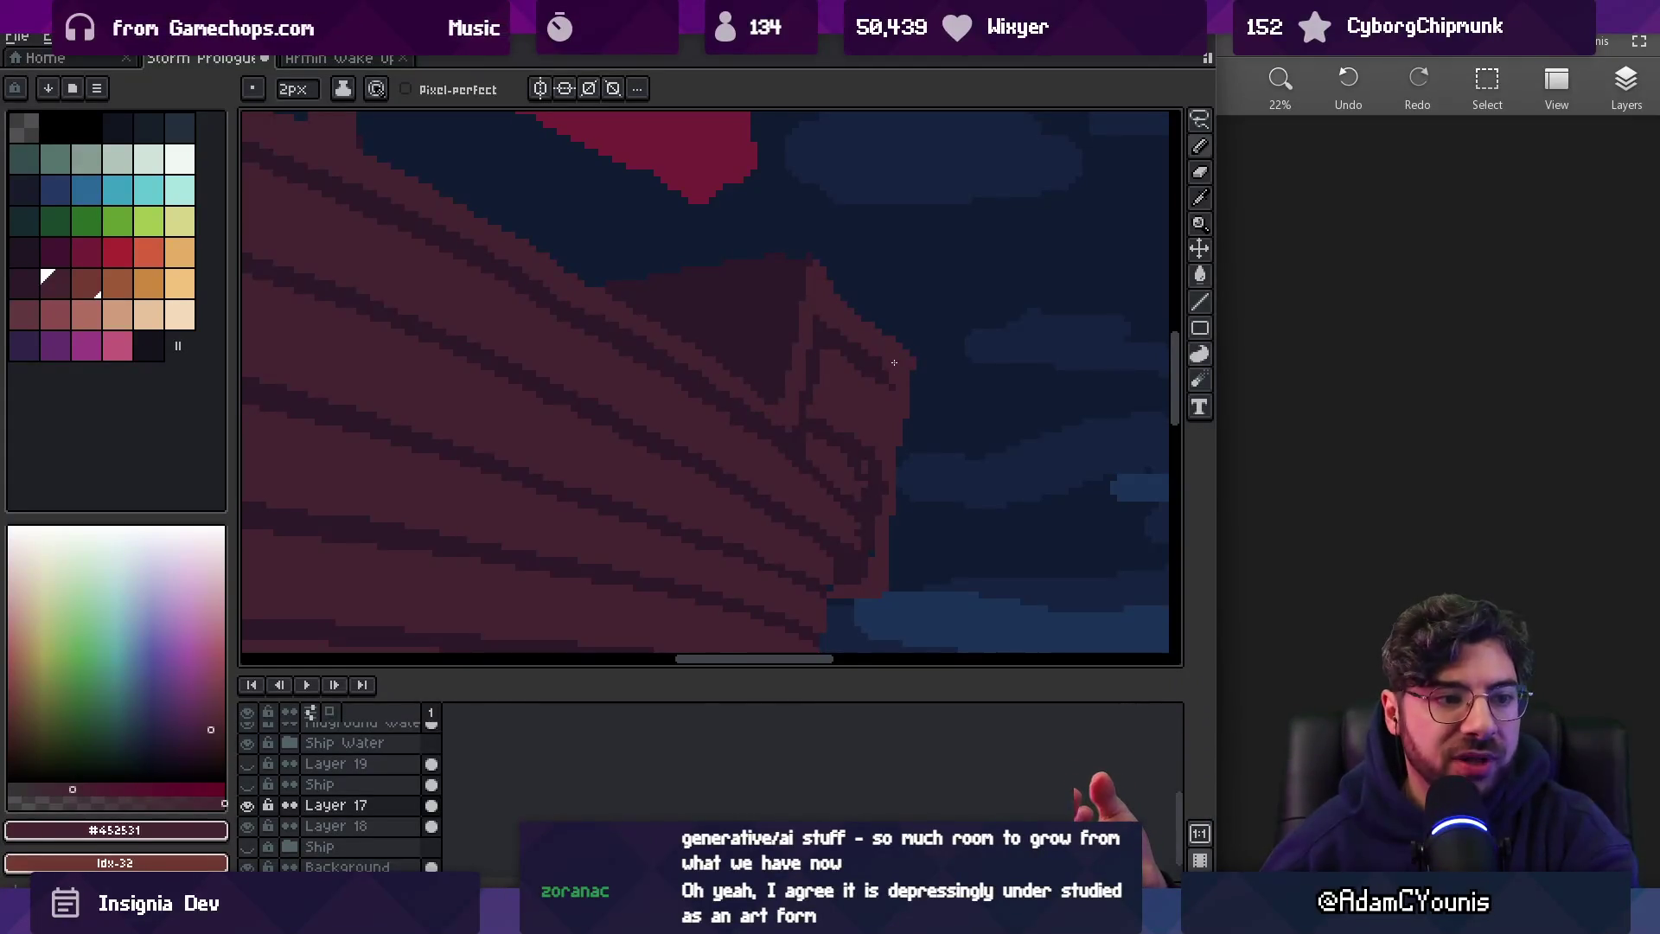
Touch up bow pixels, alternating between dark #2c1928 and maroon #452531
{"action": "key", "text": "i"}
{"action": "left_click", "coordinate": [875, 476]}
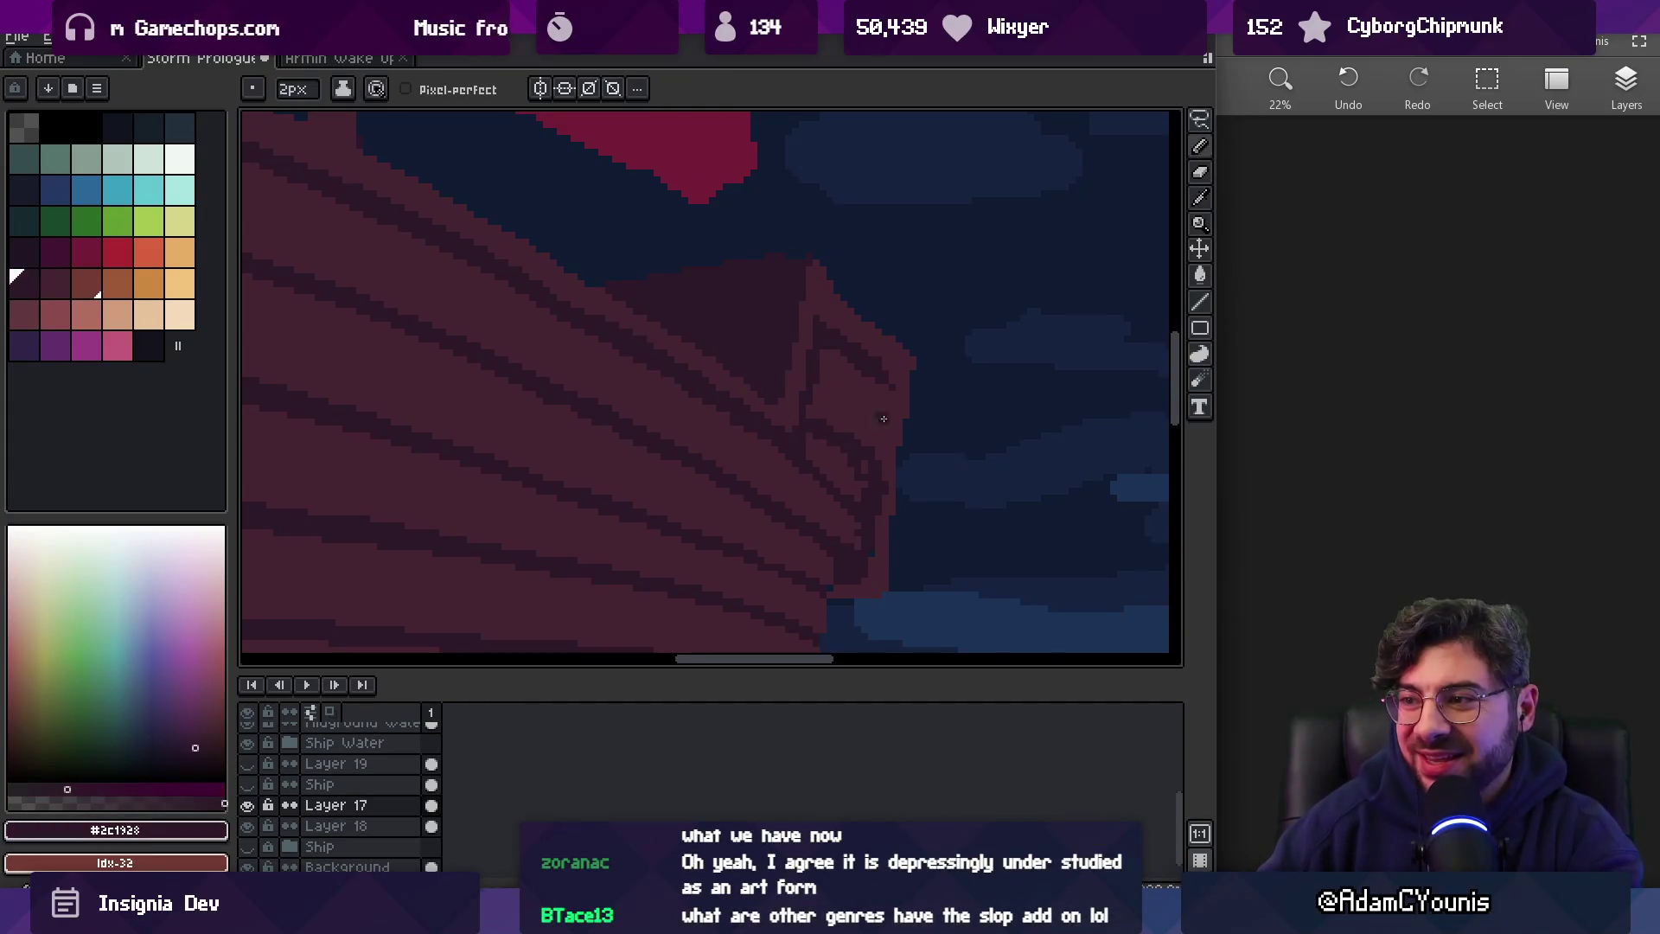
{"action": "left_click", "coordinate": [894, 473], "text": "alt"}
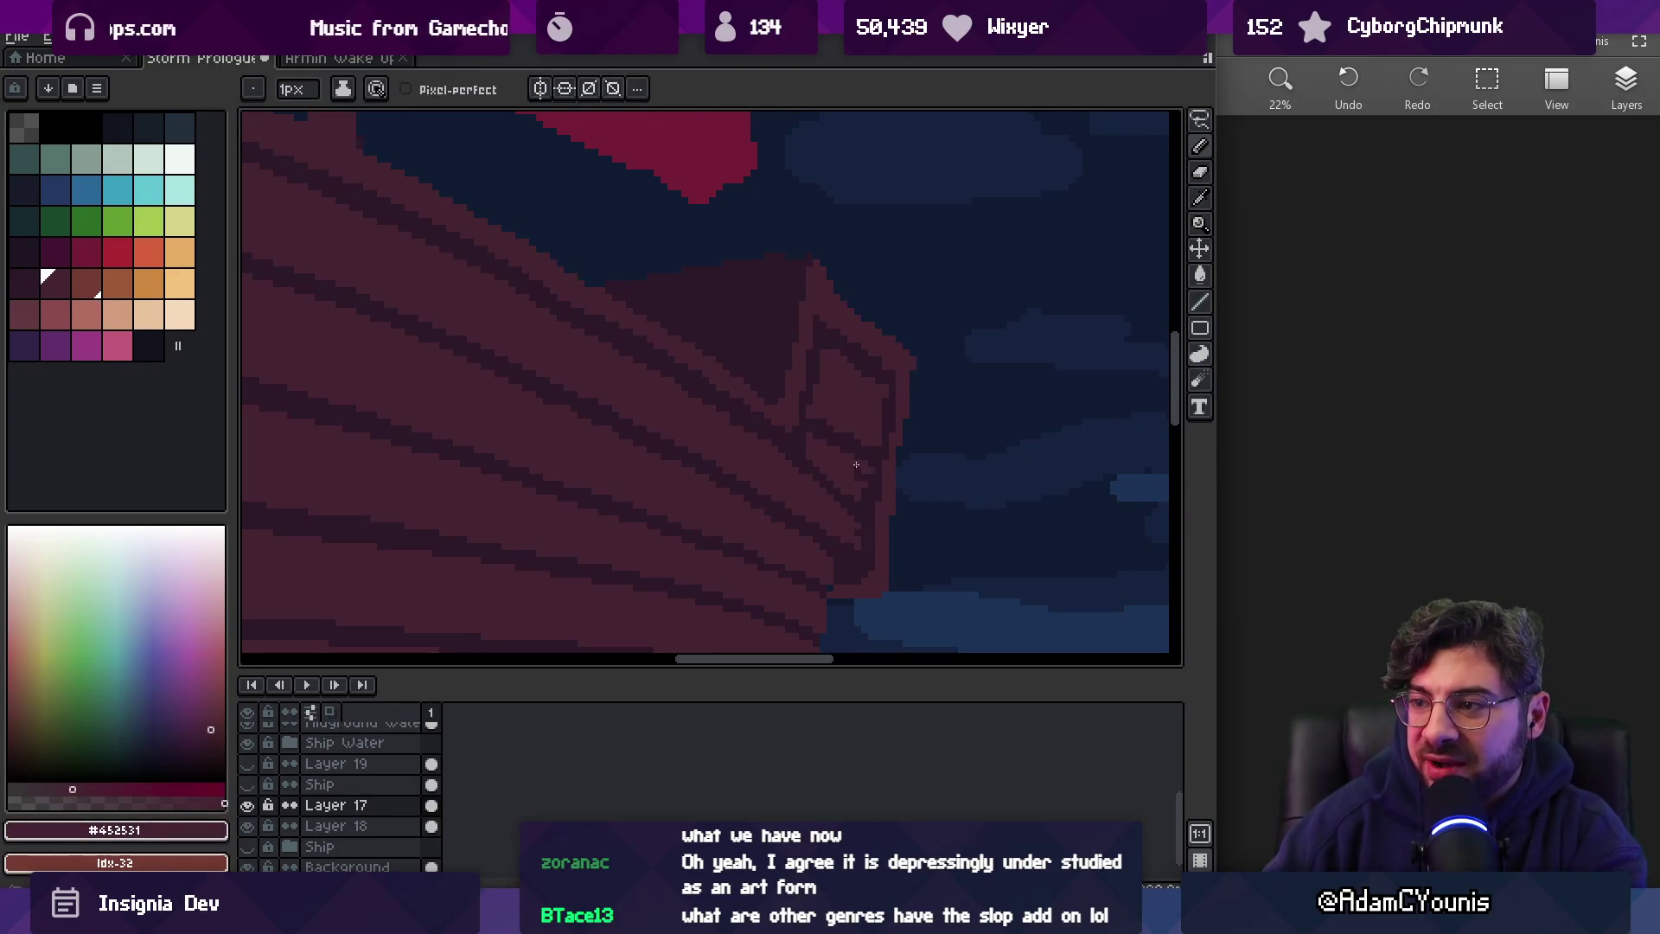
{"action": "left_click", "coordinate": [811, 464], "text": "alt"}
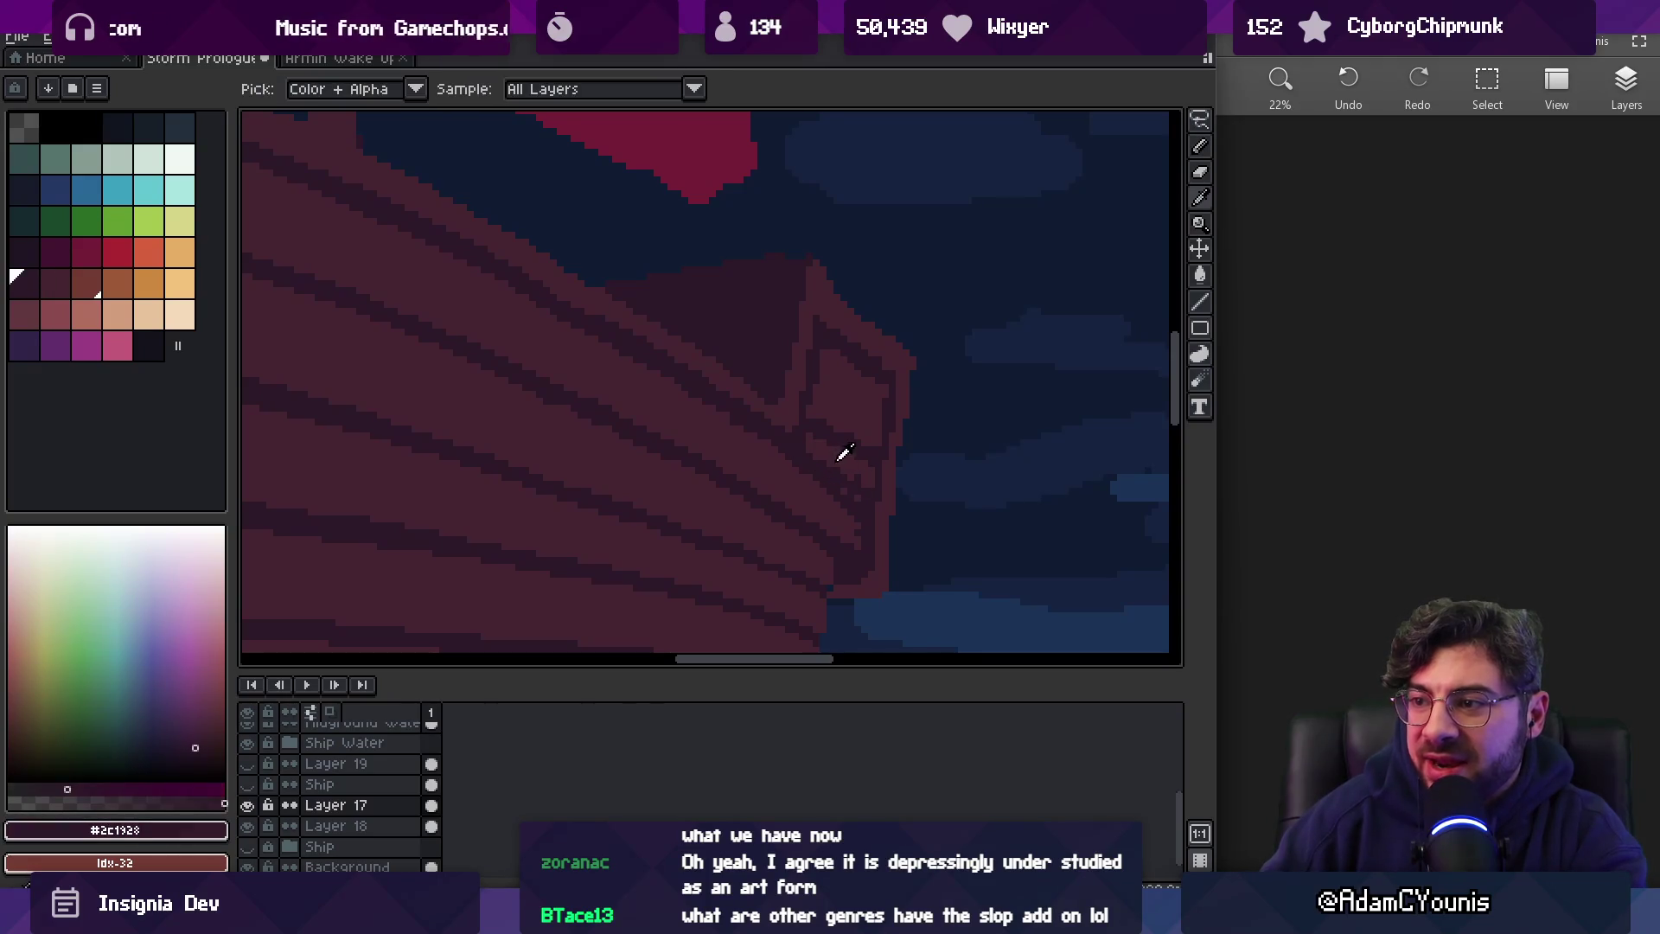
{"action": "left_click", "coordinate": [826, 463], "text": "alt"}
{"action": "key", "text": "alt"}
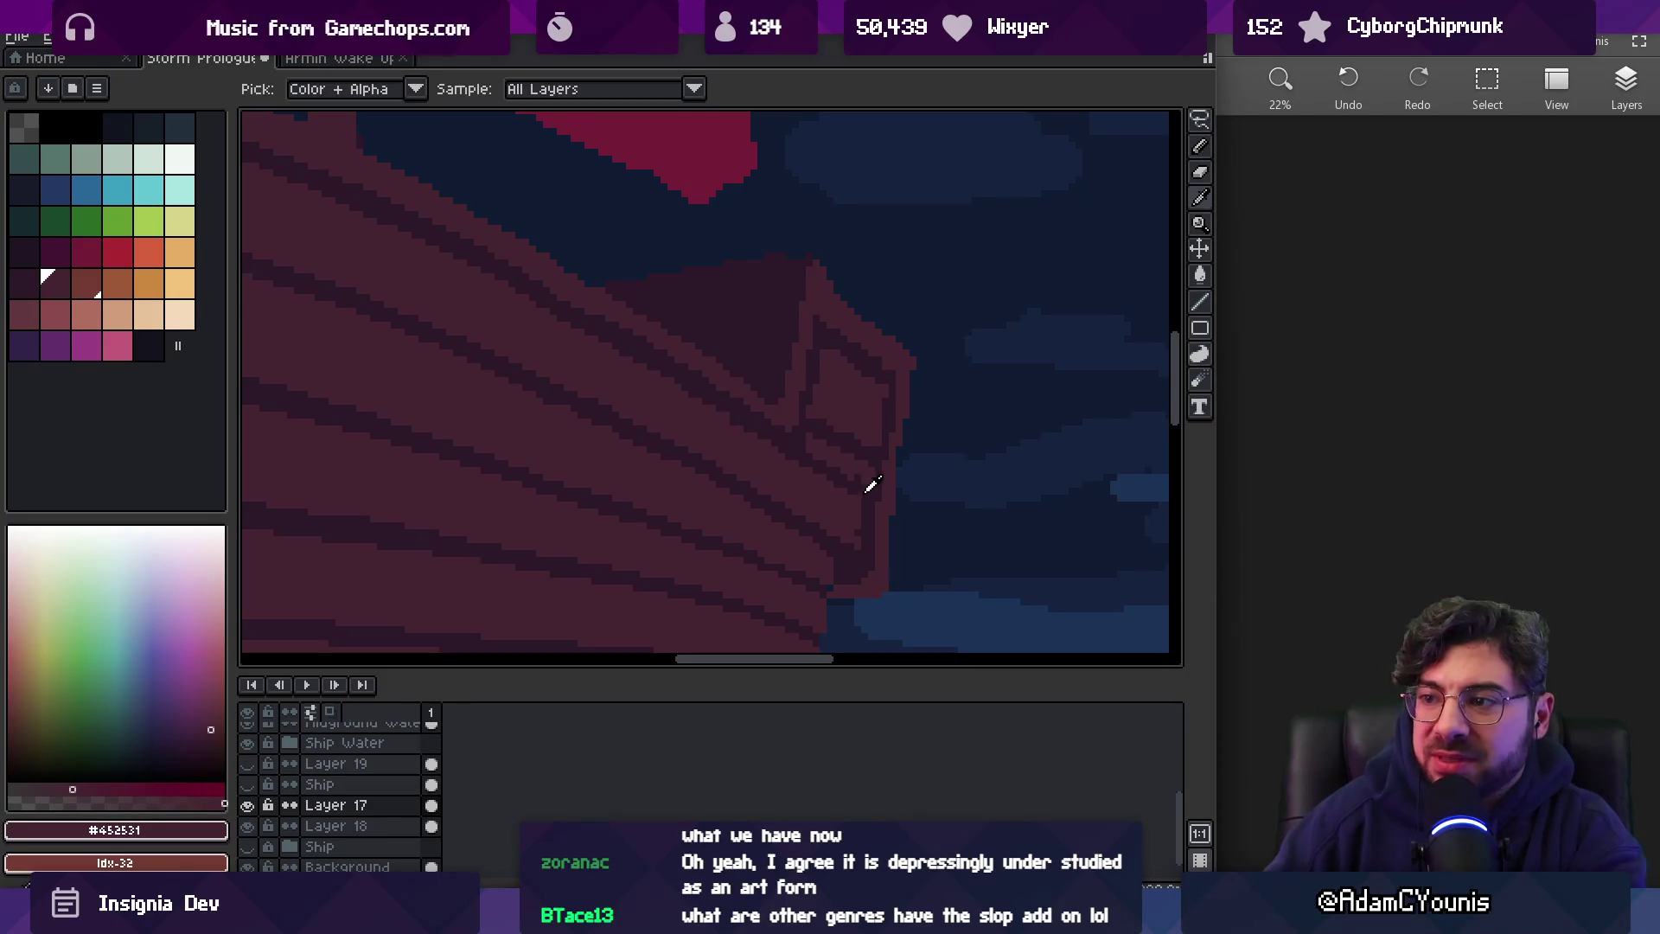
{"action": "key", "text": "z"}
{"action": "scroll", "coordinate": [842, 382], "scroll_direction": "down", "scroll_amount": 3}
{"action": "scroll", "coordinate": [923, 454], "scroll_direction": "up", "scroll_amount": 3}
{"action": "key", "text": "b"}
Retouch the bow's plank-line pixels, swapping between the dark and maroon hull shades
{"action": "left_click", "coordinate": [914, 471], "text": "alt"}
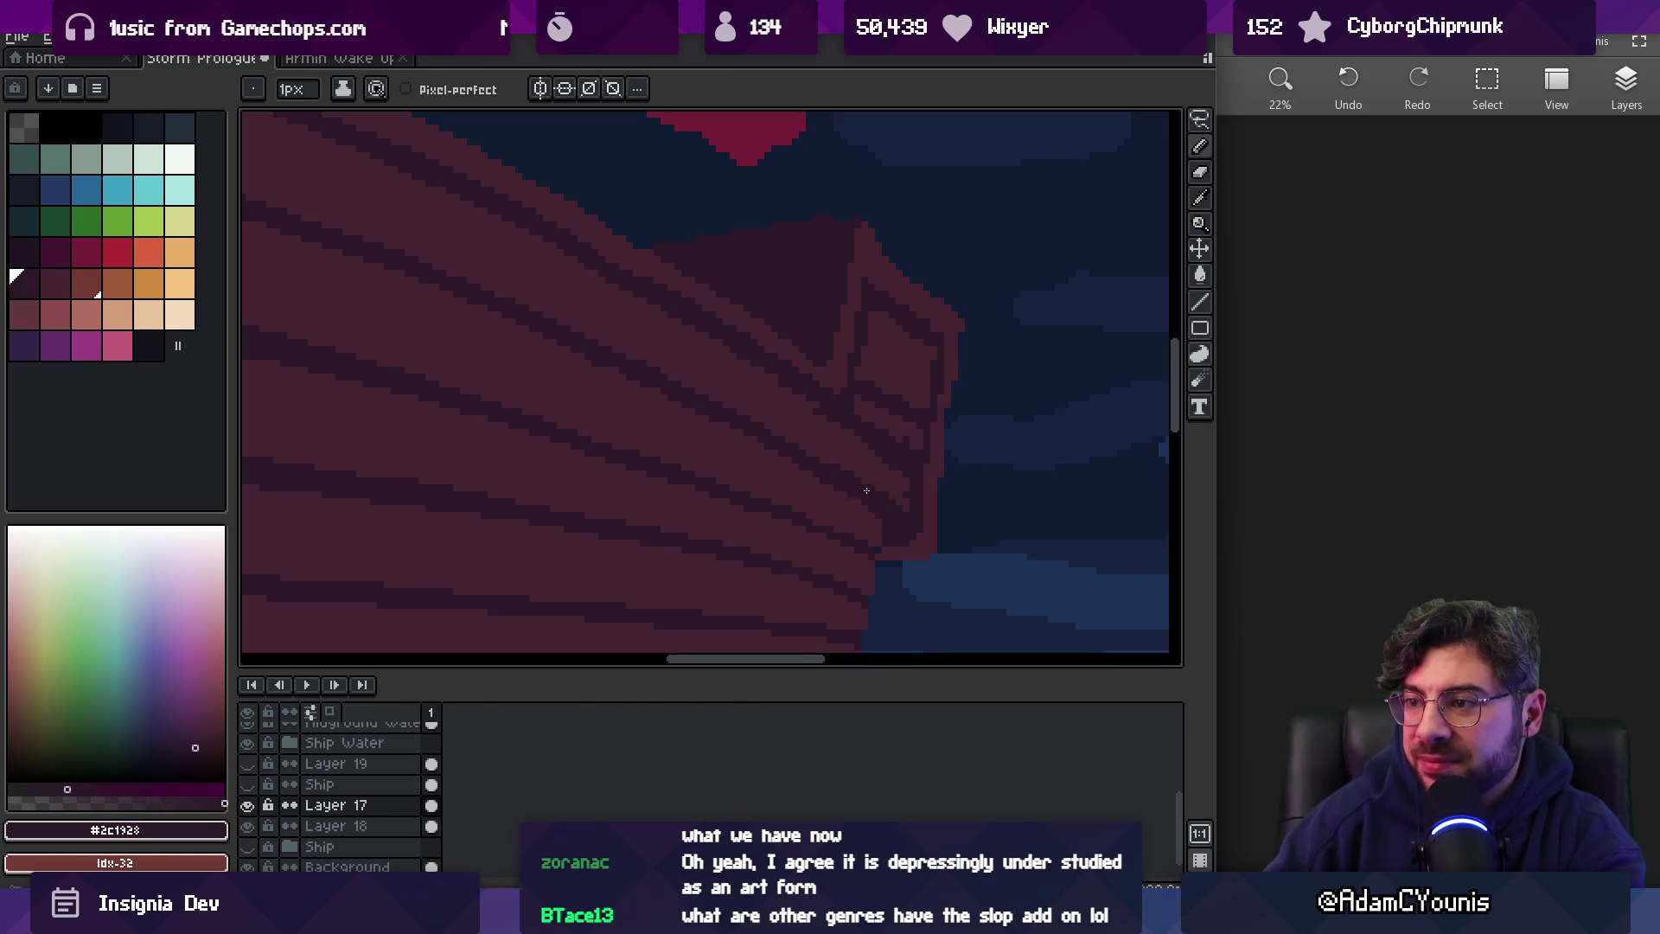
{"action": "left_click", "coordinate": [875, 455], "text": "alt"}
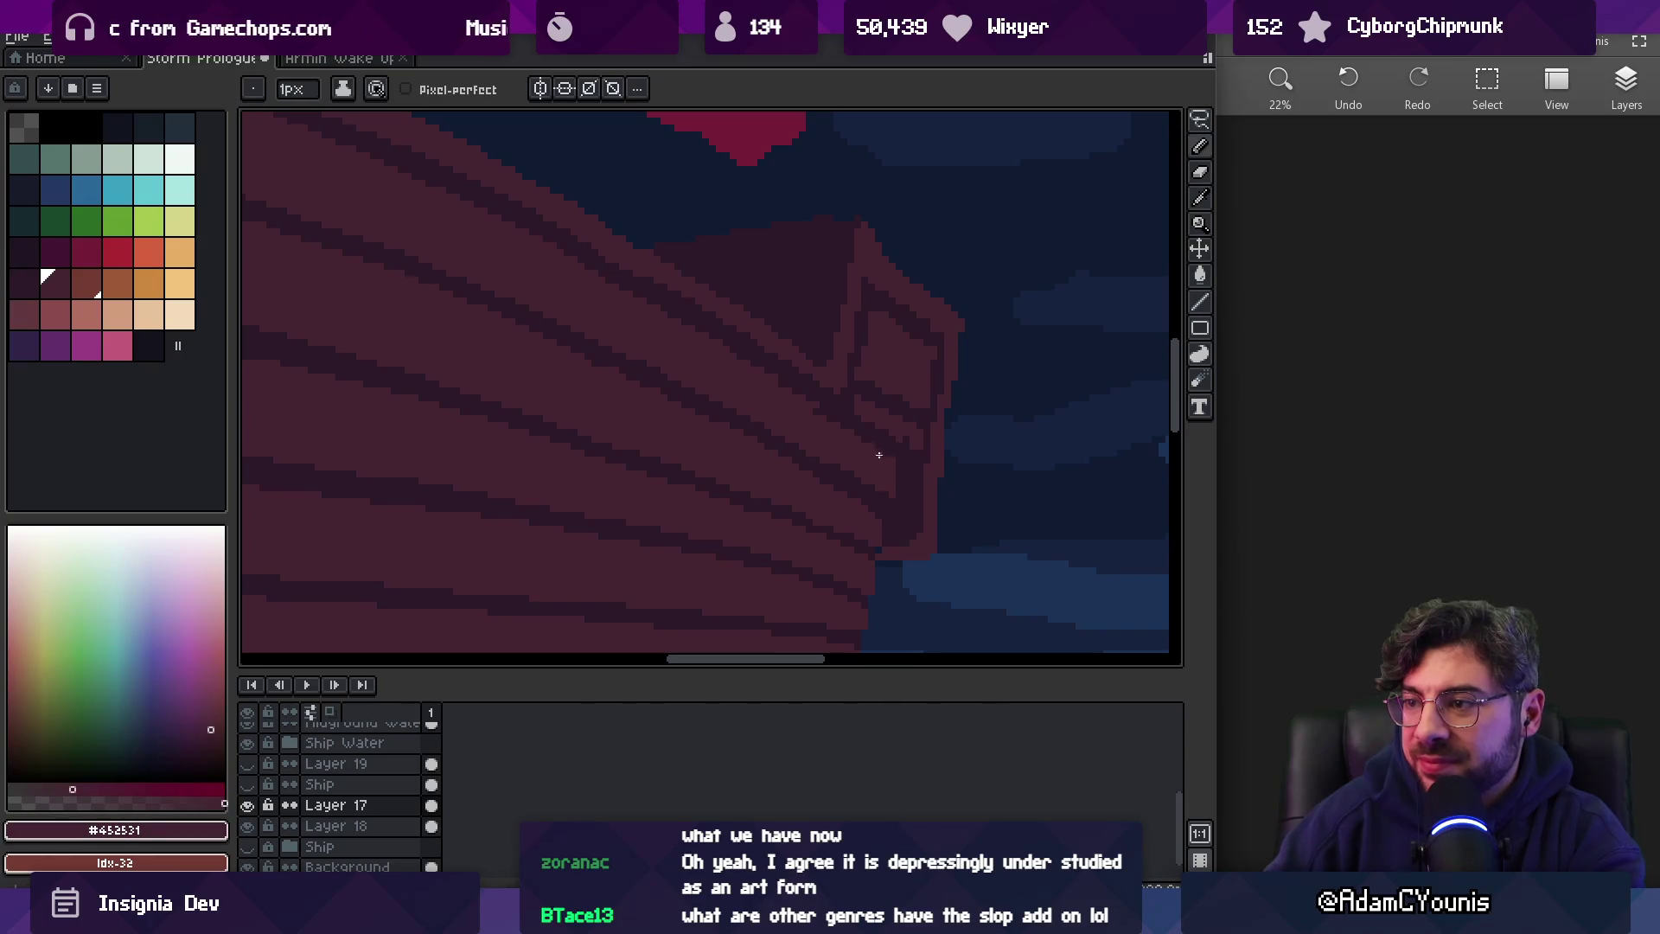
{"action": "left_click", "coordinate": [820, 393], "text": "alt"}
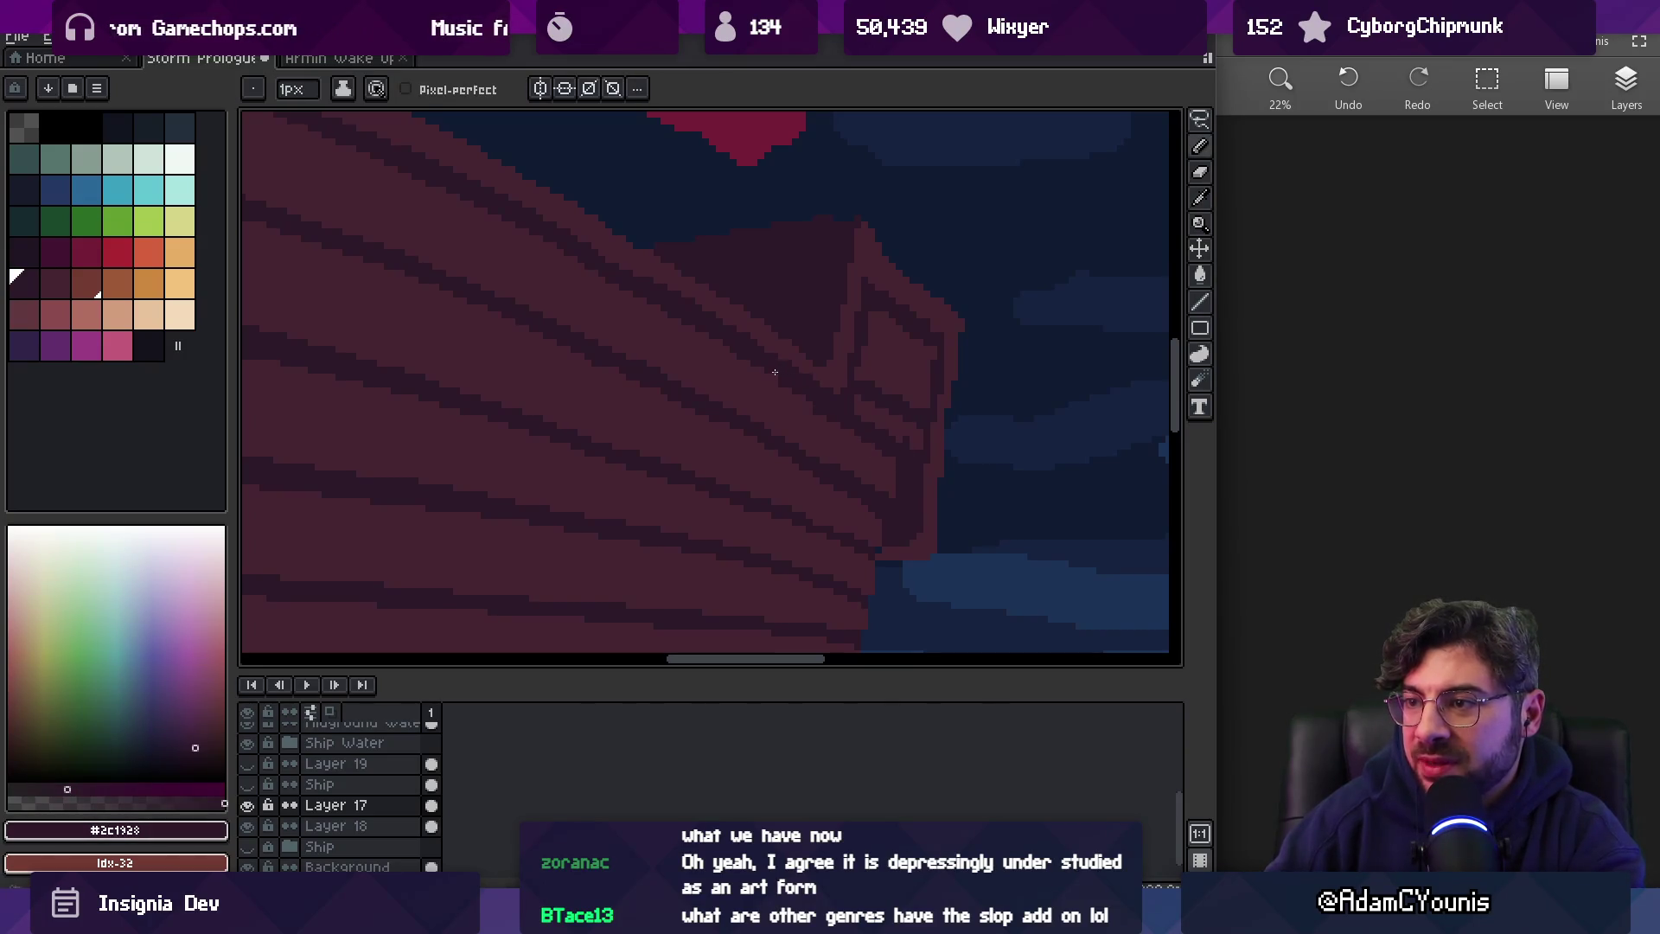
{"action": "key", "text": "alt"}
{"action": "scroll", "coordinate": [723, 304], "scroll_direction": "down", "scroll_amount": 2}
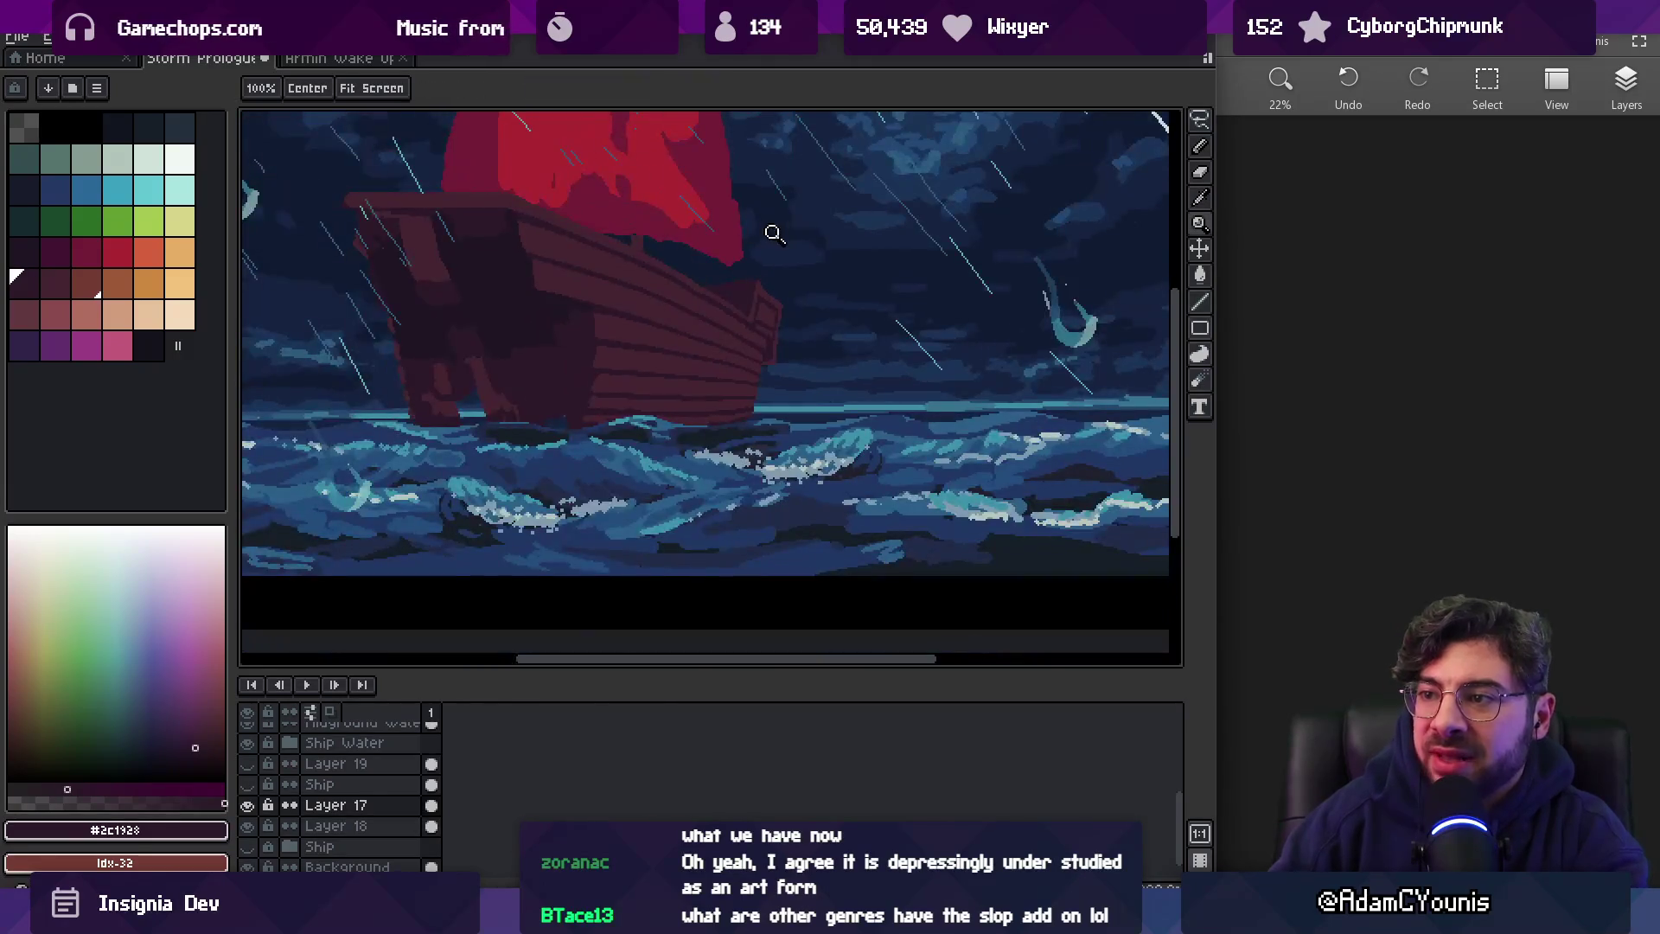
{"action": "scroll", "coordinate": [786, 312], "scroll_direction": "up", "scroll_amount": 1}
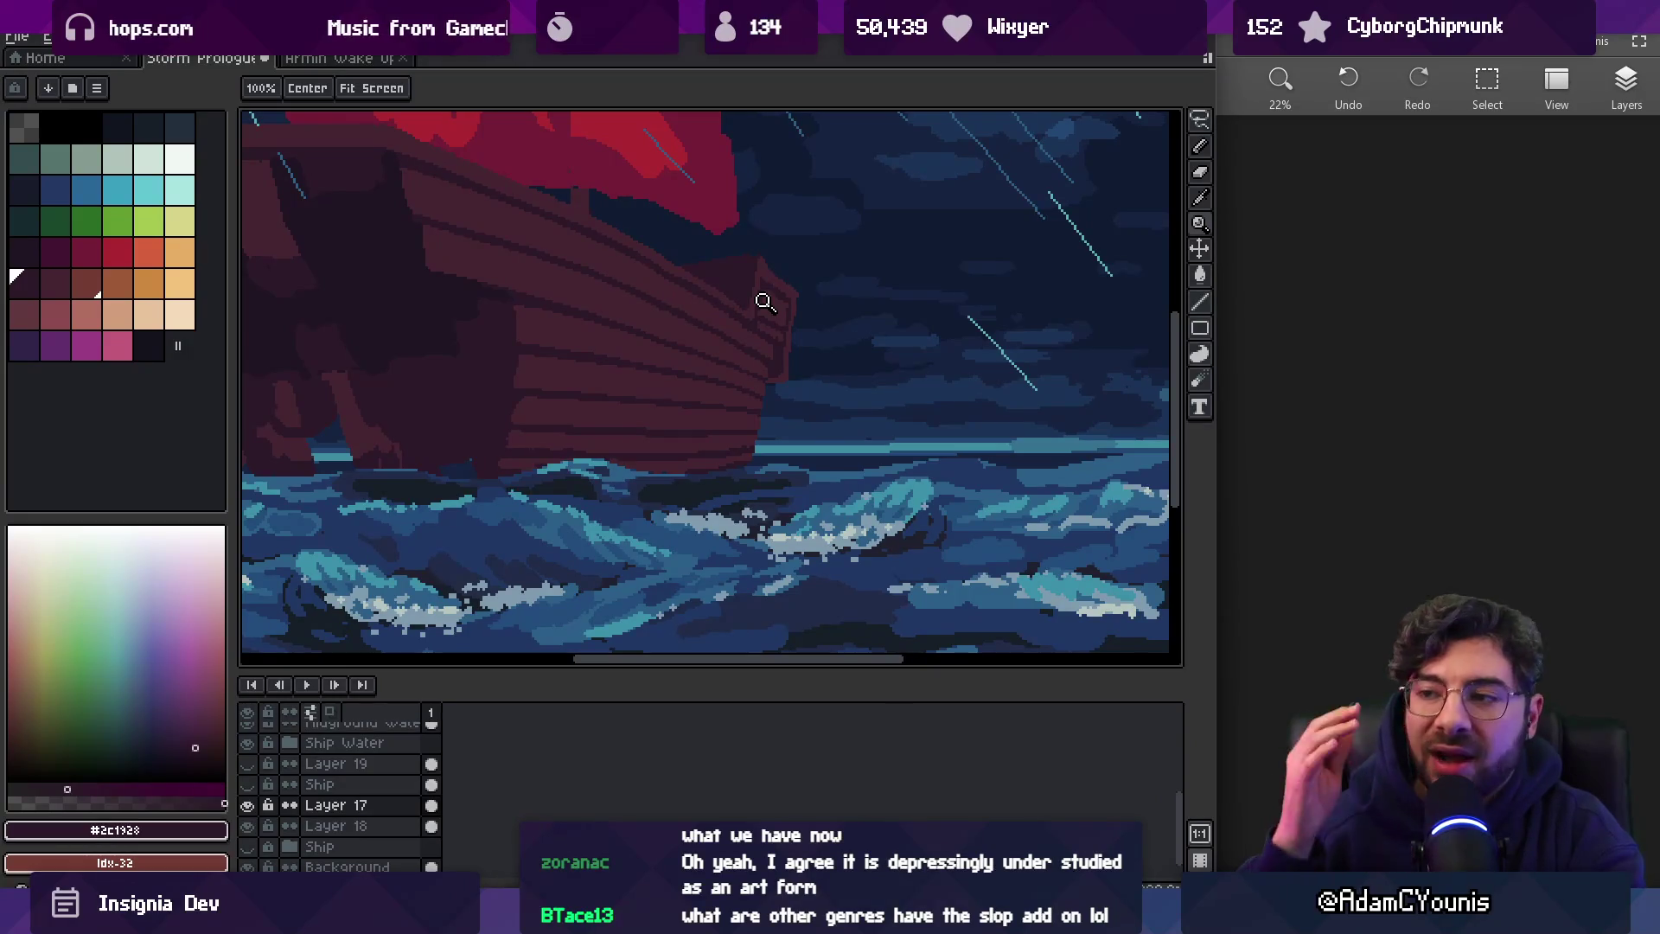
{"action": "scroll", "coordinate": [641, 357], "scroll_direction": "up", "scroll_amount": 1}
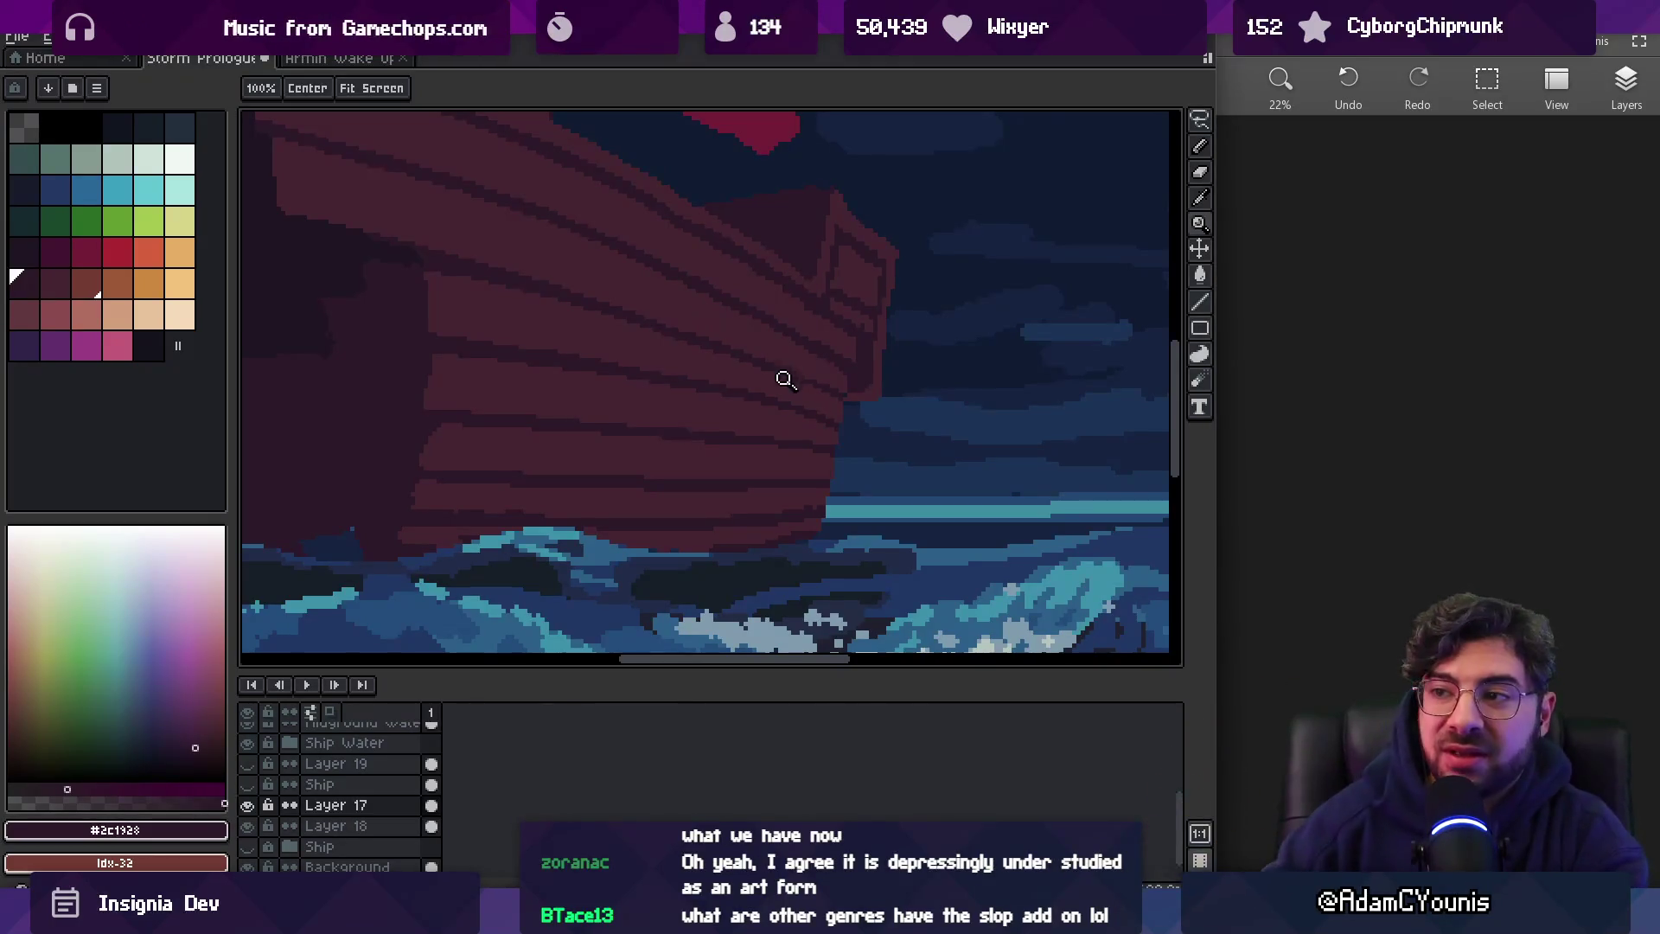
{"action": "scroll", "coordinate": [837, 341], "scroll_direction": "down", "scroll_amount": 1}
{"action": "scroll", "coordinate": [845, 372], "scroll_direction": "up", "scroll_amount": 1}
{"action": "scroll", "coordinate": [845, 372], "scroll_direction": "up", "scroll_amount": 1}
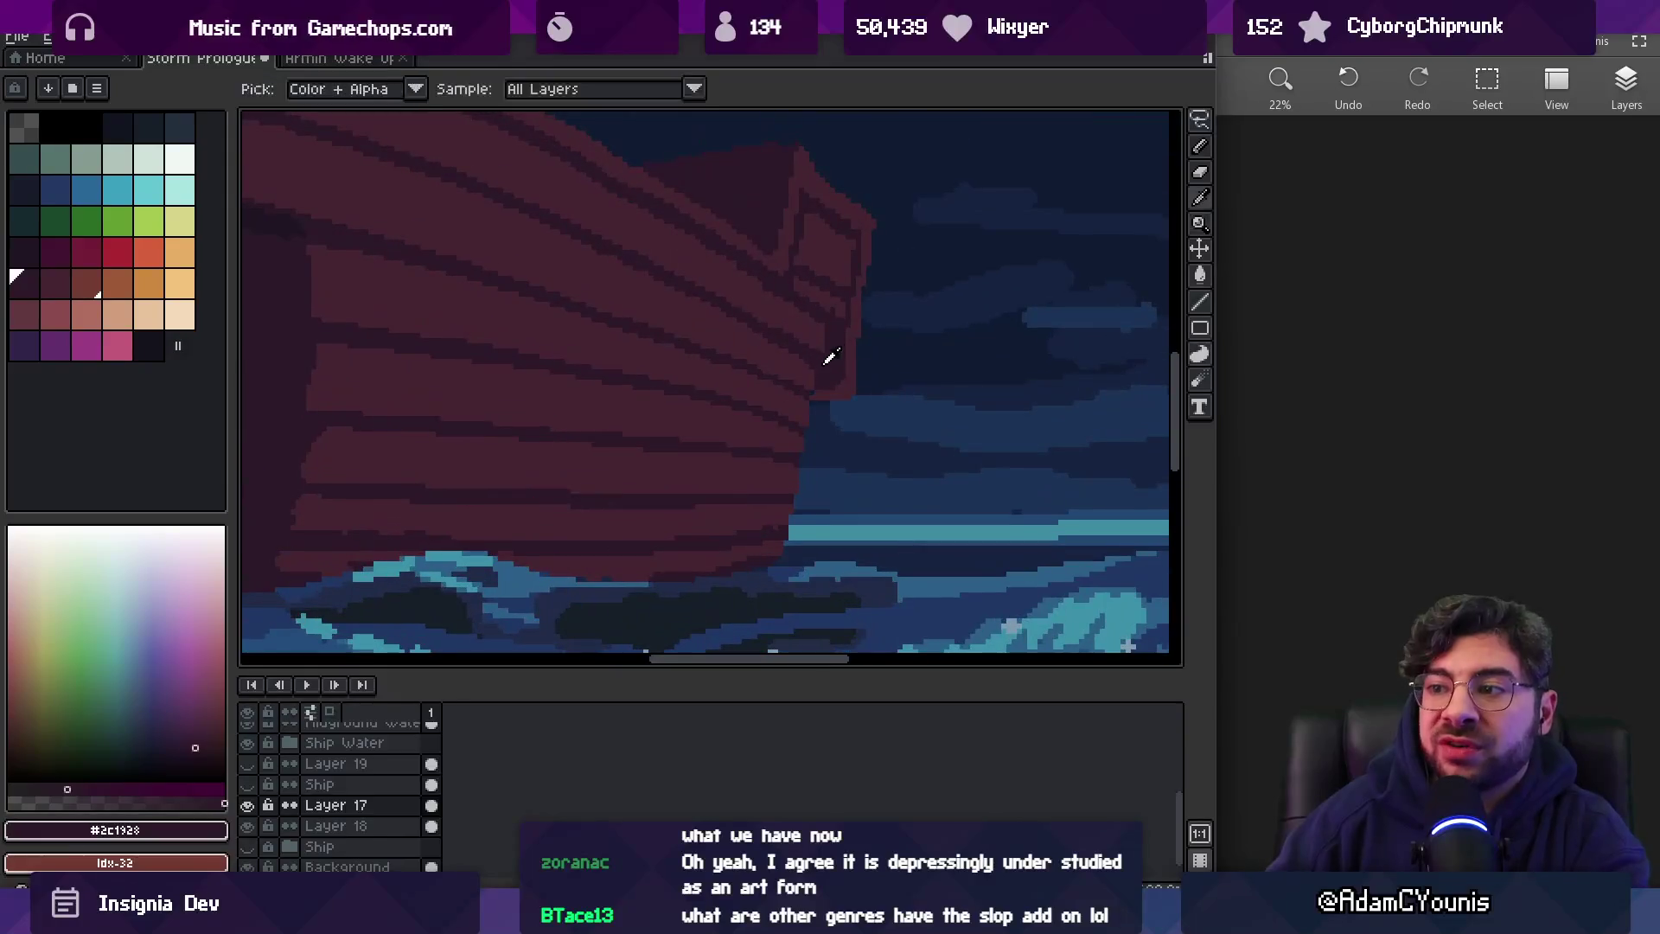
Recolour pixels near the bow's upper edge in maroon and dark shades
{"action": "left_click", "coordinate": [796, 367], "text": "alt"}
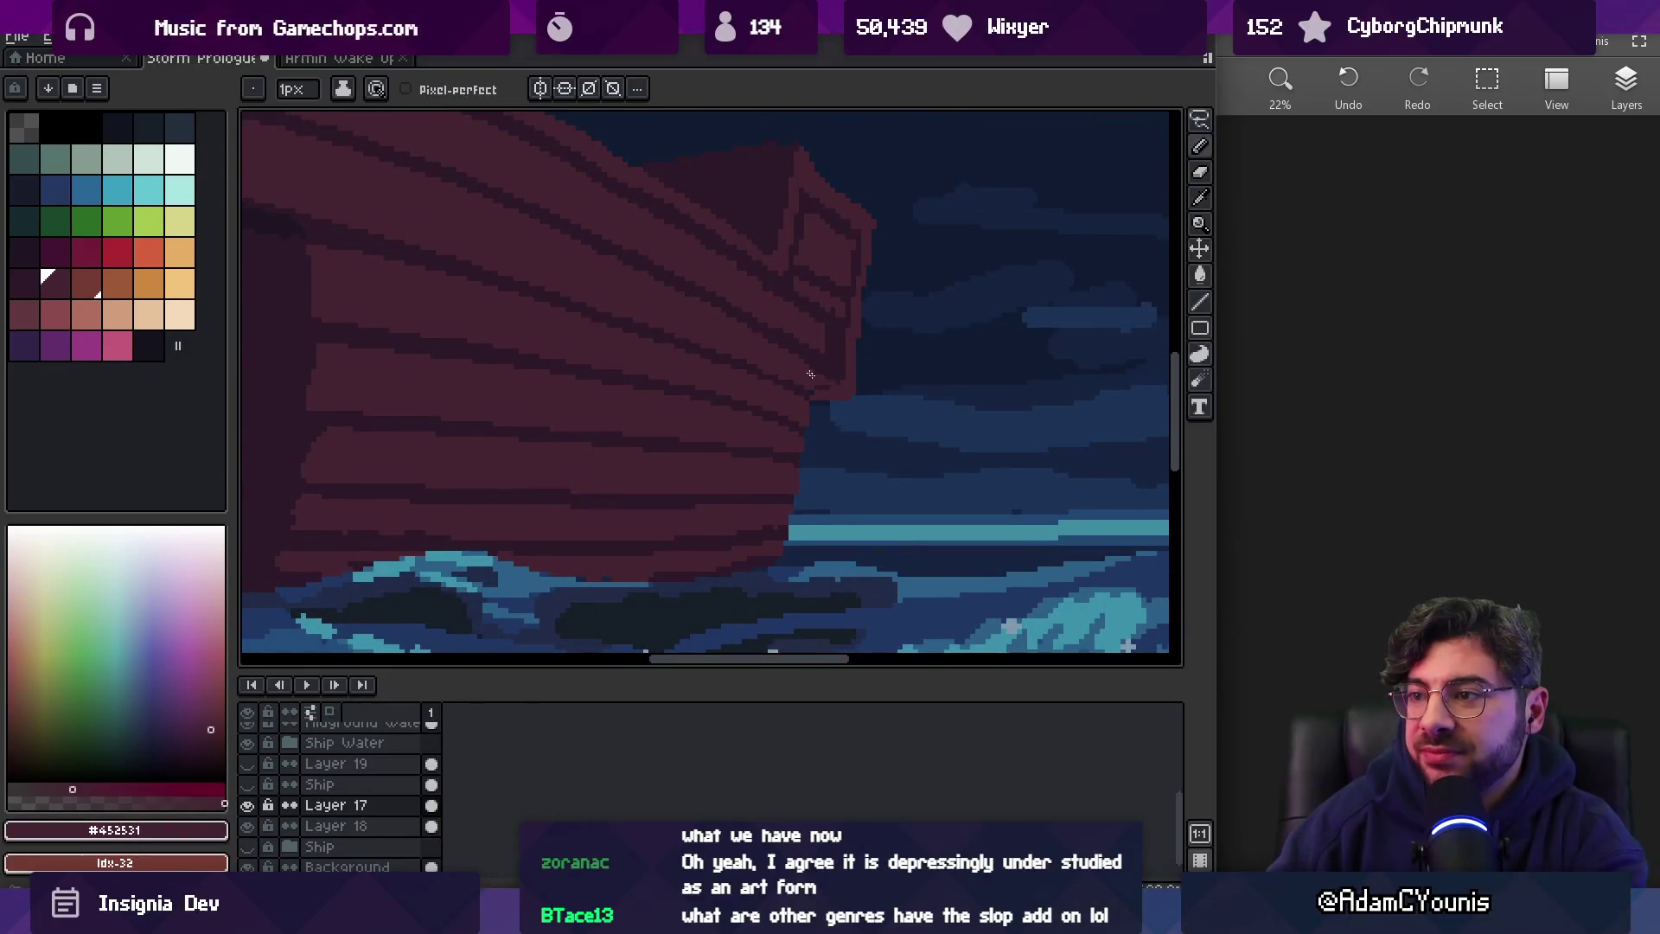
{"action": "left_click", "coordinate": [816, 389], "text": "alt"}
{"action": "left_click", "coordinate": [809, 379], "text": "alt"}
{"action": "key", "text": "z"}
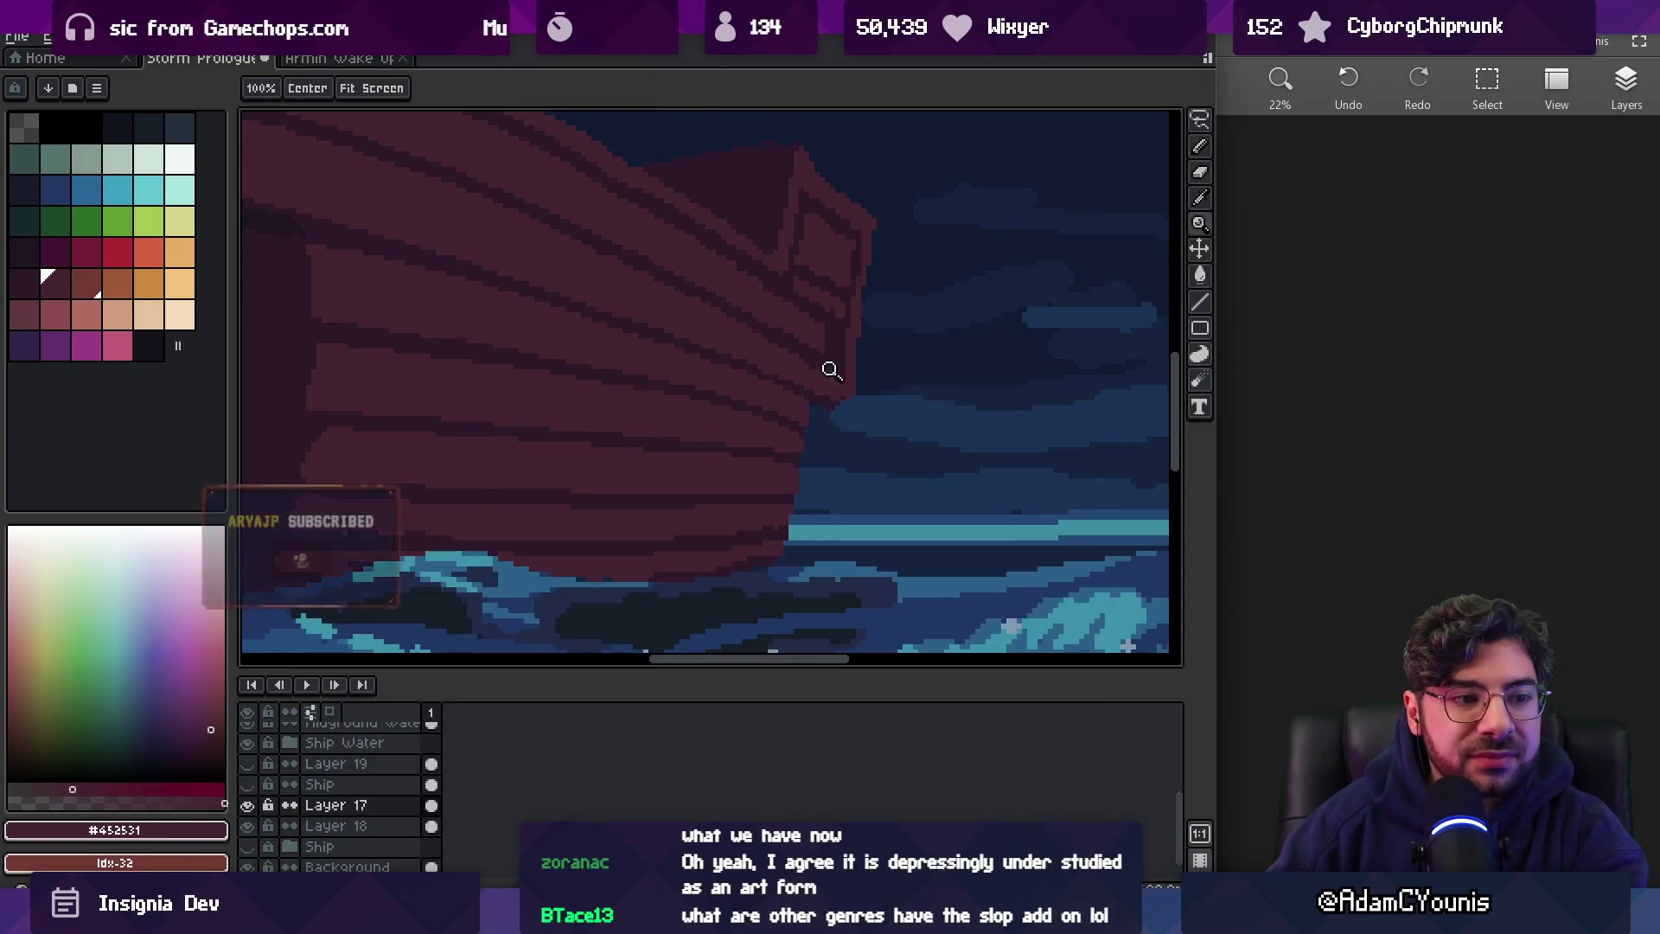
{"action": "scroll", "coordinate": [821, 364], "scroll_direction": "down", "scroll_amount": 2}
{"action": "scroll", "coordinate": [810, 360], "scroll_direction": "down", "scroll_amount": 1}
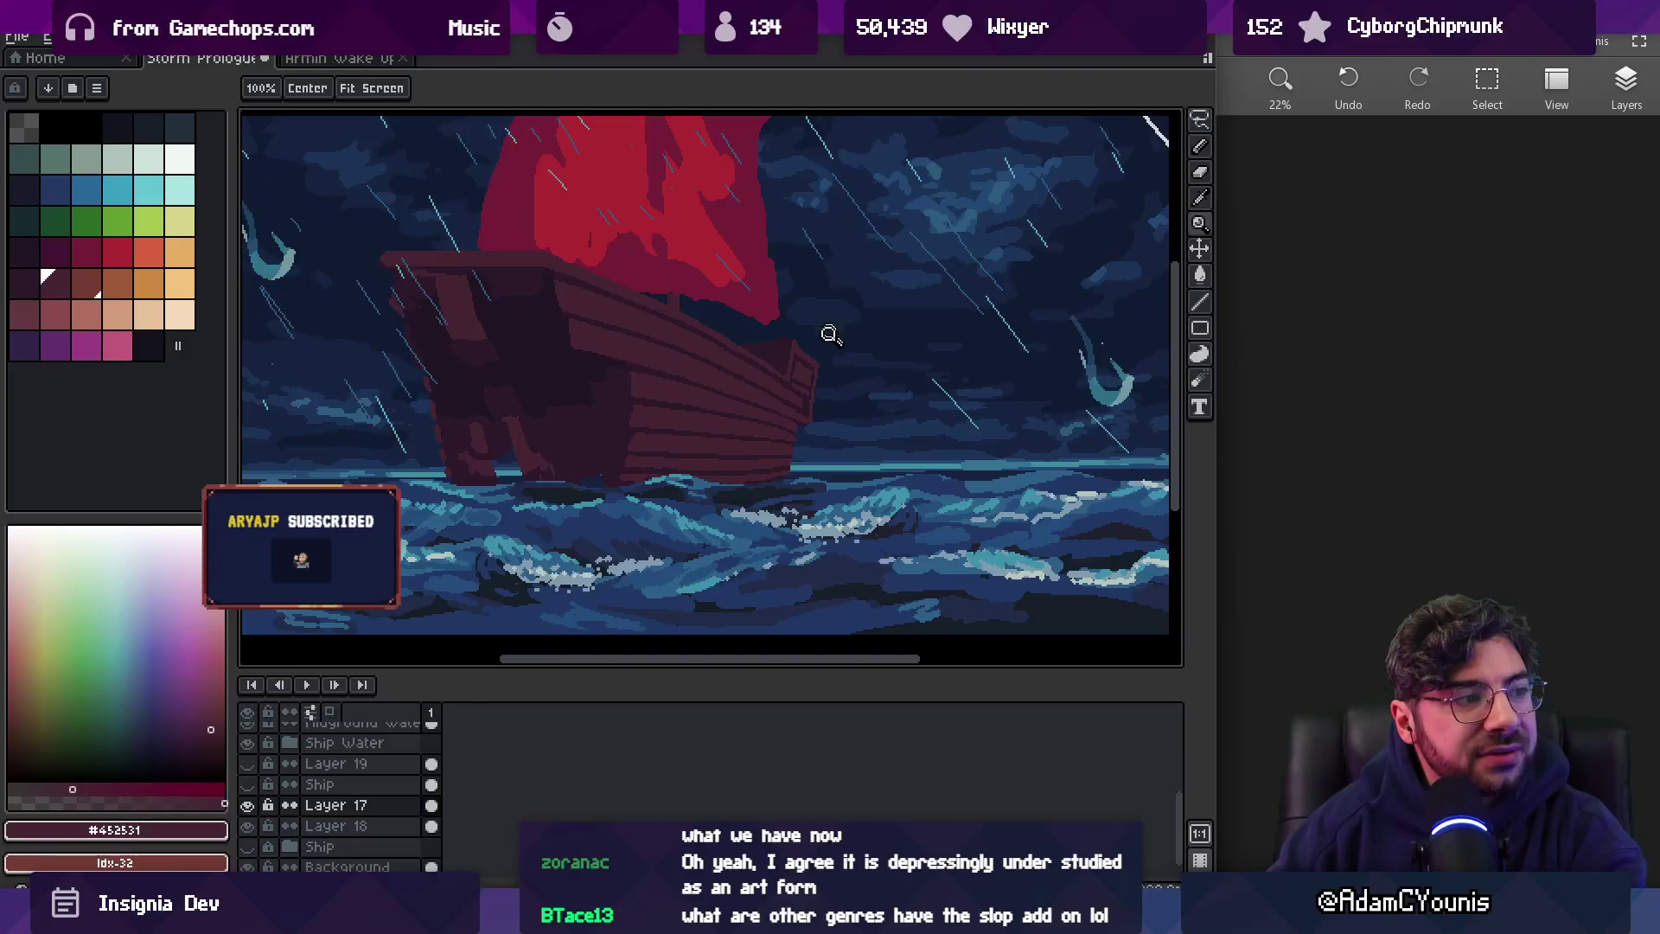
{"action": "scroll", "coordinate": [830, 326], "scroll_direction": "down", "scroll_amount": 1}
{"action": "scroll", "coordinate": [830, 346], "scroll_direction": "up", "scroll_amount": 3}
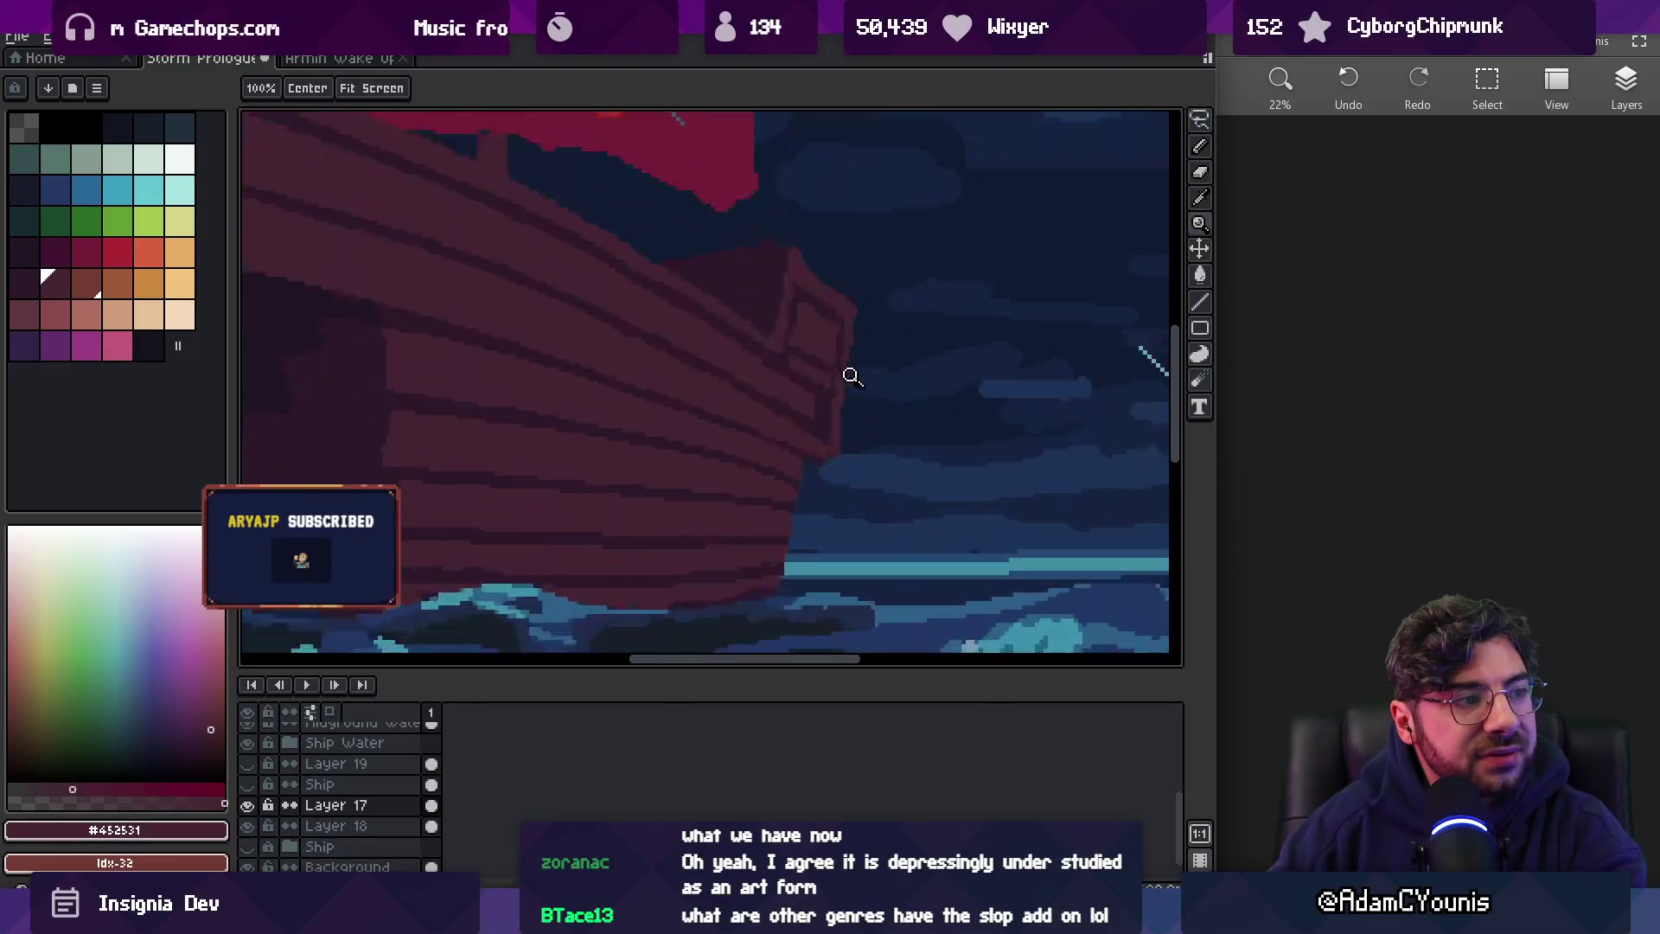
{"action": "key", "text": "b"}
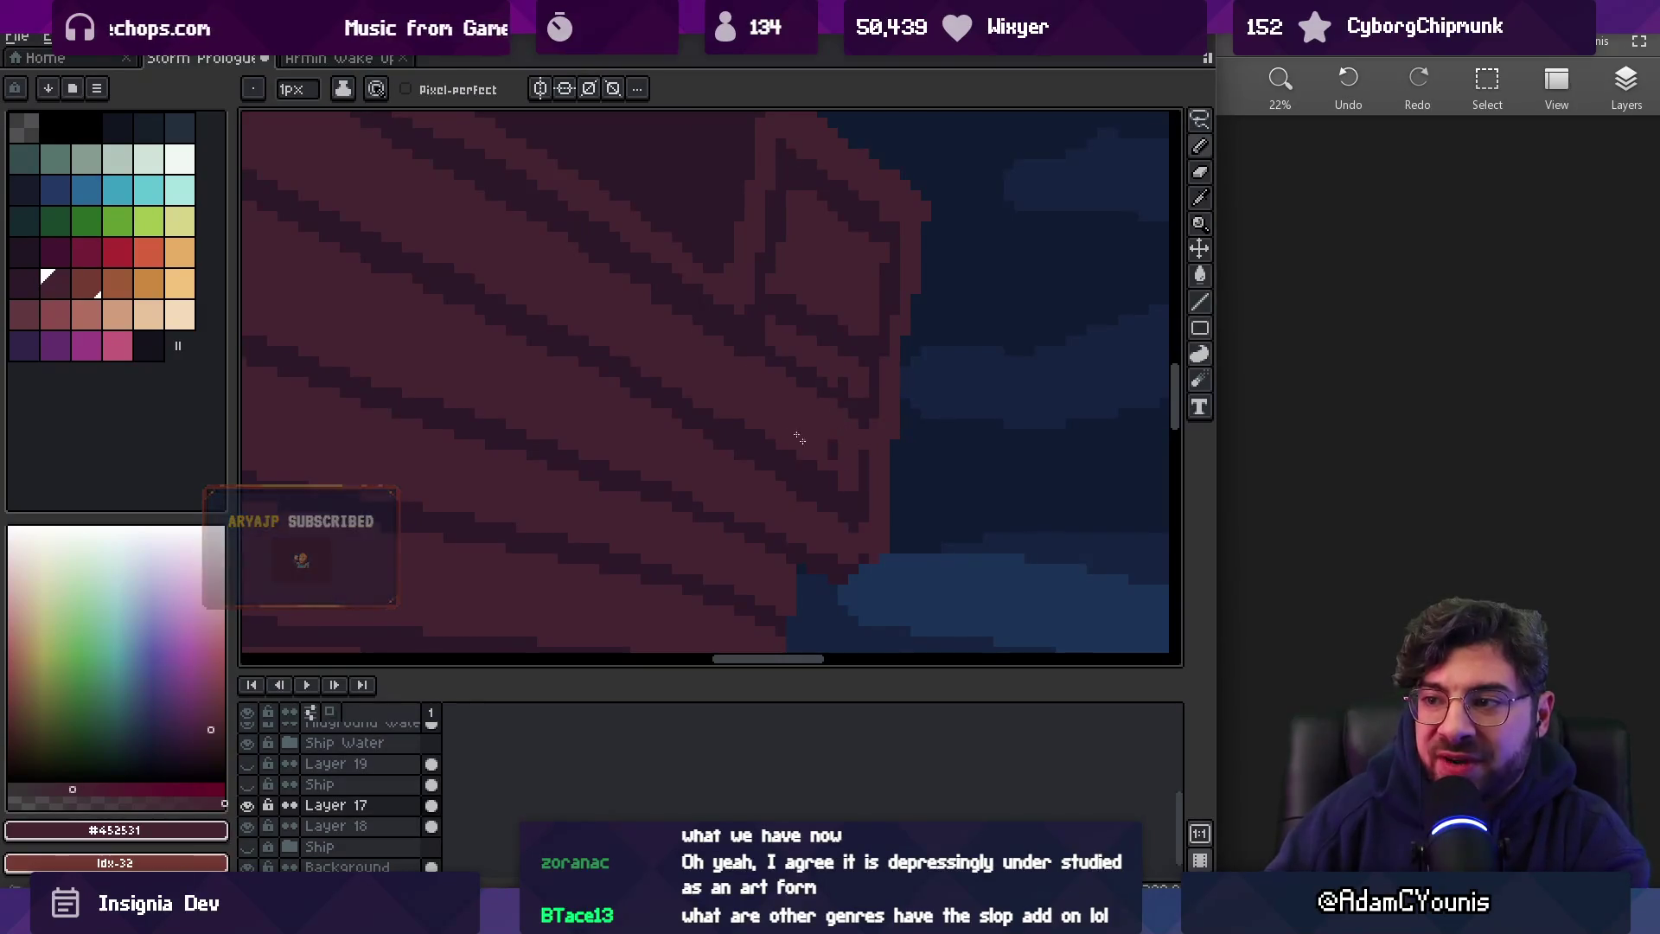
Paint maroon over dark bow plank pixels and add dark #2c1928 outline pixels along the edge
{"action": "left_click", "coordinate": [726, 453]}
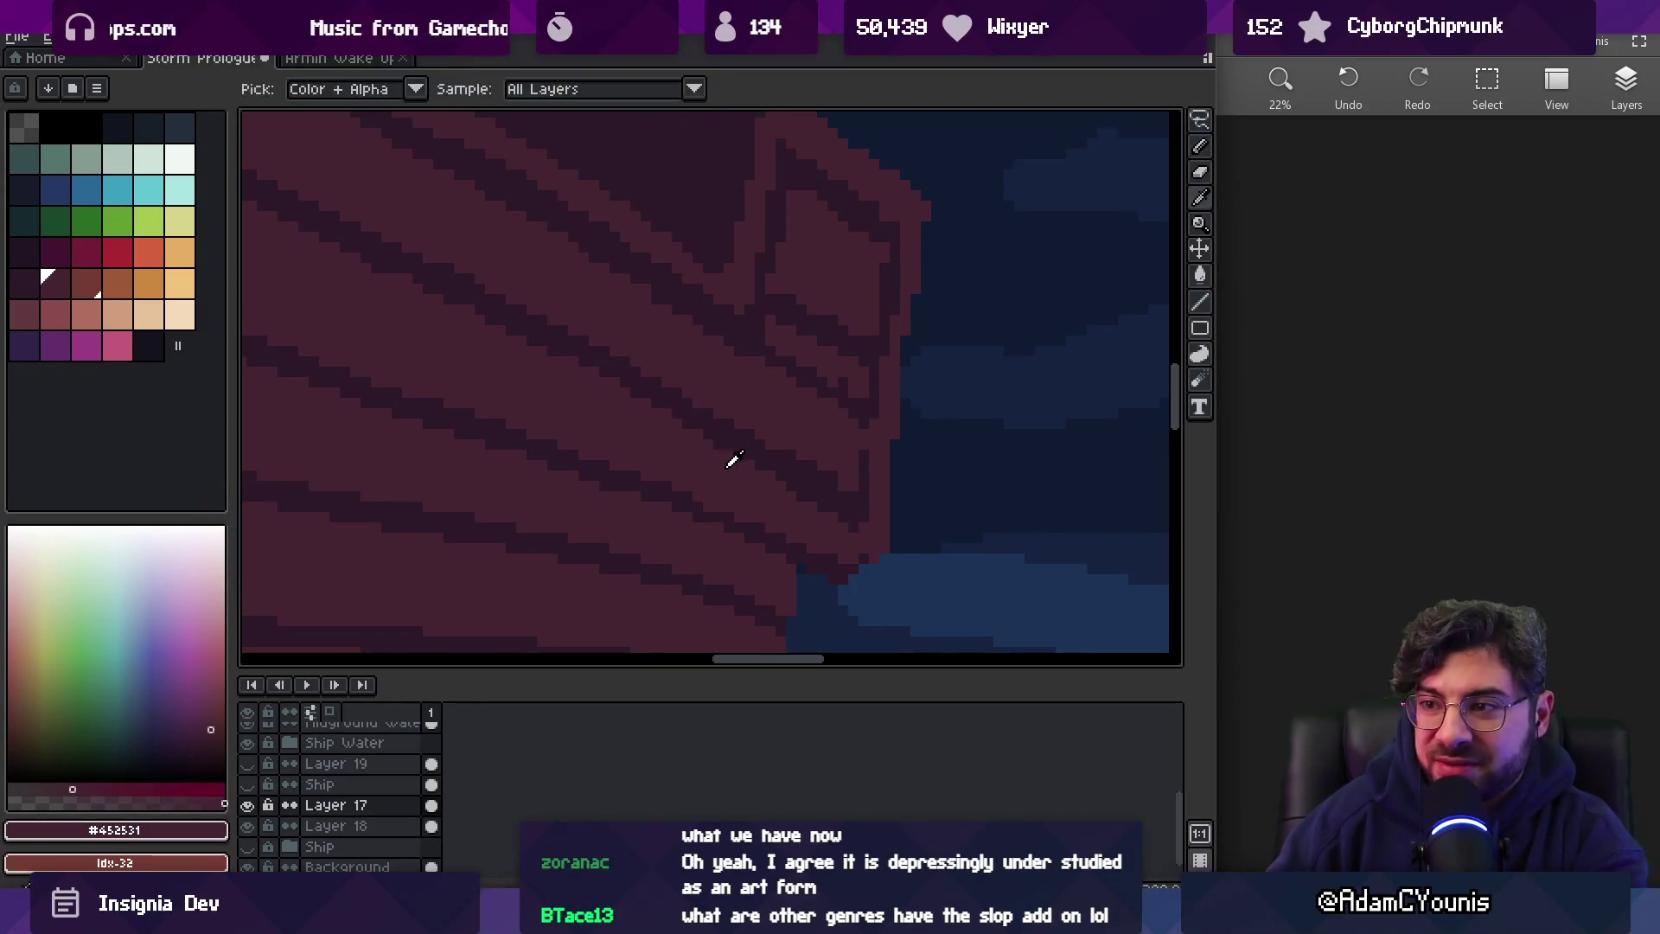
{"action": "left_click_drag", "start_coordinate": [843, 505], "coordinate": [858, 532]}
{"action": "left_click", "coordinate": [865, 496], "text": "alt"}
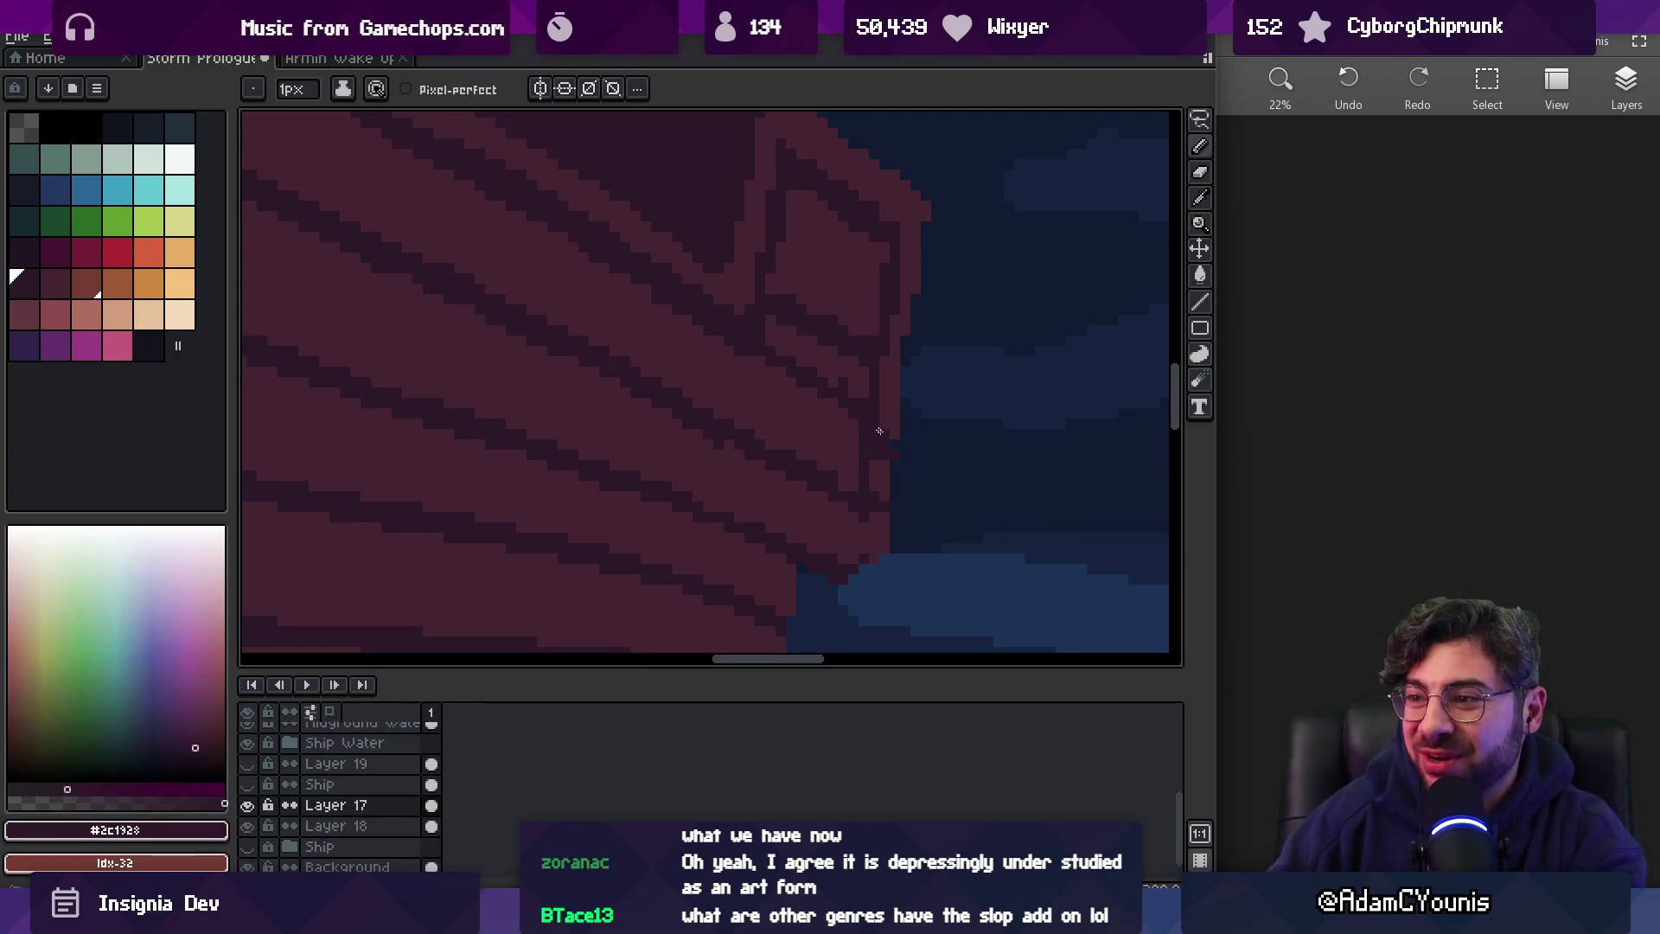
{"action": "left_click_drag", "start_coordinate": [778, 380], "coordinate": [808, 399]}
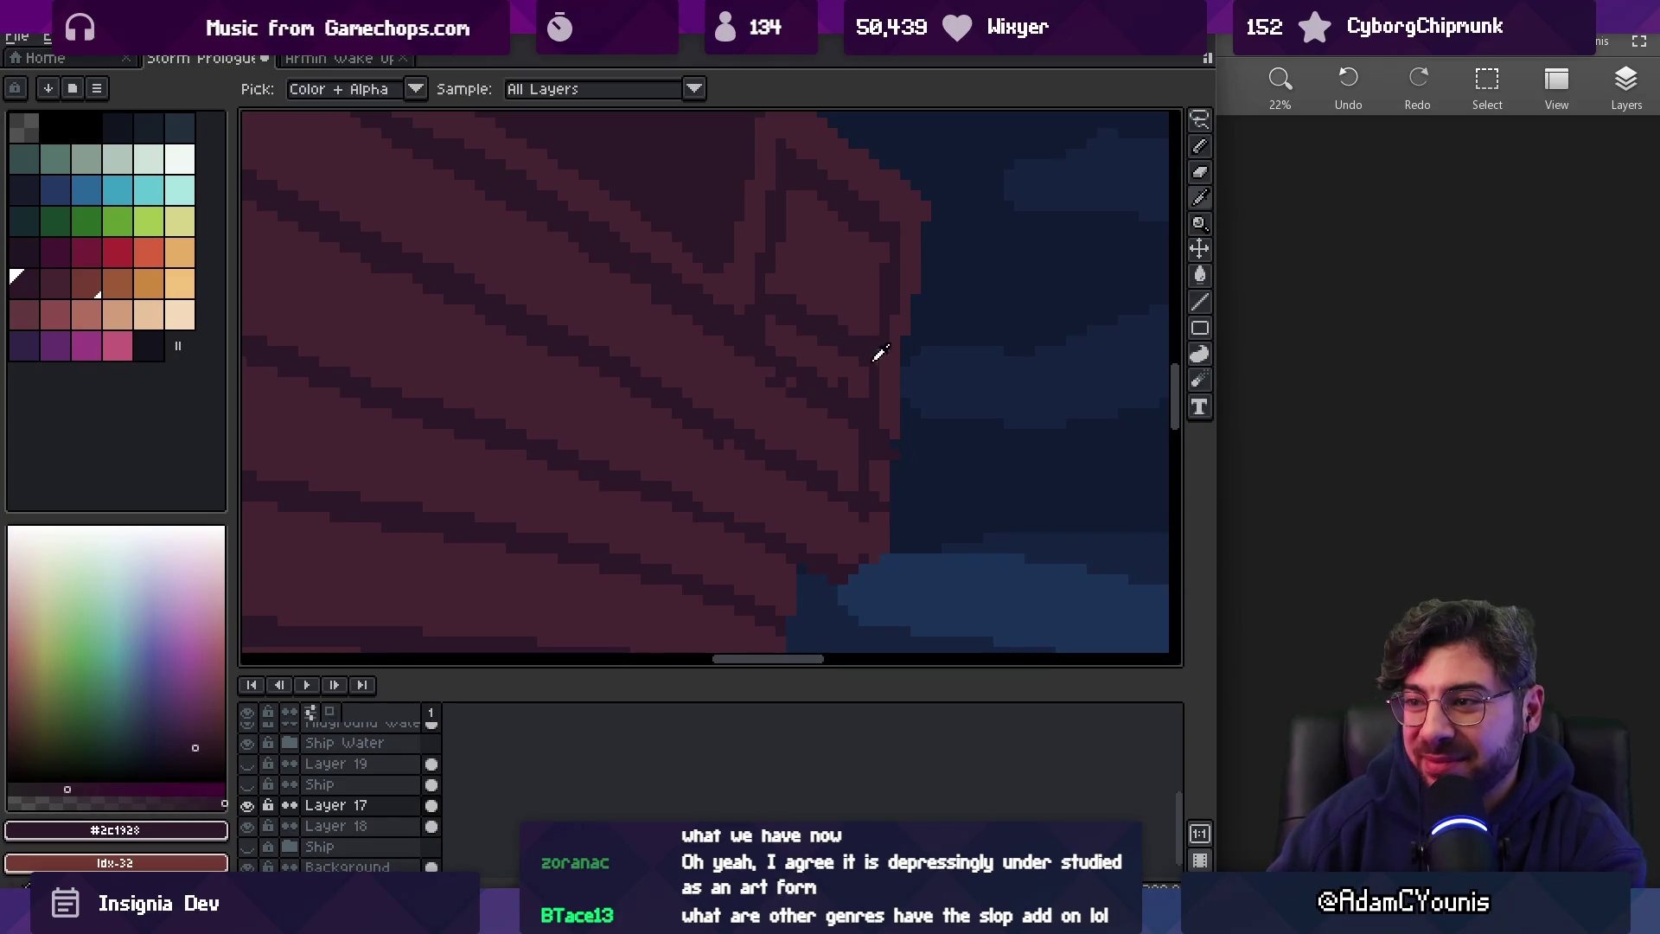
{"action": "left_click", "coordinate": [865, 378], "text": "alt"}
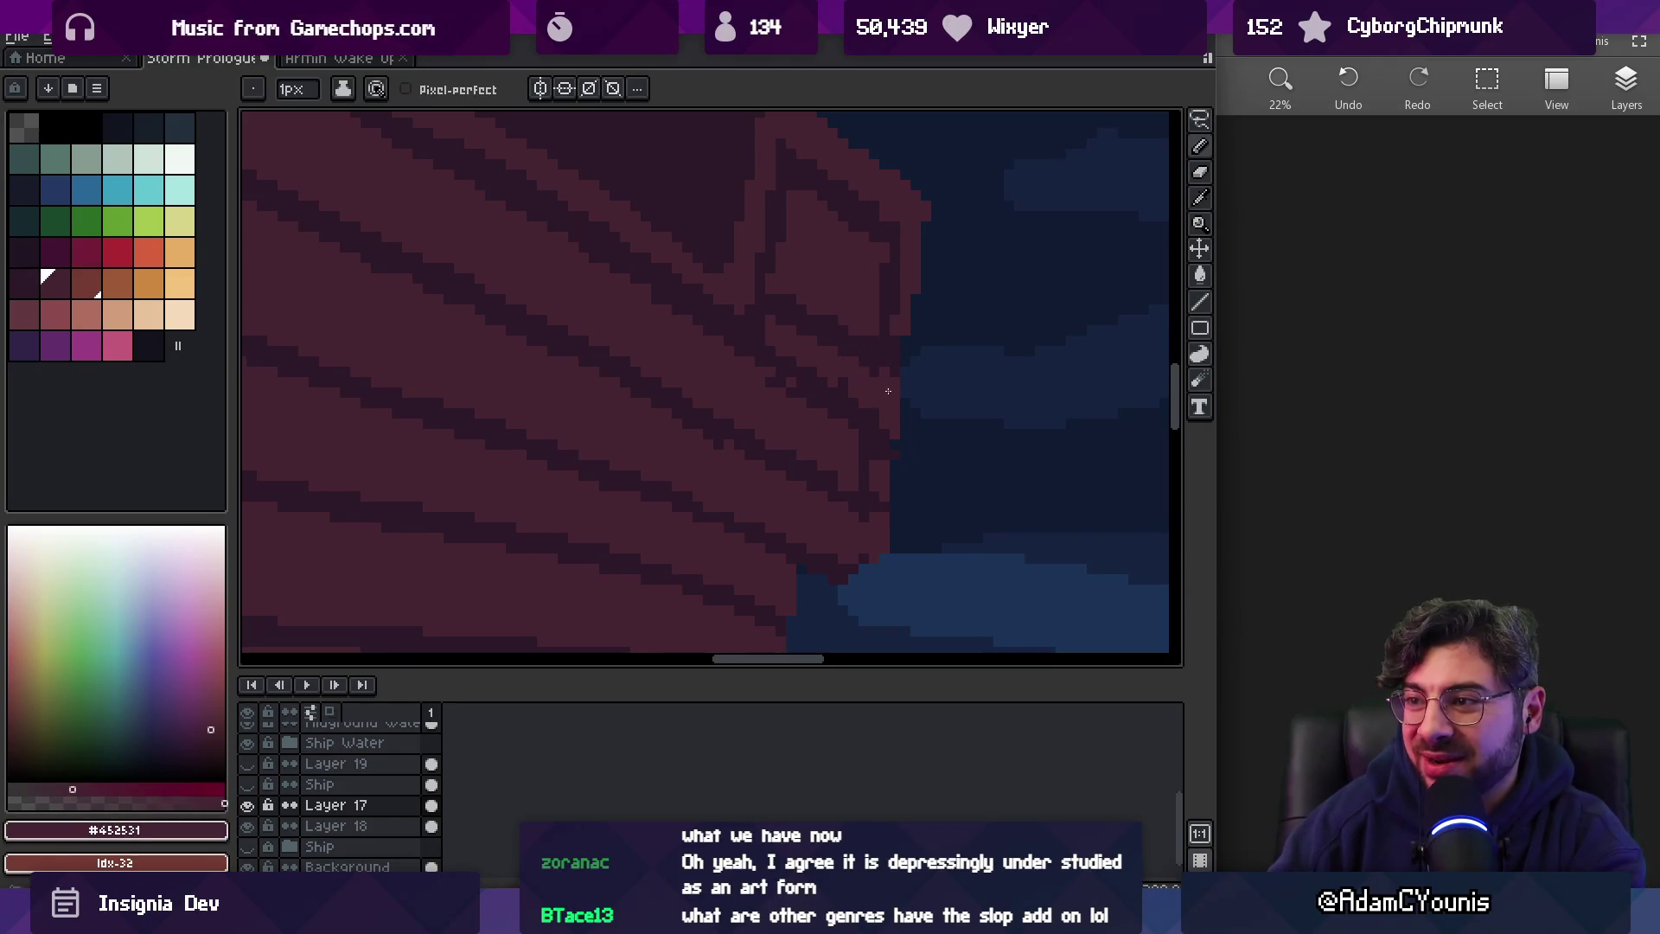
{"action": "left_click", "coordinate": [760, 351], "text": "alt"}
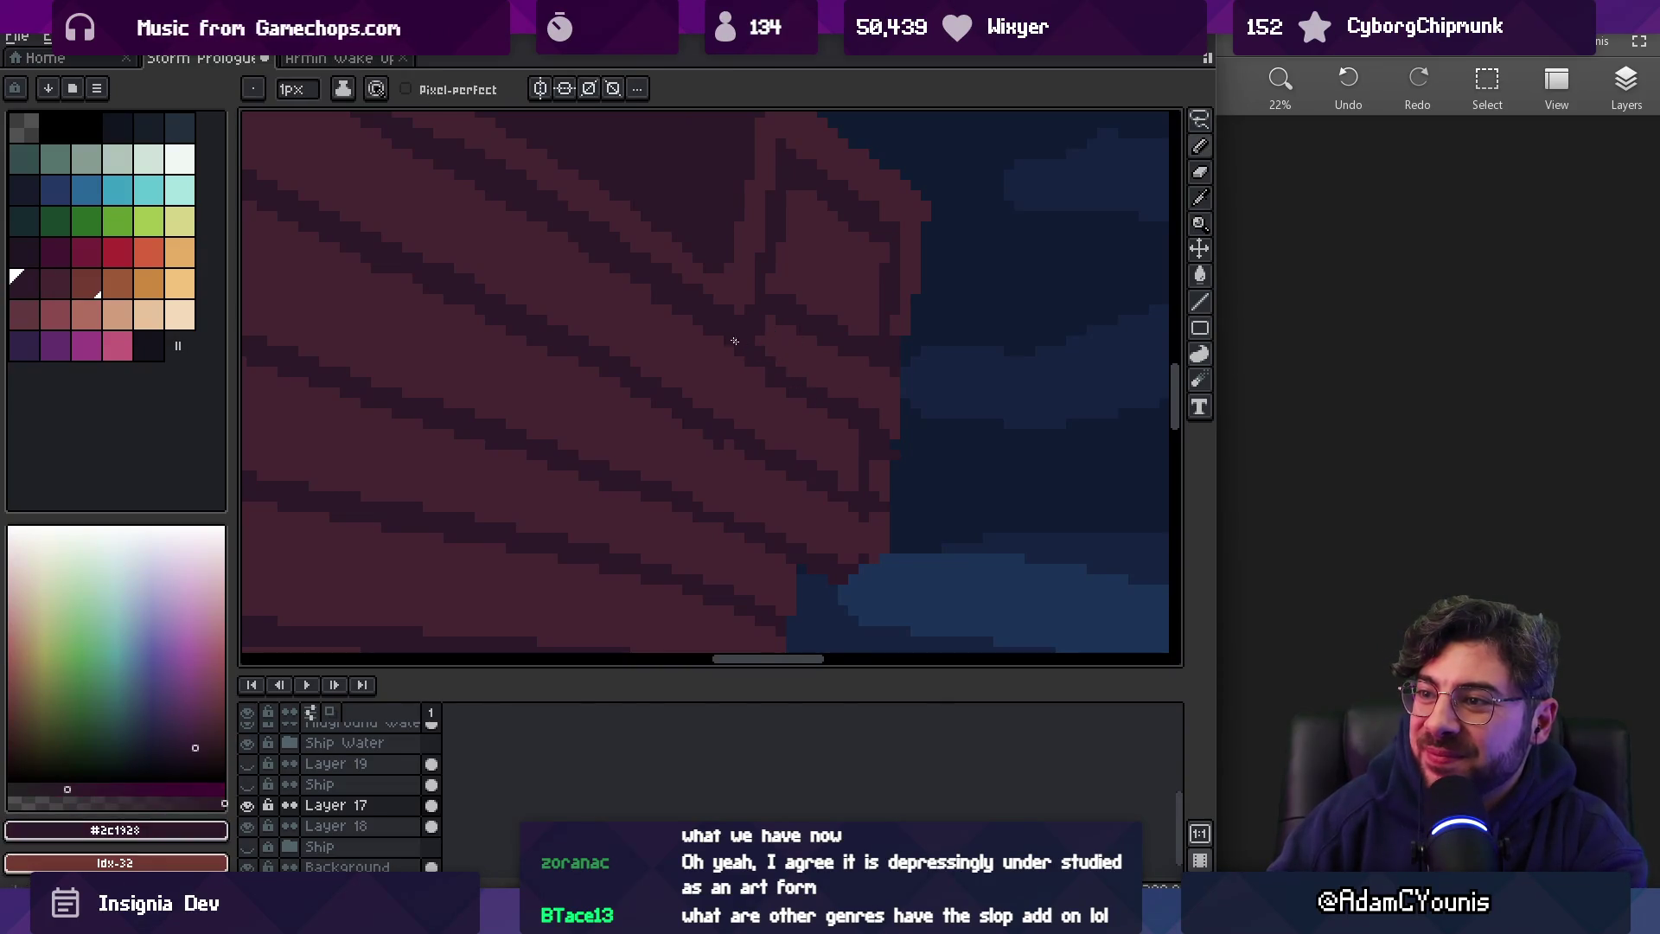
Zoom out and pan to check the reshaped bow against the stormy sea
{"action": "key", "text": "z"}
{"action": "scroll", "coordinate": [729, 260], "scroll_direction": "down", "scroll_amount": 5}
{"action": "scroll", "coordinate": [830, 325], "scroll_direction": "up", "scroll_amount": 6}
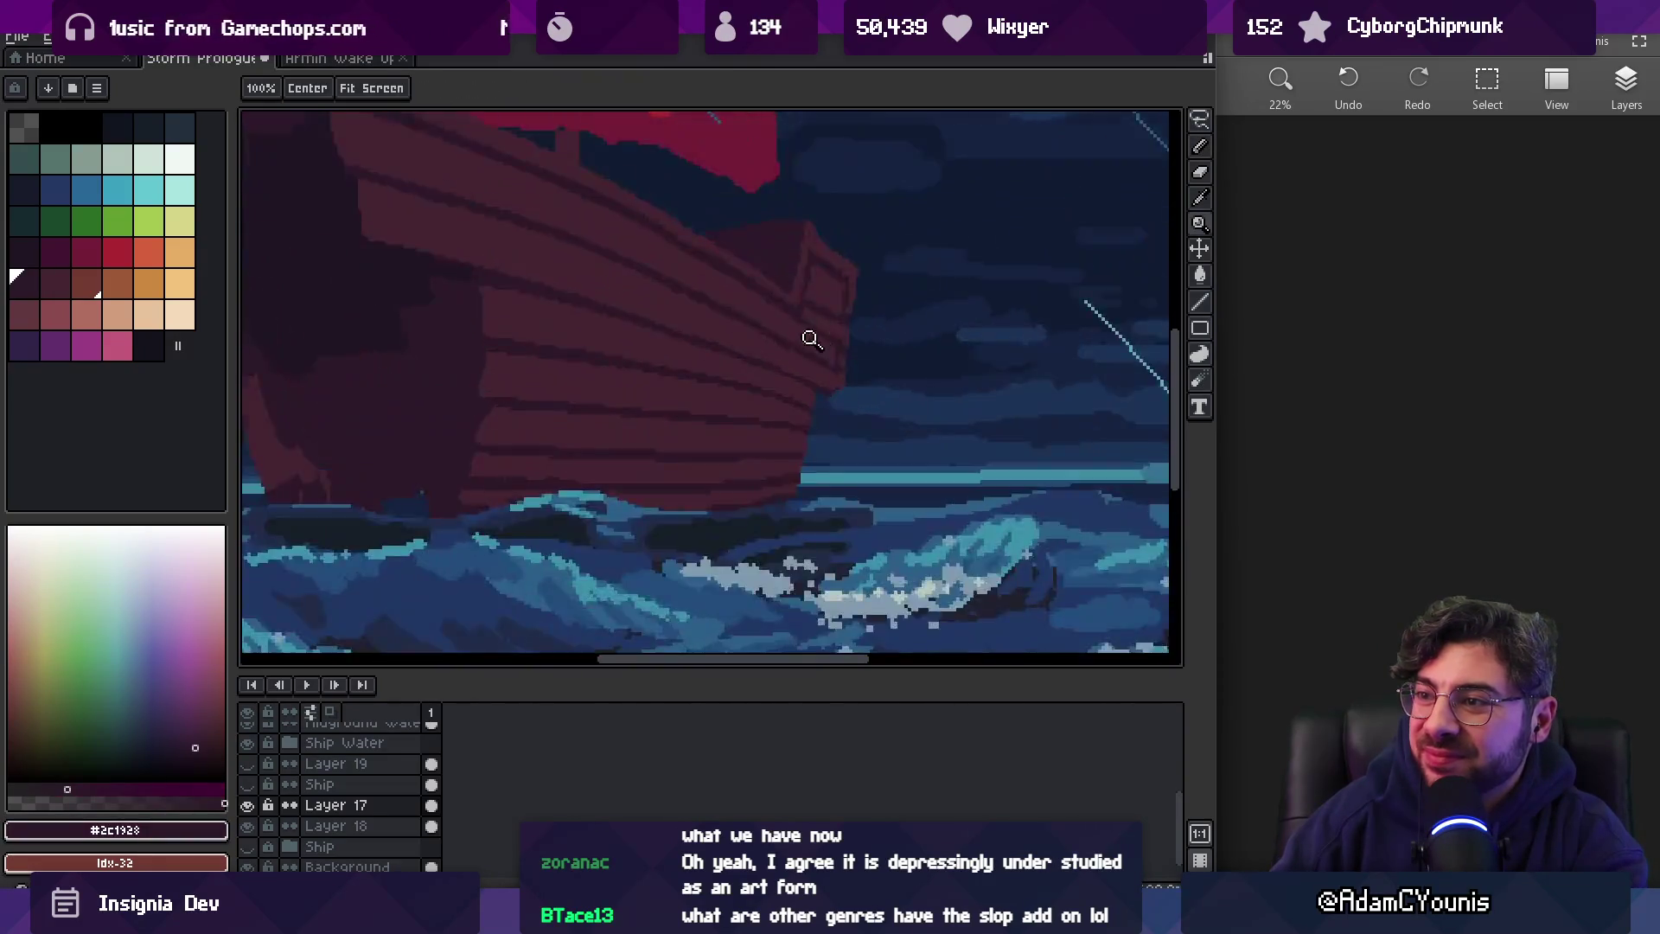
{"action": "scroll", "coordinate": [770, 329], "scroll_direction": "down", "scroll_amount": 4}
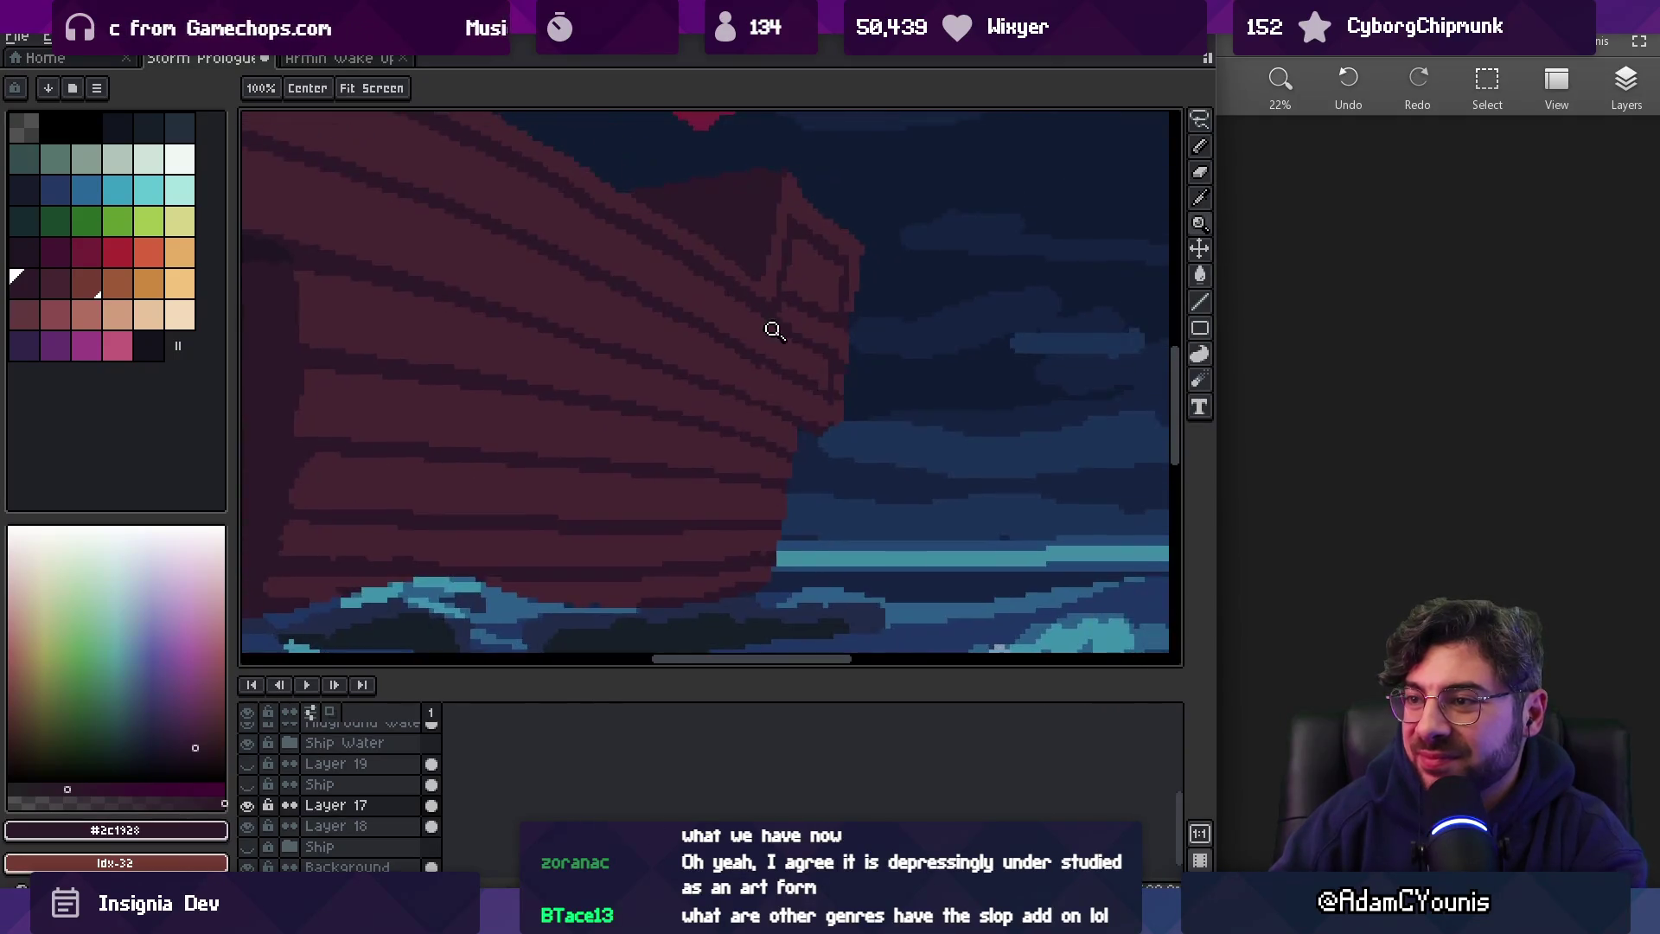
{"action": "scroll", "coordinate": [781, 308], "scroll_direction": "up", "scroll_amount": 4}
{"action": "key", "text": "alt"}
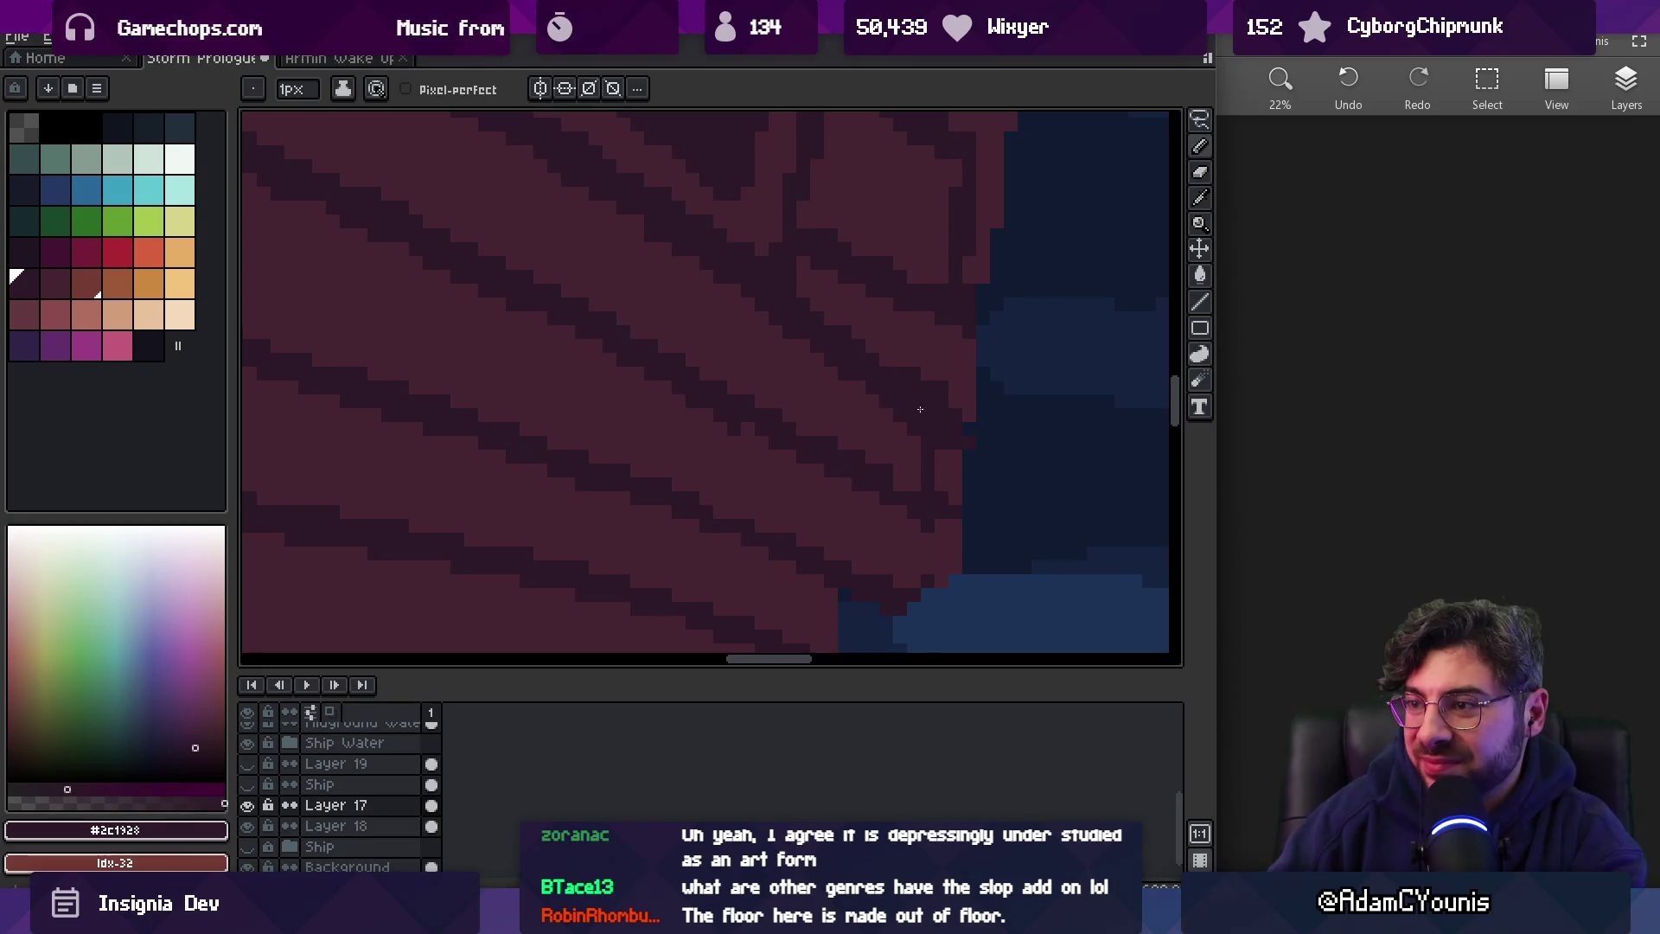
{"action": "key", "text": "z"}
{"action": "scroll", "coordinate": [907, 371], "scroll_direction": "down", "scroll_amount": 6}
{"action": "scroll", "coordinate": [934, 373], "scroll_direction": "up", "scroll_amount": 6}
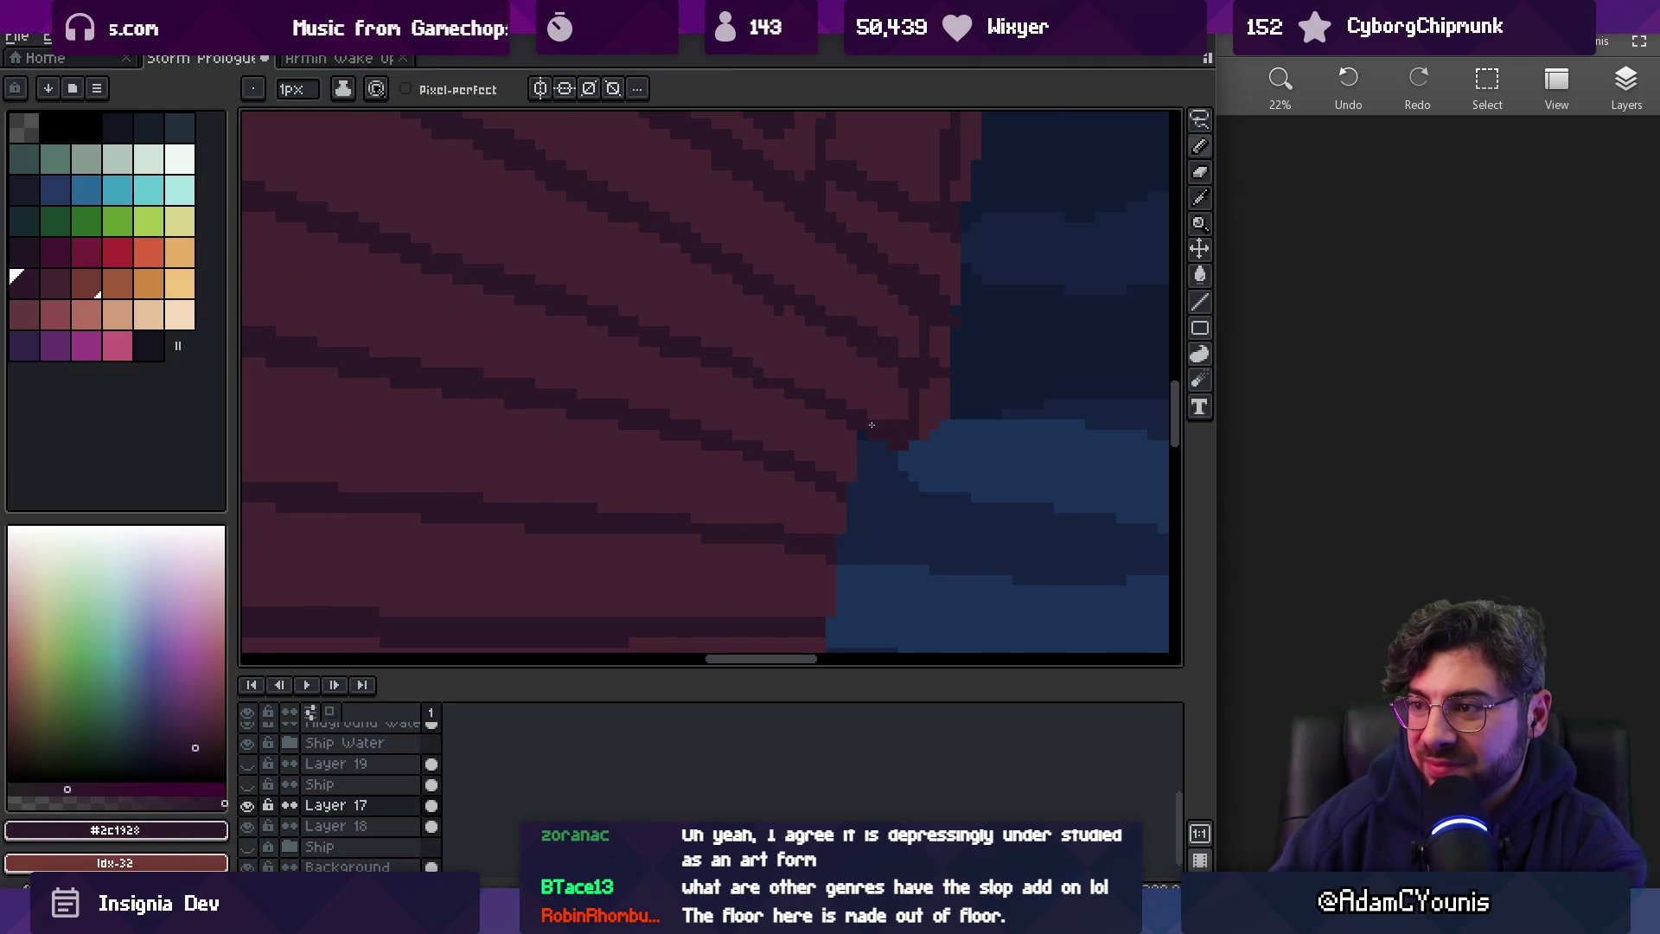
{"action": "key", "text": "space"}
{"action": "scroll", "coordinate": [867, 432], "scroll_direction": "down", "scroll_amount": 5}
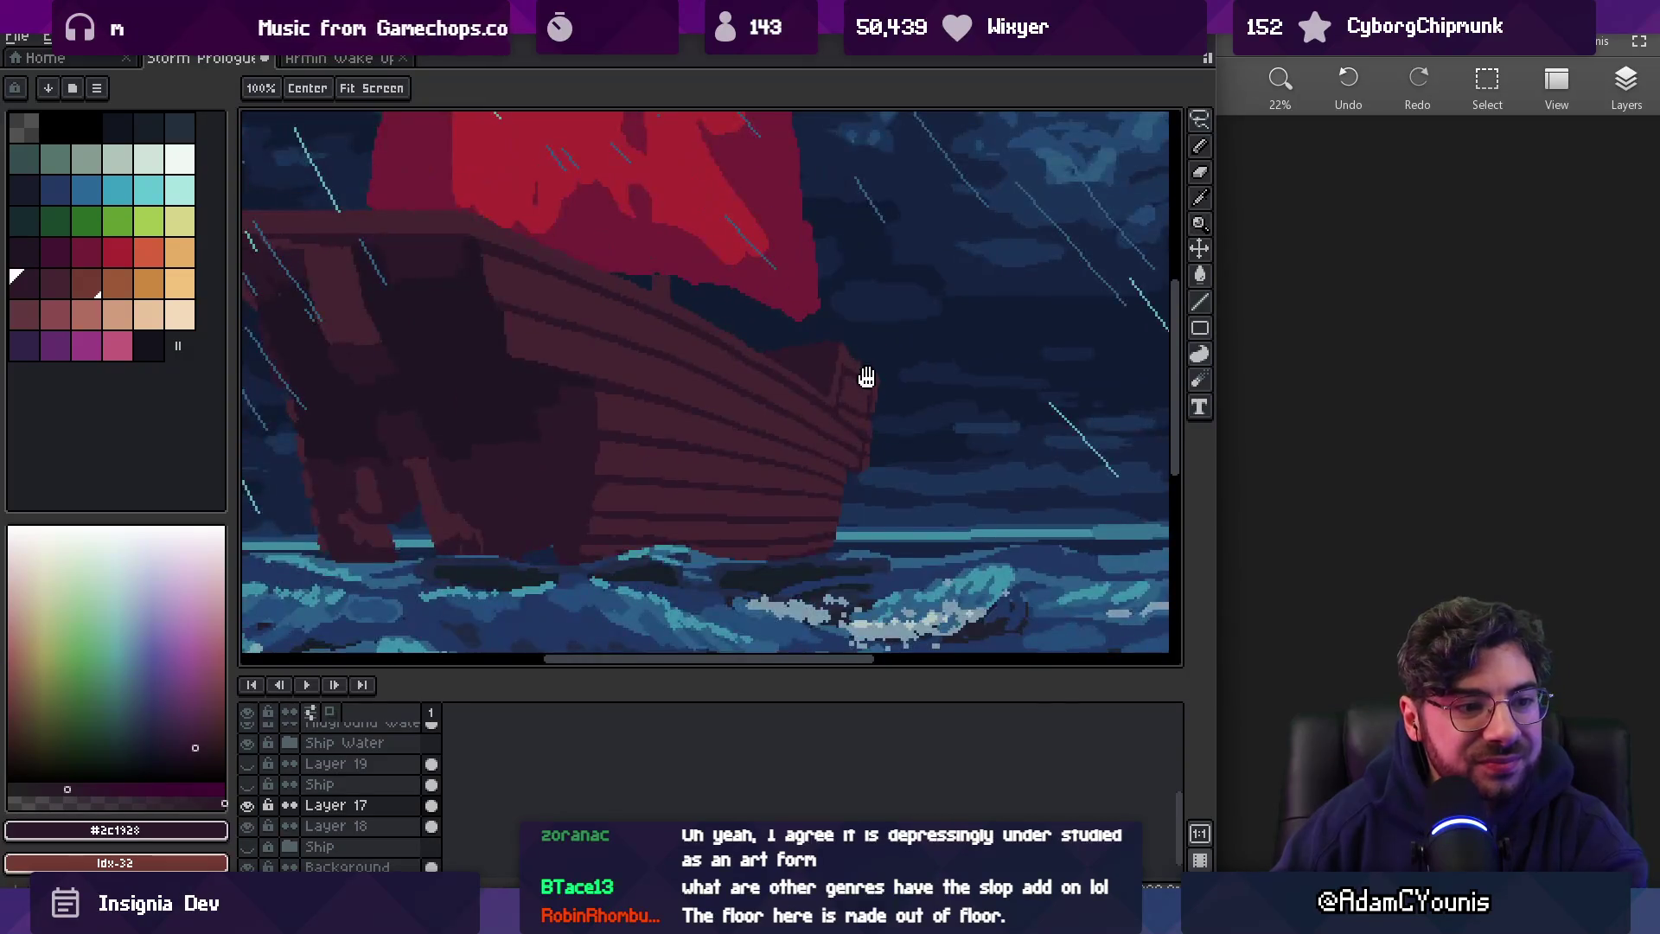
{"action": "scroll", "coordinate": [942, 415], "scroll_direction": "down", "scroll_amount": 5}
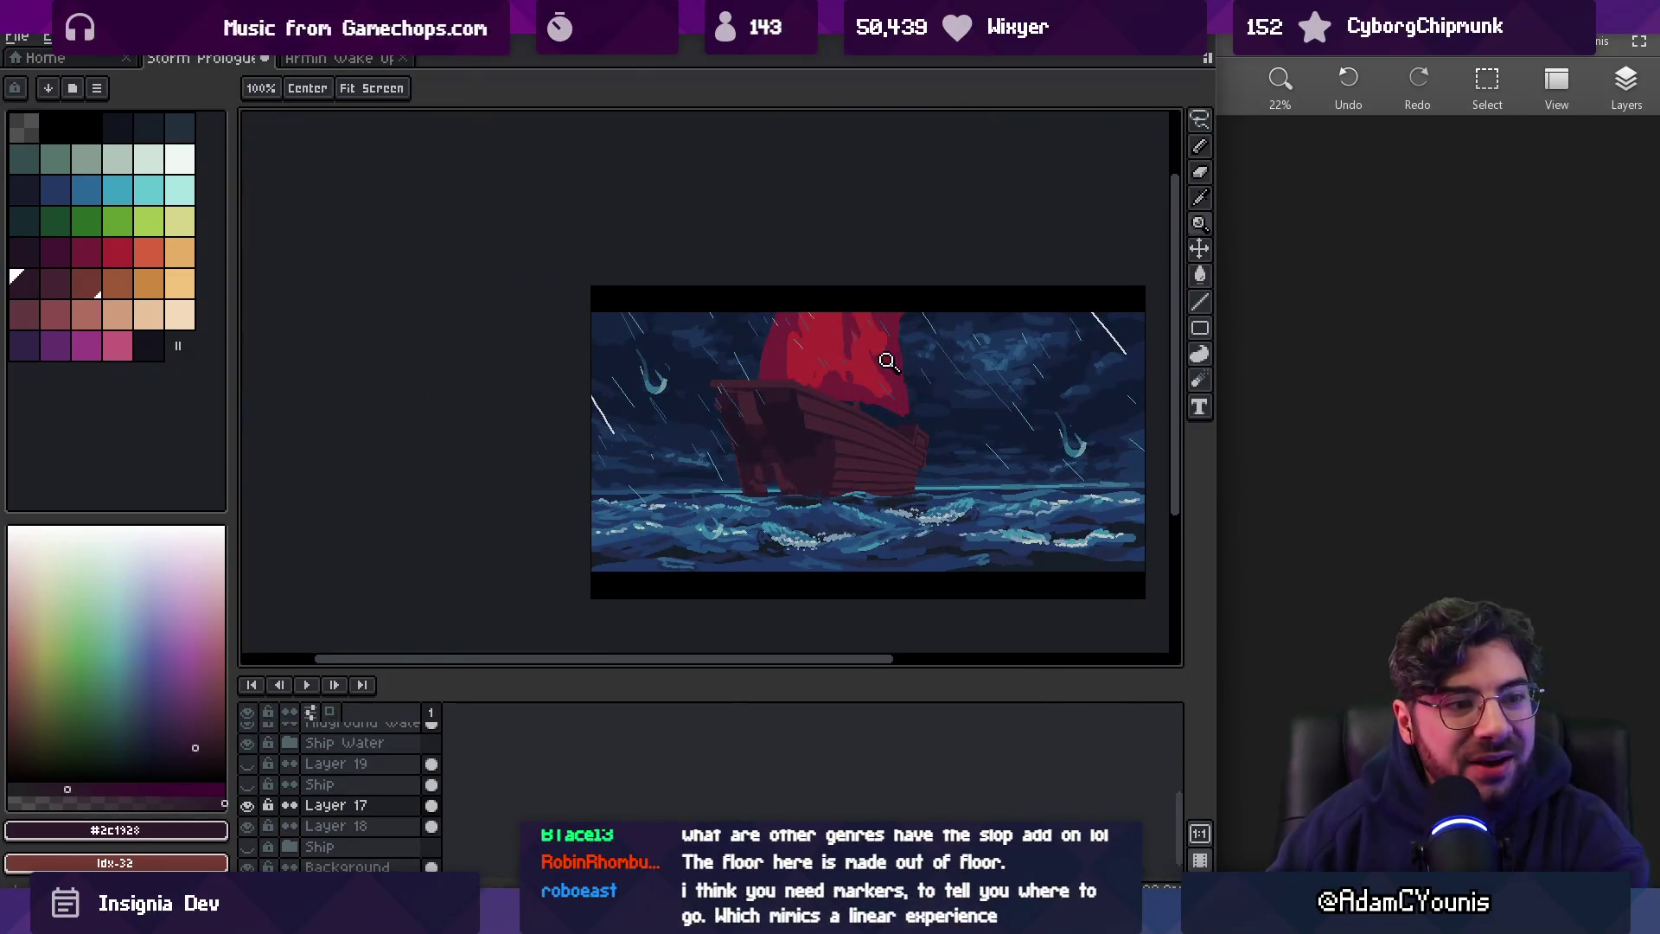
Redraw dark plank stripes near the bow using #452531 and #2c1928 sampled from the hull
{"action": "left_click_drag", "start_coordinate": [870, 390], "coordinate": [868, 367]}
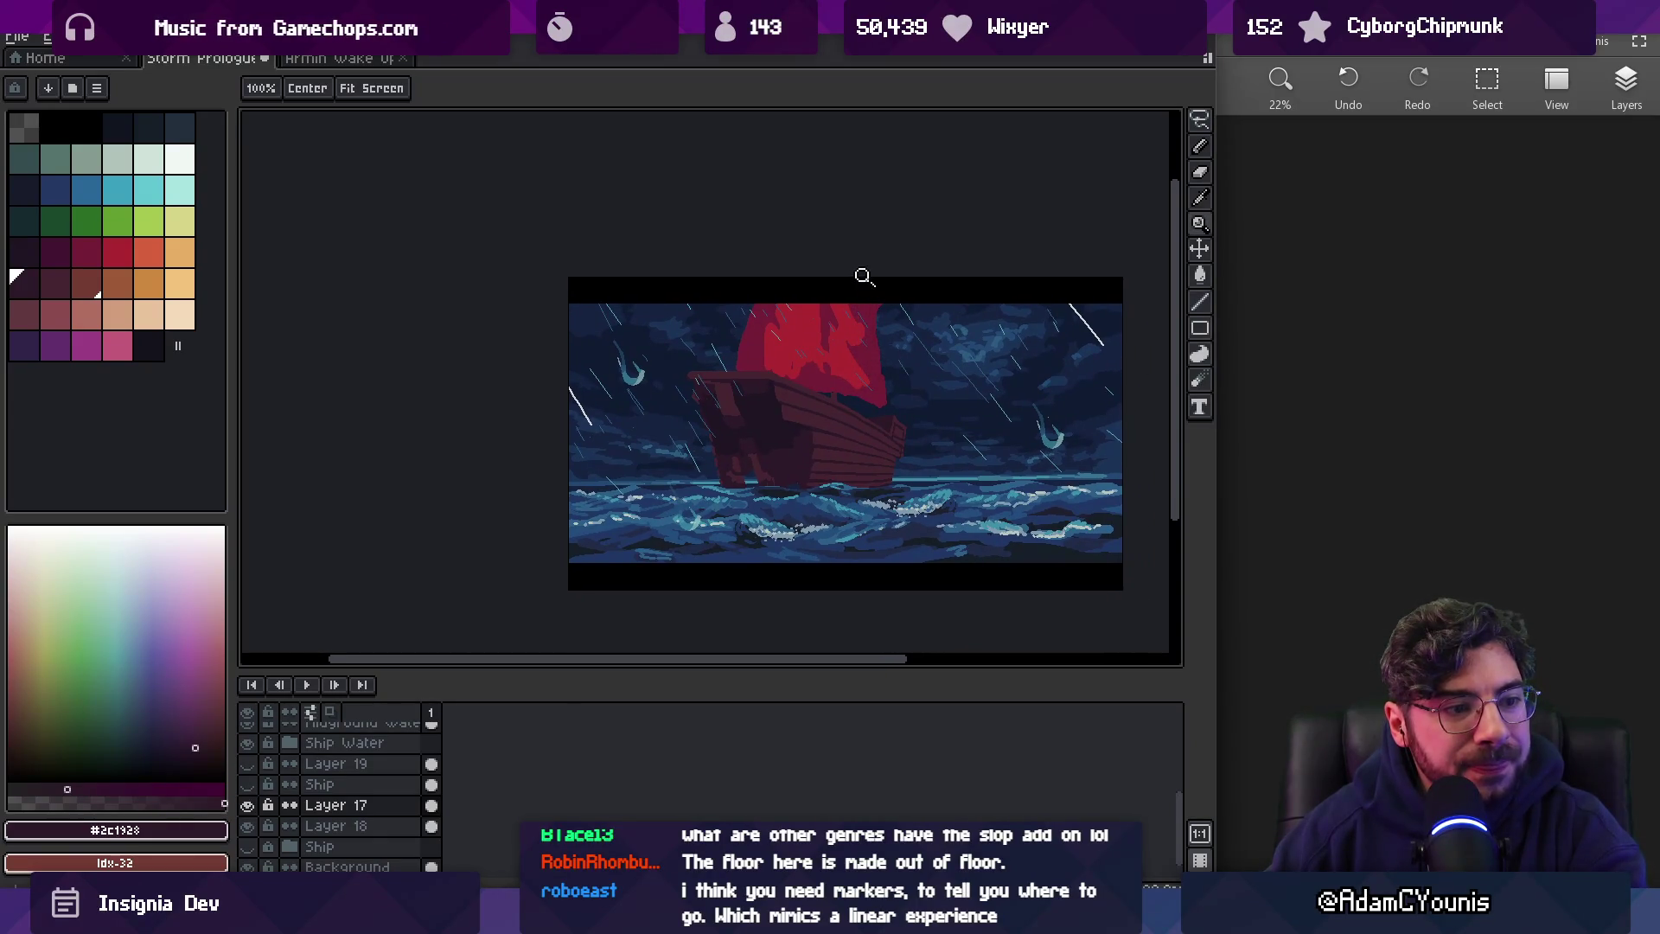
{"action": "scroll", "coordinate": [900, 423], "scroll_direction": "up", "scroll_amount": 5}
{"action": "key", "text": "i"}
{"action": "left_click", "coordinate": [942, 420]}
{"action": "key", "text": "i"}
{"action": "left_click", "coordinate": [934, 404]}
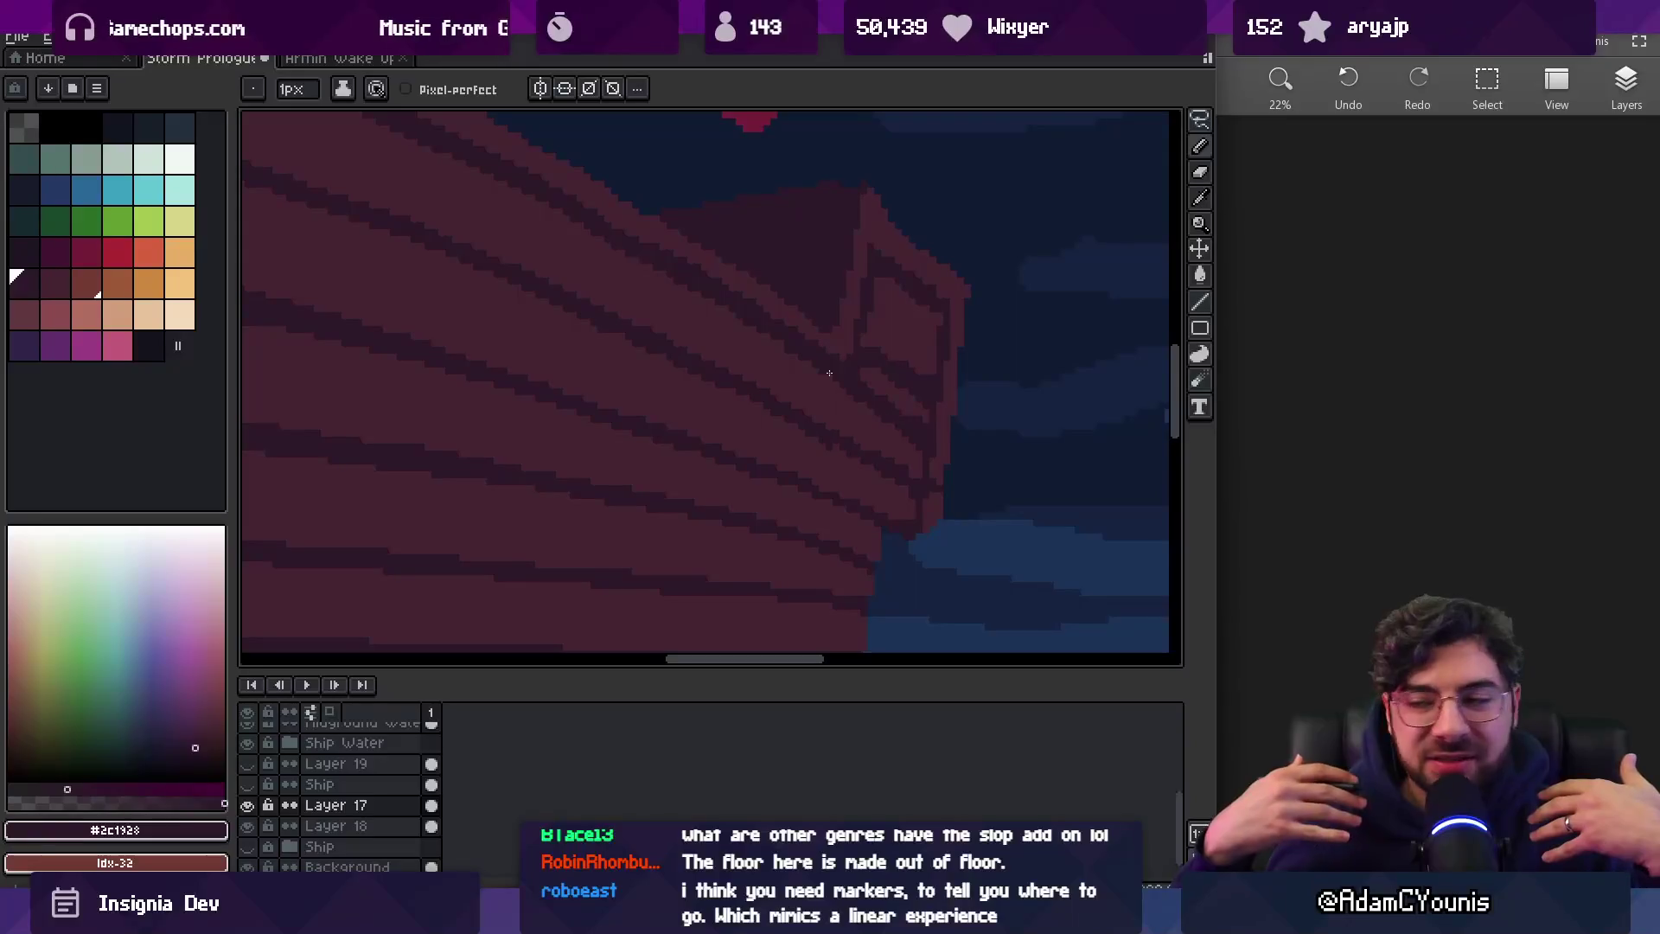
{"action": "left_click", "coordinate": [782, 337], "text": "alt"}
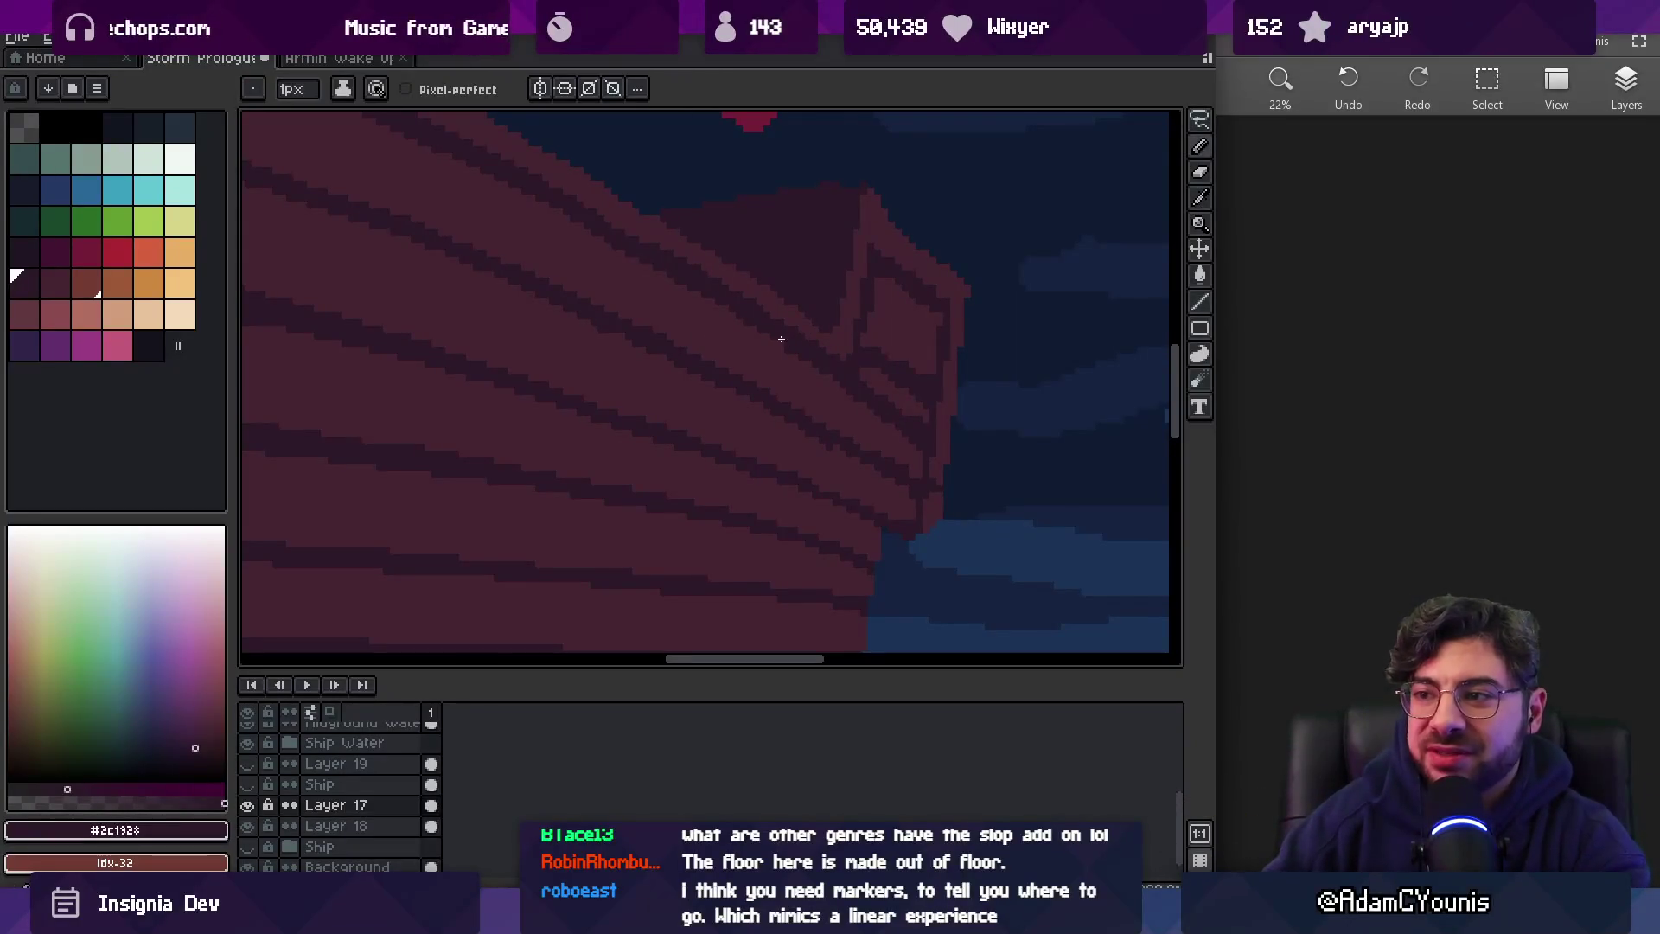
{"action": "key", "text": "alt"}
{"action": "left_click", "coordinate": [678, 257], "text": "alt"}
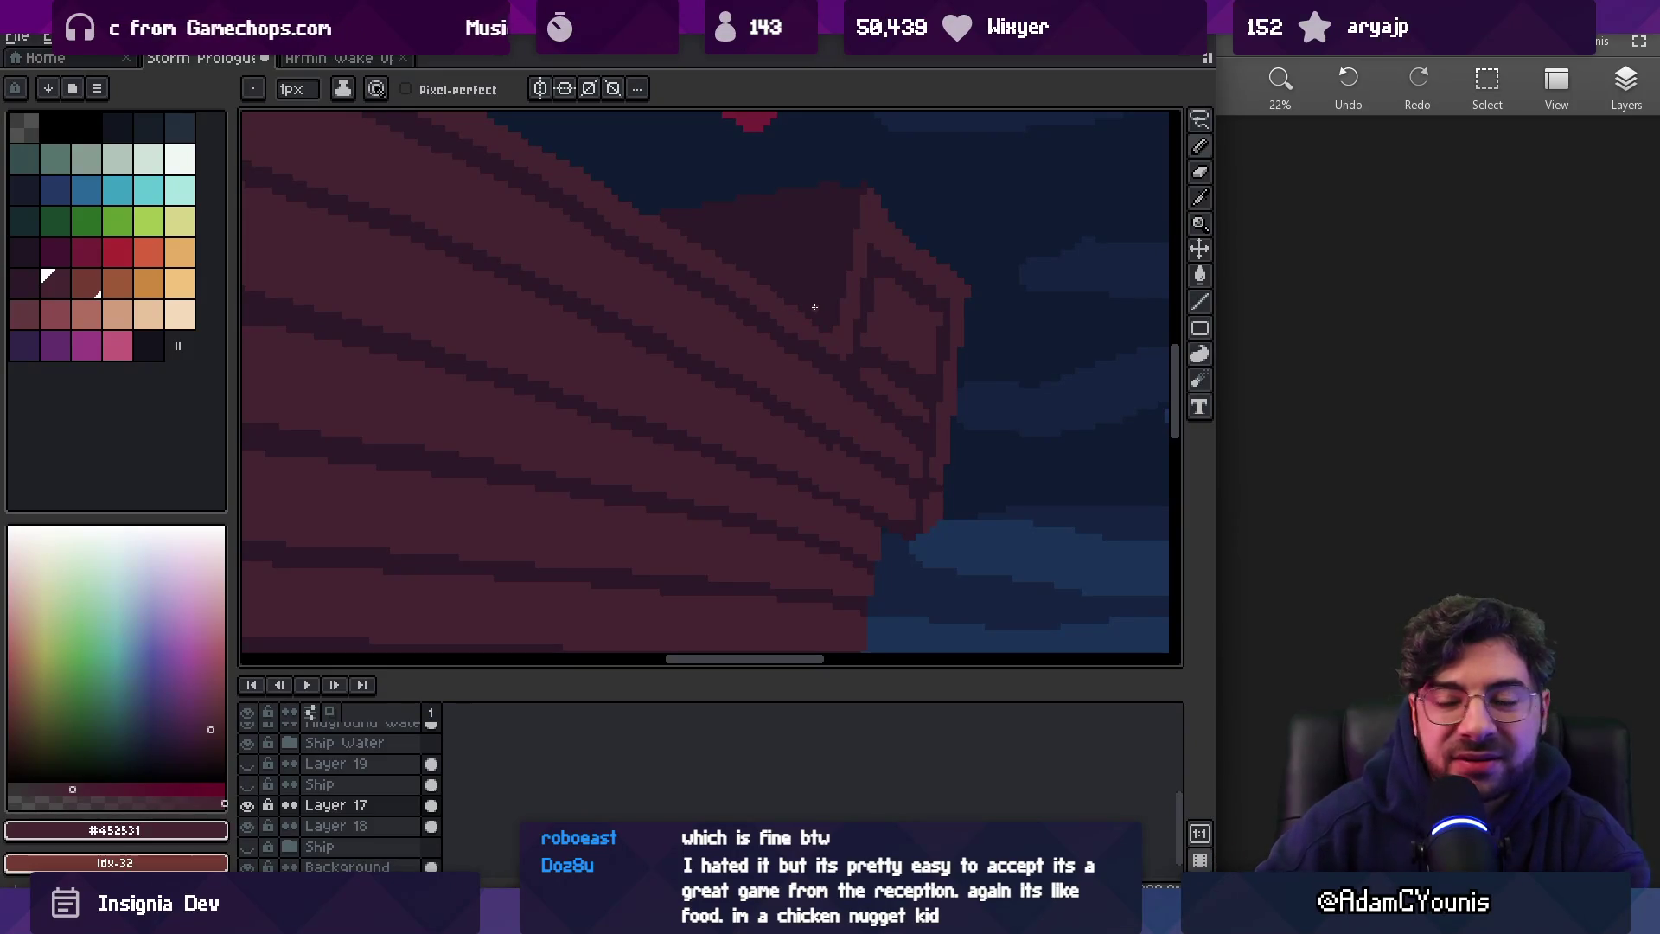
{"action": "scroll", "coordinate": [899, 398], "scroll_direction": "up", "scroll_amount": 1}
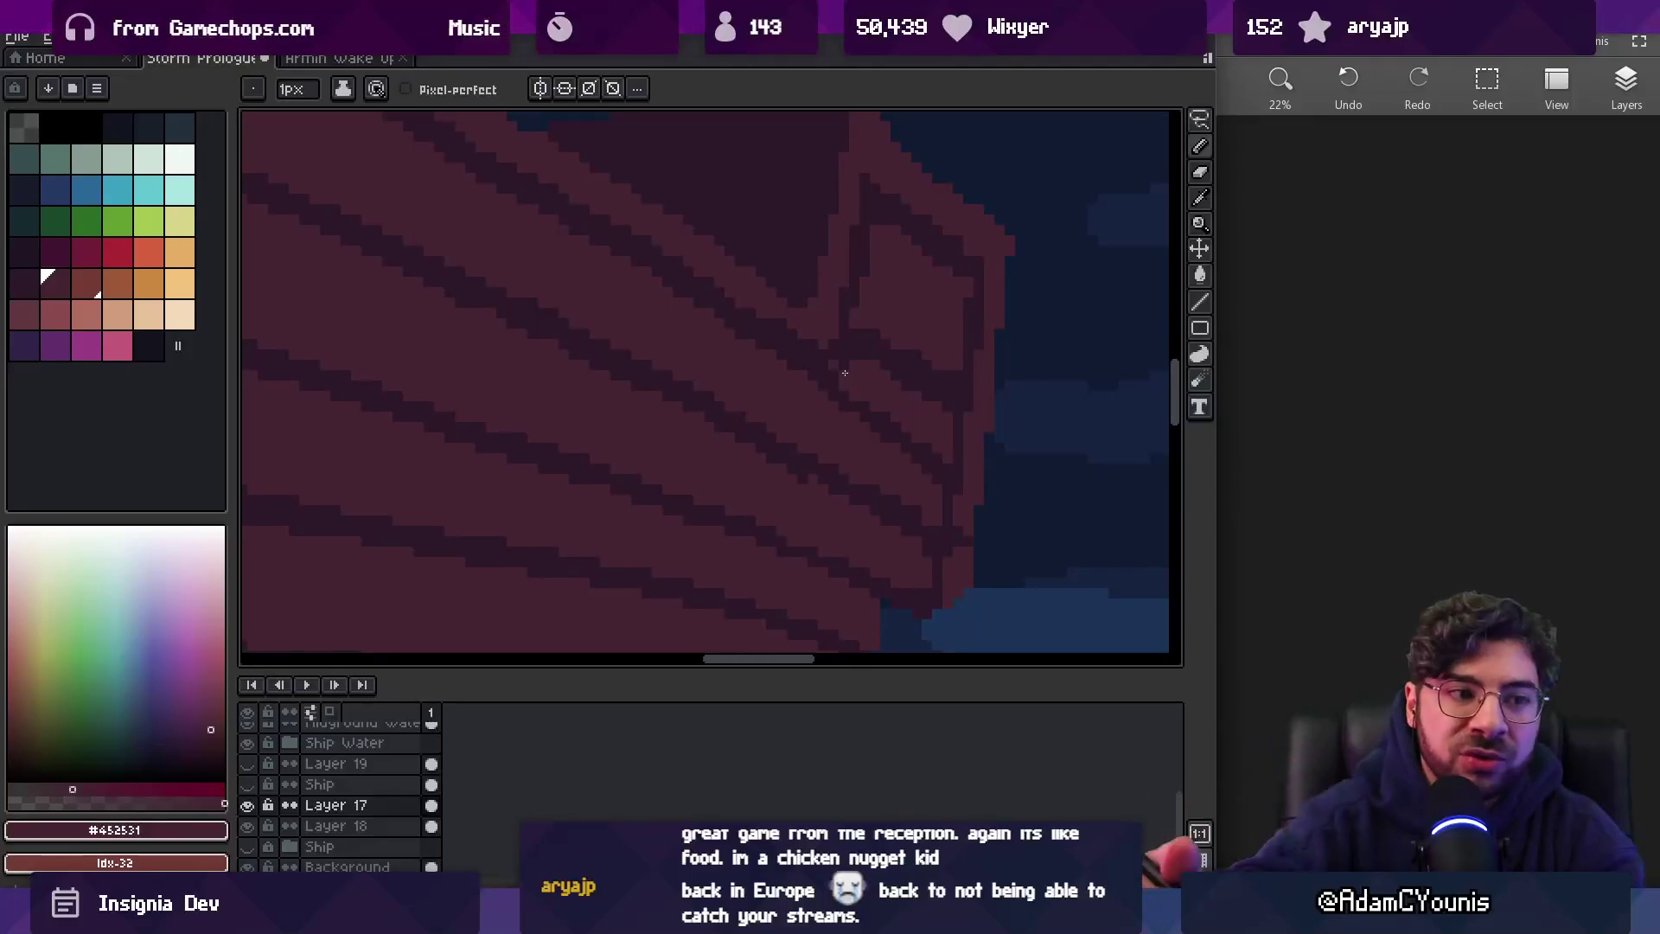
Alternate dark stripe and maroon pixels along the hull stripes near the bow
{"action": "key", "text": "z"}
{"action": "scroll", "coordinate": [834, 390], "scroll_direction": "down", "scroll_amount": 5}
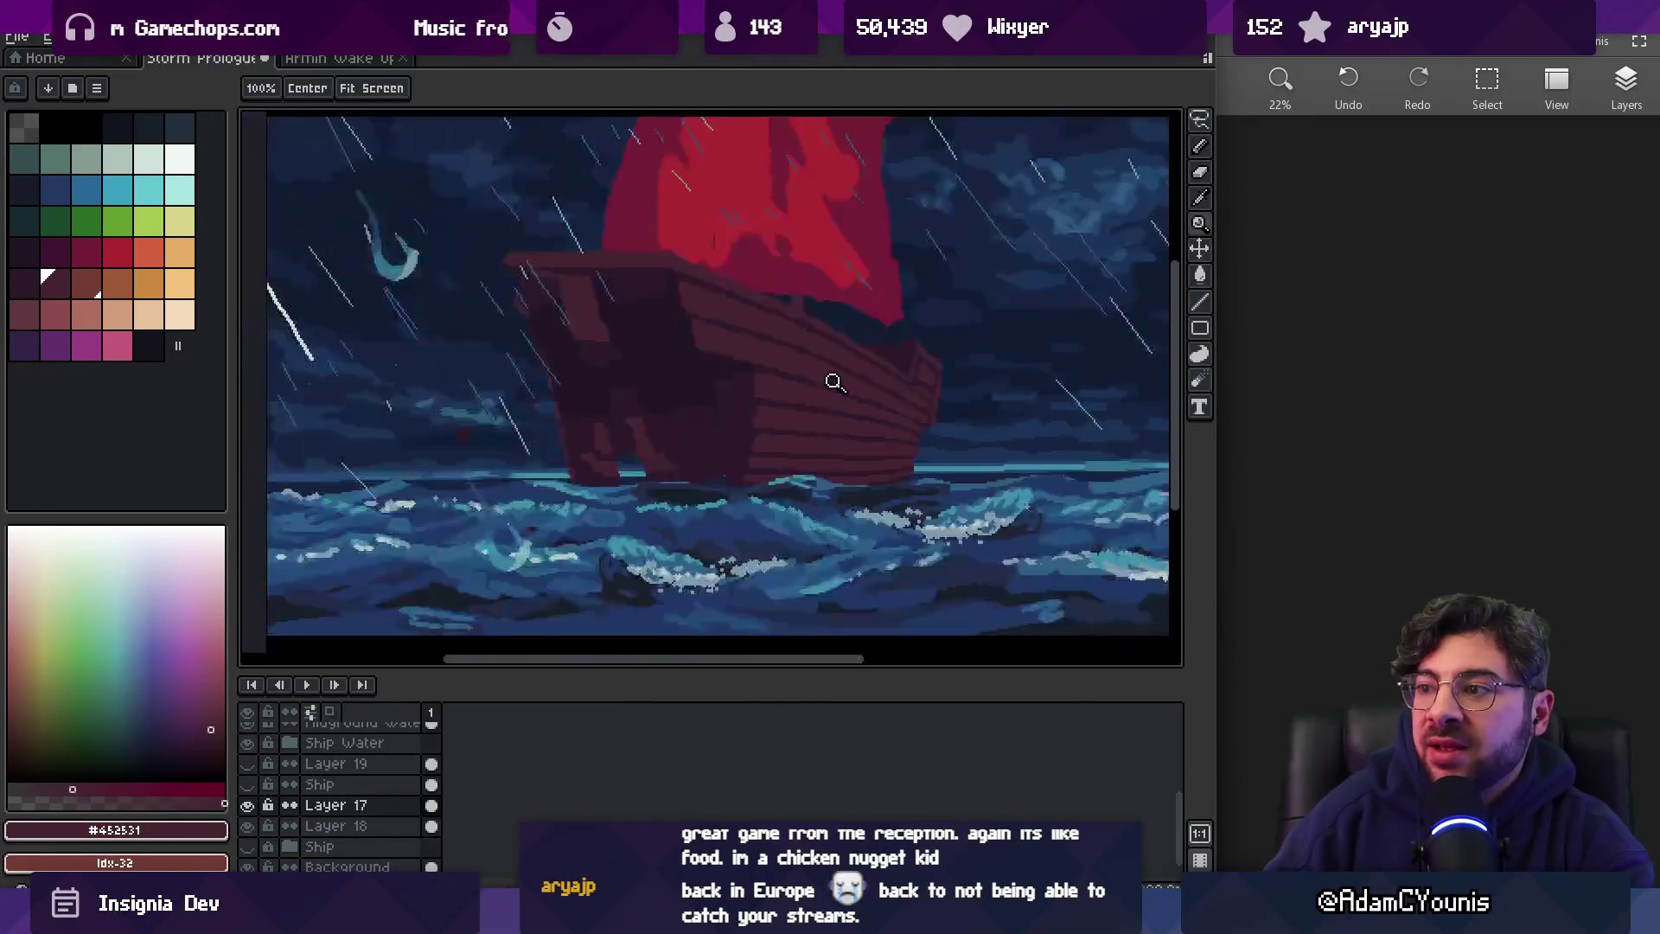
{"action": "scroll", "coordinate": [951, 381], "scroll_direction": "up", "scroll_amount": 5}
{"action": "left_click", "coordinate": [817, 373], "text": "alt"}
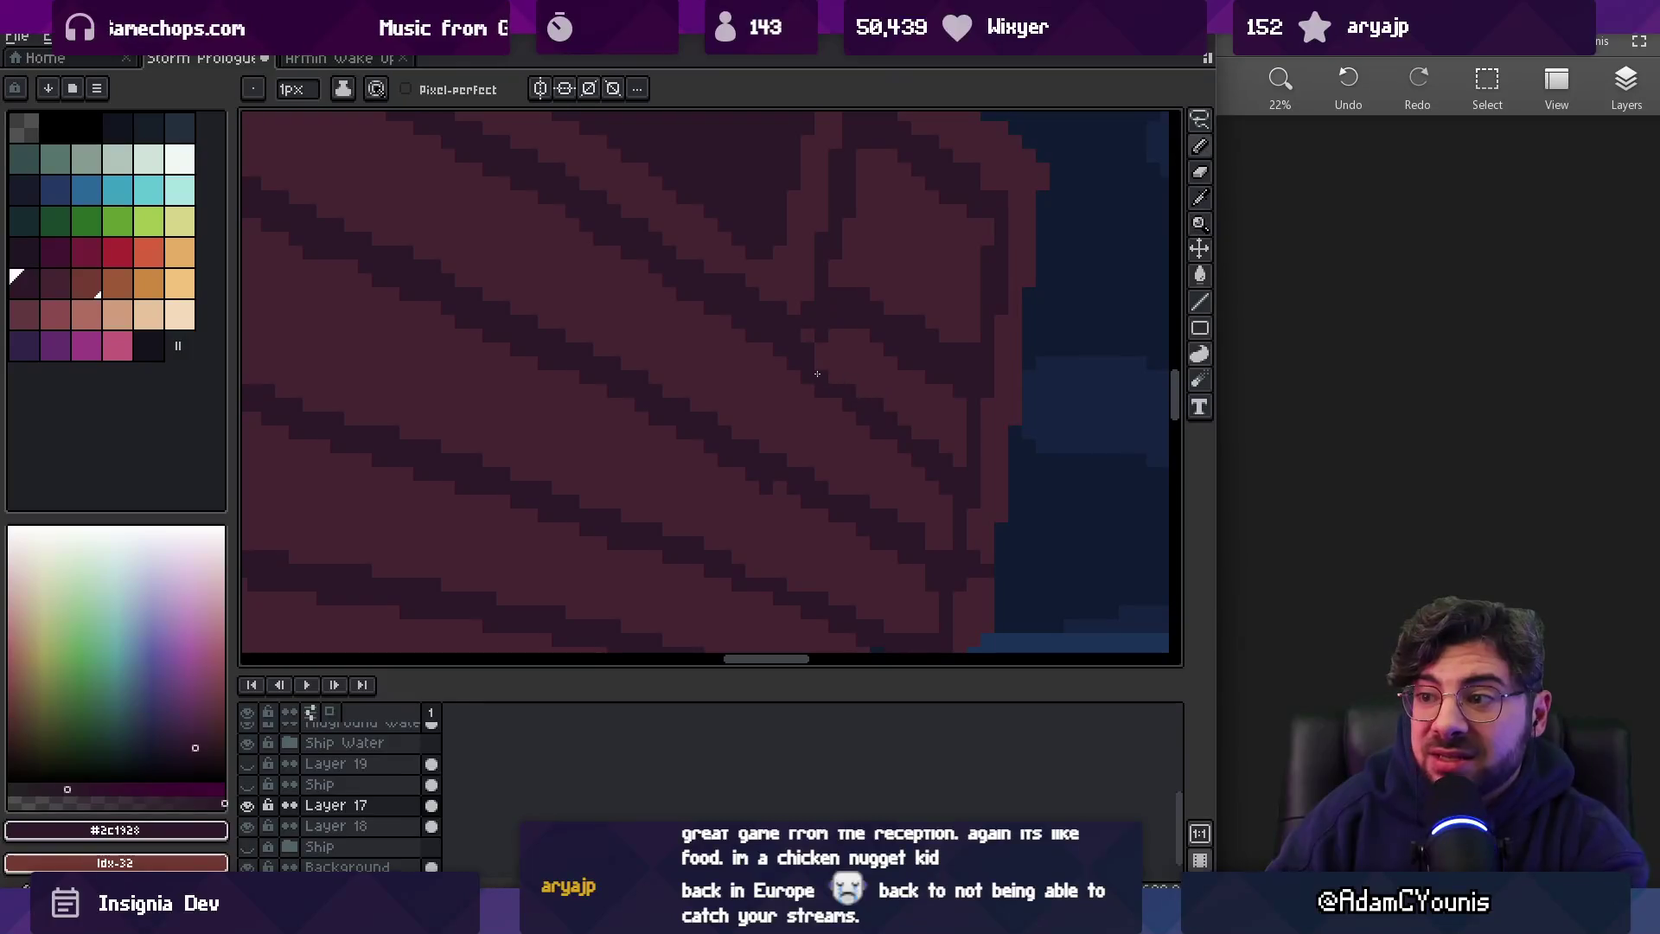
{"action": "left_click", "coordinate": [882, 449], "text": "alt"}
{"action": "left_click", "coordinate": [948, 458], "text": "alt"}
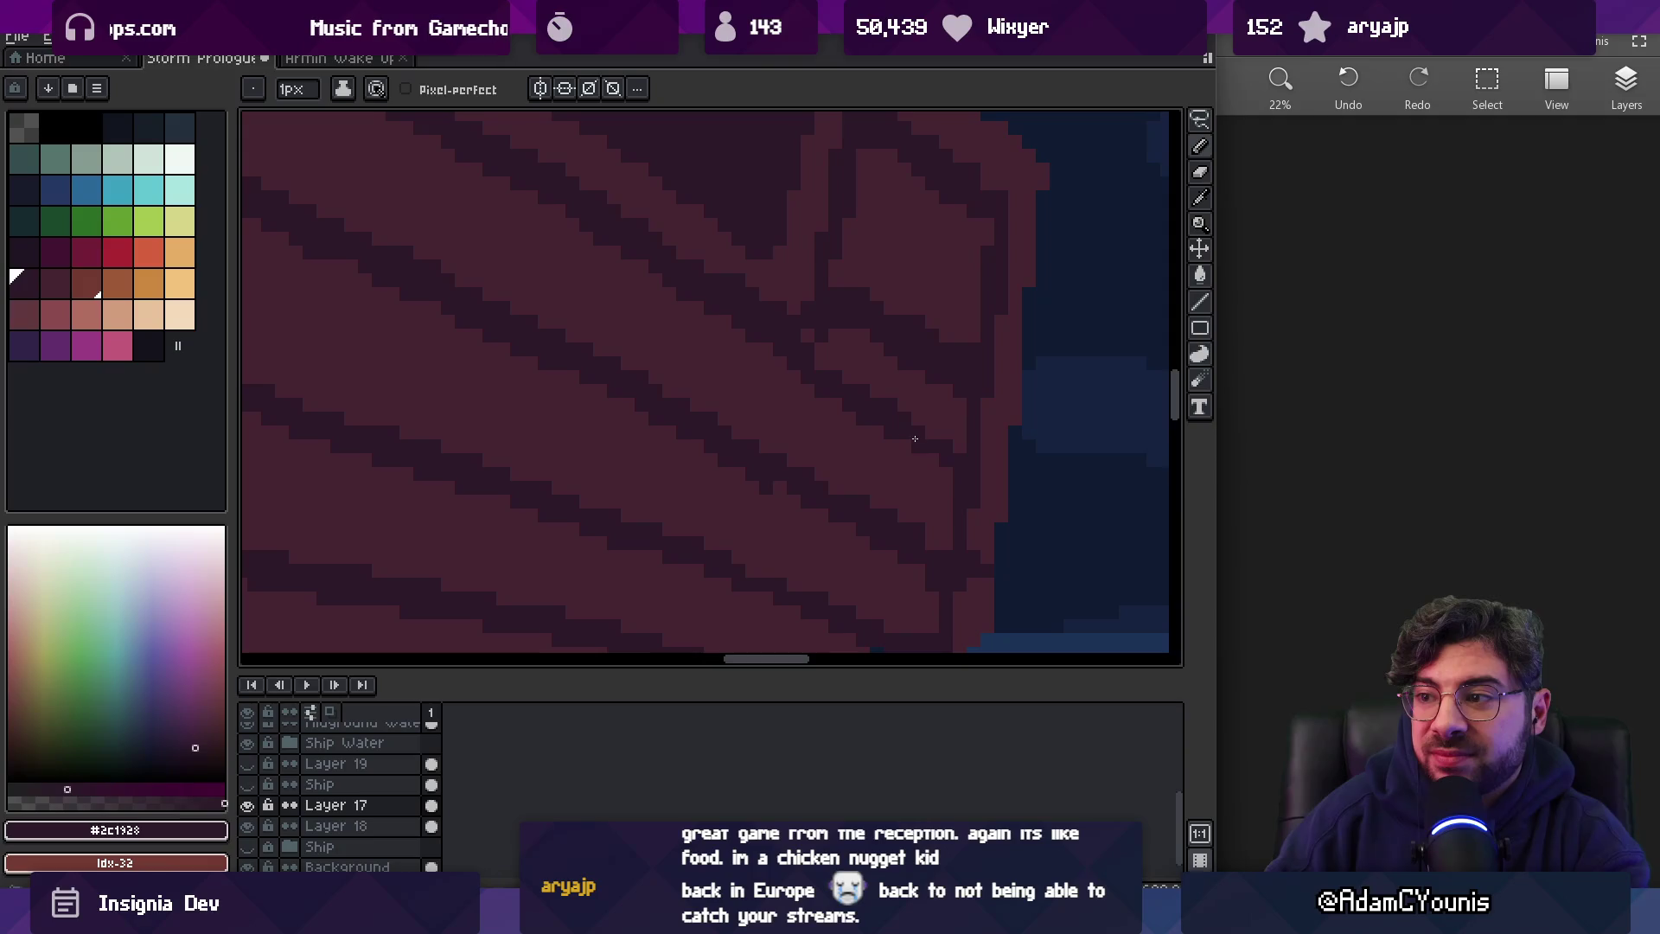
Zoom in and out to check the refined hull stripes
{"action": "key", "text": "z"}
{"action": "scroll", "coordinate": [958, 433], "scroll_direction": "down", "scroll_amount": 5}
{"action": "scroll", "coordinate": [974, 439], "scroll_direction": "up", "scroll_amount": 5}
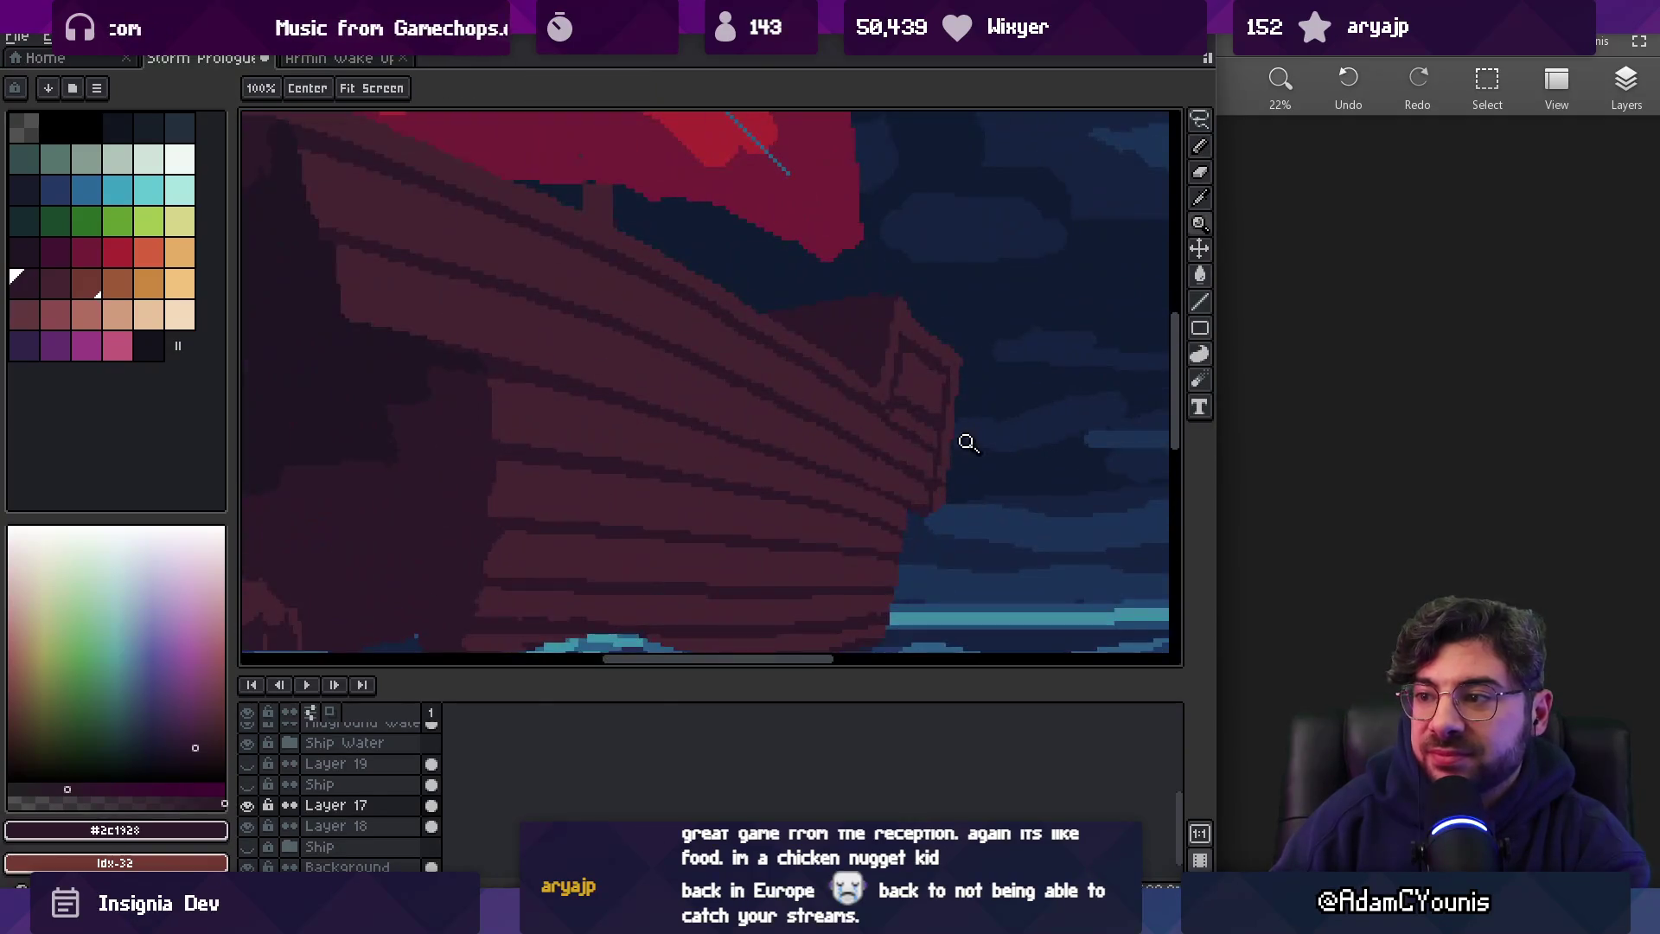
{"action": "scroll", "coordinate": [910, 467], "scroll_direction": "down", "scroll_amount": 5}
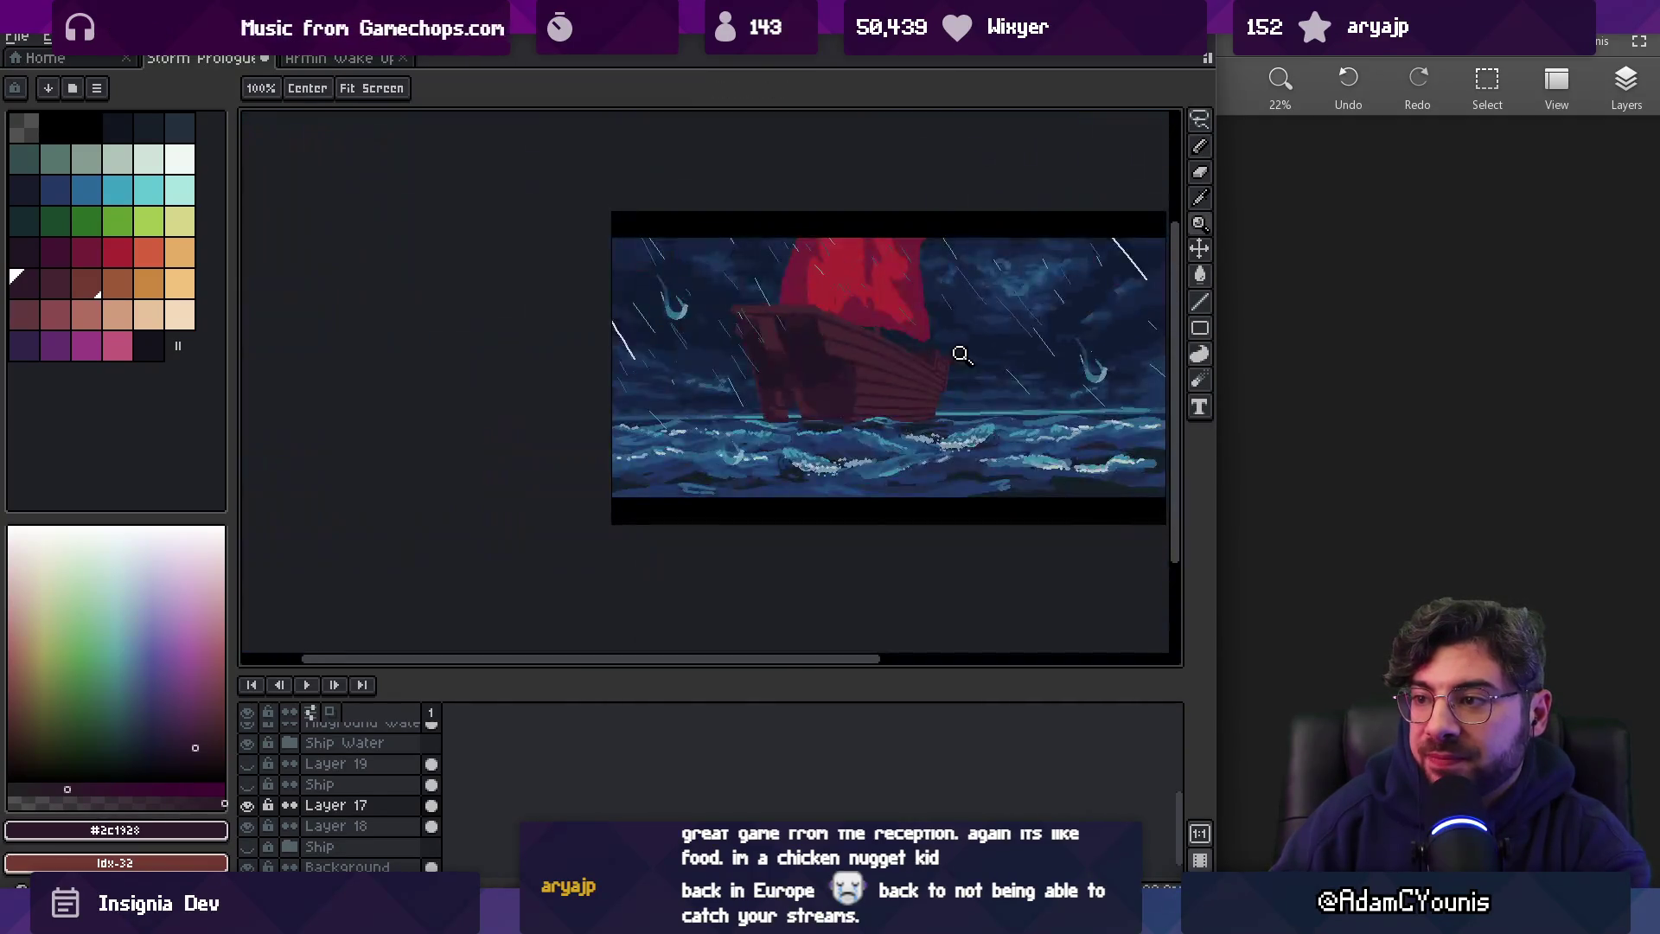
{"action": "scroll", "coordinate": [972, 365], "scroll_direction": "up", "scroll_amount": 5}
Lasso the bow tip, shift it left, and commit the move
{"action": "key", "text": "m"}
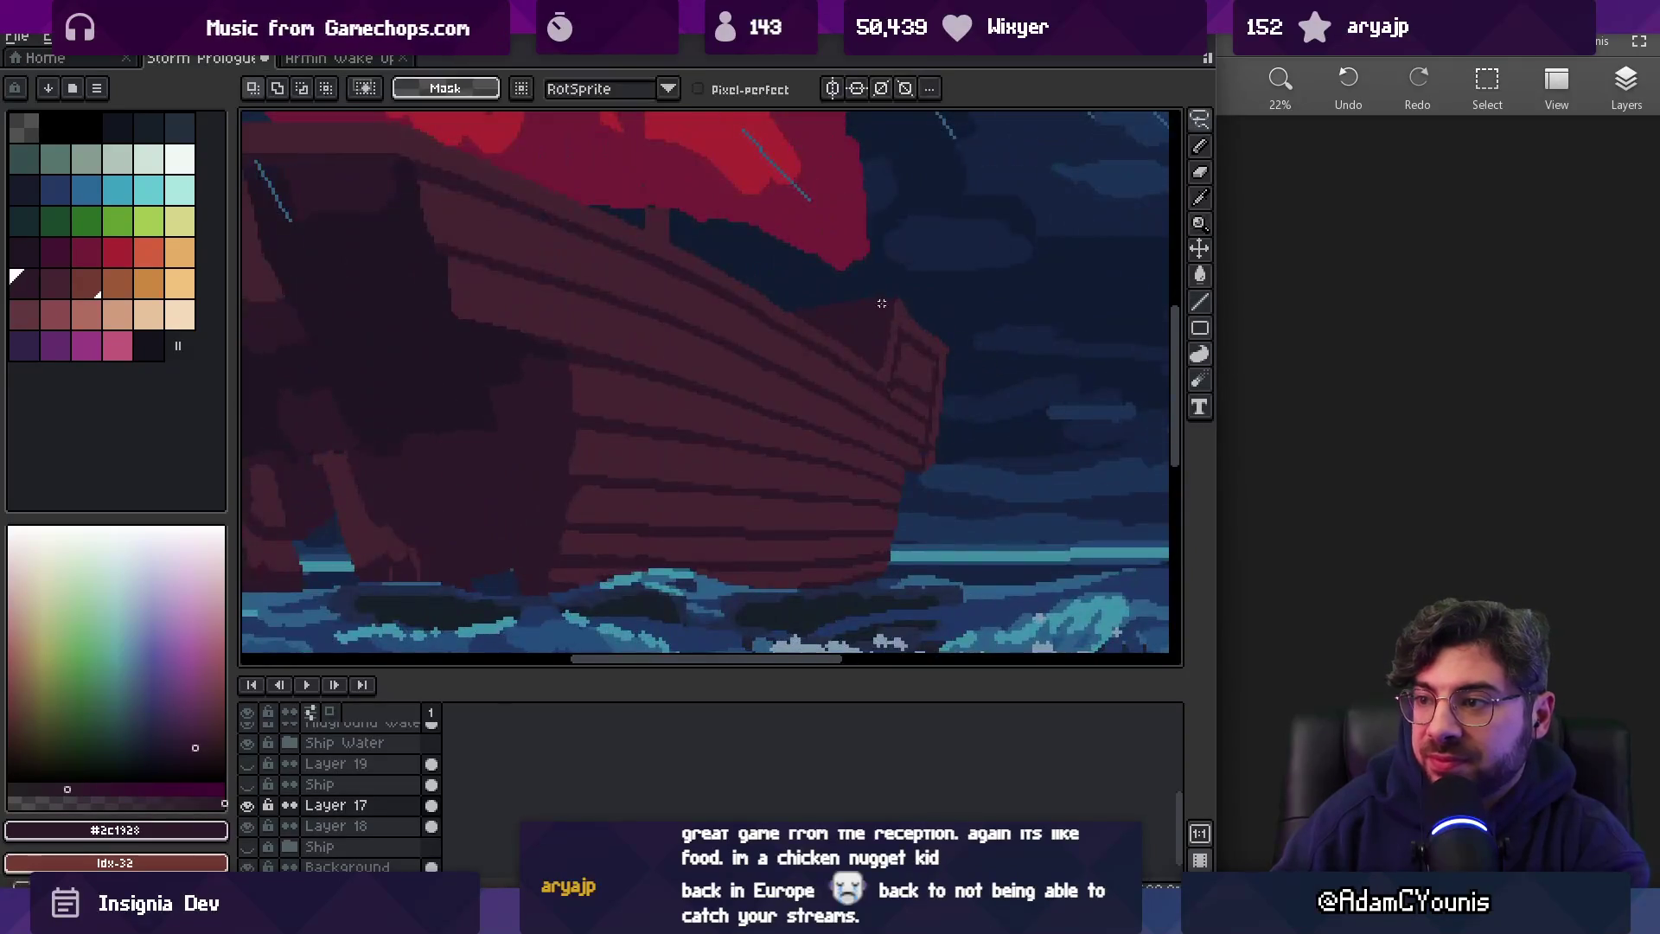
{"action": "mouse_move", "coordinate": [980, 333]}
{"action": "left_mouse_down"}
{"action": "mouse_move", "coordinate": [993, 389]}
{"action": "mouse_move", "coordinate": [966, 382]}
{"action": "left_mouse_up"}
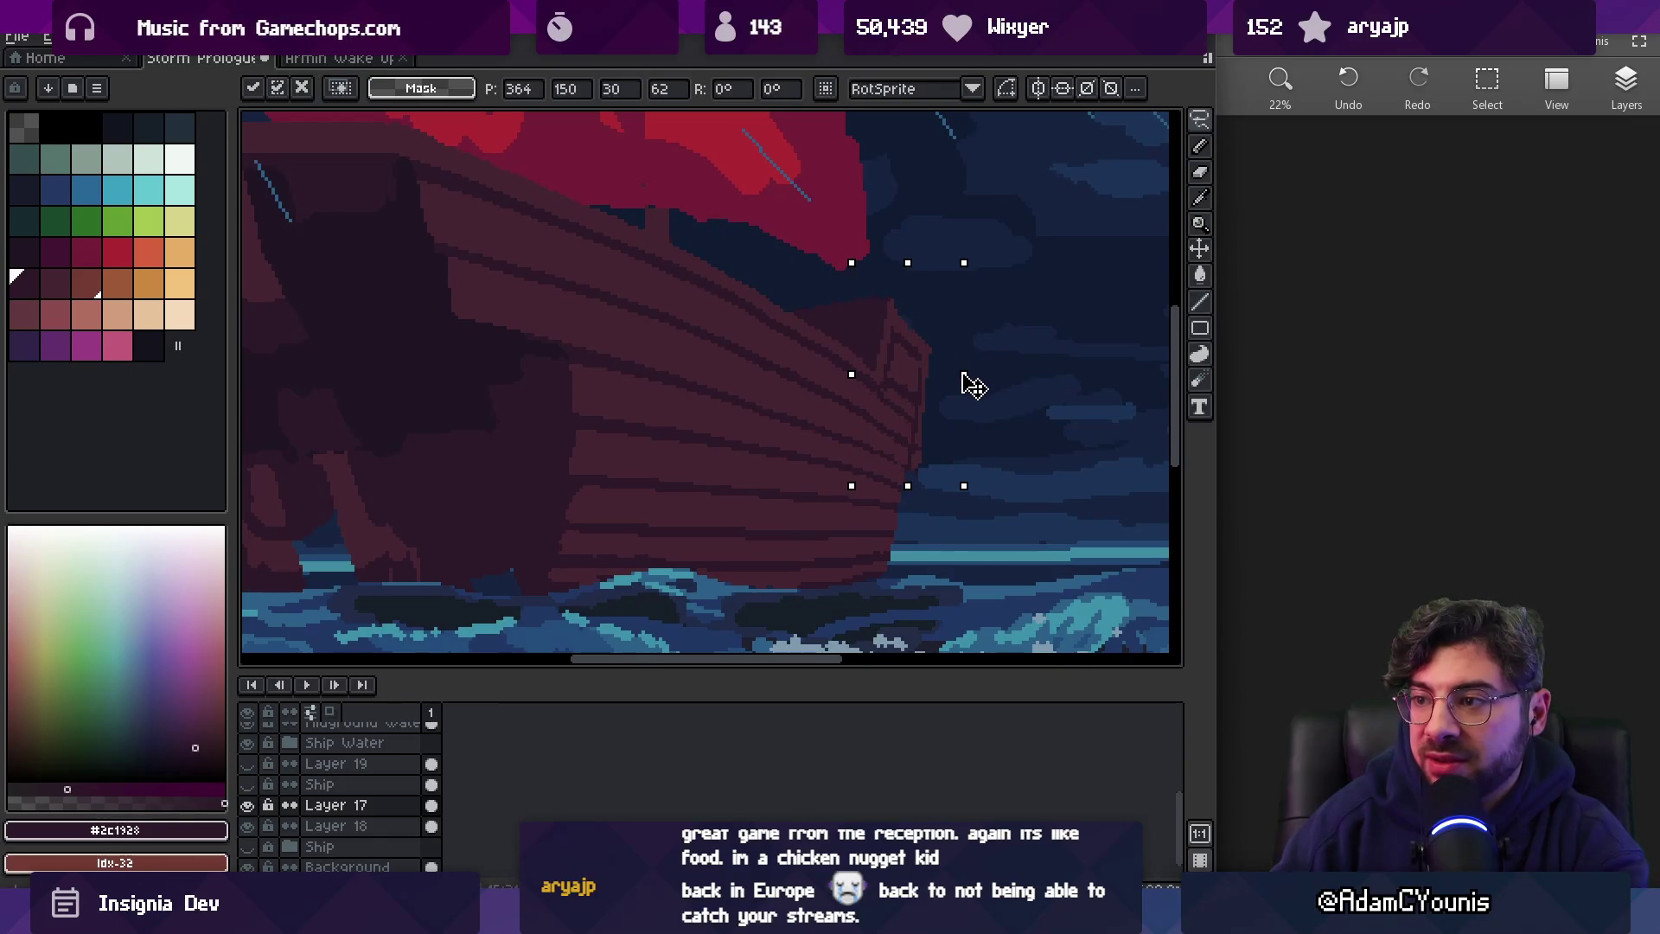
{"action": "key", "text": "Return"}
{"action": "scroll", "coordinate": [960, 366], "scroll_direction": "down", "scroll_amount": 3}
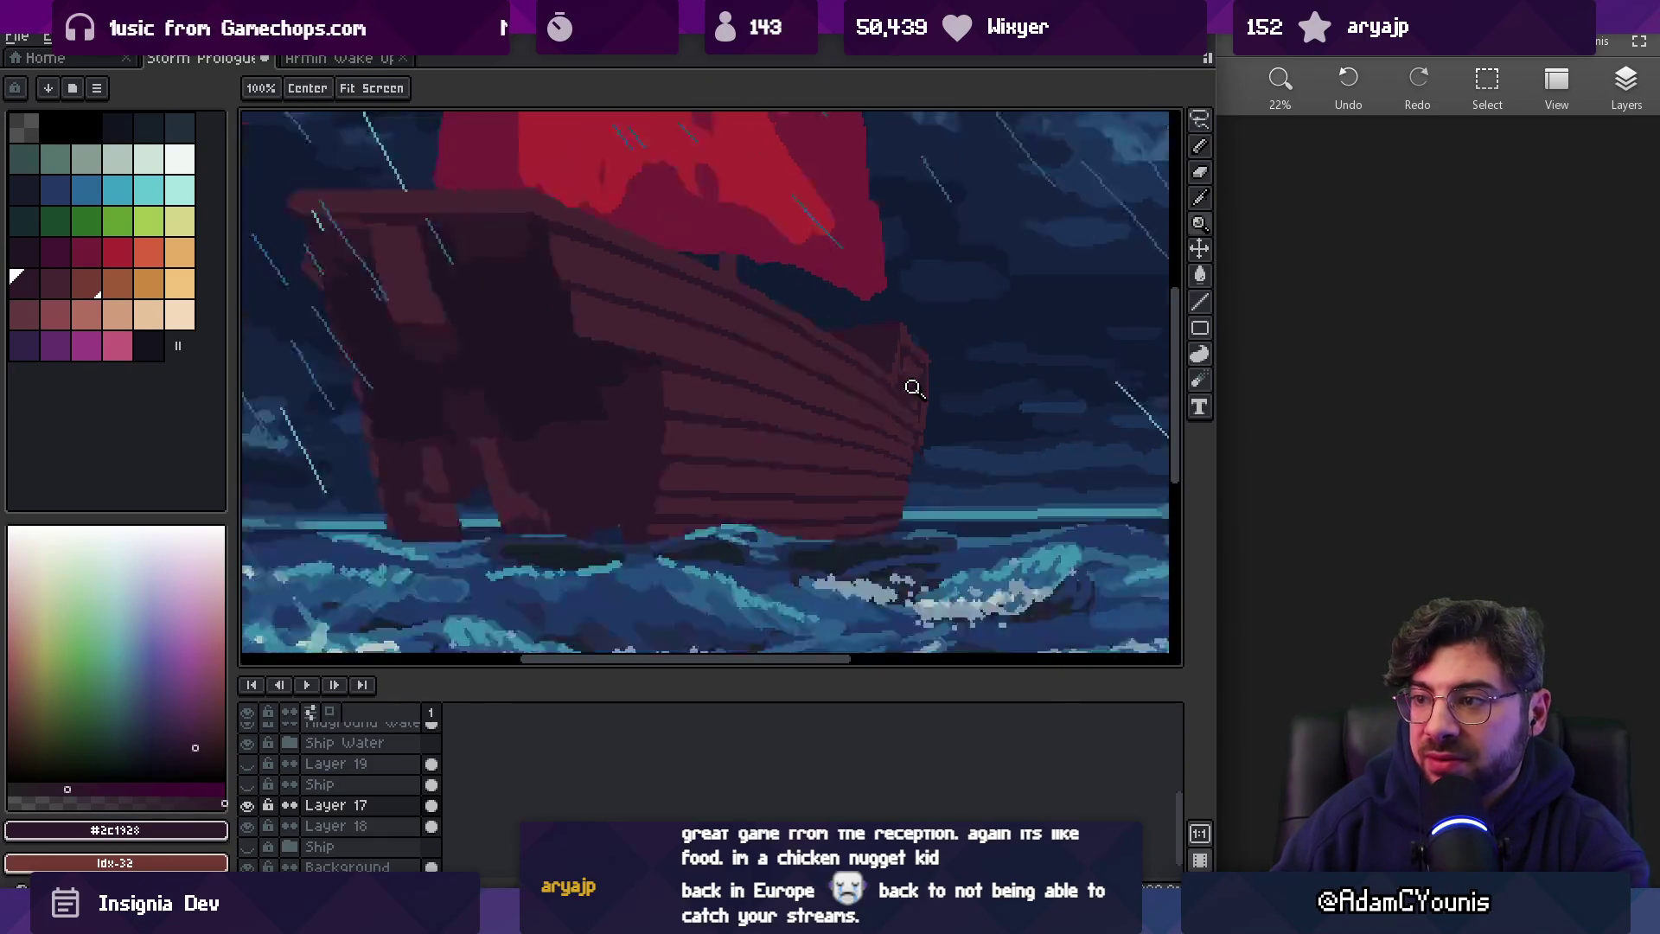
{"action": "scroll", "coordinate": [951, 366], "scroll_direction": "up", "scroll_amount": 5}
Touch up the hull stripes around the moved bow tip in maroon and dark
{"action": "key", "text": "i"}
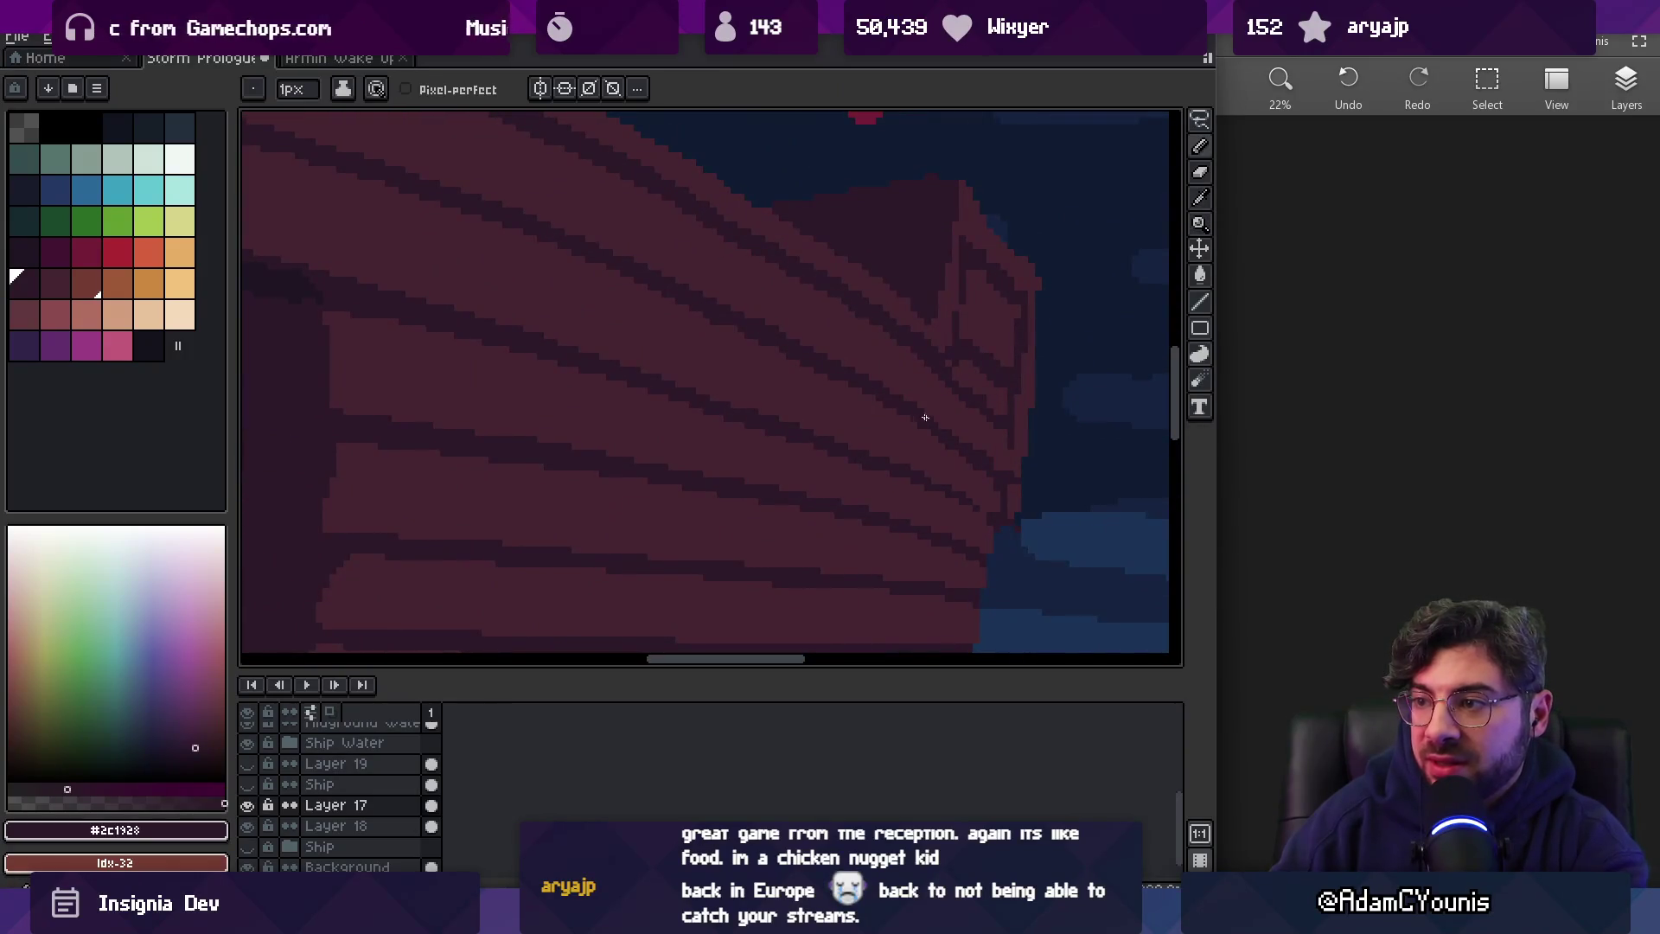
{"action": "left_click", "coordinate": [951, 466], "text": "alt"}
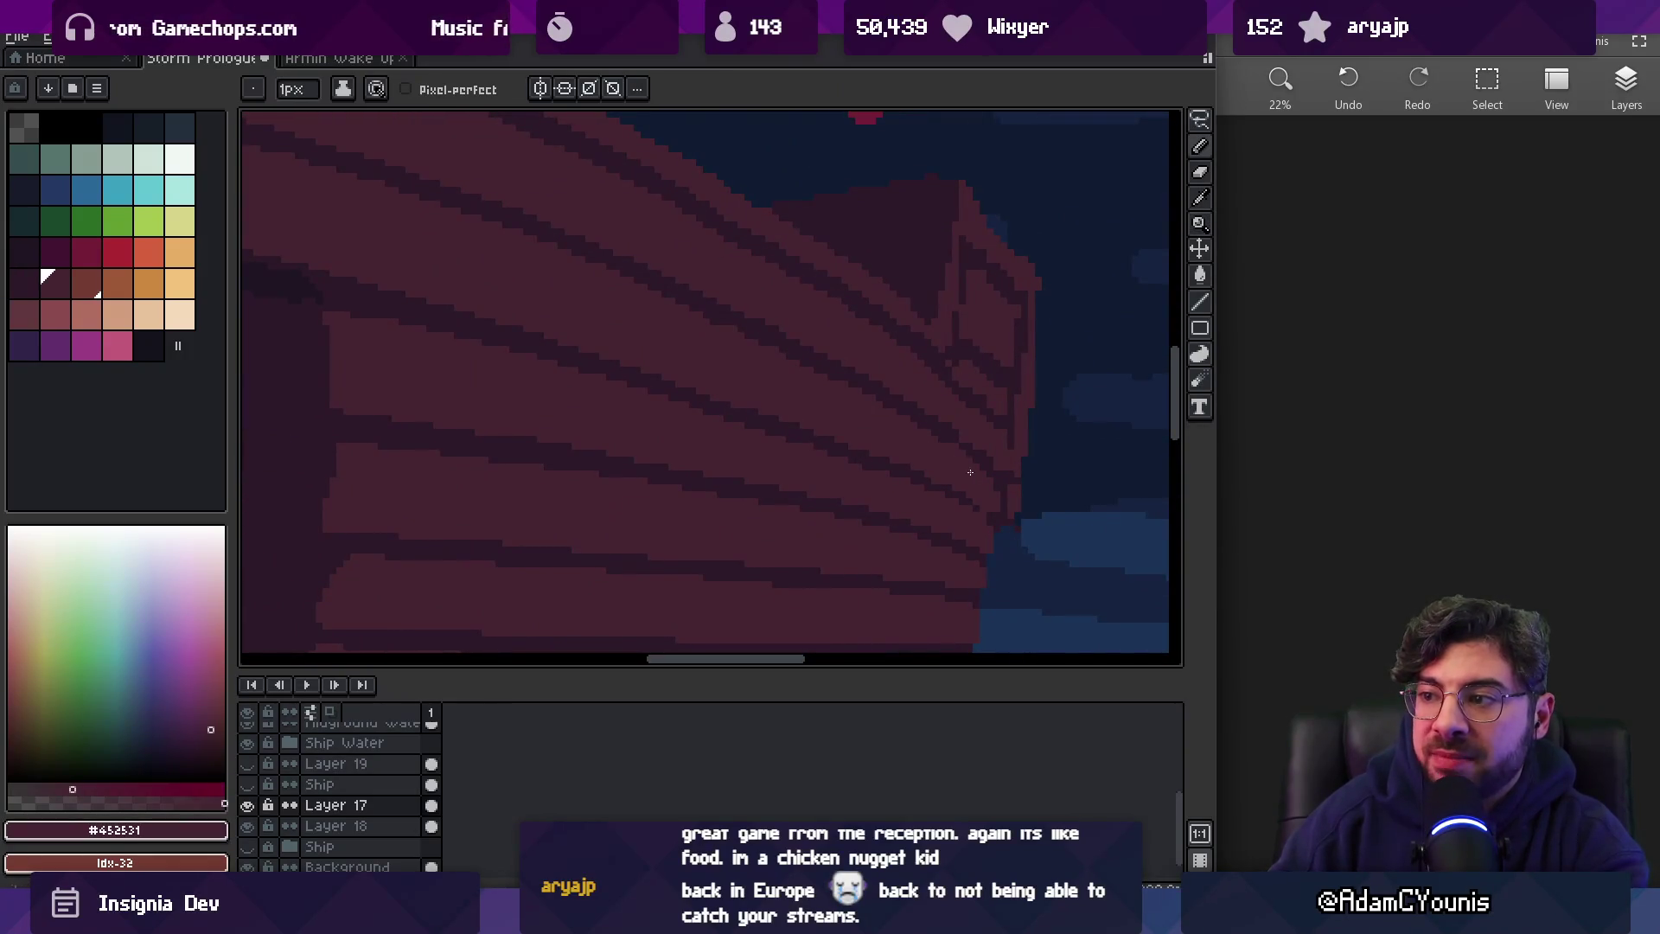
{"action": "left_click", "coordinate": [977, 458], "text": "alt"}
{"action": "left_click", "coordinate": [981, 481], "text": "alt"}
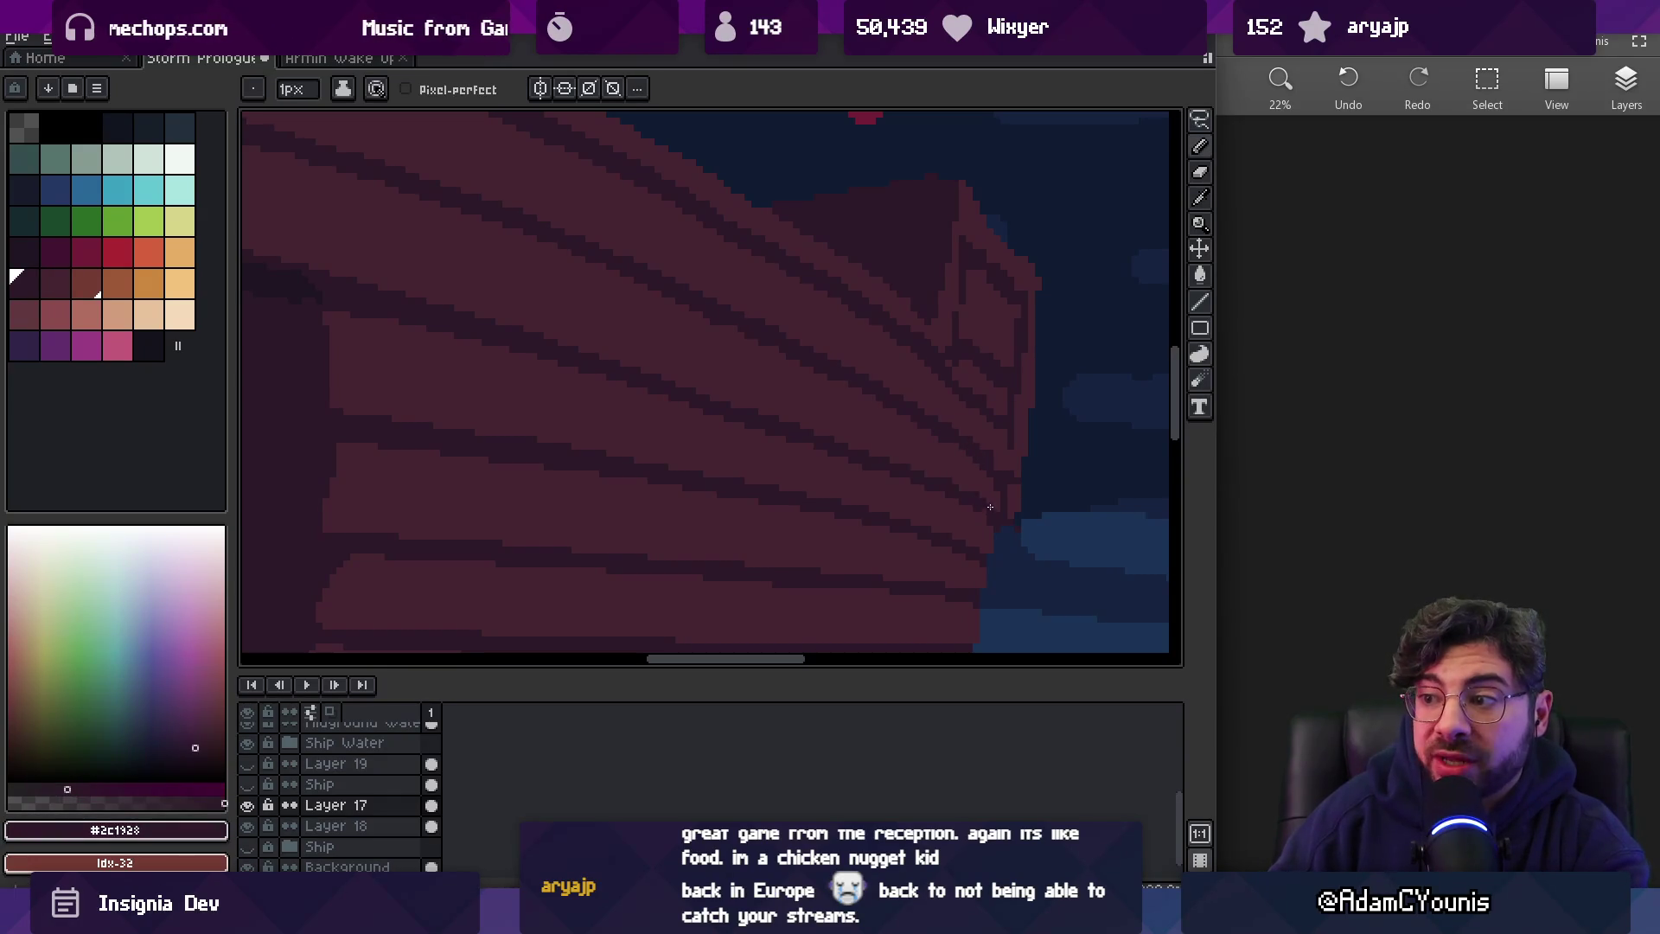
{"action": "key", "text": "z"}
{"action": "scroll", "coordinate": [978, 392], "scroll_direction": "down", "scroll_amount": 3}
{"action": "left_click", "coordinate": [1009, 492]}
Alternate maroon and dark stripe pixels on the hull toward the bow end
{"action": "key", "text": "alt"}
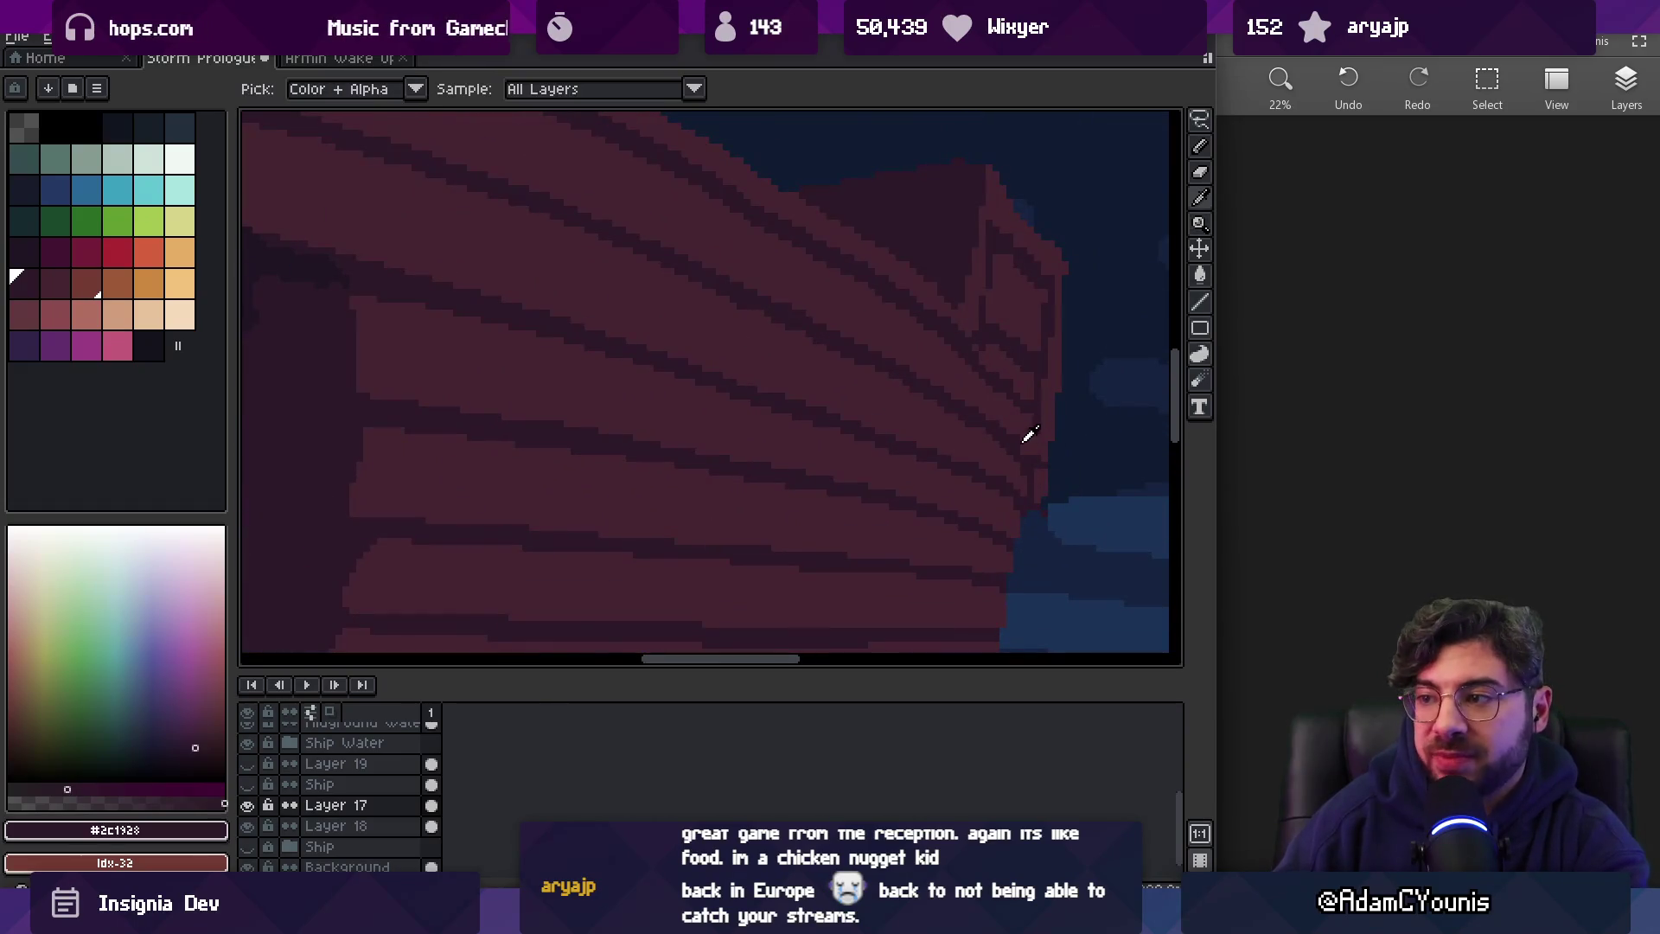
{"action": "left_click", "coordinate": [997, 418], "text": "alt"}
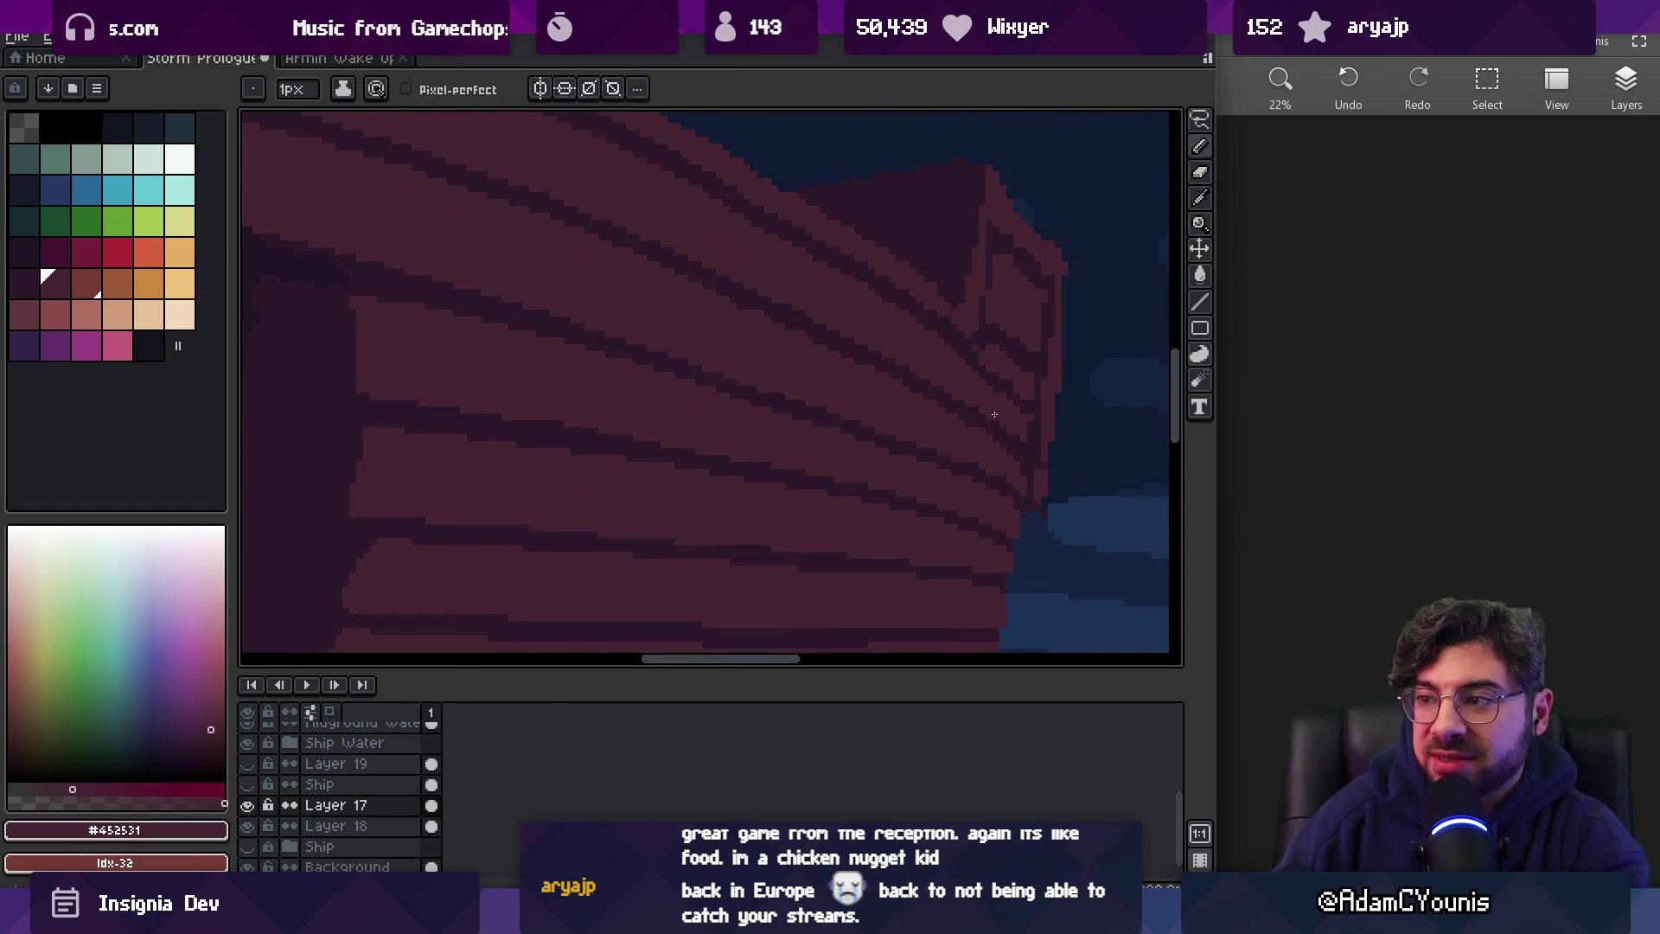
{"action": "left_click", "coordinate": [996, 416], "text": "alt"}
{"action": "left_click_drag", "start_coordinate": [997, 416], "coordinate": [900, 407]}
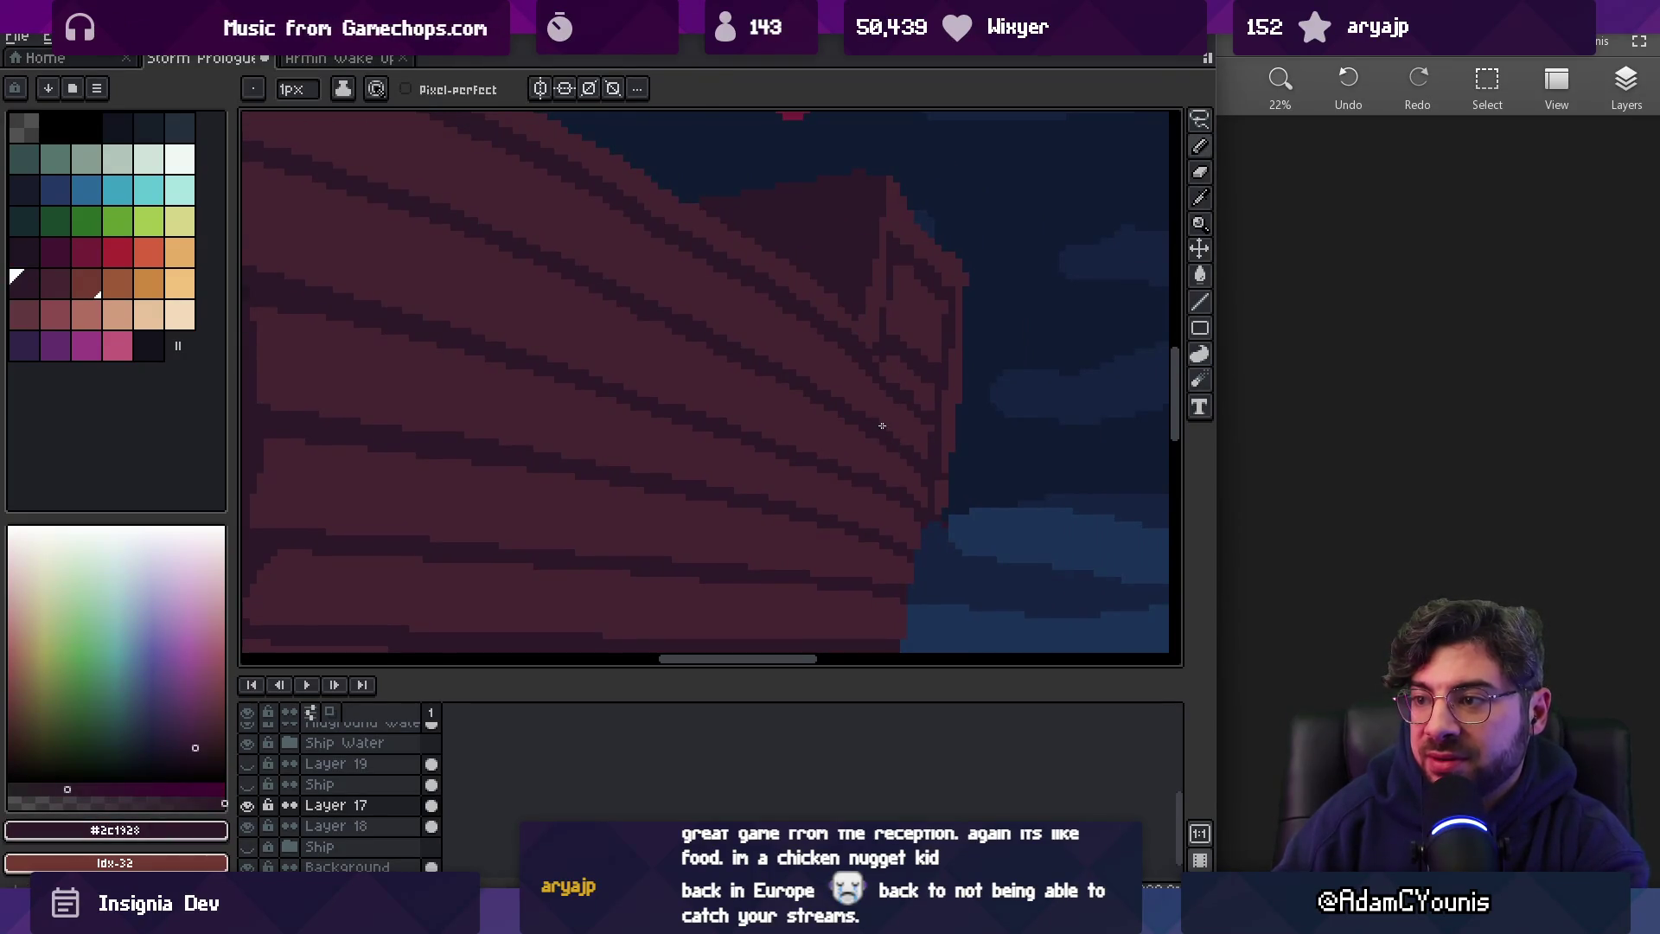
{"action": "left_click", "coordinate": [644, 330], "text": "alt"}
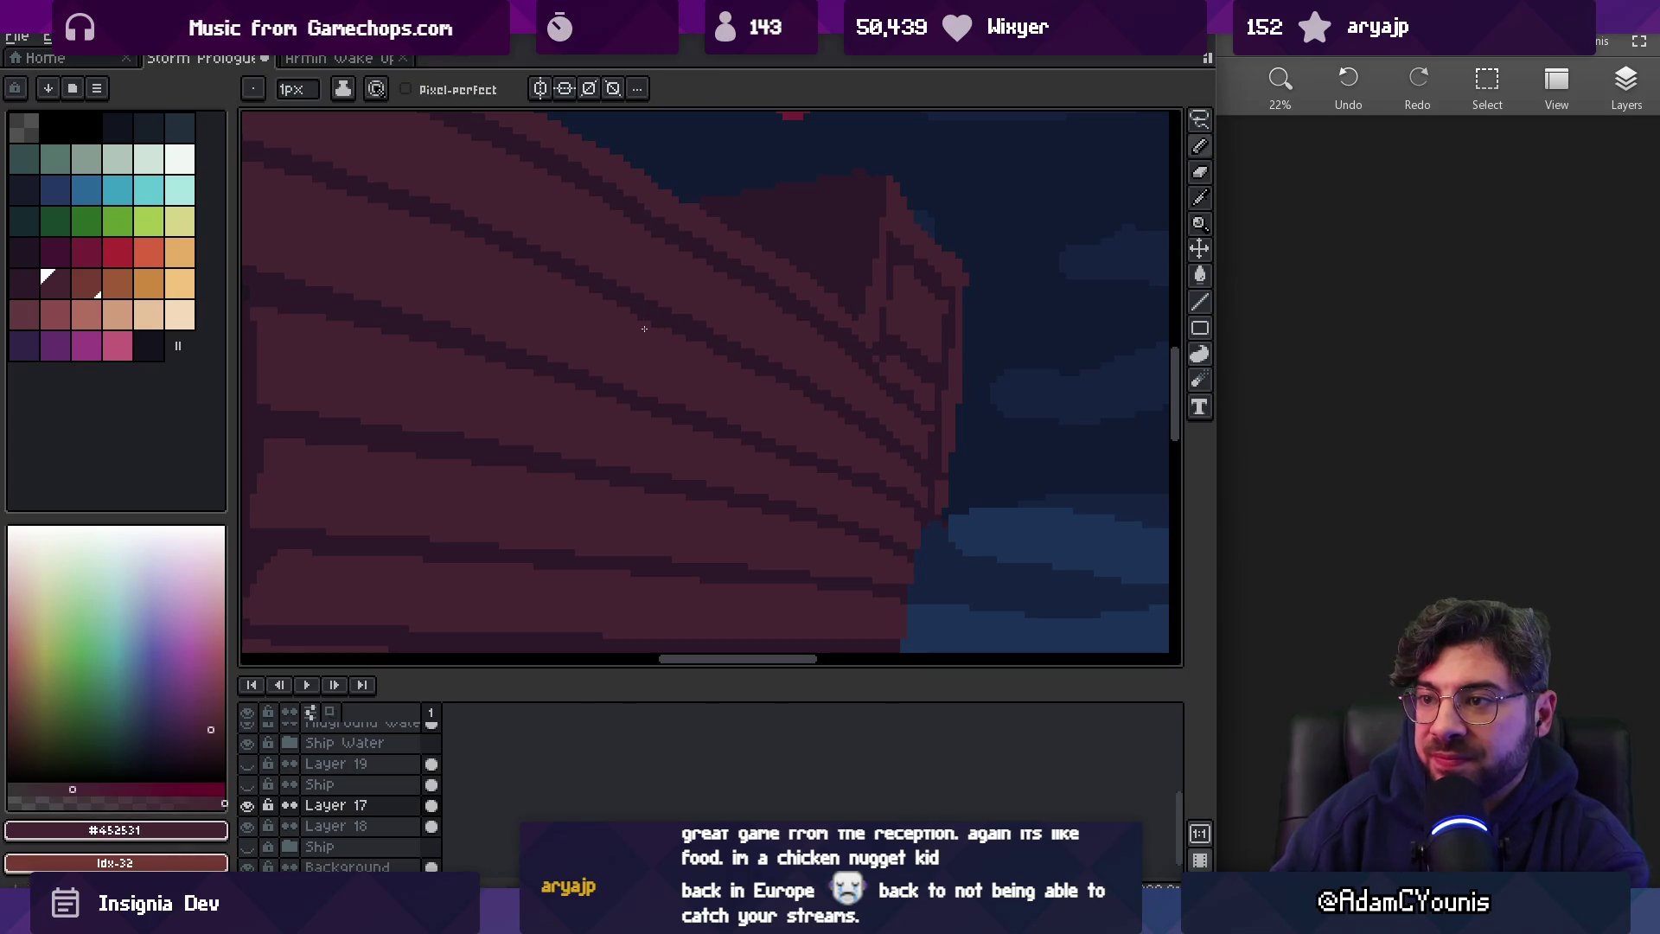
{"action": "key", "text": "z"}
{"action": "scroll", "coordinate": [667, 333], "scroll_direction": "down", "scroll_amount": 3}
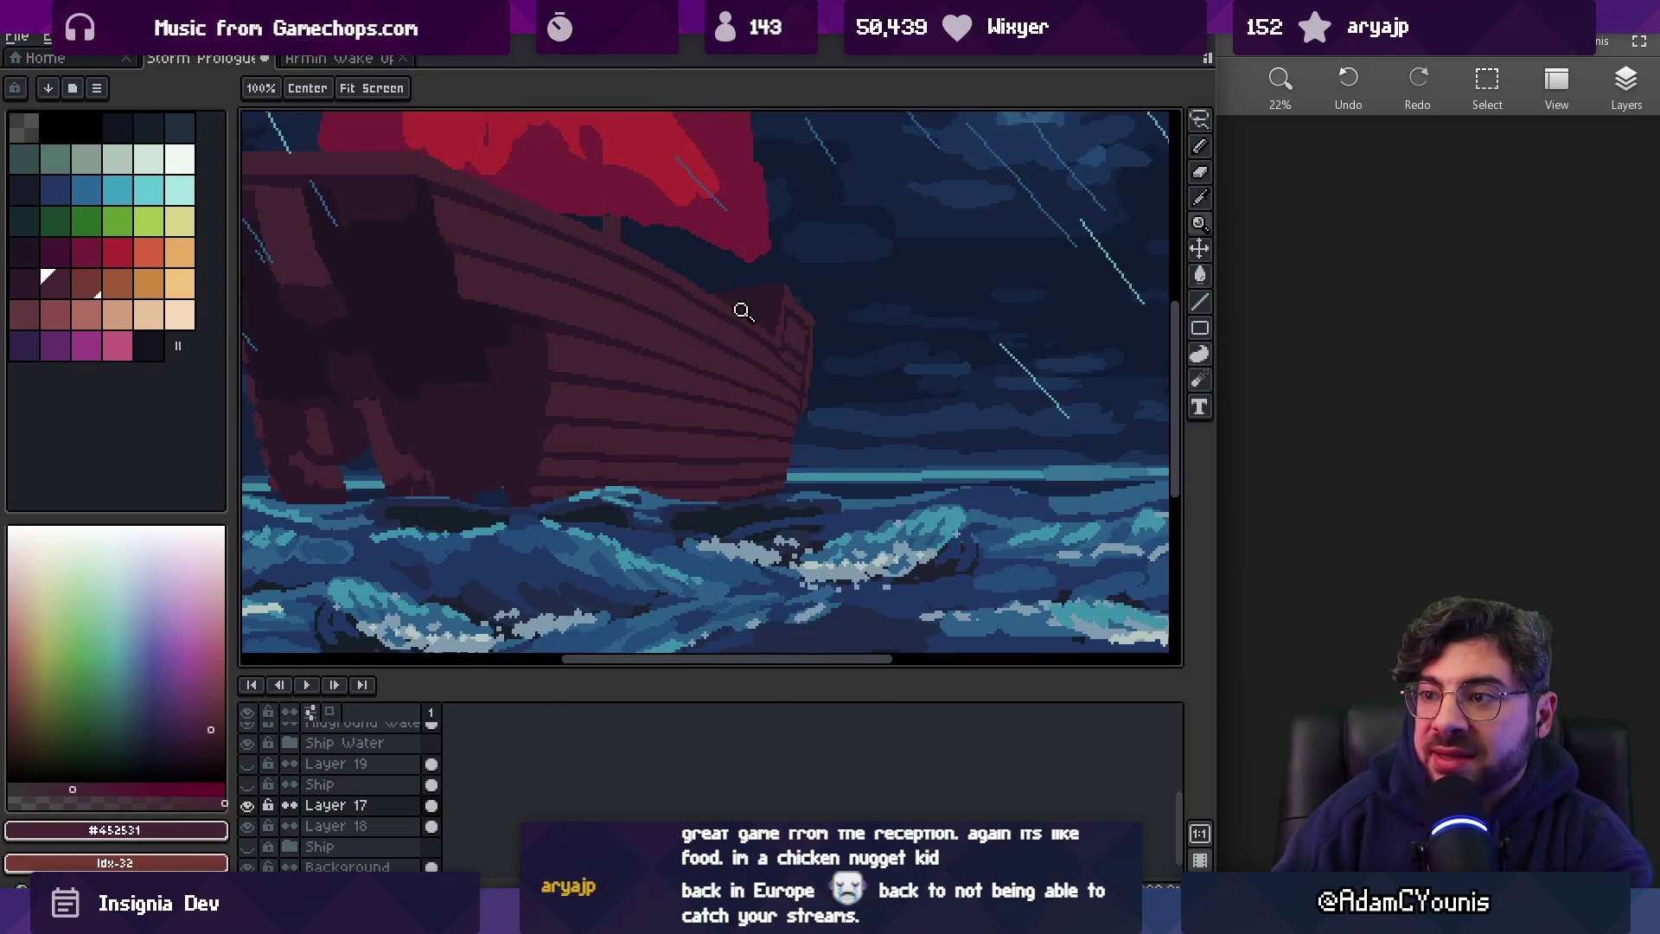
{"action": "scroll", "coordinate": [761, 337], "scroll_direction": "up", "scroll_amount": 4}
{"action": "left_click", "coordinate": [790, 396], "text": "alt"}
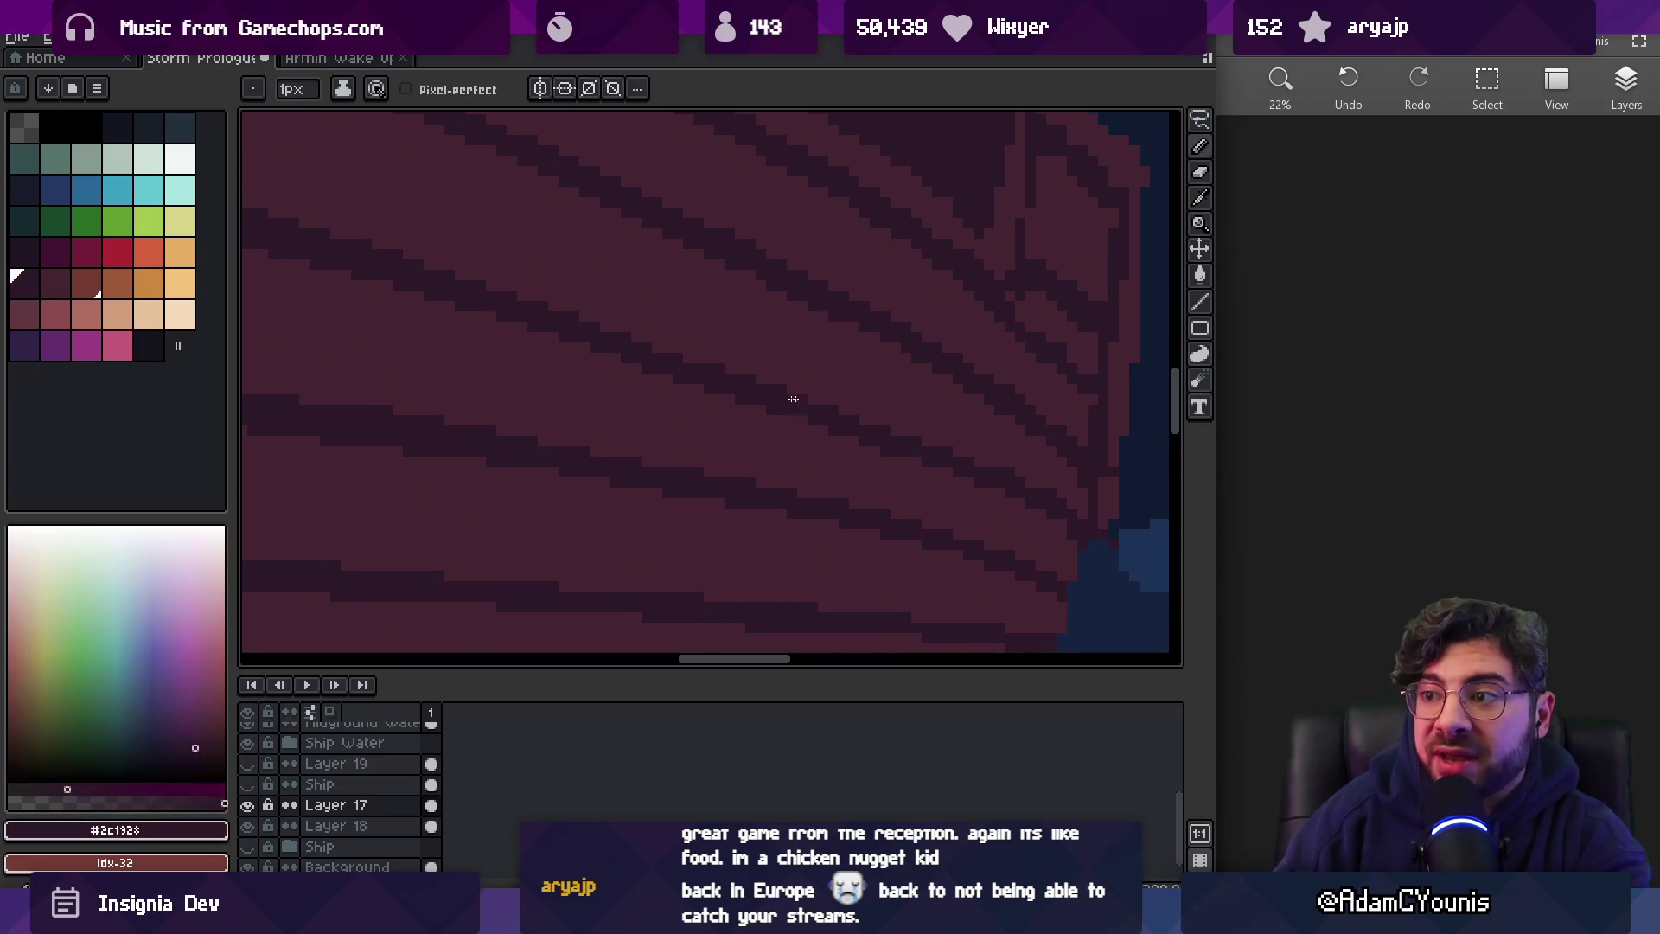
{"action": "left_click", "coordinate": [609, 369], "text": "alt"}
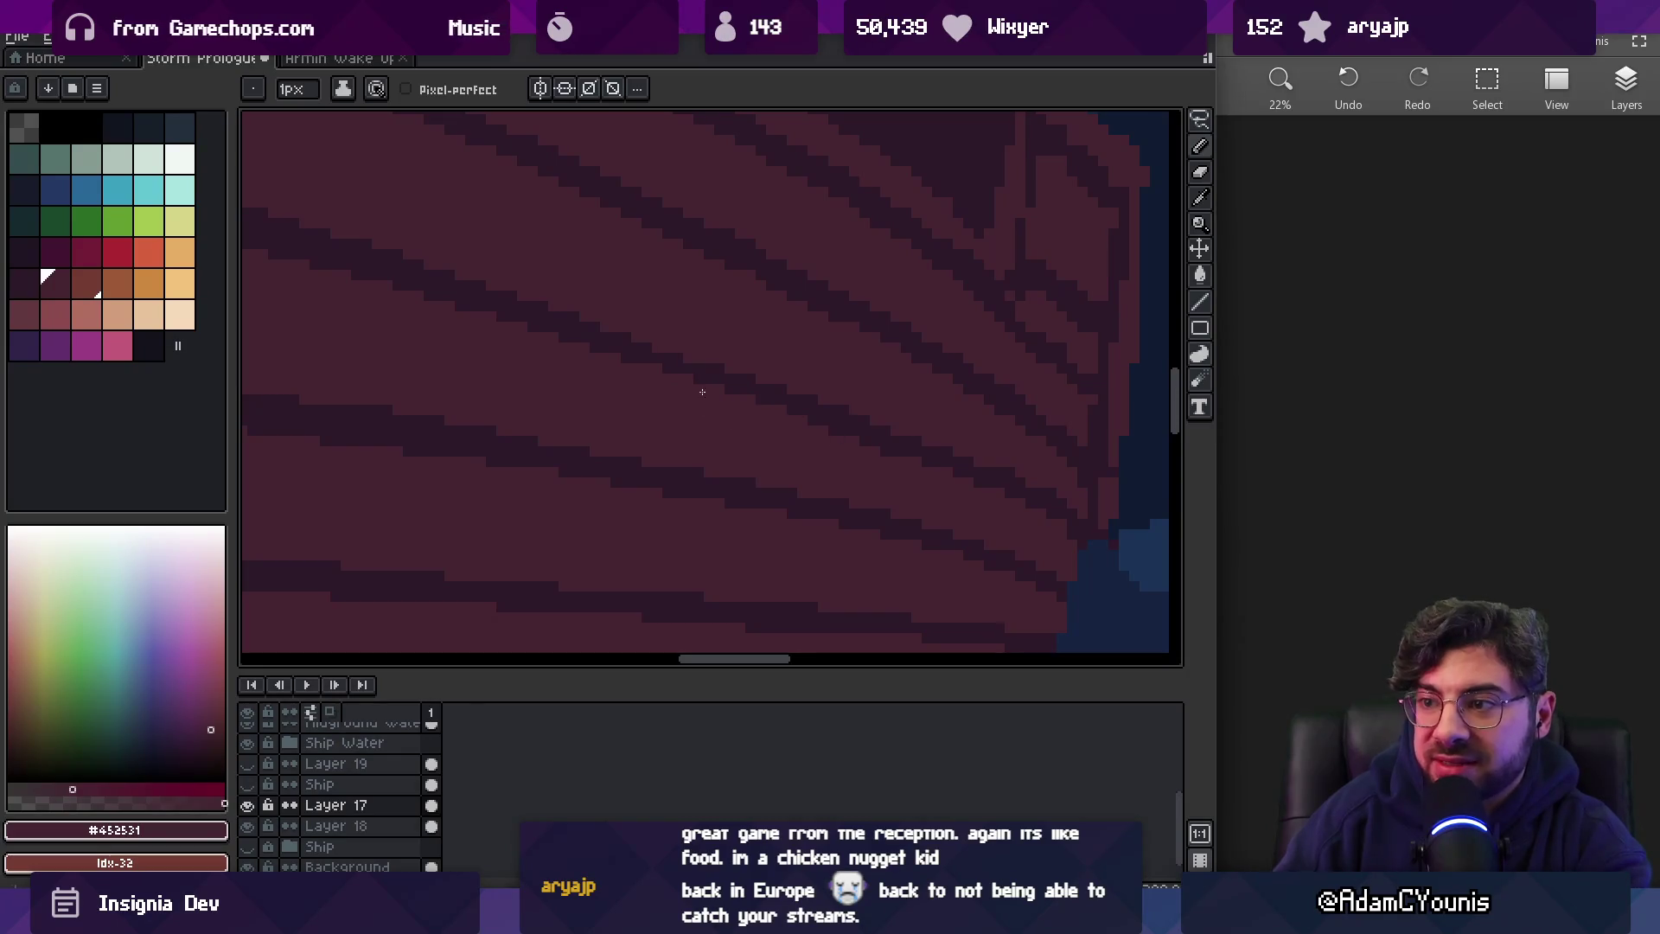
Recolour the final hull stripe pixels at the bow end in #2c1928 and #452531
{"action": "key", "text": "z"}
{"action": "scroll", "coordinate": [838, 386], "scroll_direction": "down", "scroll_amount": 3}
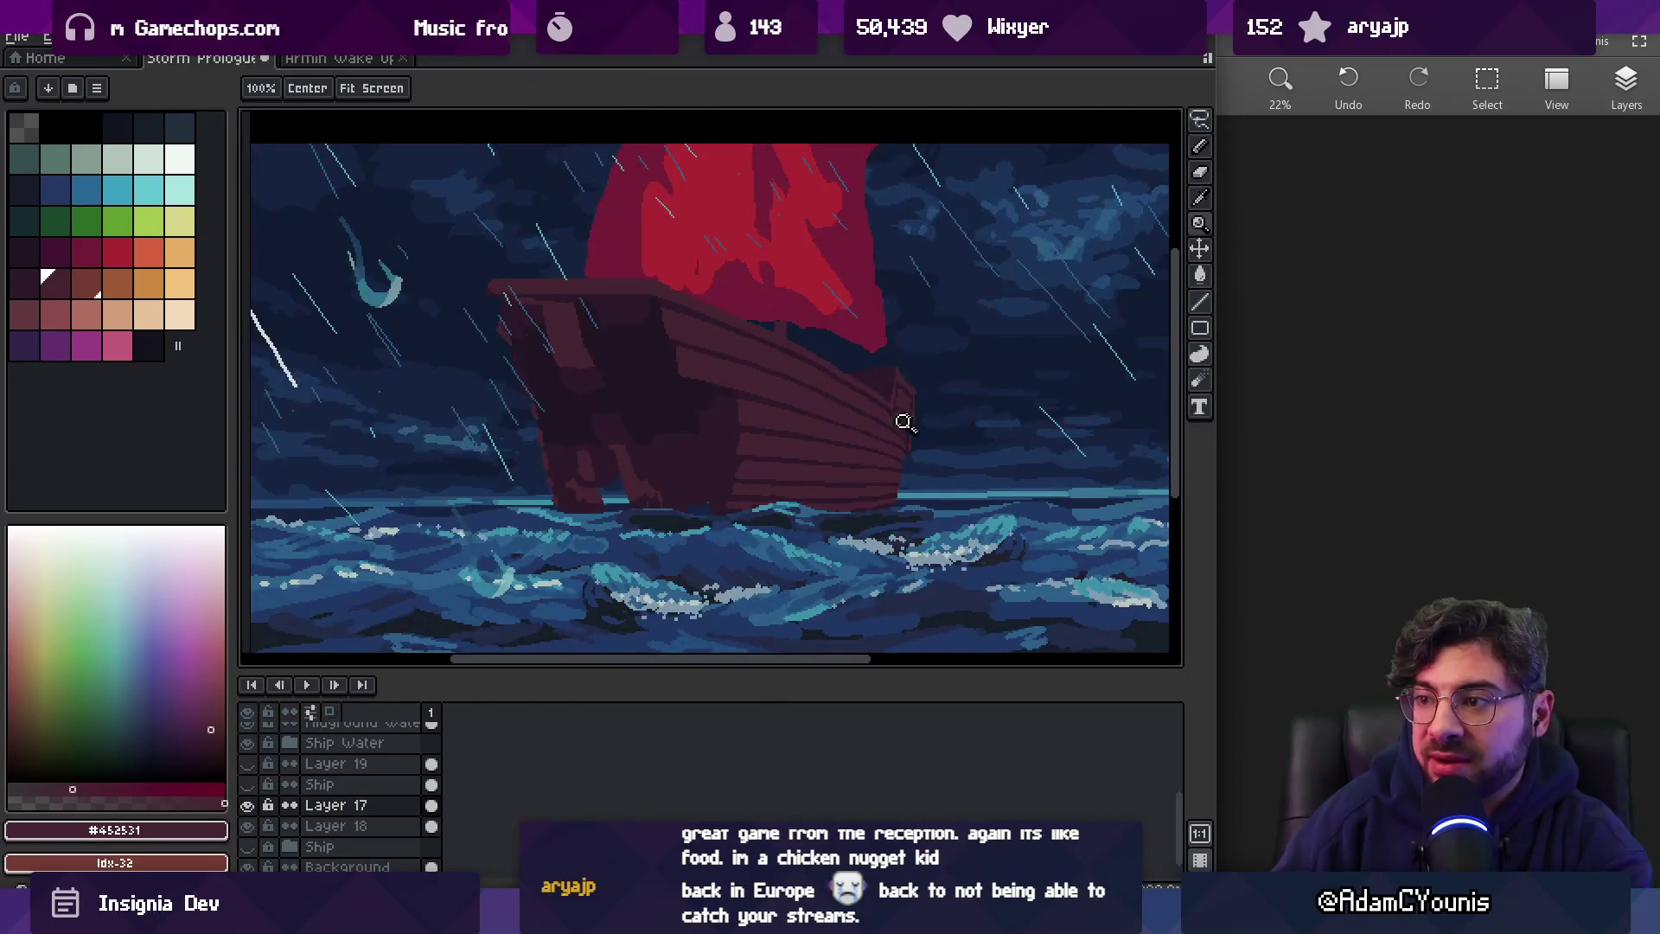
{"action": "scroll", "coordinate": [891, 433], "scroll_direction": "up", "scroll_amount": 5}
{"action": "left_click", "coordinate": [738, 366], "text": "alt"}
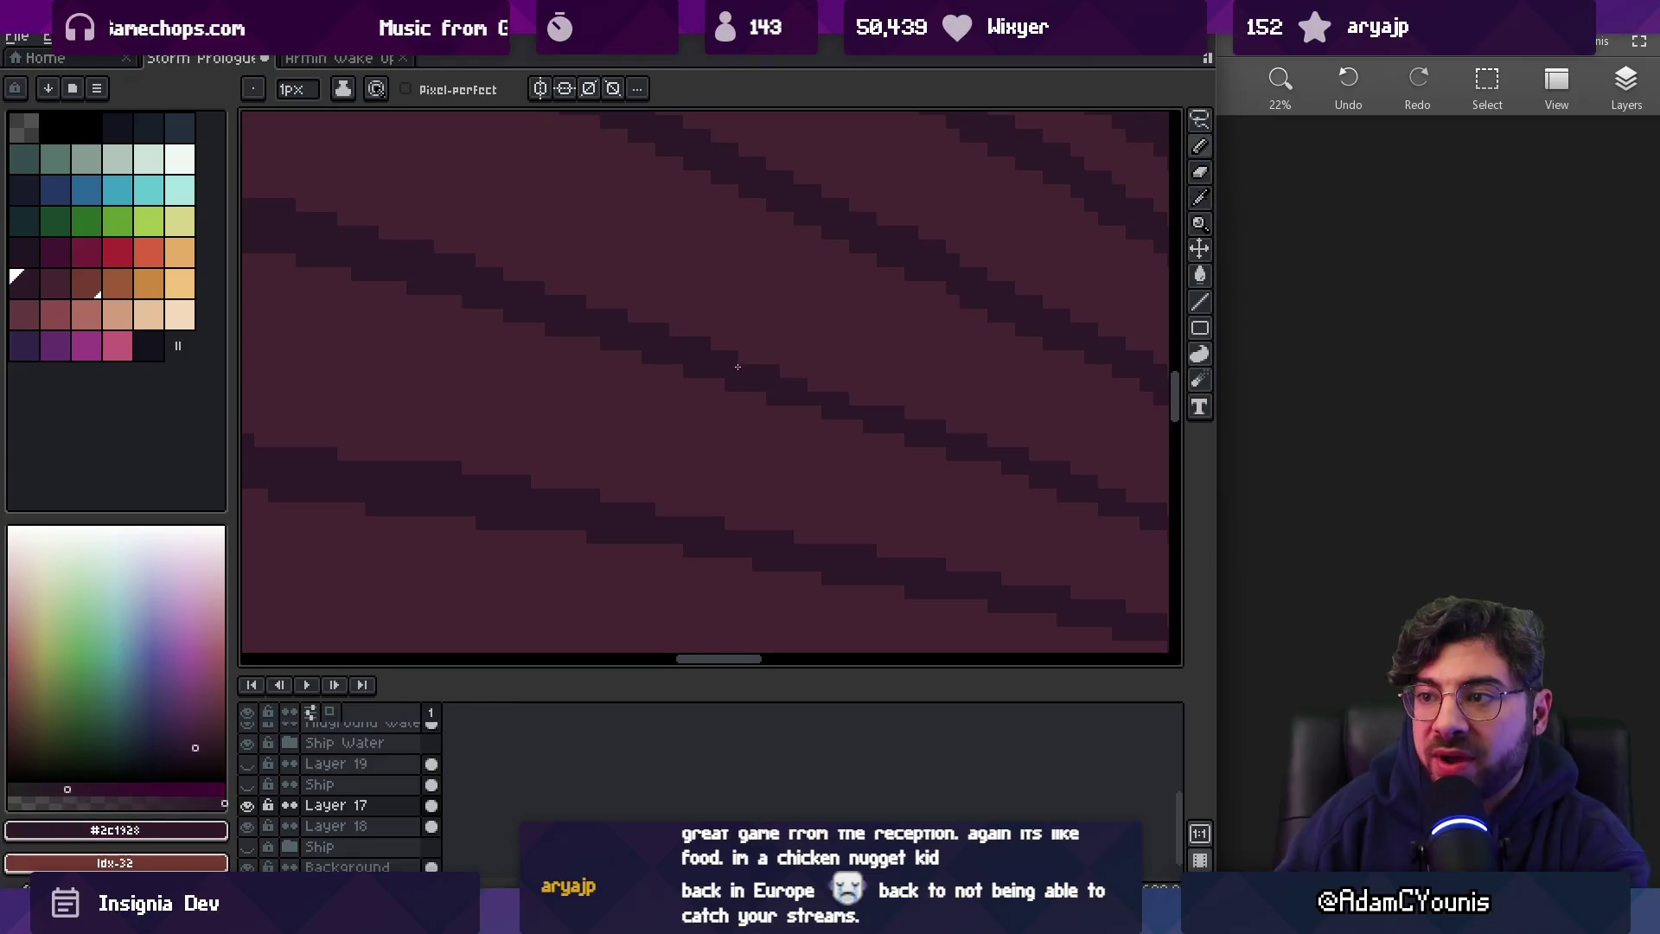
{"action": "left_click_drag", "start_coordinate": [977, 434], "coordinate": [770, 370]}
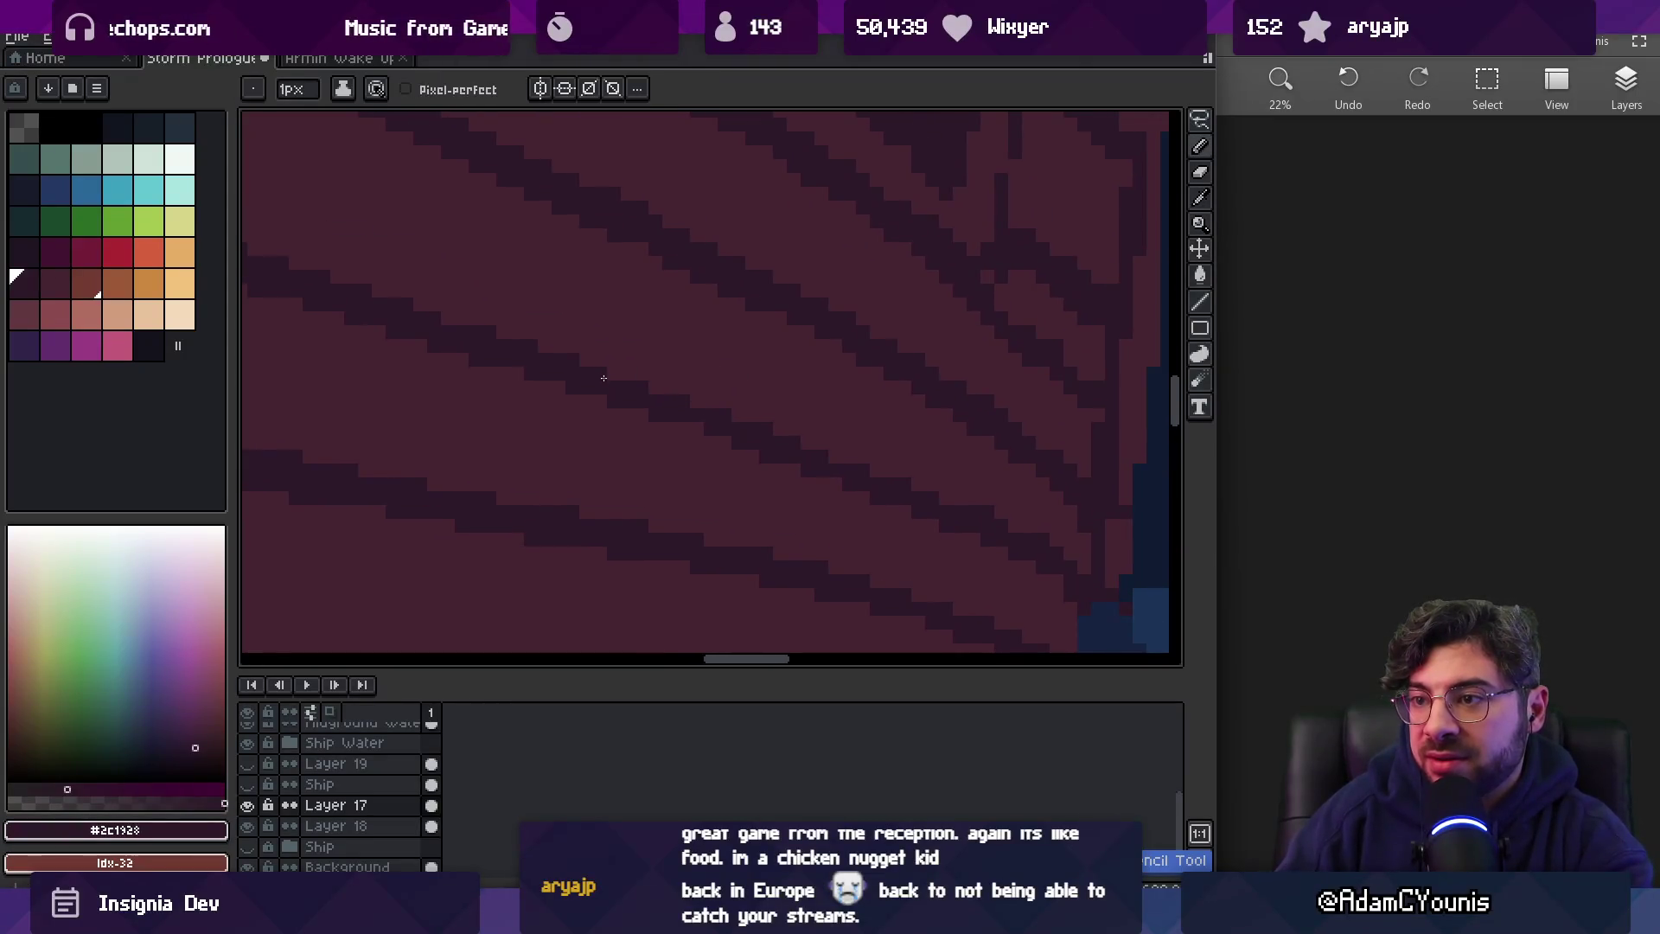
{"action": "key", "text": "z"}
{"action": "scroll", "coordinate": [755, 418], "scroll_direction": "down", "scroll_amount": 4}
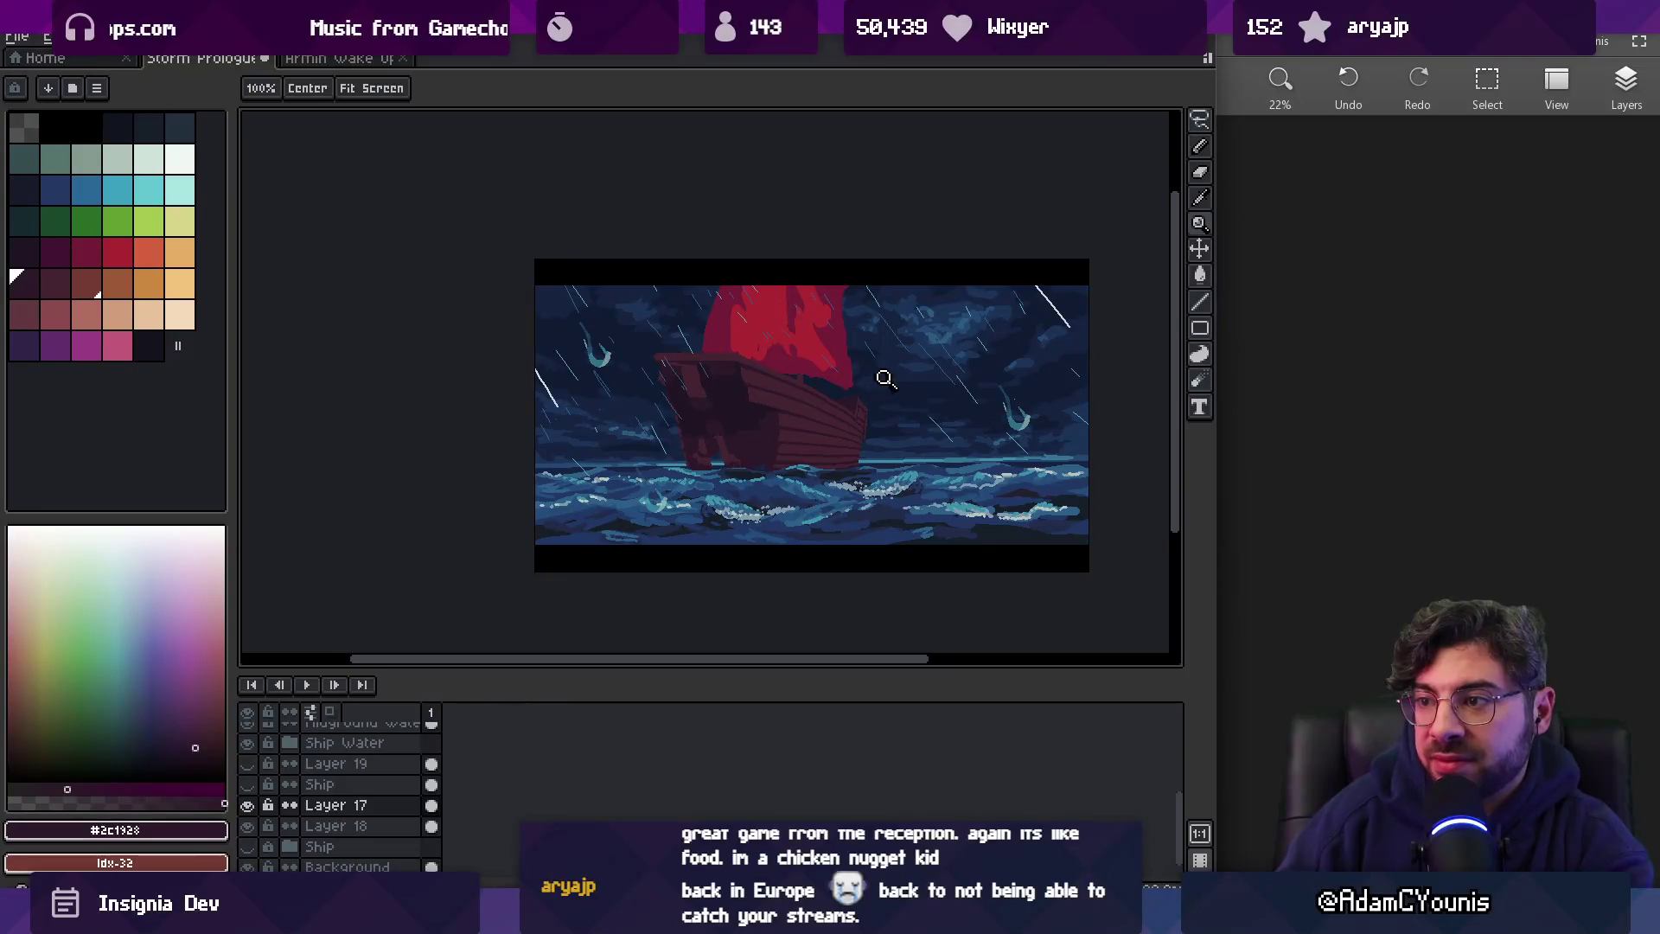
{"action": "scroll", "coordinate": [873, 438], "scroll_direction": "up", "scroll_amount": 5}
{"action": "left_click", "coordinate": [800, 400], "text": "alt"}
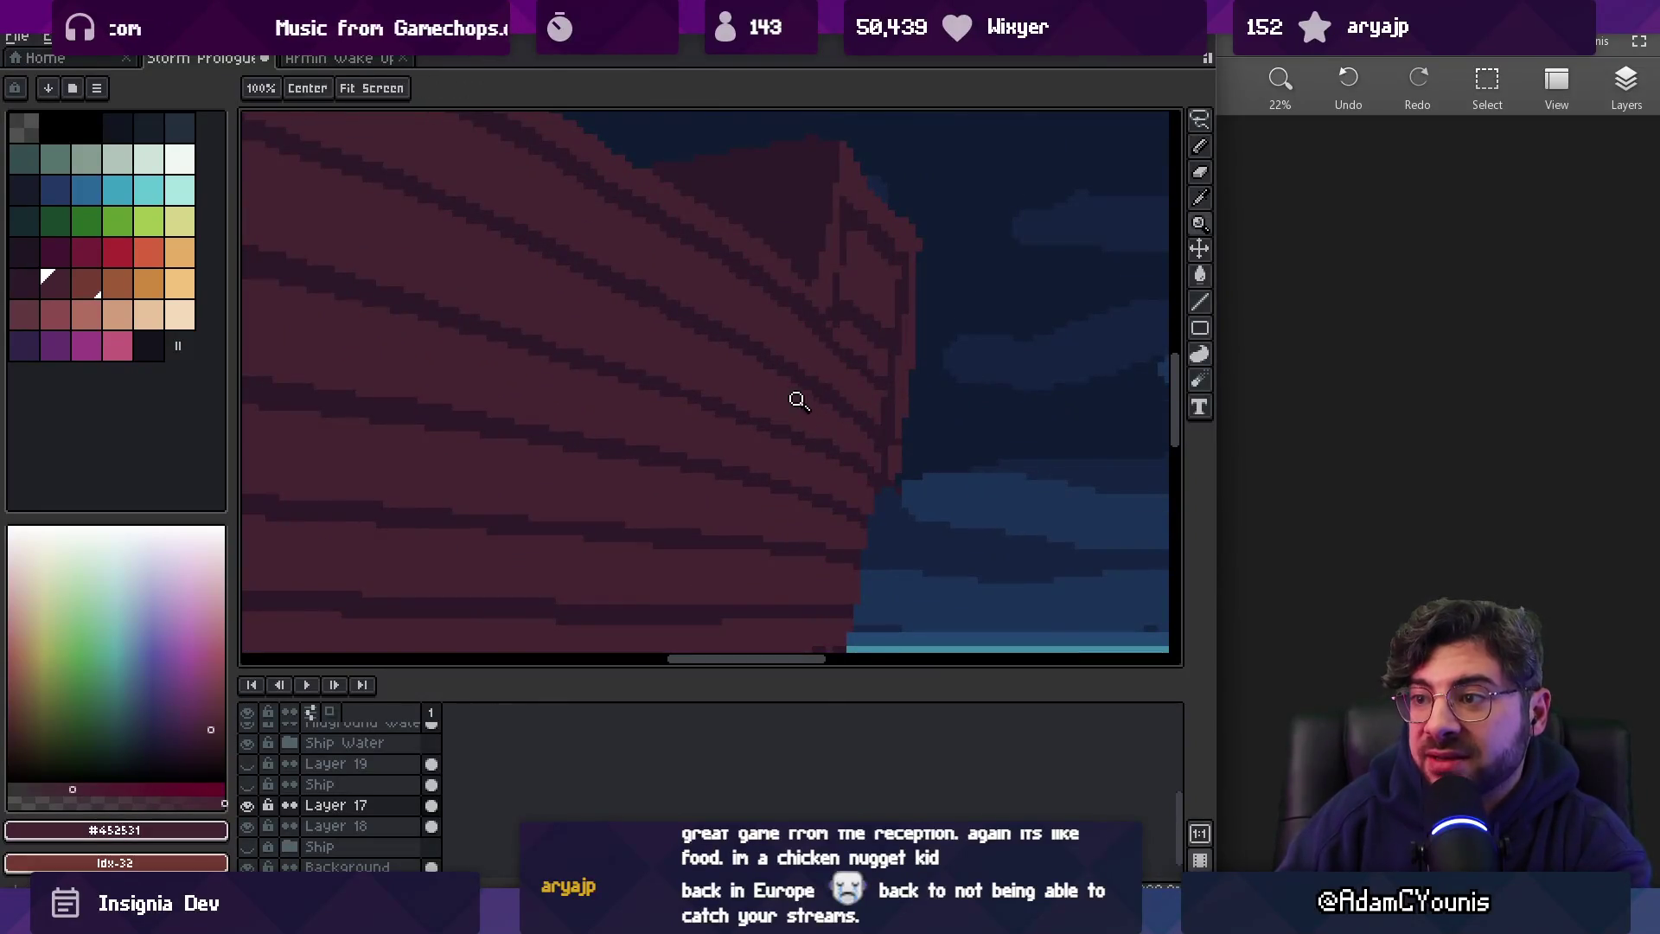
{"action": "left_click", "coordinate": [878, 467], "text": "alt"}
{"action": "left_click", "coordinate": [869, 482], "text": "alt"}
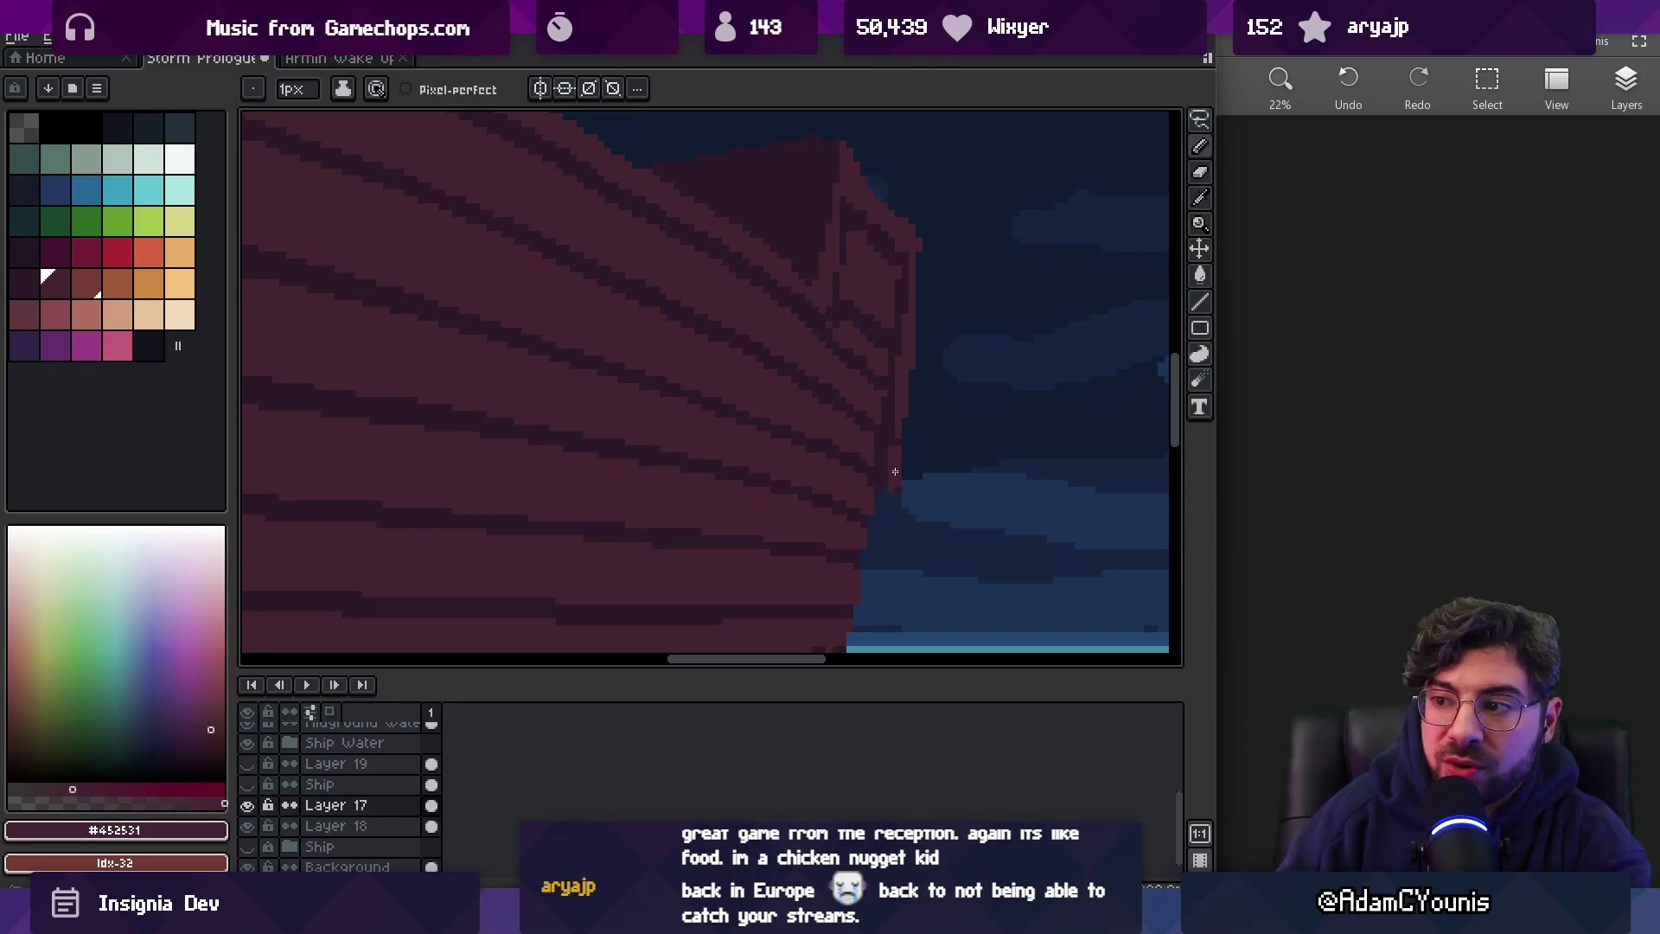
{"action": "scroll", "coordinate": [886, 492], "scroll_direction": "down", "scroll_amount": 5}
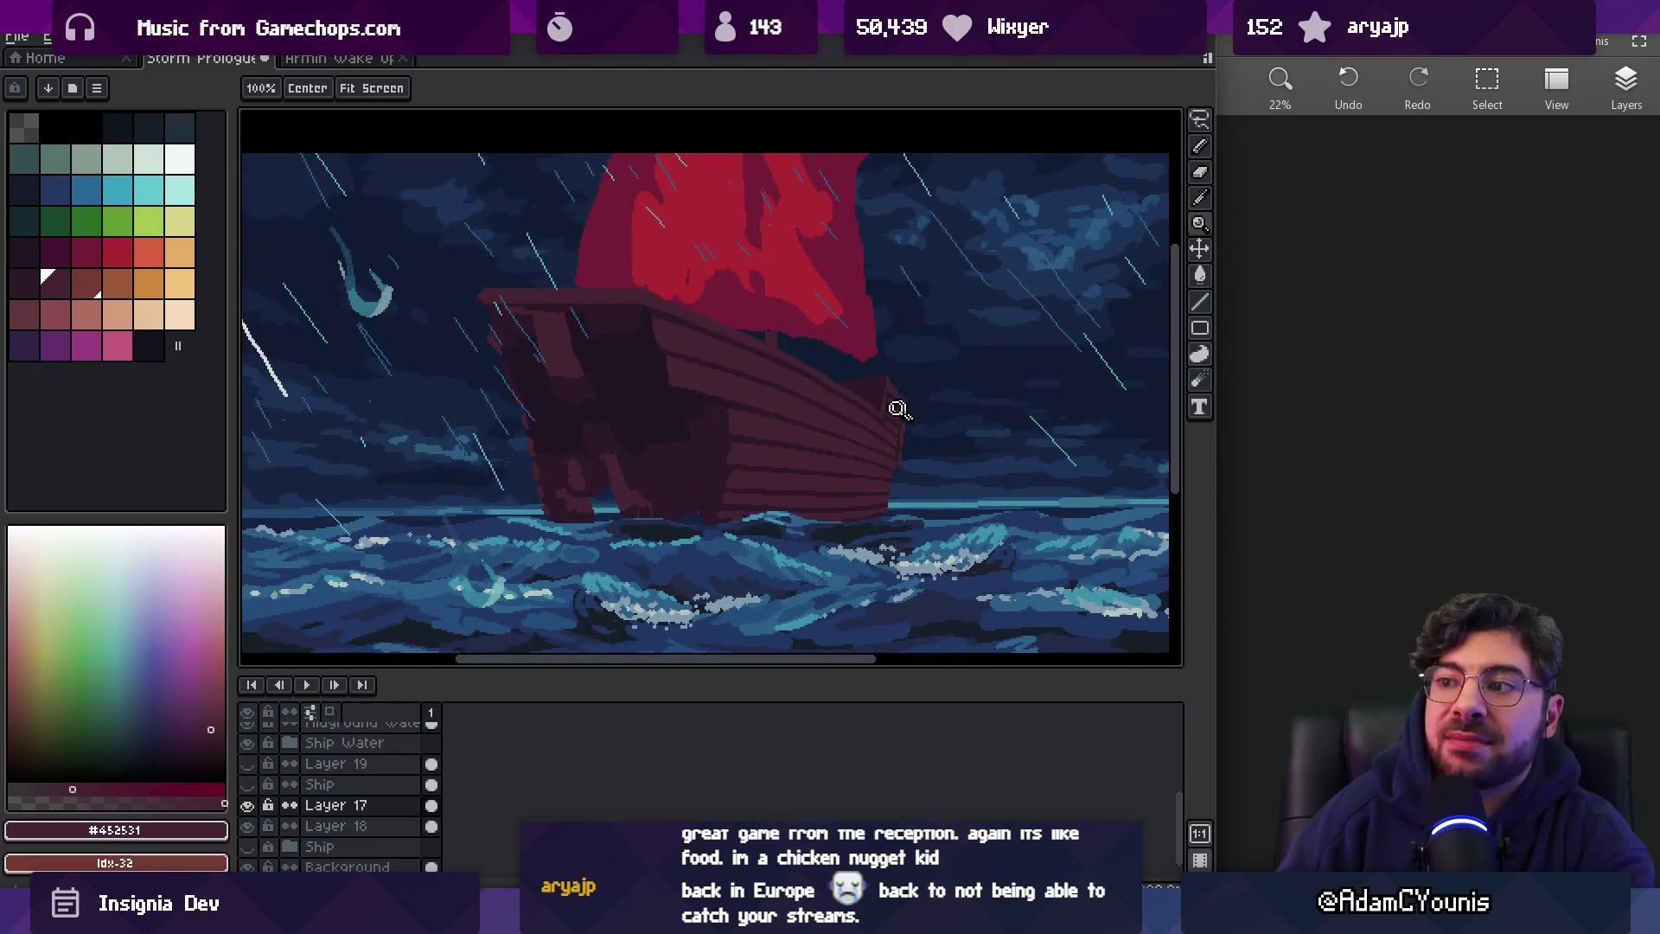
{"action": "scroll", "coordinate": [1377, 429], "scroll_direction": "down", "scroll_amount": 3}
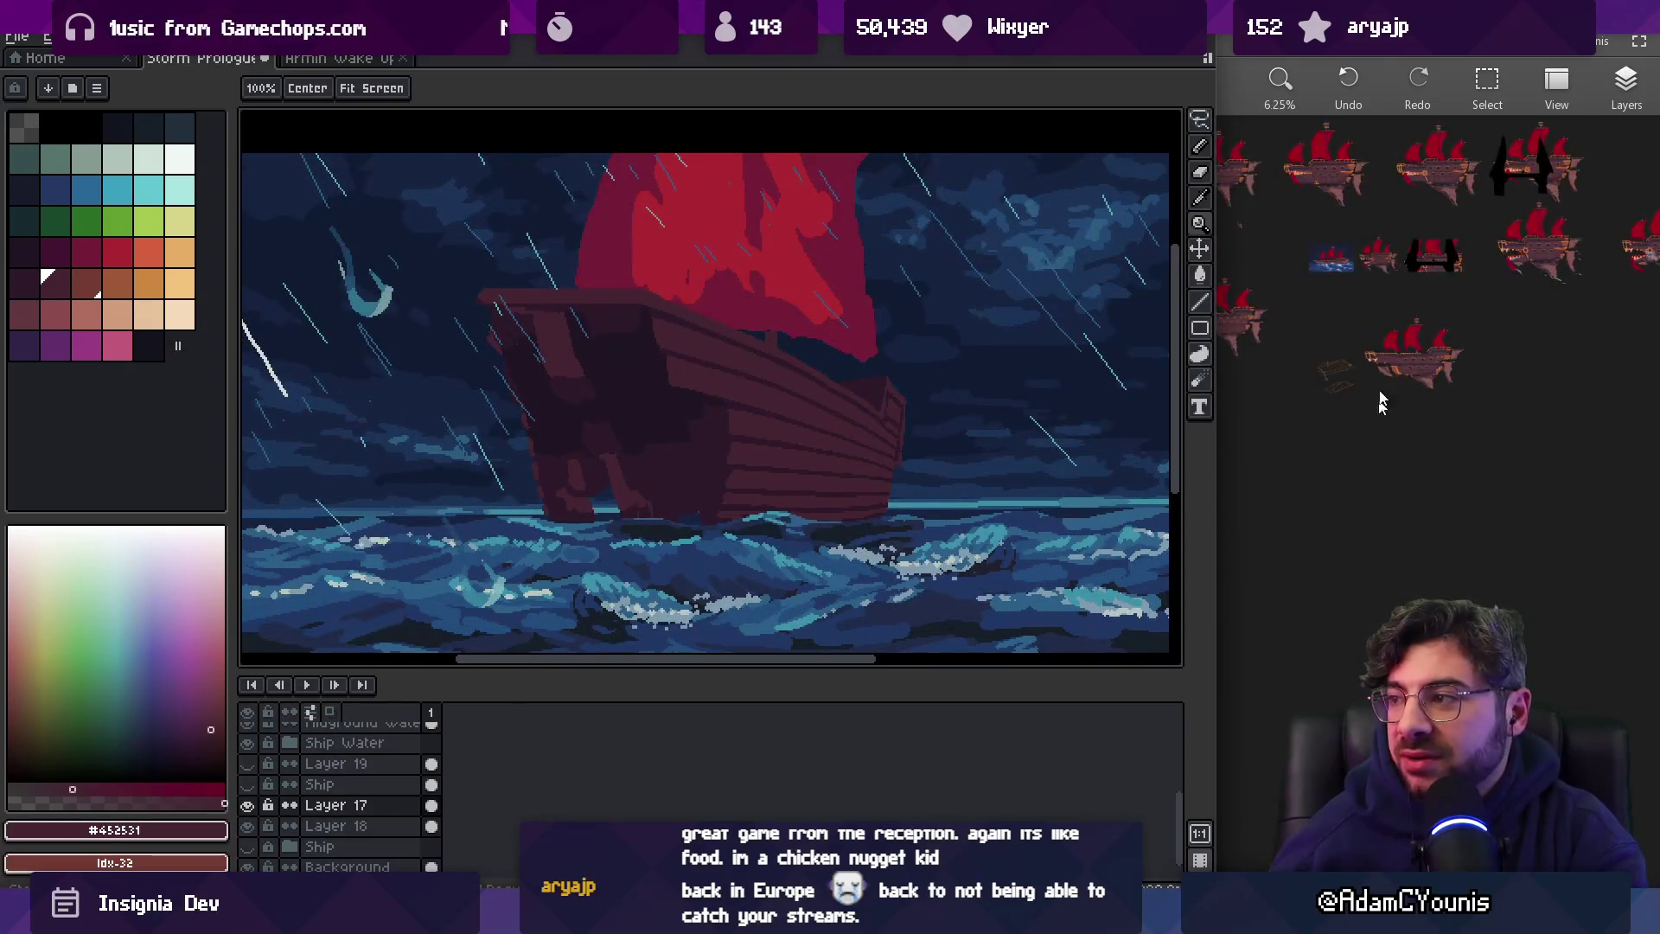
Zoom into the hull and eyedrop the dark stripe #2c1928 and hull maroon #452531
{"action": "scroll", "coordinate": [1425, 304], "scroll_direction": "up", "scroll_amount": 3}
{"action": "scroll", "coordinate": [1340, 548], "scroll_direction": "up", "scroll_amount": 4}
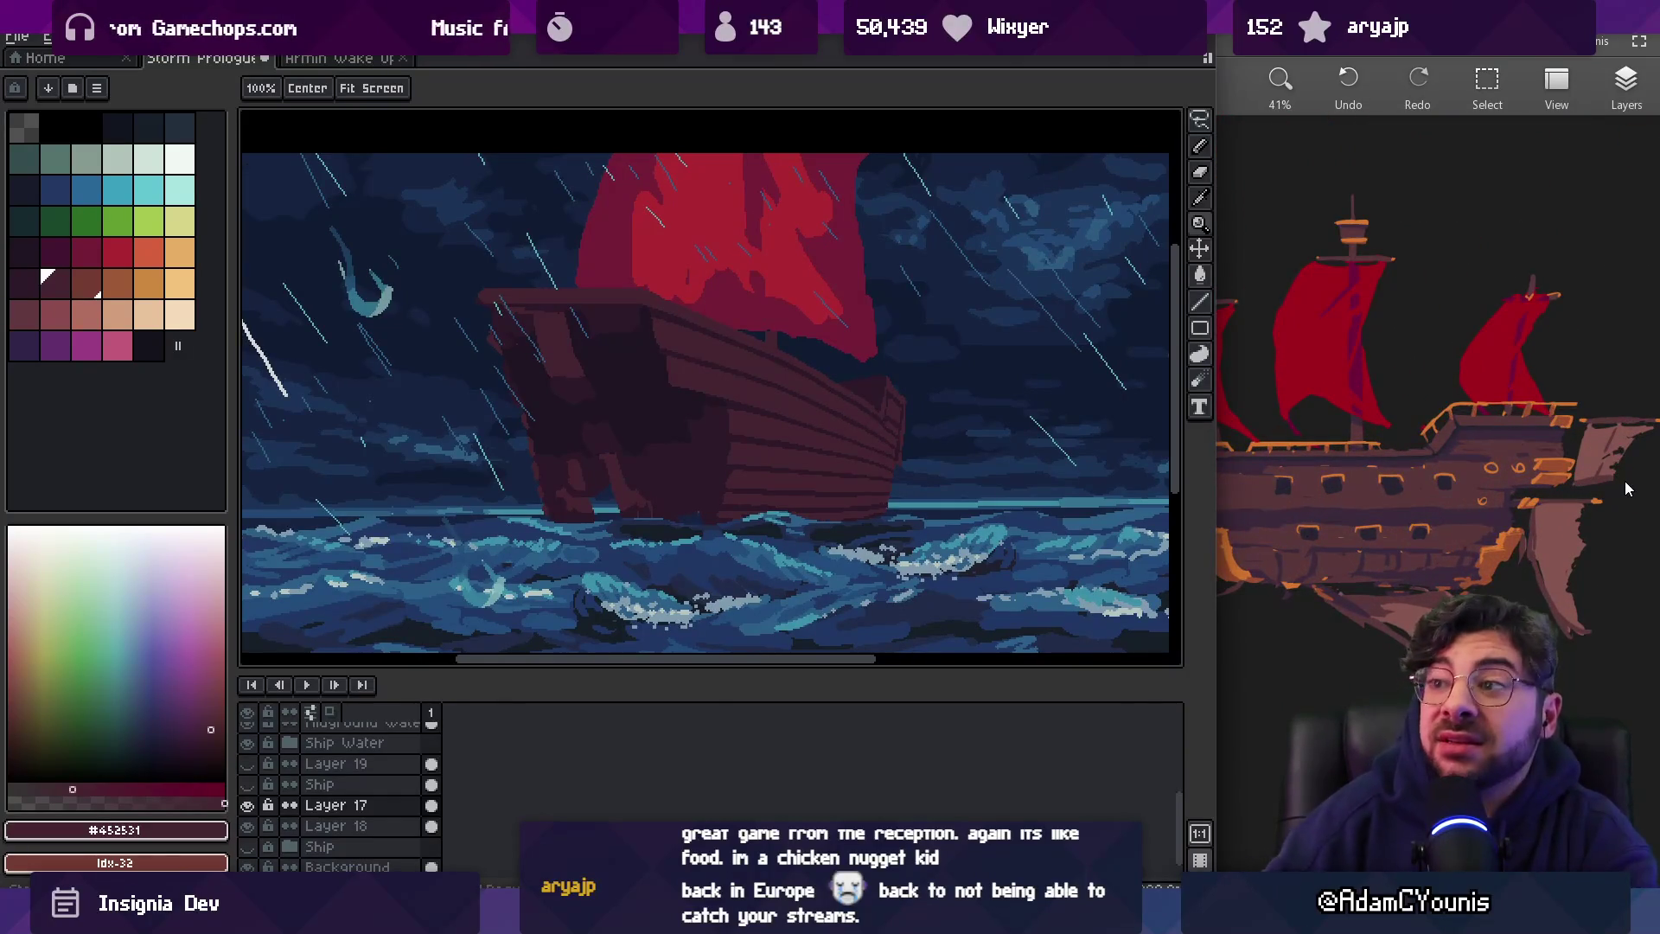
{"action": "scroll", "coordinate": [899, 415], "scroll_direction": "up", "scroll_amount": 2}
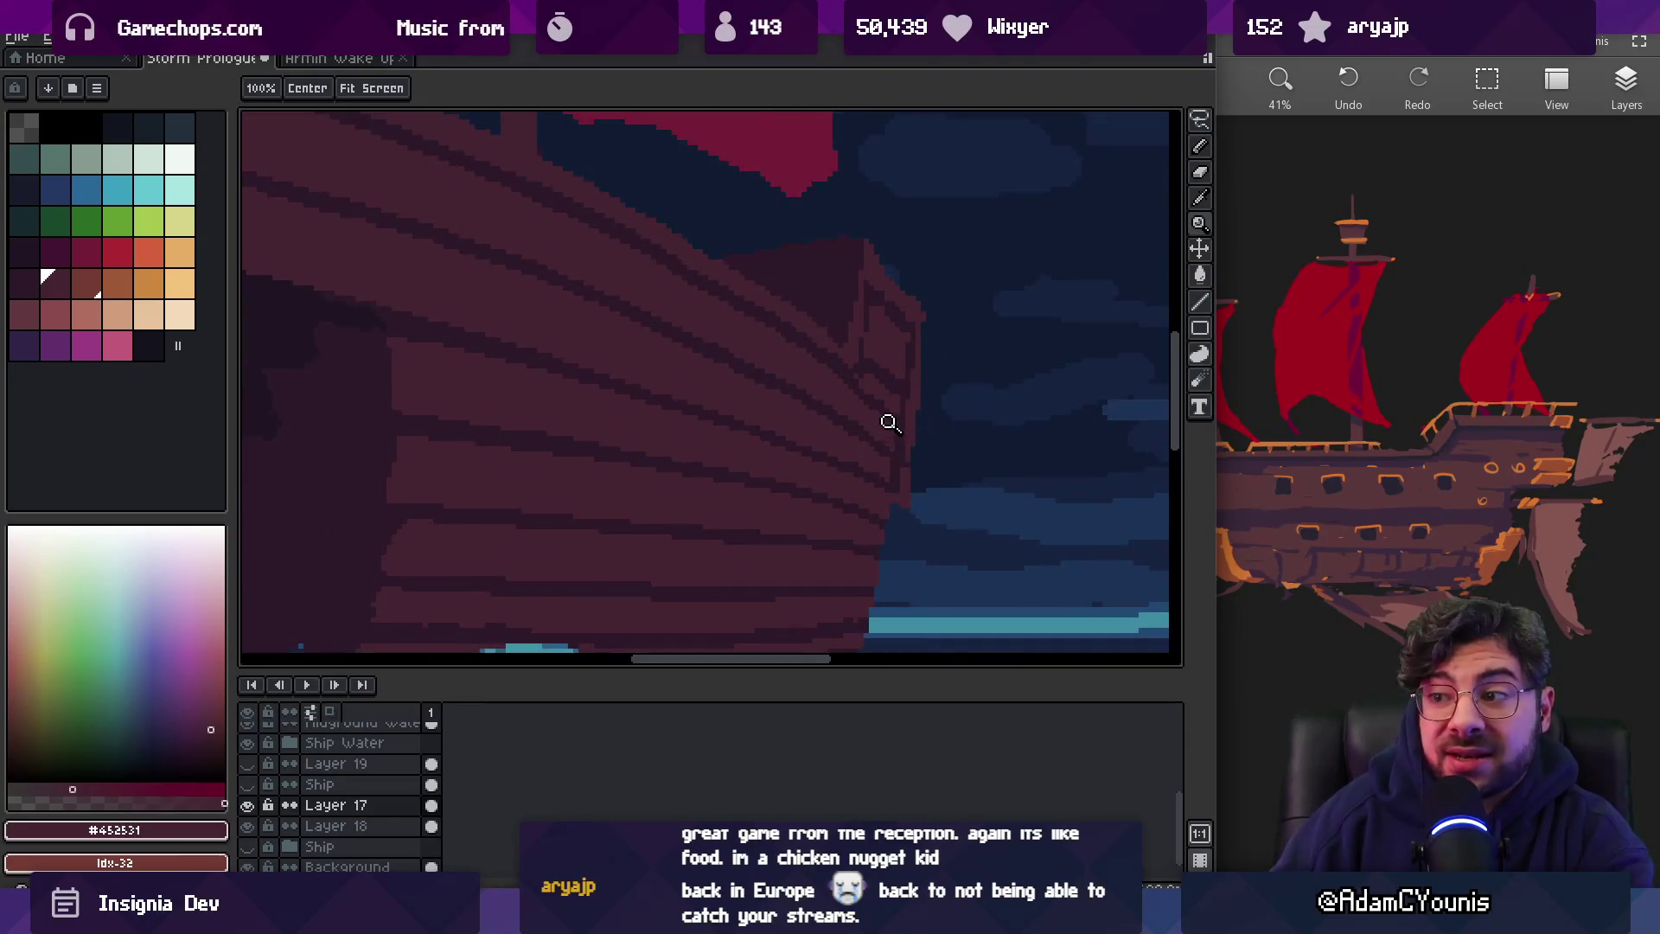
{"action": "scroll", "coordinate": [839, 368], "scroll_direction": "down", "scroll_amount": 2}
{"action": "scroll", "coordinate": [834, 360], "scroll_direction": "up", "scroll_amount": 3}
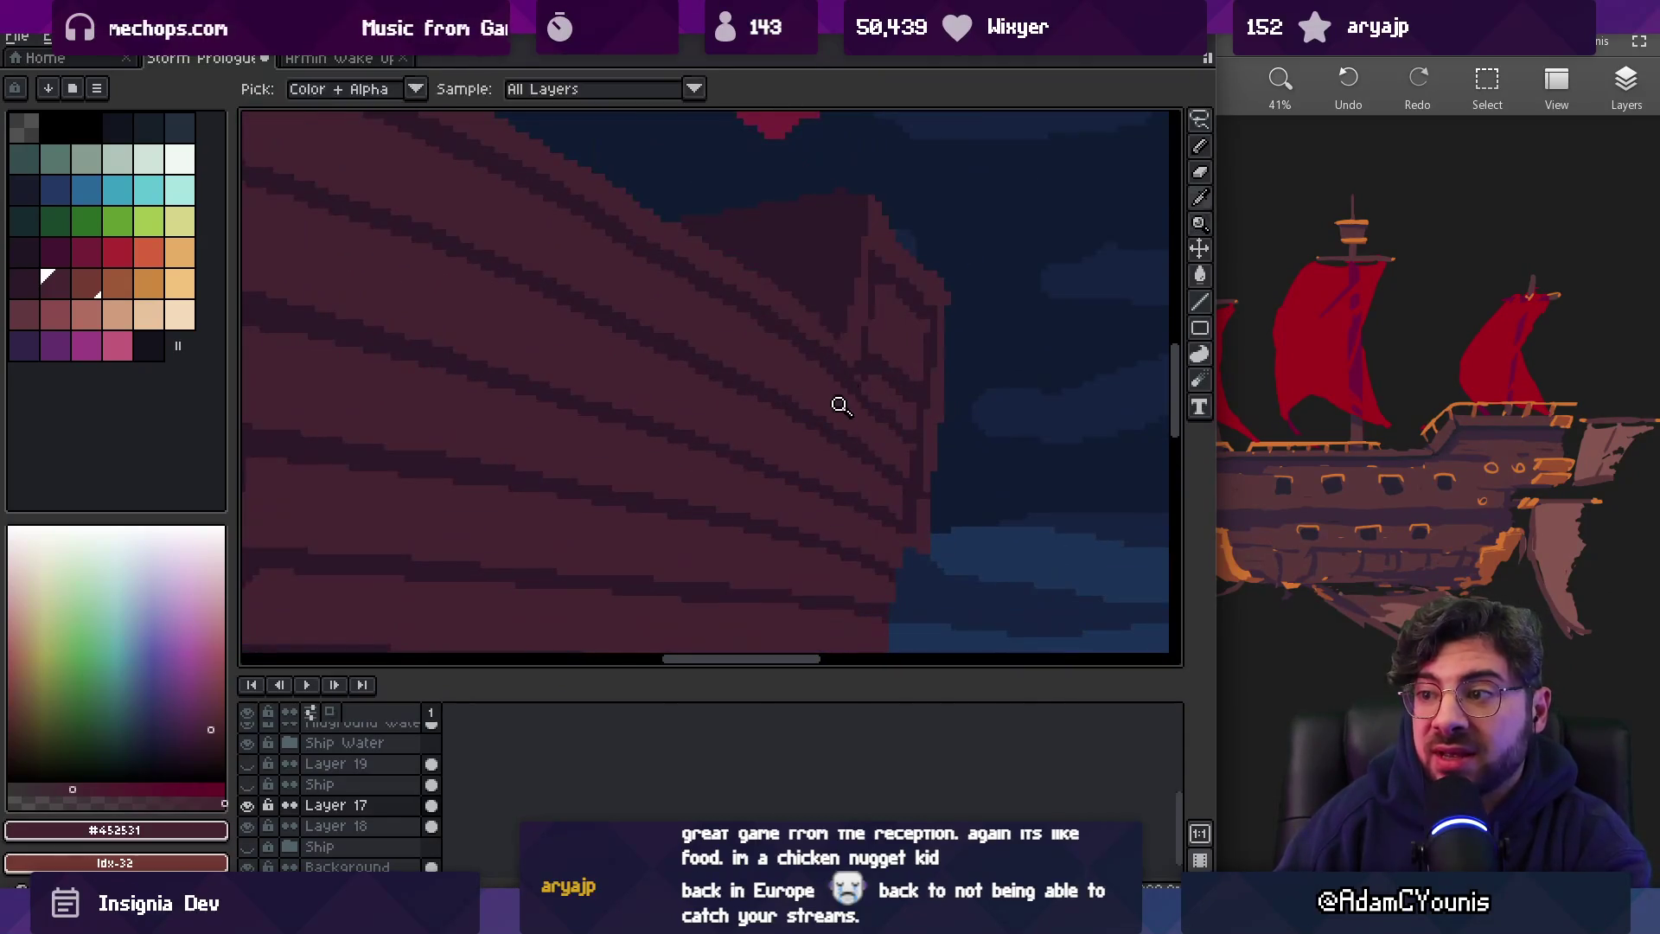
{"action": "left_click", "coordinate": [847, 376], "text": "alt"}
{"action": "left_click", "coordinate": [831, 389], "text": "alt"}
{"action": "left_click", "coordinate": [849, 376], "text": "alt"}
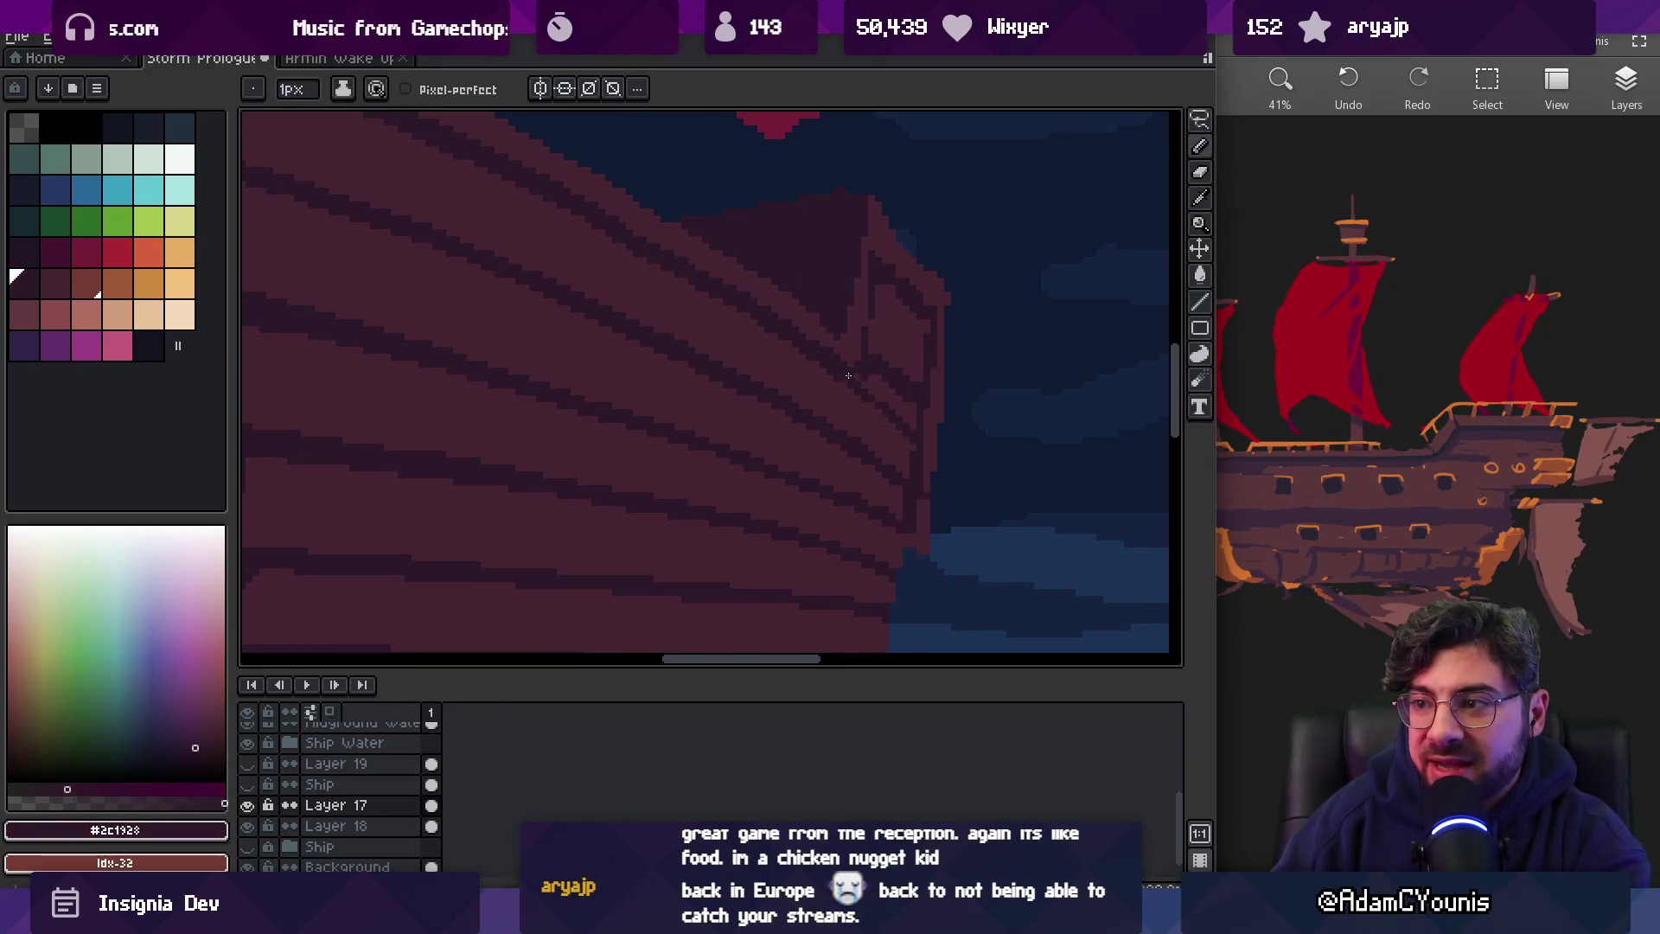
{"action": "left_click", "coordinate": [868, 375], "text": "alt"}
{"action": "left_click", "coordinate": [874, 392], "text": "alt"}
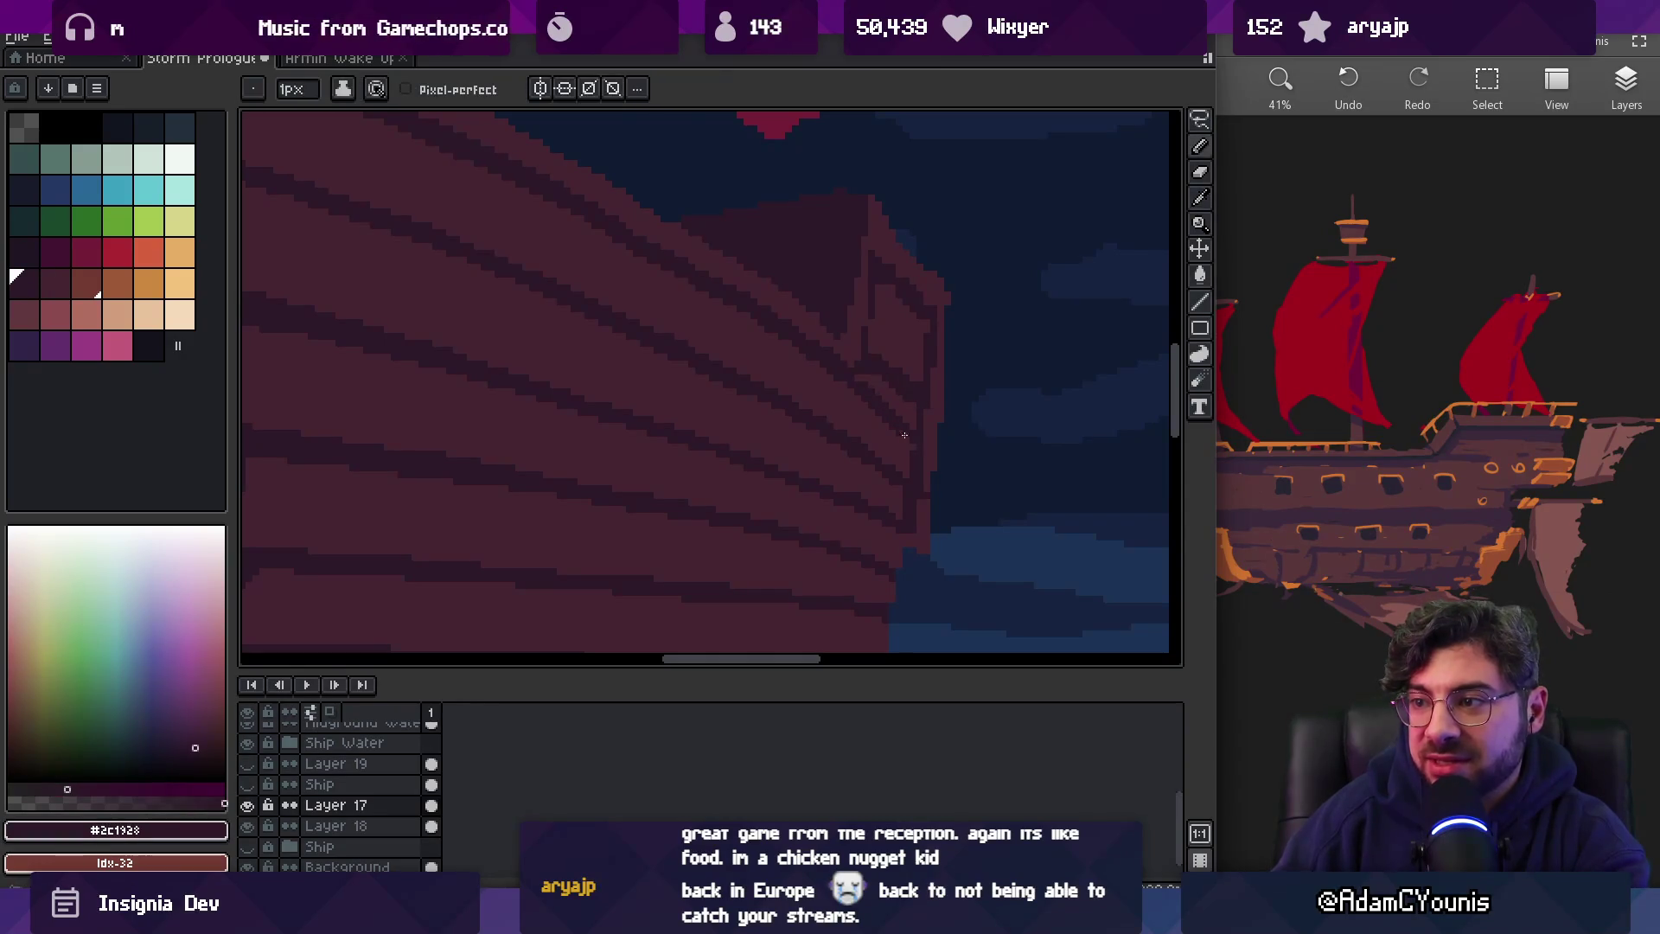
{"action": "left_click", "coordinate": [912, 409], "text": "alt"}
Draw a dark stair-step plank line on the zoomed-in hull, resampling the plank colours
{"action": "key", "text": "z"}
{"action": "right_click", "coordinate": [833, 399]}
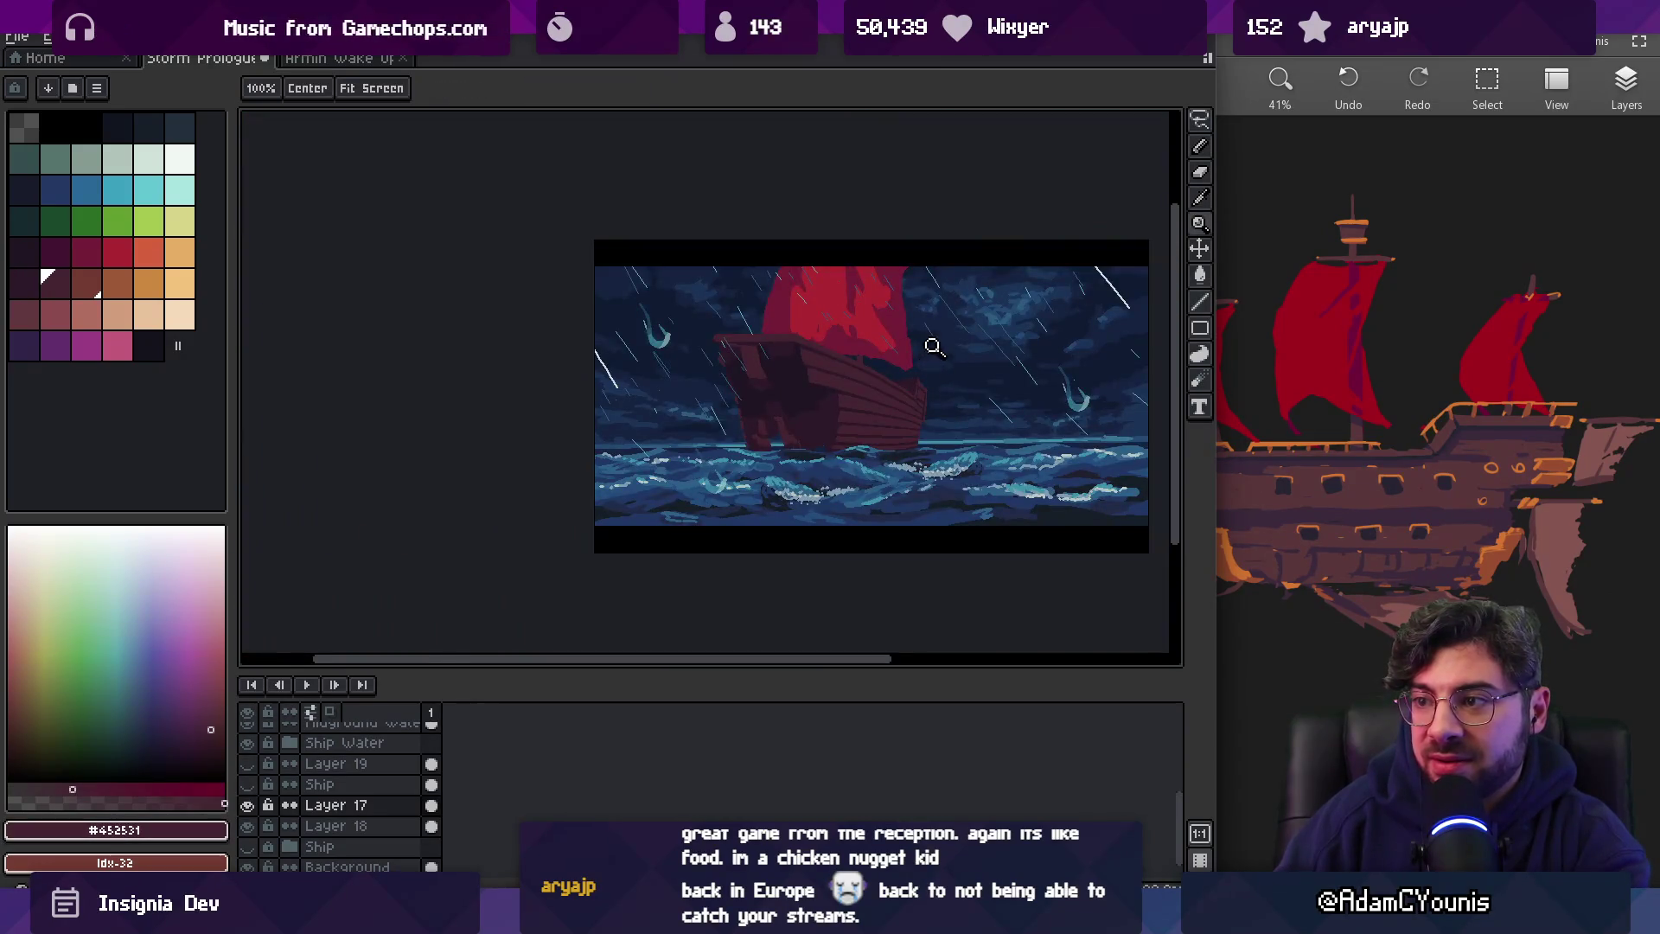
{"action": "left_click", "coordinate": [960, 395]}
{"action": "left_click", "coordinate": [951, 400]}
{"action": "left_click", "coordinate": [864, 403], "text": "alt"}
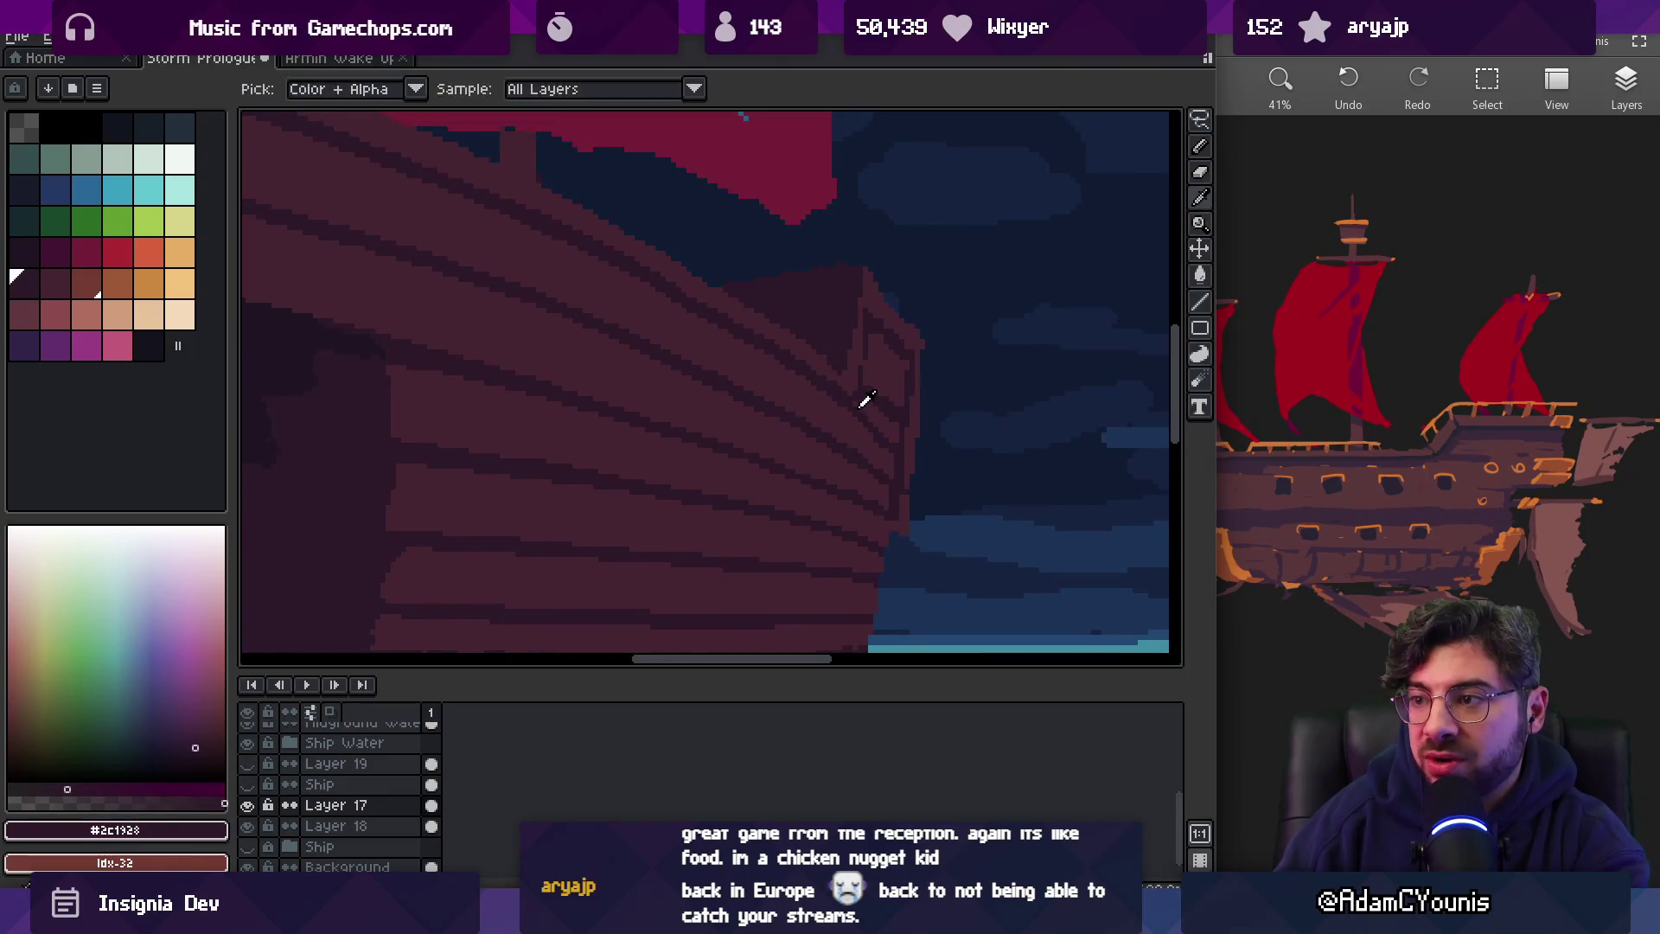
{"action": "key", "text": "z"}
{"action": "left_click", "coordinate": [871, 425]}
{"action": "left_click", "coordinate": [889, 418]}
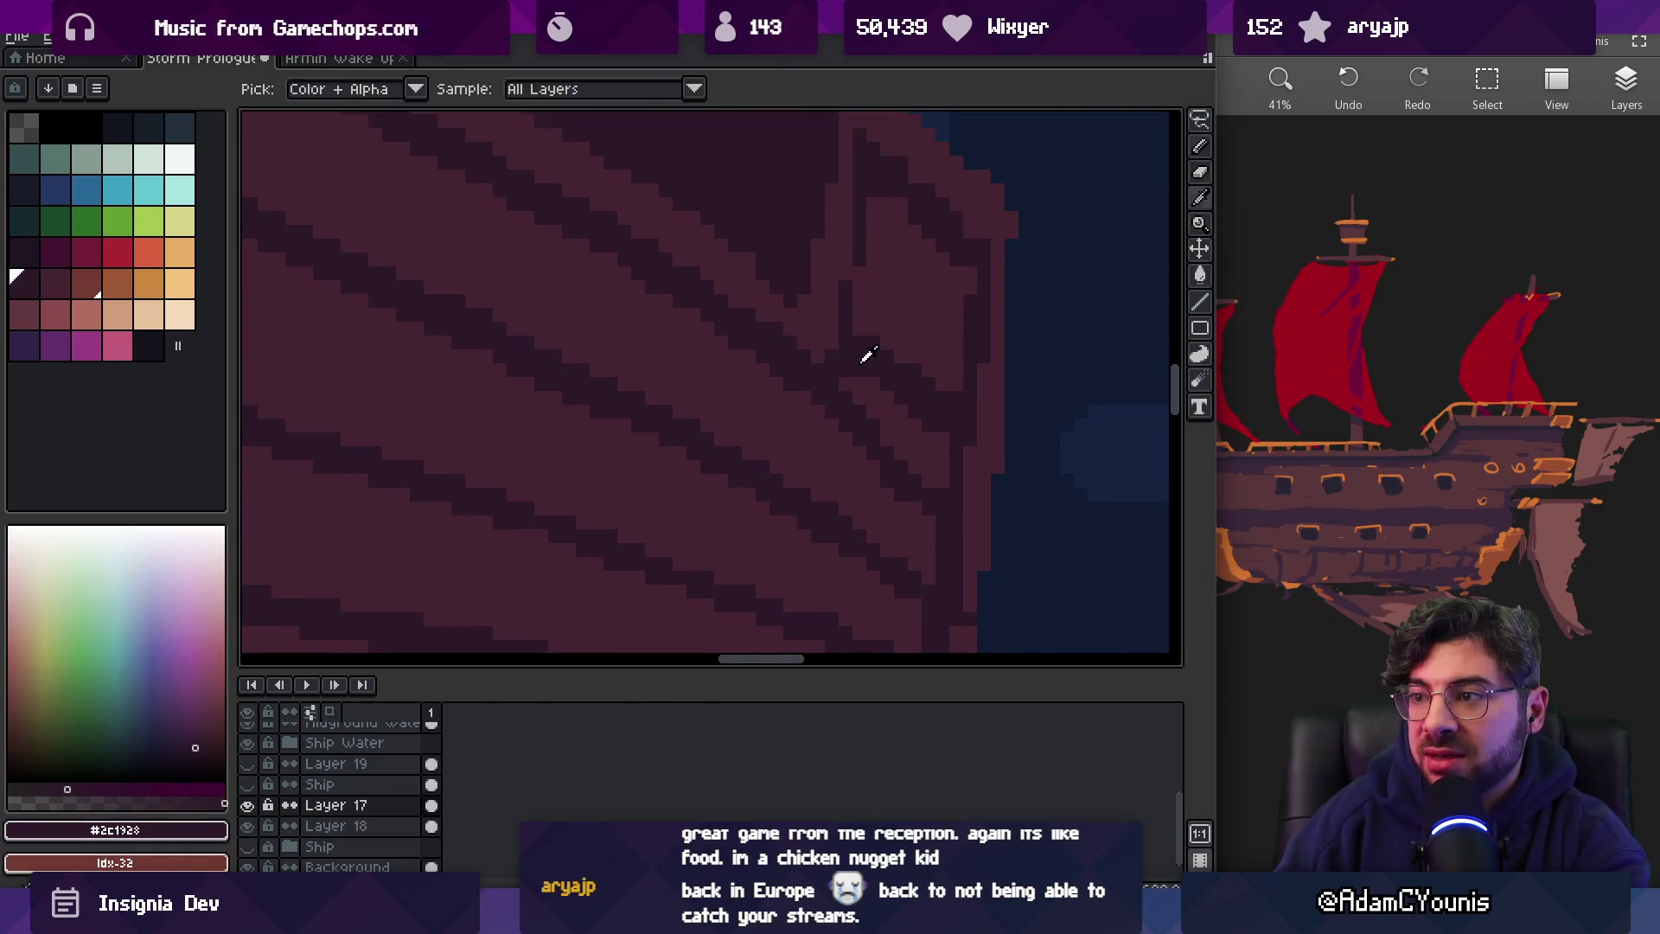
{"action": "left_click", "coordinate": [884, 274], "text": "shift"}
{"action": "left_click", "coordinate": [923, 363], "text": "alt"}
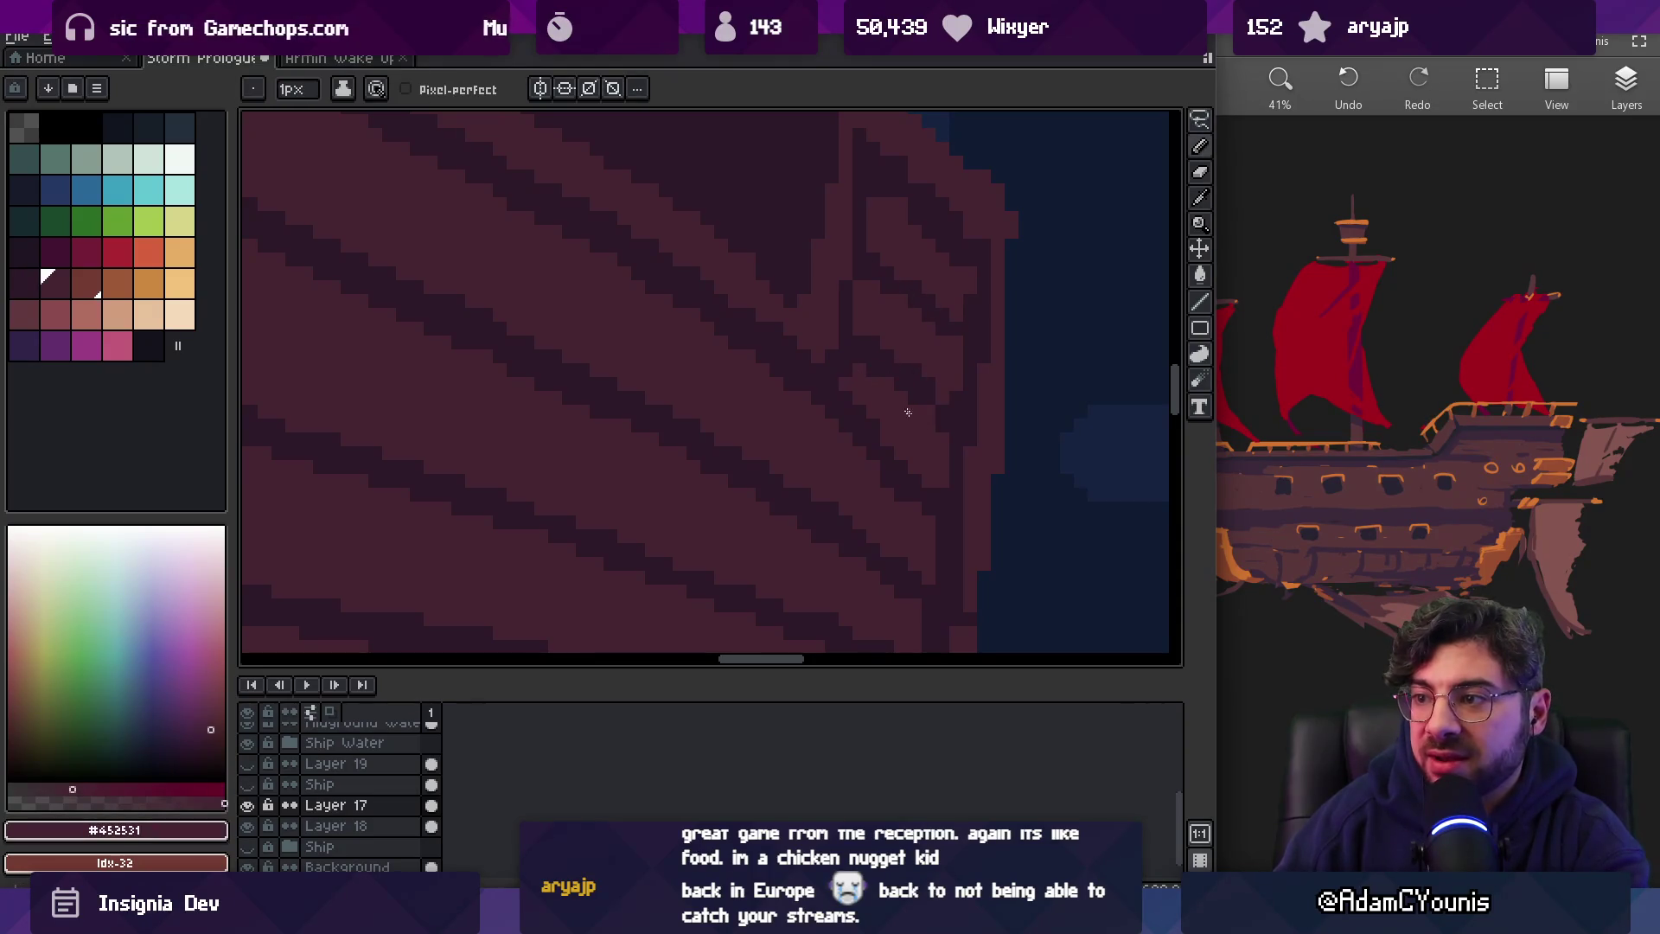
{"action": "left_click", "coordinate": [965, 346], "text": "alt"}
Shift along the hull and refine plank shading, alternating dark plank and lighter hull colours
{"action": "key", "text": "z"}
{"action": "scroll", "coordinate": [885, 318], "scroll_direction": "down", "scroll_amount": 5}
{"action": "scroll", "coordinate": [981, 346], "scroll_direction": "up", "scroll_amount": 3}
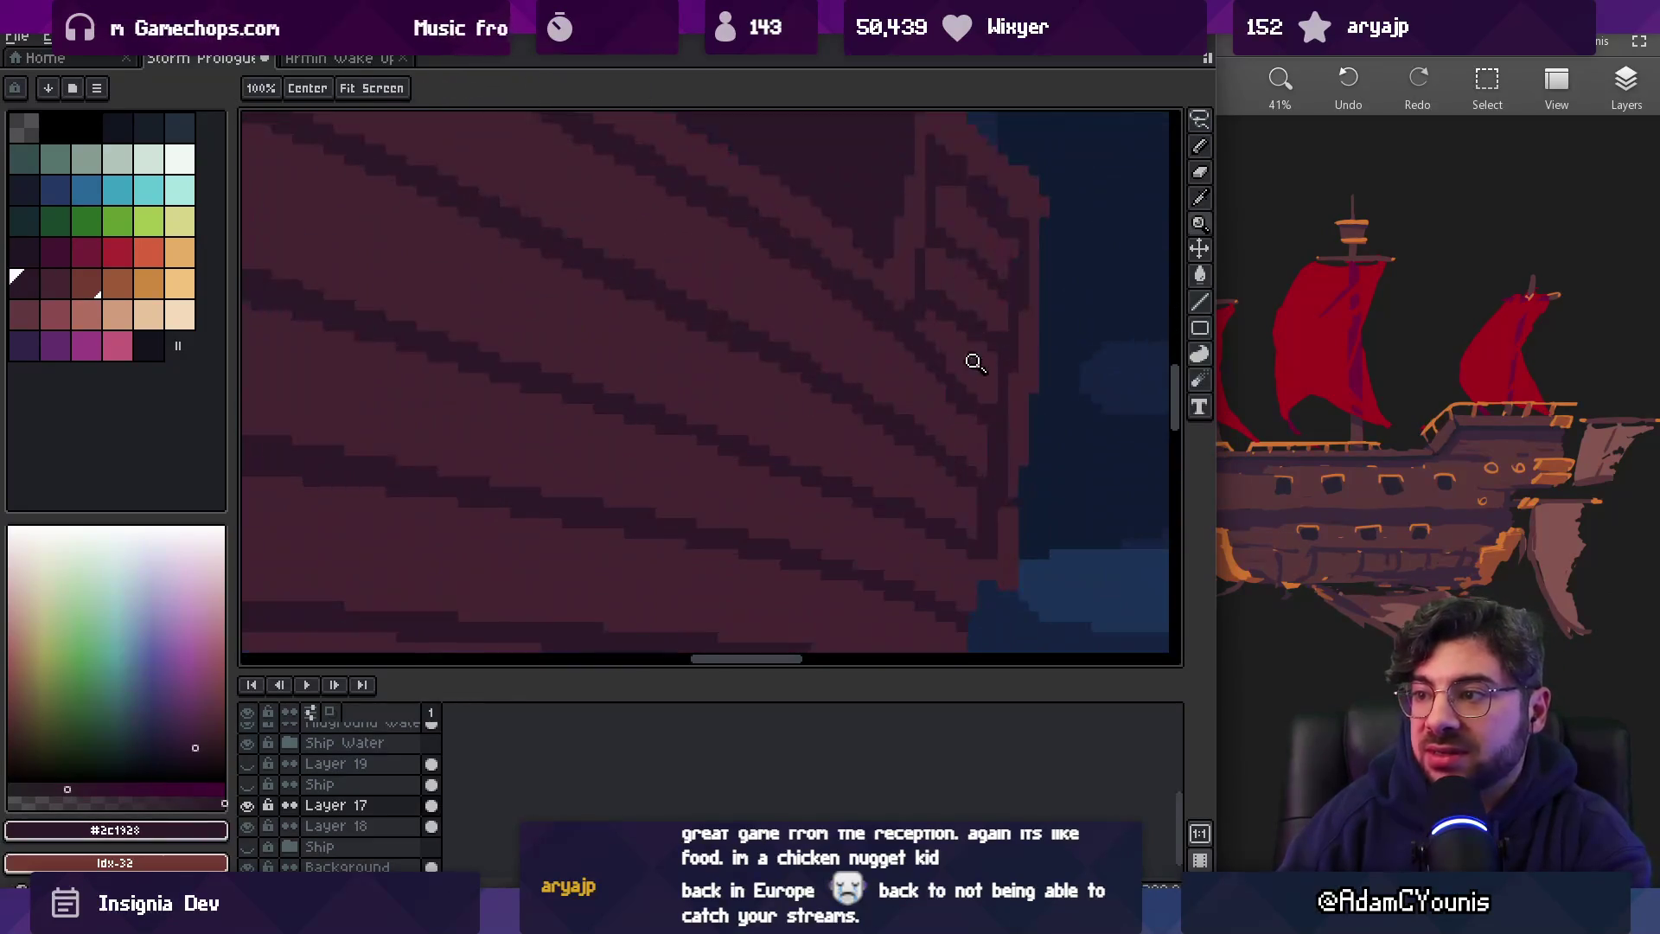
{"action": "scroll", "coordinate": [960, 389], "scroll_direction": "up", "scroll_amount": 2}
{"action": "left_click_drag", "start_coordinate": [964, 393], "coordinate": [736, 391]}
{"action": "key", "text": "b"}
{"action": "left_click", "coordinate": [765, 425], "text": "alt"}
{"action": "key", "text": "z"}
{"action": "scroll", "coordinate": [779, 437], "scroll_direction": "down", "scroll_amount": 5}
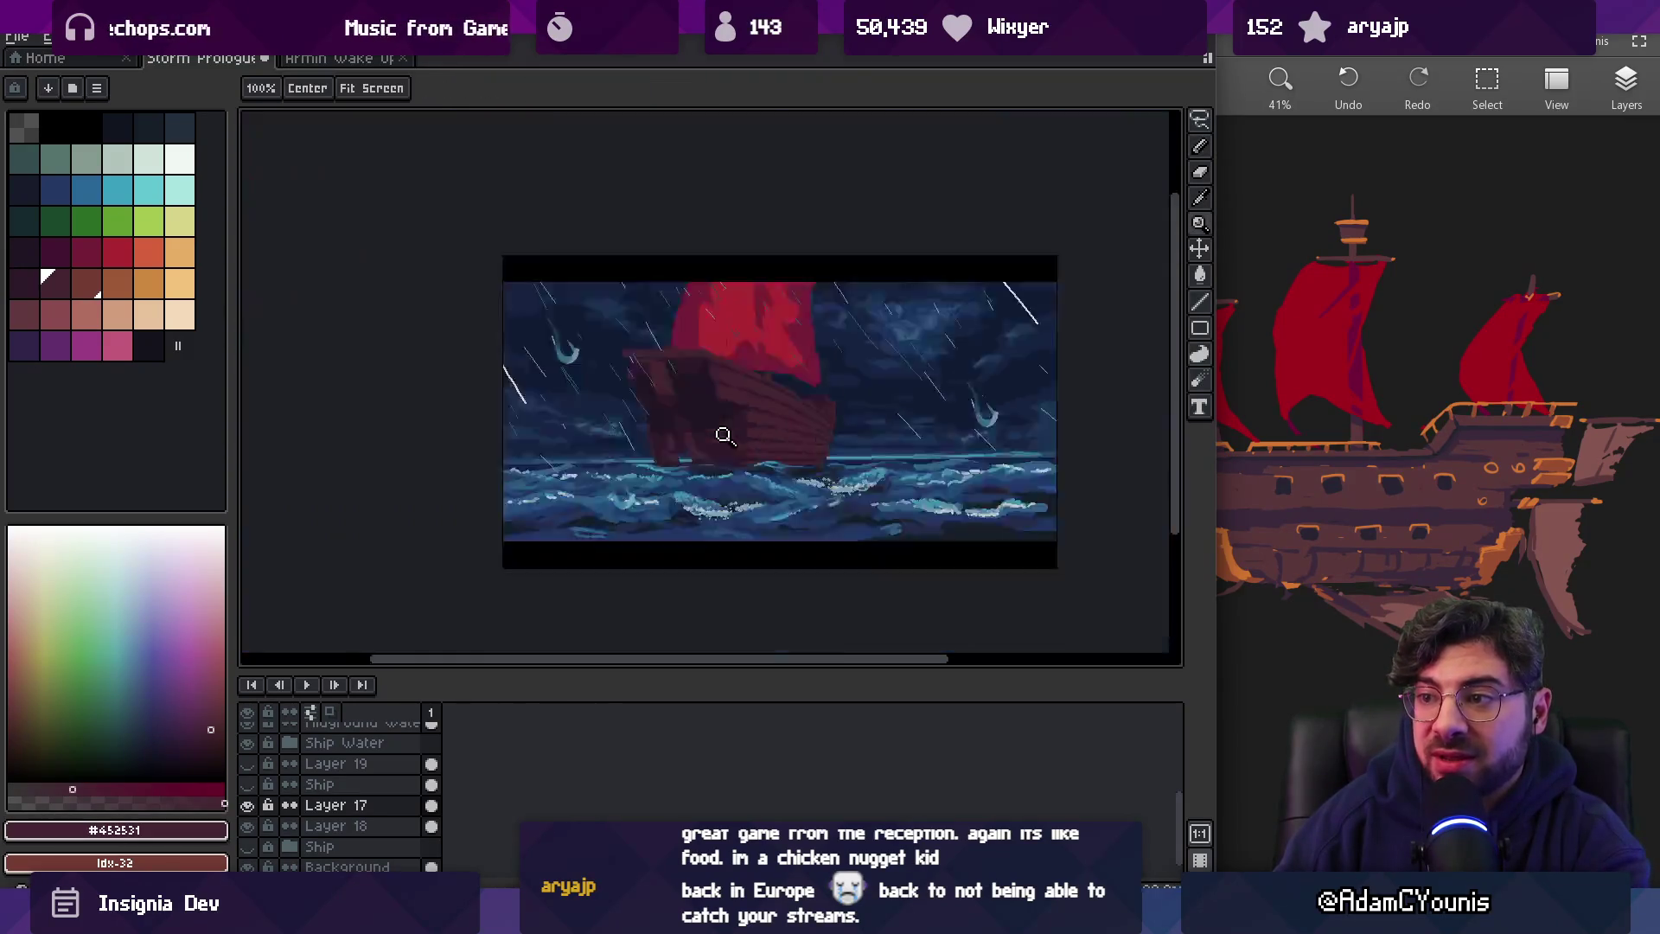
{"action": "scroll", "coordinate": [795, 462], "scroll_direction": "up", "scroll_amount": 4}
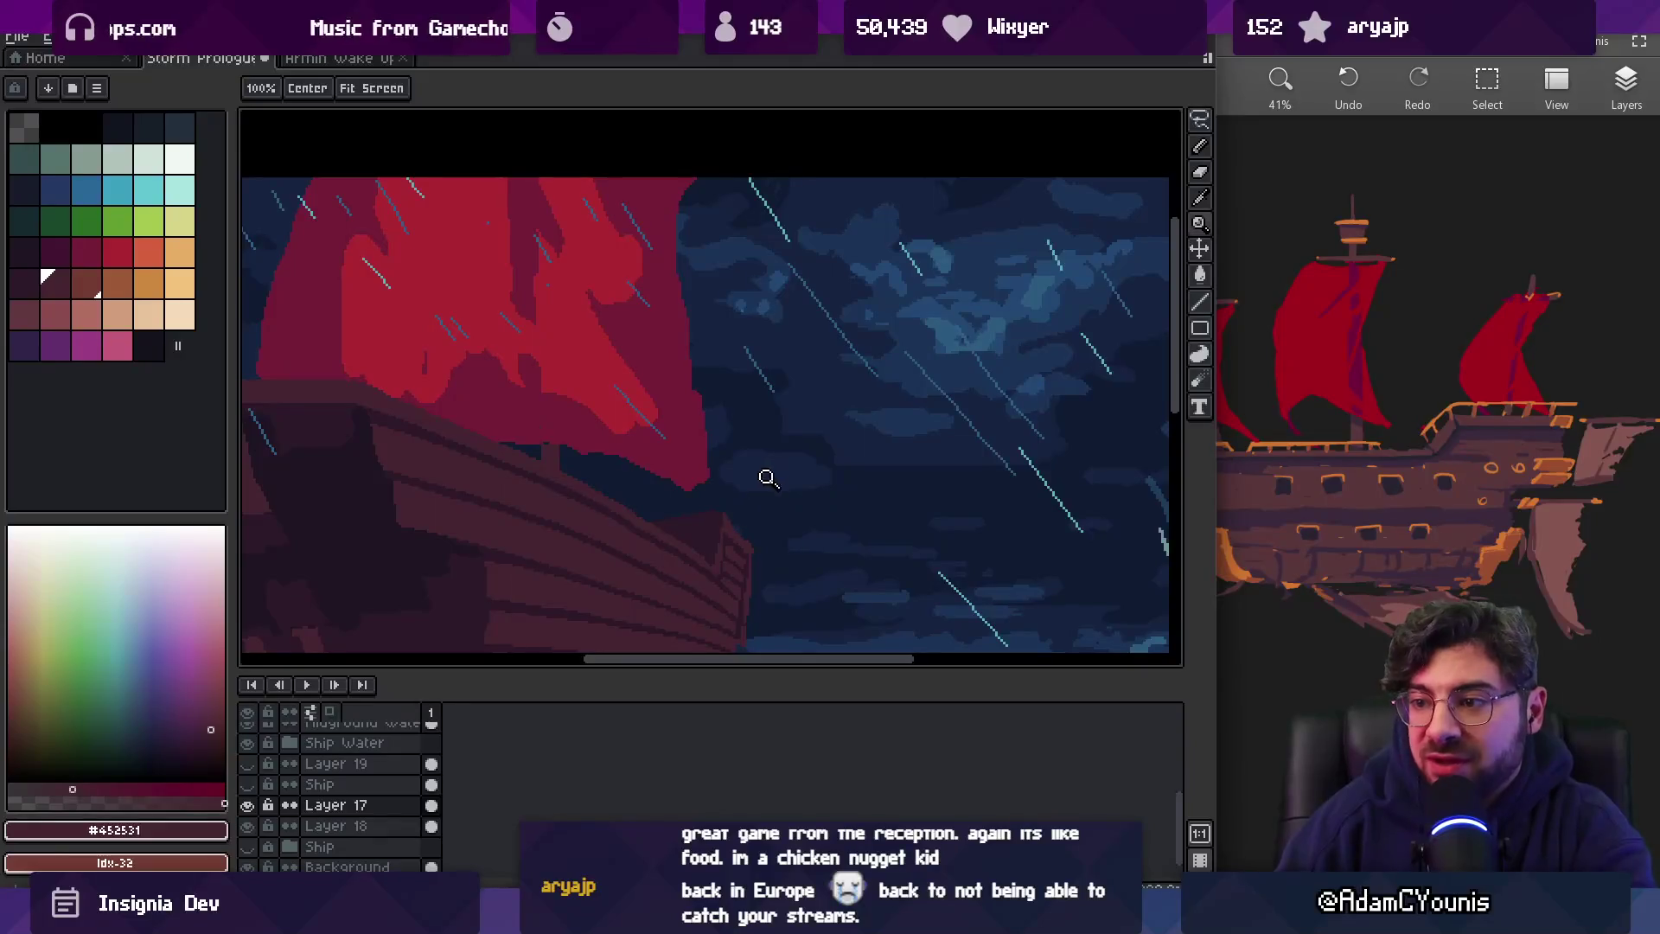
{"action": "scroll", "coordinate": [804, 355], "scroll_direction": "down", "scroll_amount": 2}
{"action": "scroll", "coordinate": [804, 429], "scroll_direction": "up", "scroll_amount": 3}
{"action": "left_click", "coordinate": [833, 428], "text": "alt"}
{"action": "key", "text": "b"}
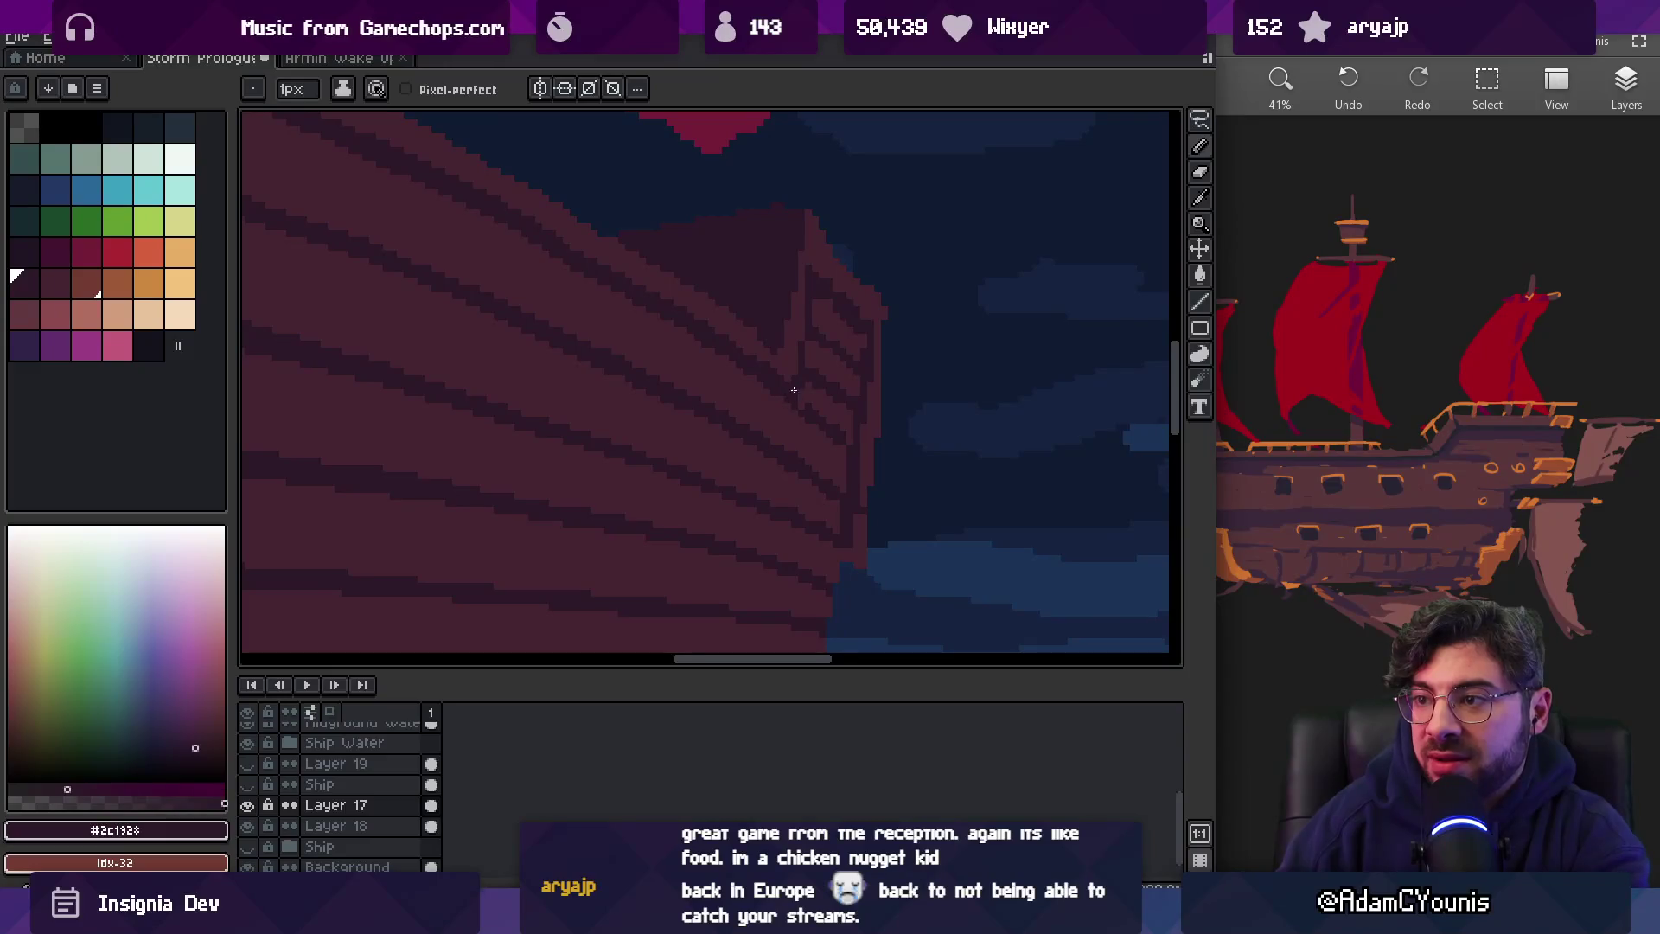
{"action": "left_click", "coordinate": [804, 418], "text": "alt"}
{"action": "left_click", "coordinate": [808, 471], "text": "alt"}
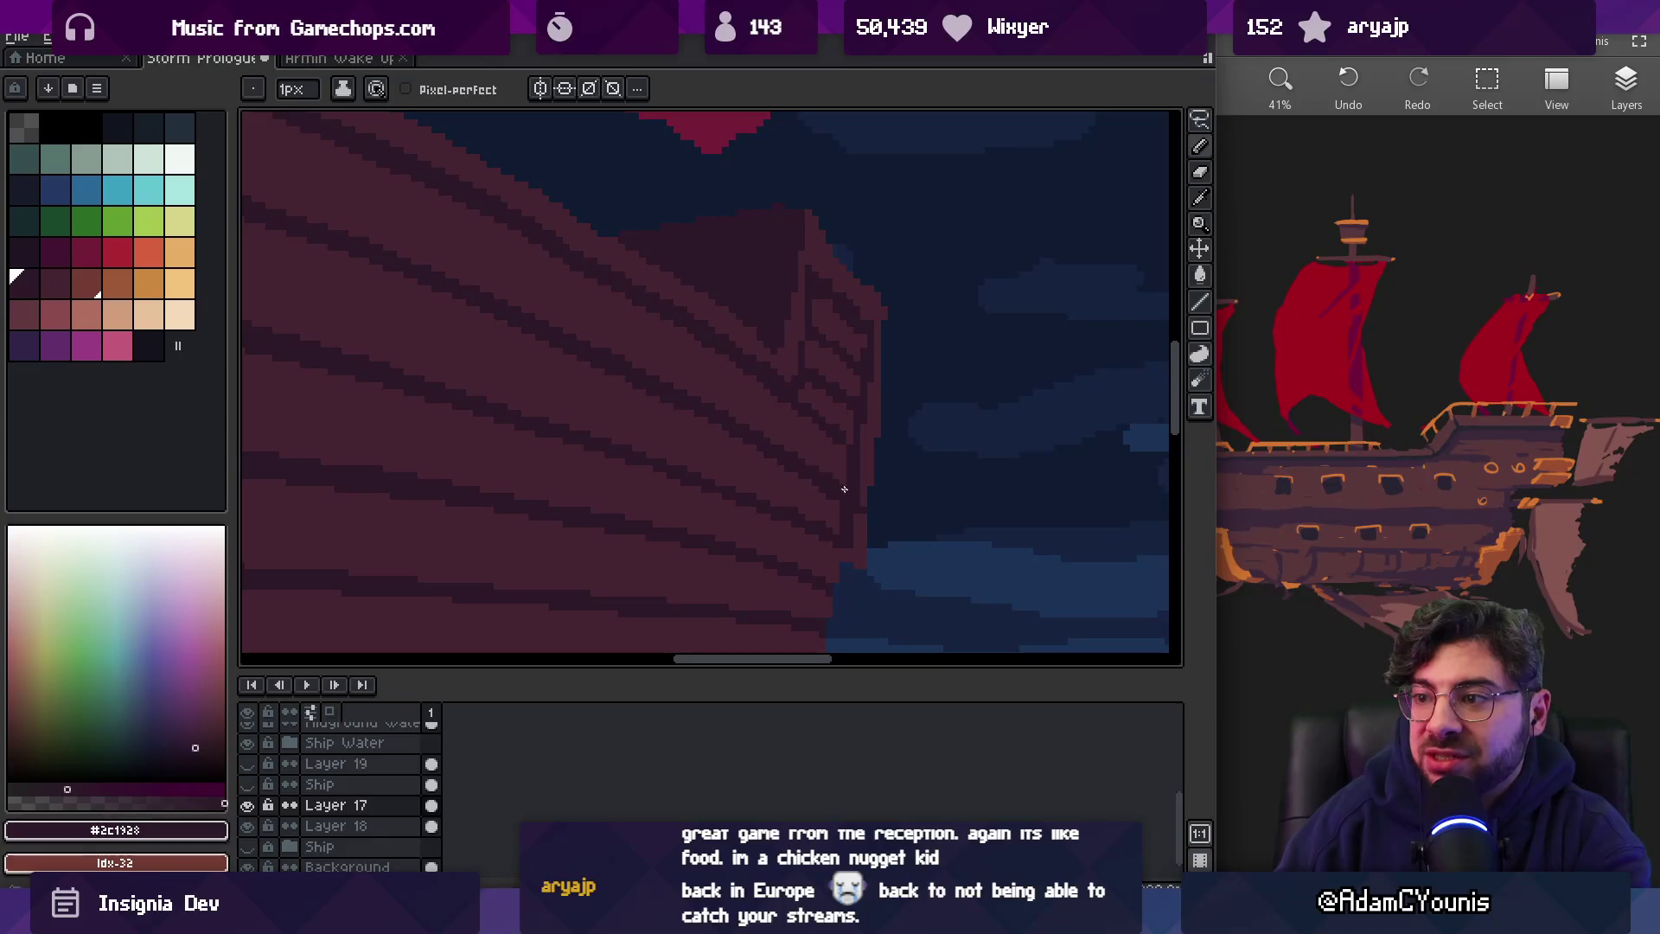
{"action": "left_click", "coordinate": [842, 443], "text": "alt"}
Redraw the plank lines nearer the bow with the 1px pencil in dark and lighter hull colours
{"action": "key", "text": "z"}
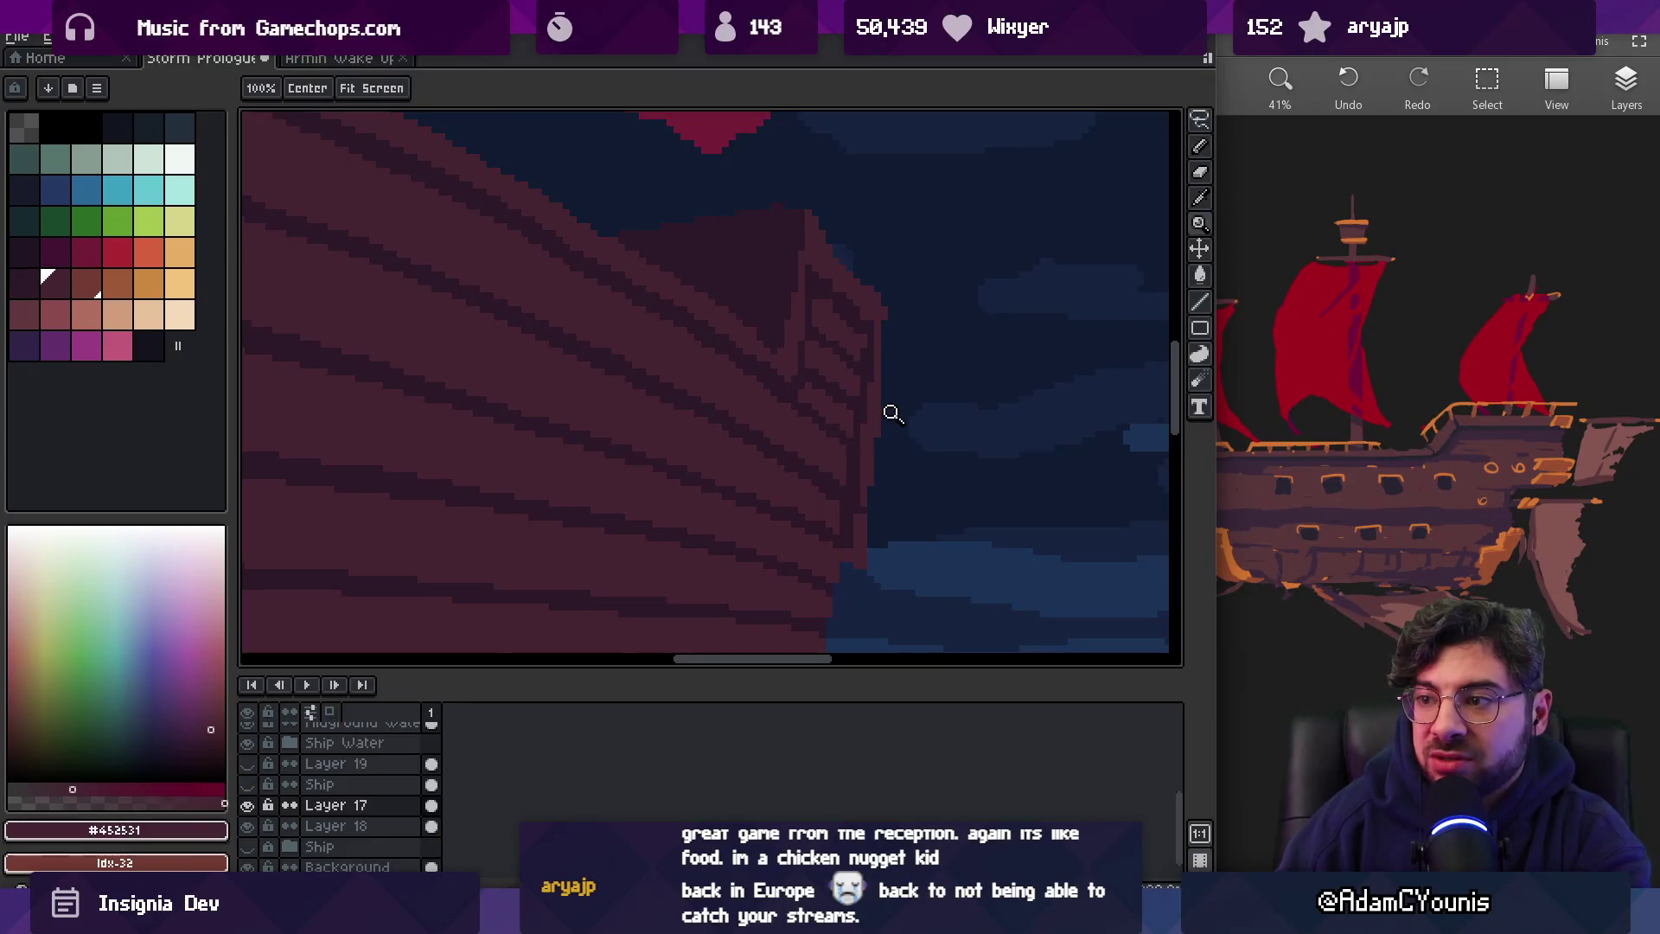
{"action": "scroll", "coordinate": [892, 416], "scroll_direction": "down", "scroll_amount": 2}
{"action": "scroll", "coordinate": [849, 413], "scroll_direction": "up", "scroll_amount": 4}
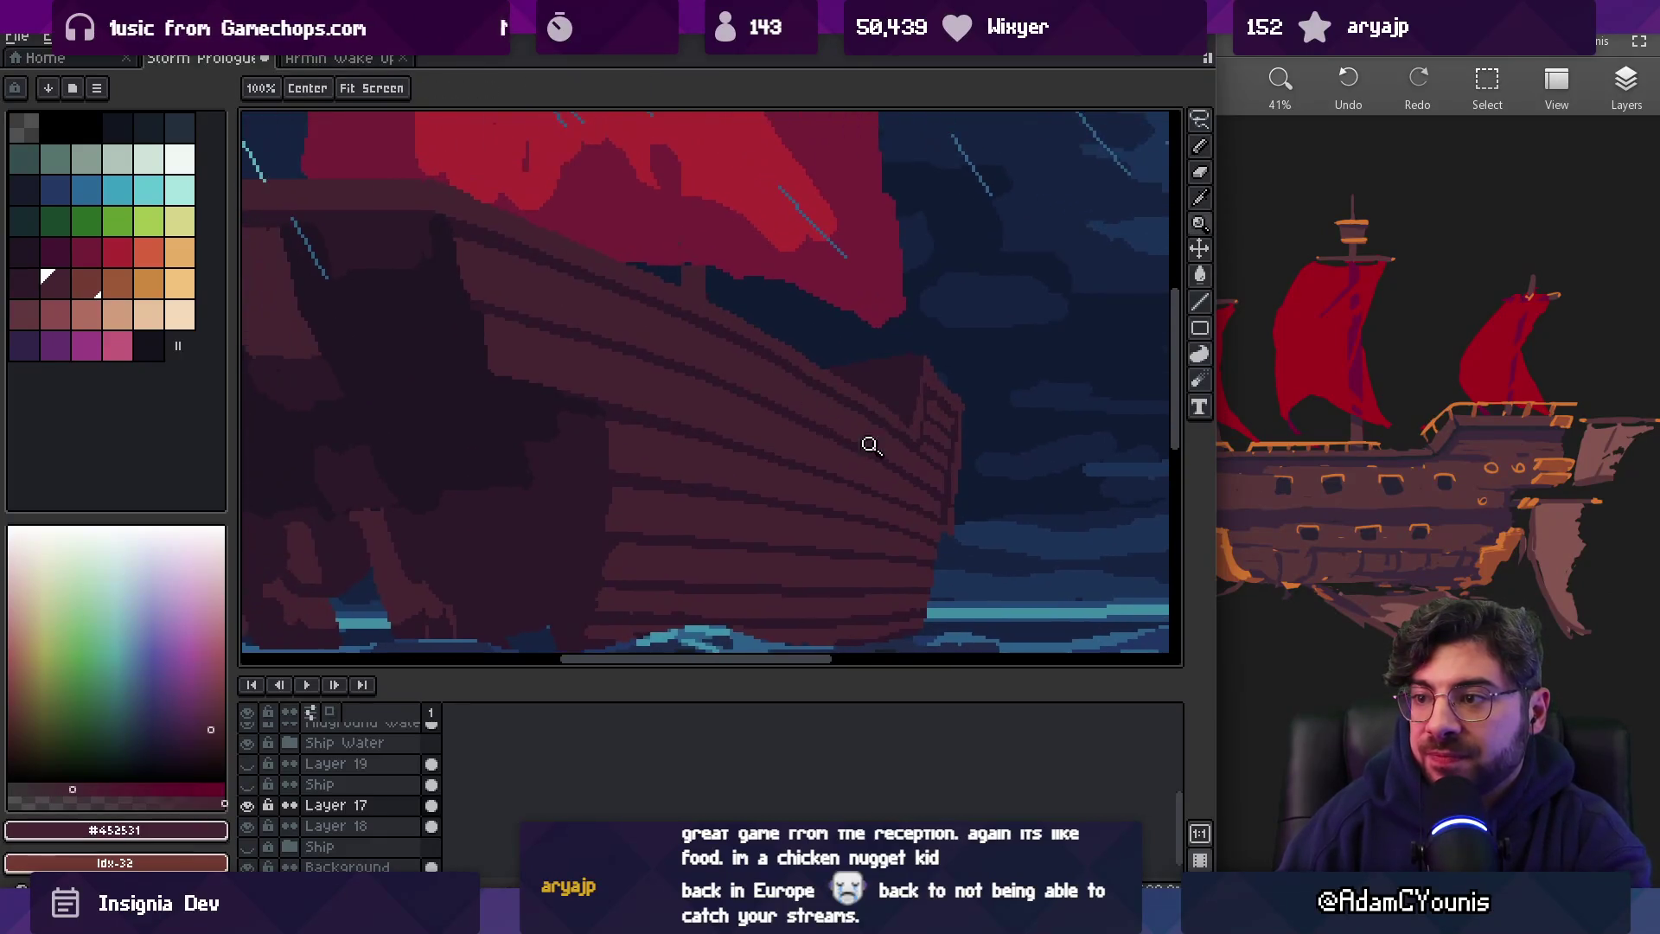
{"action": "scroll", "coordinate": [779, 355], "scroll_direction": "down", "scroll_amount": 1}
{"action": "scroll", "coordinate": [823, 415], "scroll_direction": "up", "scroll_amount": 1}
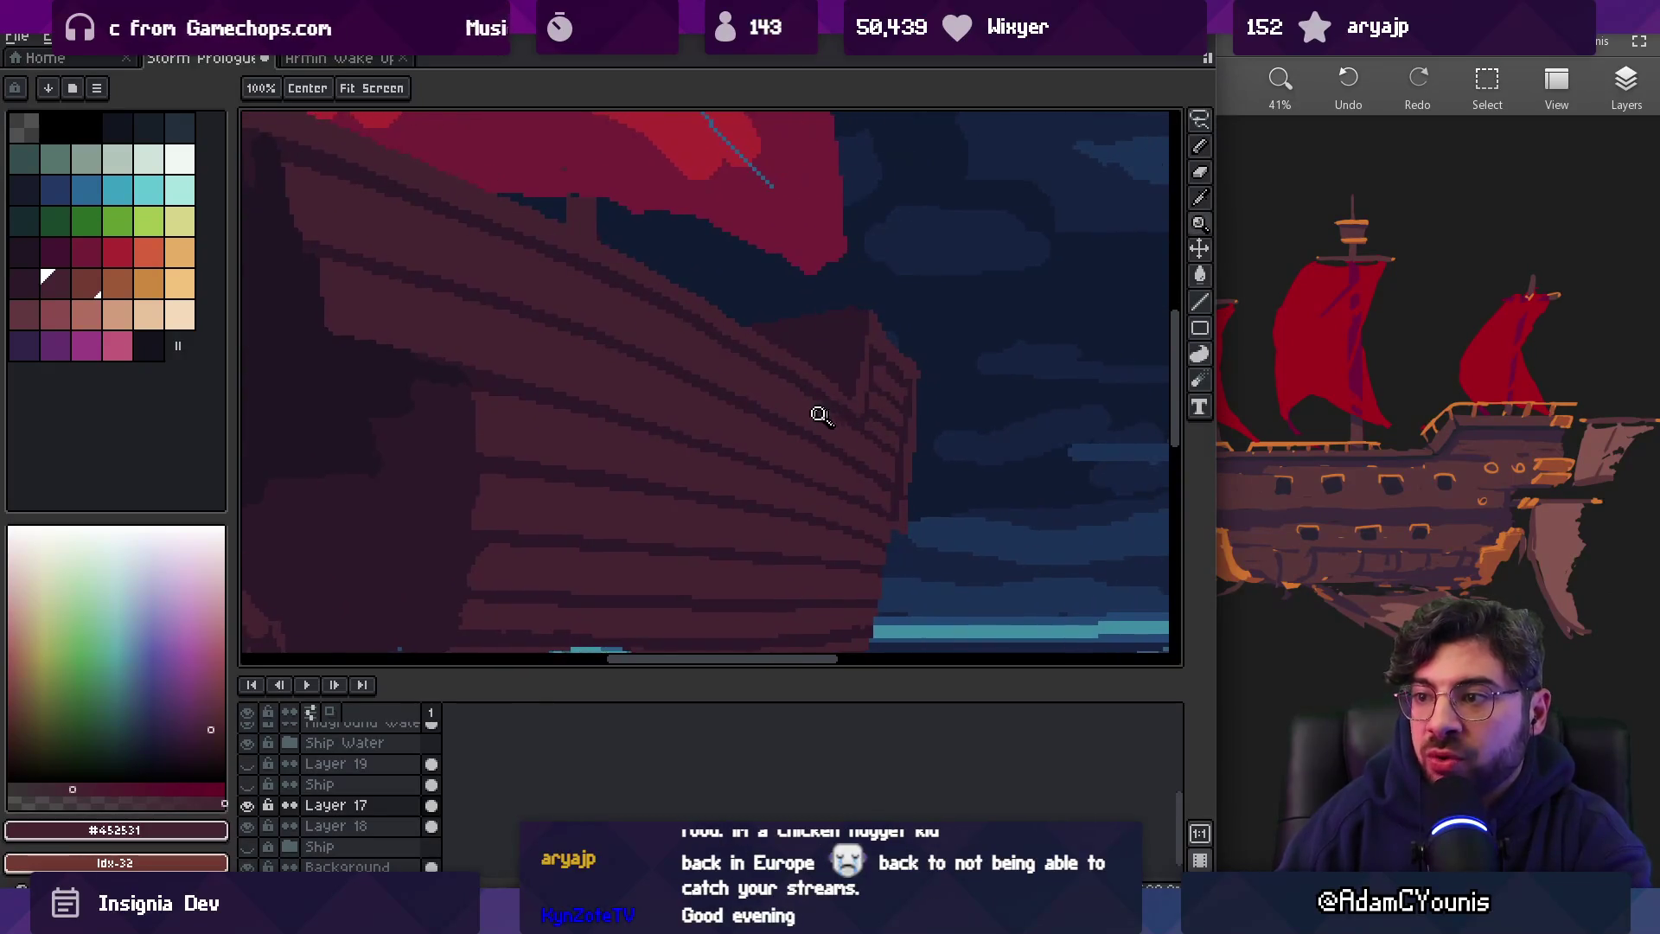
{"action": "scroll", "coordinate": [776, 356], "scroll_direction": "down", "scroll_amount": 1}
{"action": "scroll", "coordinate": [749, 398], "scroll_direction": "down", "scroll_amount": 3}
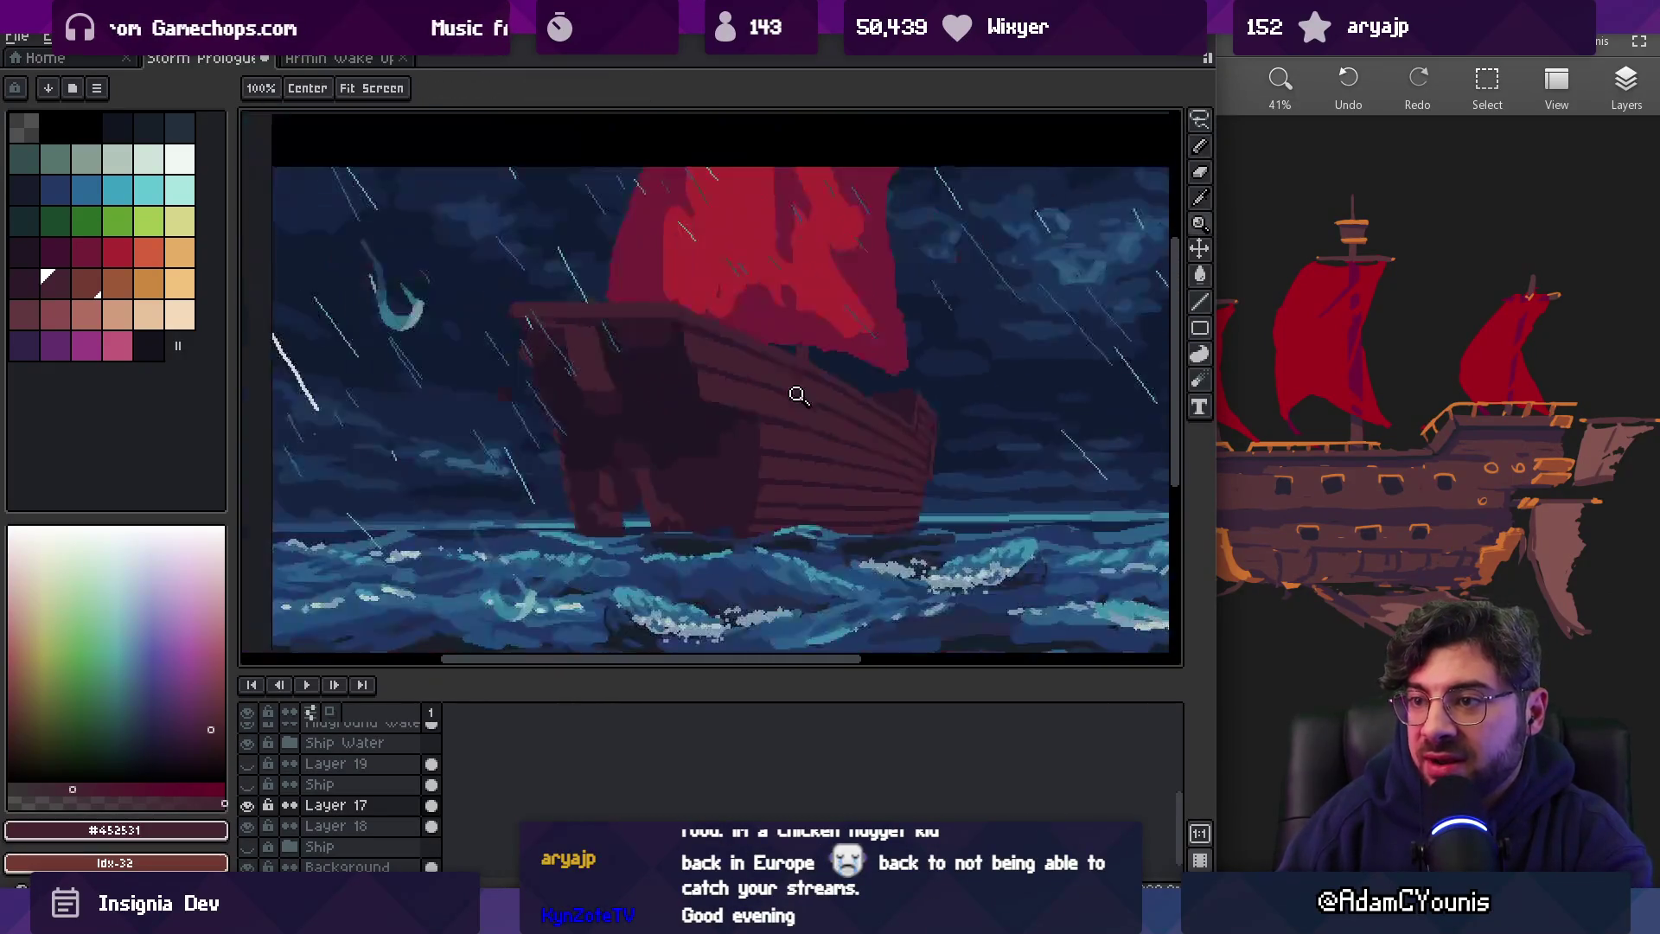
{"action": "scroll", "coordinate": [937, 381], "scroll_direction": "up", "scroll_amount": 3}
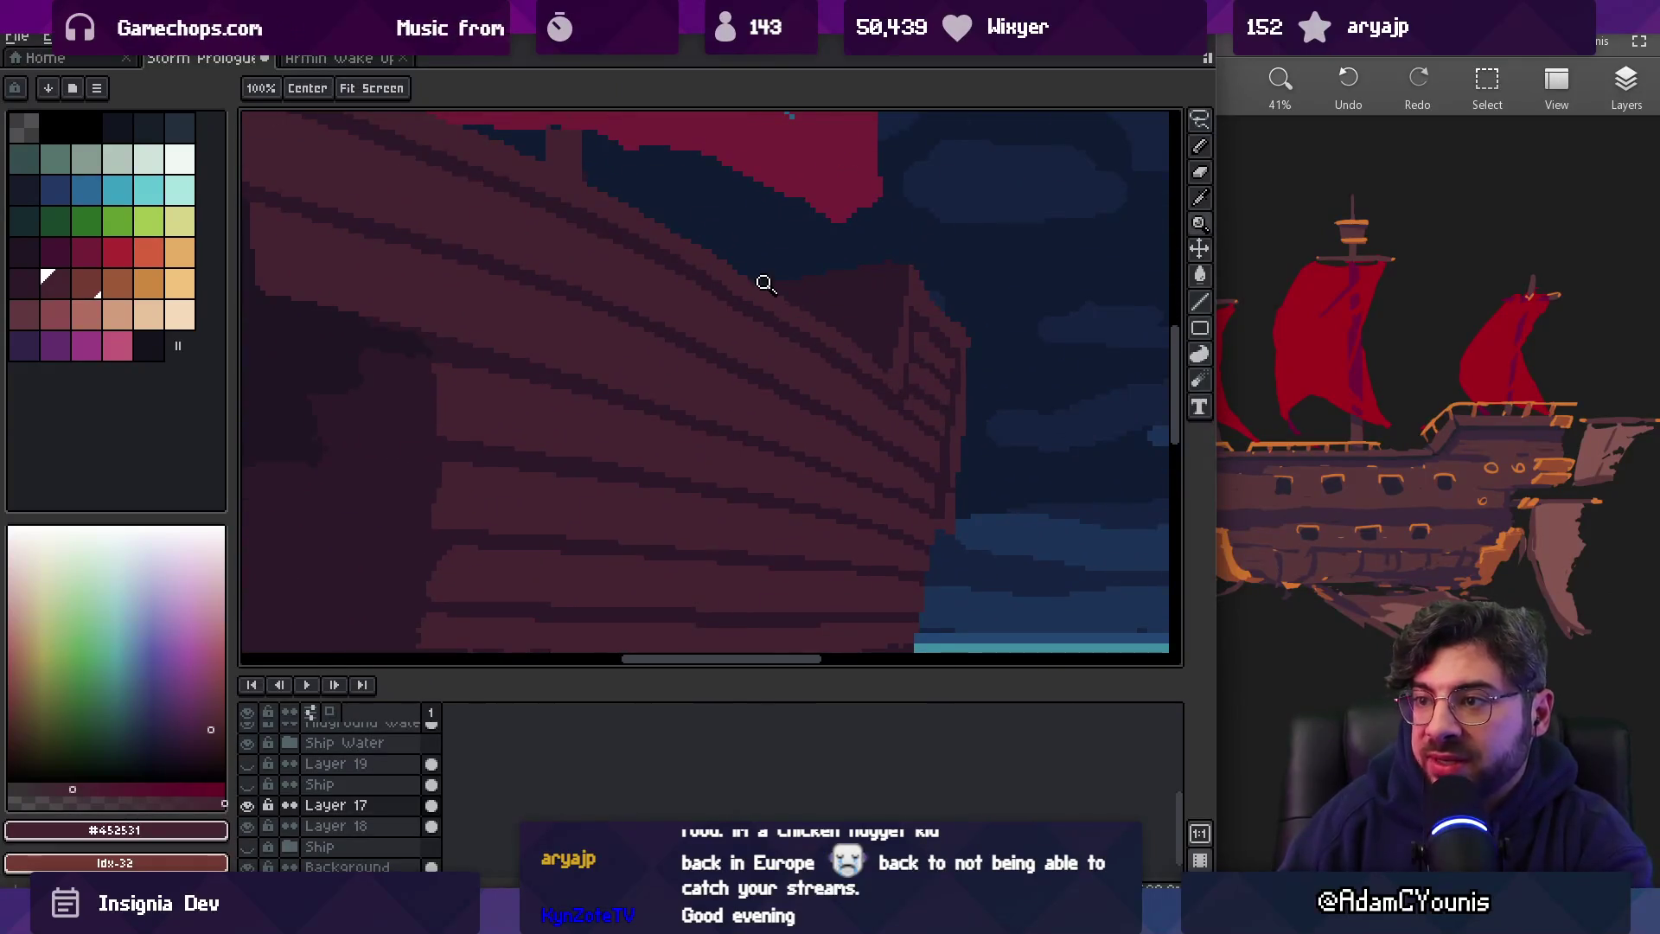
{"action": "left_click", "coordinate": [726, 285], "text": "alt"}
{"action": "key", "text": "b"}
{"action": "left_click", "coordinate": [727, 313], "text": "alt"}
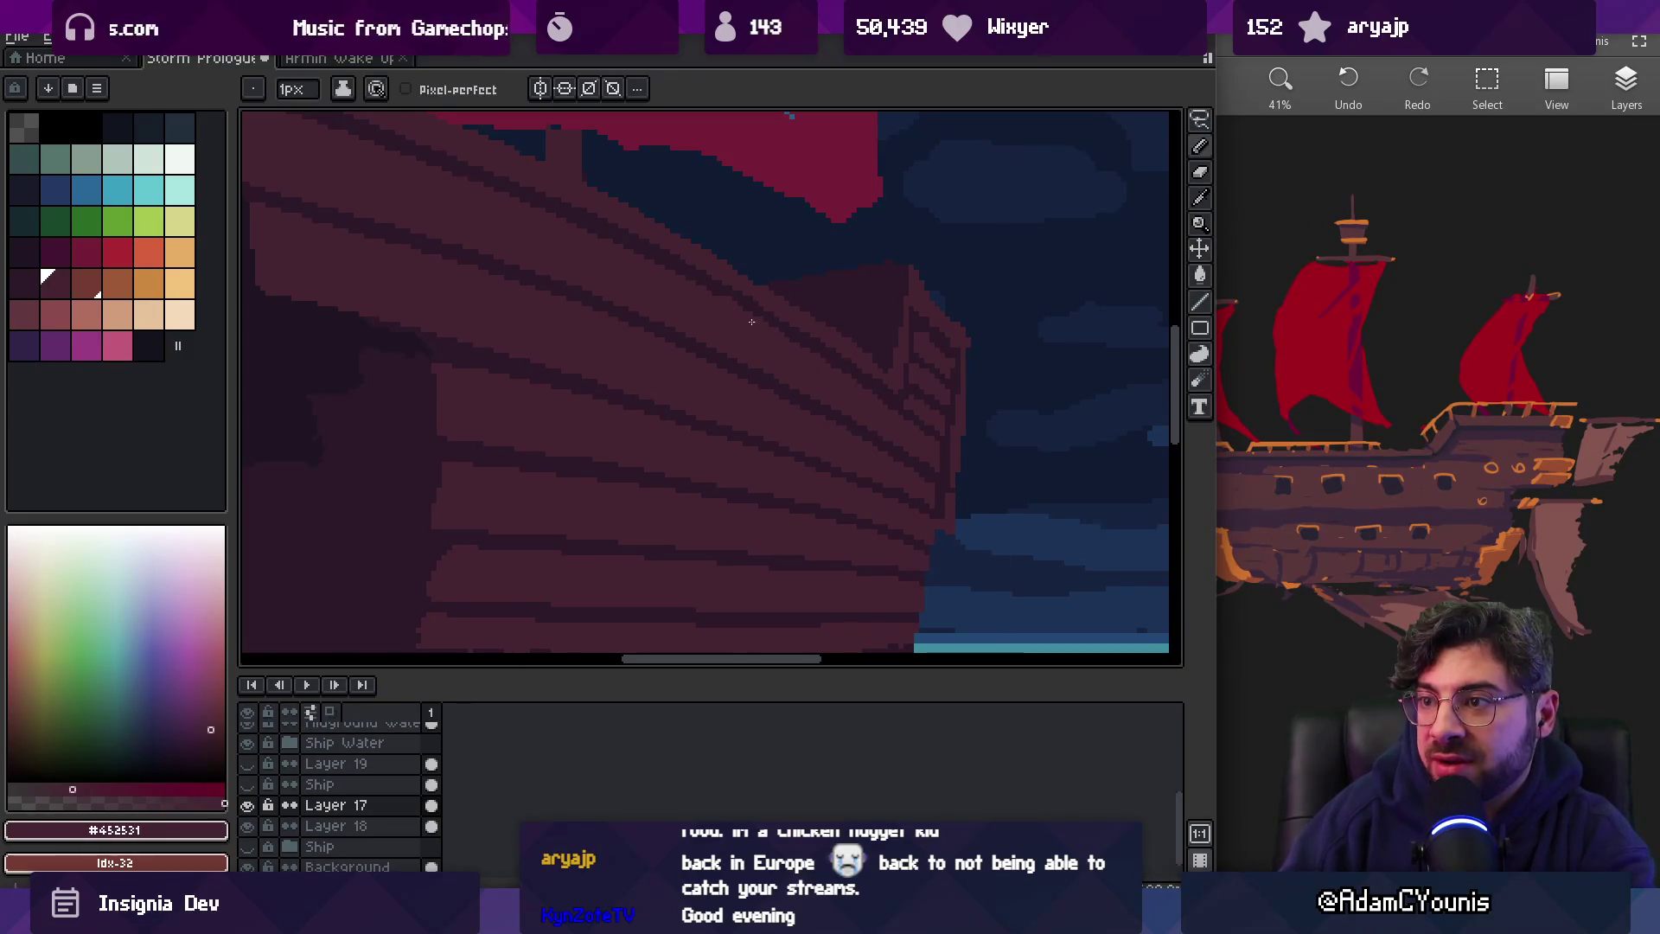
{"action": "left_click", "coordinate": [731, 295], "text": "alt"}
{"action": "scroll", "coordinate": [729, 296], "scroll_direction": "up", "scroll_amount": 2}
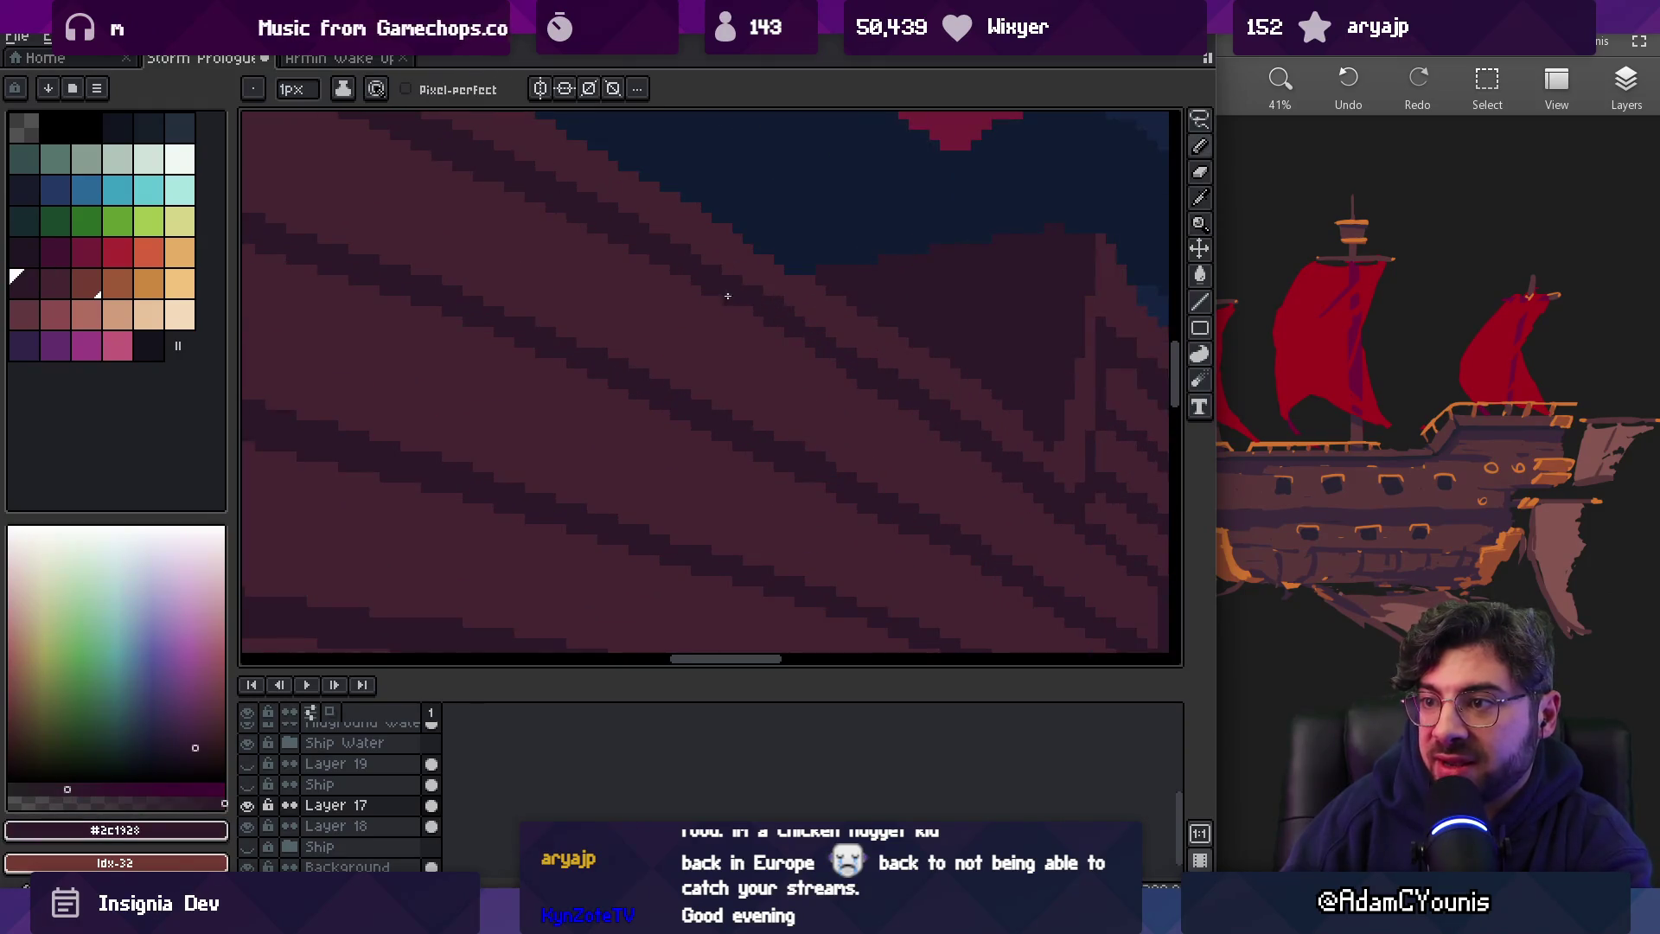
{"action": "scroll", "coordinate": [770, 315], "scroll_direction": "right", "scroll_amount": 3}
{"action": "left_click", "coordinate": [761, 362], "text": "alt"}
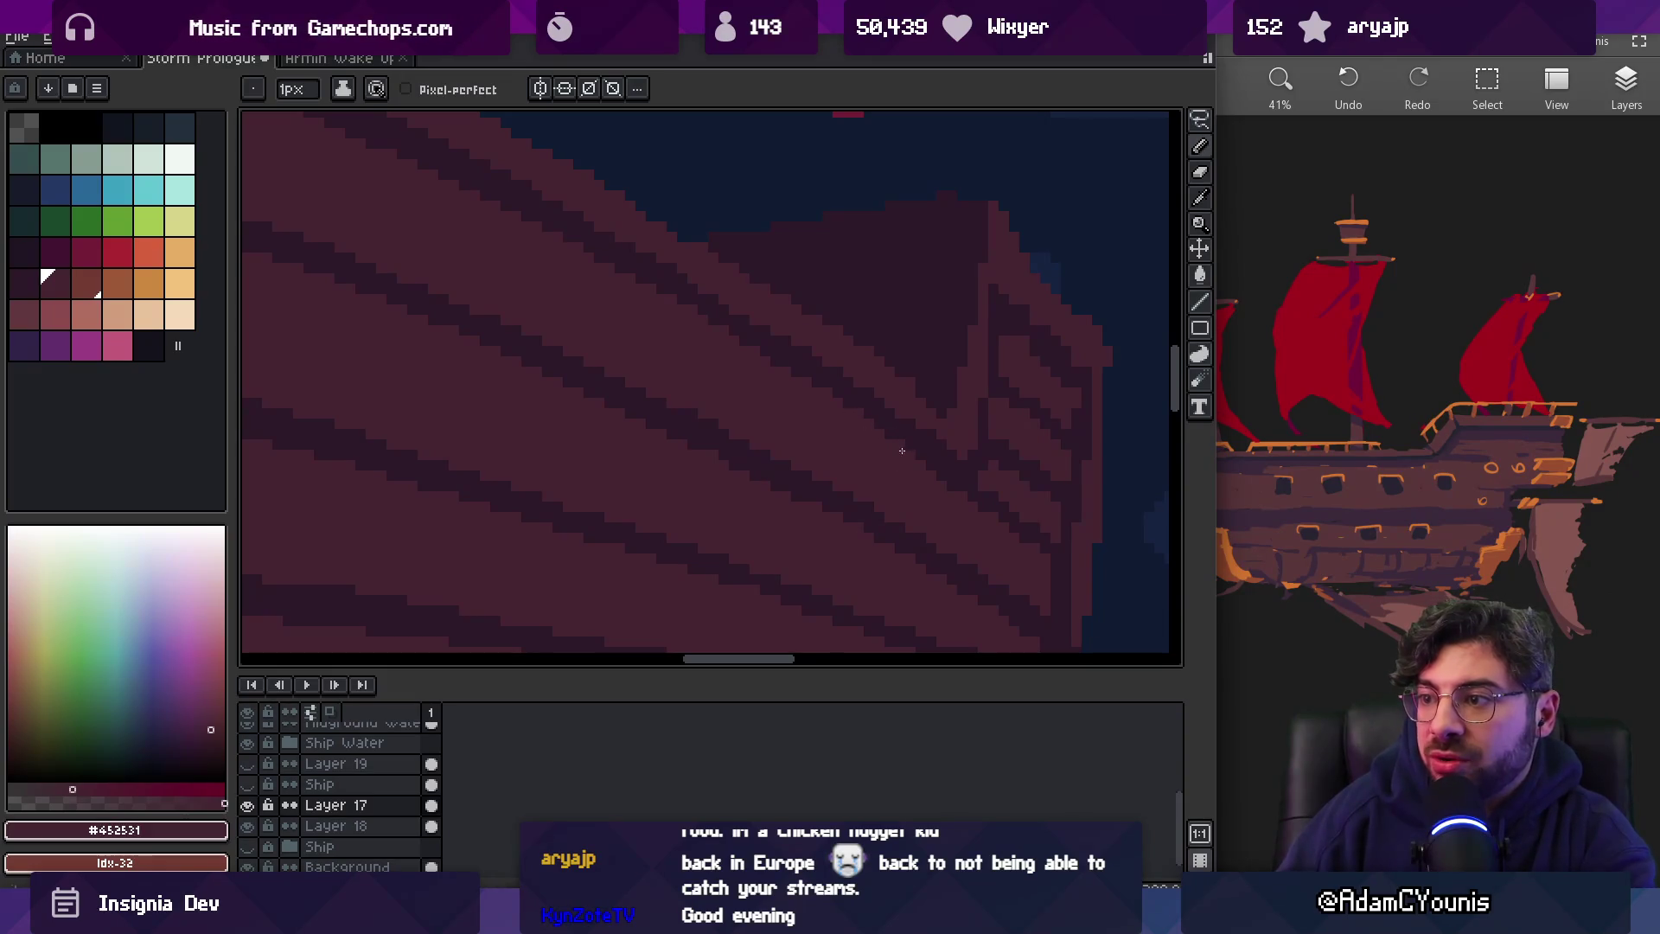
Add the last dark plank pixels at the bow and zoom out to view the scene
{"action": "scroll", "coordinate": [963, 501], "scroll_direction": "right", "scroll_amount": 2}
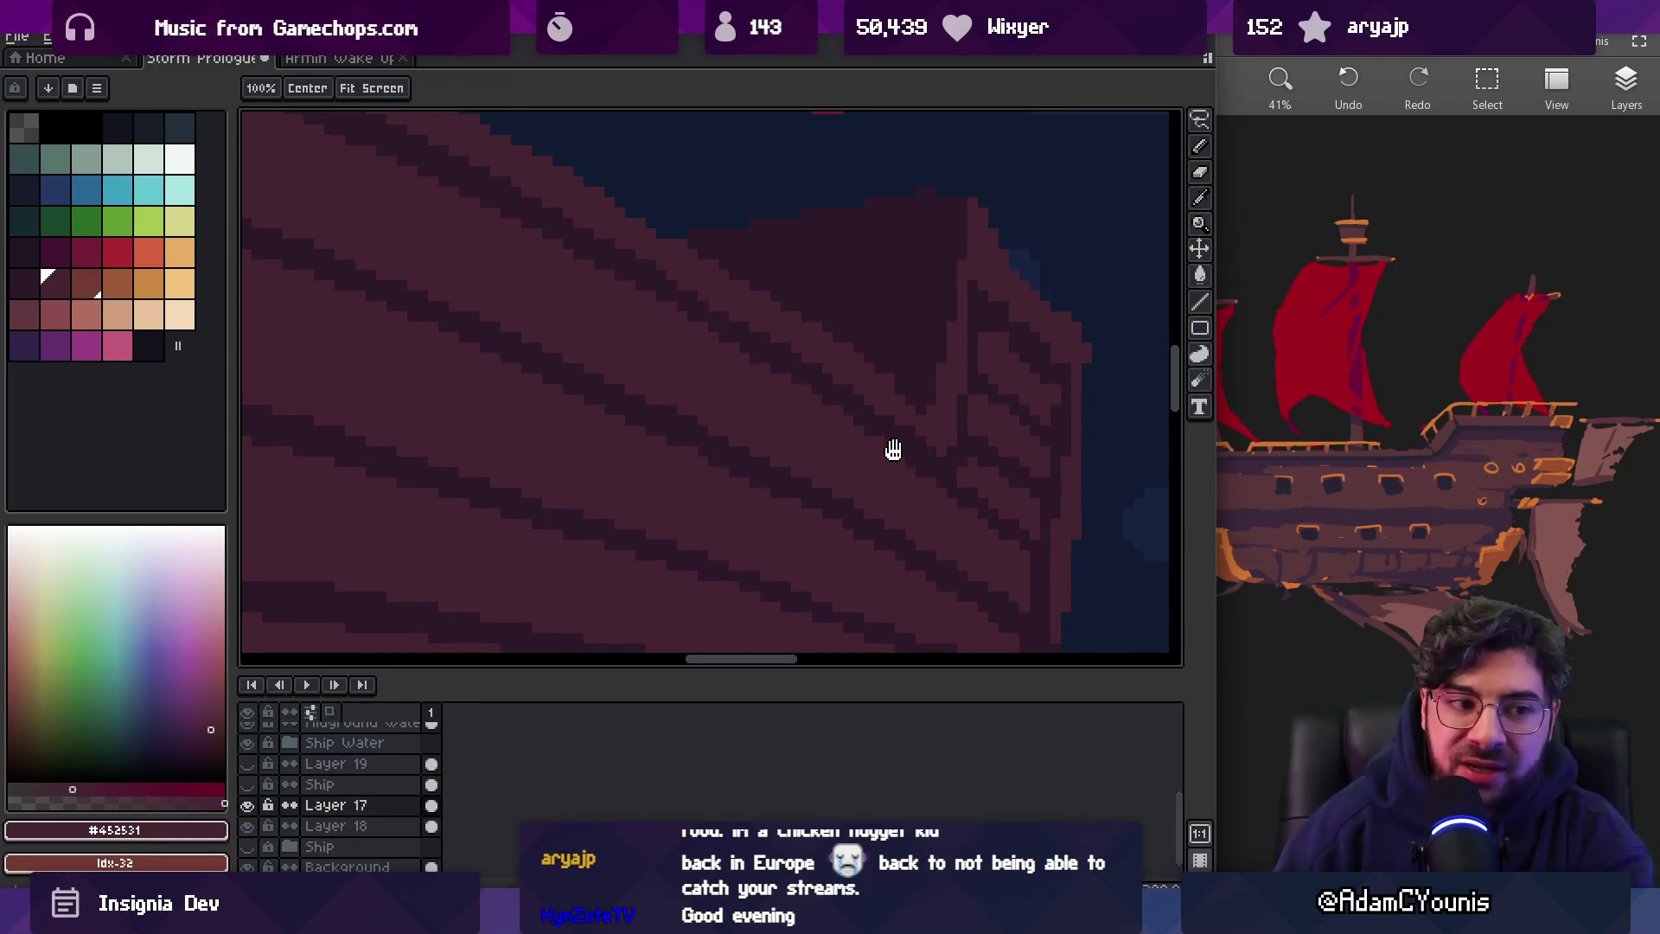
{"action": "scroll", "coordinate": [889, 452], "scroll_direction": "down", "scroll_amount": 2}
{"action": "scroll", "coordinate": [930, 346], "scroll_direction": "down", "scroll_amount": 2}
{"action": "scroll", "coordinate": [931, 355], "scroll_direction": "up", "scroll_amount": 2}
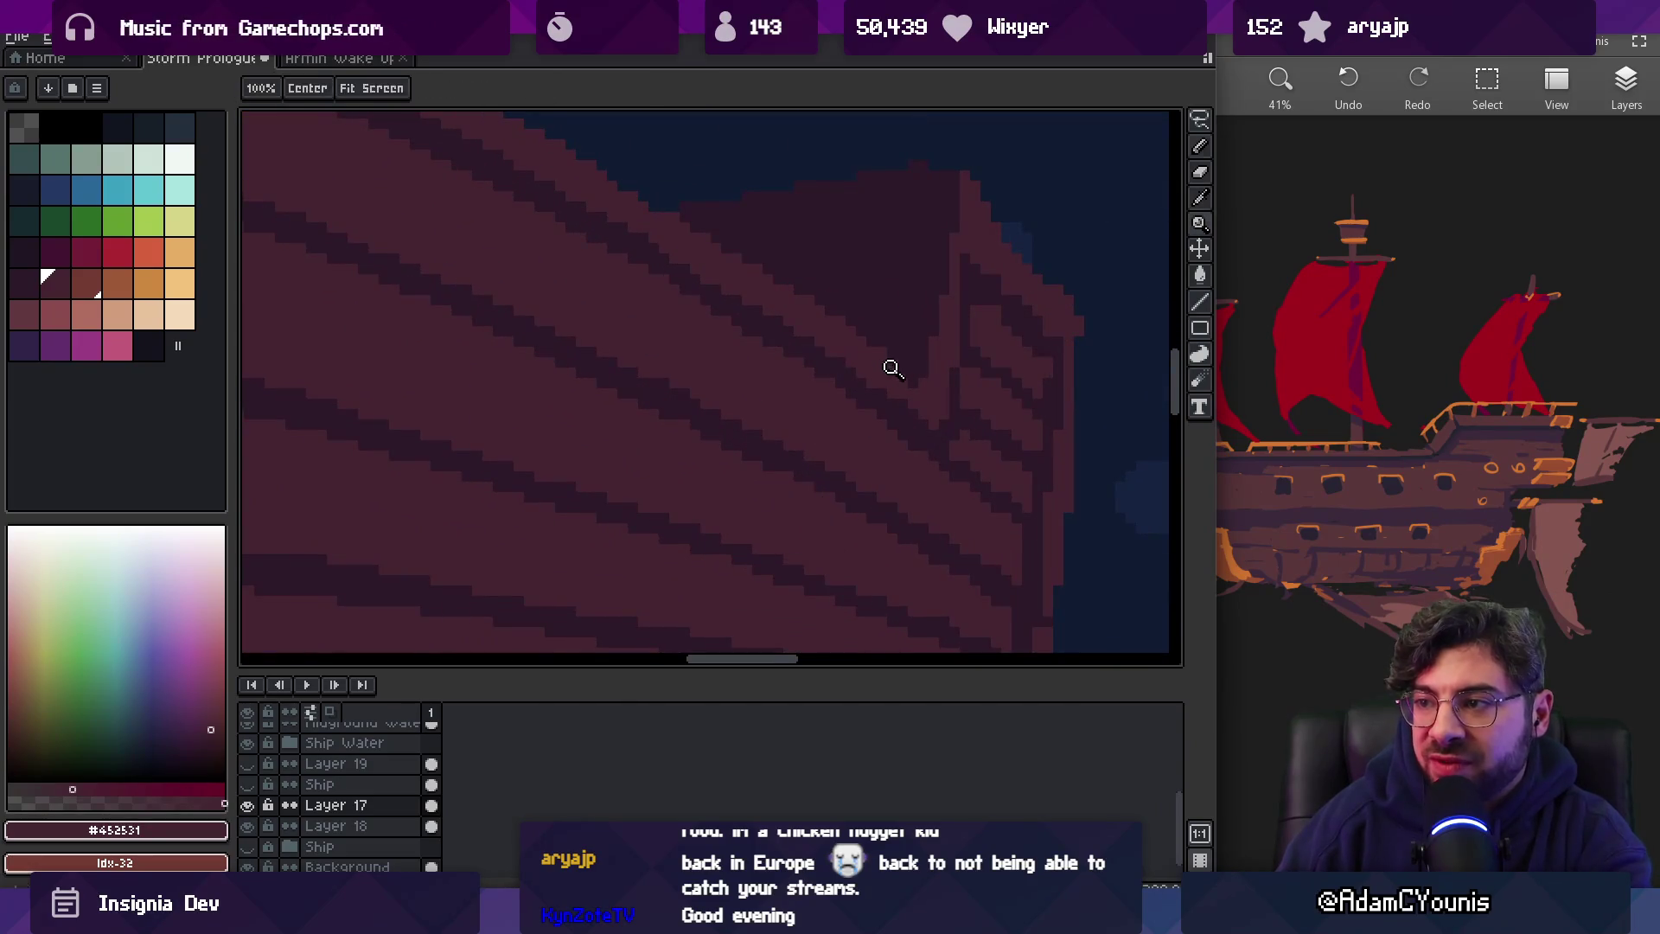
{"action": "scroll", "coordinate": [897, 387], "scroll_direction": "down", "scroll_amount": 2}
{"action": "left_click", "coordinate": [852, 370], "text": "alt"}
{"action": "scroll", "coordinate": [871, 308], "scroll_direction": "up", "scroll_amount": 2}
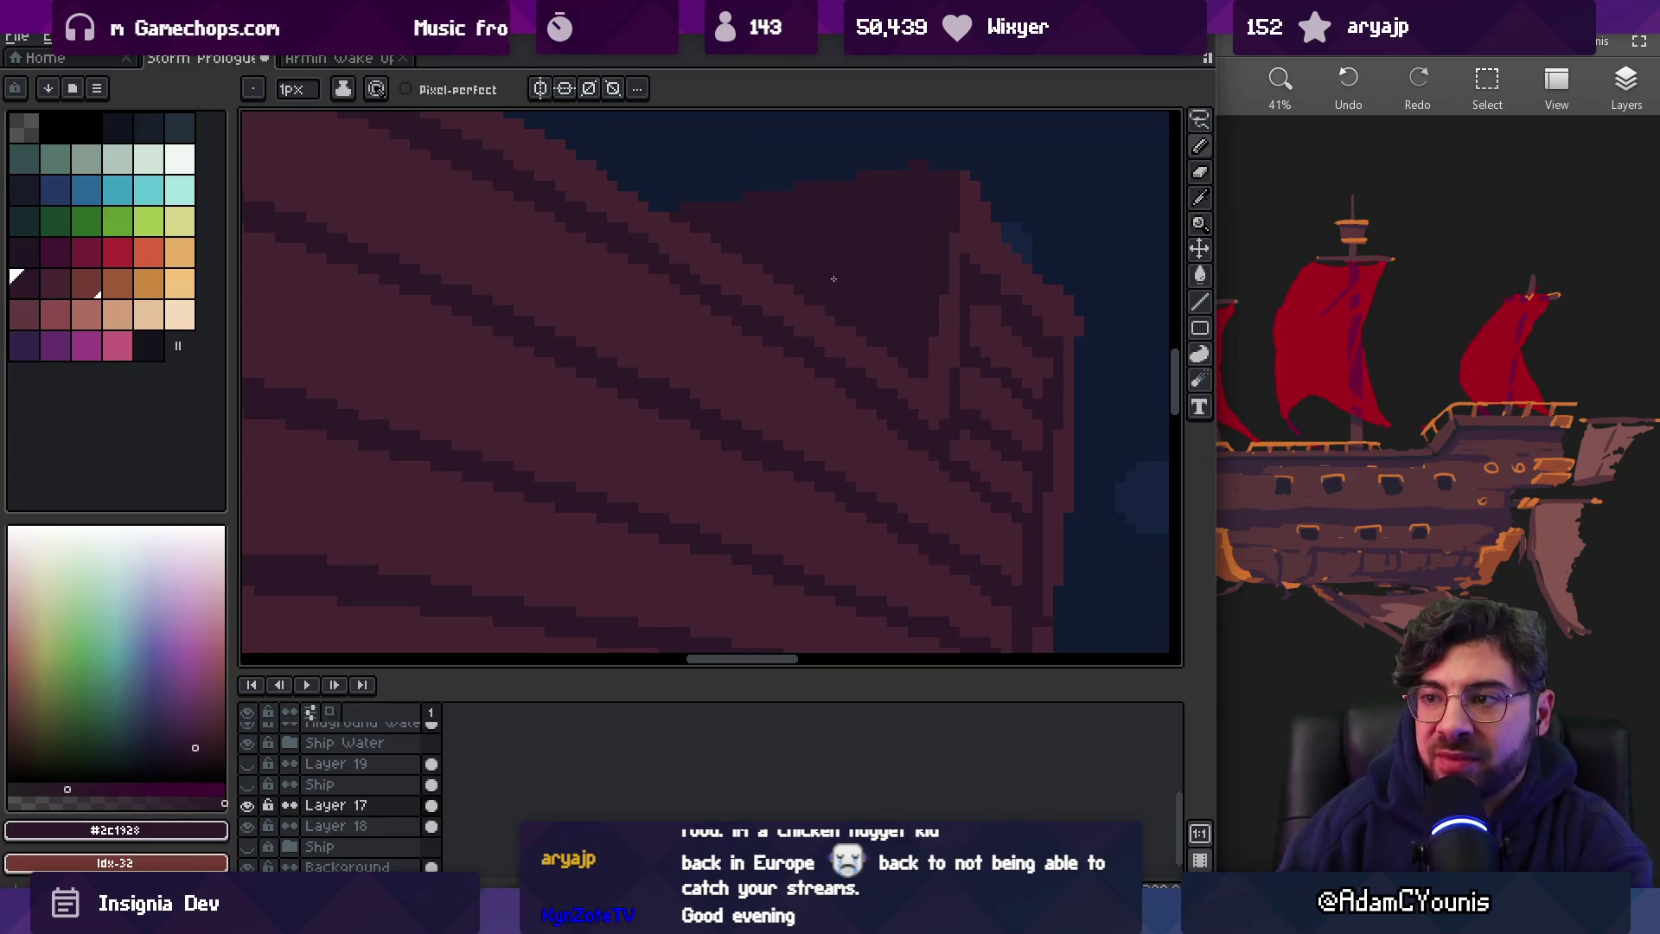
{"action": "key", "text": "z"}
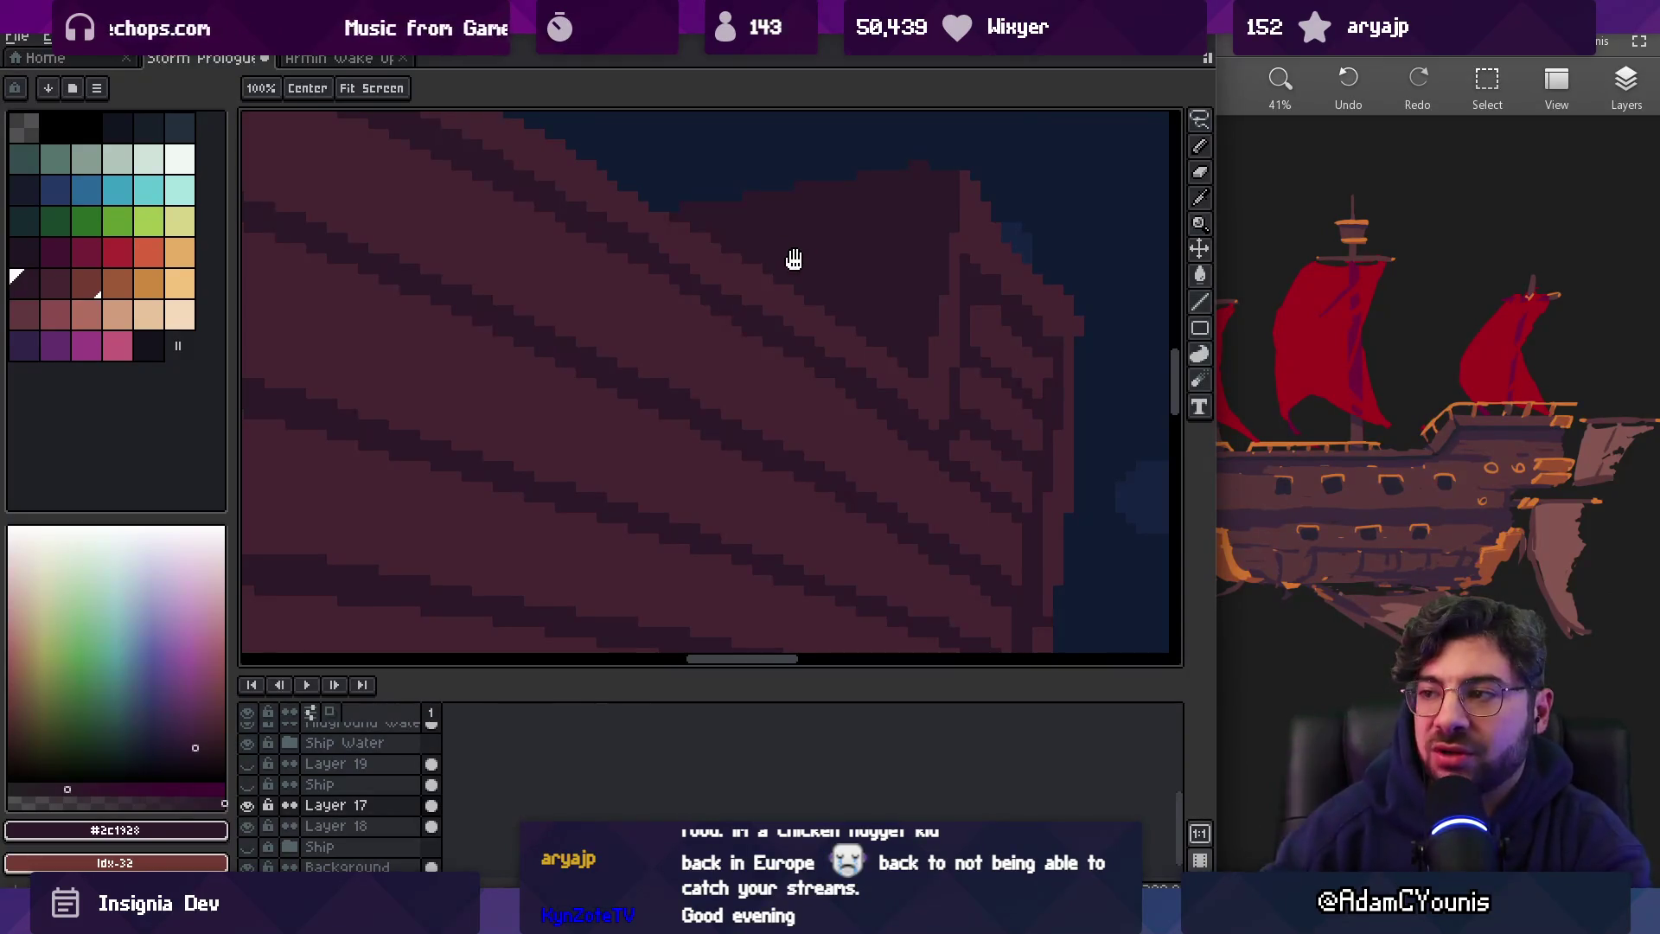
{"action": "scroll", "coordinate": [876, 351], "scroll_direction": "right", "scroll_amount": 2}
{"action": "key", "text": "b"}
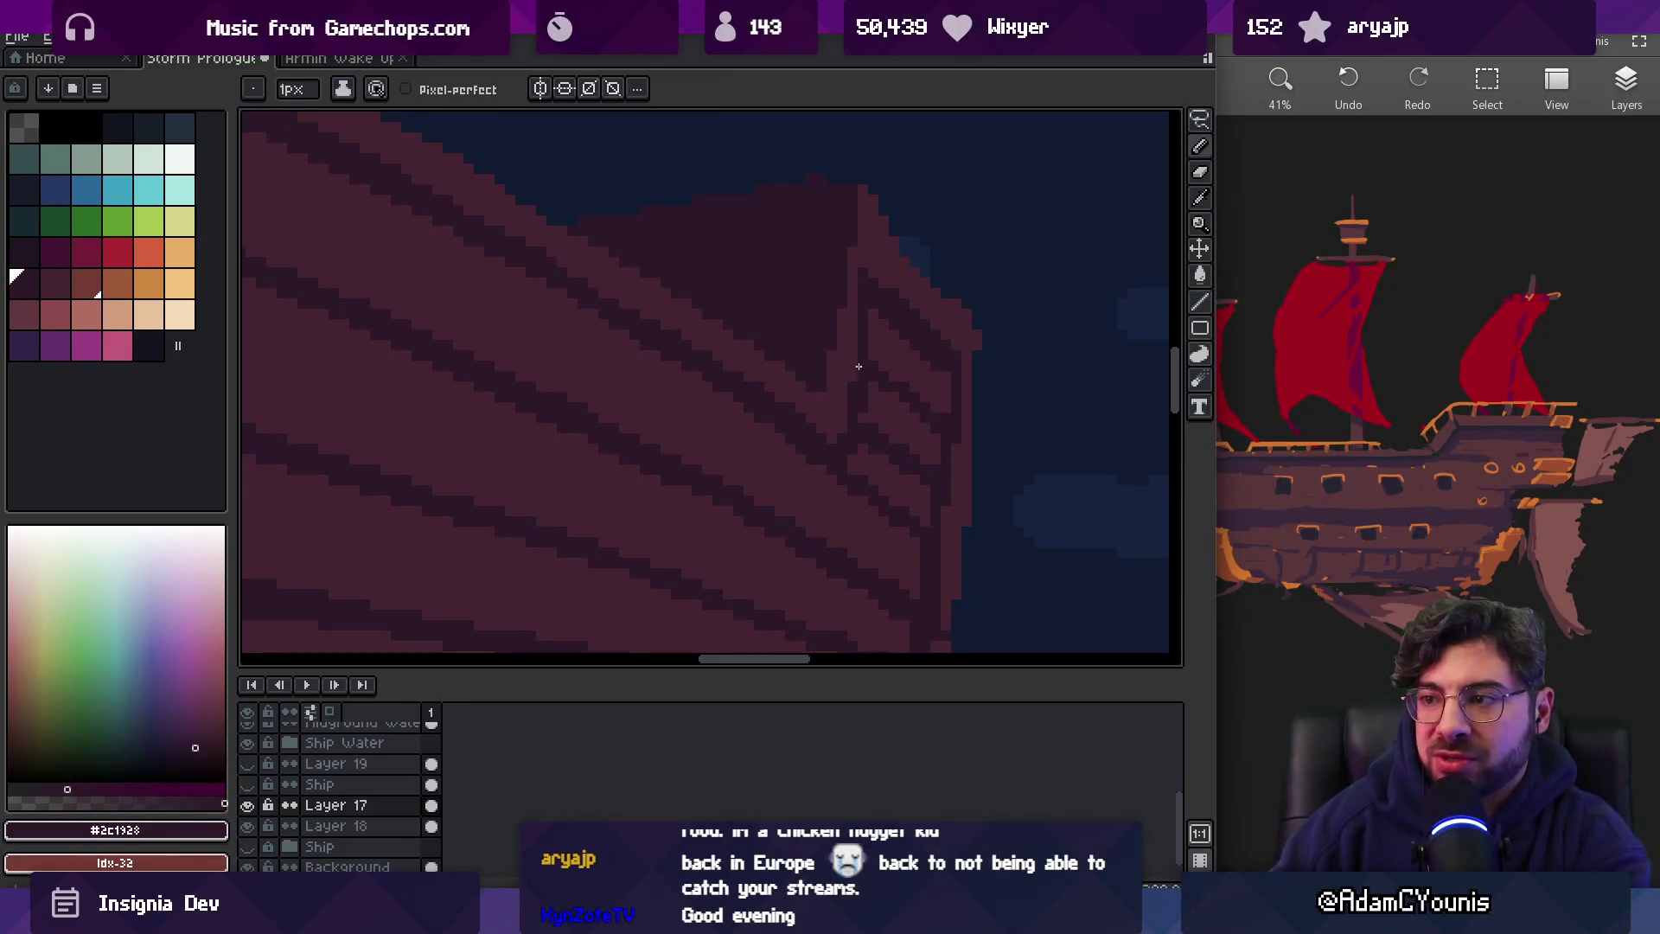
{"action": "key", "text": "z"}
{"action": "scroll", "coordinate": [877, 346], "scroll_direction": "down", "scroll_amount": 3}
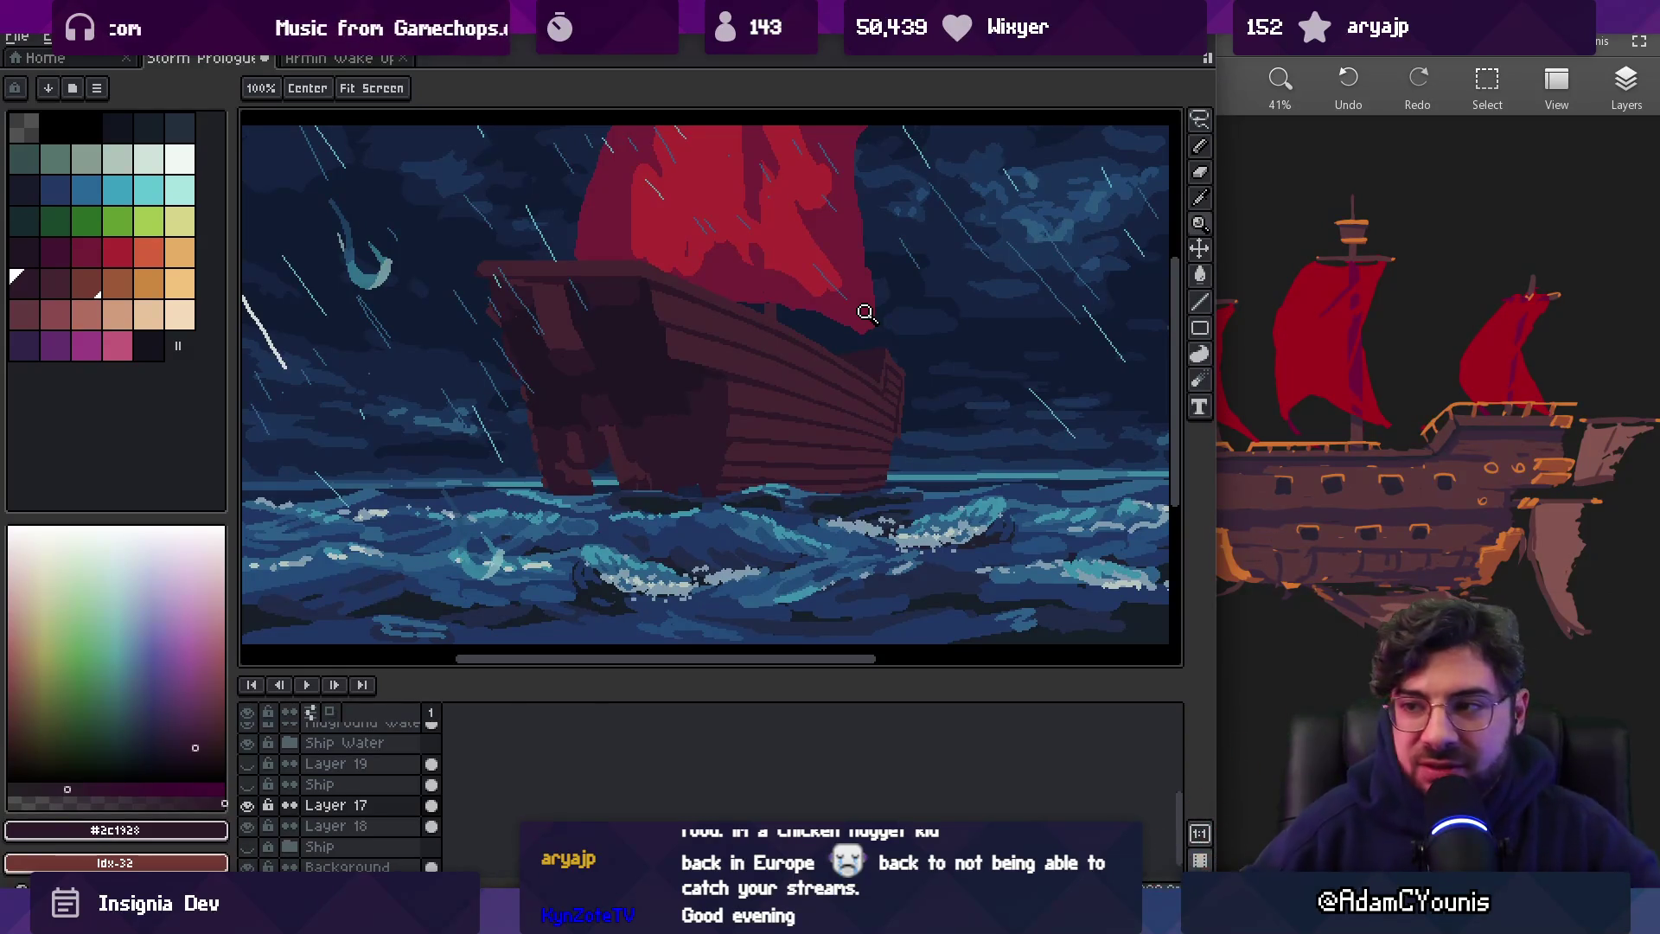
{"action": "left_click", "coordinate": [574, 445]}
{"action": "key", "text": "v"}
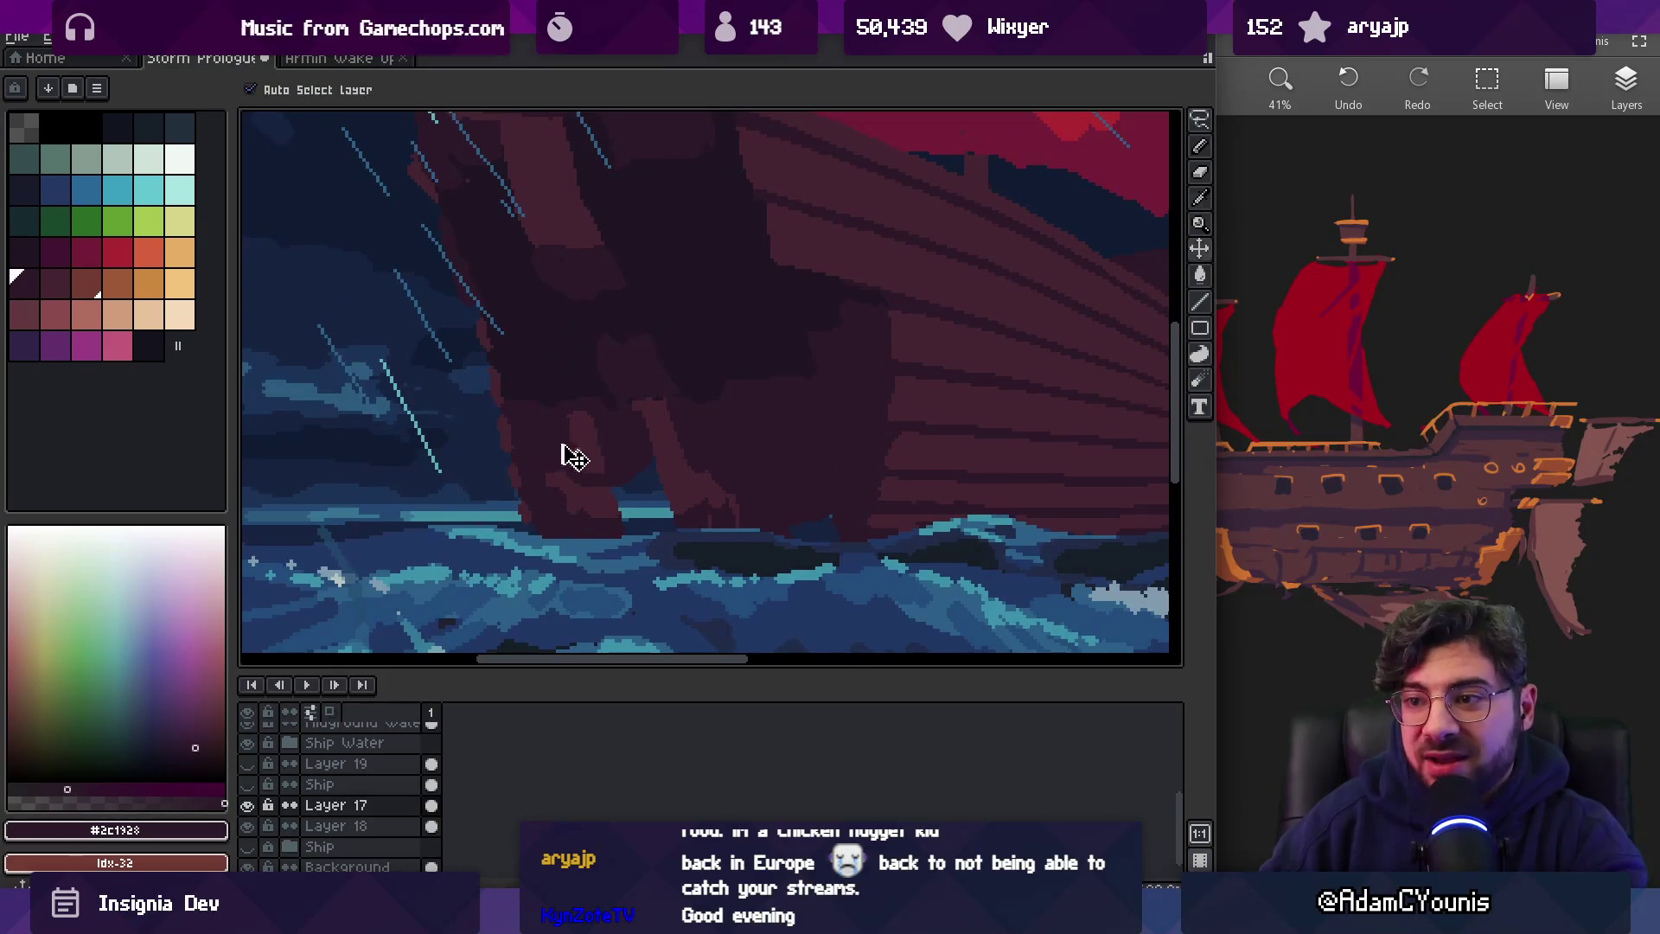
{"action": "key", "text": "z"}
{"action": "left_click_drag", "start_coordinate": [675, 490], "coordinate": [802, 490]}
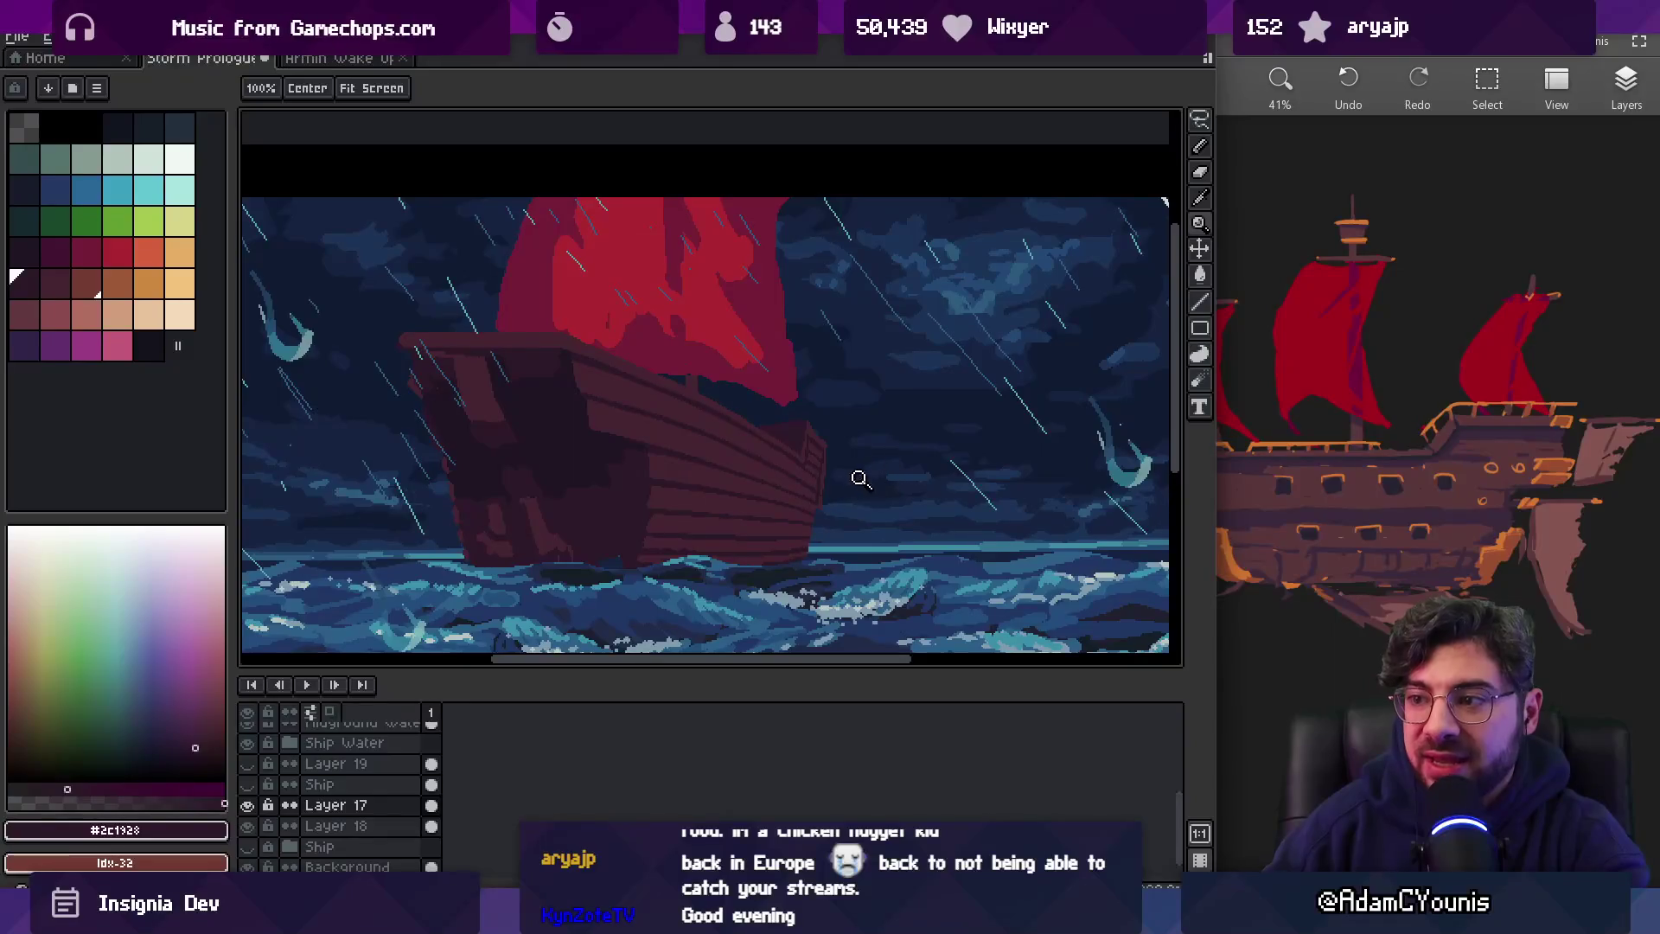
{"action": "scroll", "coordinate": [837, 478], "scroll_direction": "up", "scroll_amount": 3}
{"action": "key", "text": "i"}
{"action": "left_click", "coordinate": [810, 514]}
{"action": "key", "text": "b"}
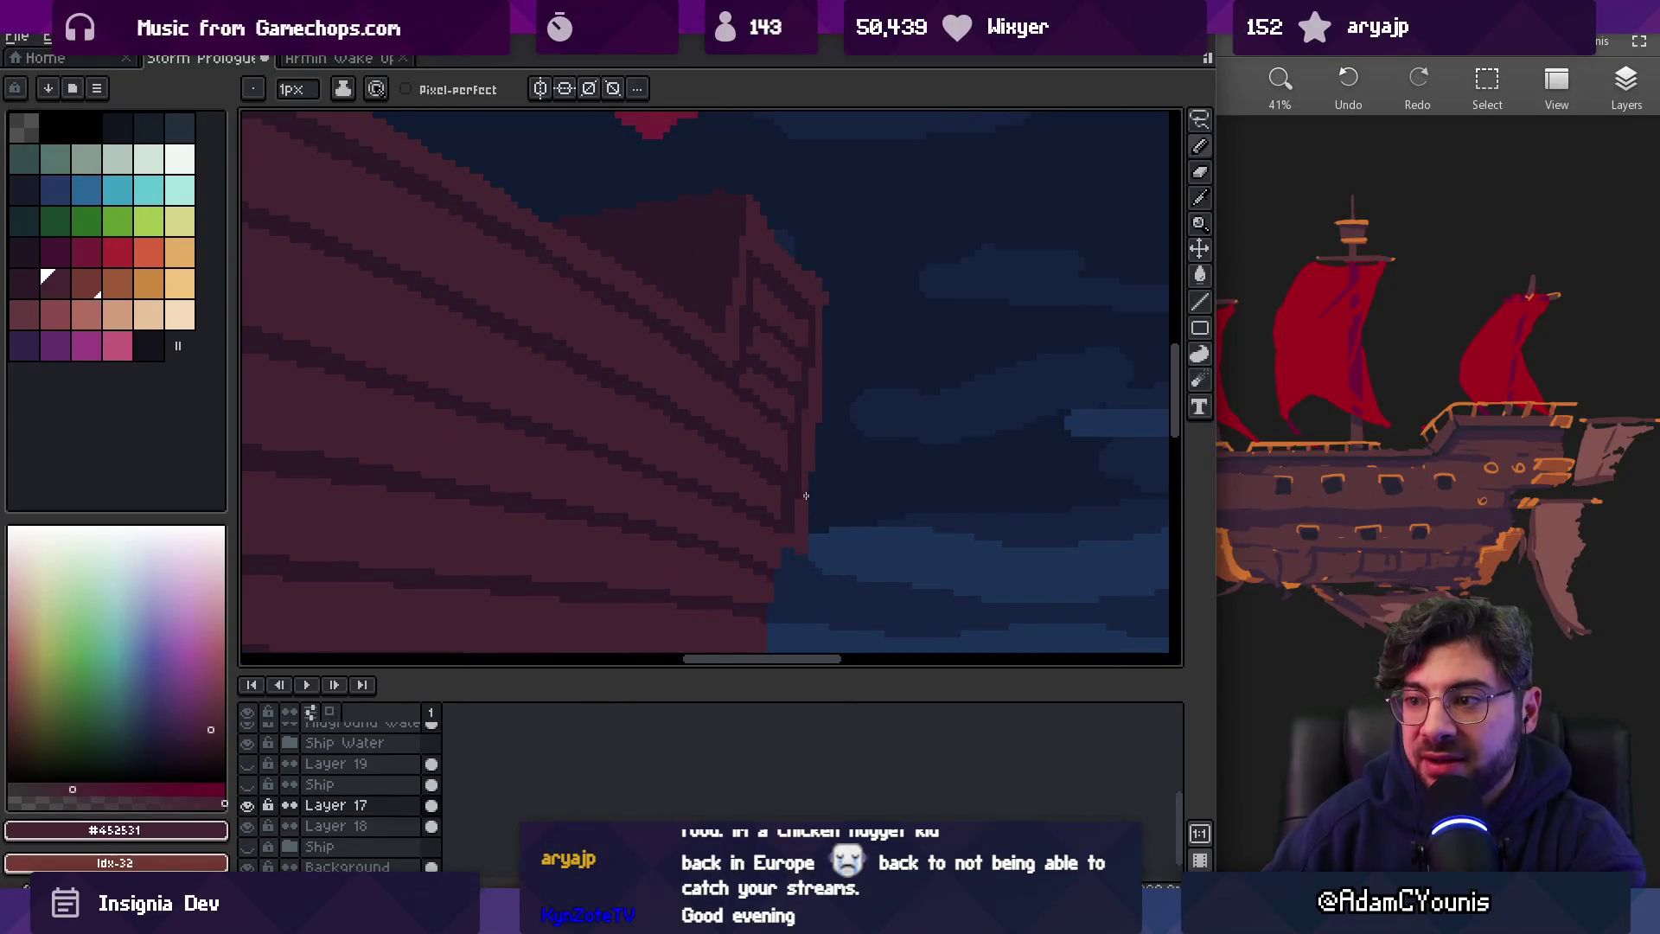
{"action": "key", "text": "z"}
{"action": "scroll", "coordinate": [833, 455], "scroll_direction": "down", "scroll_amount": 3}
{"action": "scroll", "coordinate": [822, 382], "scroll_direction": "up", "scroll_amount": 3}
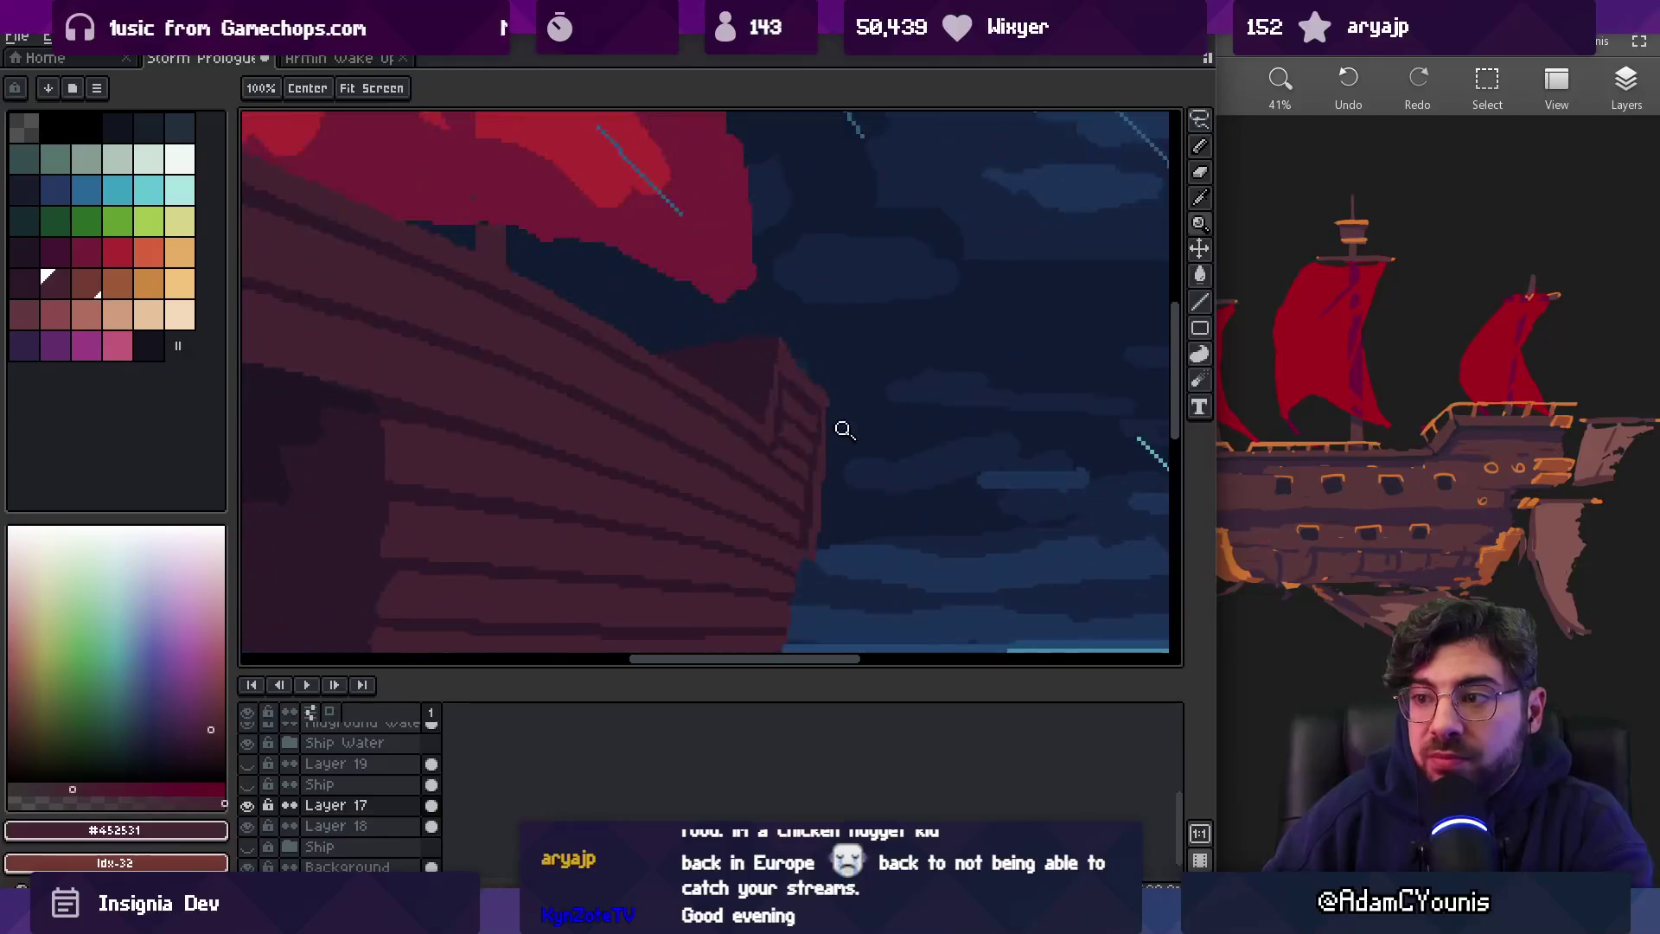
{"action": "key", "text": "i"}
{"action": "key", "text": "z"}
{"action": "scroll", "coordinate": [785, 374], "scroll_direction": "down", "scroll_amount": 3}
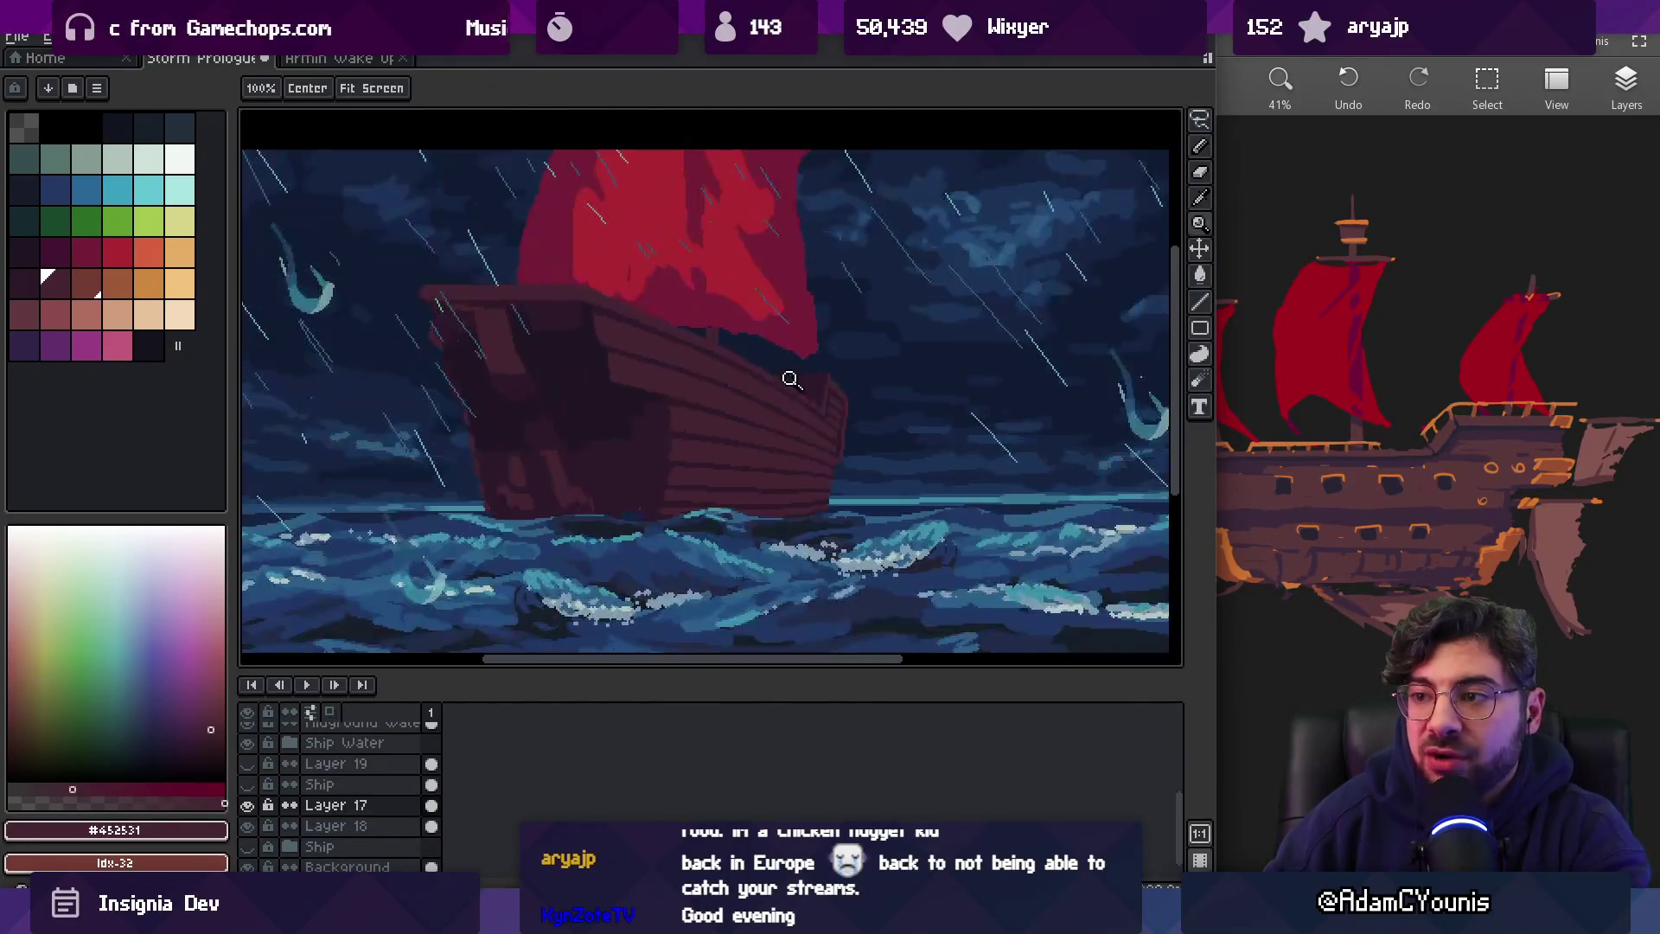
{"action": "left_click", "coordinate": [247, 784]}
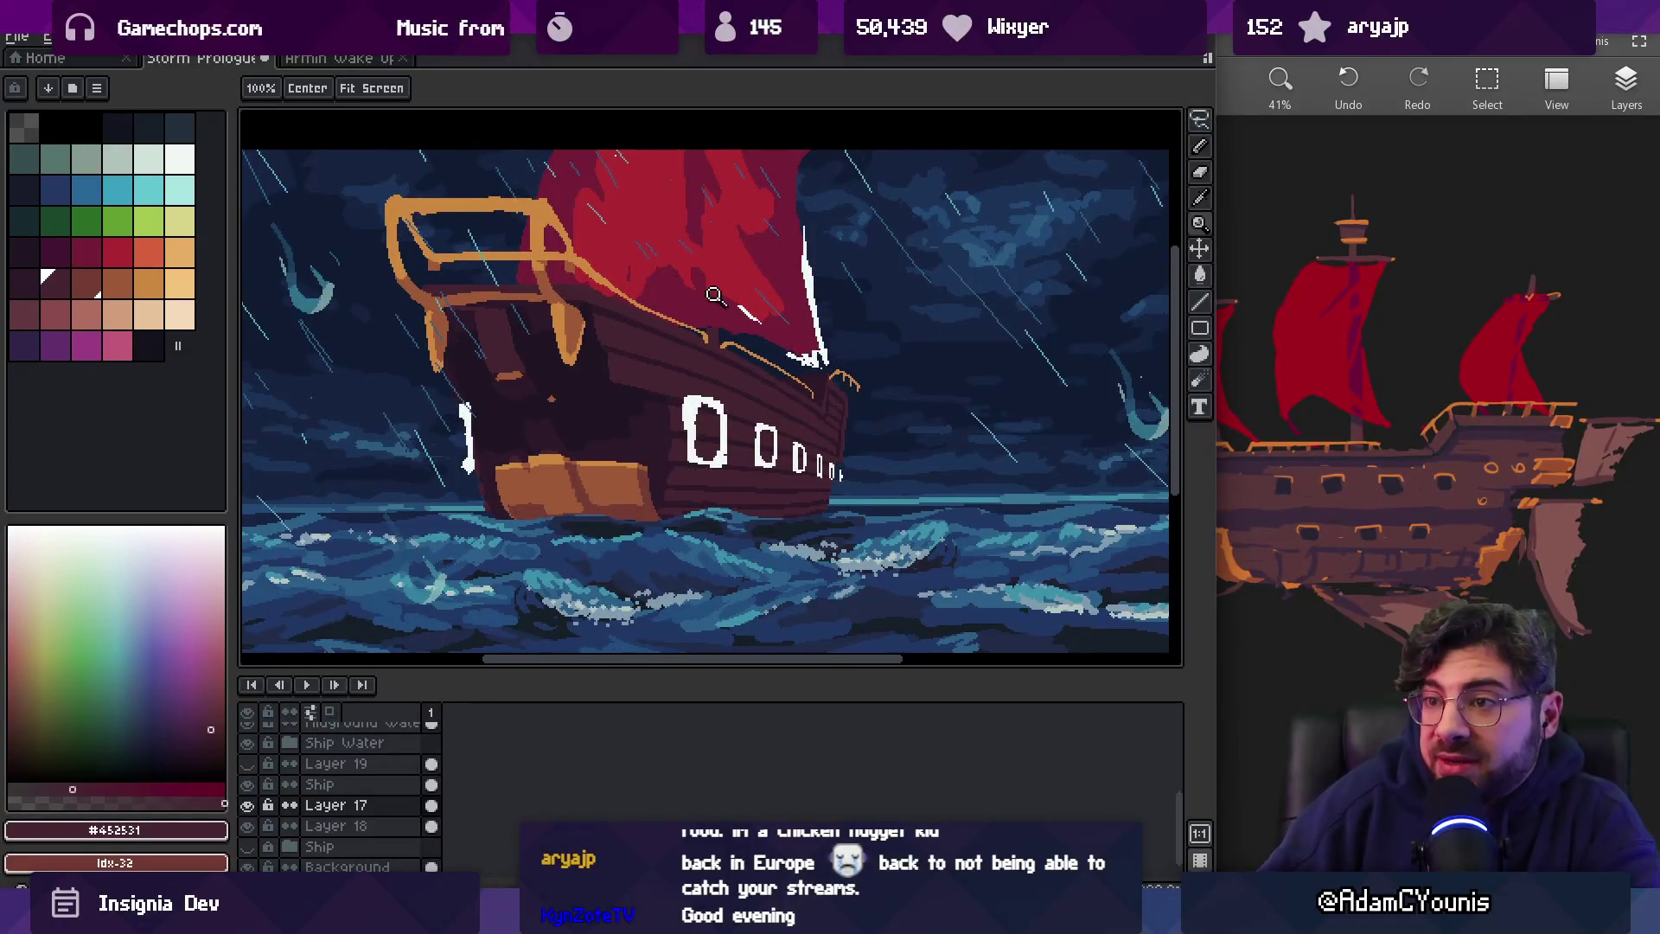
Eyedrop the sail crimson #741c37, switch to the pencil and re-centre the ship in view
{"action": "scroll", "coordinate": [779, 303], "scroll_direction": "down", "scroll_amount": 1}
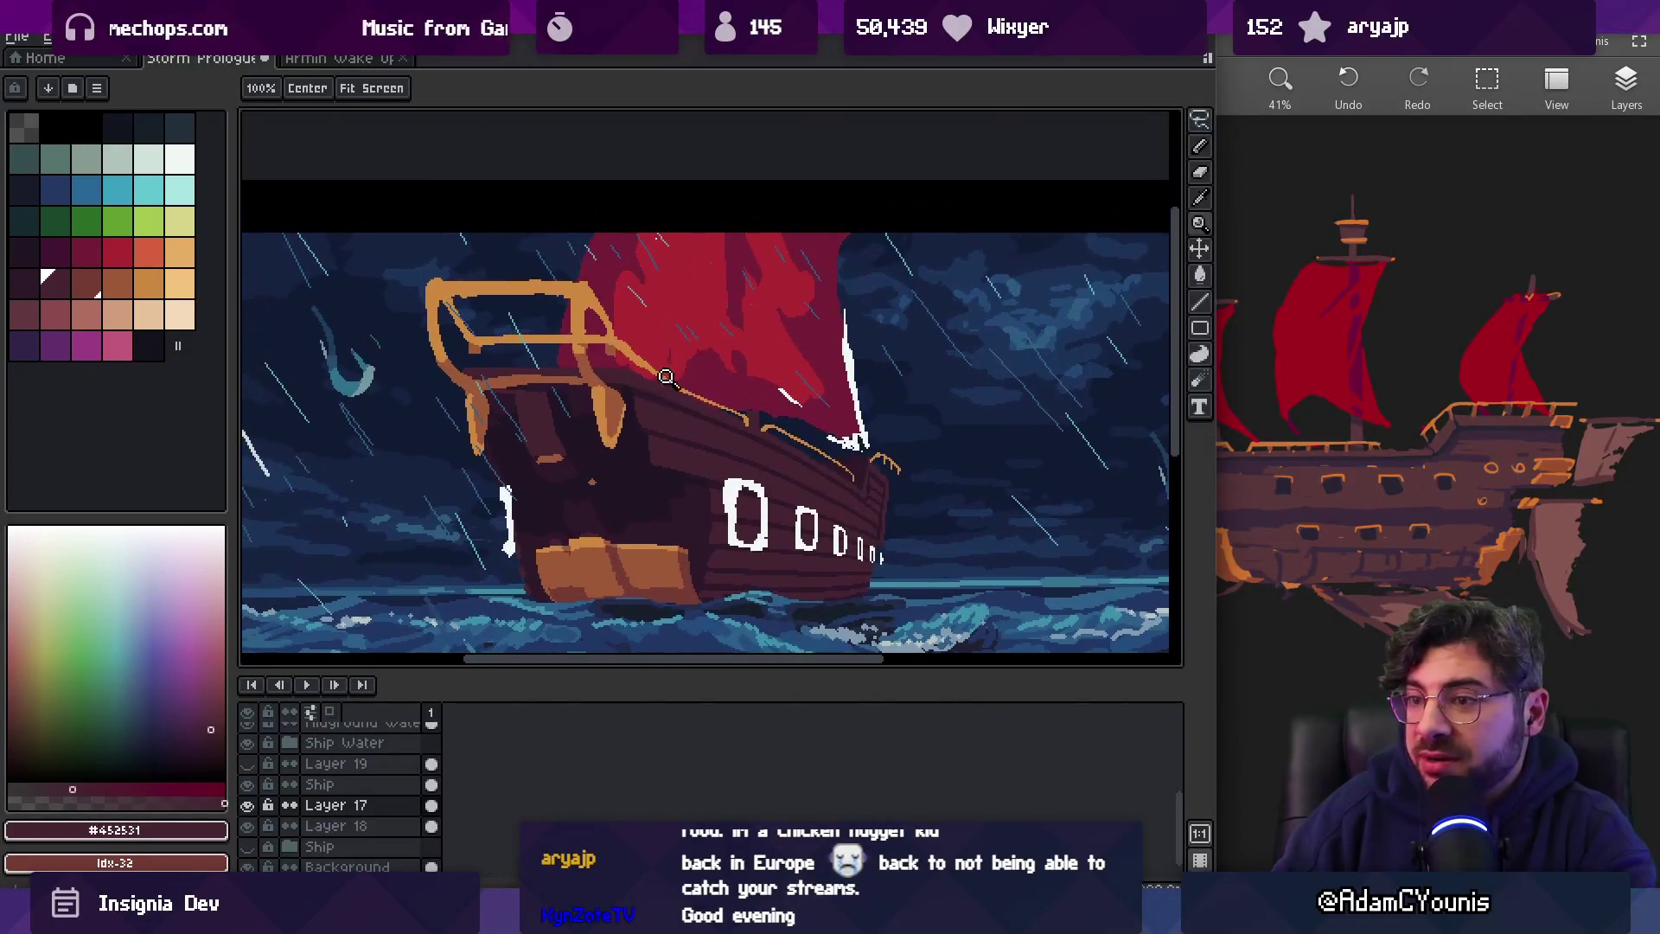
{"action": "scroll", "coordinate": [805, 300], "scroll_direction": "up", "scroll_amount": 1}
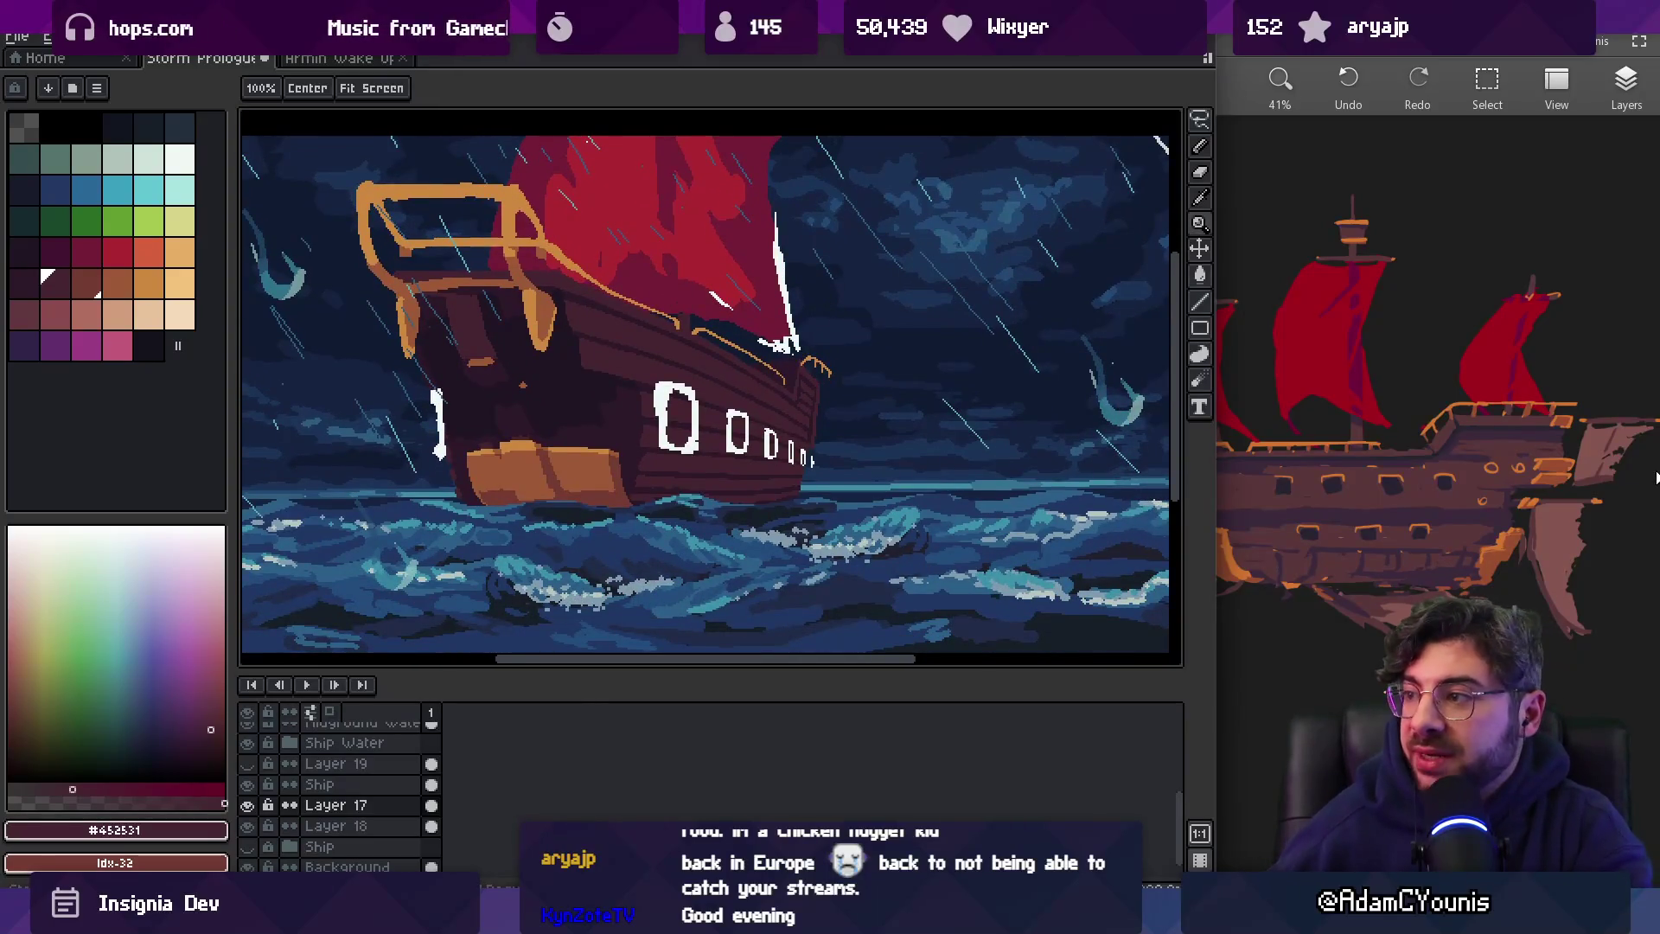
{"action": "scroll", "coordinate": [1596, 472], "scroll_direction": "down", "scroll_amount": 2}
{"action": "scroll", "coordinate": [1413, 450], "scroll_direction": "down", "scroll_amount": 2}
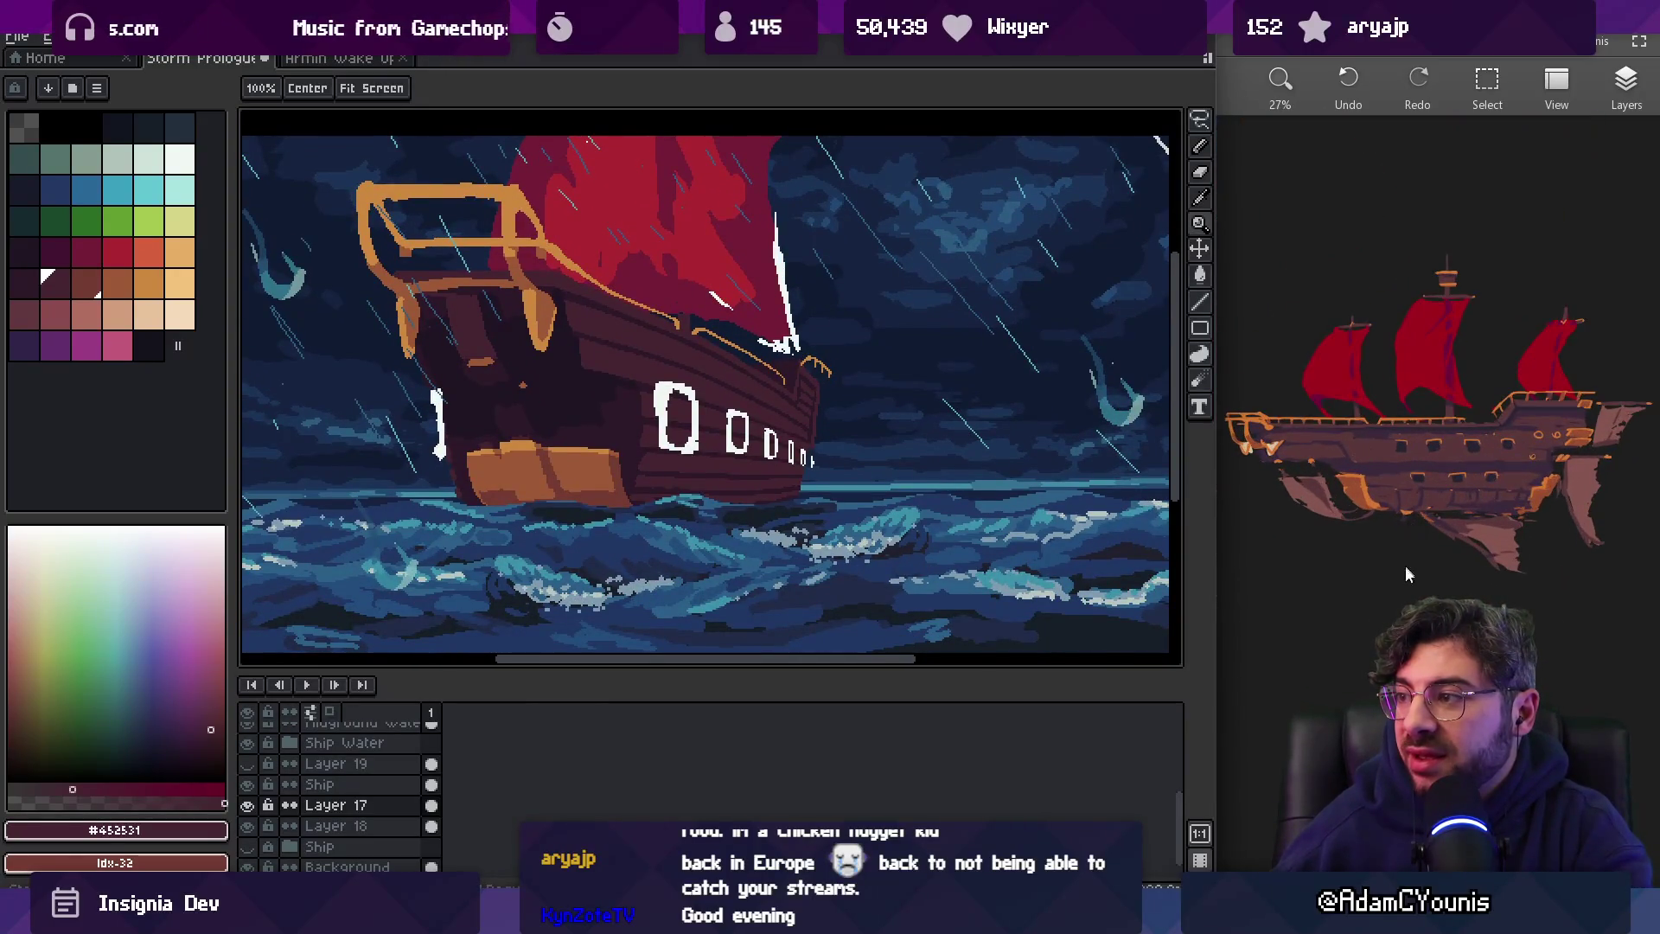
{"action": "scroll", "coordinate": [1440, 505], "scroll_direction": "up", "scroll_amount": 1}
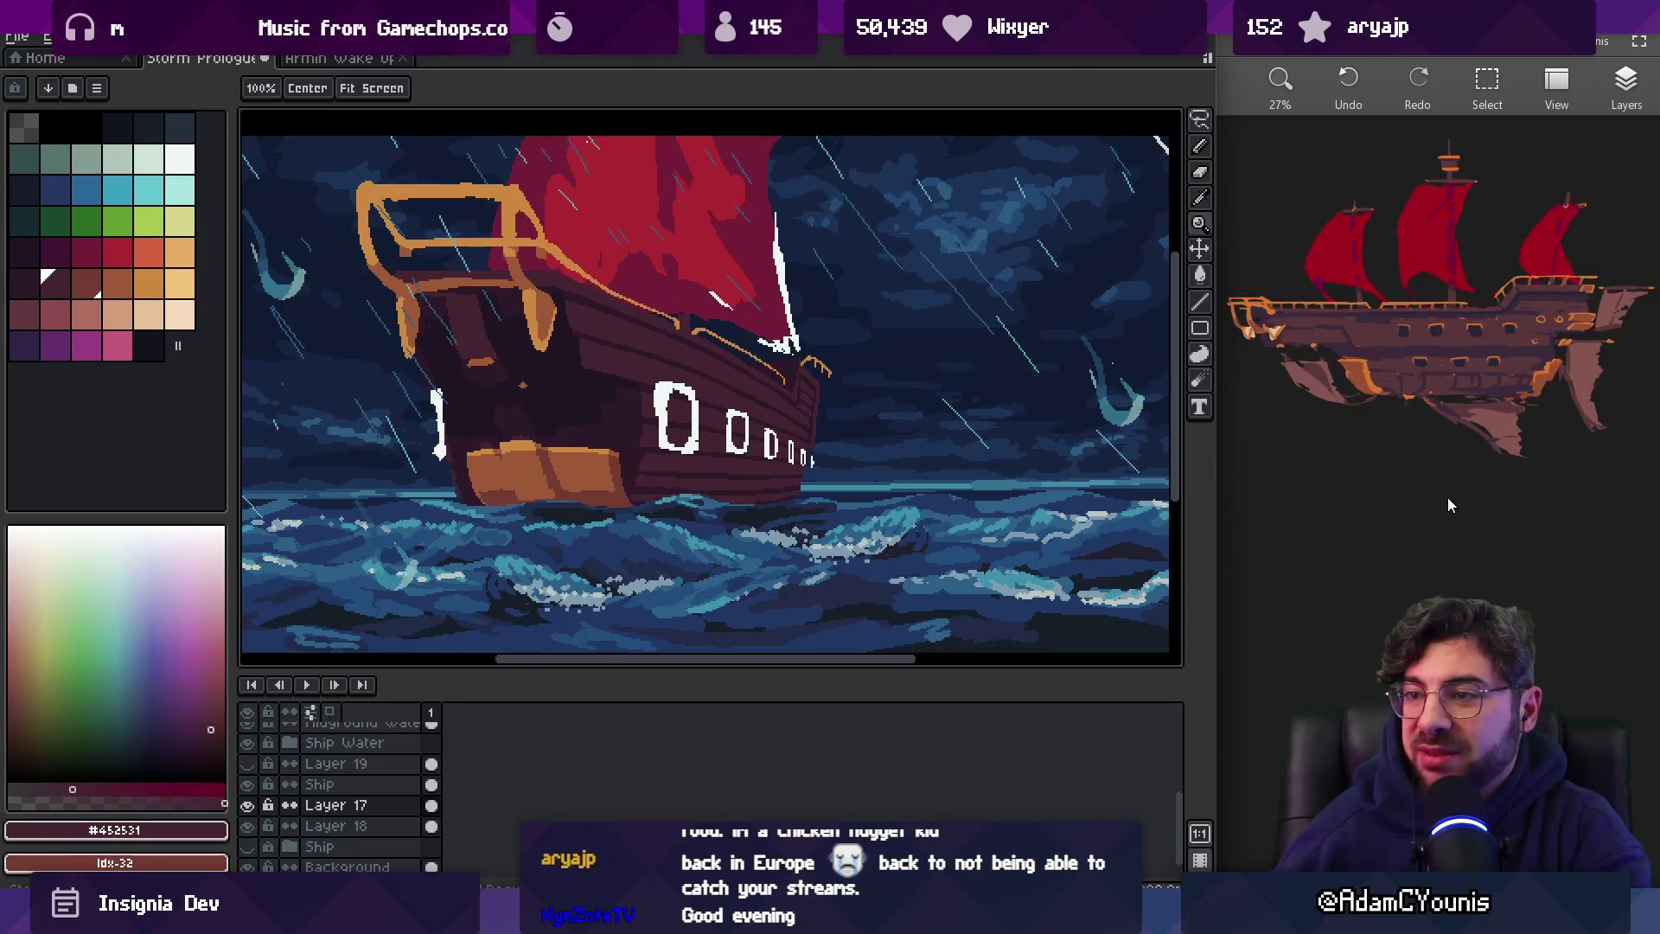
{"action": "scroll", "coordinate": [536, 432], "scroll_direction": "up", "scroll_amount": 2}
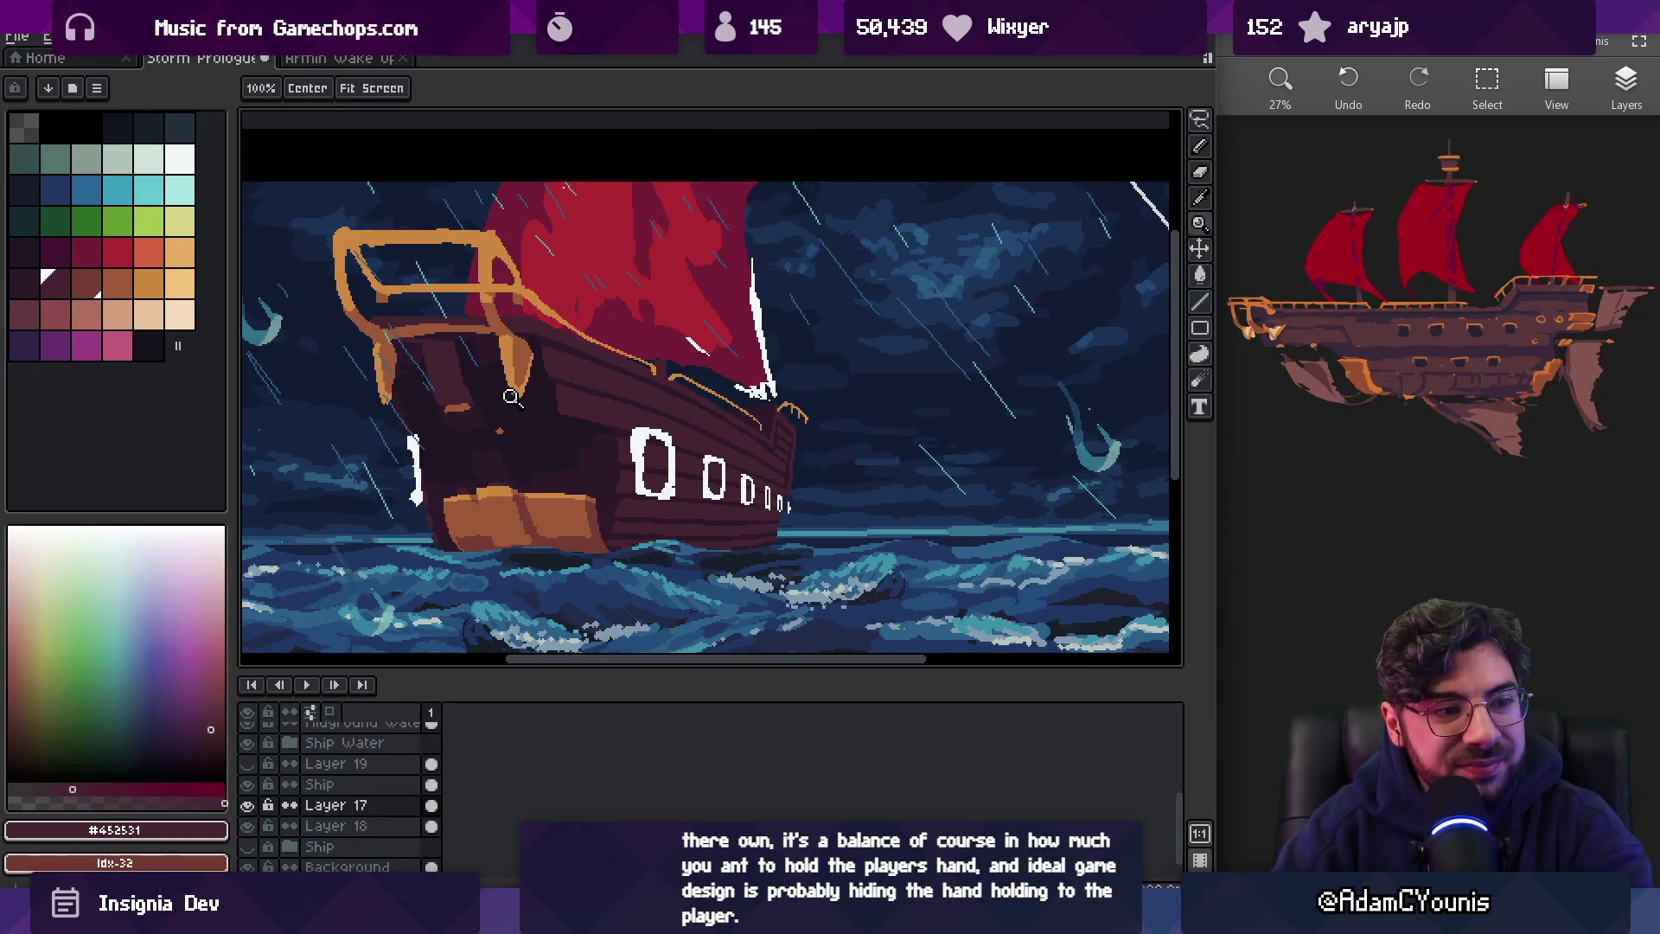
{"action": "left_click", "coordinate": [623, 301], "text": "alt"}
{"action": "key", "text": "v"}
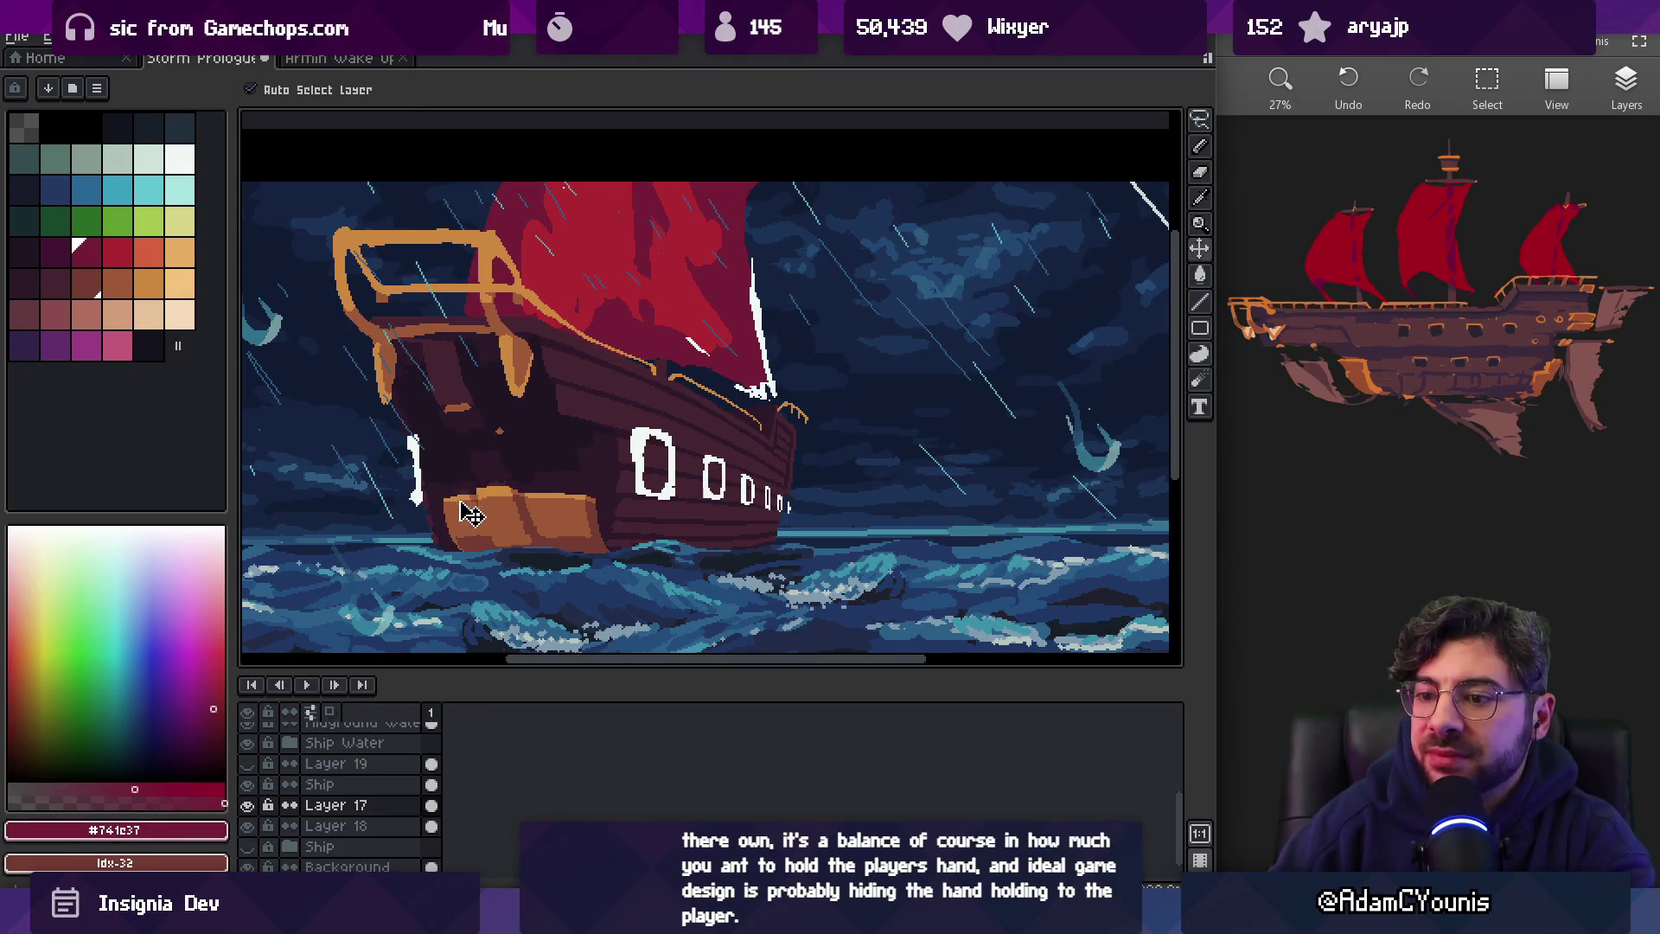
{"action": "left_click", "coordinate": [474, 493]}
{"action": "key", "text": "b"}
{"action": "mouse_move", "coordinate": [498, 430]}
{"action": "left_mouse_down"}
{"action": "mouse_move", "coordinate": [487, 375]}
{"action": "mouse_move", "coordinate": [449, 445]}
{"action": "left_mouse_up"}
Move Layer 20 above Ship and paint a crimson band down the bow with a 5px pencil
{"action": "left_click", "coordinate": [345, 836]}
{"action": "left_click_drag", "start_coordinate": [344, 813], "coordinate": [346, 800]}
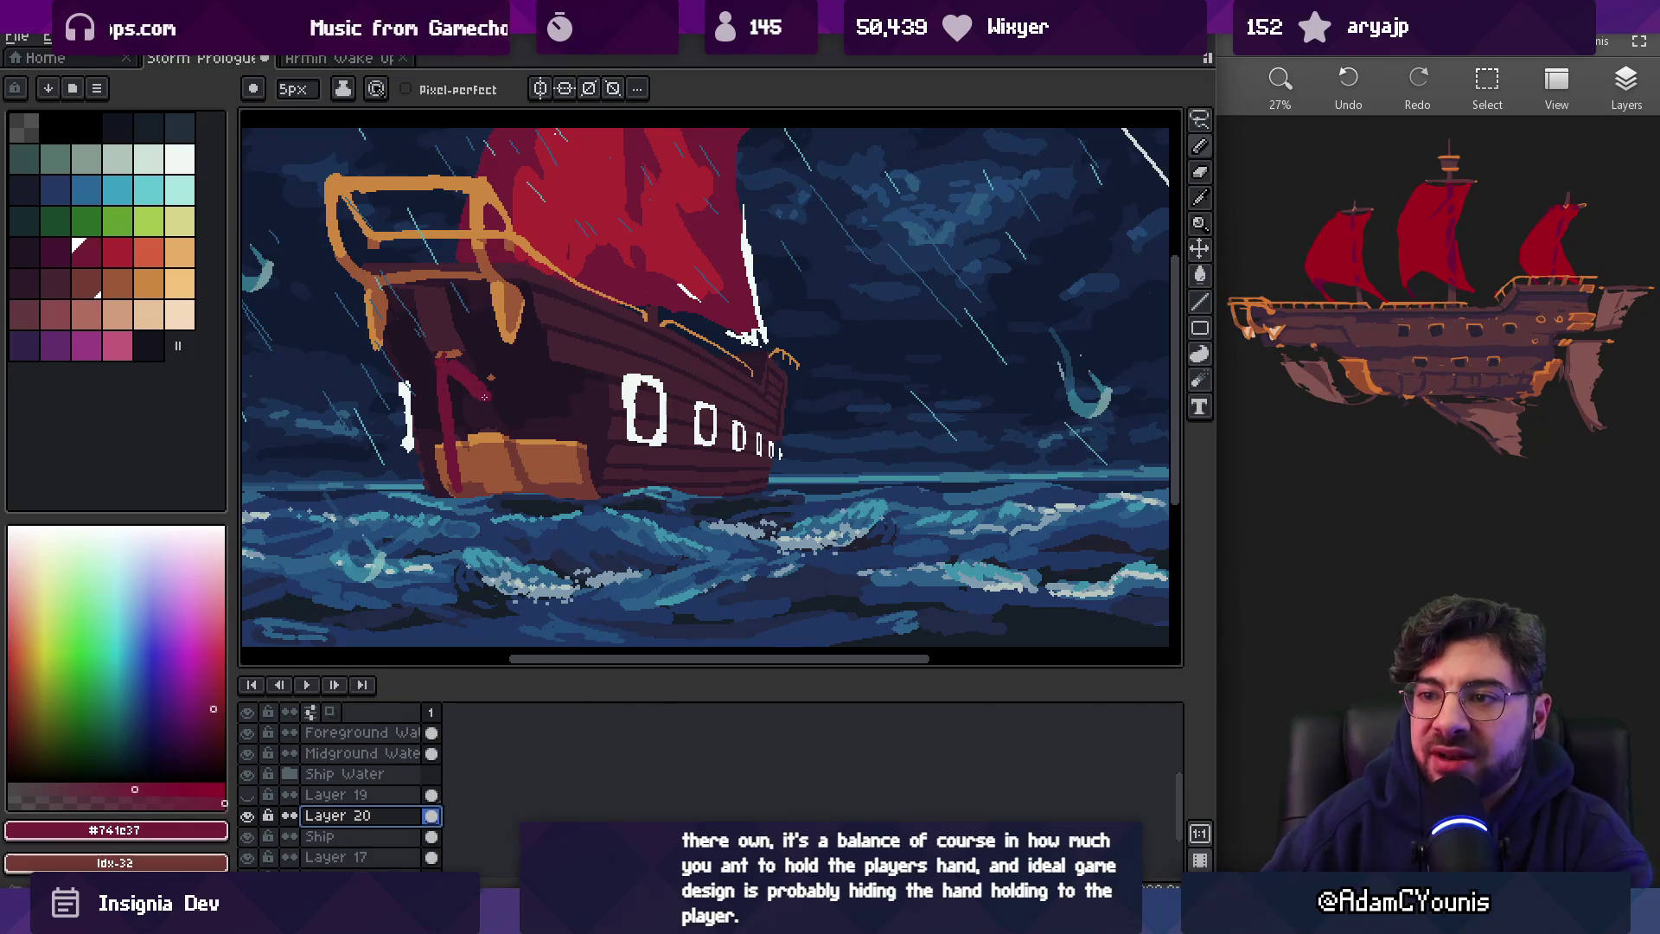
{"action": "left_click_drag", "start_coordinate": [487, 383], "coordinate": [497, 488]}
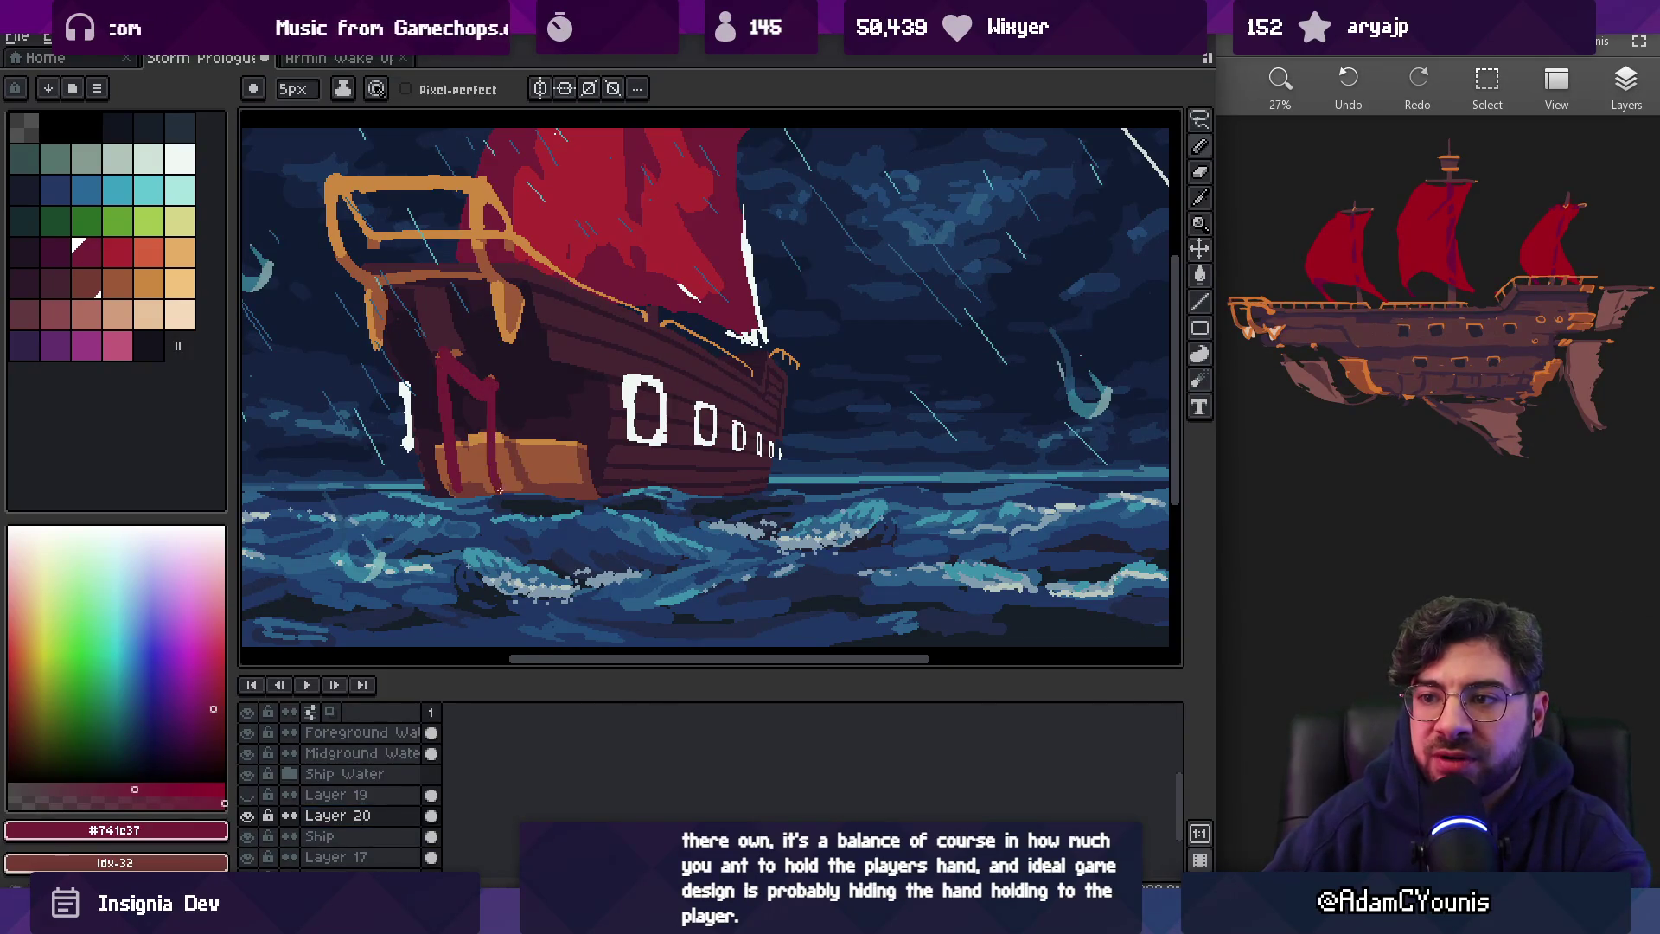
{"action": "mouse_move", "coordinate": [475, 400]}
{"action": "left_mouse_down"}
{"action": "mouse_move", "coordinate": [463, 450]}
{"action": "mouse_move", "coordinate": [447, 422]}
{"action": "left_mouse_up"}
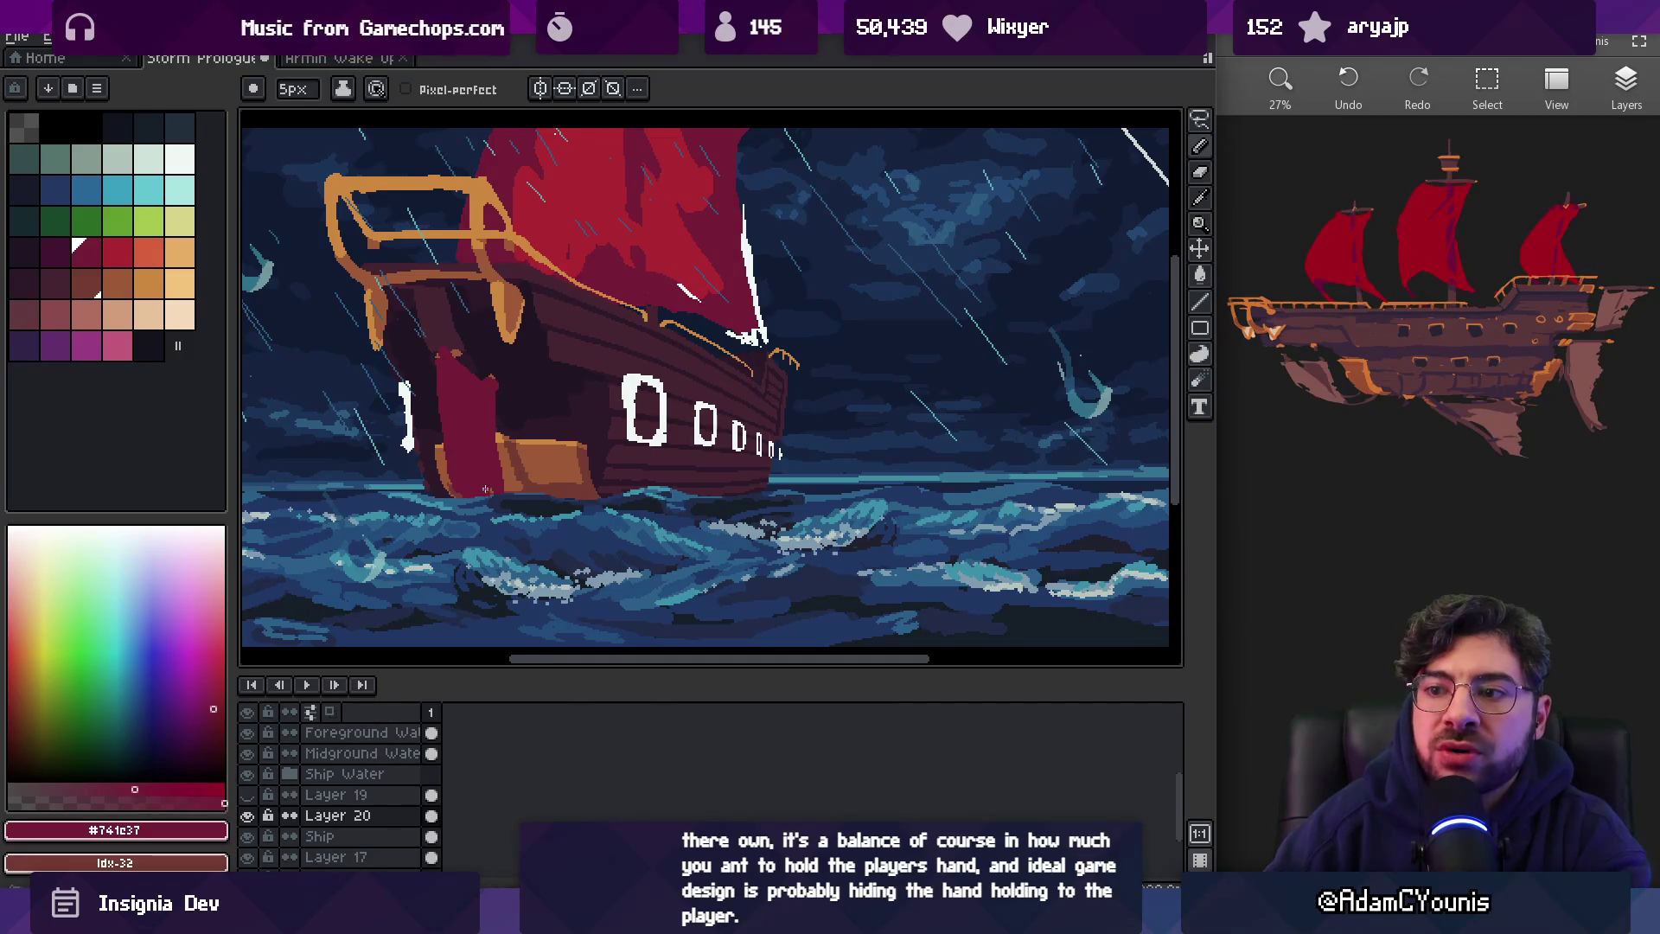
{"action": "key", "text": "b"}
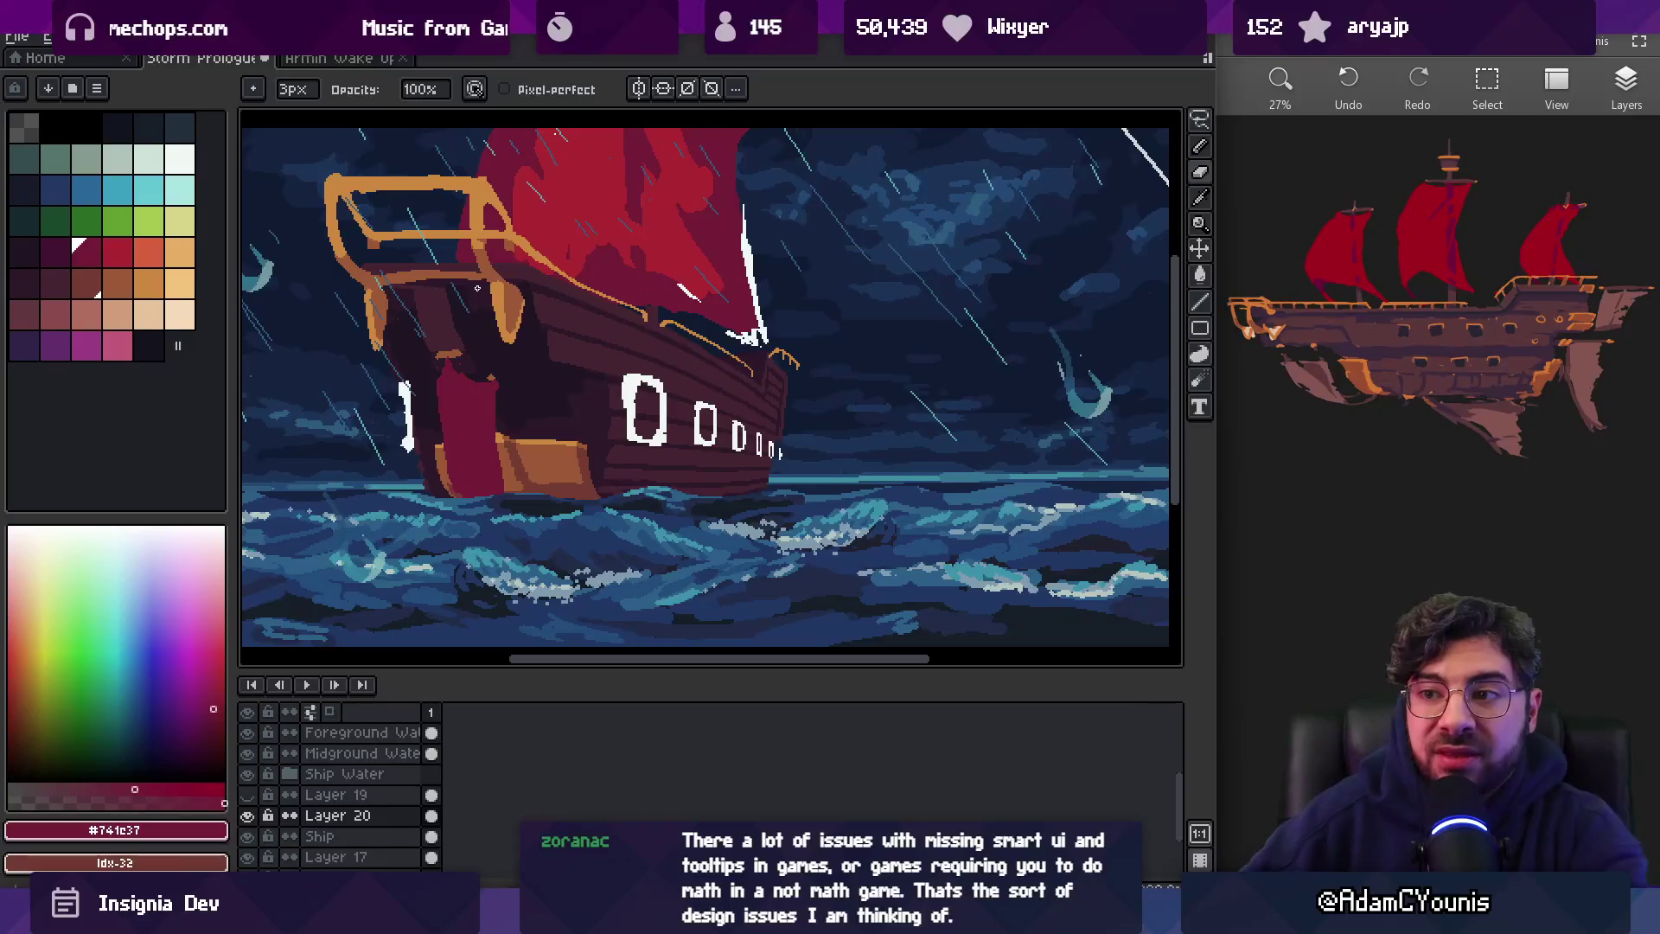
Touch up the band's top with a 3px pencil, shaping a small peg, then re-centre the bow
{"action": "scroll", "coordinate": [430, 372], "scroll_direction": "up", "scroll_amount": 2}
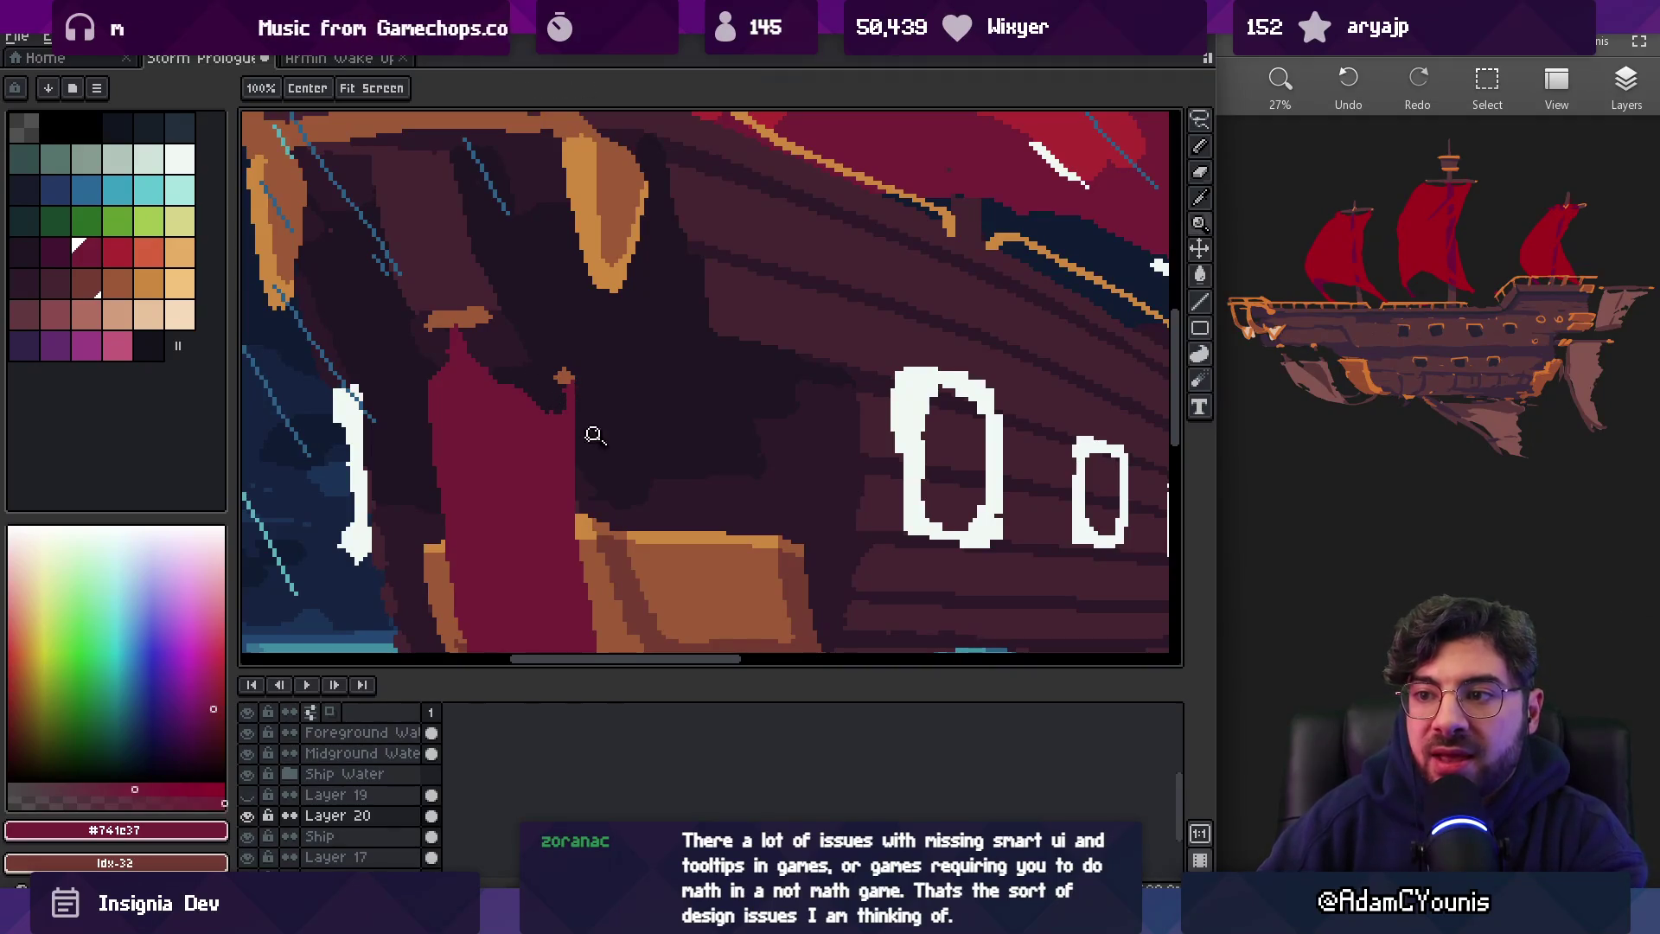
{"action": "scroll", "coordinate": [589, 439], "scroll_direction": "down", "scroll_amount": 2}
{"action": "key", "text": "e"}
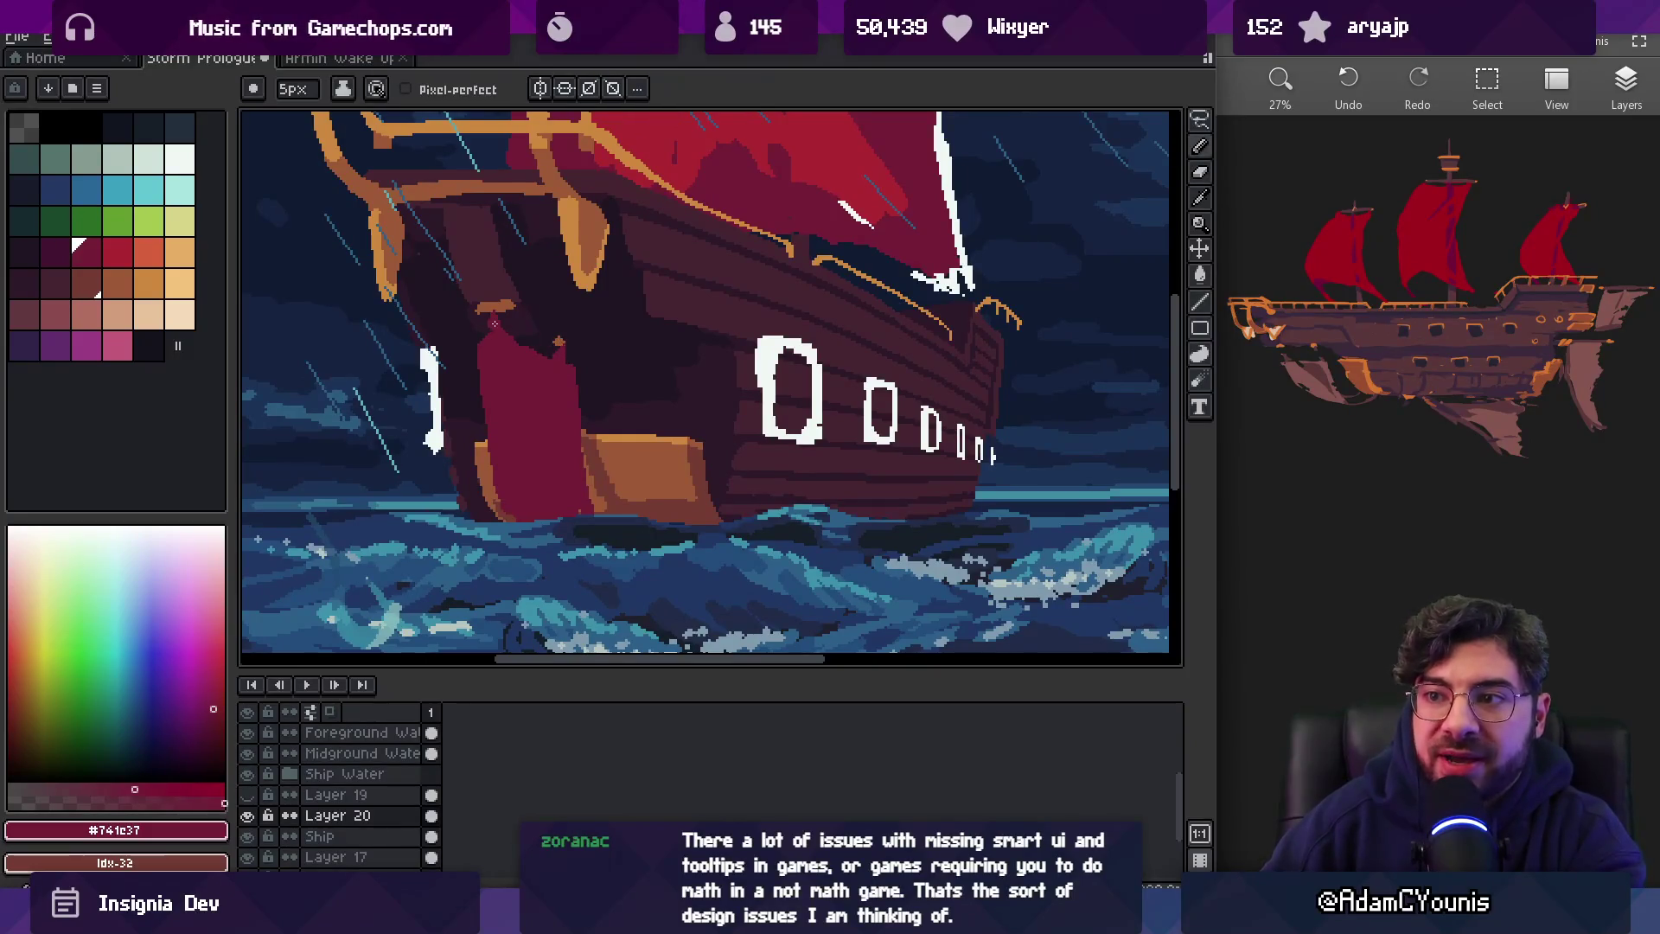
{"action": "key", "text": "b"}
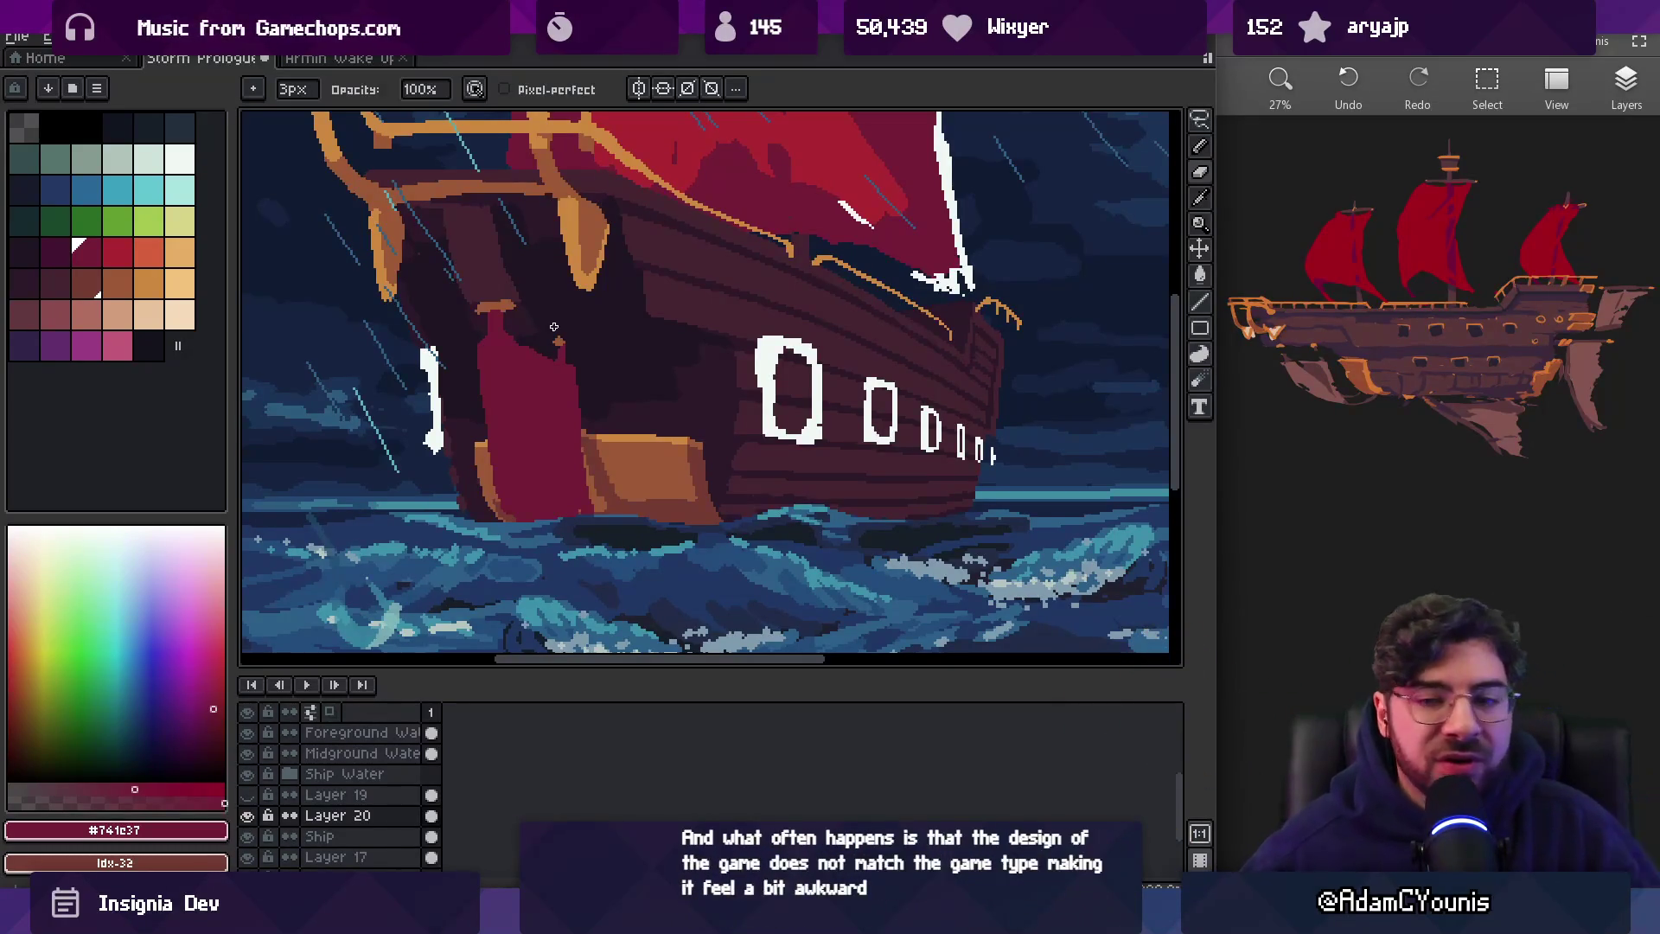
{"action": "left_click_drag", "start_coordinate": [547, 416], "coordinate": [586, 434]}
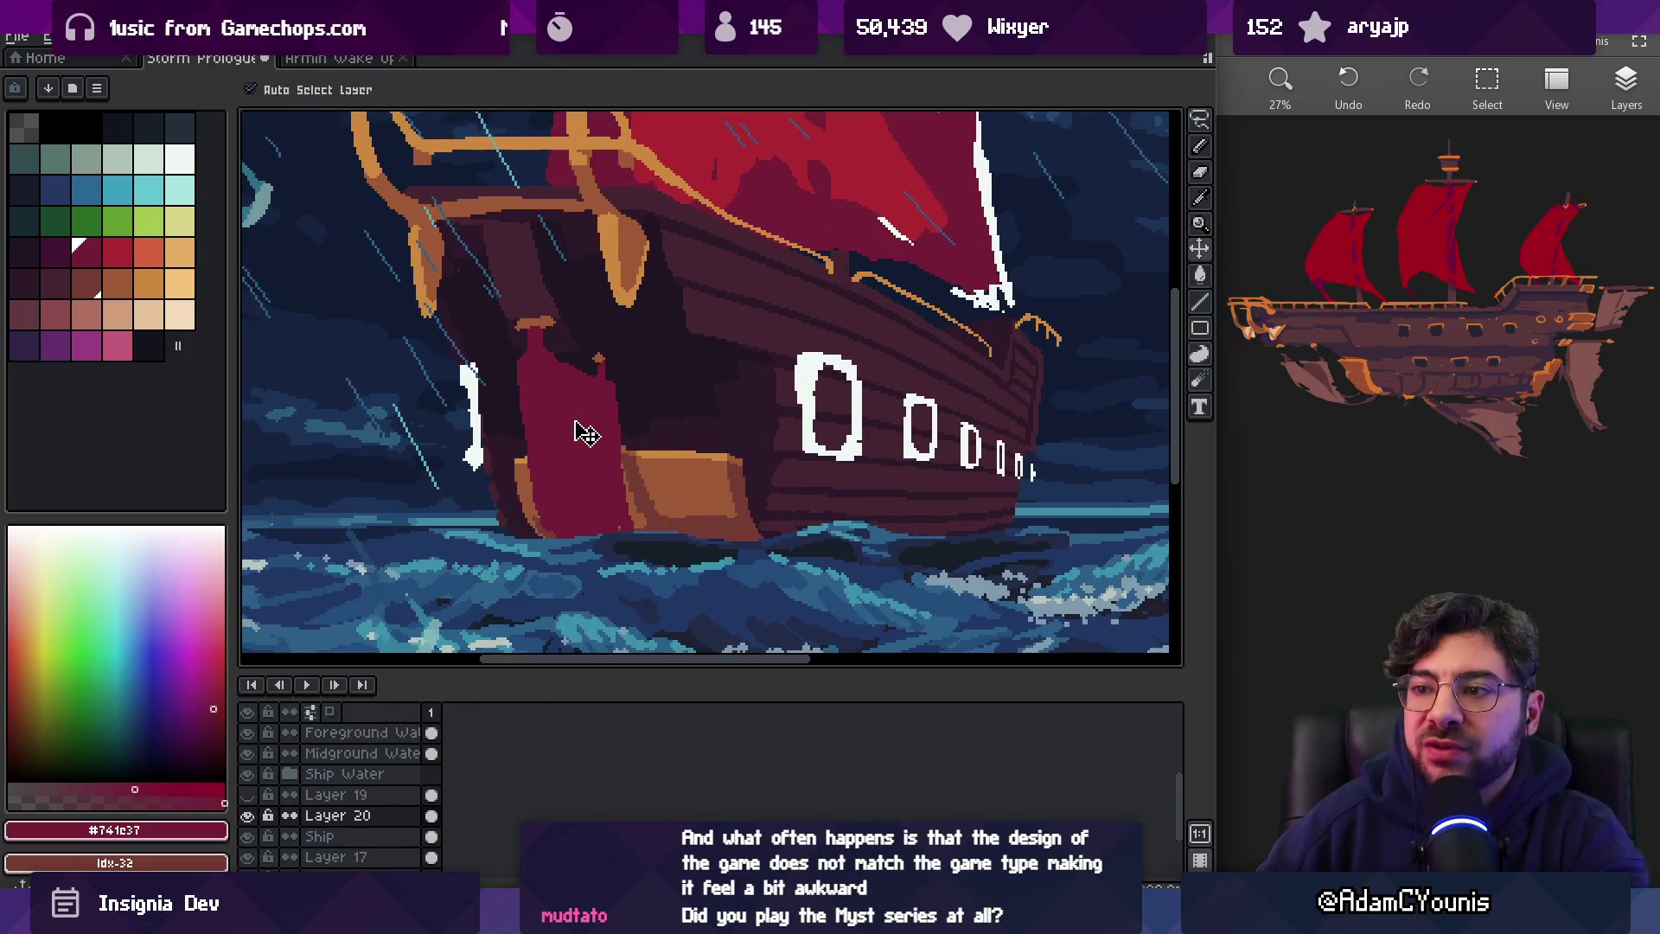
{"action": "key", "text": "b"}
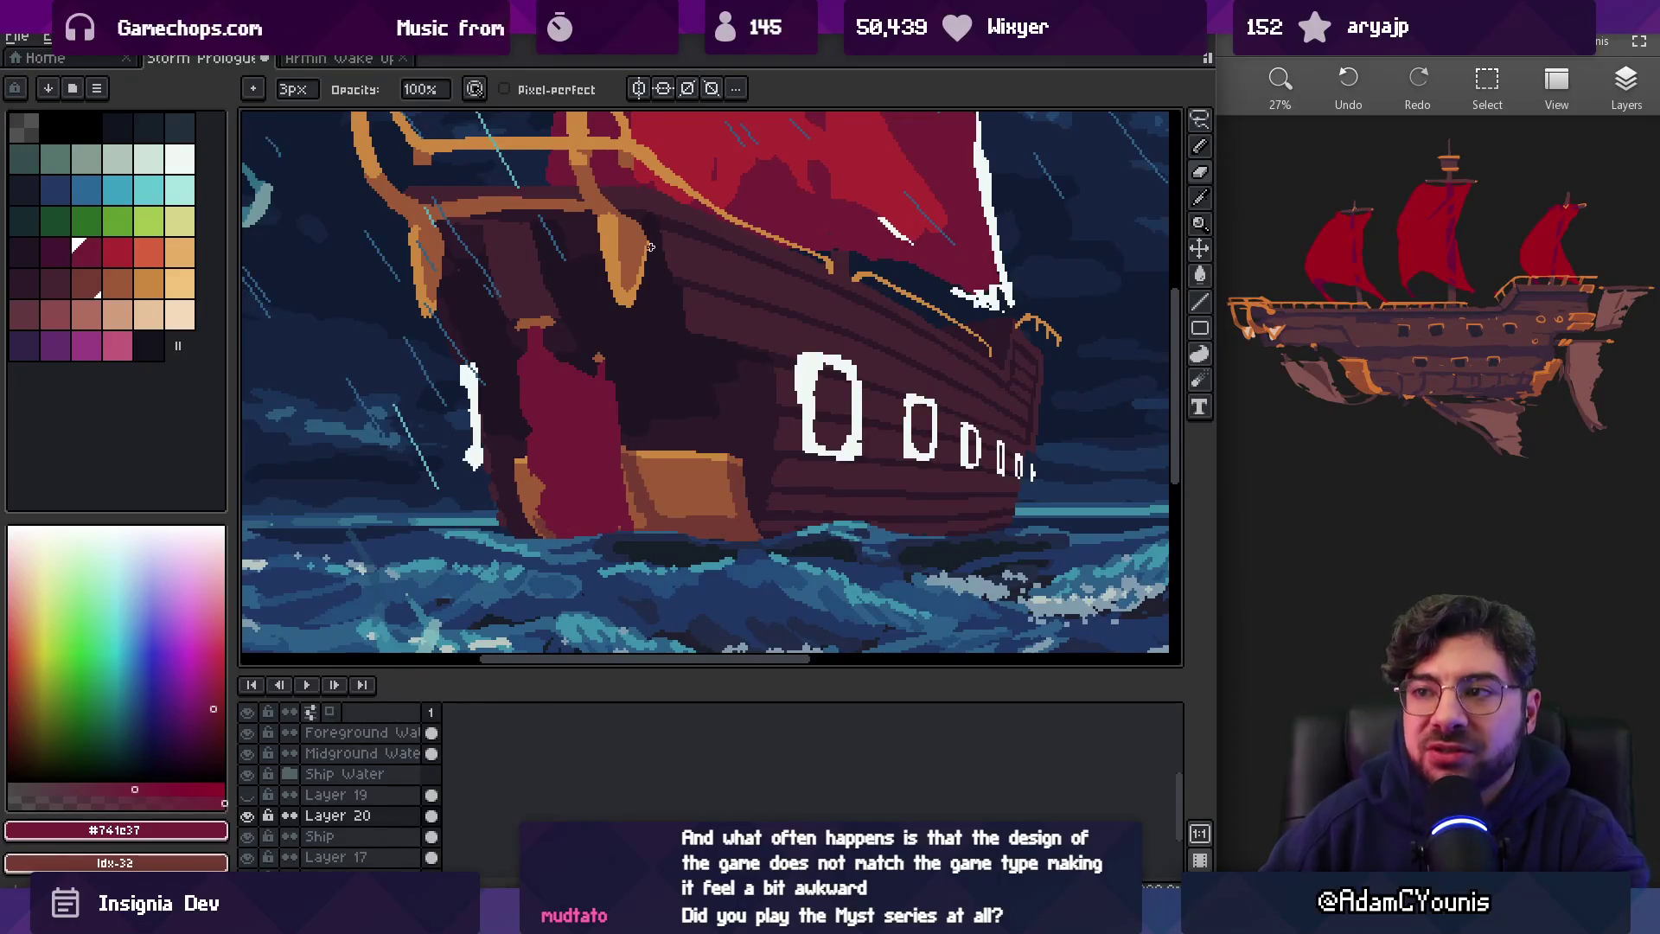
Pick bright red #ac2833 and dark maroon, painting a red stroke and maroon folds on the band
{"action": "left_click", "coordinate": [555, 415], "text": "alt"}
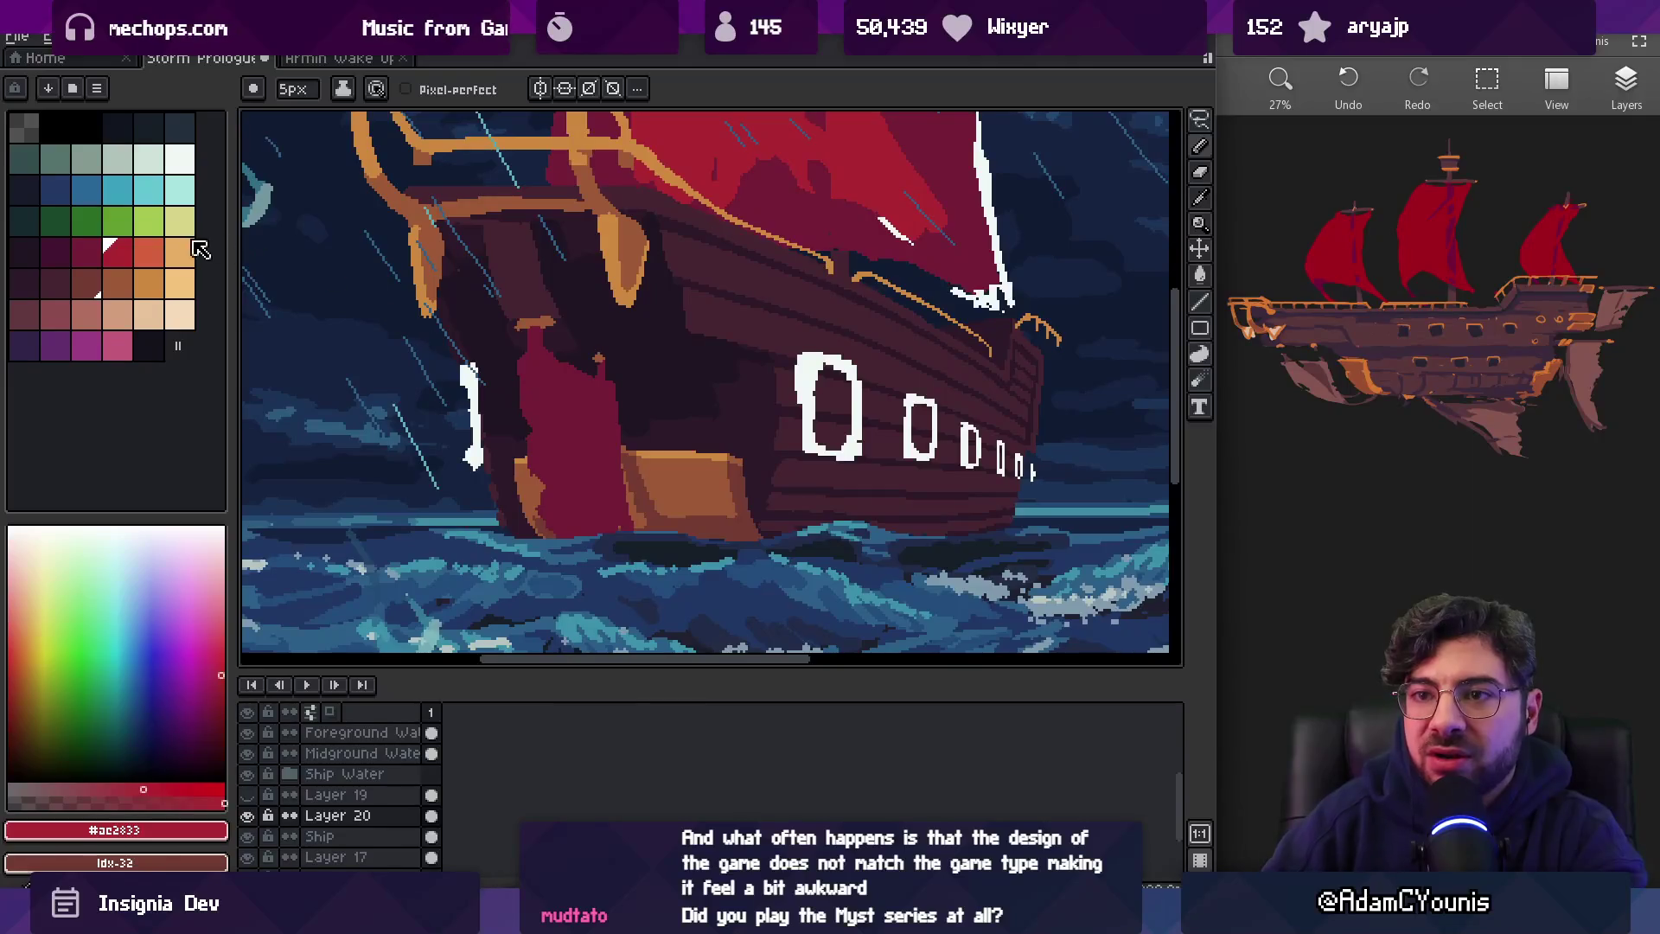
{"action": "left_click", "coordinate": [86, 252]}
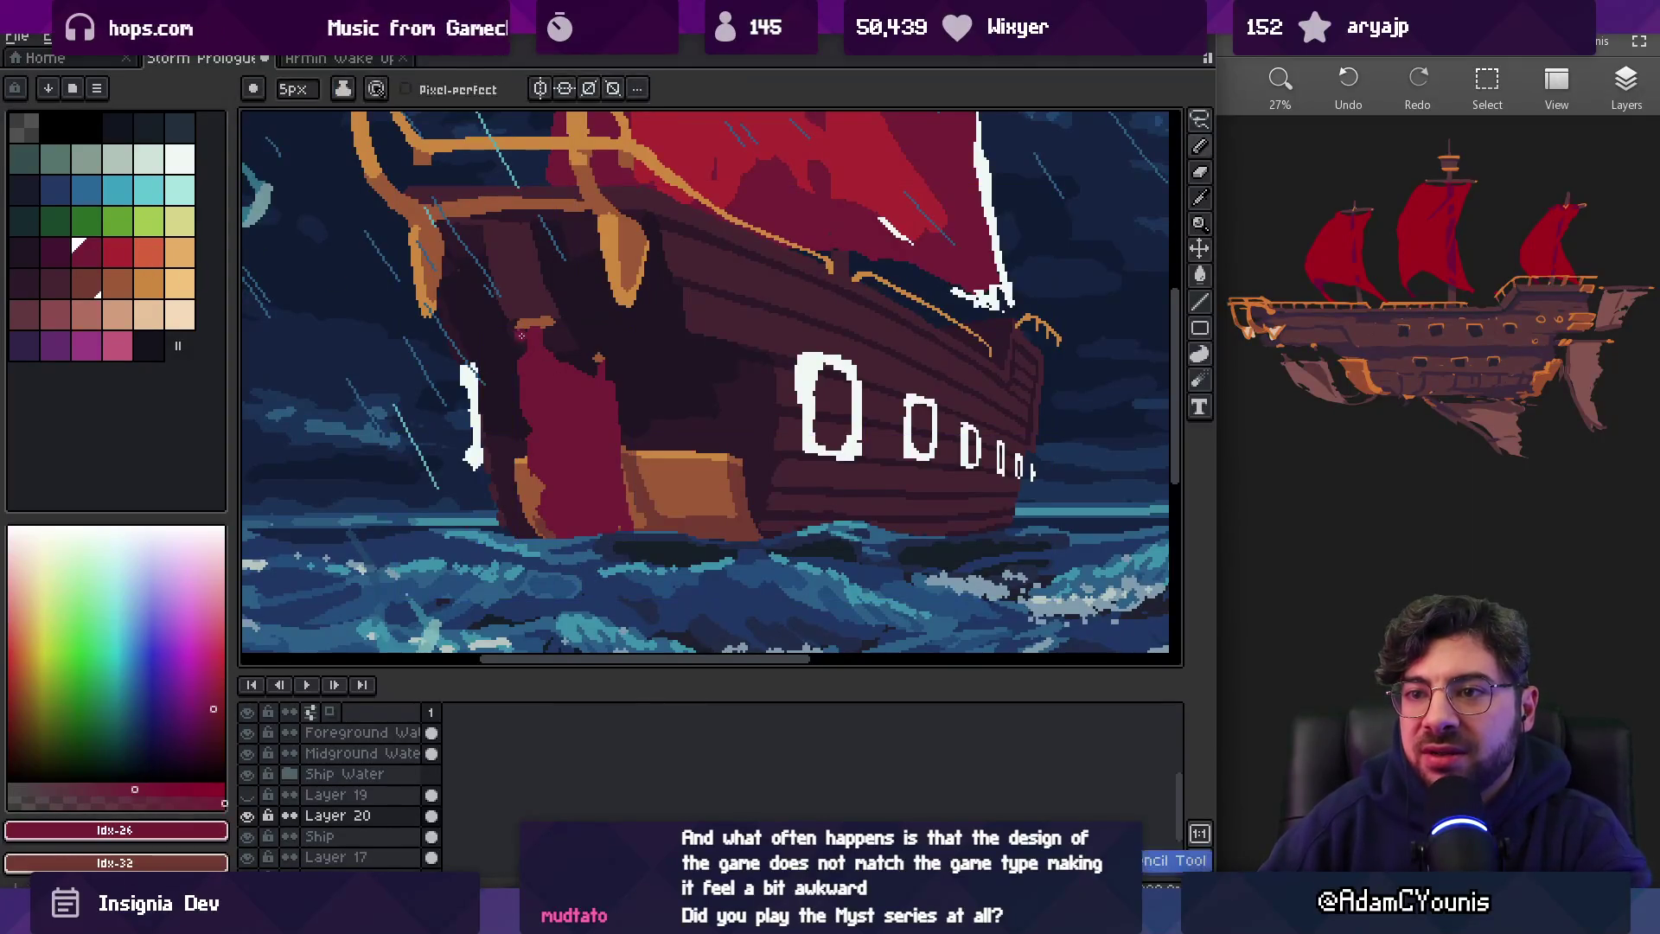
{"action": "key", "text": "x"}
{"action": "left_click_drag", "start_coordinate": [529, 328], "coordinate": [528, 422]}
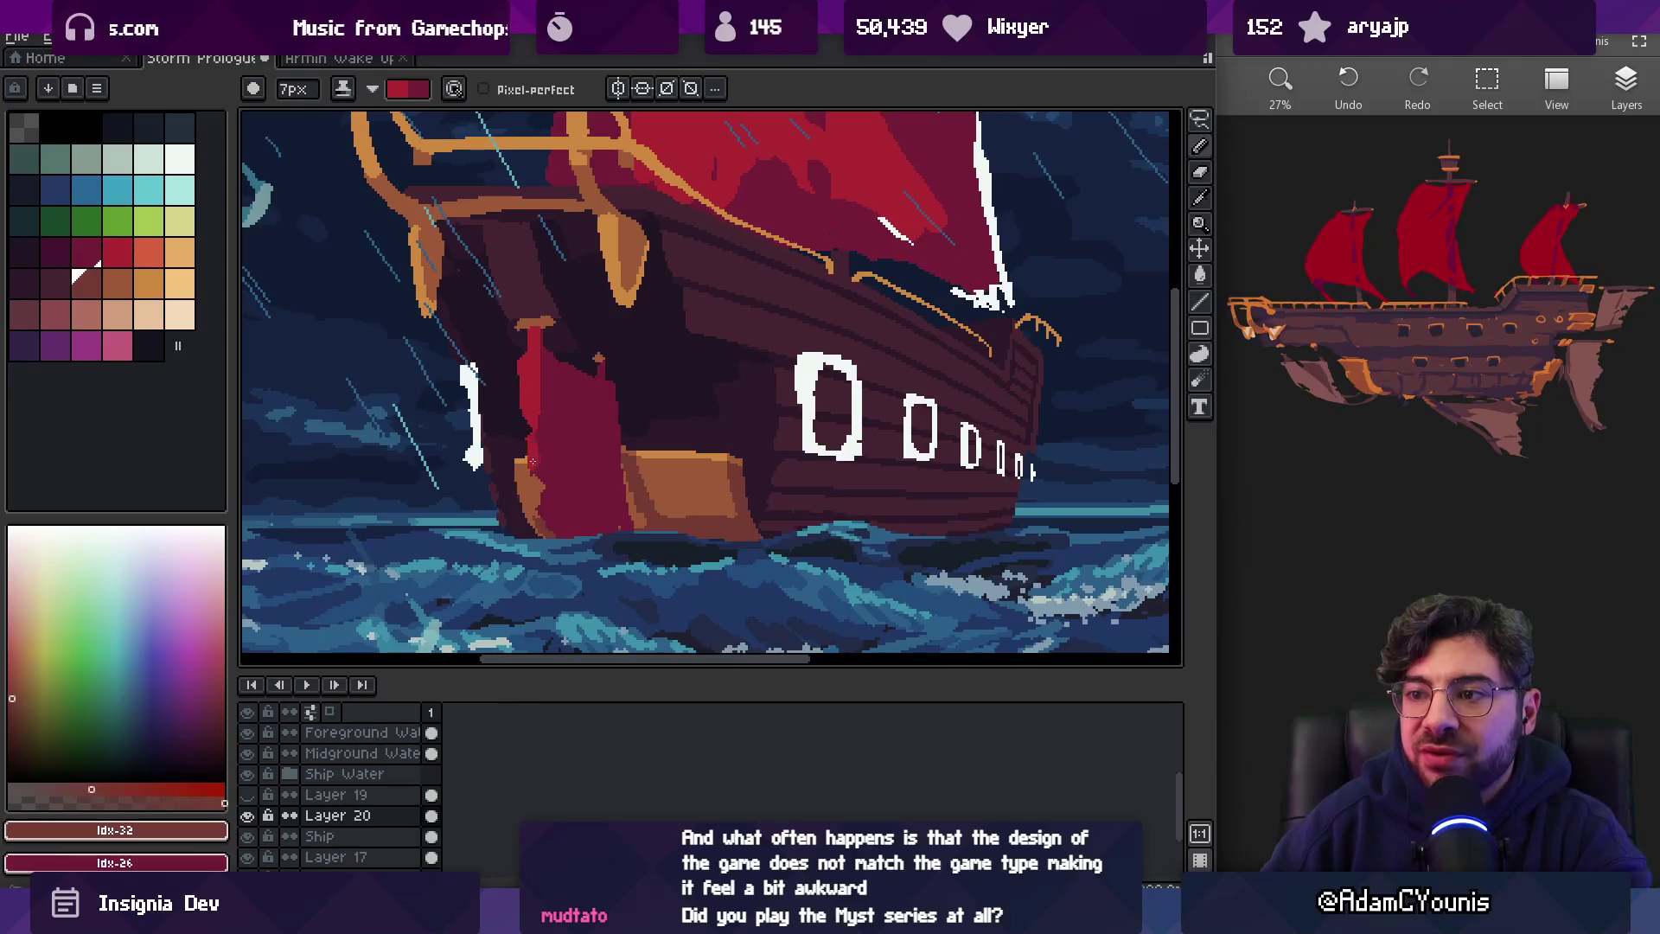
{"action": "key", "text": "x"}
{"action": "mouse_move", "coordinate": [571, 380]}
{"action": "left_mouse_down"}
{"action": "mouse_move", "coordinate": [581, 419]}
{"action": "mouse_move", "coordinate": [547, 456]}
{"action": "left_mouse_up"}
{"action": "key", "text": "x"}
{"action": "key", "text": "x"}
{"action": "key", "text": "x"}
{"action": "key", "text": "x"}
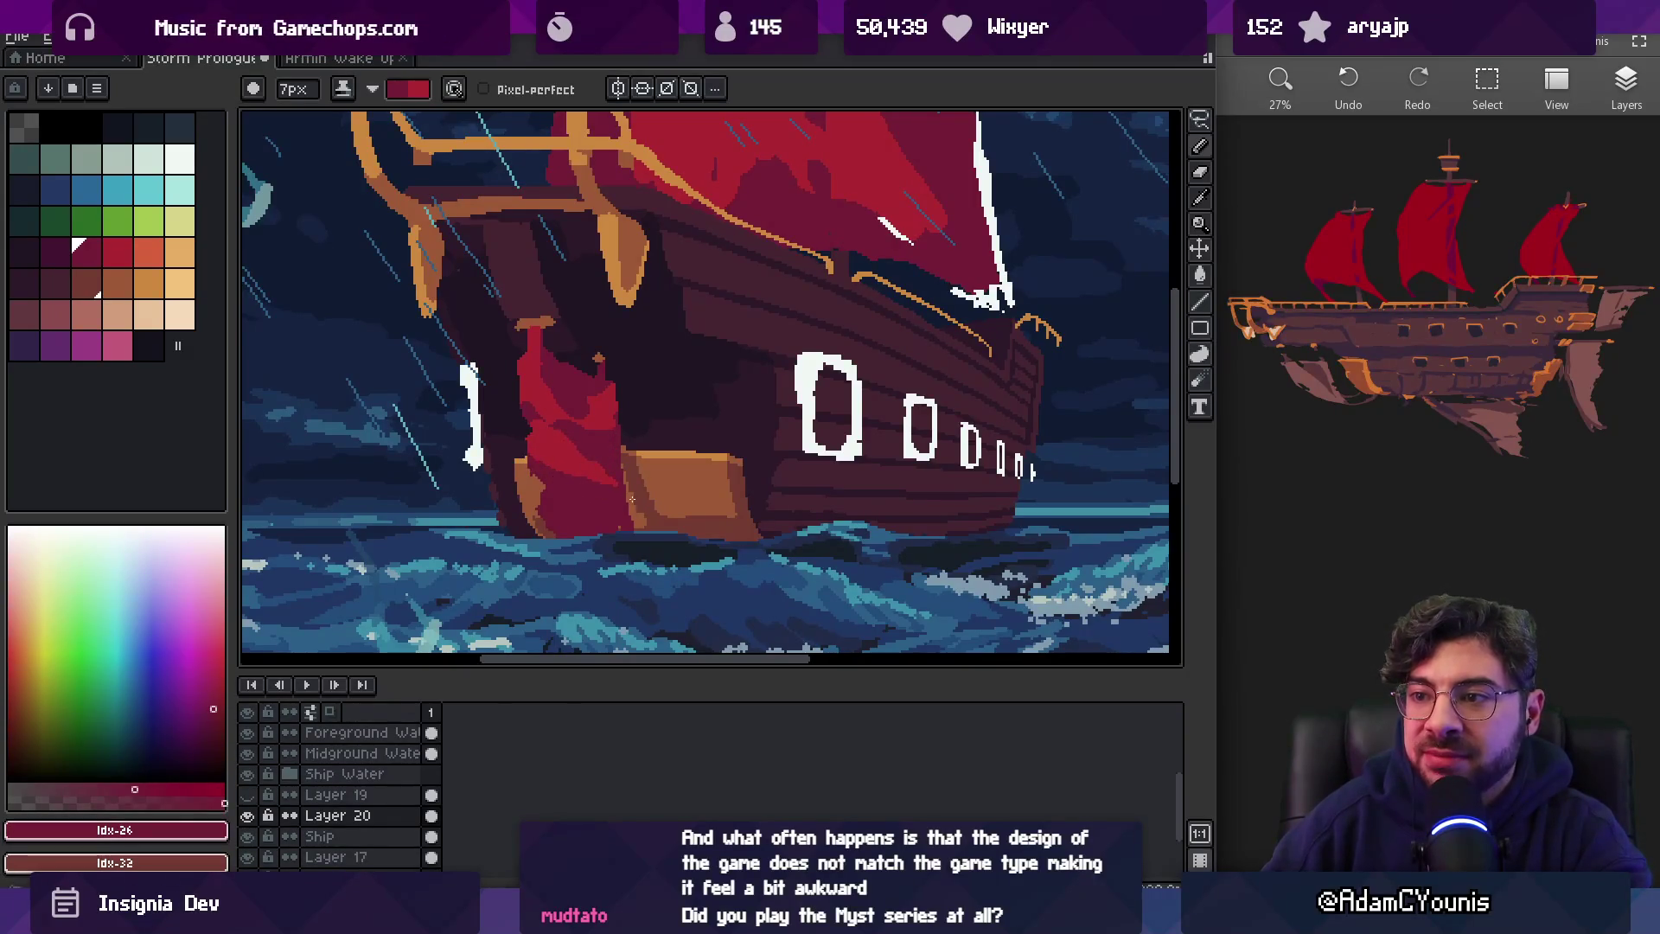
Darken the lower drape with crimson folds, eyedrop the bright red, and zoom out
{"action": "key", "text": "z"}
{"action": "scroll", "coordinate": [623, 351], "scroll_direction": "down", "scroll_amount": 5}
{"action": "key", "text": "b"}
{"action": "scroll", "coordinate": [658, 434], "scroll_direction": "up", "scroll_amount": 6}
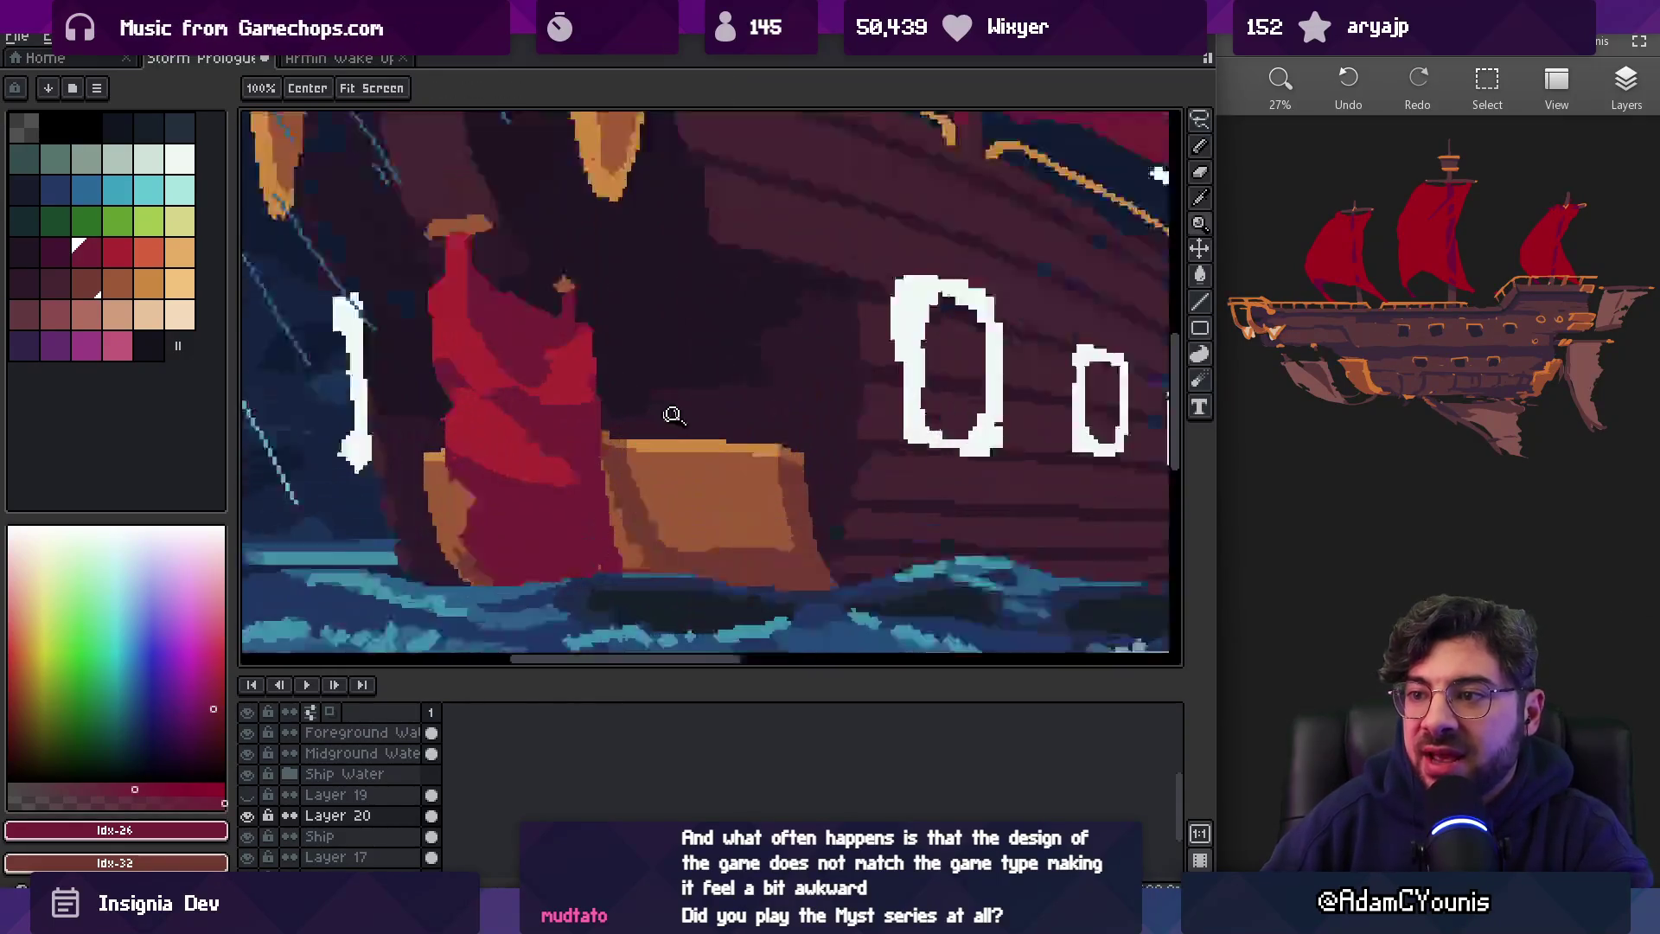
{"action": "mouse_move", "coordinate": [568, 345]}
{"action": "left_mouse_down"}
{"action": "mouse_move", "coordinate": [562, 472]}
{"action": "mouse_move", "coordinate": [540, 398]}
{"action": "mouse_move", "coordinate": [528, 446]}
{"action": "mouse_move", "coordinate": [572, 450]}
{"action": "mouse_move", "coordinate": [527, 448]}
{"action": "left_mouse_up"}
{"action": "key", "text": "e"}
{"action": "left_click", "coordinate": [524, 446], "text": "alt"}
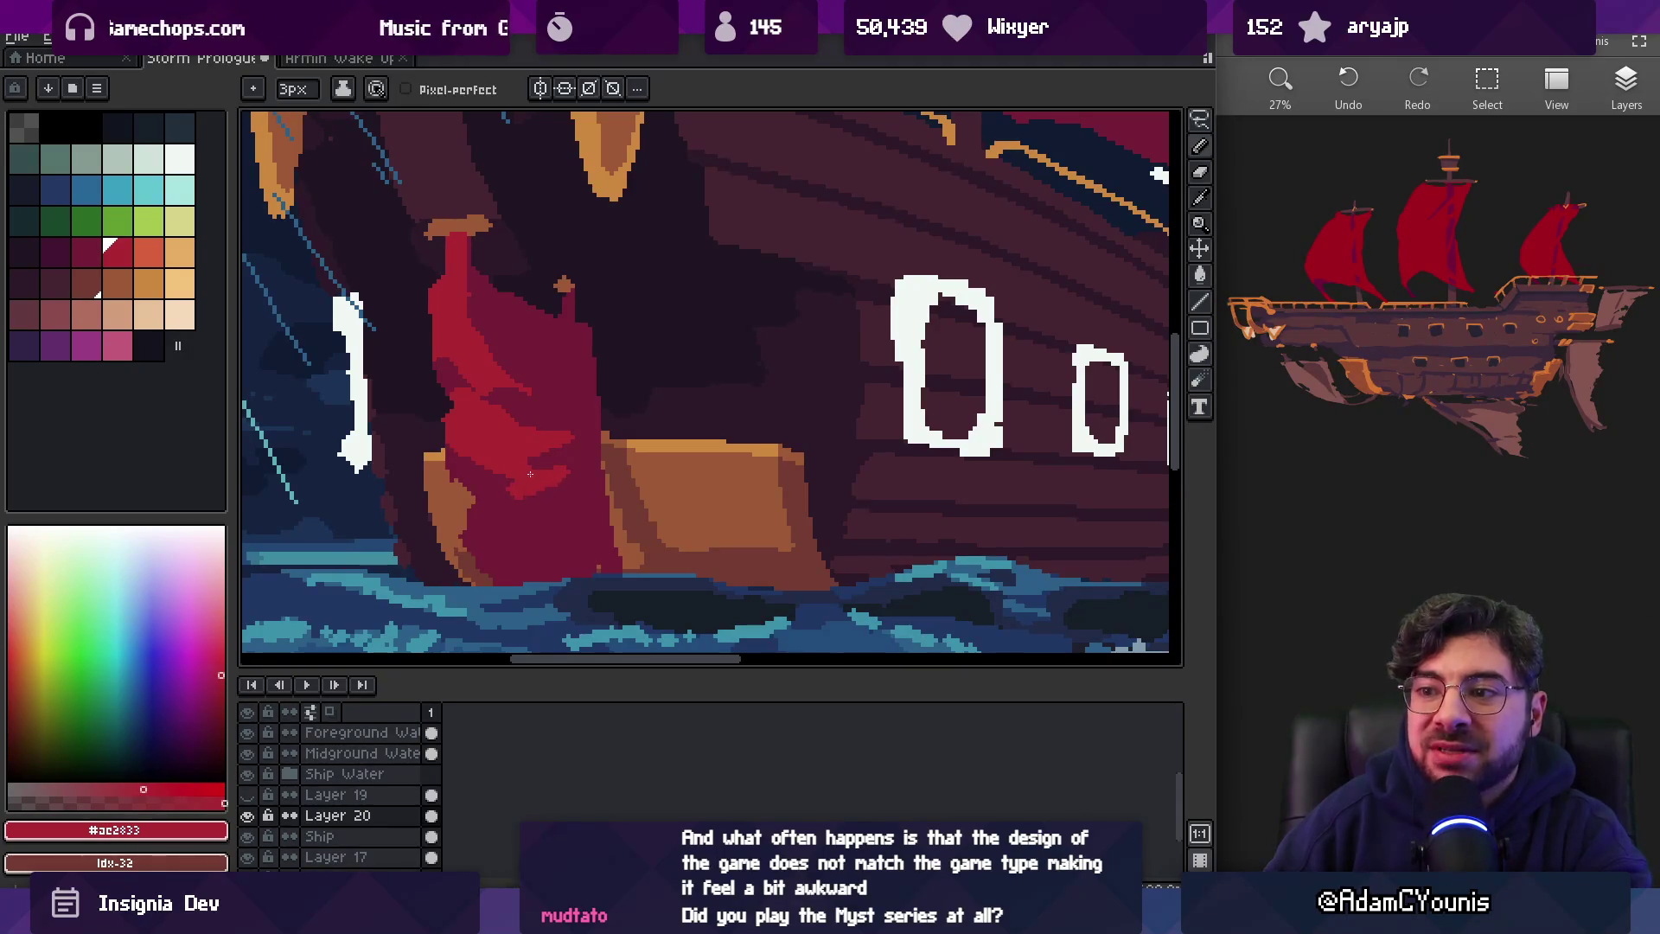
{"action": "key", "text": "z"}
{"action": "scroll", "coordinate": [578, 433], "scroll_direction": "down", "scroll_amount": 2}
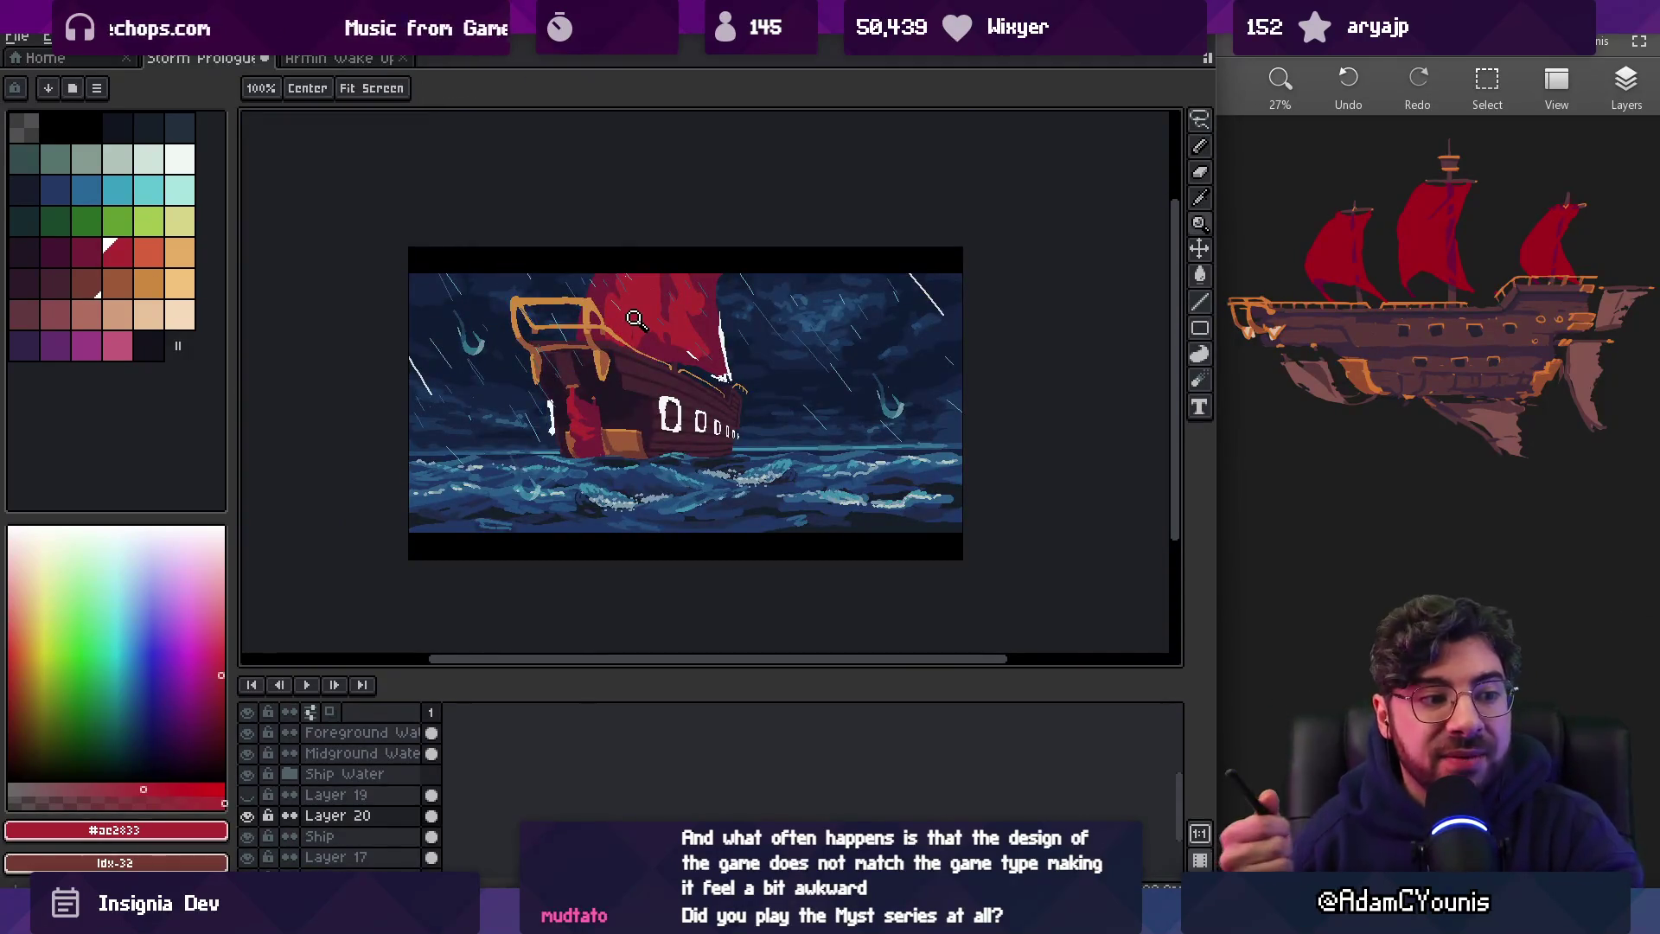
{"action": "left_click", "coordinate": [612, 383]}
{"action": "left_click", "coordinate": [612, 383]}
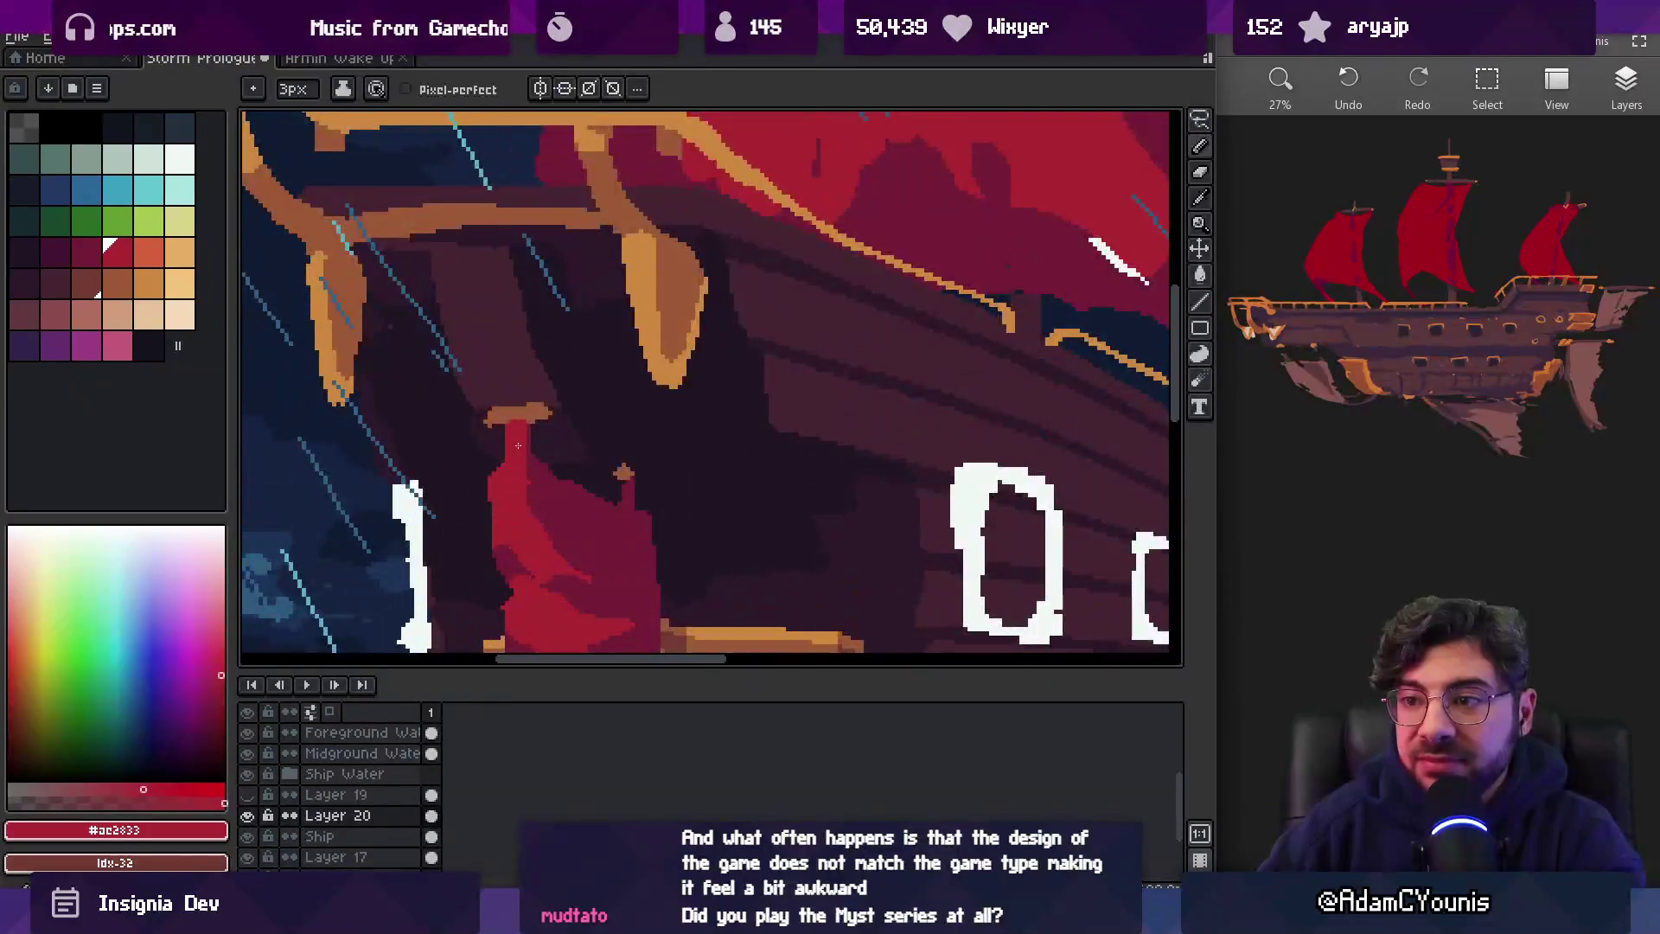
{"action": "key", "text": "b"}
{"action": "left_click", "coordinate": [516, 429], "text": "alt"}
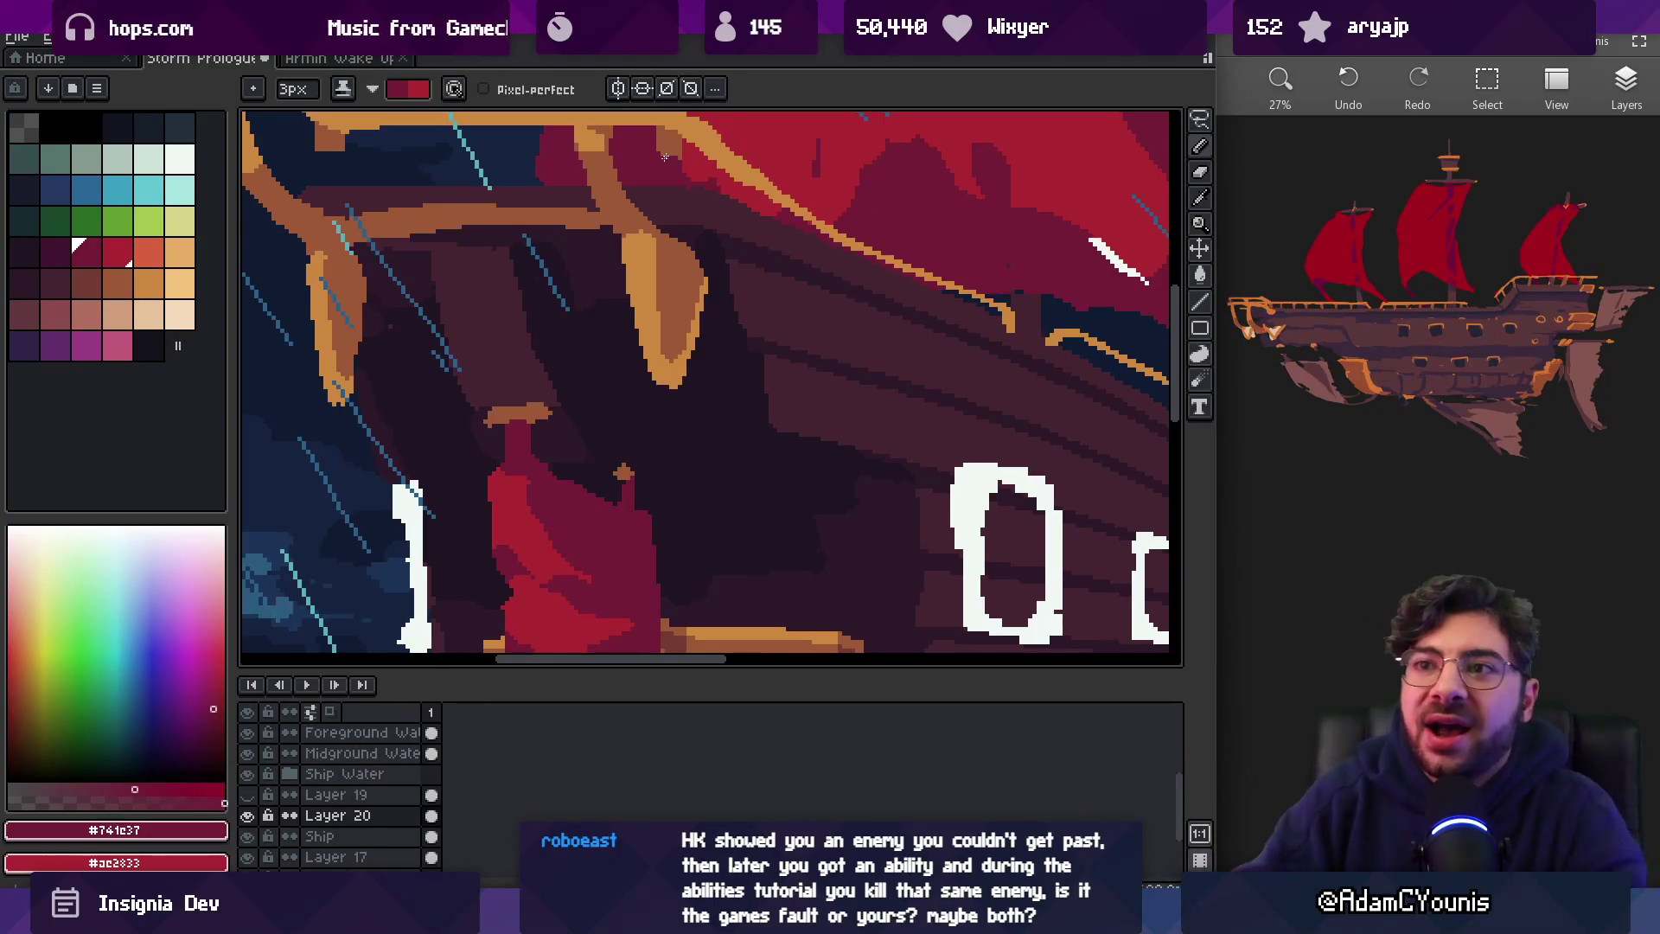
{"action": "key", "text": "h"}
{"action": "scroll", "coordinate": [708, 302], "scroll_direction": "down", "scroll_amount": 5}
Lasso the white bow mark and portholes, bucket-fill them with orange #cd893f, and deselect
{"action": "scroll", "coordinate": [708, 302], "scroll_direction": "up", "scroll_amount": 5}
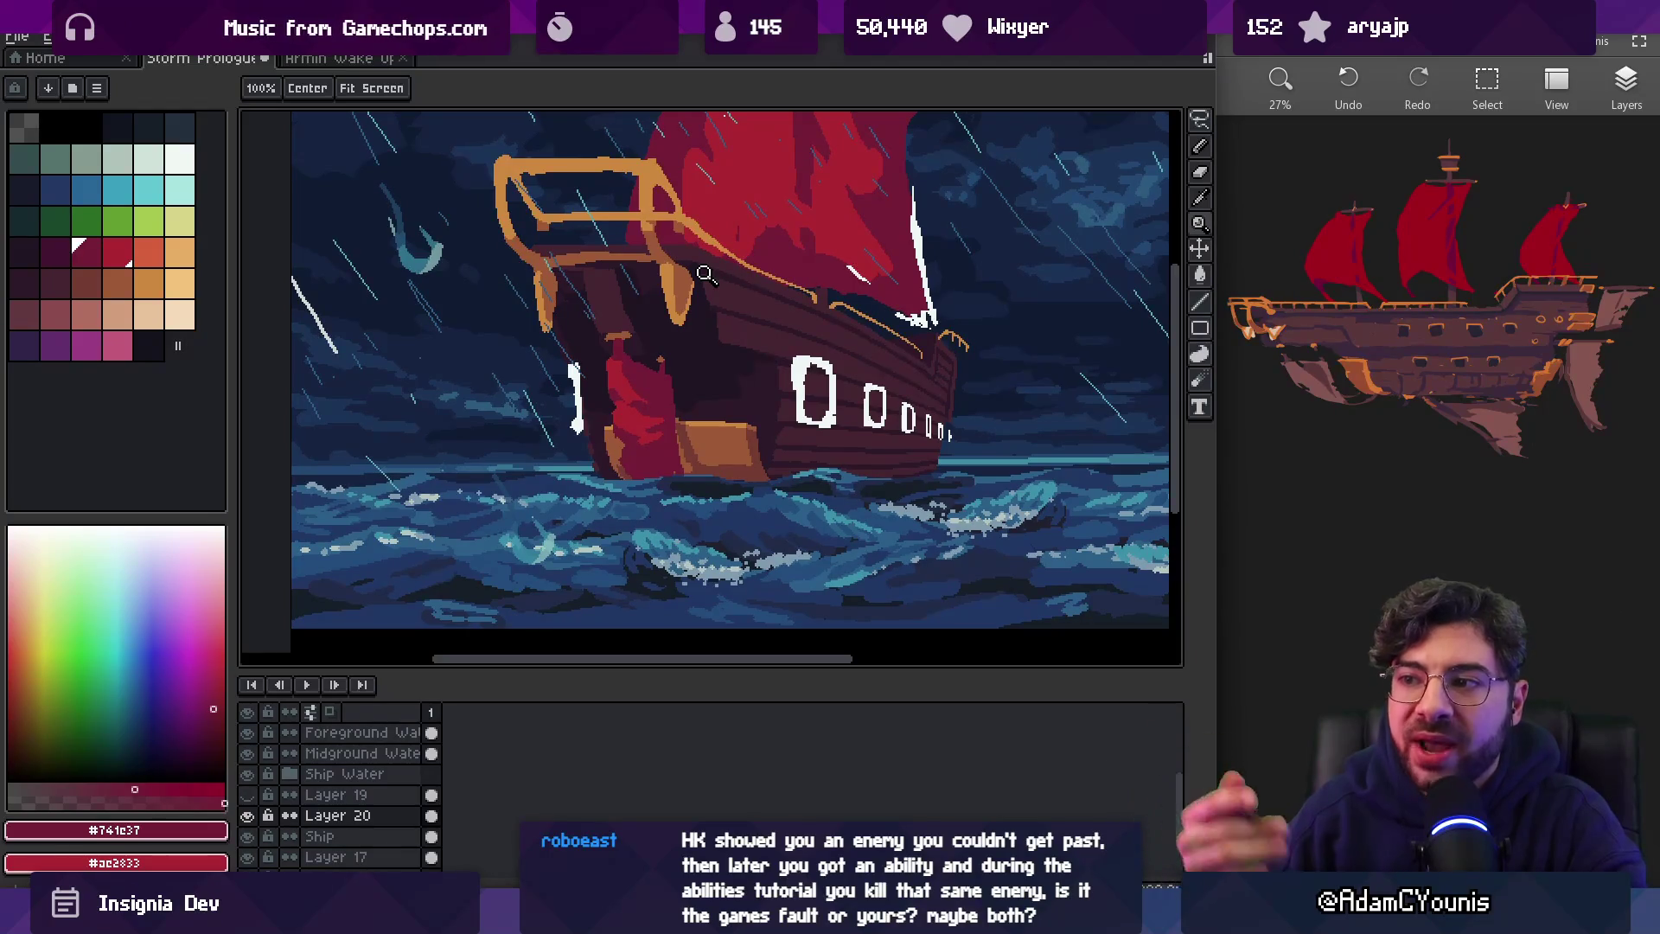
{"action": "scroll", "coordinate": [807, 370], "scroll_direction": "up", "scroll_amount": 1}
{"action": "left_click_drag", "start_coordinate": [807, 370], "coordinate": [804, 432]}
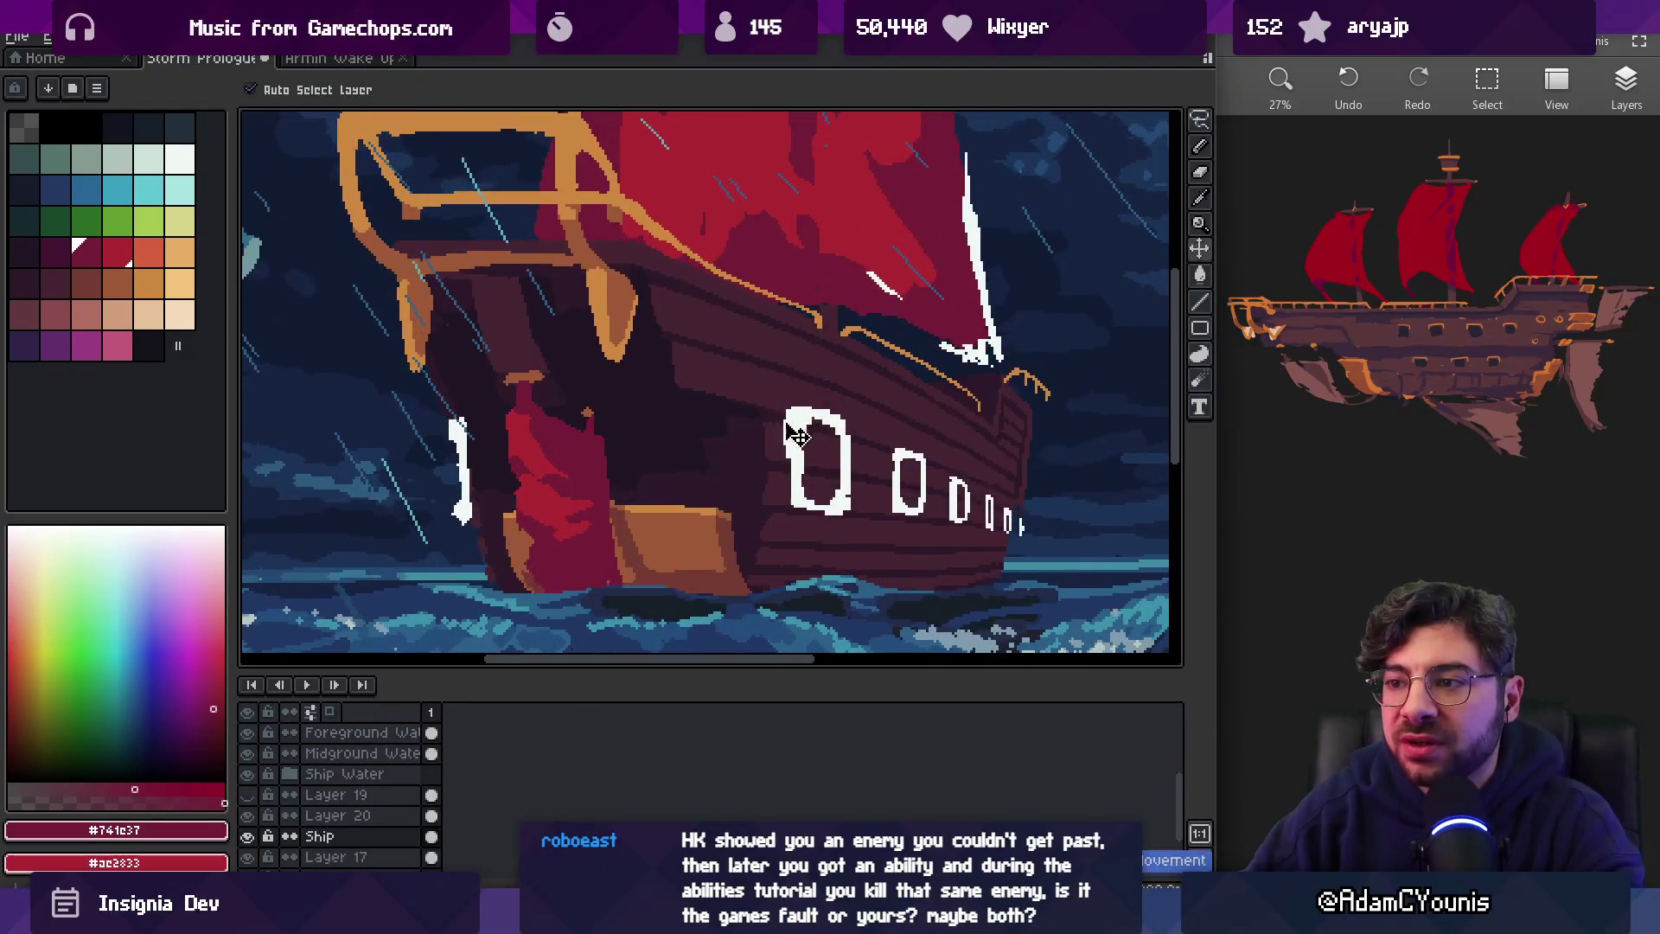
{"action": "key", "text": "q"}
{"action": "mouse_move", "coordinate": [443, 394]}
{"action": "left_mouse_down"}
{"action": "mouse_move", "coordinate": [487, 517]}
{"action": "mouse_move", "coordinate": [445, 396]}
{"action": "left_mouse_up"}
{"action": "mouse_move", "coordinate": [791, 376]}
{"action": "left_mouse_down"}
{"action": "mouse_move", "coordinate": [770, 428]}
{"action": "mouse_move", "coordinate": [1072, 536]}
{"action": "mouse_move", "coordinate": [849, 389]}
{"action": "left_mouse_up"}
{"action": "key", "text": "ctrl+t"}
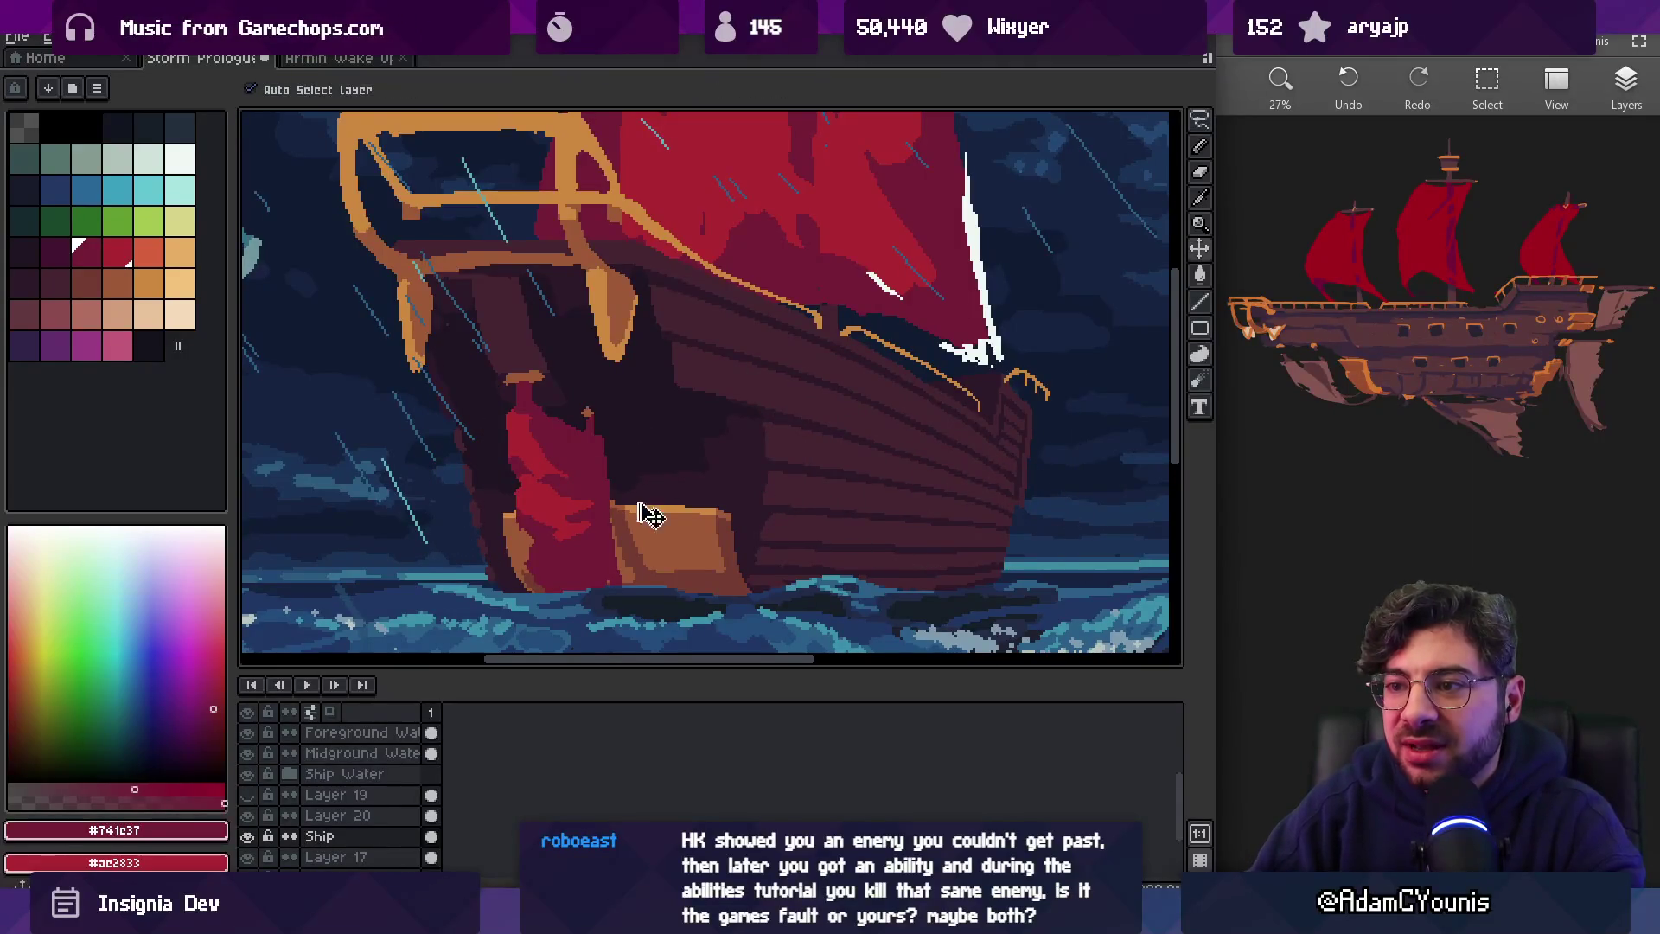
{"action": "left_click", "coordinate": [613, 337], "text": "alt"}
{"action": "key", "text": "g"}
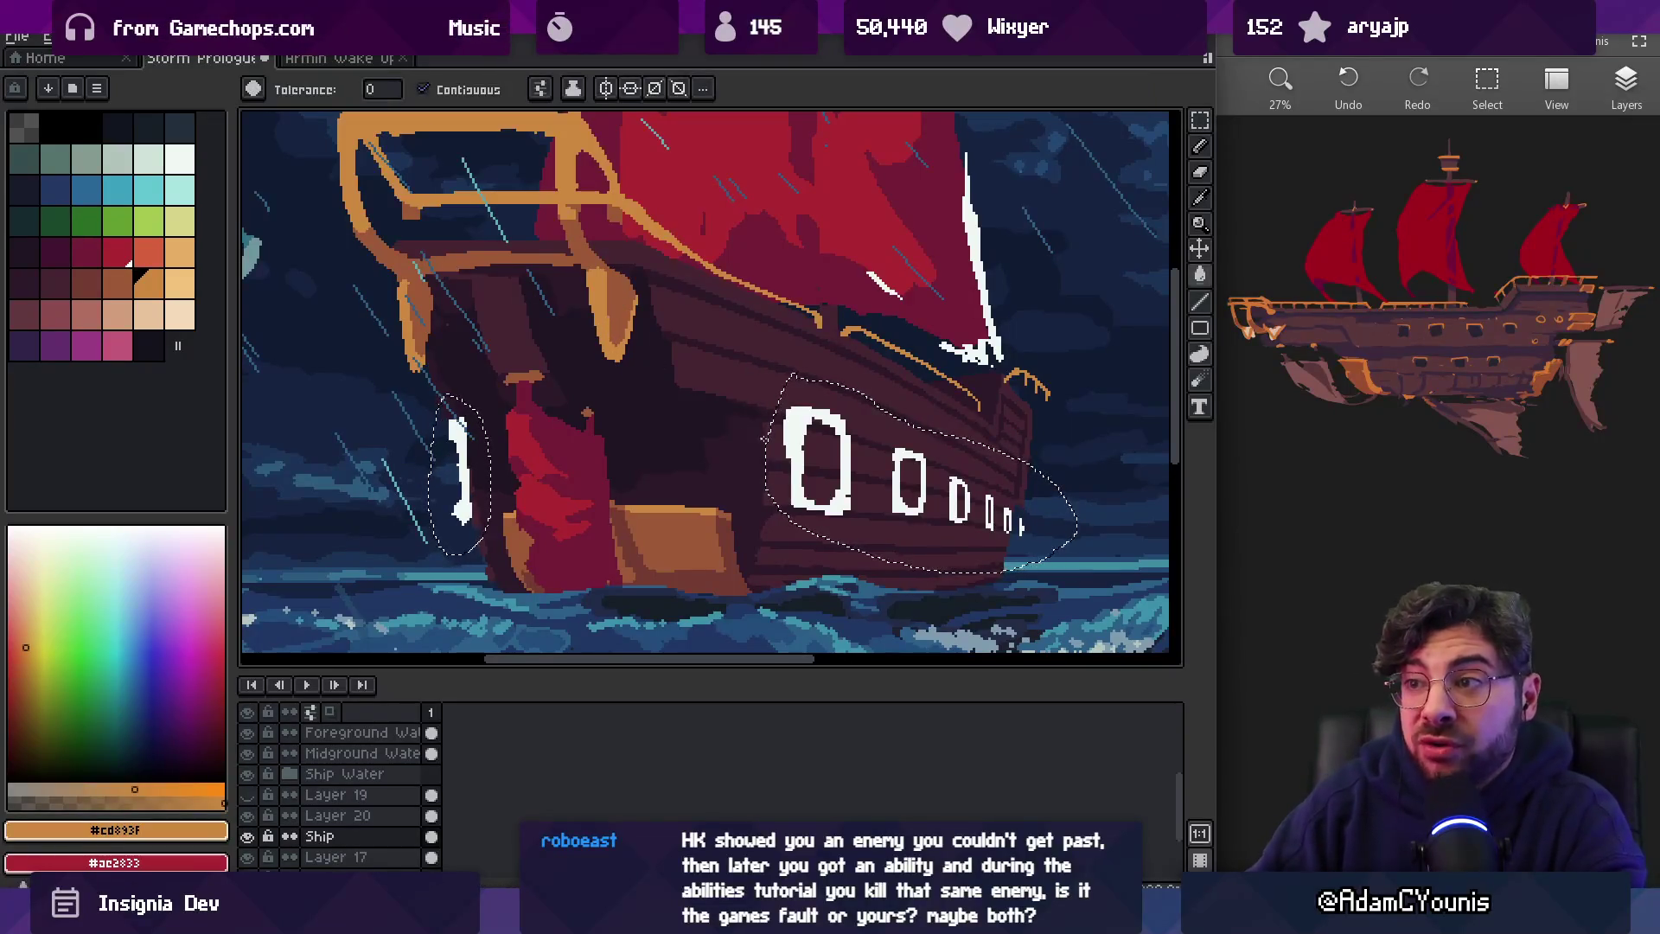
{"action": "left_click", "coordinate": [792, 429]}
{"action": "key", "text": "ctrl+d"}
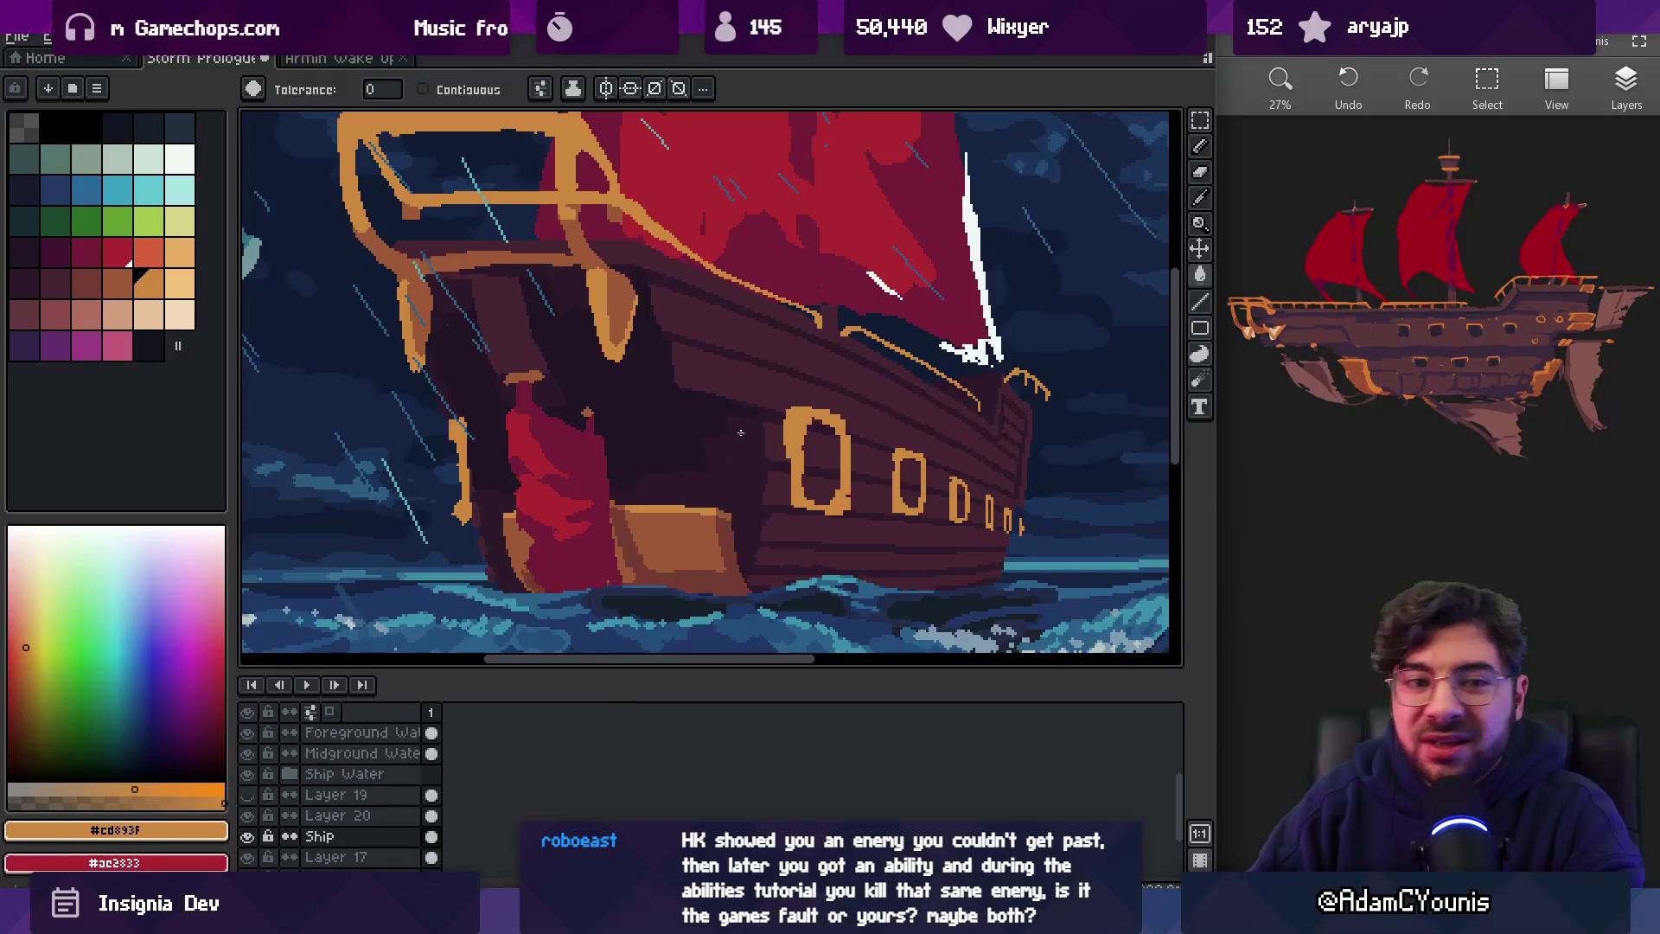
Reshape the large porthole's outline into a ring with the brown 10px pencil
{"action": "key", "text": "b"}
{"action": "left_click", "coordinate": [657, 337], "text": "alt"}
{"action": "mouse_move", "coordinate": [794, 422]}
{"action": "left_mouse_down"}
{"action": "mouse_move", "coordinate": [796, 455]}
{"action": "mouse_move", "coordinate": [843, 460]}
{"action": "mouse_move", "coordinate": [856, 483]}
{"action": "mouse_move", "coordinate": [835, 500]}
{"action": "mouse_move", "coordinate": [794, 488]}
{"action": "left_mouse_up"}
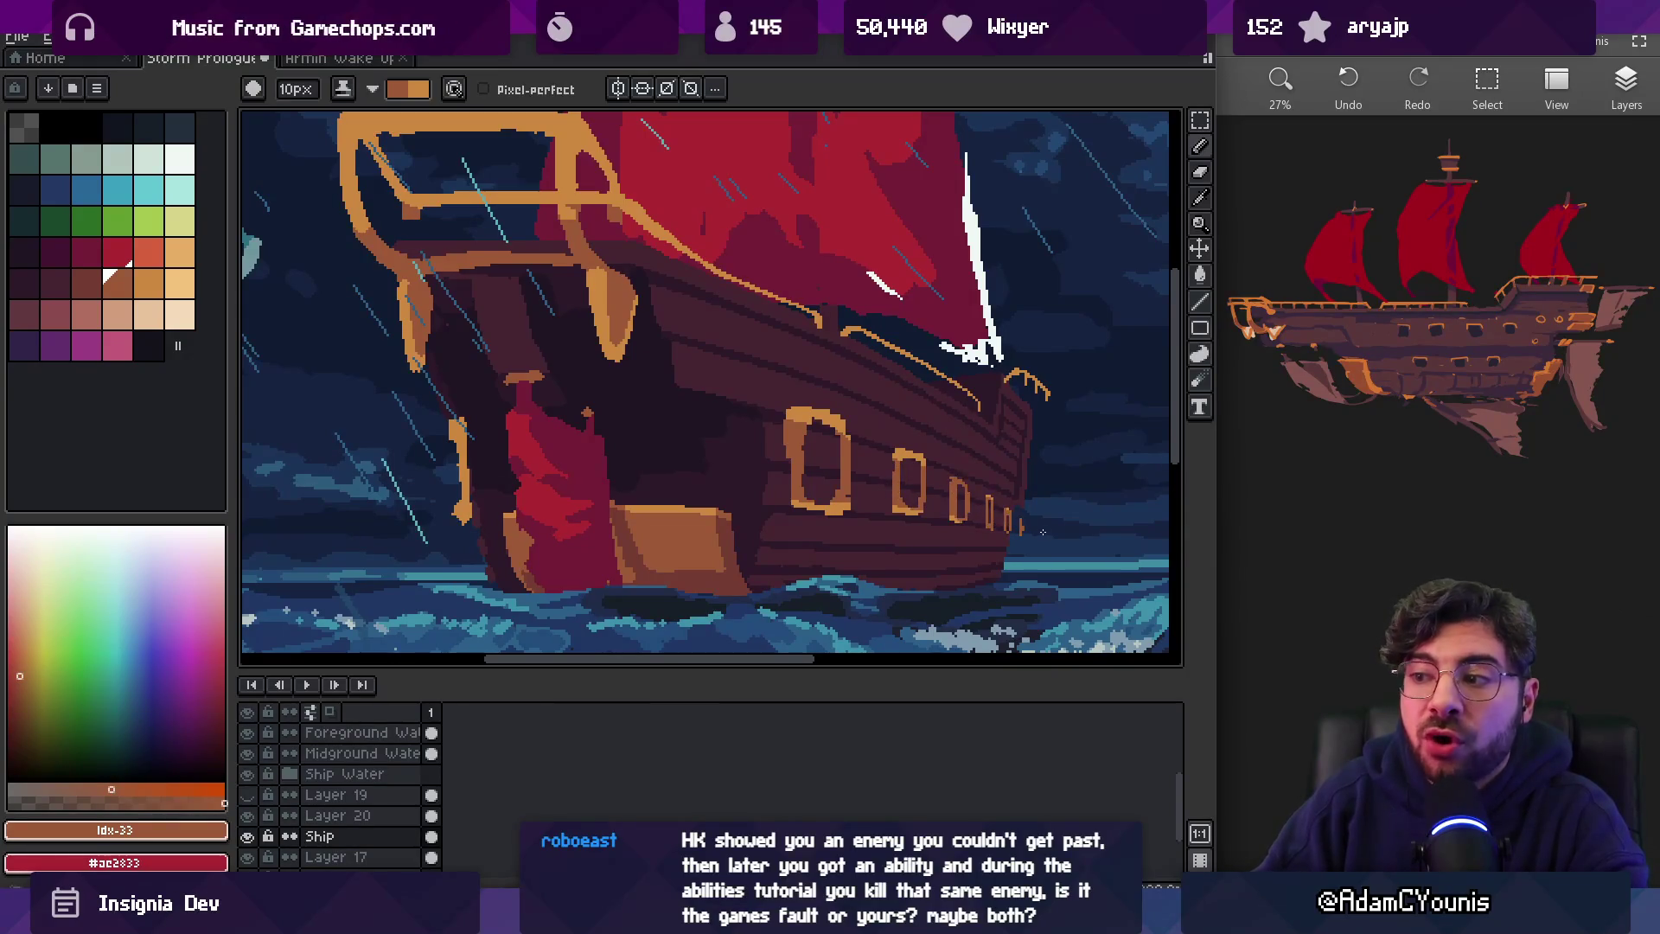
Keep brown as the drawing colour and zoom in on the portholes
{"action": "key", "text": "x"}
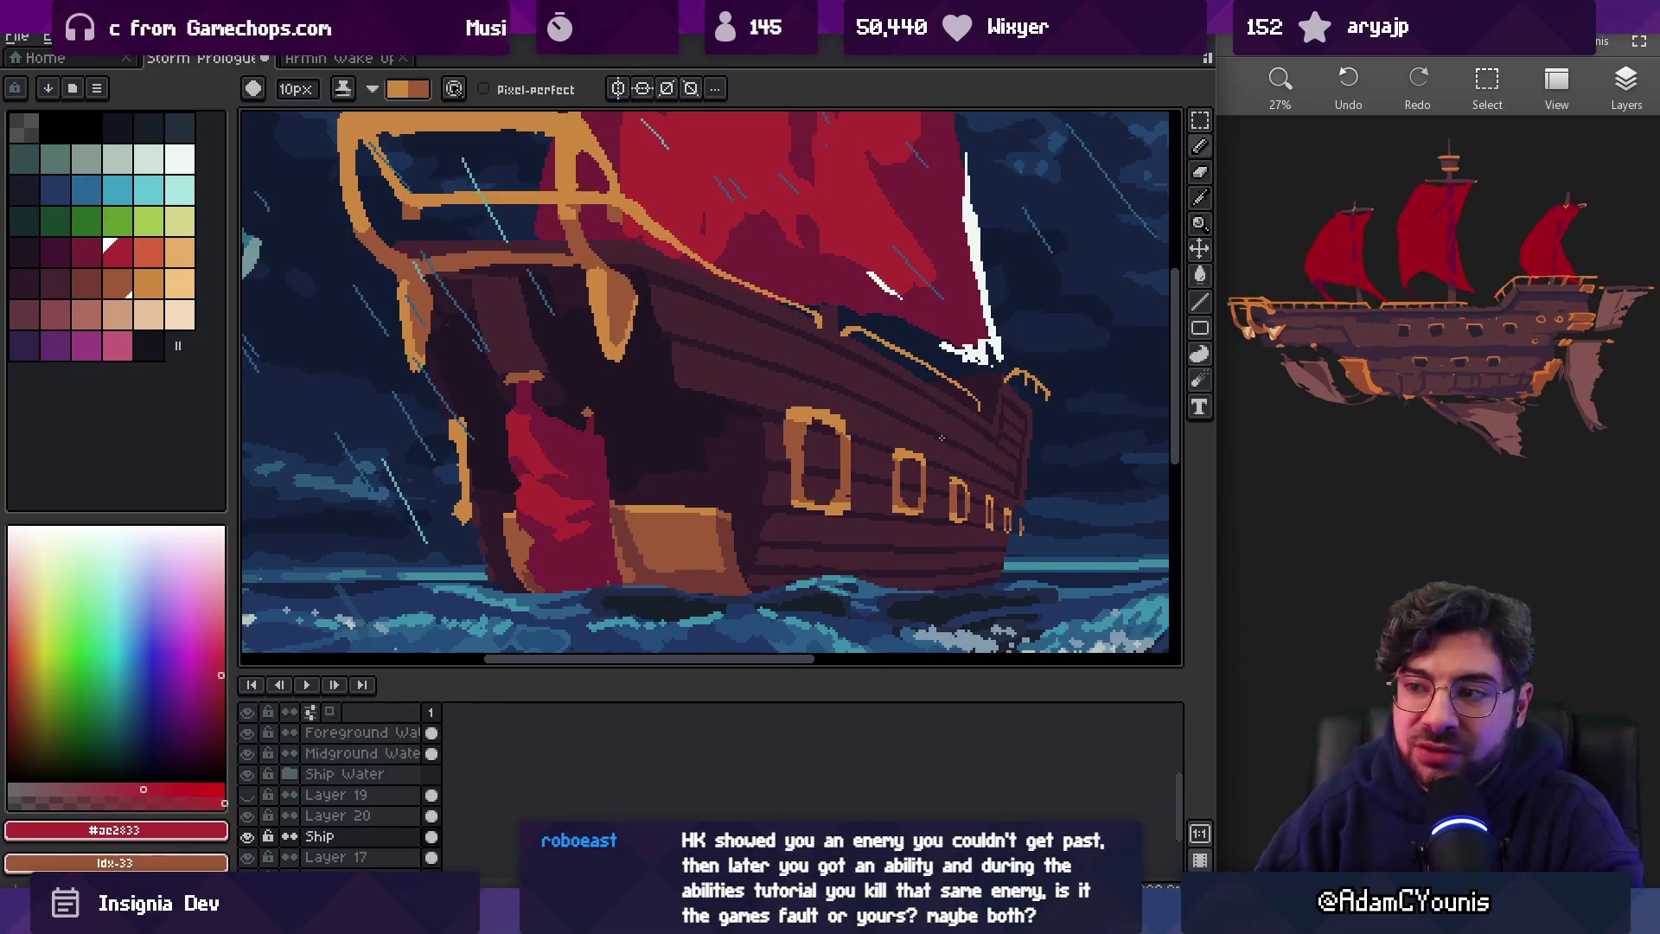
{"action": "key", "text": "x"}
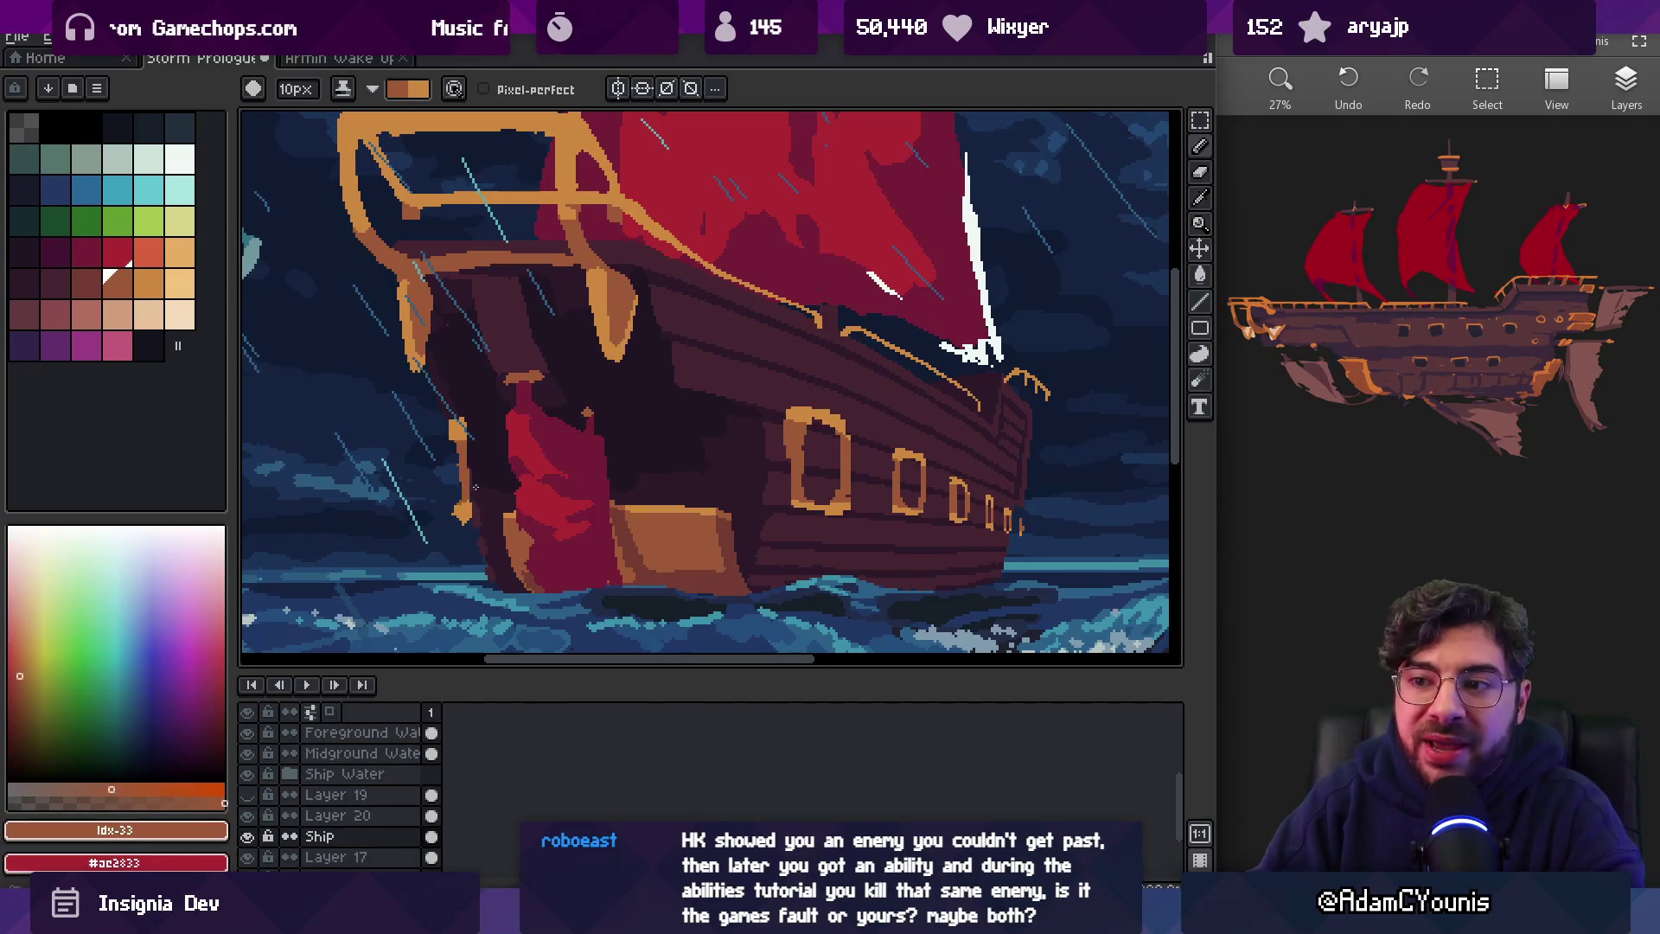
{"action": "key", "text": "v"}
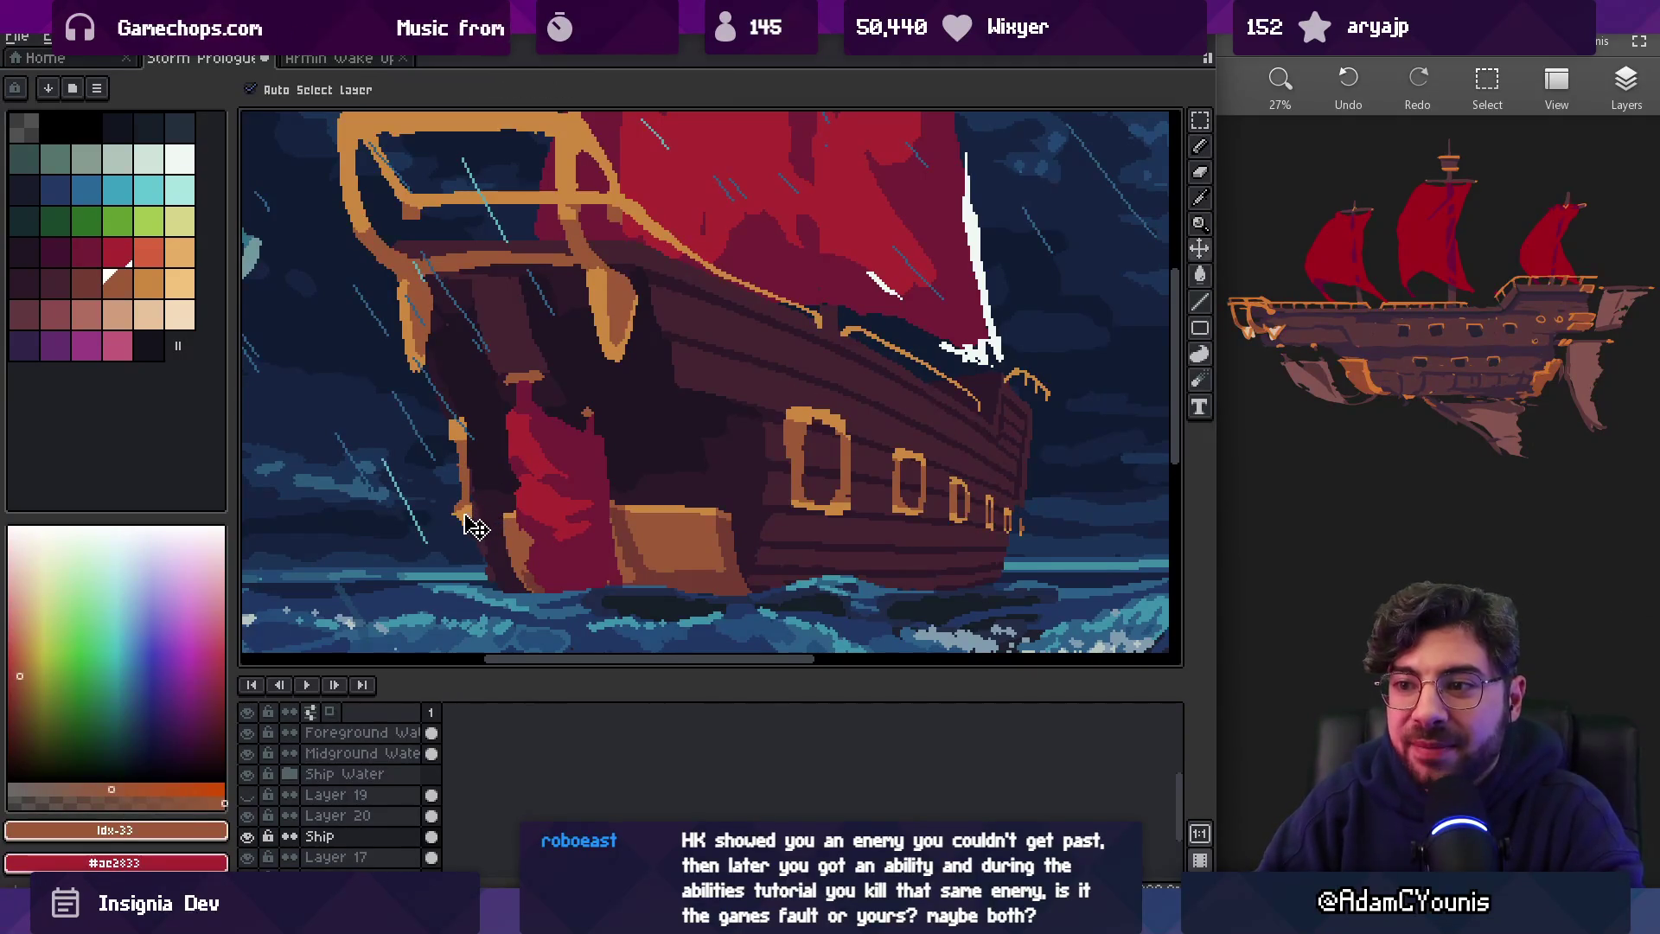
{"action": "key", "text": "q"}
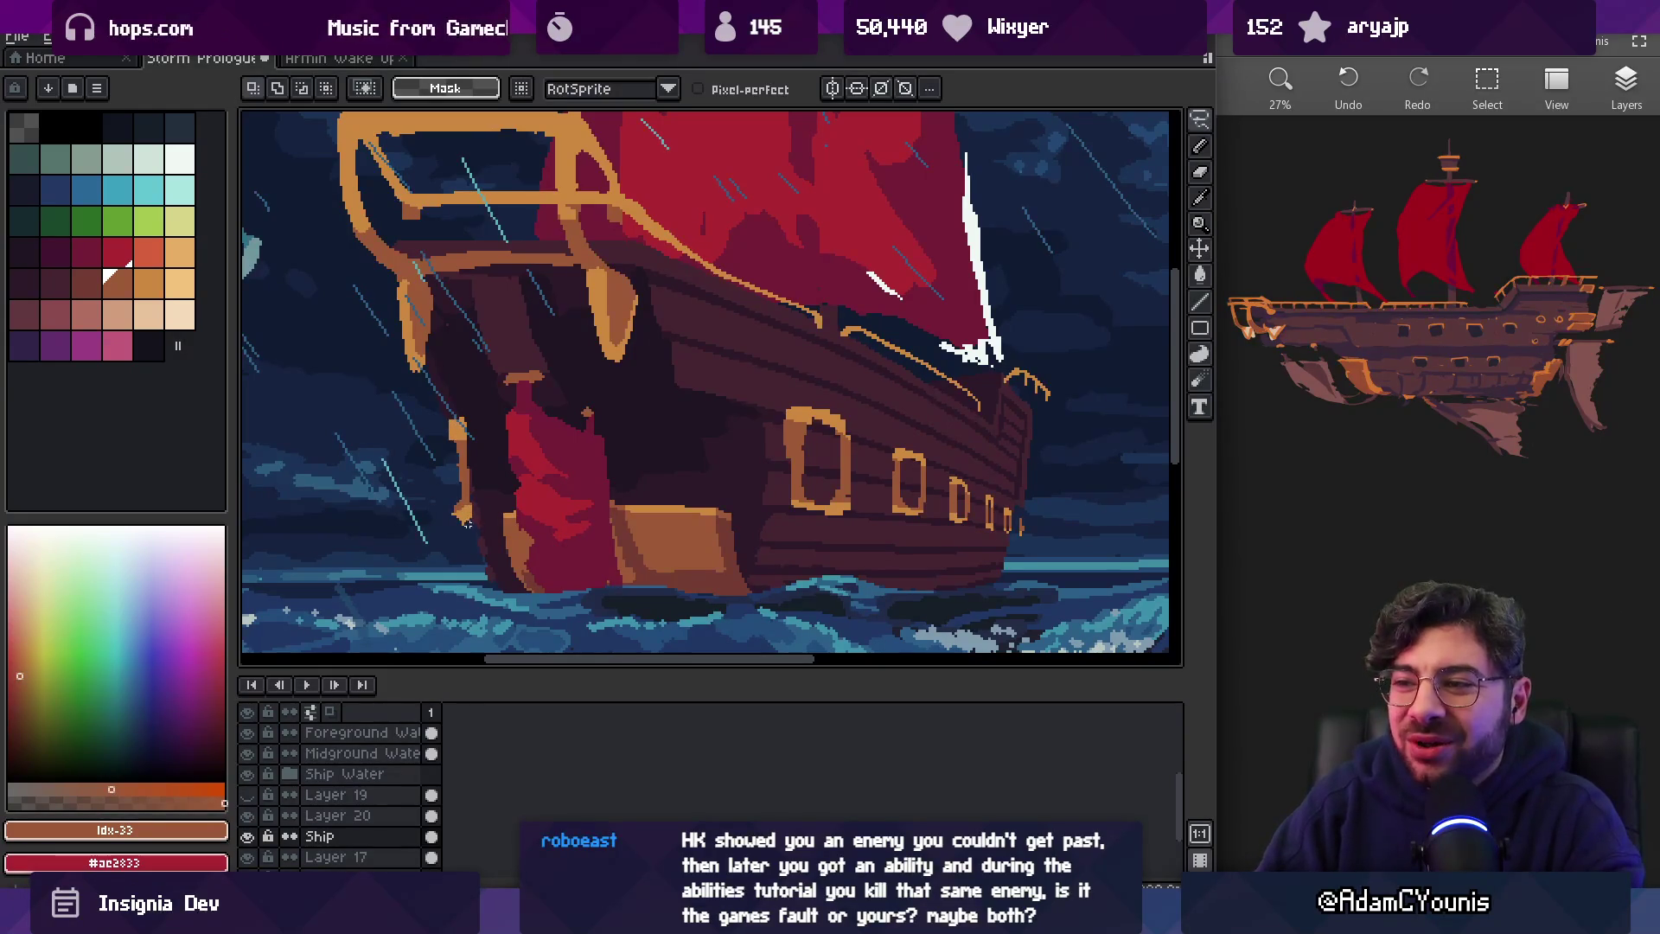
{"action": "key", "text": "z"}
{"action": "scroll", "coordinate": [576, 493], "scroll_direction": "down", "scroll_amount": 2}
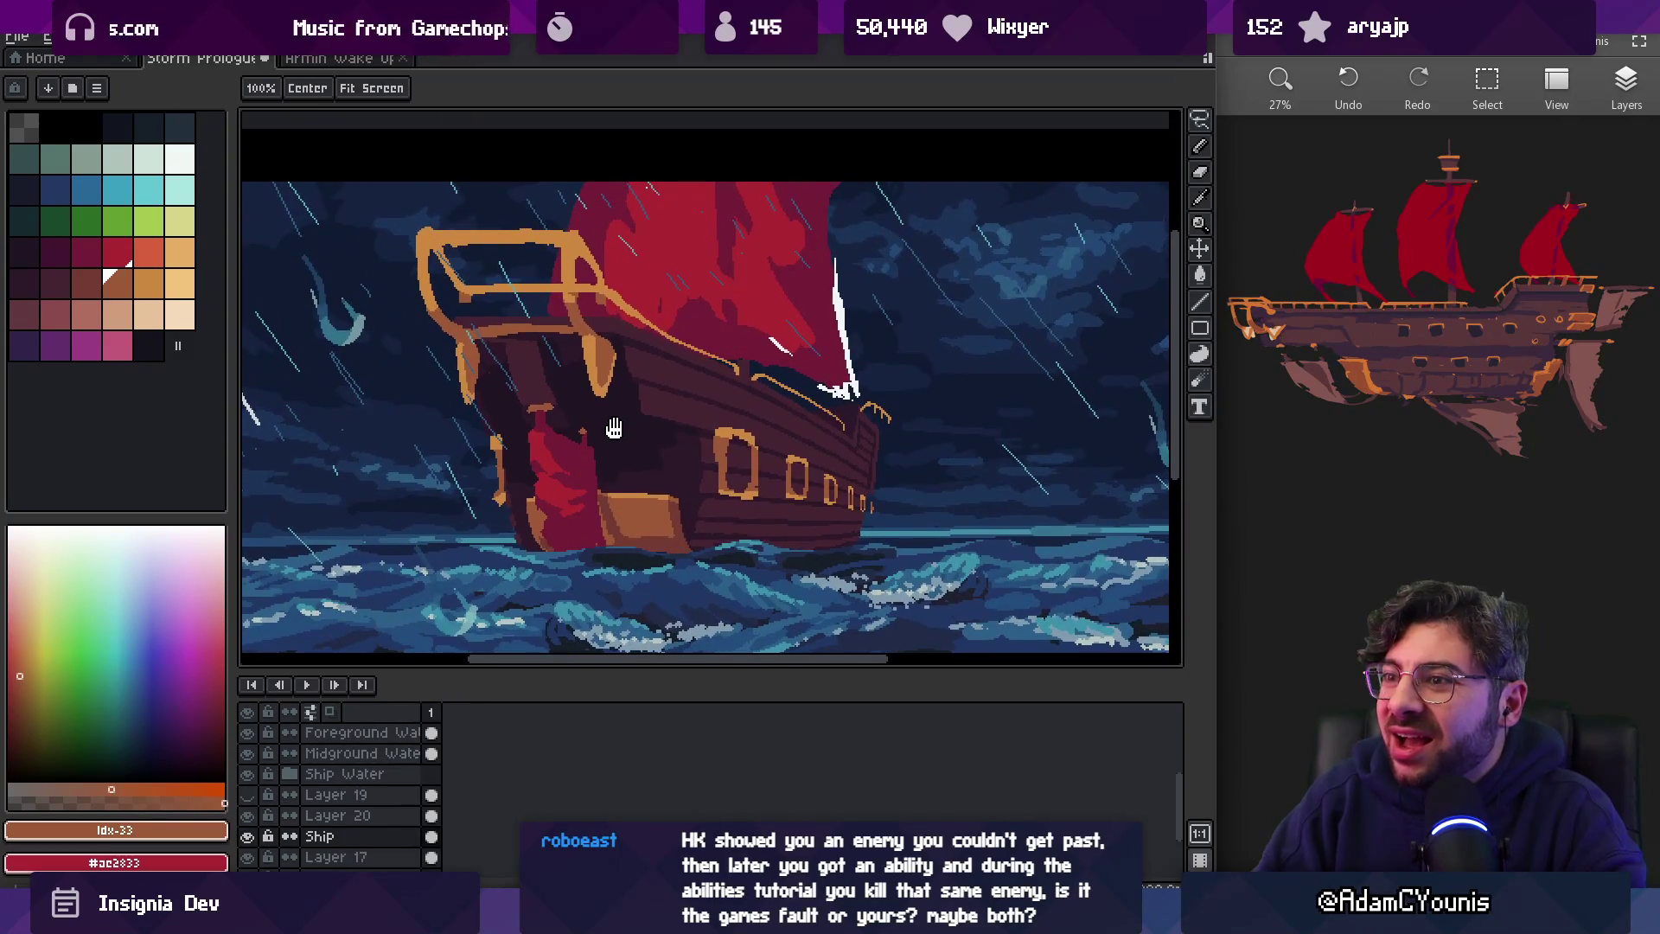
{"action": "left_click", "coordinate": [728, 436]}
{"action": "key", "text": "v"}
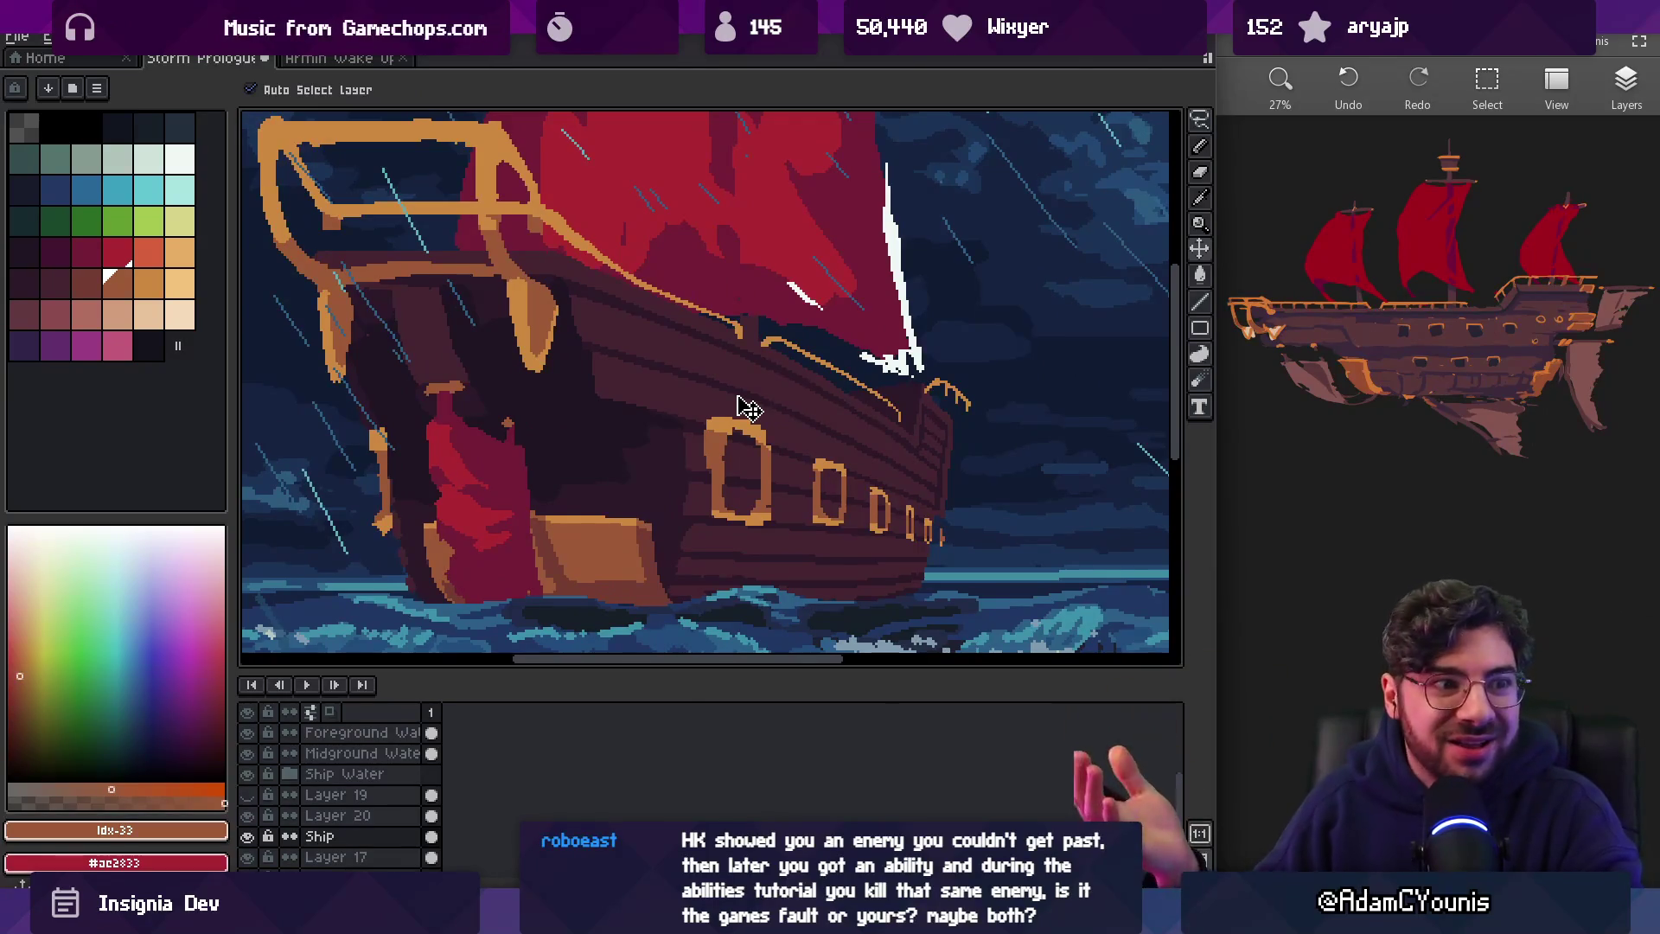
Erase the large front porthole and the orange bracket on the bow's left edge
{"action": "key", "text": "e"}
{"action": "mouse_move", "coordinate": [720, 422]}
{"action": "left_mouse_down"}
{"action": "mouse_move", "coordinate": [718, 472]}
{"action": "mouse_move", "coordinate": [709, 428]}
{"action": "mouse_move", "coordinate": [773, 536]}
{"action": "left_mouse_up"}
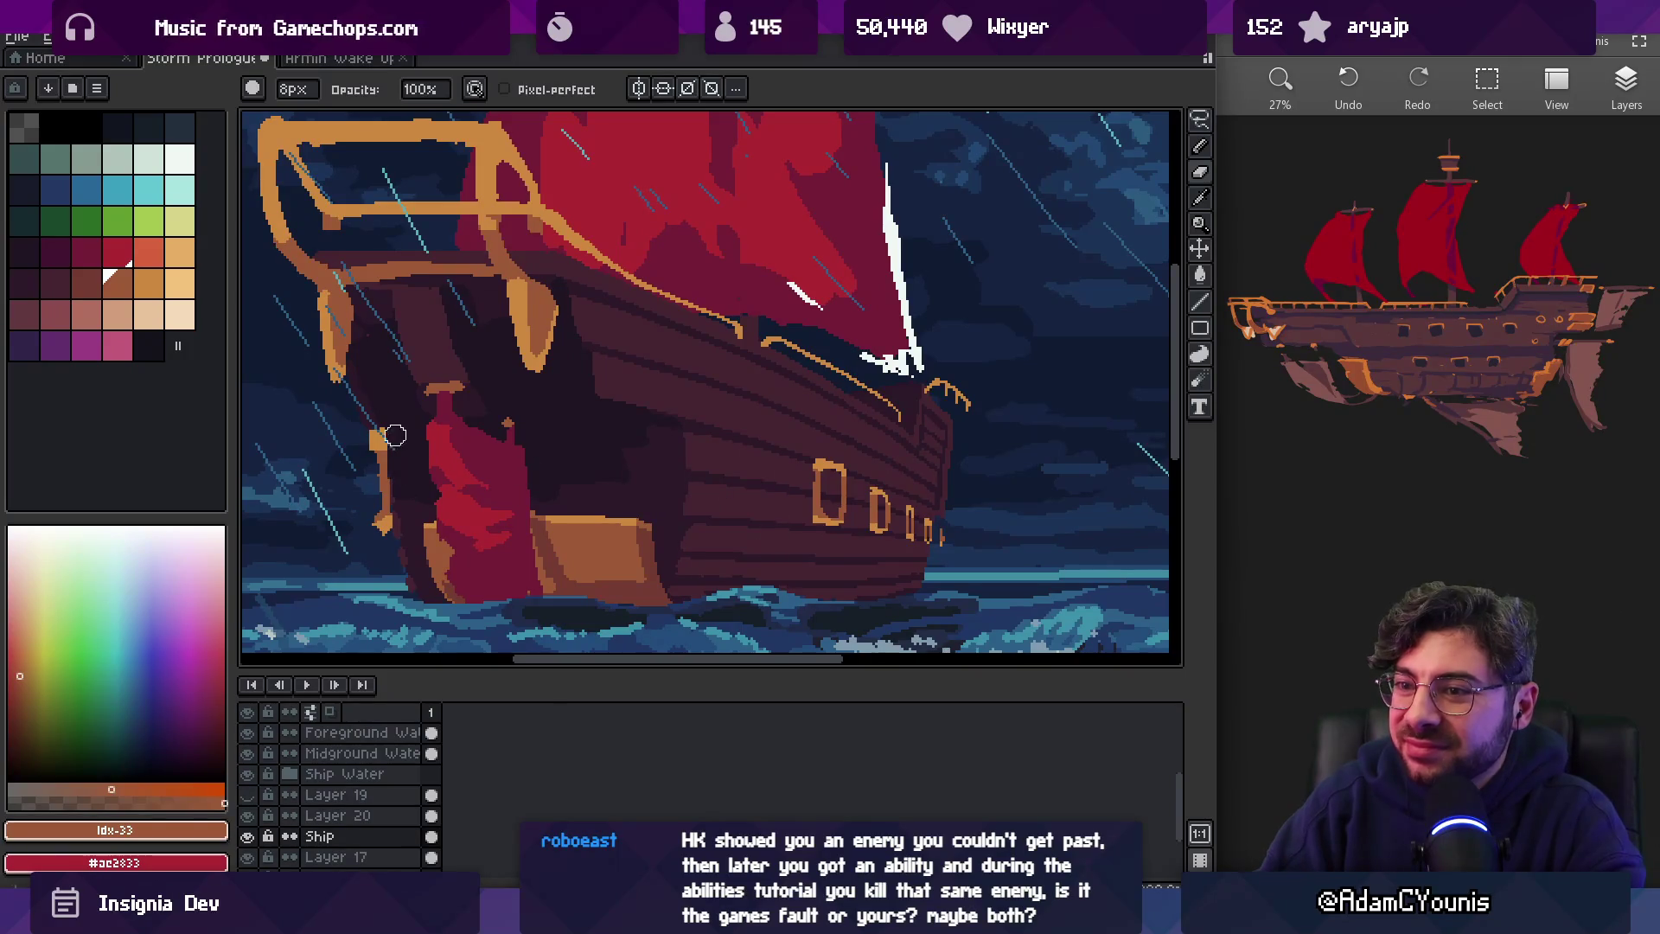
{"action": "left_click_drag", "start_coordinate": [395, 435], "coordinate": [381, 529]}
{"action": "key", "text": "z"}
{"action": "scroll", "coordinate": [586, 335], "scroll_direction": "down", "scroll_amount": 5}
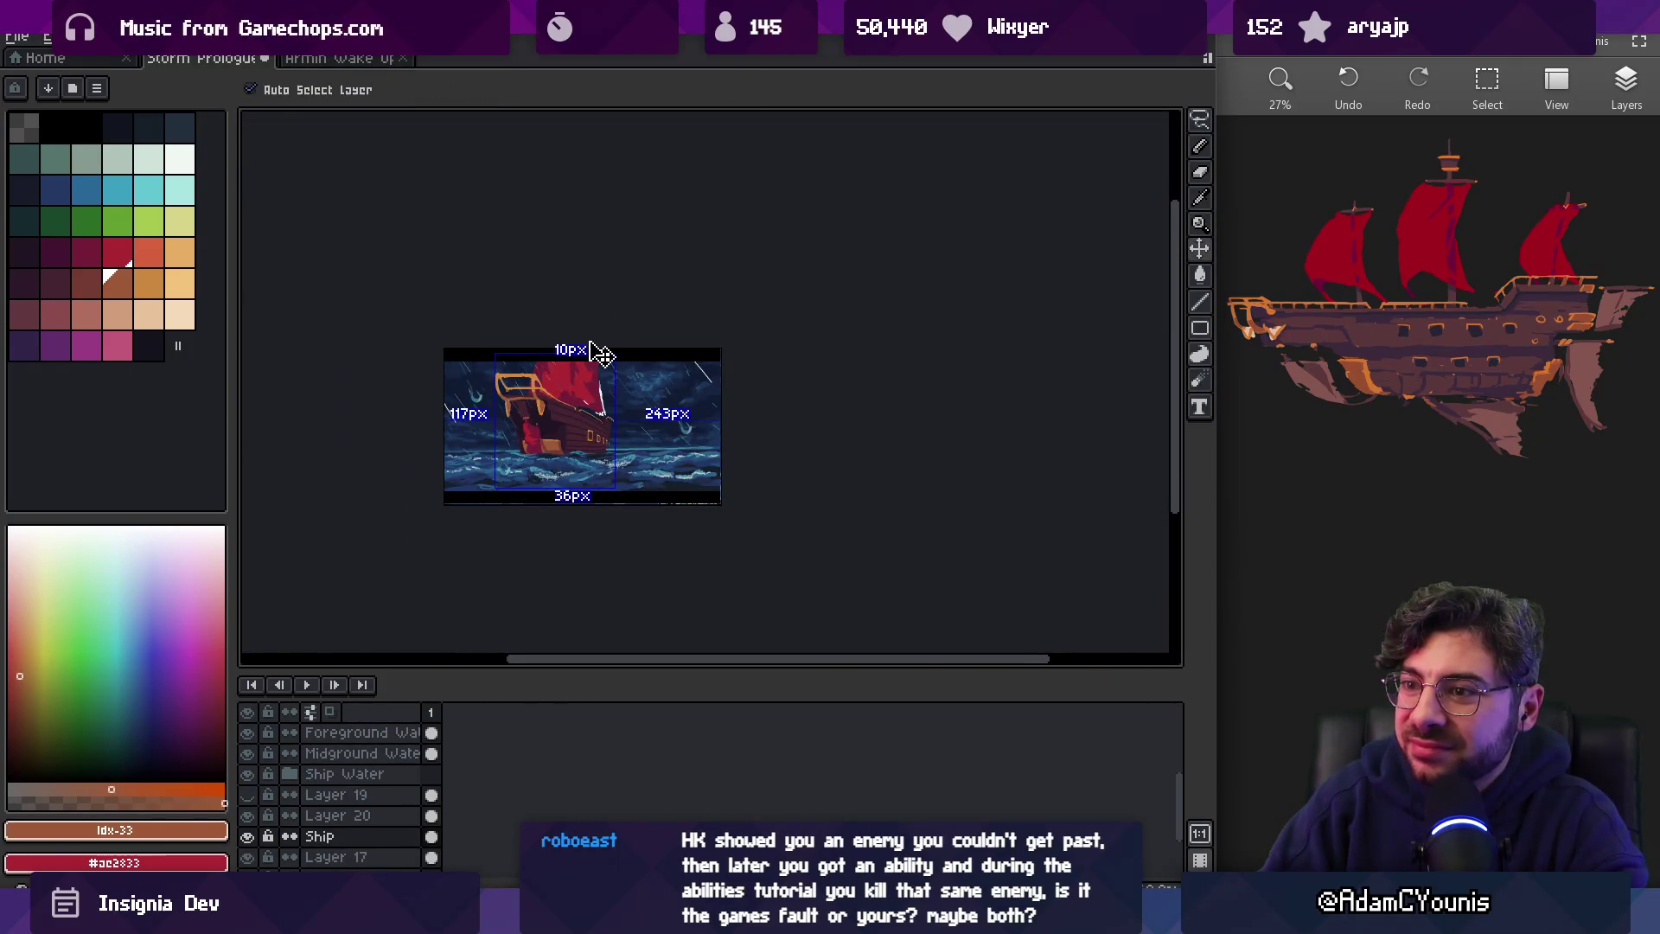
{"action": "scroll", "coordinate": [604, 398], "scroll_direction": "up", "scroll_amount": 5}
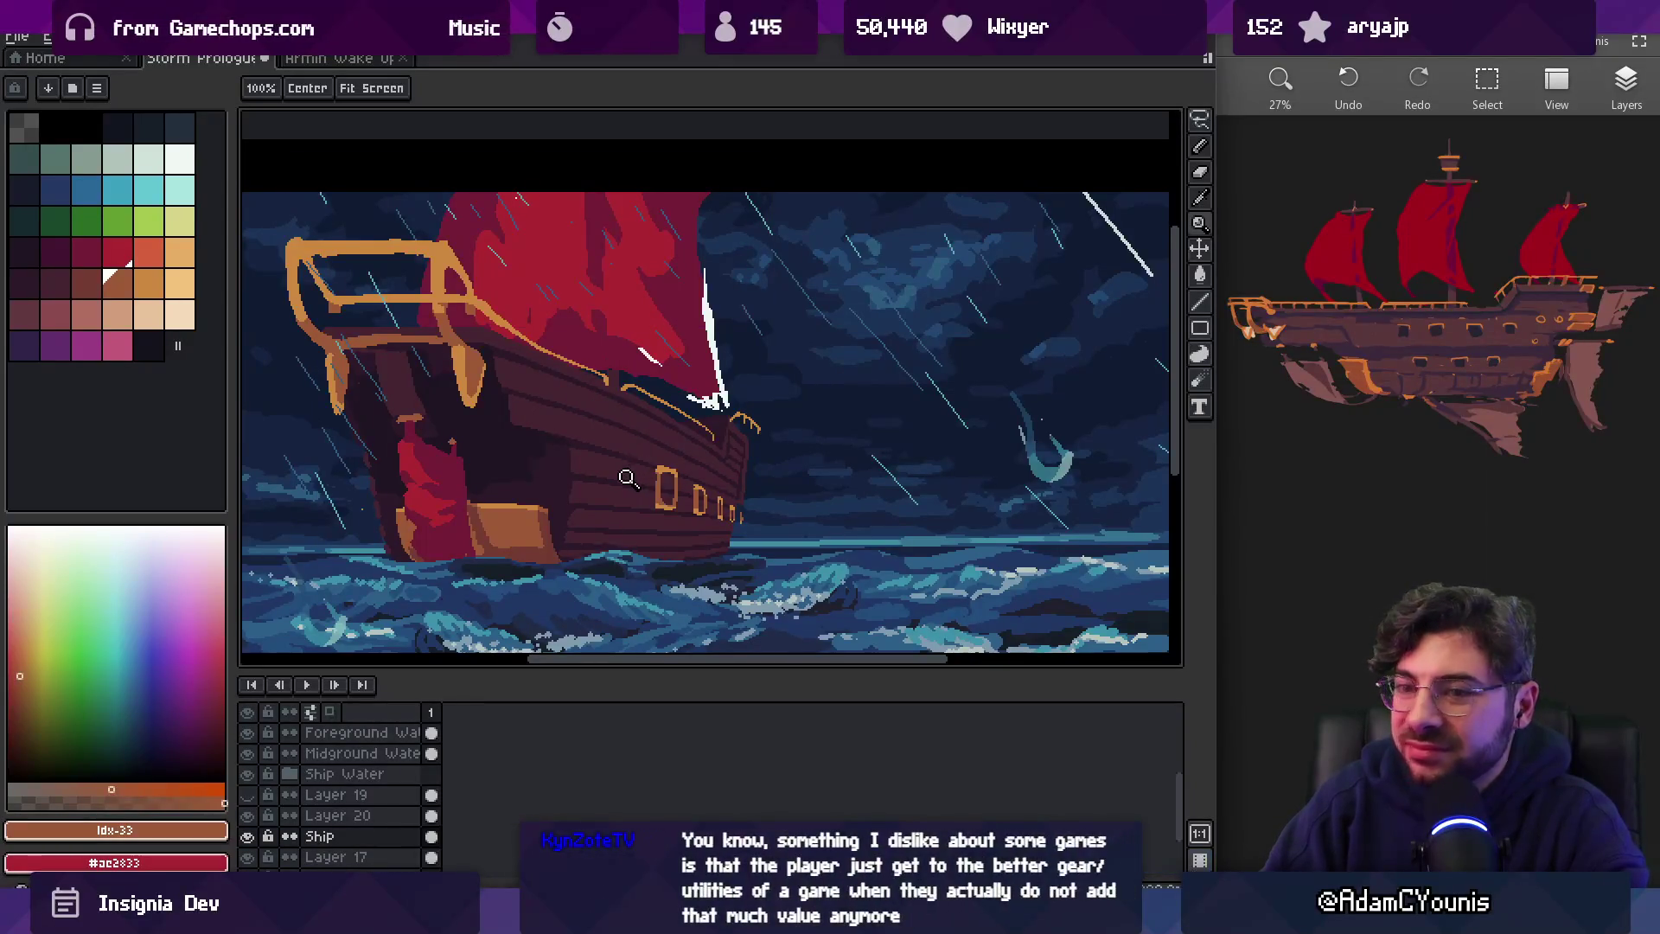
{"action": "scroll", "coordinate": [618, 480], "scroll_direction": "up", "scroll_amount": 1}
Select the remaining hull portholes and shift them up and to the left
{"action": "key", "text": "v"}
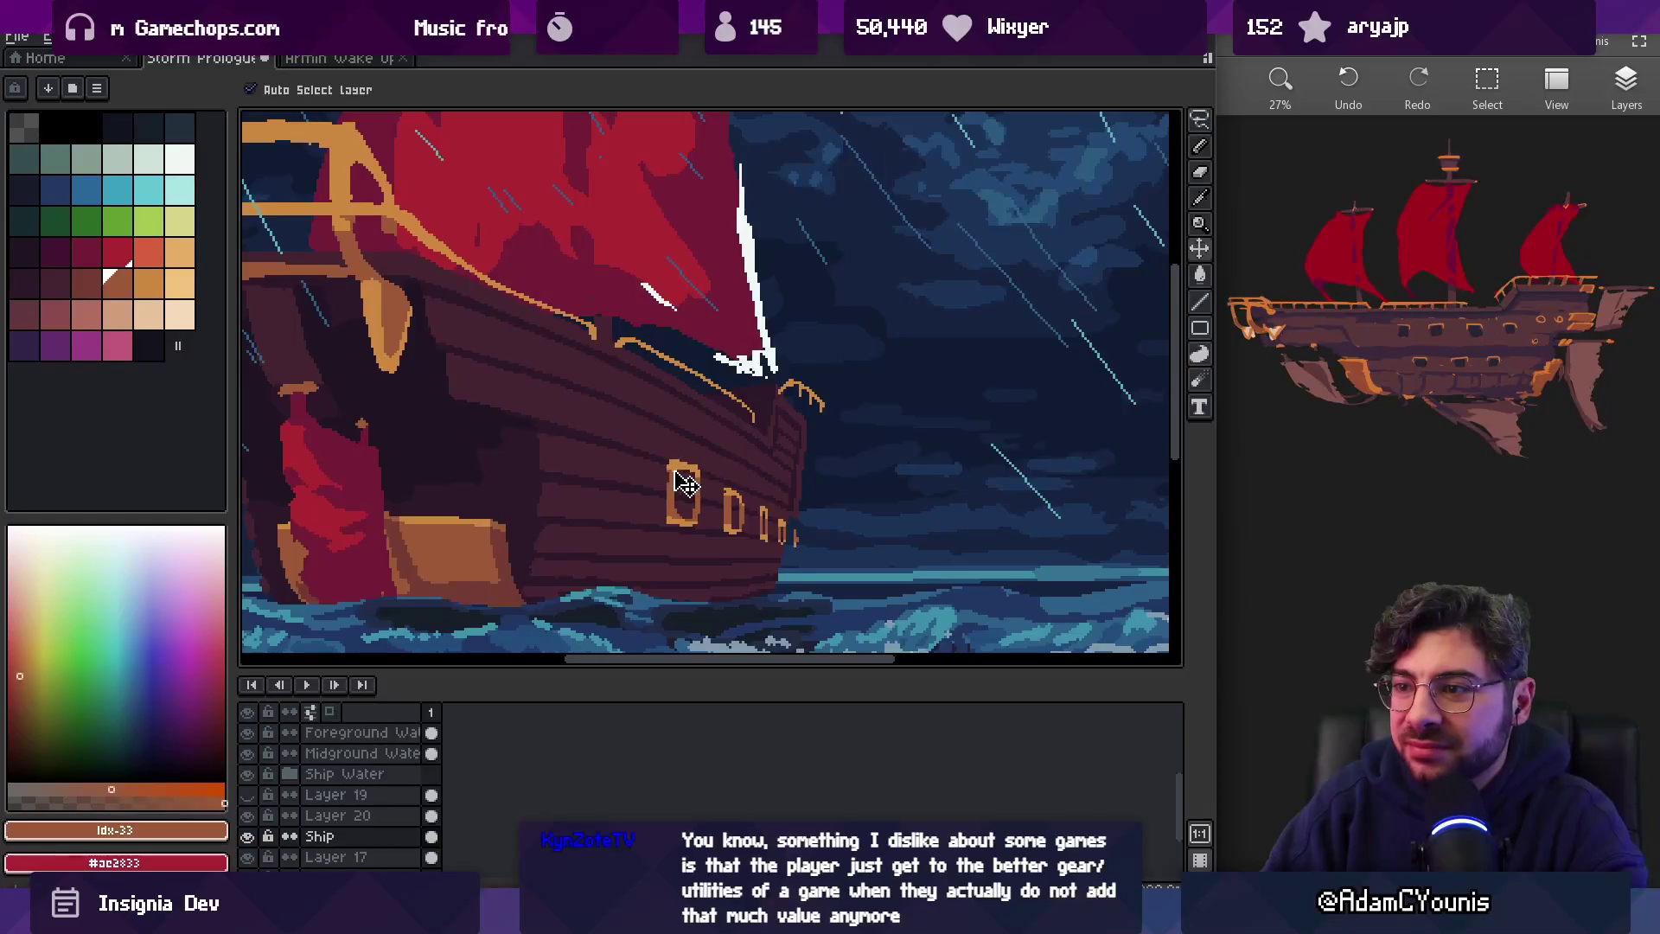
{"action": "key", "text": "m"}
{"action": "left_click_drag", "start_coordinate": [624, 433], "coordinate": [833, 600]}
{"action": "left_click_drag", "start_coordinate": [772, 497], "coordinate": [740, 495]}
{"action": "key", "text": "z"}
{"action": "scroll", "coordinate": [731, 450], "scroll_direction": "down", "scroll_amount": 3}
{"action": "scroll", "coordinate": [726, 423], "scroll_direction": "up", "scroll_amount": 3}
{"action": "key", "text": "space"}
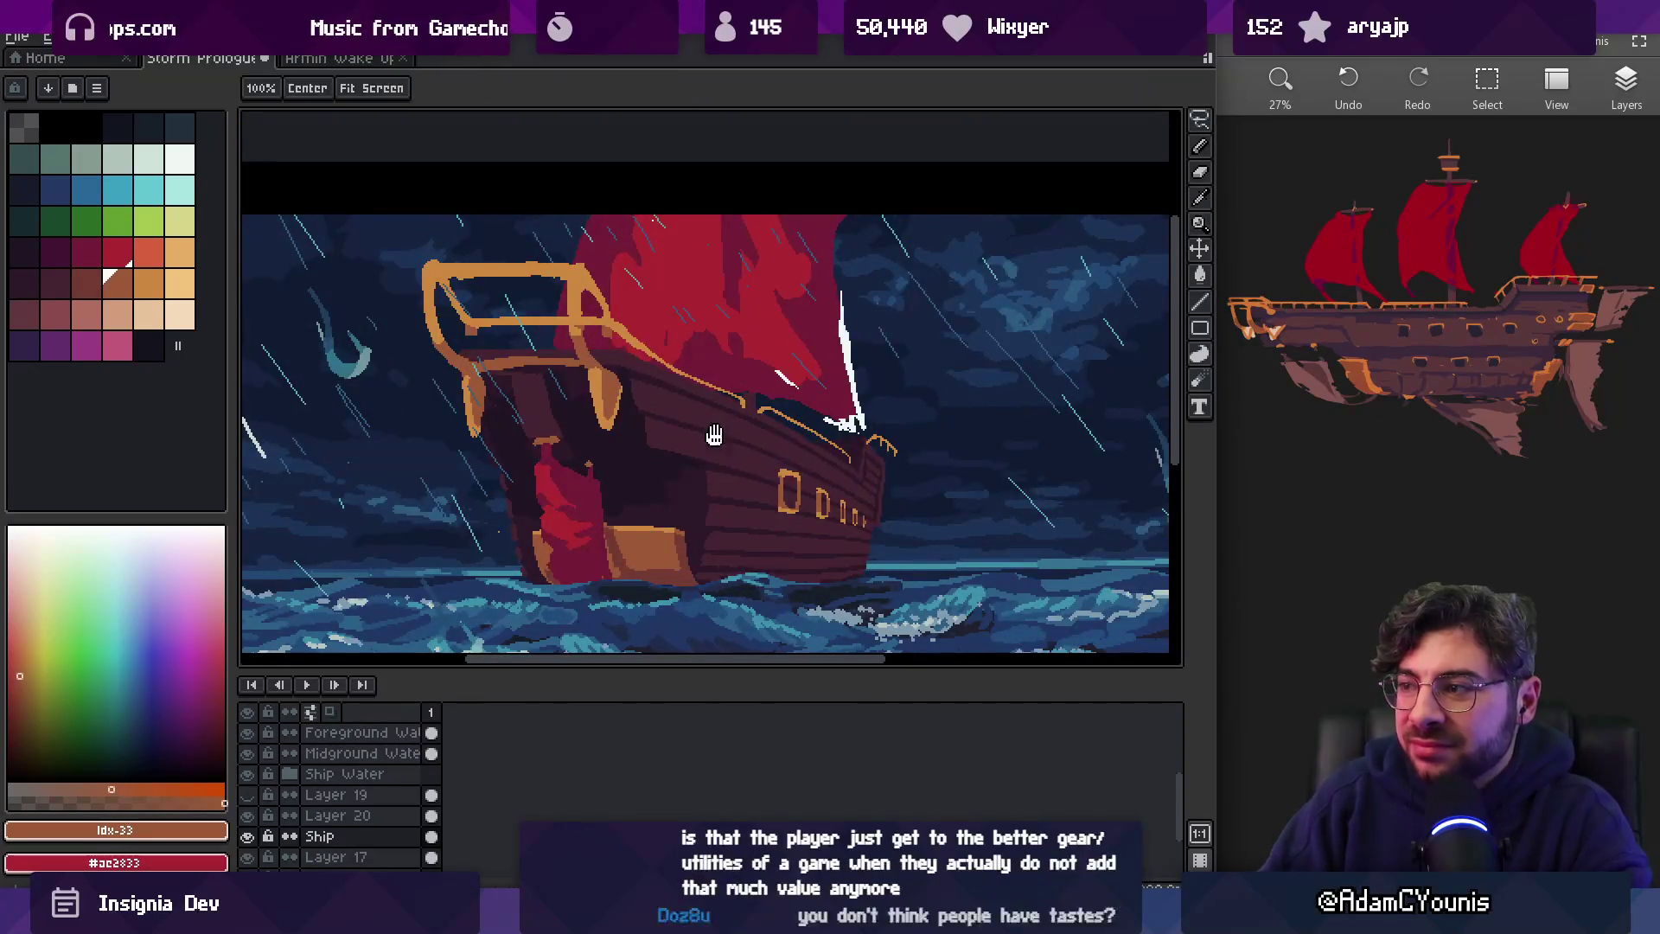
{"action": "scroll", "coordinate": [704, 441], "scroll_direction": "down", "scroll_amount": 1}
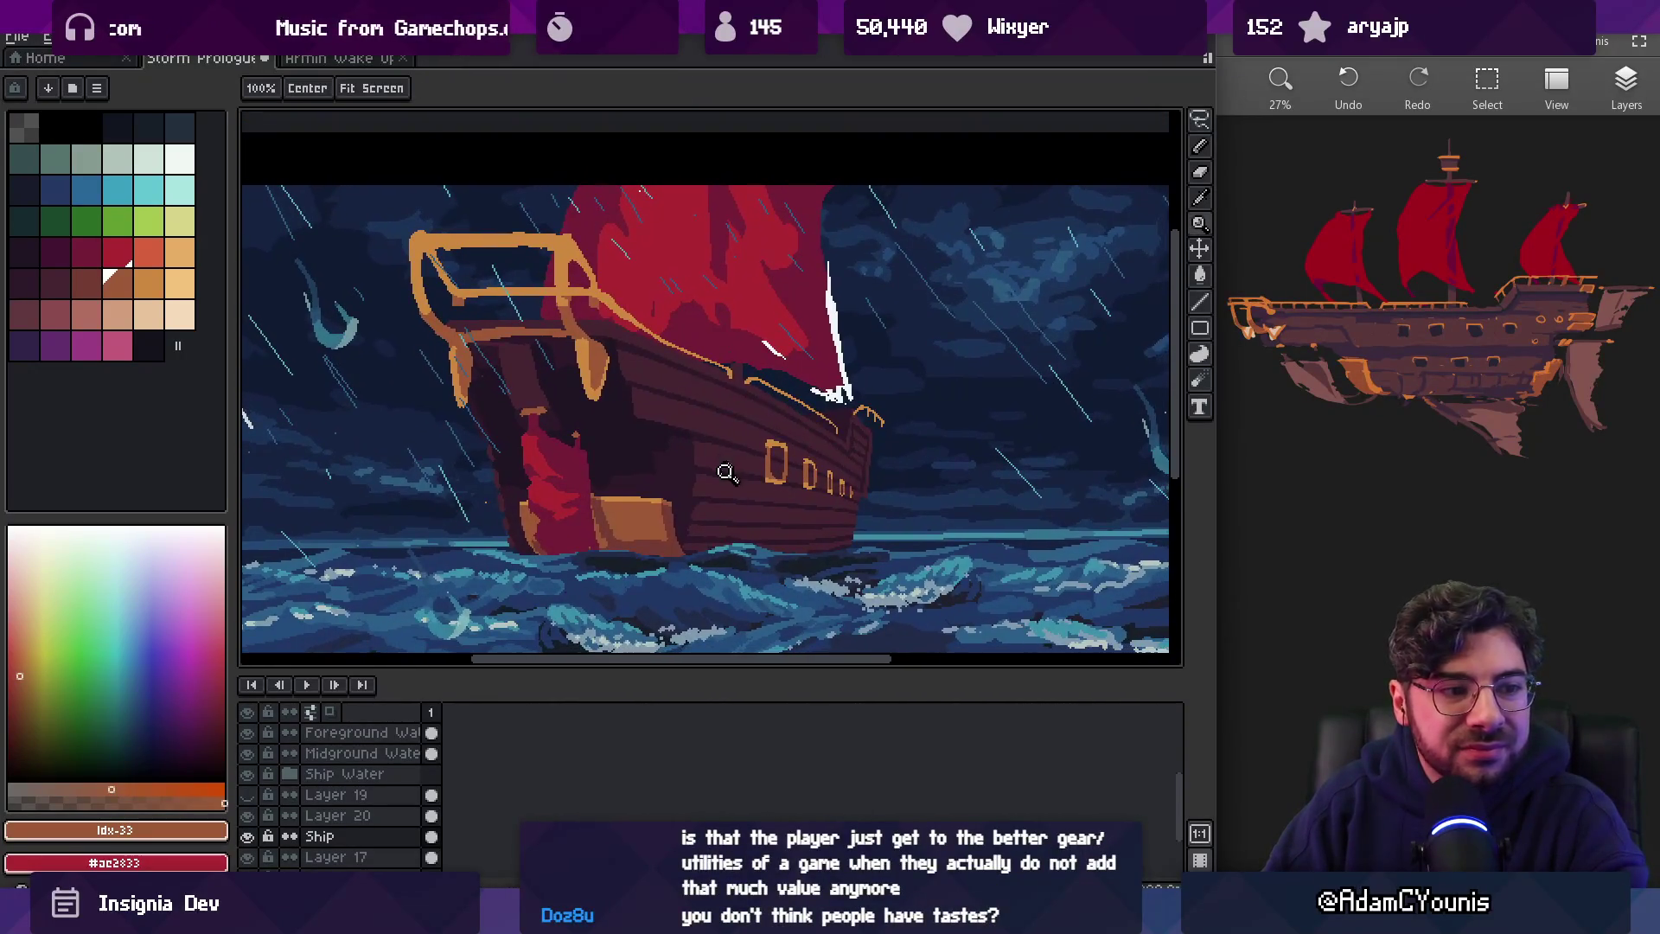
{"action": "scroll", "coordinate": [703, 443], "scroll_direction": "up", "scroll_amount": 2}
On Layer 17, pick the dark hull colour #2c1928 and set the pencil to 5px
{"action": "left_click", "coordinate": [741, 513]}
{"action": "key", "text": "i"}
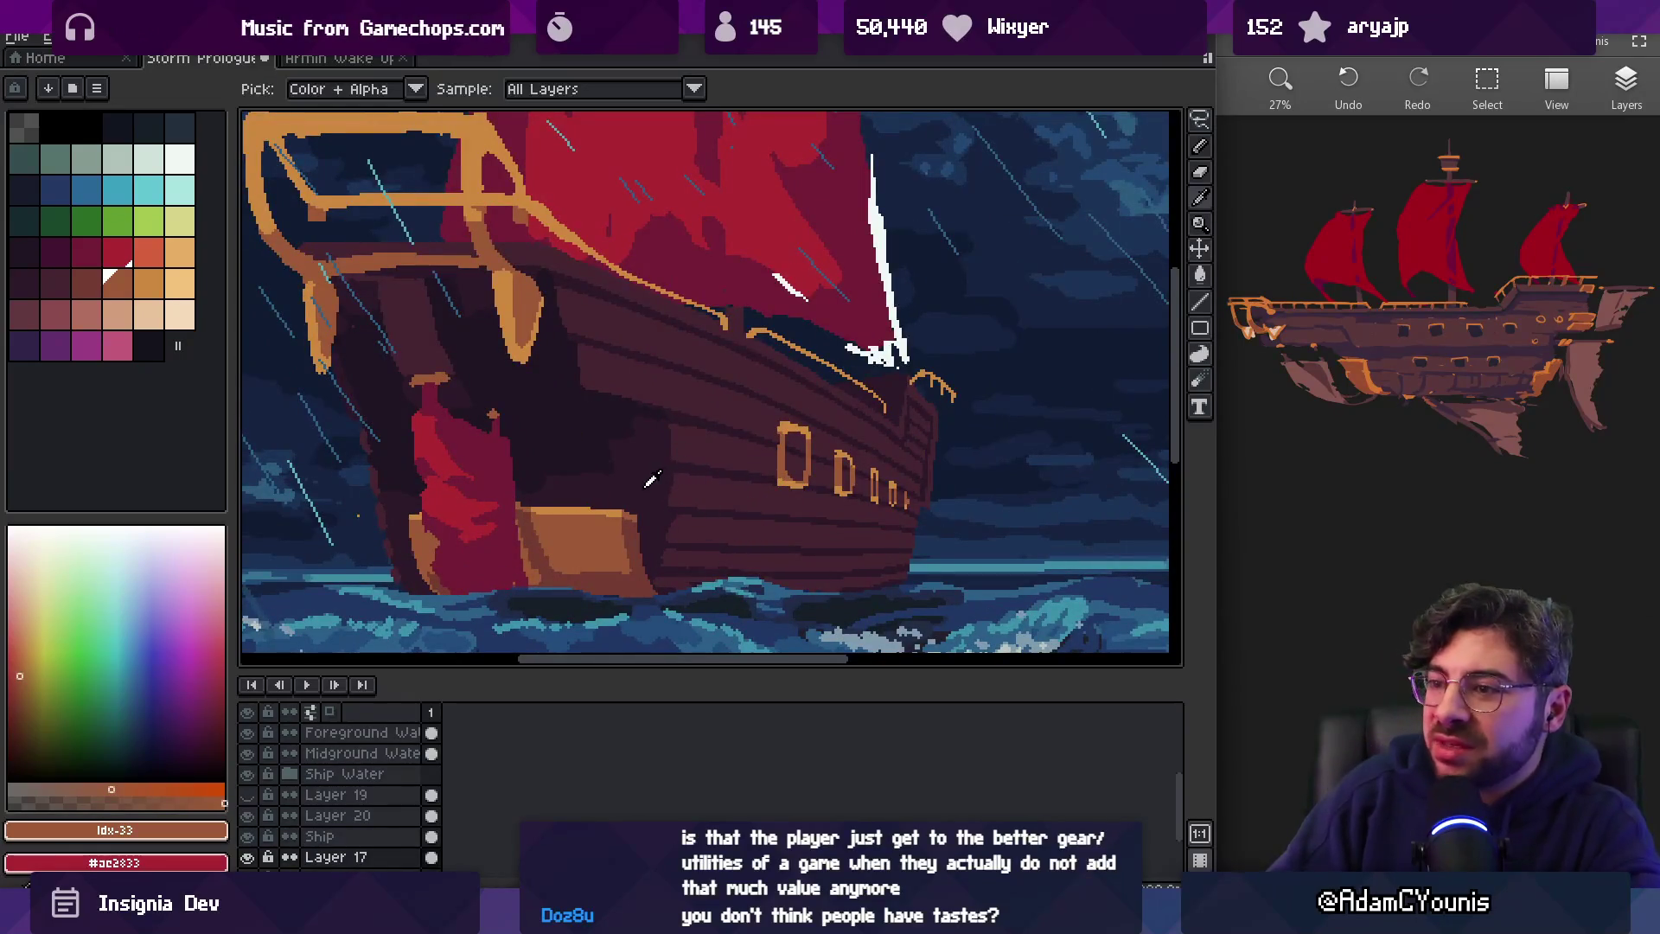
{"action": "left_click", "coordinate": [671, 527]}
{"action": "key", "text": "b"}
{"action": "key", "text": "minus"}
{"action": "key", "text": "minus"}
{"action": "key", "text": "minus"}
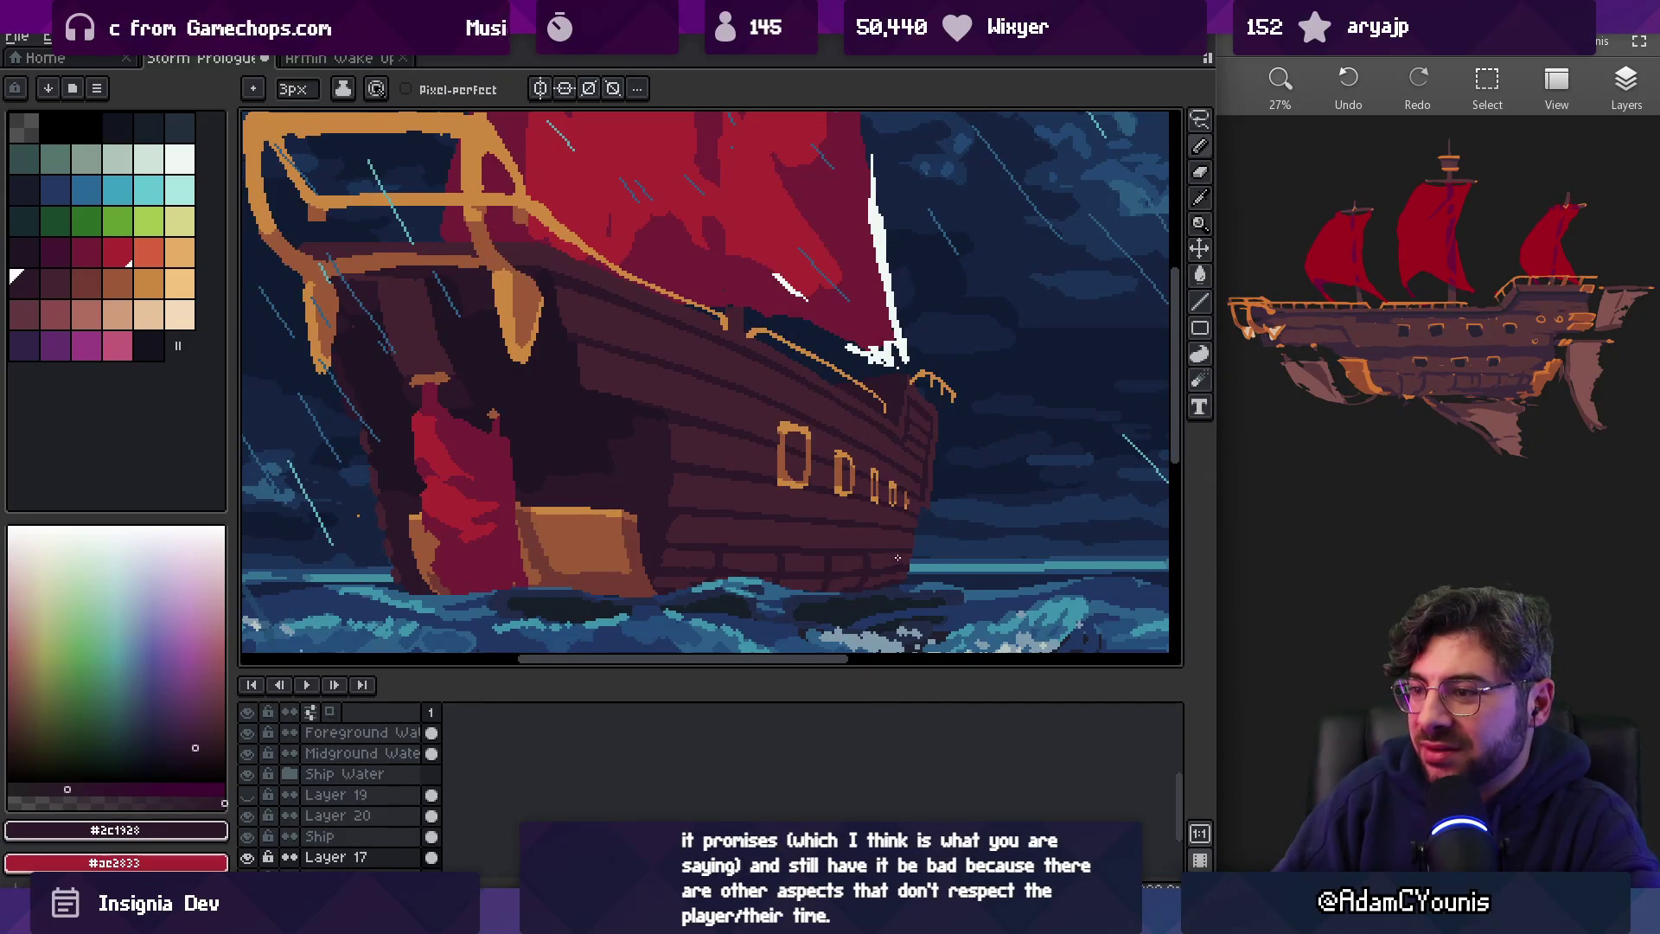
Redraw the hull planks around the portholes in the lighter hull shade #452531
{"action": "key", "text": "z"}
{"action": "scroll", "coordinate": [899, 519], "scroll_direction": "down", "scroll_amount": 5}
{"action": "scroll", "coordinate": [905, 499], "scroll_direction": "up", "scroll_amount": 2}
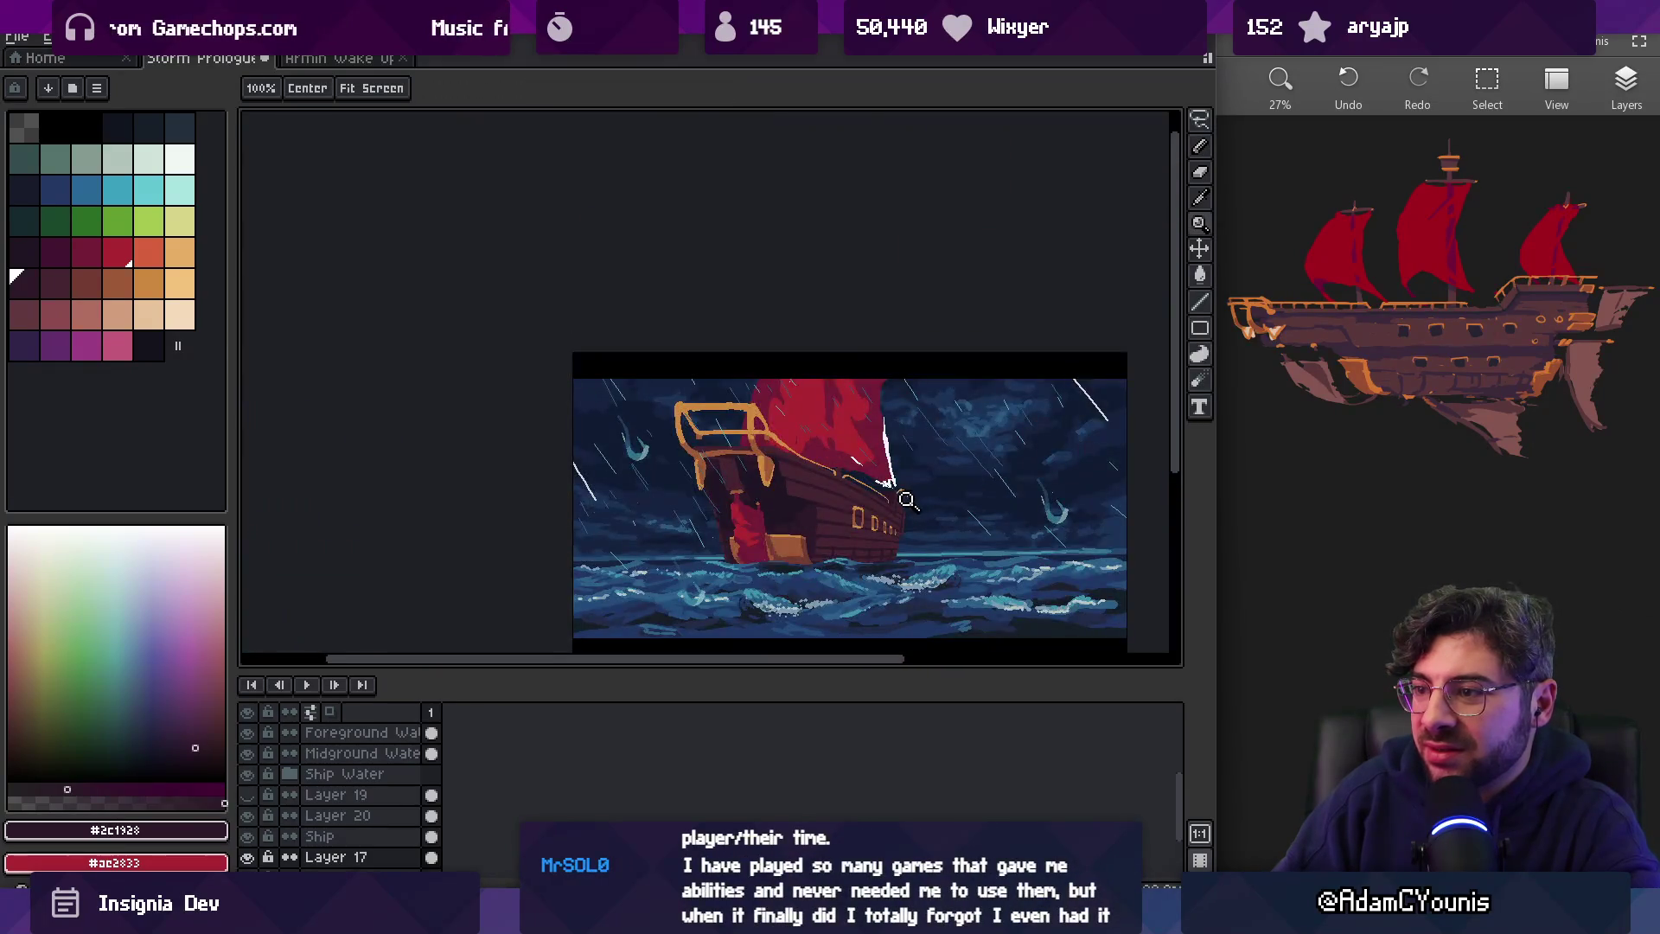
{"action": "scroll", "coordinate": [891, 510], "scroll_direction": "up", "scroll_amount": 5}
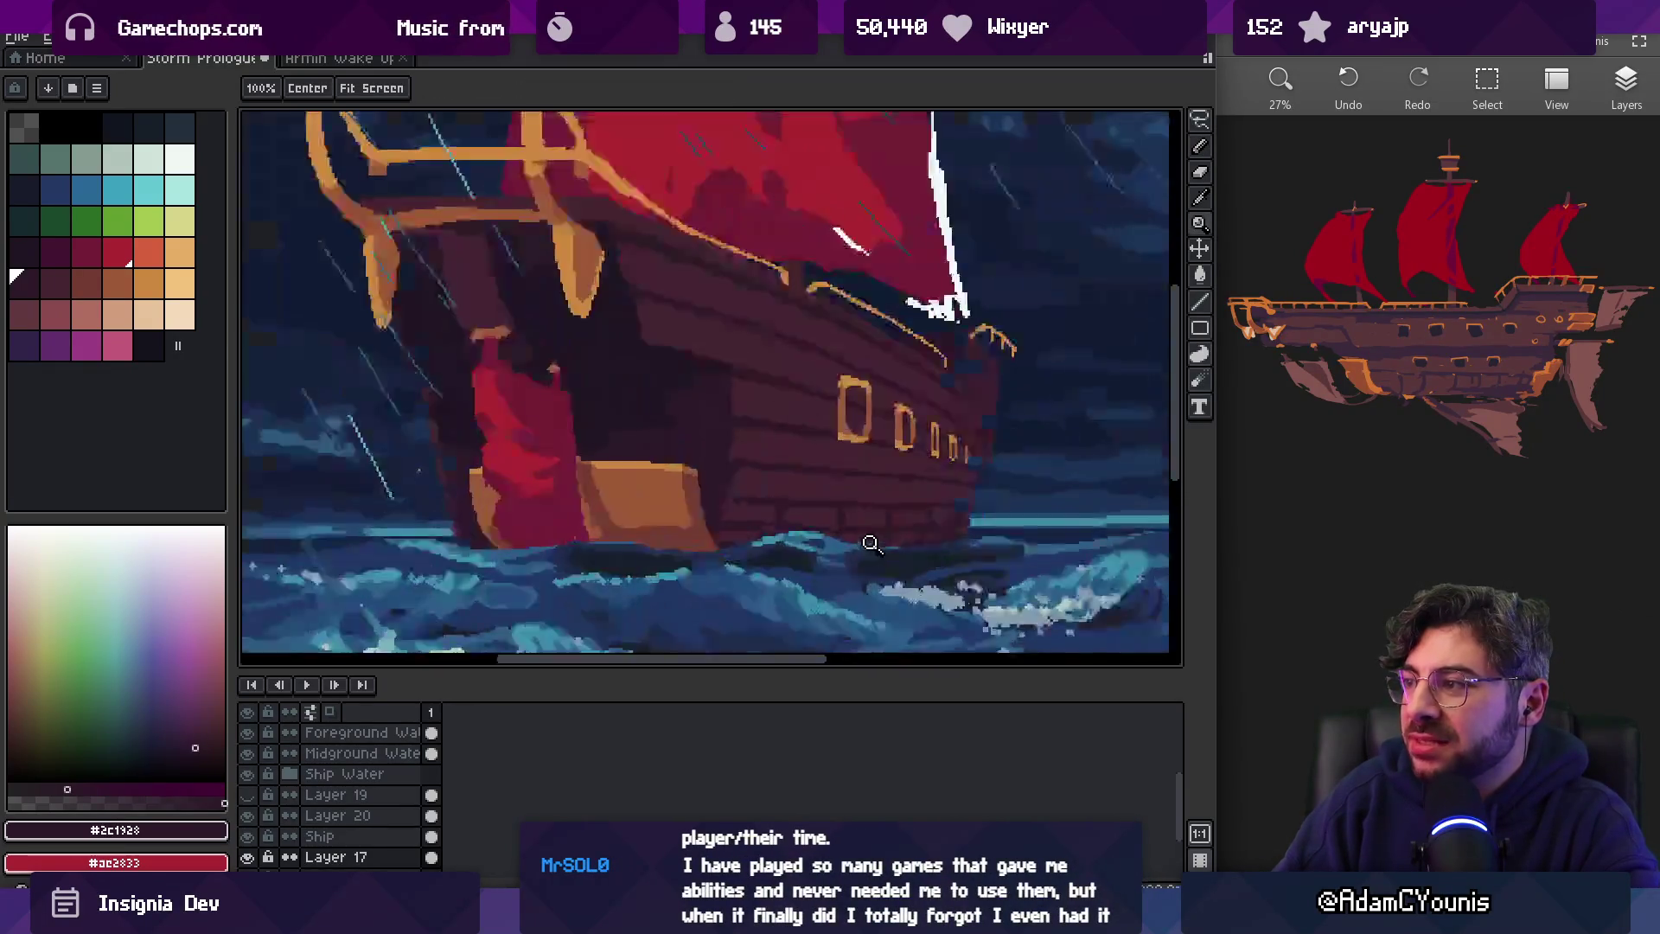
{"action": "key", "text": "b"}
{"action": "left_click", "coordinate": [874, 502], "text": "alt"}
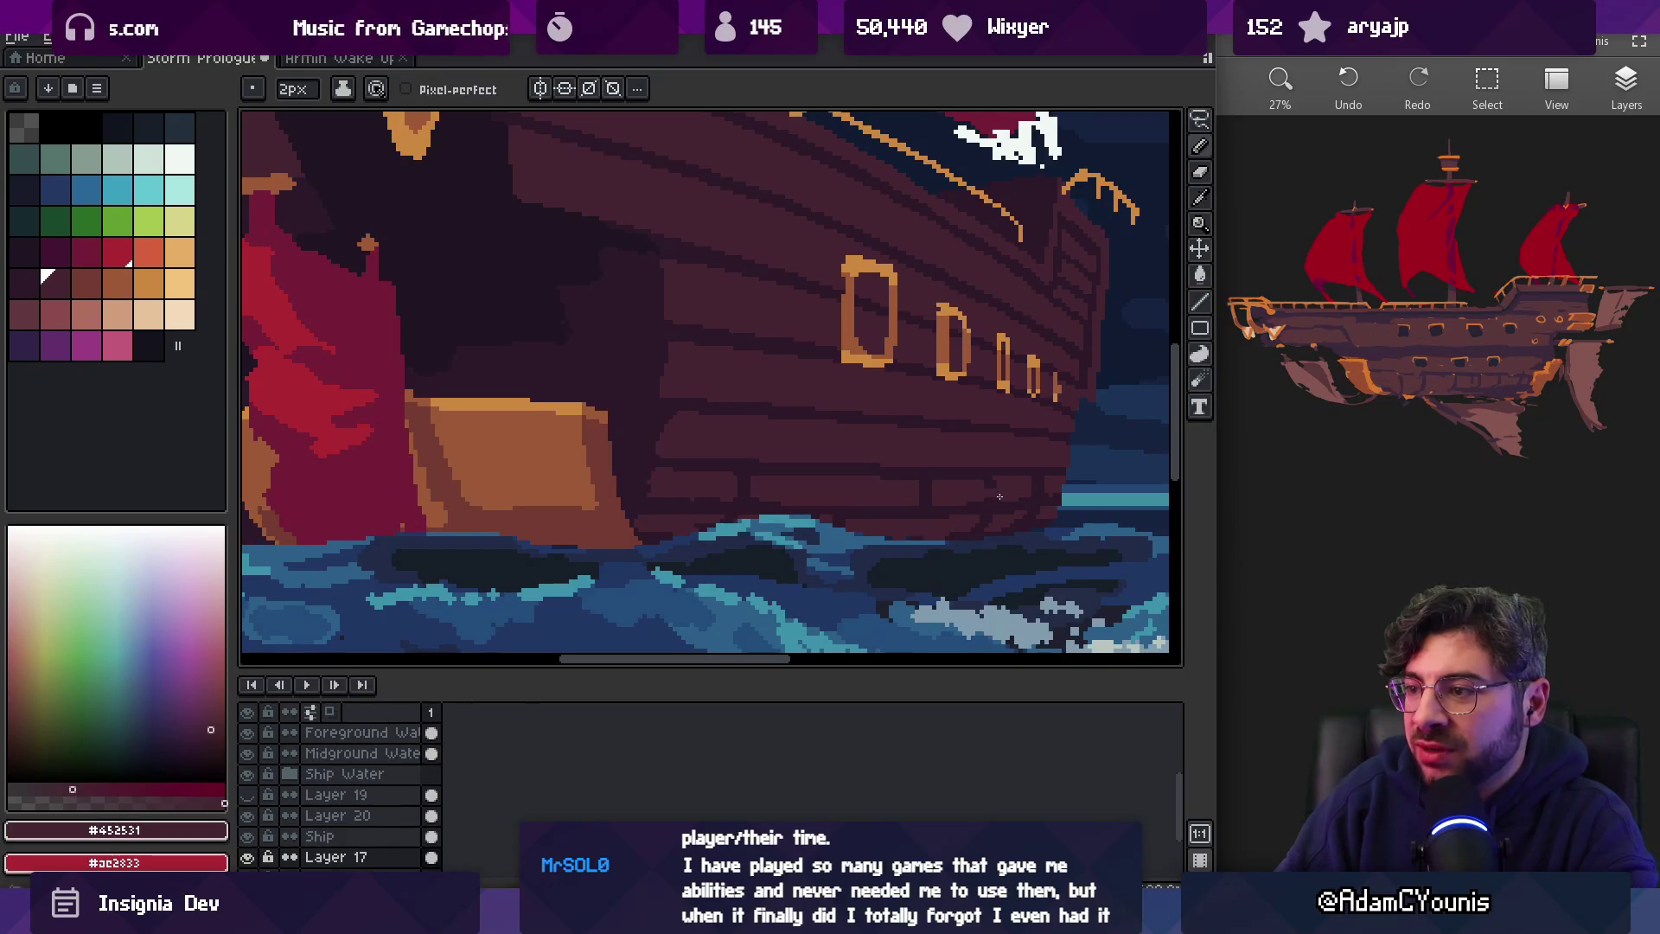
{"action": "key", "text": "z"}
{"action": "scroll", "coordinate": [1003, 445], "scroll_direction": "down", "scroll_amount": 3}
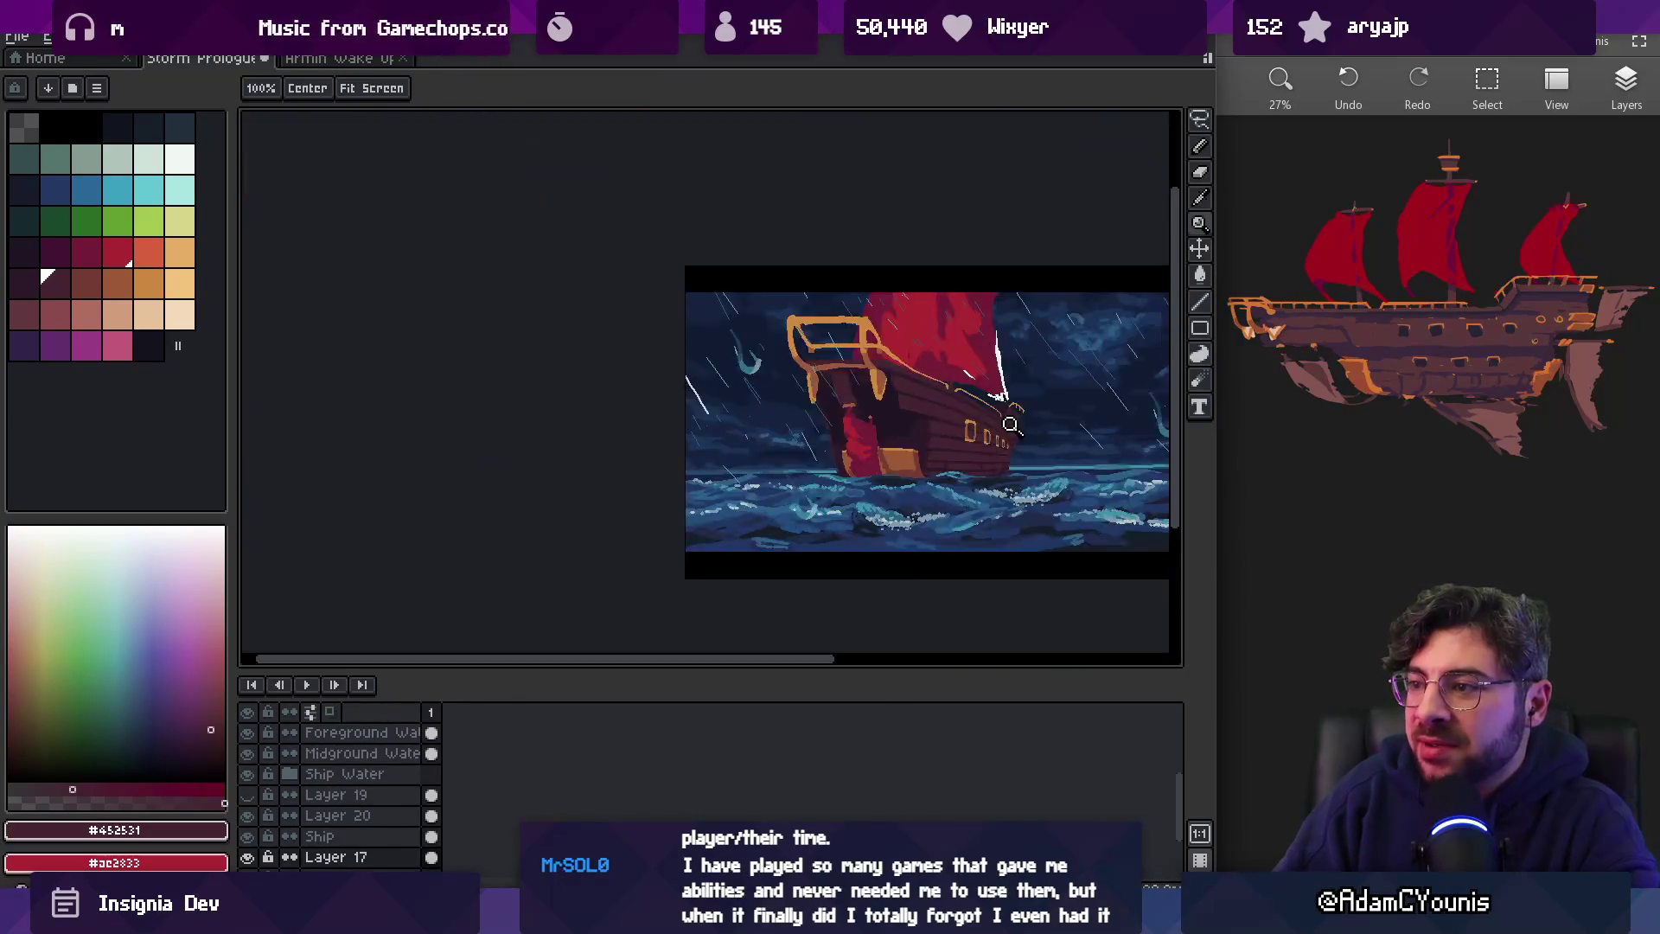
{"action": "scroll", "coordinate": [1008, 441], "scroll_direction": "up", "scroll_amount": 1}
{"action": "scroll", "coordinate": [1011, 463], "scroll_direction": "up", "scroll_amount": 3}
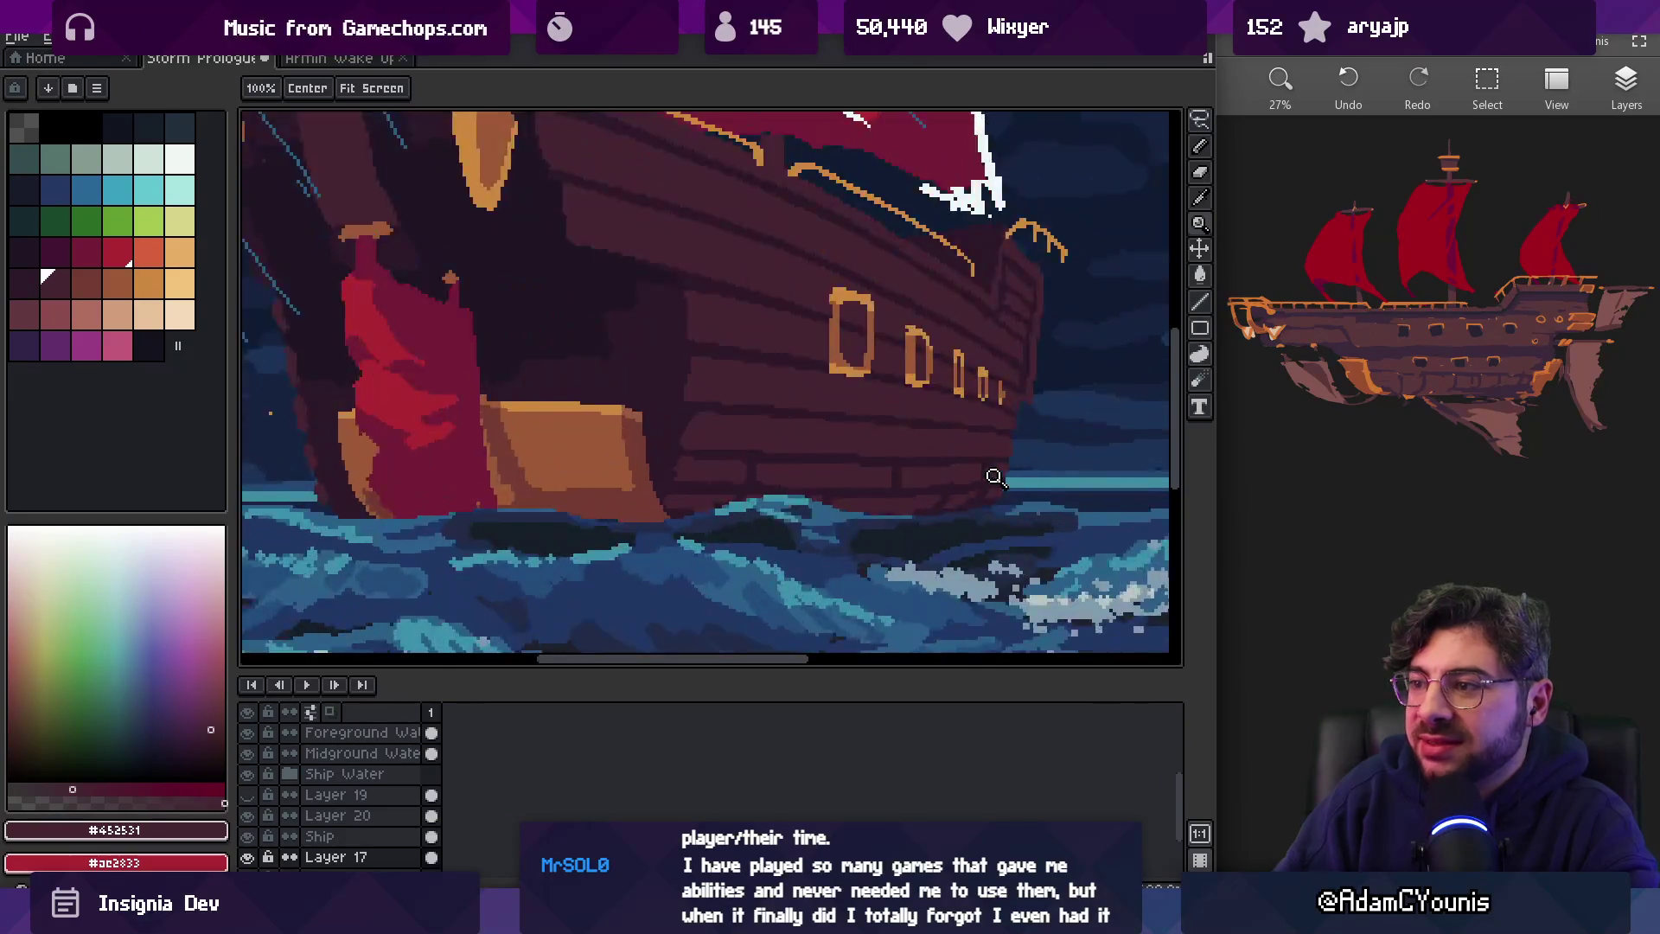
{"action": "key", "text": "b"}
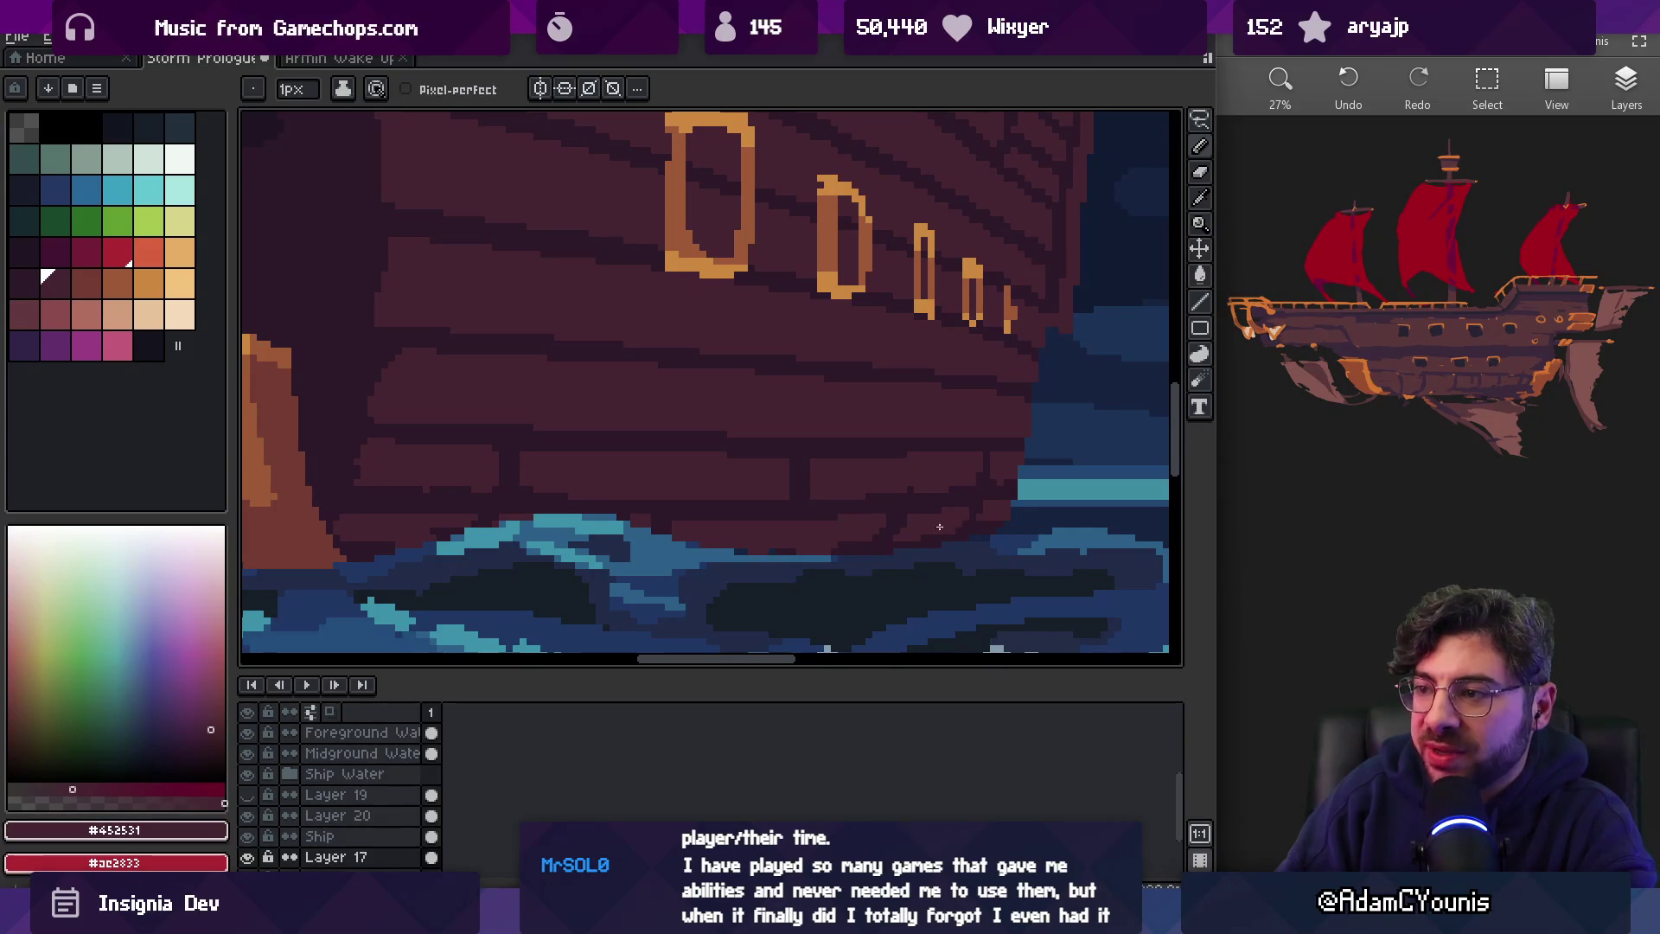
{"action": "scroll", "coordinate": [752, 493], "scroll_direction": "left", "scroll_amount": 2}
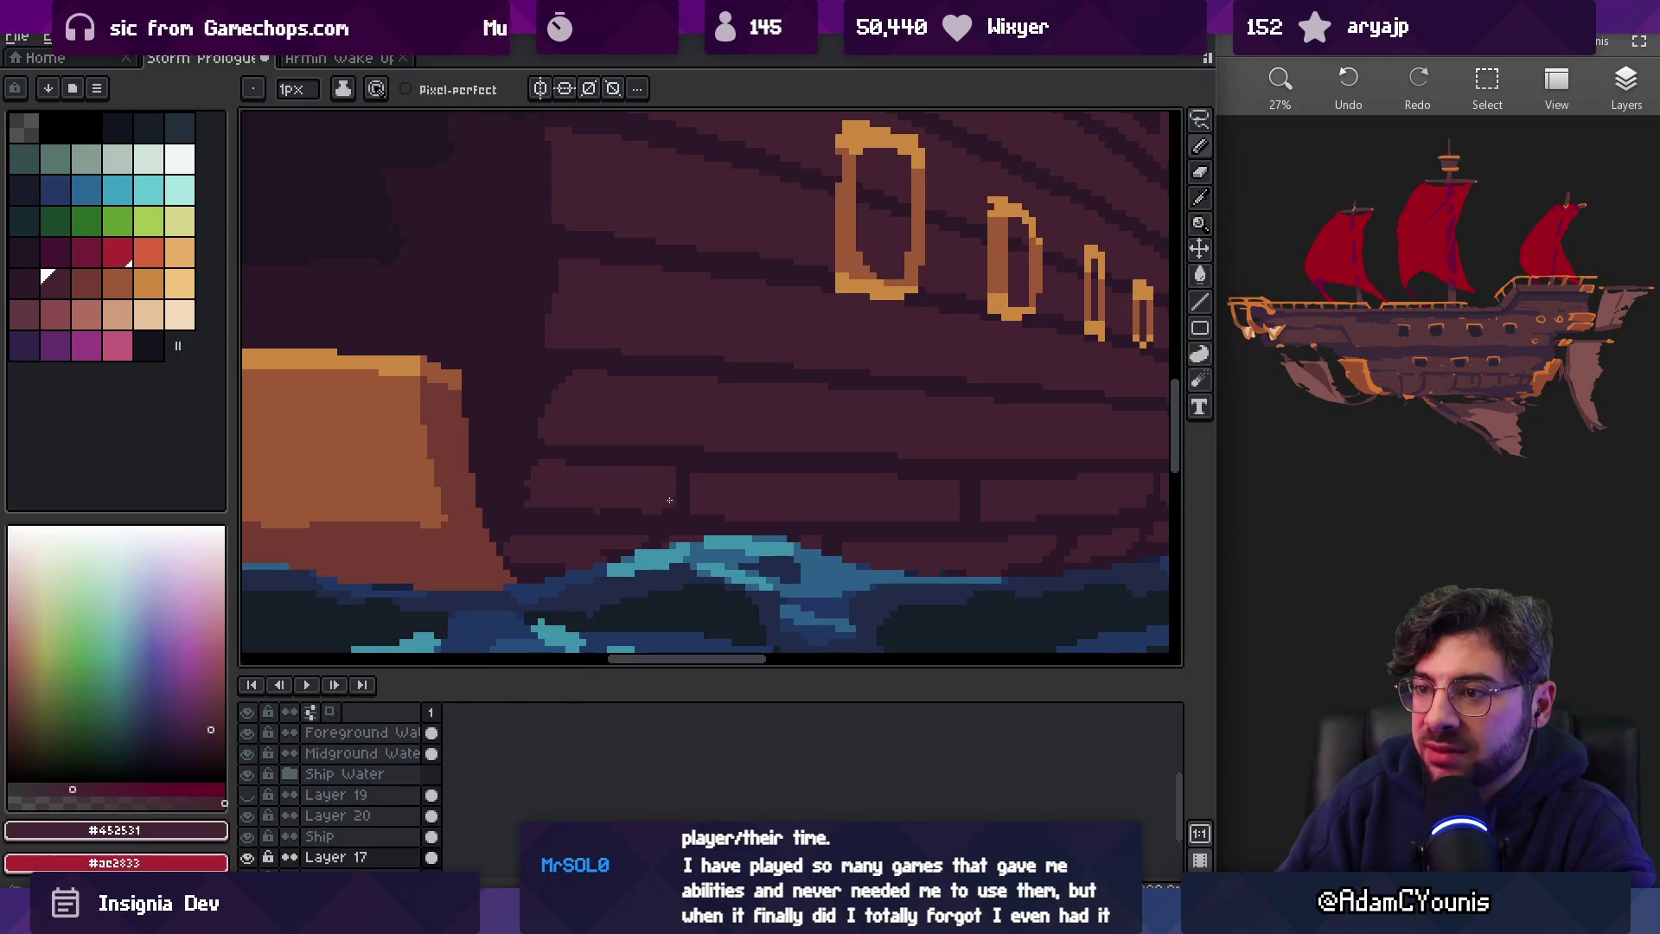
Touch up the planking near the portholes, alternating #2c1928 and #452531
{"action": "key", "text": "z"}
{"action": "scroll", "coordinate": [719, 474], "scroll_direction": "down", "scroll_amount": 4}
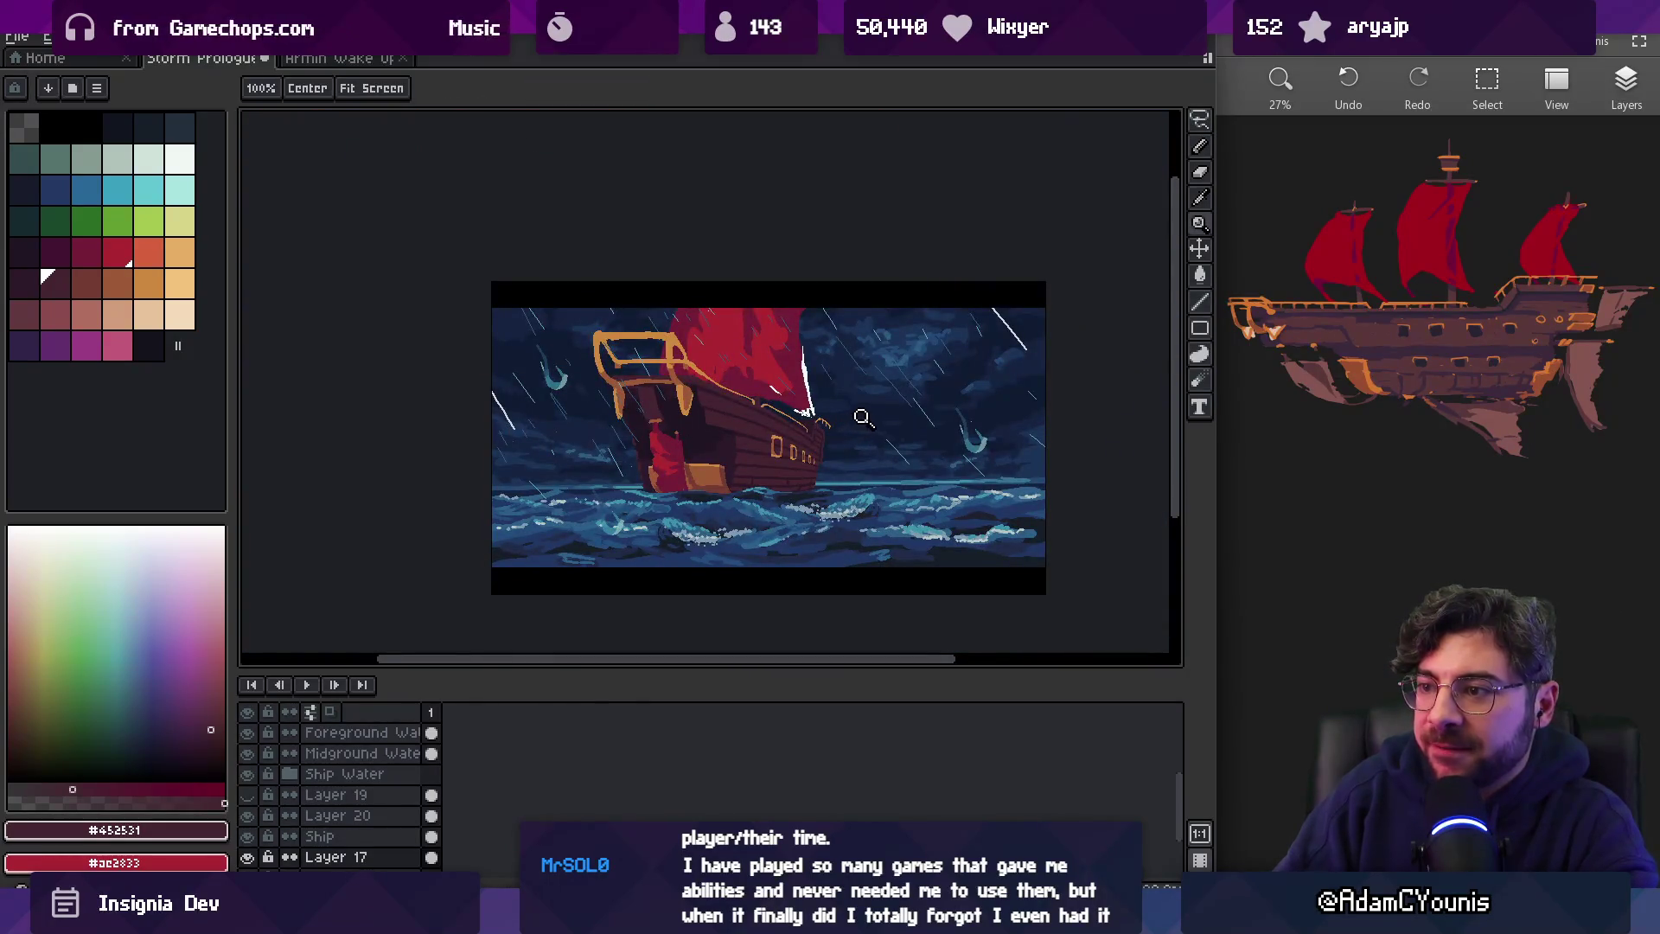
{"action": "scroll", "coordinate": [819, 448], "scroll_direction": "up", "scroll_amount": 4}
{"action": "left_click", "coordinate": [804, 443], "text": "alt"}
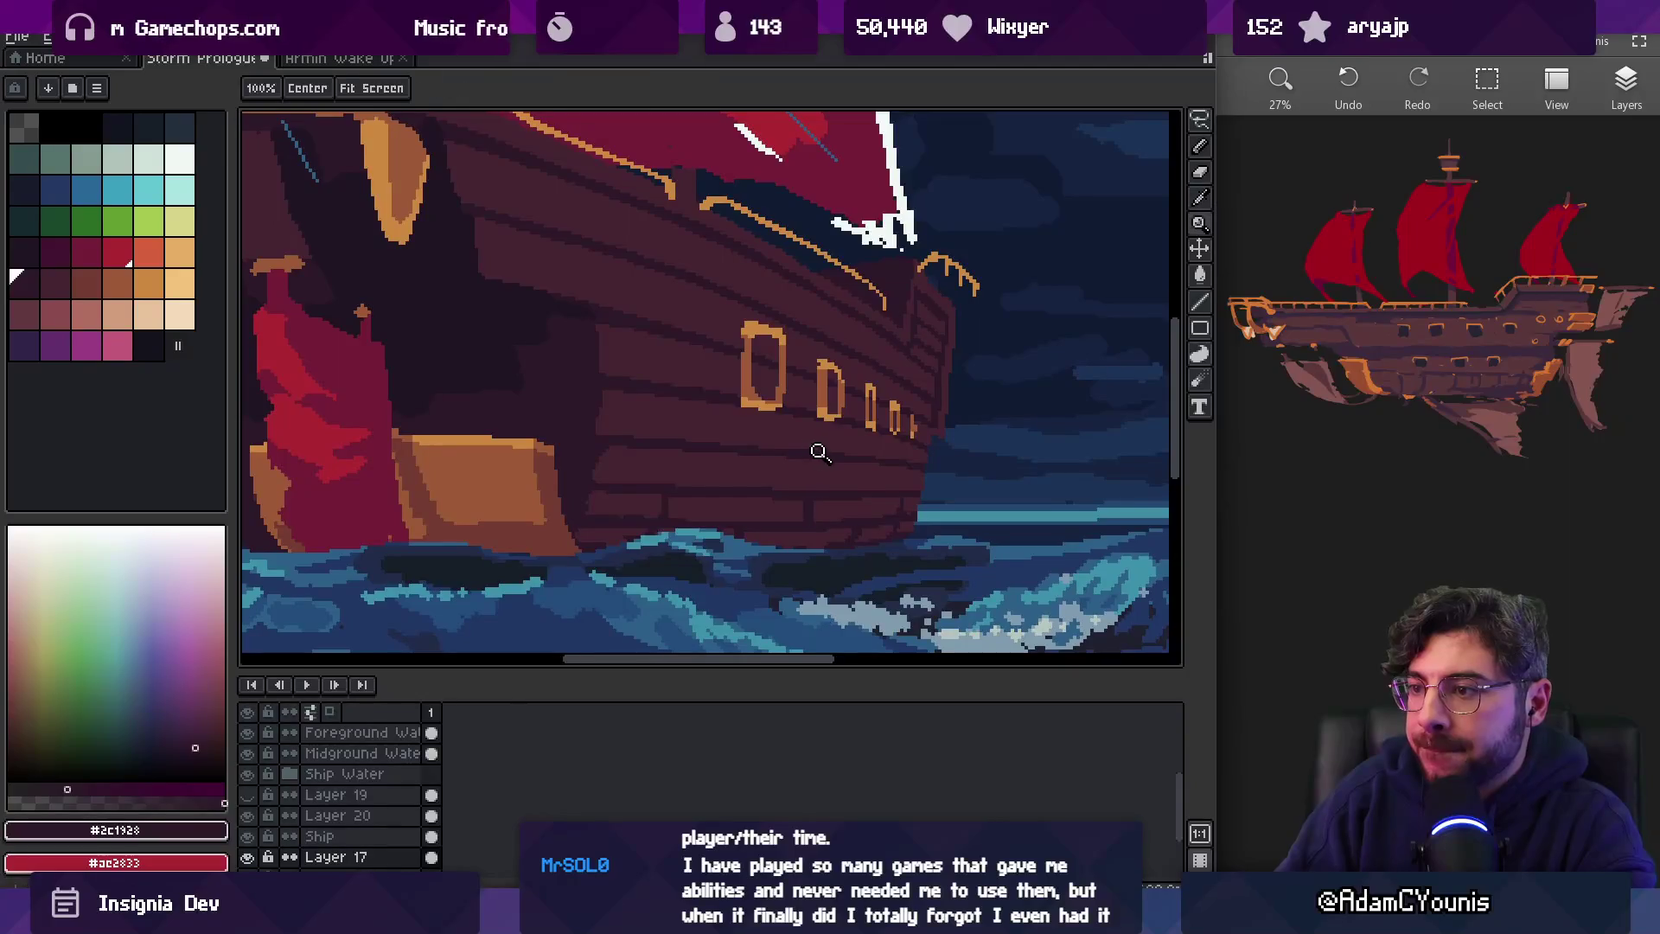
{"action": "key", "text": "z"}
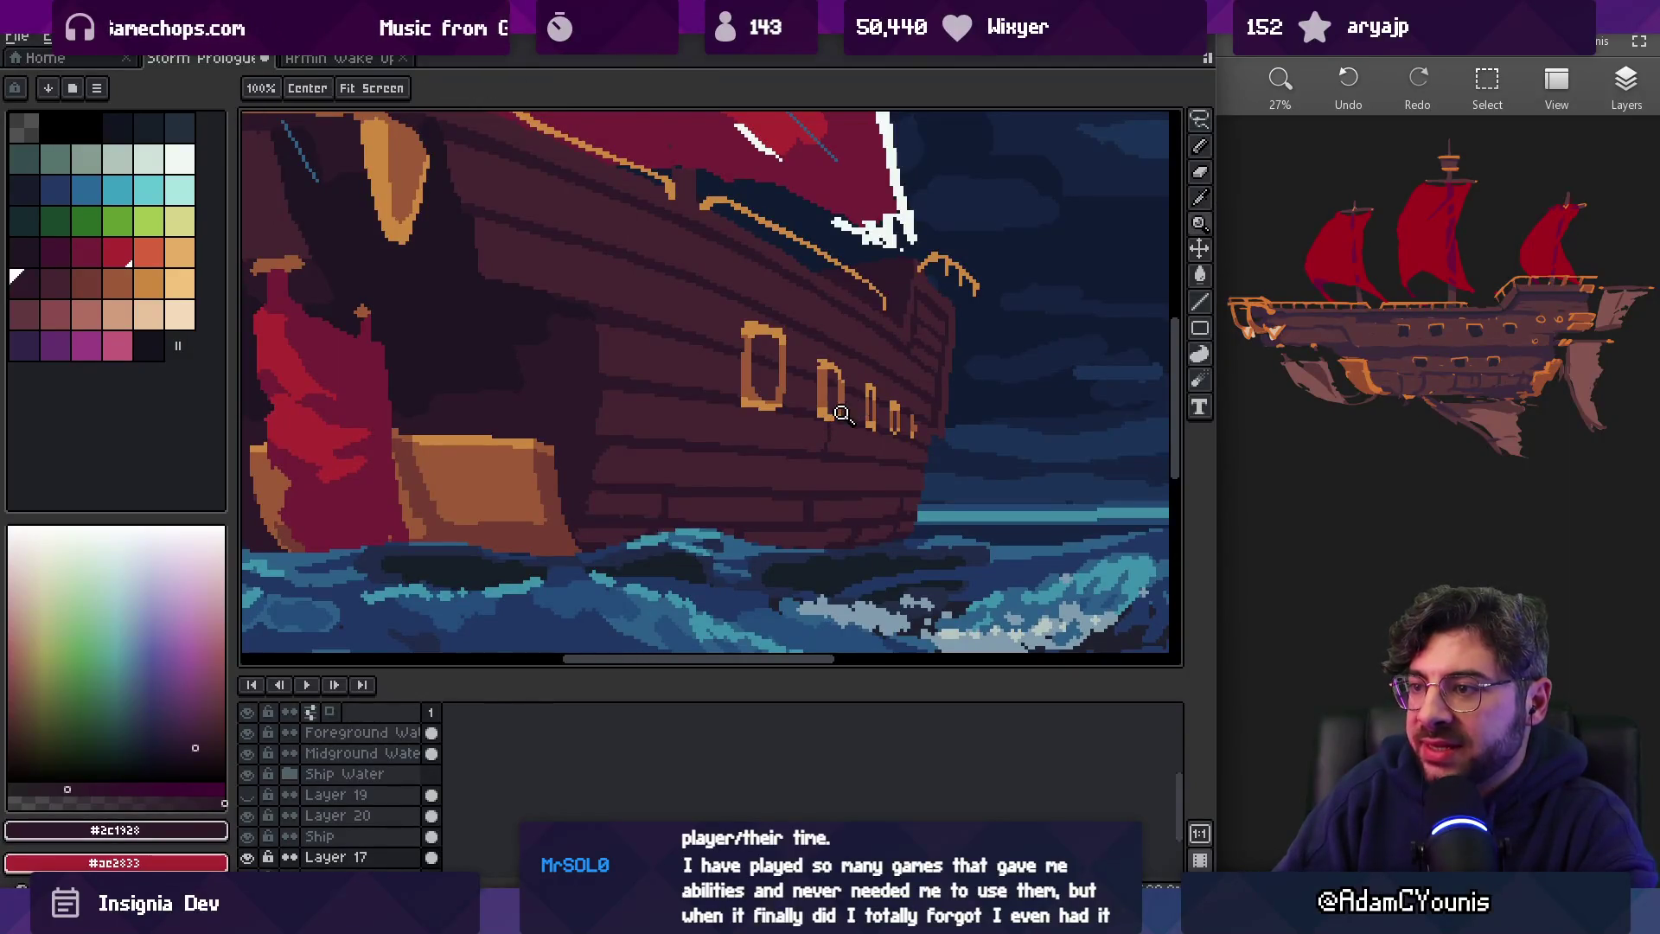
{"action": "scroll", "coordinate": [825, 426], "scroll_direction": "up", "scroll_amount": 2}
{"action": "left_click", "coordinate": [819, 427], "text": "alt"}
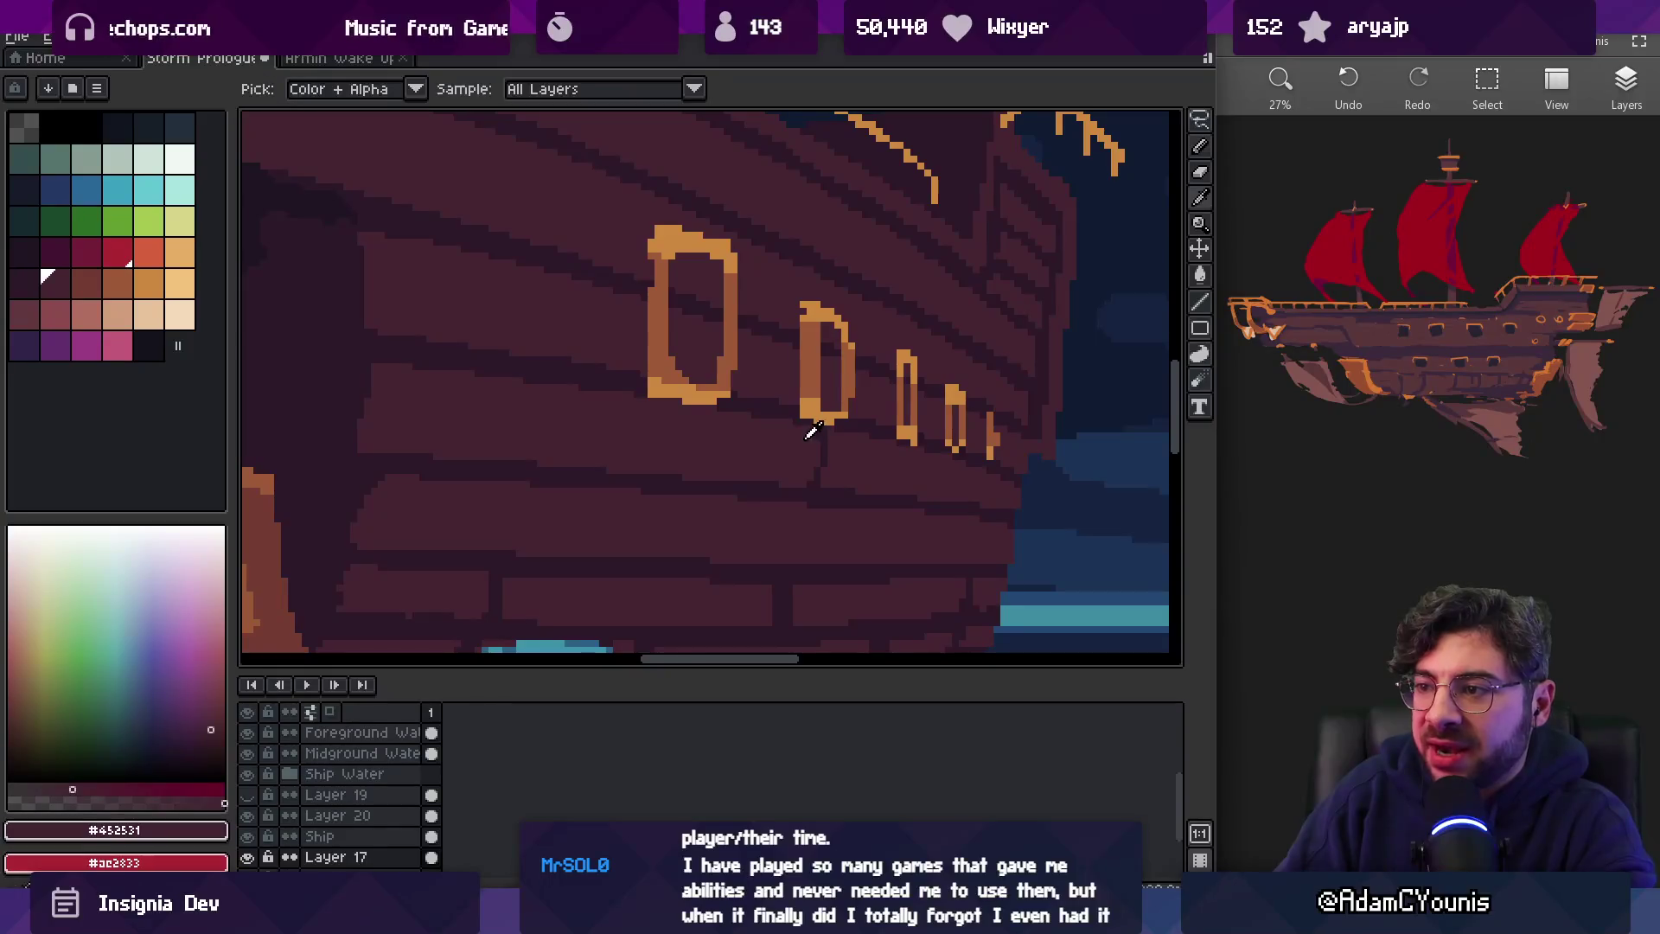
{"action": "key", "text": "alt"}
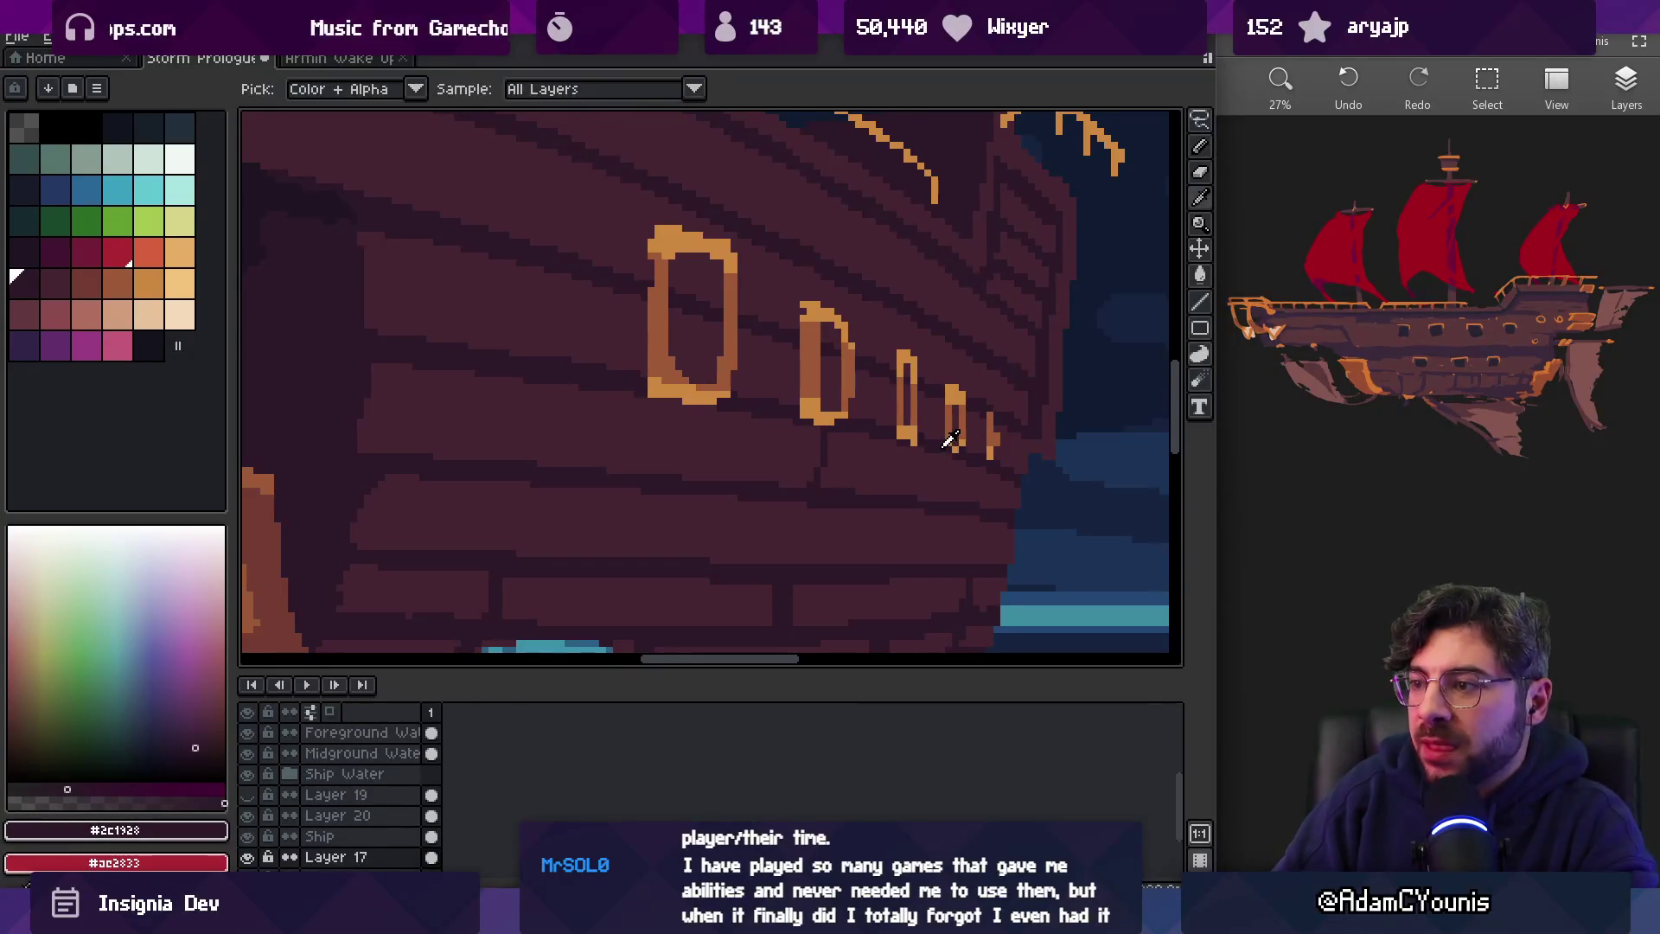
{"action": "left_click", "coordinate": [876, 489], "text": "alt"}
{"action": "left_click", "coordinate": [849, 519], "text": "alt"}
{"action": "scroll", "coordinate": [849, 507], "scroll_direction": "down", "scroll_amount": 3}
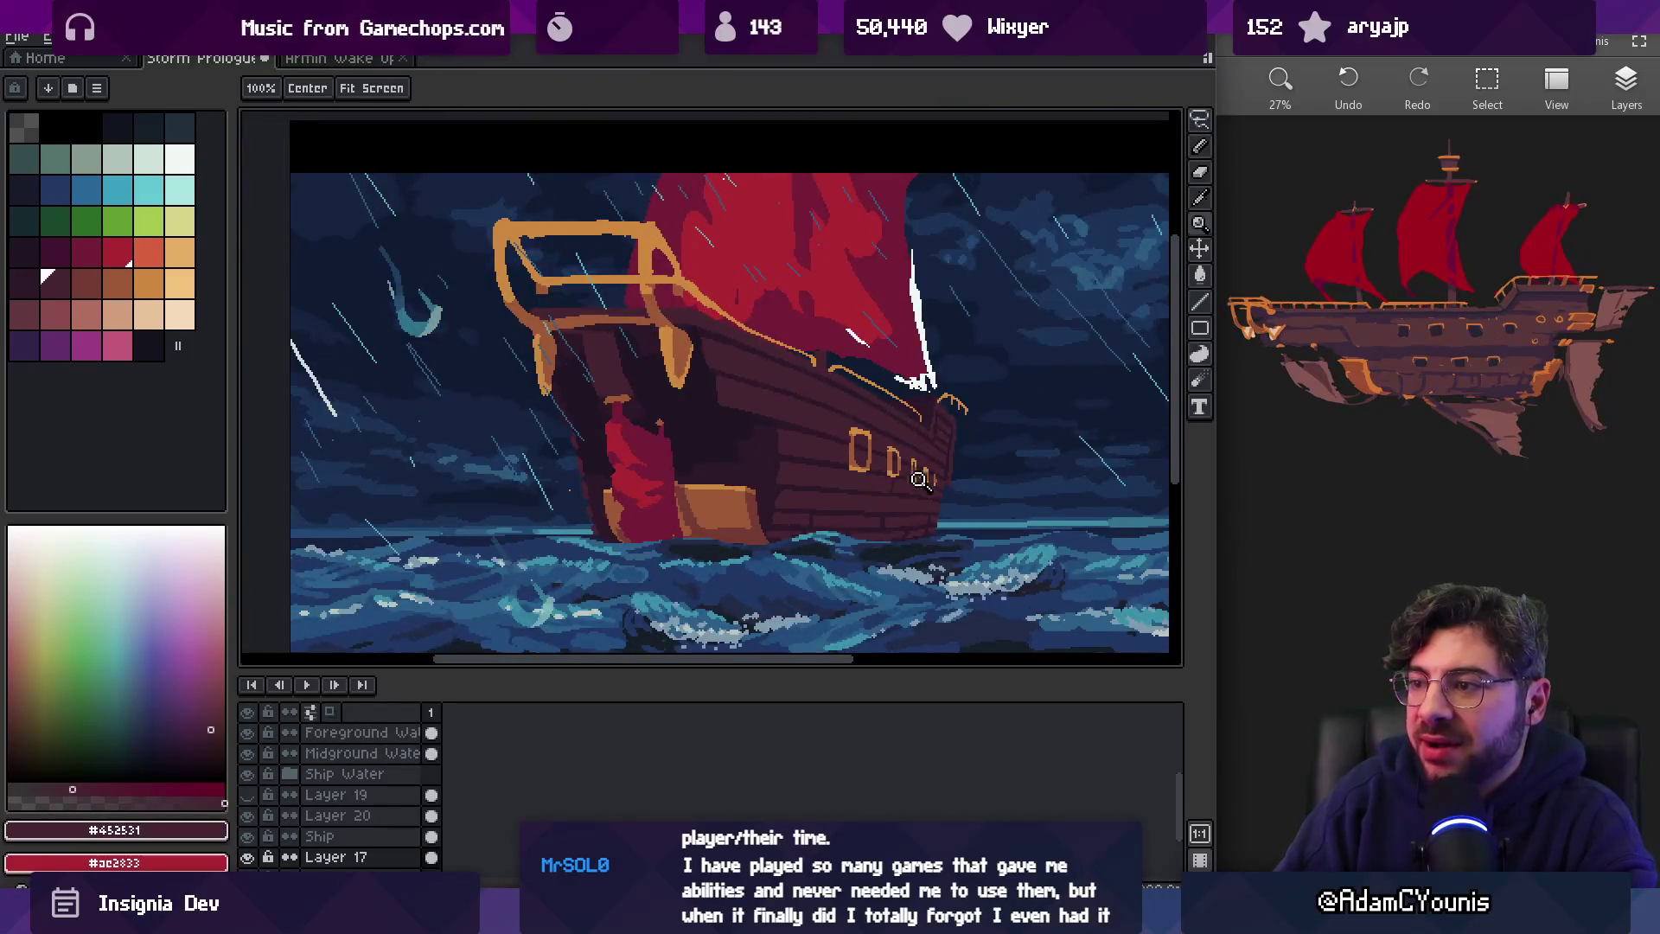
{"action": "scroll", "coordinate": [927, 476], "scroll_direction": "up", "scroll_amount": 3}
{"action": "left_click", "coordinate": [842, 521], "text": "alt"}
Review the repainted hull and make the Ship layer active
{"action": "key", "text": "z"}
{"action": "scroll", "coordinate": [848, 470], "scroll_direction": "down", "scroll_amount": 3}
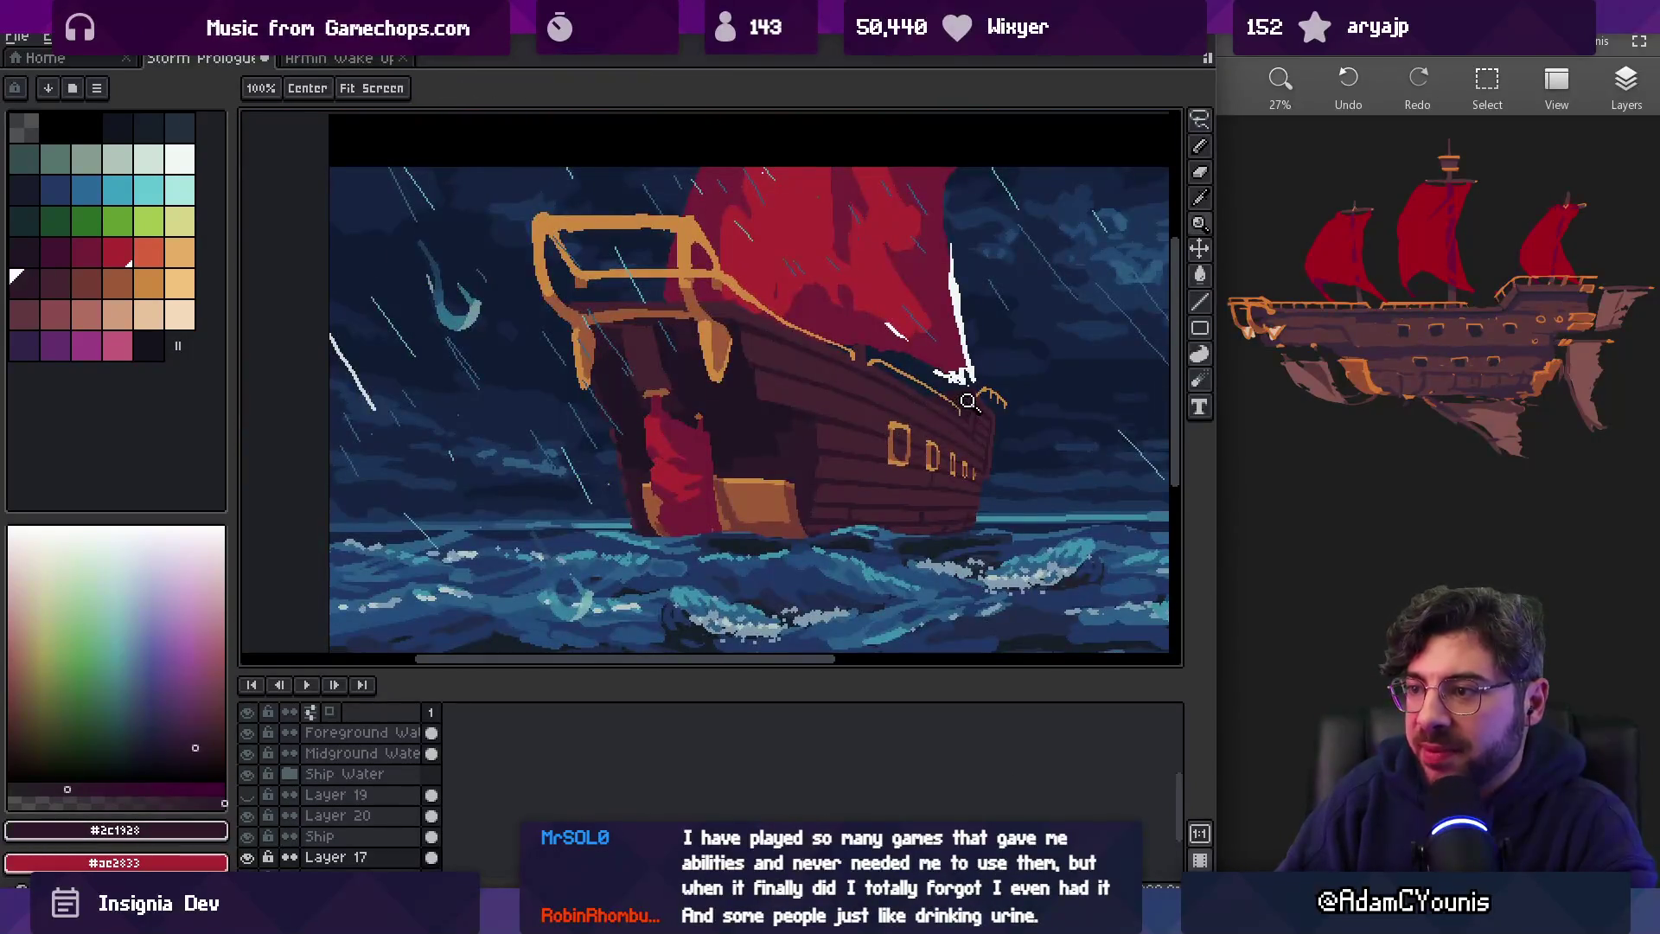
{"action": "scroll", "coordinate": [934, 432], "scroll_direction": "down", "scroll_amount": 2}
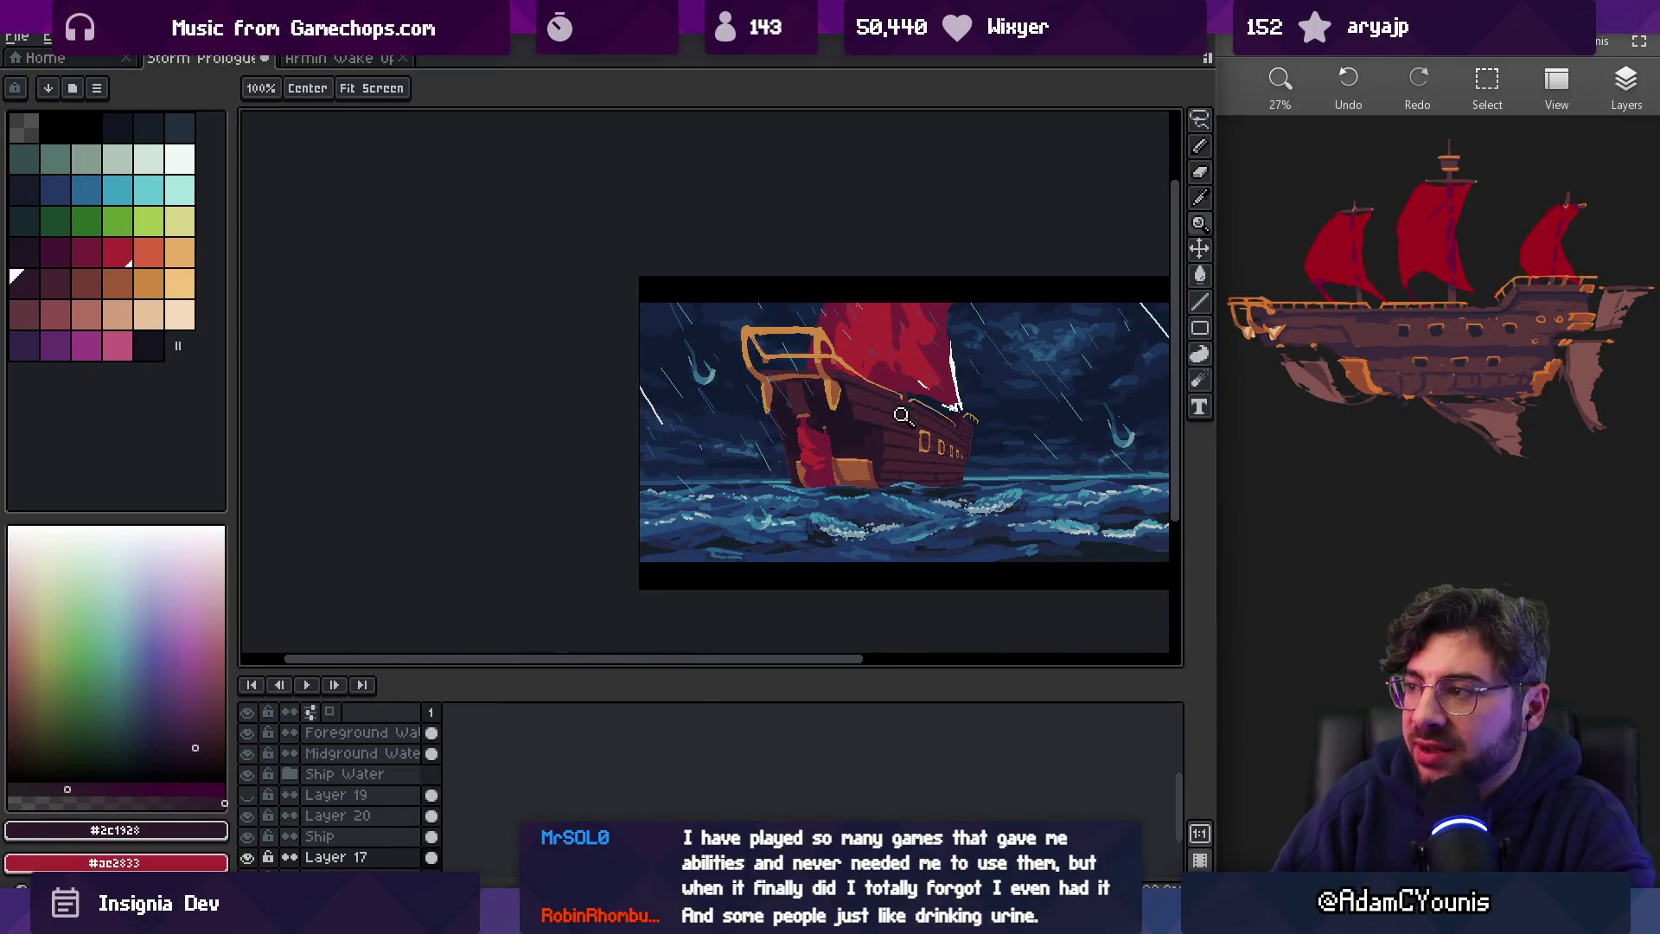
{"action": "scroll", "coordinate": [906, 415], "scroll_direction": "up", "scroll_amount": 3}
{"action": "scroll", "coordinate": [919, 426], "scroll_direction": "up", "scroll_amount": 2}
{"action": "scroll", "coordinate": [779, 432], "scroll_direction": "down", "scroll_amount": 2}
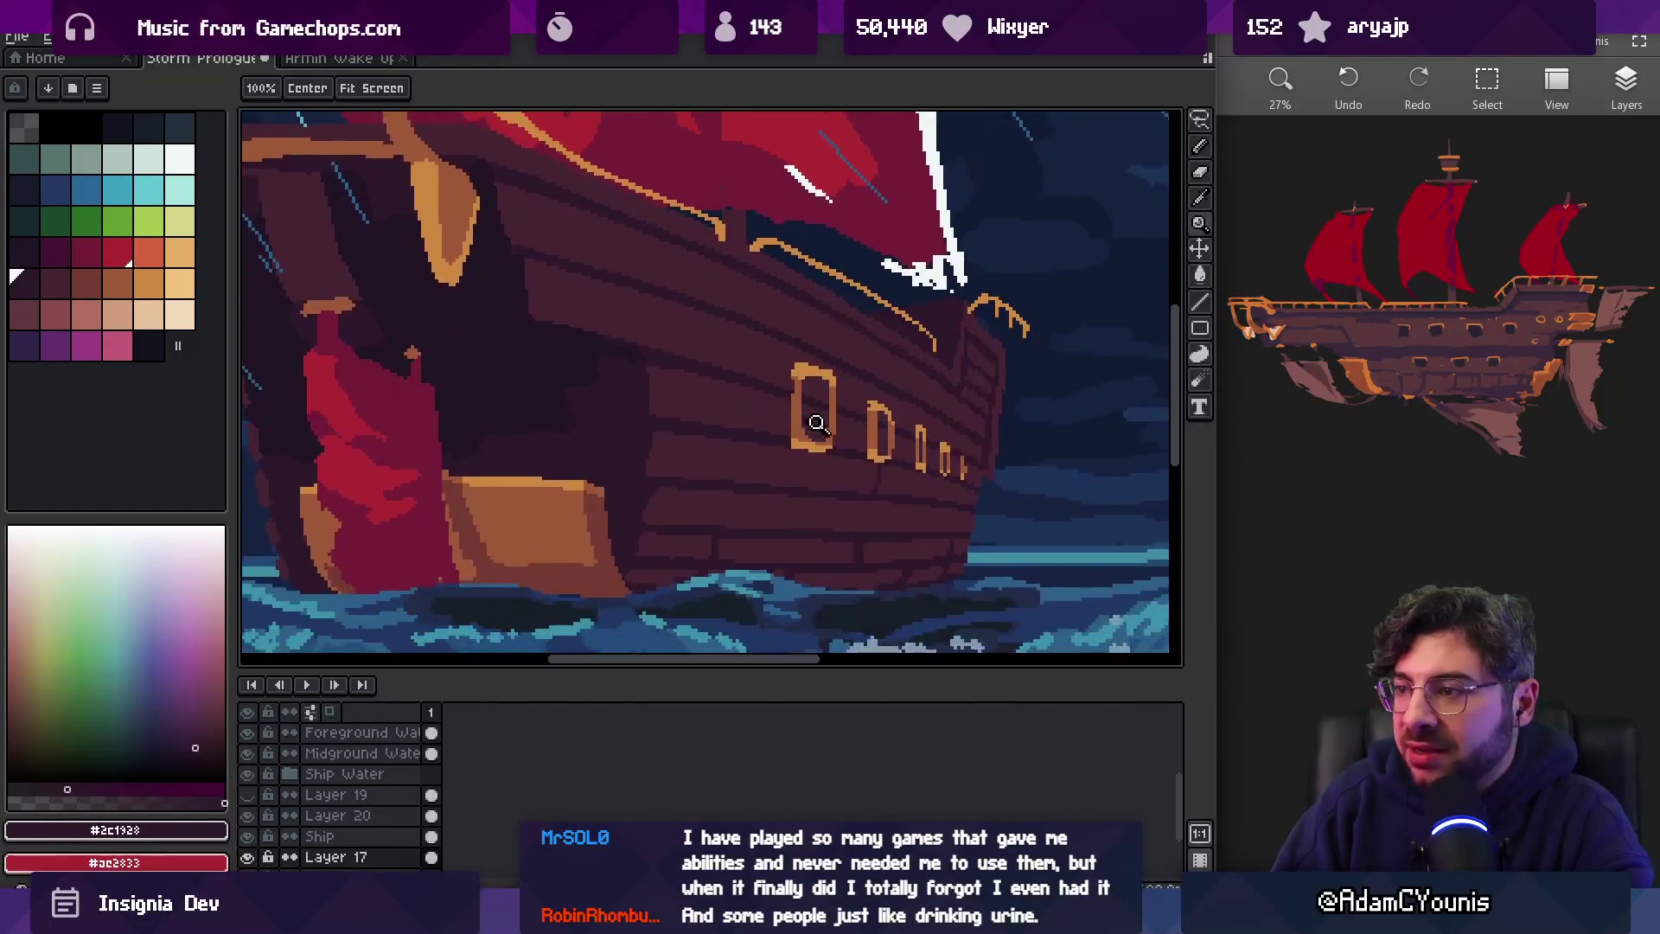
{"action": "scroll", "coordinate": [796, 417], "scroll_direction": "up", "scroll_amount": 1}
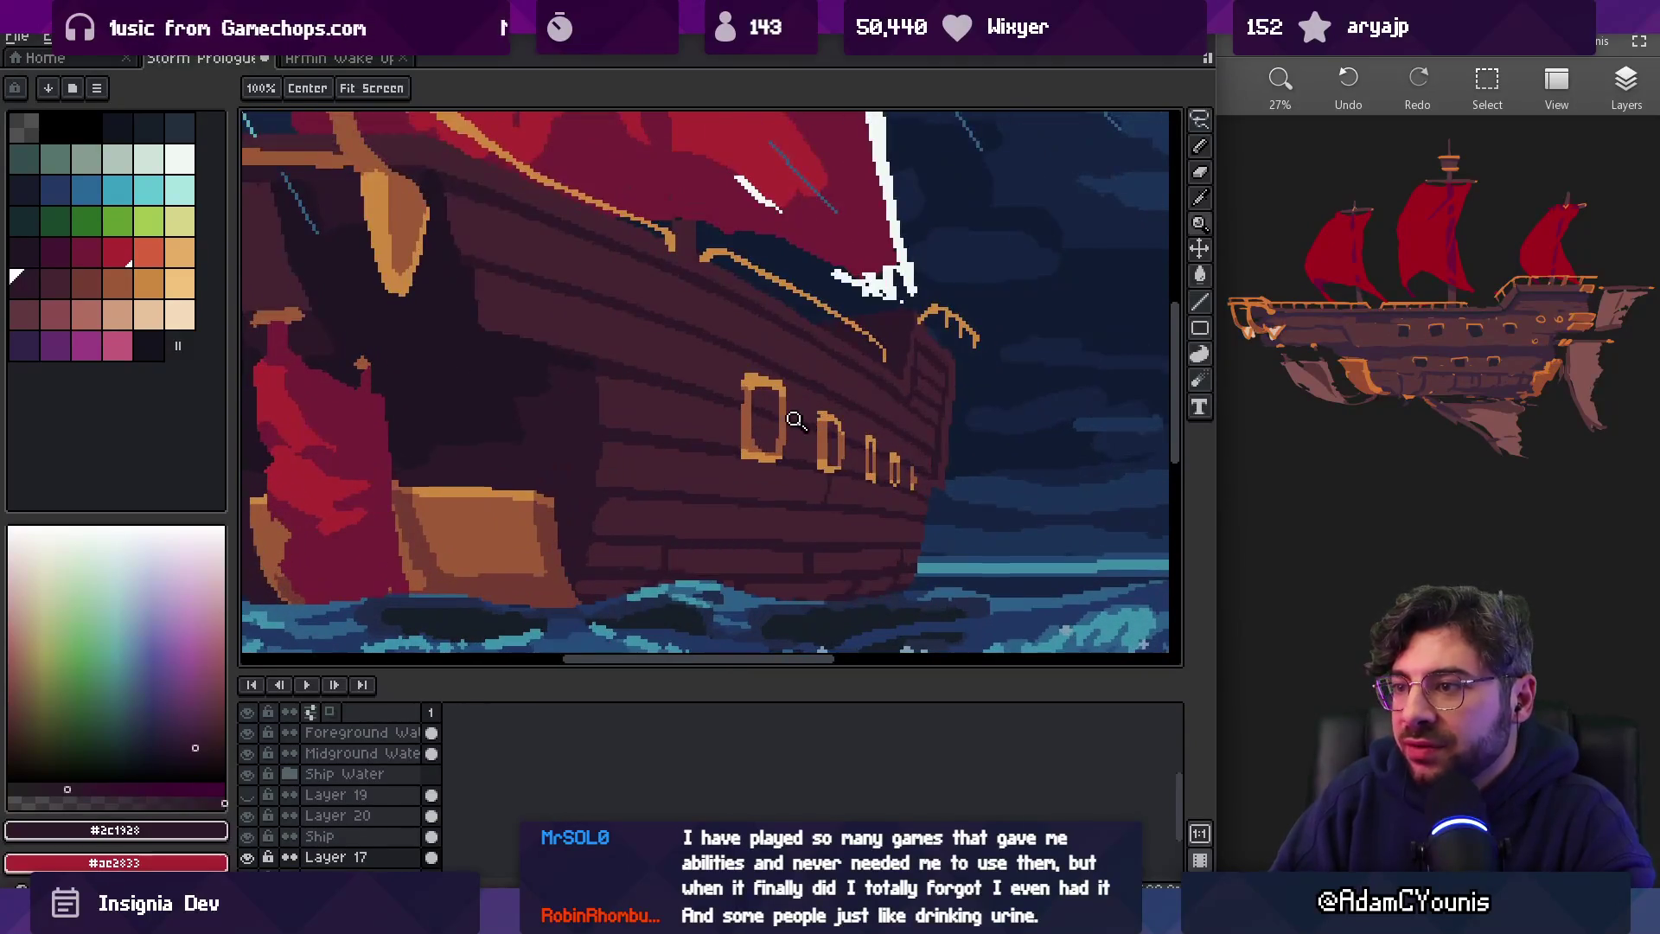
{"action": "left_click", "coordinate": [789, 426], "text": "ctrl"}
Lasso the hull windows and reposition them, moving the third and first windows
{"action": "key", "text": "q"}
{"action": "mouse_move", "coordinate": [772, 353]}
{"action": "left_mouse_down"}
{"action": "mouse_move", "coordinate": [756, 492]}
{"action": "mouse_move", "coordinate": [859, 433]}
{"action": "mouse_move", "coordinate": [848, 486]}
{"action": "mouse_move", "coordinate": [926, 517]}
{"action": "left_mouse_up"}
{"action": "key", "text": "Return"}
{"action": "key", "text": "Return"}
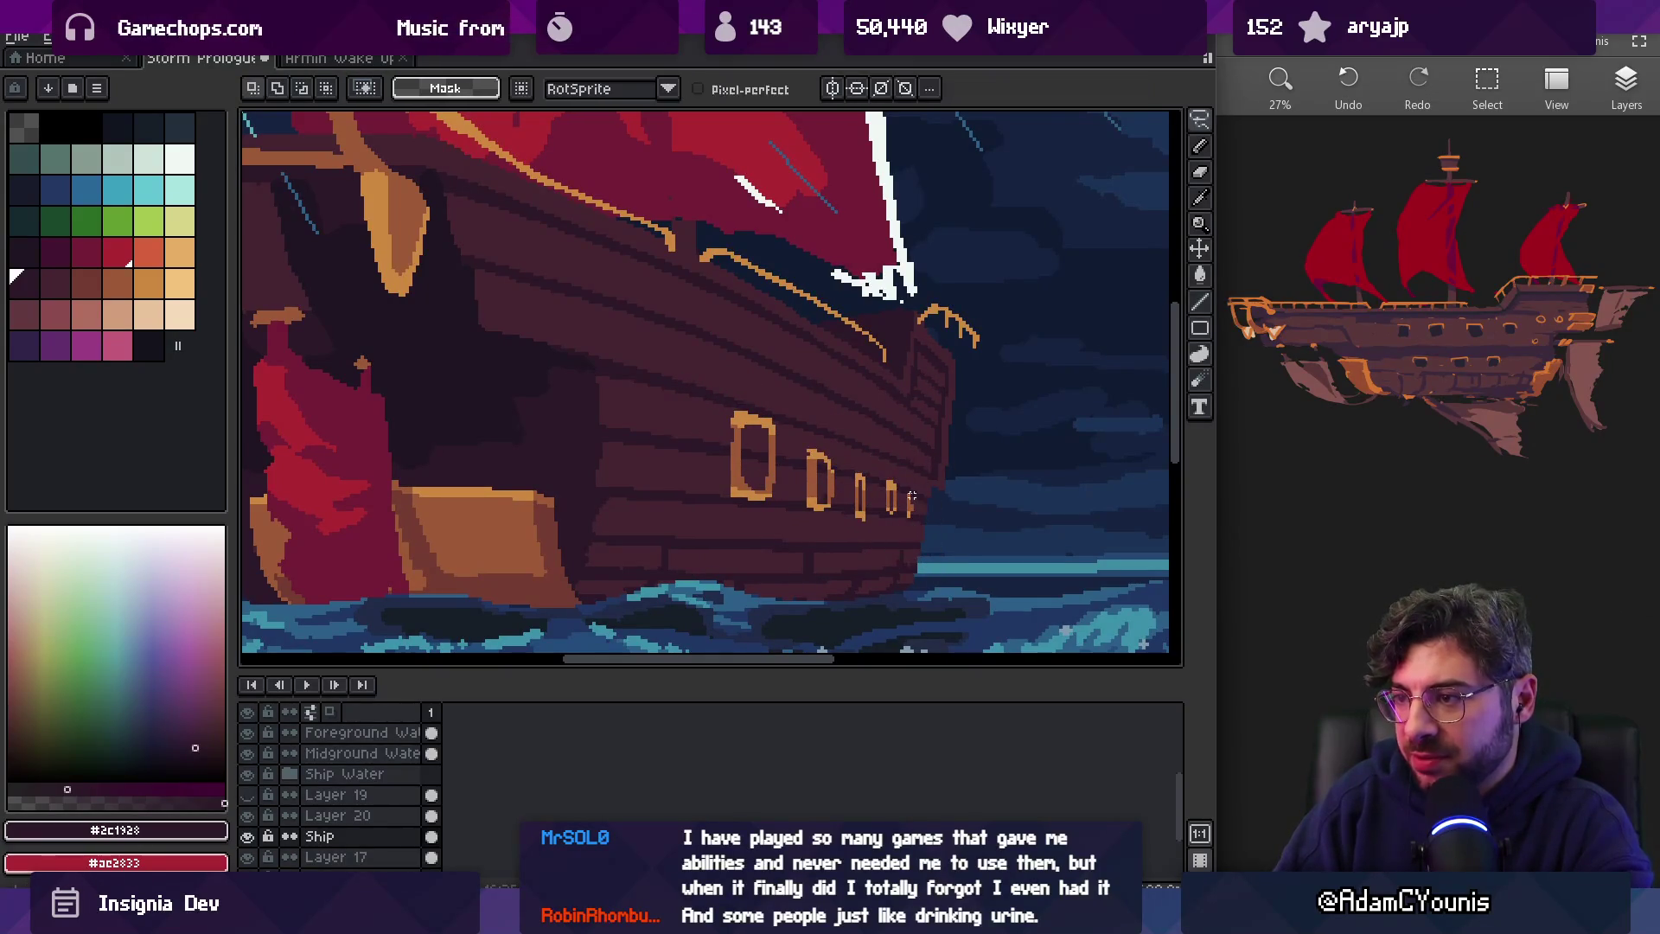
{"action": "left_click_drag", "start_coordinate": [858, 443], "coordinate": [877, 503]}
{"action": "key", "text": "Return"}
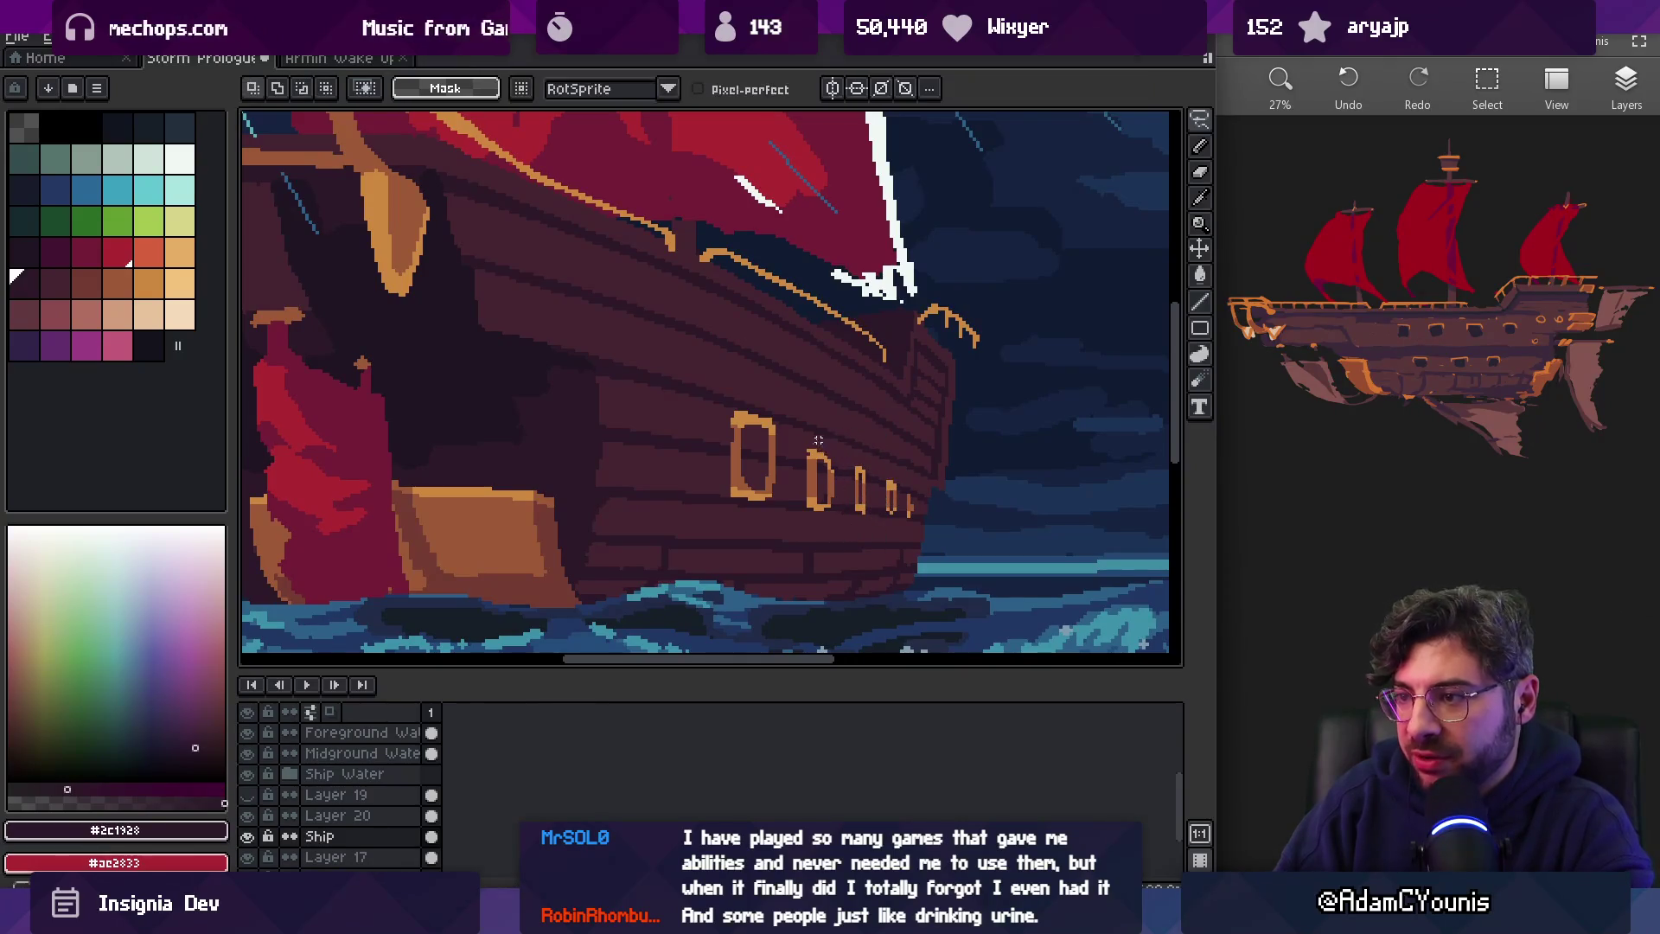
{"action": "mouse_move", "coordinate": [745, 380]}
{"action": "left_mouse_down"}
{"action": "mouse_move", "coordinate": [778, 452]}
{"action": "mouse_move", "coordinate": [746, 385]}
{"action": "left_mouse_up"}
{"action": "mouse_move", "coordinate": [774, 458]}
{"action": "left_mouse_down"}
{"action": "mouse_move", "coordinate": [760, 456]}
{"action": "mouse_move", "coordinate": [830, 478]}
{"action": "left_mouse_up"}
{"action": "key", "text": "Return"}
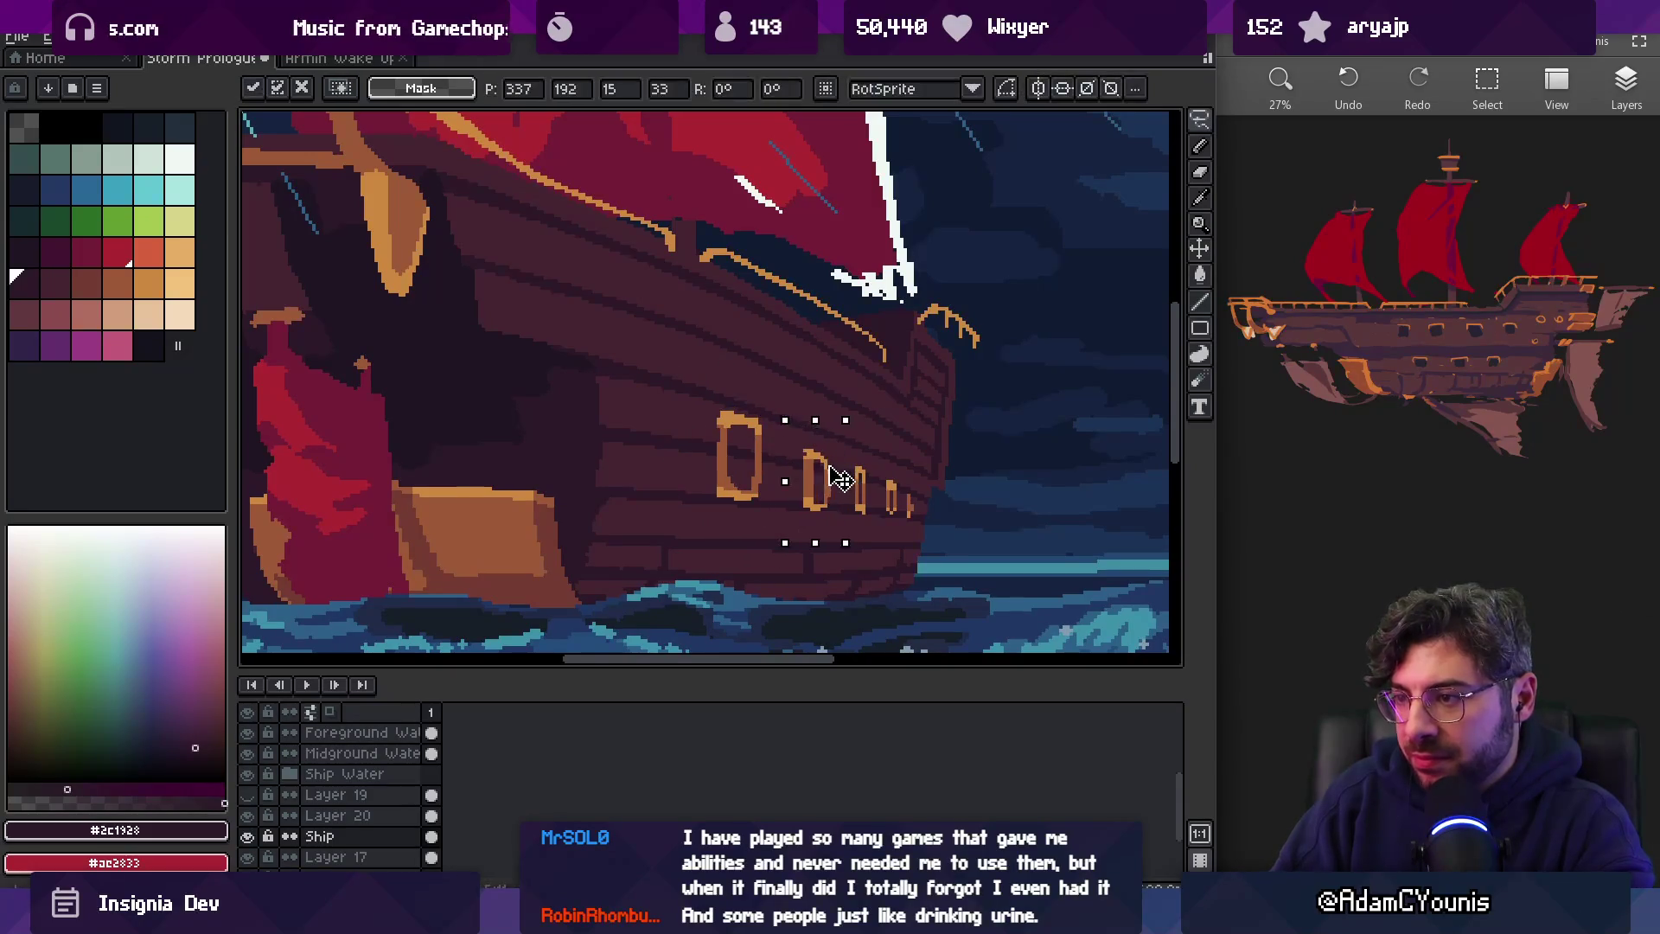
{"action": "key", "text": "Return"}
On the Ship layer, lasso the first hull window, then clear the selection
{"action": "key", "text": "v"}
{"action": "left_click", "coordinate": [616, 408]}
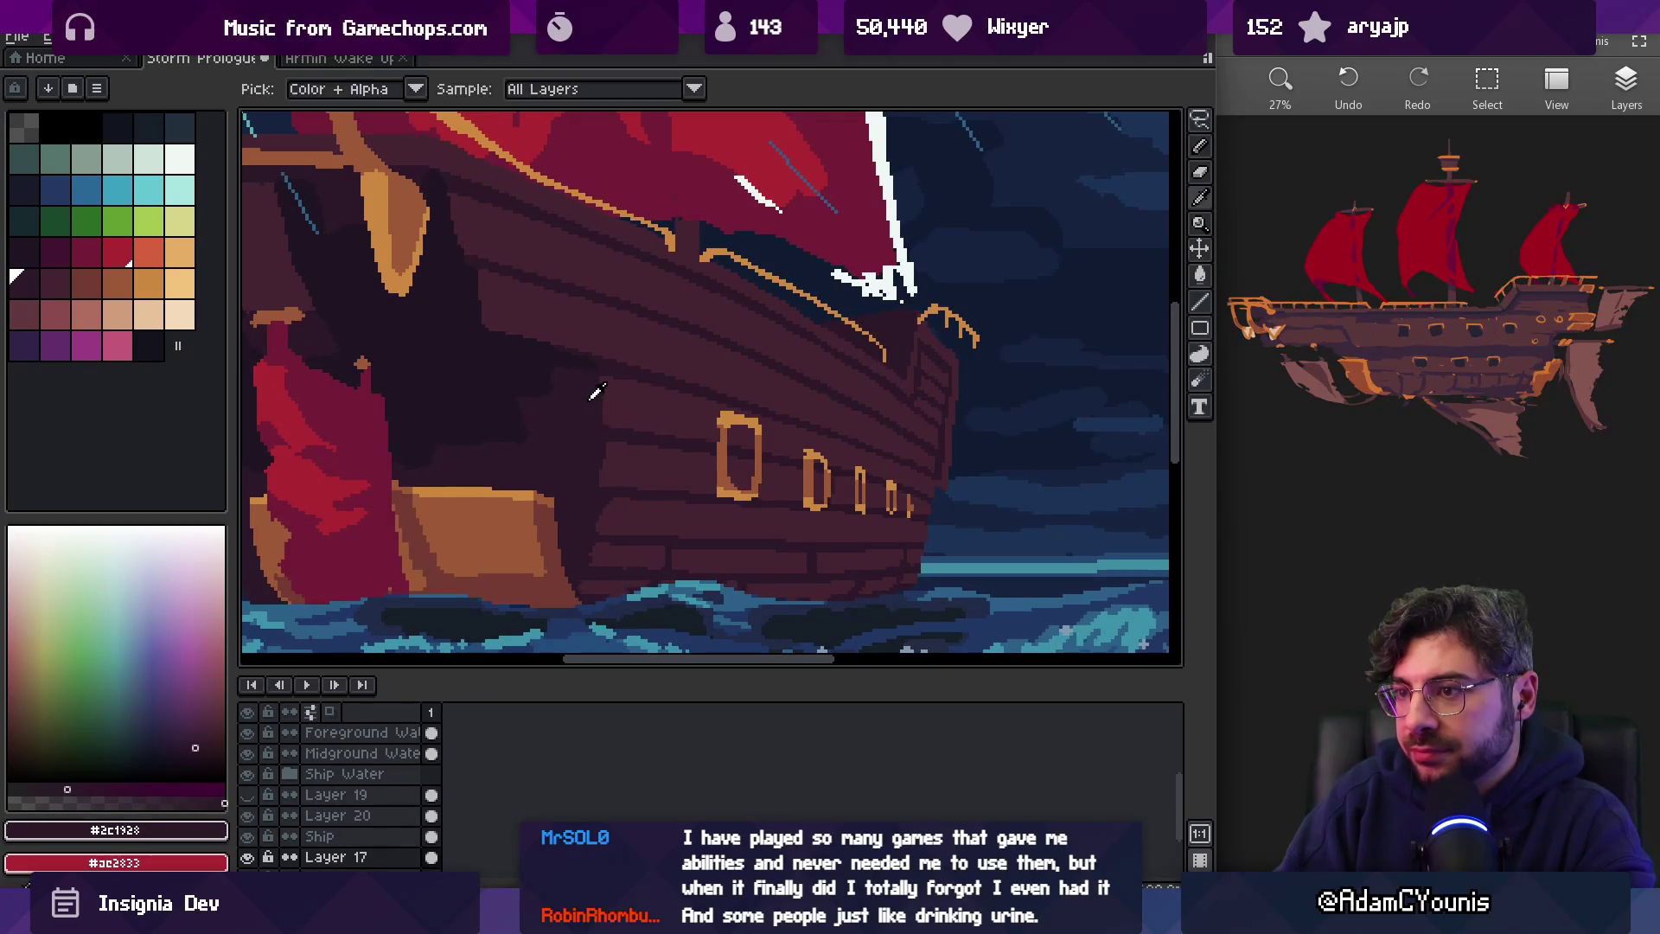
{"action": "left_click", "coordinate": [596, 415]}
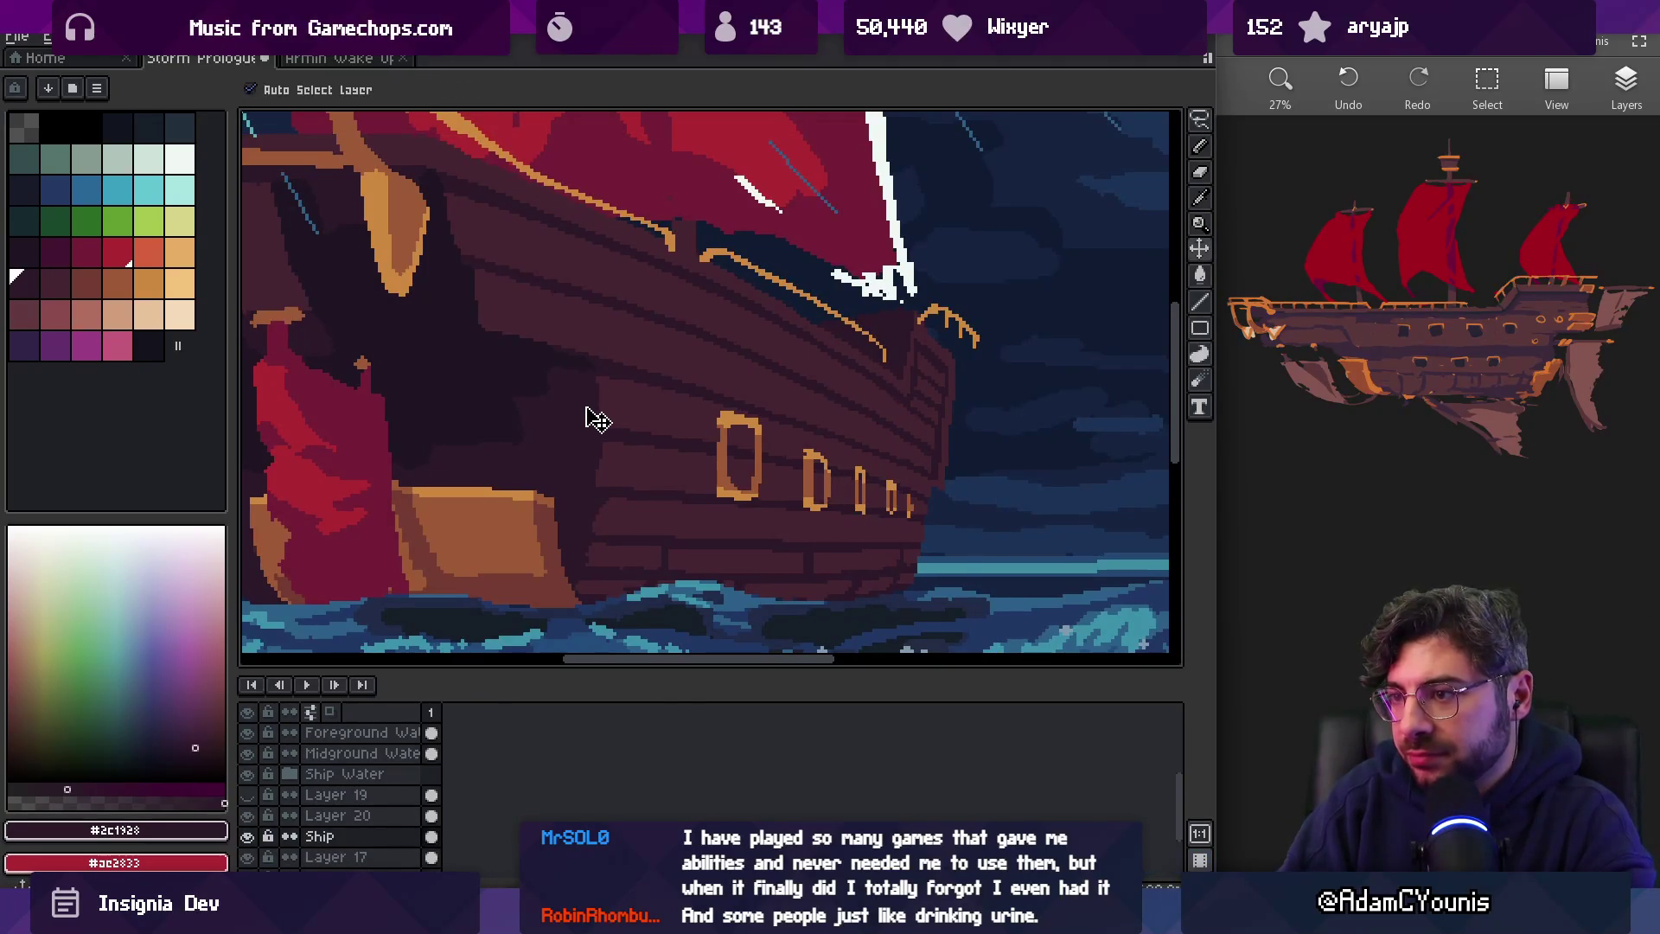
{"action": "key", "text": "q"}
{"action": "left_click_drag", "start_coordinate": [717, 388], "coordinate": [750, 394]}
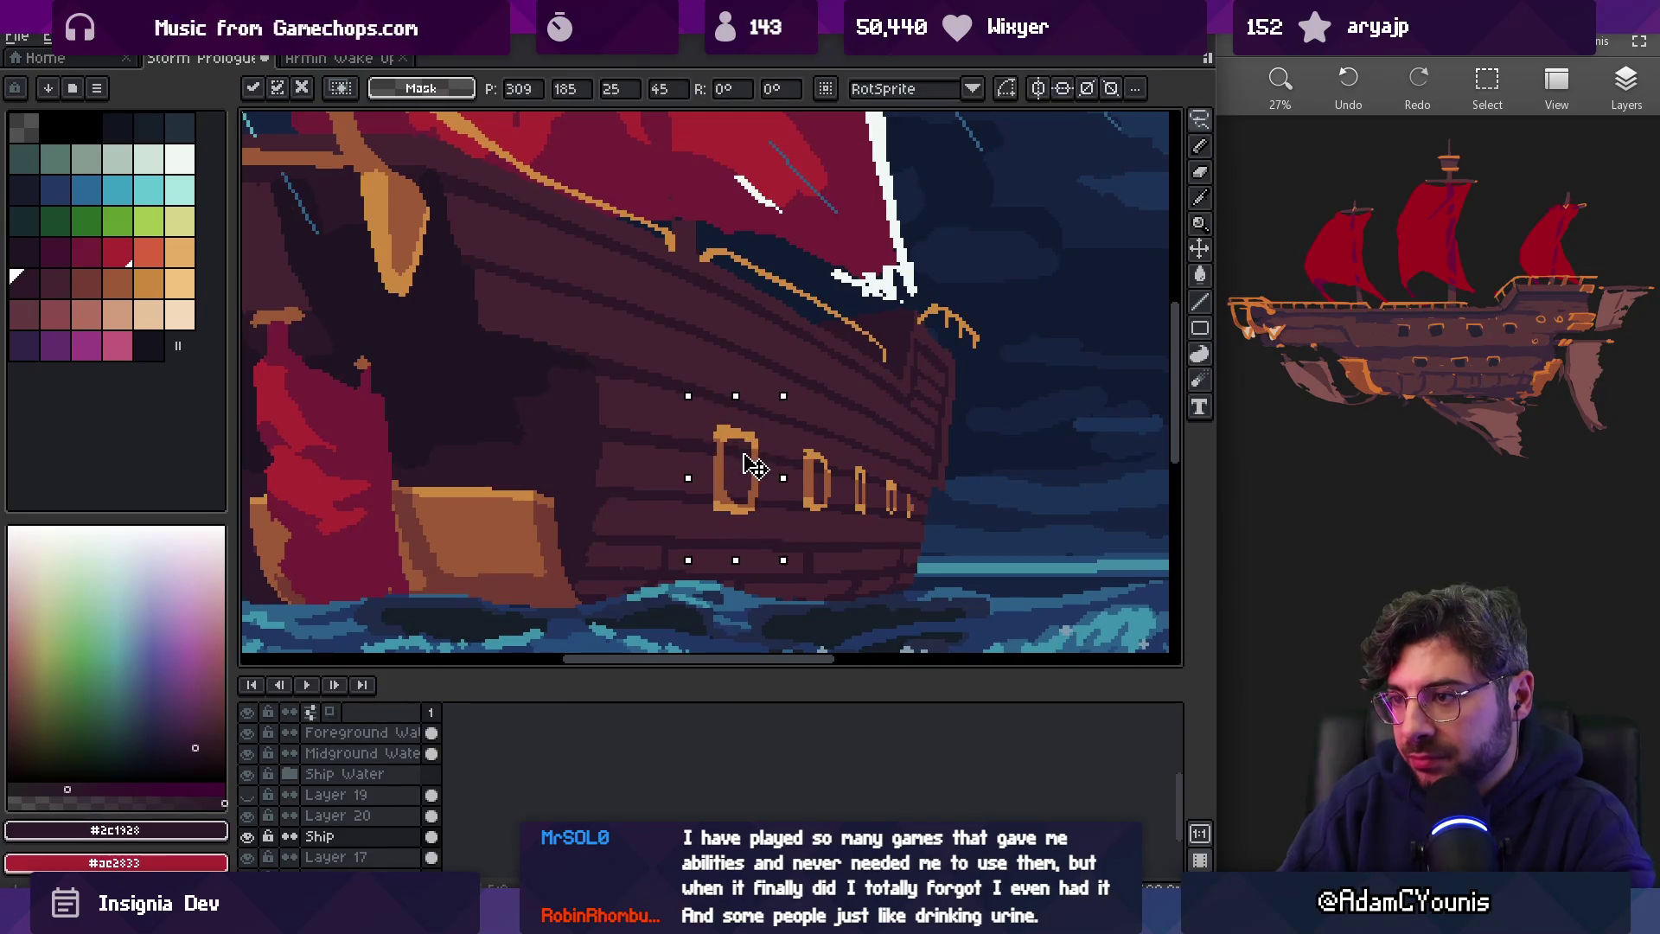
{"action": "key", "text": "ctrl+d"}
{"action": "key", "text": "i"}
{"action": "key", "text": "b"}
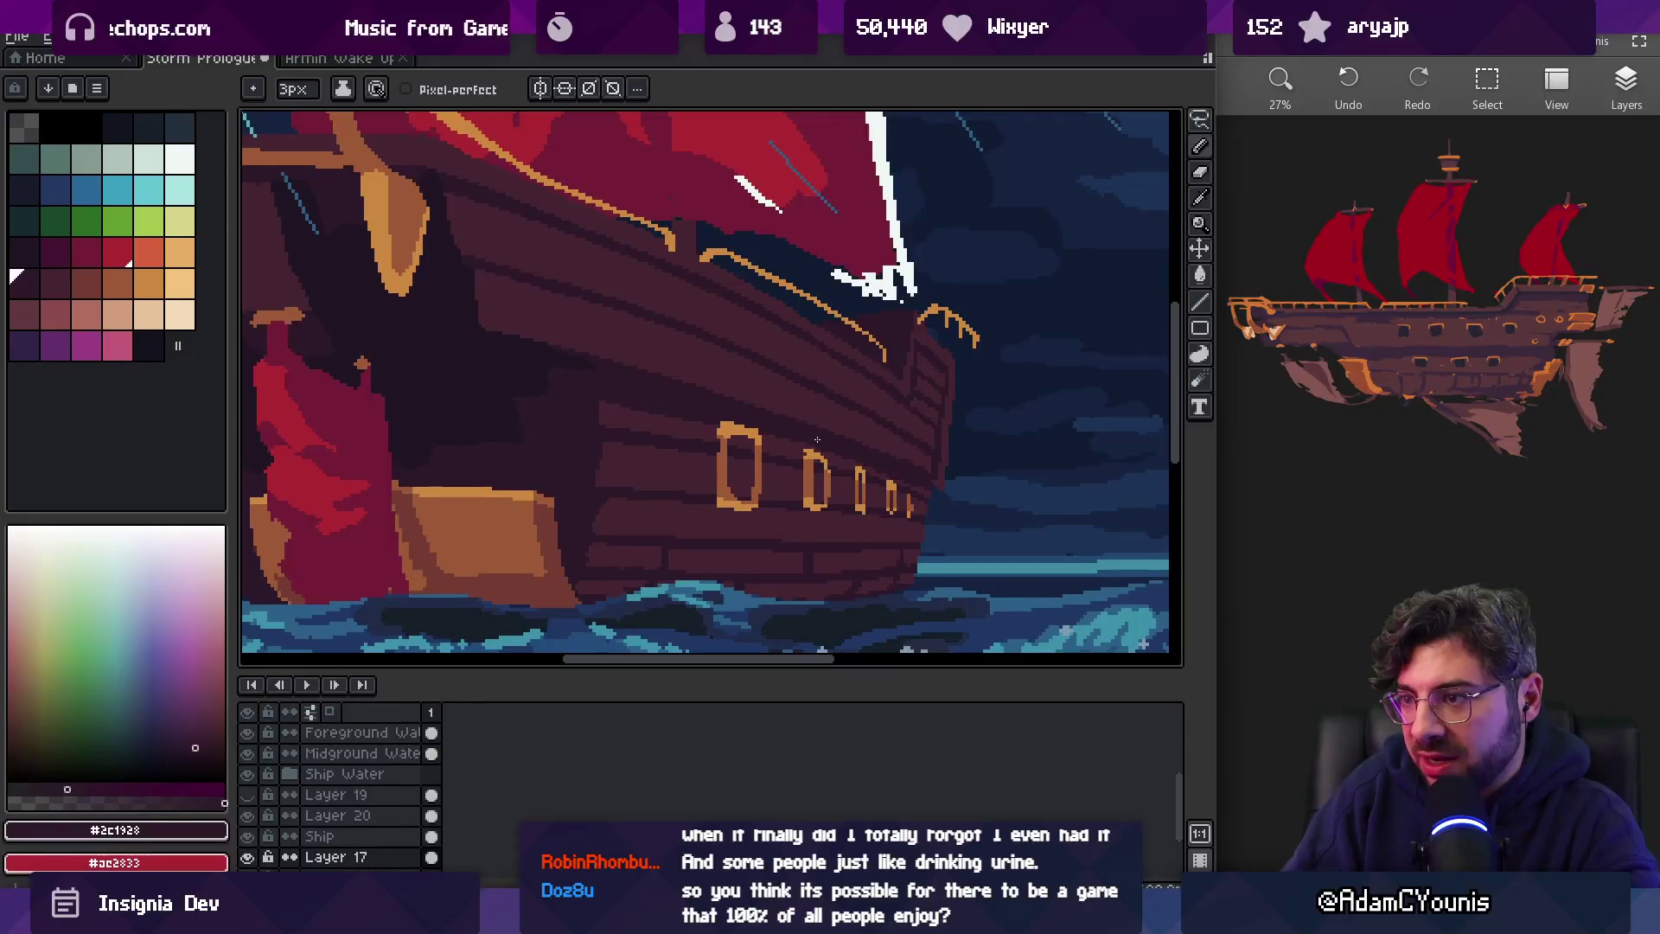
Move the small porthole area lower and left on the hull, then deselect
{"action": "scroll", "coordinate": [614, 405], "scroll_direction": "down", "scroll_amount": 5}
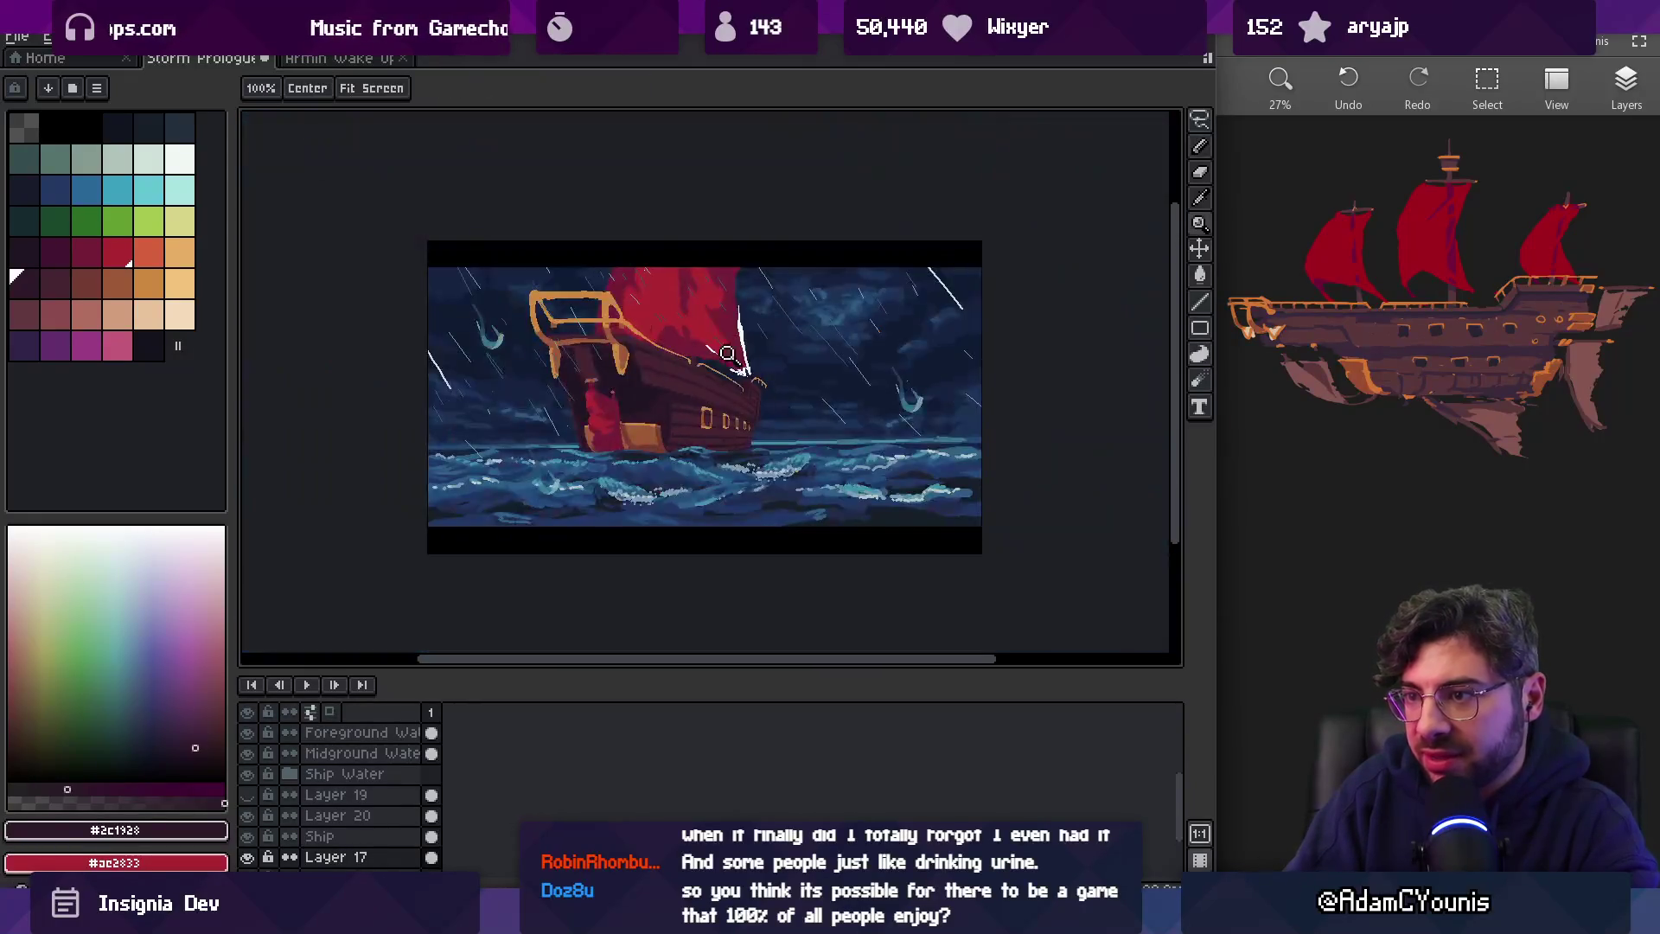
{"action": "scroll", "coordinate": [657, 415], "scroll_direction": "up", "scroll_amount": 5}
{"action": "left_click", "coordinate": [722, 443], "text": "ctrl"}
{"action": "left_click_drag", "start_coordinate": [722, 443], "coordinate": [713, 463]}
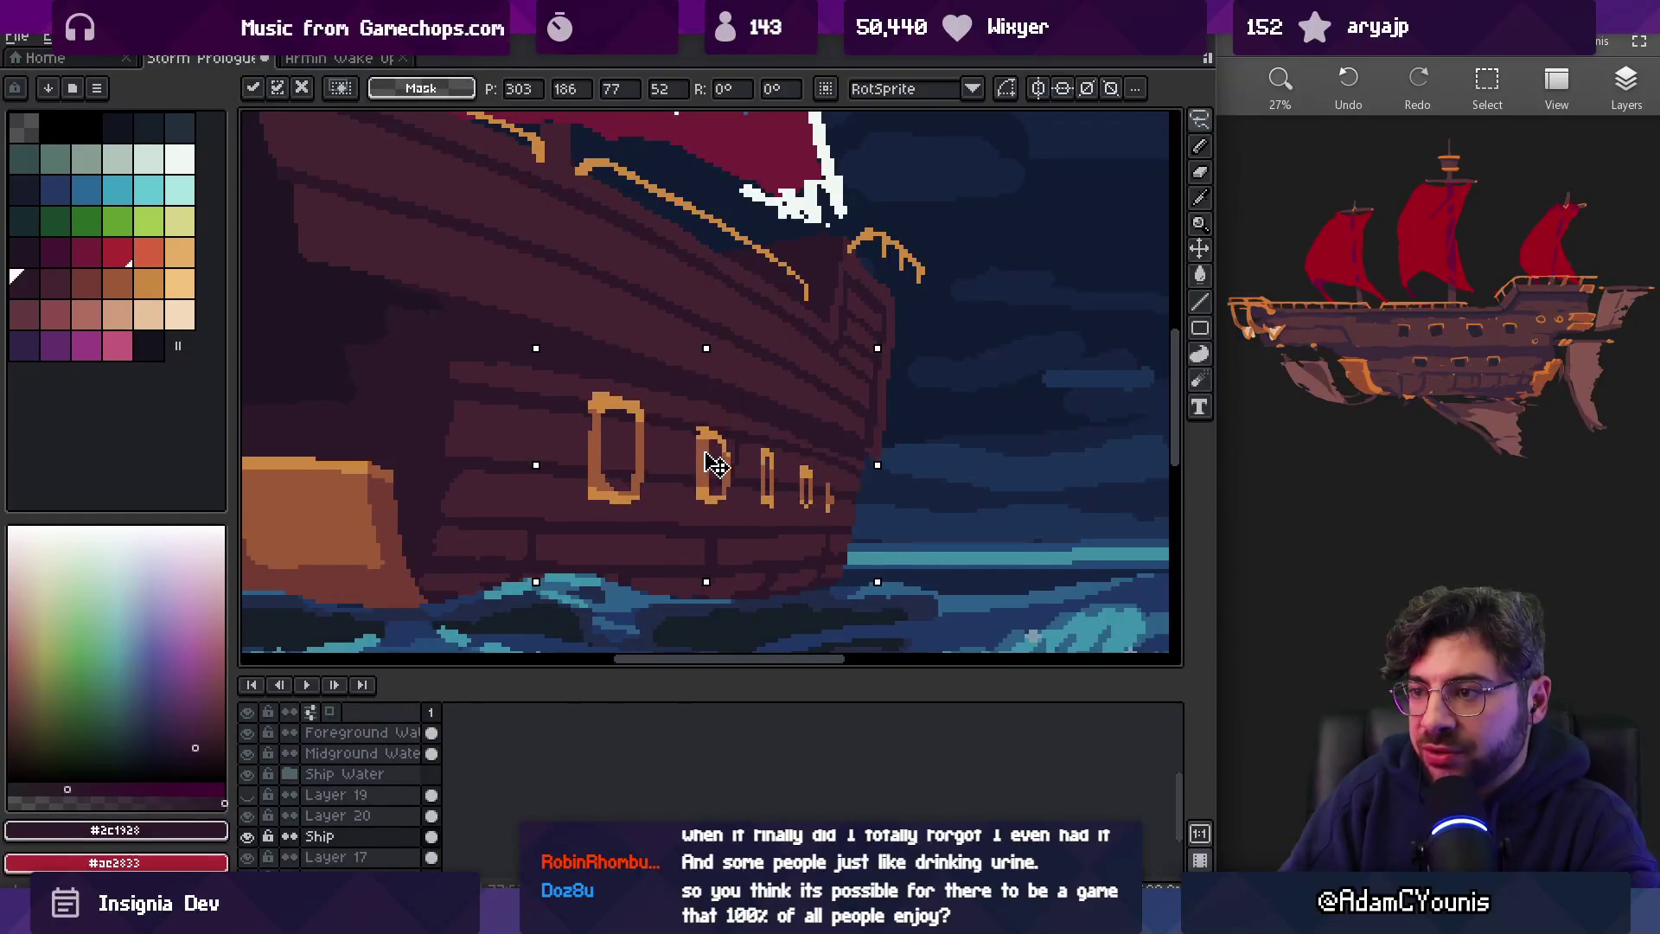
{"action": "key", "text": "Return"}
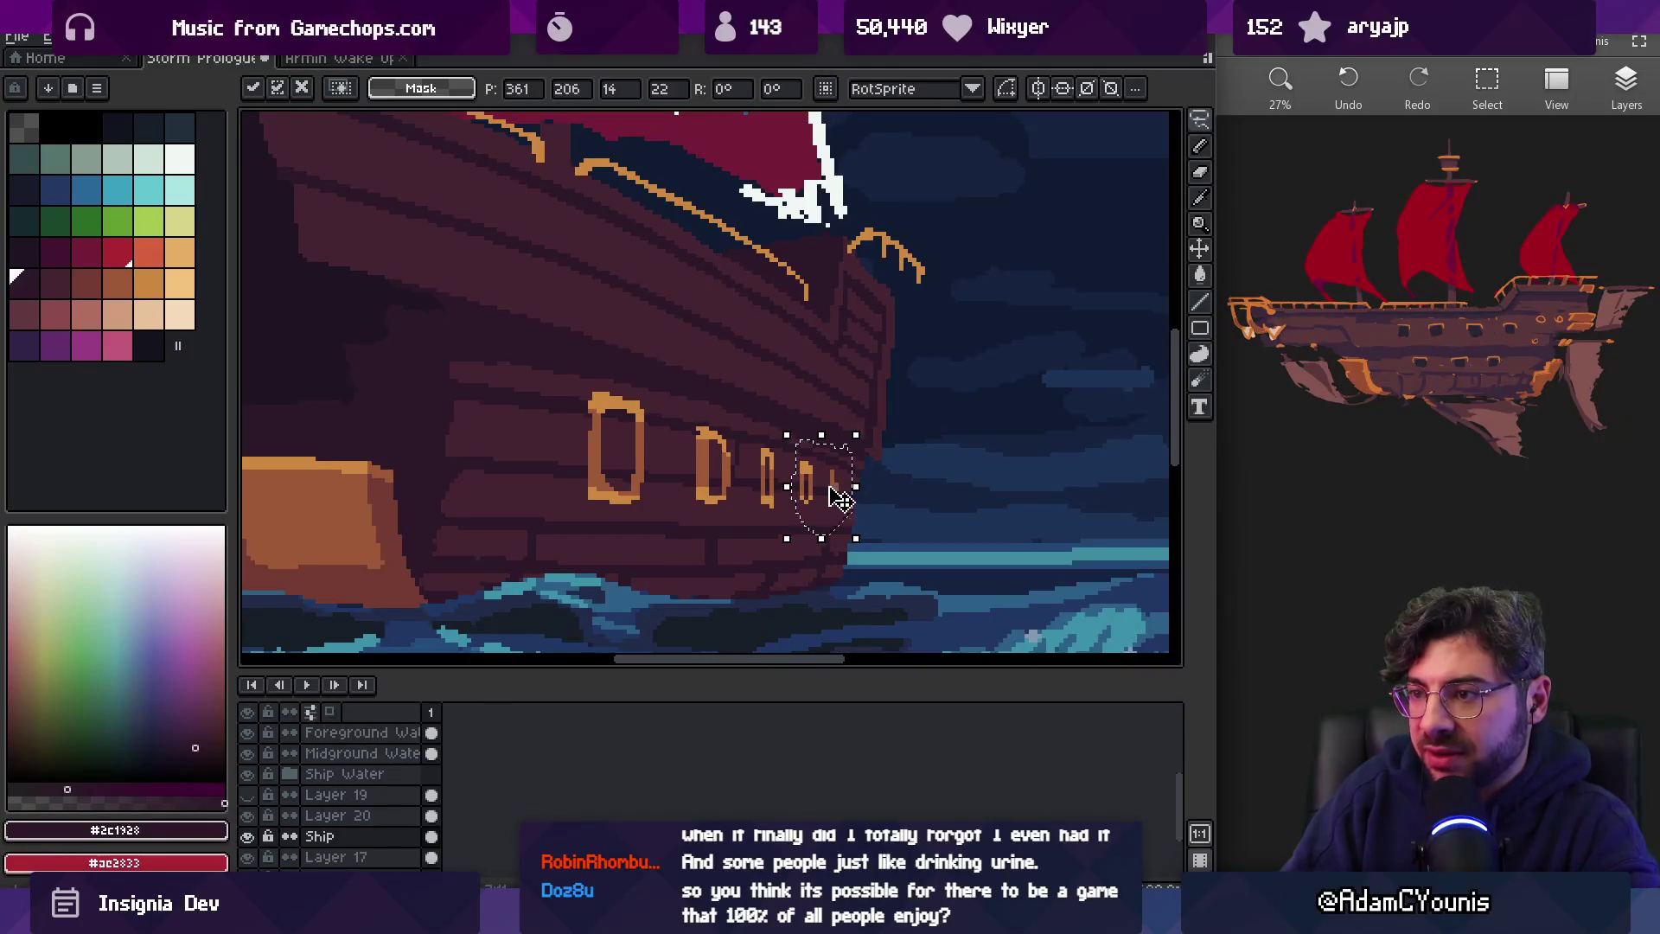
{"action": "key", "text": "ctrl+d"}
{"action": "key", "text": "b"}
Trace a freehand selection around the large porthole
{"action": "key", "text": "z"}
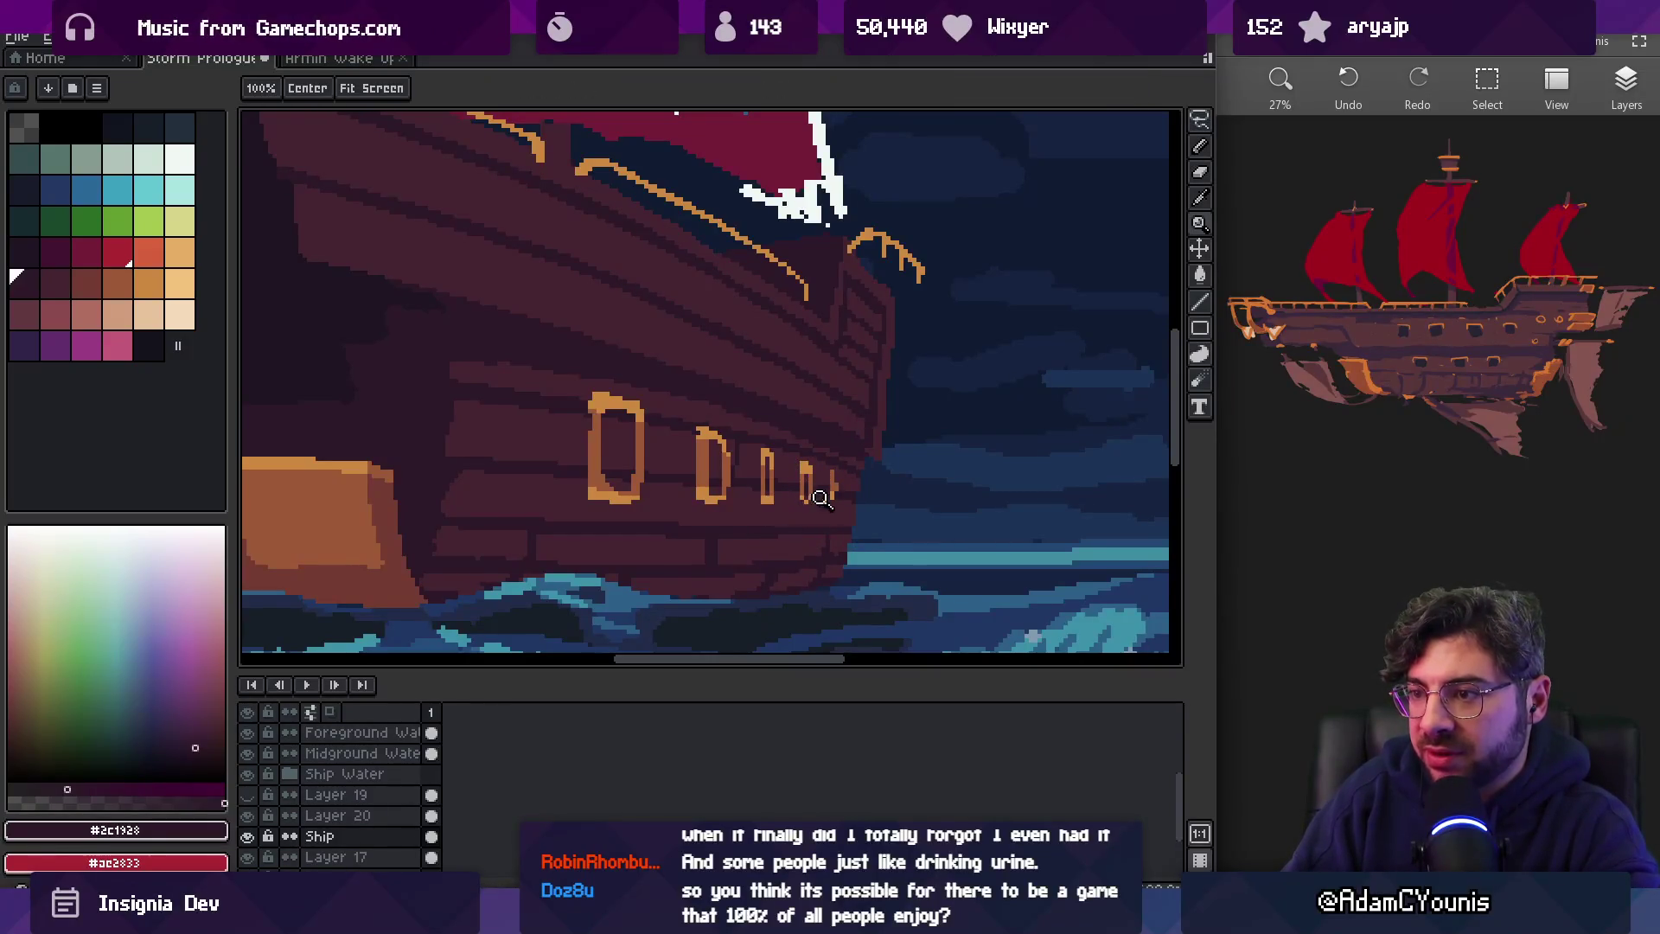
{"action": "scroll", "coordinate": [818, 500], "scroll_direction": "down", "scroll_amount": 2}
{"action": "scroll", "coordinate": [752, 435], "scroll_direction": "up", "scroll_amount": 3}
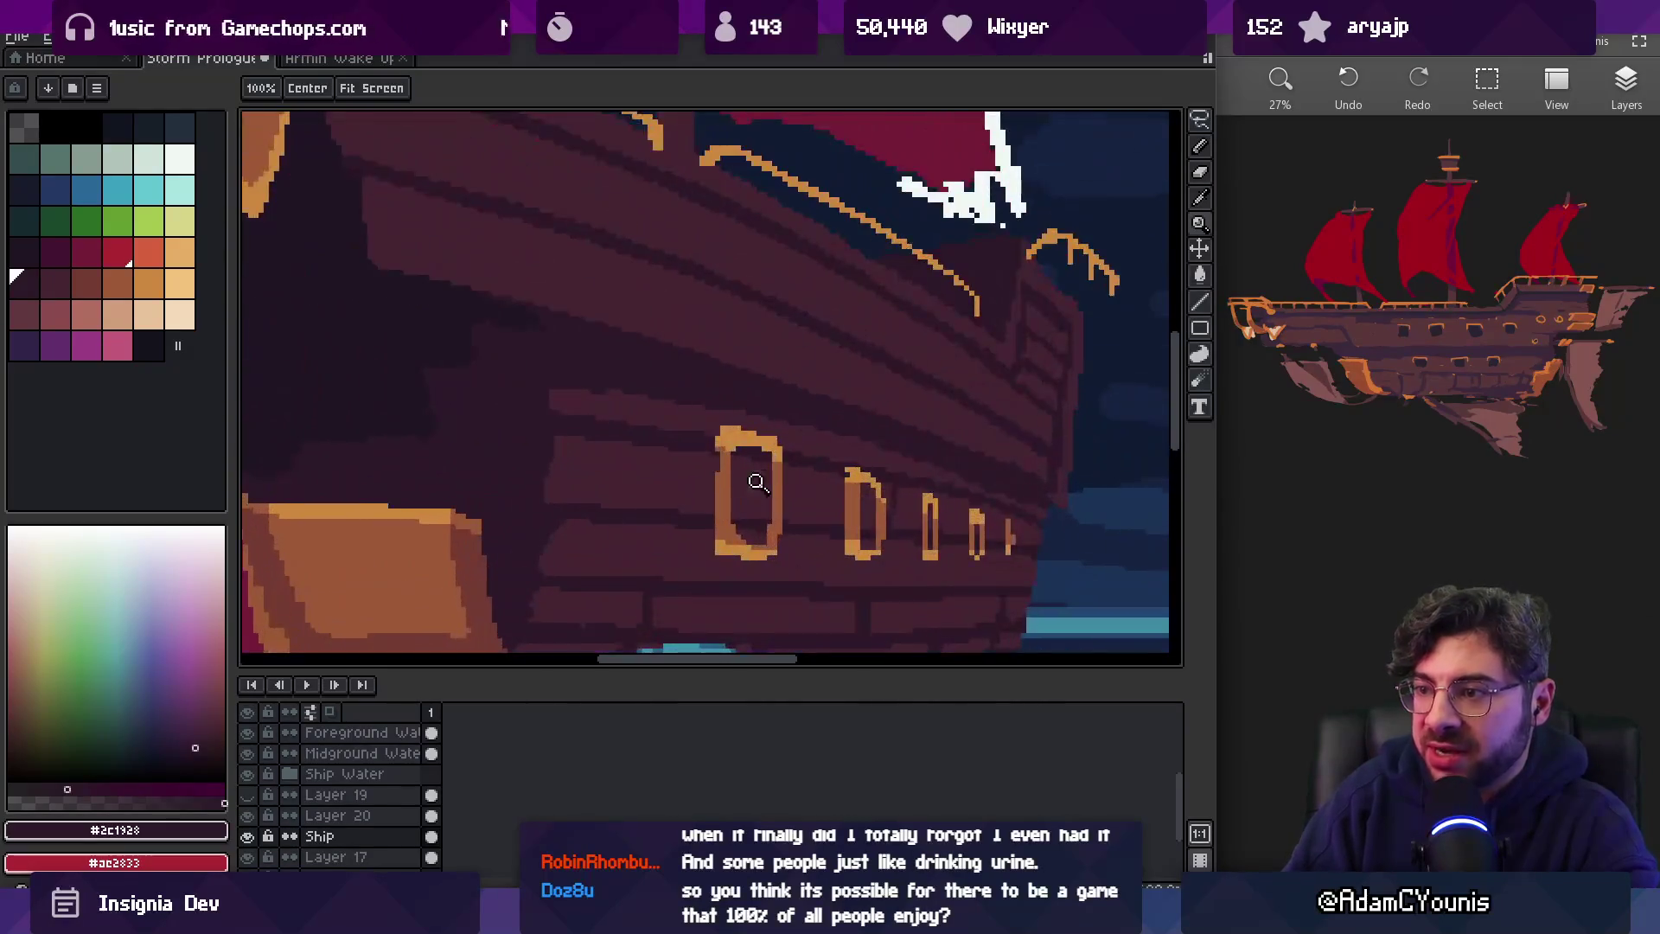
{"action": "key", "text": "q"}
{"action": "left_click_drag", "start_coordinate": [706, 378], "coordinate": [702, 586]}
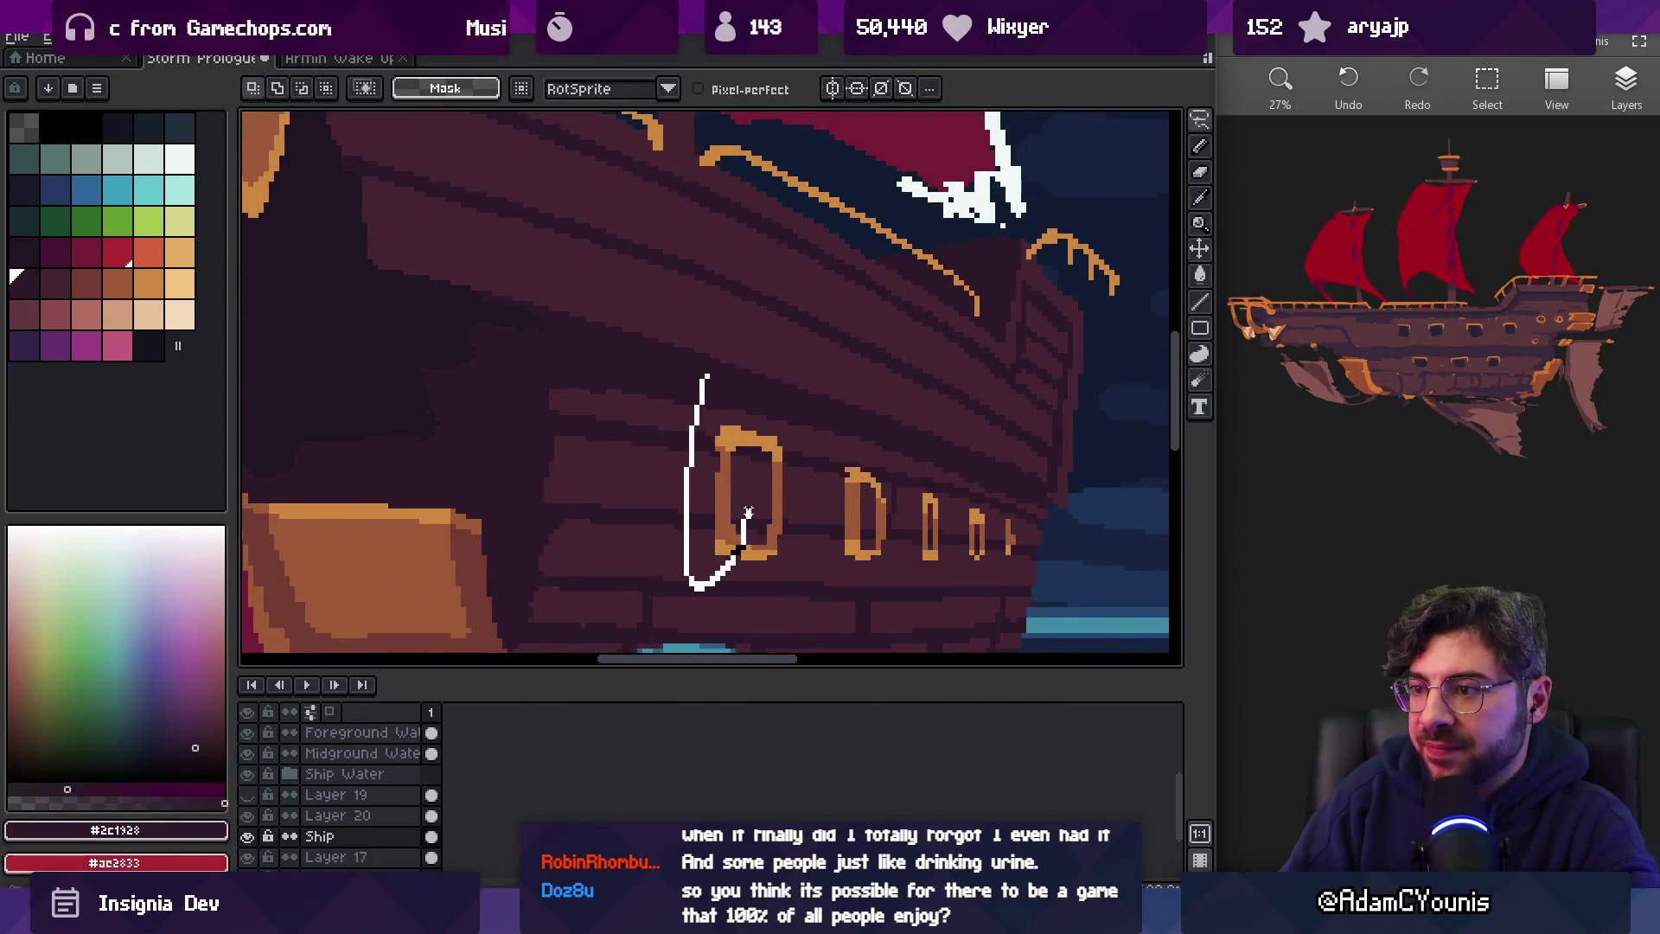
{"action": "left_click_drag", "start_coordinate": [753, 443], "coordinate": [758, 368]}
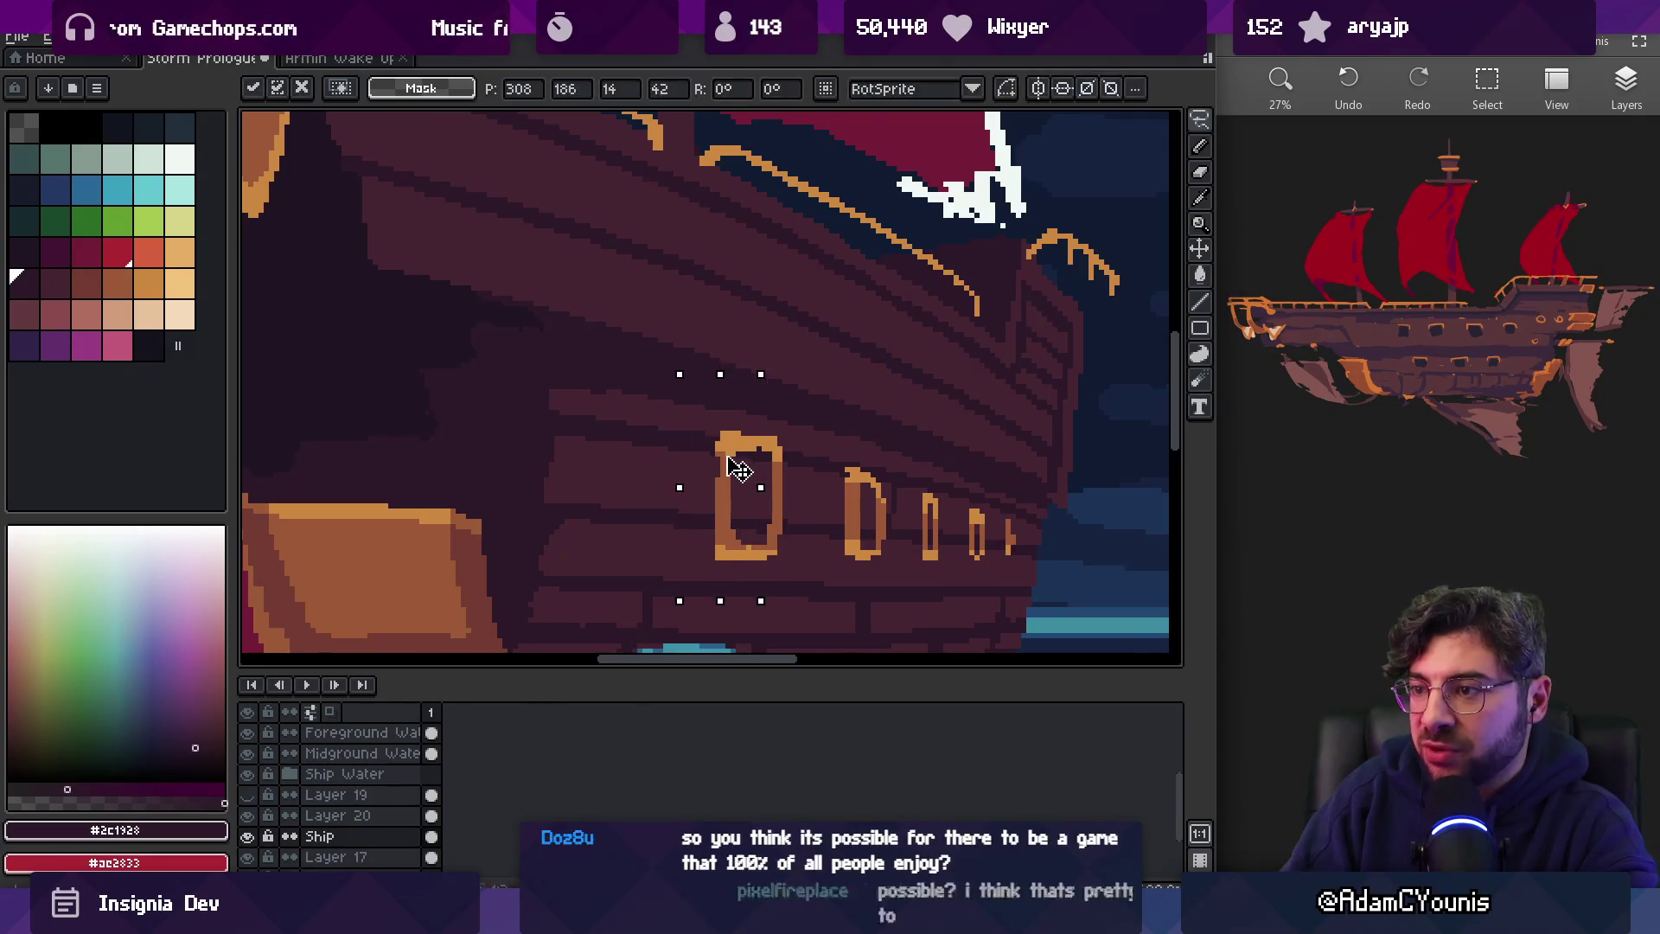
{"action": "key", "text": "b"}
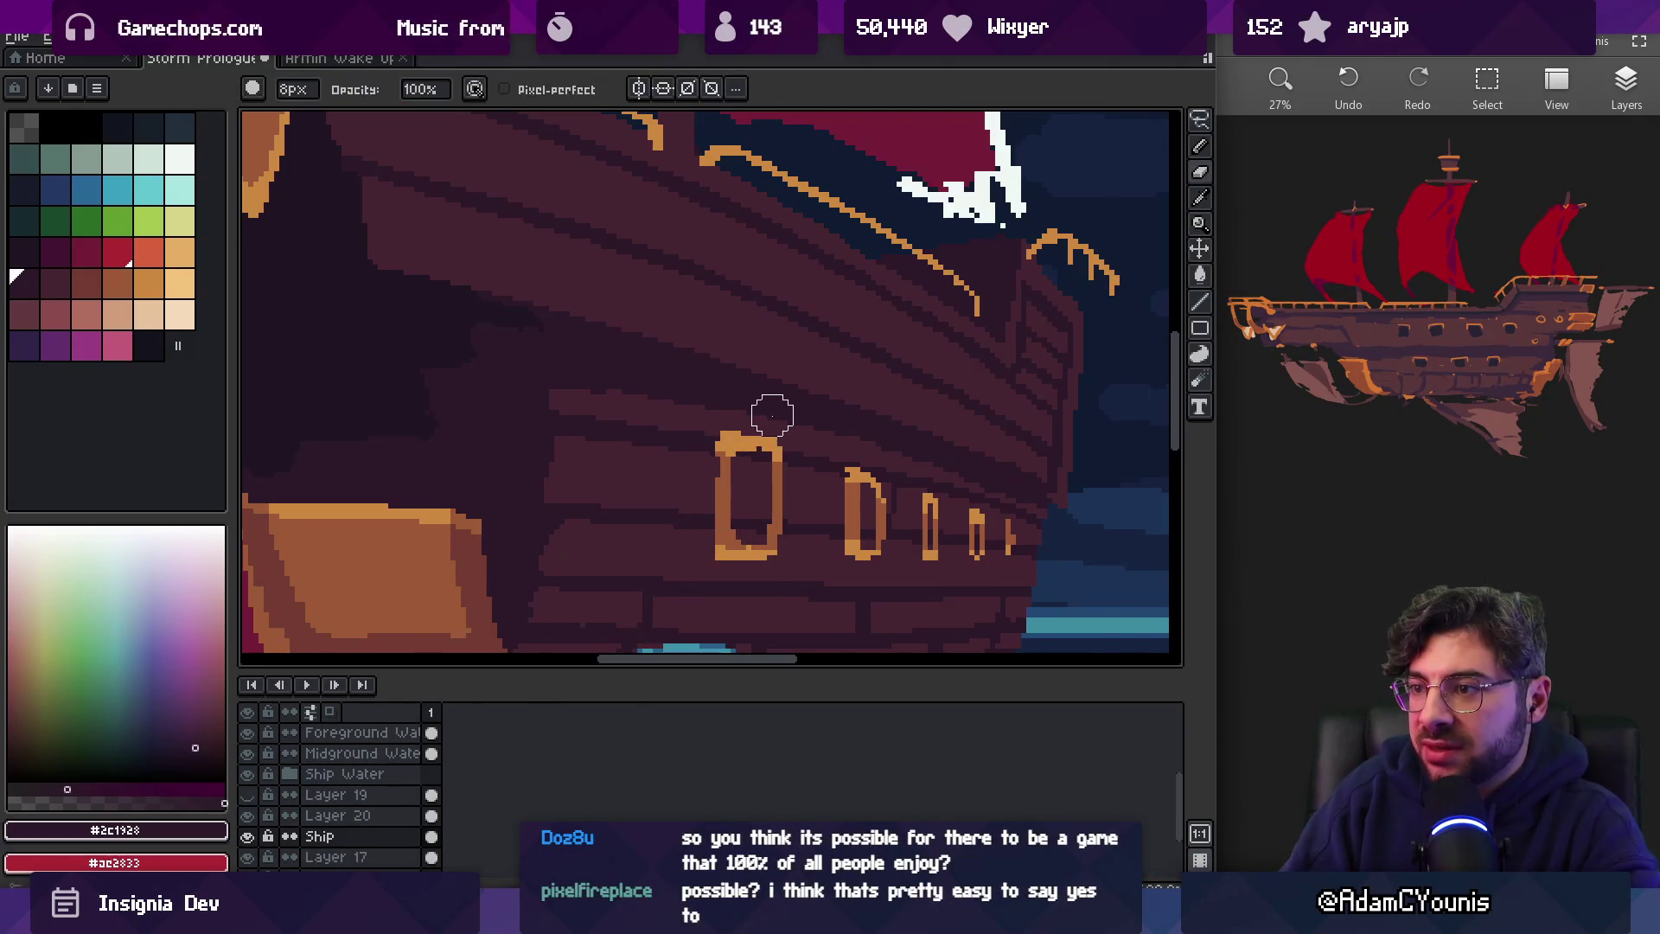
{"action": "key", "text": "z"}
{"action": "scroll", "coordinate": [735, 566], "scroll_direction": "down", "scroll_amount": 3}
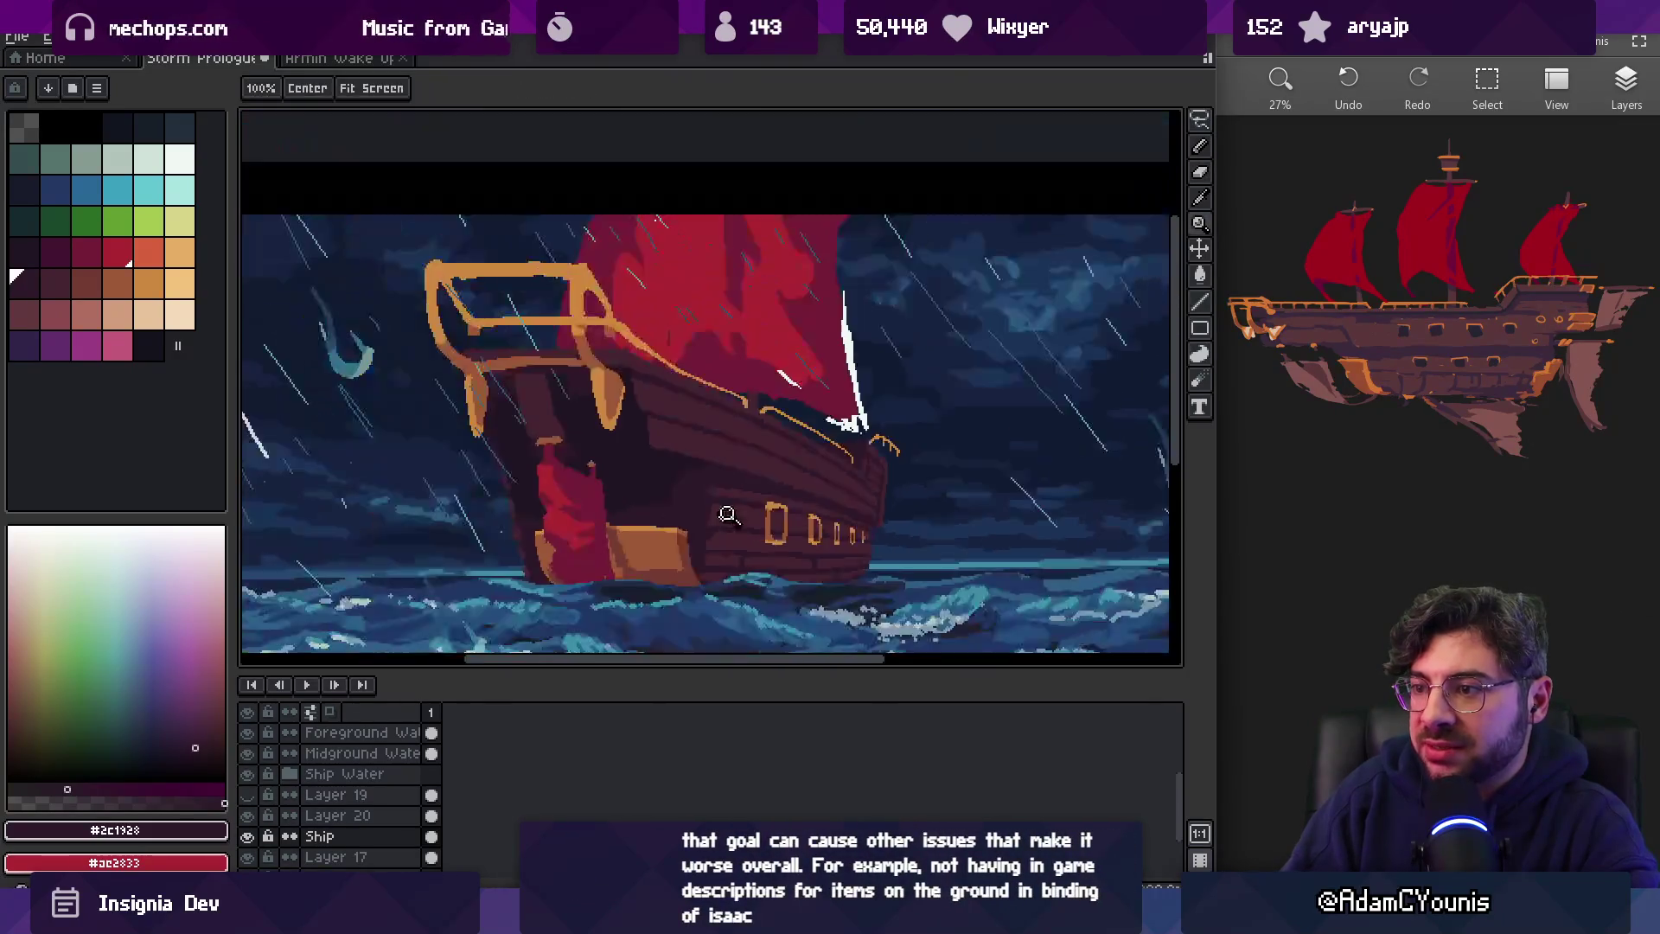
Add darker orange #9d5a37 shading pixels to the porthole trim with a 1px pencil
{"action": "scroll", "coordinate": [843, 507], "scroll_direction": "up", "scroll_amount": 3}
{"action": "key", "text": "b"}
{"action": "key", "text": "z"}
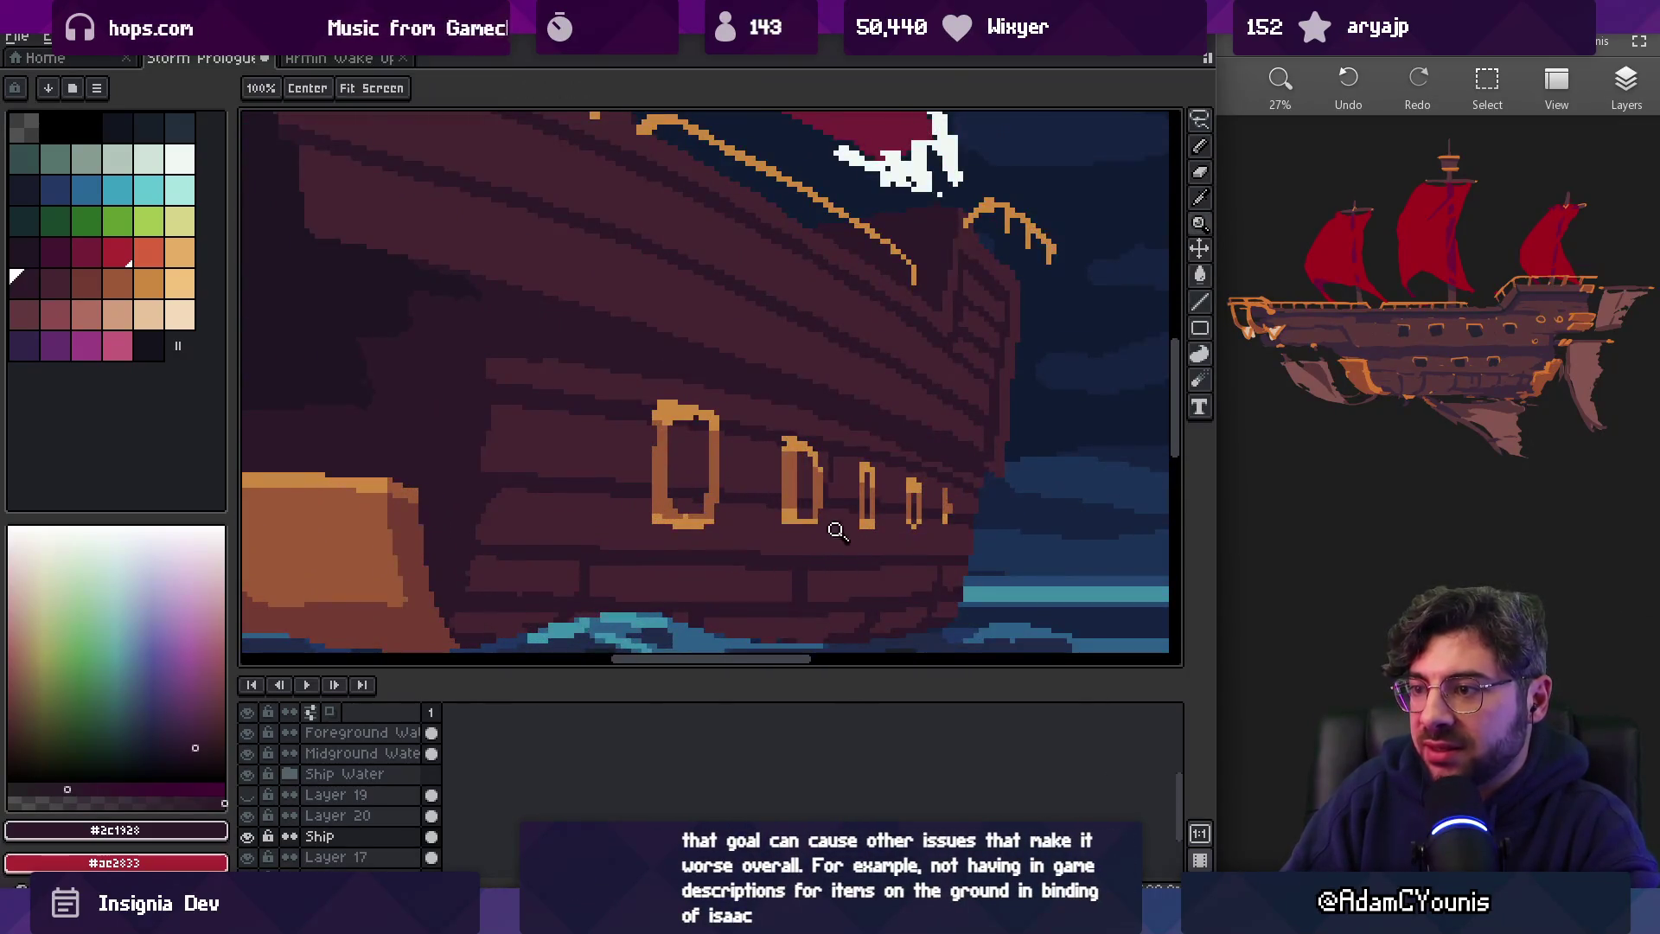
{"action": "scroll", "coordinate": [867, 464], "scroll_direction": "down", "scroll_amount": 3}
{"action": "scroll", "coordinate": [866, 463], "scroll_direction": "up", "scroll_amount": 5}
{"action": "left_click", "coordinate": [827, 466], "text": "alt"}
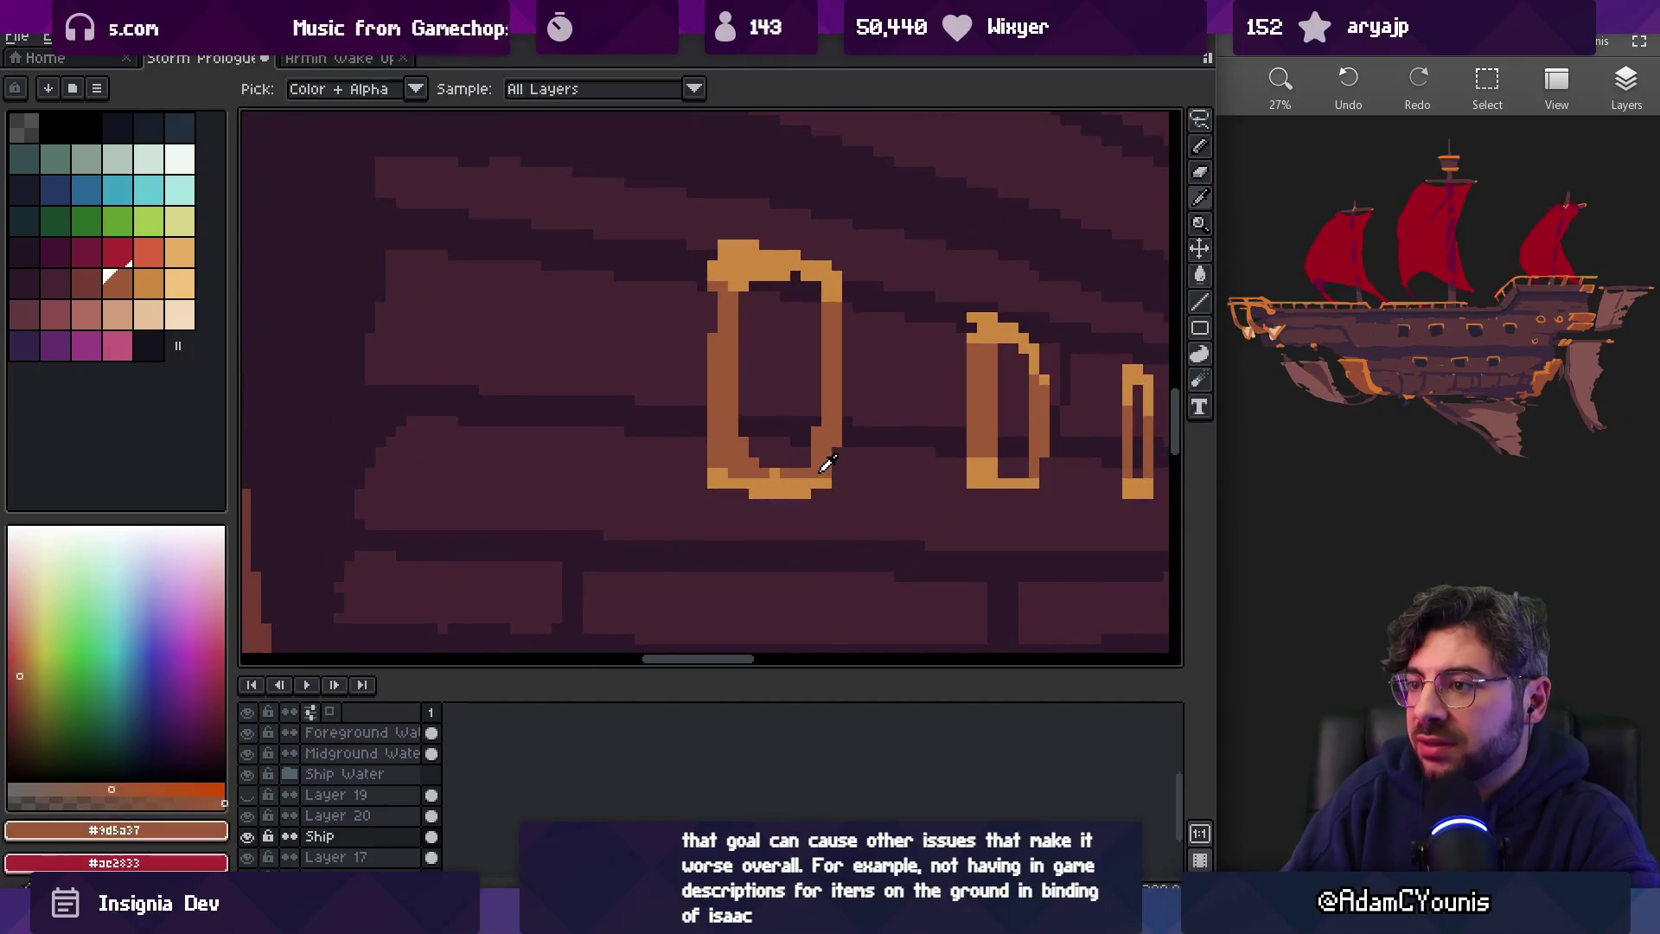
{"action": "key", "text": "minus"}
{"action": "key", "text": "minus"}
{"action": "left_click", "coordinate": [835, 477]}
Refine the porthole edges with the lighter orange #cd893f
{"action": "key", "text": "e"}
{"action": "left_click", "coordinate": [795, 275], "text": "alt"}
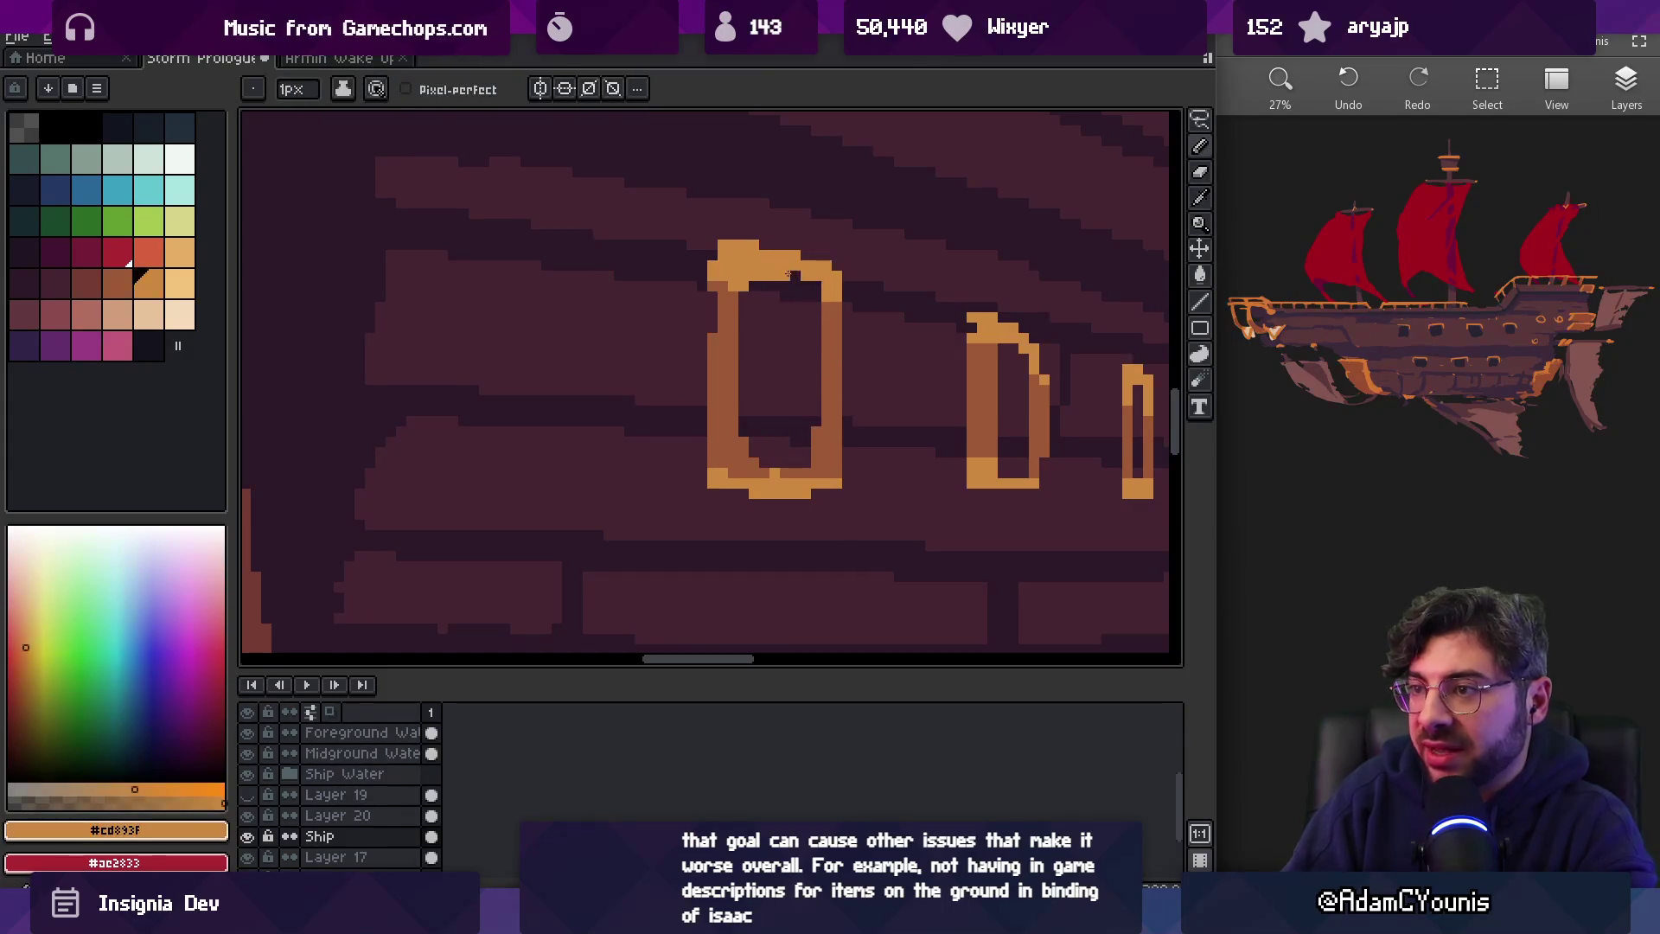
{"action": "scroll", "coordinate": [667, 268], "scroll_direction": "down", "scroll_amount": 5}
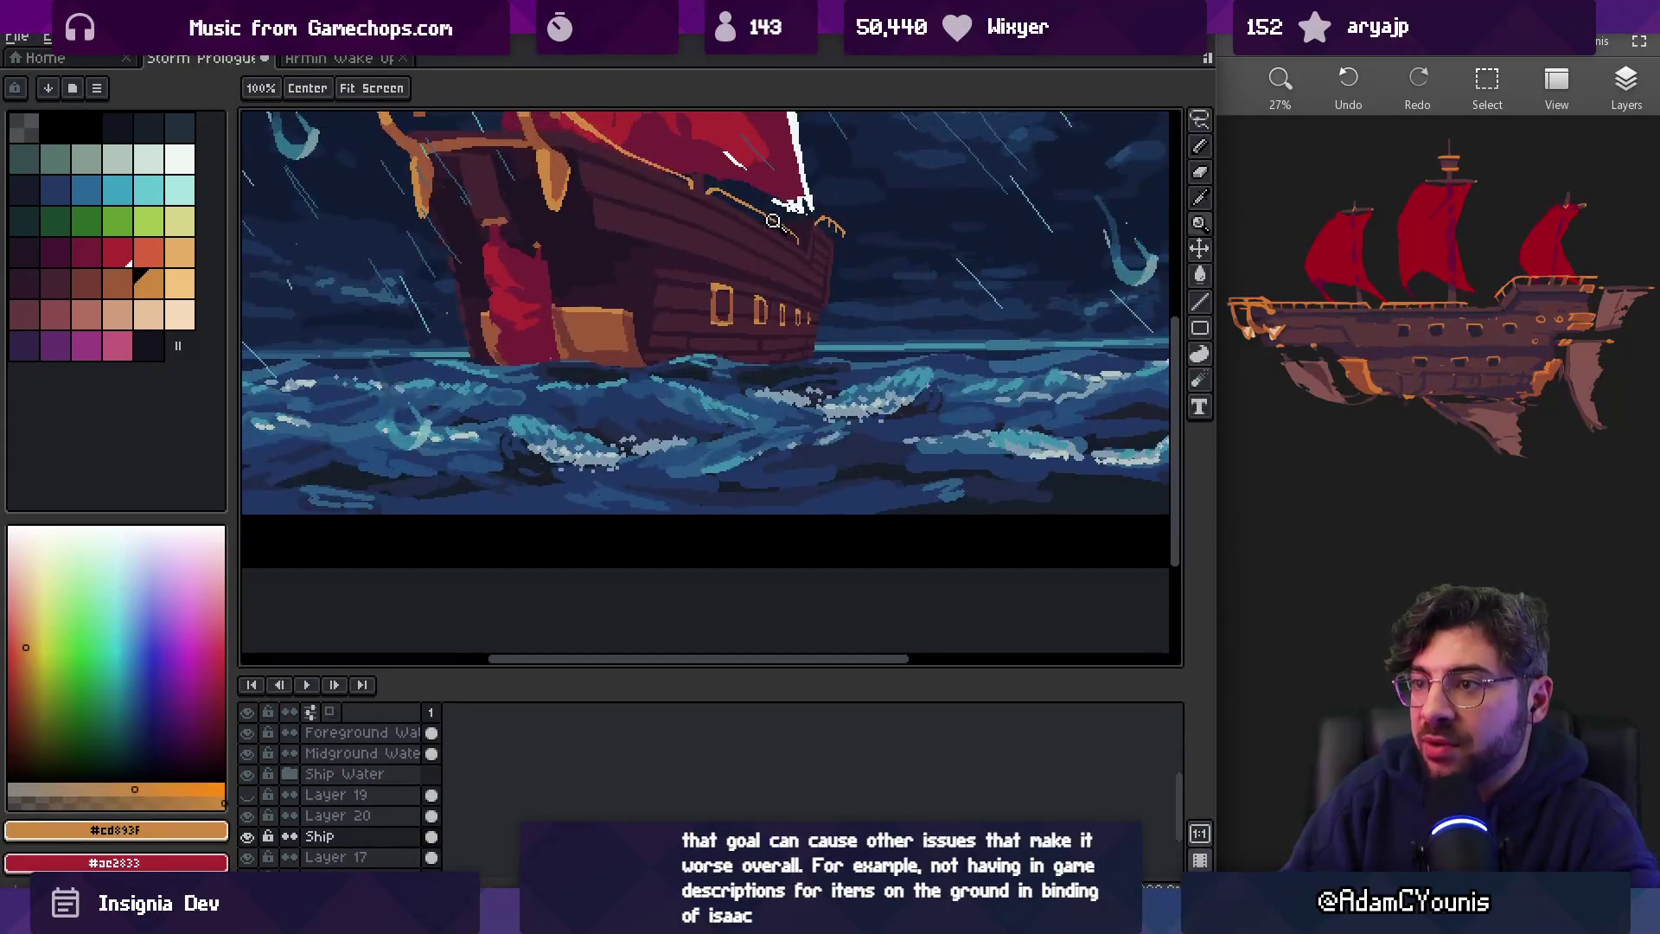
{"action": "scroll", "coordinate": [770, 290], "scroll_direction": "up", "scroll_amount": 4}
{"action": "key", "text": "b"}
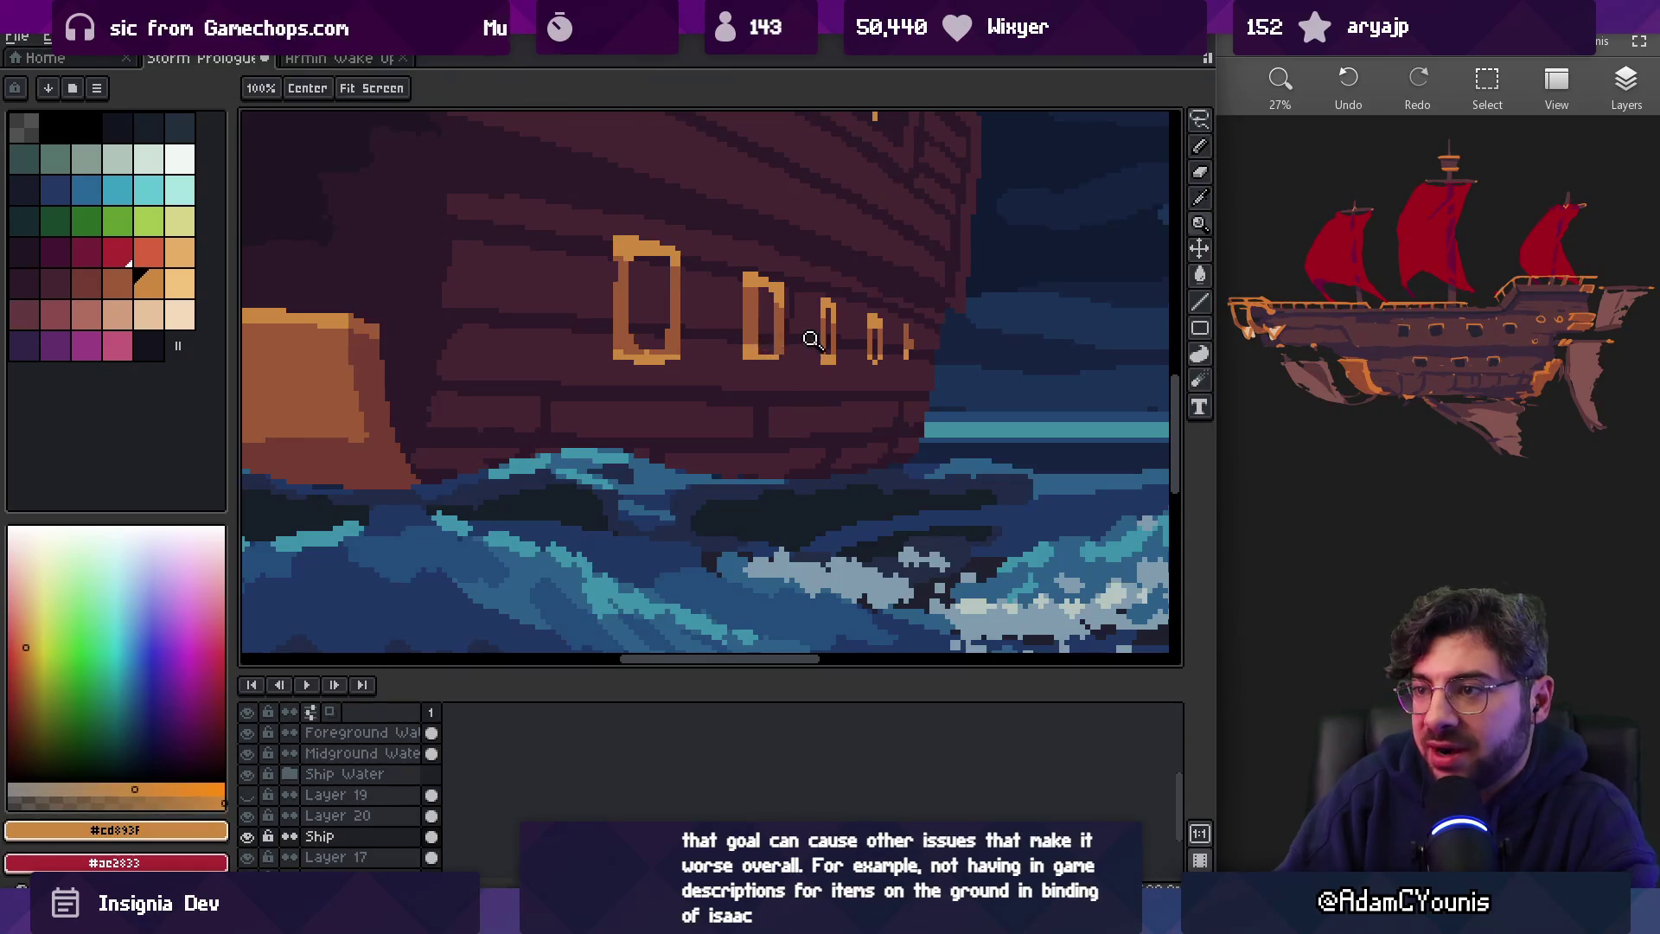
{"action": "scroll", "coordinate": [826, 298], "scroll_direction": "down", "scroll_amount": 4}
{"action": "scroll", "coordinate": [826, 298], "scroll_direction": "up", "scroll_amount": 5}
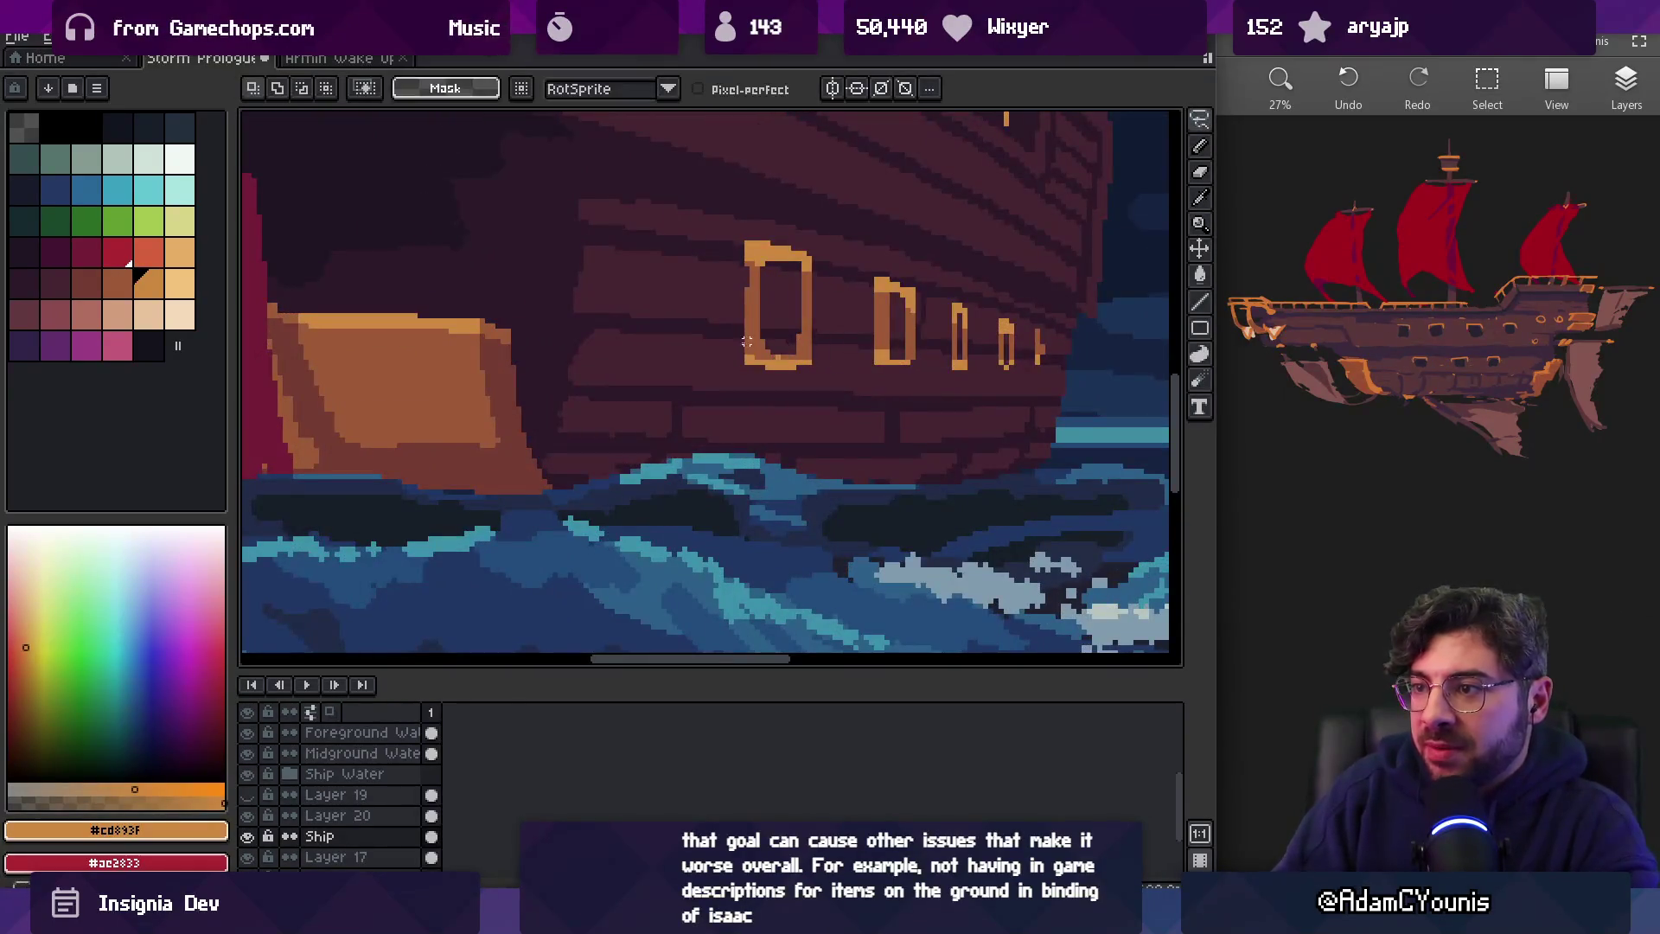
{"action": "scroll", "coordinate": [803, 361], "scroll_direction": "down", "scroll_amount": 4}
{"action": "scroll", "coordinate": [813, 376], "scroll_direction": "up", "scroll_amount": 6}
Re-sample the darker orange #9d5a37 from the porthole trim for further shading
{"action": "key", "text": "v"}
{"action": "key", "text": "m"}
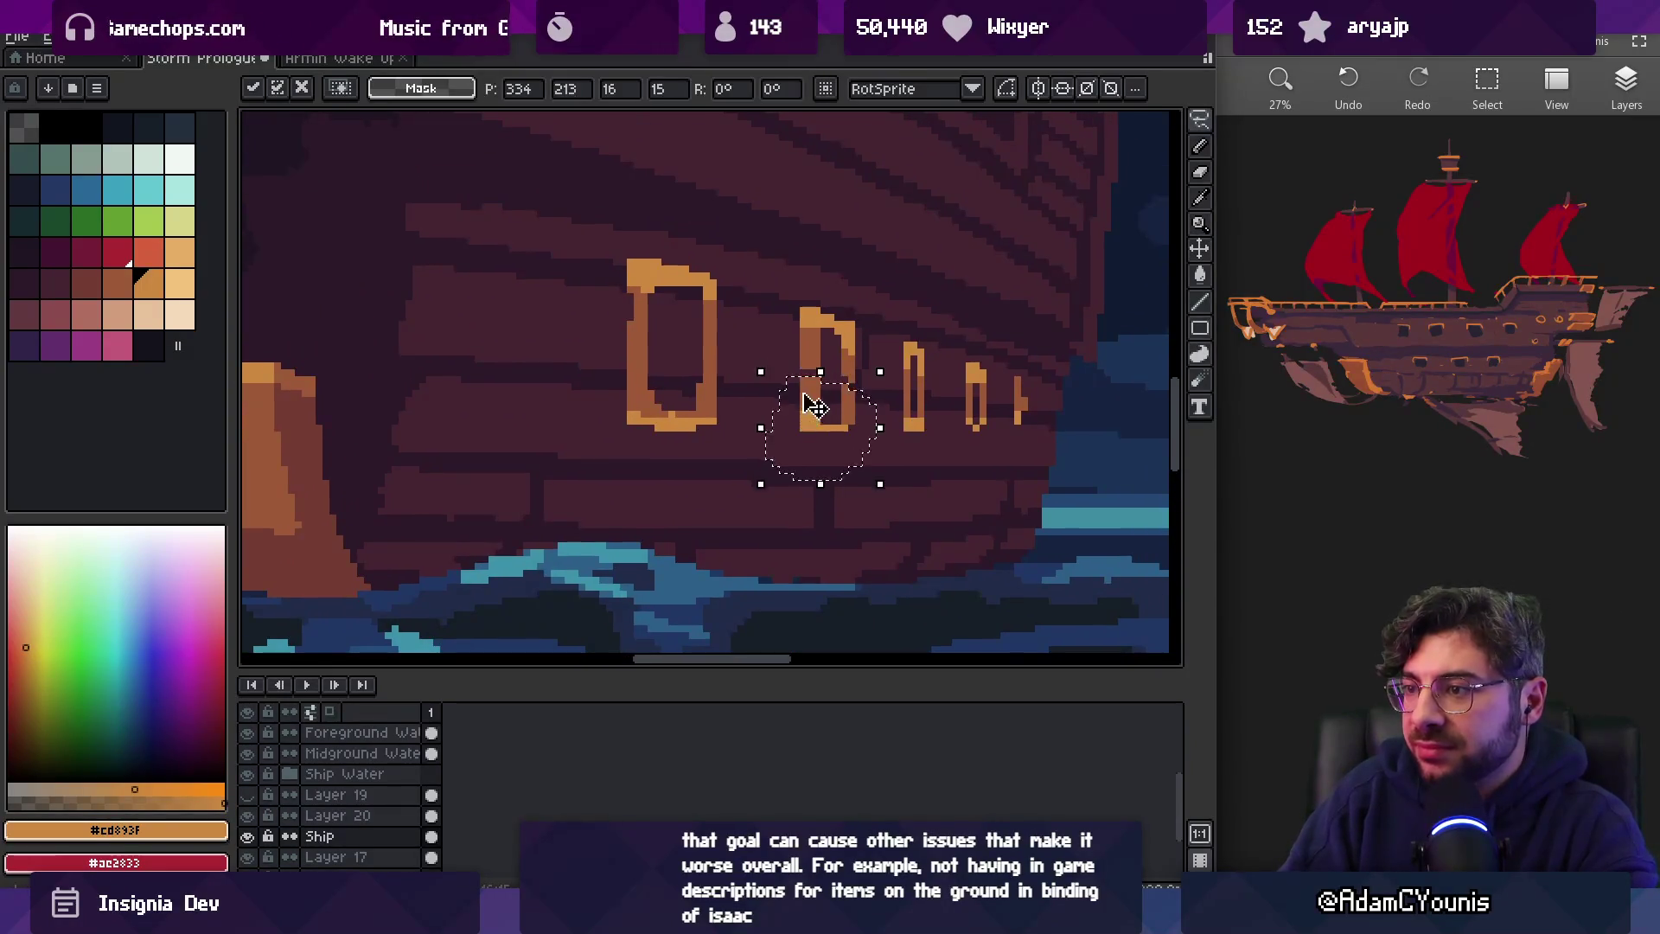
{"action": "key", "text": "b"}
{"action": "left_click", "coordinate": [806, 370], "text": "alt"}
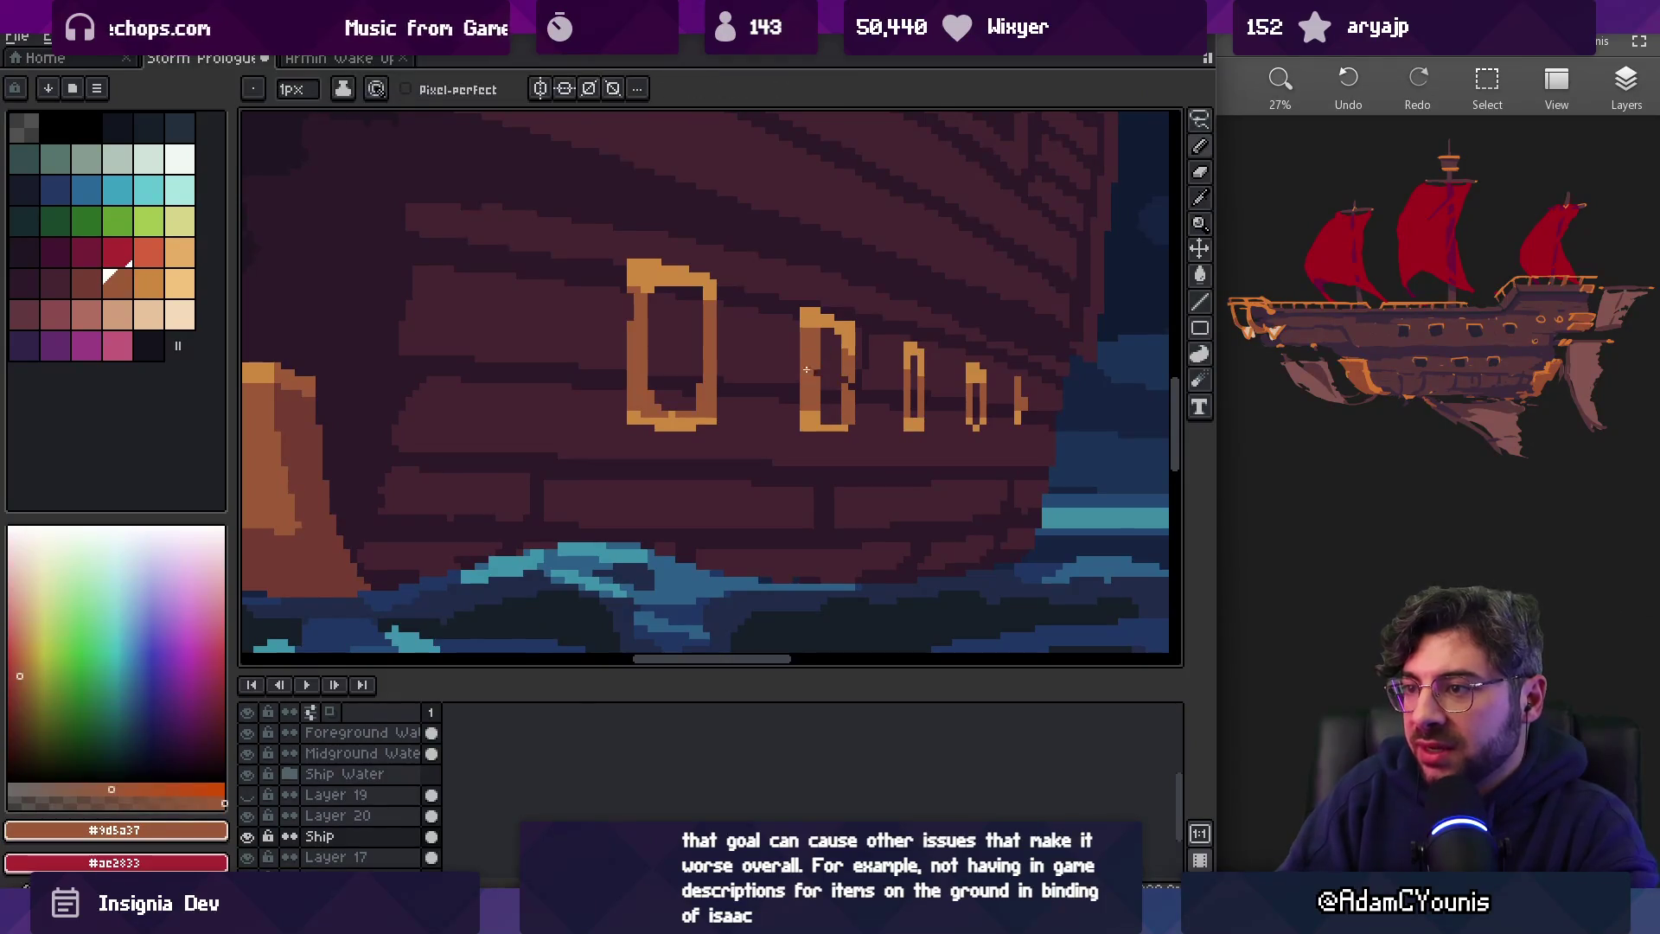
{"action": "key", "text": "z"}
{"action": "scroll", "coordinate": [830, 363], "scroll_direction": "down", "scroll_amount": 3}
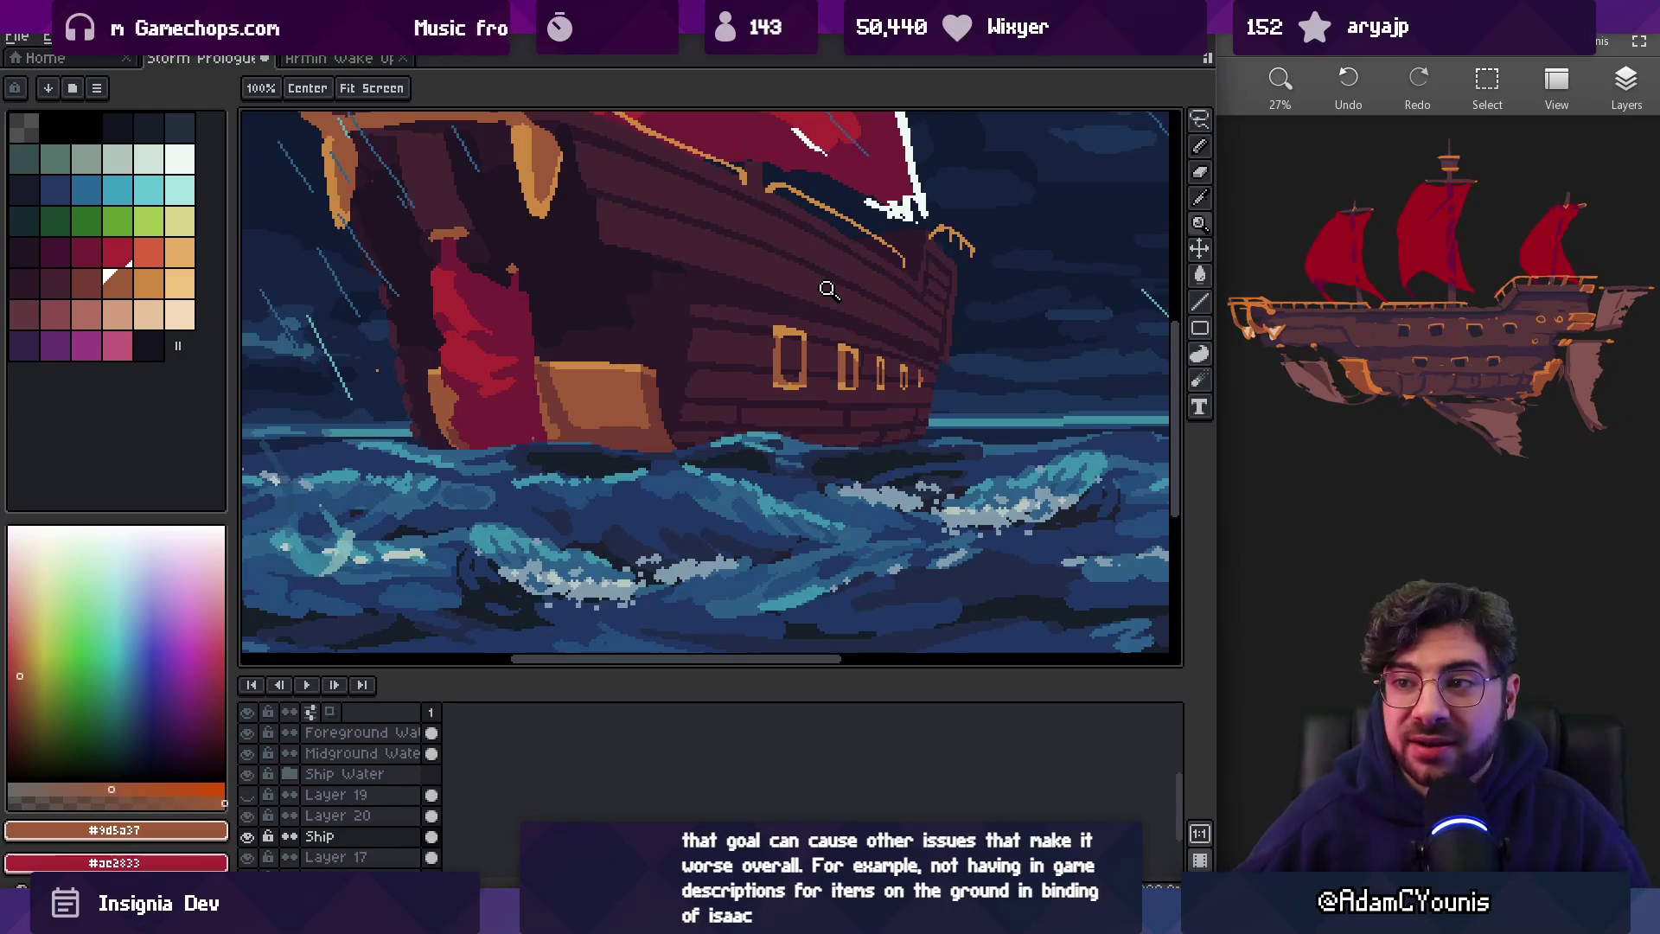
Move the small orange figure on Layer 20 about 45 px to the right
{"action": "scroll", "coordinate": [552, 322], "scroll_direction": "up", "scroll_amount": 4}
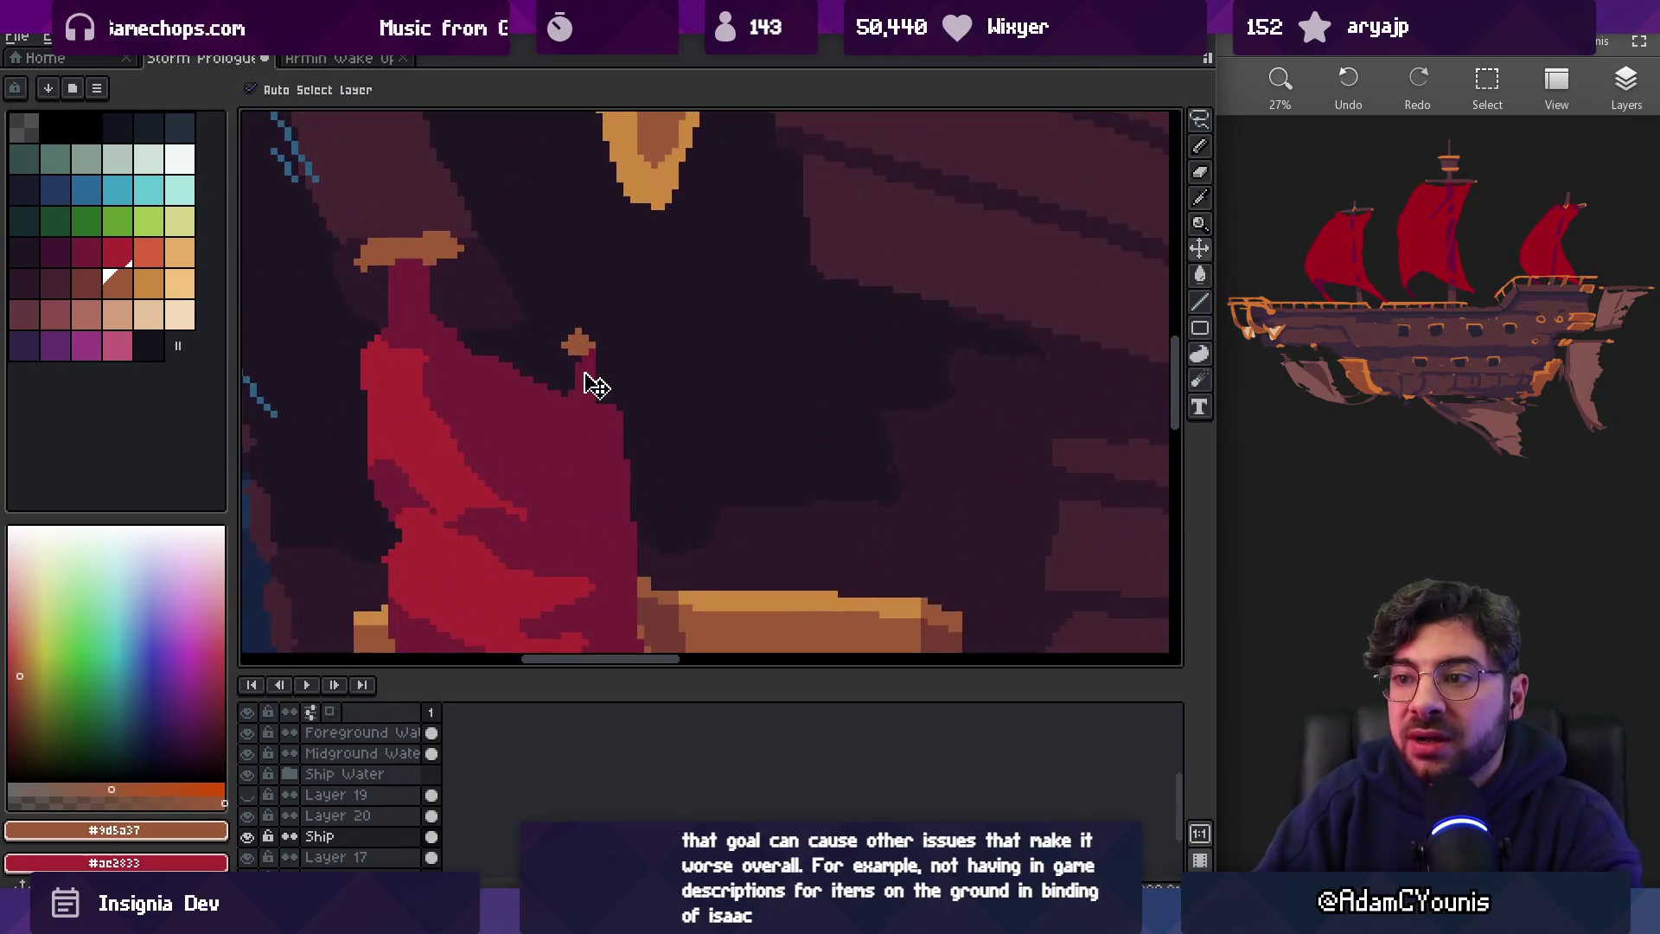
{"action": "left_click", "coordinate": [586, 375], "text": "ctrl"}
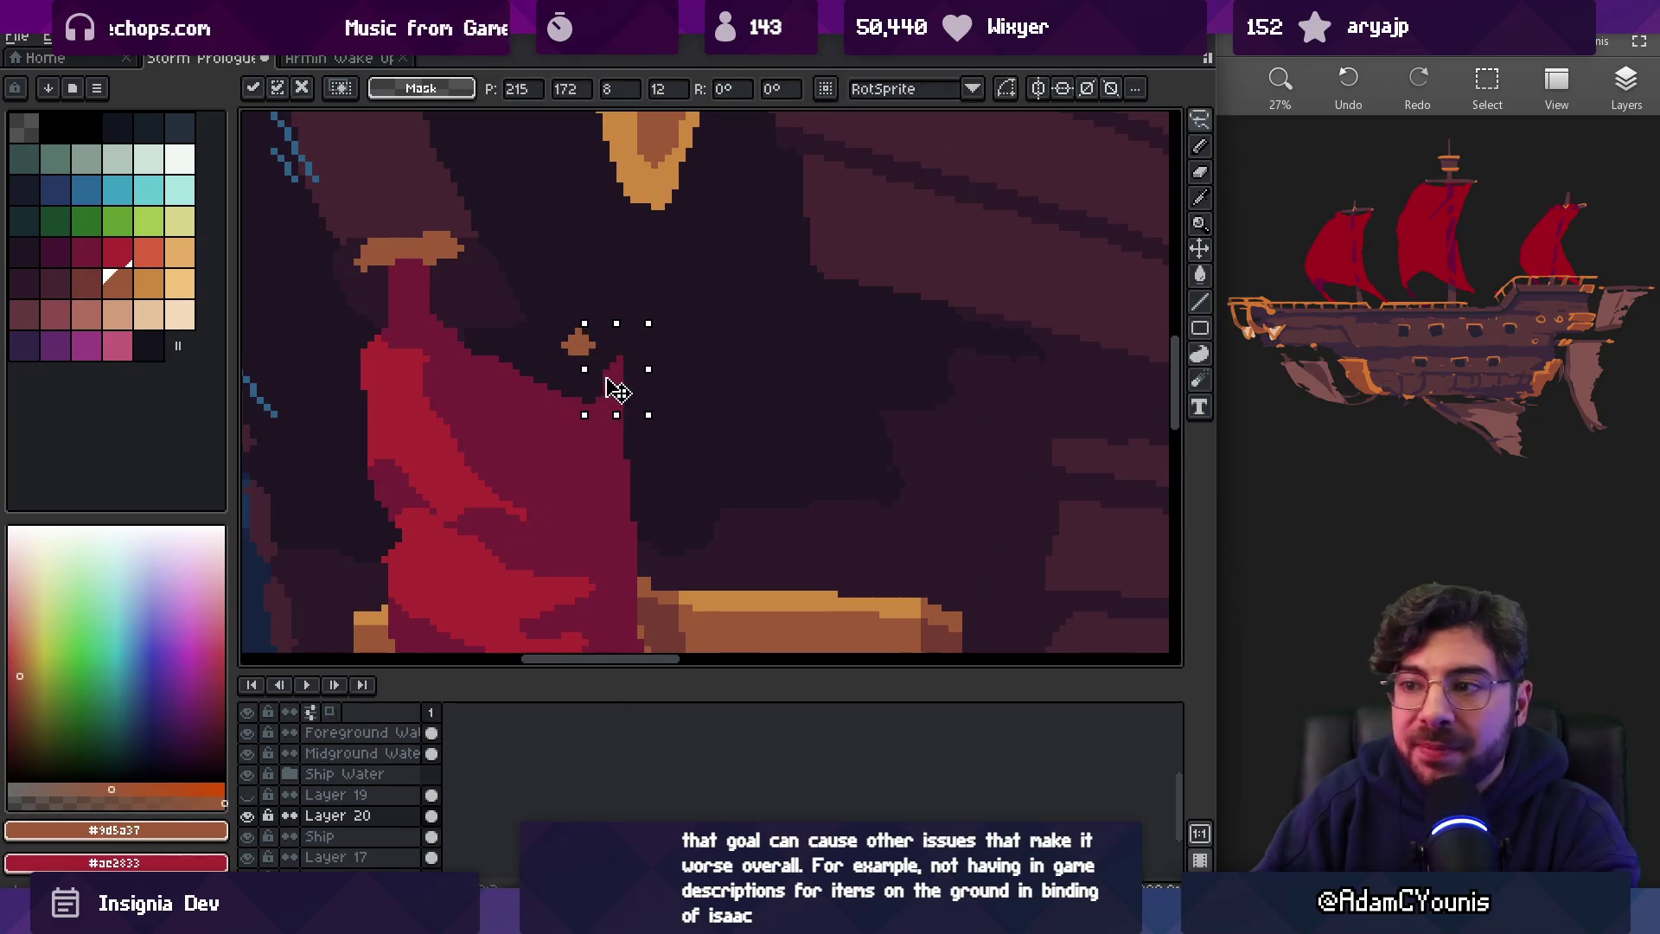
{"action": "left_click", "coordinate": [586, 357], "text": "ctrl"}
{"action": "mouse_move", "coordinate": [591, 354]}
{"action": "left_mouse_down"}
{"action": "mouse_move", "coordinate": [634, 364]}
{"action": "mouse_move", "coordinate": [626, 343]}
{"action": "left_mouse_up"}
Zoom around the ship and make Layer 20 the active layer
{"action": "key", "text": "z"}
{"action": "scroll", "coordinate": [645, 321], "scroll_direction": "down", "scroll_amount": 1}
{"action": "scroll", "coordinate": [645, 320], "scroll_direction": "up", "scroll_amount": 1}
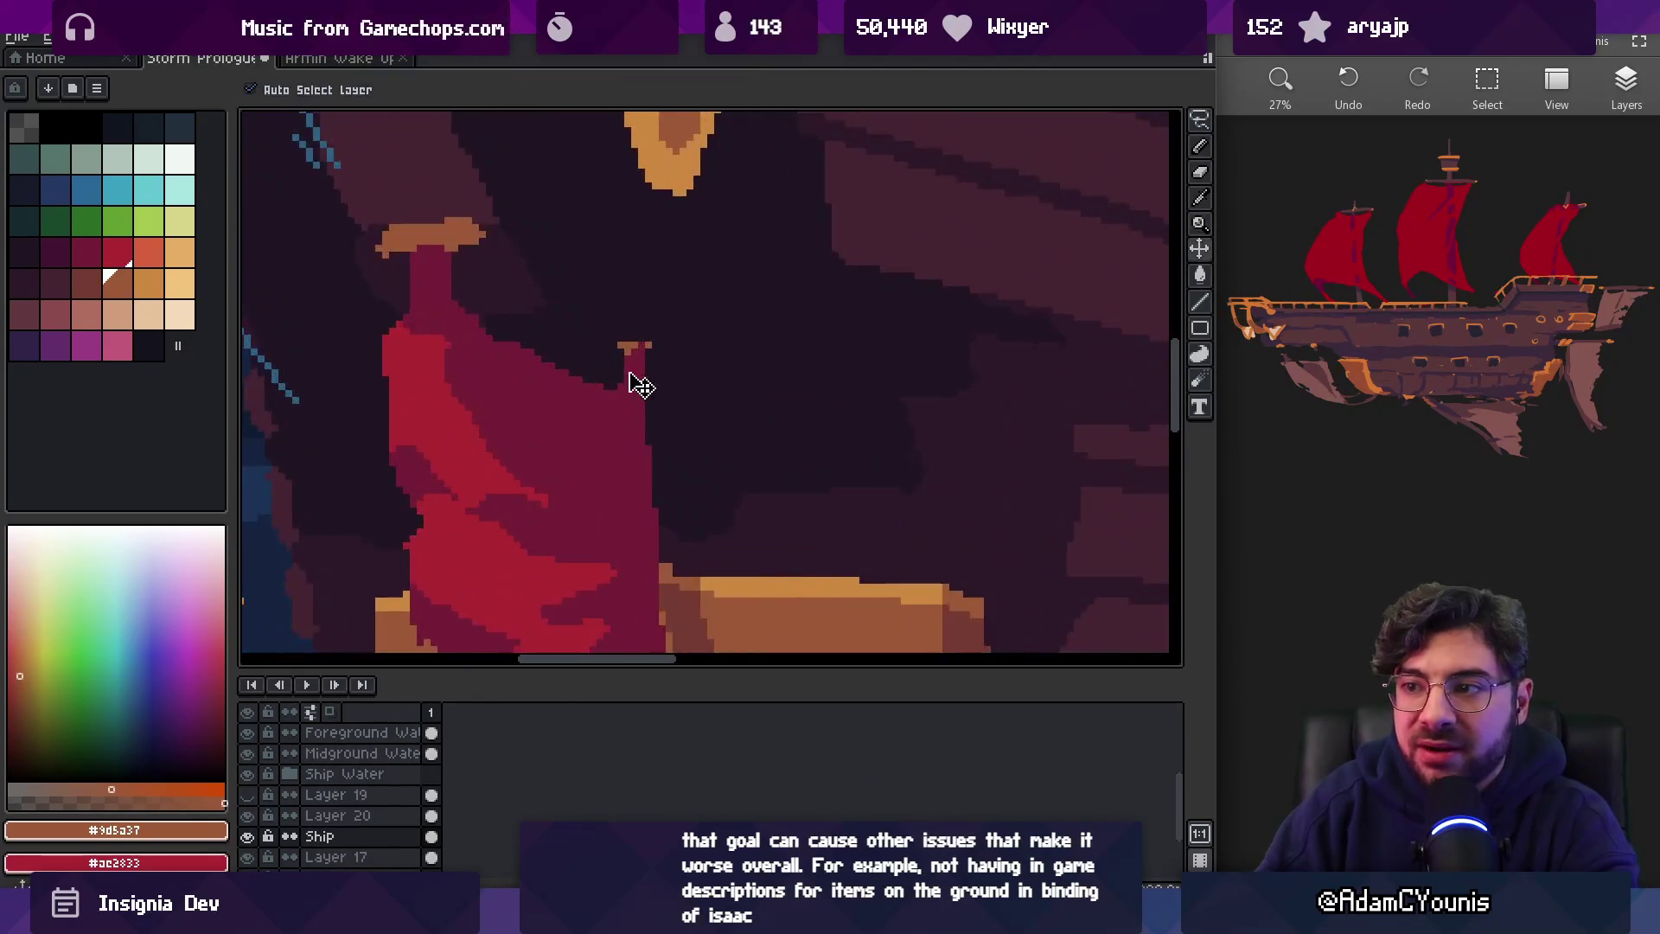
{"action": "left_click", "coordinate": [637, 372], "text": "ctrl"}
{"action": "scroll", "coordinate": [641, 315], "scroll_direction": "down", "scroll_amount": 2}
{"action": "scroll", "coordinate": [590, 298], "scroll_direction": "down", "scroll_amount": 3}
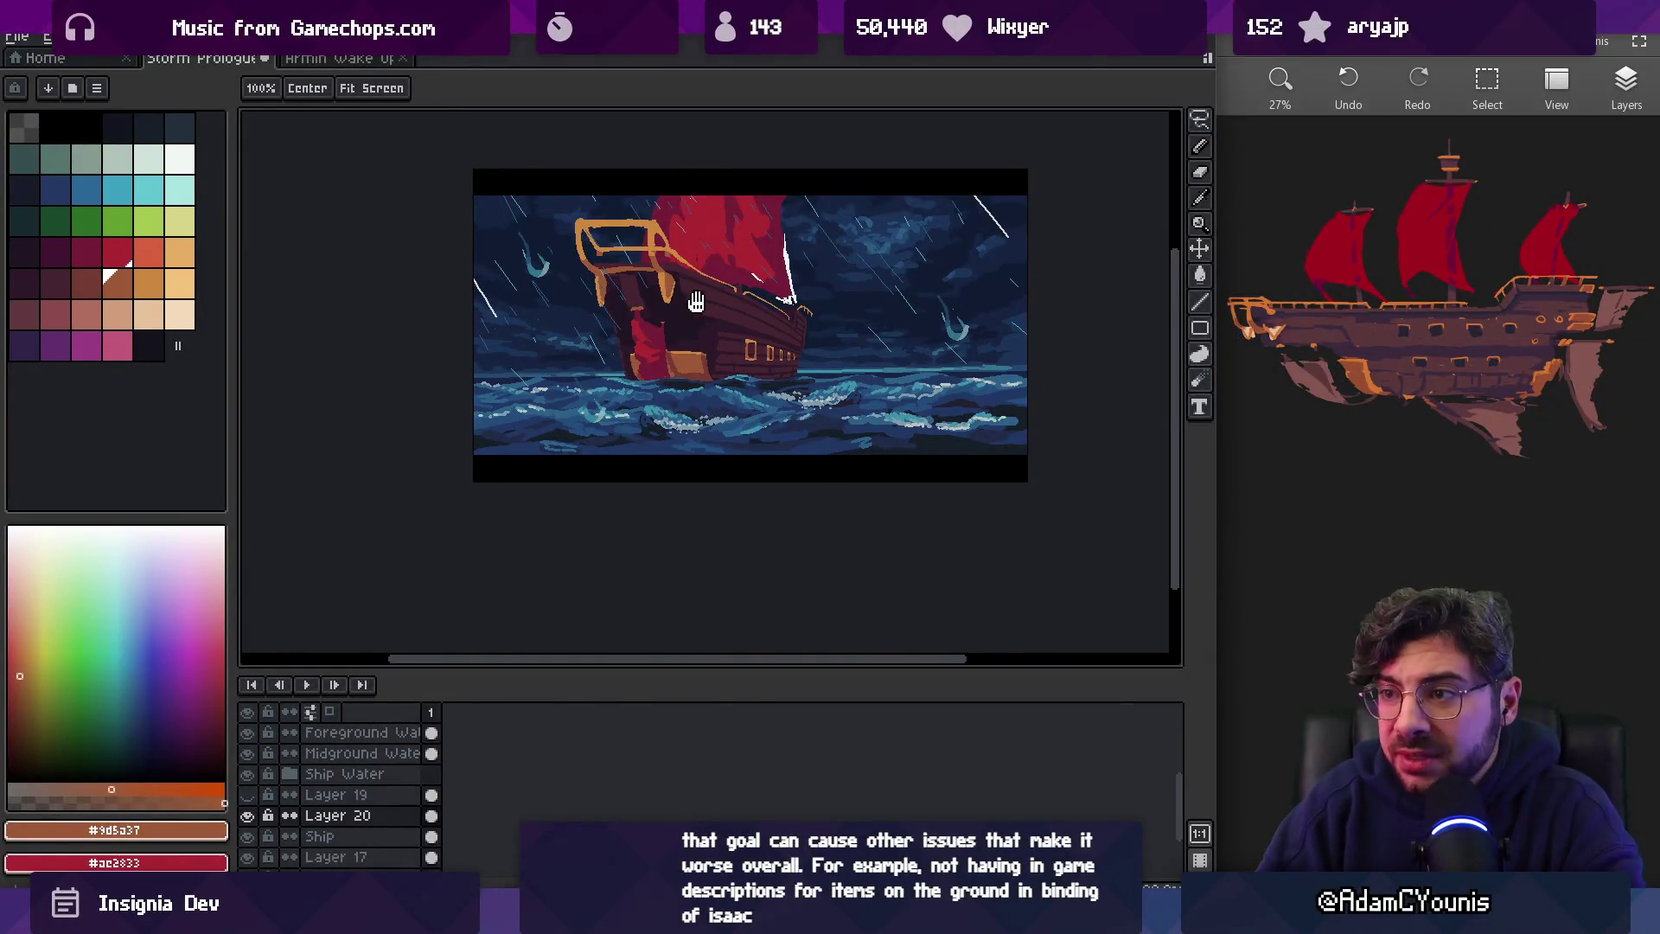
{"action": "scroll", "coordinate": [691, 303], "scroll_direction": "right", "scroll_amount": 2}
{"action": "scroll", "coordinate": [691, 335], "scroll_direction": "up", "scroll_amount": 4}
Switch to Layer 17 and sample the dark shadow colour from the hull
{"action": "key", "text": "v"}
{"action": "left_click", "coordinate": [434, 281]}
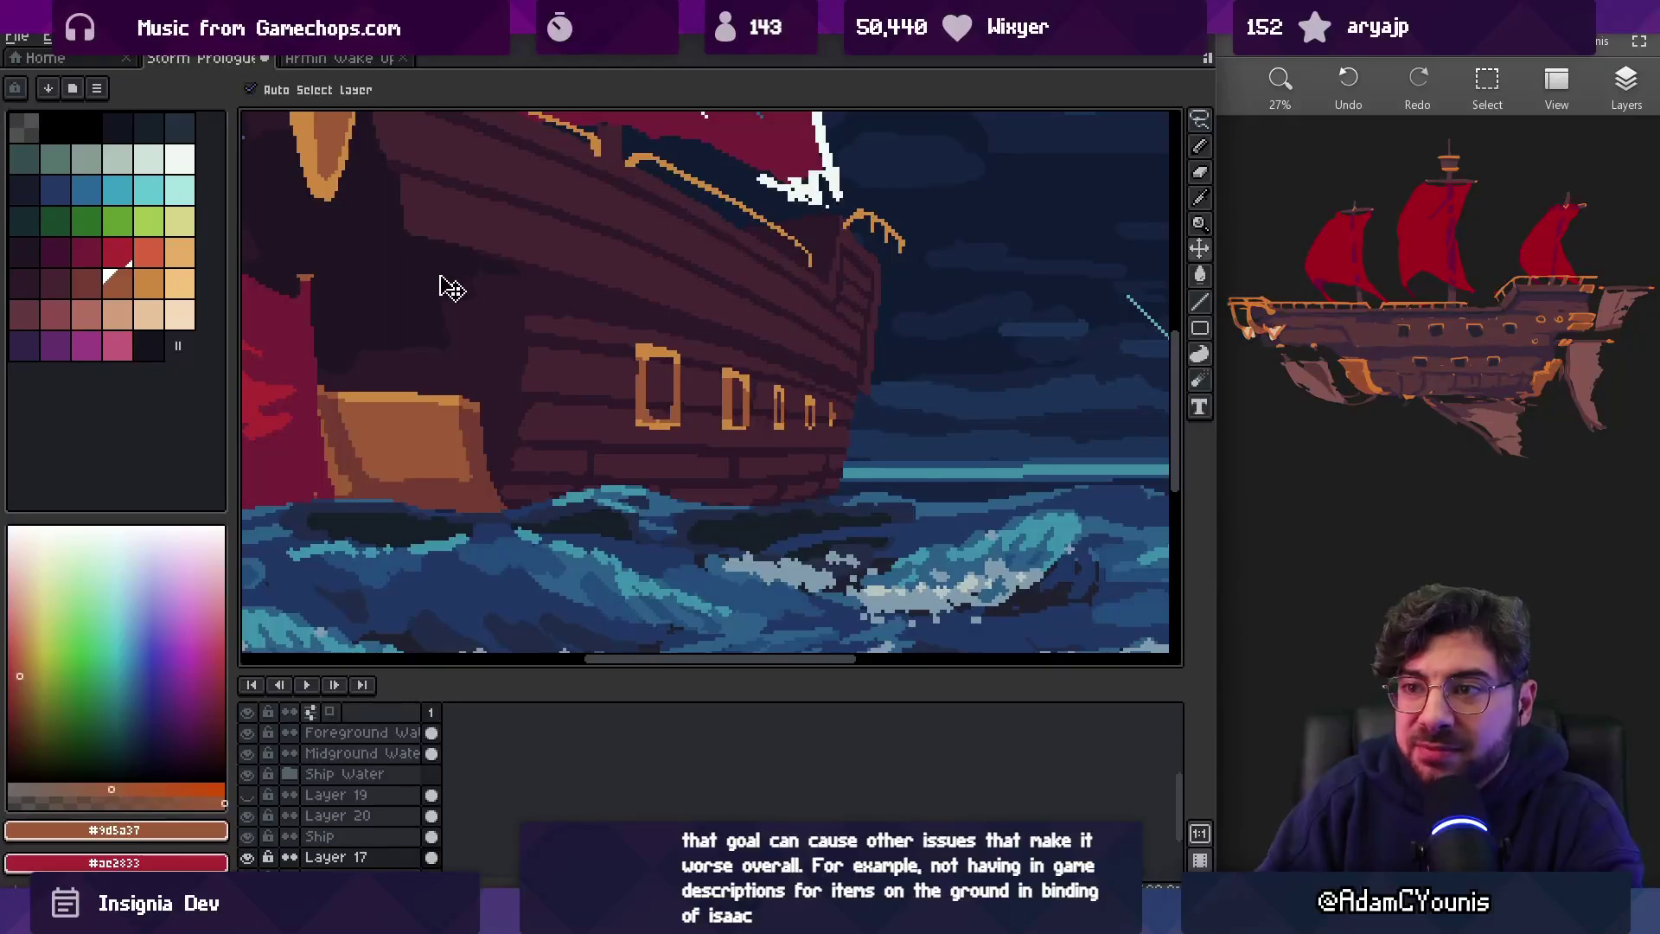
{"action": "key", "text": "b"}
{"action": "left_click", "coordinate": [452, 293], "text": "alt"}
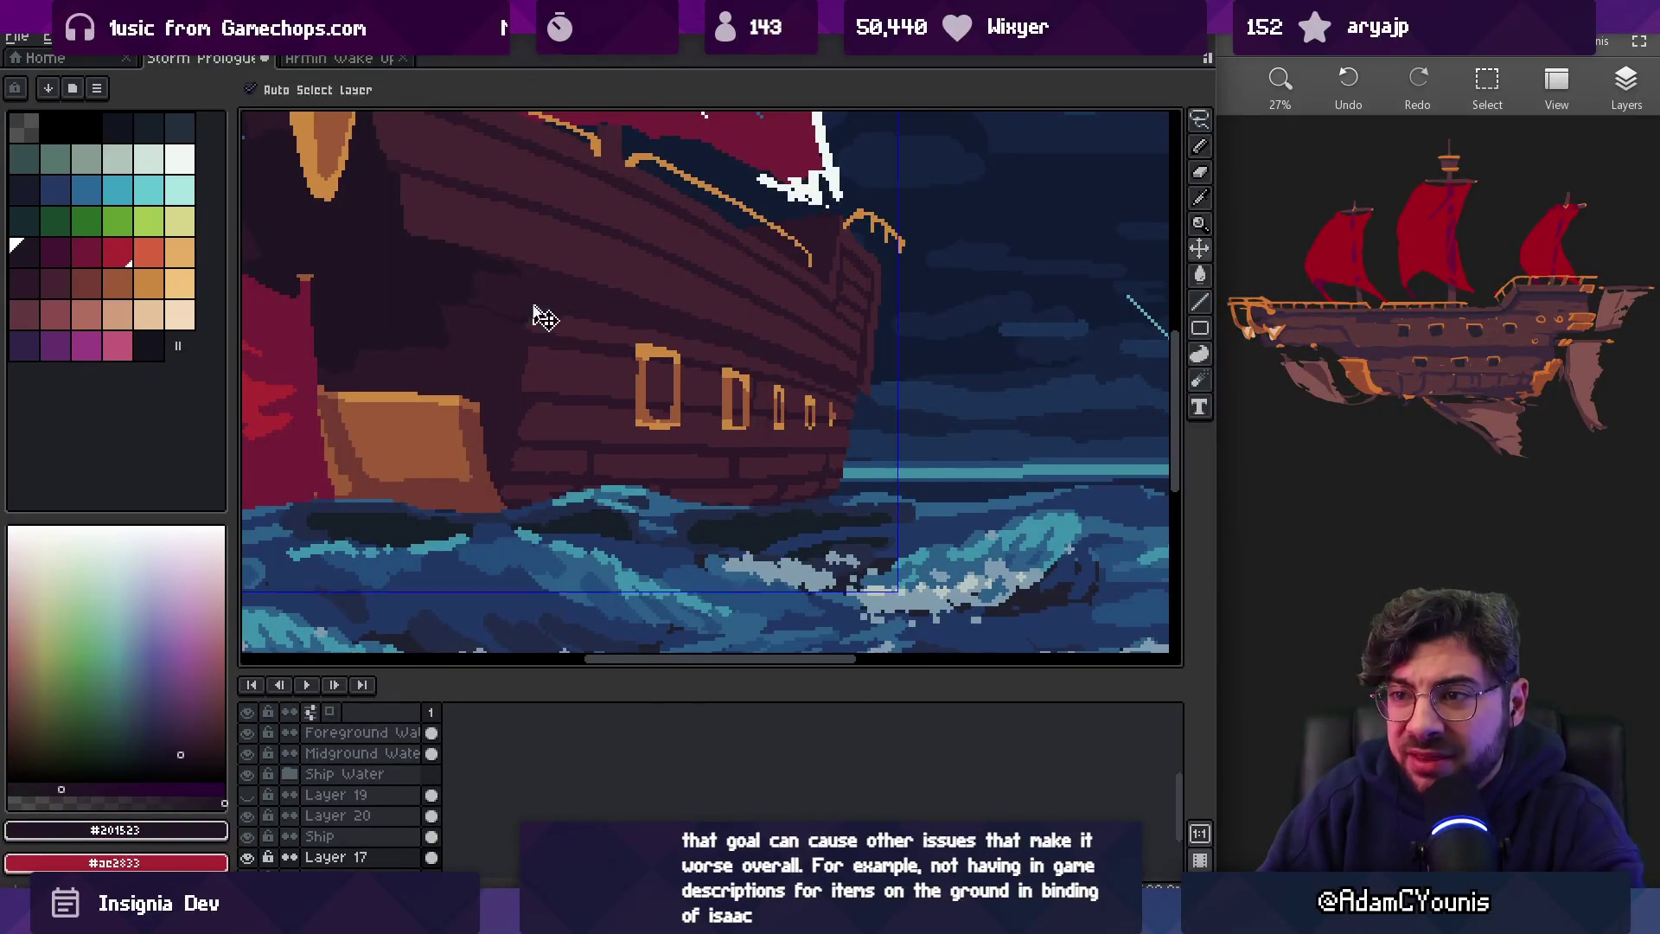
{"action": "scroll", "coordinate": [873, 416], "scroll_direction": "up", "scroll_amount": 3}
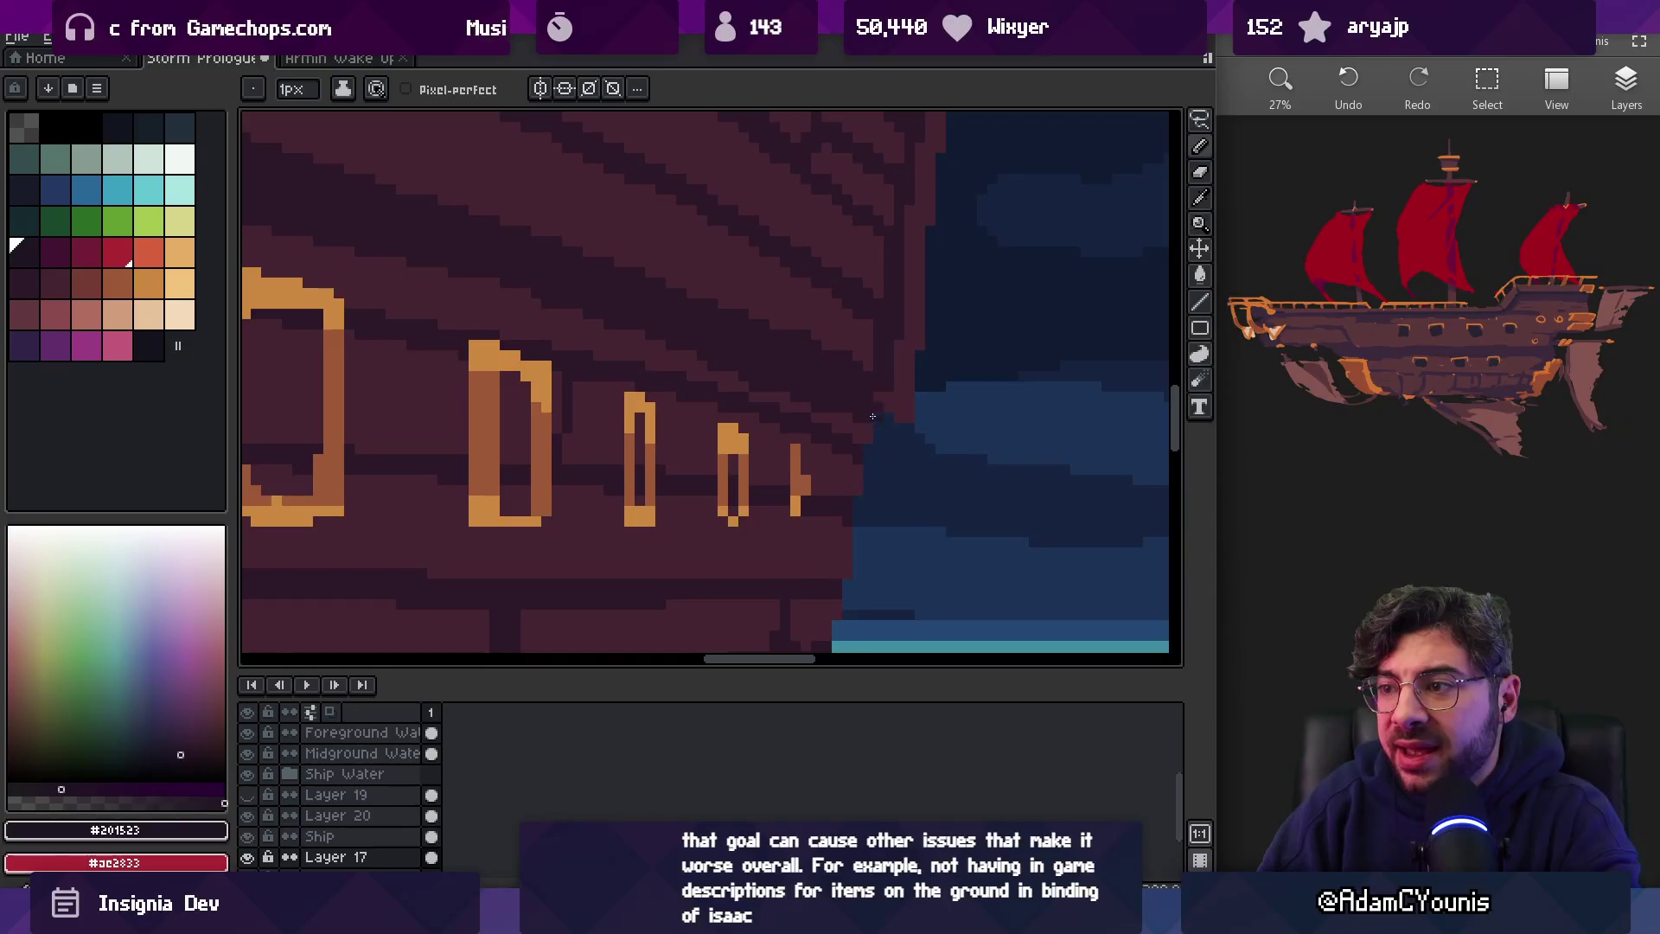
{"action": "scroll", "coordinate": [875, 382], "scroll_direction": "down", "scroll_amount": 3}
{"action": "scroll", "coordinate": [804, 352], "scroll_direction": "up", "scroll_amount": 1}
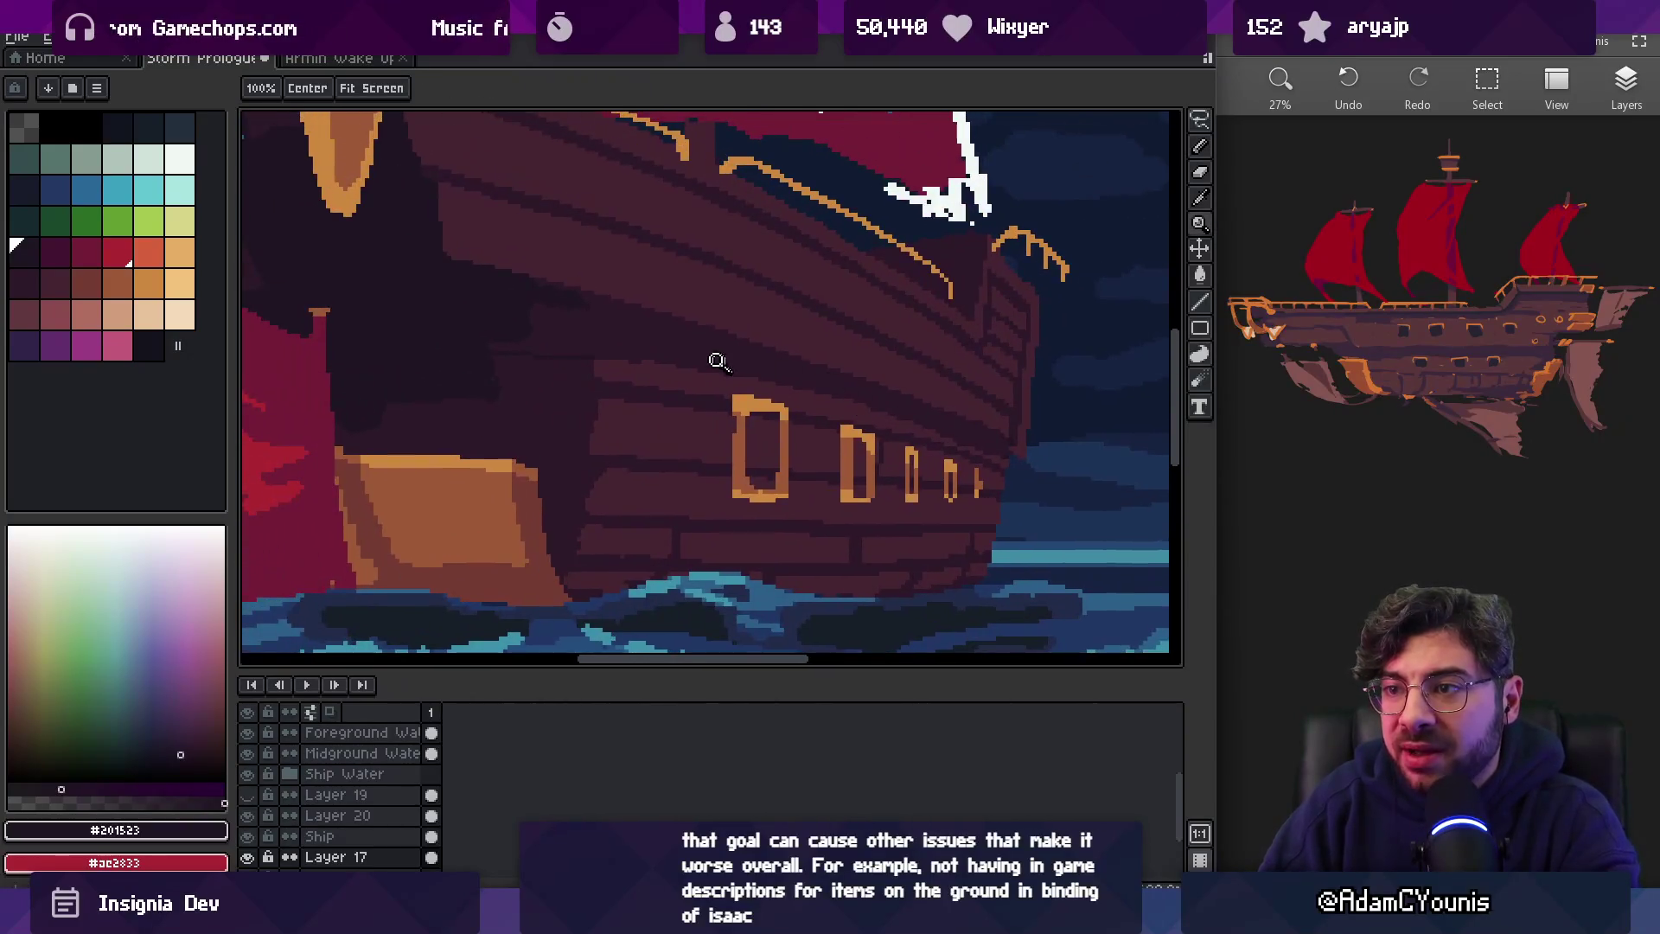
Sample a mid-brown colour from the hull planks
{"action": "key", "text": "g"}
{"action": "scroll", "coordinate": [598, 322], "scroll_direction": "up", "scroll_amount": 4}
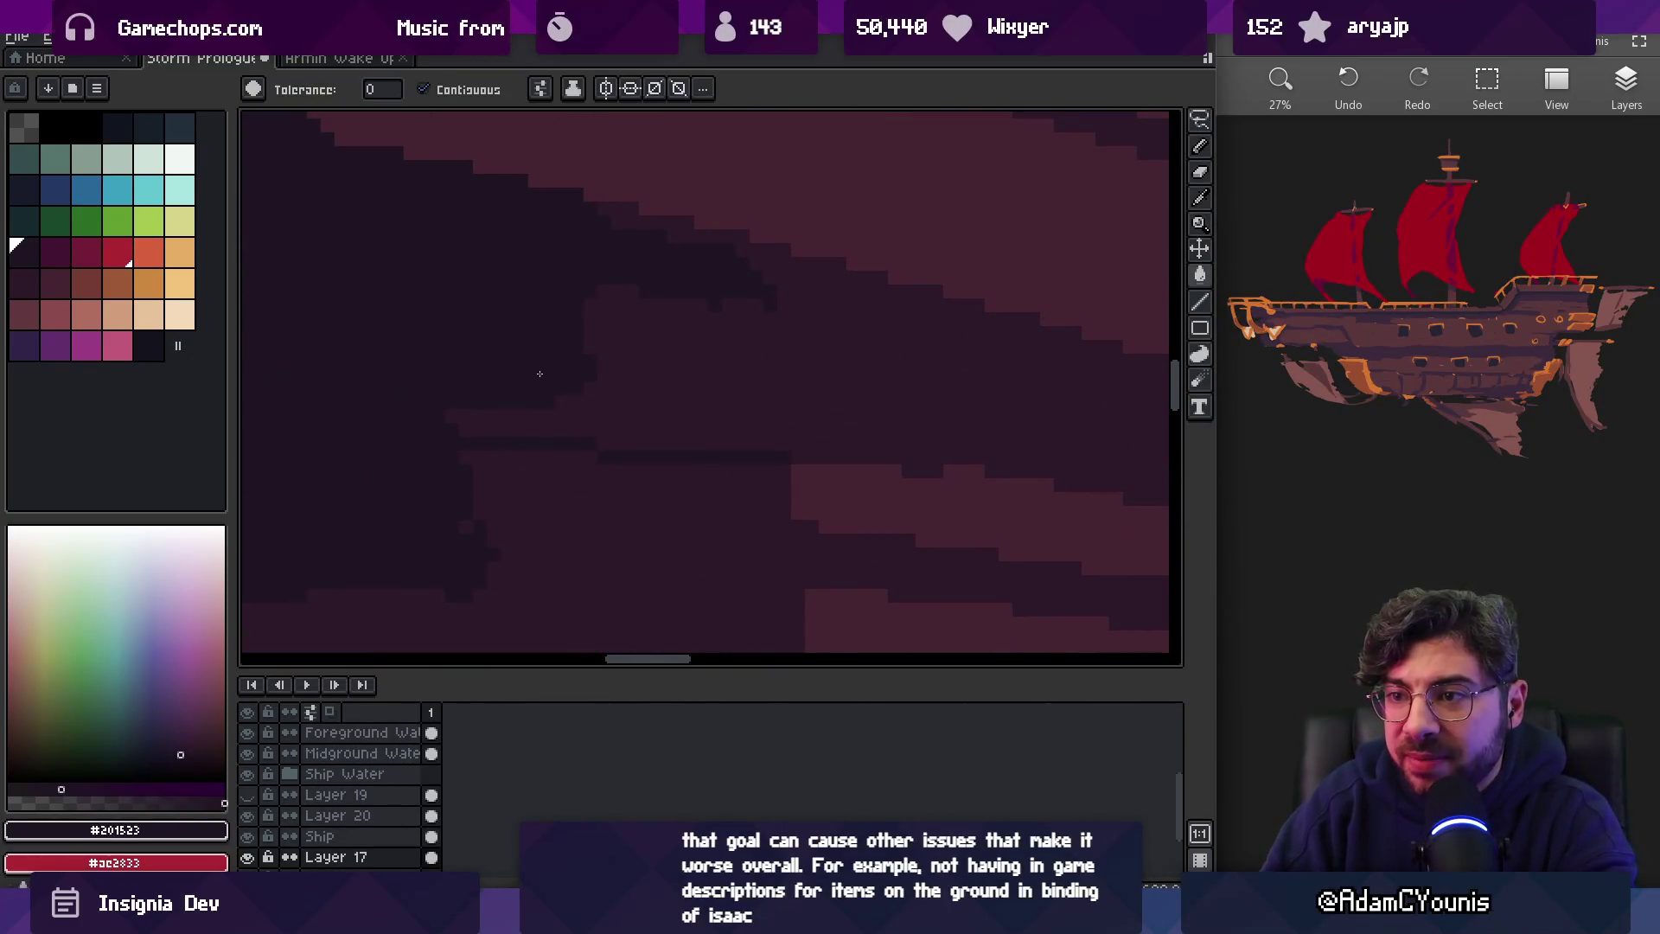
{"action": "scroll", "coordinate": [574, 391], "scroll_direction": "down", "scroll_amount": 3}
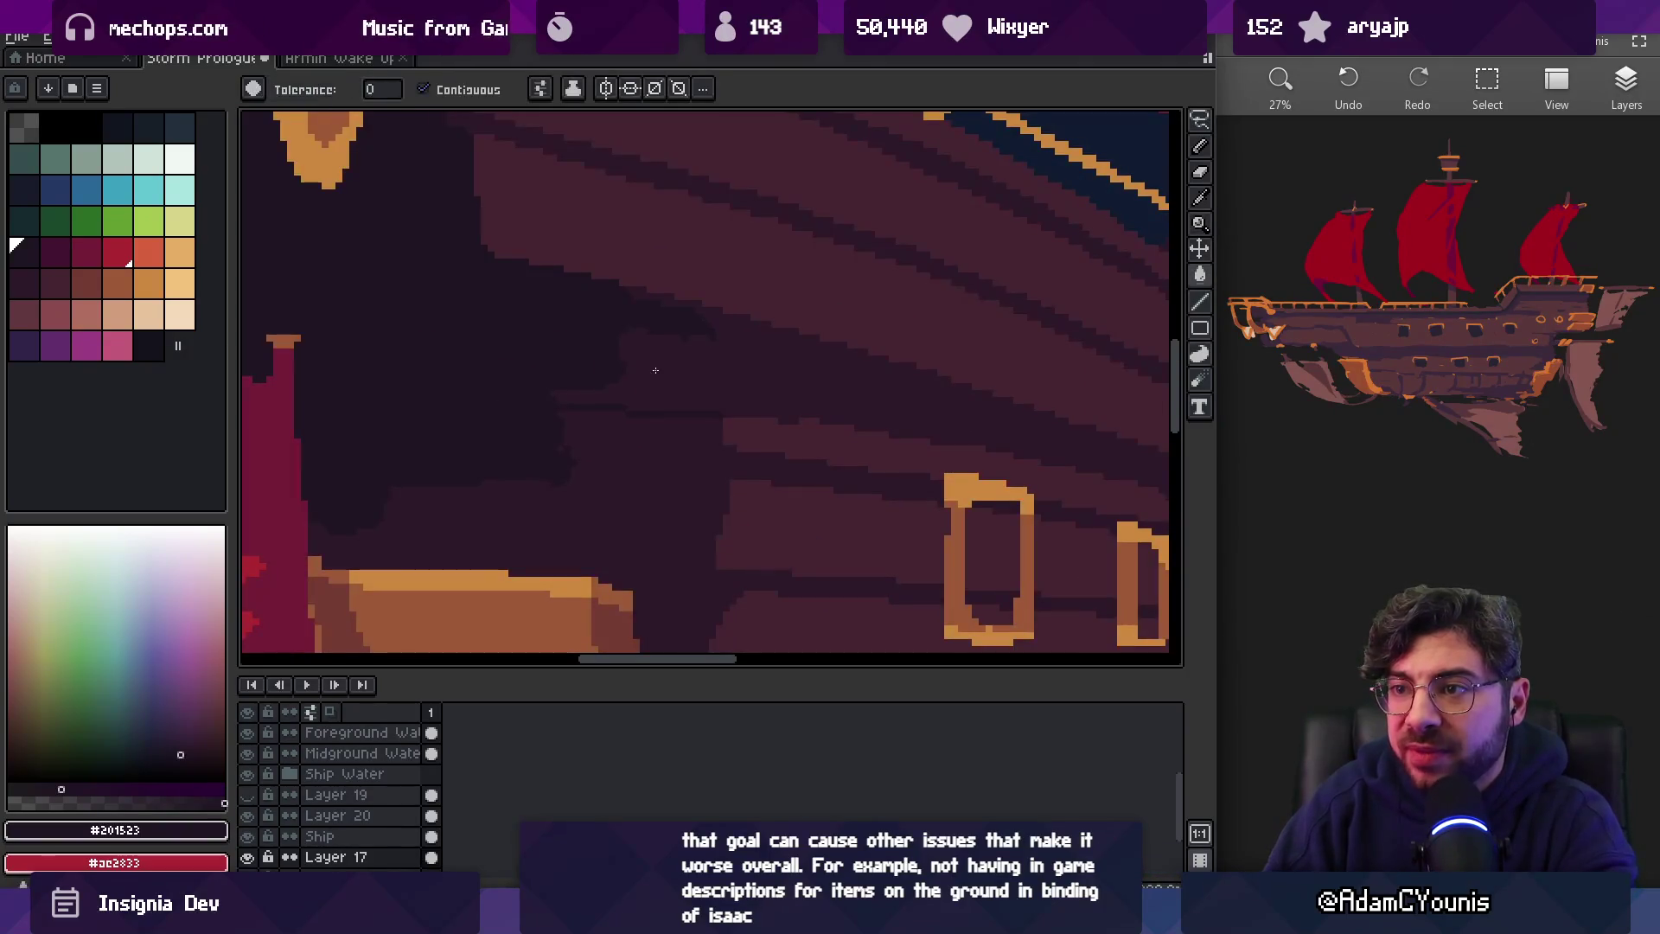
{"action": "key", "text": "z"}
{"action": "scroll", "coordinate": [668, 373], "scroll_direction": "down", "scroll_amount": 3}
{"action": "scroll", "coordinate": [706, 367], "scroll_direction": "up", "scroll_amount": 1}
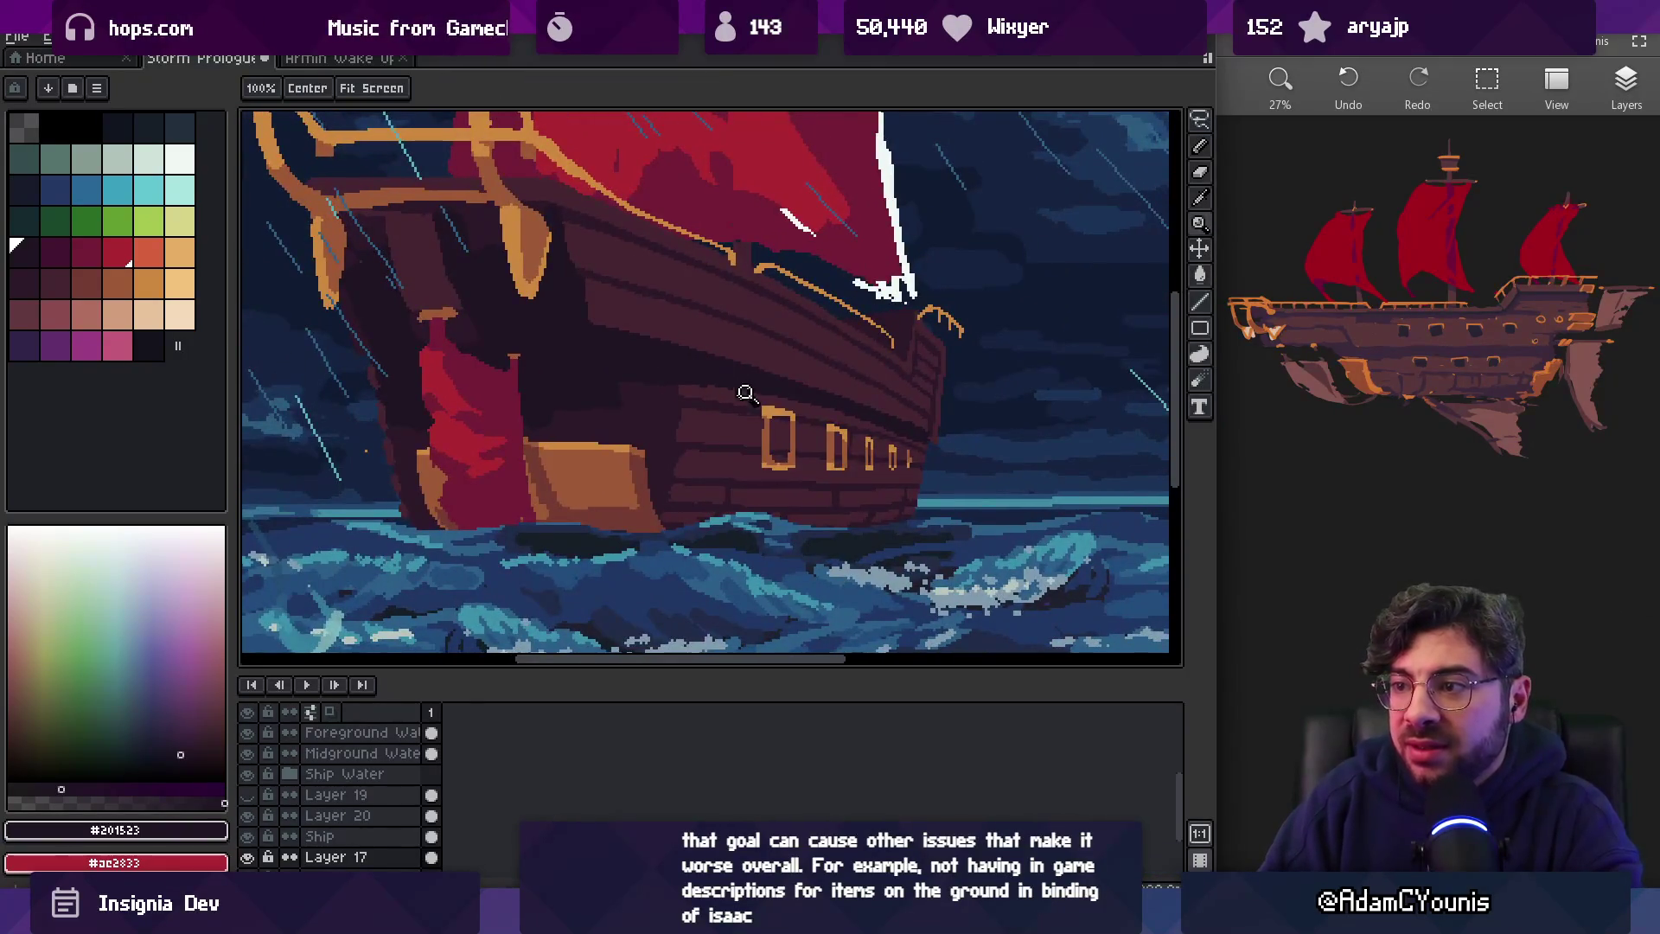
{"action": "scroll", "coordinate": [823, 403], "scroll_direction": "up", "scroll_amount": 2}
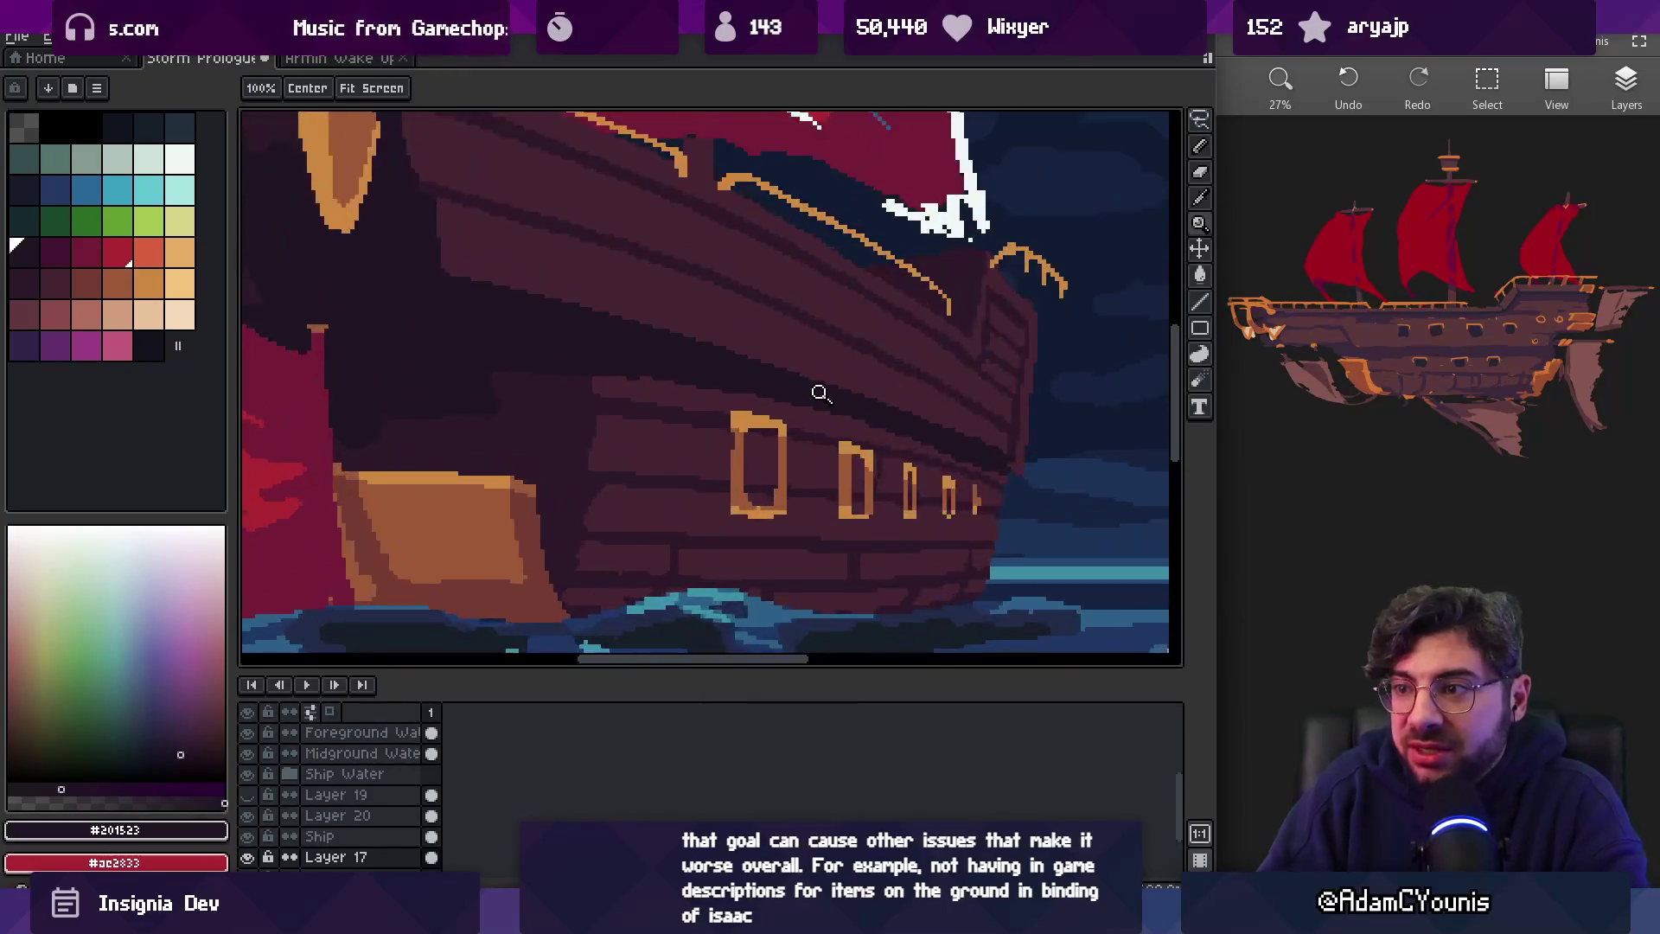
{"action": "scroll", "coordinate": [692, 385], "scroll_direction": "up", "scroll_amount": 1}
{"action": "left_click", "coordinate": [651, 388], "text": "alt"}
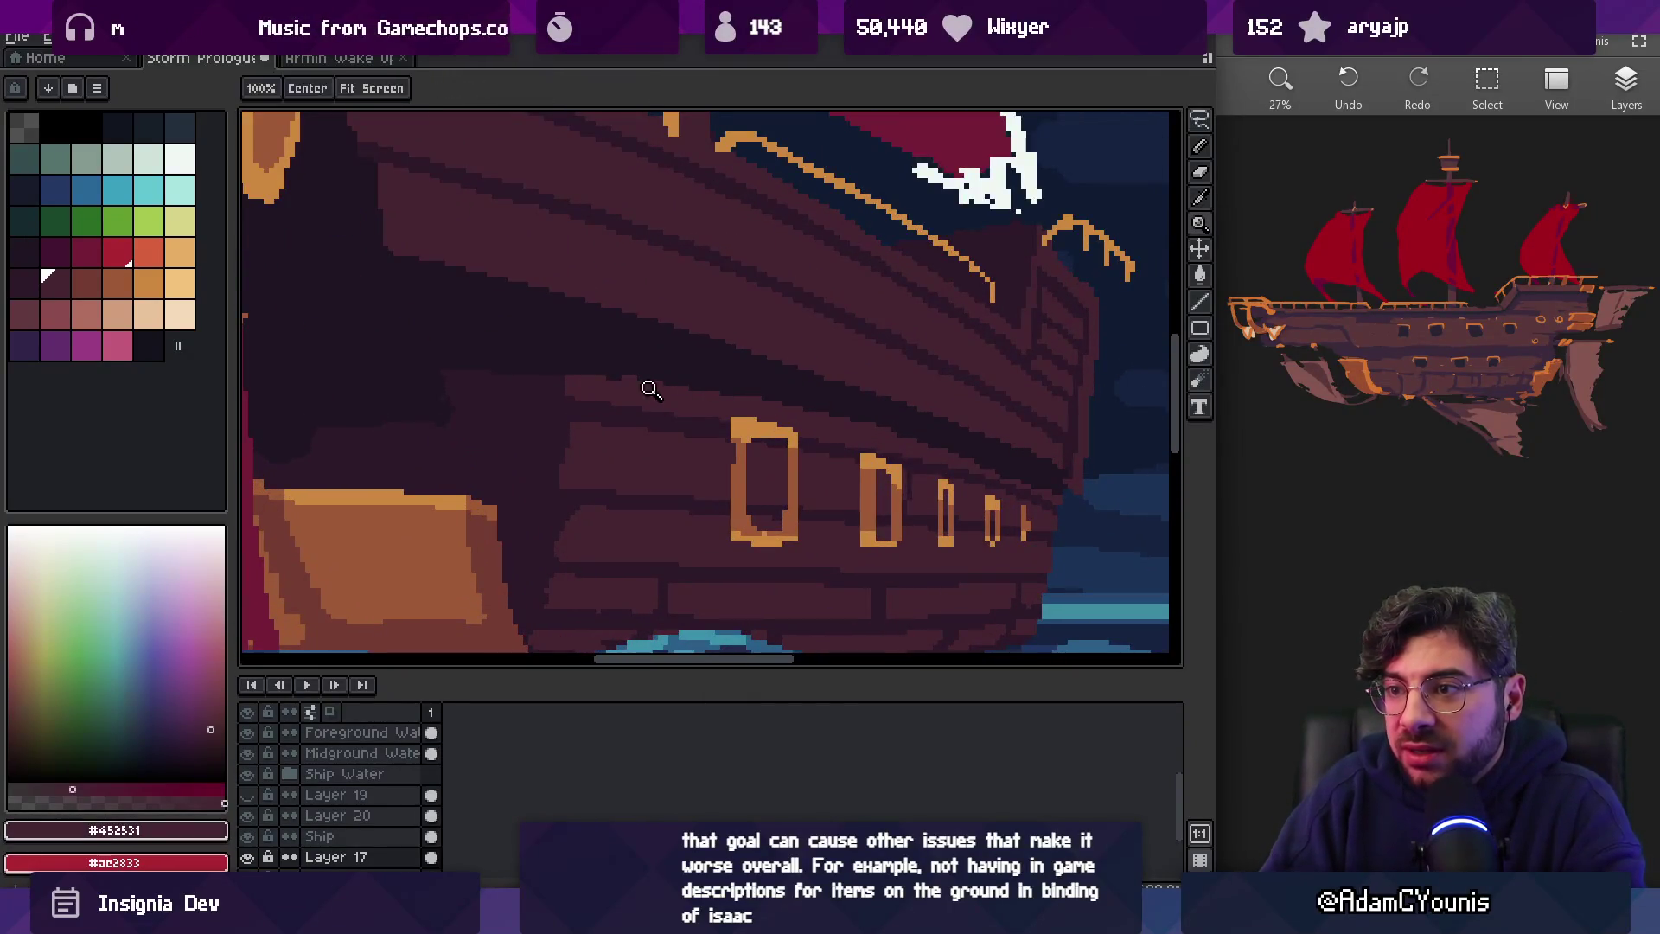
Pick a darker hull colour and zoom in on the hull portholes
{"action": "key", "text": "b"}
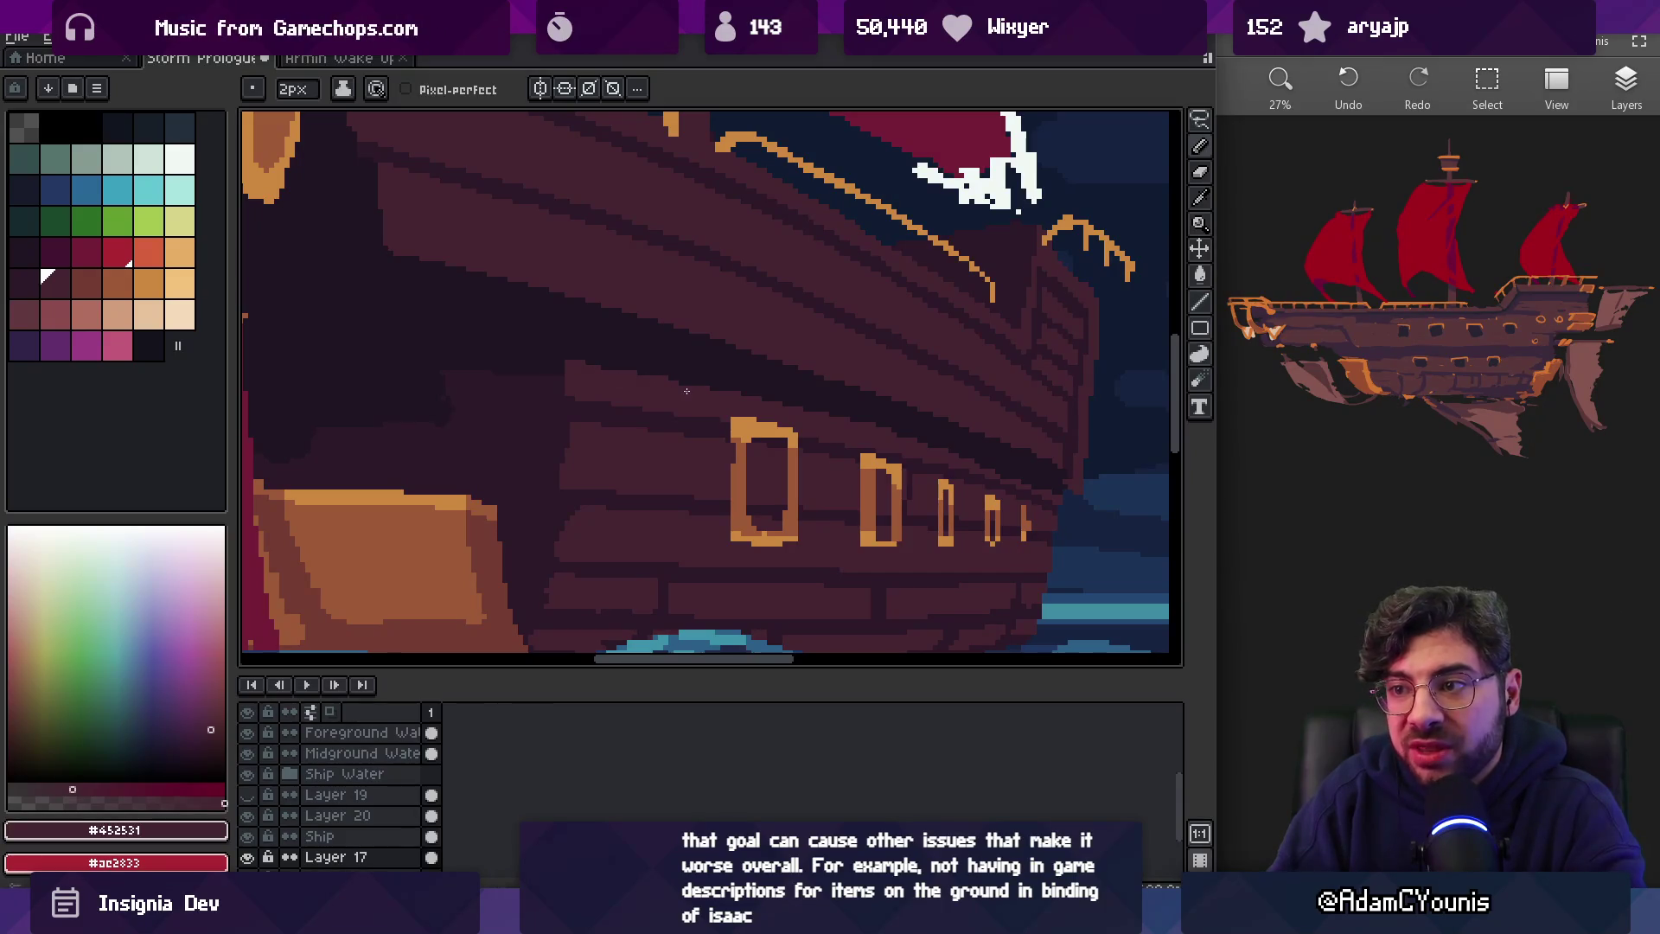
{"action": "left_click", "coordinate": [646, 347], "text": "alt"}
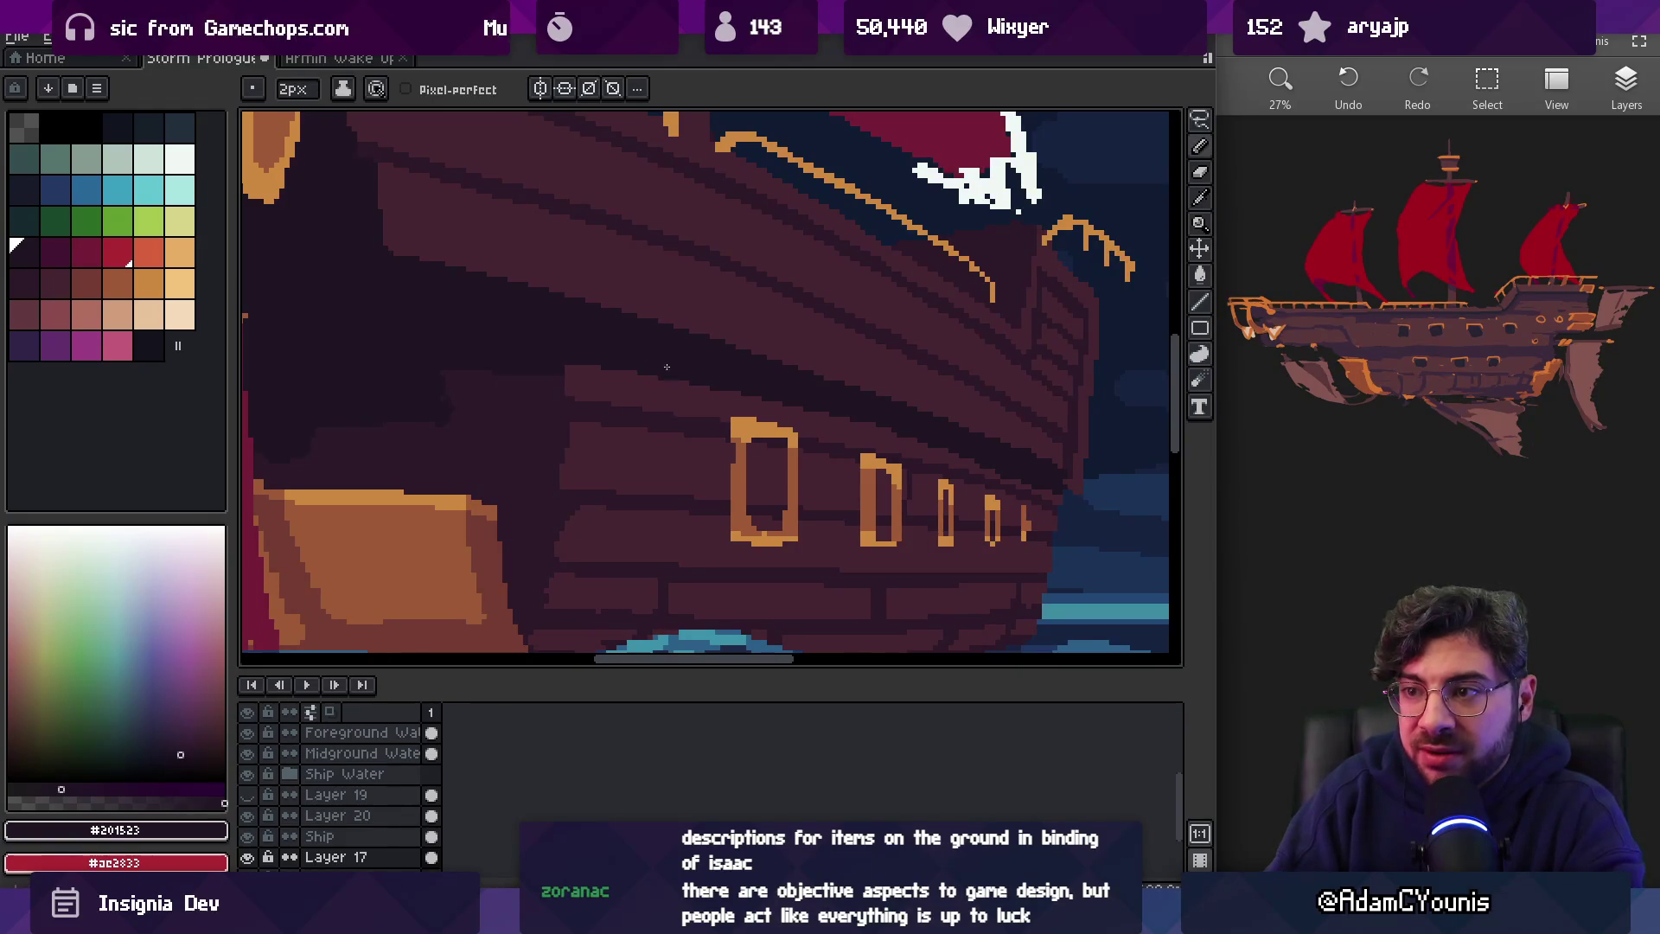
{"action": "scroll", "coordinate": [899, 423], "scroll_direction": "up", "scroll_amount": 3}
{"action": "left_click", "coordinate": [908, 464], "text": "alt"}
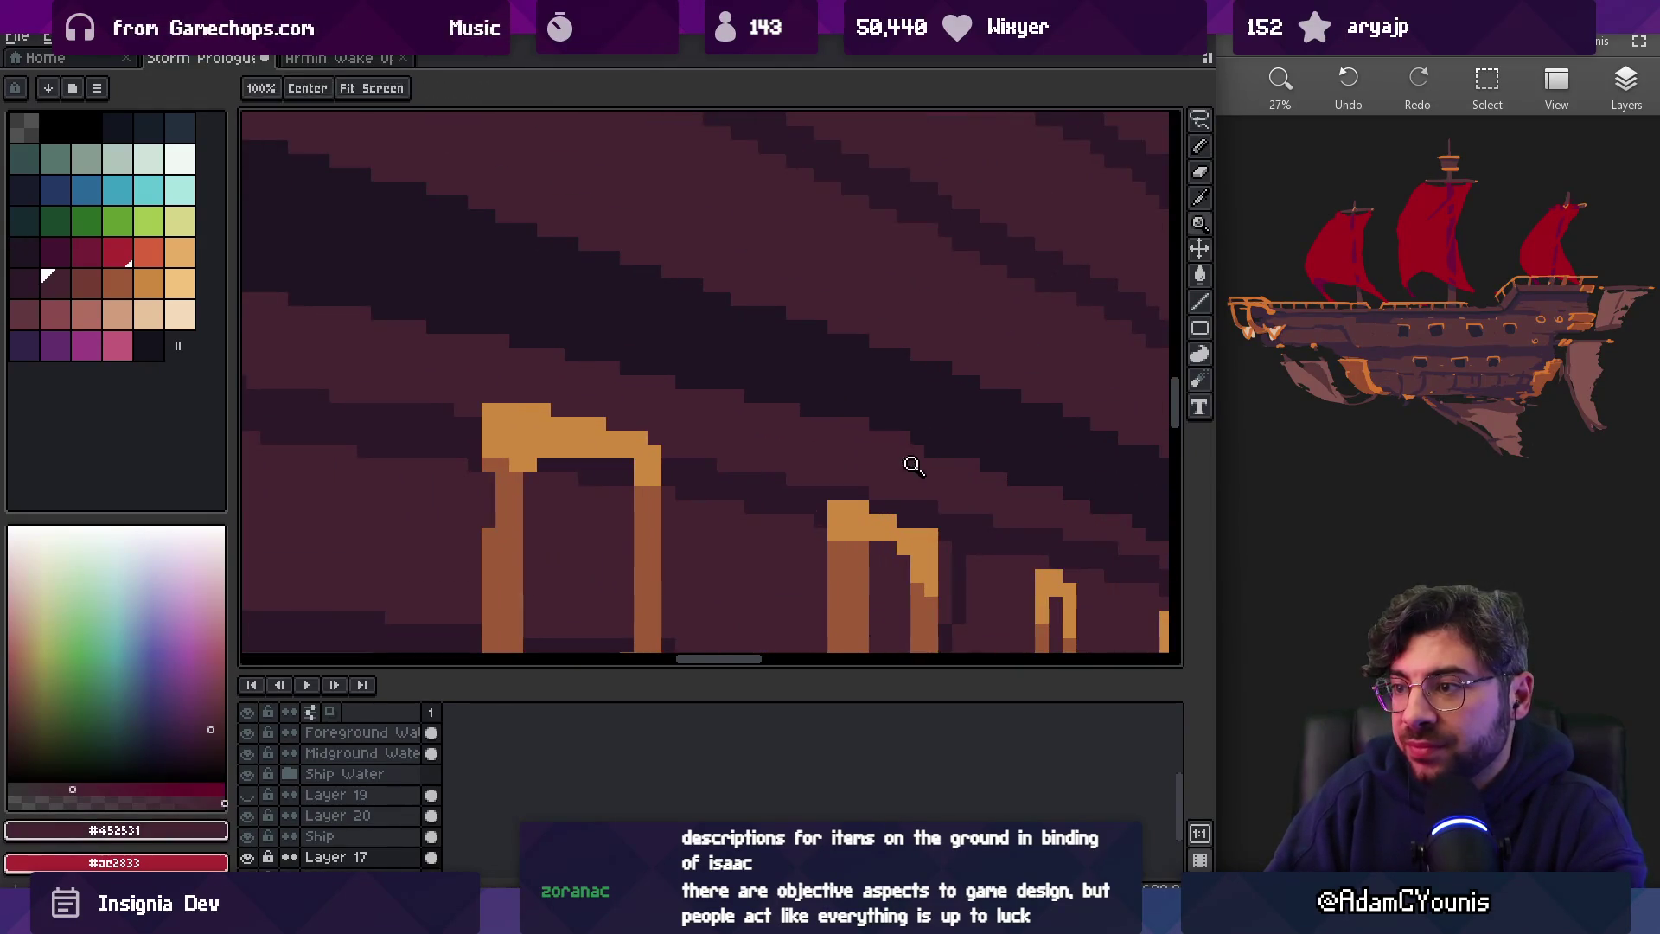
{"action": "left_click_drag", "start_coordinate": [990, 481], "coordinate": [775, 419]}
Set the pencil to 1px and sample the plank colour beside the portholes
{"action": "key", "text": "minus"}
{"action": "left_click", "coordinate": [908, 452], "text": "alt"}
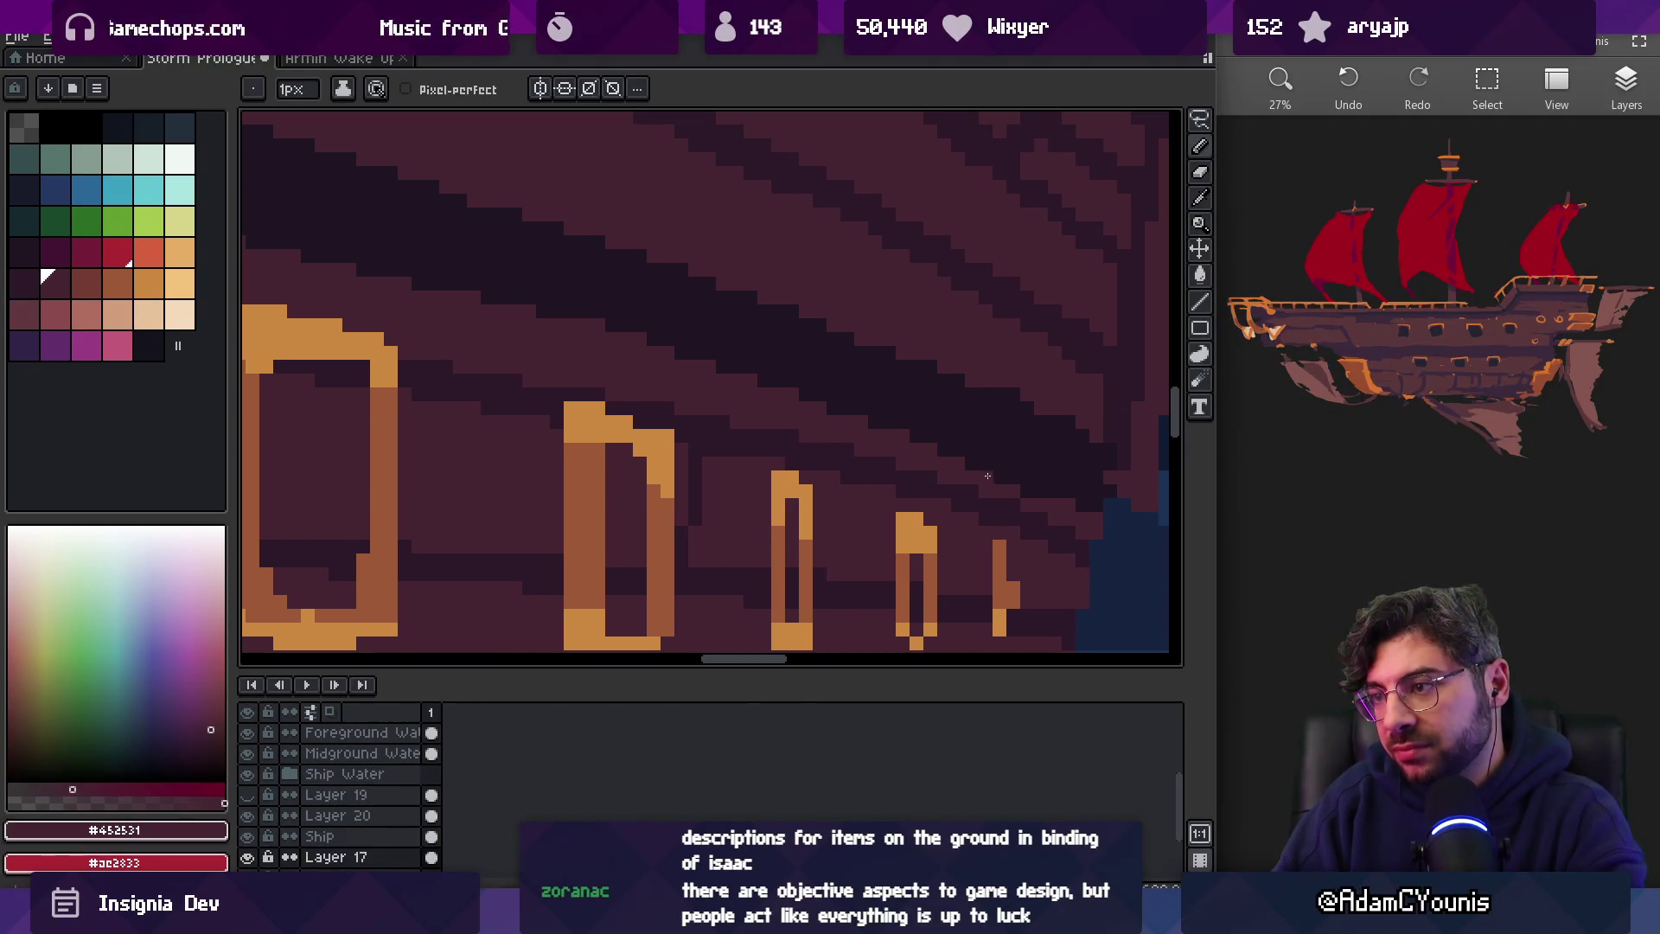
{"action": "key", "text": "z"}
{"action": "scroll", "coordinate": [1042, 471], "scroll_direction": "down", "scroll_amount": 4}
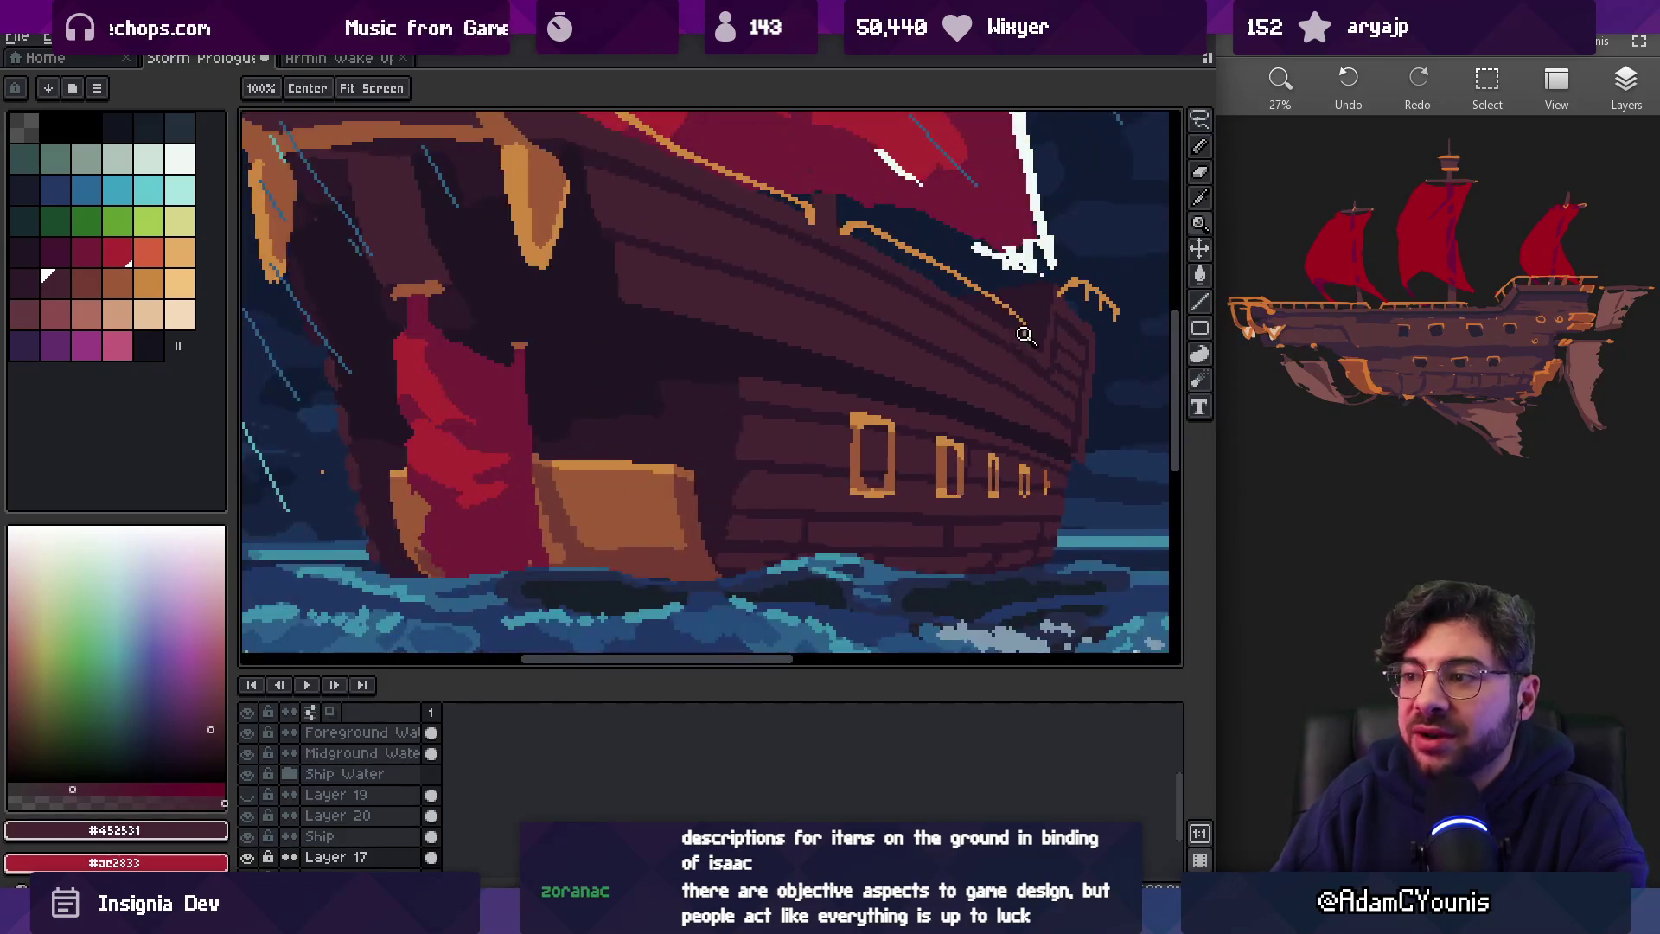
{"action": "left_click", "coordinate": [1062, 420]}
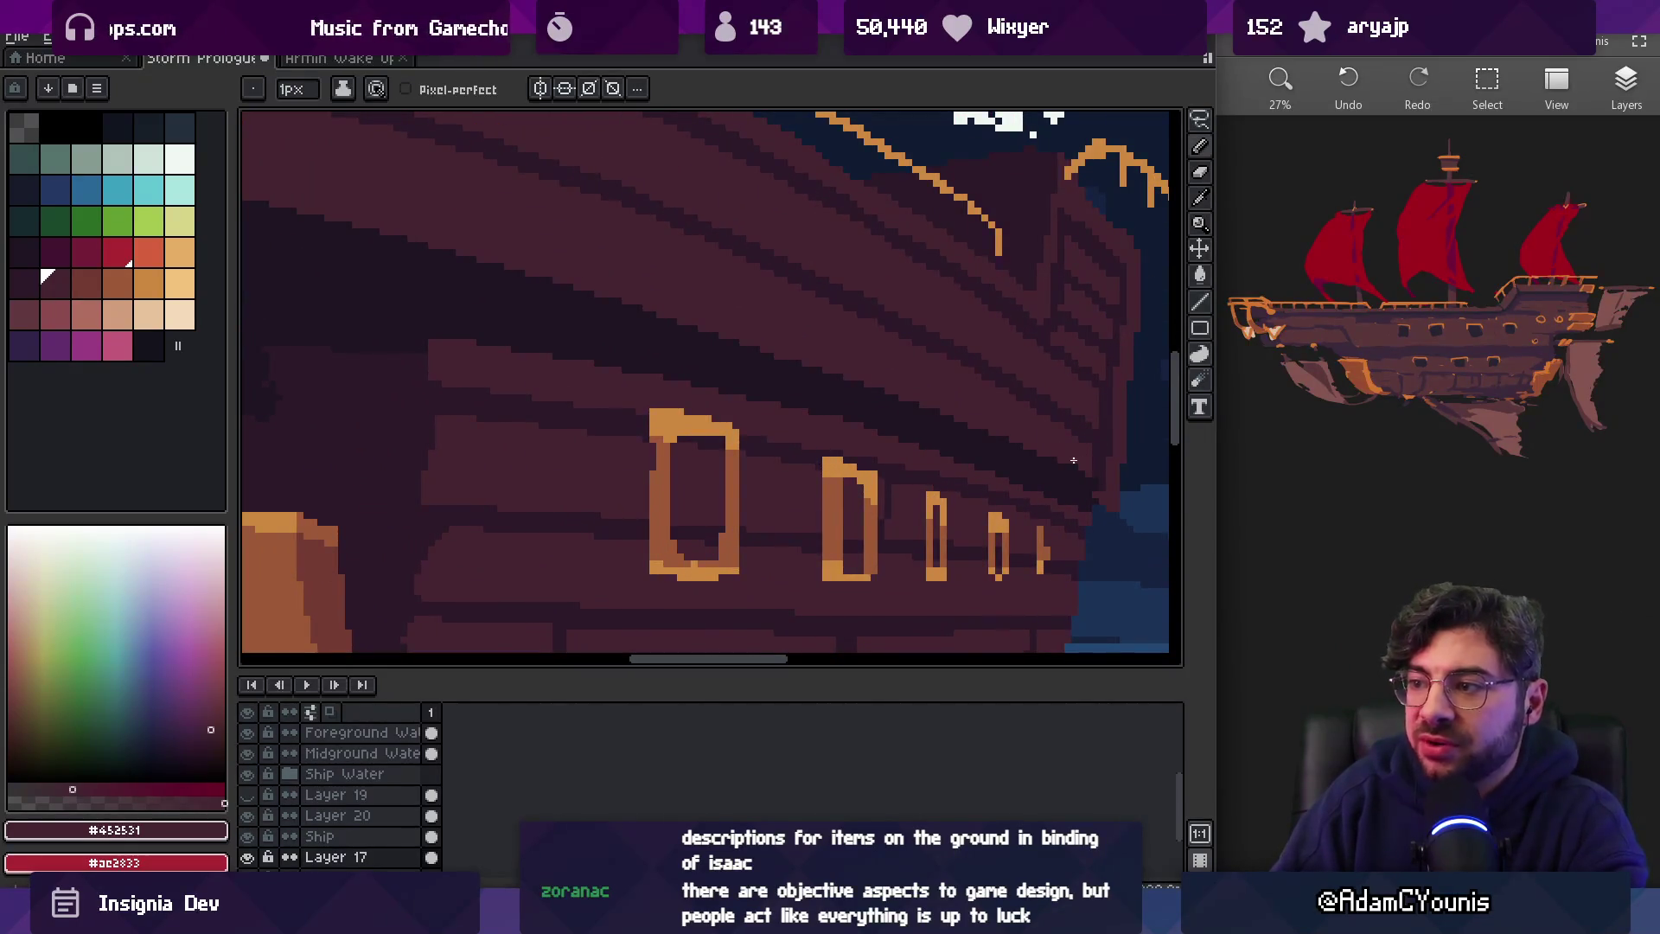
Zoom out to show the sails and sea around the ship
{"action": "key", "text": "z"}
{"action": "scroll", "coordinate": [1078, 453], "scroll_direction": "down", "scroll_amount": 3}
{"action": "scroll", "coordinate": [959, 360], "scroll_direction": "right", "scroll_amount": 3}
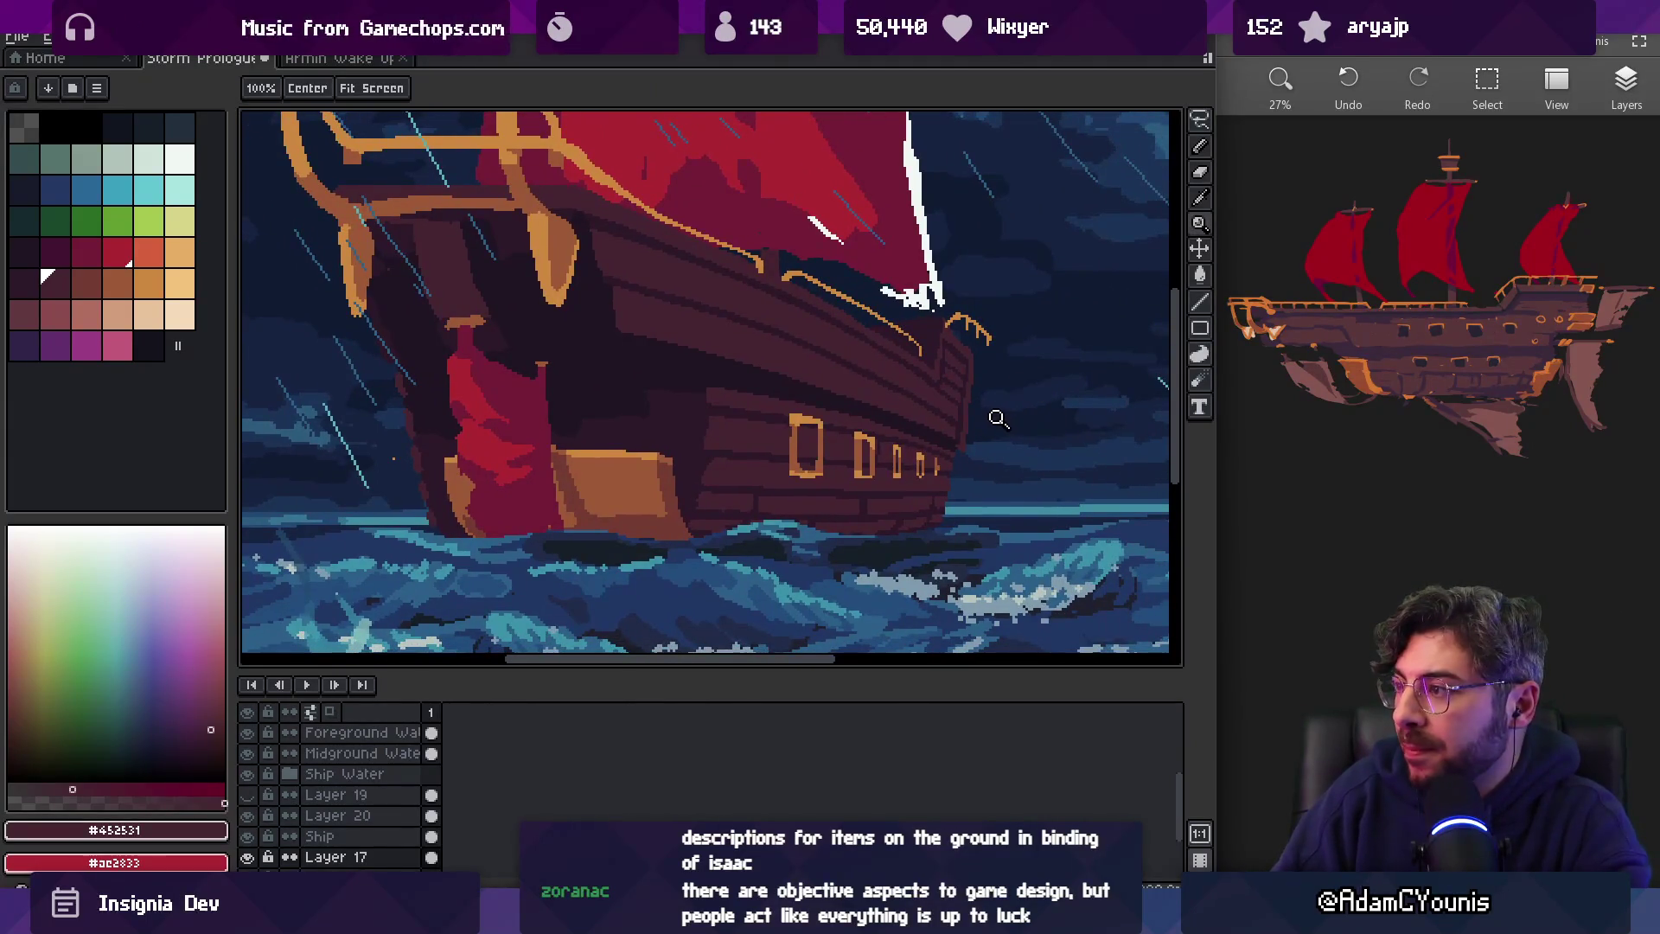
{"action": "scroll", "coordinate": [994, 415], "scroll_direction": "up", "scroll_amount": 3}
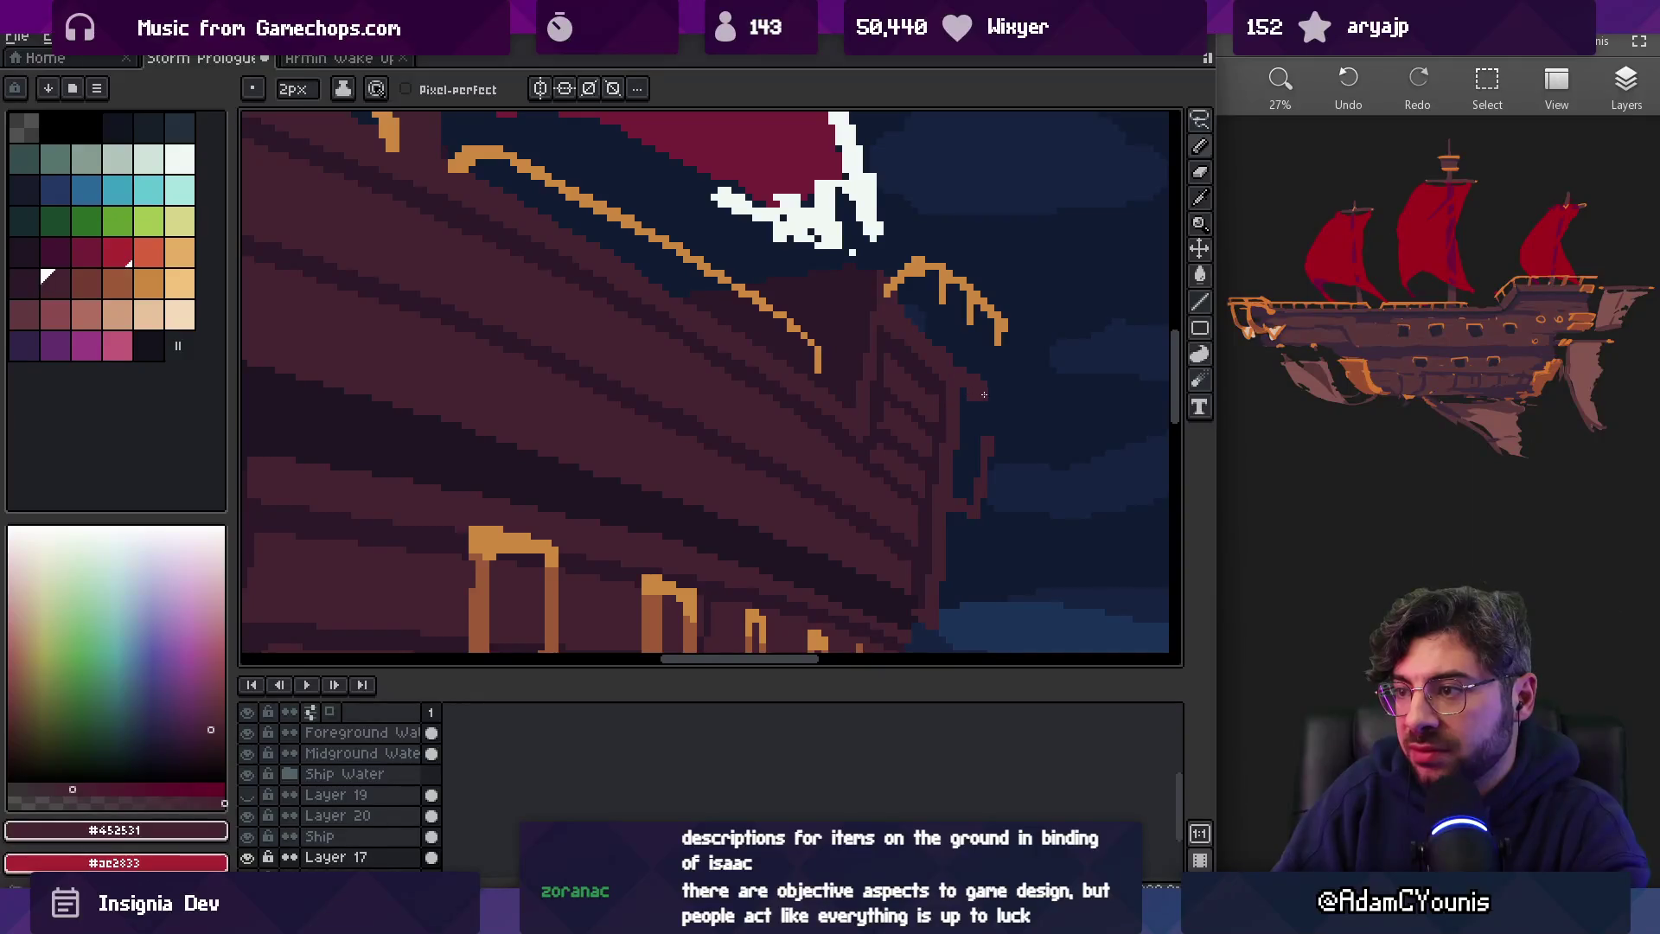
Draw a dark shading stroke down the bow, then pick the lighter plank colour
{"action": "left_click", "coordinate": [939, 389], "text": "alt"}
{"action": "left_click_drag", "start_coordinate": [961, 464], "coordinate": [942, 410]}
{"action": "key", "text": "g"}
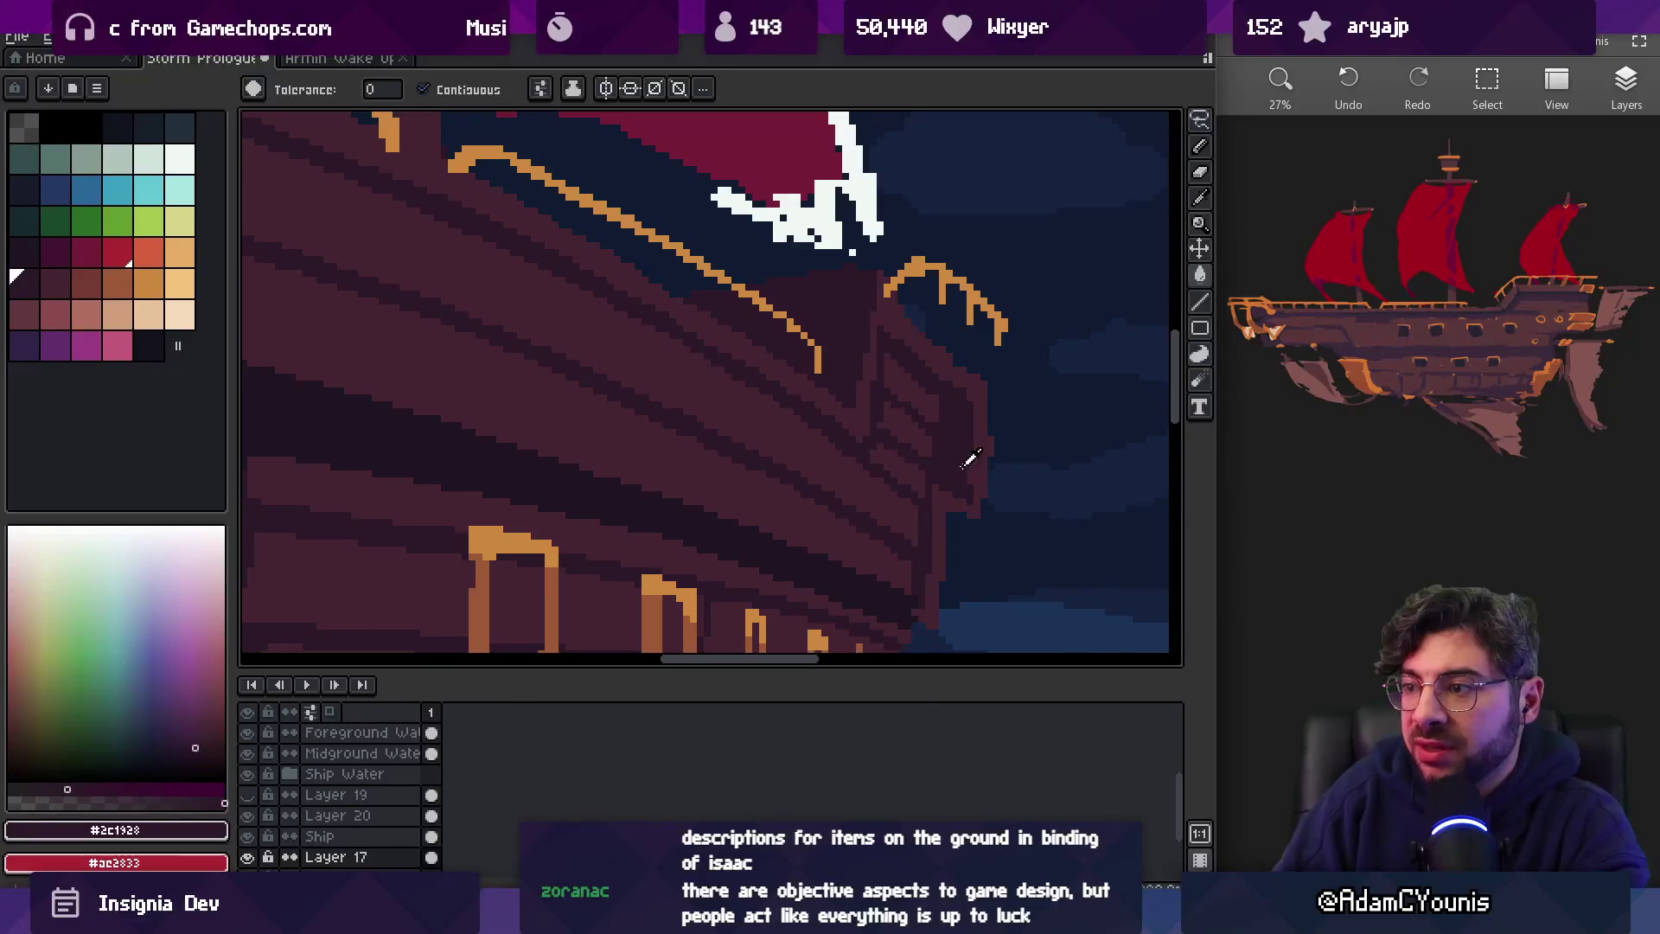
{"action": "key", "text": "b"}
{"action": "left_click", "coordinate": [987, 421], "text": "alt"}
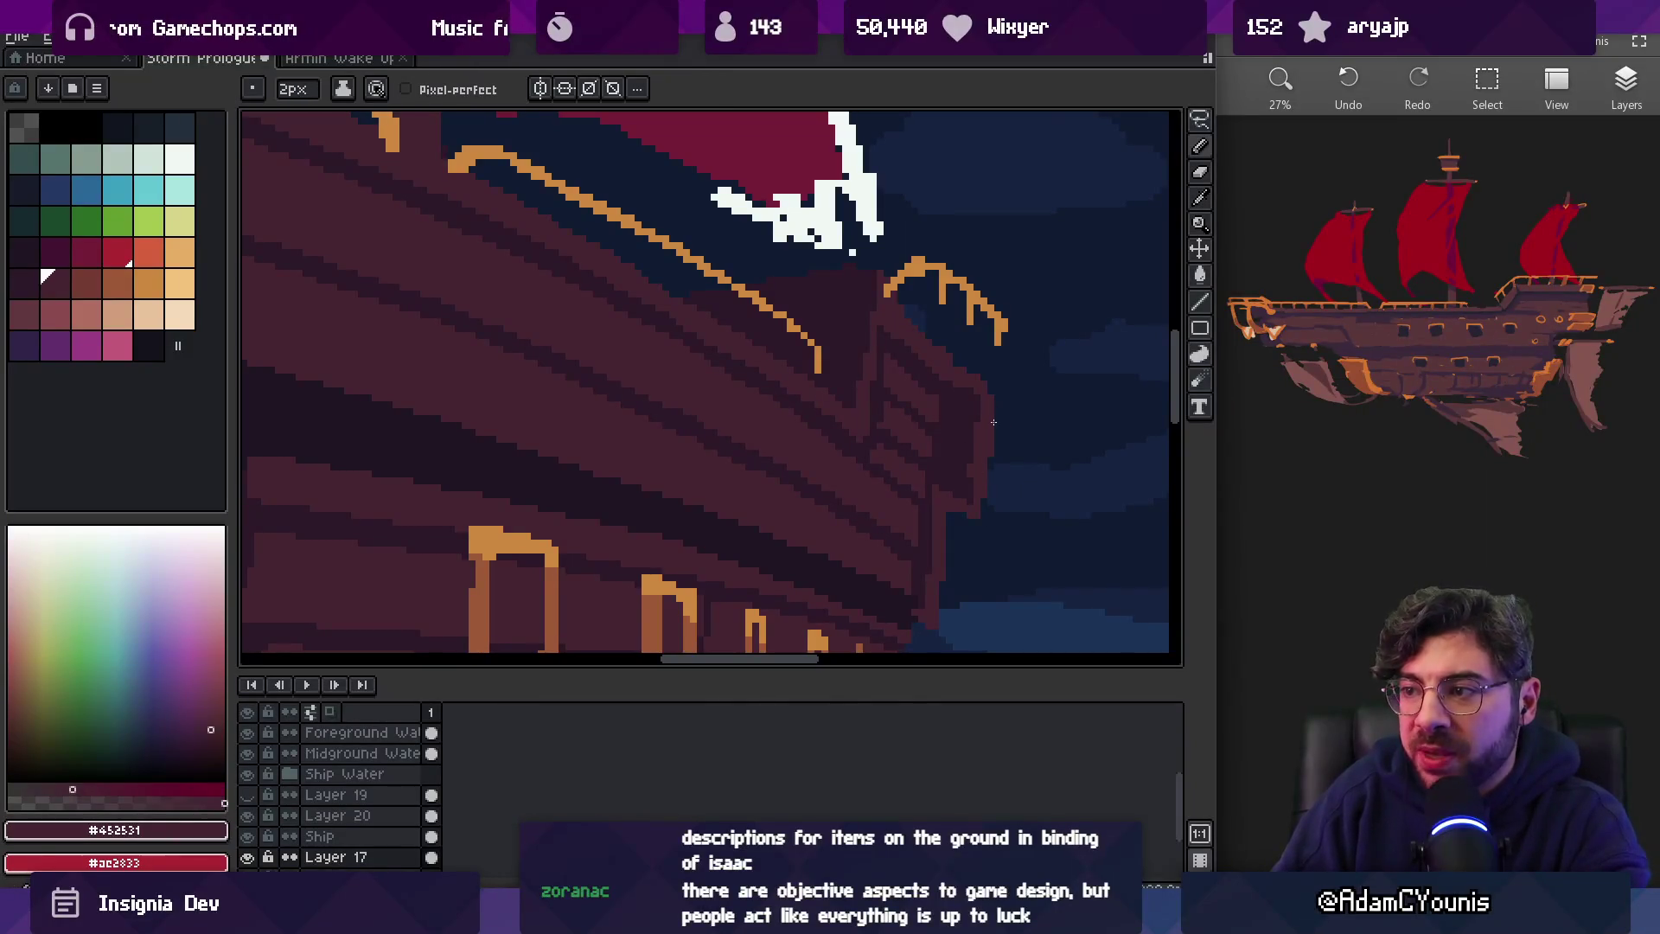
{"action": "left_click", "coordinate": [971, 419], "text": "alt"}
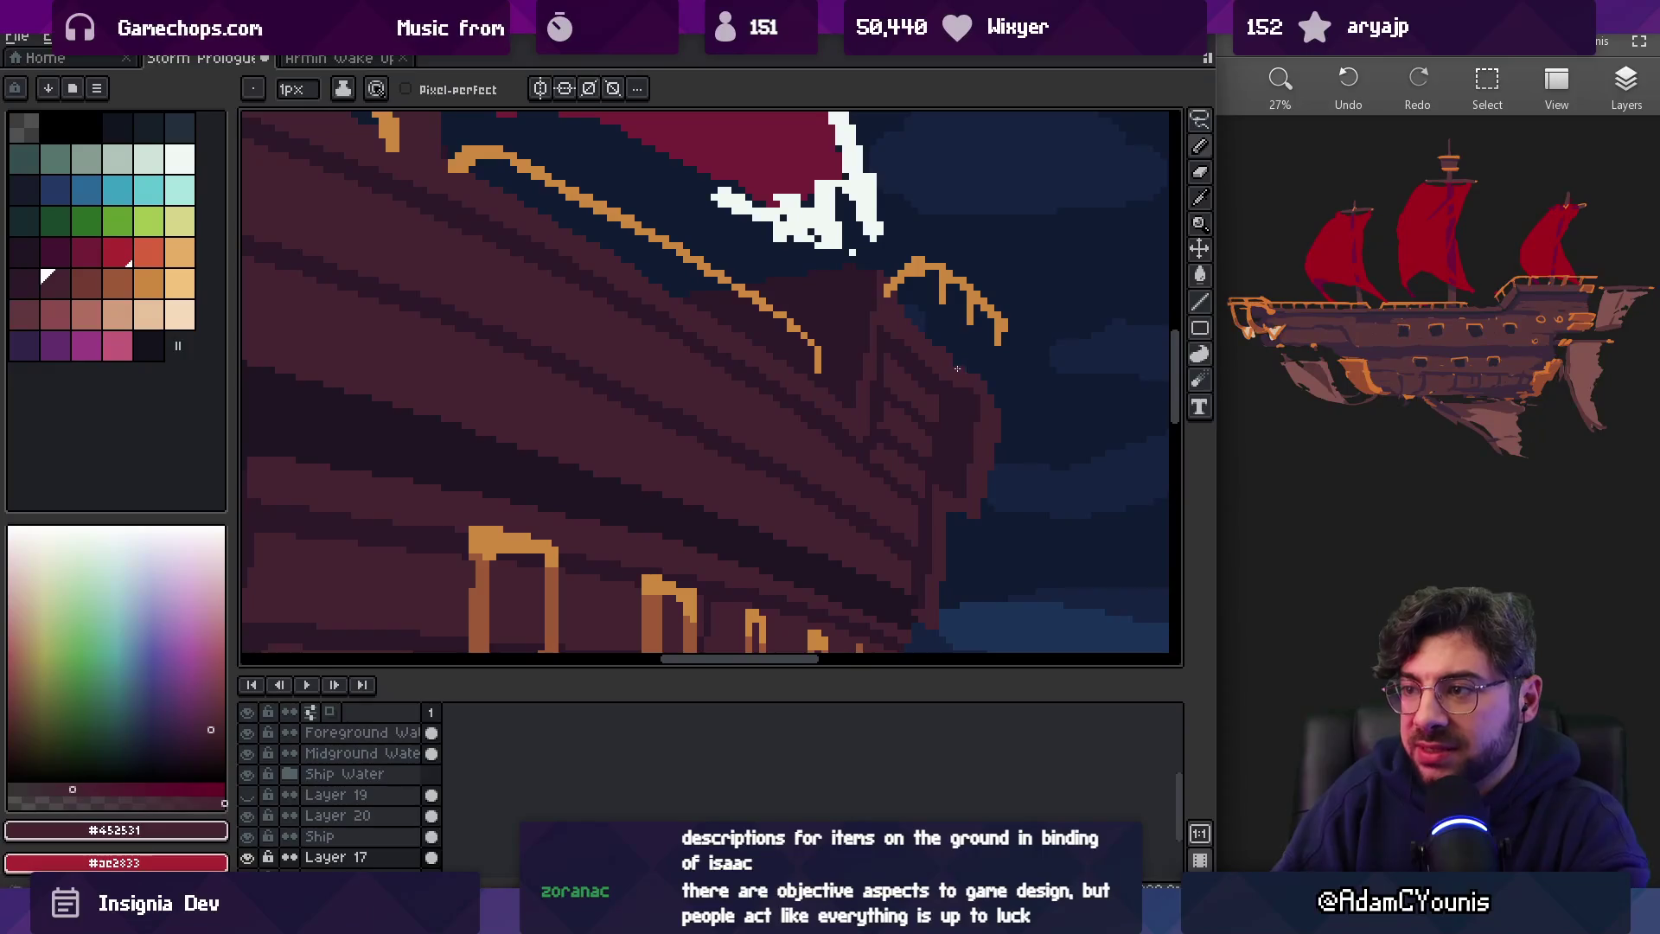
Zoom out to check the ship, then dab plank colour onto the bow
{"action": "key", "text": "z"}
{"action": "scroll", "coordinate": [990, 400], "scroll_direction": "down", "scroll_amount": 3}
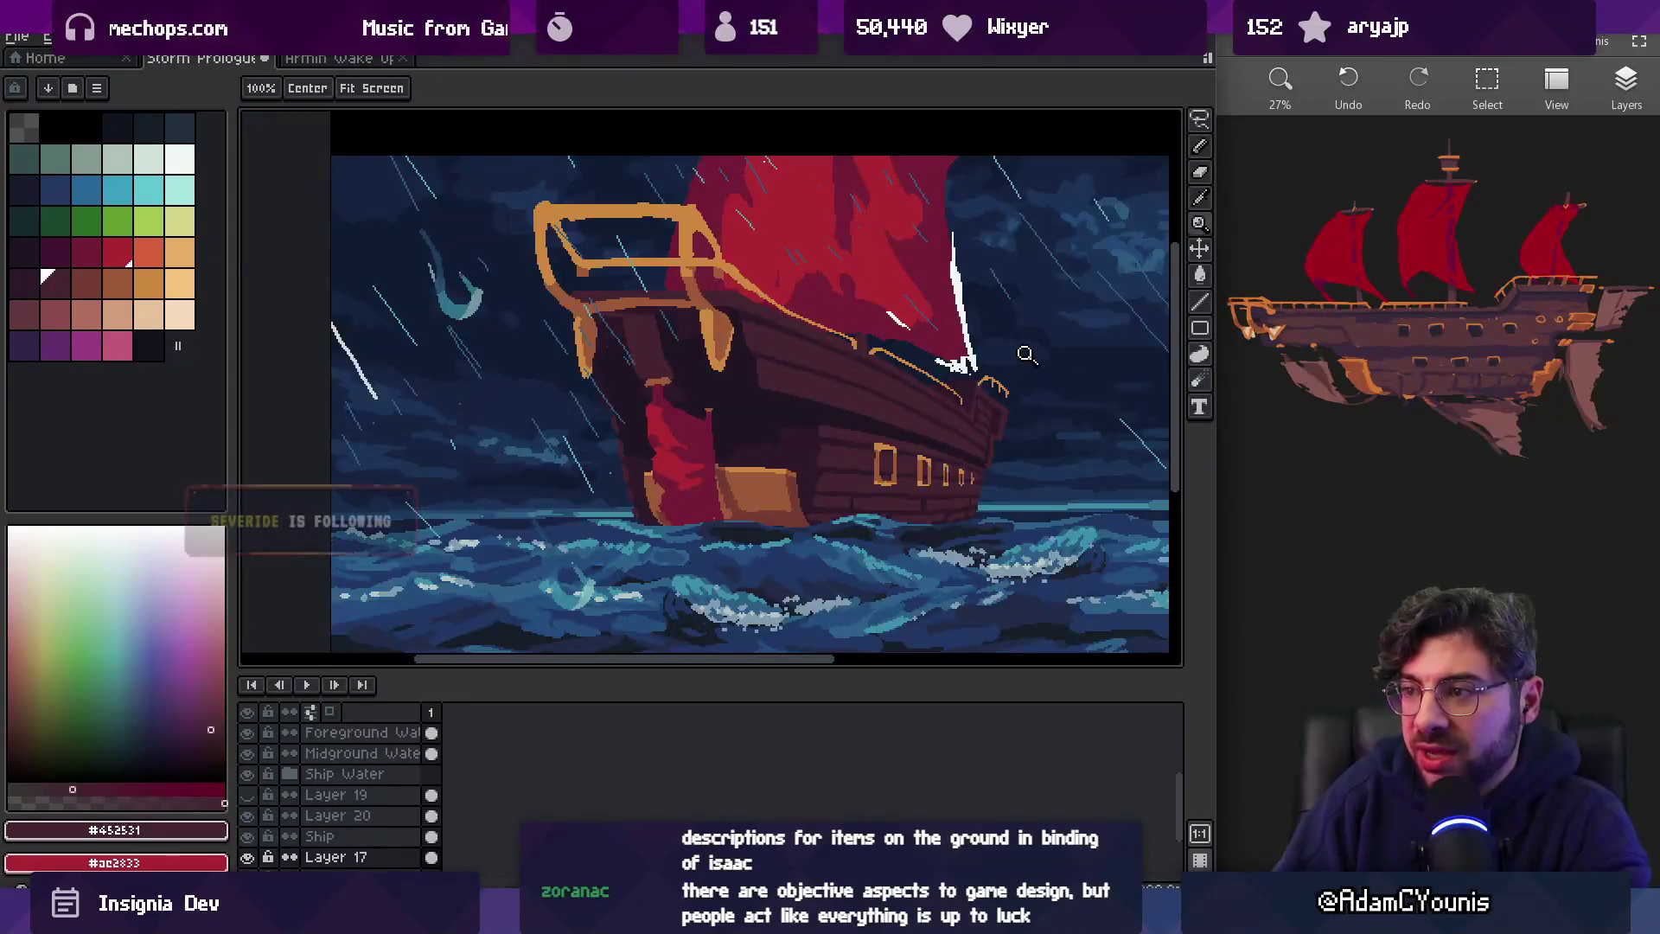
{"action": "scroll", "coordinate": [995, 454], "scroll_direction": "up", "scroll_amount": 3}
{"action": "key", "text": "b"}
{"action": "left_click", "coordinate": [952, 418], "text": "alt"}
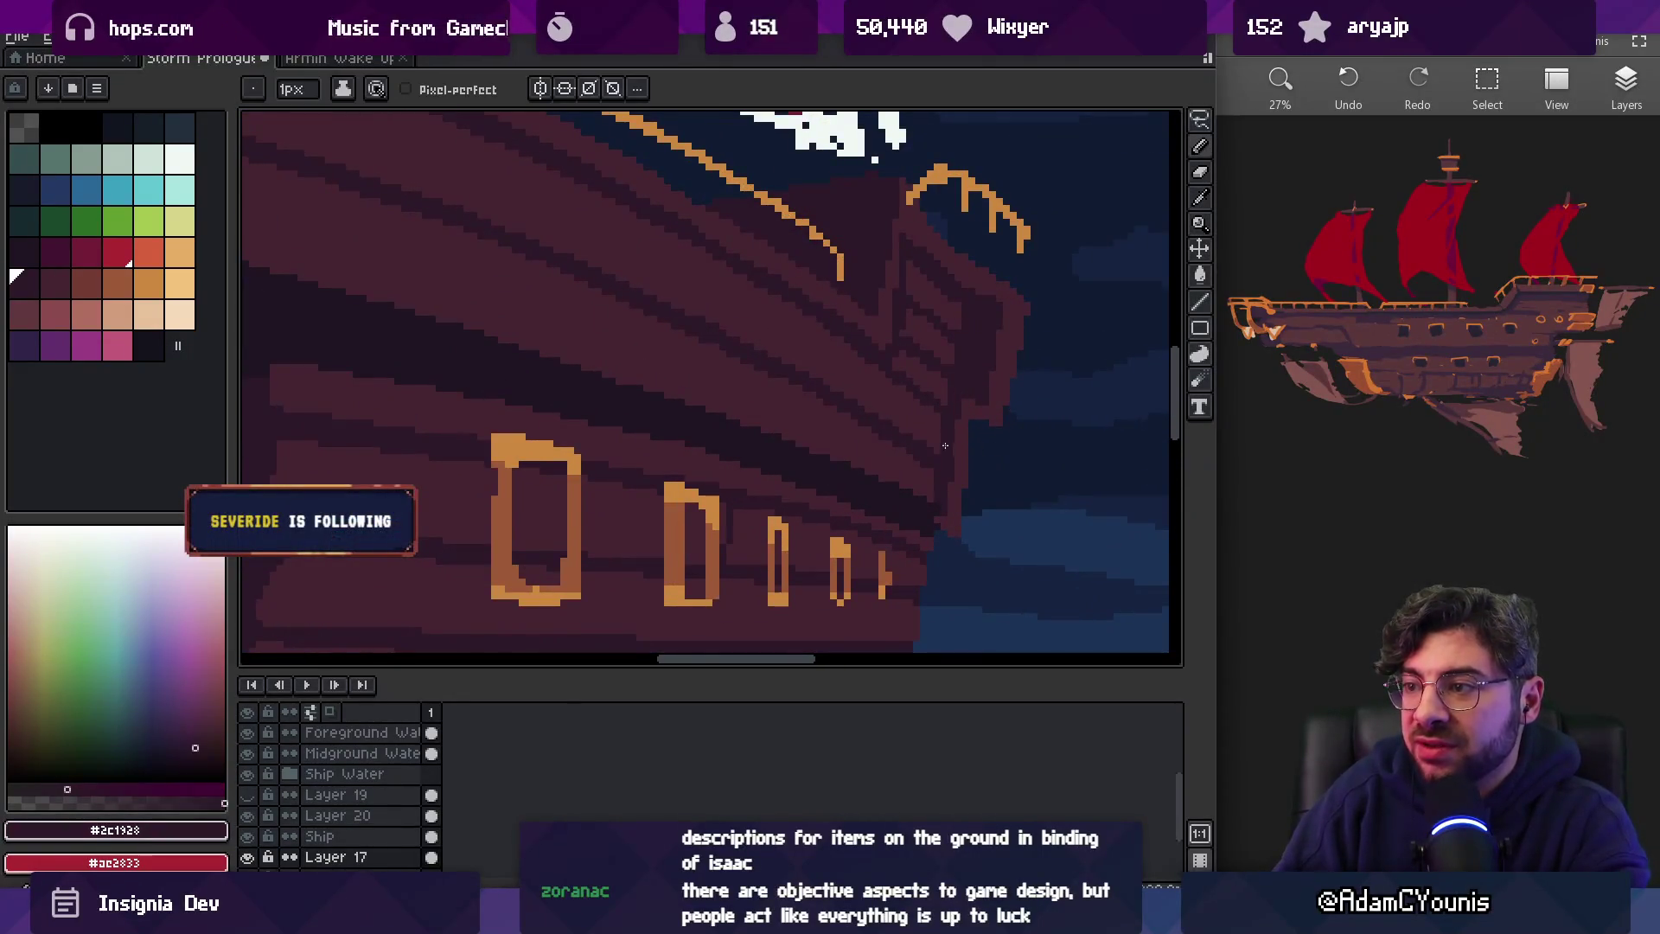
Alternate plank and dark shadow pixels across the bow planks
{"action": "left_click", "coordinate": [982, 315], "text": "alt"}
{"action": "left_click", "coordinate": [994, 331], "text": "alt"}
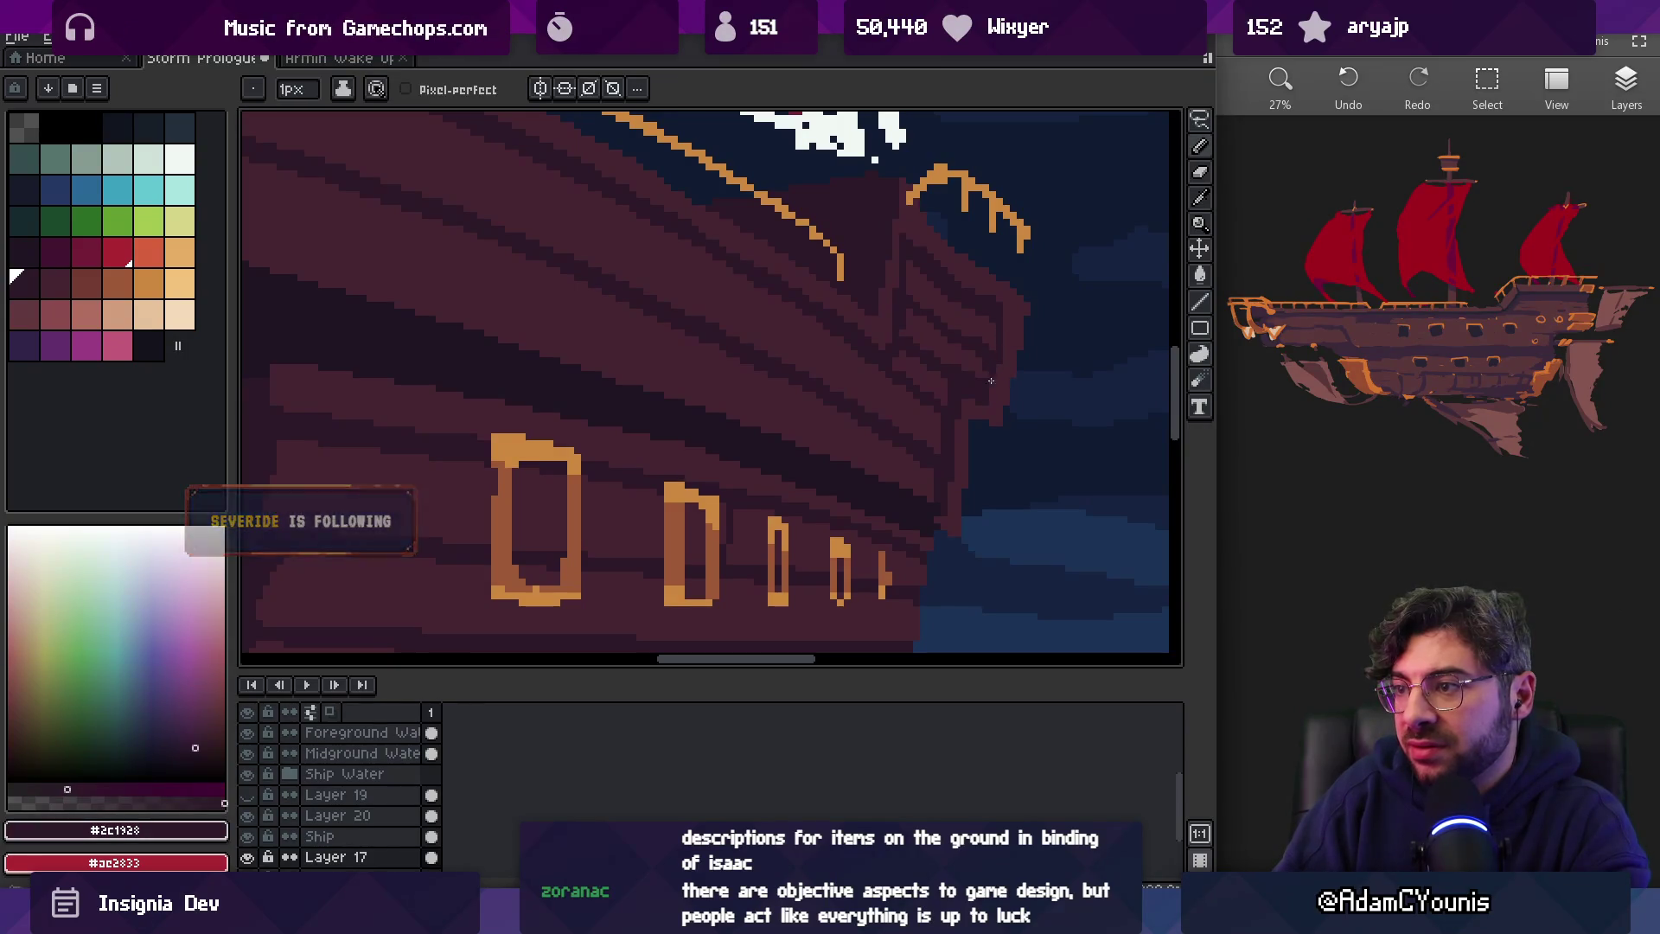
{"action": "left_click", "coordinate": [985, 370], "text": "alt"}
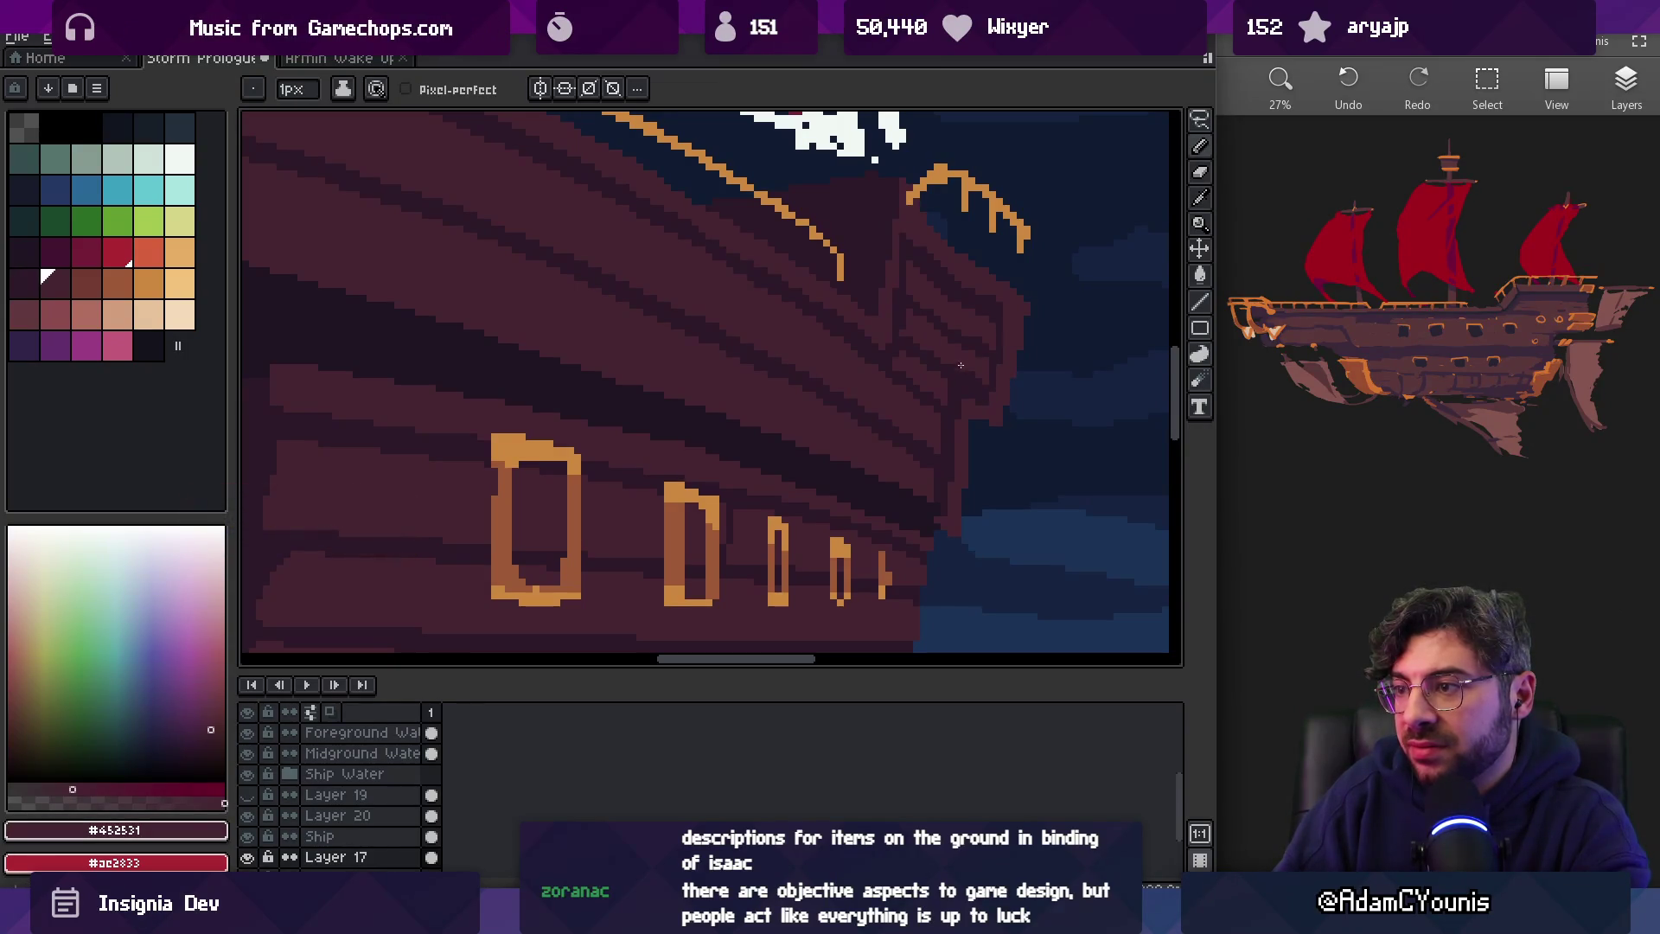
{"action": "left_click", "coordinate": [926, 346], "text": "alt"}
{"action": "left_click", "coordinate": [947, 380], "text": "alt"}
{"action": "left_click", "coordinate": [934, 356], "text": "alt"}
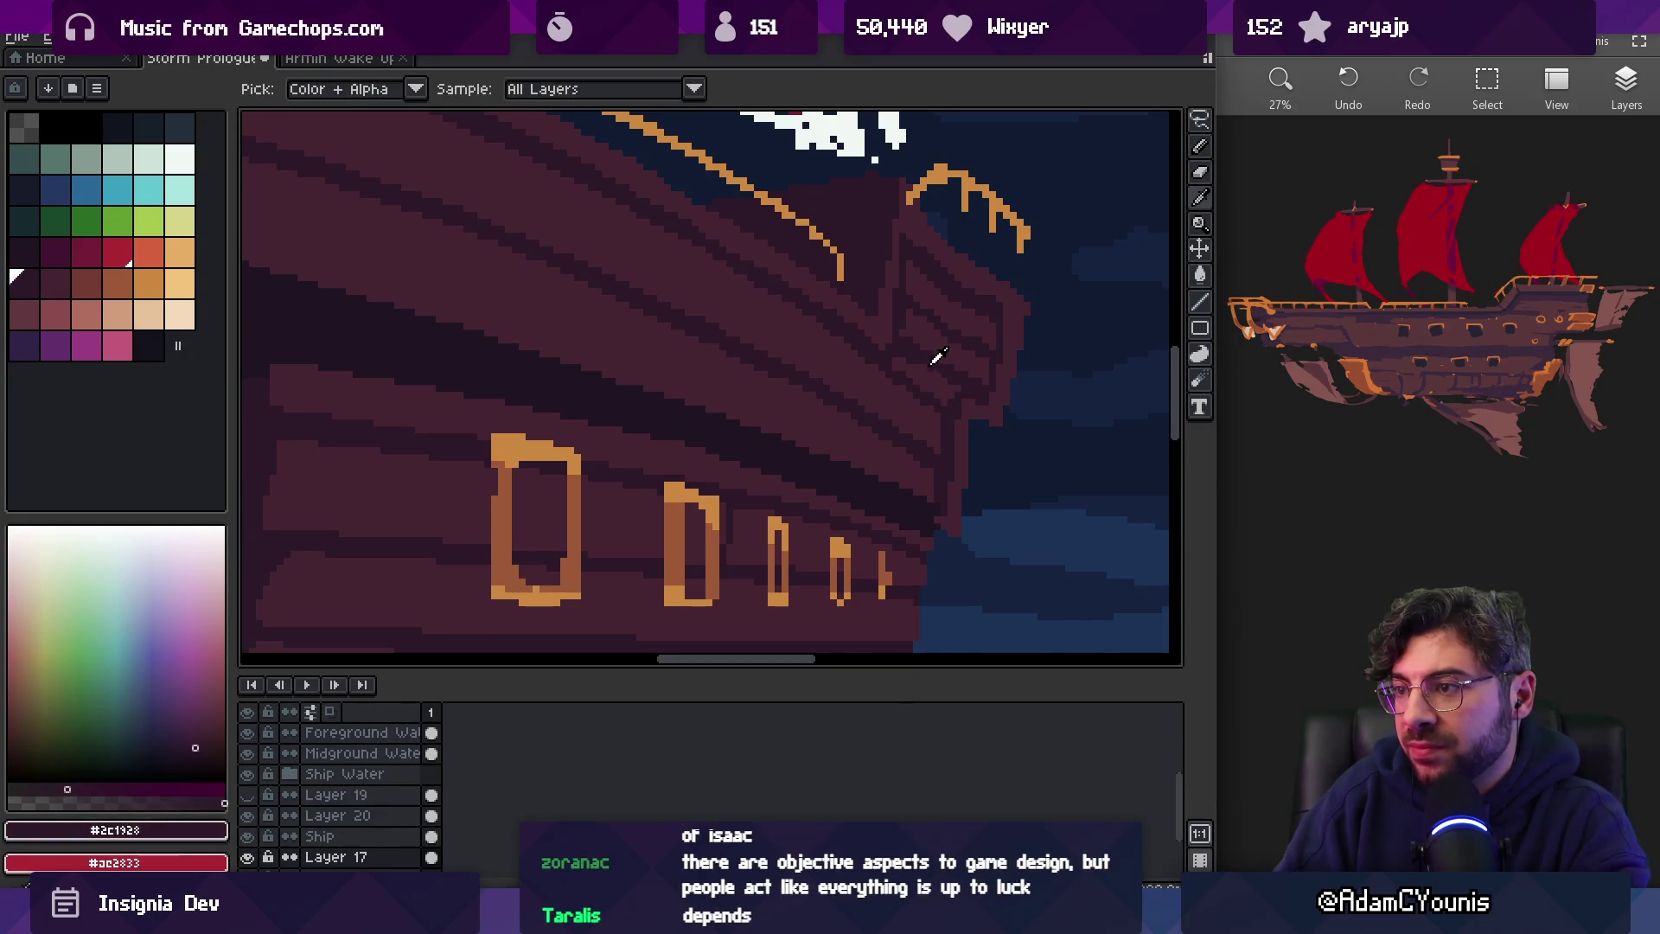
{"action": "scroll", "coordinate": [906, 340], "scroll_direction": "down", "scroll_amount": 5}
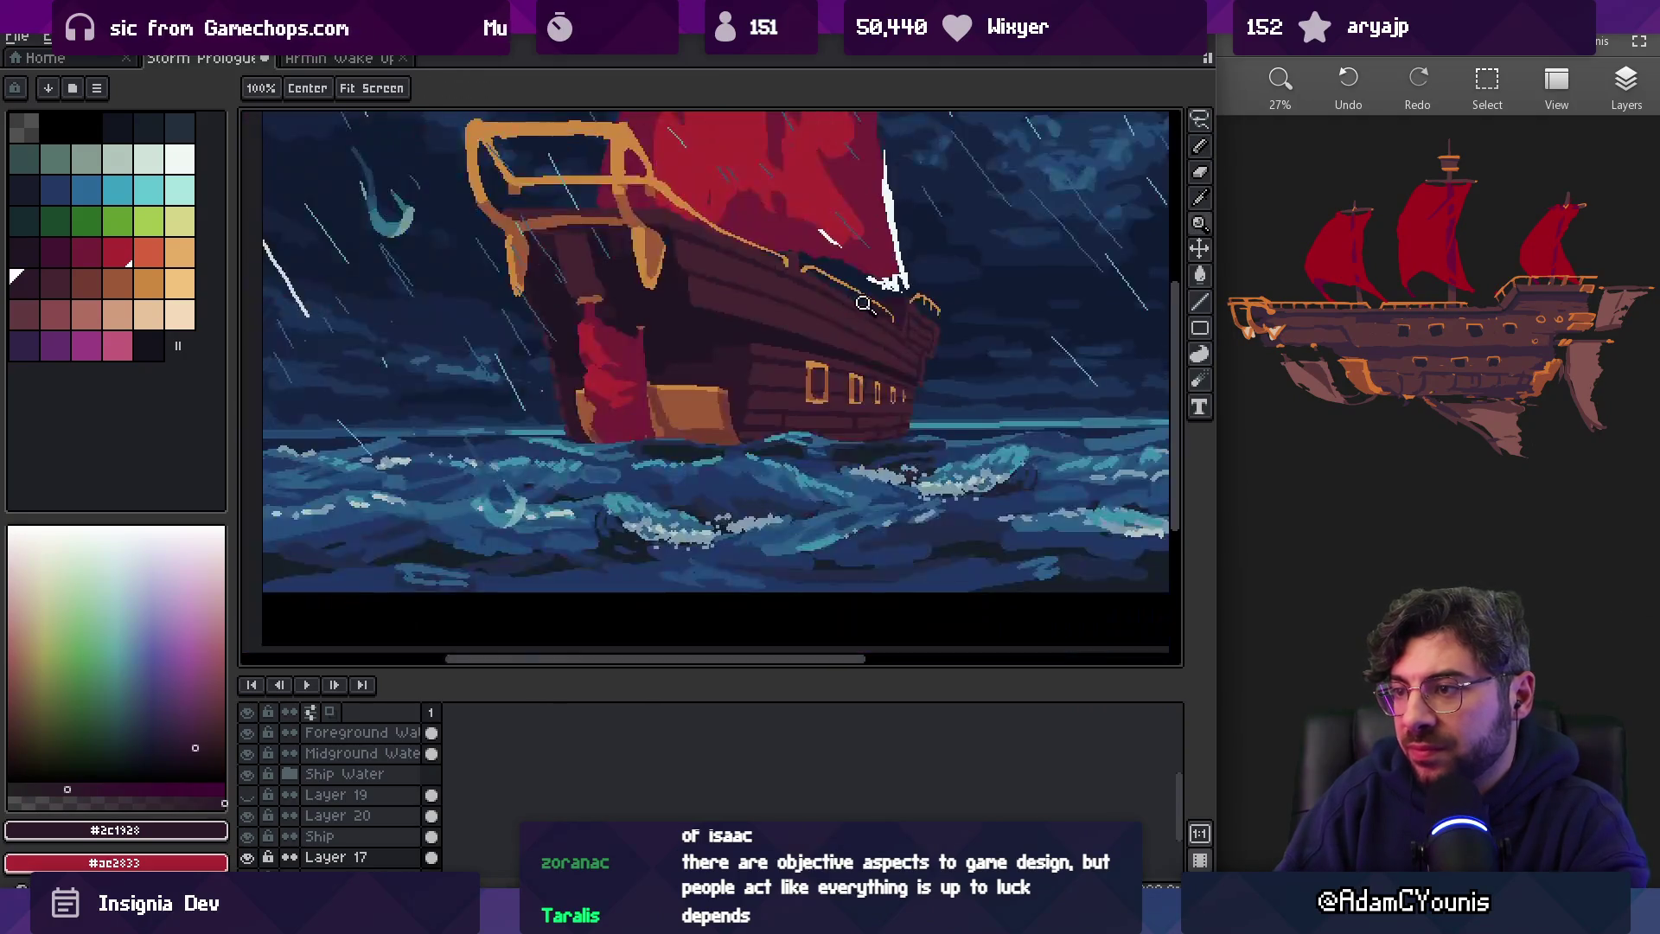
{"action": "scroll", "coordinate": [968, 294], "scroll_direction": "up", "scroll_amount": 5}
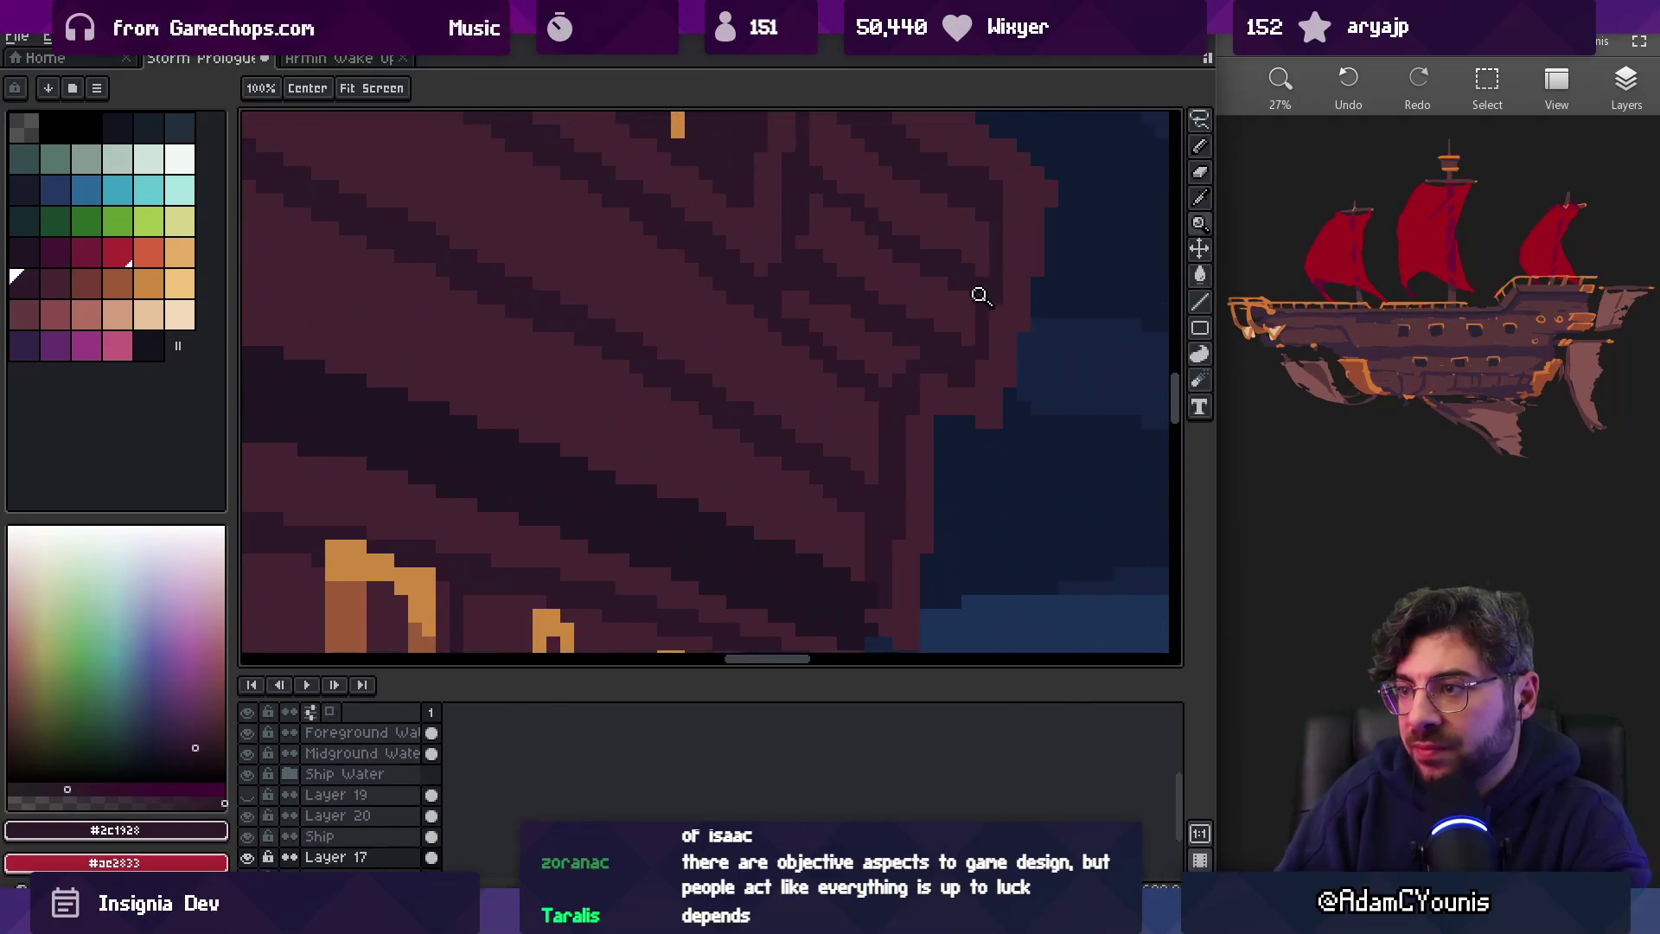
{"action": "scroll", "coordinate": [930, 304], "scroll_direction": "up", "scroll_amount": 1}
Pan down to the bow tip and add plank and shadow pixels there
{"action": "key", "text": "space"}
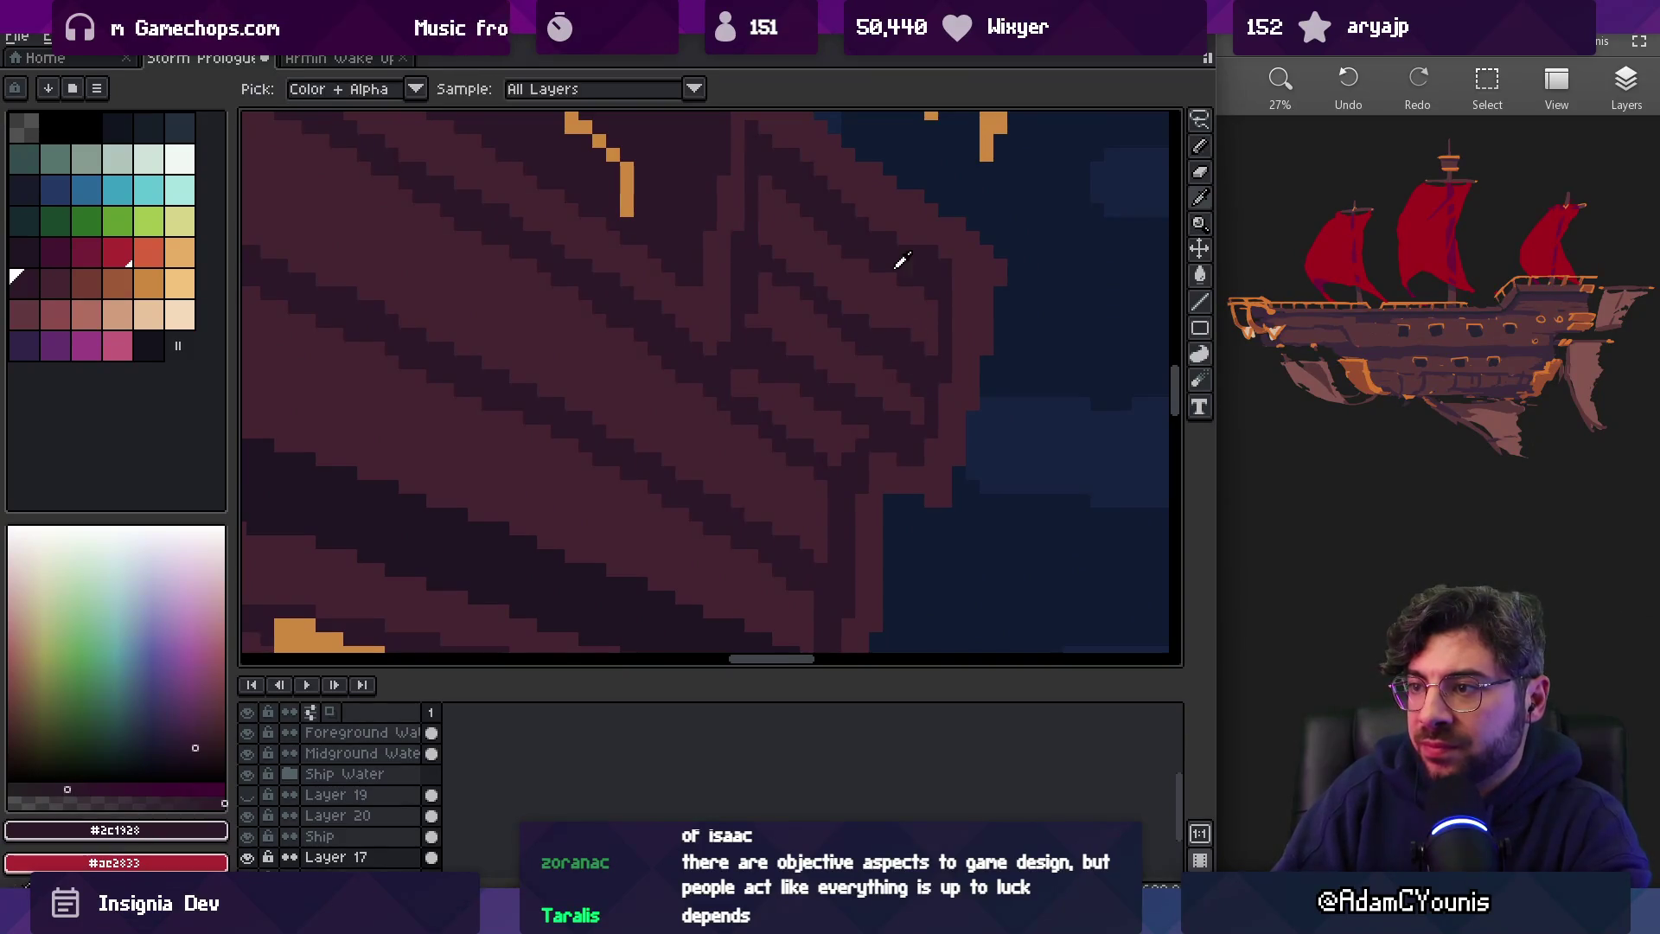
{"action": "left_click", "coordinate": [960, 370], "text": "alt"}
{"action": "mouse_move", "coordinate": [933, 299]}
{"action": "left_mouse_down"}
{"action": "mouse_move", "coordinate": [916, 382]}
{"action": "mouse_move", "coordinate": [956, 556]}
{"action": "left_mouse_up"}
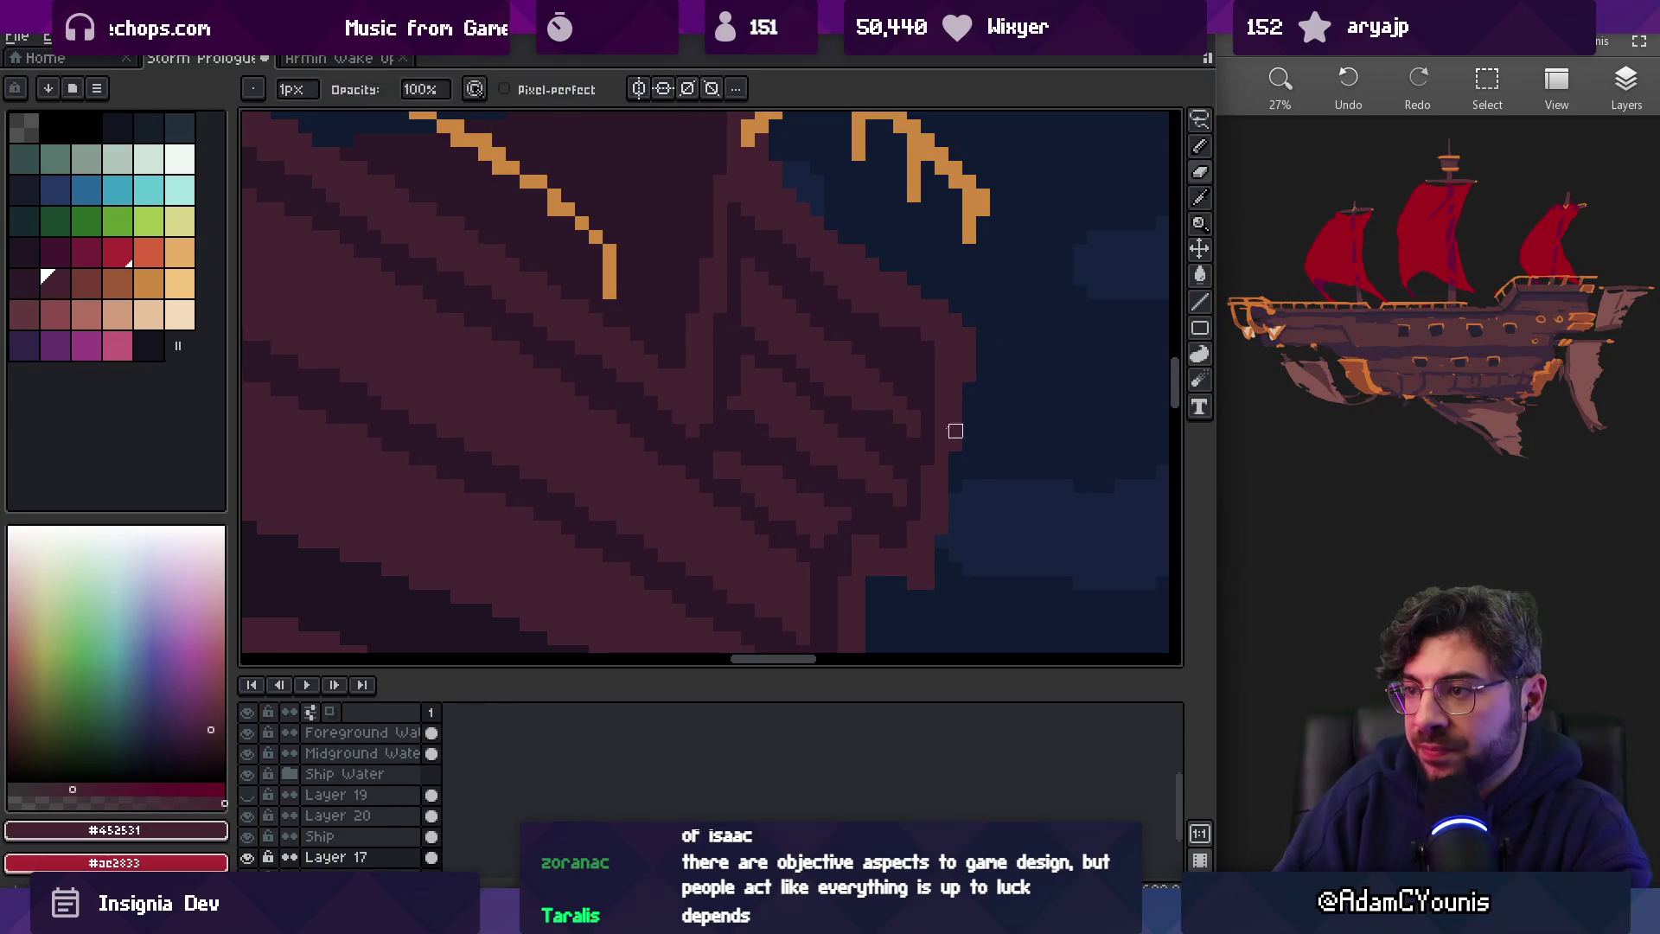
{"action": "left_click", "coordinate": [919, 419], "text": "alt"}
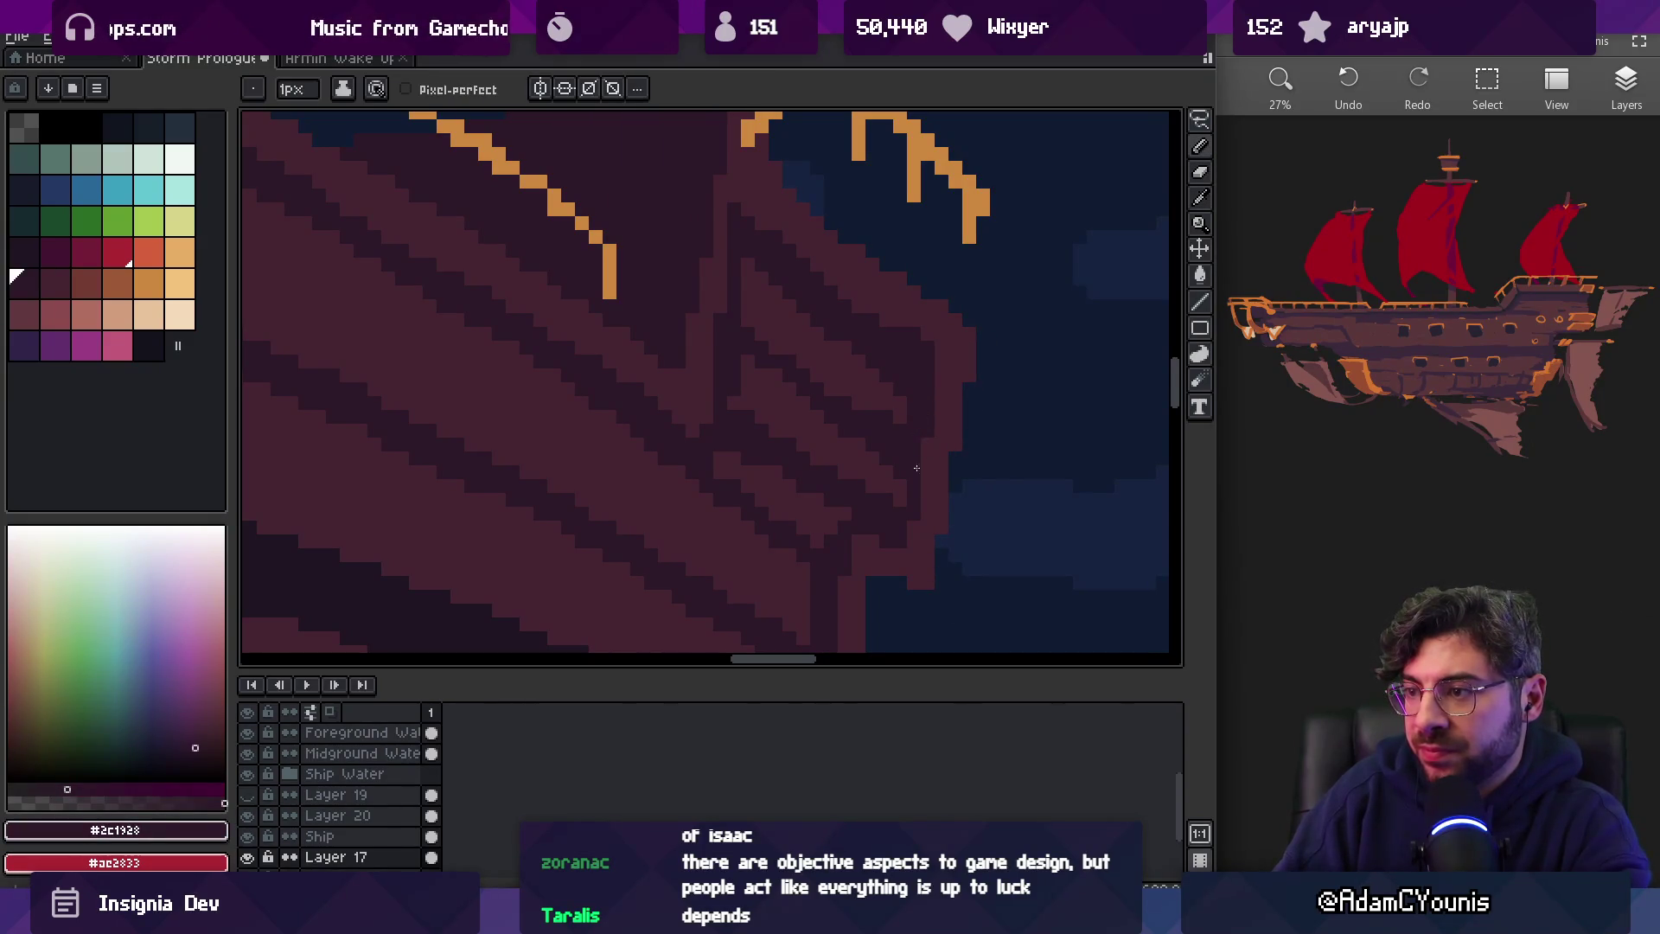
{"action": "scroll", "coordinate": [890, 432], "scroll_direction": "down", "scroll_amount": 3}
{"action": "scroll", "coordinate": [986, 415], "scroll_direction": "up", "scroll_amount": 3}
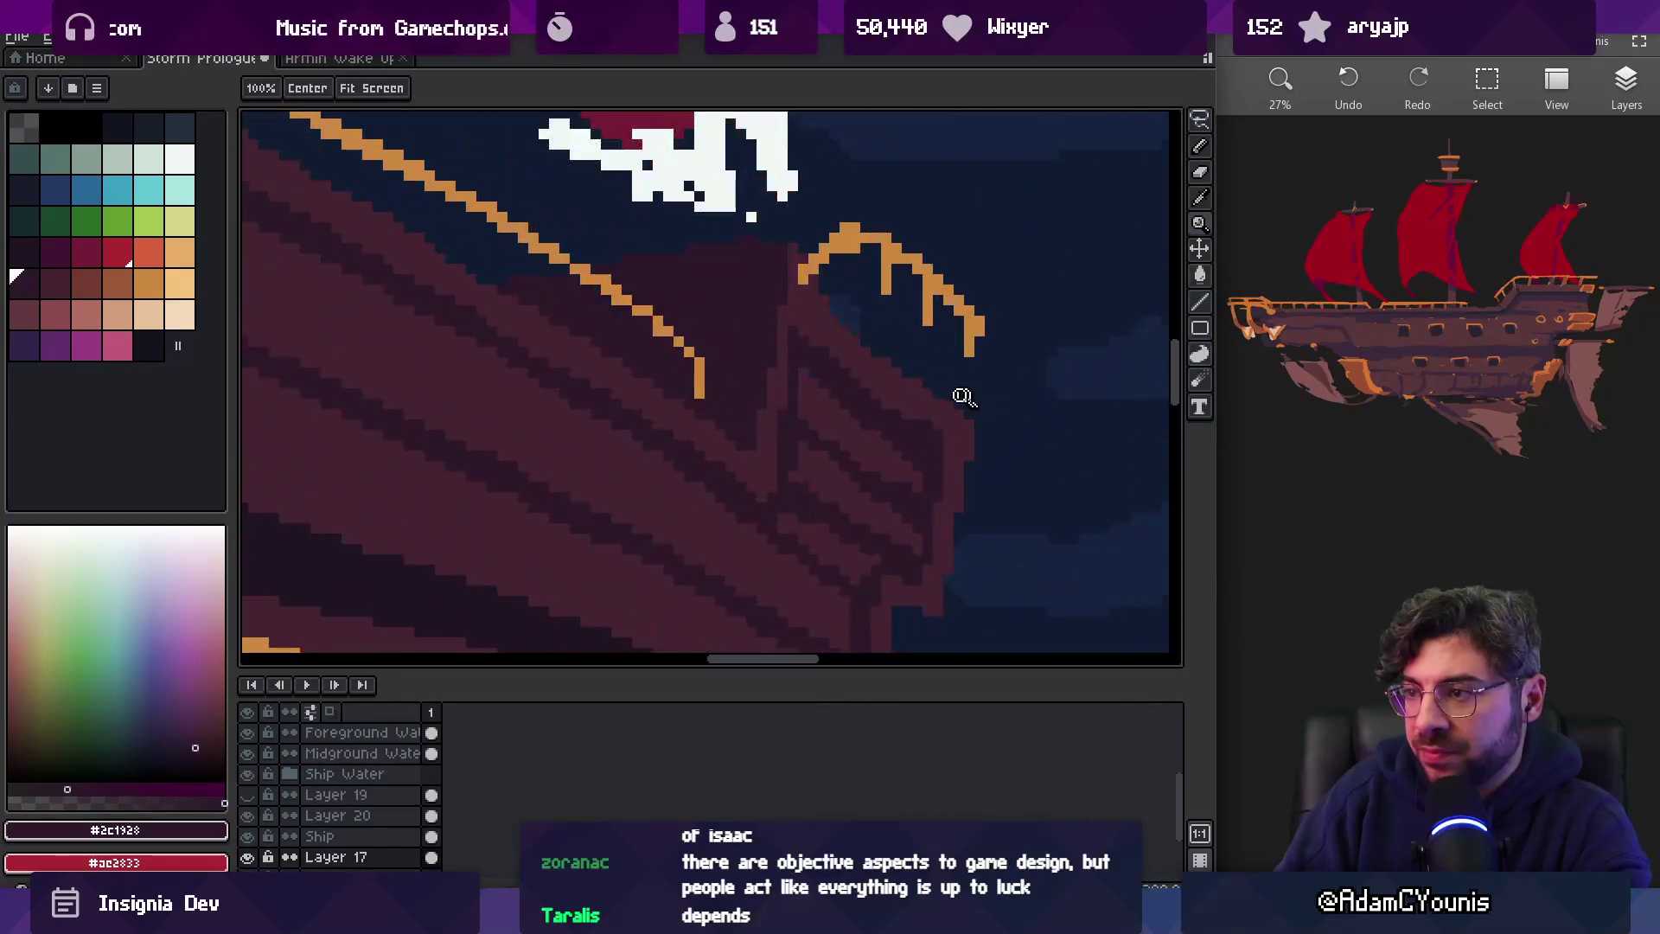
Lasso-select the bow planks, deselect, touch up a plank pixel, and zoom out to review
{"action": "key", "text": "q"}
{"action": "left_click_drag", "start_coordinate": [893, 368], "coordinate": [983, 425]}
{"action": "key", "text": "b"}
{"action": "key", "text": "ctrl+d"}
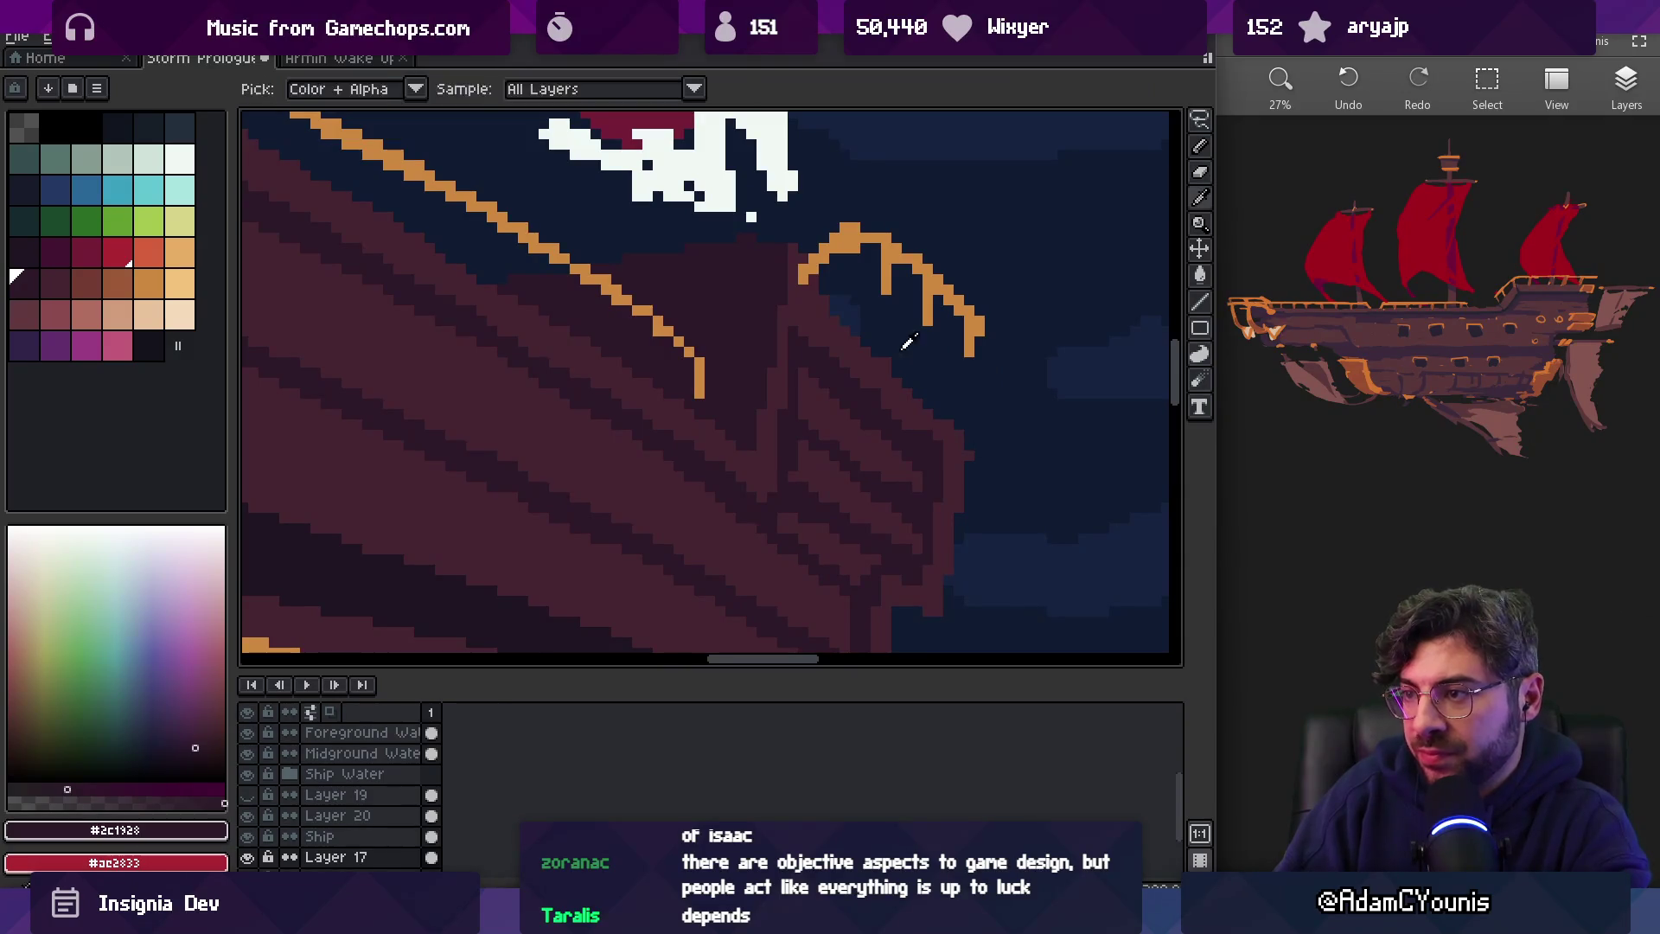
{"action": "left_click", "coordinate": [927, 419], "text": "alt"}
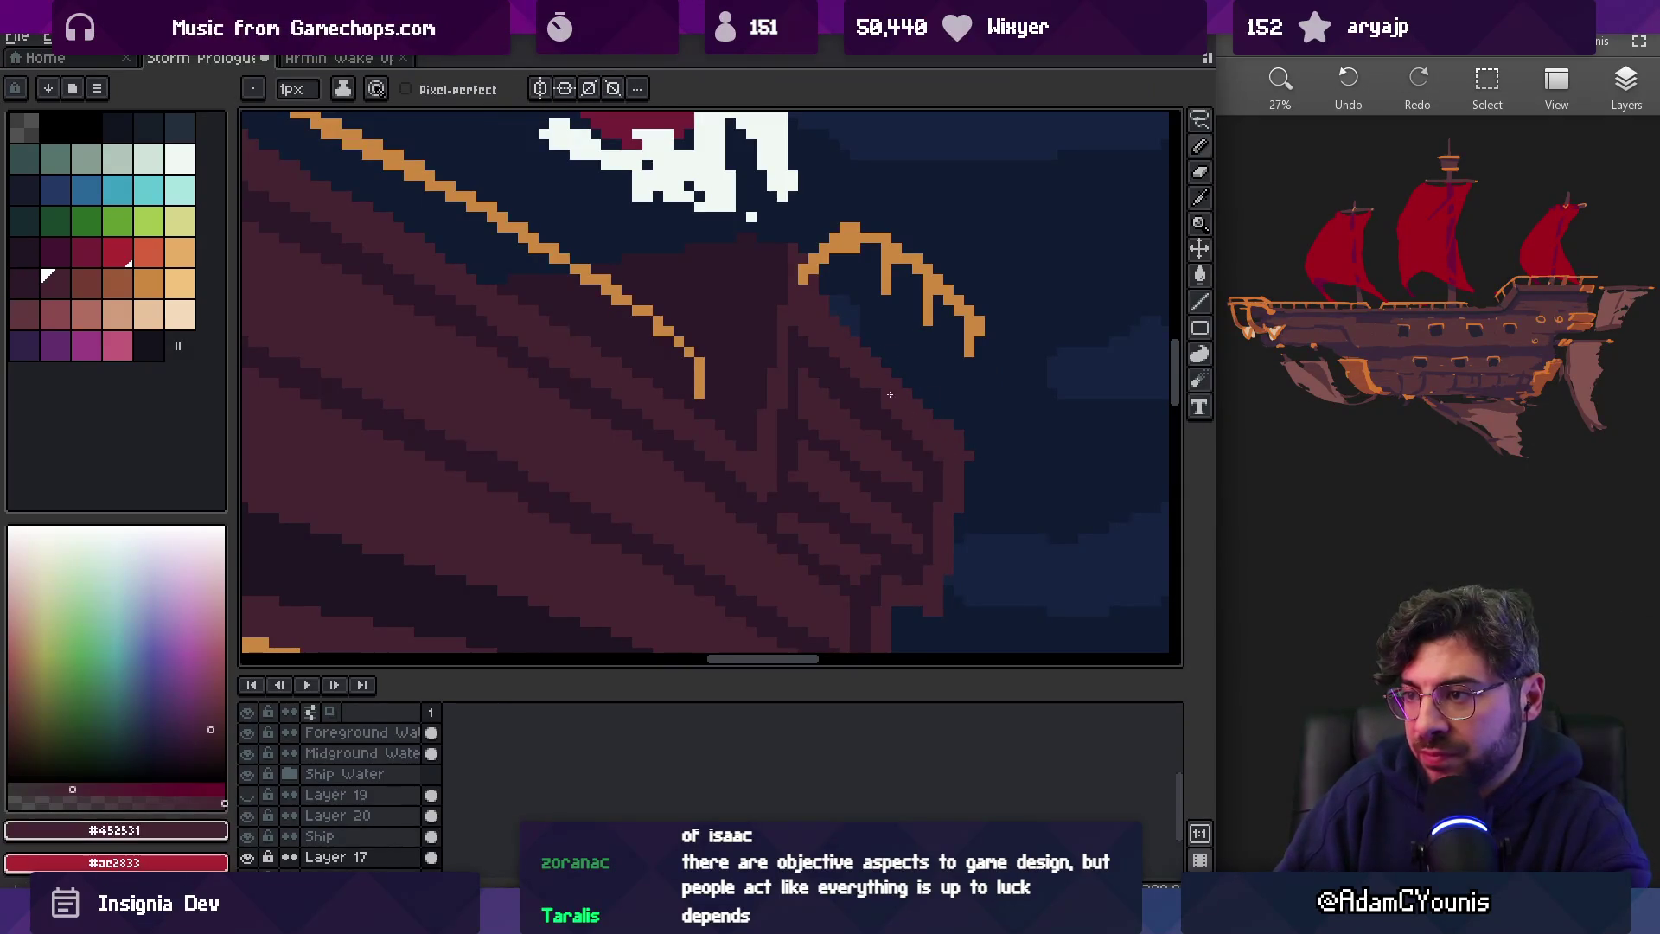
{"action": "key", "text": "z"}
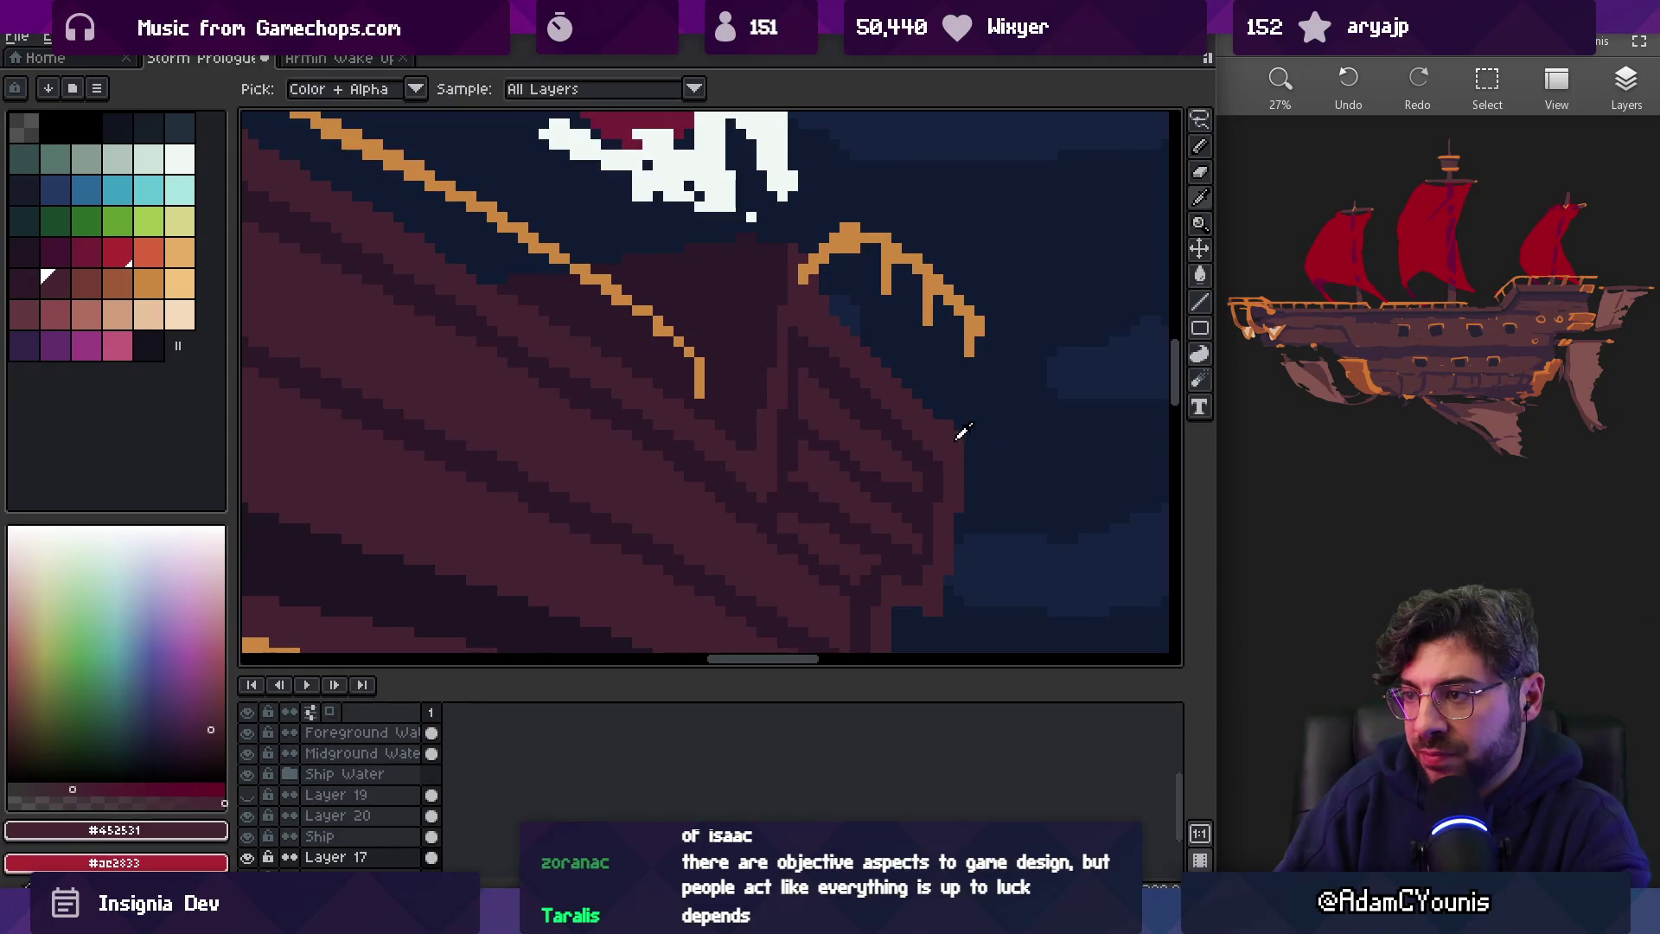
{"action": "scroll", "coordinate": [950, 354], "scroll_direction": "down", "scroll_amount": 5}
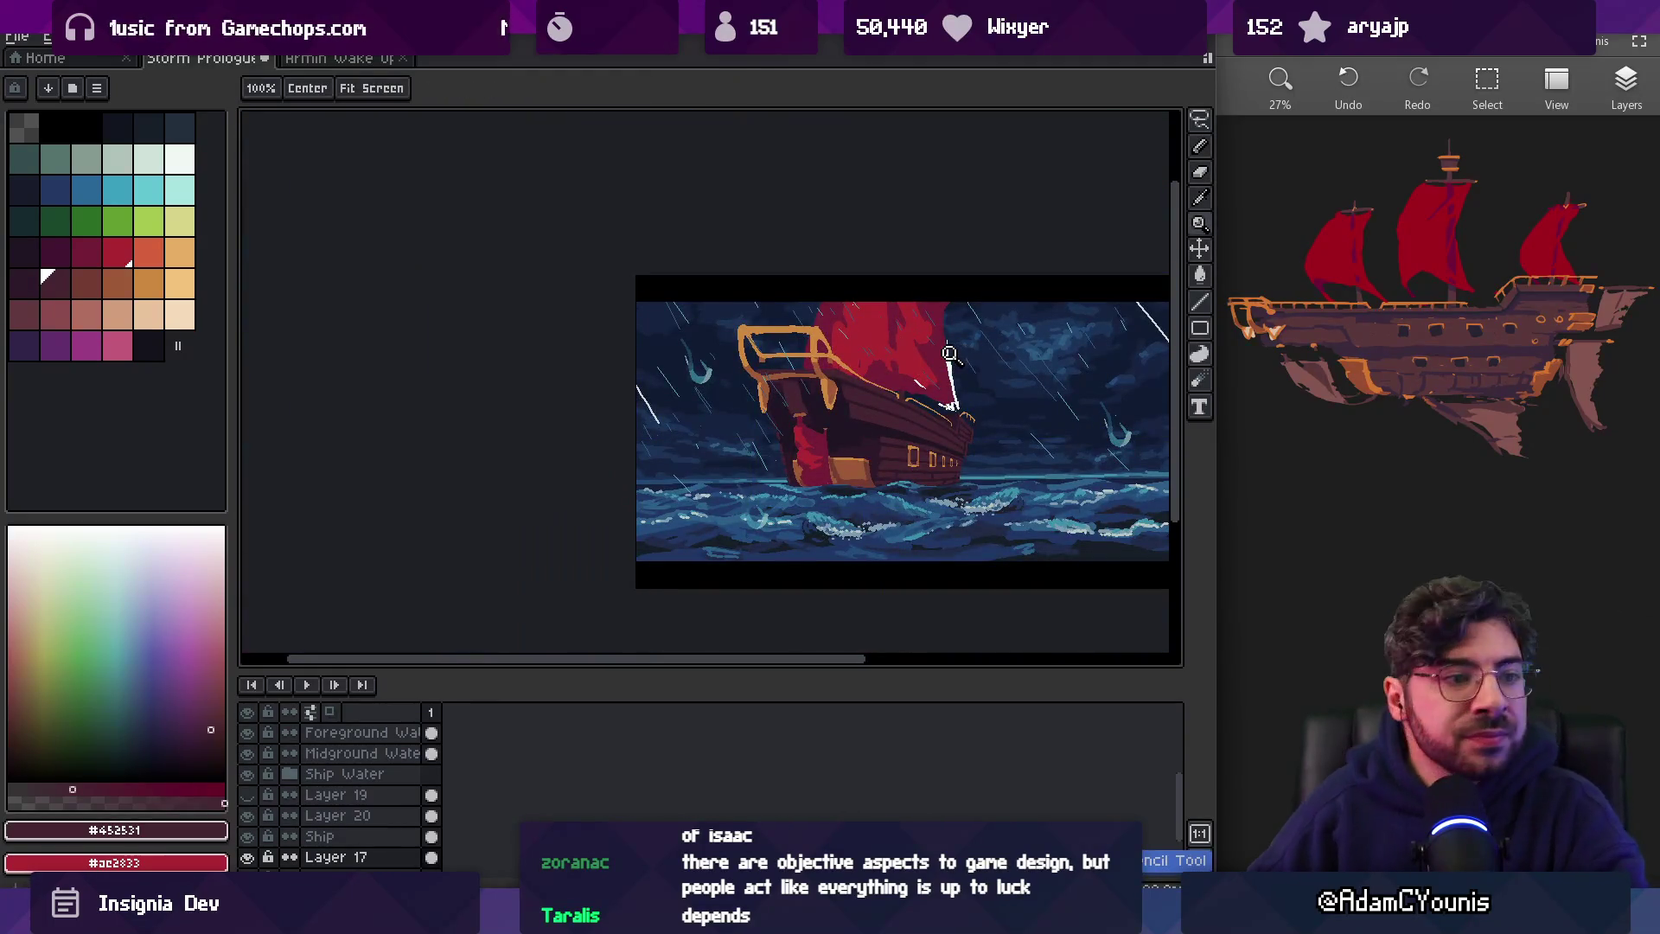